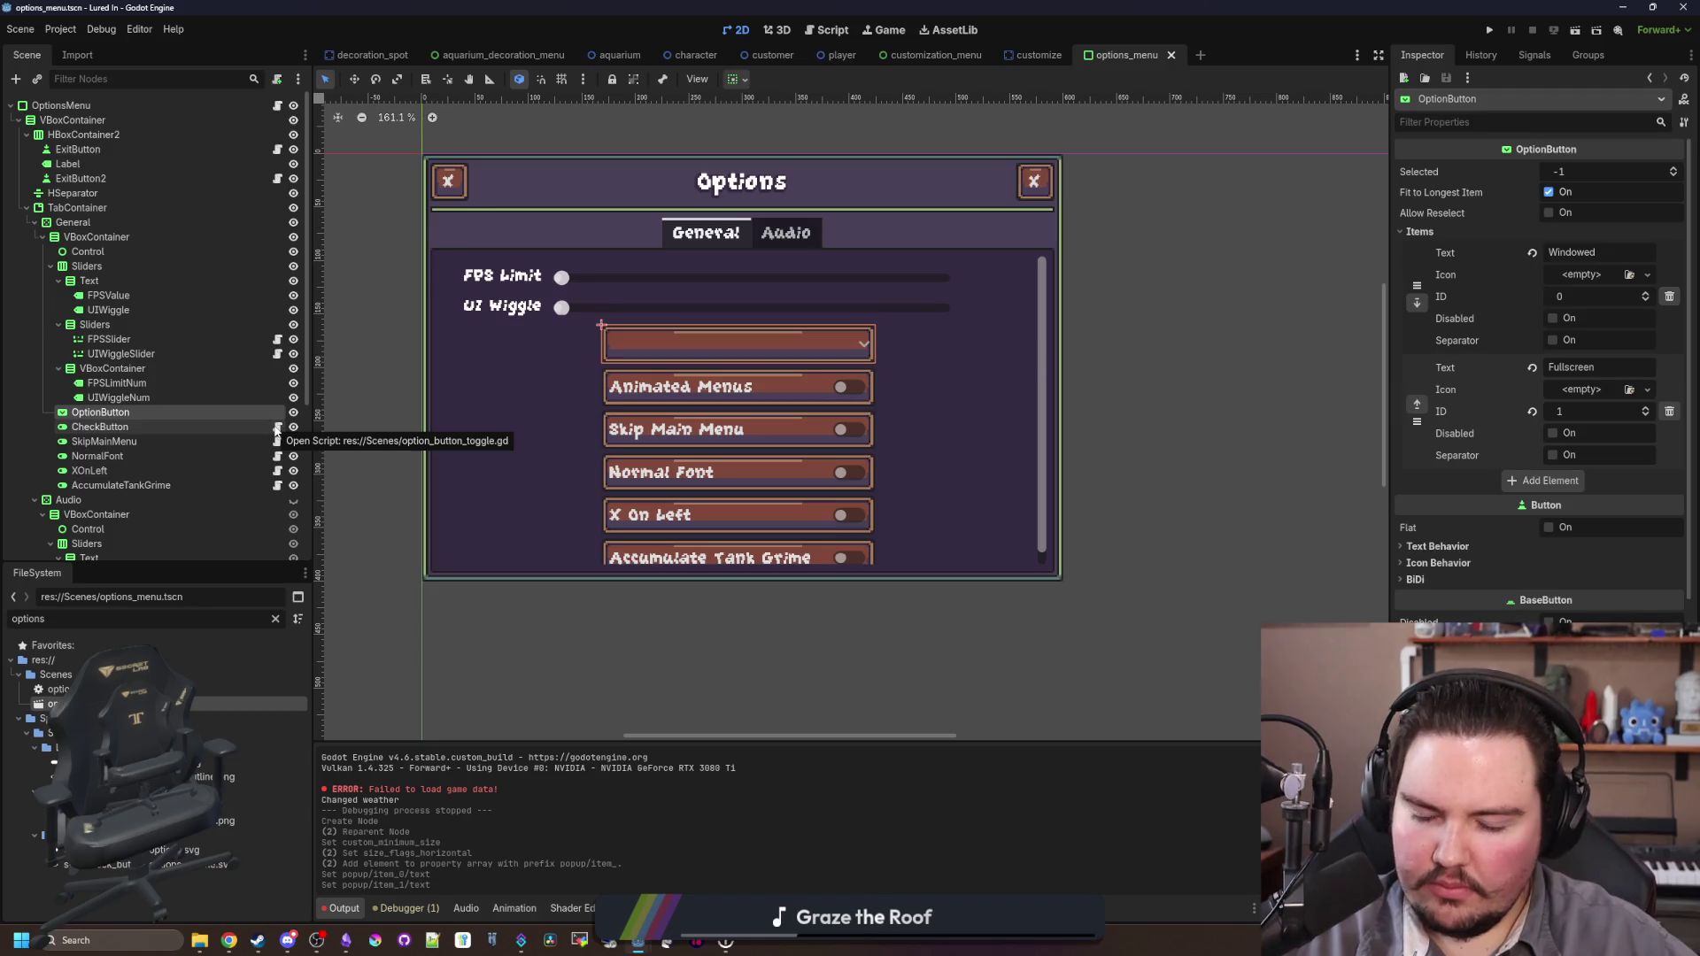
# Step: Copy all of option_button_toggle.gd's code and select the OptionButton node
pyautogui.click(276, 429)
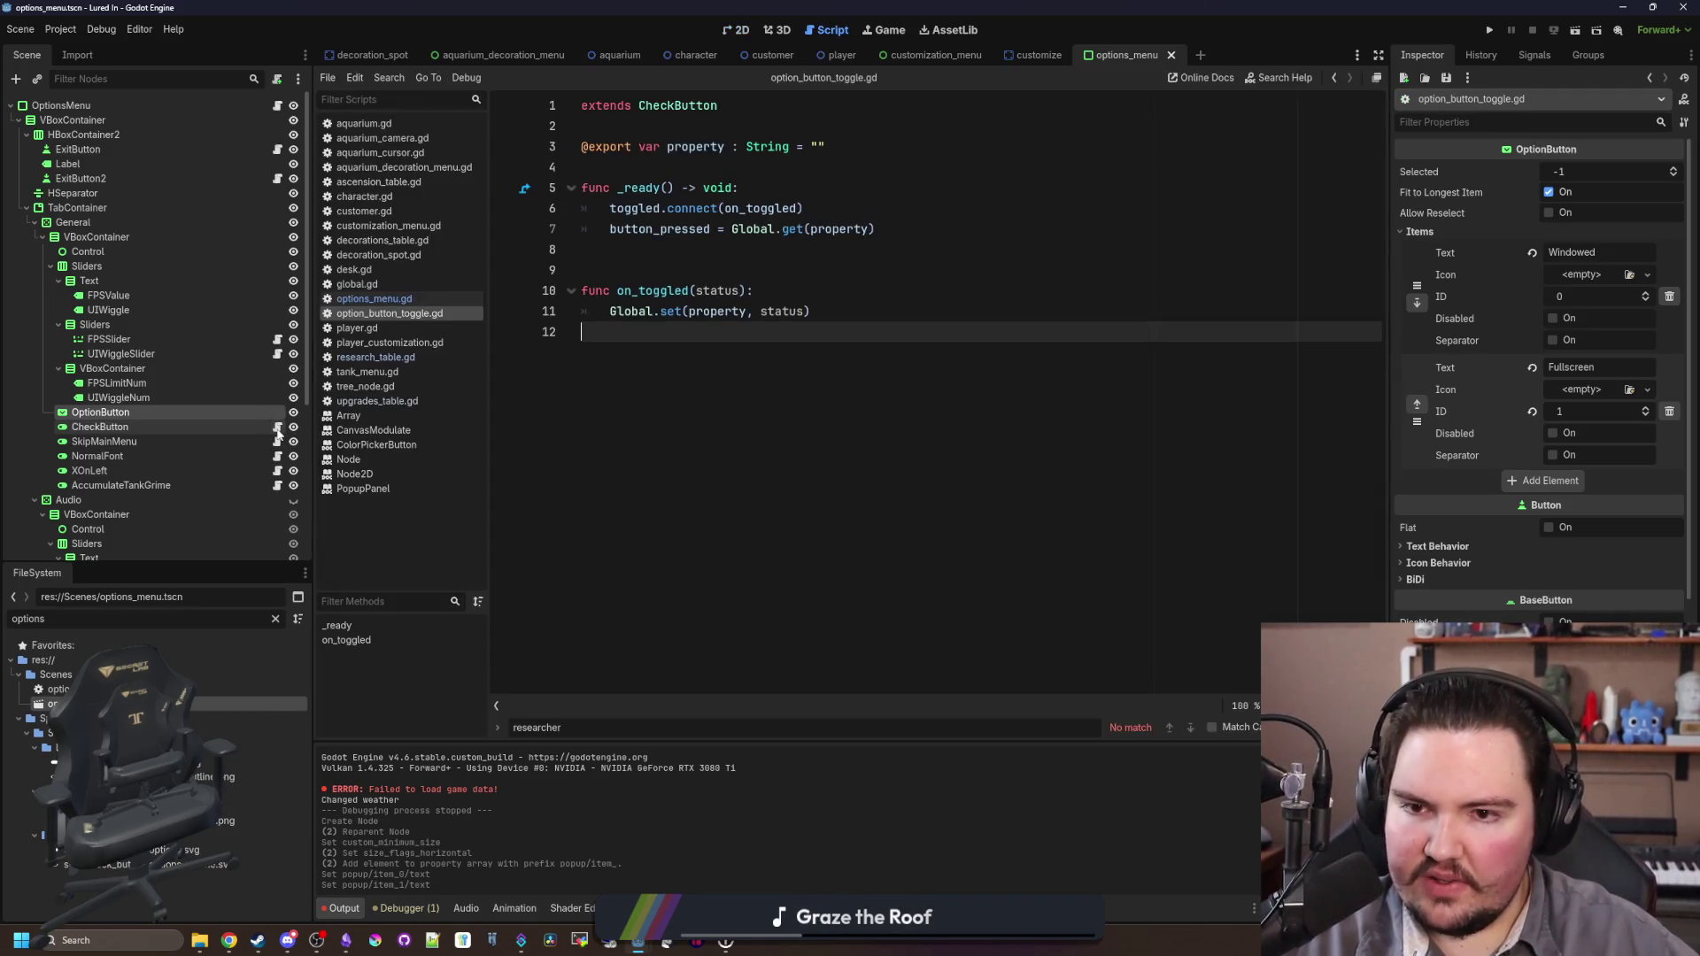
pyautogui.hotkey('ctrl', 'a')
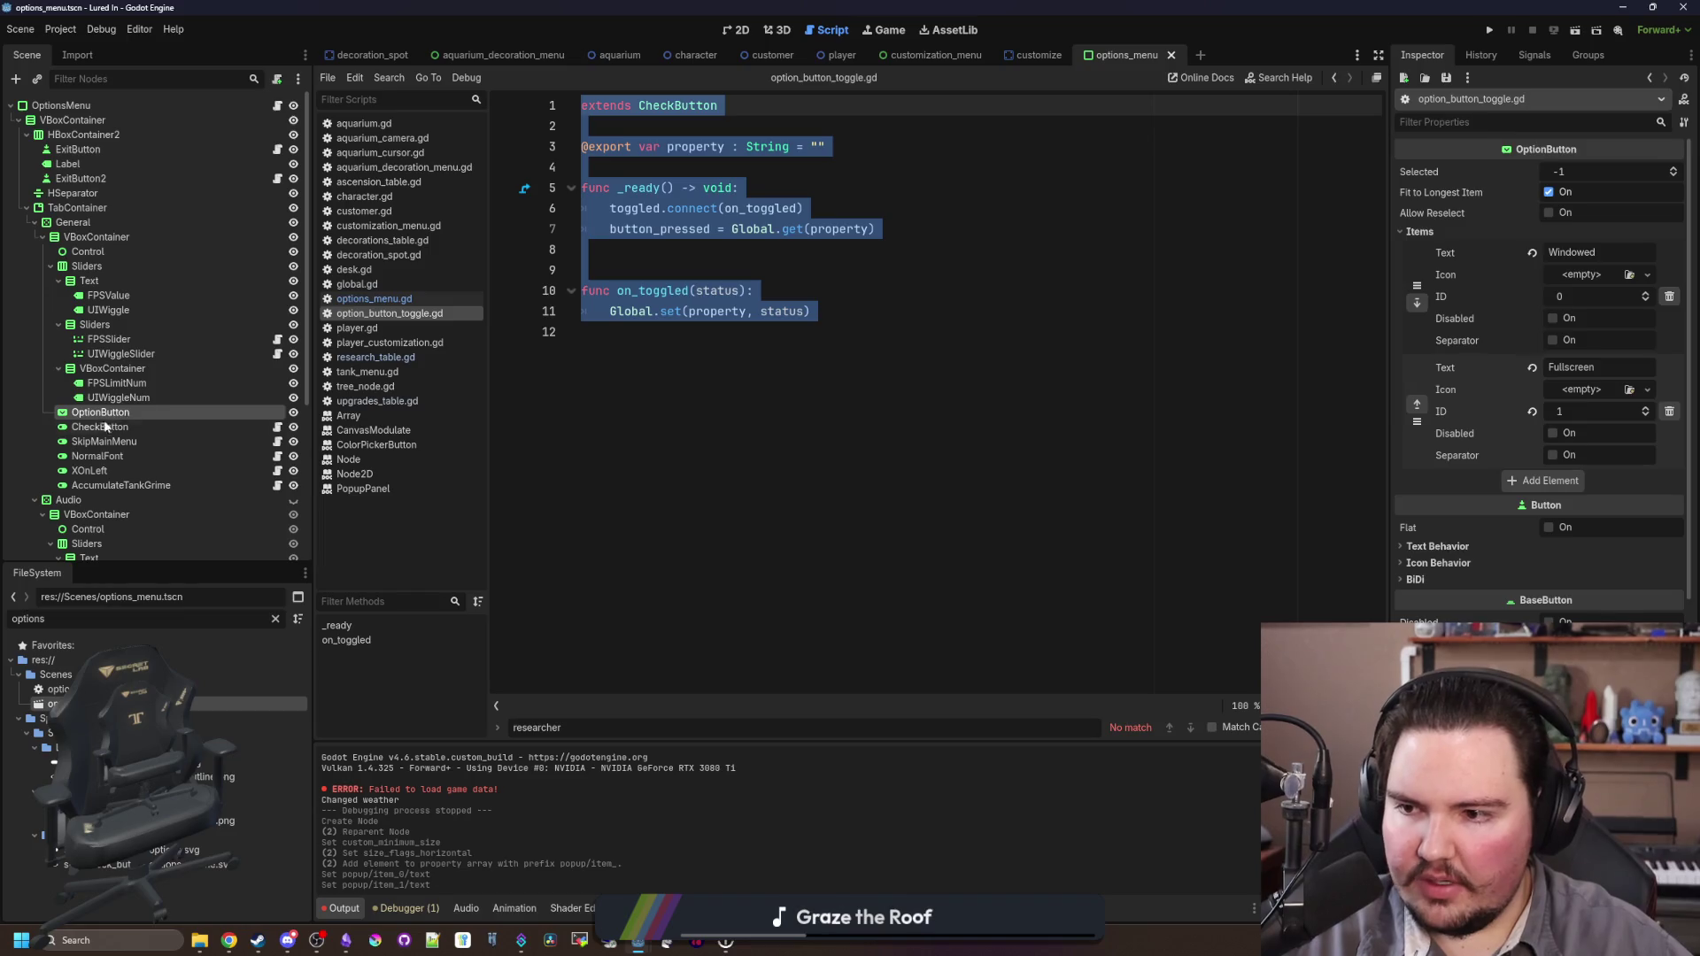
pyautogui.click(168, 412)
pyautogui.click(276, 79)
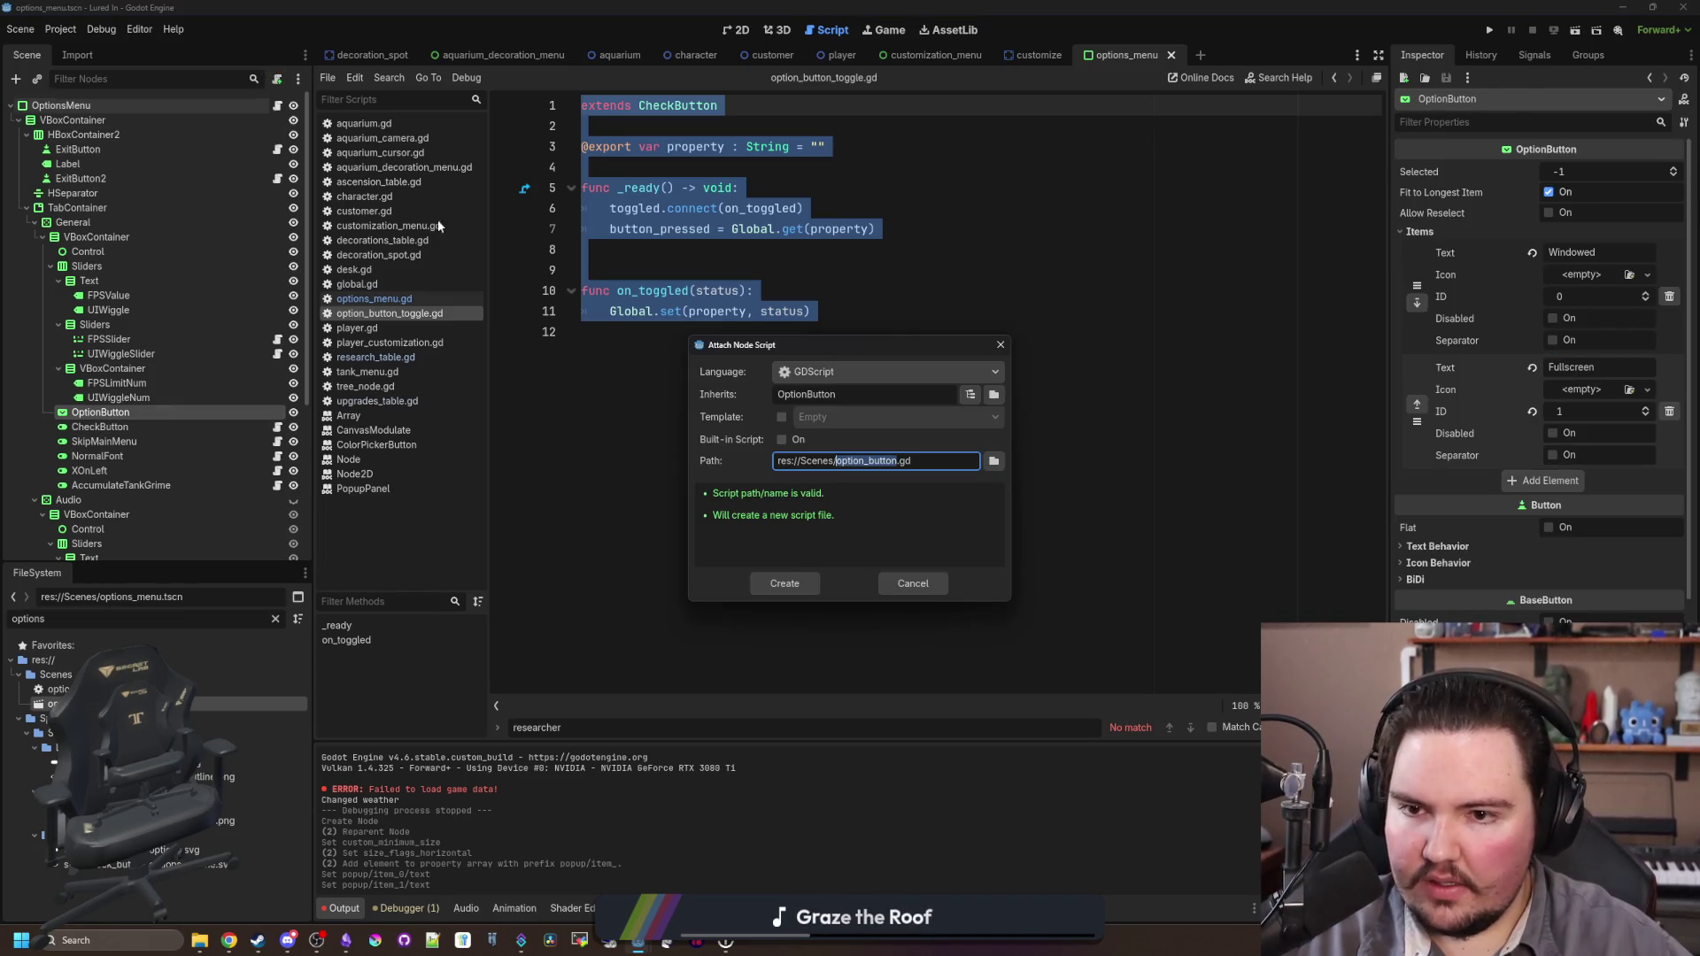
pyautogui.click(912, 581)
# Step: Rename the OptionButton node to Fullscreen, then to WindowMode
pyautogui.doubleClick(163, 416)
pyautogui.write('Fullsc')
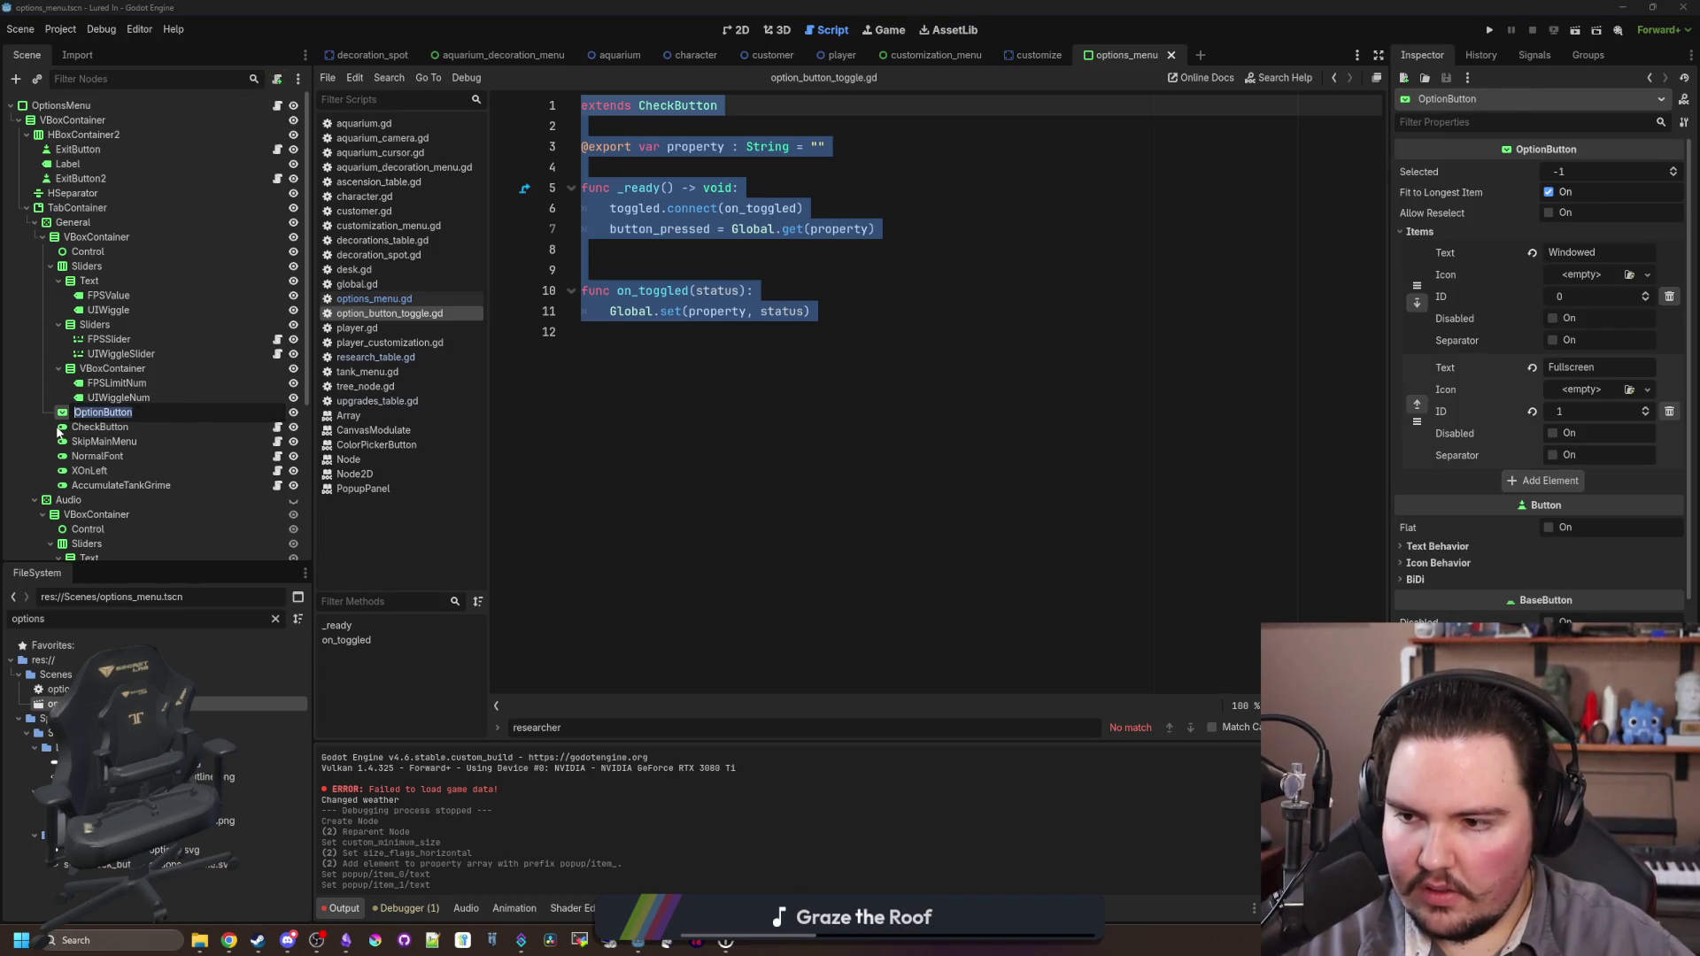
pyautogui.write('reen')
pyautogui.press('Return')
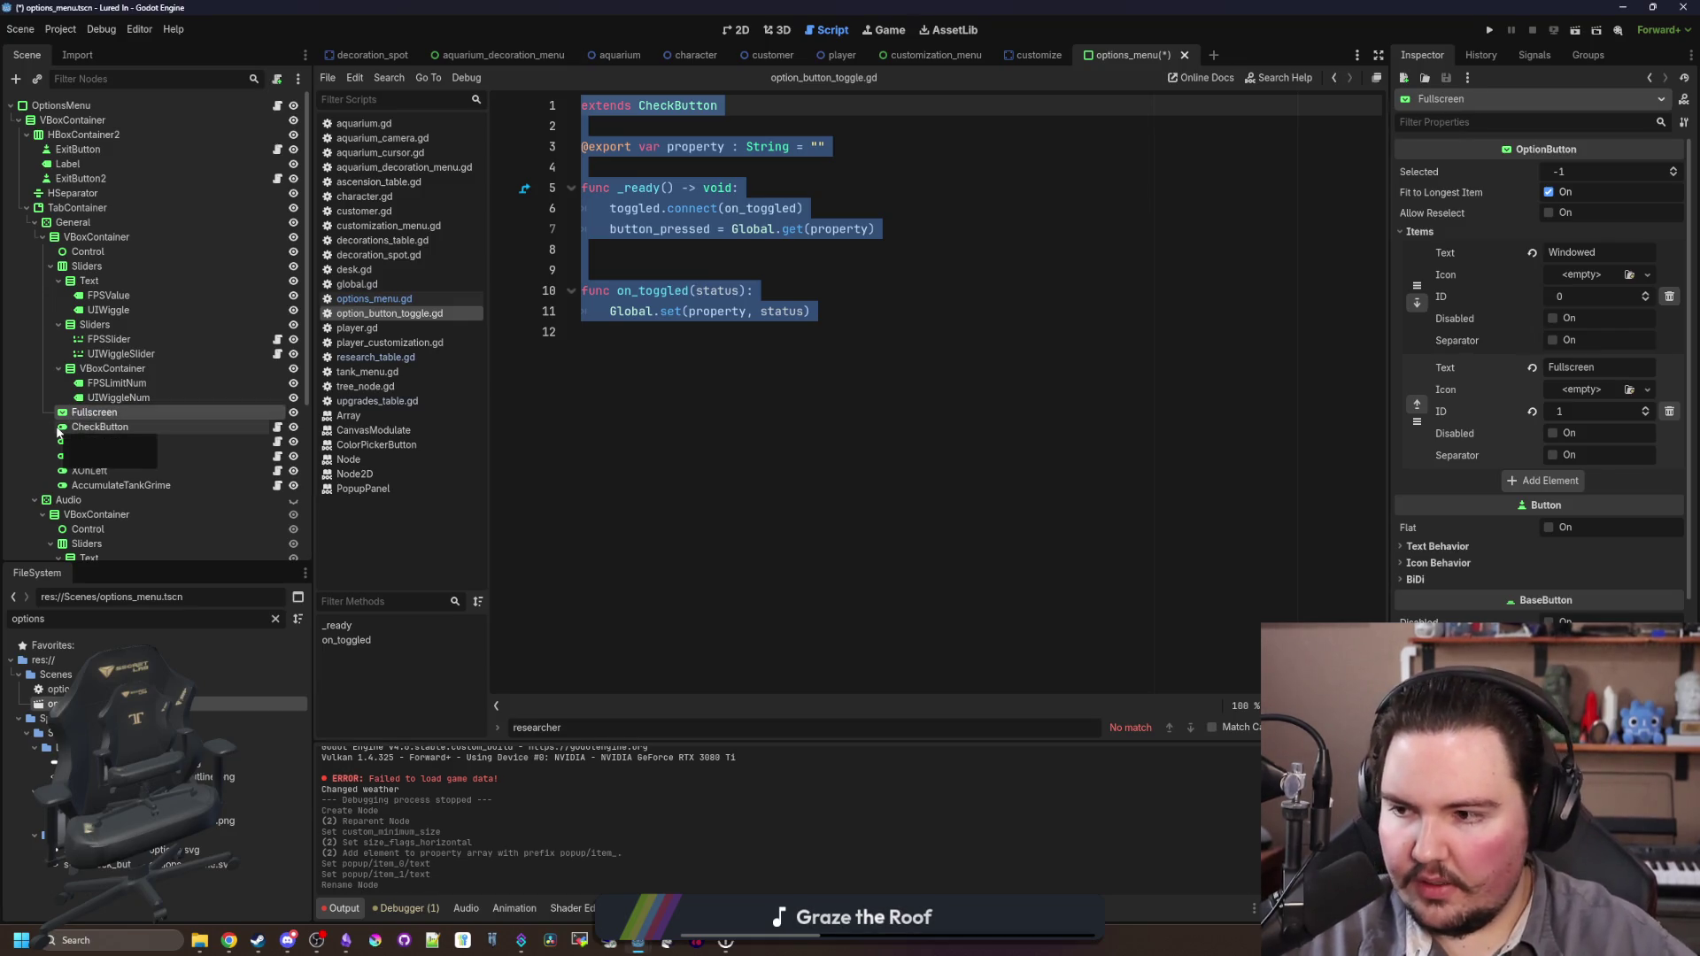
pyautogui.doubleClick(161, 413)
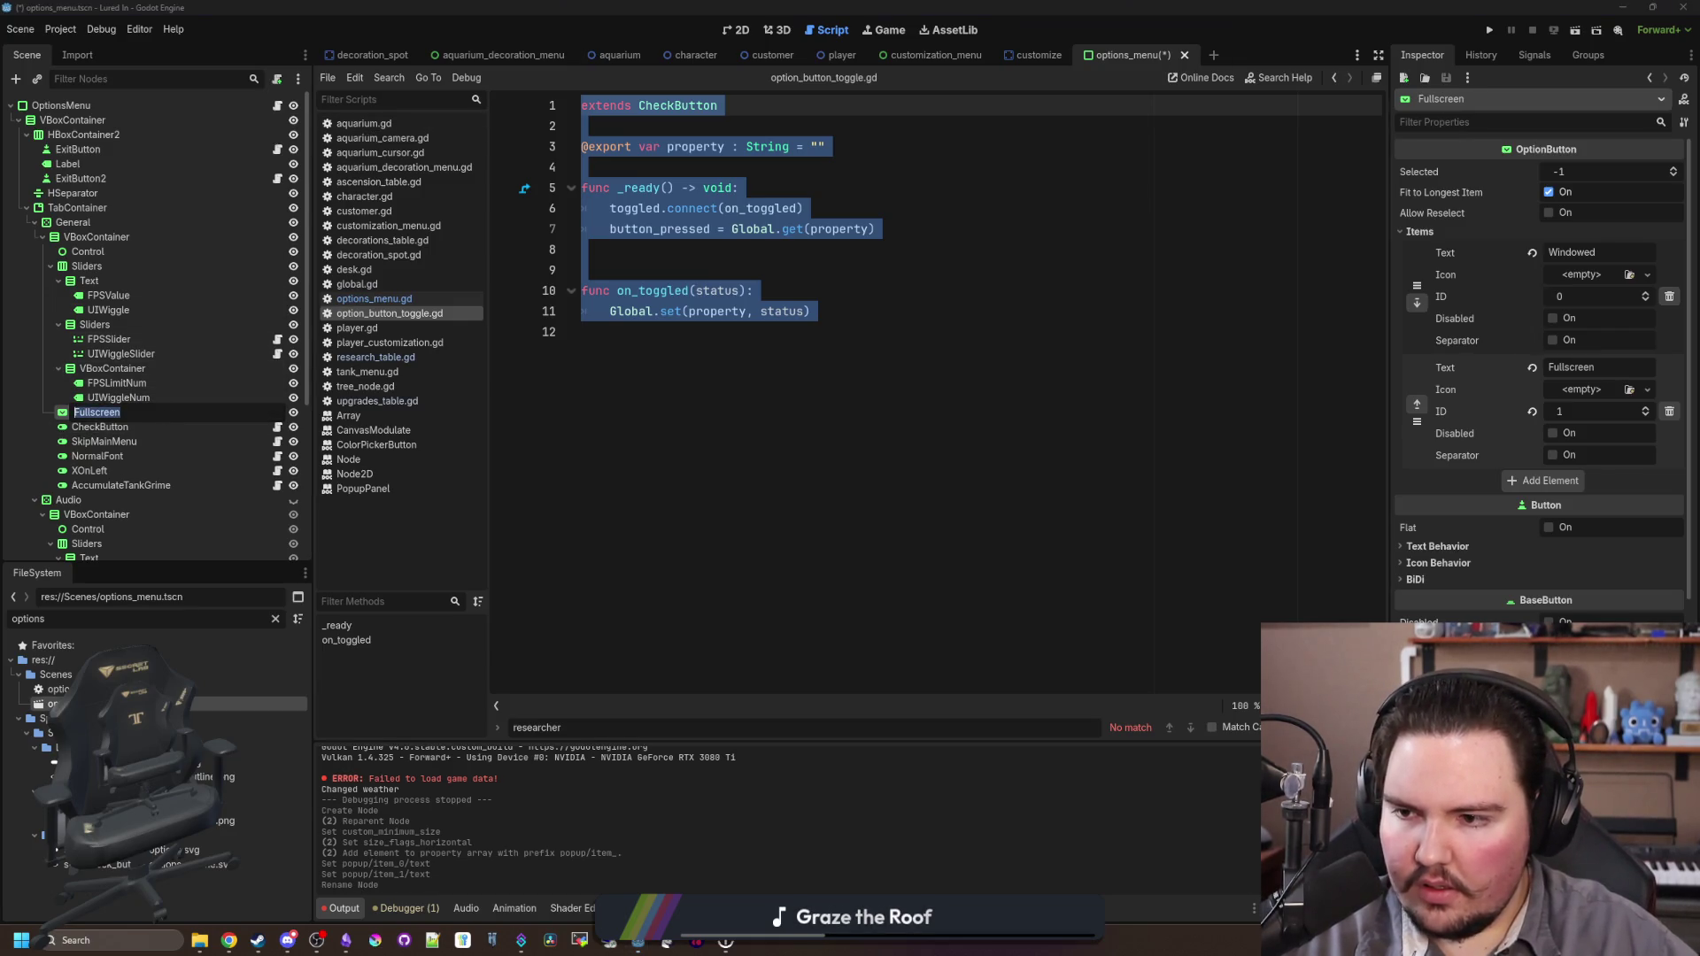
pyautogui.write('WindowMode')
pyautogui.press('Return')
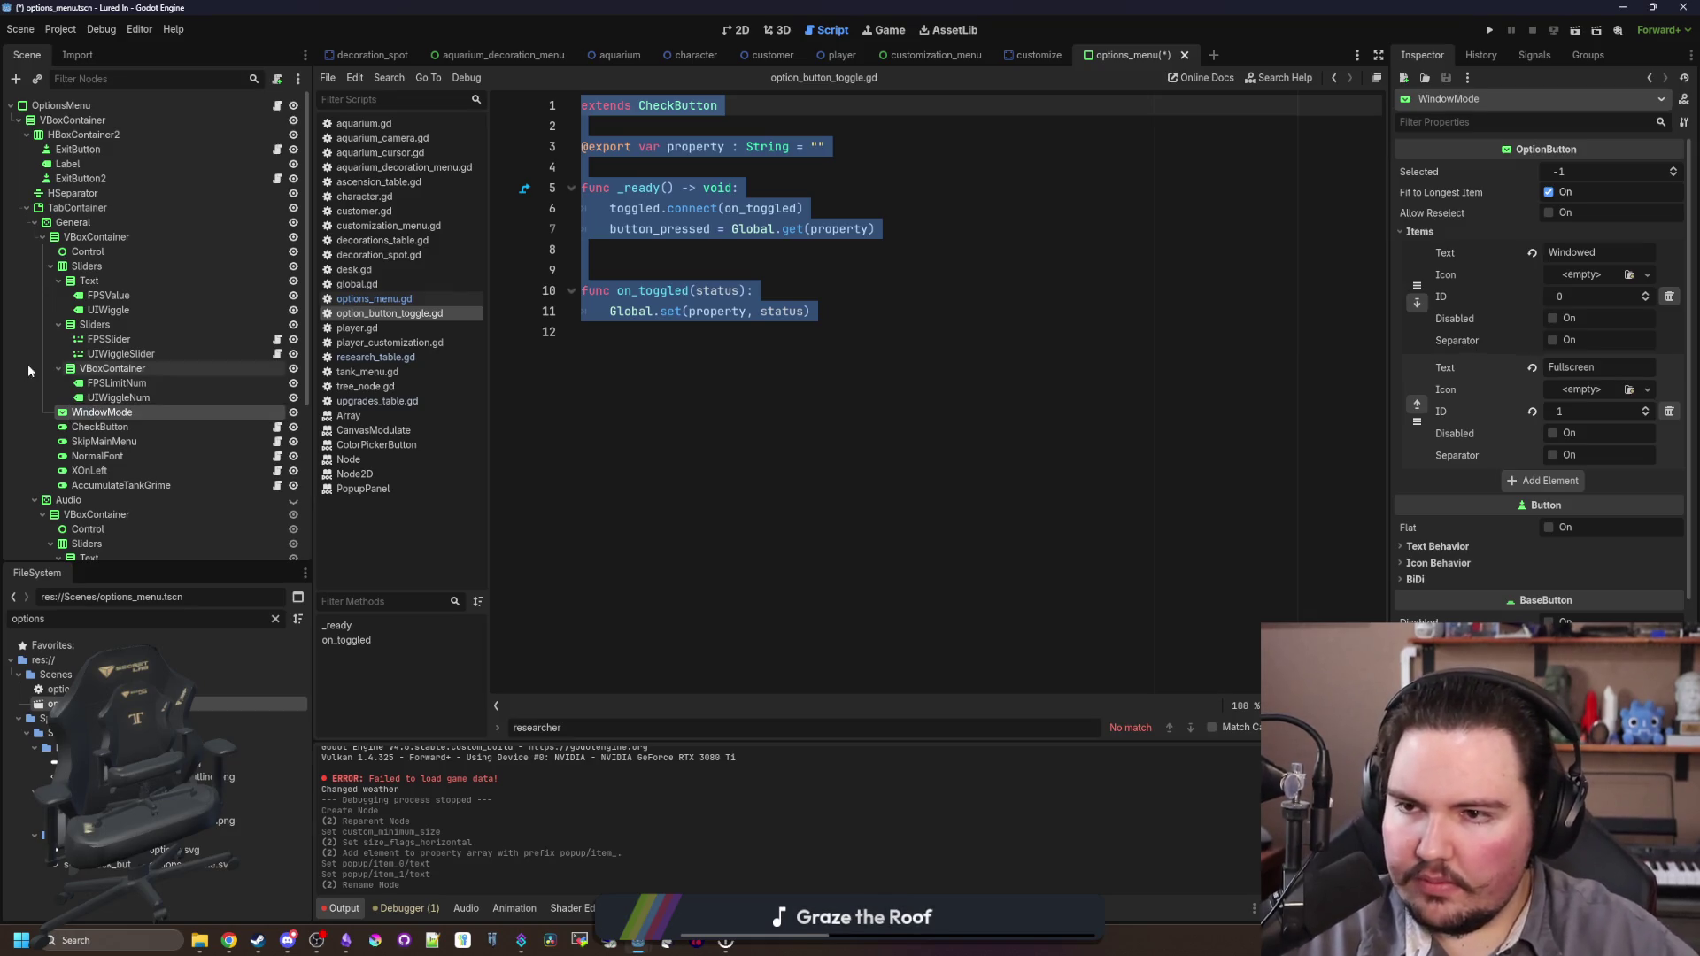
# Step: Attach a new window_mode.gd script to WindowMode and select its CheckButton base class
pyautogui.click(277, 79)
pyautogui.click(783, 584)
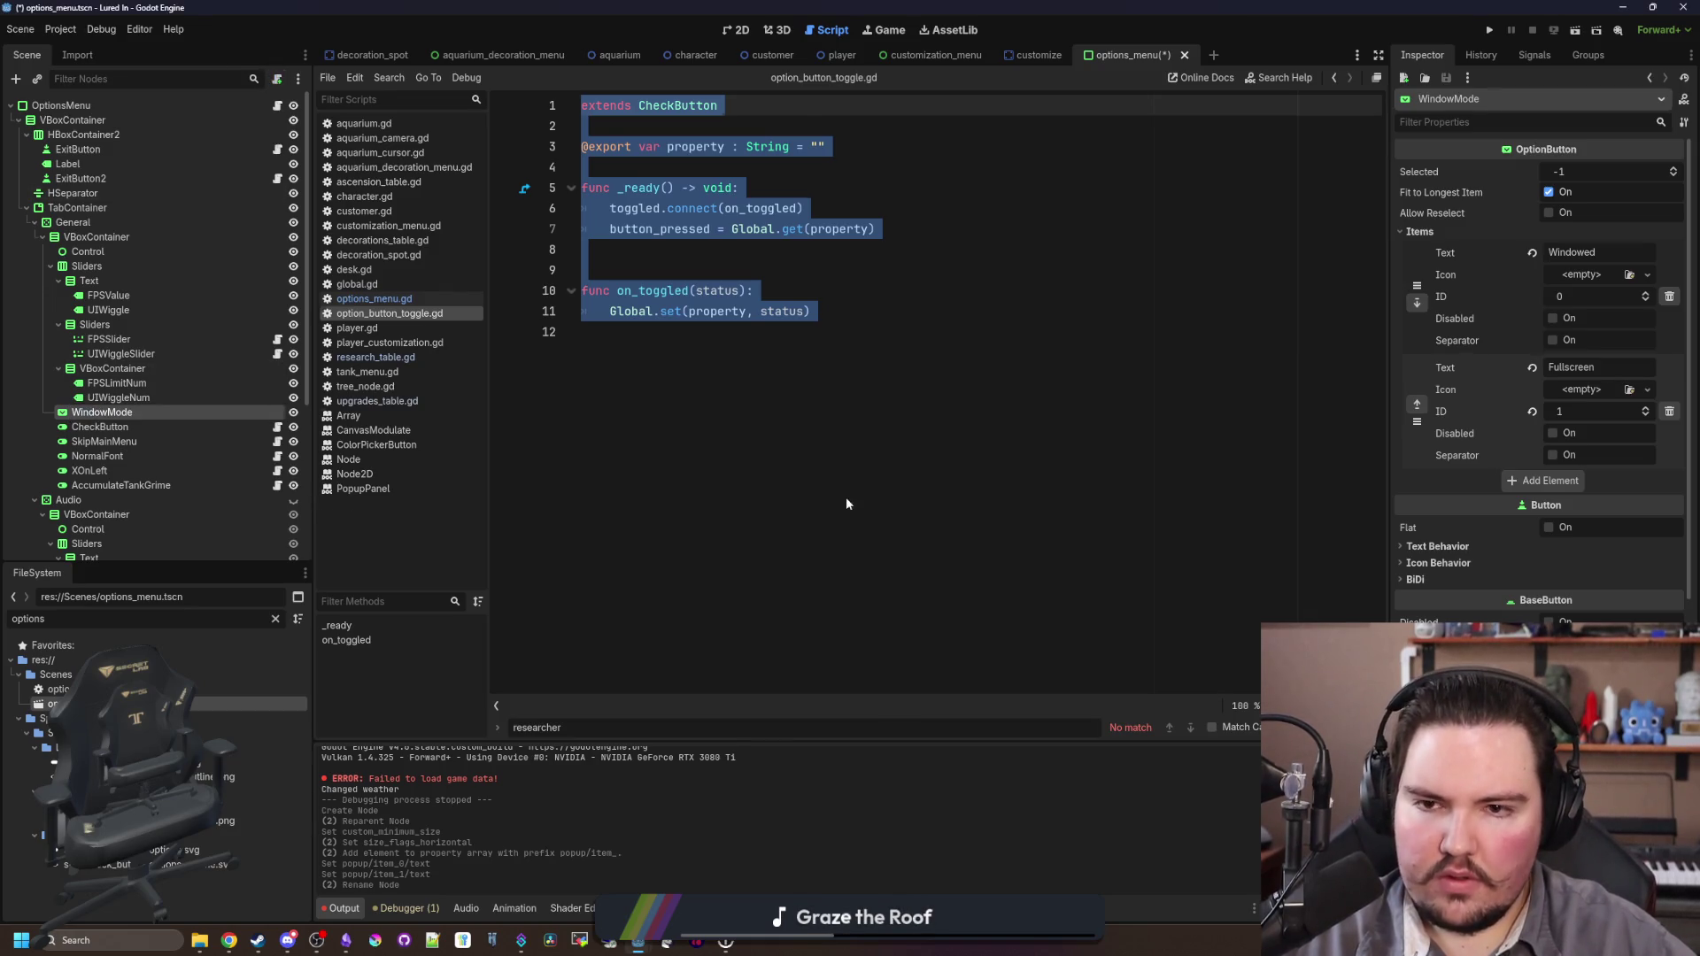
pyautogui.doubleClick(678, 106)
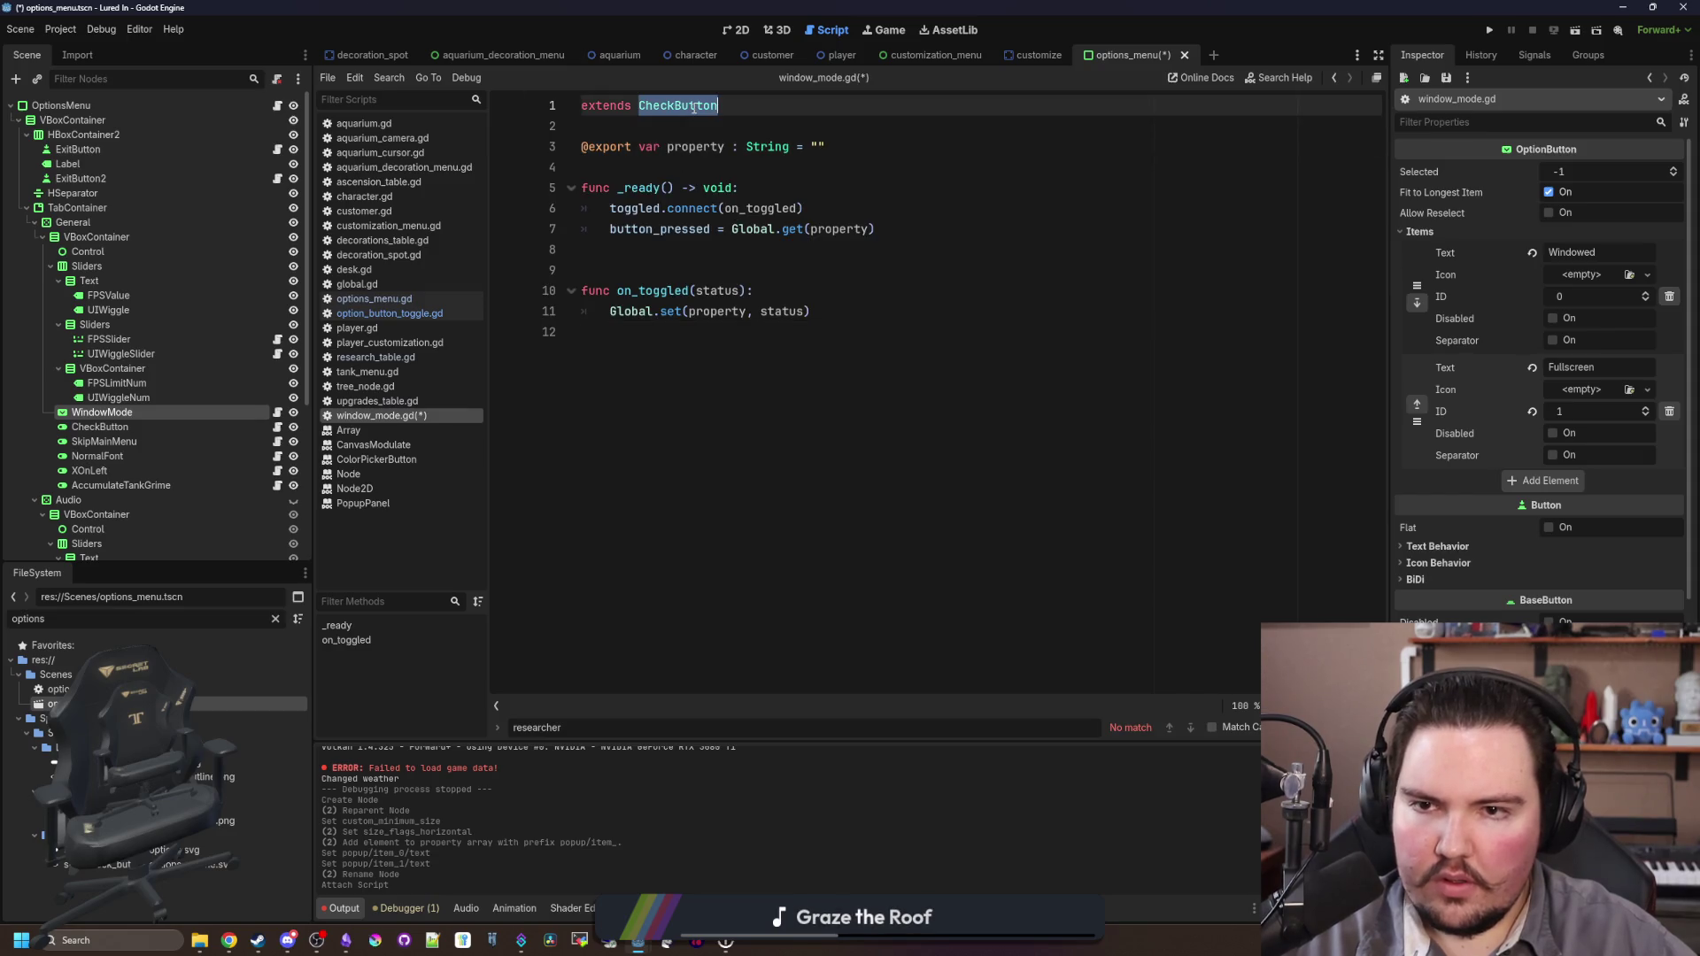
# Step: Make window_mode.gd extend OptionButton and delete the exported property line
pyautogui.write('Option')
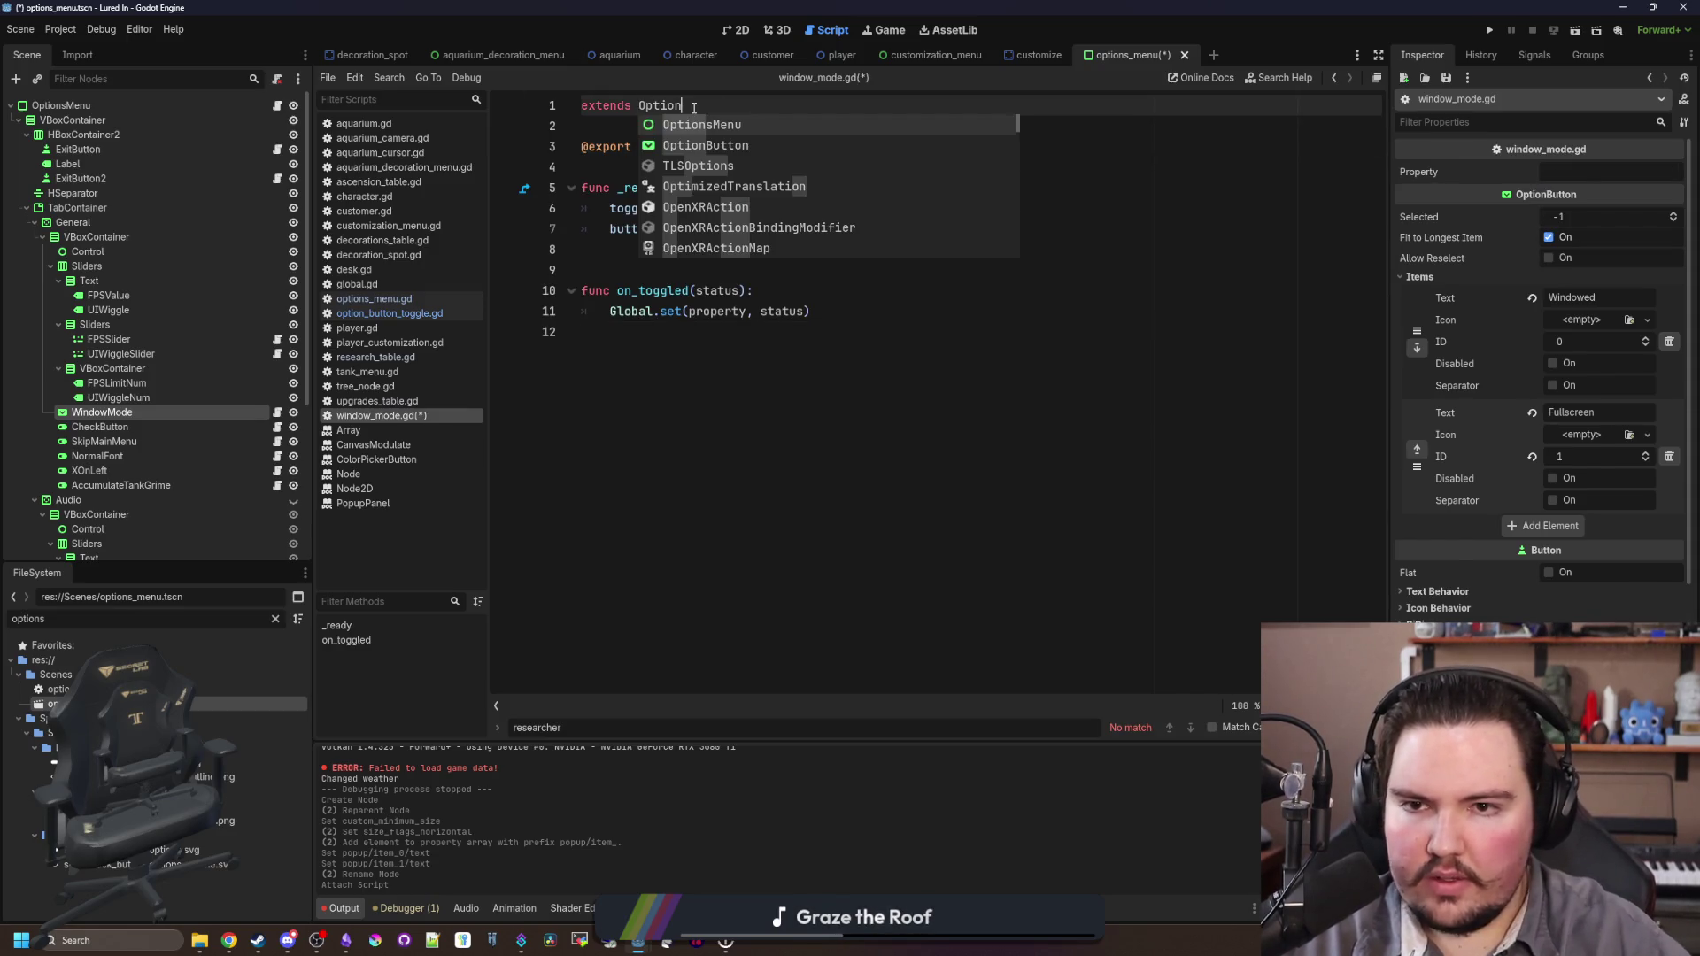
pyautogui.press('Down')
pyautogui.press('Return')
pyautogui.click(708, 166)
pyautogui.hotkey('ctrl', 'shift', 'k')
pyautogui.hotkey('ctrl', 'shift', 'k')
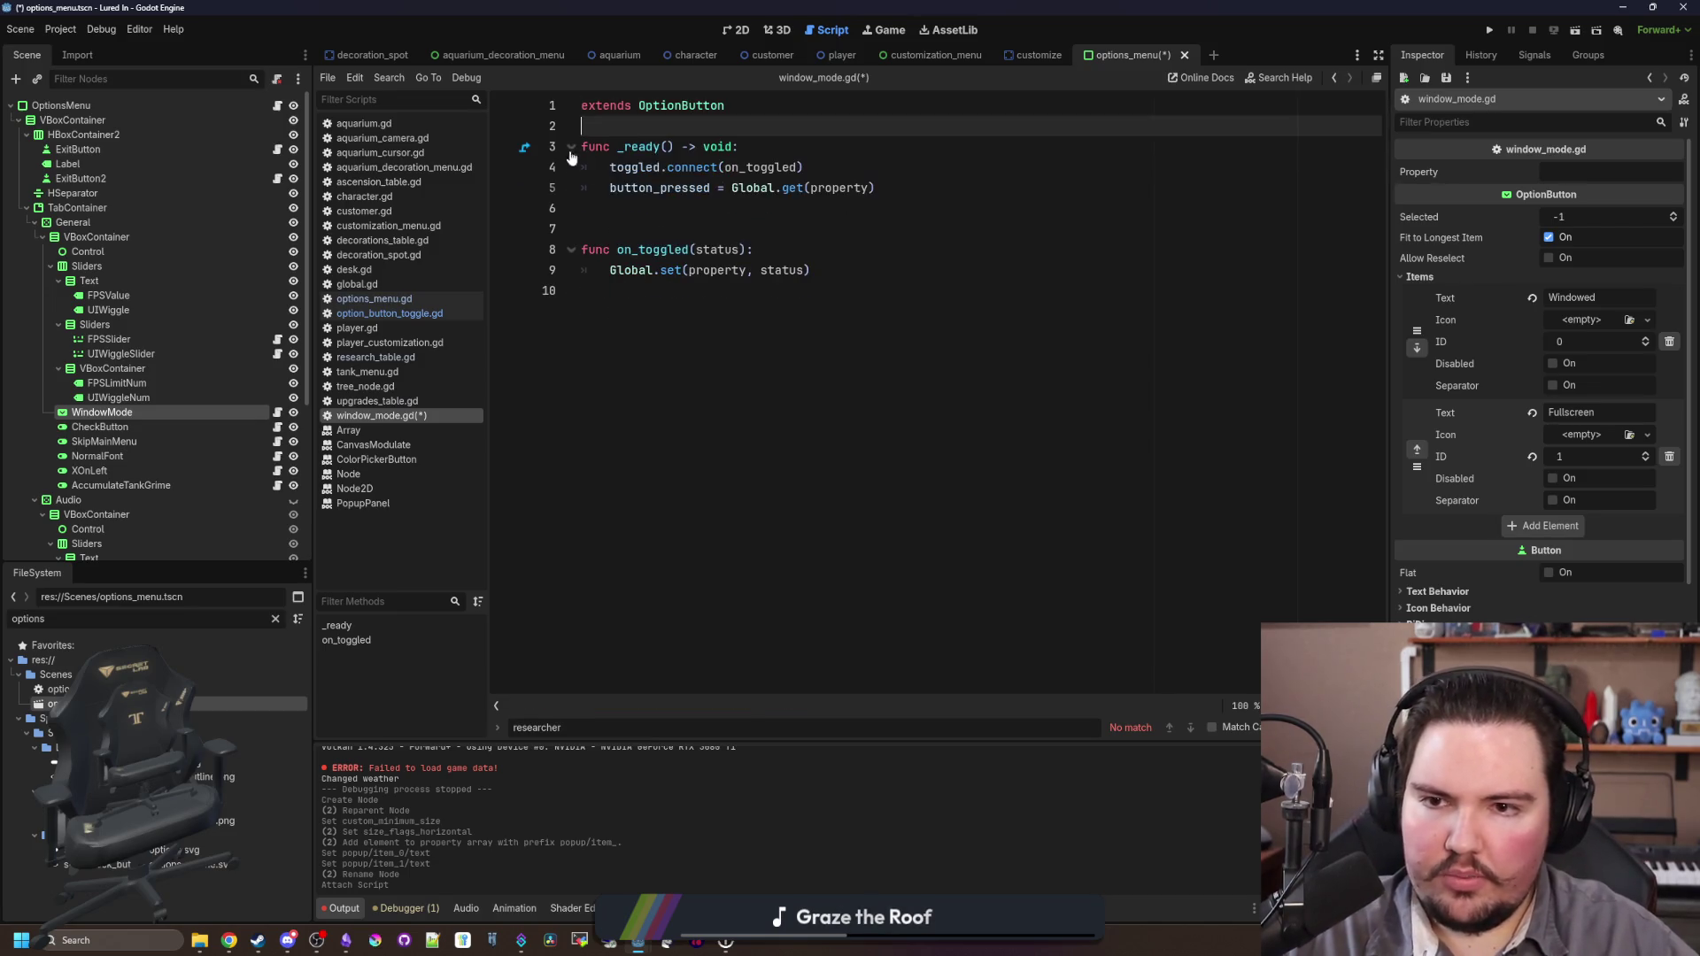
pyautogui.click(705, 206)
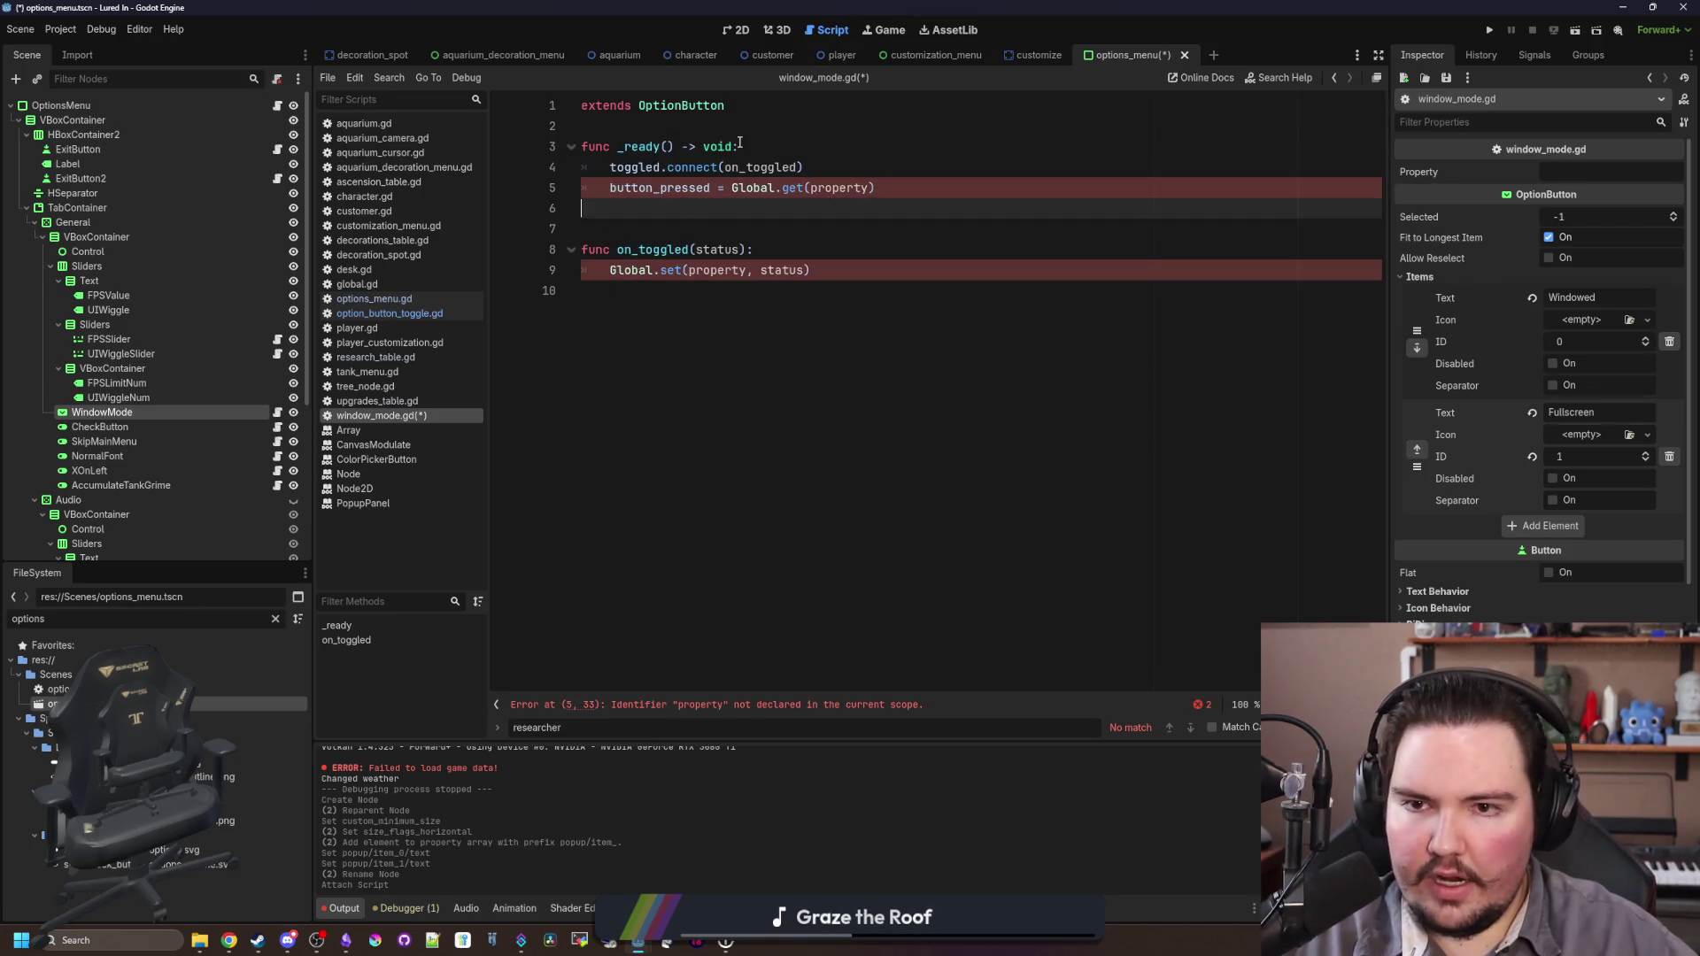
# Step: Open a new line at the start of _ready and begin a 'selected' assignment
pyautogui.click(102, 412)
pyautogui.click(767, 150)
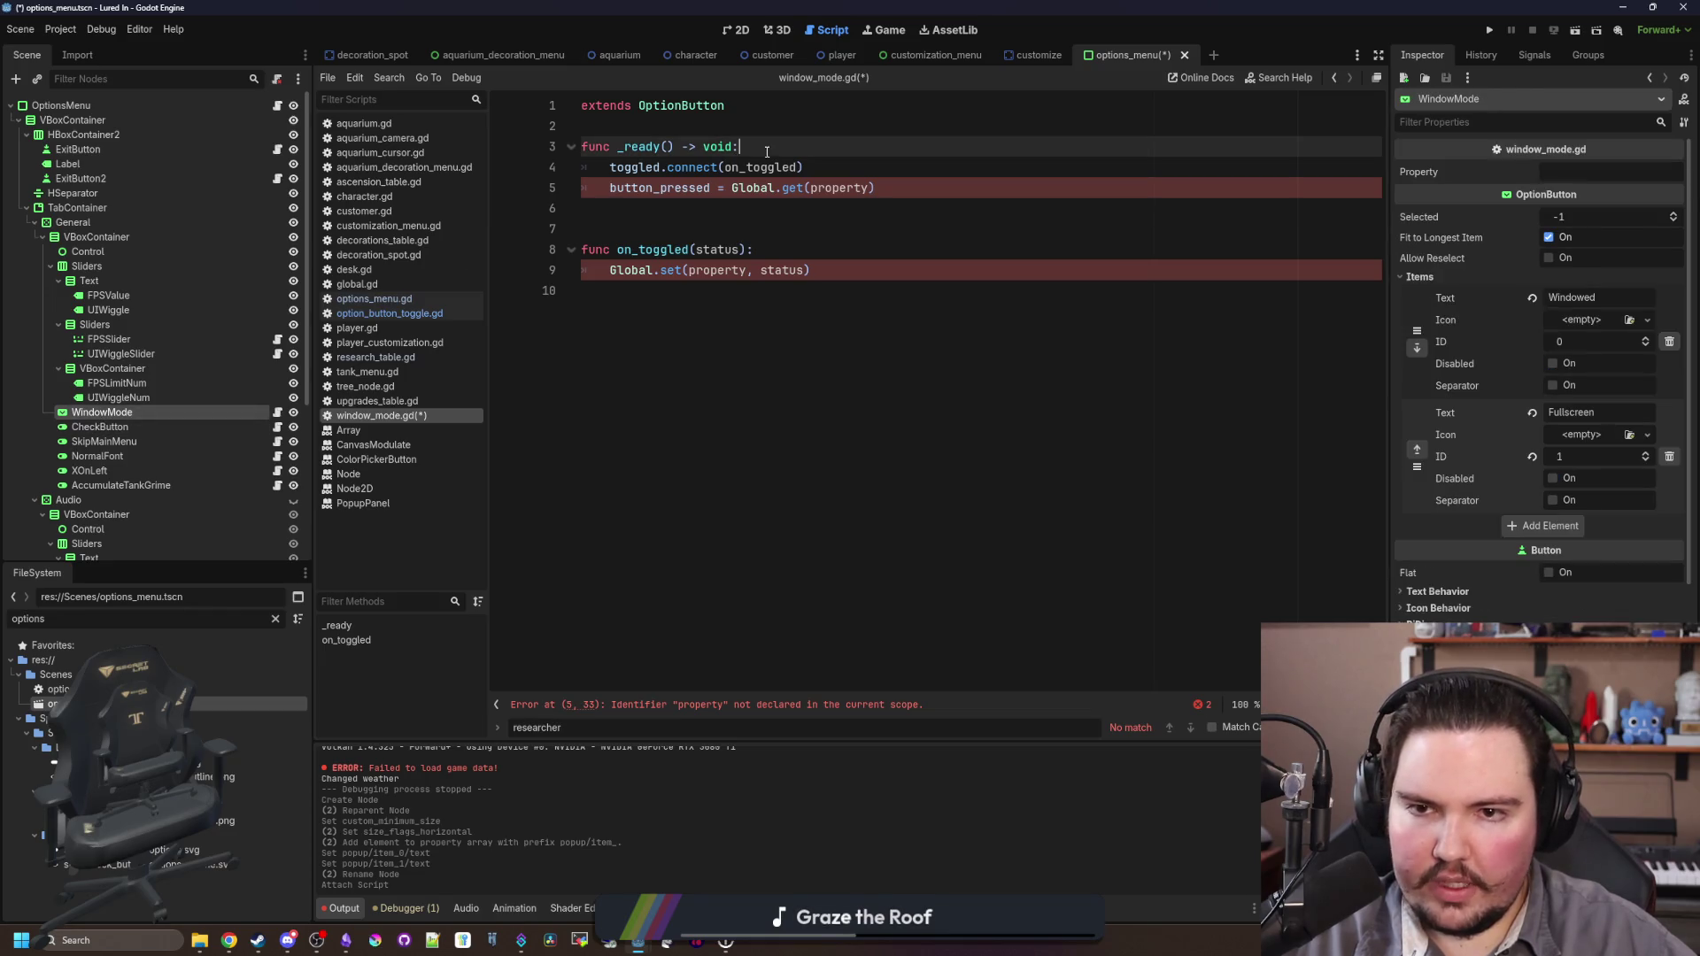
pyautogui.press('Return')
pyautogui.press('Return')
pyautogui.press('Up')
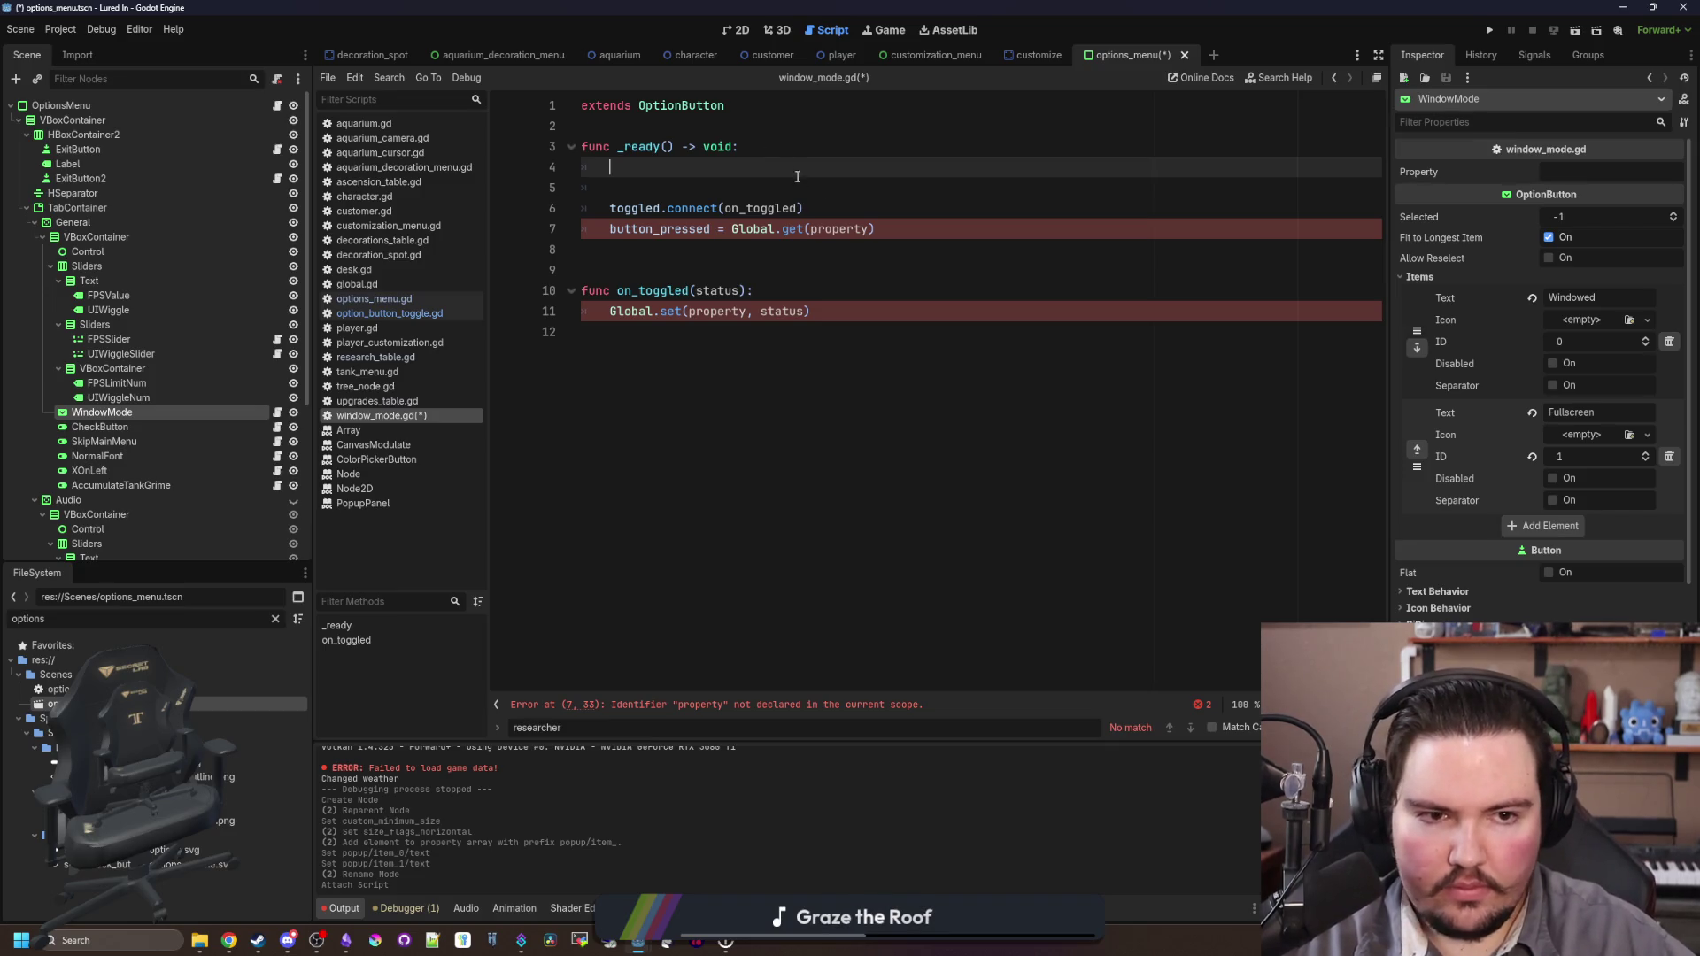
pyautogui.press('BackSpace')
pyautogui.write('s')
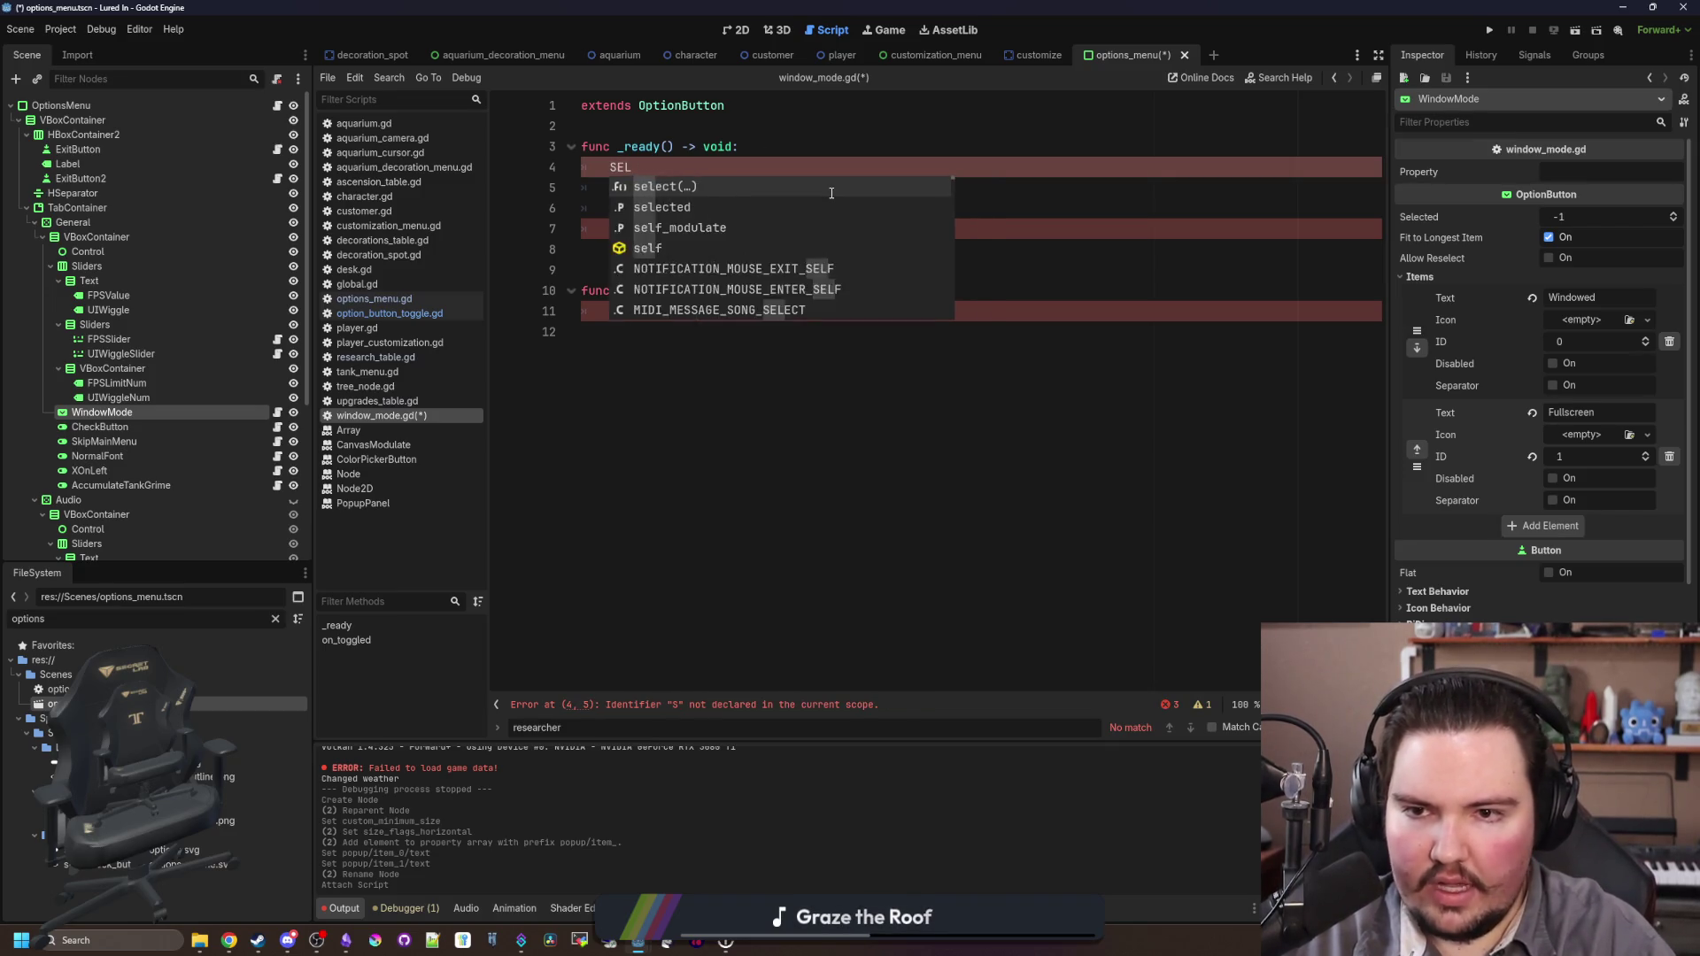
pyautogui.press('Escape')
# Step: Complete 'selected = DisplayServer.window_get_mode()' and open window_get_mode's documentation
pyautogui.write('elected = ')
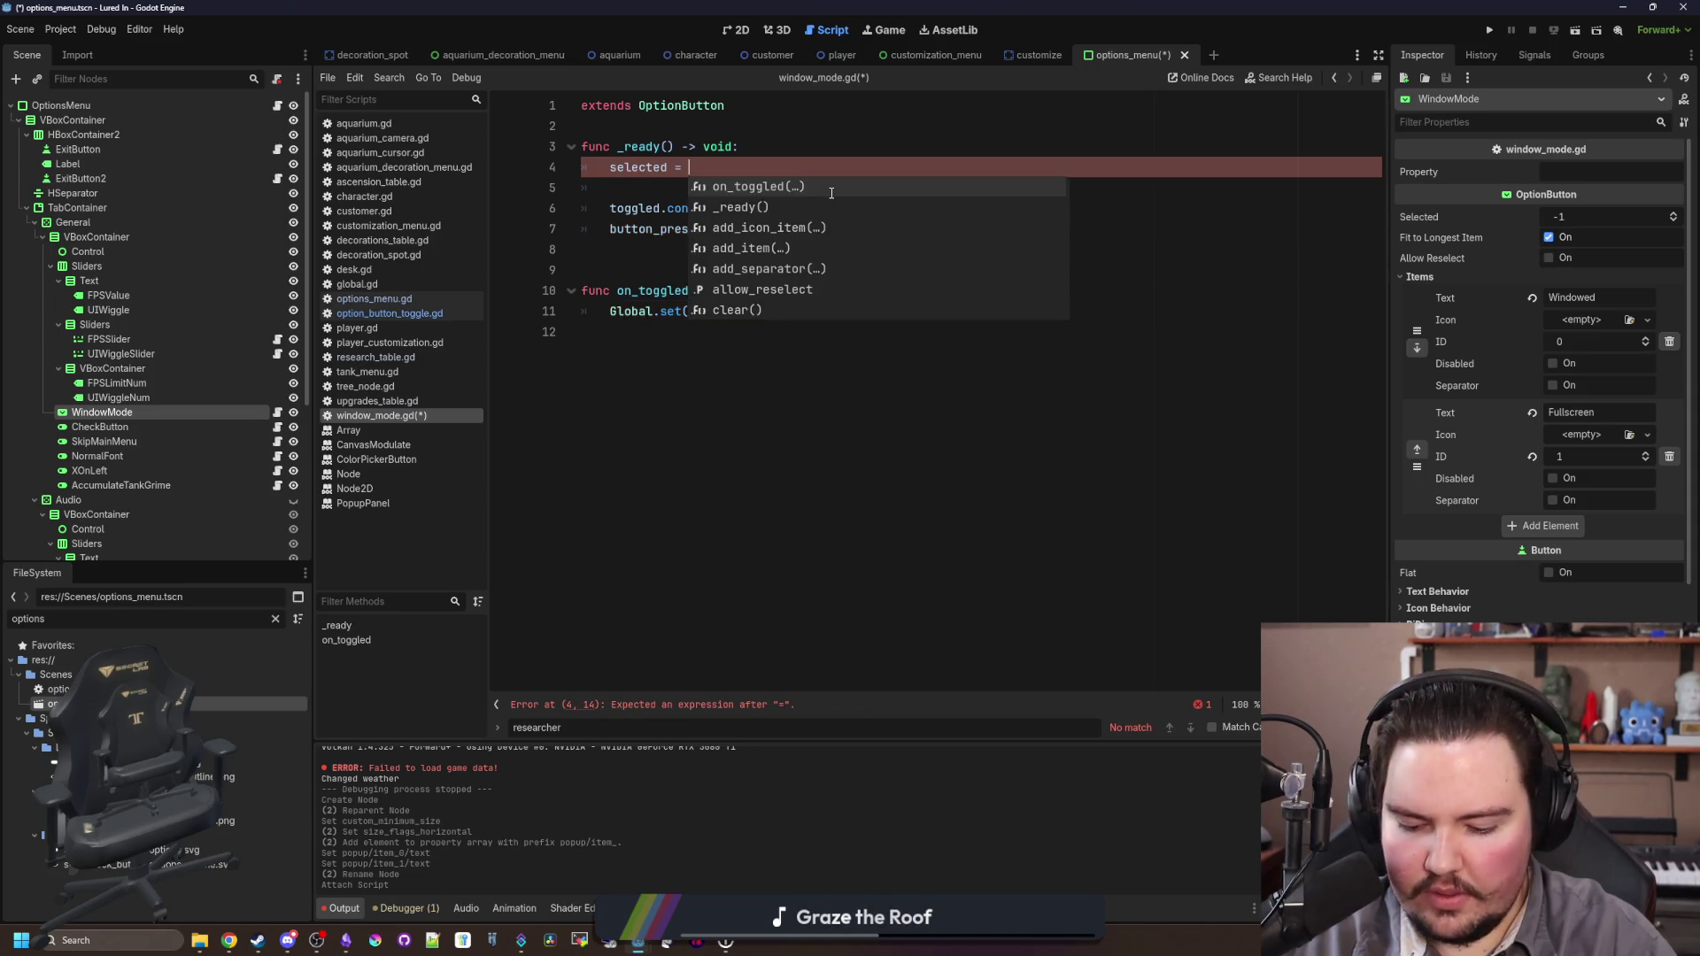
pyautogui.write('W')
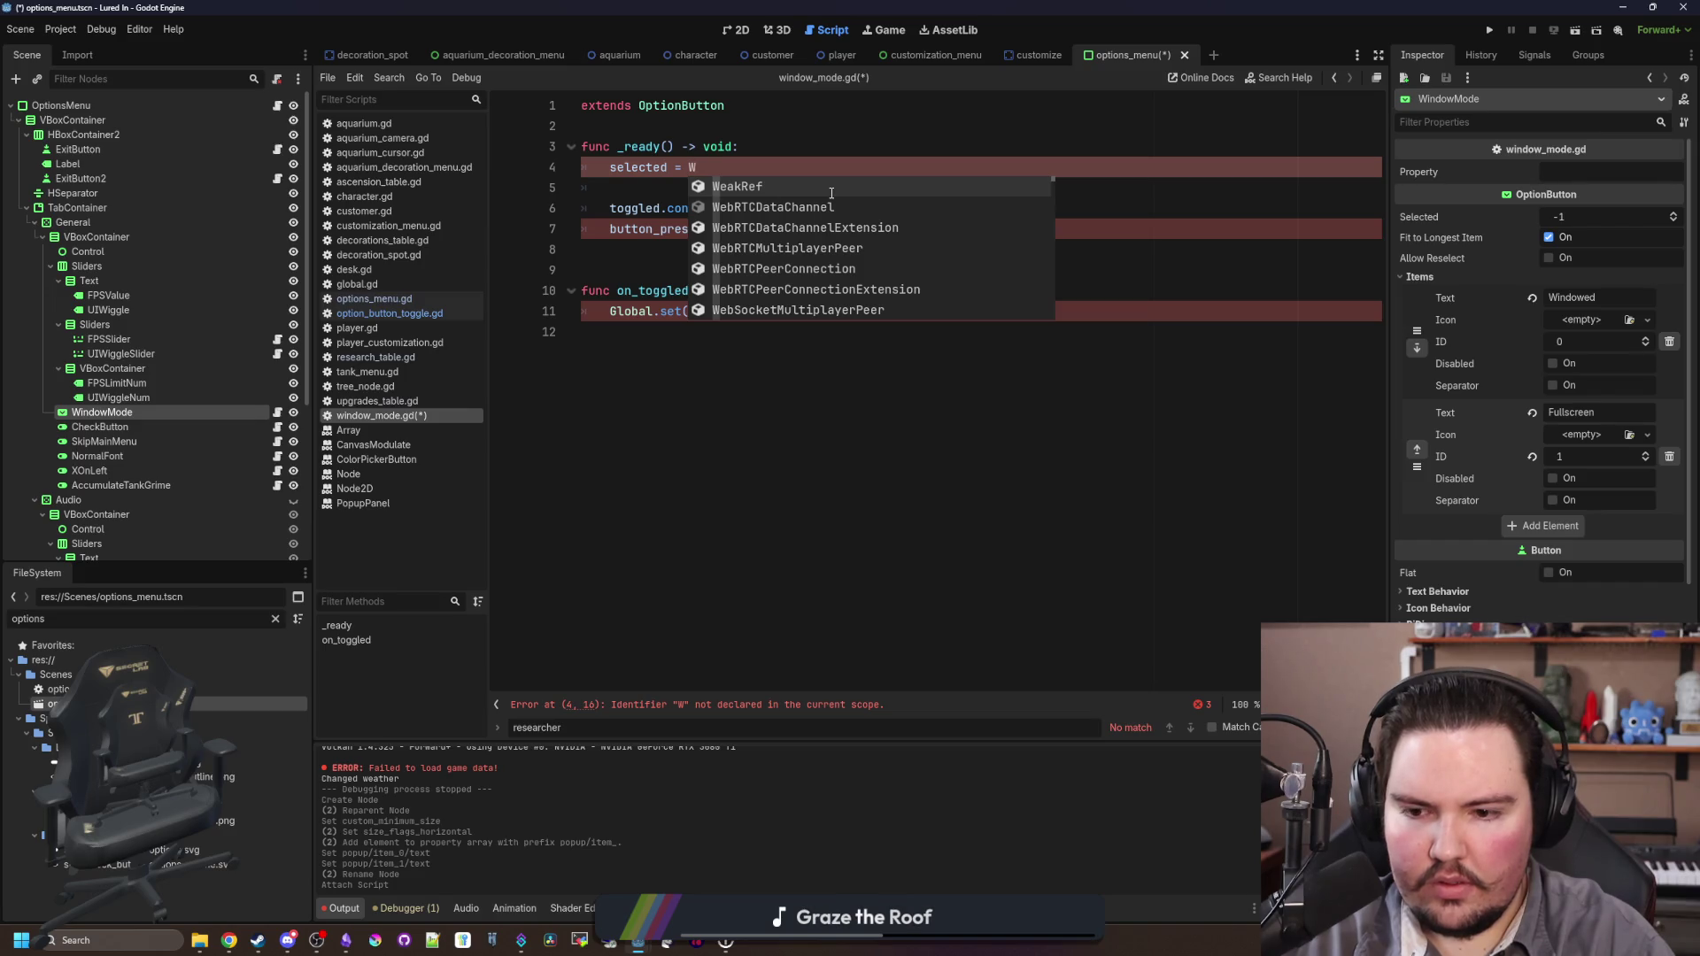
pyautogui.press('BackSpace')
pyautogui.write('DisplaySer')
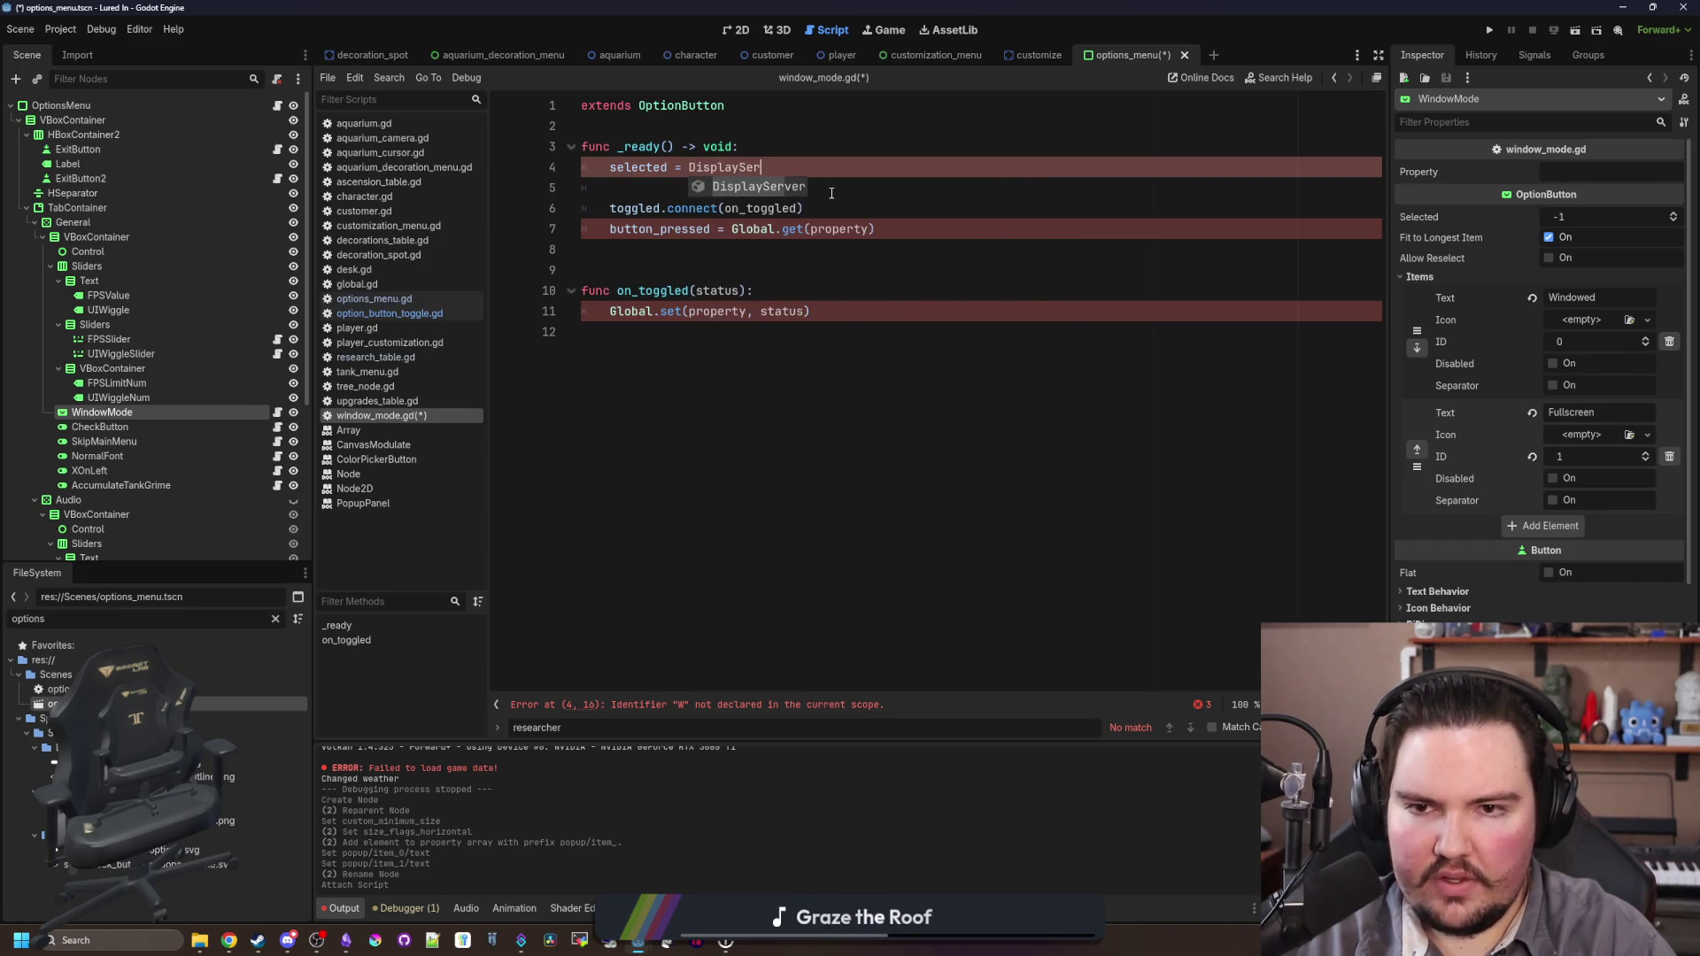
pyautogui.write('ver.window')
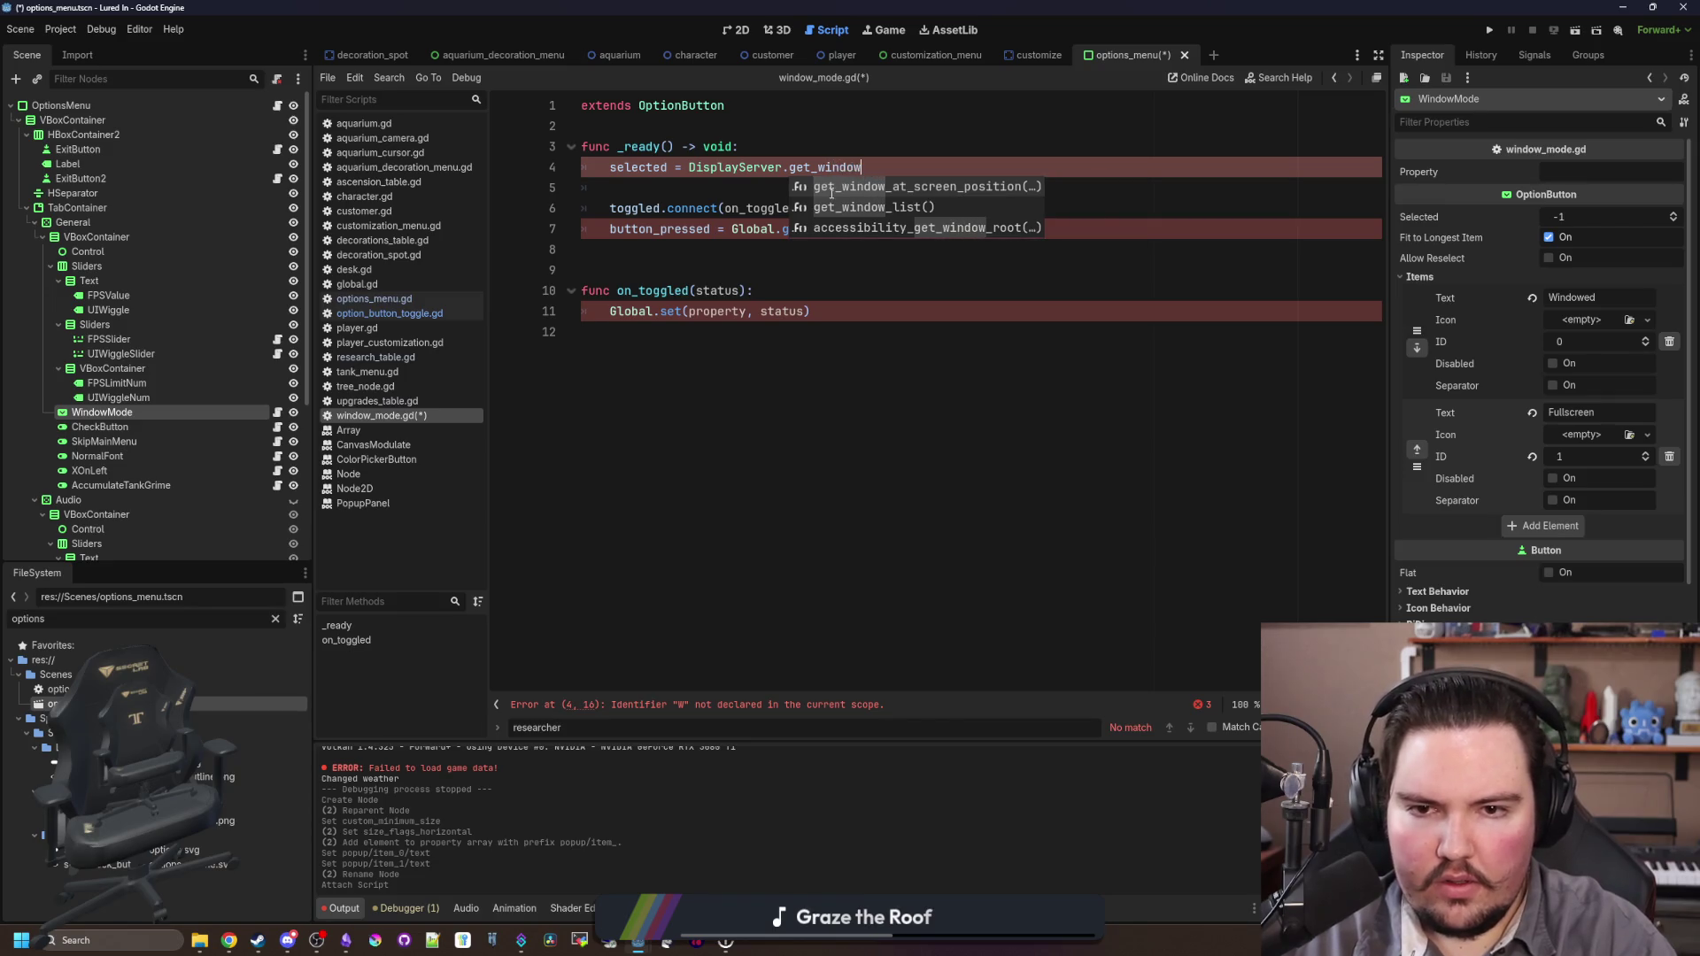
pyautogui.press('BackSpace')
pyautogui.press('BackSpace')
pyautogui.press('BackSpace')
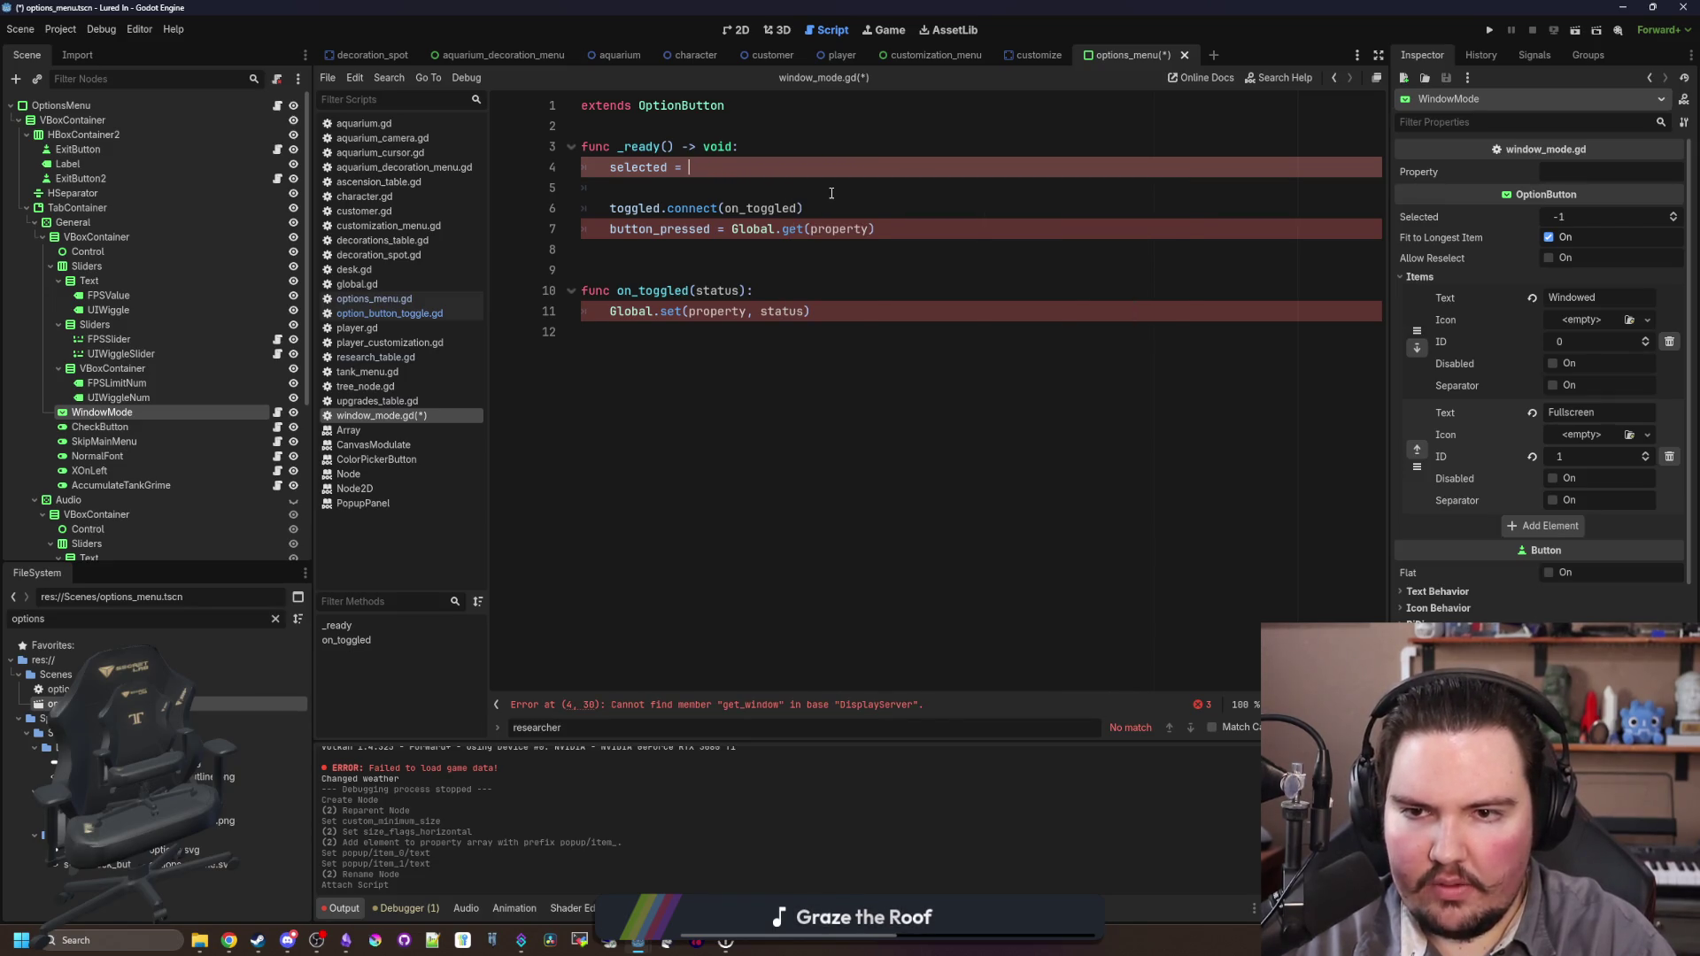
pyautogui.write('w')
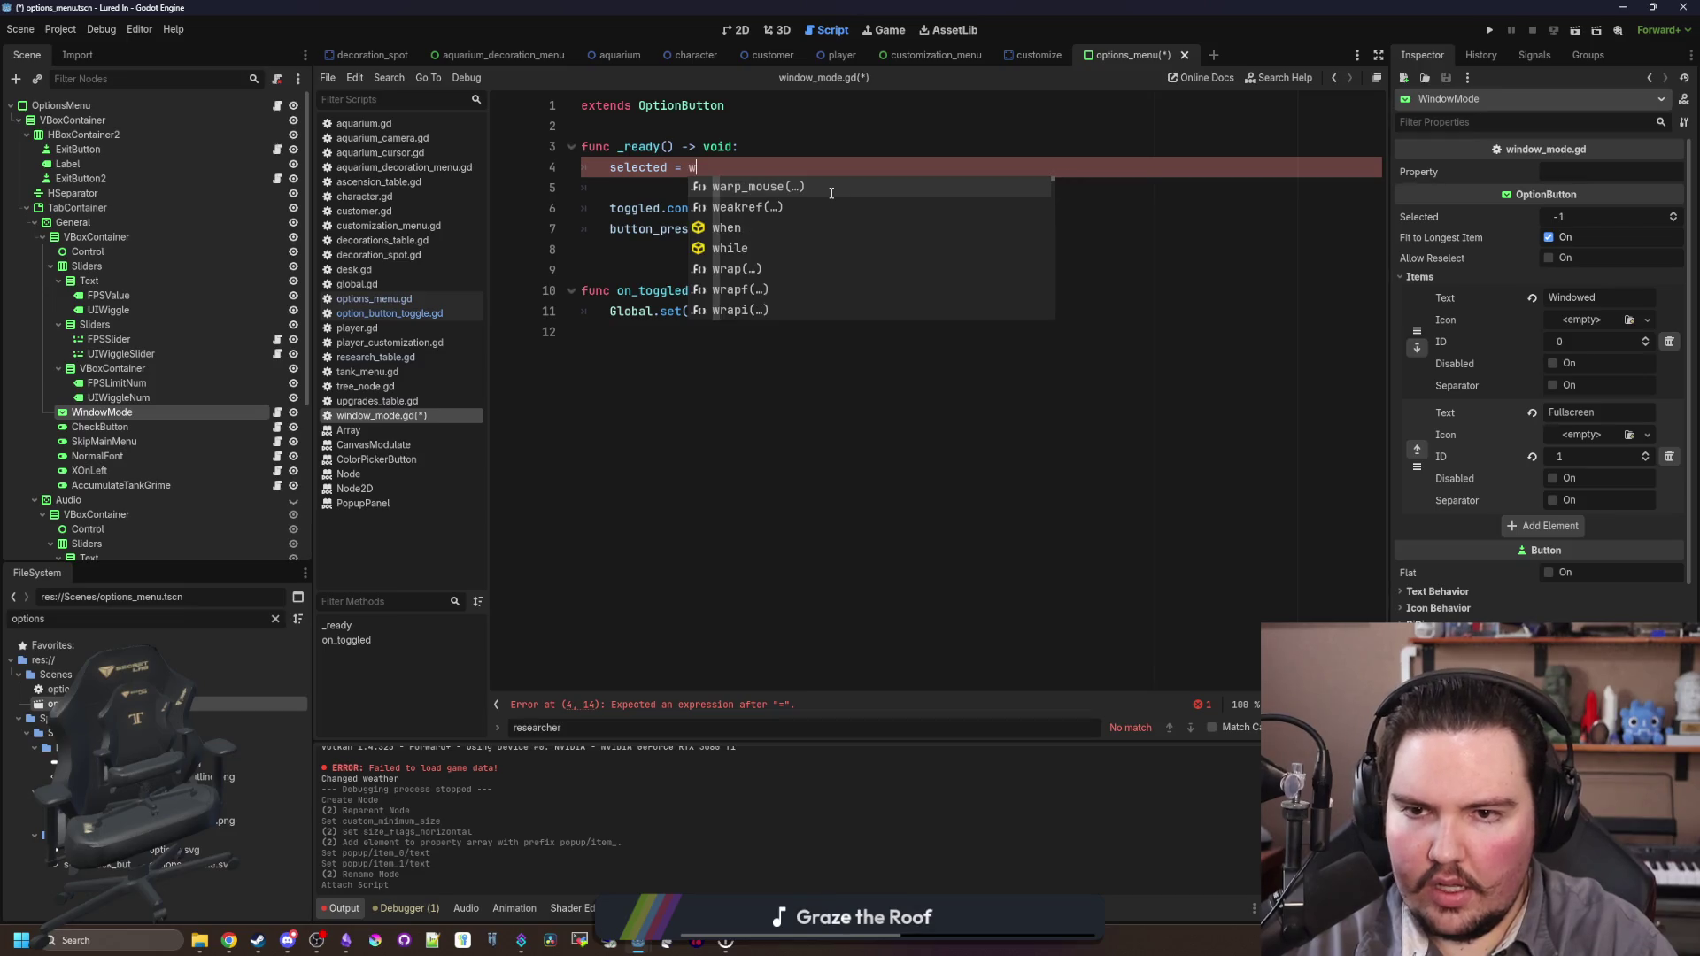
pyautogui.press('BackSpace')
pyautogui.write('DisplayS')
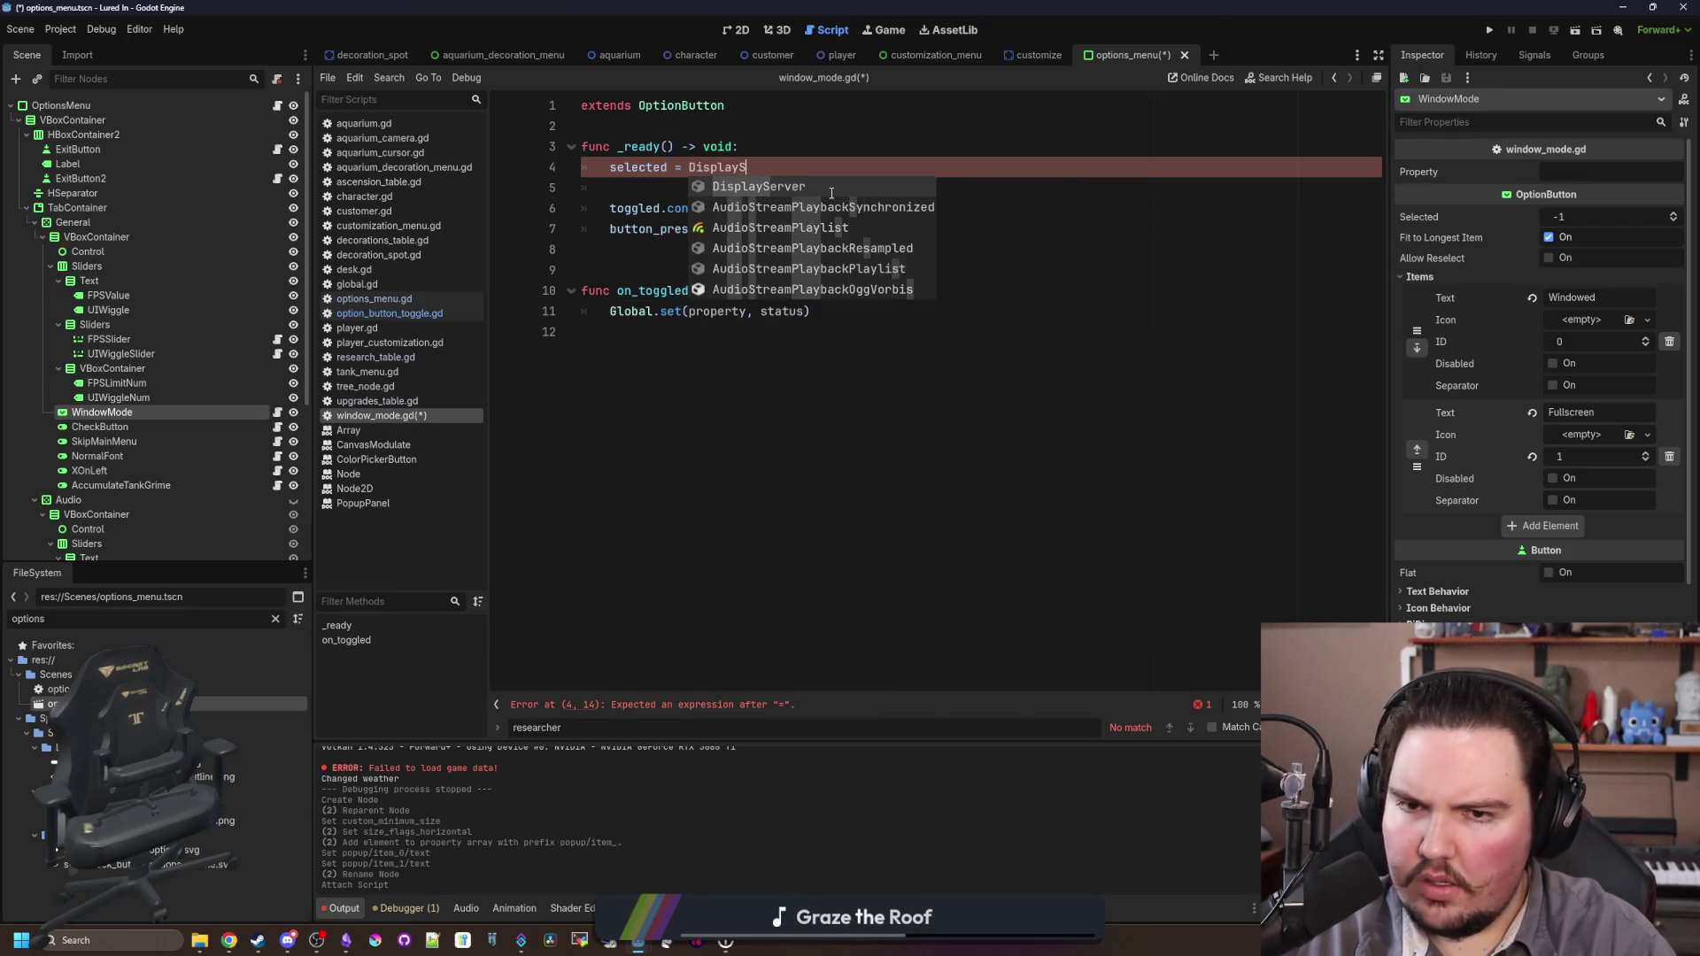
pyautogui.press('Return')
pyautogui.write('.window_g')
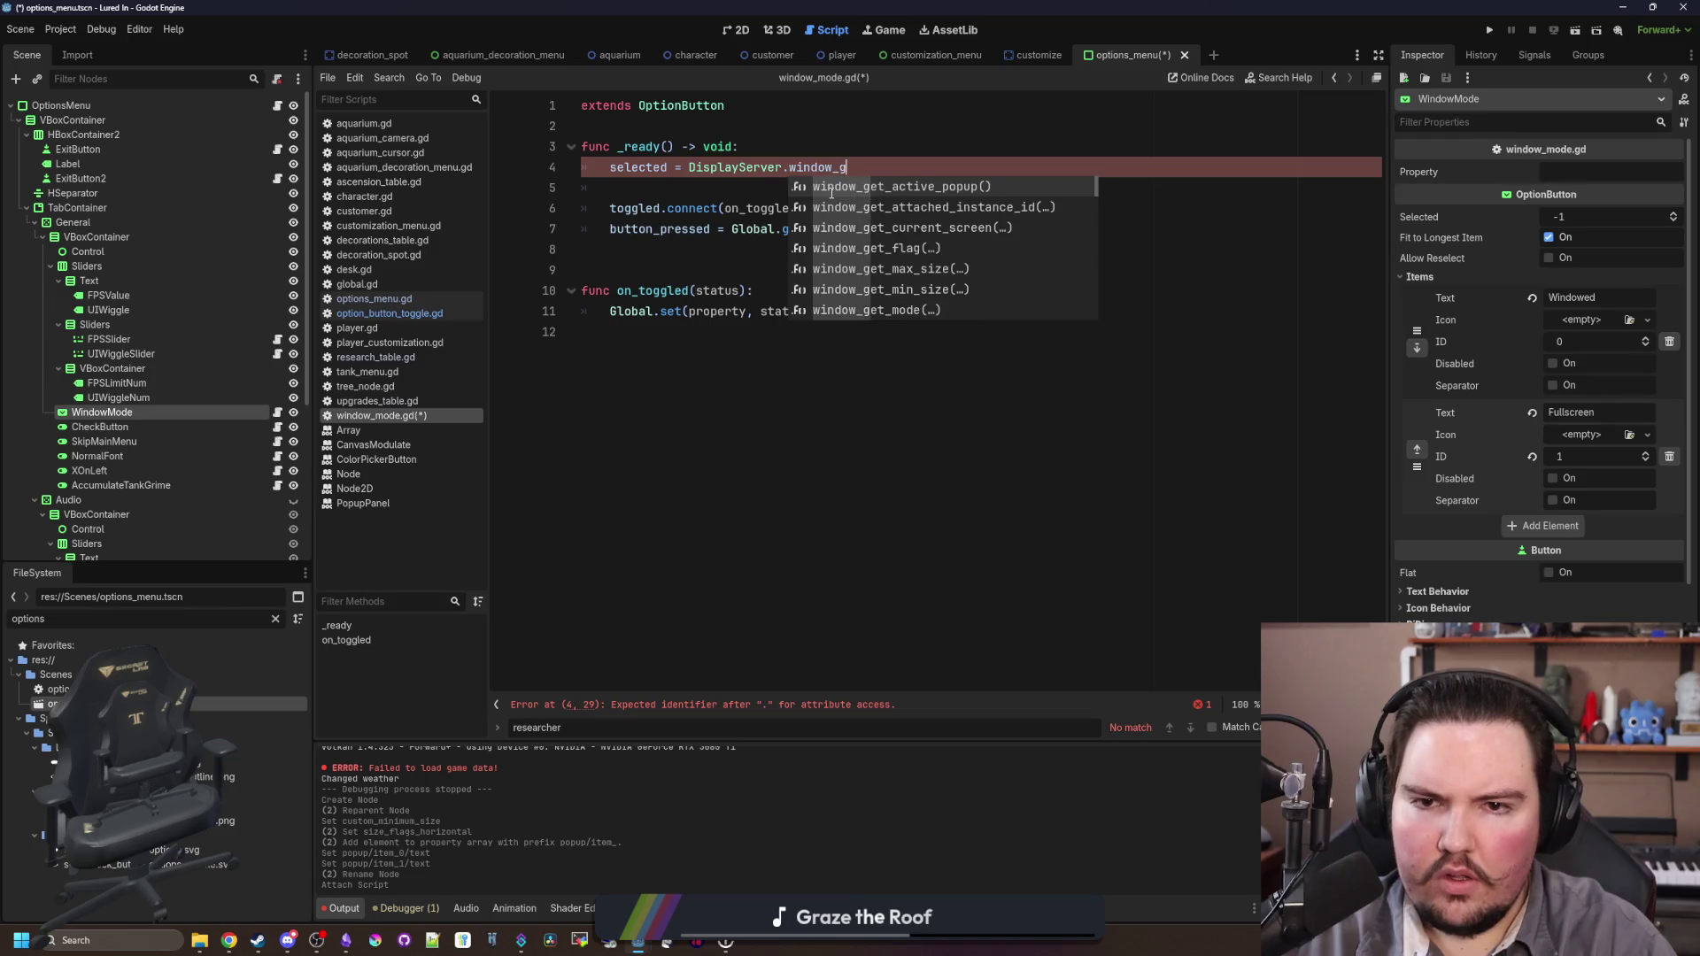
pyautogui.write('et_mode')
pyautogui.press('Return')
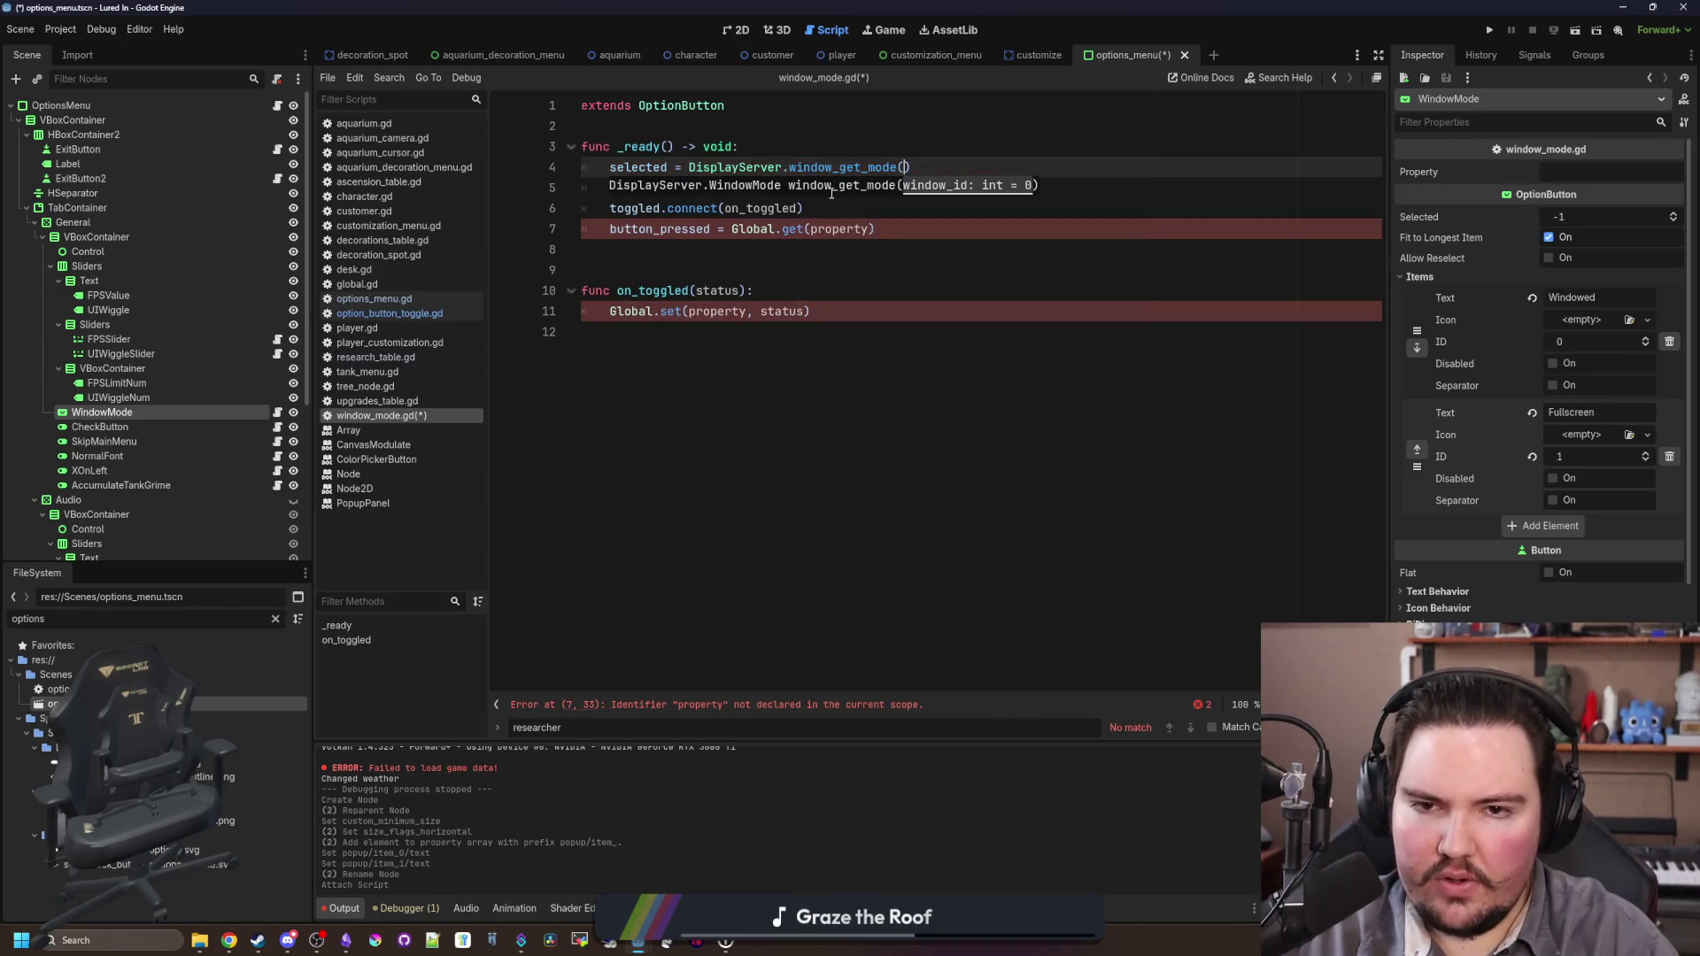
pyautogui.click(831, 192)
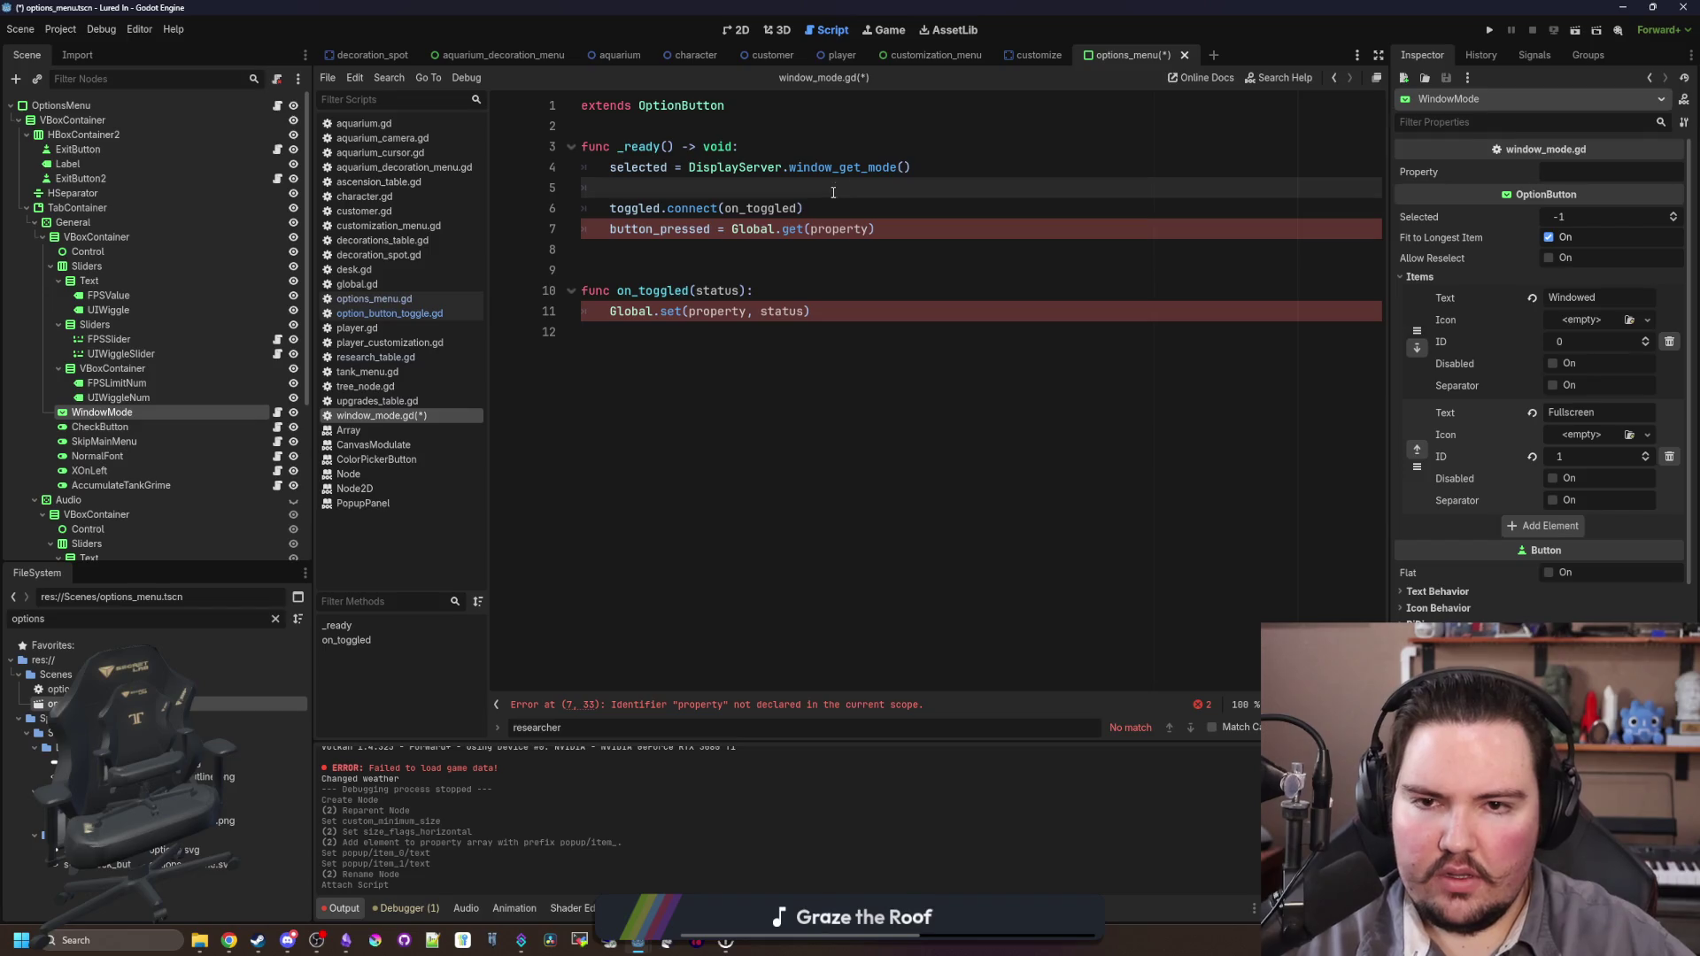
pyautogui.keyDown('ctrl'); pyautogui.click(858, 168); pyautogui.keyUp('ctrl')
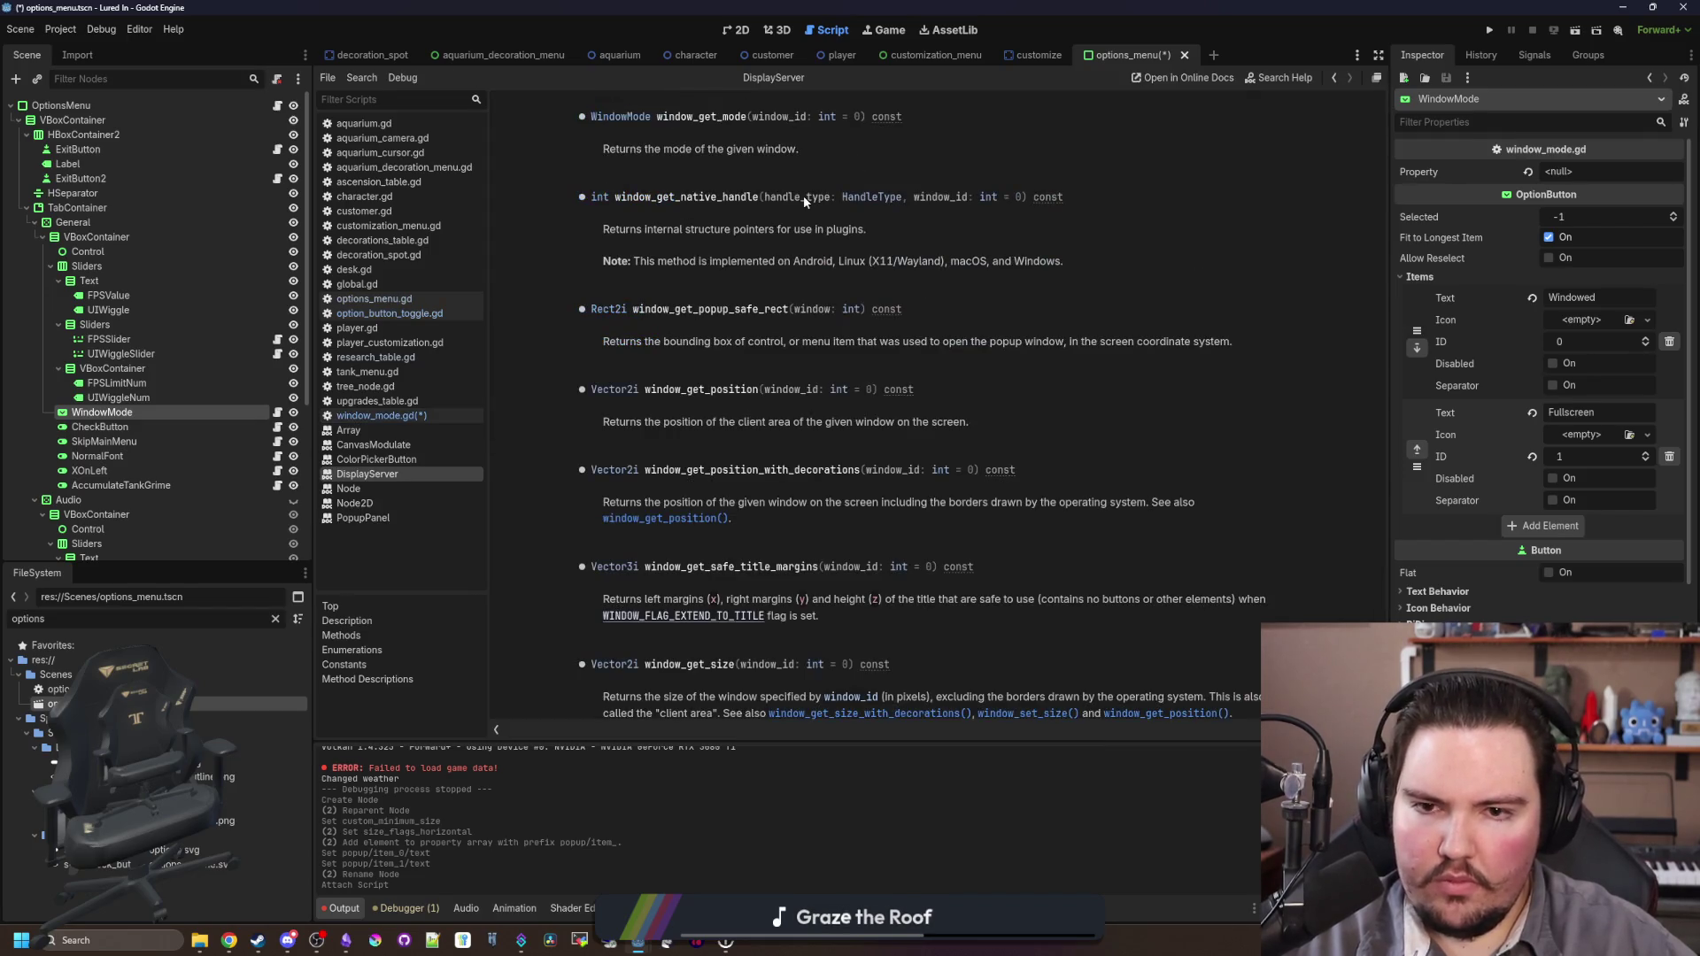
# Step: Move the DisplayServer.window_get_mode() call into a new match() at the top of _ready
pyautogui.hotkey('alt', 'Left')
pyautogui.click(768, 149)
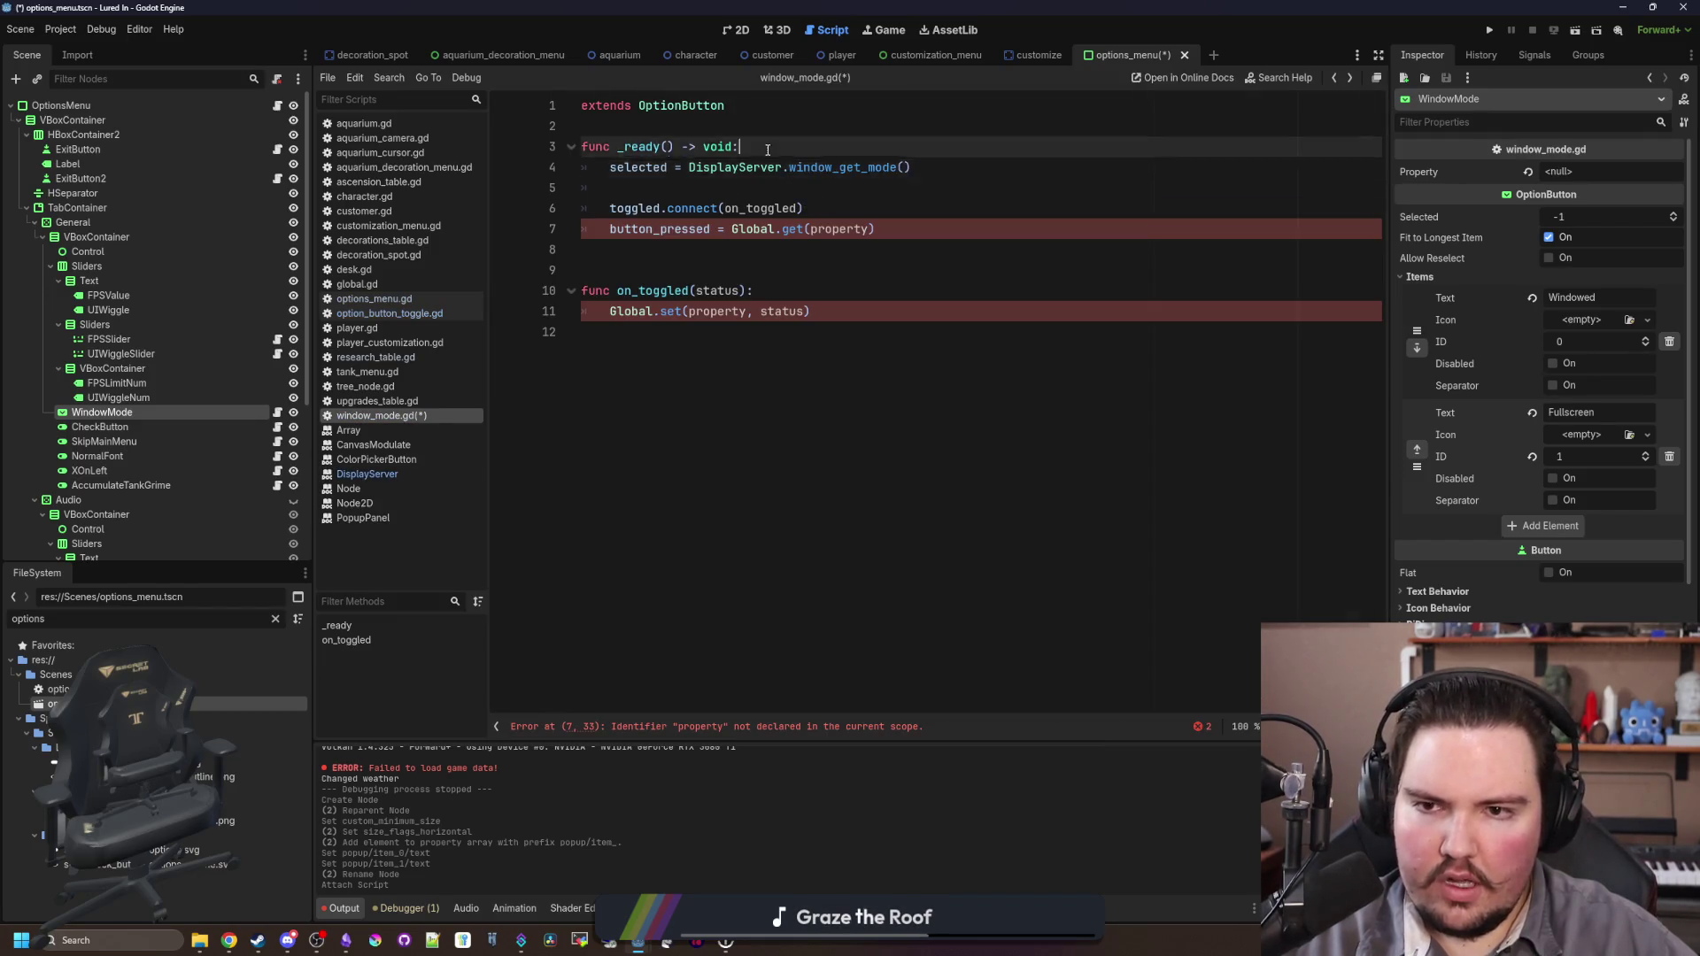
pyautogui.press('Return')
pyautogui.press('Return')
pyautogui.press('Up')
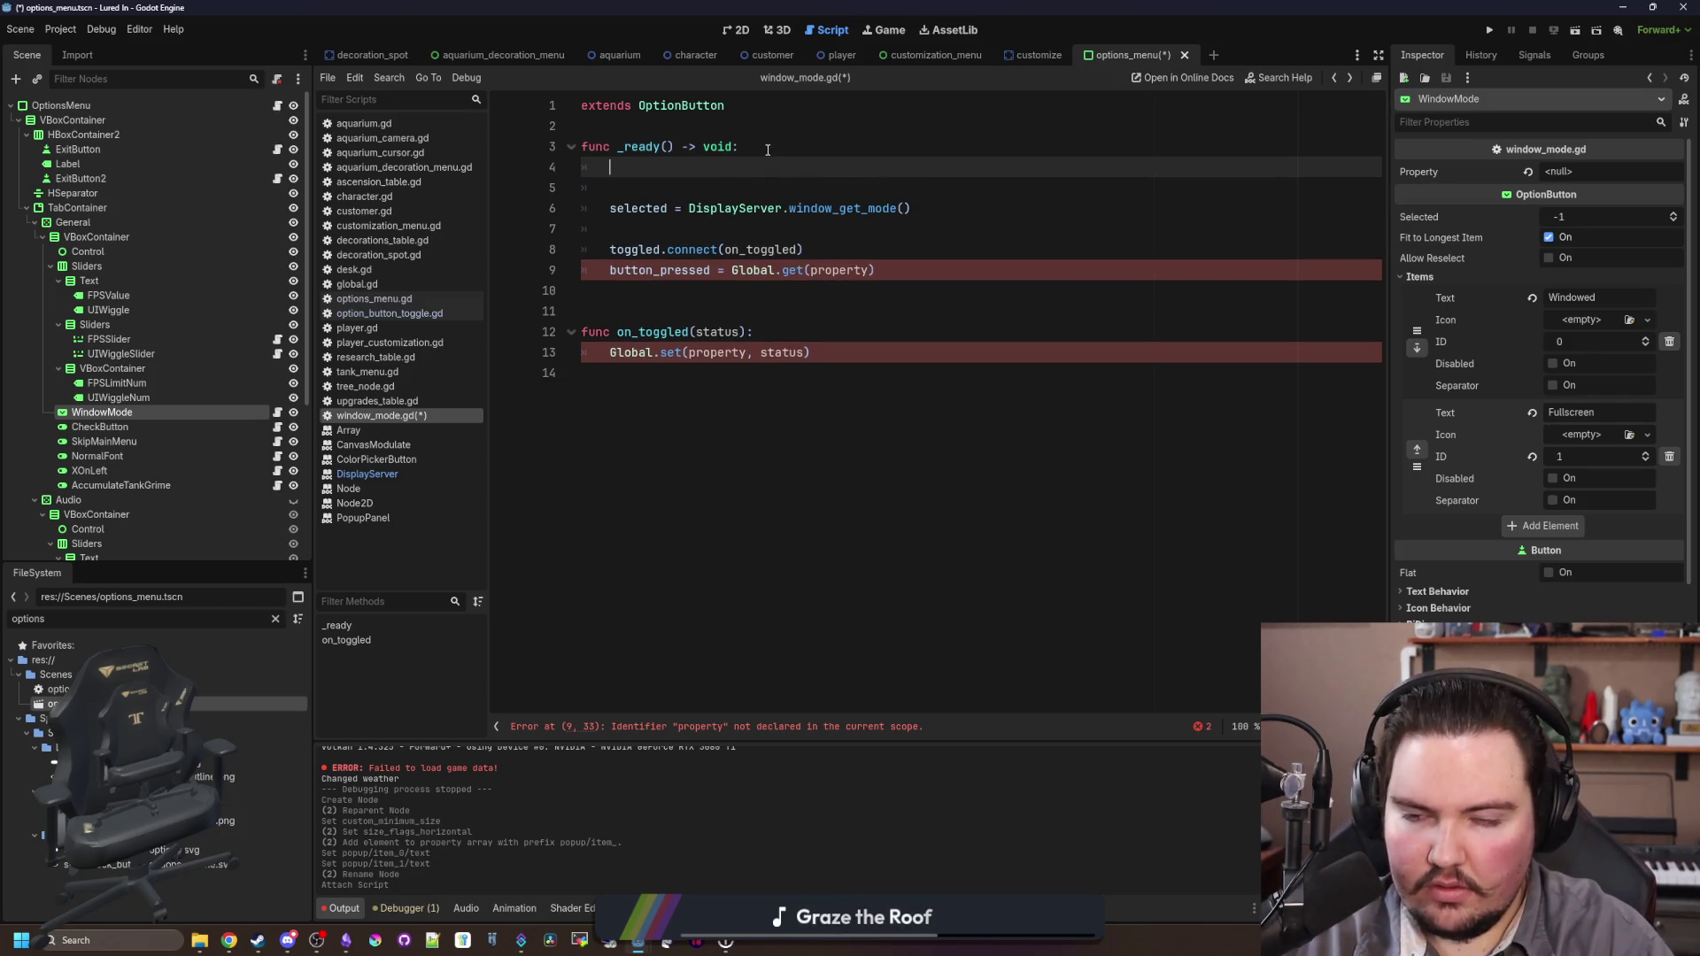
pyautogui.write('match()')
pyautogui.click(883, 210)
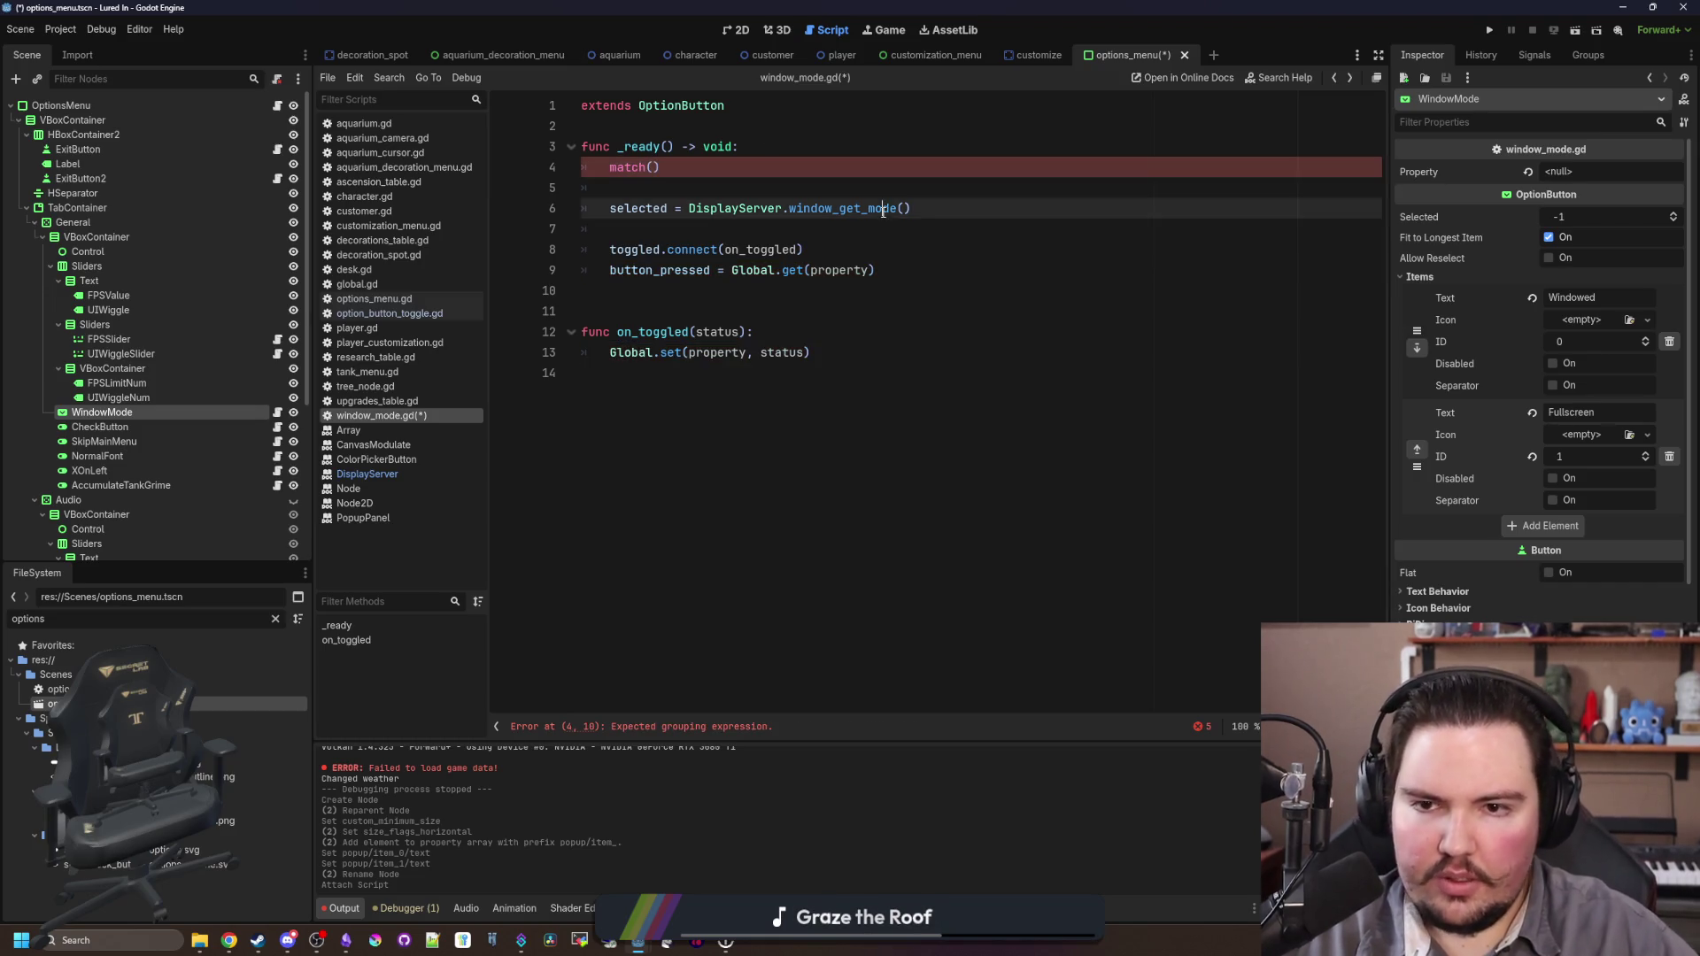
pyautogui.moveTo(947, 212); pyautogui.dragTo(688, 209)
pyautogui.hotkey('ctrl', 'x')
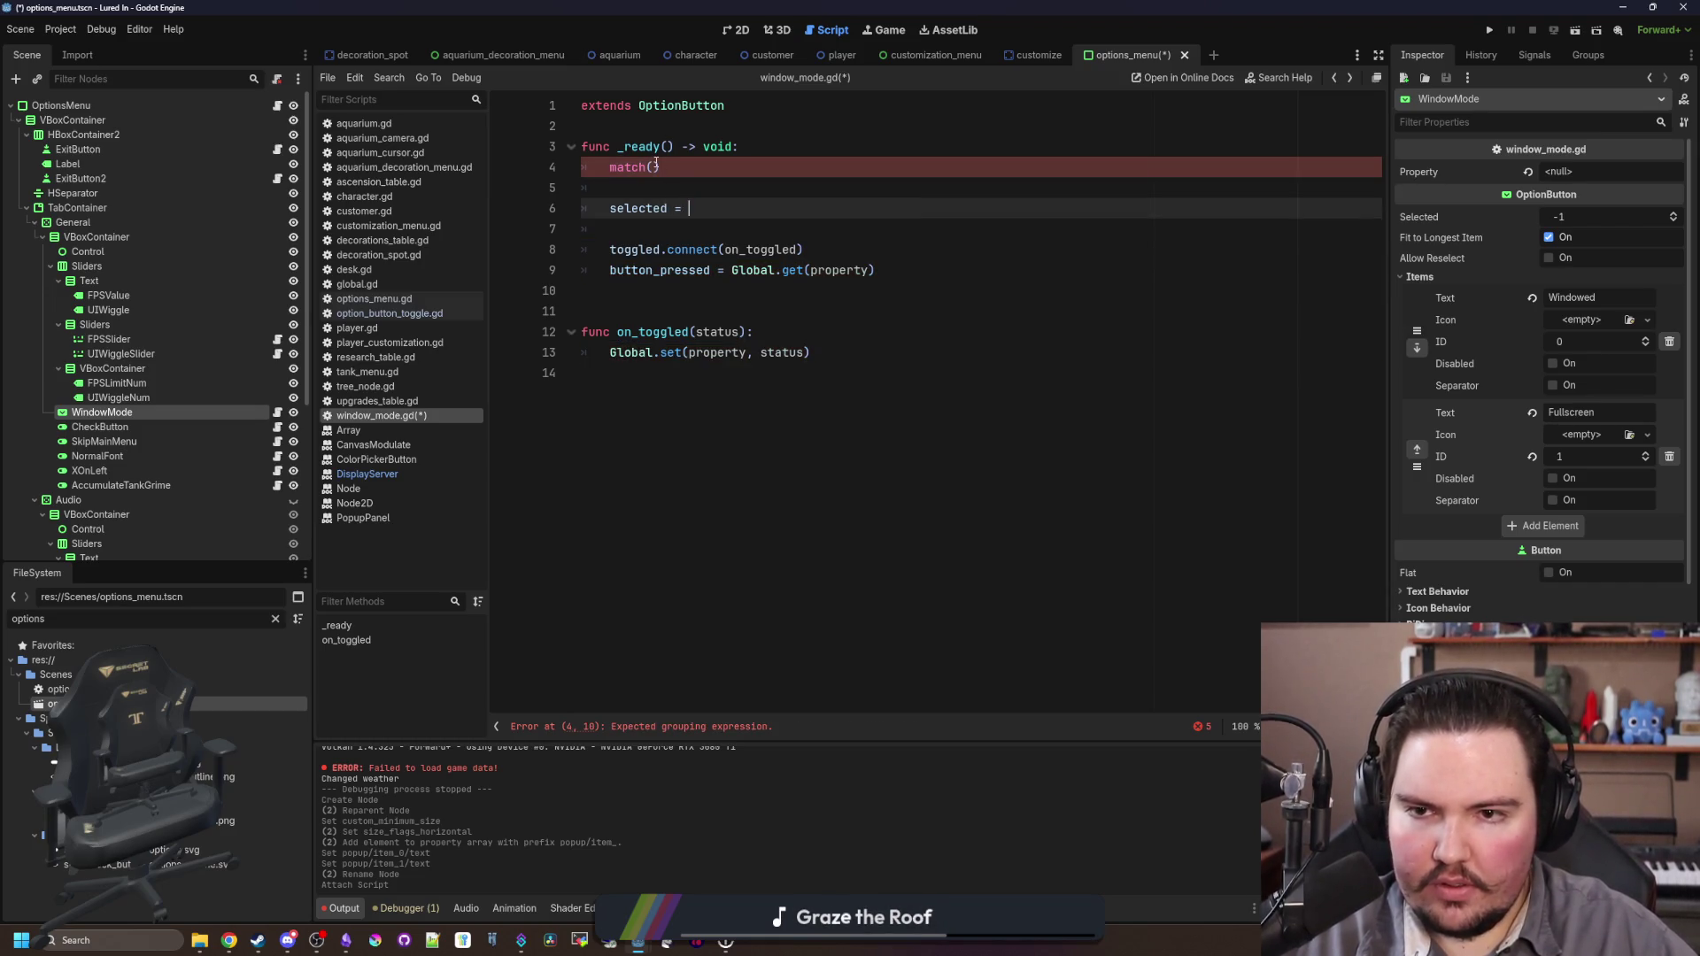
pyautogui.click(653, 168)
pyautogui.hotkey('ctrl', 'v')
# Step: Add match cases DisplayServer.WINDOW_MODE_FULLSCREEN and DisplayServer.WINDOW_MODE_WINDOWED
pyautogui.click(908, 166)
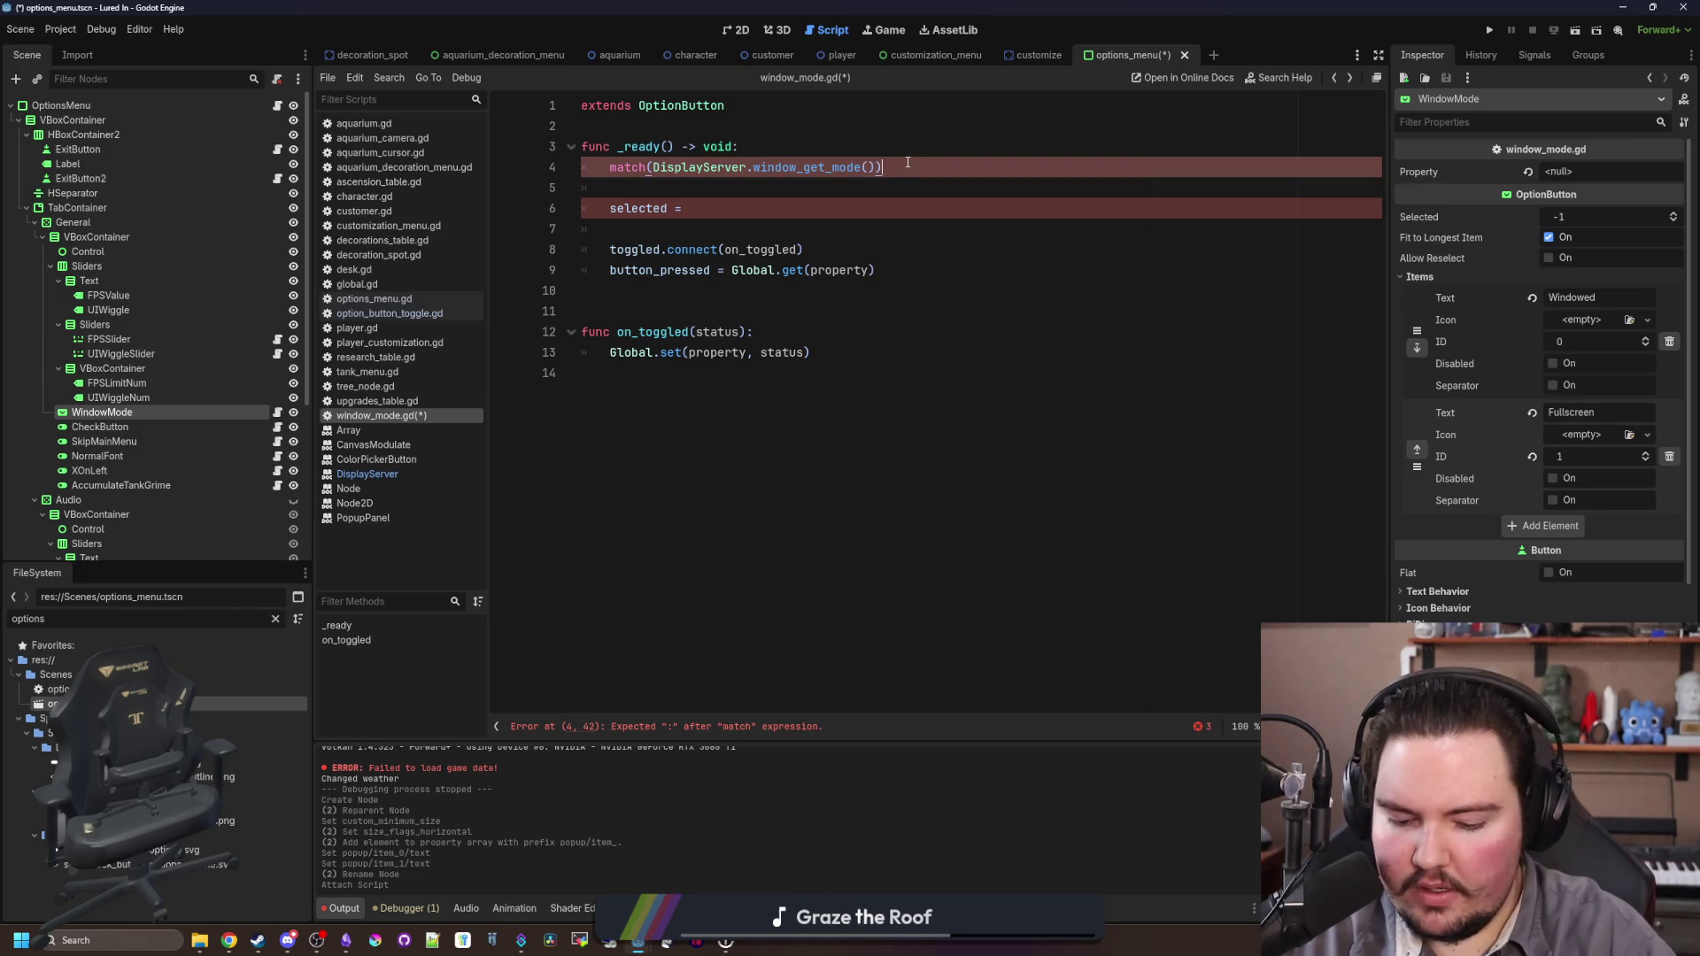
pyautogui.write(':')
pyautogui.press('Return')
pyautogui.write('Disp')
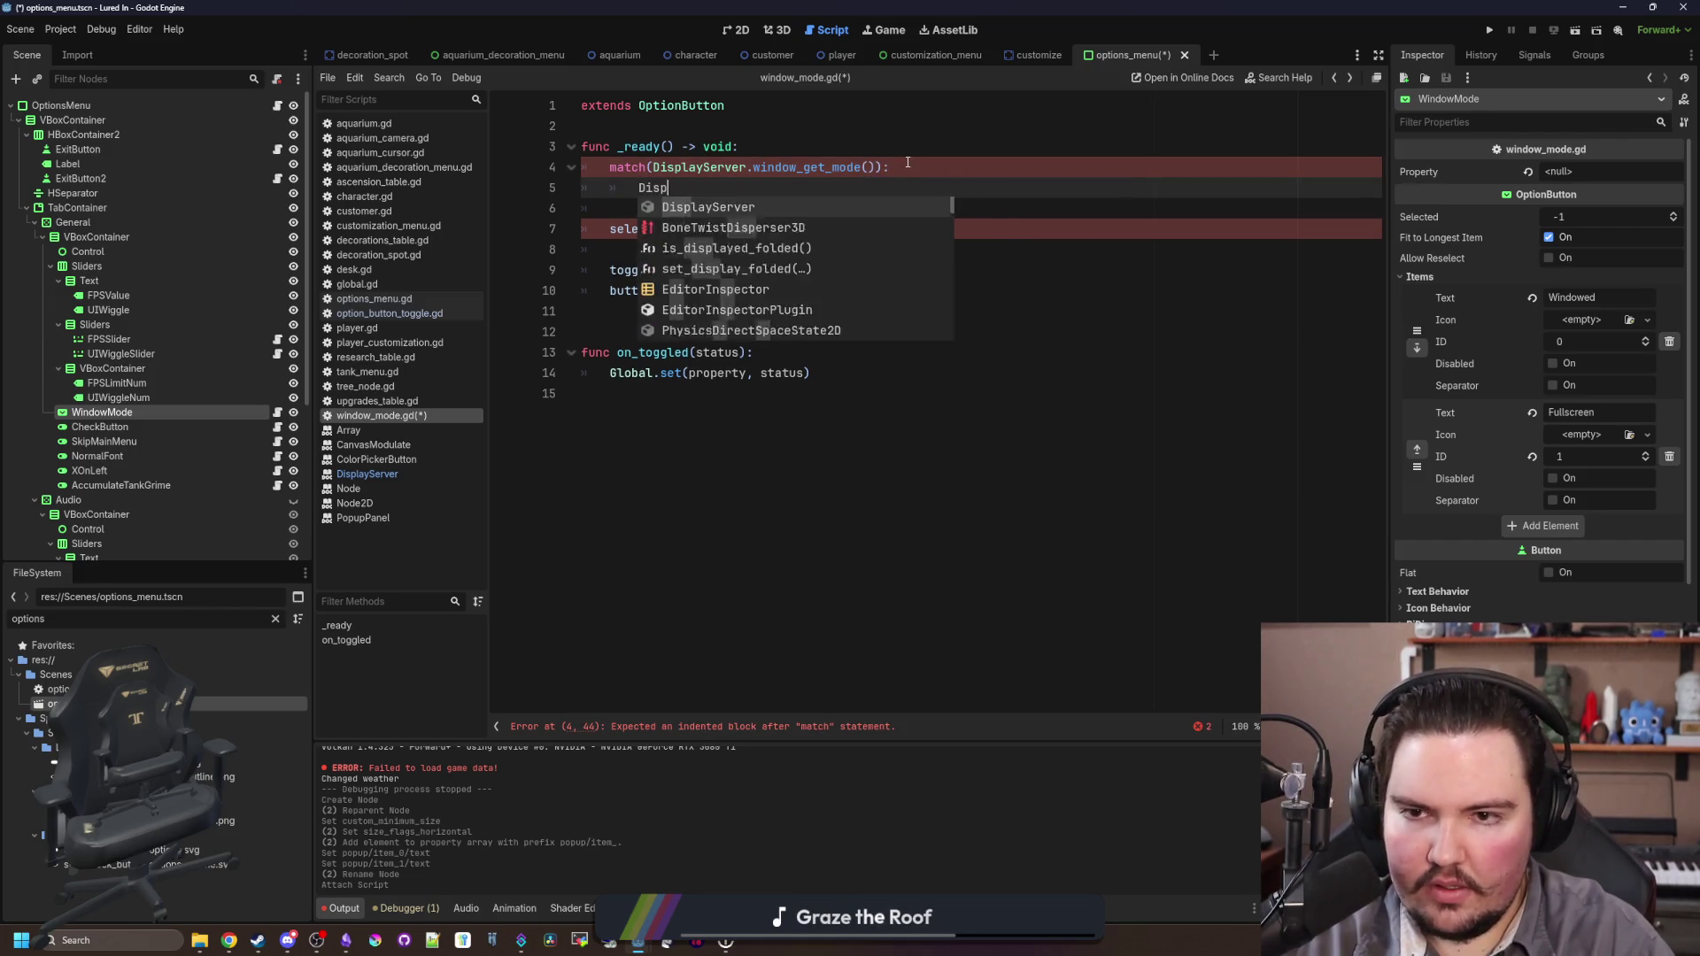
pyautogui.write('layServer.WINDOW_MODE')
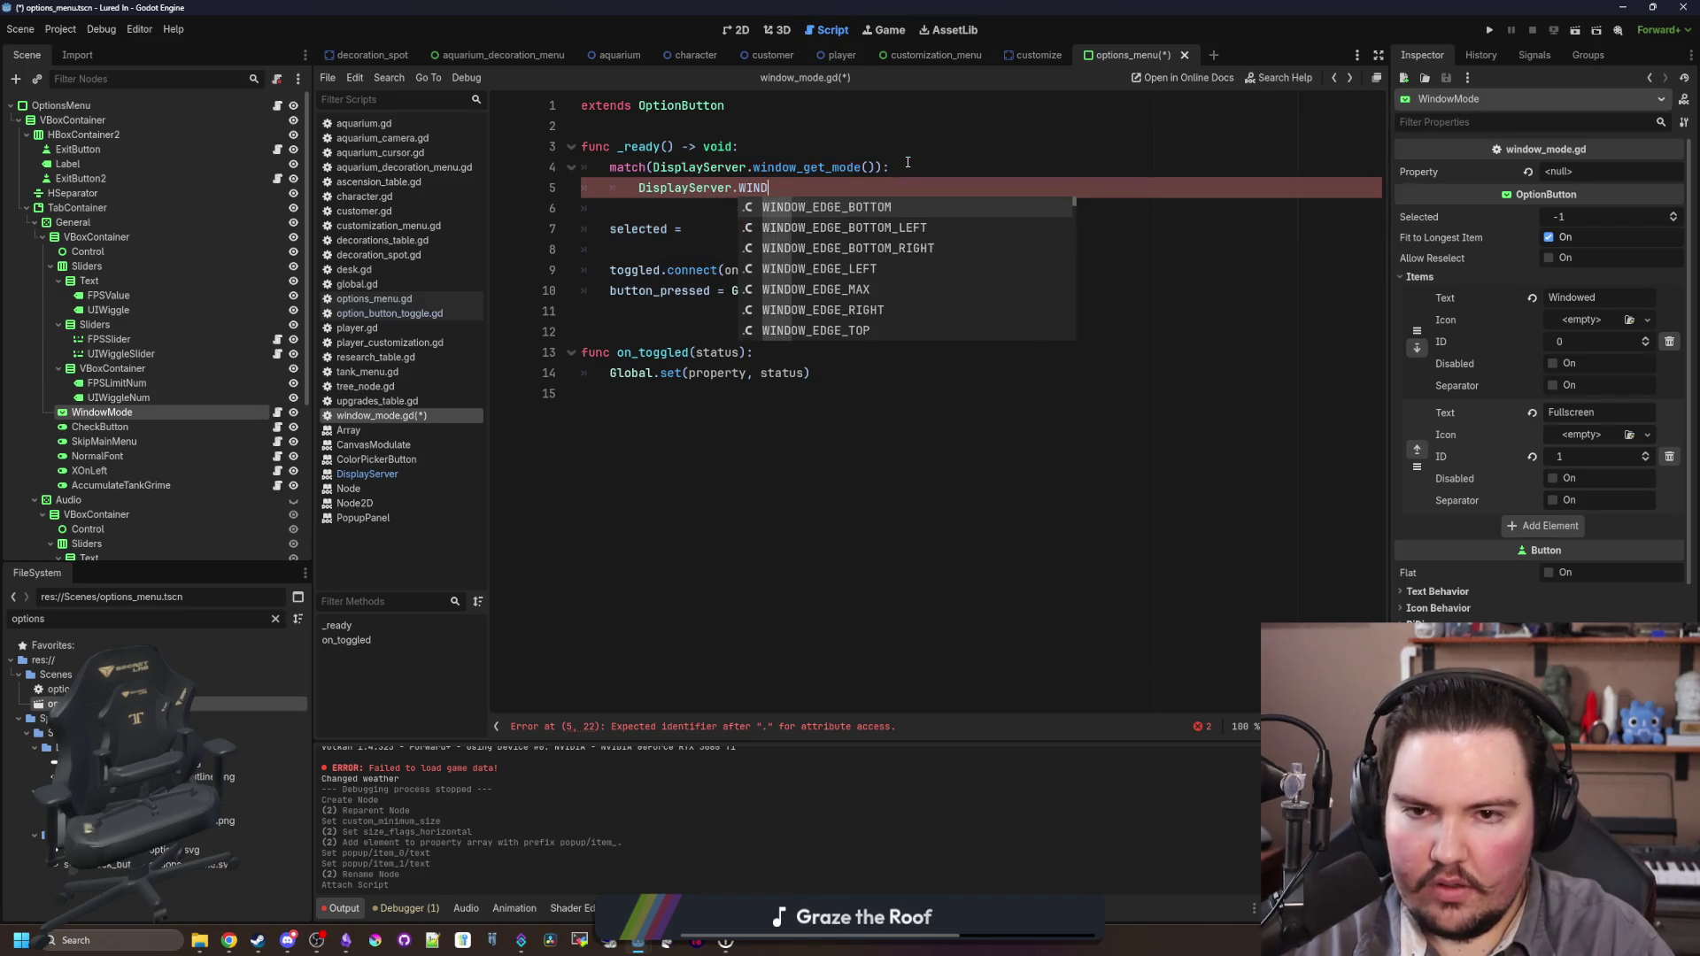
pyautogui.press('Down')
pyautogui.press('Return')
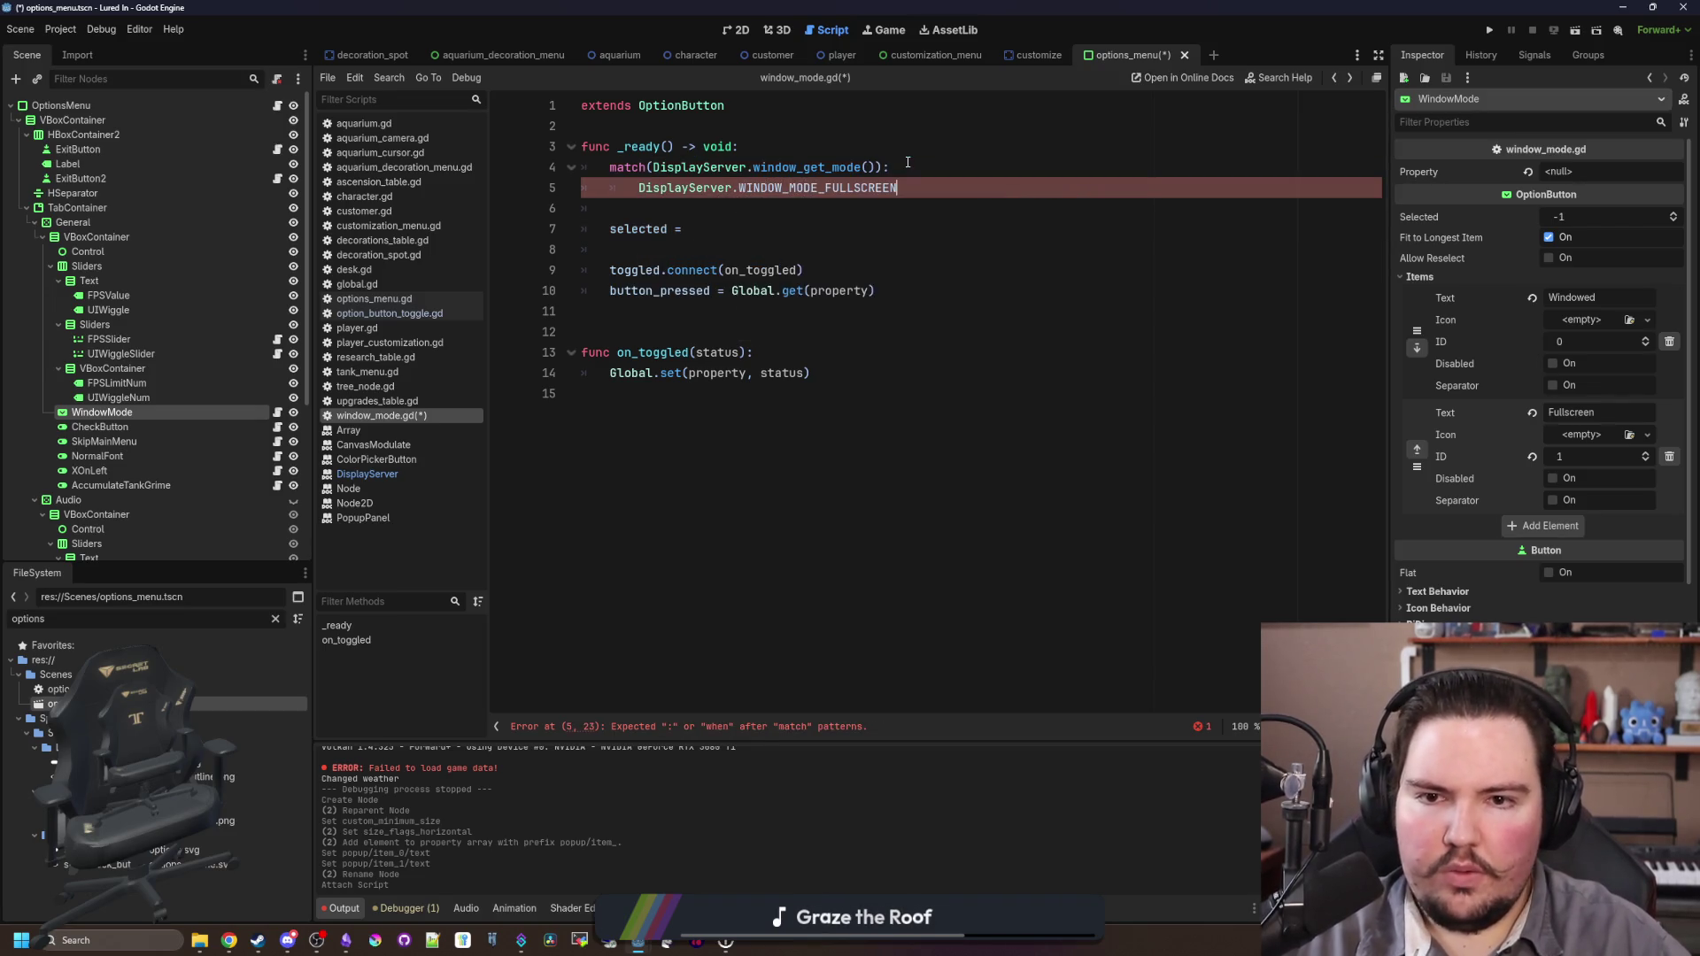
pyautogui.press('Return')
pyautogui.press('Return')
pyautogui.write('Di')
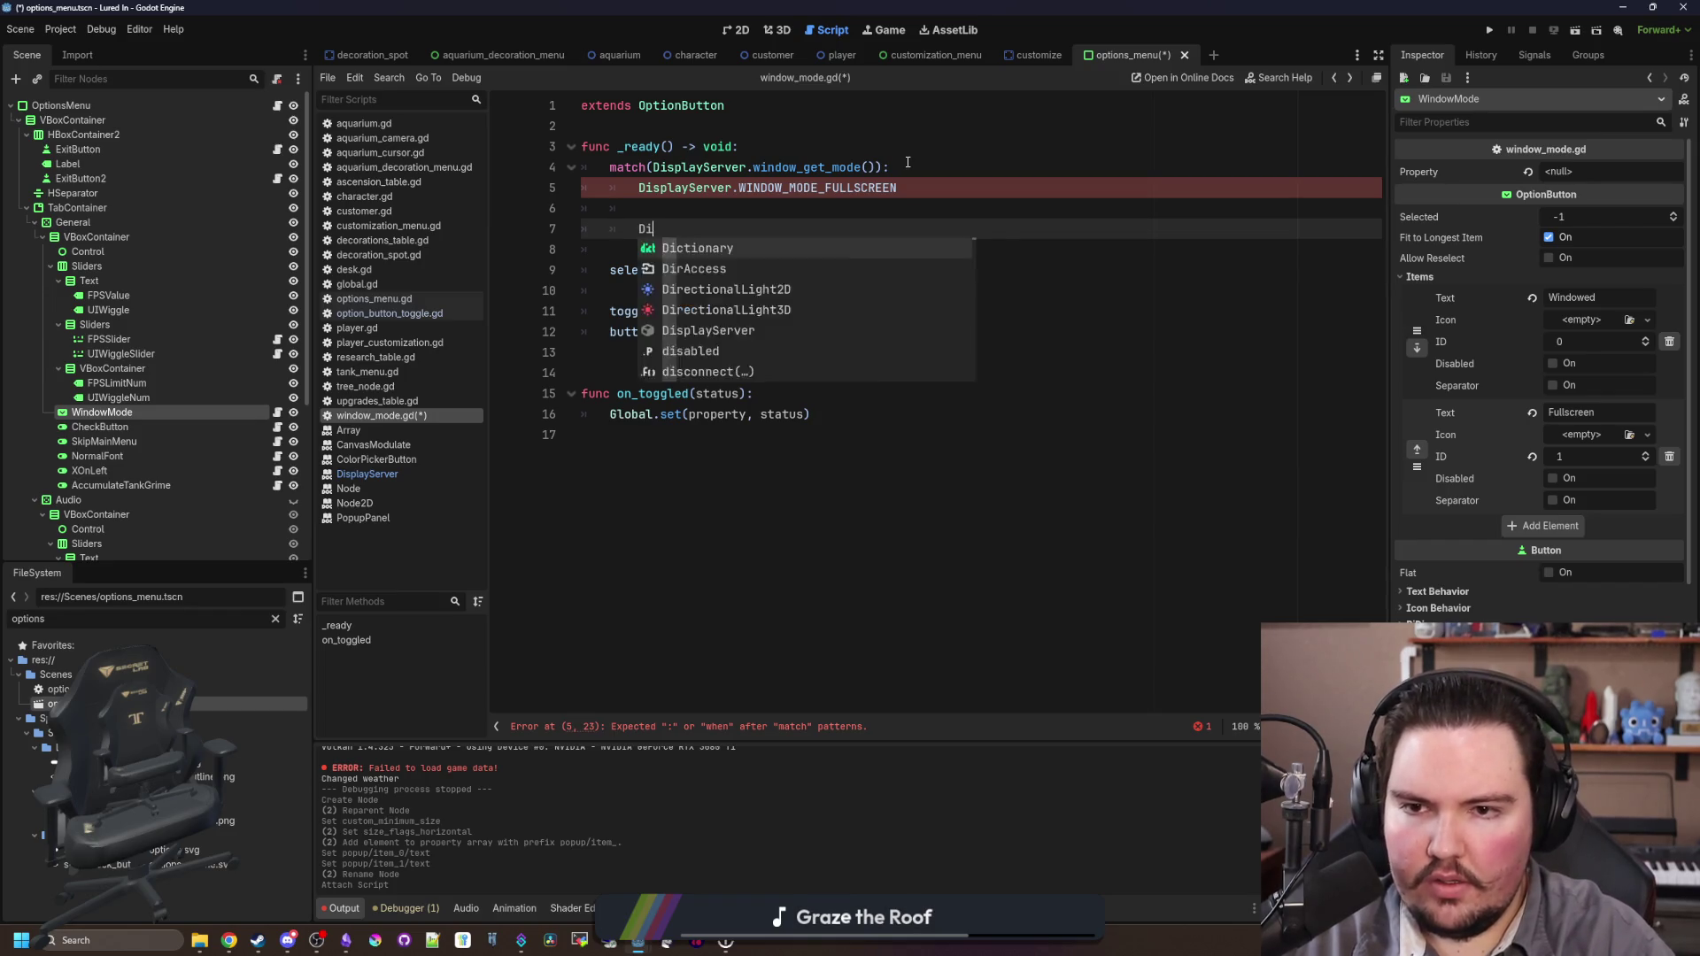
pyautogui.write('splayServer.WIND')
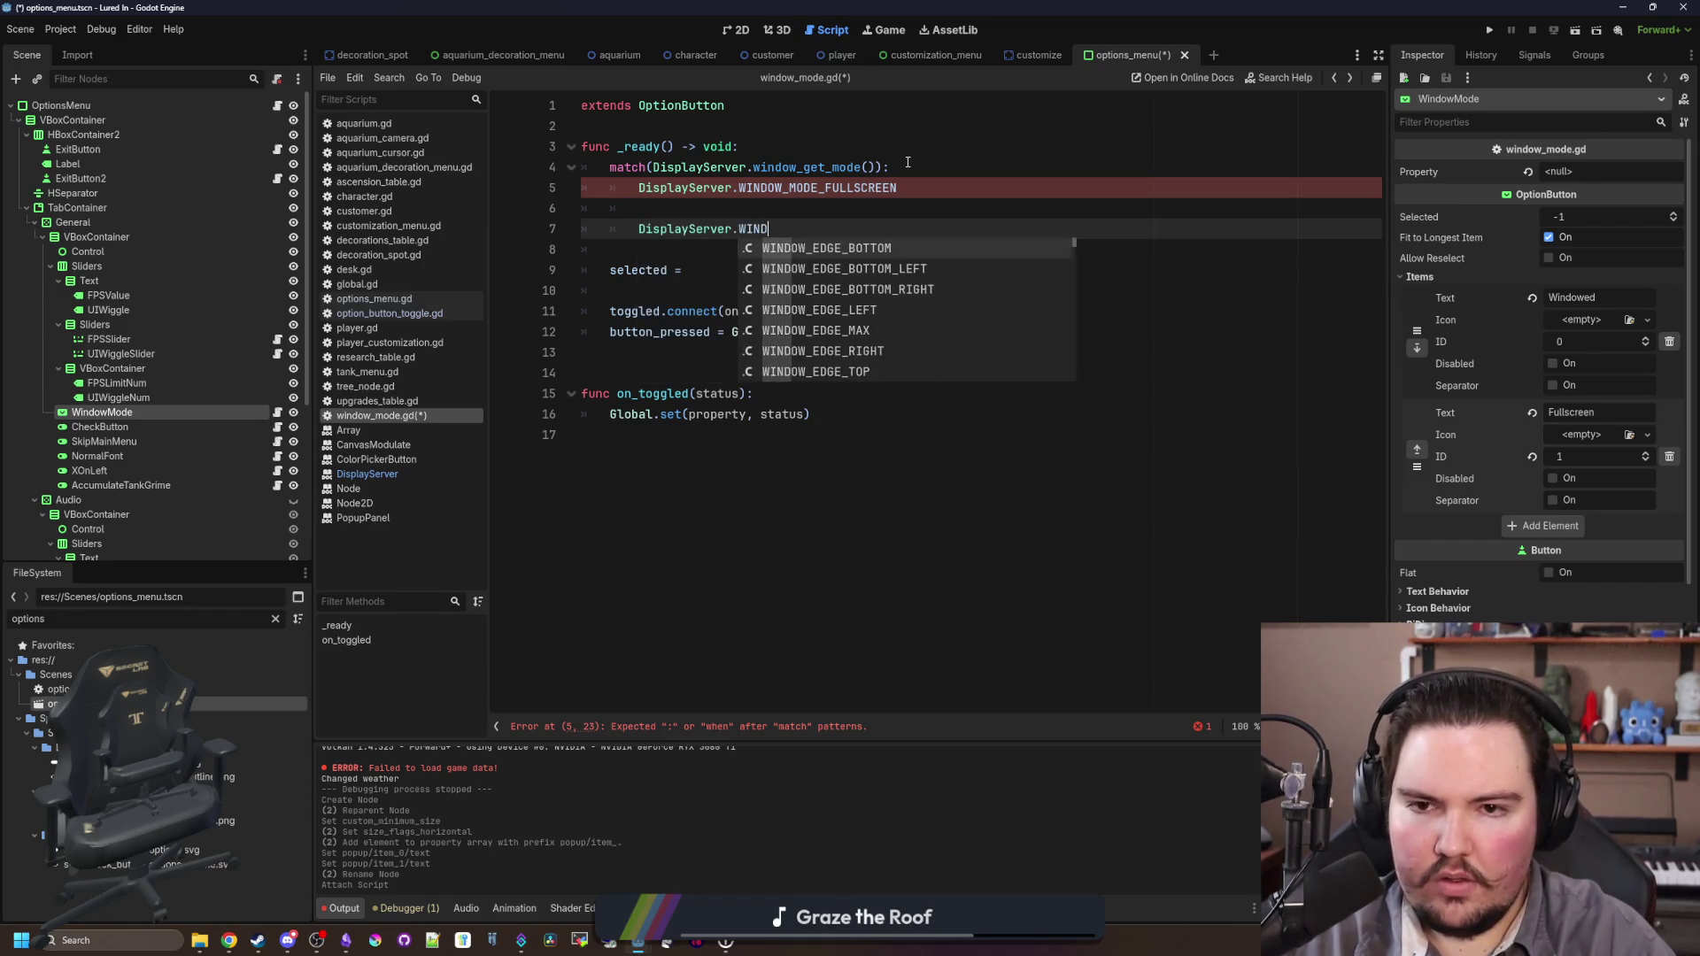
pyautogui.write('OW_MODE_')
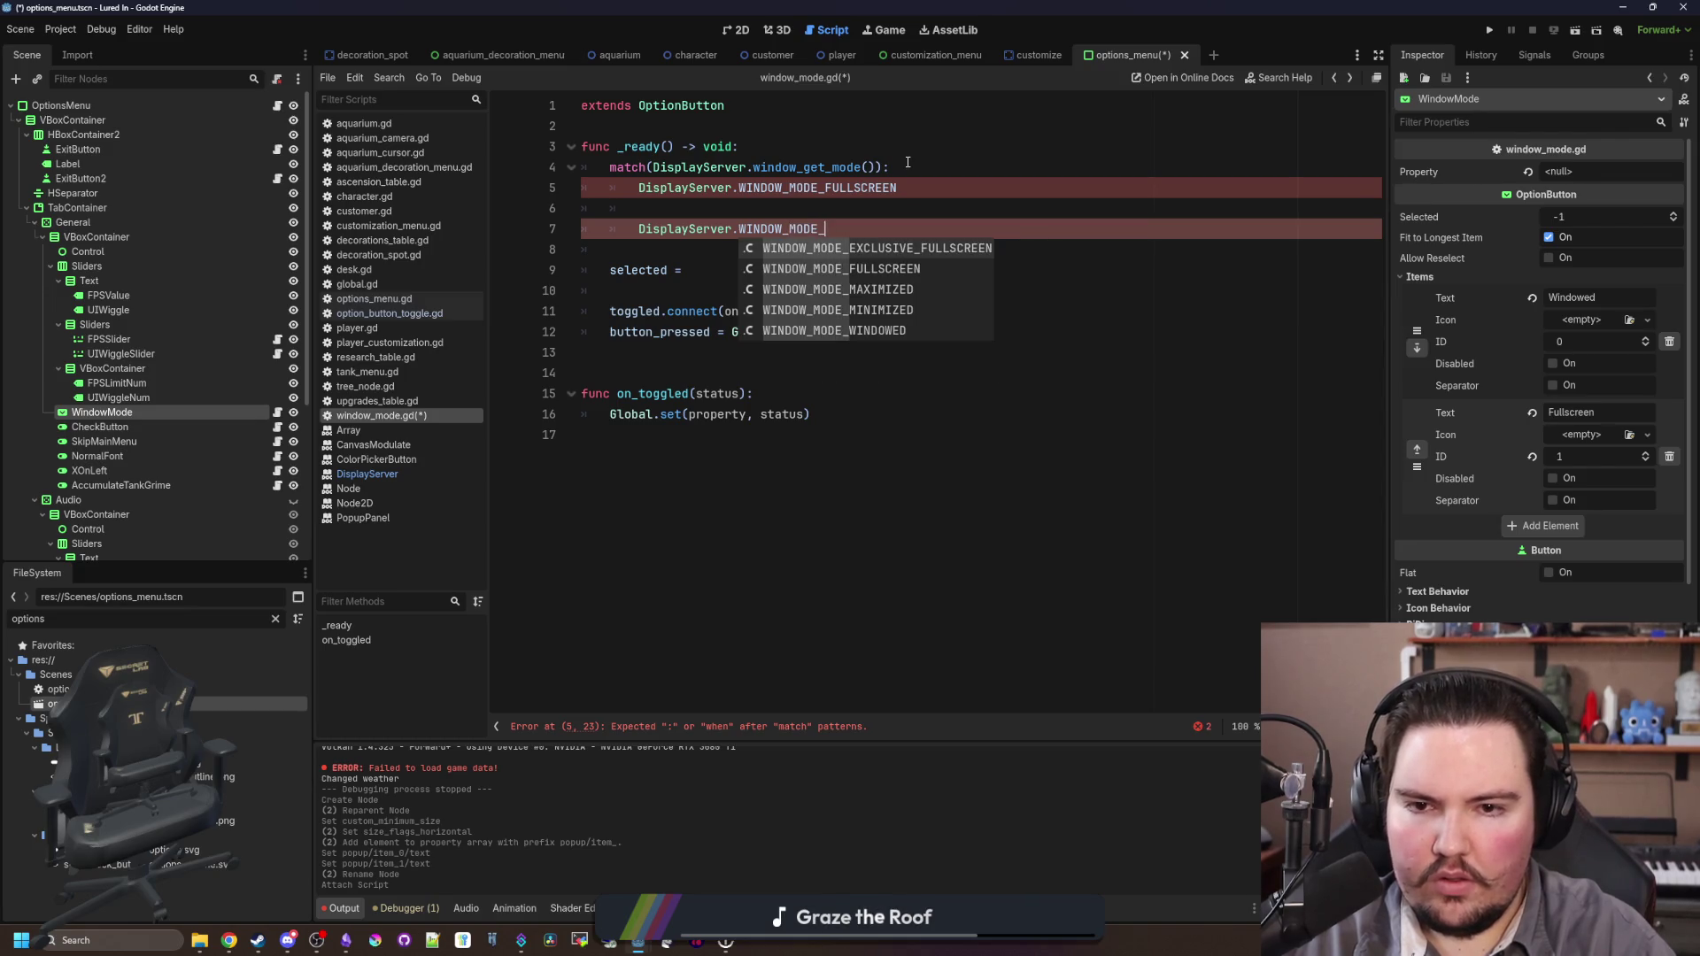
pyautogui.press('Down')
pyautogui.press('Down')
pyautogui.press('Down')
pyautogui.press('Return')
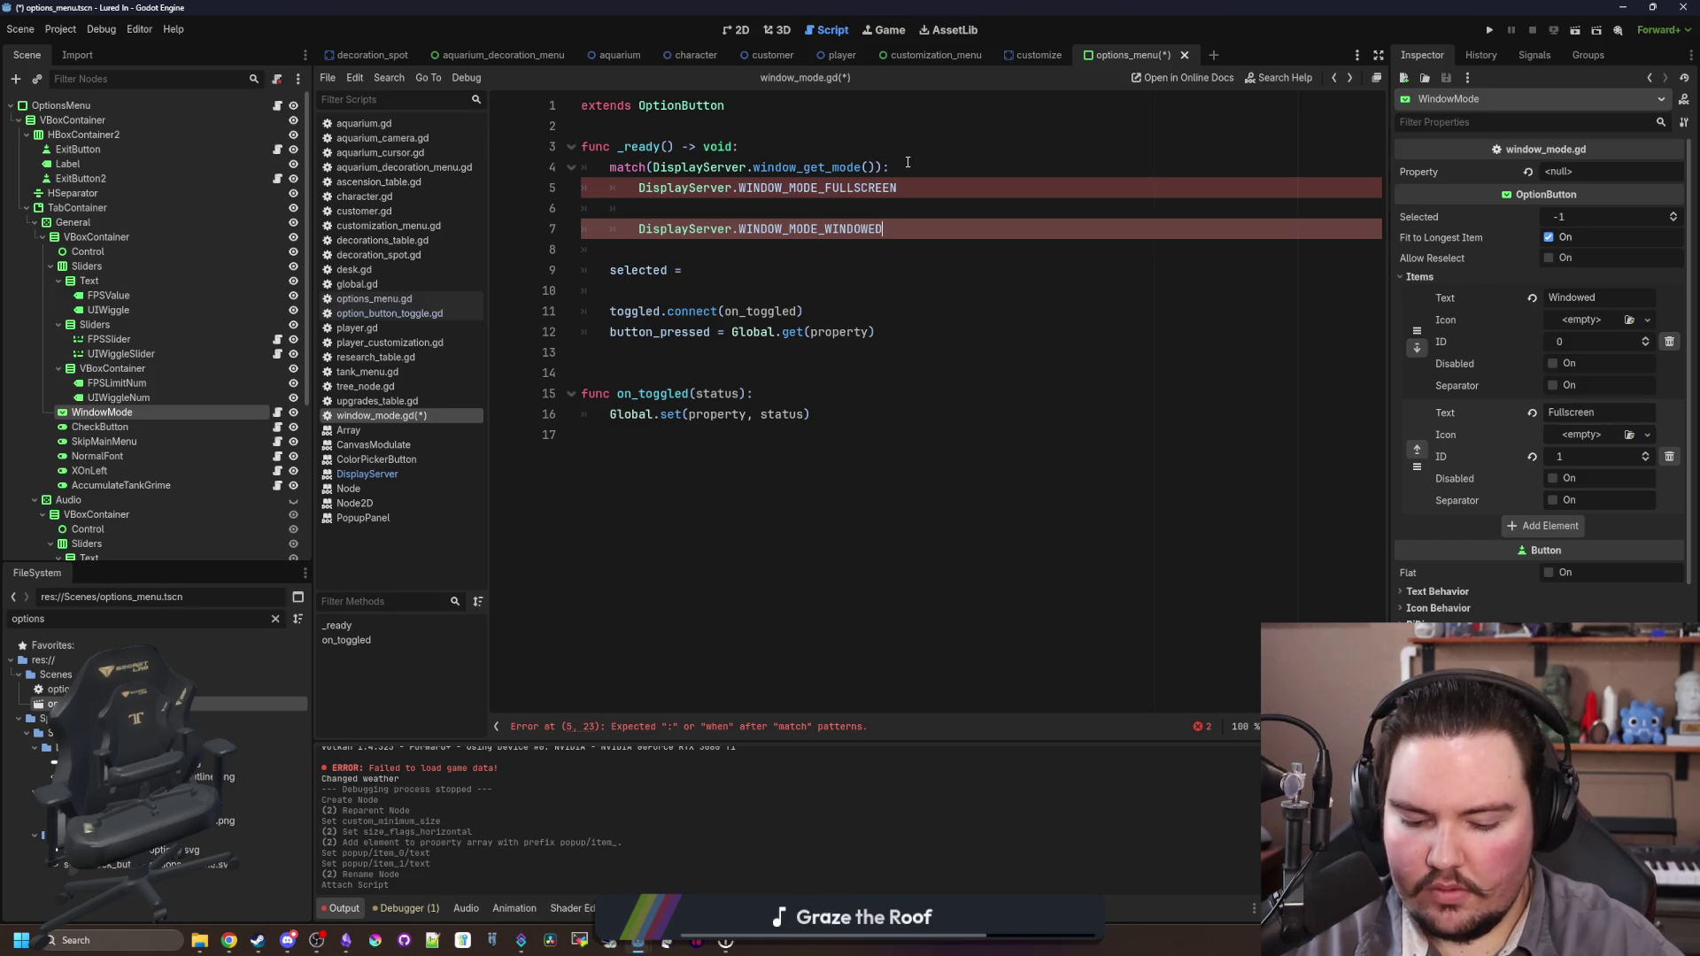
pyautogui.write(':')
pyautogui.press('Return')
# Step: Give the cases bodies (selected = 1 fullscreen, selected = 0 windowed) and delete leftover lines
pyautogui.click(928, 183)
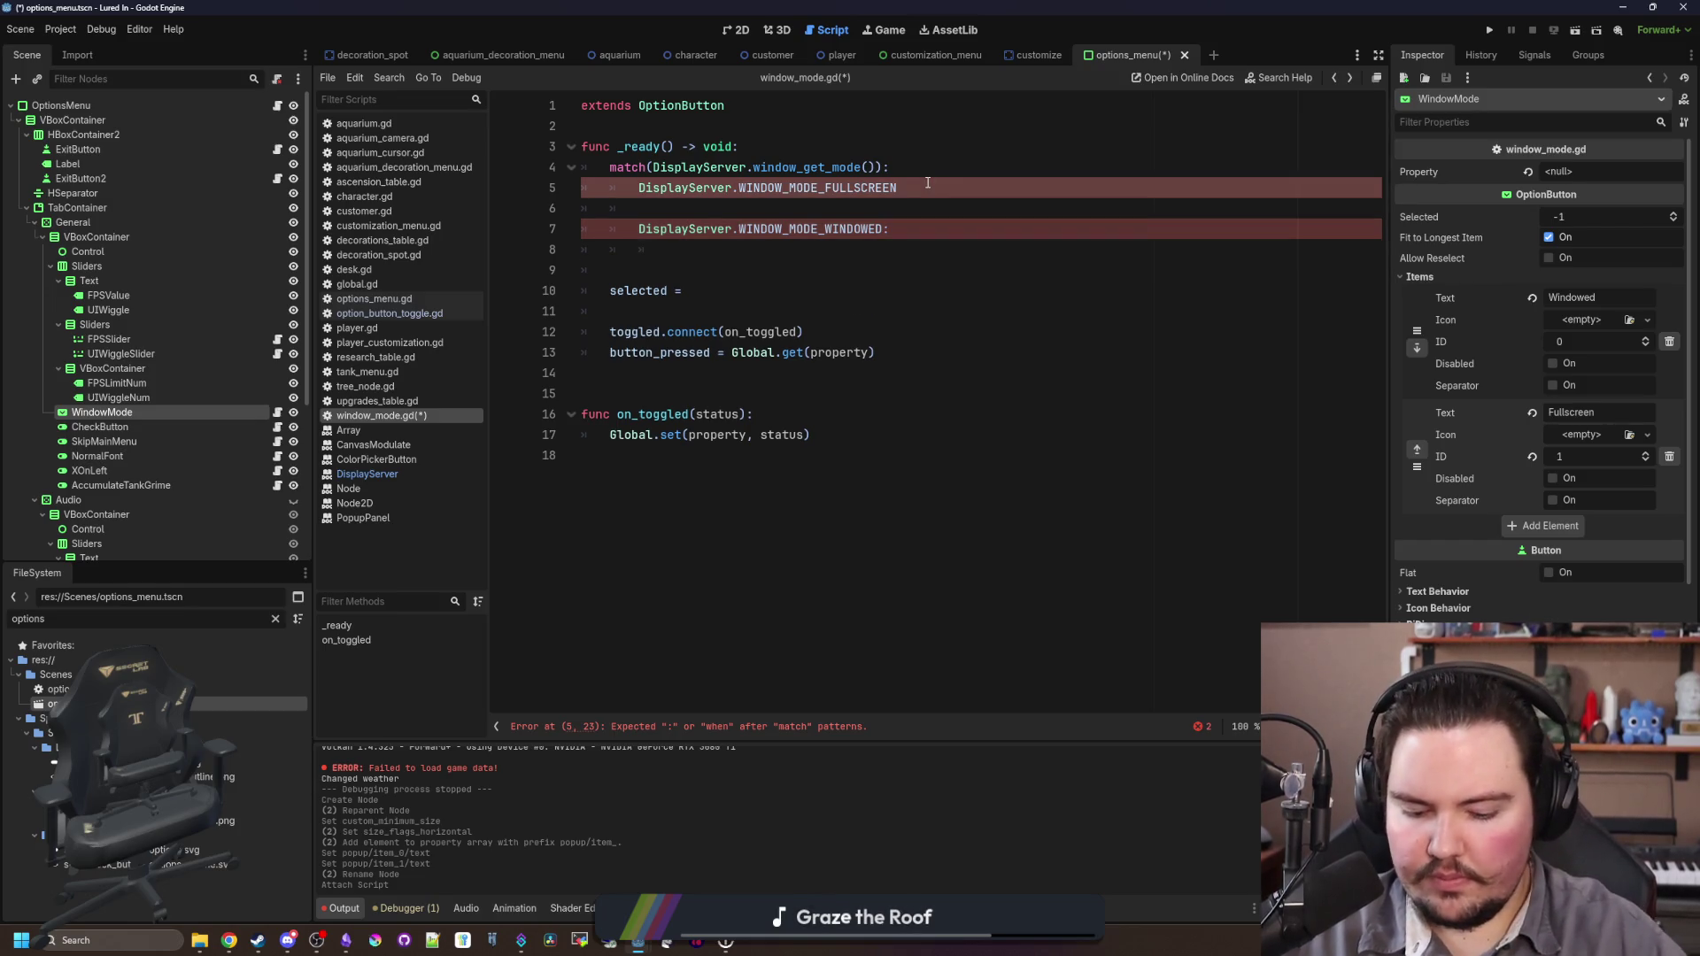
pyautogui.write(':')
pyautogui.press('Return')
pyautogui.write('selected = 1')
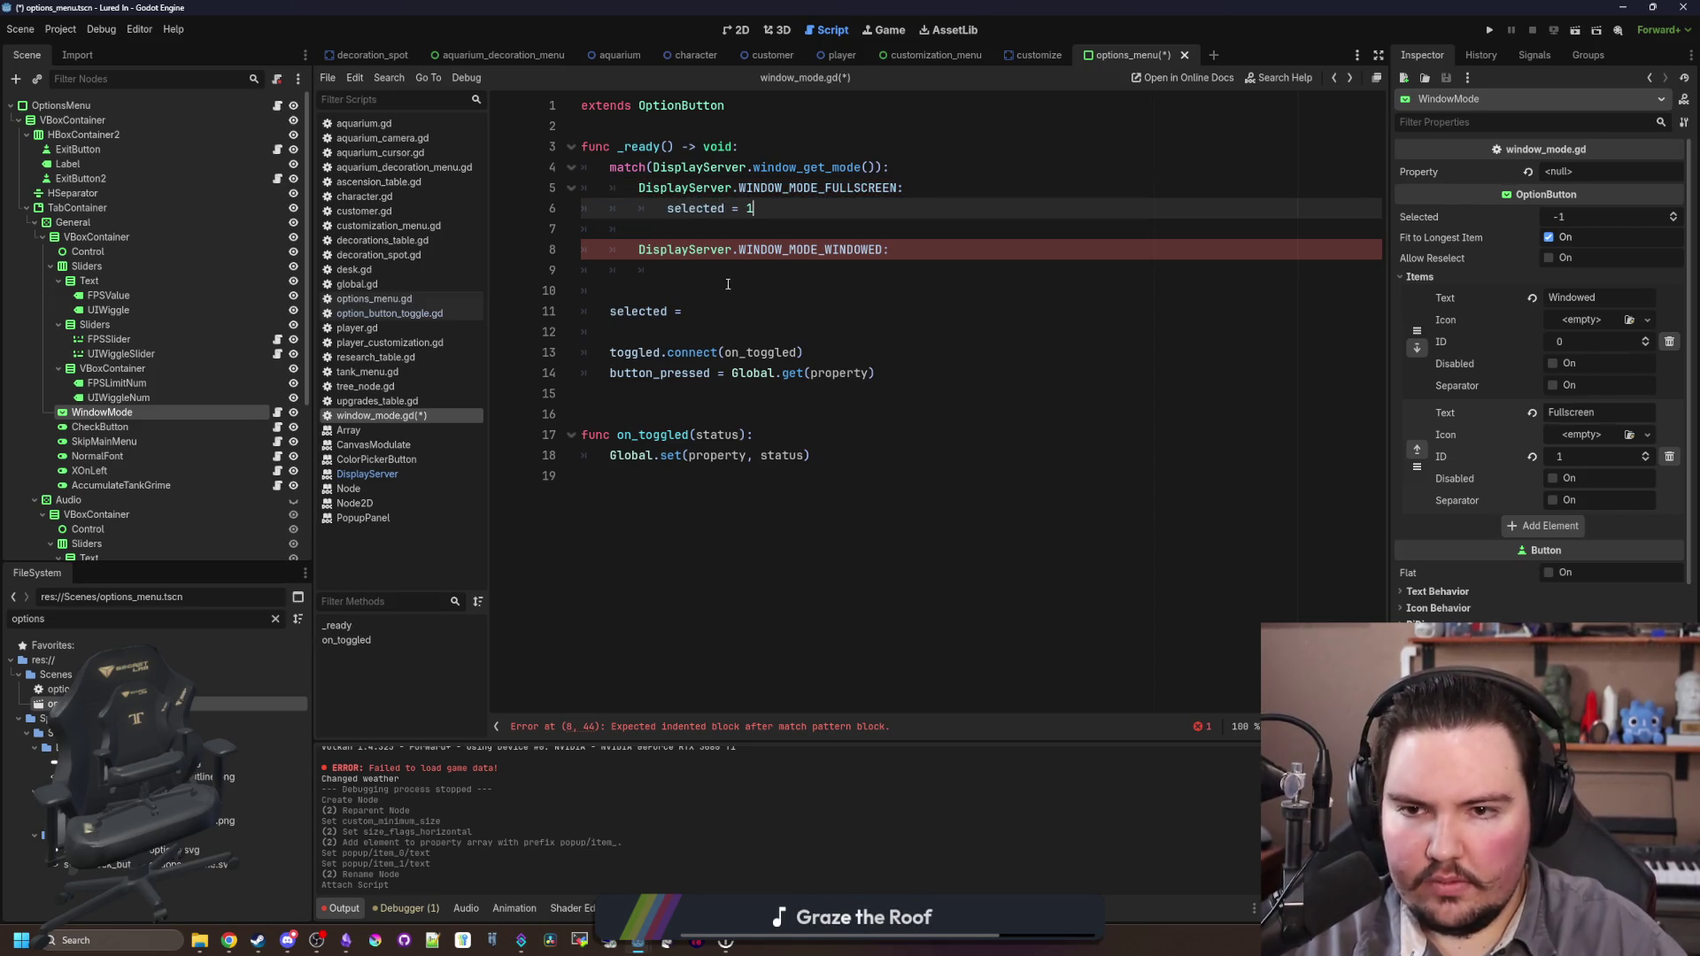
pyautogui.click(742, 268)
pyautogui.press('Tab')
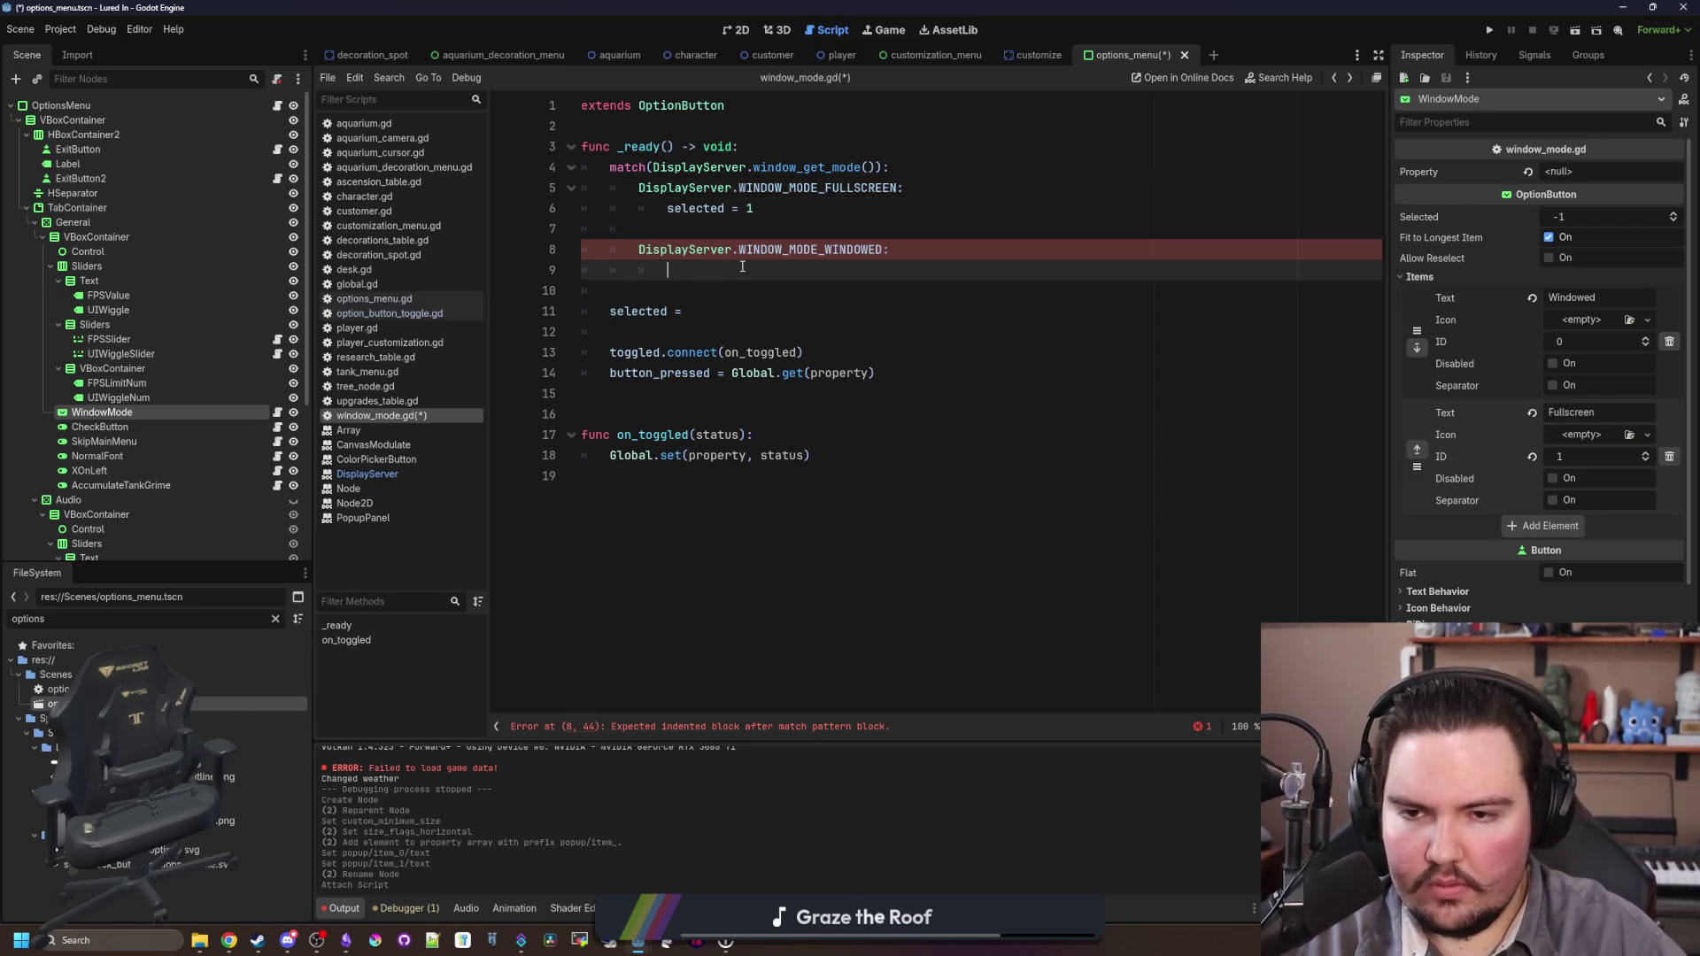
pyautogui.write('selected = 0')
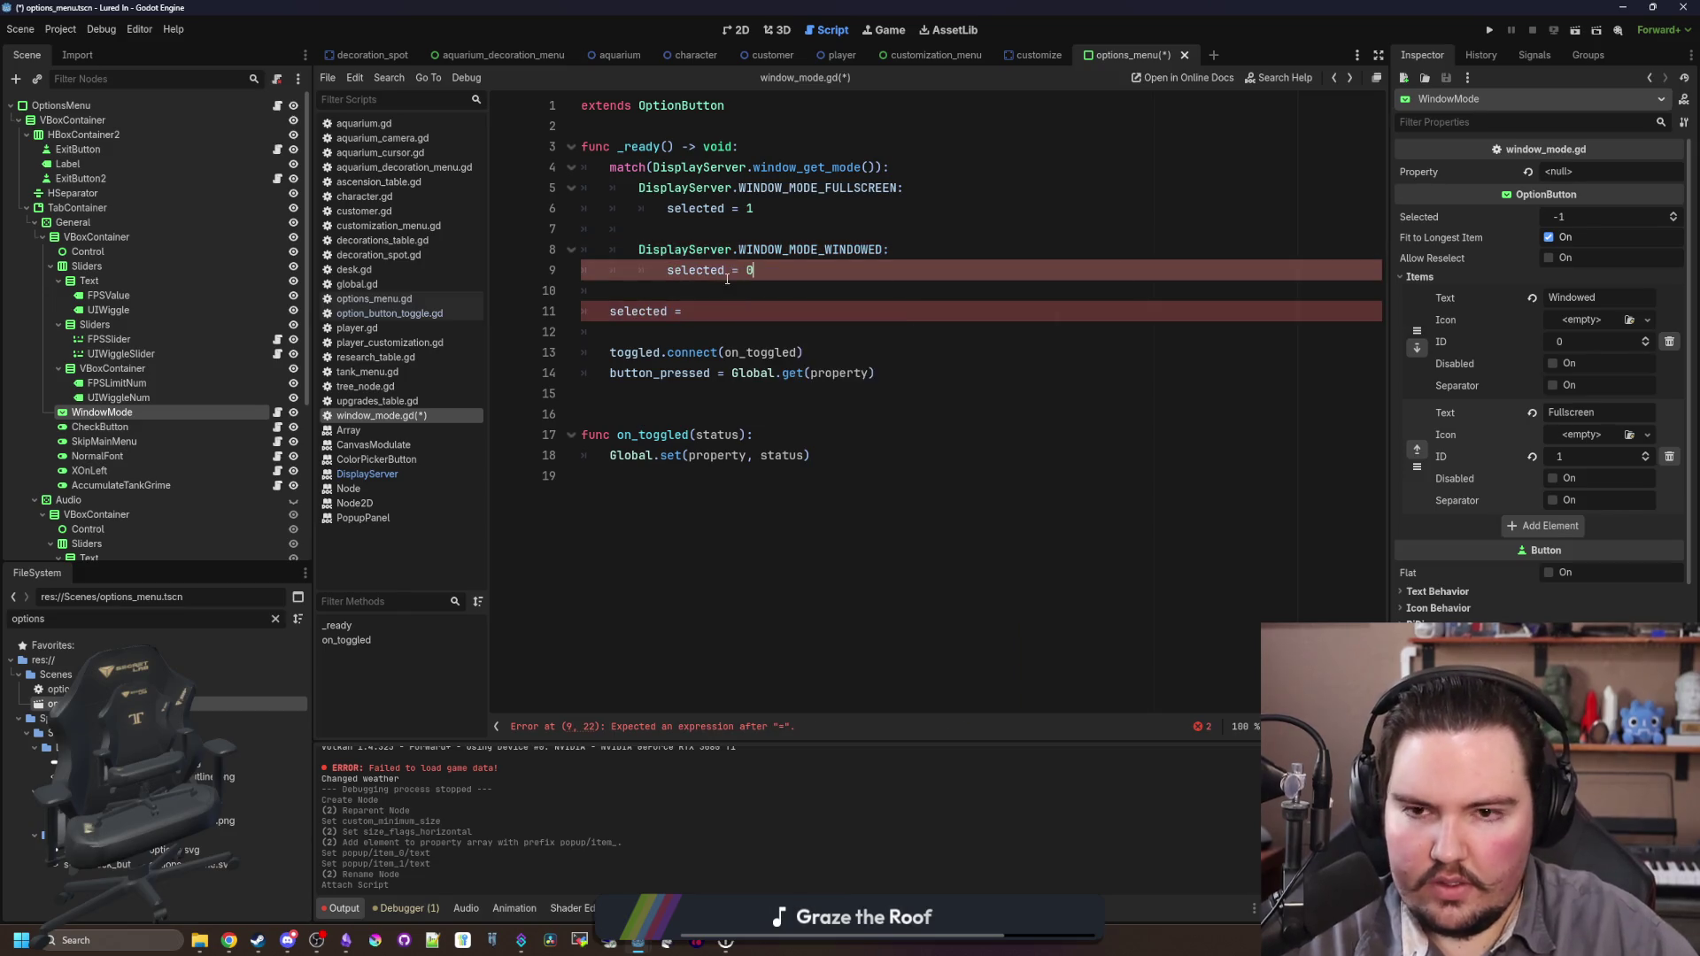
pyautogui.click(721, 231)
pyautogui.hotkey('ctrl', 'shift', 'k')
pyautogui.click(778, 290)
pyautogui.hotkey('ctrl', 'shift', 'k')
pyautogui.hotkey('ctrl', 'shift', 'k')
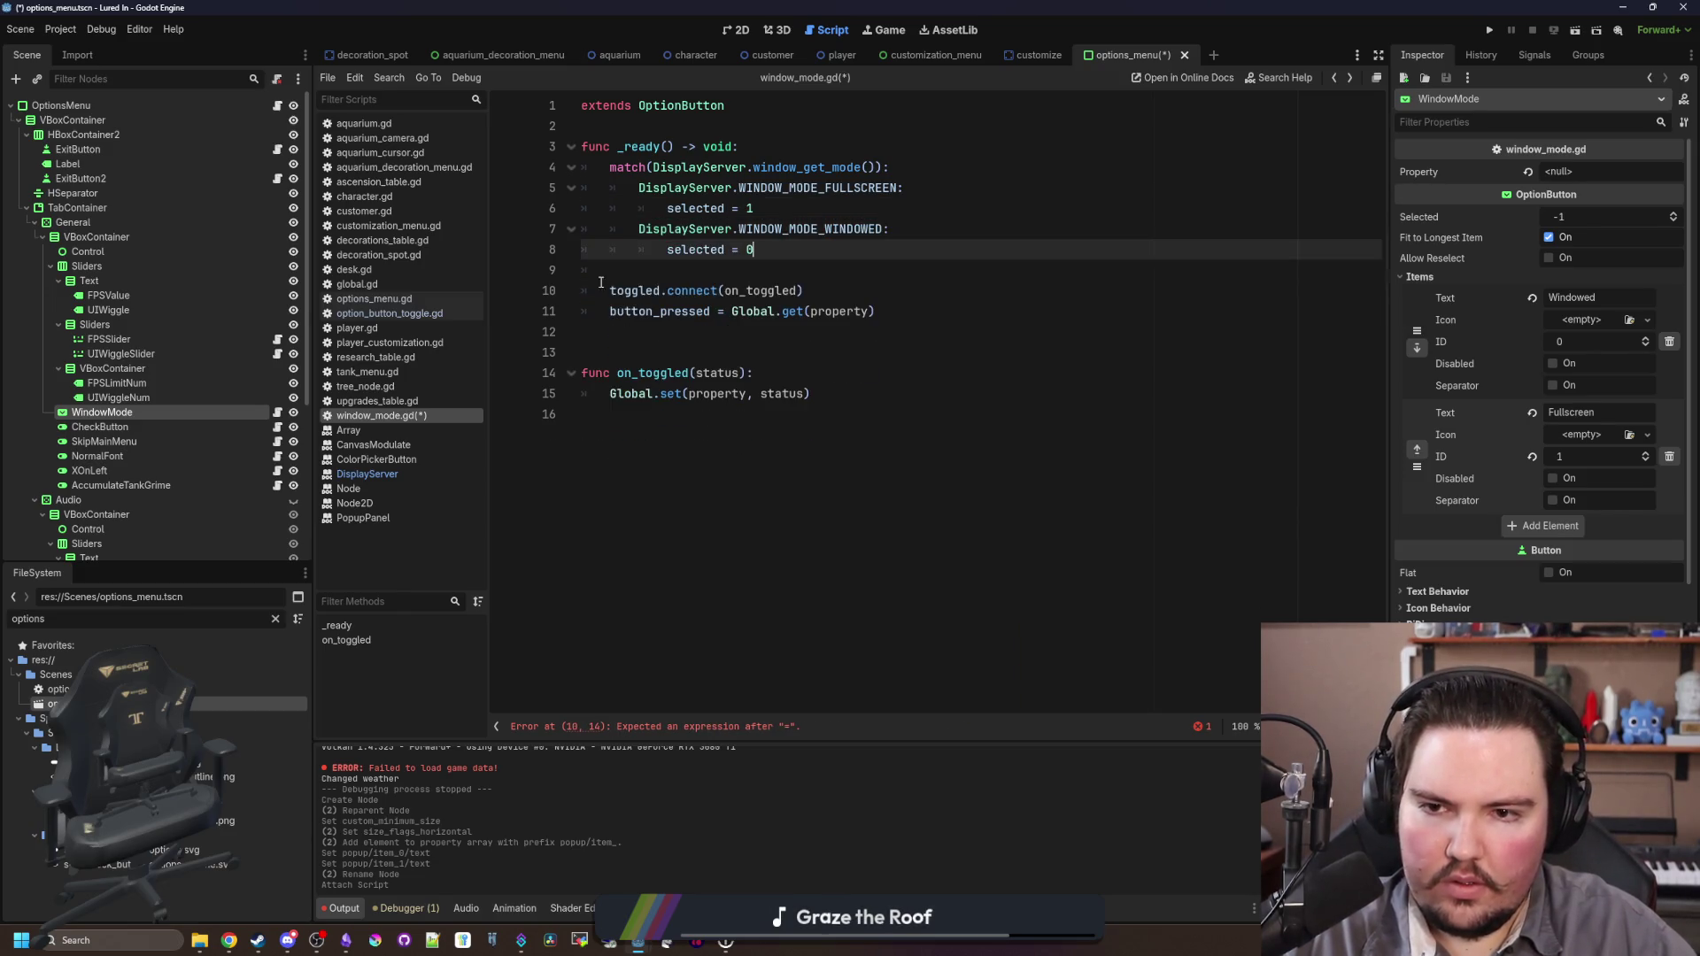
# Step: Delete the button_pressed assignment line from window_mode.gd
pyautogui.click(862, 312)
pyautogui.click(779, 344)
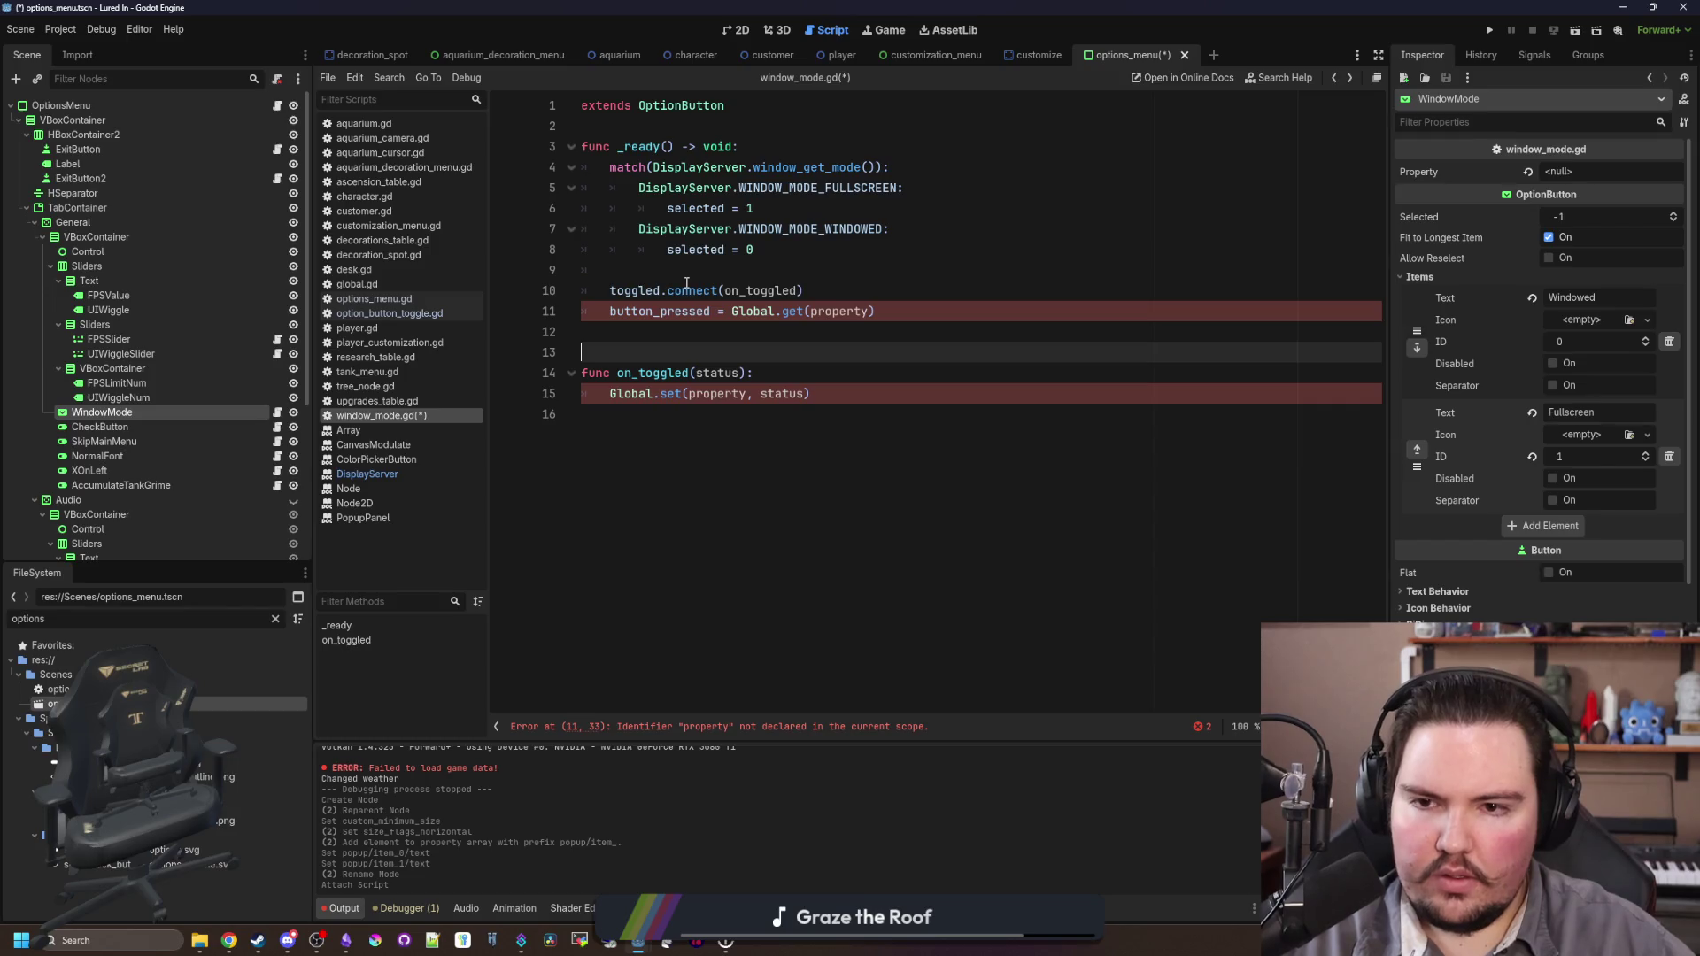
pyautogui.click(675, 310)
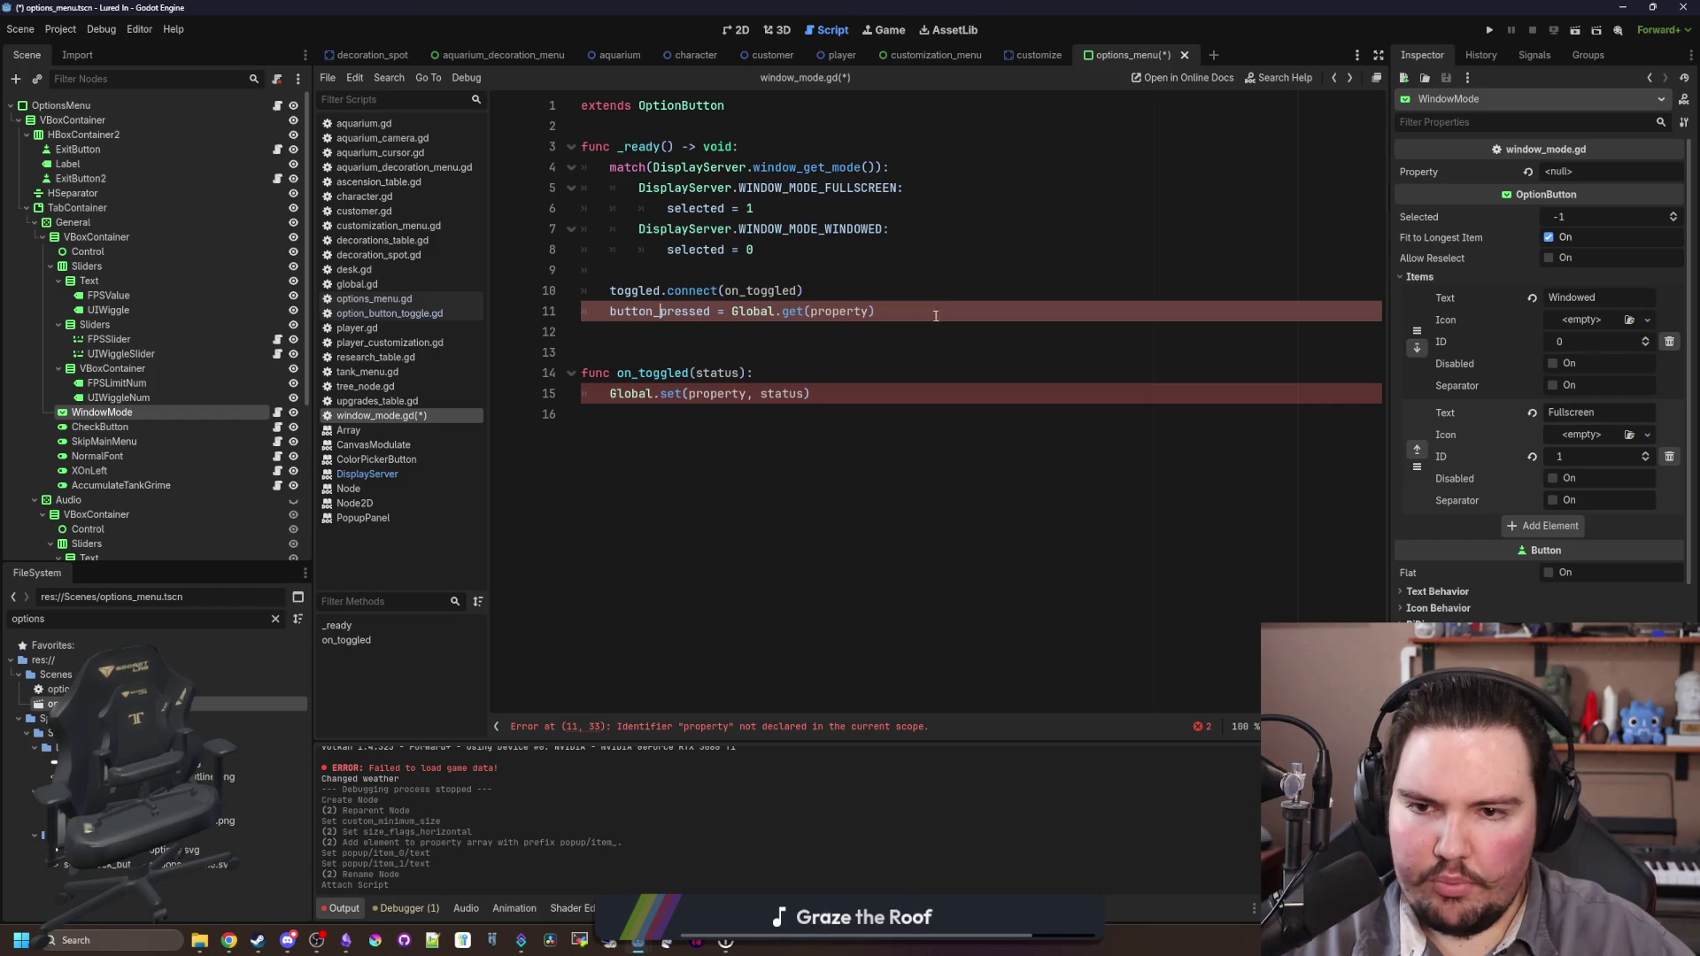
pyautogui.press('End')
pyautogui.hotkey('shift', 'Home')
pyautogui.hotkey('shift', 'Home')
pyautogui.press('BackSpace')
pyautogui.press('BackSpace')
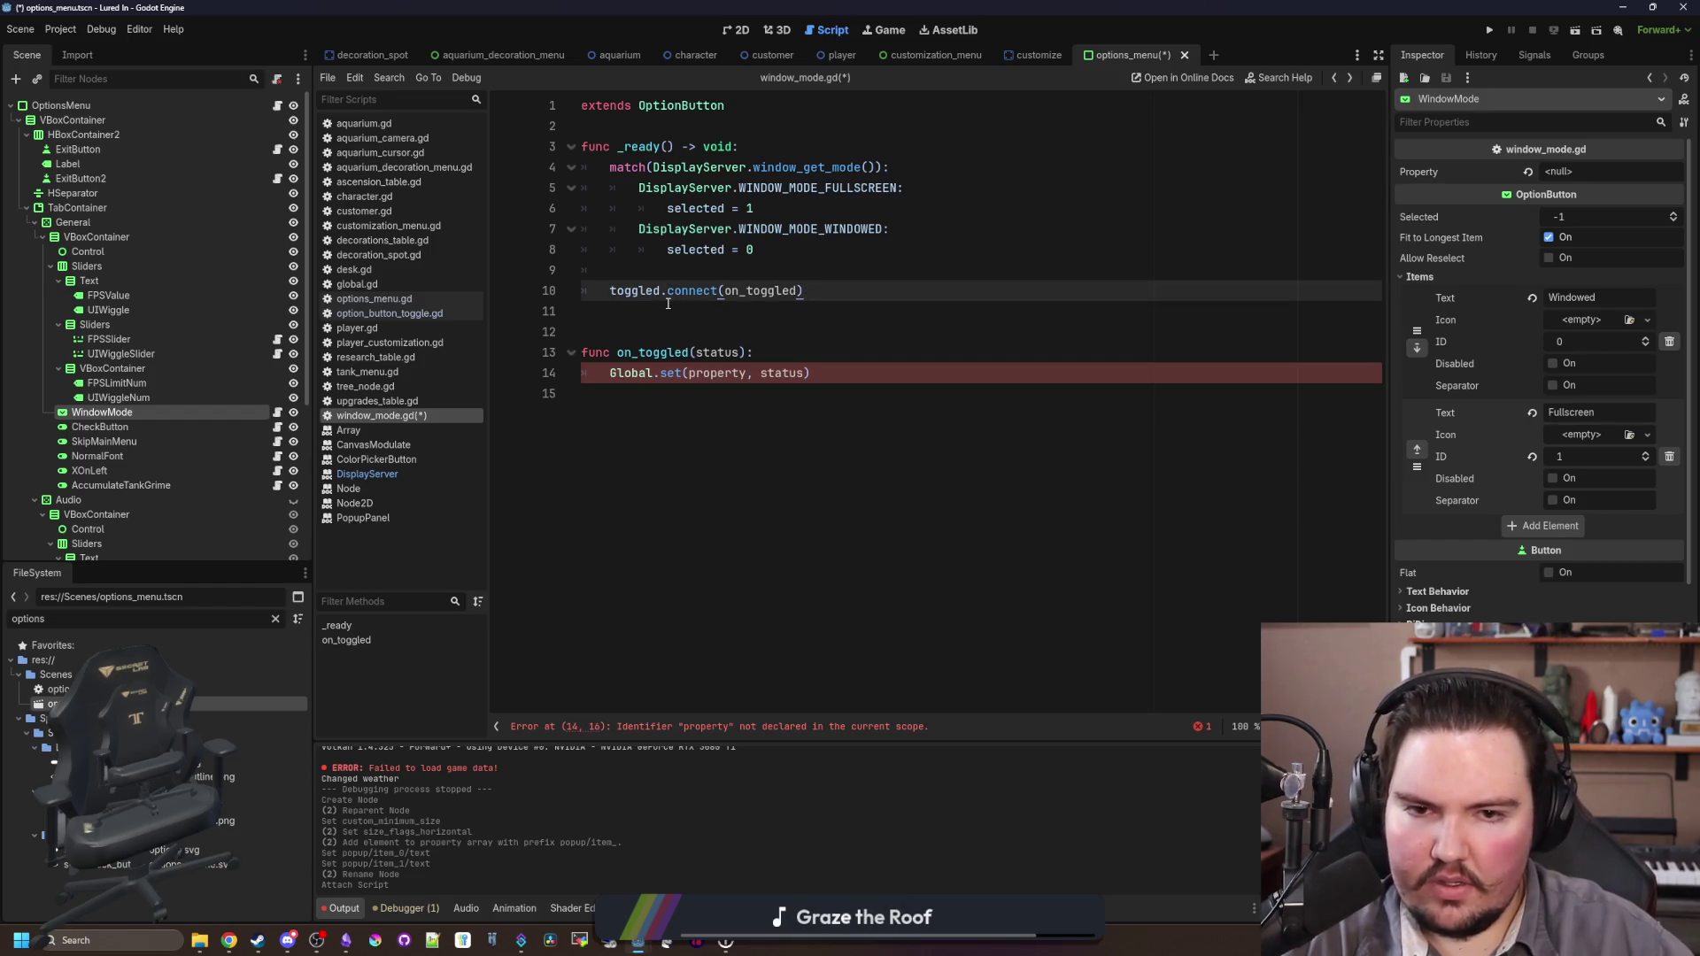
# Step: Change the connected signal from toggled to item_selected
pyautogui.click(1521, 55)
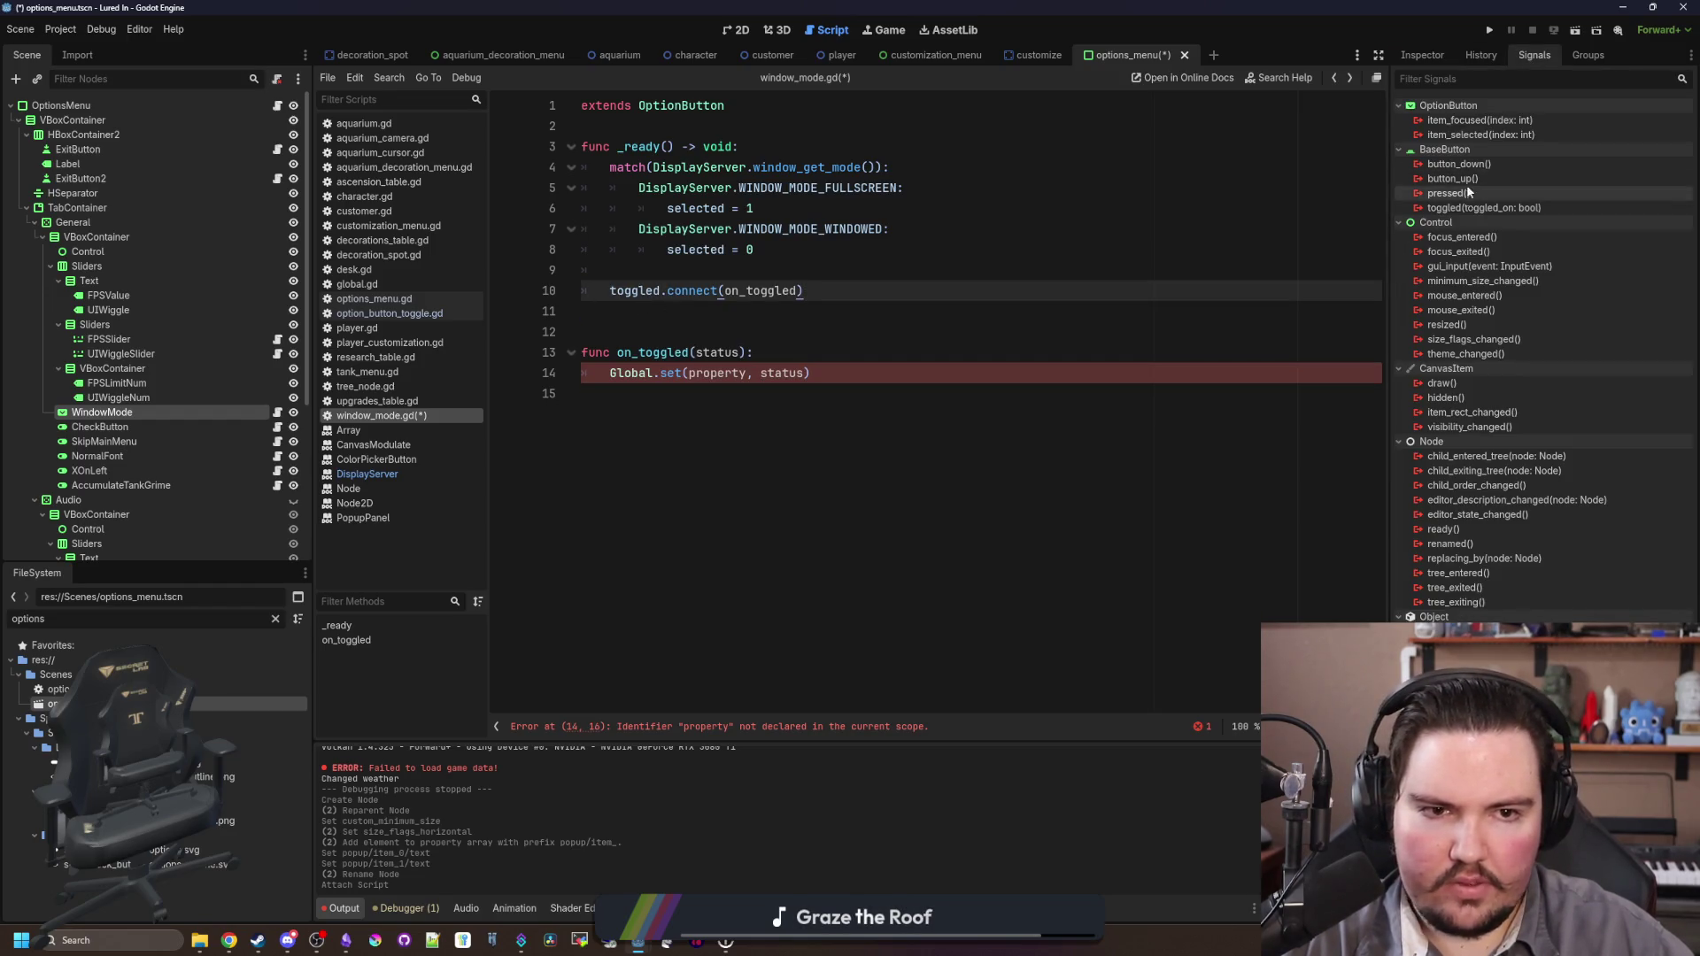
pyautogui.doubleClick(630, 290)
pyautogui.write('item_selected')
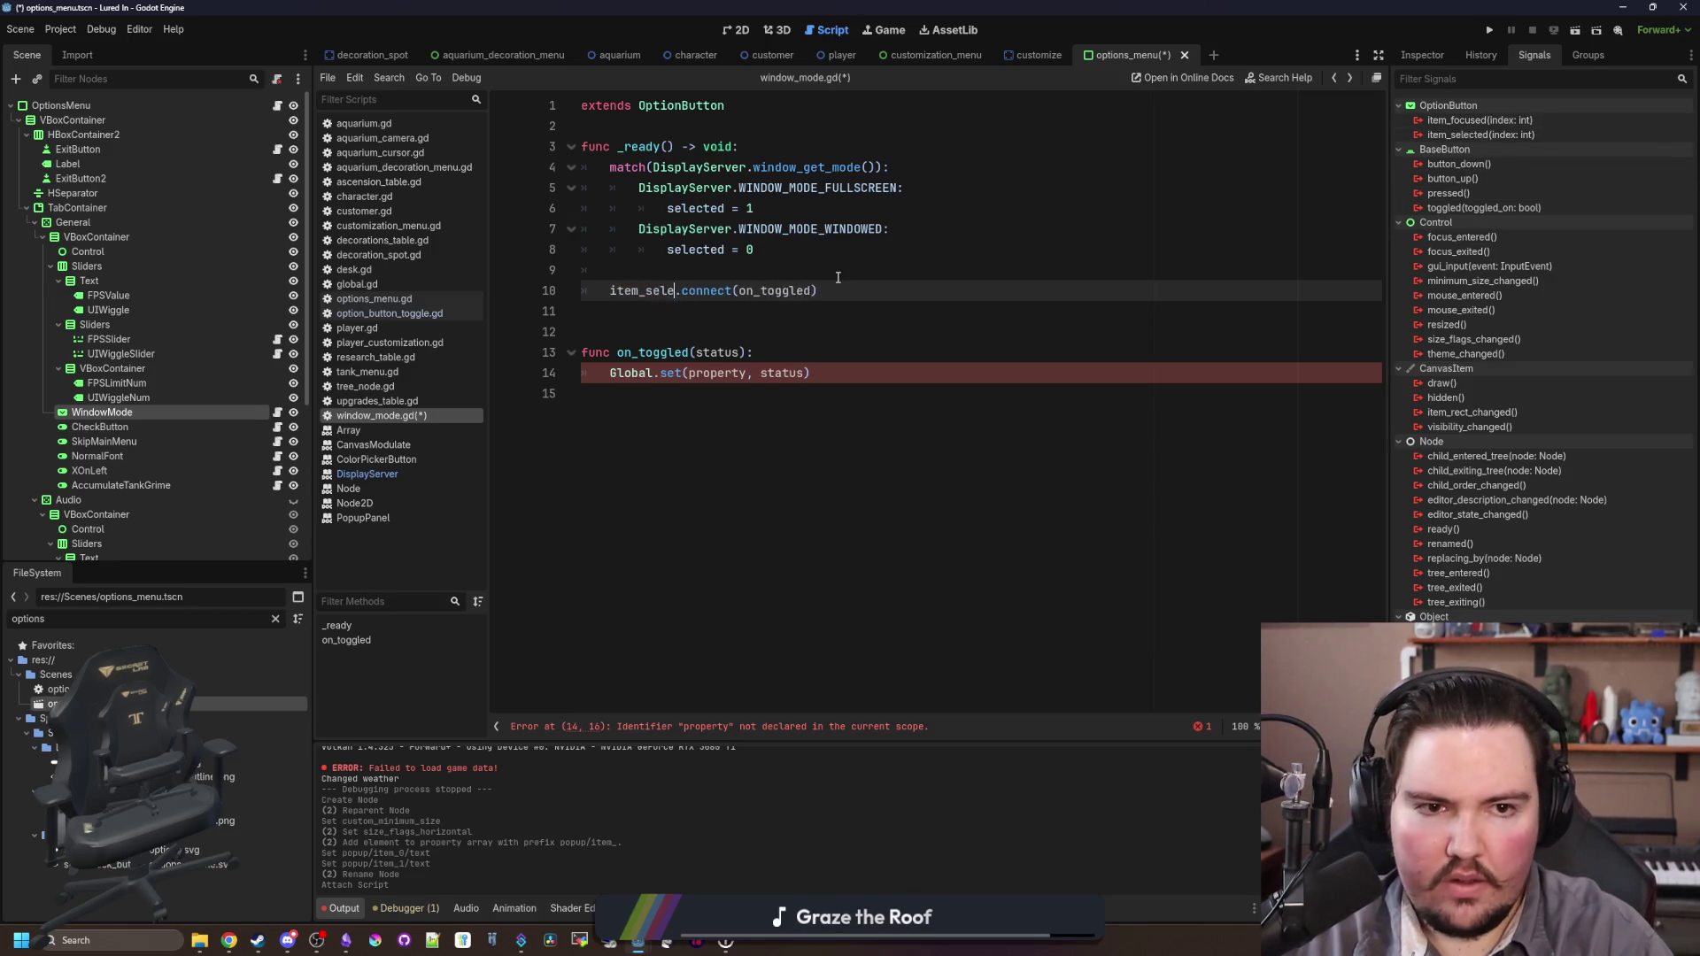
pyautogui.press('Up')
# Step: Replace on_toggled's Global.set call with DisplayServer.window_set_mode(selected)
pyautogui.moveTo(807, 365); pyautogui.dragTo(602, 366)
pyautogui.write('Di')
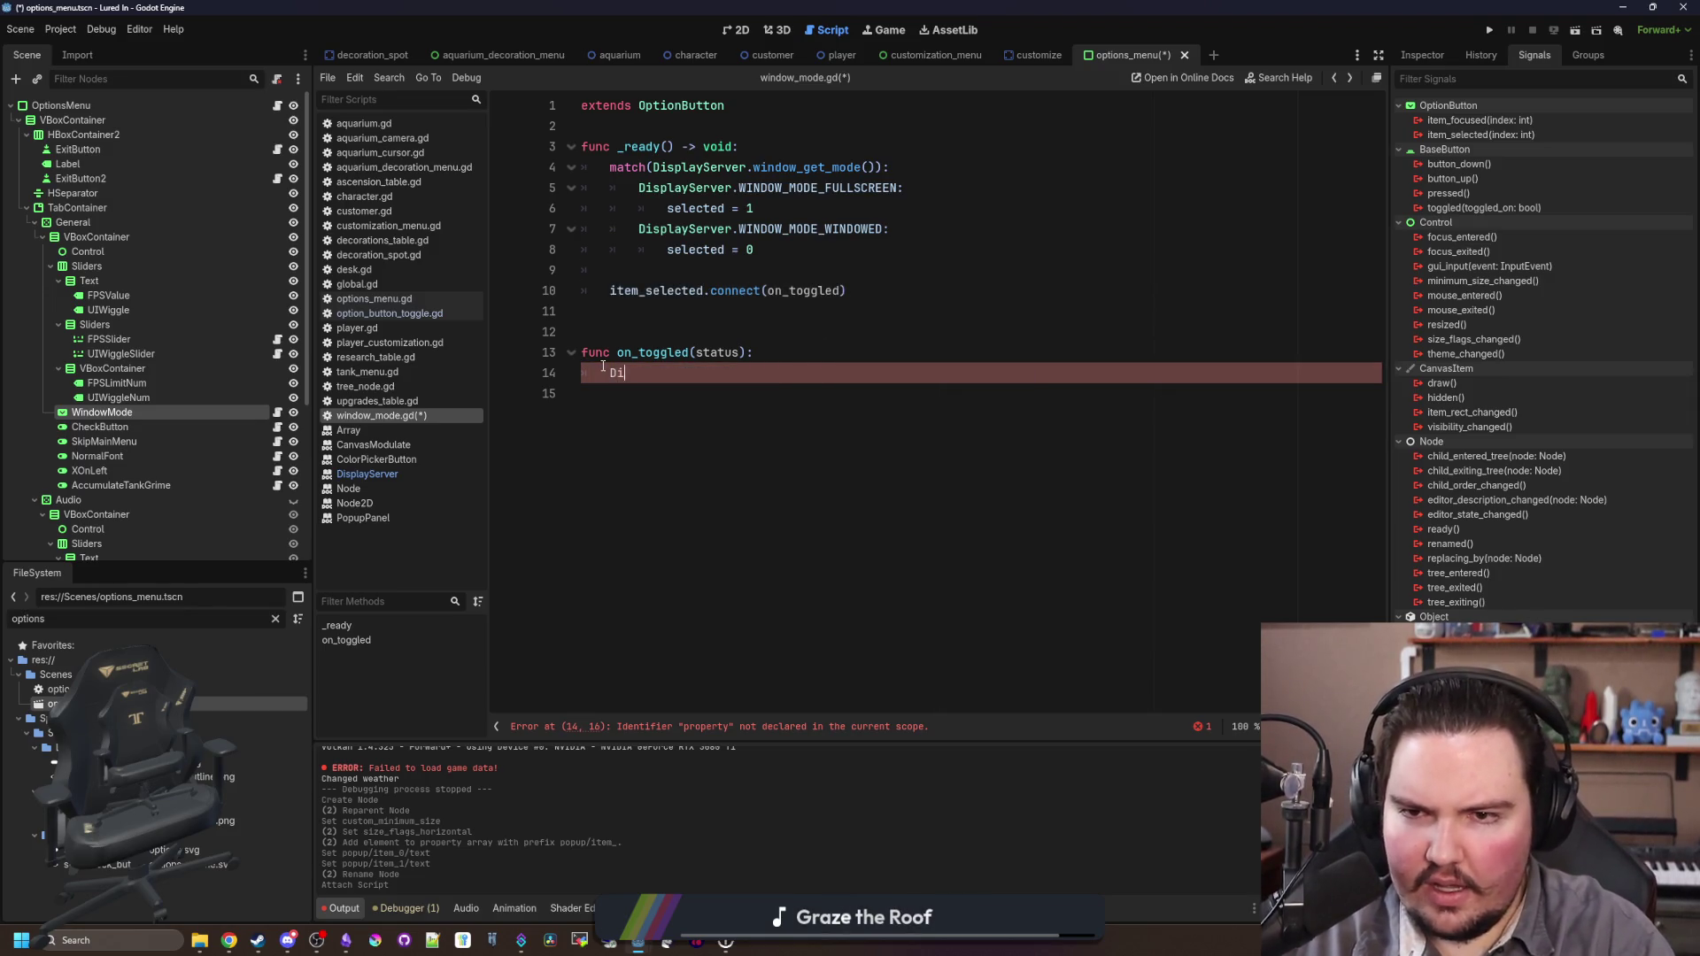
pyautogui.write('splayServer.set_window')
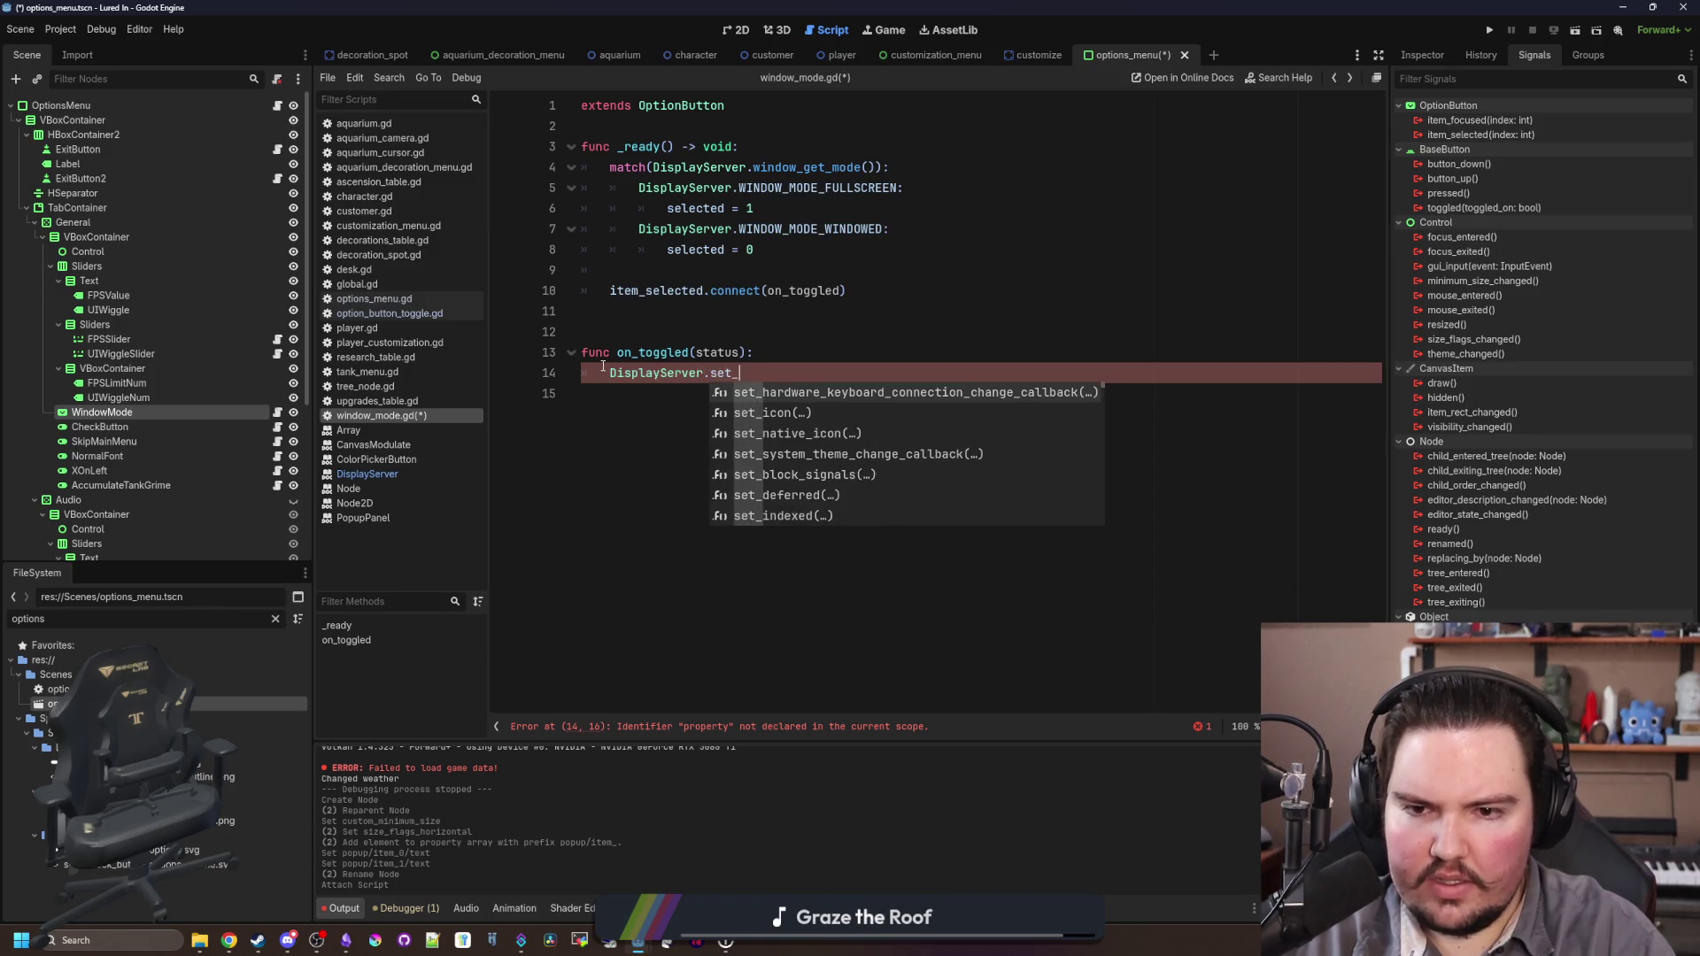
pyautogui.press('BackSpace')
pyautogui.press('BackSpace')
pyautogui.press('BackSpace')
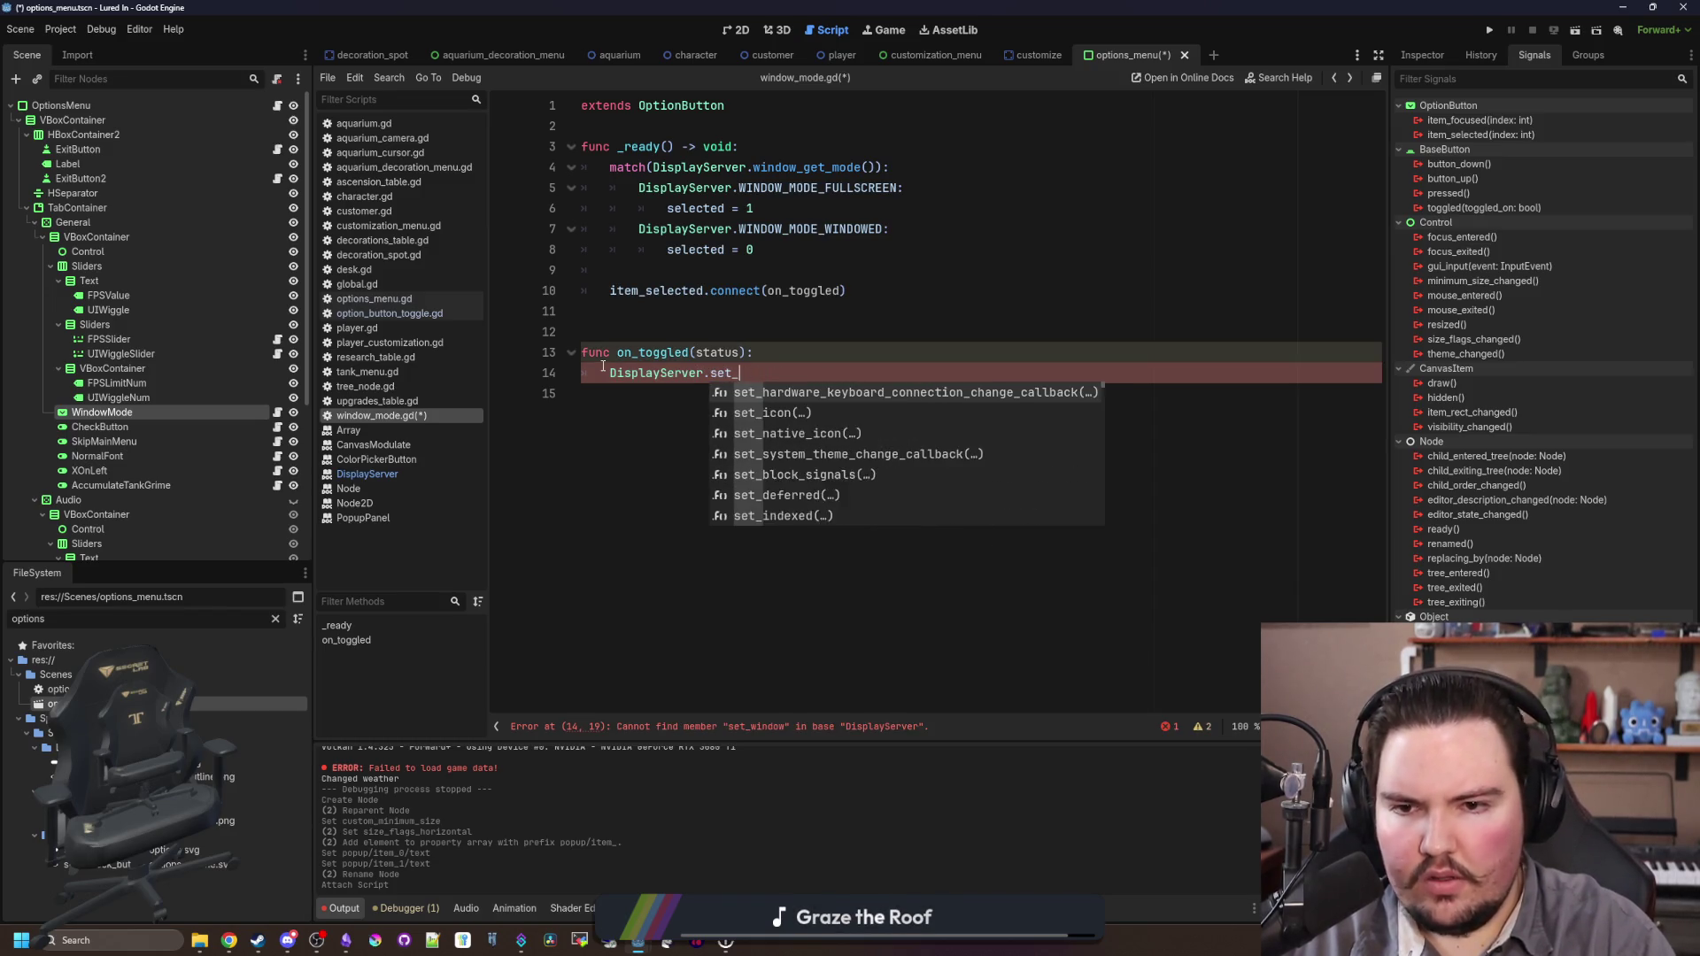
pyautogui.write('window_set_mode')
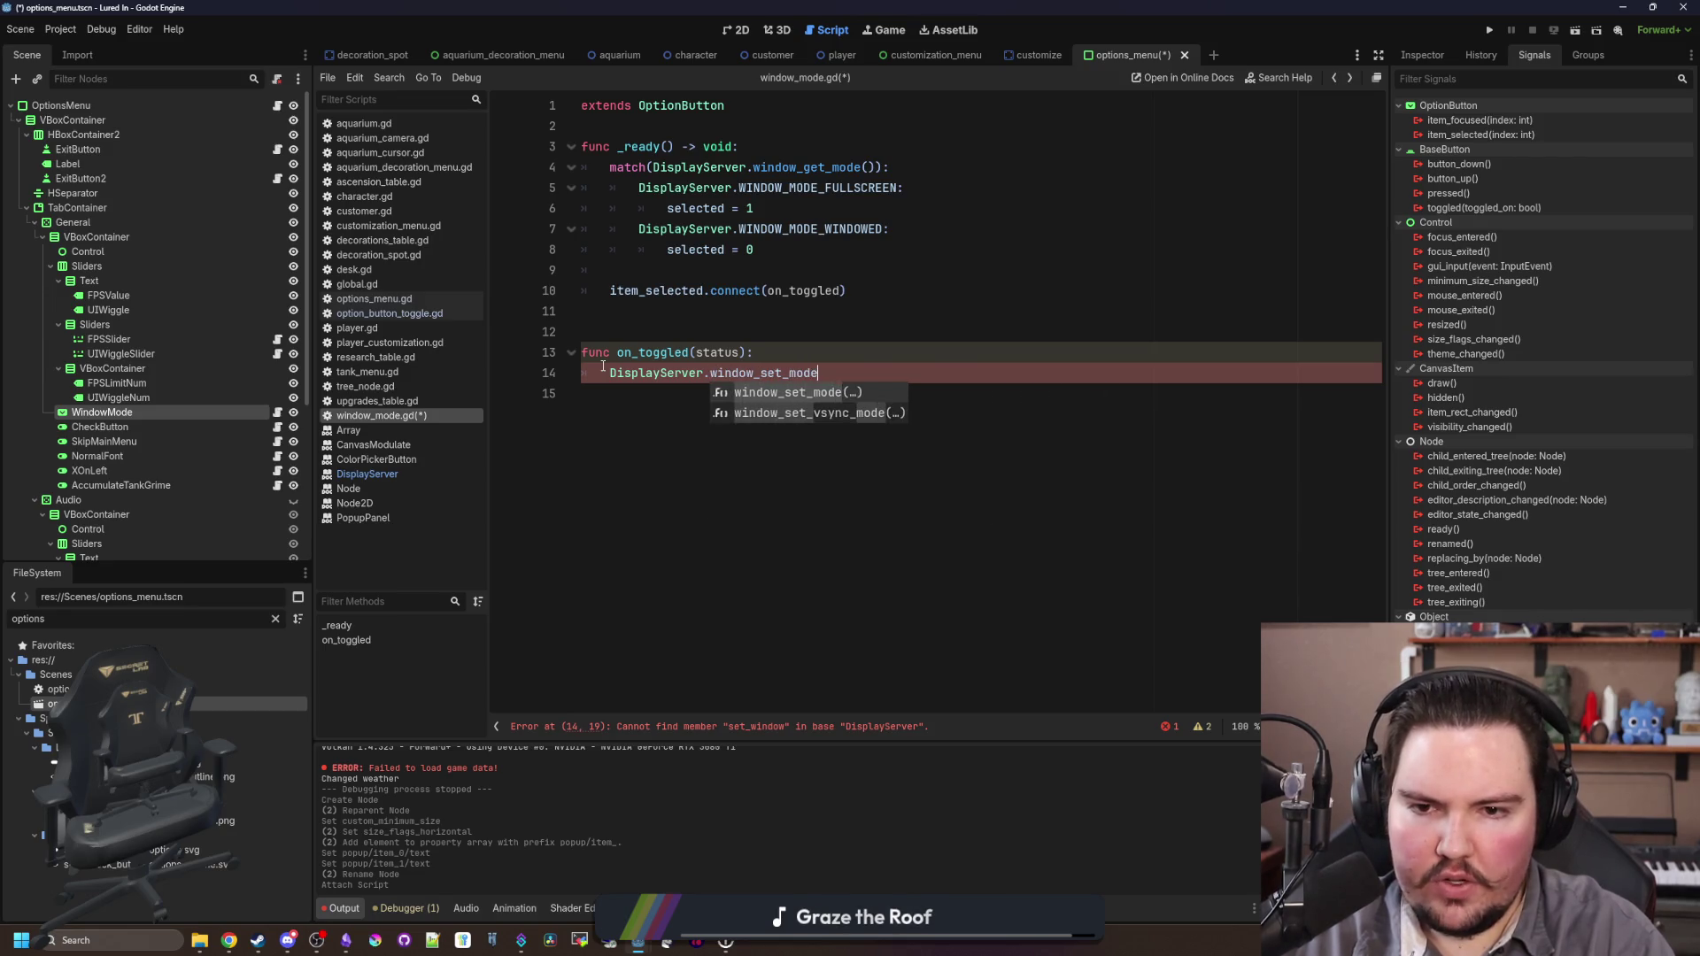
pyautogui.press('Return')
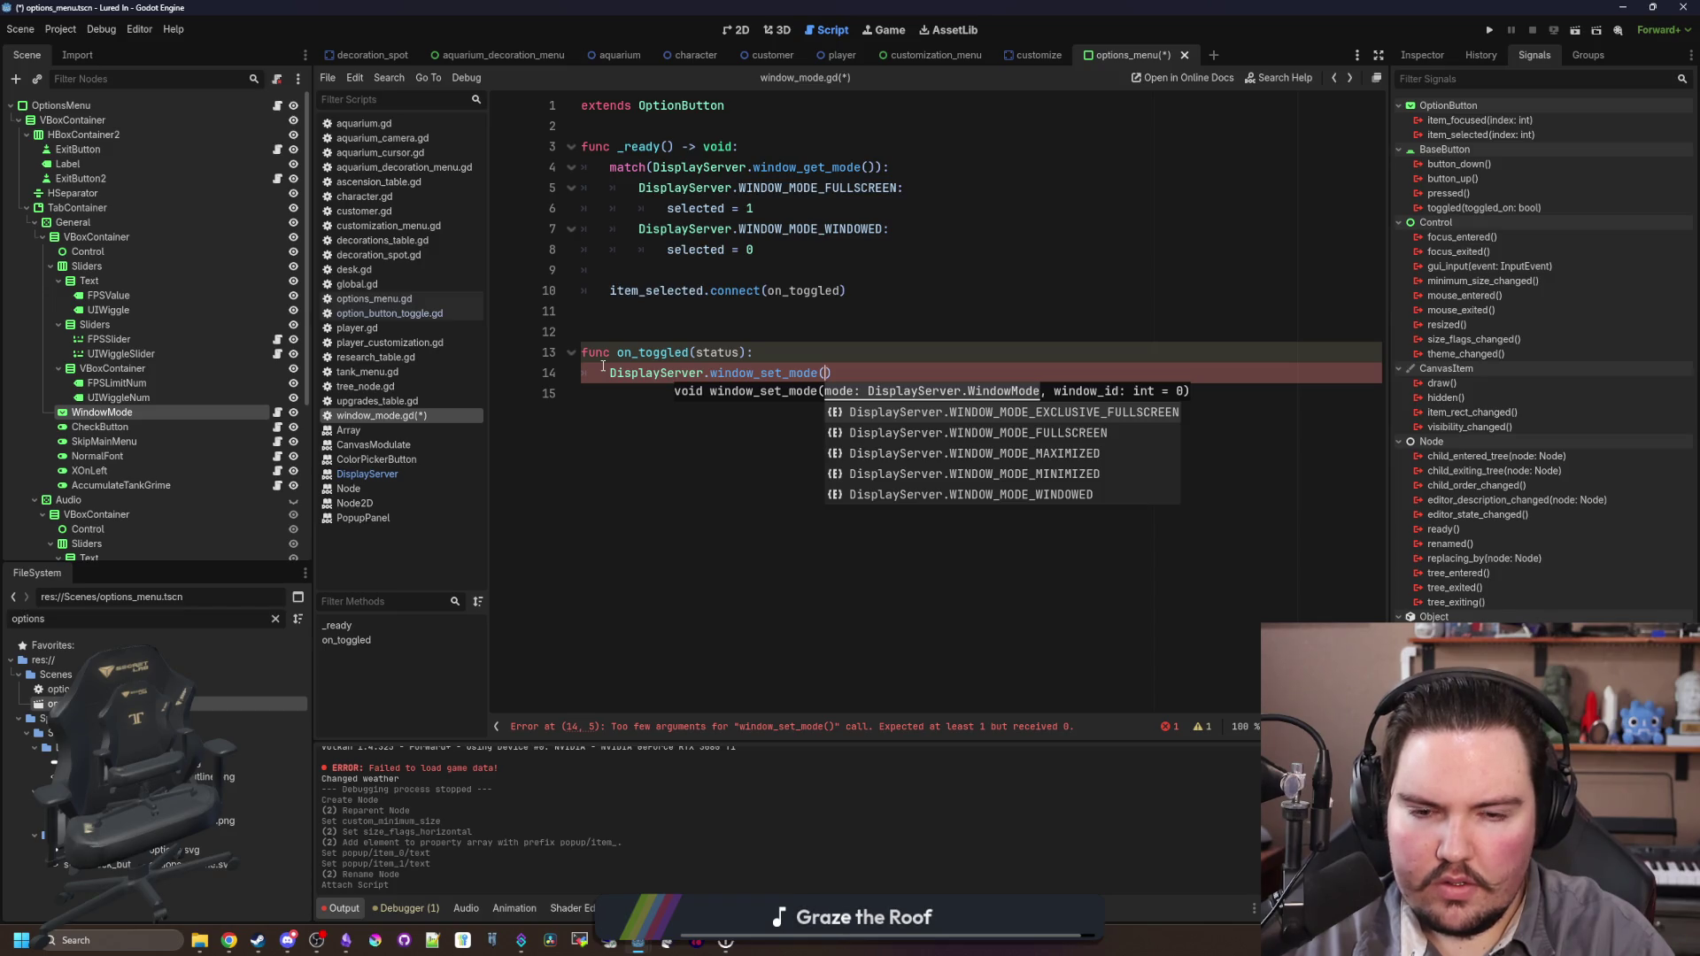
pyautogui.write('selected')
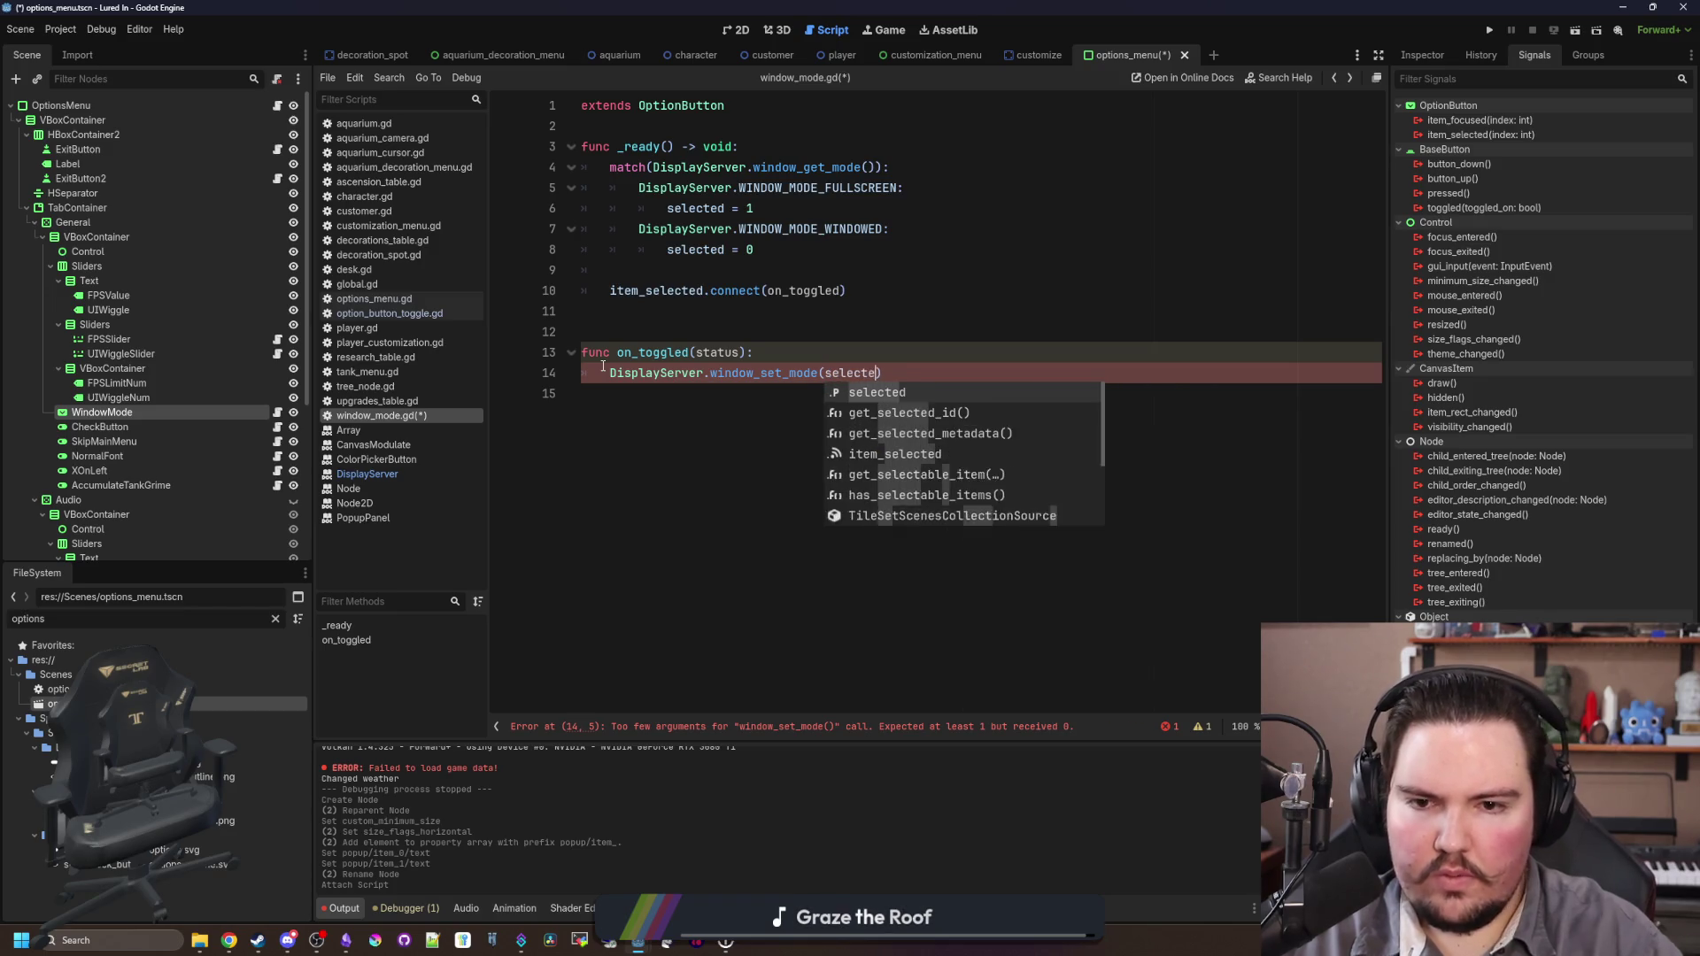
pyautogui.press('Return')
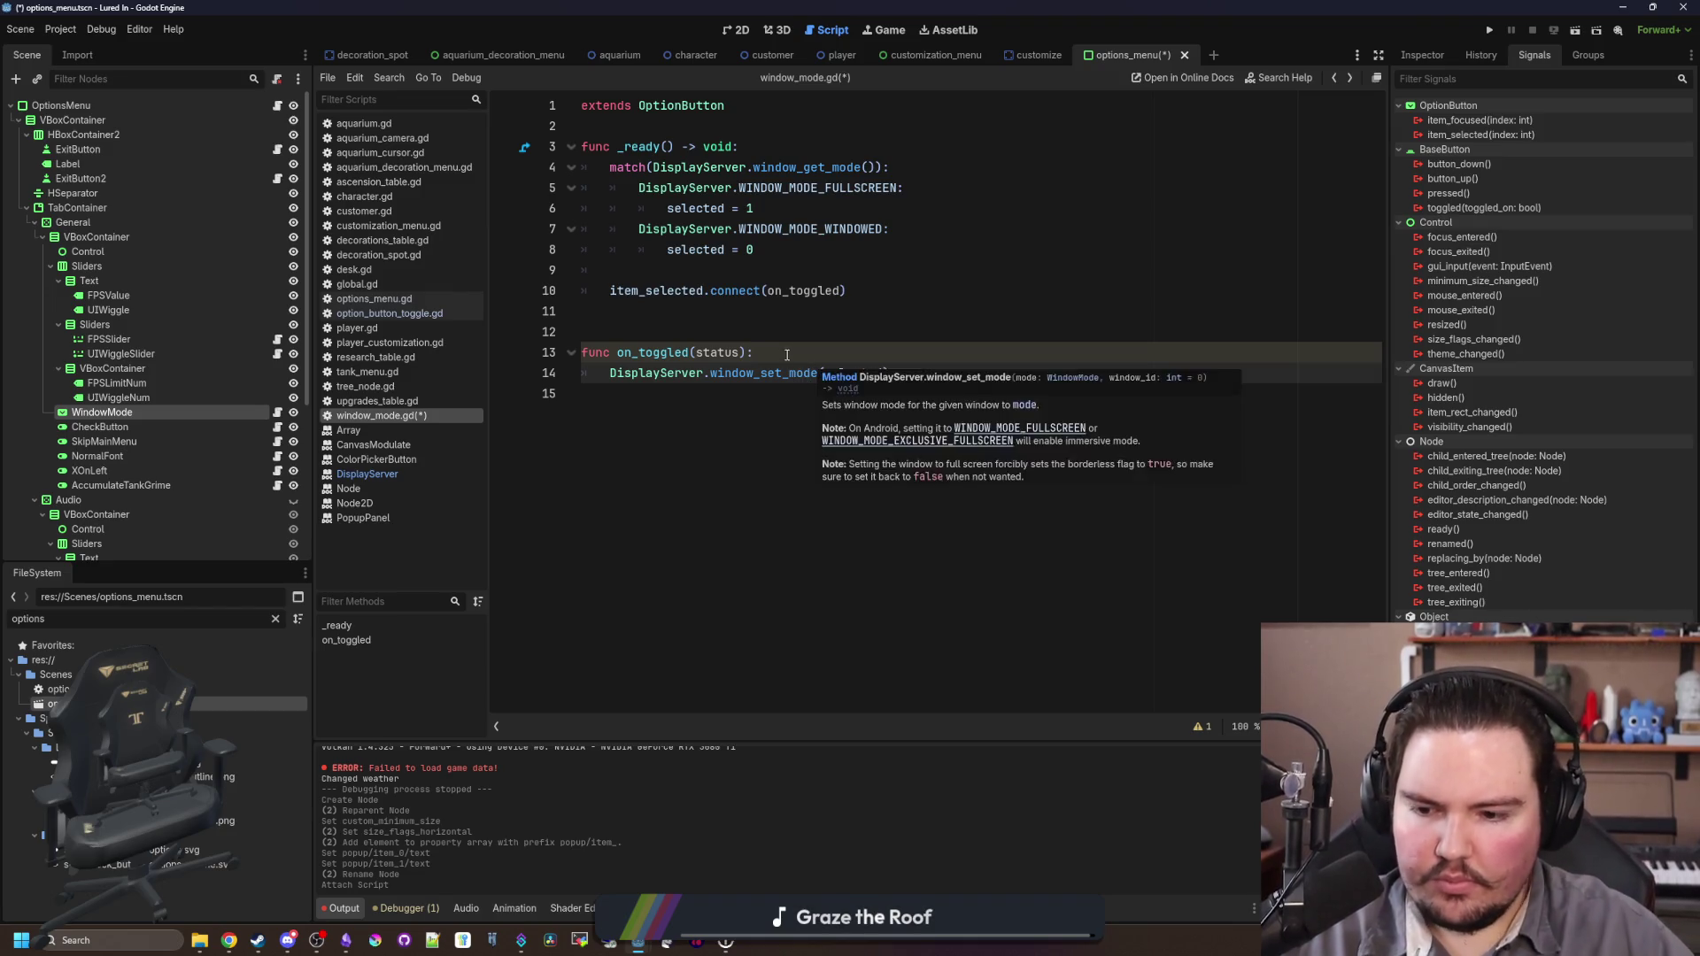
pyautogui.click(780, 324)
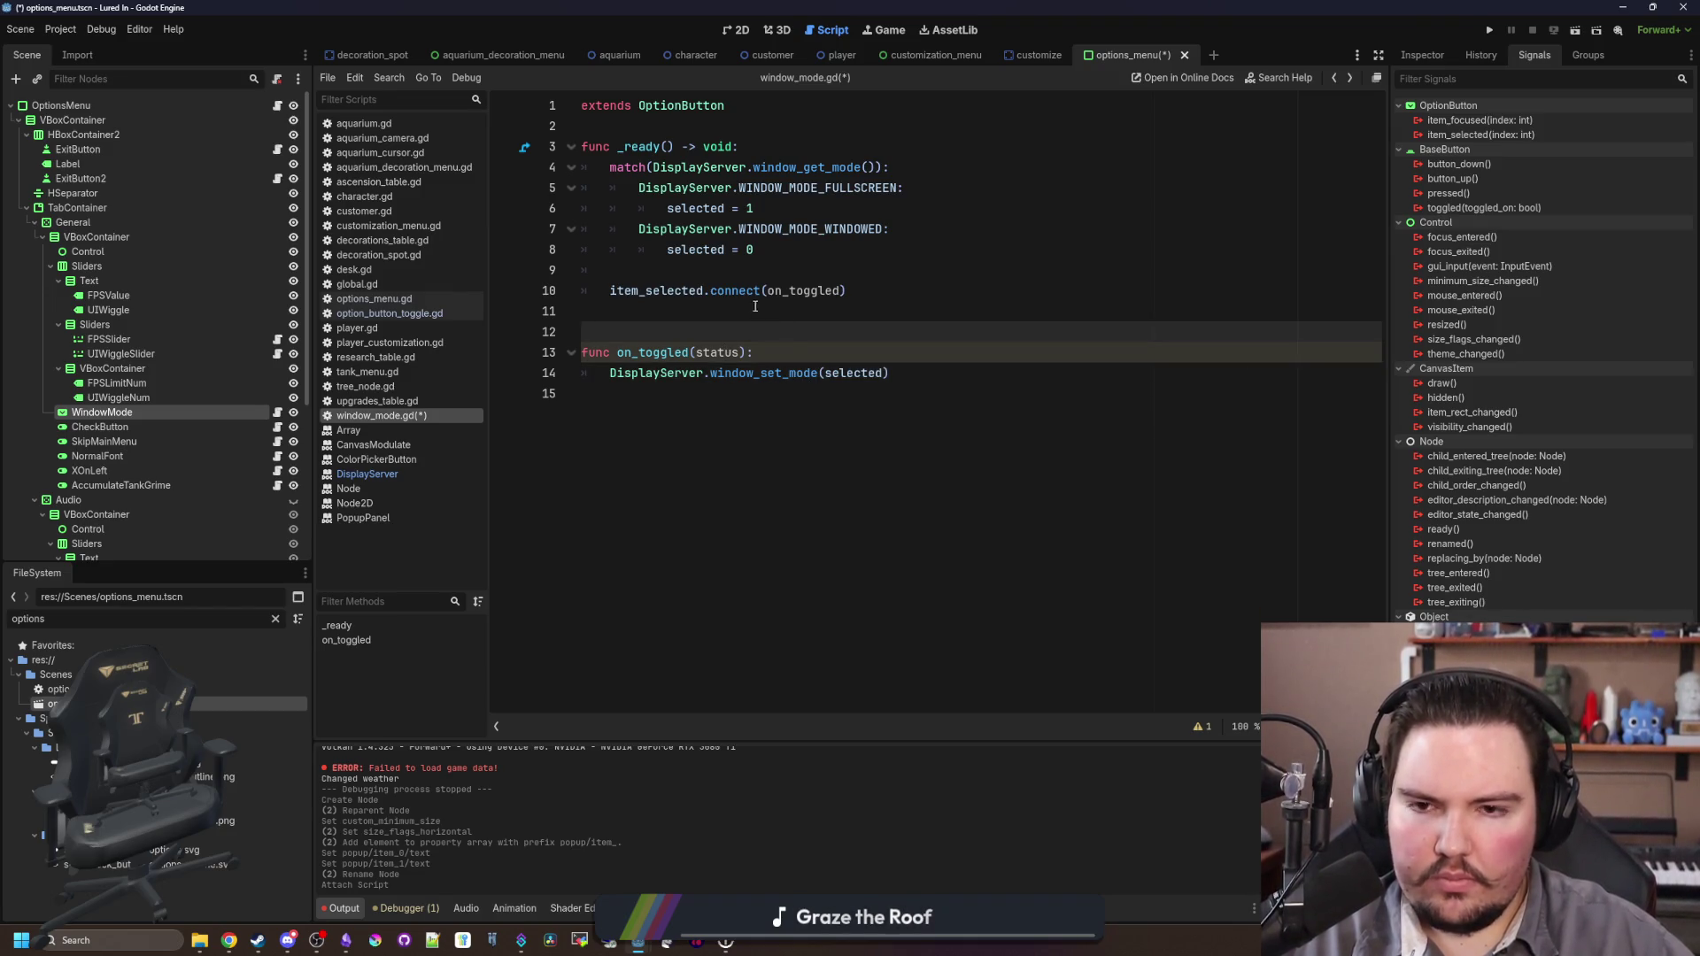
# Step: Rename on_toggled's parameter to index, pass index to window_set_mode, and save
pyautogui.doubleClick(776, 290)
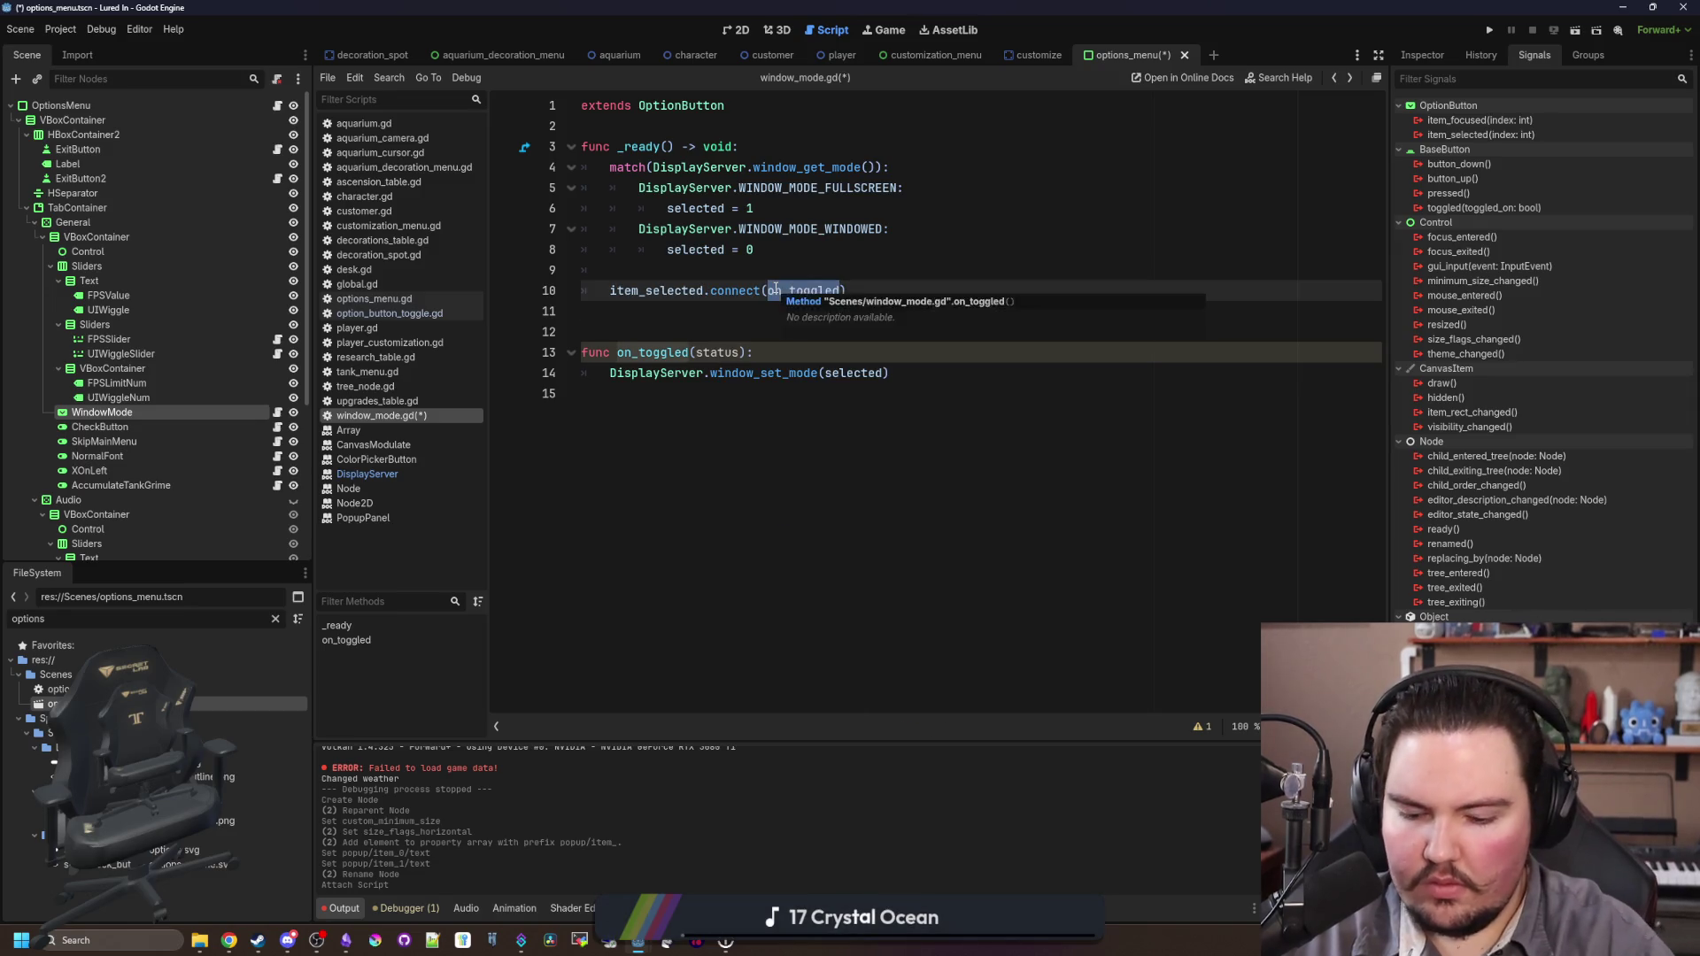
pyautogui.write('index')
pyautogui.doubleClick(714, 352)
pyautogui.write('ind')
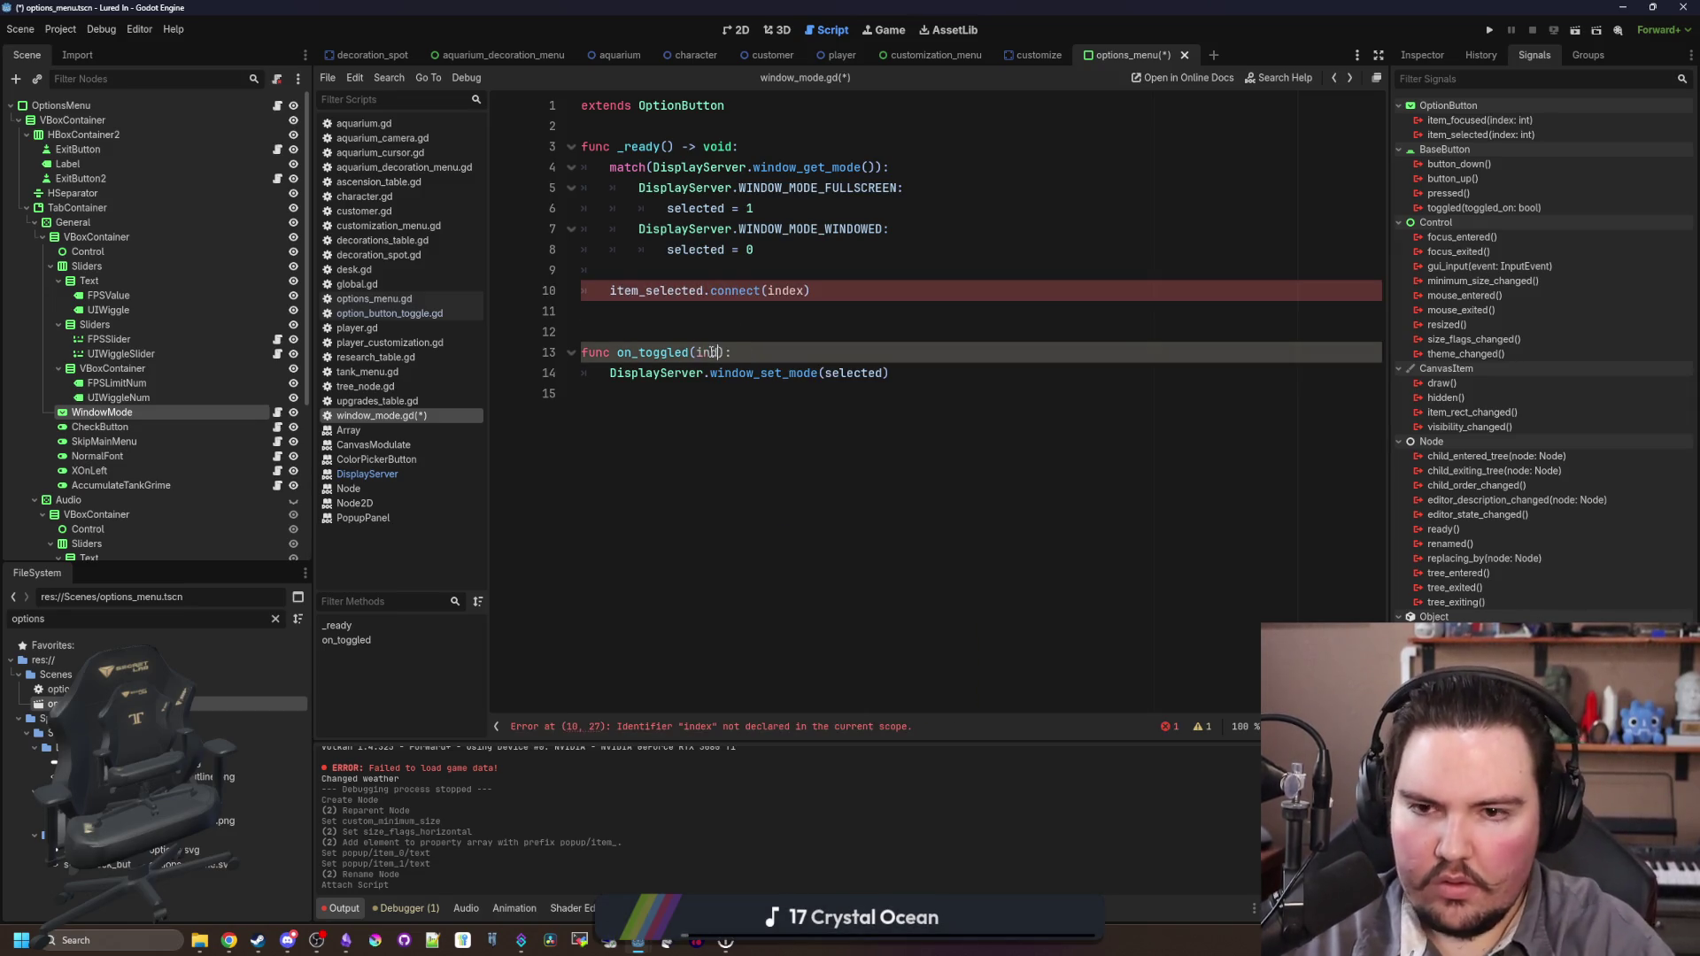
pyautogui.doubleClick(869, 375)
pyautogui.write('index')
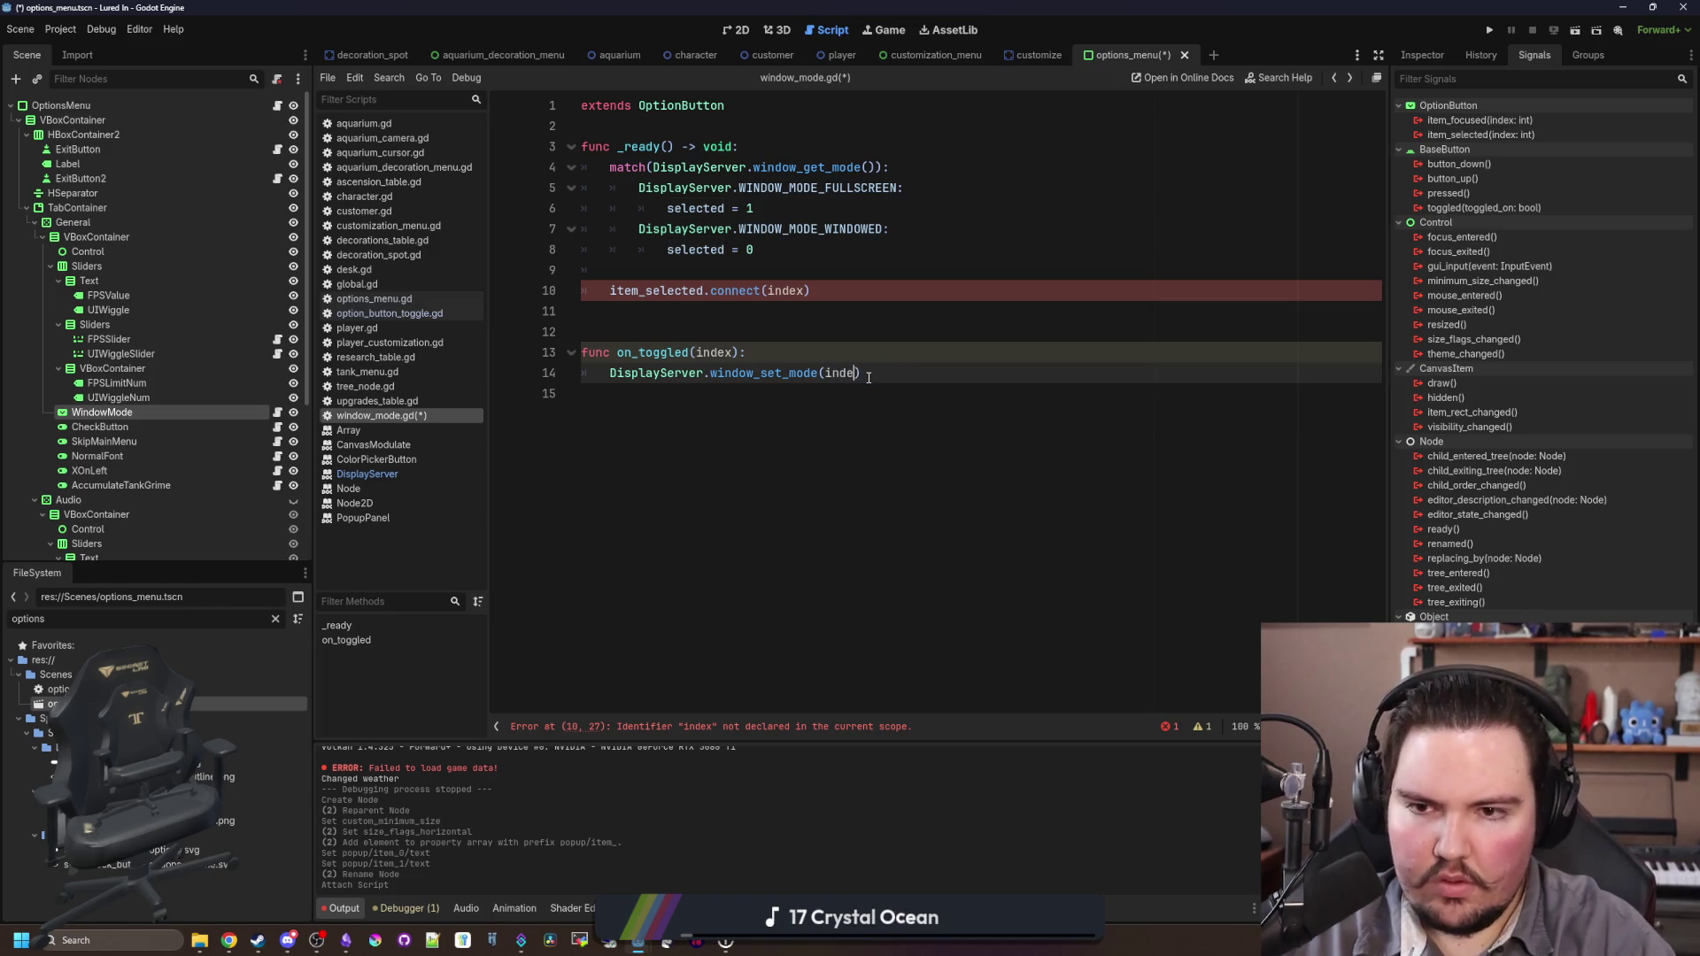
pyautogui.click(791, 293)
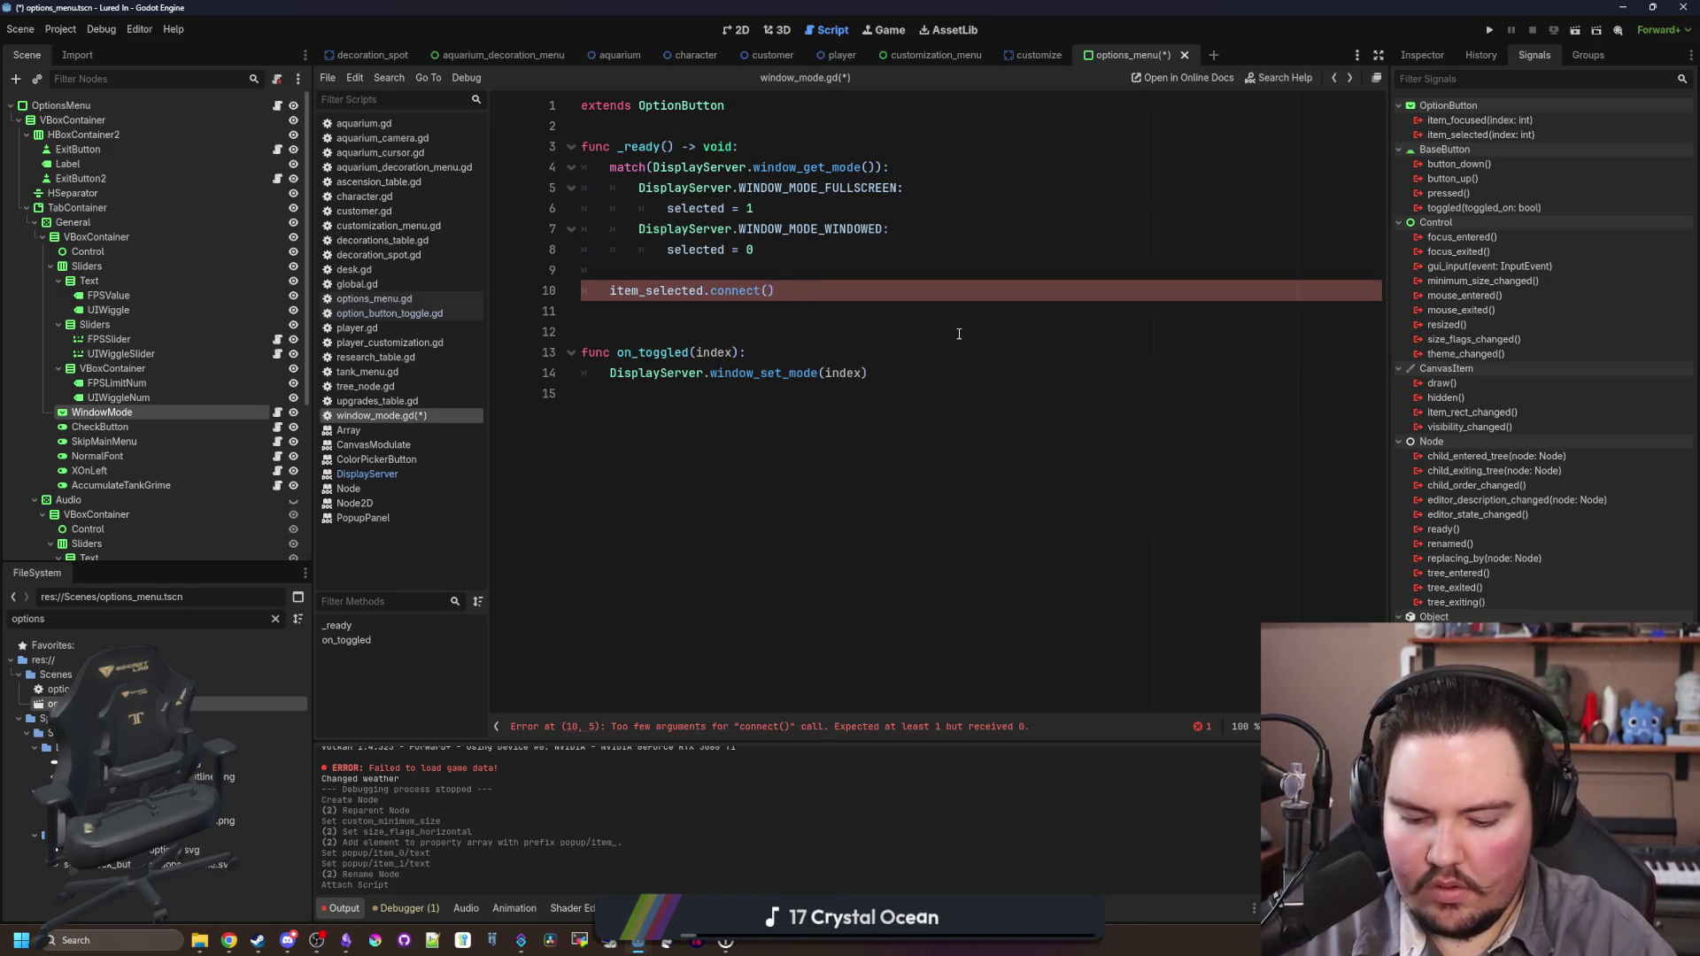
pyautogui.write('on_tog')
pyautogui.press('Return')
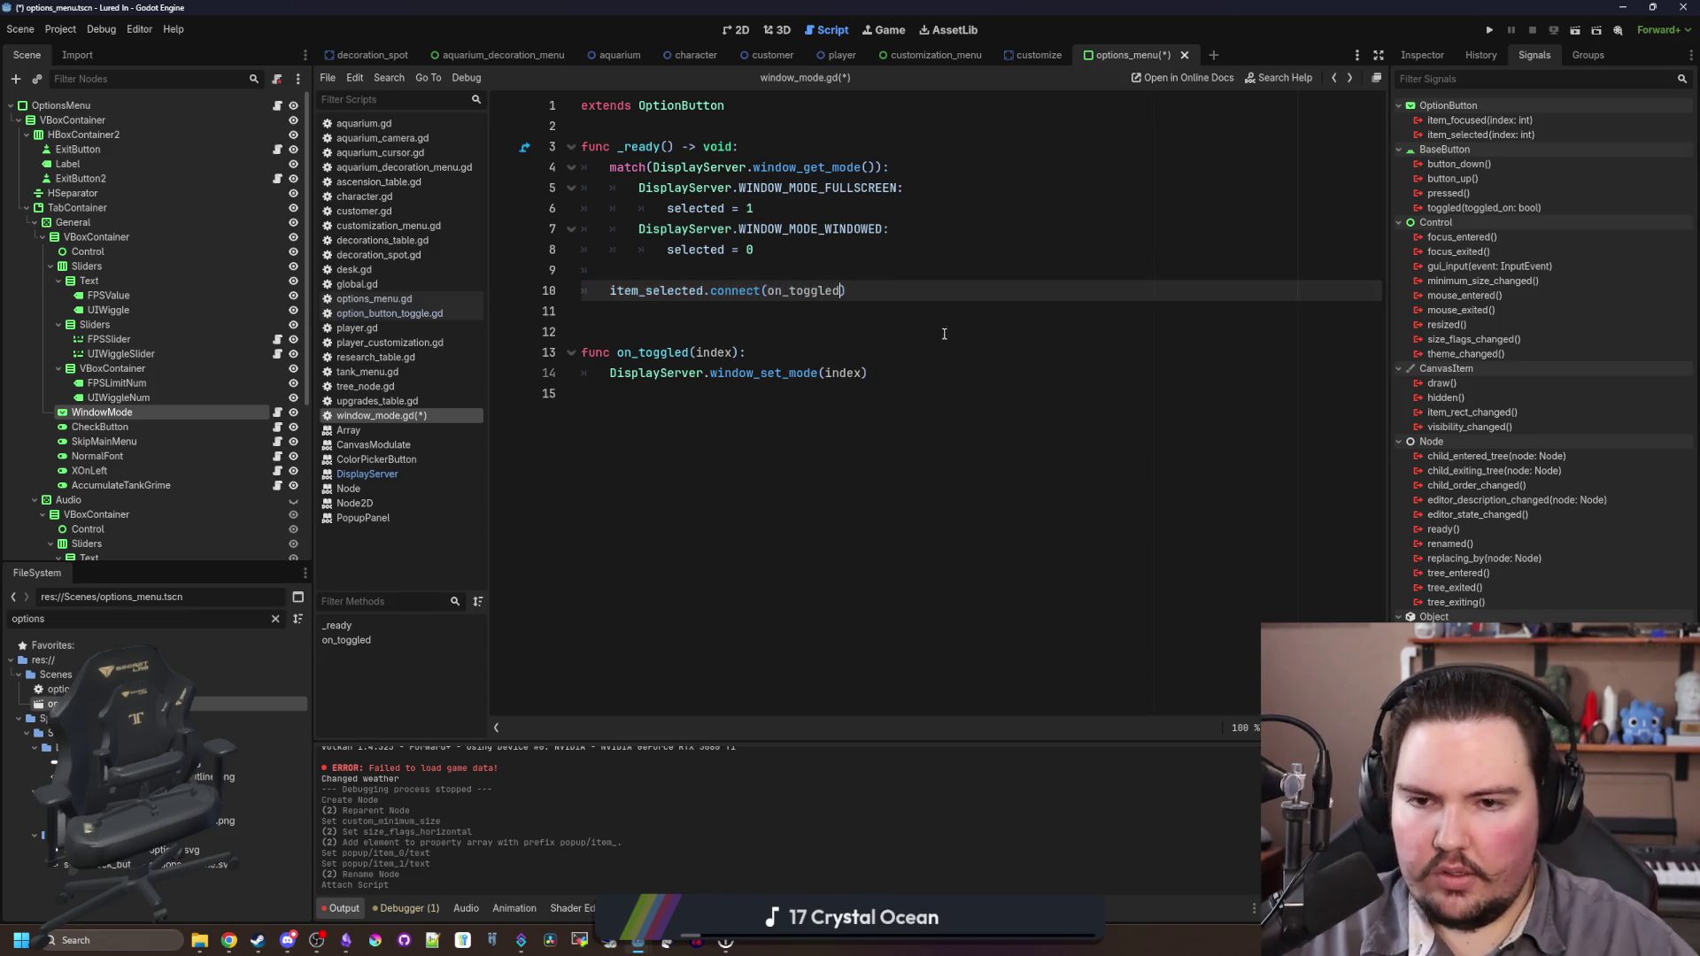
pyautogui.press('Down')
pyautogui.hotkey('ctrl', 's')
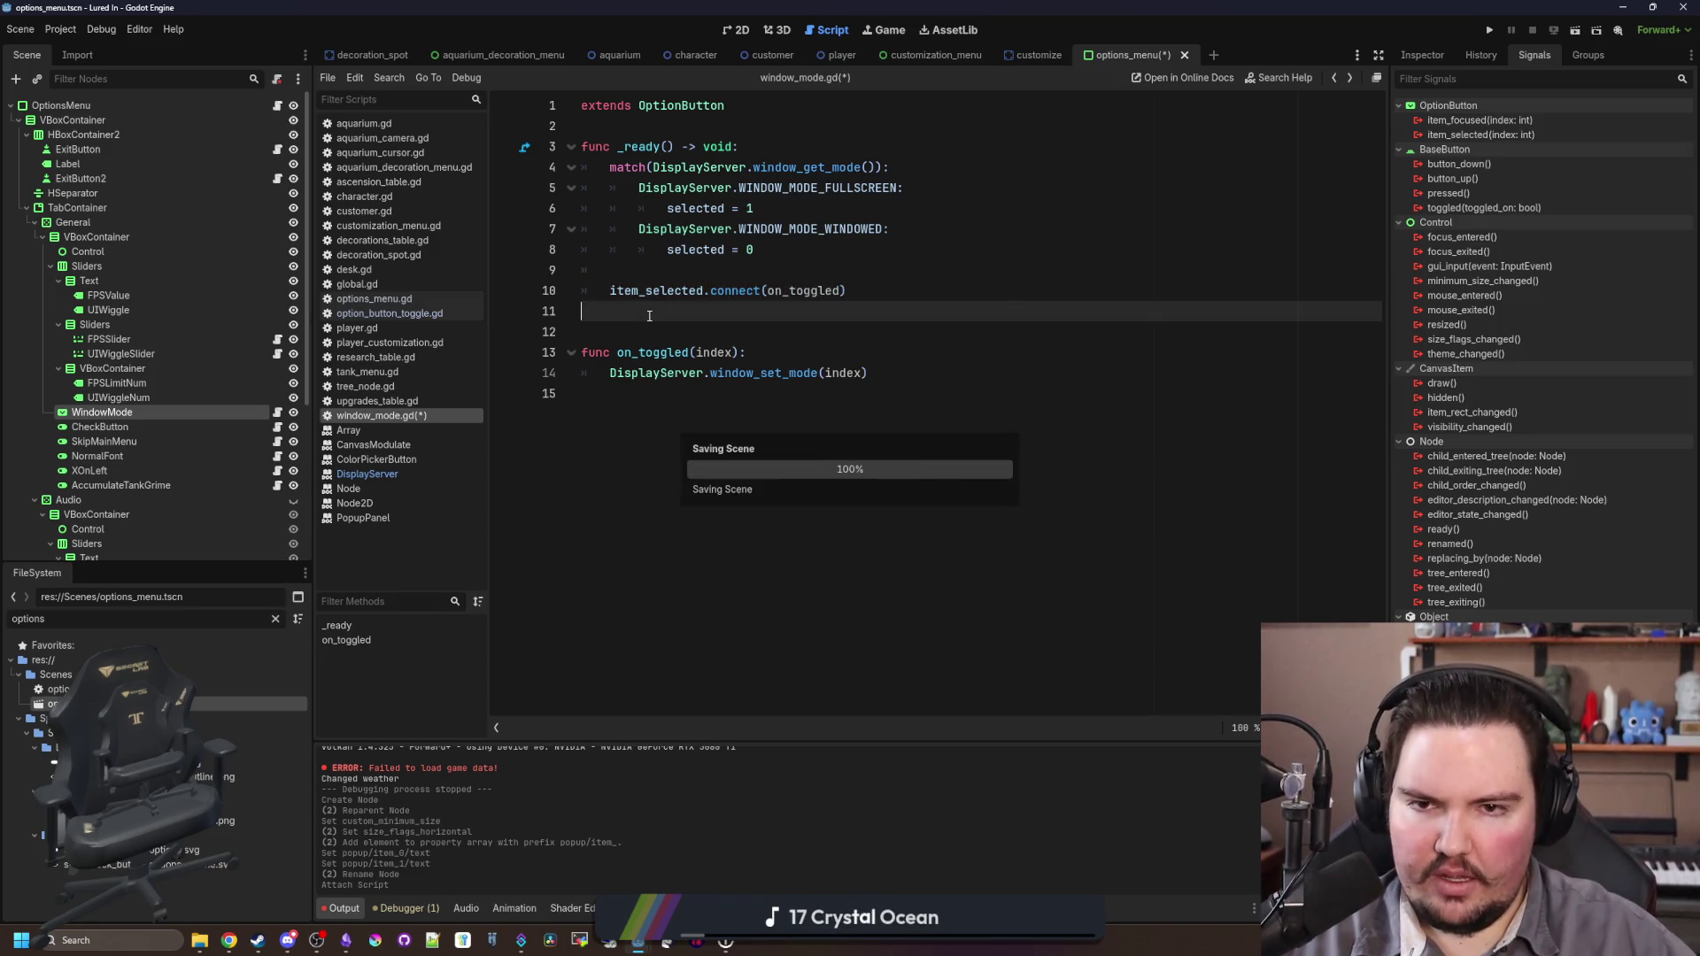
# Step: Run the game, choose Fullscreen in its Options window-mode dropdown, then stop it
pyautogui.click(1494, 30)
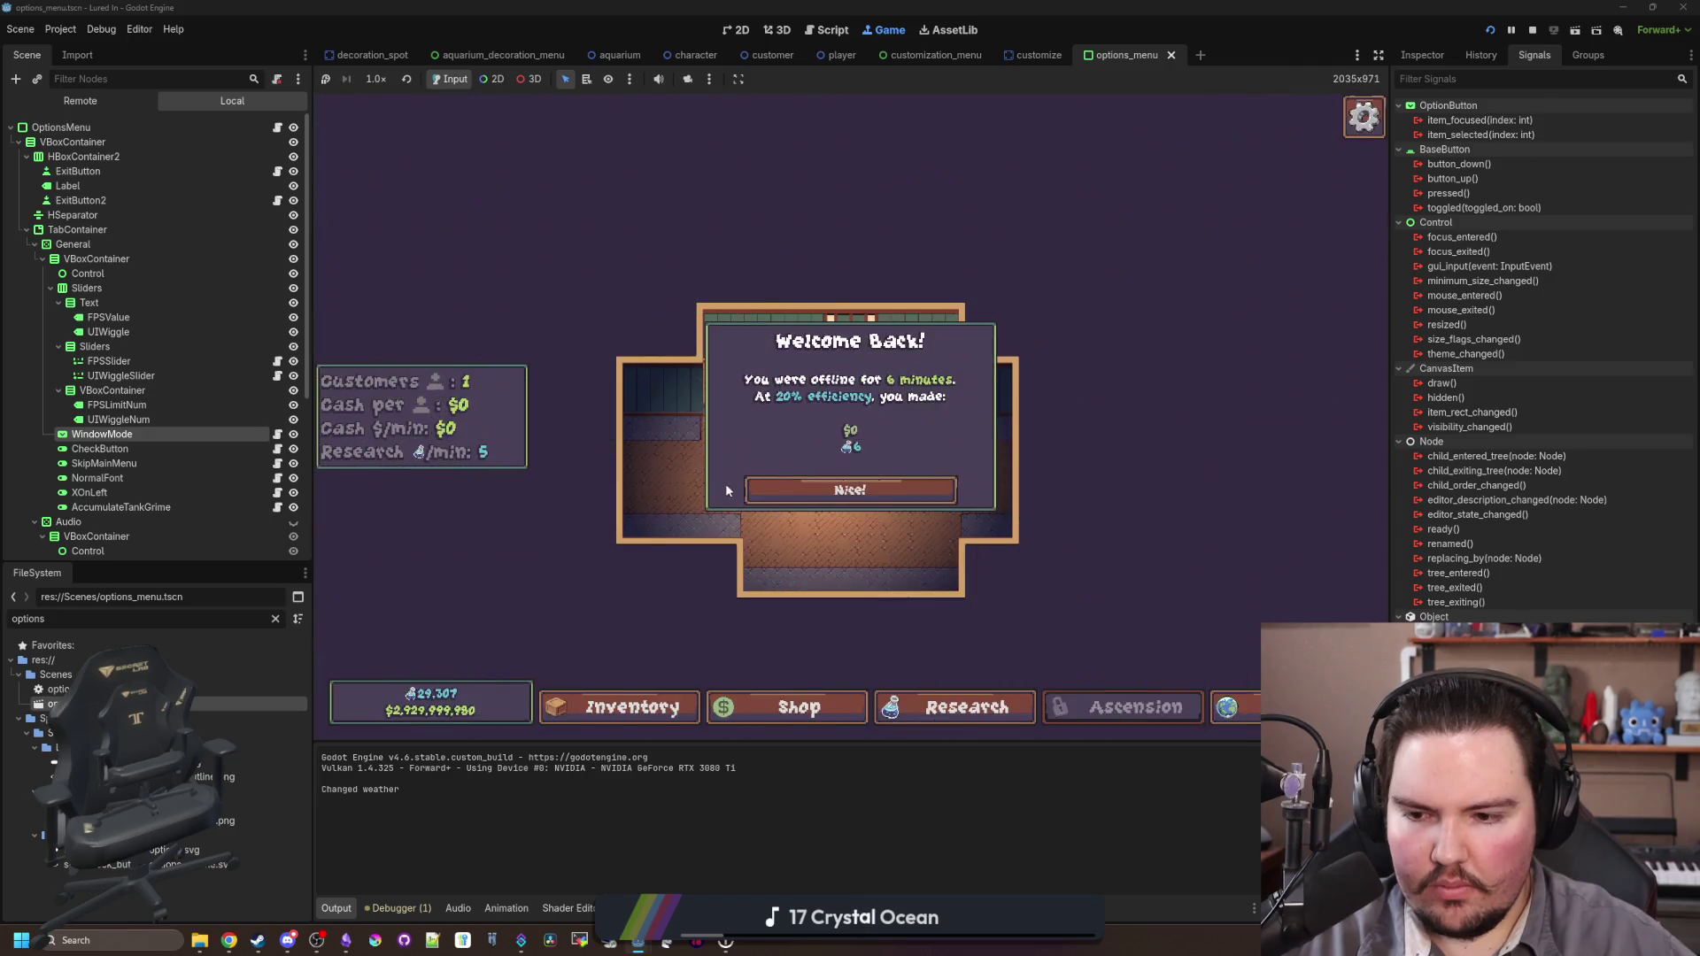
pyautogui.click(849, 483)
pyautogui.press('Escape')
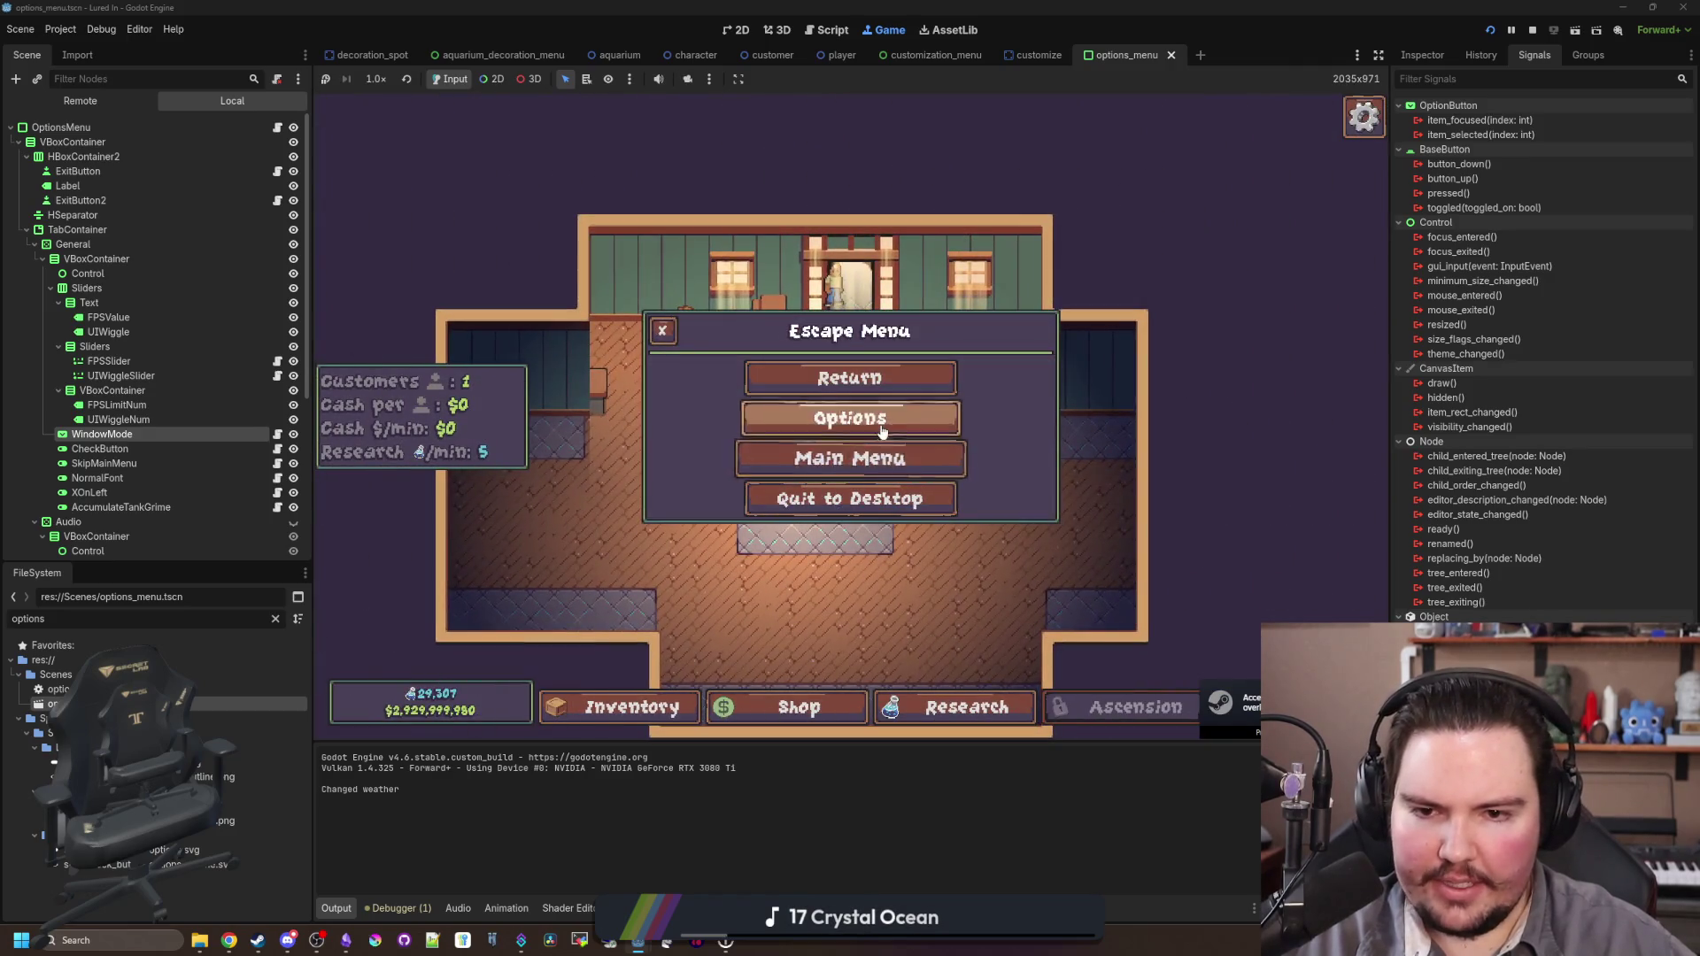
pyautogui.click(826, 416)
pyautogui.click(826, 401)
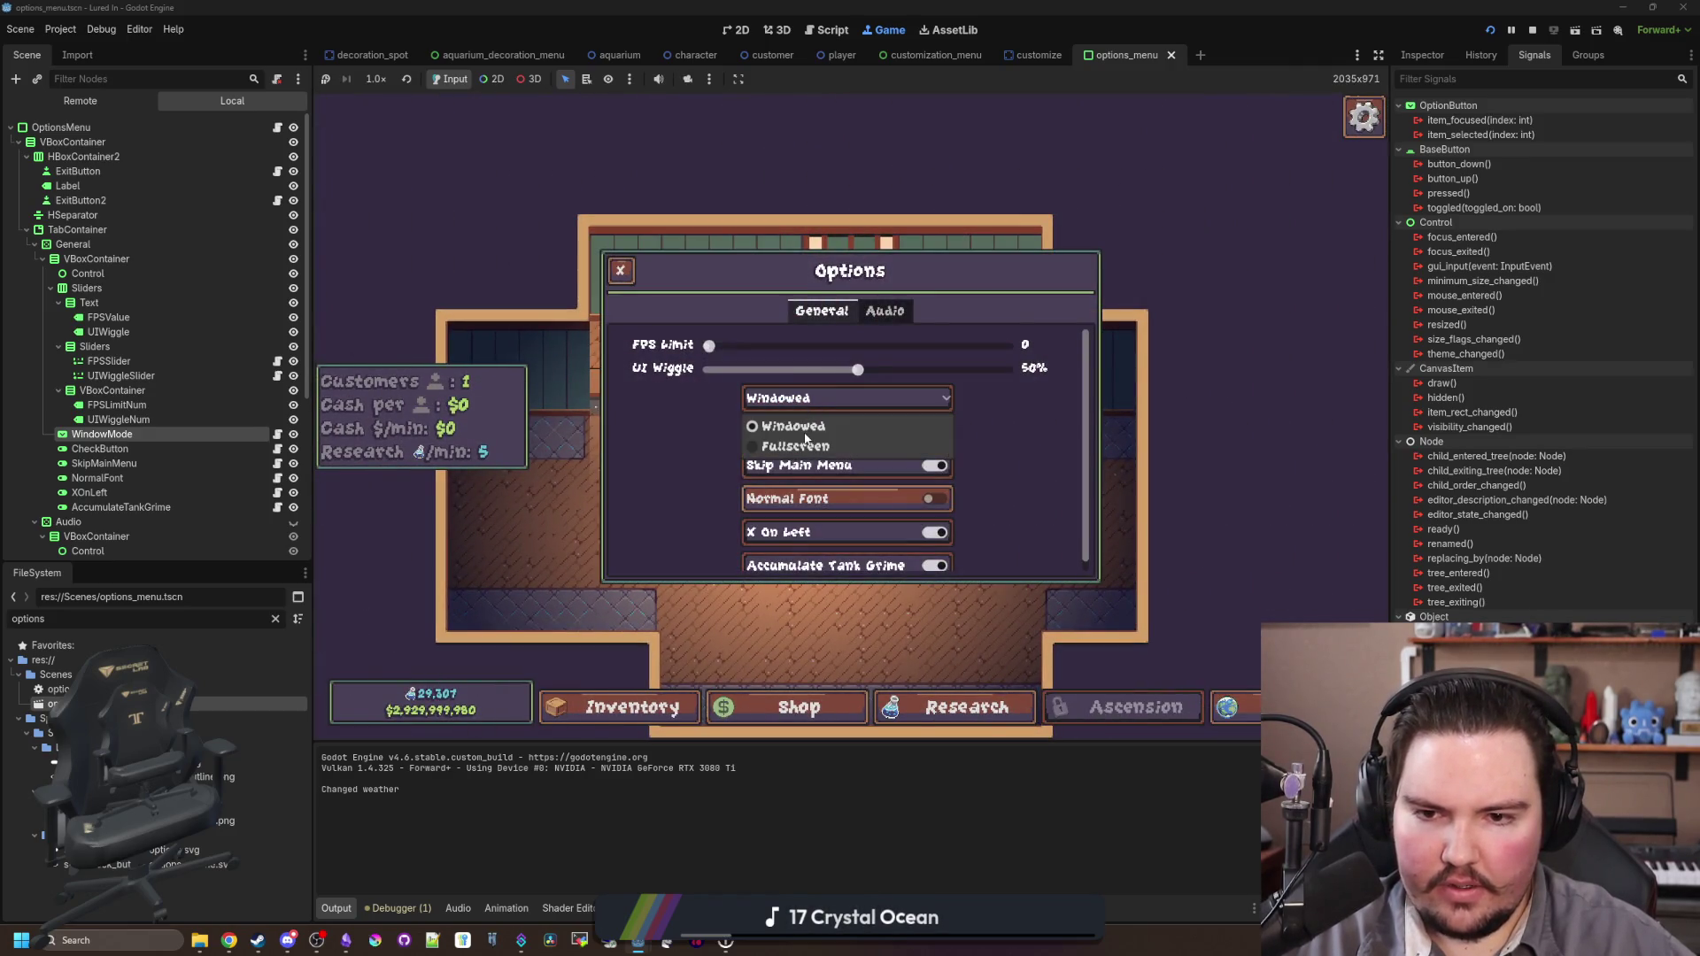
pyautogui.click(797, 445)
pyautogui.click(816, 400)
pyautogui.click(815, 429)
pyautogui.click(835, 398)
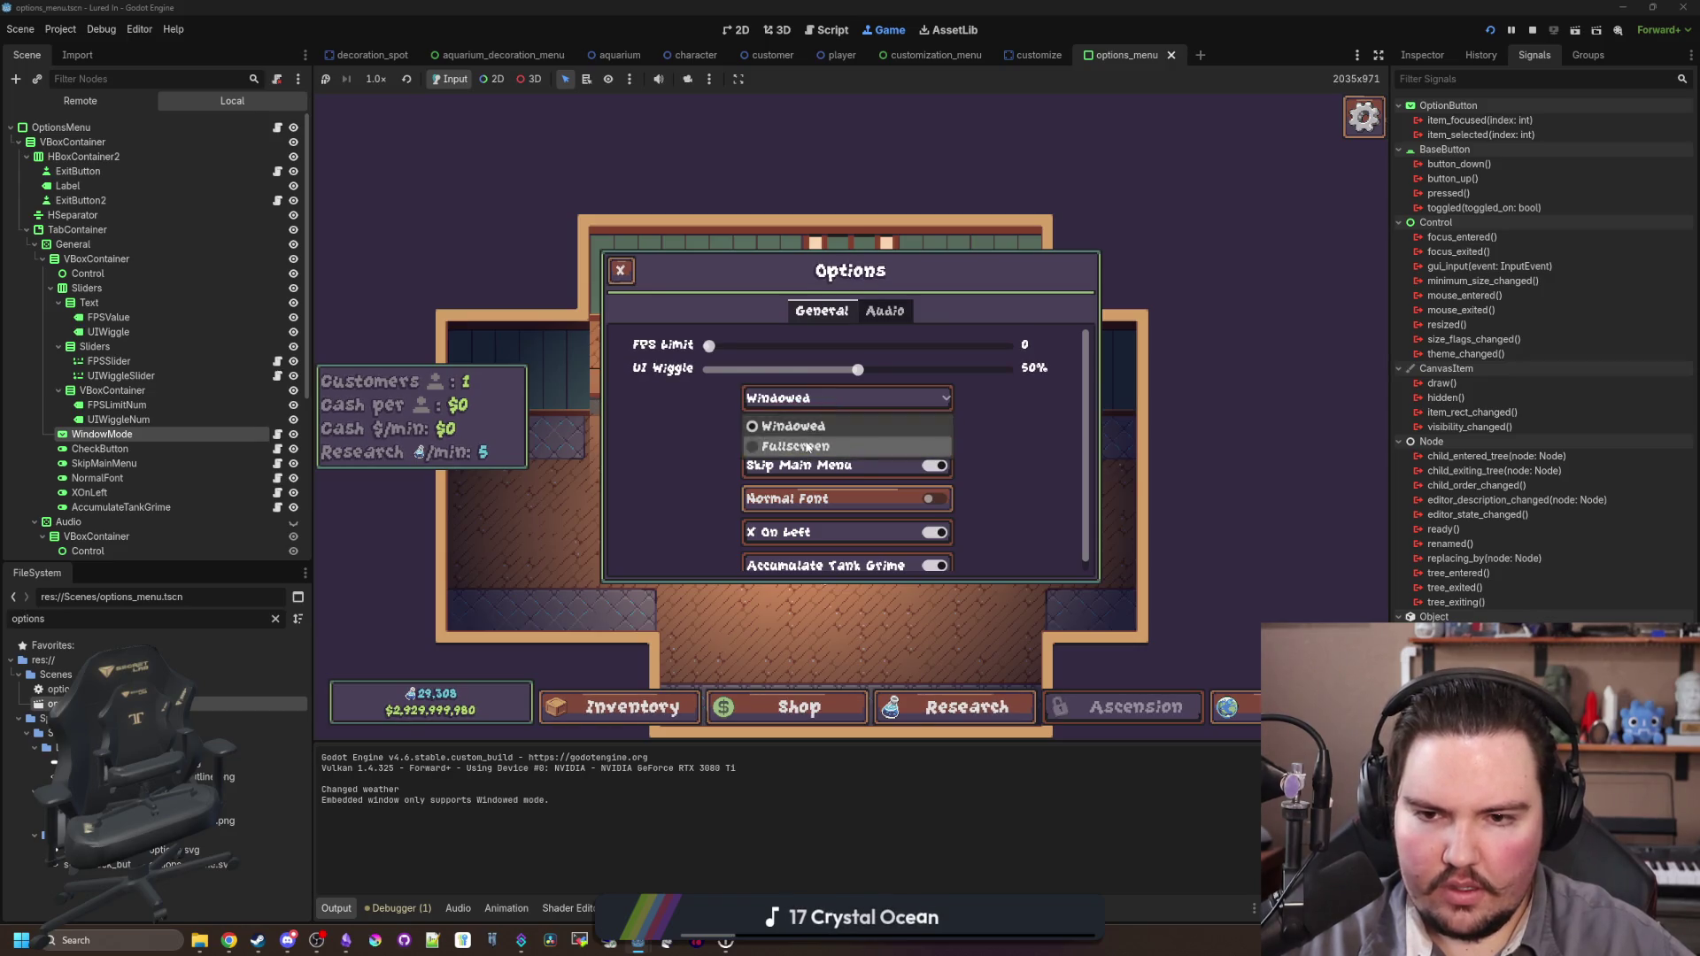
pyautogui.click(796, 446)
pyautogui.click(1532, 30)
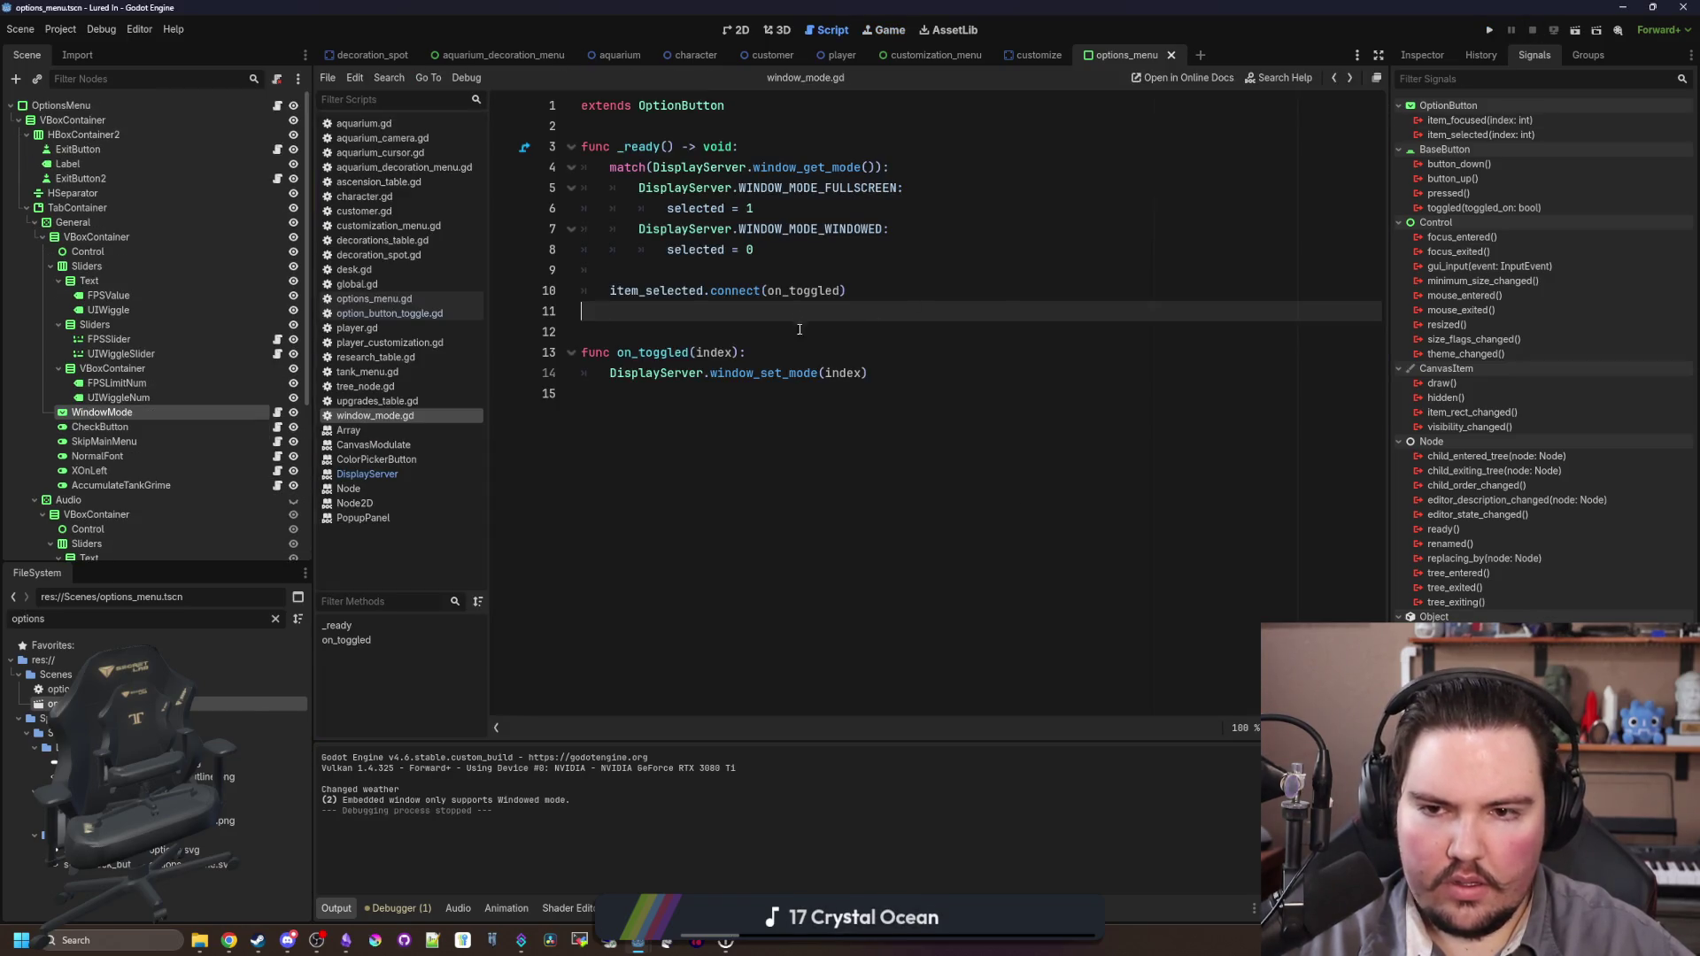
# Step: Disable game embedding in the Game view options, save, launch the game, and return to window_mode.gd
pyautogui.hotkey('ctrl', 's')
pyautogui.click(888, 30)
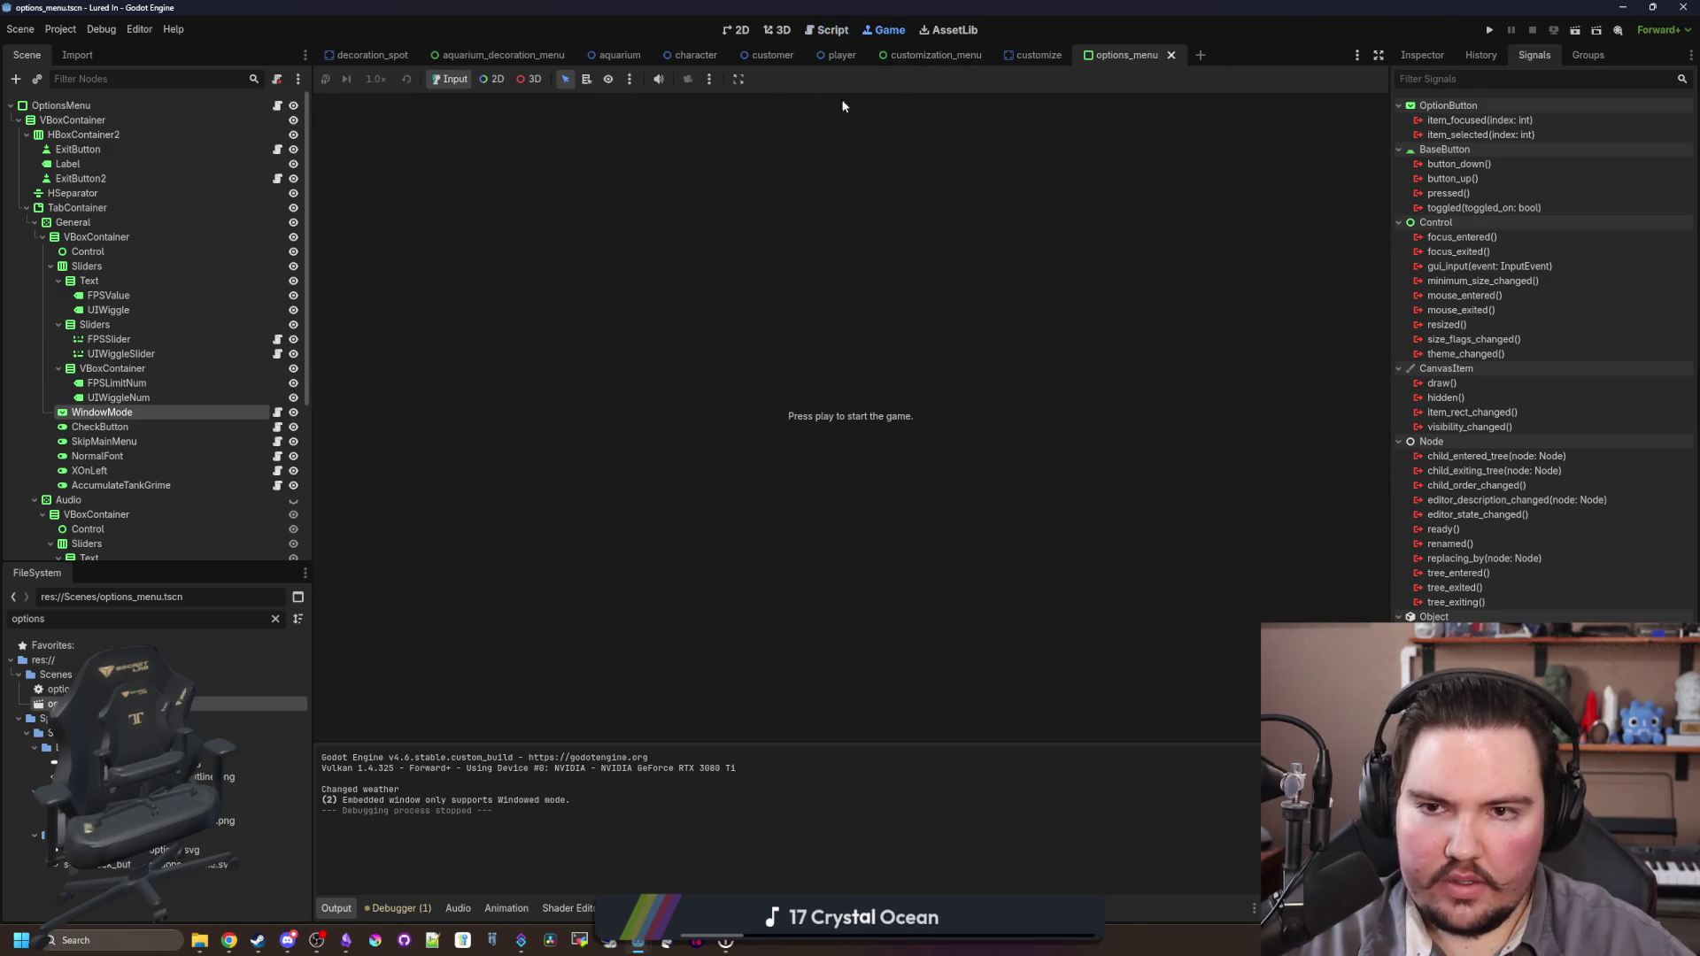
pyautogui.click(709, 79)
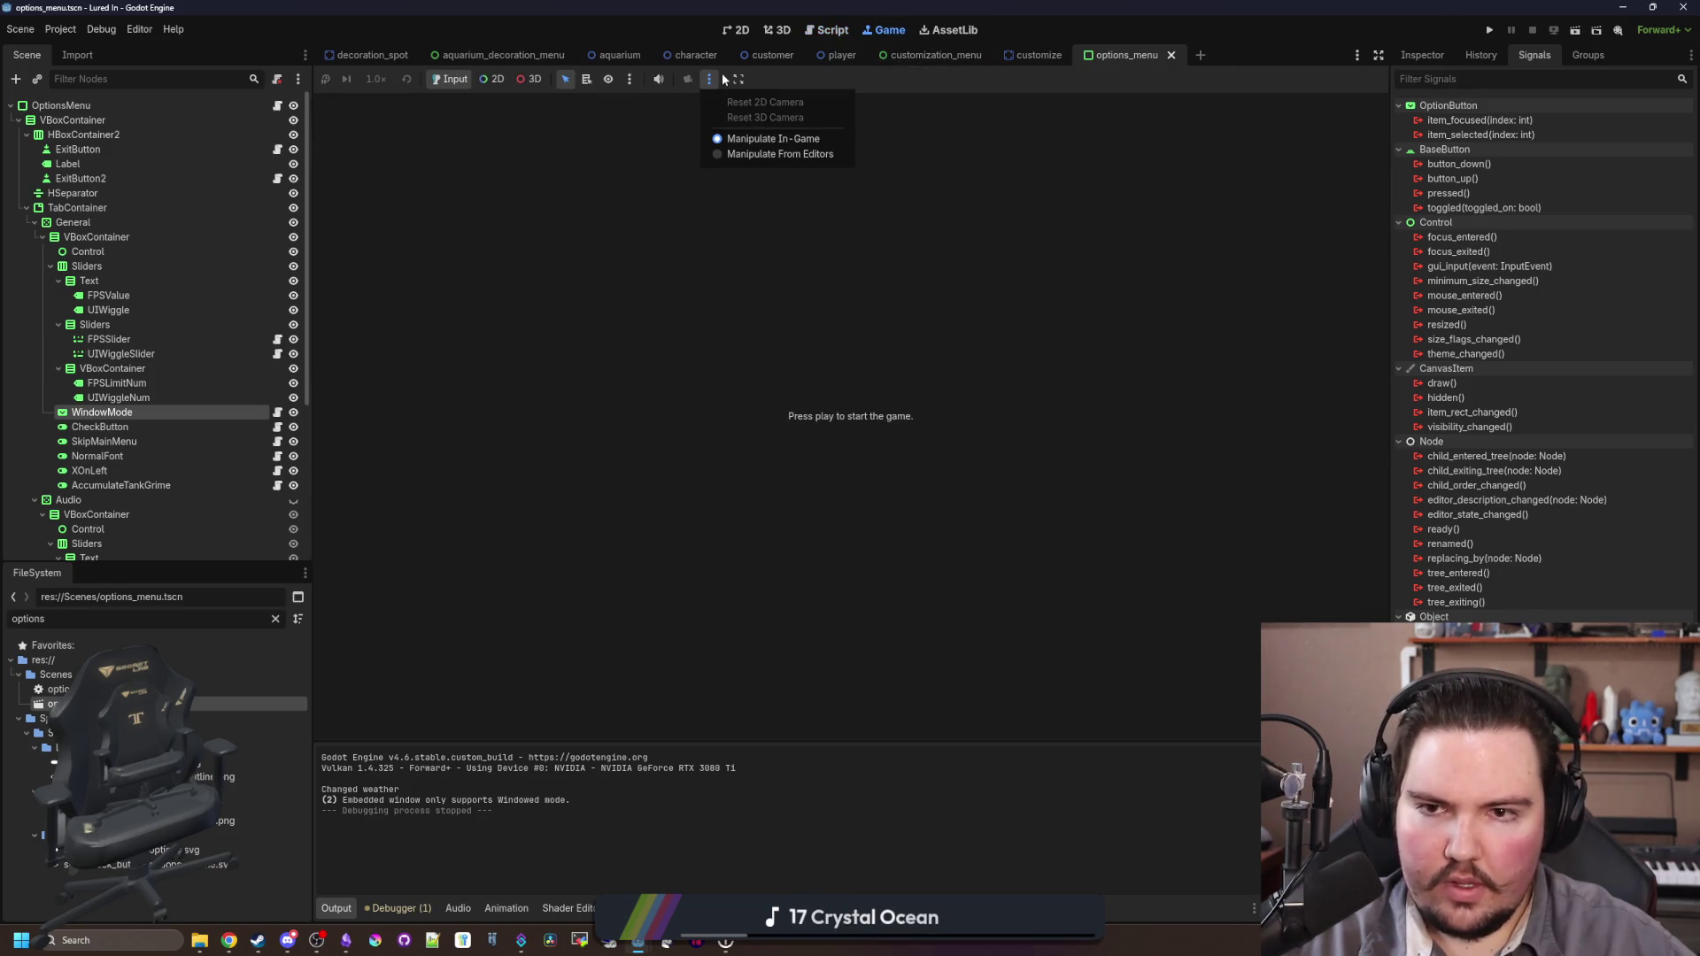
pyautogui.click(738, 79)
pyautogui.click(751, 105)
pyautogui.hotkey('ctrl', 's')
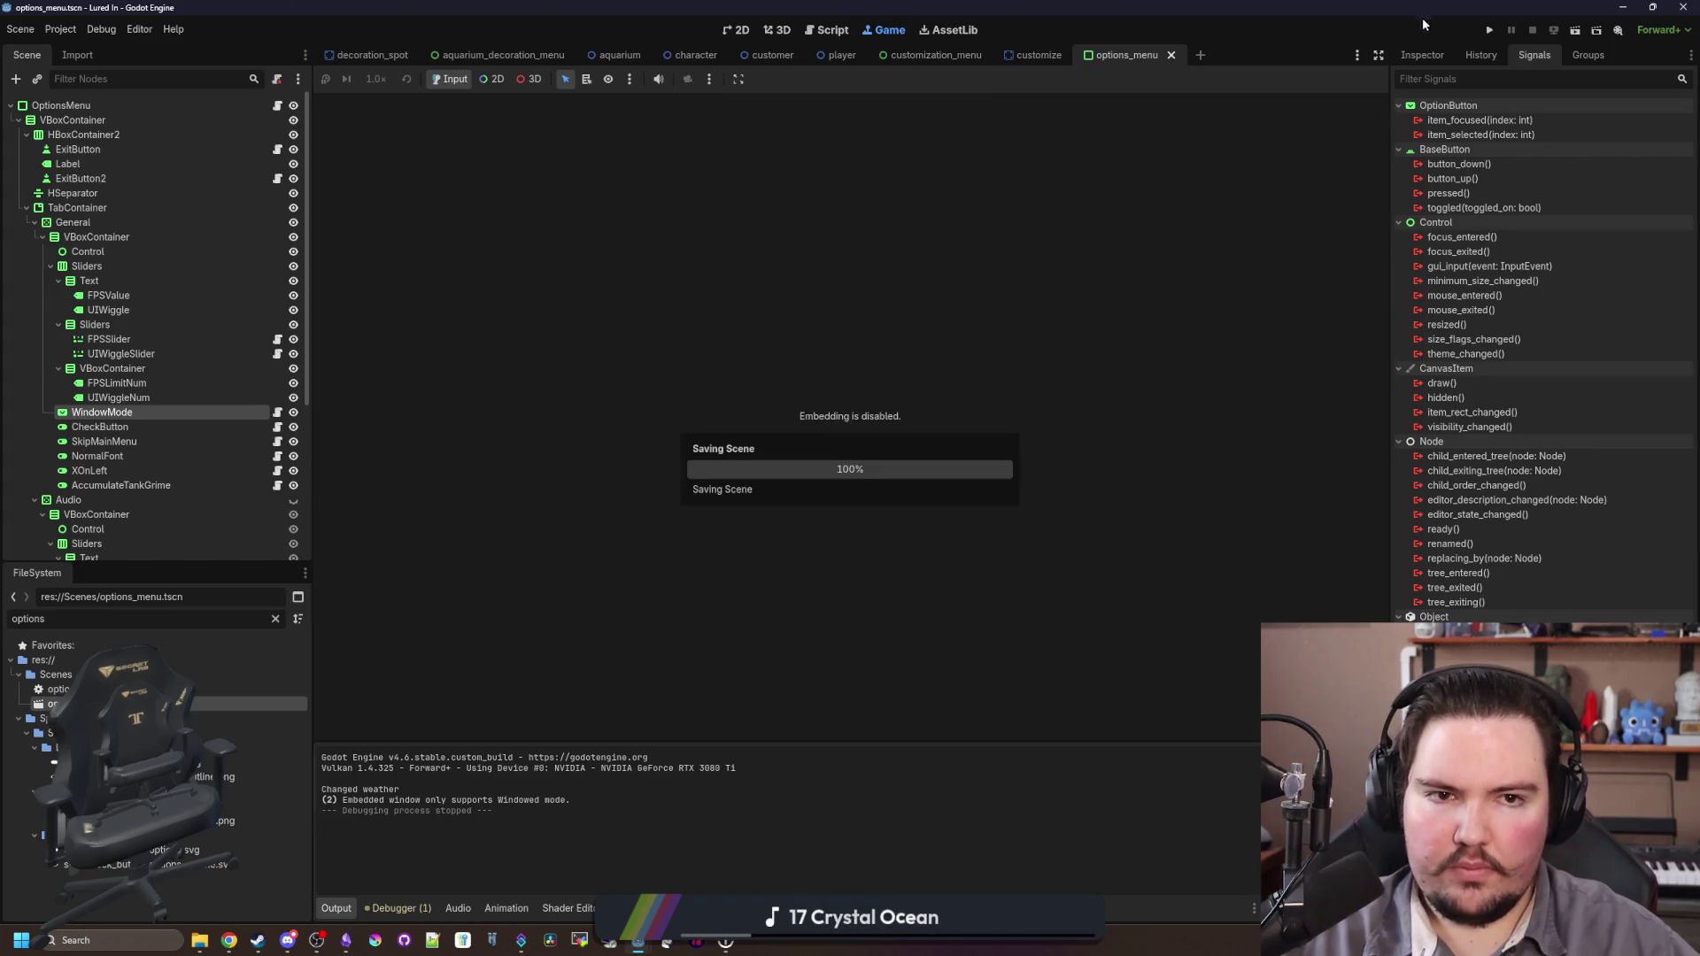
pyautogui.click(1490, 30)
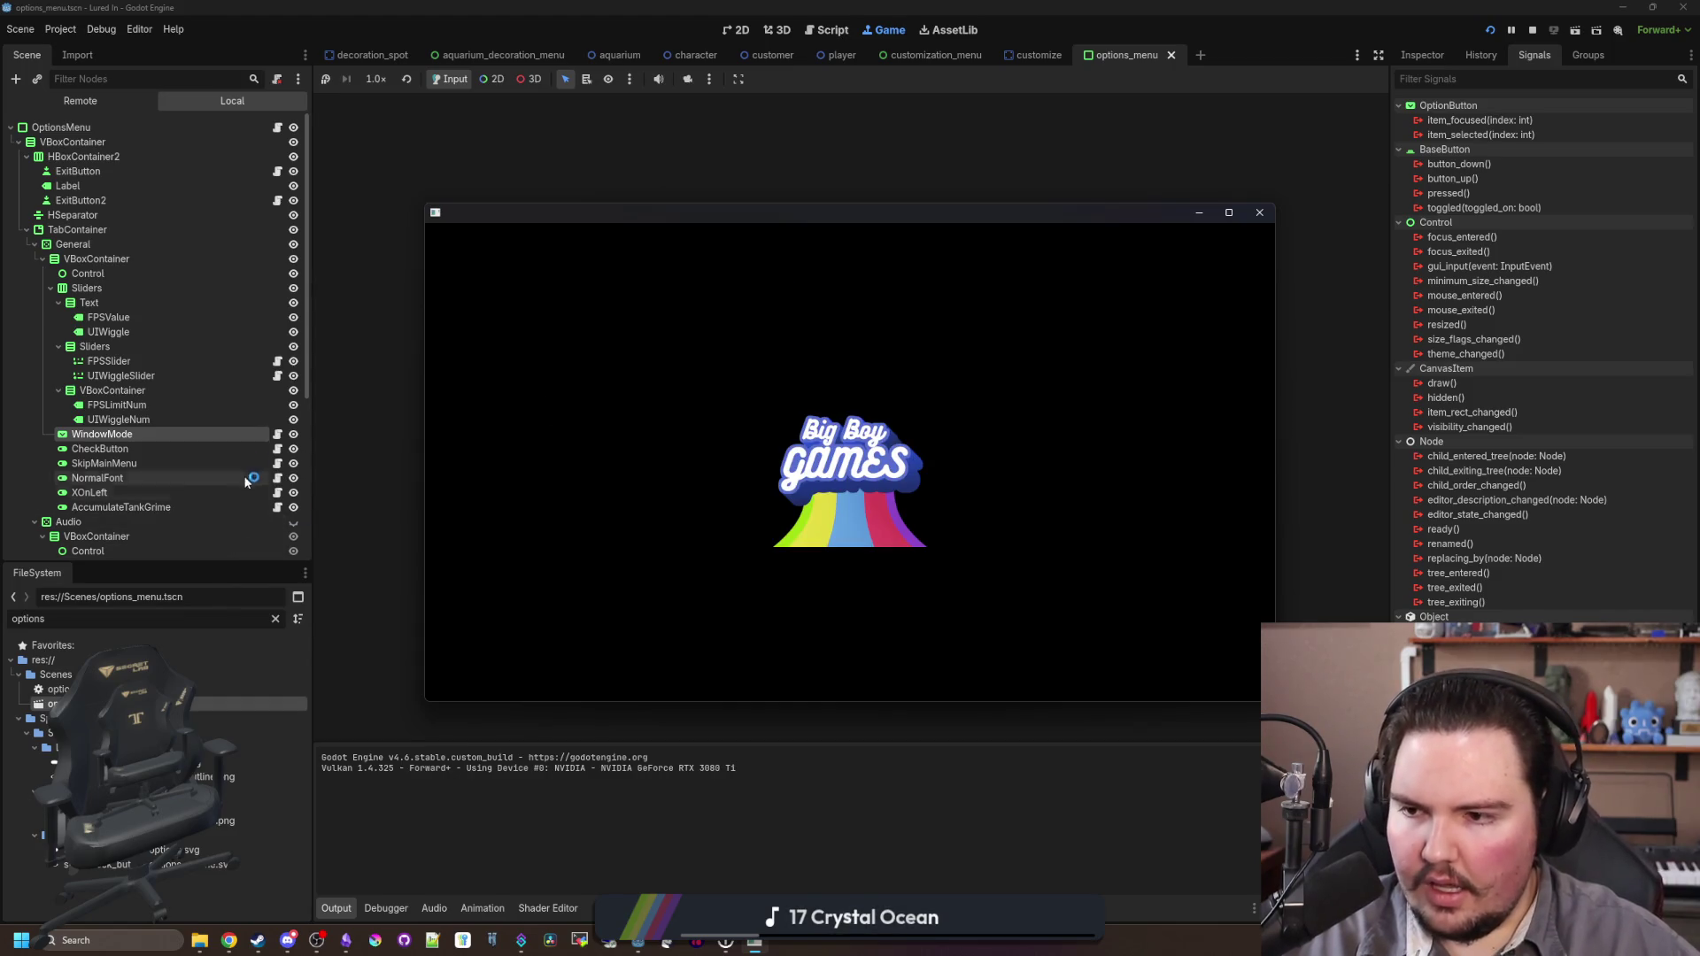
pyautogui.click(277, 434)
pyautogui.click(798, 334)
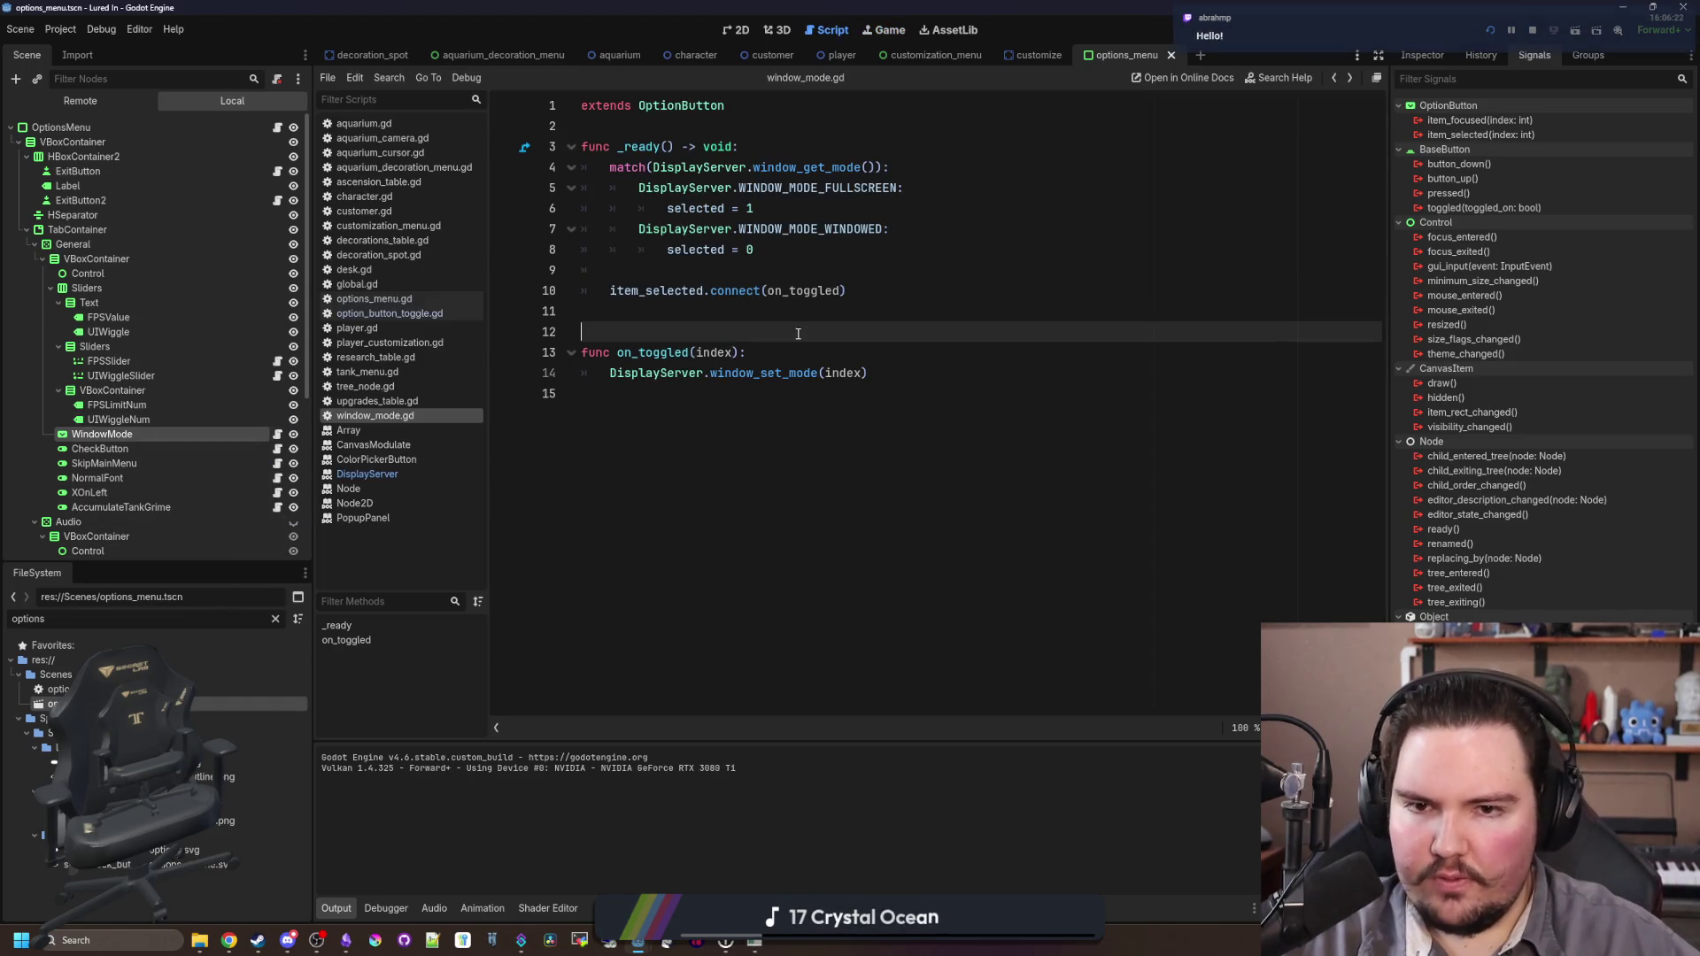
pyautogui.click(808, 276)
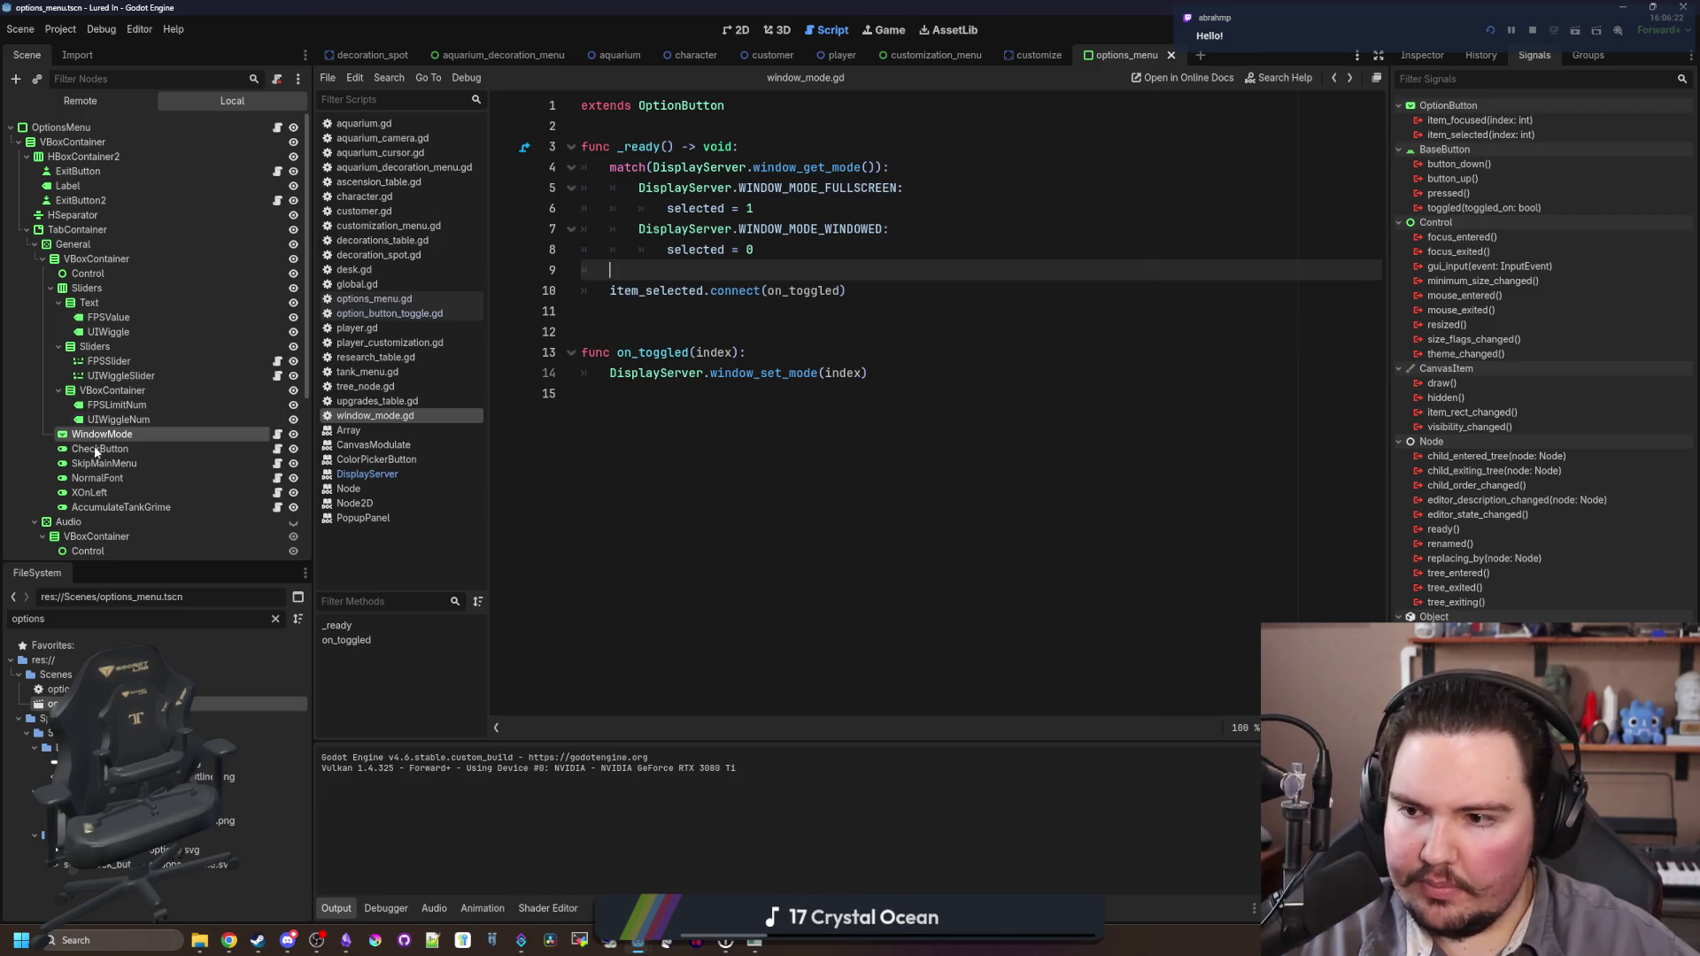
# Step: Re-enter WINDOW_MODE_FULLSCREEN on line 5 via autocomplete and save the script and scene
pyautogui.click(1422, 55)
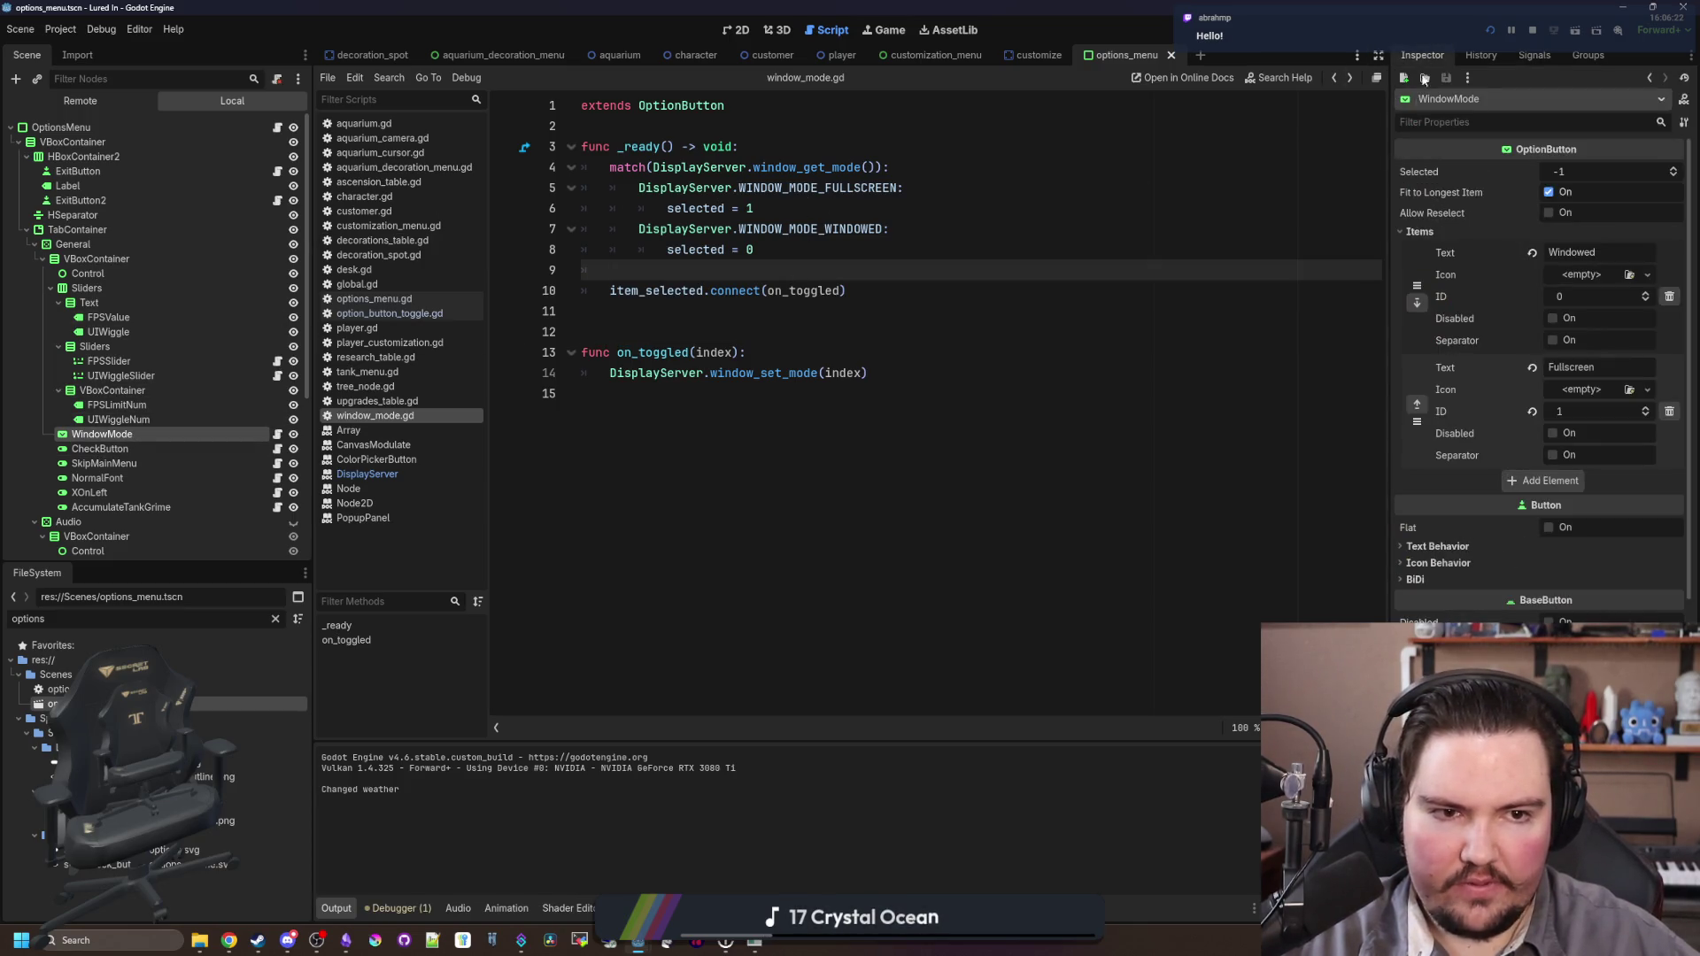
pyautogui.doubleClick(885, 188)
pyautogui.write('WINDOW_MODE_')
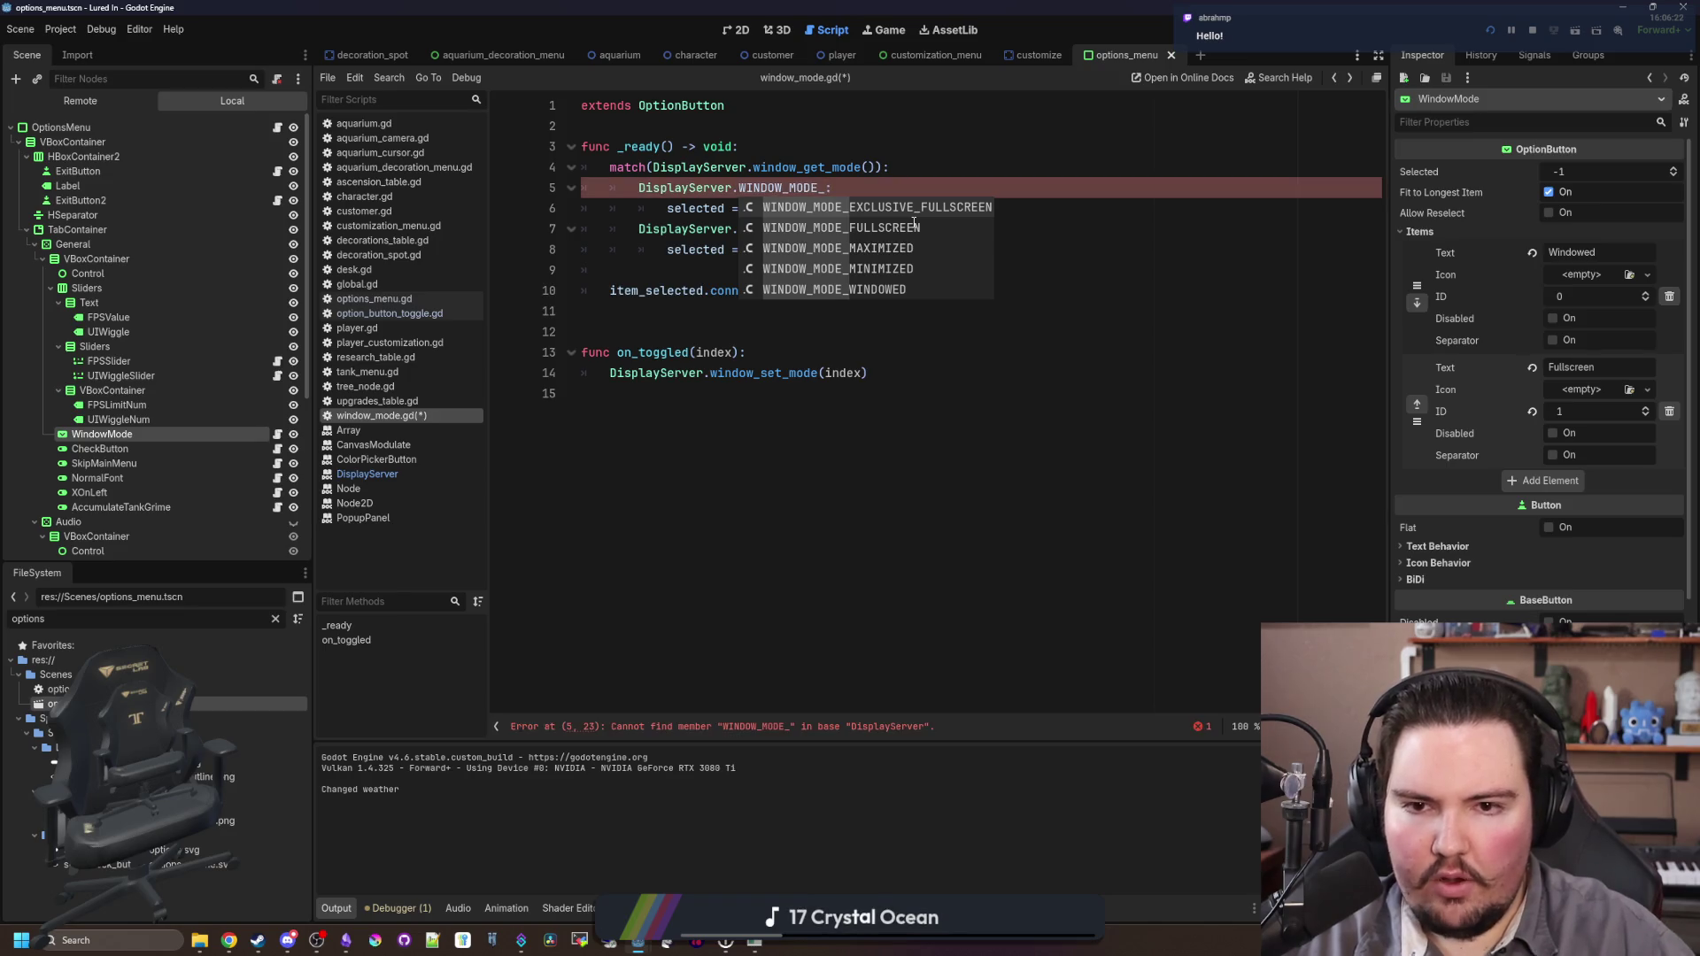
pyautogui.click(914, 228)
pyautogui.press('Return')
pyautogui.click(914, 223)
pyautogui.hotkey('ctrl', 's')
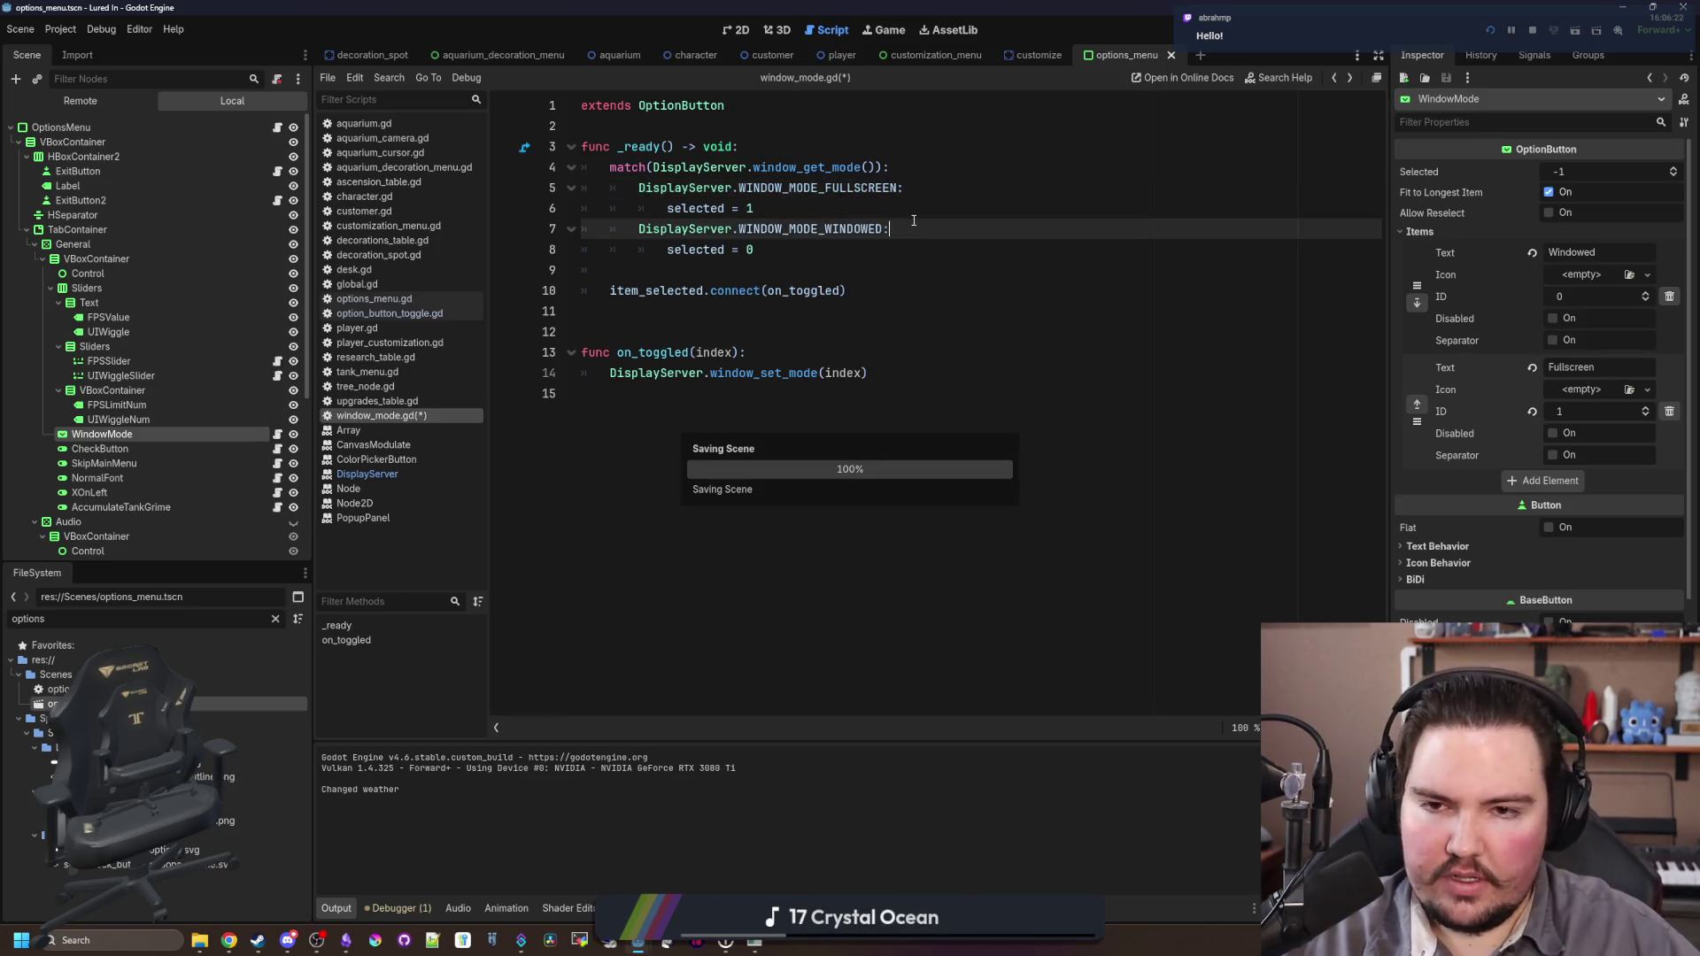
pyautogui.press('Up')
pyautogui.hotkey('ctrl', 's')
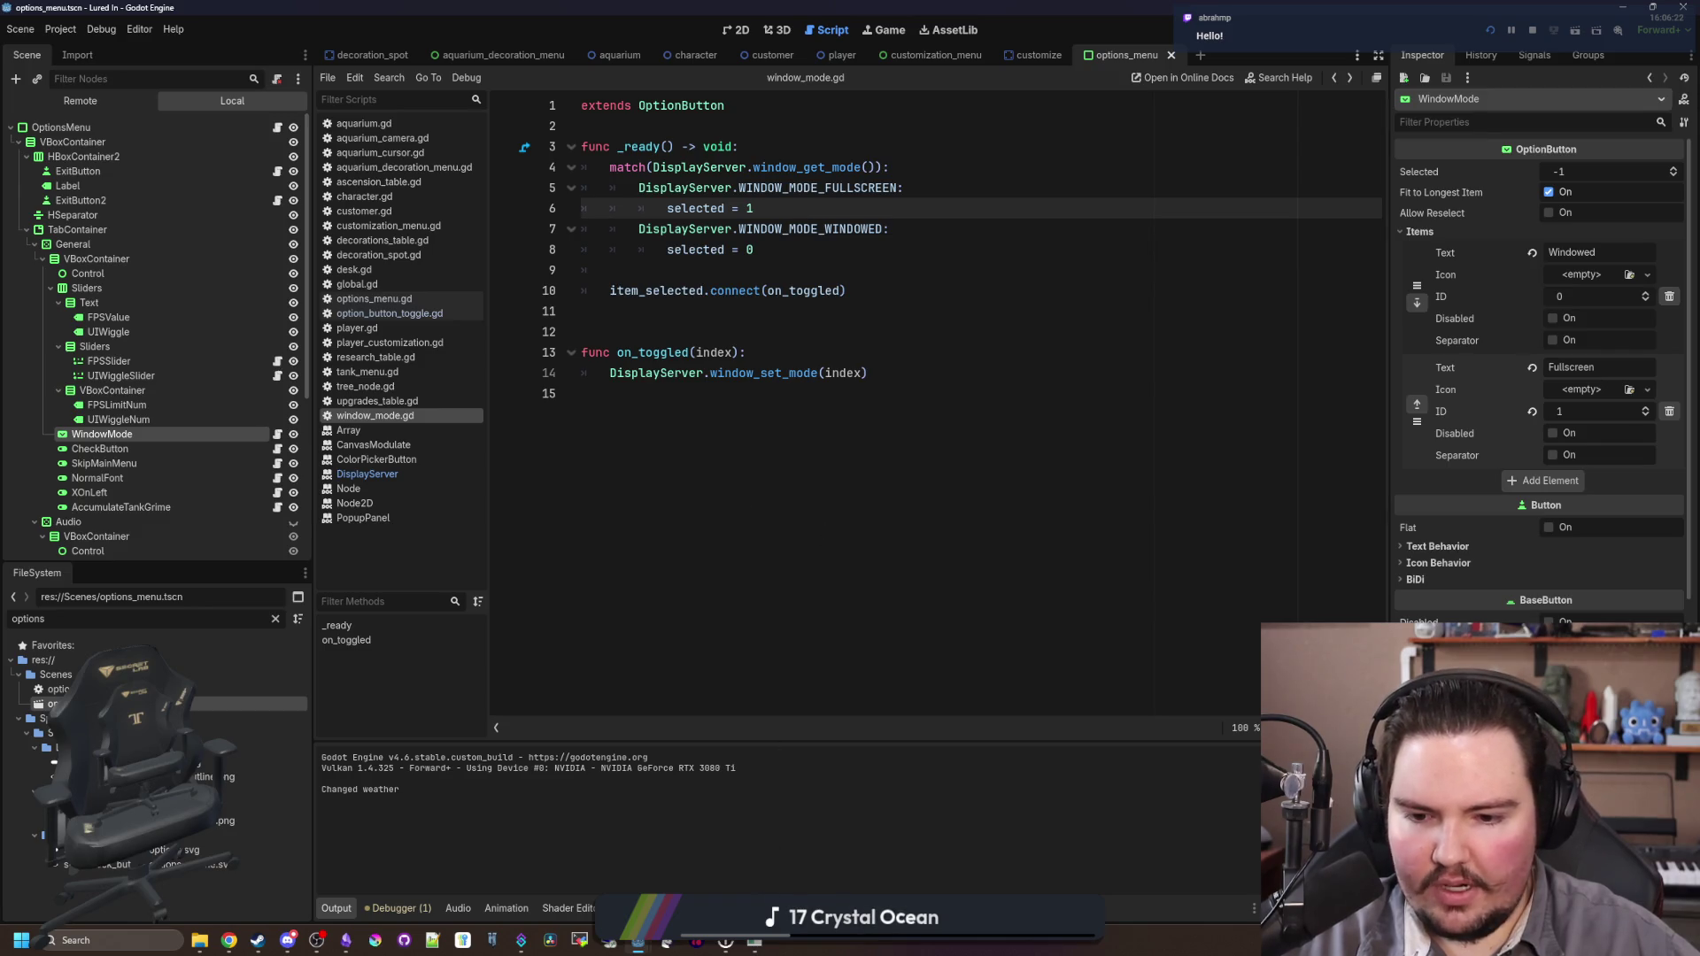
# Step: Run the game in its own window, choose Fullscreen in Options, close it, and view WINDOW_MODE_WINDOWED's docs
pyautogui.press('F5')
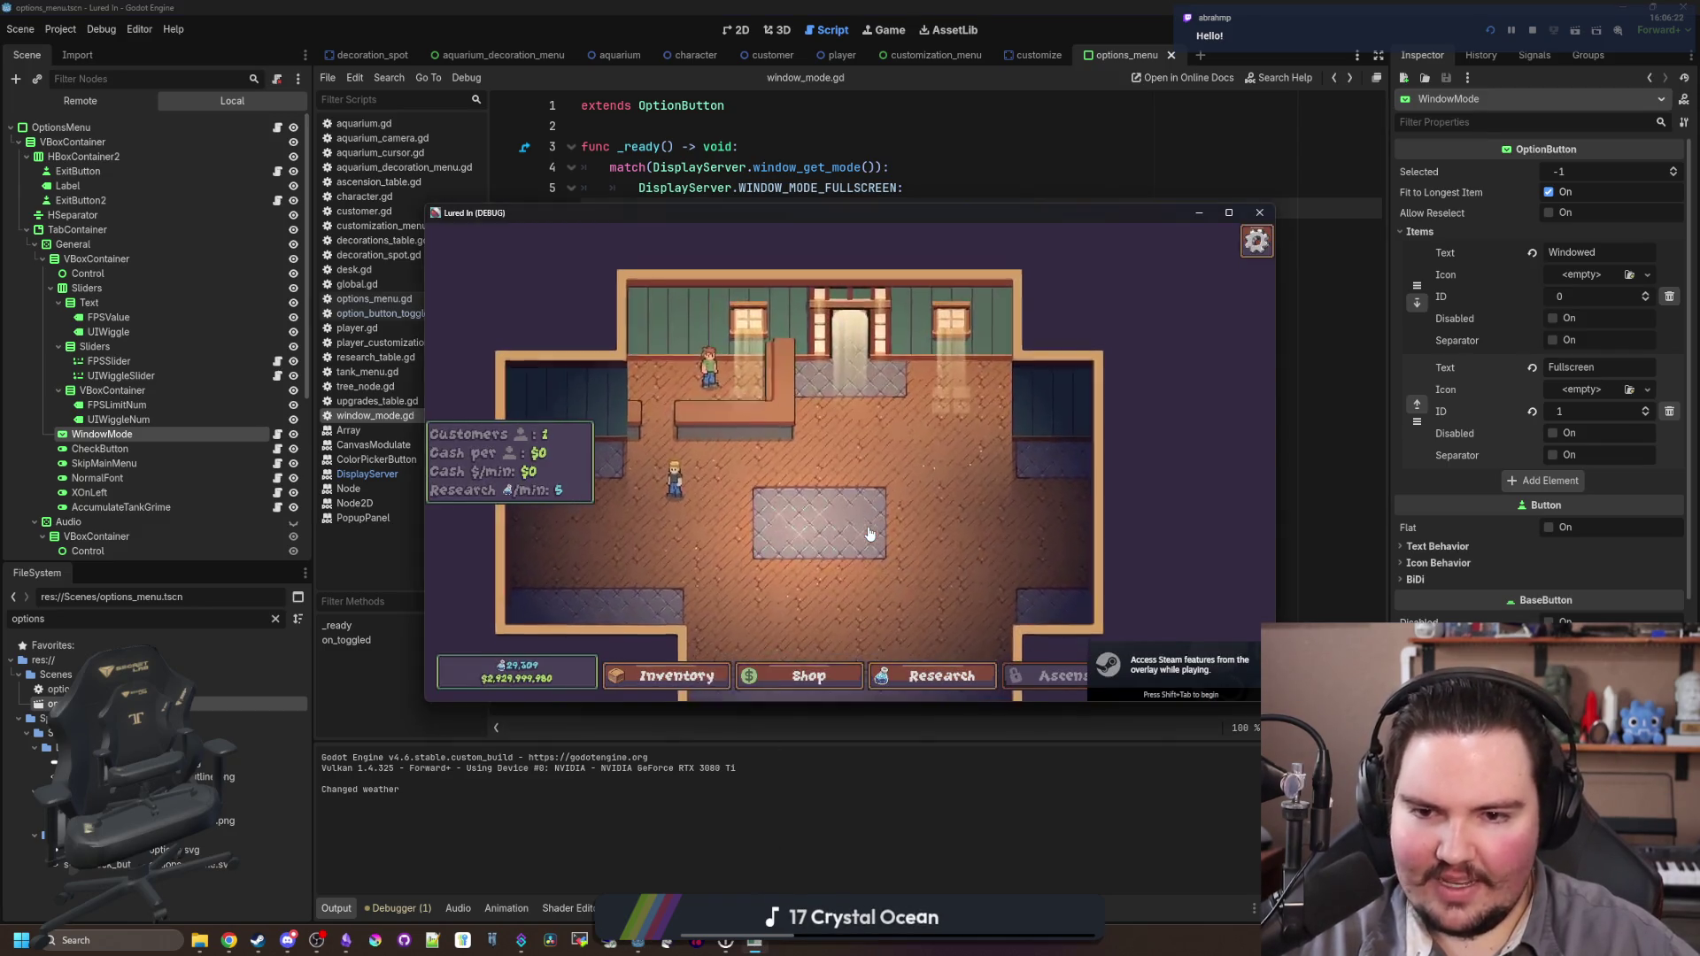
pyautogui.press('Escape')
pyautogui.click(848, 497)
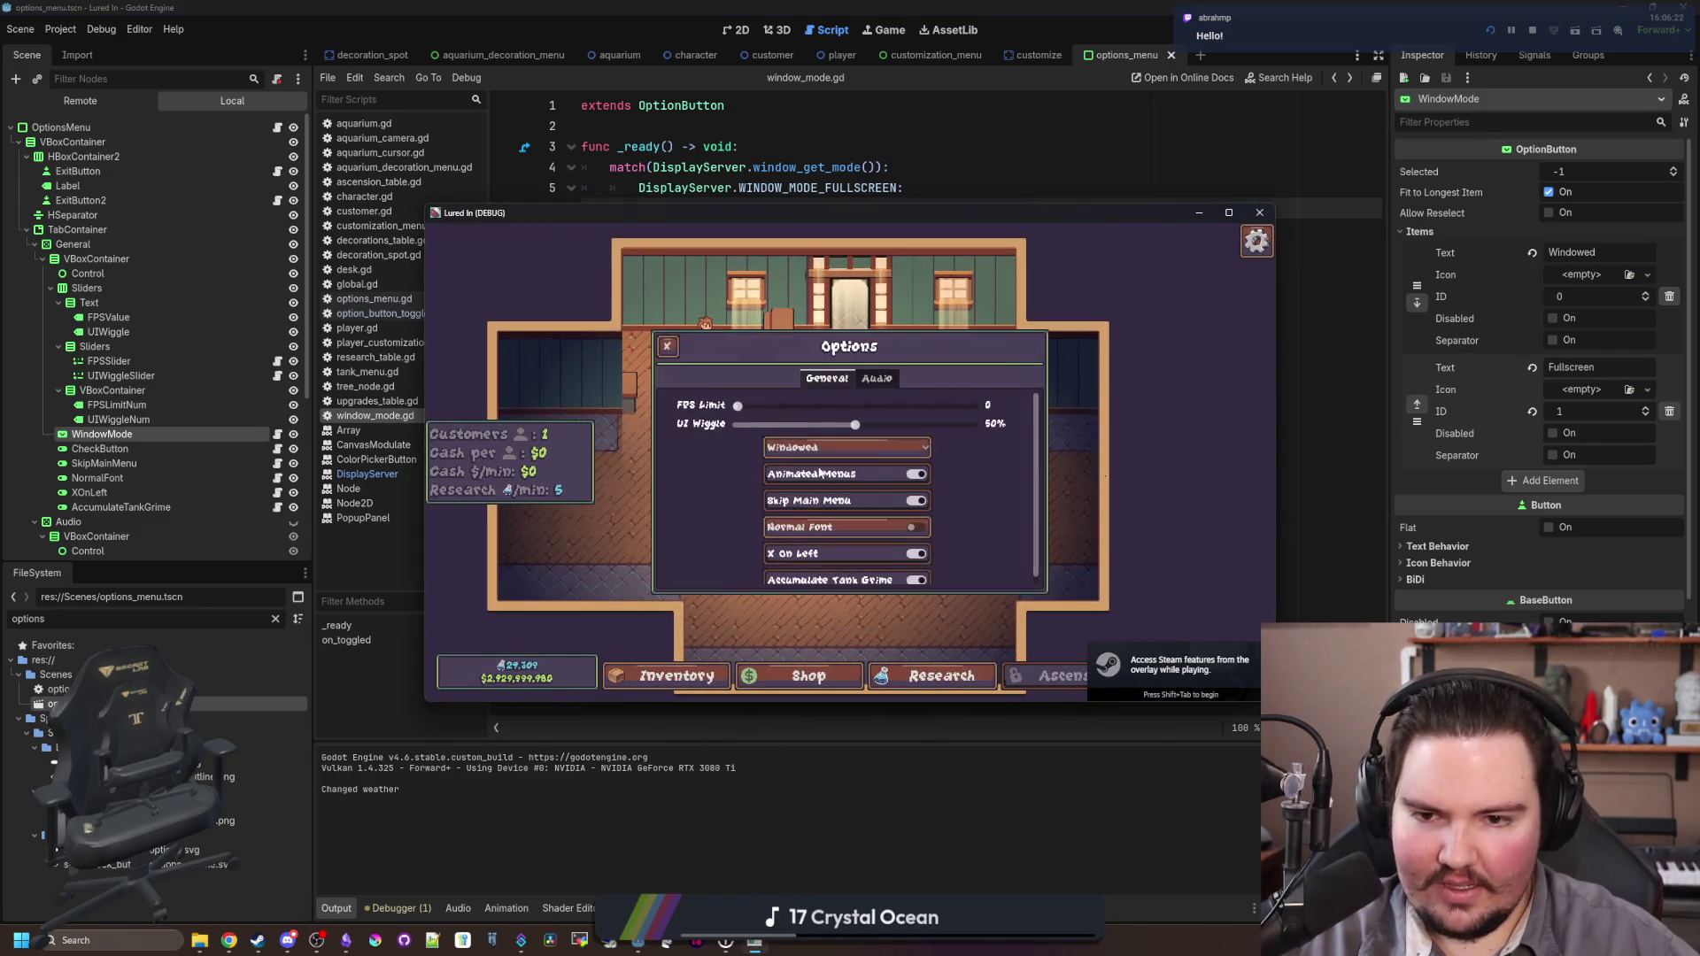
pyautogui.click(763, 450)
pyautogui.click(792, 484)
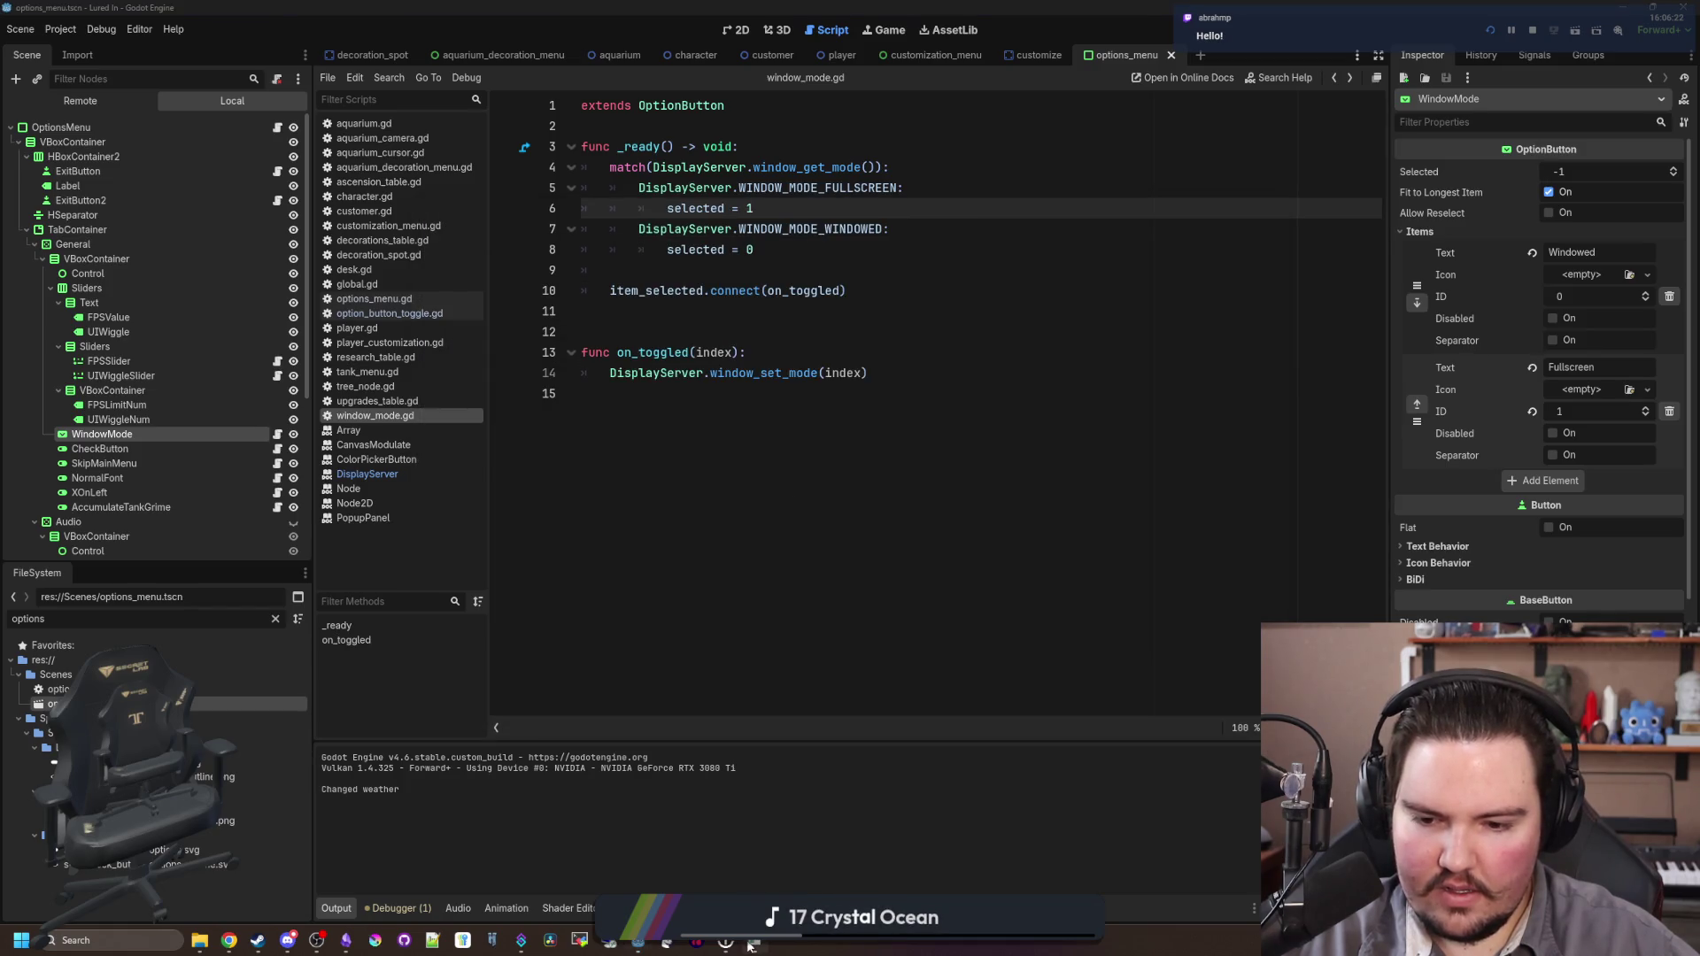
pyautogui.click(827, 447)
pyautogui.click(820, 447)
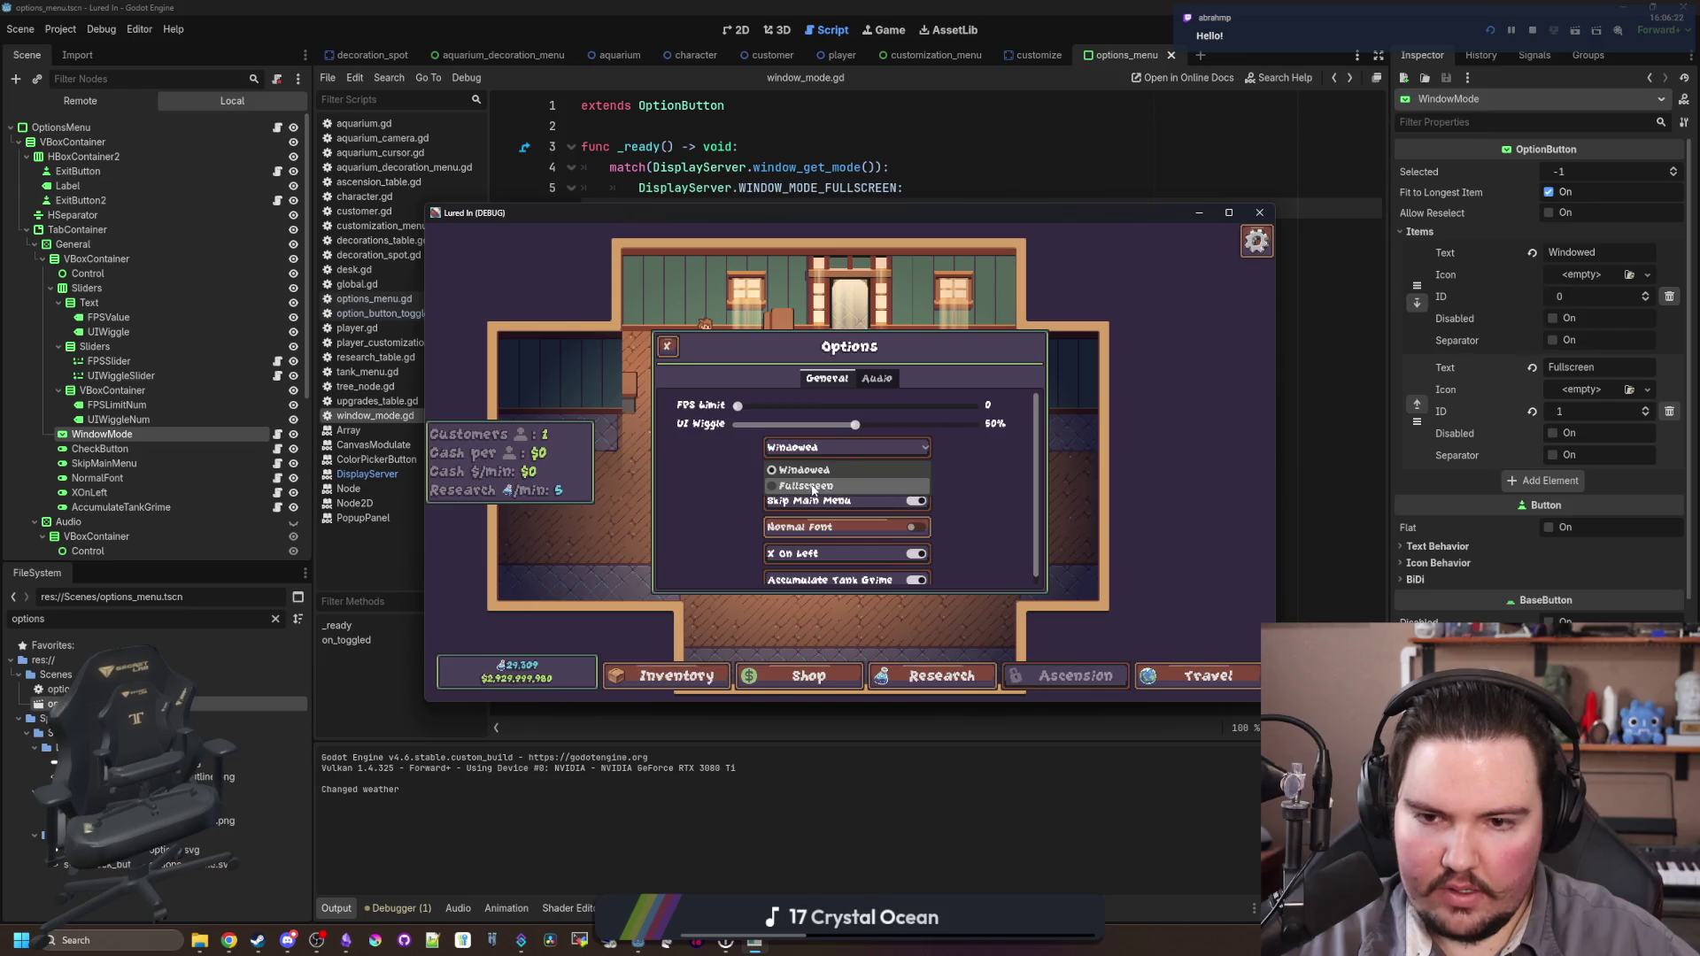
pyautogui.click(813, 485)
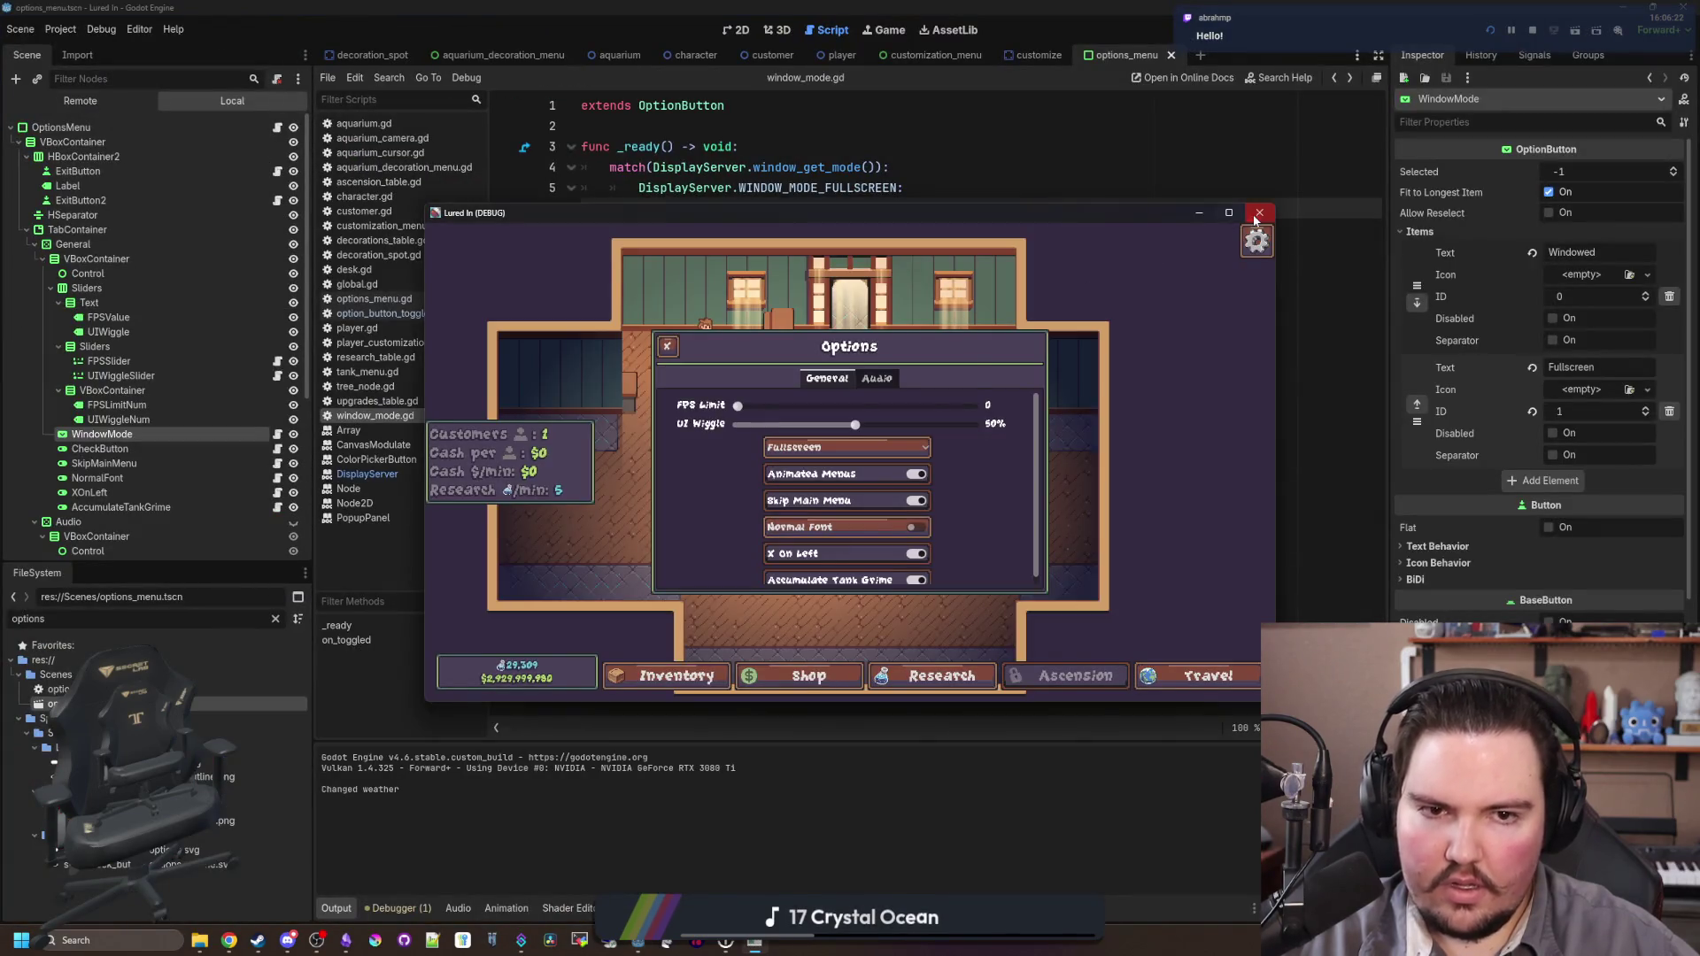
pyautogui.click(1257, 214)
pyautogui.keyDown('ctrl'); pyautogui.click(847, 229); pyautogui.keyUp('ctrl')
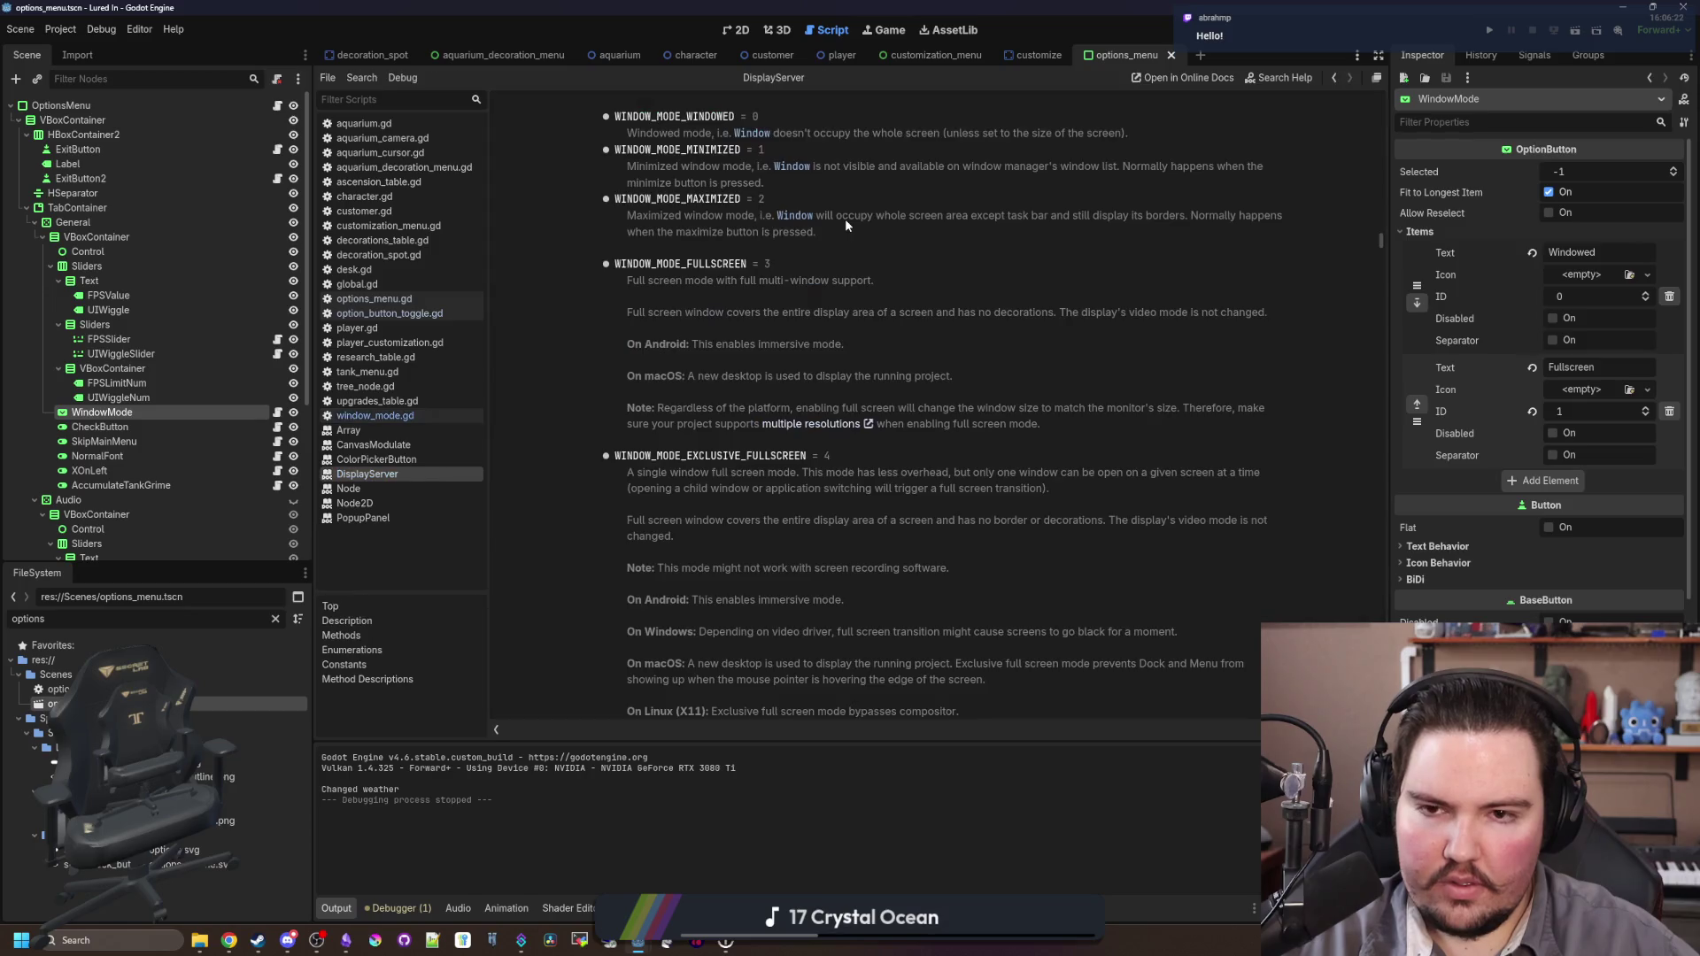
pyautogui.scroll(3, 757, 370)
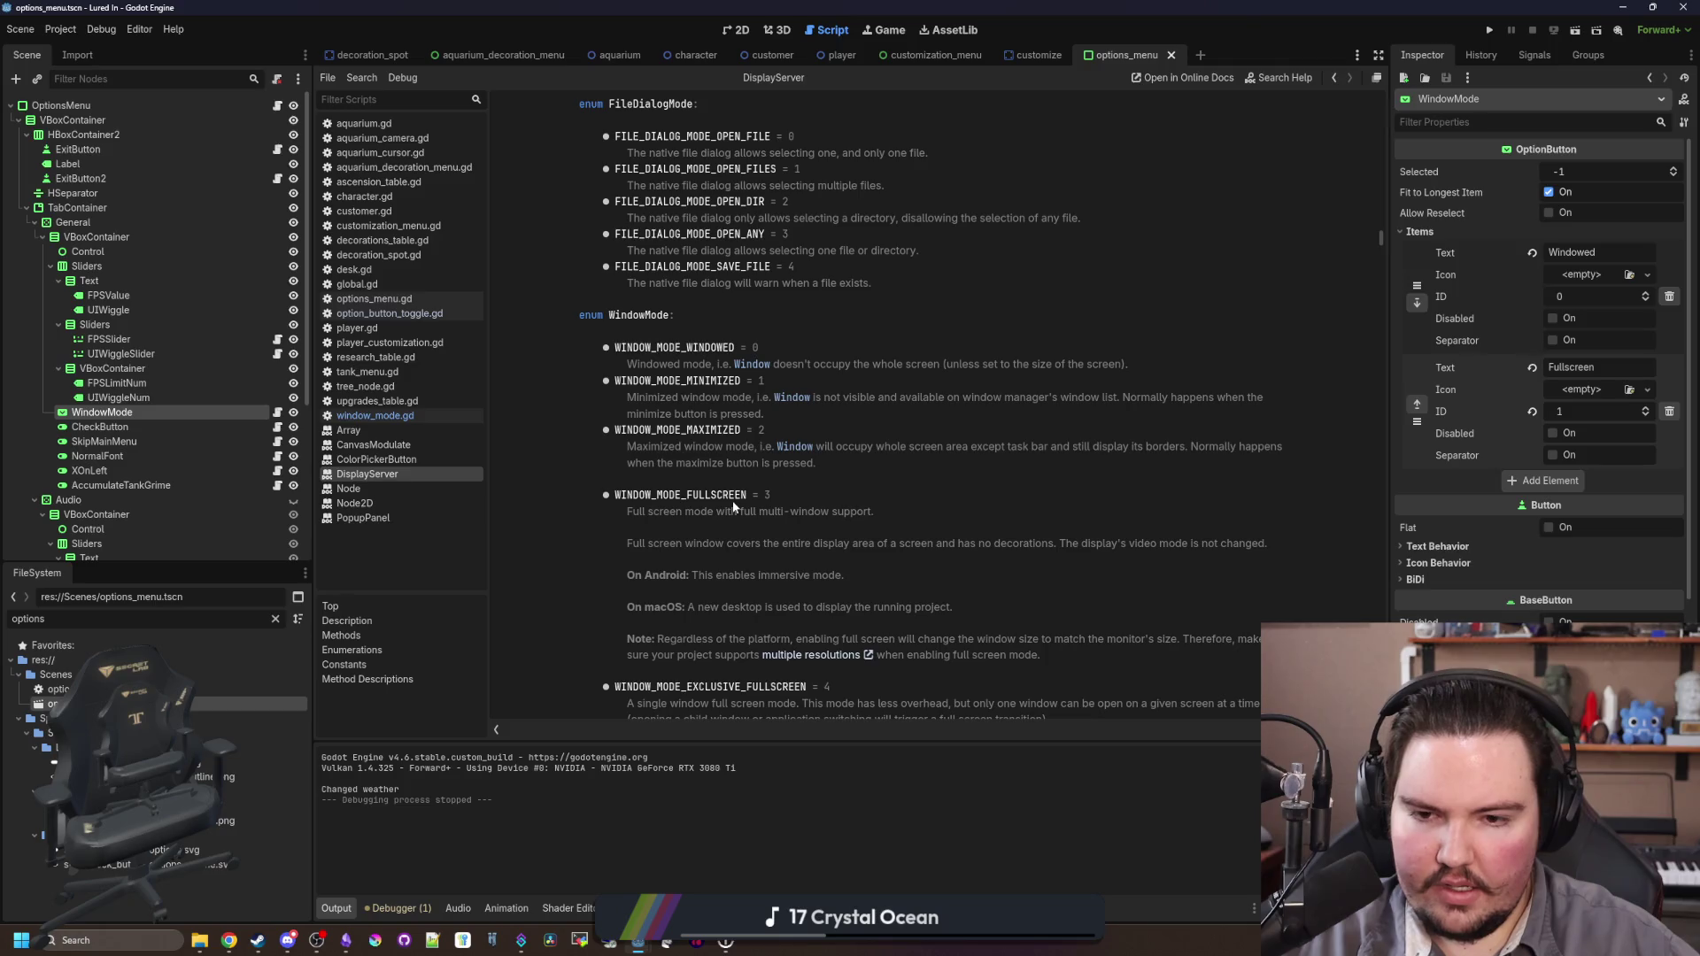
pyautogui.hotkey('alt', 'Left')
pyautogui.click(778, 208)
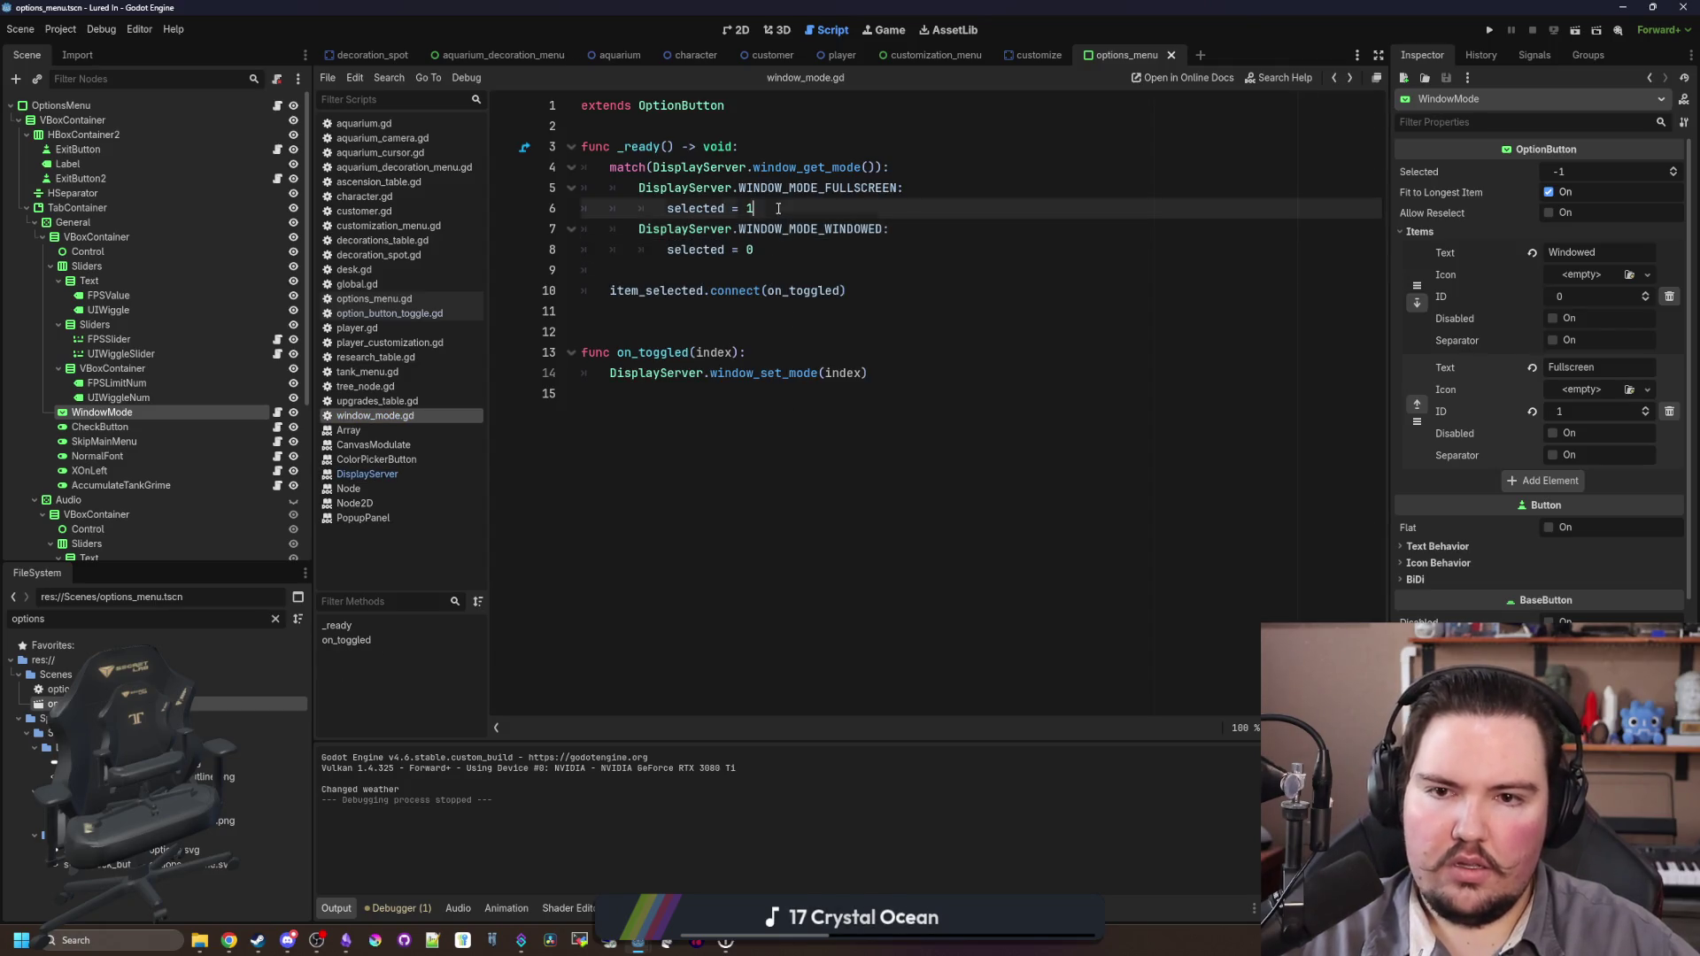
pyautogui.click(794, 268)
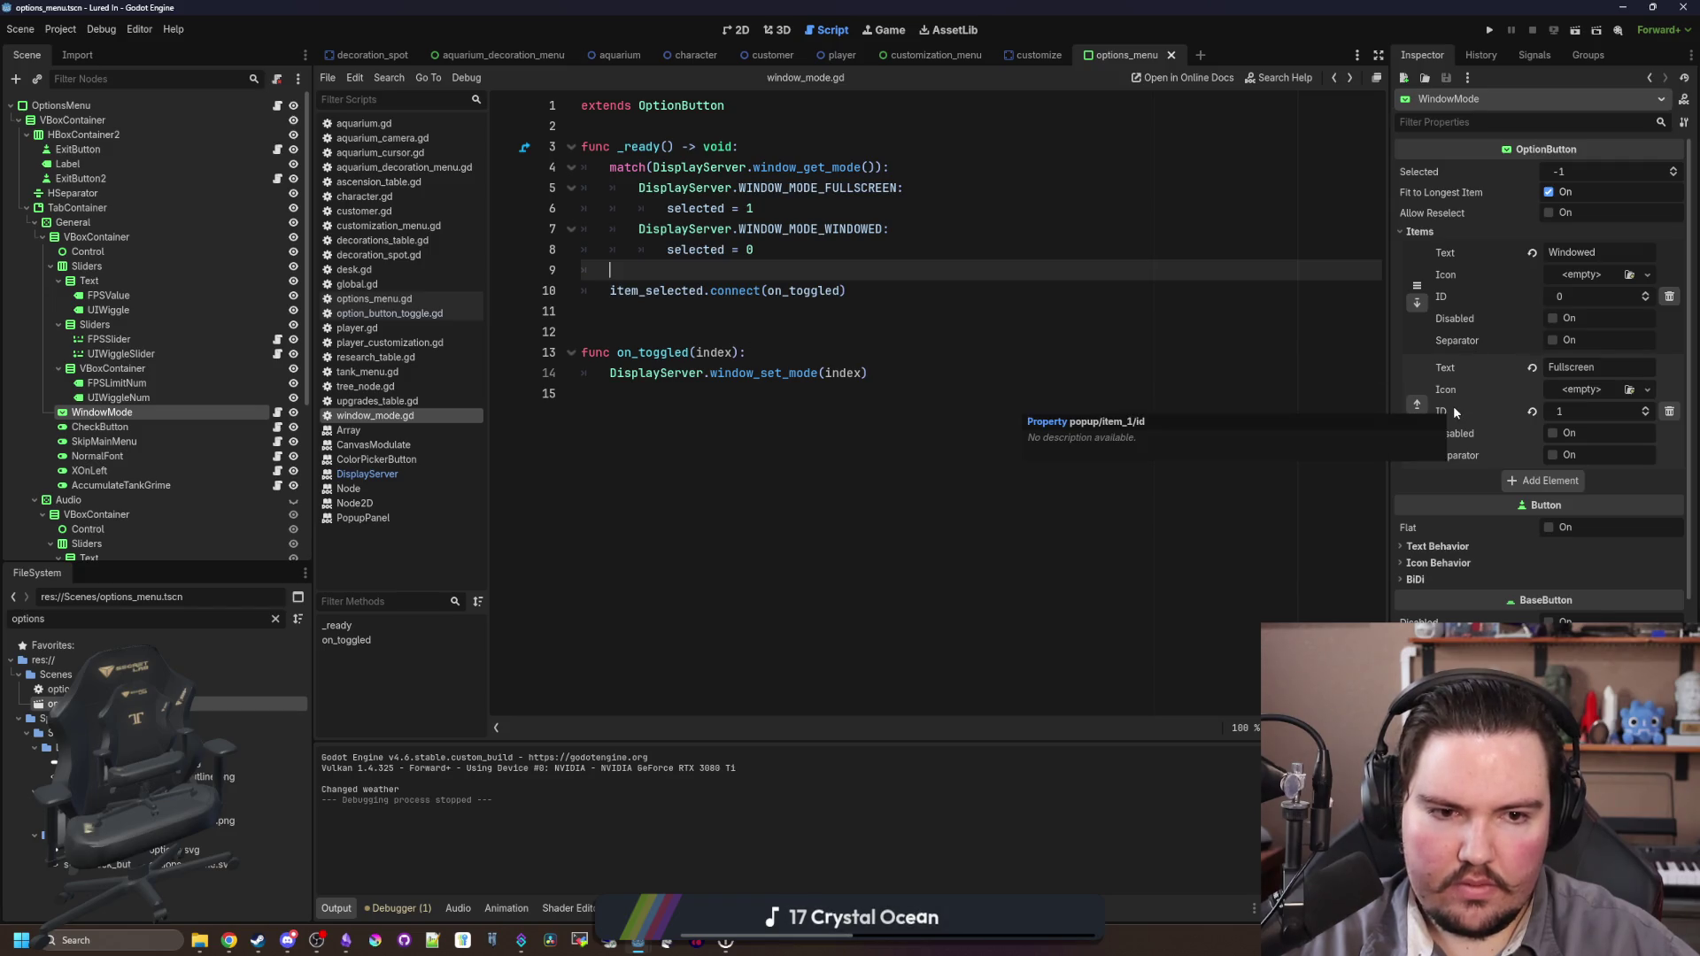
# Step: Set the Fullscreen item's ID to 3 in the Inspector
pyautogui.click(1567, 411)
pyautogui.write('3')
pyautogui.press('Return')
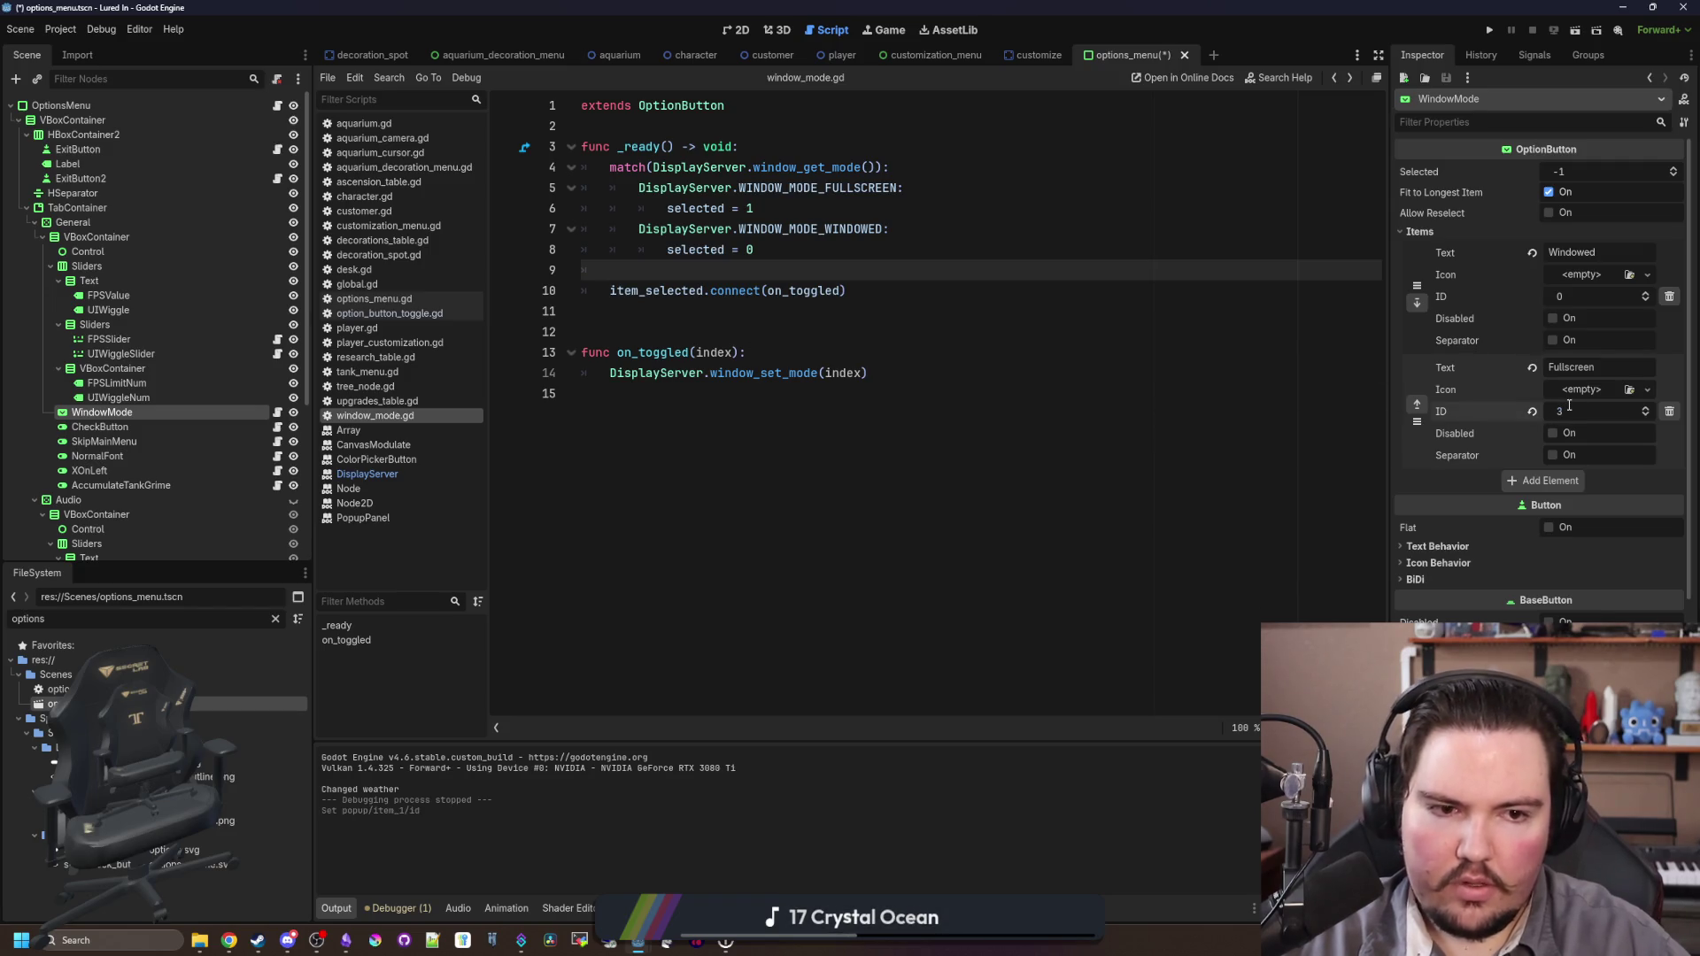
# Step: Try selected = 3 on line 6, check the OptionButton selected docs, then restore selected = 1
pyautogui.doubleClick(749, 208)
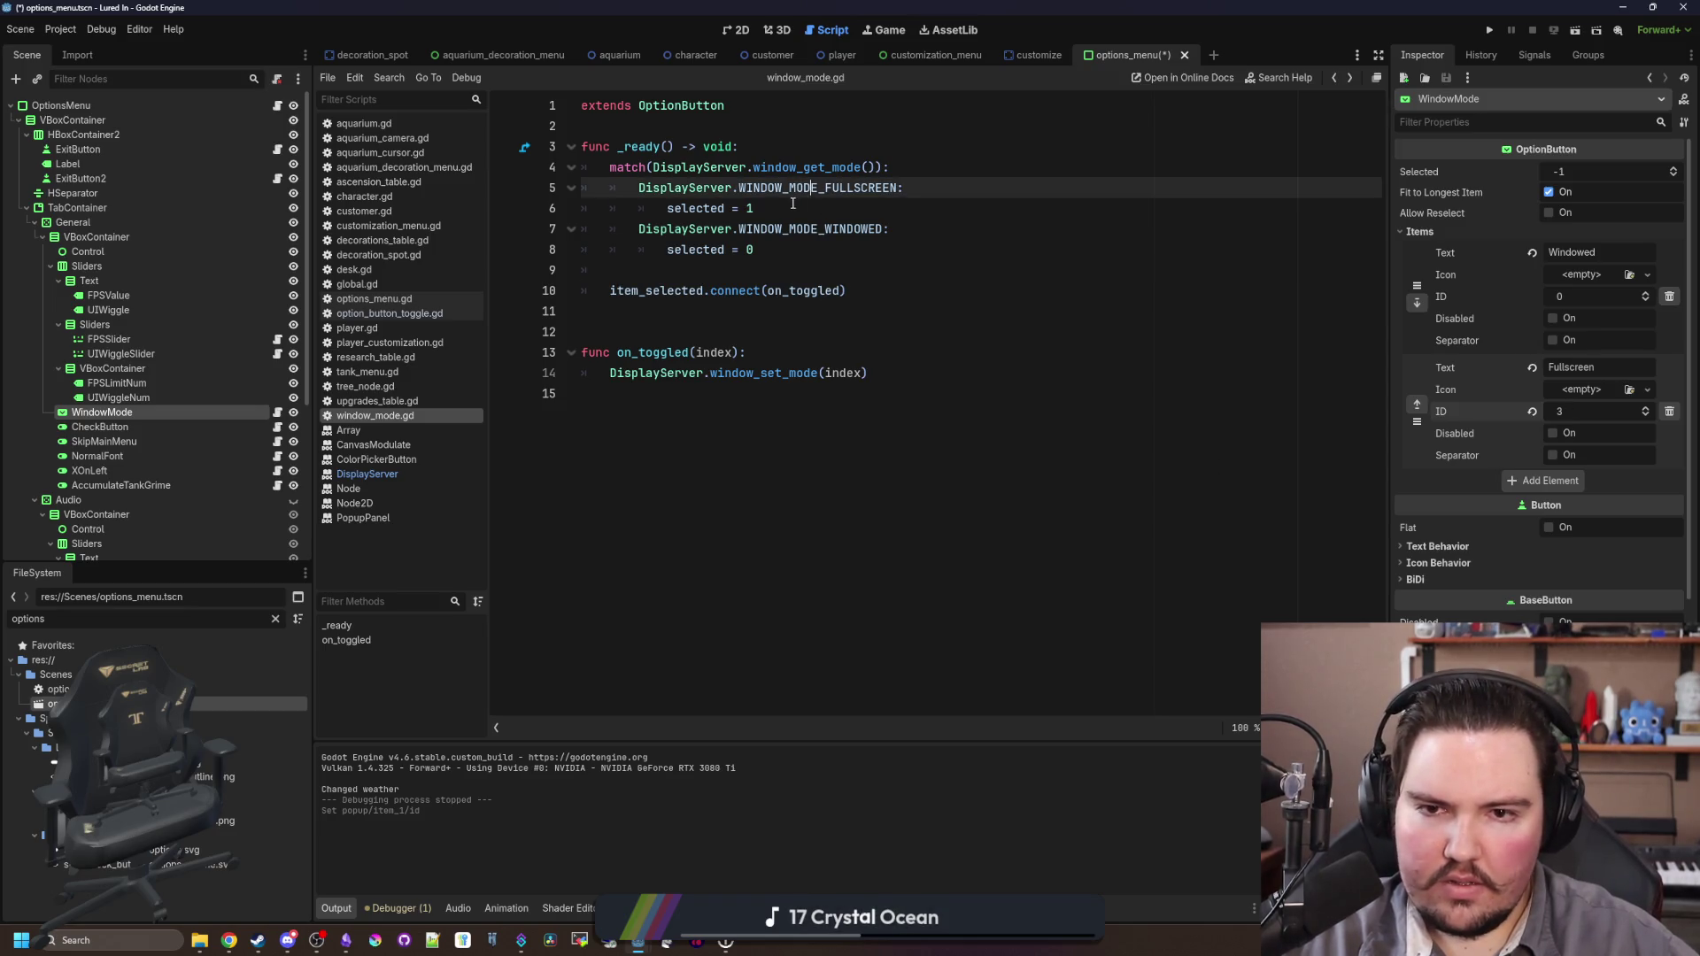
pyautogui.write('3')
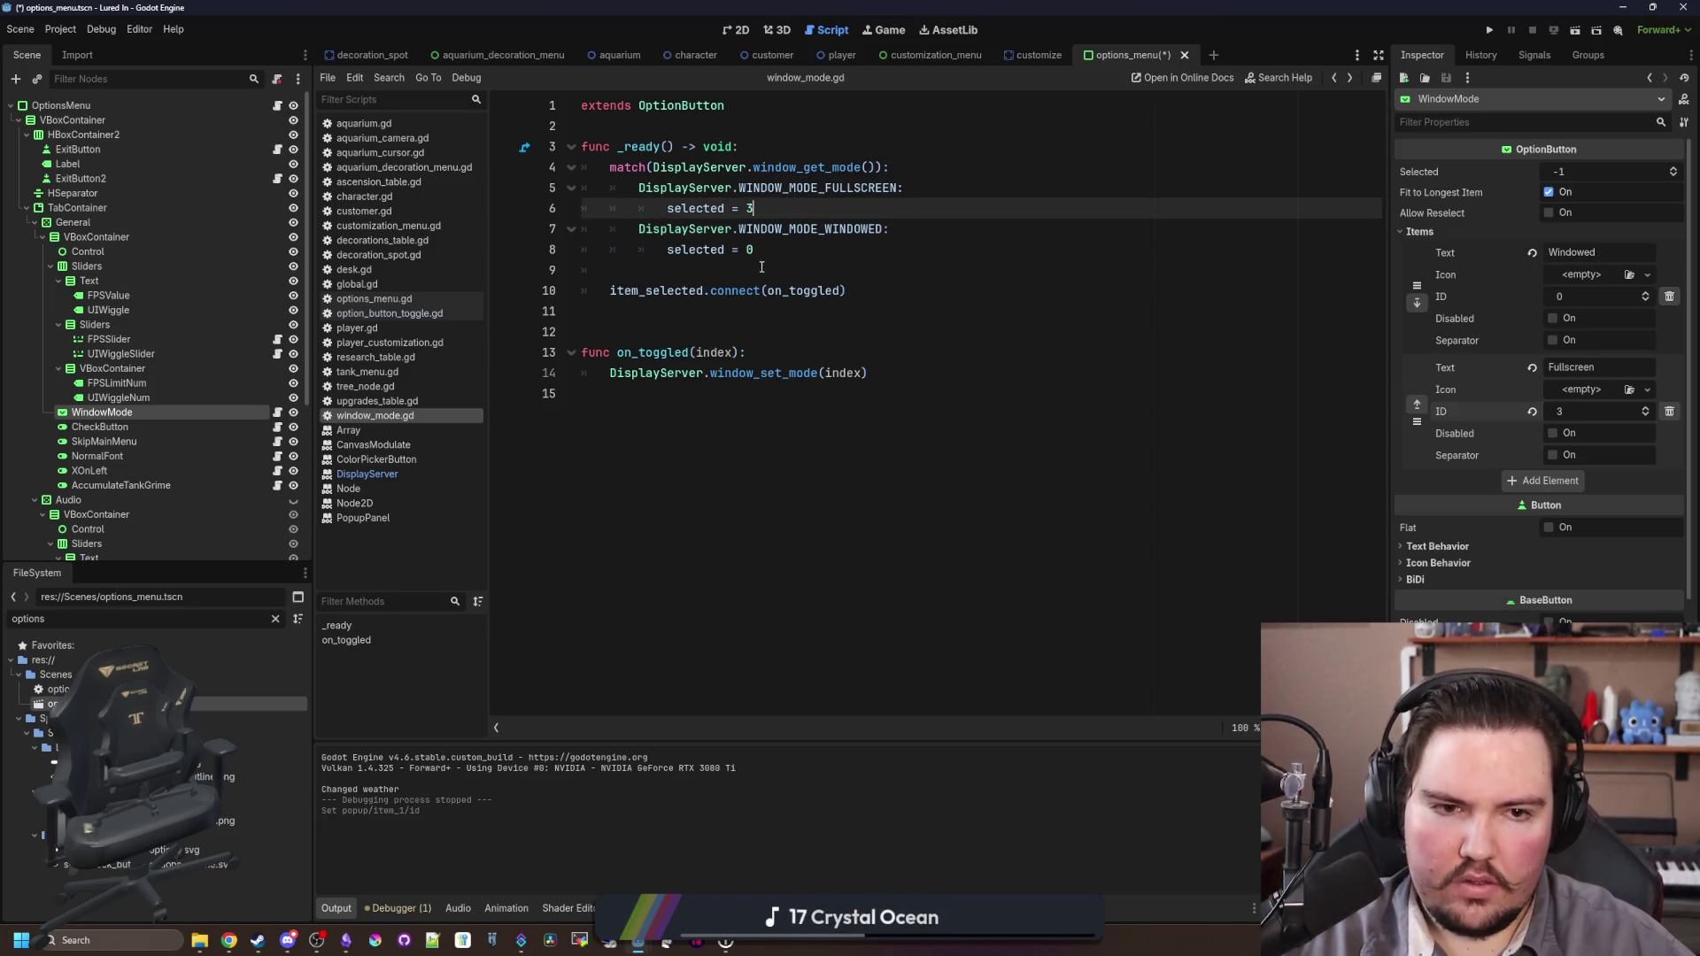
pyautogui.hotkey('ctrl', 's')
pyautogui.keyDown('ctrl'); pyautogui.click(710, 209); pyautogui.keyUp('ctrl')
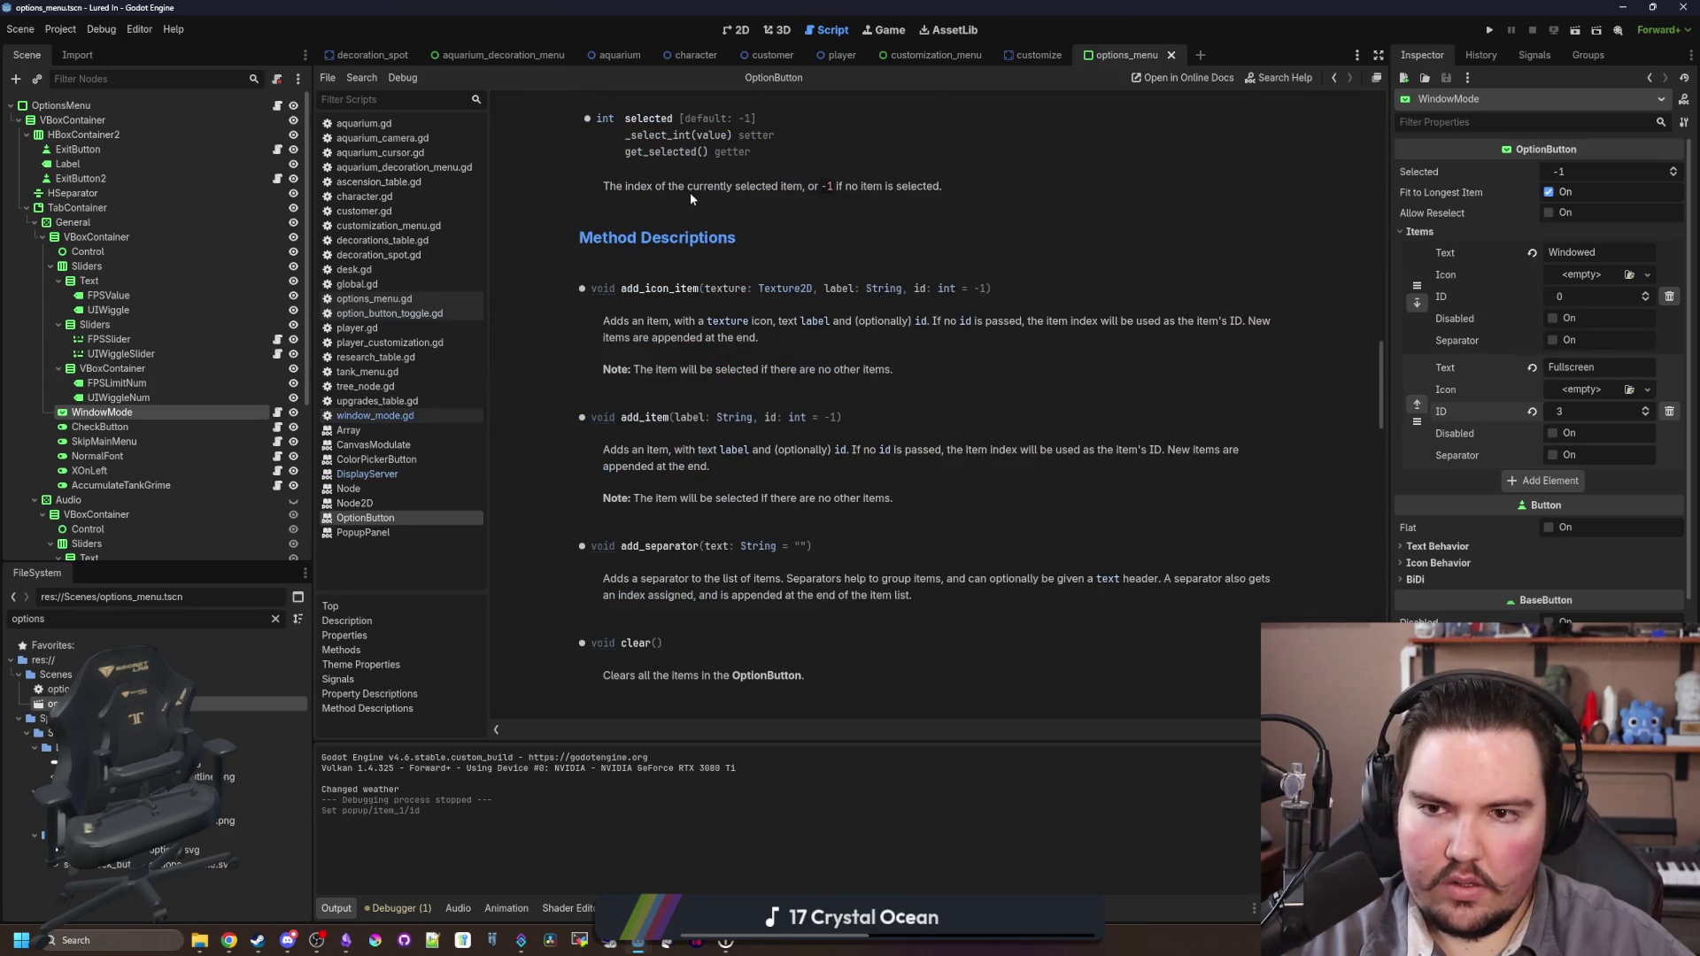
pyautogui.moveTo(750, 188); pyautogui.dragTo(815, 191)
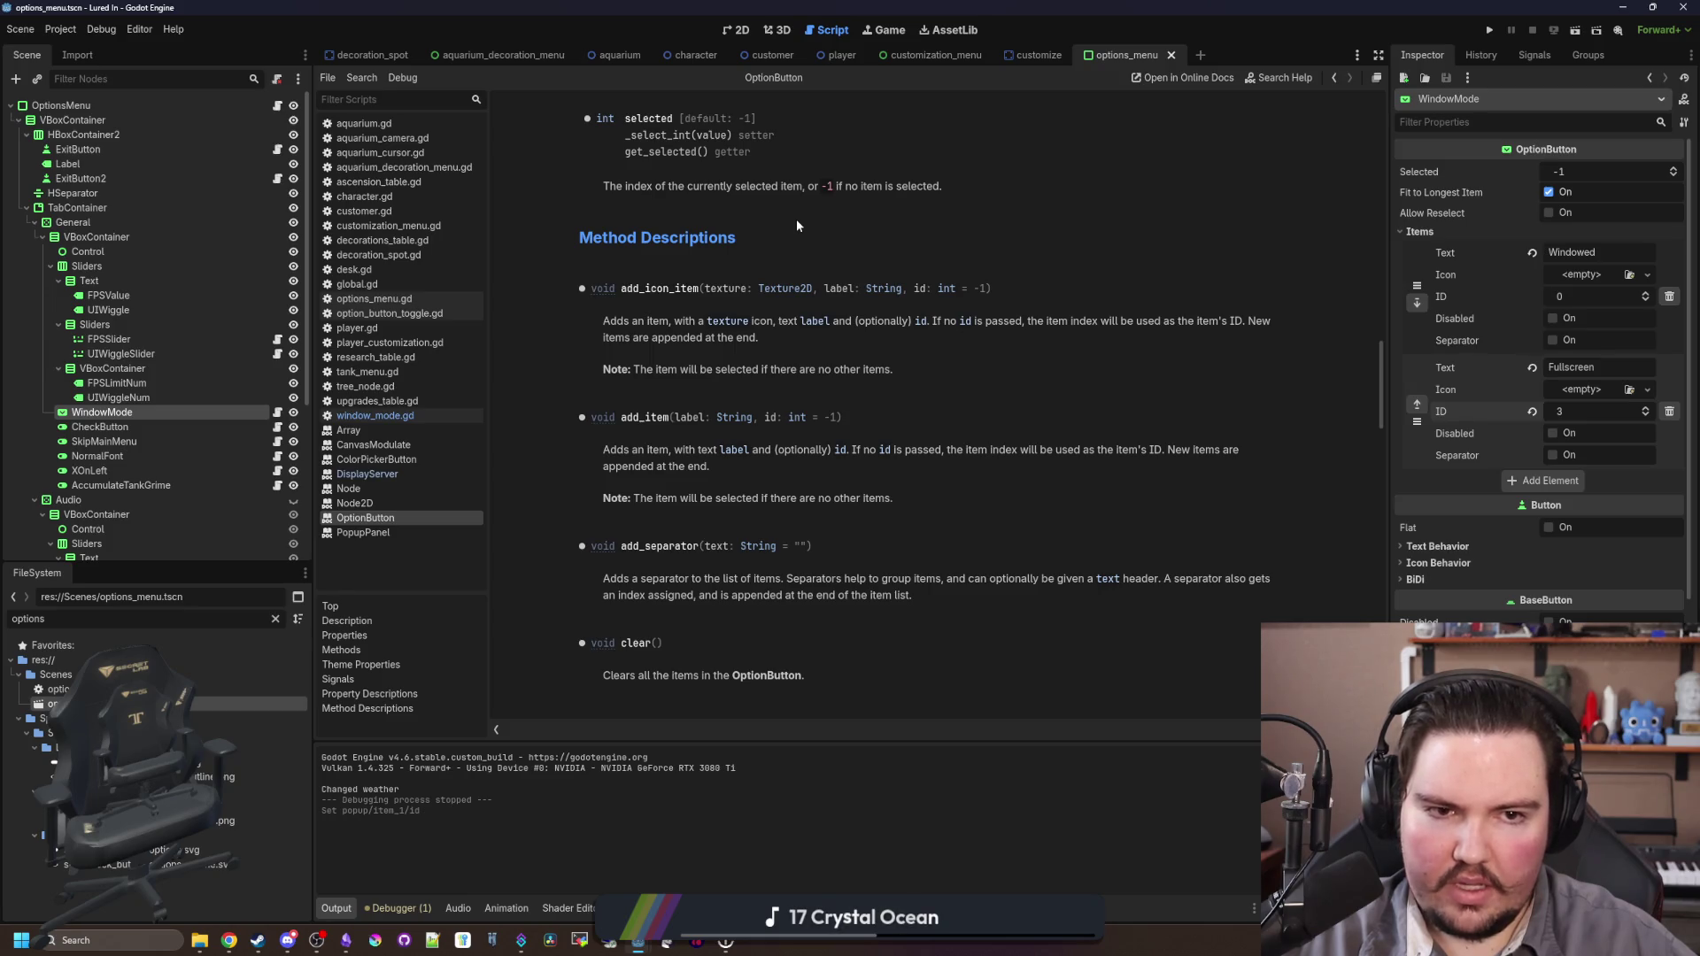
pyautogui.hotkey('alt', 'Left')
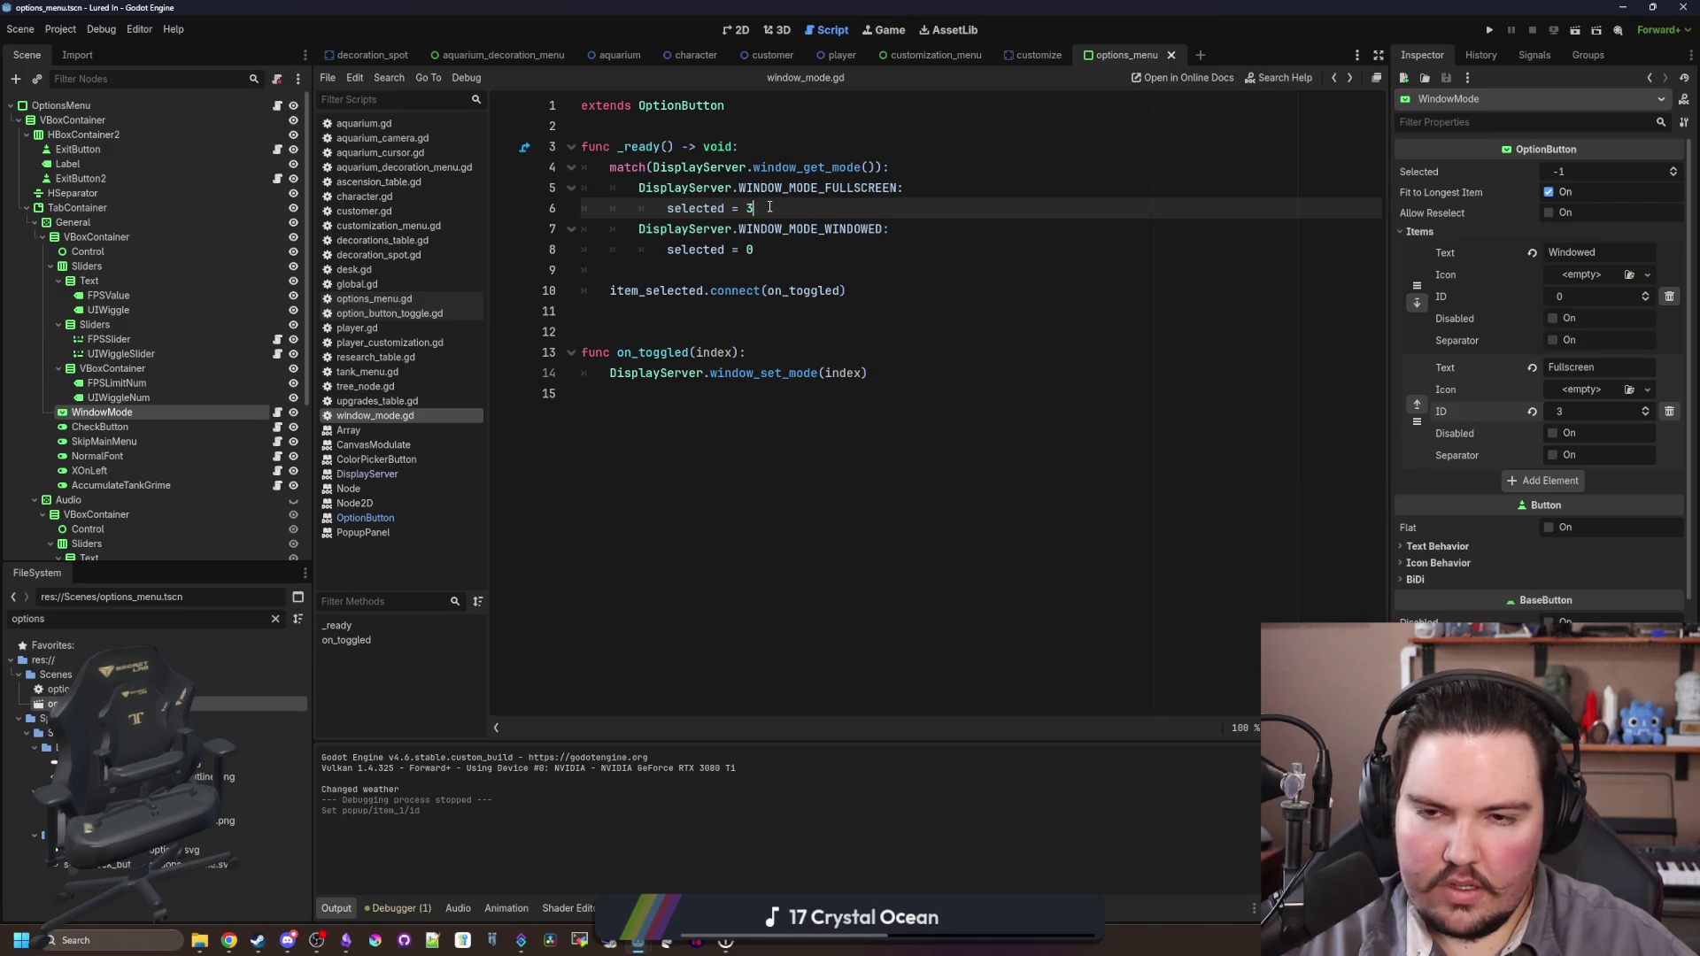
pyautogui.press('BackSpace')
pyautogui.write('1')
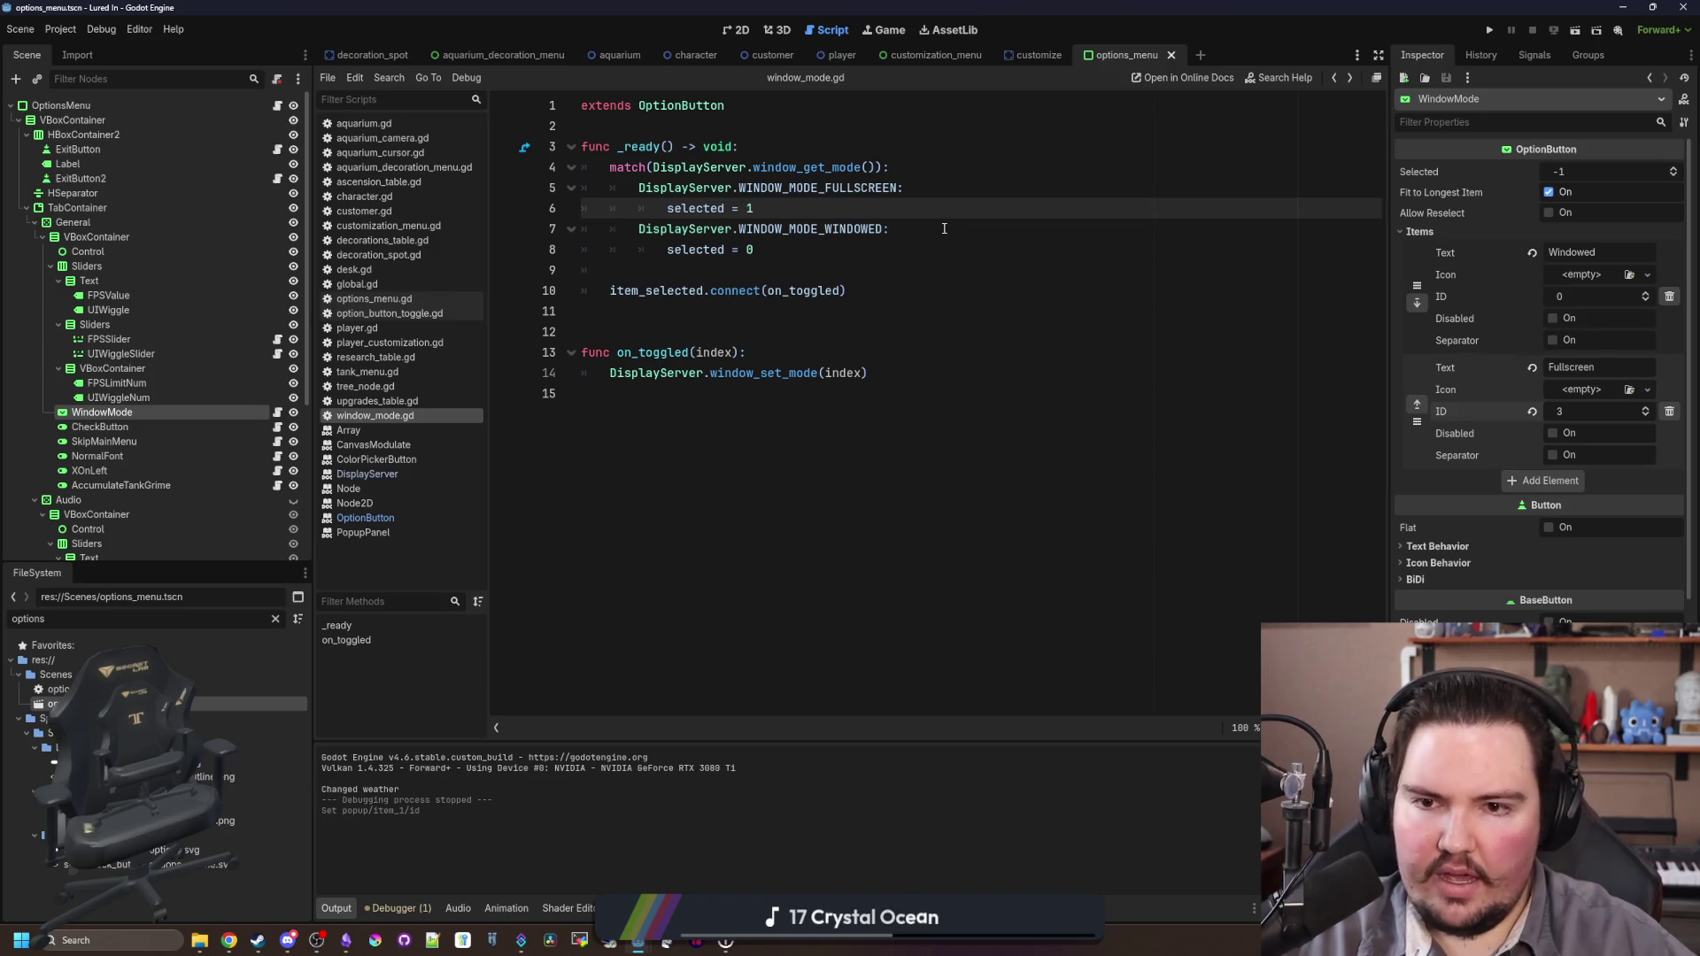
# Step: Start a new blank line inside the on_toggled(index) function
pyautogui.click(721, 270)
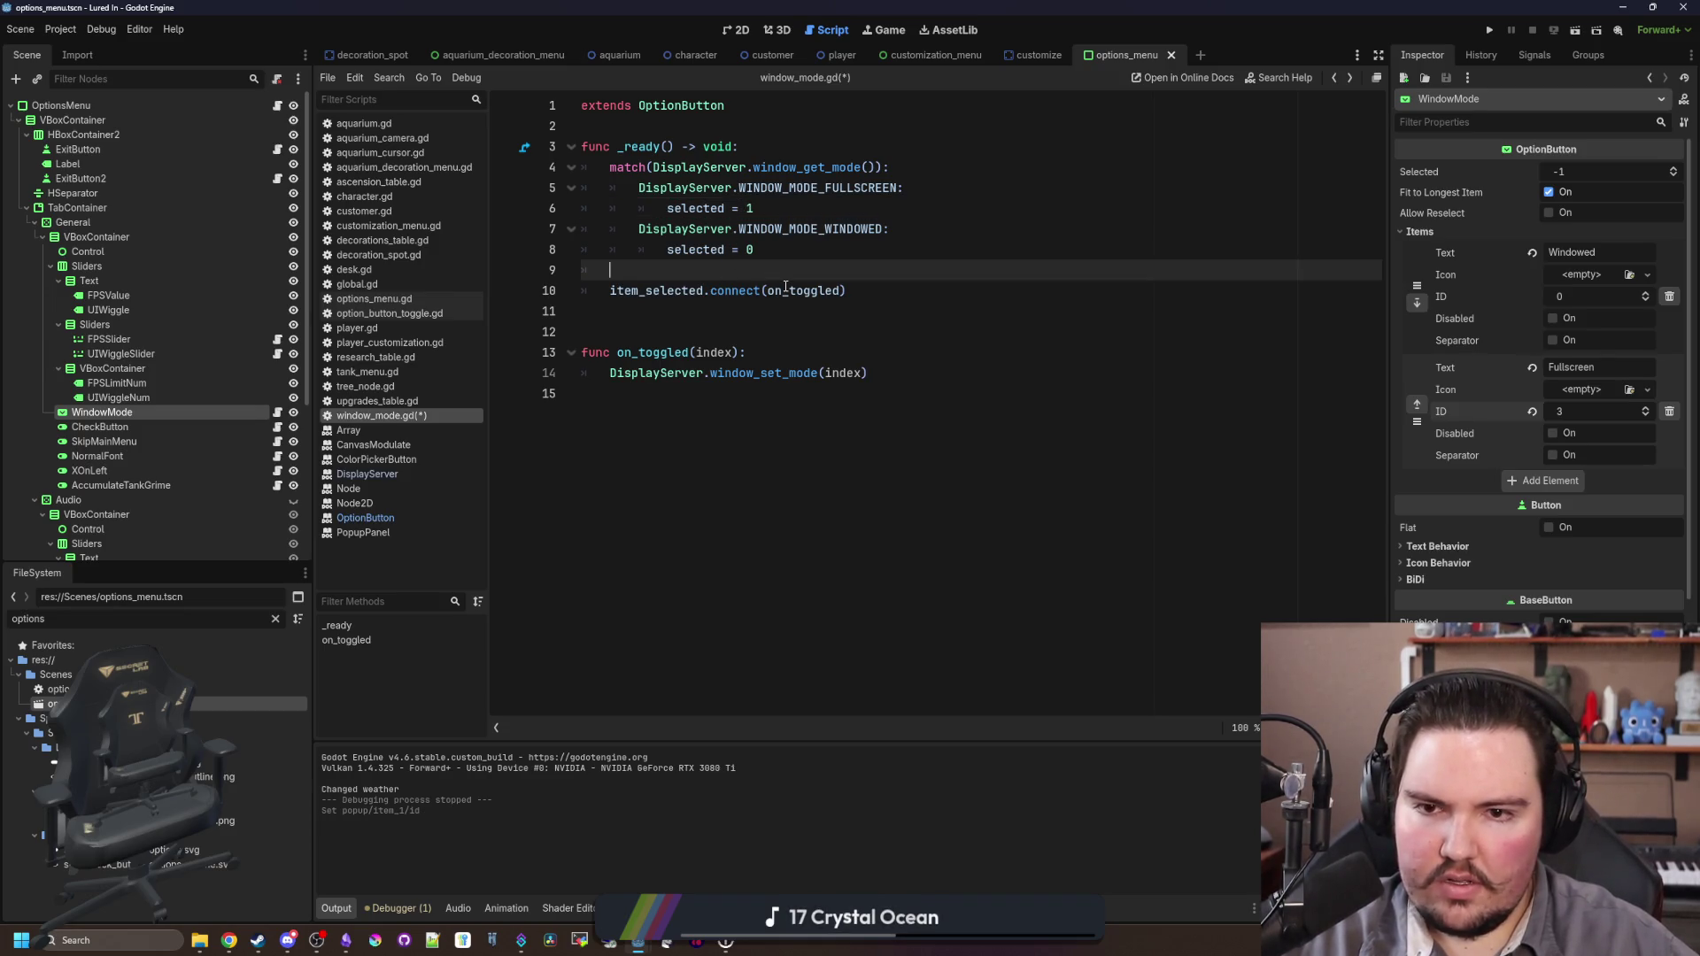
pyautogui.click(779, 352)
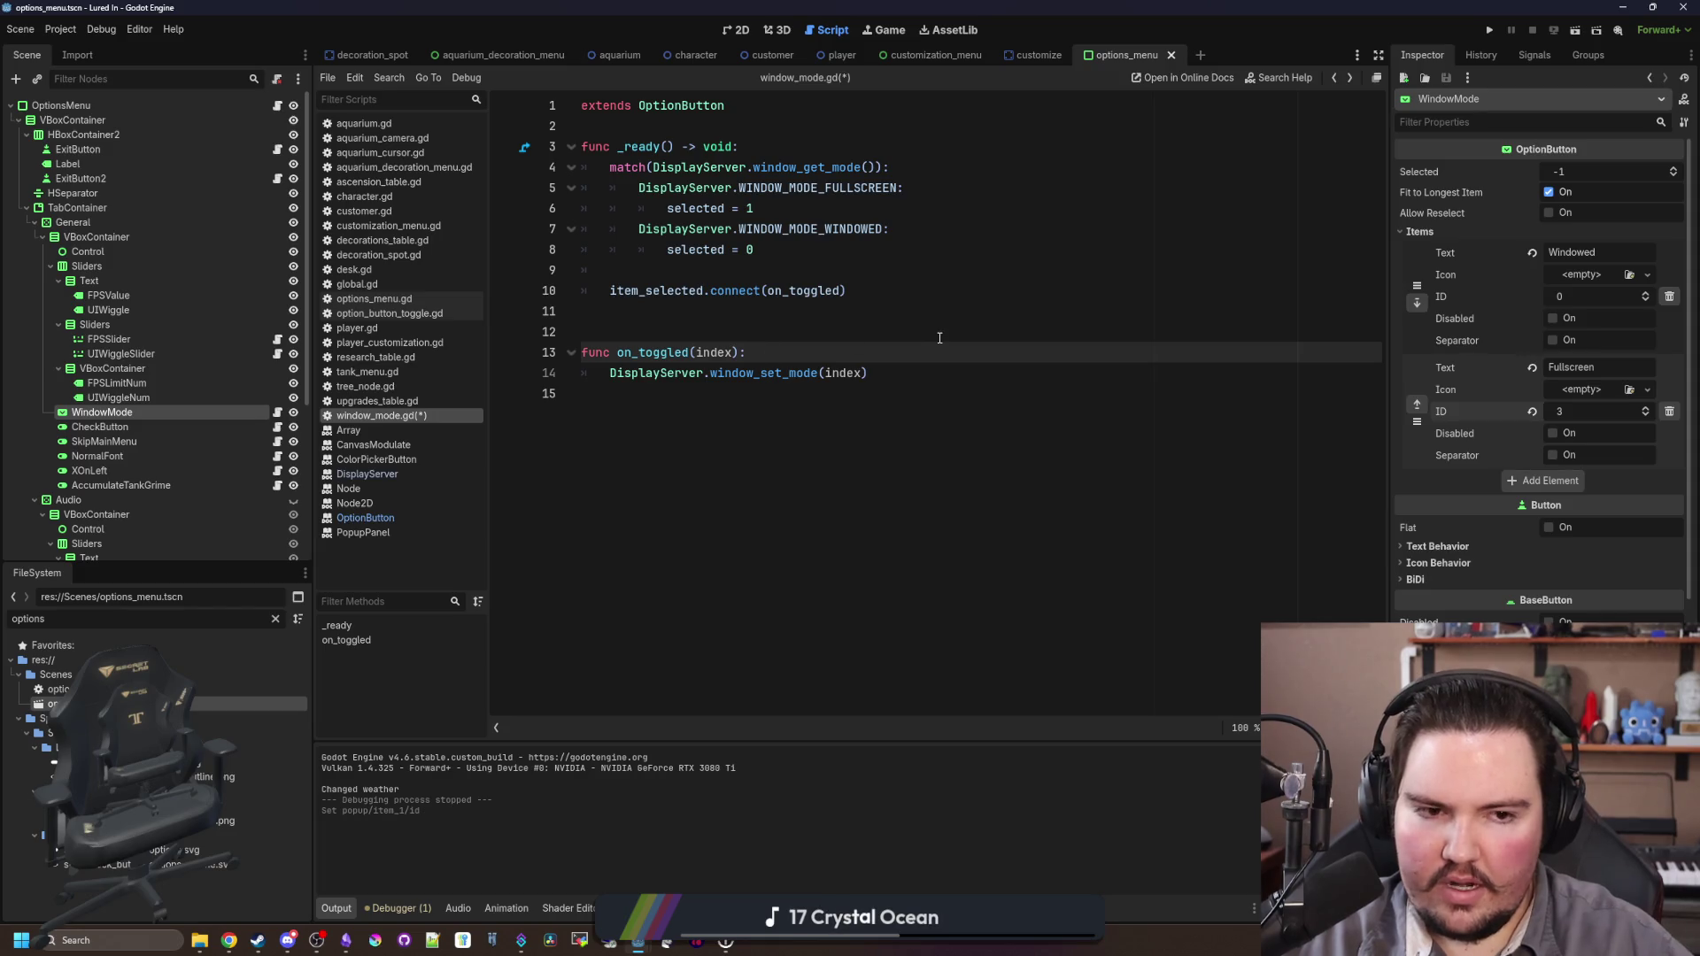
pyautogui.press('Return')
pyautogui.press('Return')
pyautogui.press('Up')
# Step: Add 'var id = get_item_id(index)' inside on_toggled
pyautogui.write('D')
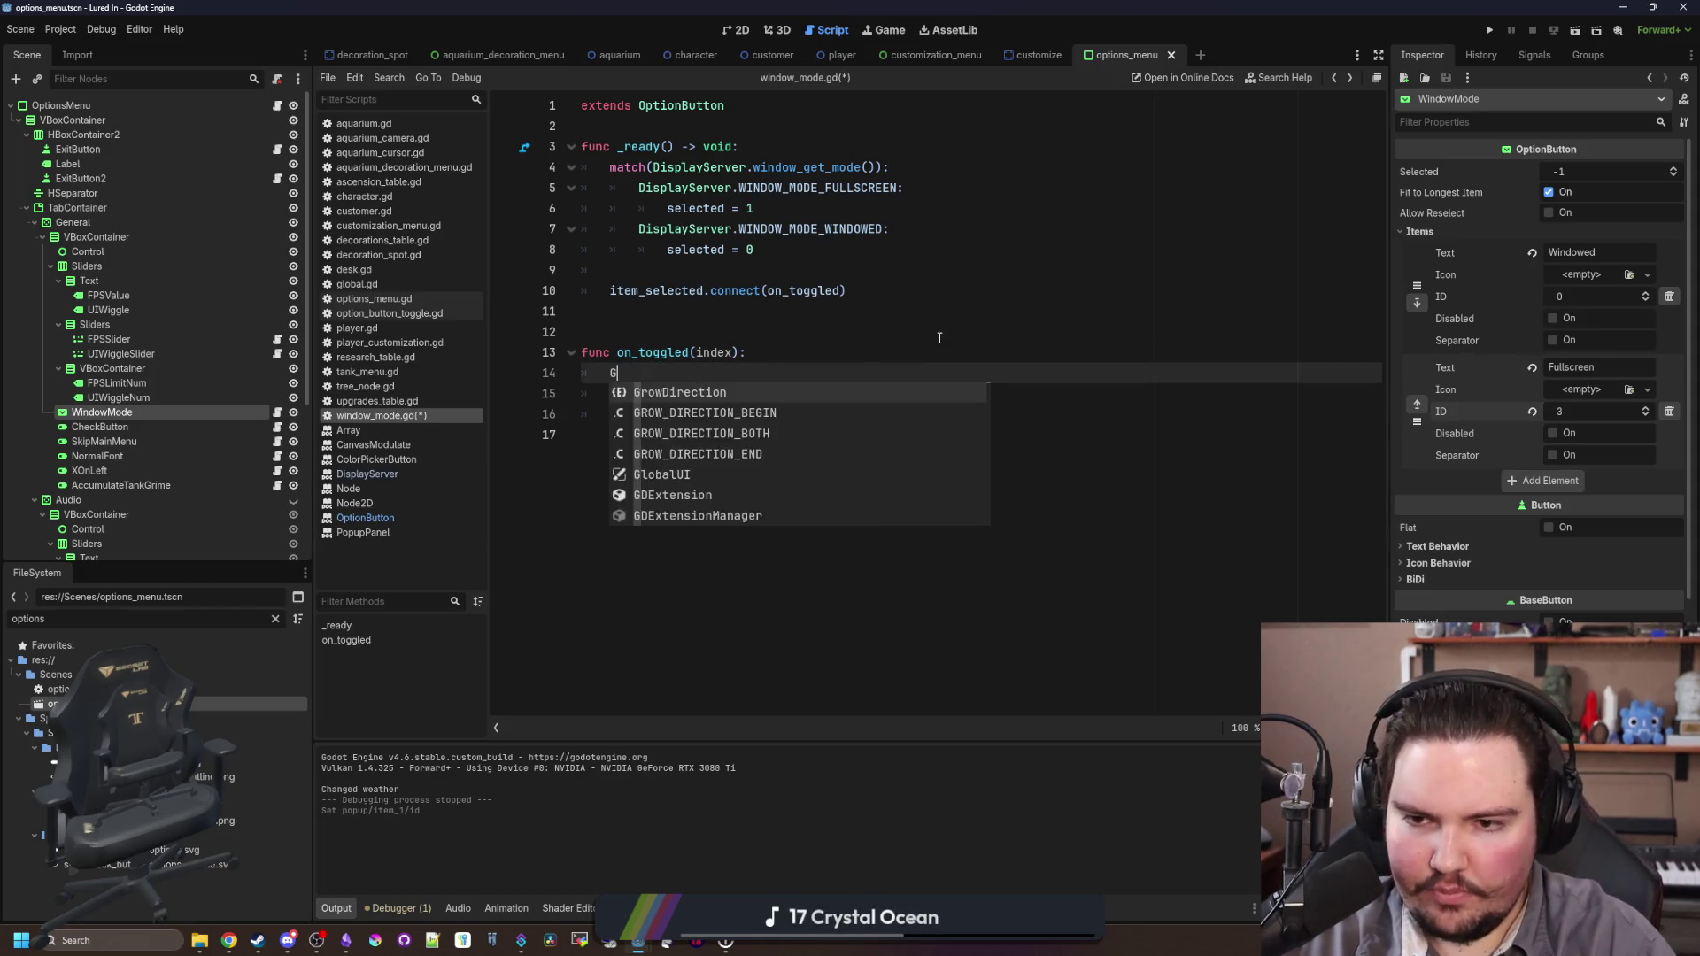
pyautogui.press('BackSpace')
pyautogui.write('_in')
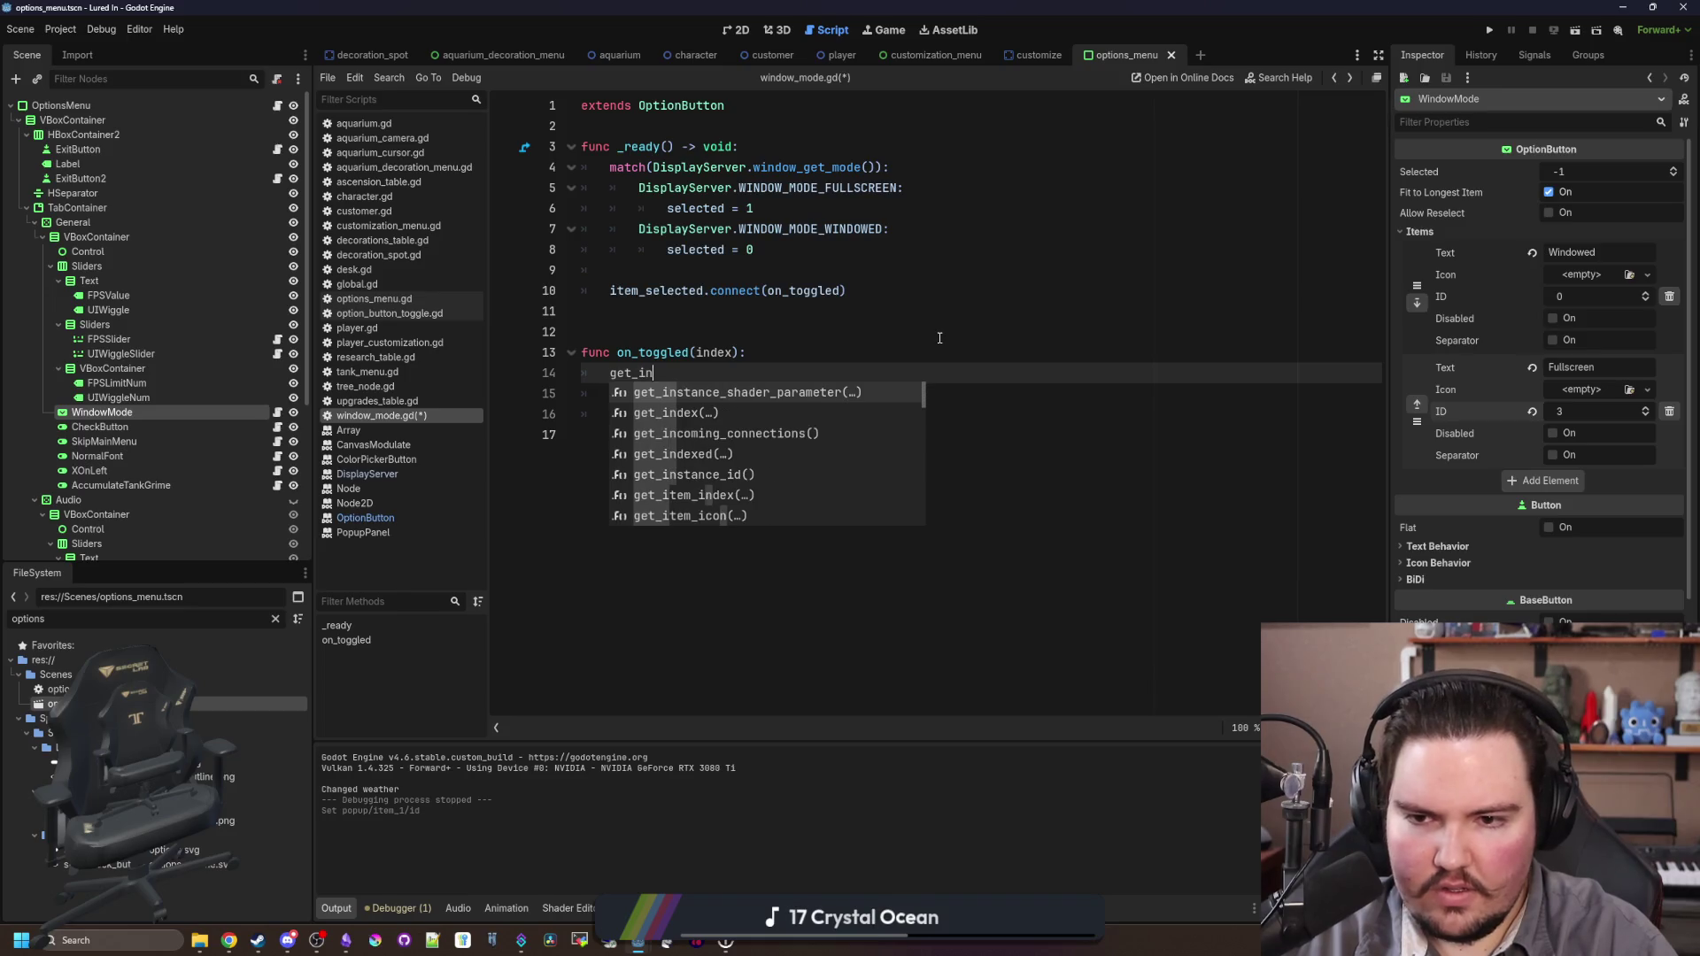
pyautogui.press('BackSpace')
pyautogui.write('d')
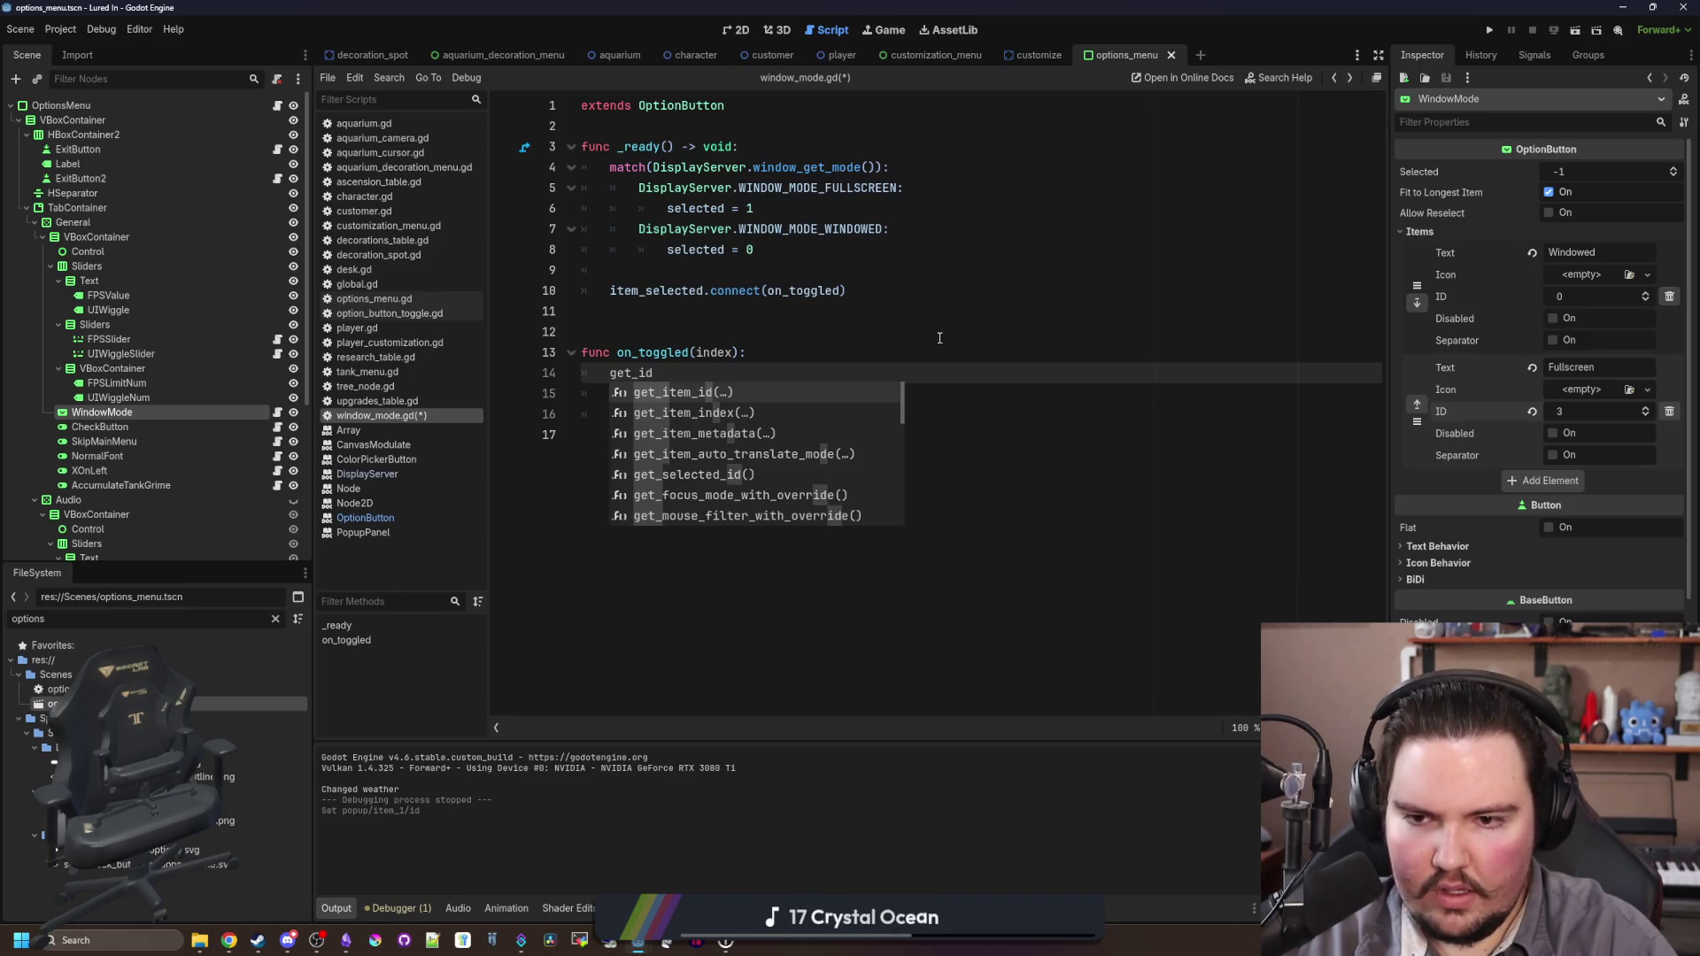
pyautogui.press('Return')
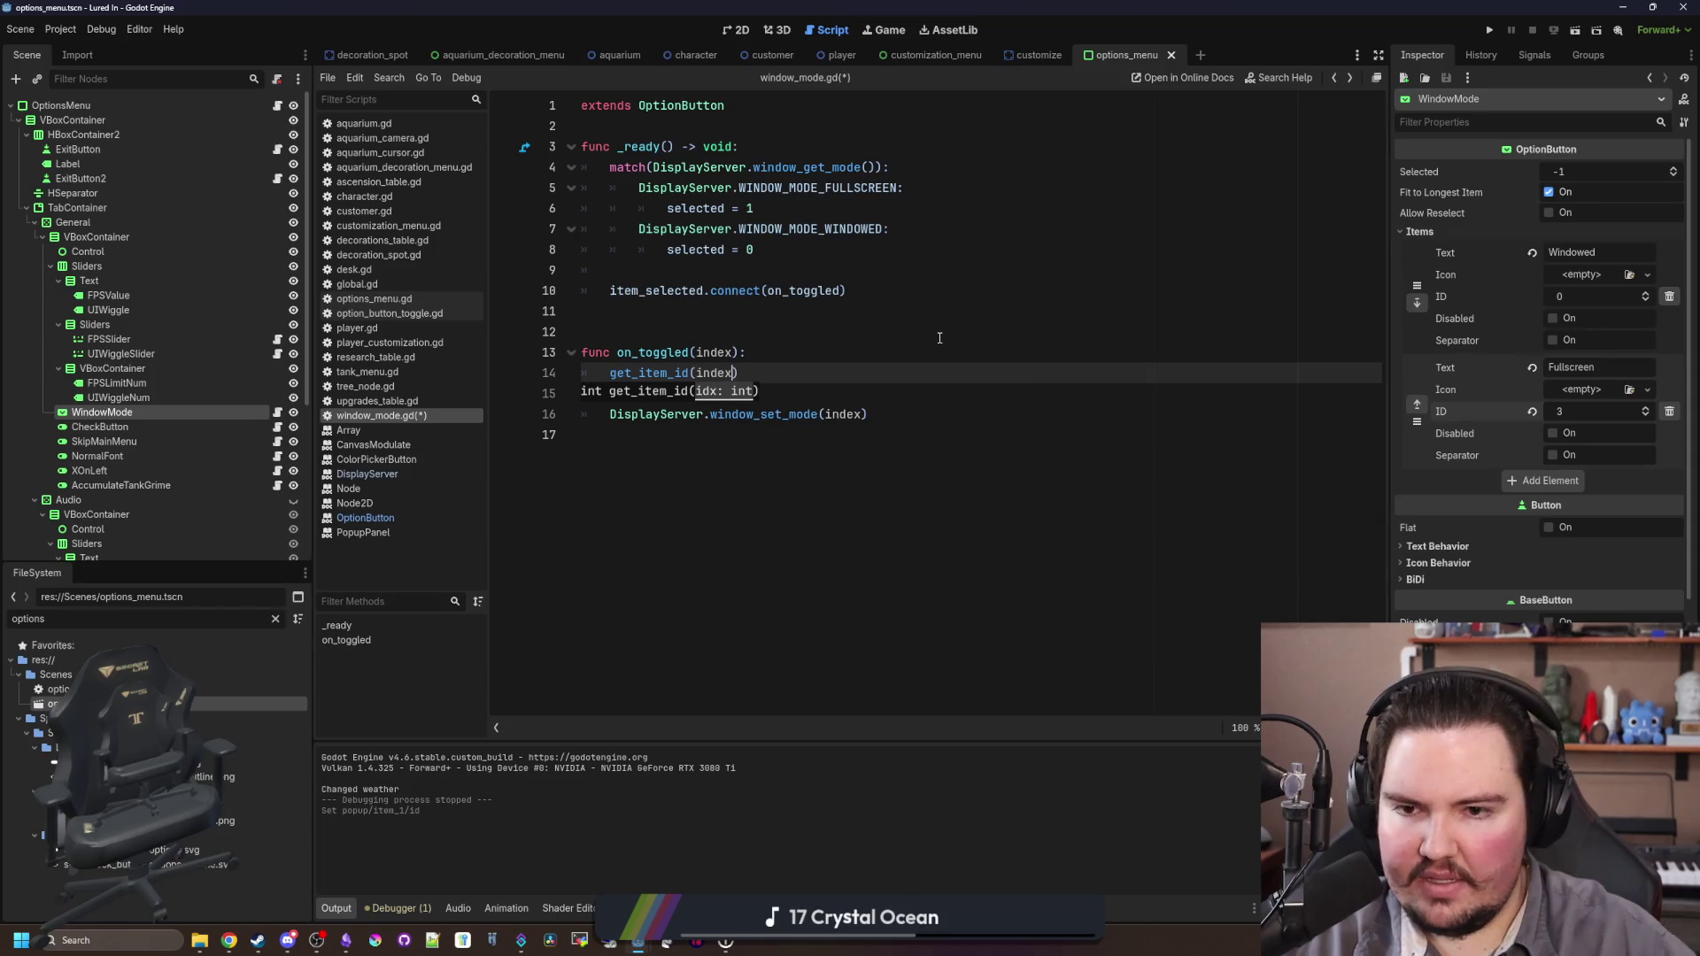
pyautogui.click(939, 337)
pyautogui.click(609, 372)
pyautogui.write('var id')
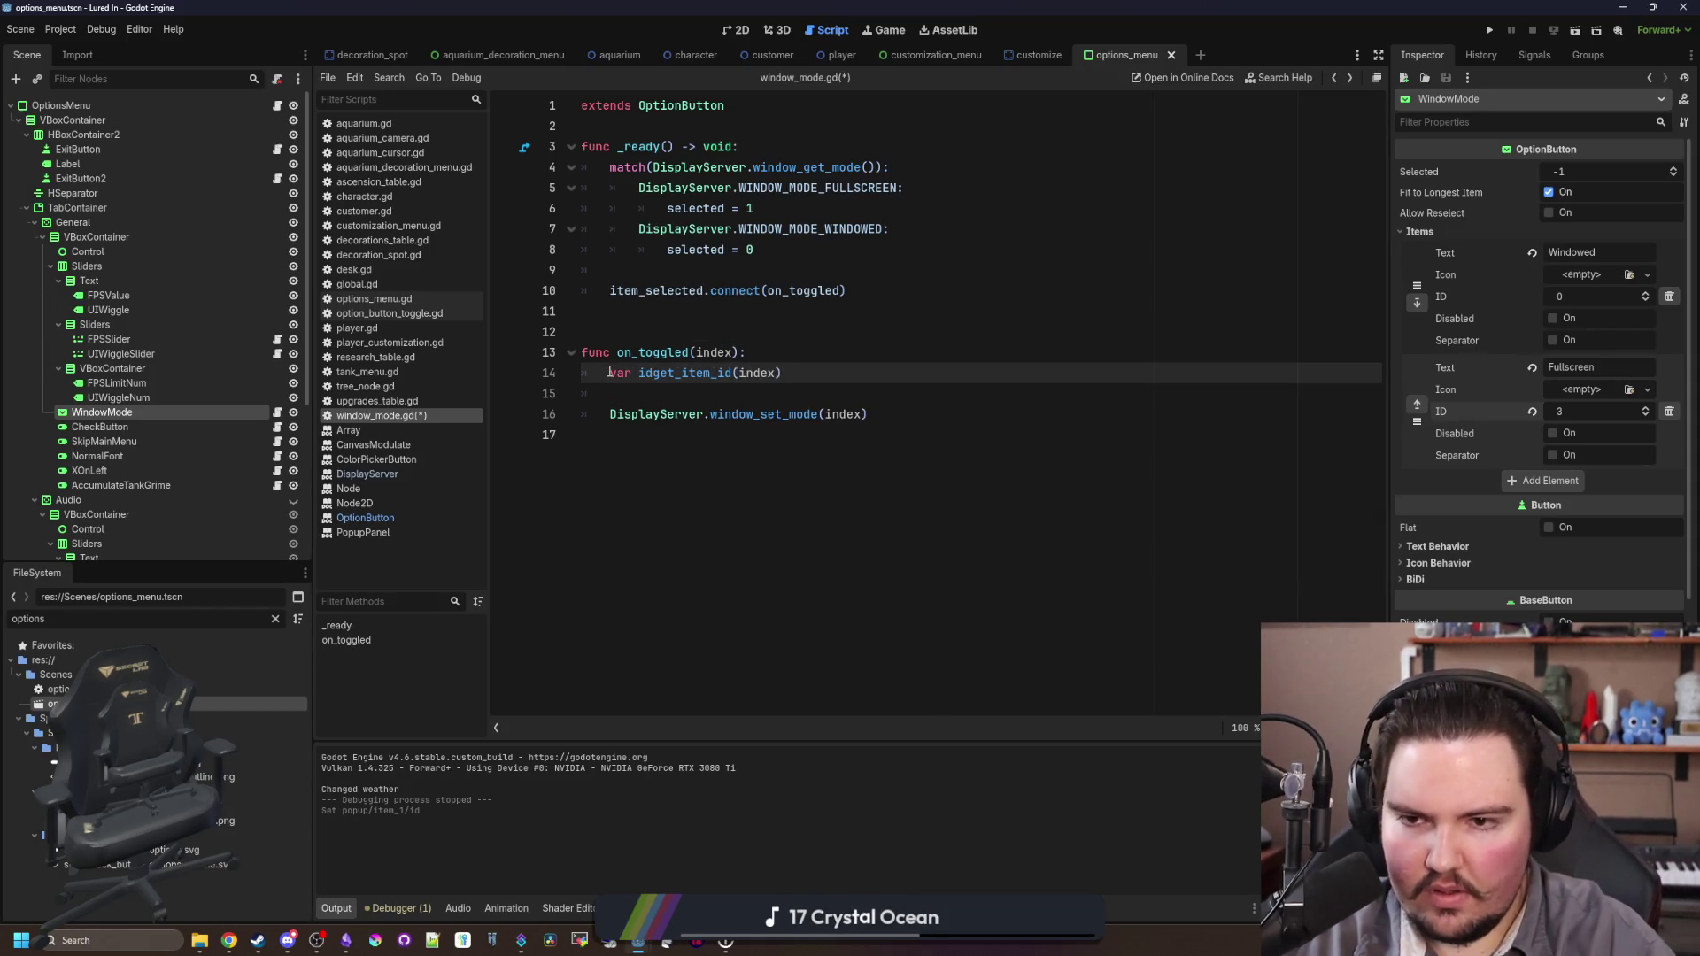
pyautogui.write(' =')
# Step: Pass id instead of index to window_set_mode, then save and run the game with F5
pyautogui.doubleClick(835, 415)
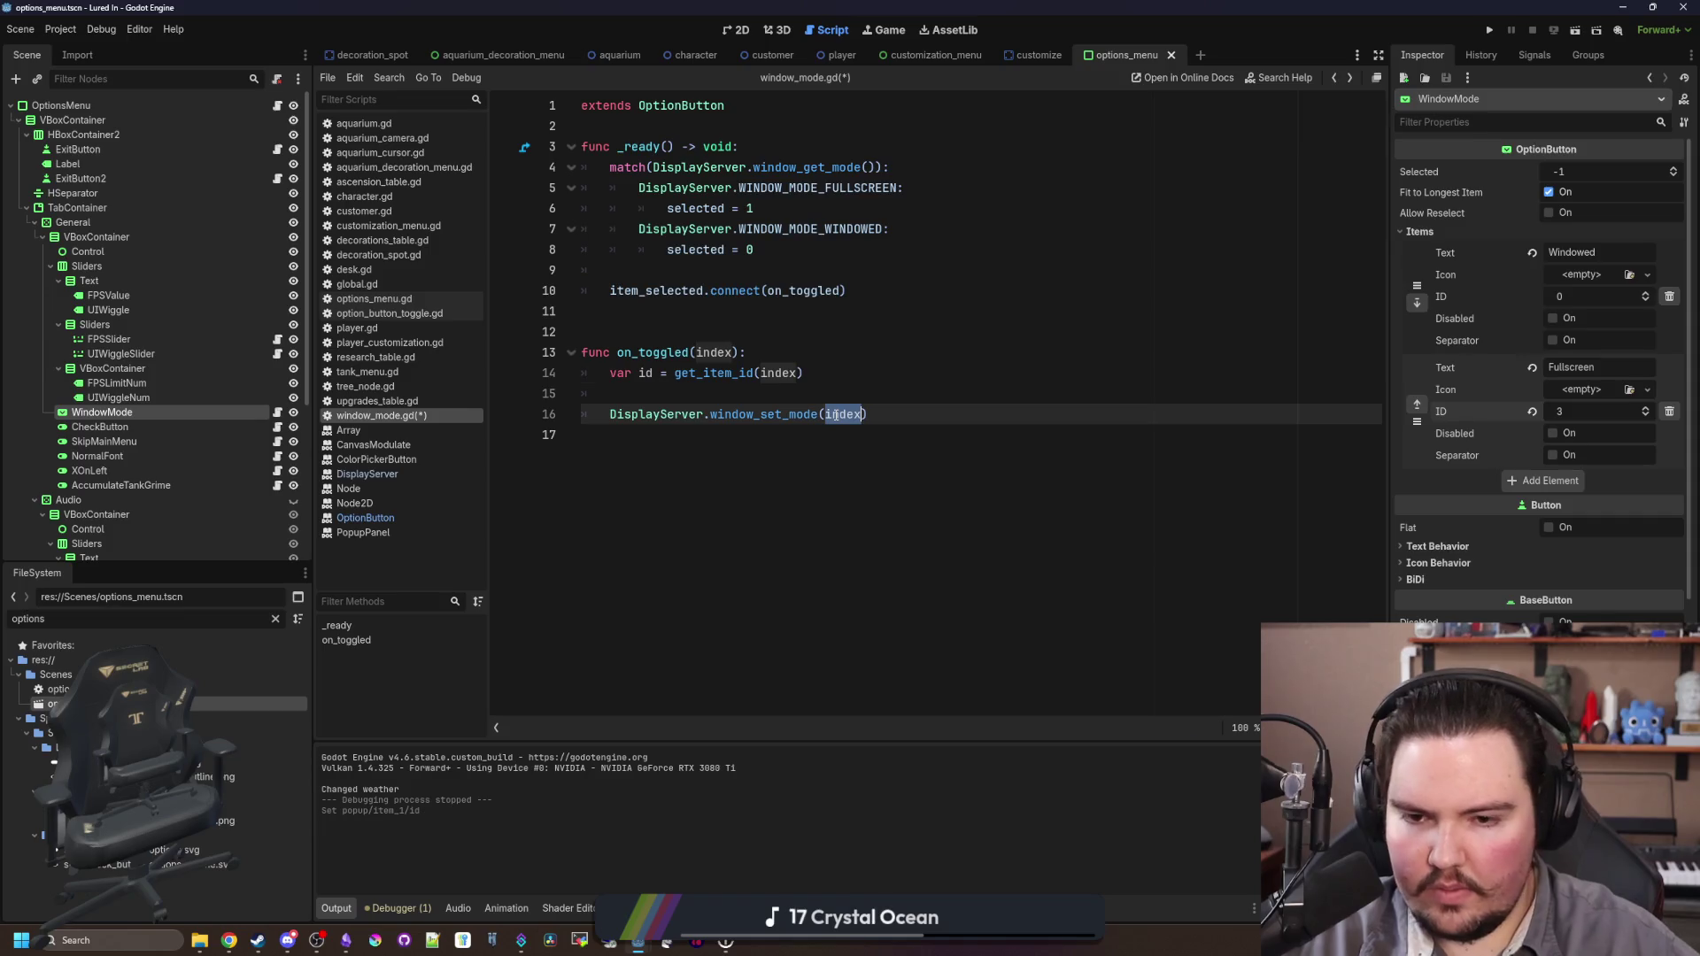
pyautogui.write('id')
pyautogui.click(805, 330)
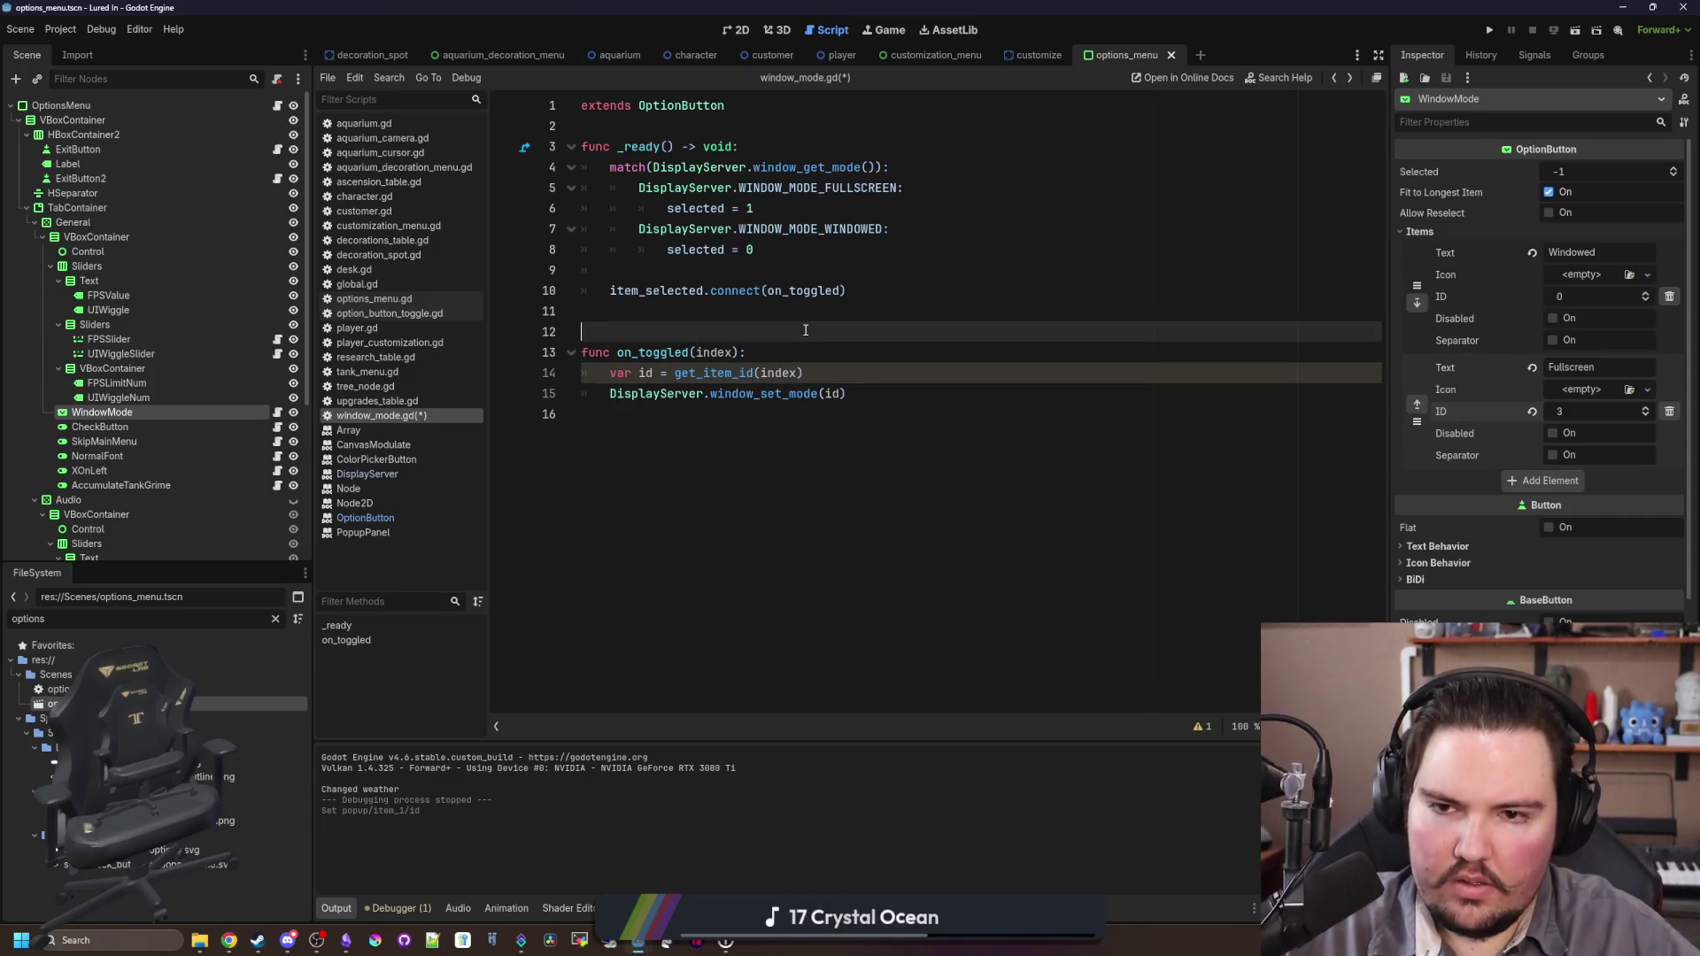
pyautogui.click(722, 275)
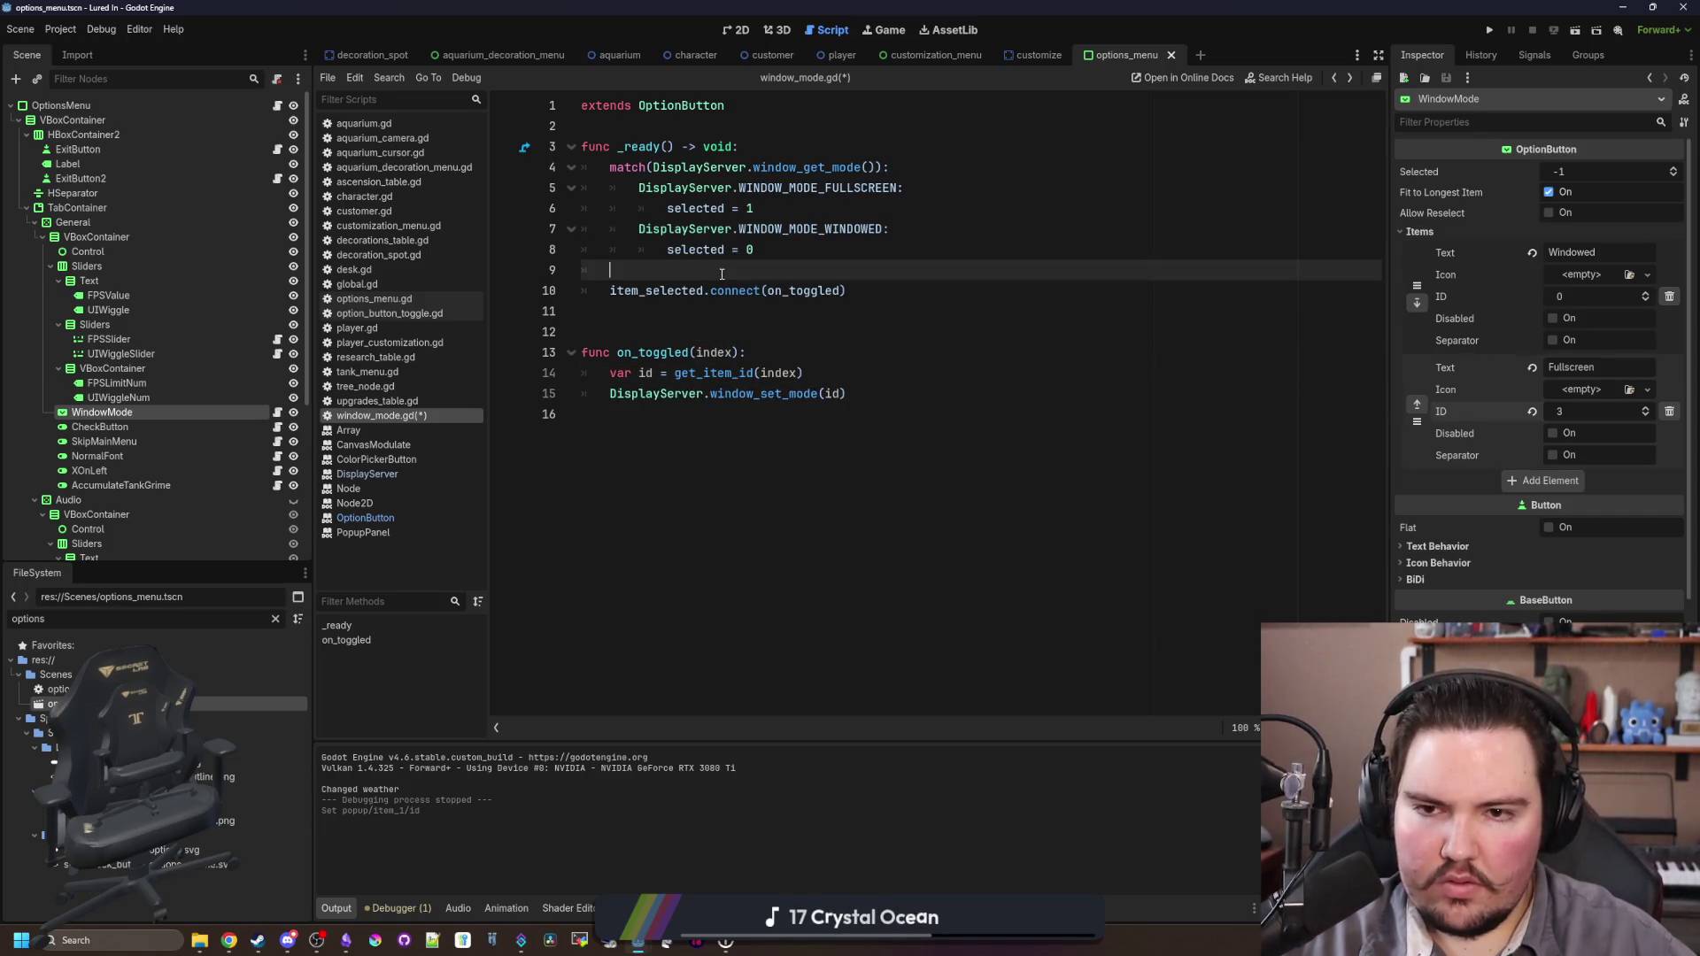
pyautogui.press('Down')
pyautogui.press('Down')
pyautogui.press('Down')
pyautogui.press('F5')
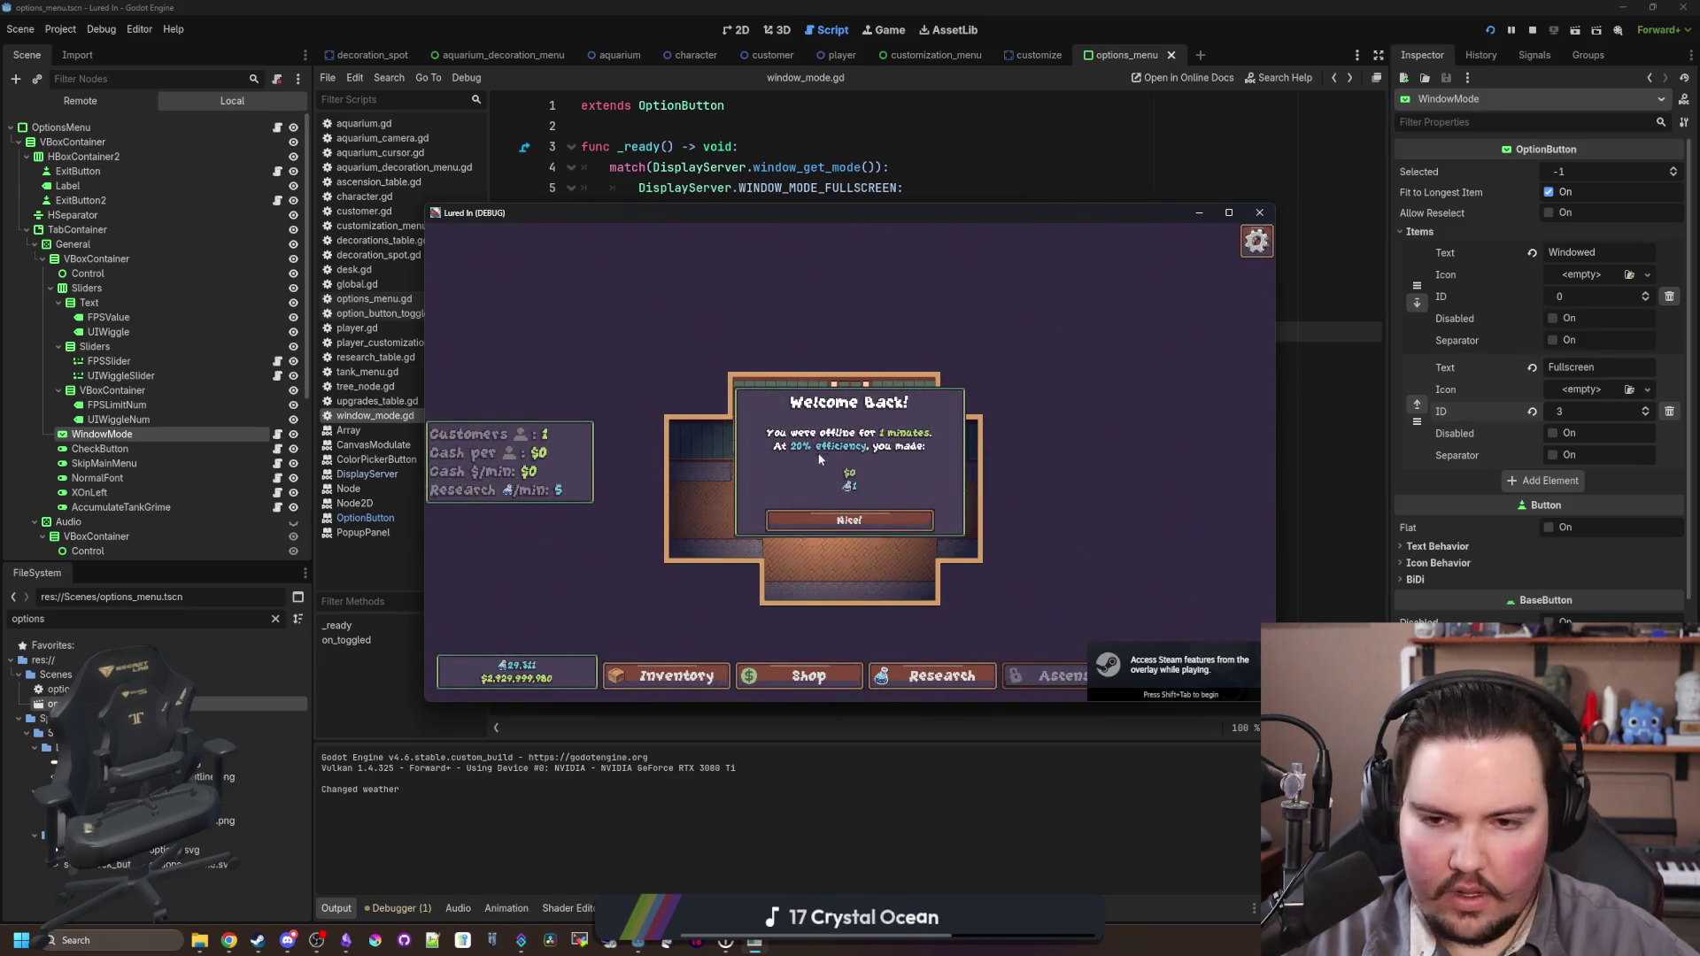
# Step: In the game's Options, toggle window mode between Fullscreen and Windowed several times
pyautogui.click(1233, 217)
pyautogui.press('Escape')
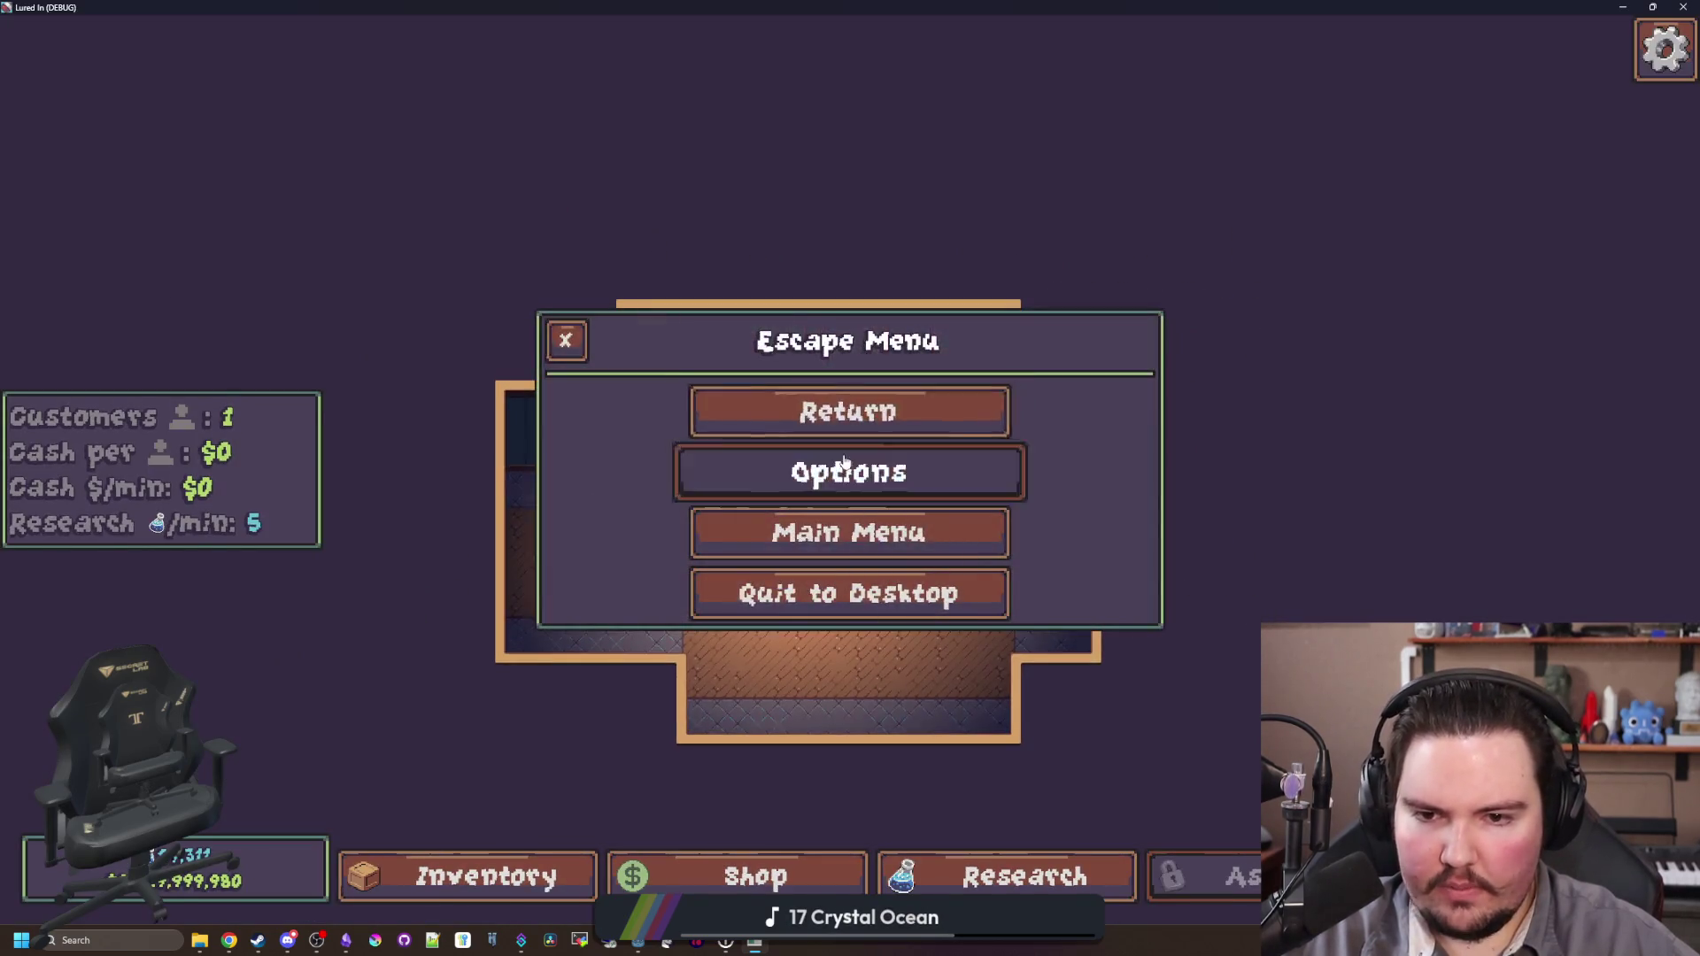
pyautogui.click(846, 471)
pyautogui.click(811, 442)
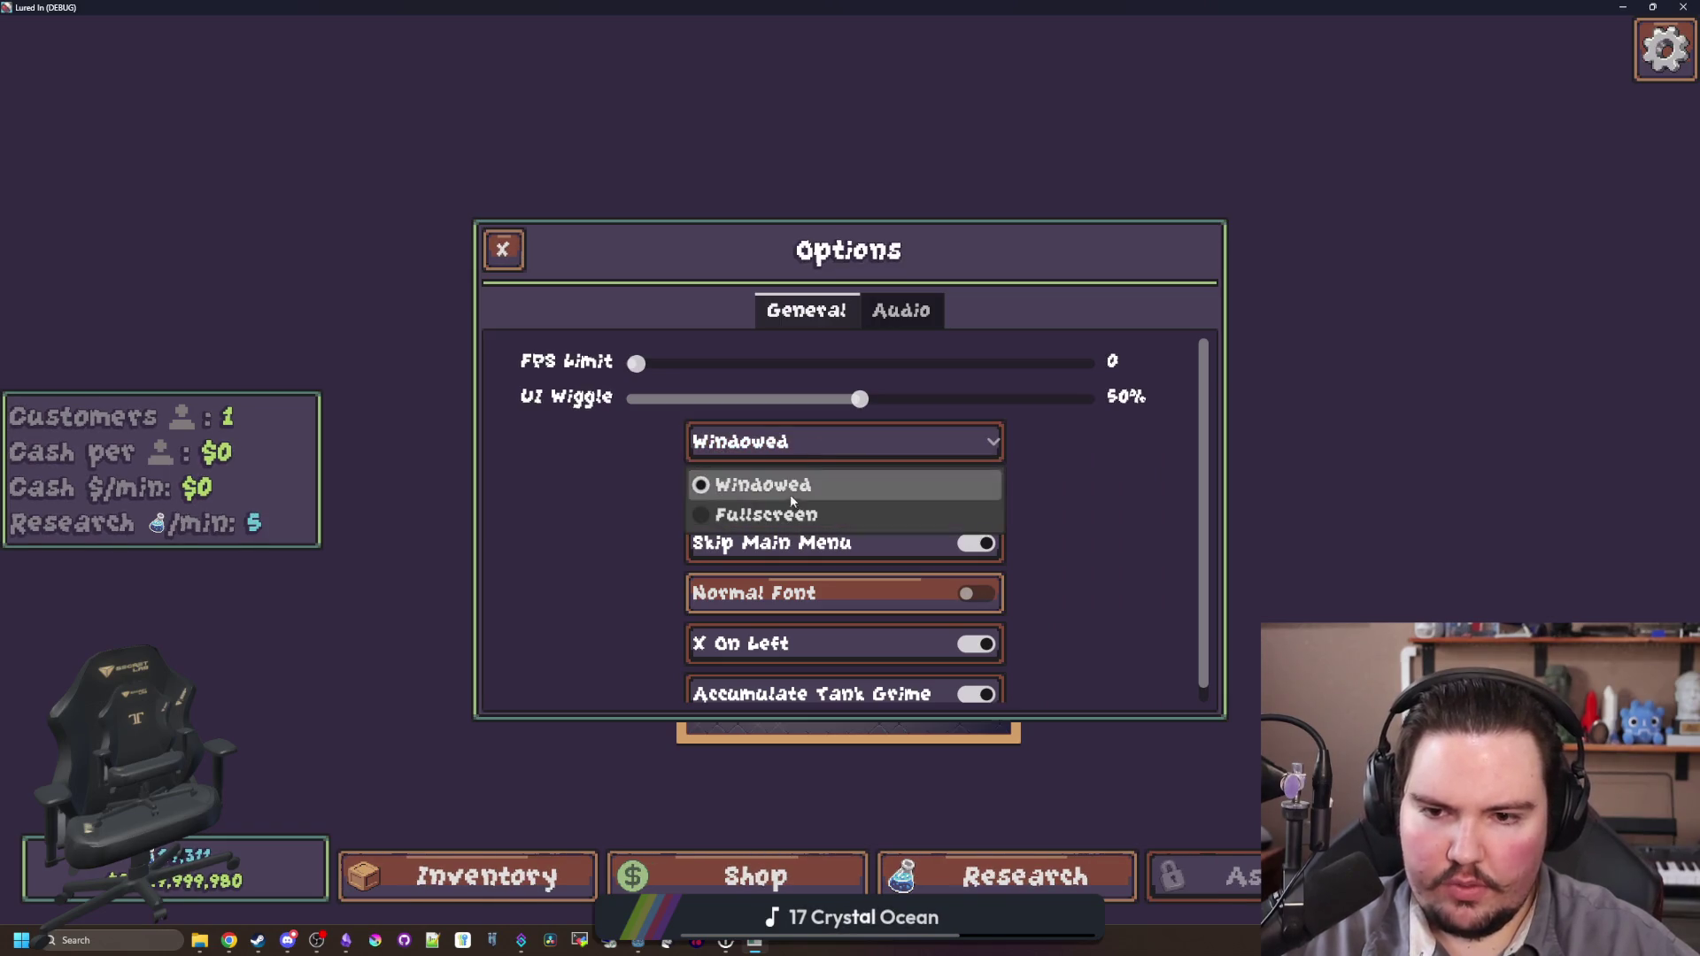
pyautogui.click(787, 514)
pyautogui.click(773, 459)
pyautogui.click(758, 493)
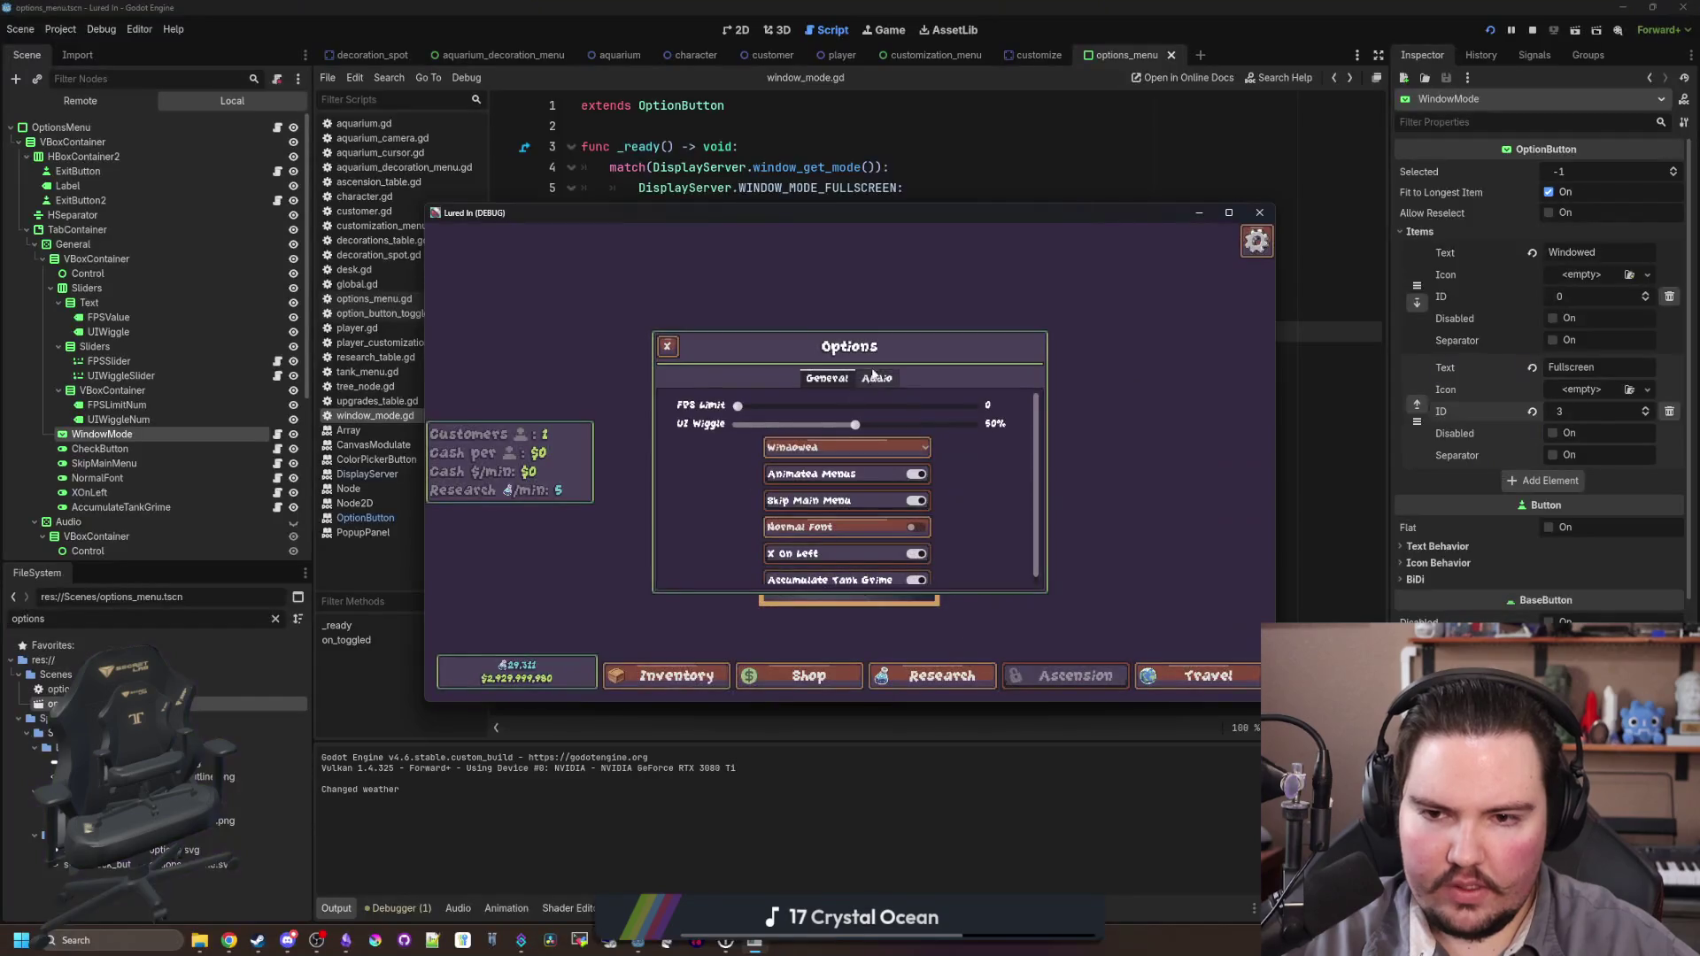
pyautogui.click(796, 455)
pyautogui.click(797, 493)
pyautogui.click(797, 451)
pyautogui.click(790, 490)
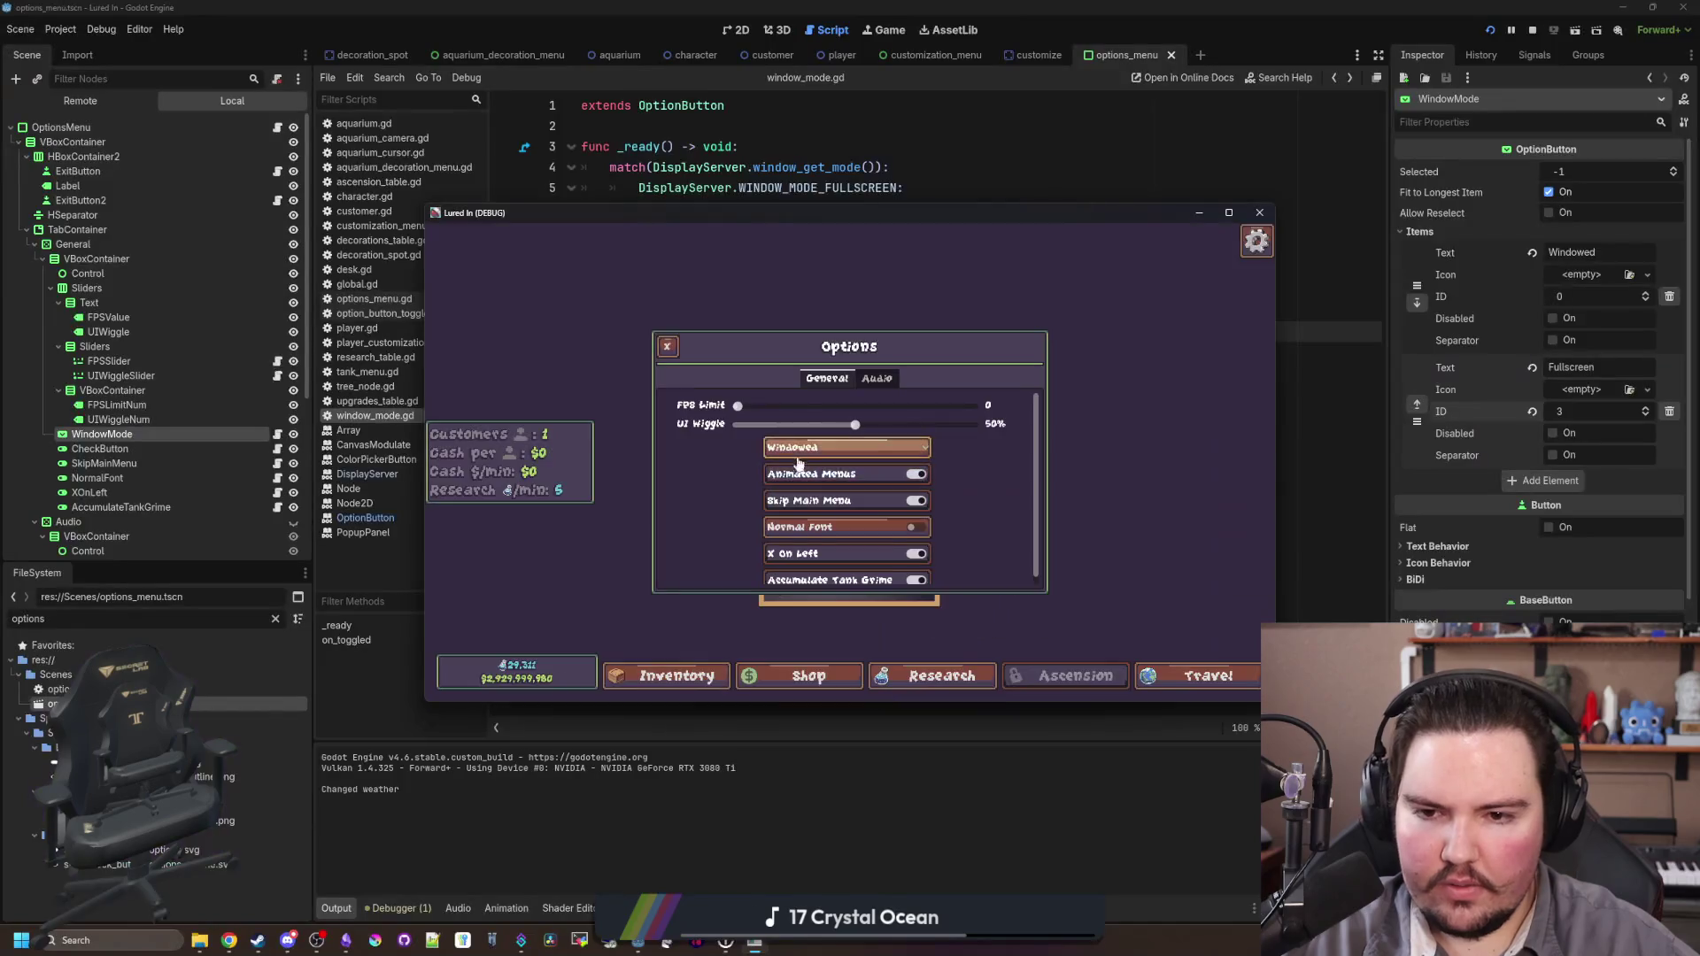
pyautogui.click(801, 447)
pyautogui.click(810, 487)
pyautogui.click(815, 452)
pyautogui.click(801, 490)
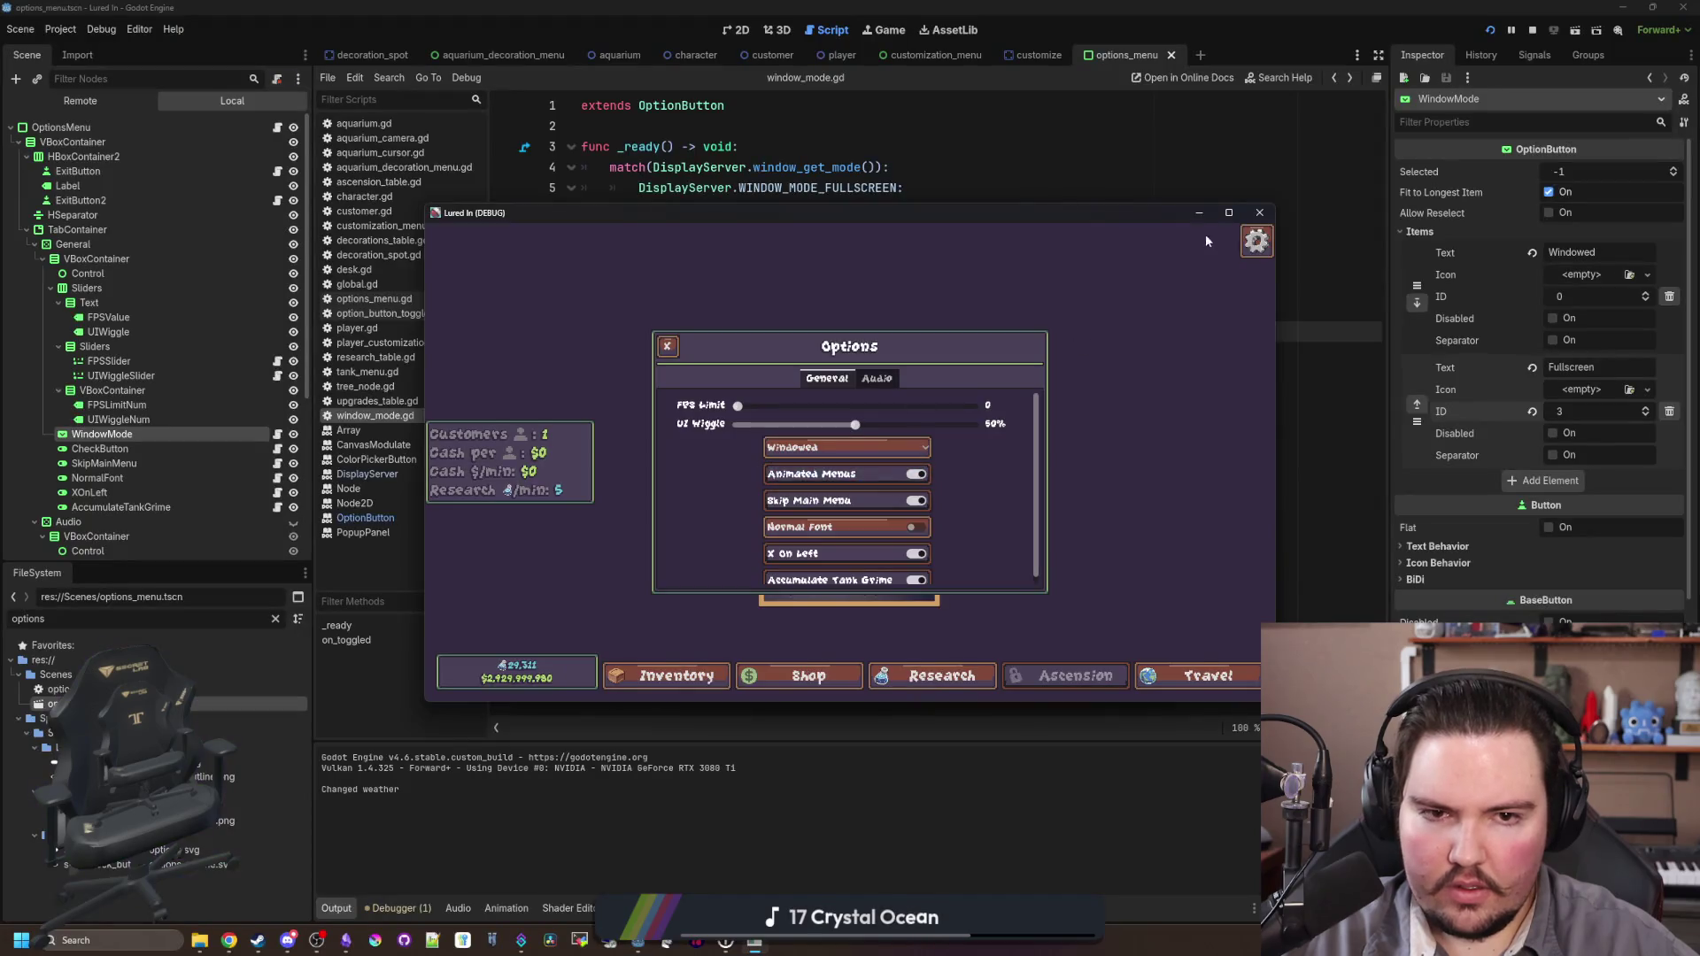
# Step: Maximize the game window, close the options and escape menus, and return to the editor
pyautogui.doubleClick(1204, 233)
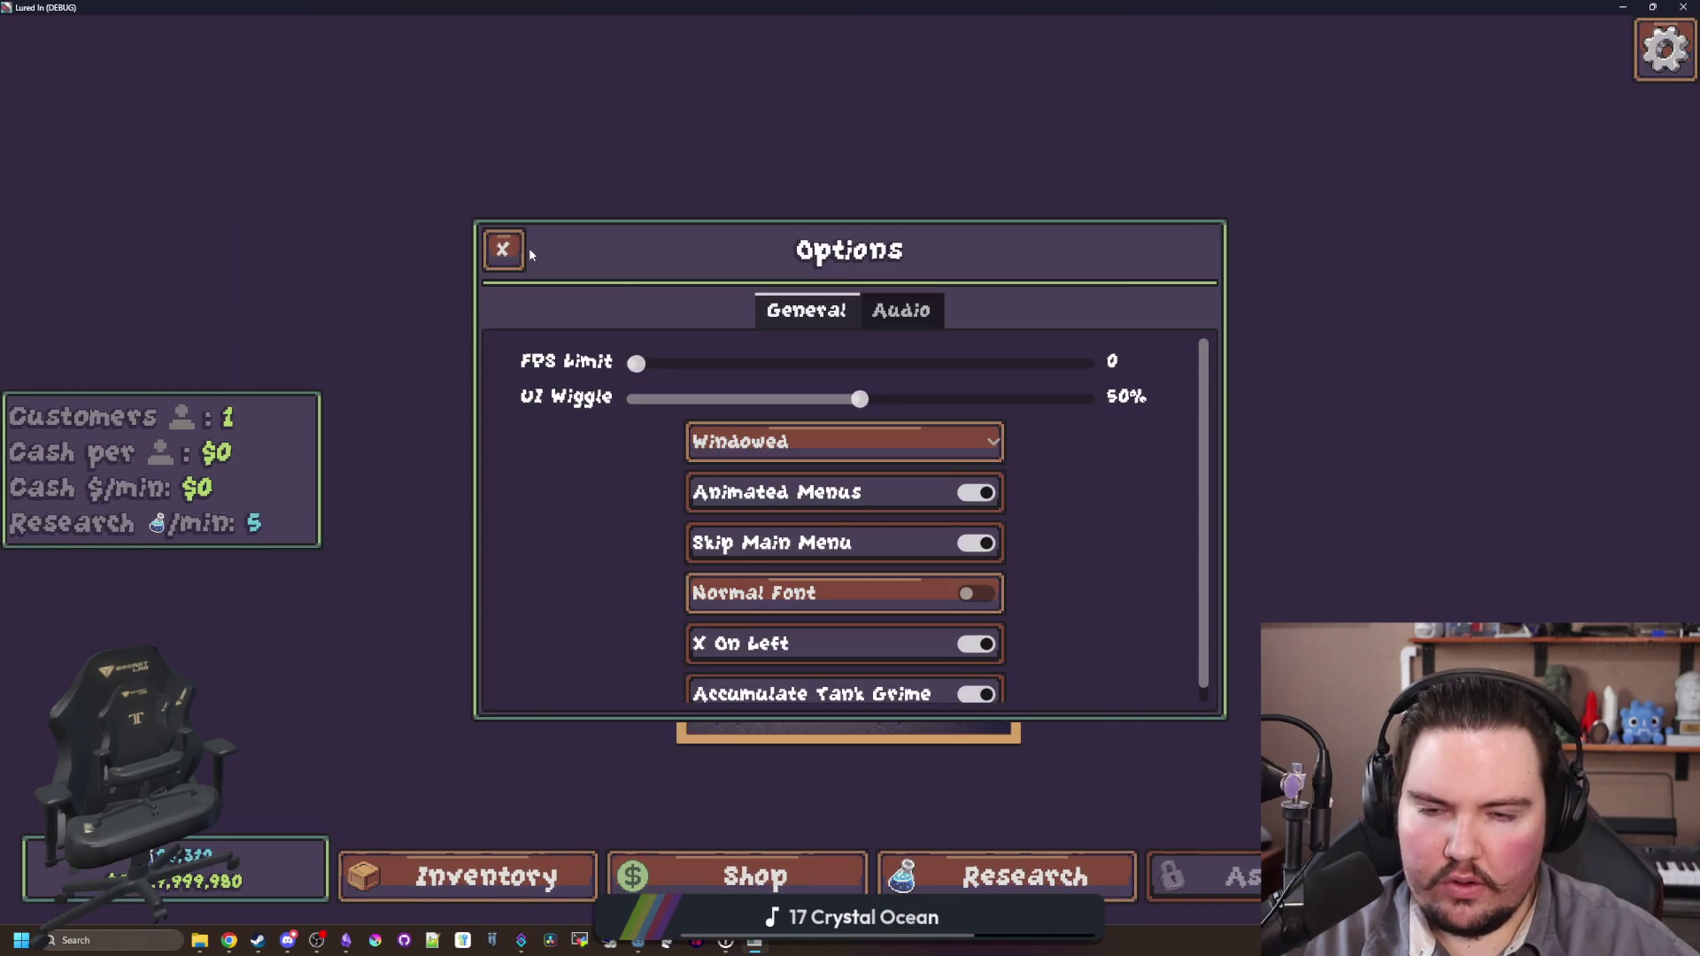
pyautogui.click(501, 249)
pyautogui.click(823, 412)
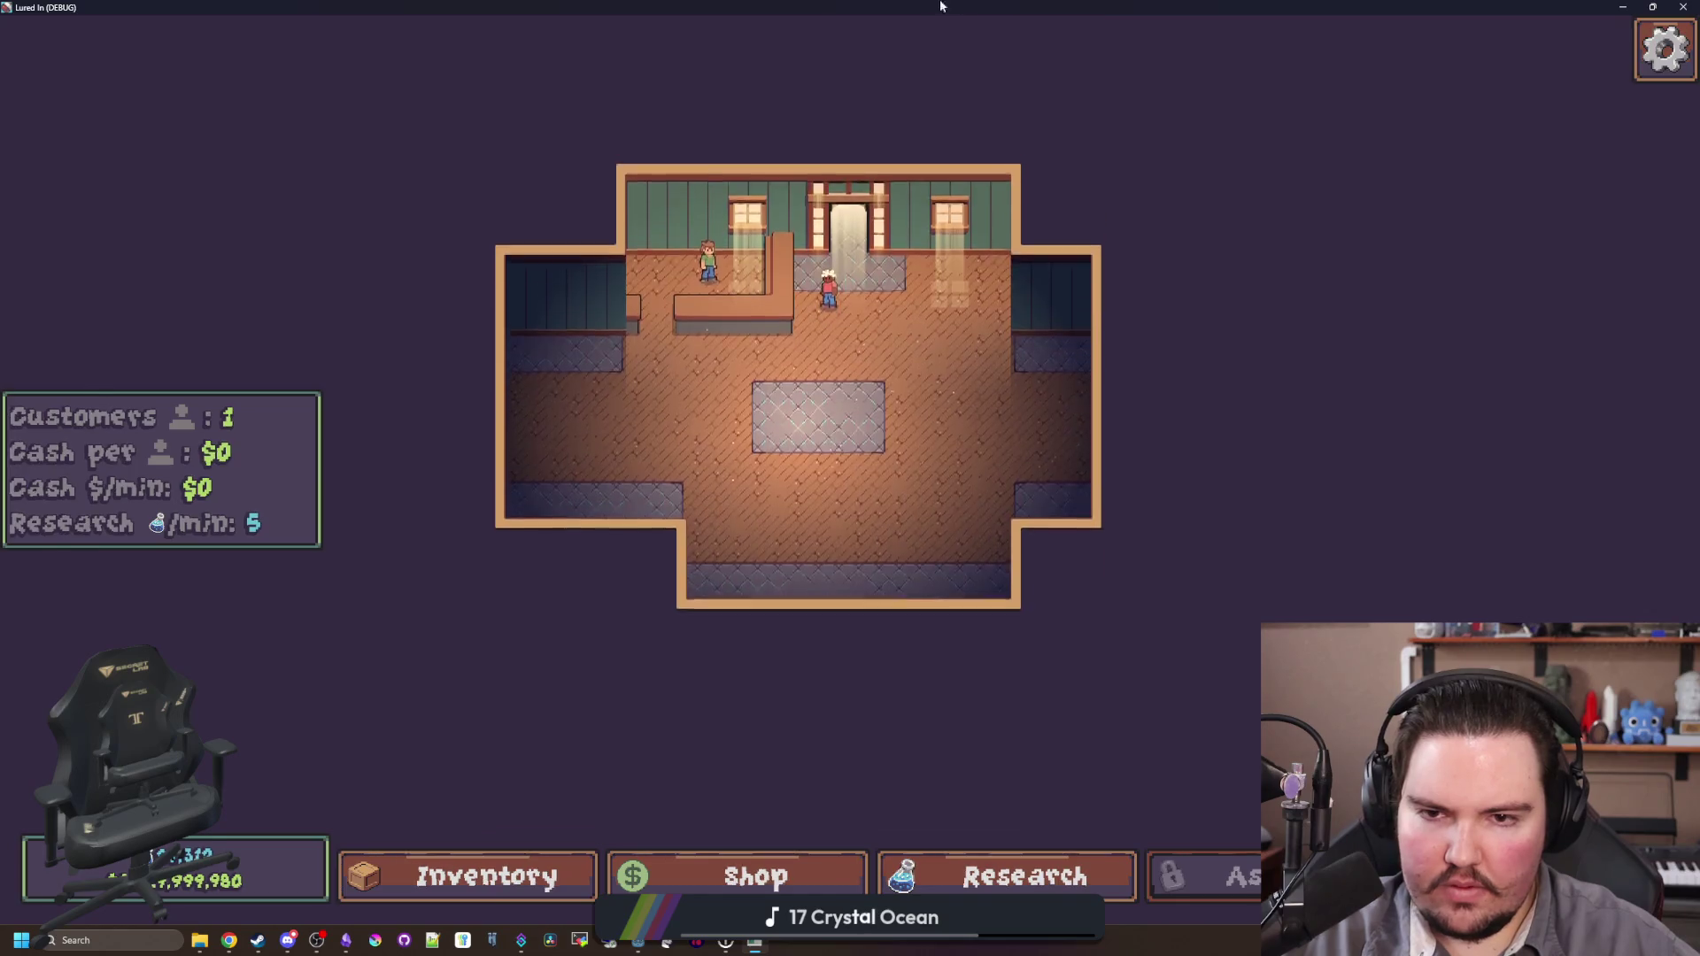
pyautogui.hotkey('alt', 'Tab')
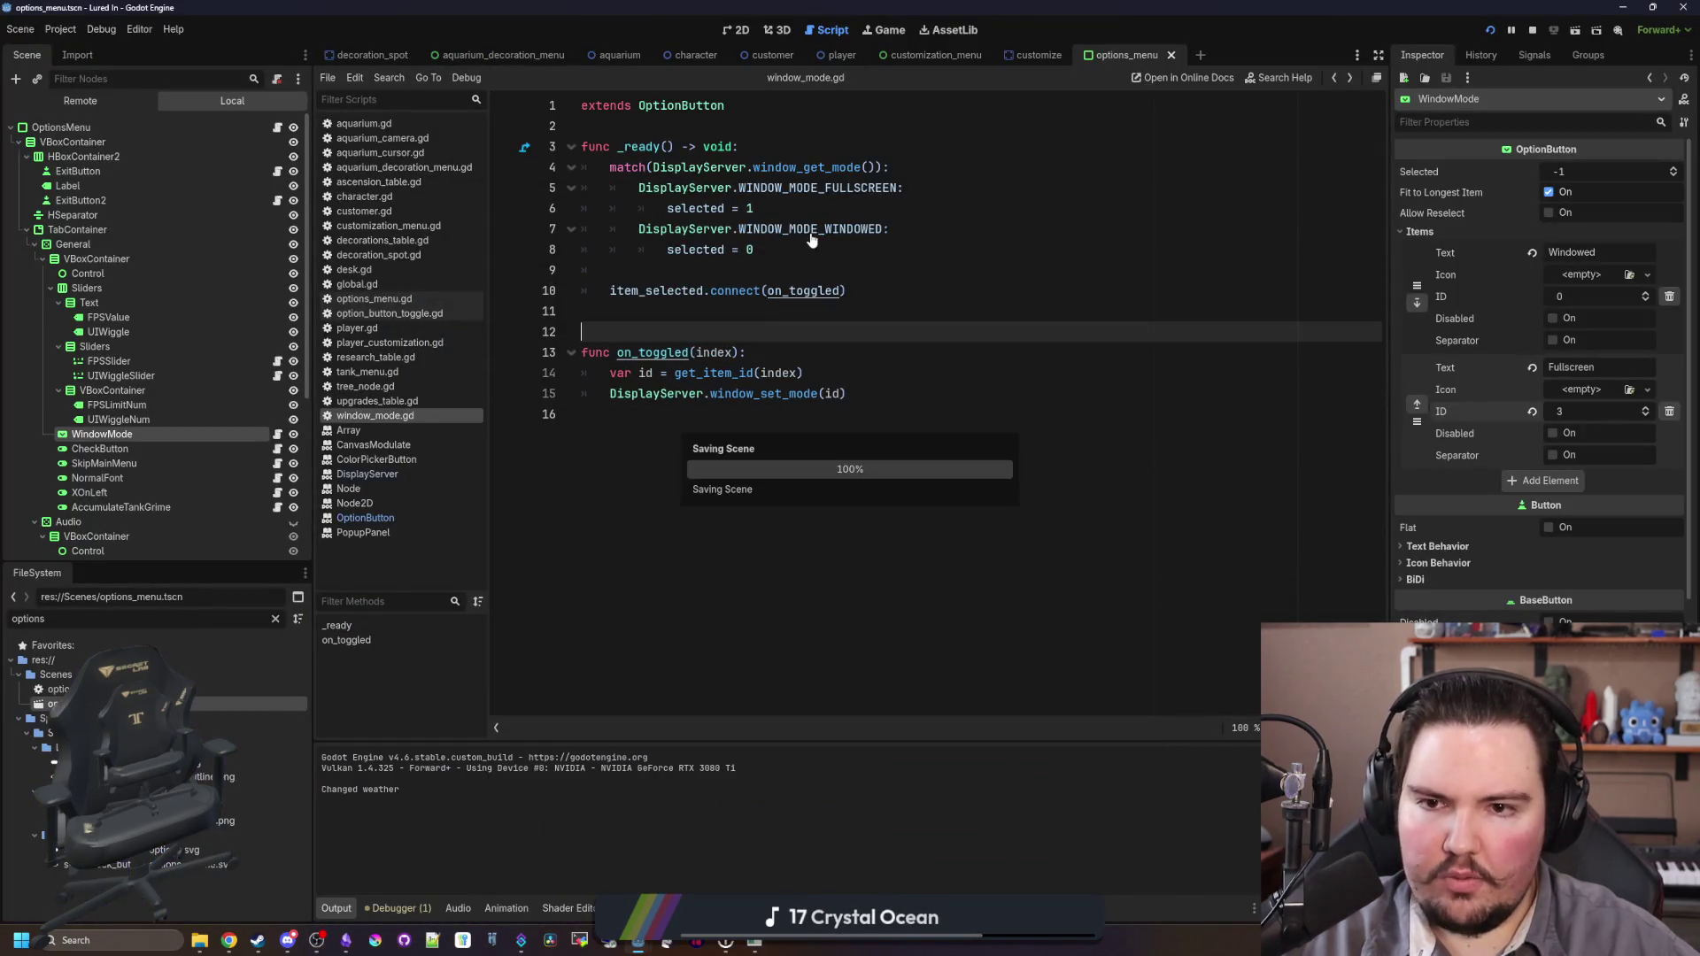
# Step: Replace DisplayServer.WINDOW_MODE_WINDOWED on line 7 with the _ catch-all case and rerun with F5
pyautogui.click(794, 245)
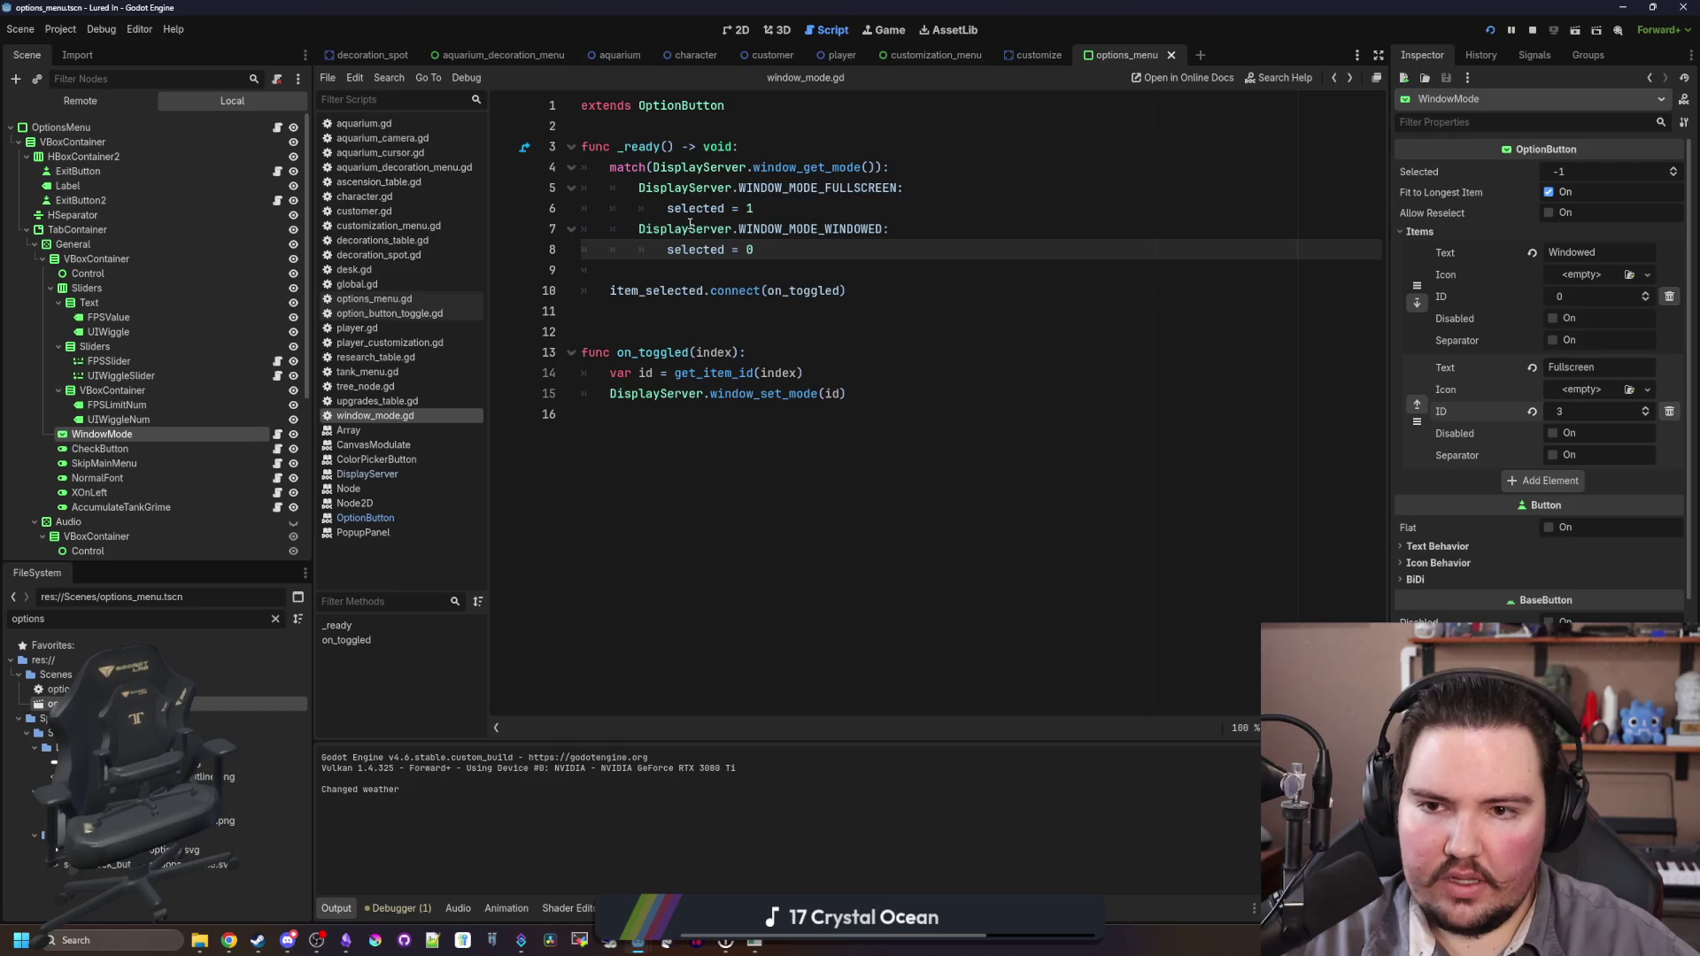
pyautogui.click(880, 221)
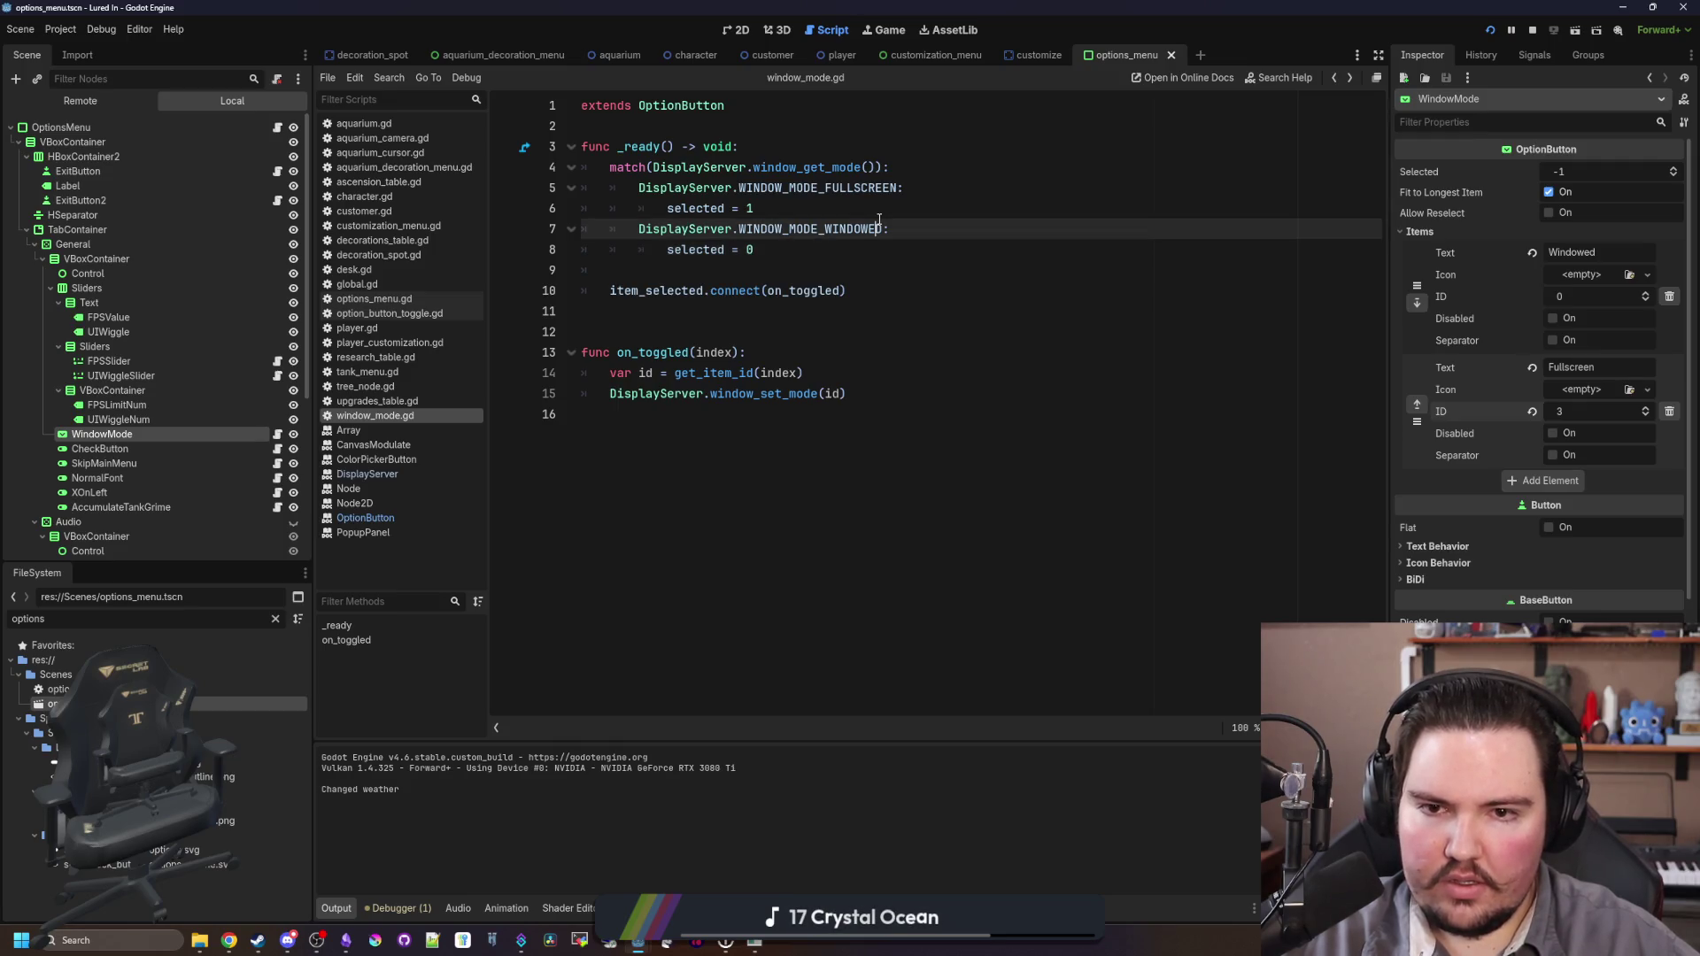
pyautogui.moveTo(882, 226); pyautogui.dragTo(639, 228)
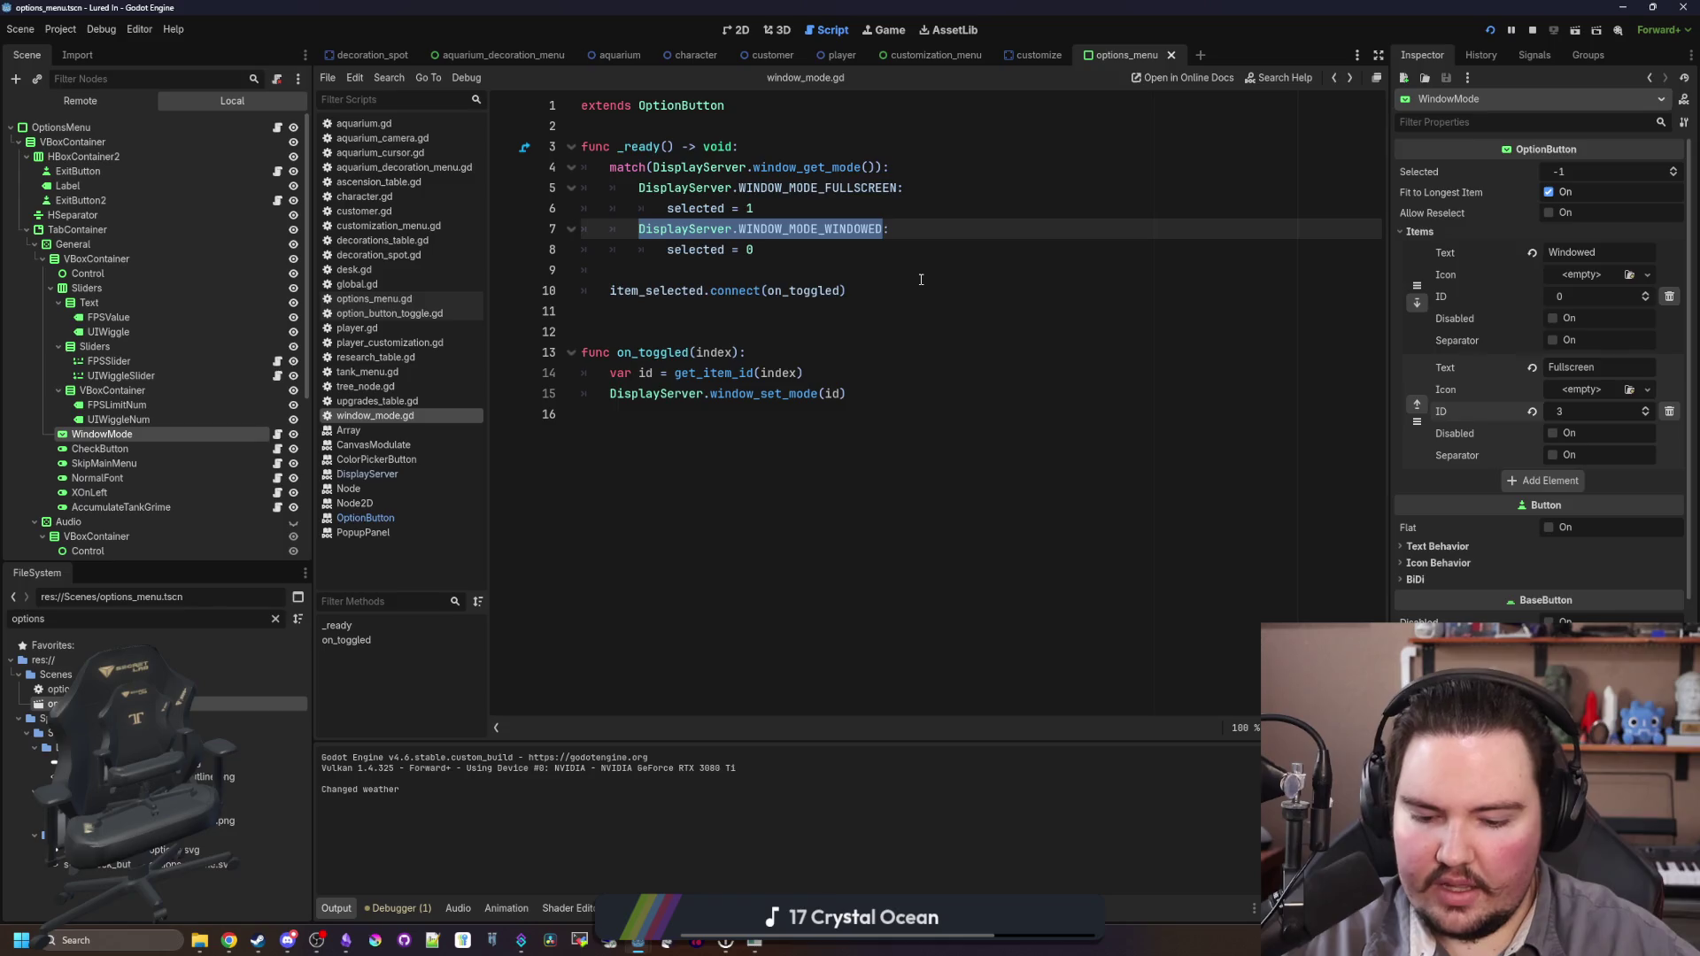
pyautogui.write('_:')
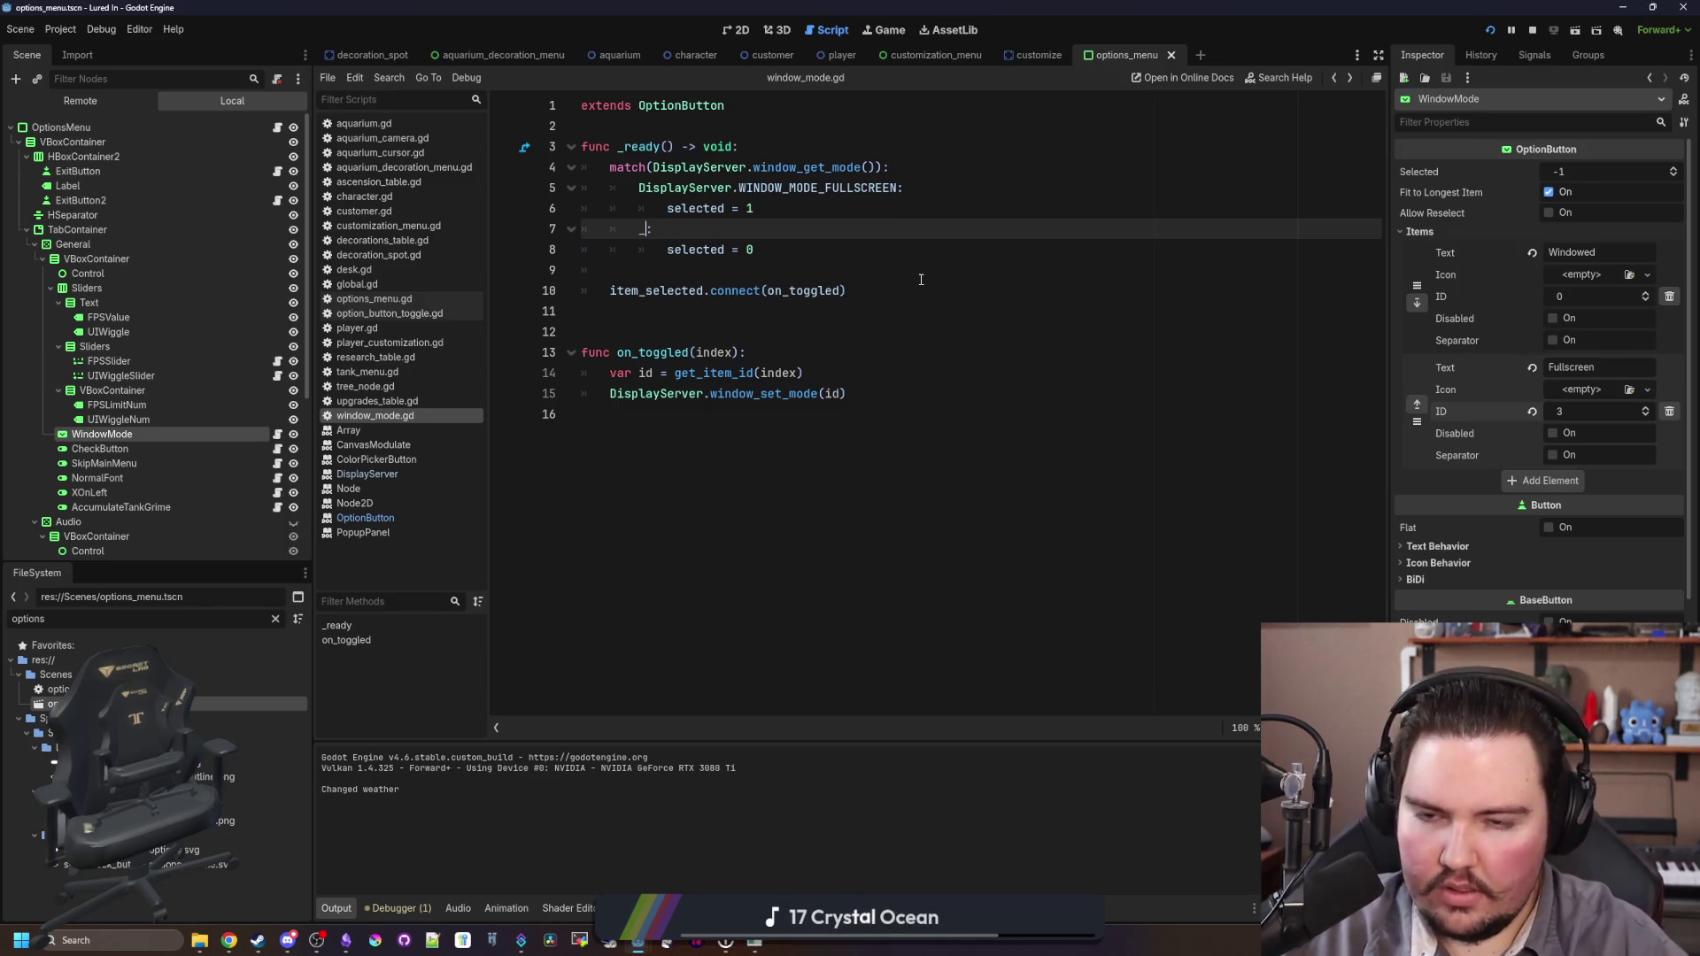
pyautogui.click(920, 280)
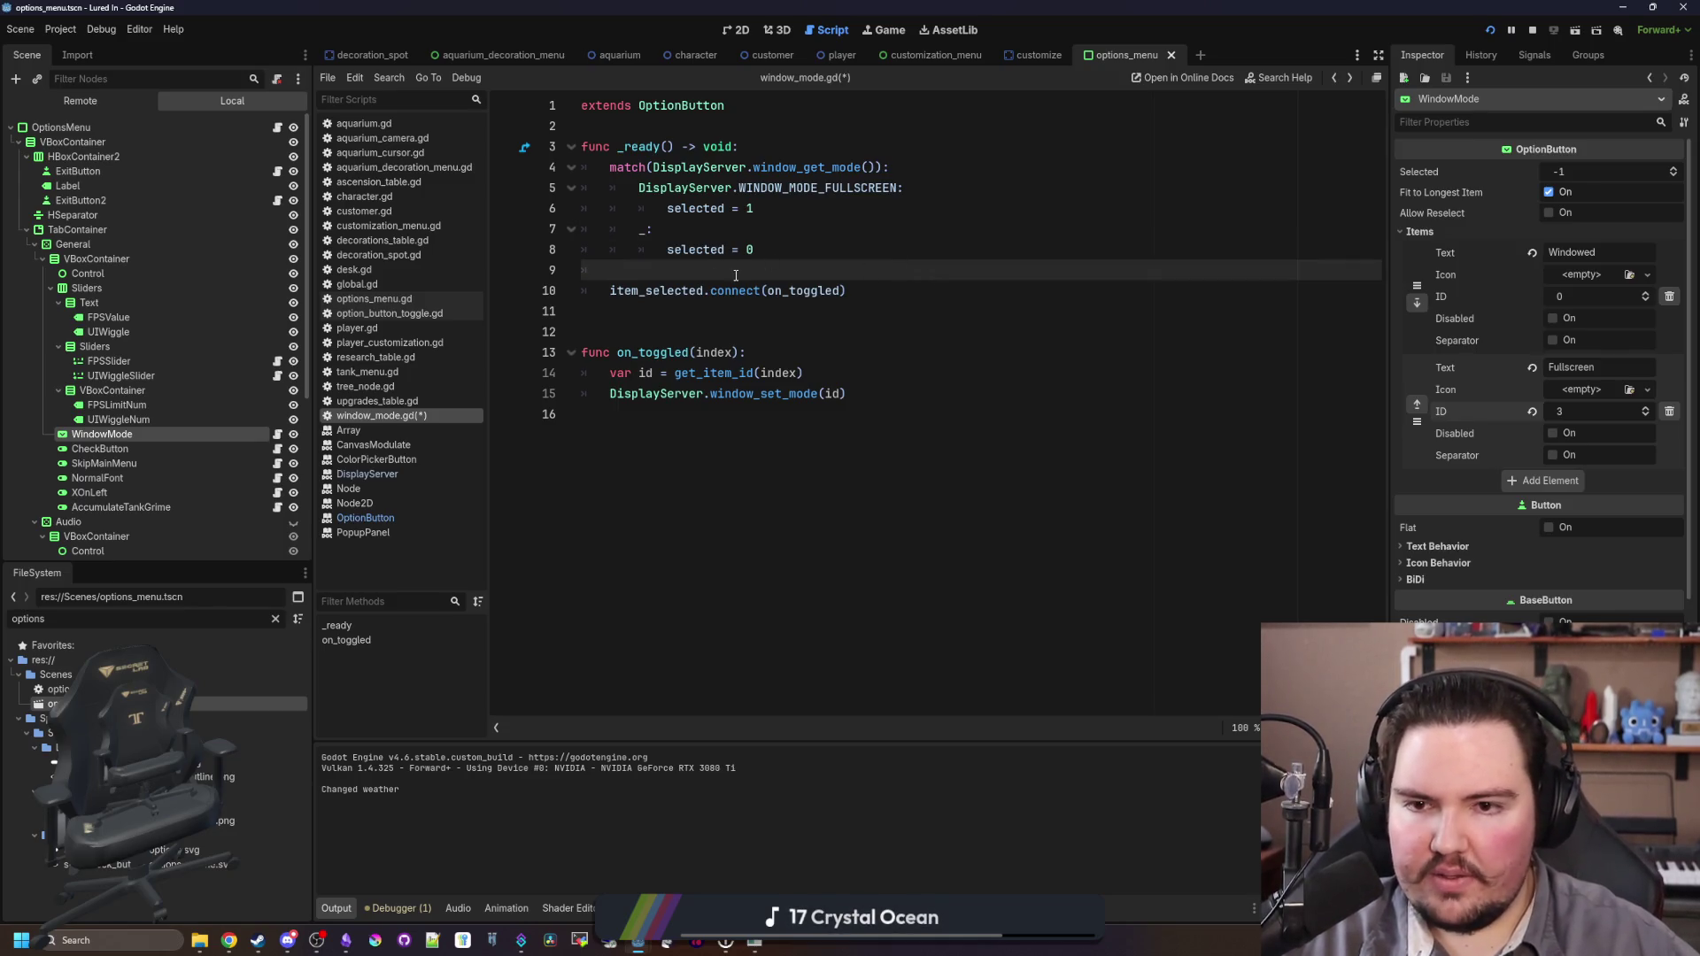
pyautogui.press('F5')
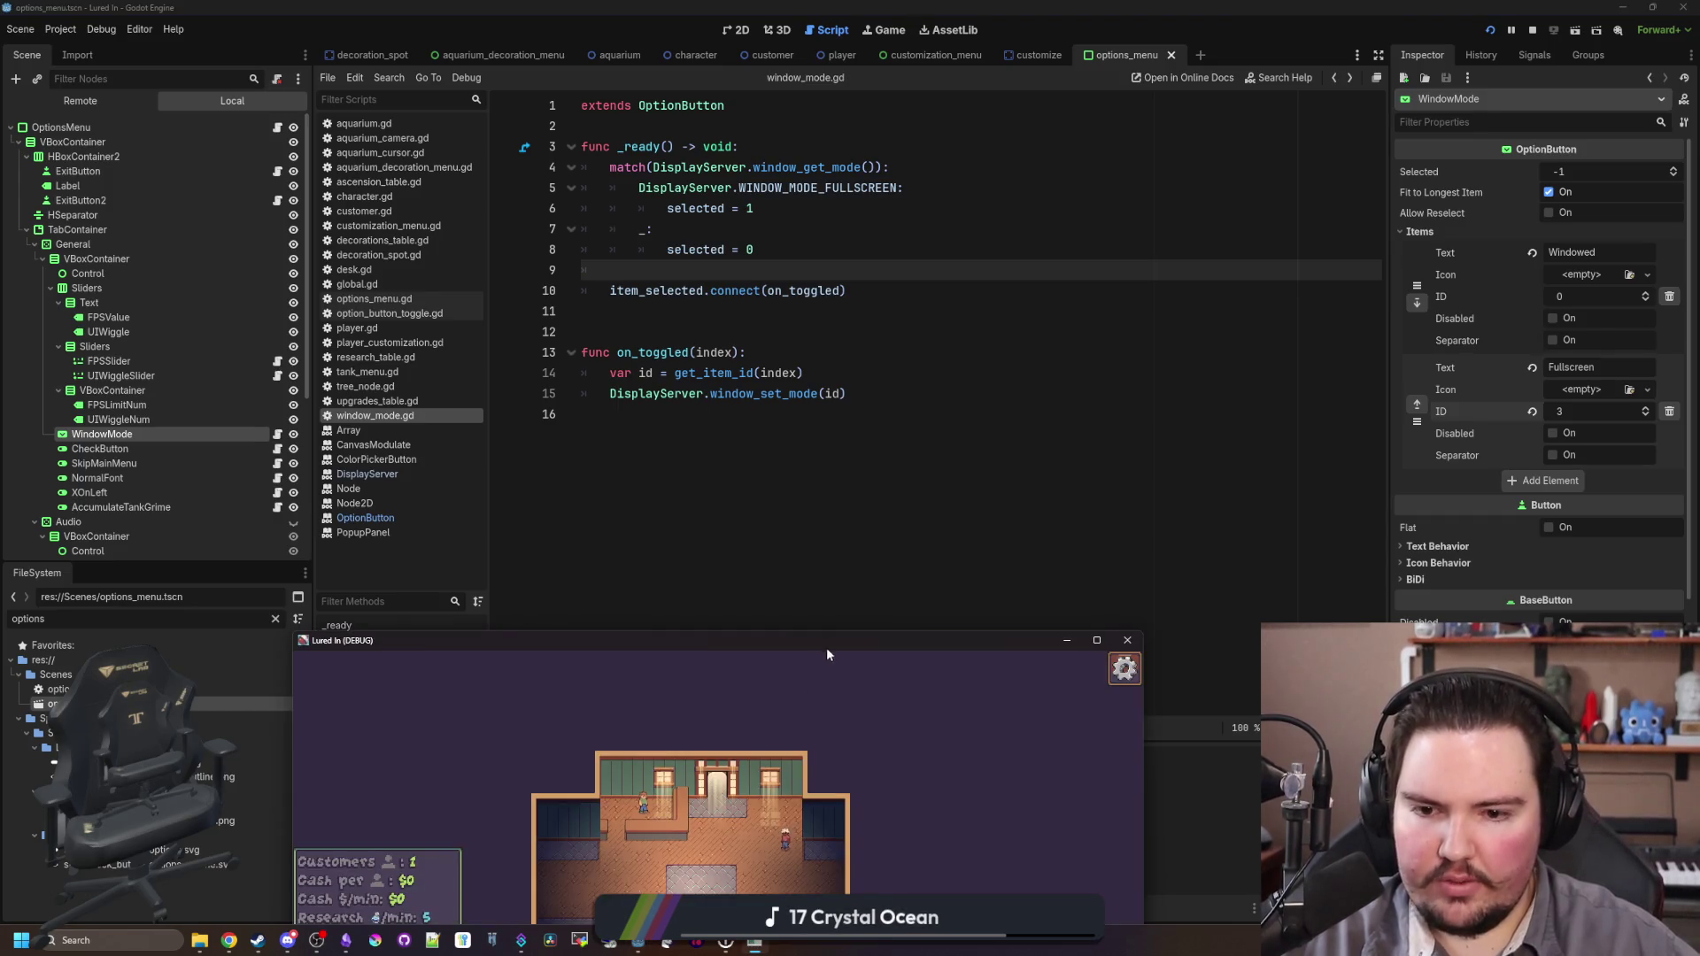
# Step: In the game's Options, choose Fullscreen, then Windowed, and close the game with Alt+F4
pyautogui.press('Escape')
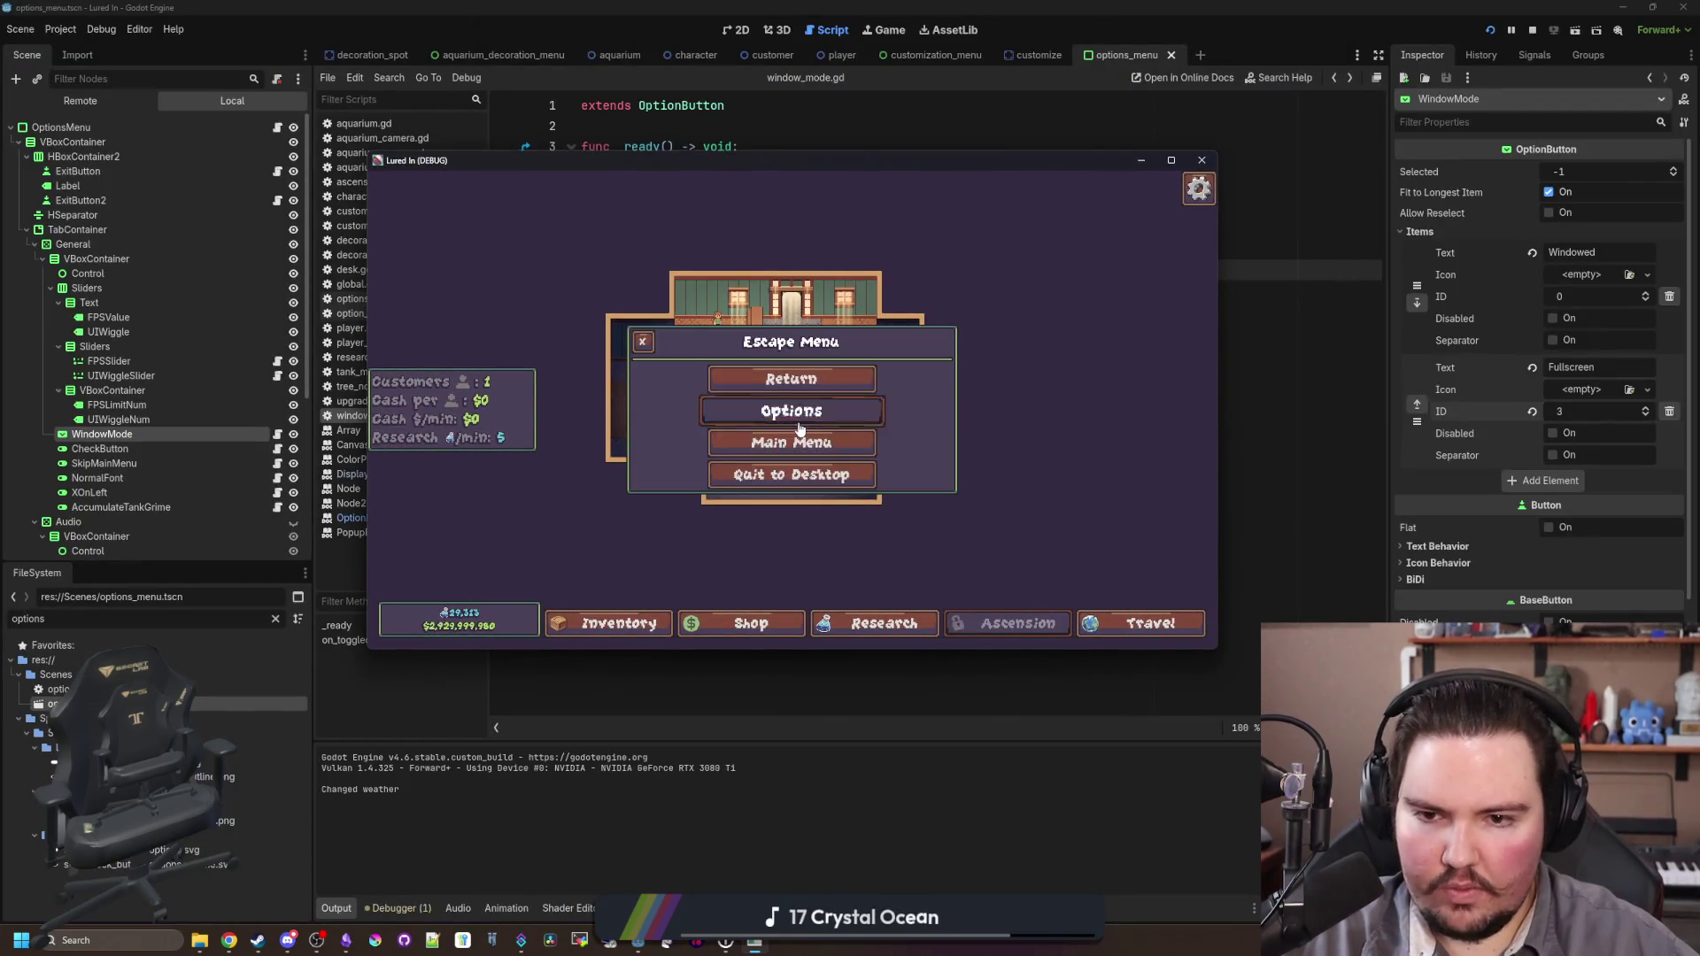
pyautogui.click(800, 410)
pyautogui.click(774, 428)
pyautogui.click(770, 446)
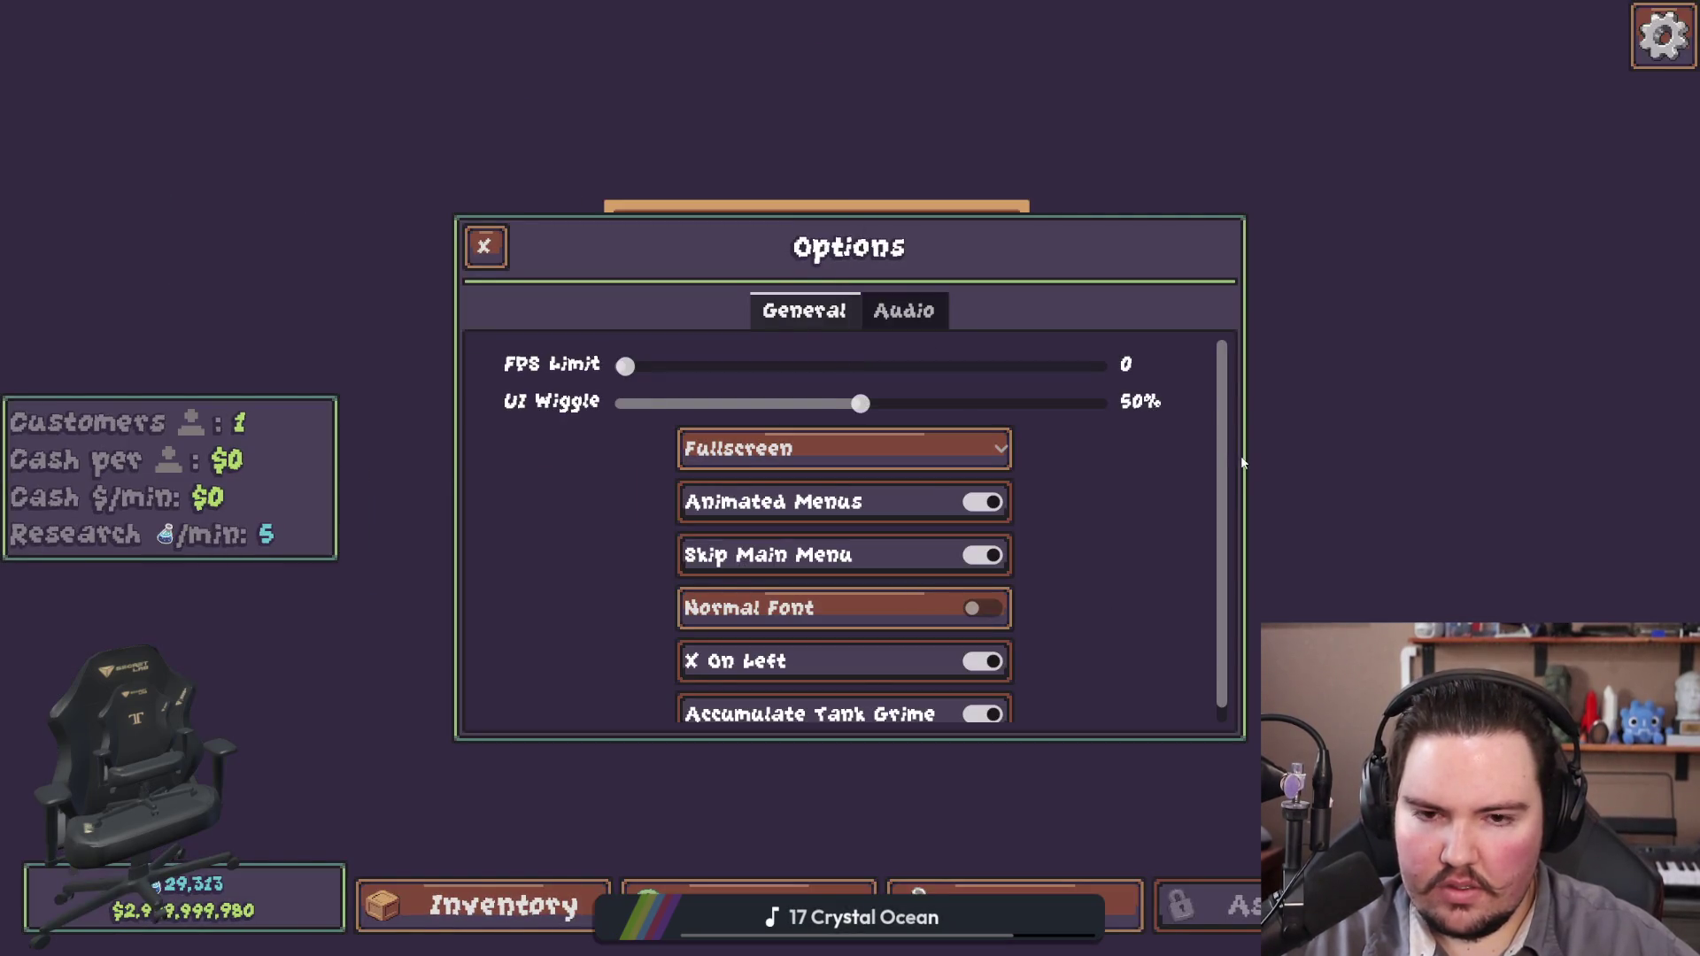
pyautogui.click(885, 448)
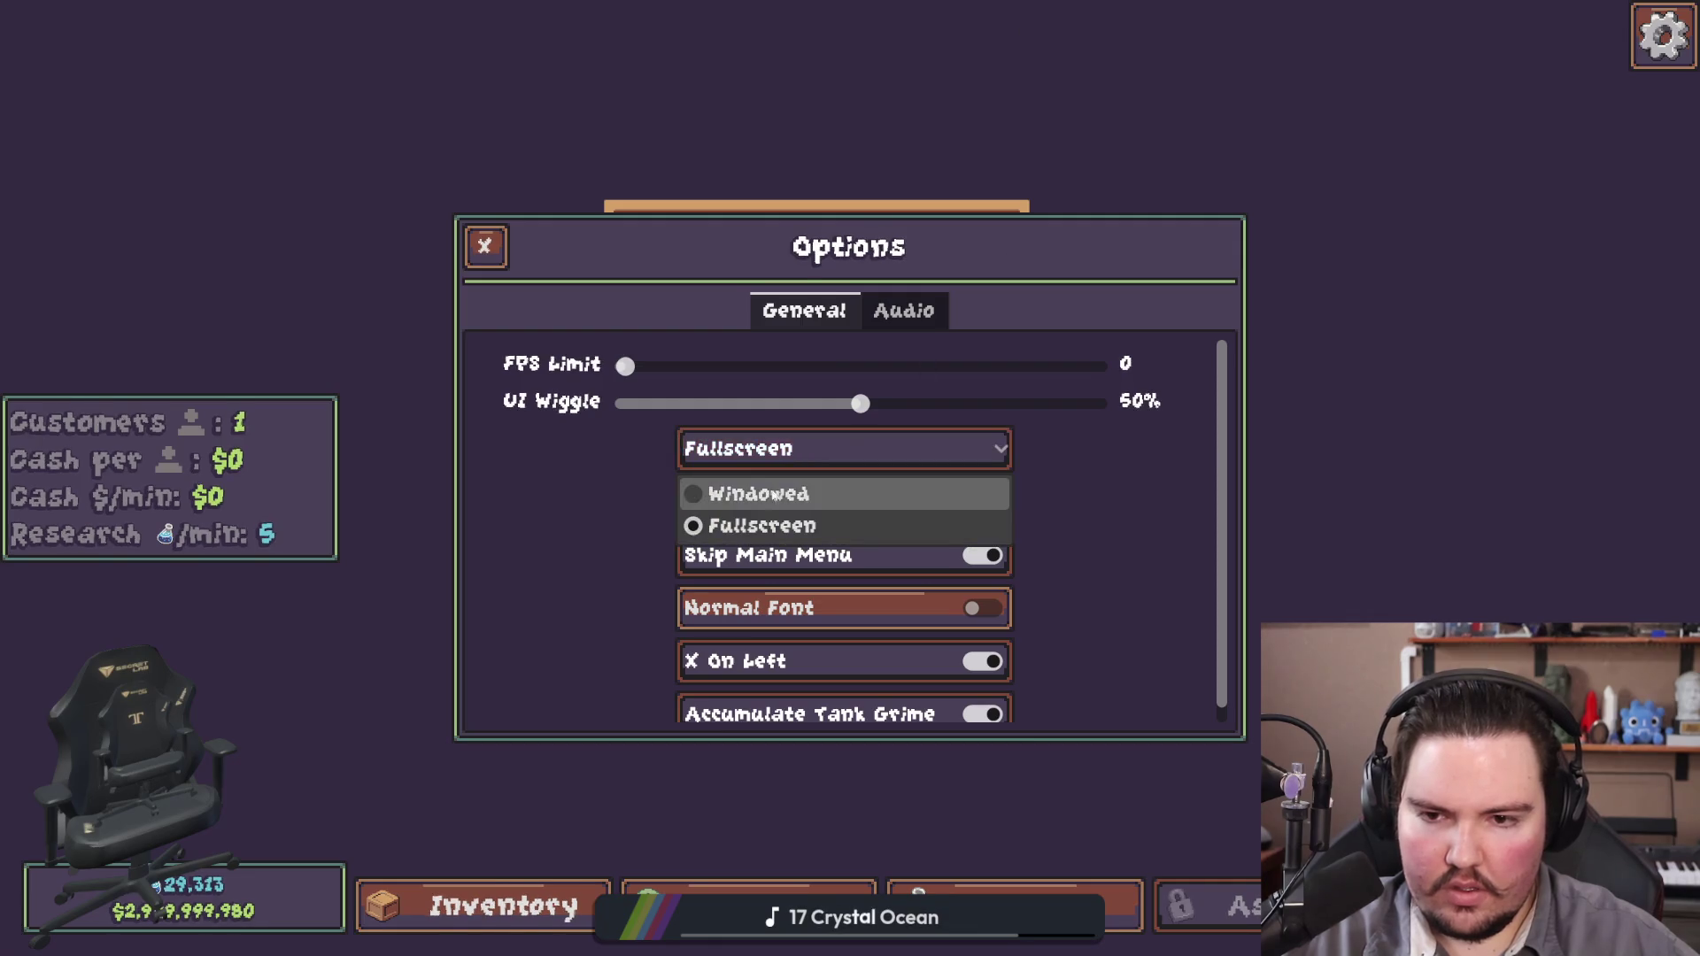
pyautogui.click(779, 493)
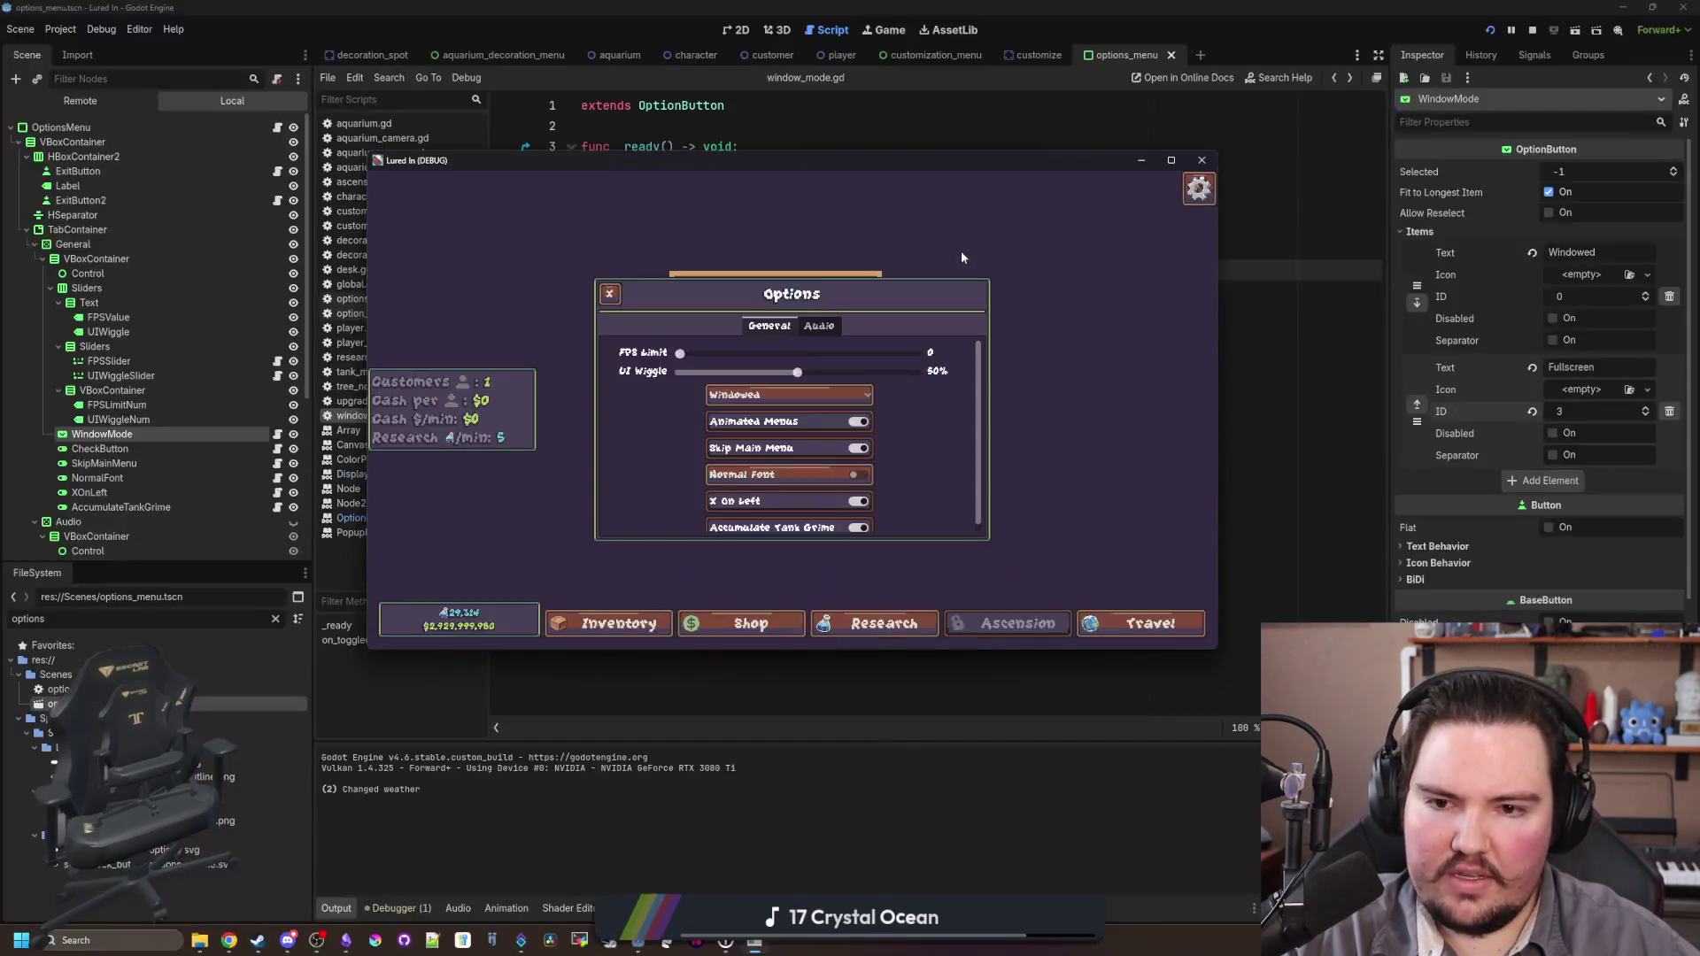
pyautogui.hotkey('alt', 'F4')
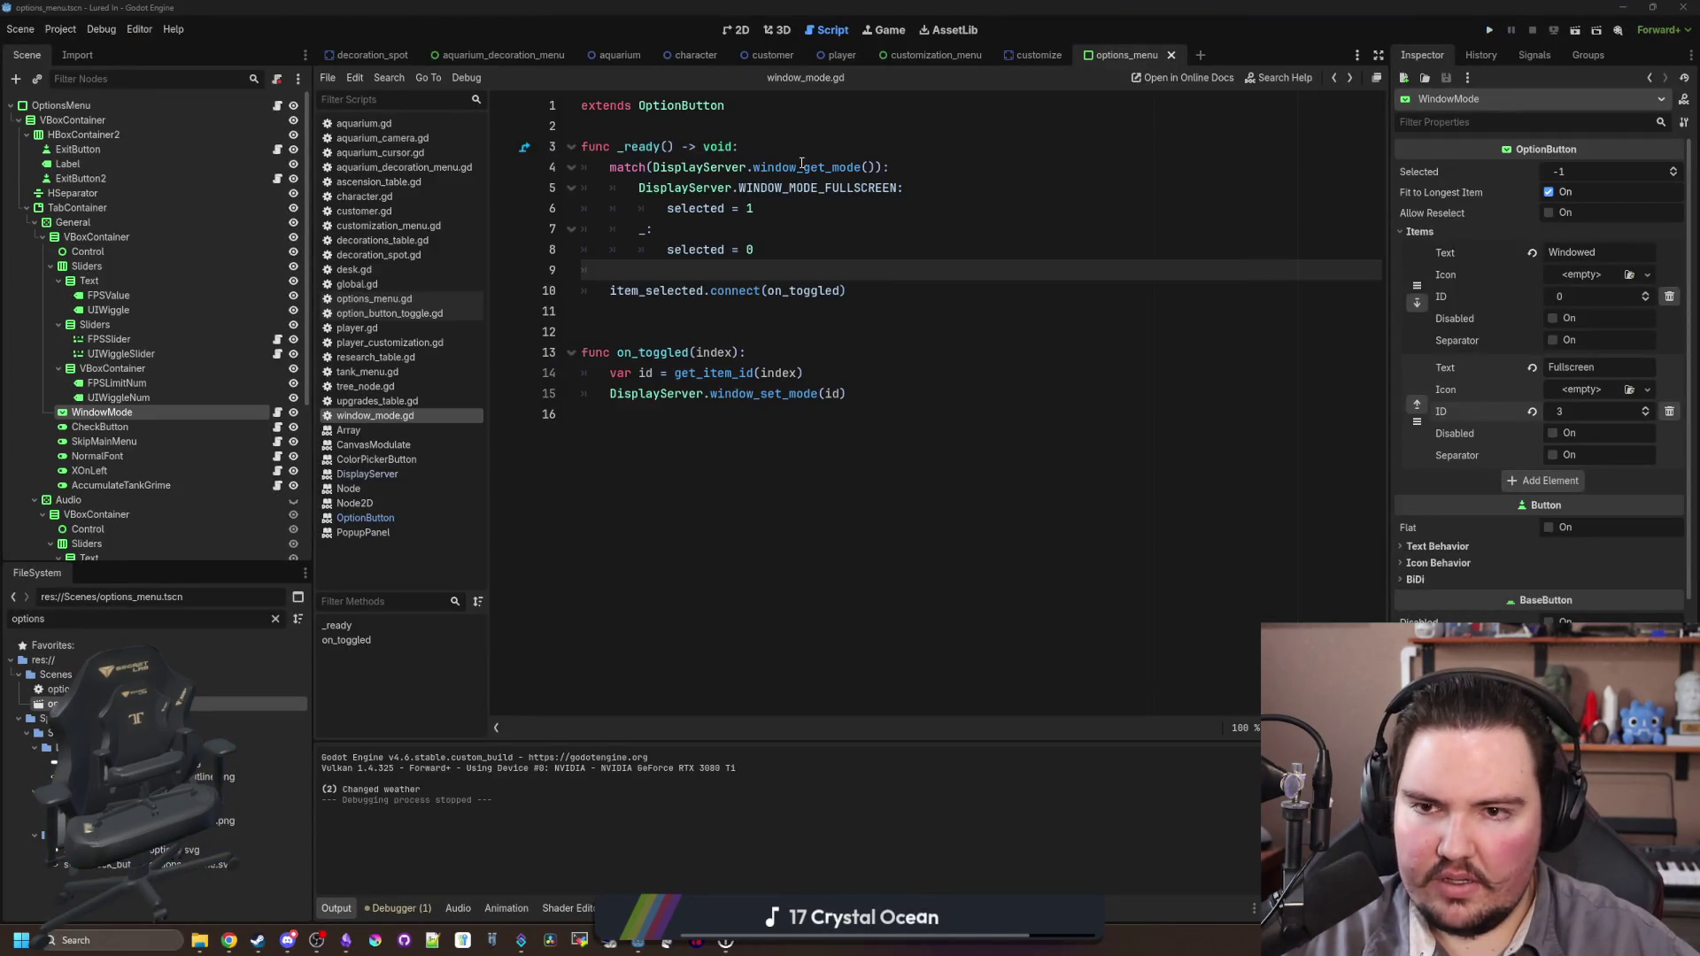
# Step: Save the window_mode.gd script
pyautogui.click(802, 167)
pyautogui.click(610, 270)
pyautogui.hotkey('ctrl', 's')
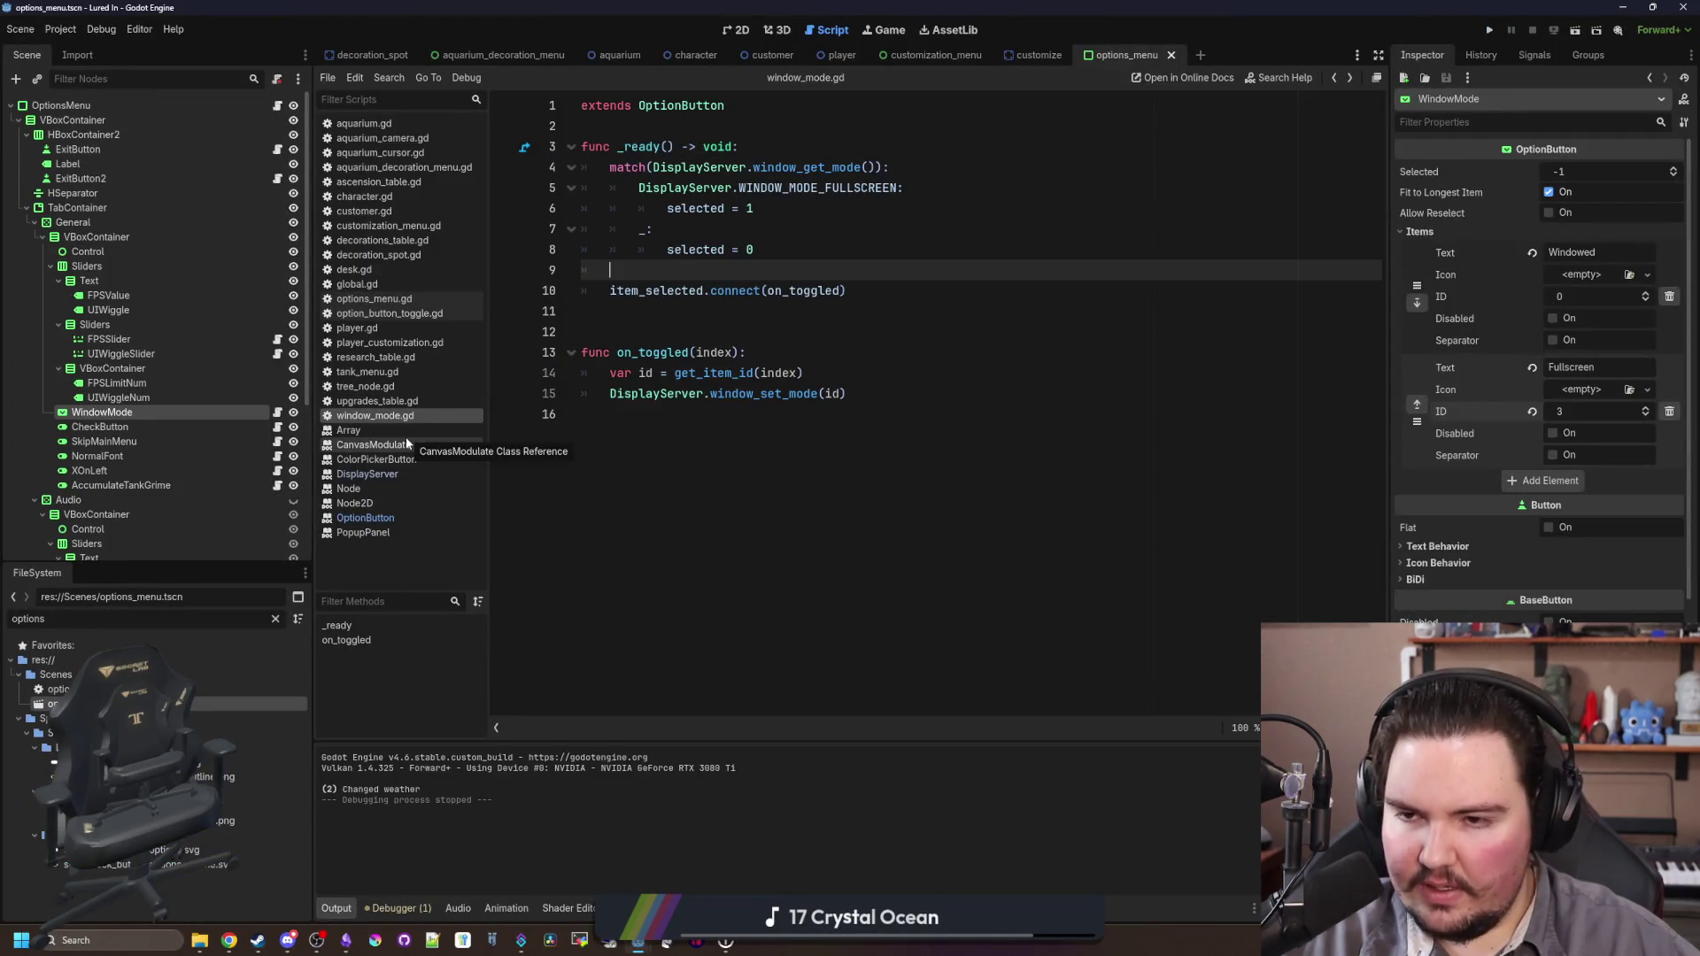
pyautogui.click(787, 563)
# Step: Search all project files for fullscreen and scan the results
pyautogui.hotkey('ctrl', 'shift', 'f')
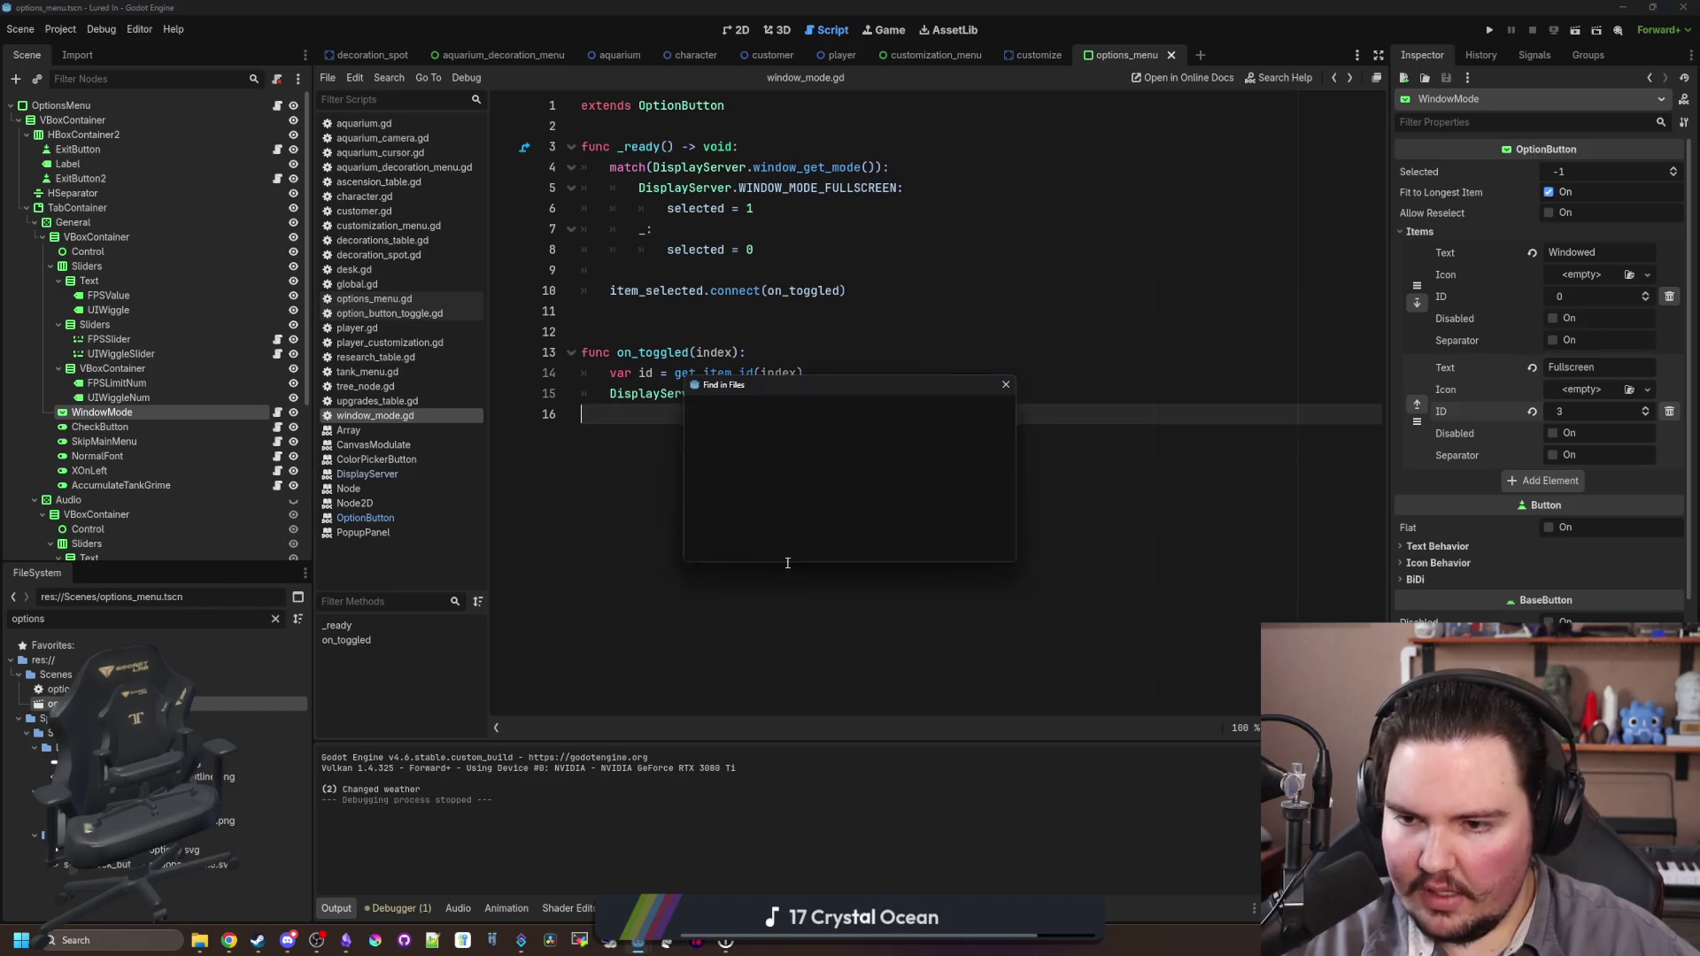
pyautogui.write('fullscreen')
pyautogui.press('Return')
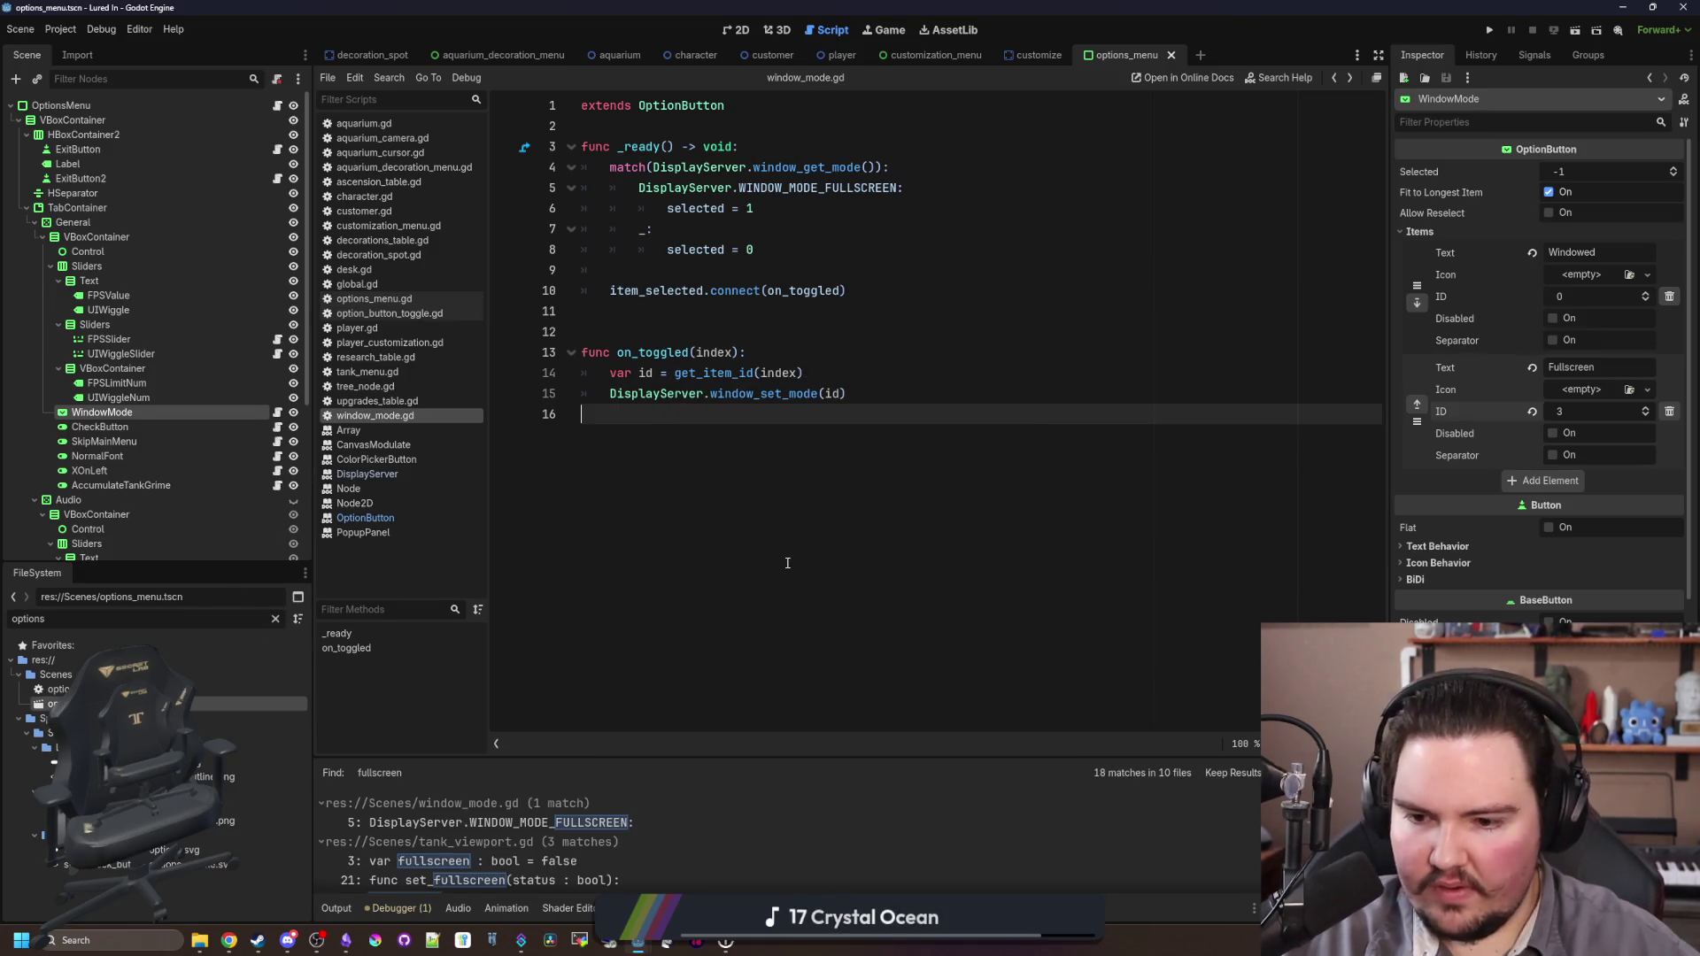
pyautogui.scroll(-3, 634, 854)
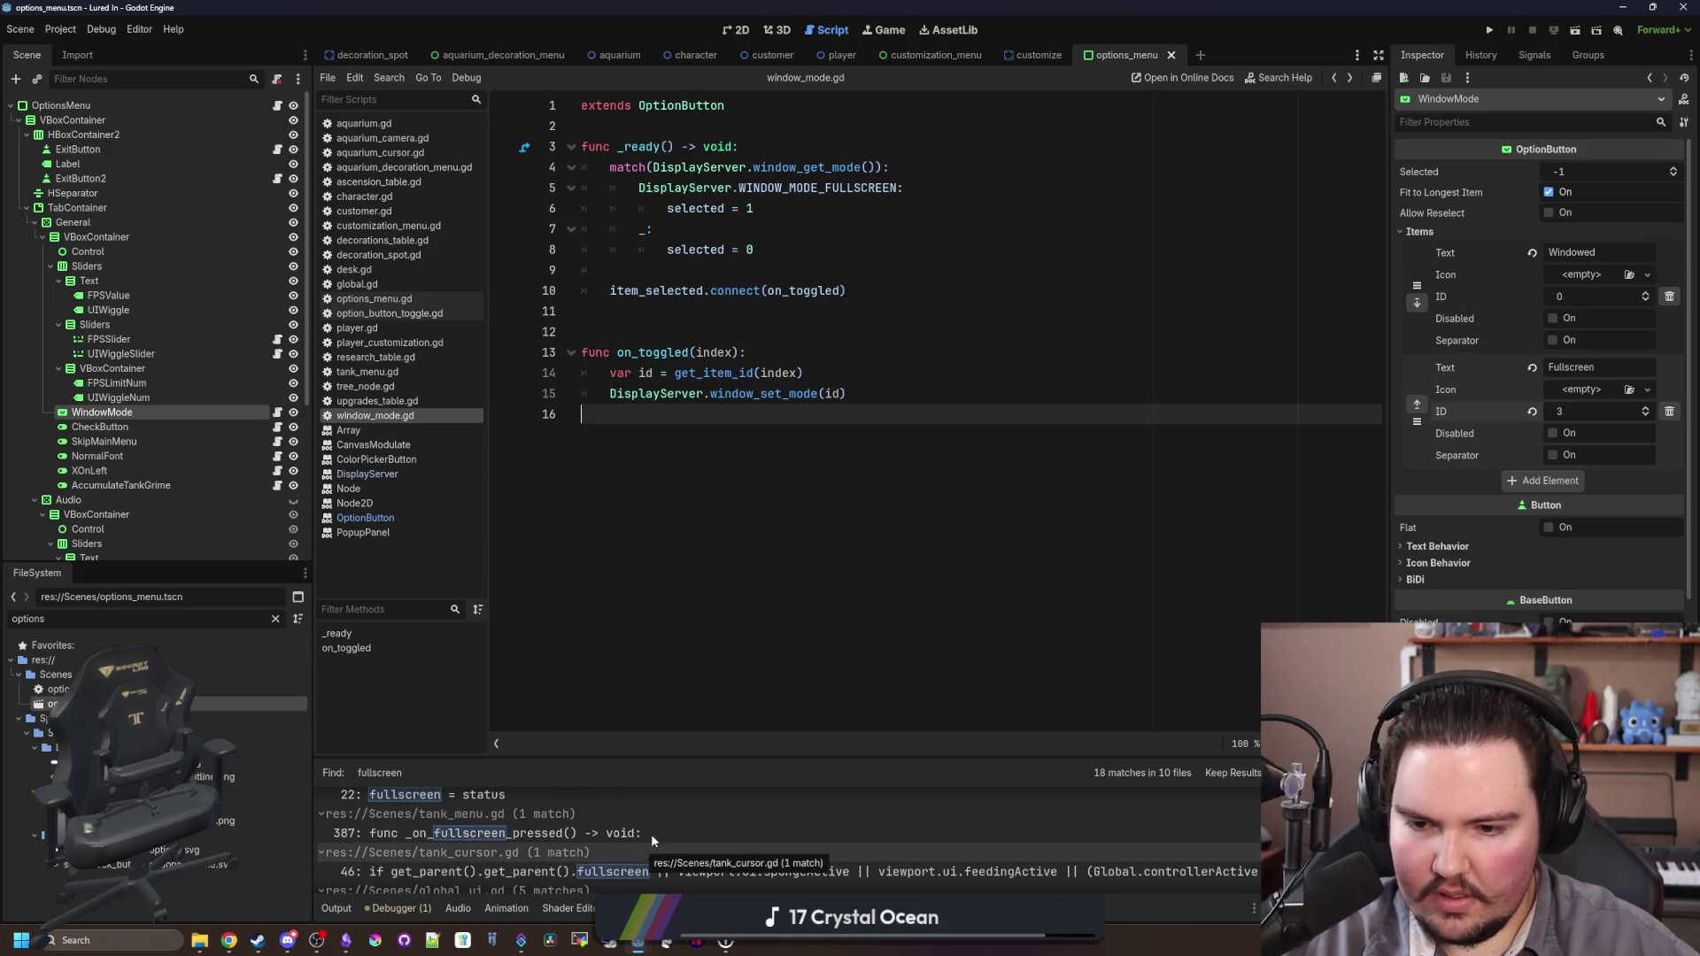
pyautogui.scroll(-1, 659, 830)
pyautogui.scroll(-3, 657, 826)
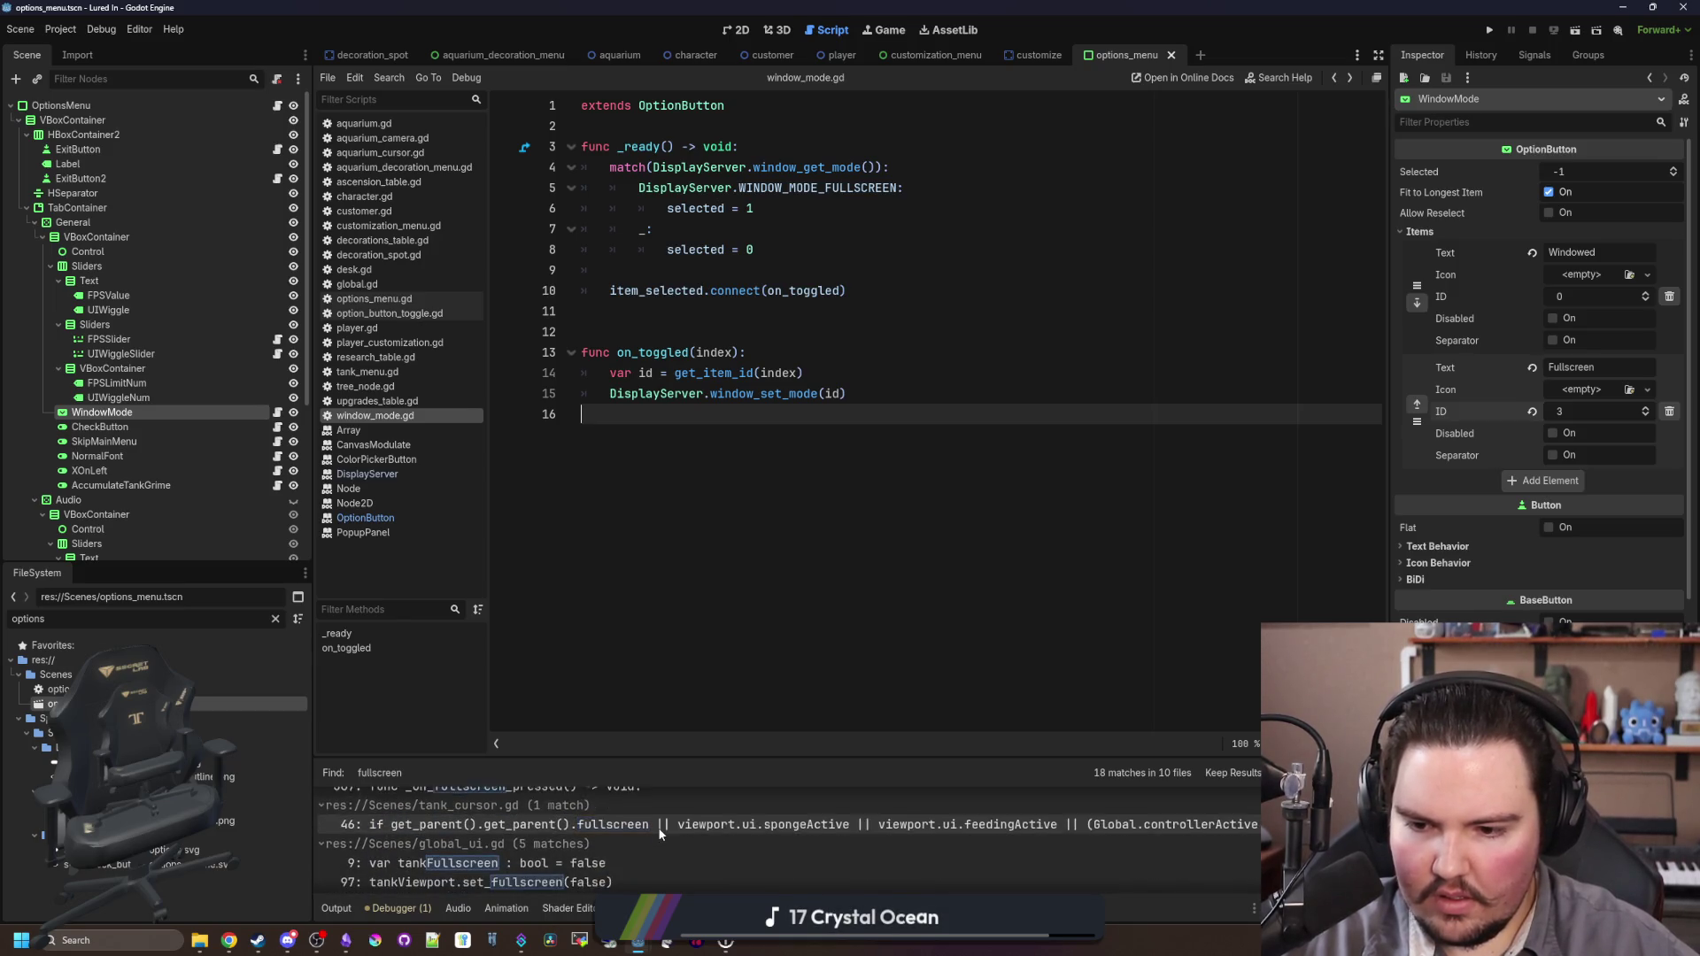
pyautogui.scroll(2, 662, 815)
pyautogui.scroll(-5, 662, 814)
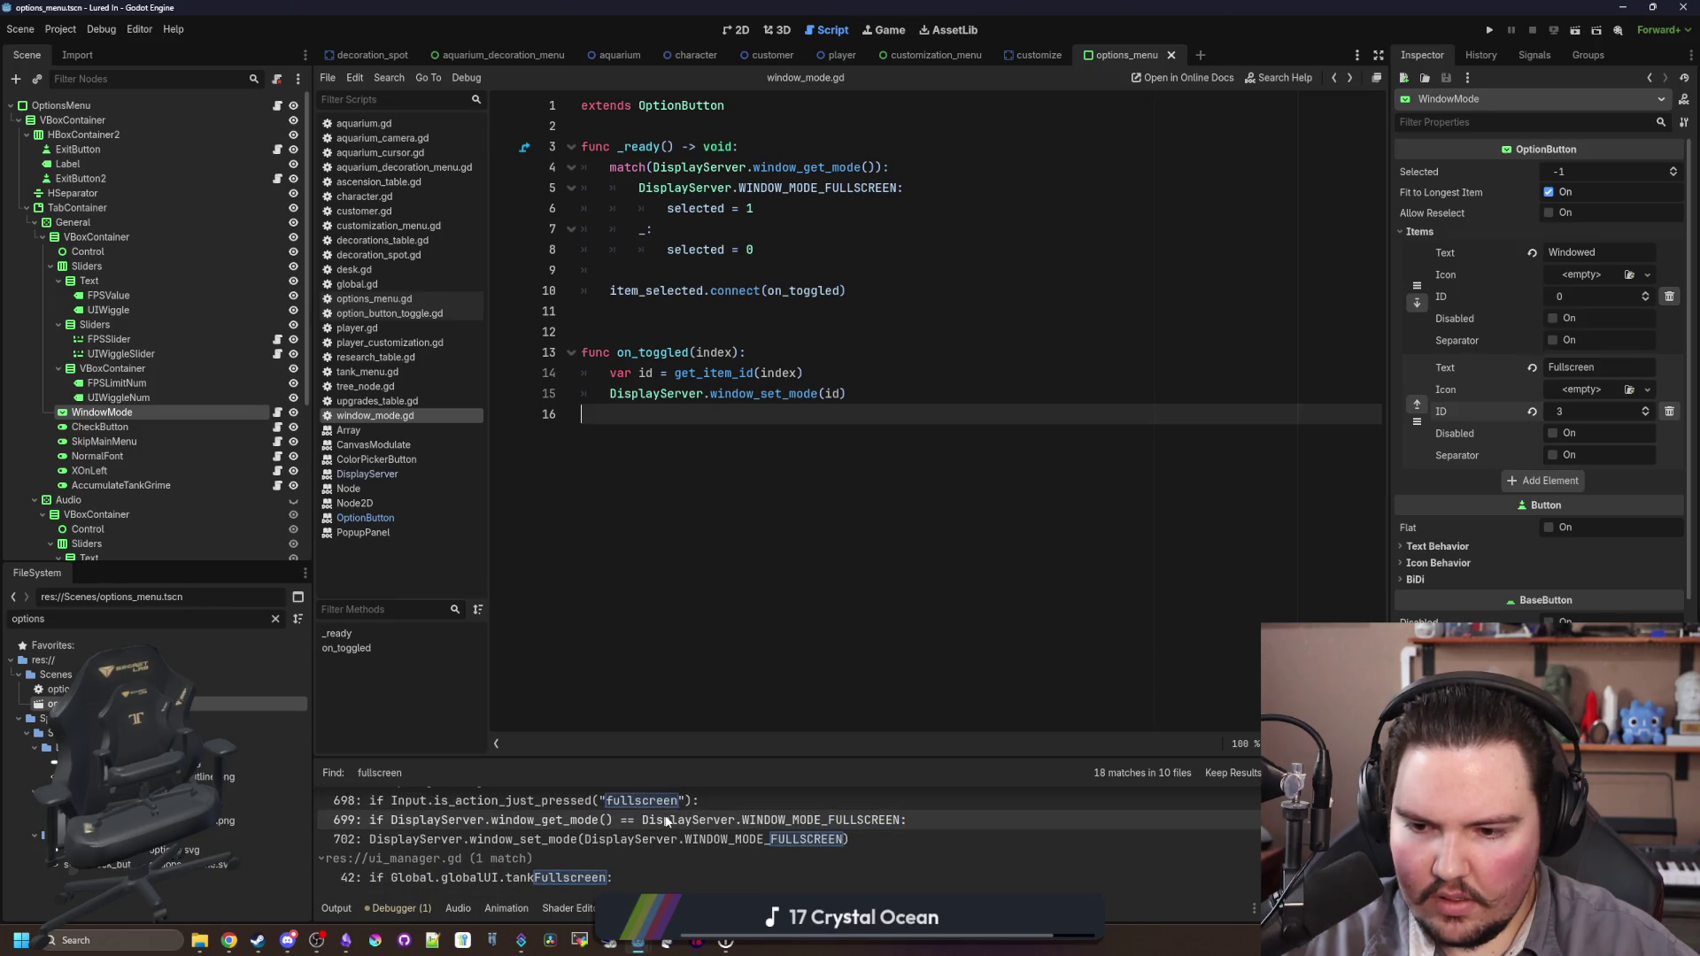
pyautogui.scroll(4, 626, 857)
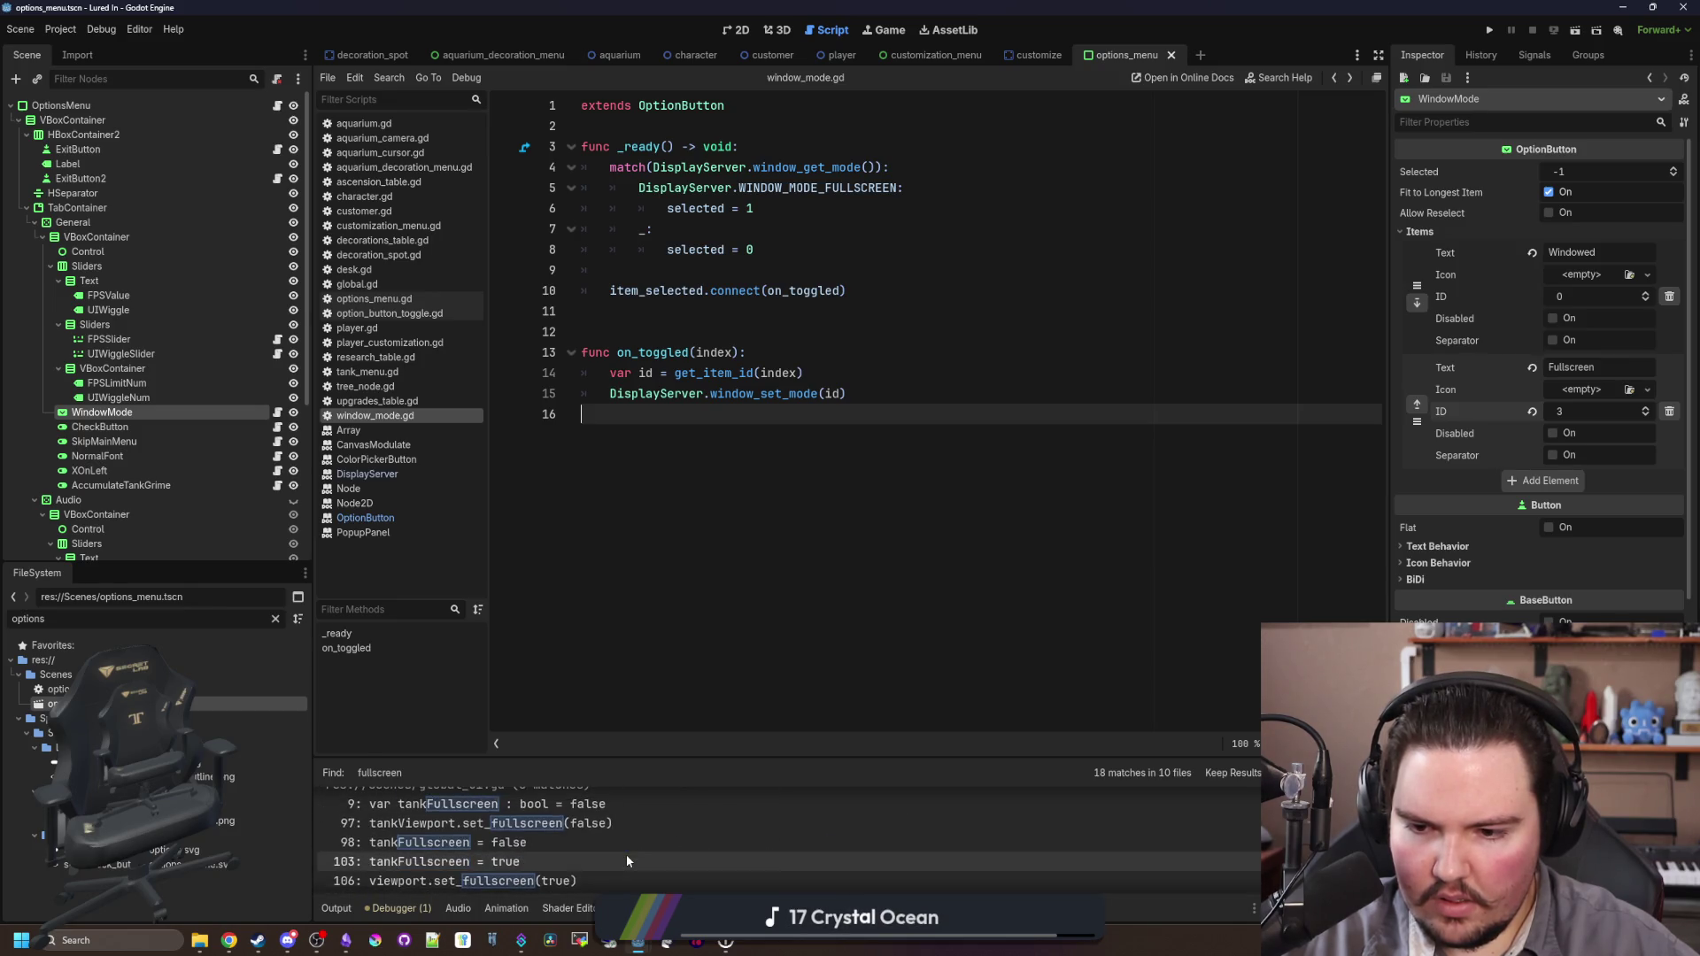
# Step: Search for the quoted "fullscreen" action and open global.gd at line 698, selecting its if/else block
pyautogui.hotkey('ctrl', 'shift', 'f')
pyautogui.write('"fullscreen')
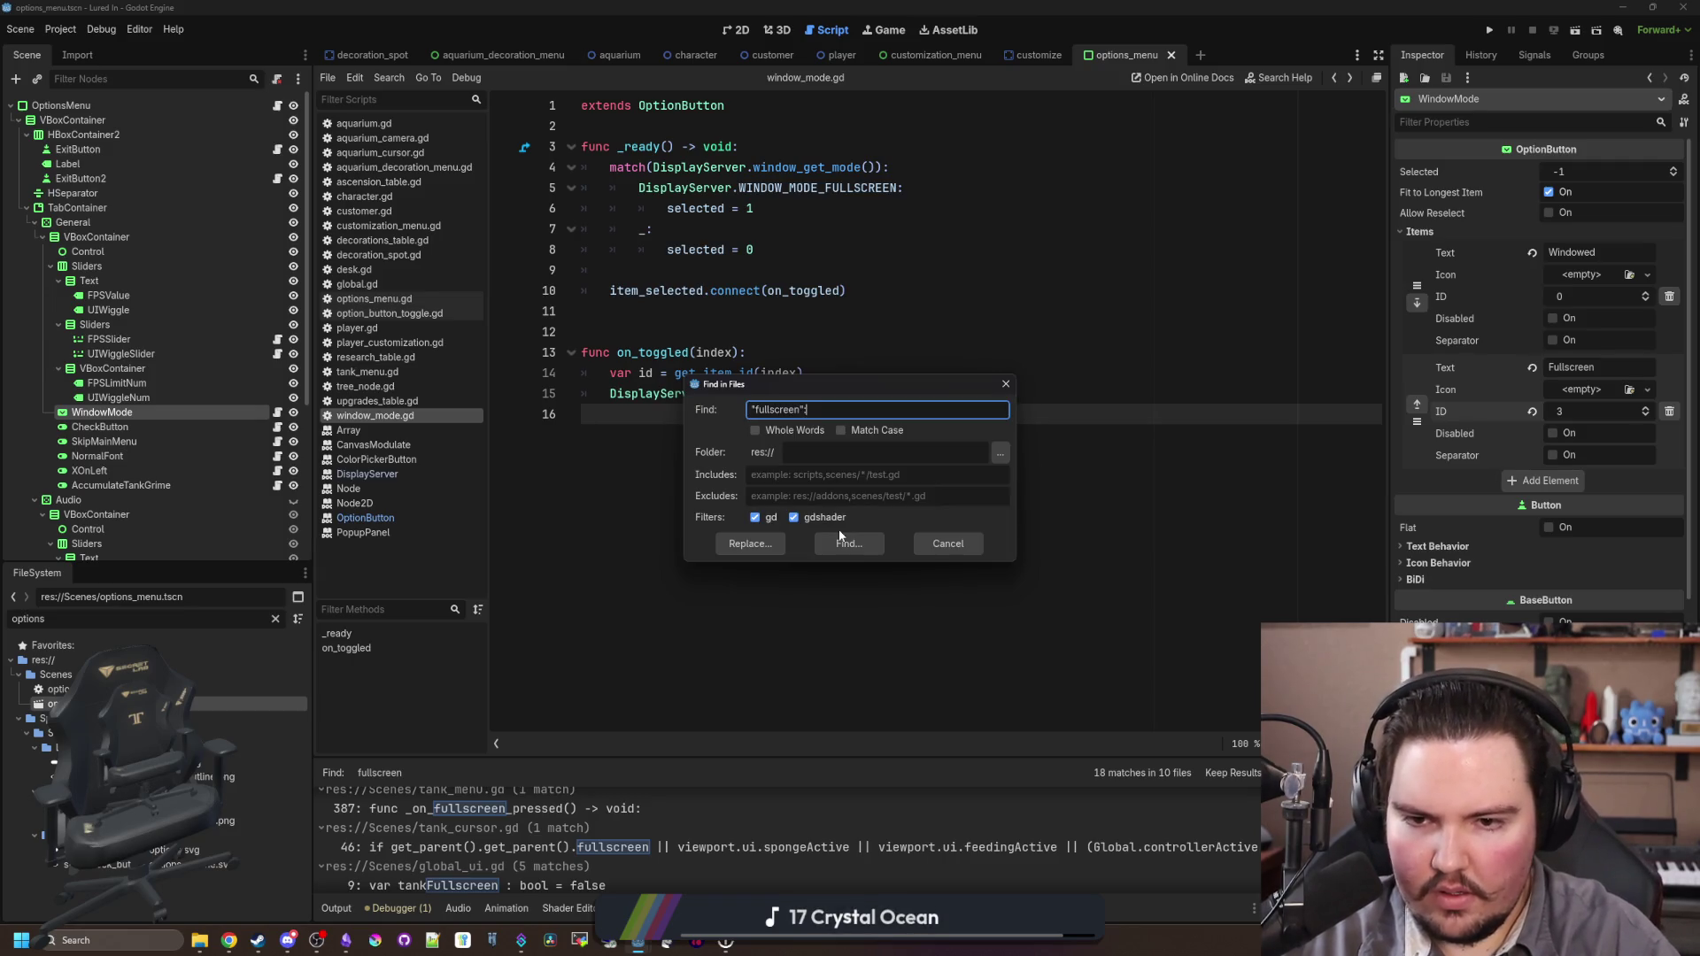
pyautogui.click(841, 538)
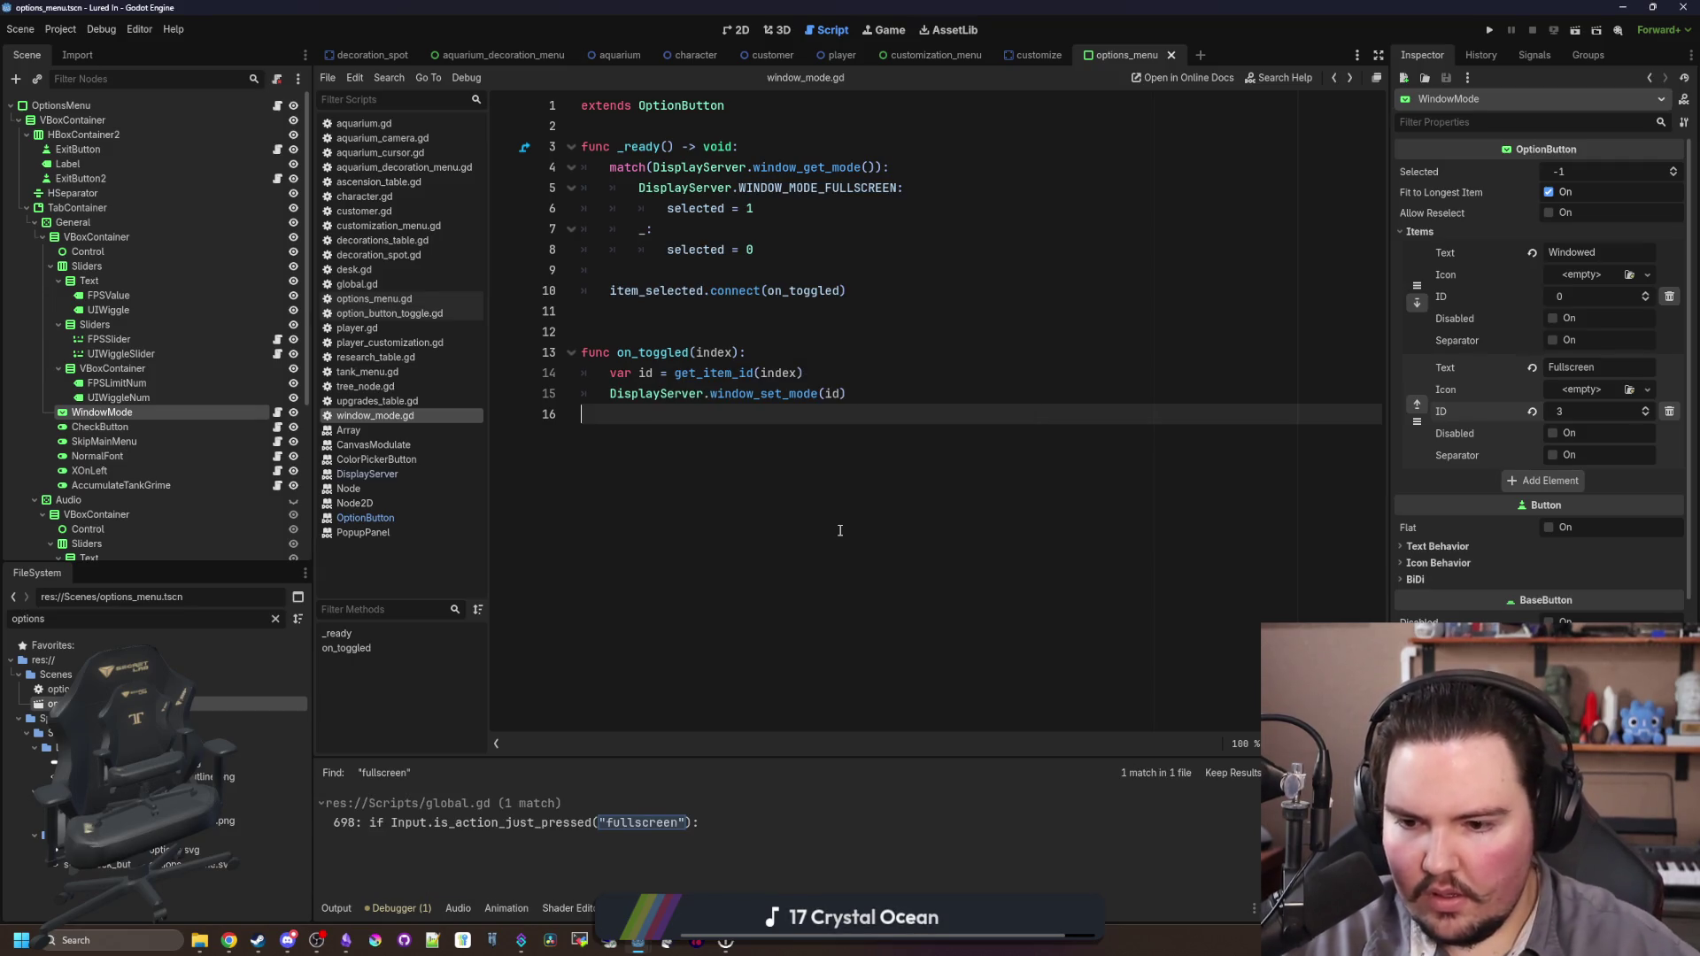
pyautogui.click(639, 823)
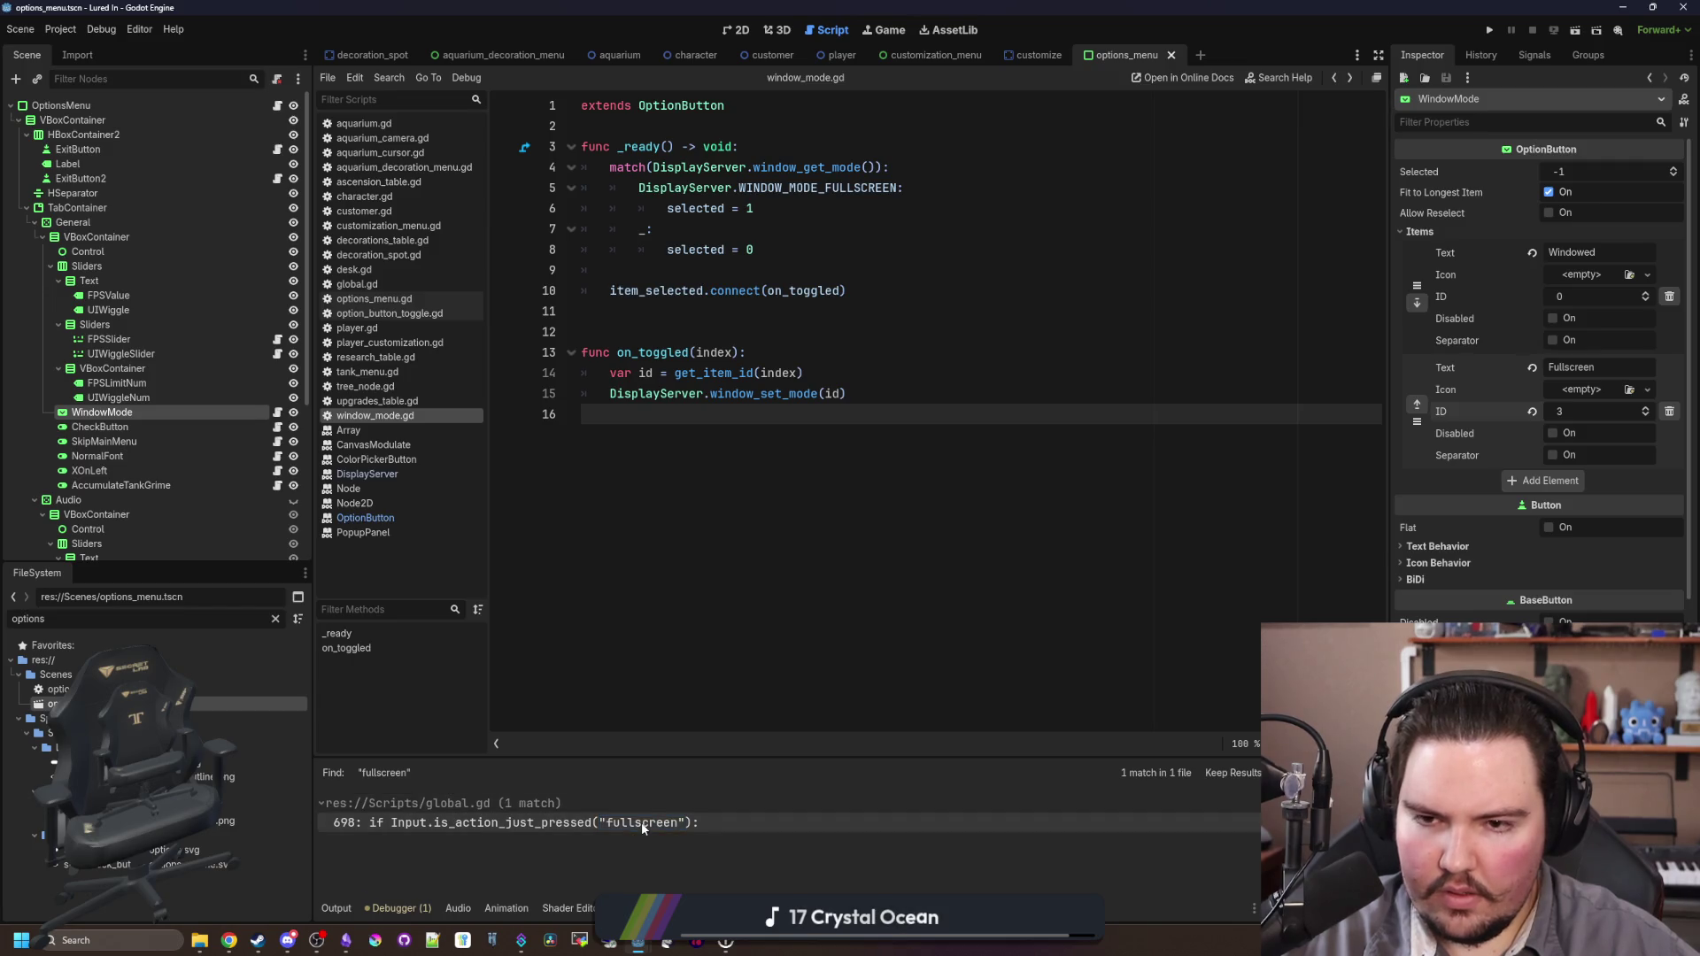
pyautogui.moveTo(620, 455); pyautogui.dragTo(649, 345)
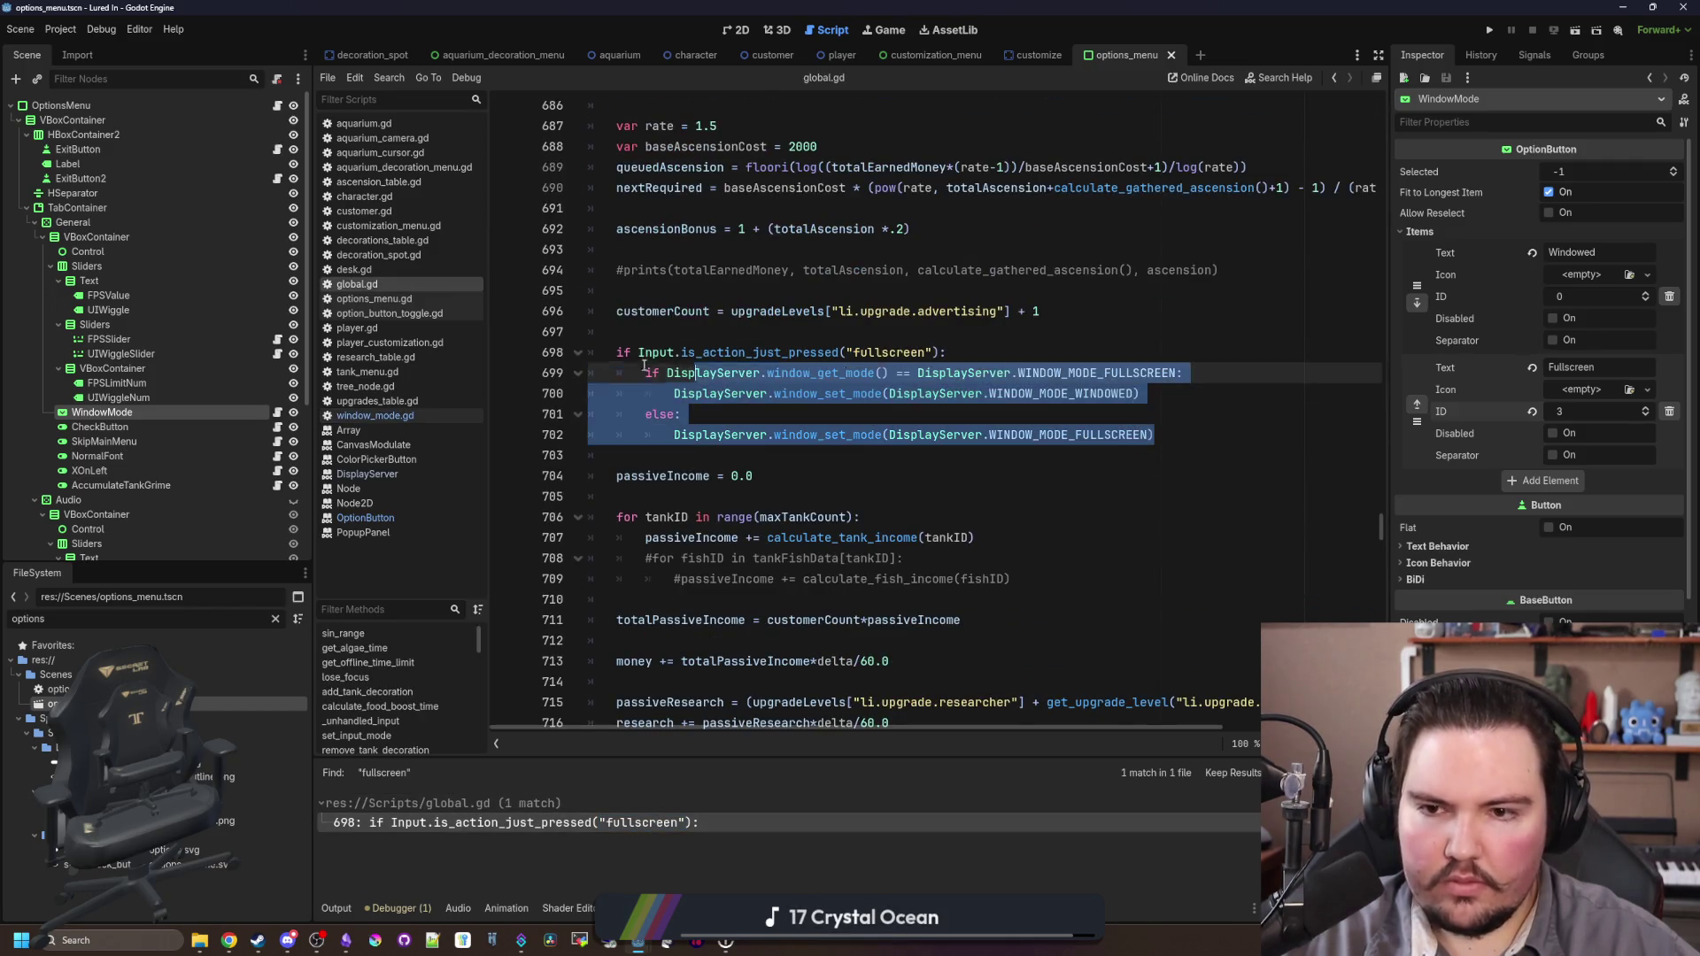
# Step: Cut the fullscreen if/else block out of global.gd
pyautogui.press('BackSpace')
pyautogui.press('Up')
pyautogui.press('BackSpace')
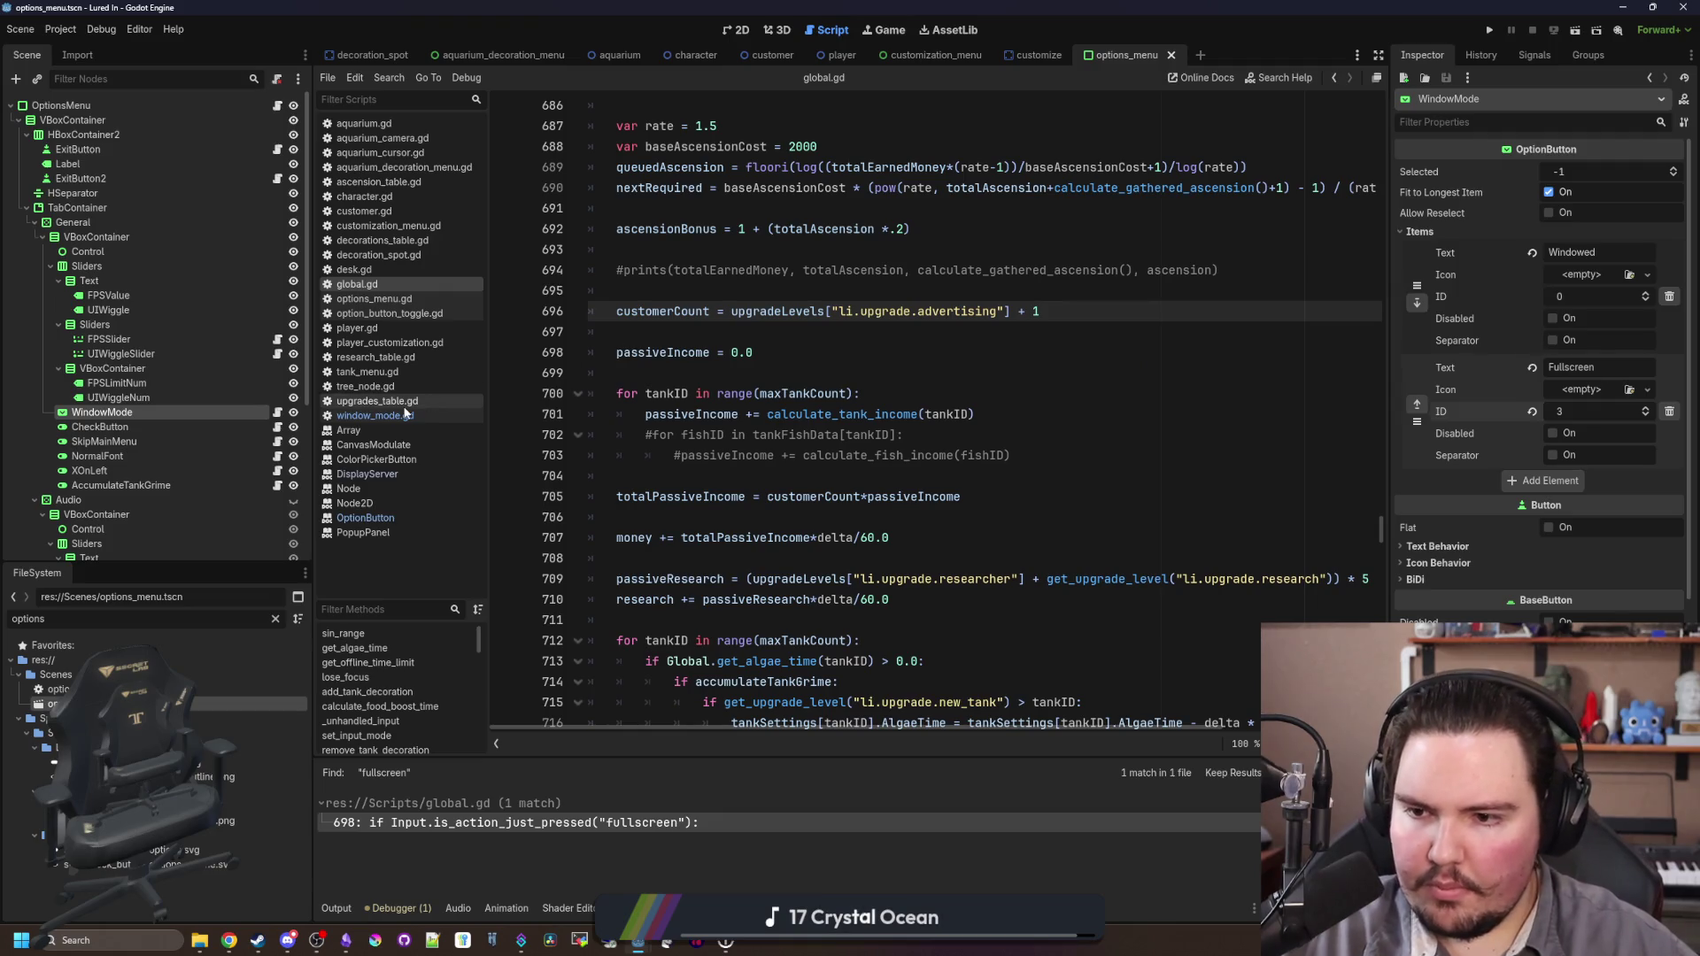
# Step: Add func _process to window_mode.gd and paste the fullscreen toggle block into it
pyautogui.click(277, 412)
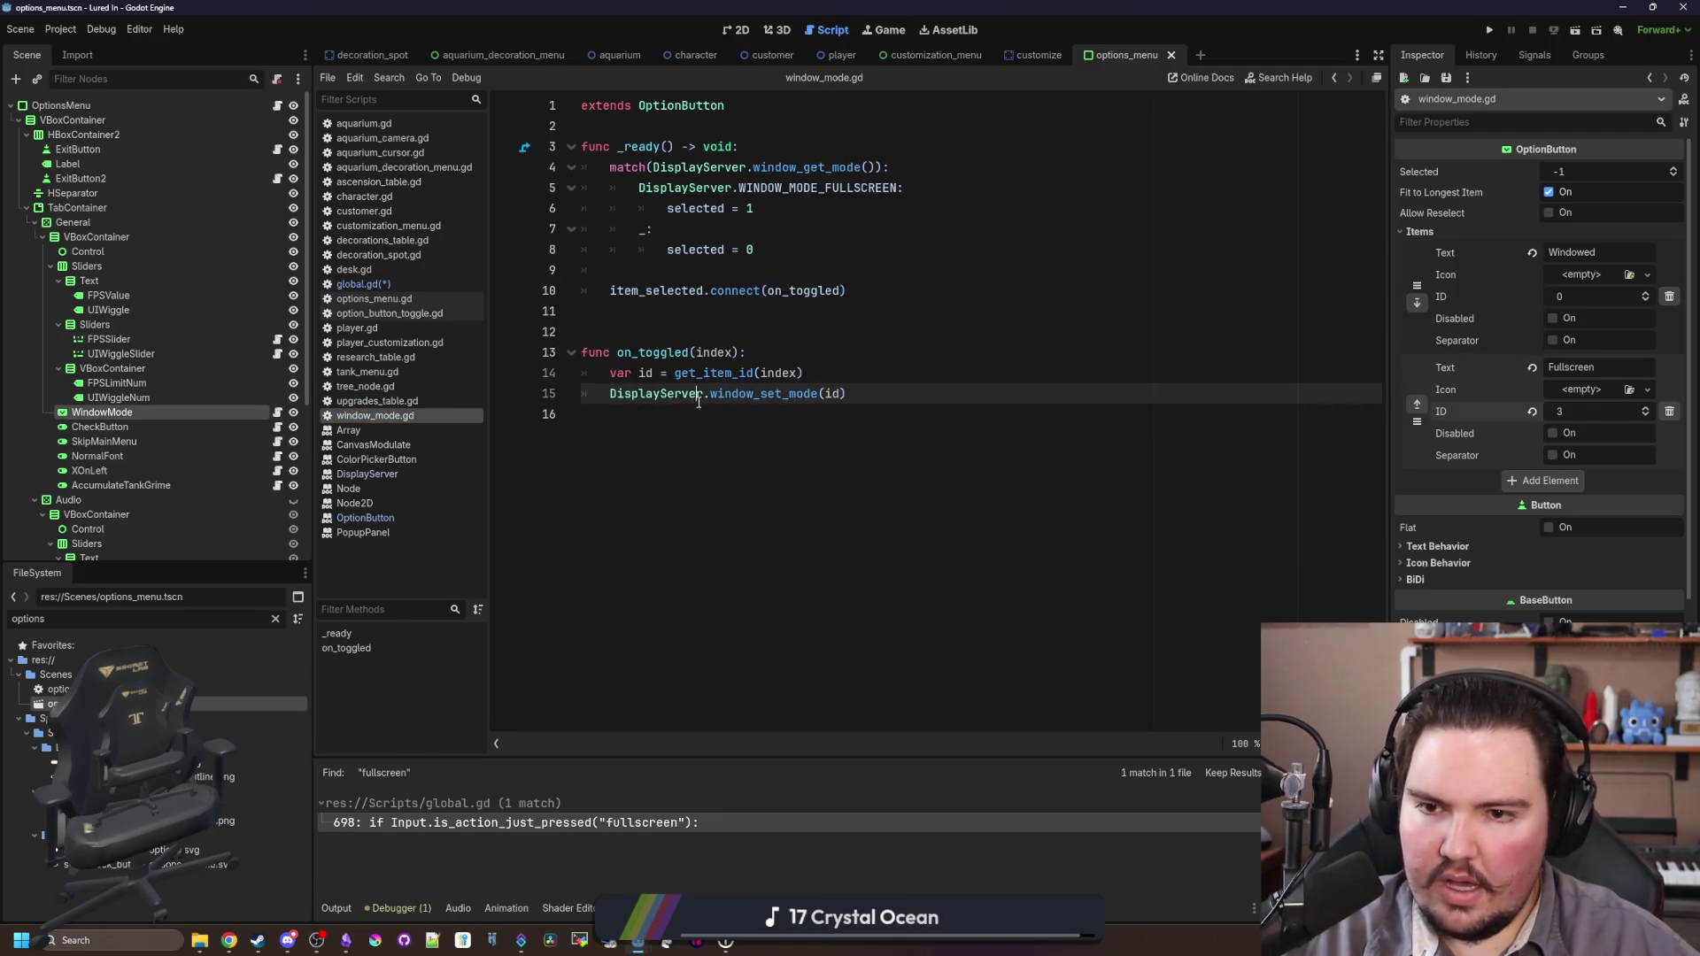
pyautogui.write('func _pro')
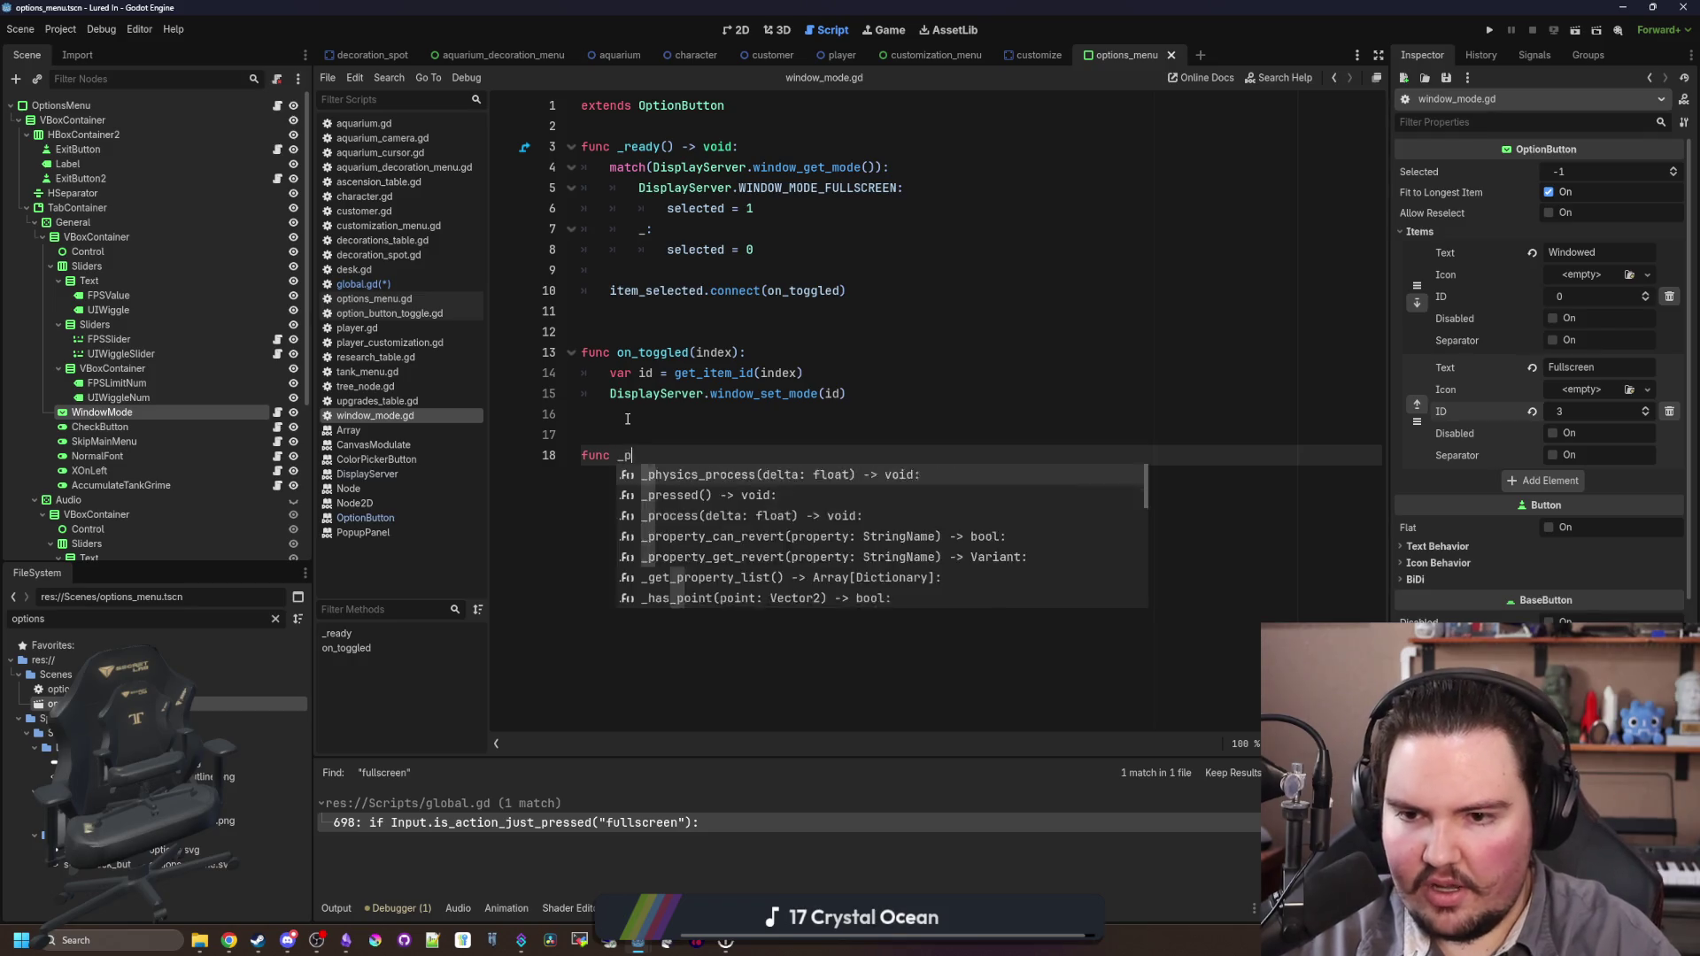
pyautogui.press('Return')
pyautogui.press('Return')
pyautogui.write('if Input.is_action_just_pressed("fullscreen"): \t\tif DisplayServer.window_get_mode() == DisplayServer.WINDOW_MODE_FULLSCREEN: \t\t\tDisplayServer.window_set_mode(DisplayServer.WINDOW_MODE_WINDOWED) \t\telse: \t\t\tDisplayServer.window_set_mode(DisplayServer.WINDOW_MODE_FULLSCREEN)')
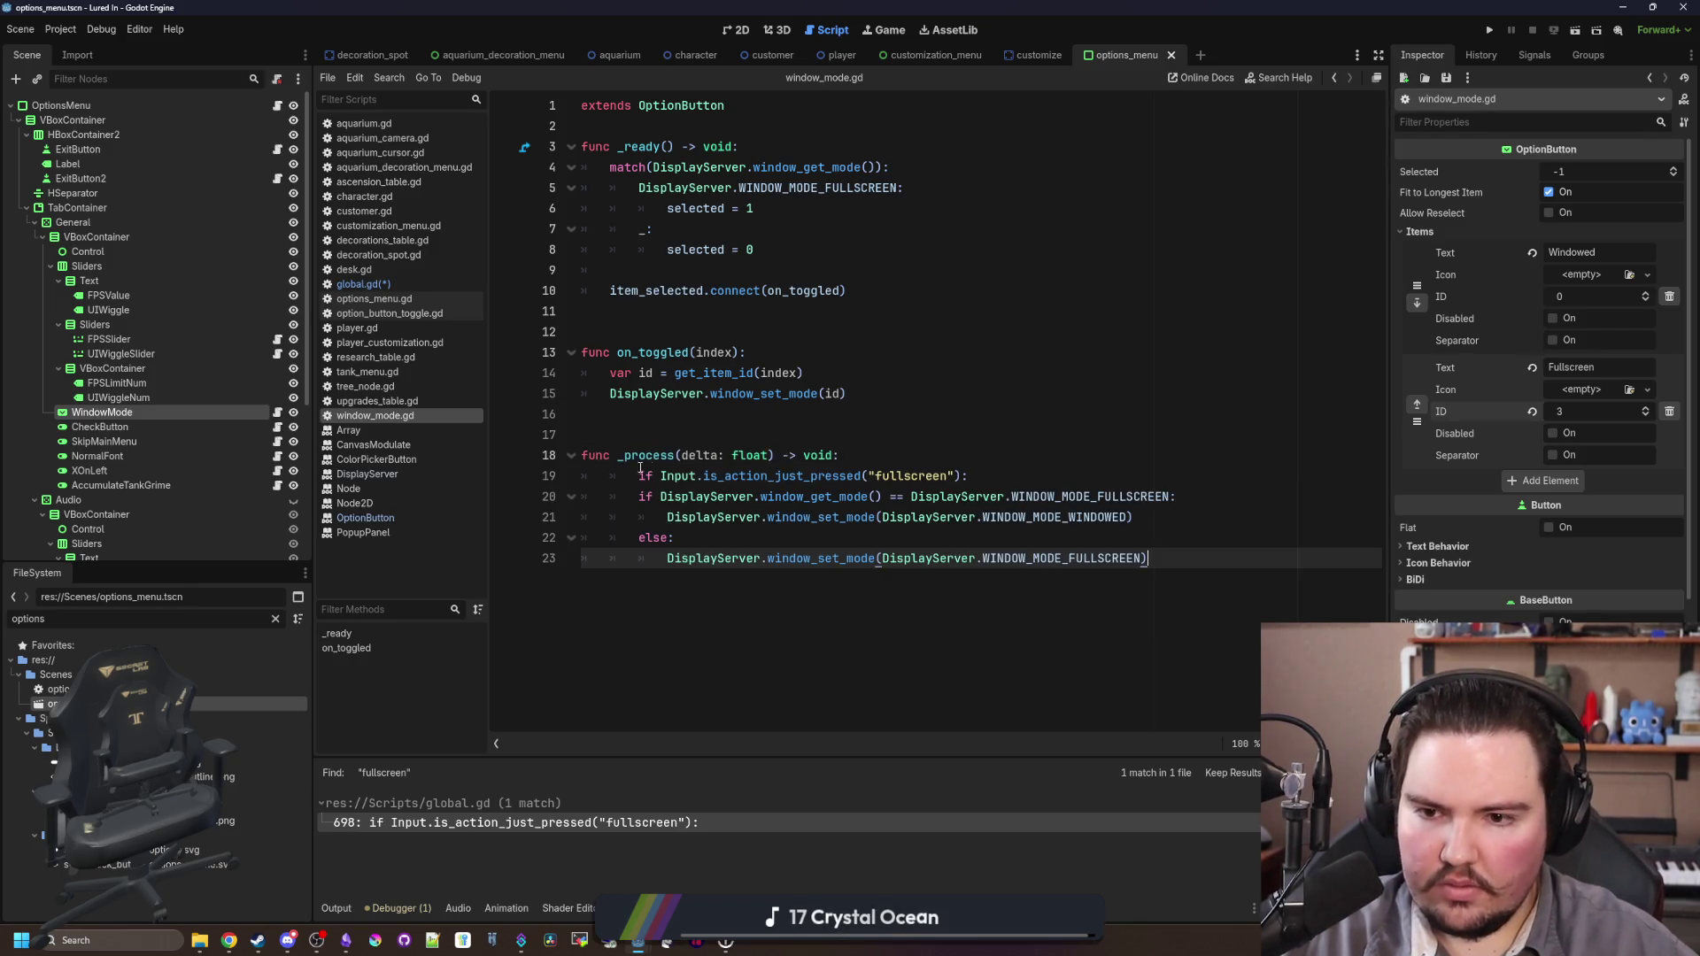
pyautogui.click(640, 468)
pyautogui.press('BackSpace')
pyautogui.click(832, 454)
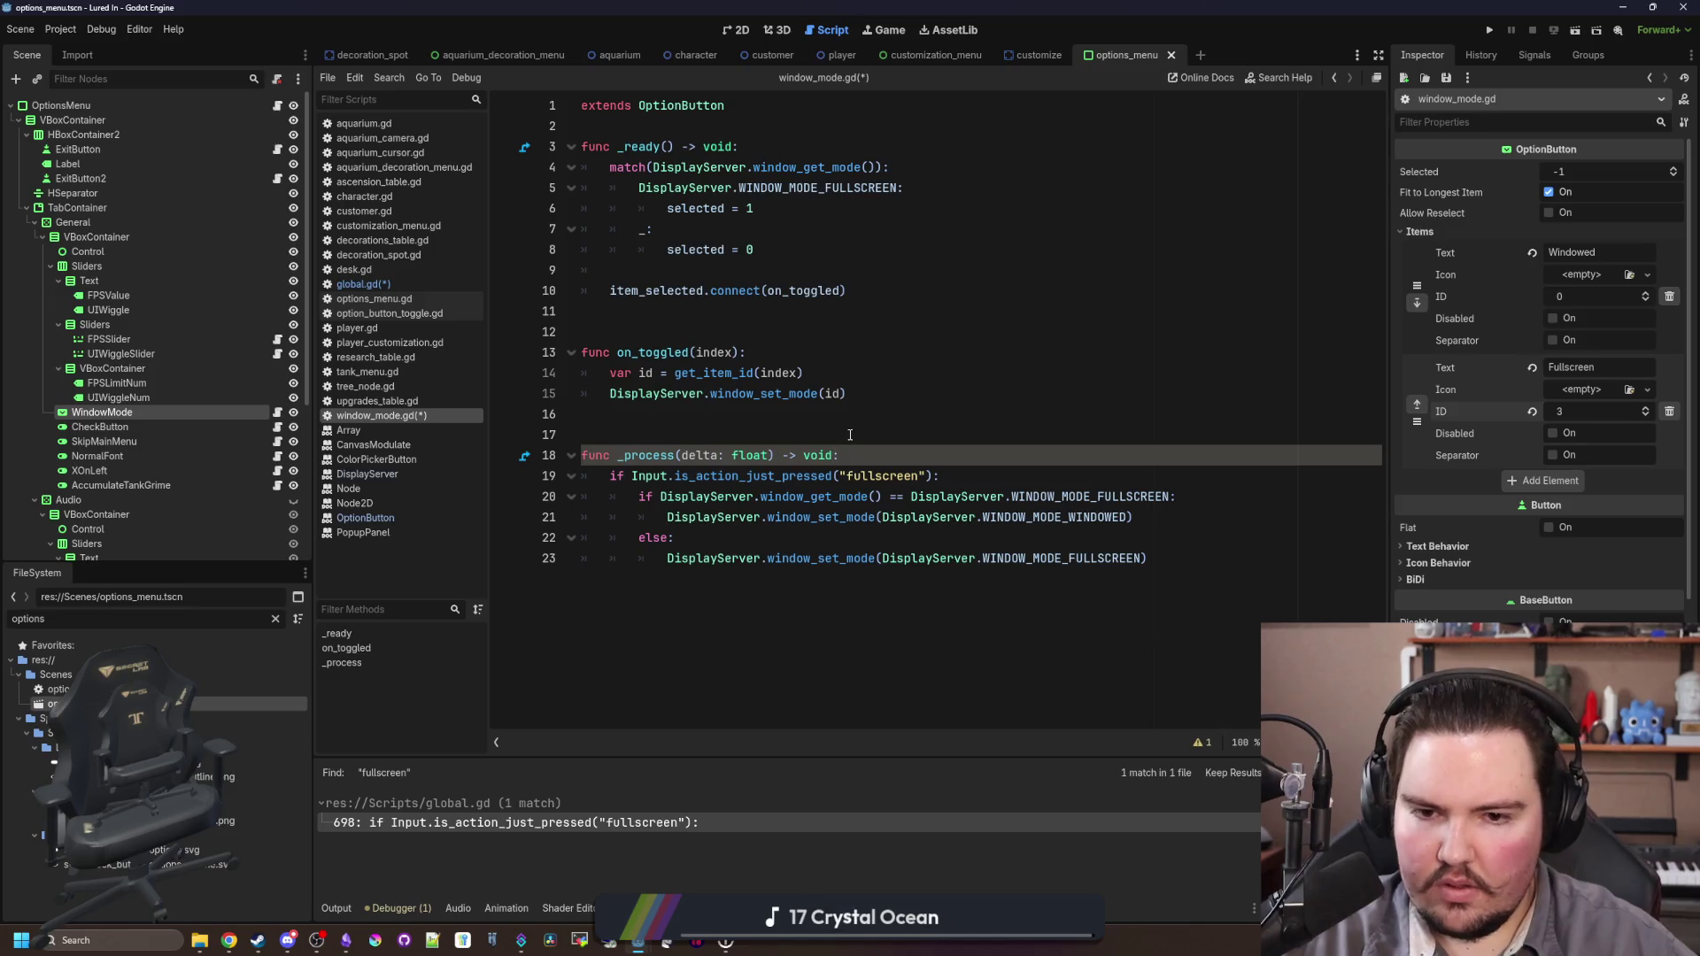
pyautogui.click(850, 434)
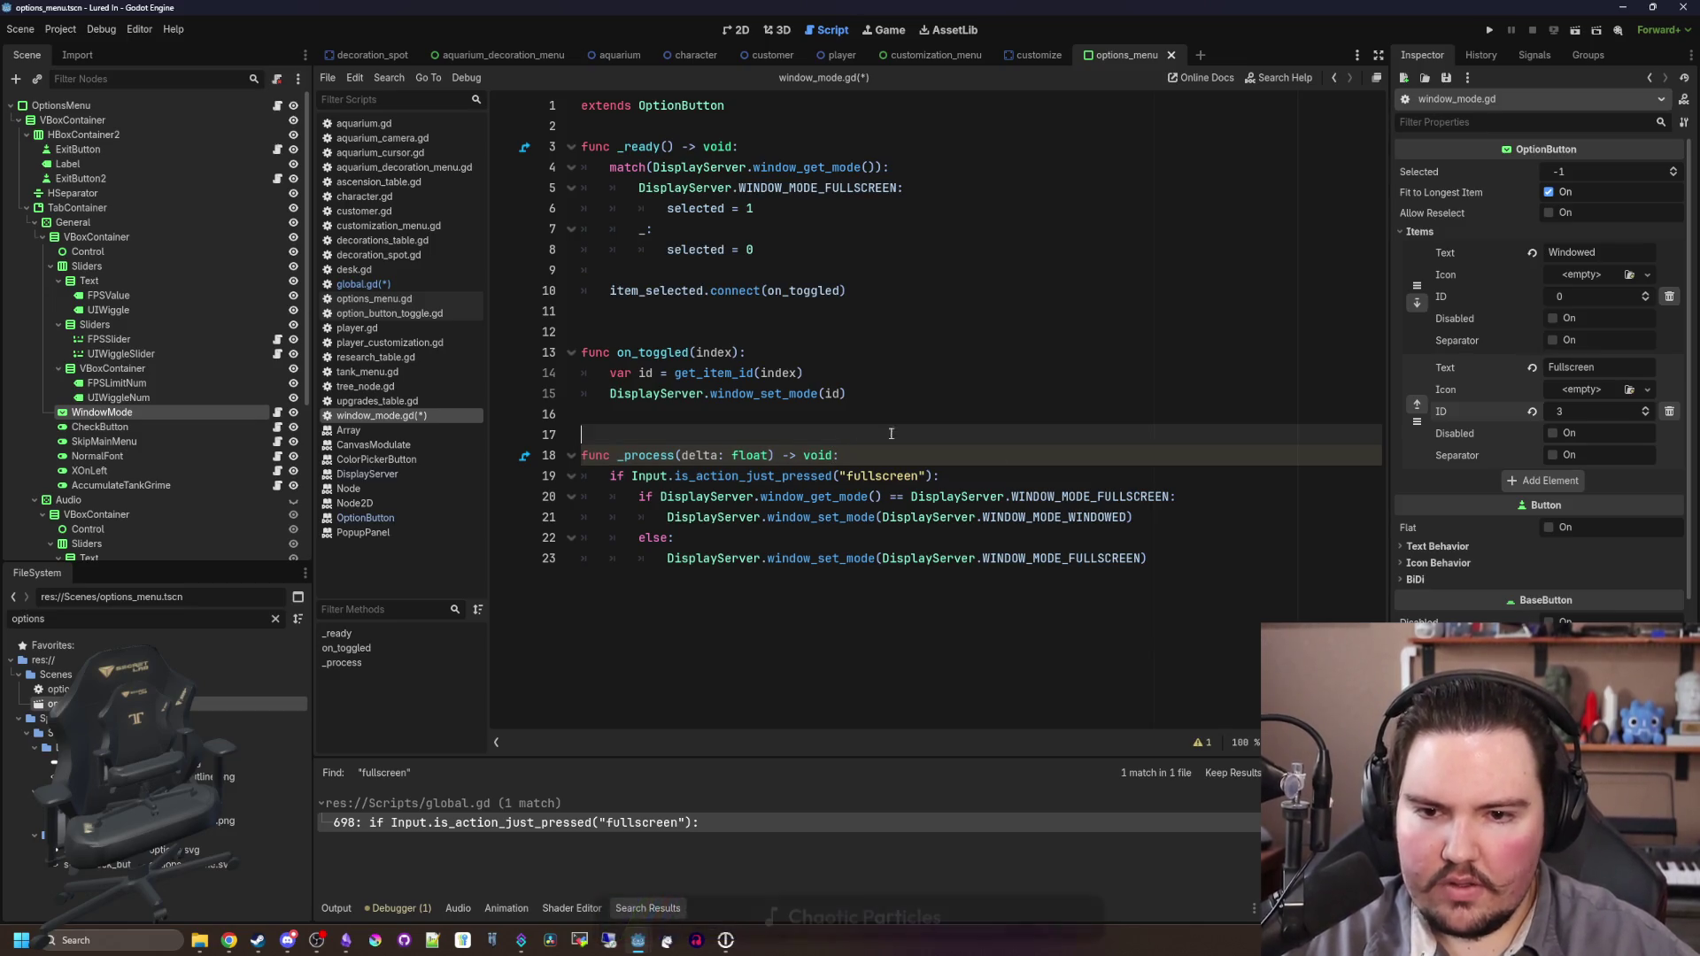
# Step: Replace the window_set_mode call on line 21 with on_toggled(0) and copy it
pyautogui.click(1074, 474)
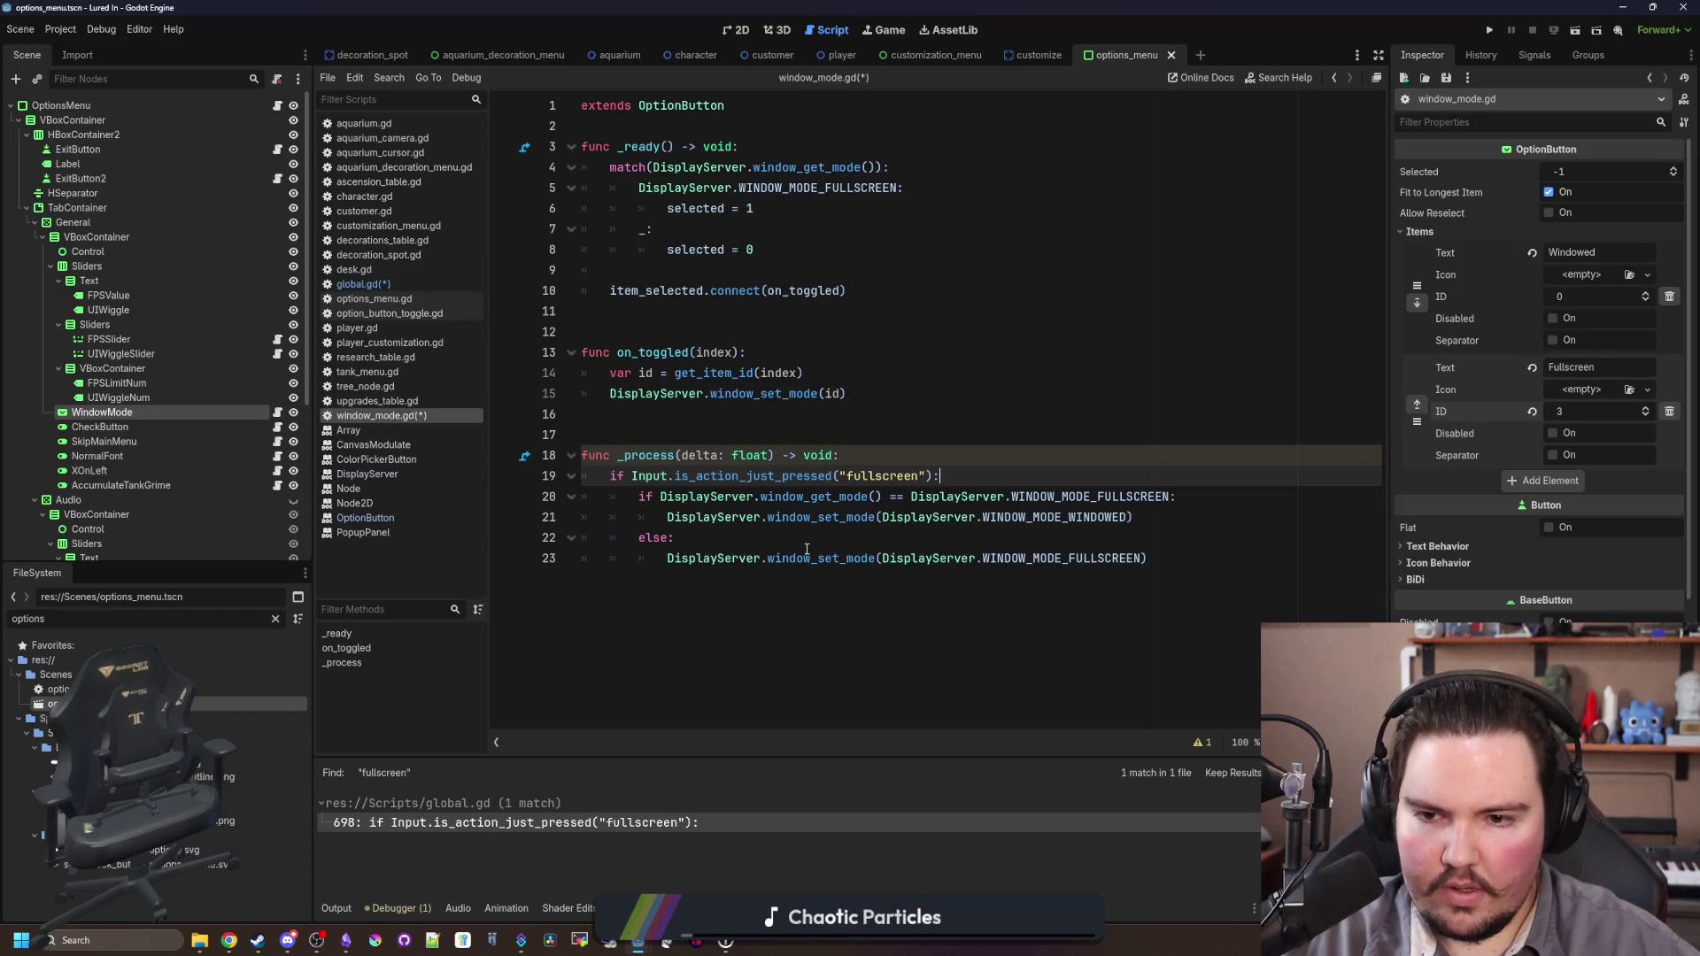
pyautogui.click(823, 531)
pyautogui.doubleClick(1062, 496)
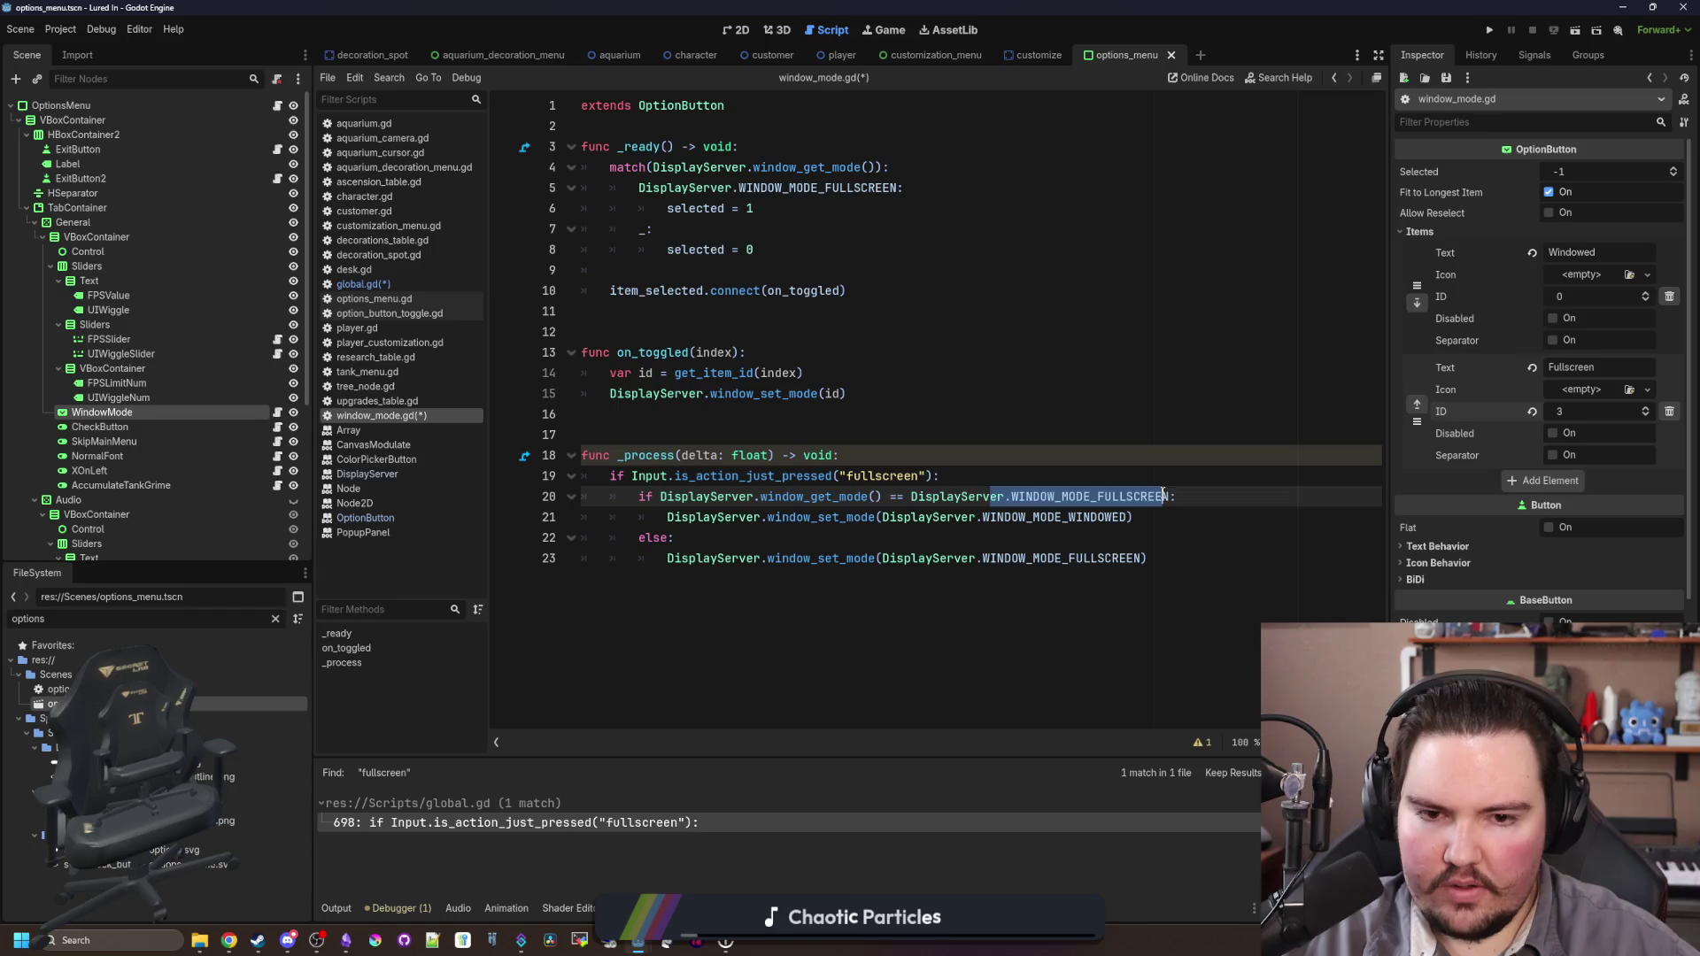
pyautogui.click(1058, 535)
pyautogui.moveTo(1155, 512); pyautogui.dragTo(659, 520)
pyautogui.write('on_t')
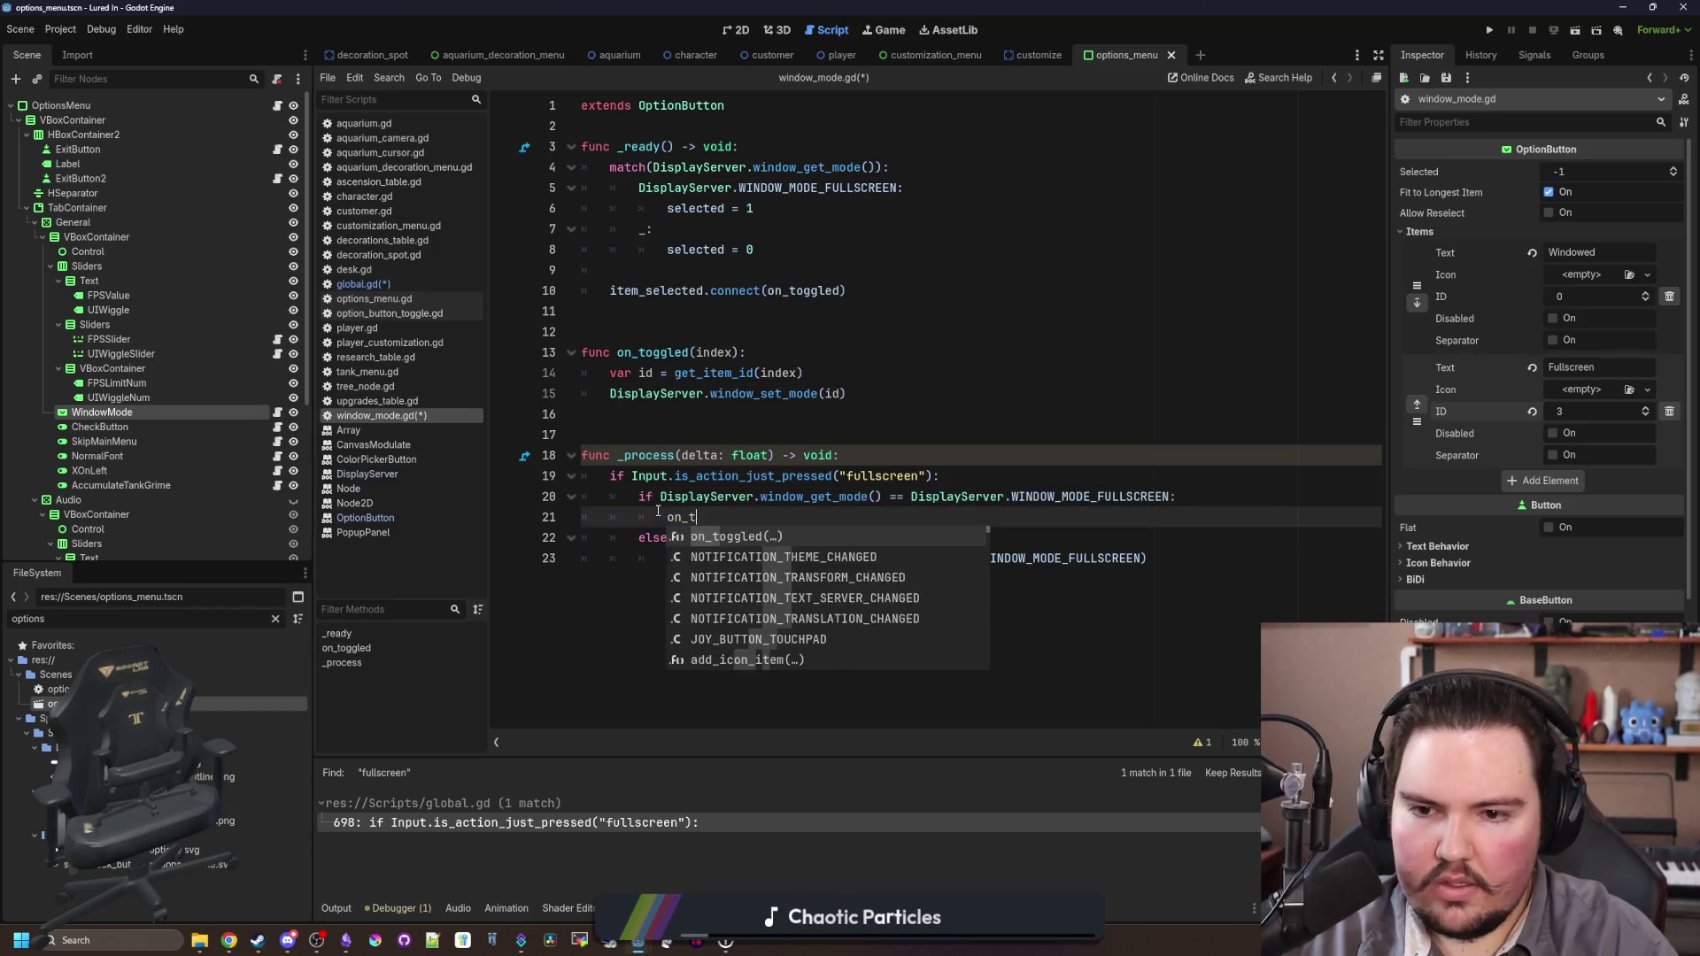
pyautogui.press('Return')
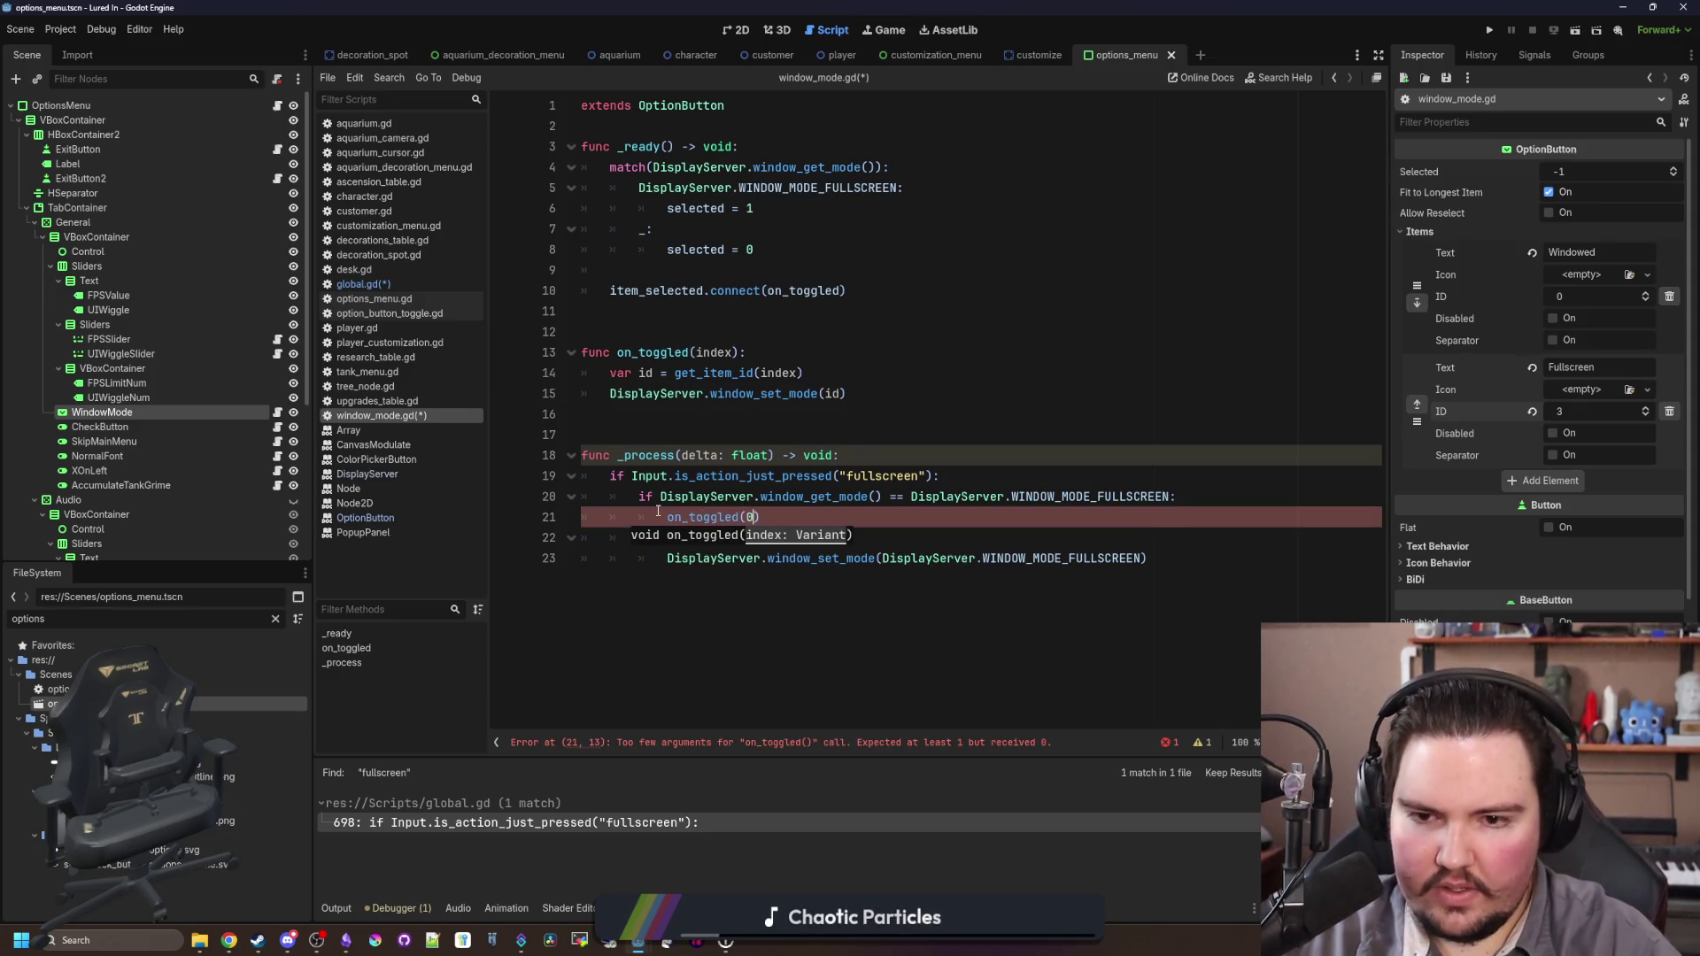
pyautogui.press('End')
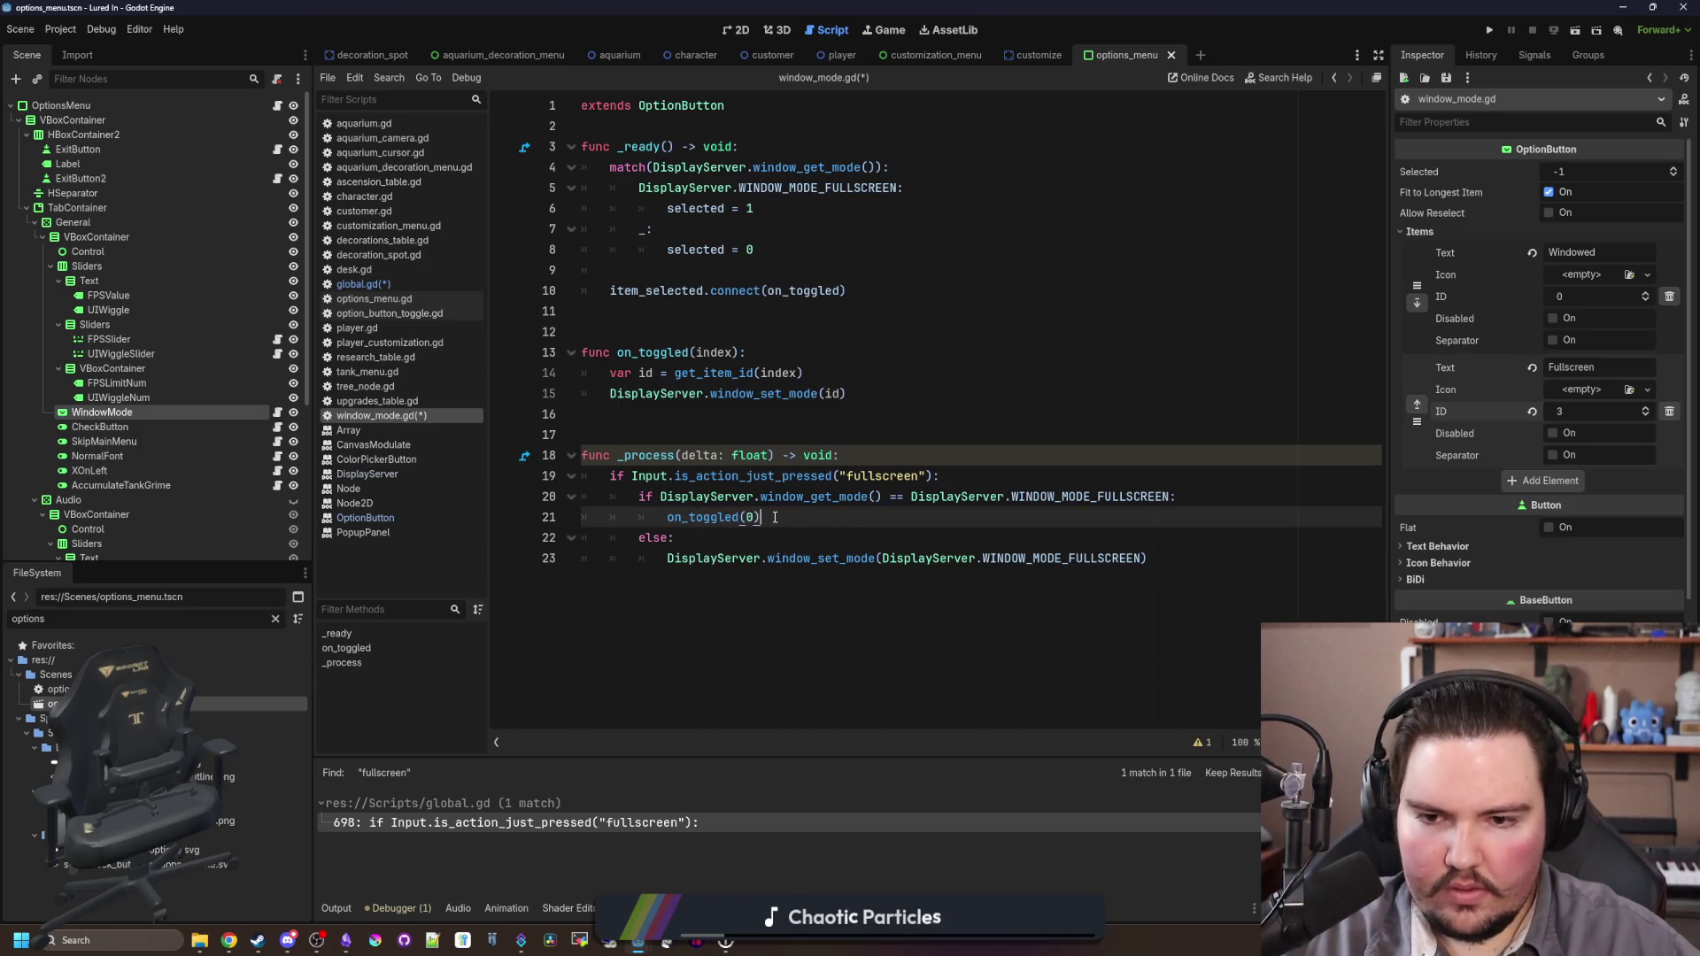
pyautogui.hotkey('shift', 'Home')
pyautogui.hotkey('ctrl', 'c')
# Step: Replace line 23's window_set_mode call with the copied on_toggled call and save
pyautogui.click(1190, 563)
pyautogui.hotkey('shift', 'Home')
pyautogui.hotkey('ctrl', 'v')
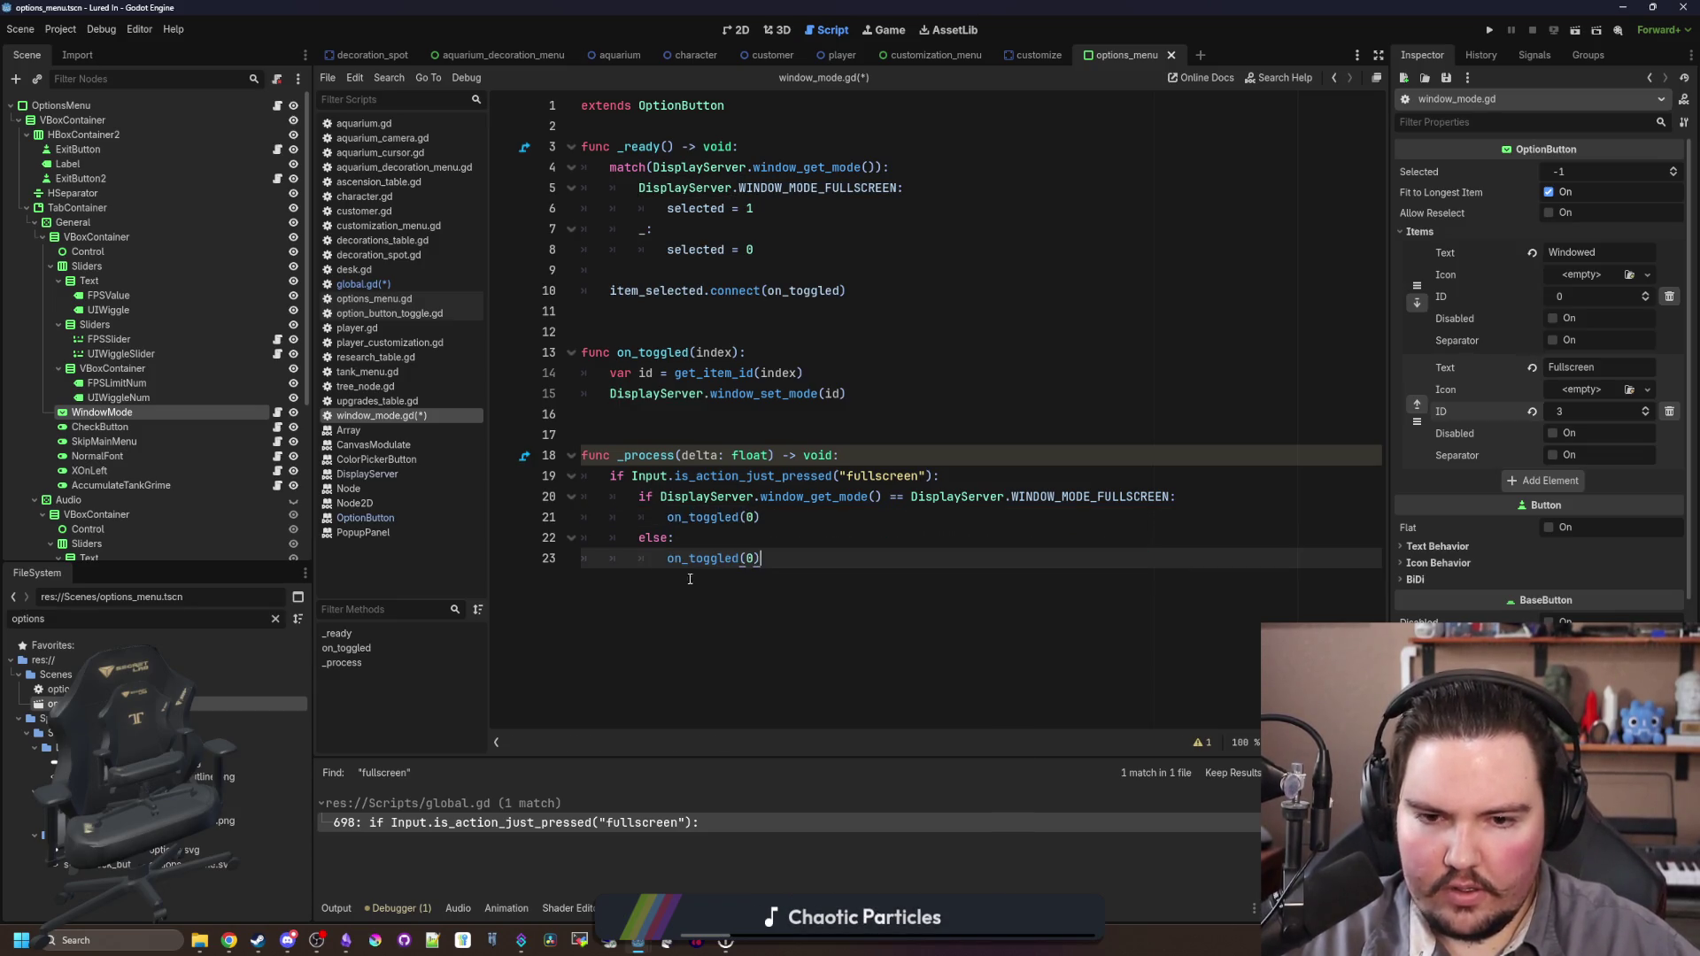
pyautogui.write('1')
pyautogui.click(803, 532)
pyautogui.hotkey('ctrl', 's')
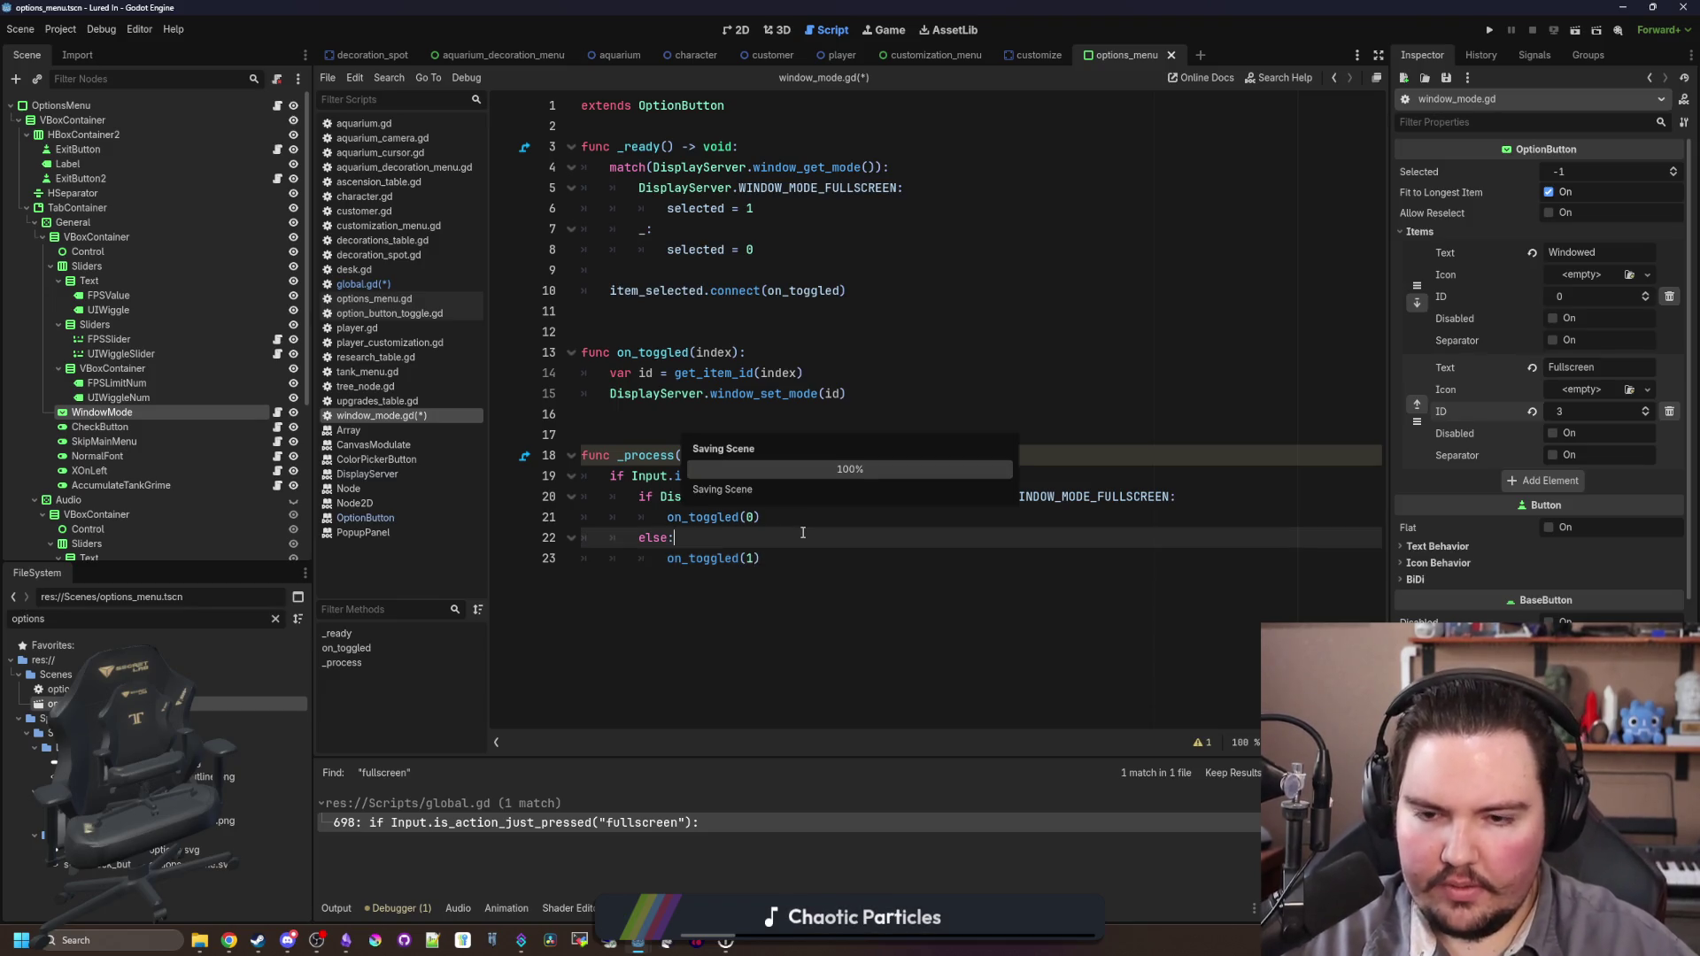
pyautogui.click(1485, 34)
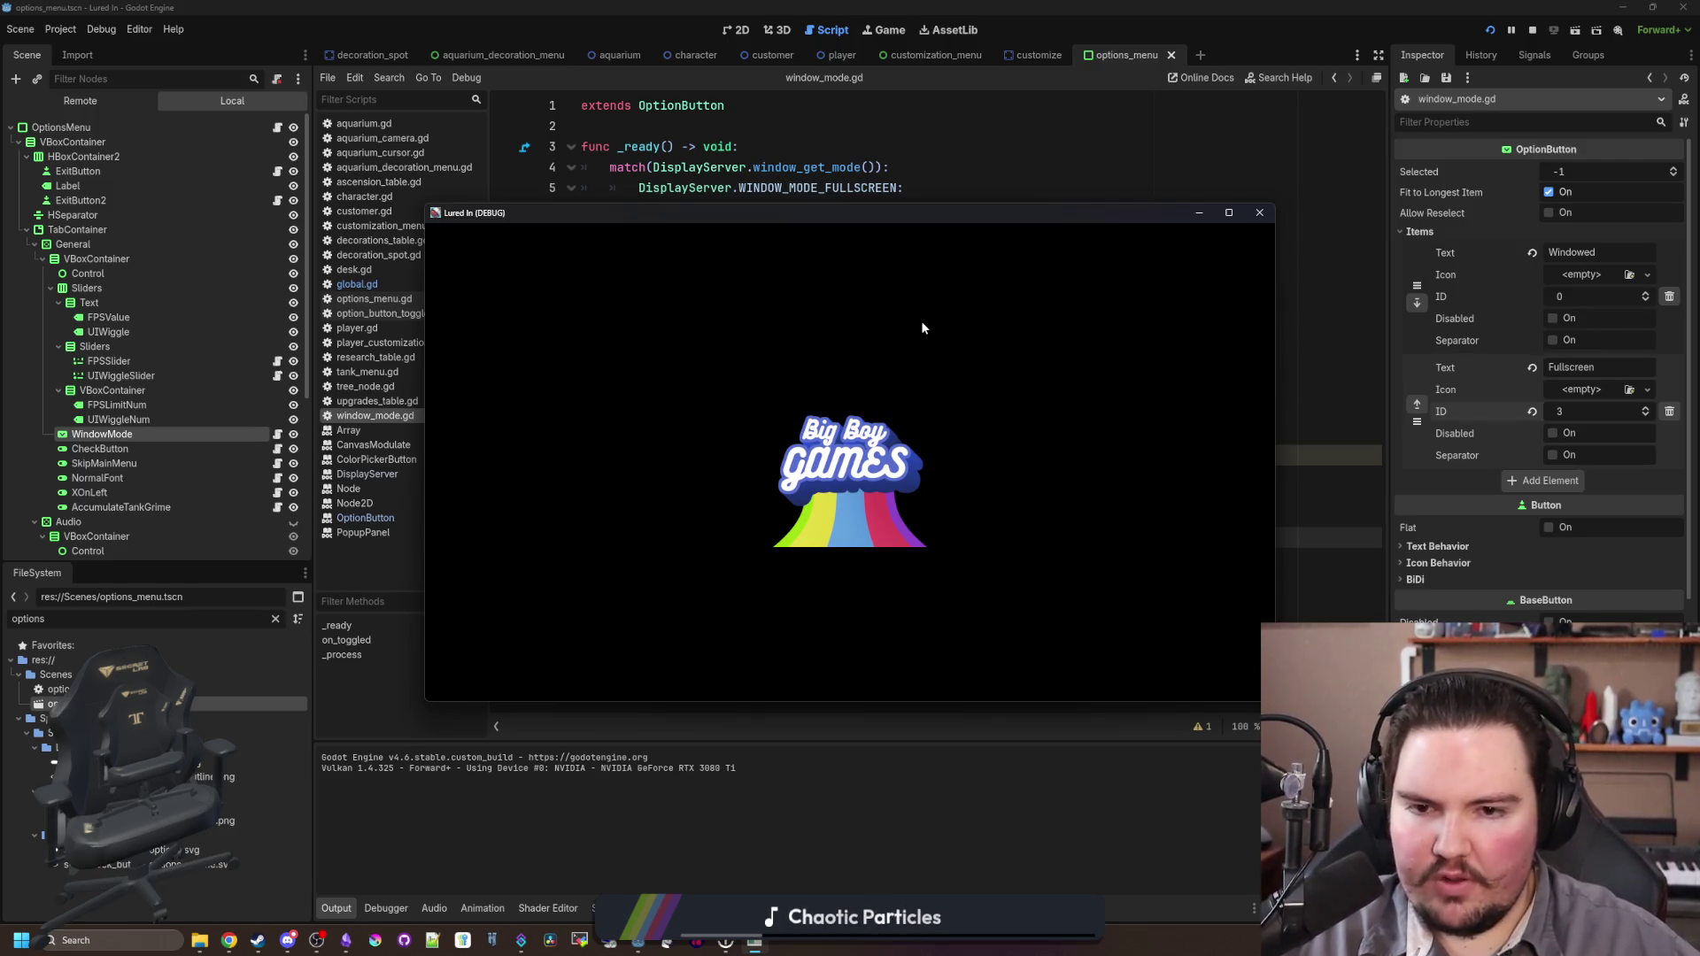
pyautogui.click(870, 524)
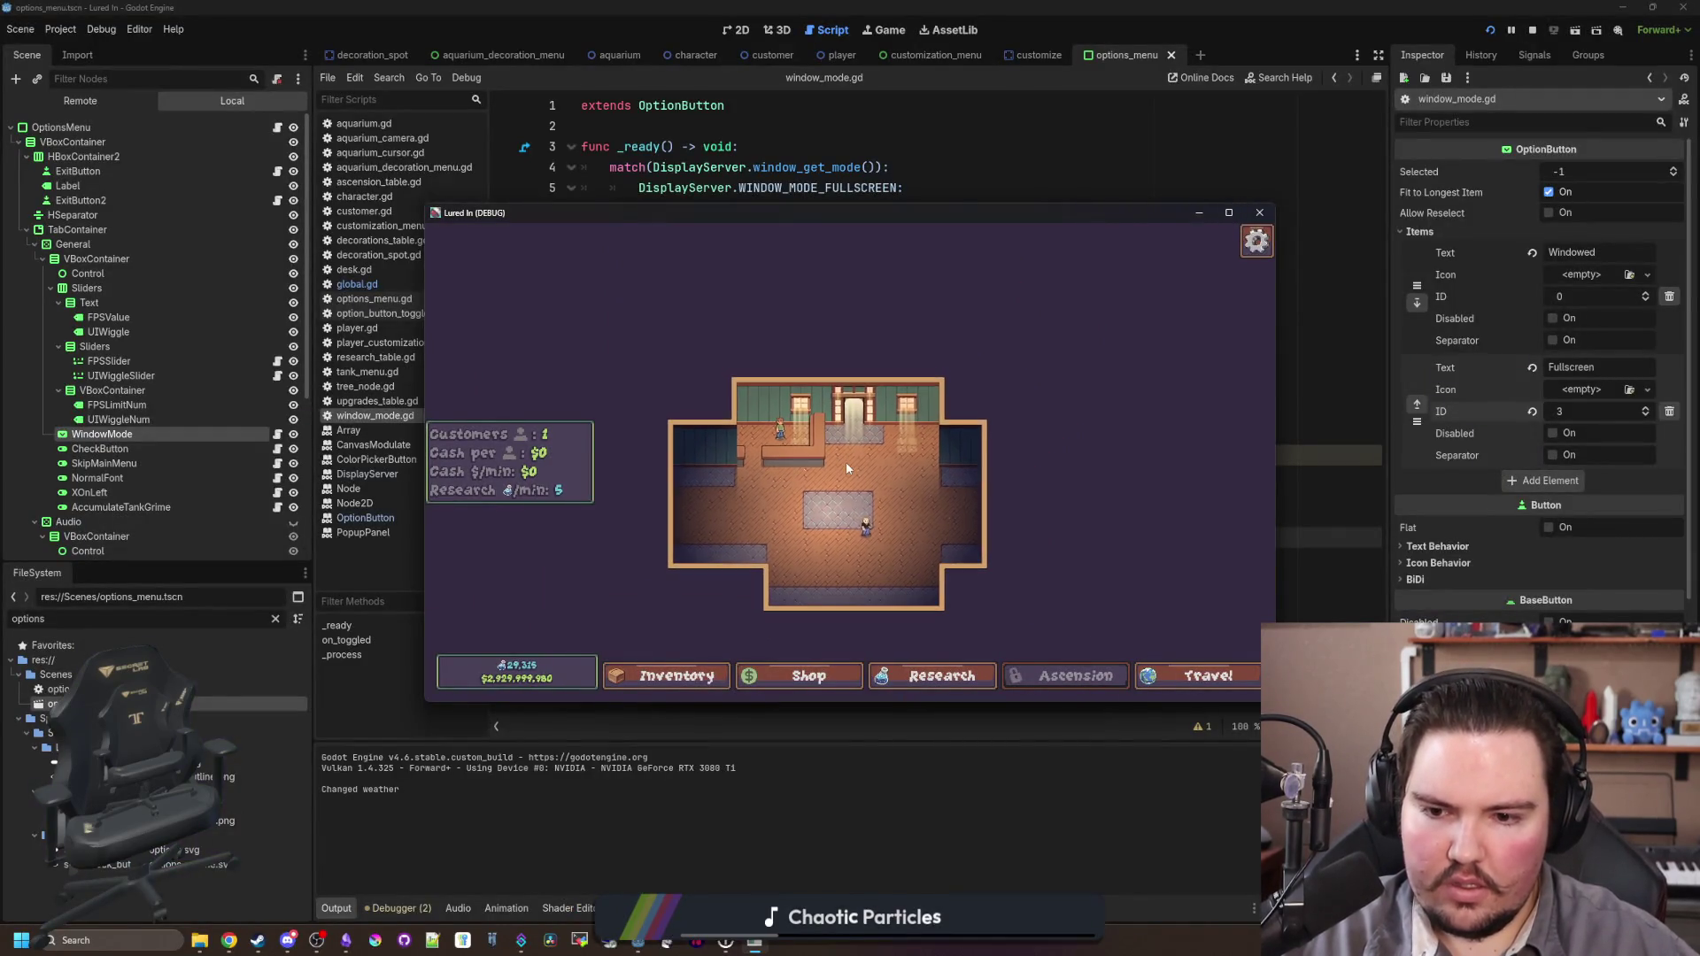
pyautogui.press('Escape')
pyautogui.click(846, 458)
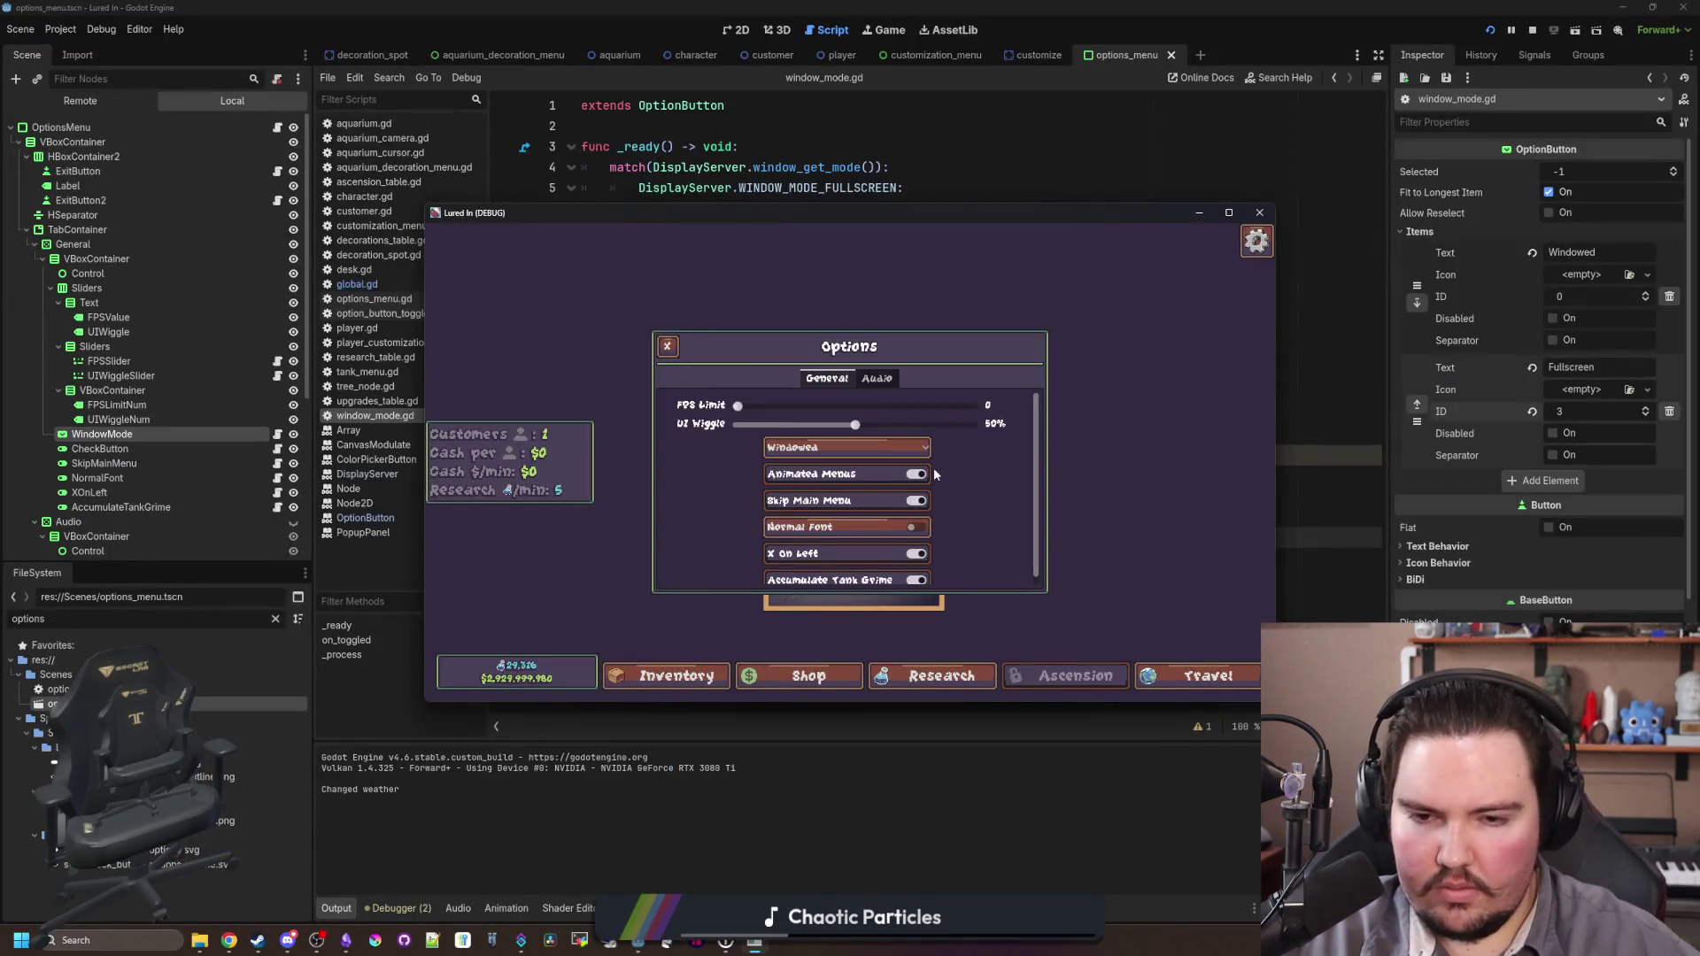
pyautogui.click(1260, 214)
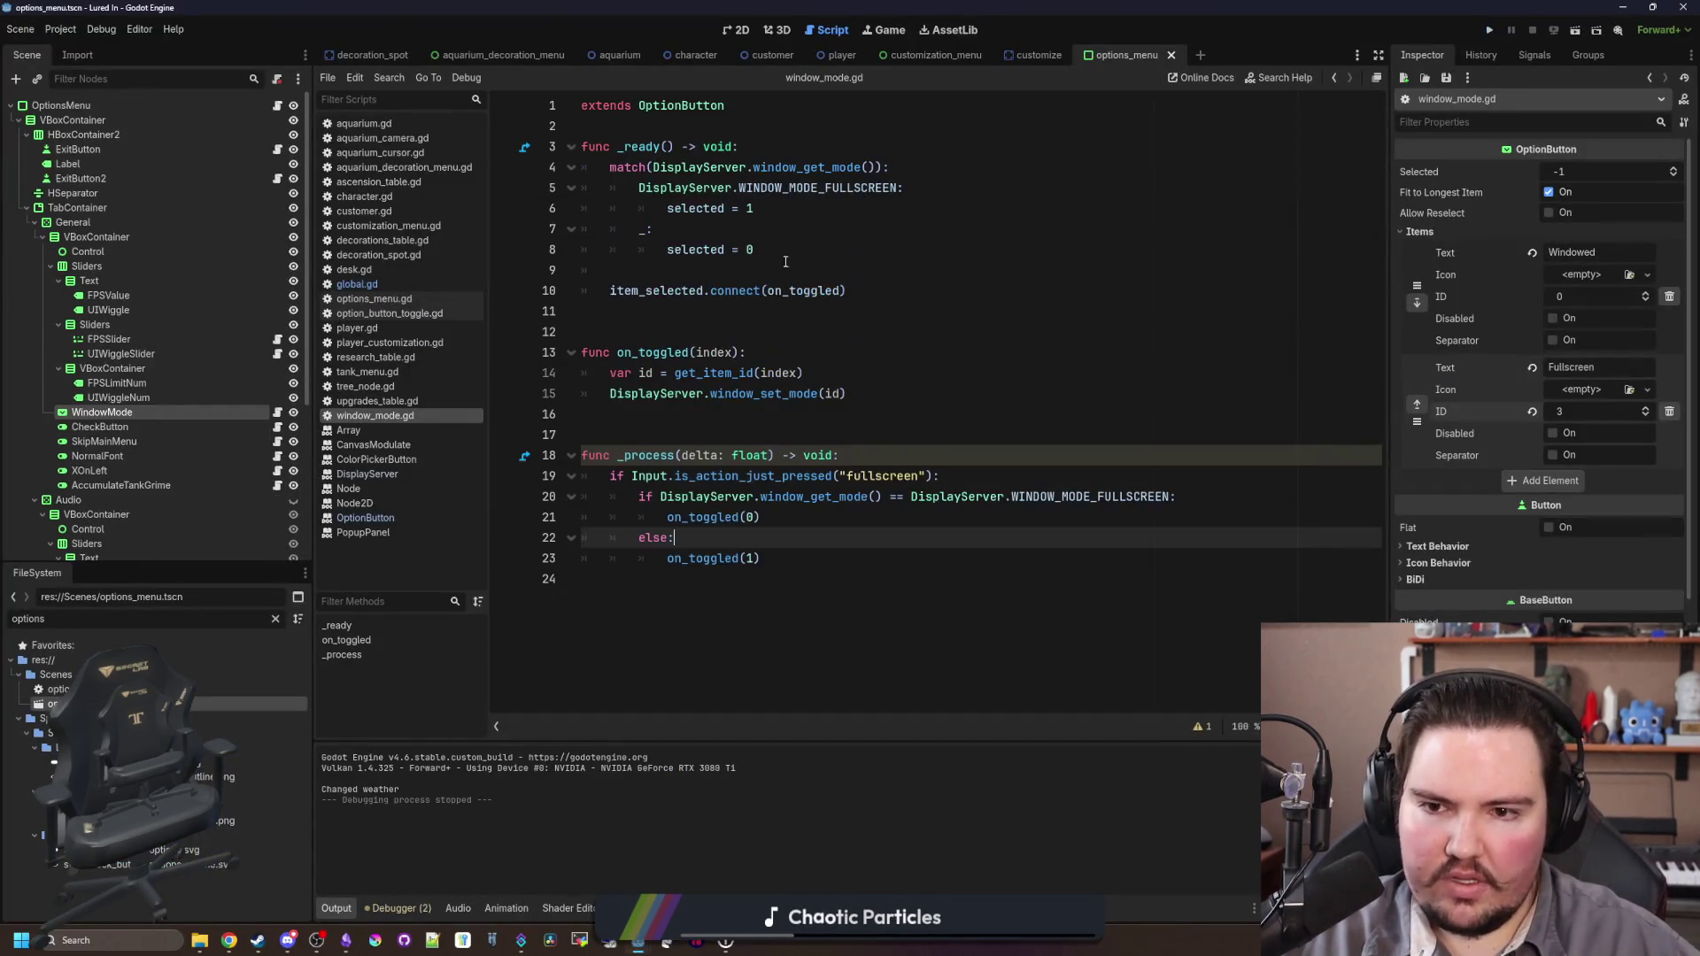
# Step: Insert 'selected = index' as the first line of on_toggled in window_mode.gd
pyautogui.click(708, 320)
pyautogui.click(781, 358)
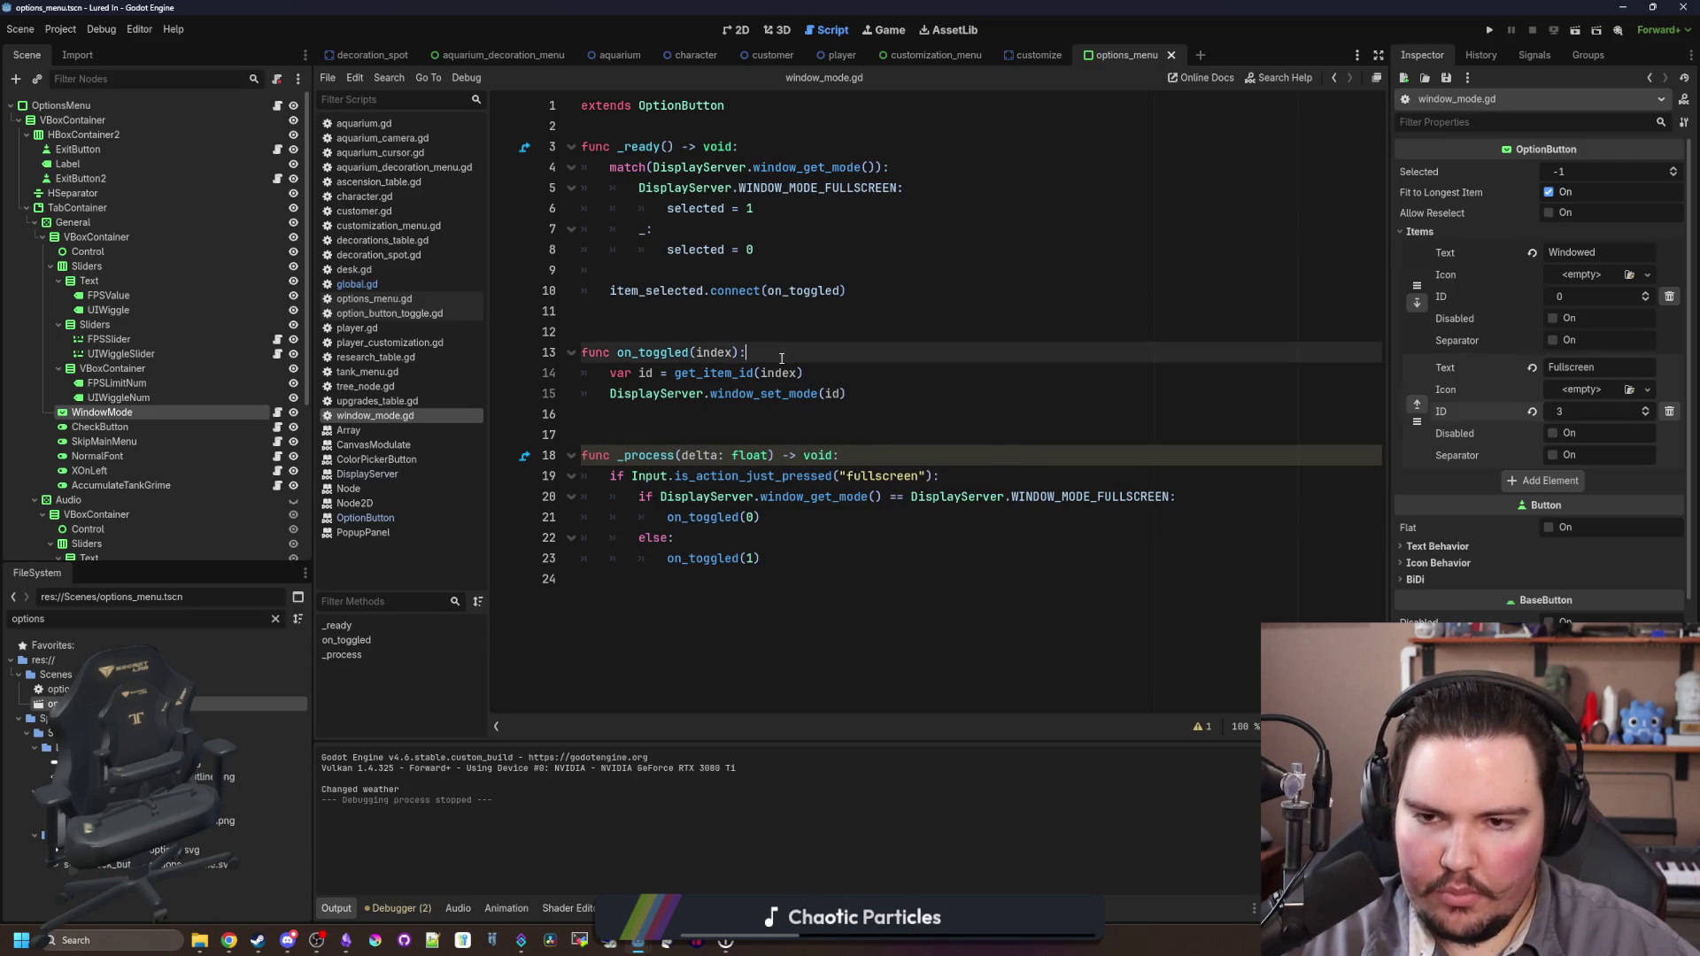
pyautogui.press('Return')
pyautogui.write('selected = index')
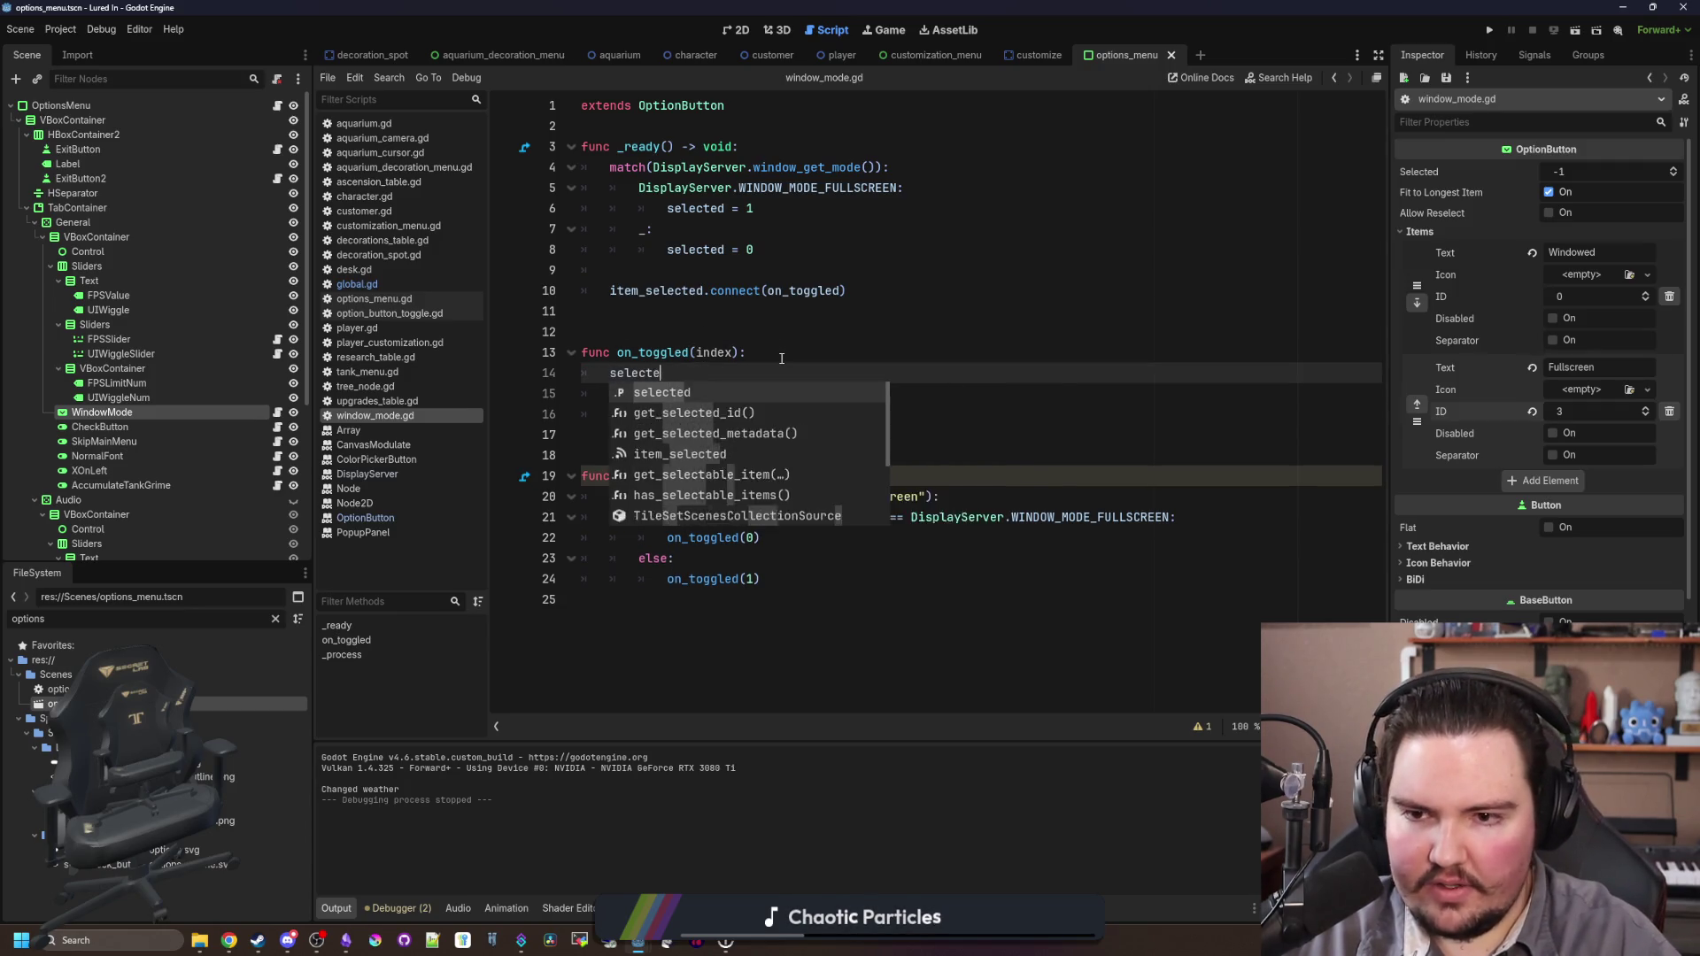
pyautogui.press('Escape')
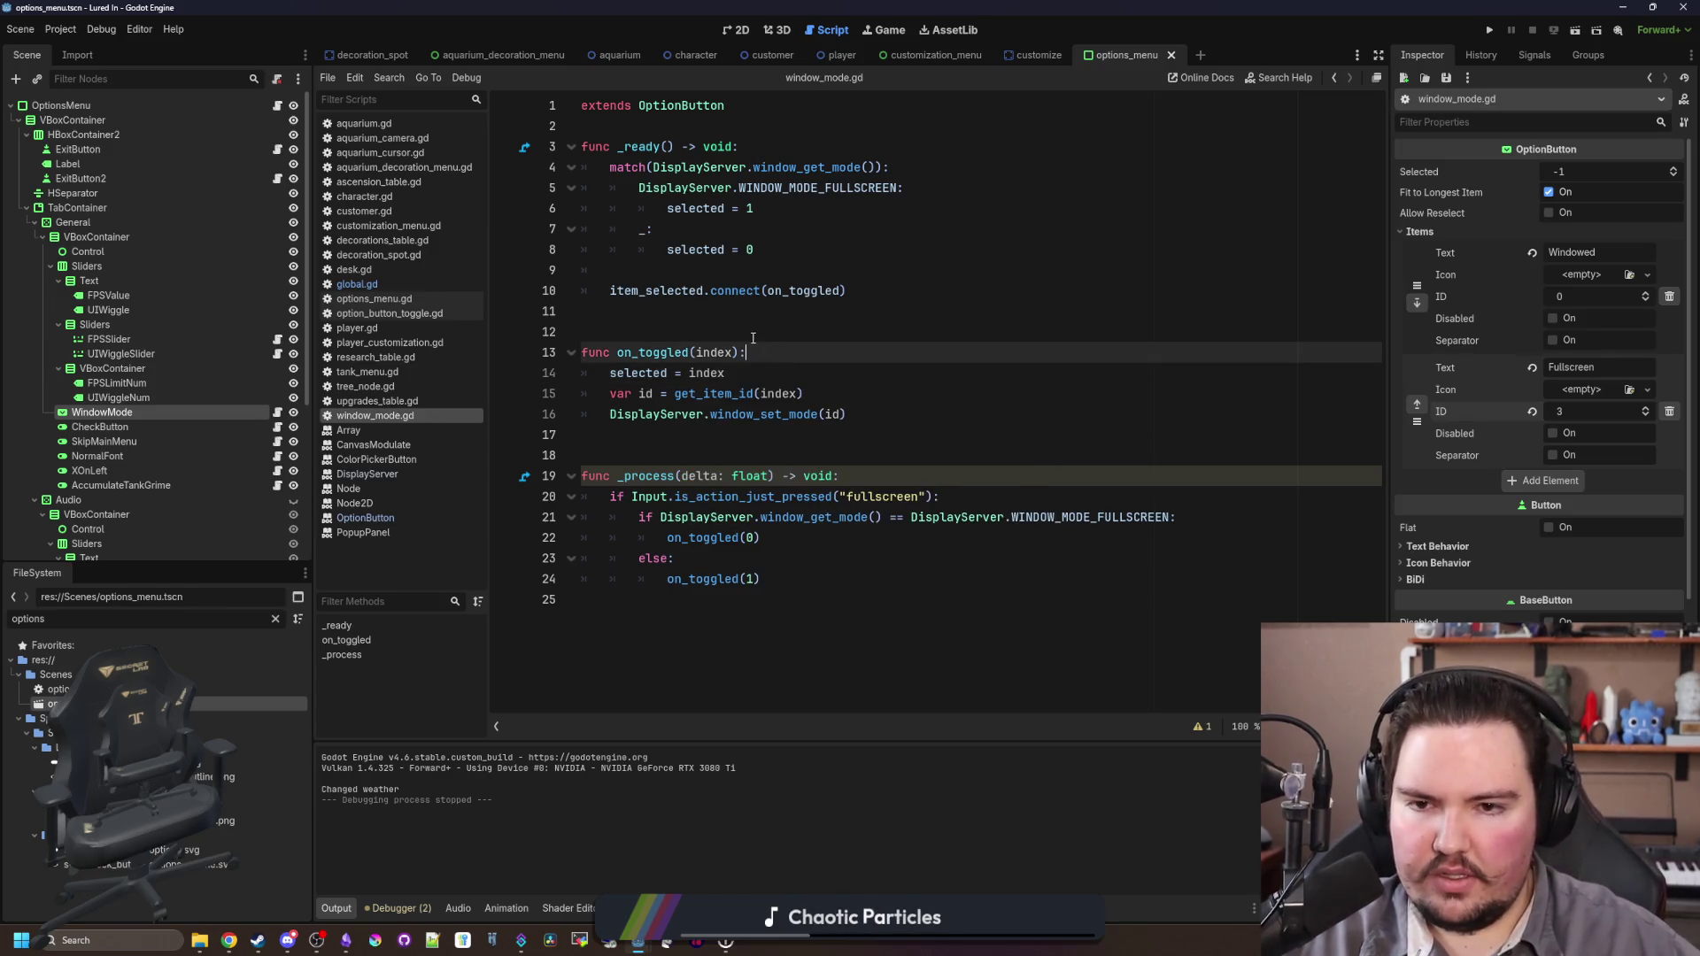
pyautogui.press('Up')
pyautogui.press('Up')
pyautogui.click(878, 30)
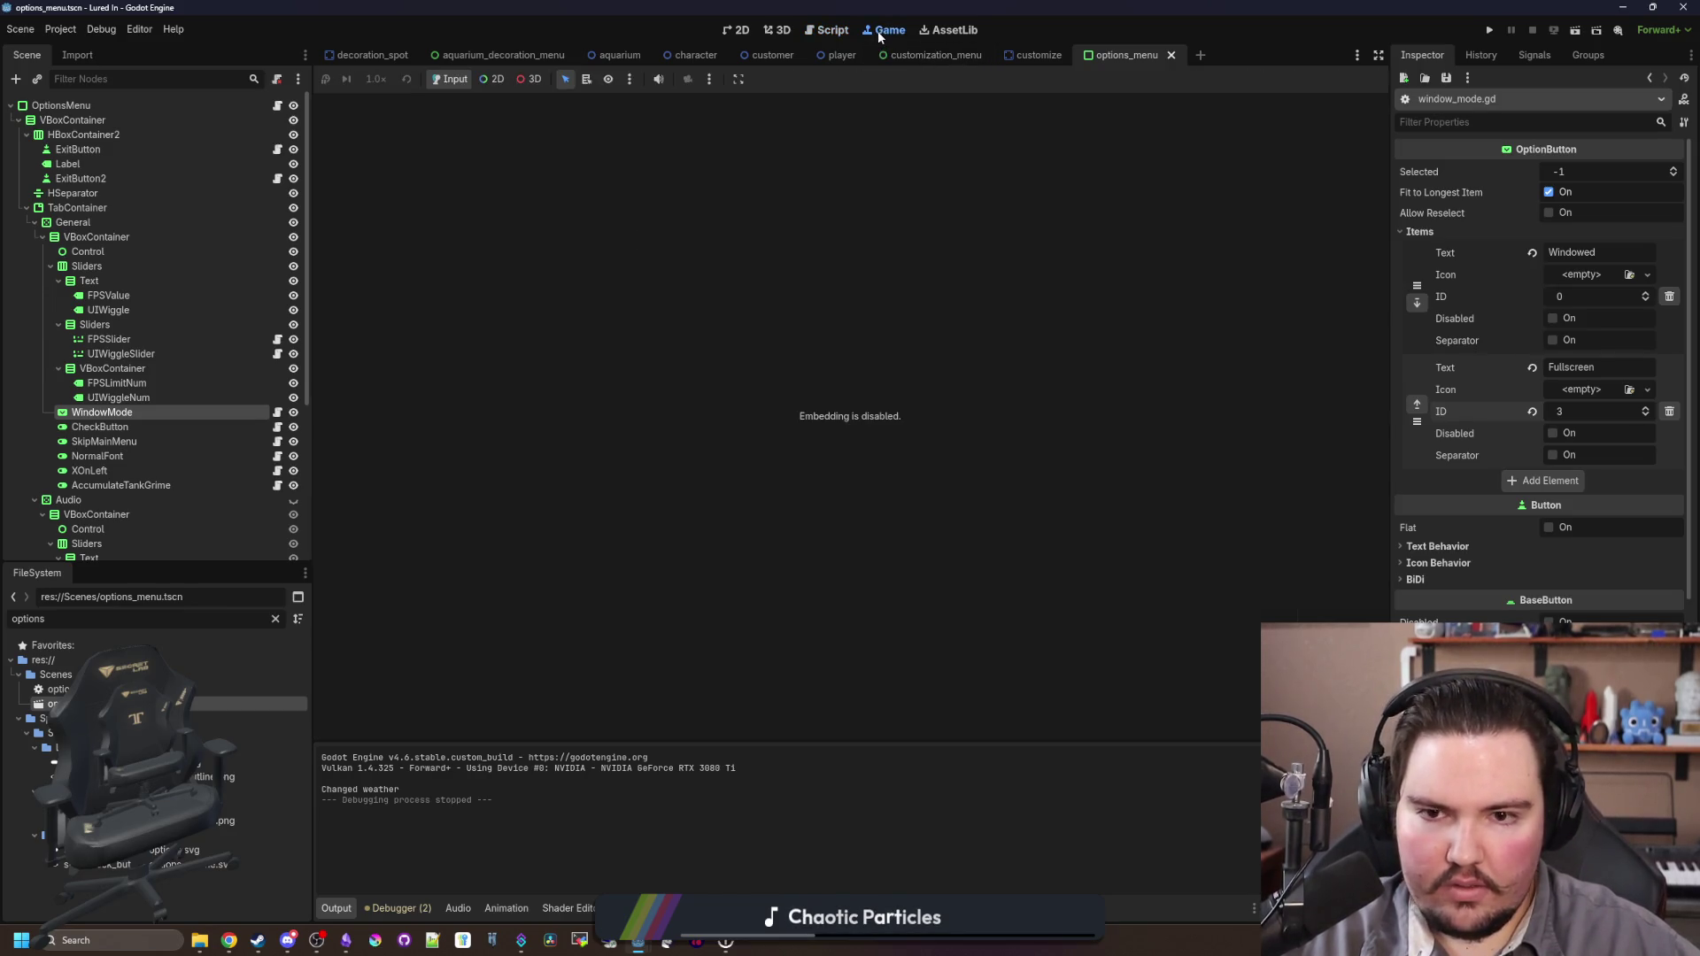
# Step: Run the project and toggle window mode between Fullscreen and Windowed in Options, ending on Fullscreen
pyautogui.click(1489, 31)
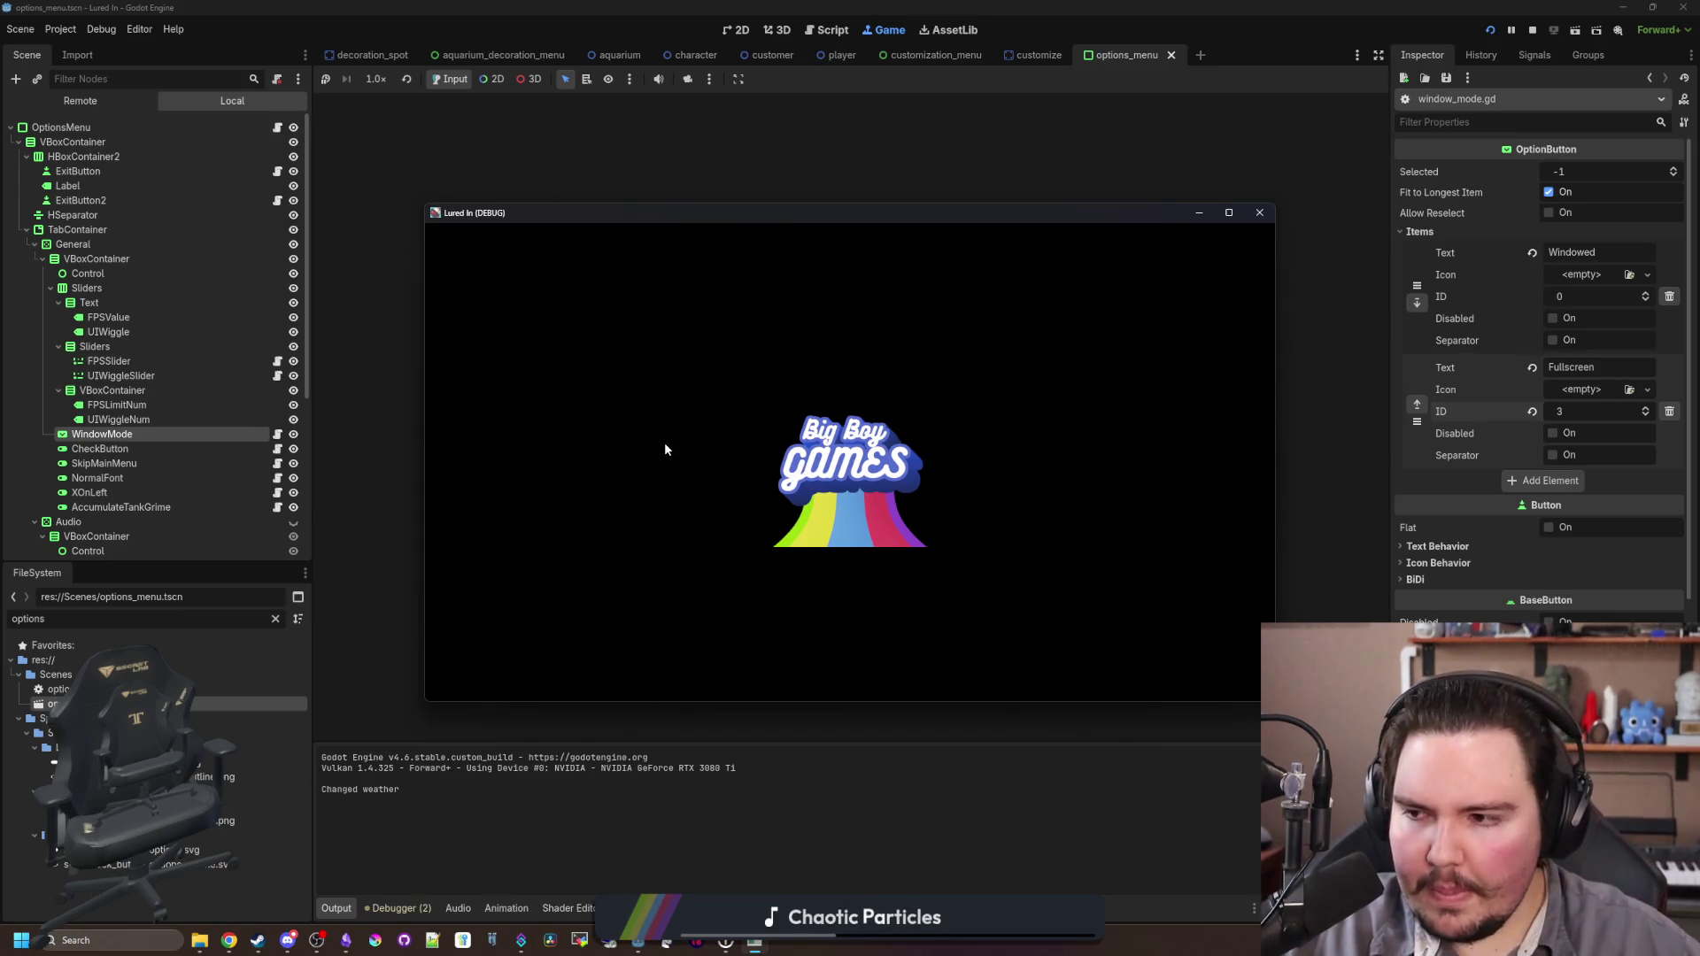
pyautogui.press('Escape')
pyautogui.click(829, 463)
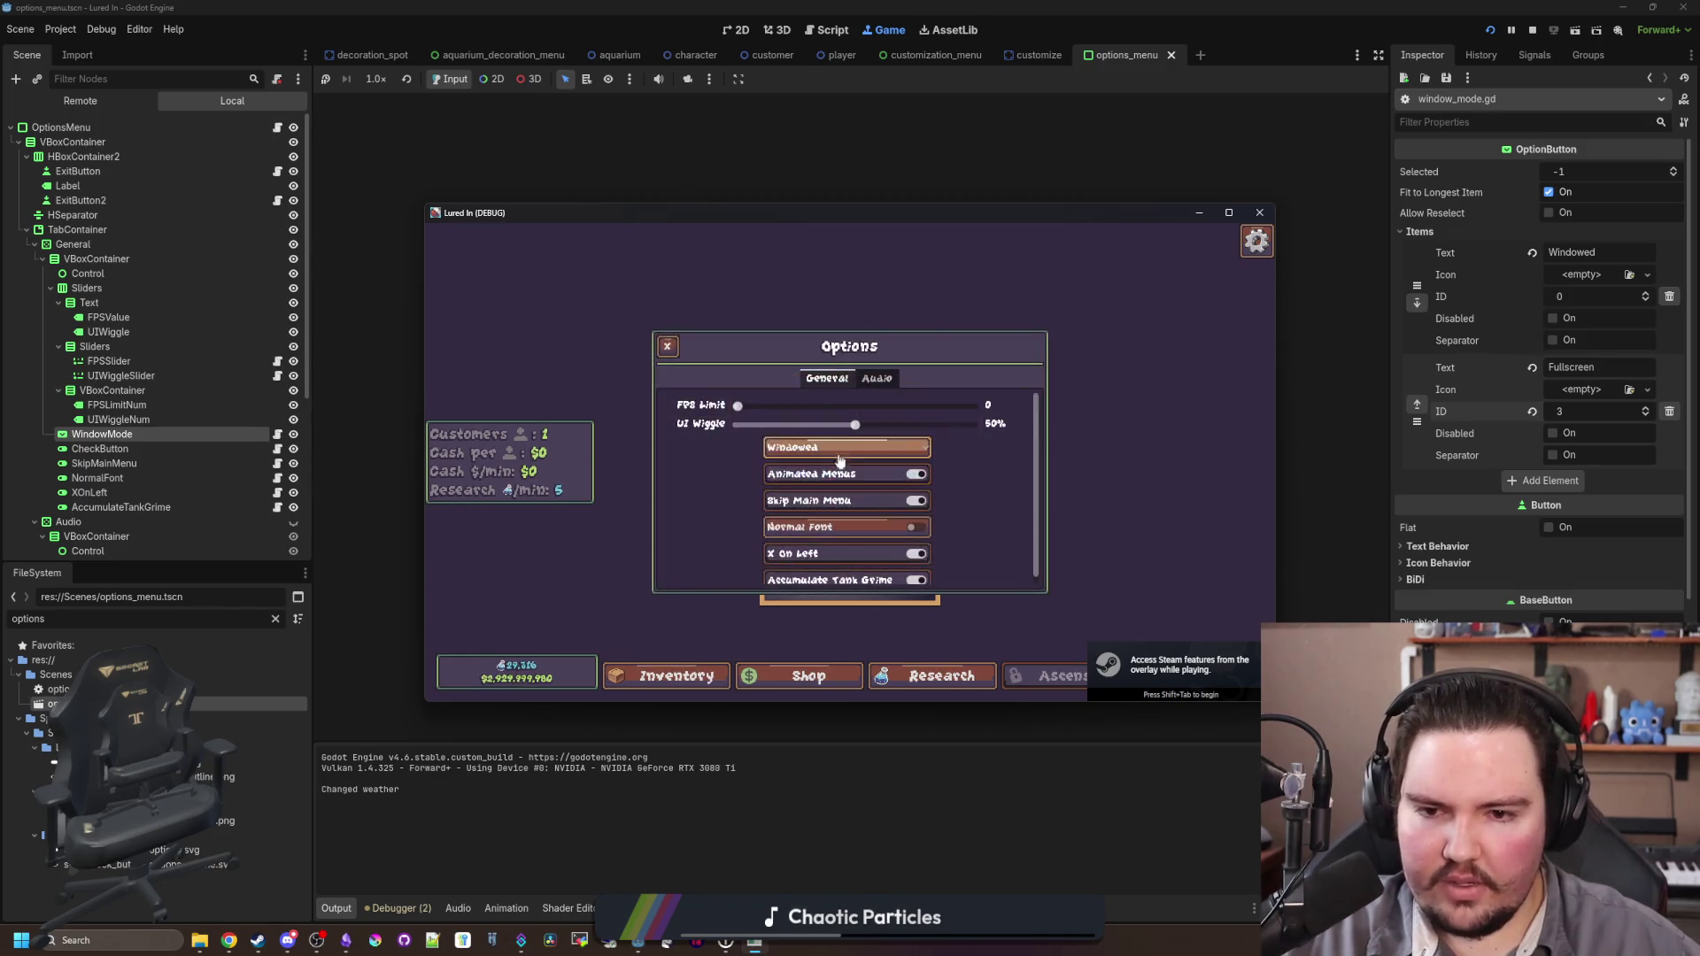
pyautogui.click(845, 448)
pyautogui.click(807, 487)
pyautogui.click(845, 448)
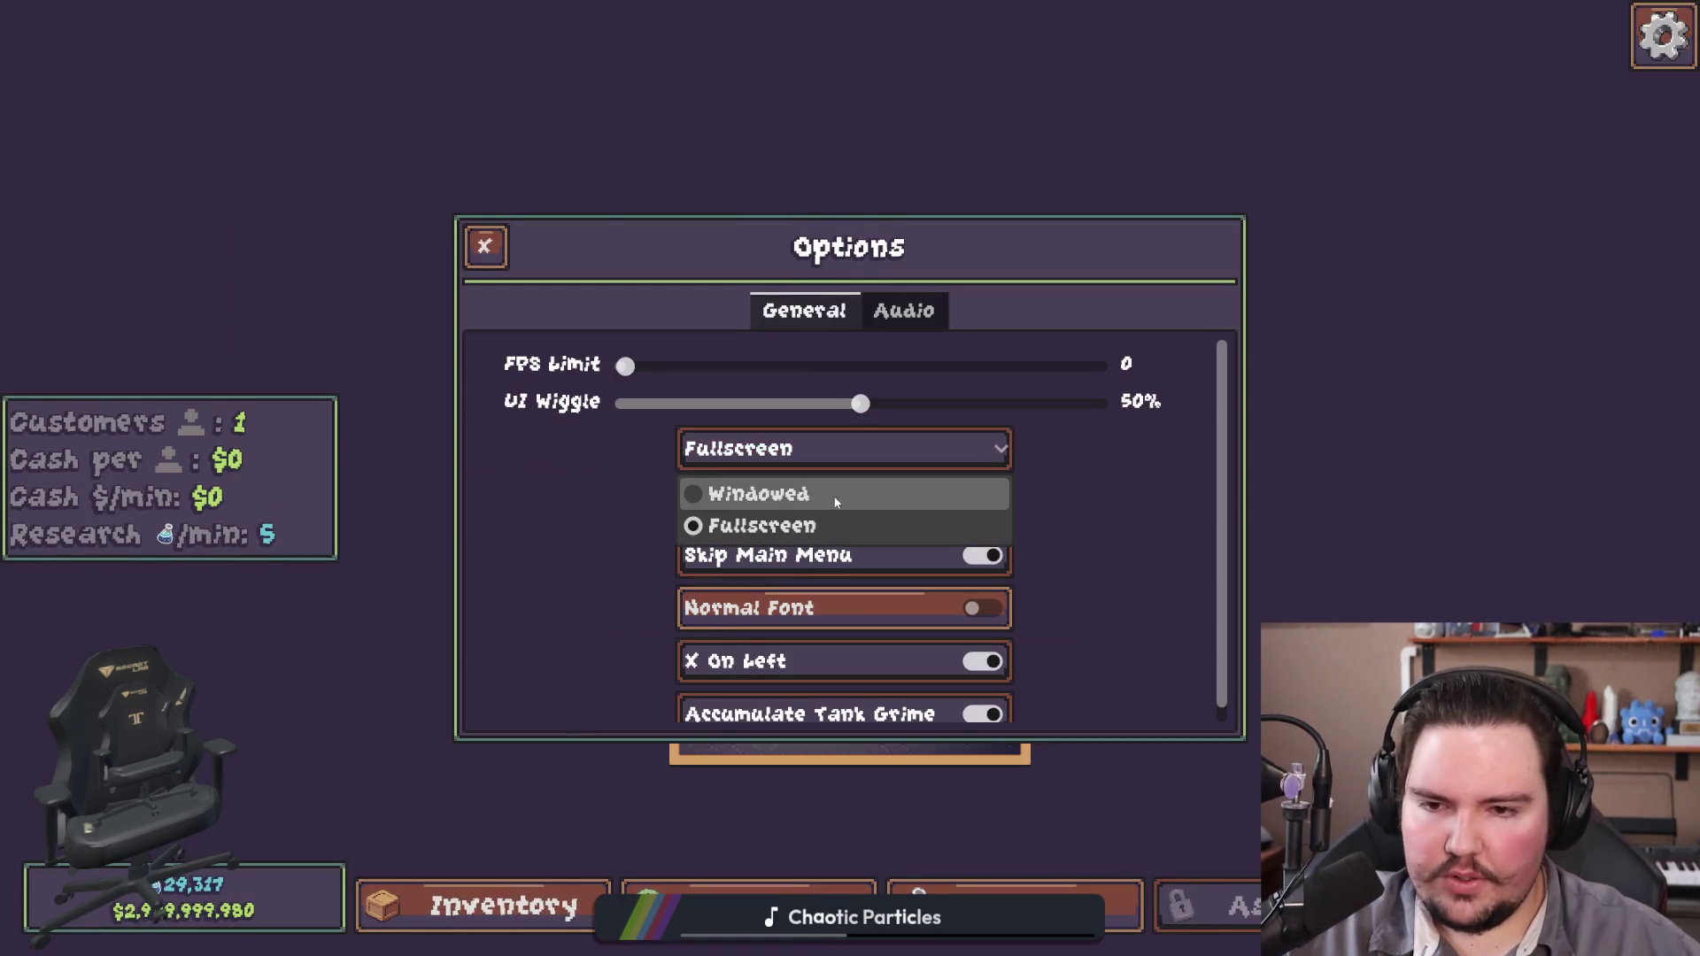
pyautogui.click(835, 493)
pyautogui.click(835, 444)
pyautogui.click(843, 478)
pyautogui.click(841, 449)
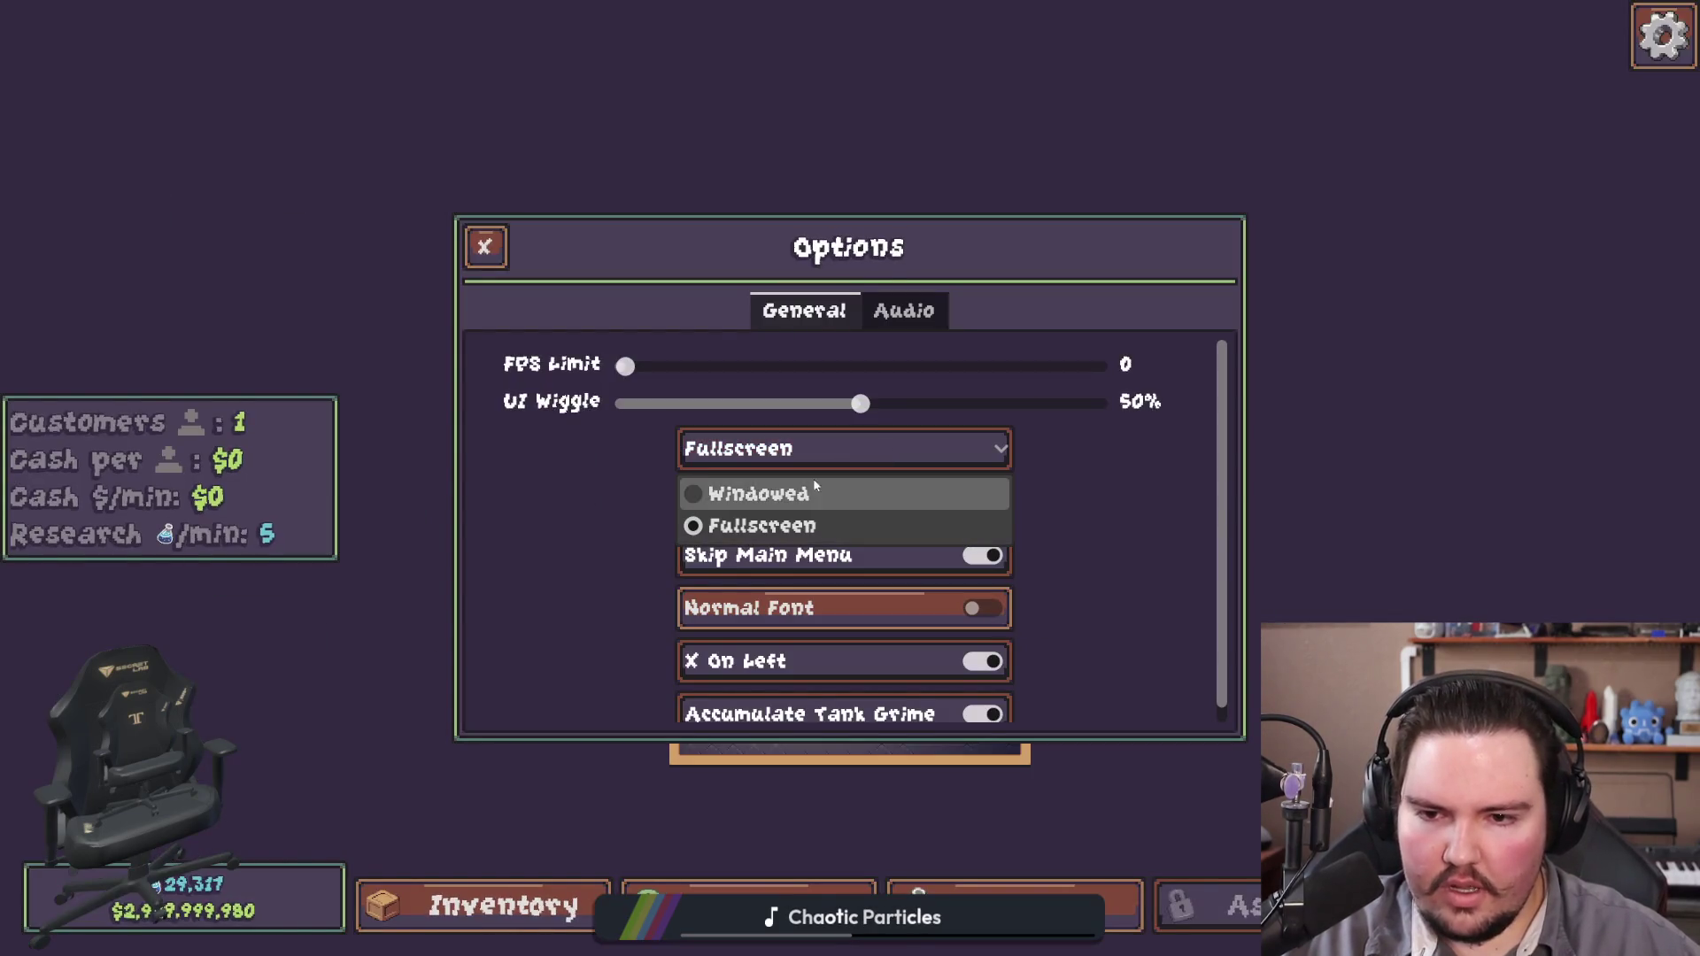
pyautogui.click(813, 483)
pyautogui.click(836, 447)
pyautogui.click(823, 469)
pyautogui.click(837, 448)
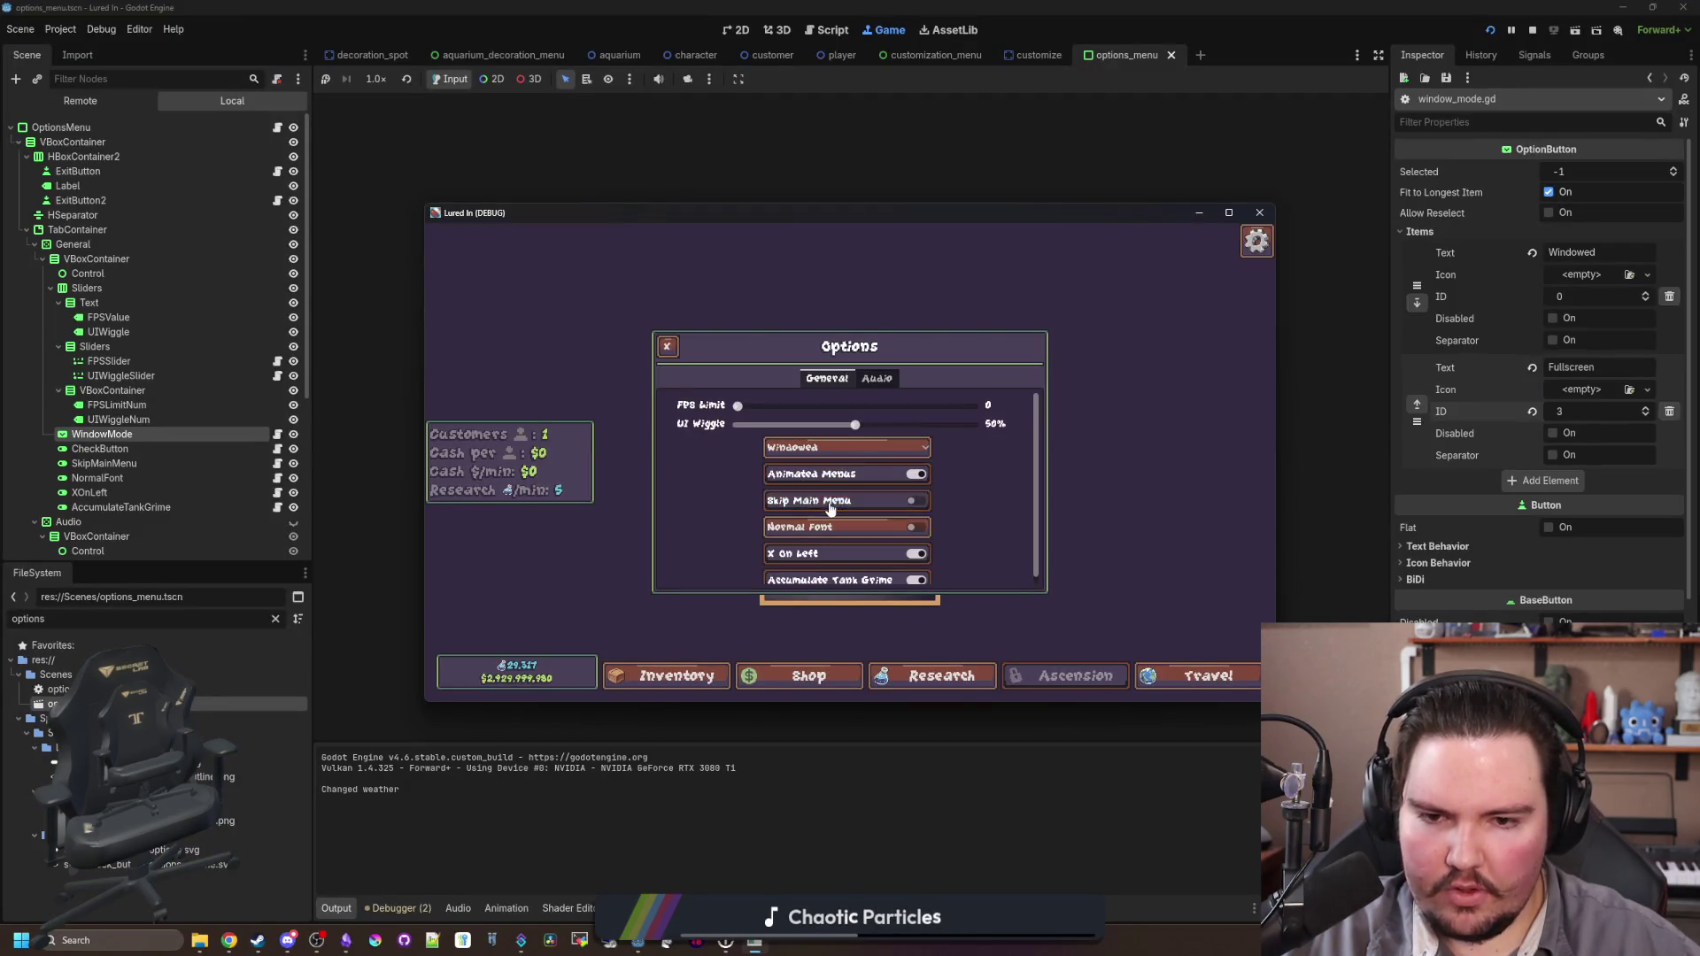
pyautogui.click(832, 483)
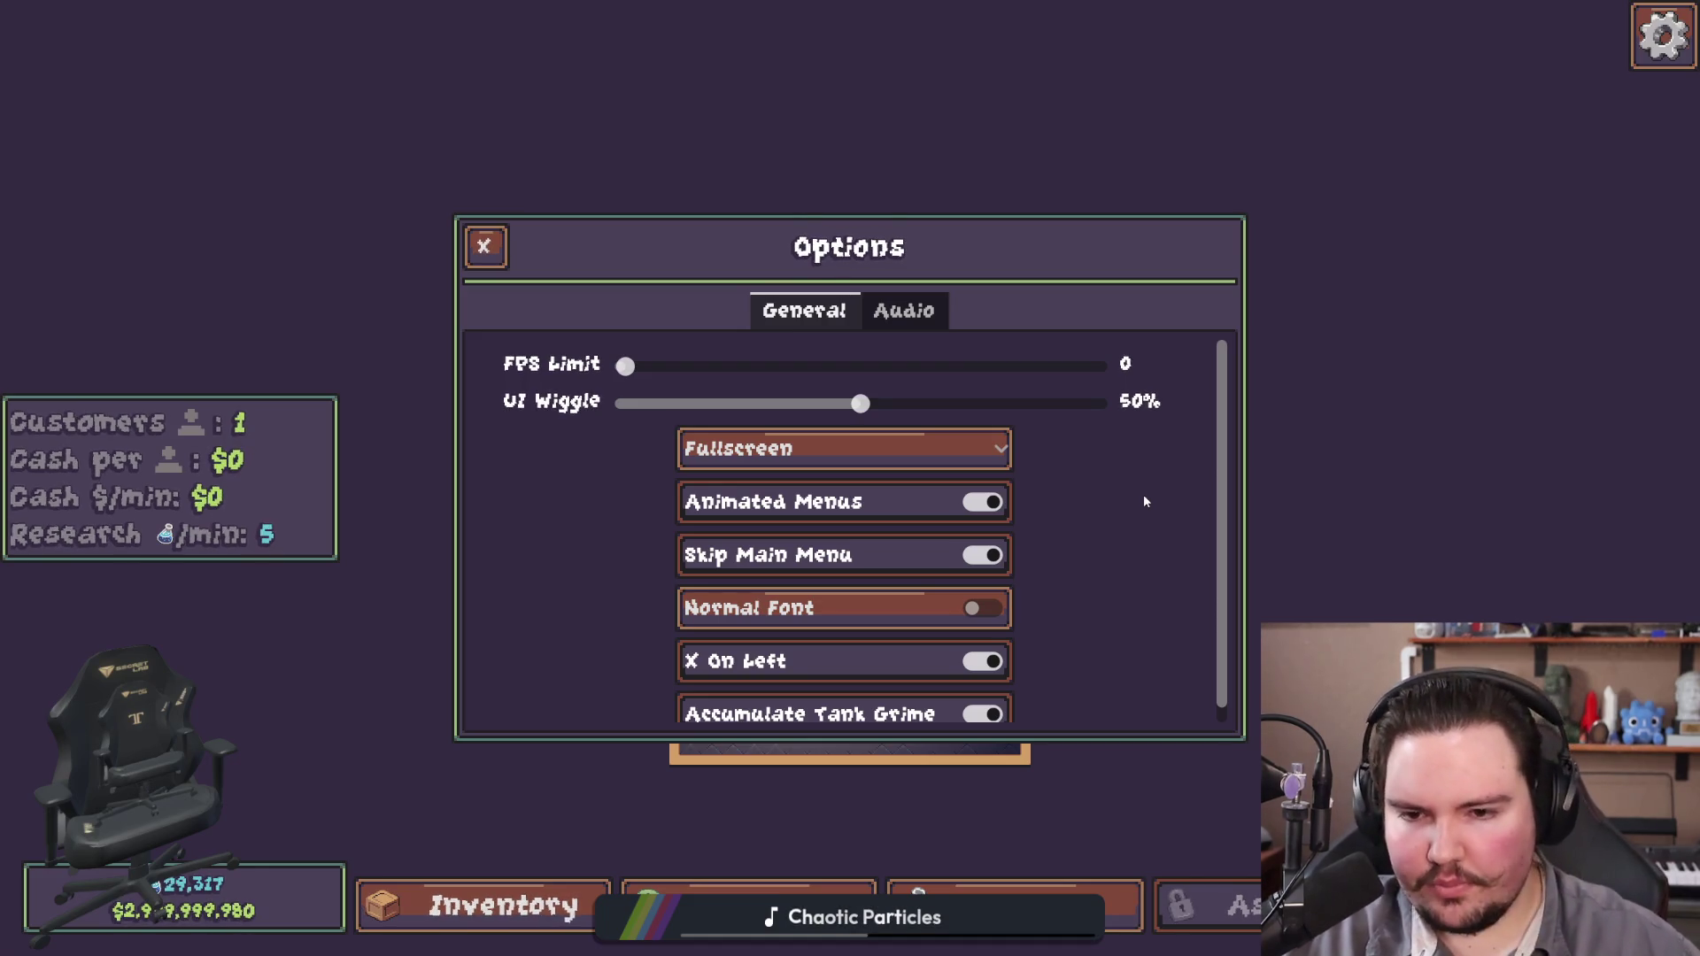
# Step: Look through the Audio settings page and return to the General page
pyautogui.click(903, 311)
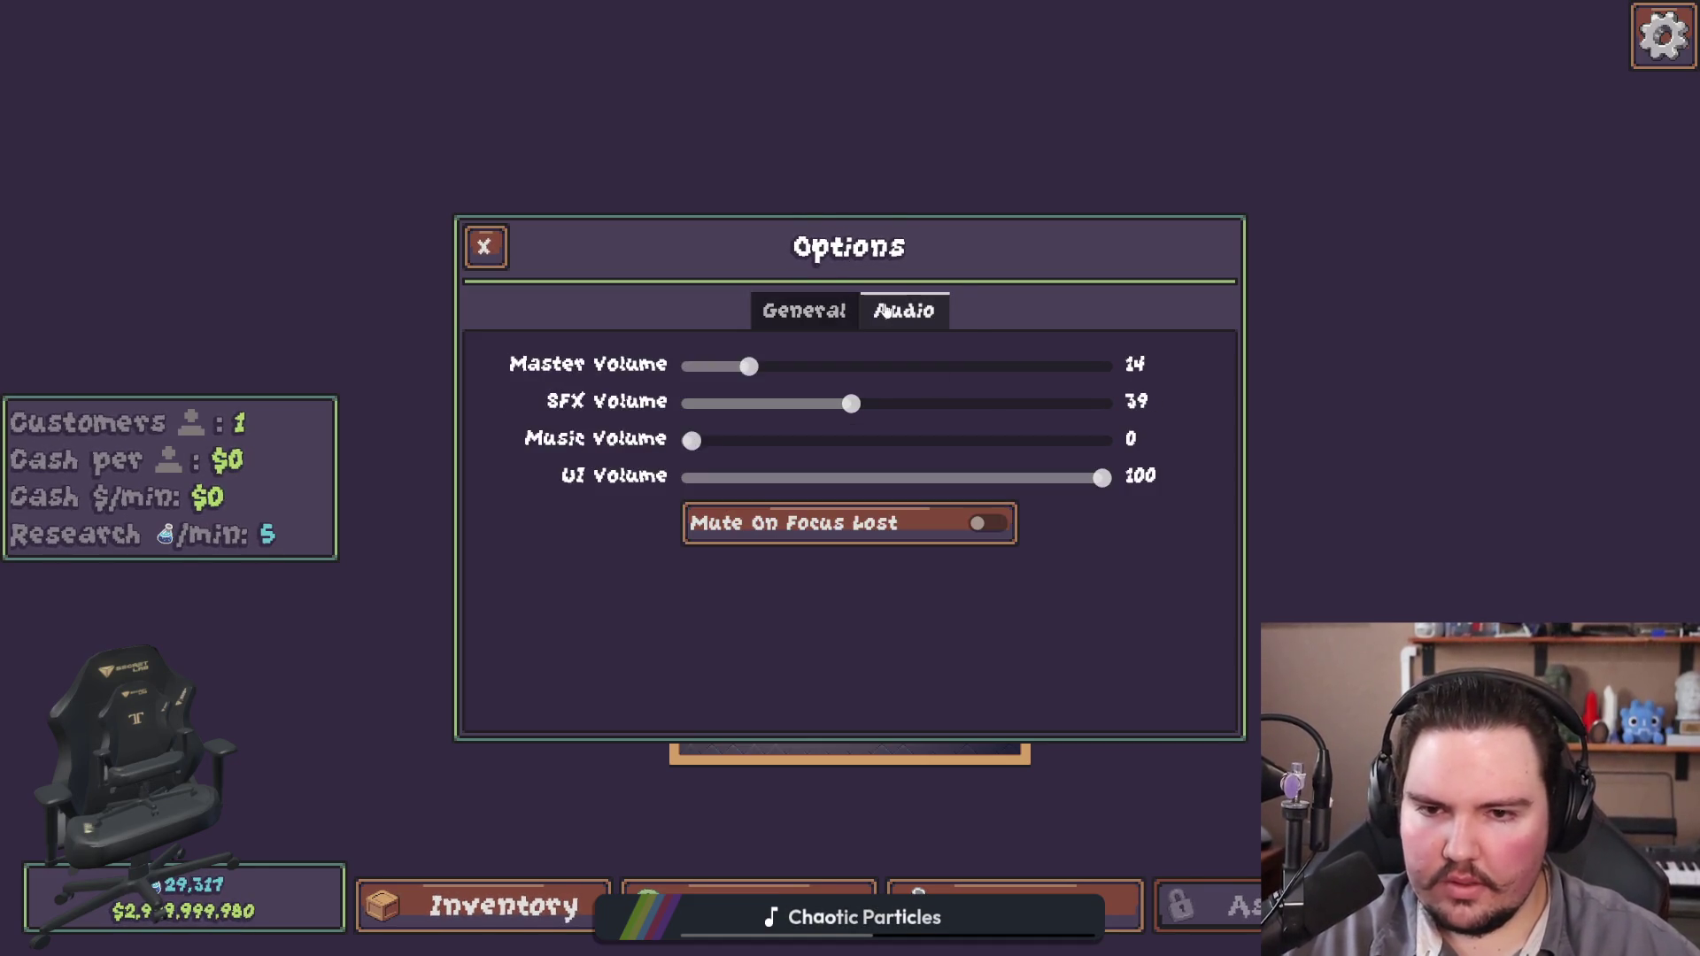
pyautogui.click(805, 315)
pyautogui.click(925, 310)
pyautogui.click(849, 328)
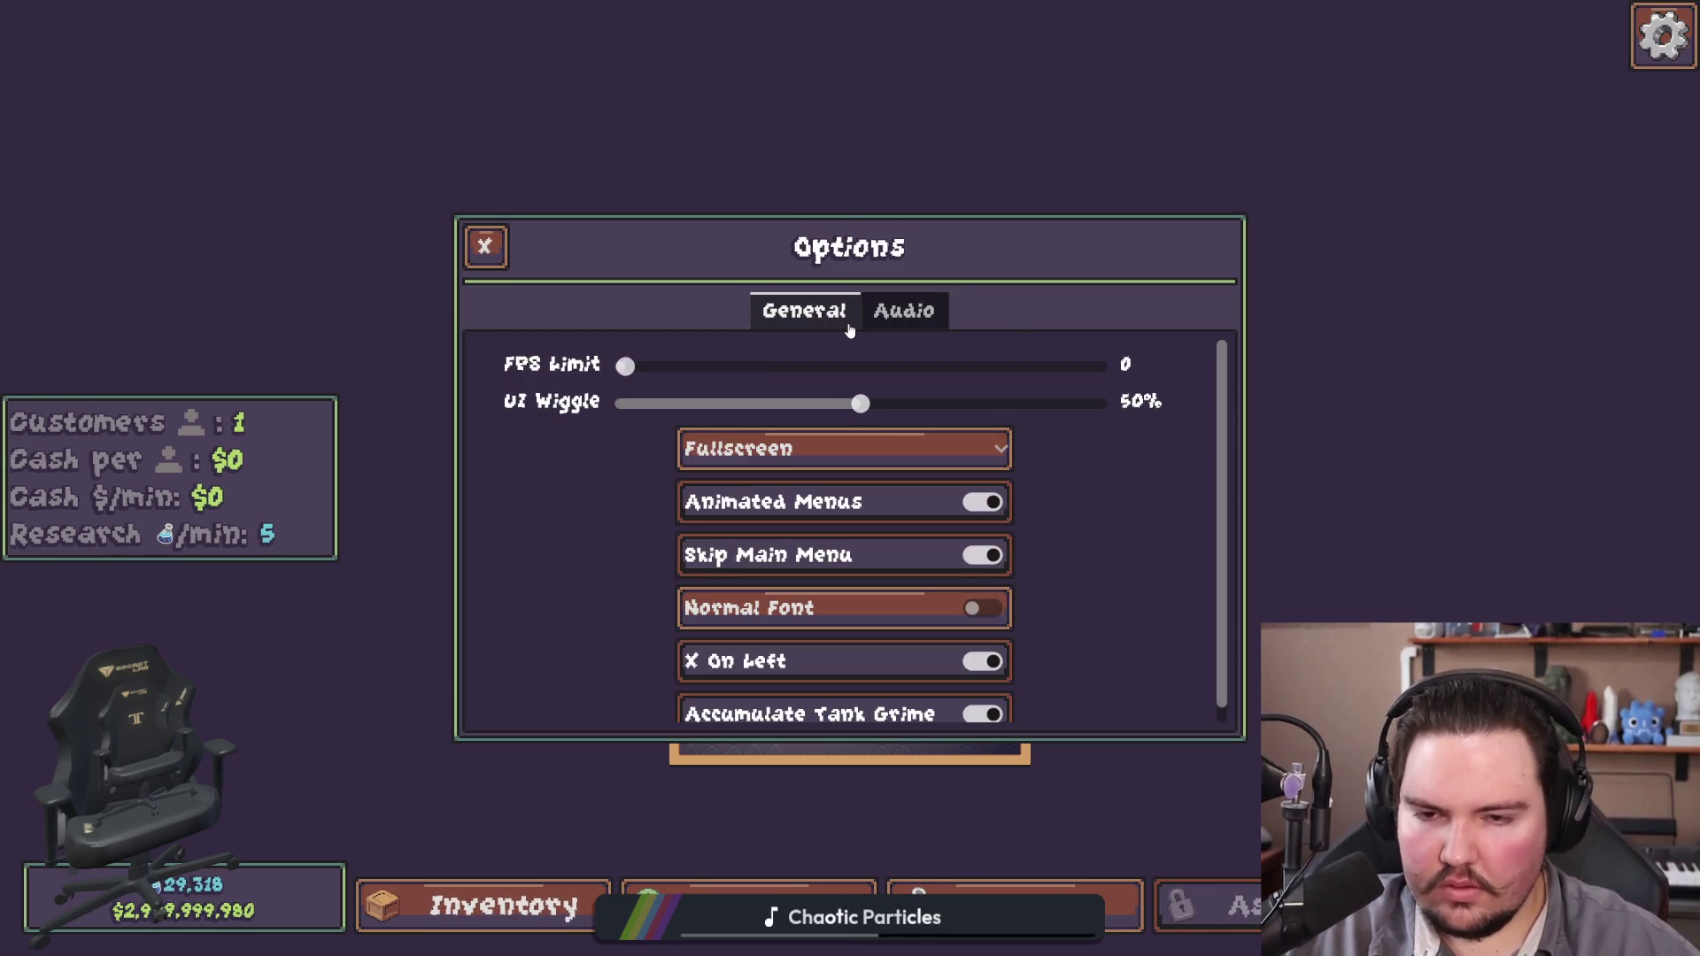
pyautogui.scroll(-1, 1067, 574)
pyautogui.scroll(1, 1068, 573)
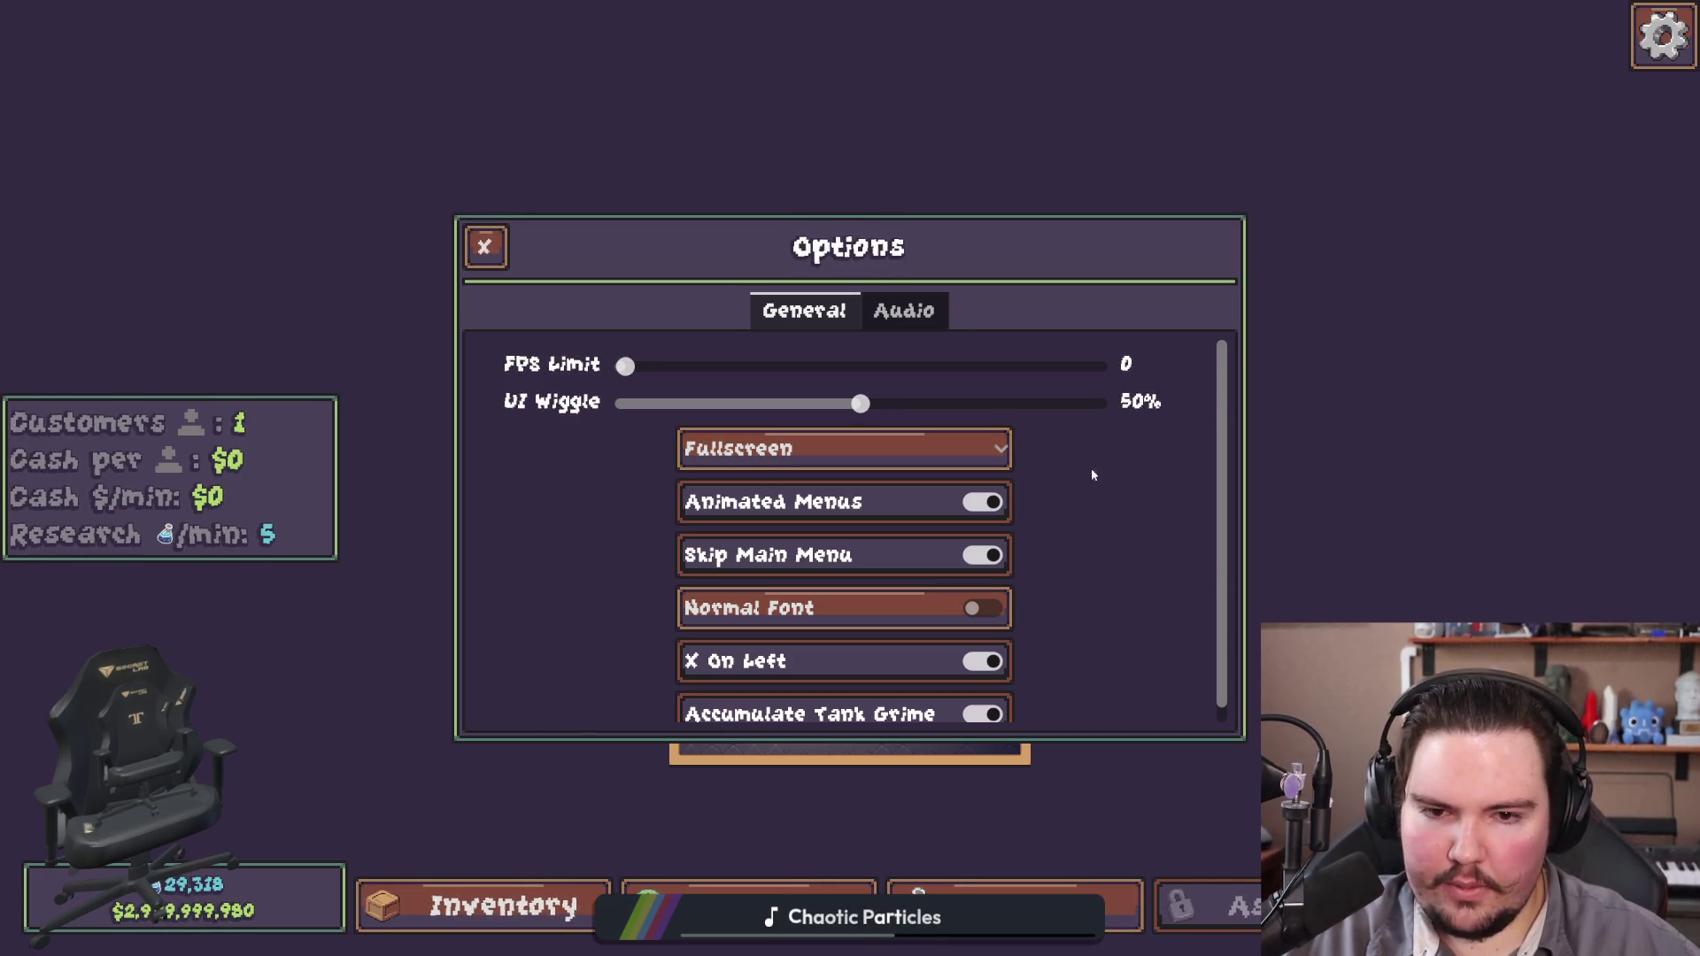
# Step: Close Options, leave fullscreen, stop the game, and return to window_mode.gd
pyautogui.press('Escape')
pyautogui.press('Escape')
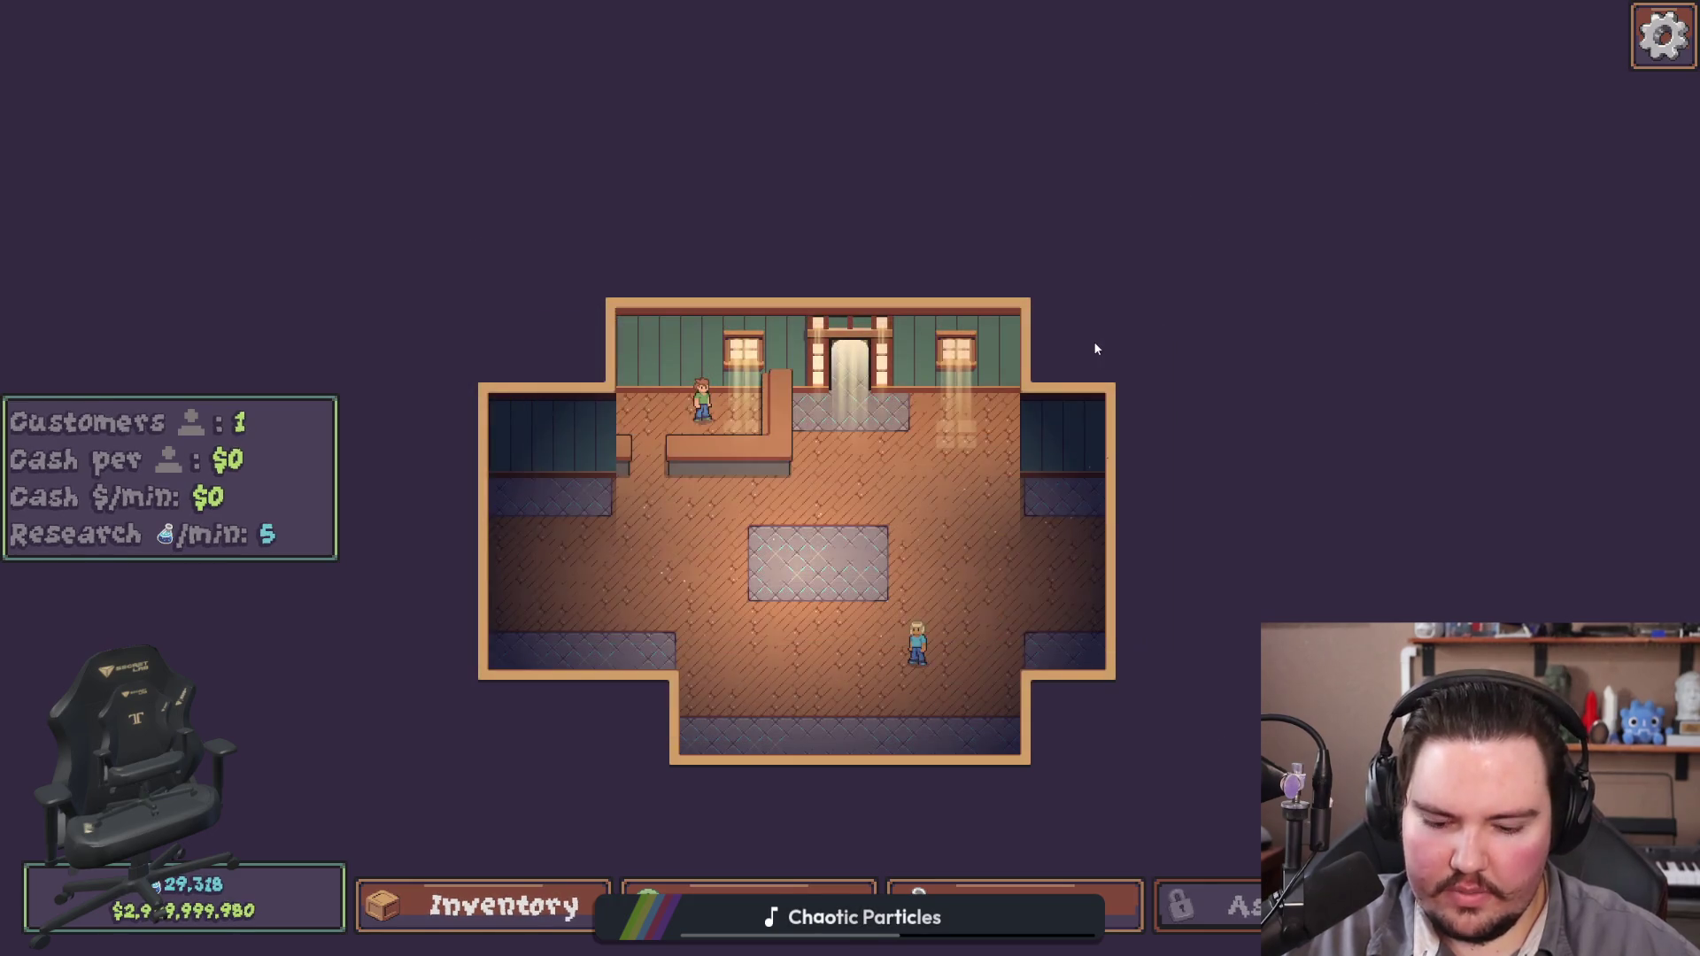
pyautogui.press('F11')
pyautogui.click(1264, 214)
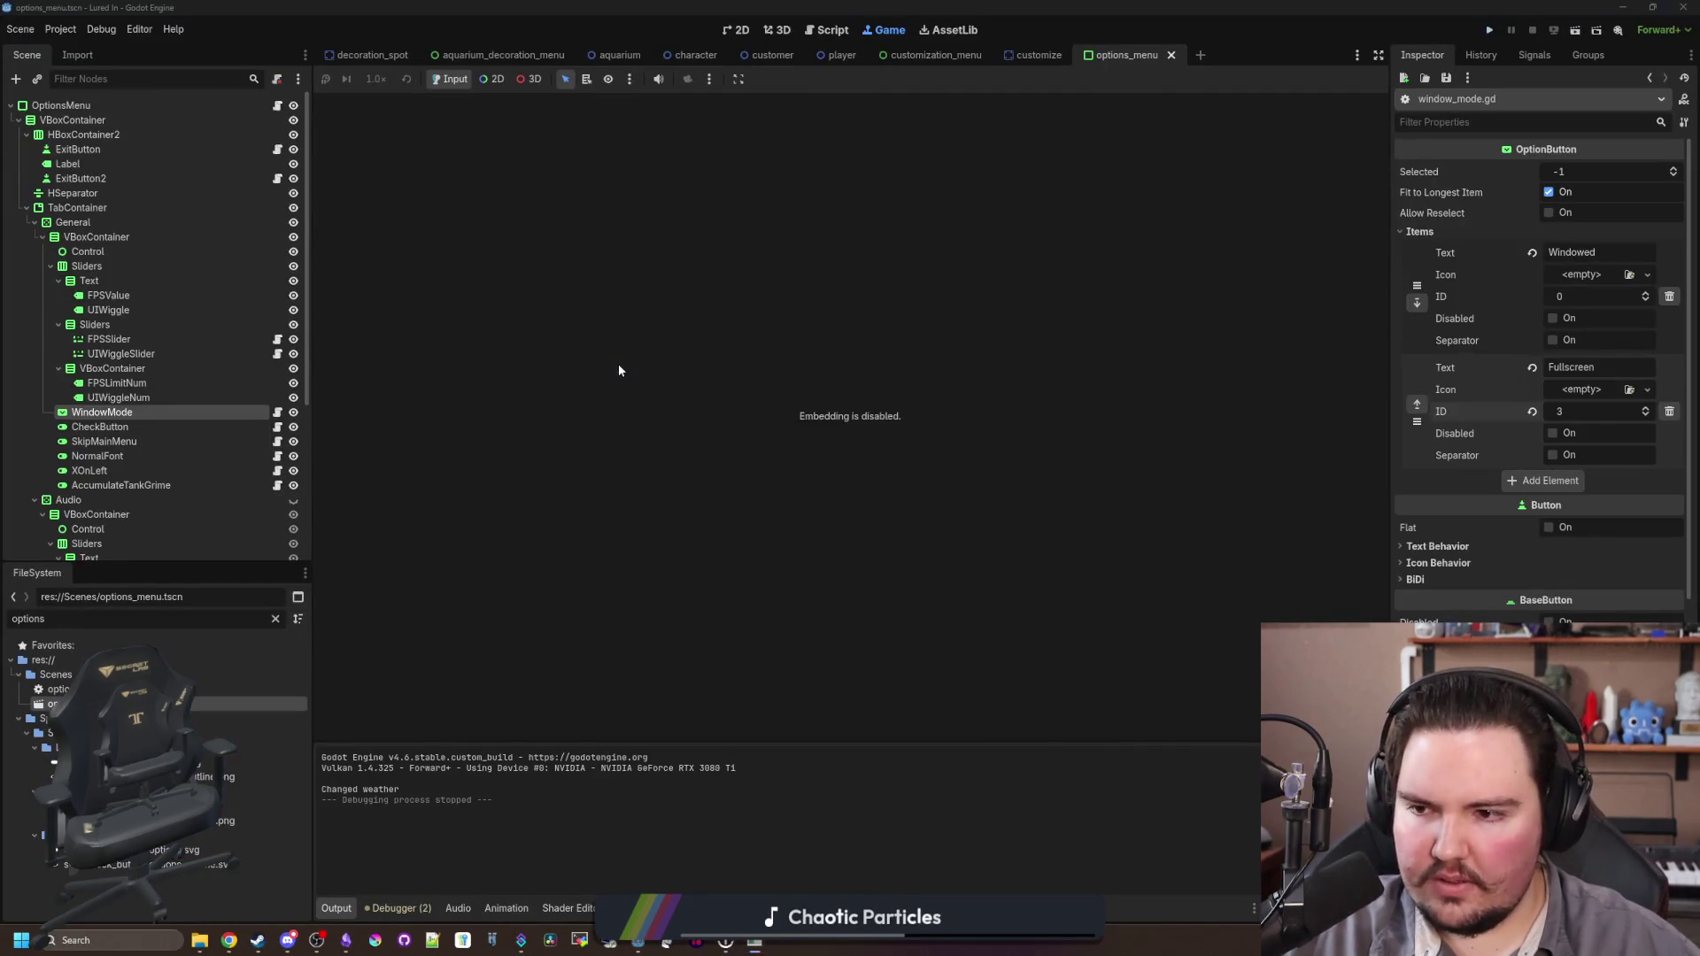
pyautogui.click(821, 453)
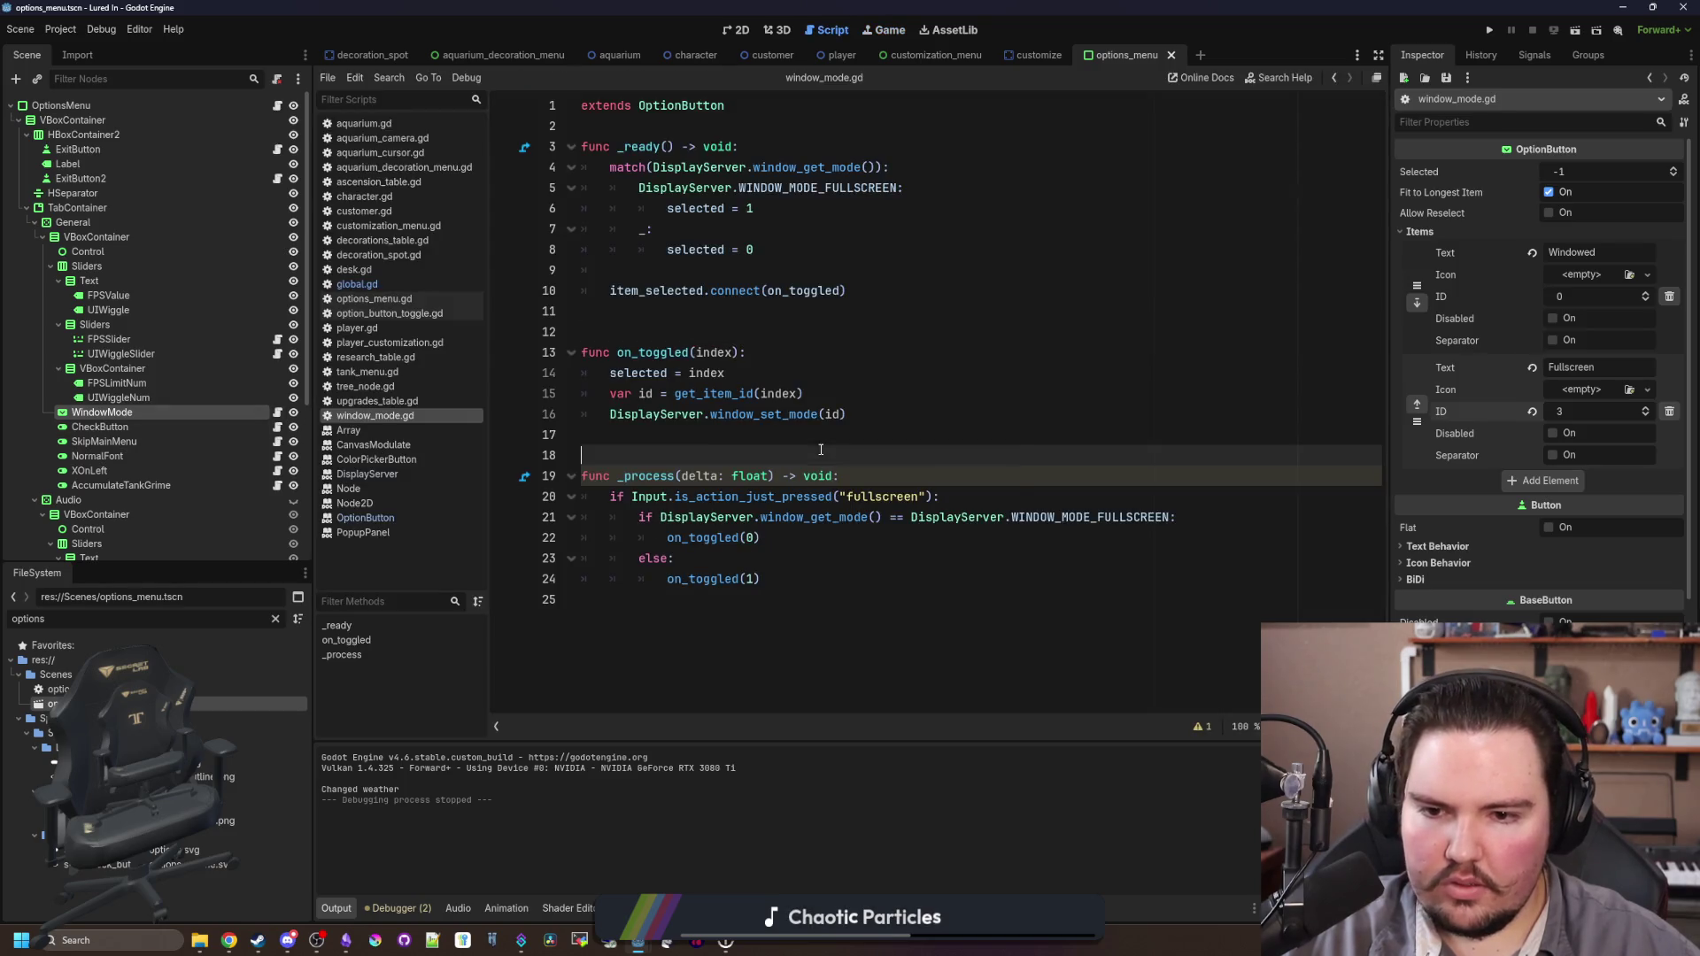
# Step: Save the options menu scene and return to the 2D view at the Sliders node
pyautogui.hotkey('ctrl', 's')
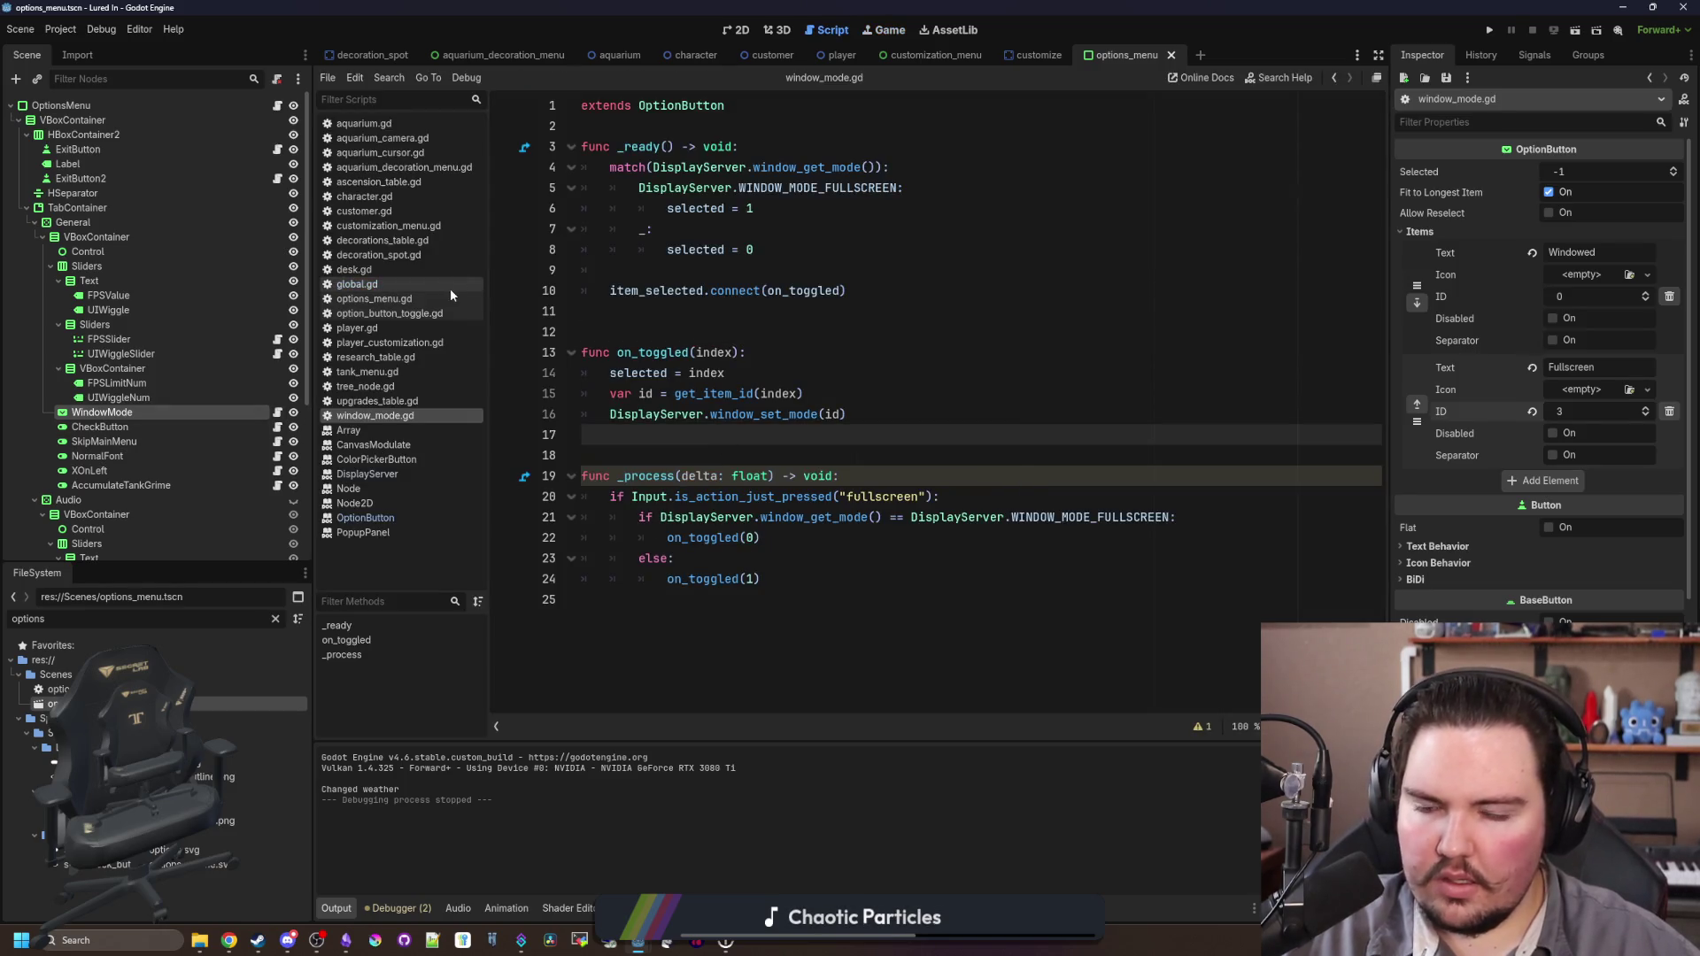
pyautogui.hotkey('ctrl', 's')
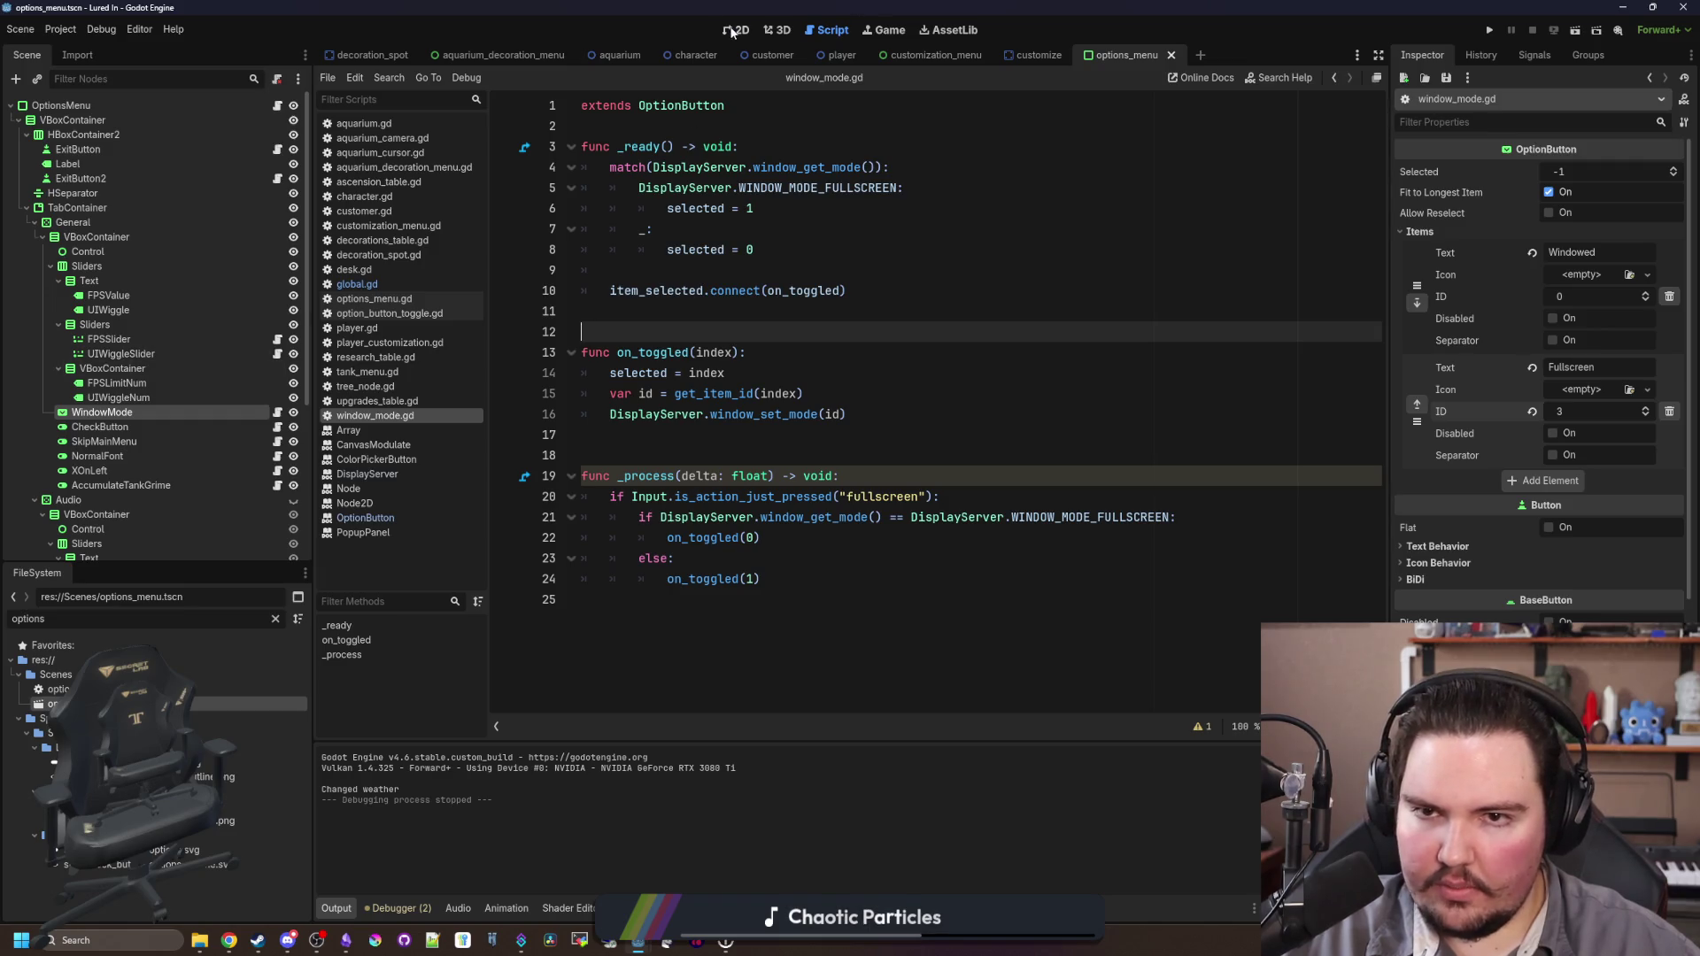
pyautogui.click(732, 31)
pyautogui.scroll(5, 673, 296)
pyautogui.click(102, 429)
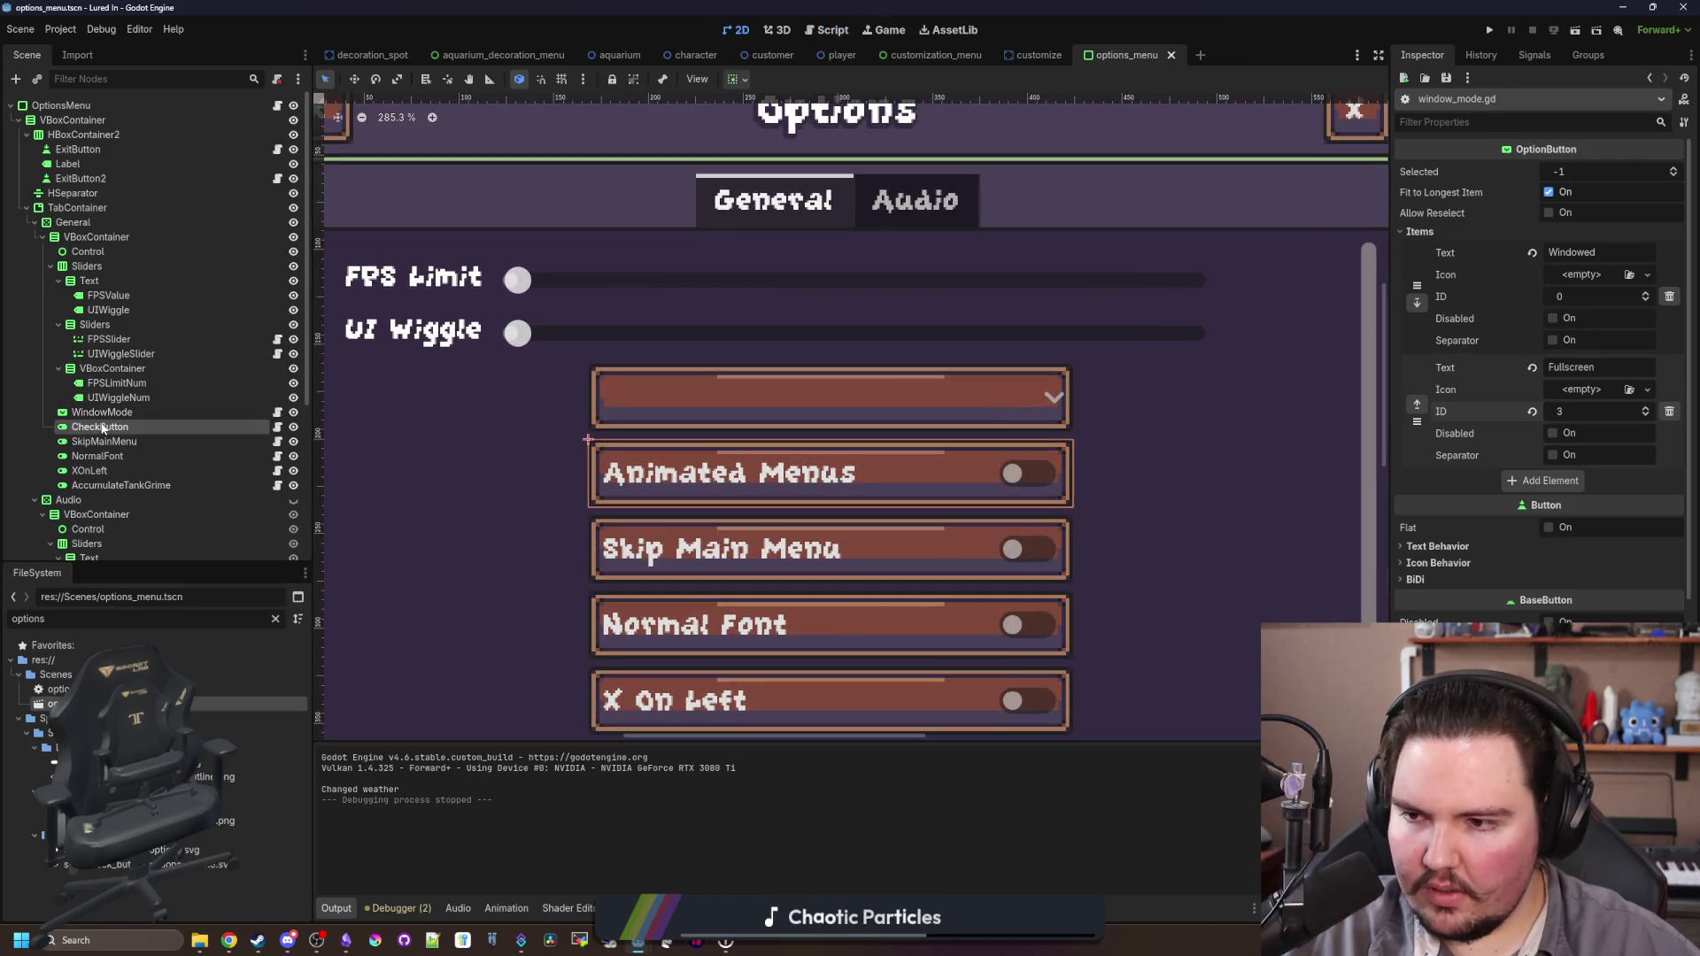
pyautogui.click(108, 295)
# Step: Add a Label reading 'Window Mode' to the VBoxContainer, above WindowMode
pyautogui.rightClick(108, 265)
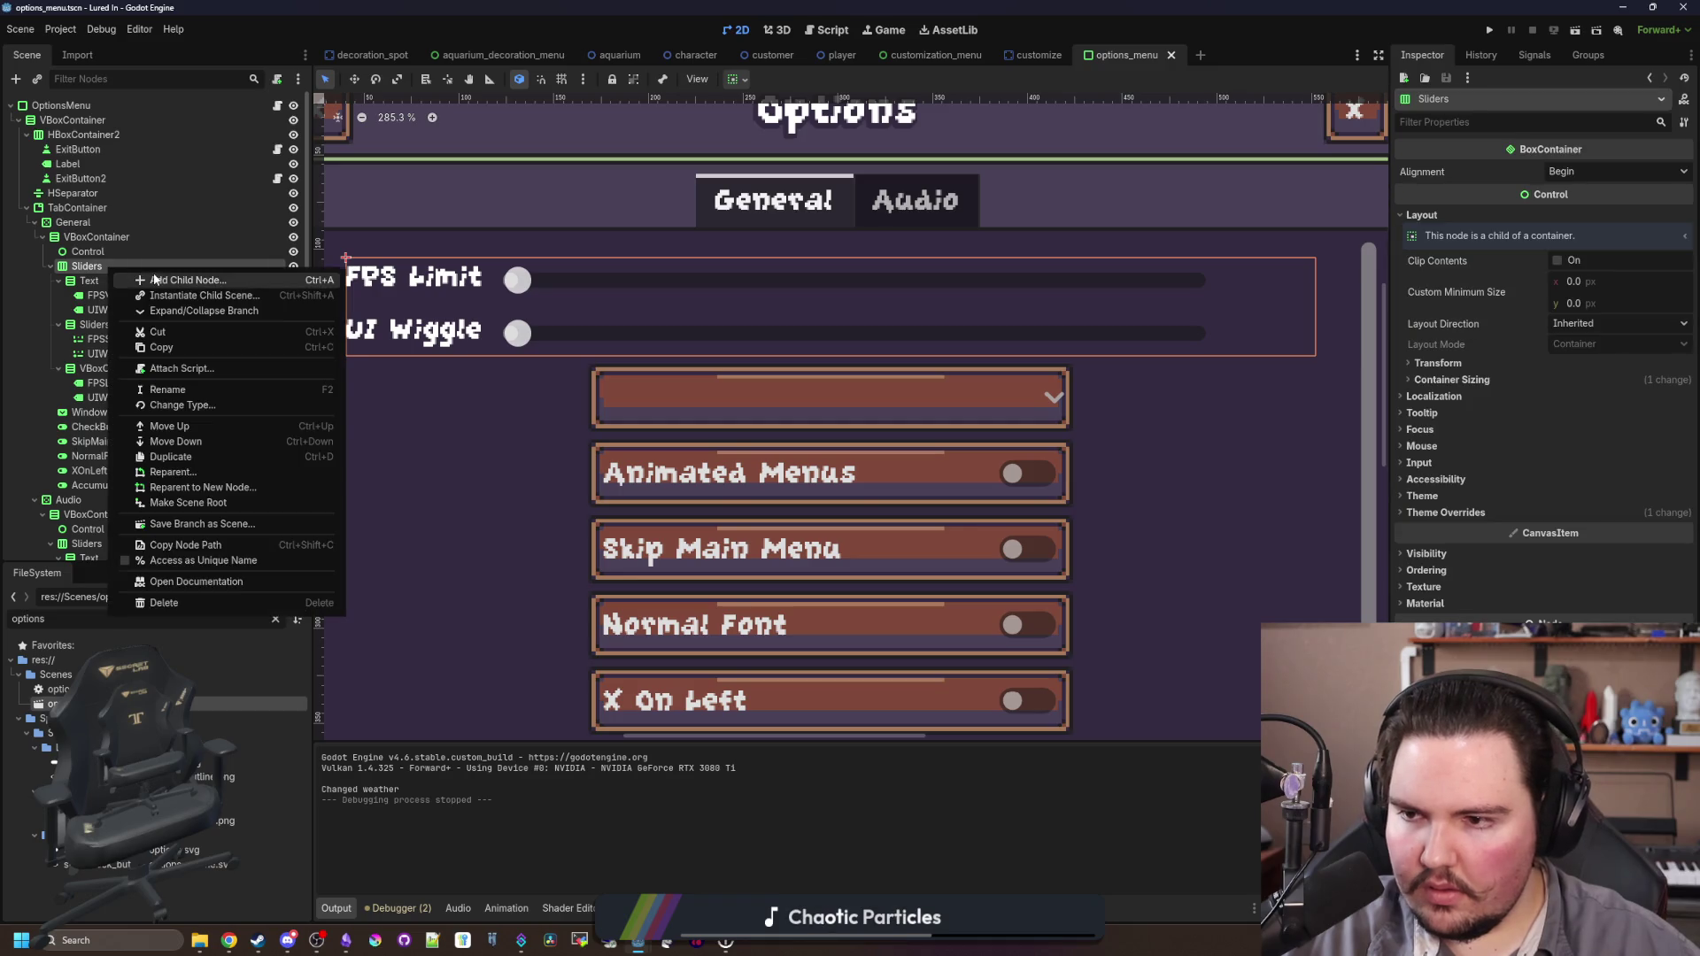
pyautogui.click(154, 279)
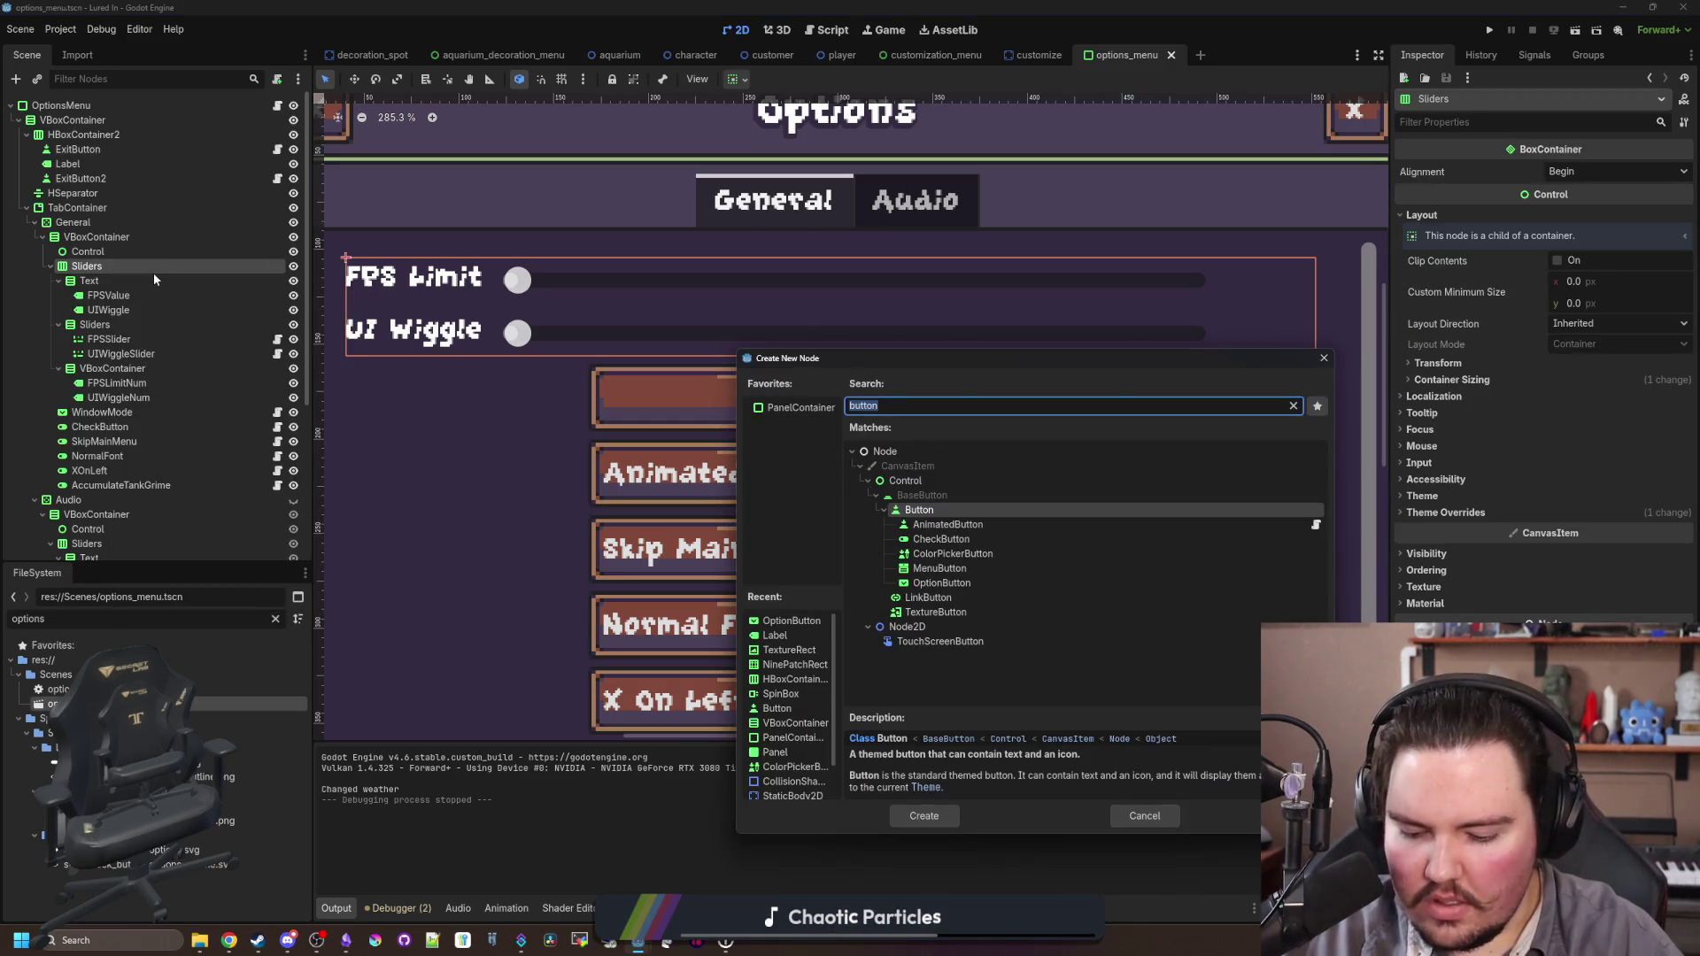
pyautogui.write('label')
pyautogui.press('Return')
pyautogui.click(1500, 242)
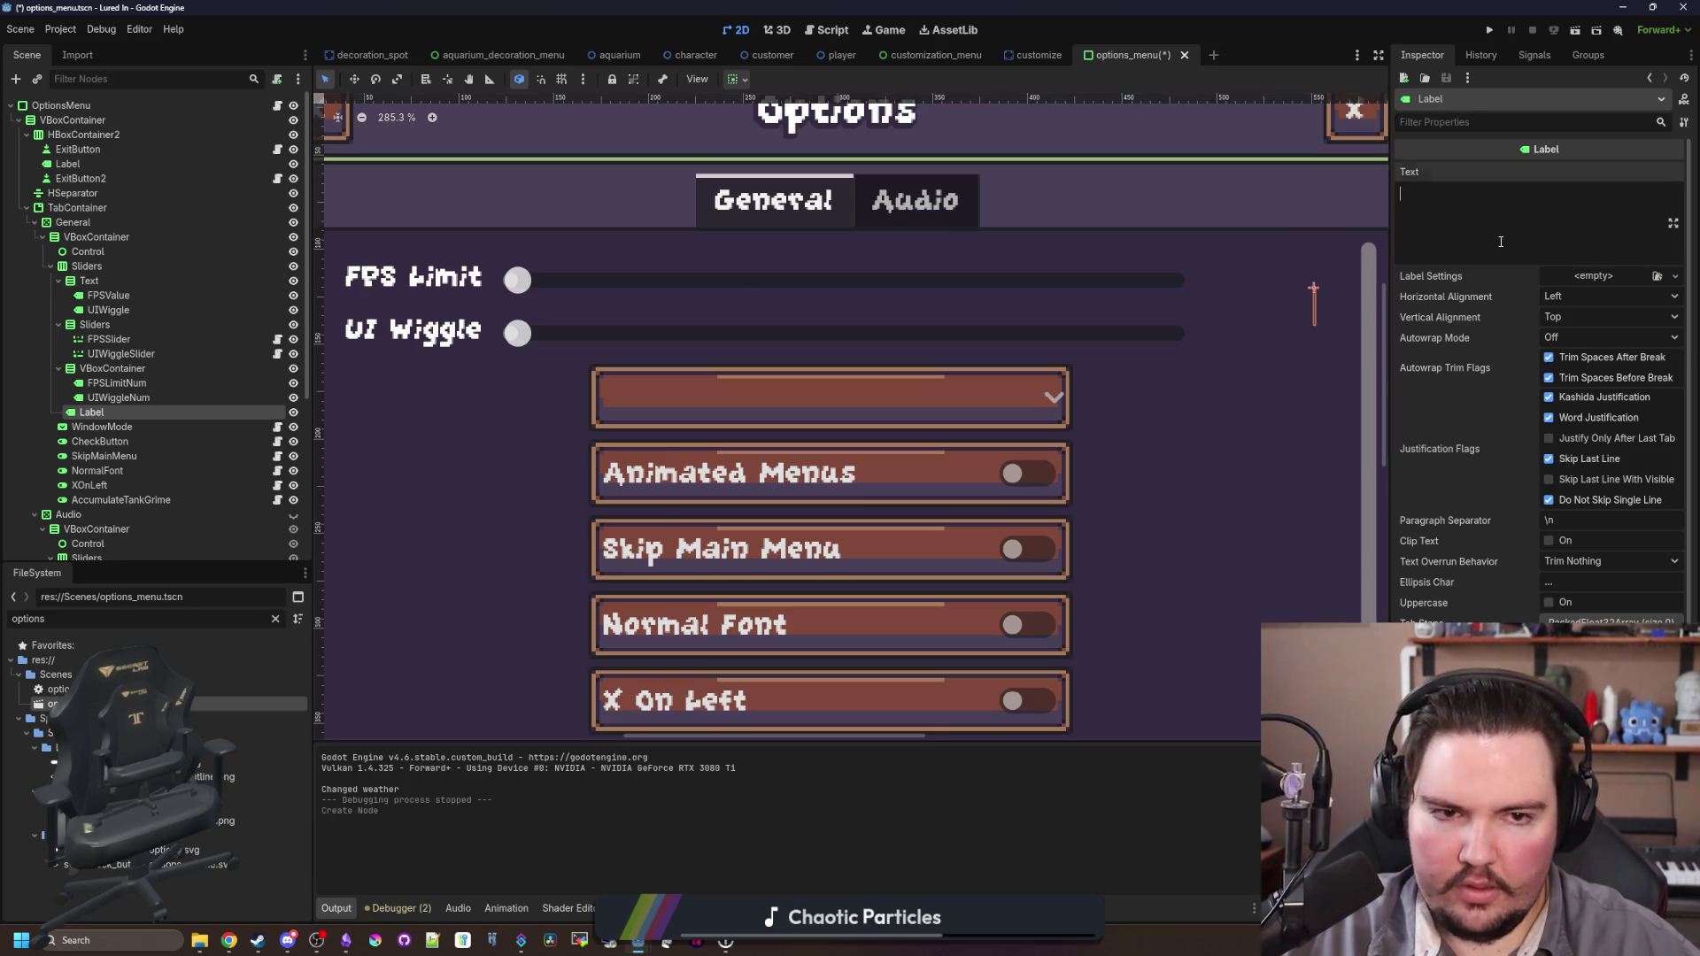
pyautogui.write('Window Mode')
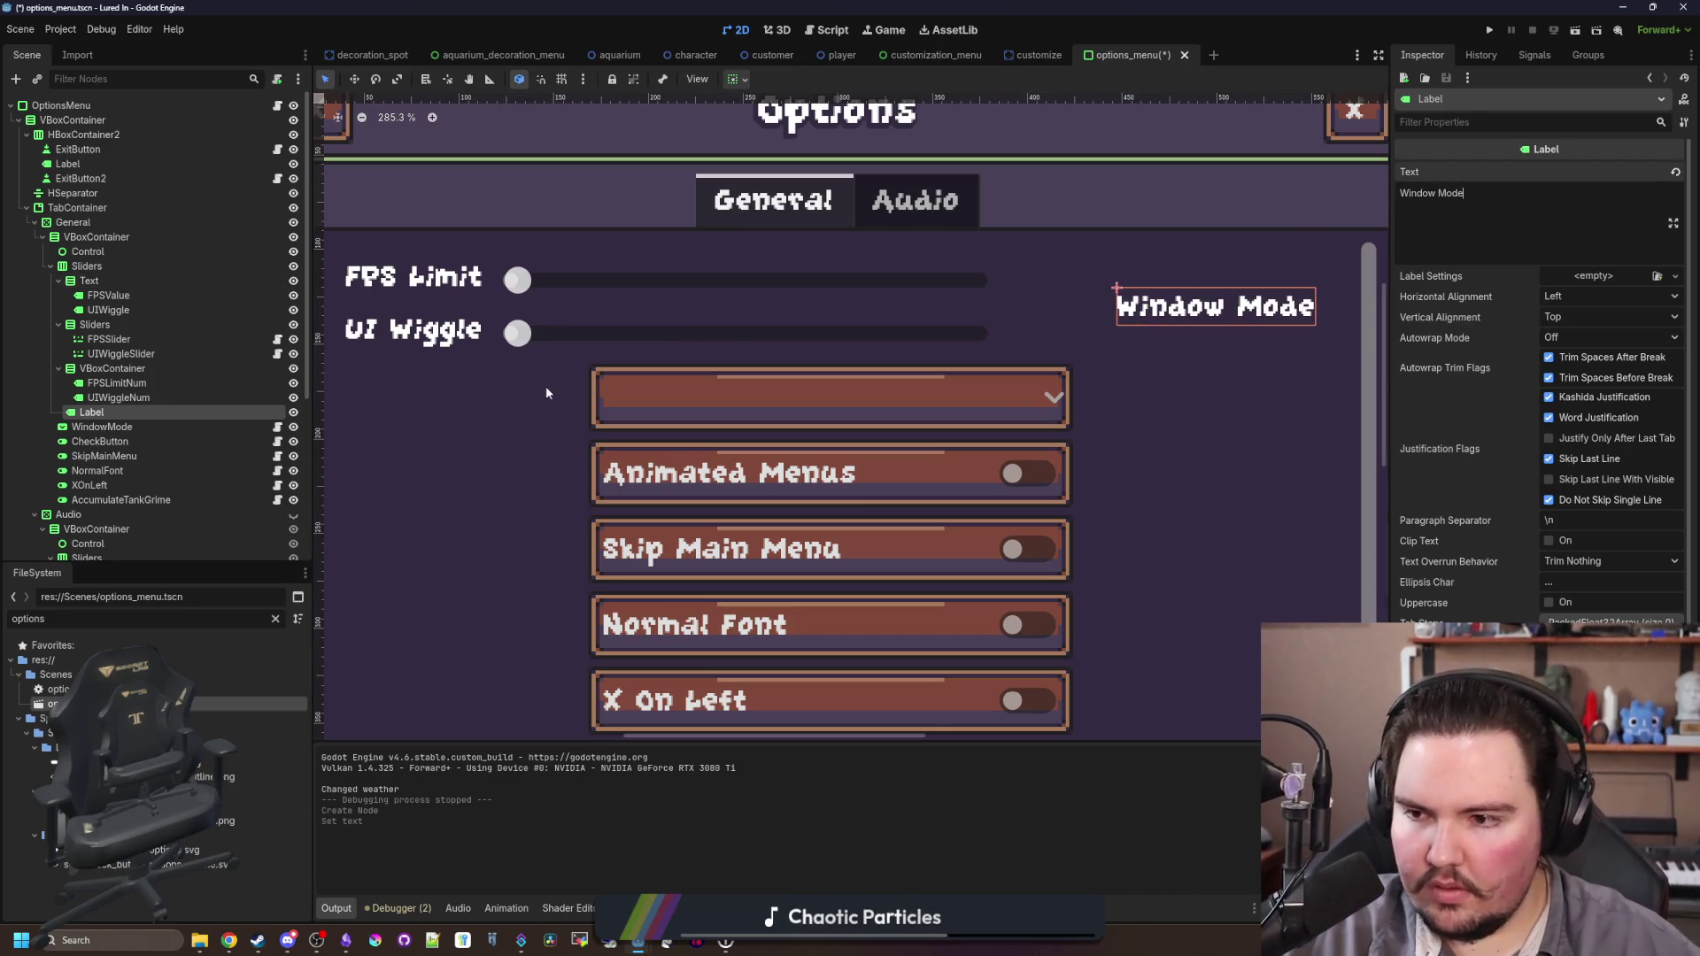
pyautogui.moveTo(88, 412); pyautogui.dragTo(105, 426)
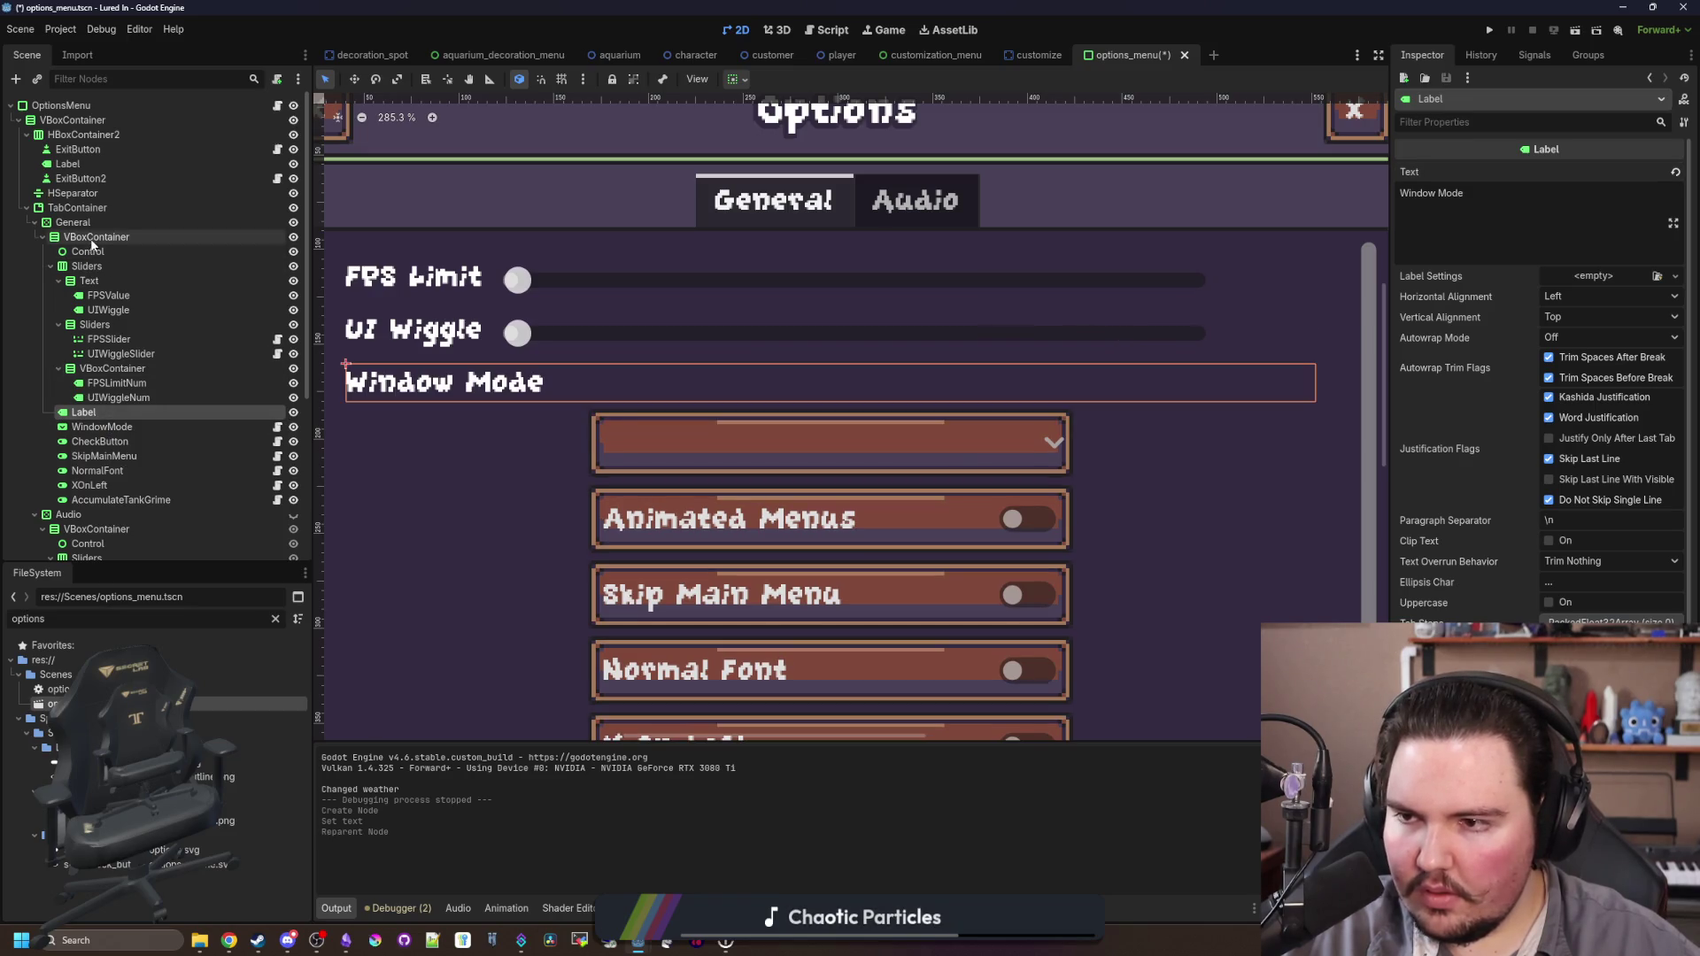
# Step: Add an HBoxContainer below the label and move the WindowMode dropdown into it
pyautogui.rightClick(126, 237)
pyautogui.click(151, 251)
pyautogui.write('hbox')
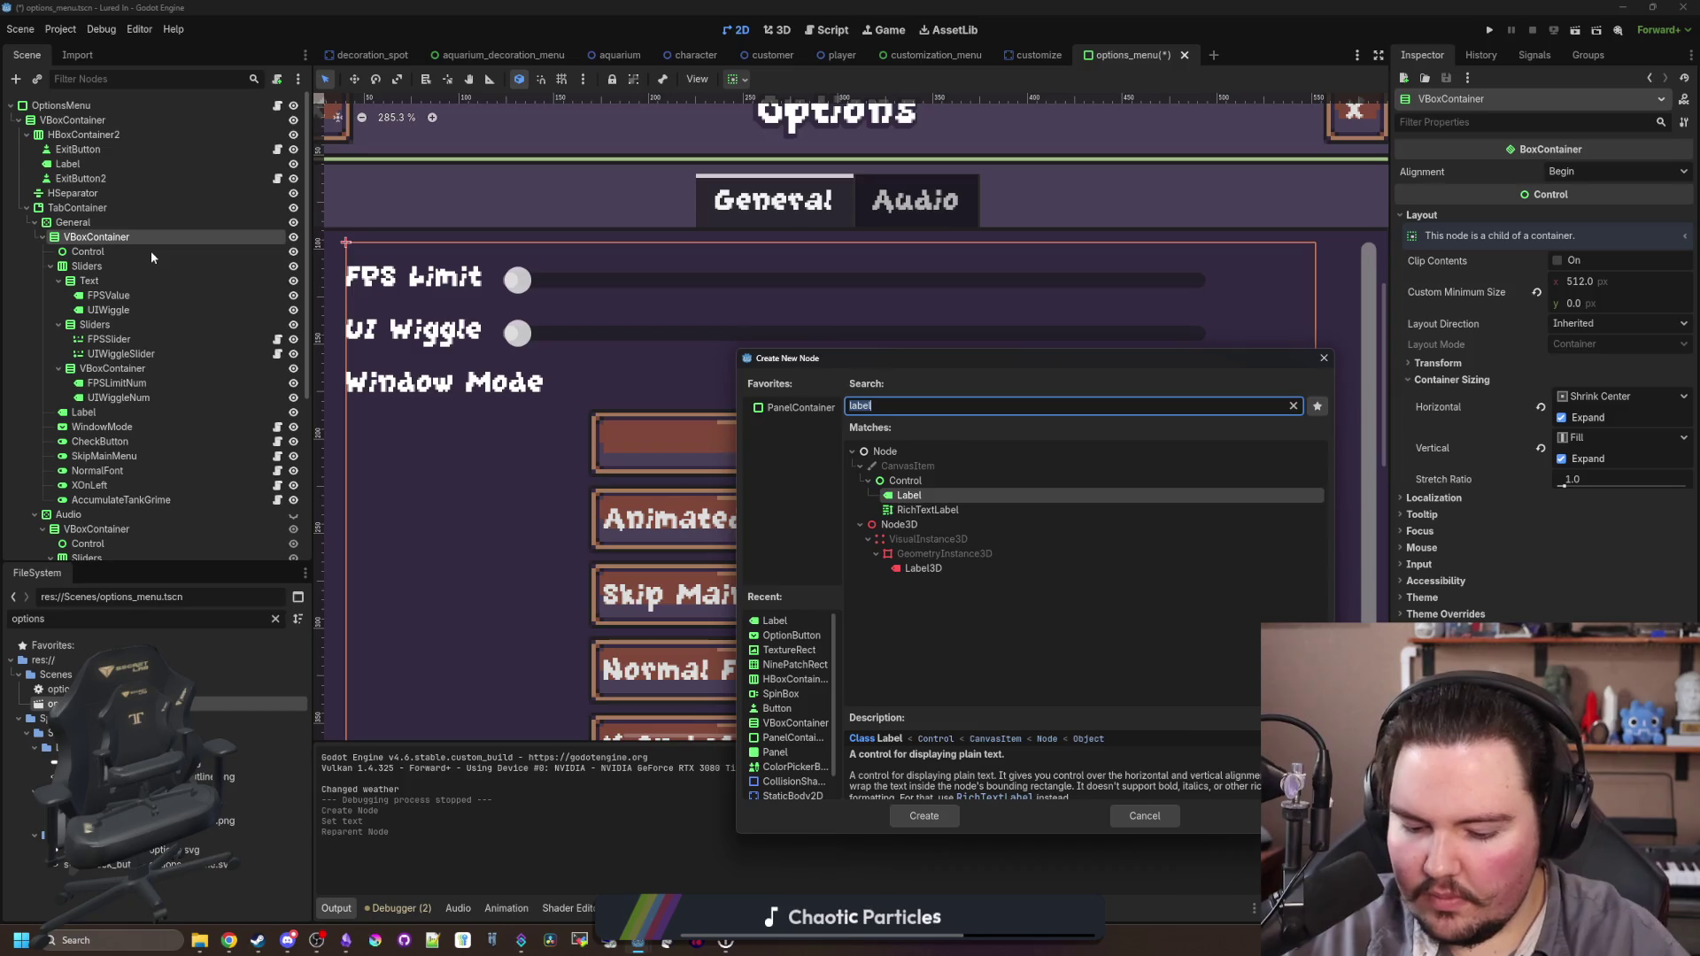
pyautogui.press('Return')
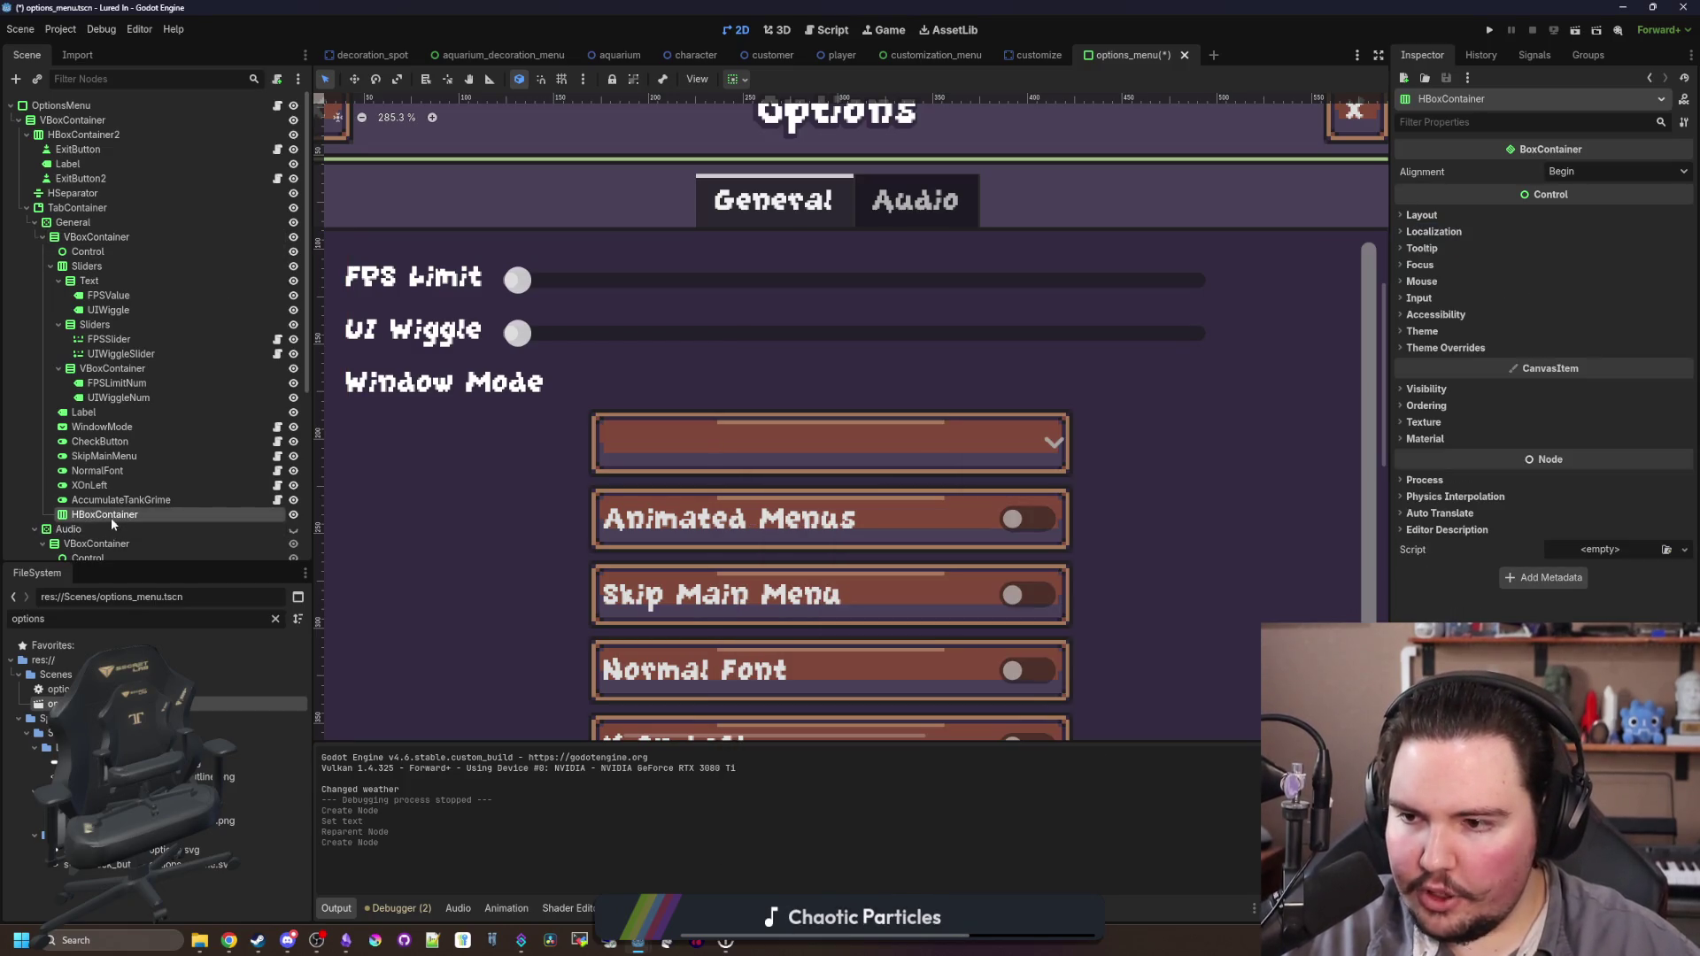
pyautogui.moveTo(110, 517); pyautogui.dragTo(135, 427)
pyautogui.moveTo(84, 413); pyautogui.dragTo(111, 428)
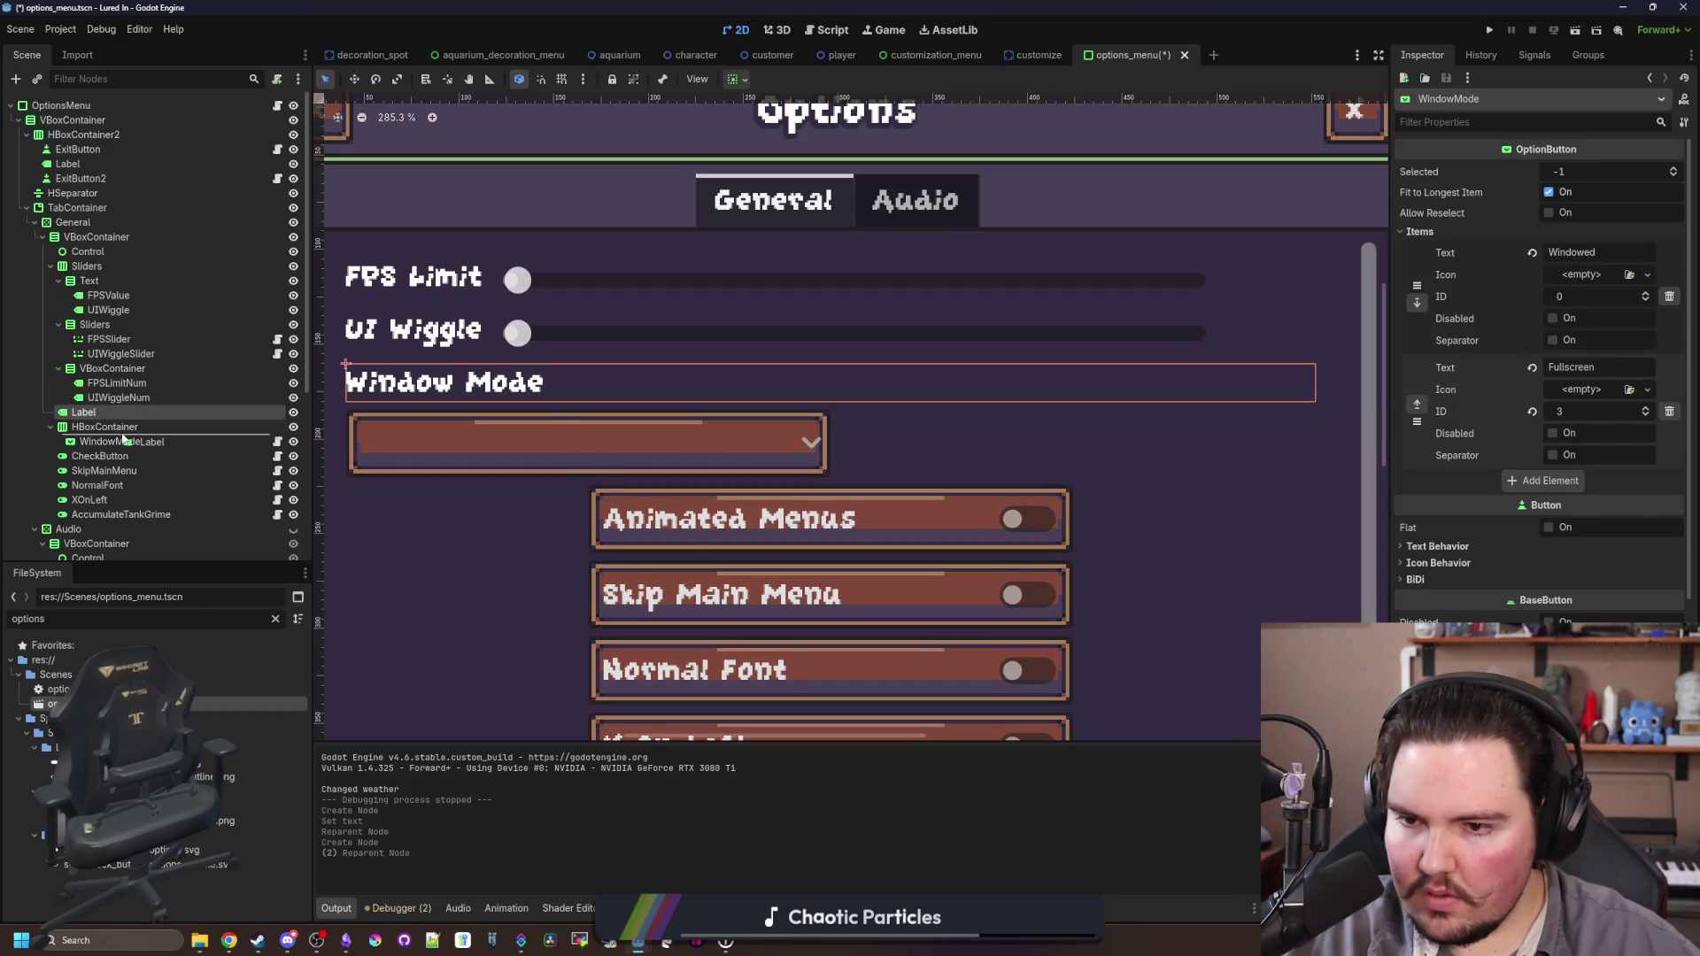
# Step: Frame the HBoxContainer and inspect the Window Mode label's layout properties
pyautogui.click(105, 412)
pyautogui.press('f')
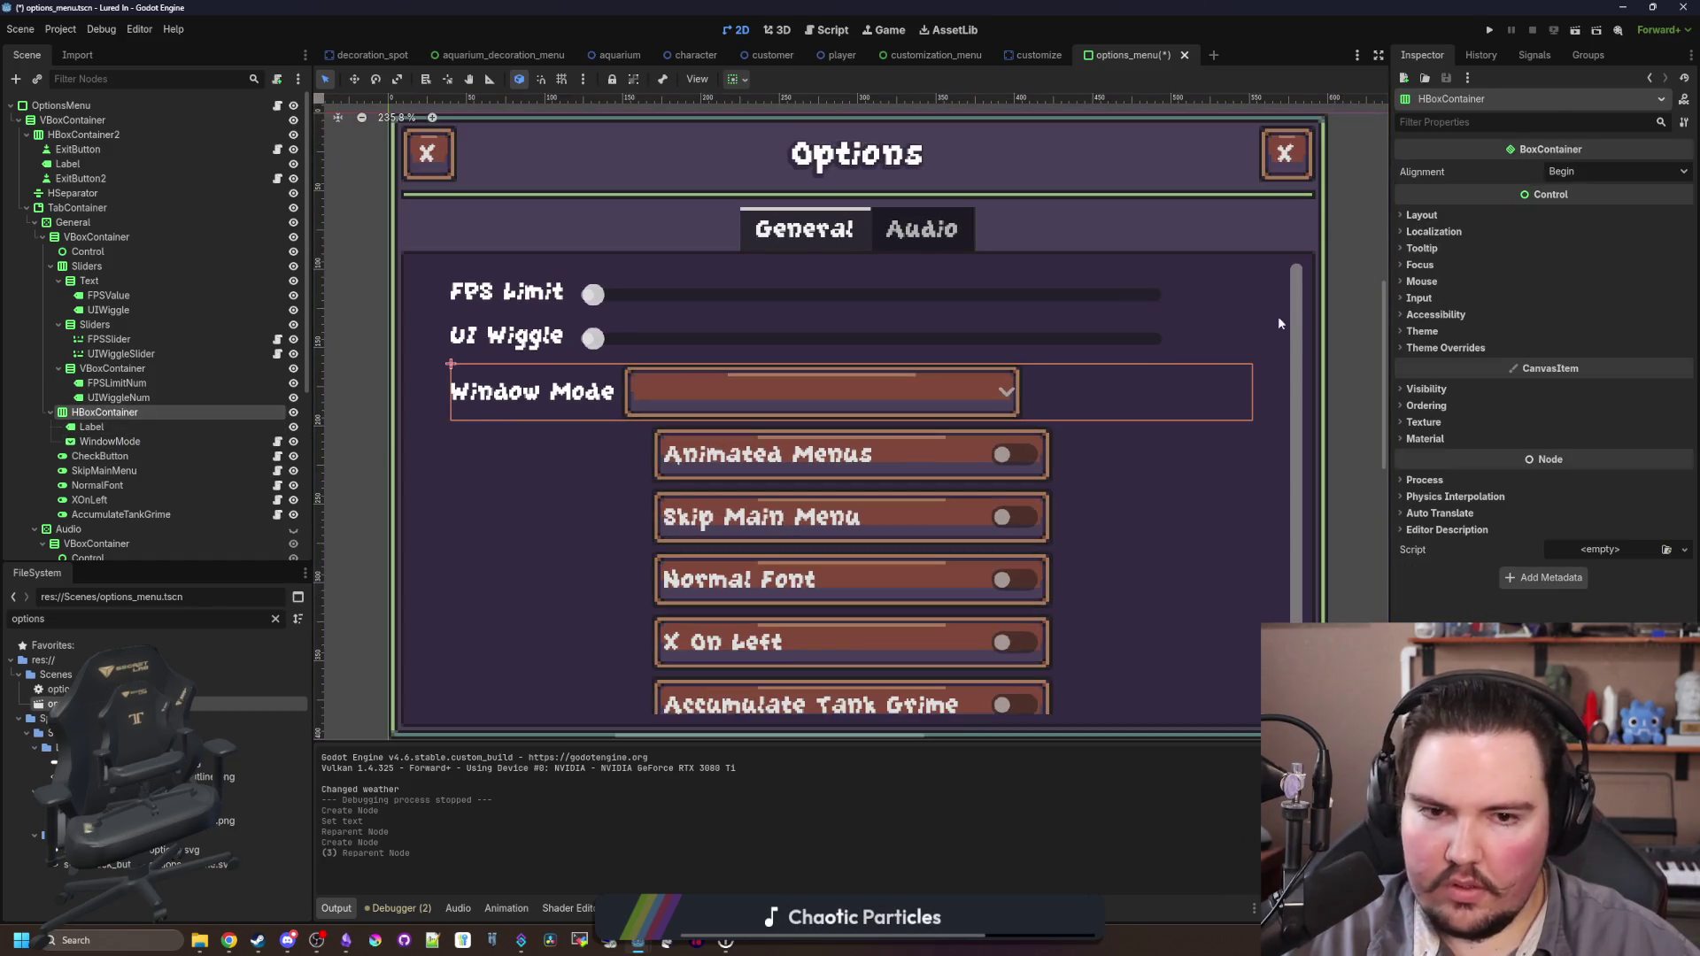
pyautogui.scroll(-2, 816, 379)
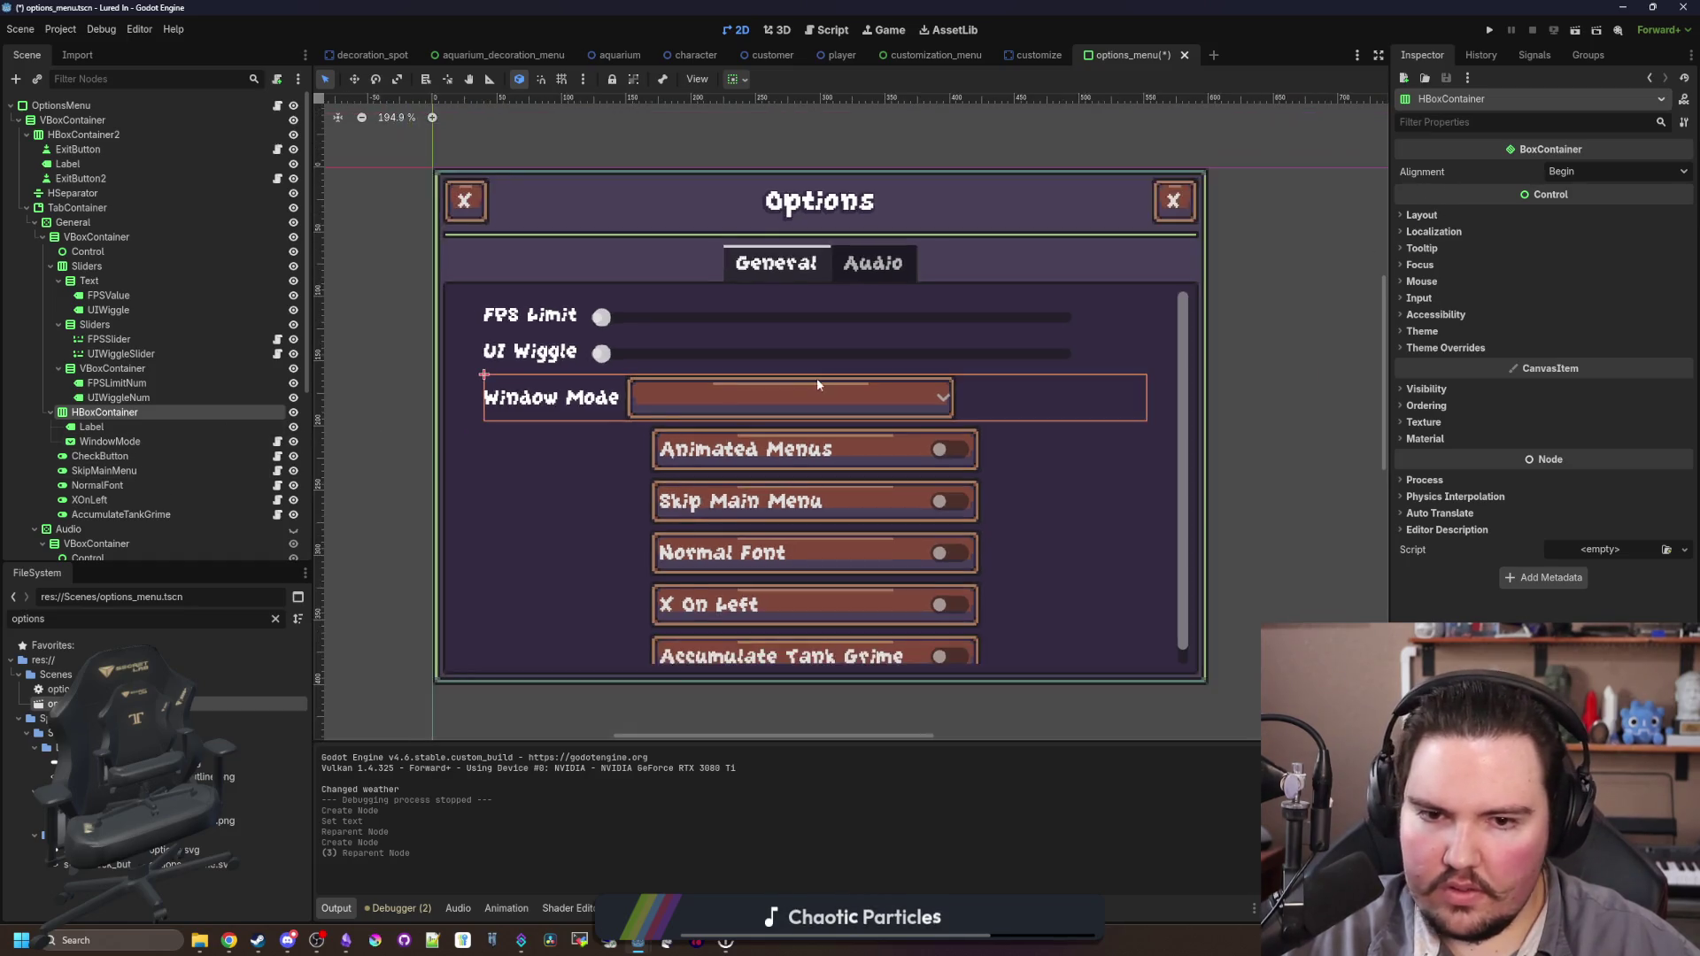
pyautogui.scroll(3, 838, 378)
pyautogui.click(91, 427)
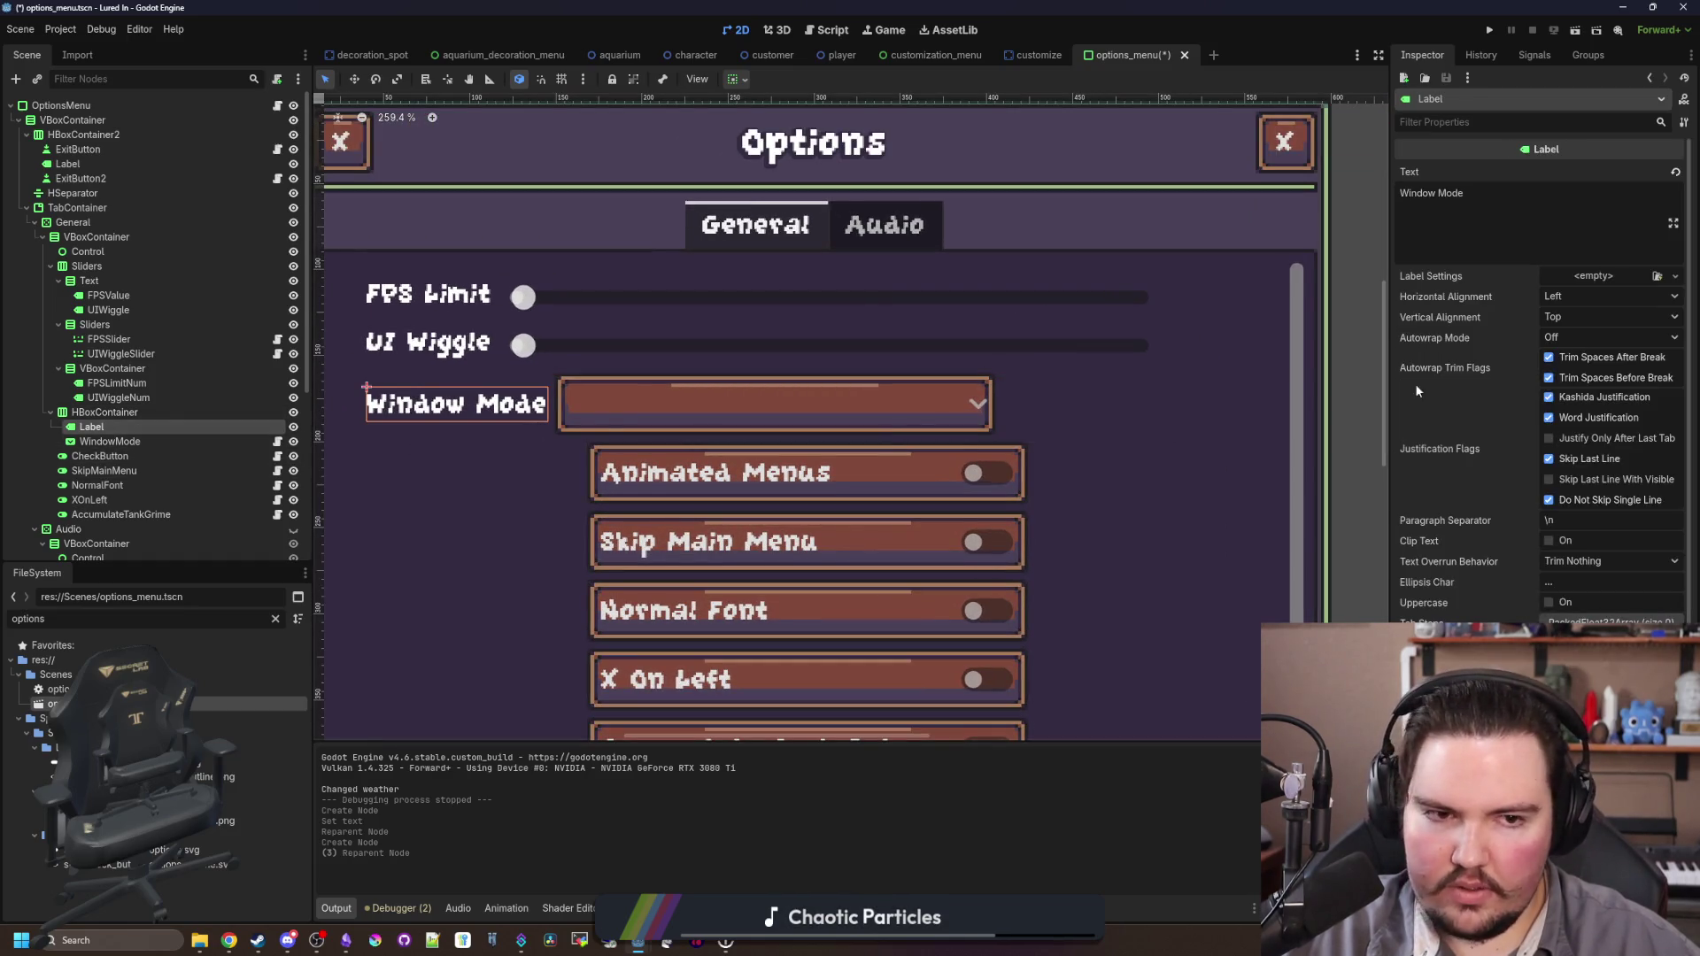
pyautogui.scroll(-2, 1462, 529)
pyautogui.click(1443, 543)
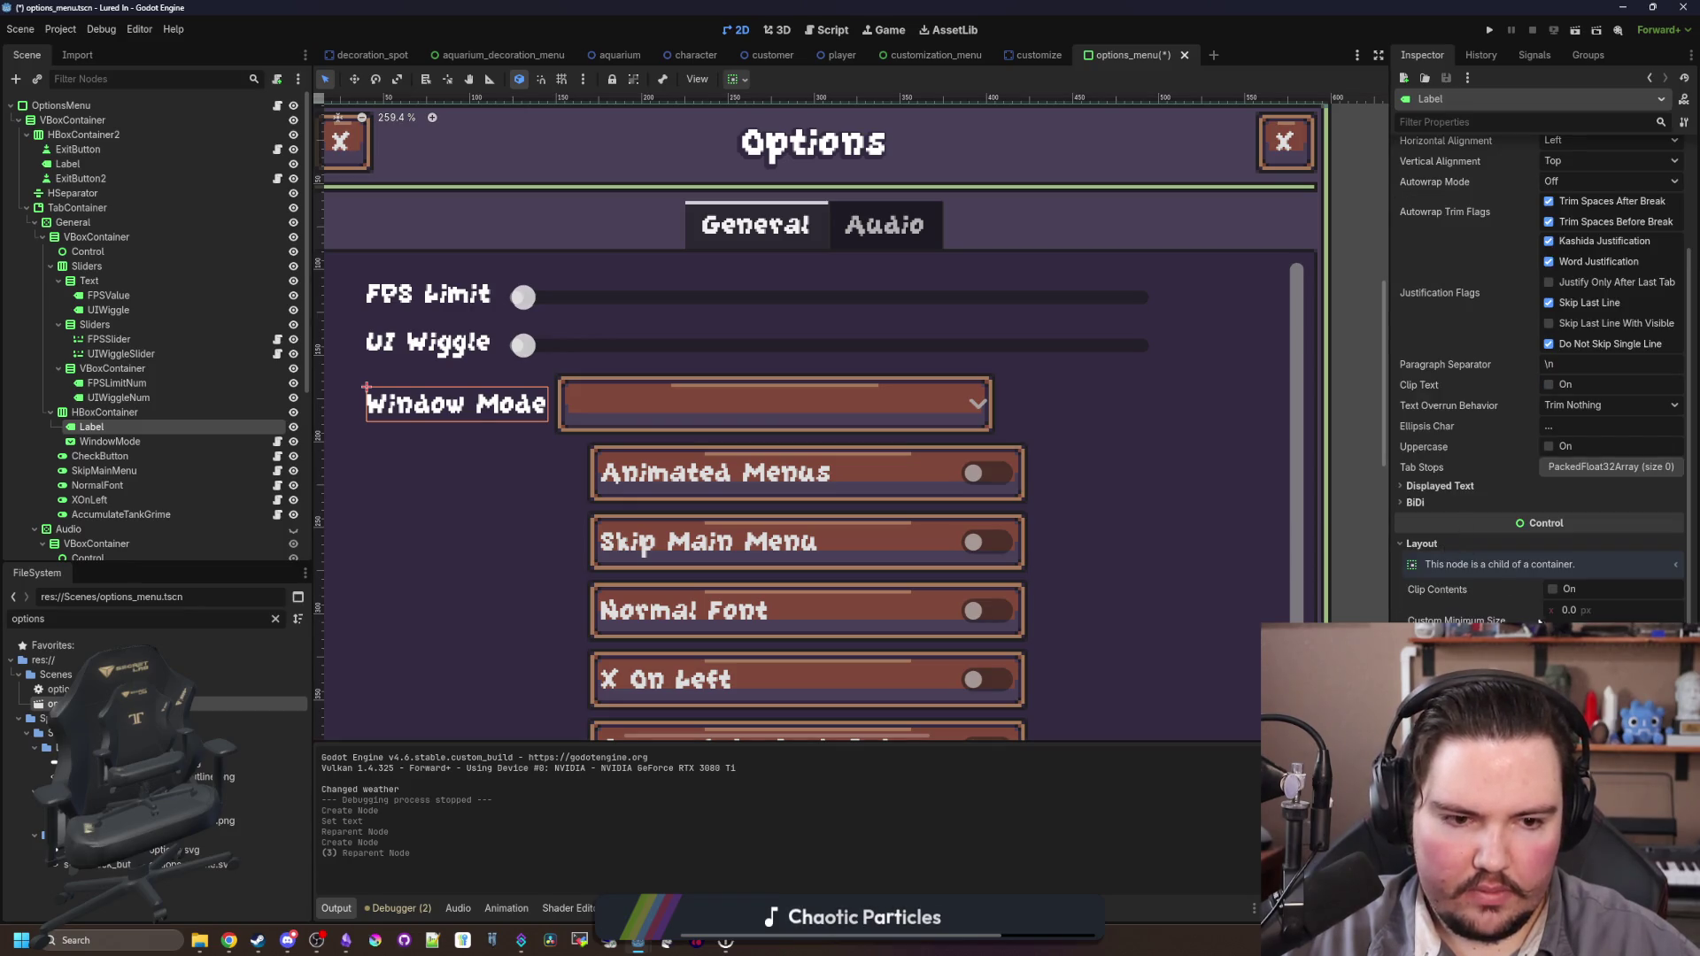
# Step: Set the HBoxContainer's Alignment to Center
pyautogui.click(104, 412)
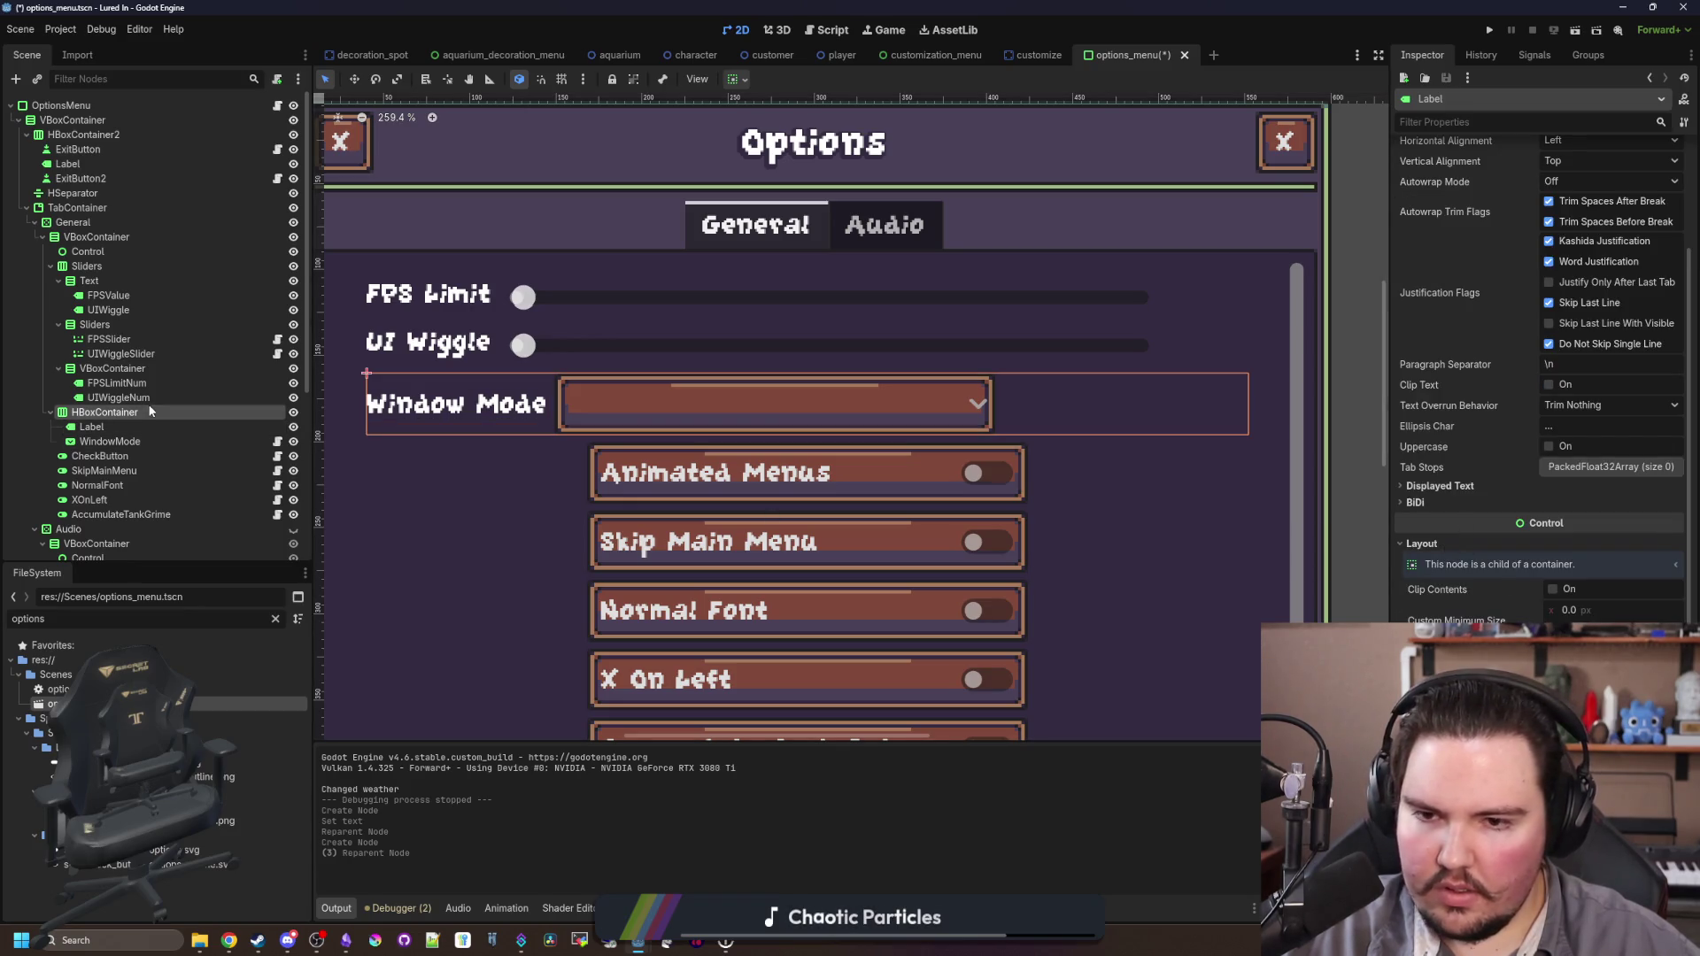
pyautogui.click(1615, 171)
pyautogui.click(1576, 208)
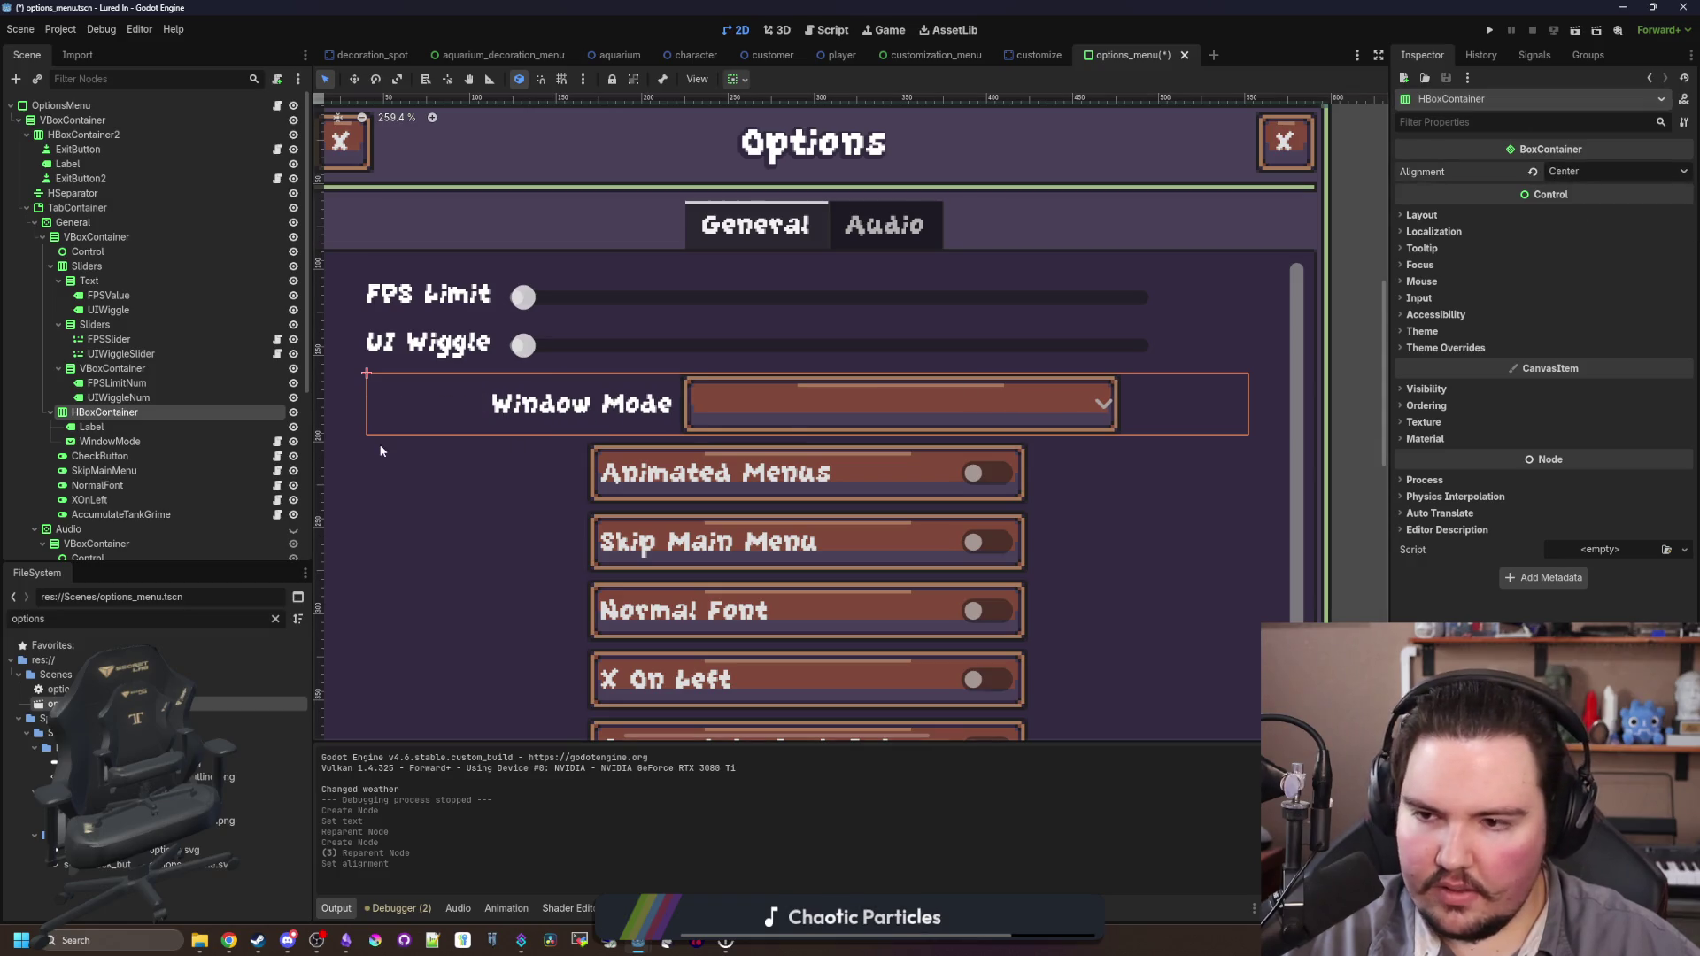
pyautogui.rightClick(137, 418)
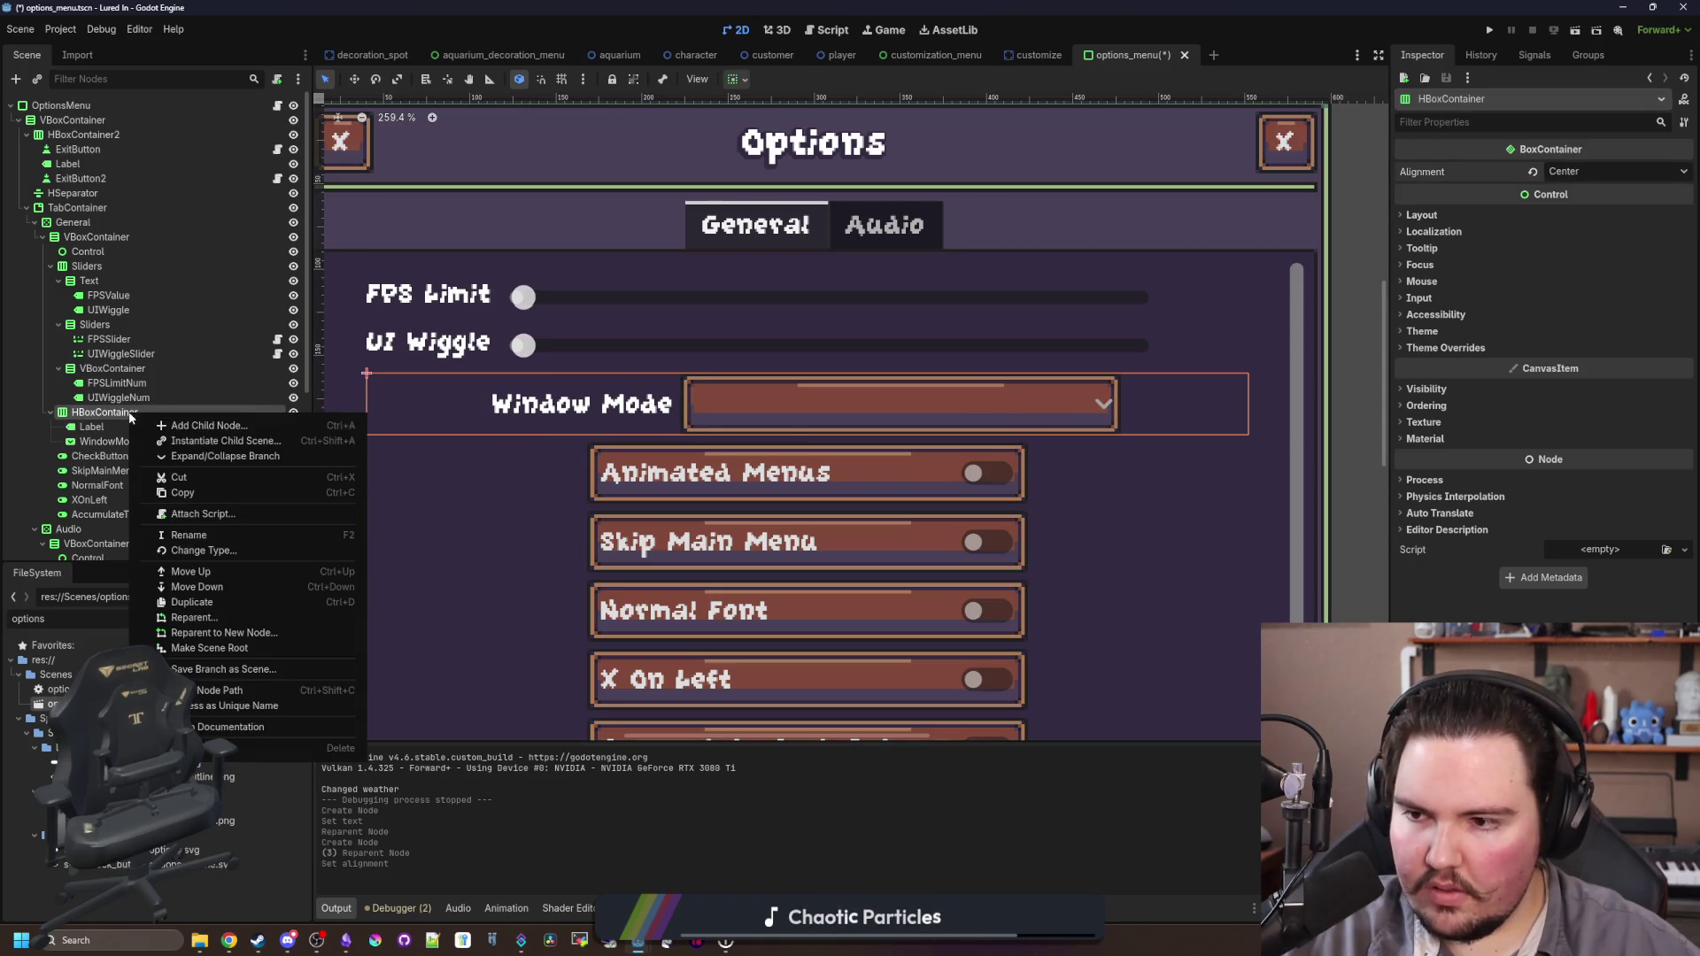
# Step: Add a Control spacer to the HBoxContainer with its mouse filter set to Ignore
pyautogui.click(161, 424)
pyautogui.write('control')
pyautogui.press('Return')
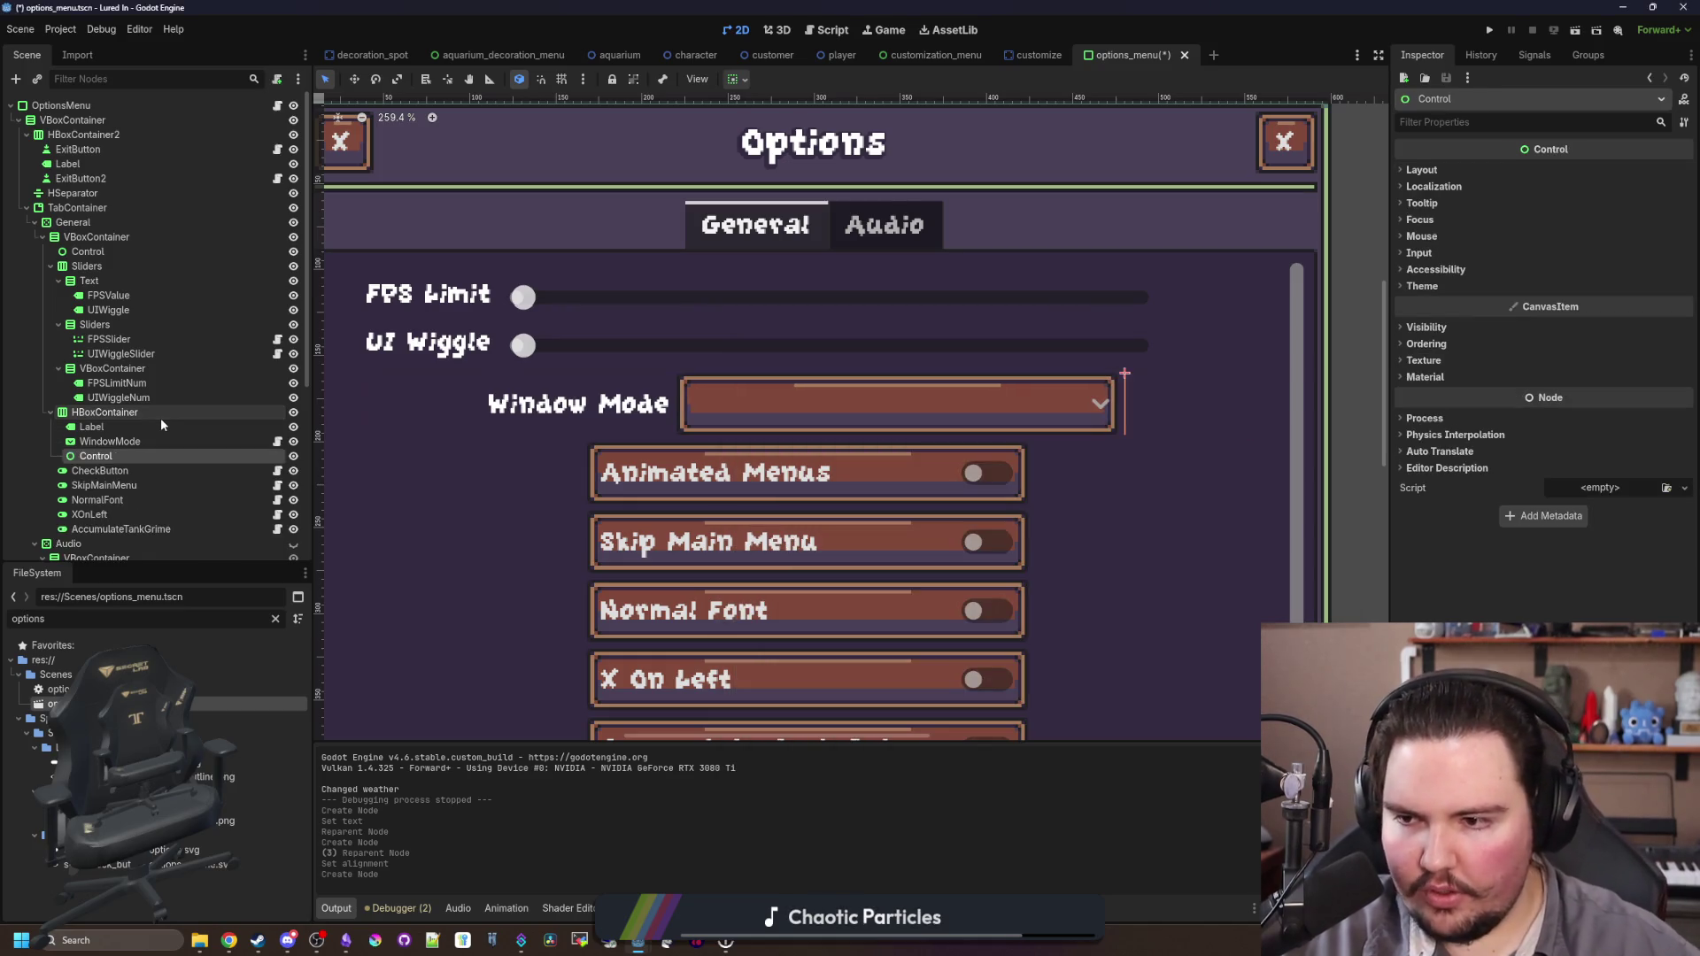
pyautogui.click(91, 427)
pyautogui.click(103, 458)
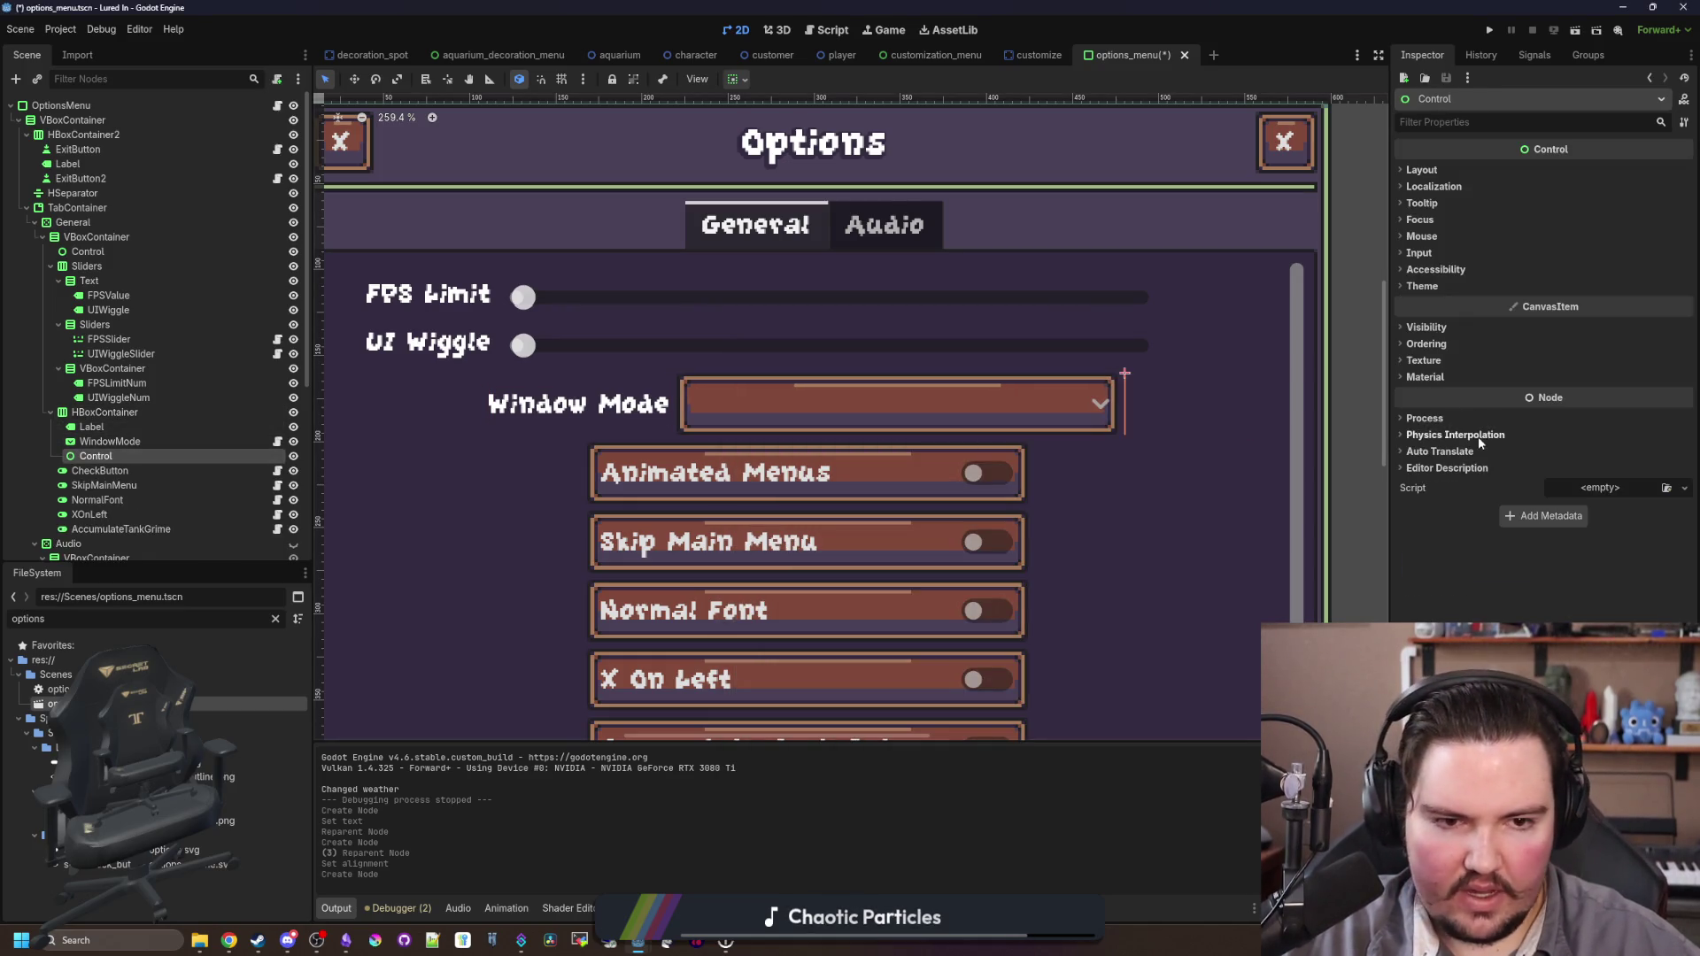
pyautogui.click(1422, 236)
pyautogui.click(1618, 253)
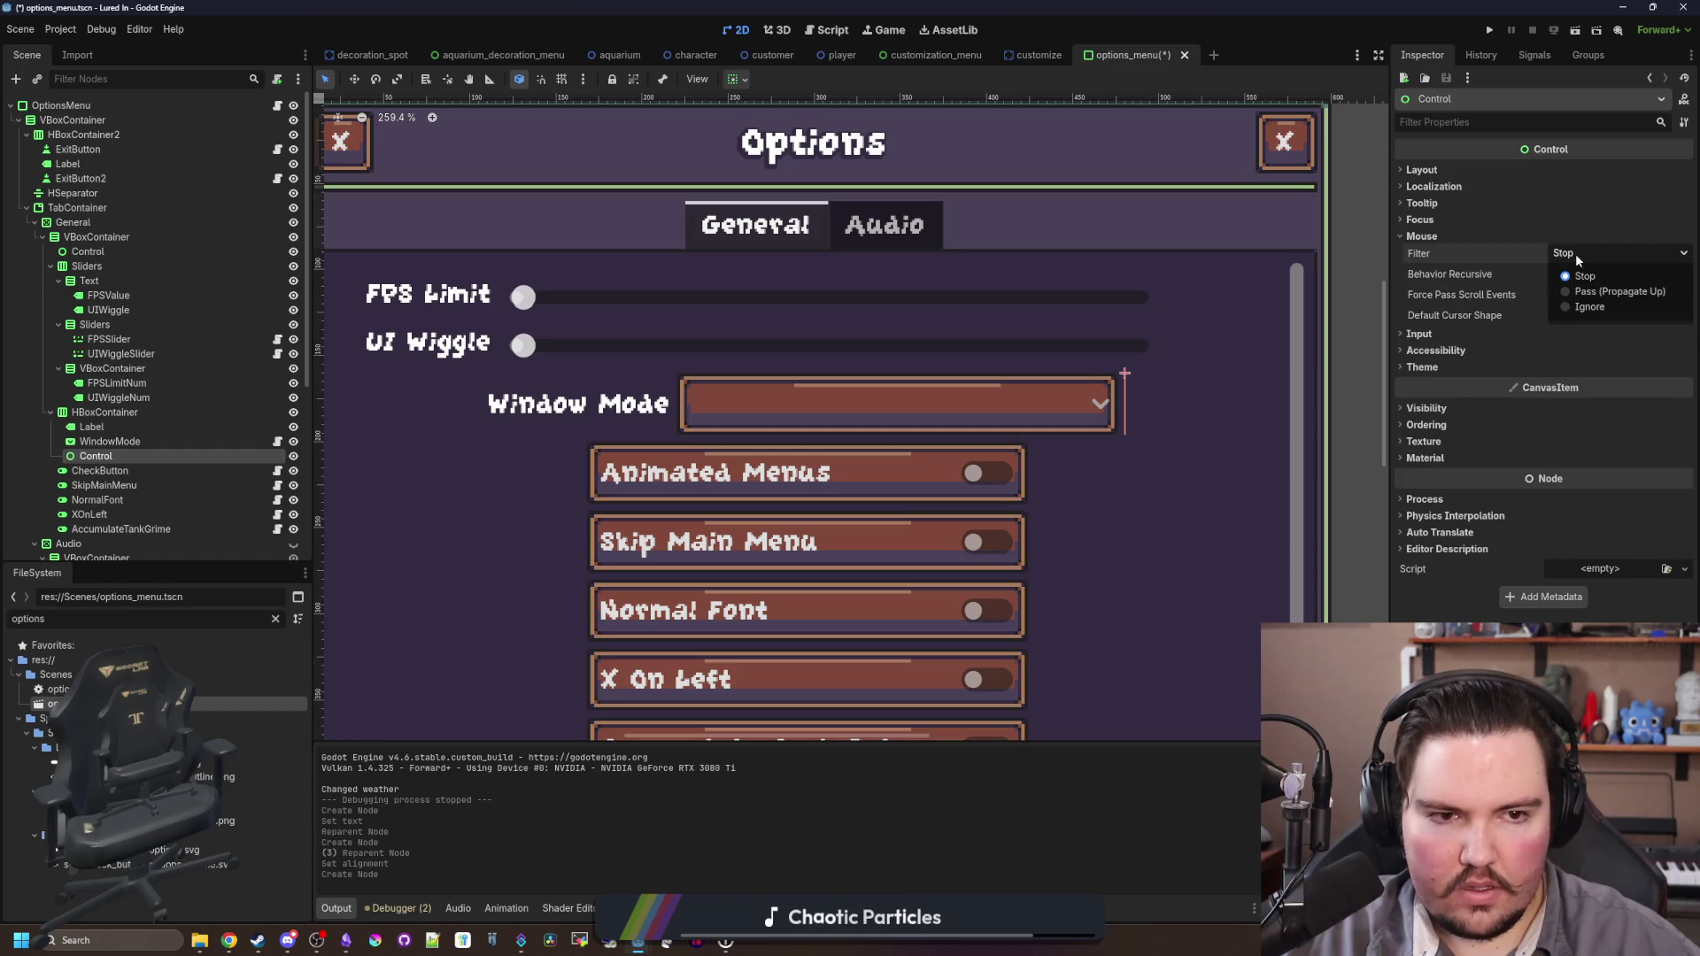
pyautogui.click(1596, 308)
# Step: Adjust the label's minimum width, tick the spacer's Horizontal Expand, and save
pyautogui.click(104, 425)
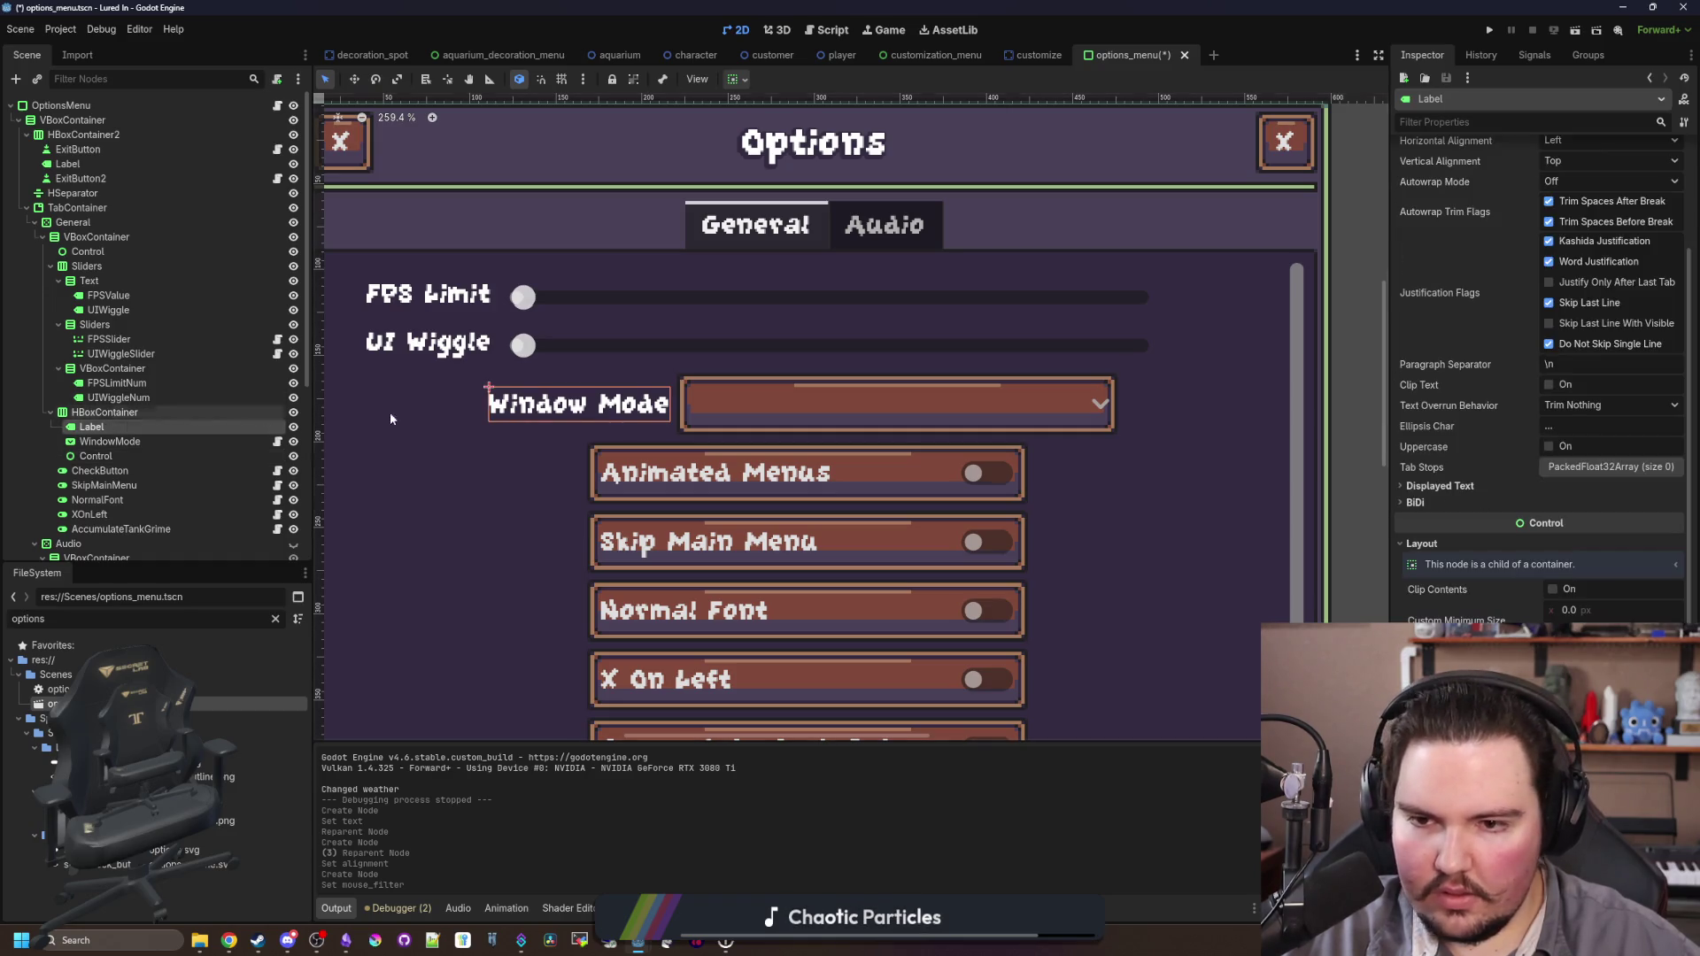
pyautogui.moveTo(1567, 609)
pyautogui.mouseDown()
pyautogui.moveTo(1585, 609)
pyautogui.moveTo(1567, 610)
pyautogui.mouseUp()
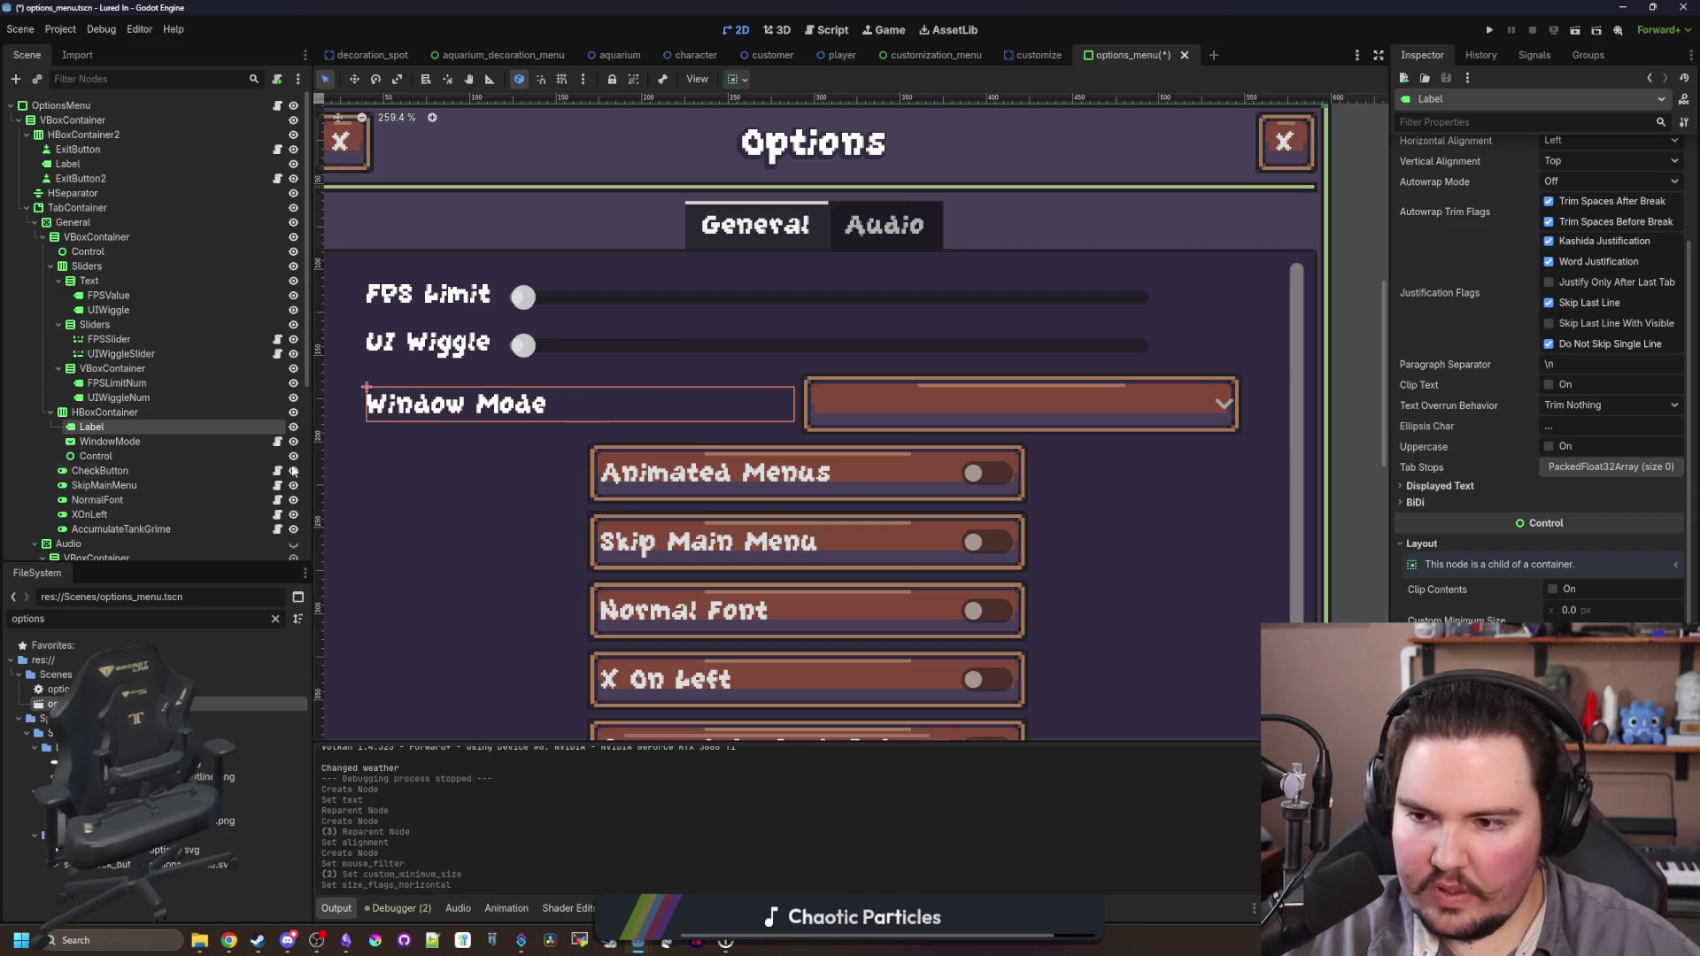
pyautogui.click(95, 455)
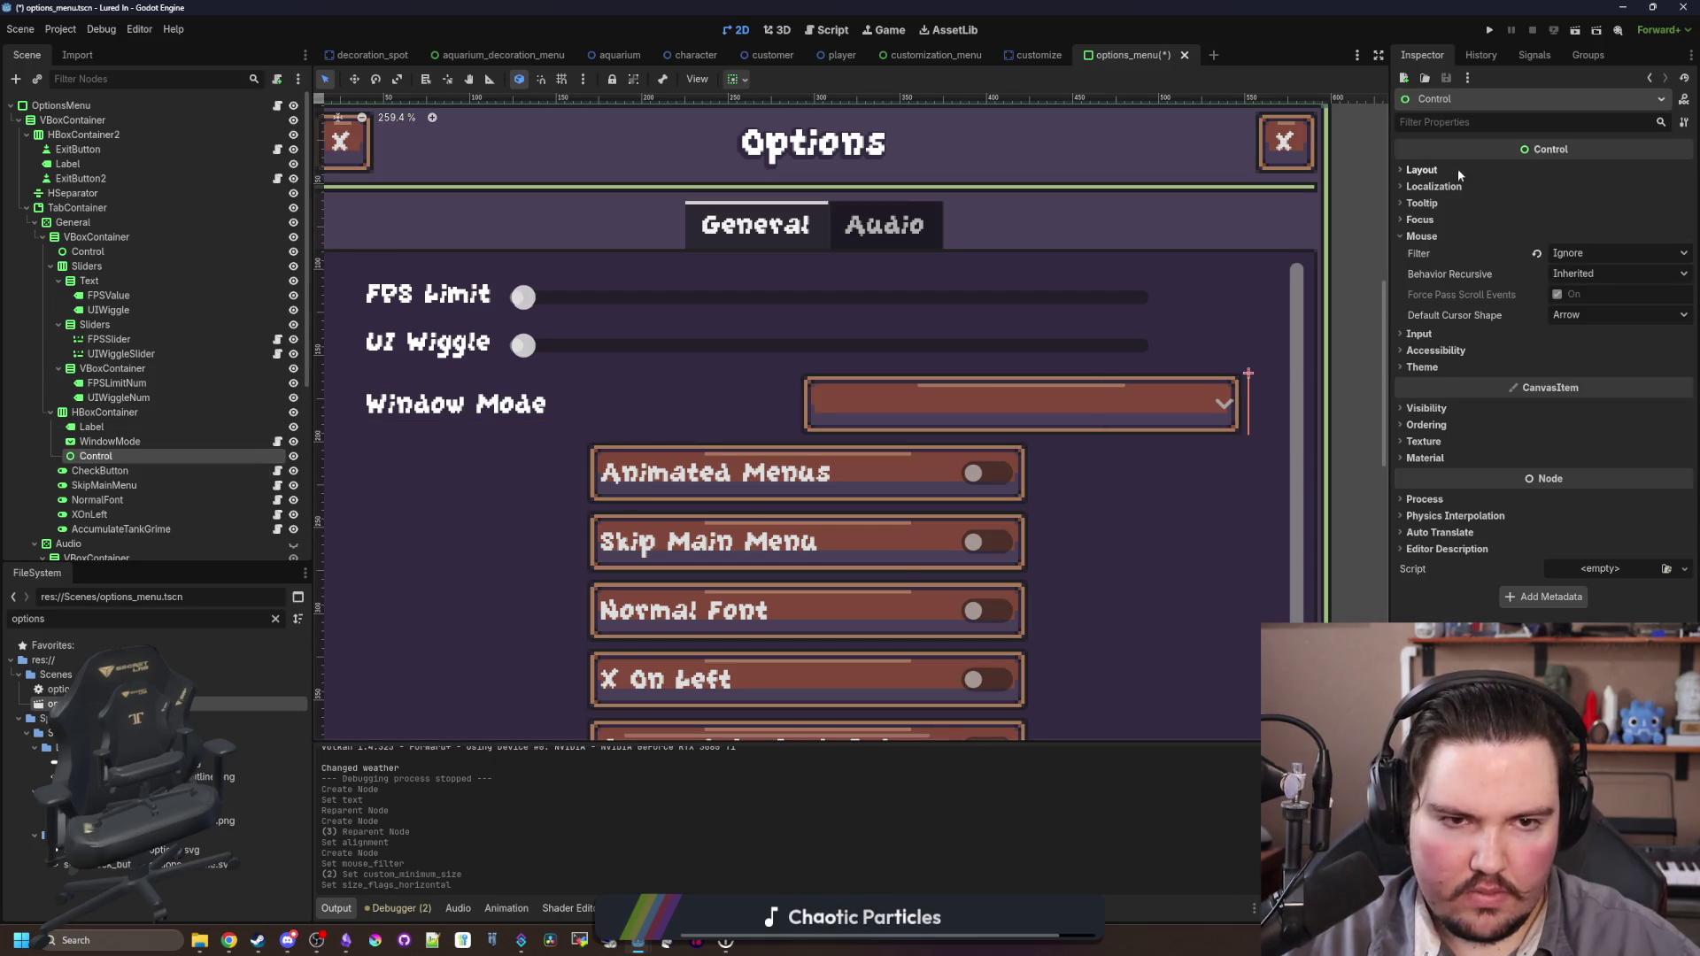
pyautogui.click(1457, 168)
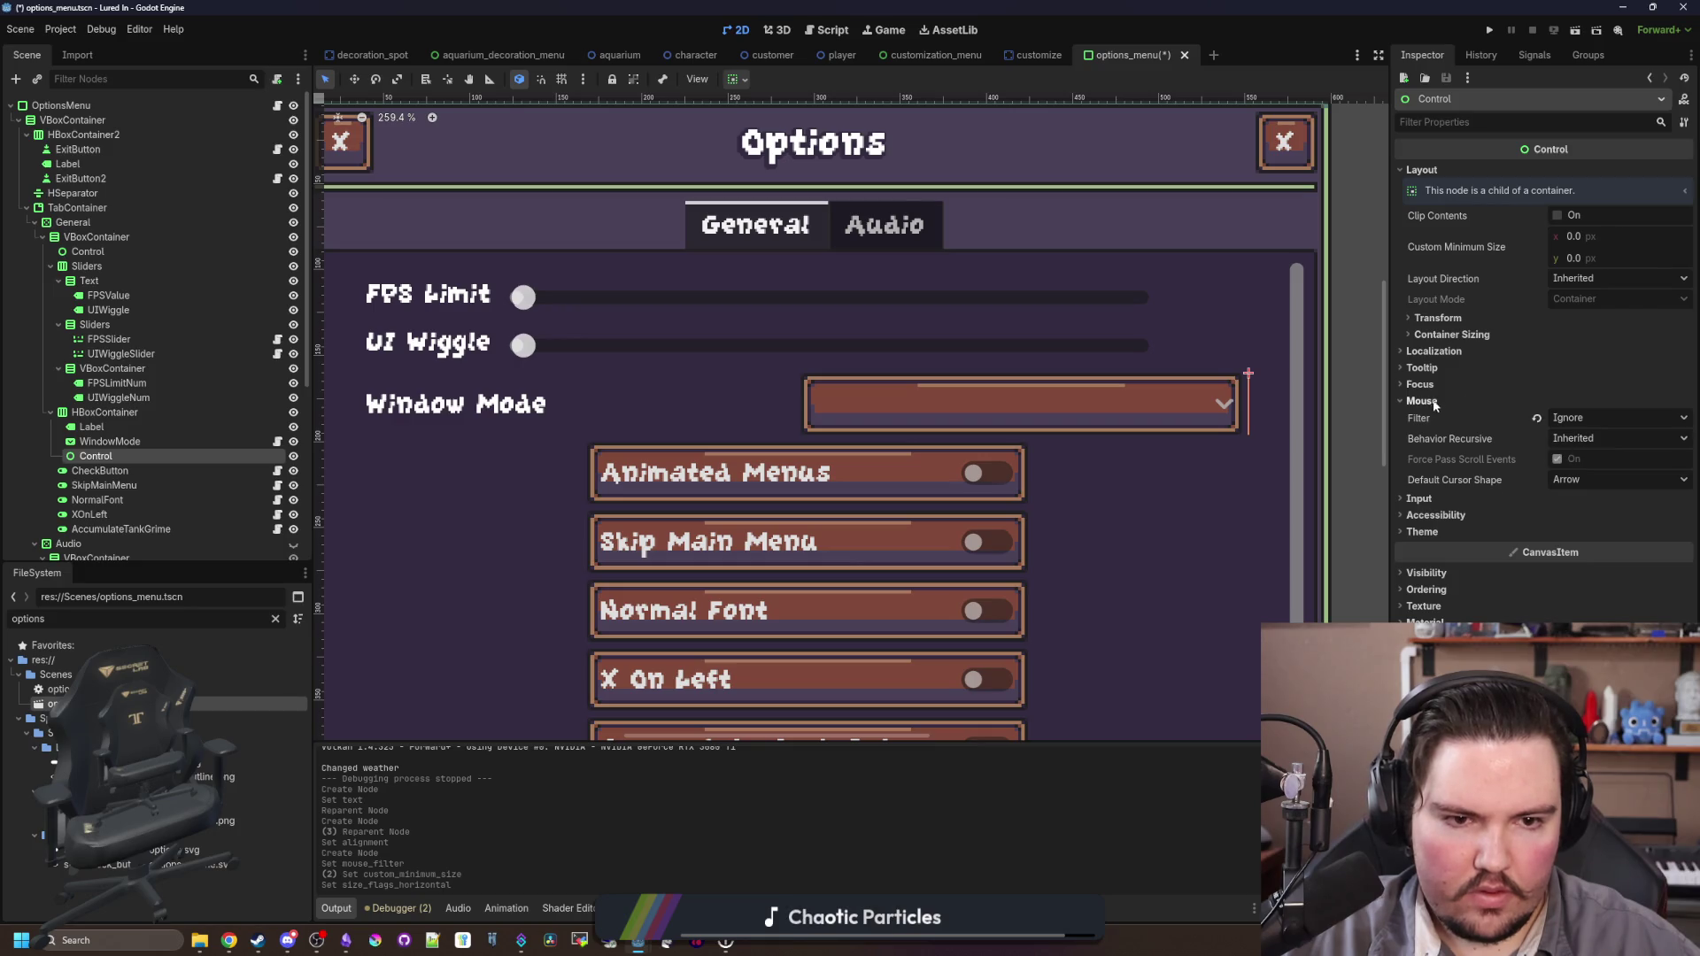
pyautogui.click(1463, 335)
pyautogui.click(1575, 378)
pyautogui.scroll(-1, 720, 350)
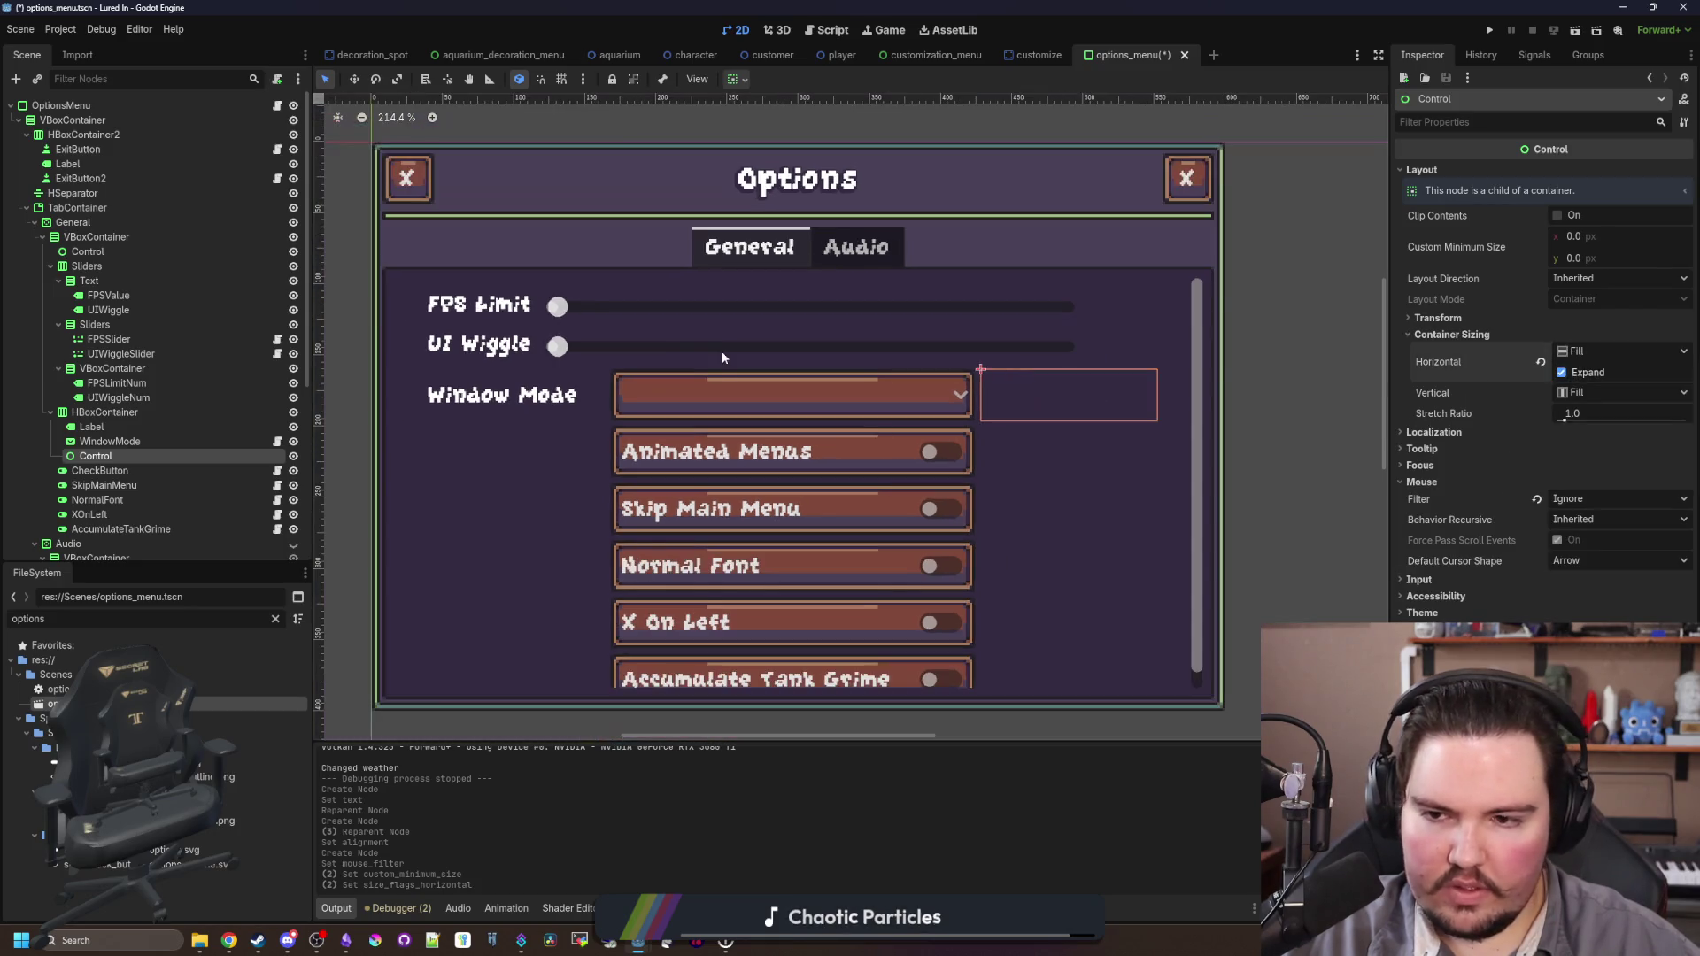
pyautogui.hotkey('ctrl', 's')
# Step: Set the Window Mode label's Horizontal Alignment to Right and save the scene
pyautogui.click(106, 440)
pyautogui.click(91, 427)
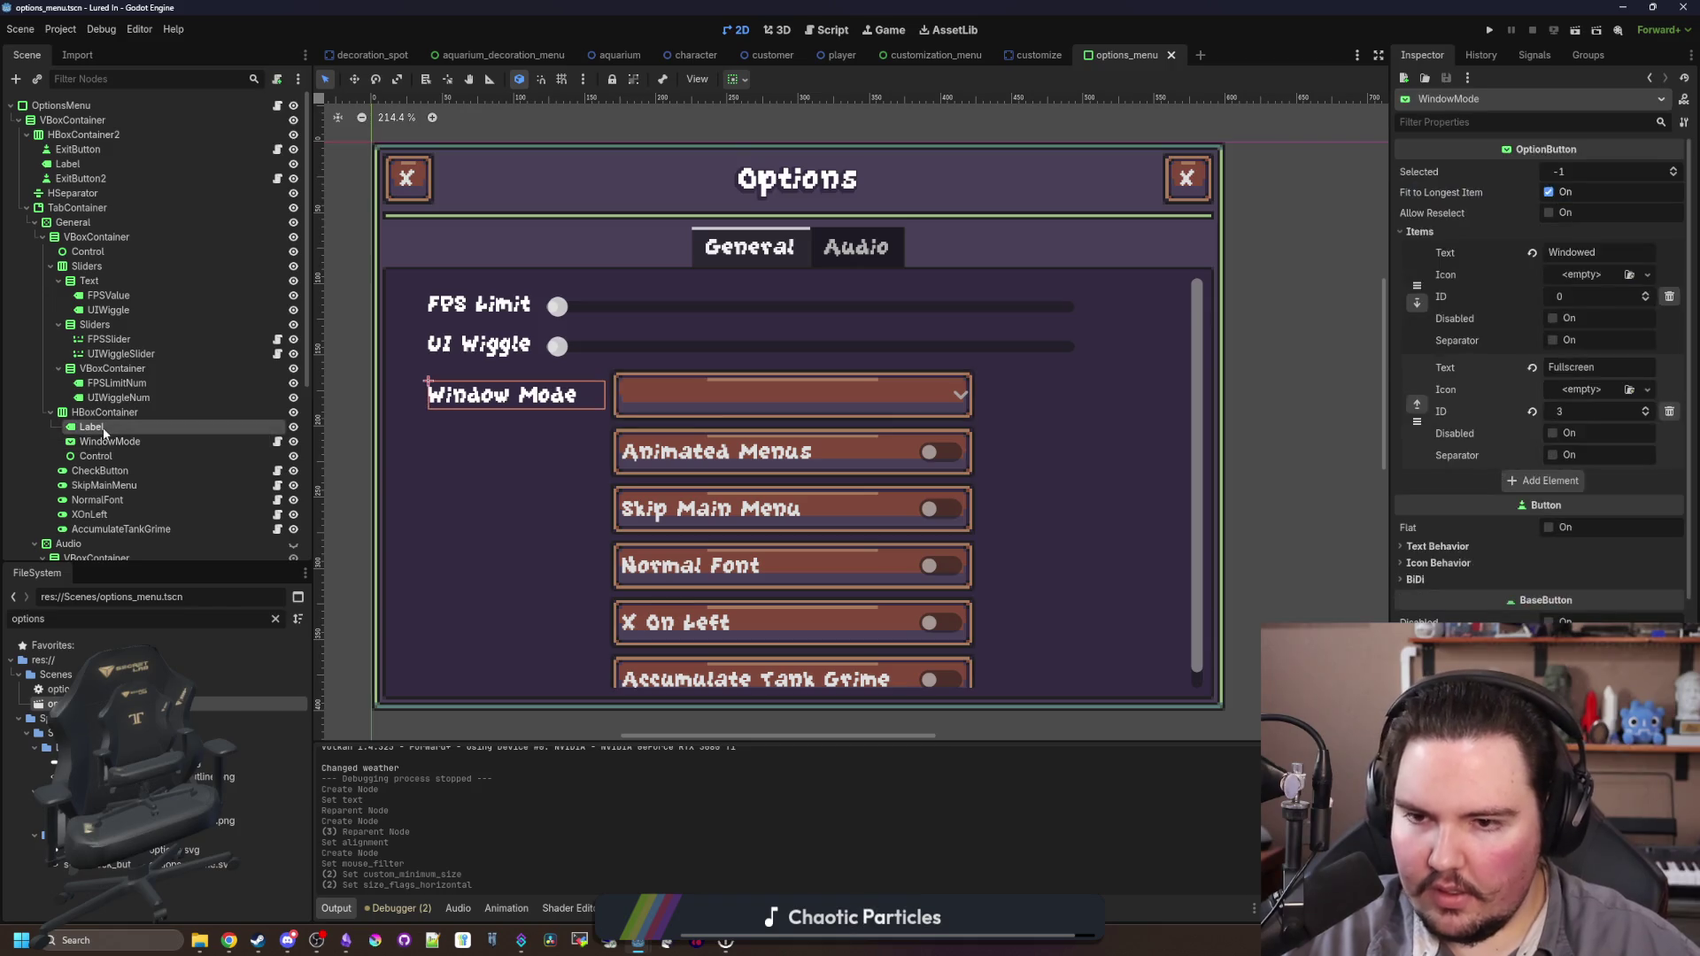
pyautogui.click(1609, 296)
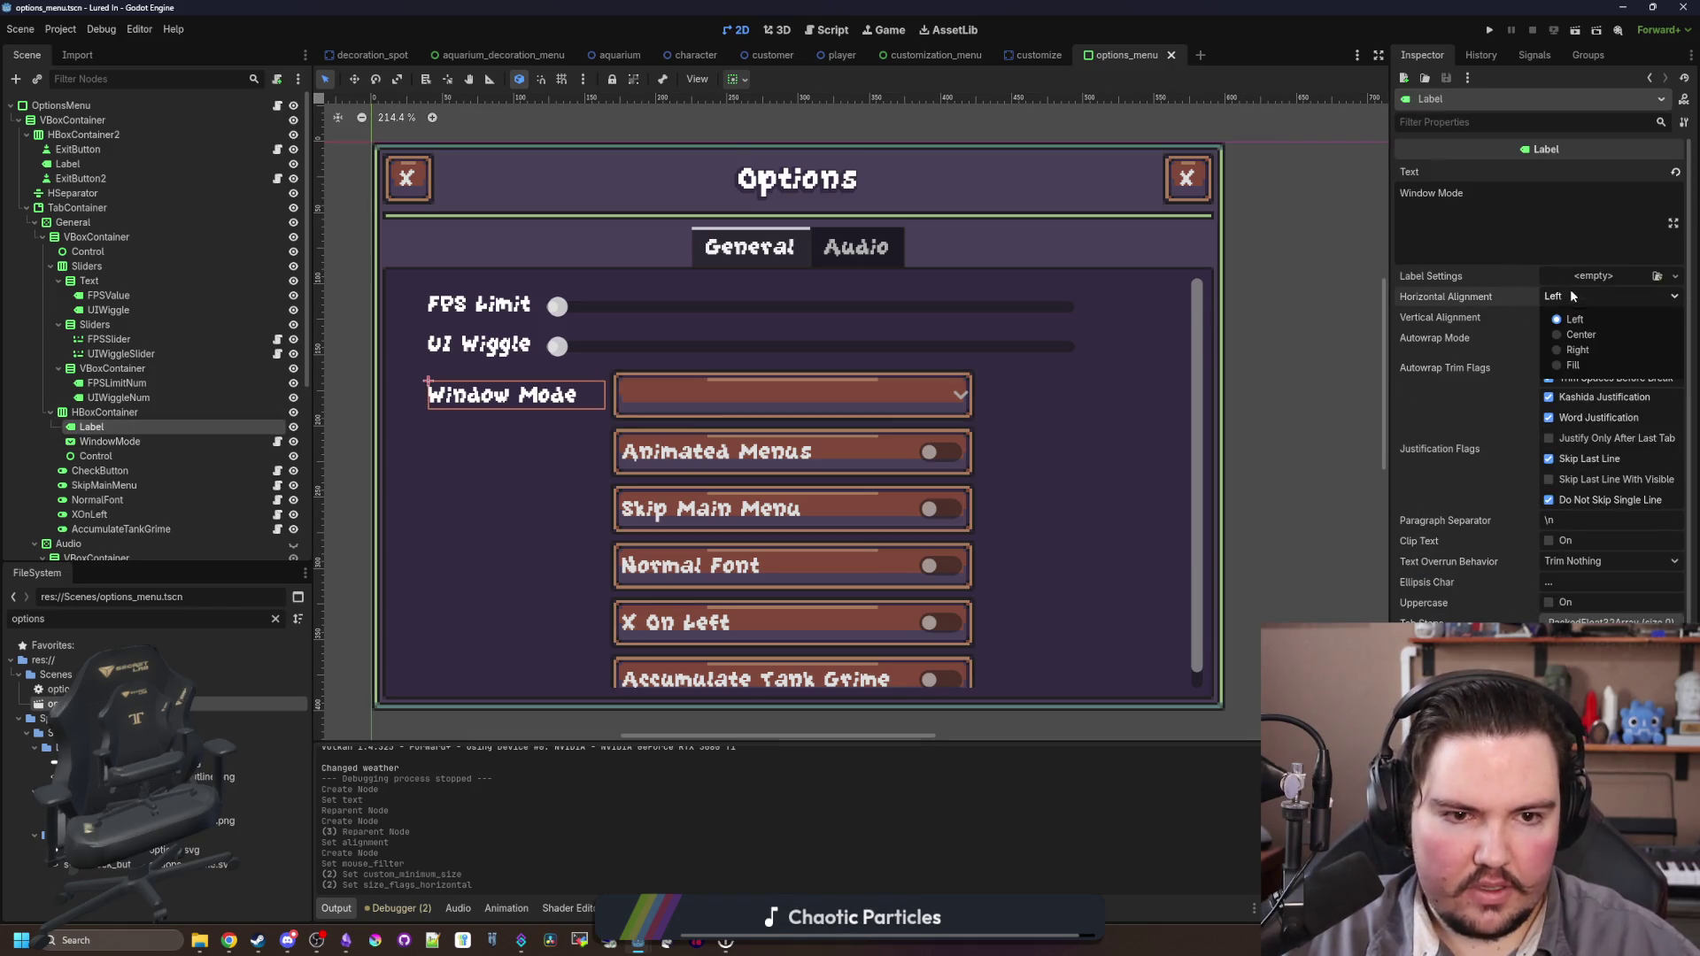
pyautogui.click(1584, 354)
pyautogui.click(133, 470)
pyautogui.scroll(-3, 779, 427)
pyautogui.hotkey('ctrl', 's')
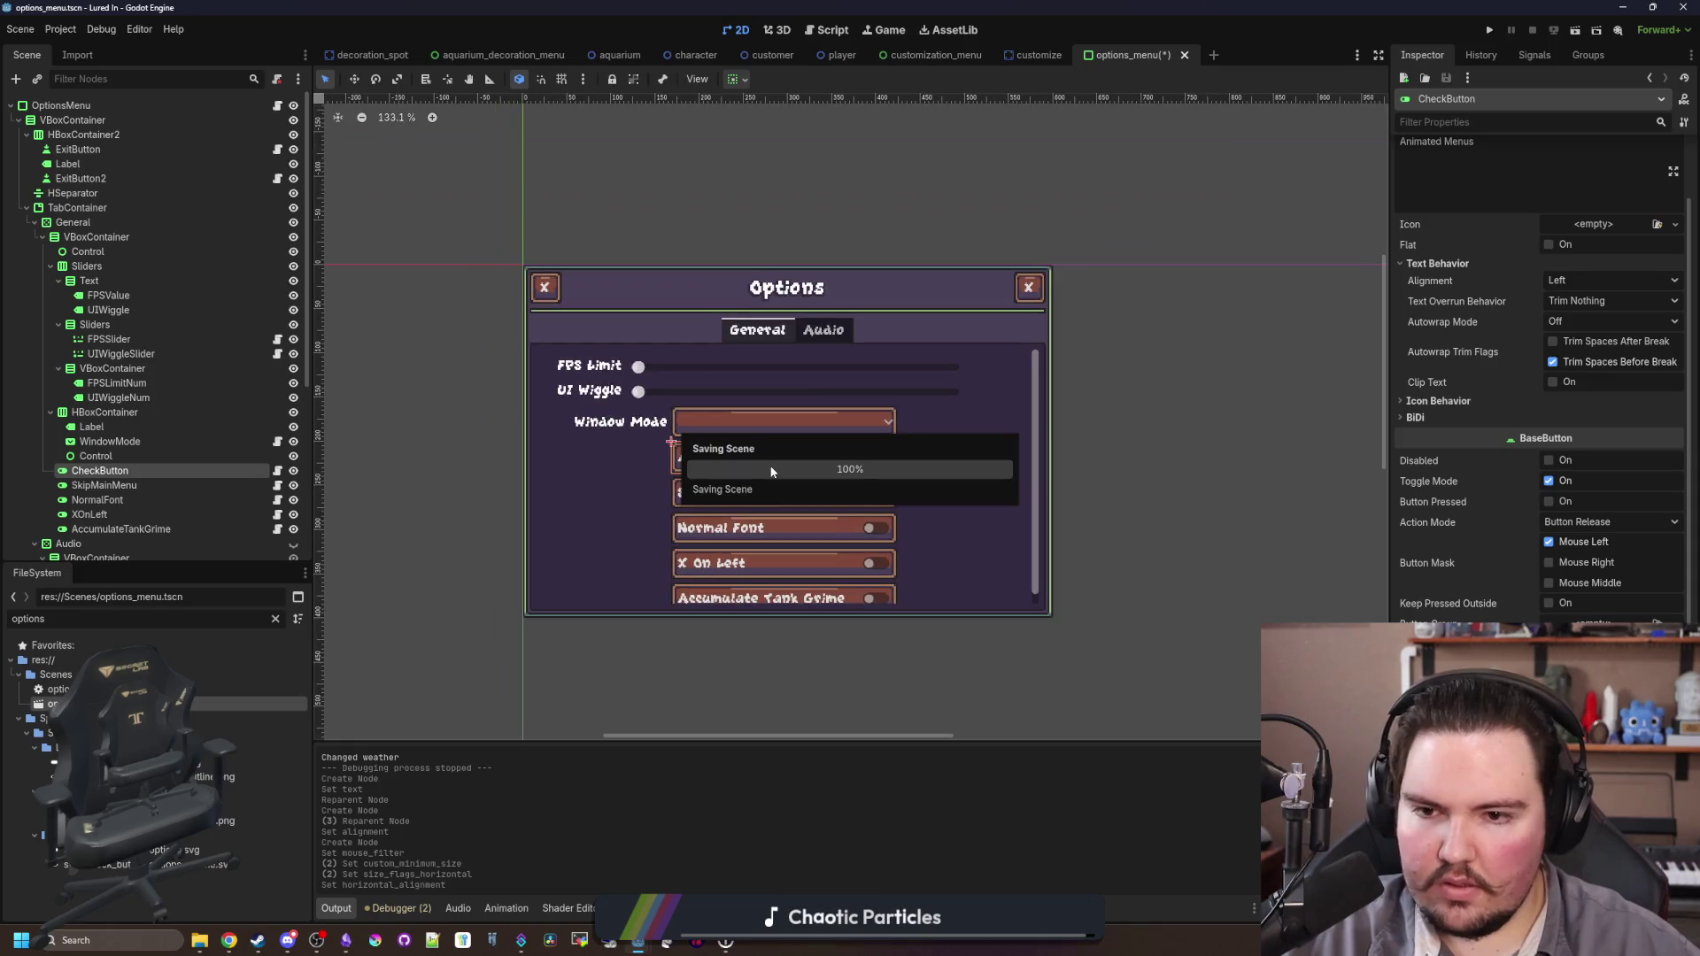
pyautogui.scroll(2, 779, 427)
pyautogui.scroll(2, 708, 464)
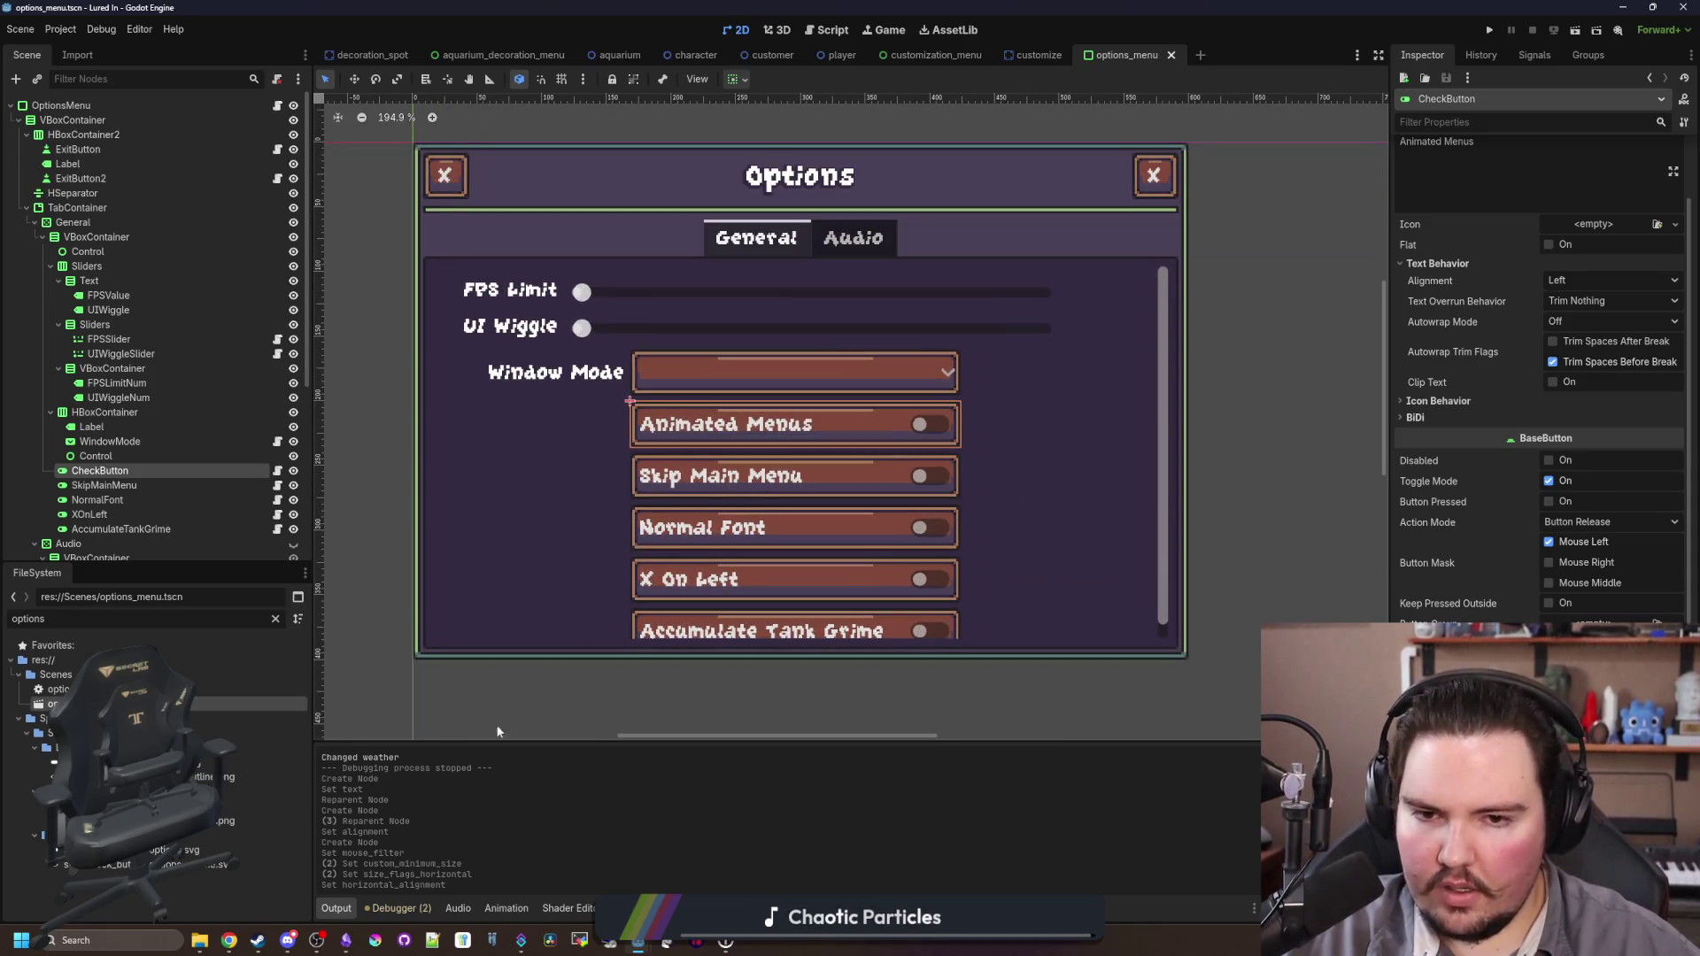
pyautogui.click(345, 940)
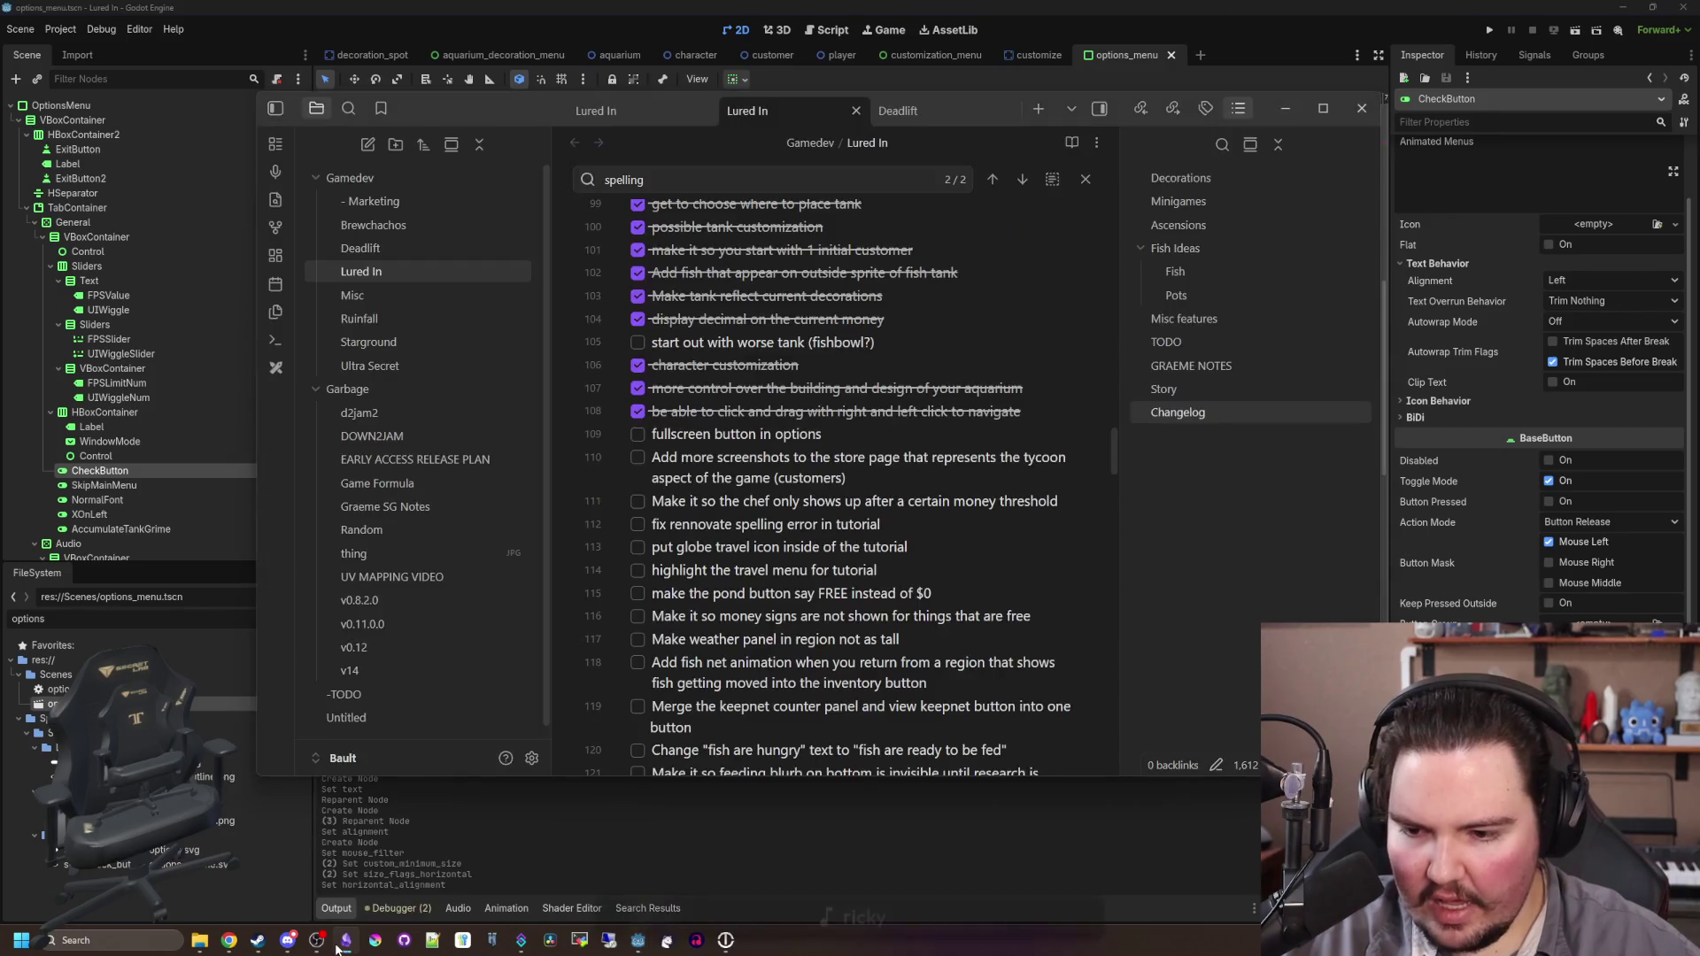
# Step: Tick the 'fullscreen button in options' checkbox in the Lured In to-do list
pyautogui.click(637, 434)
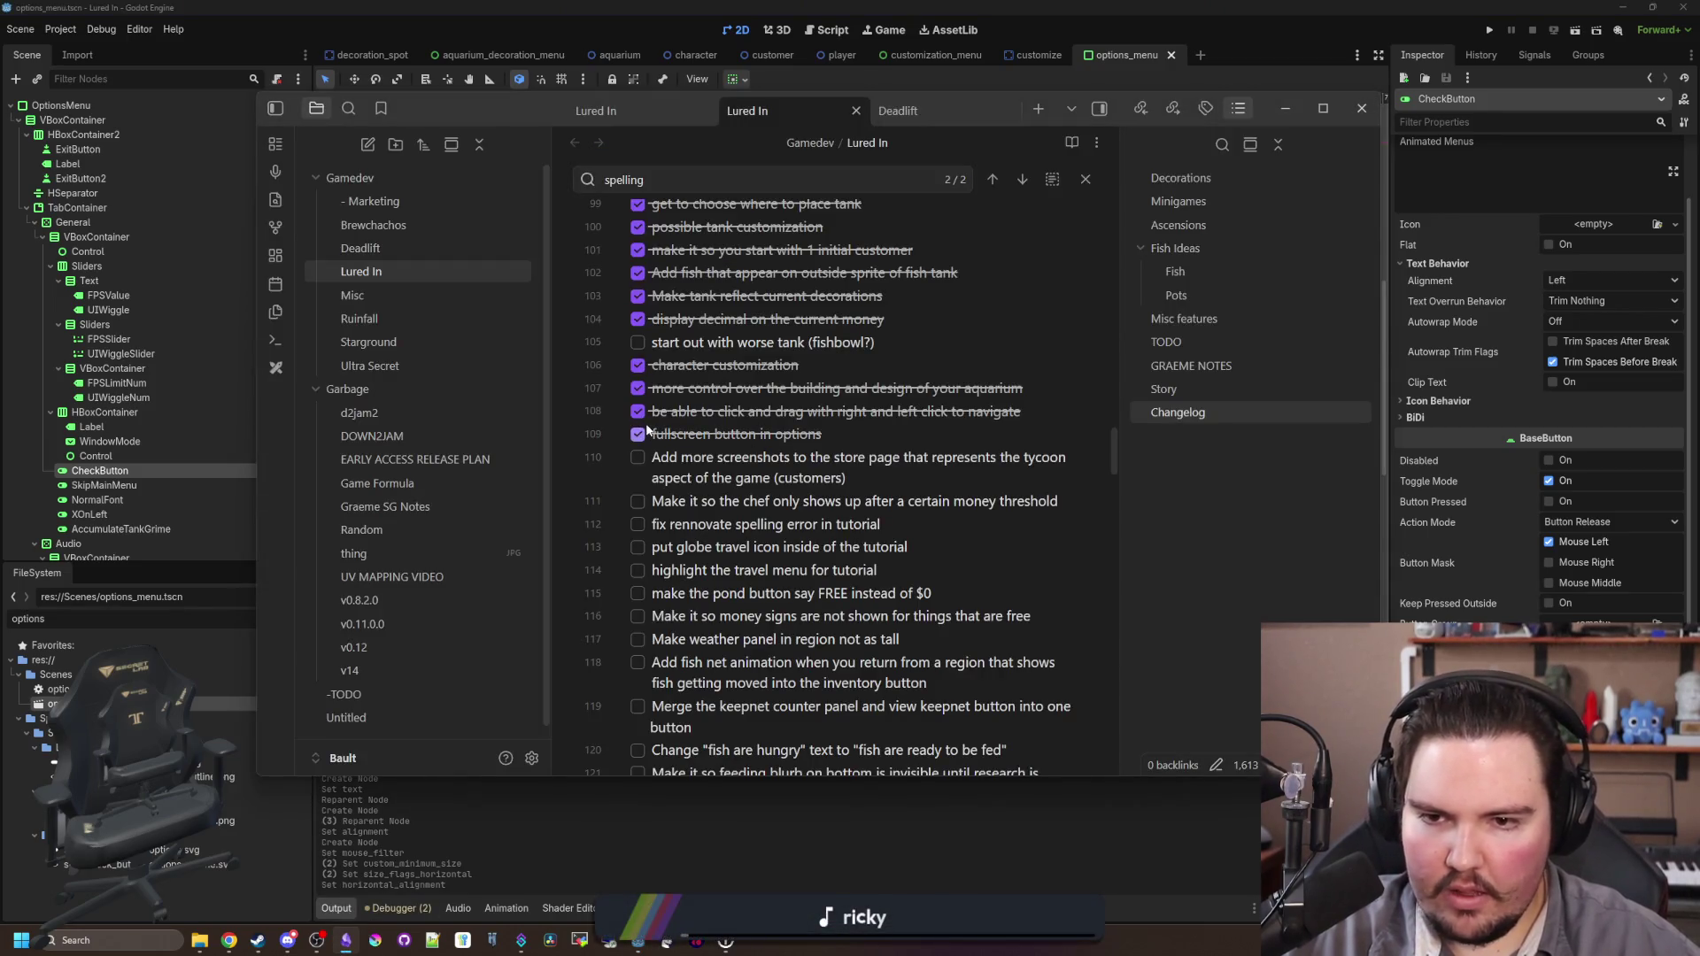
pyautogui.scroll(-2, 695, 432)
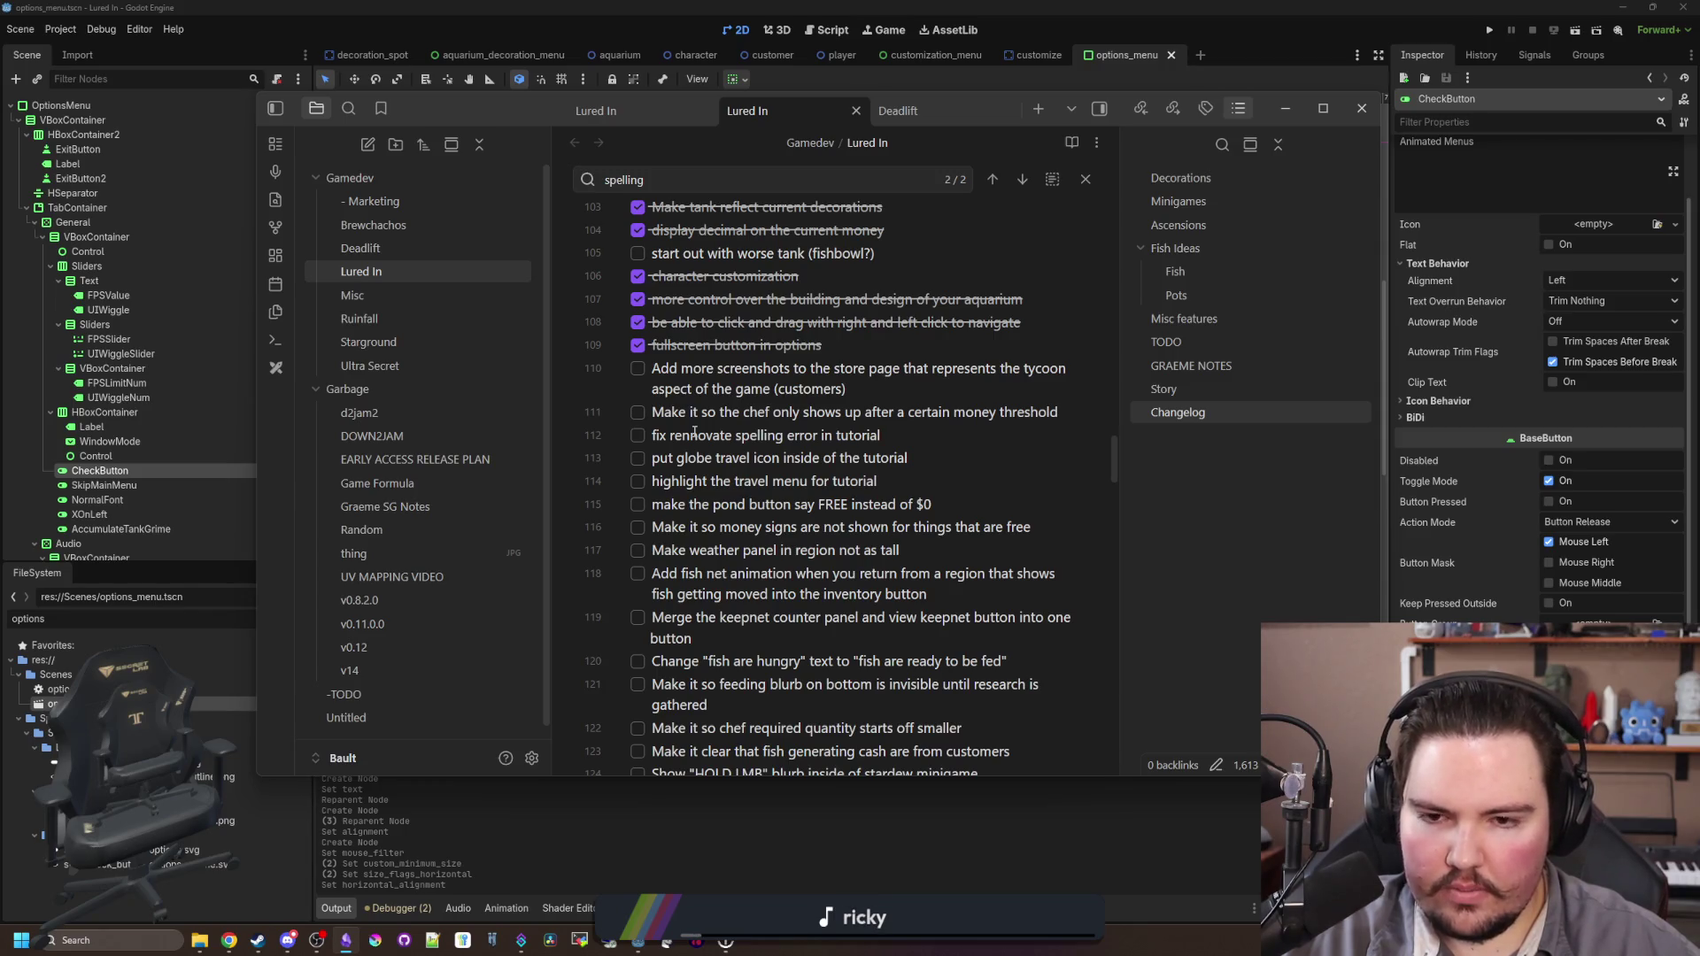
pyautogui.click(695, 436)
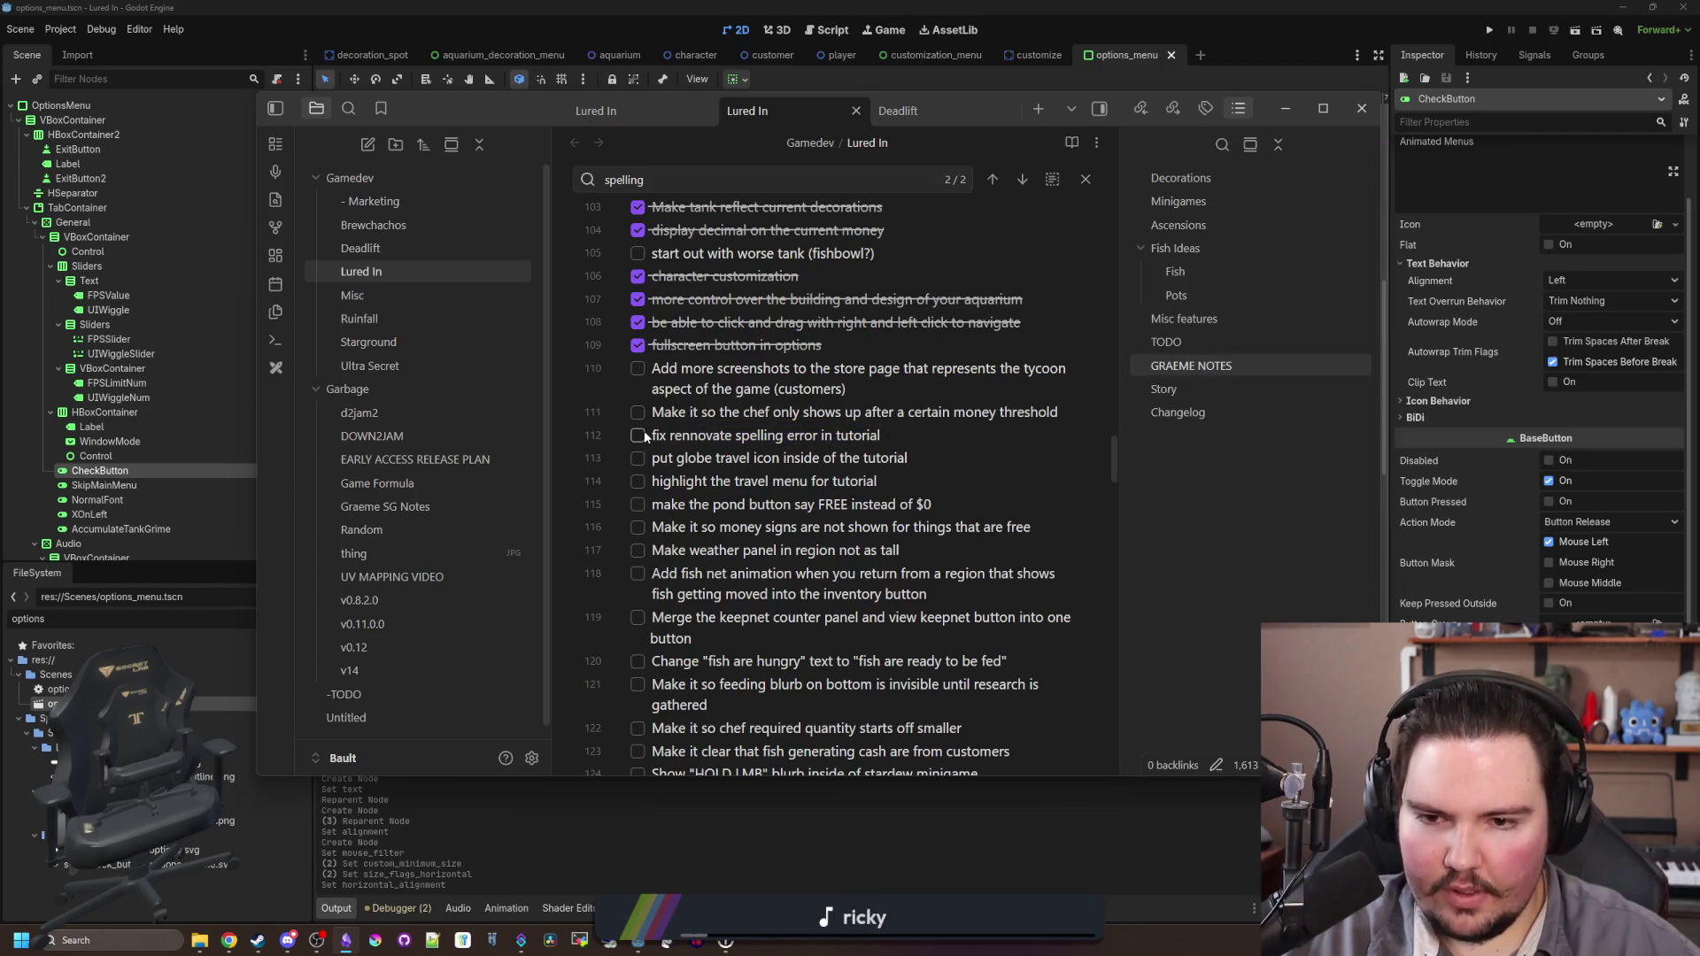
pyautogui.click(824, 890)
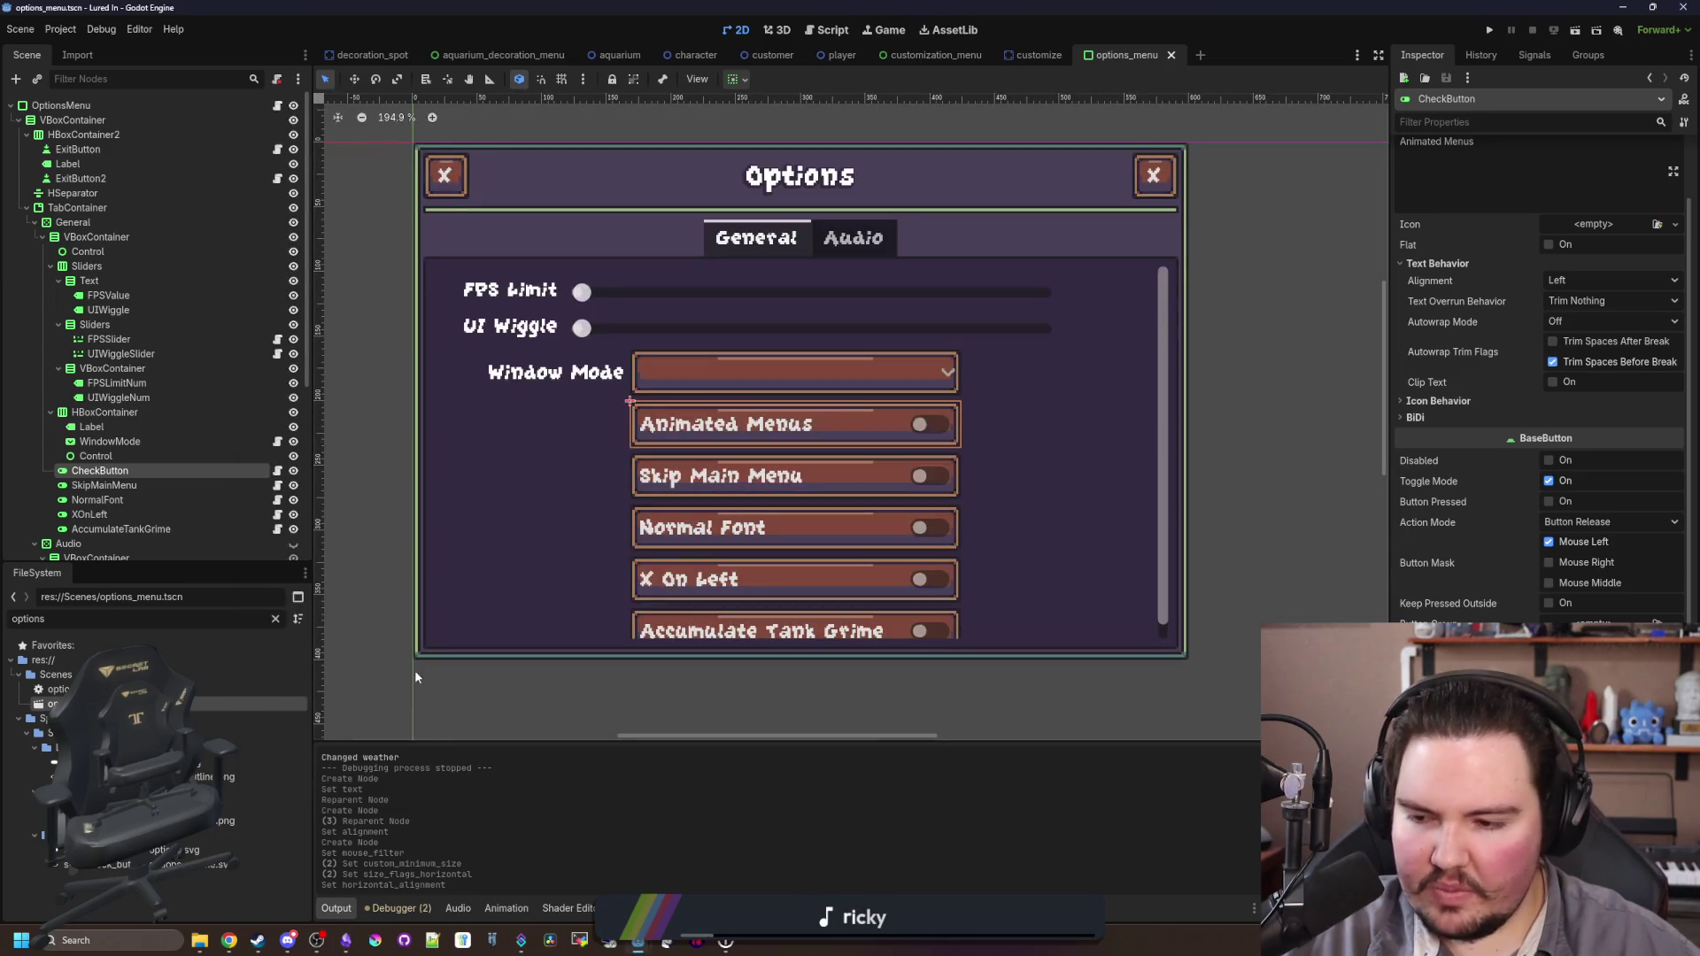
# Step: Filter the files for 'tutorial', open the tutorial script, then switch to the aquarium scene
pyautogui.click(275, 619)
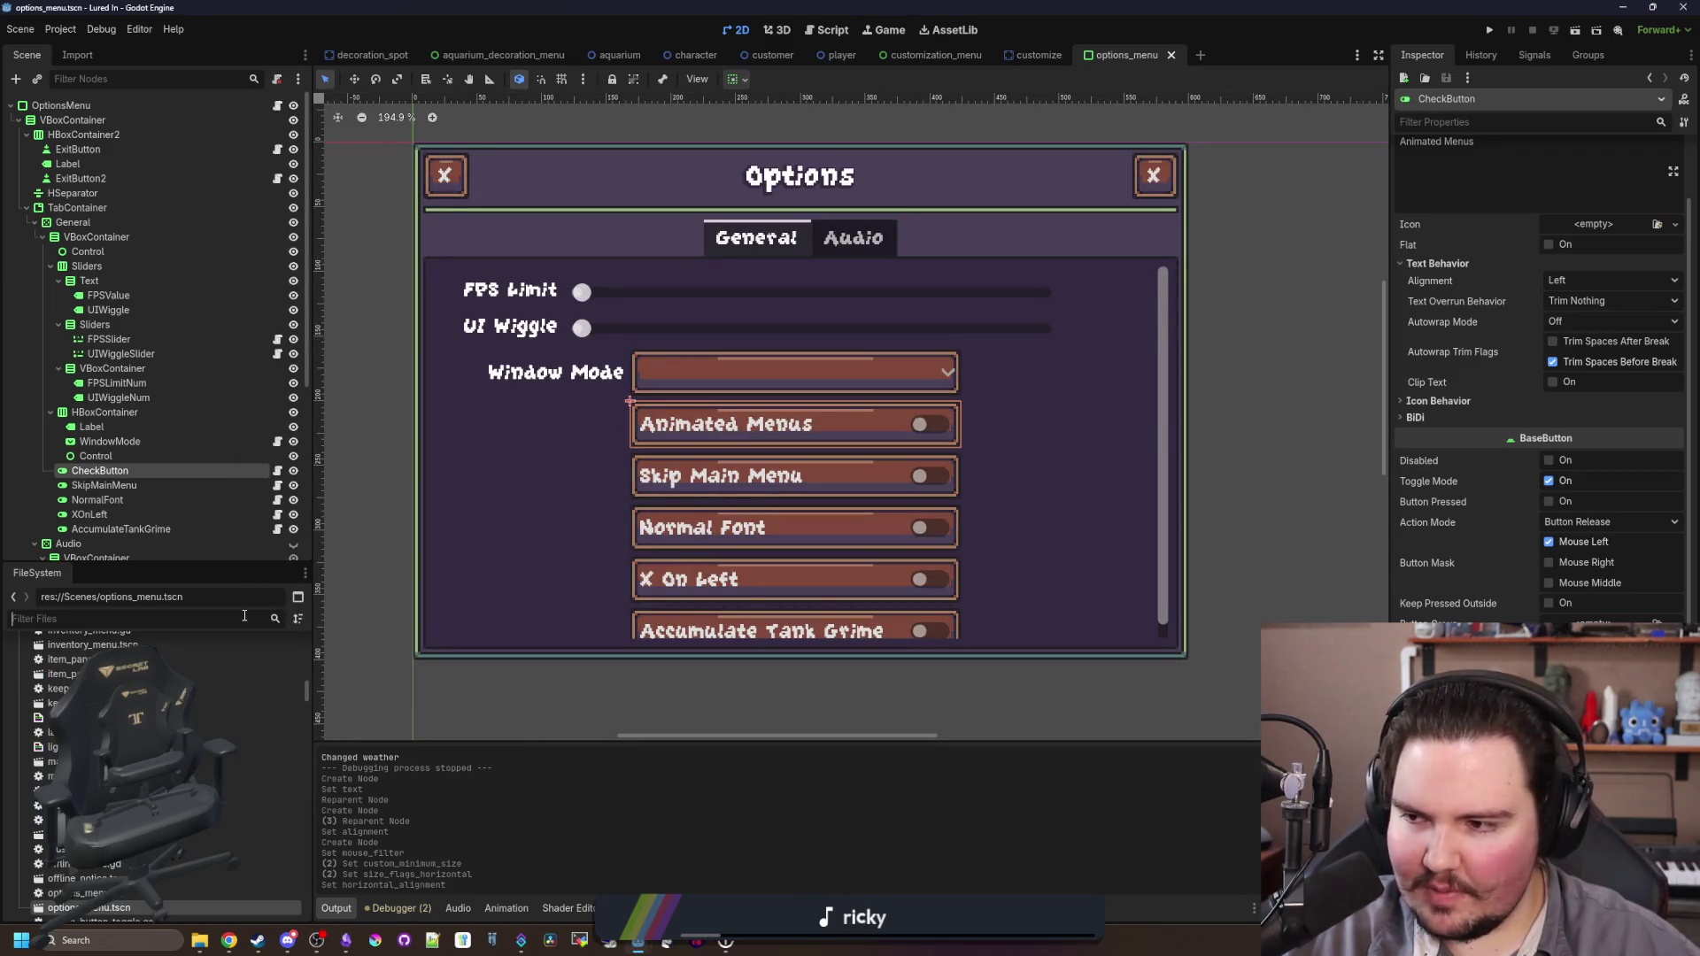
pyautogui.write('tutorial')
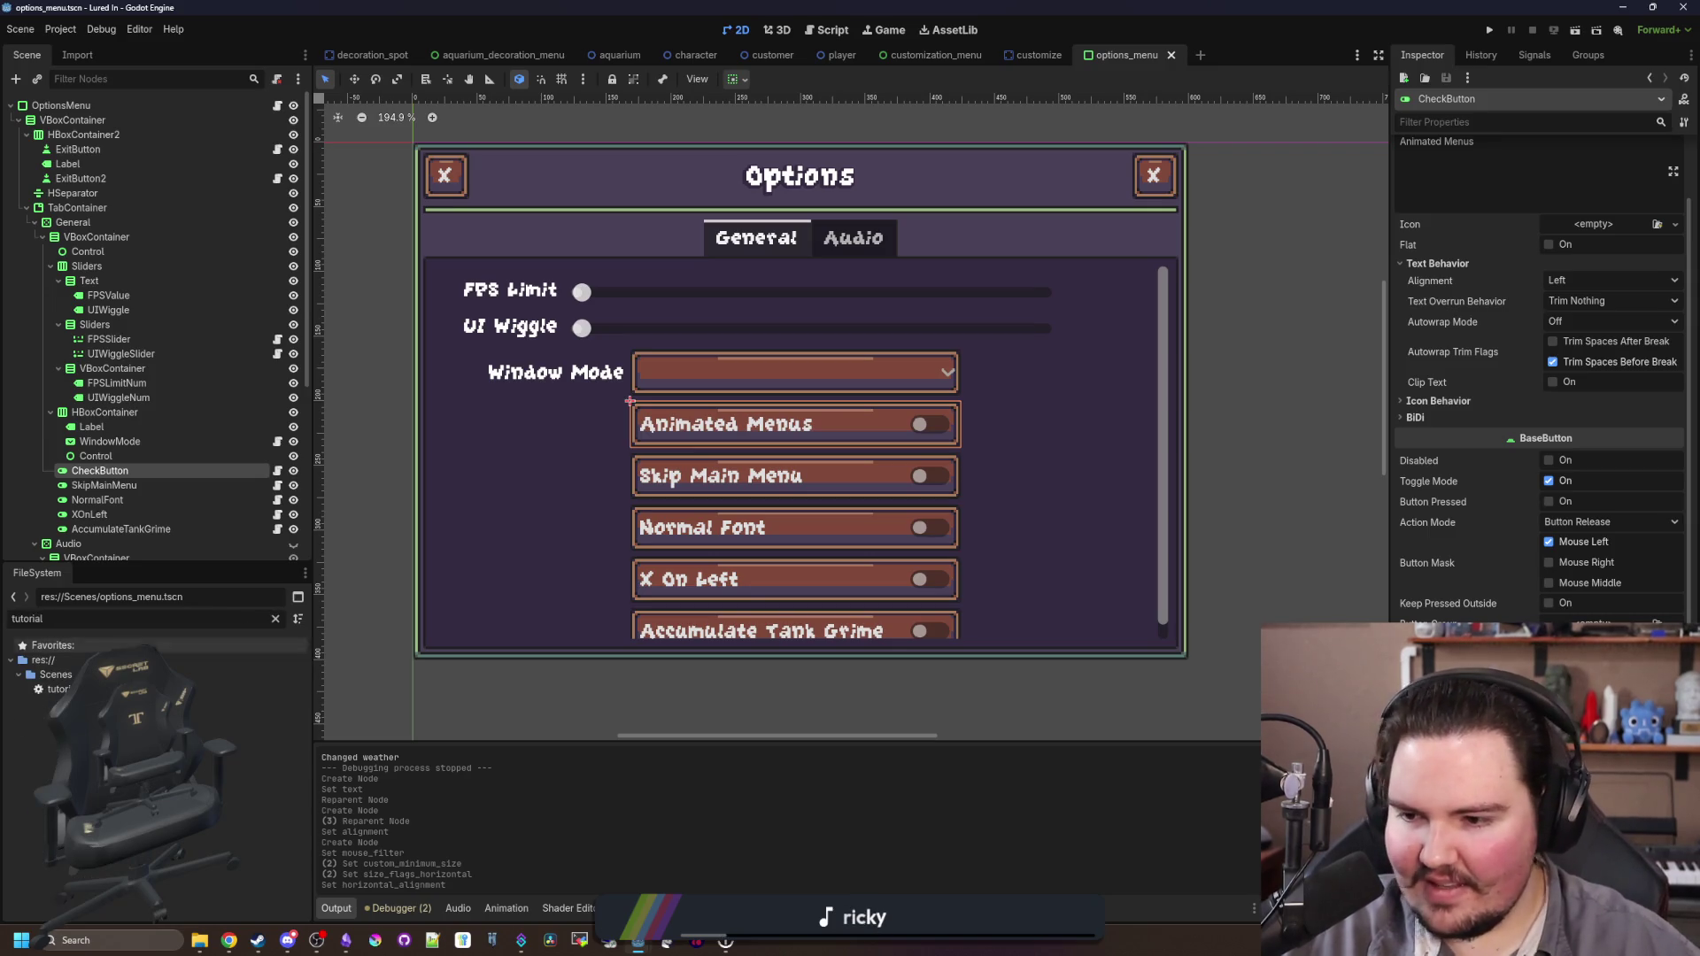
pyautogui.doubleClick(59, 689)
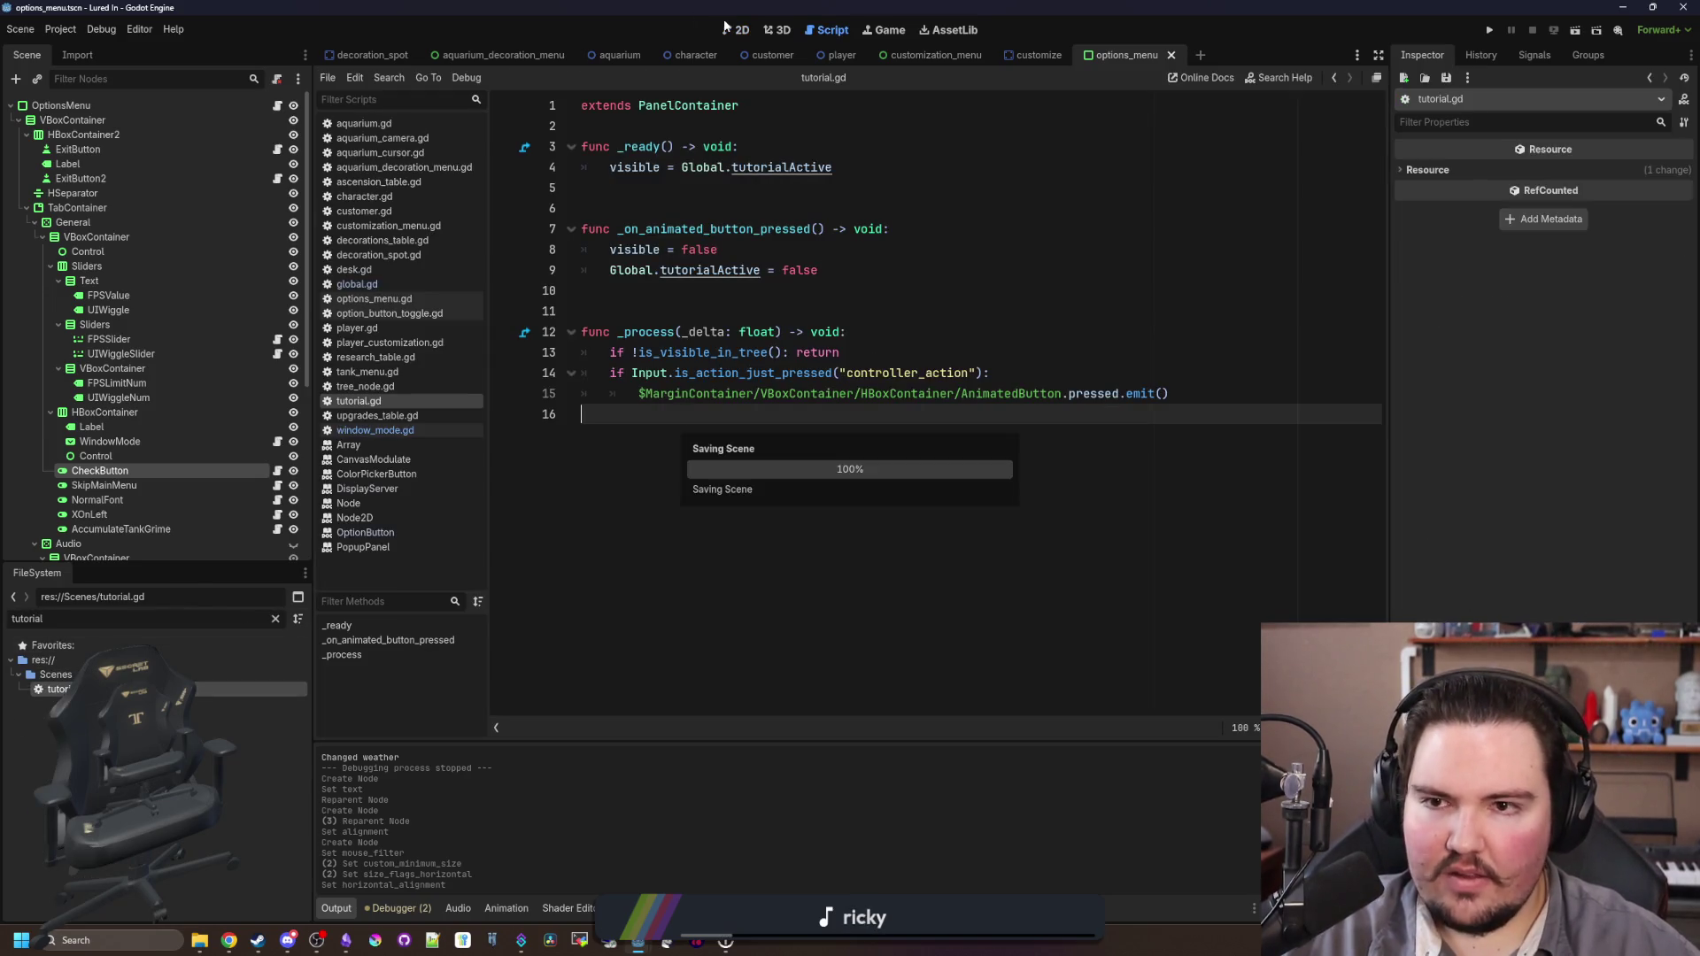
pyautogui.click(736, 29)
pyautogui.click(608, 58)
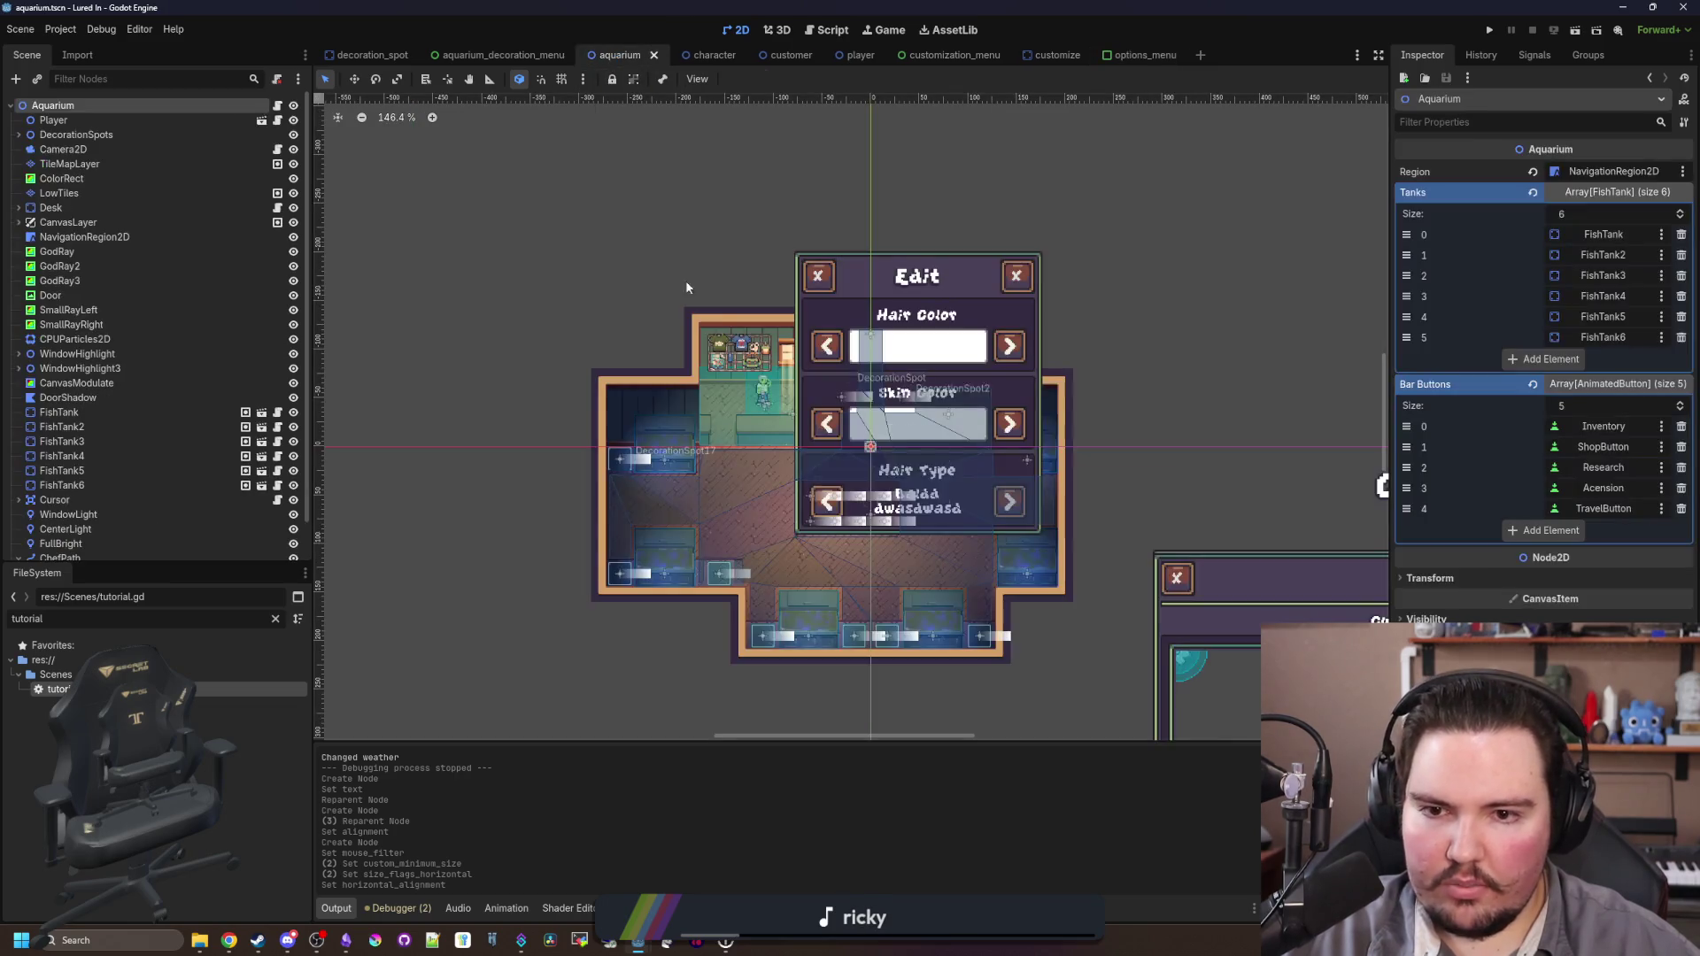
pyautogui.scroll(-1, 141, 283)
pyautogui.scroll(1, 133, 354)
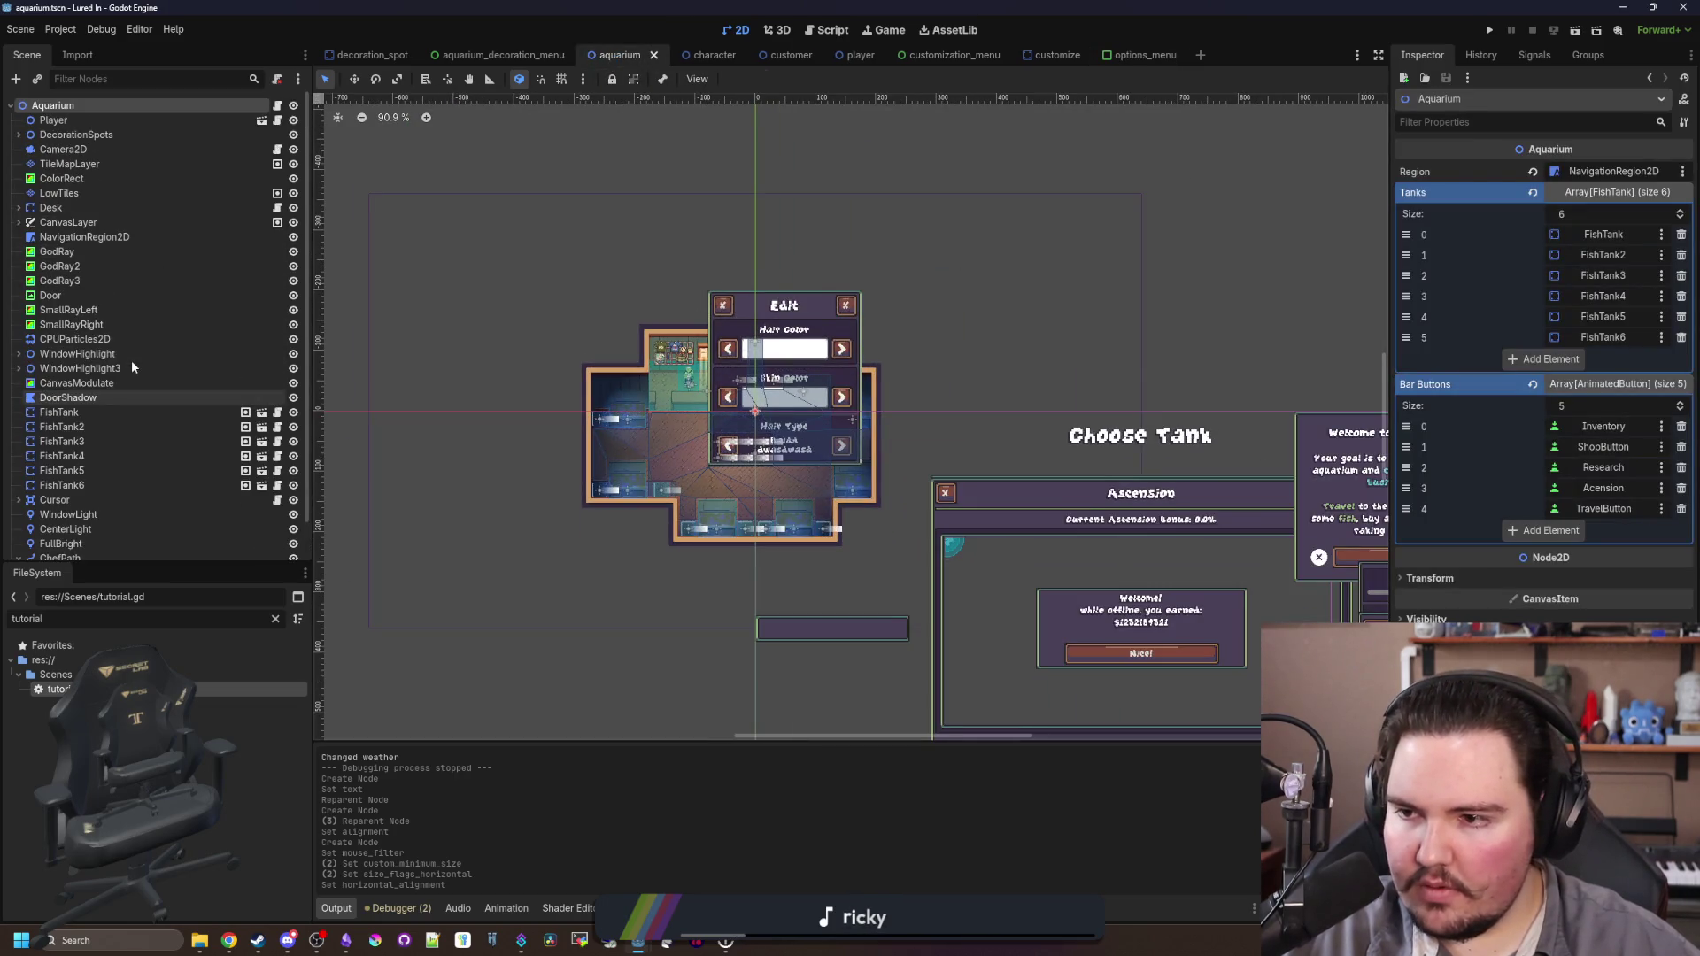
# Step: Change 'rennovate' to 'renovate' in the TutorialContainer RichTextLabel text and save
pyautogui.click(18, 222)
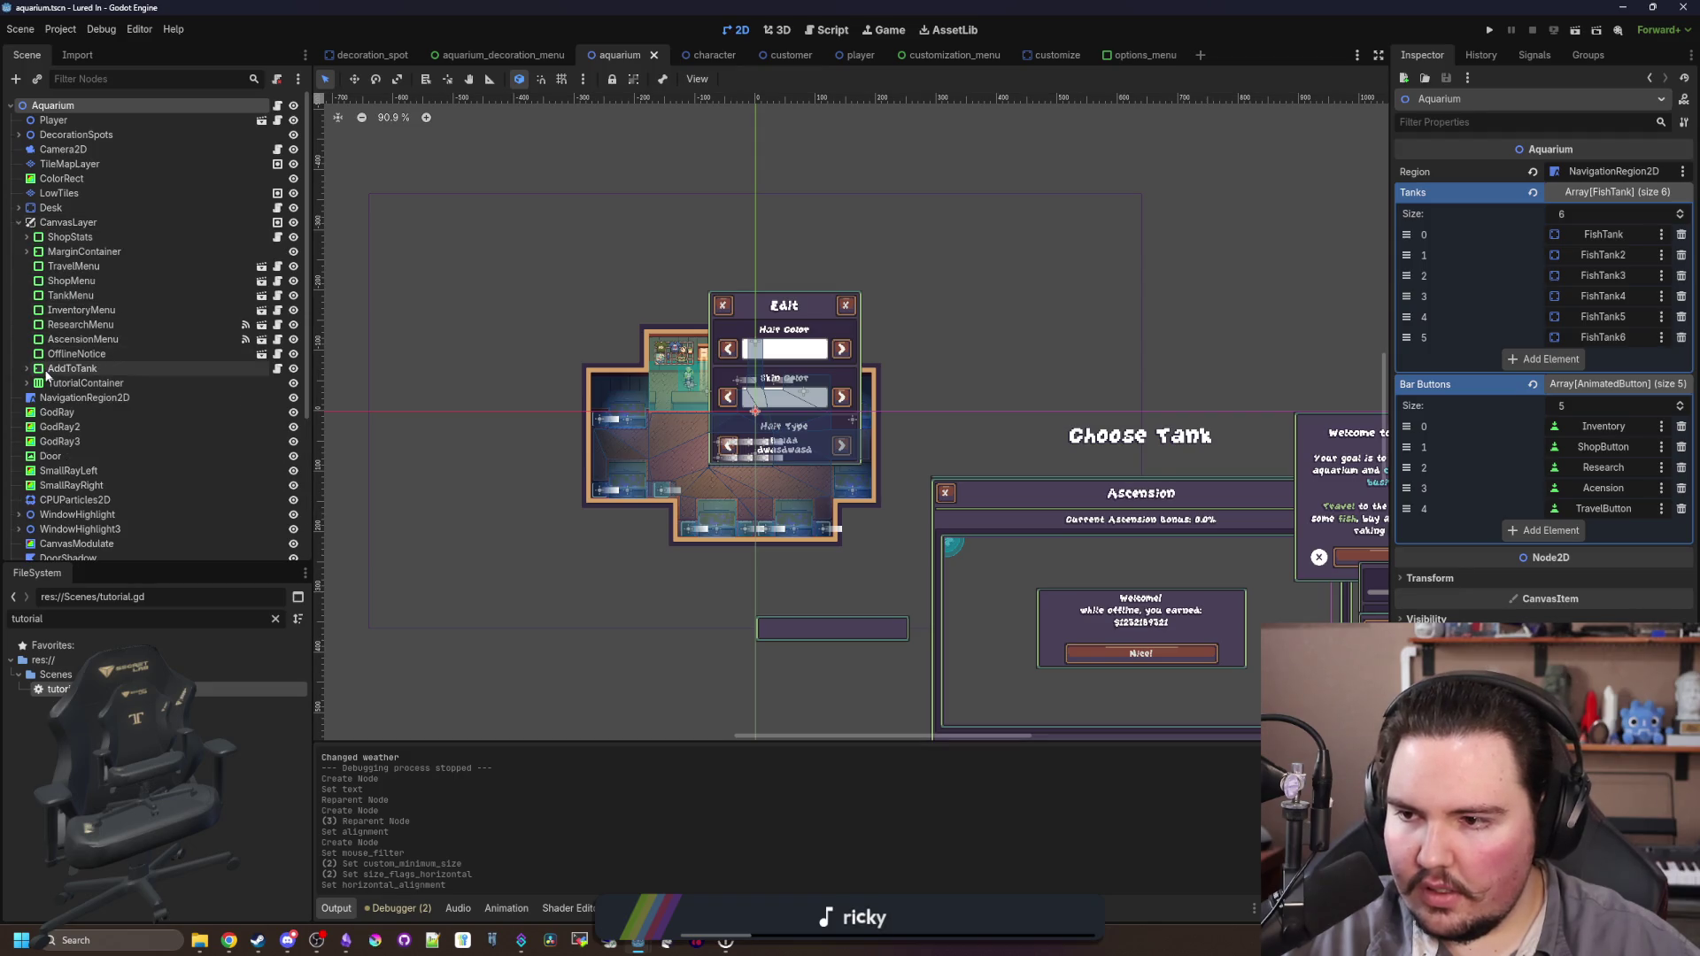
pyautogui.click(71, 383)
pyautogui.click(25, 383)
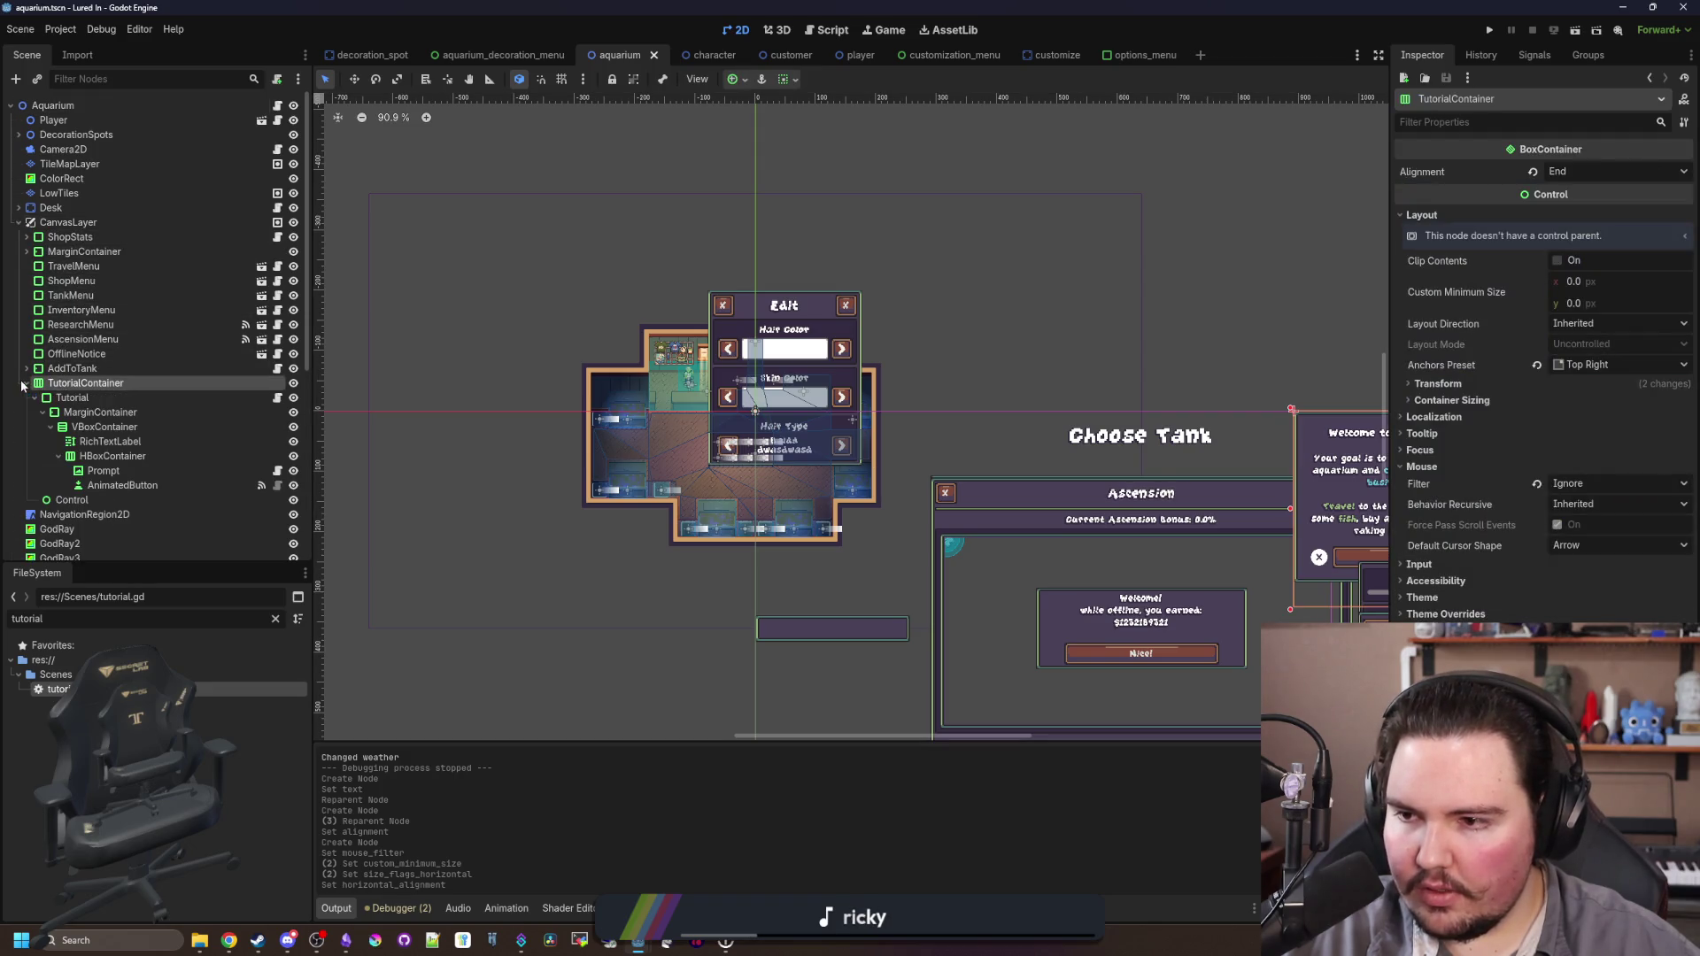
pyautogui.click(110, 441)
pyautogui.click(1673, 244)
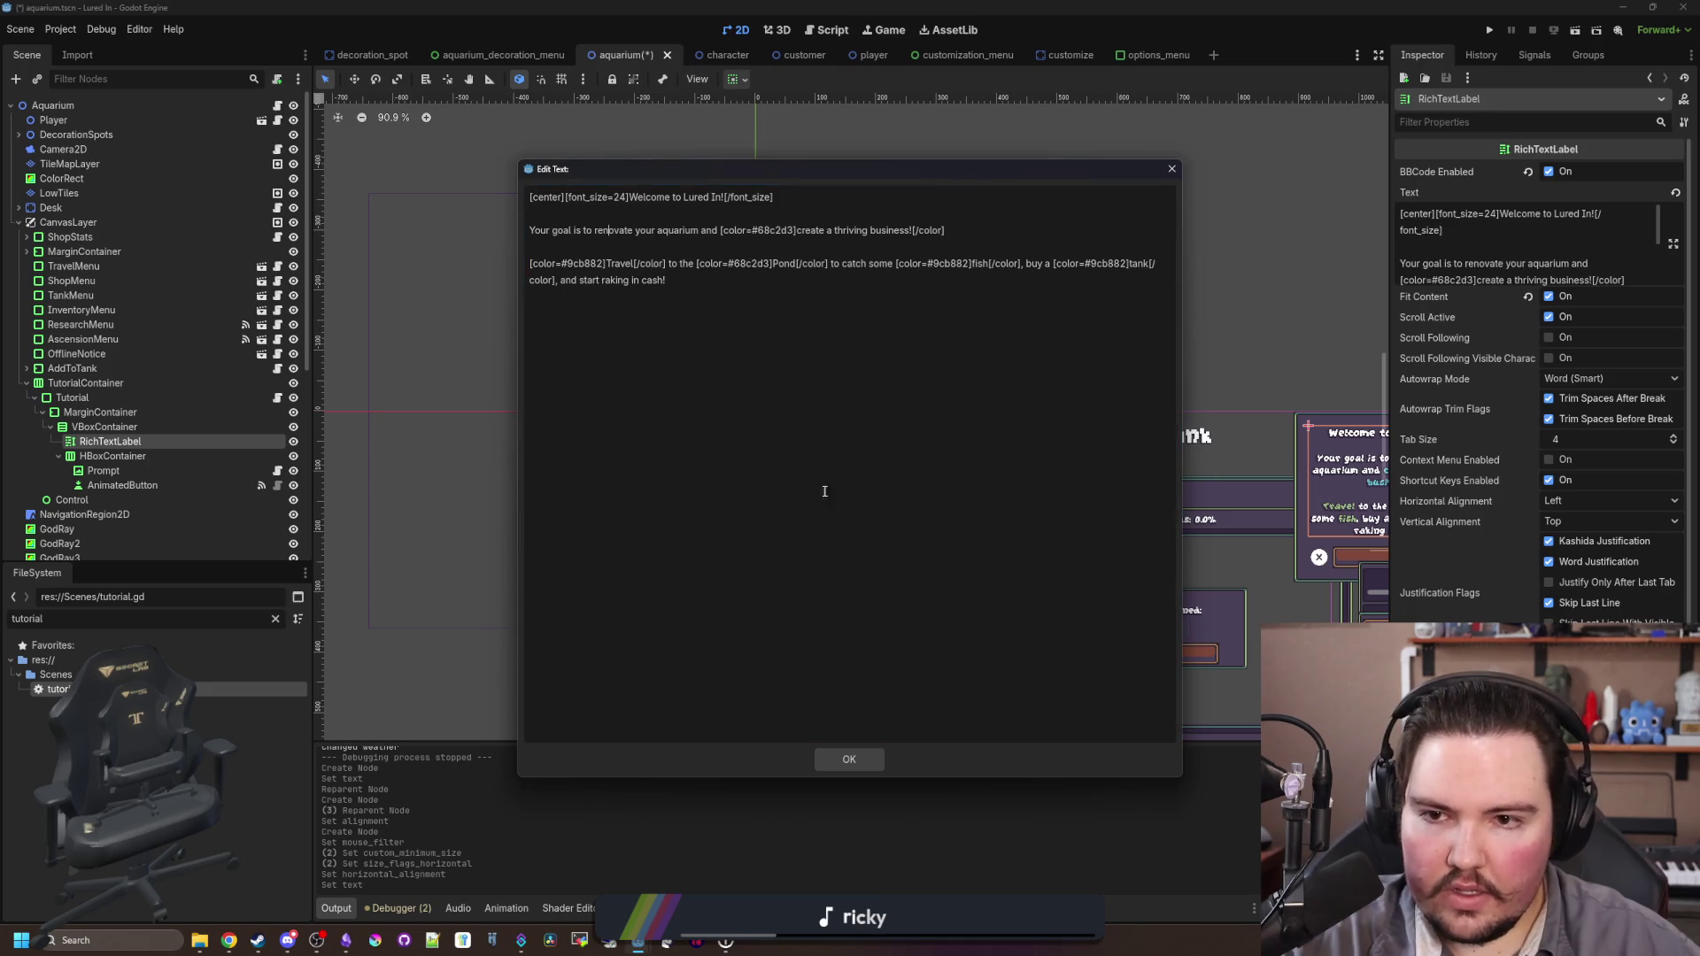
pyautogui.click(836, 763)
pyautogui.hotkey('ctrl', 's')
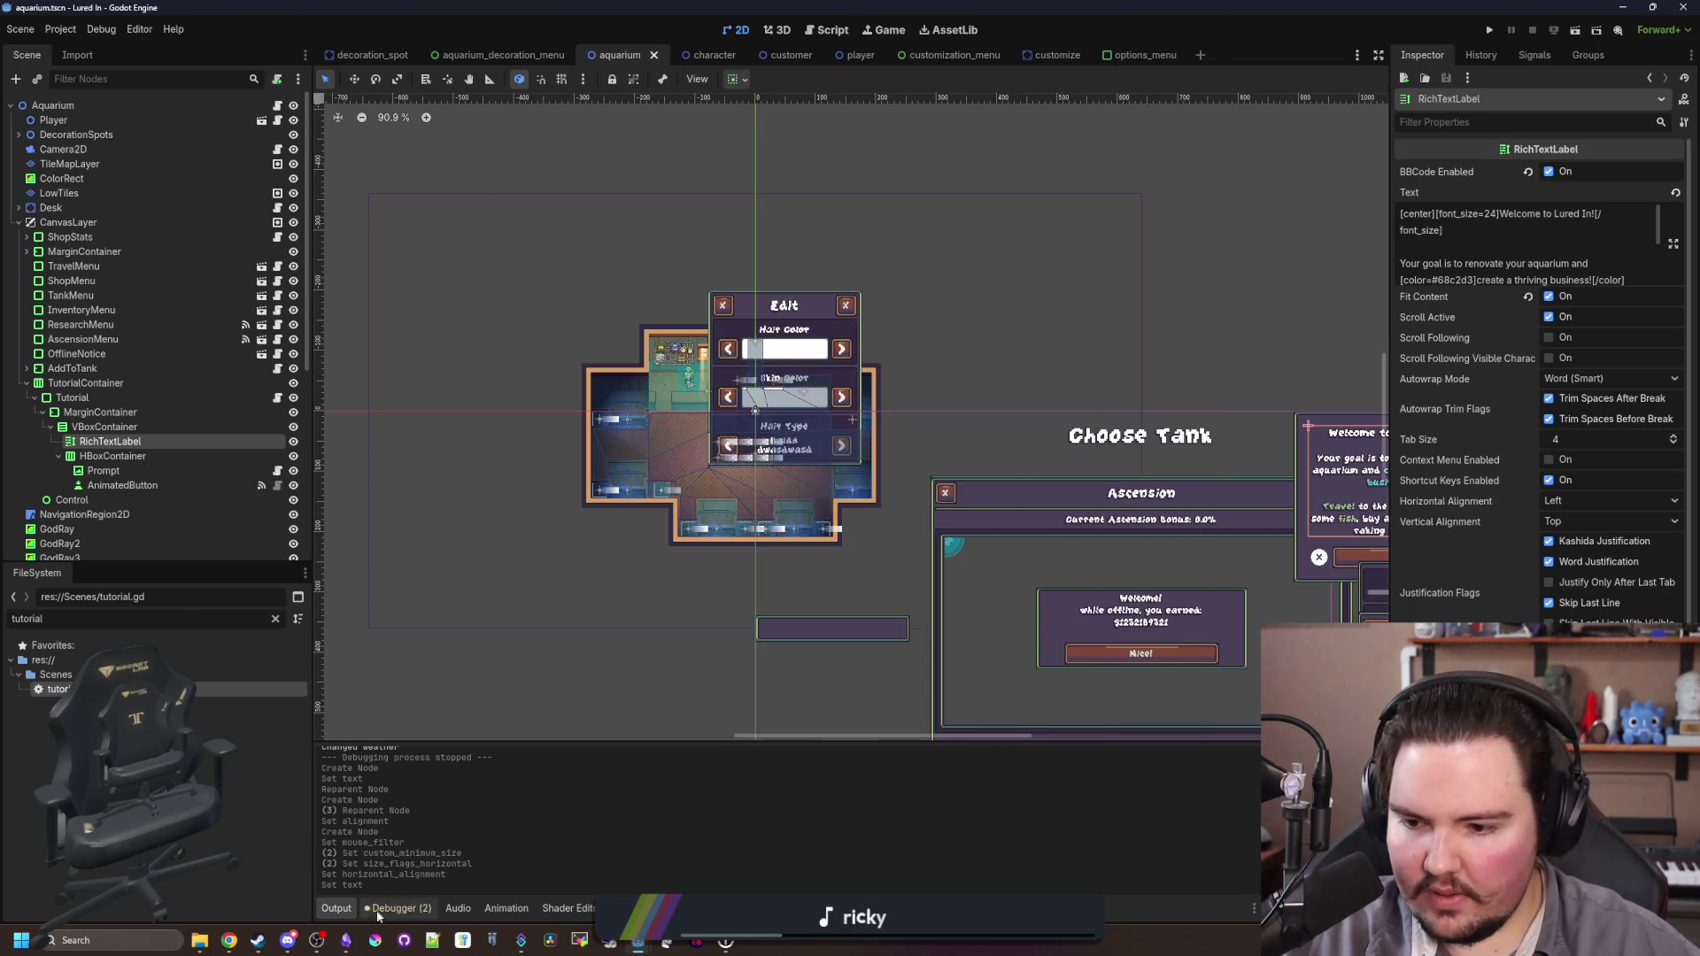
pyautogui.click(345, 940)
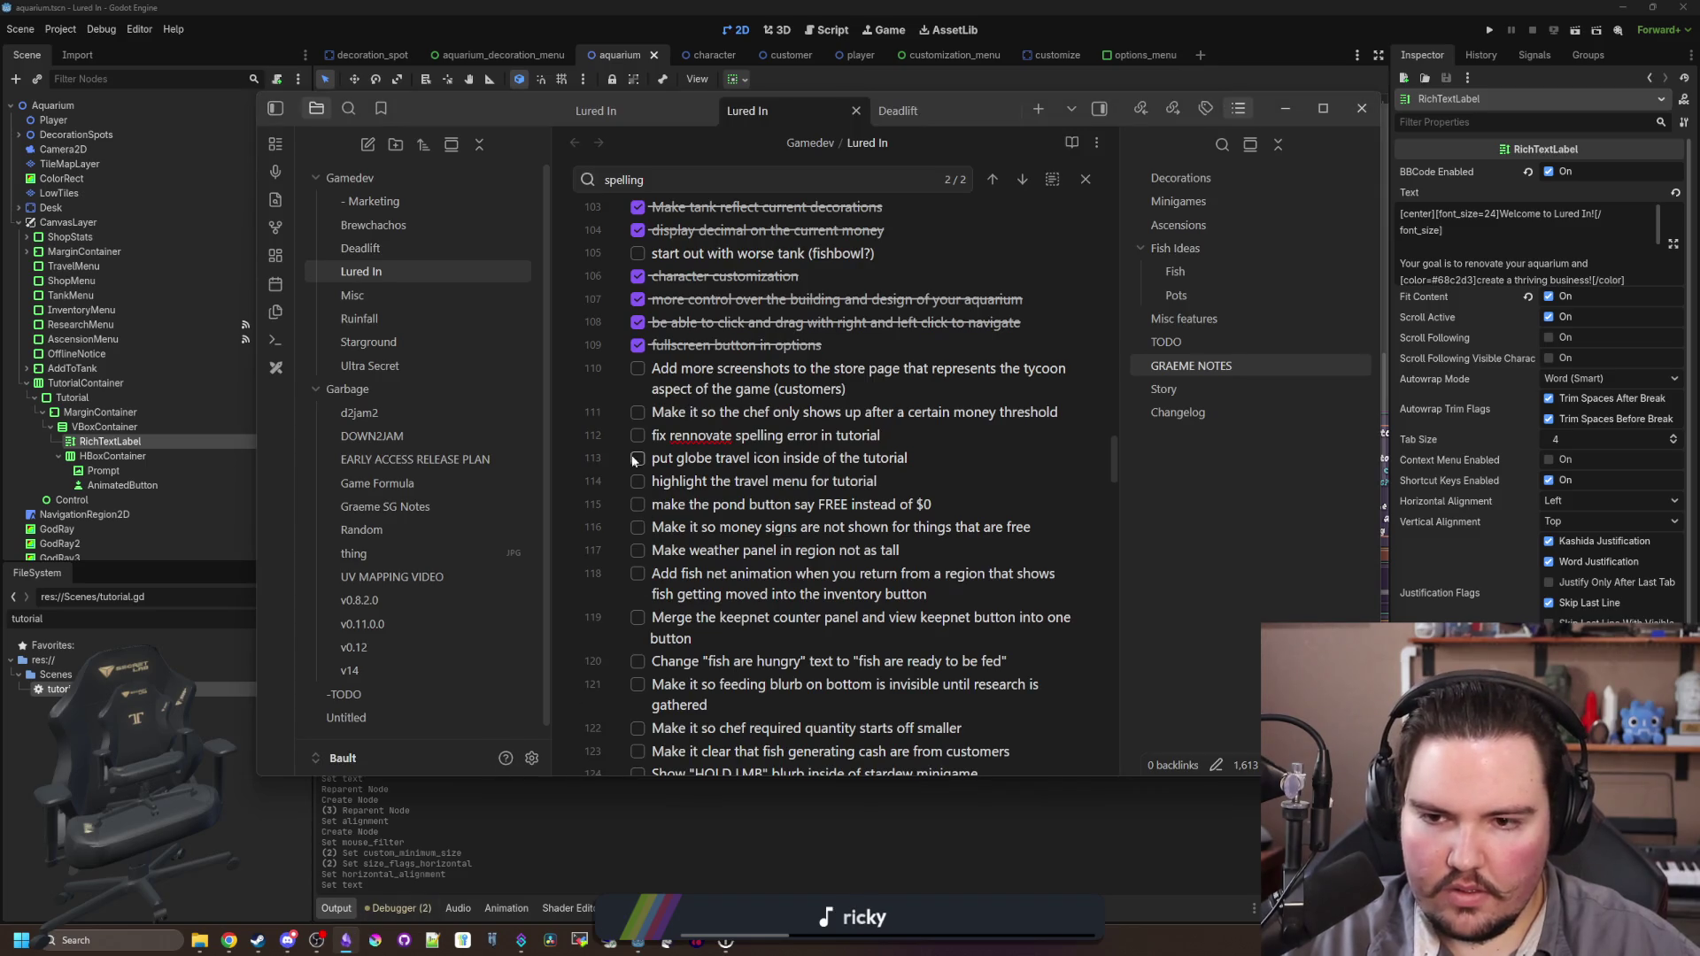
# Step: Tick the 'fix rennovate spelling error' to-do
pyautogui.click(636, 436)
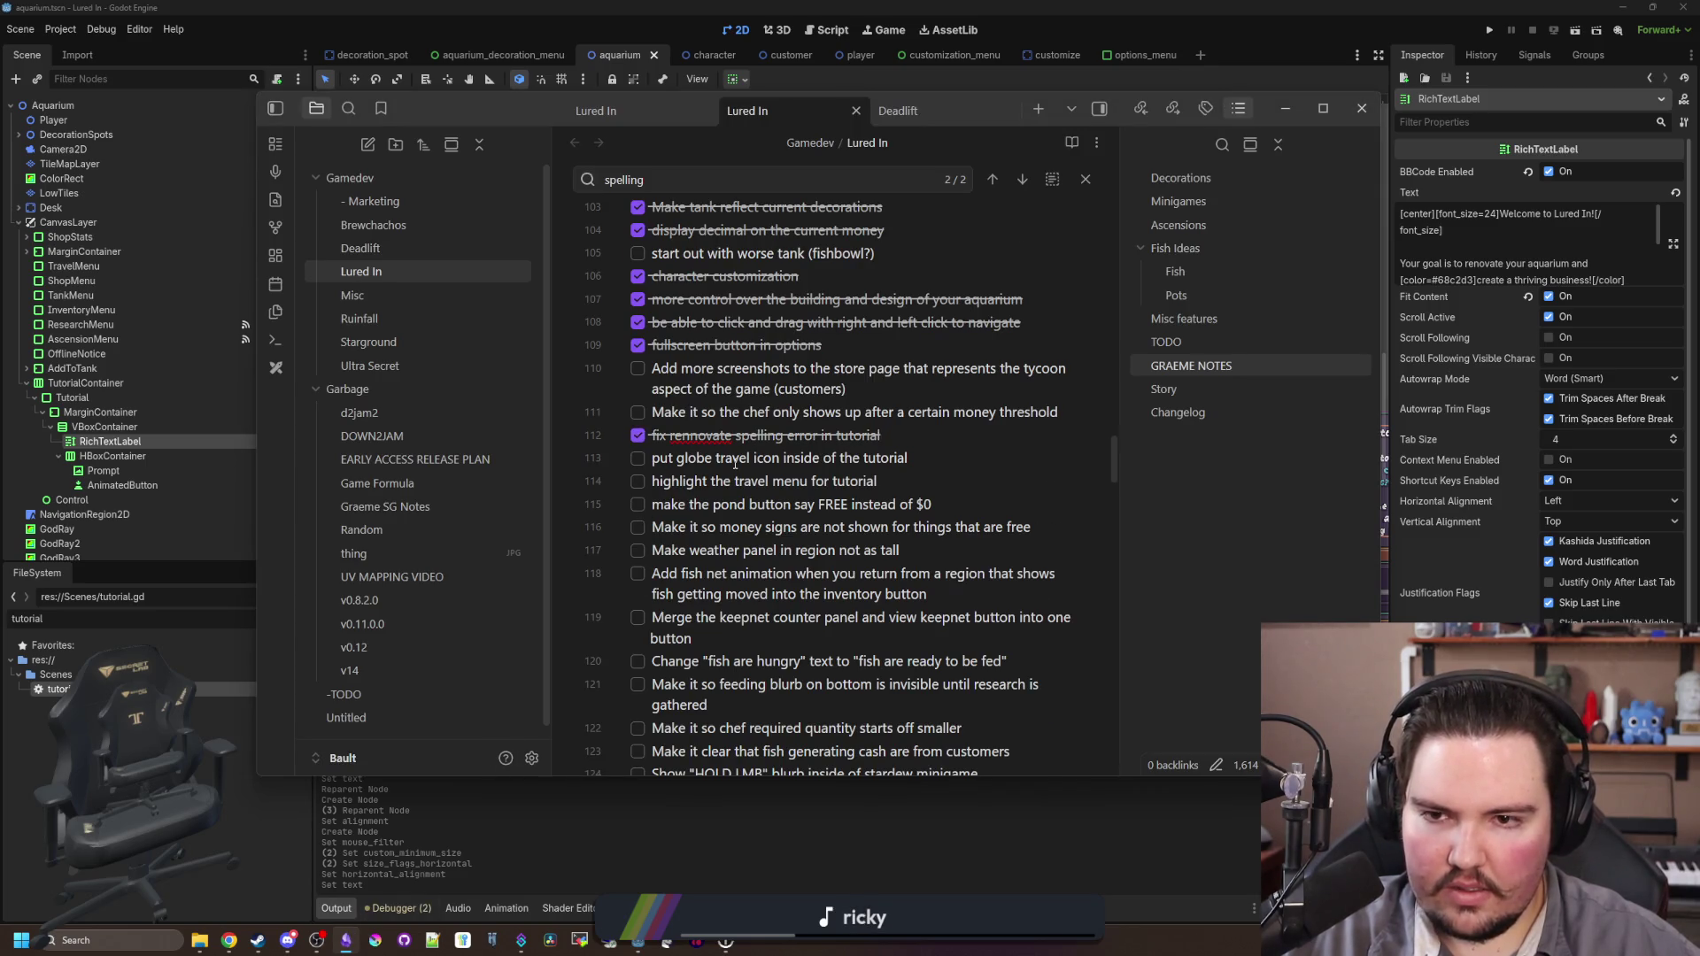
pyautogui.scroll(-15, 735, 463)
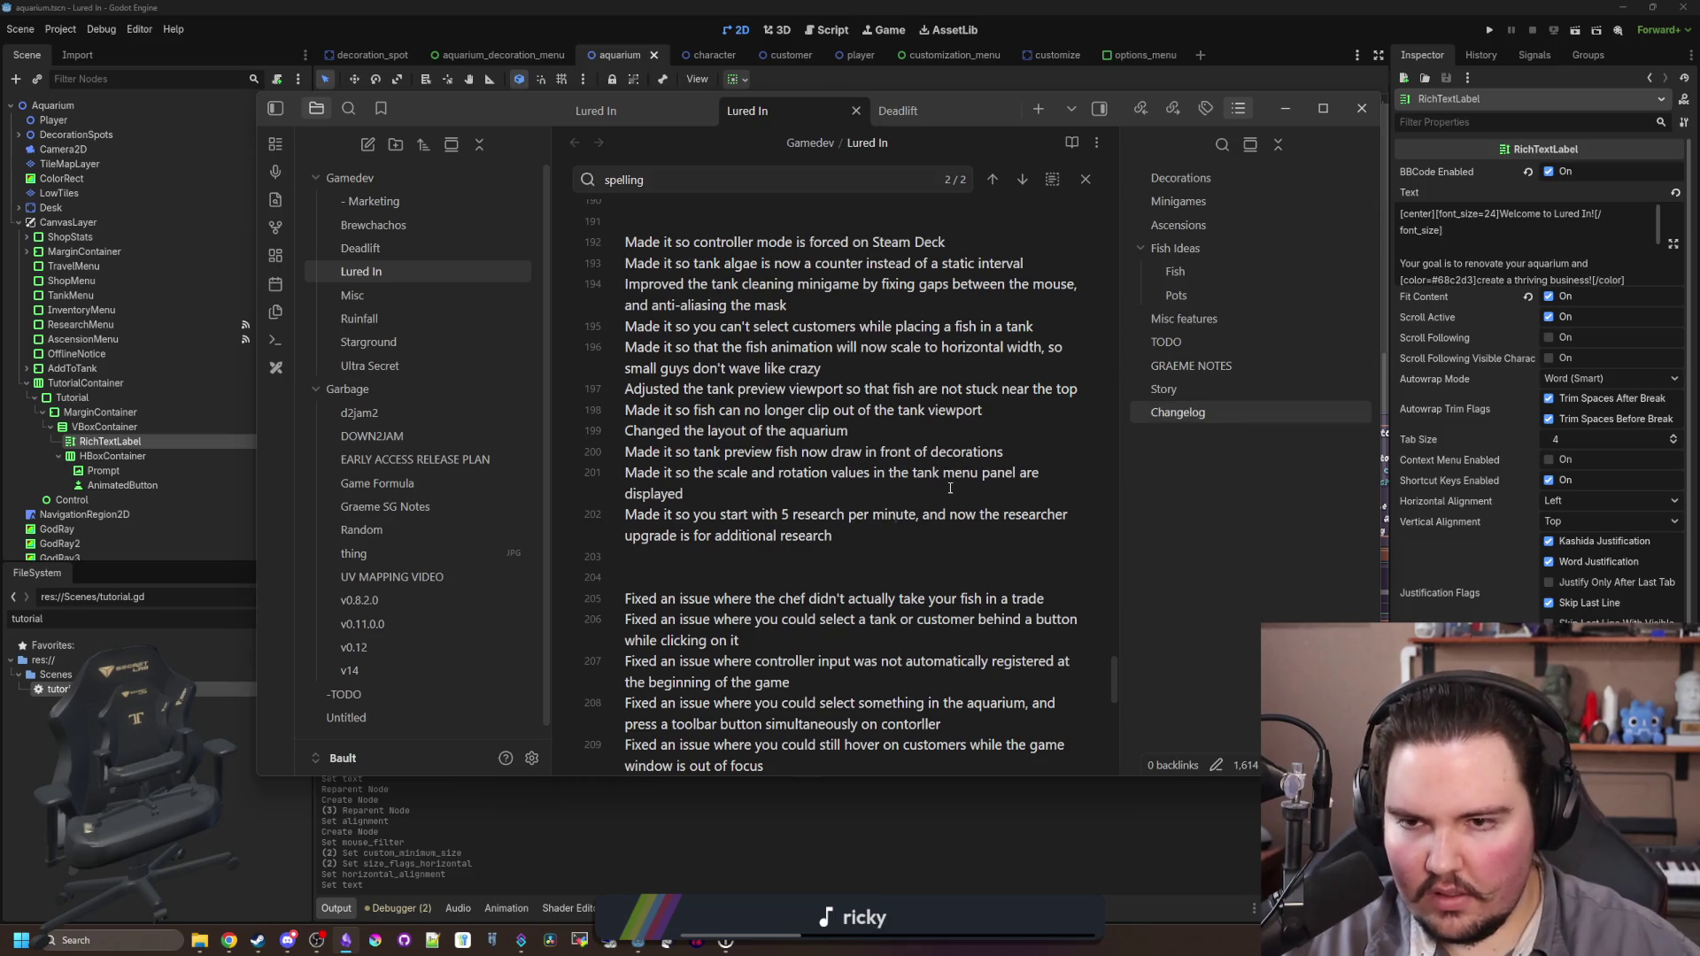
pyautogui.scroll(5, 894, 460)
# Step: Add changelog lines for the options-menu fullscreen button and the tutorial spelling fix
pyautogui.press('Return')
pyautogui.write('Added a fullscreen button in the')
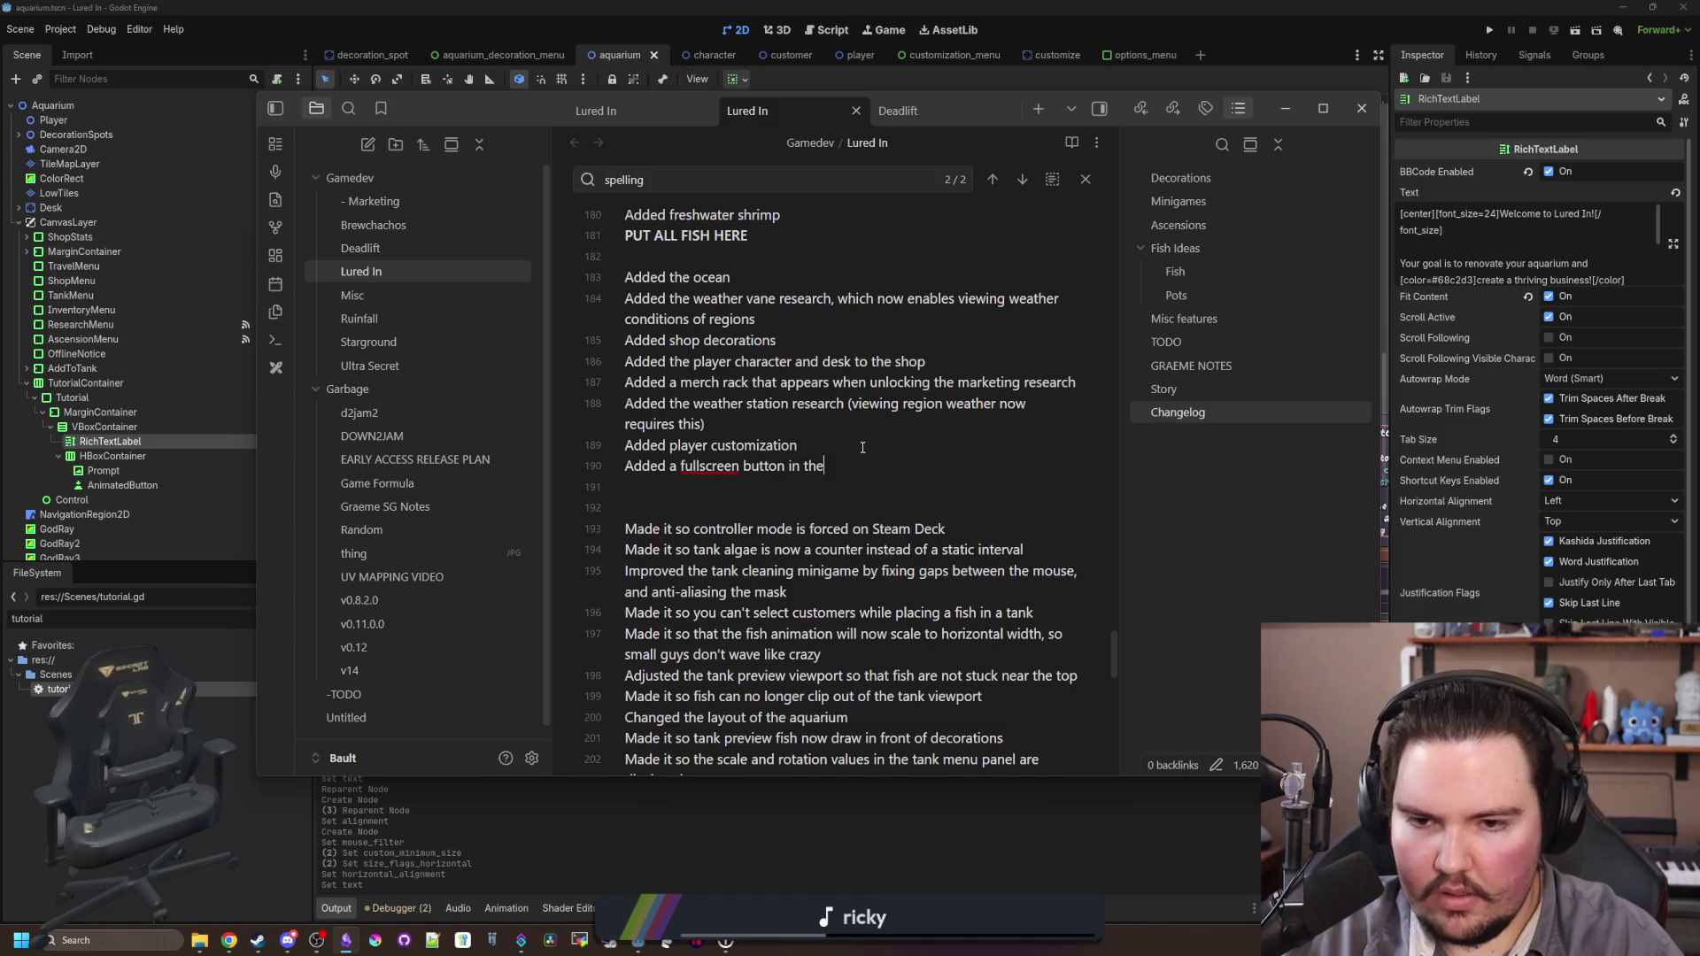
pyautogui.write(' options menu')
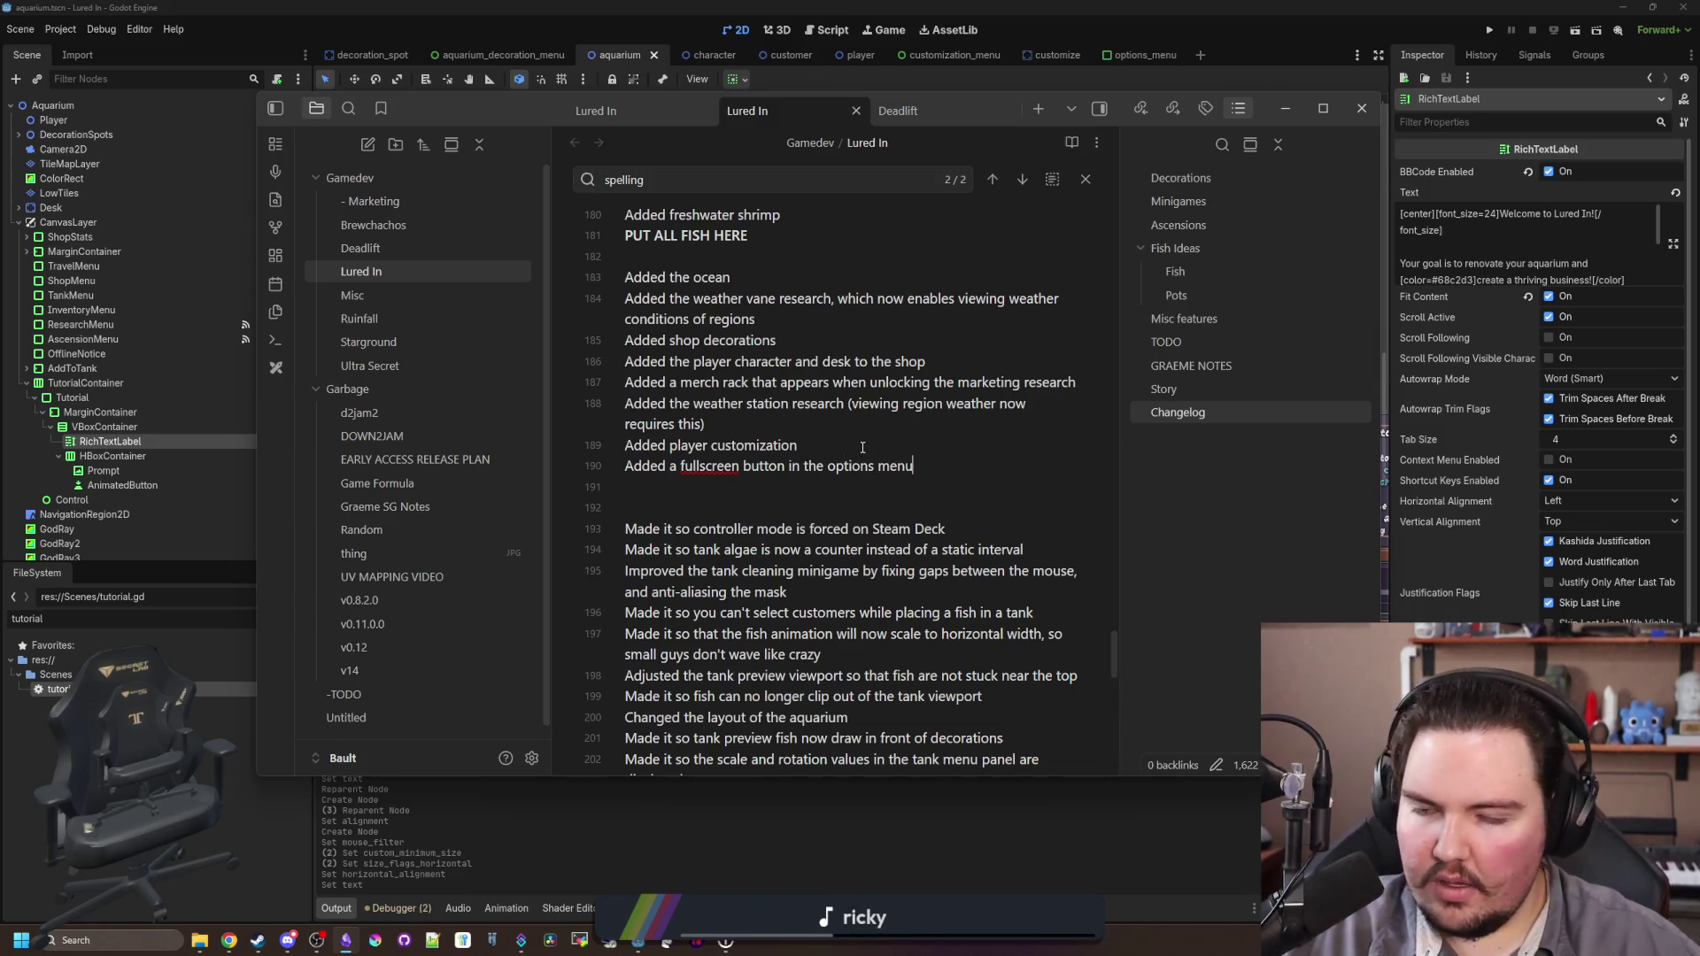
pyautogui.scroll(-5, 862, 447)
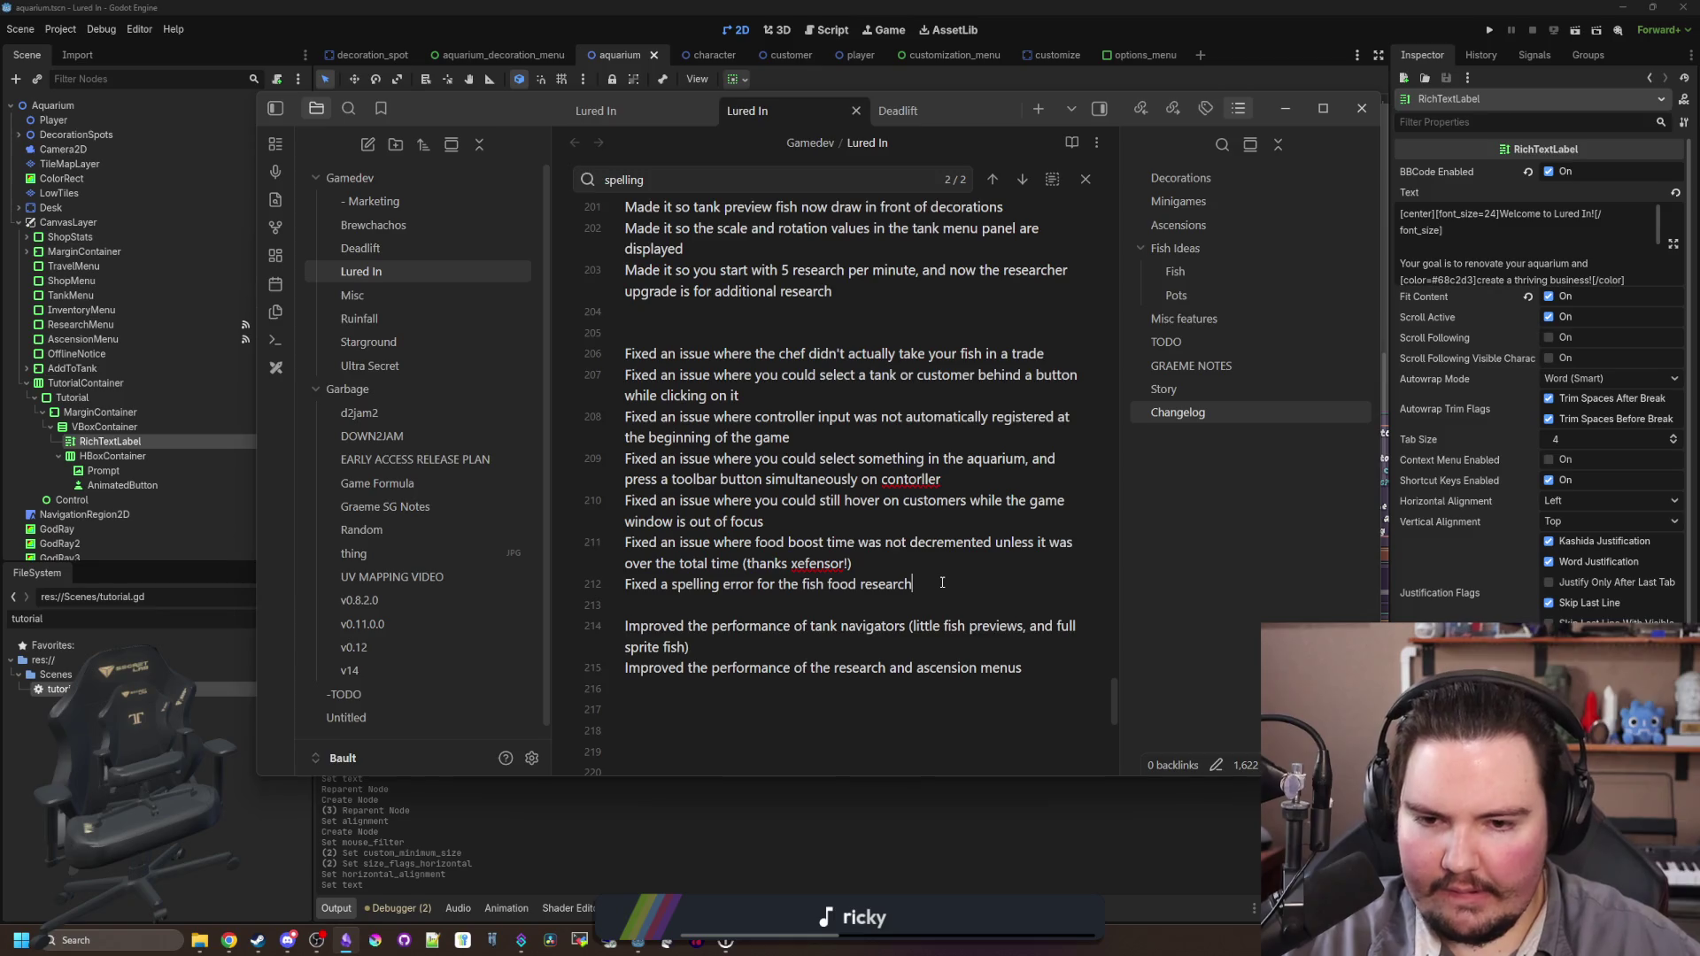
pyautogui.press('Return')
pyautogui.write('Fix')
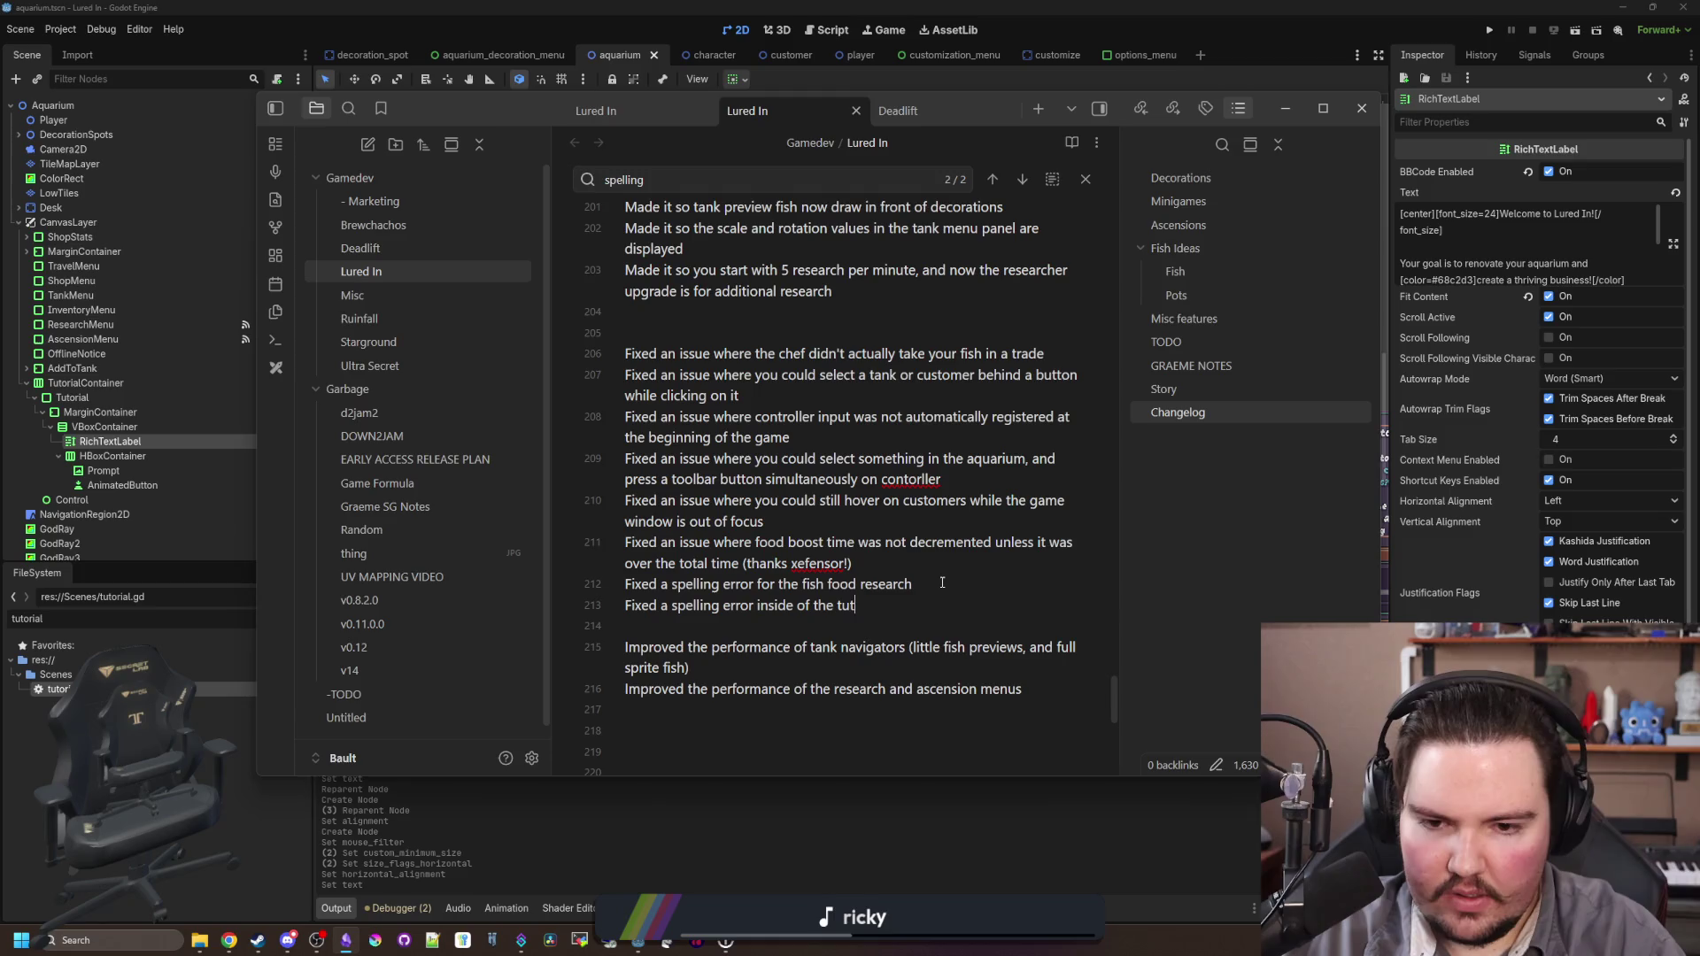
pyautogui.write('orial')
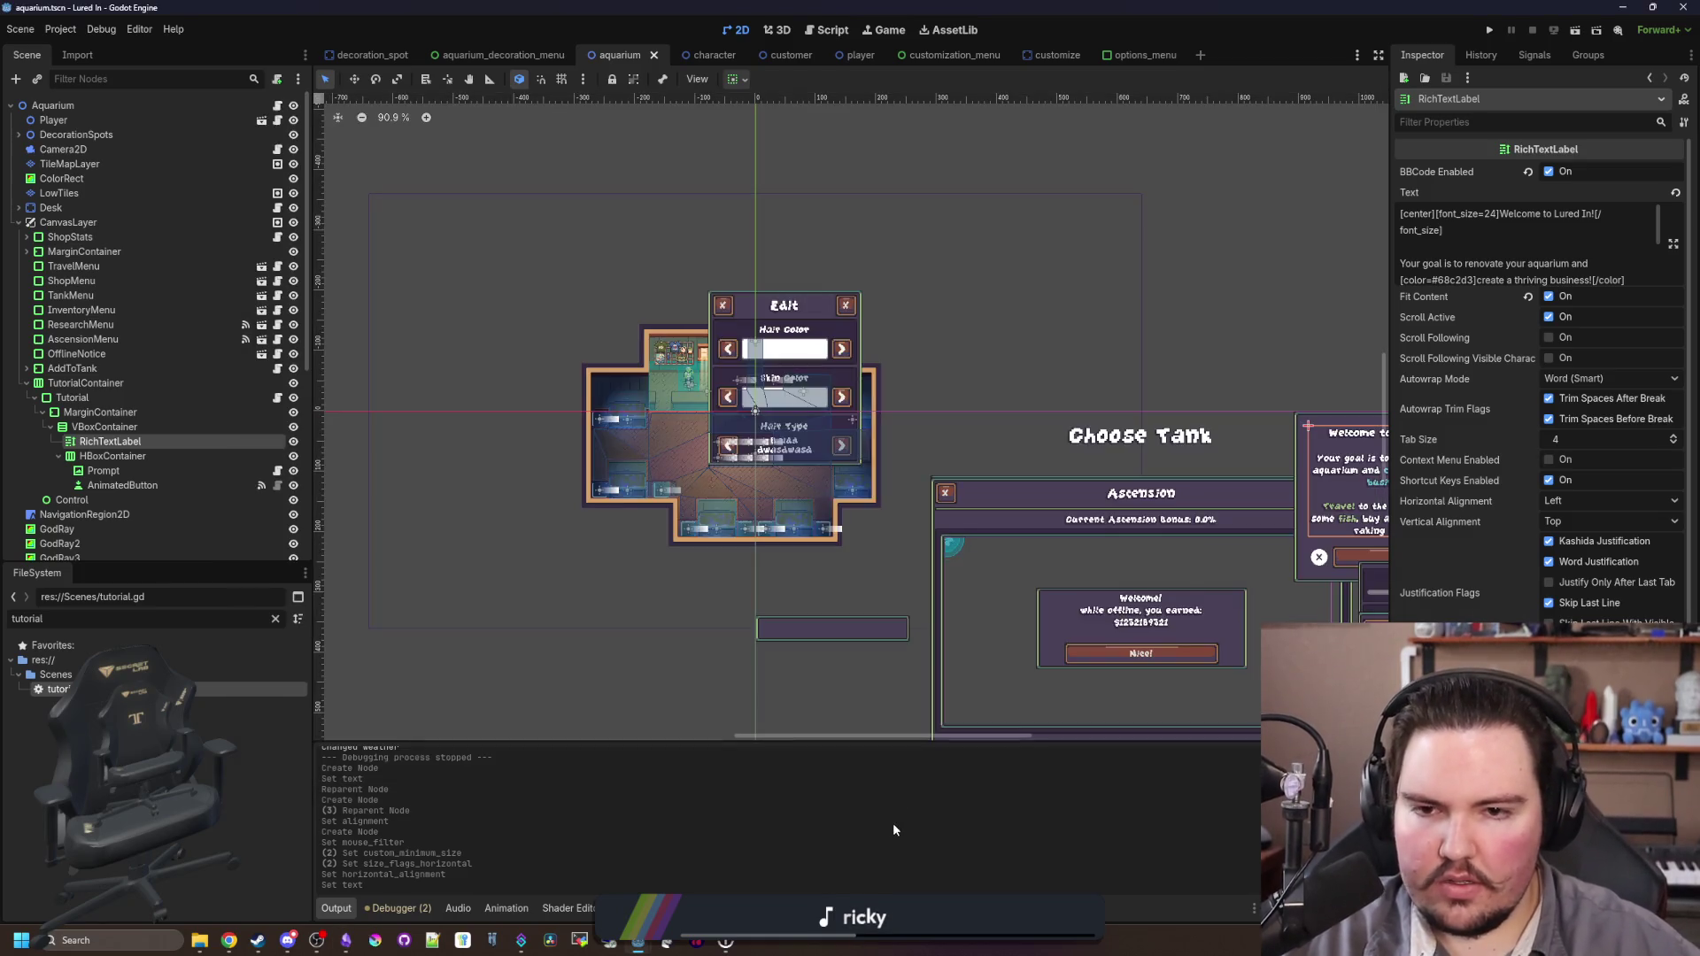
pyautogui.click(893, 821)
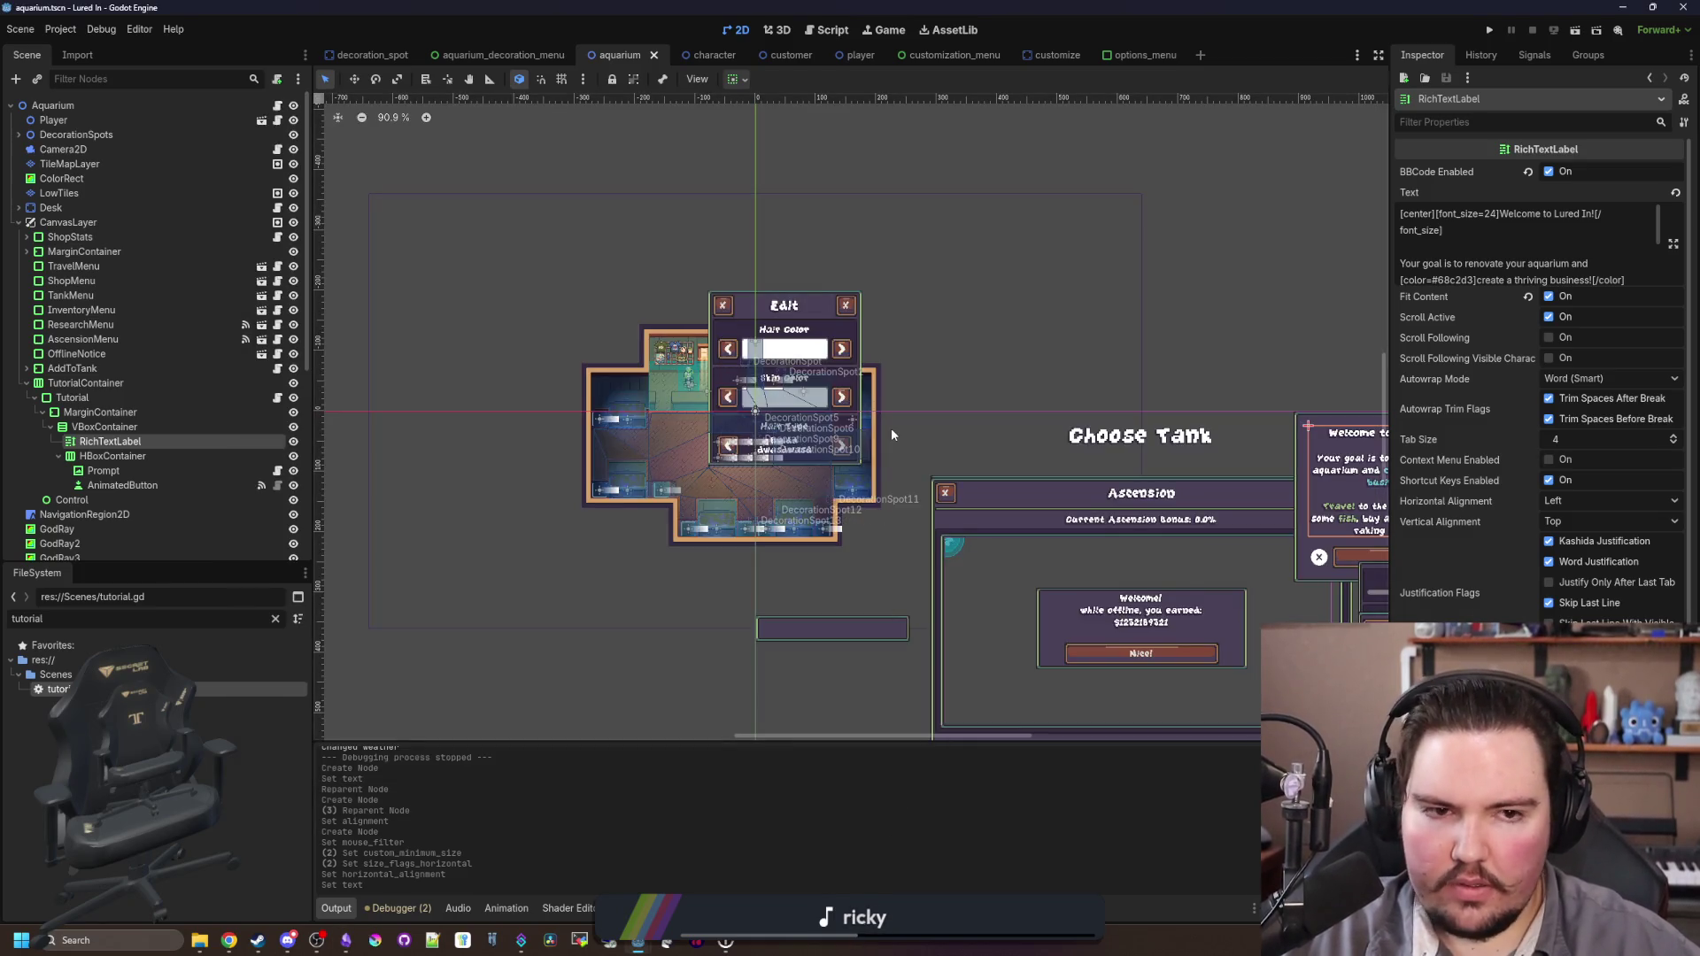
# Step: Type an [img=24][/img] tag right after Travel[/color] in the tutorial text
pyautogui.scroll(2, 891, 434)
pyautogui.click(1672, 243)
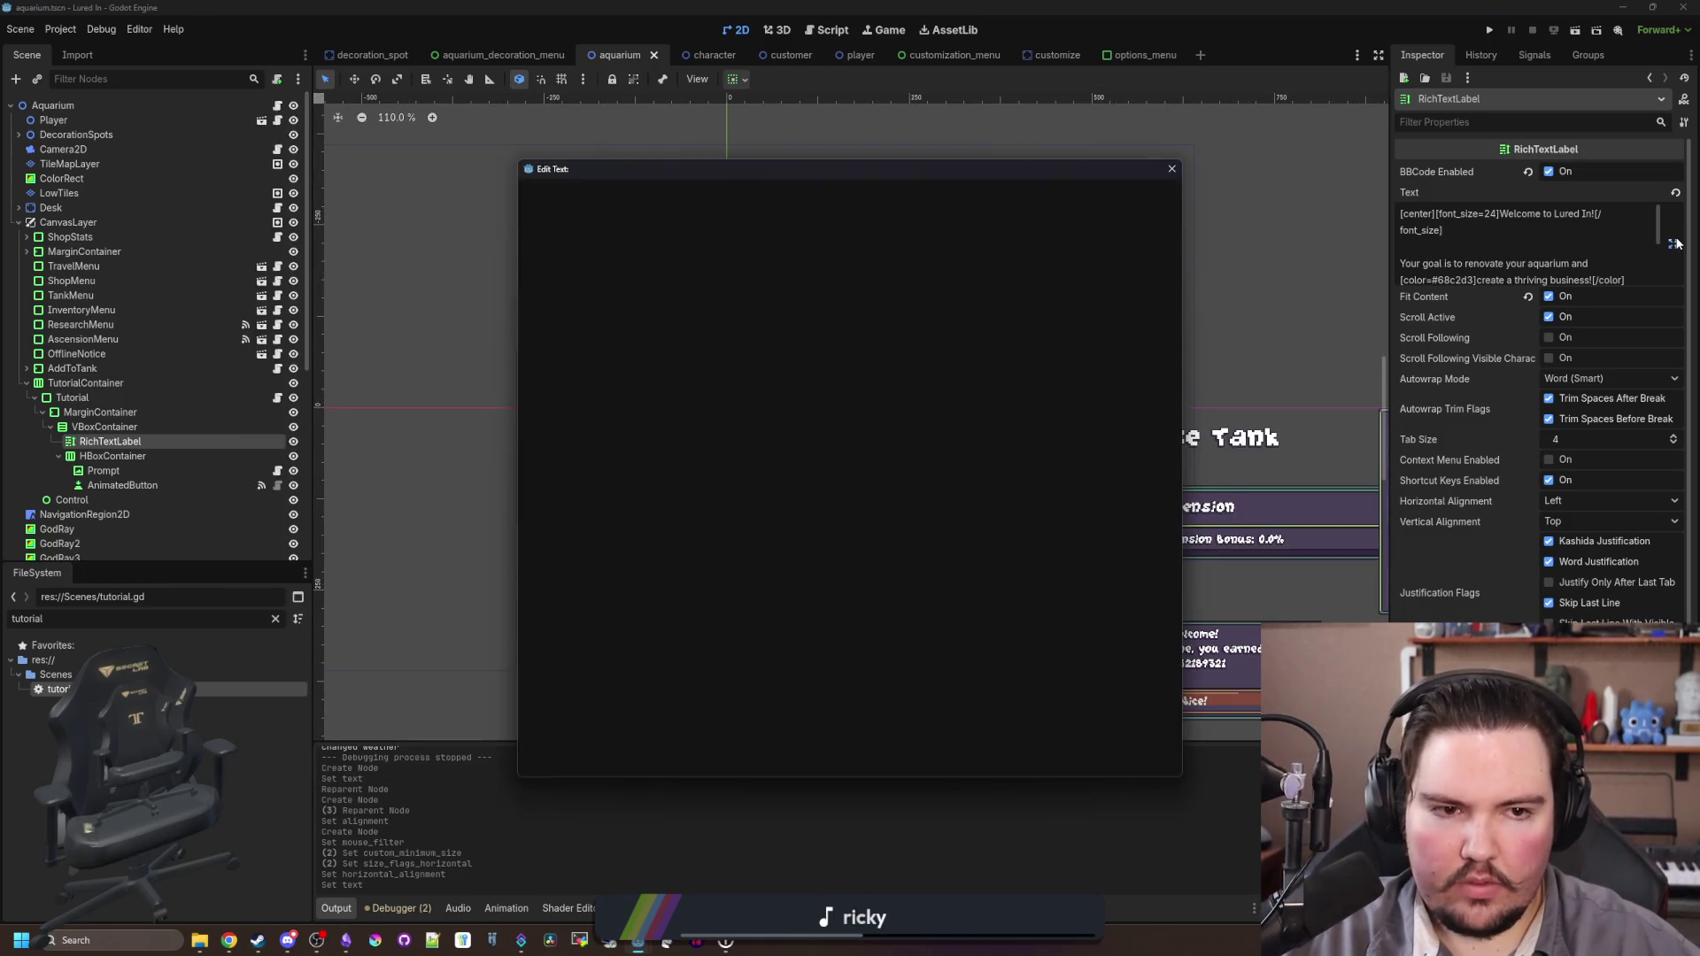
pyautogui.click(800, 353)
pyautogui.click(628, 263)
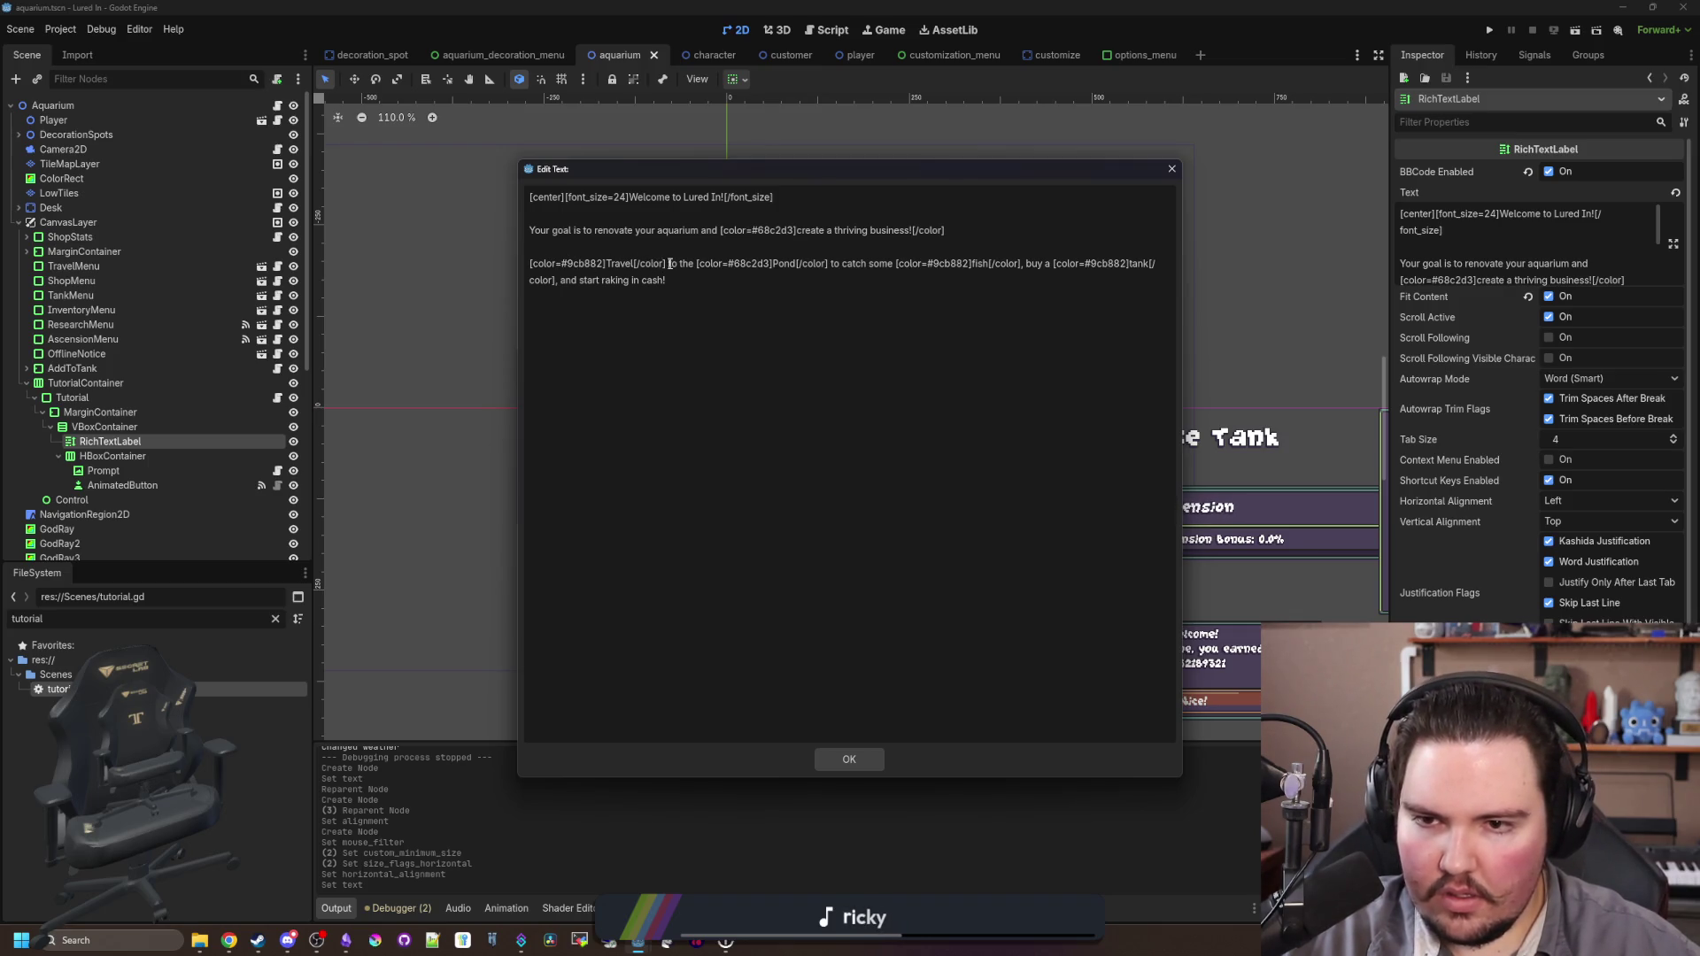
pyautogui.write('[][]')
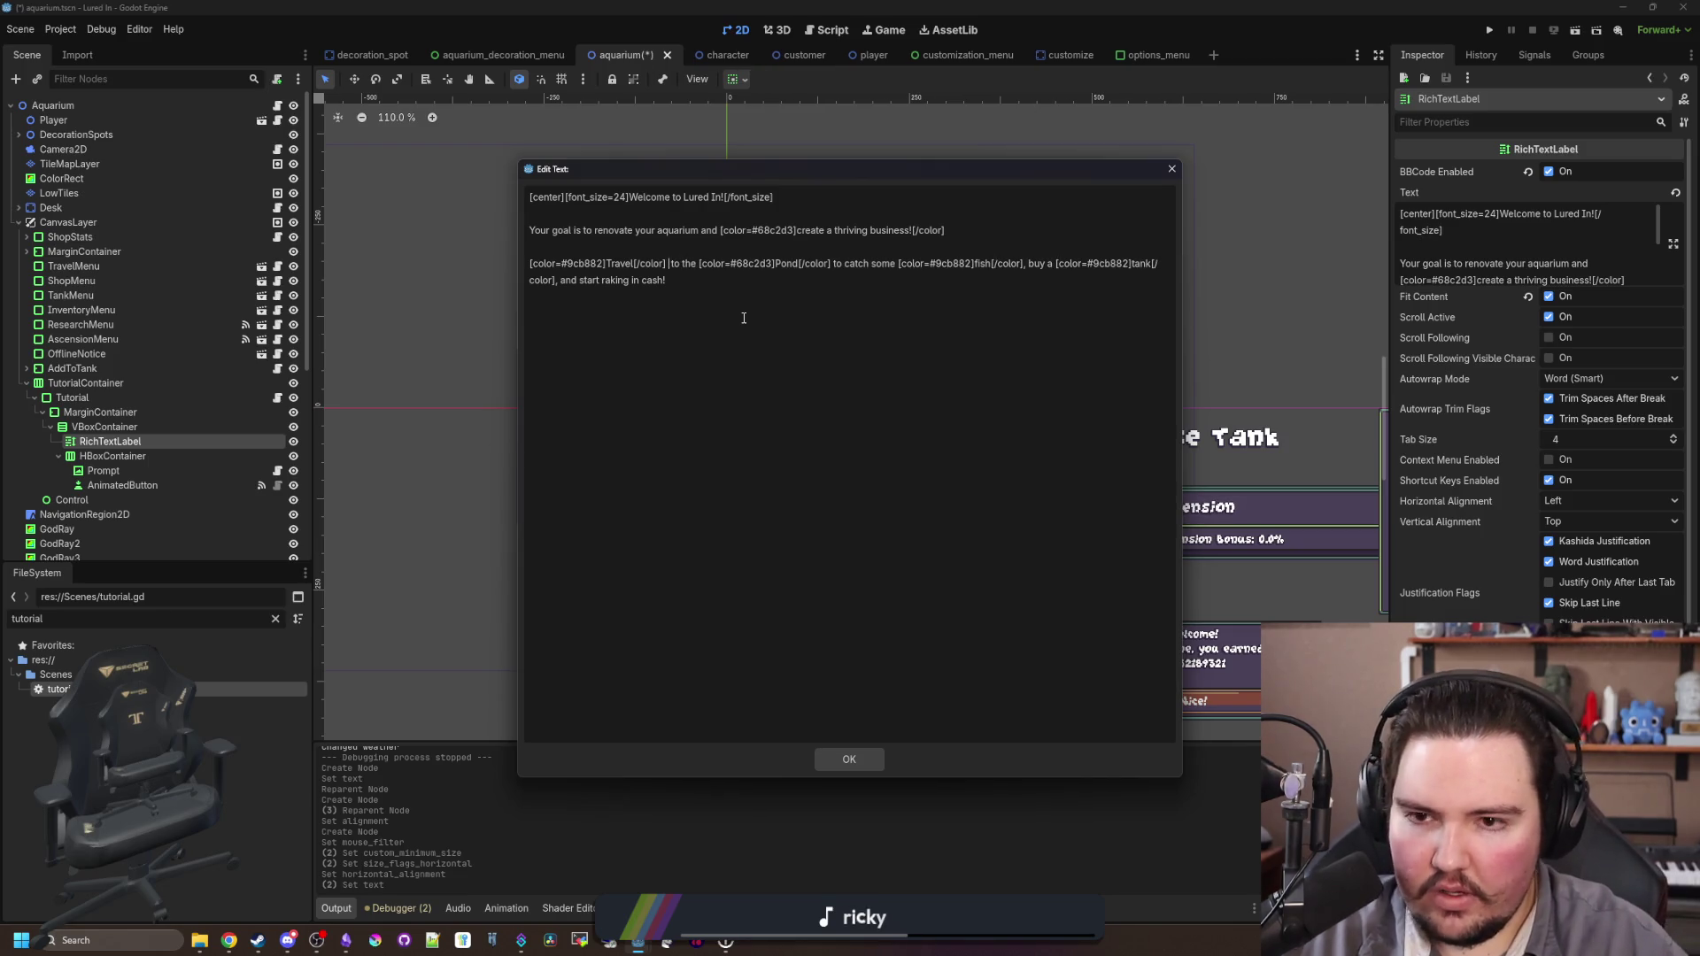
pyautogui.write('/img')
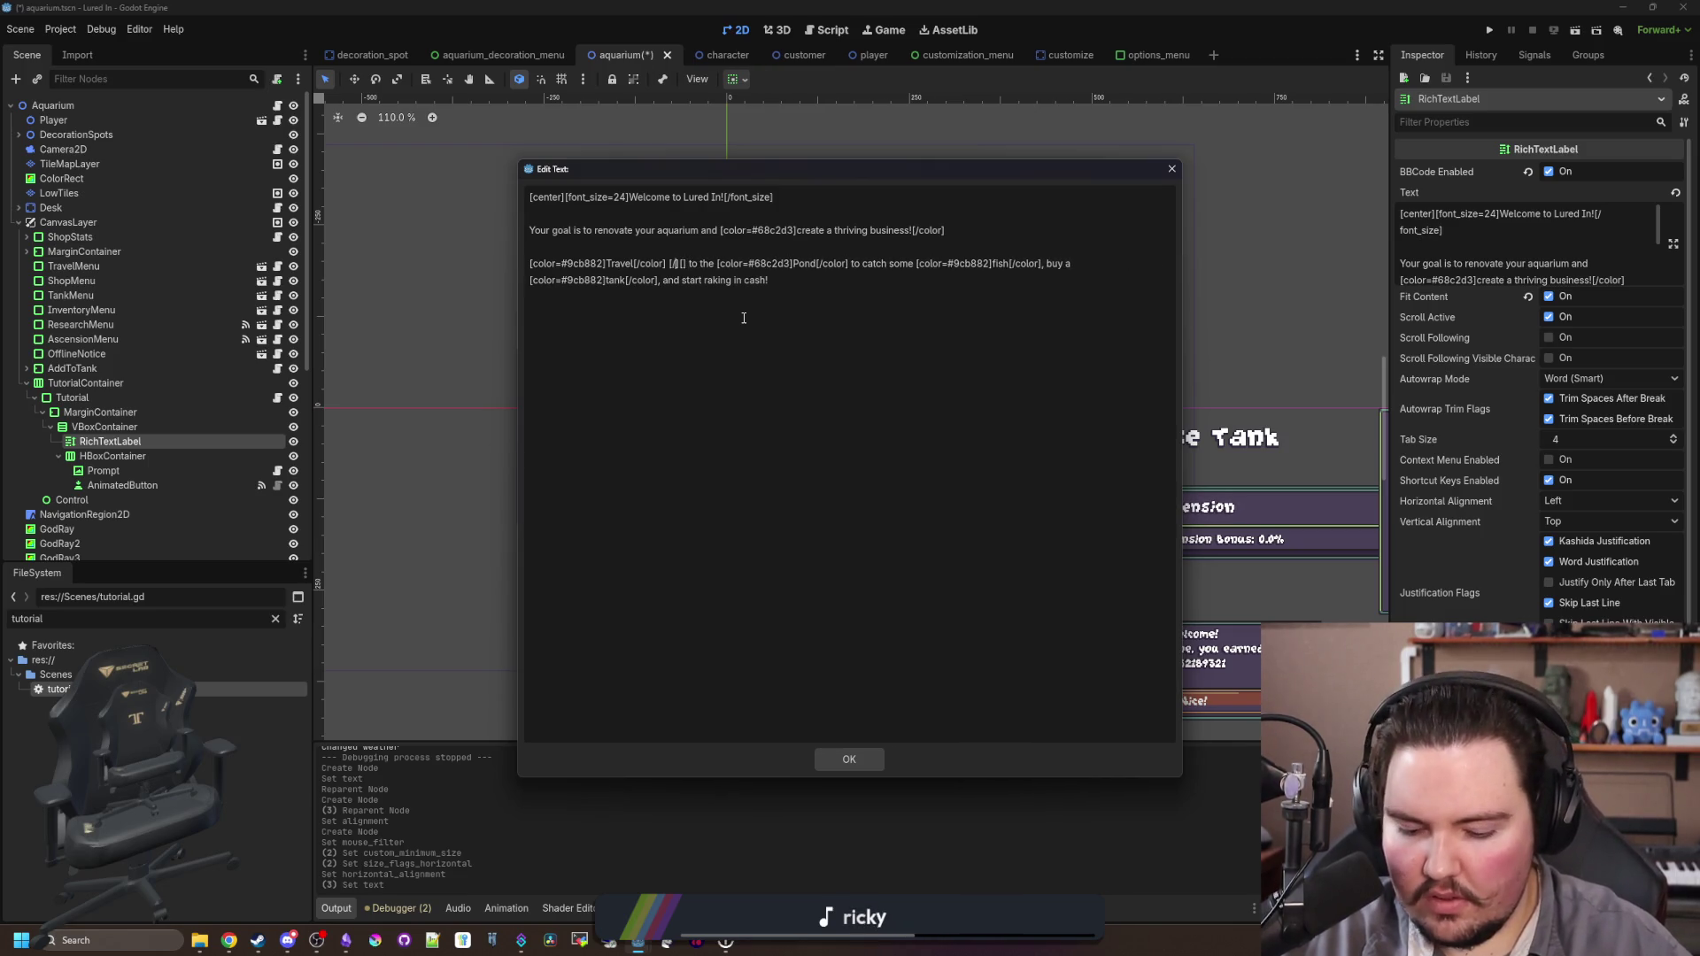
pyautogui.press('BackSpace')
pyautogui.press('BackSpace')
pyautogui.press('BackSpace')
pyautogui.write('img')
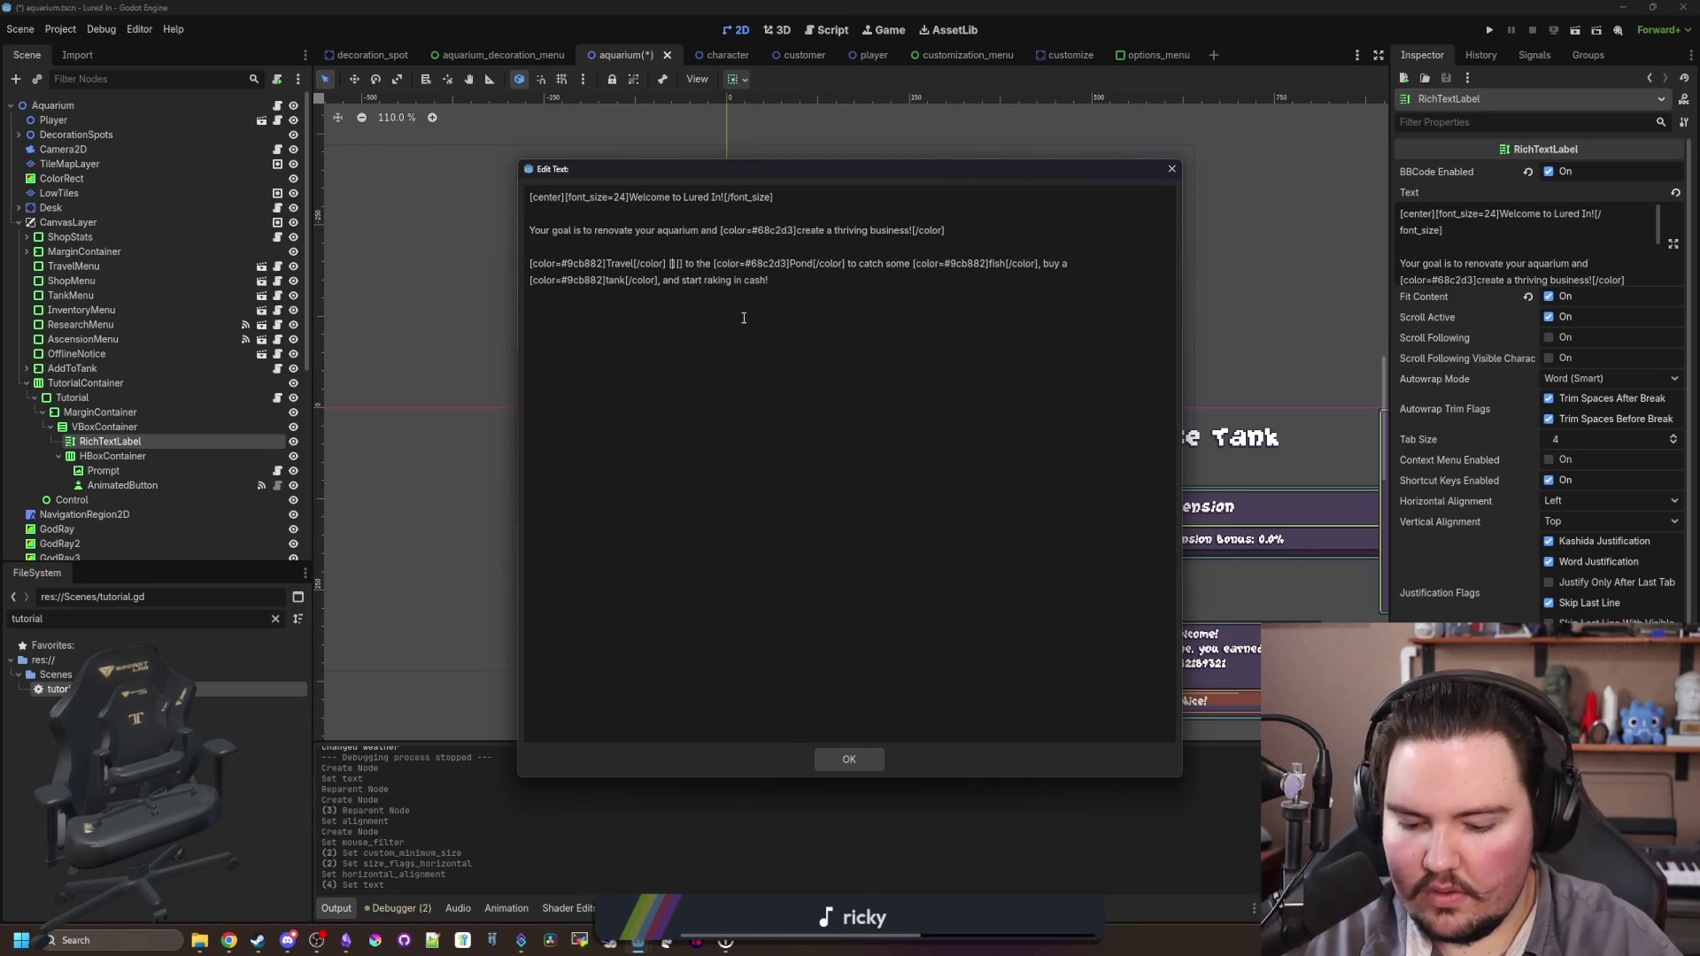
pyautogui.write('/')
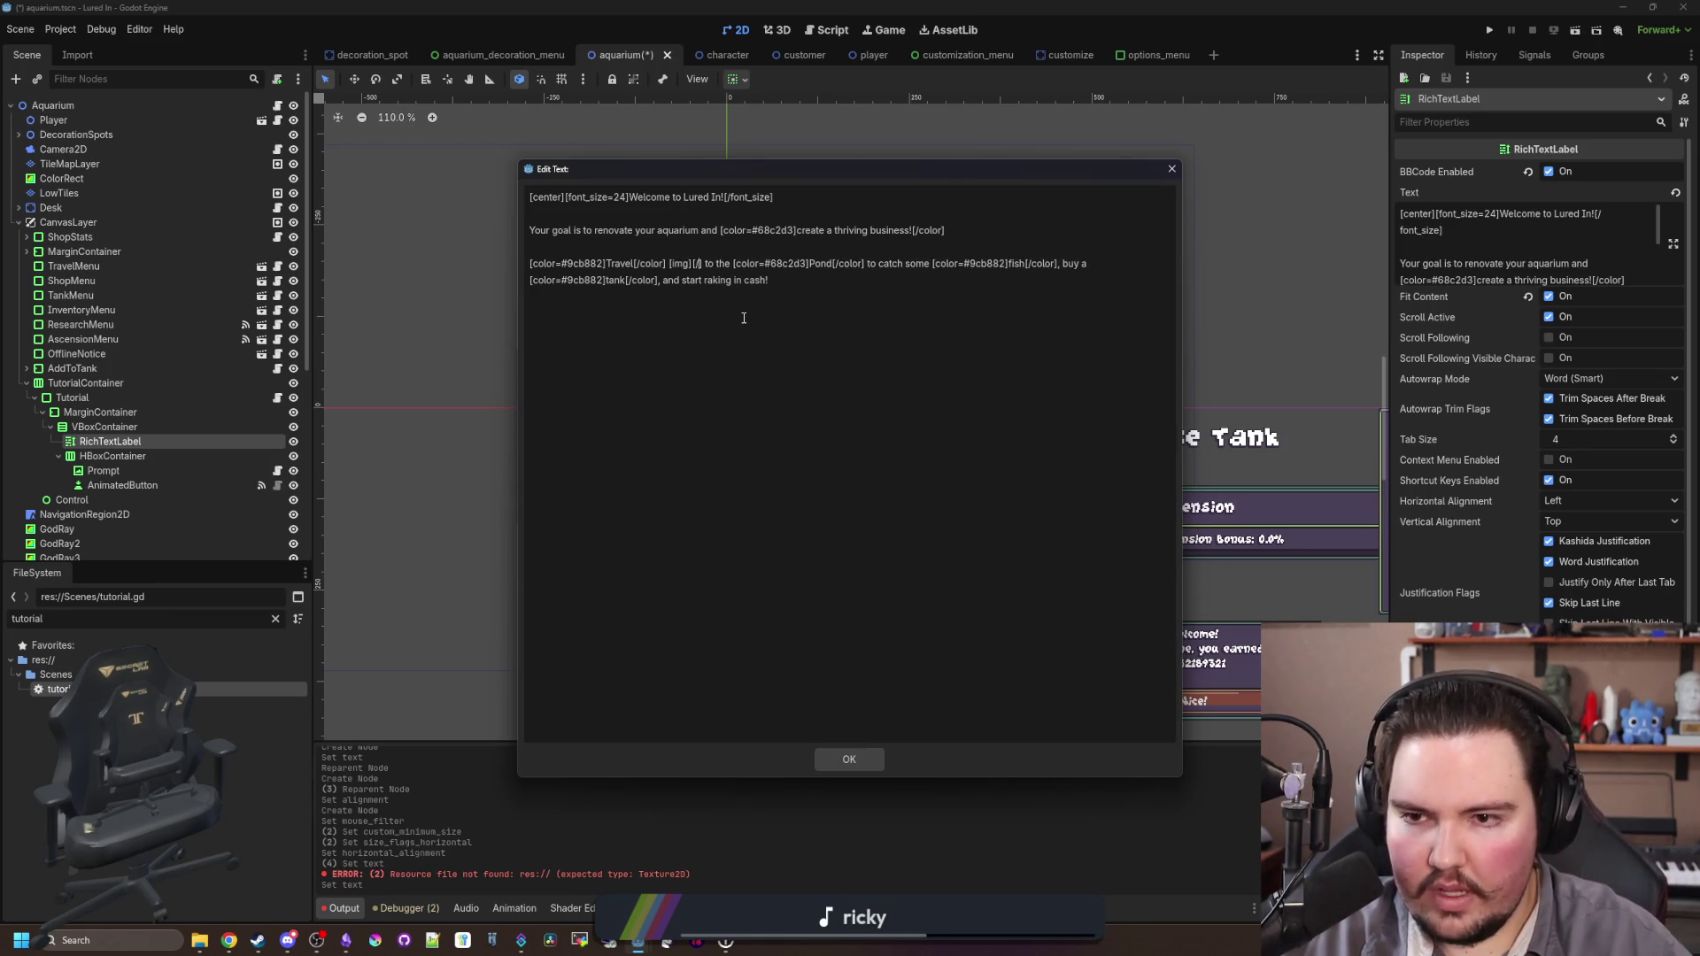
pyautogui.write('img')
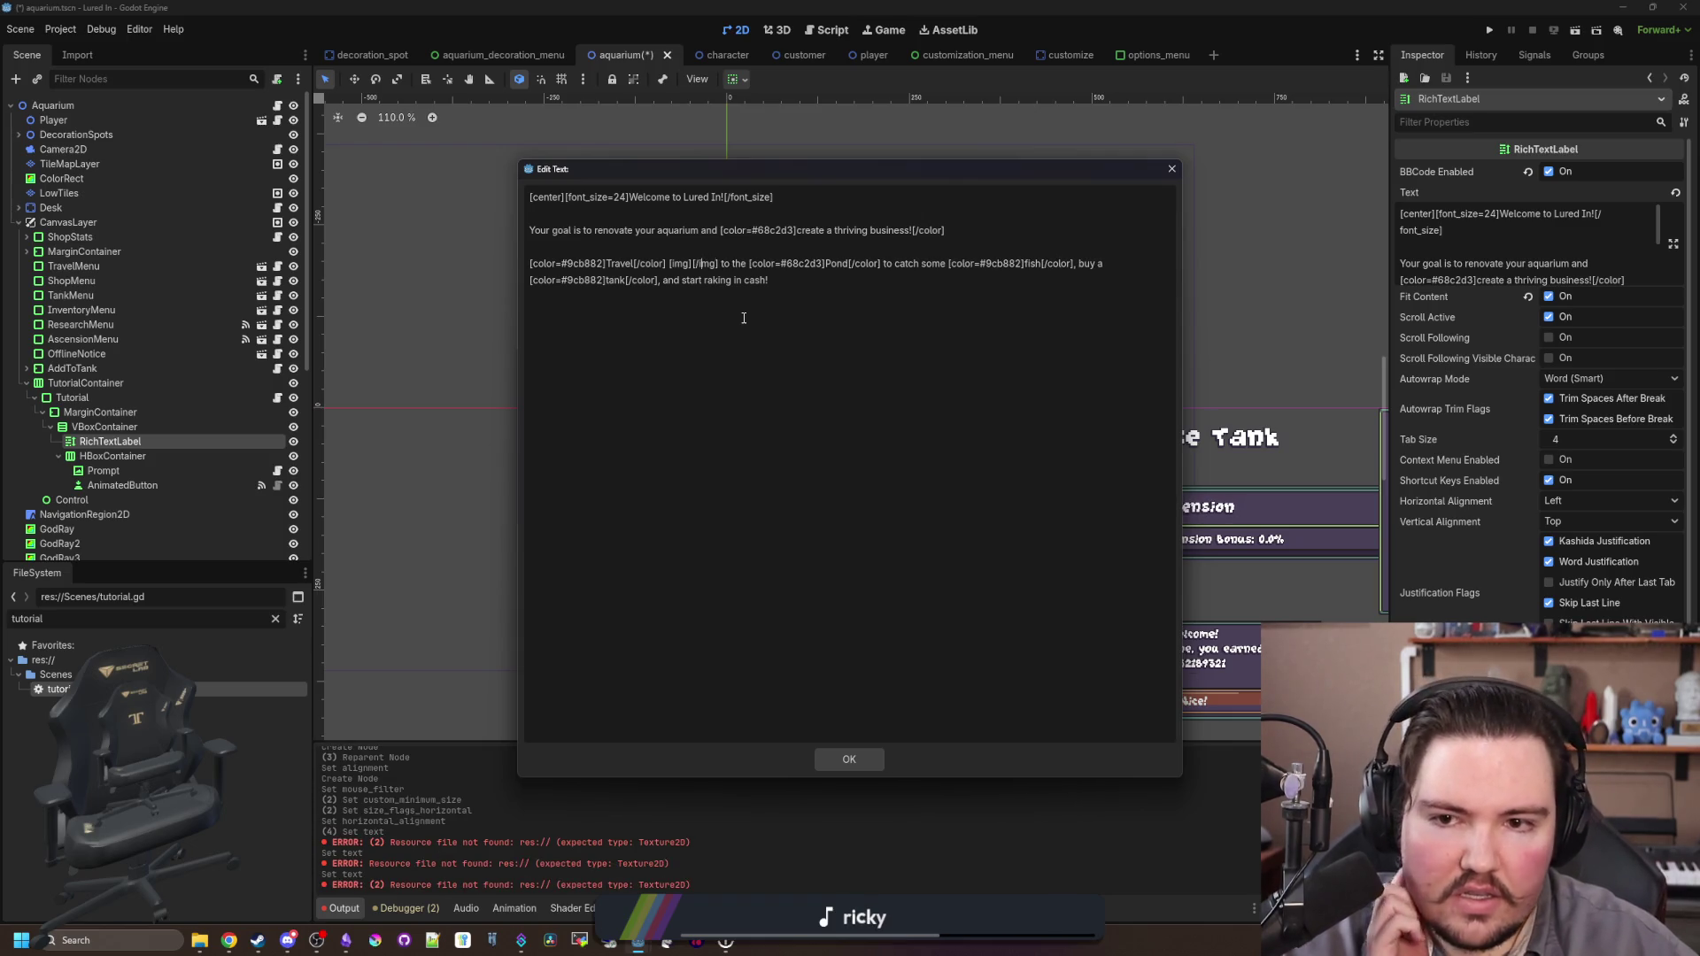
pyautogui.write('=')
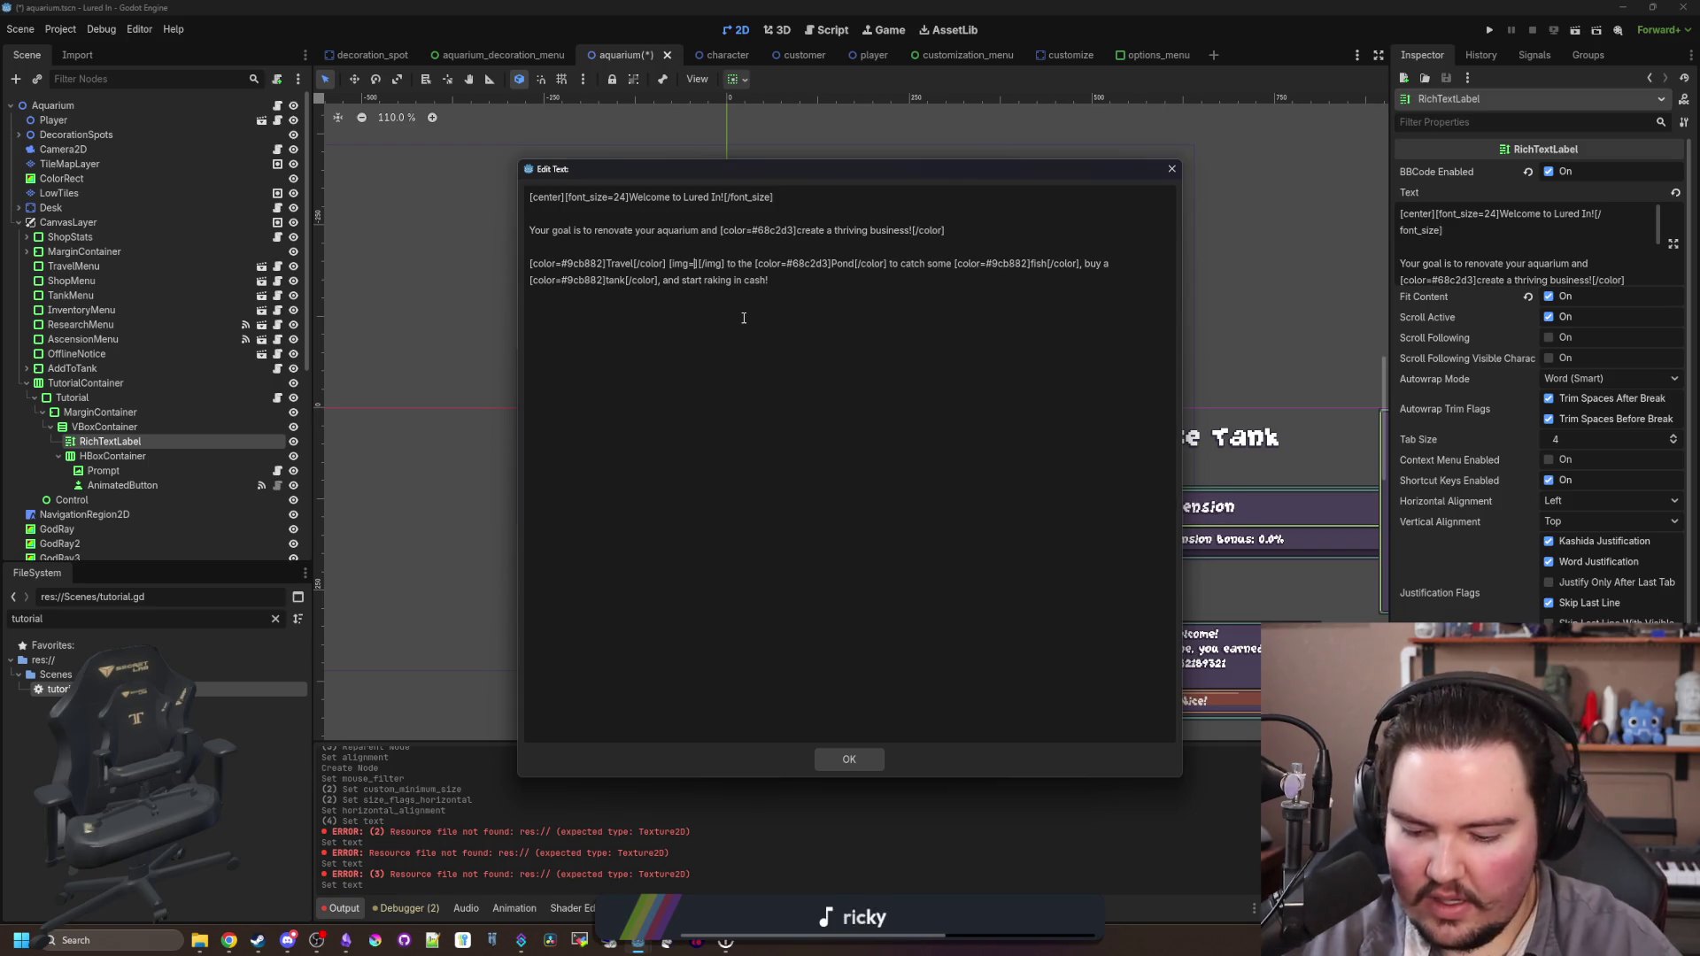
pyautogui.write('24')
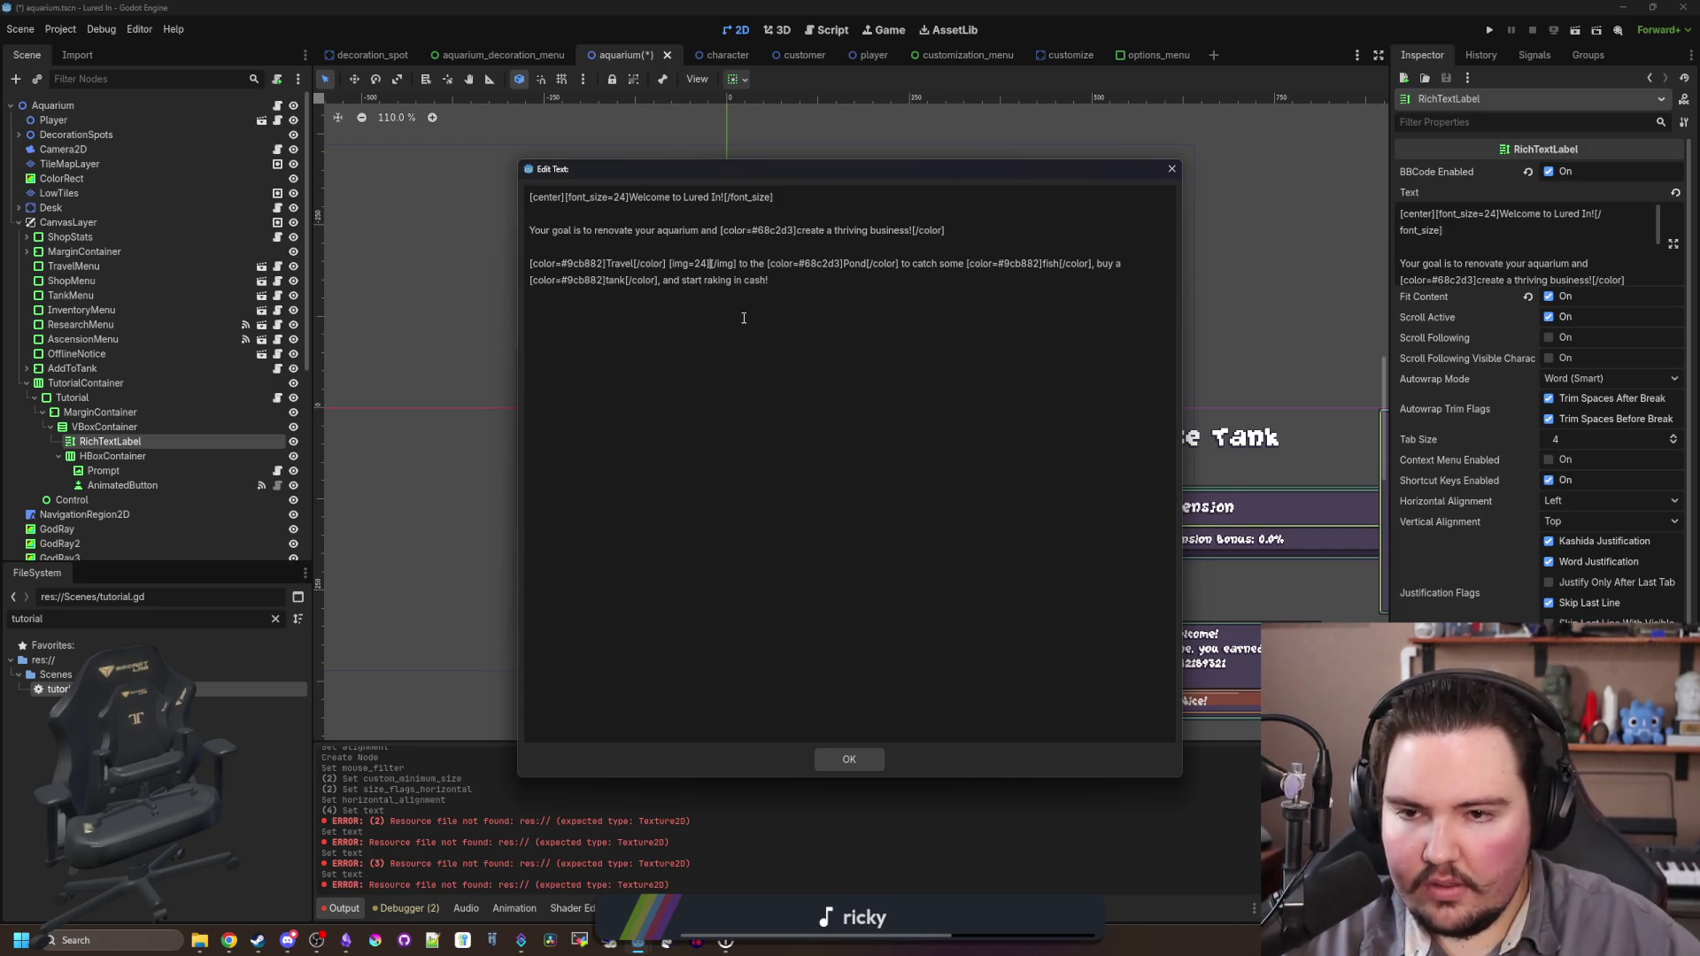
# Step: Paste a copy of the tag after Pond, then delete it again and confirm
pyautogui.moveTo(717, 259); pyautogui.dragTo(670, 266)
pyautogui.hotkey('ctrl', 'c')
pyautogui.click(829, 285)
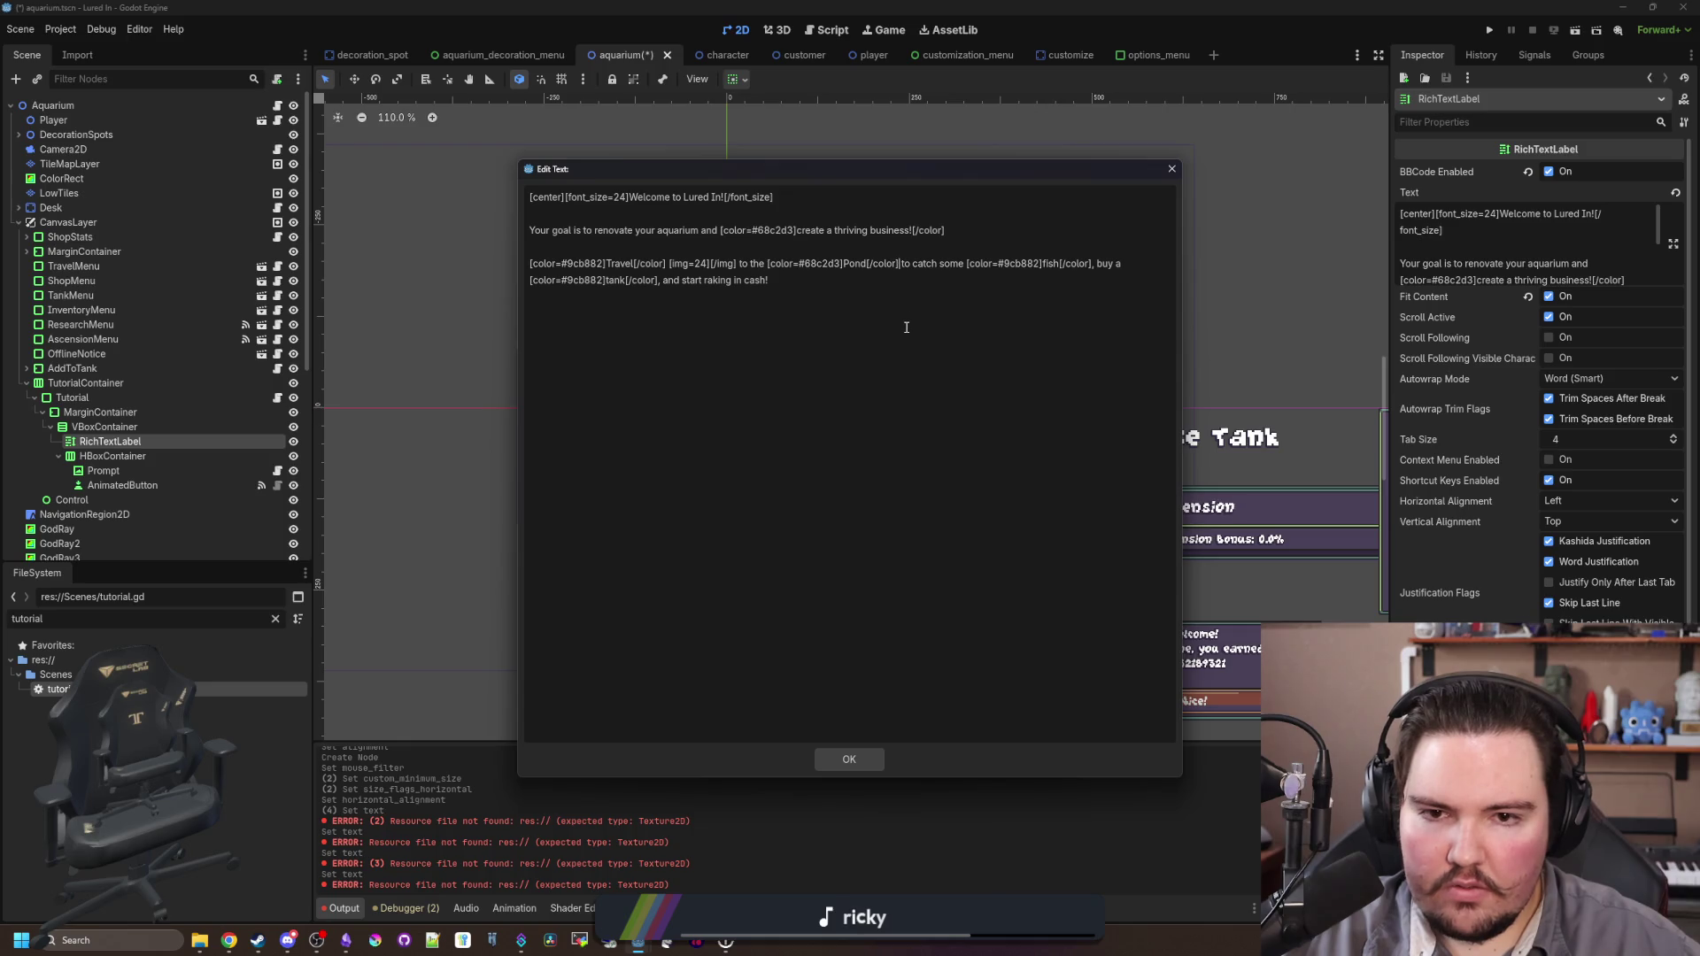
pyautogui.hotkey('ctrl', 'v')
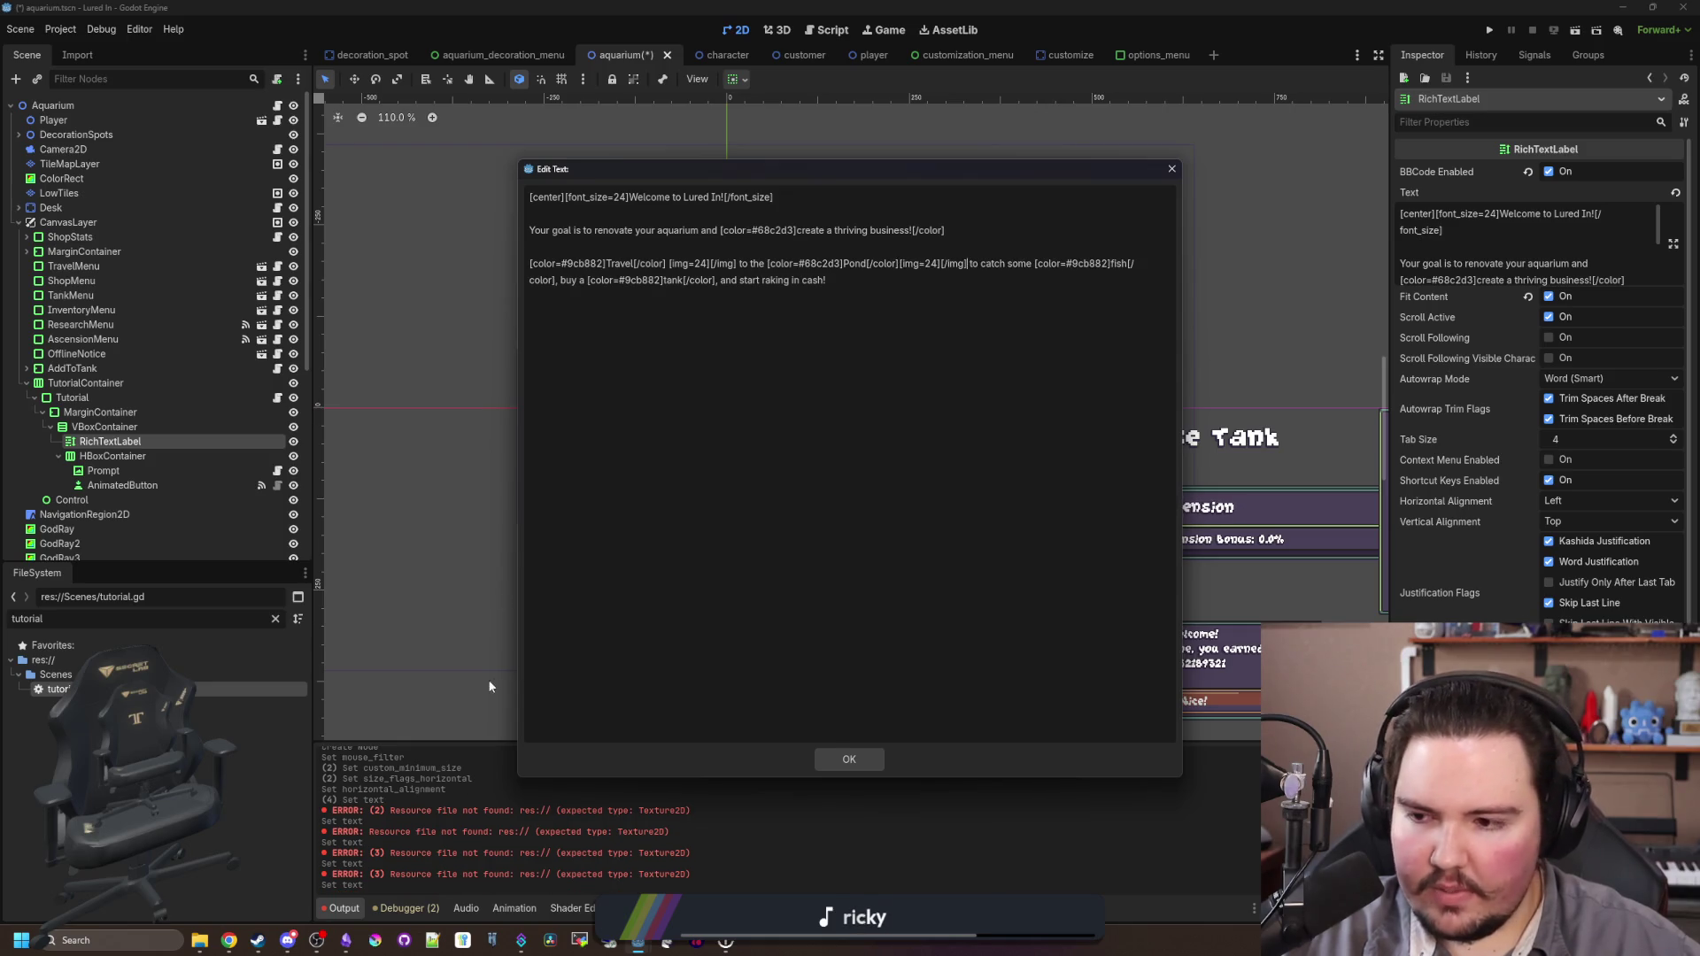
pyautogui.click(836, 758)
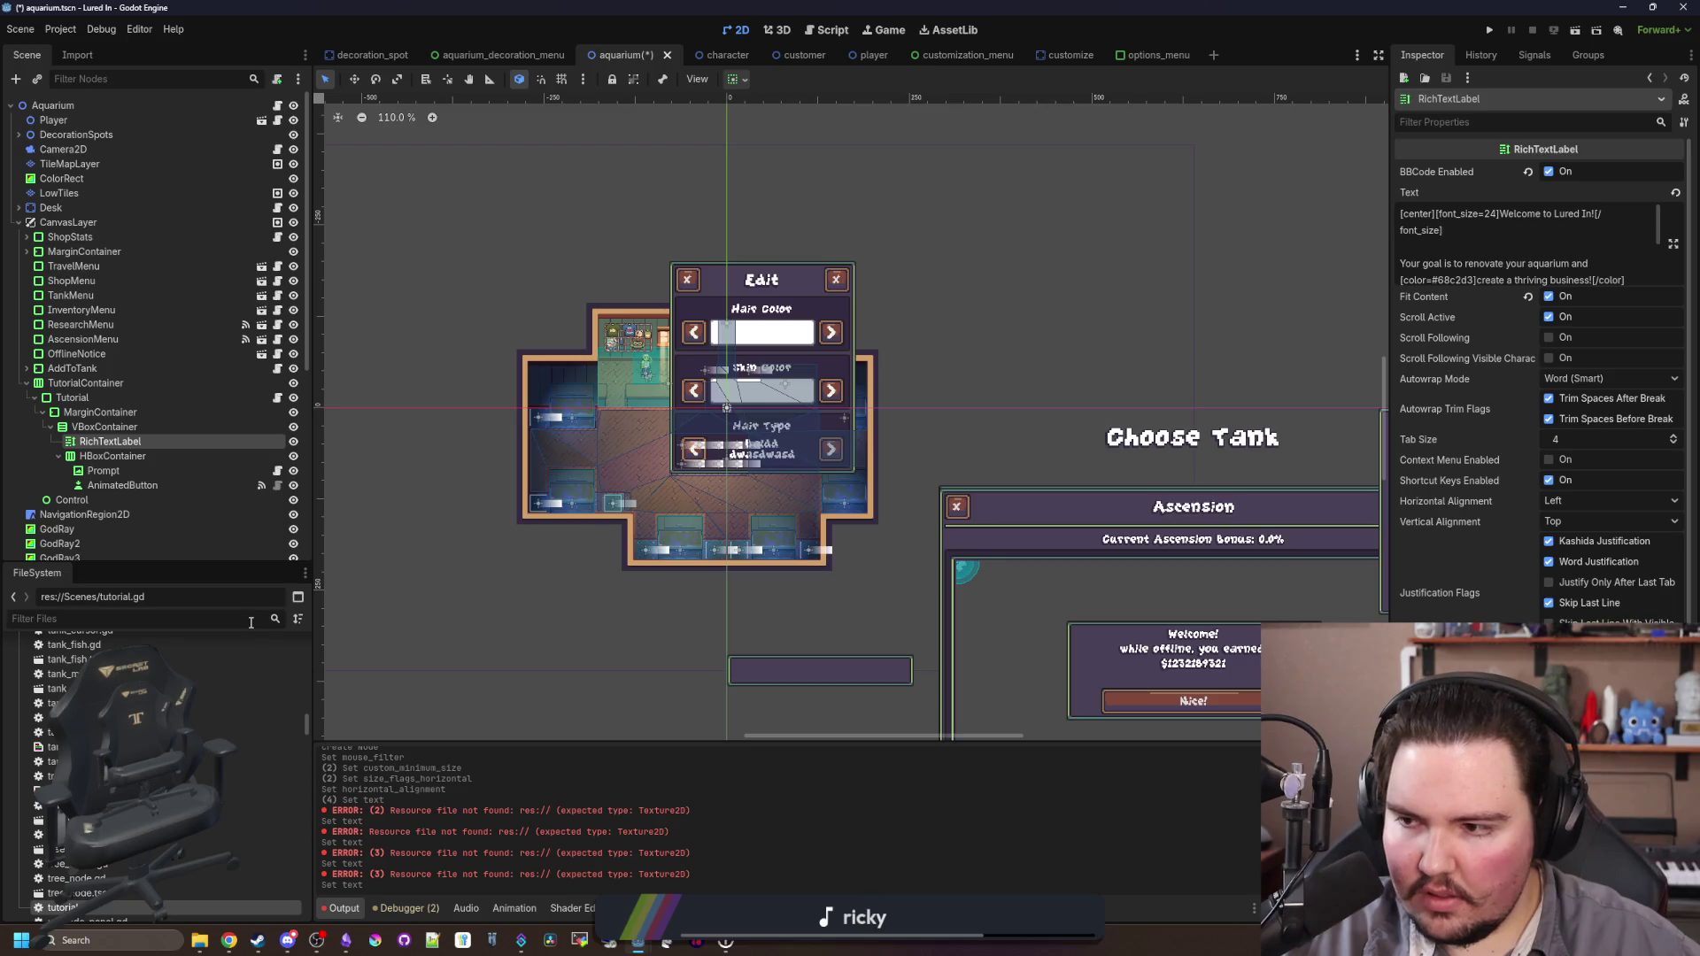
pyautogui.click(1673, 243)
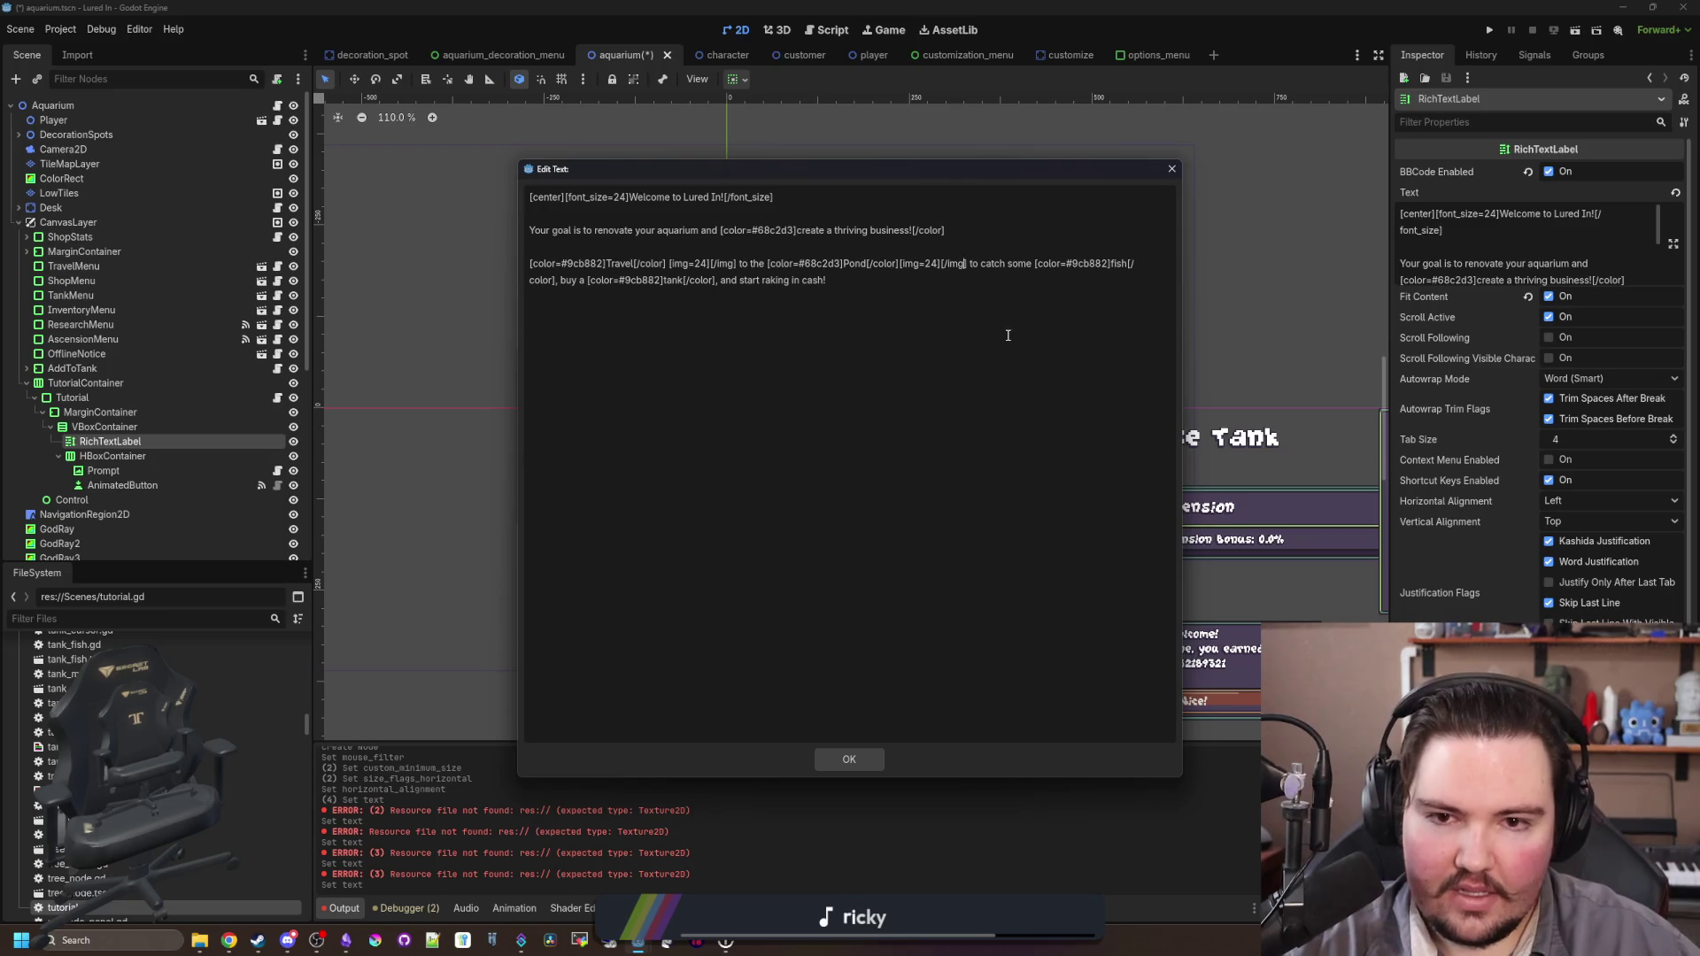
pyautogui.press('BackSpace')
pyautogui.press('BackSpace')
pyautogui.press('BackSpace')
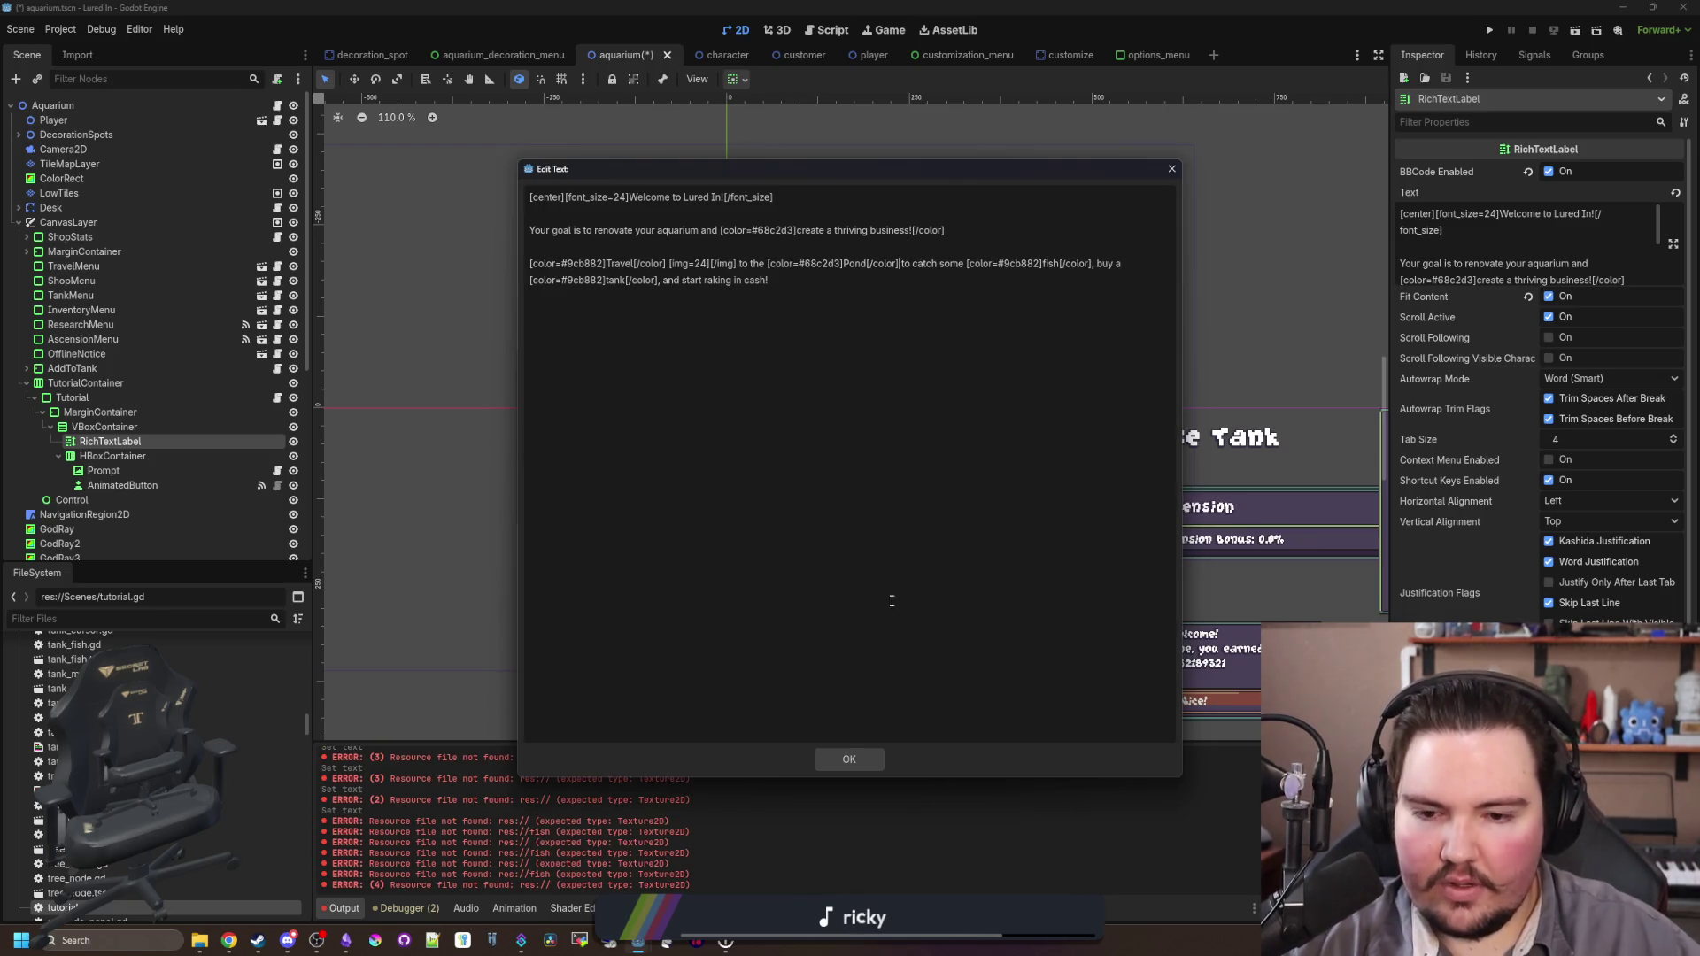
pyautogui.click(849, 758)
pyautogui.click(251, 612)
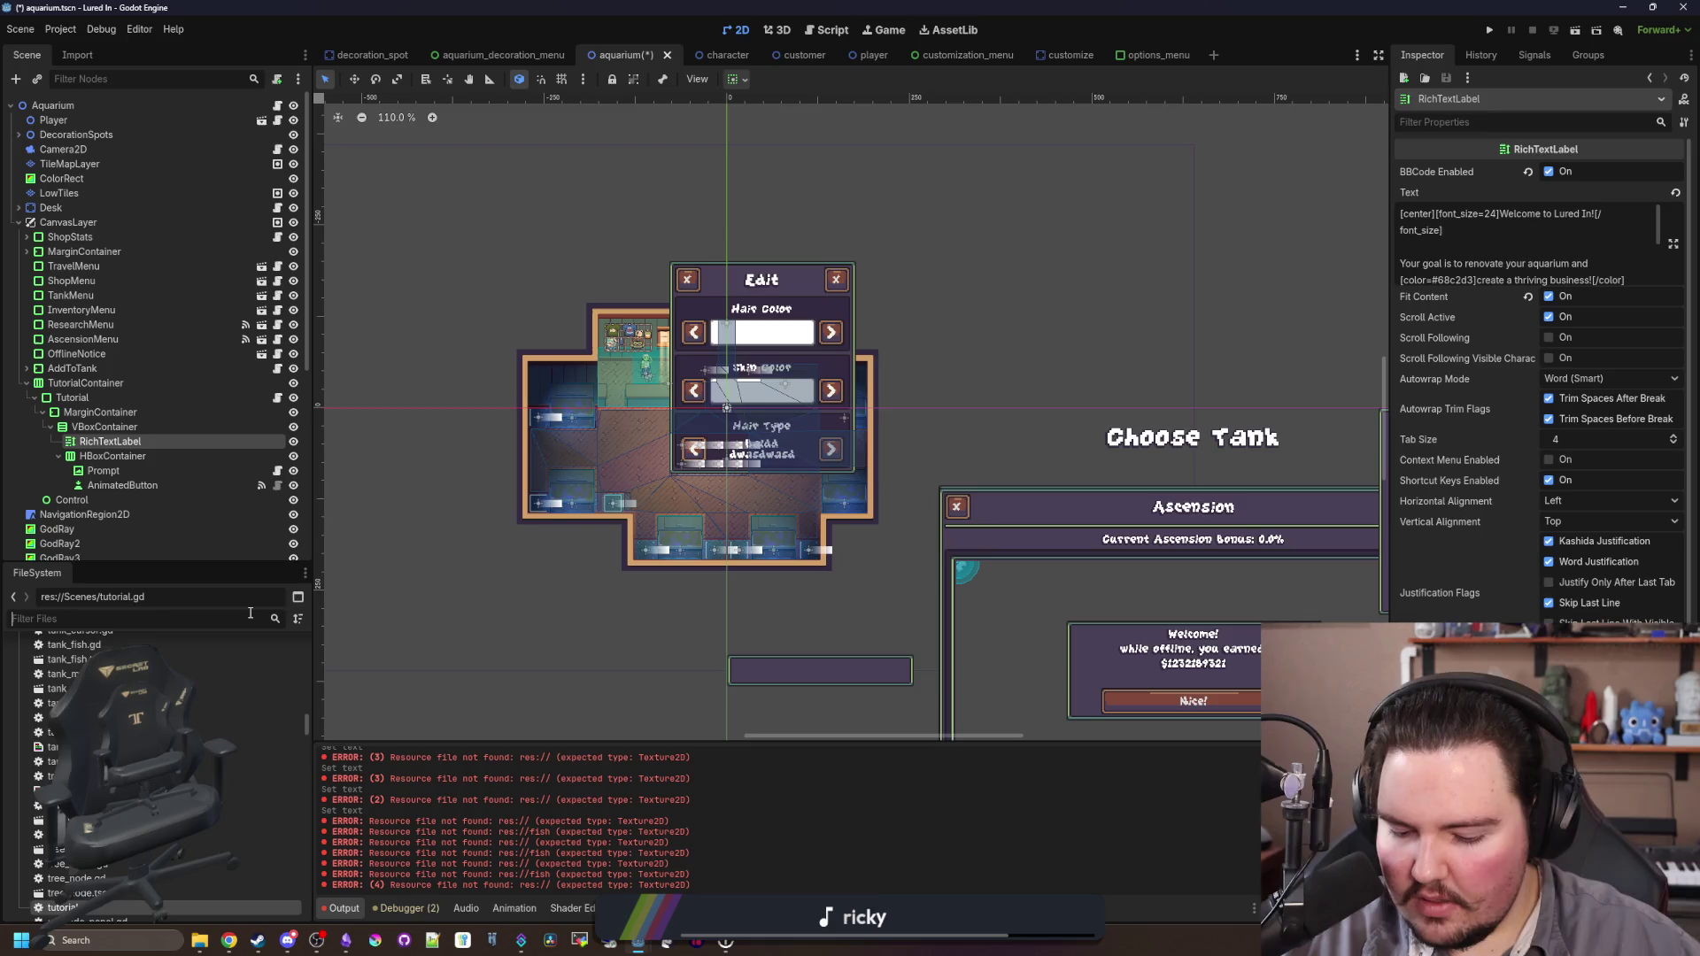
# Step: Paste the copied path res://Sprites/Icons/icon_travel.png into the image tag after Travel
pyautogui.write('trav')
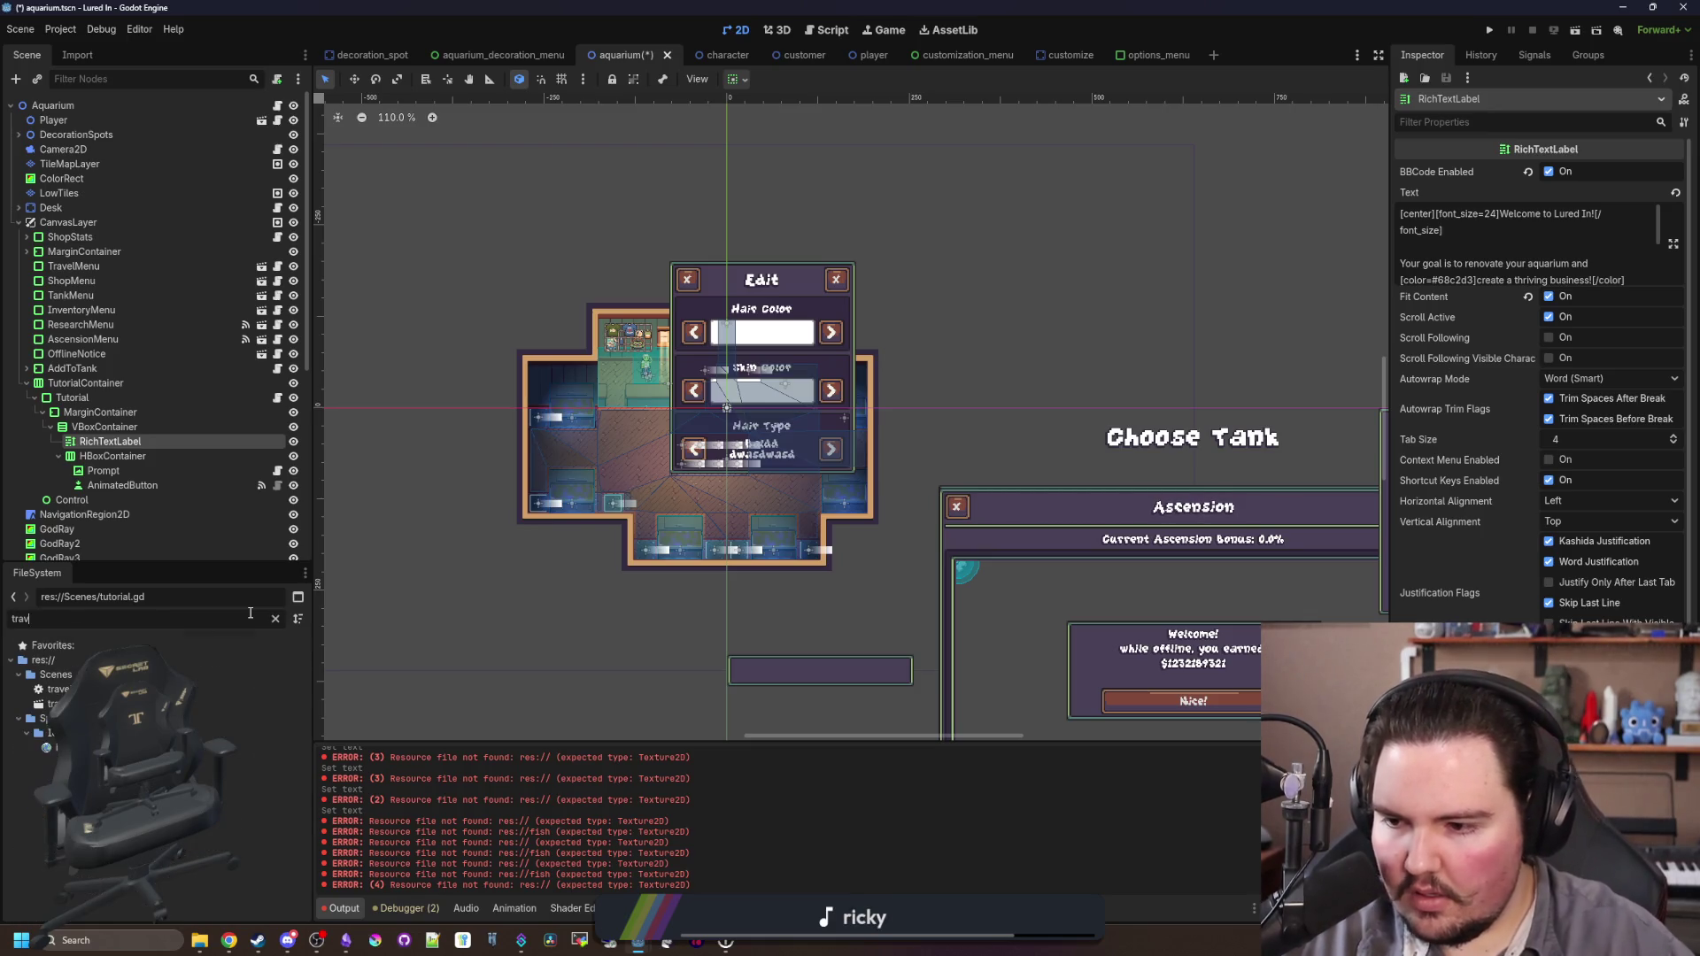
pyautogui.write('e')
pyautogui.rightClick(106, 747)
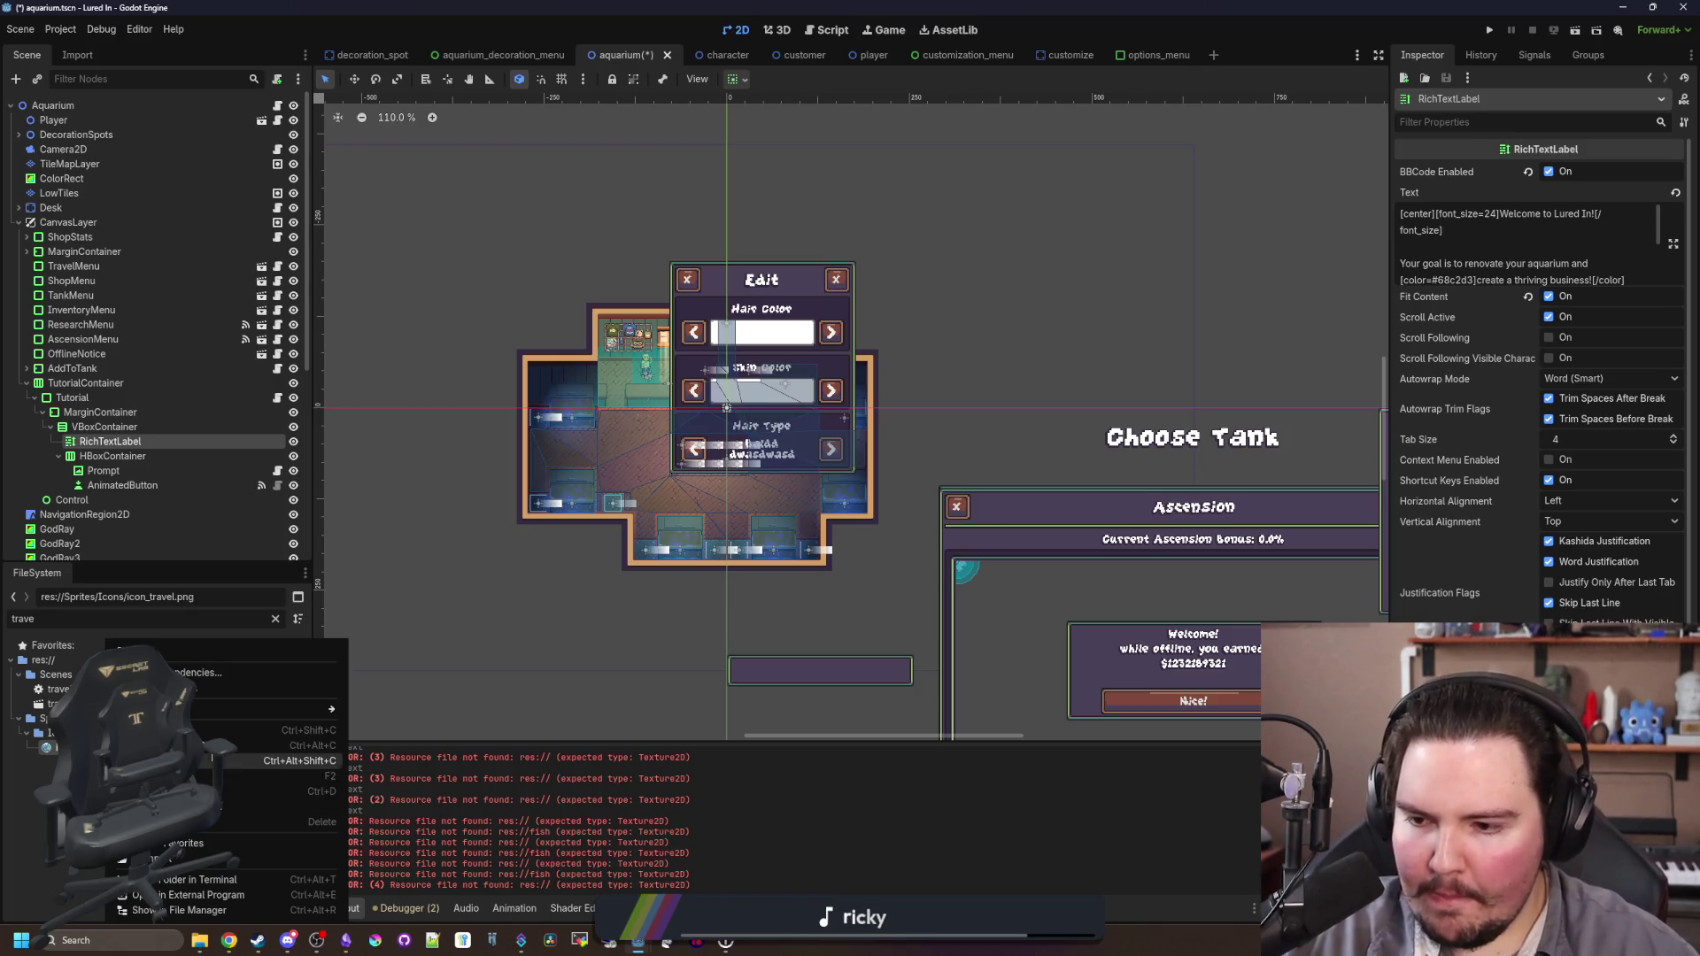
pyautogui.click(205, 725)
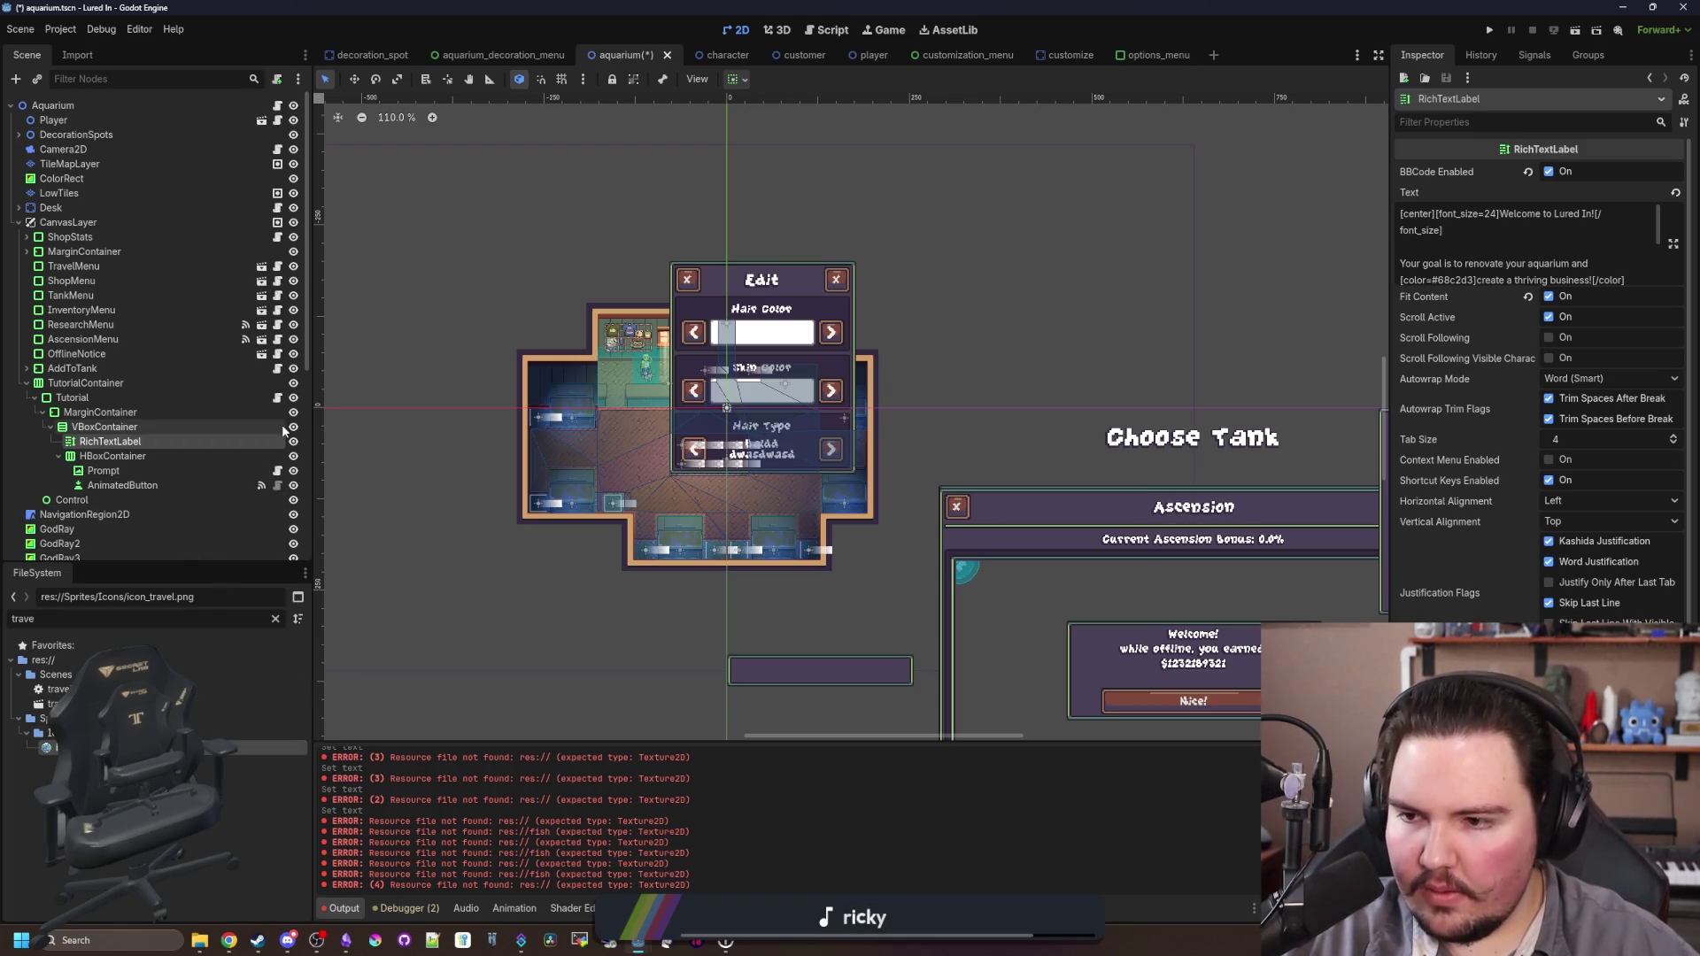
pyautogui.click(1672, 244)
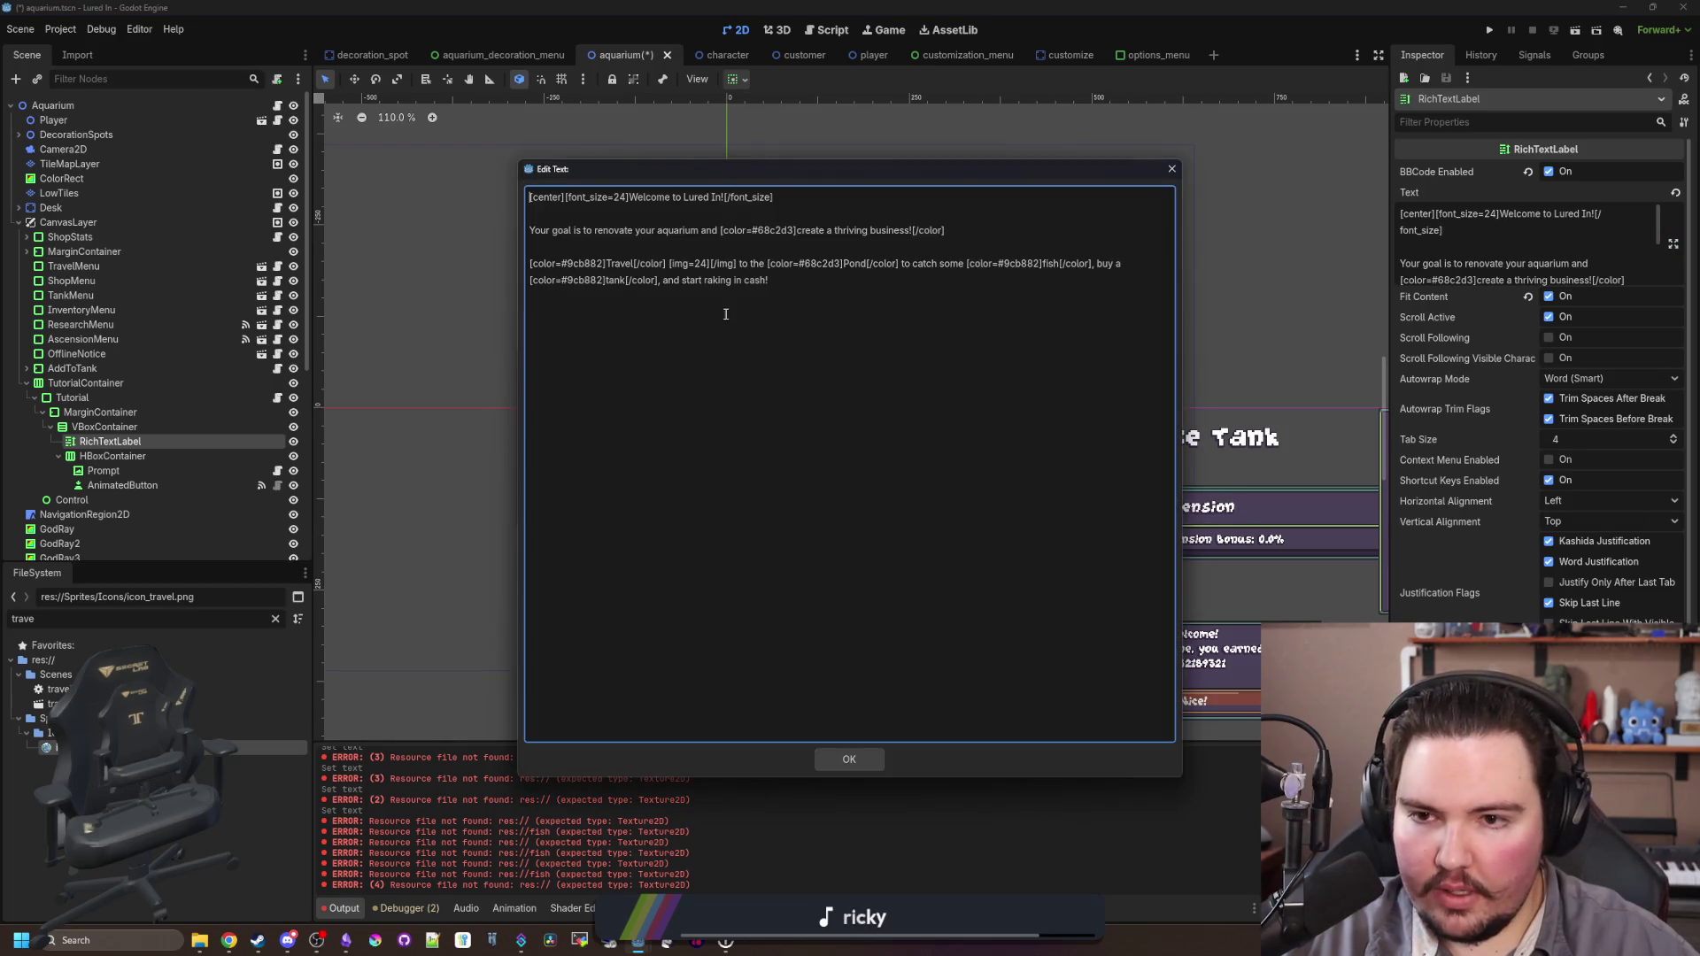
pyautogui.click(710, 264)
pyautogui.write('res://Sprites/Icons/icon_travel.png')
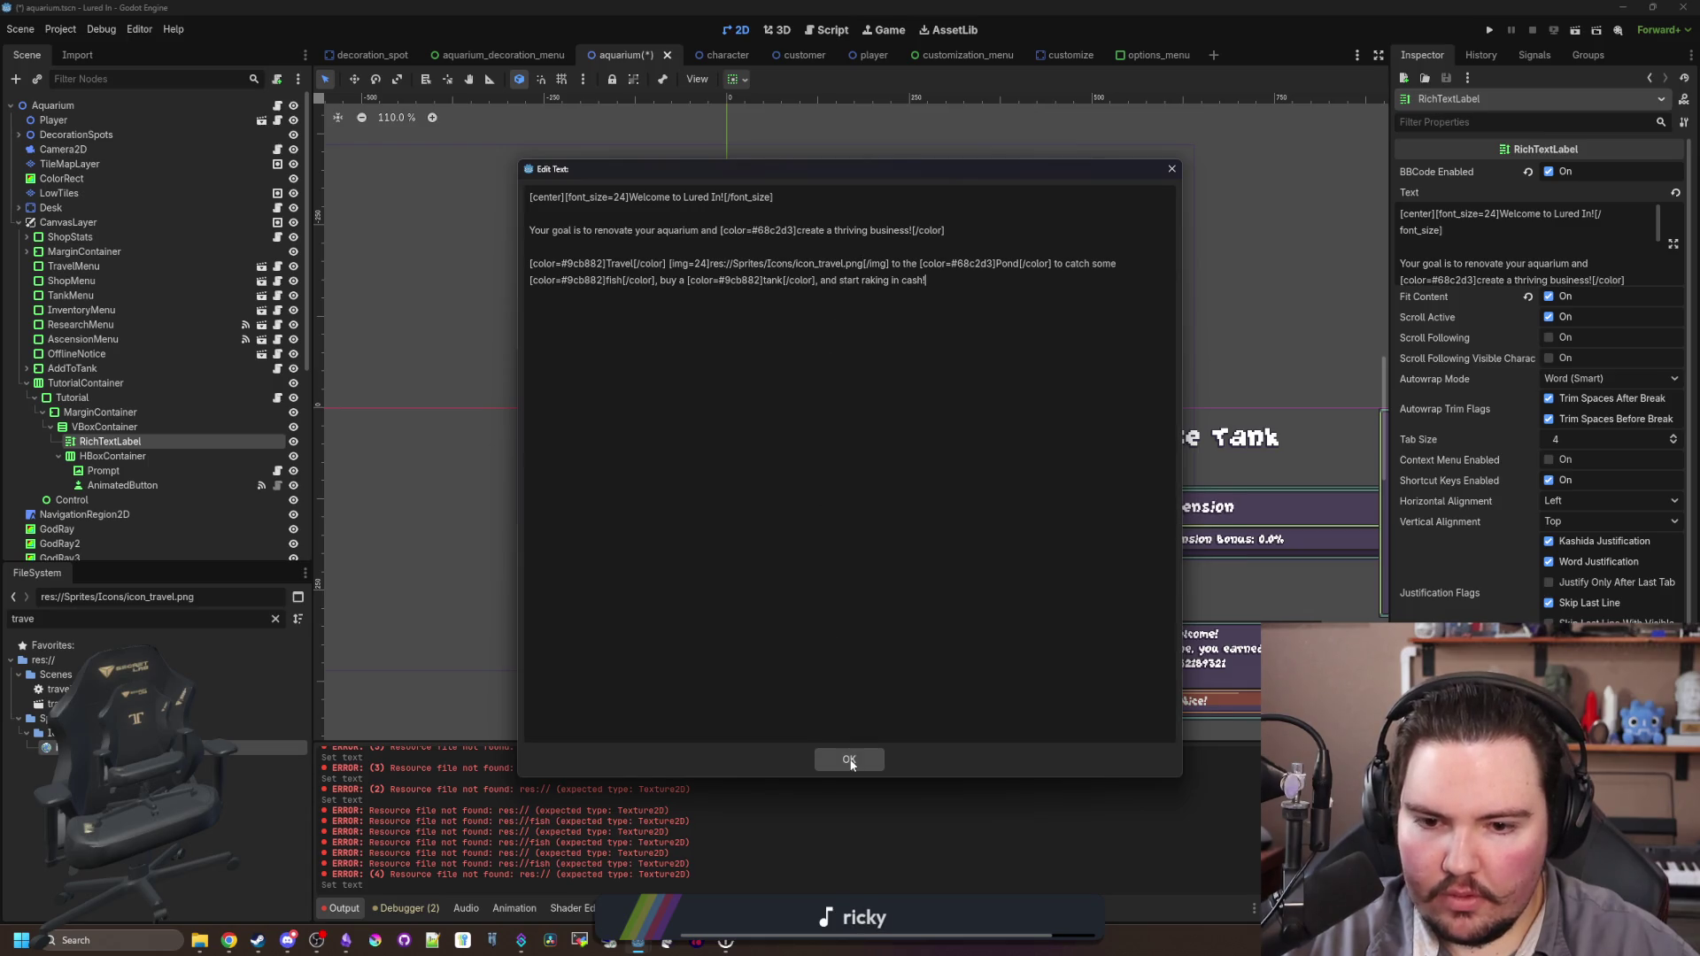
pyautogui.click(848, 760)
pyautogui.scroll(4, 825, 394)
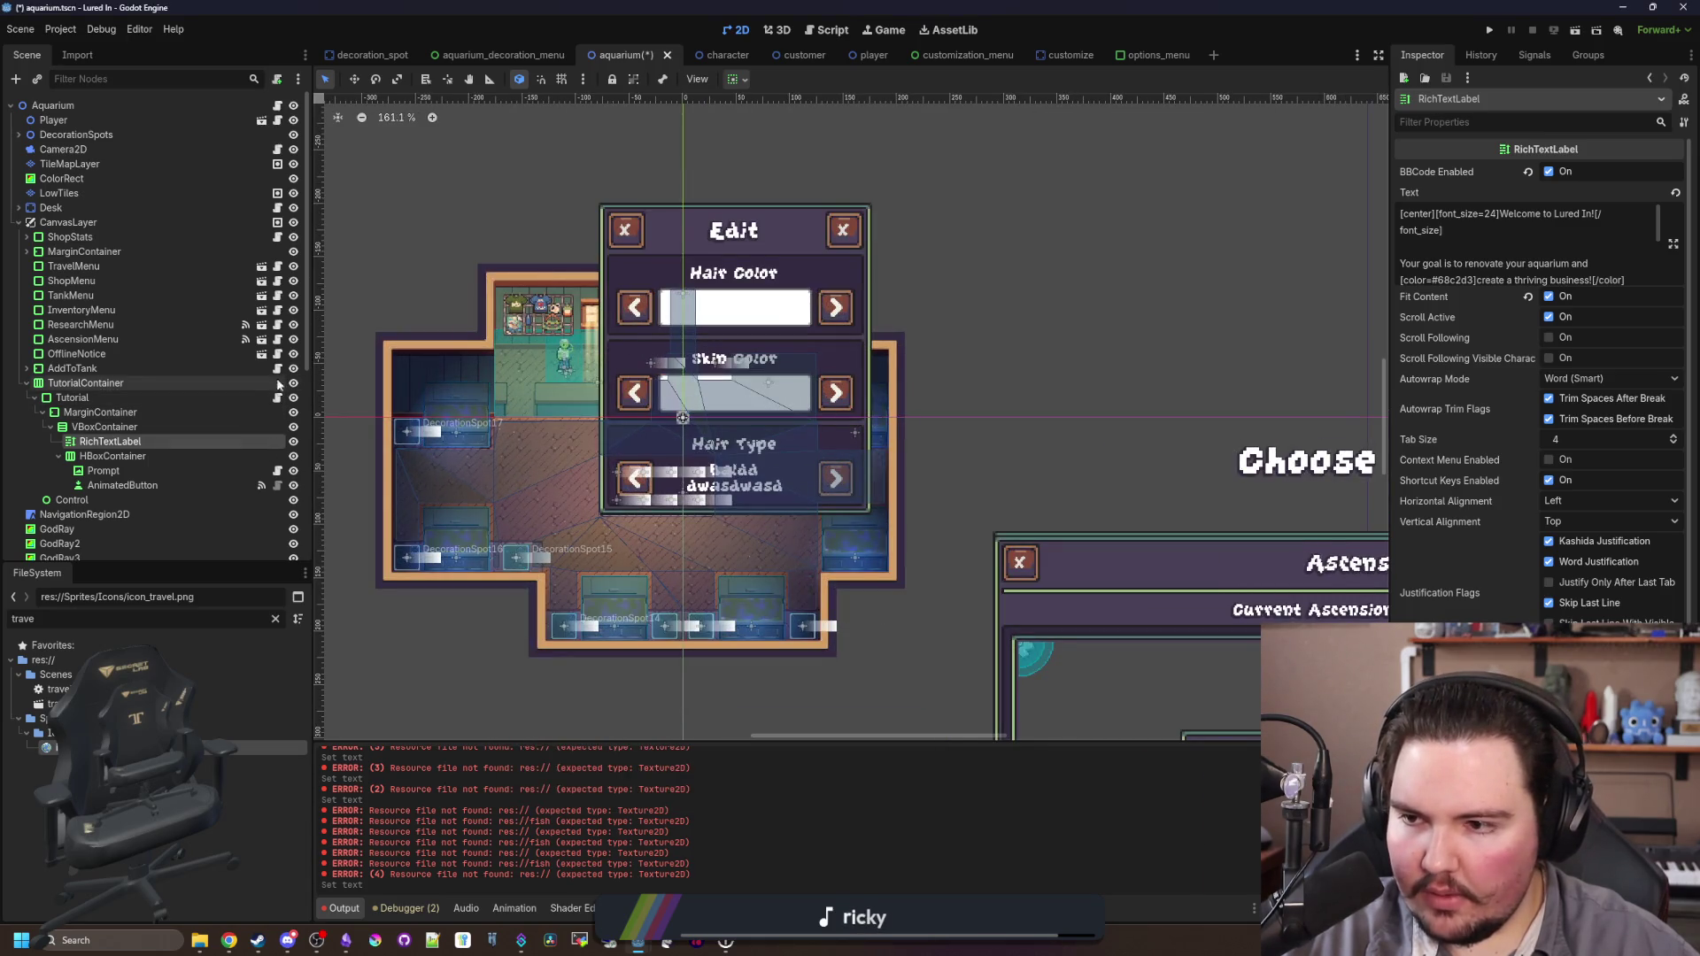
# Step: Frame the TutorialContainer popup to confirm the globe icon after Travel, then save the aquarium scene
pyautogui.click(263, 382)
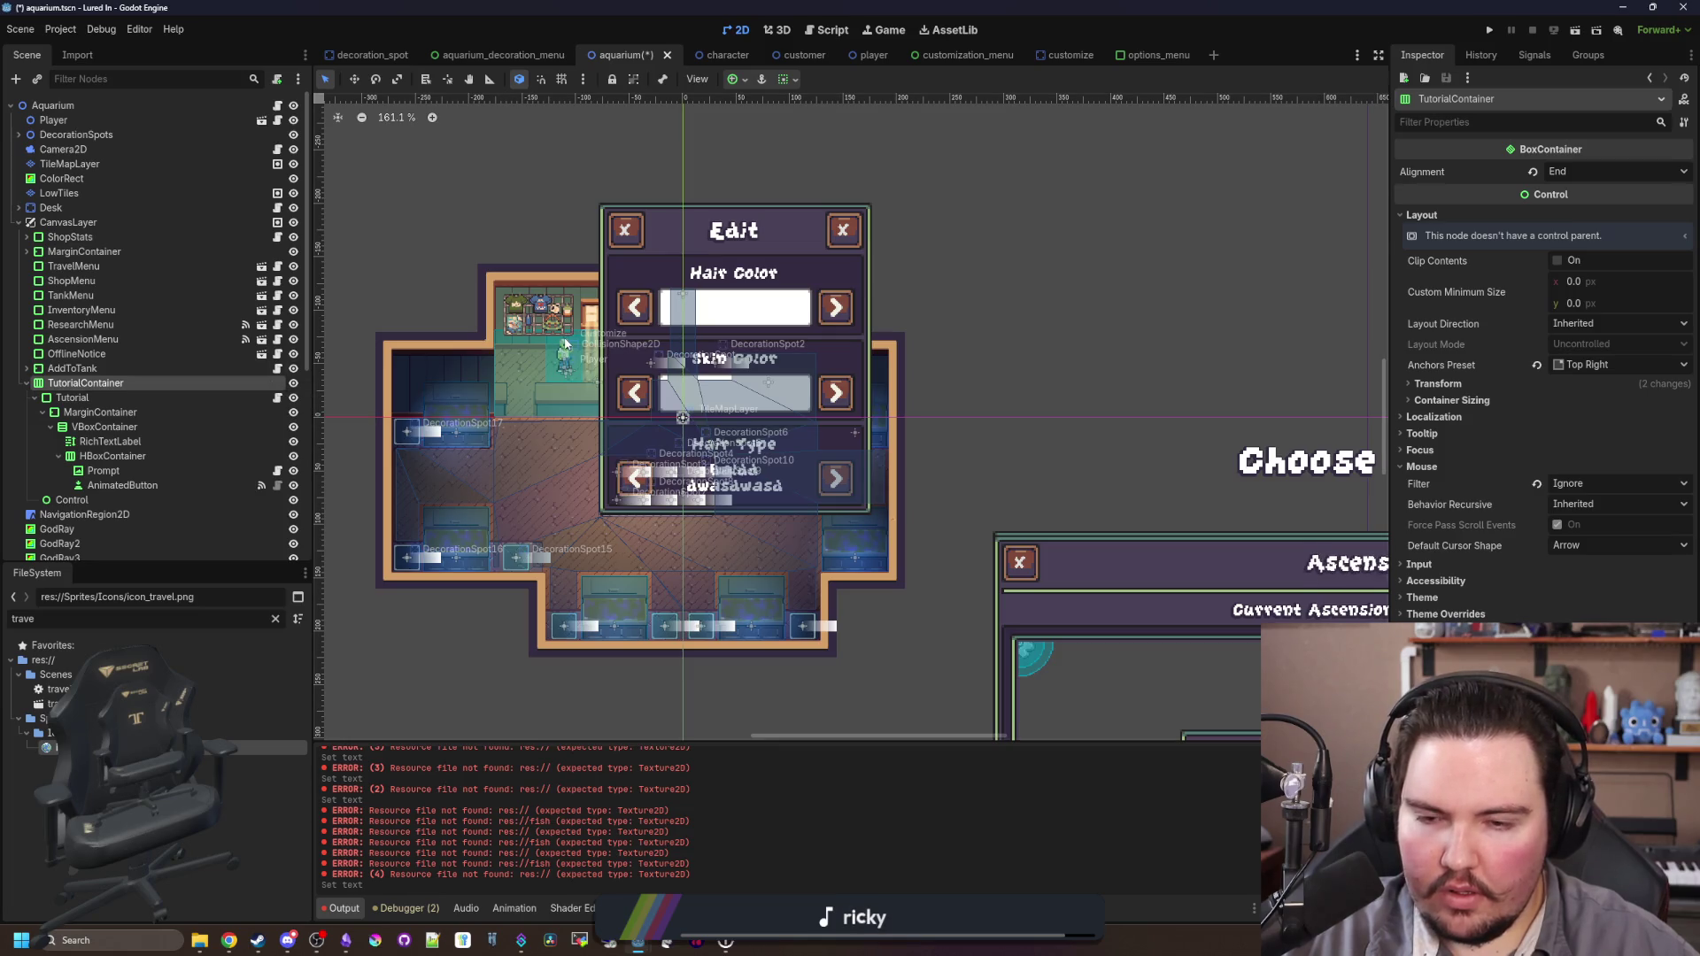
pyautogui.scroll(-12, 721, 443)
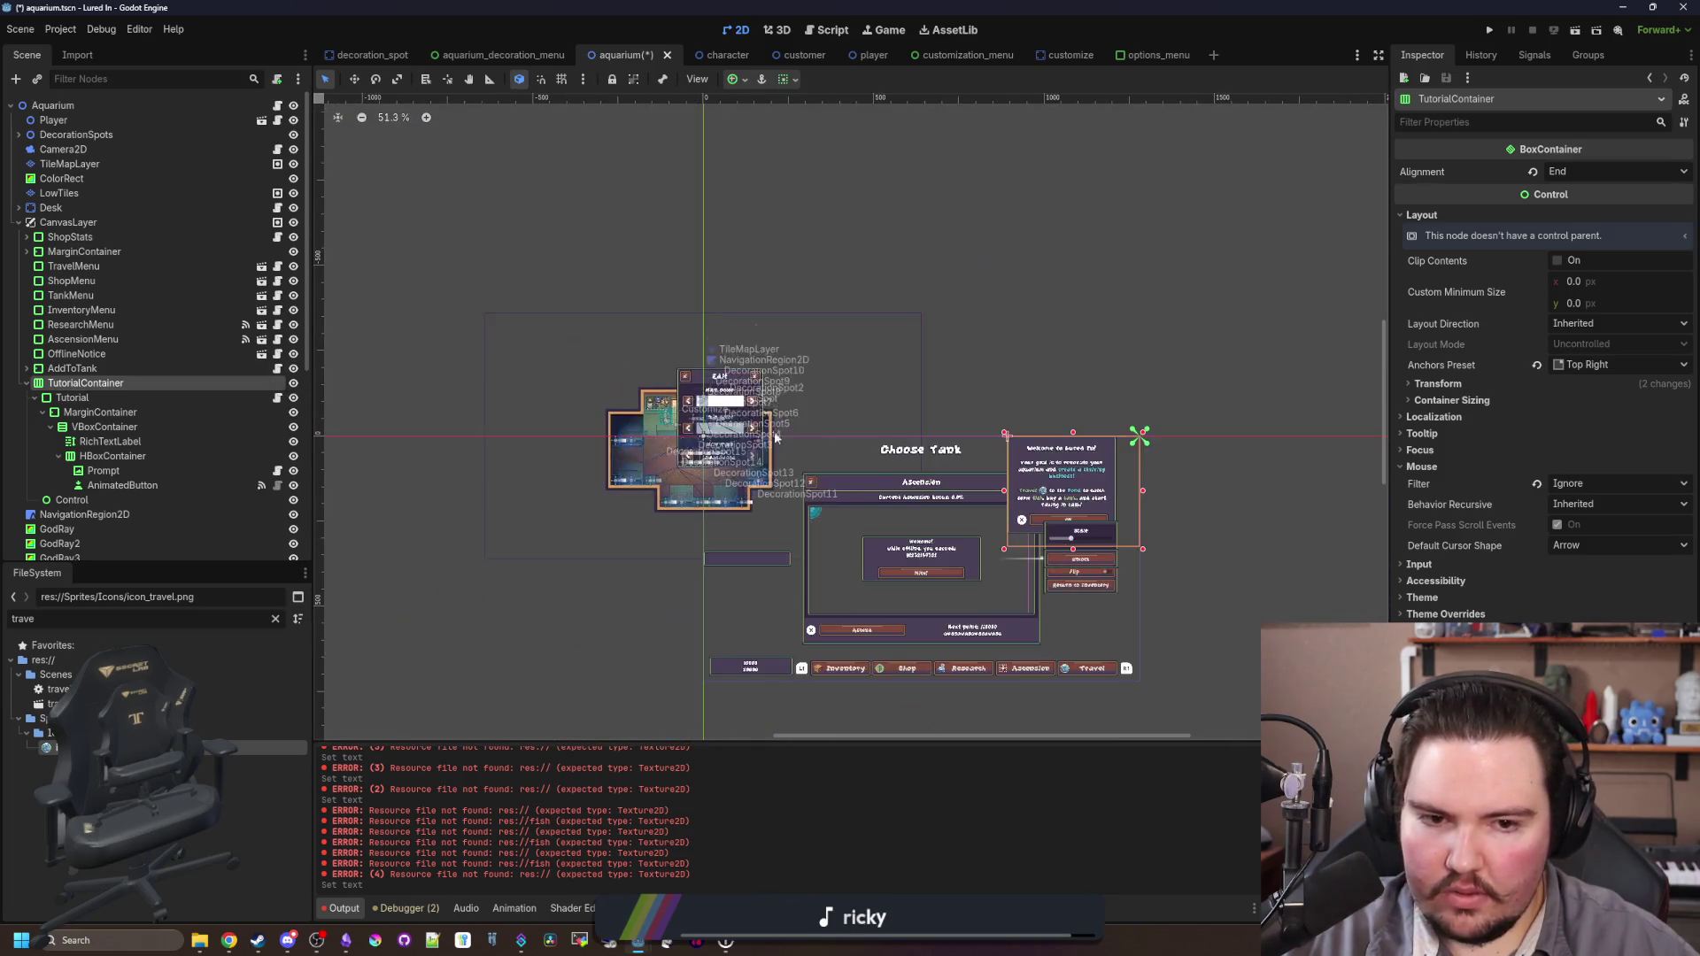
pyautogui.hotkey('shift', 'f')
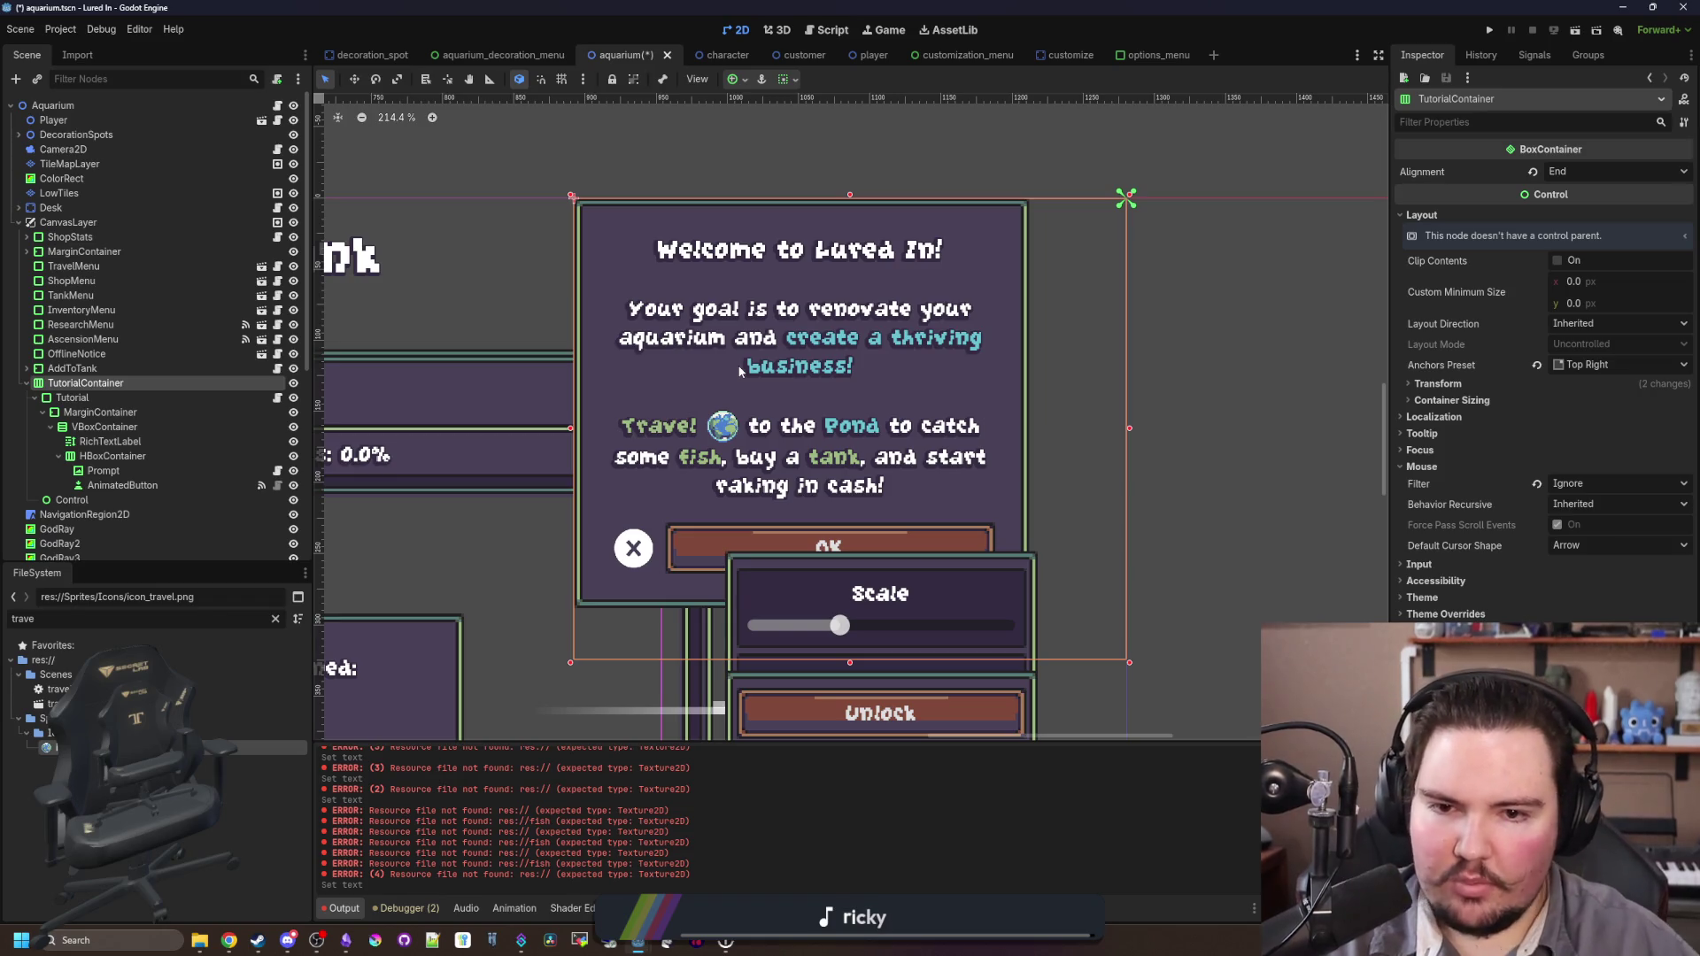
pyautogui.scroll(-2, 739, 370)
pyautogui.scroll(-1, 1092, 413)
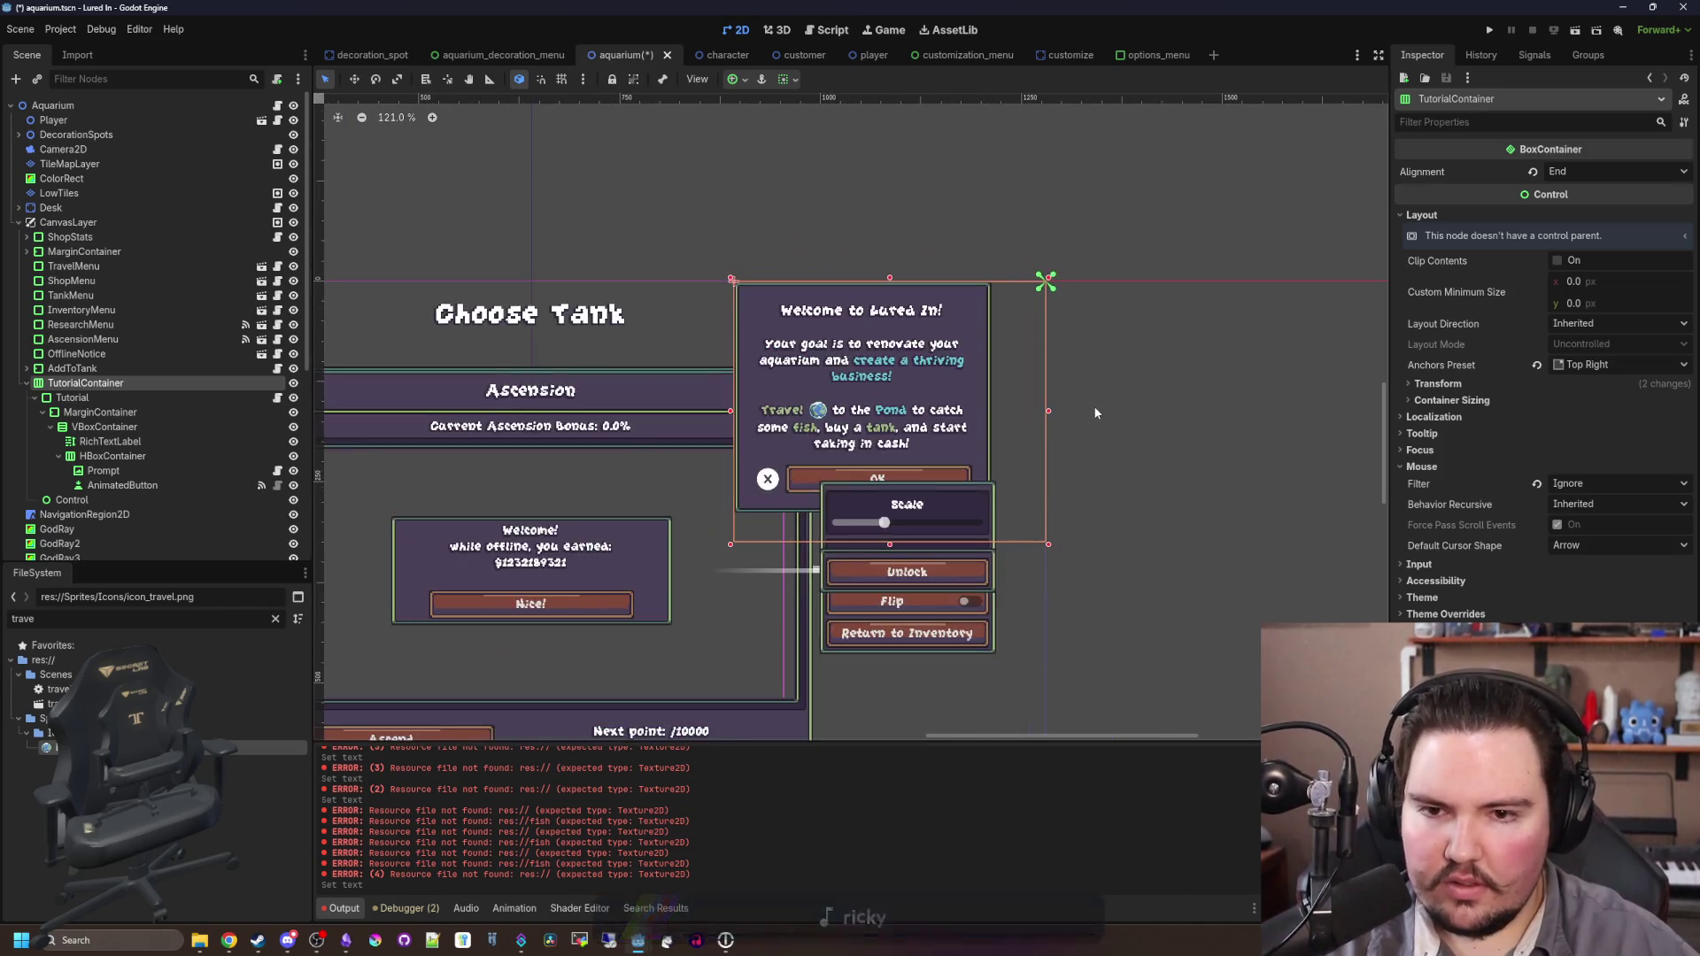
pyautogui.scroll(1, 841, 298)
pyautogui.scroll(-2, 1140, 420)
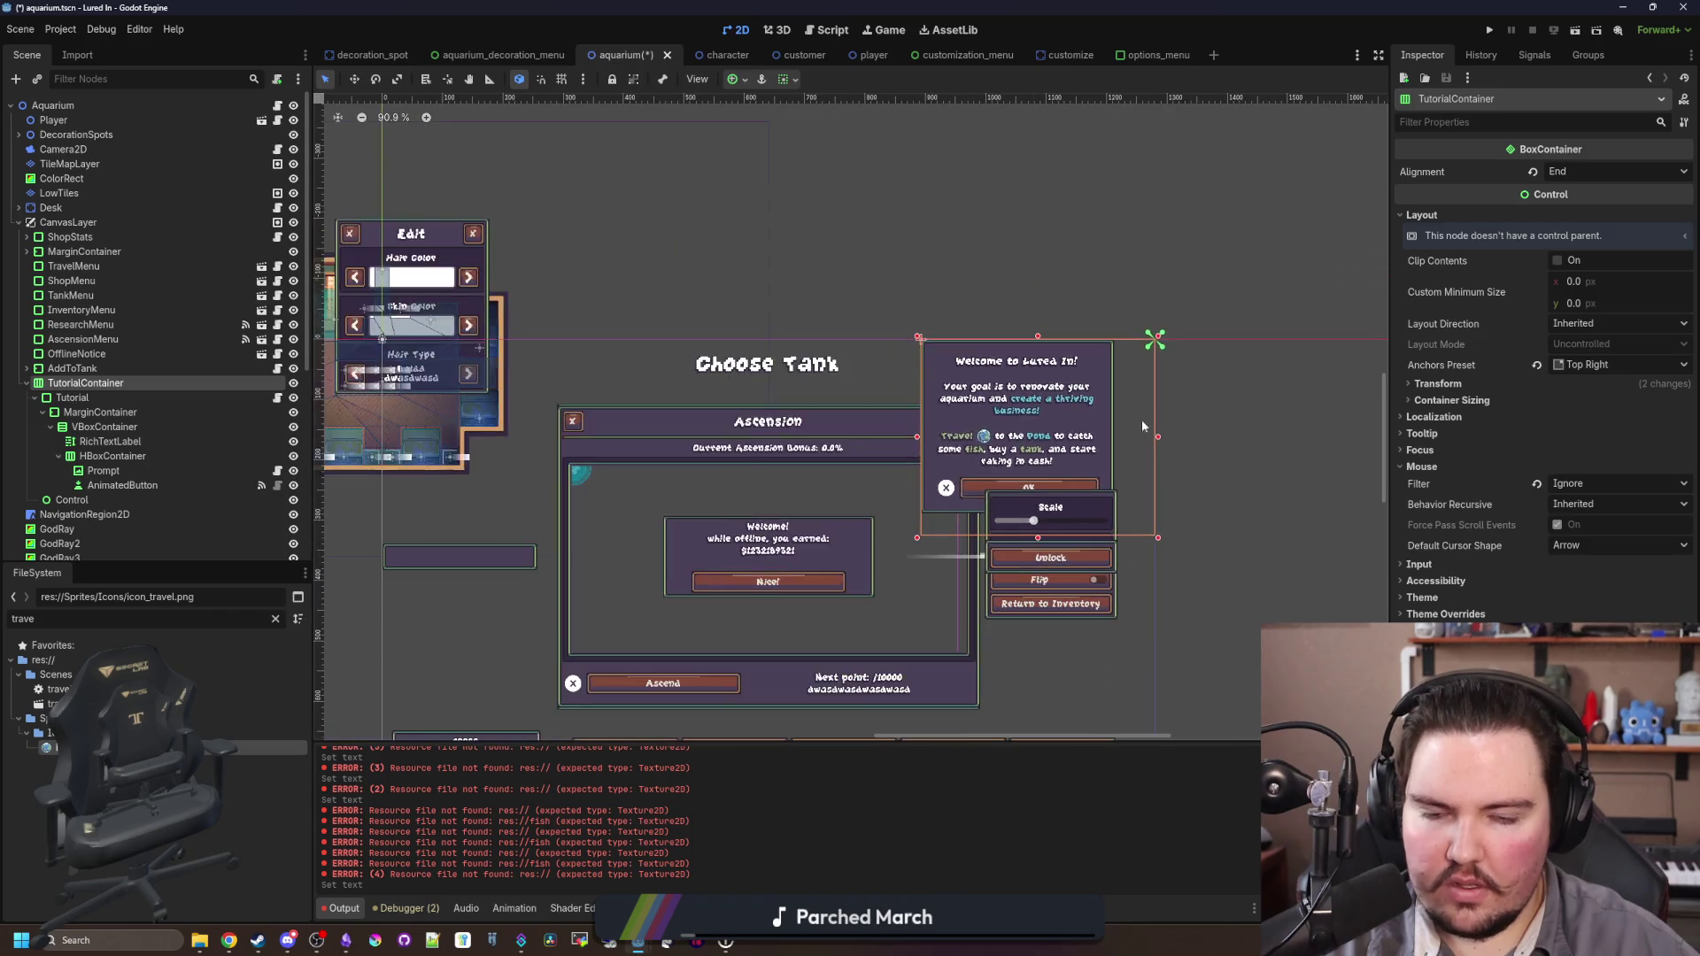
pyautogui.hotkey('ctrl', 's')
pyautogui.hotkey('alt', 'Tab')
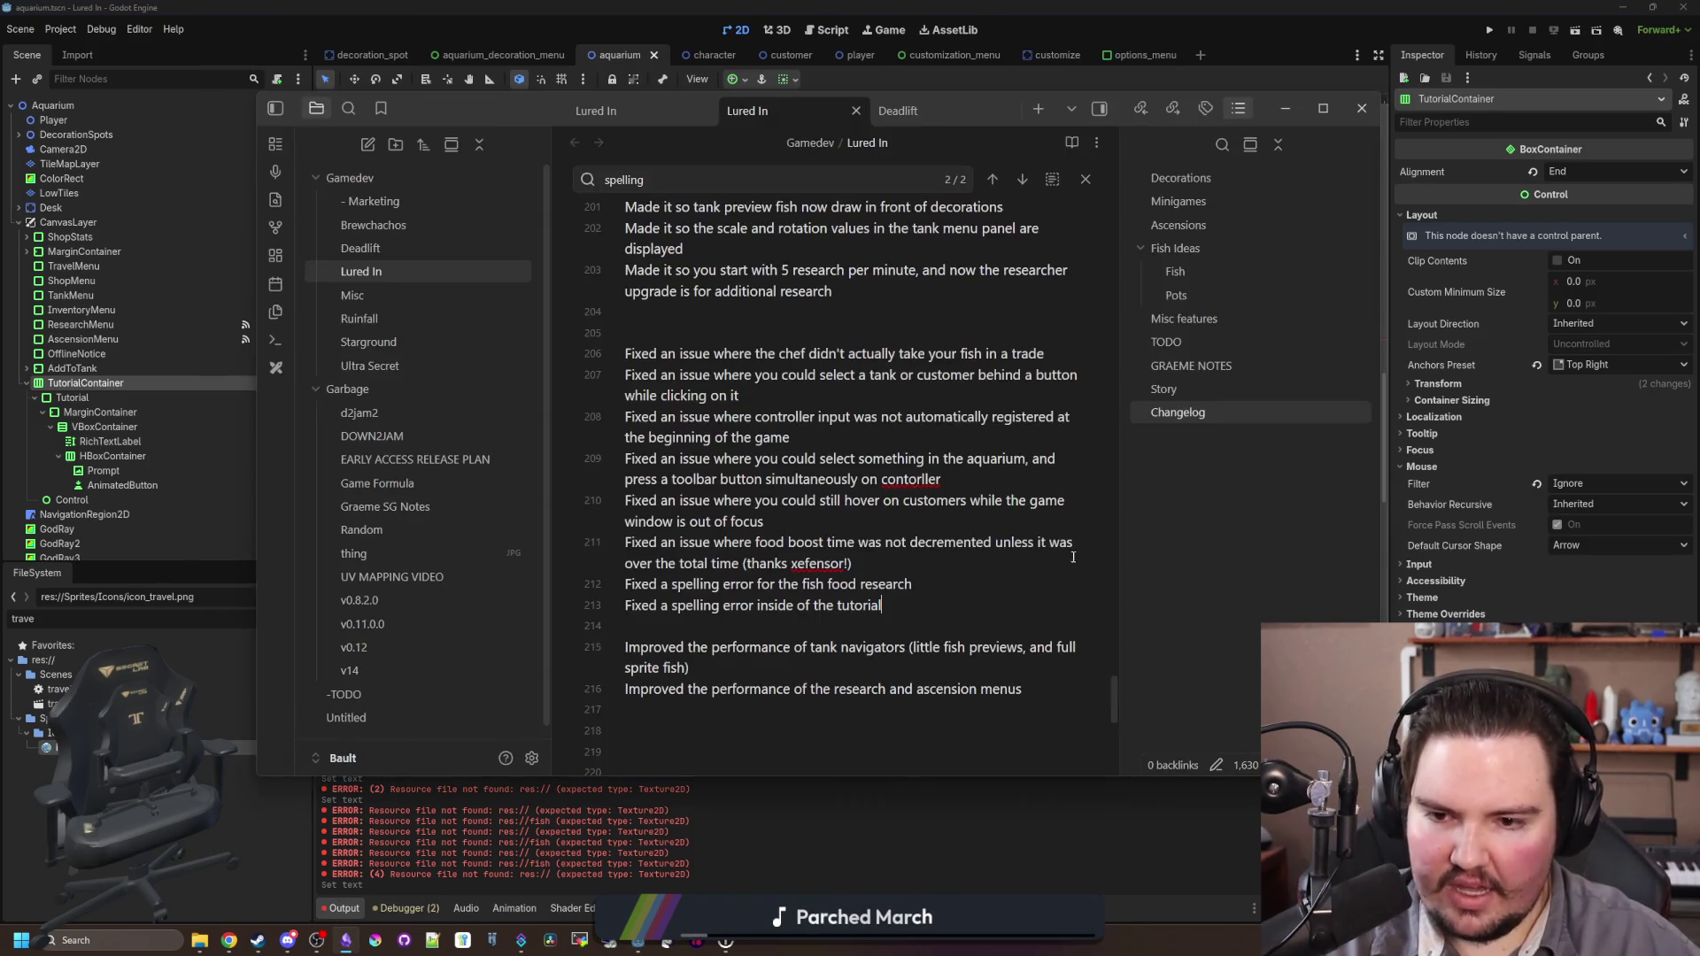
# Step: Add 'Added the travel icon to the tutorial popup' below line 190, then minimize Obsidian
pyautogui.scroll(6, 902, 610)
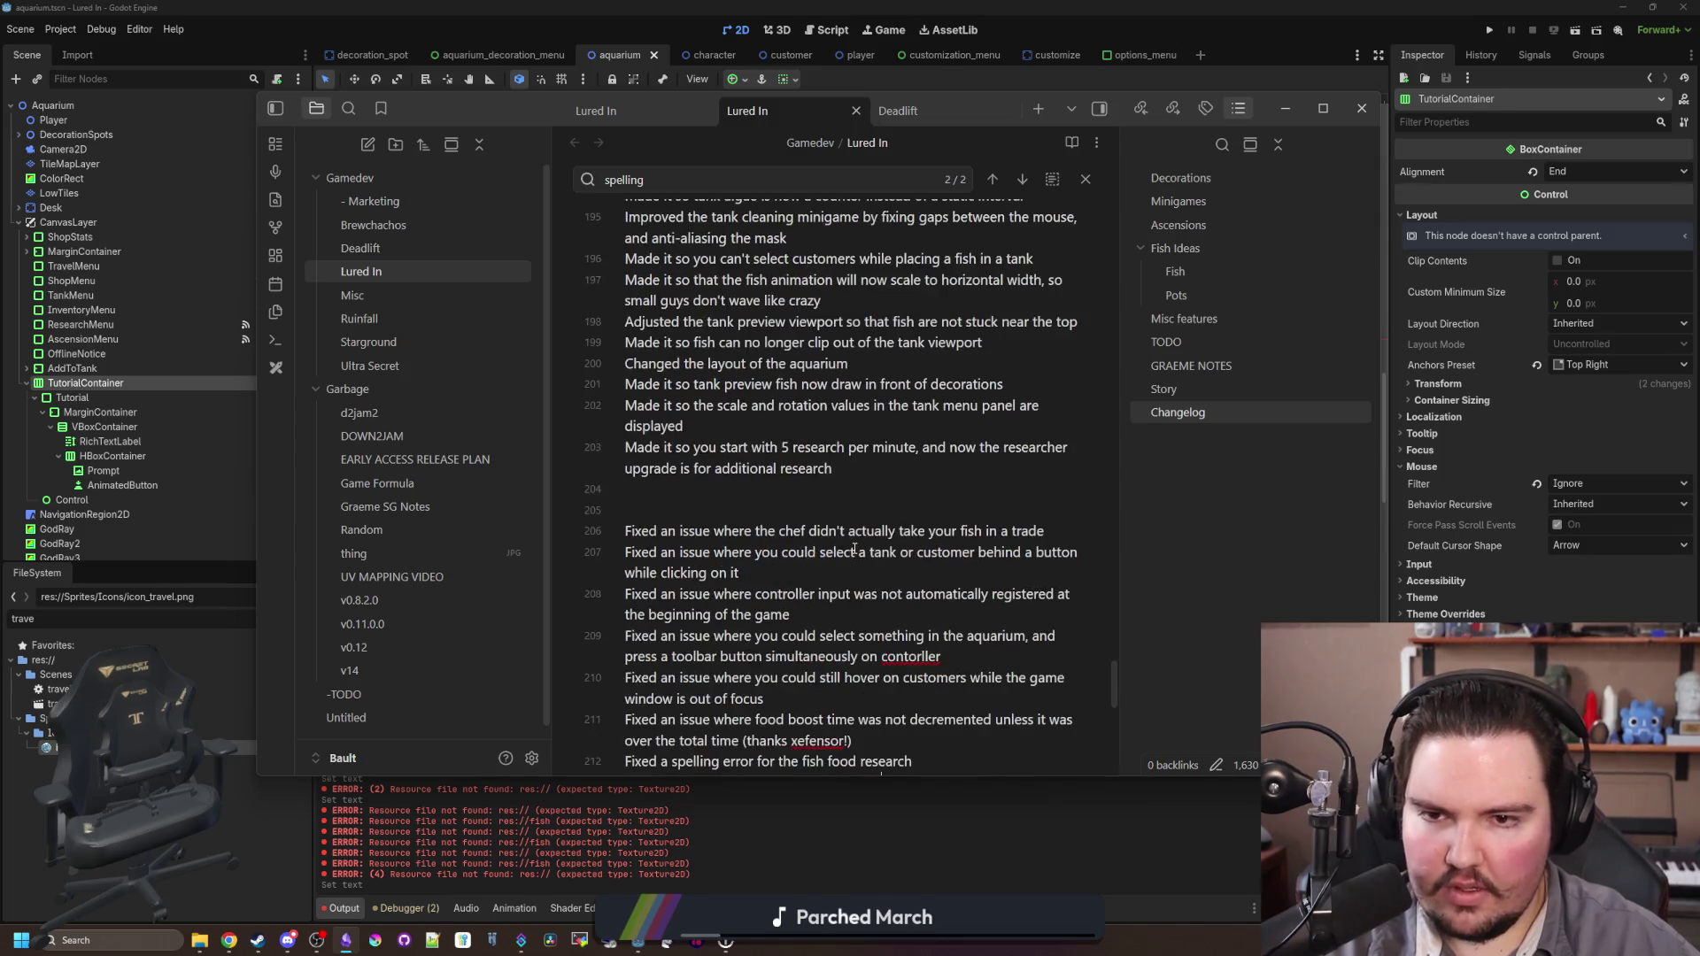
pyautogui.press('Return')
pyautogui.write('Ad')
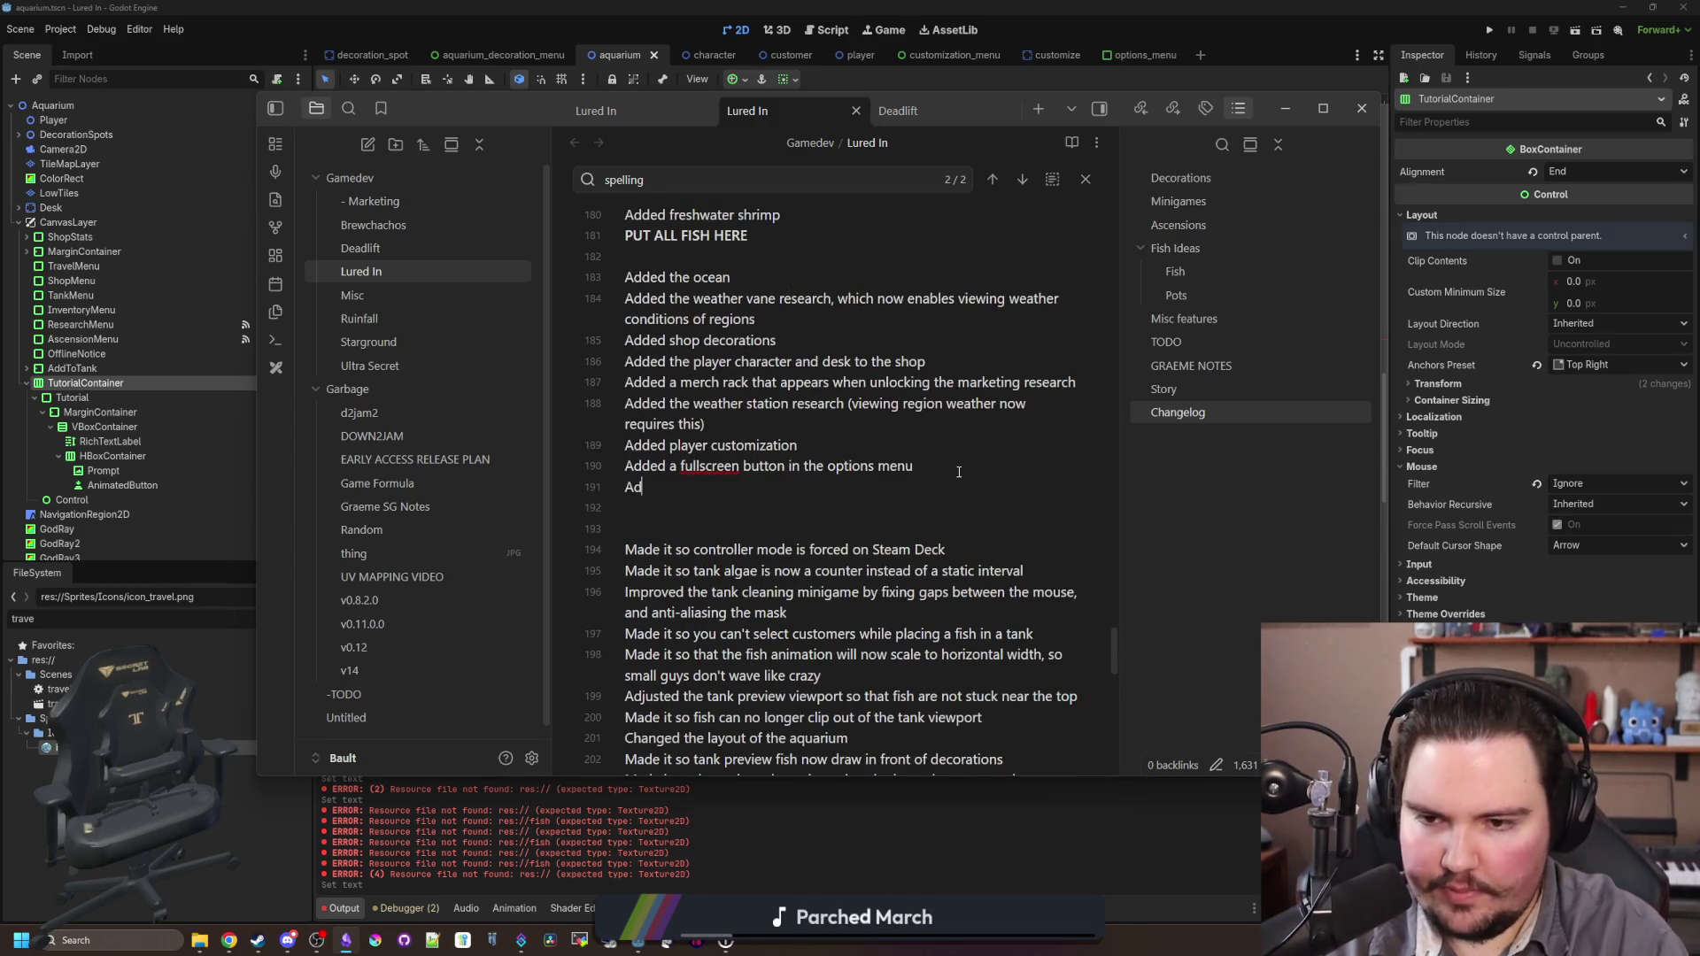
pyautogui.write('ded the travel icon to ')
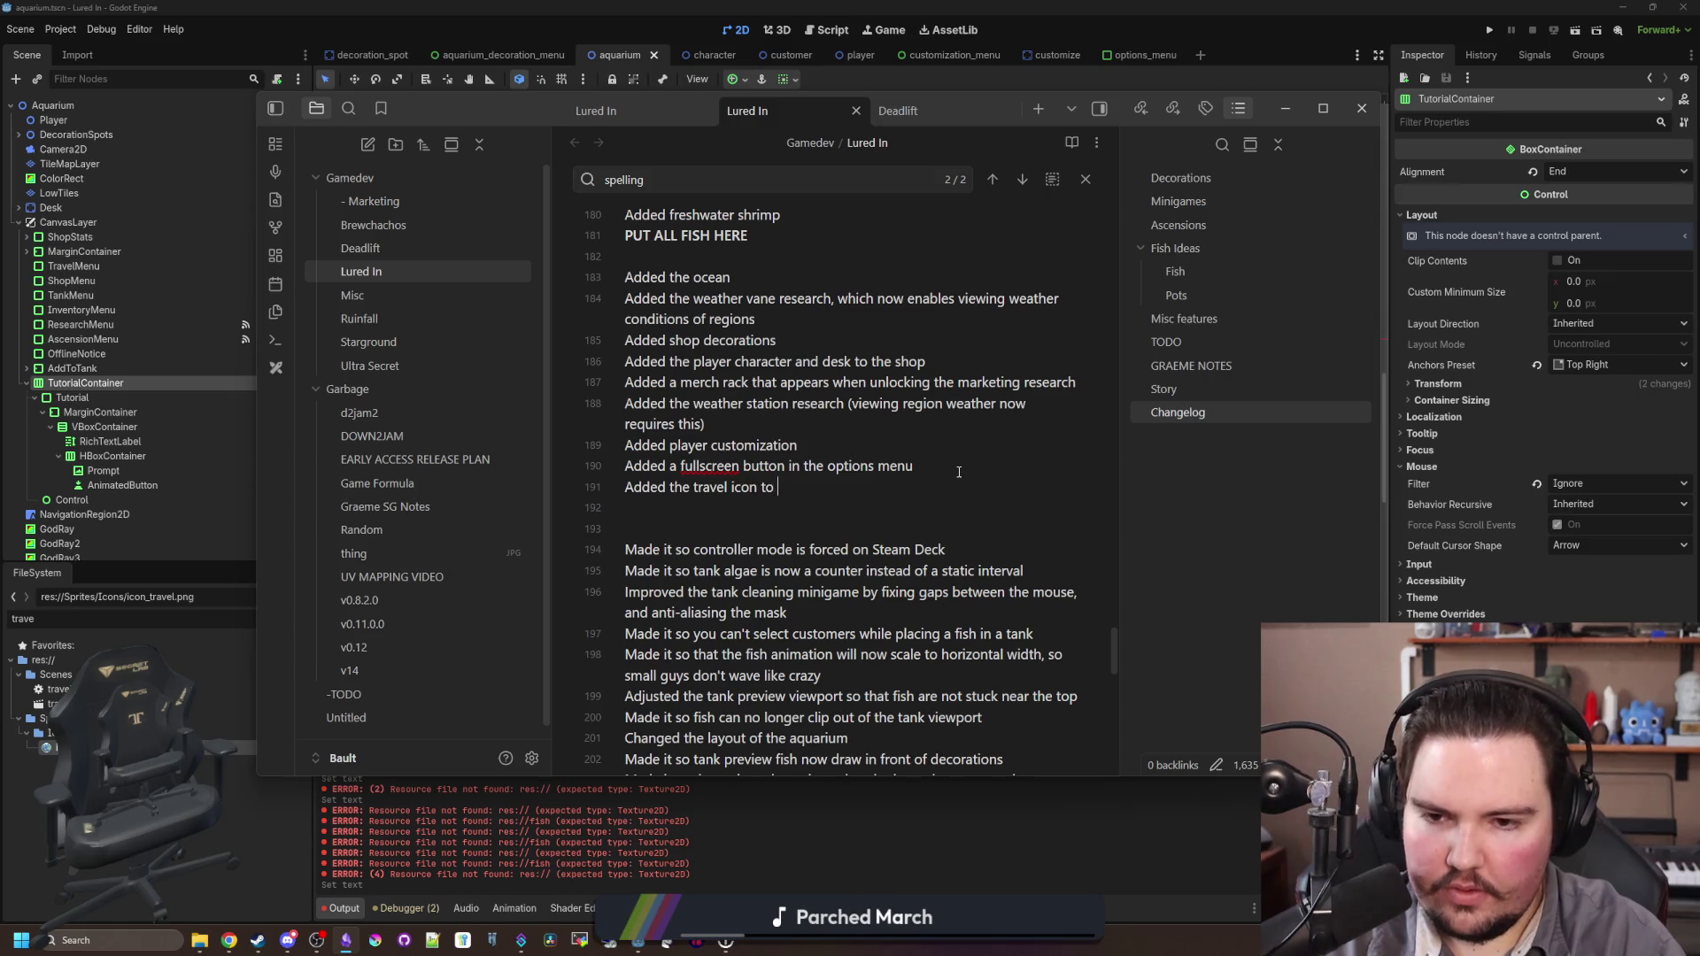
pyautogui.write('the tutorial popup')
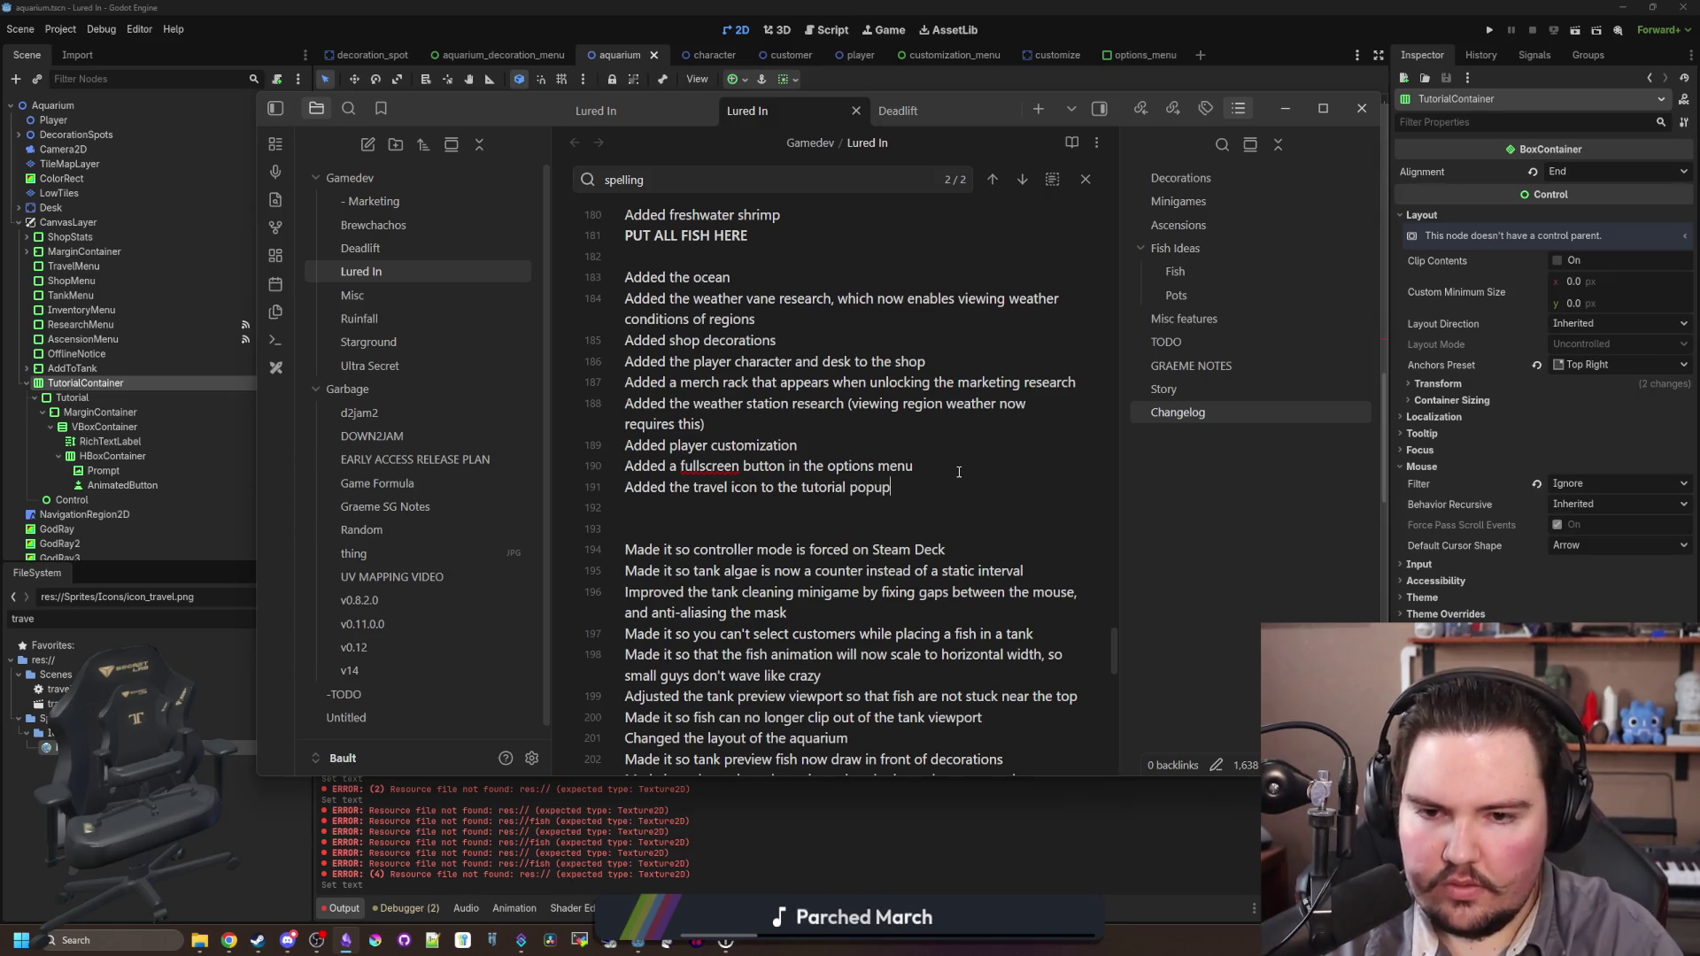
pyautogui.click(956, 472)
pyautogui.scroll(1, 885, 465)
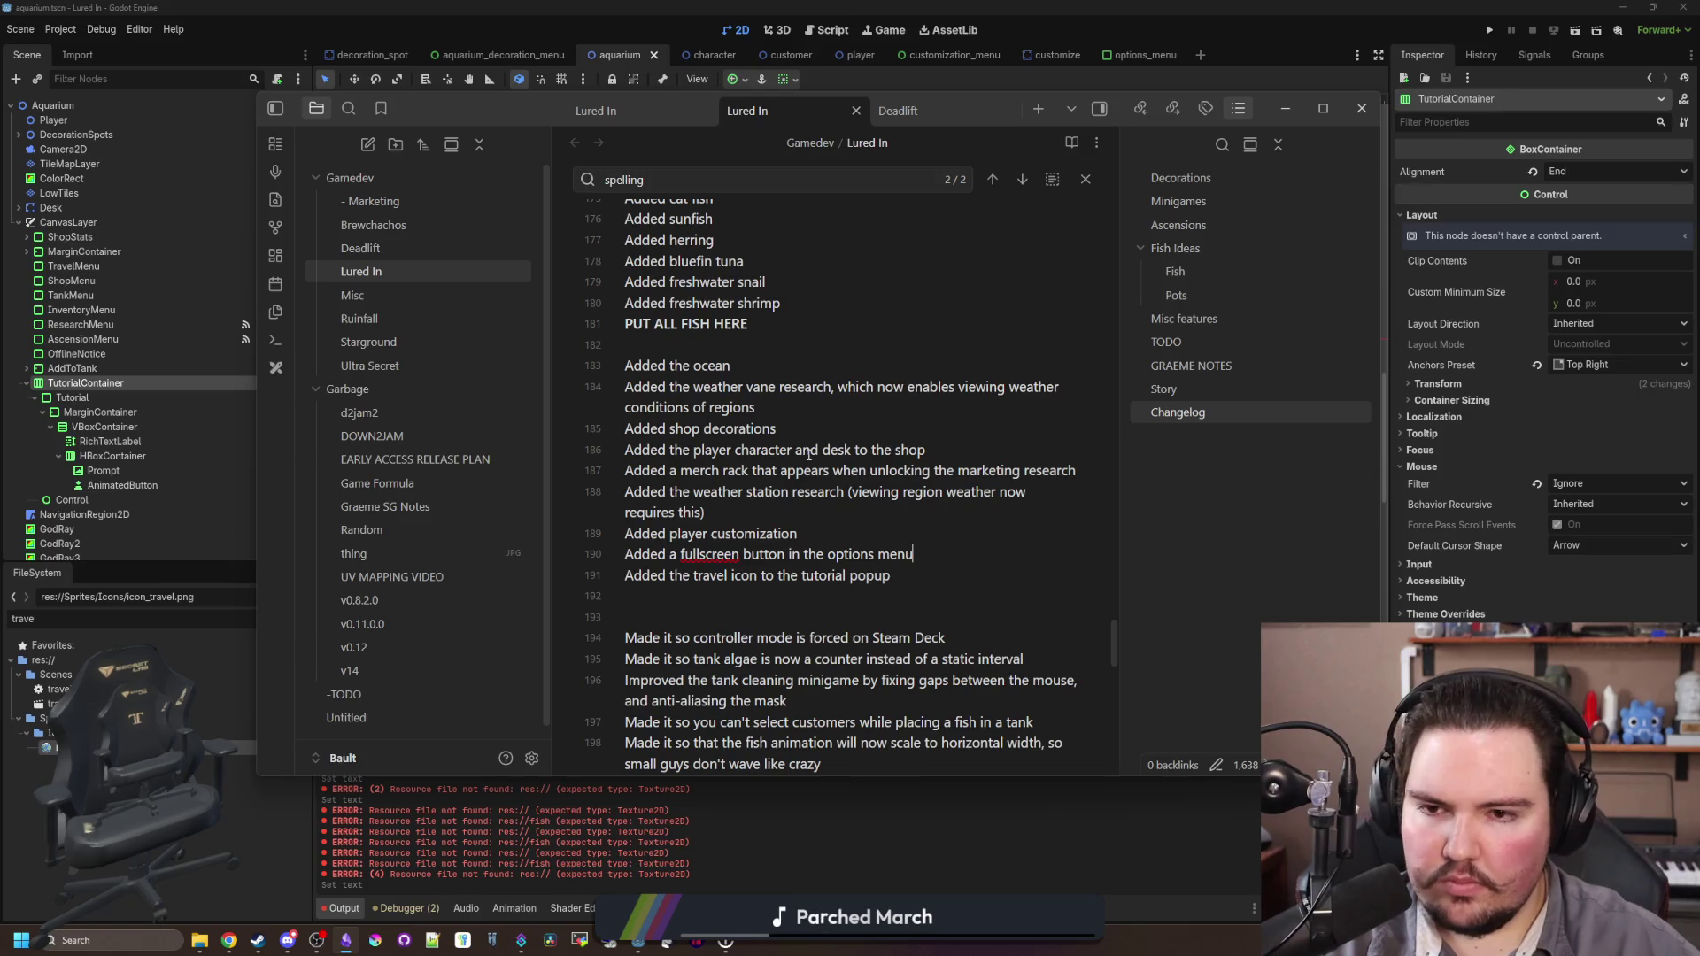
pyautogui.press('super+Down')
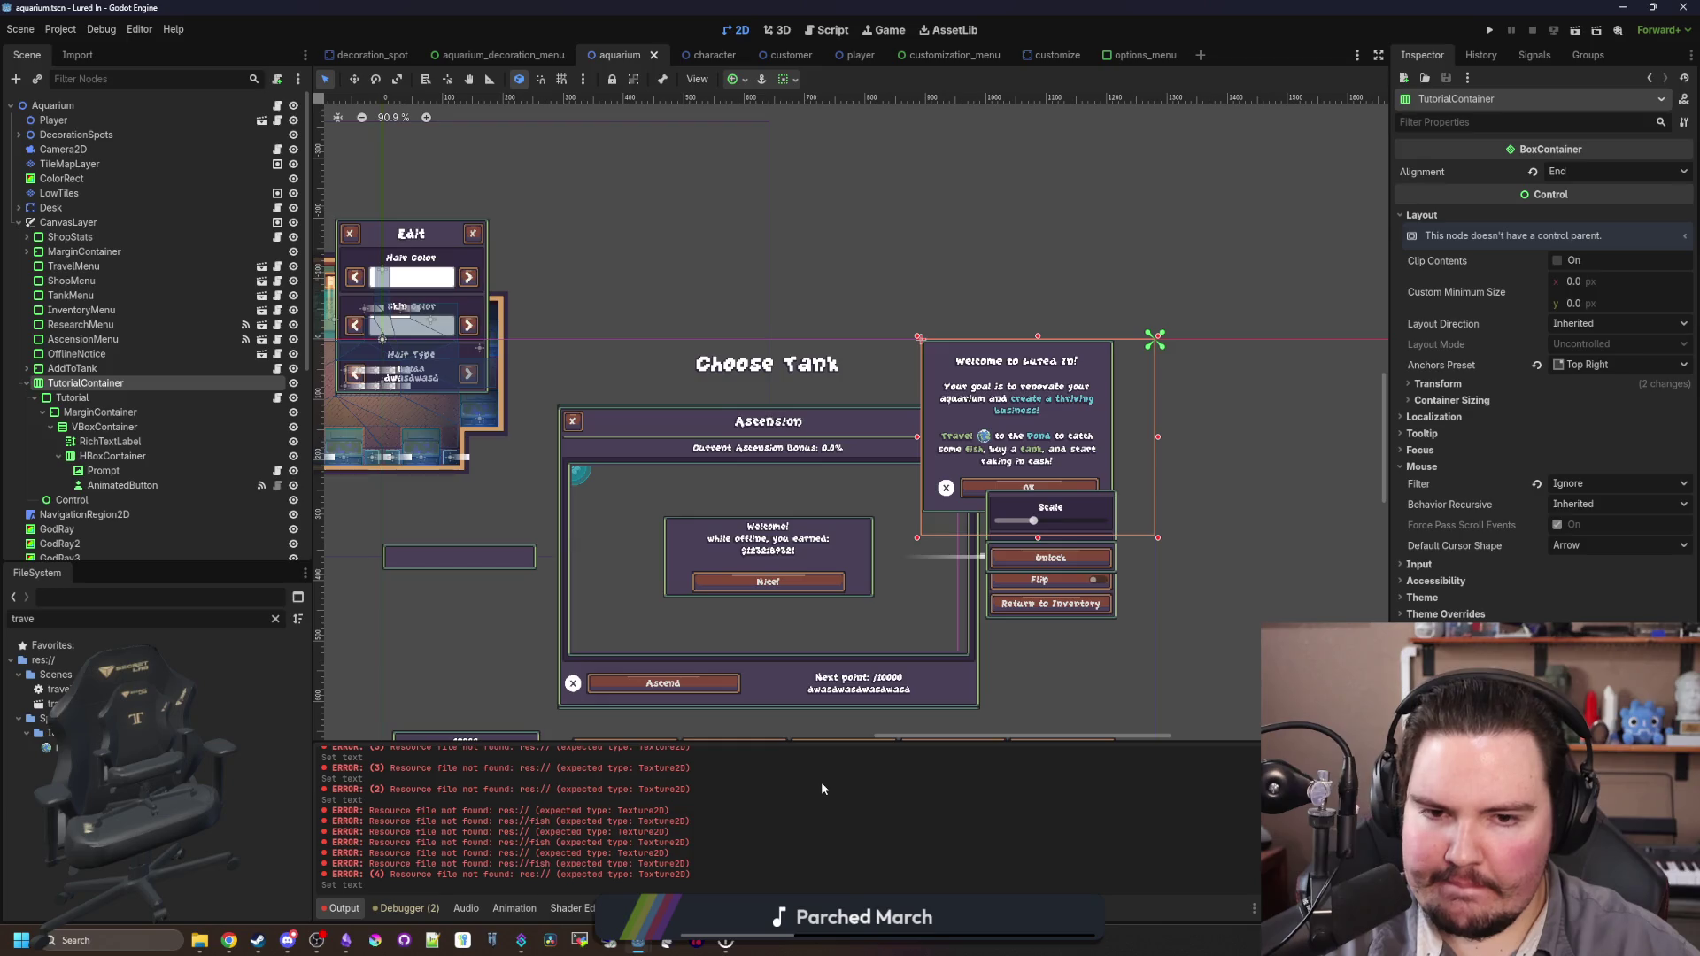
pyautogui.click(347, 940)
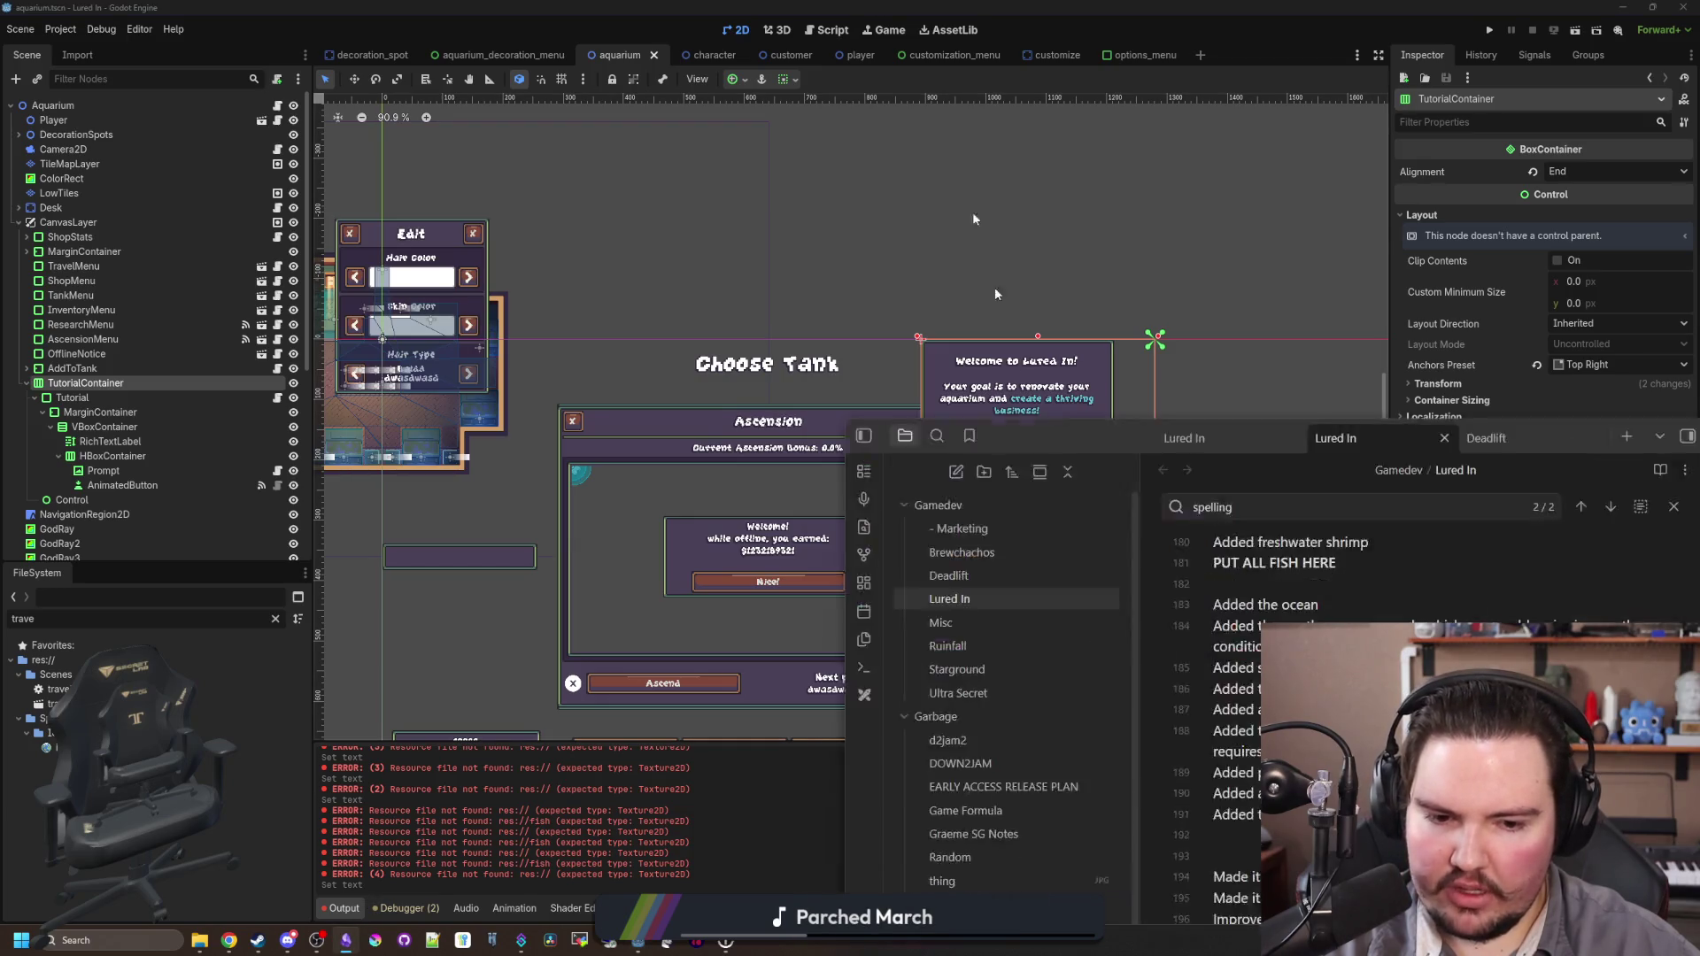
# Step: Tick the 'put globe travel icon inside of the tutorial' to-do on line 113
pyautogui.scroll(20, 794, 515)
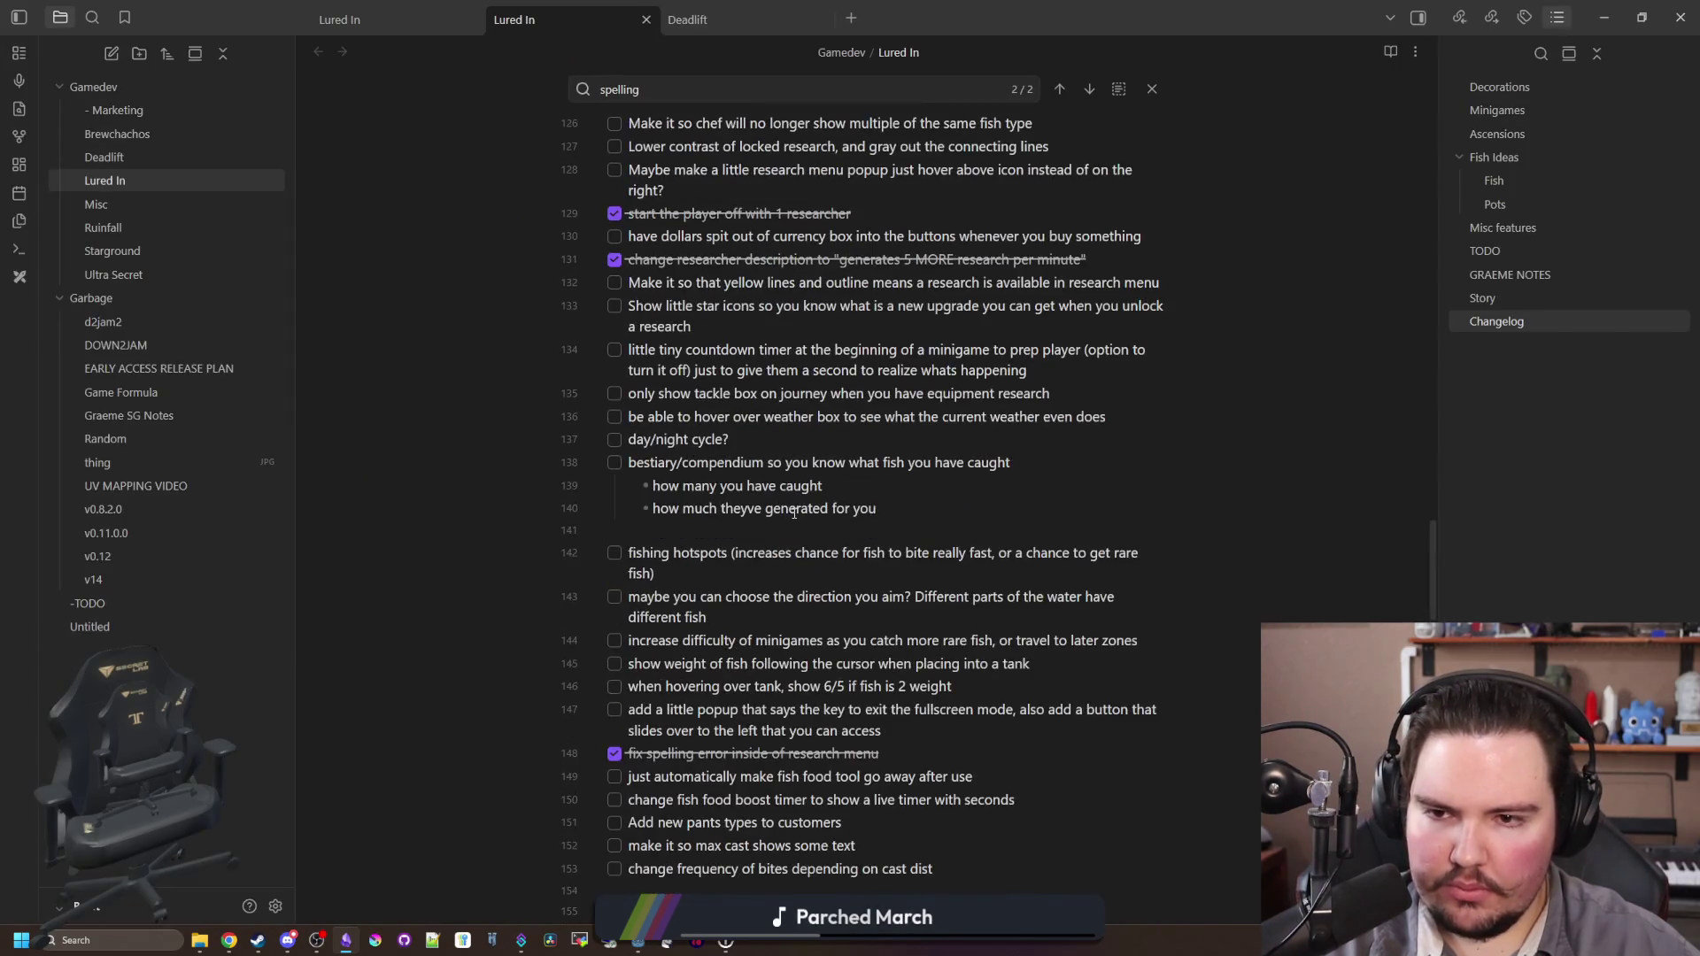
pyautogui.scroll(4, 780, 526)
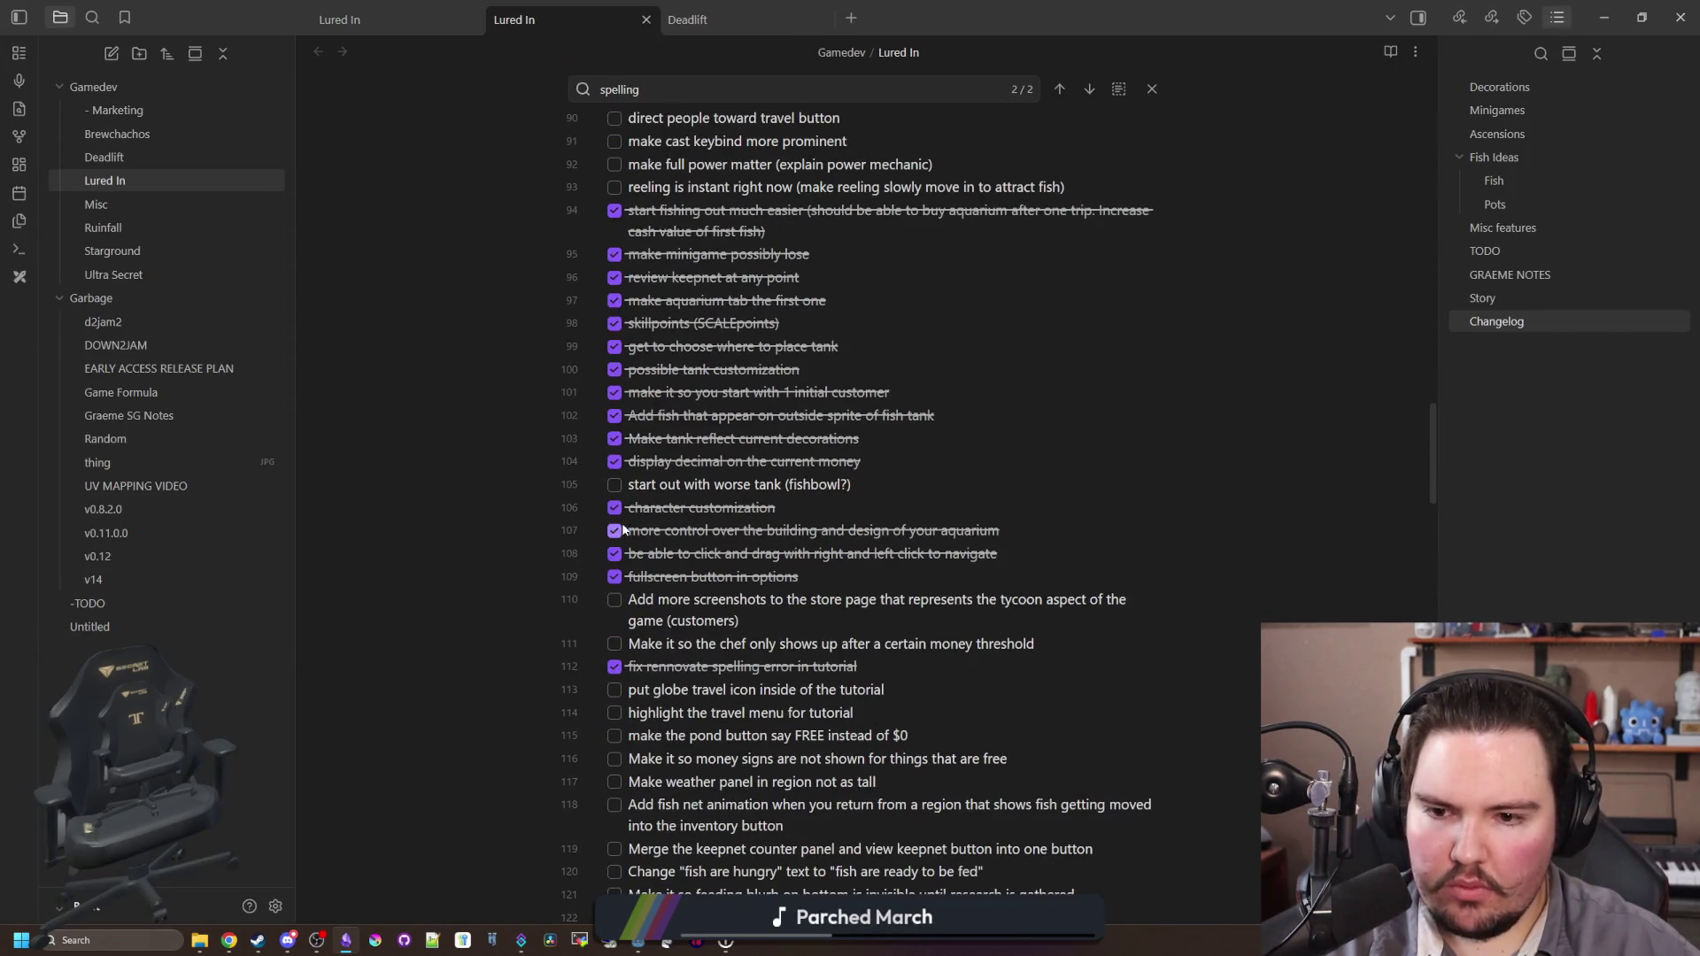
pyautogui.click(617, 601)
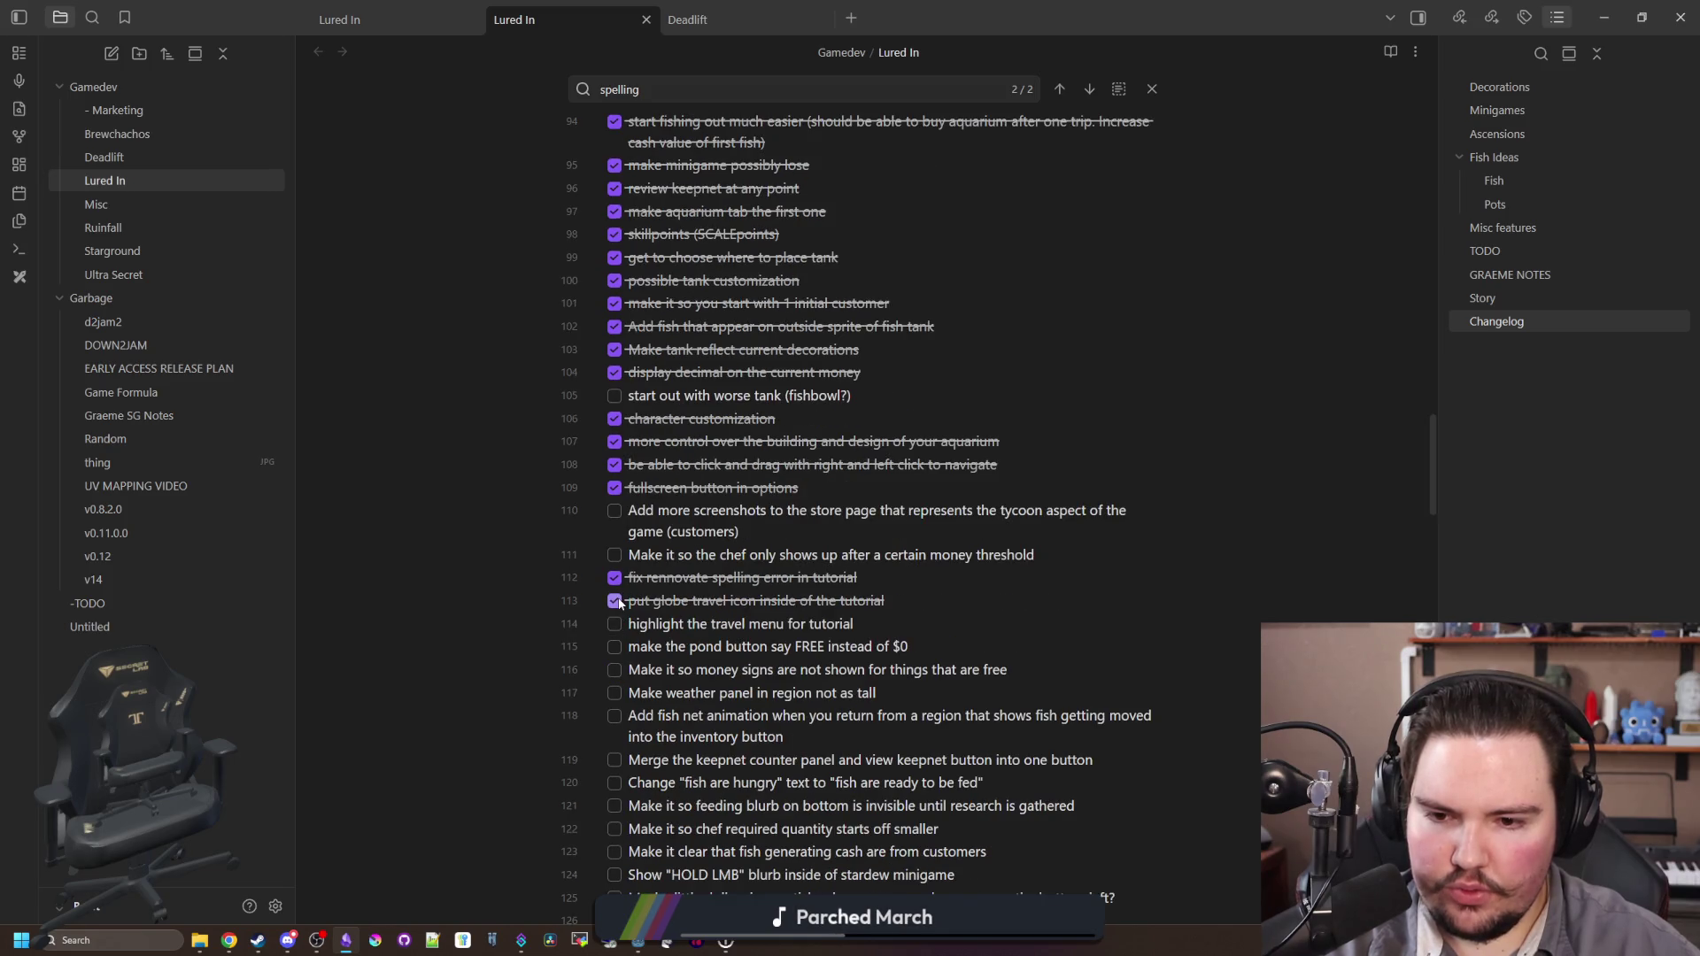
pyautogui.scroll(-1, 620, 624)
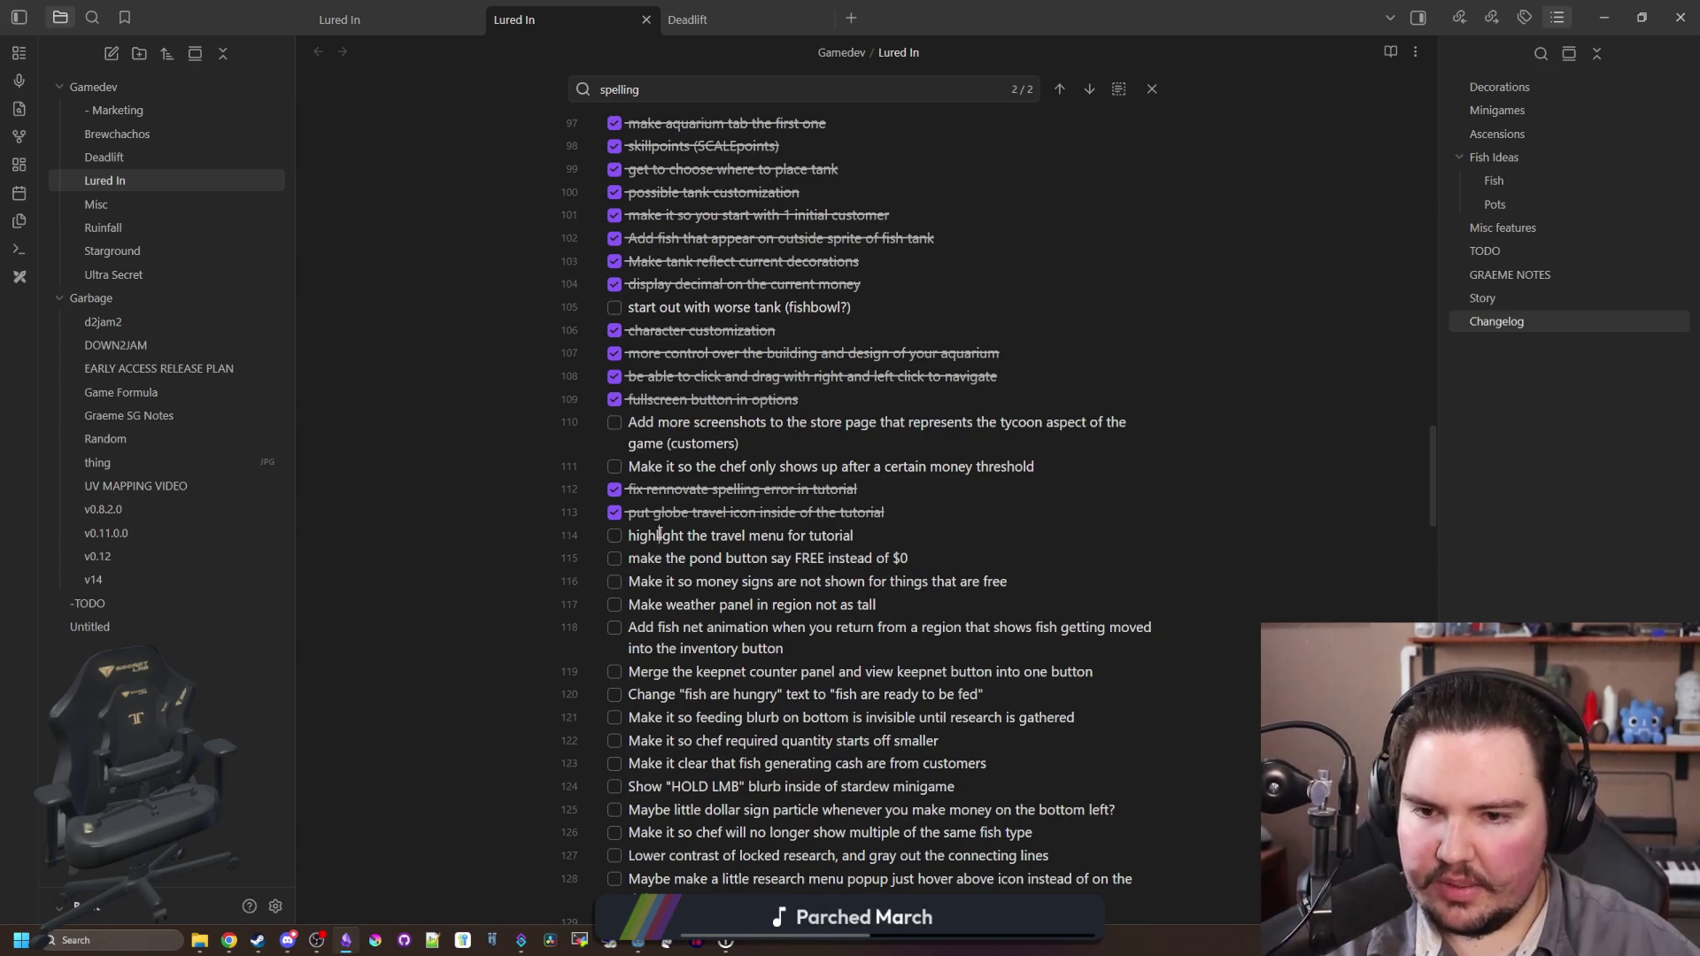
pyautogui.moveTo(625, 536)
pyautogui.mouseDown()
pyautogui.moveTo(885, 538)
pyautogui.moveTo(629, 535)
pyautogui.mouseUp()
pyautogui.click(919, 537)
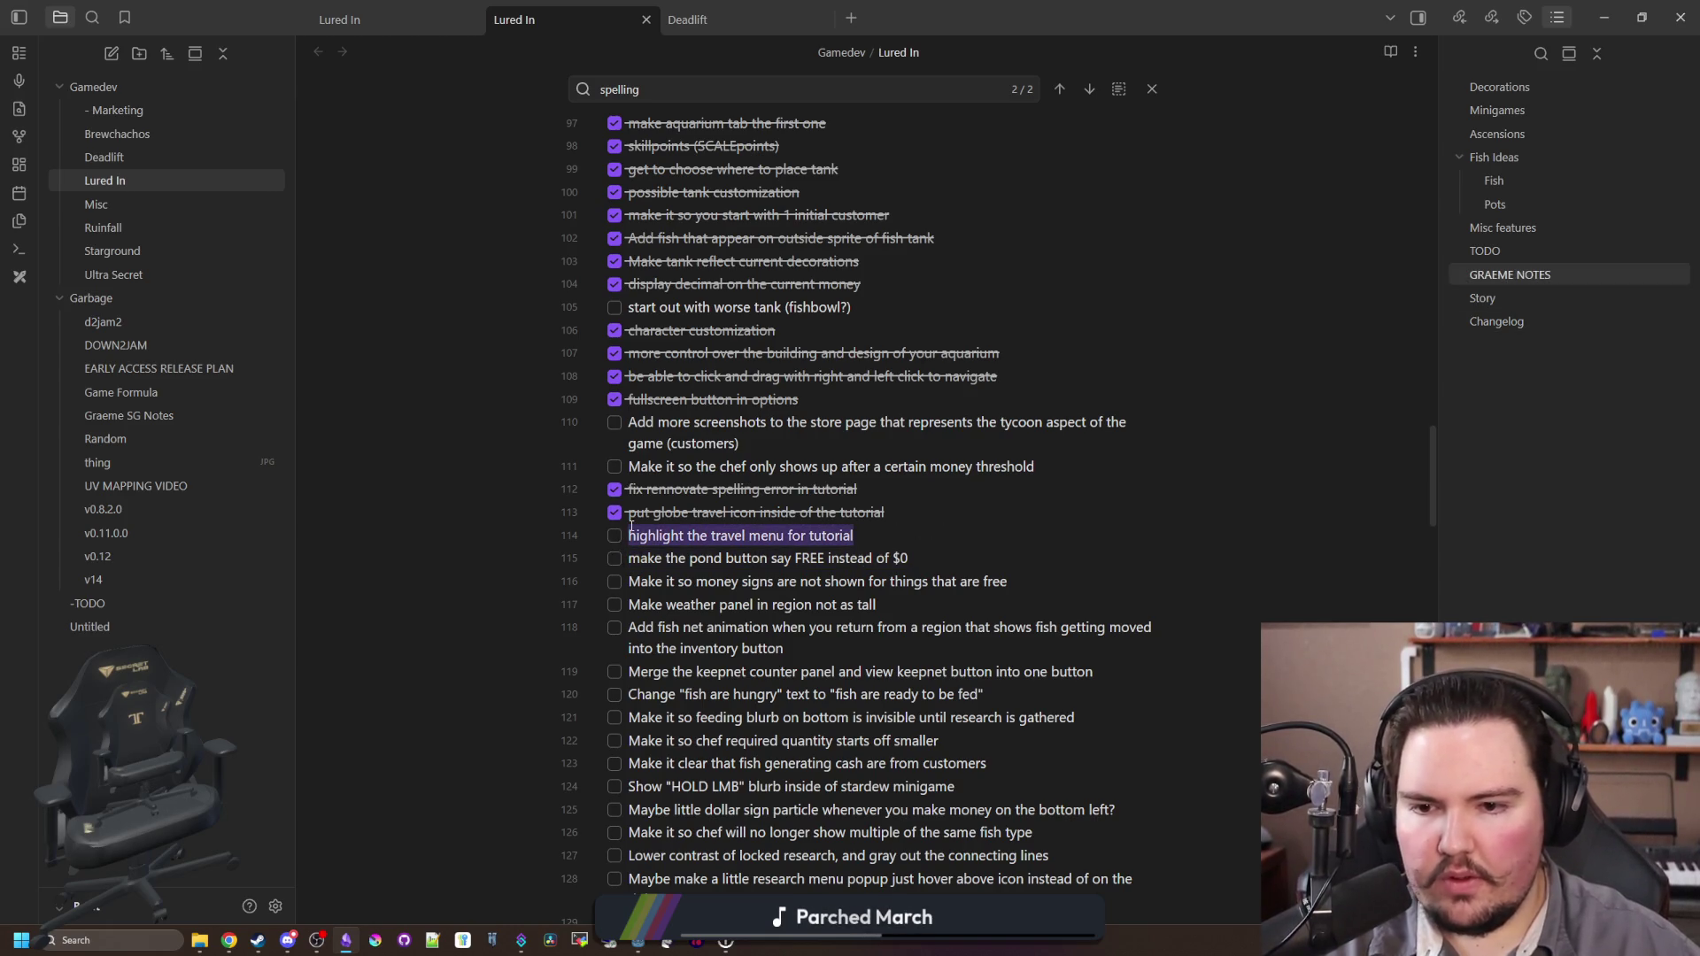
pyautogui.click(629, 535)
pyautogui.hotkey('alt', 'Tab')
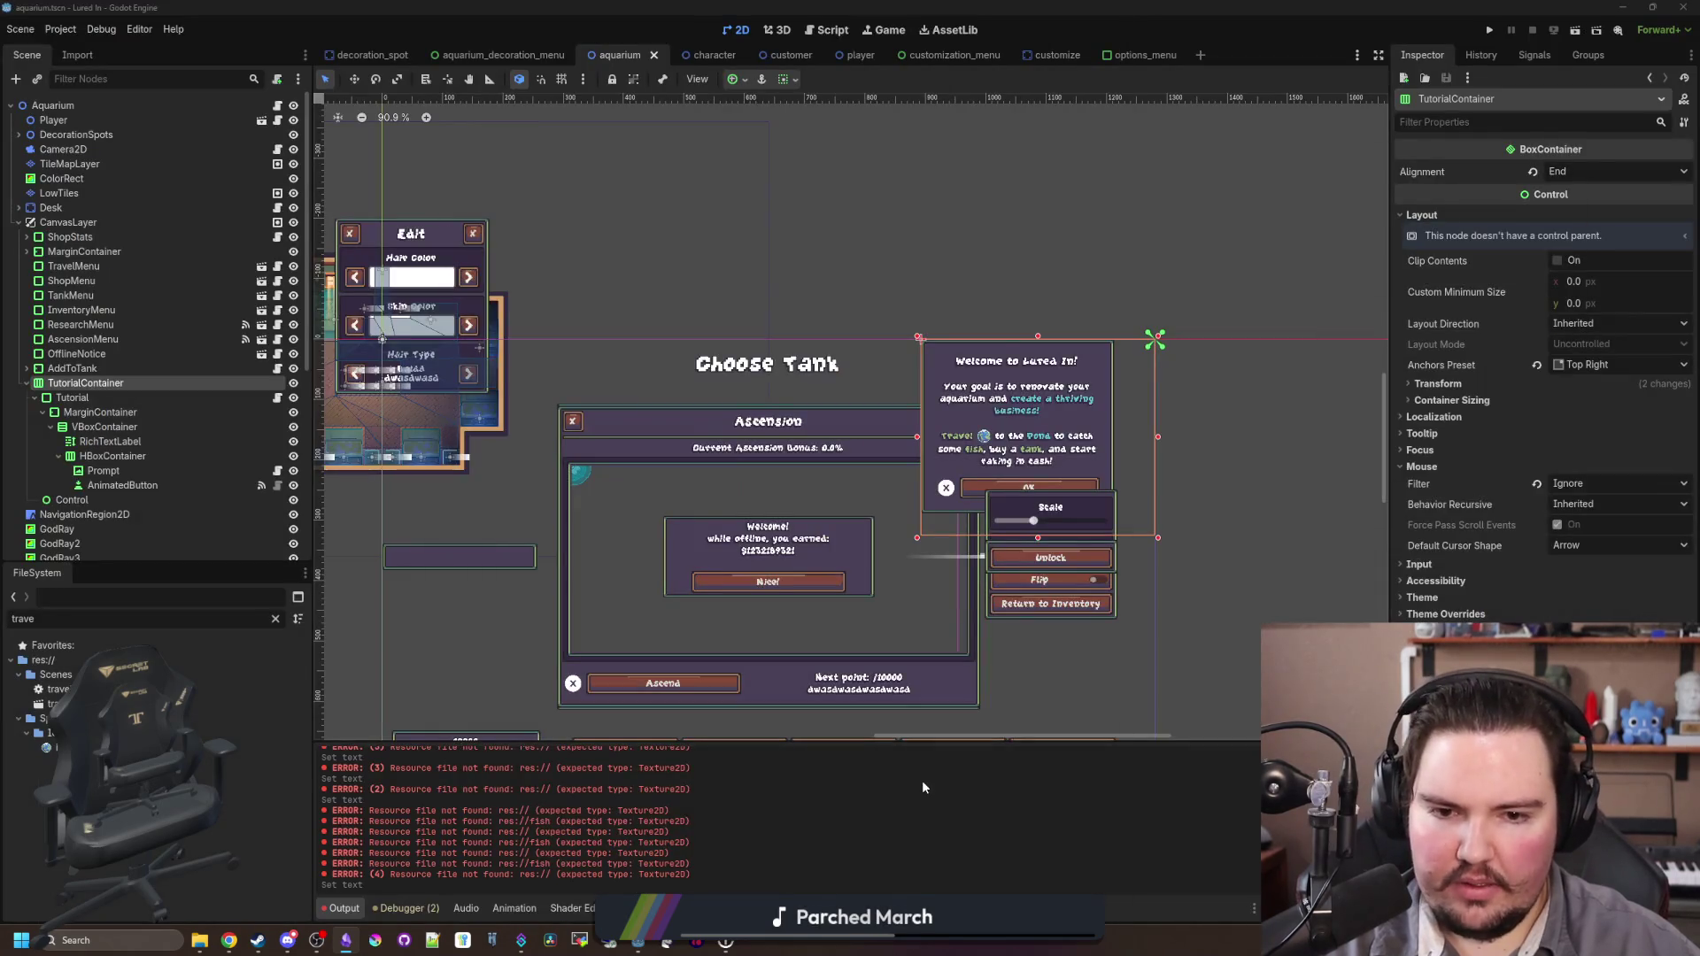
# Step: Save the aquarium scene, then open animated_button.gd from the AnimatedButton node's script icon
pyautogui.hotkey('ctrl', 's')
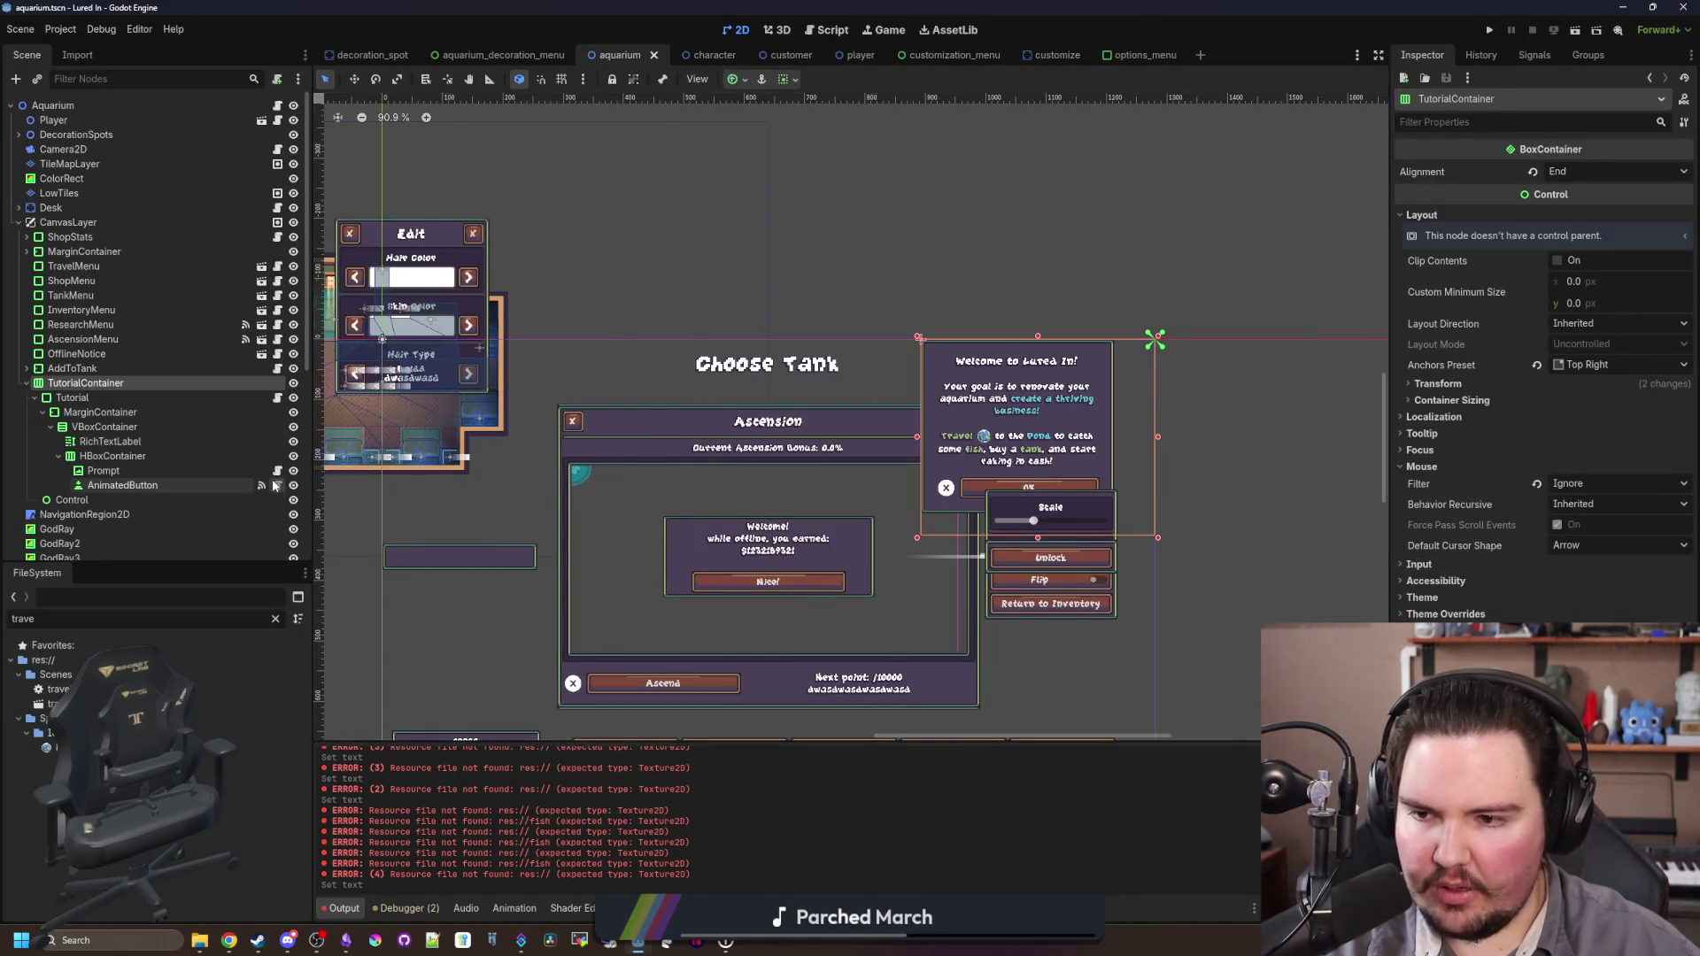
pyautogui.click(277, 485)
pyautogui.click(772, 395)
pyautogui.click(651, 404)
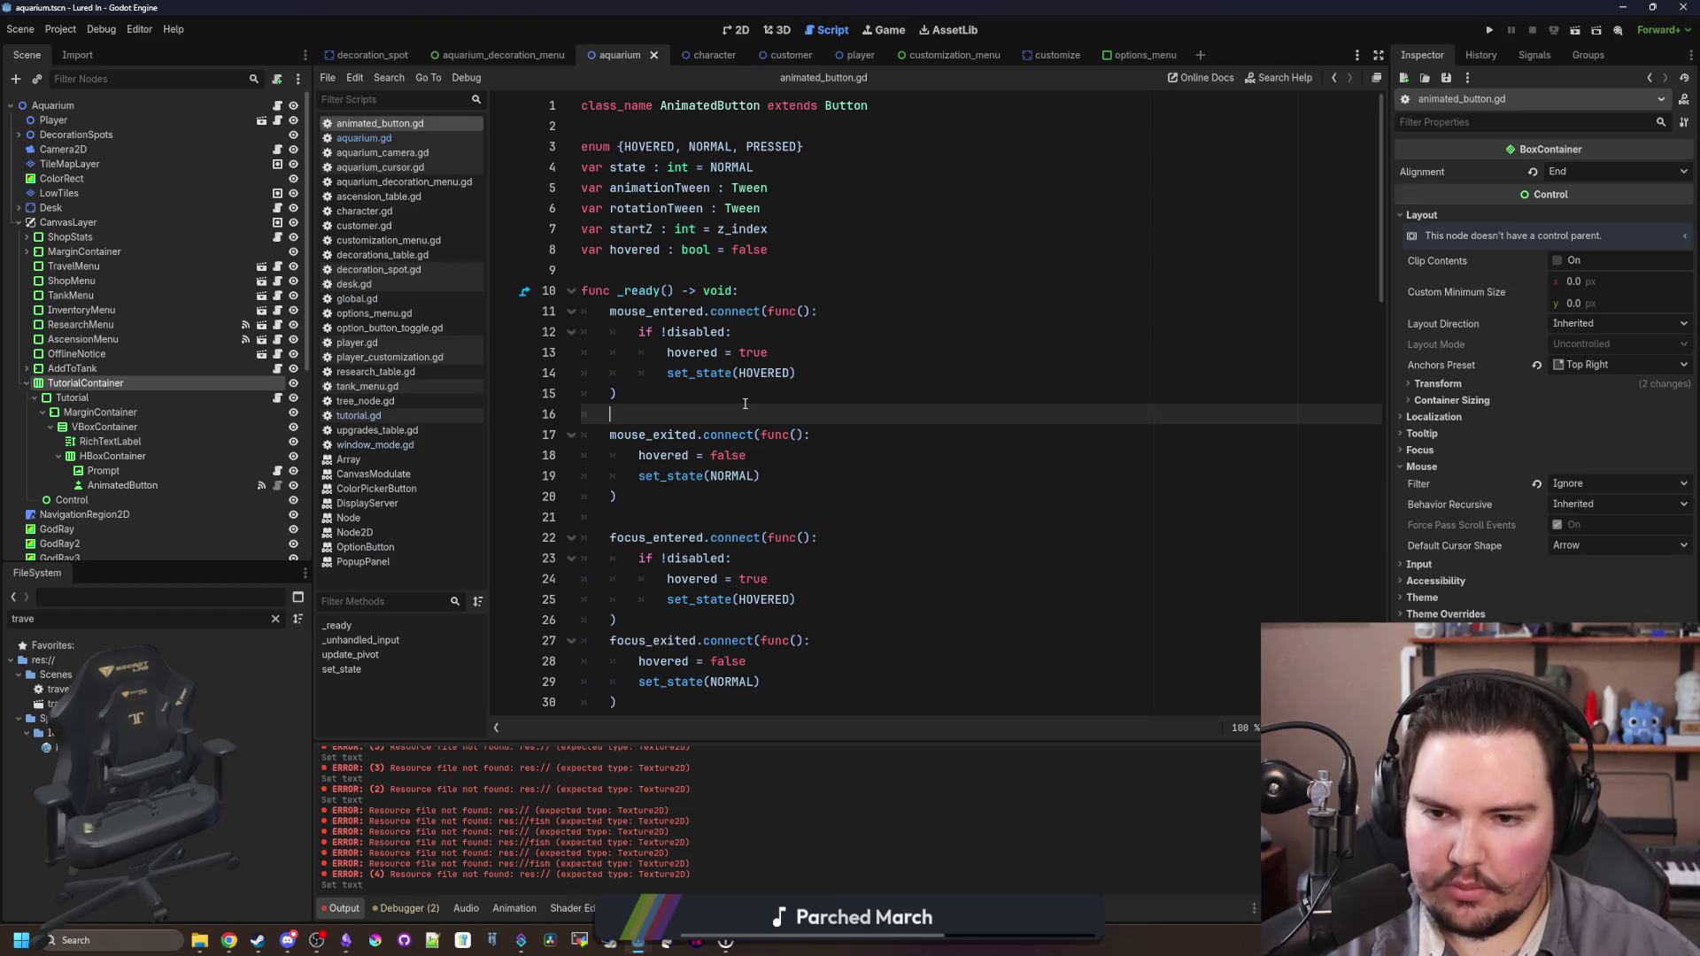
# Step: Declare 'var highlighted : bool = false' below the existing variables and save animated_button.gd
pyautogui.click(679, 281)
pyautogui.click(691, 268)
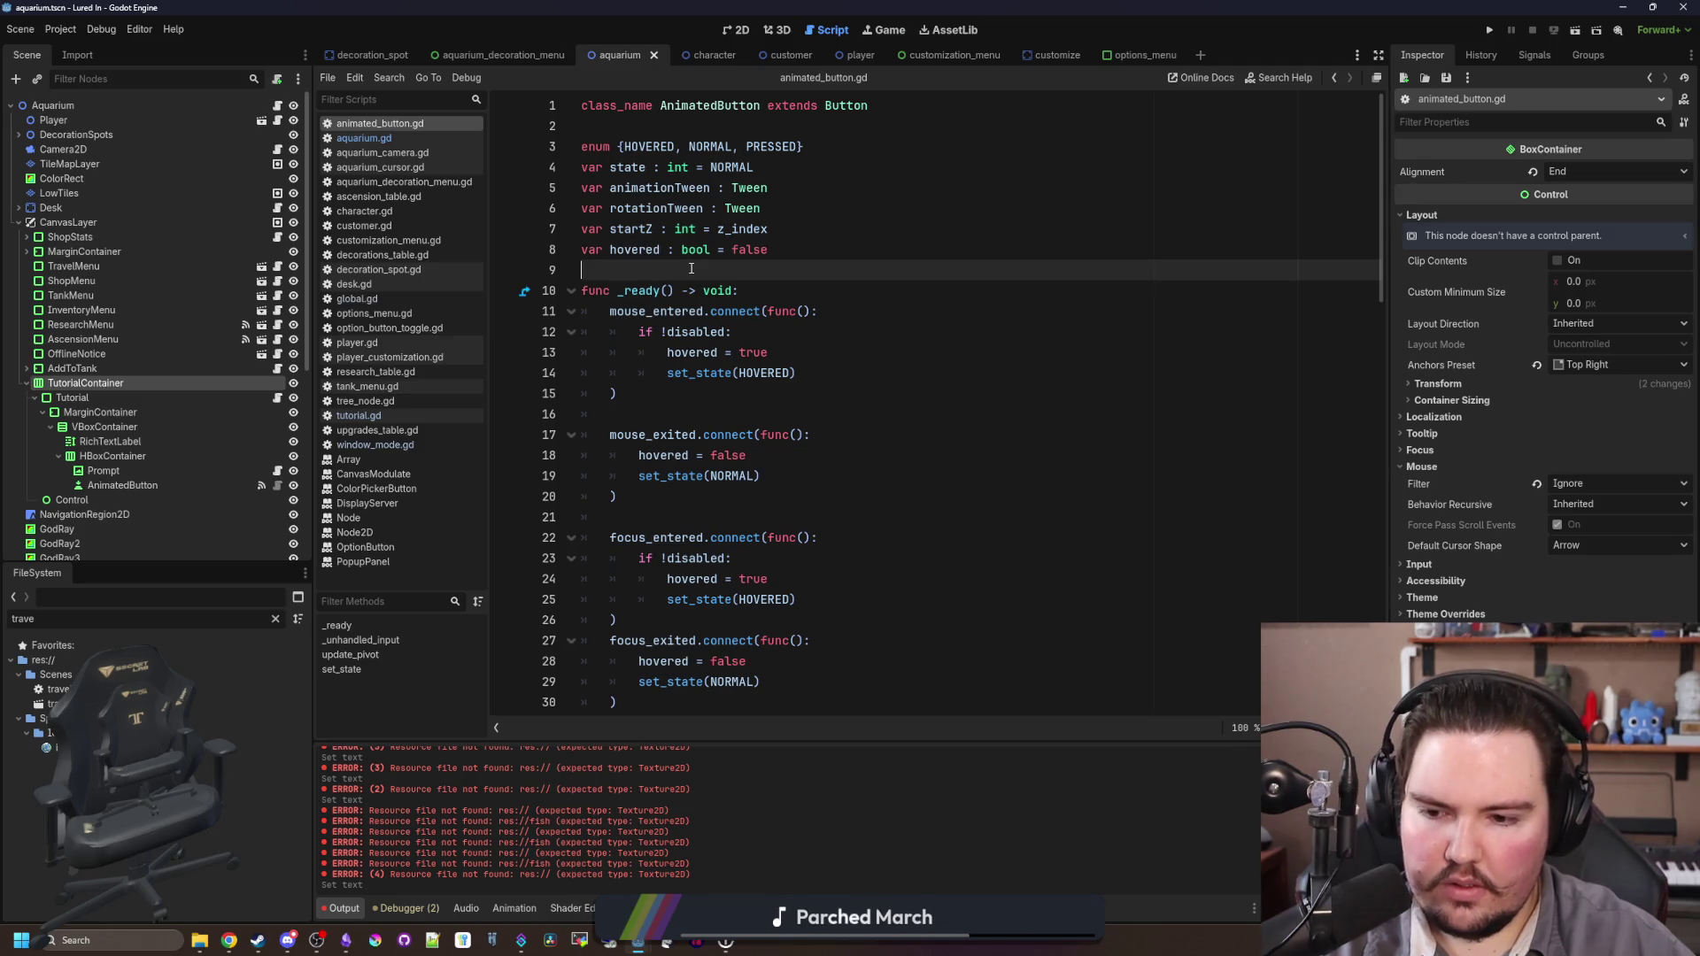
pyautogui.press('Return')
pyautogui.press('Return')
pyautogui.press('Up')
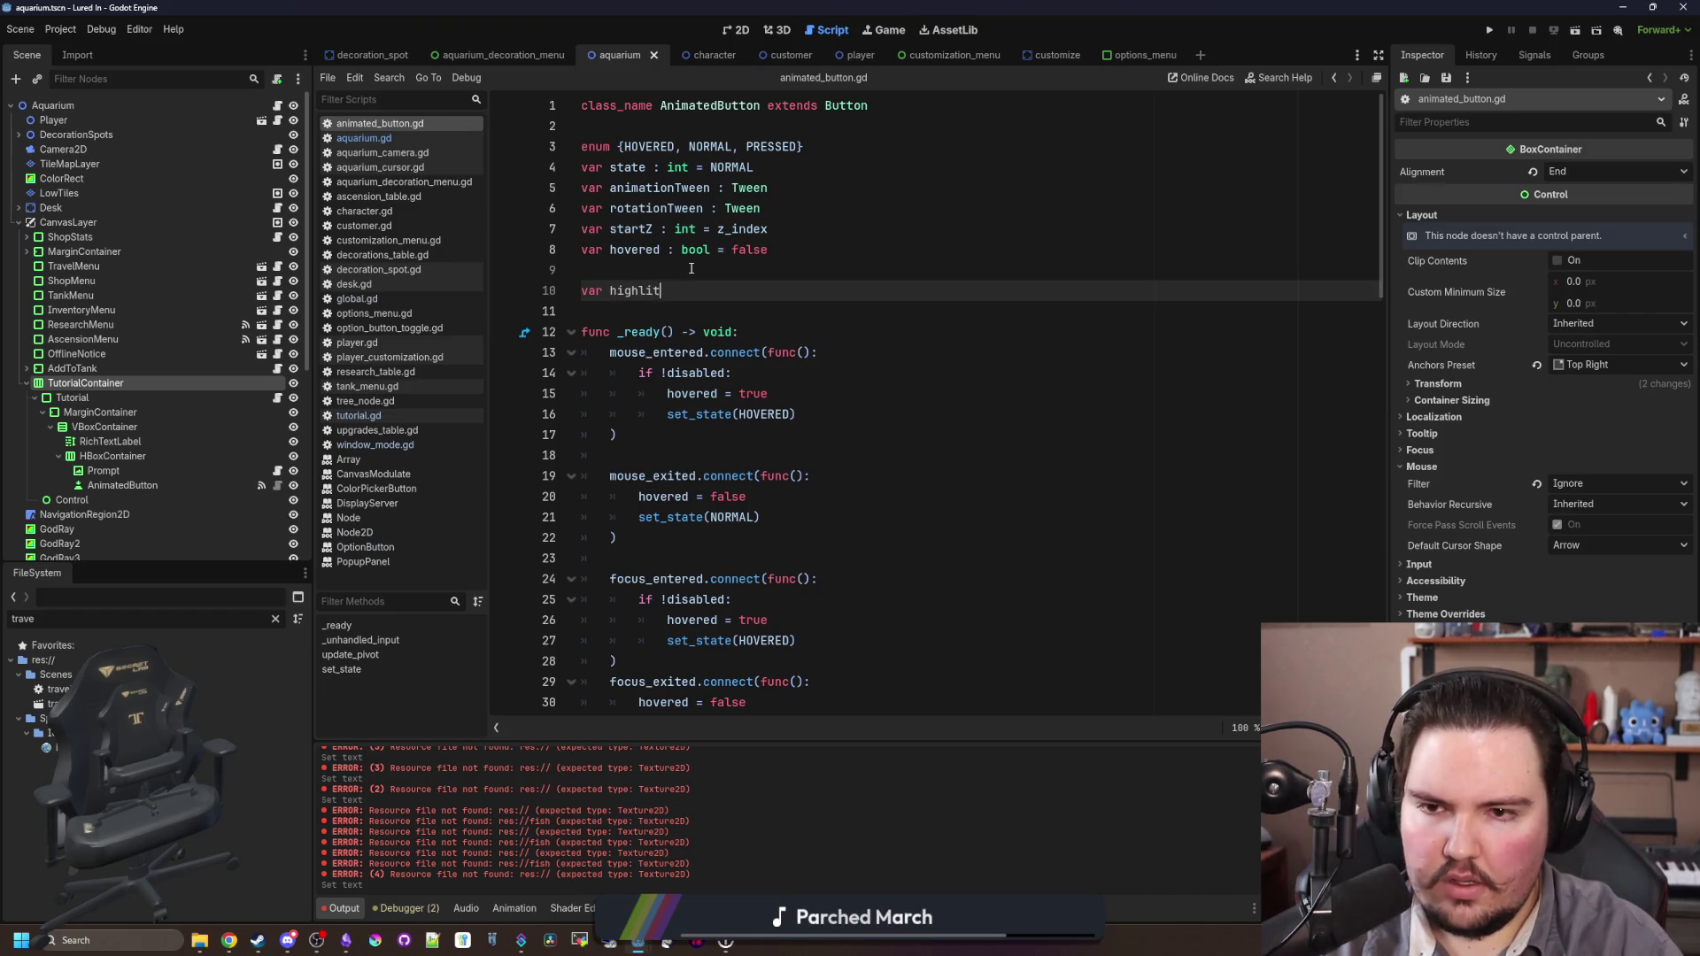
pyautogui.write('ghted')
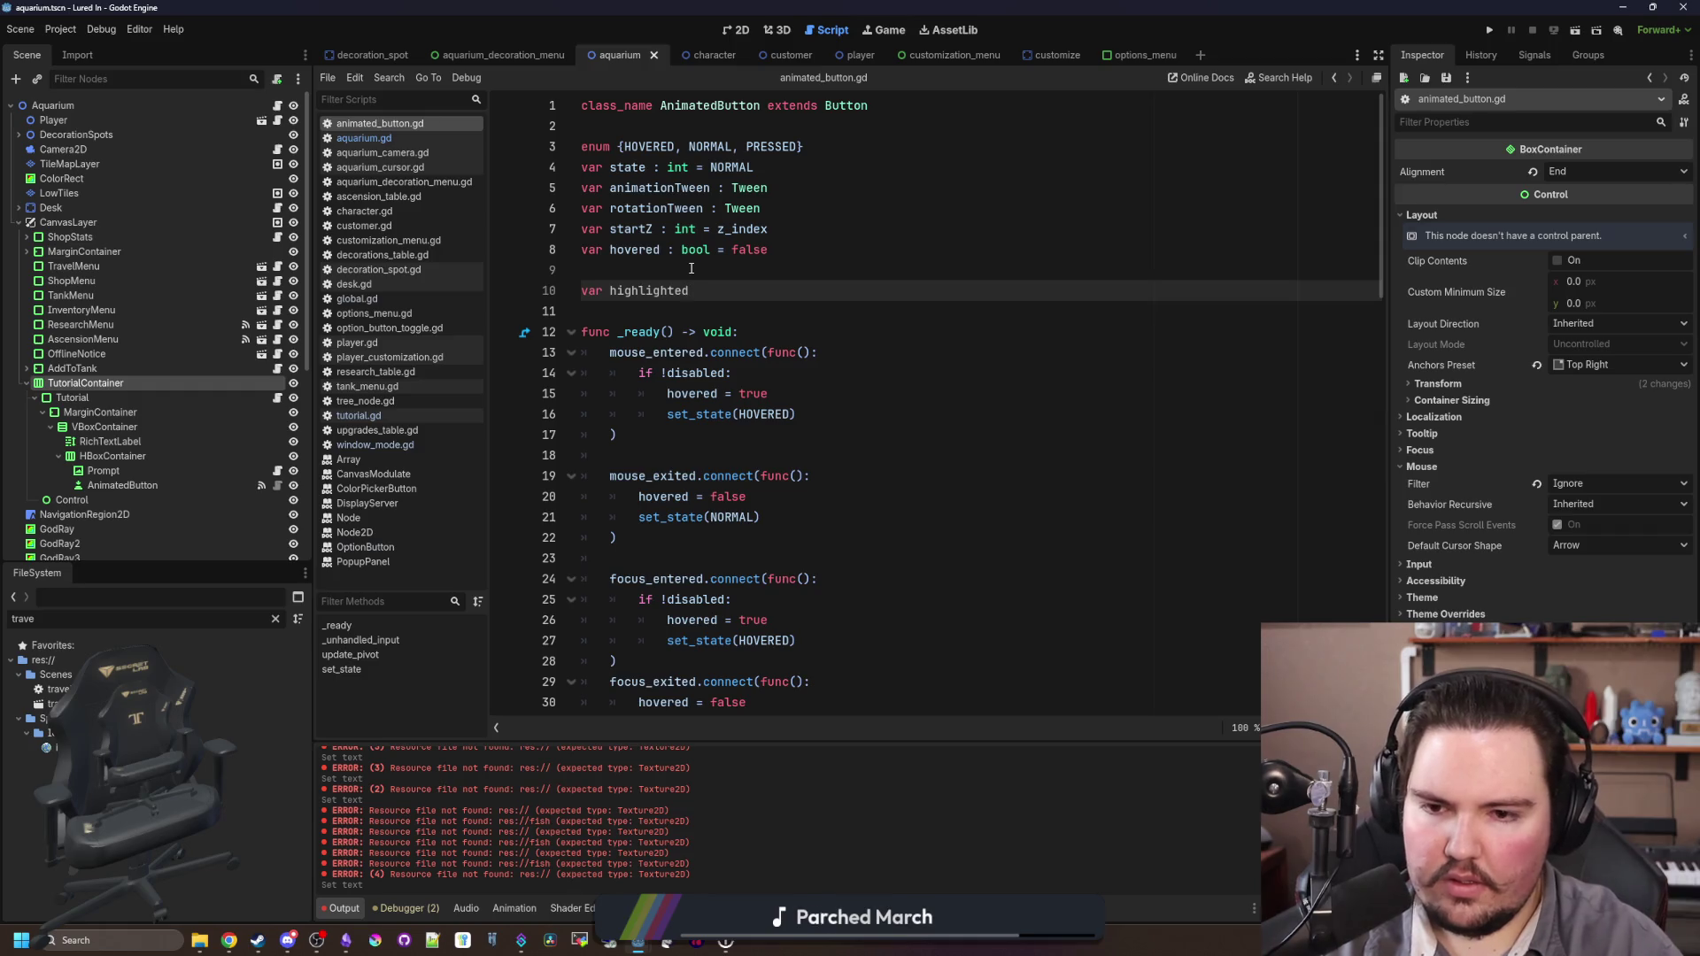
pyautogui.write(' : bool = f')
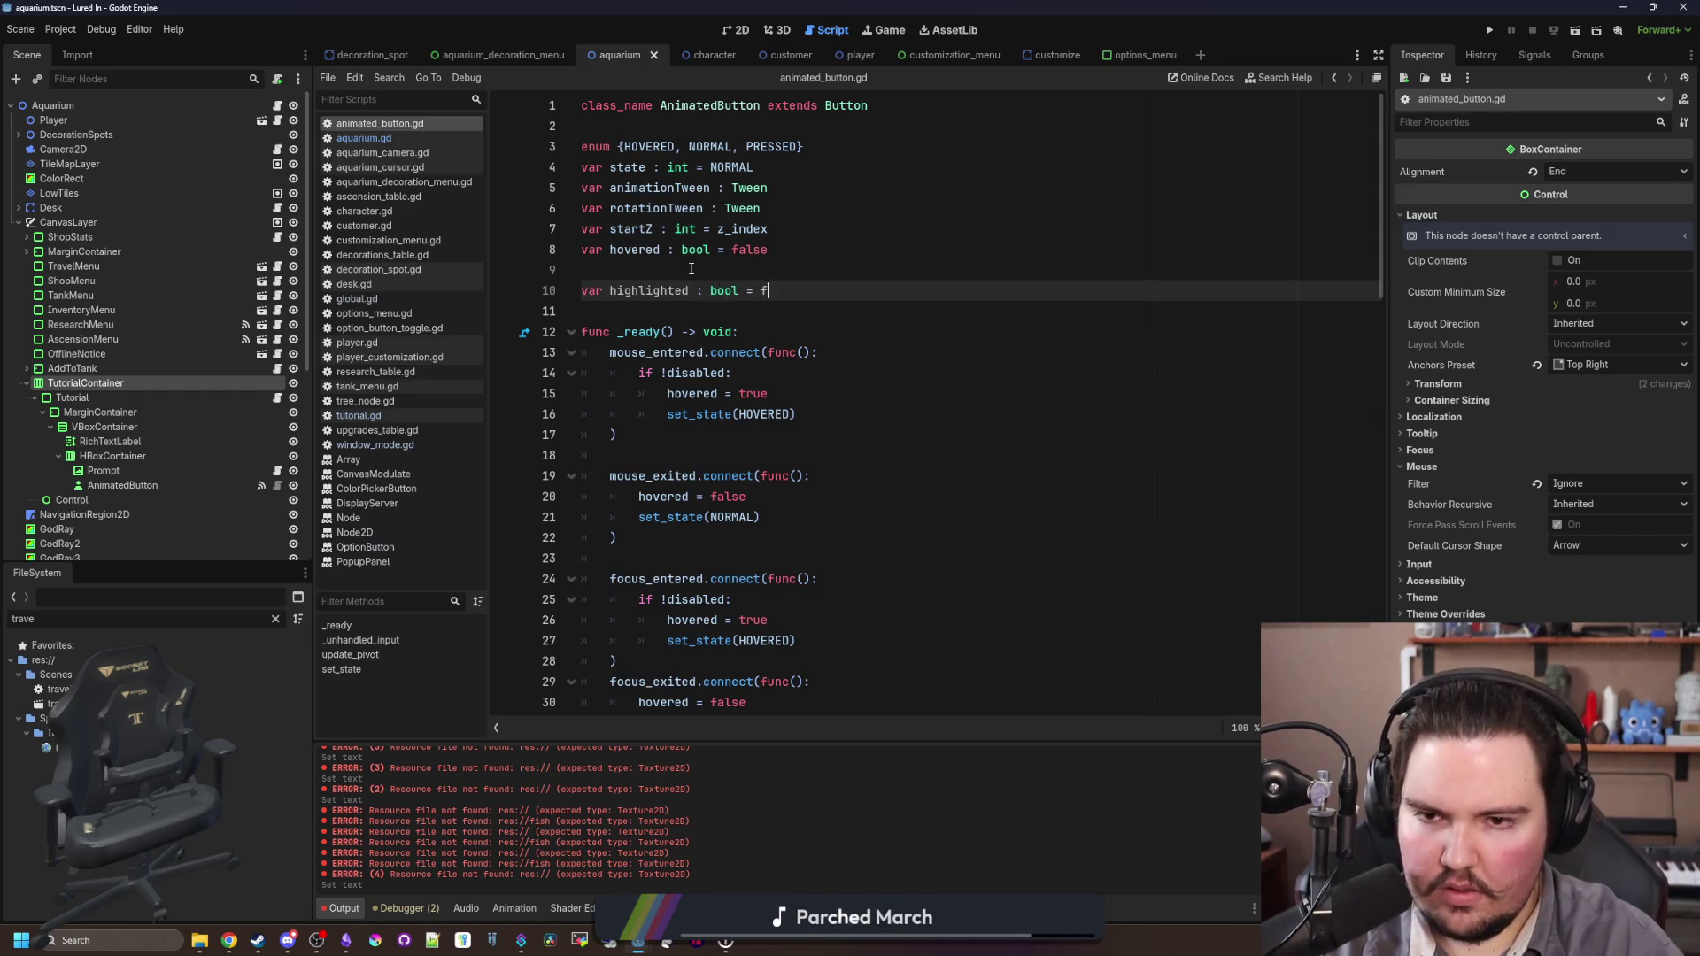
pyautogui.write('alse')
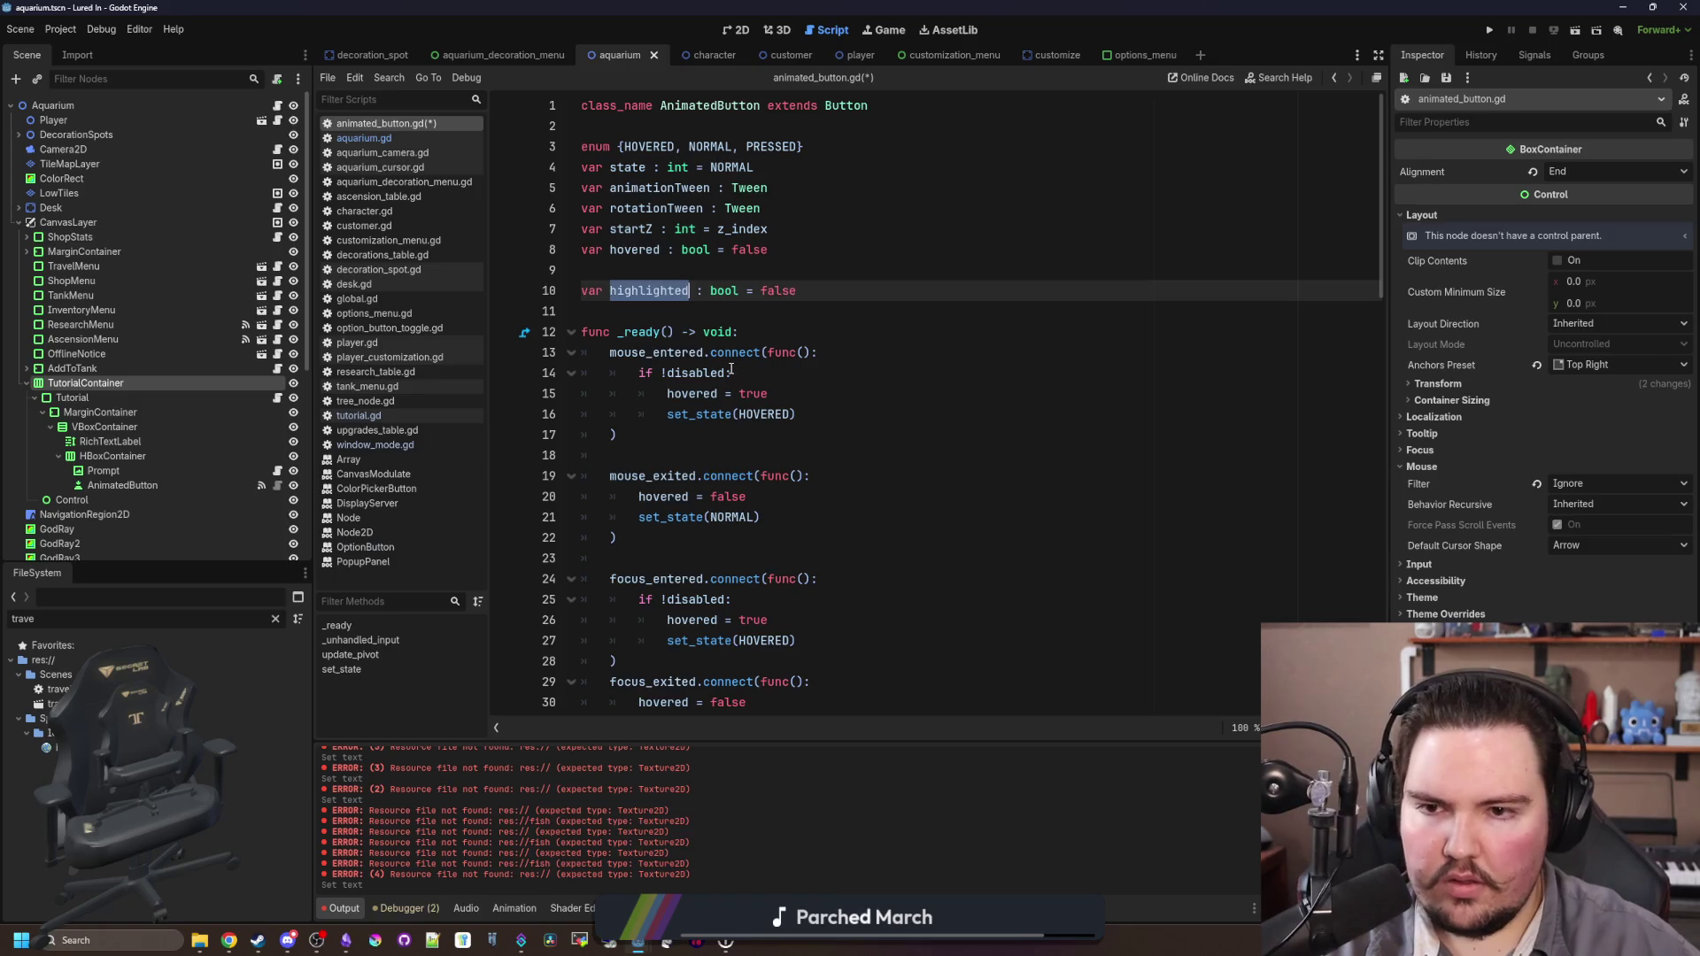
pyautogui.scroll(-4, 731, 370)
pyautogui.click(655, 496)
pyautogui.hotkey('ctrl', 's')
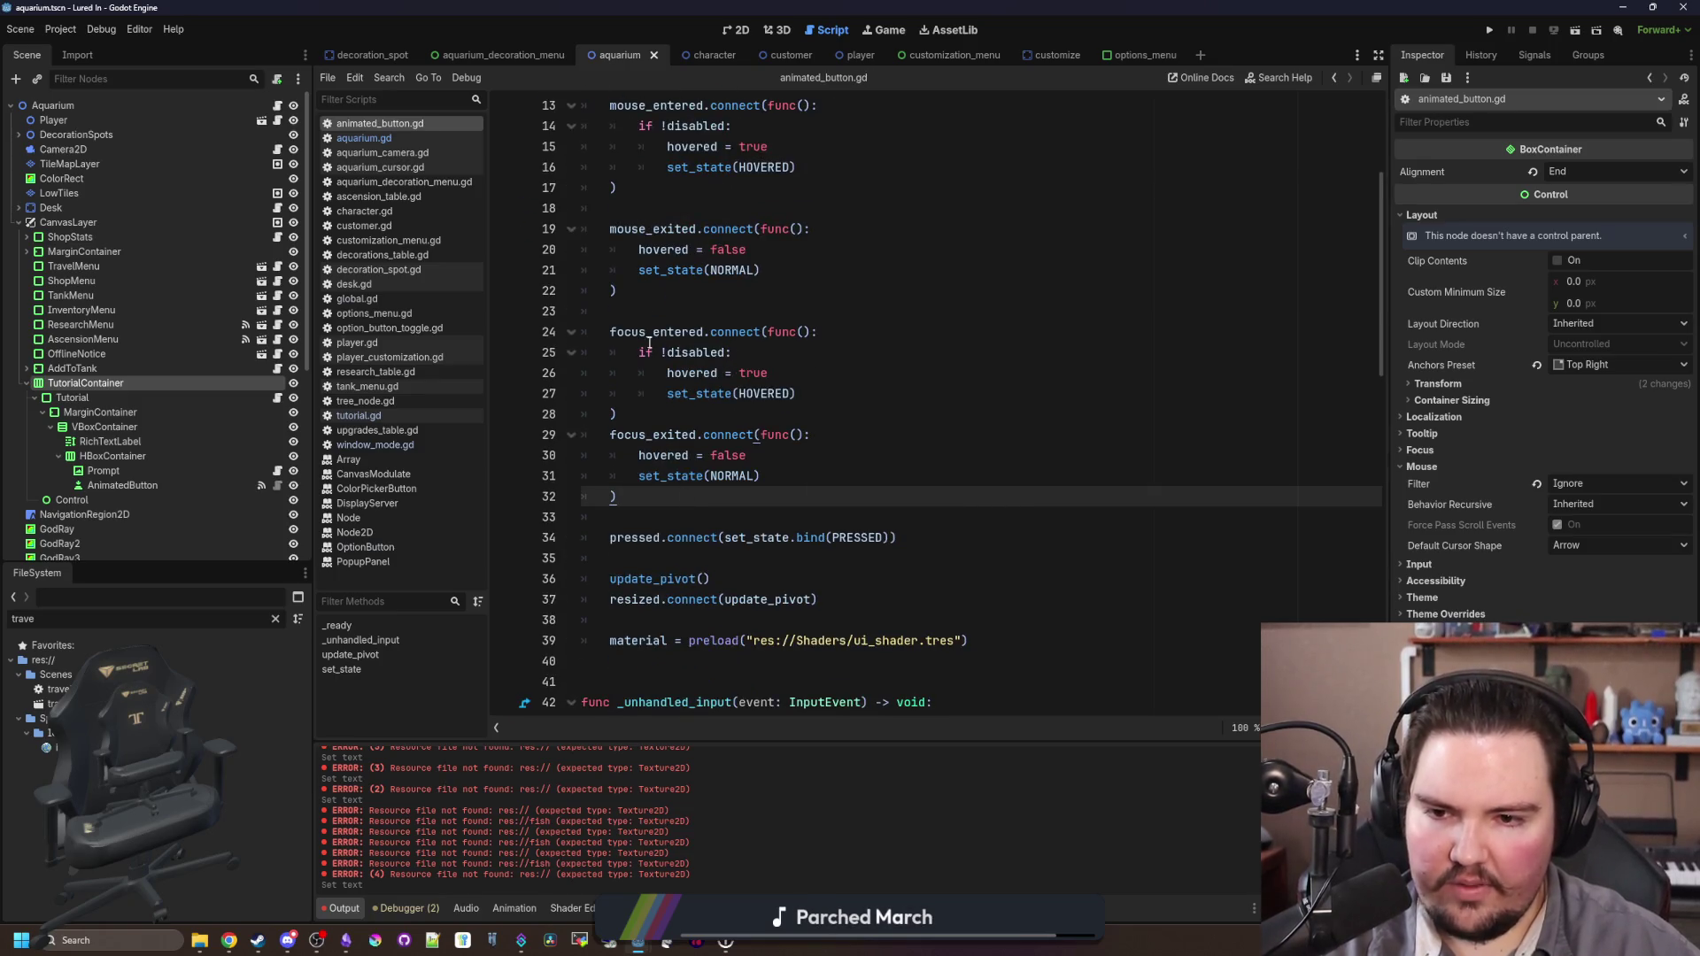
pyautogui.scroll(4, 649, 342)
pyautogui.click(648, 284)
pyautogui.scroll(-3, 791, 420)
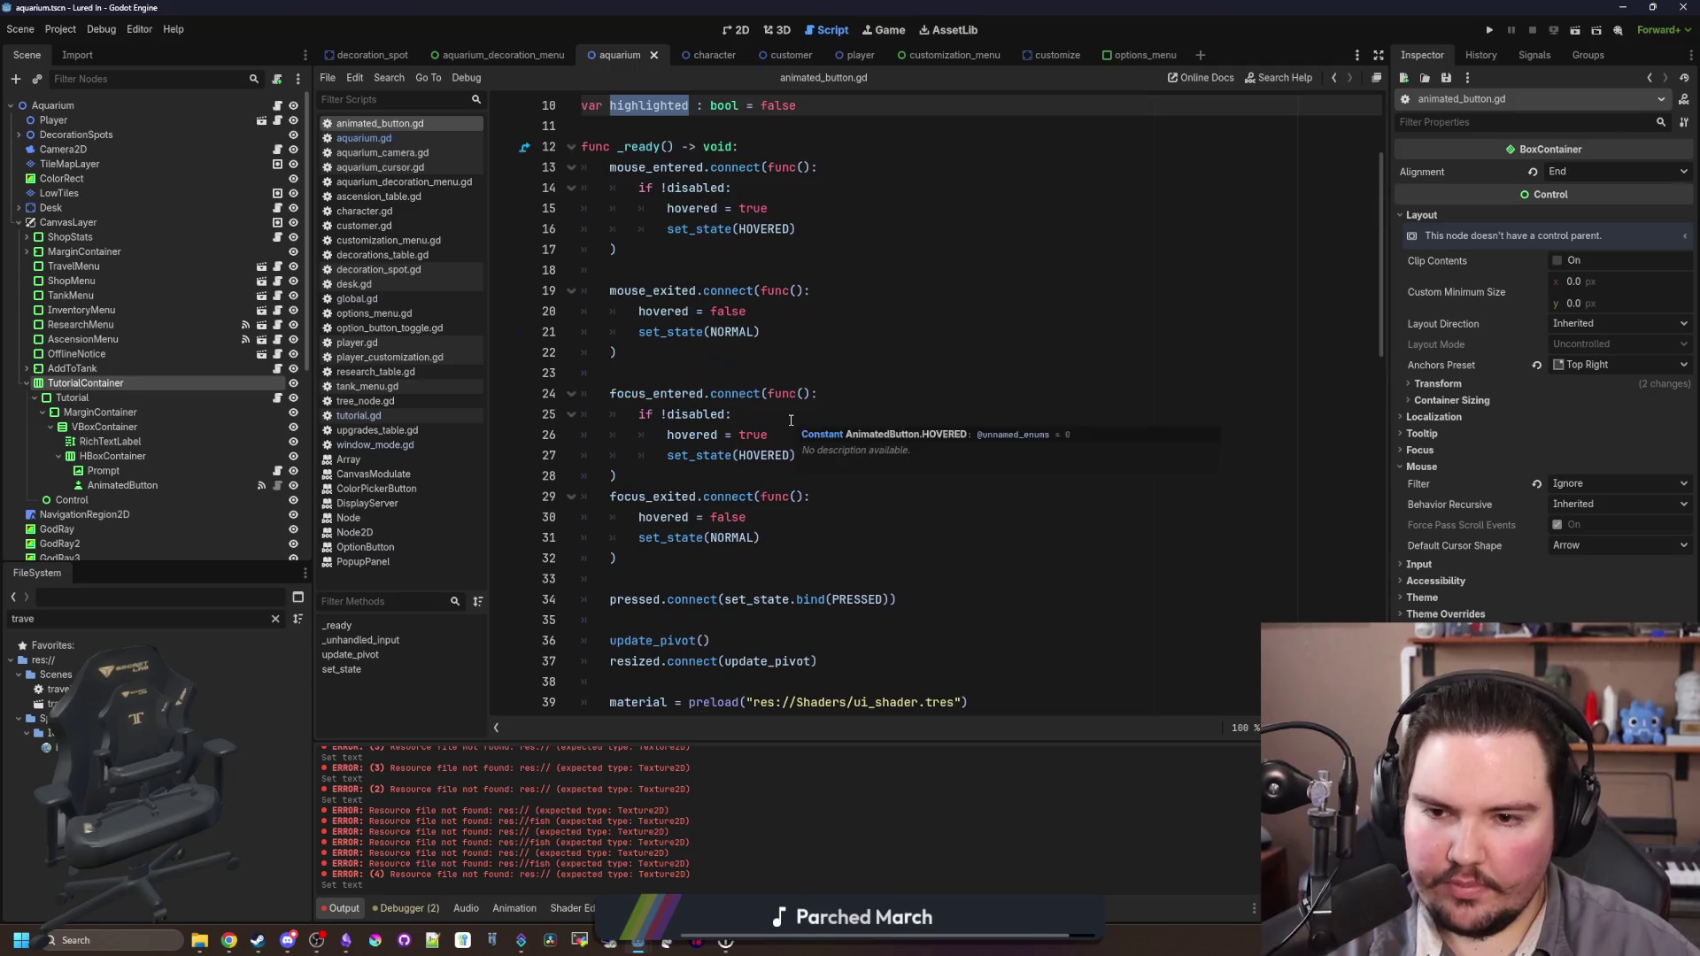
pyautogui.scroll(-7, 791, 421)
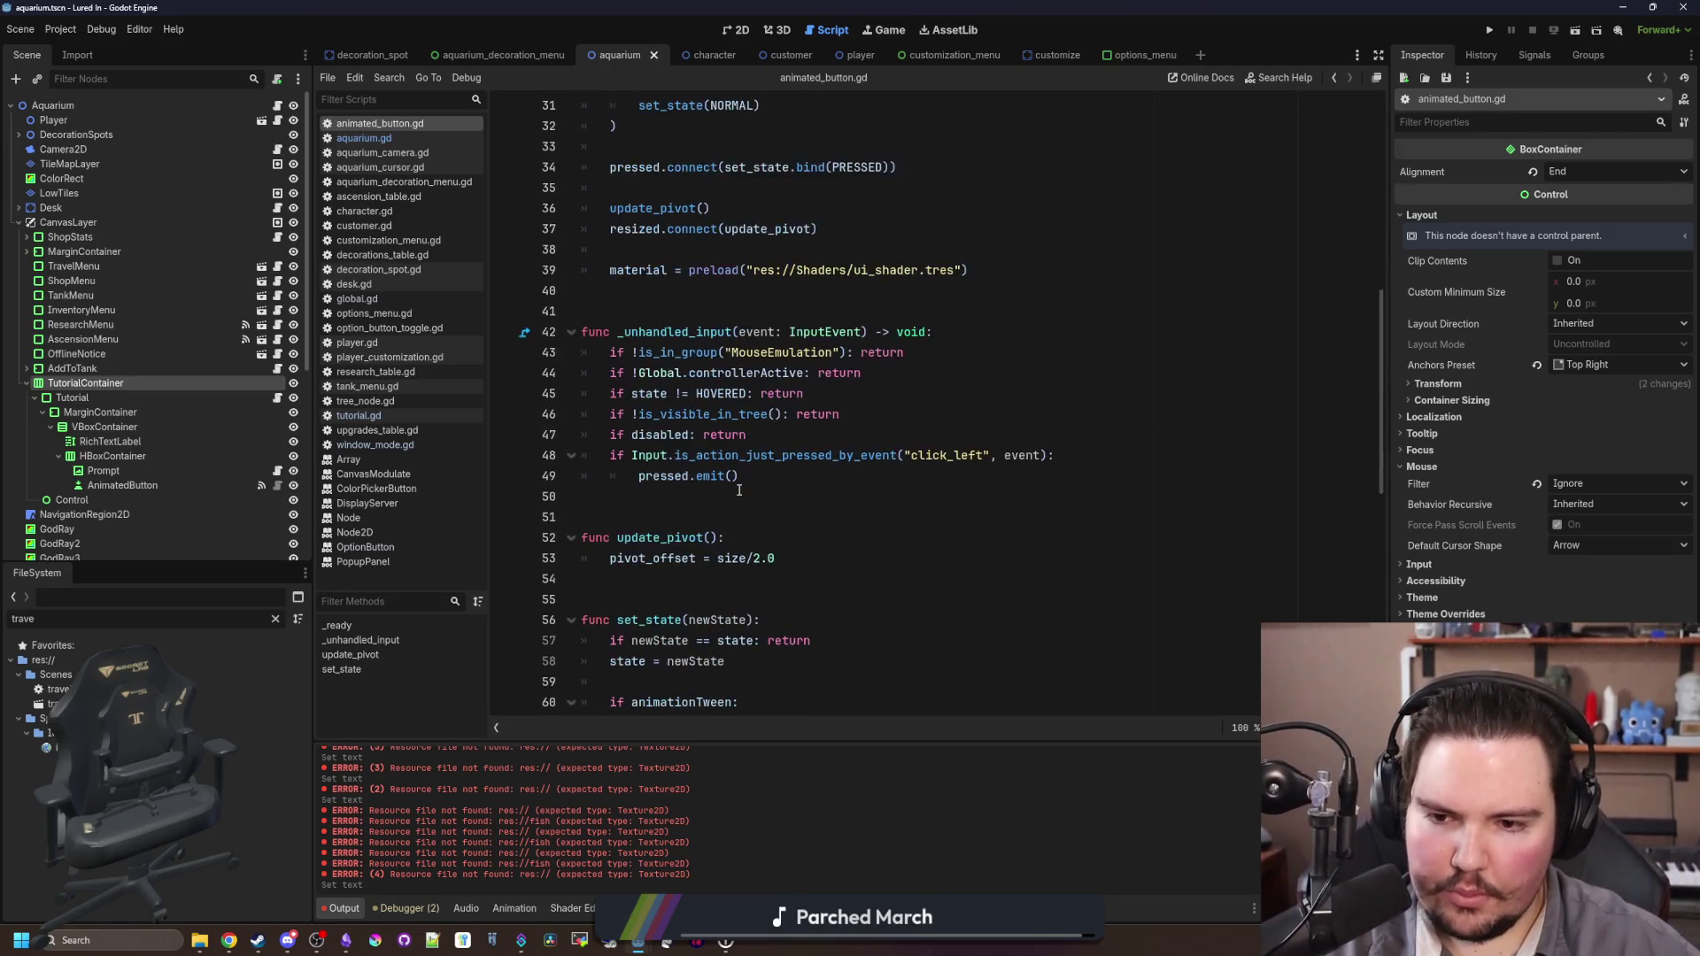
pyautogui.scroll(-5, 738, 490)
pyautogui.scroll(-3, 738, 490)
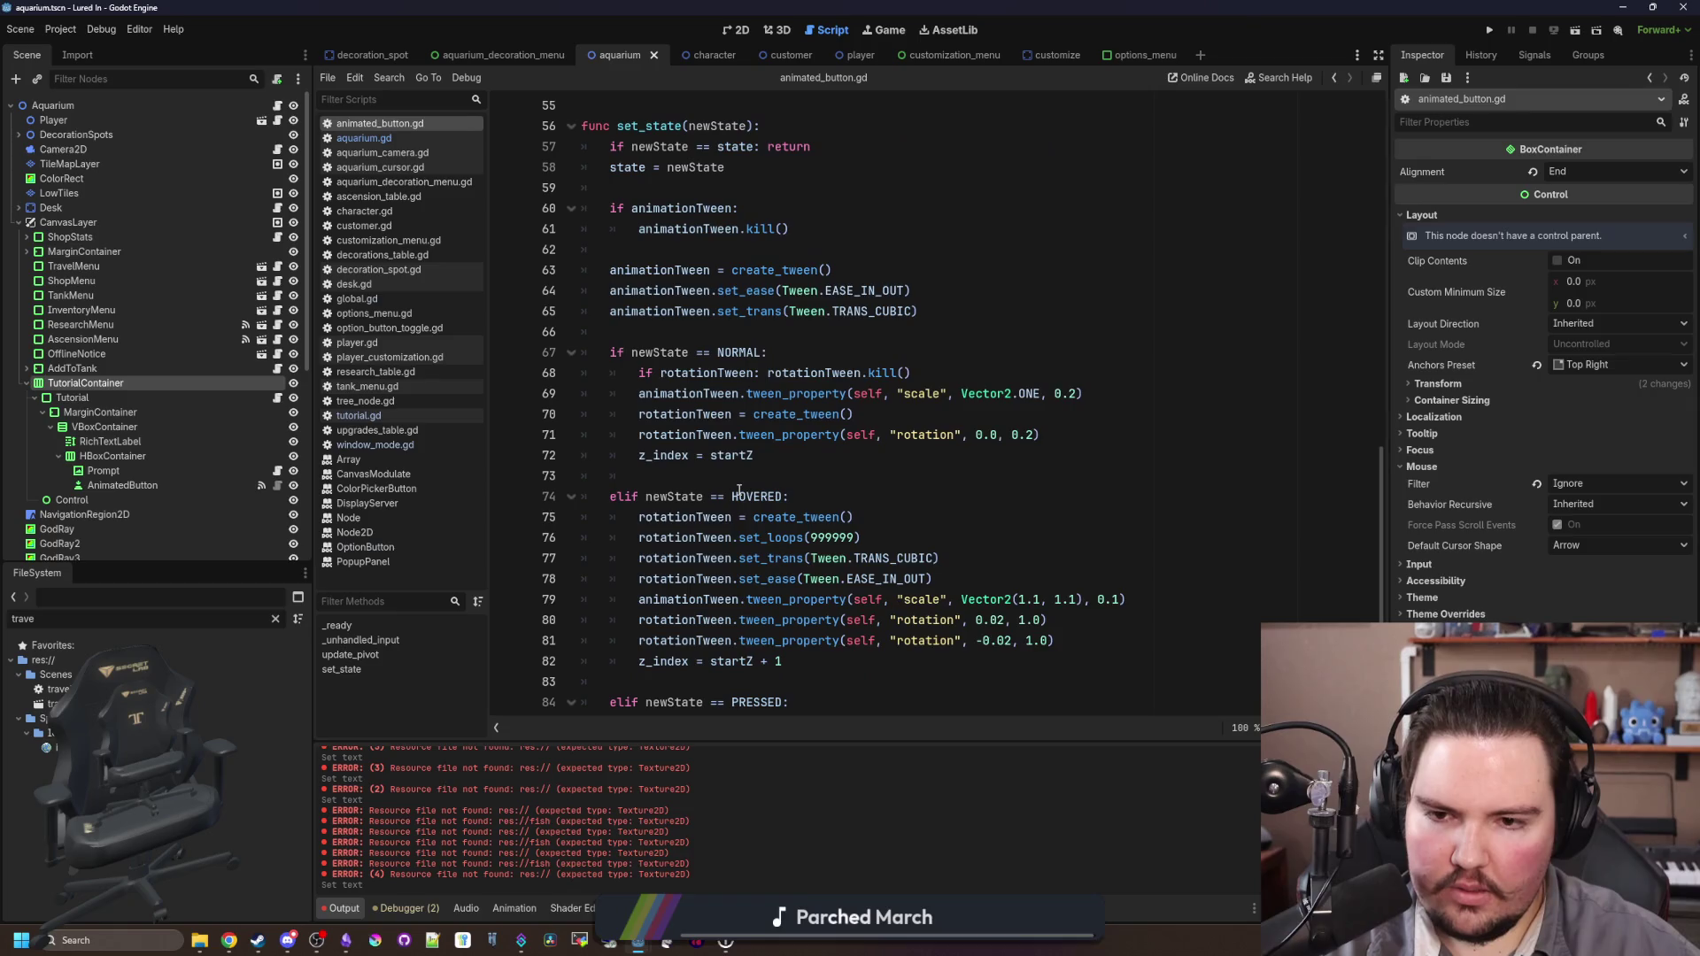
pyautogui.scroll(-2, 738, 489)
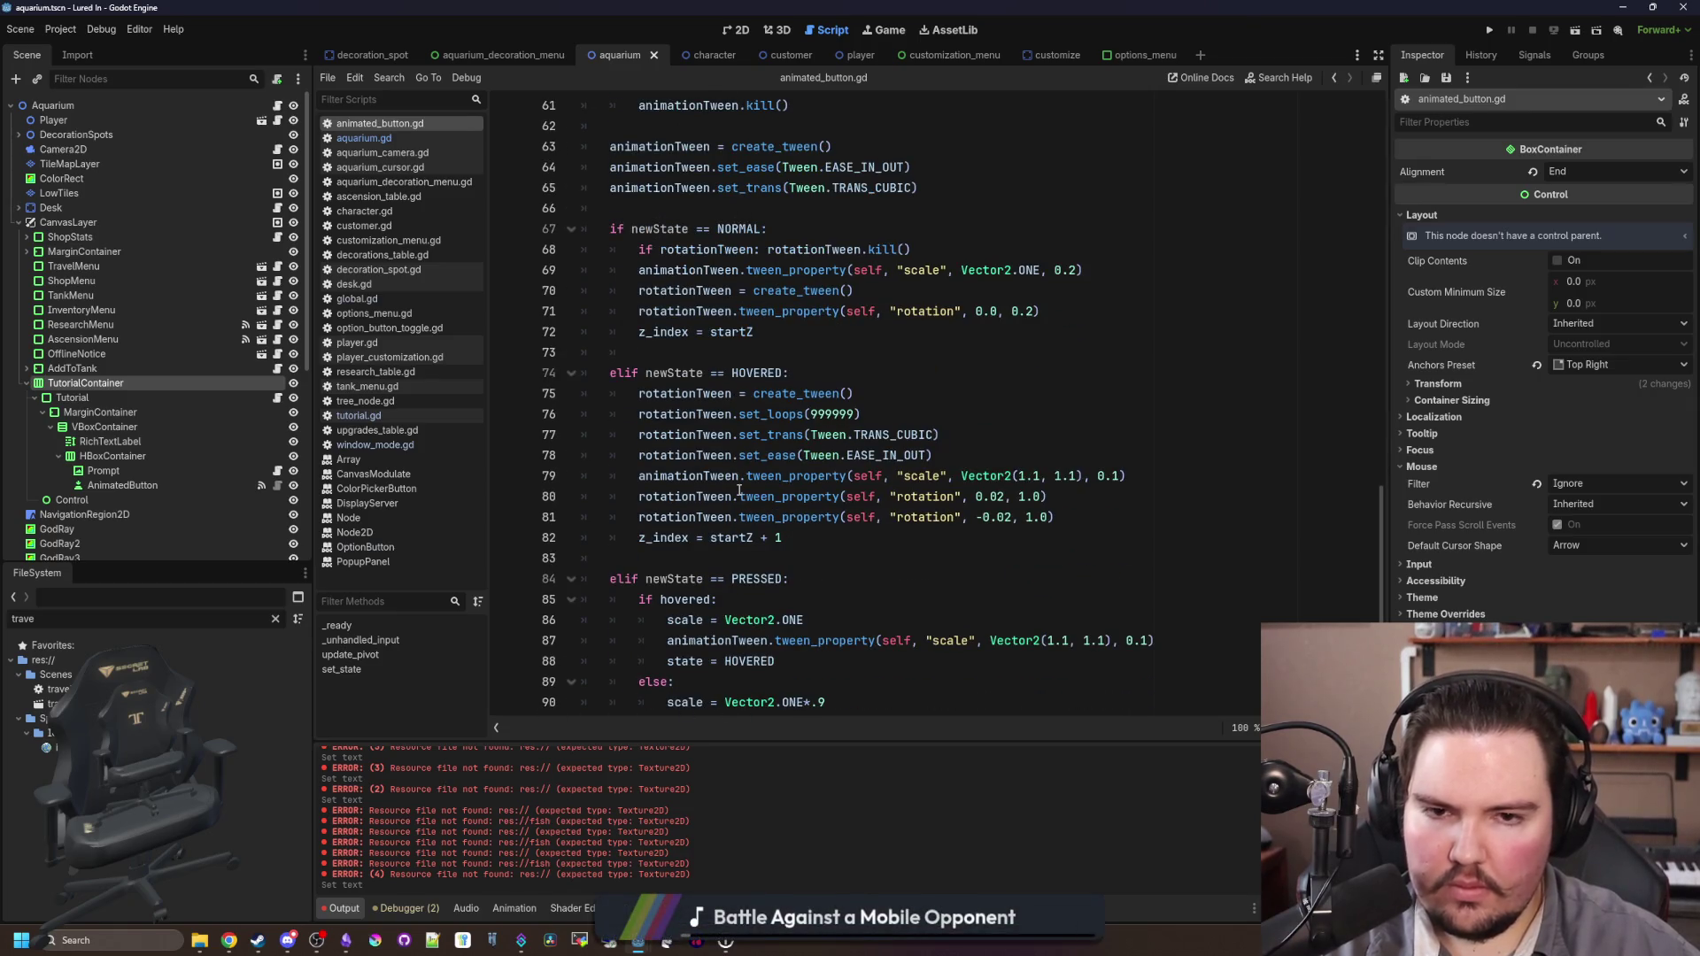
pyautogui.scroll(-1, 738, 490)
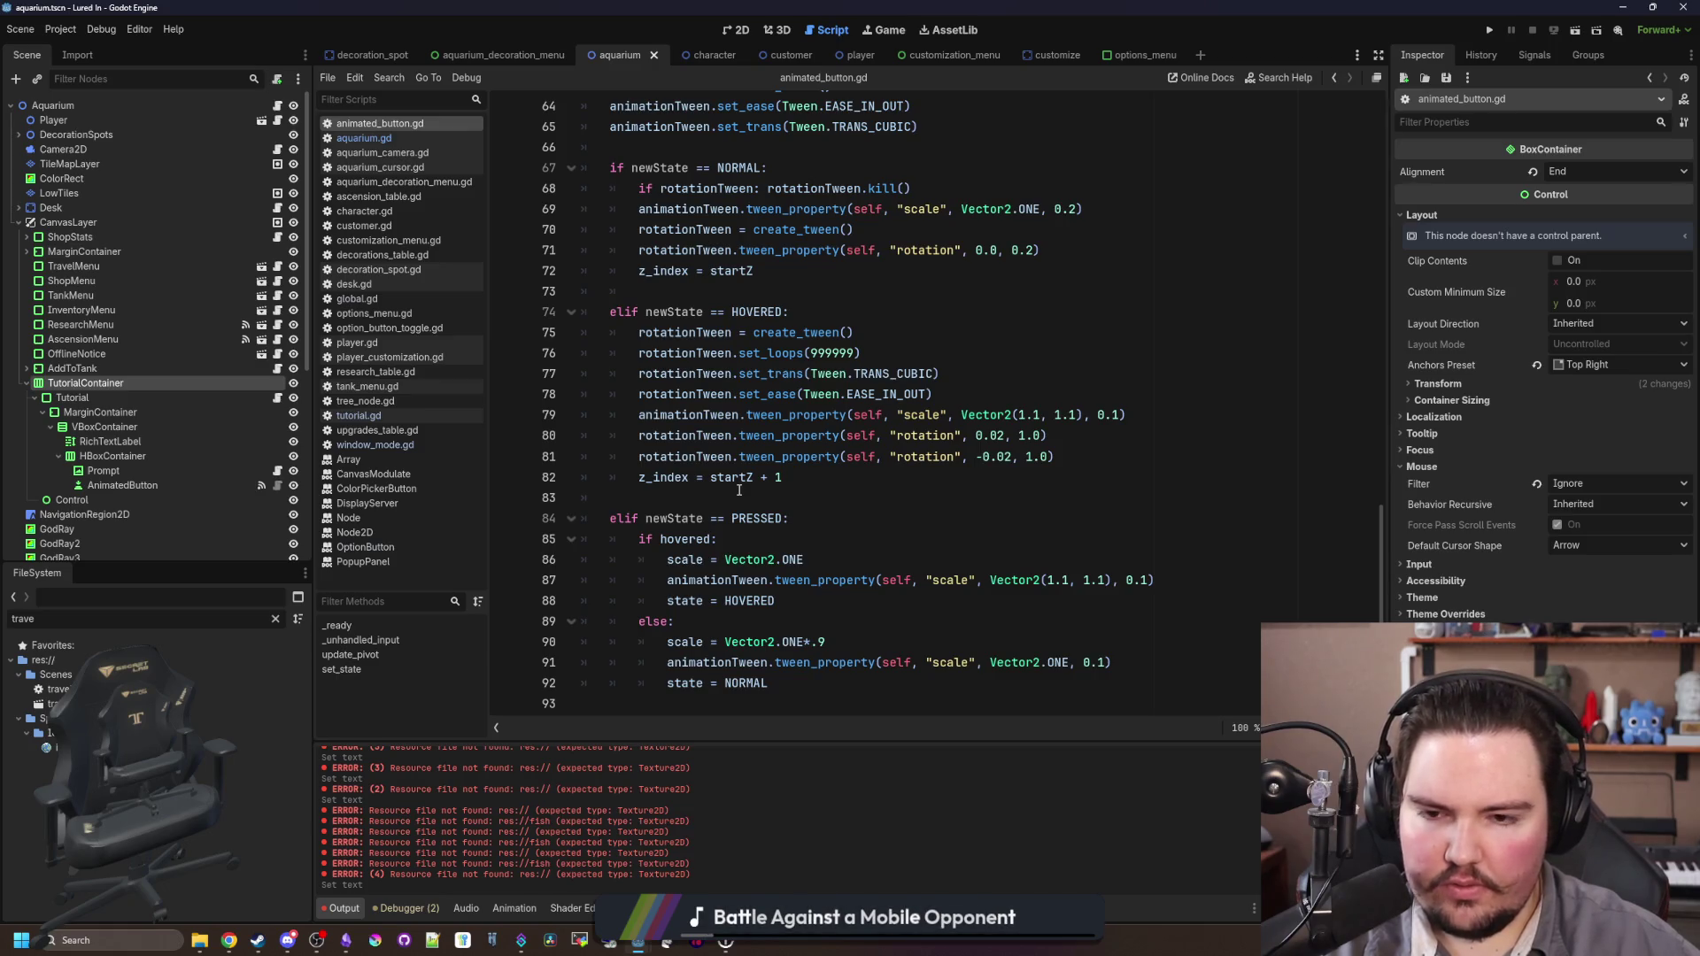
pyautogui.scroll(6, 738, 490)
pyautogui.scroll(8, 738, 489)
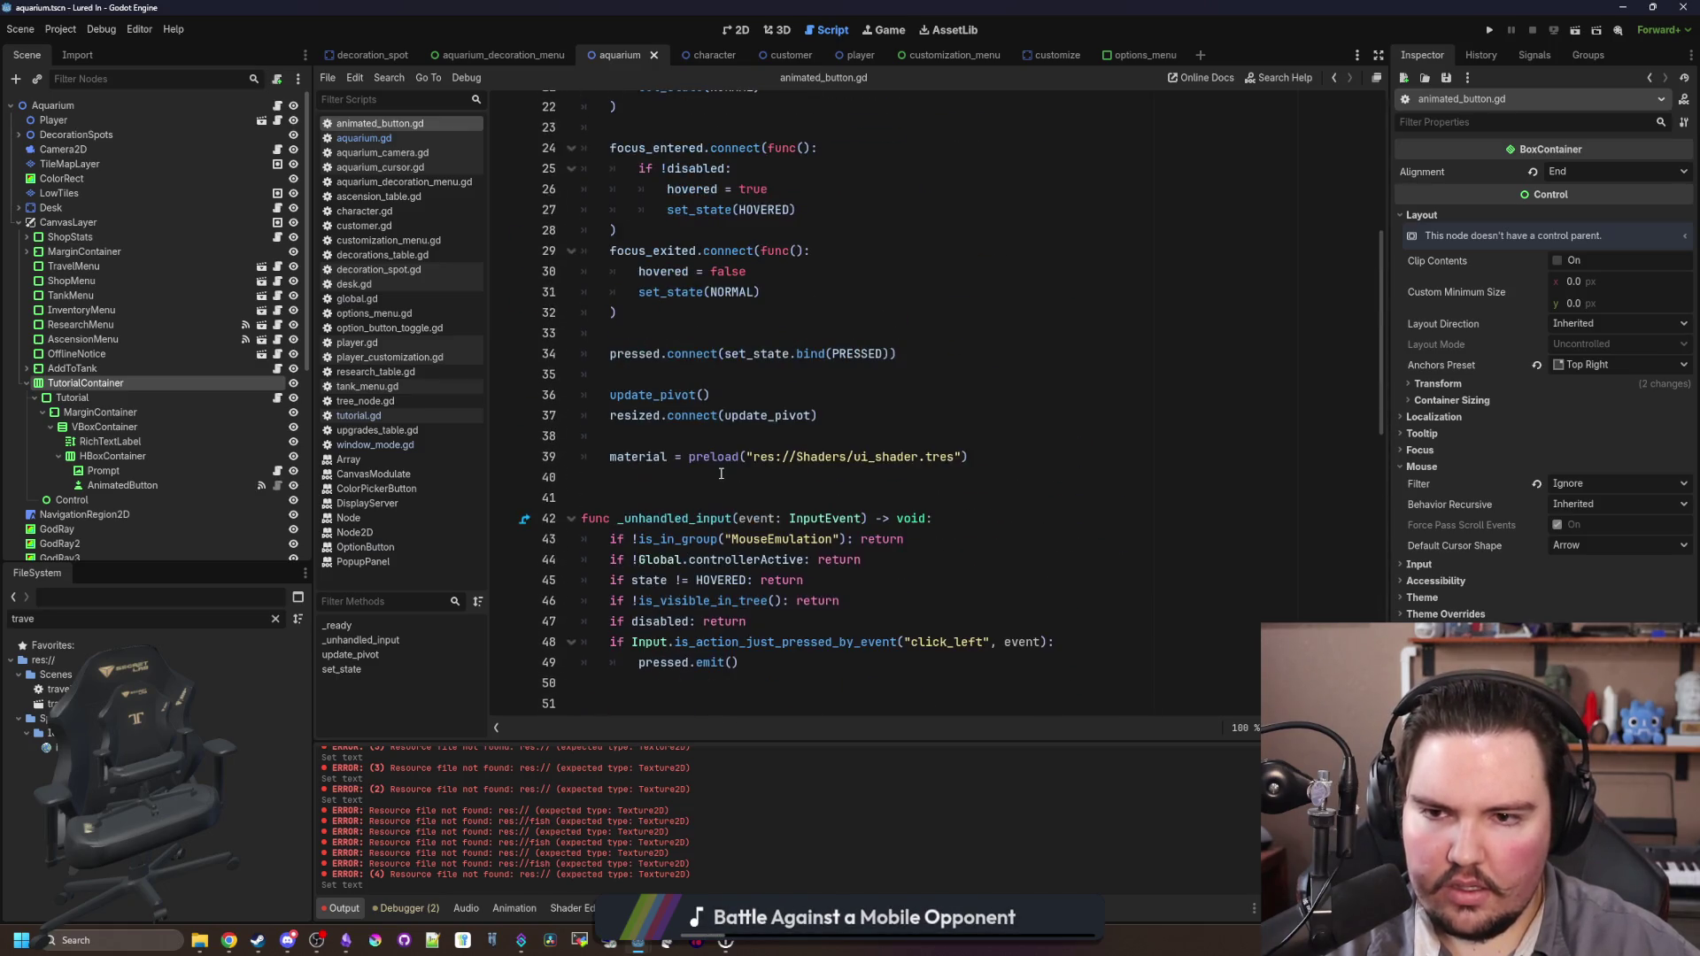
pyautogui.click(665, 495)
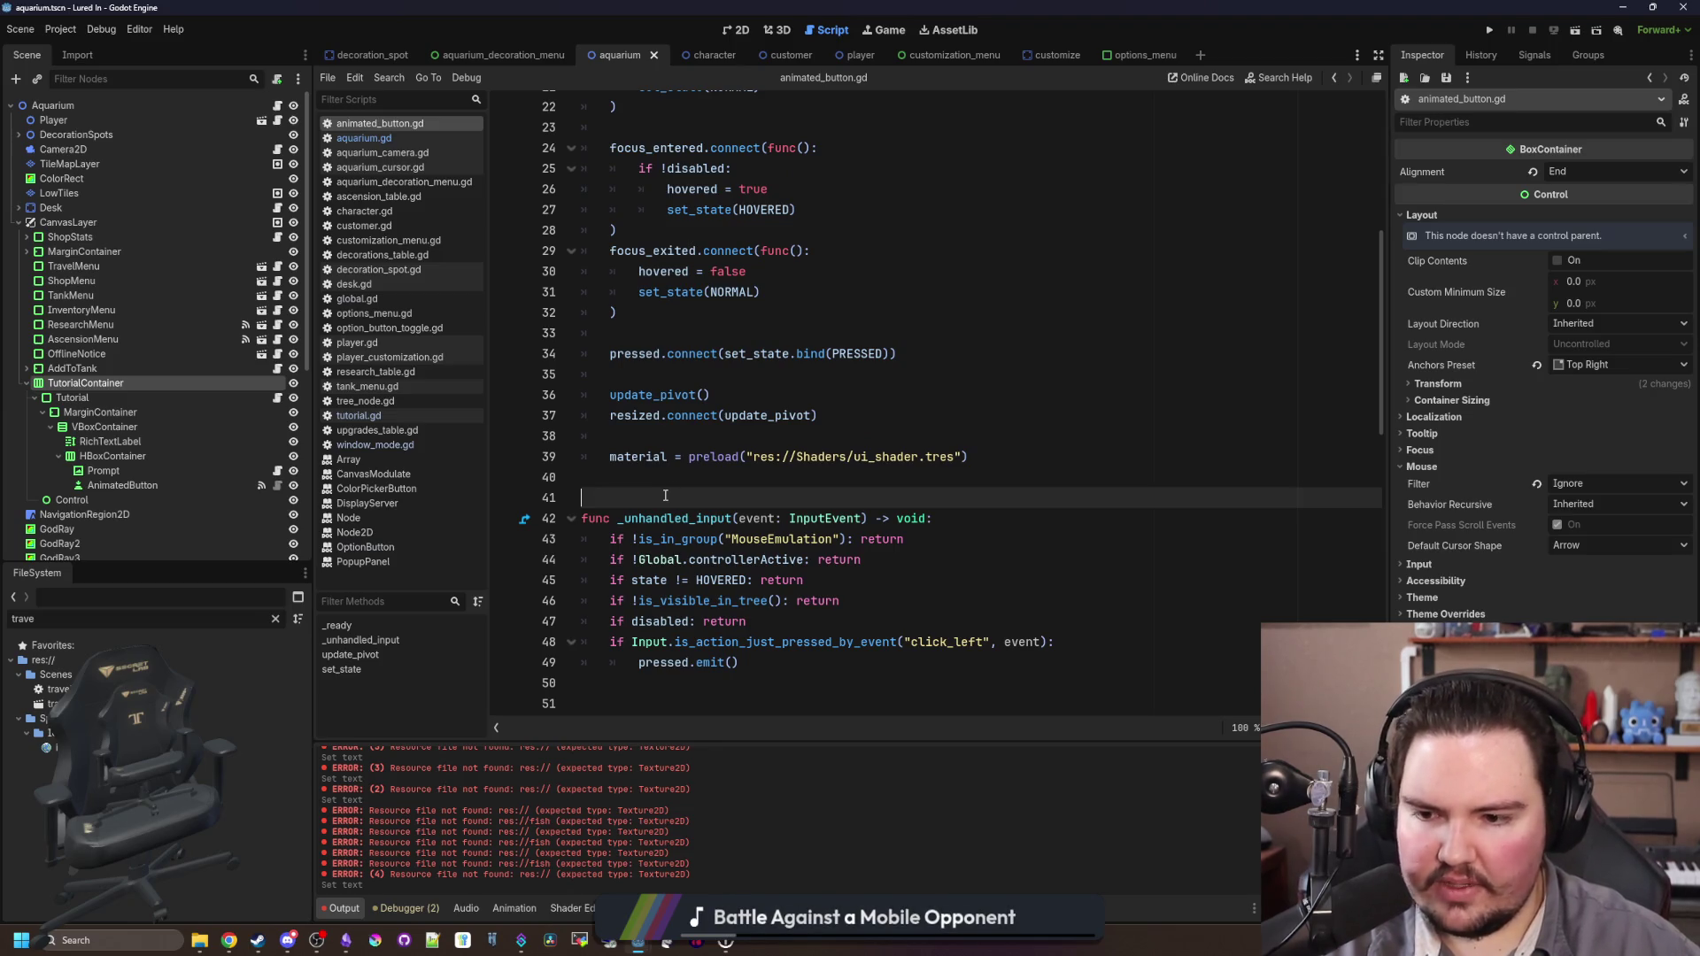
pyautogui.click(675, 487)
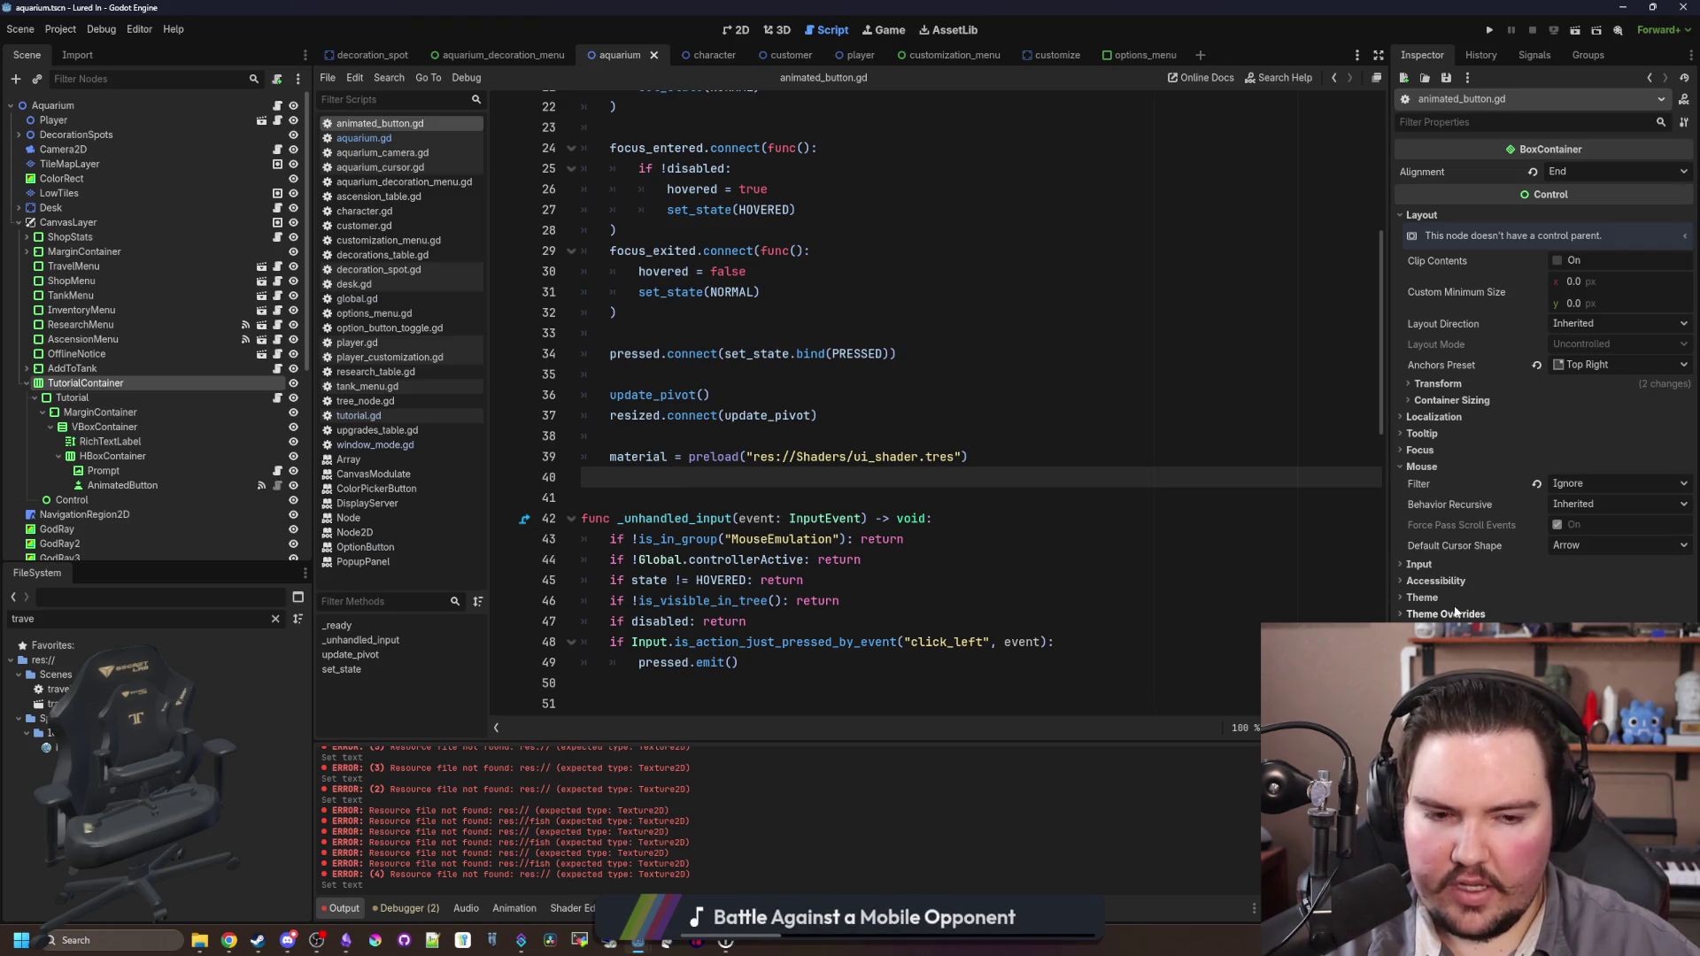
pyautogui.click(734, 434)
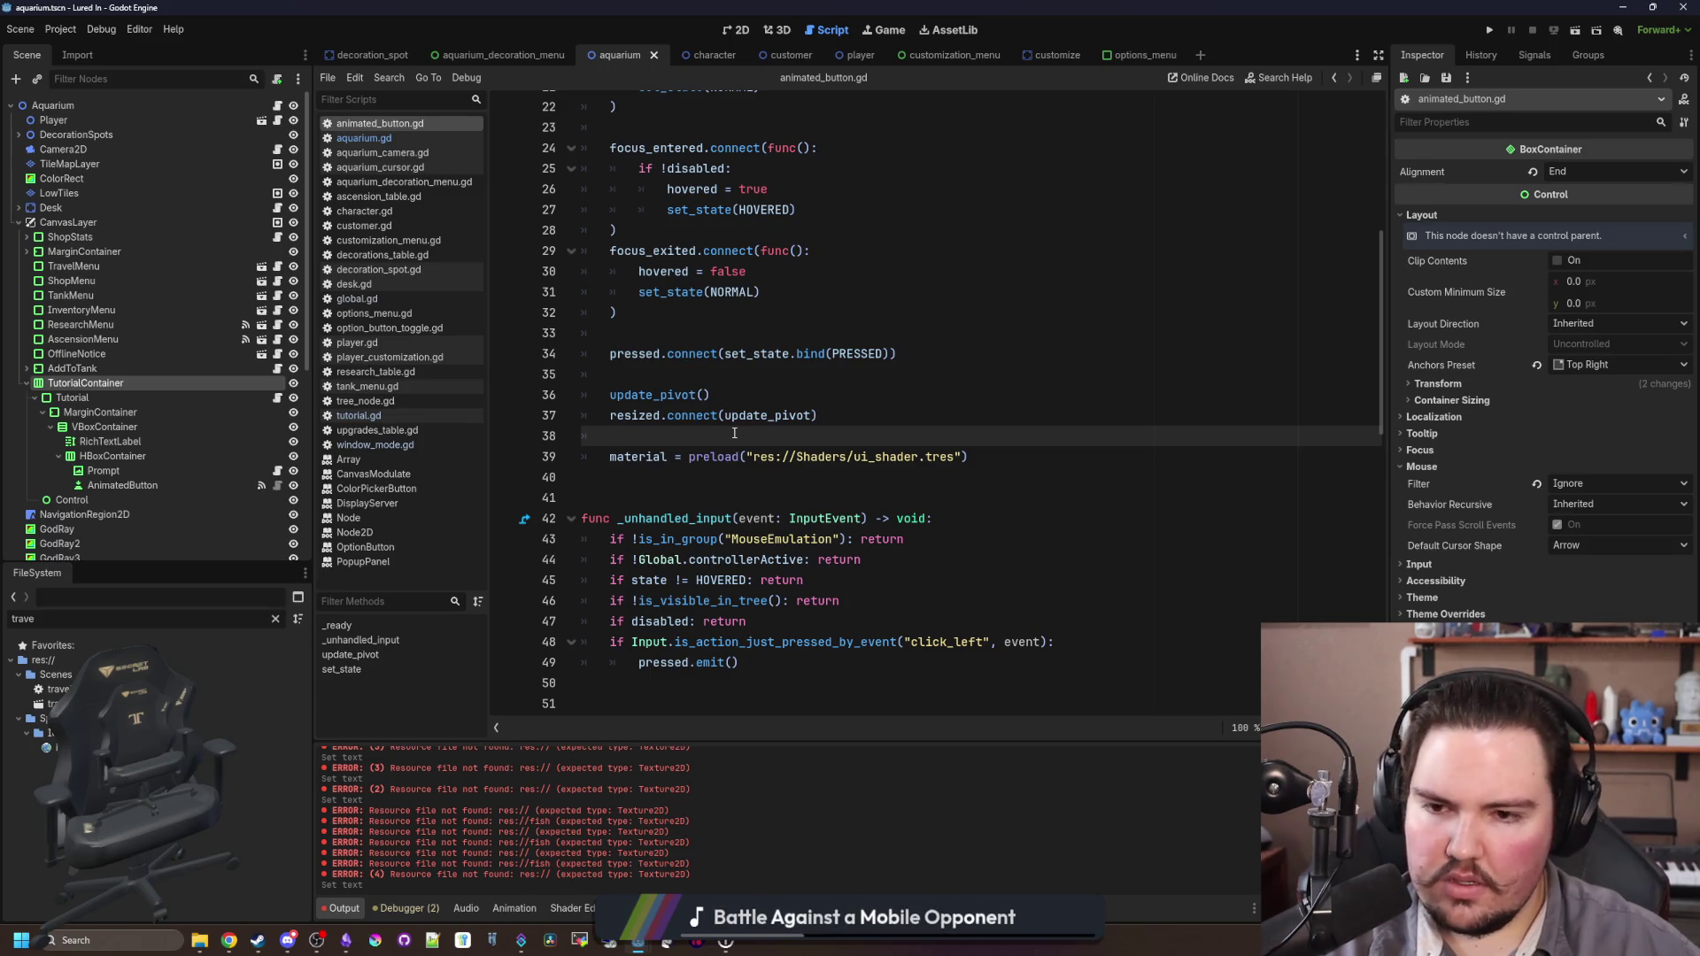
pyautogui.scroll(4, 733, 434)
pyautogui.scroll(3, 734, 434)
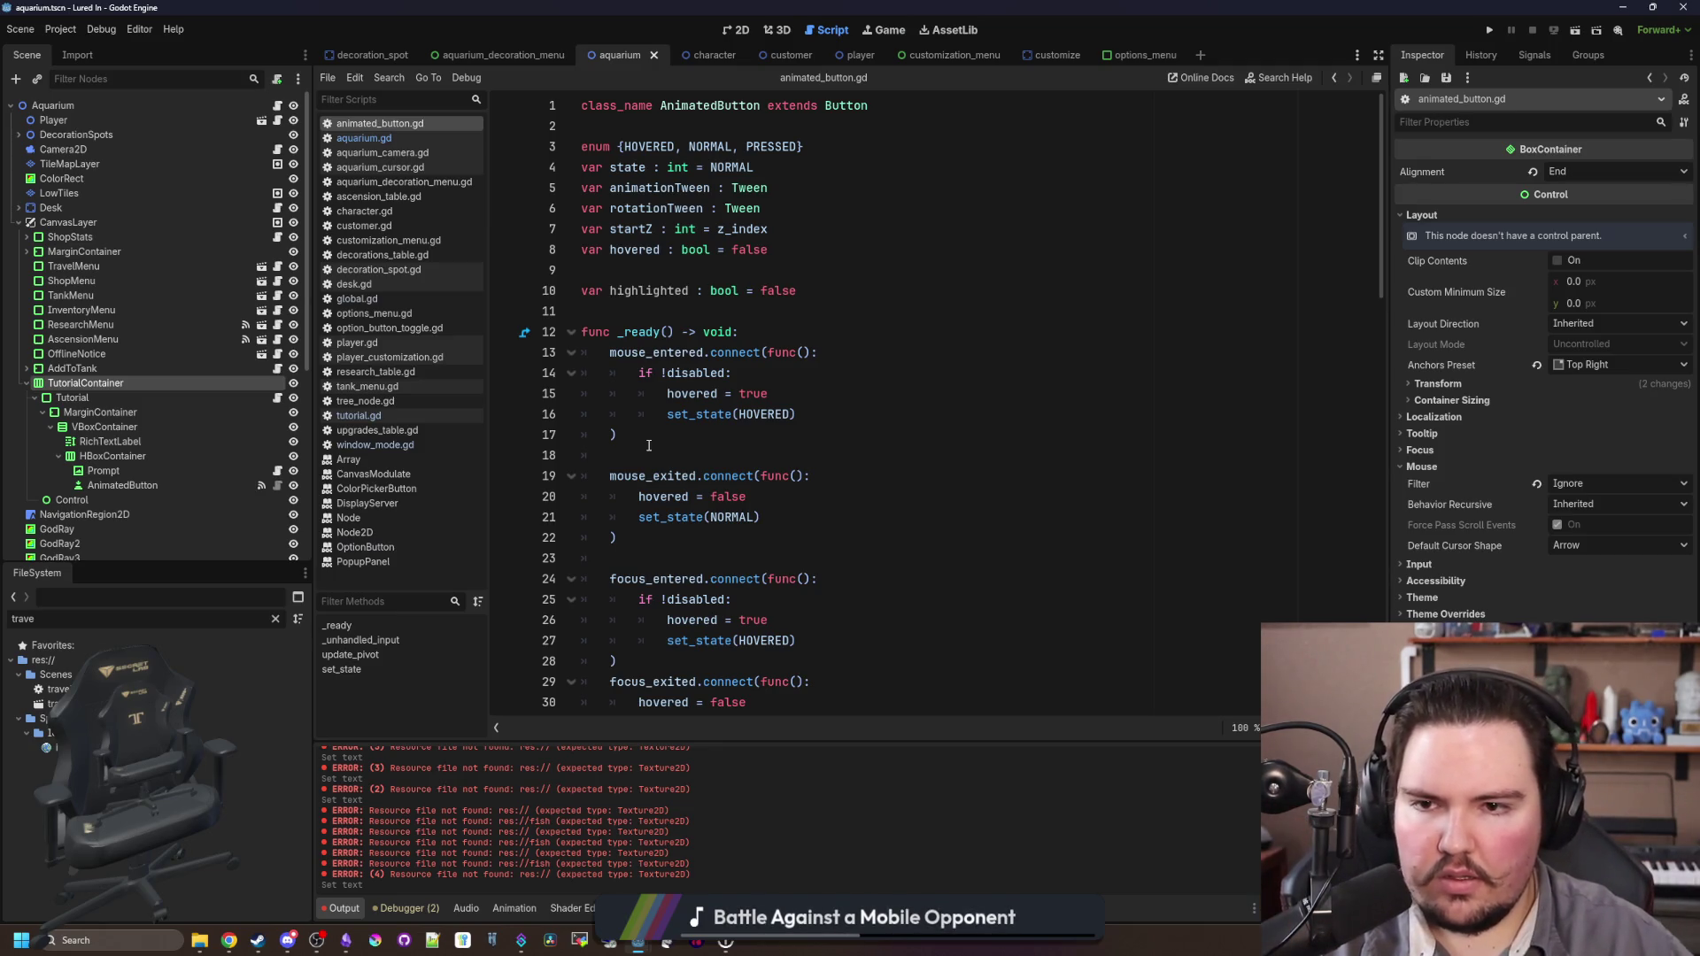
pyautogui.scroll(-5, 649, 446)
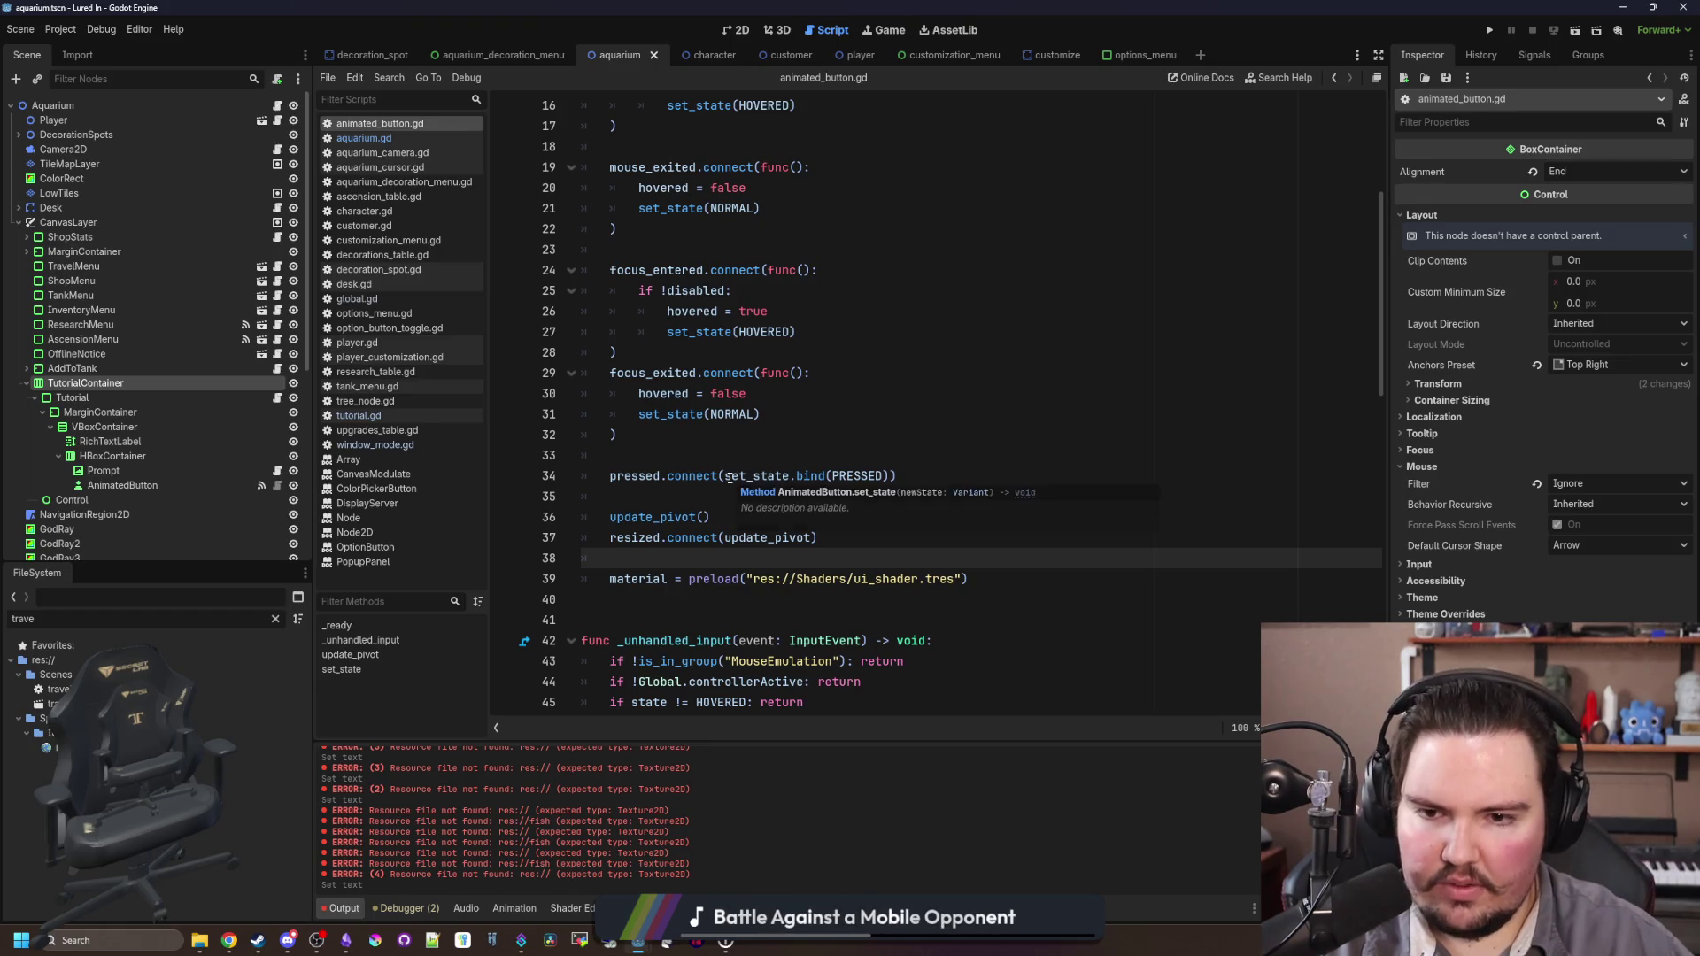
pyautogui.scroll(-7, 727, 478)
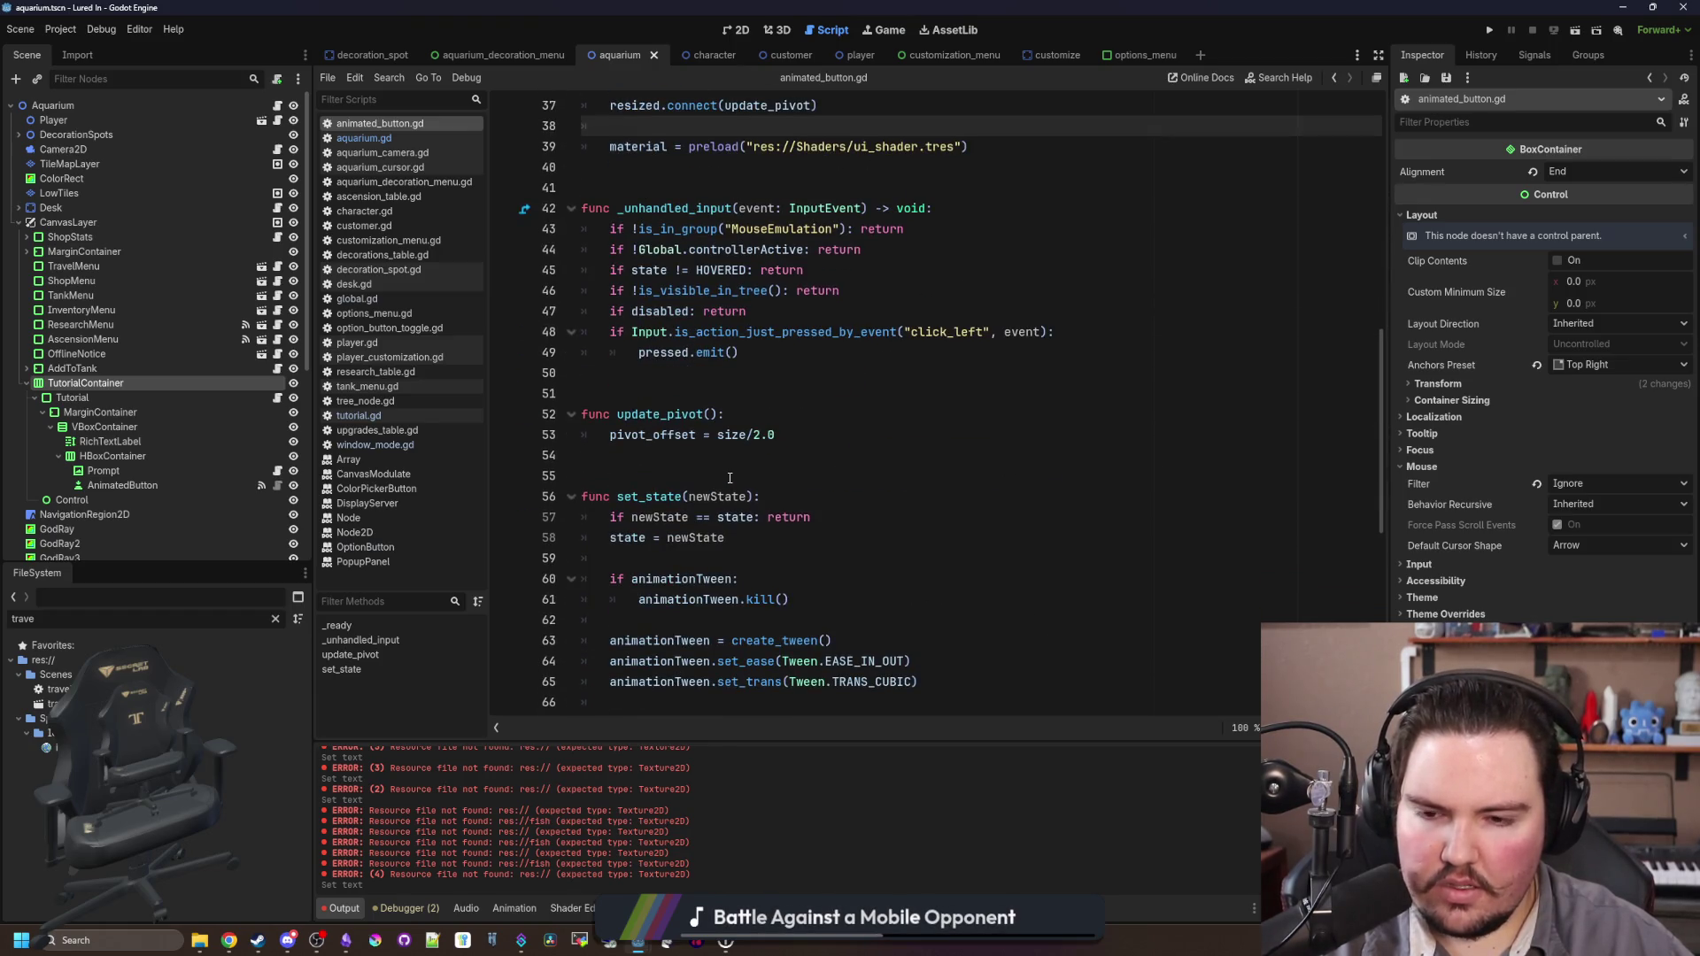
pyautogui.scroll(-5, 730, 478)
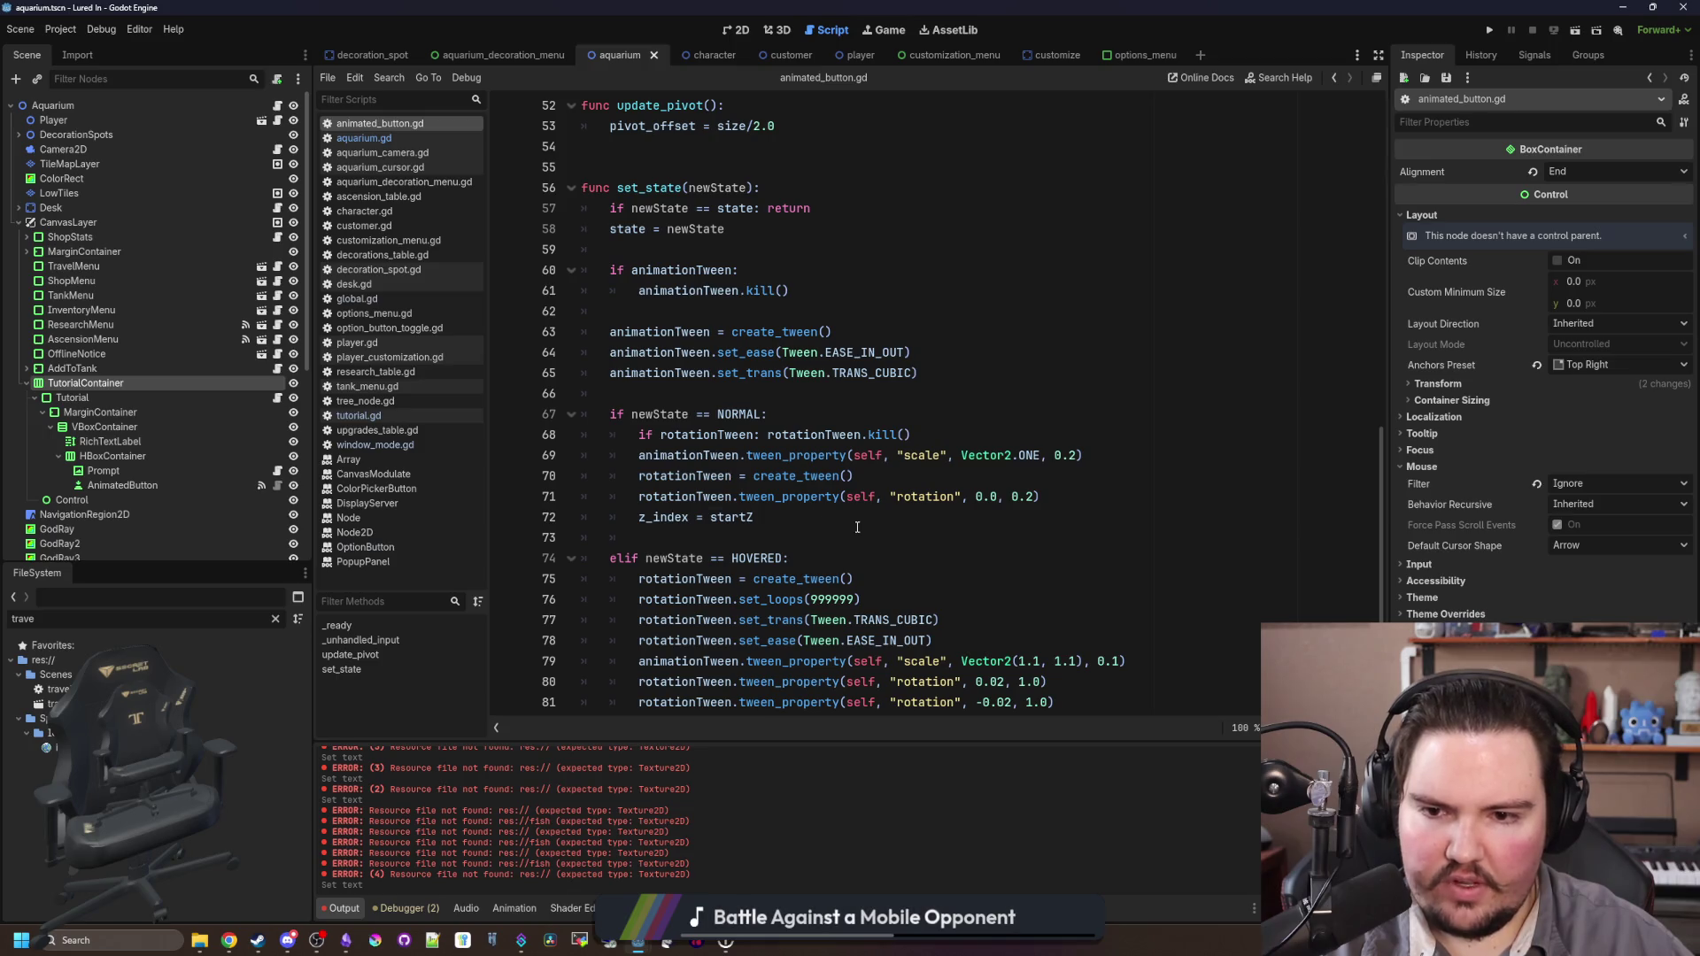
pyautogui.moveTo(857, 528); pyautogui.dragTo(609, 414)
pyautogui.click(779, 397)
pyautogui.scroll(-3, 784, 399)
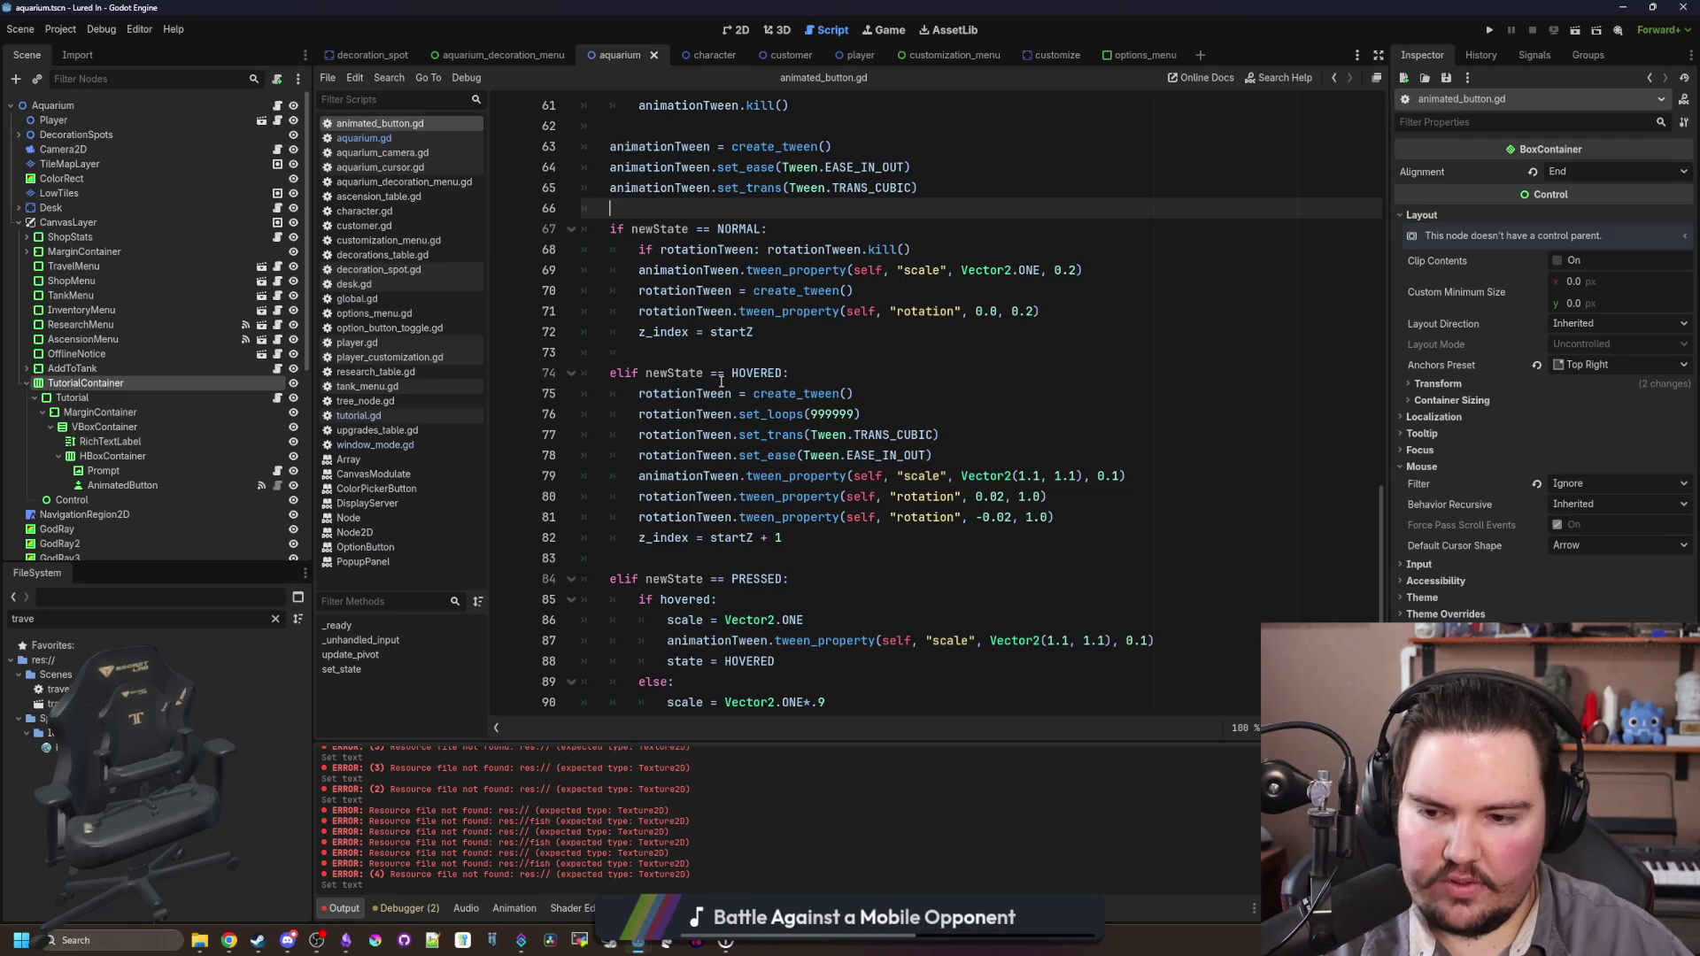
pyautogui.scroll(-1, 720, 380)
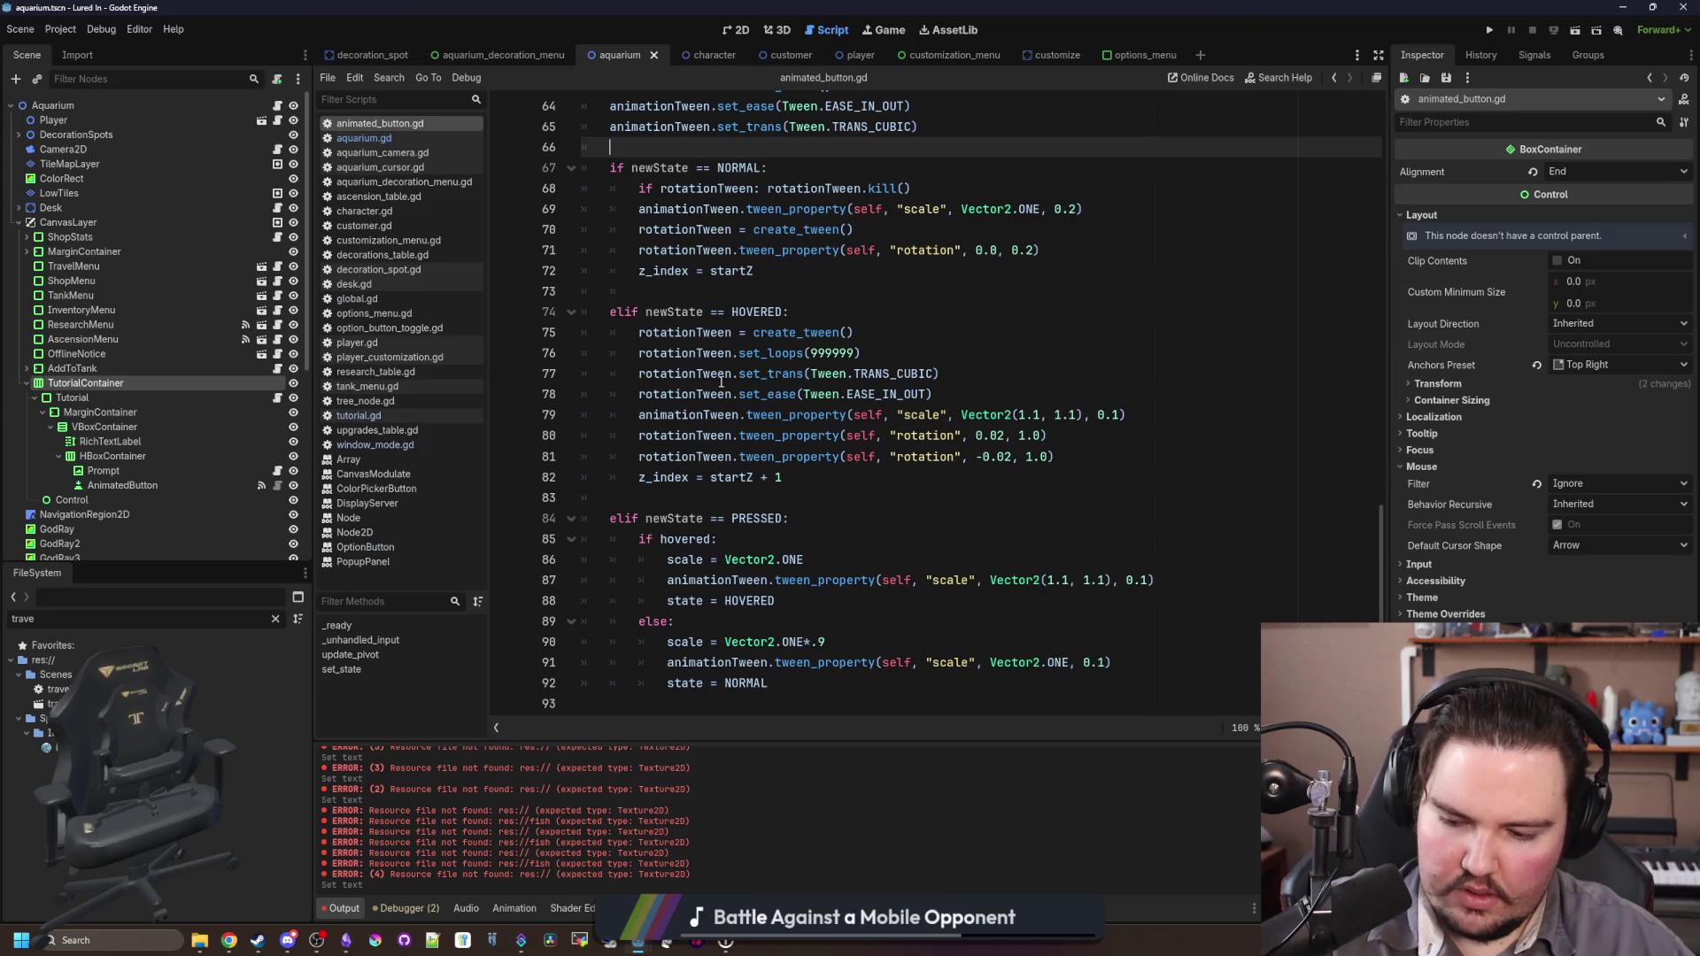
pyautogui.click(903, 515)
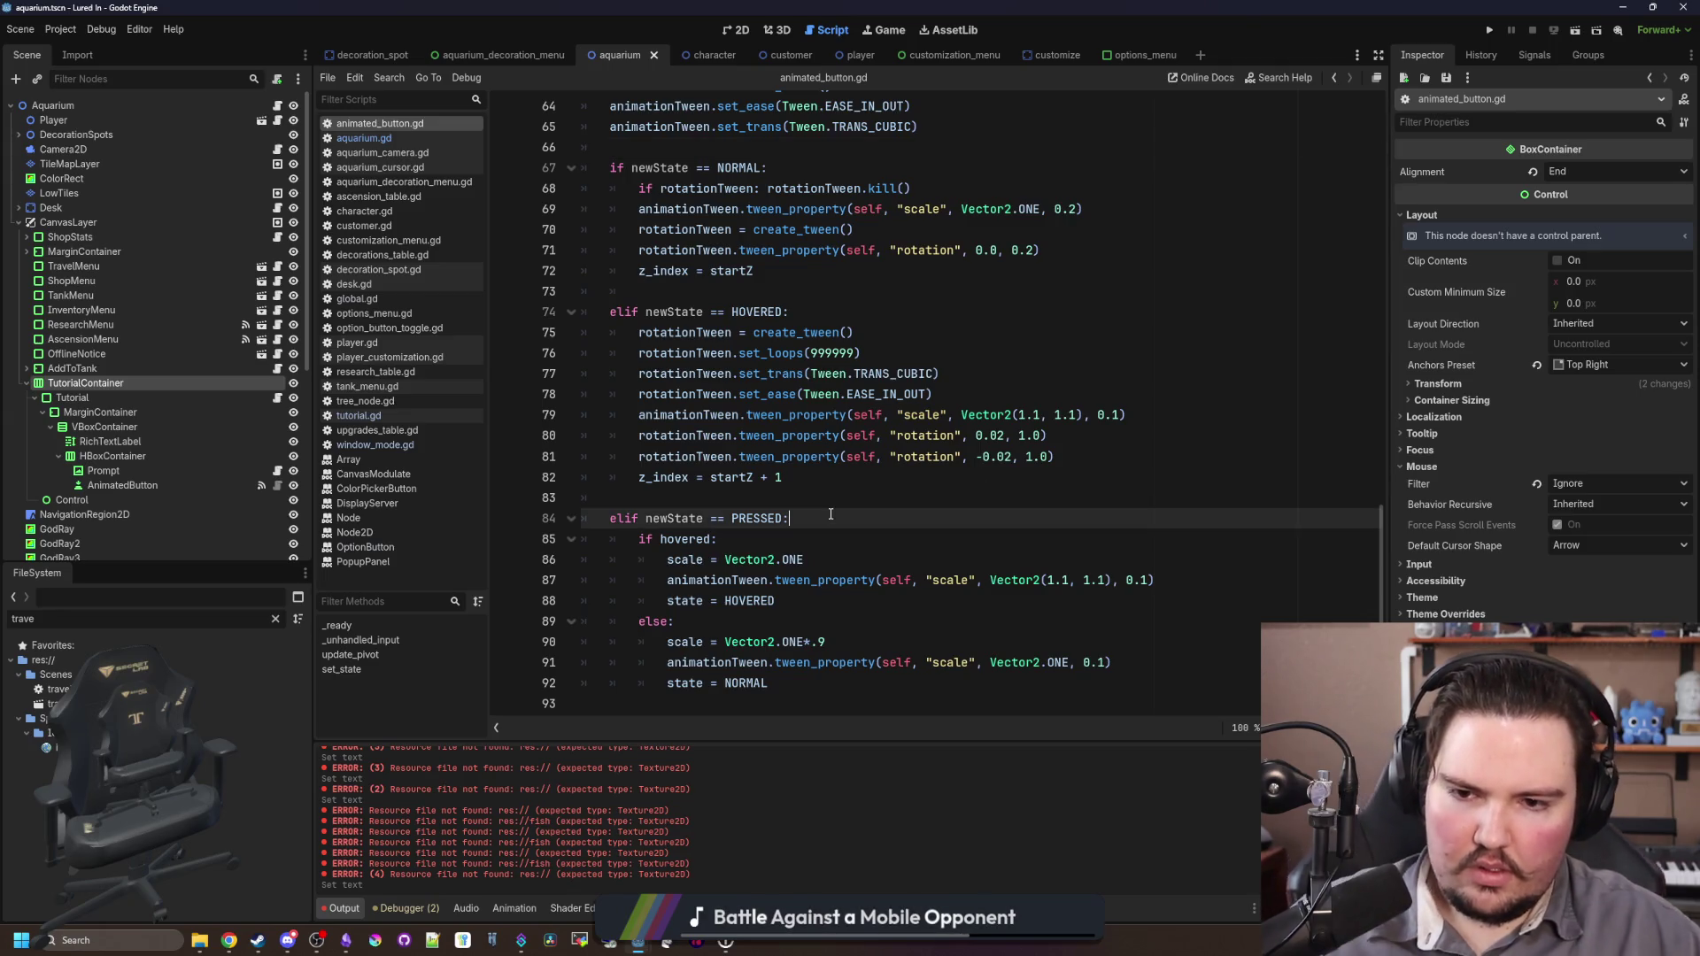
pyautogui.click(917, 498)
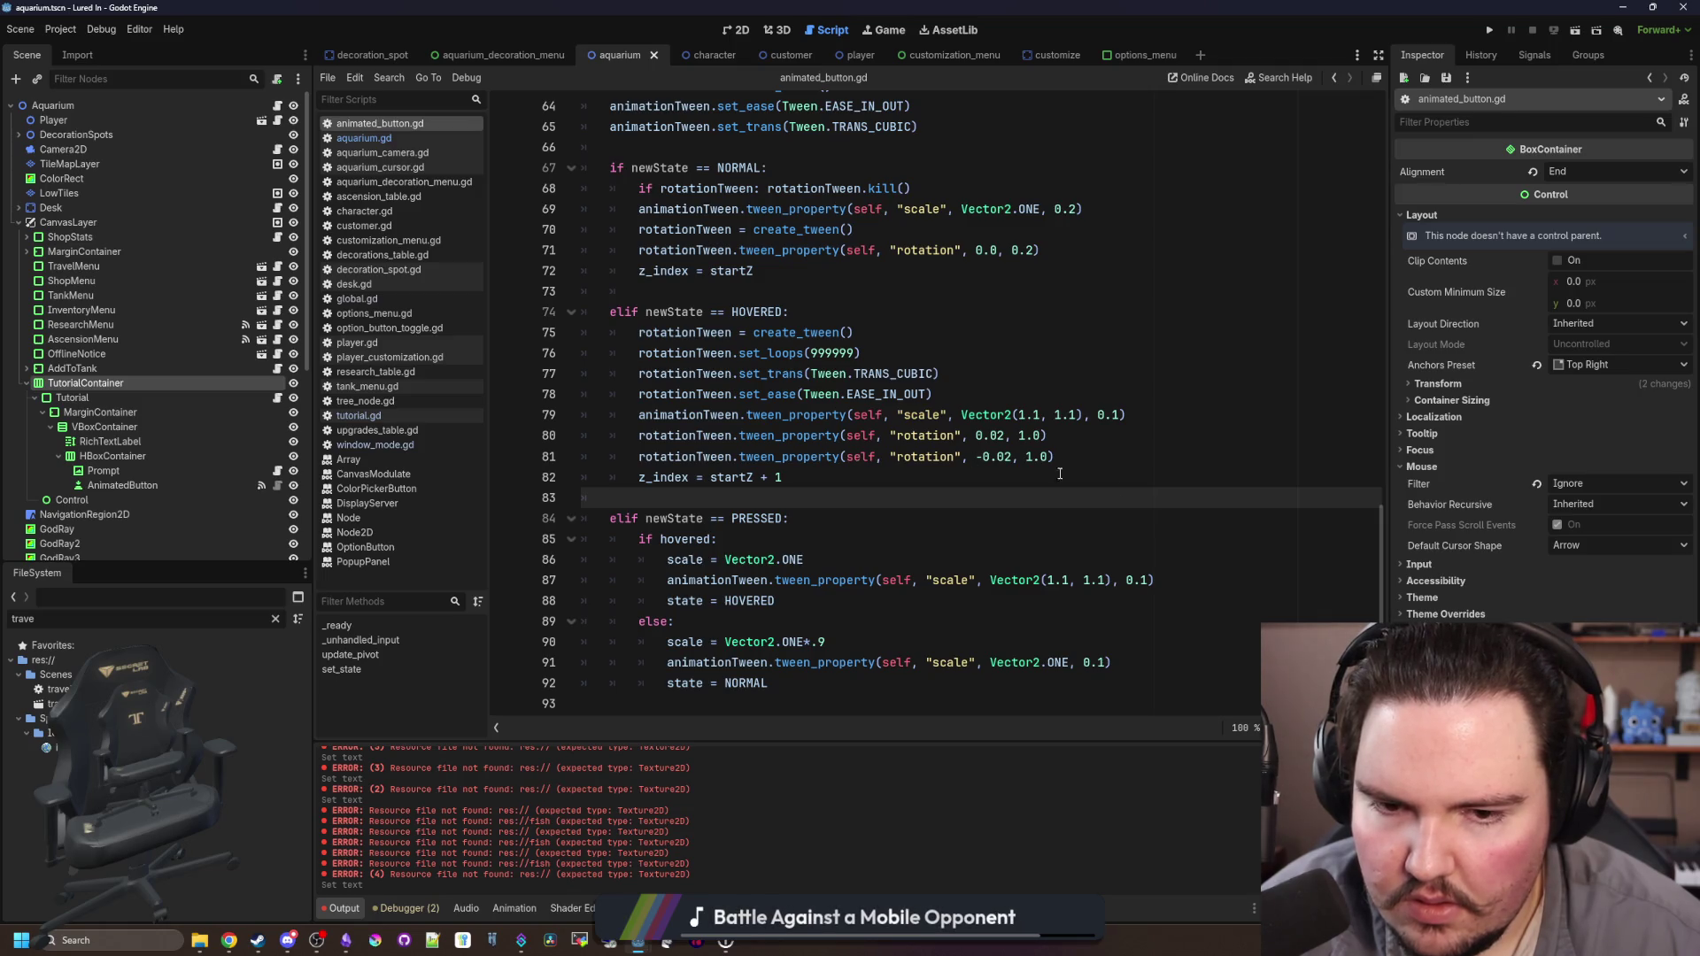
pyautogui.scroll(20, 694, 493)
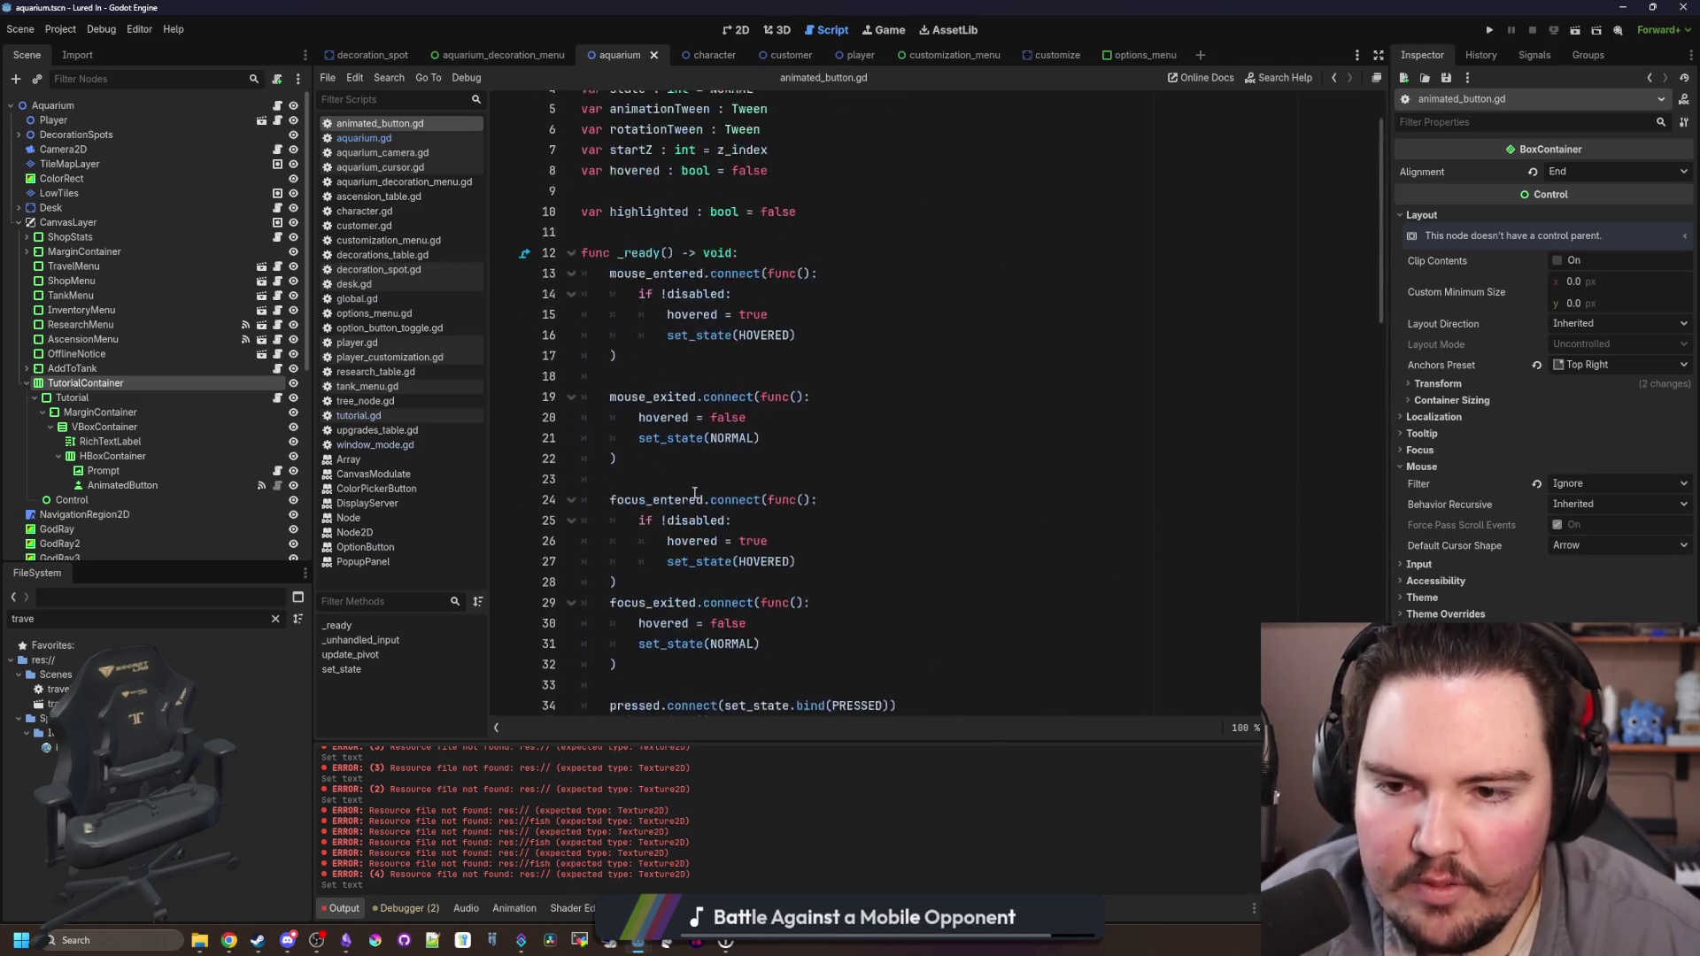
pyautogui.click(723, 462)
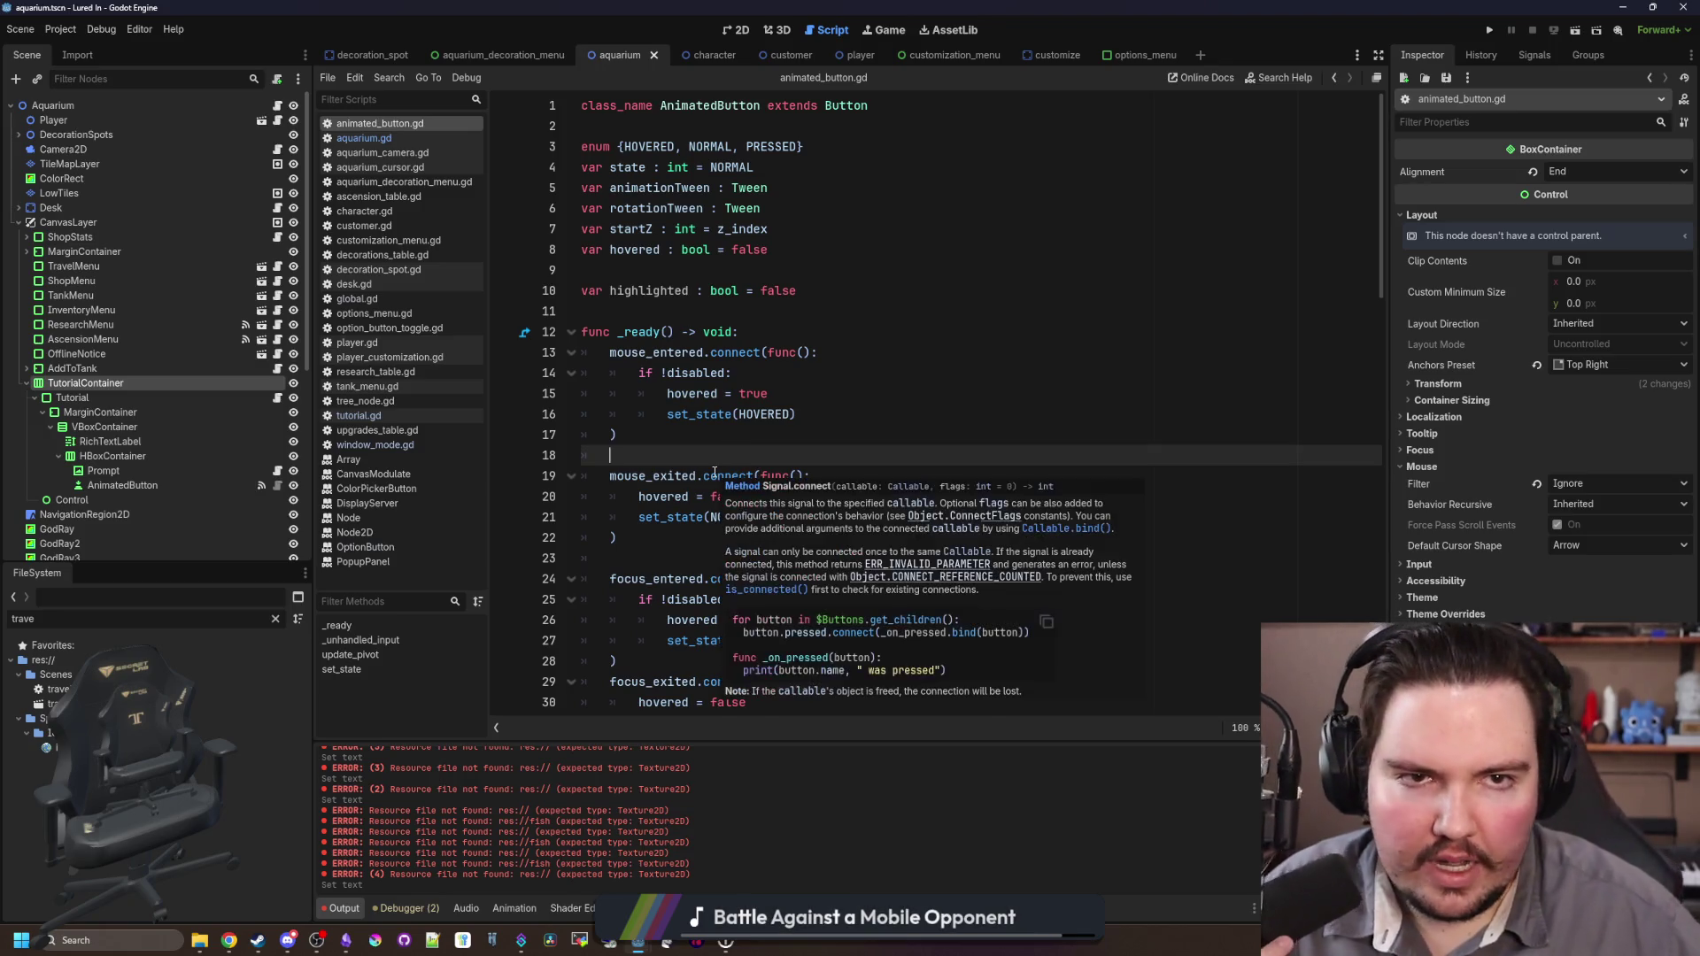
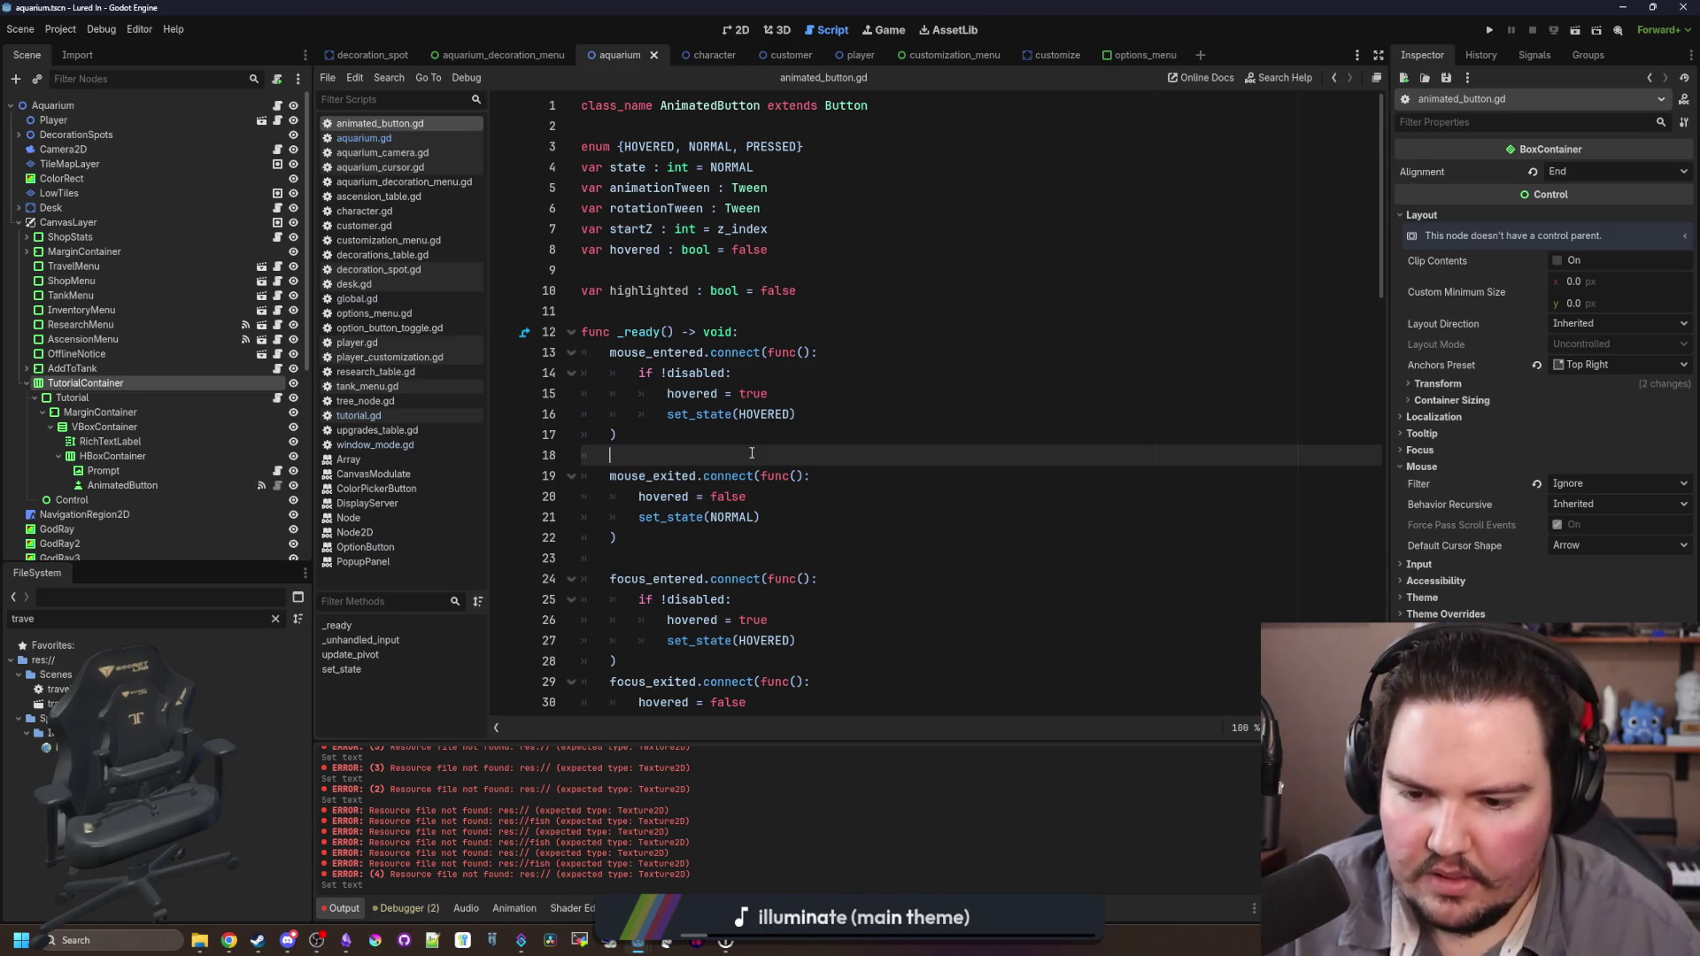
# Step: Save the scene and look over the _ready function in animated_button.gd
pyautogui.click(733, 305)
pyautogui.hotkey('ctrl', 's')
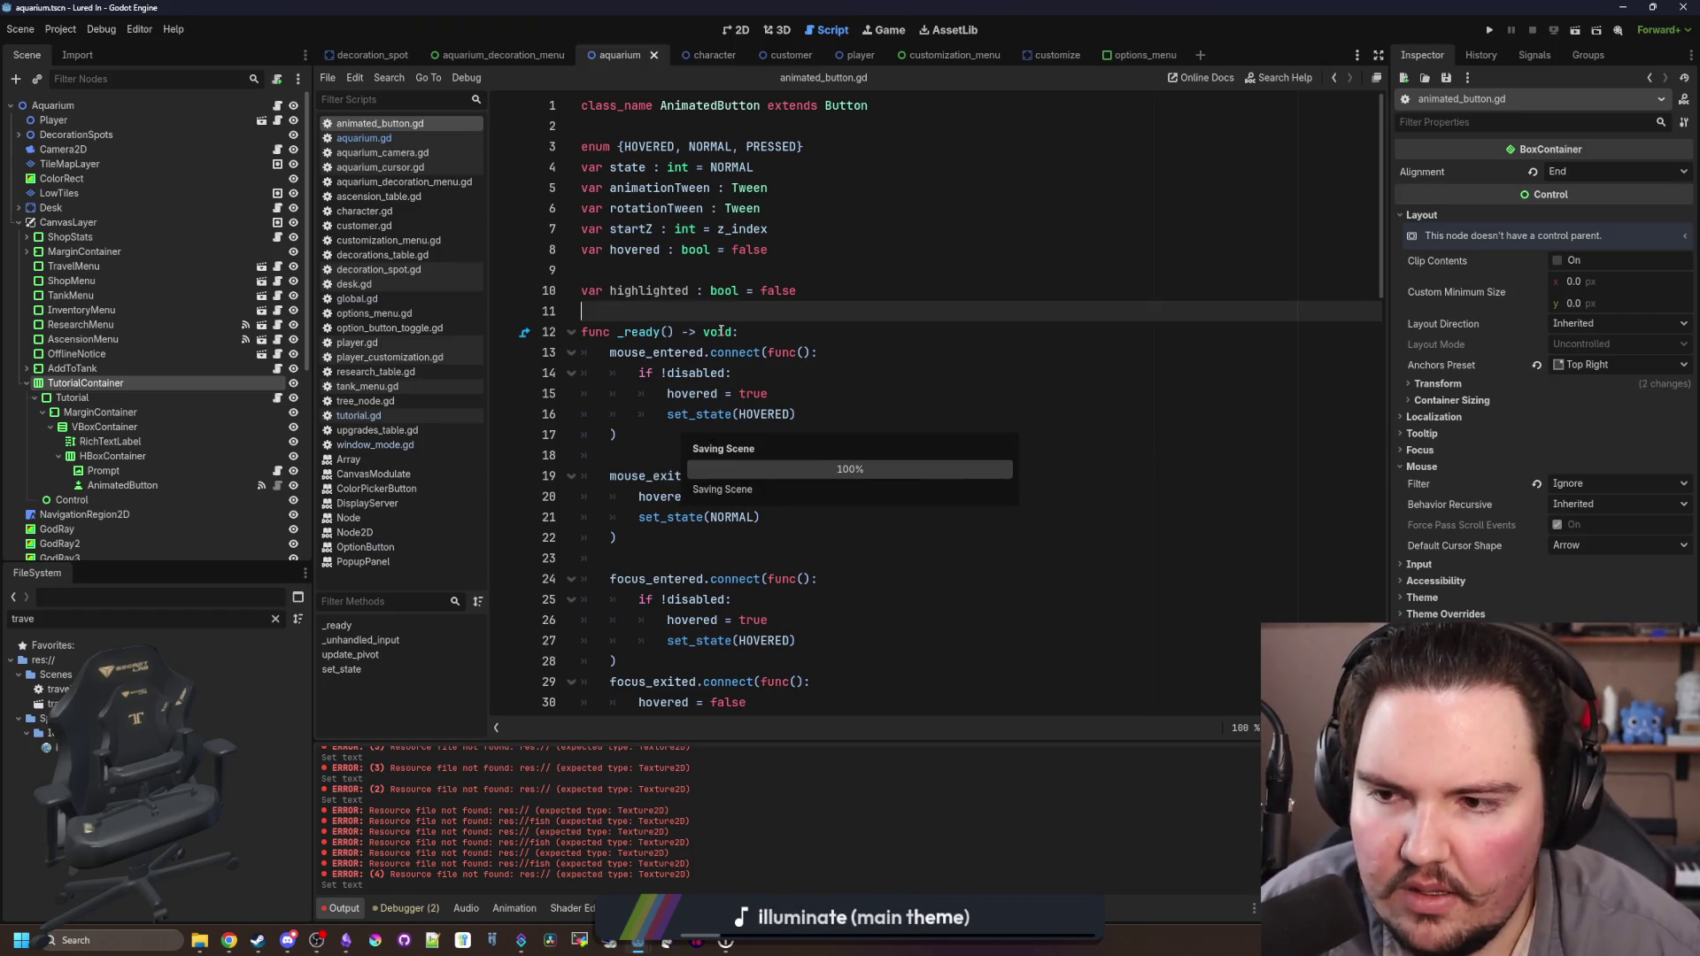
pyautogui.click(785, 456)
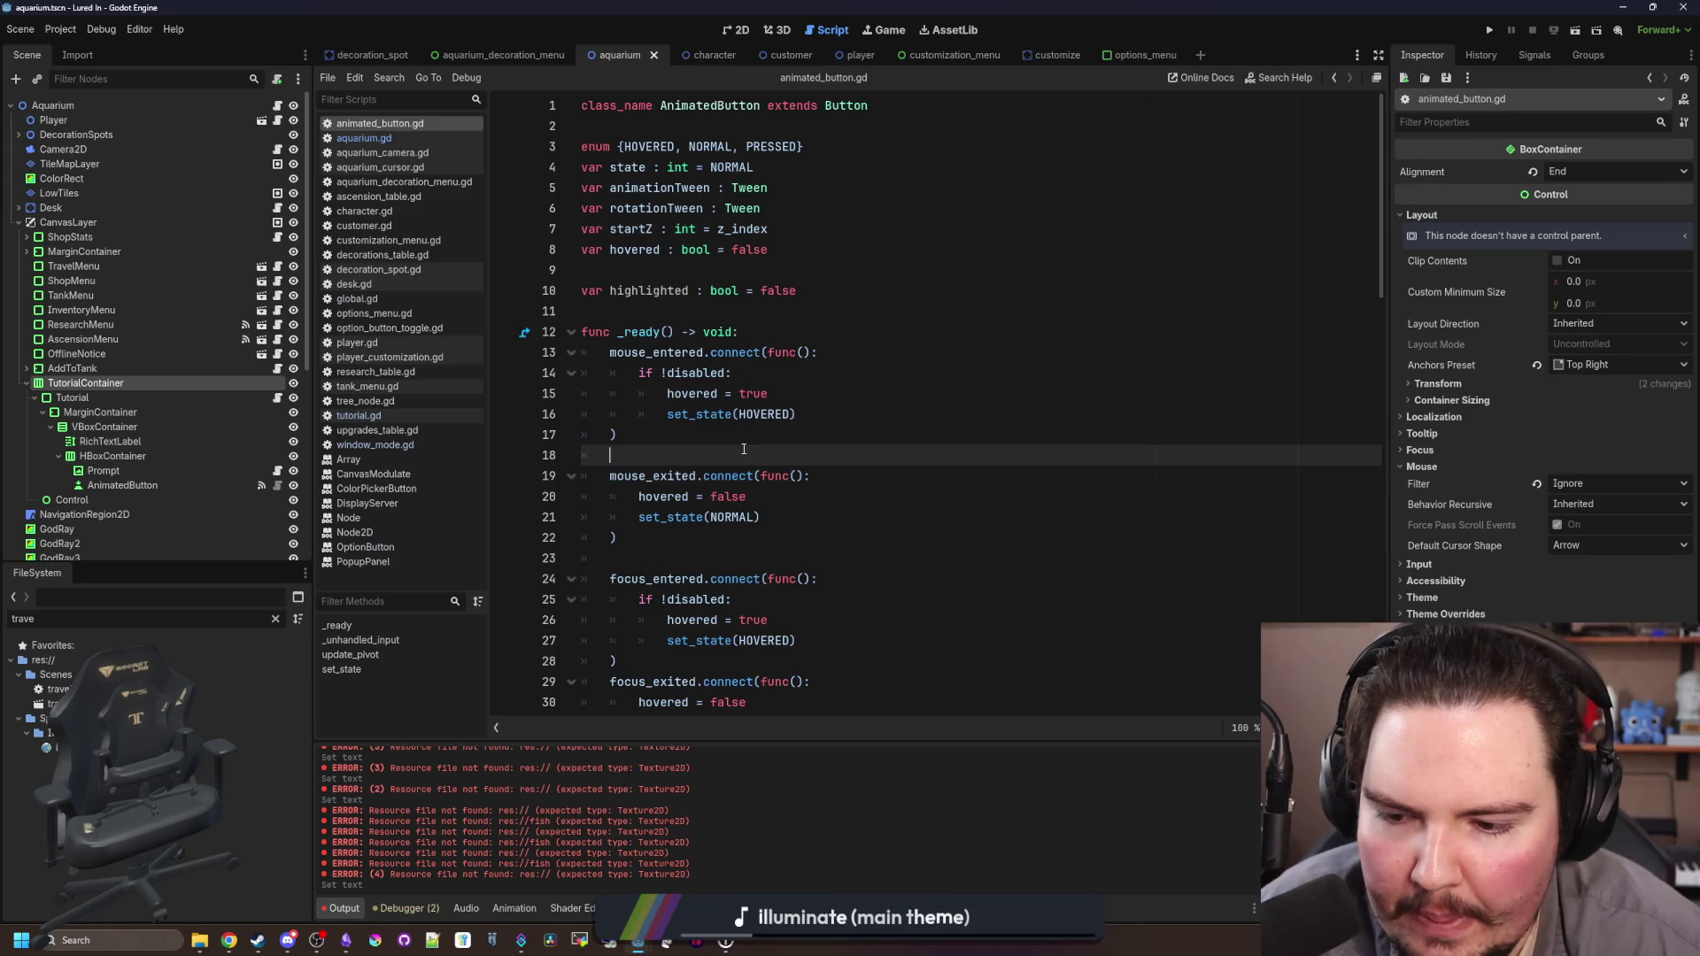
pyautogui.scroll(-3, 744, 449)
pyautogui.scroll(-2, 744, 449)
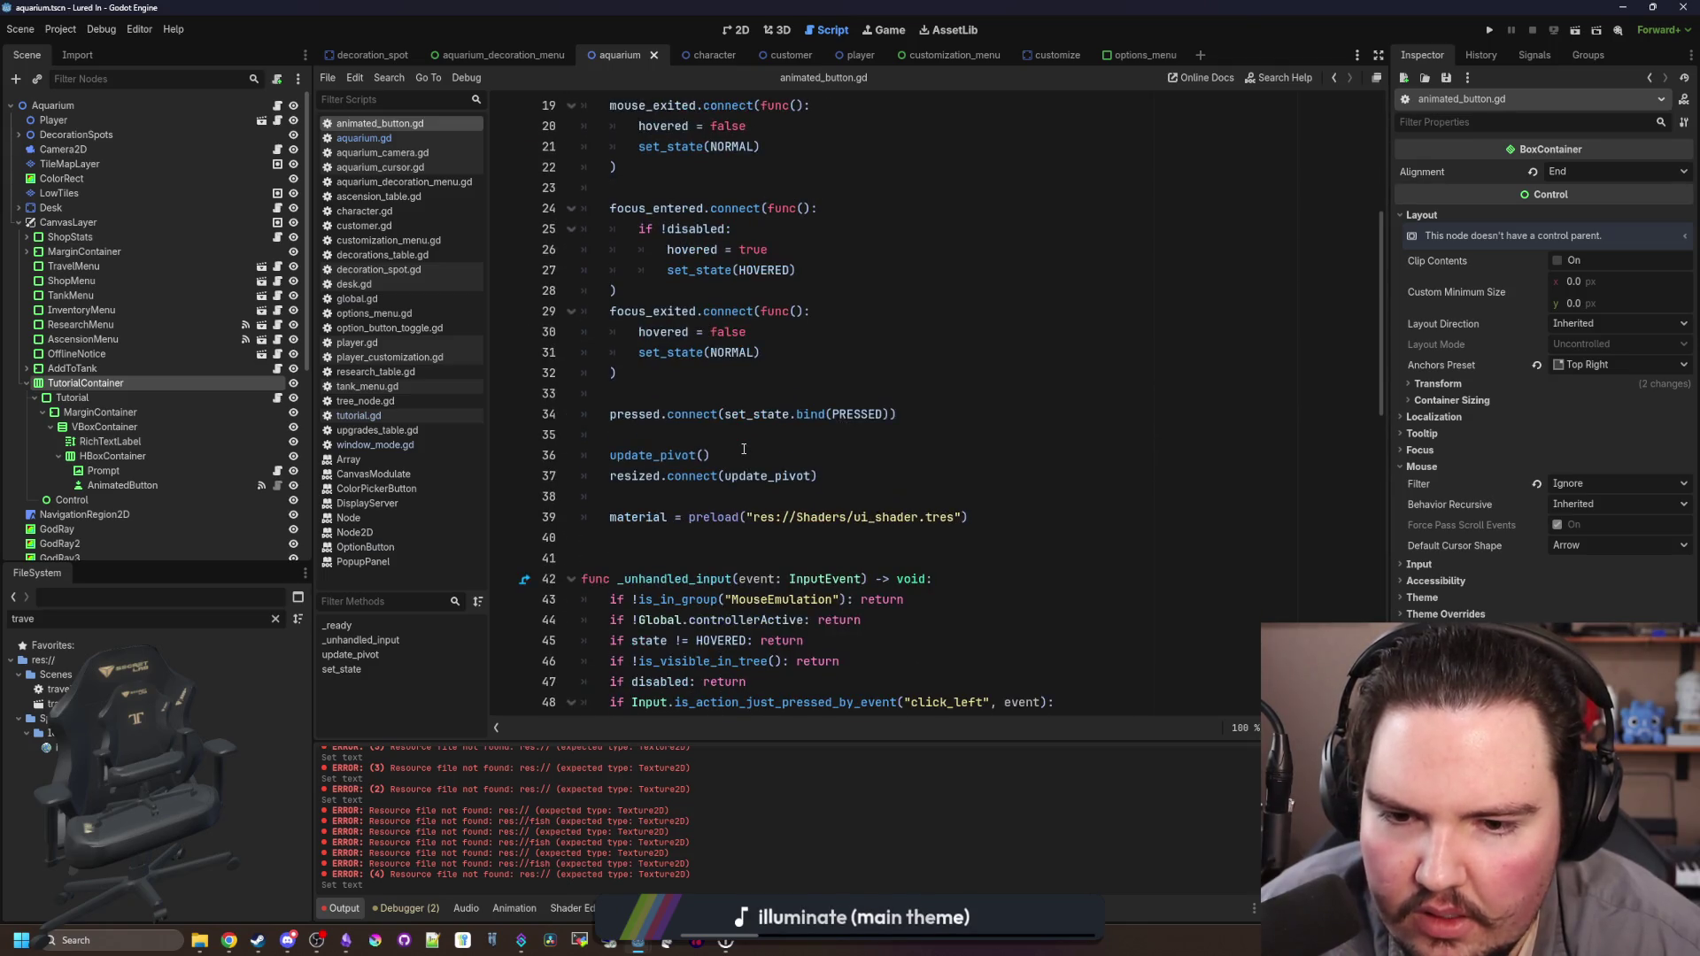
pyautogui.scroll(6, 743, 449)
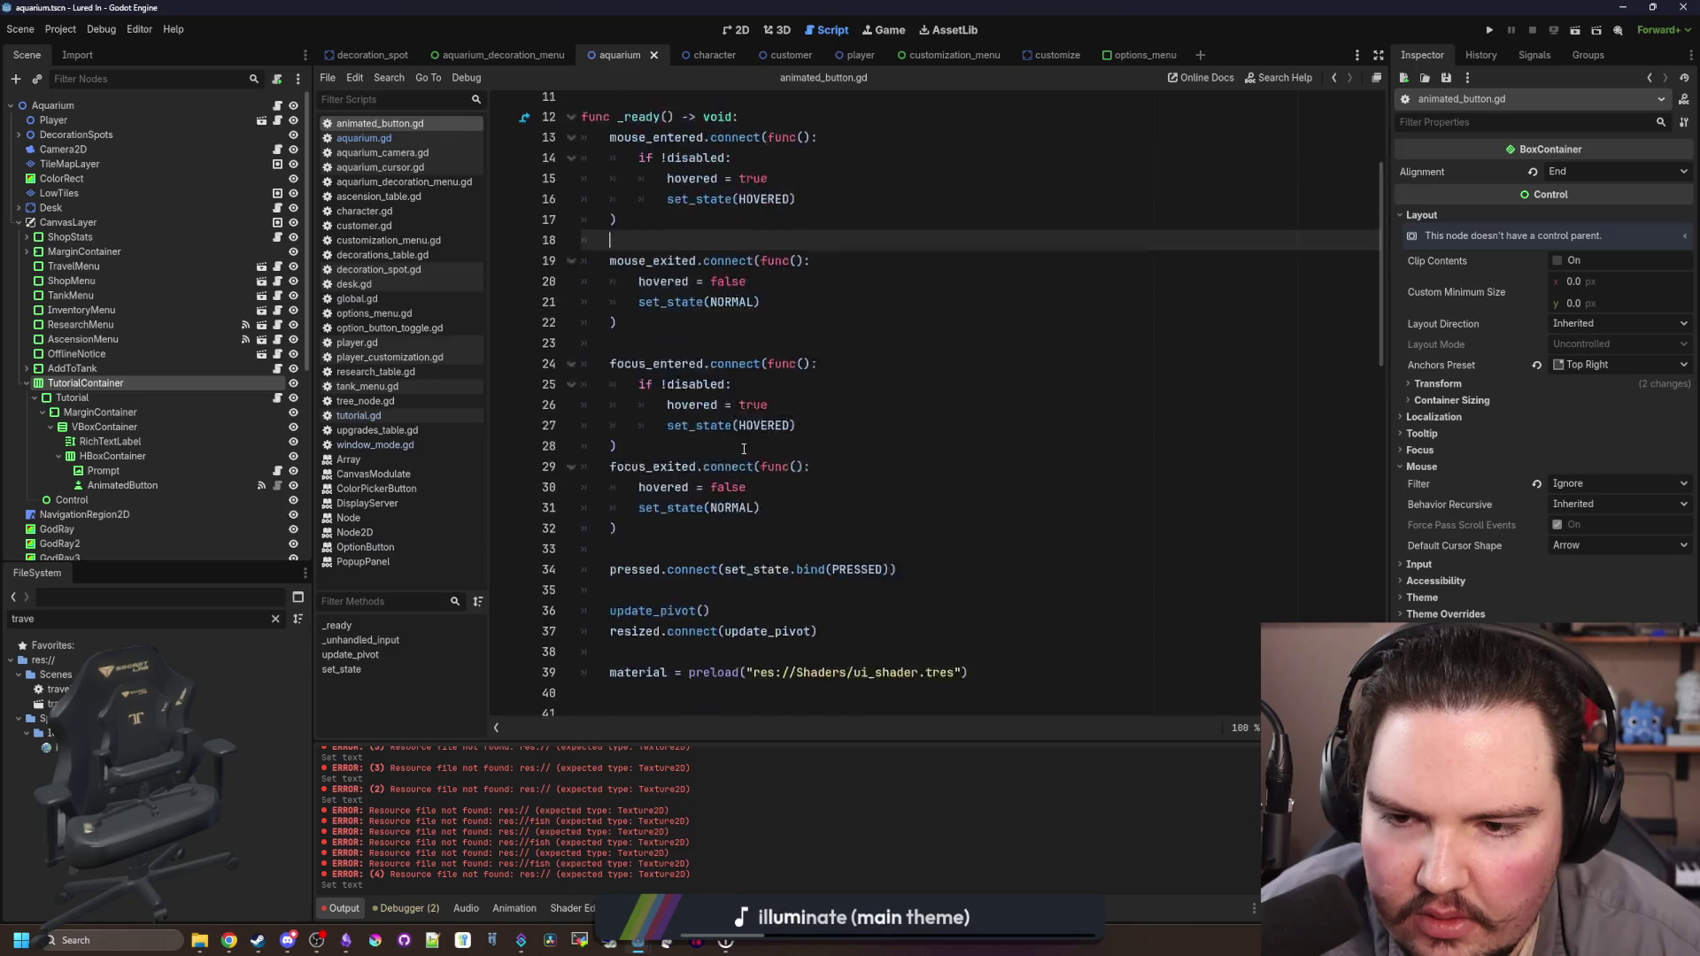
# Step: Add two blank lines after 'func _ready() -> void:' and switch to the browser on godotshaders.com
pyautogui.click(749, 332)
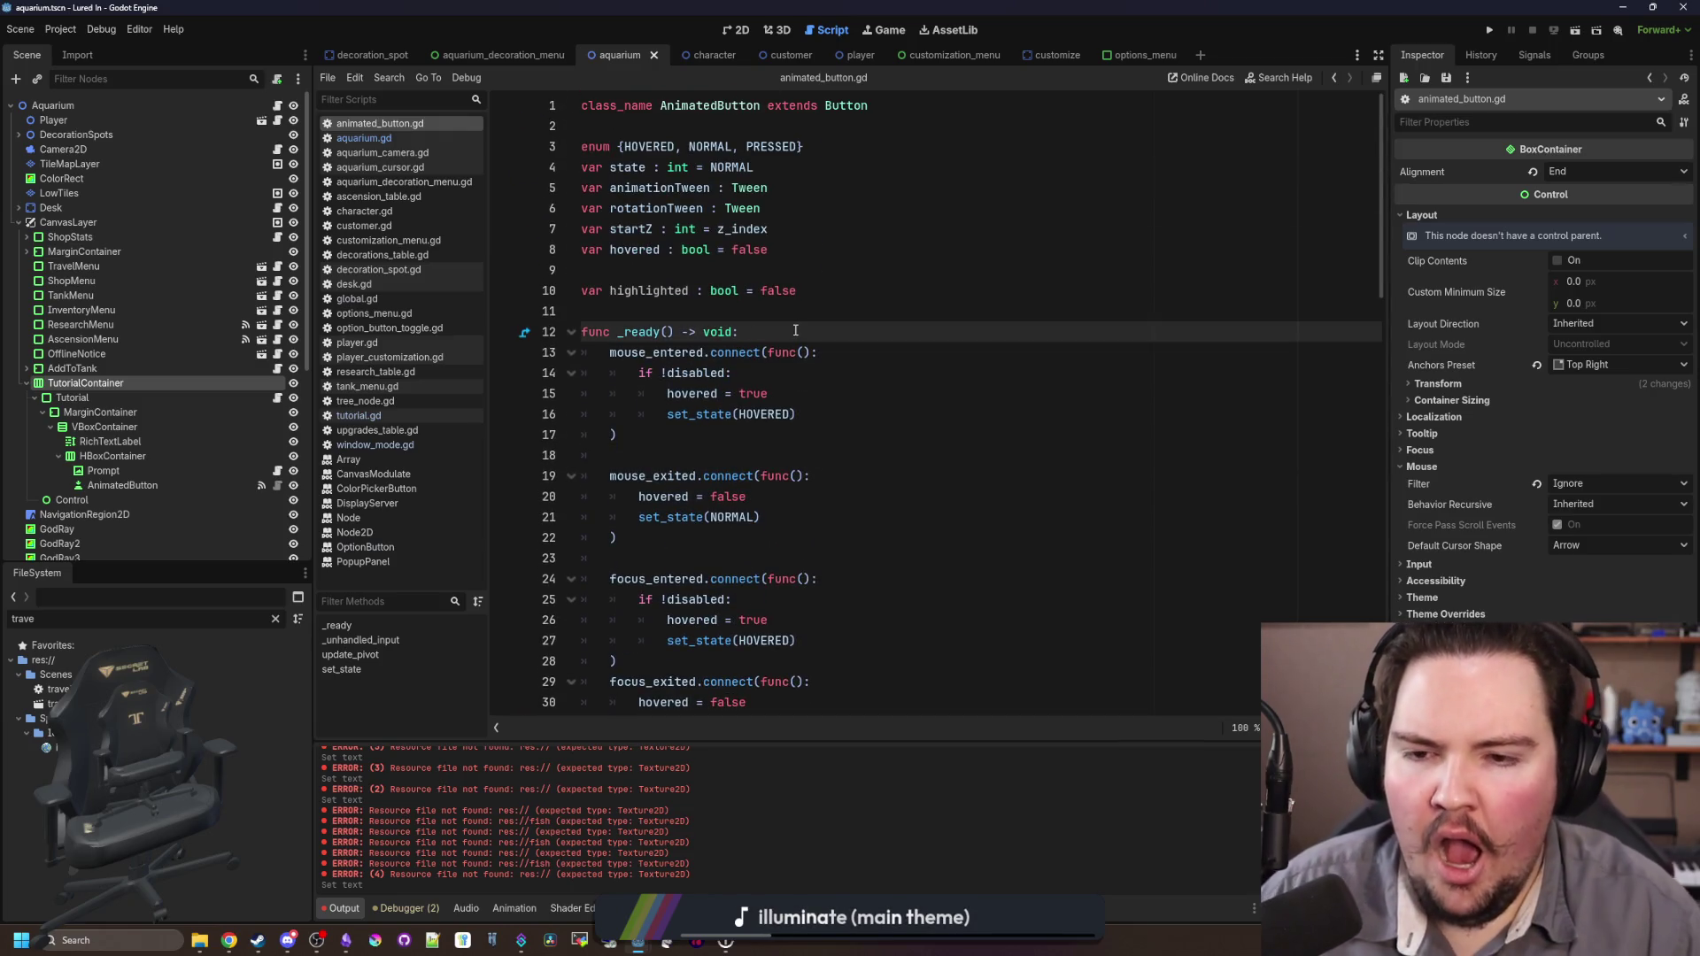
pyautogui.press('Return')
pyautogui.press('Return')
pyautogui.press('Up')
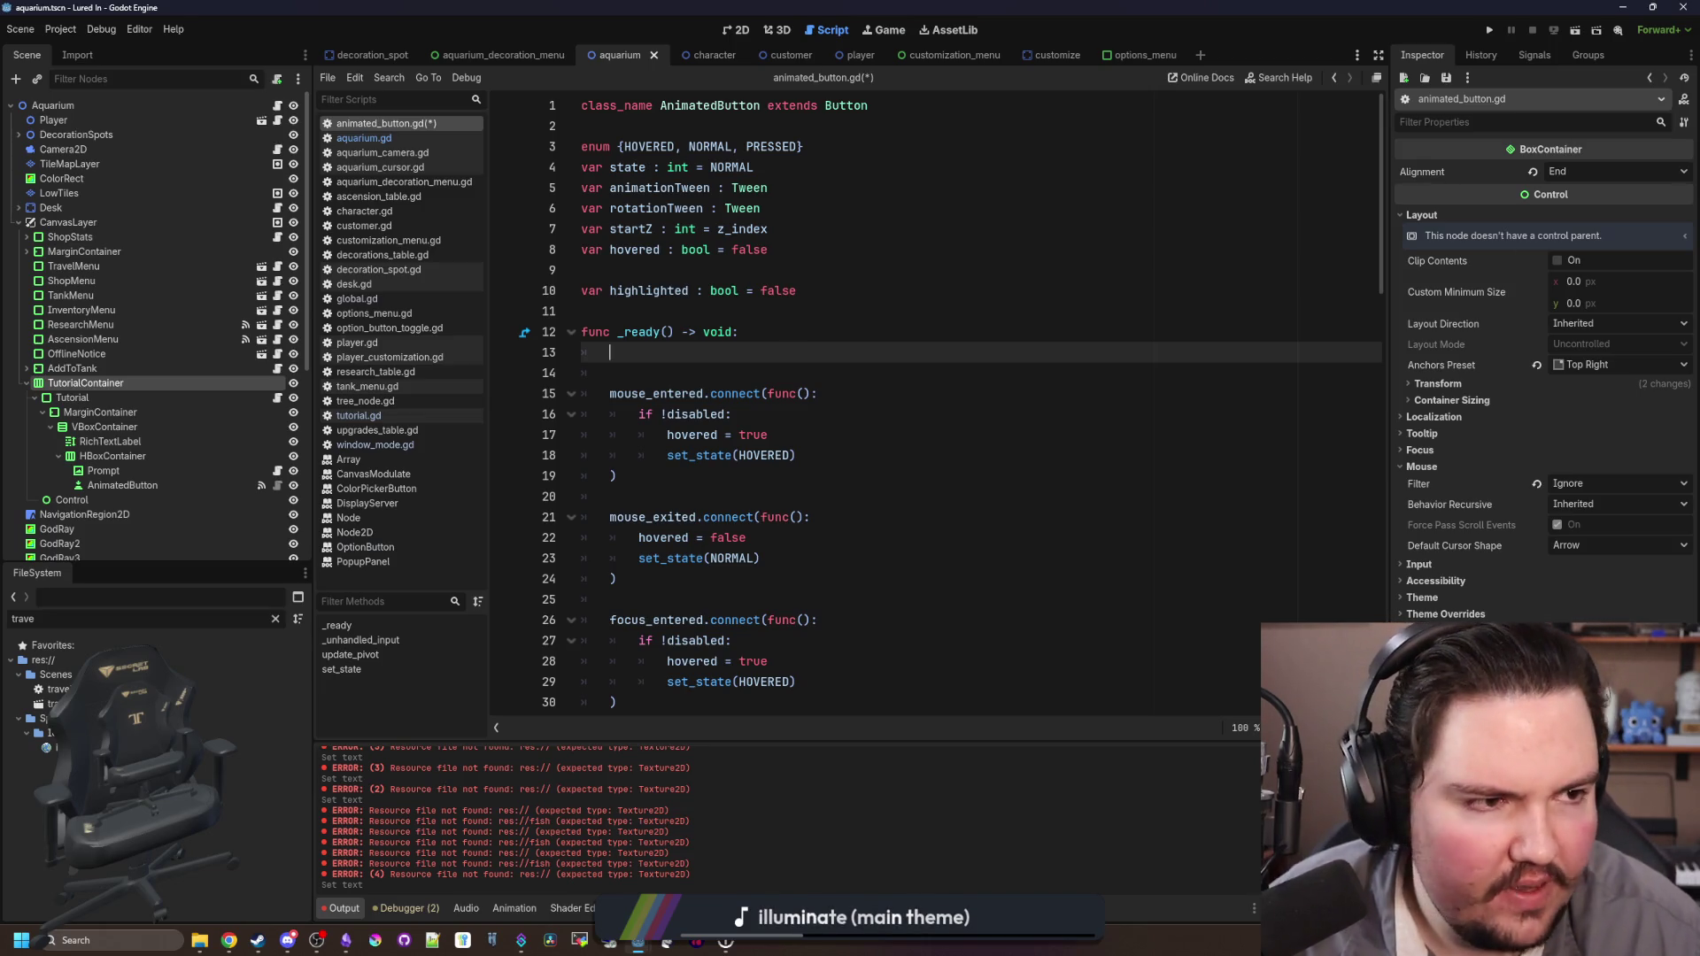
pyautogui.hotkey('alt', 'Tab')
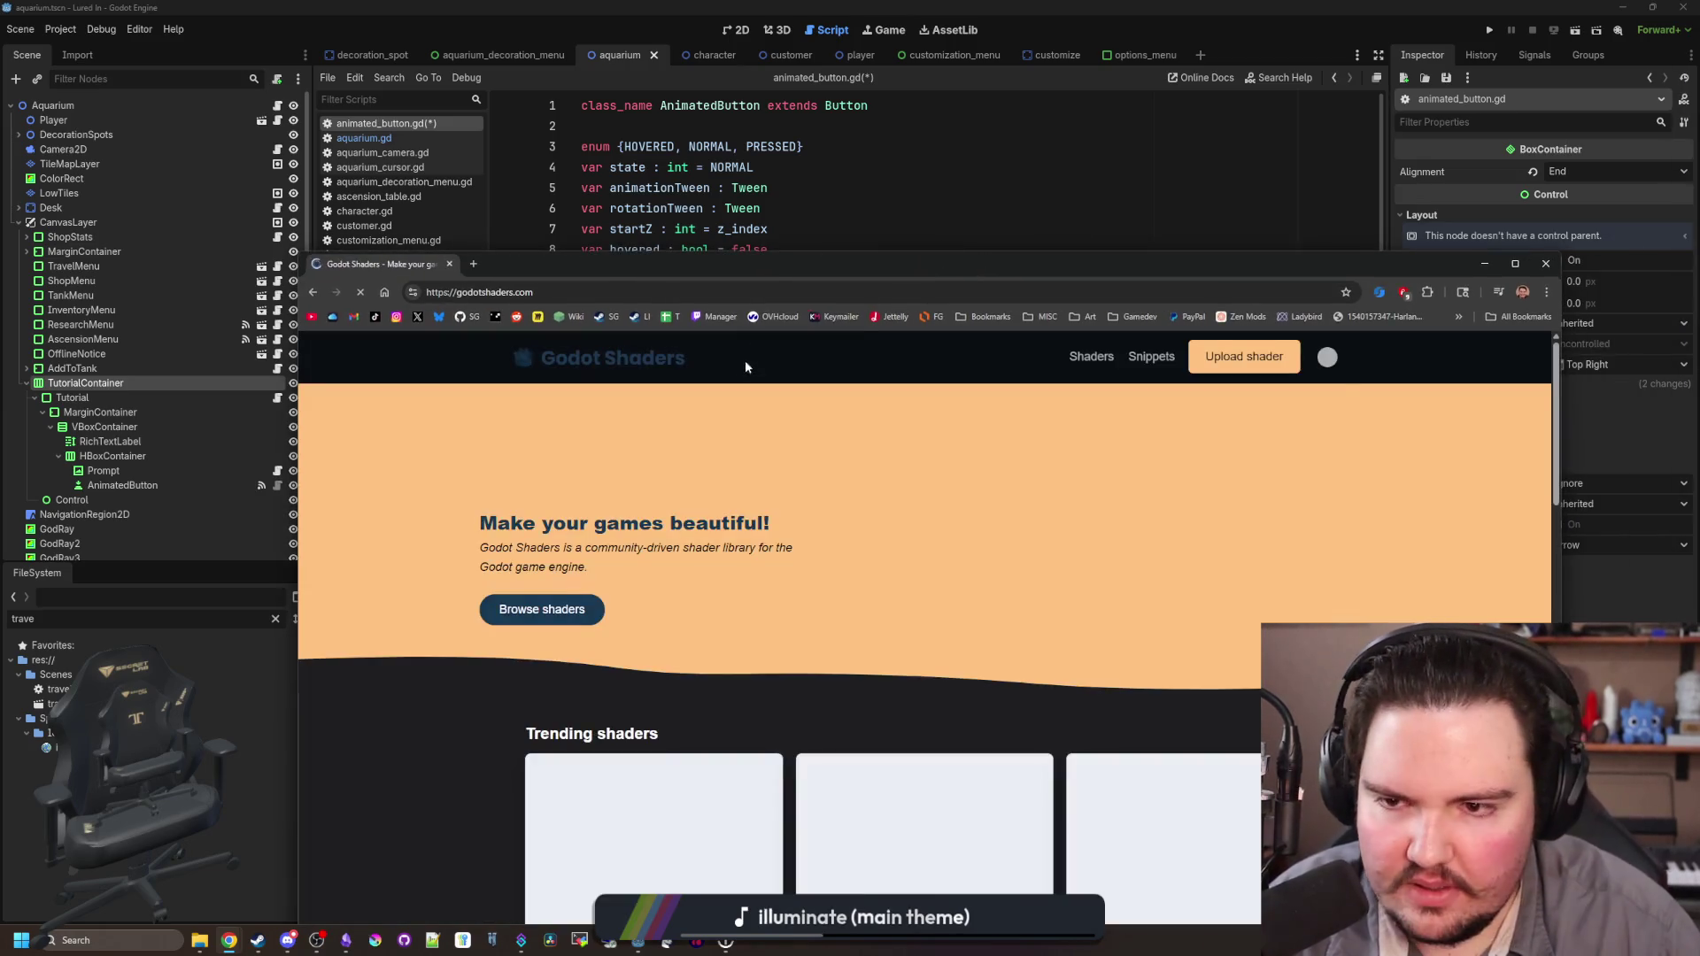
# Step: Maximize Chrome and view the Quake-style fluid shader's code in a new tab
pyautogui.doubleClick(1086, 263)
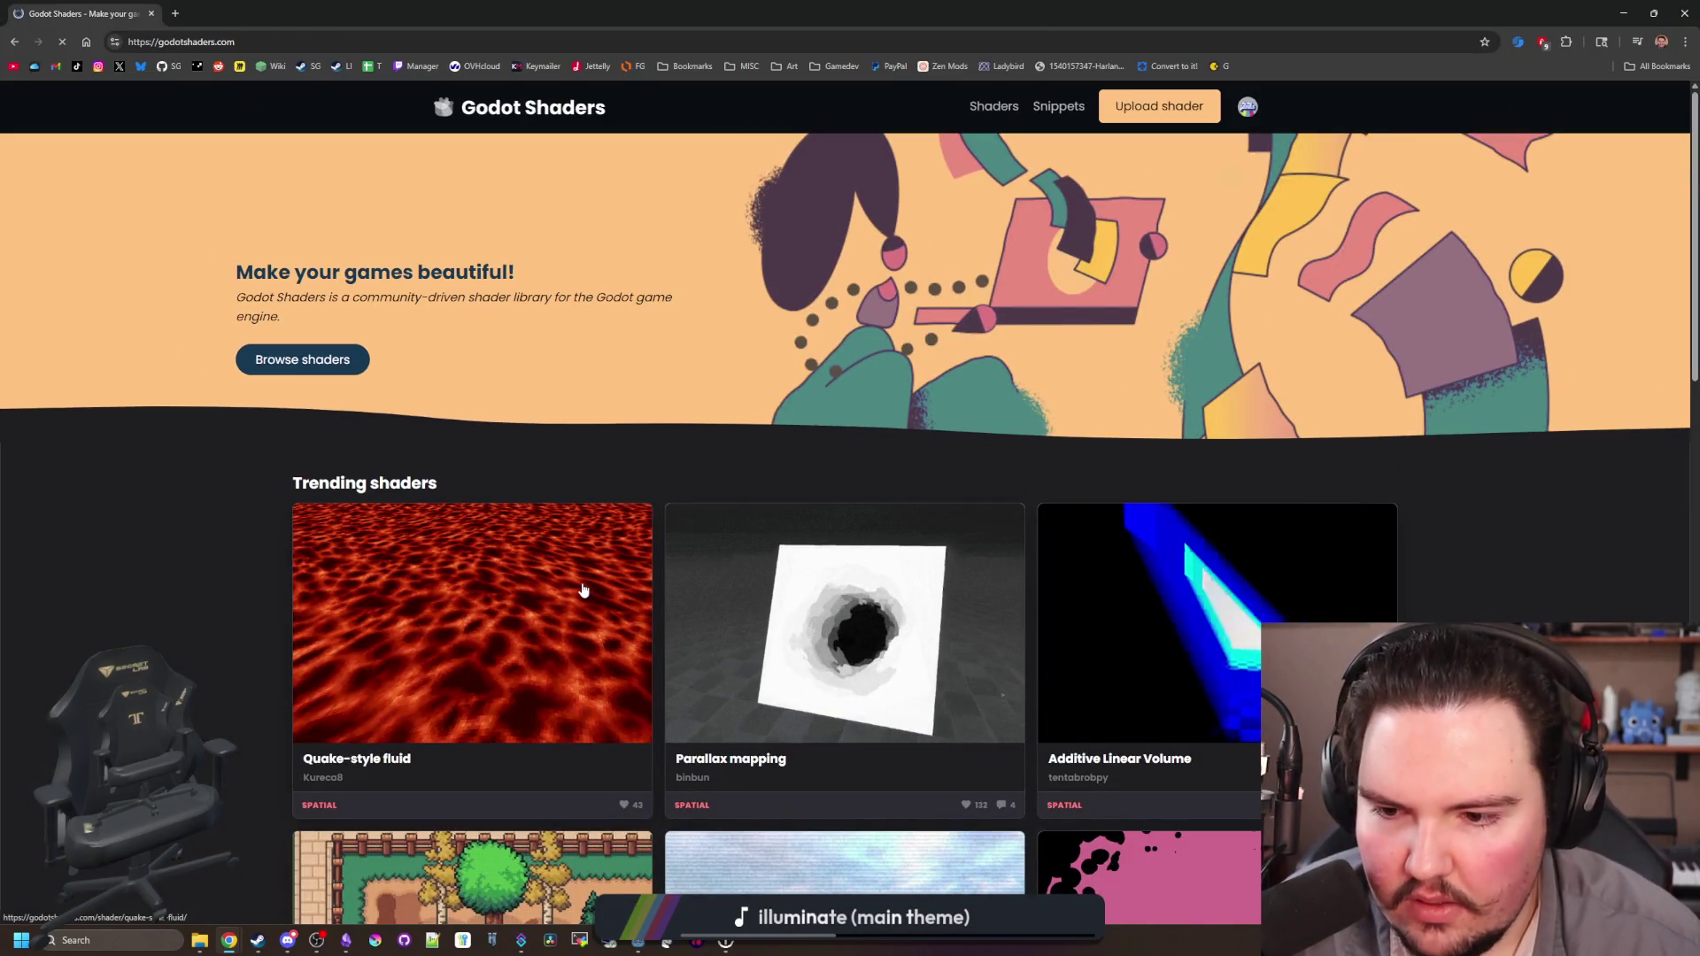
pyautogui.middleClick(549, 608)
pyautogui.hotkey('ctrl', 'Tab')
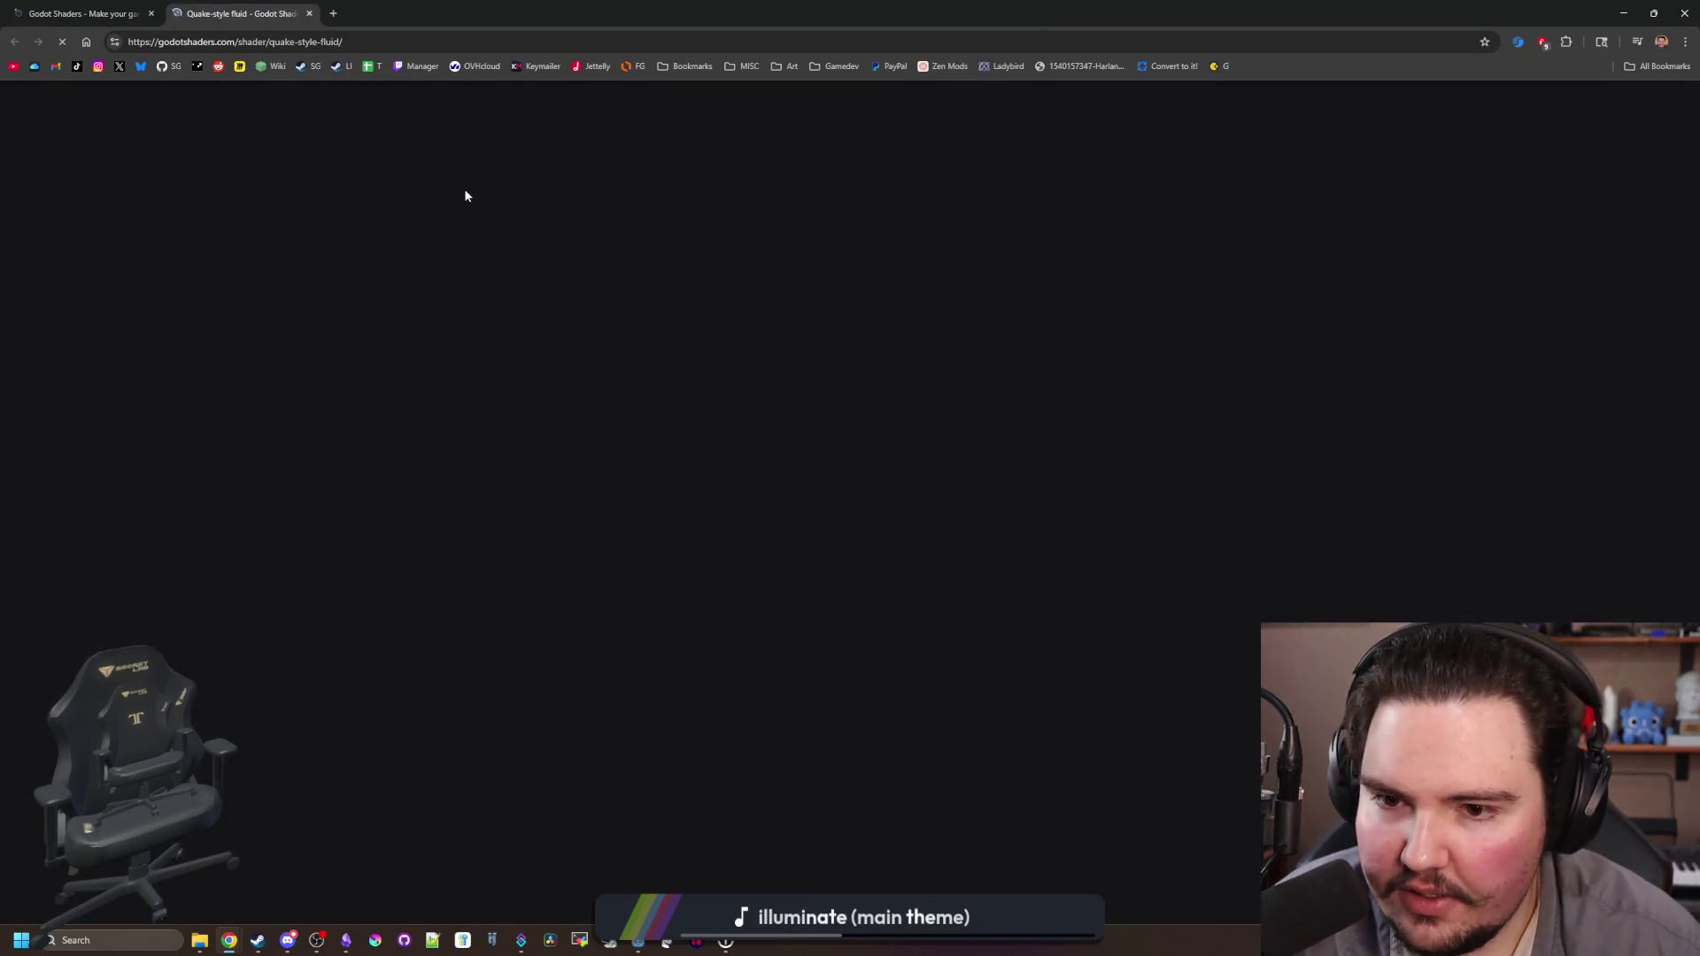
pyautogui.scroll(-10, 634, 307)
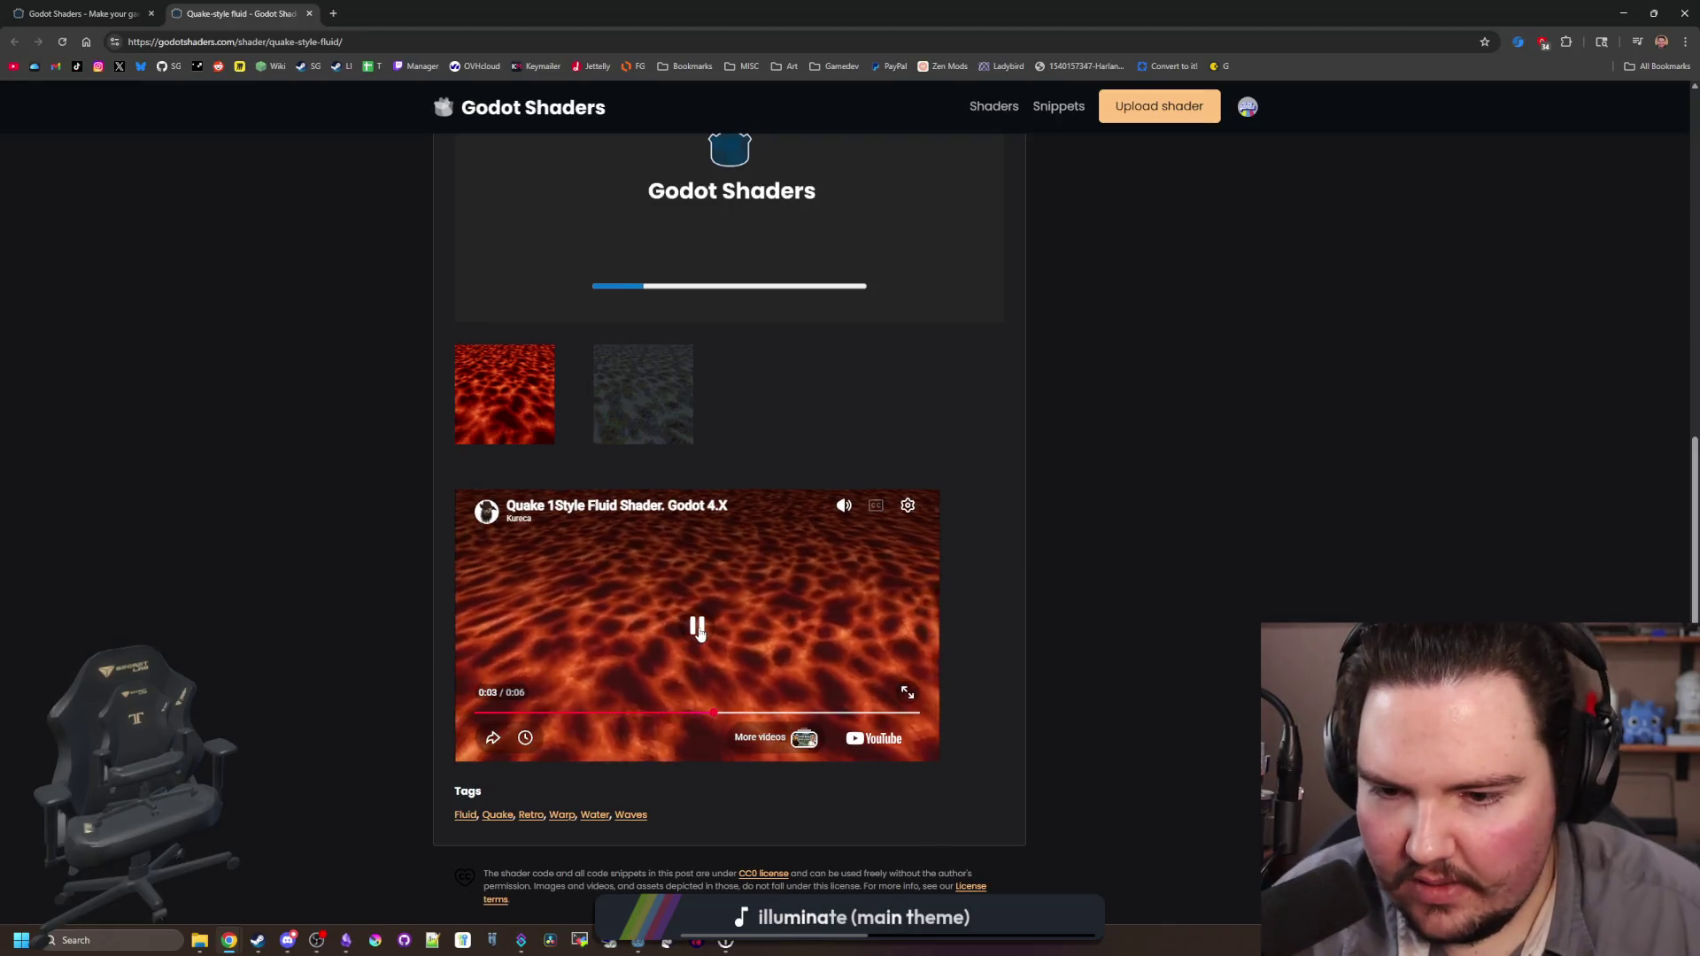
pyautogui.scroll(8, 695, 626)
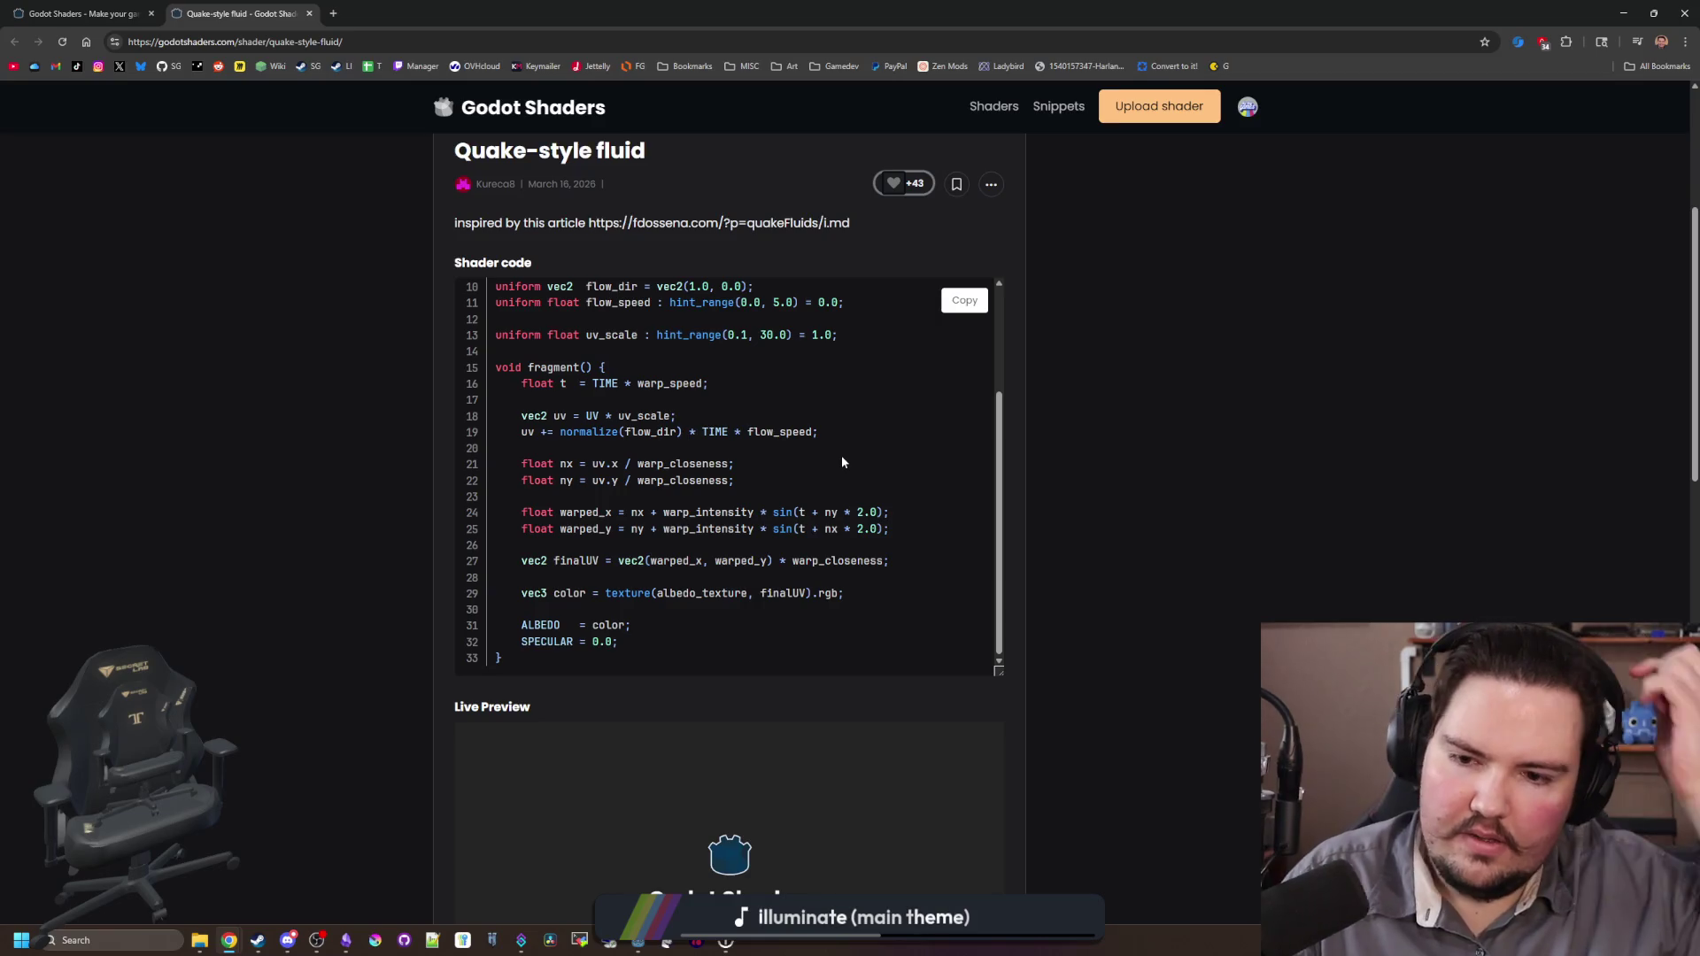
pyautogui.scroll(6, 841, 460)
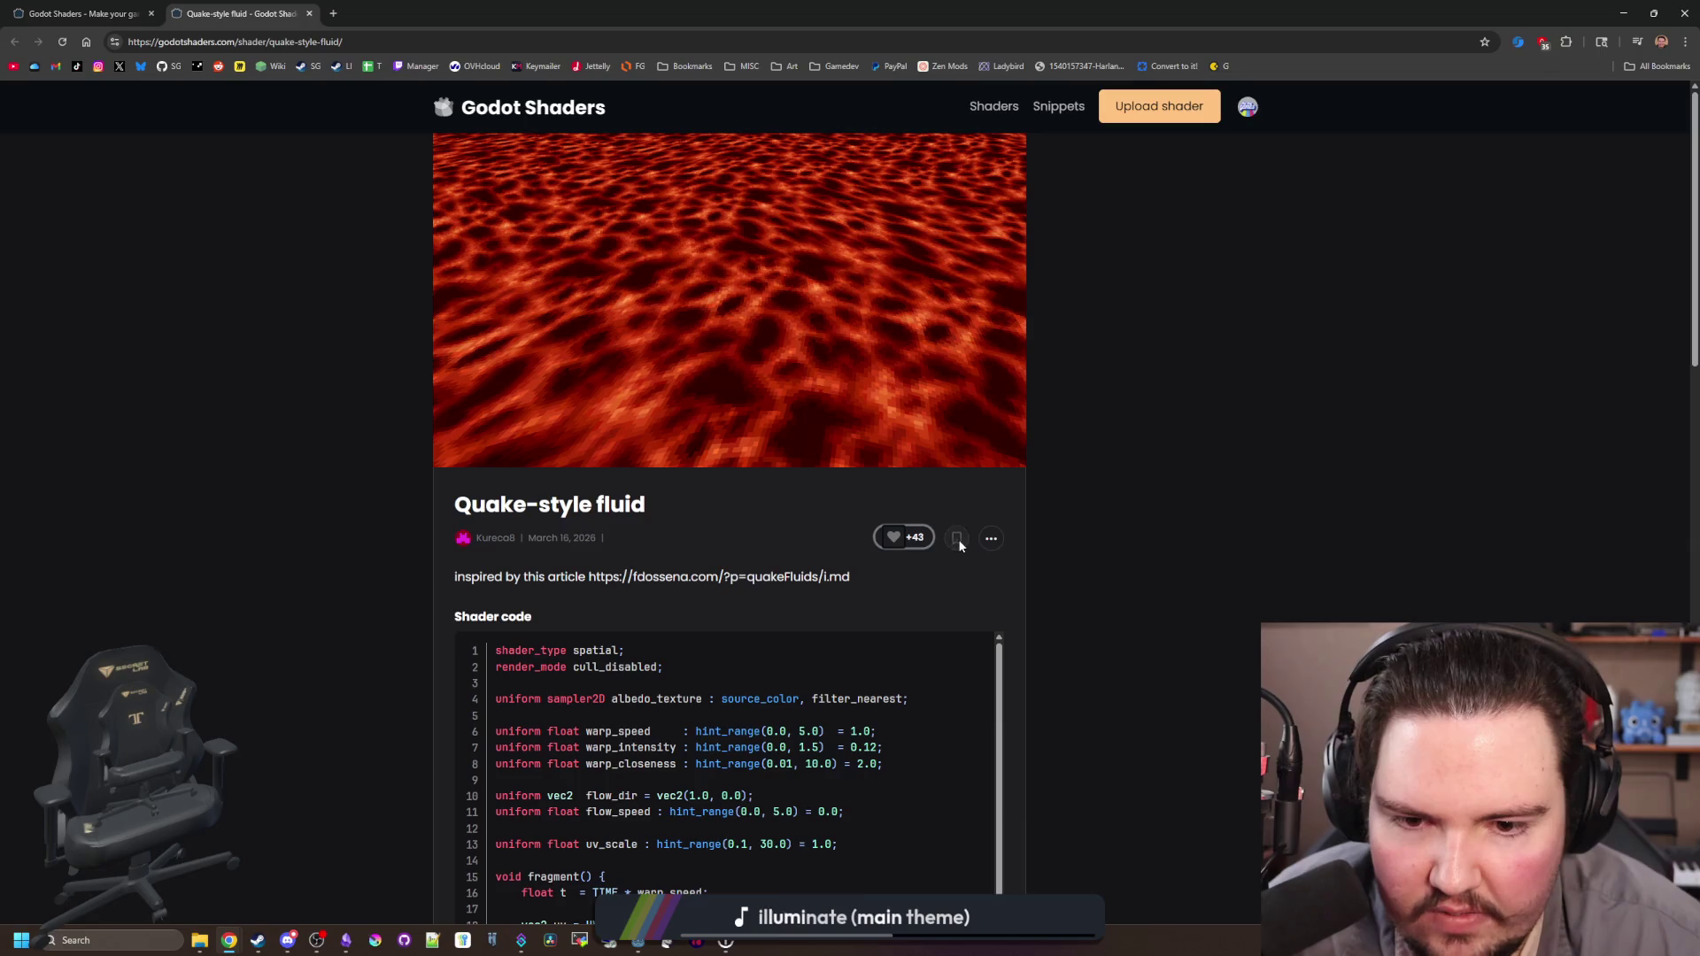
# Step: Return to the homepage tab, skim the Trending shaders, and open the full shader listing
pyautogui.hotkey('ctrl', 'shift', 'Tab')
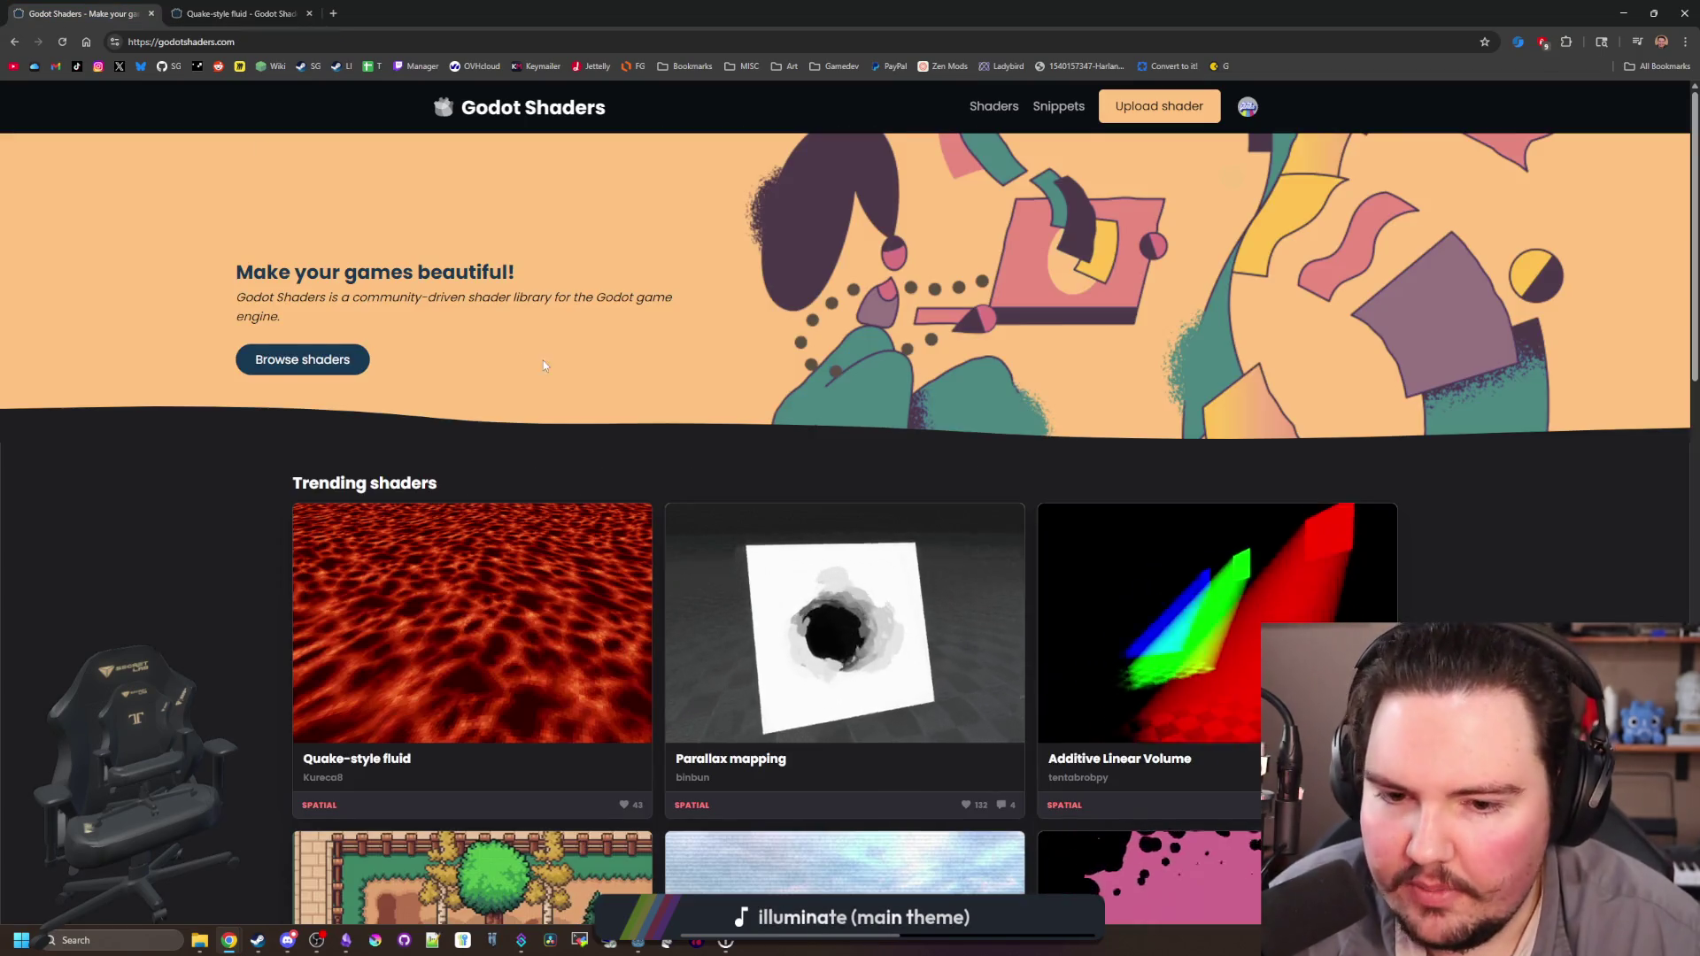
pyautogui.scroll(-4, 850, 389)
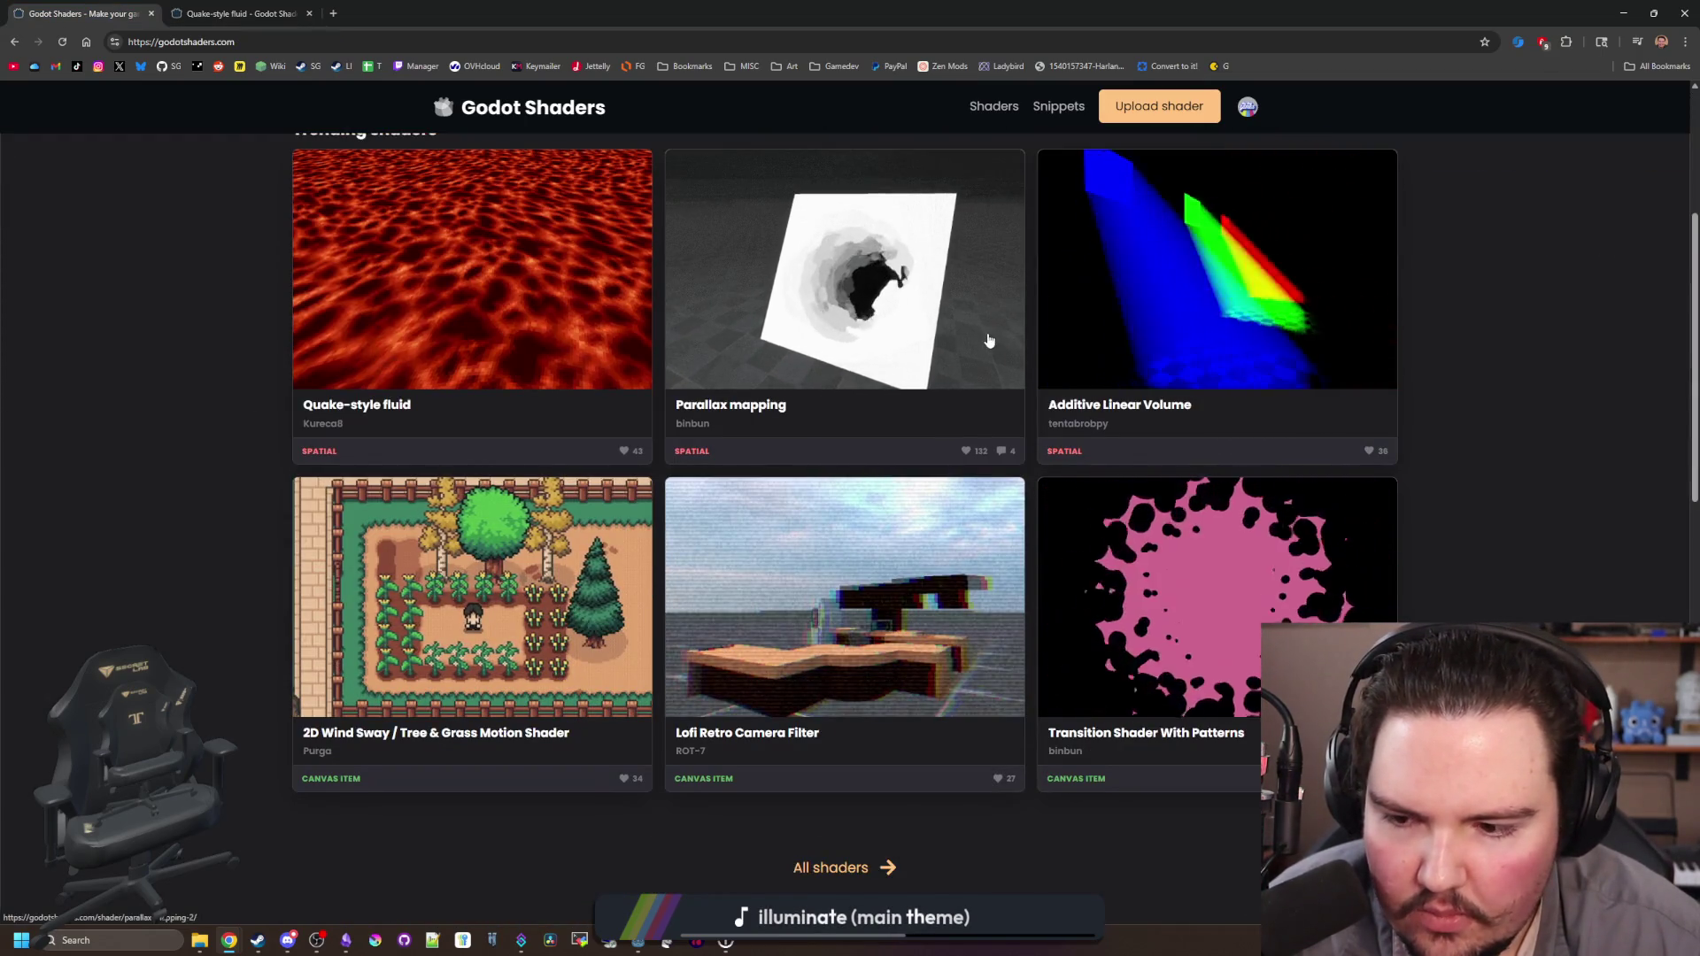
pyautogui.scroll(-3, 987, 342)
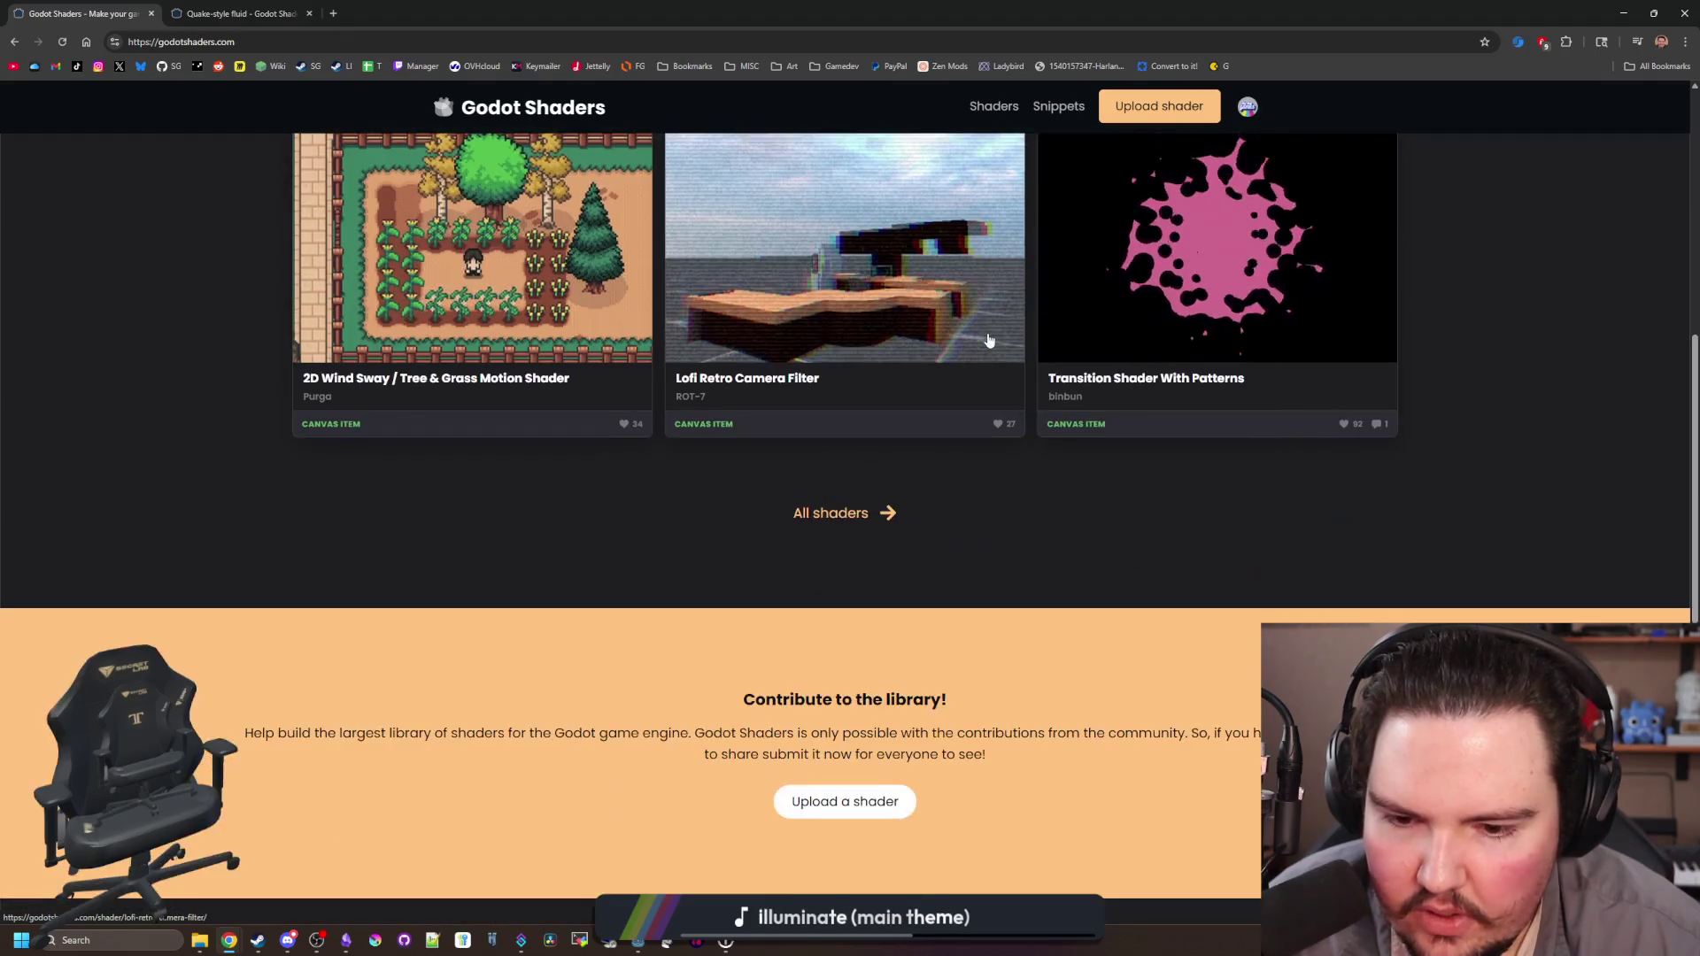
pyautogui.scroll(8, 987, 342)
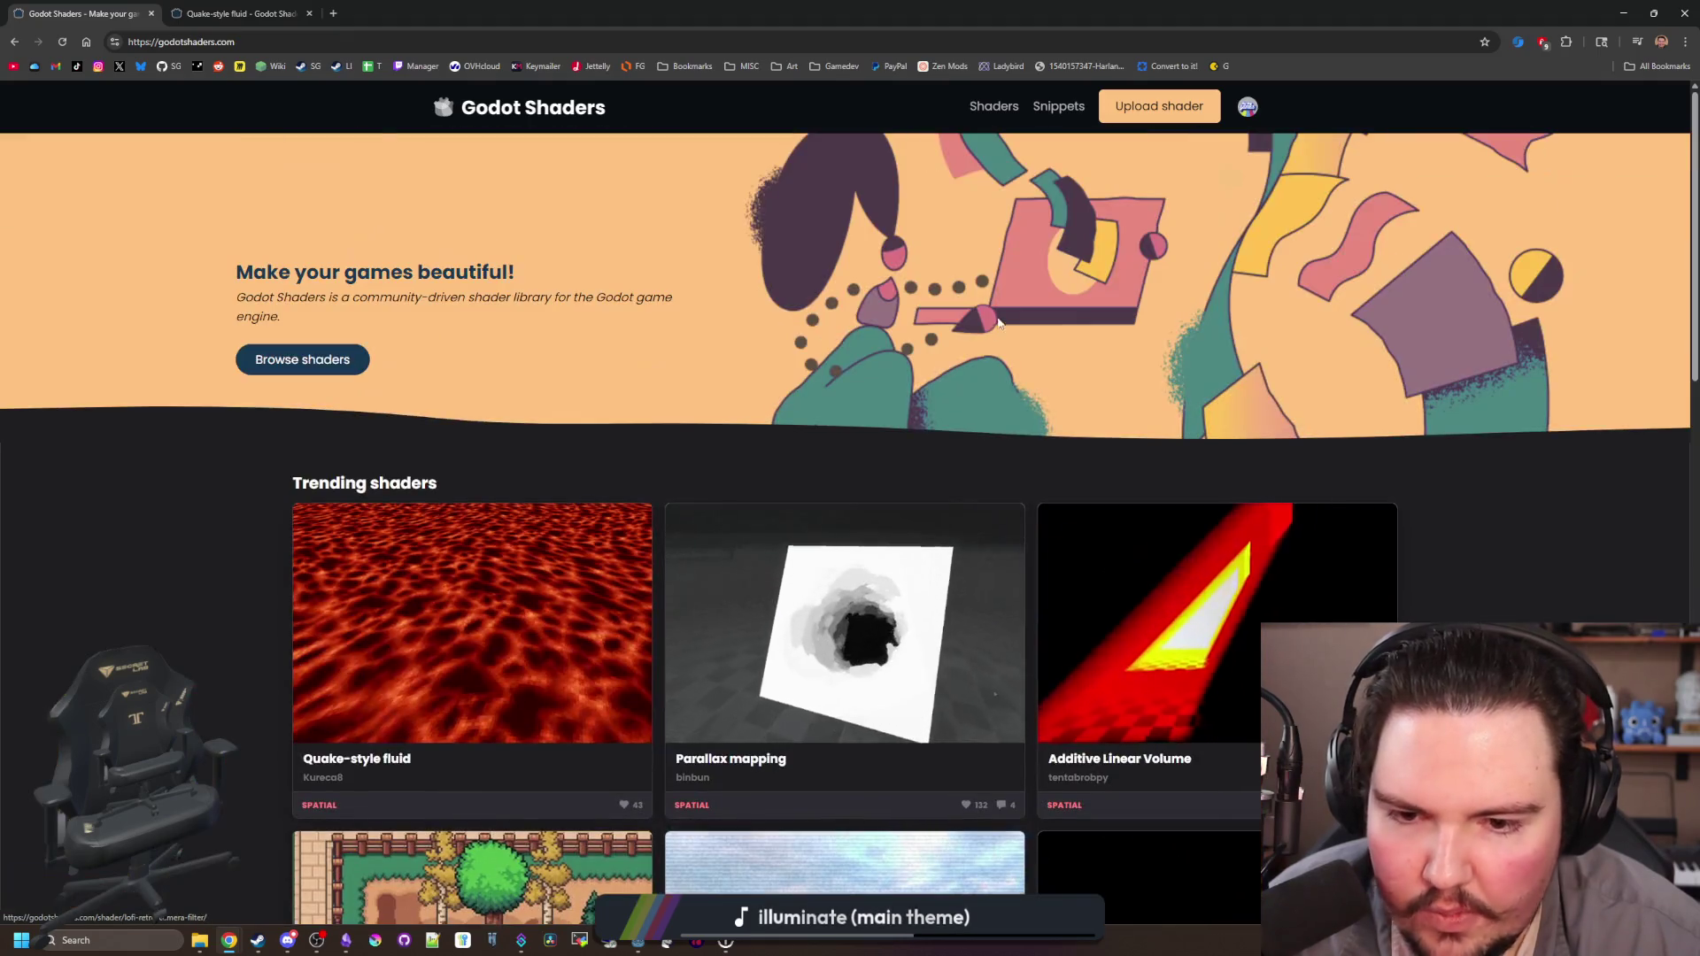
pyautogui.click(303, 360)
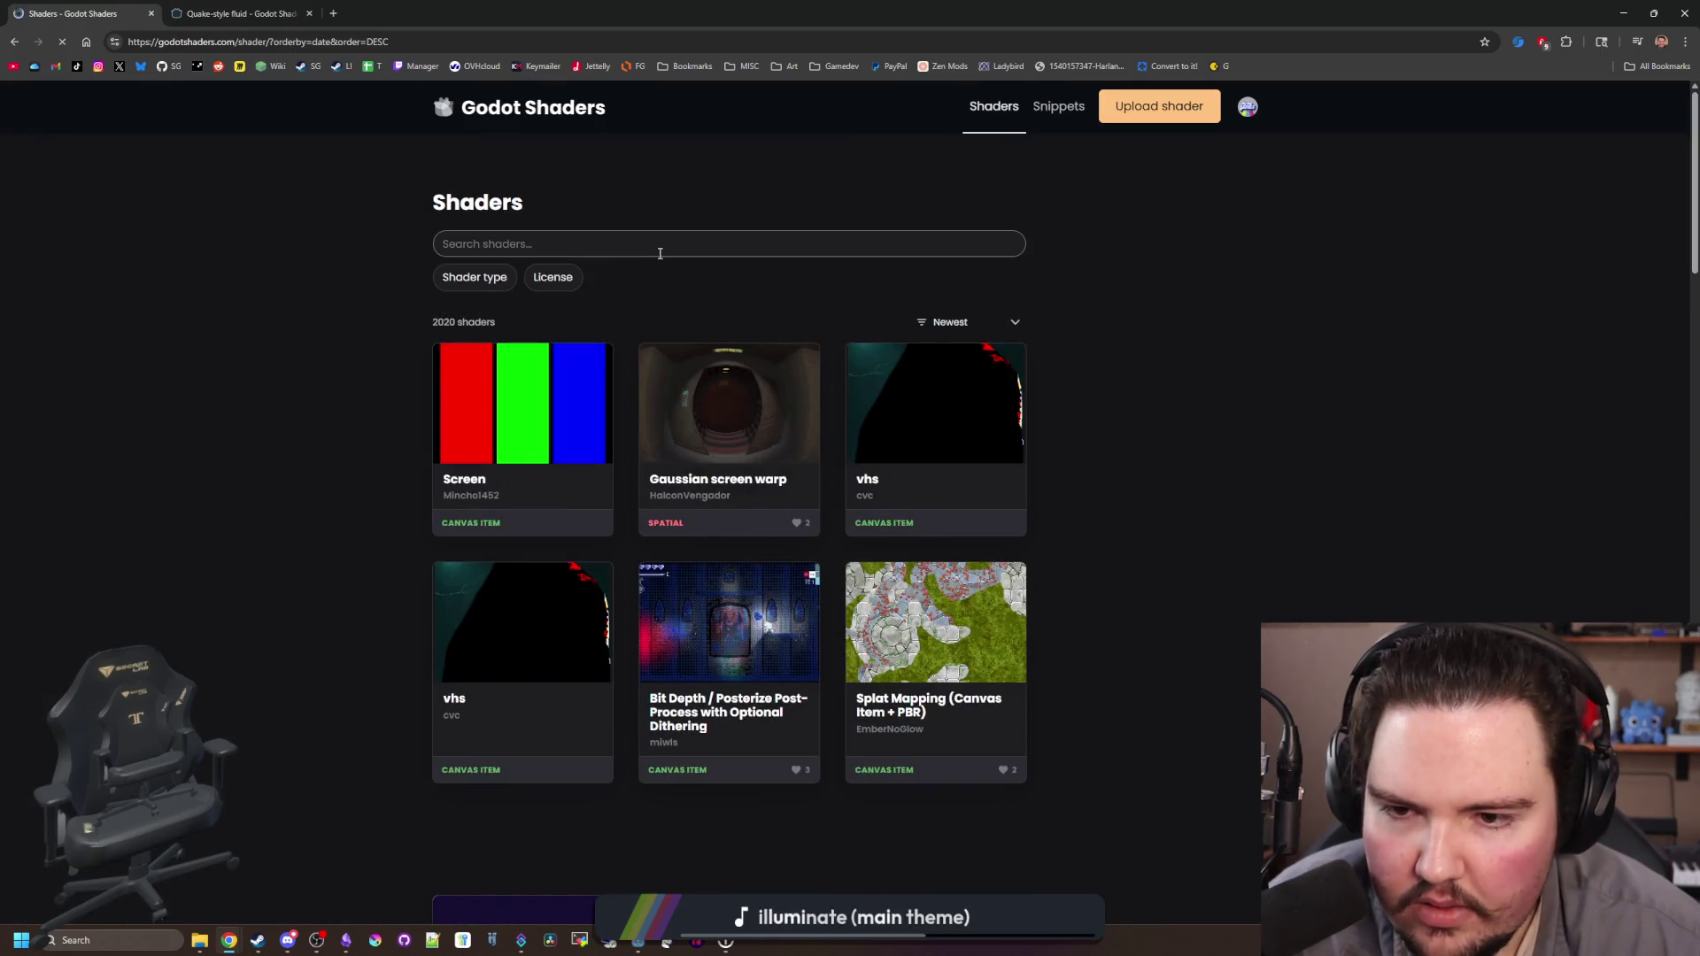
# Step: Browse the grid of 2020 shaders, then start typing a query in the Search shaders box
pyautogui.scroll(-4, 682, 350)
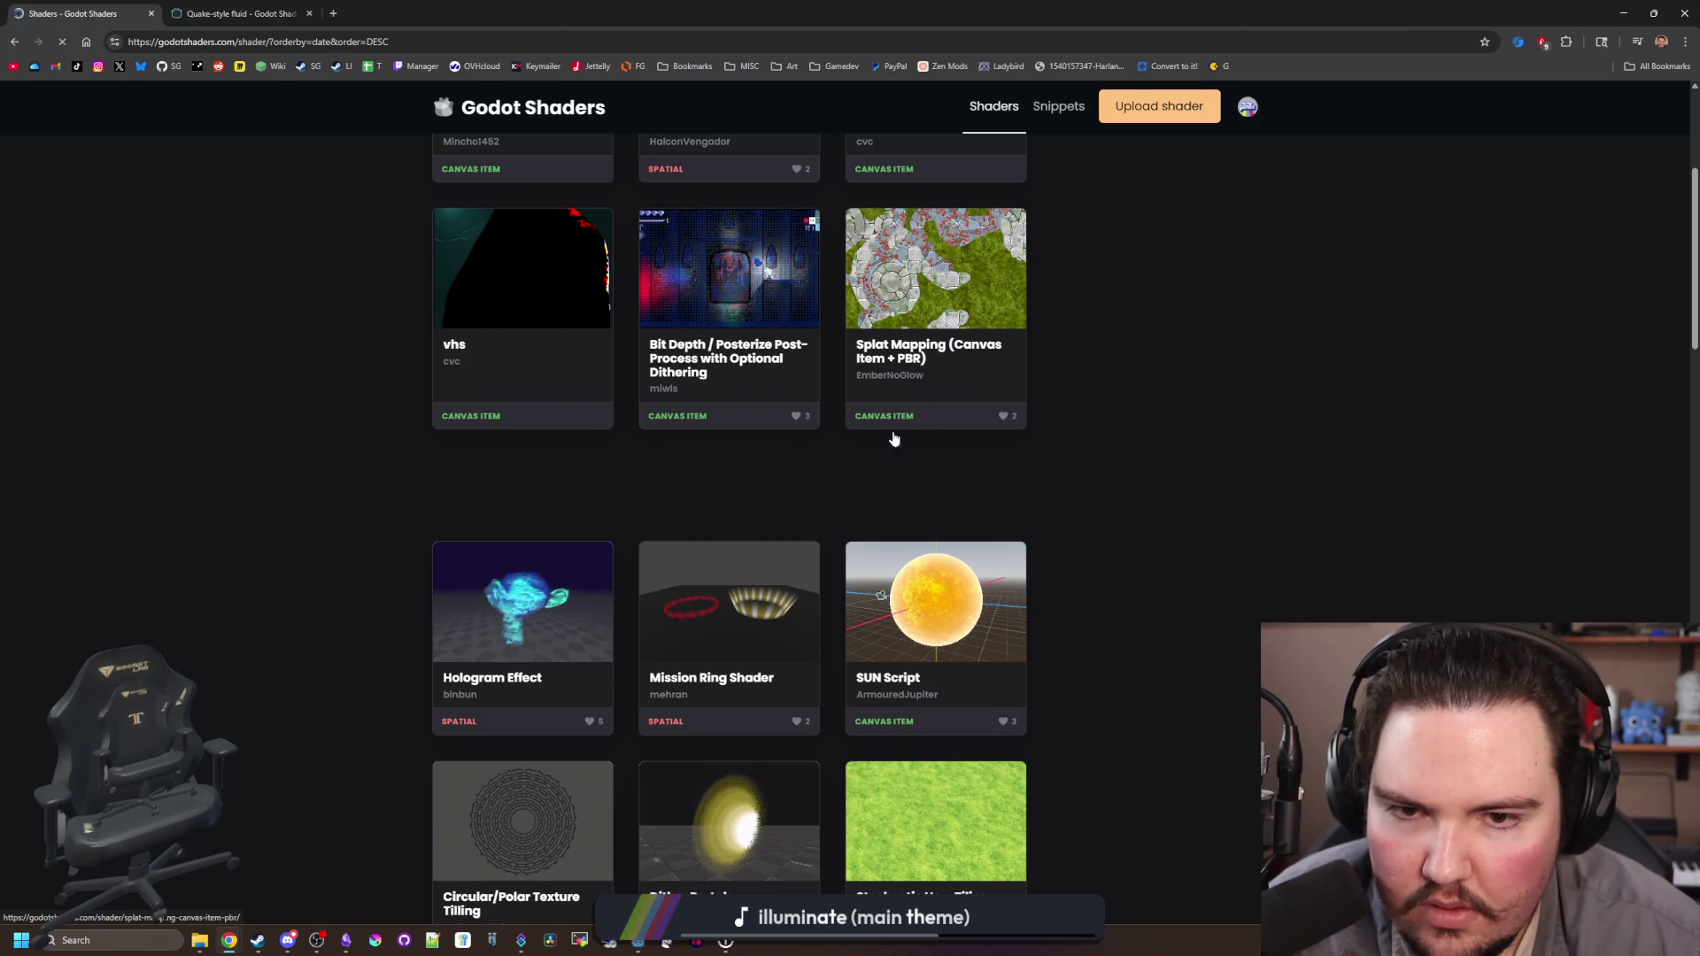
pyautogui.click(704, 422)
pyautogui.scroll(-3, 416, 406)
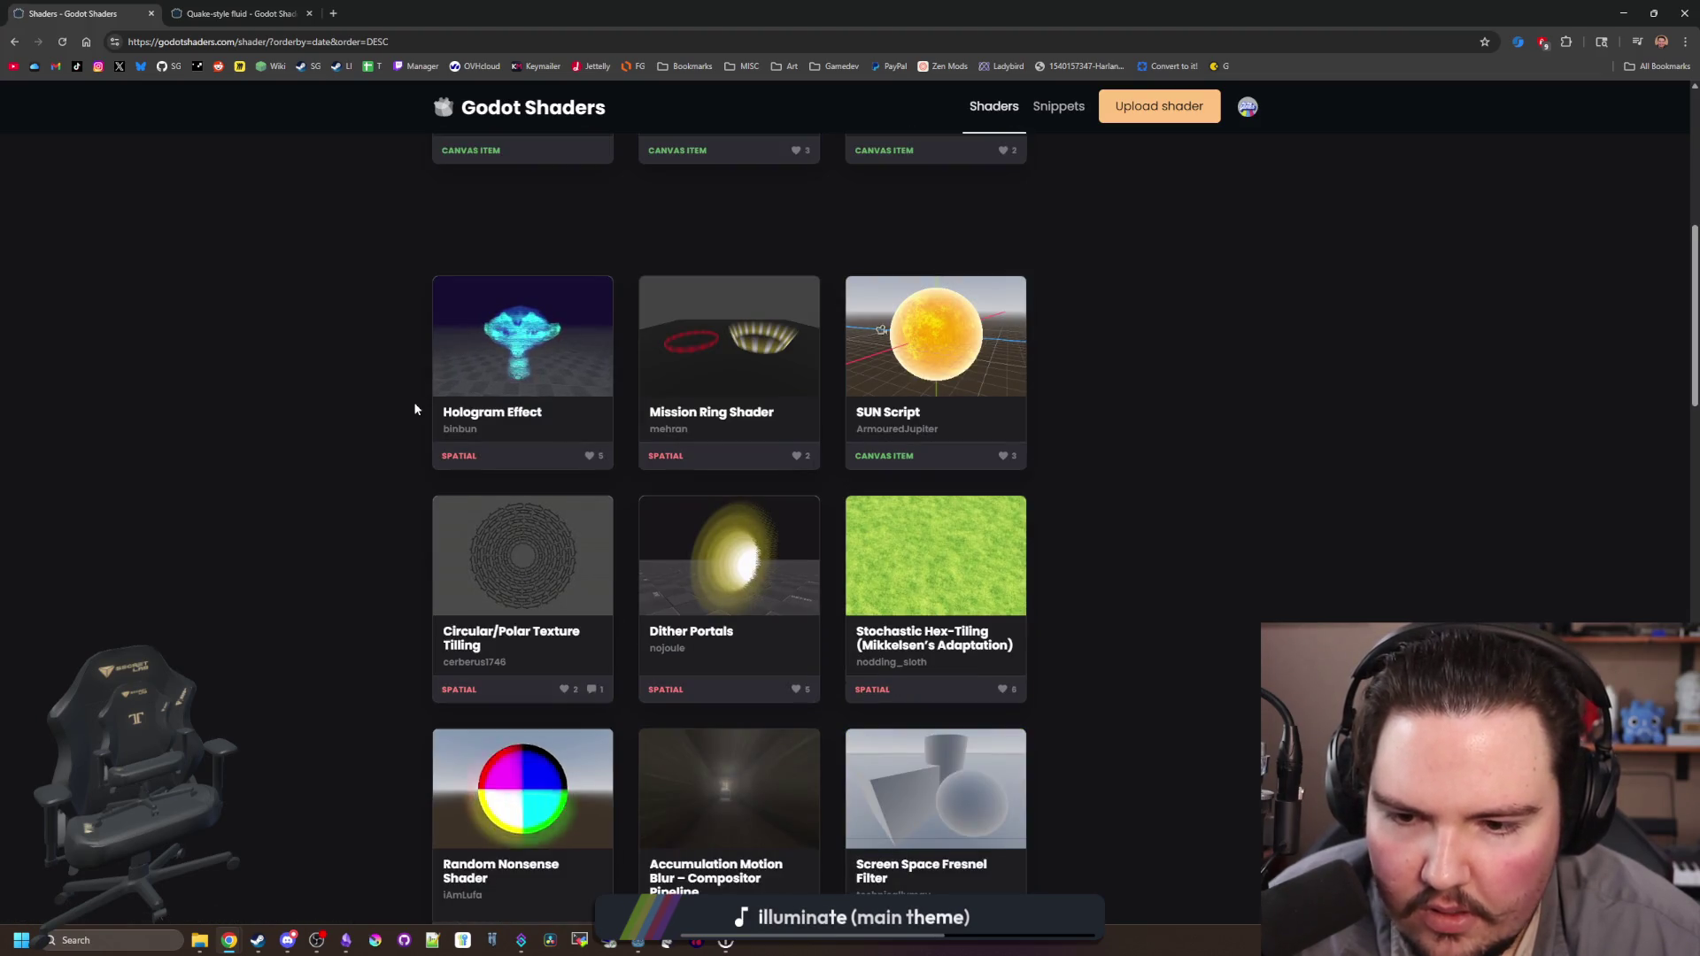
pyautogui.scroll(-2, 417, 398)
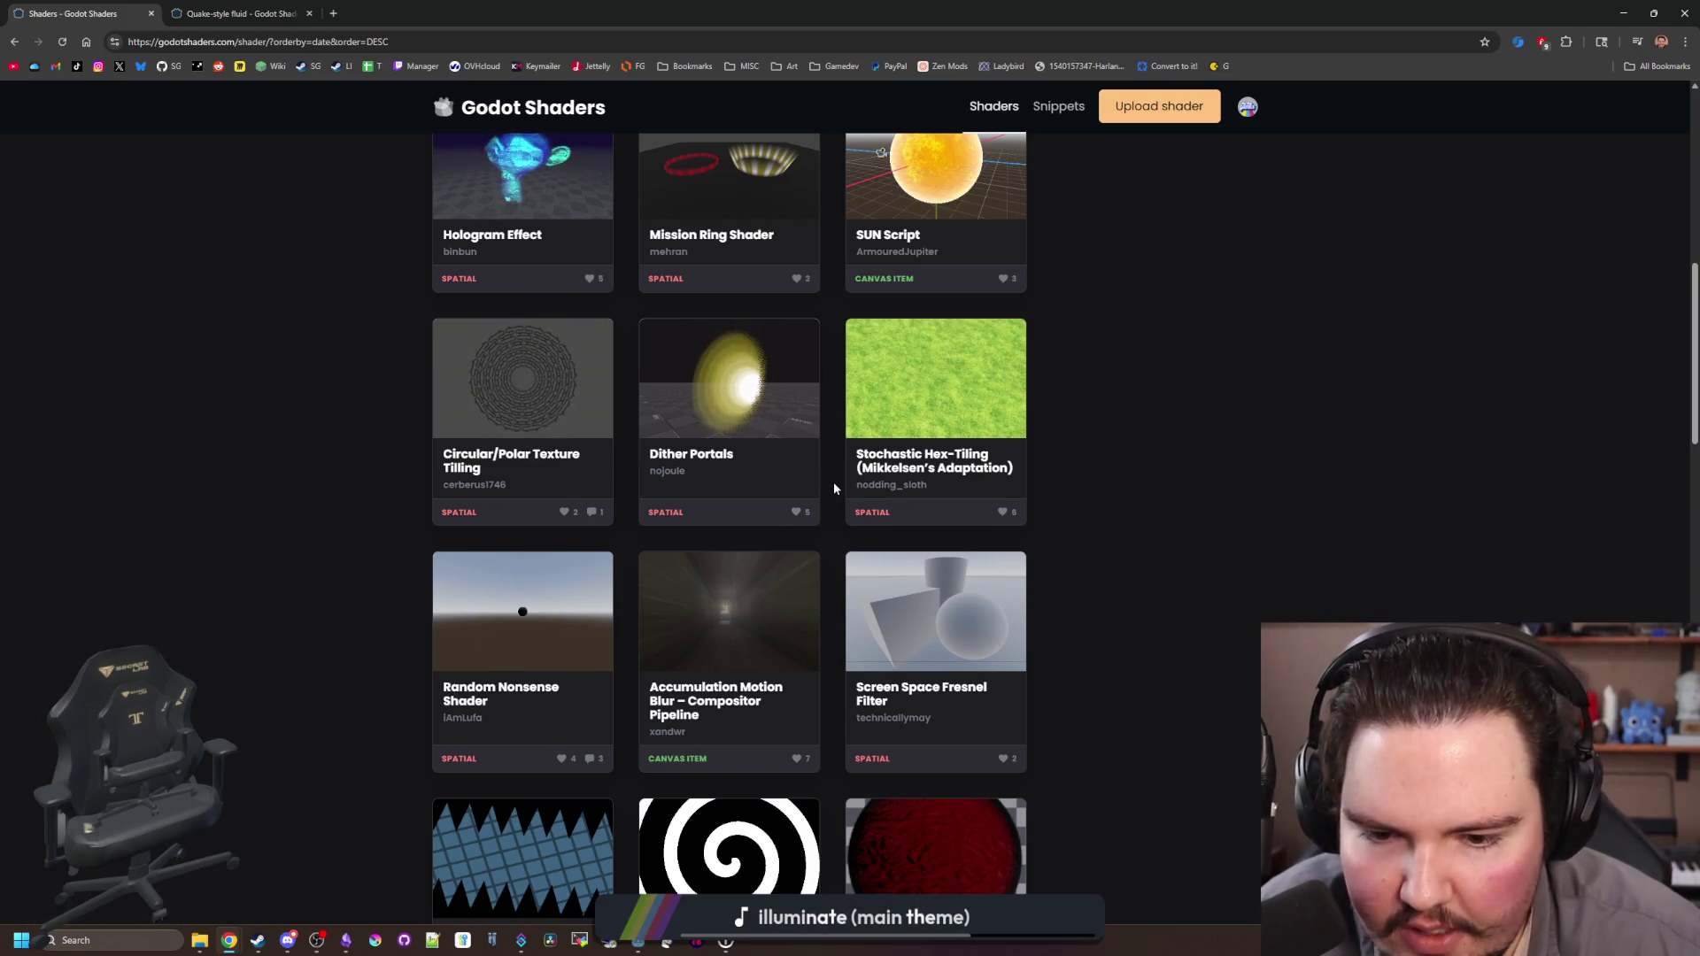
pyautogui.scroll(-3, 834, 487)
pyautogui.scroll(-1, 833, 487)
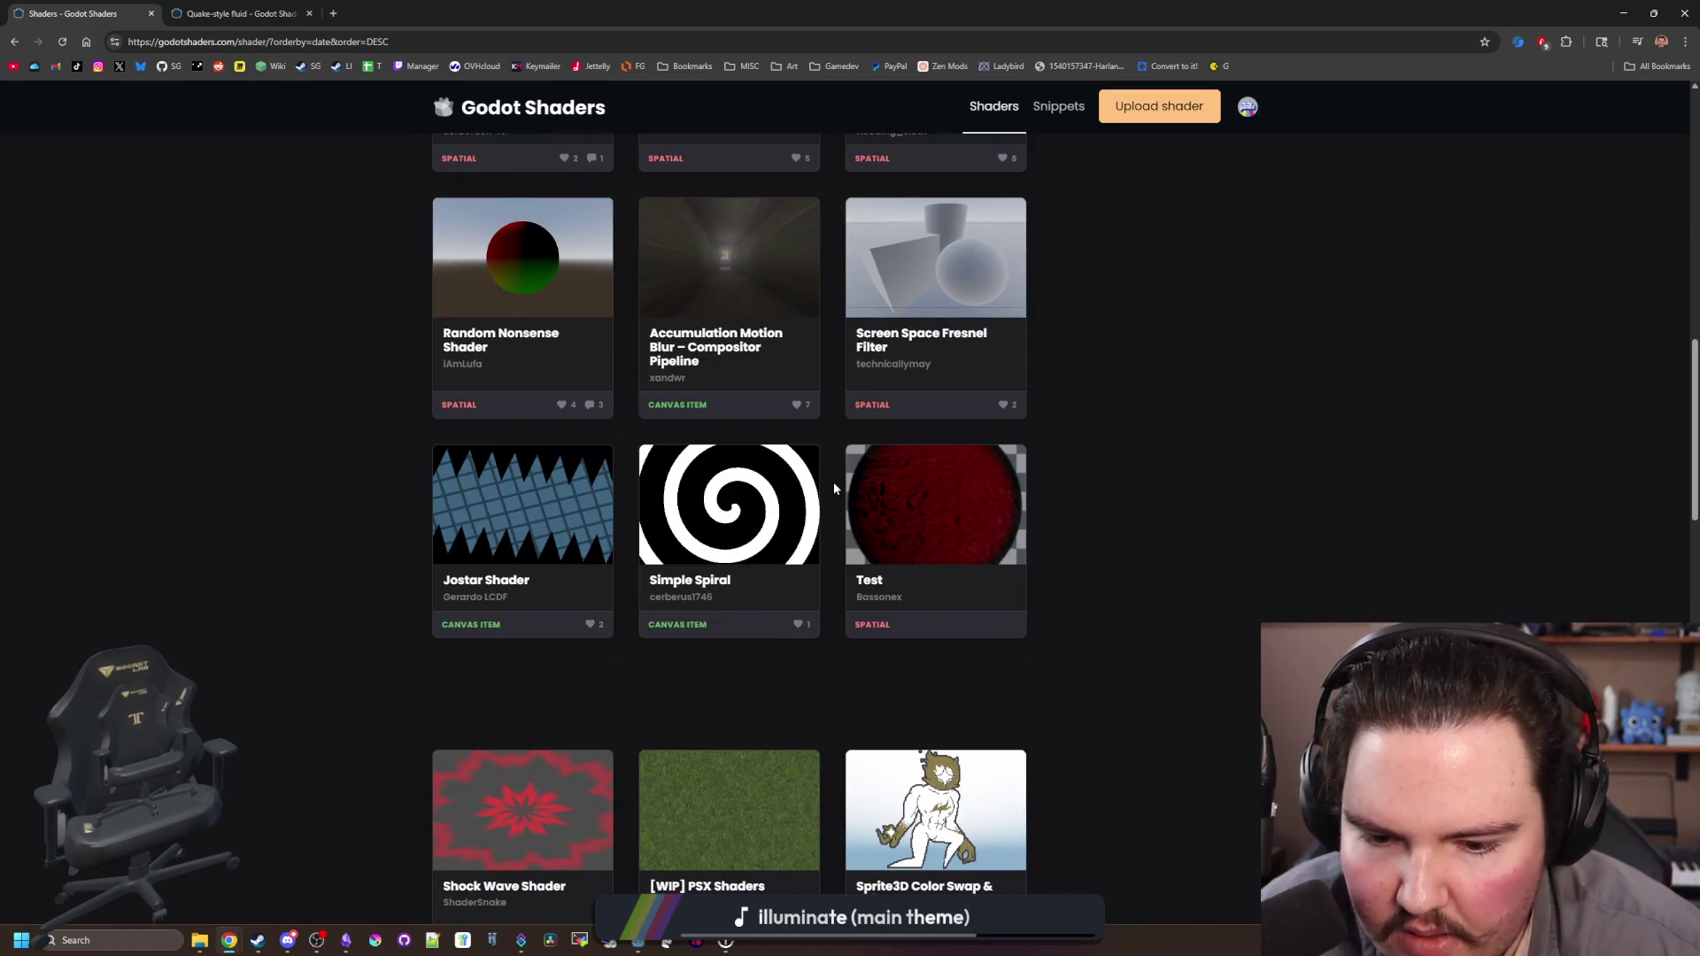
pyautogui.scroll(-4, 834, 487)
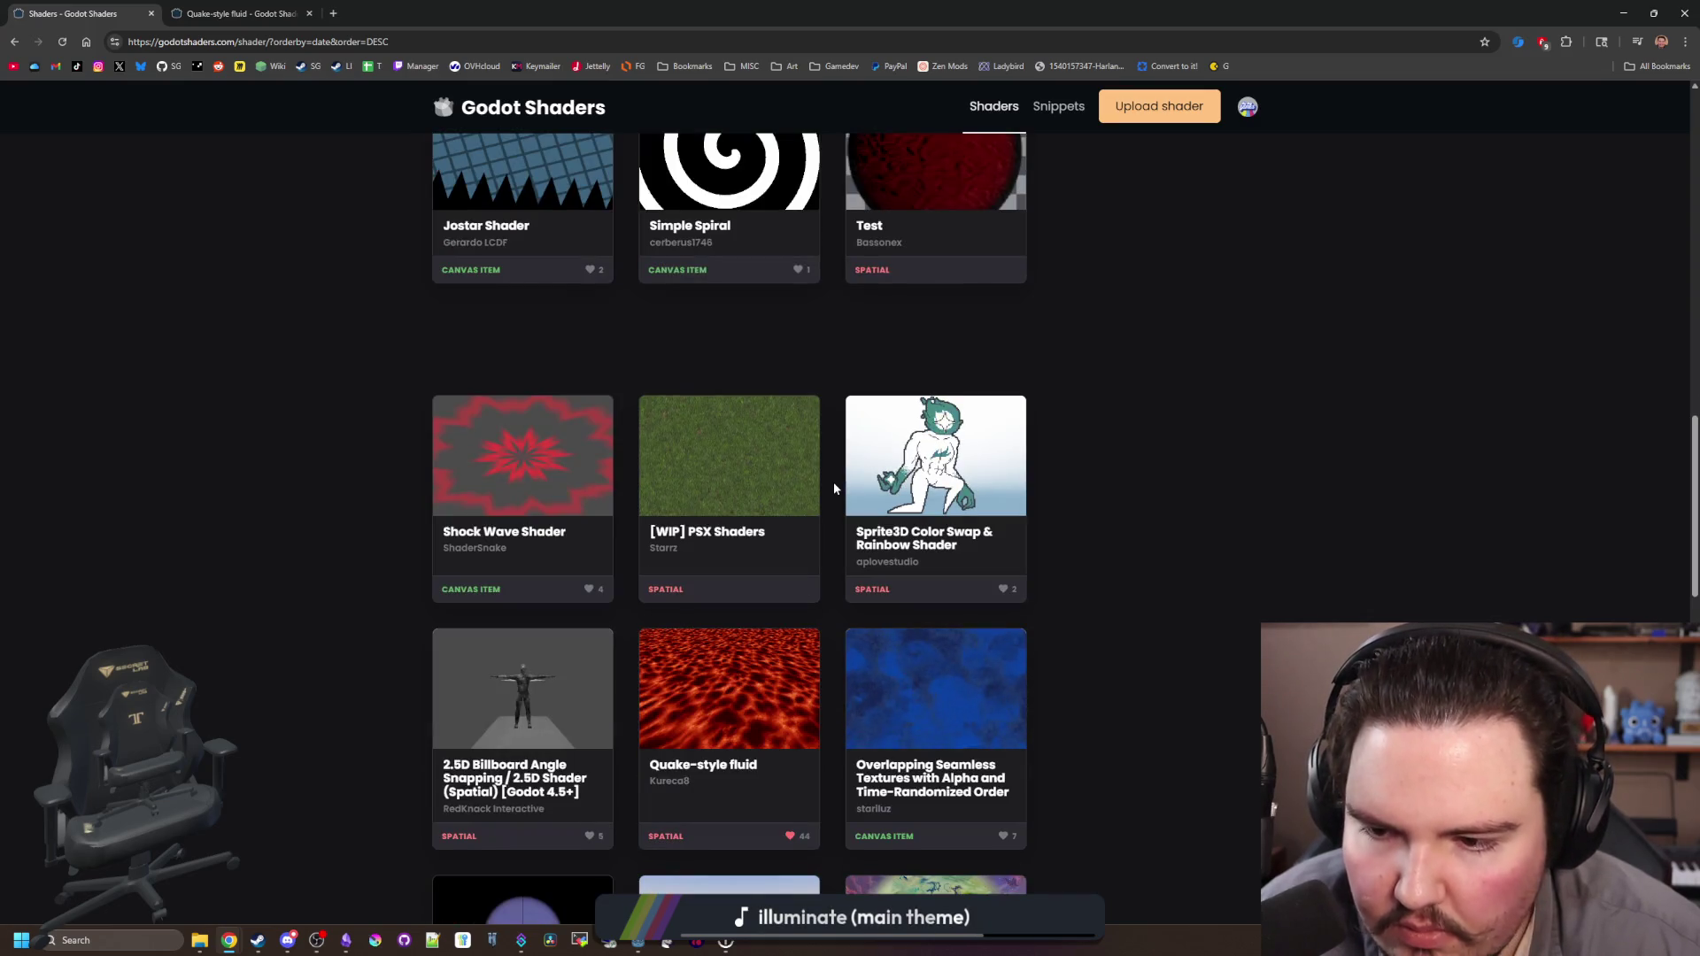
pyautogui.scroll(-11, 834, 487)
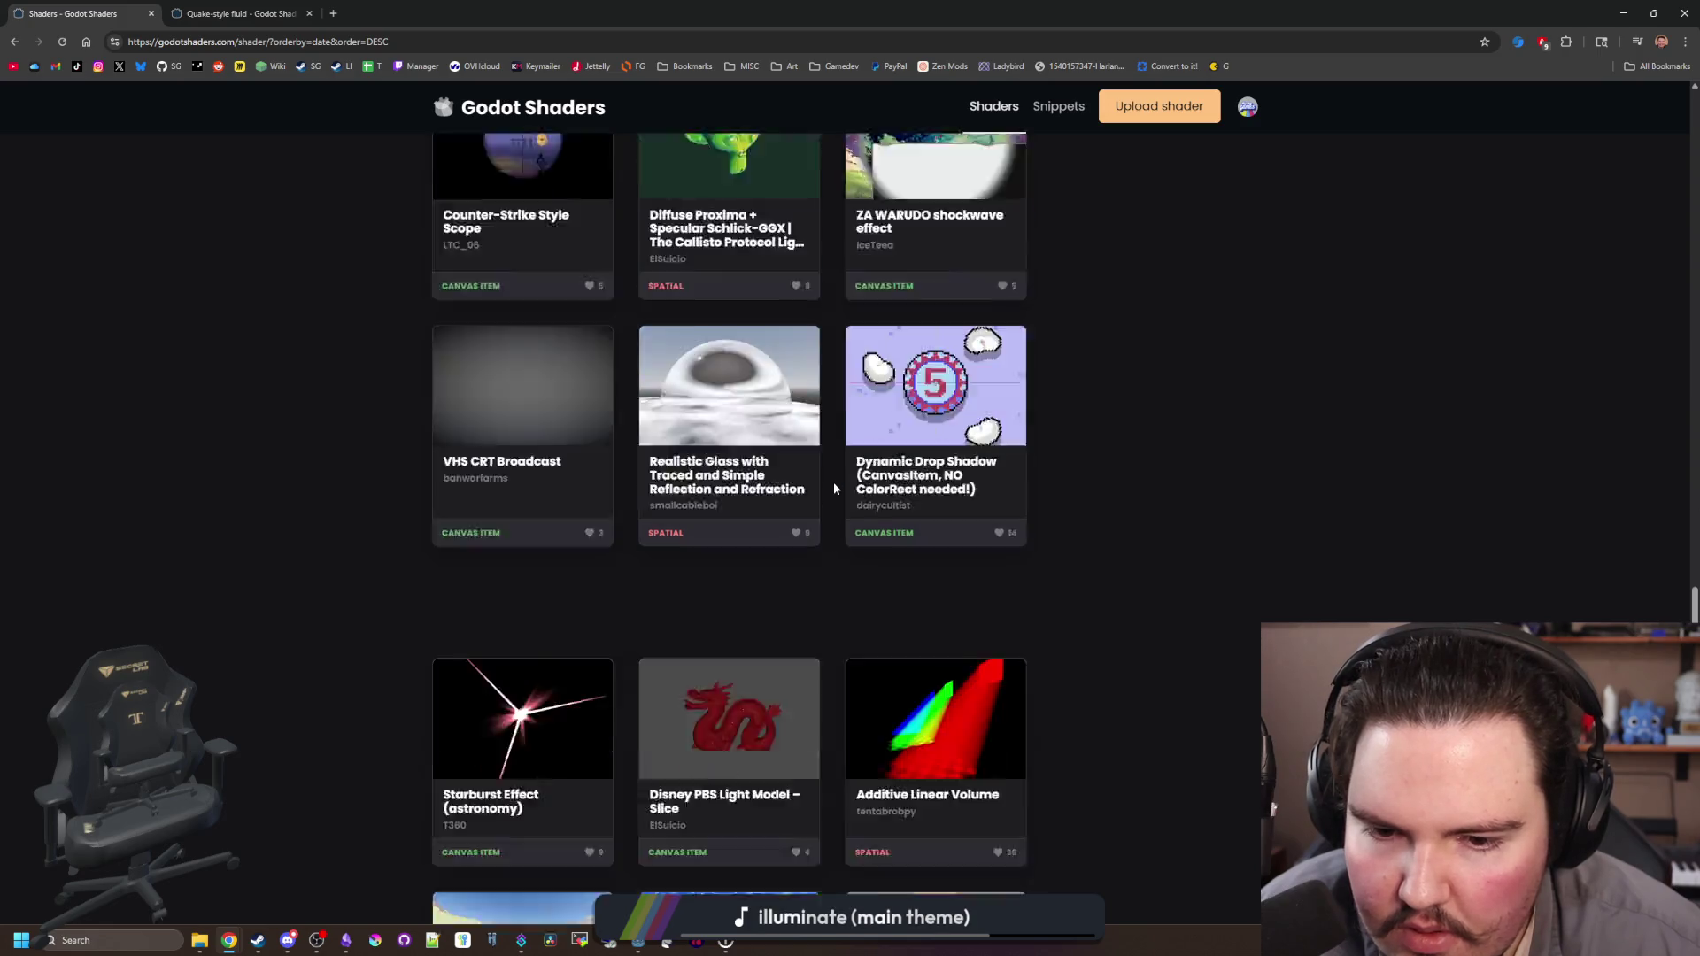
pyautogui.scroll(15, 834, 488)
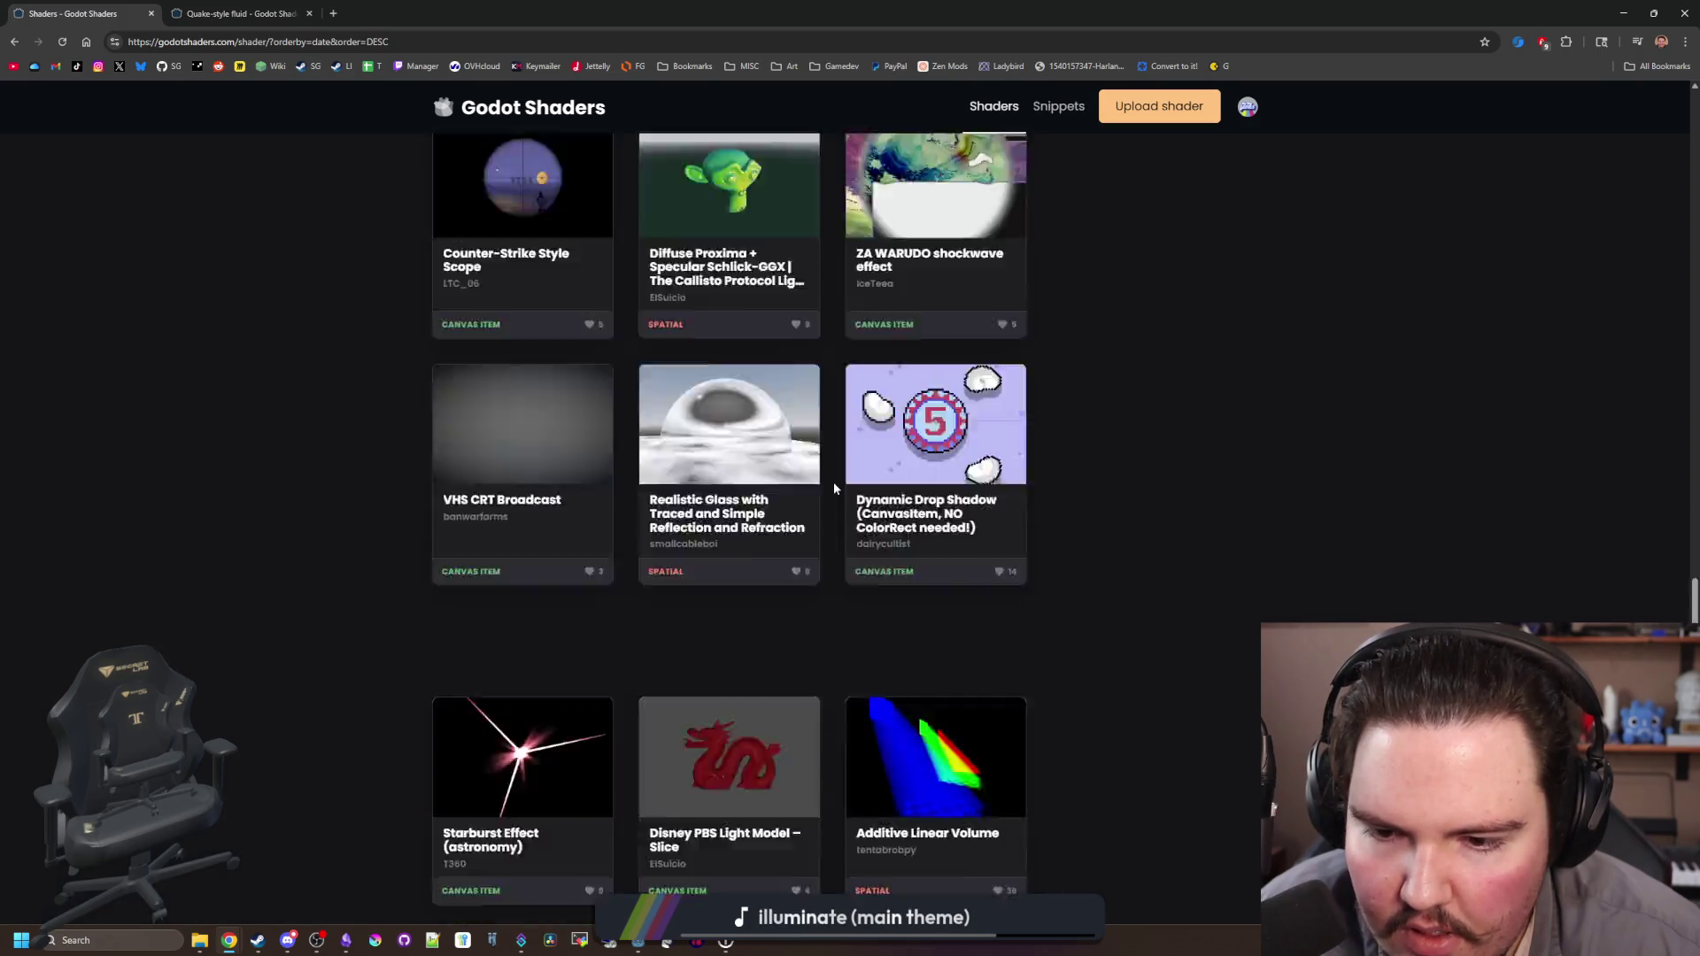
pyautogui.click(584, 254)
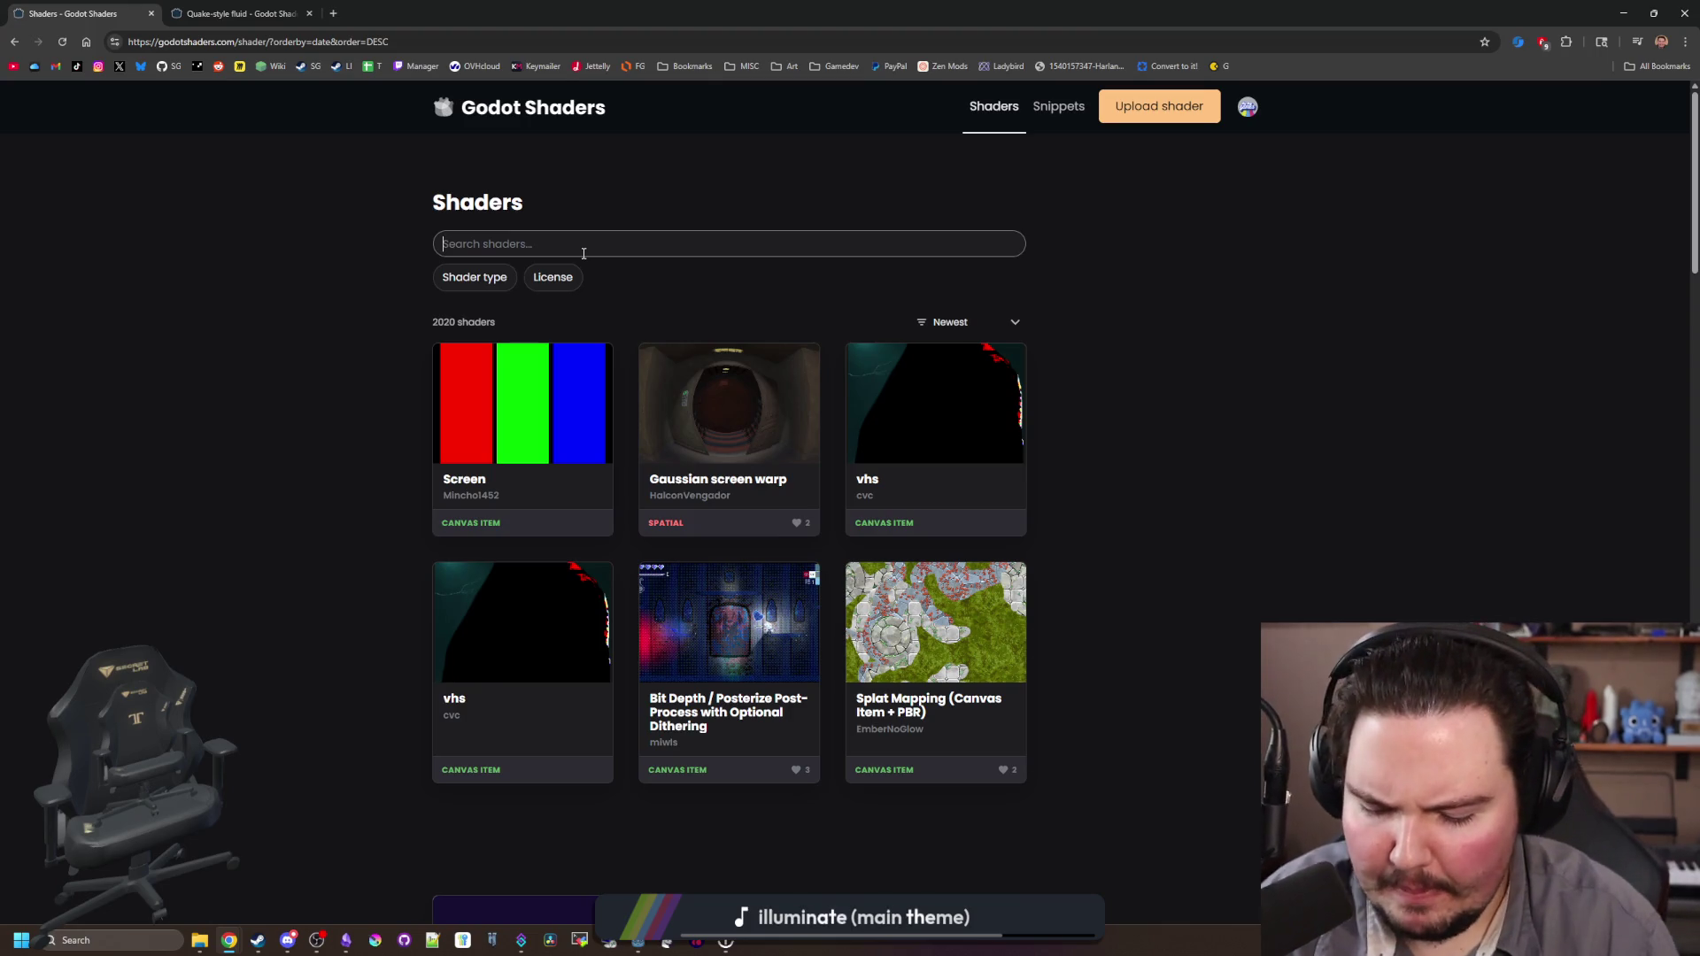
pyautogui.write('shine')
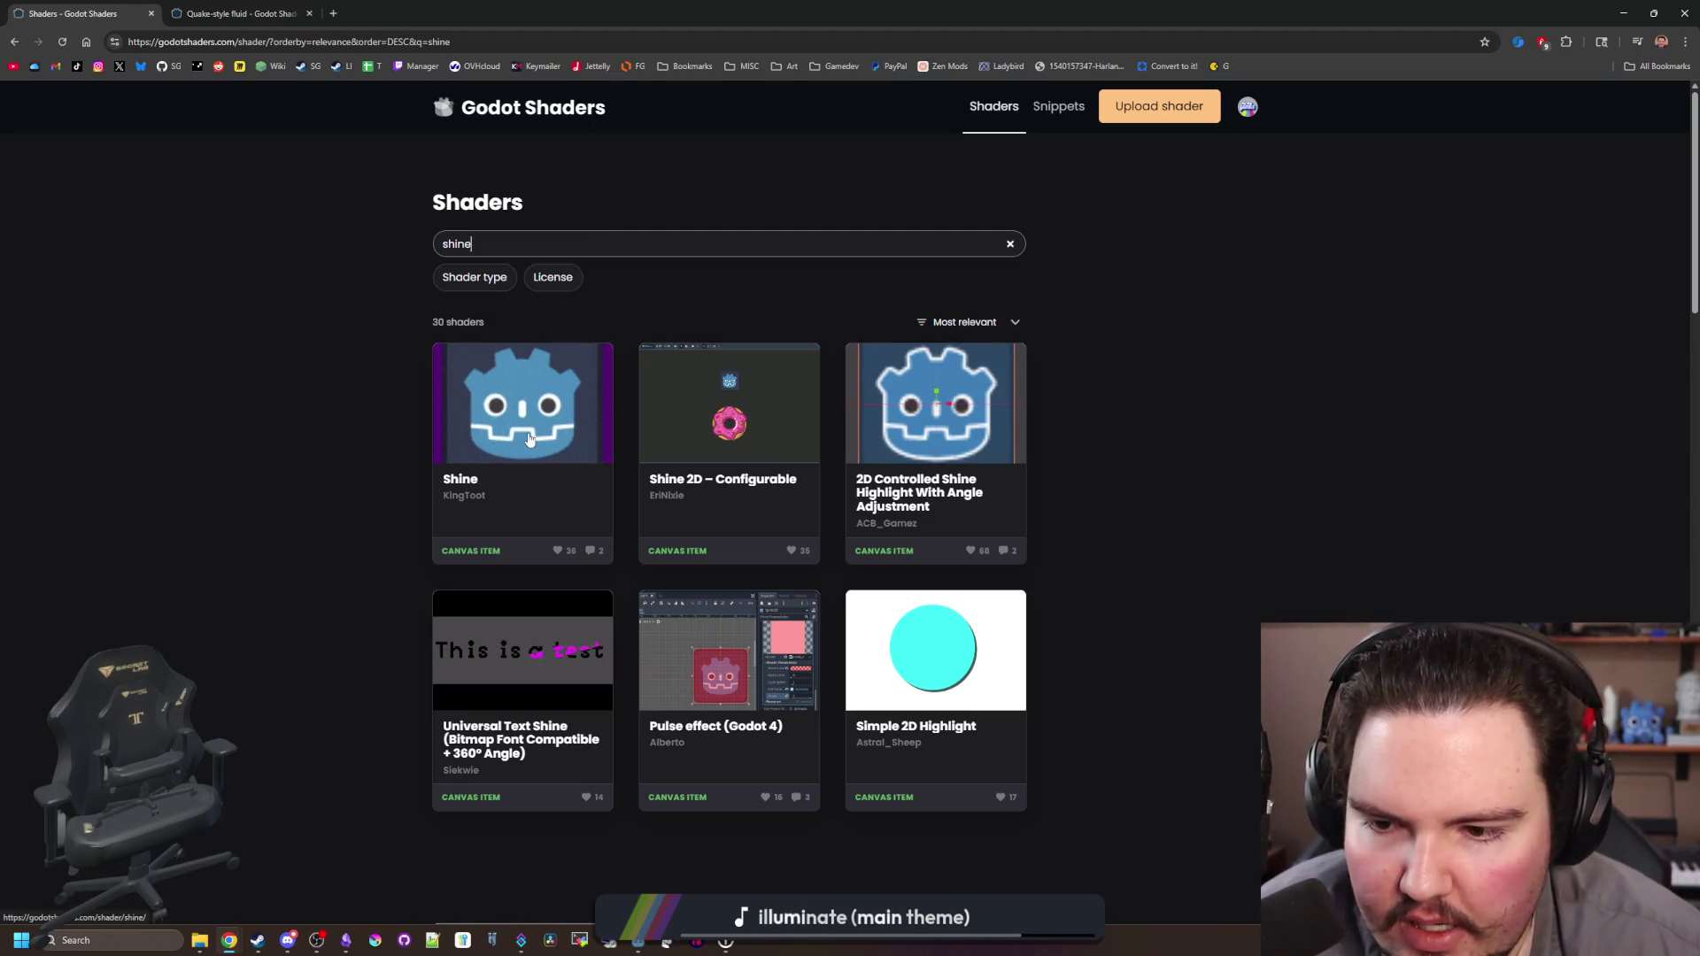
pyautogui.middleClick(575, 435)
pyautogui.middleClick(936, 407)
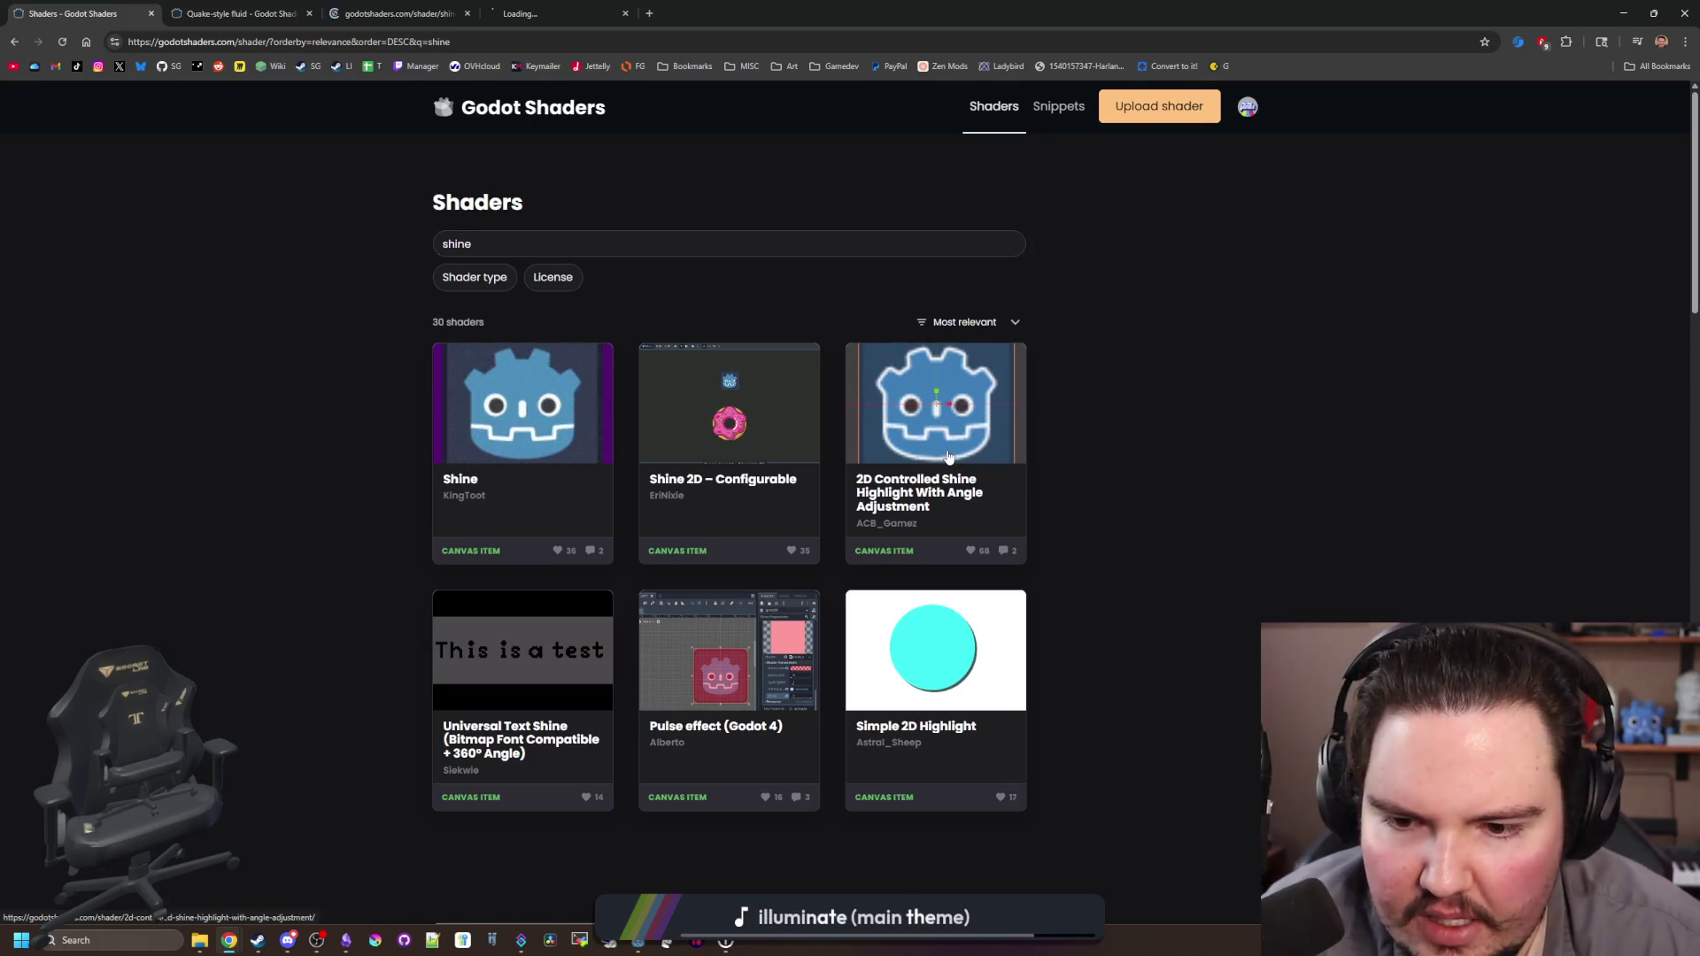
pyautogui.middleClick(933, 651)
pyautogui.click(300, 14)
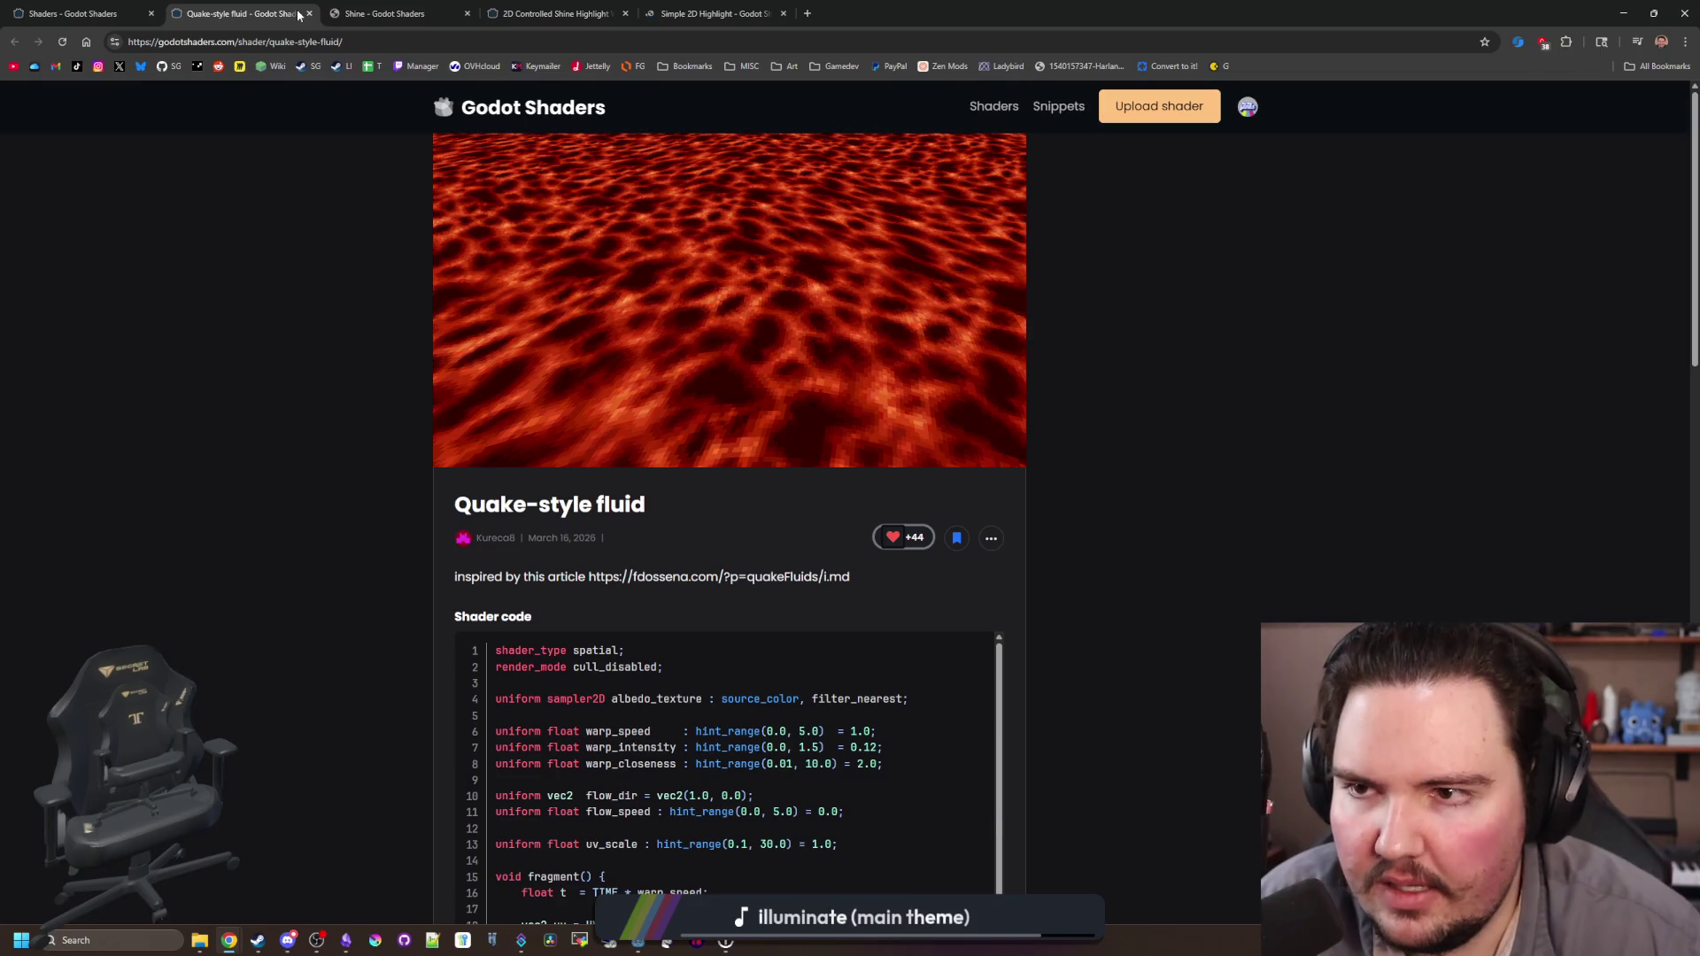
pyautogui.click(381, 13)
pyautogui.scroll(-5, 896, 327)
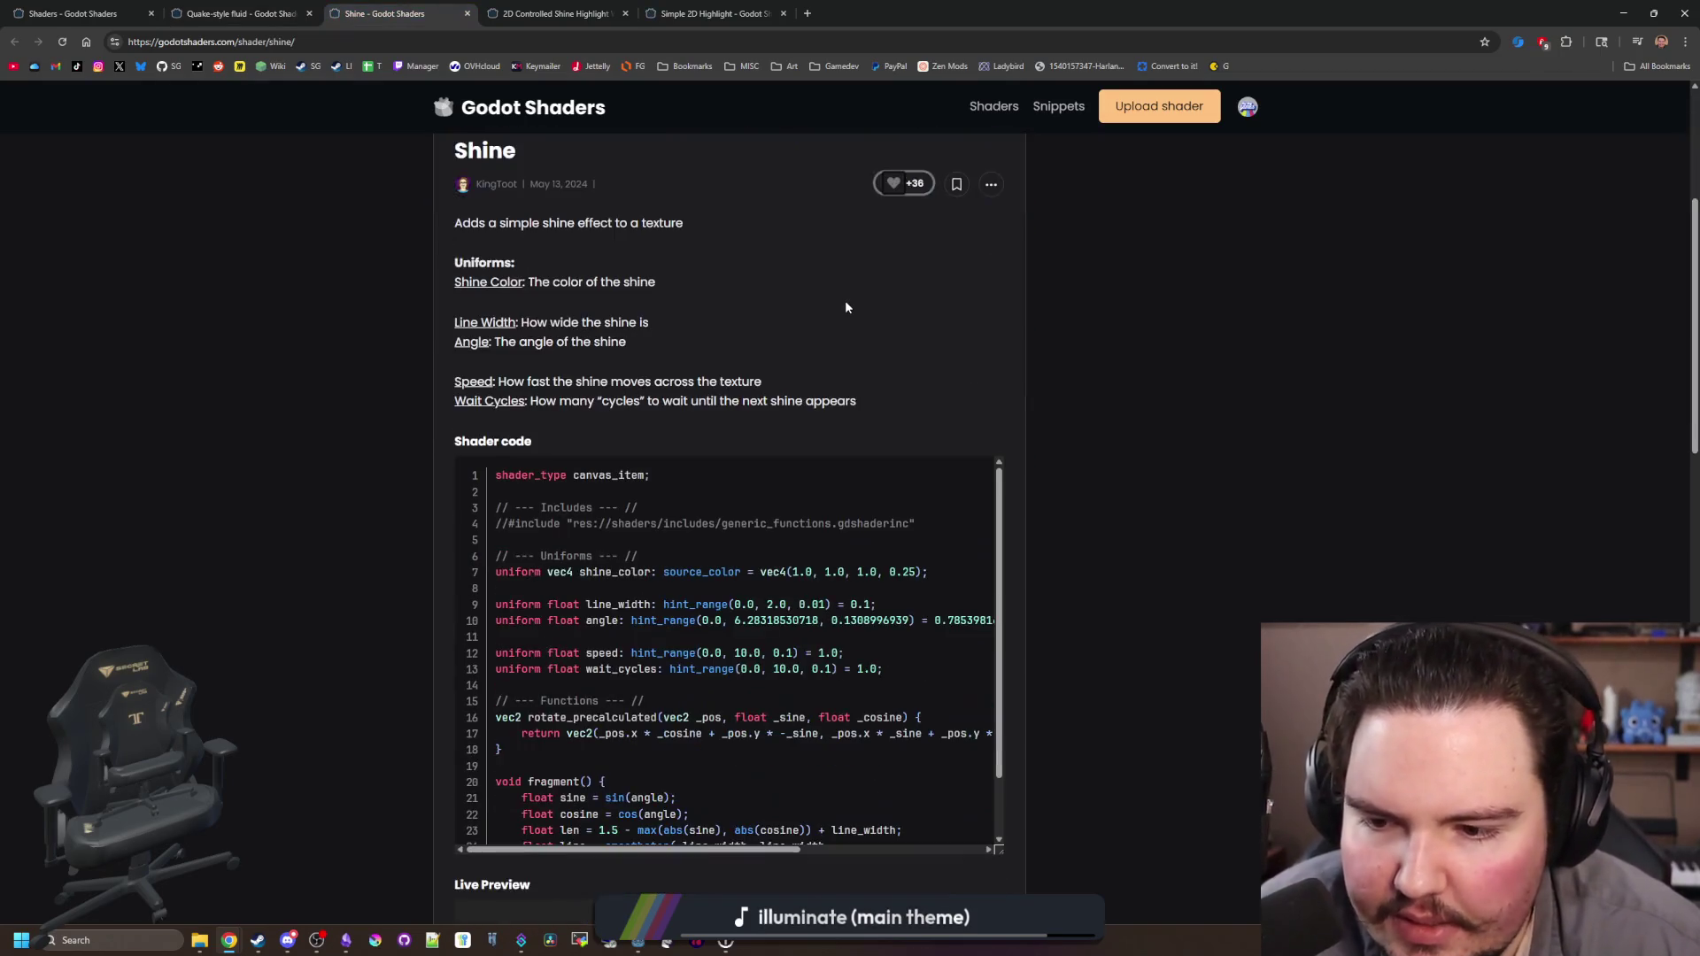
pyautogui.scroll(-1, 723, 567)
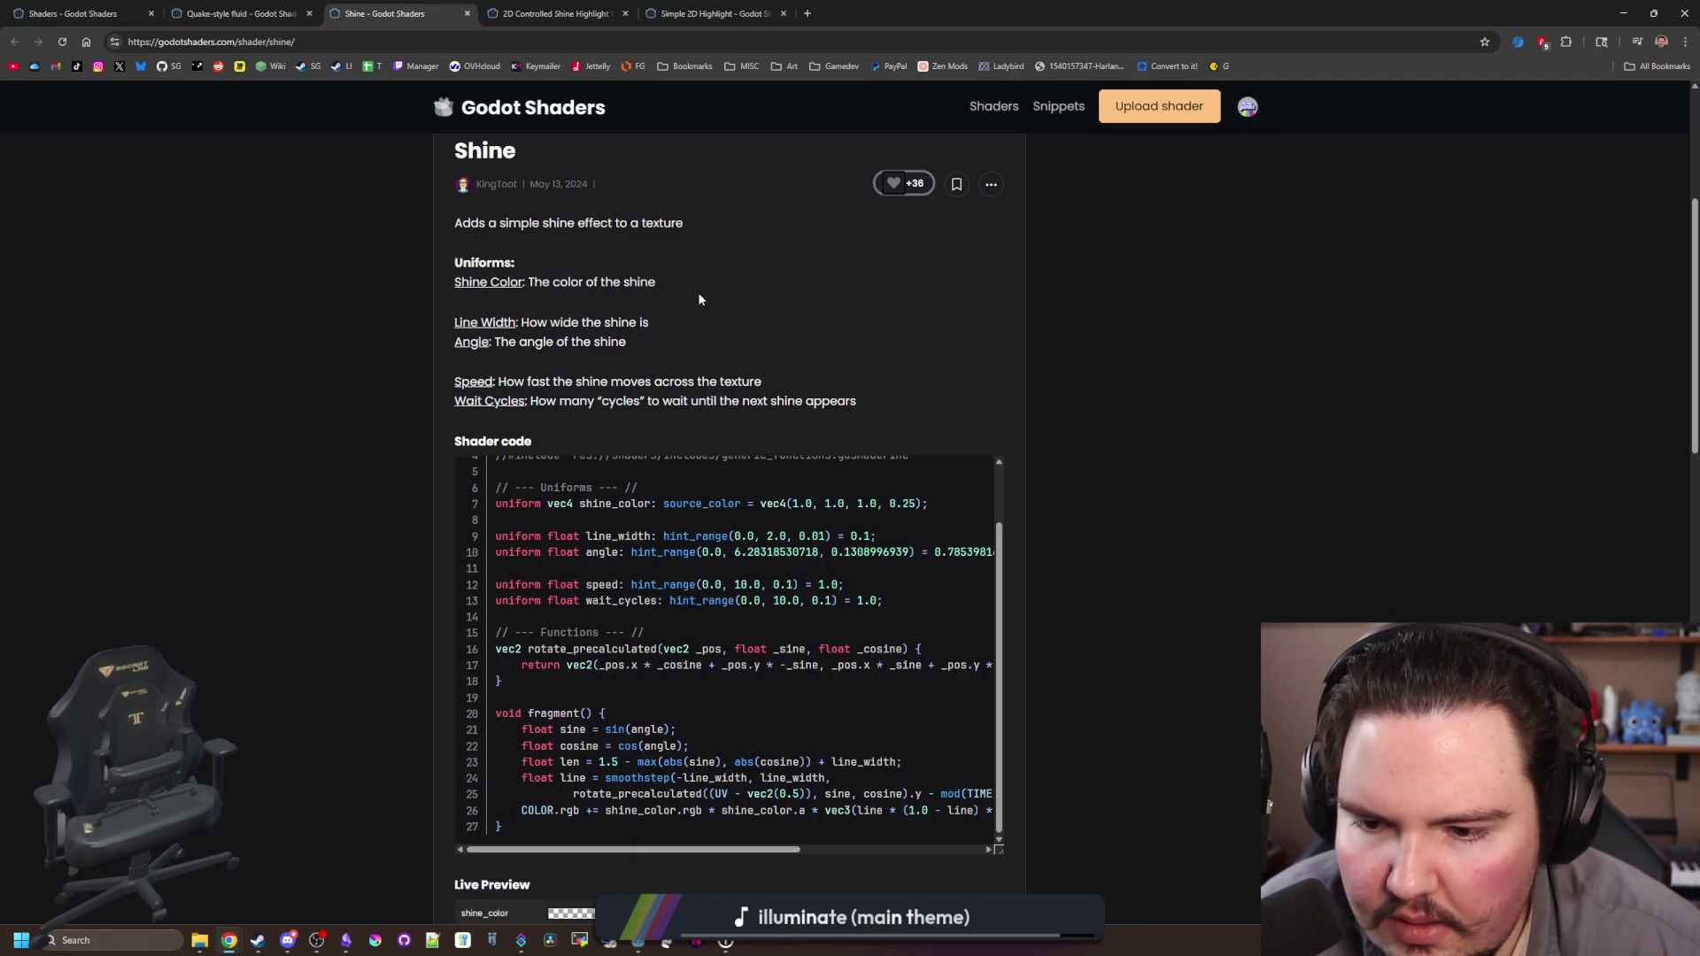
pyautogui.scroll(1, 660, 531)
pyautogui.scroll(-1, 662, 567)
pyautogui.click(562, 11)
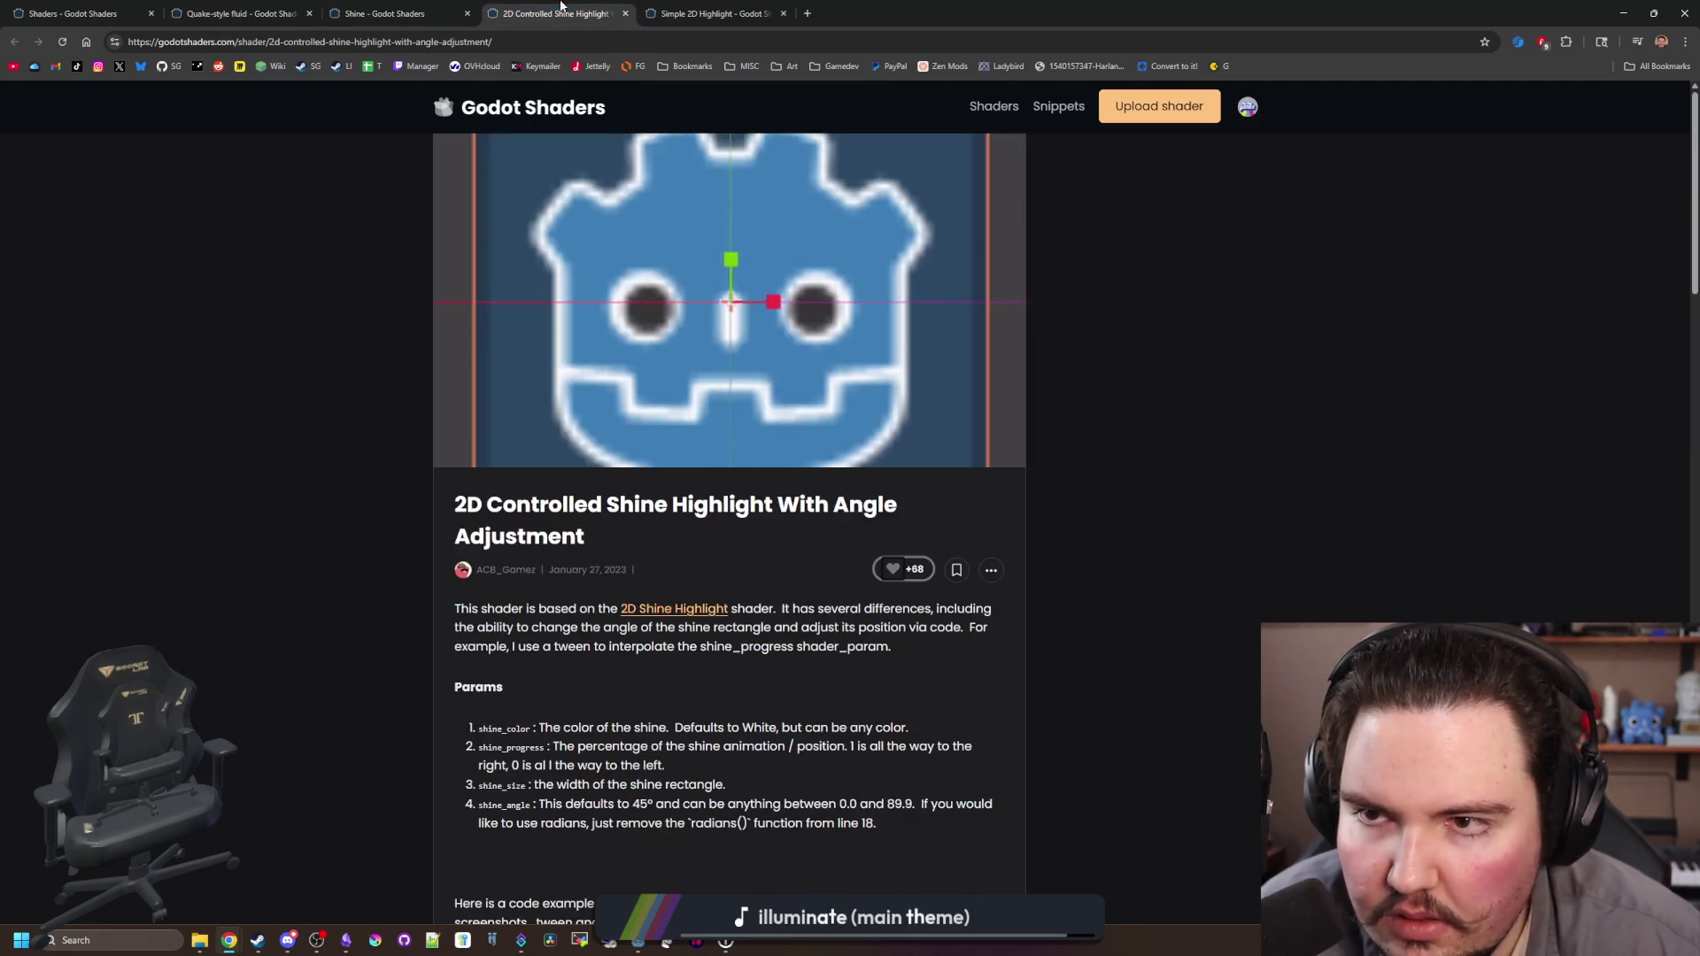
pyautogui.hotkey('ctrl', 'shift', 'Tab')
pyautogui.scroll(1, 633, 542)
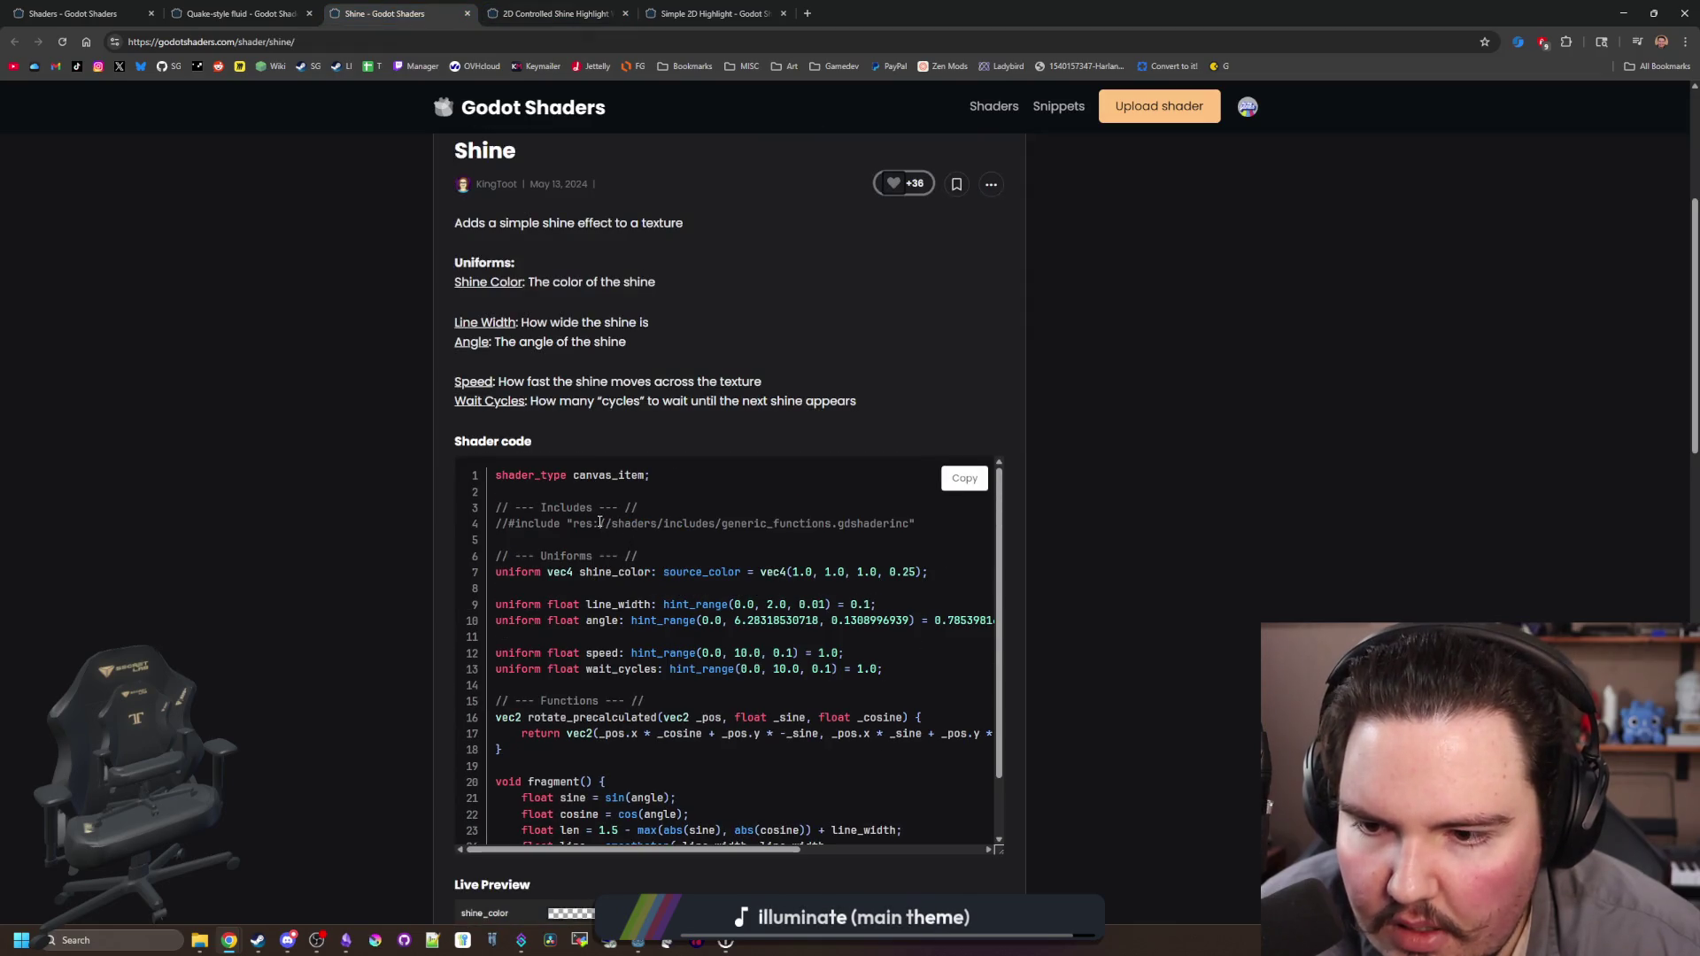
pyautogui.moveTo(571, 522)
pyautogui.mouseDown()
pyautogui.moveTo(958, 505)
pyautogui.moveTo(940, 523)
pyautogui.mouseUp()
pyautogui.click(940, 523)
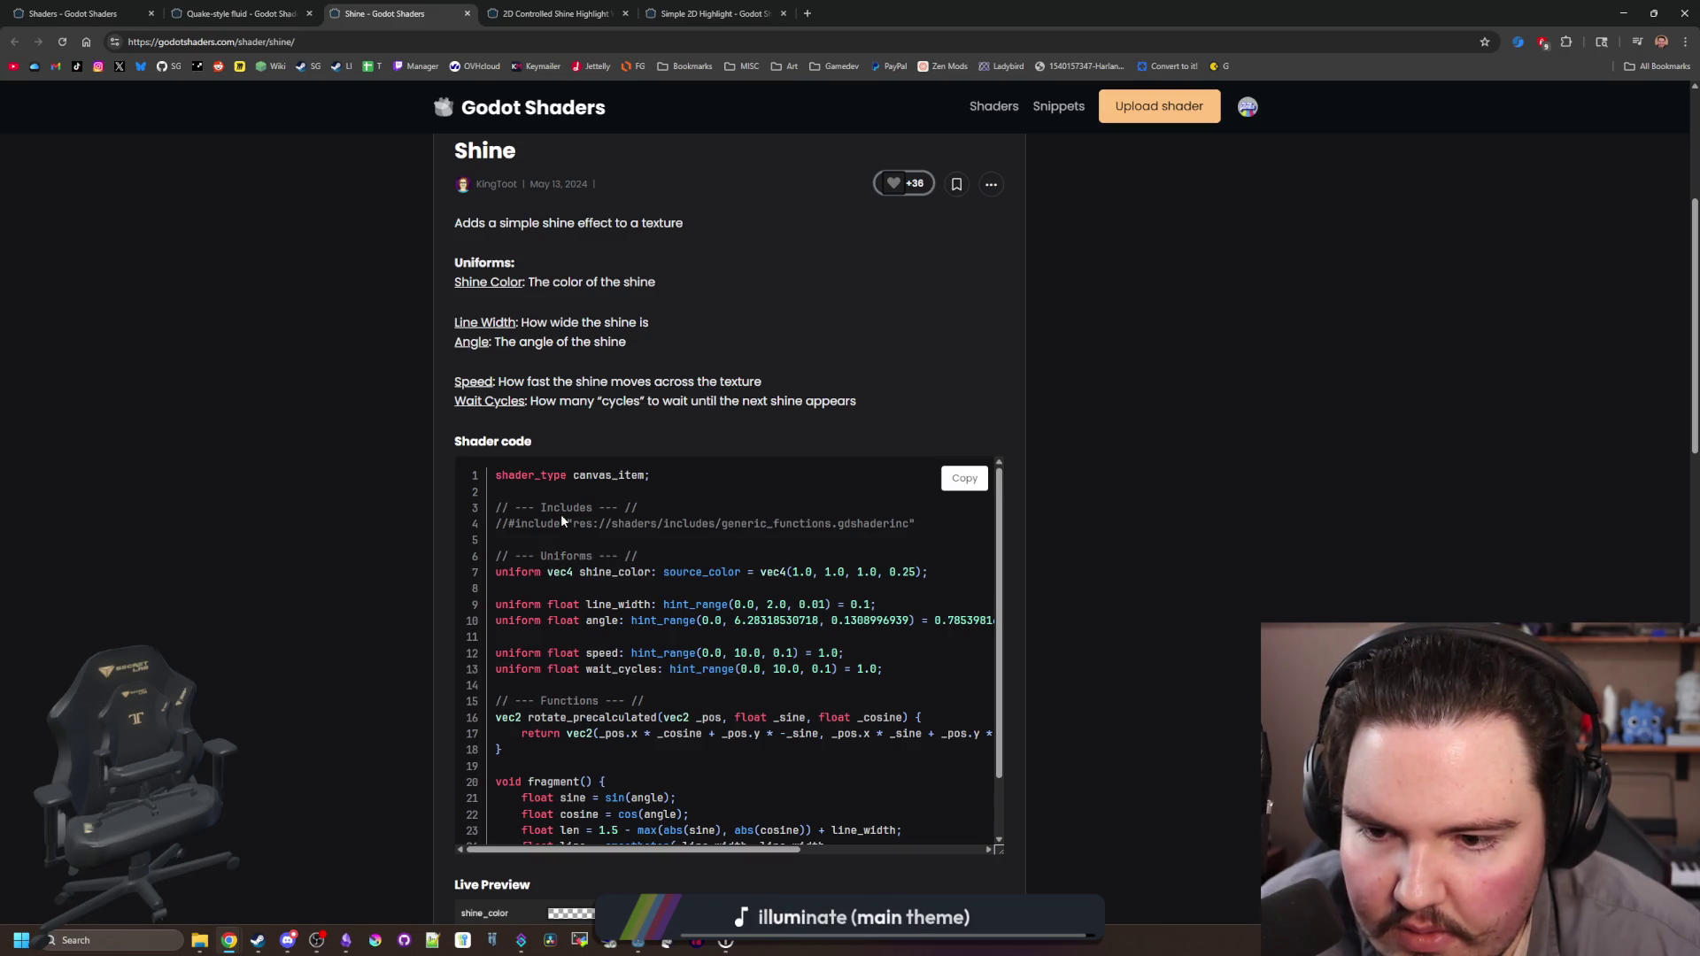
pyautogui.moveTo(563, 521); pyautogui.dragTo(915, 526)
pyautogui.click(916, 526)
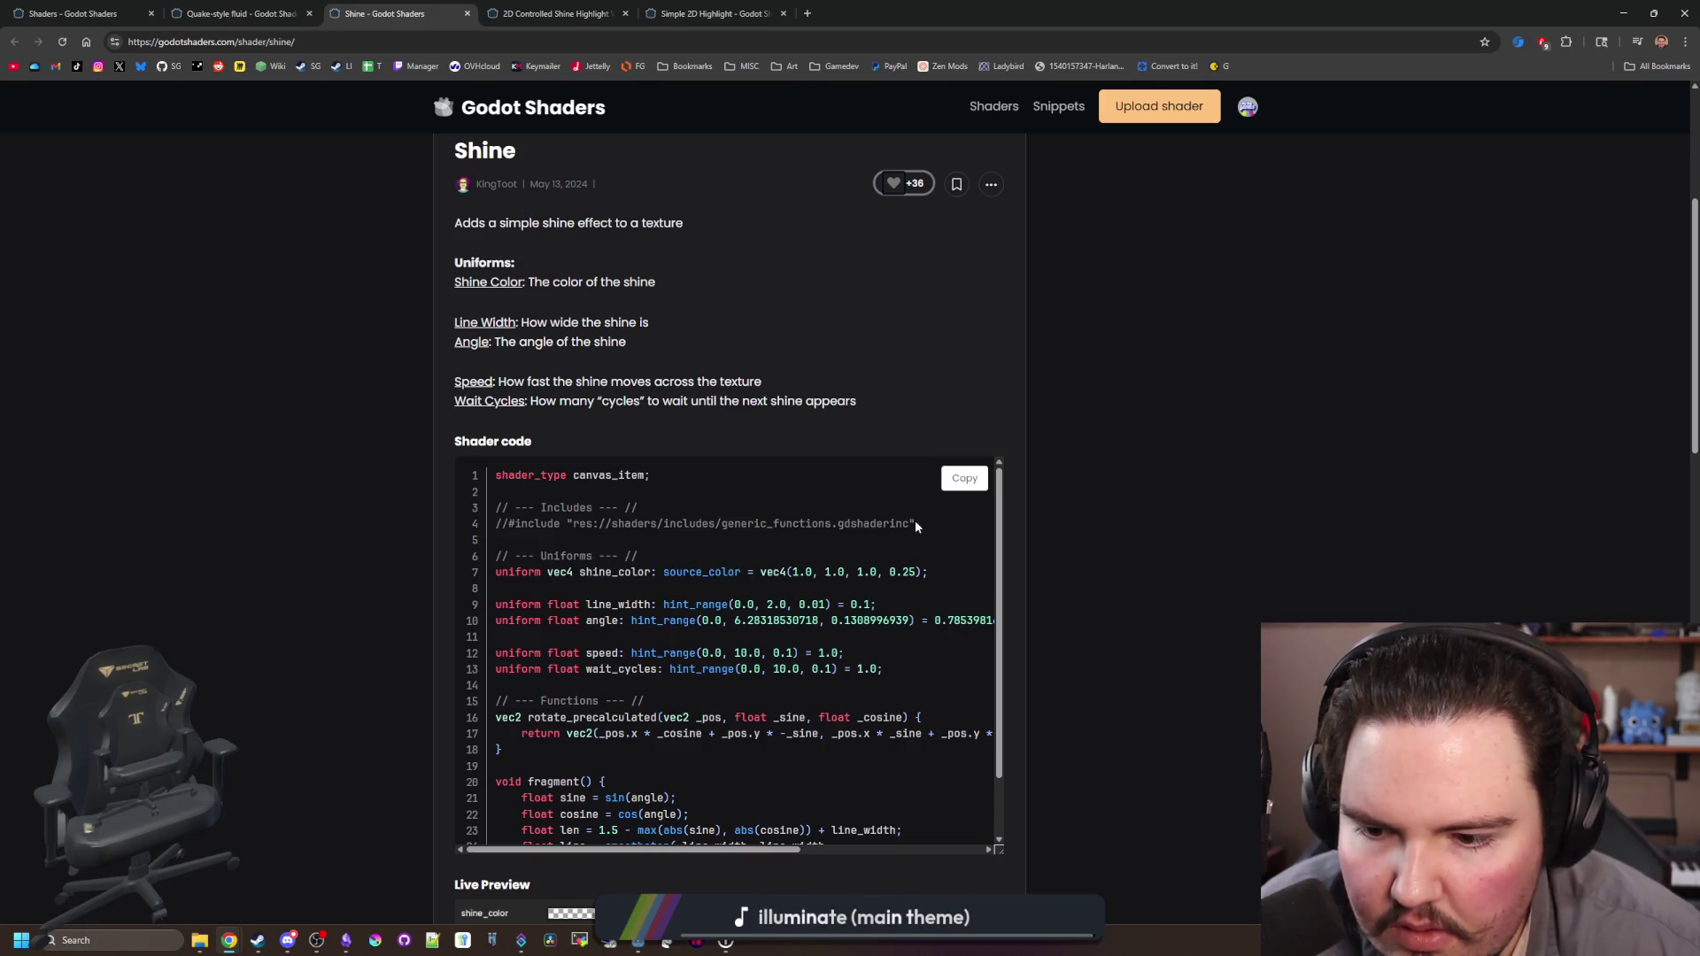
pyautogui.scroll(-1, 915, 522)
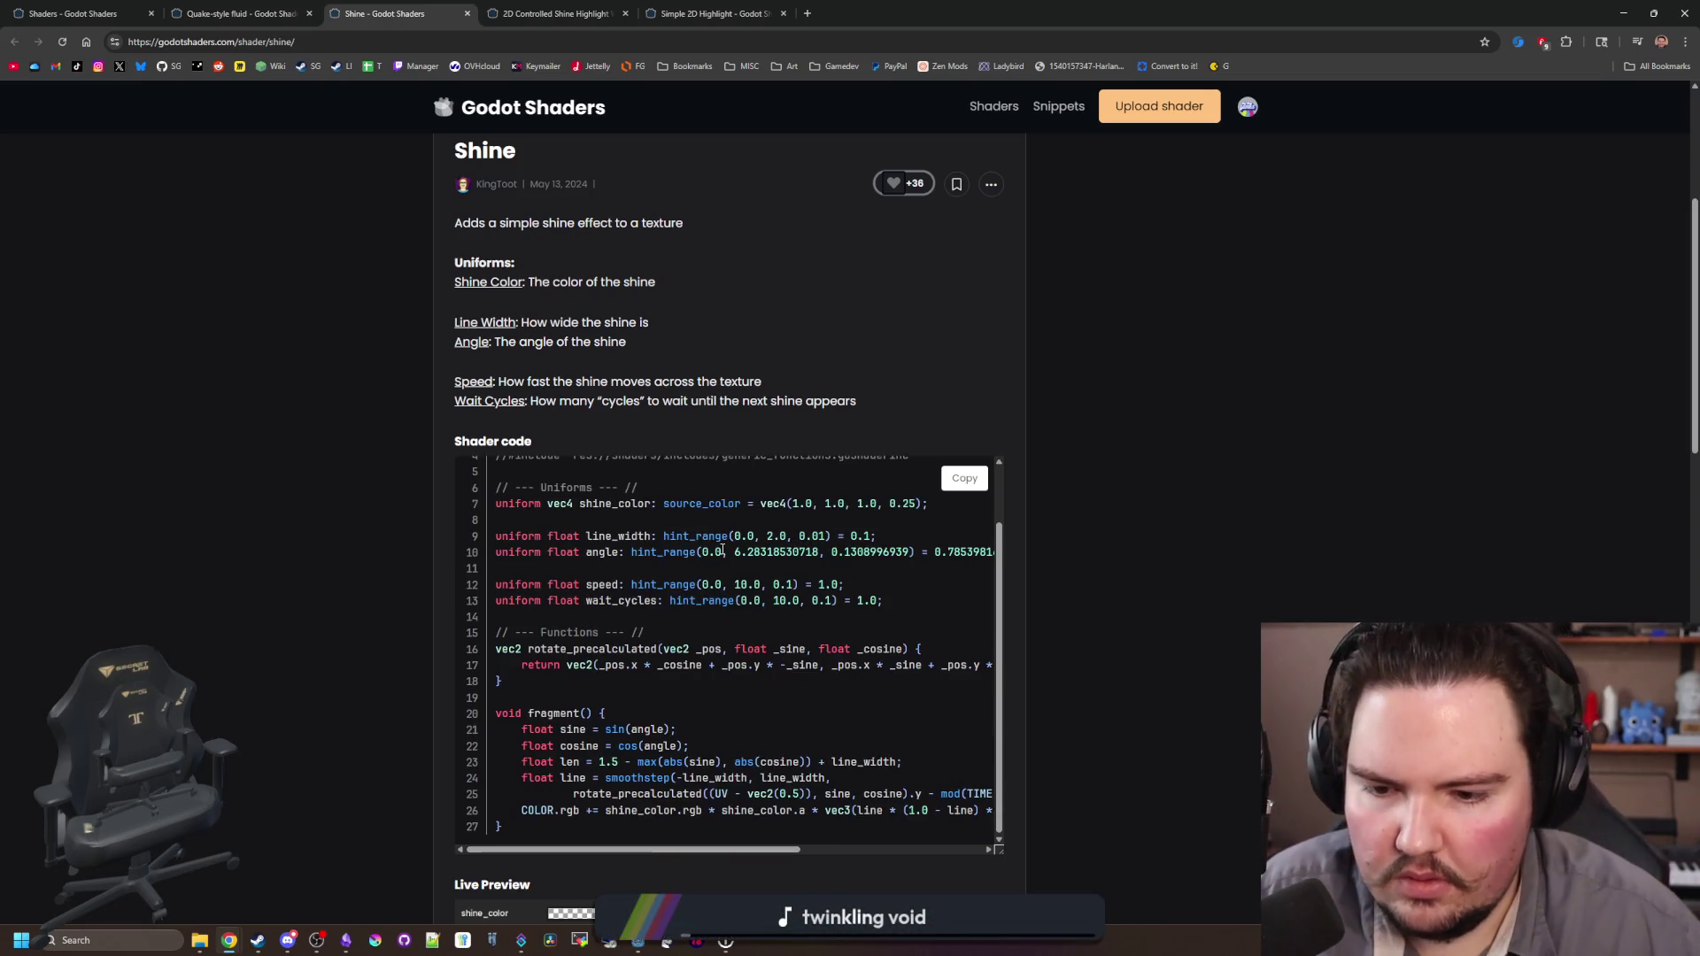
pyautogui.scroll(-4, 755, 620)
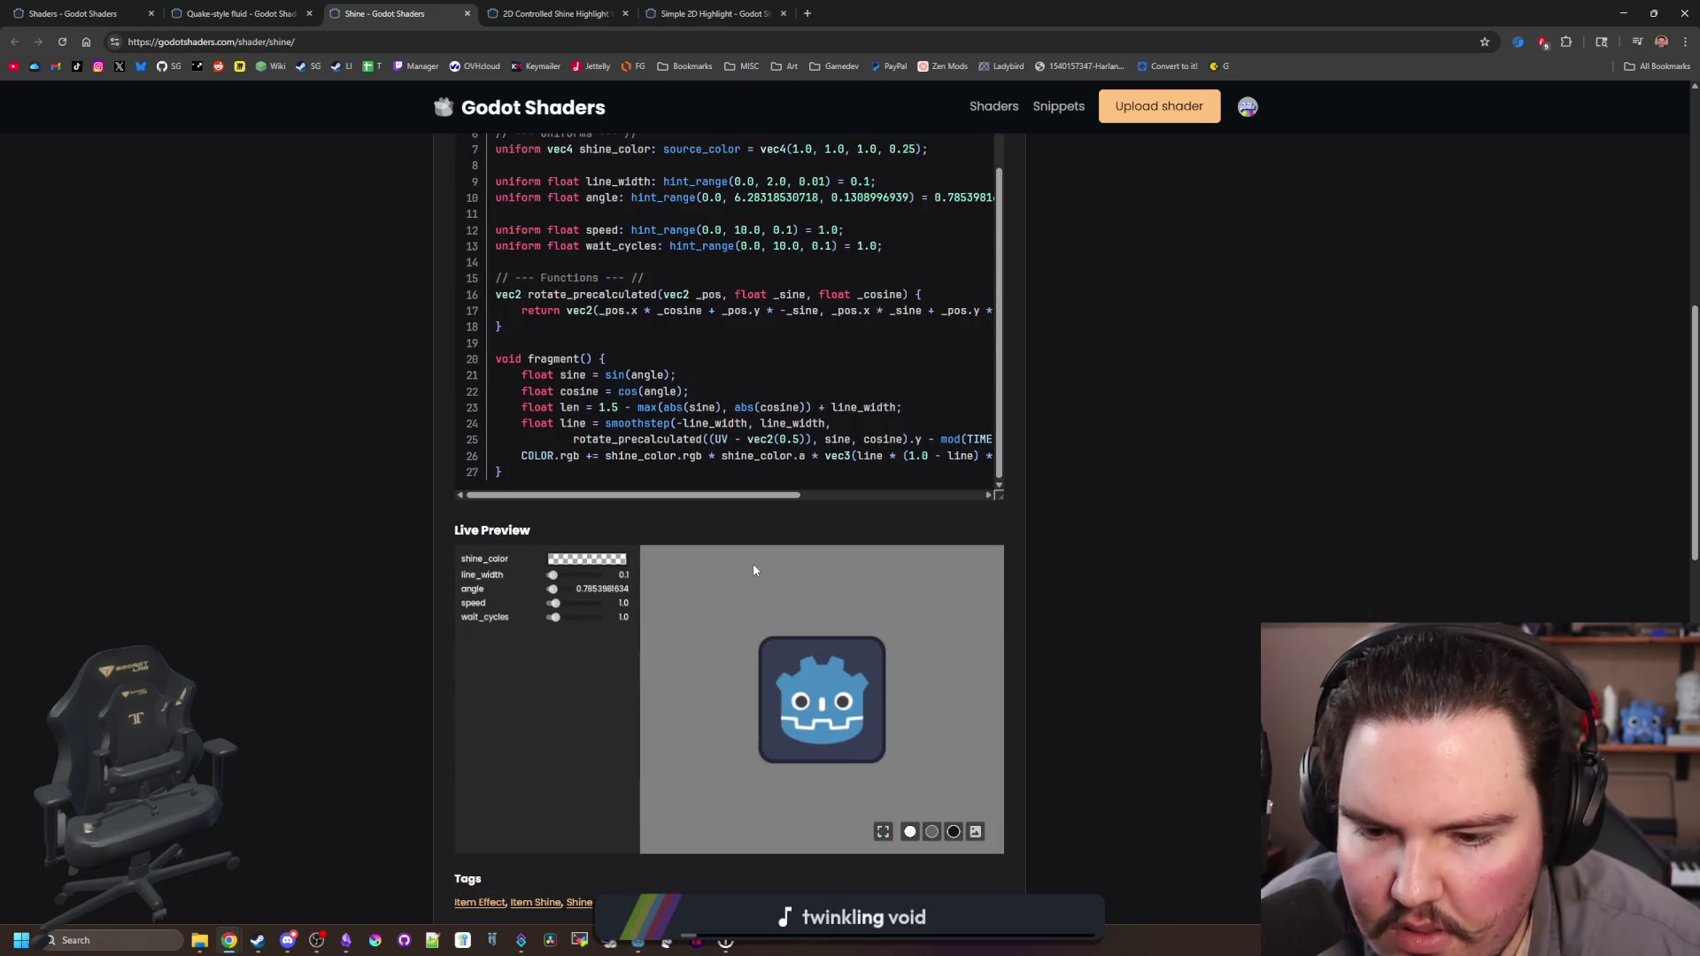
pyautogui.hotkey('ctrl', 'Tab')
pyautogui.scroll(-10, 714, 462)
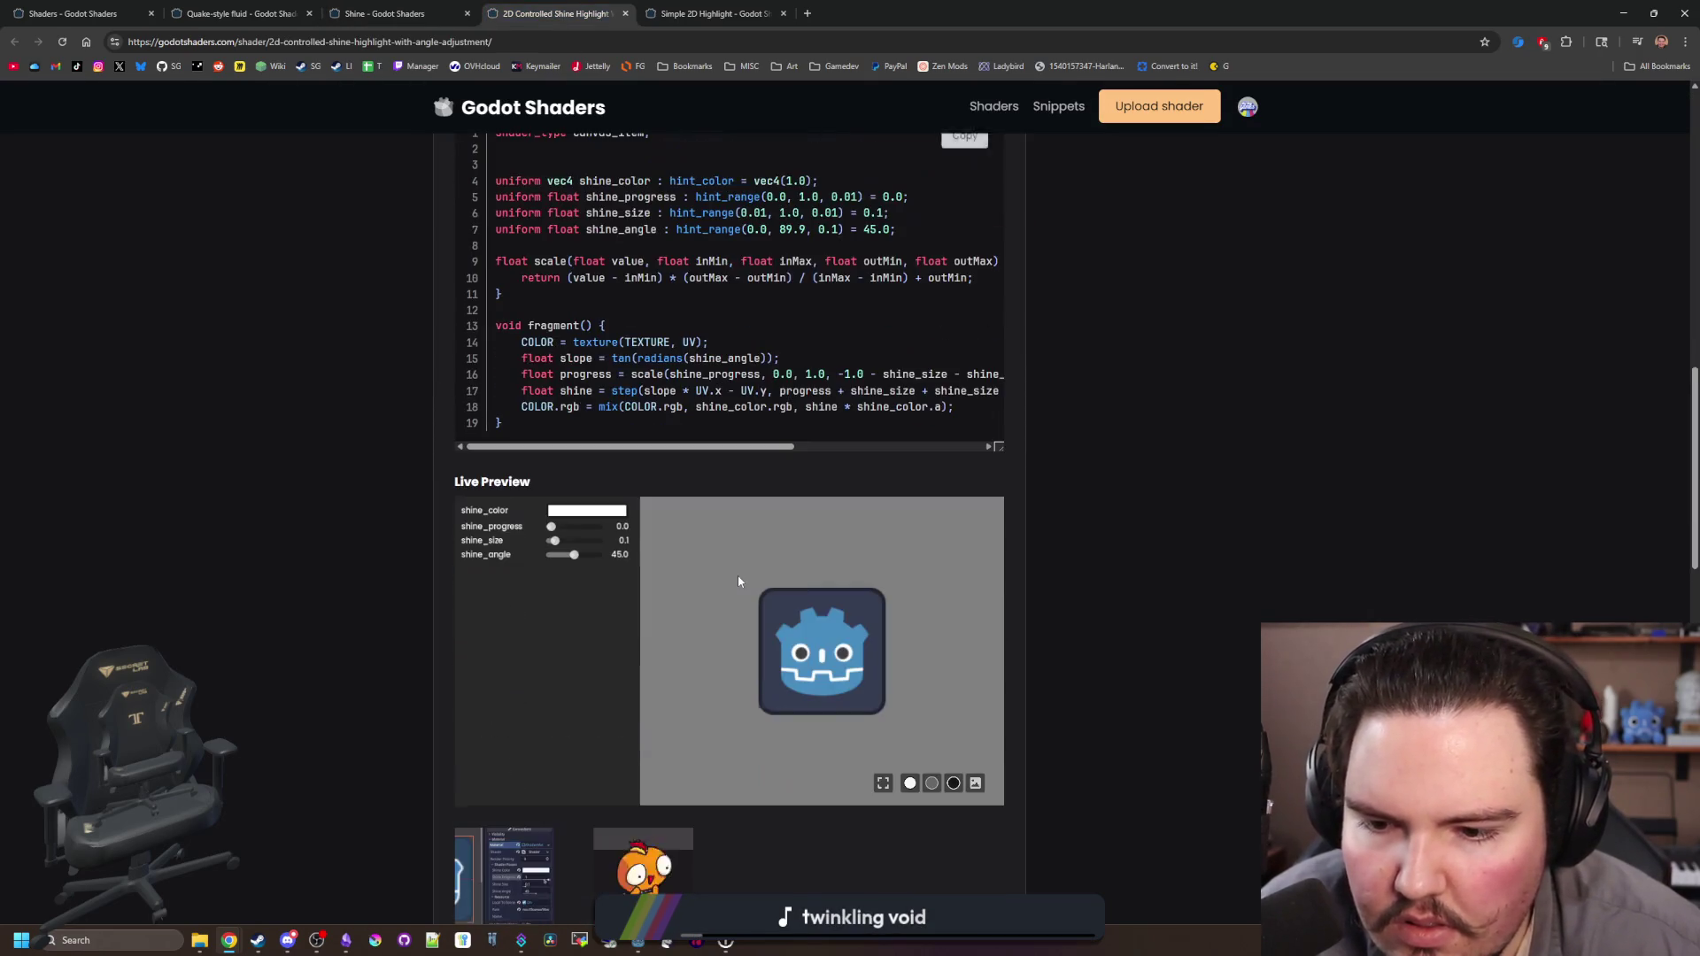
pyautogui.scroll(3, 443, 602)
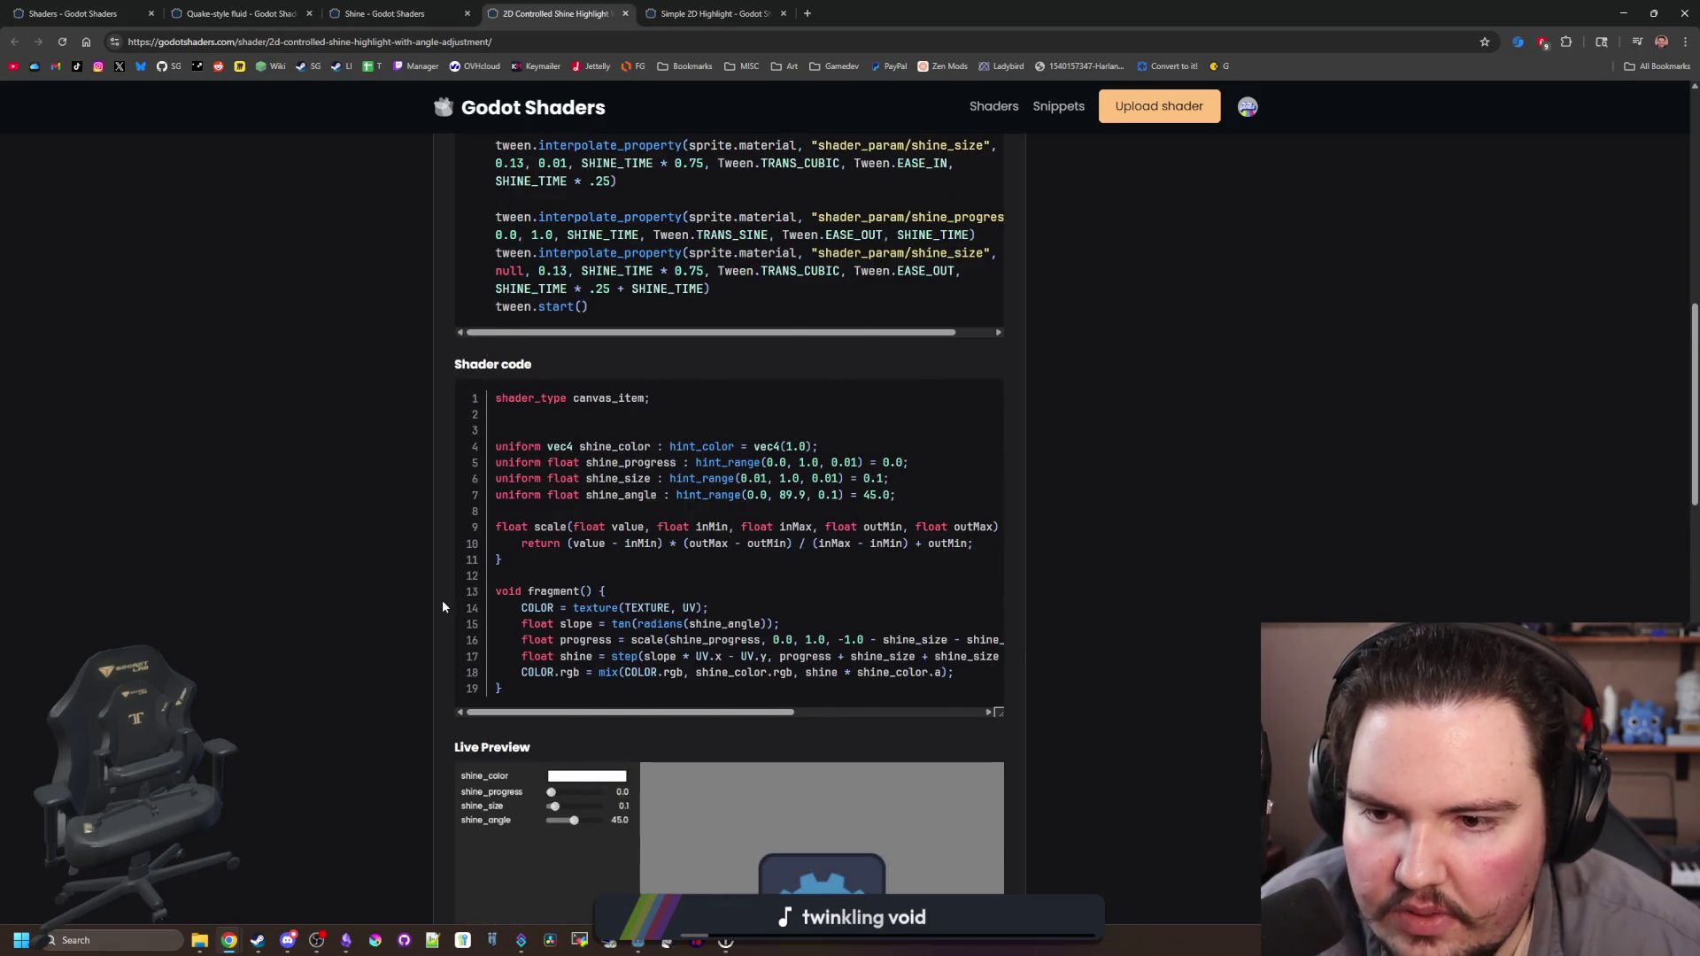
pyautogui.scroll(2, 443, 606)
pyautogui.scroll(-2, 443, 606)
pyautogui.scroll(1, 443, 606)
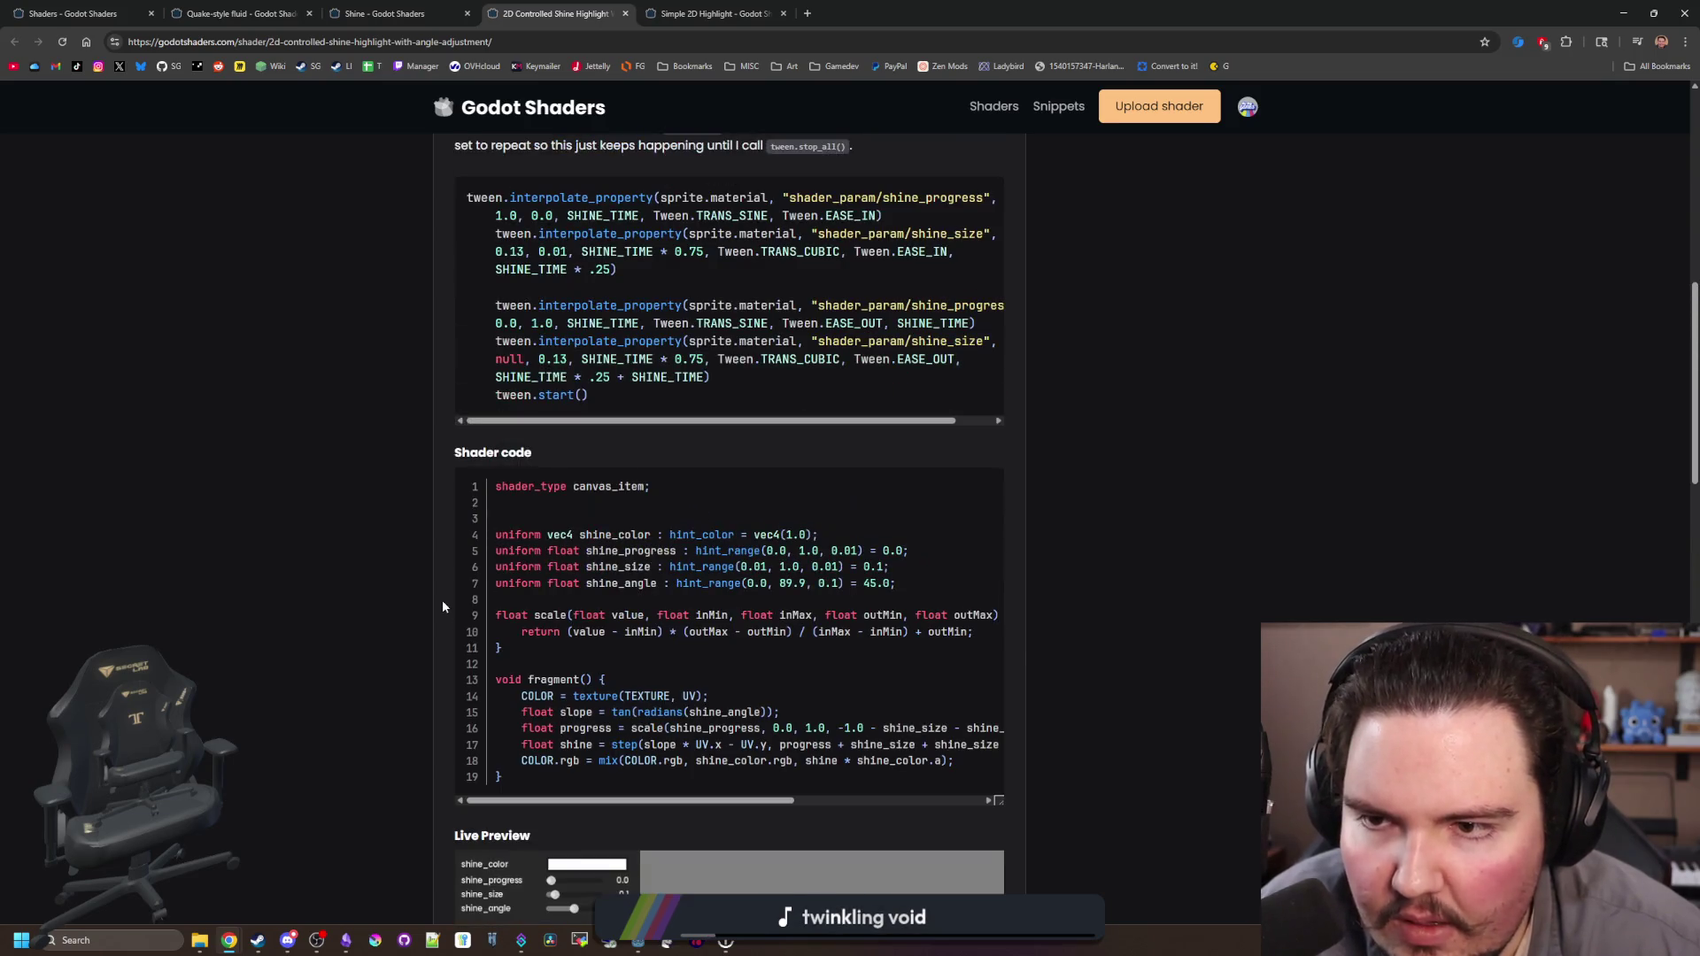
pyautogui.scroll(3, 443, 598)
pyautogui.scroll(-5, 311, 443)
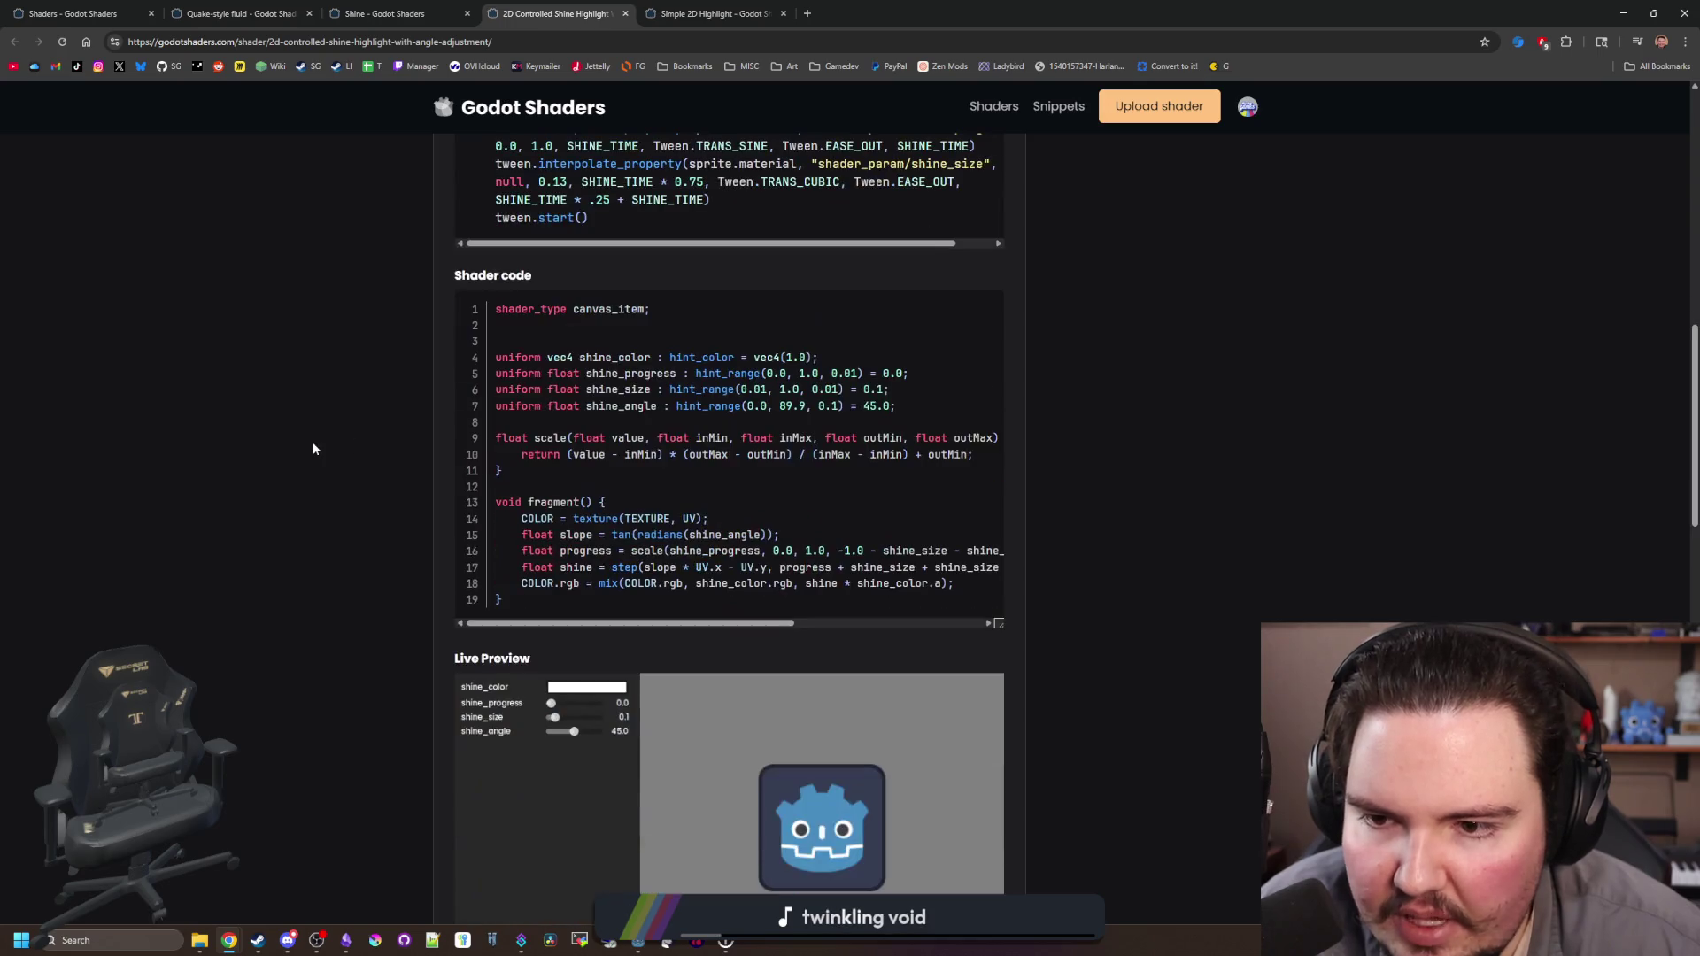
pyautogui.click(714, 9)
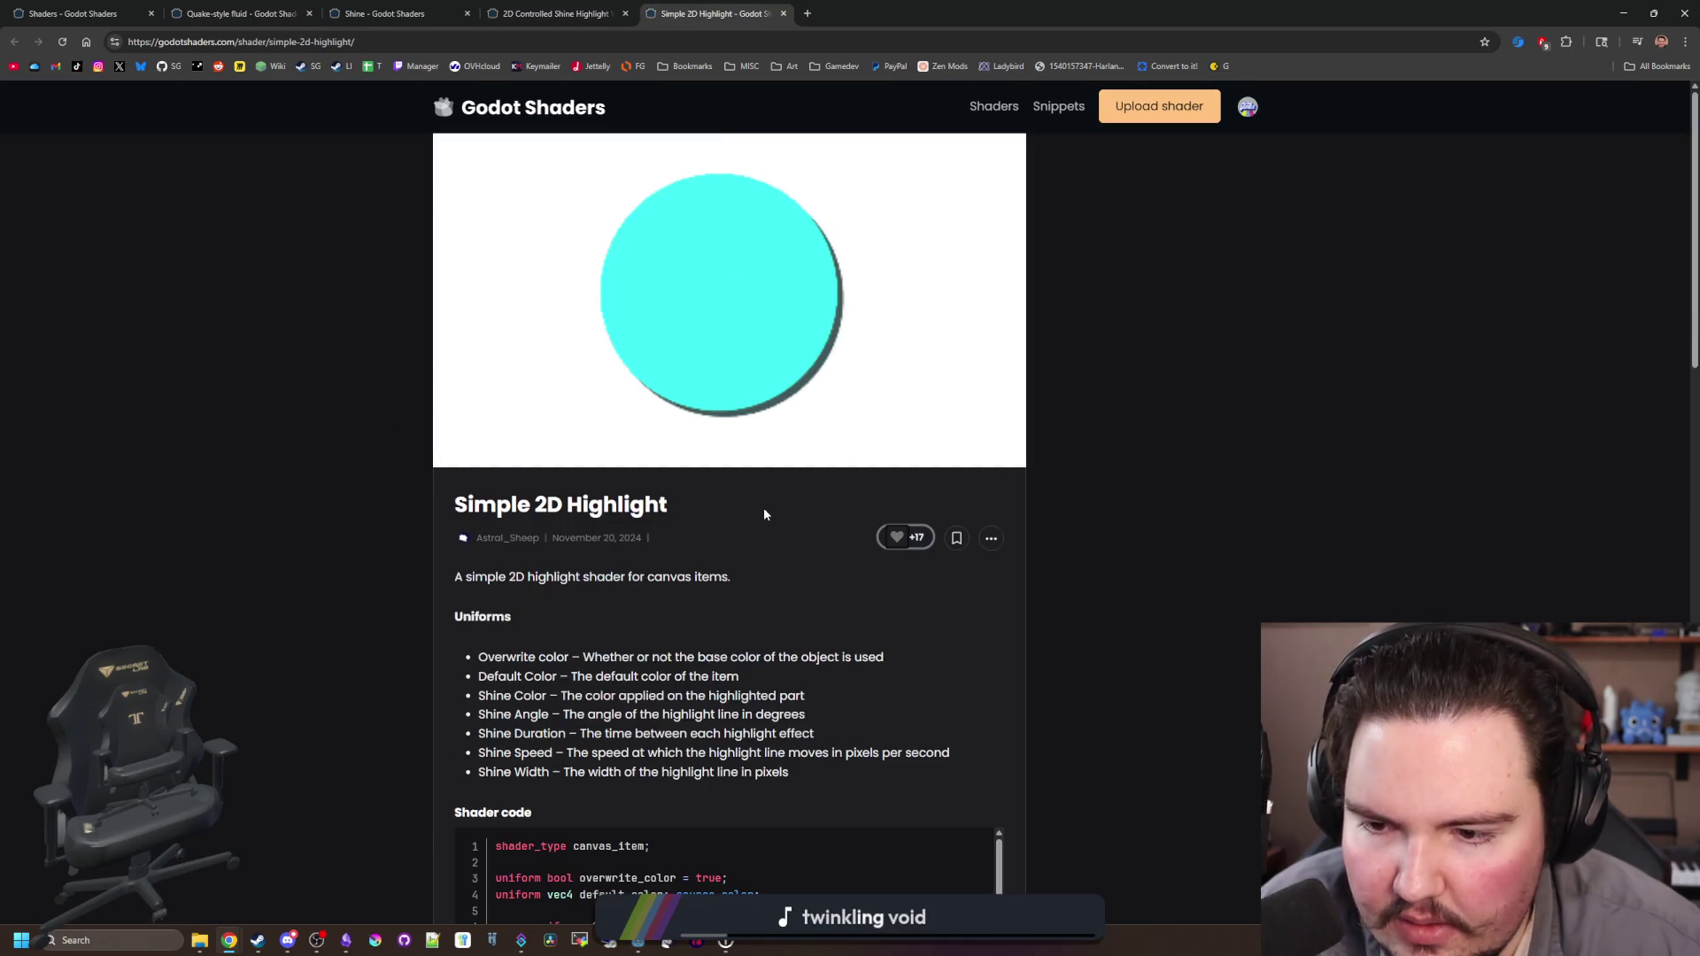
pyautogui.scroll(-9, 764, 507)
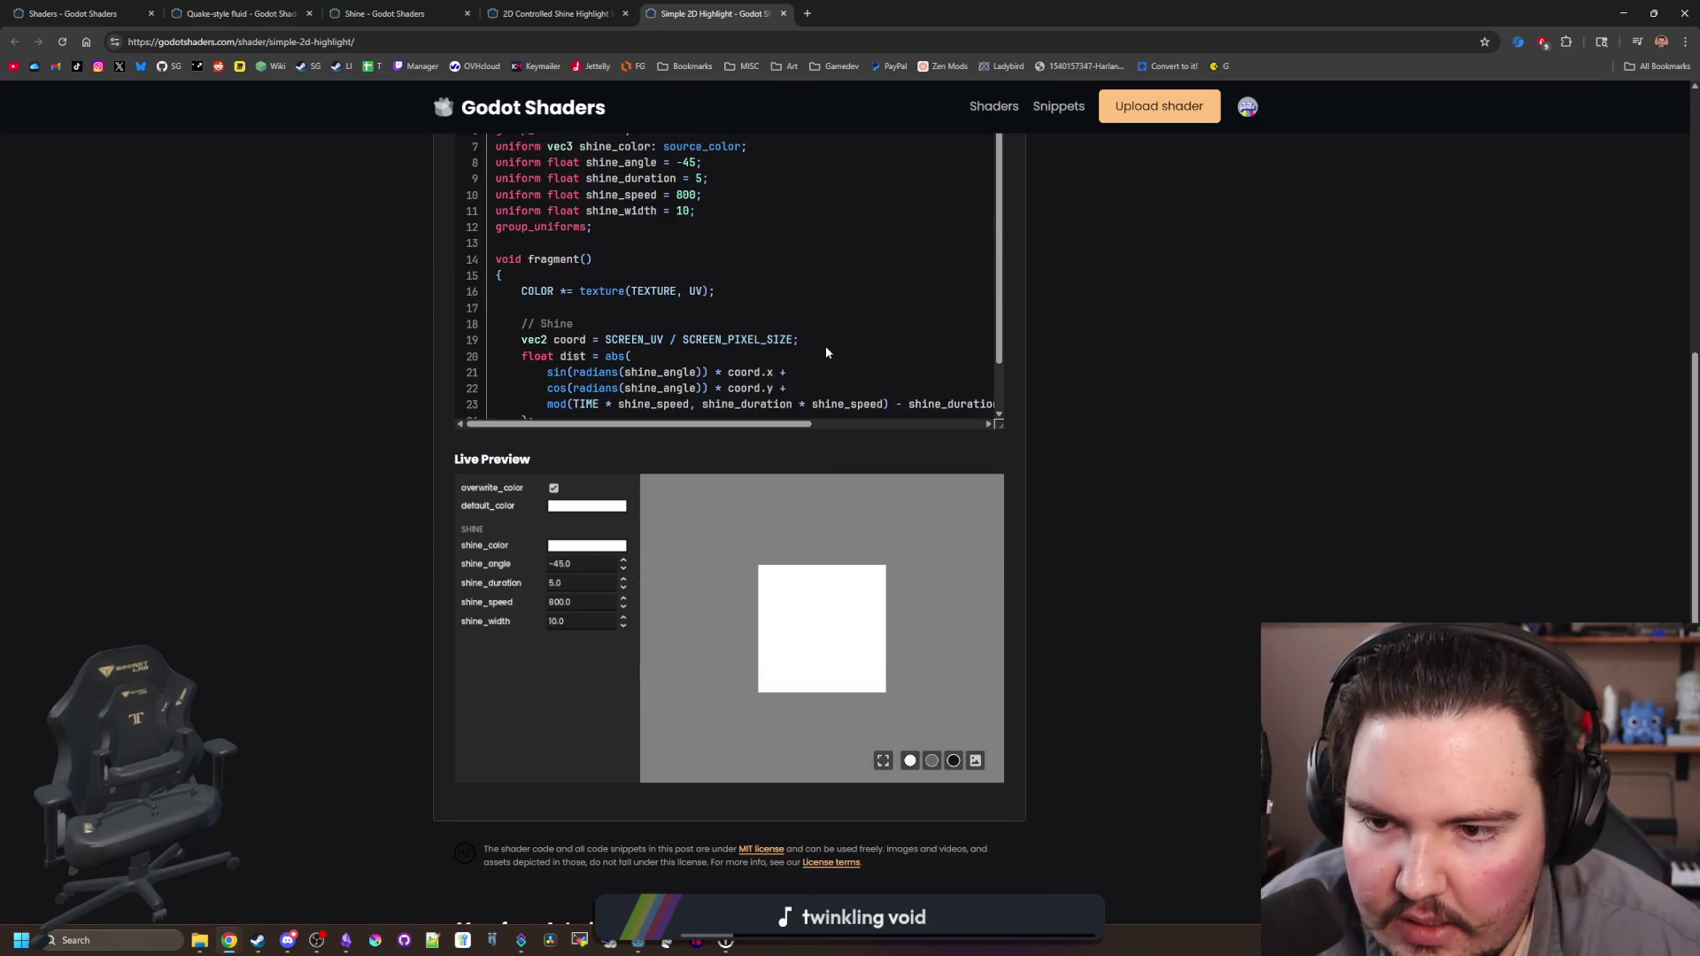
pyautogui.scroll(-1, 825, 351)
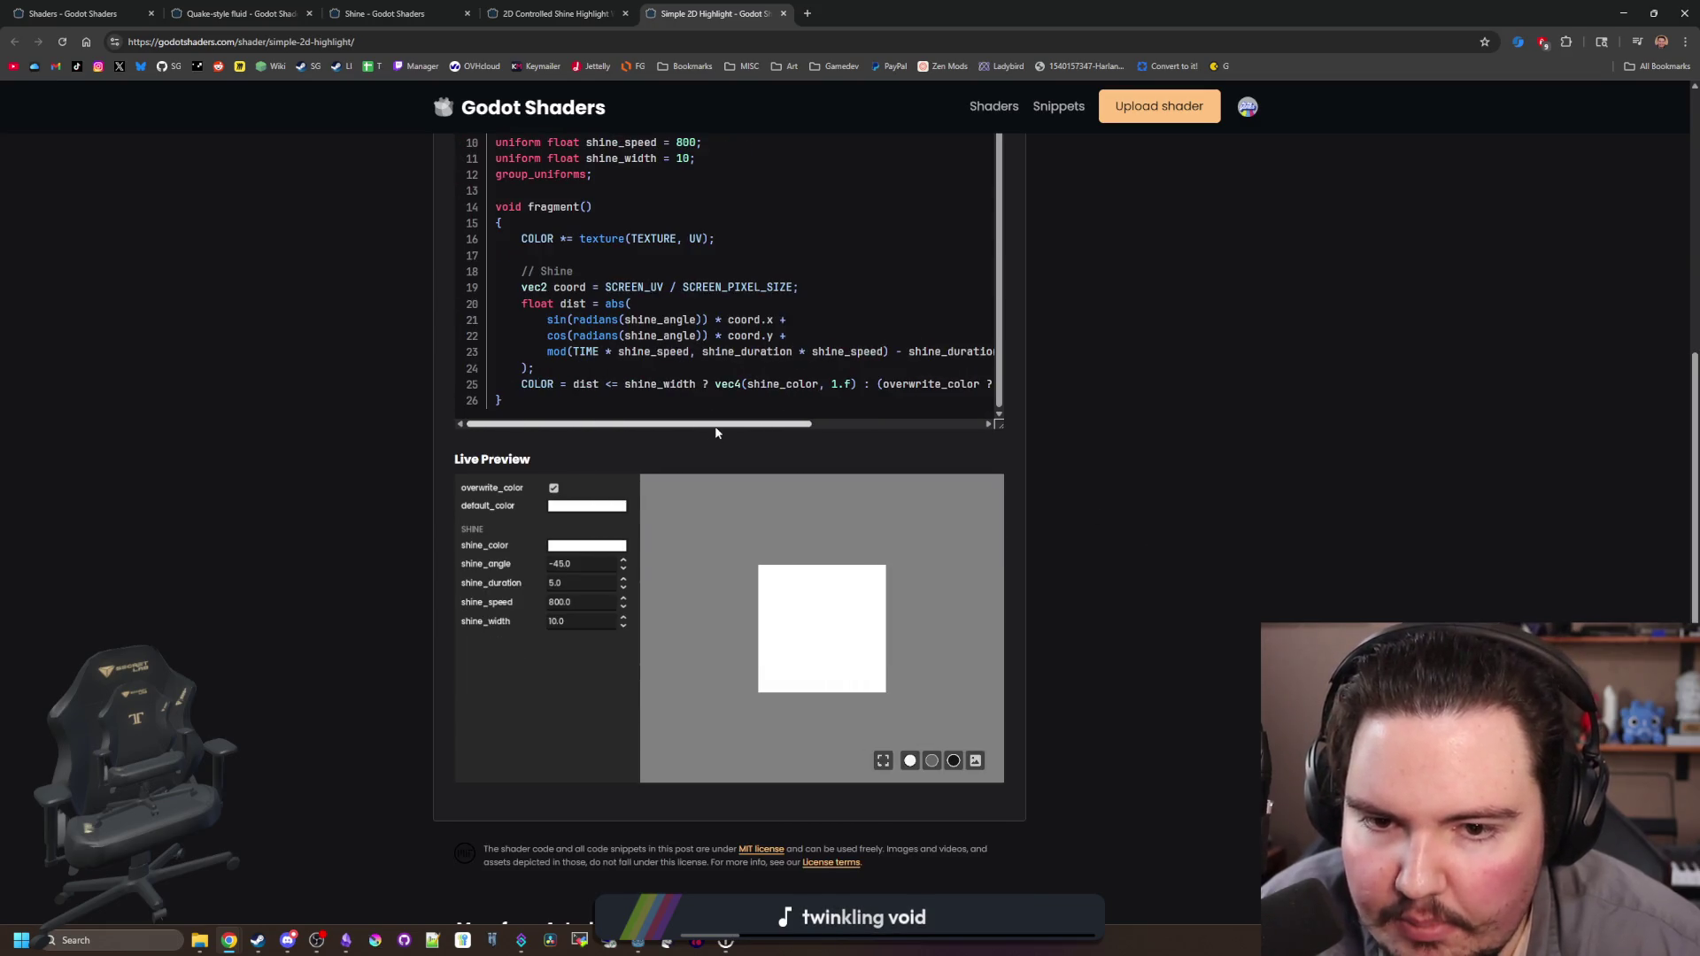
pyautogui.hotkey('ctrl', '3')
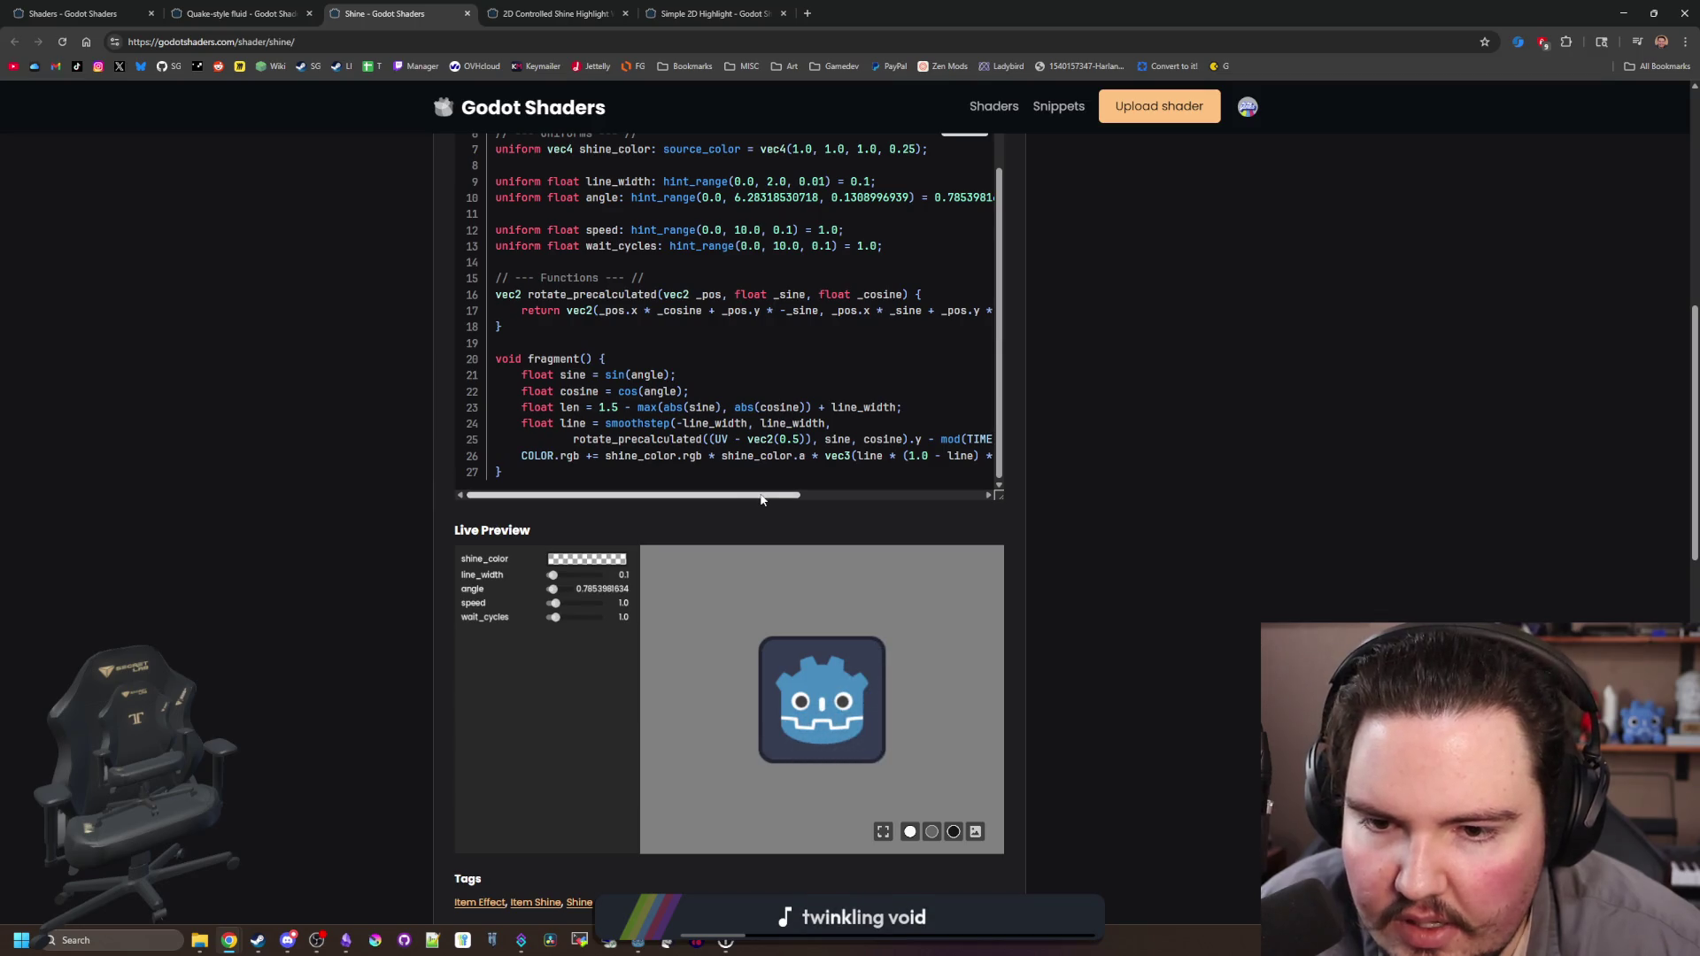
pyautogui.moveTo(777, 494)
pyautogui.mouseDown()
pyautogui.moveTo(958, 488)
pyautogui.moveTo(776, 493)
pyautogui.mouseUp()
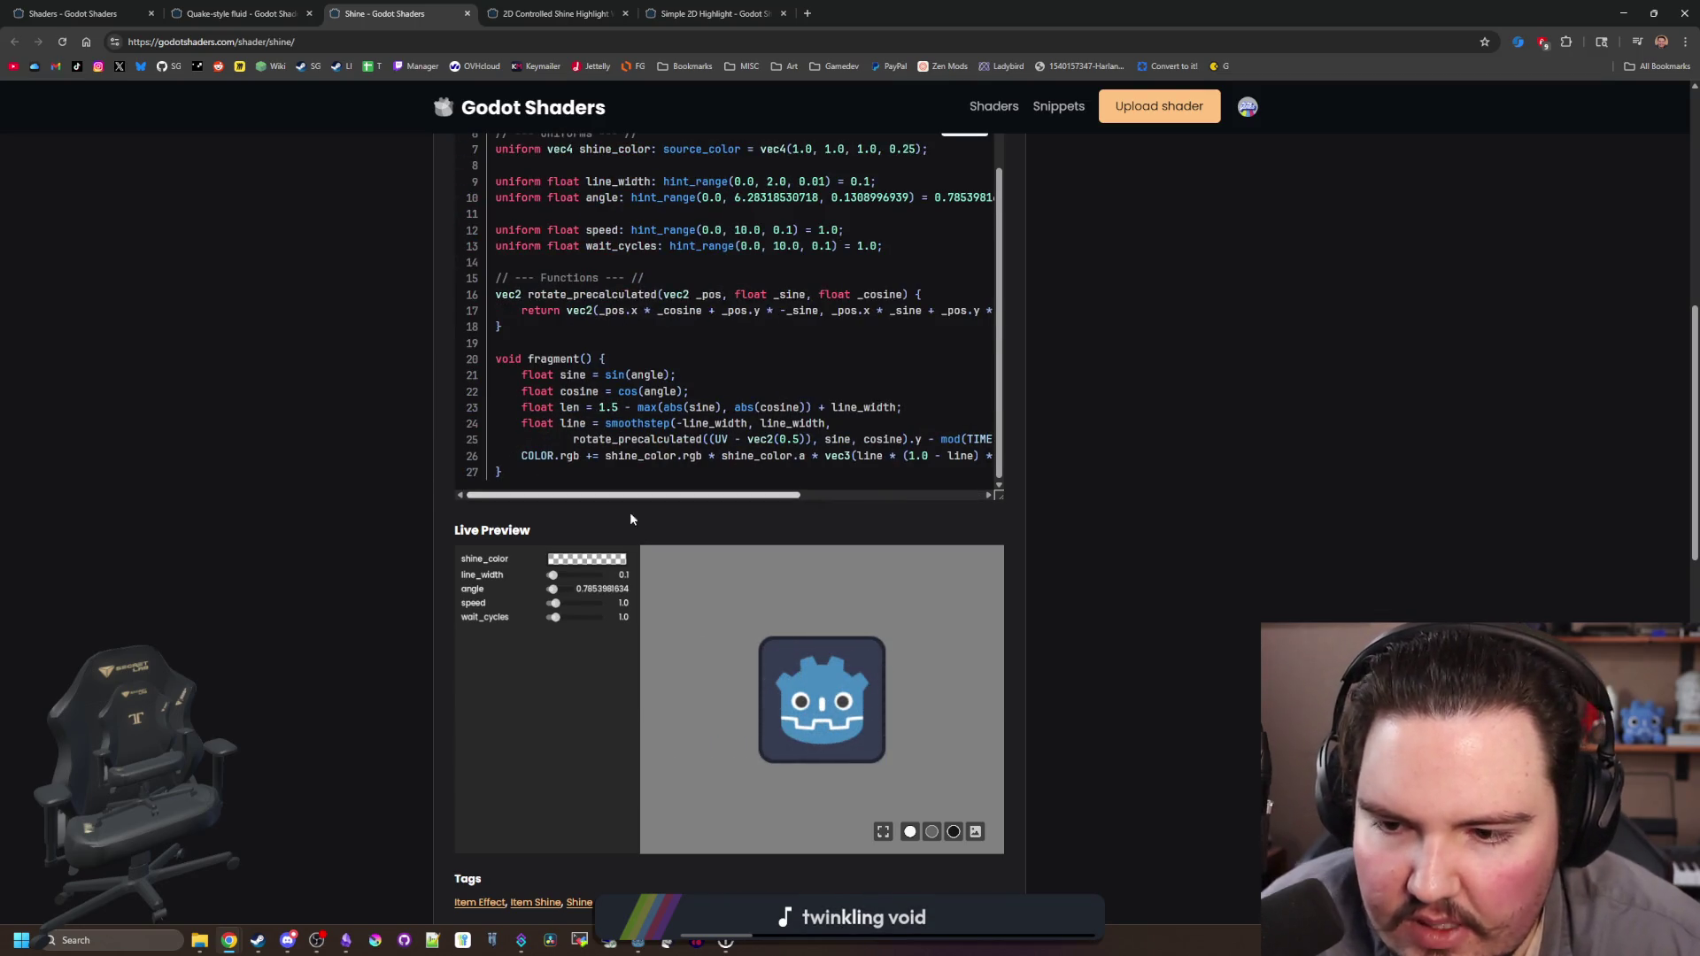
pyautogui.scroll(3, 673, 478)
pyautogui.scroll(-1, 756, 482)
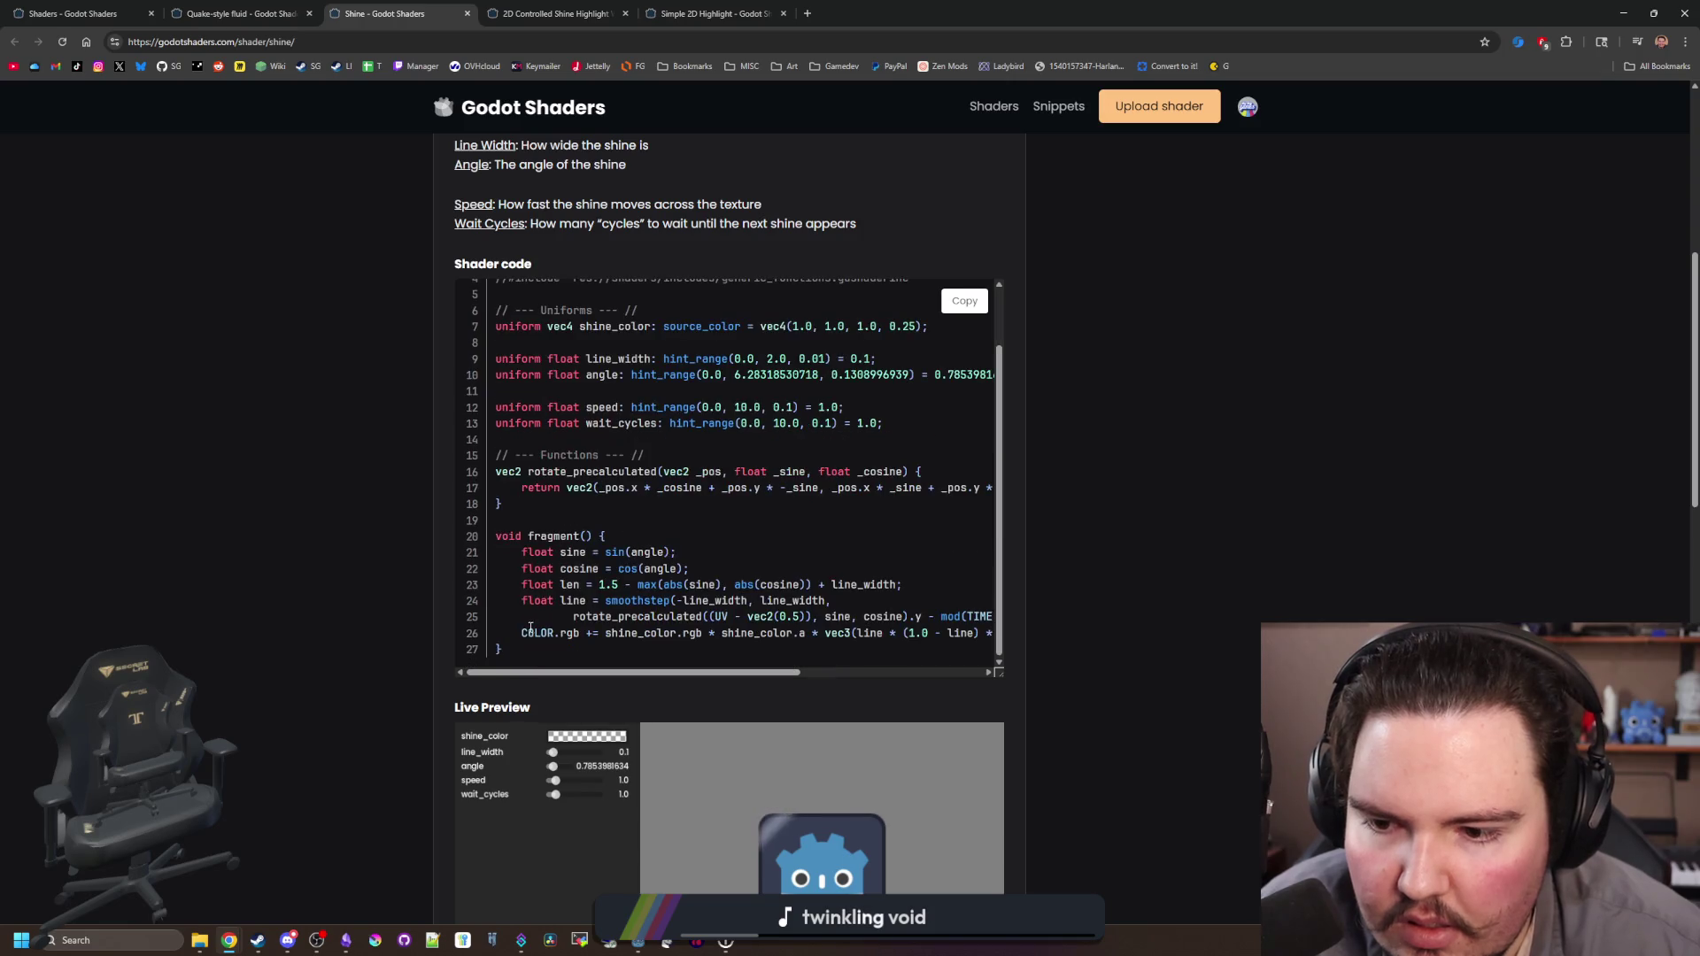
pyautogui.moveTo(508, 476); pyautogui.dragTo(797, 660)
pyautogui.scroll(1, 509, 475)
pyautogui.moveTo(508, 475)
pyautogui.mouseDown()
pyautogui.moveTo(532, 266)
pyautogui.moveTo(497, 294)
pyautogui.mouseUp()
pyautogui.click(617, 362)
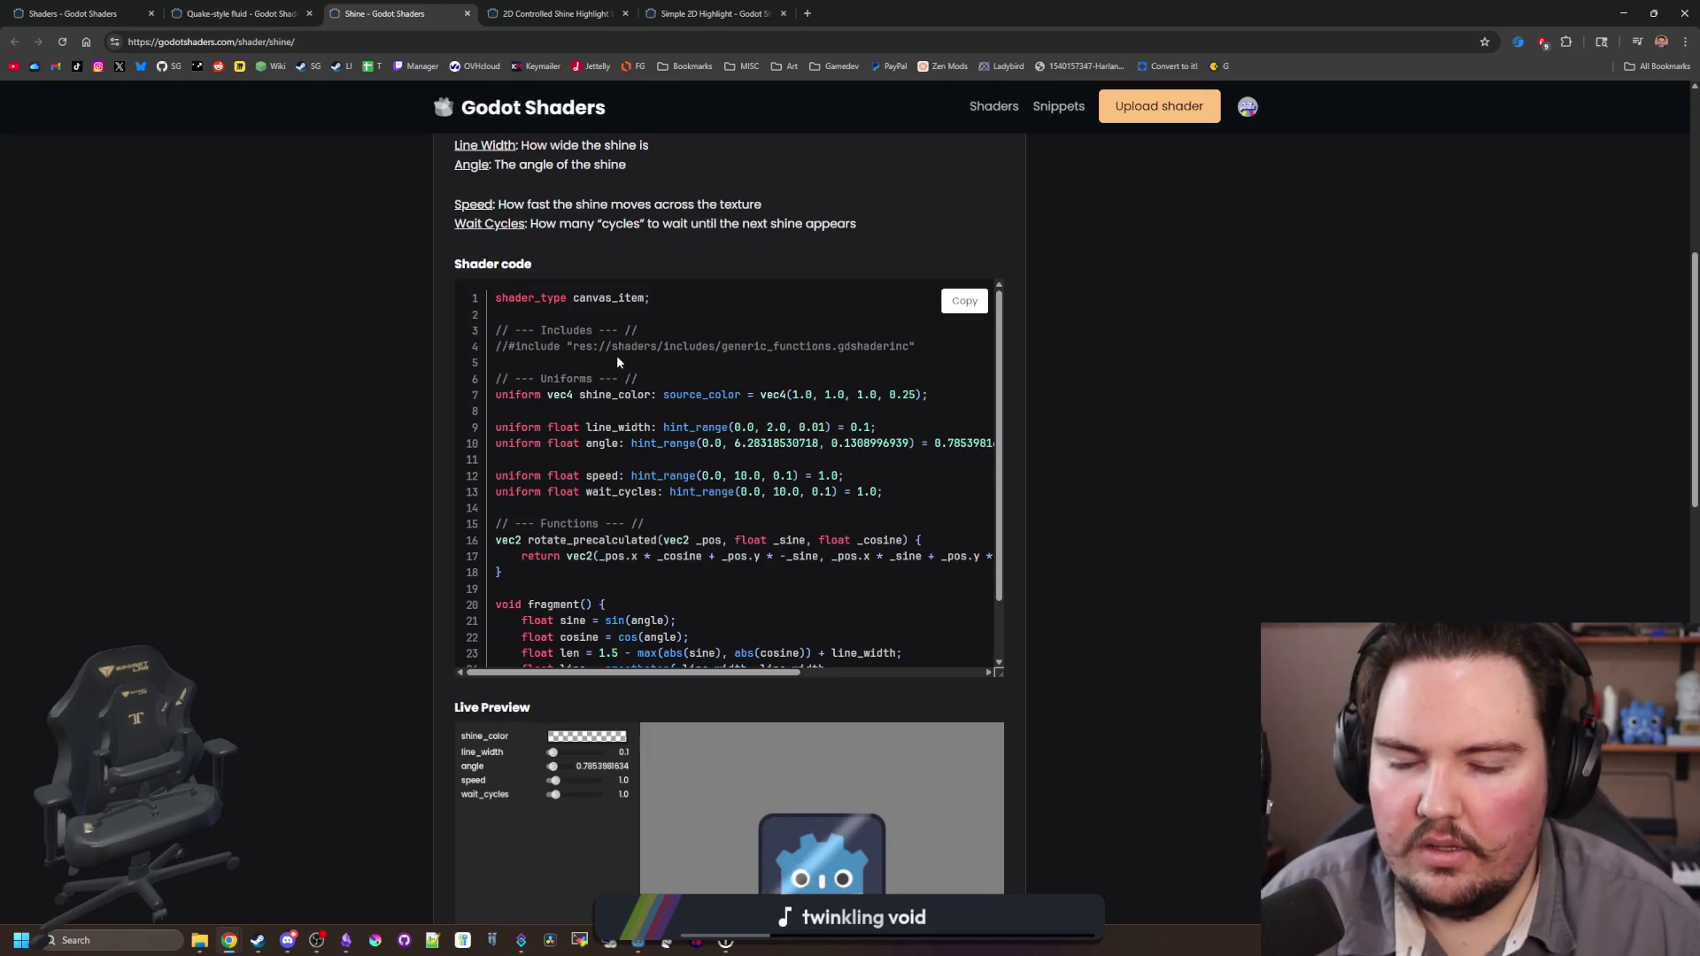
pyautogui.scroll(-2, 557, 481)
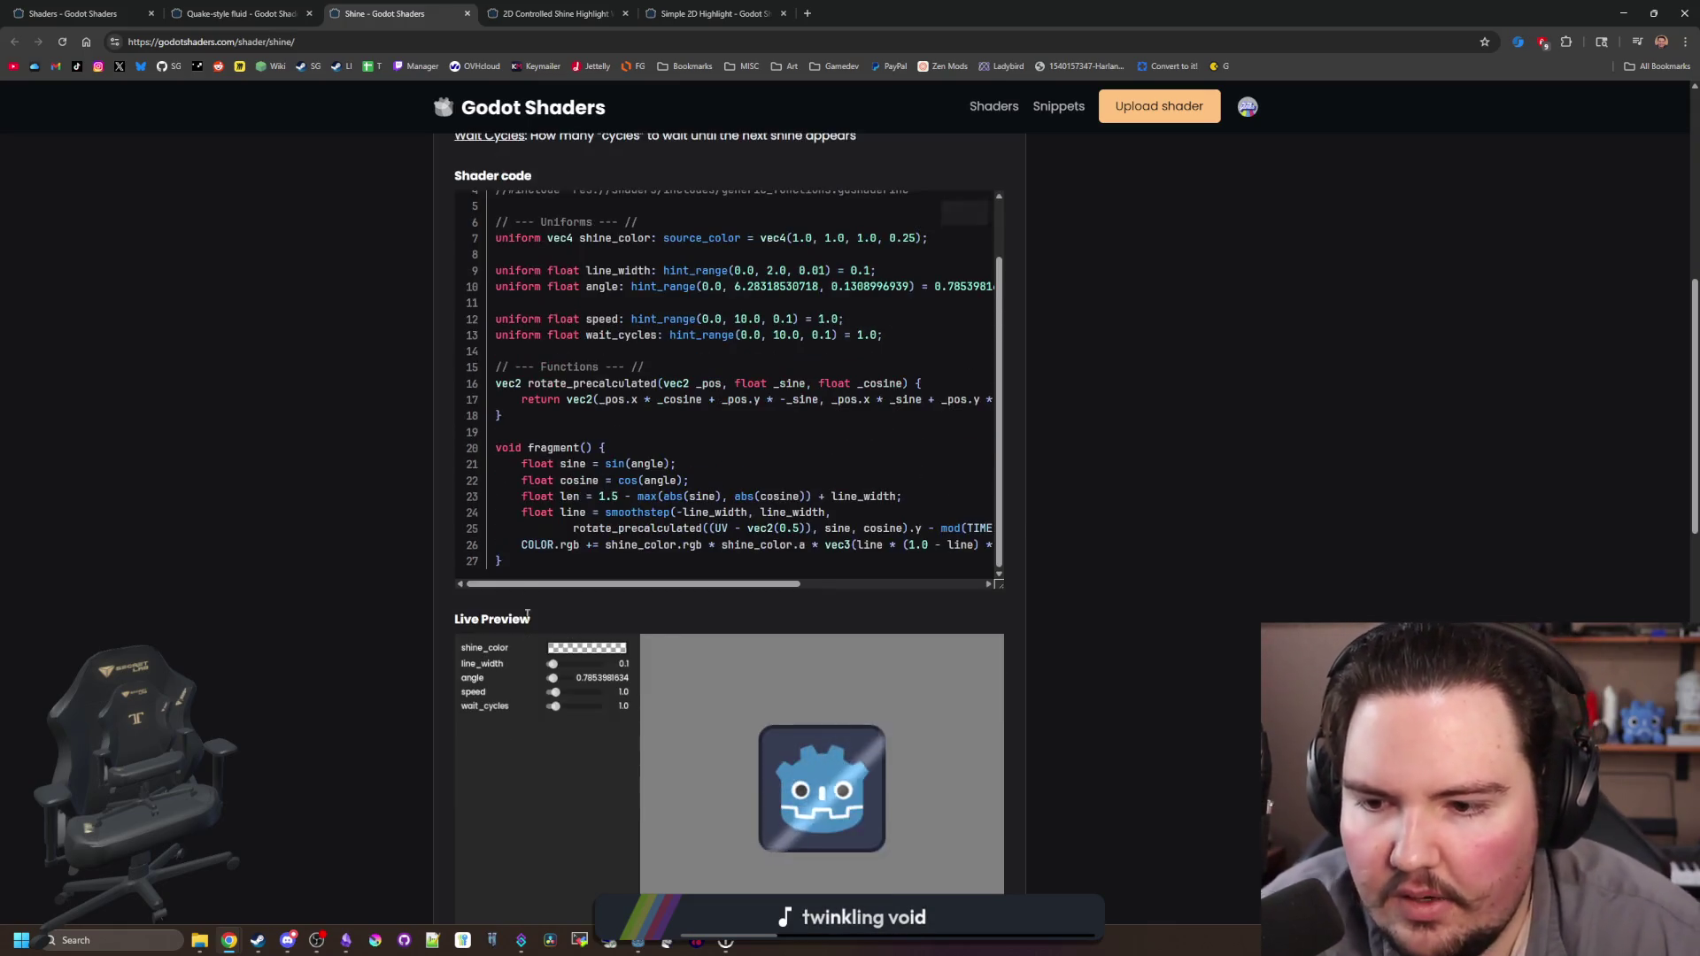
pyautogui.moveTo(517, 559)
pyautogui.mouseDown()
pyautogui.moveTo(558, 270)
pyautogui.moveTo(531, 196)
pyautogui.mouseUp()
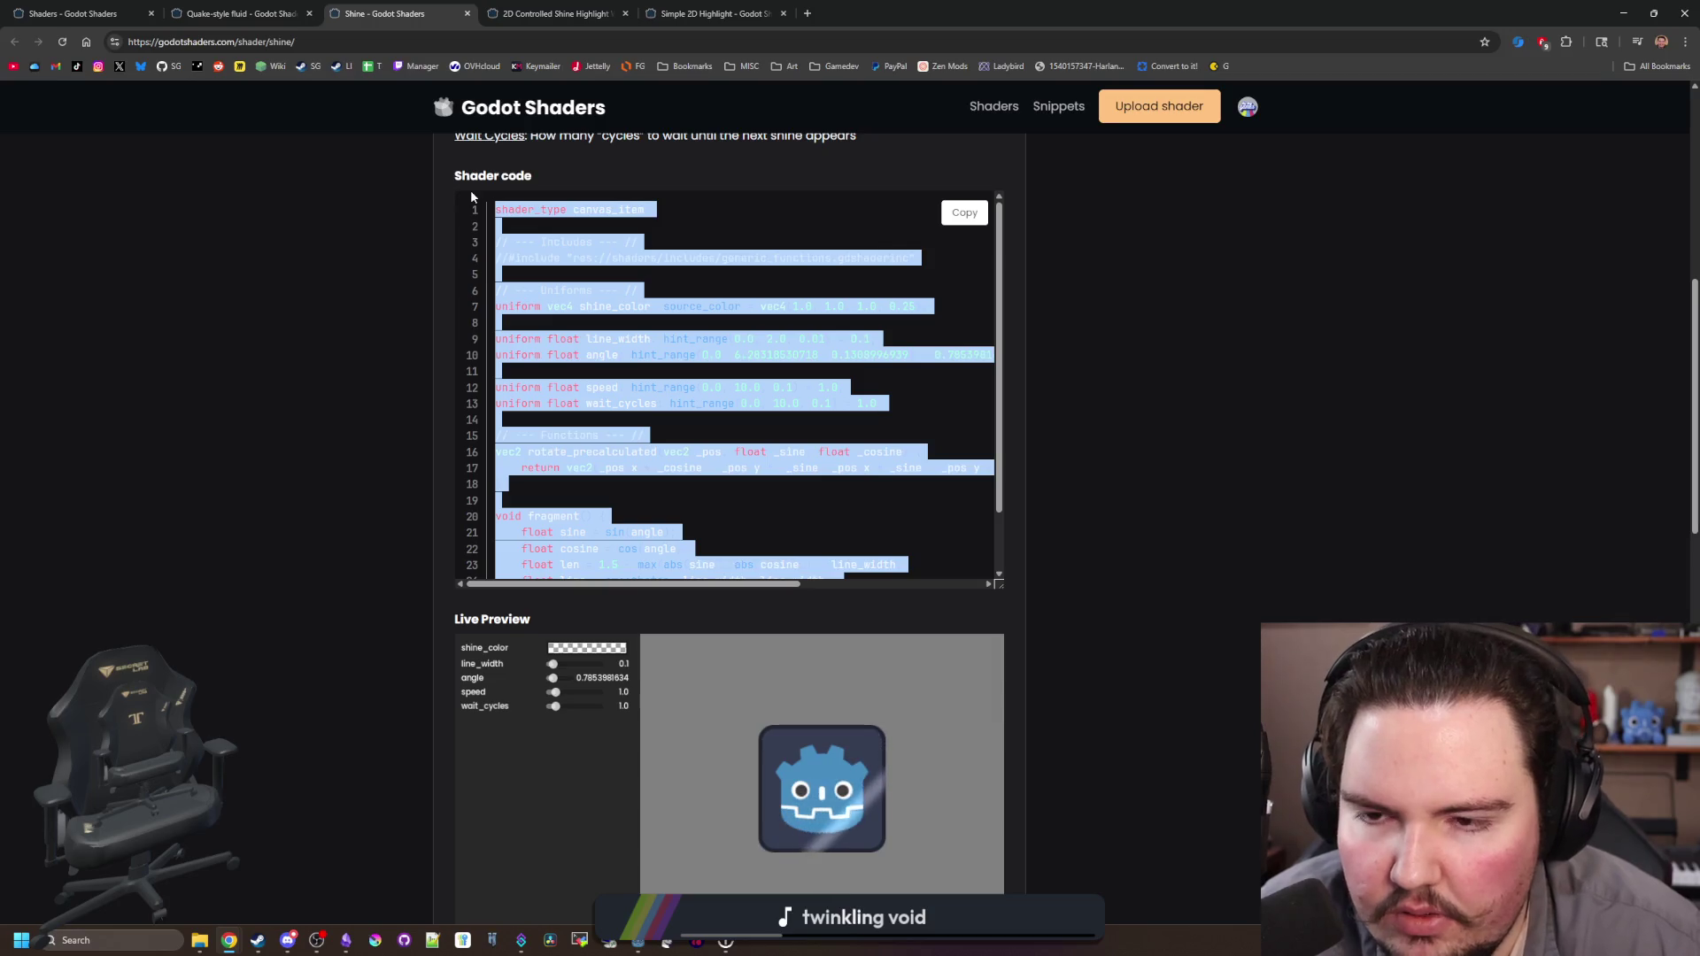
pyautogui.scroll(-2, 573, 365)
pyautogui.click(604, 416)
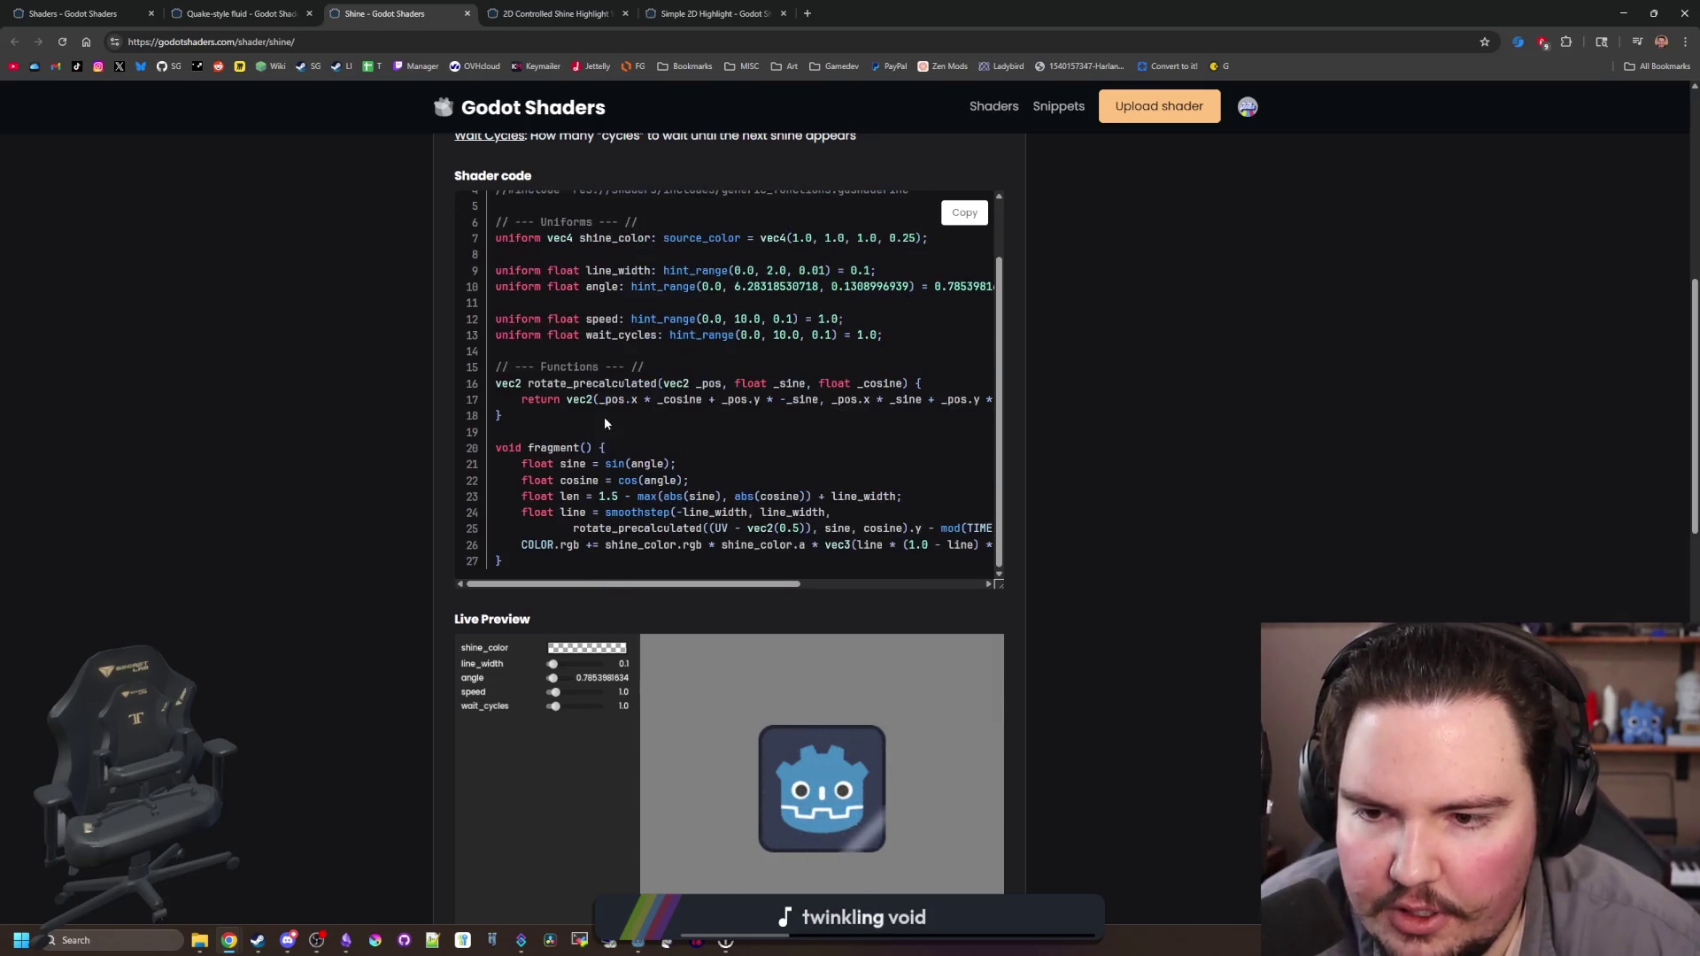
pyautogui.hotkey('alt', 'Tab')
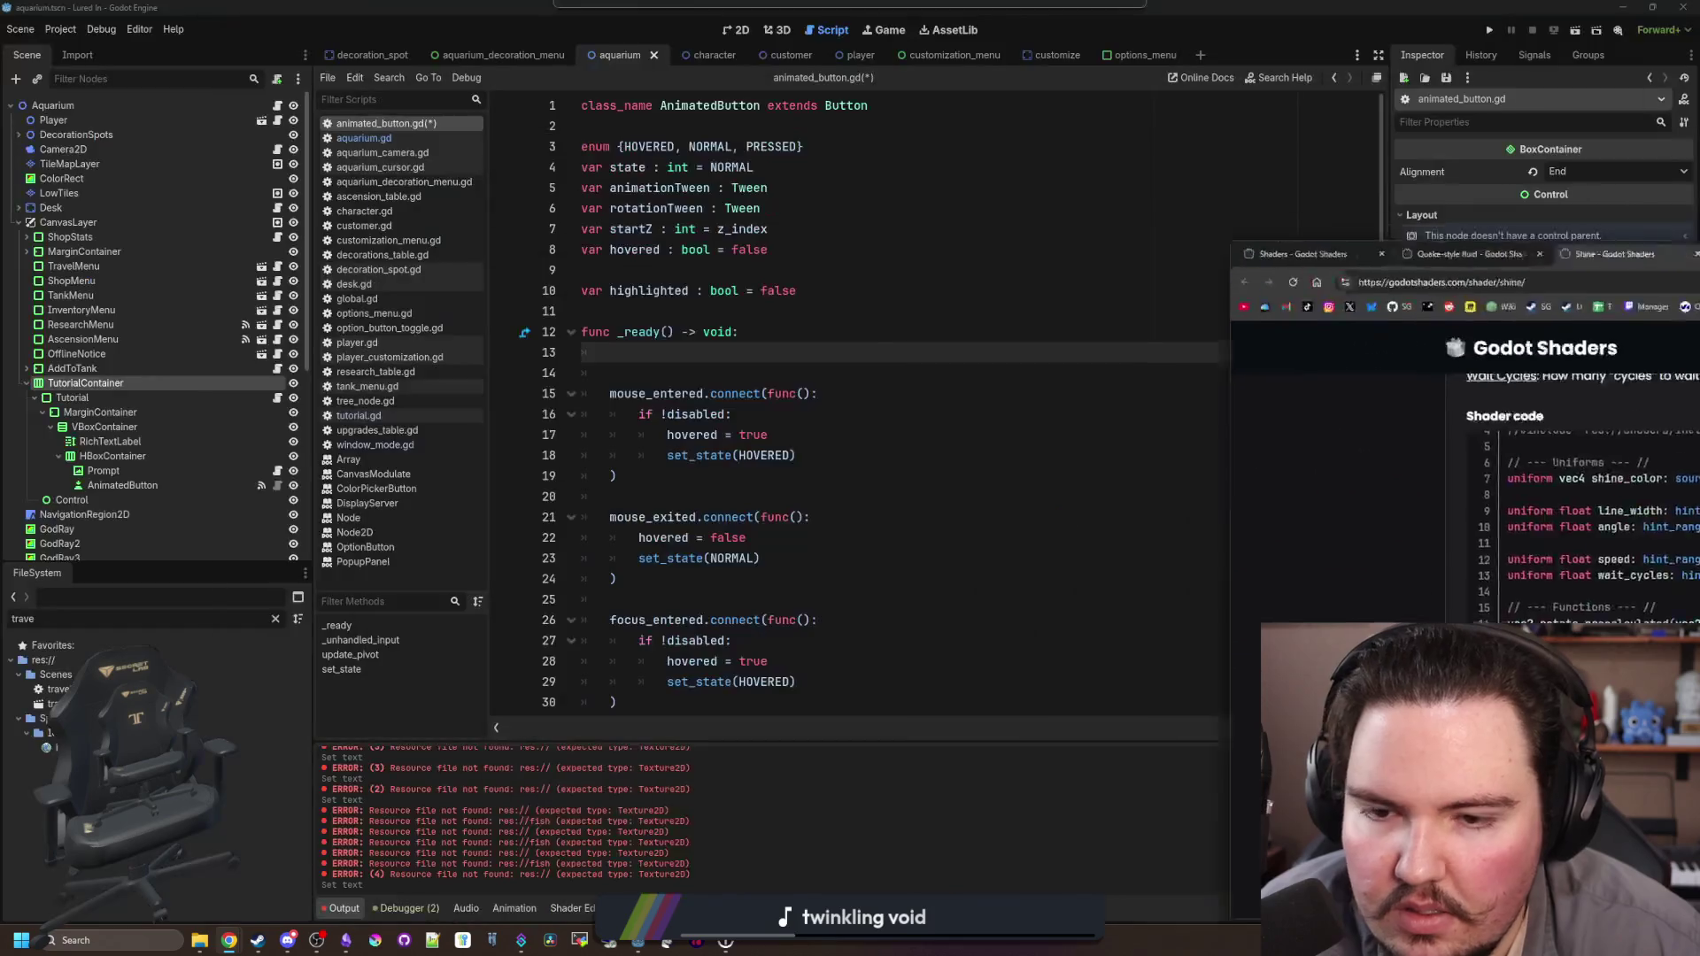
# Step: Filter the FileSystem dock by 'shader' and open ui_shader.gdshader
pyautogui.click(275, 618)
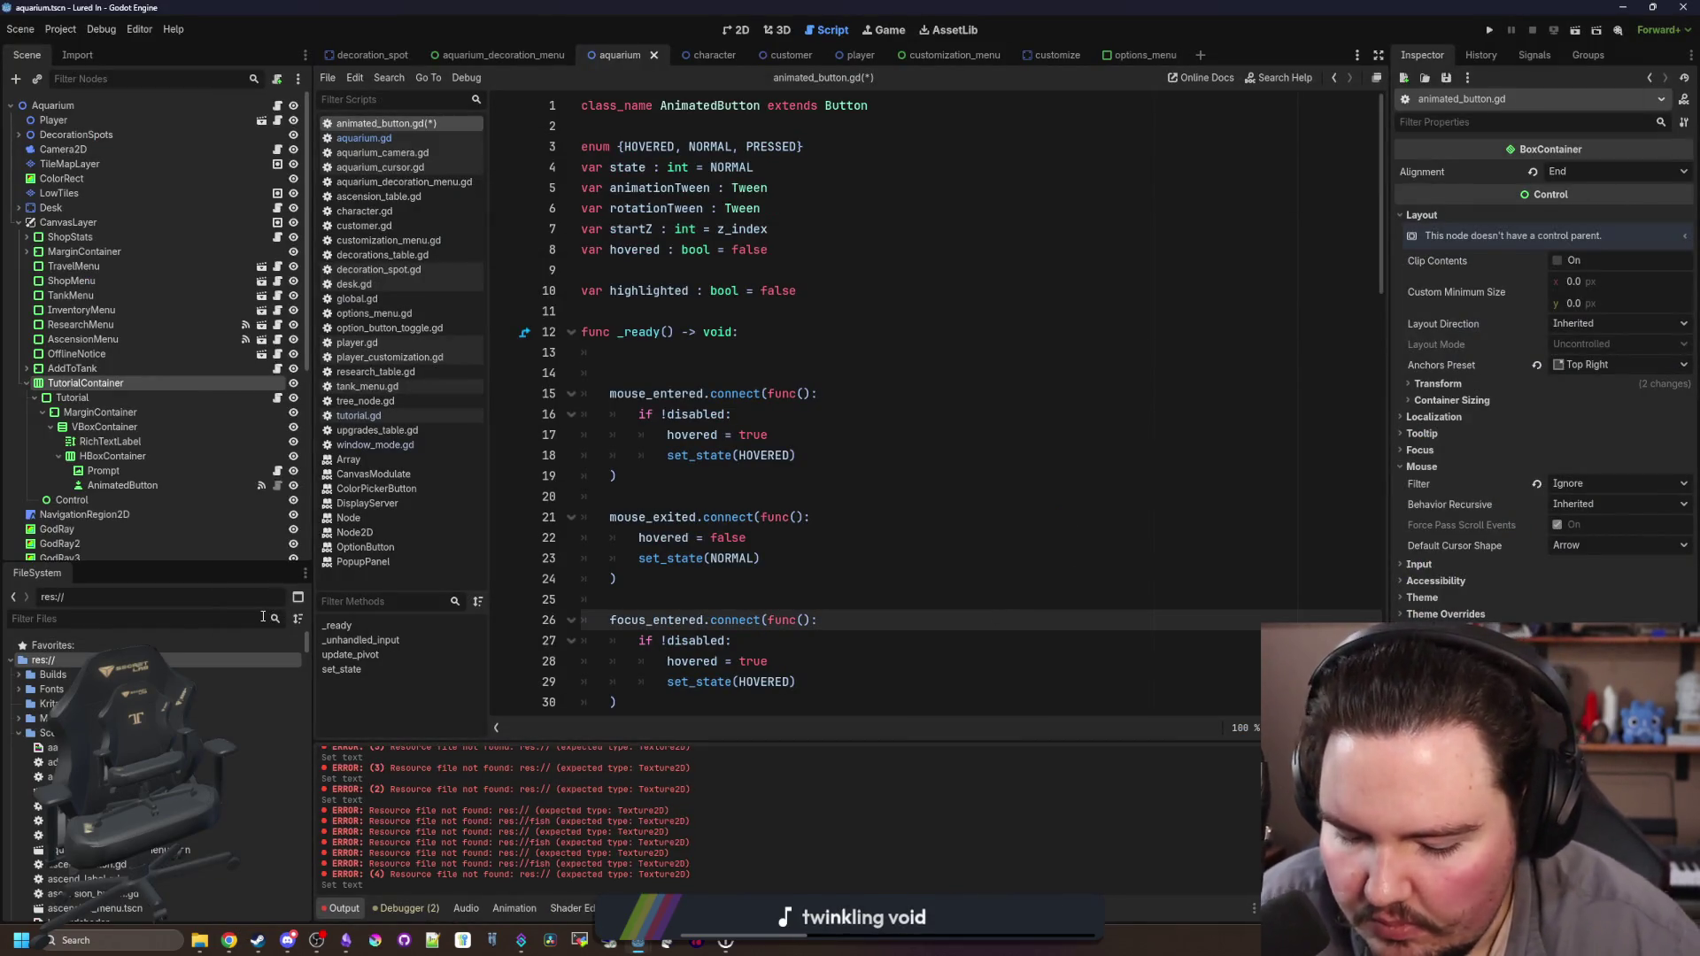
pyautogui.write('wiggle')
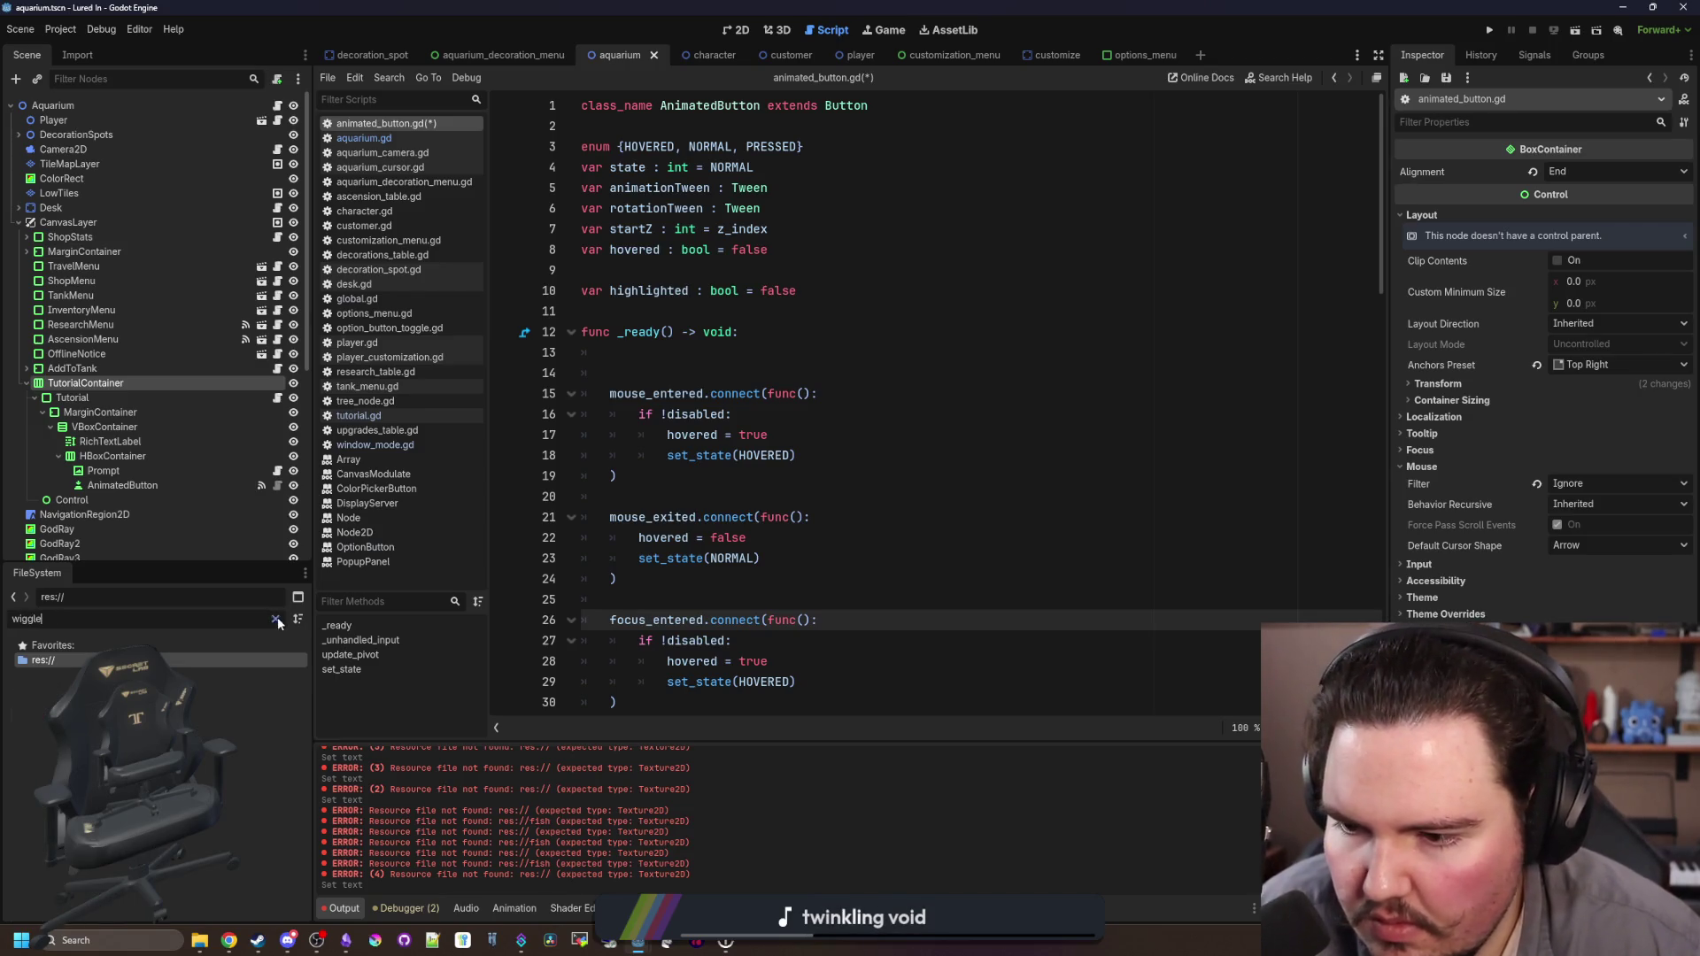
pyautogui.click(275, 619)
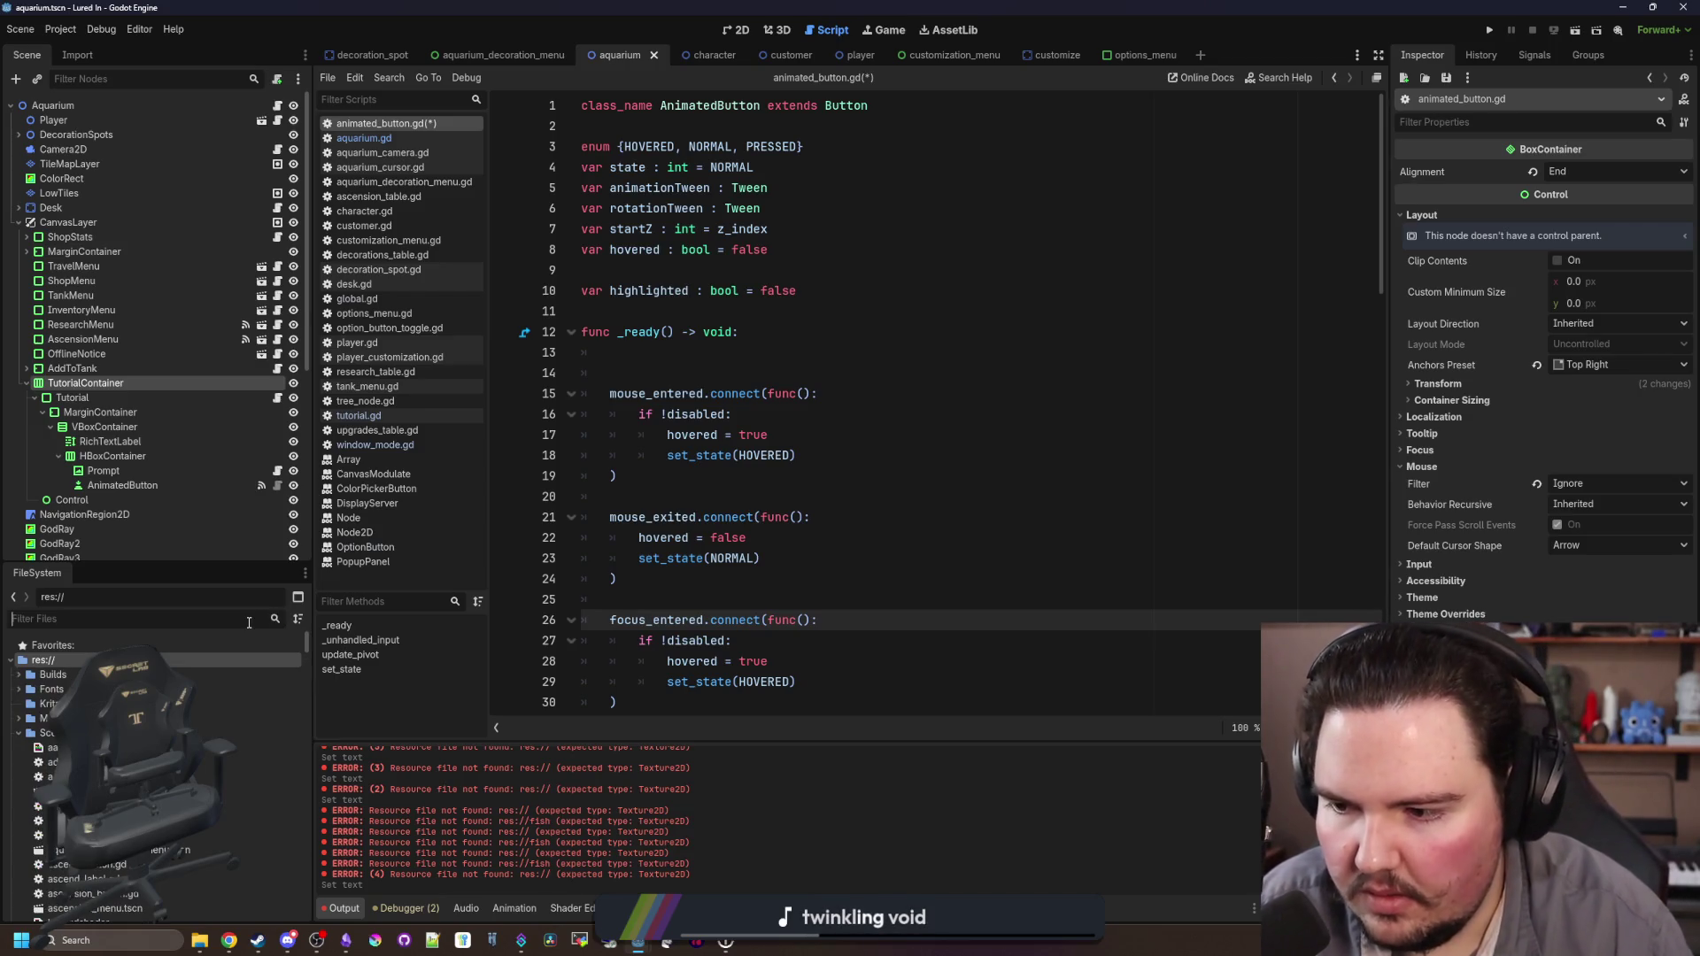
pyautogui.write('shader')
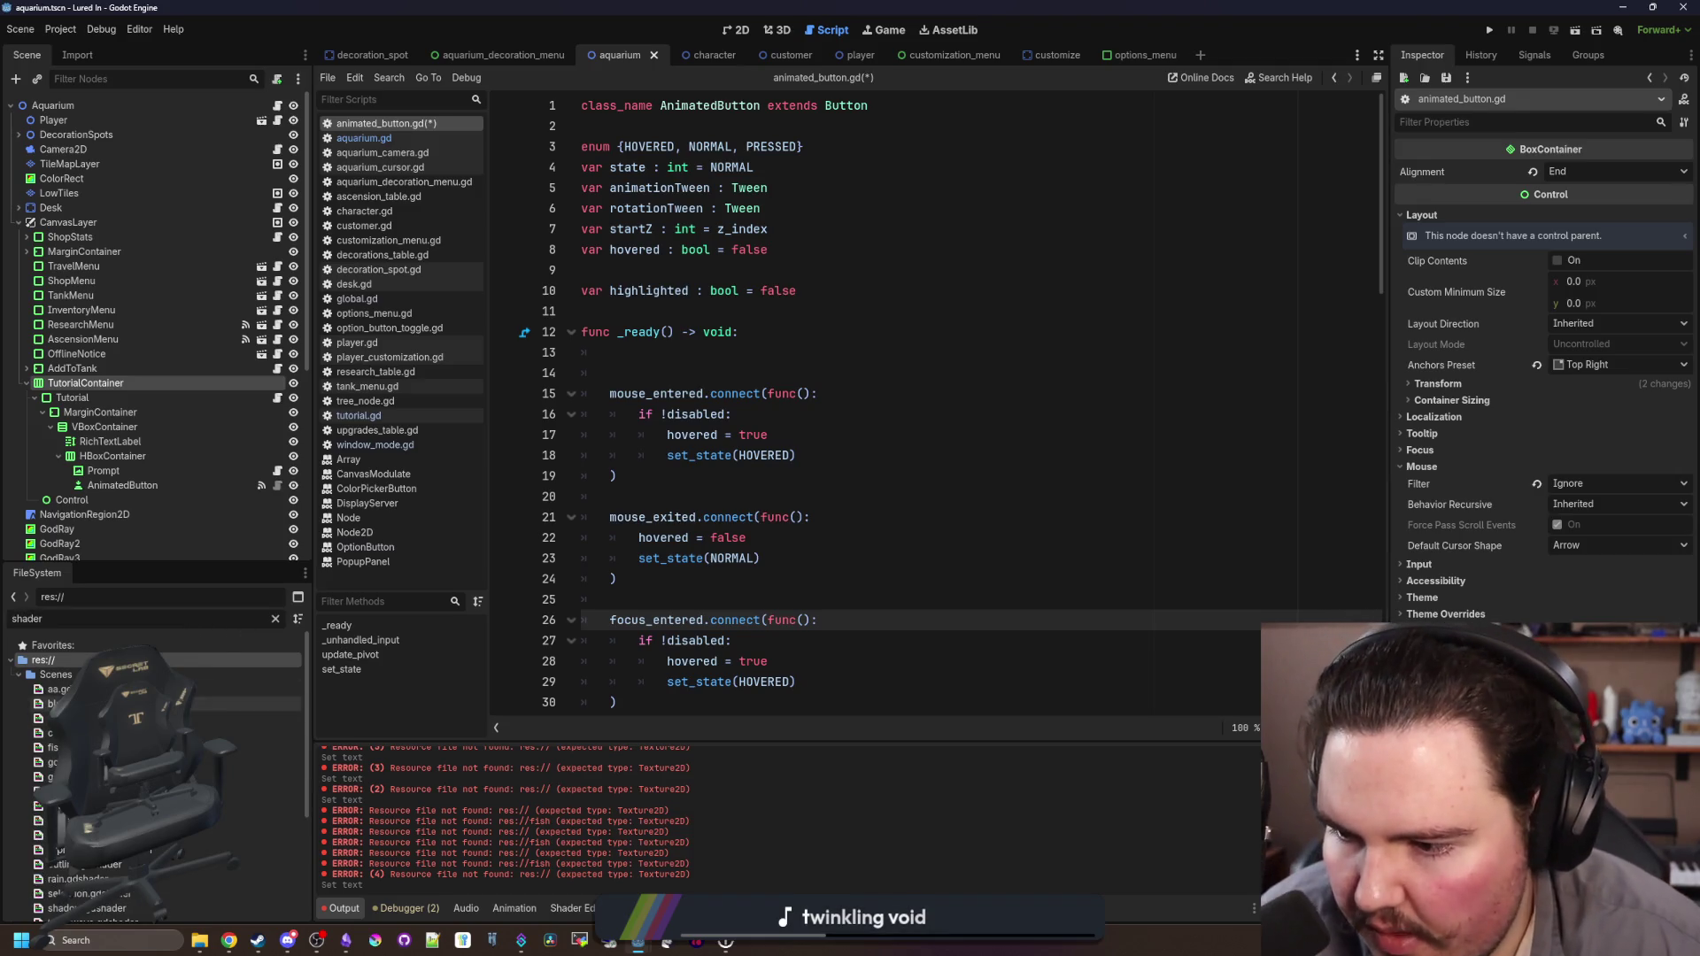
pyautogui.scroll(-5, 151, 761)
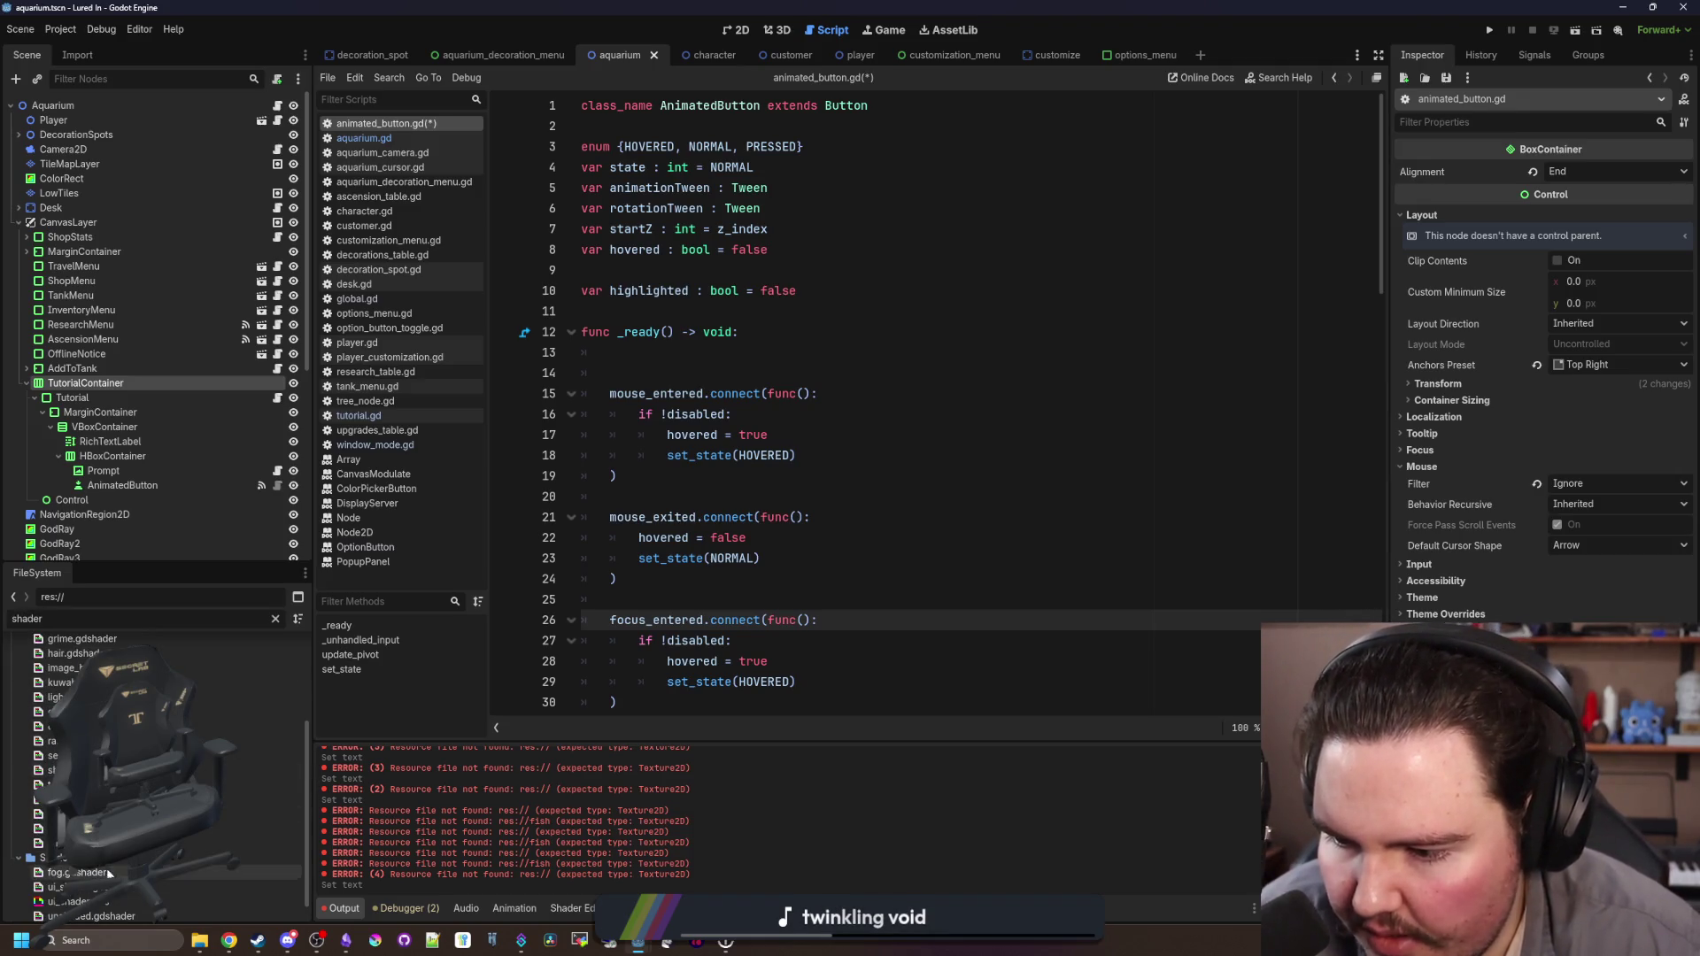
pyautogui.doubleClick(177, 887)
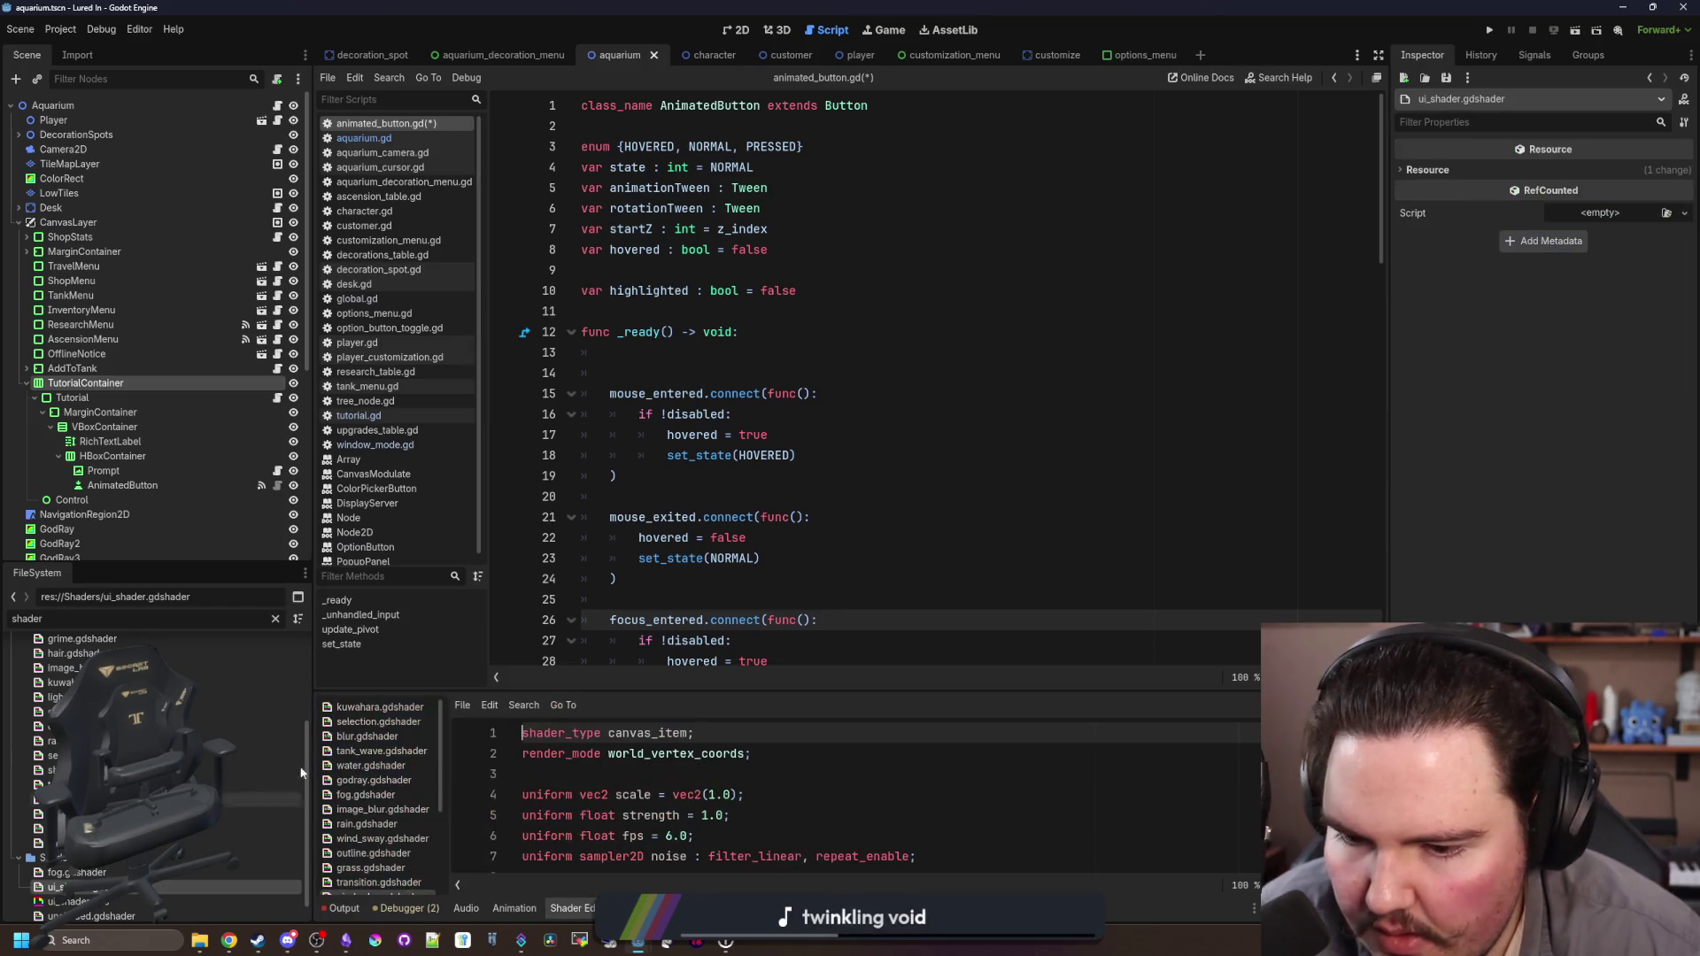
# Step: Enlarge the shader code area and paste the shine effect code at line 13
pyautogui.moveTo(815, 693); pyautogui.dragTo(815, 363)
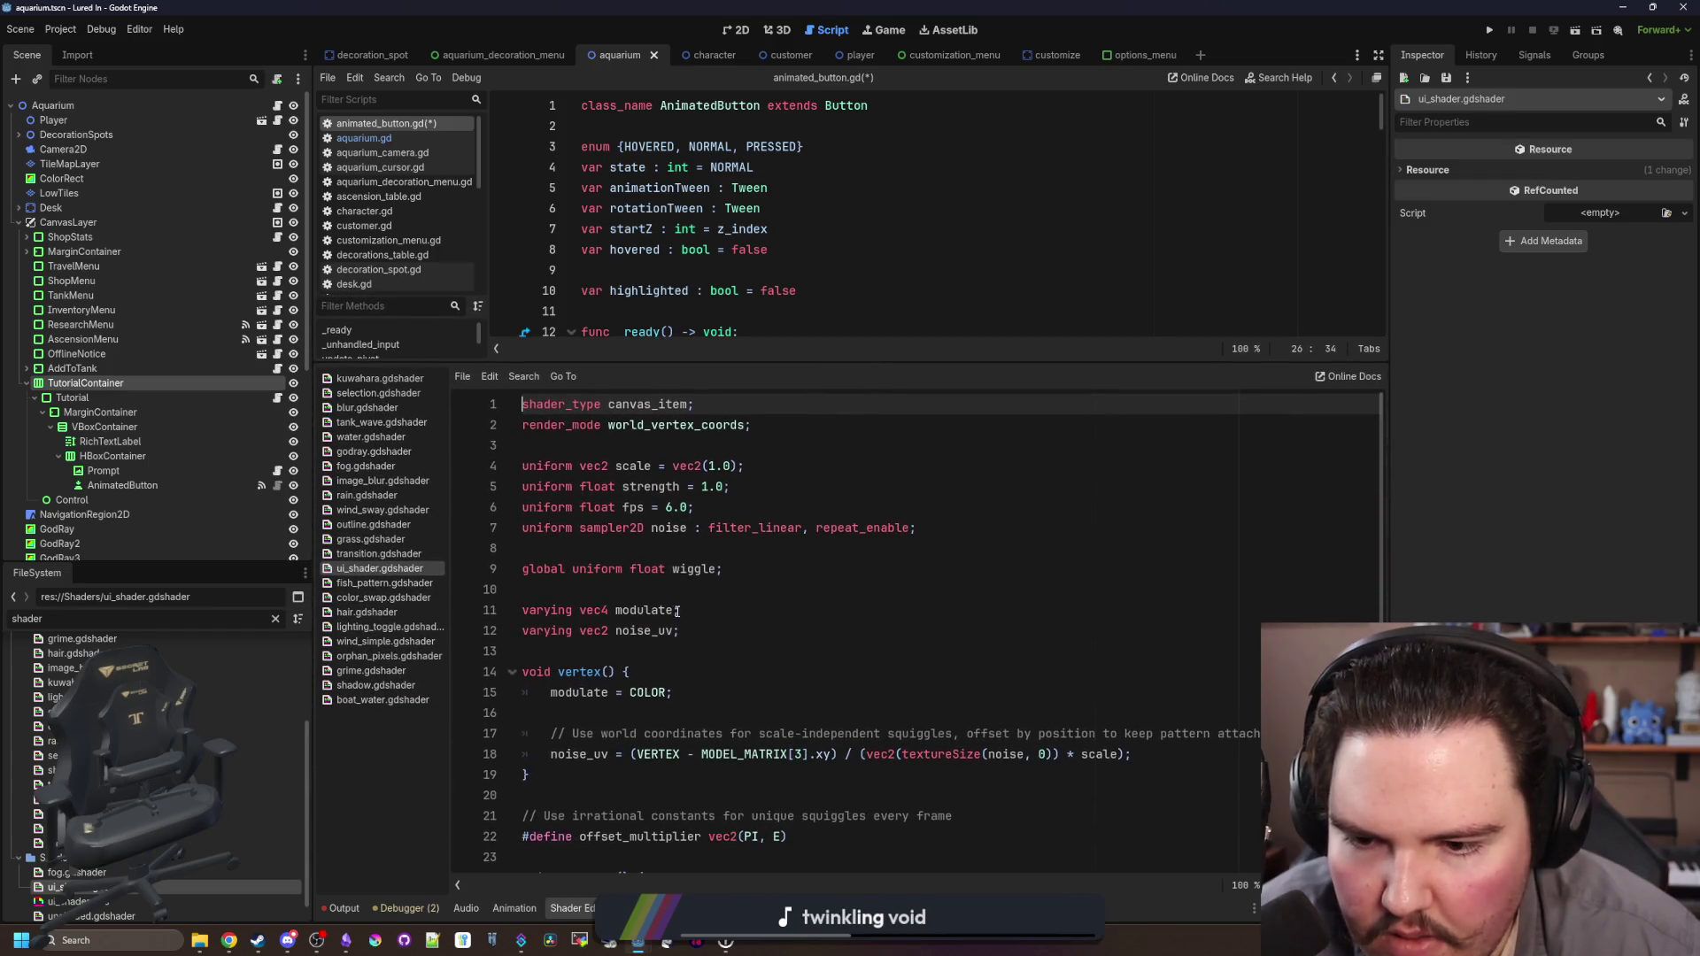
pyautogui.click(666, 590)
pyautogui.scroll(-3, 655, 620)
pyautogui.scroll(3, 642, 628)
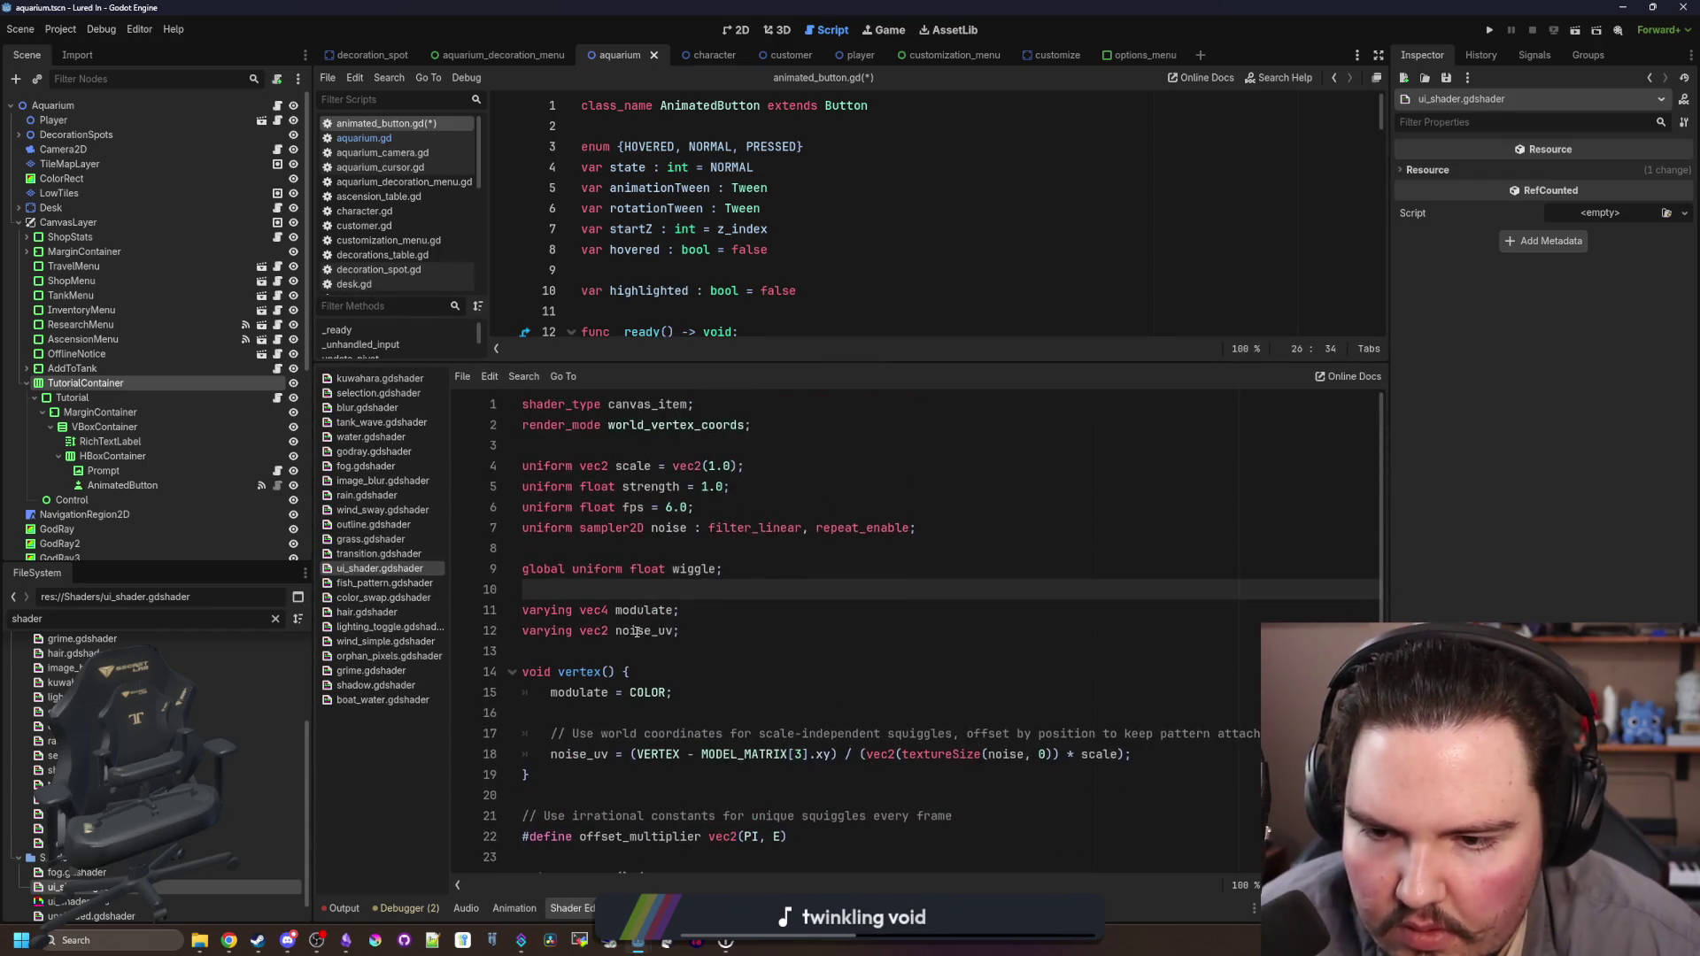
pyautogui.click(607, 650)
pyautogui.hotkey('ctrl', 'v')
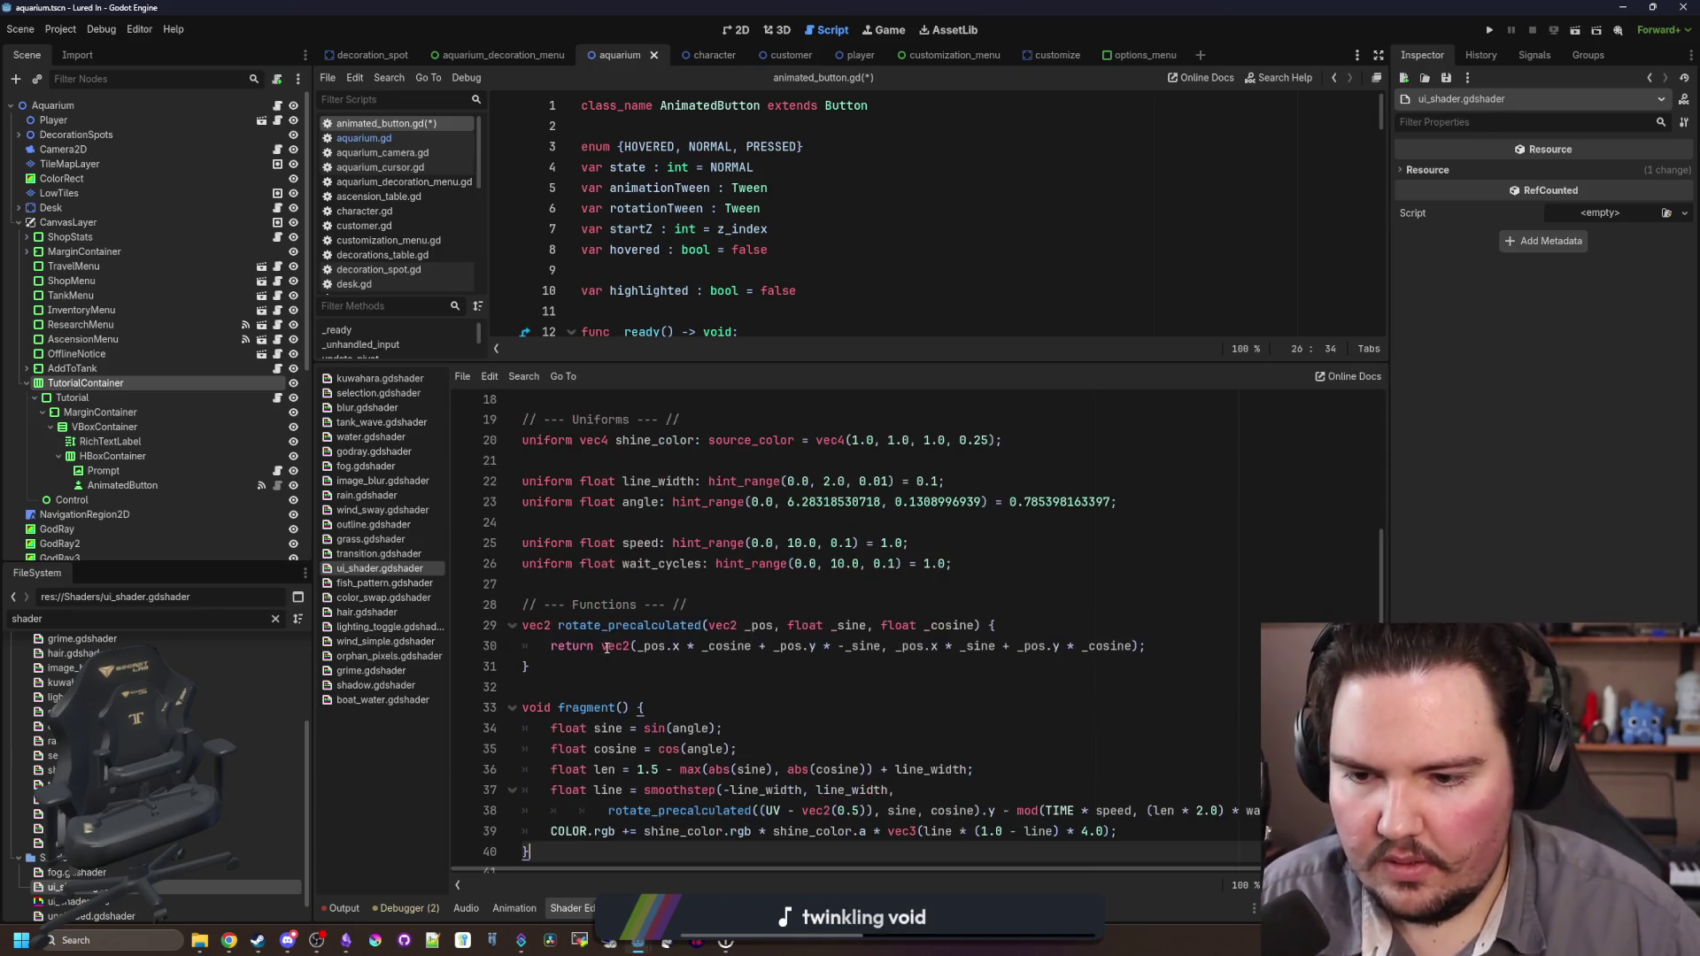
# Step: Change uniform to const for speed, wait_cycles, angle, line_width and shine_color
pyautogui.scroll(1, 686, 651)
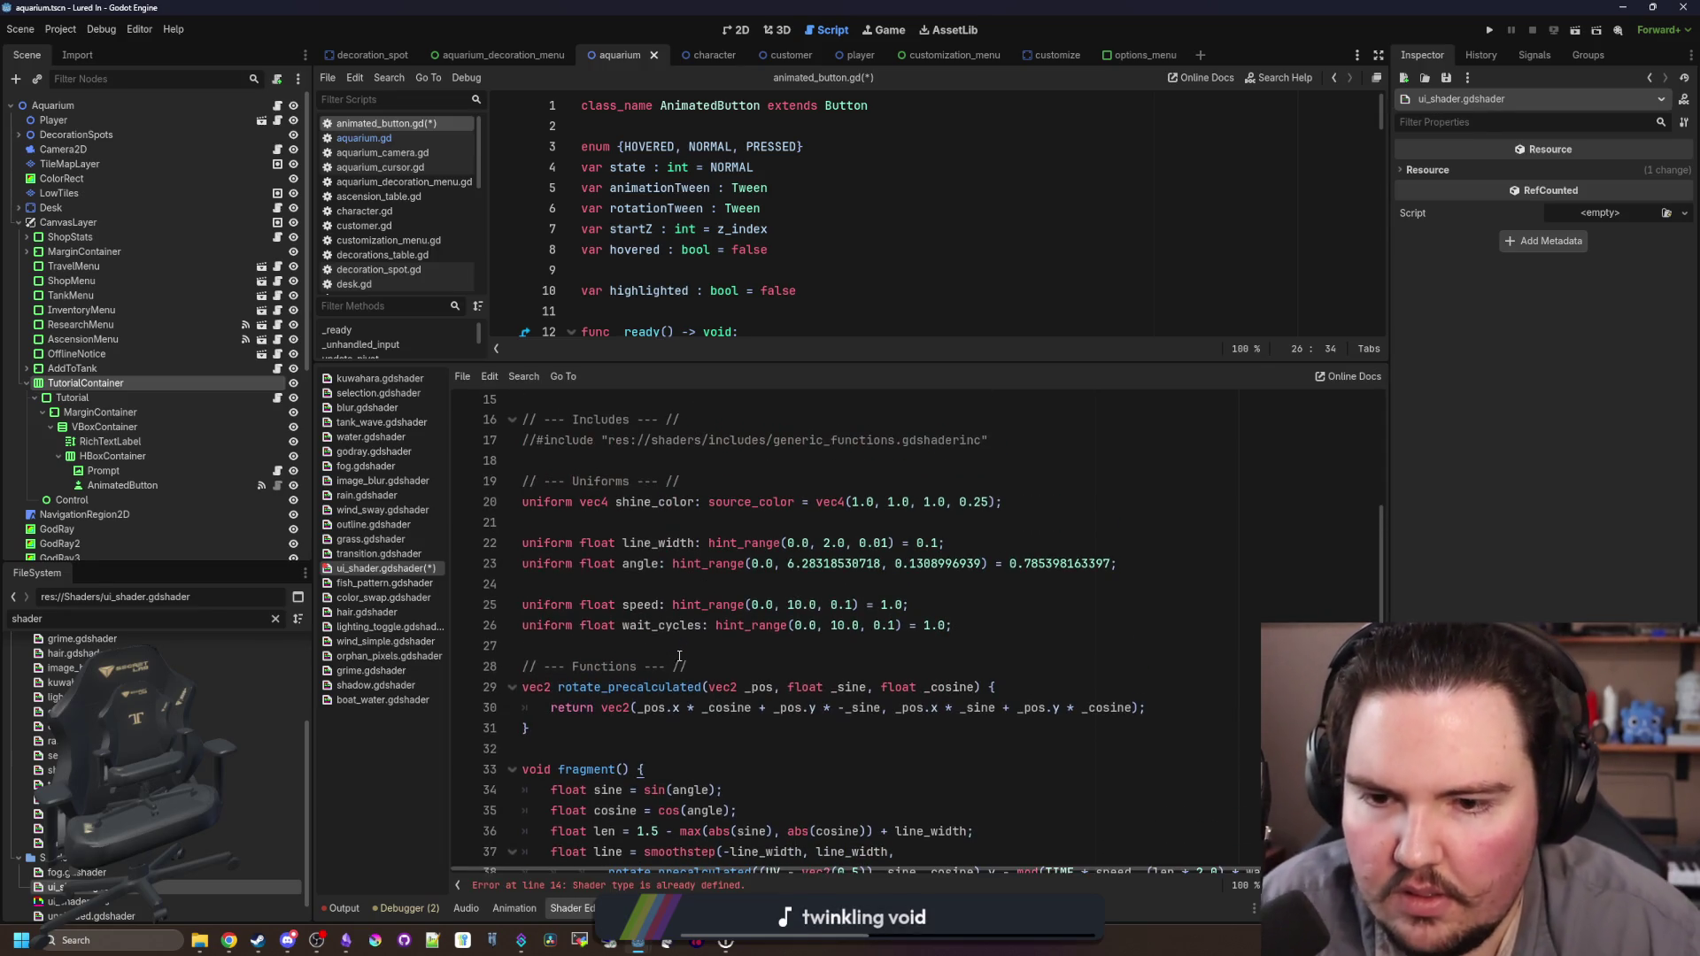
pyautogui.click(771, 529)
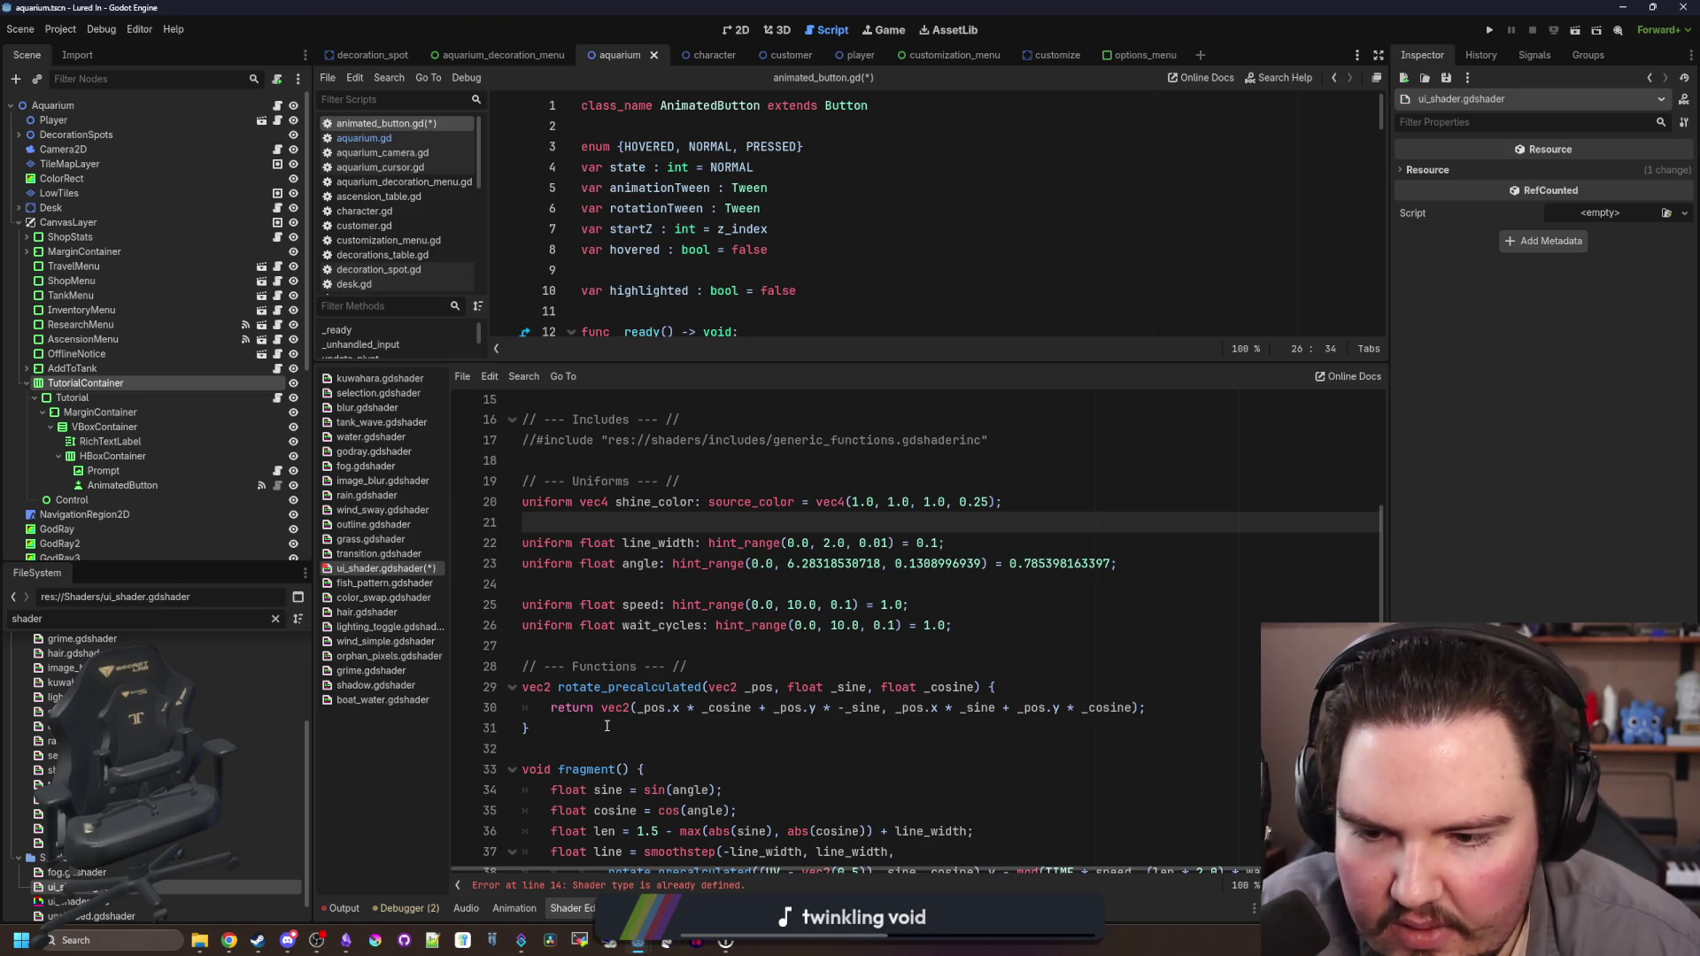
pyautogui.scroll(1, 703, 620)
pyautogui.click(724, 644)
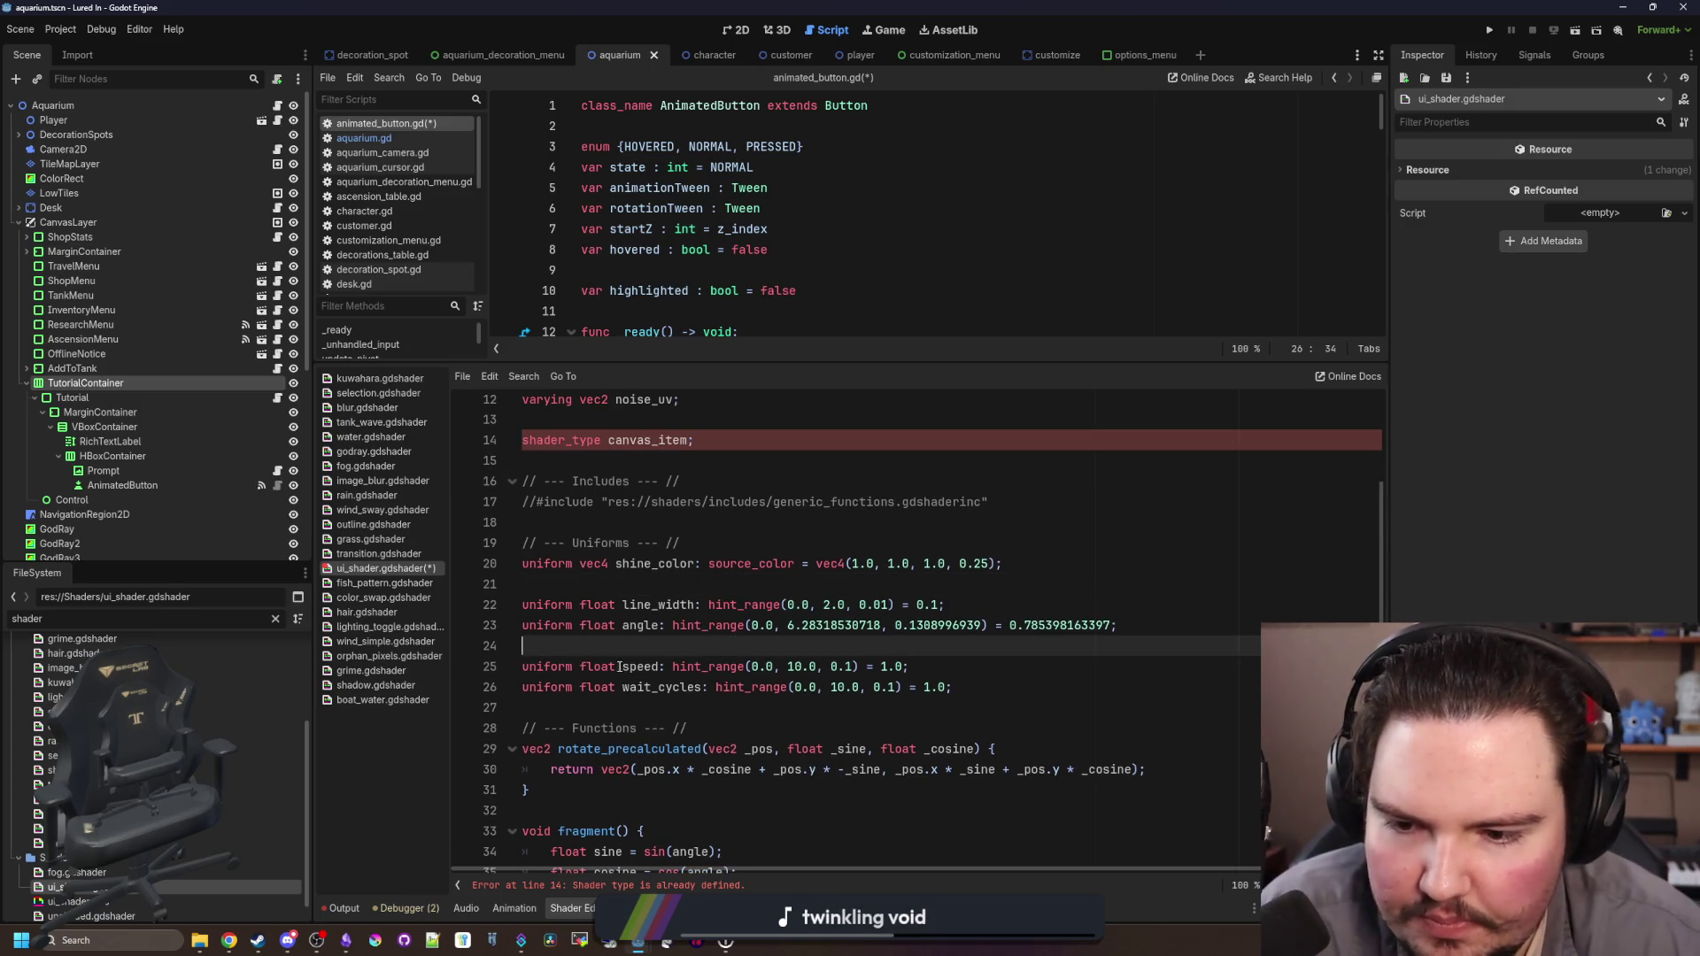
pyautogui.moveTo(571, 668)
pyautogui.mouseDown()
pyautogui.moveTo(484, 651)
pyautogui.moveTo(484, 667)
pyautogui.mouseUp()
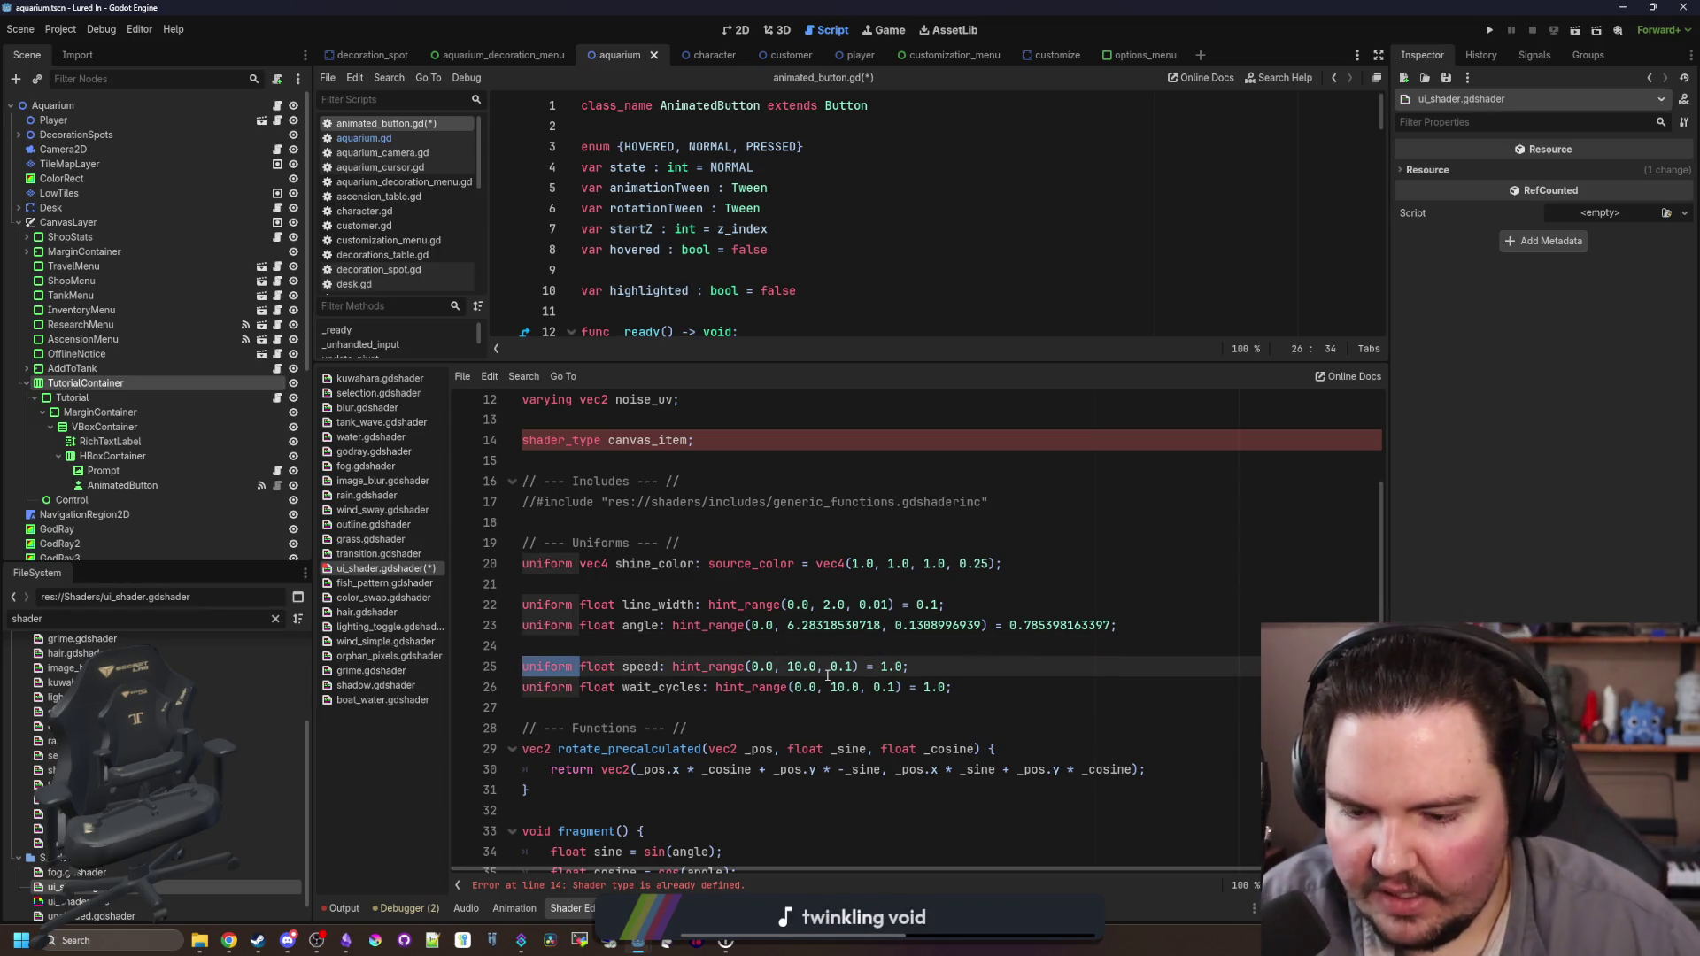
pyautogui.write('const')
pyautogui.doubleClick(564, 684)
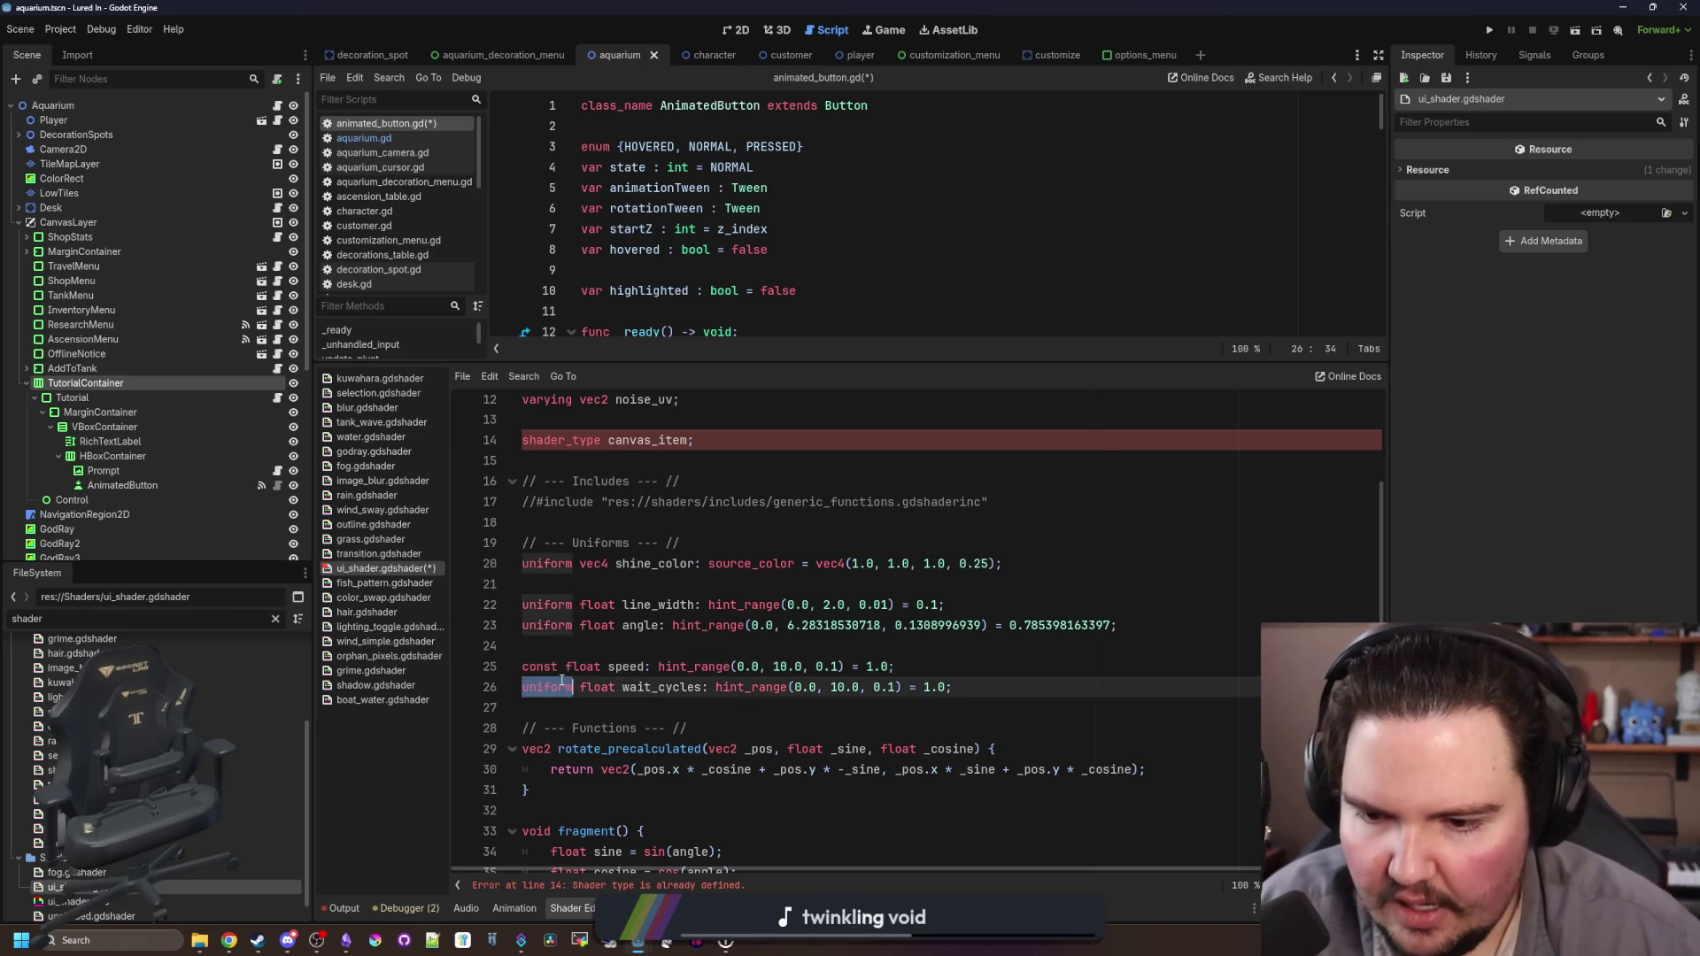
pyautogui.write('const')
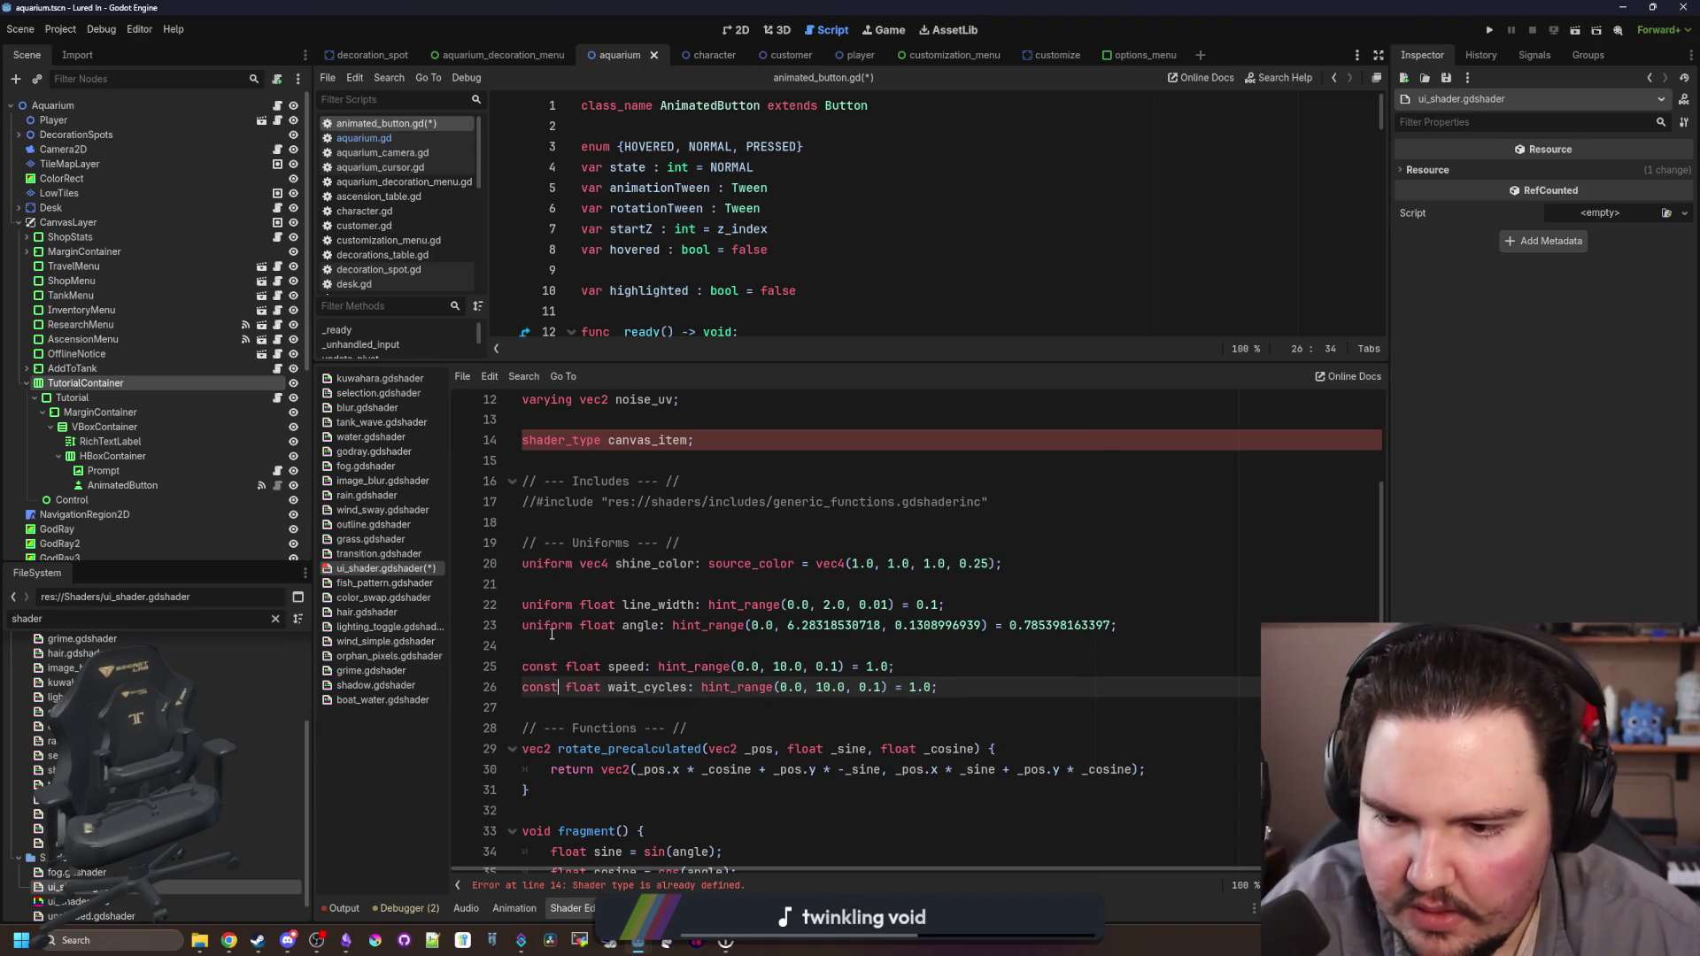
pyautogui.doubleClick(549, 630)
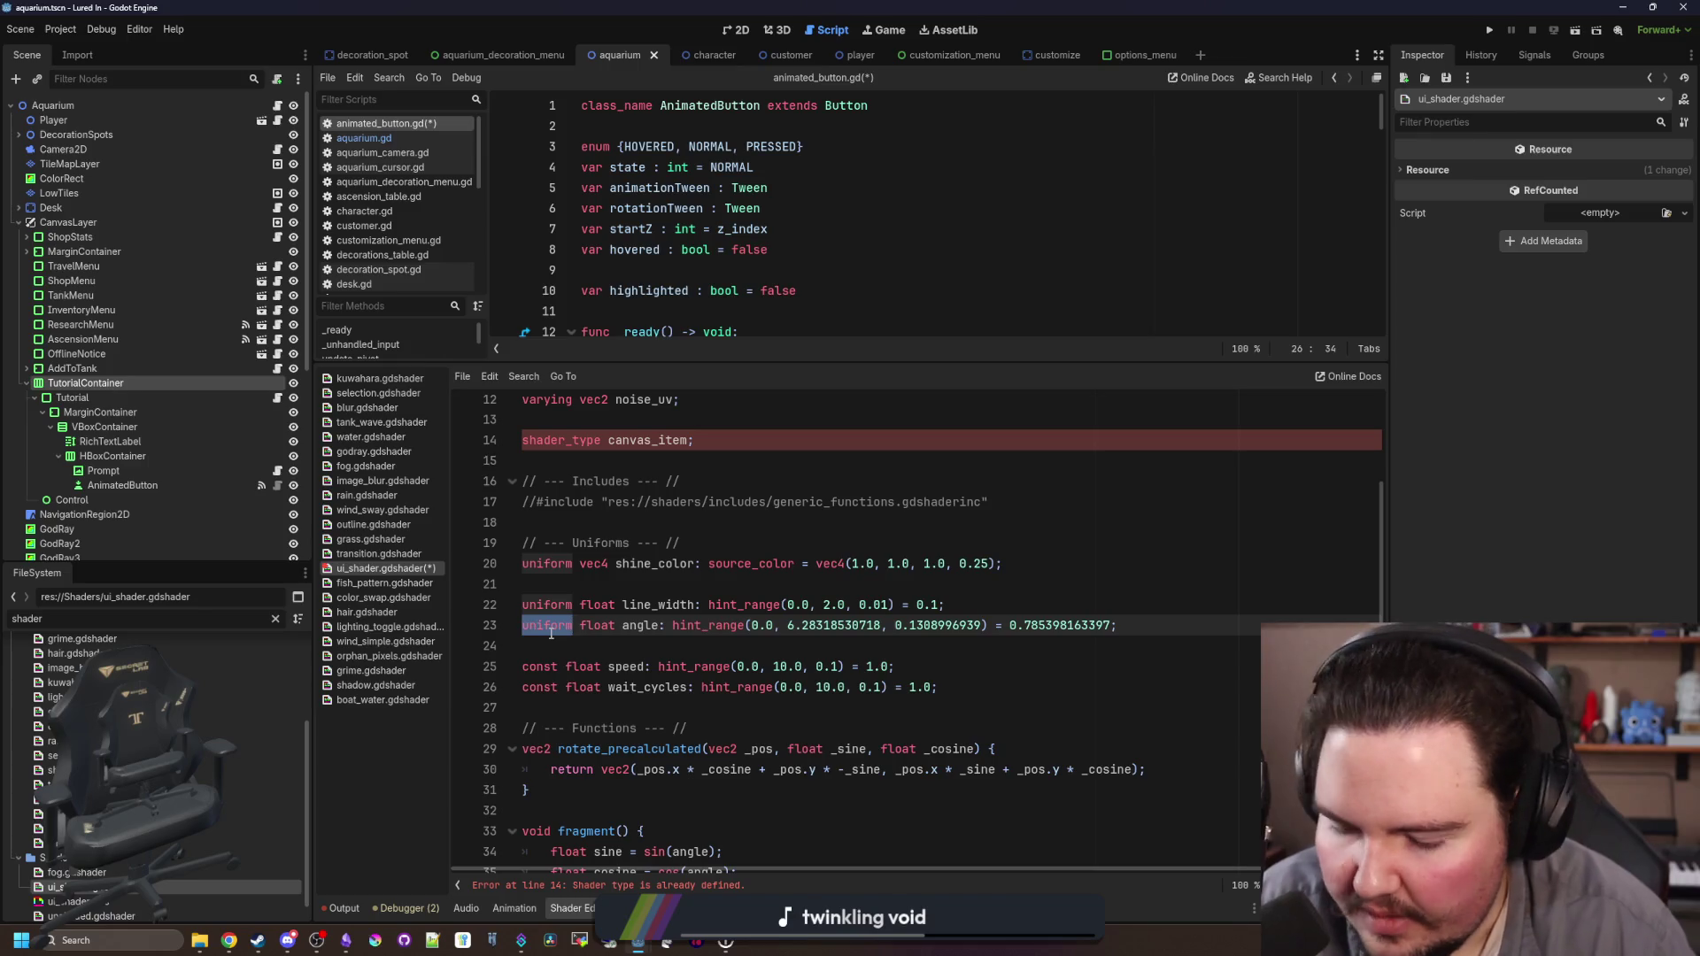
pyautogui.write('const')
pyautogui.doubleClick(549, 606)
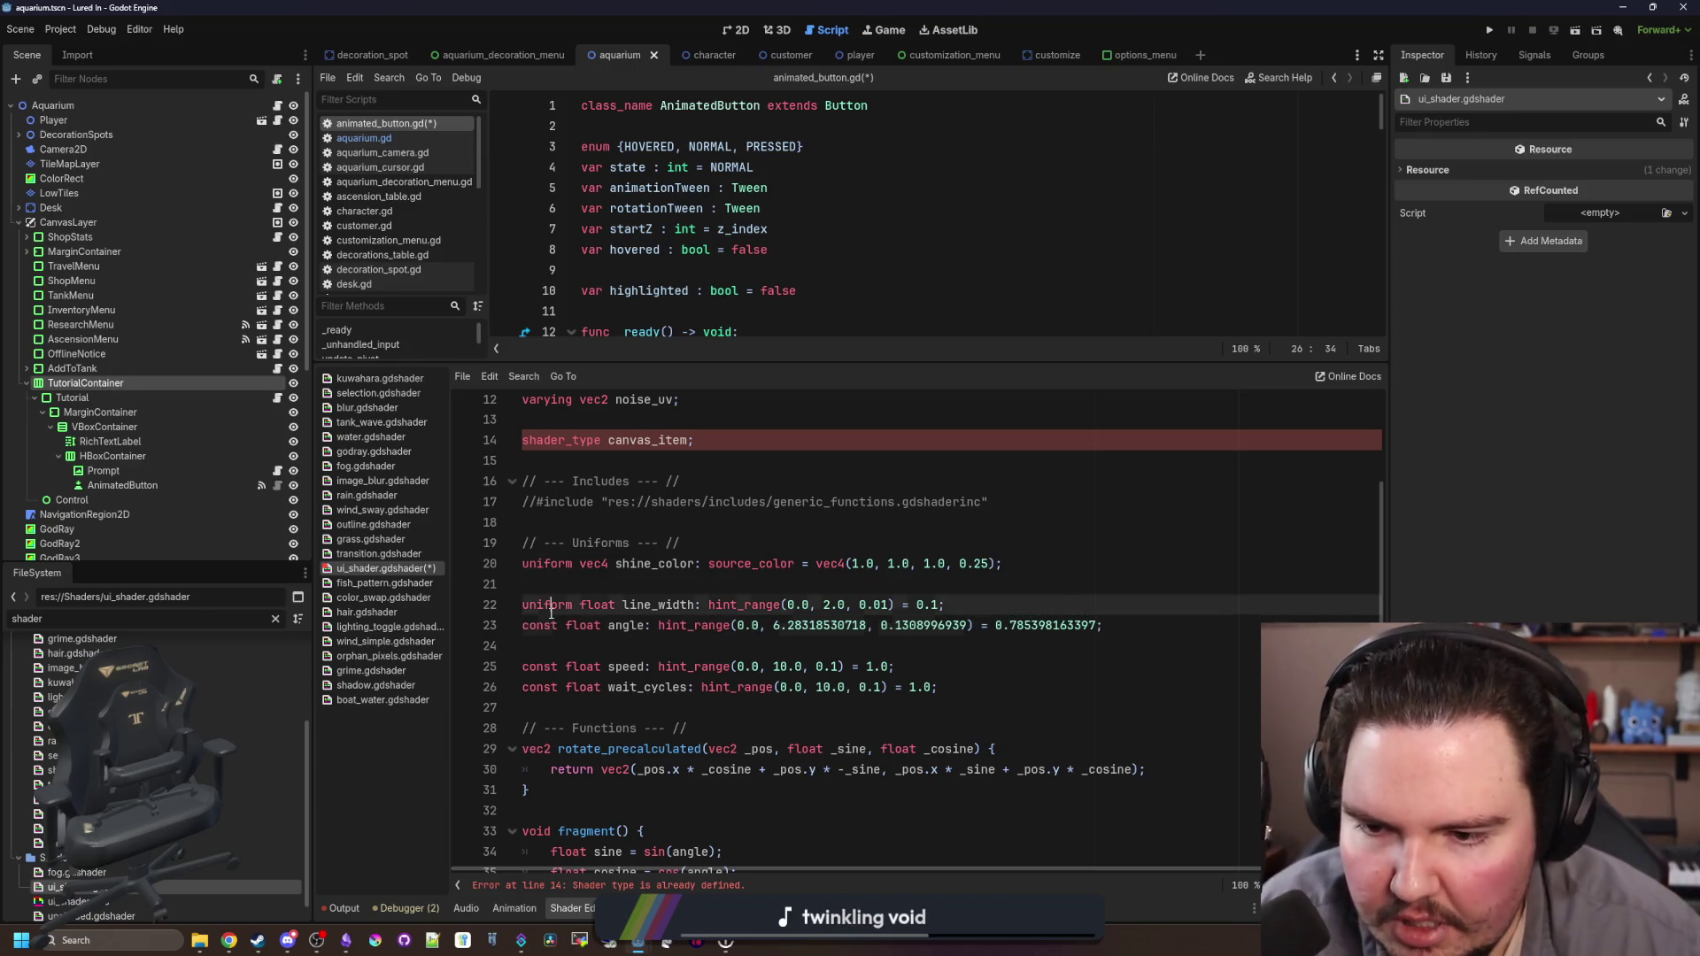
pyautogui.write('const')
pyautogui.doubleClick(560, 571)
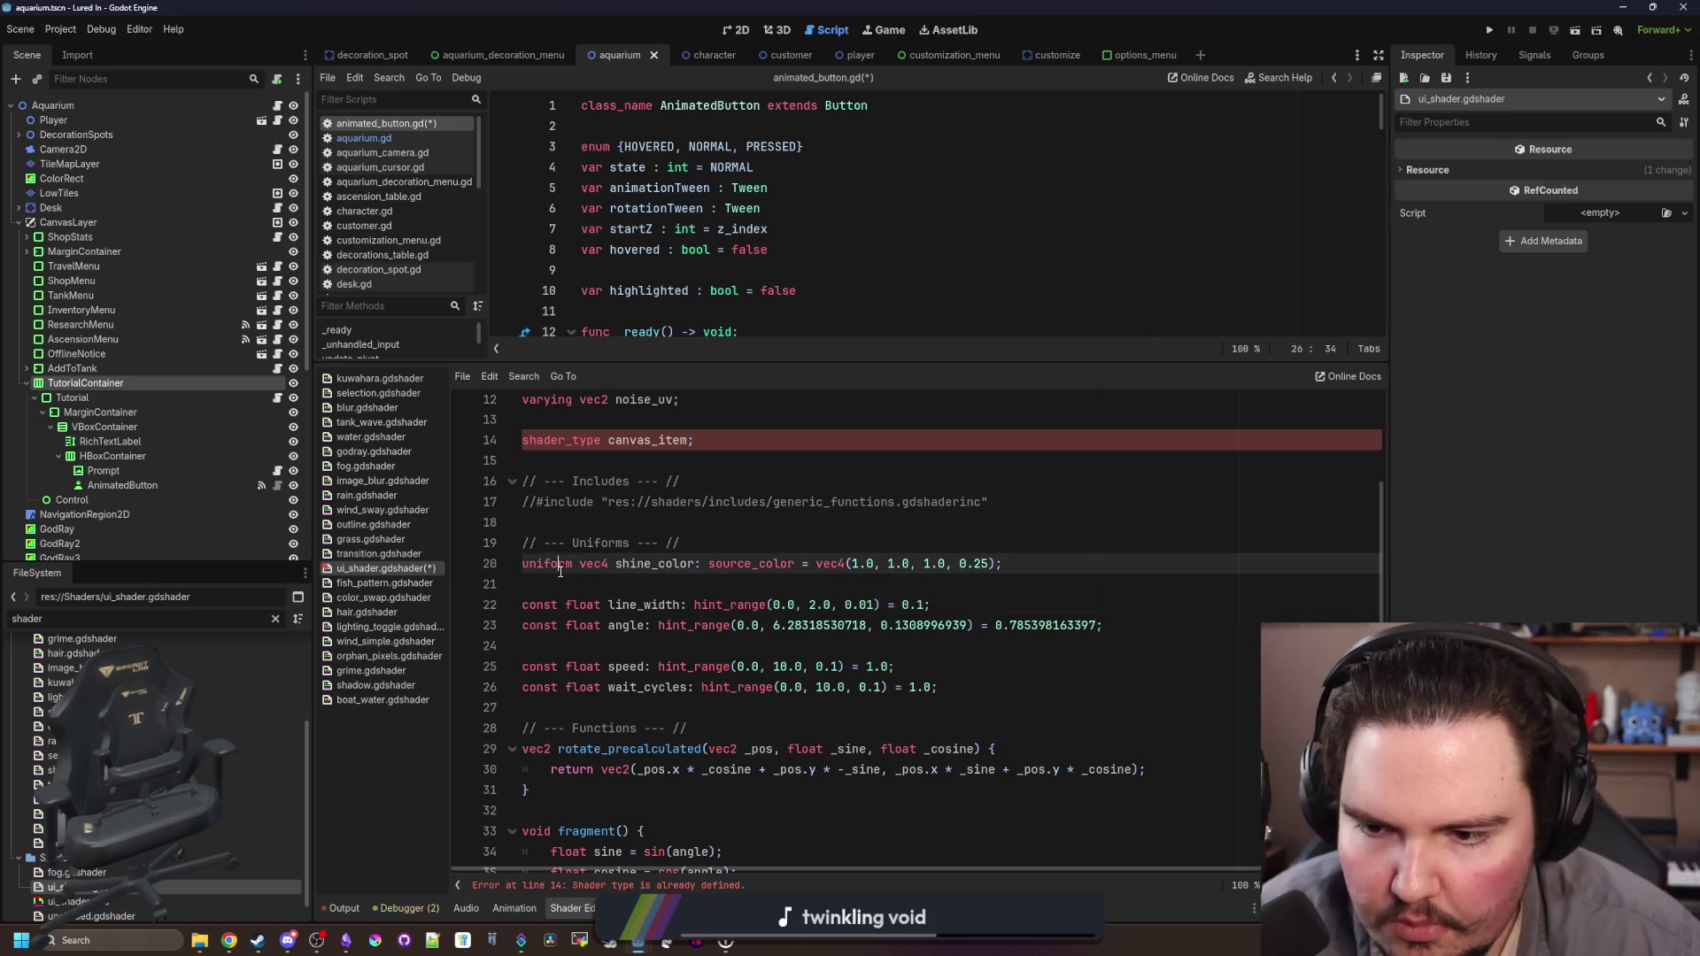
pyautogui.write('const')
# Step: Remove the blank lines between the constants and select the duplicate shader_type and comment lines
pyautogui.press('Down')
pyautogui.press('BackSpace')
pyautogui.press('Down')
pyautogui.press('Down')
pyautogui.press('Down')
pyautogui.press('BackSpace')
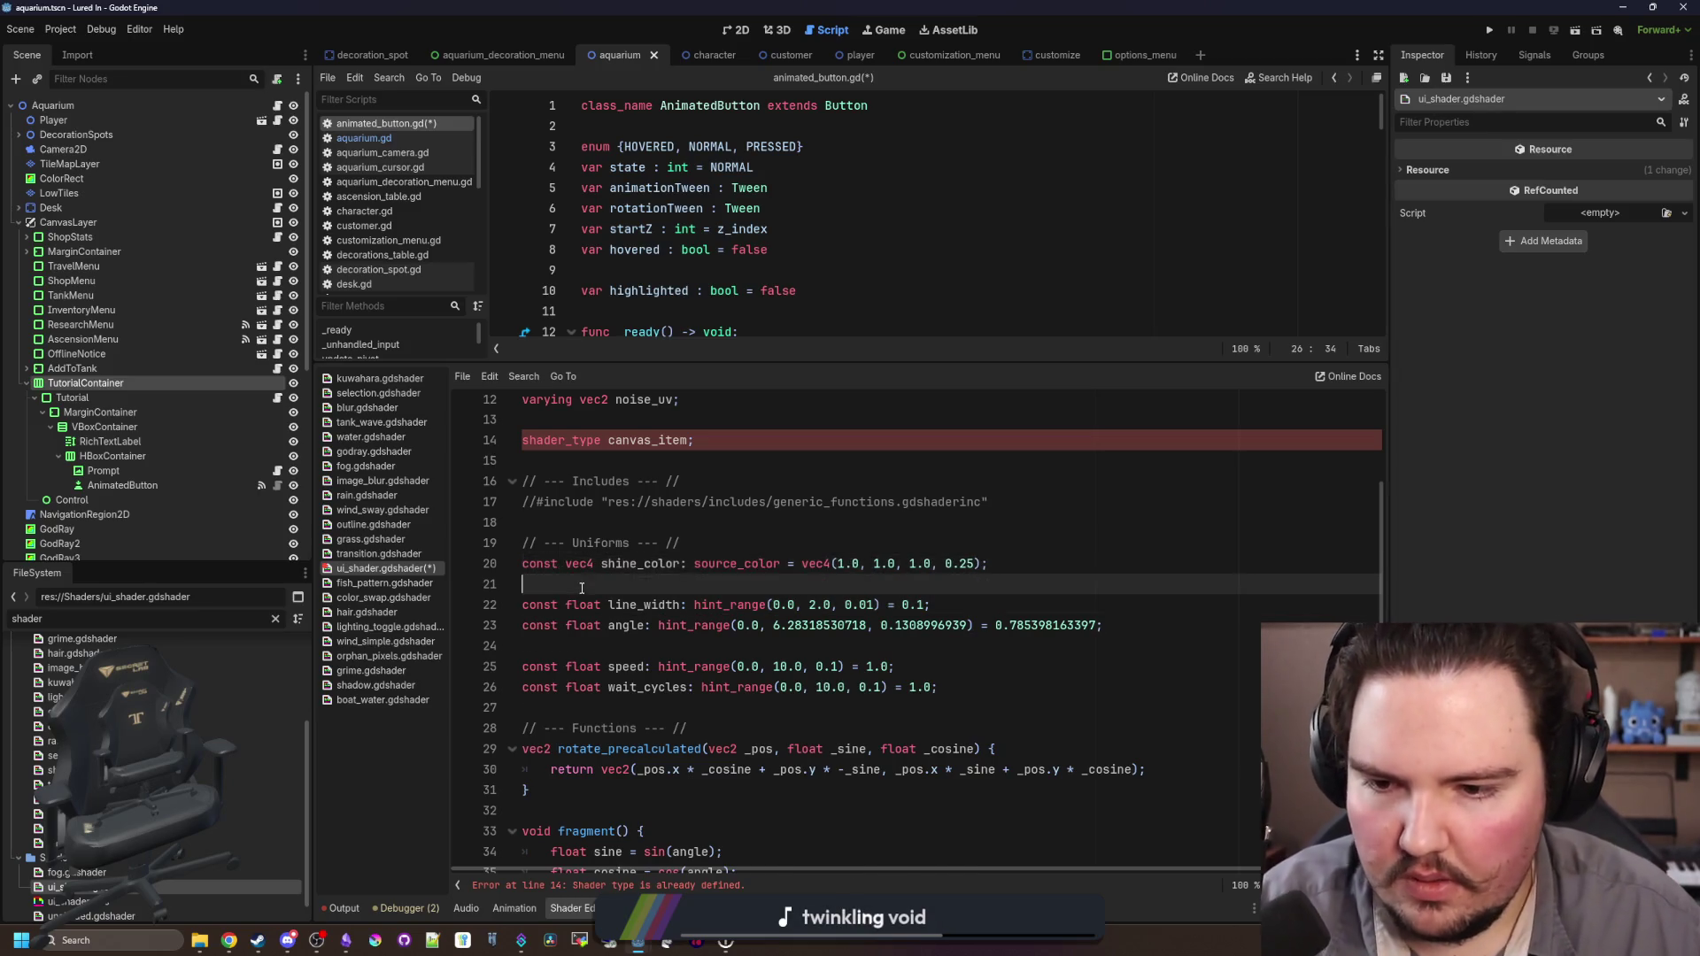
pyautogui.moveTo(686, 543); pyautogui.dragTo(405, 462)
pyautogui.hotkey('shift', 'Up')
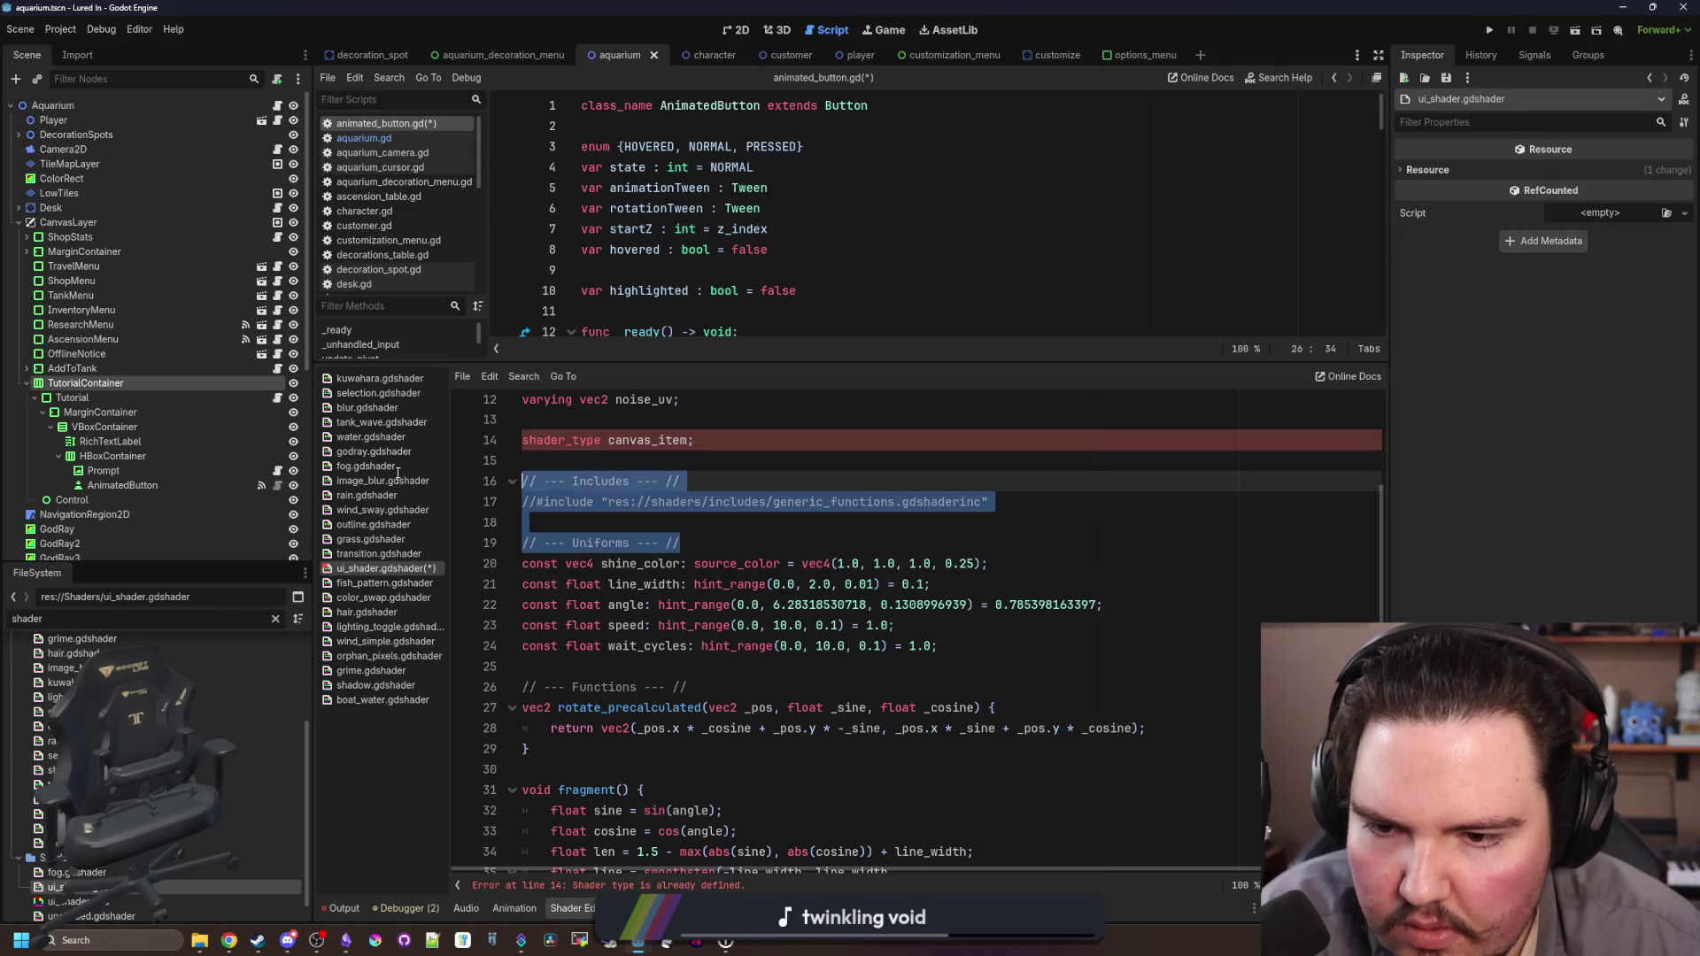
# Step: Delete the duplicate header, add the missing semicolon, and drop source_color from shine_color
pyautogui.press('BackSpace')
pyautogui.press('BackSpace')
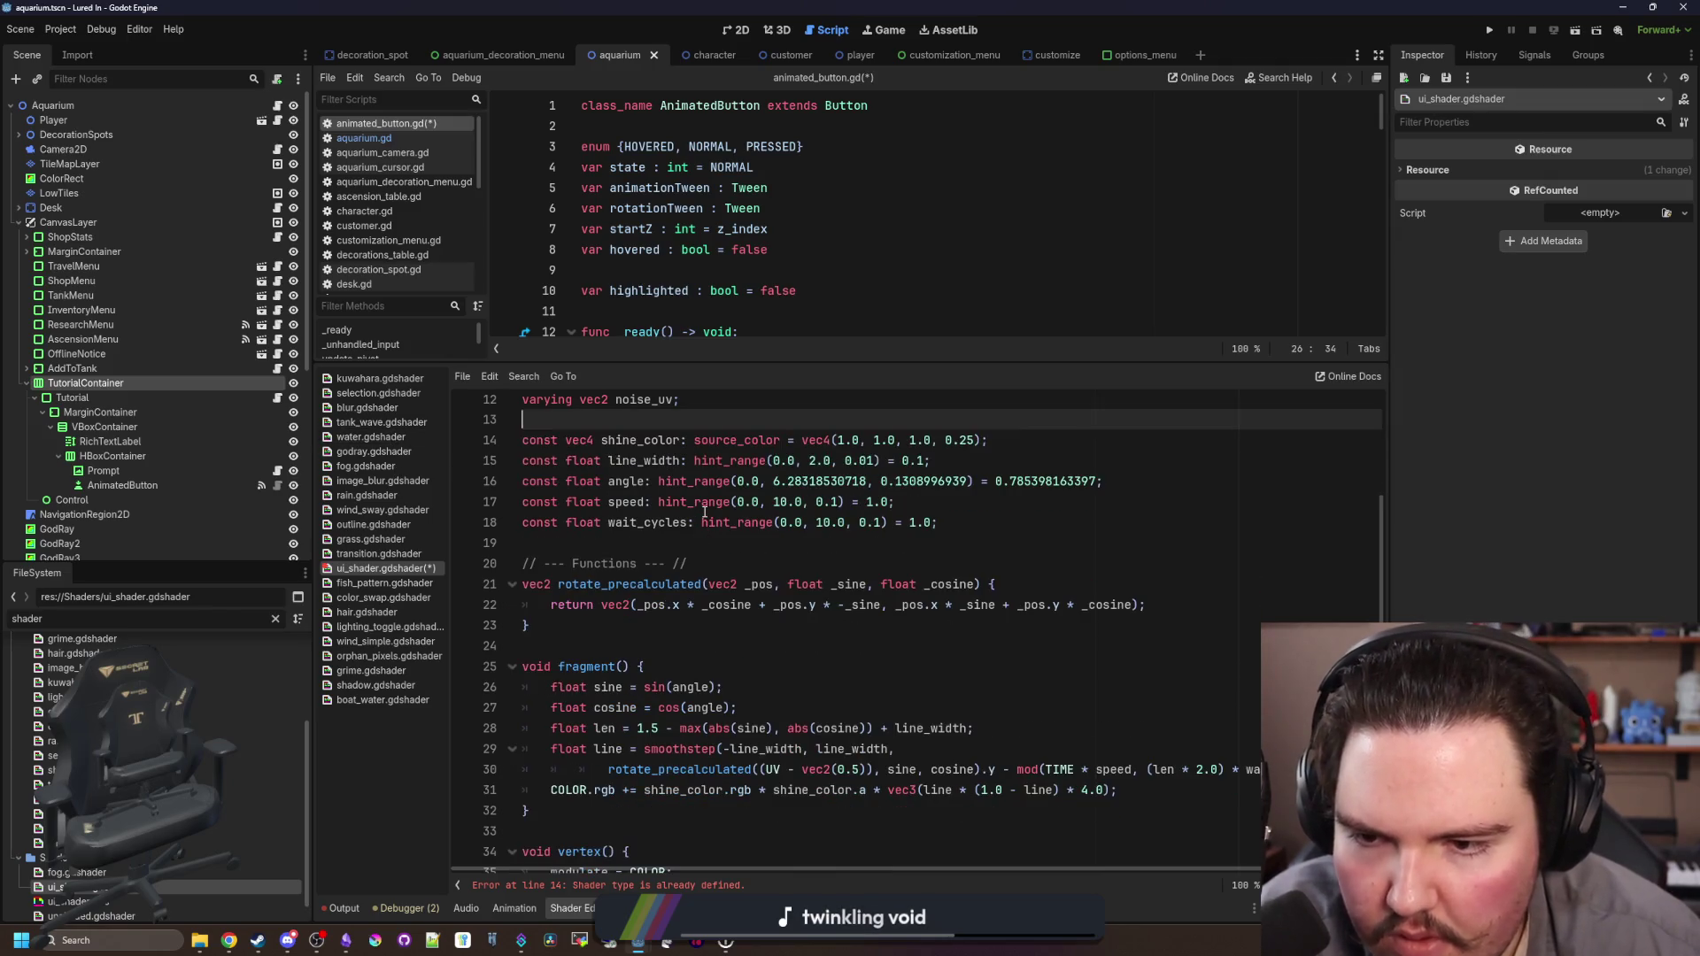
pyautogui.scroll(1, 938, 574)
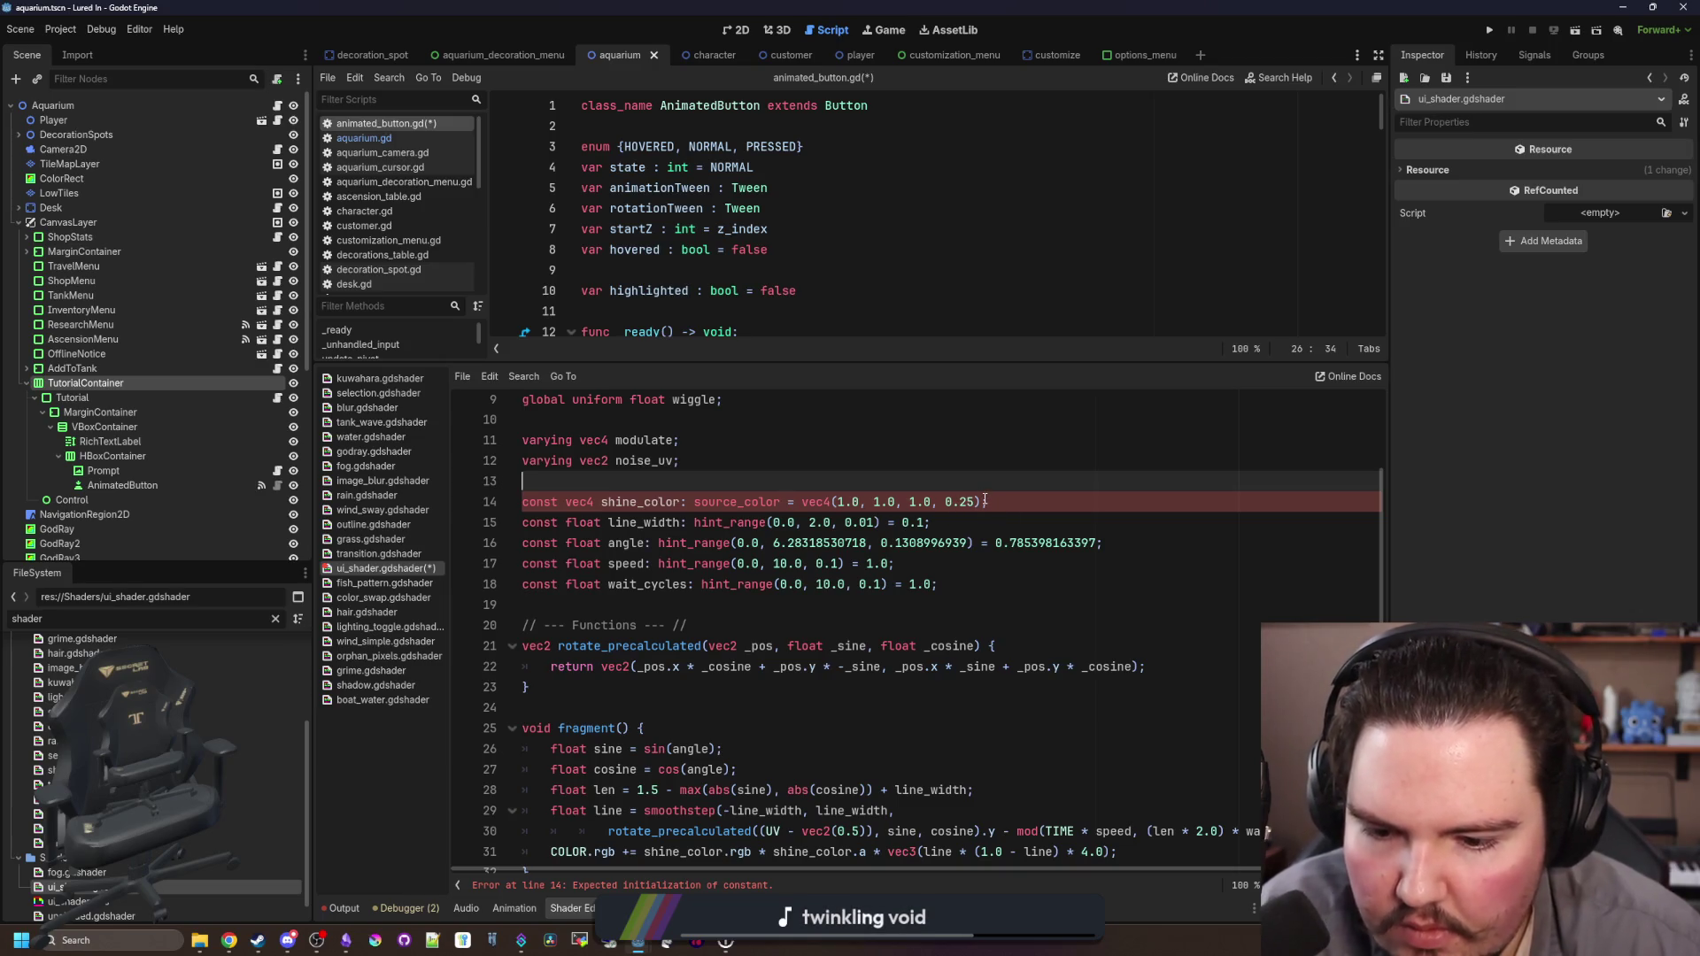
pyautogui.write(';')
pyautogui.moveTo(980, 502); pyautogui.dragTo(807, 502)
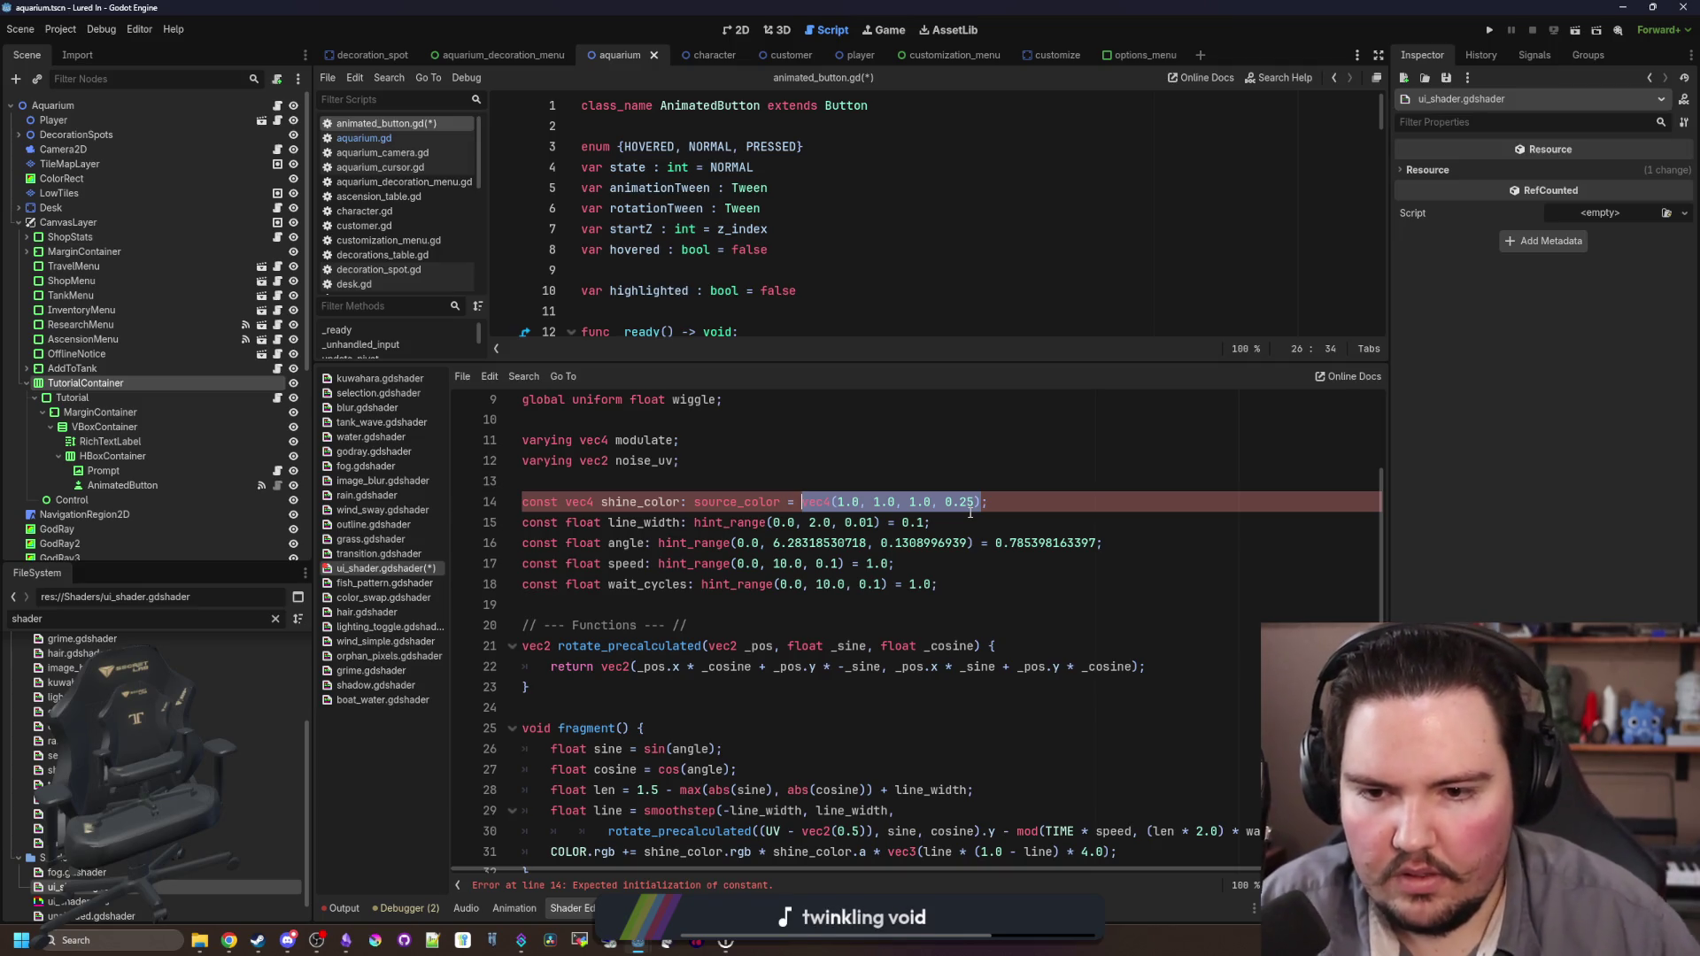
pyautogui.click(678, 584)
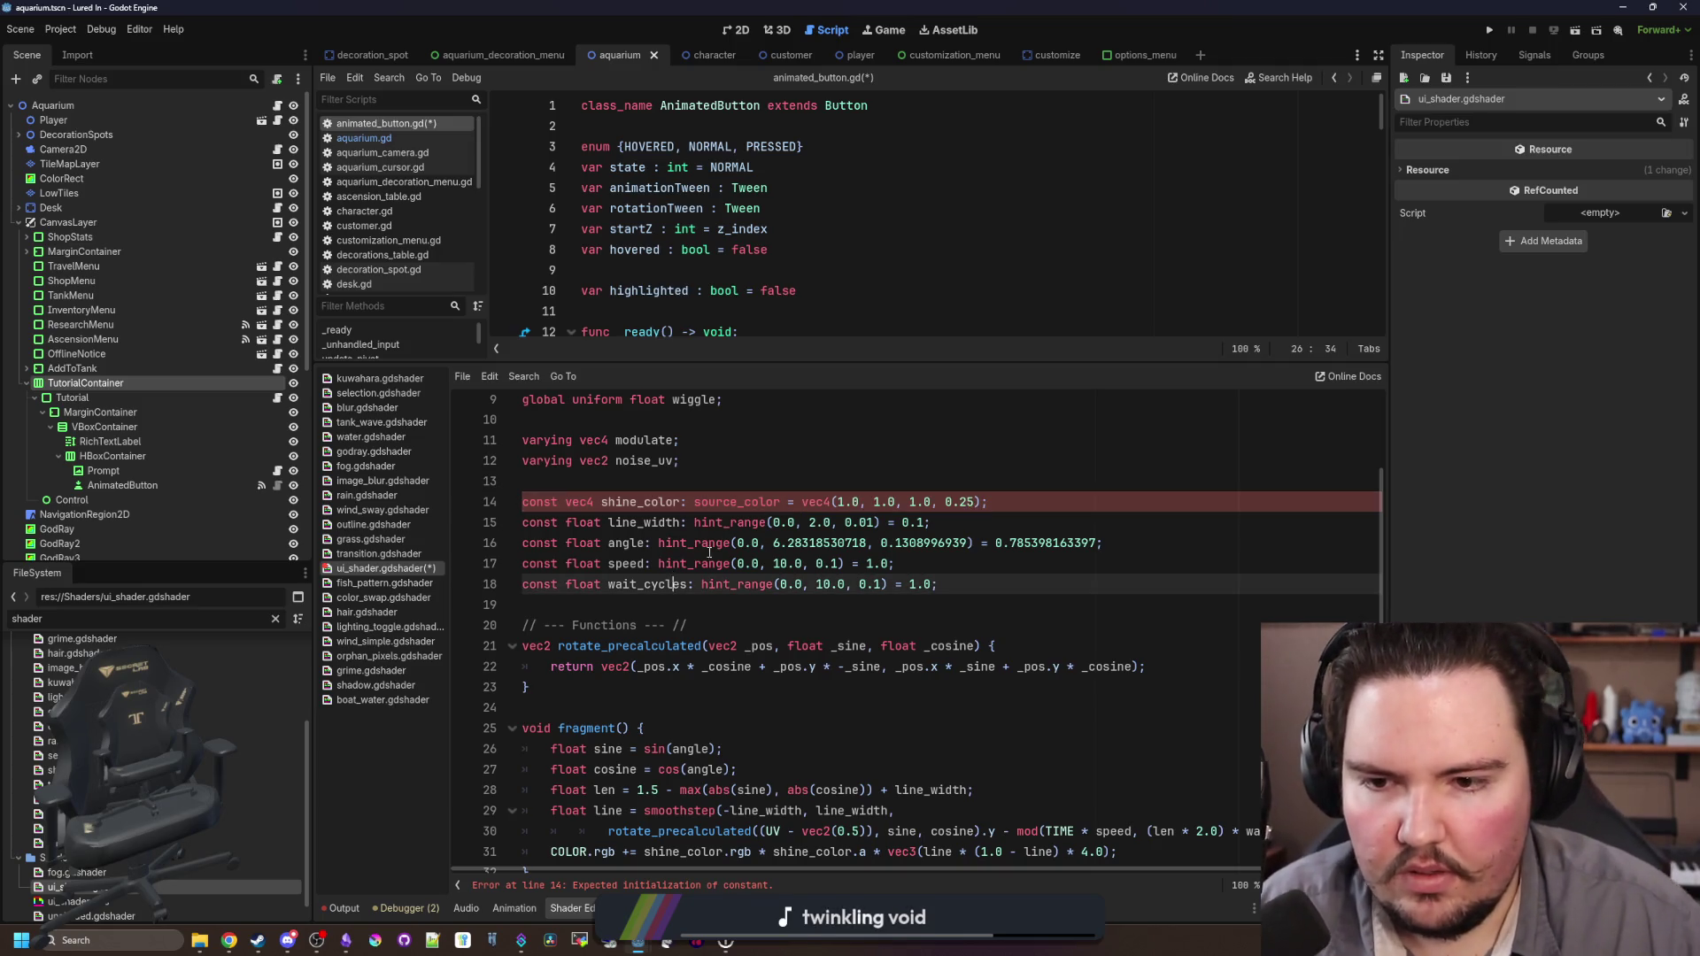
pyautogui.click(659, 501)
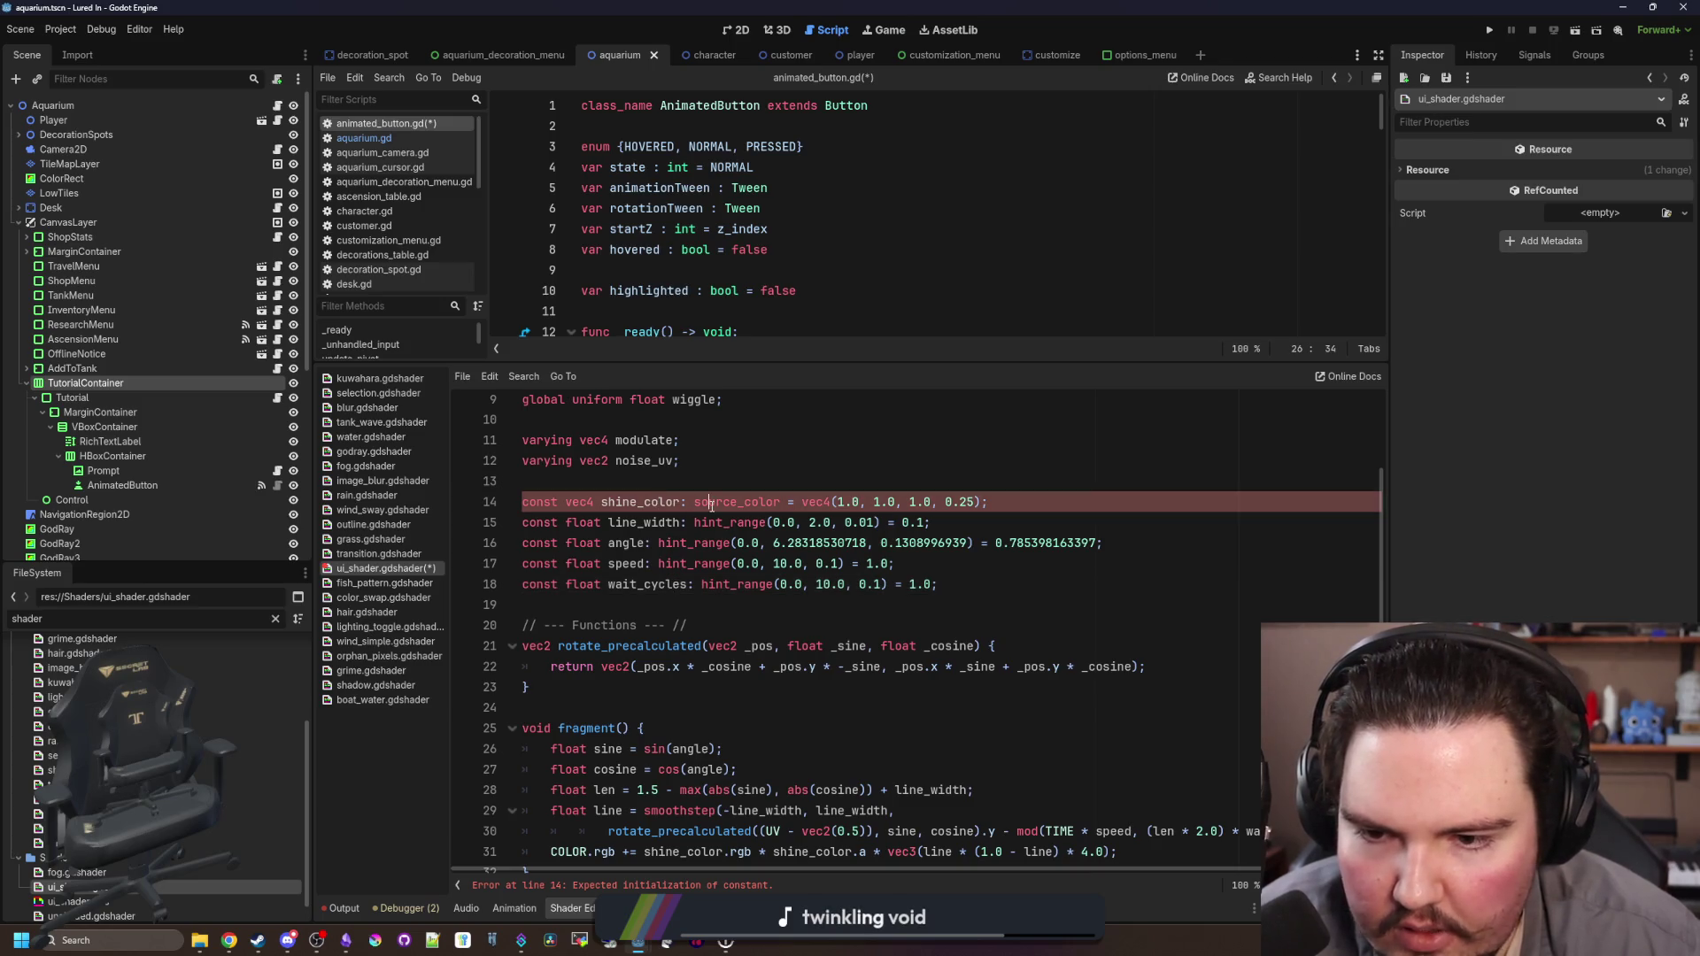
pyautogui.hotkey('ctrl', 'shift', 'Left')
pyautogui.hotkey('ctrl', 'shift', 'Left')
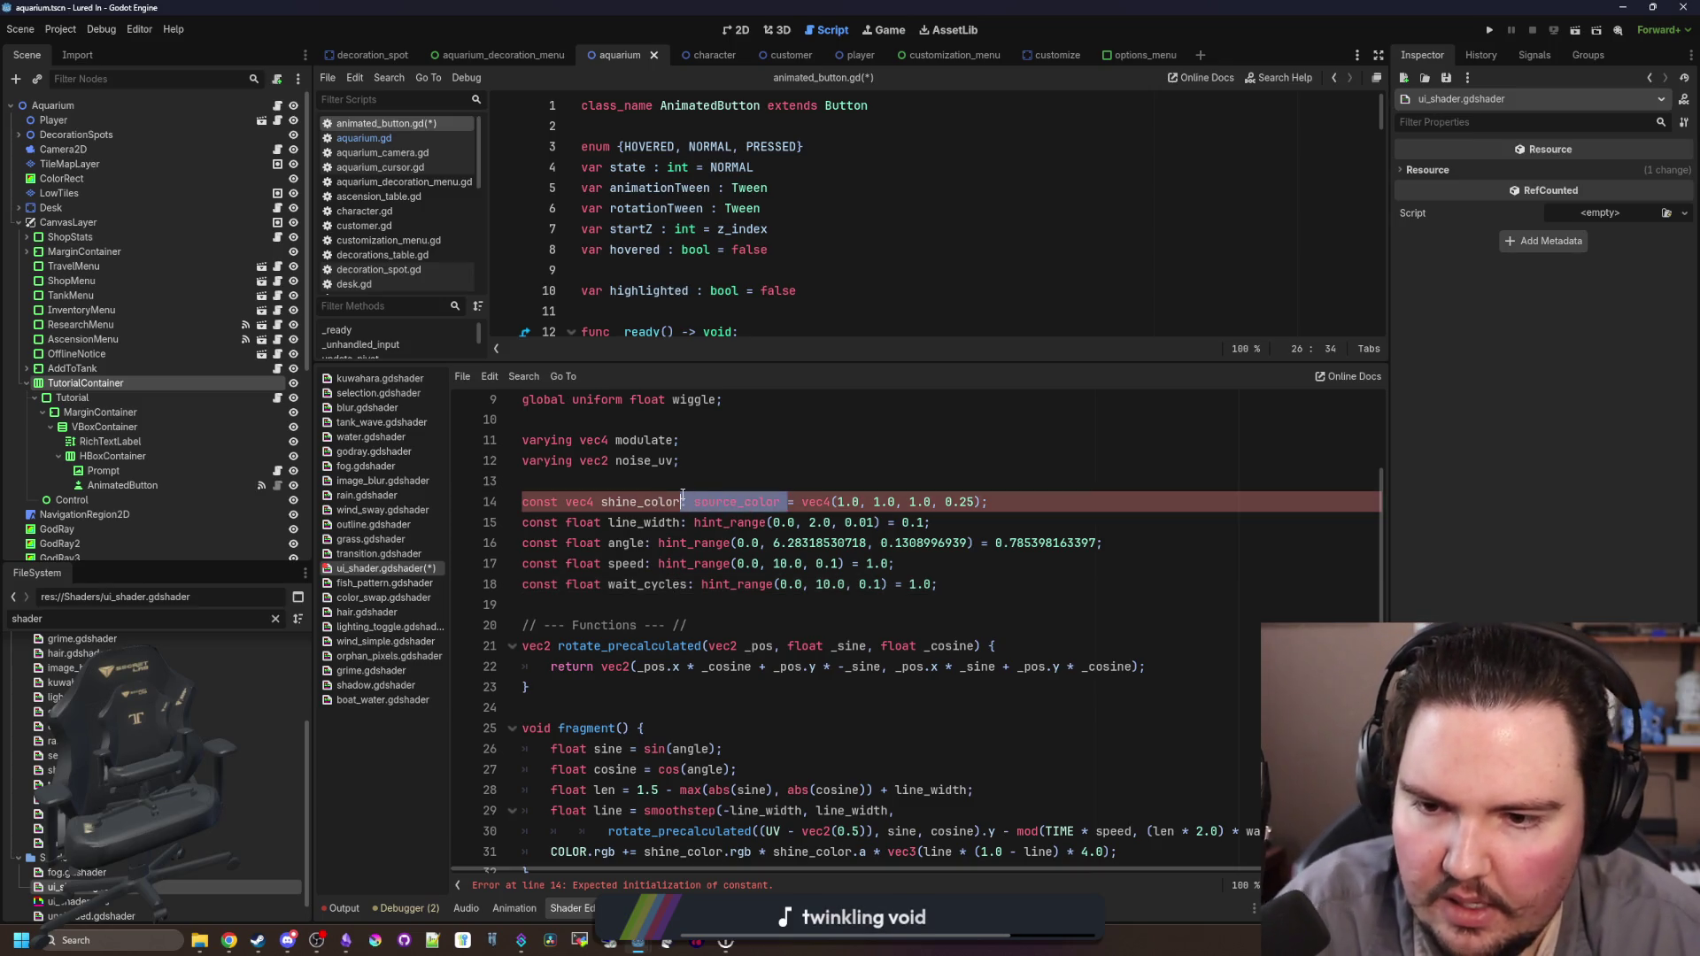
pyautogui.press('BackSpace')
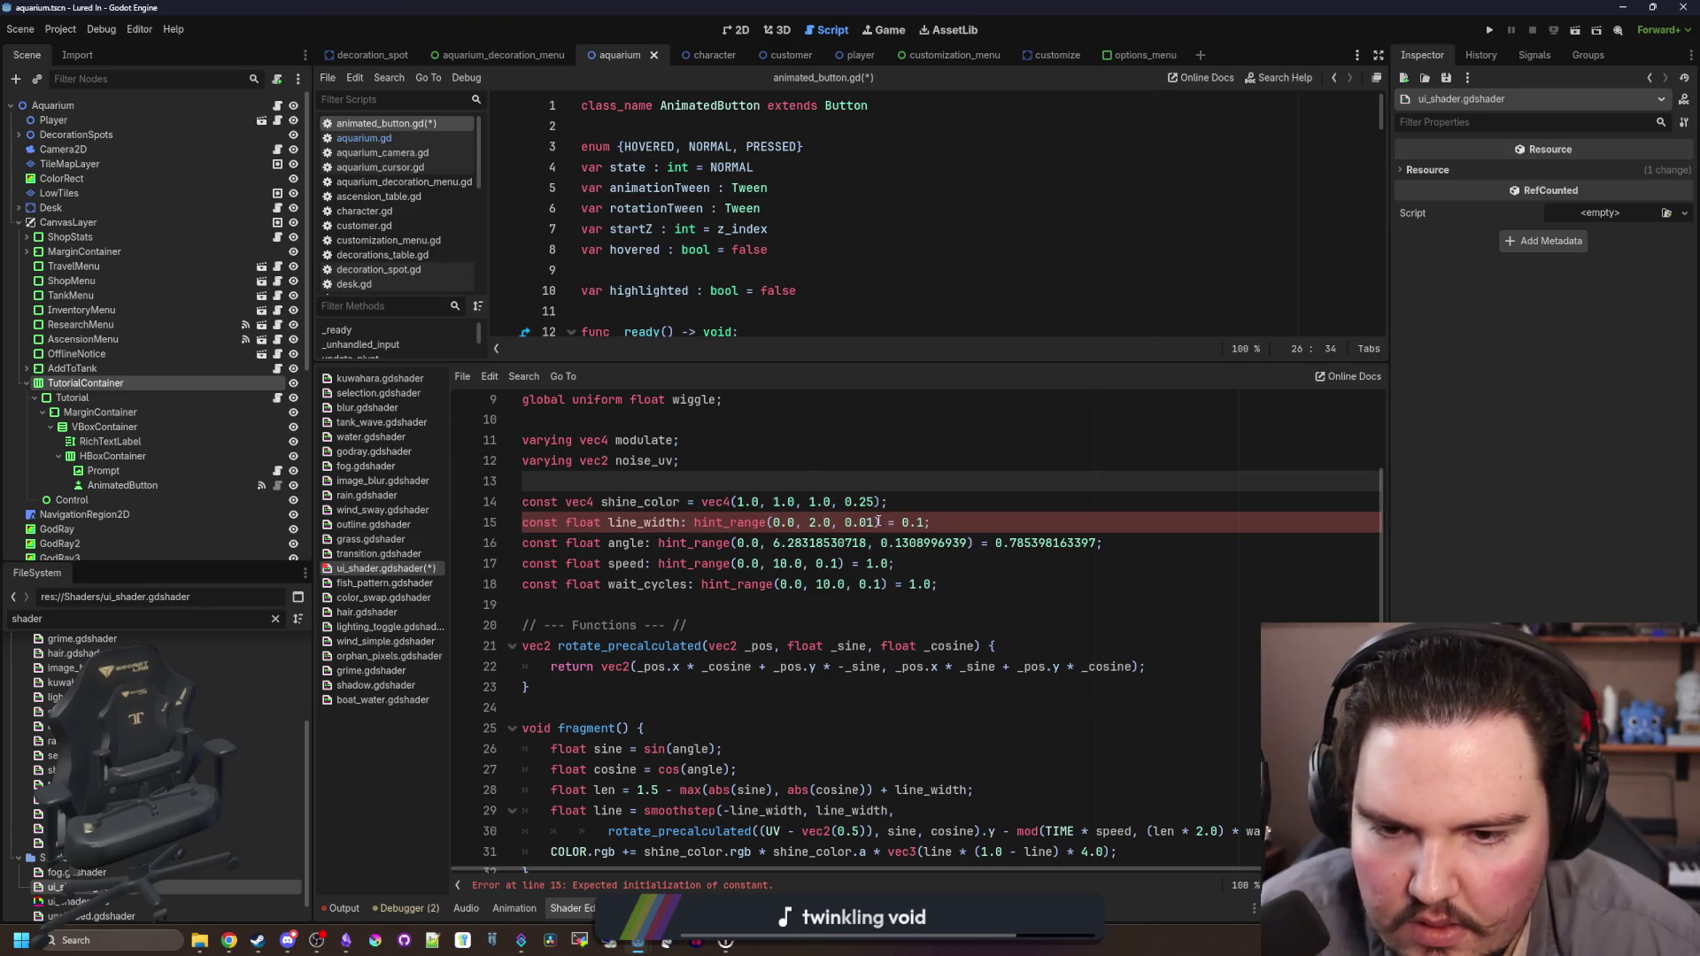
# Step: Strip the hint_range annotations from line_width, angle, speed and wait_cycles
pyautogui.moveTo(888, 522); pyautogui.dragTo(683, 524)
pyautogui.press('BackSpace')
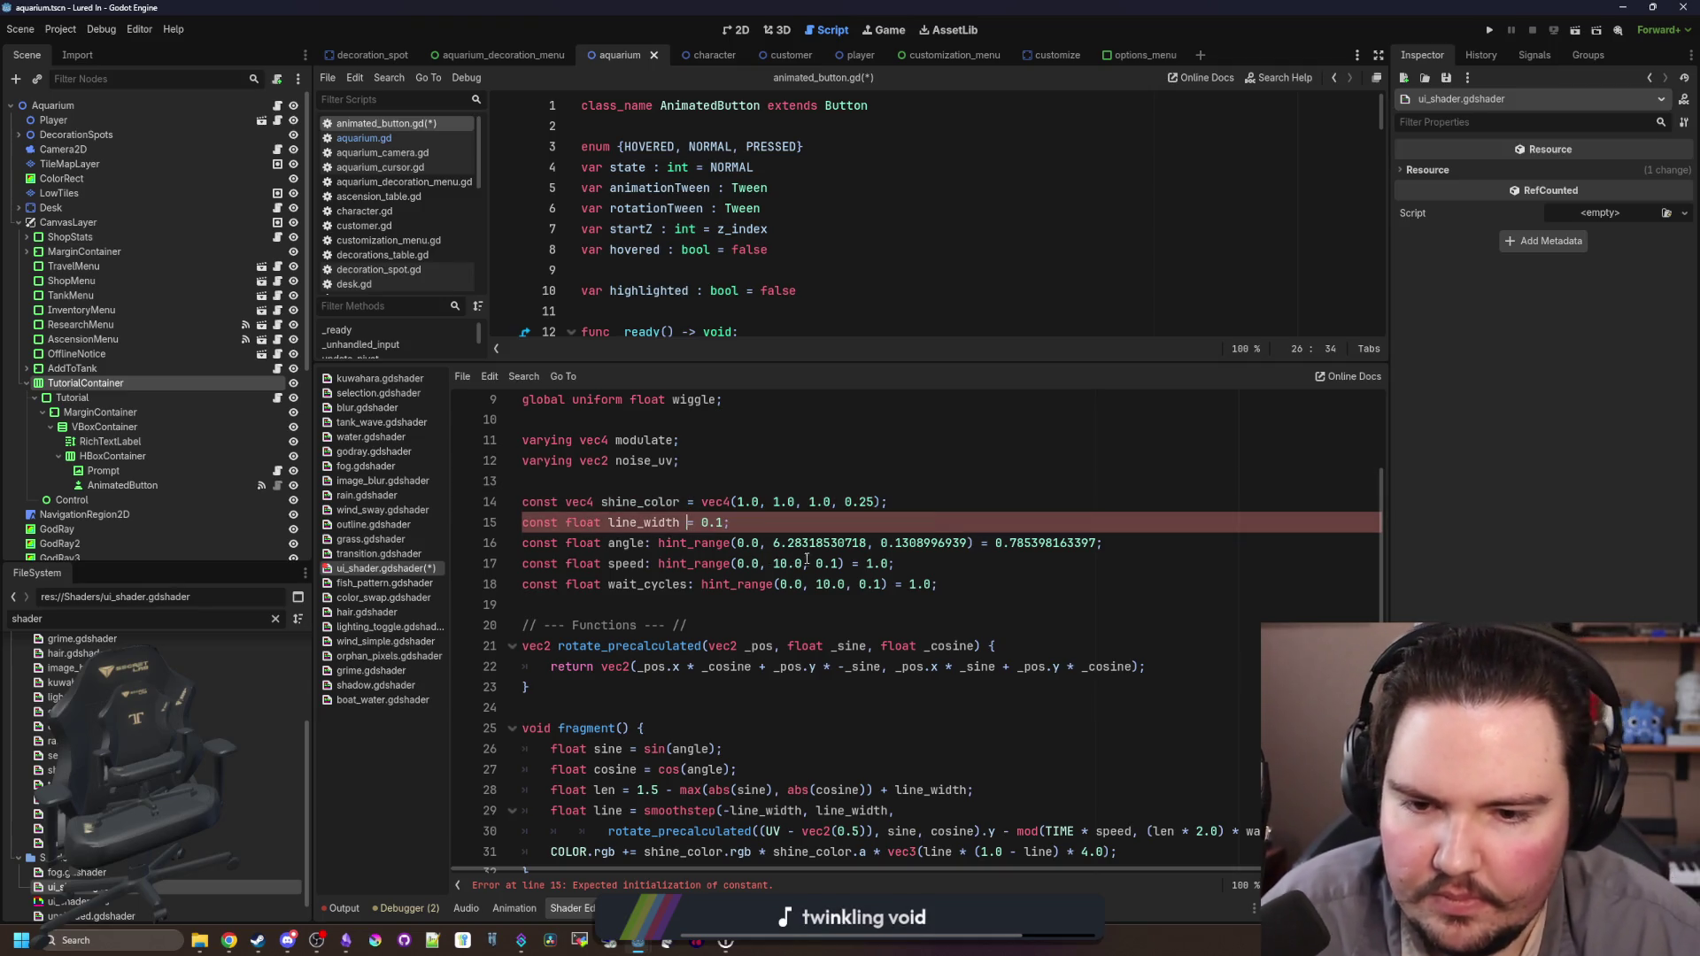
pyautogui.moveTo(991, 542); pyautogui.dragTo(653, 542)
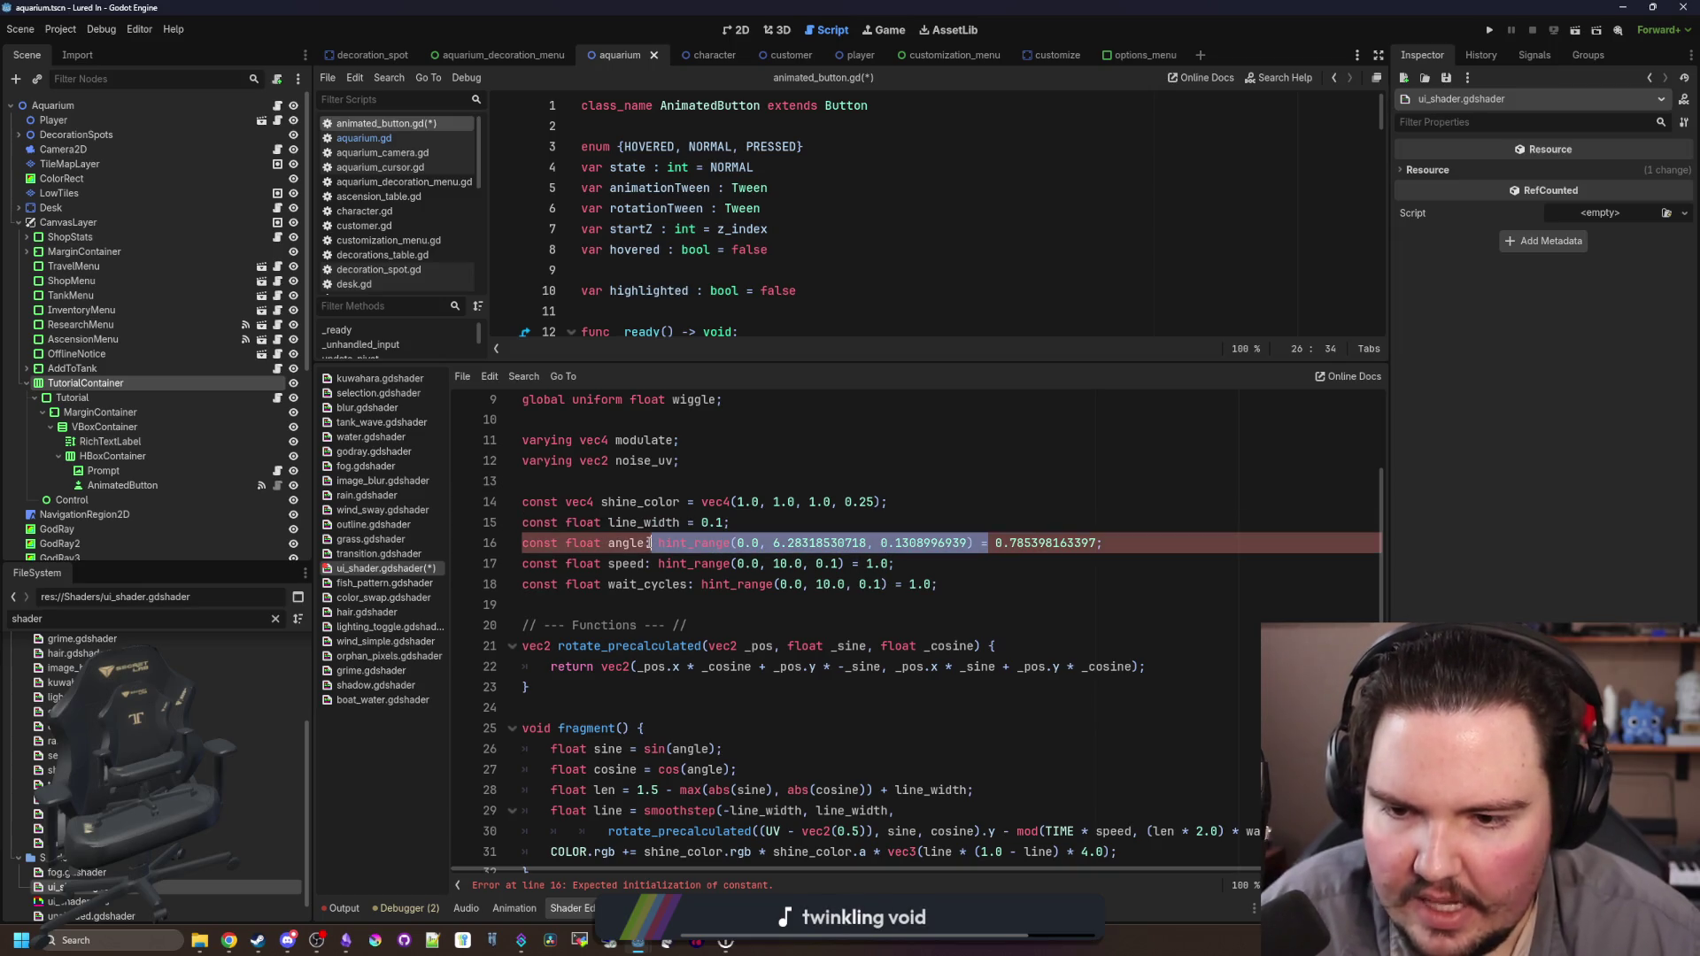
pyautogui.write('=')
pyautogui.click(794, 502)
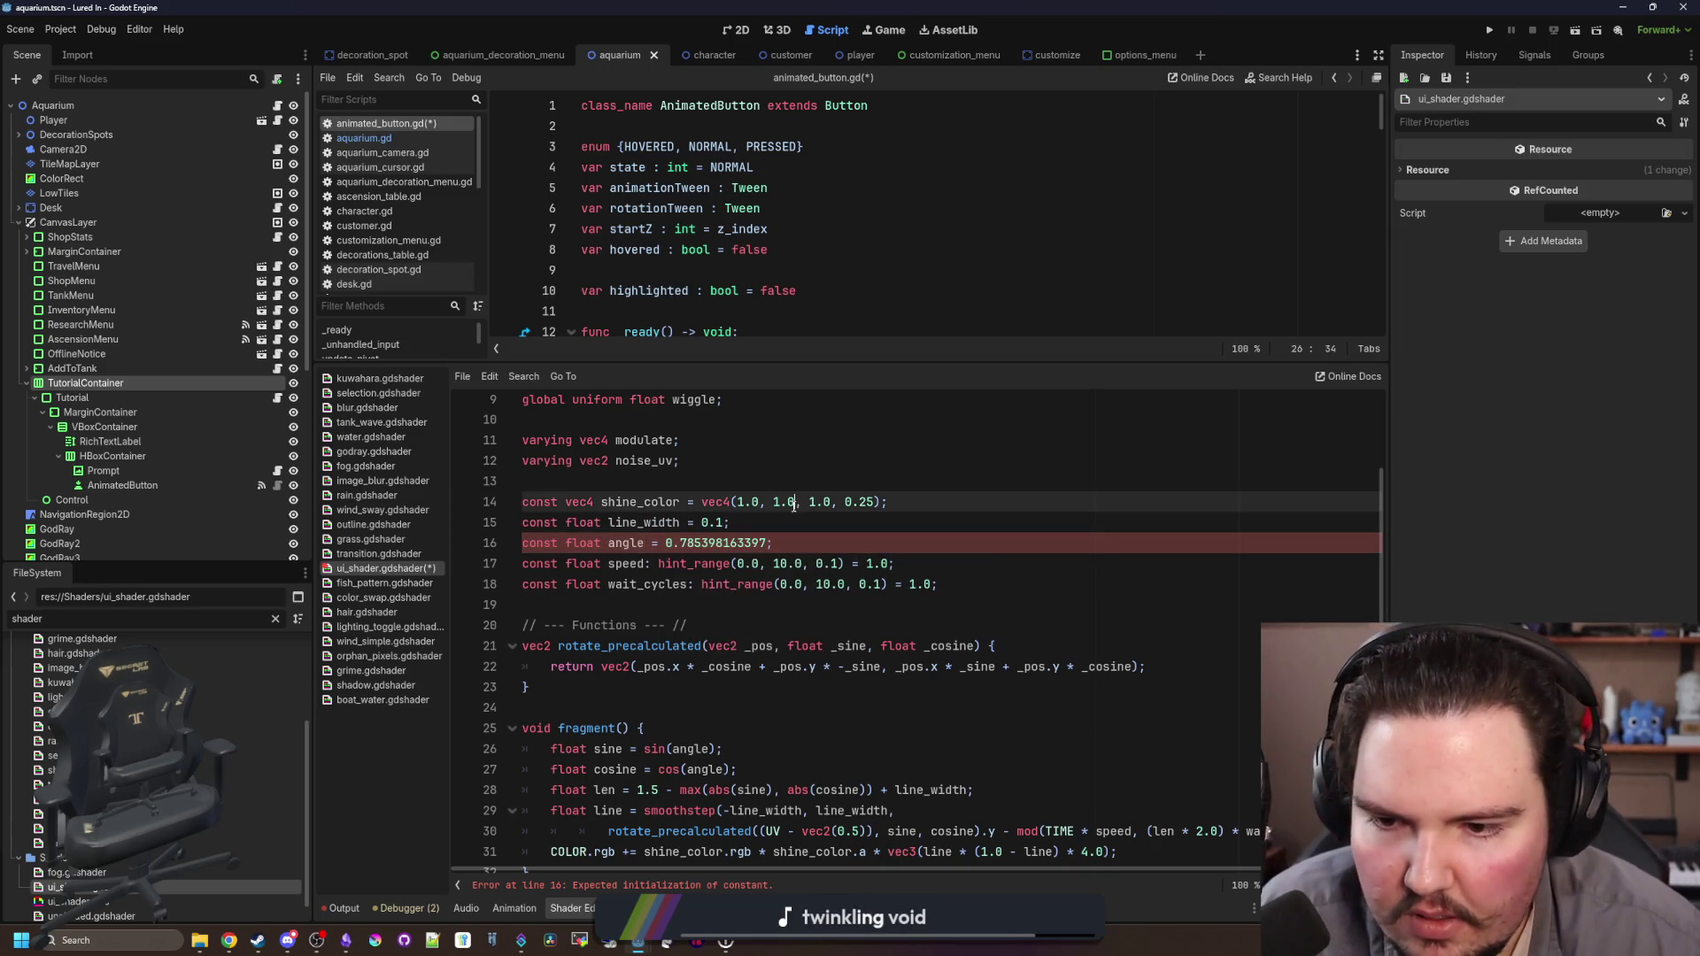
pyautogui.moveTo(853, 564); pyautogui.dragTo(653, 564)
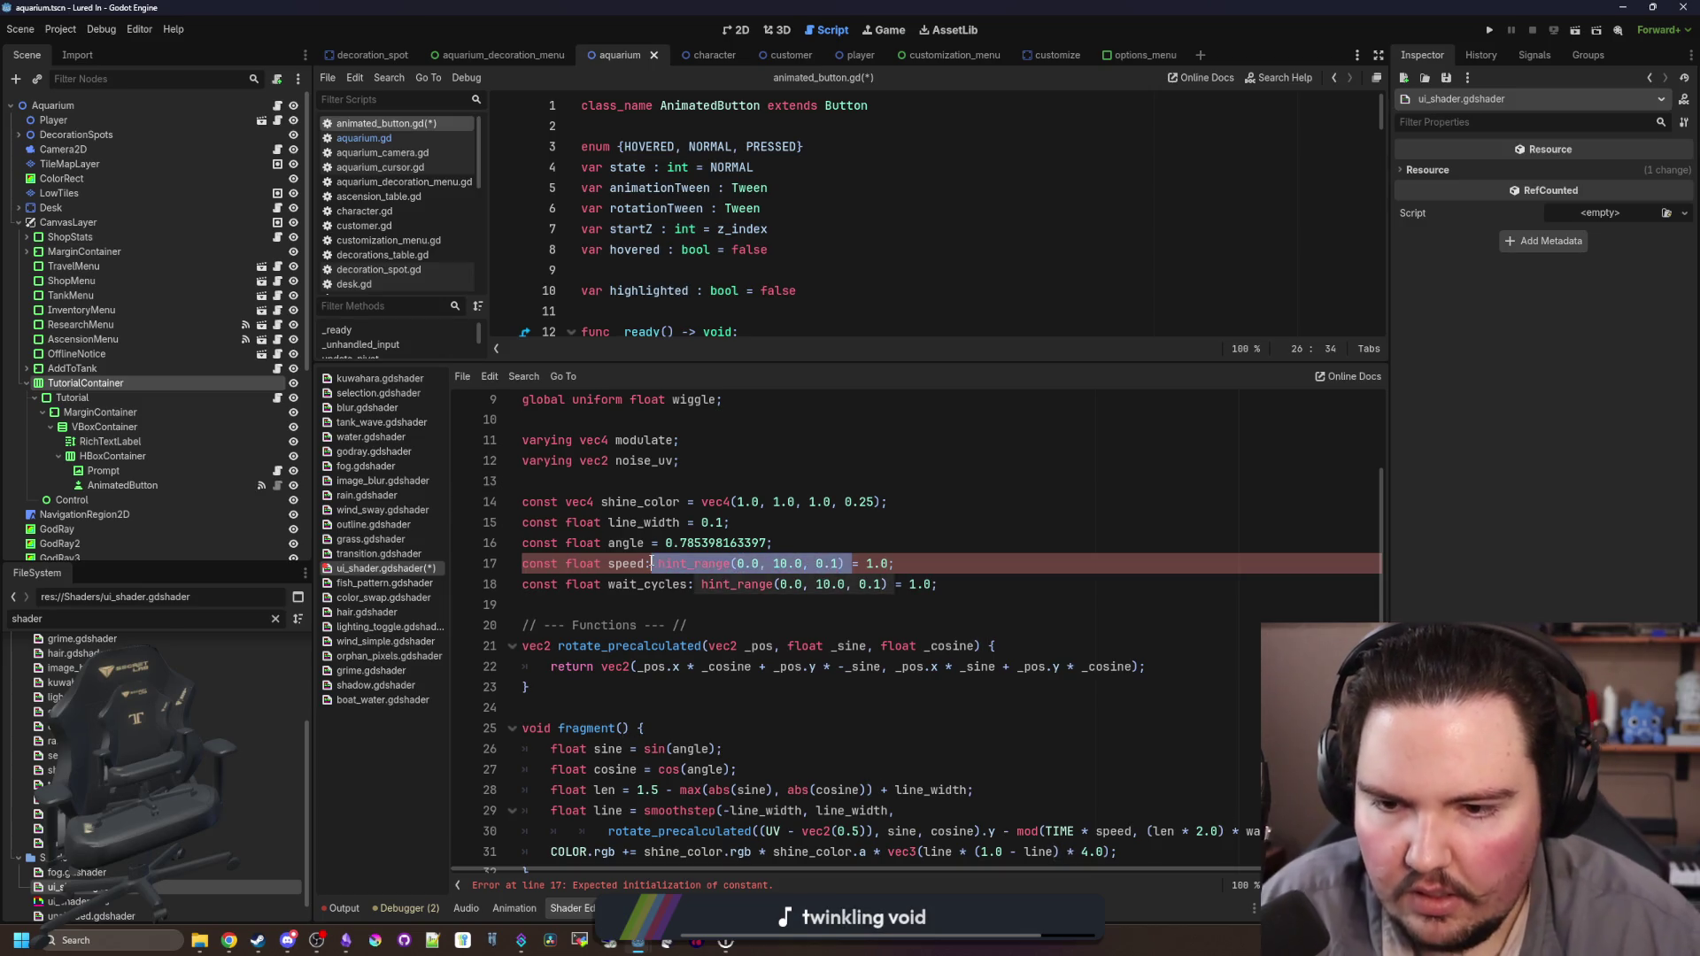
pyautogui.press('End')
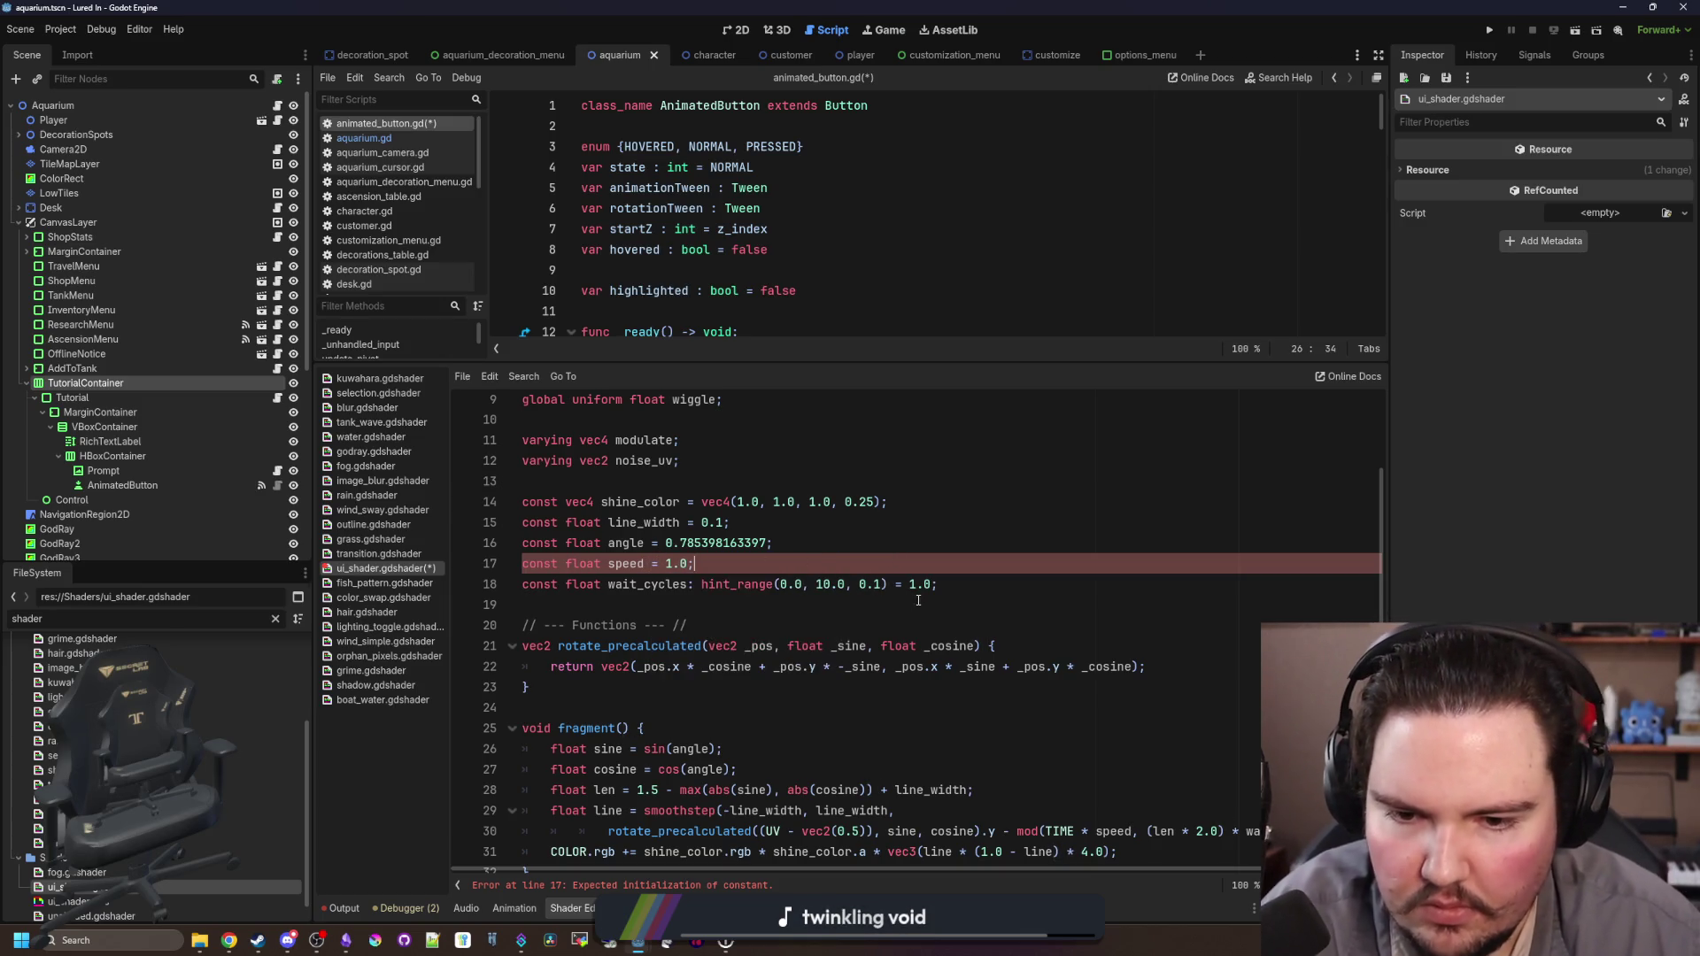
pyautogui.moveTo(897, 588); pyautogui.dragTo(708, 589)
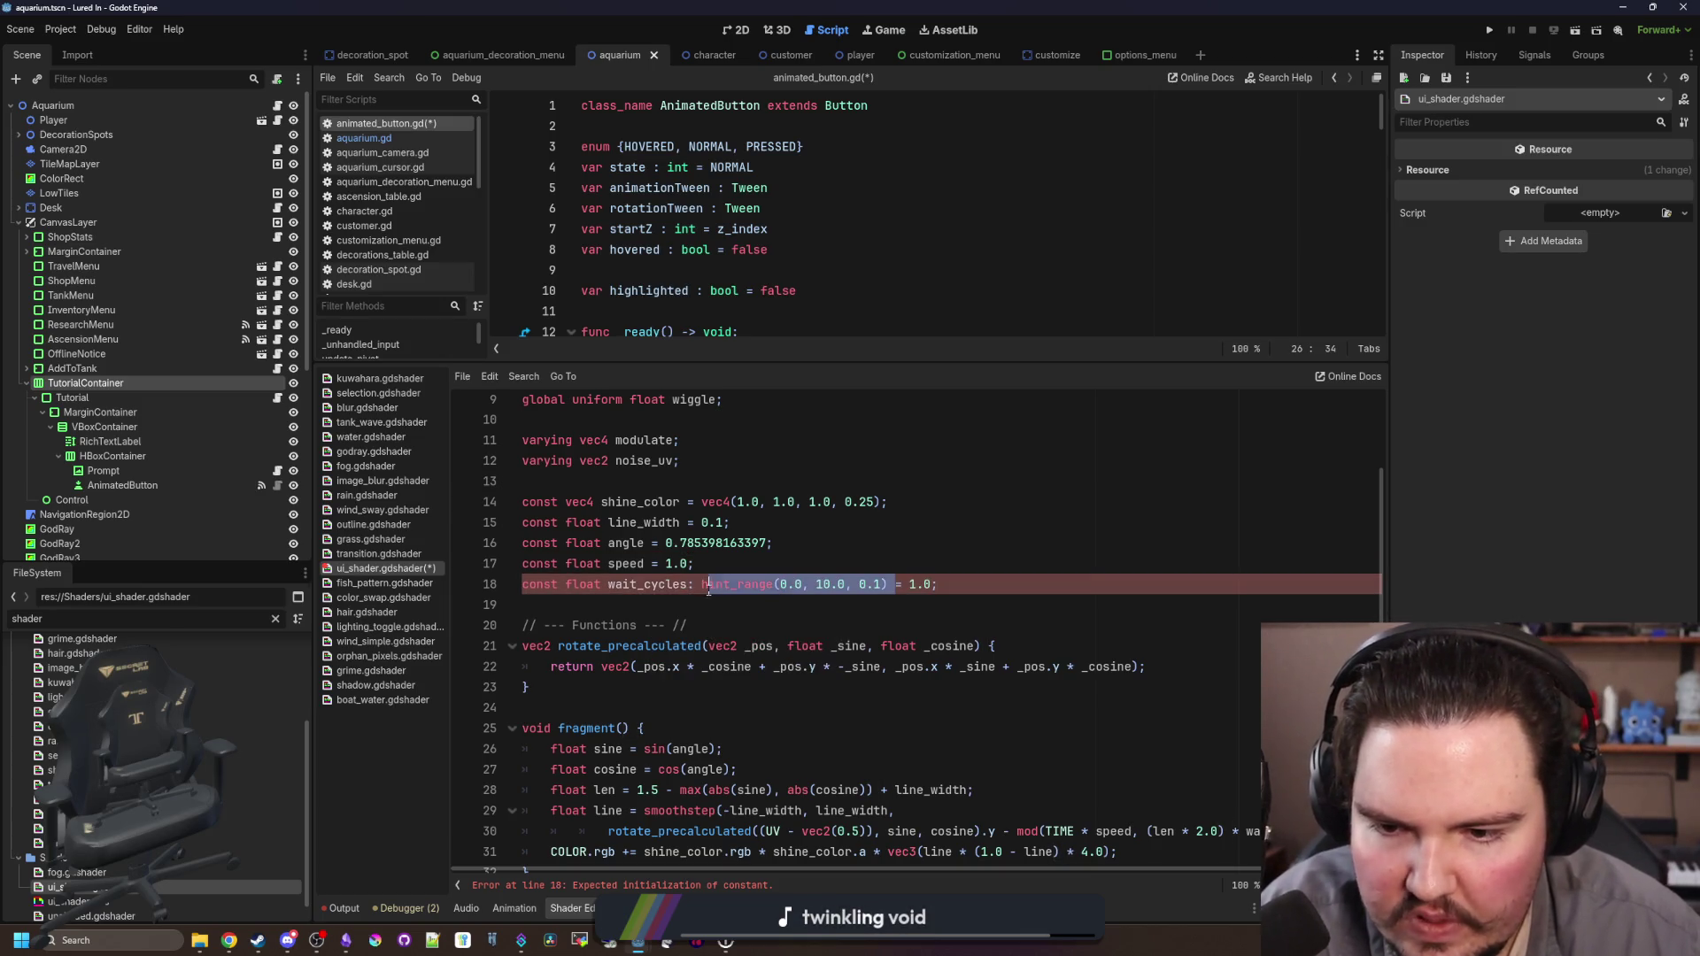
pyautogui.click(761, 546)
# Step: Select the body of the pasted fragment function
pyautogui.click(613, 608)
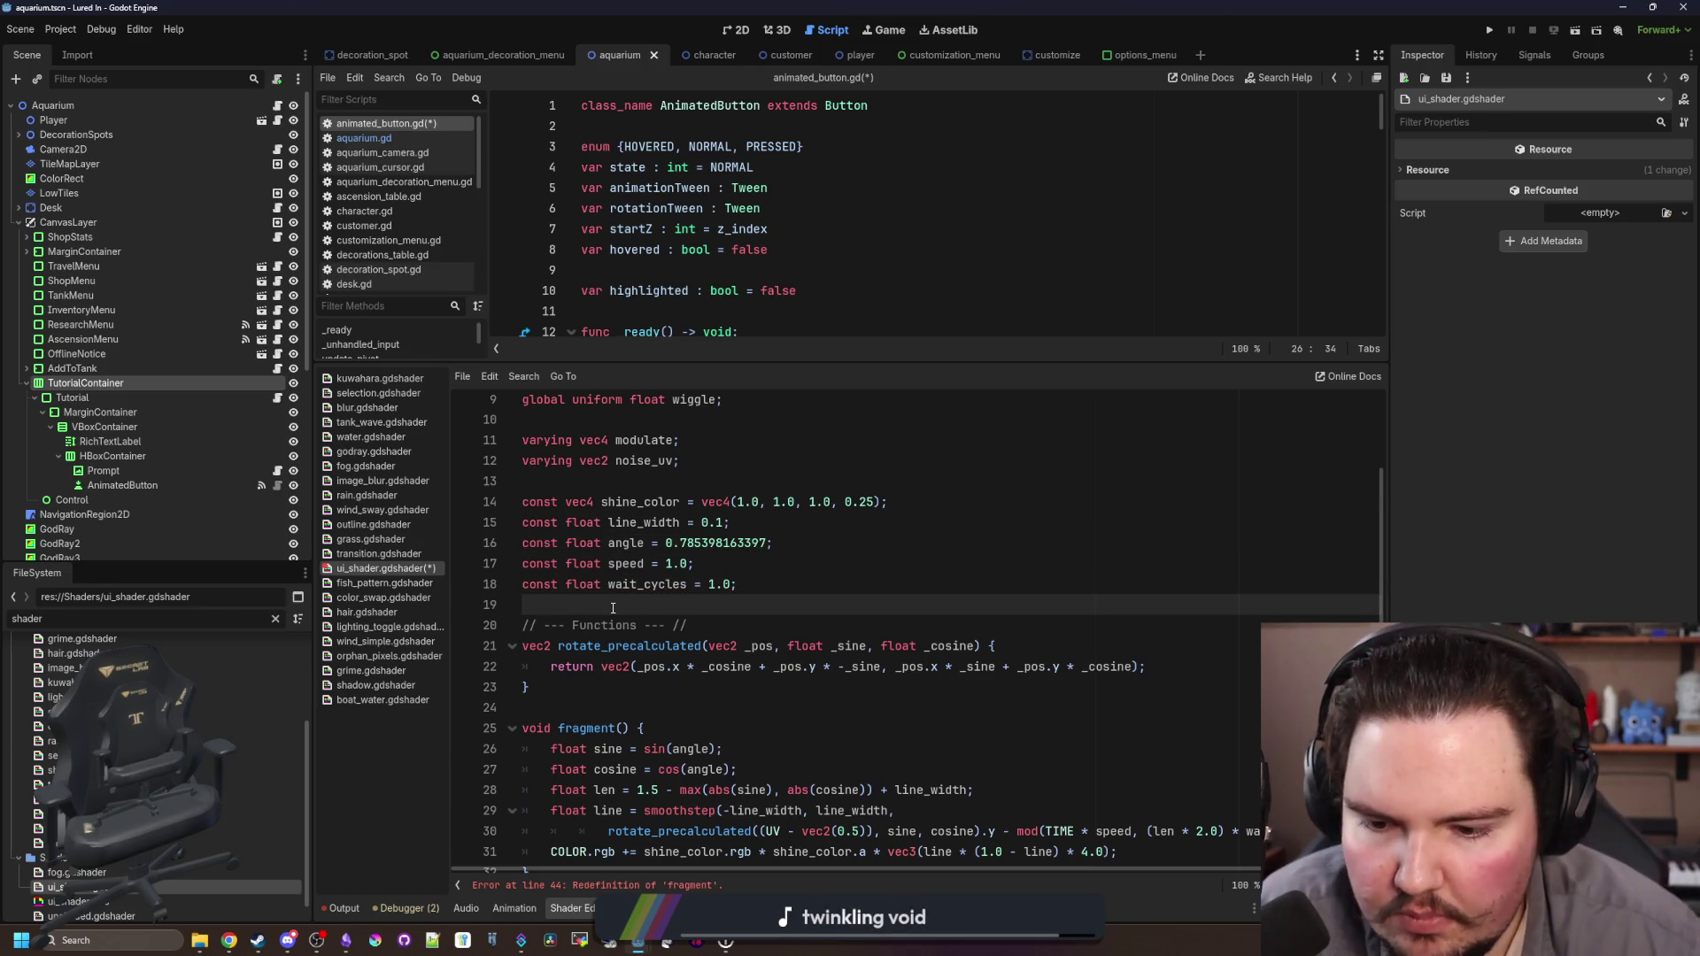
pyautogui.scroll(-3, 612, 609)
pyautogui.moveTo(1198, 663); pyautogui.dragTo(649, 542)
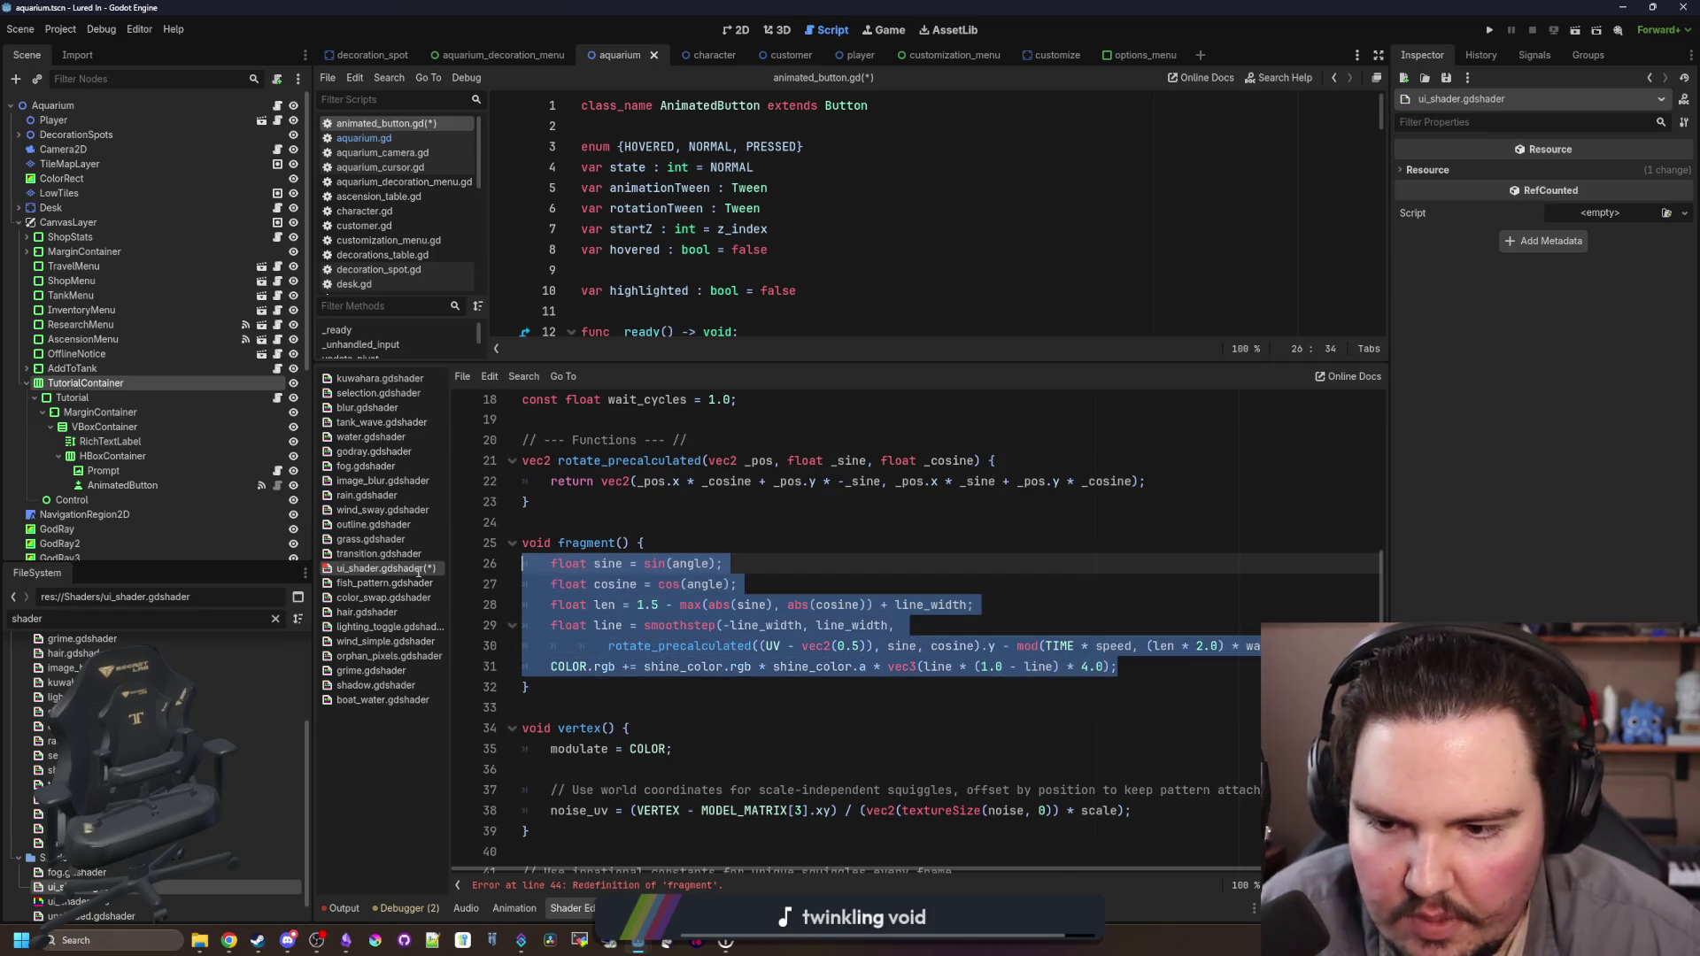
# Step: Delete the duplicate pasted fragment function
pyautogui.press('BackSpace')
pyautogui.tripleClick(649, 542)
pyautogui.press('BackSpace')
pyautogui.press('BackSpace')
pyautogui.press('BackSpace')
pyautogui.scroll(-1, 708, 586)
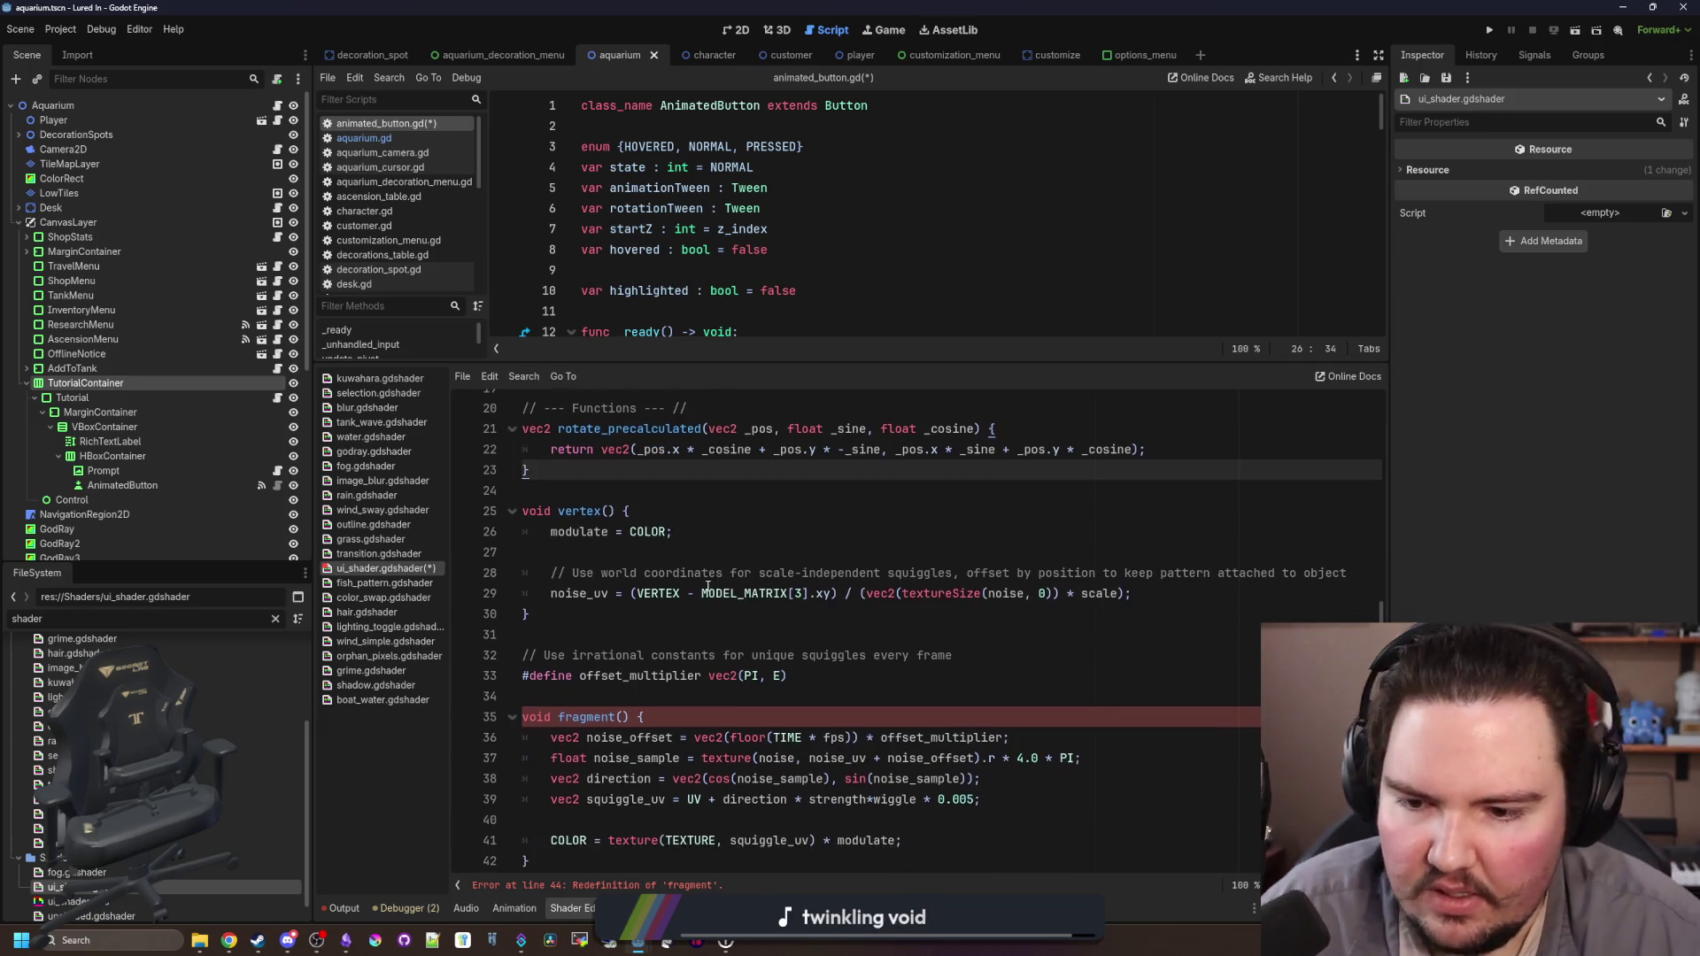
pyautogui.scroll(1, 920, 833)
# Step: Paste the shine code after the COLOR line in fragment() and add a blank line above float sine
pyautogui.click(948, 861)
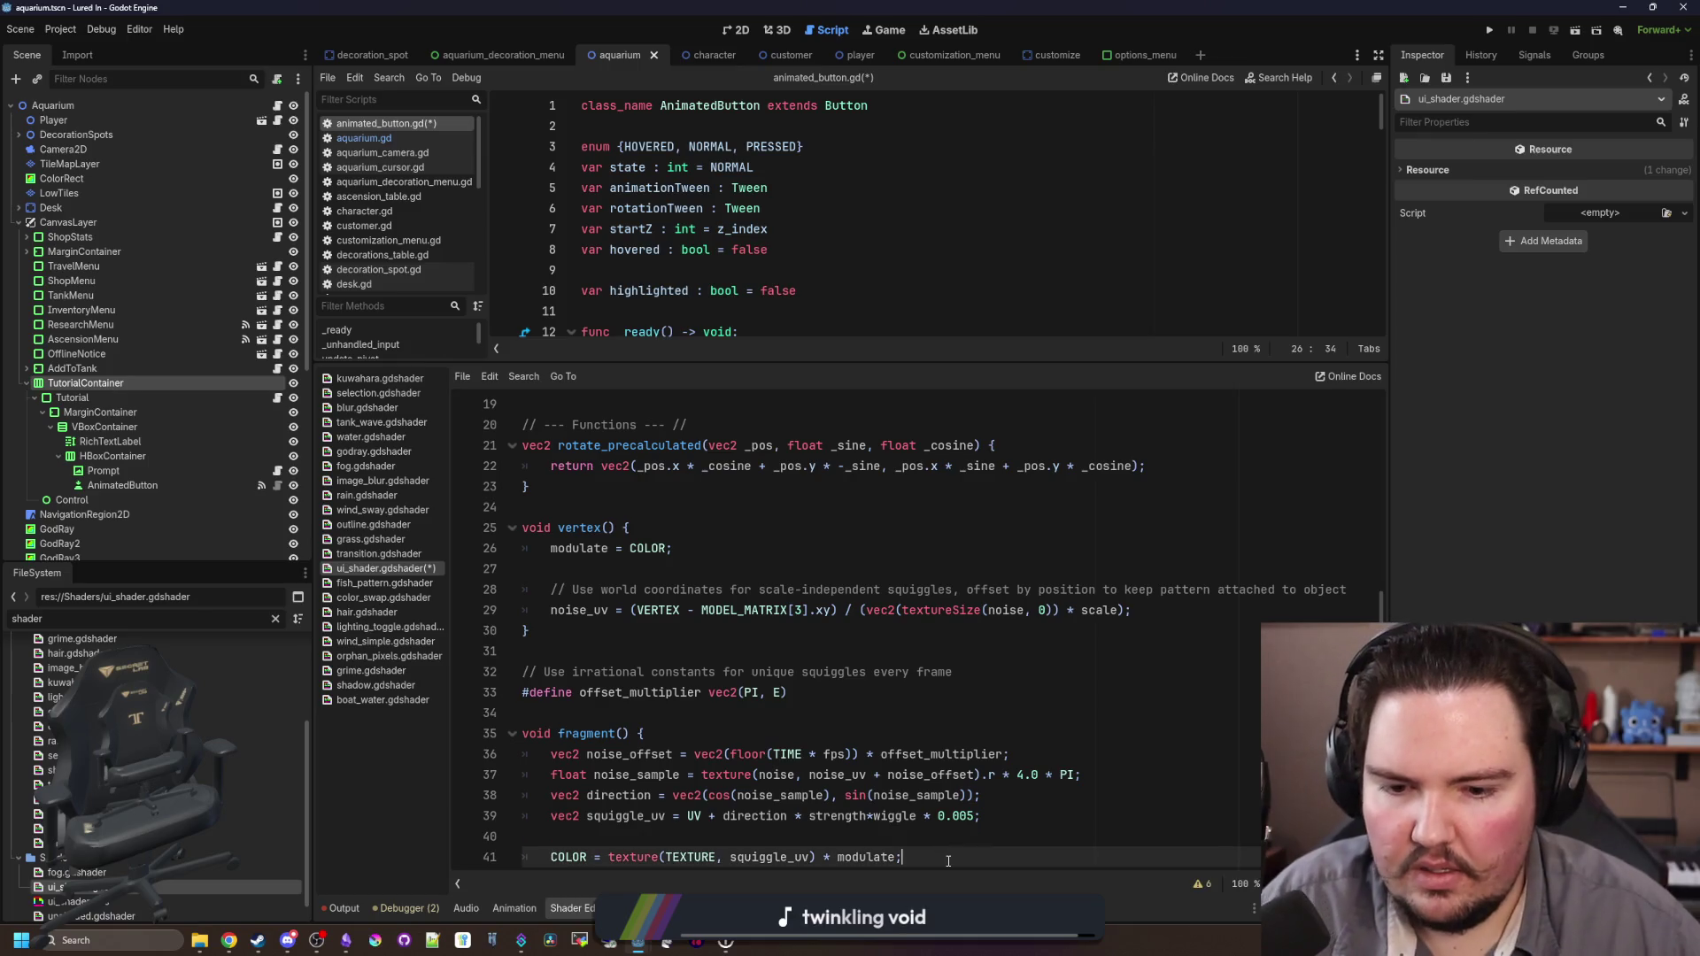
pyautogui.press('Return')
pyautogui.press('Return')
pyautogui.hotkey('ctrl', 'v')
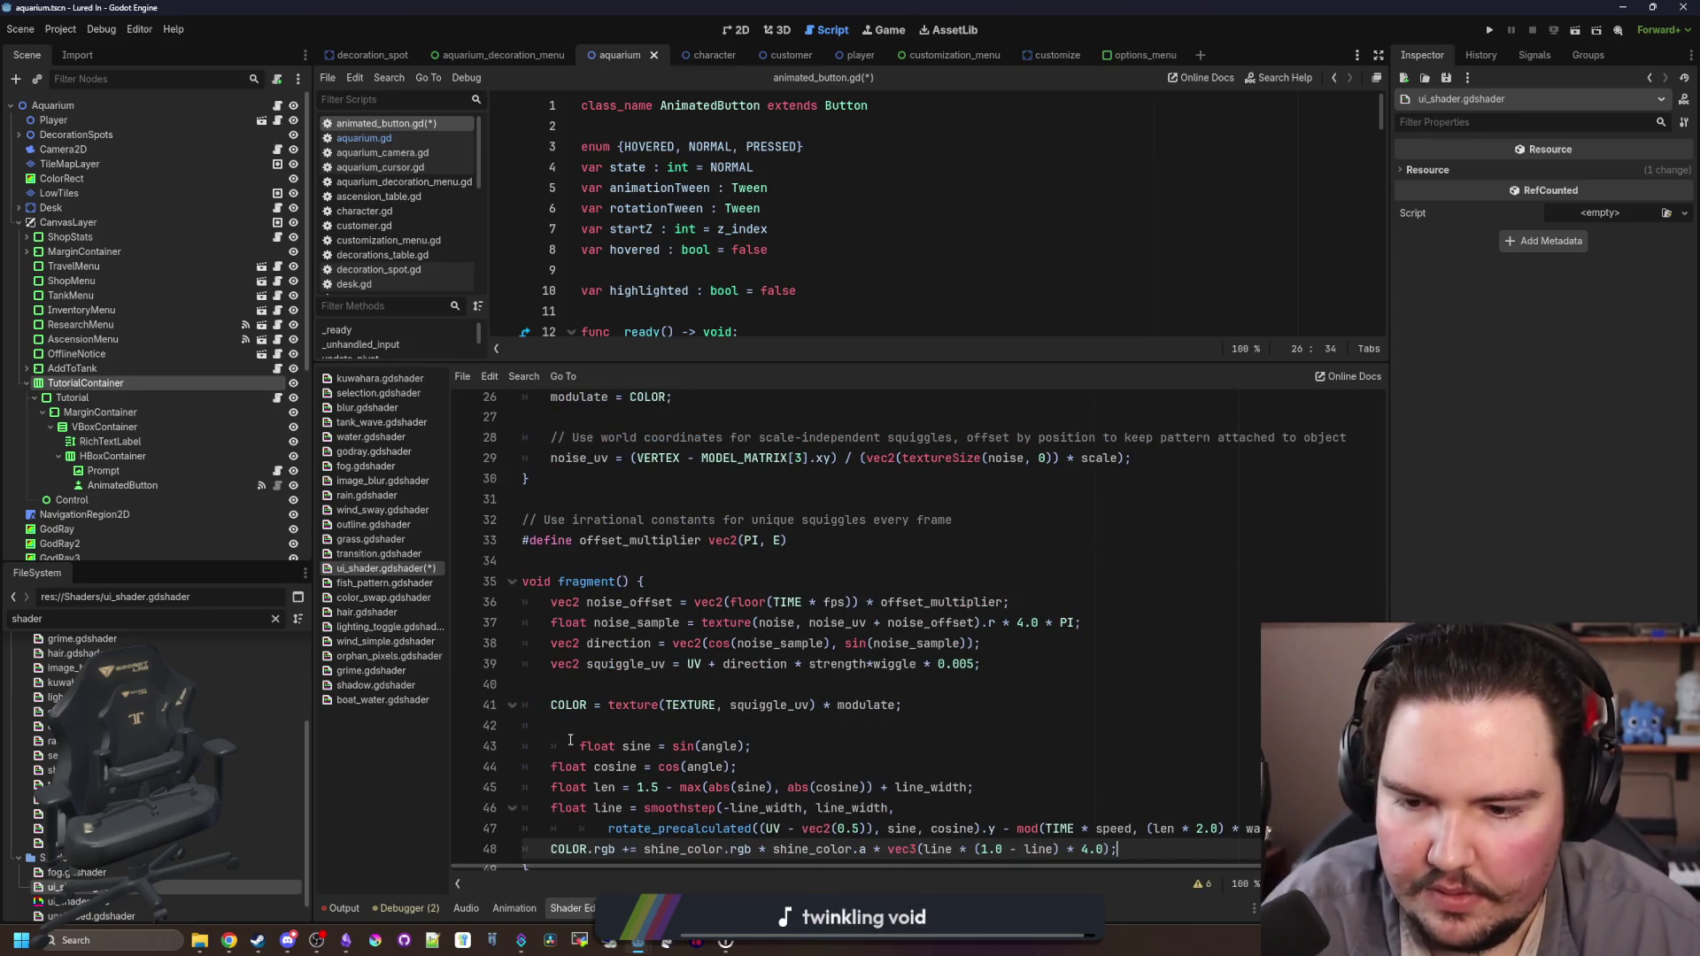
pyautogui.click(570, 744)
pyautogui.press('BackSpace')
pyautogui.scroll(-1, 688, 746)
pyautogui.click(785, 839)
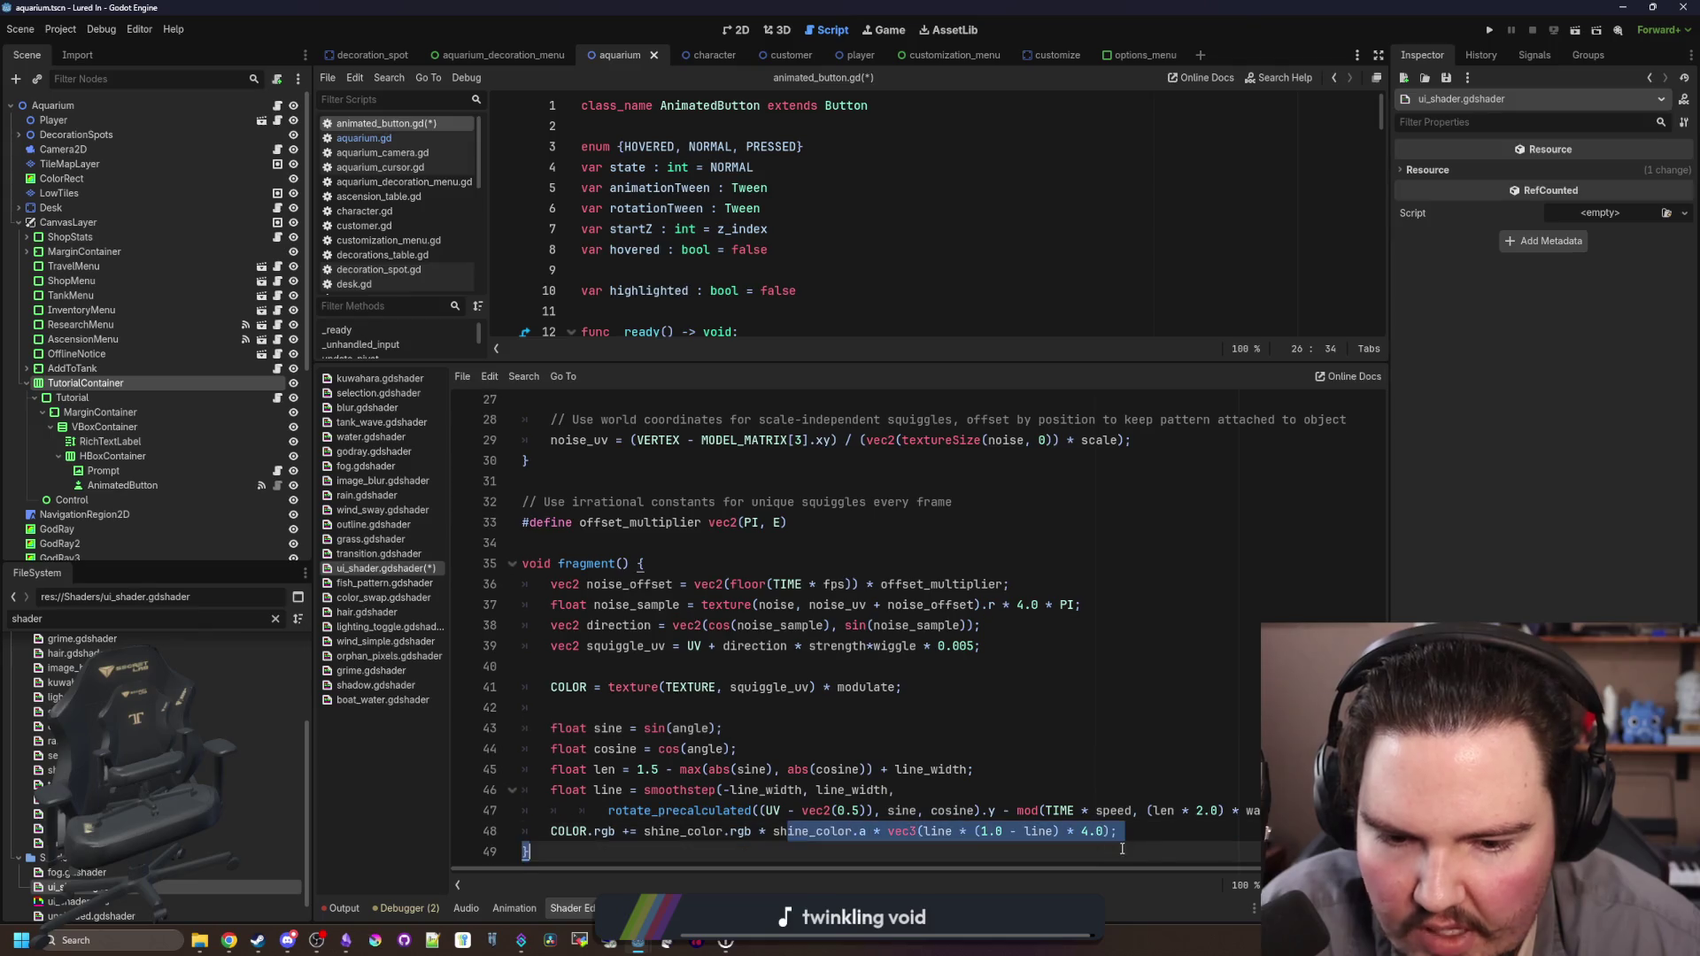
pyautogui.click(632, 728)
pyautogui.press('Up')
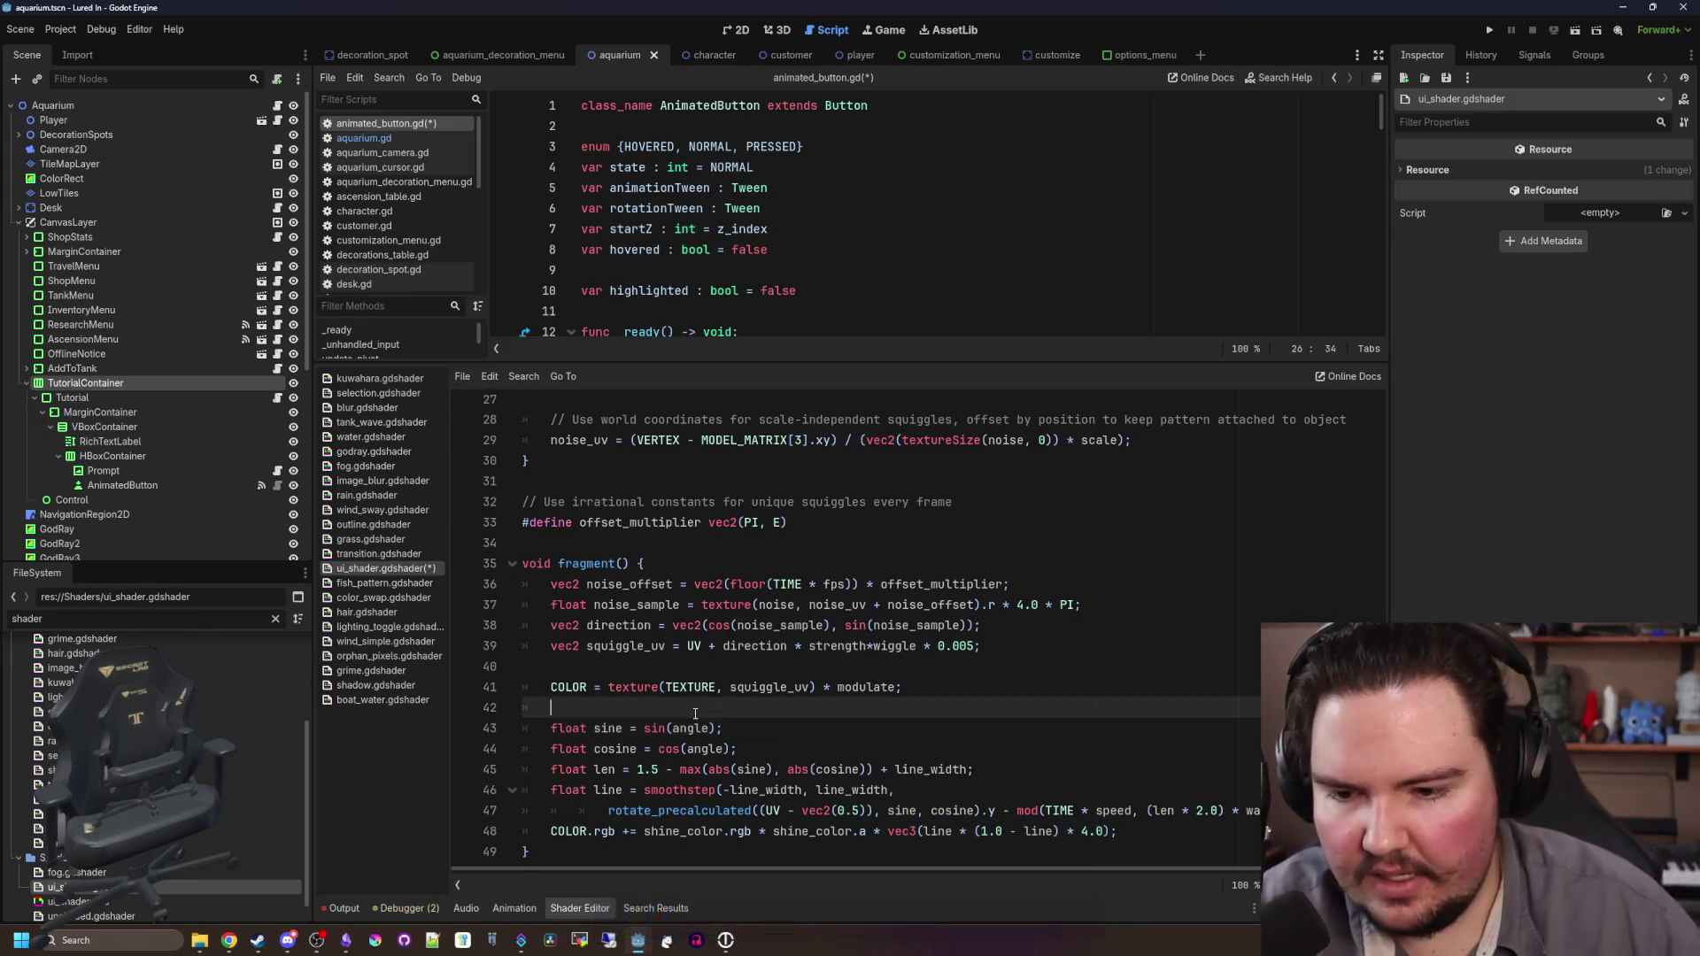
pyautogui.press('Return')
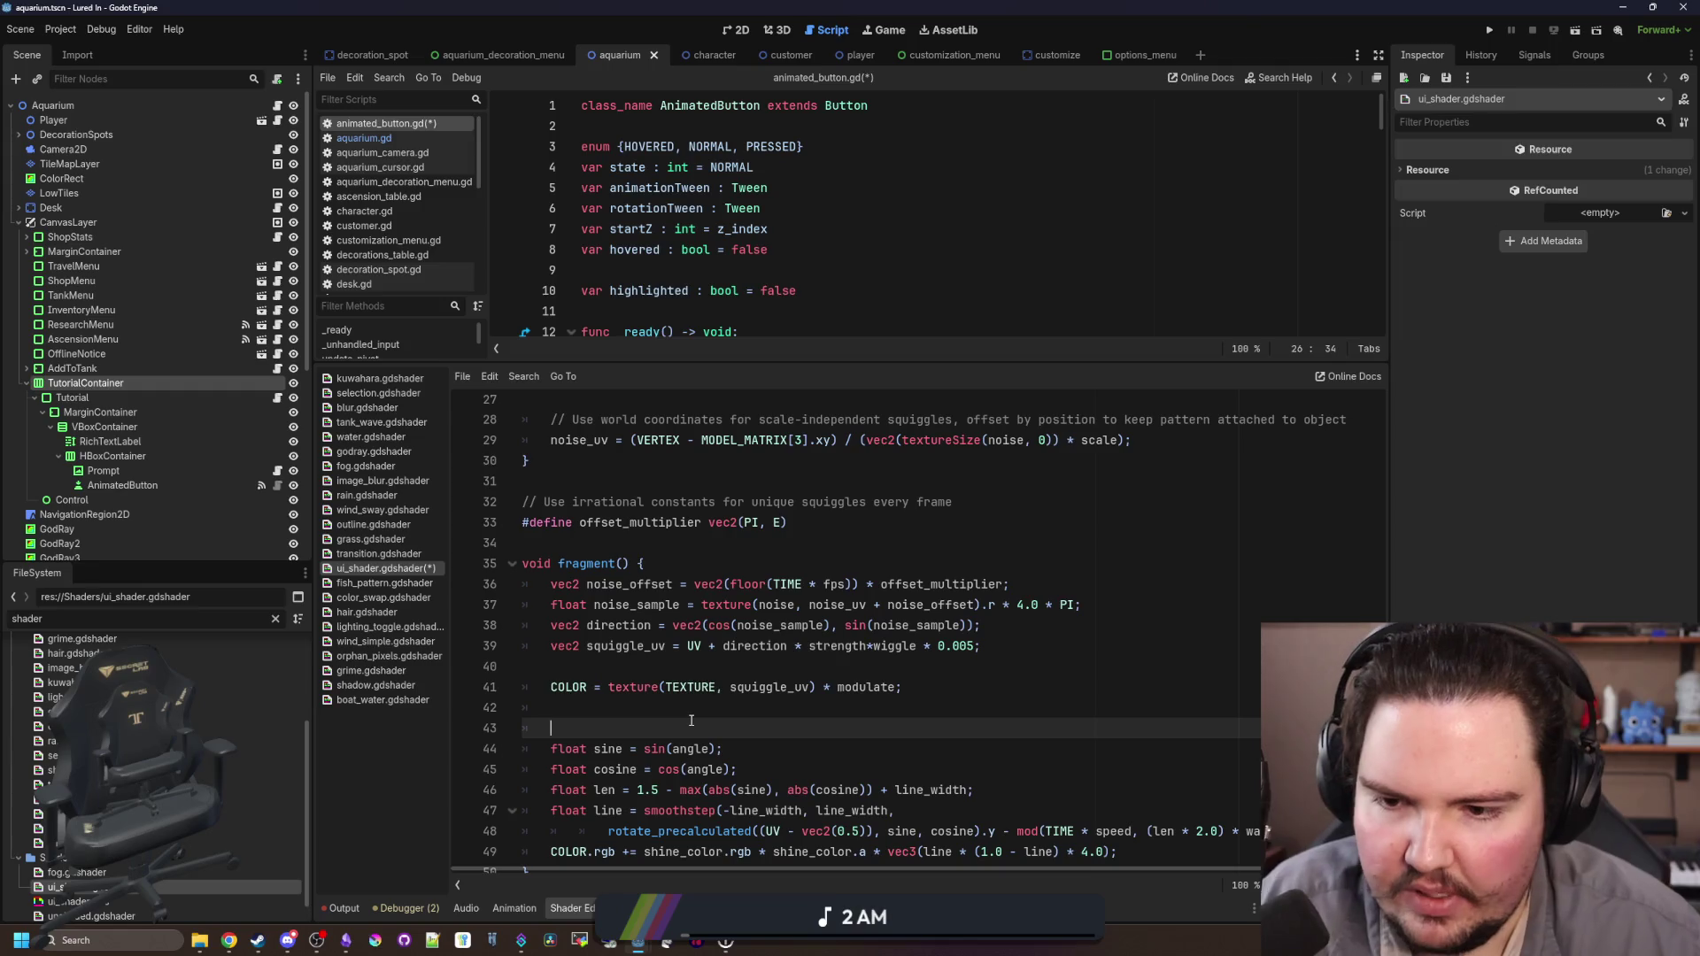
# Step: Save the shader and the button script with Ctrl+S
pyautogui.scroll(6, 691, 719)
pyautogui.click(598, 645)
pyautogui.scroll(2, 598, 643)
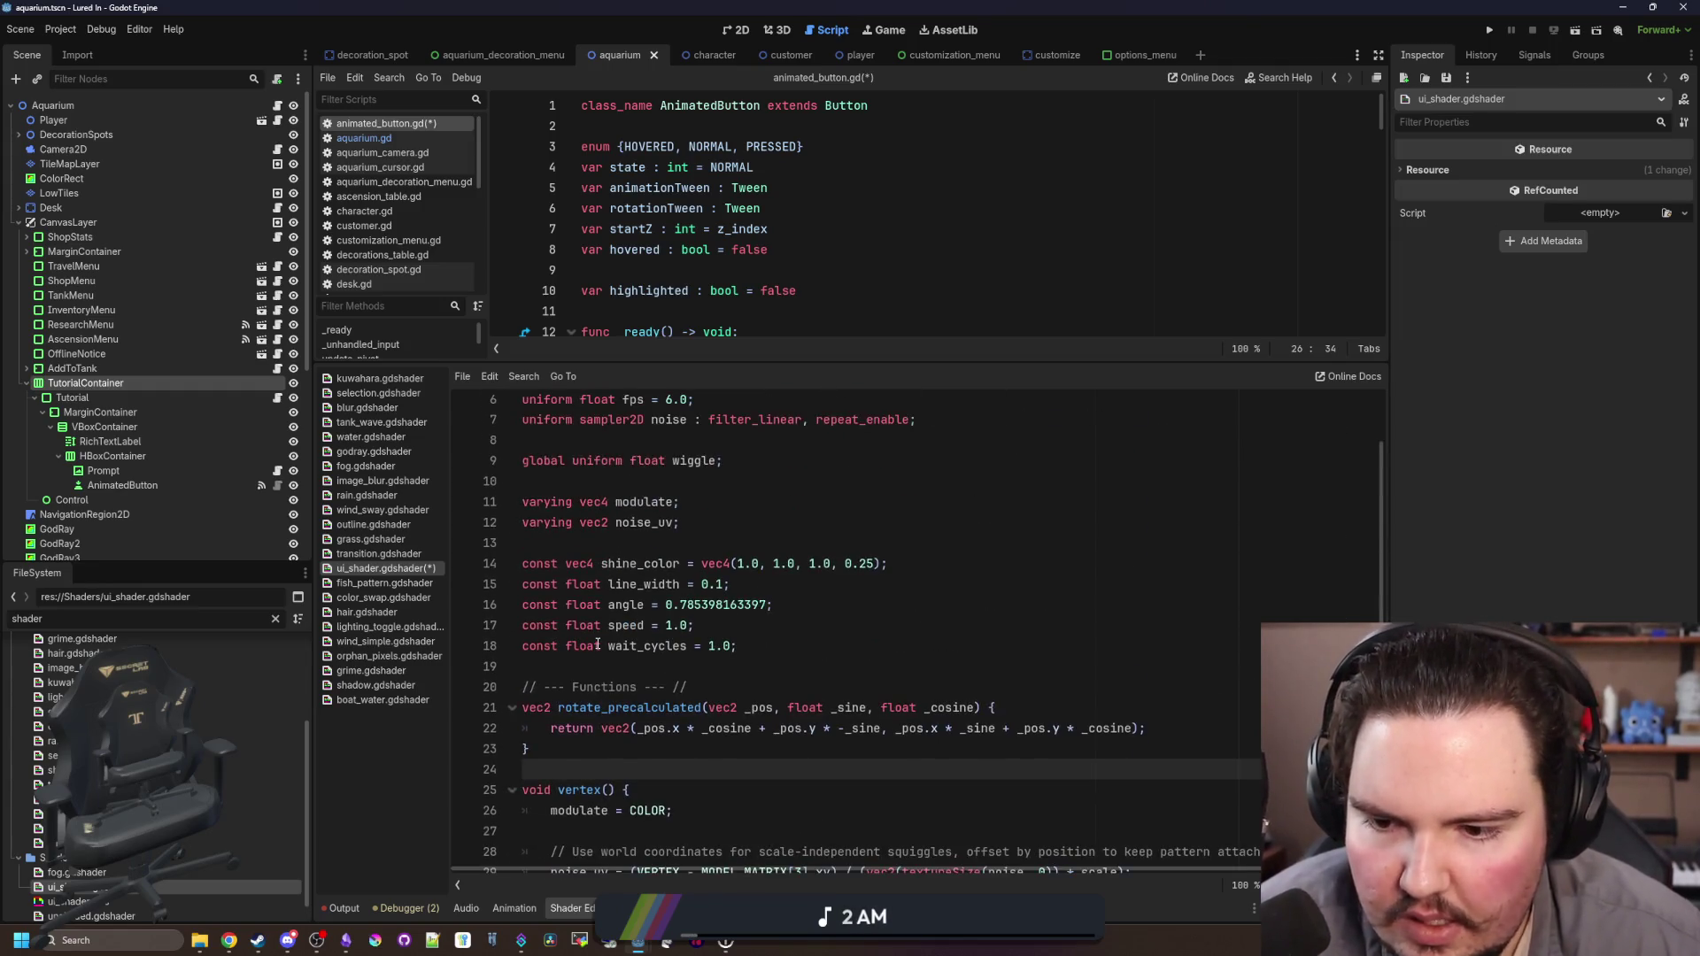
pyautogui.scroll(2, 601, 641)
pyautogui.click(717, 588)
pyautogui.hotkey('ctrl', 's')
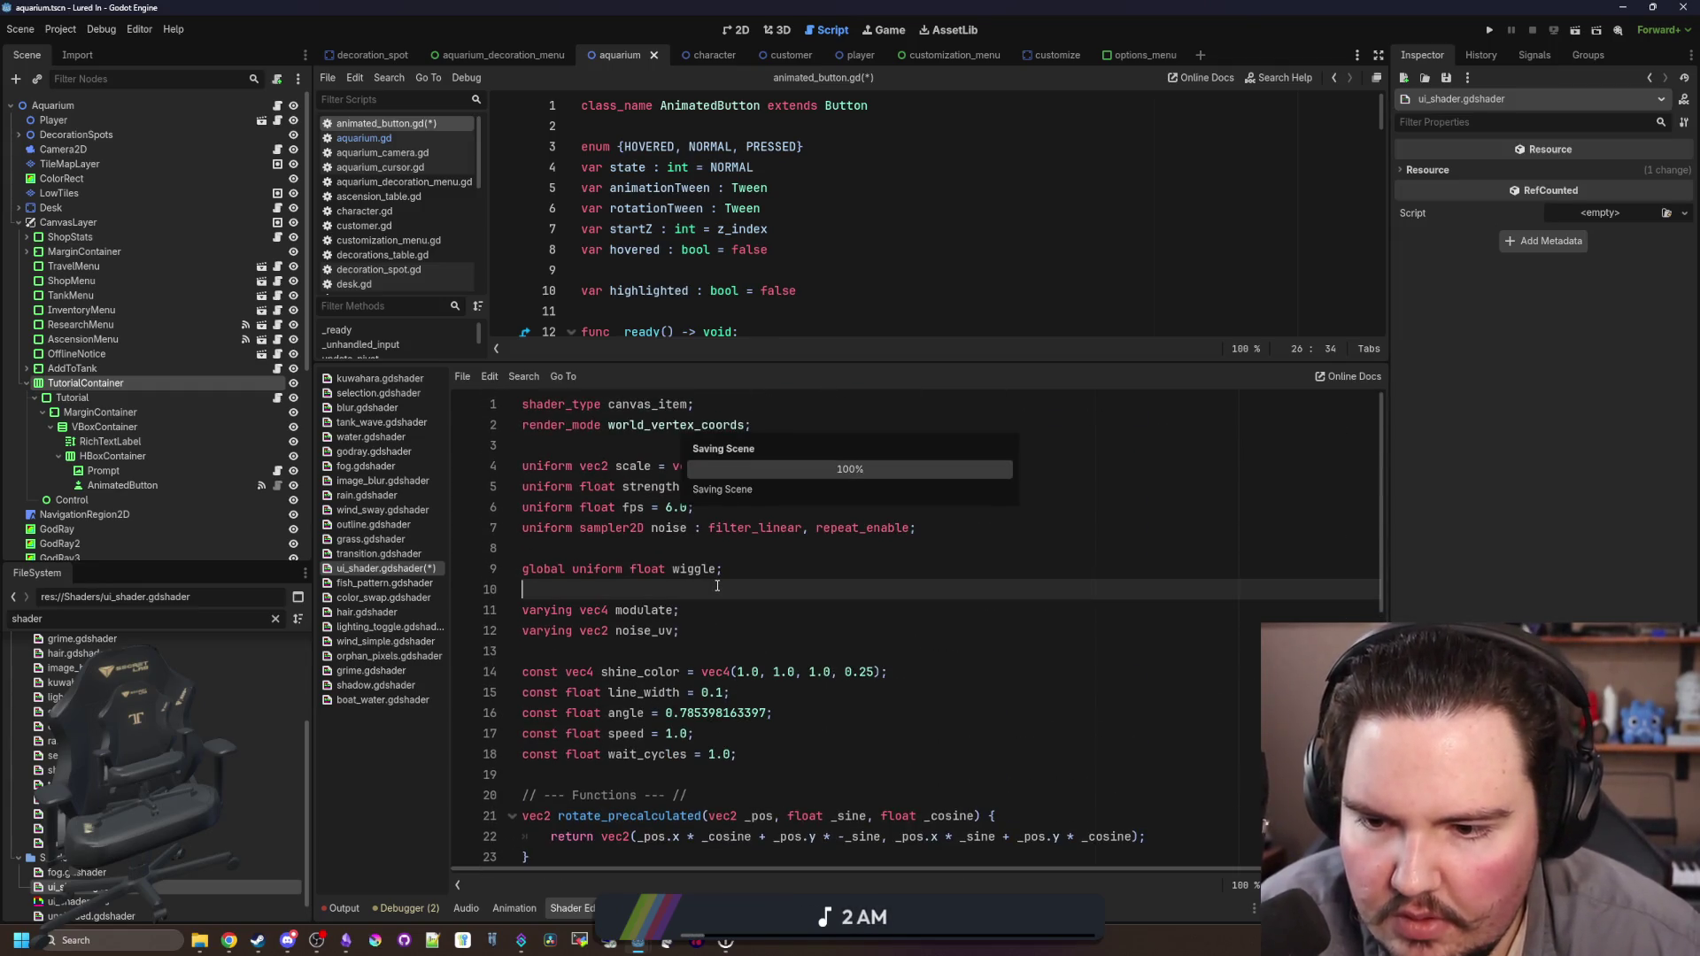
pyautogui.click(766, 551)
pyautogui.click(1004, 529)
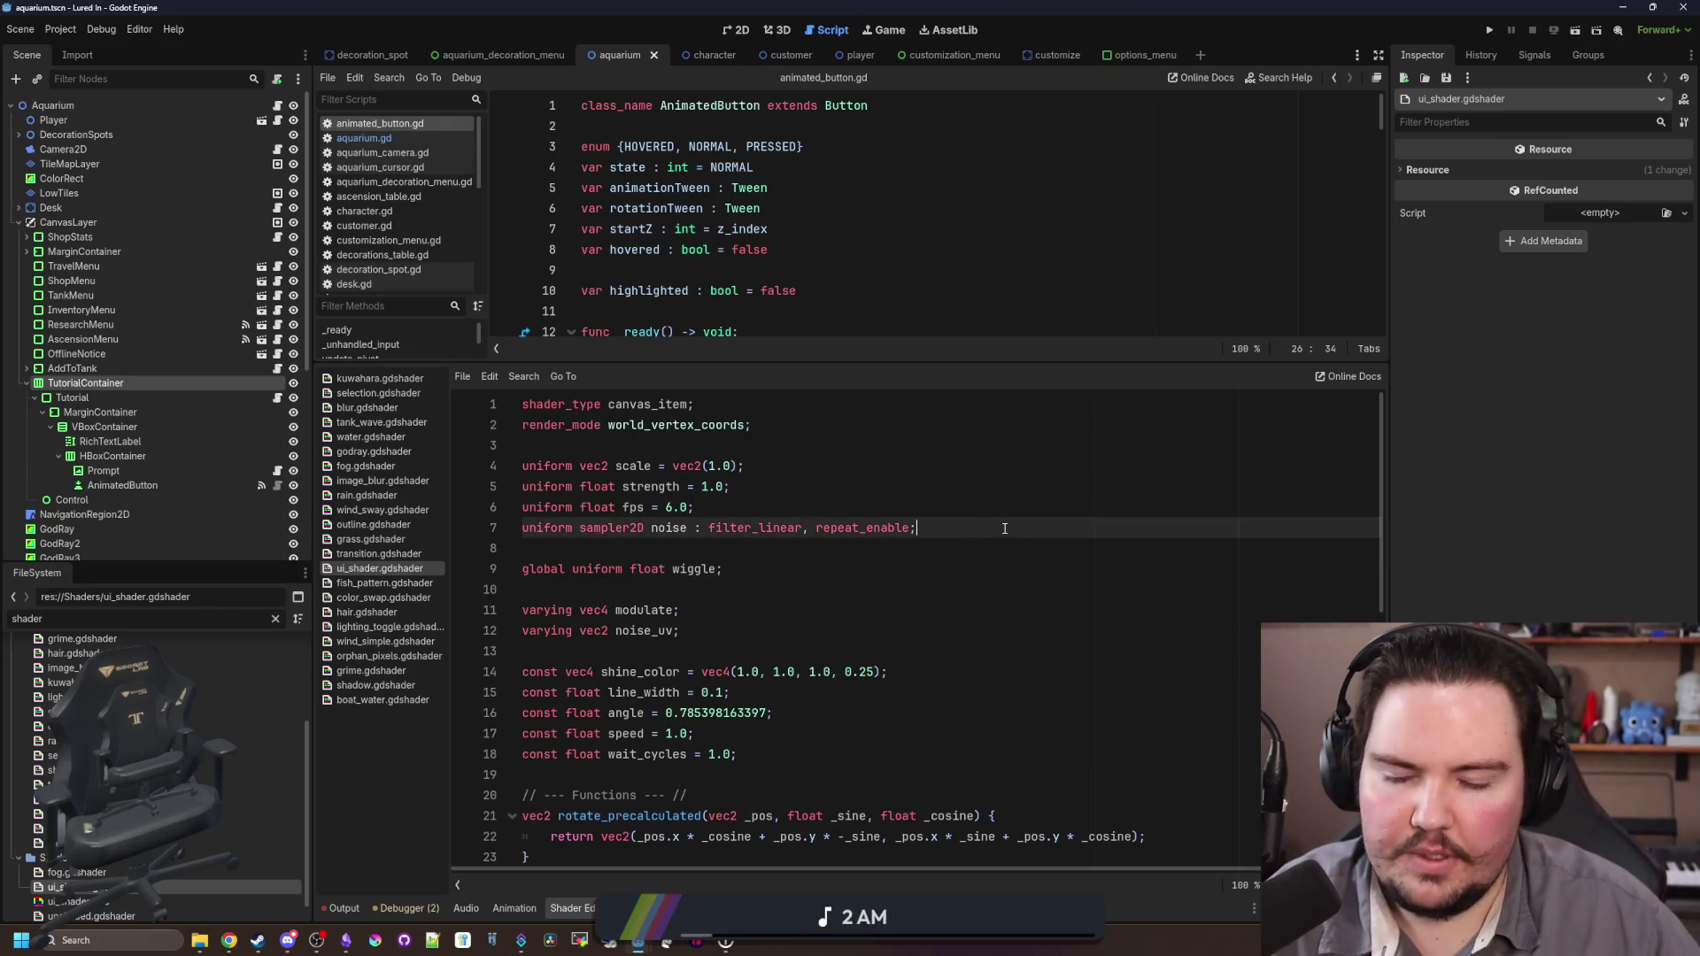
# Step: Declare 'instance uniform bool shineActive = false;' on line 8, removing the misplaced ': bool'
pyautogui.press('Return')
pyautogui.write('instance uniform shineActive : bool =')
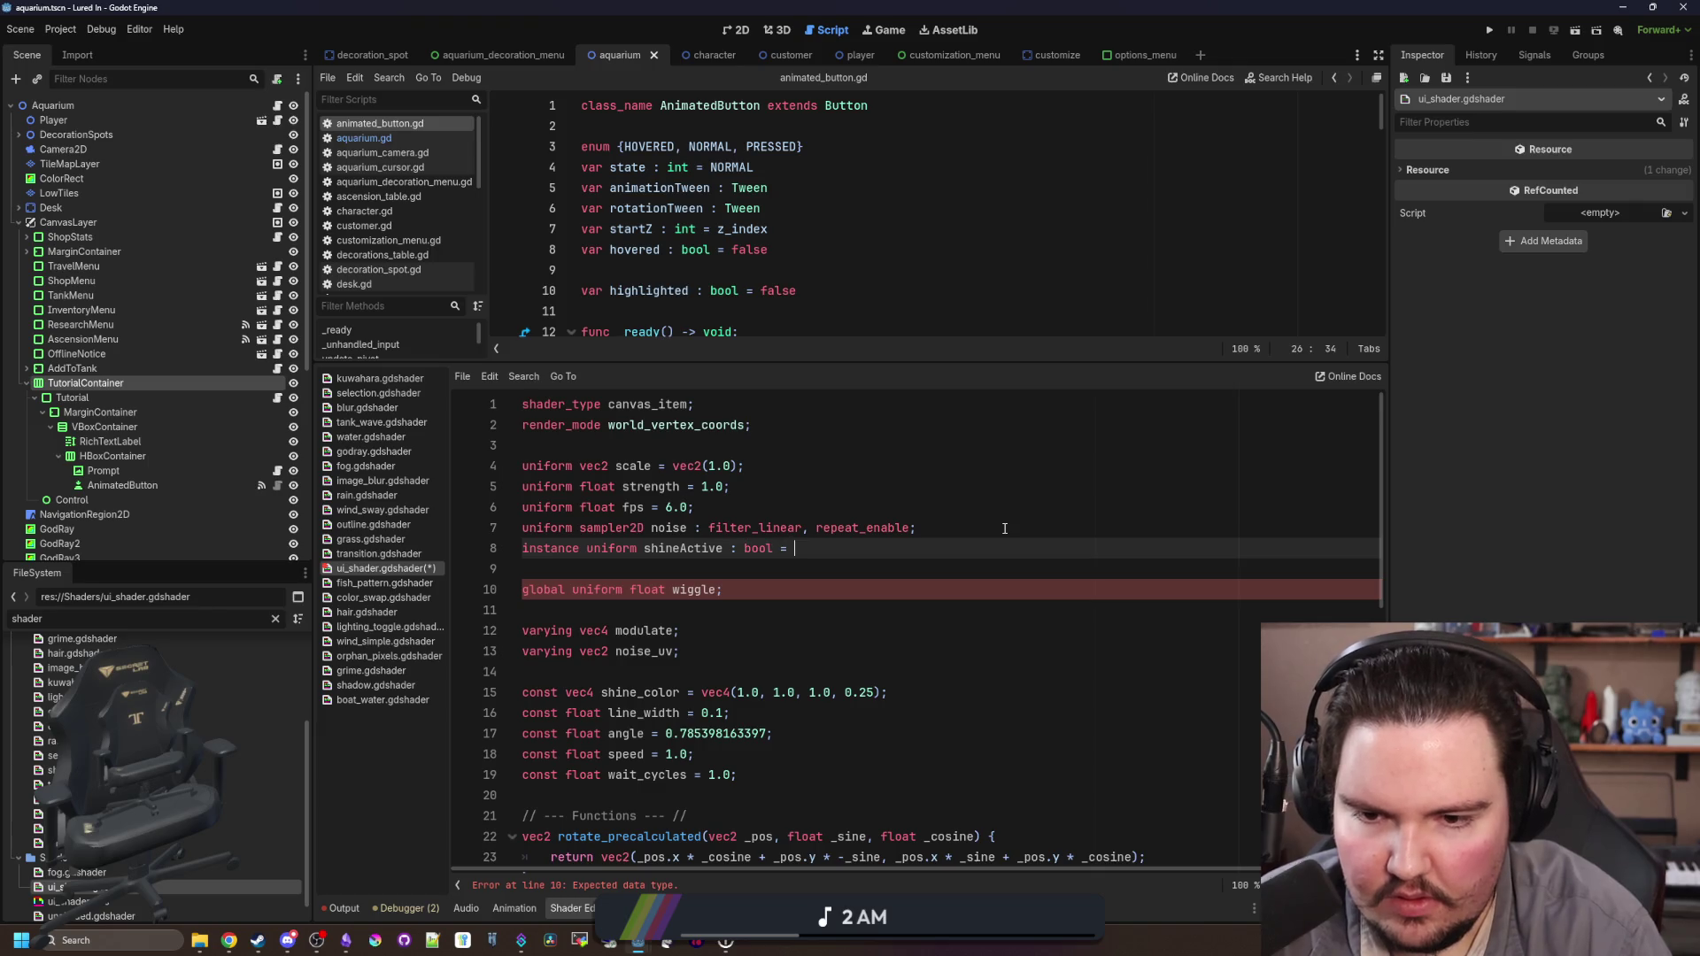
pyautogui.write('false')
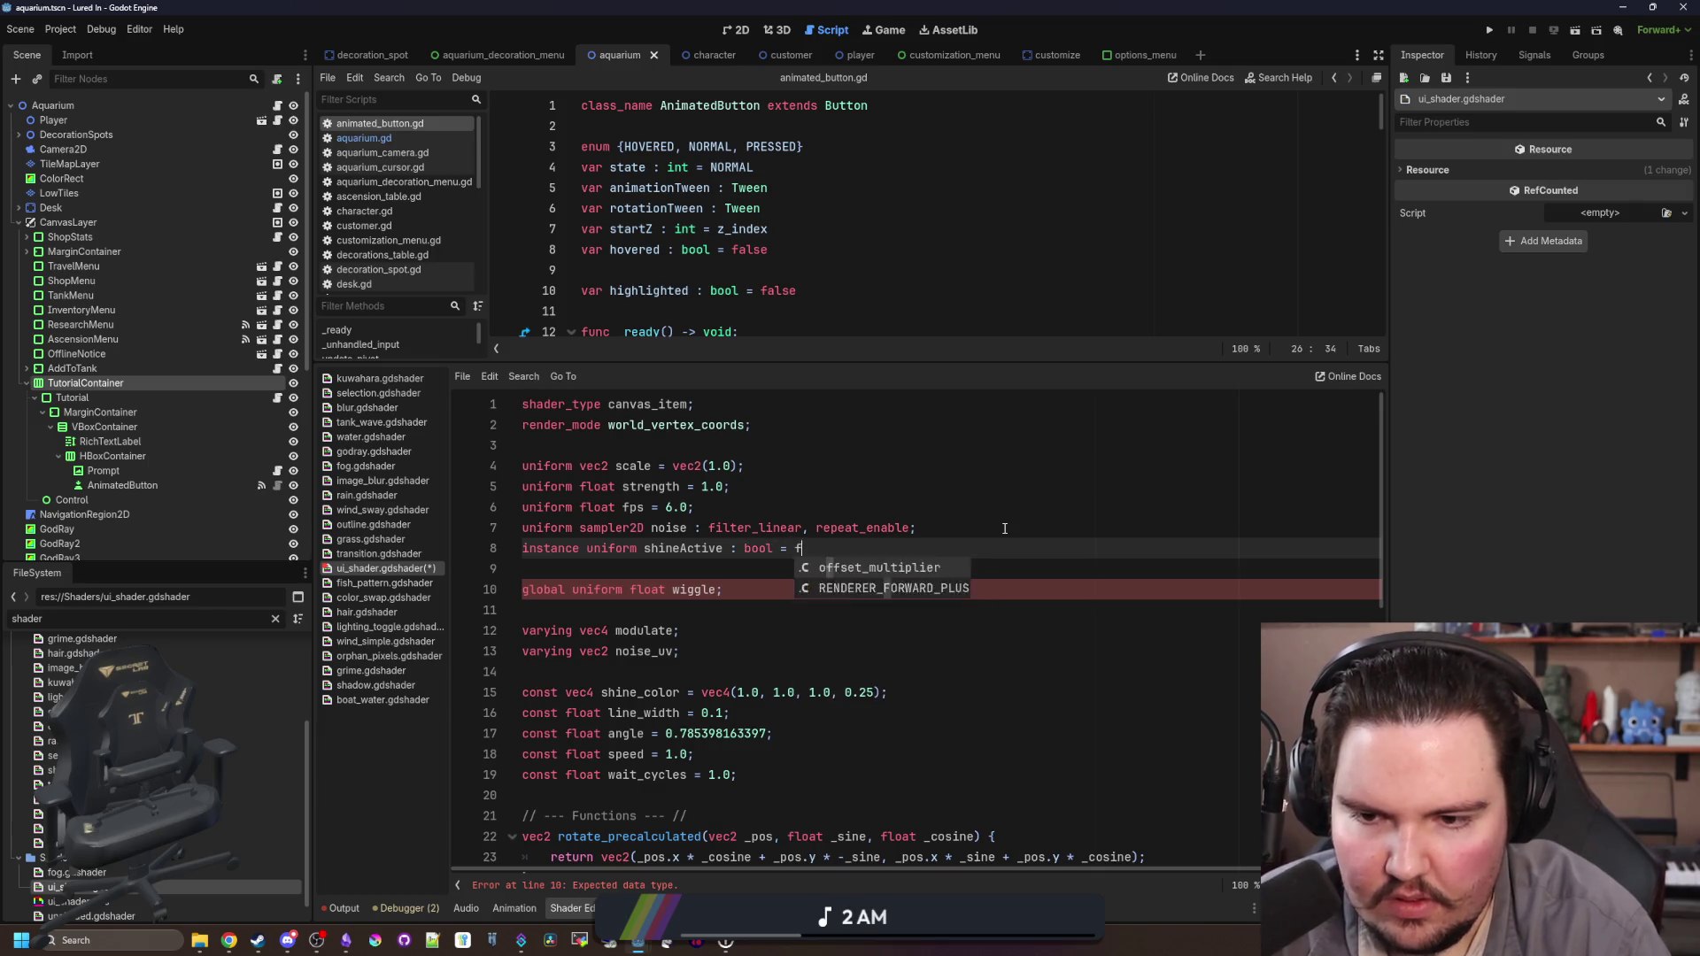
pyautogui.click(1003, 526)
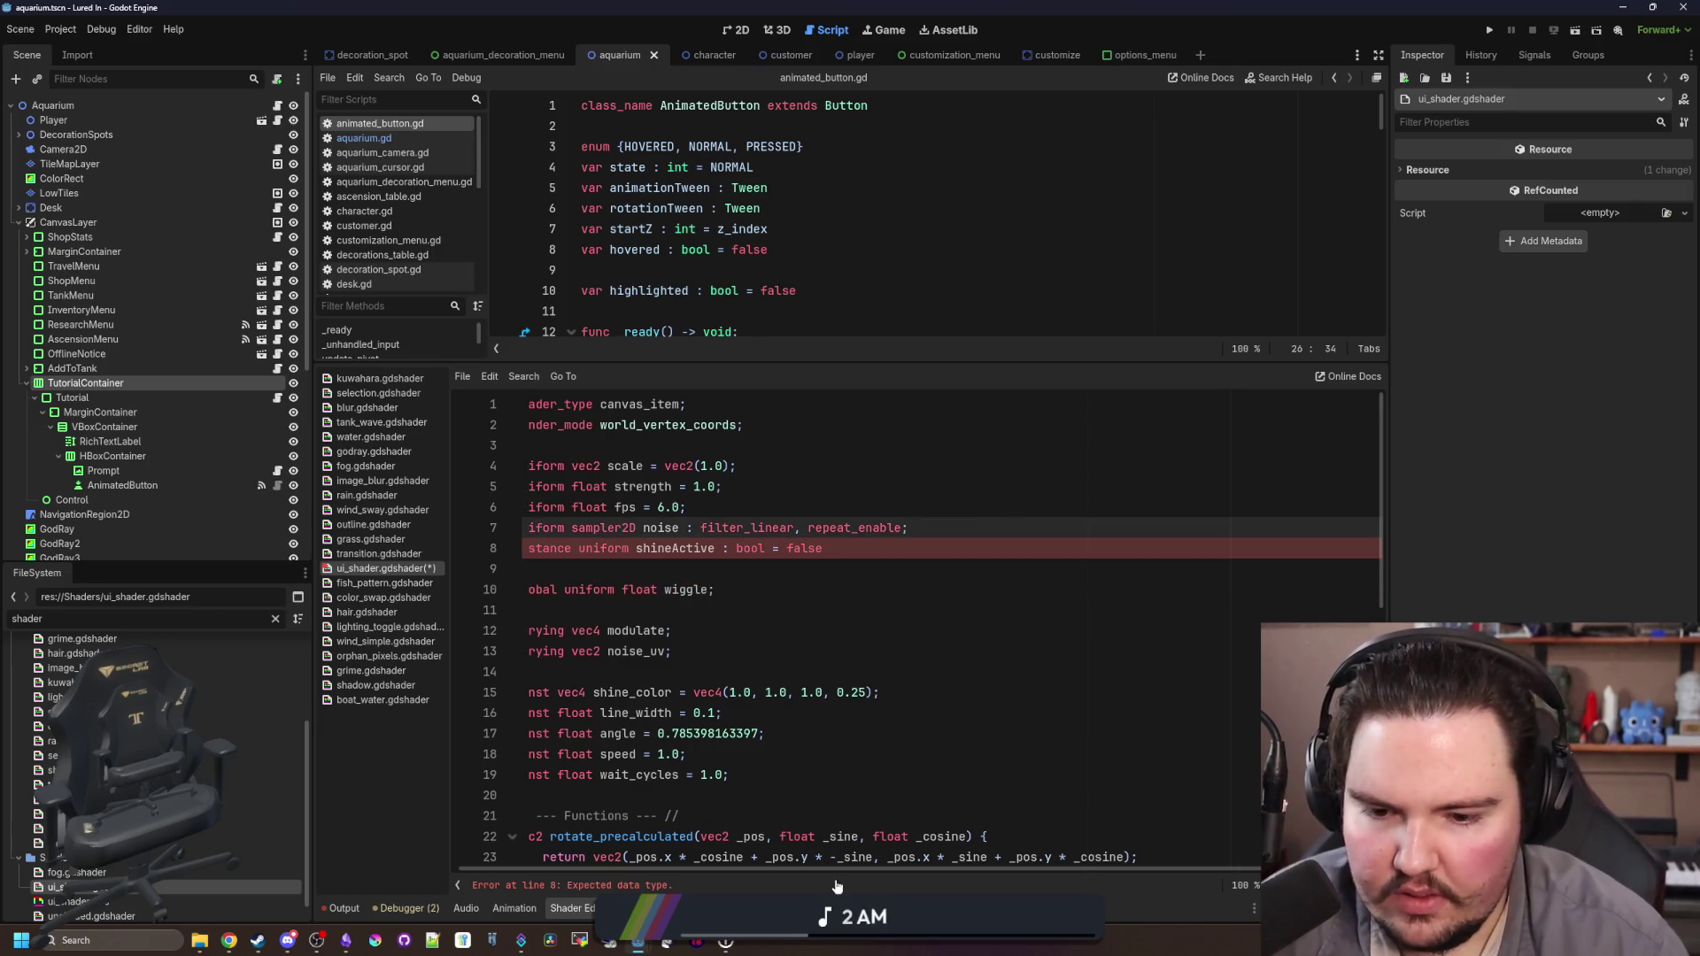
pyautogui.click(630, 563)
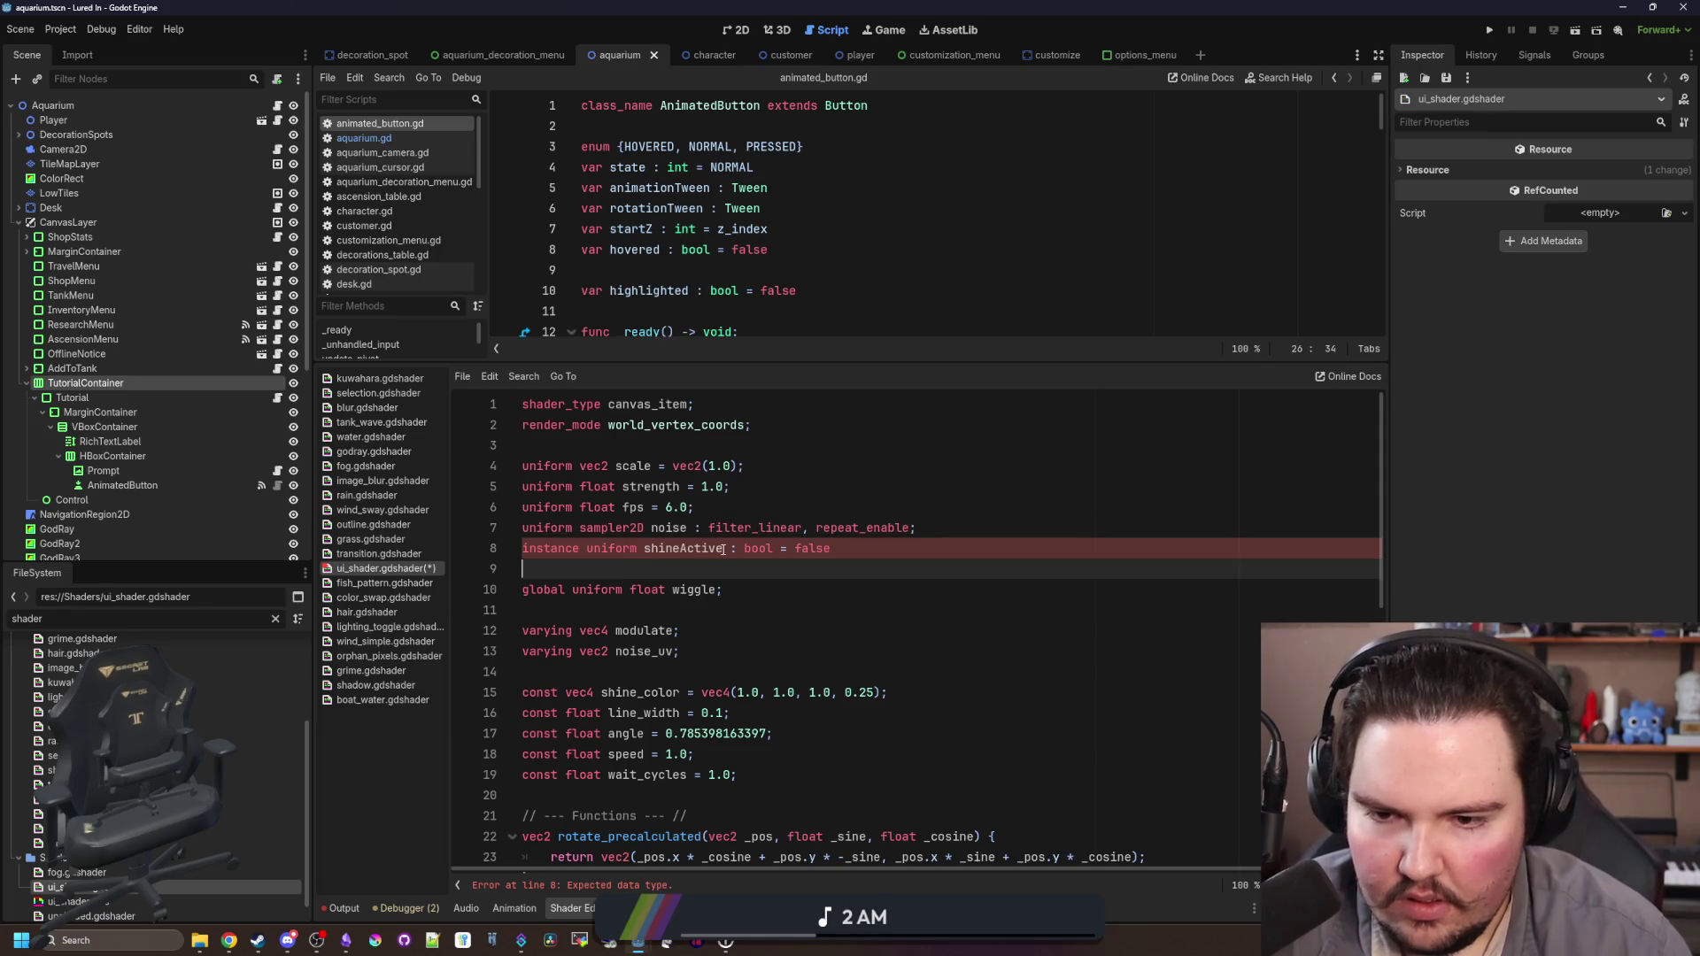
pyautogui.doubleClick(644, 548)
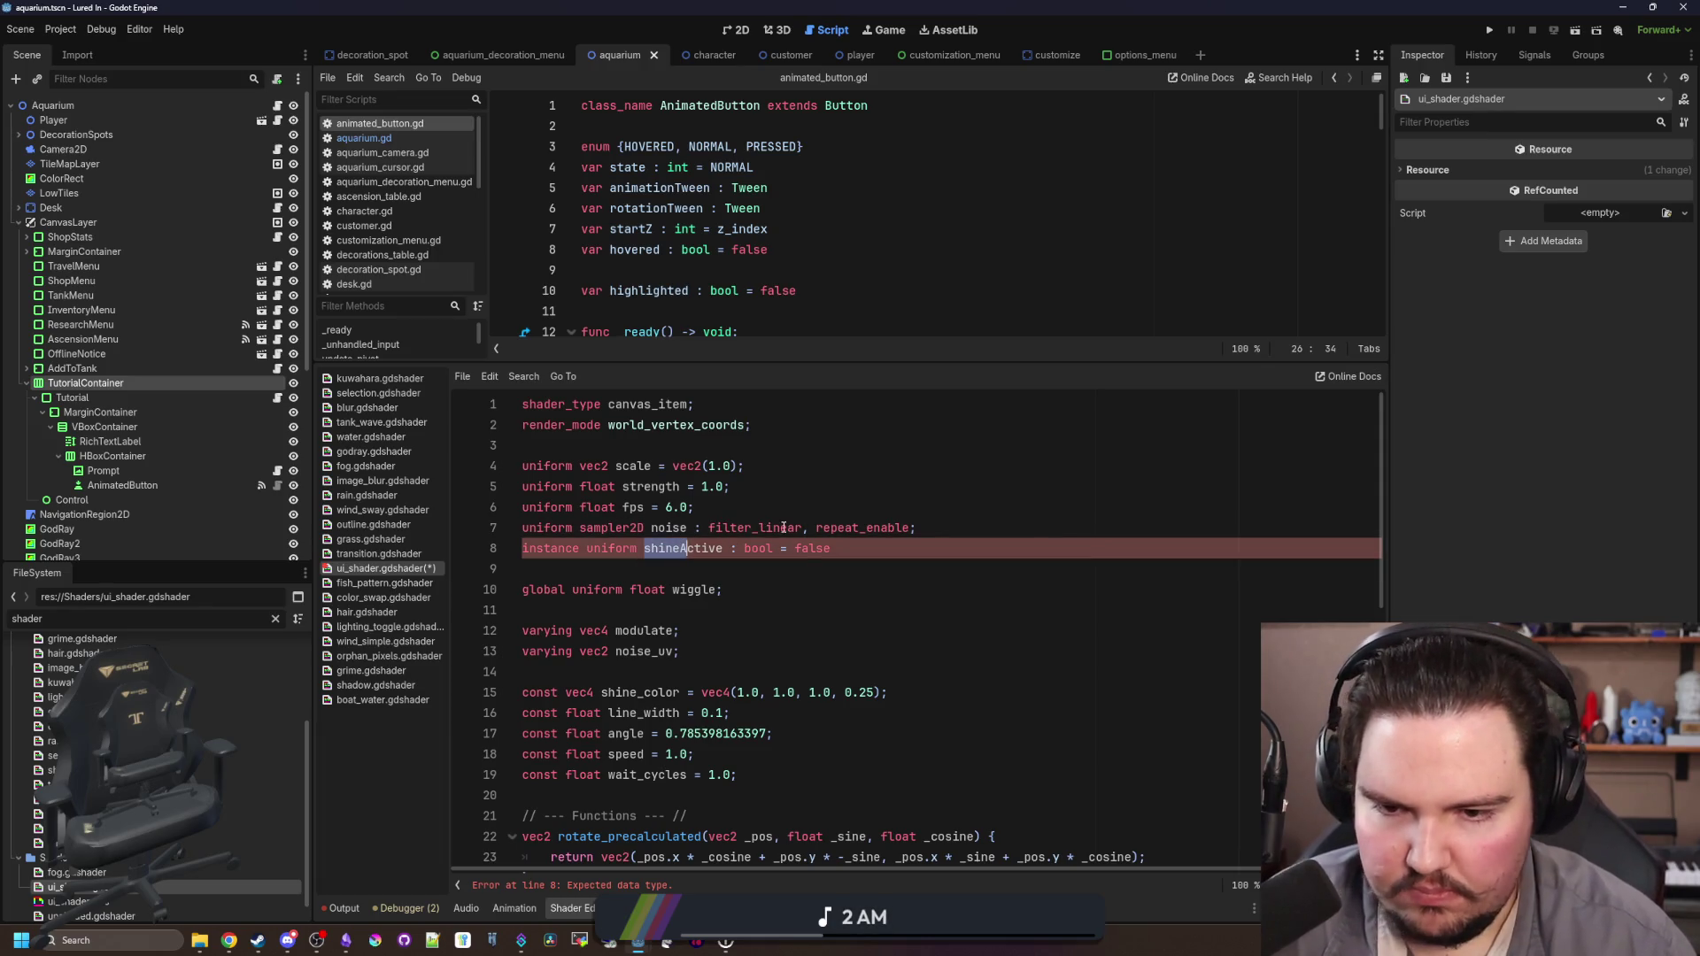
pyautogui.moveTo(775, 548); pyautogui.dragTo(724, 548)
pyautogui.press('BackSpace')
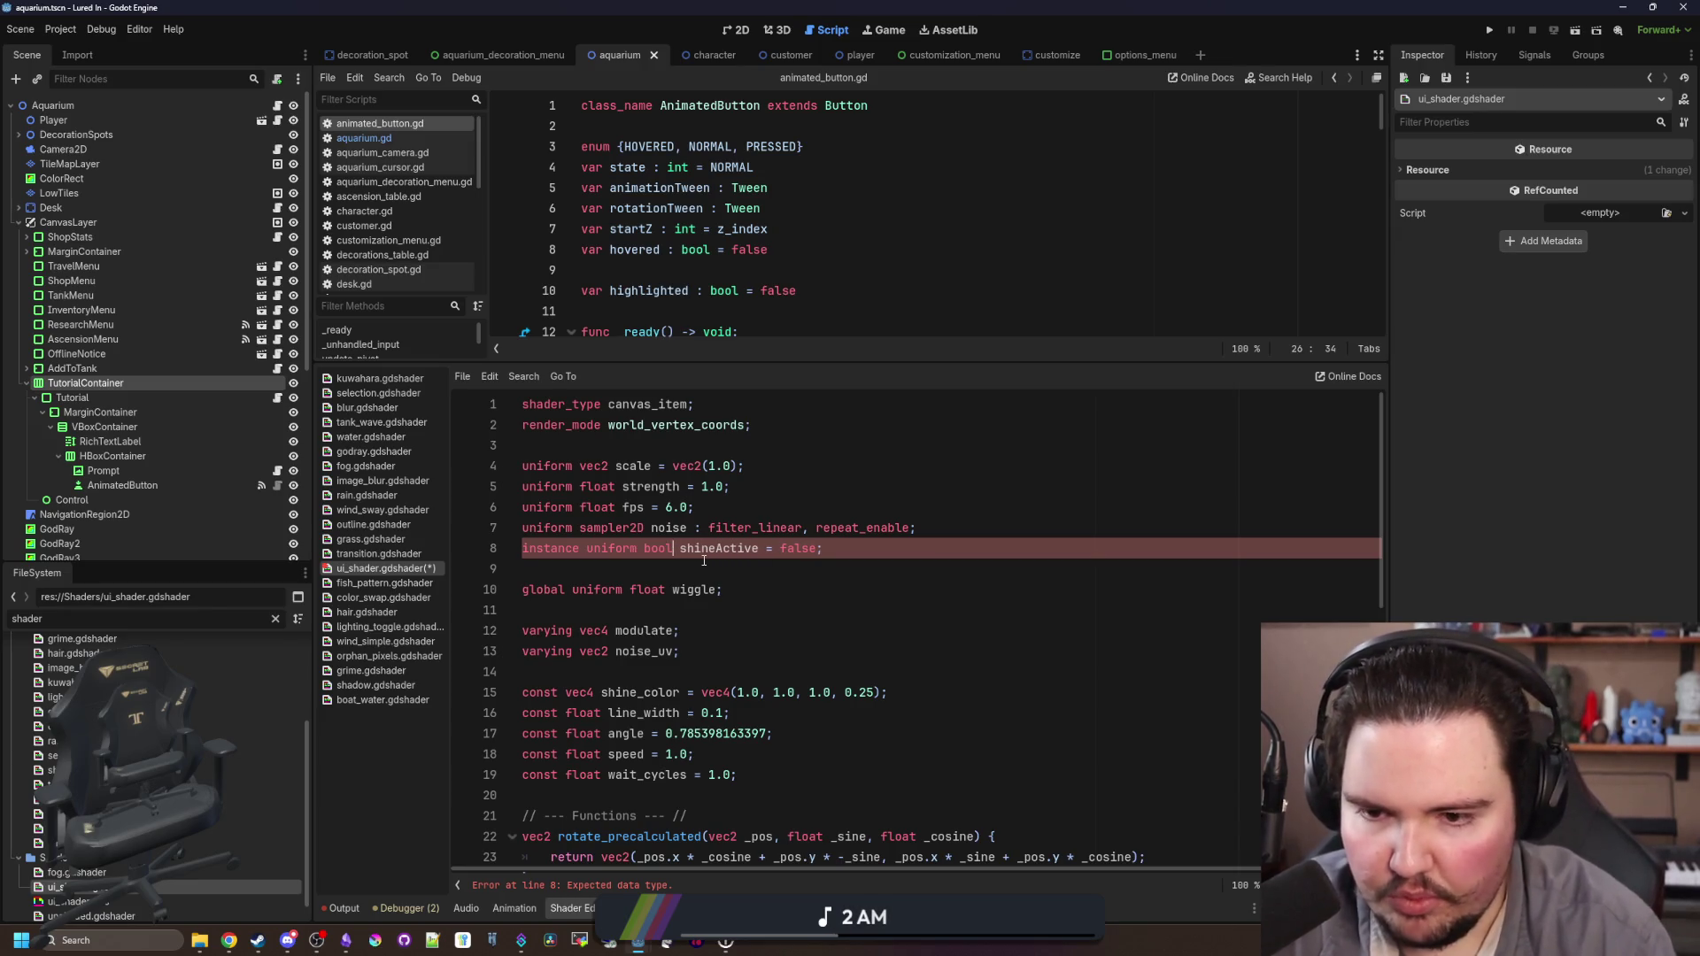
pyautogui.click(658, 568)
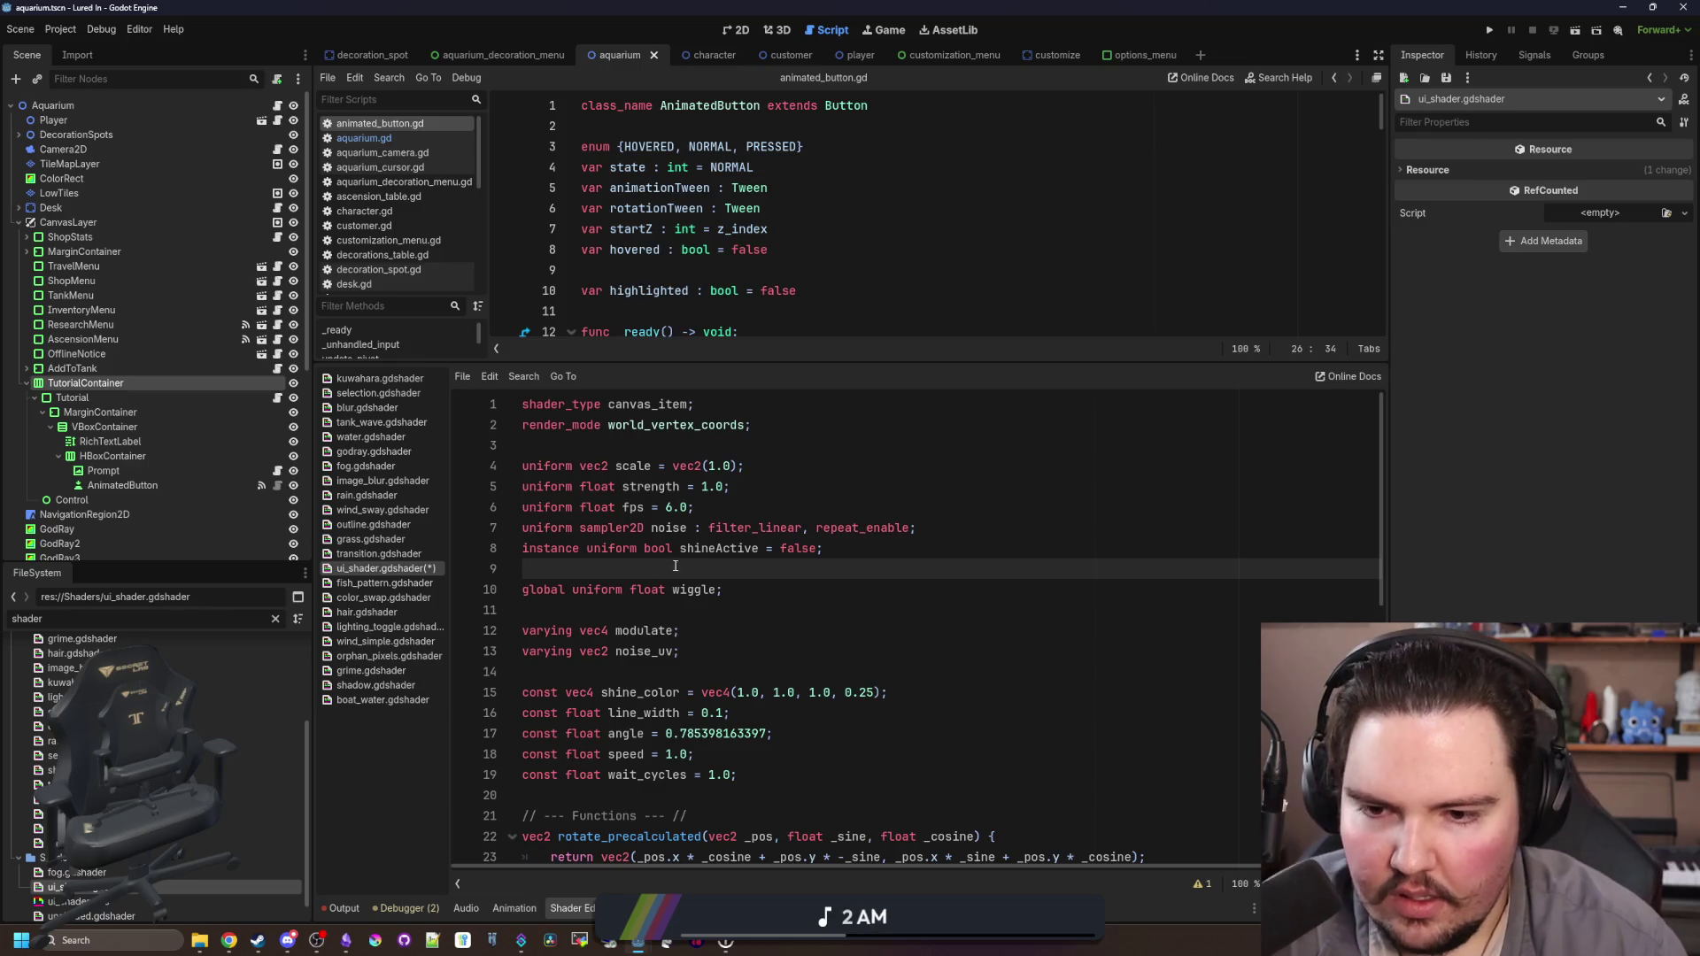
# Step: Recheck the shineActive declaration and save the shader
pyautogui.doubleClick(726, 549)
pyautogui.click(689, 571)
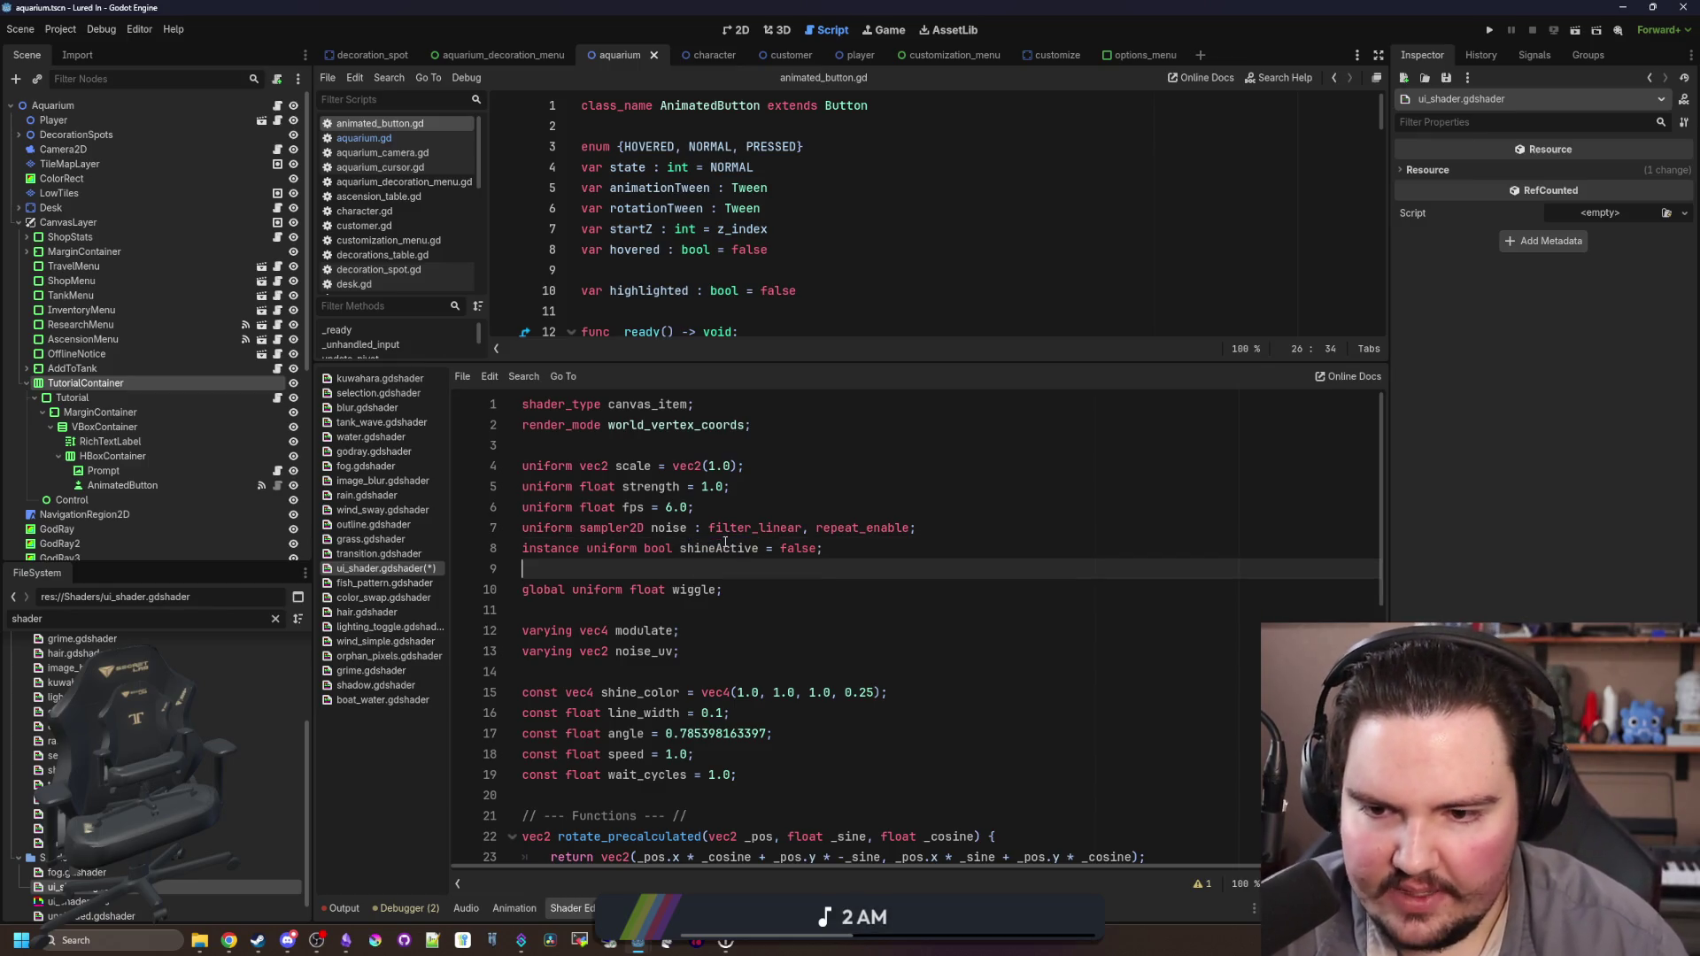
pyautogui.doubleClick(730, 548)
pyautogui.click(708, 570)
pyautogui.doubleClick(737, 548)
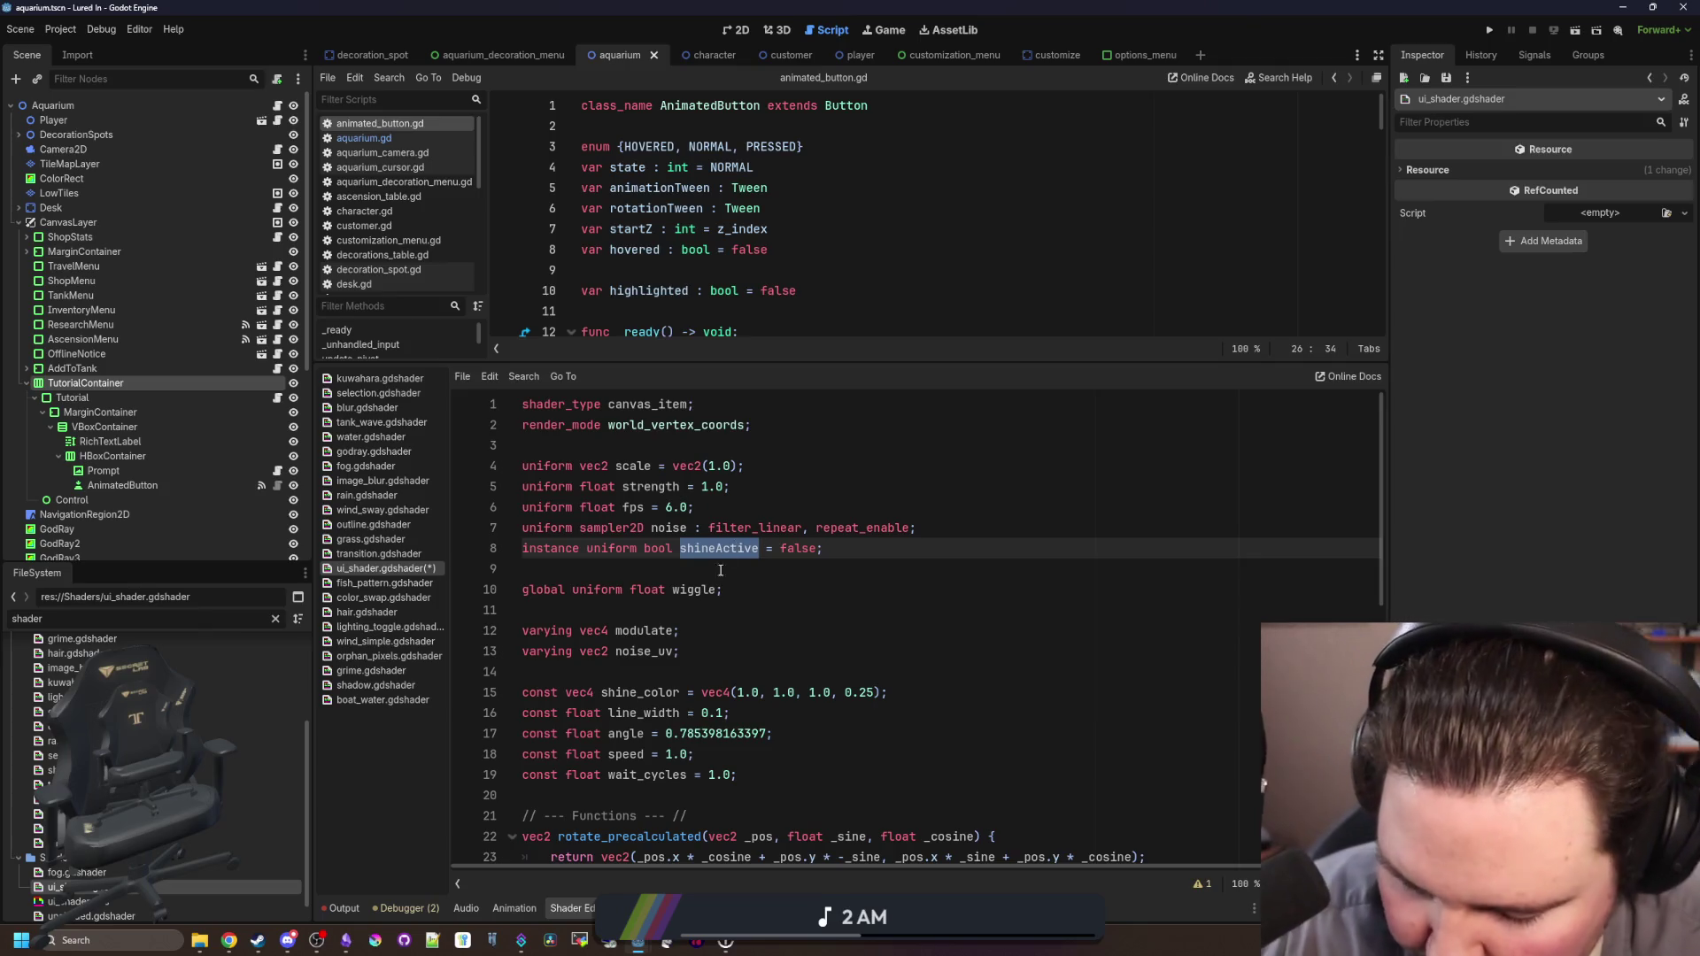
pyautogui.scroll(-4, 715, 571)
pyautogui.scroll(-5, 715, 571)
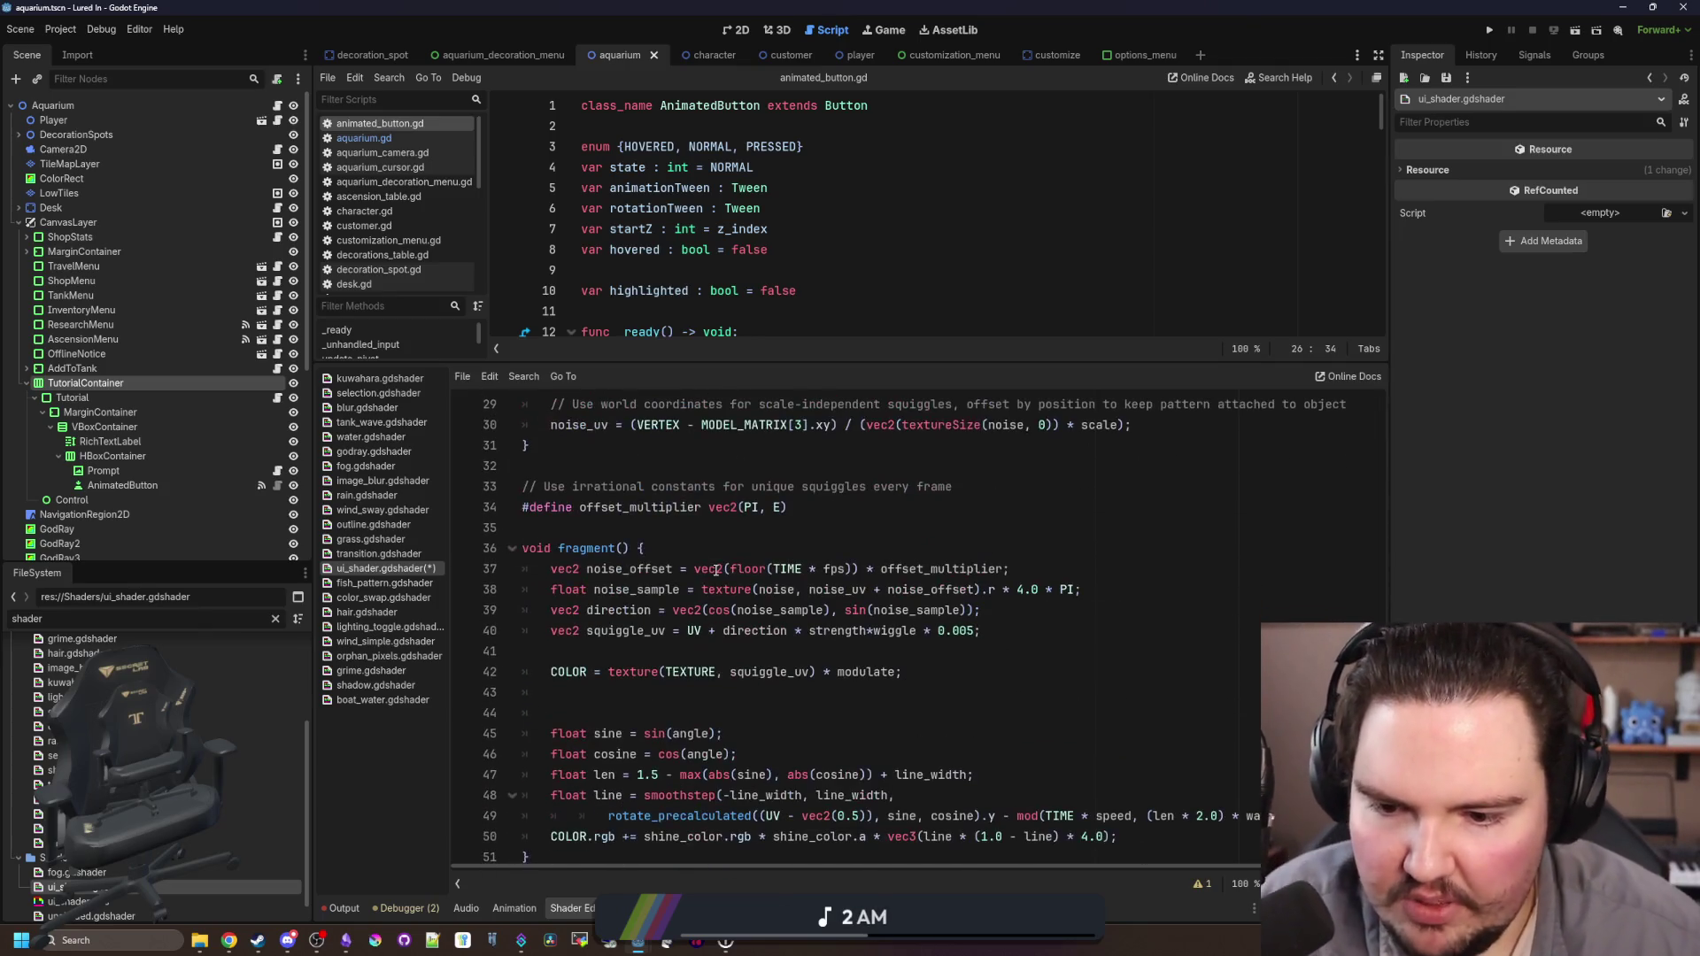
pyautogui.click(673, 670)
pyautogui.click(668, 644)
pyautogui.hotkey('ctrl', 's')
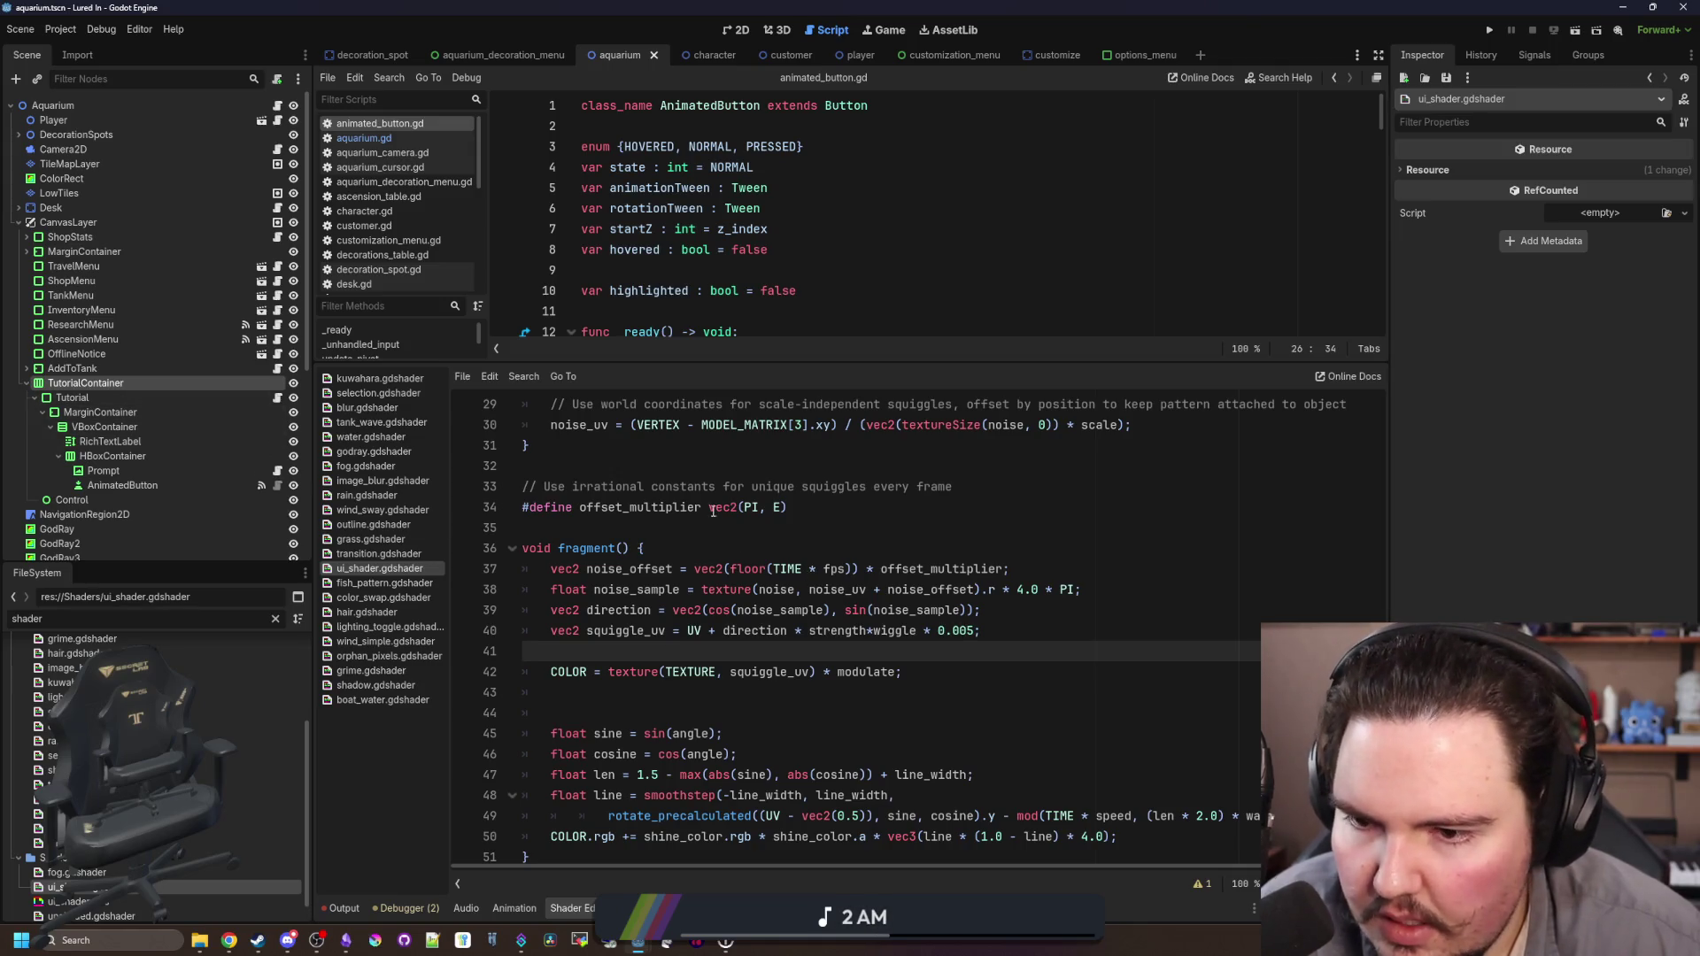
# Step: Change shineActive's default from false to true and show the 2D scene view
pyautogui.scroll(6, 712, 511)
pyautogui.scroll(3, 627, 554)
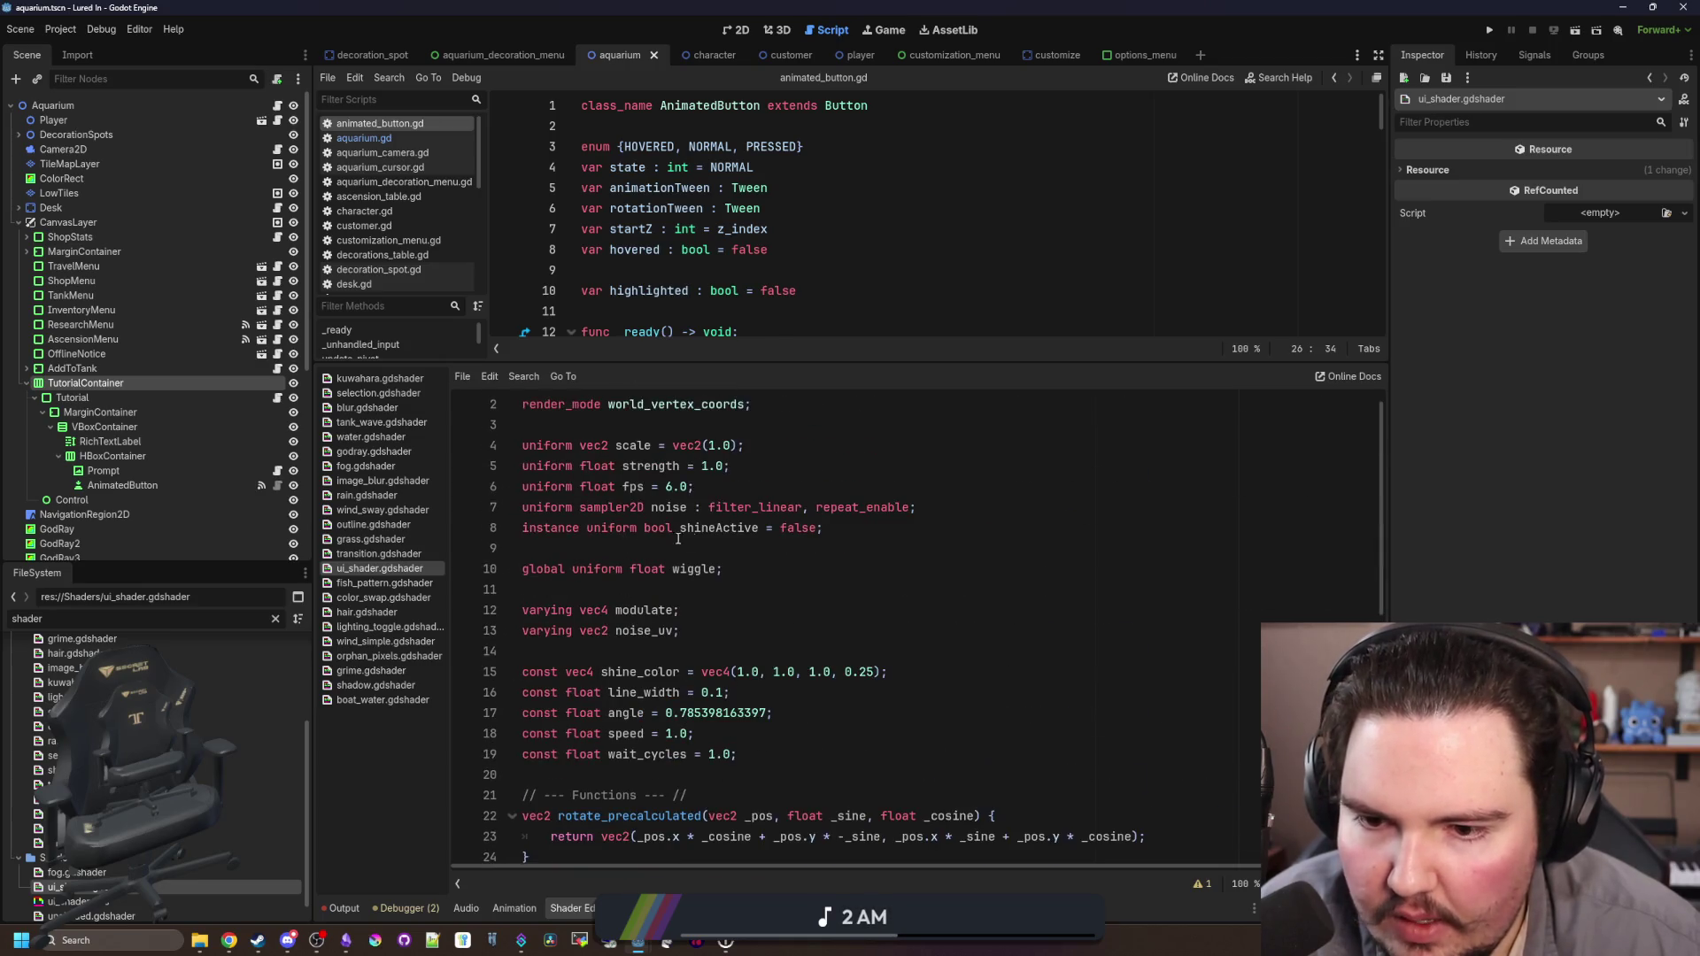
pyautogui.doubleClick(800, 528)
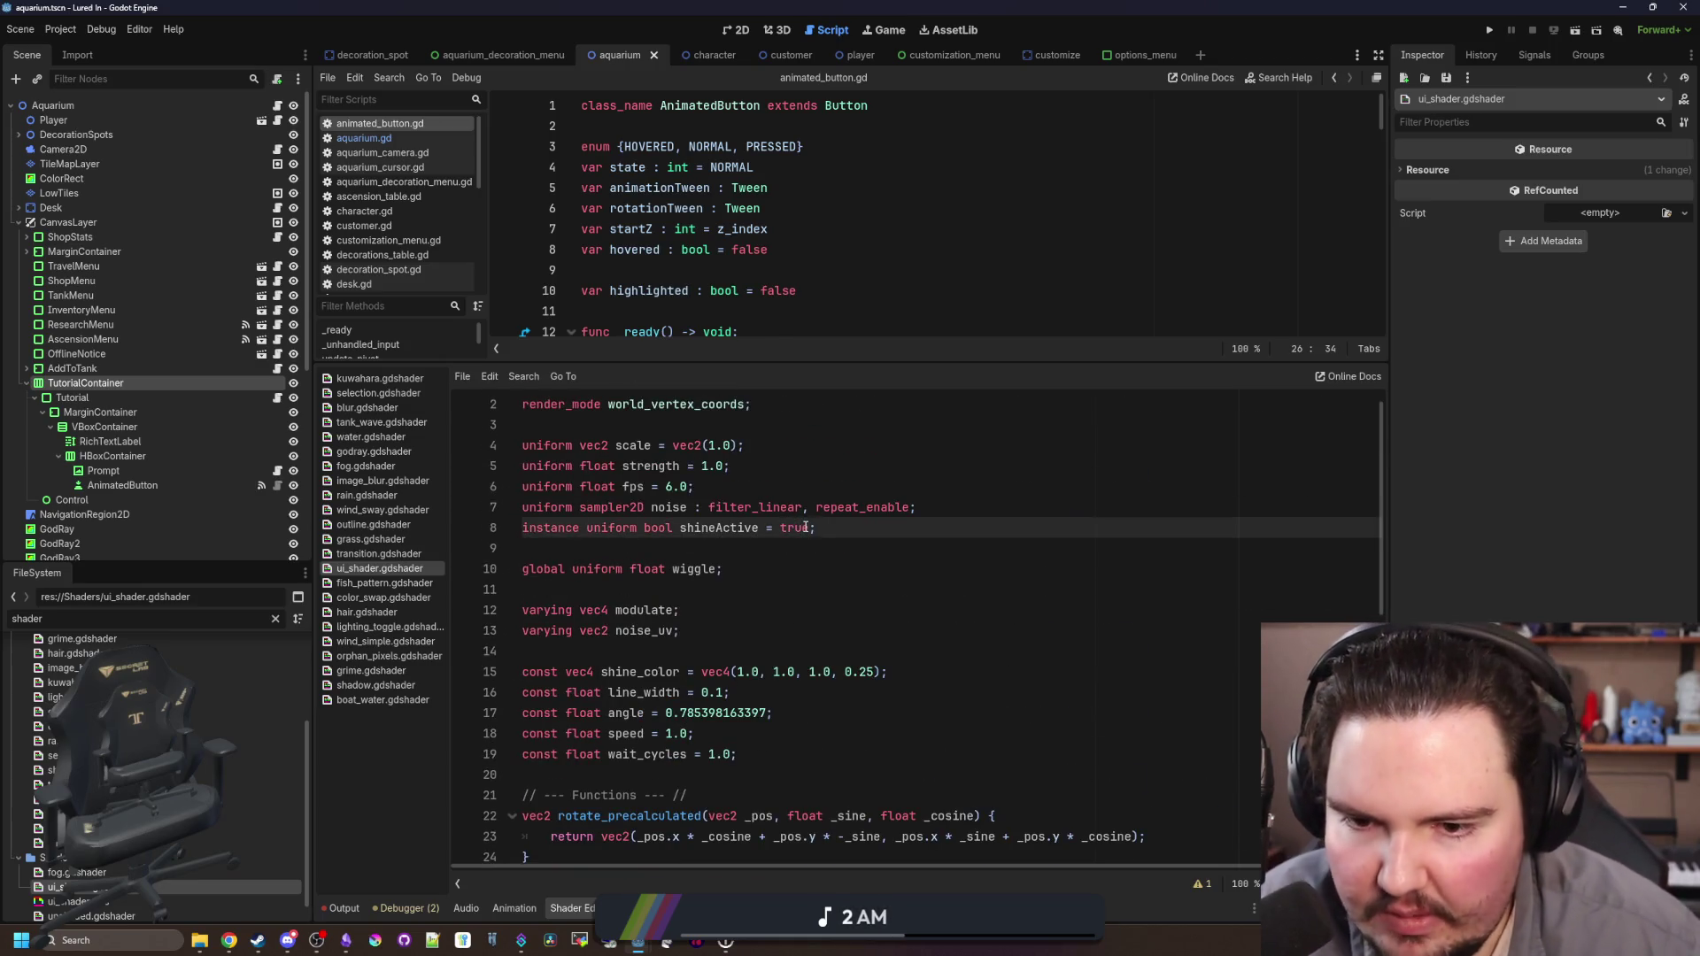
pyautogui.click(726, 29)
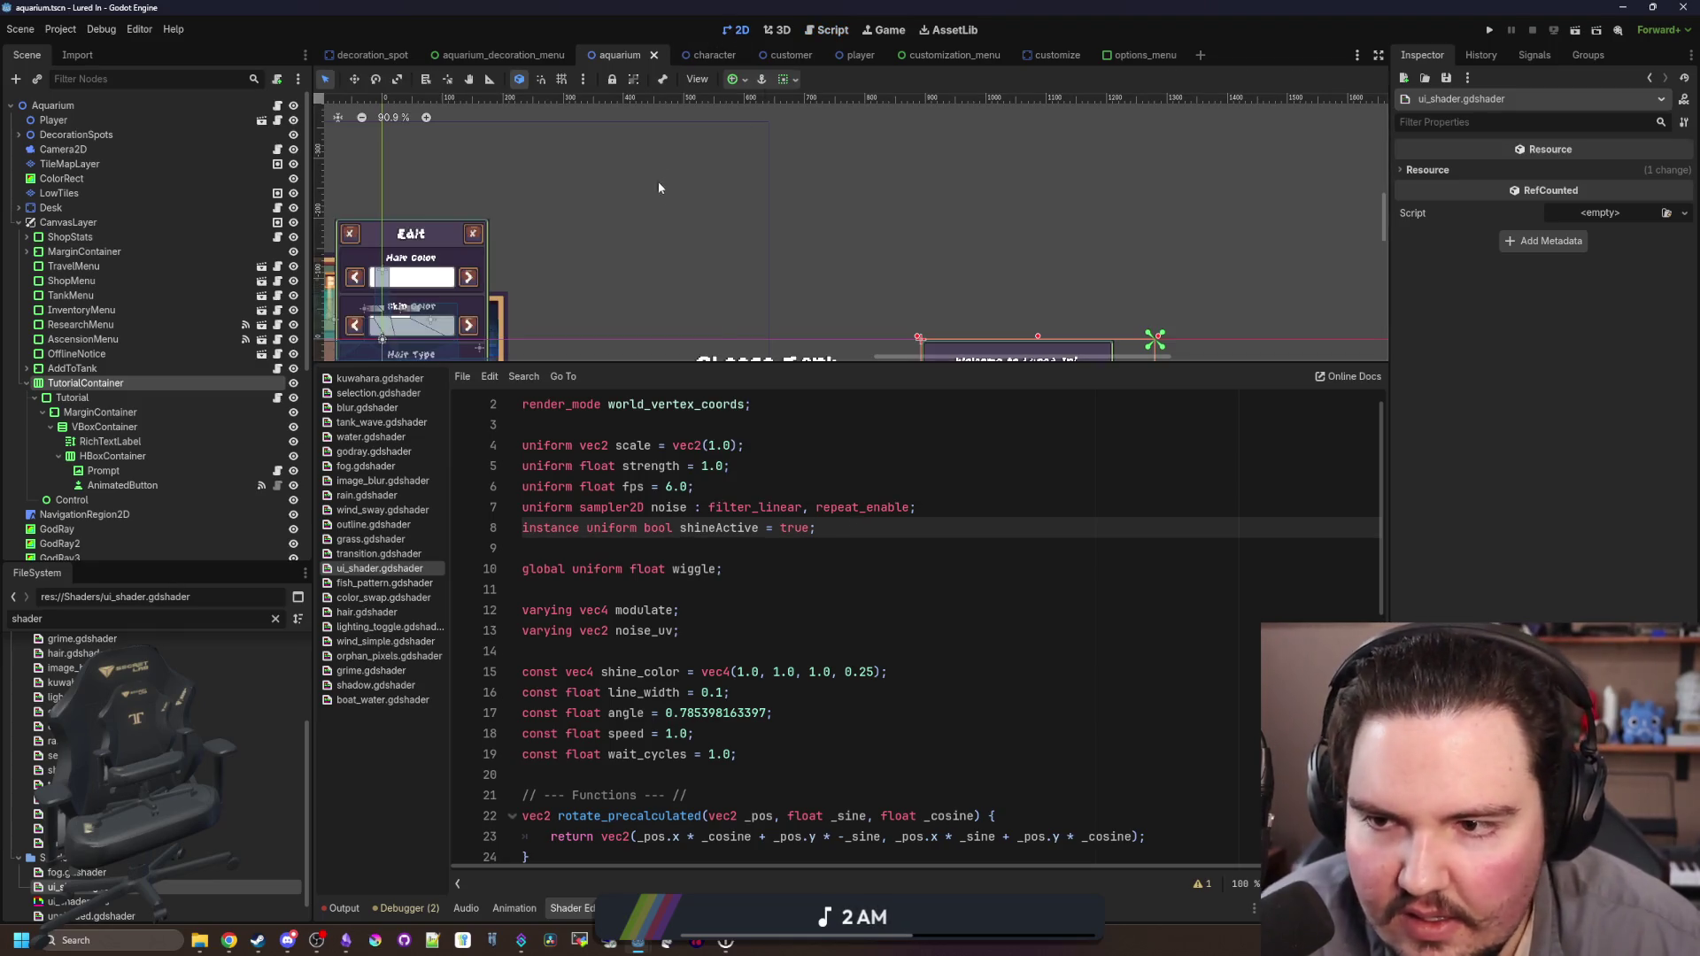
# Step: Shrink the shader editor, zoom the 2D view onto the Travel button and select it
pyautogui.moveTo(720, 360); pyautogui.dragTo(720, 653)
pyautogui.scroll(4, 1169, 566)
pyautogui.scroll(-2, 779, 310)
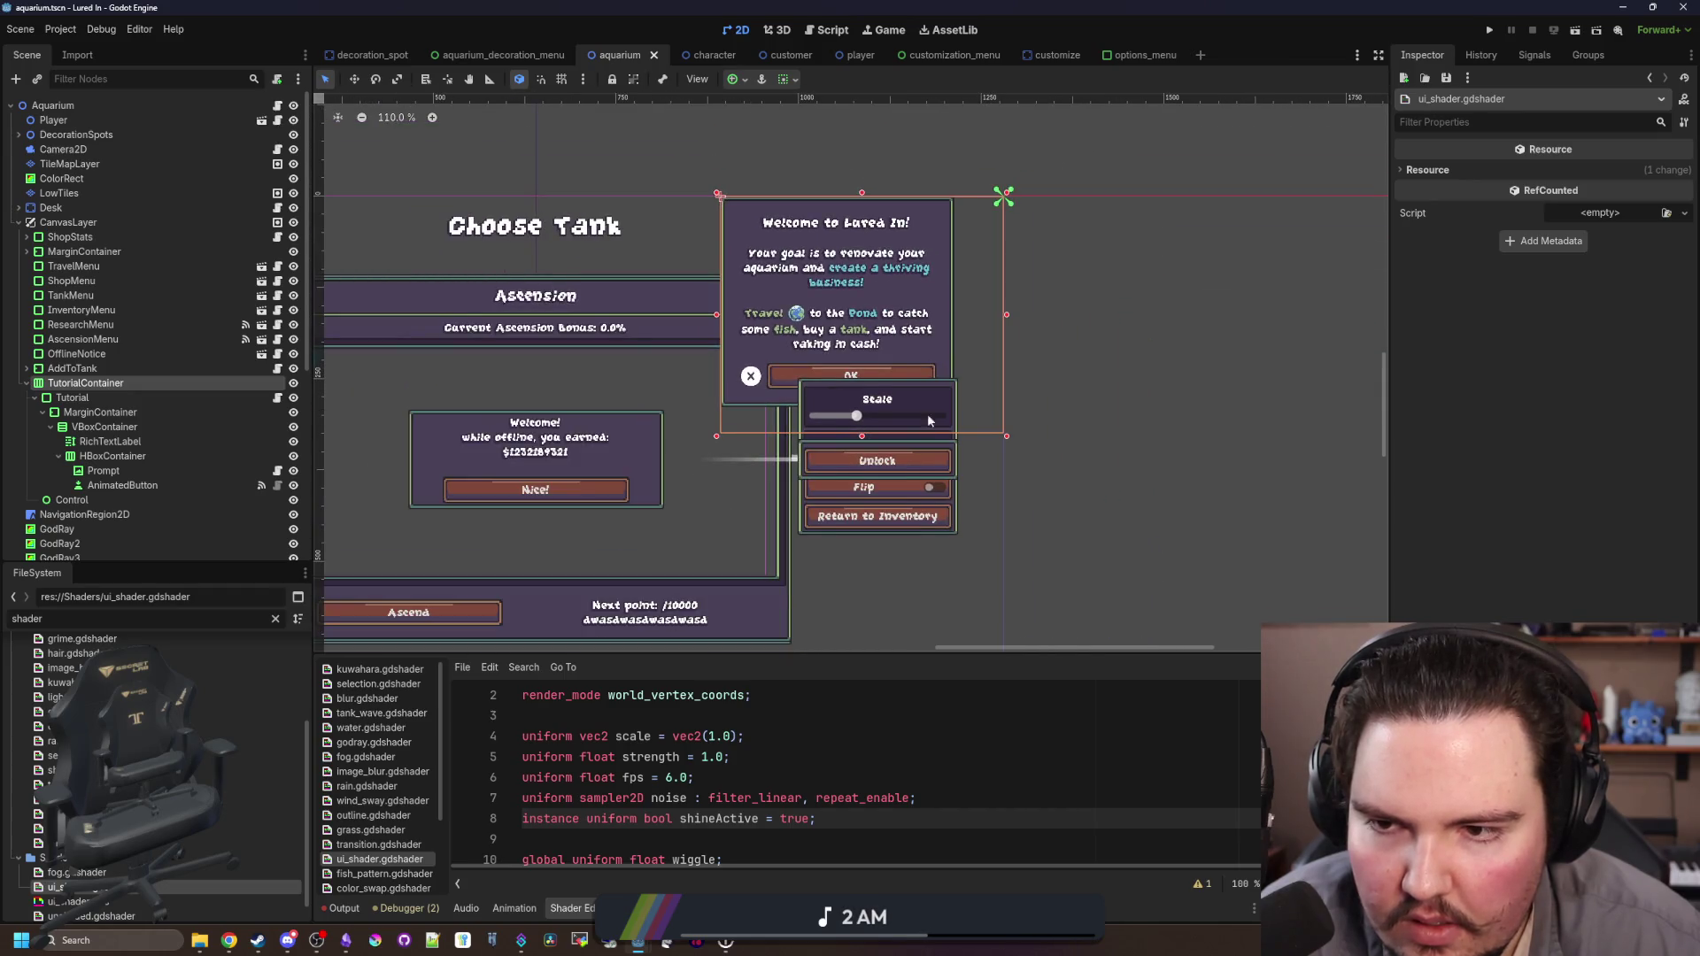
pyautogui.scroll(-4, 927, 417)
pyautogui.scroll(20, 596, 376)
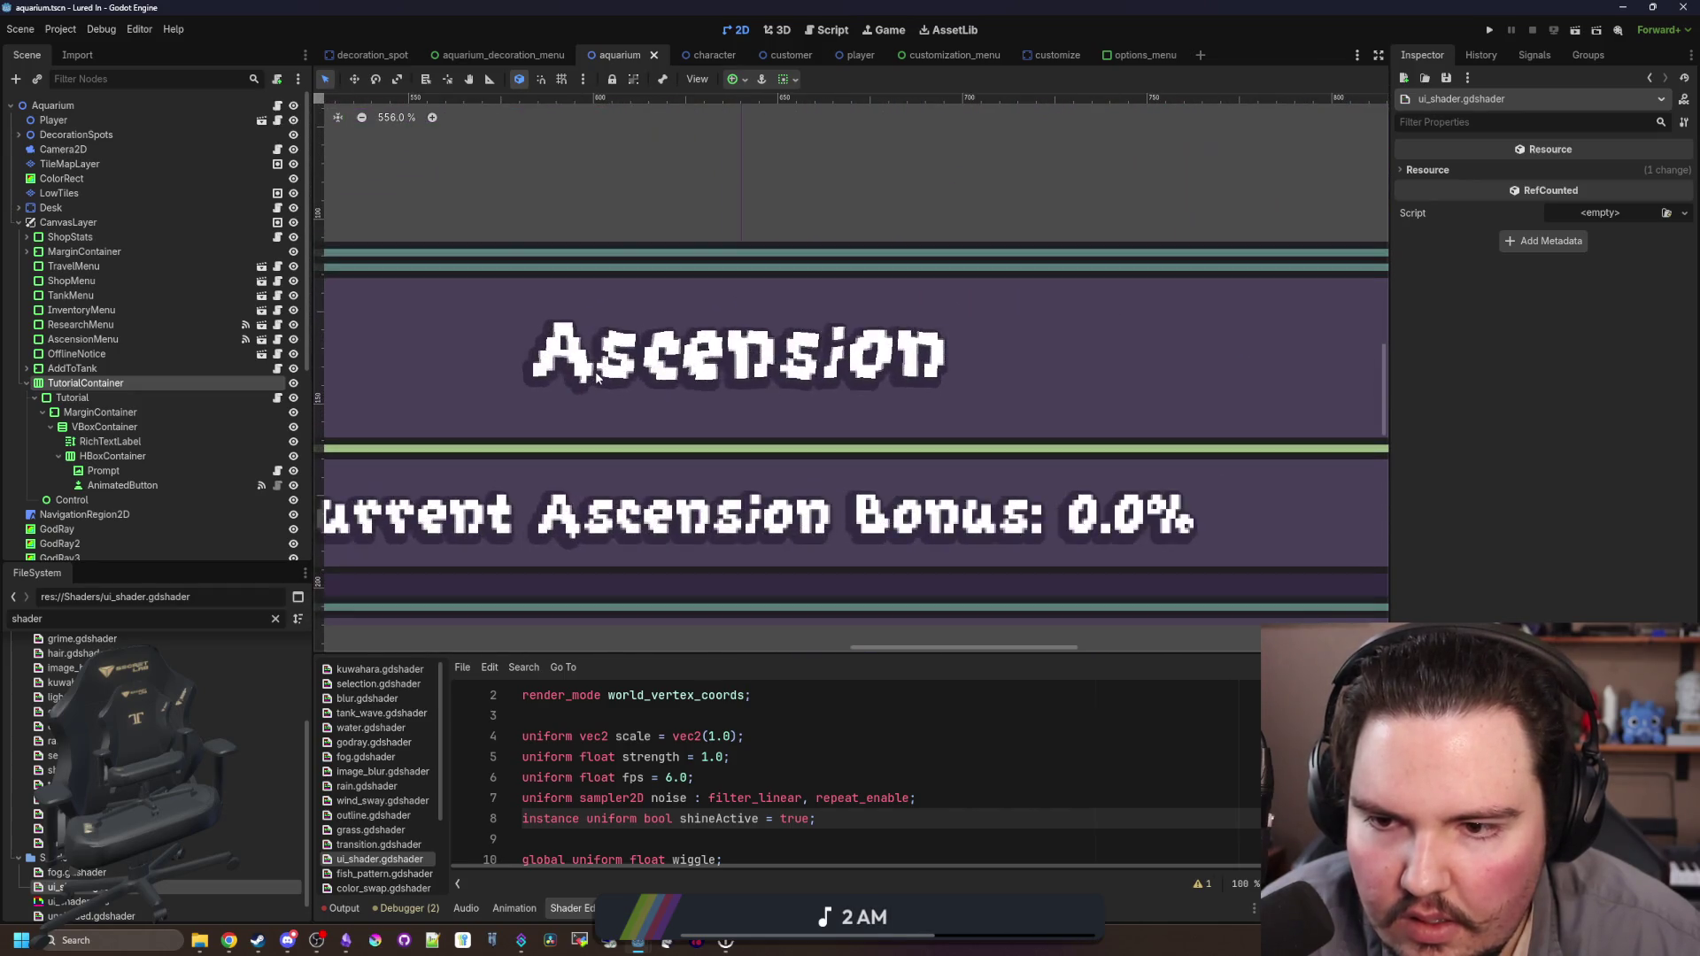
pyautogui.scroll(-20, 596, 376)
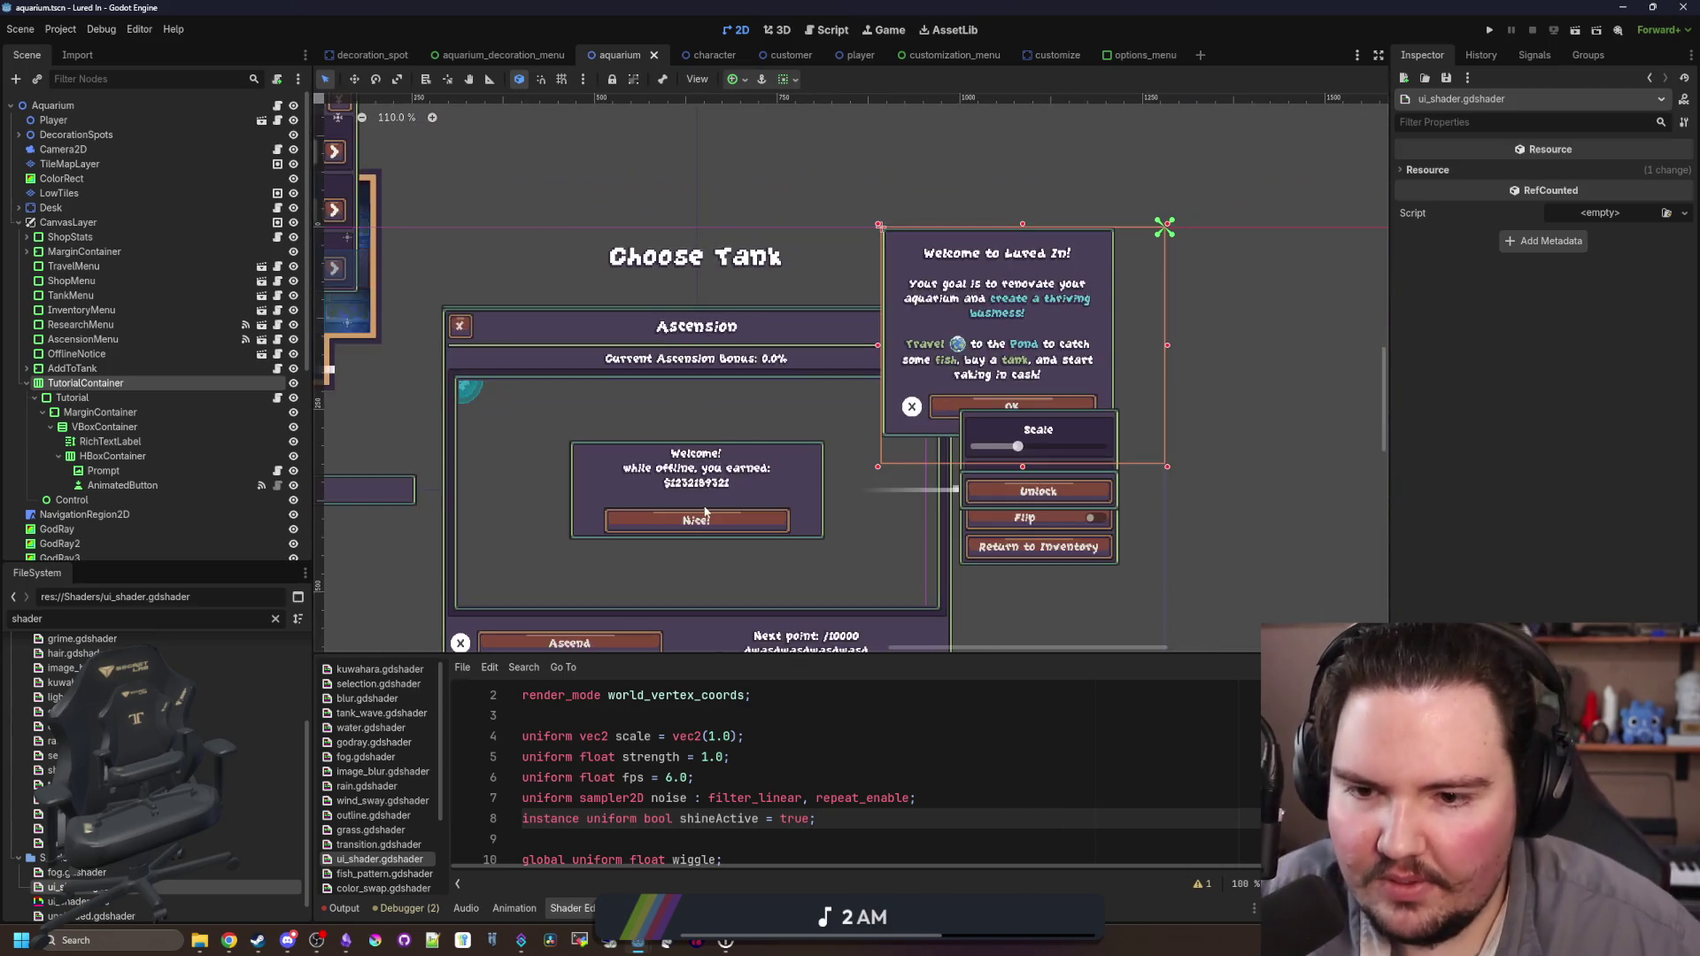
pyautogui.scroll(-3, 706, 512)
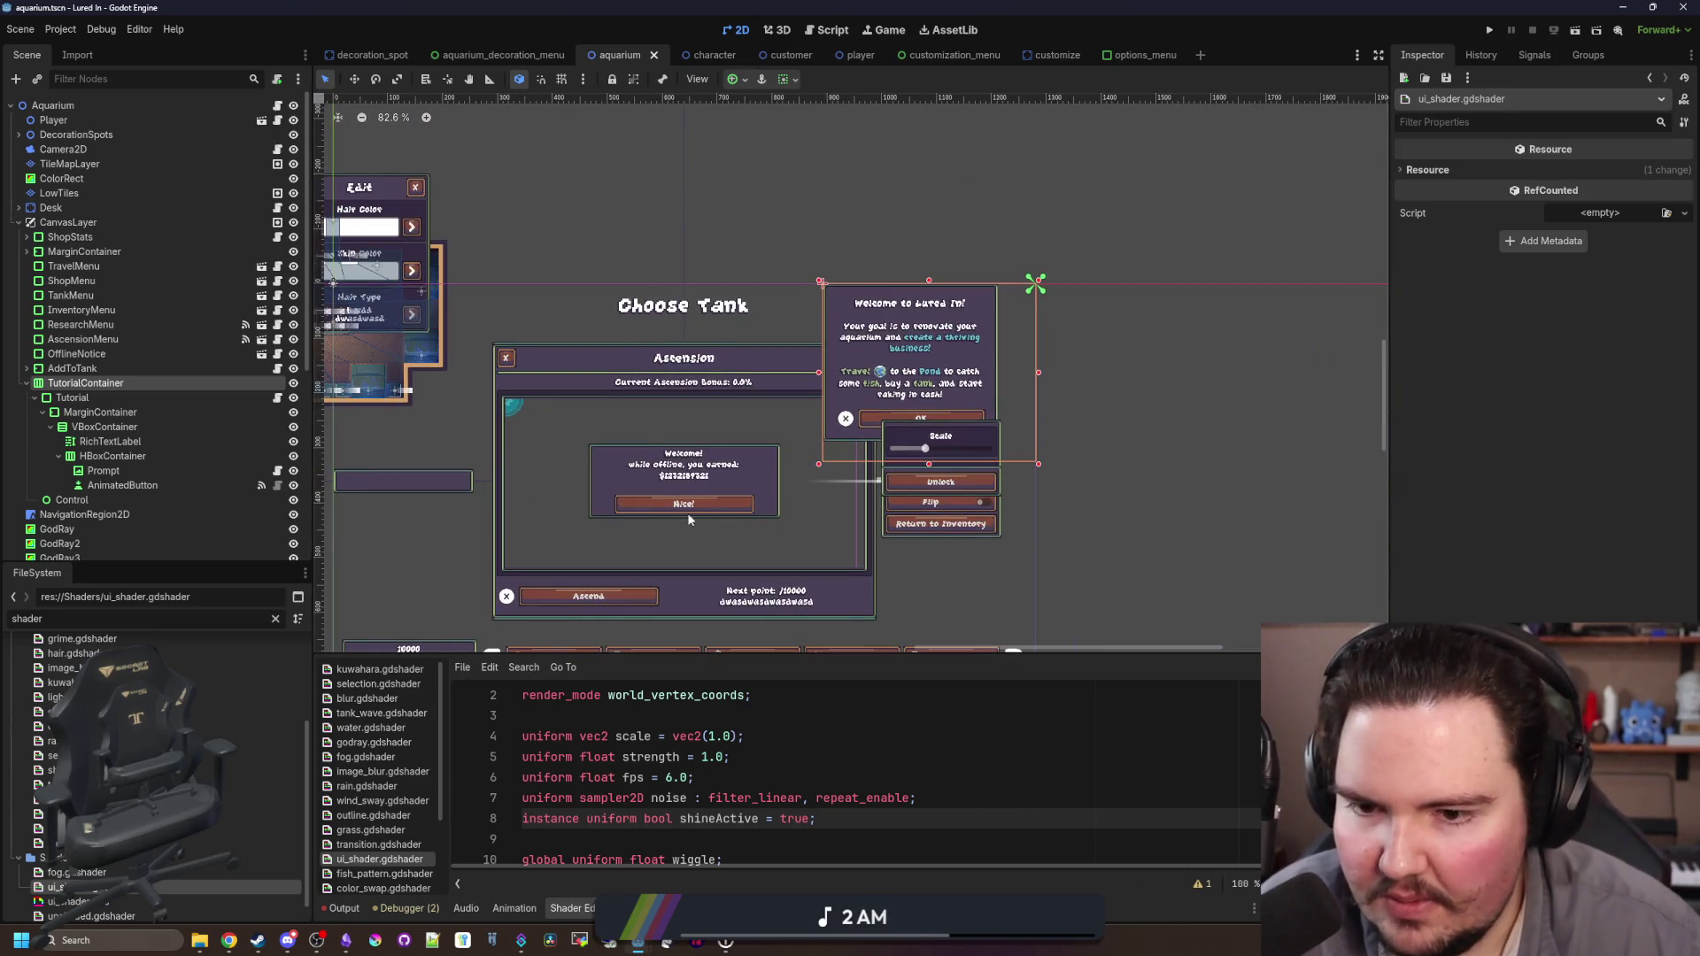
pyautogui.scroll(5, 689, 518)
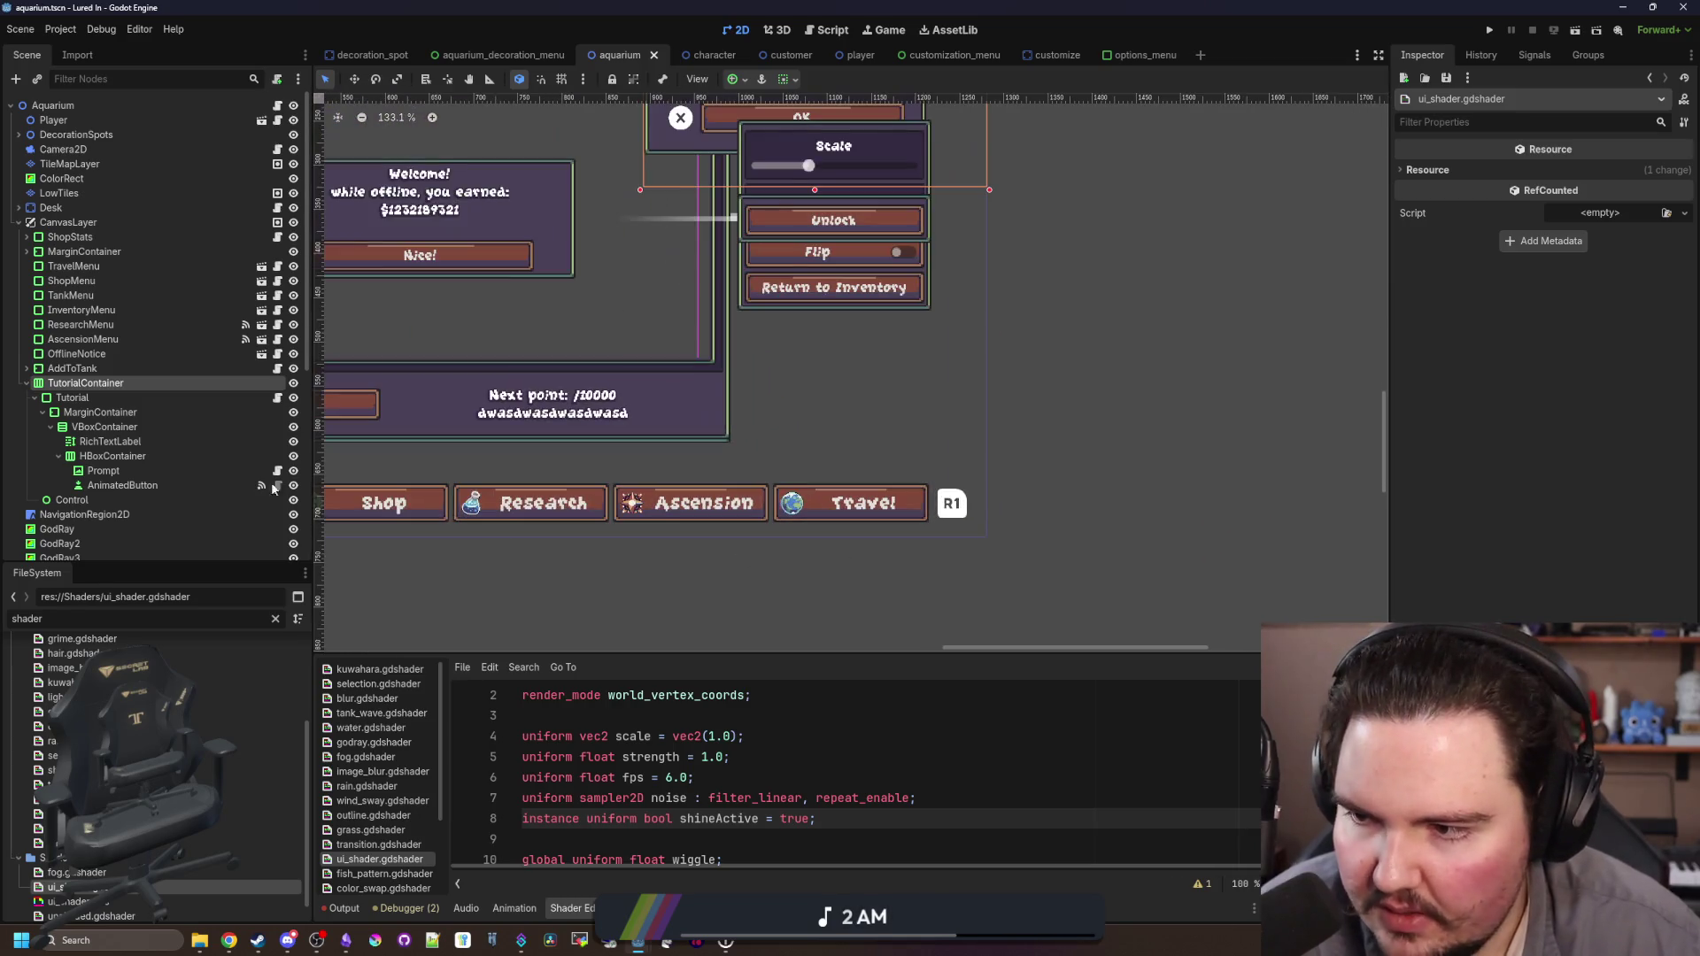
pyautogui.scroll(-3, 177, 425)
pyautogui.scroll(3, 177, 424)
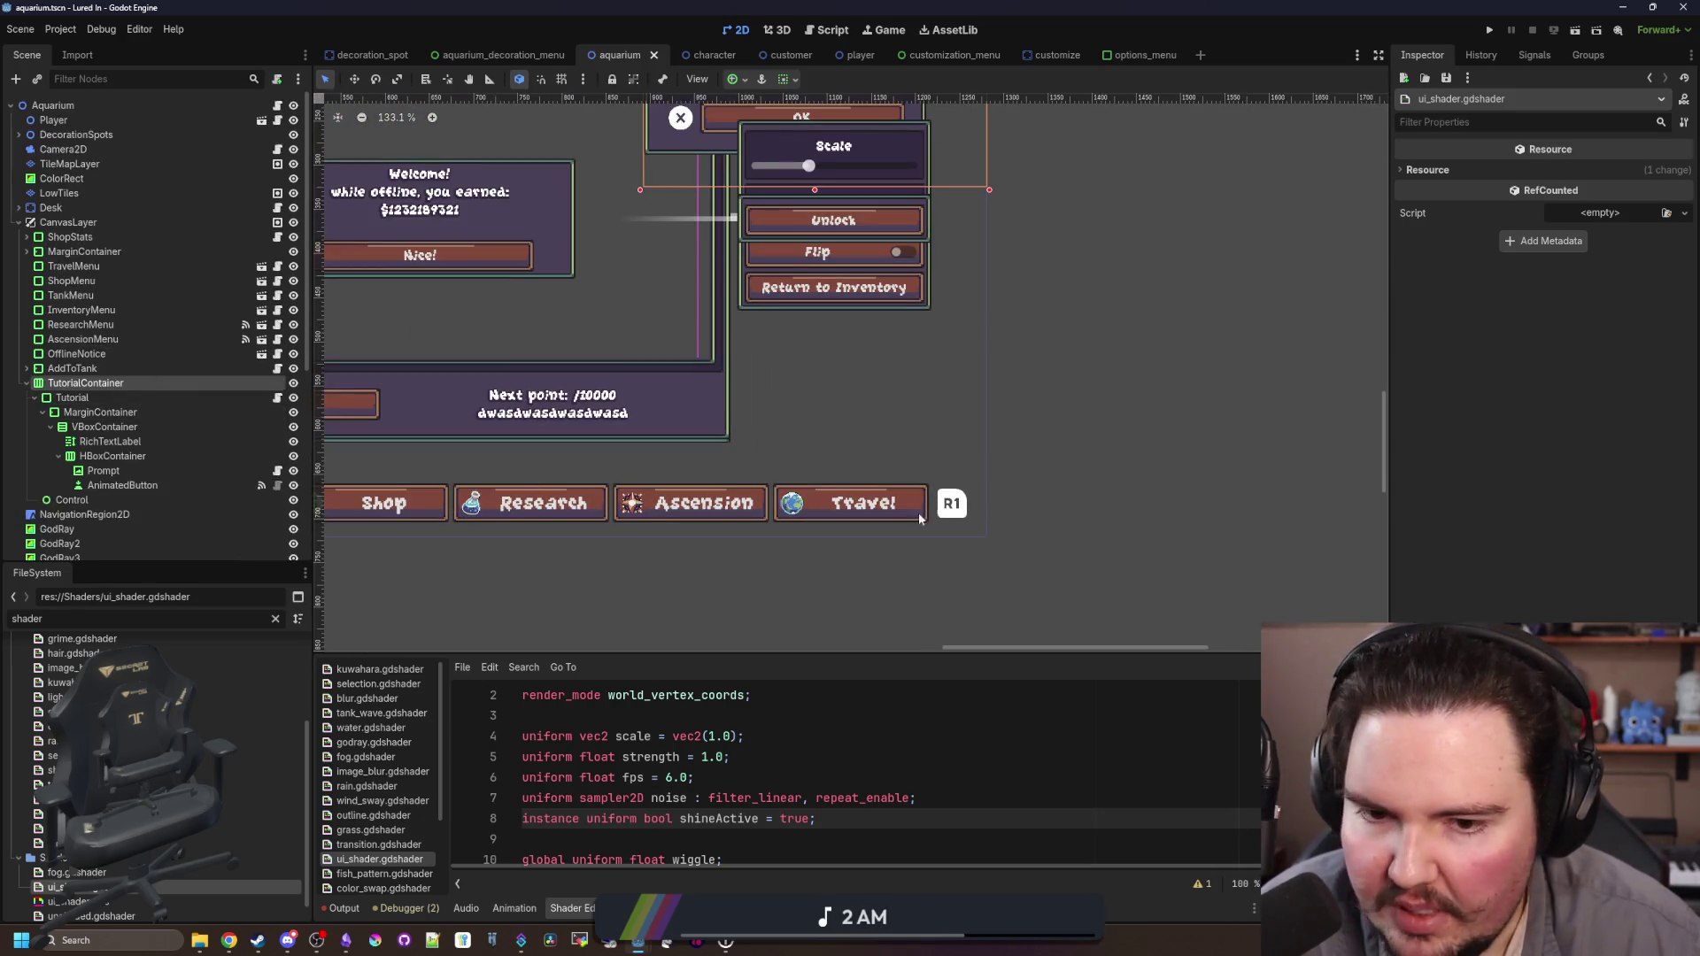
pyautogui.click(918, 517)
# Step: Select the TravelButton node under MarginContainer and give it the ui_shader material
pyautogui.scroll(5, 126, 386)
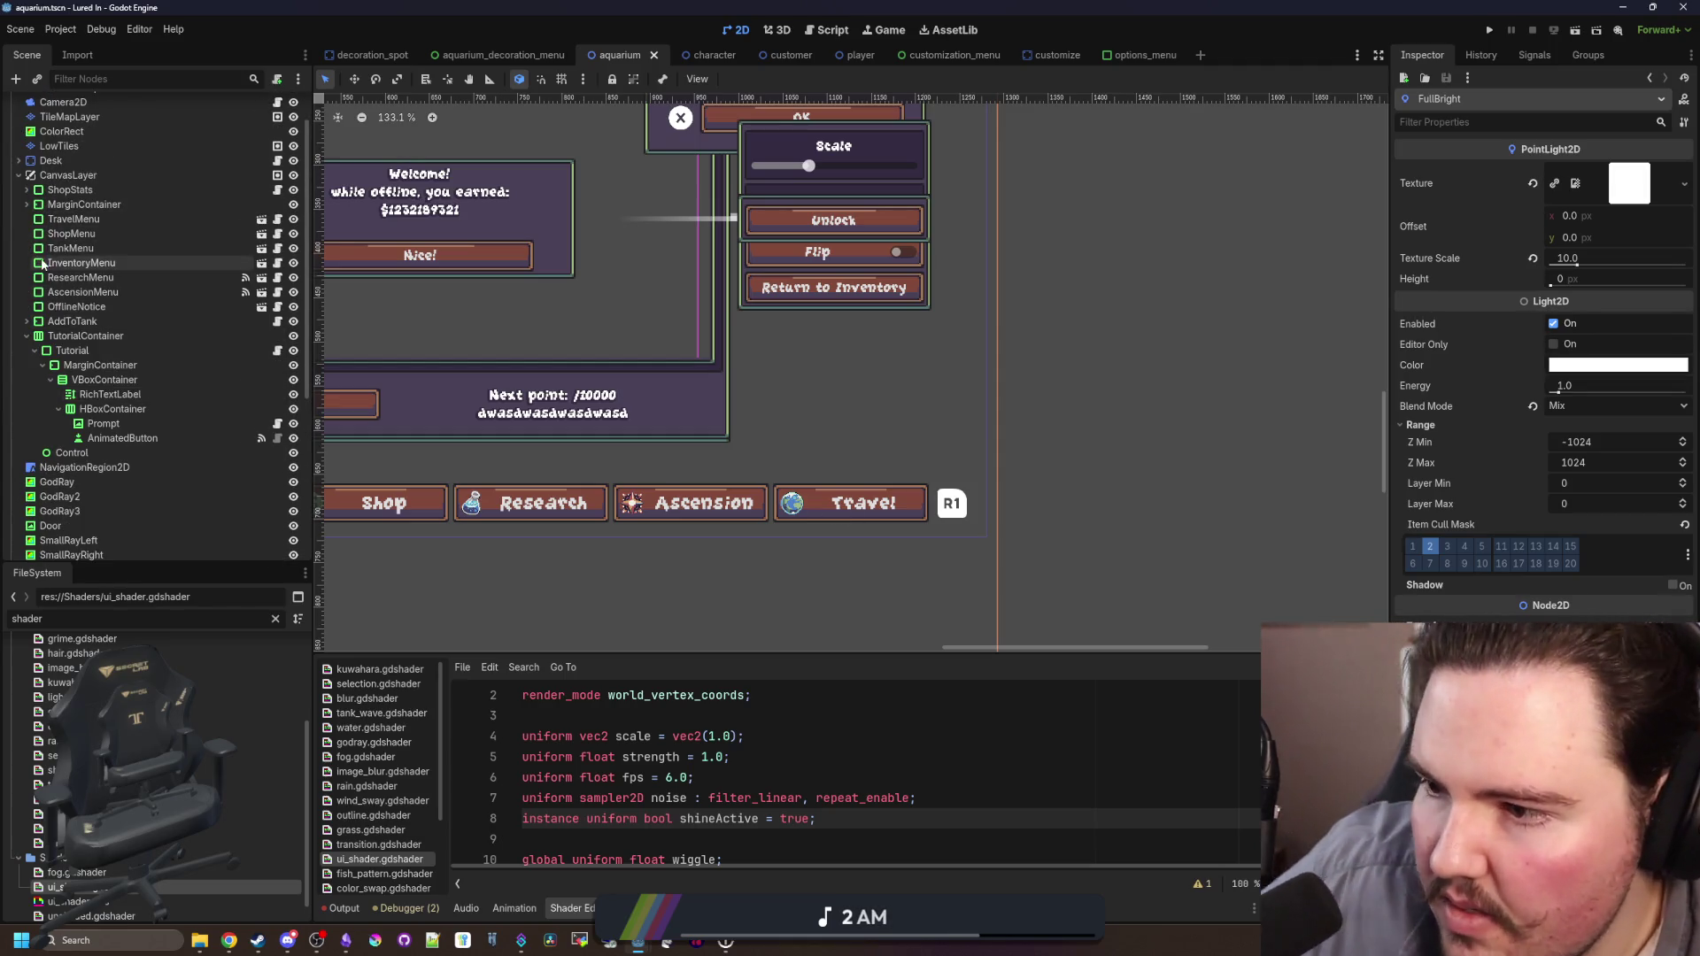
pyautogui.click(26, 337)
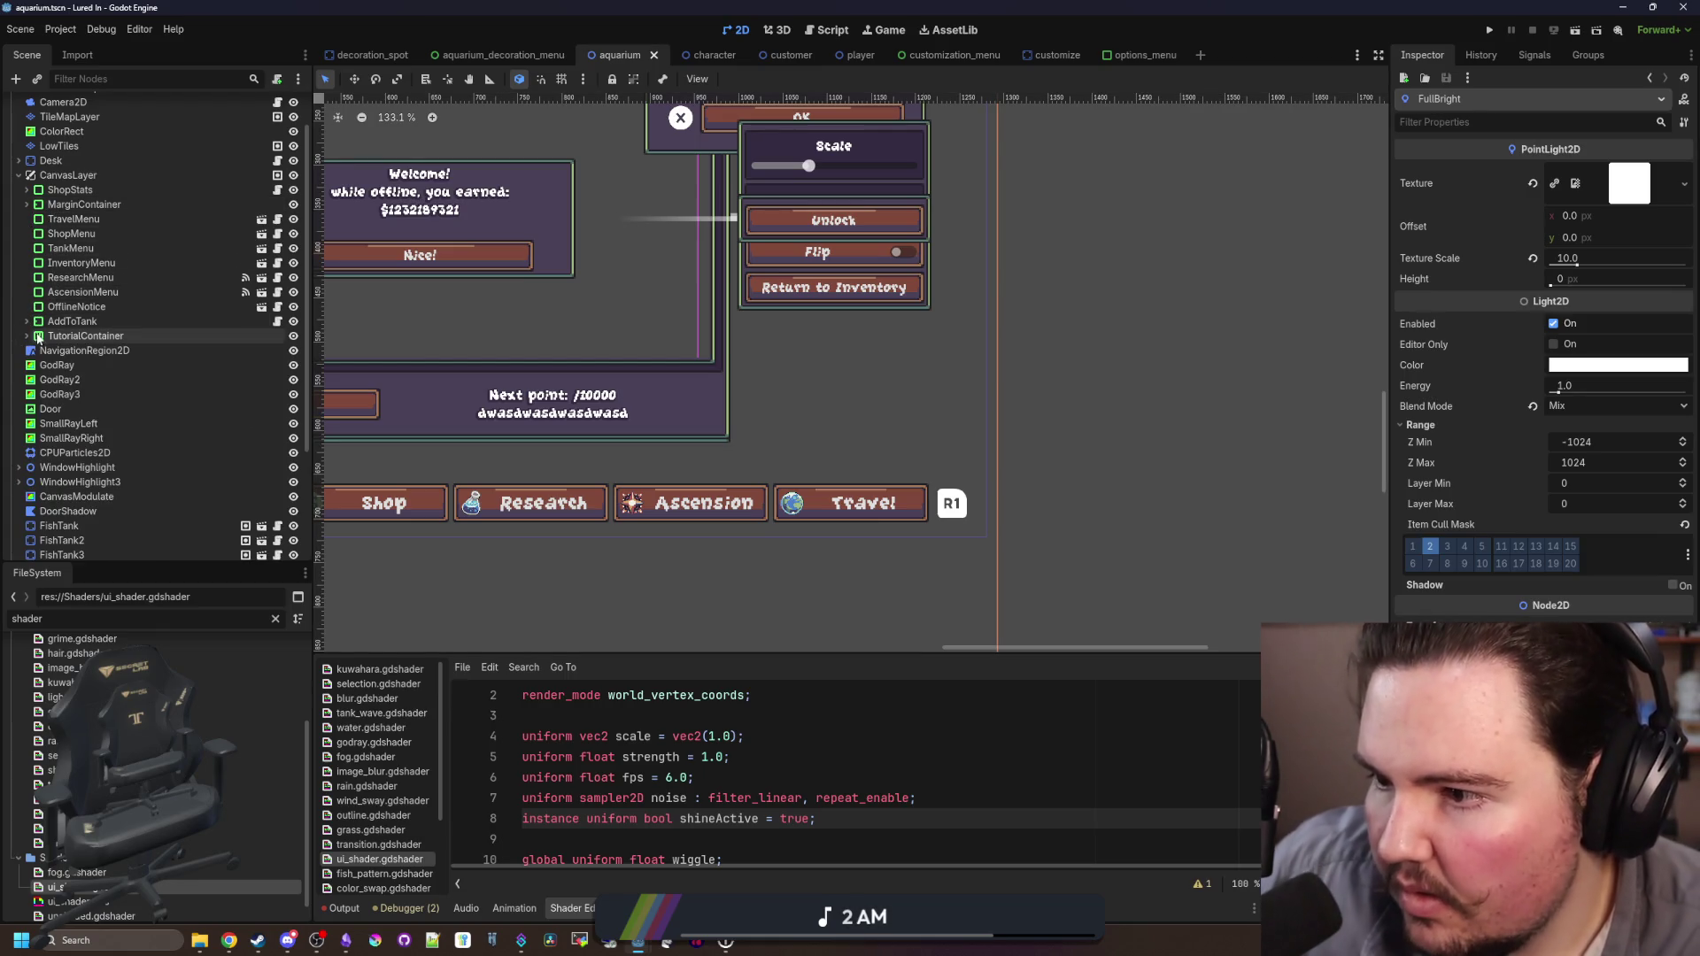
pyautogui.click(26, 205)
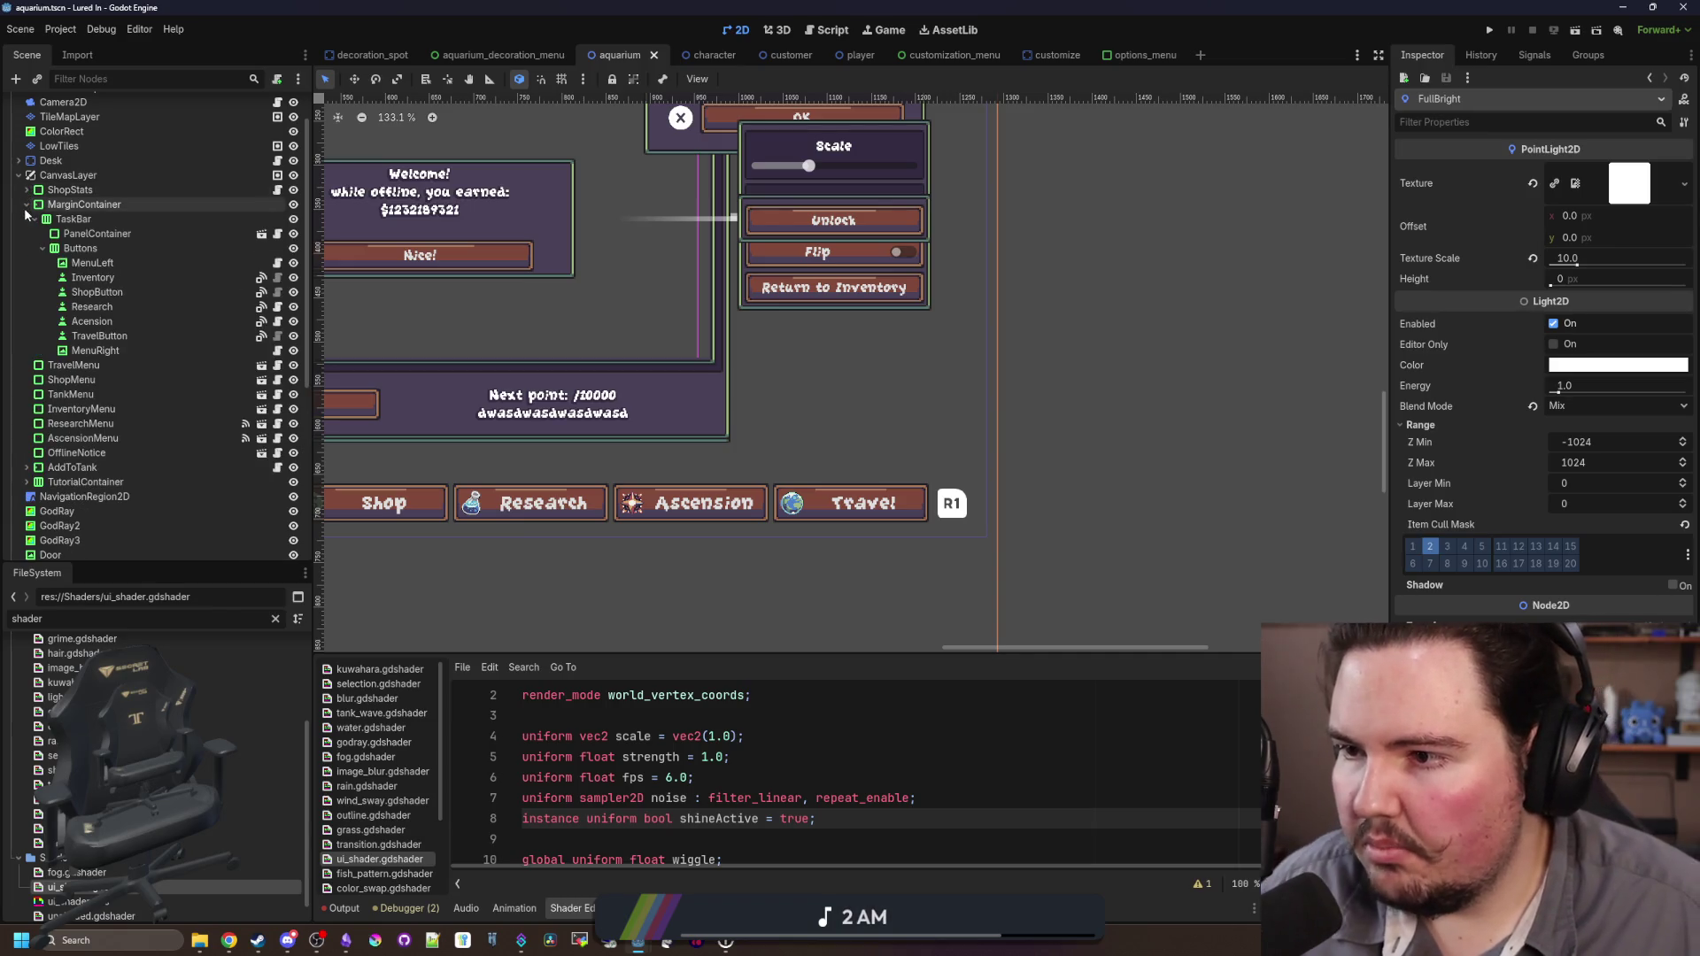
pyautogui.click(116, 337)
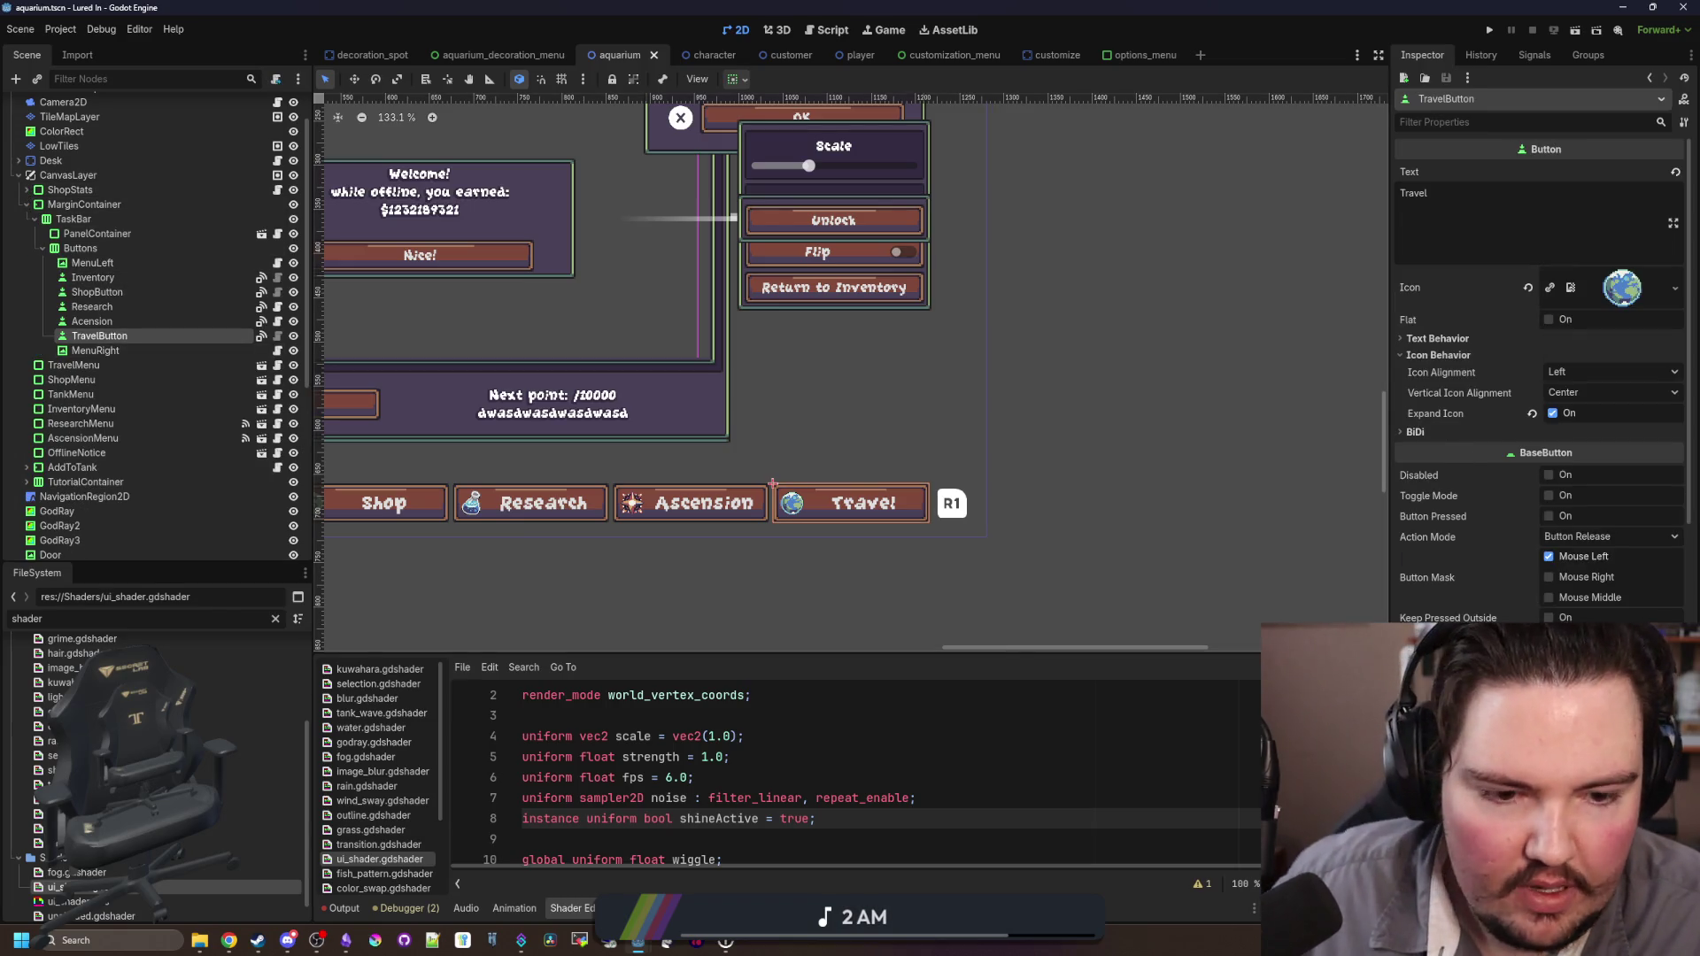
pyautogui.scroll(-1, 1540, 372)
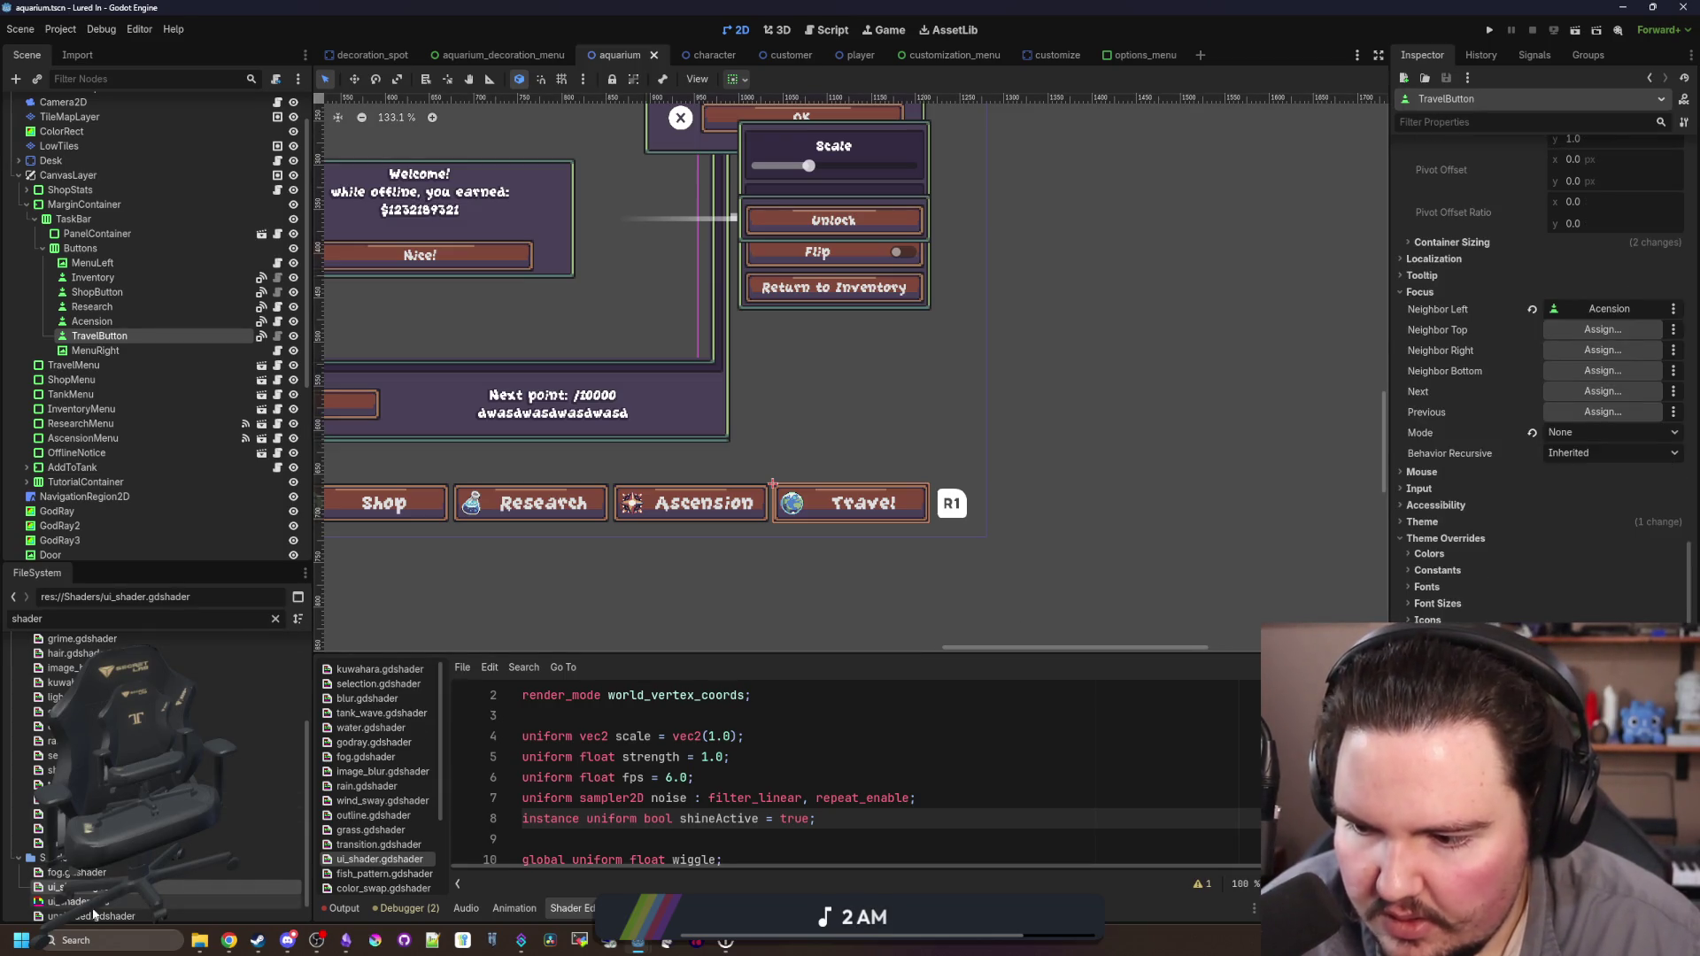
pyautogui.click(71, 901)
pyautogui.scroll(6, 905, 545)
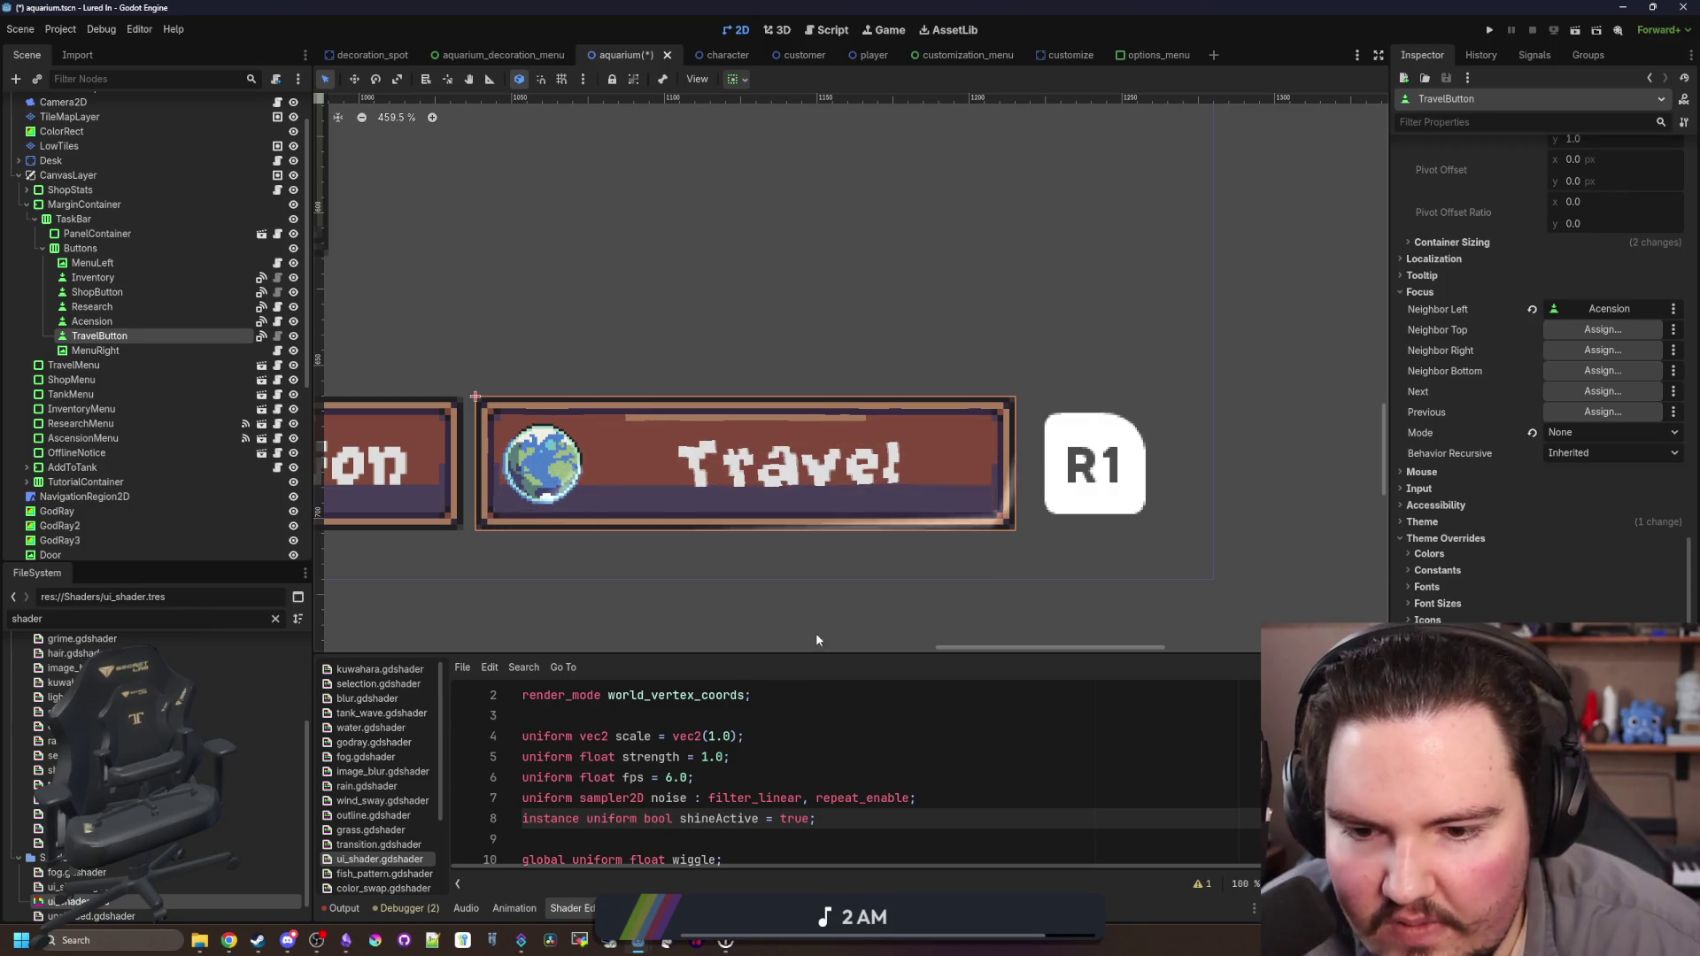
# Step: Cut the shine calculation lines from the end of fragment()
pyautogui.moveTo(796, 654); pyautogui.dragTo(795, 536)
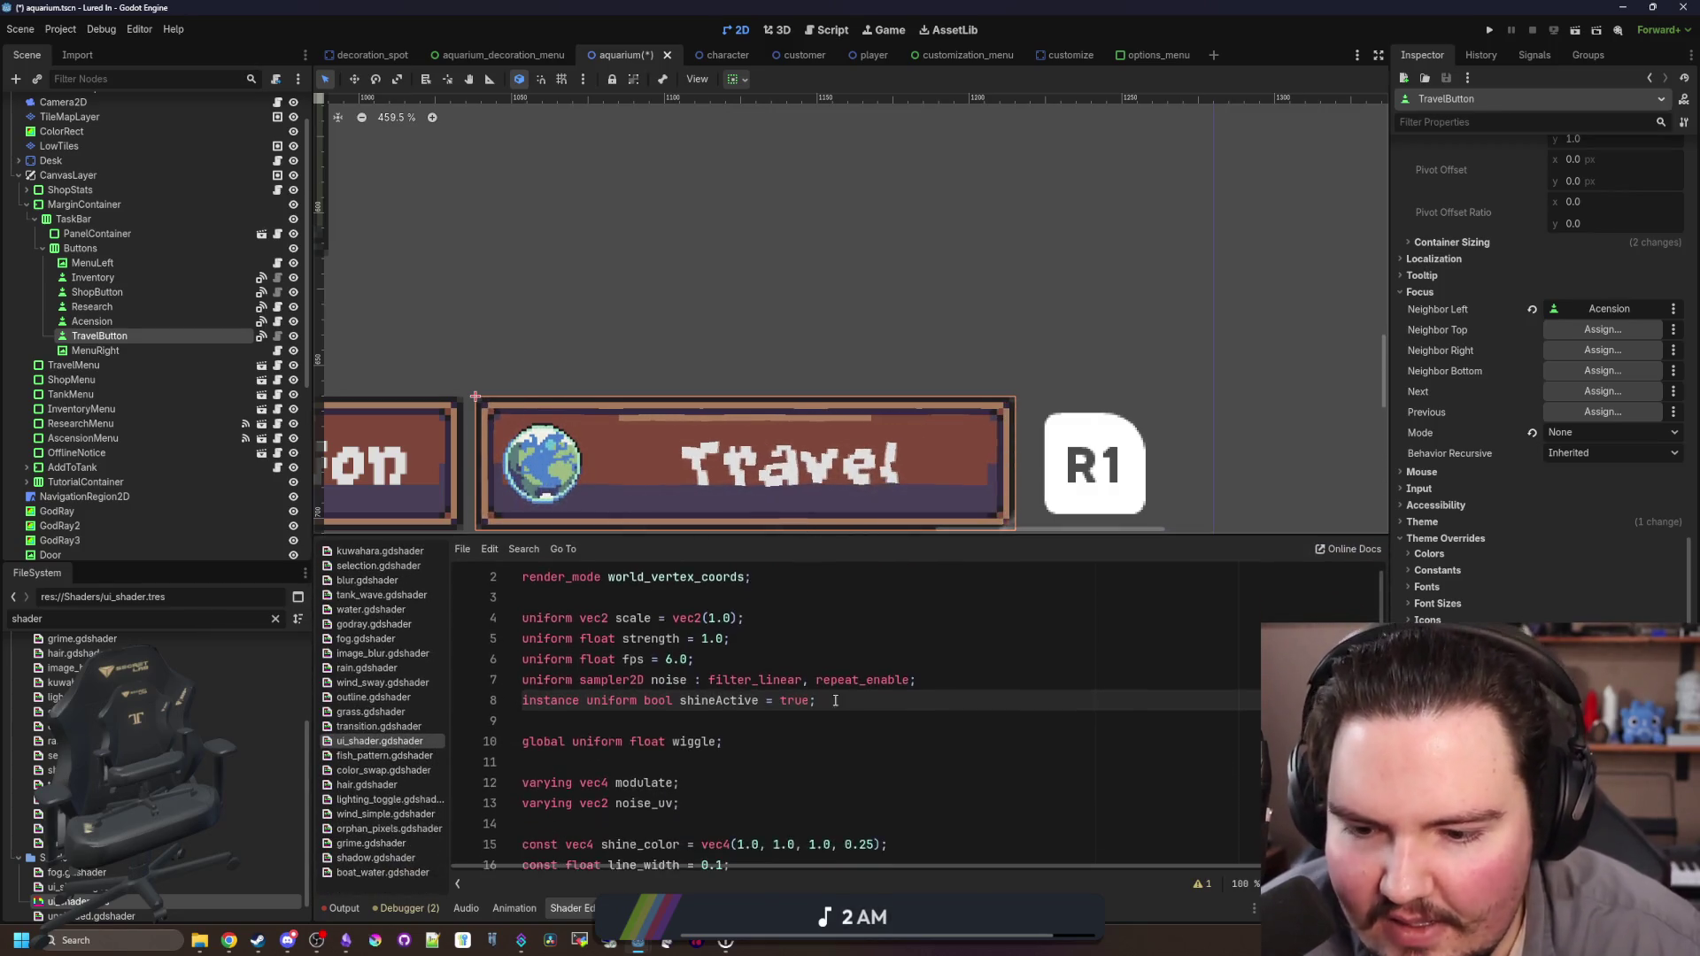
pyautogui.scroll(-10, 746, 697)
pyautogui.scroll(-1, 746, 696)
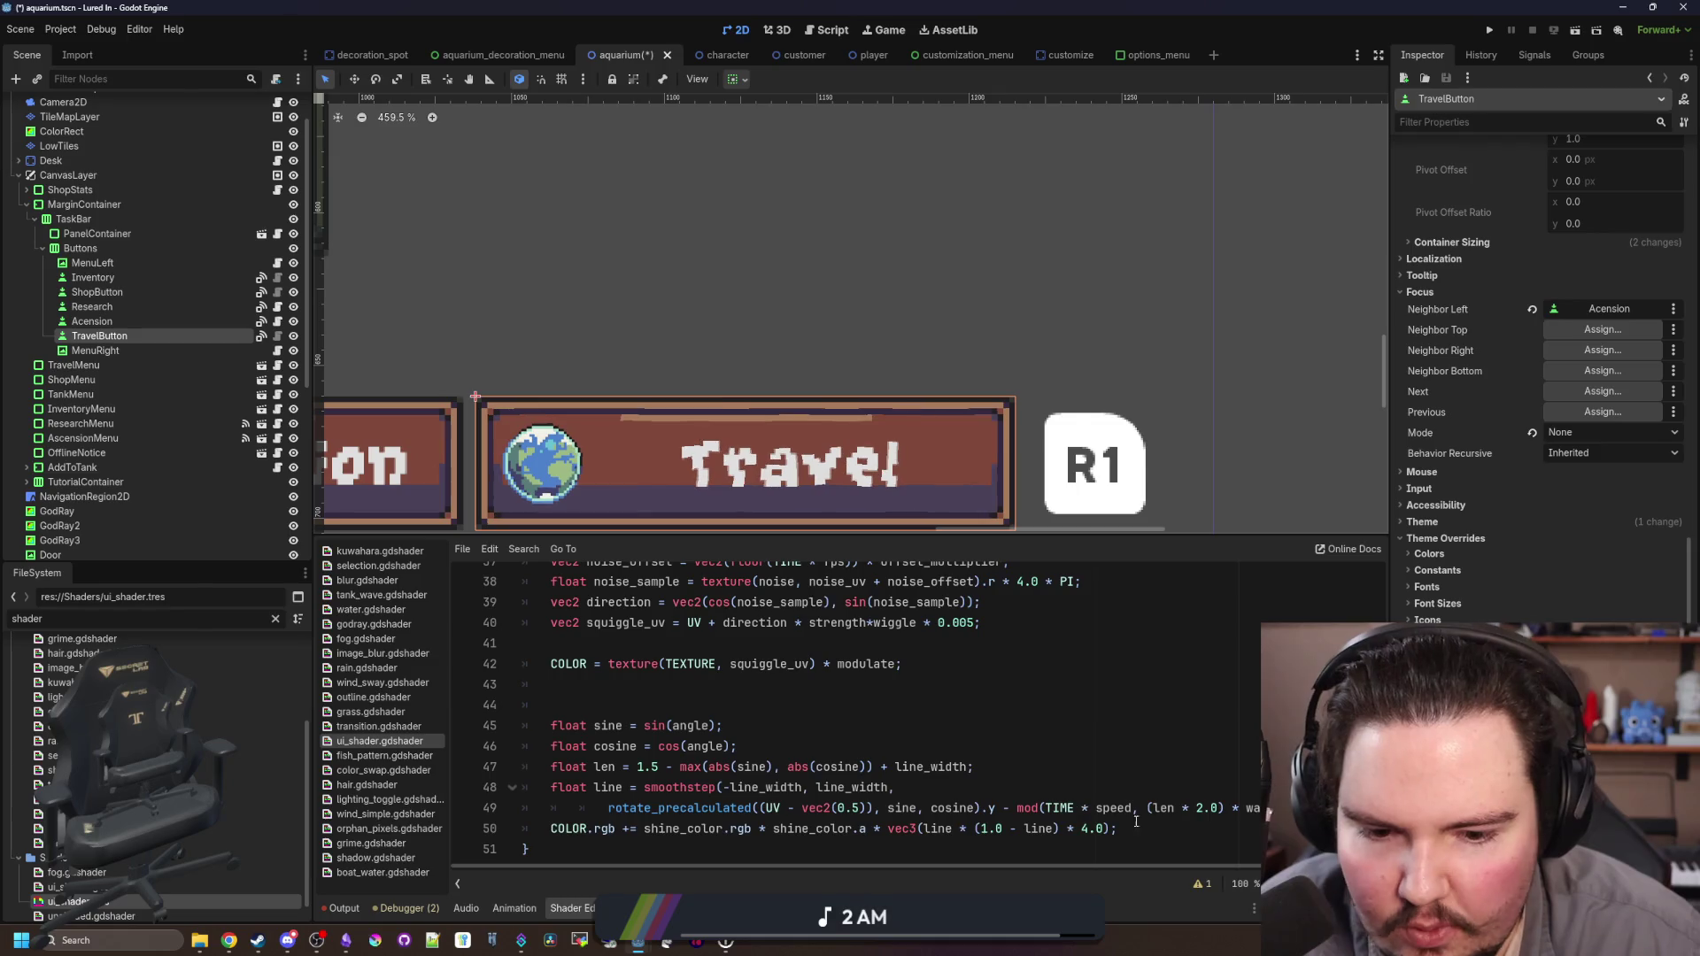
pyautogui.moveTo(1117, 829)
pyautogui.mouseDown()
pyautogui.moveTo(523, 828)
pyautogui.moveTo(420, 694)
pyautogui.mouseUp()
pyautogui.press('BackSpace')
# Step: Paste the shine code right under 'void fragment() {' and fix its first line's indent
pyautogui.scroll(4, 608, 719)
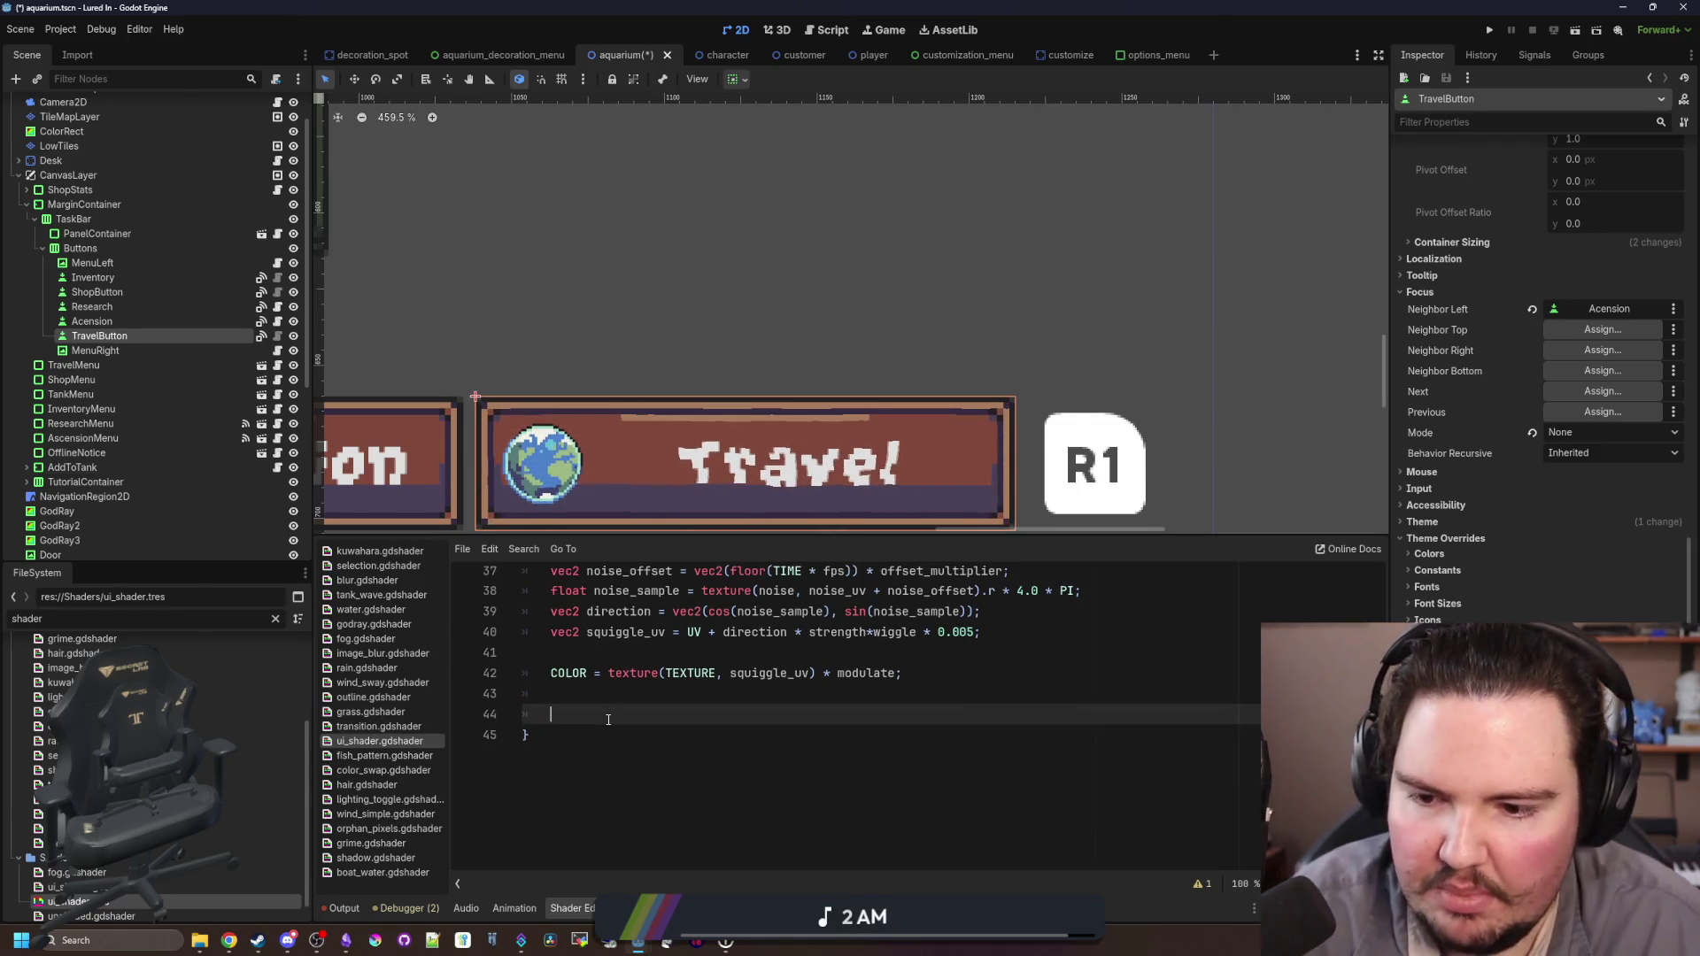
pyautogui.click(651, 776)
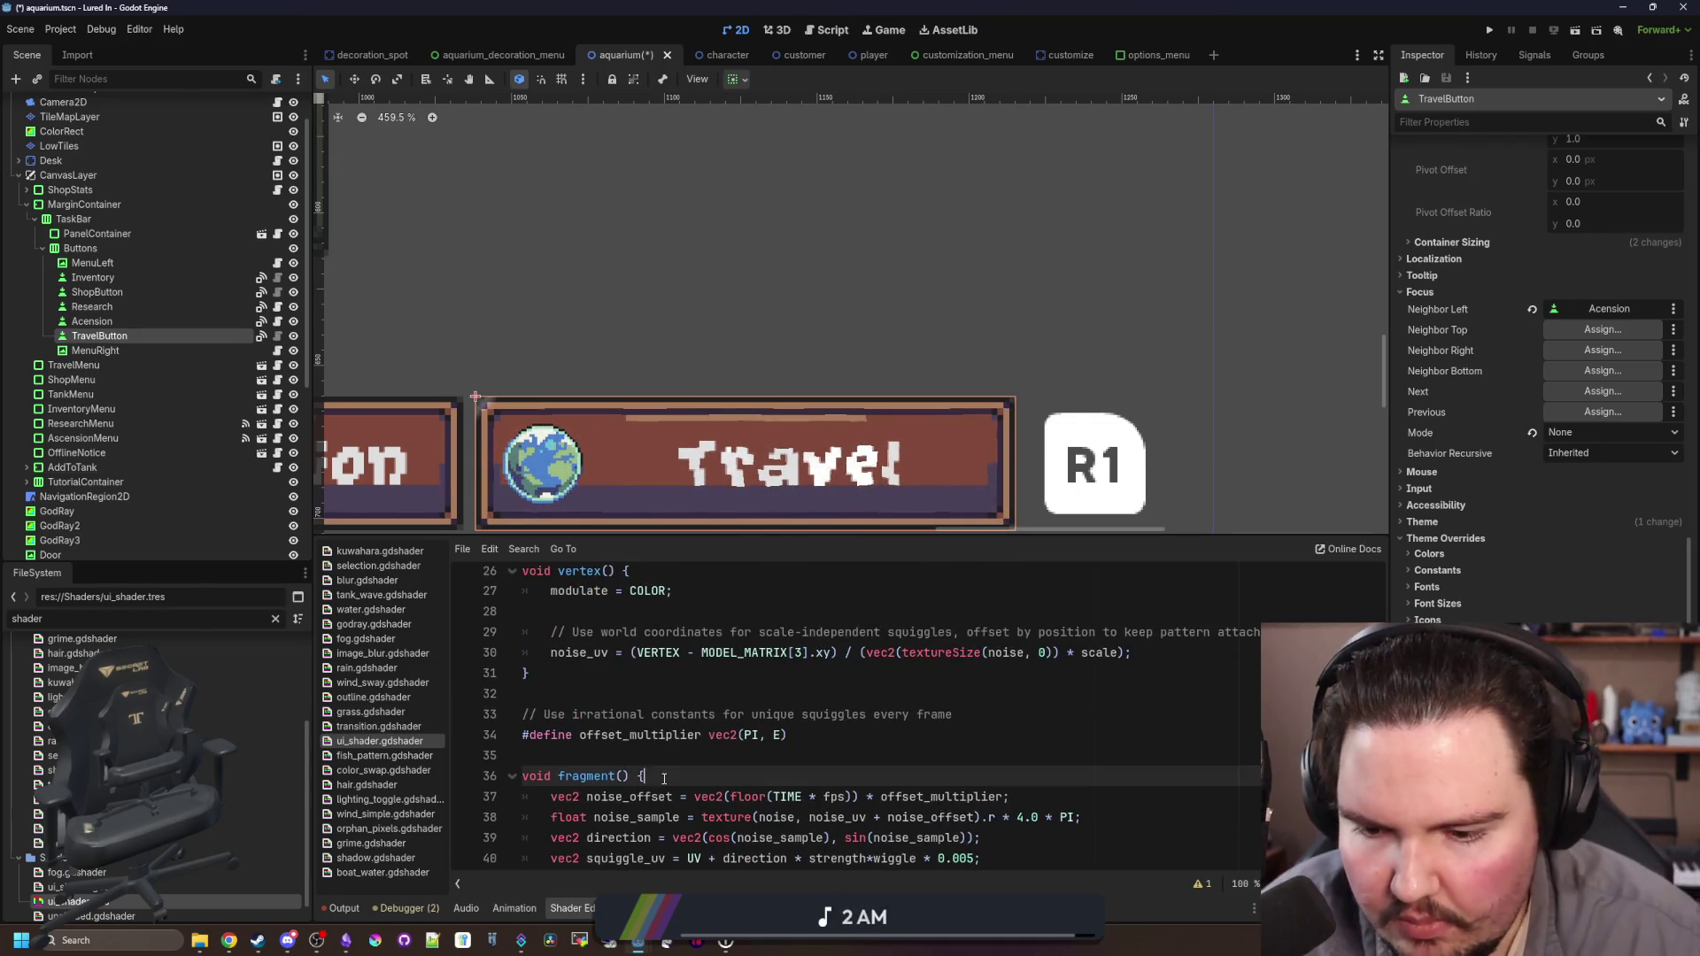
pyautogui.press('Return')
pyautogui.hotkey('ctrl', 'v')
pyautogui.click(595, 728)
pyautogui.press('BackSpace')
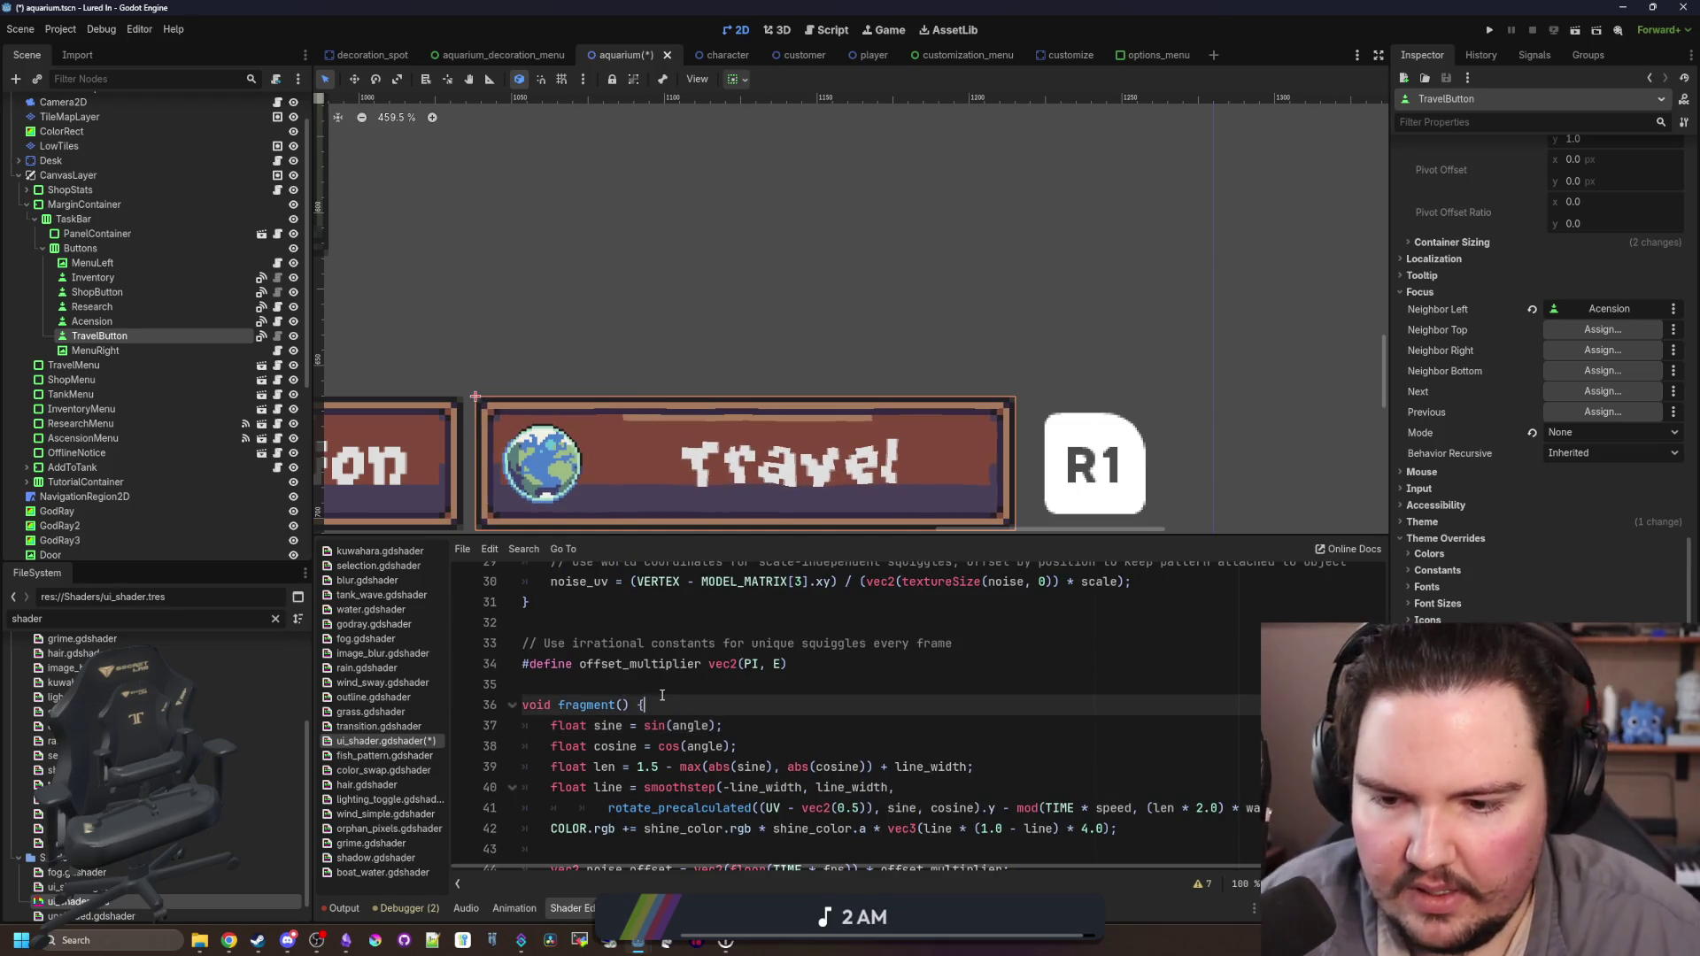
# Step: Review the reordered fragment code and select the TEXTURE argument on line 49
pyautogui.scroll(-2, 628, 714)
pyautogui.scroll(-1, 736, 290)
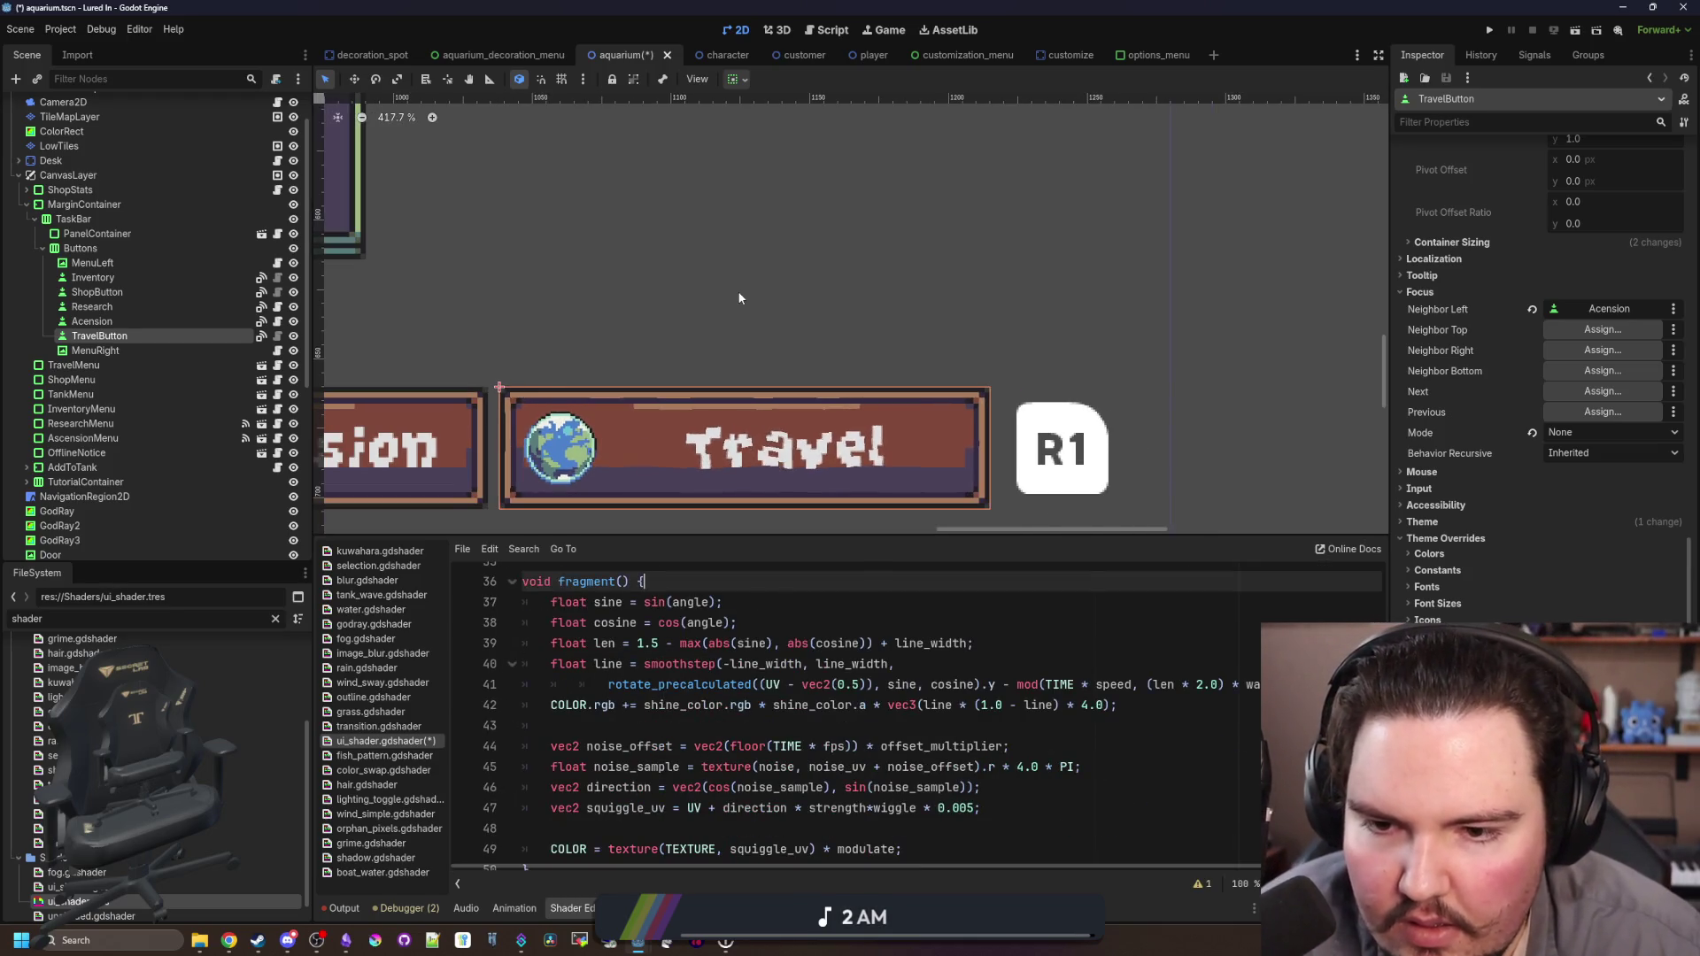
pyautogui.scroll(-2, 687, 475)
pyautogui.scroll(-1, 741, 813)
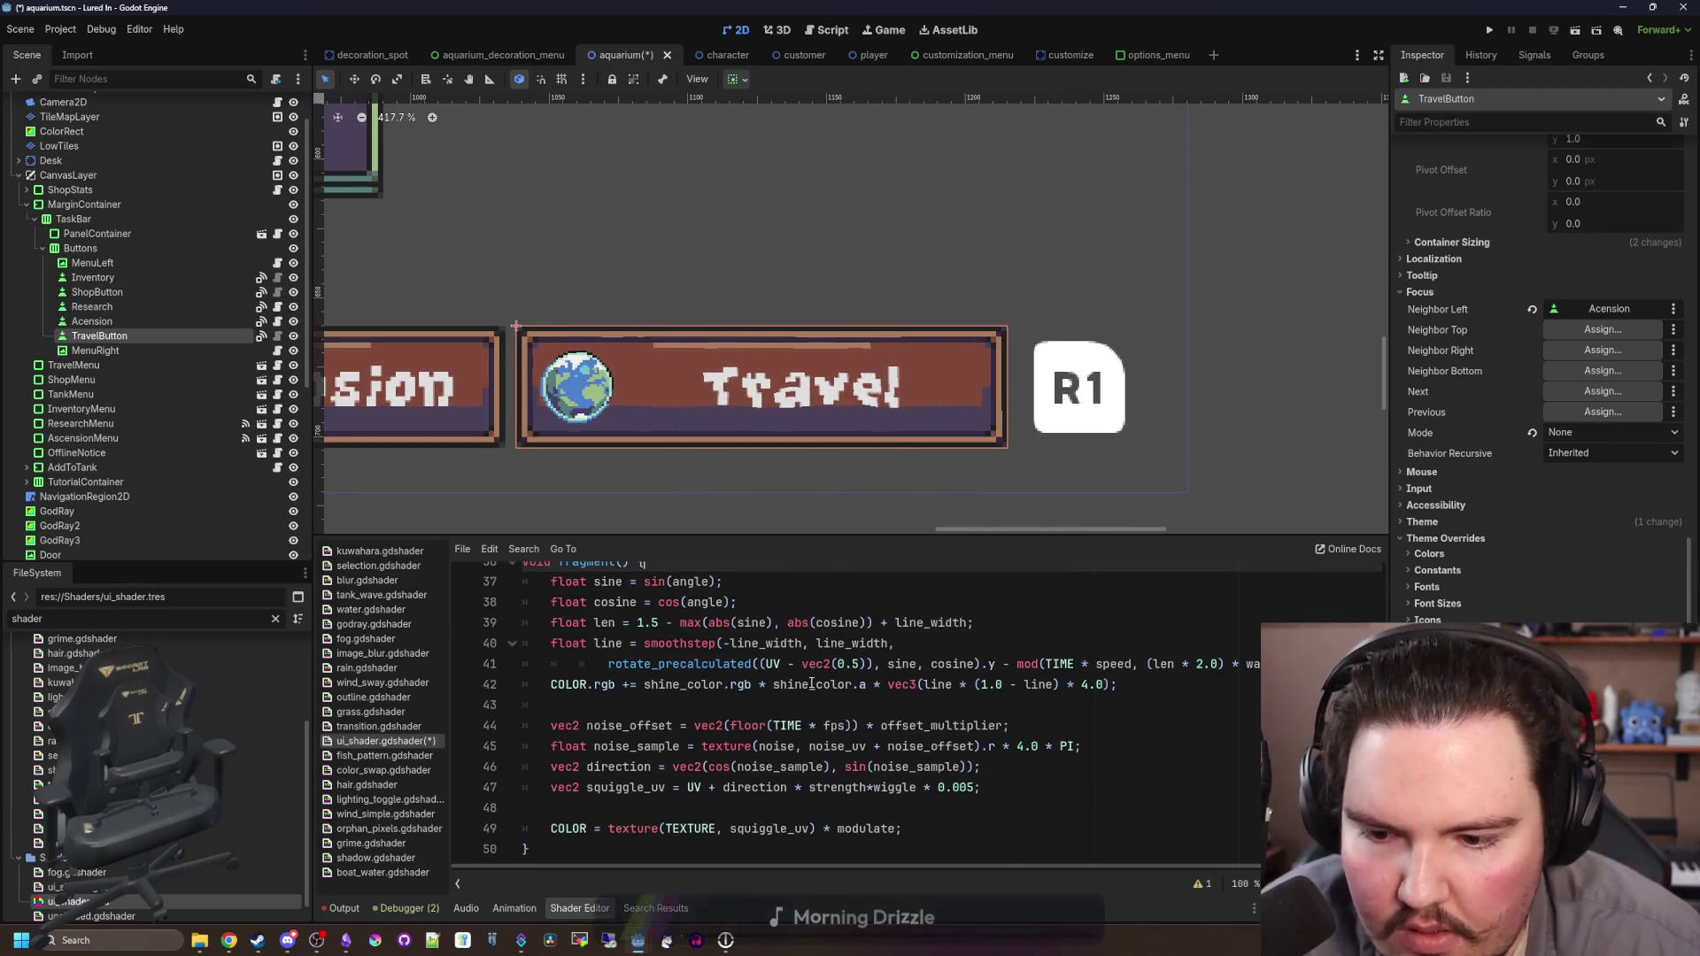
pyautogui.click(740, 813)
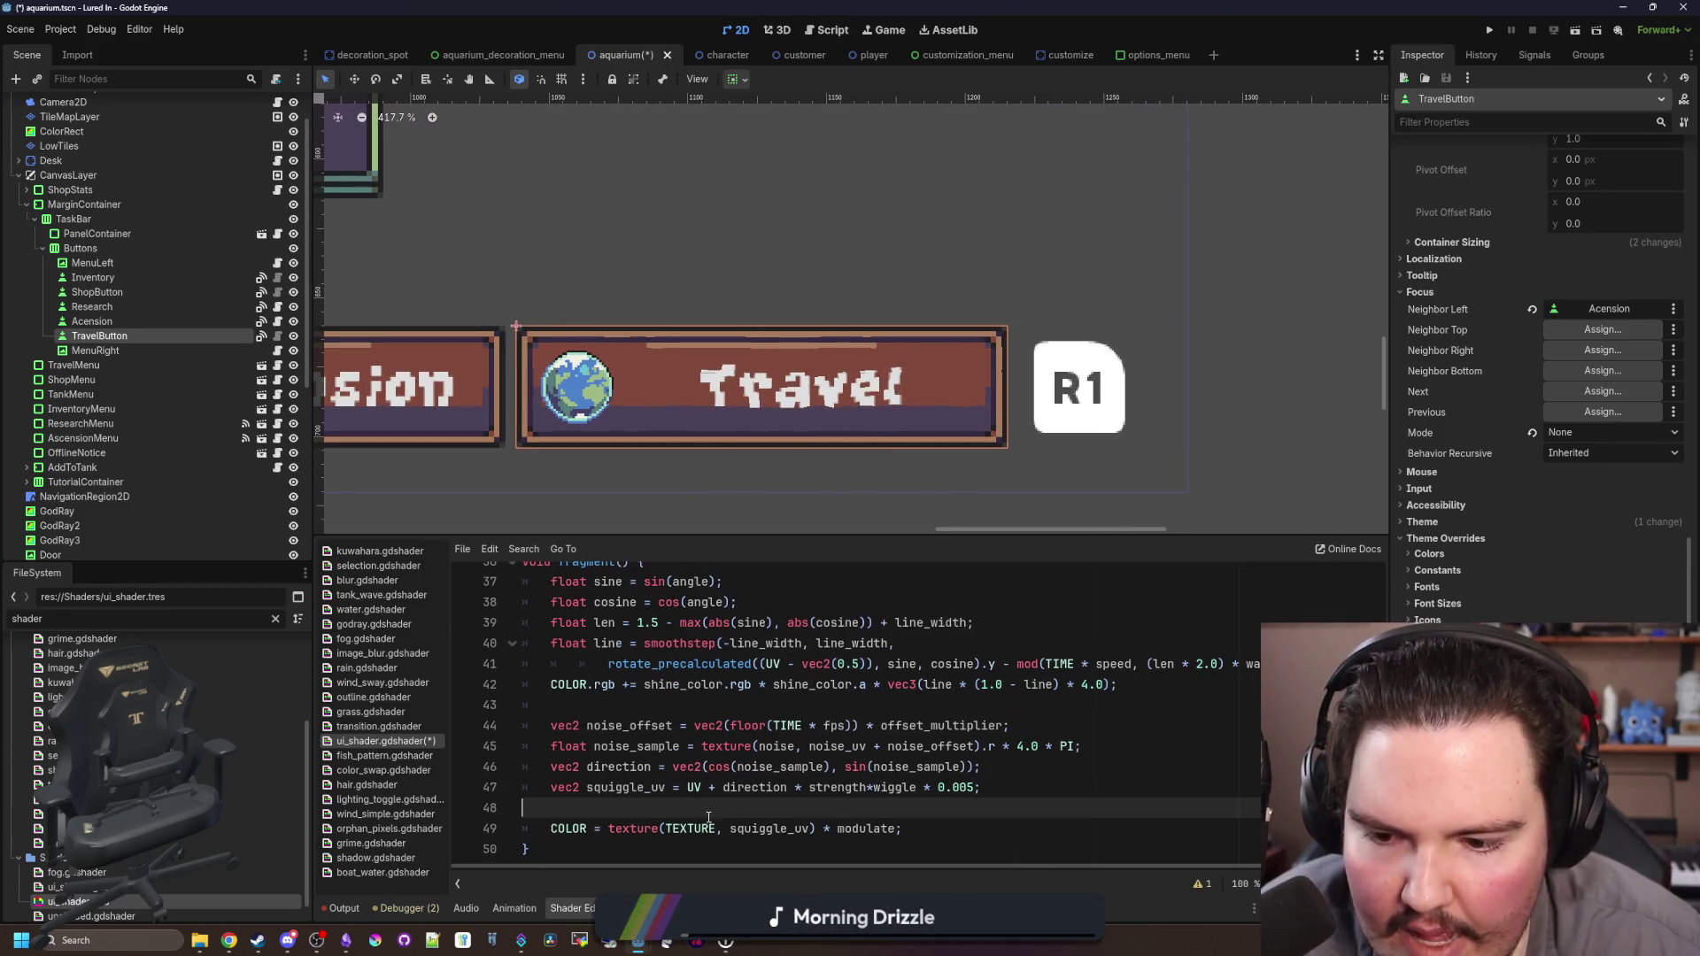
pyautogui.click(584, 828)
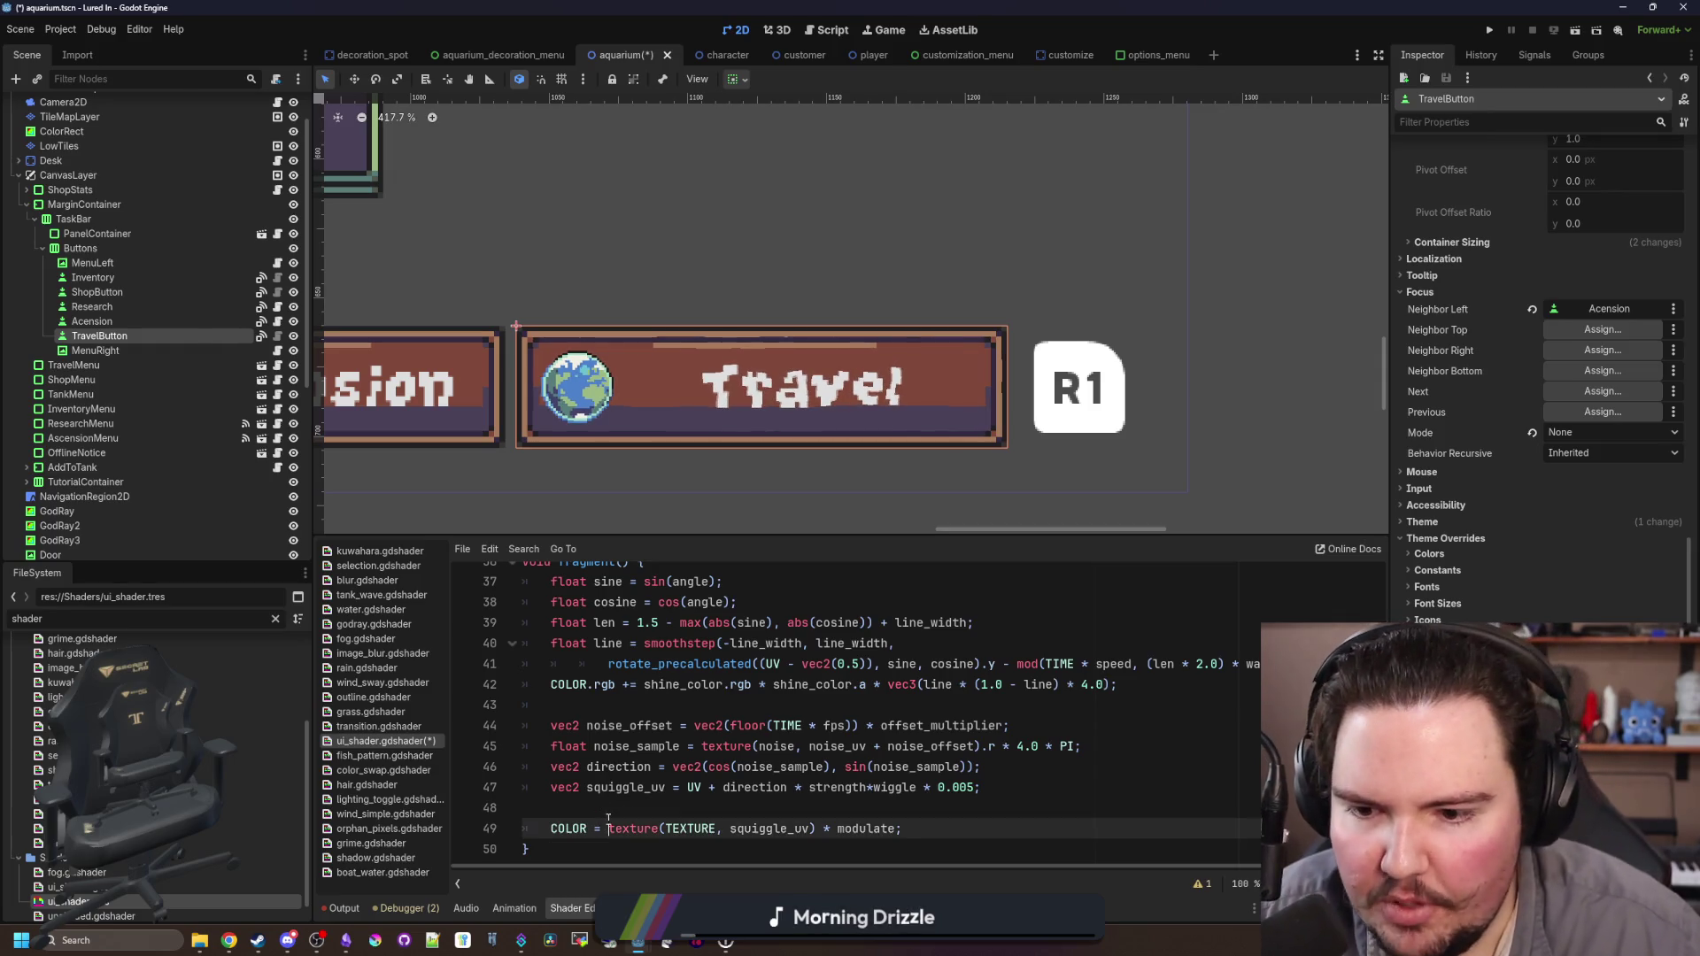
pyautogui.click(661, 698)
pyautogui.scroll(1, 661, 698)
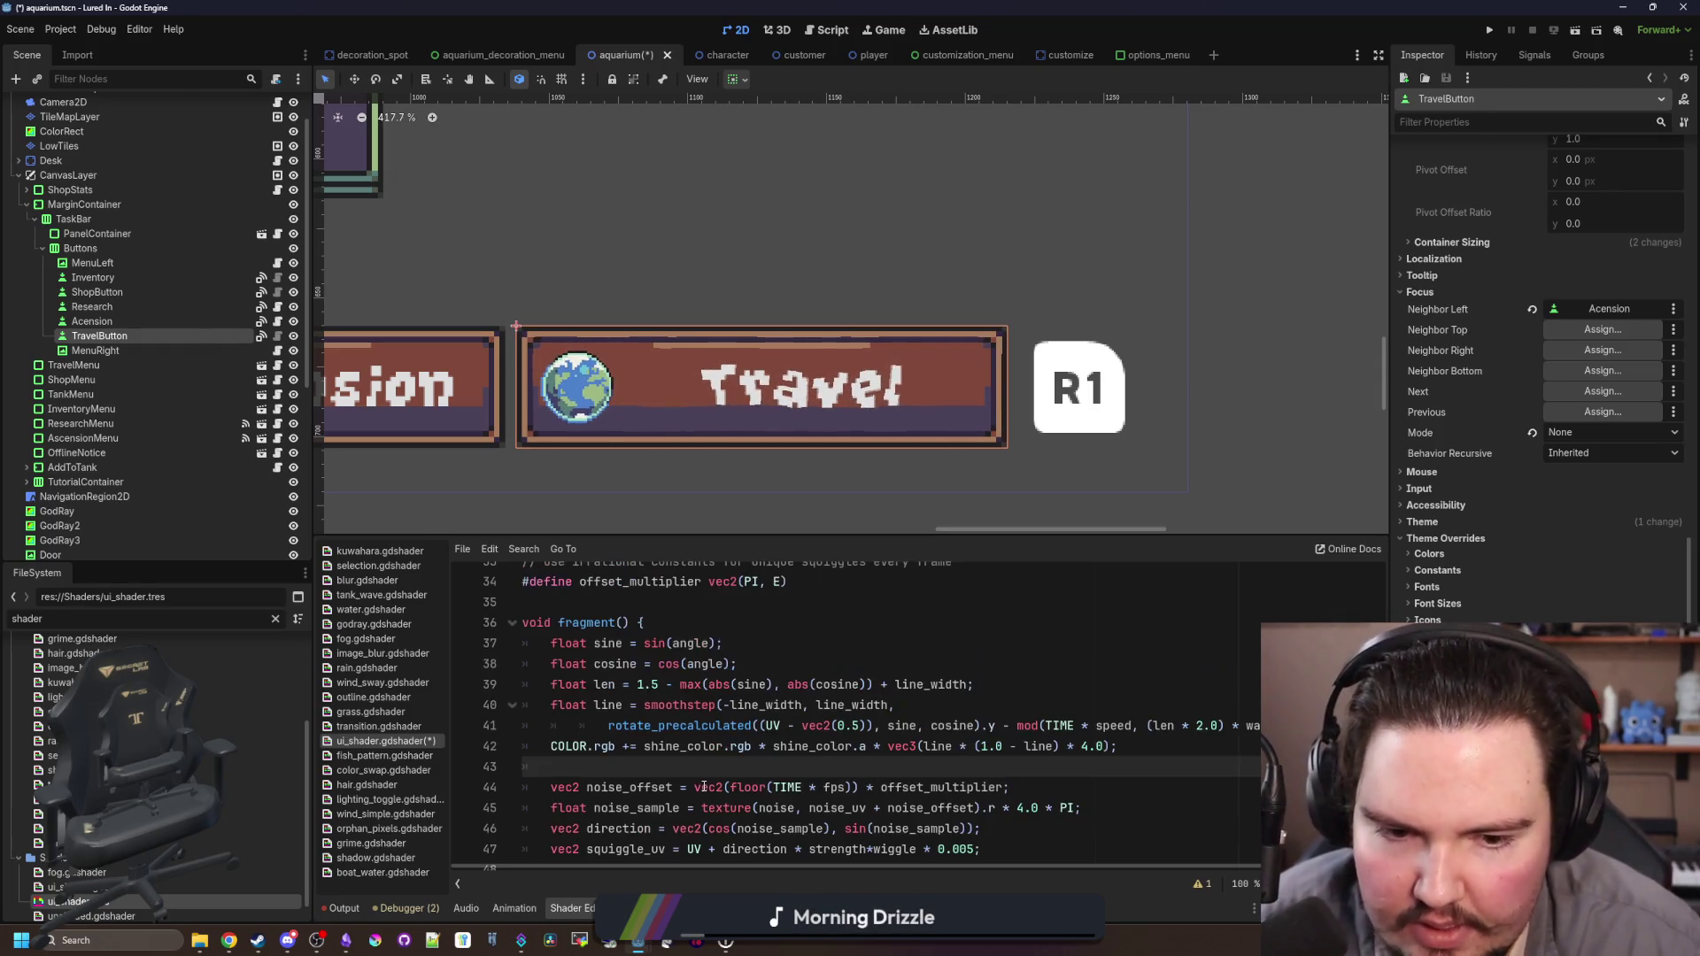
pyautogui.scroll(-1, 663, 785)
pyautogui.scroll(1, 663, 784)
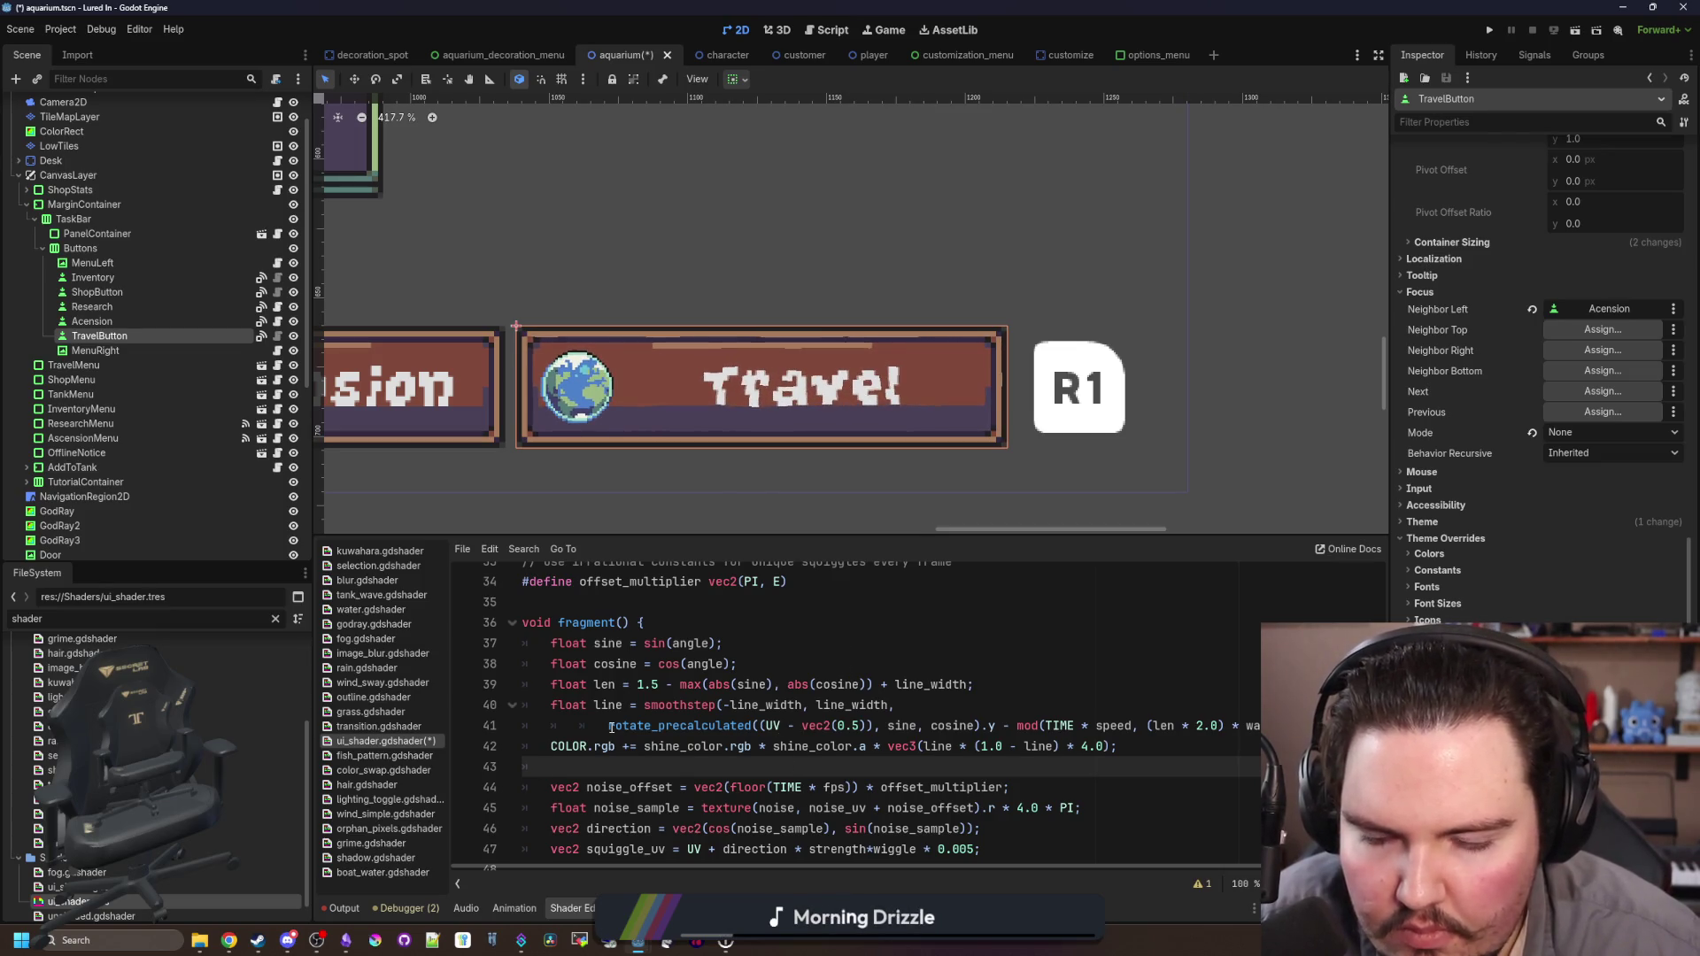
pyautogui.scroll(2, 611, 728)
pyautogui.scroll(-3, 611, 728)
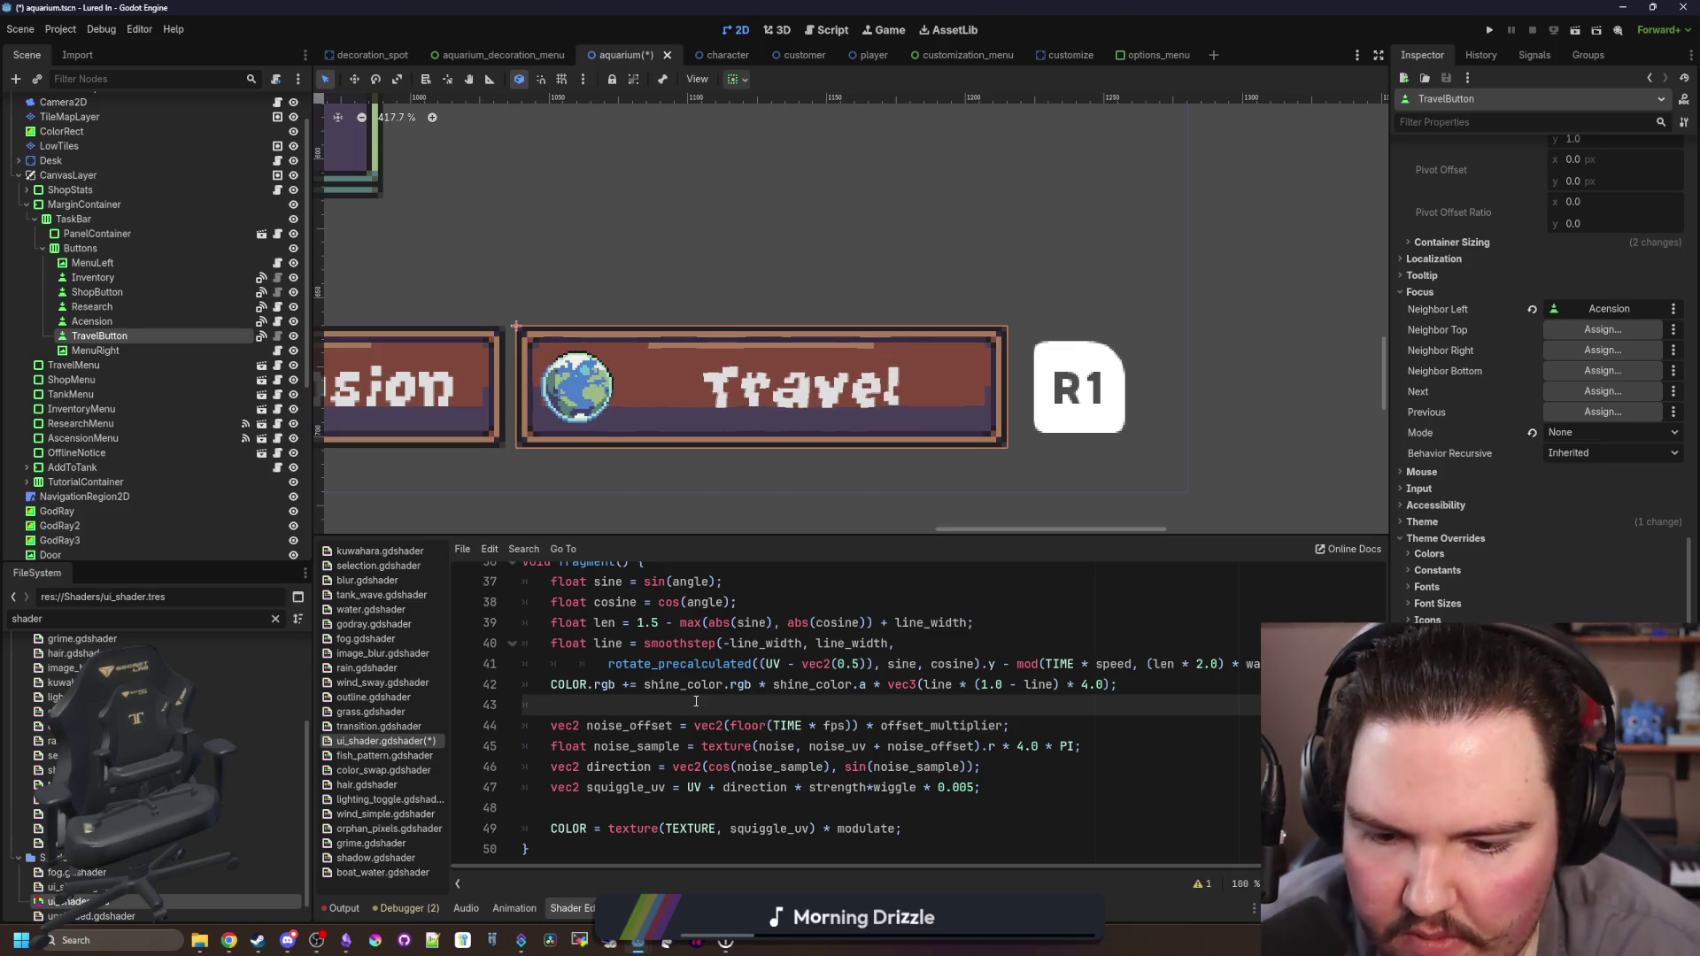
pyautogui.scroll(3, 696, 701)
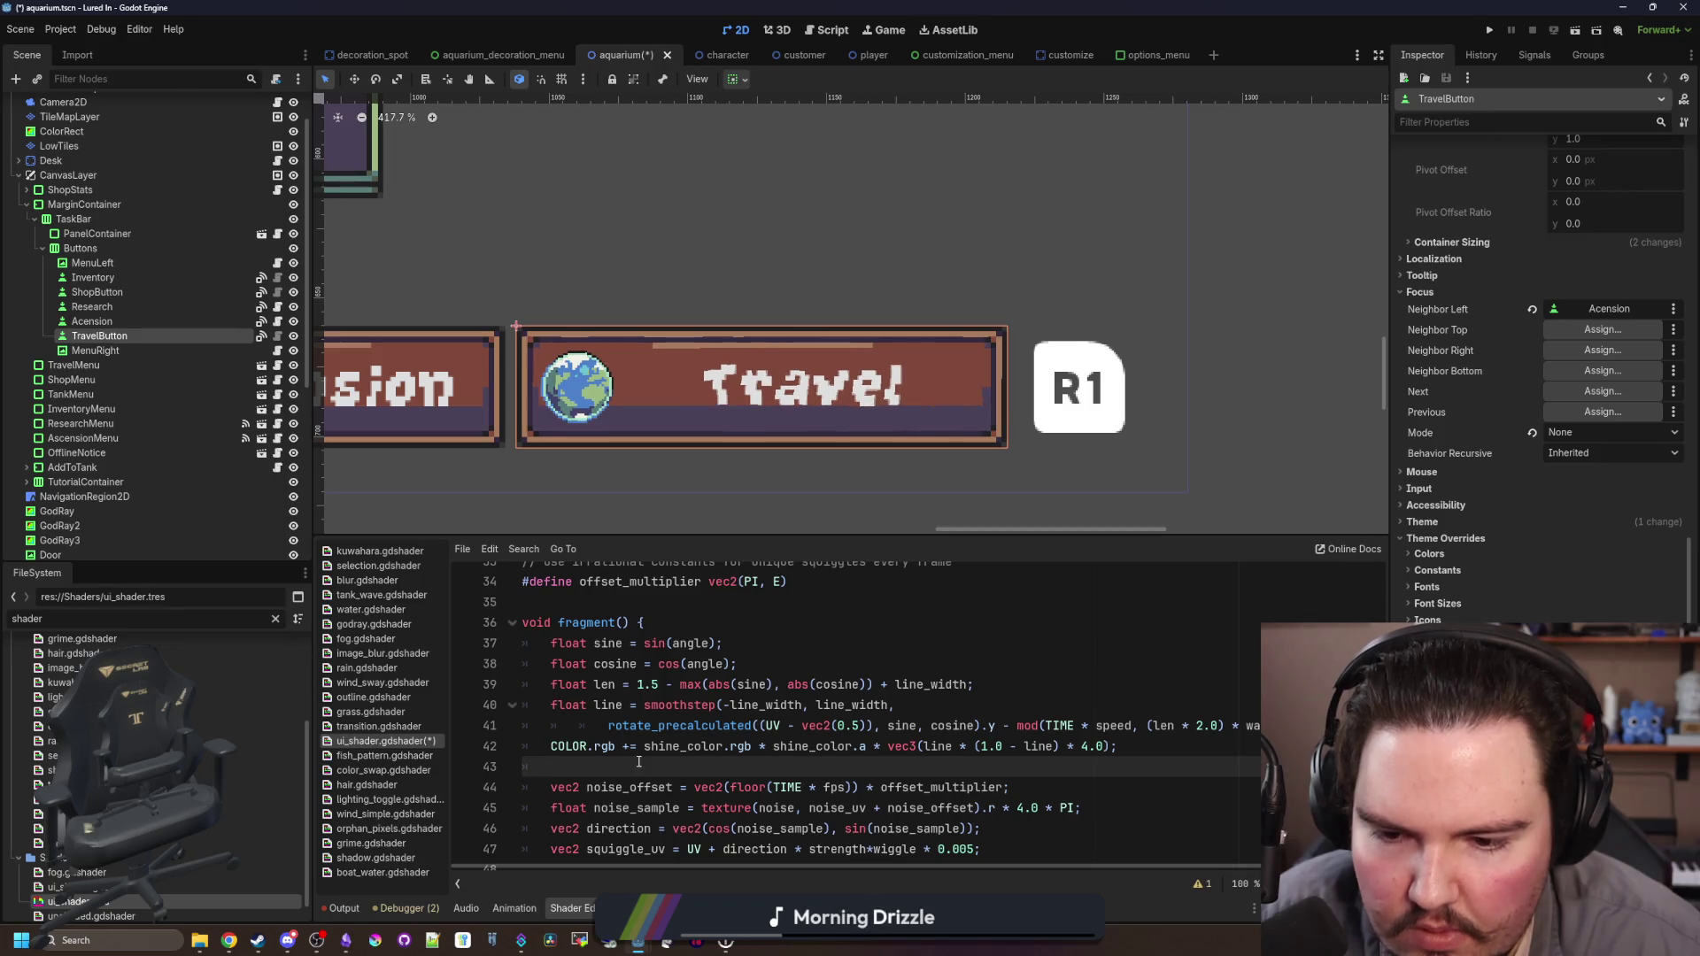
pyautogui.scroll(-3, 639, 761)
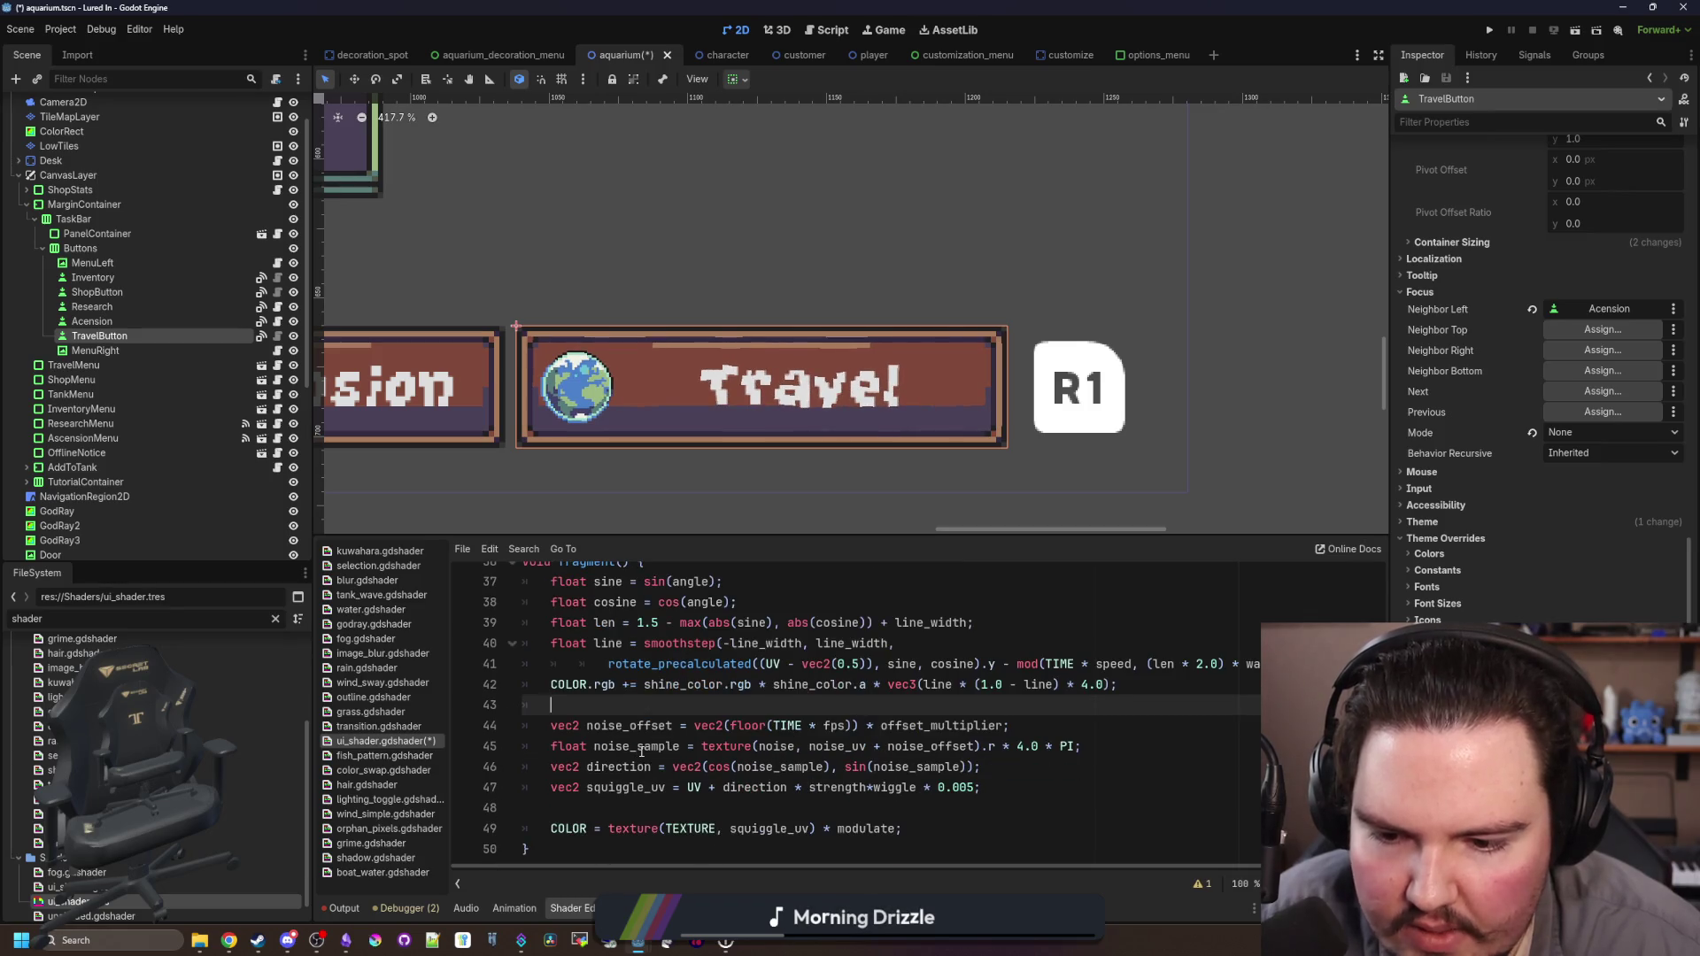
pyautogui.doubleClick(687, 829)
# Step: Swap TEXTURE for COLOR in the texture call, then restore TEXTURE
pyautogui.write('COLO')
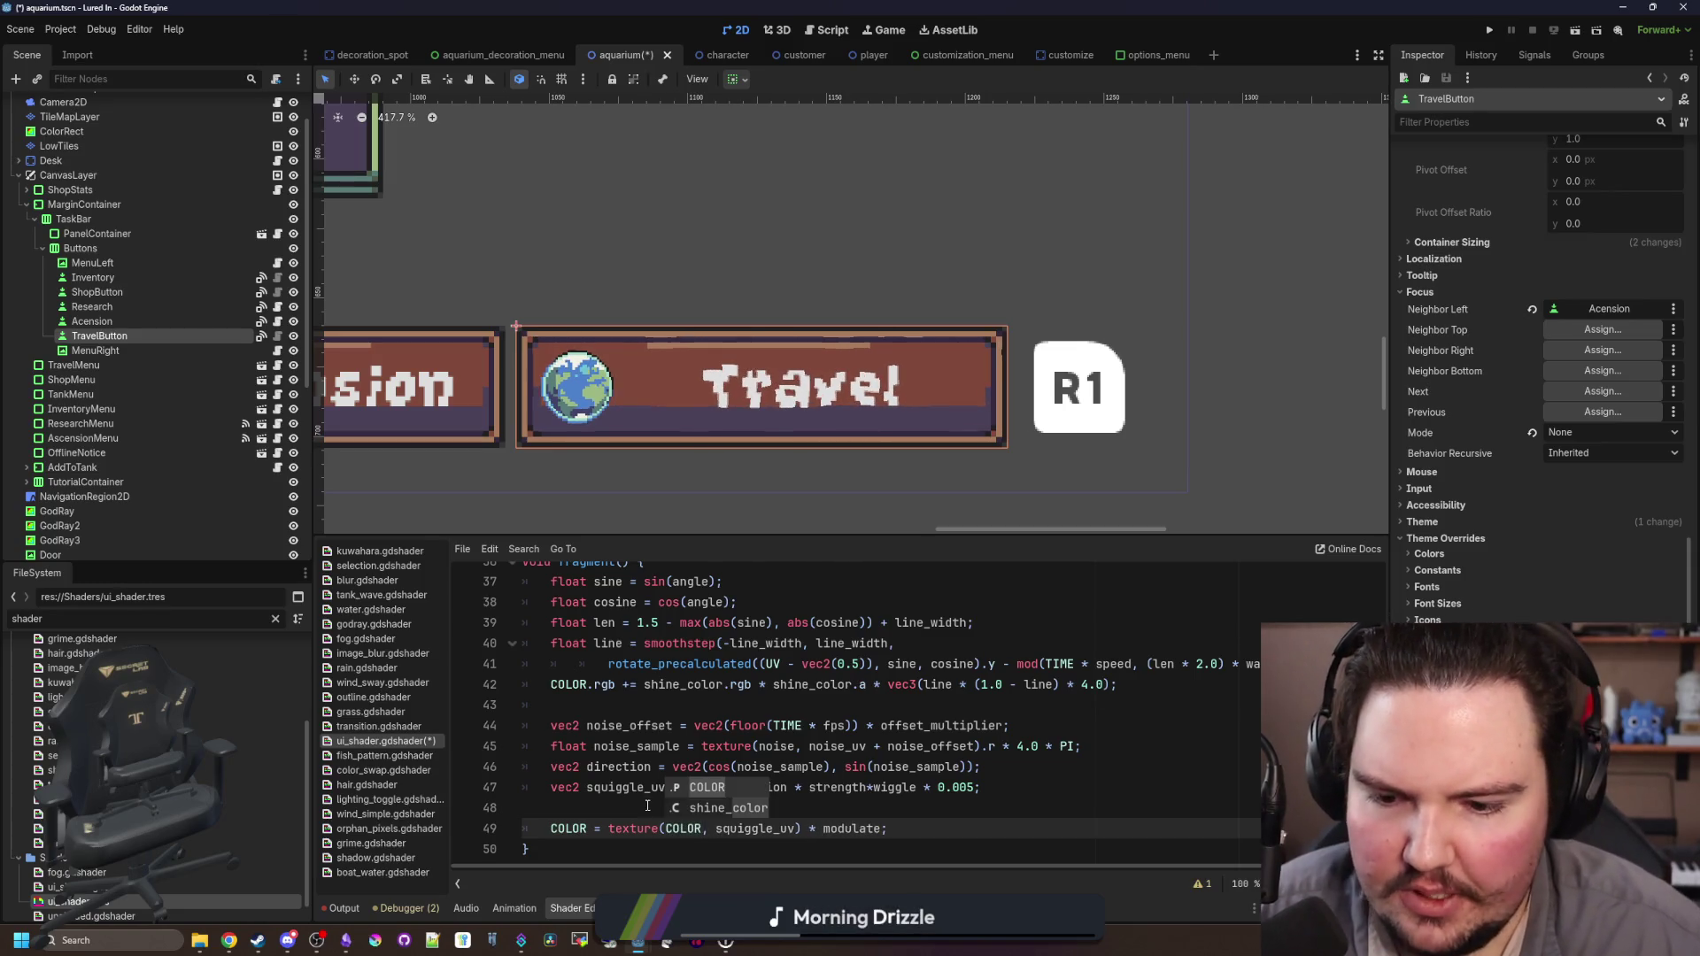
pyautogui.press('Return')
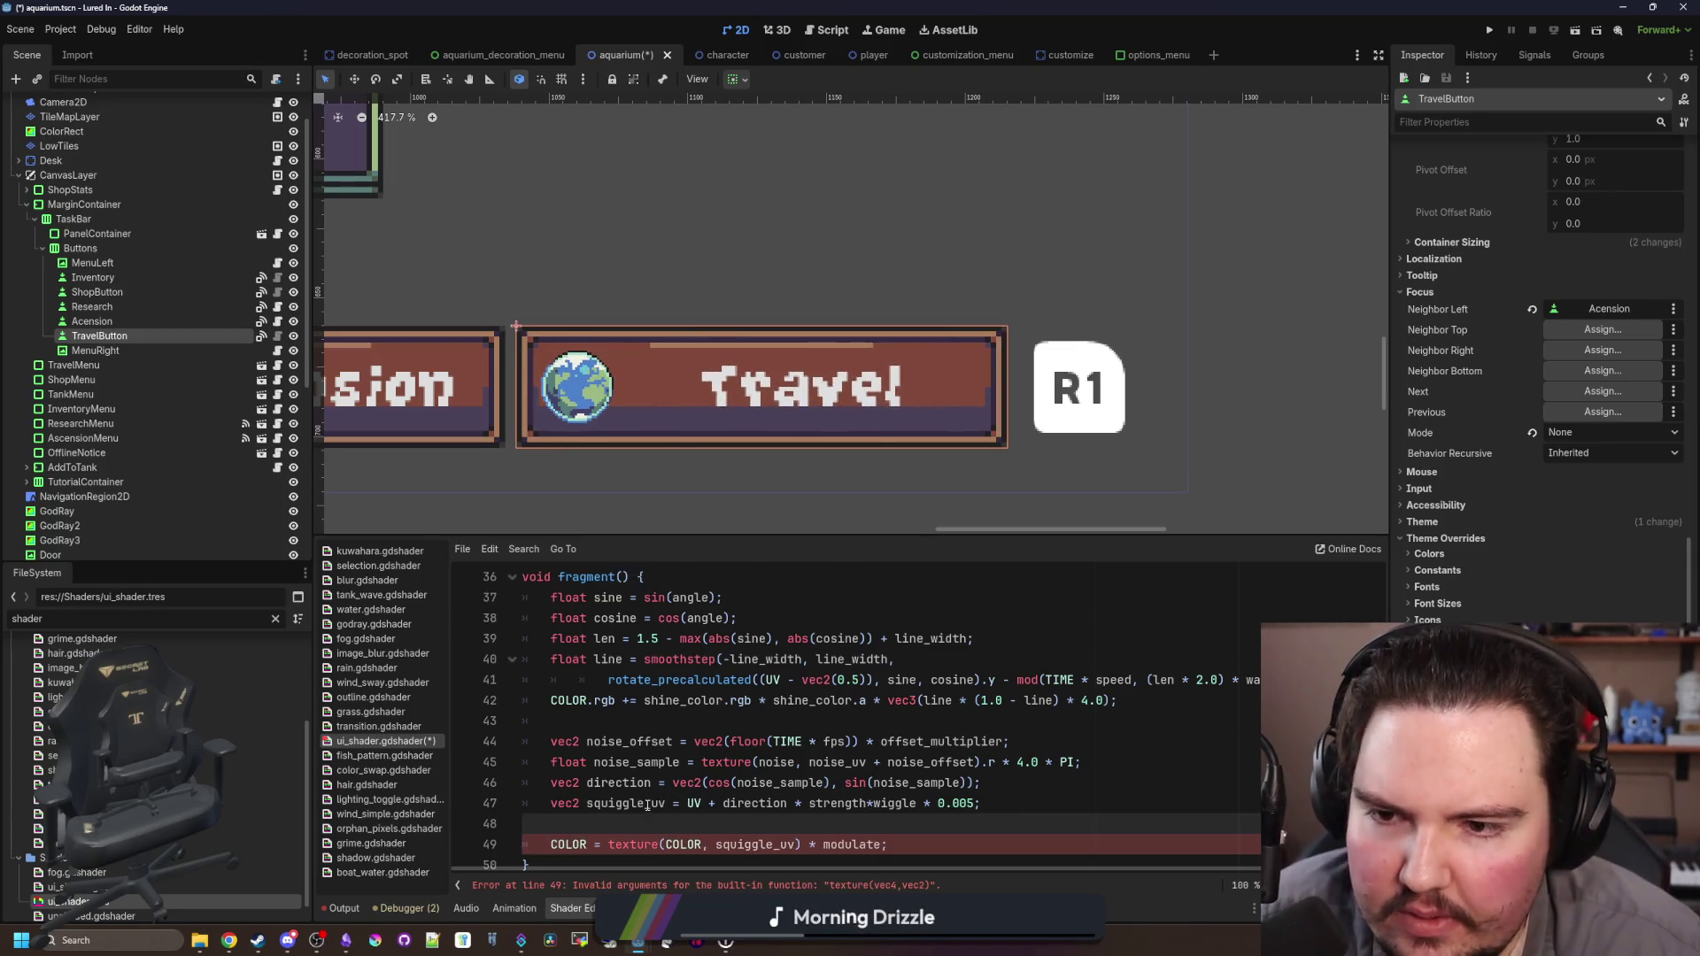
pyautogui.scroll(-1, 700, 824)
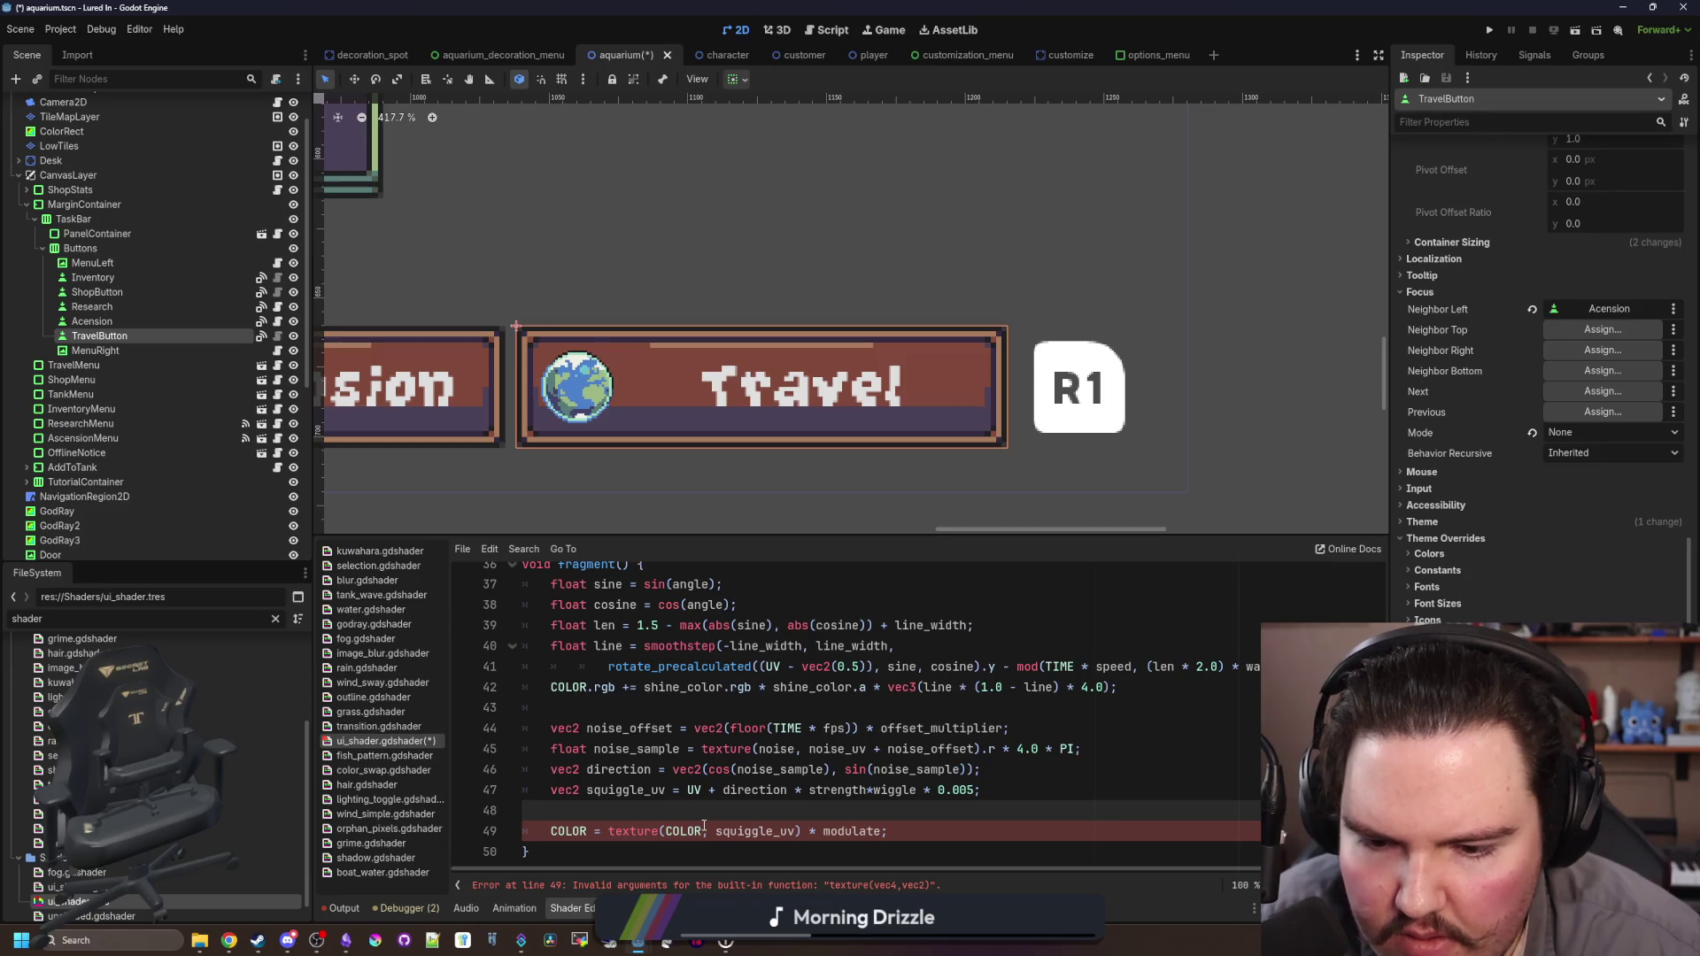
pyautogui.doubleClick(687, 830)
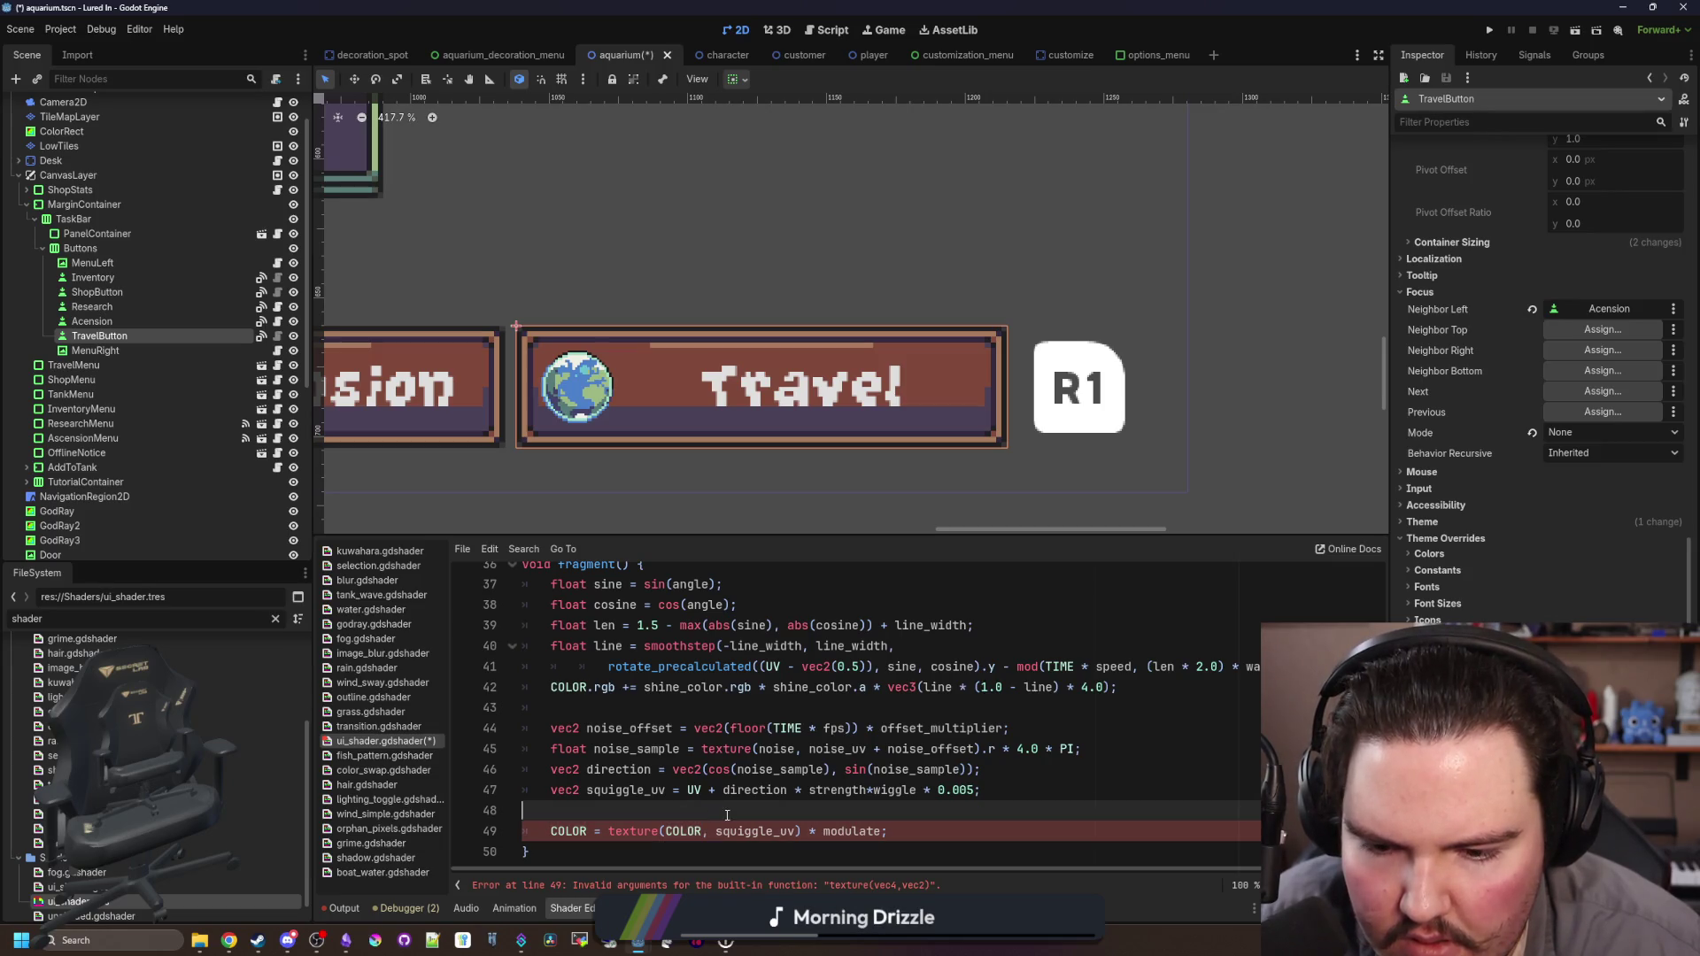
pyautogui.write('TEXTURE')
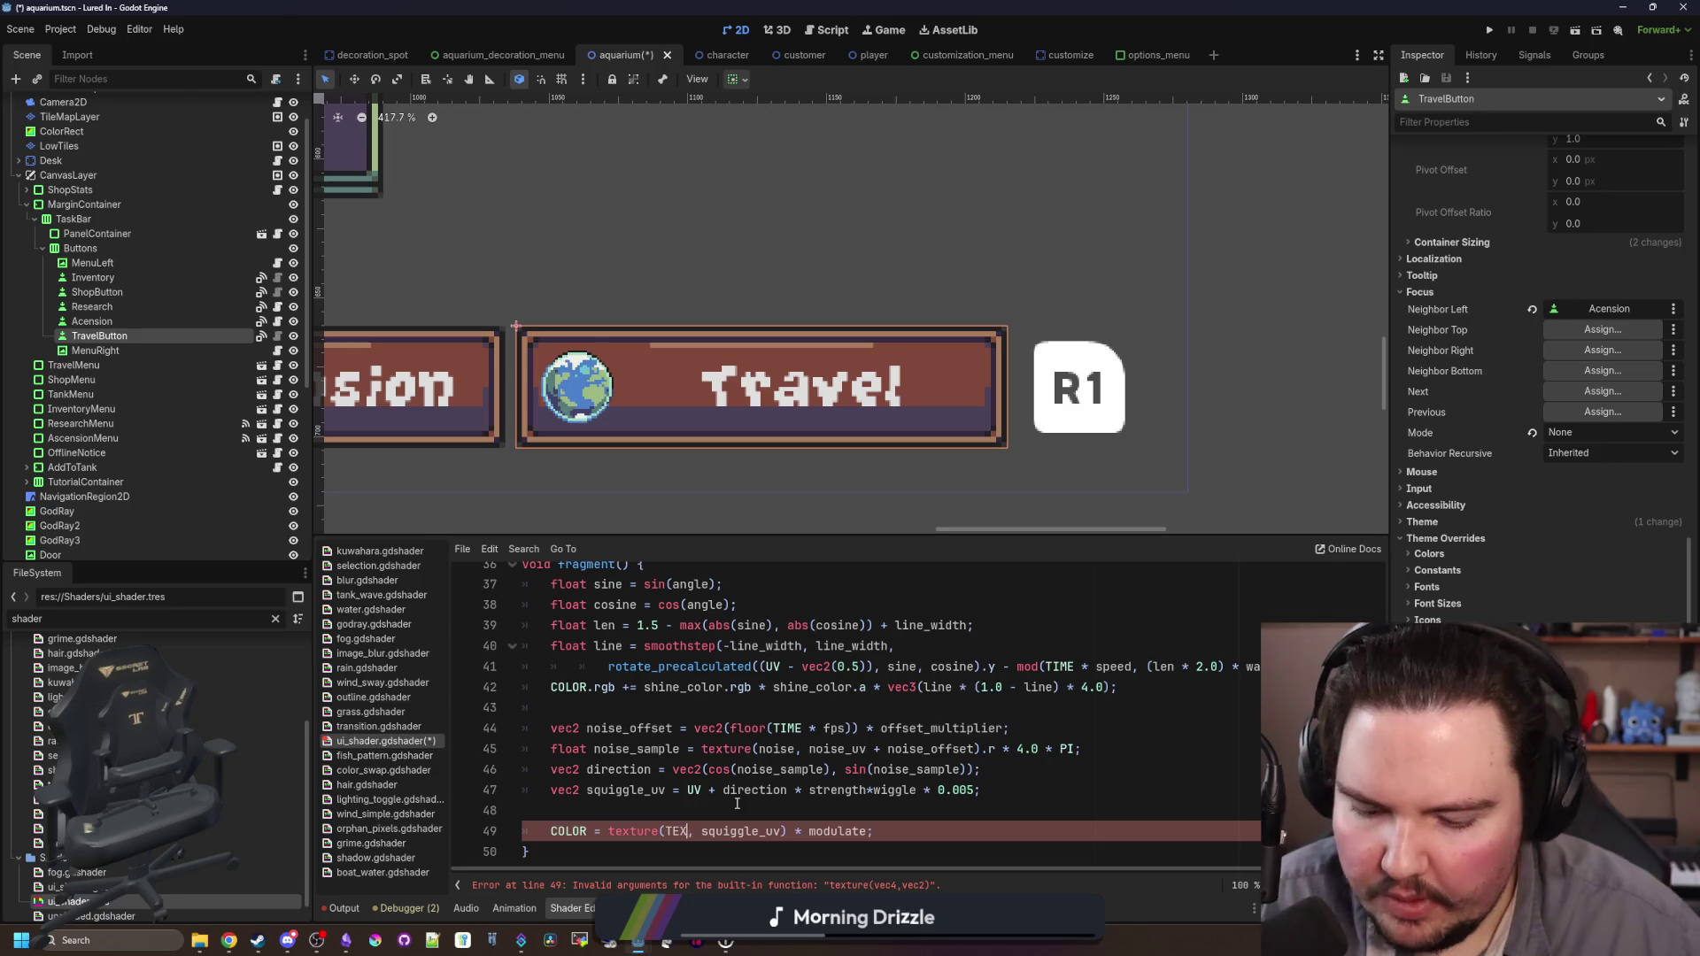
pyautogui.click(637, 803)
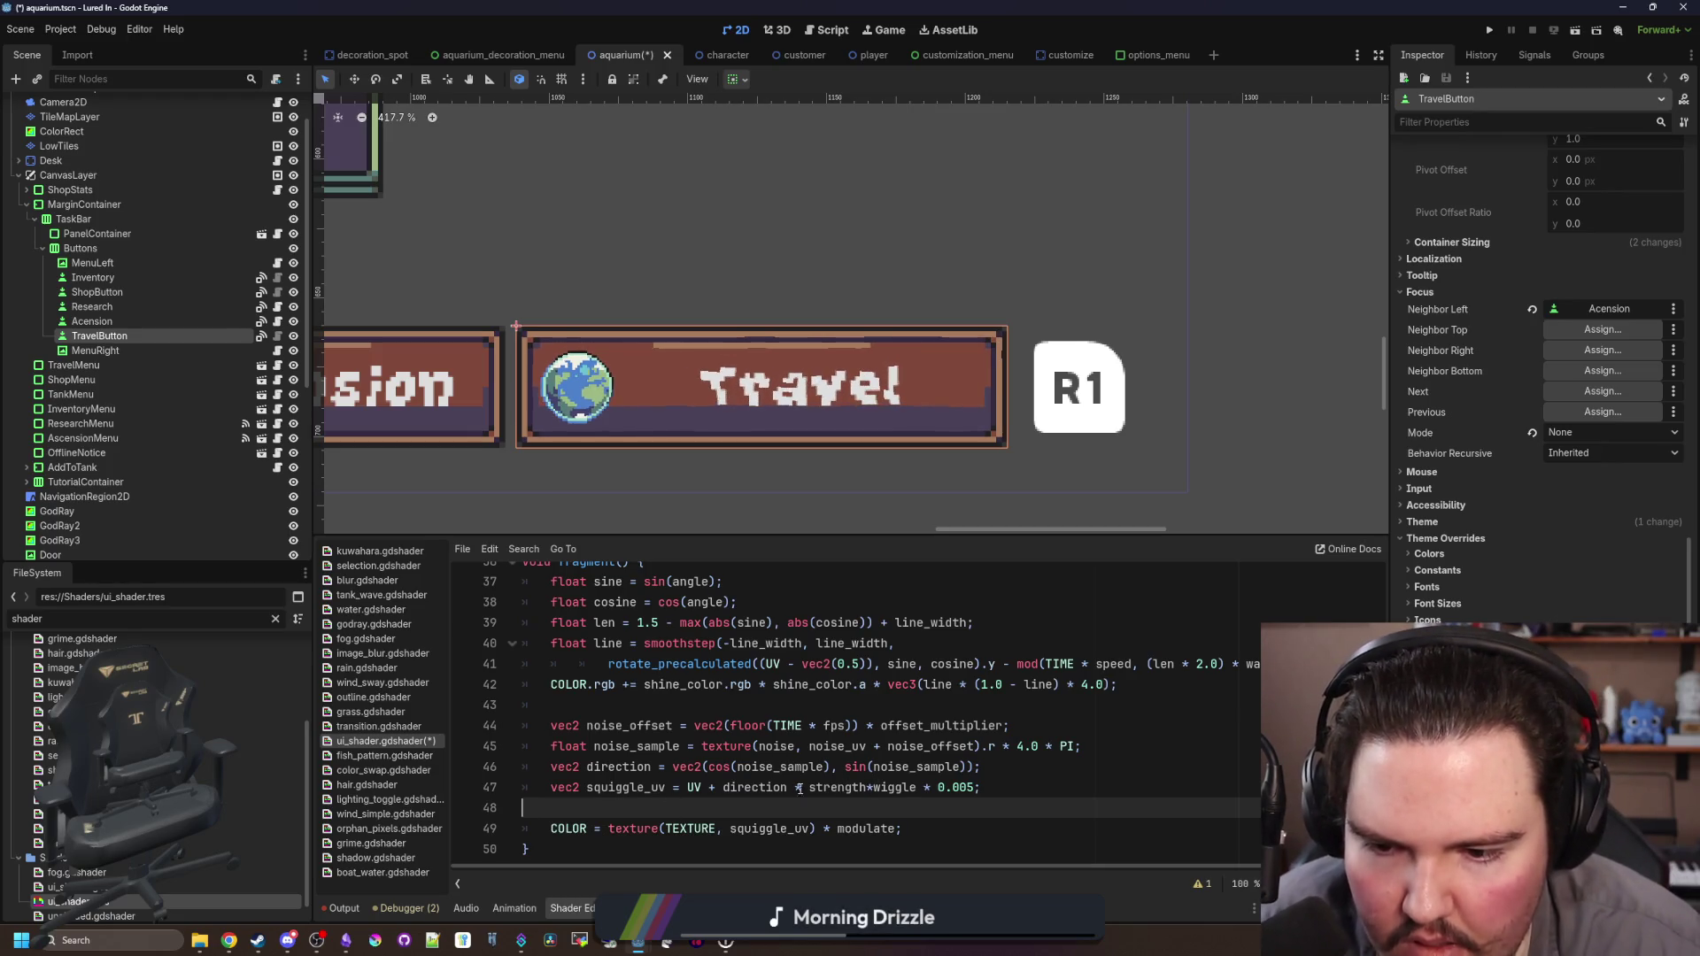
# Step: Cut the shine lines from the top of fragment()
pyautogui.scroll(1, 914, 792)
pyautogui.moveTo(1117, 746); pyautogui.dragTo(446, 642)
pyautogui.press('BackSpace')
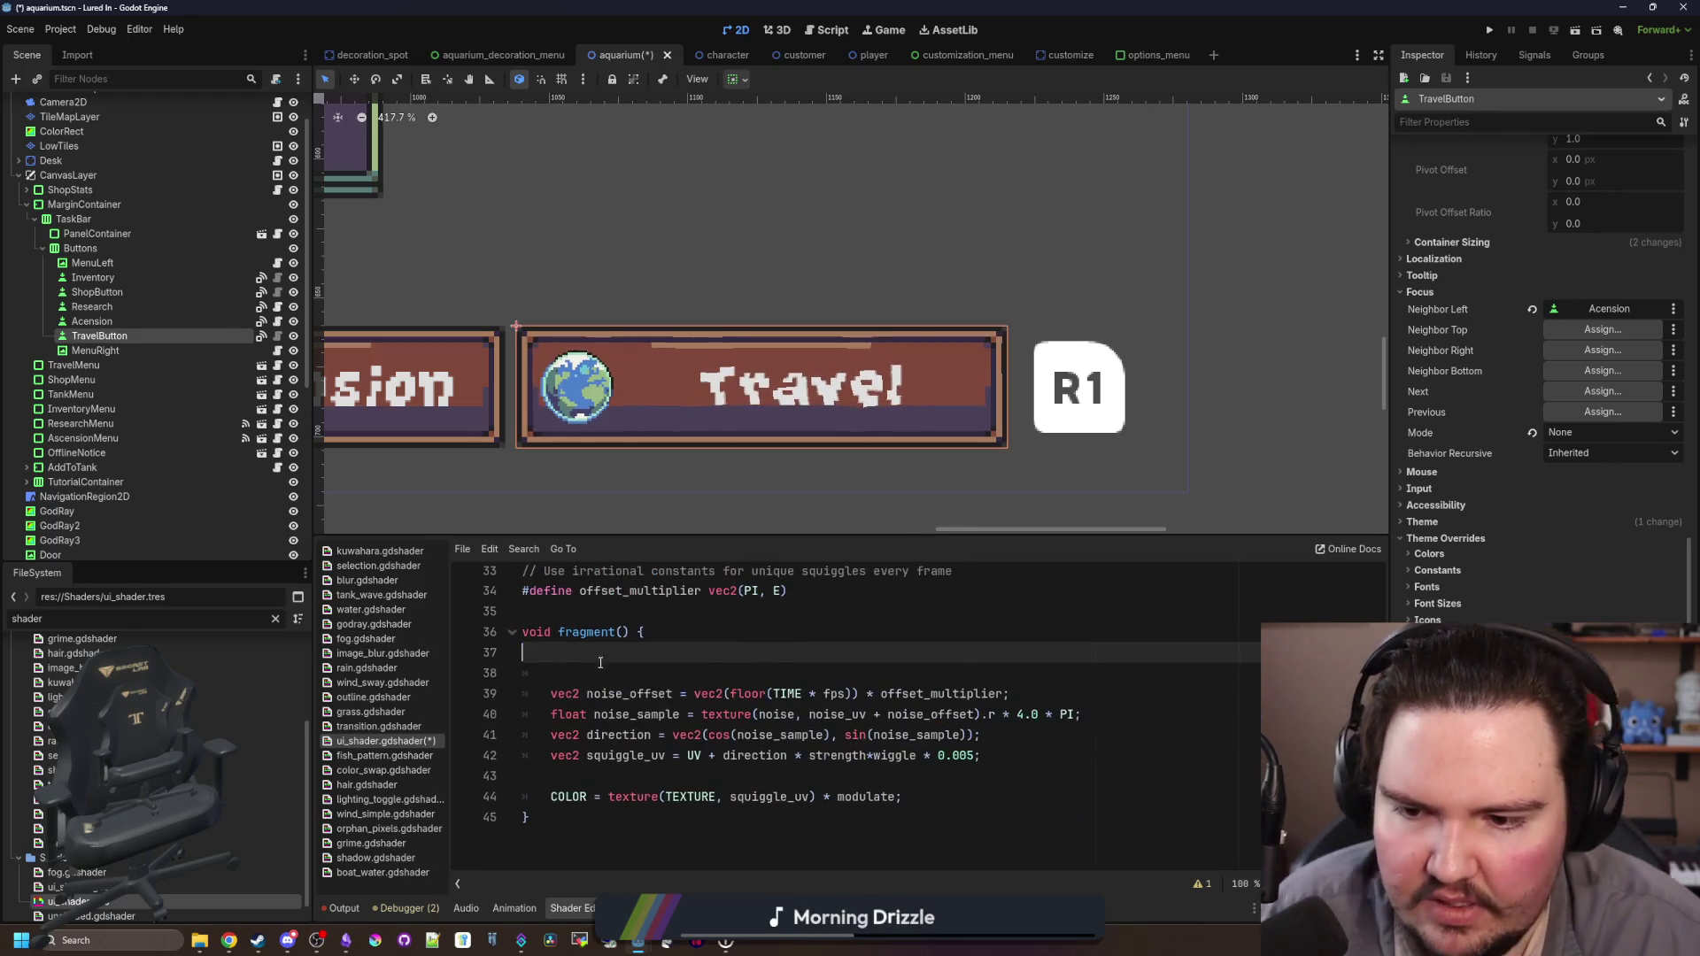
pyautogui.press('BackSpace')
pyautogui.press('BackSpace')
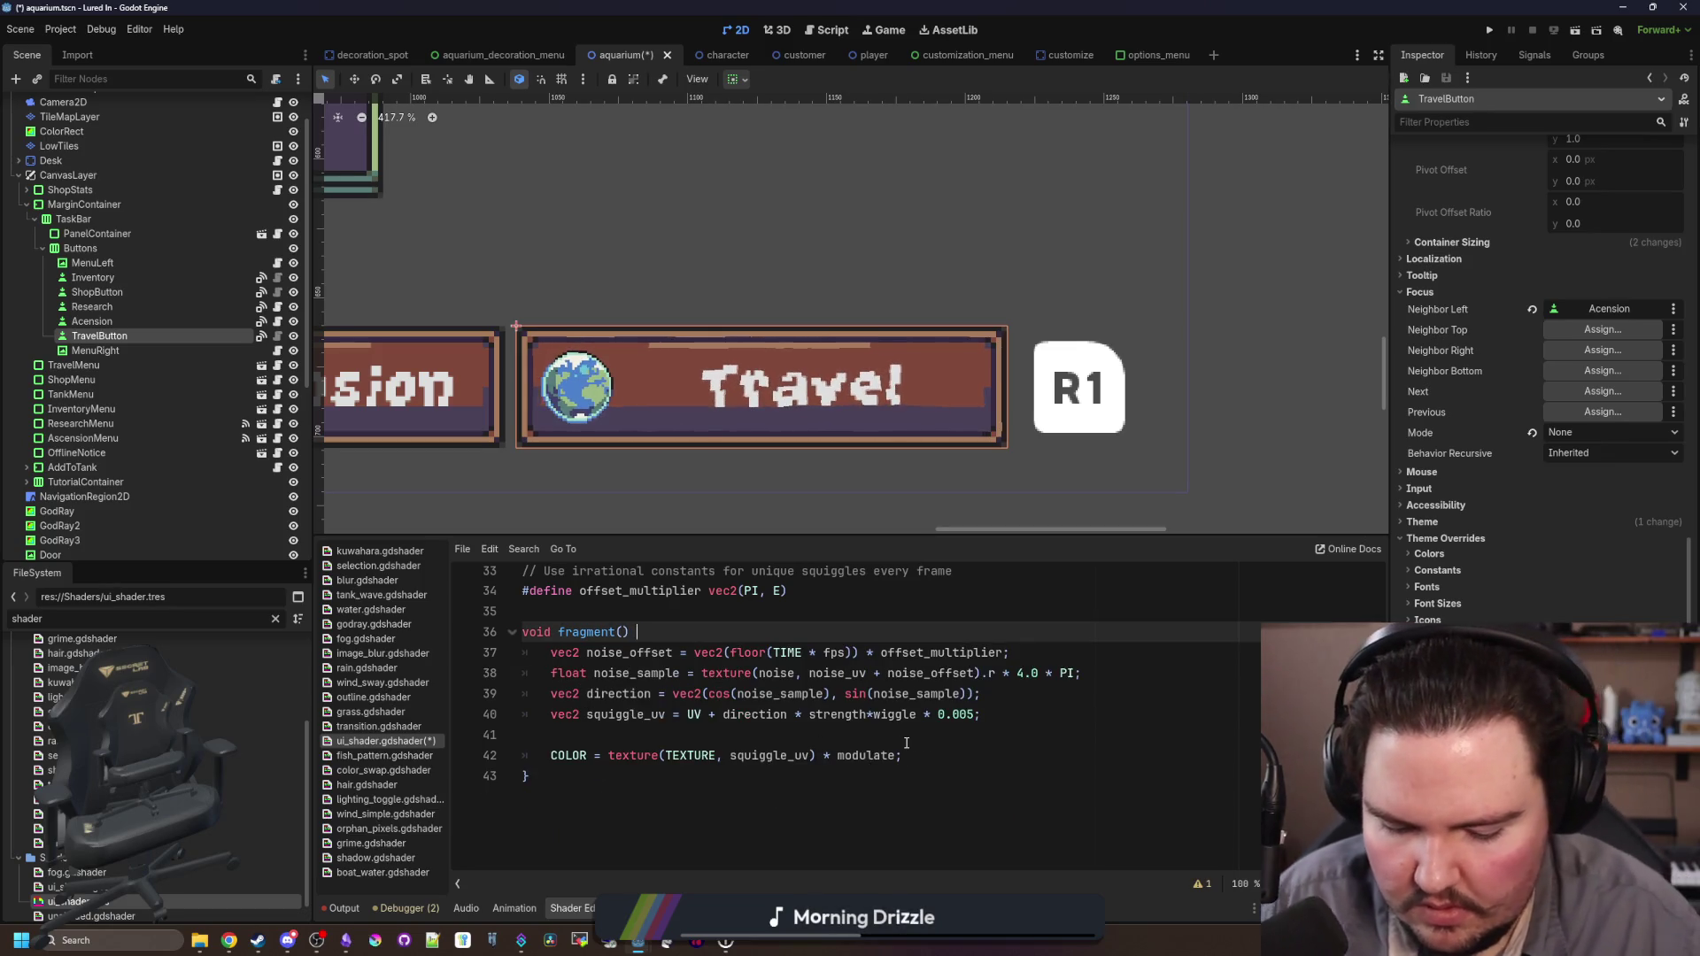
# Step: Paste the shine code after the COLOR = texture line and fix the float sine line's indent
pyautogui.scroll(1, 905, 743)
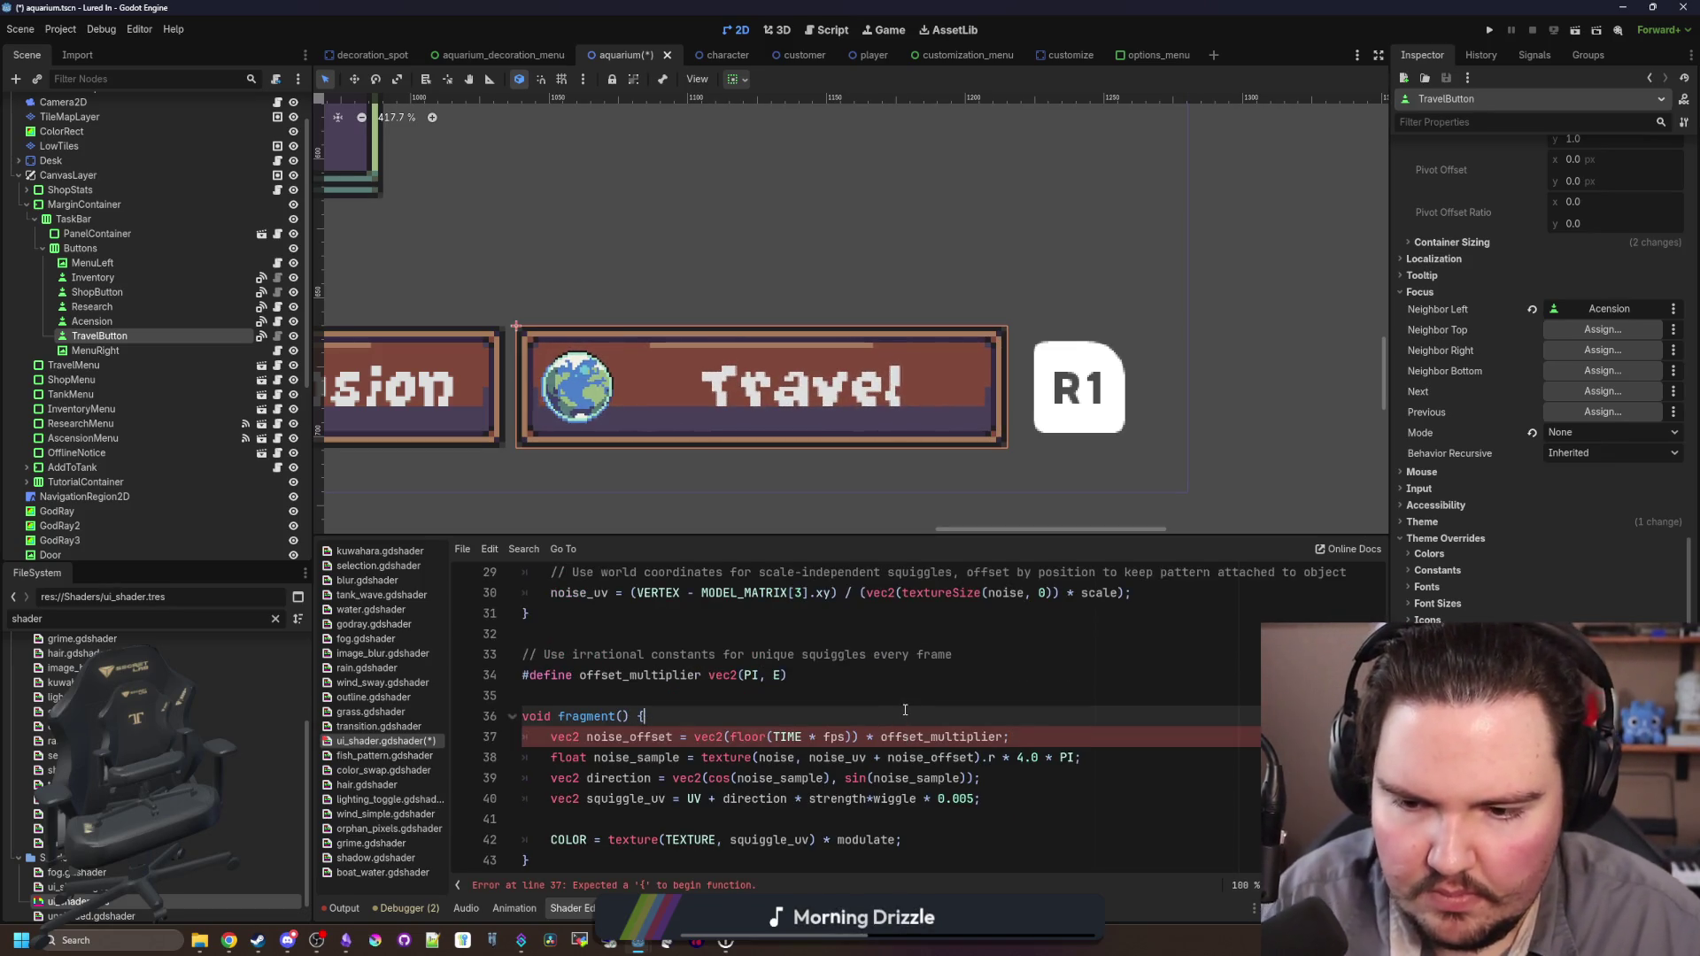
pyautogui.click(900, 820)
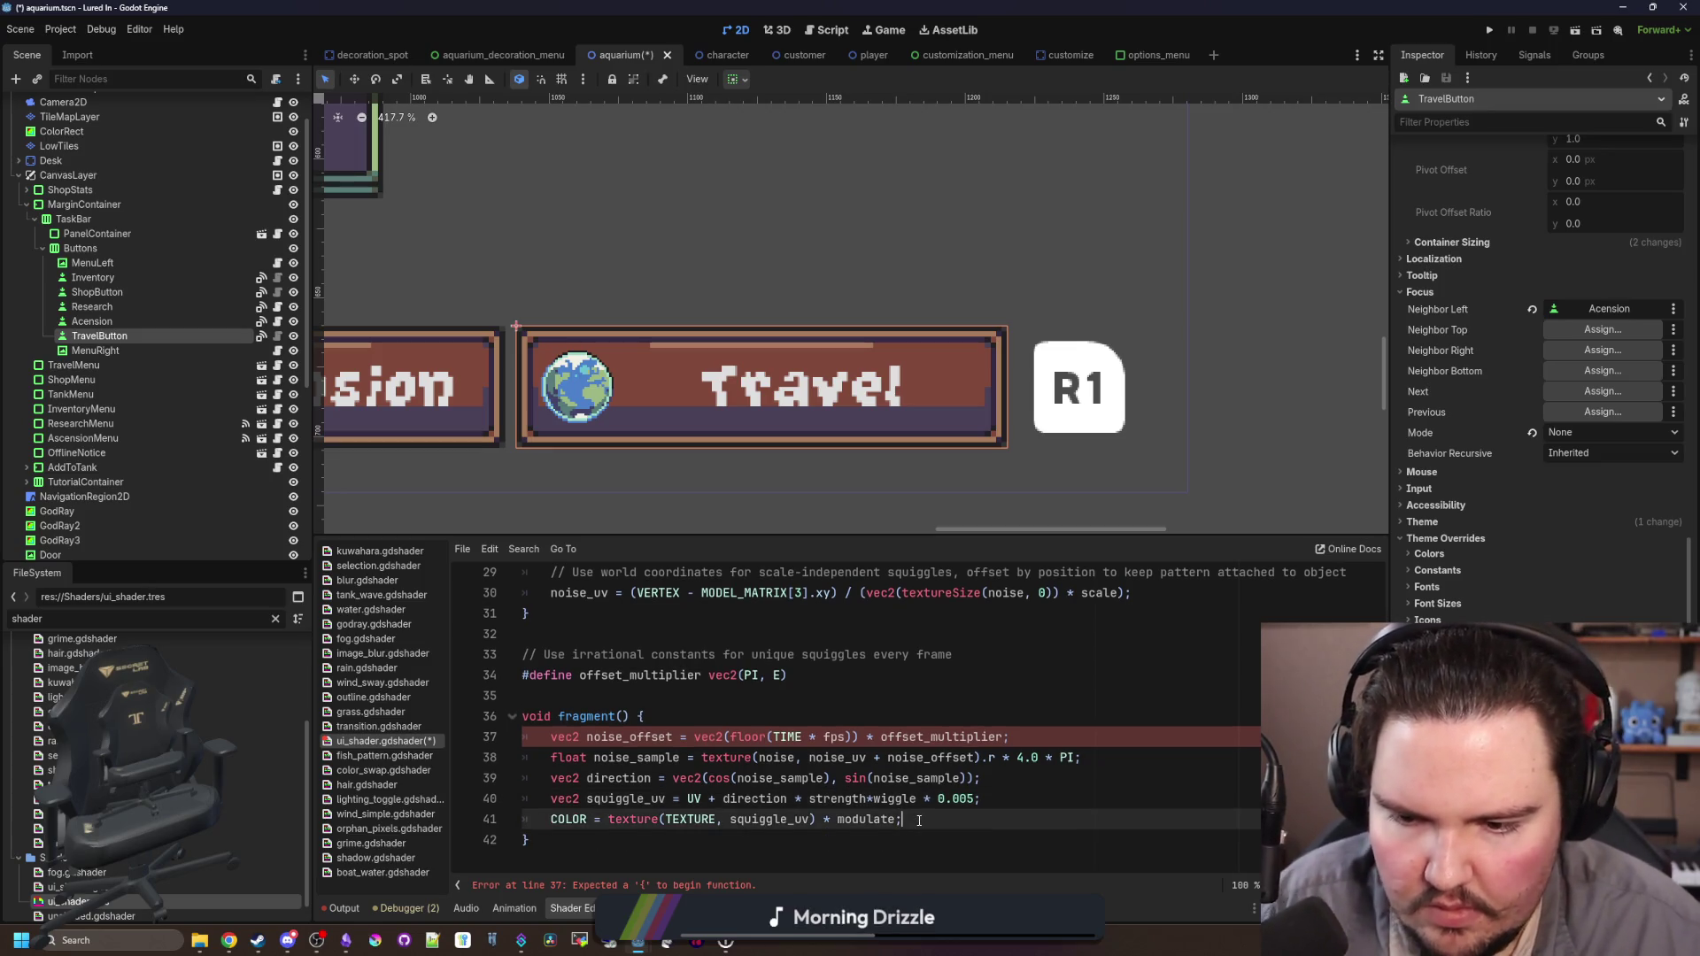
pyautogui.press('Return')
pyautogui.press('Return')
pyautogui.hotkey('ctrl', 'v')
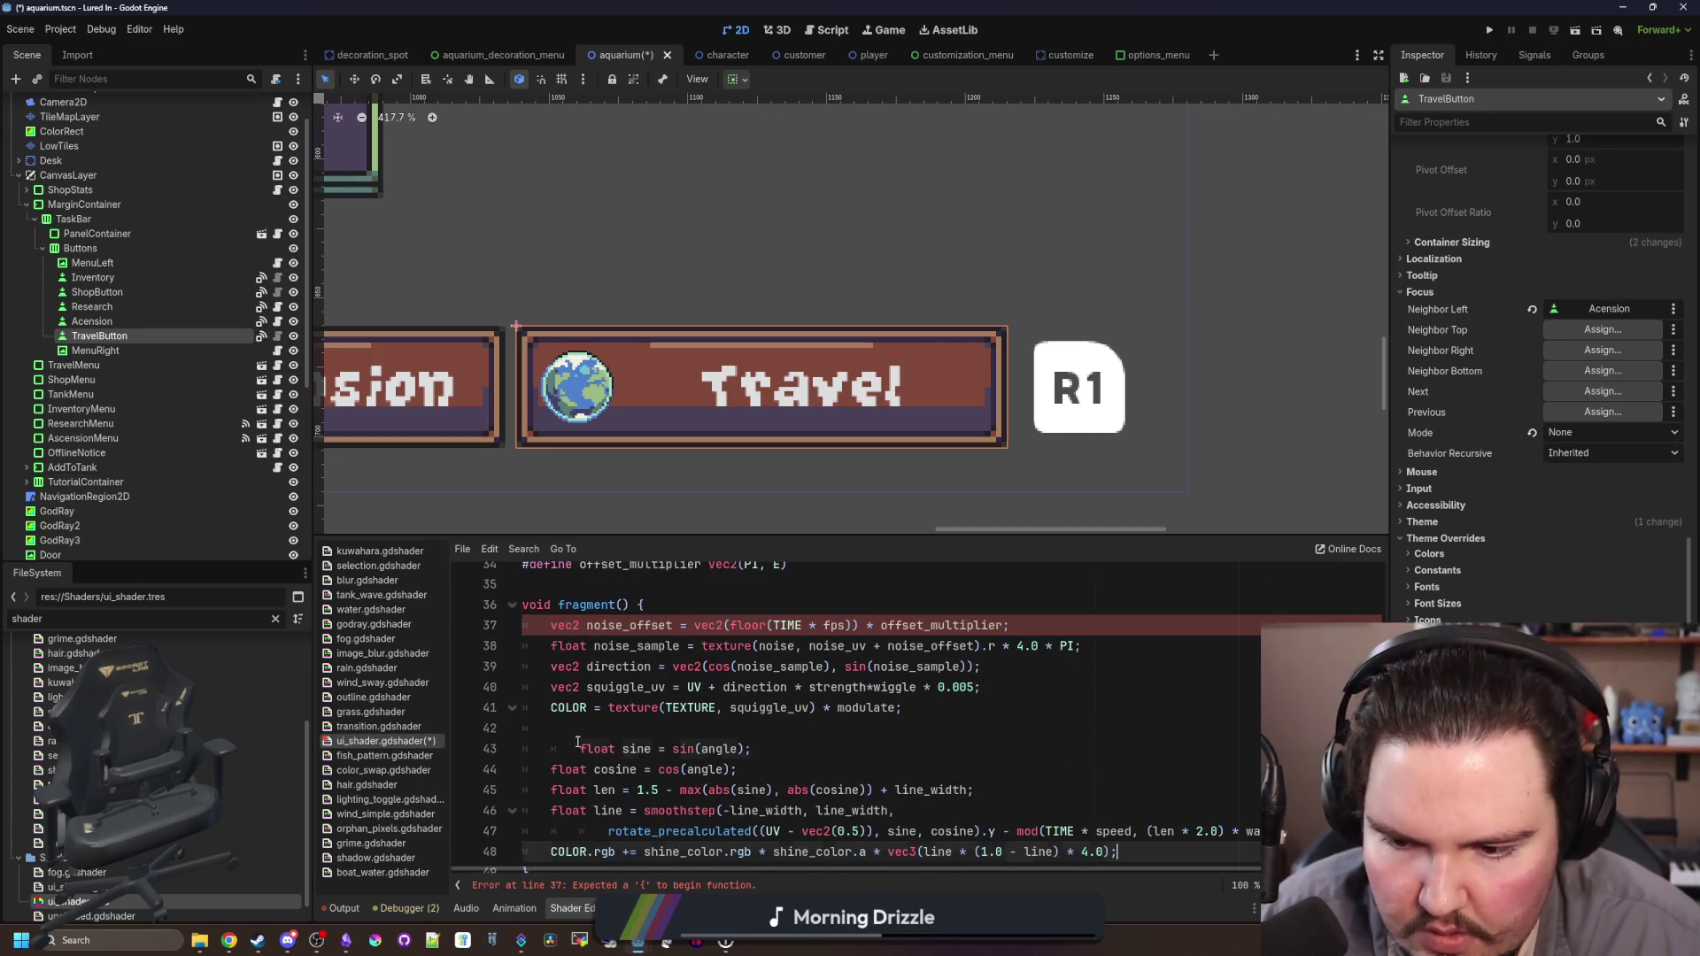
pyautogui.click(577, 741)
pyautogui.press('BackSpace')
pyautogui.click(683, 698)
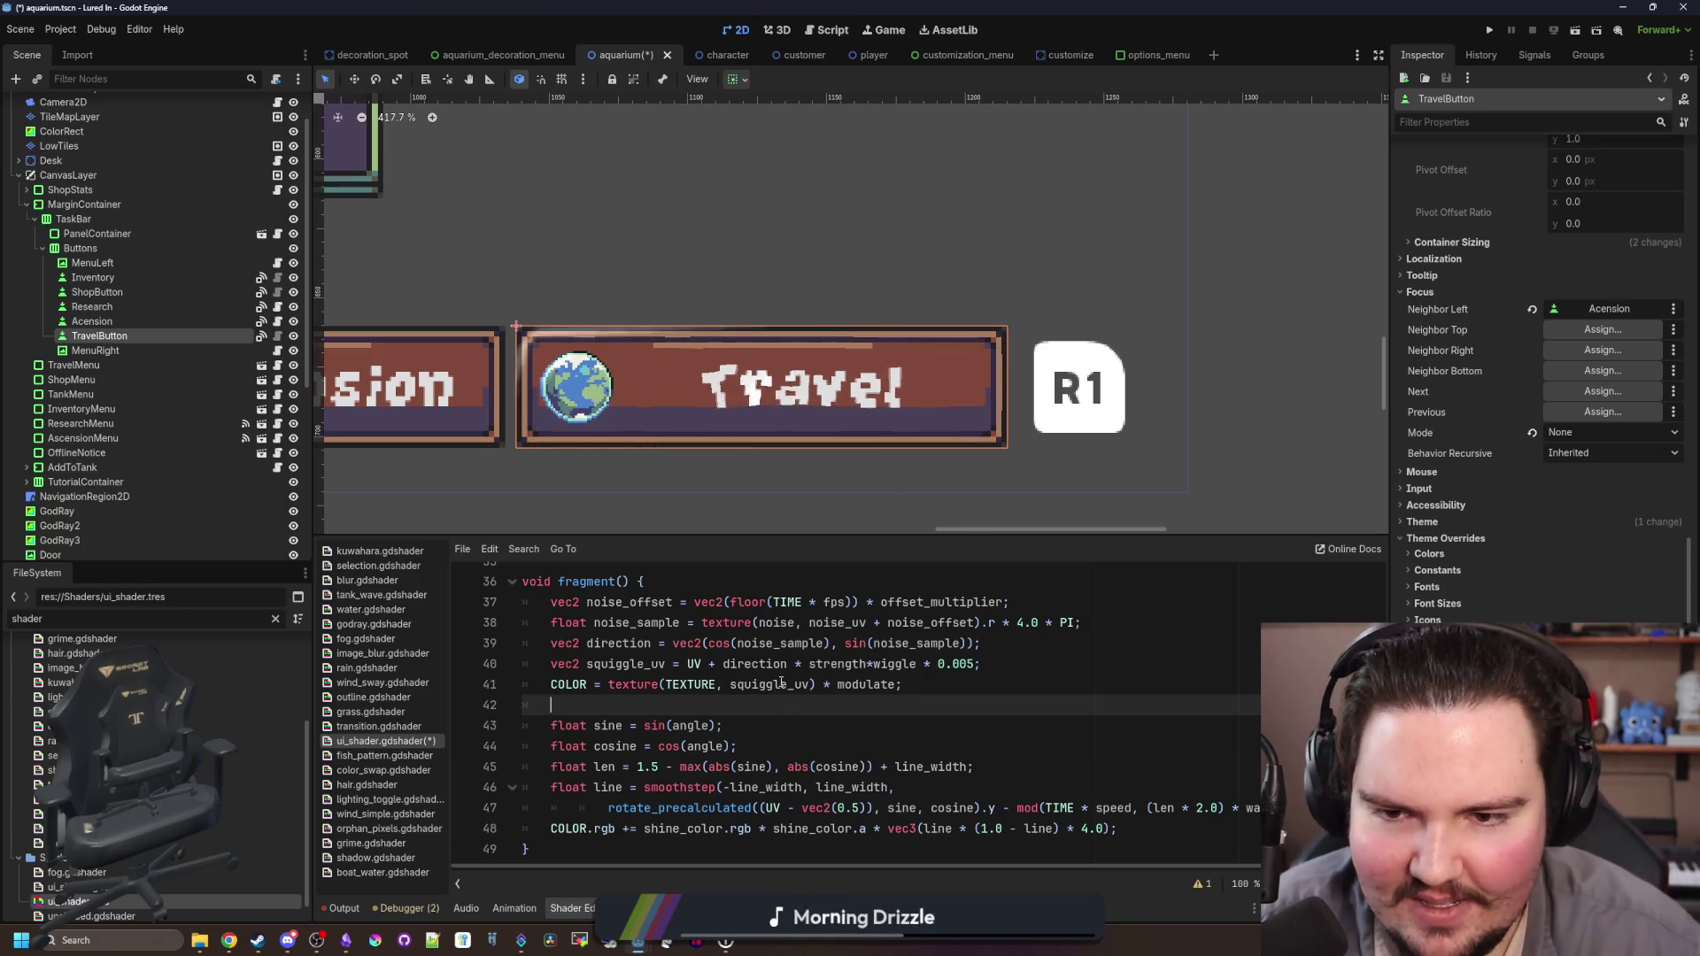
pyautogui.scroll(8, 762, 703)
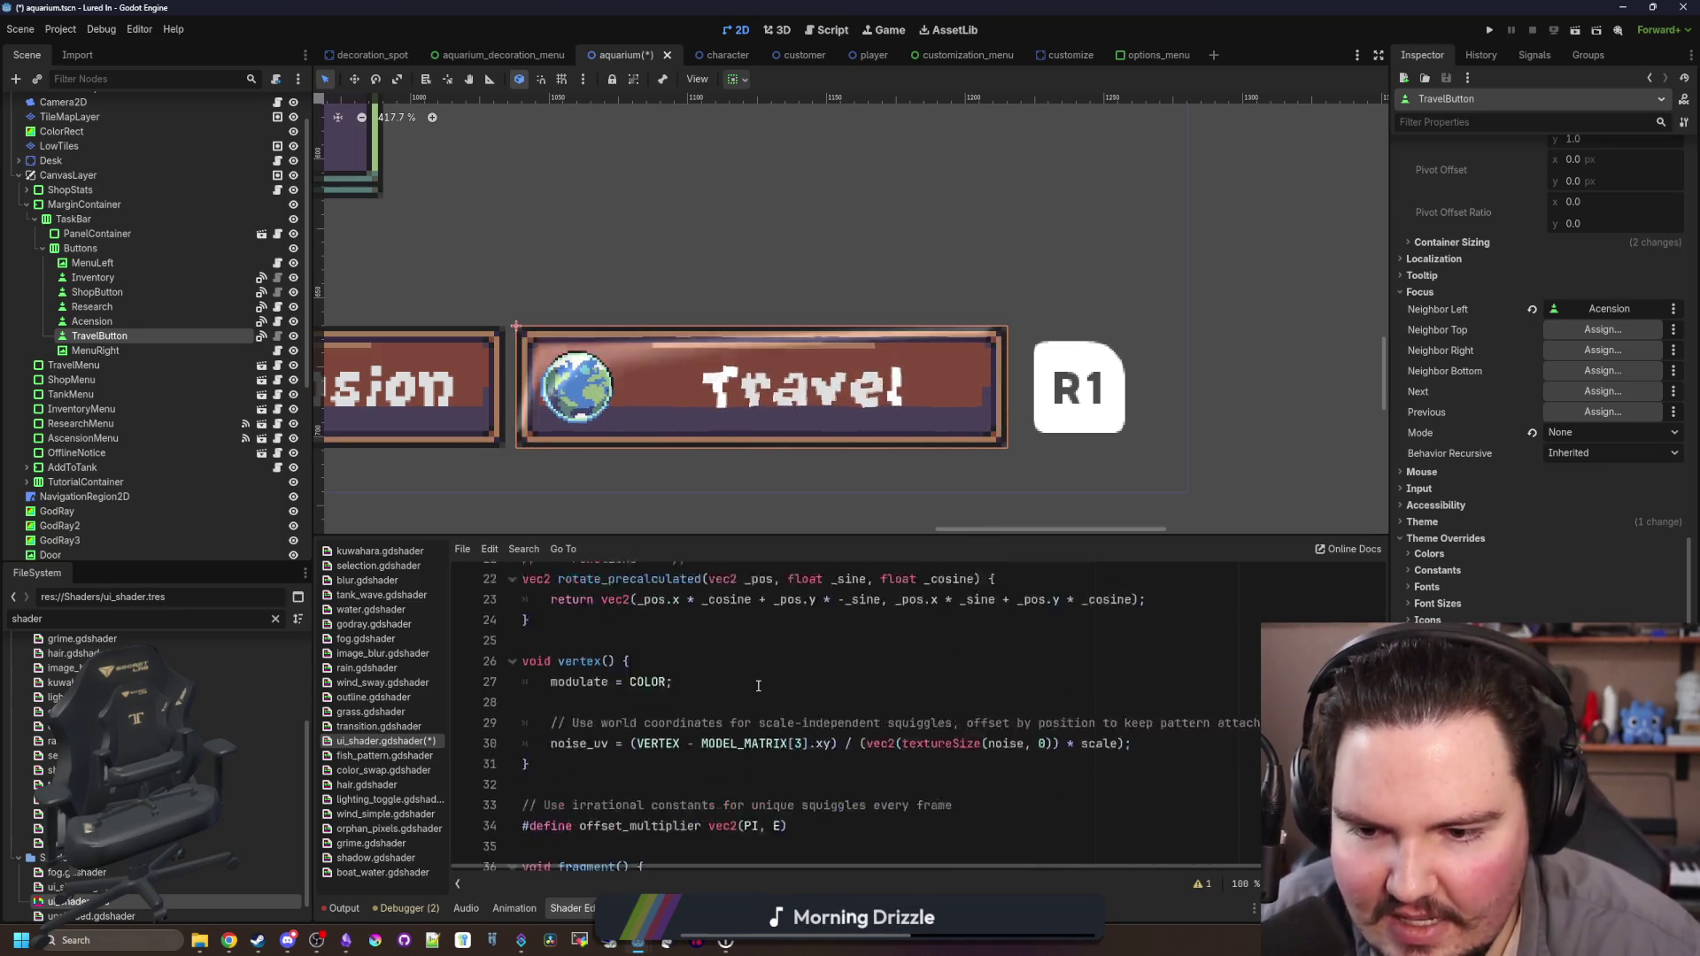
# Step: Set the shine_color alpha to 0.5, line_width to 0.2 and speed to 2.0
pyautogui.click(723, 707)
pyautogui.scroll(1, 753, 717)
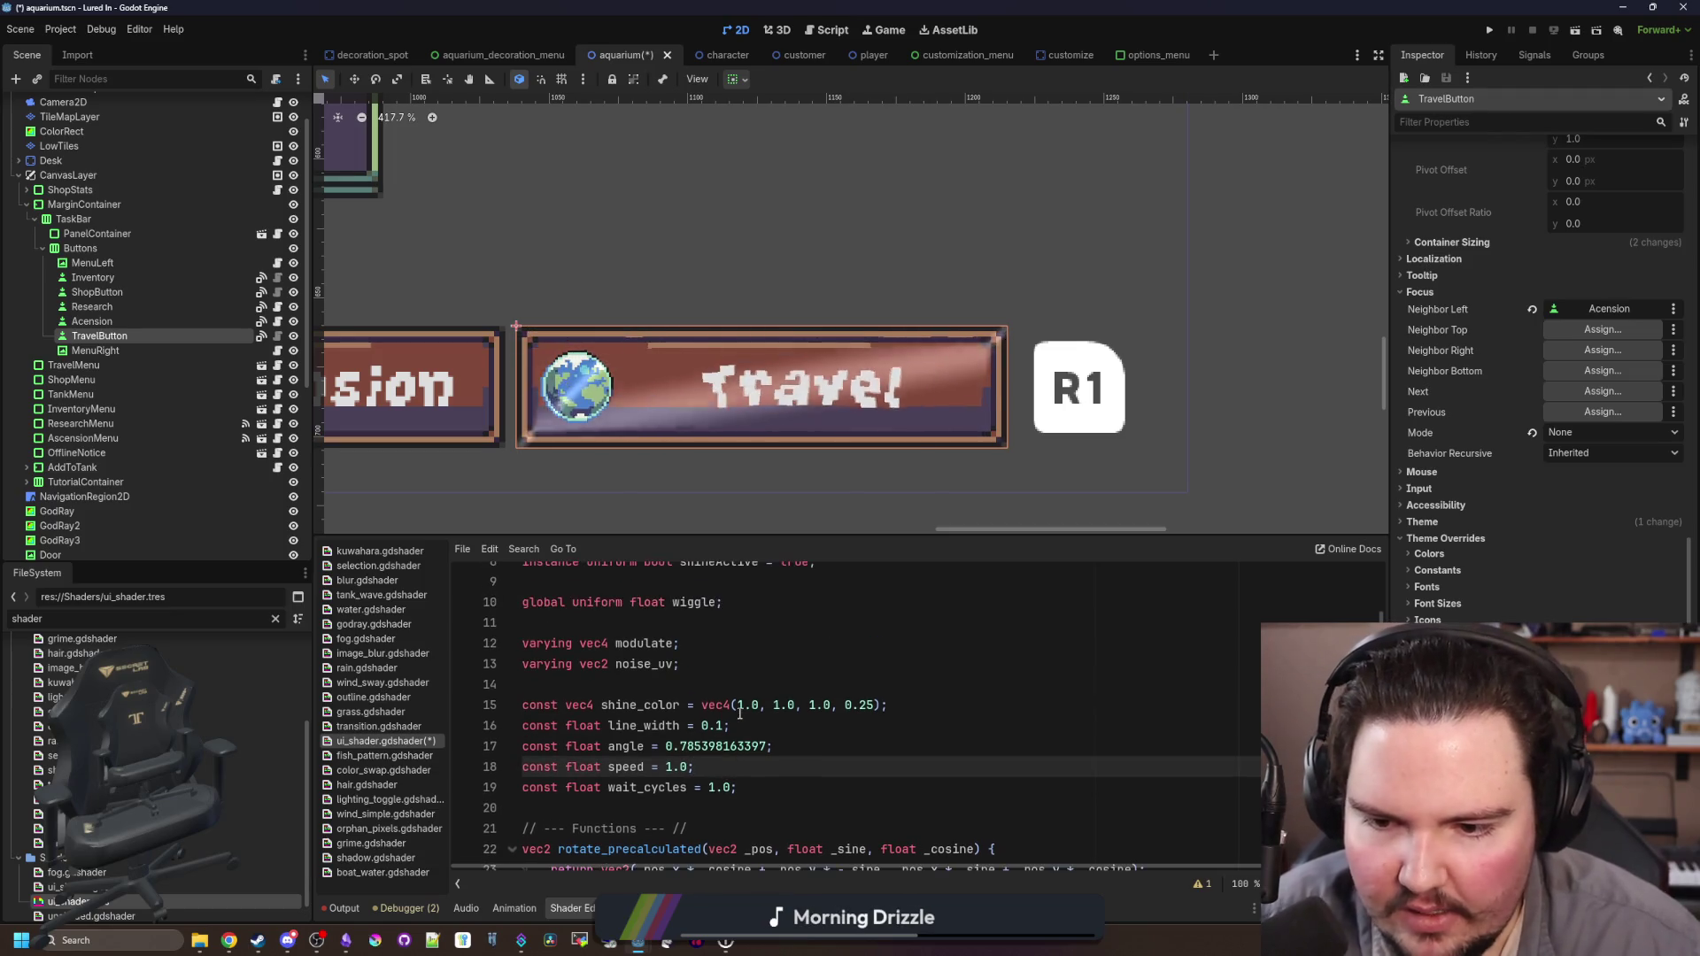
pyautogui.click(784, 733)
pyautogui.click(874, 707)
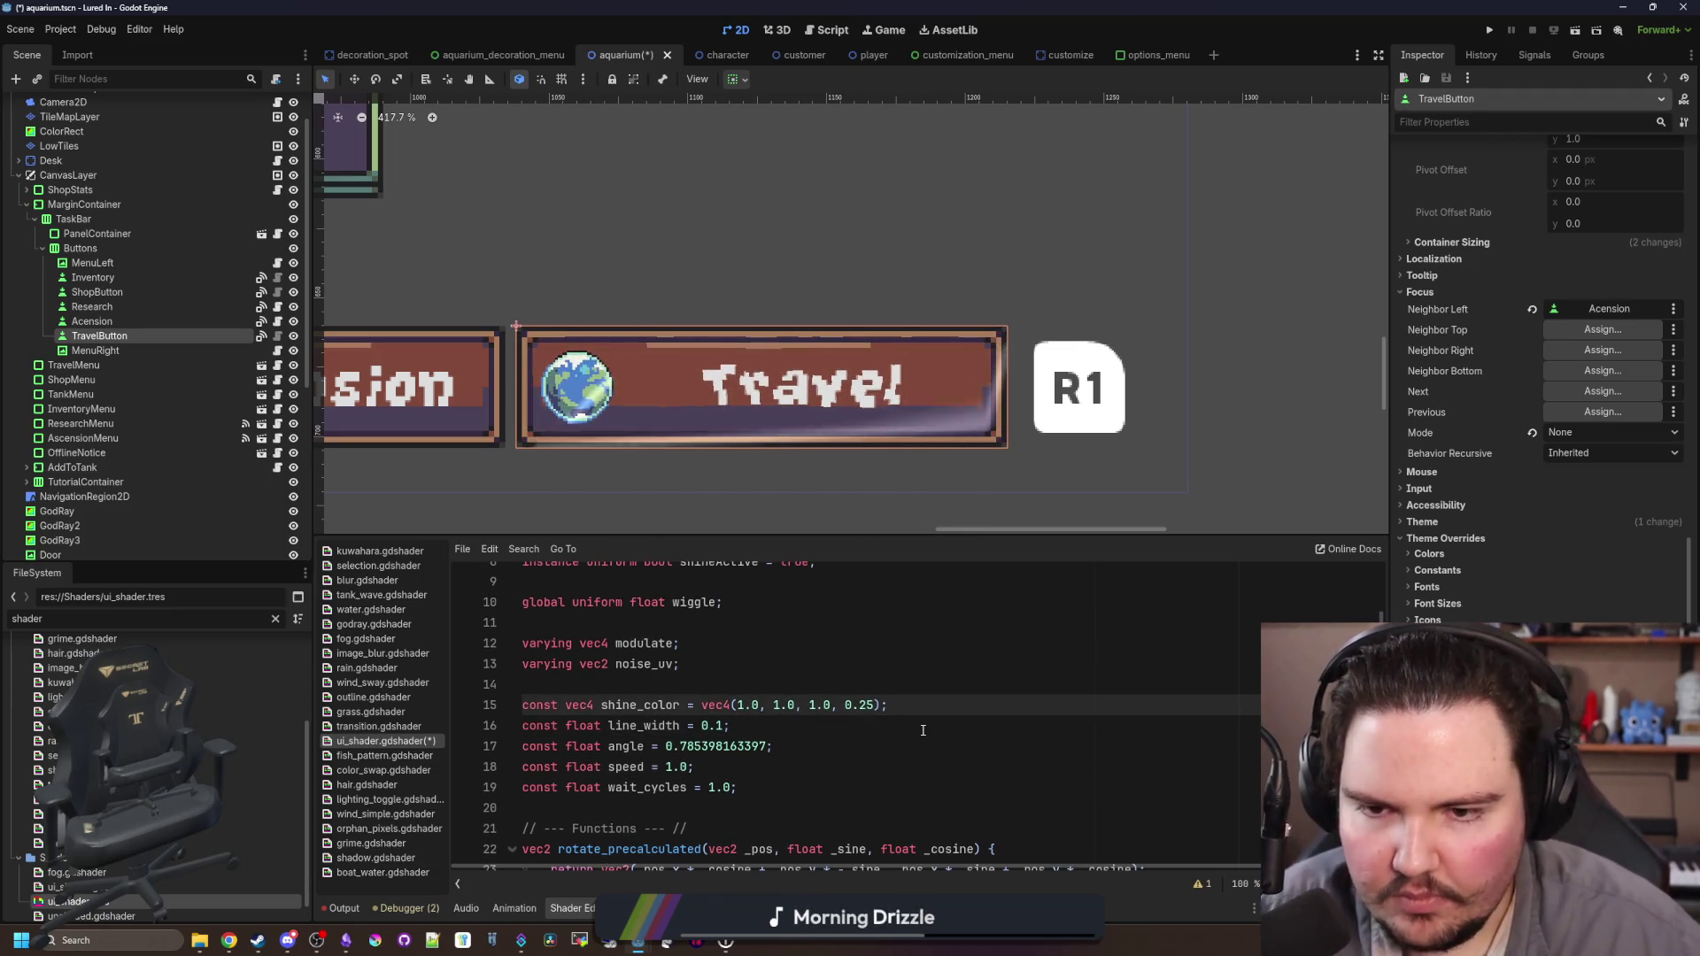
pyautogui.press('BackSpace')
pyautogui.press('Down')
pyautogui.press('Left')
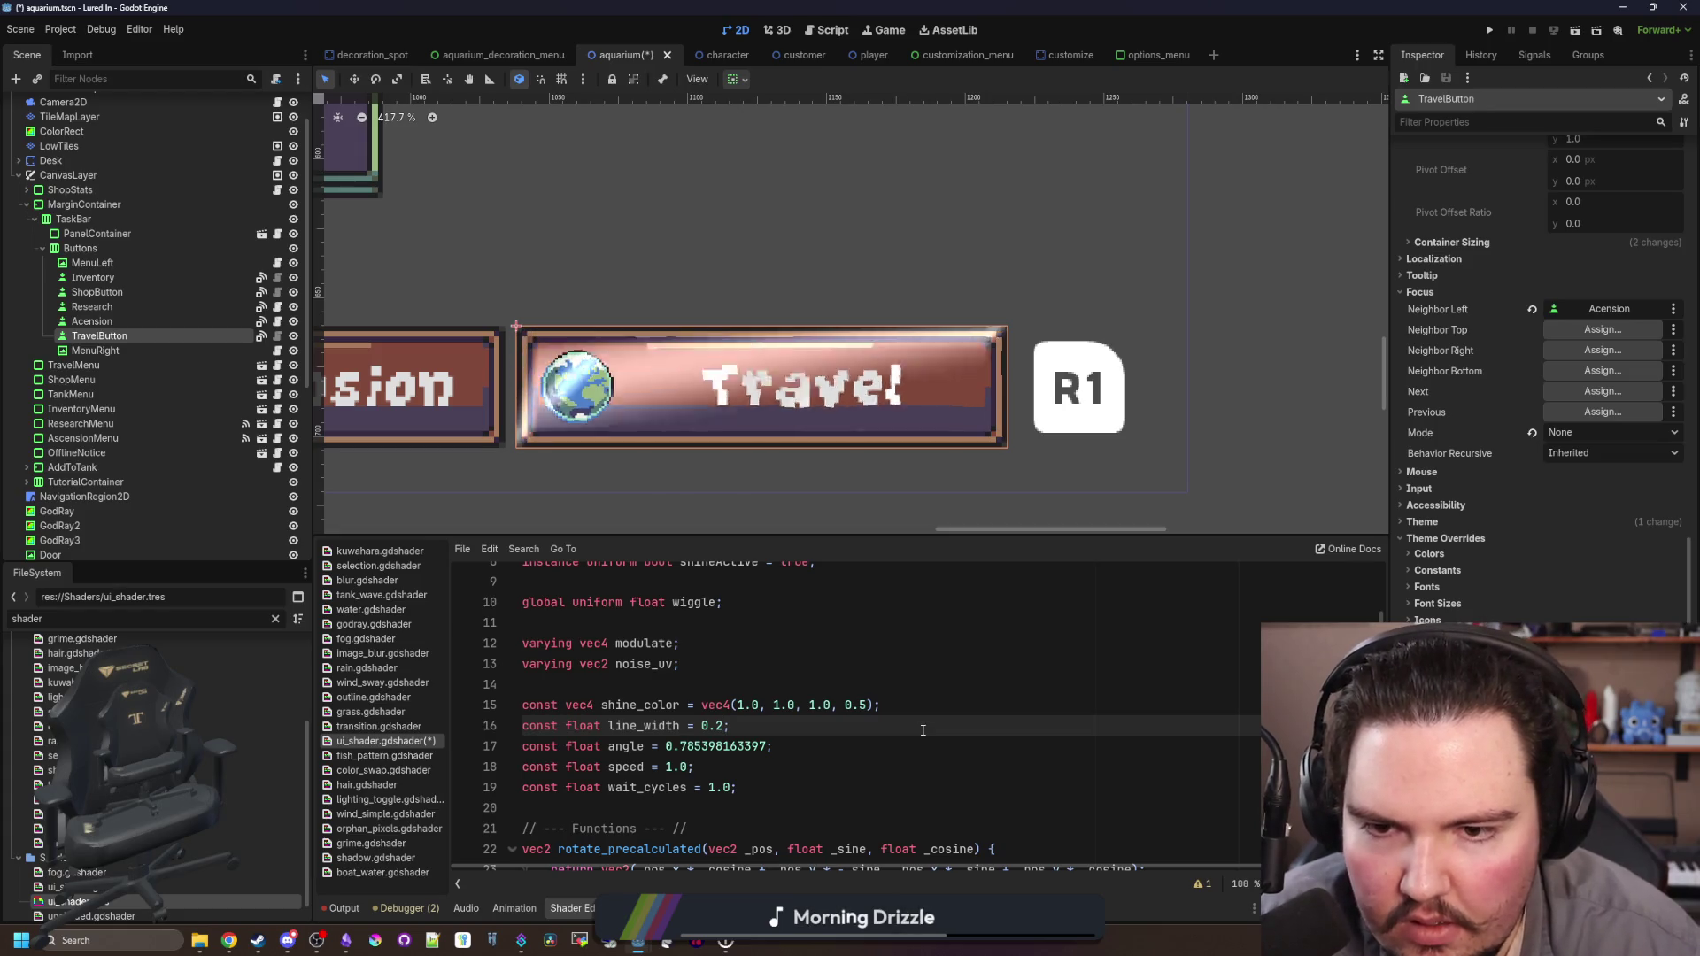
pyautogui.press('Down')
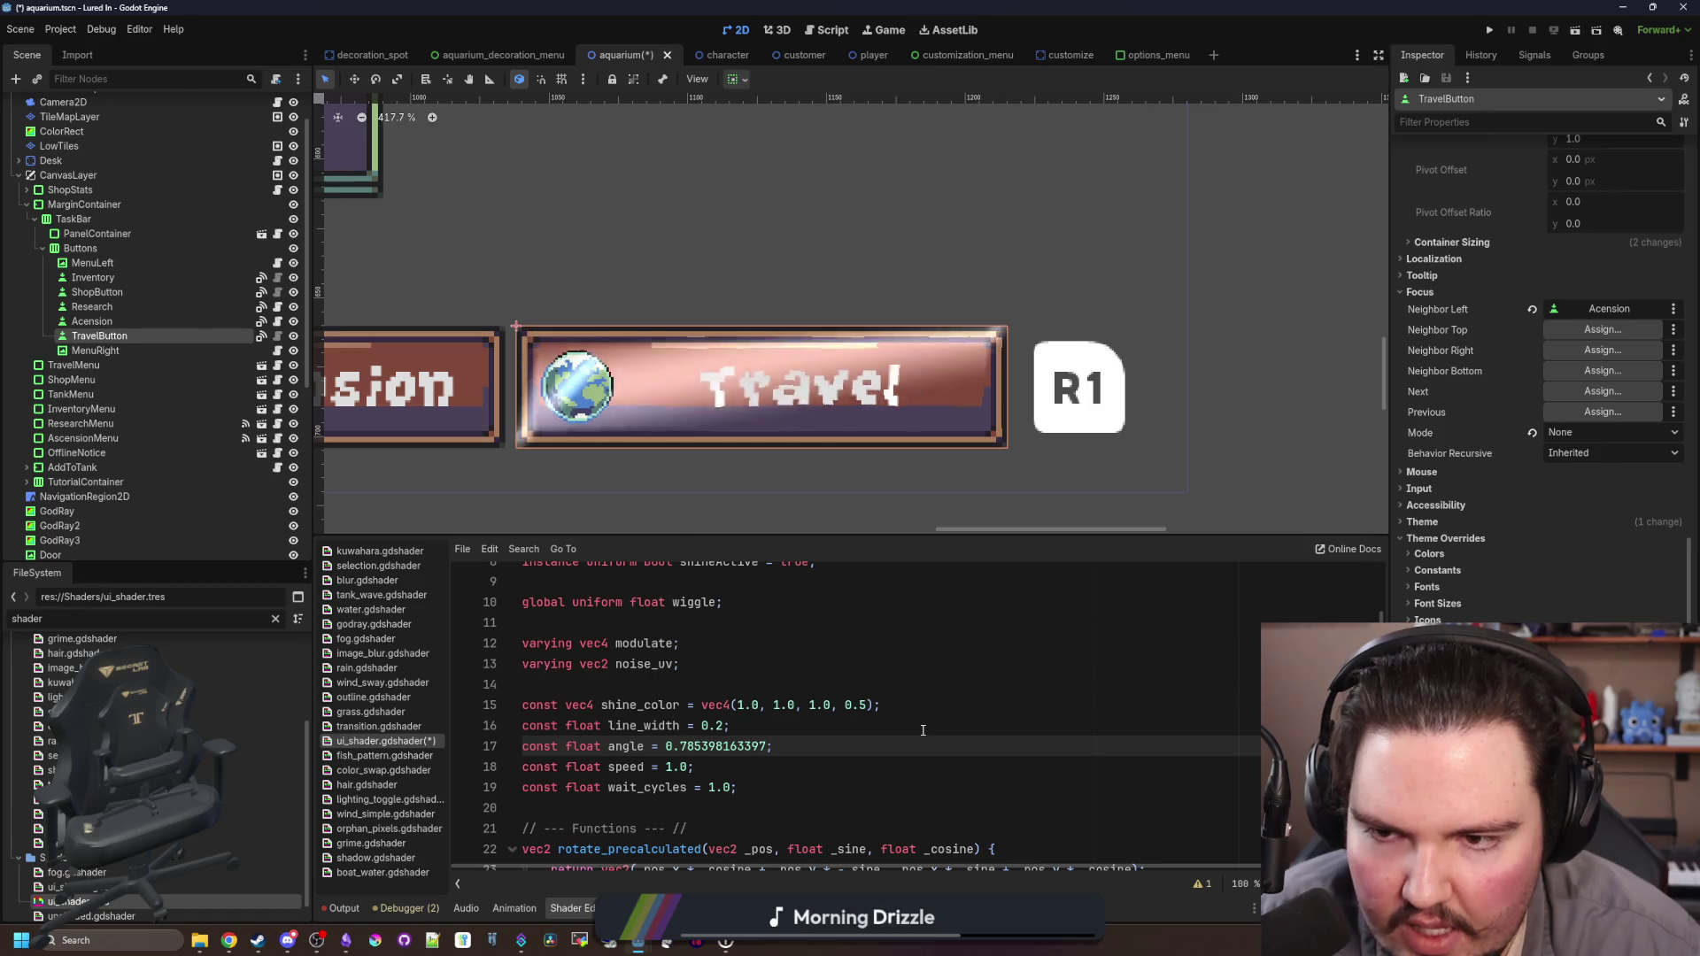
pyautogui.press('Down')
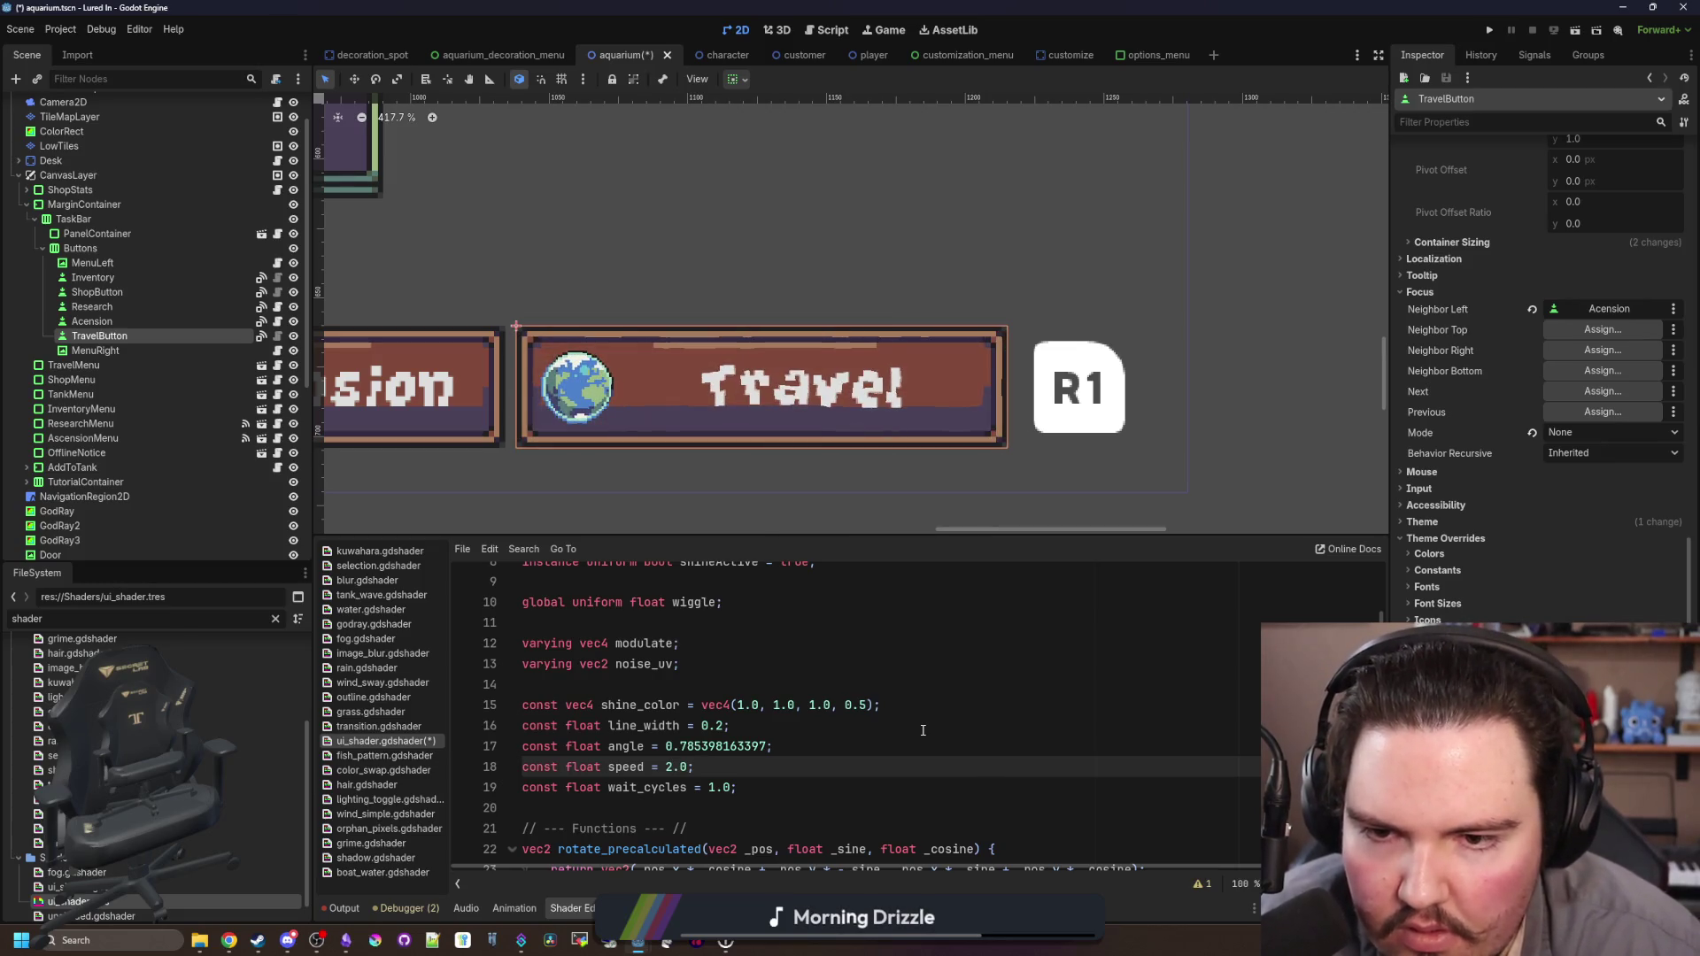
pyautogui.press('Down')
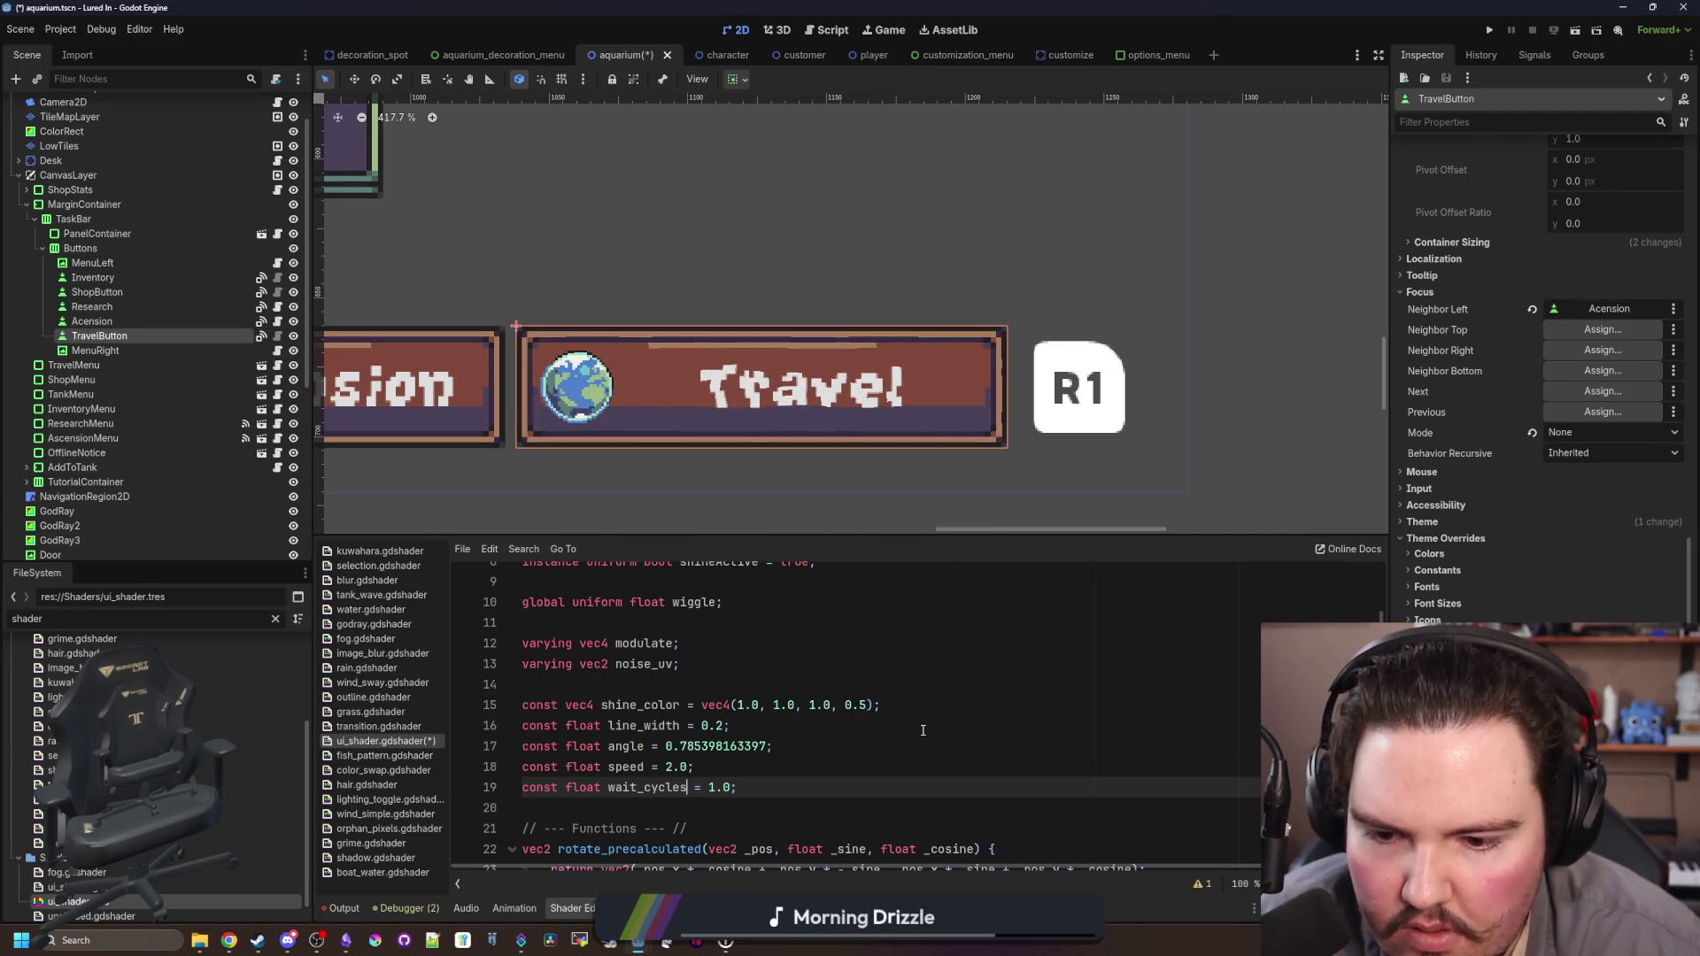
# Step: Change wait_cycles to 1.5 and check the speed line
pyautogui.press('Up')
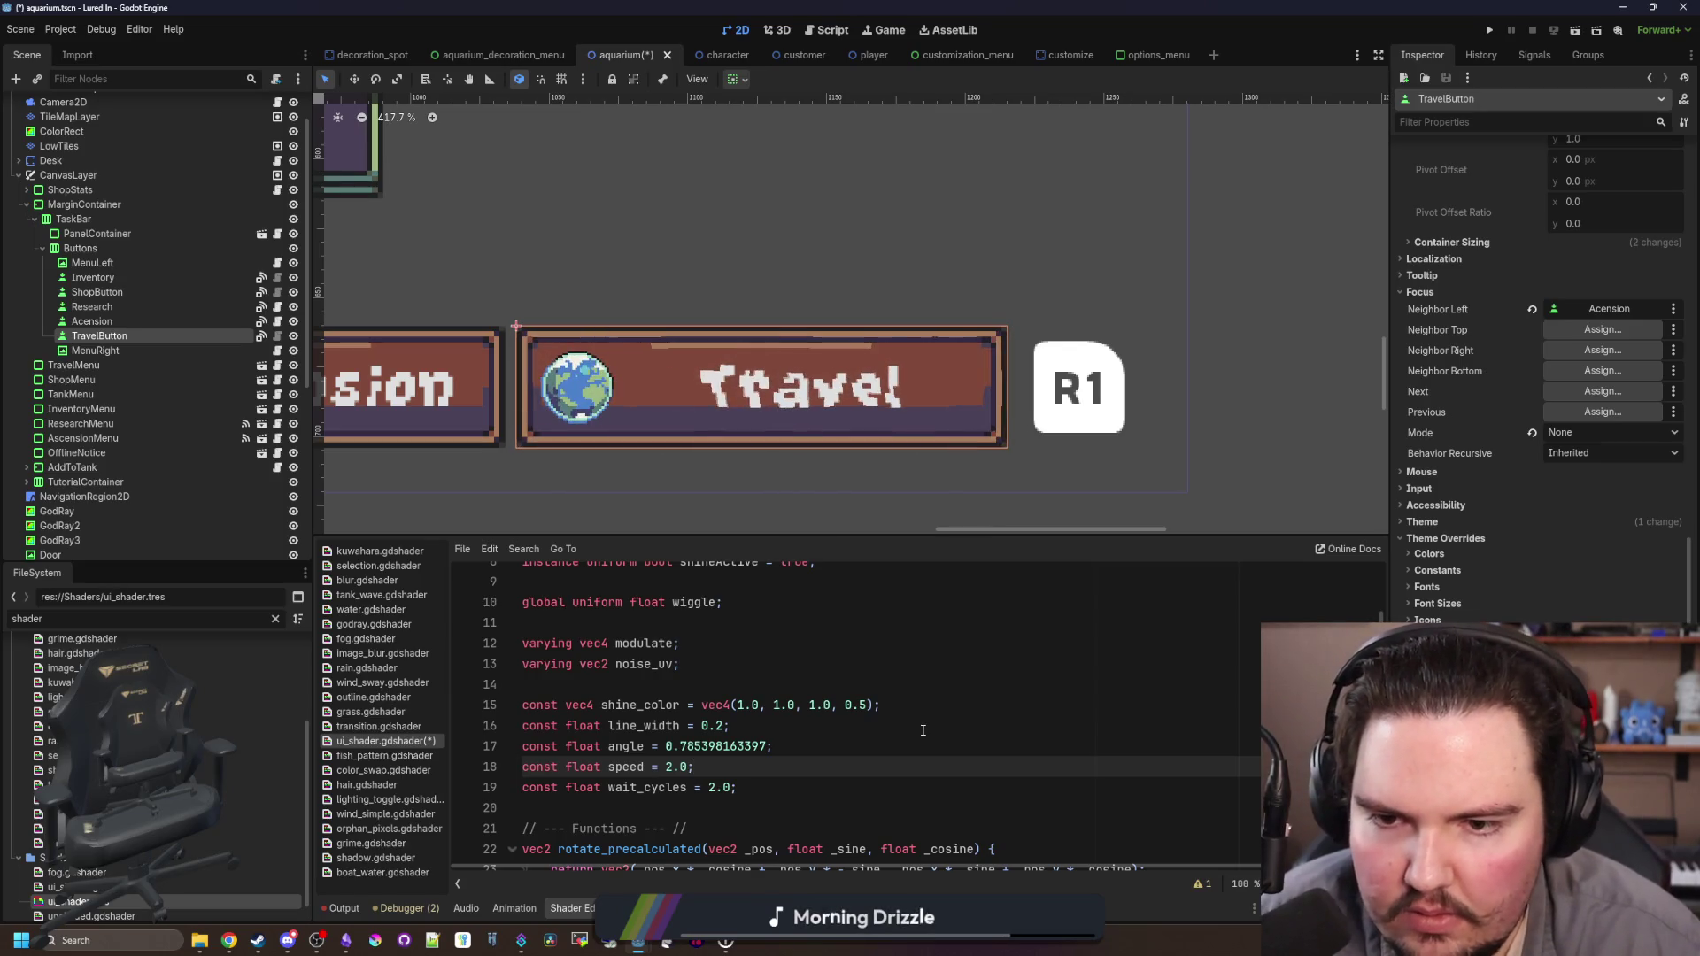
pyautogui.press('Down')
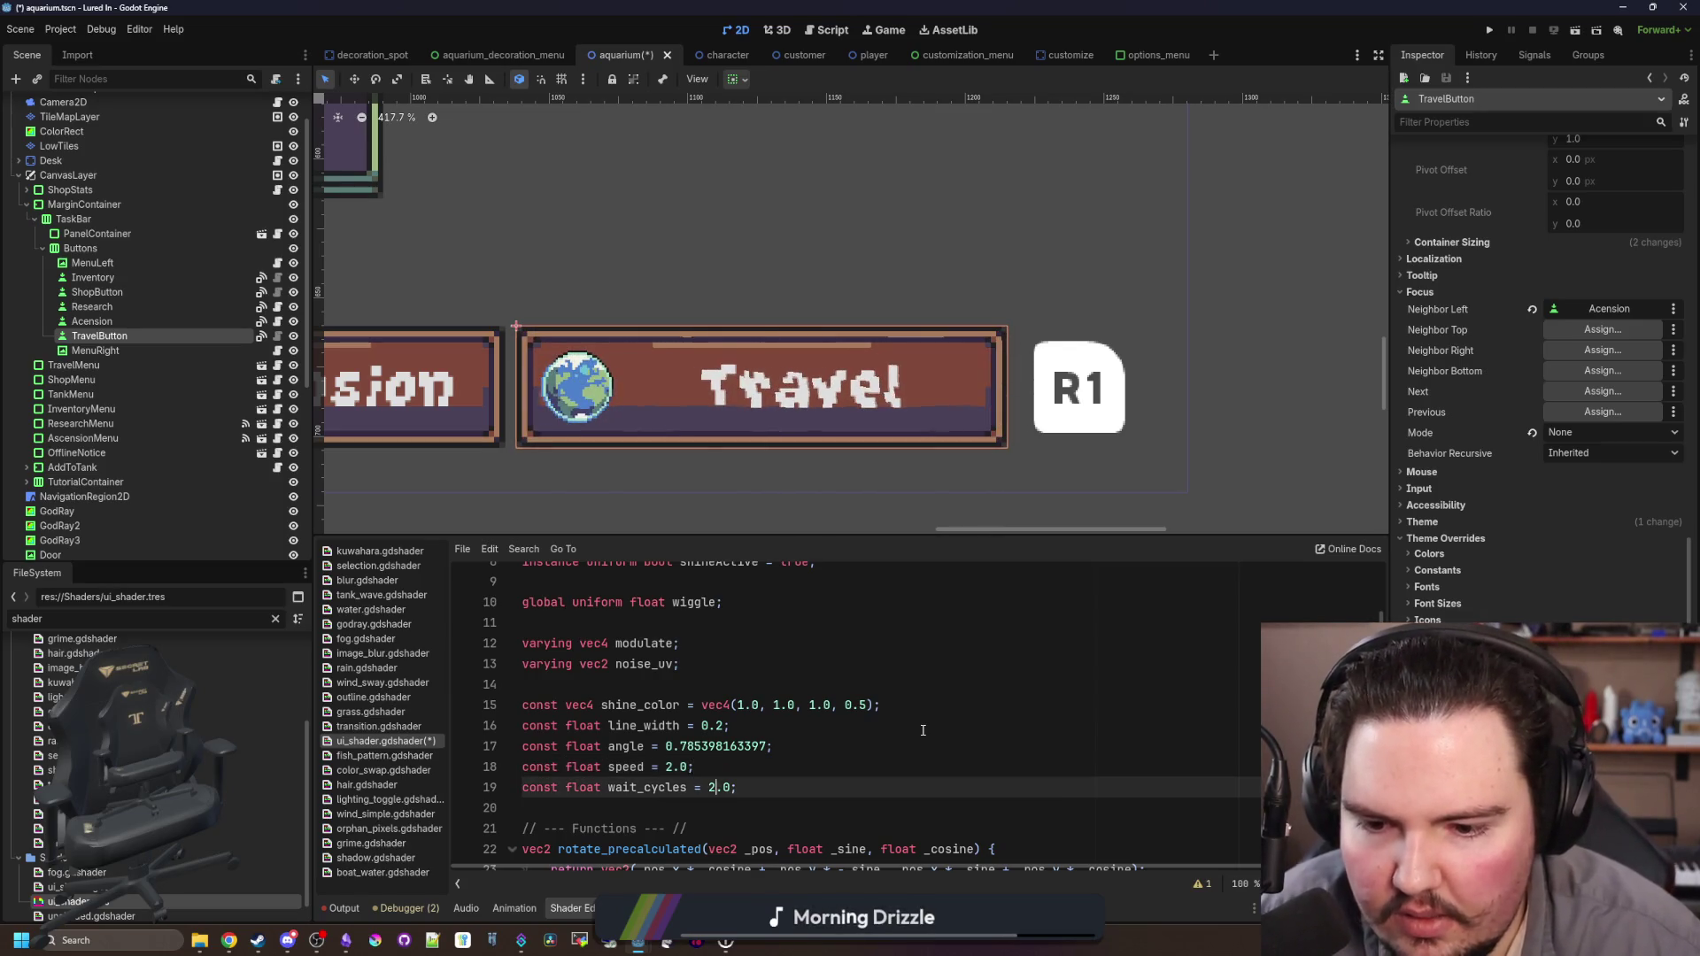
pyautogui.press('BackSpace')
pyautogui.write('1')
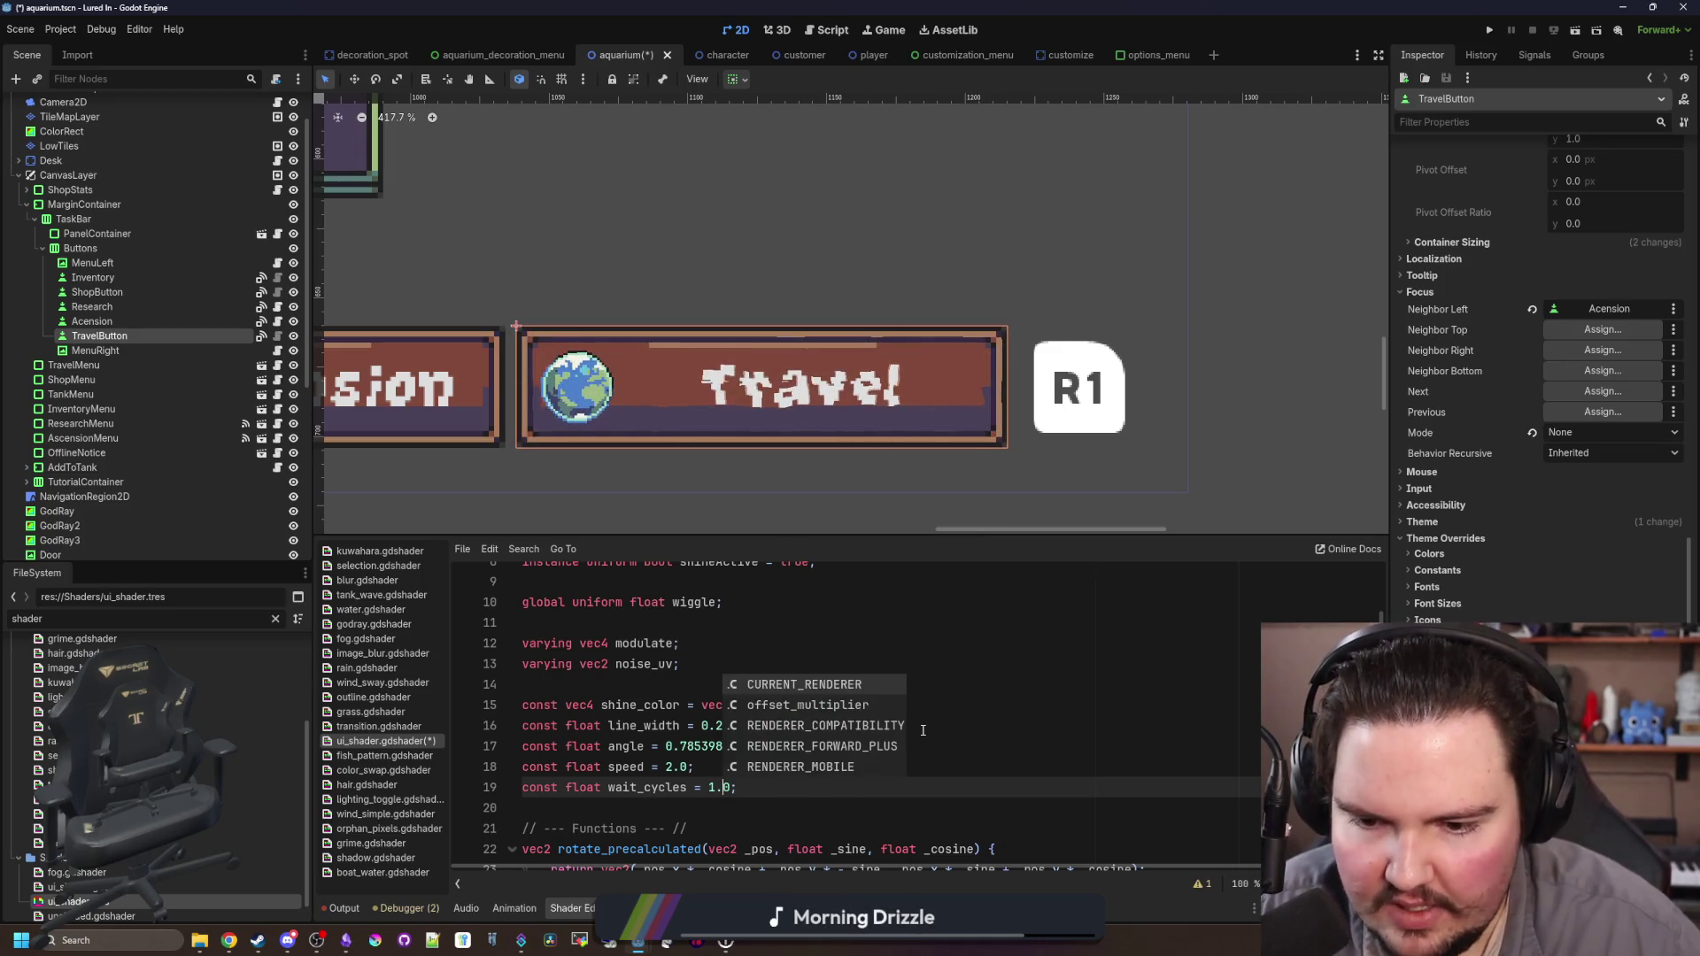
pyautogui.press('Right')
pyautogui.press('Delete')
pyautogui.write('5')
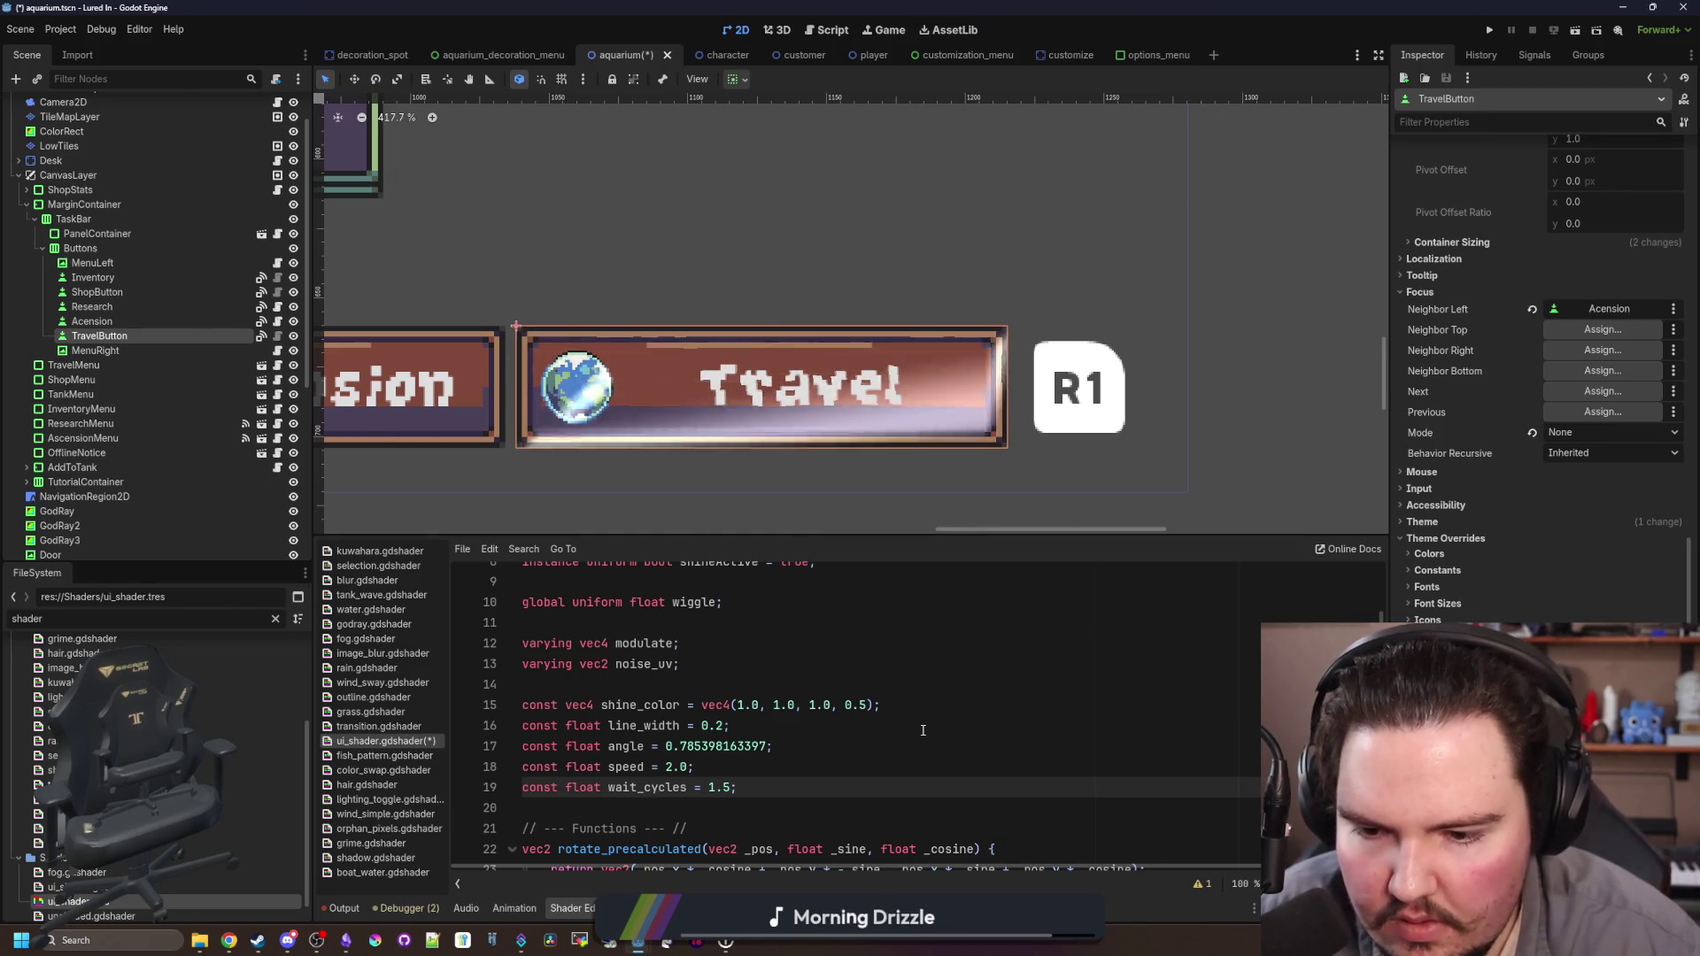
pyautogui.press('Up')
pyautogui.press('Up')
pyautogui.press('Up')
pyautogui.press('Up')
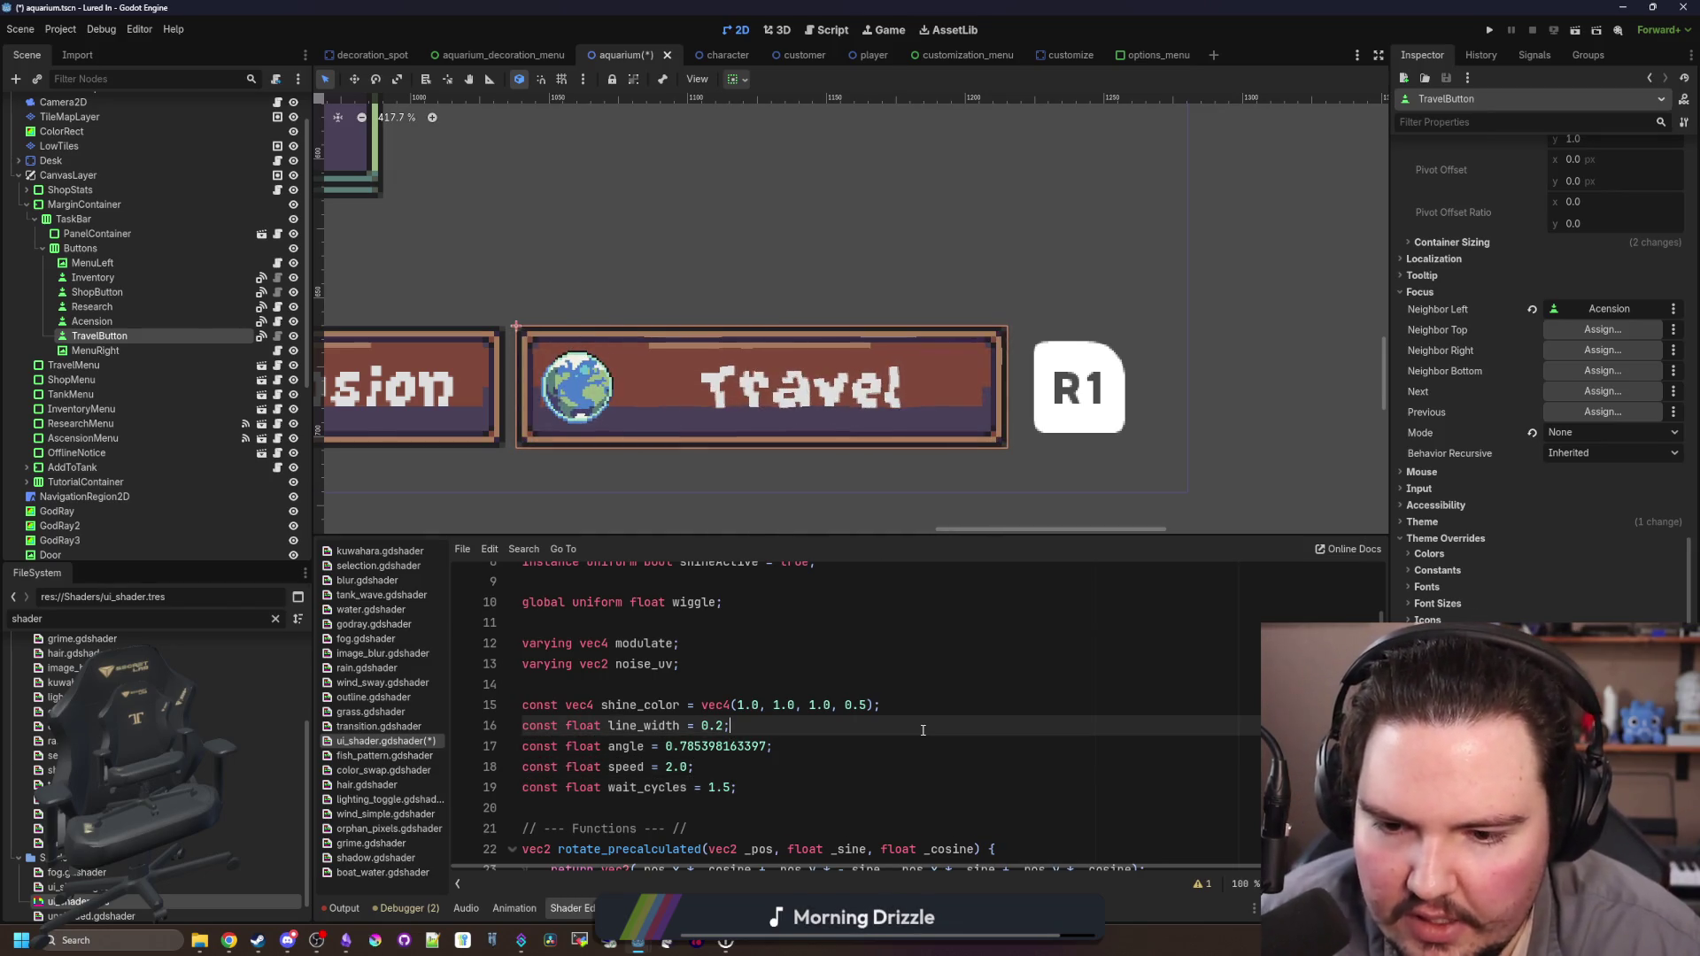
pyautogui.scroll(-9, 923, 730)
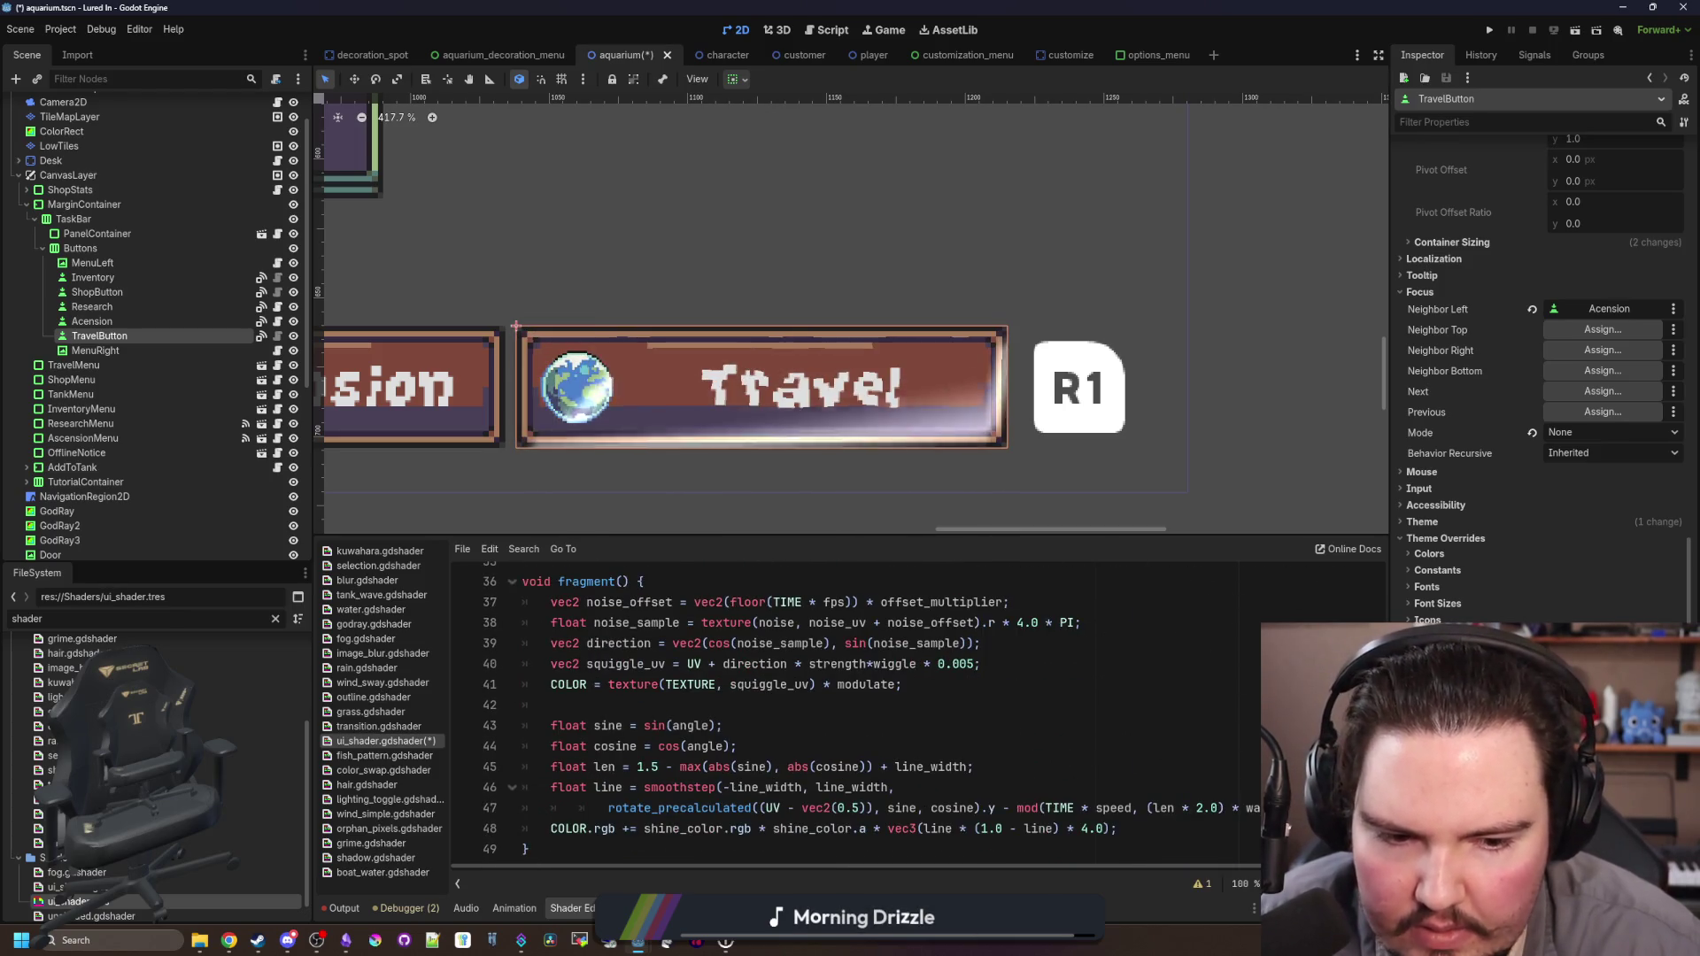
# Step: Widen the shader editor and look over the rotate_precalculated and smoothstep shine lines
pyautogui.moveTo(1388, 482); pyautogui.dragTo(1551, 482)
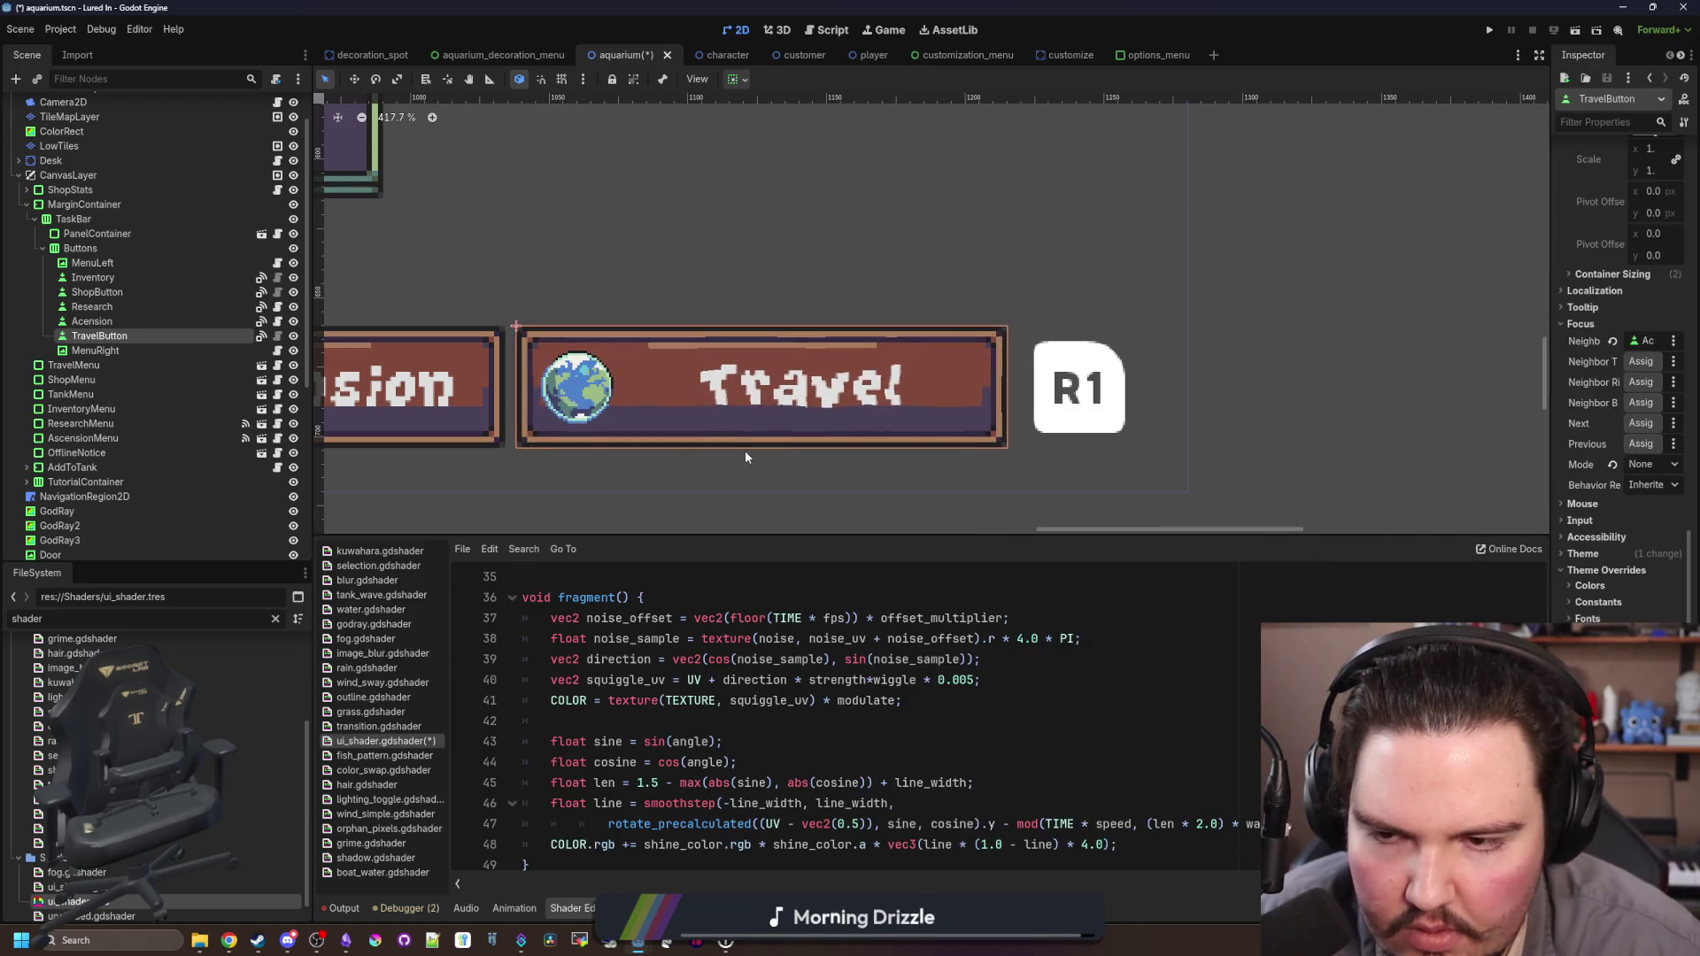
pyautogui.click(775, 755)
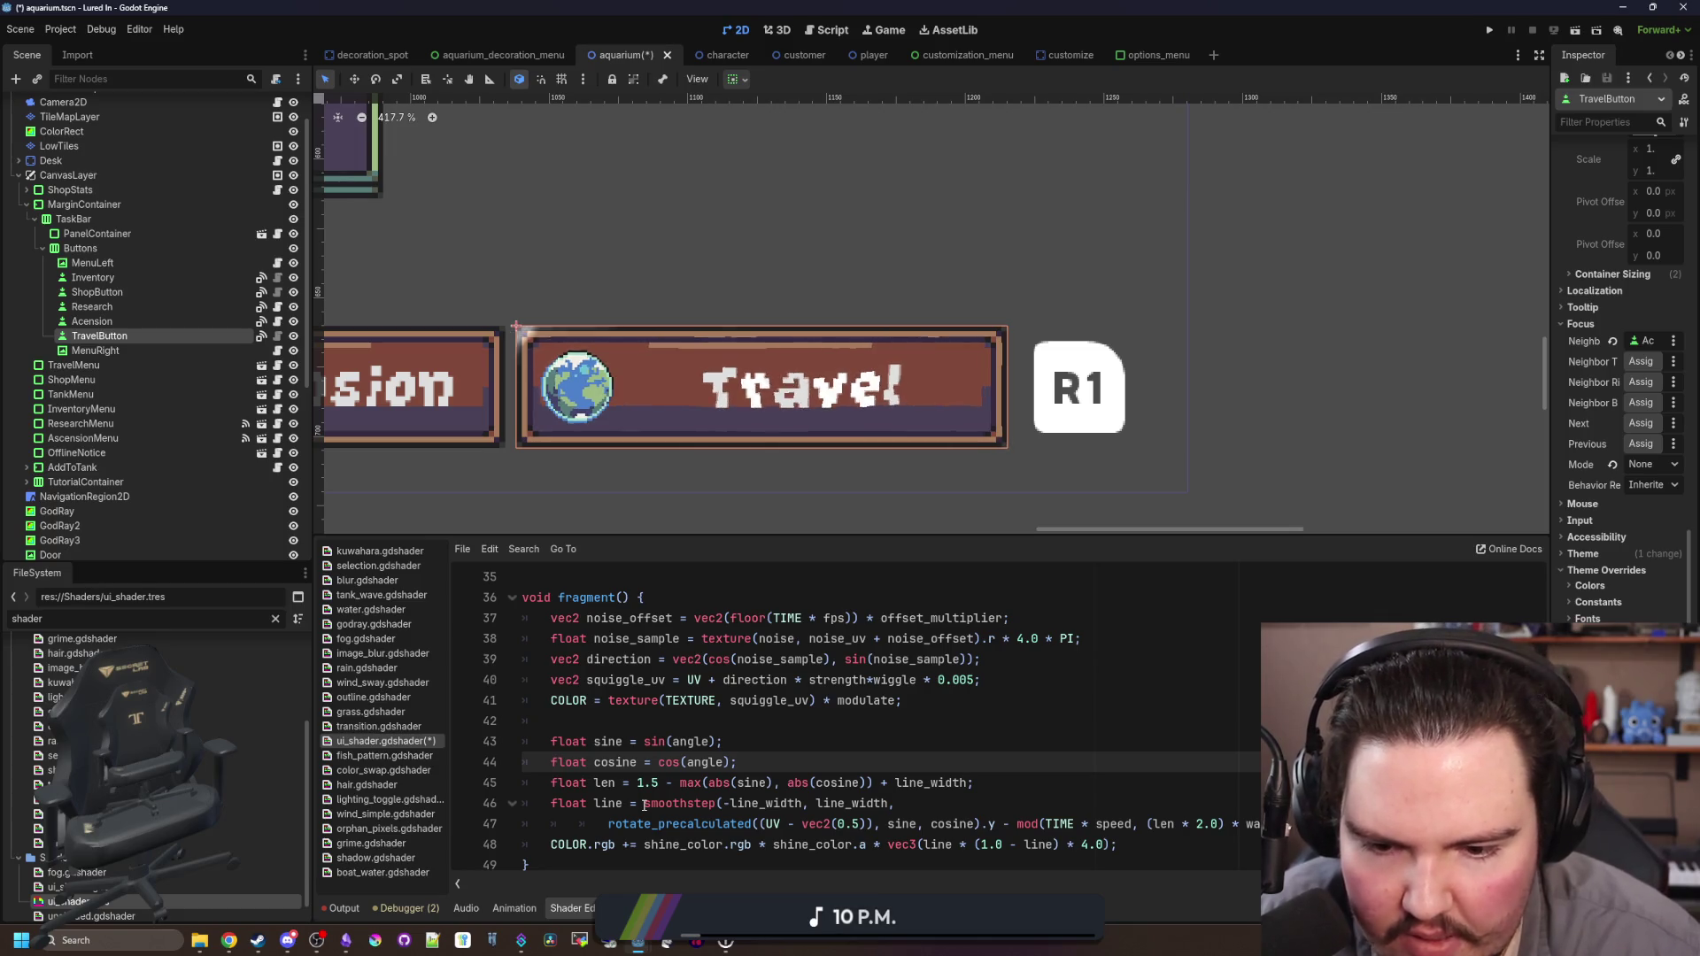
pyautogui.click(644, 803)
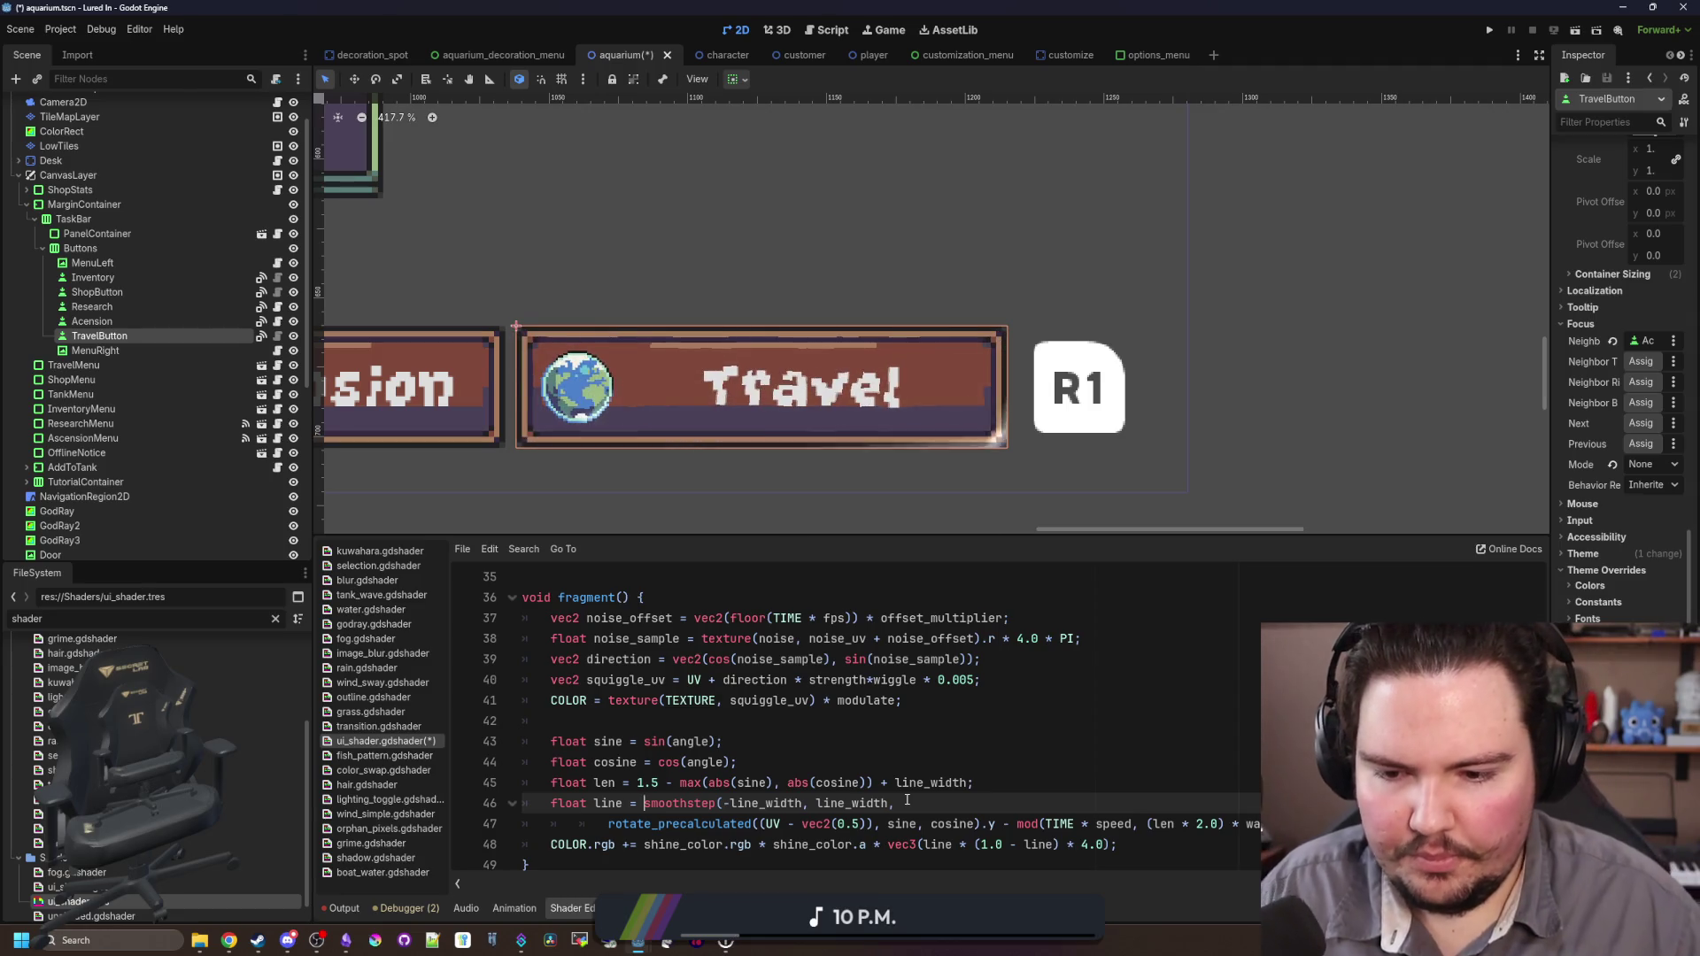
pyautogui.scroll(3, 759, 705)
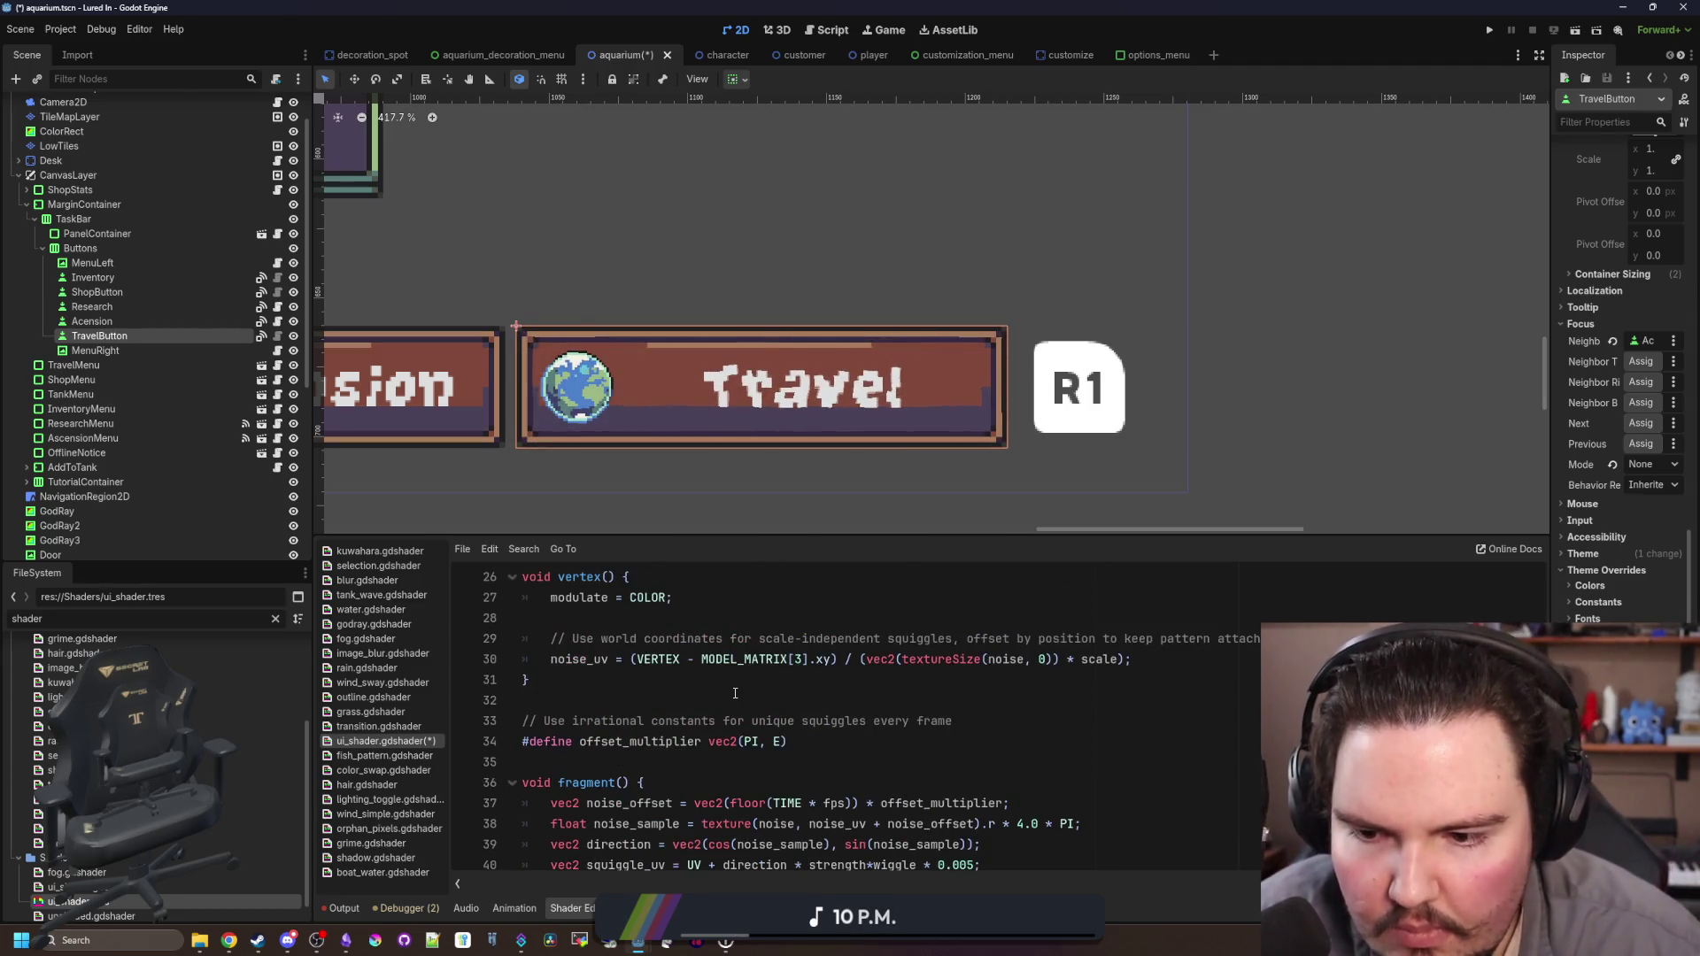
pyautogui.scroll(3, 735, 693)
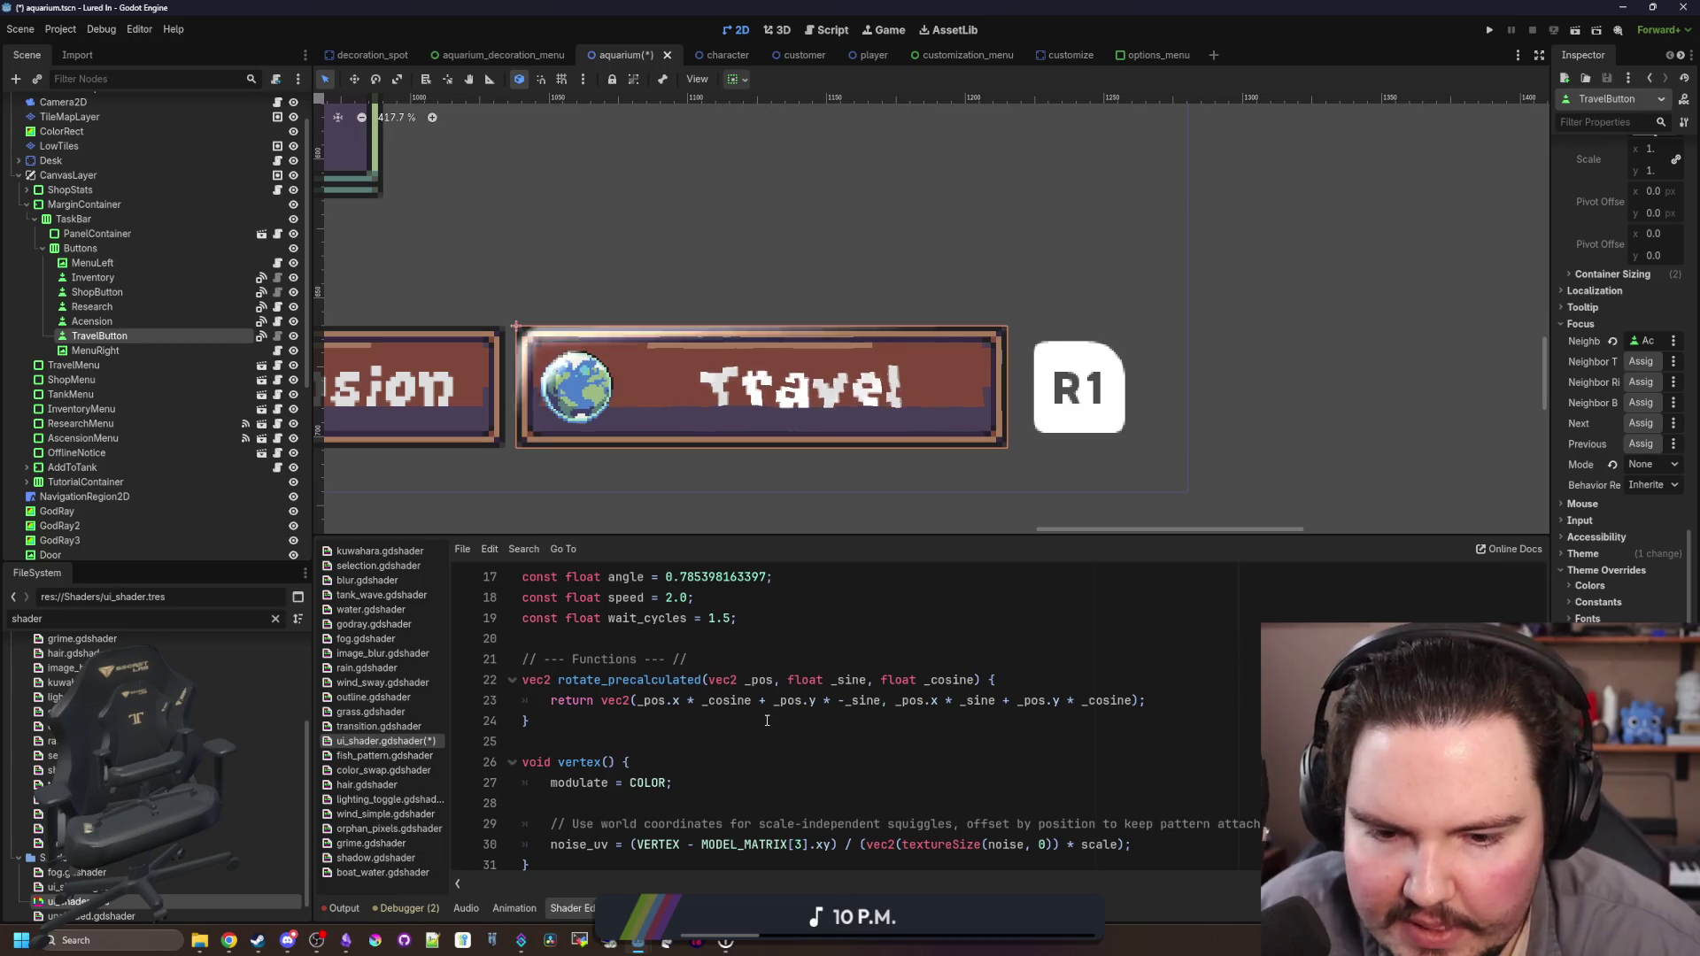
pyautogui.click(767, 720)
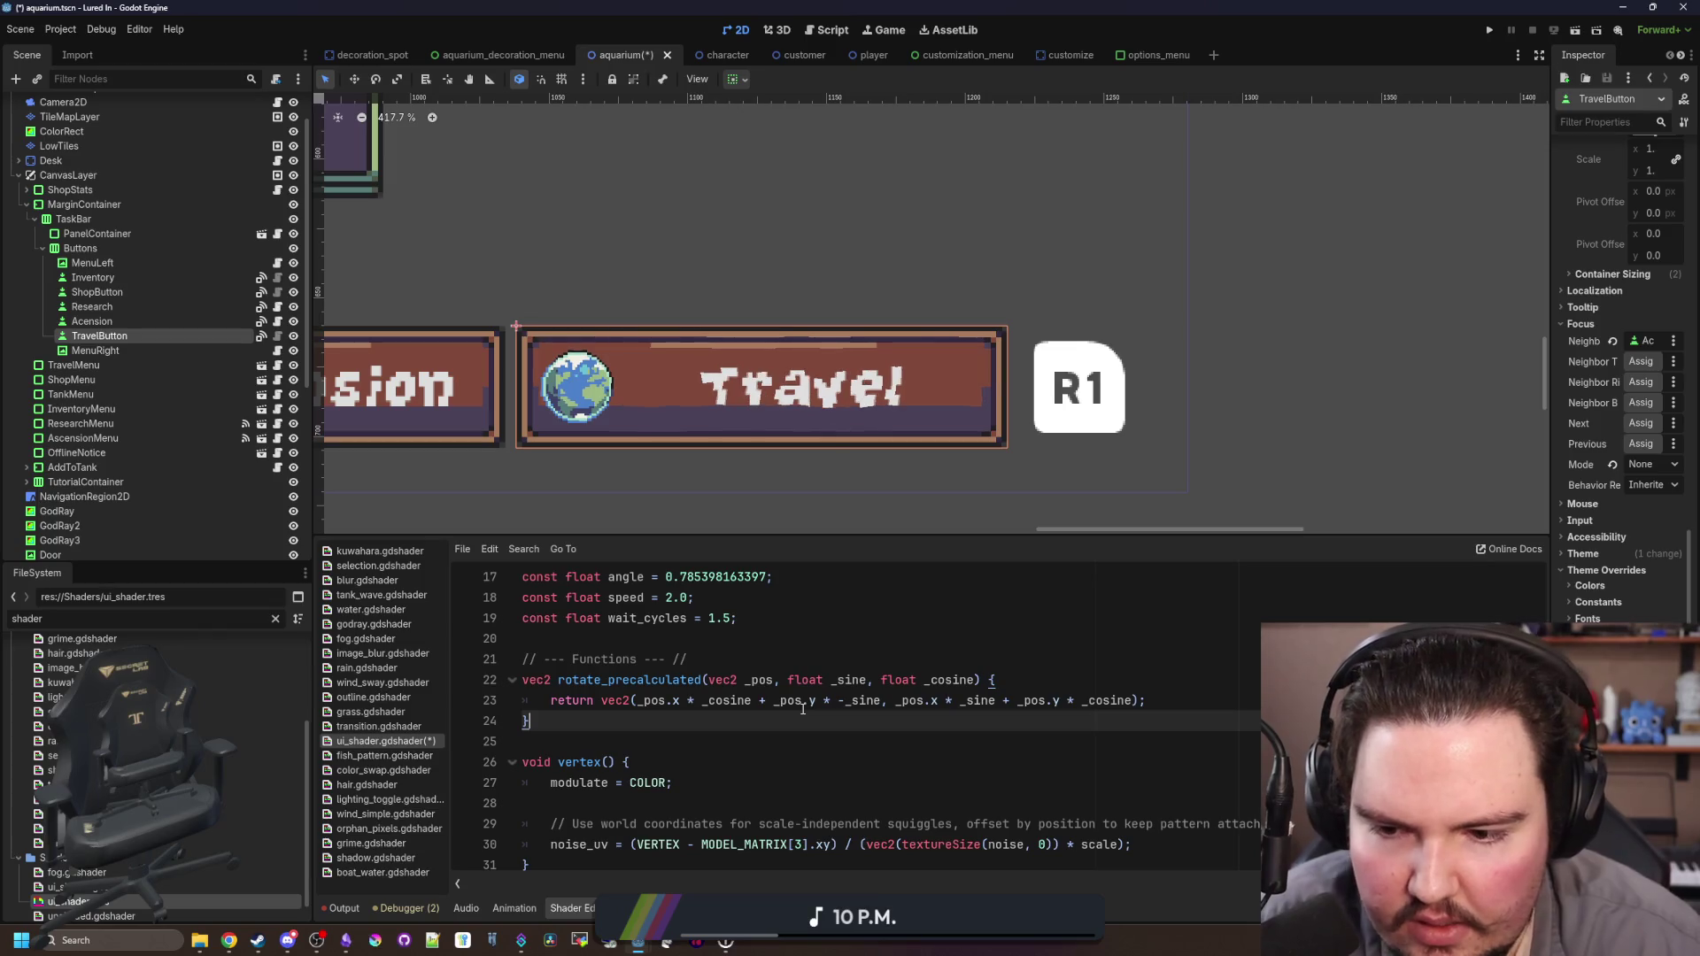
pyautogui.scroll(-6, 802, 708)
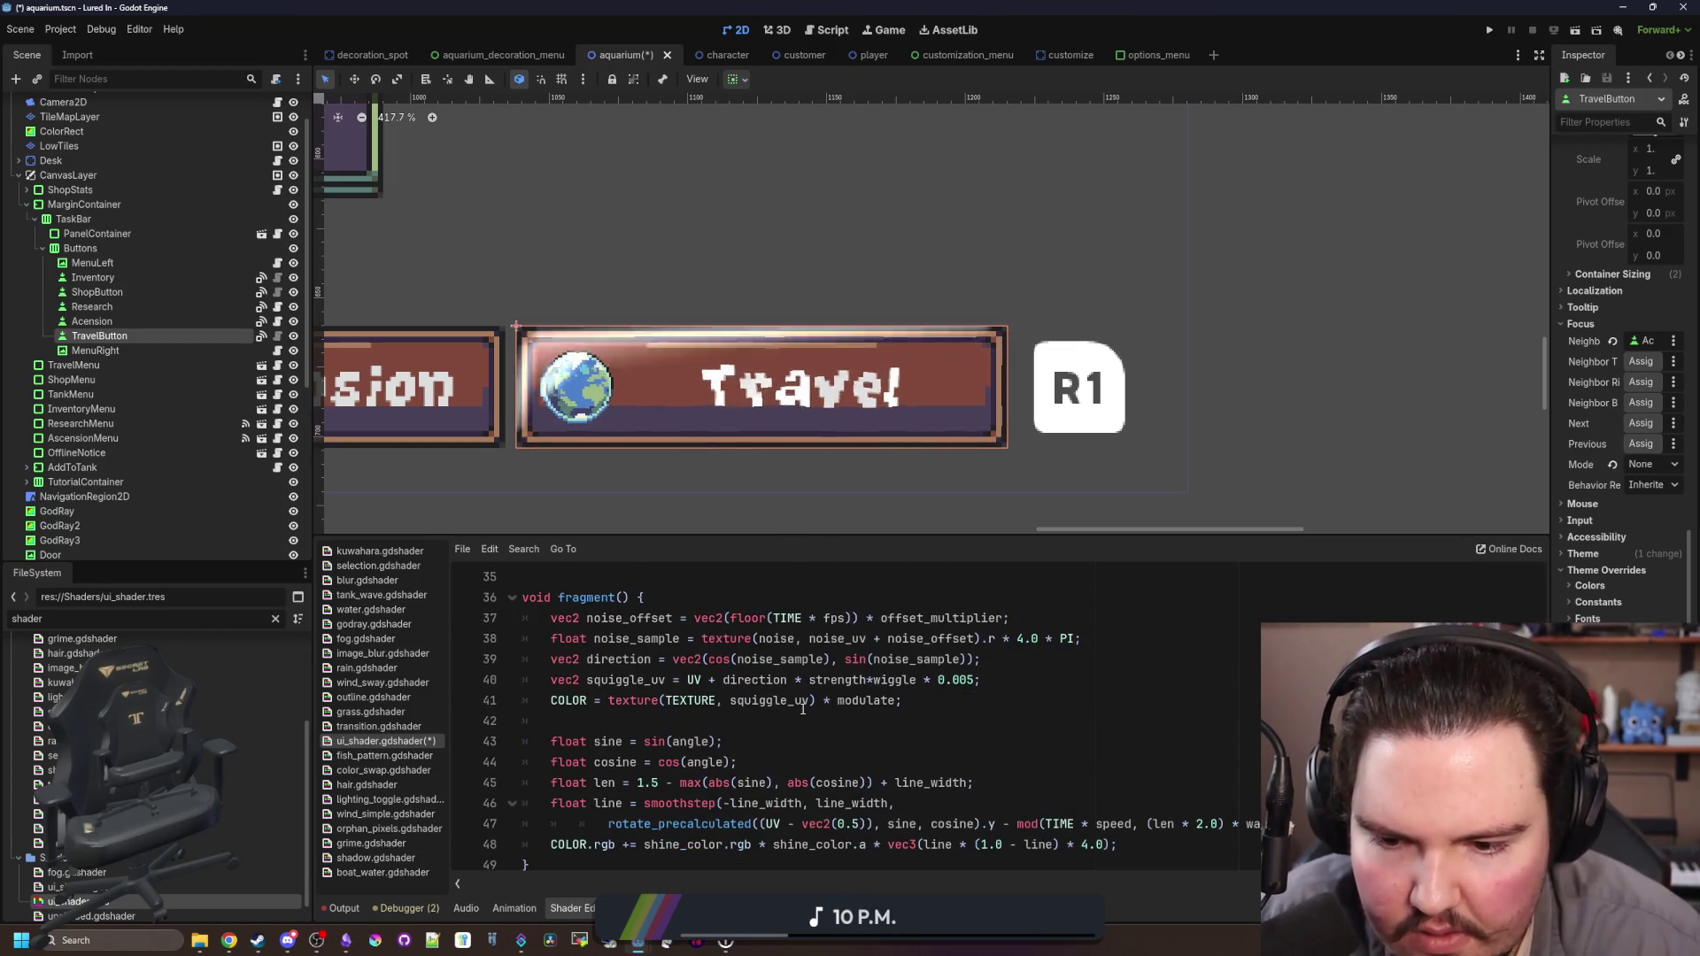
pyautogui.click(648, 728)
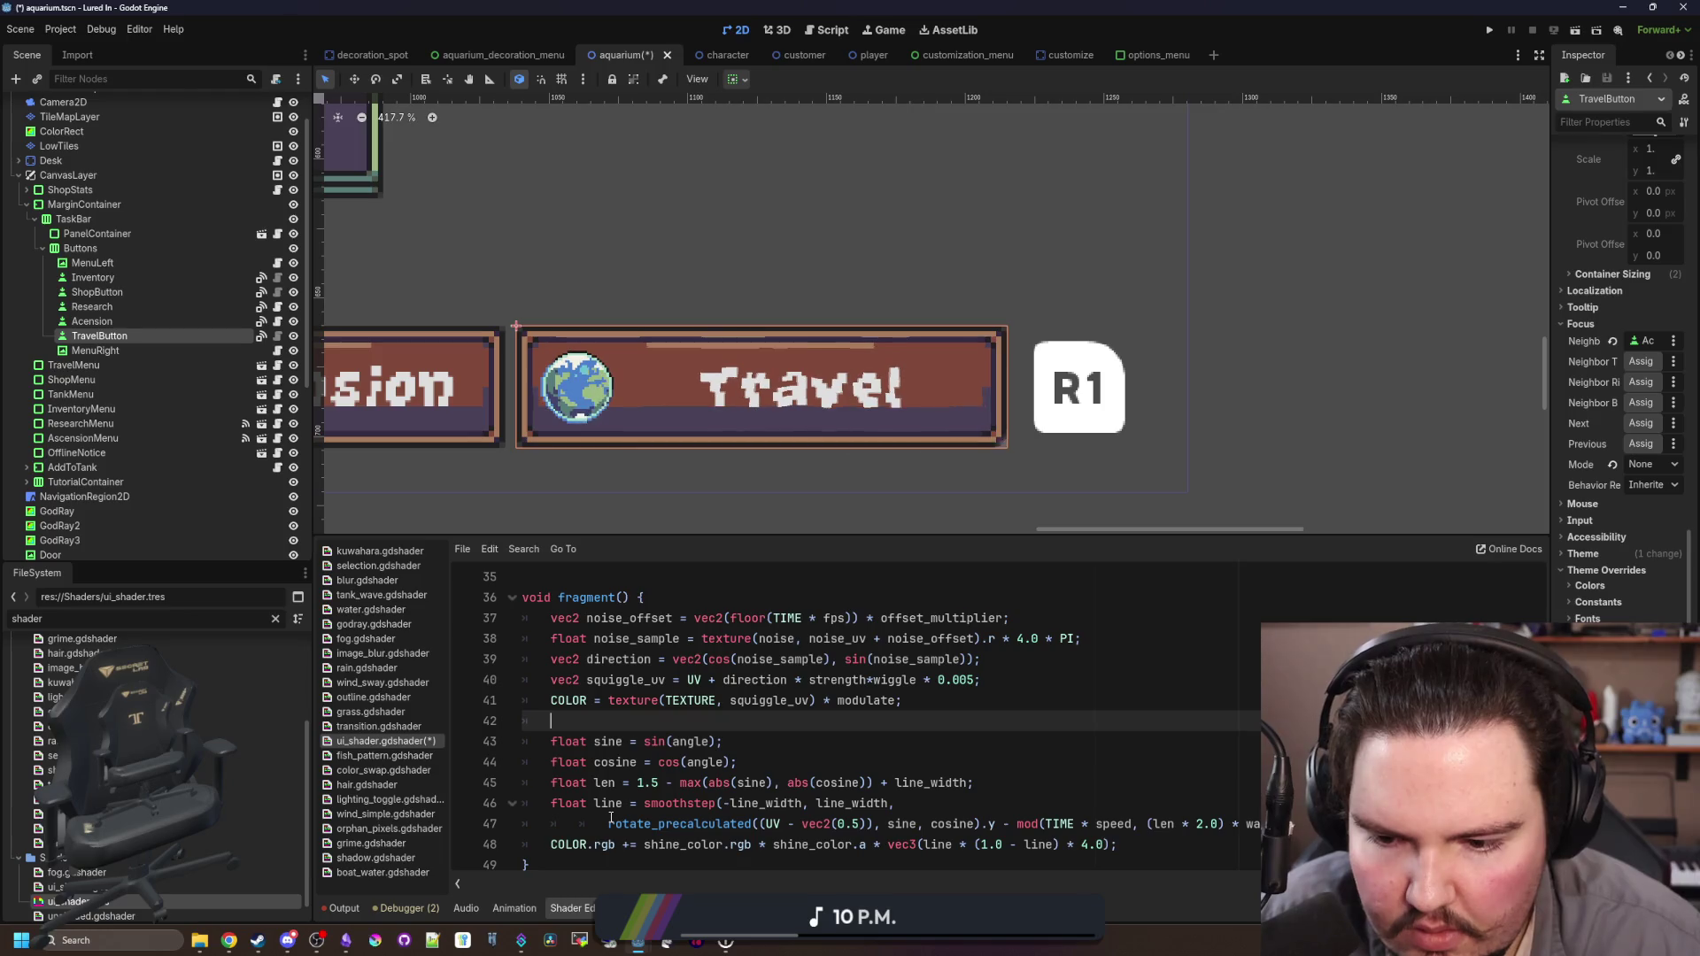
# Step: Try commenting out and relocating the smoothstep line, then undo back to the original
pyautogui.click(647, 804)
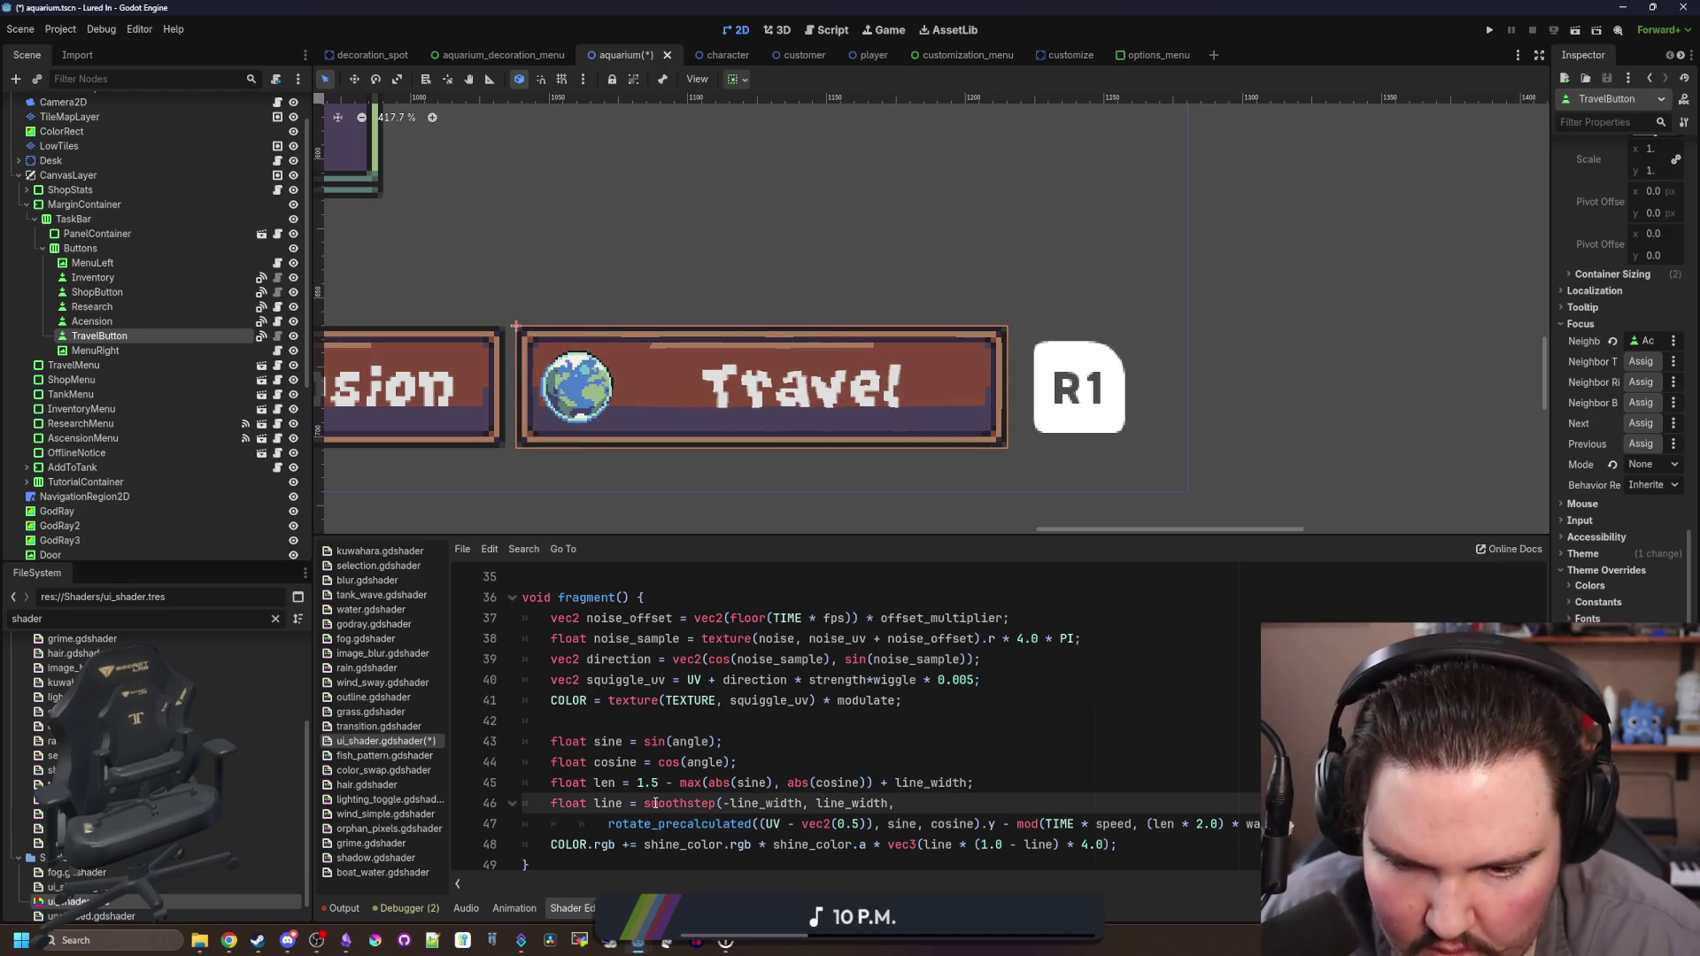
pyautogui.write('//')
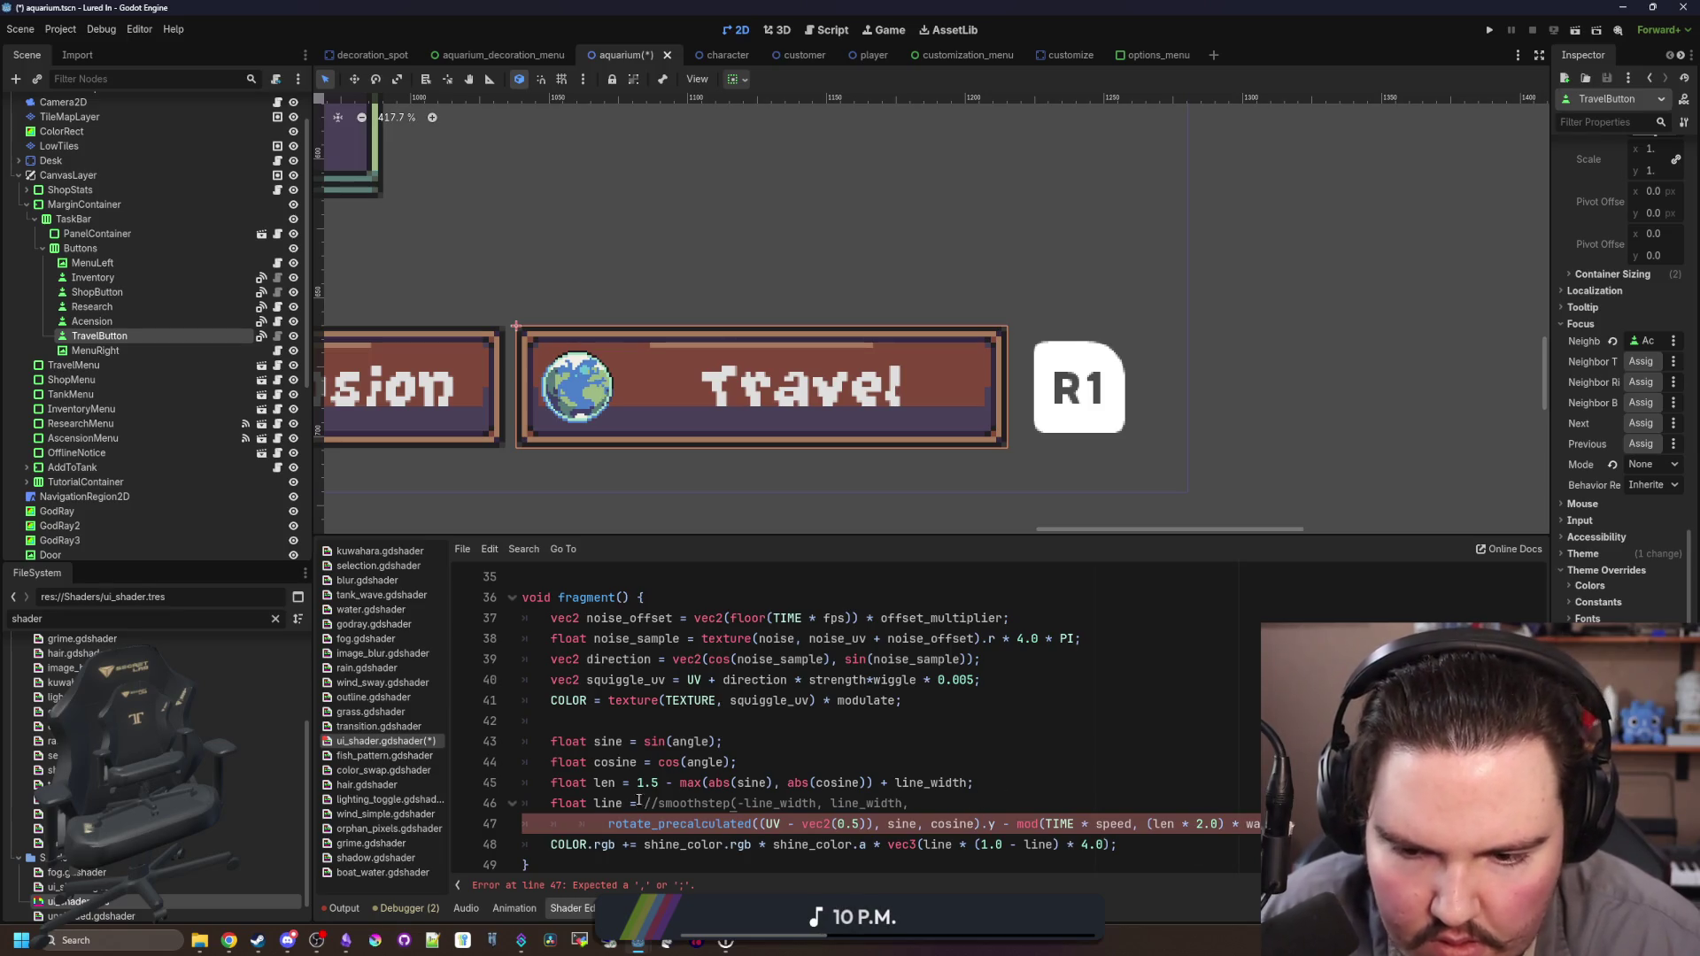
pyautogui.press('BackSpace')
pyautogui.press('BackSpace')
pyautogui.press('BackSpace')
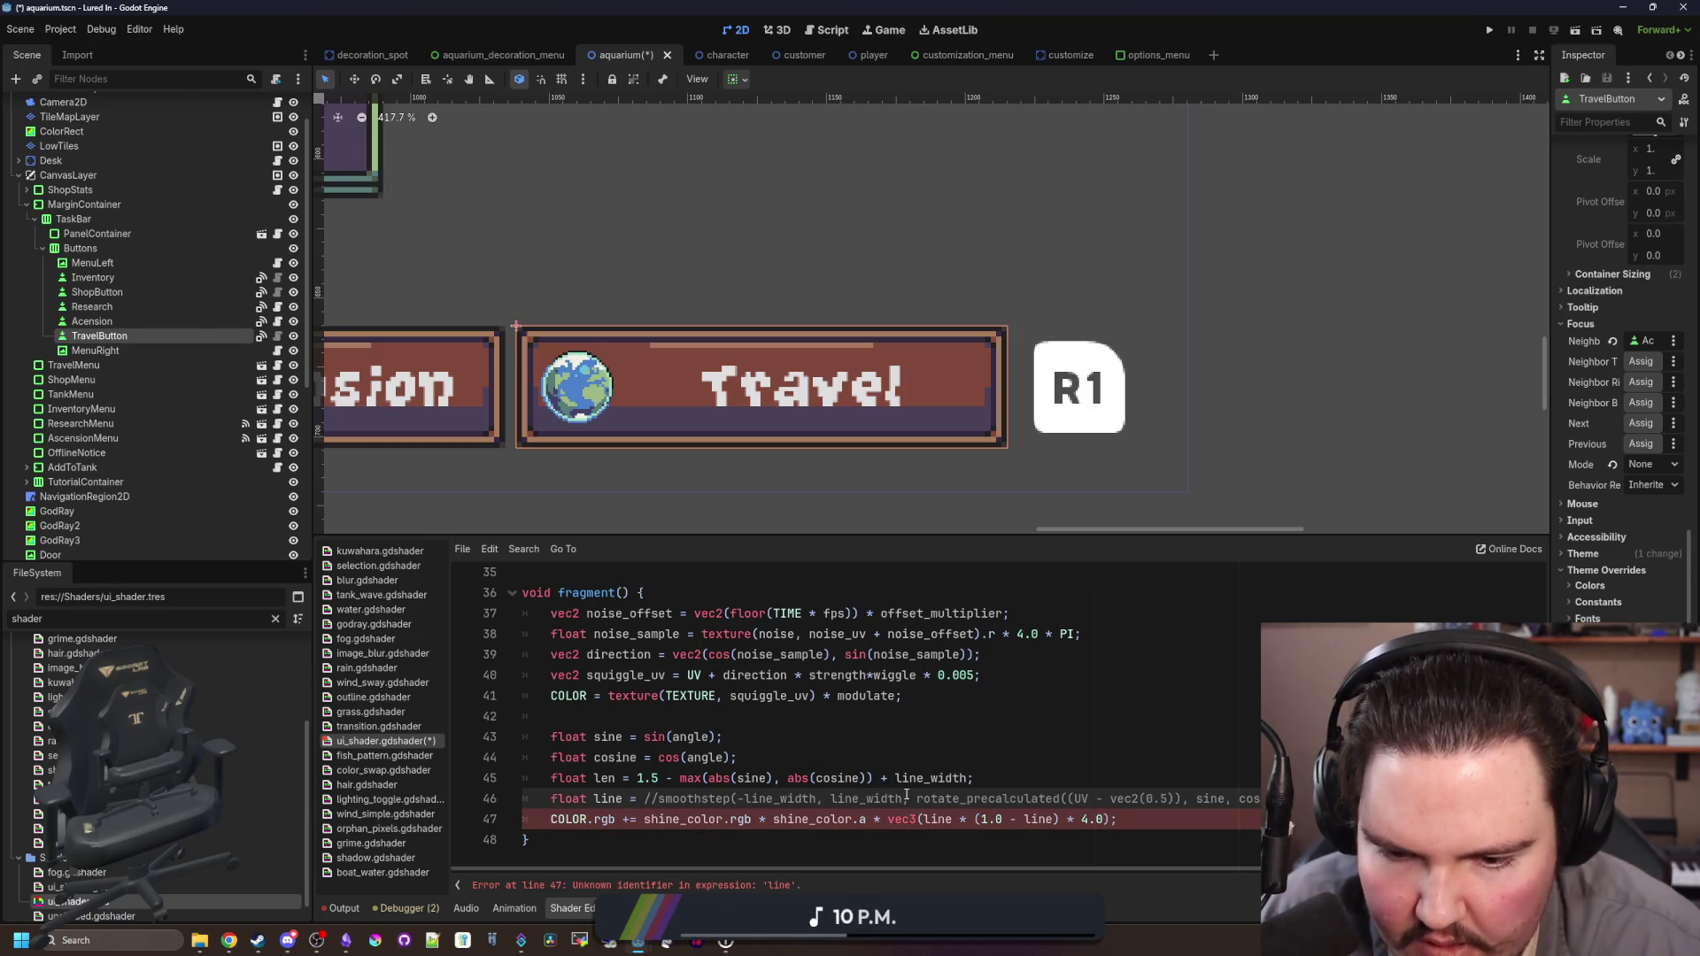
pyautogui.keyDown('shift'); pyautogui.click(644, 798); pyautogui.keyUp('shift')
pyautogui.press('BackSpace')
pyautogui.click(771, 751)
pyautogui.write('//smoothstep(-line_width, line_width,')
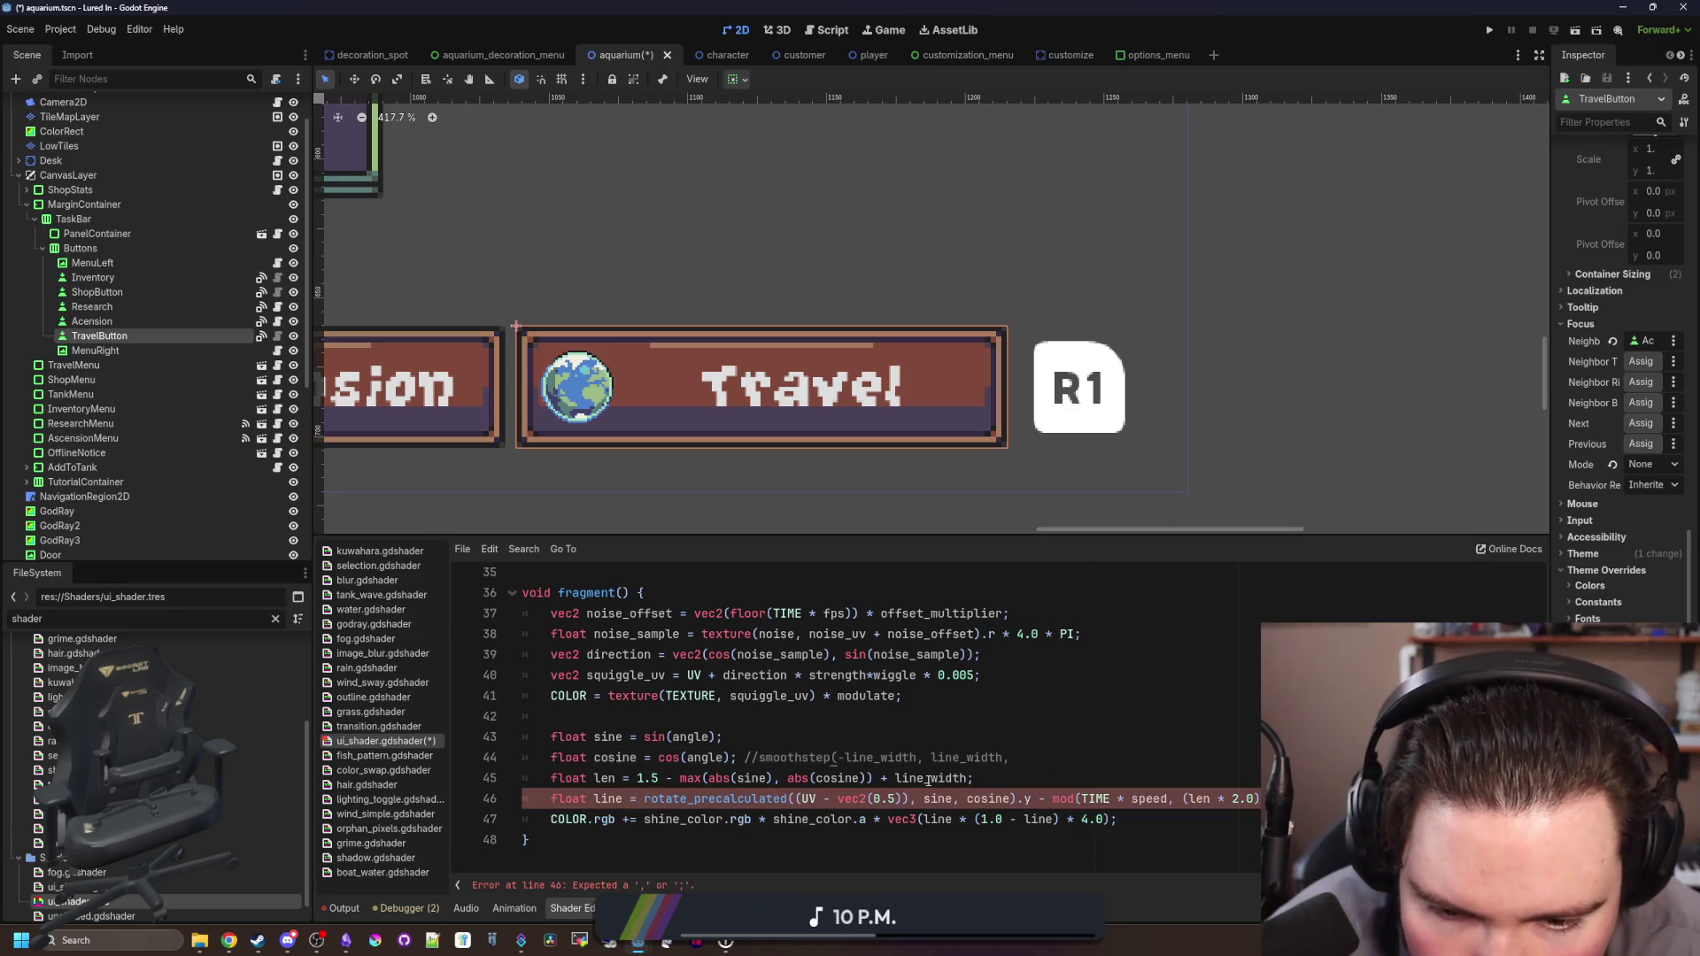
pyautogui.click(1153, 784)
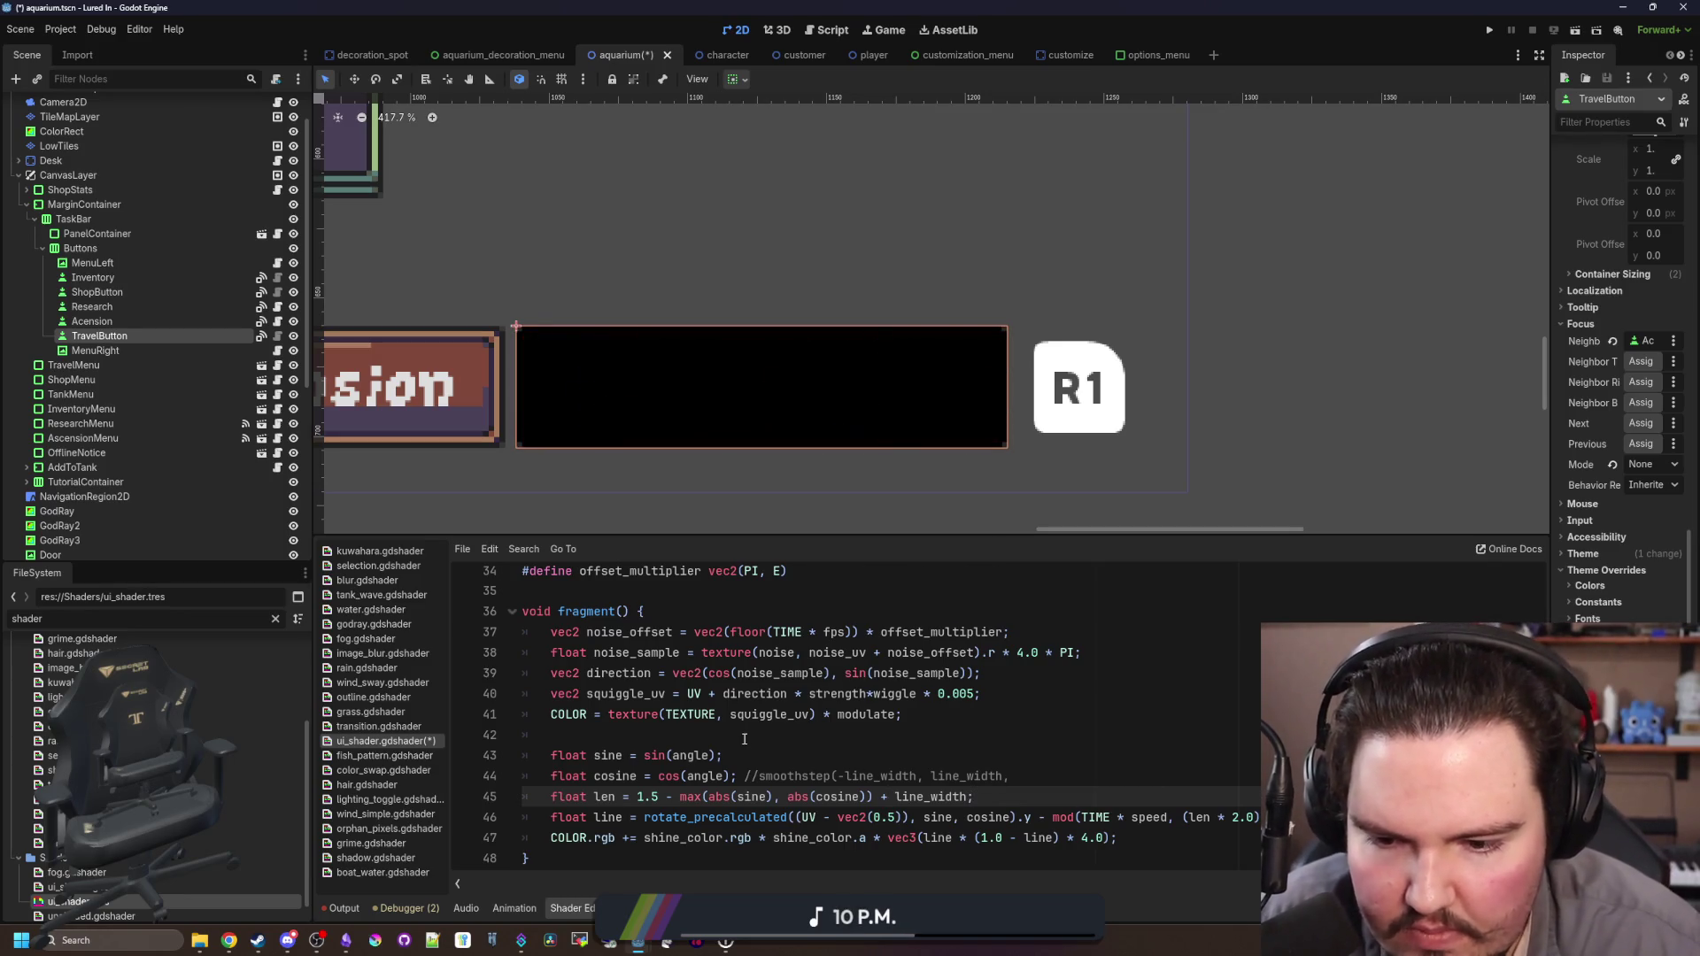
pyautogui.hotkey('ctrl', 'z')
pyautogui.hotkey('ctrl', 'z')
pyautogui.hotkey('ctrl', 'z')
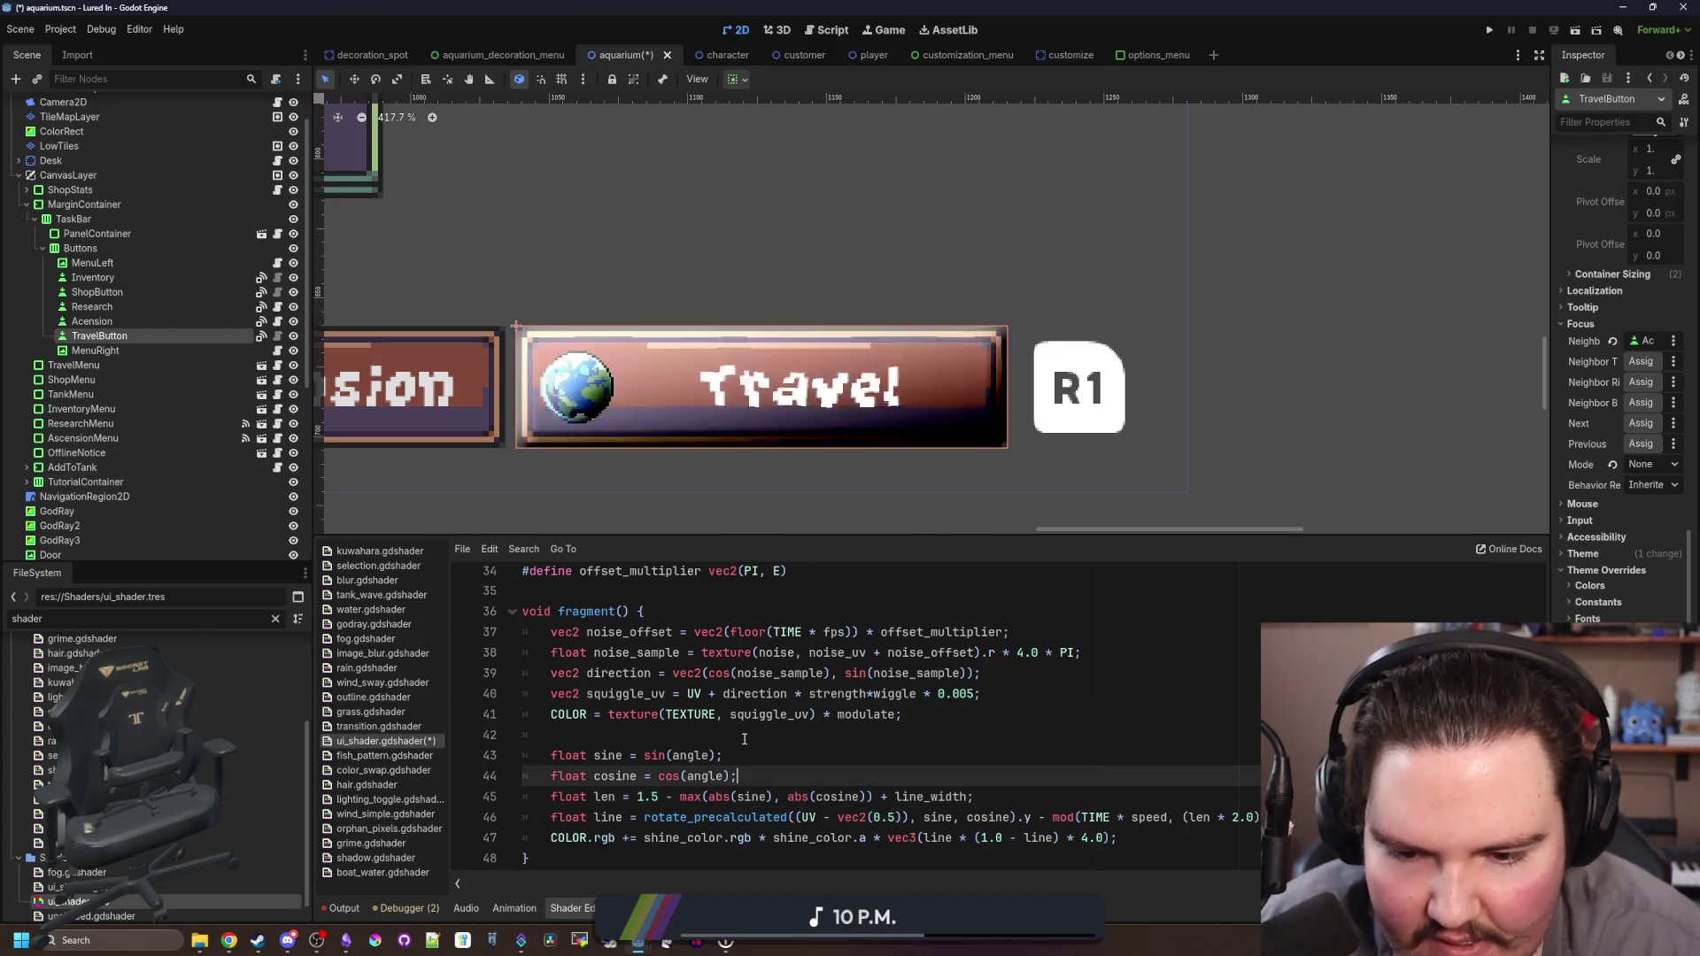
pyautogui.hotkey('ctrl', 'shift', 'z')
pyautogui.hotkey('ctrl', 'shift', 'z')
pyautogui.hotkey('ctrl', 'z')
# Step: Drop the -1.0 offset so smoothstep runs from -line_width to line_width, then select smoothstep
pyautogui.click(744, 738)
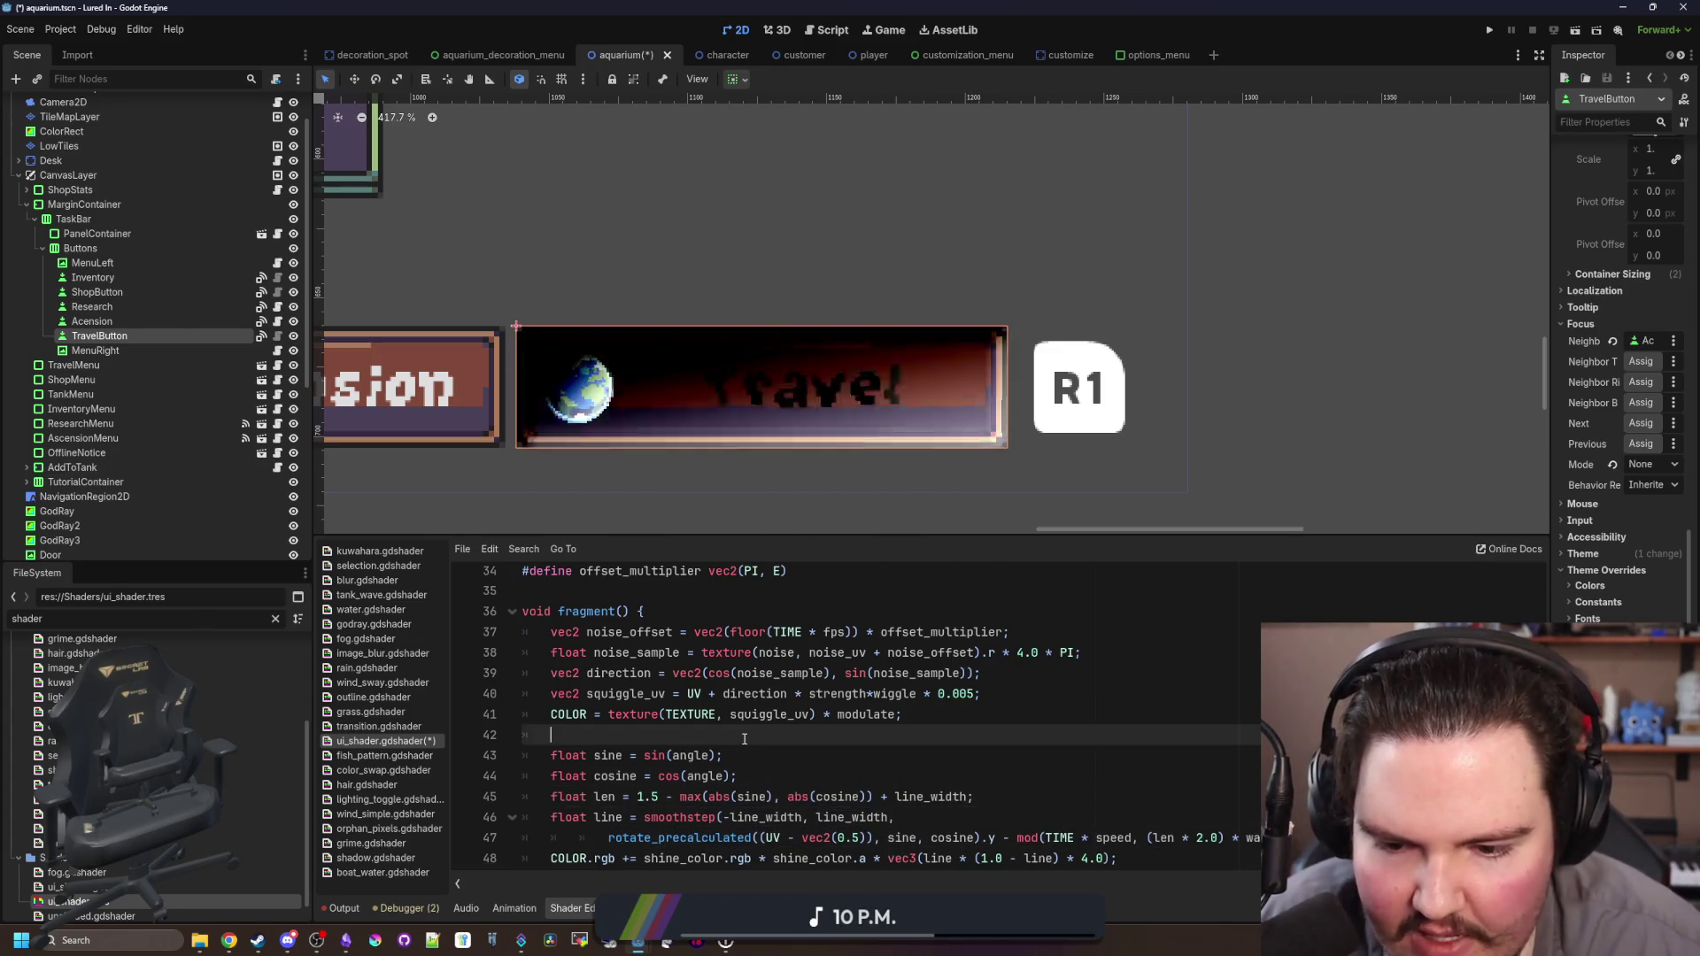
pyautogui.scroll(-1, 708, 771)
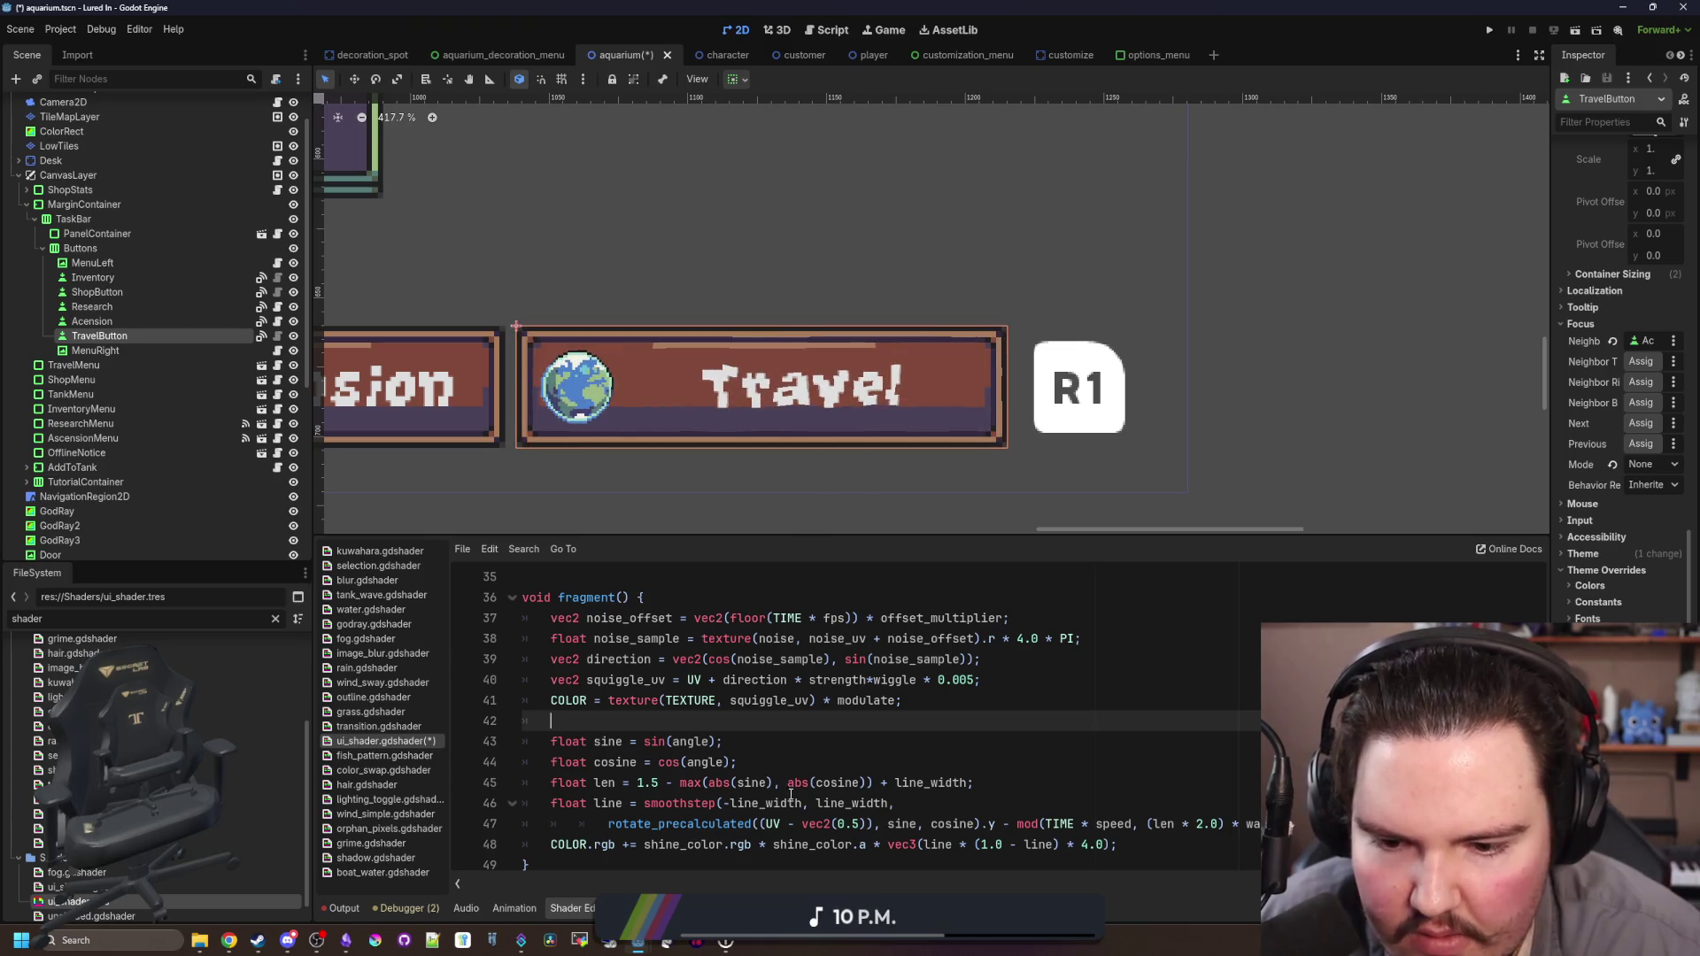
pyautogui.click(867, 750)
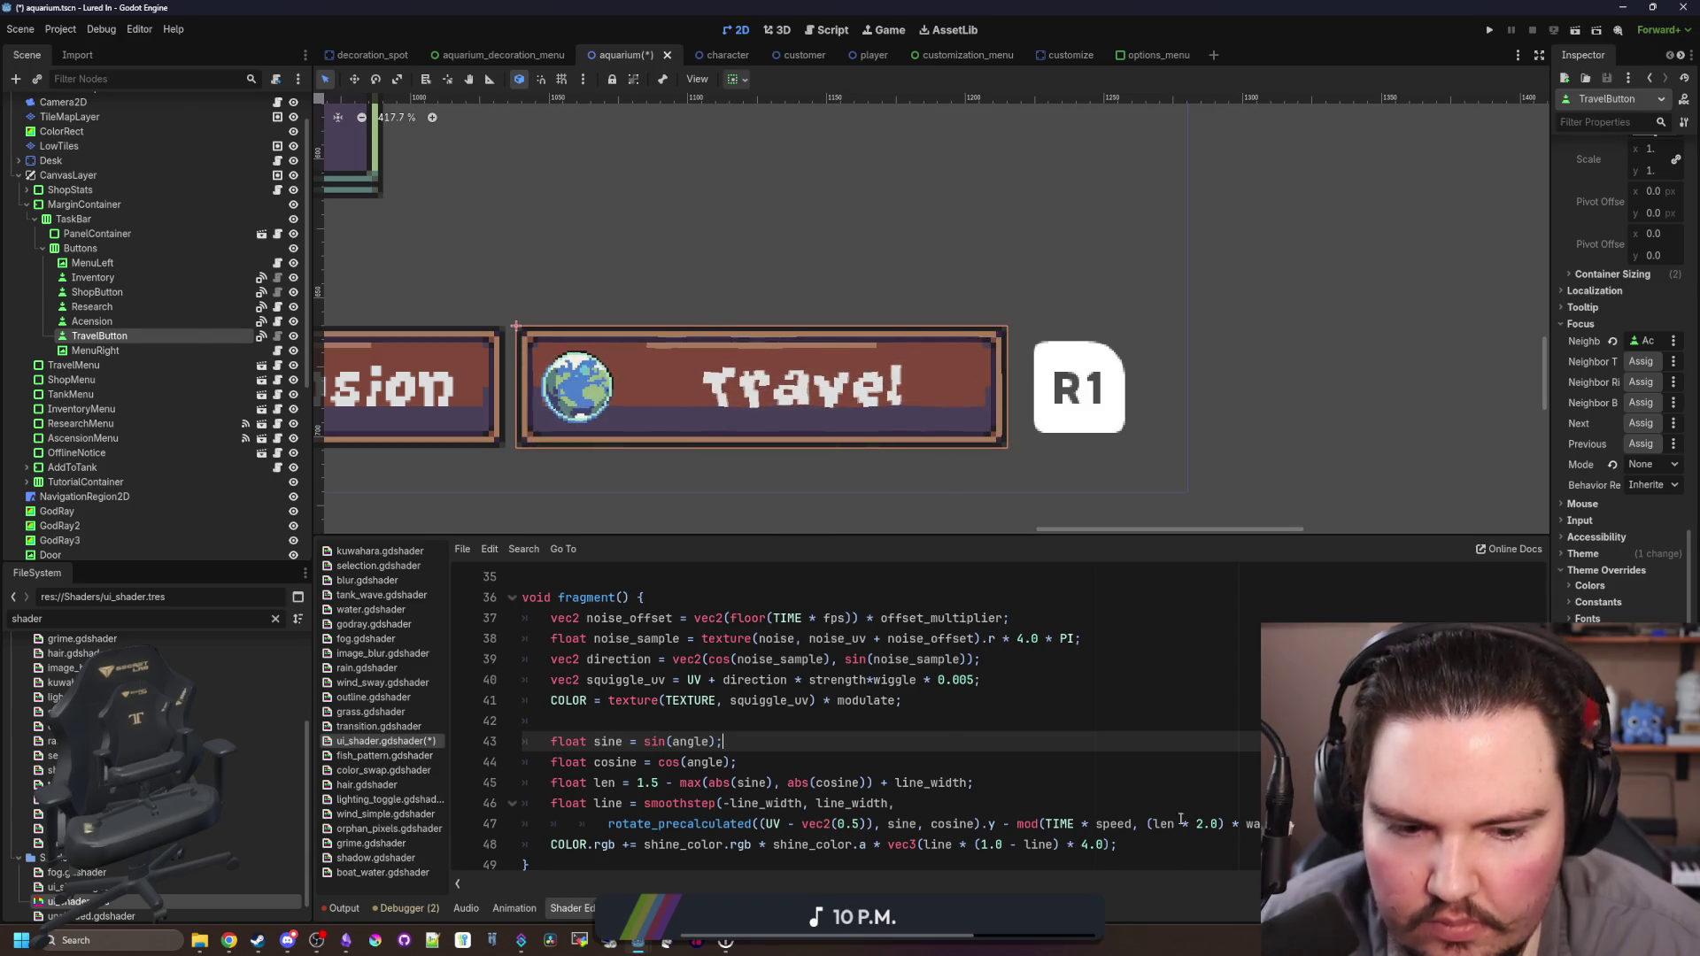
pyautogui.click(631, 721)
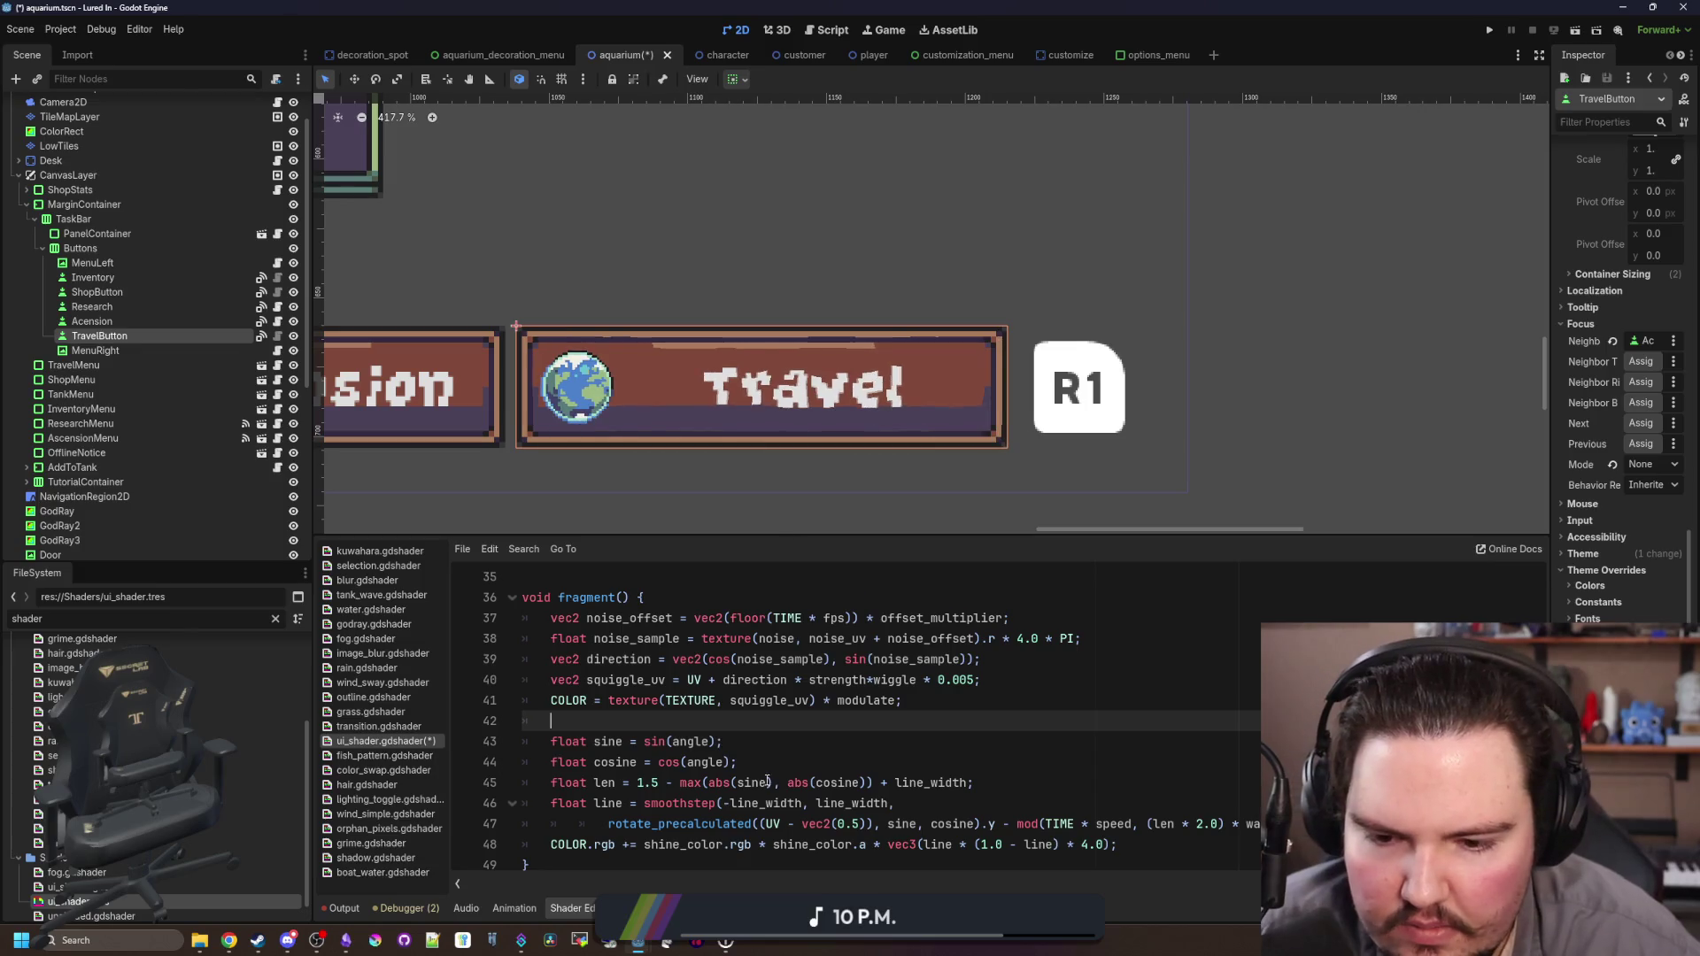
pyautogui.click(803, 803)
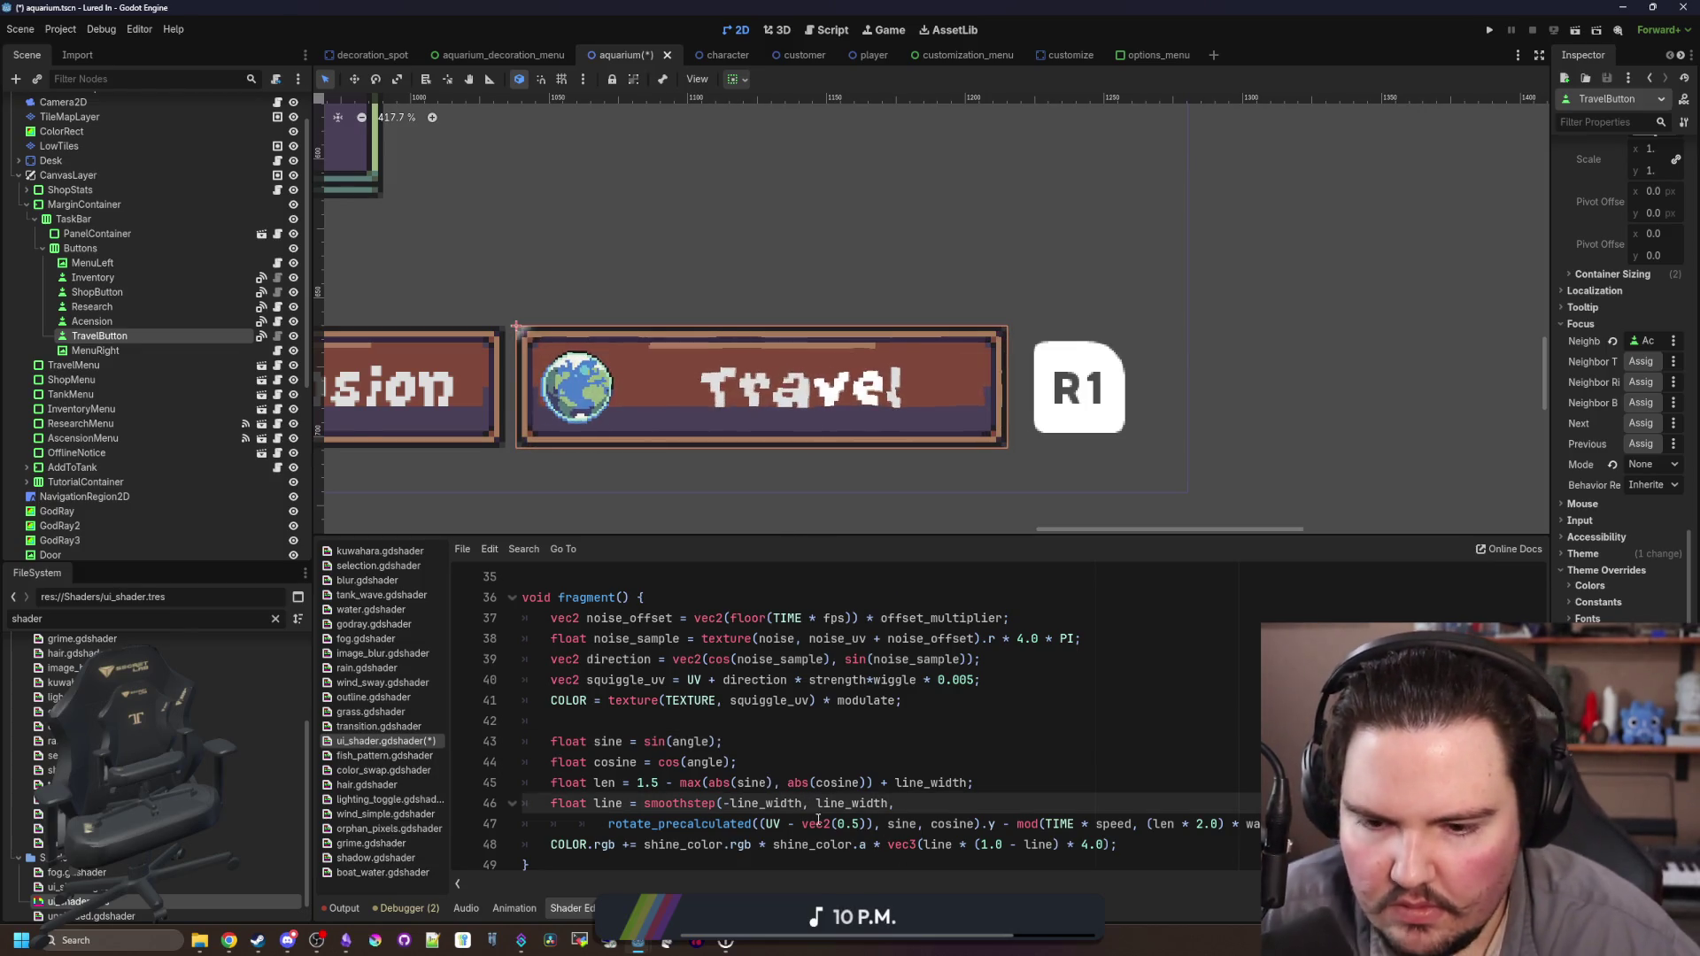
pyautogui.write('-1.0')
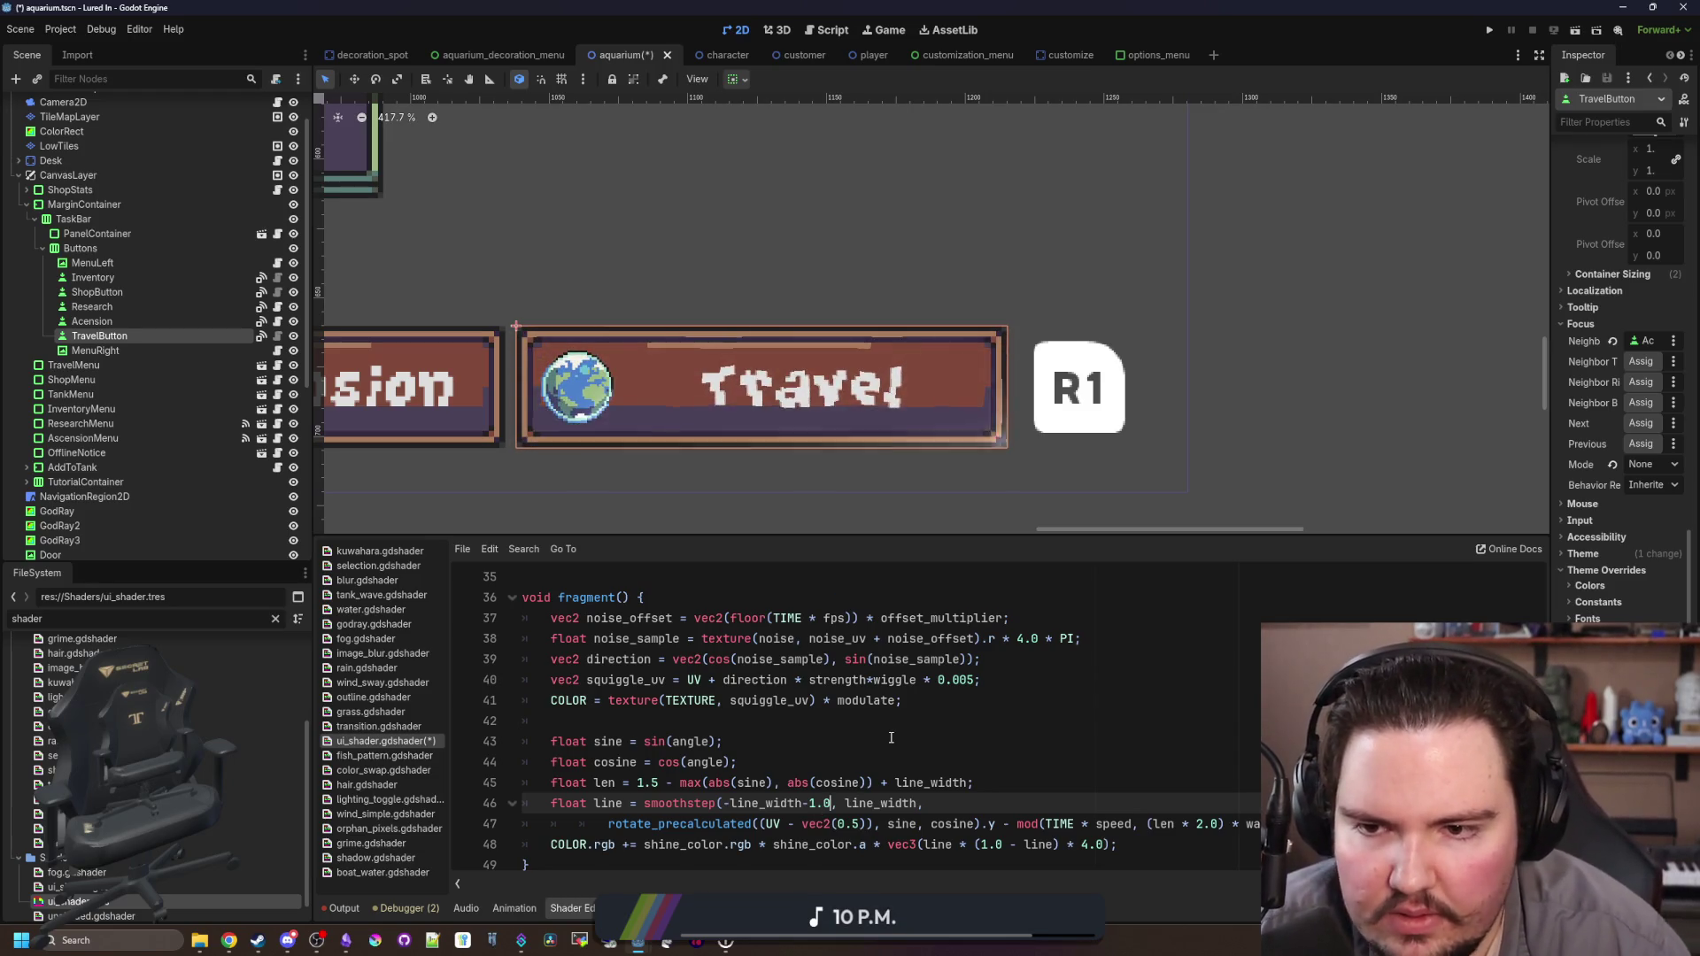
pyautogui.press('BackSpace')
pyautogui.press('BackSpace')
pyautogui.press('BackSpace')
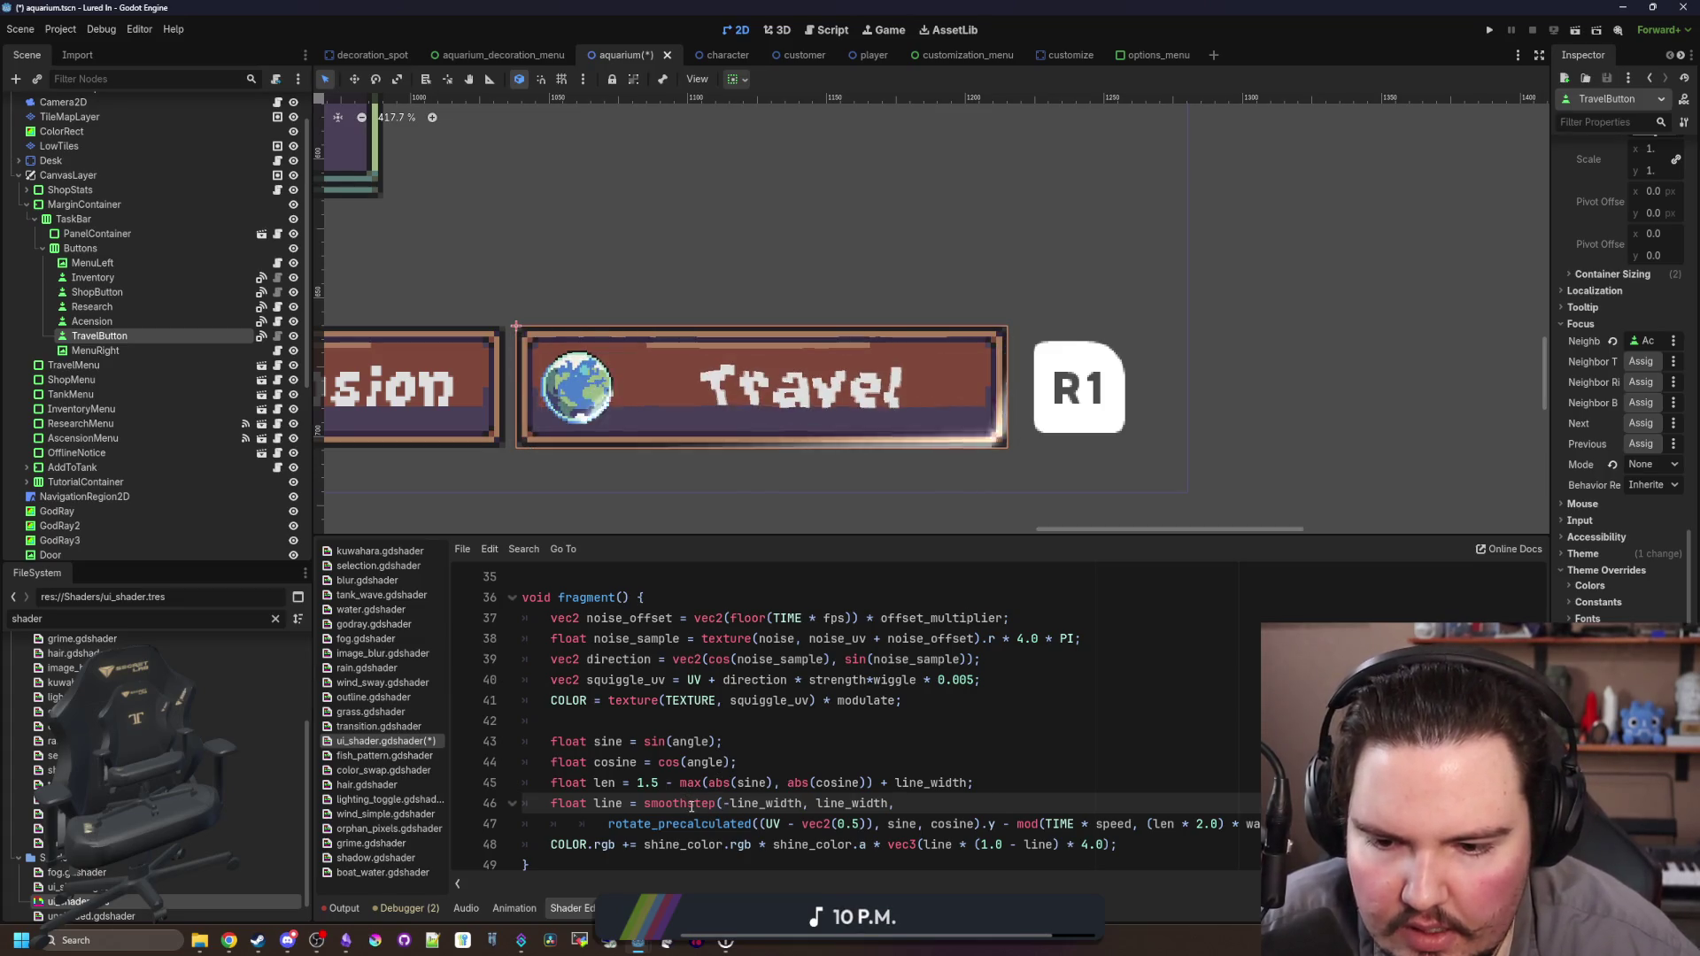
pyautogui.moveTo(715, 805); pyautogui.dragTo(644, 803)
pyautogui.write('lerp')
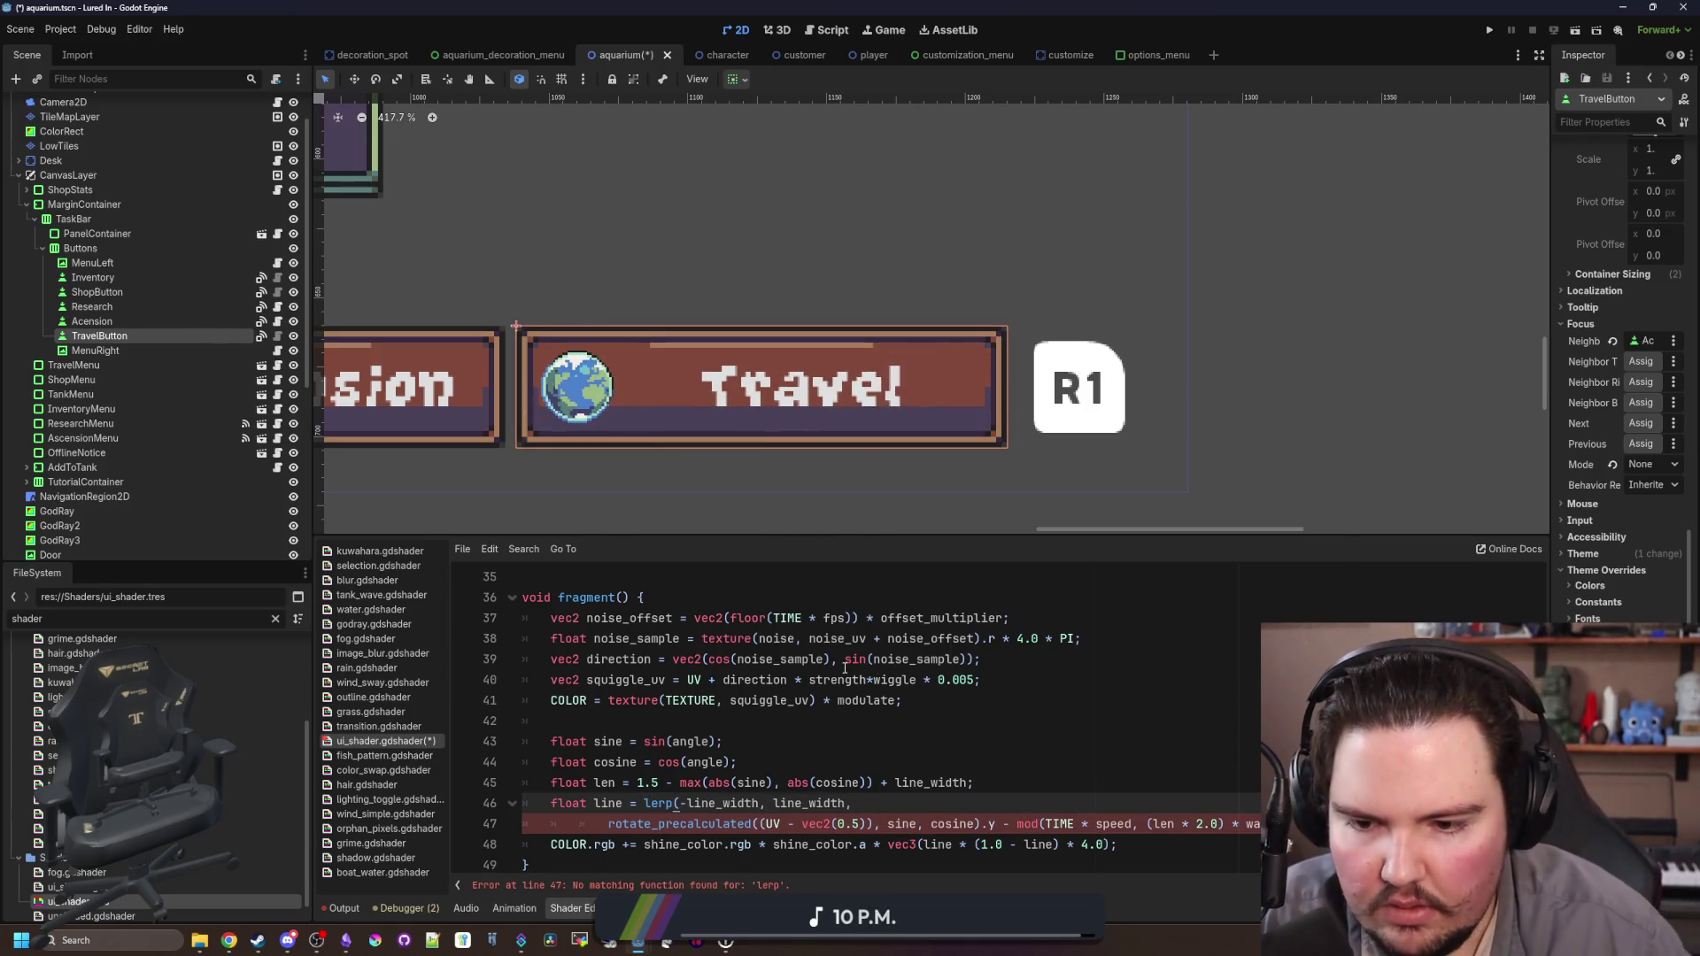
pyautogui.press('BackSpace')
pyautogui.press('BackSpace')
pyautogui.press('BackSpace')
pyautogui.write('smoothstep')
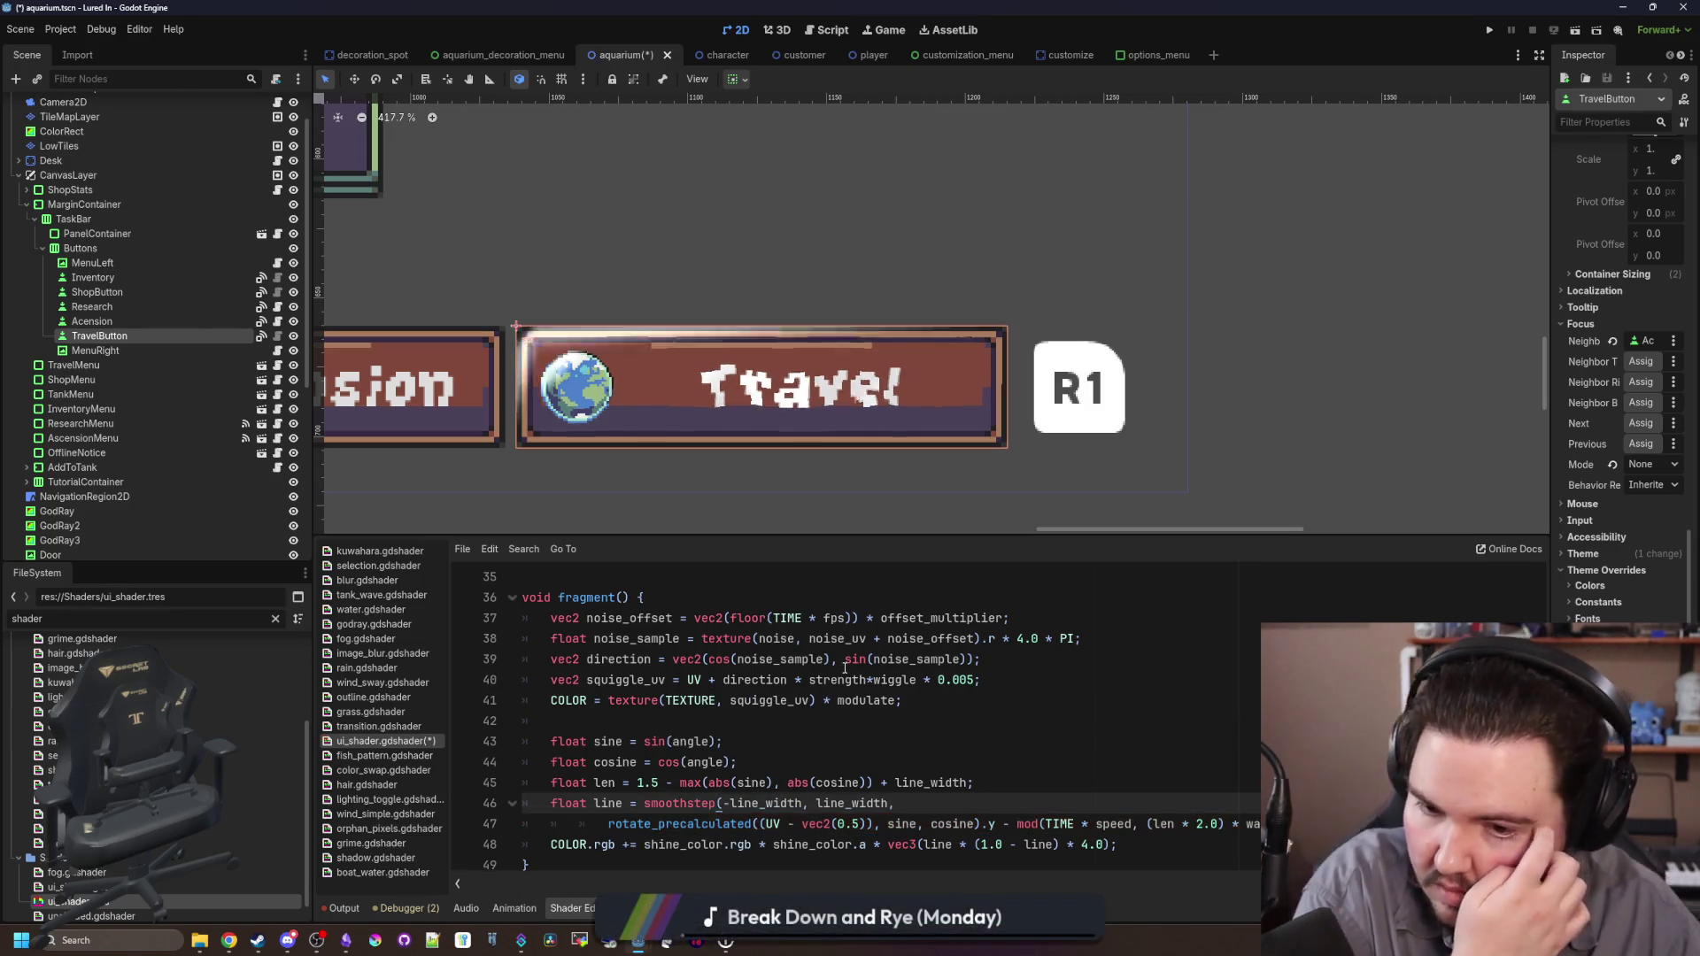
pyautogui.press('BackSpace')
pyautogui.press('BackSpace')
pyautogui.press('BackSpace')
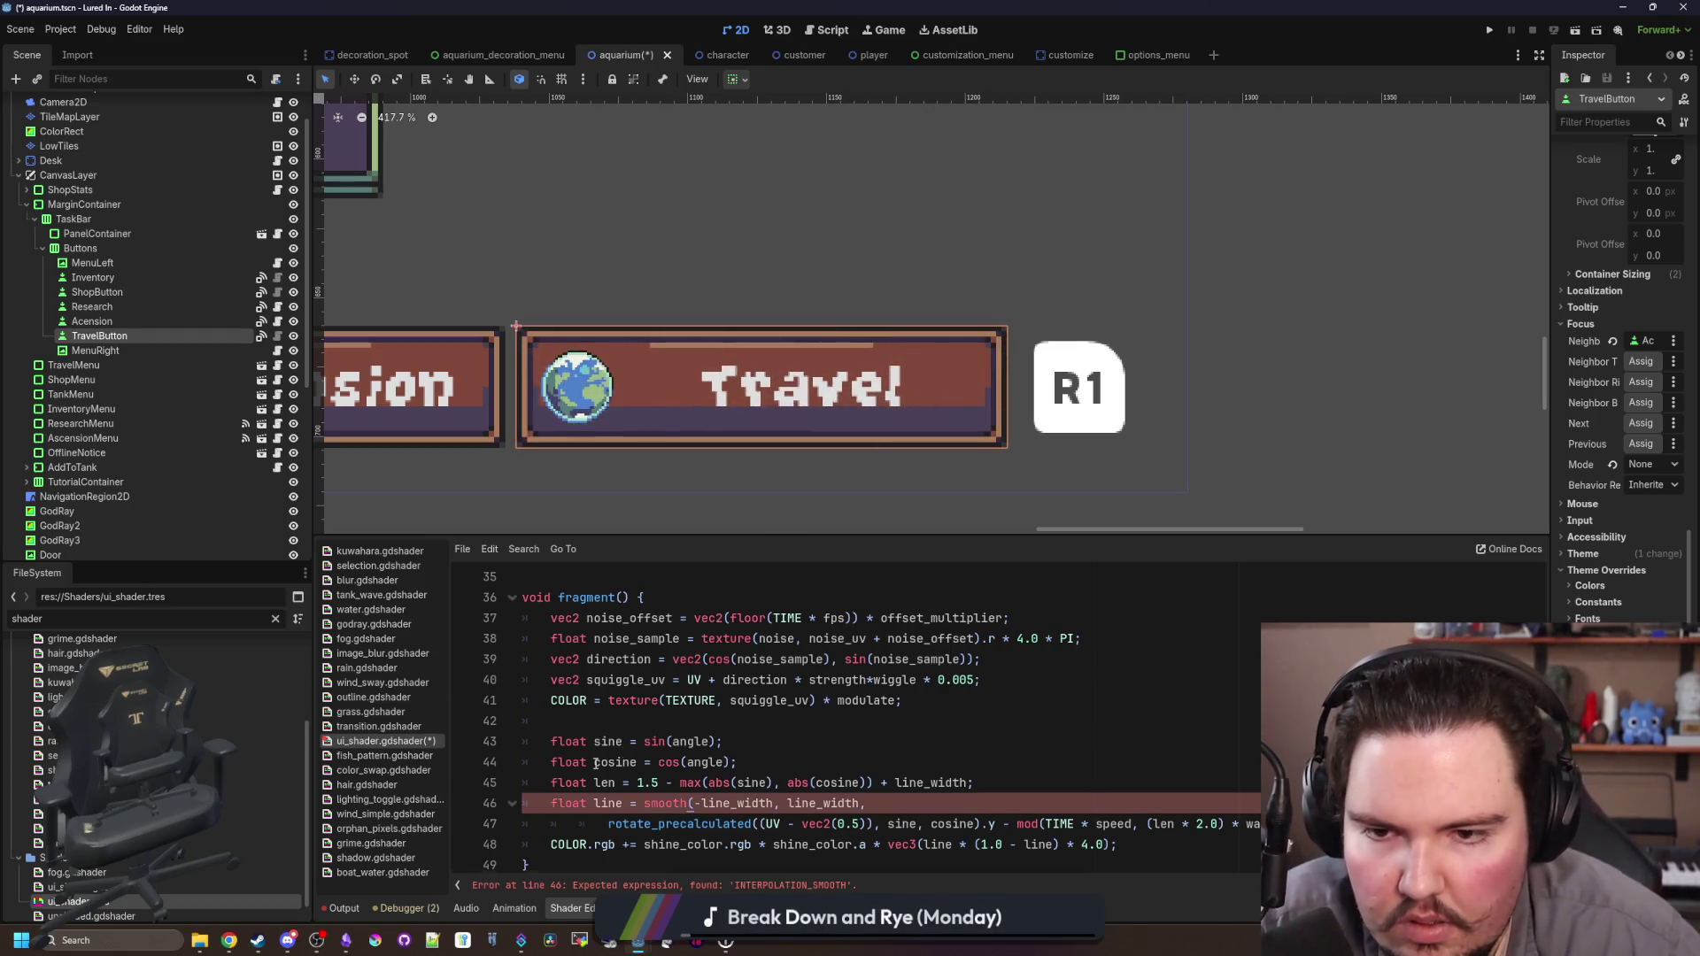
pyautogui.write('step')
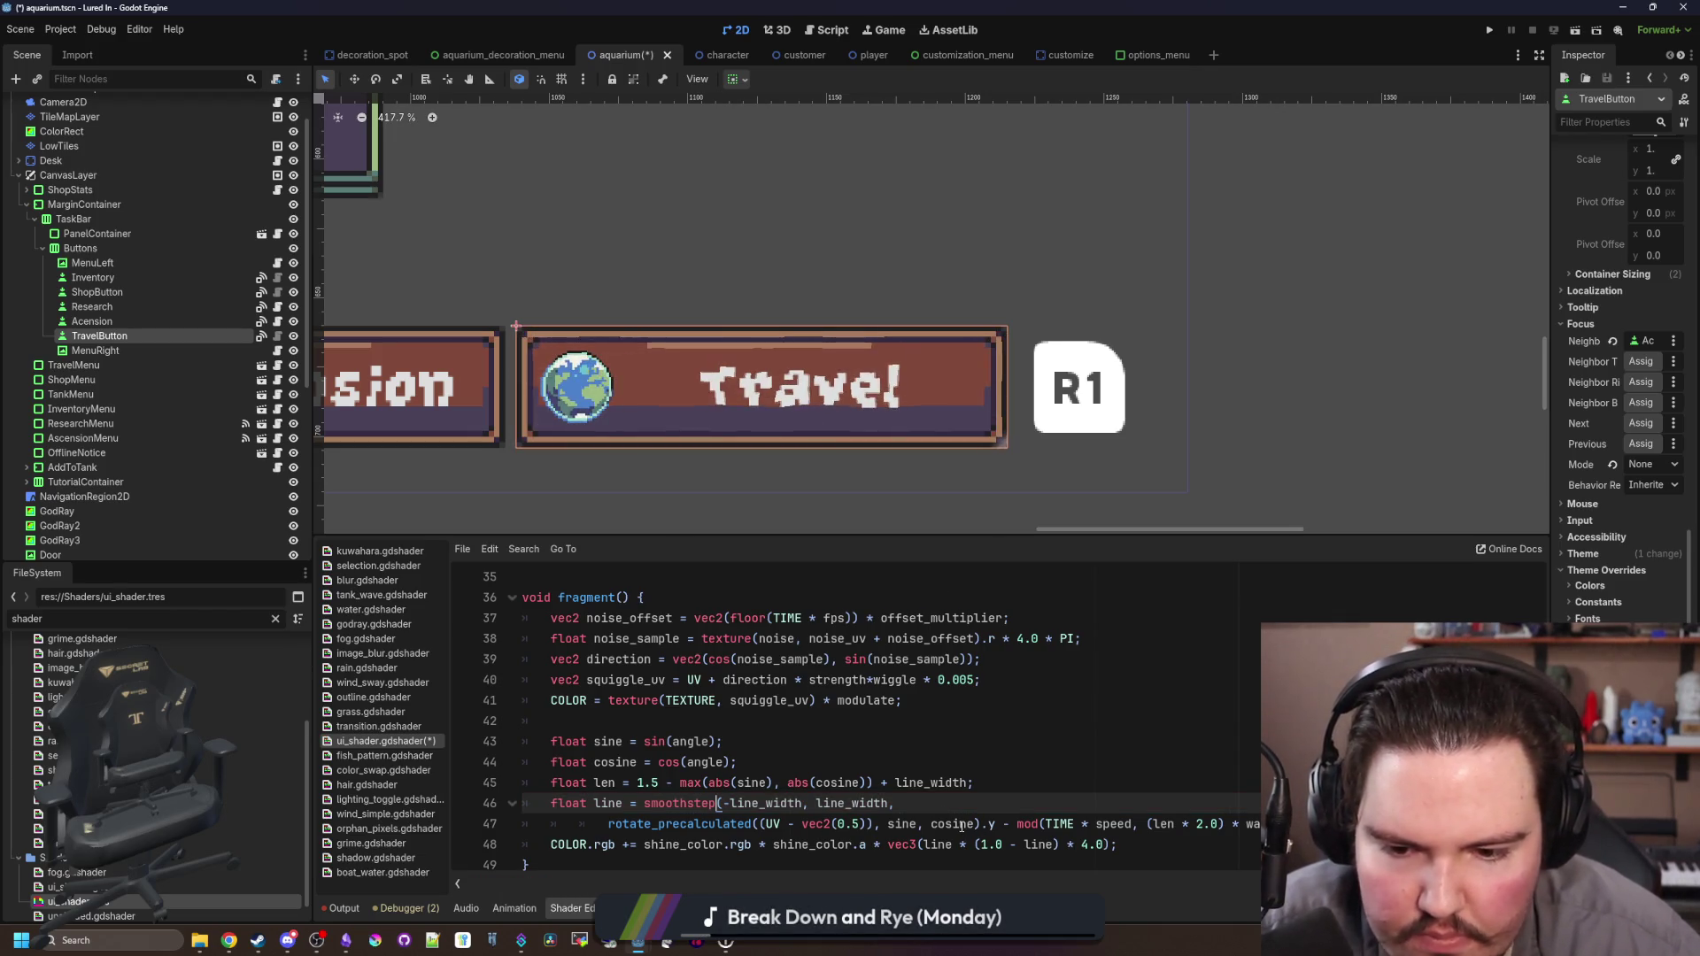
pyautogui.click(854, 824)
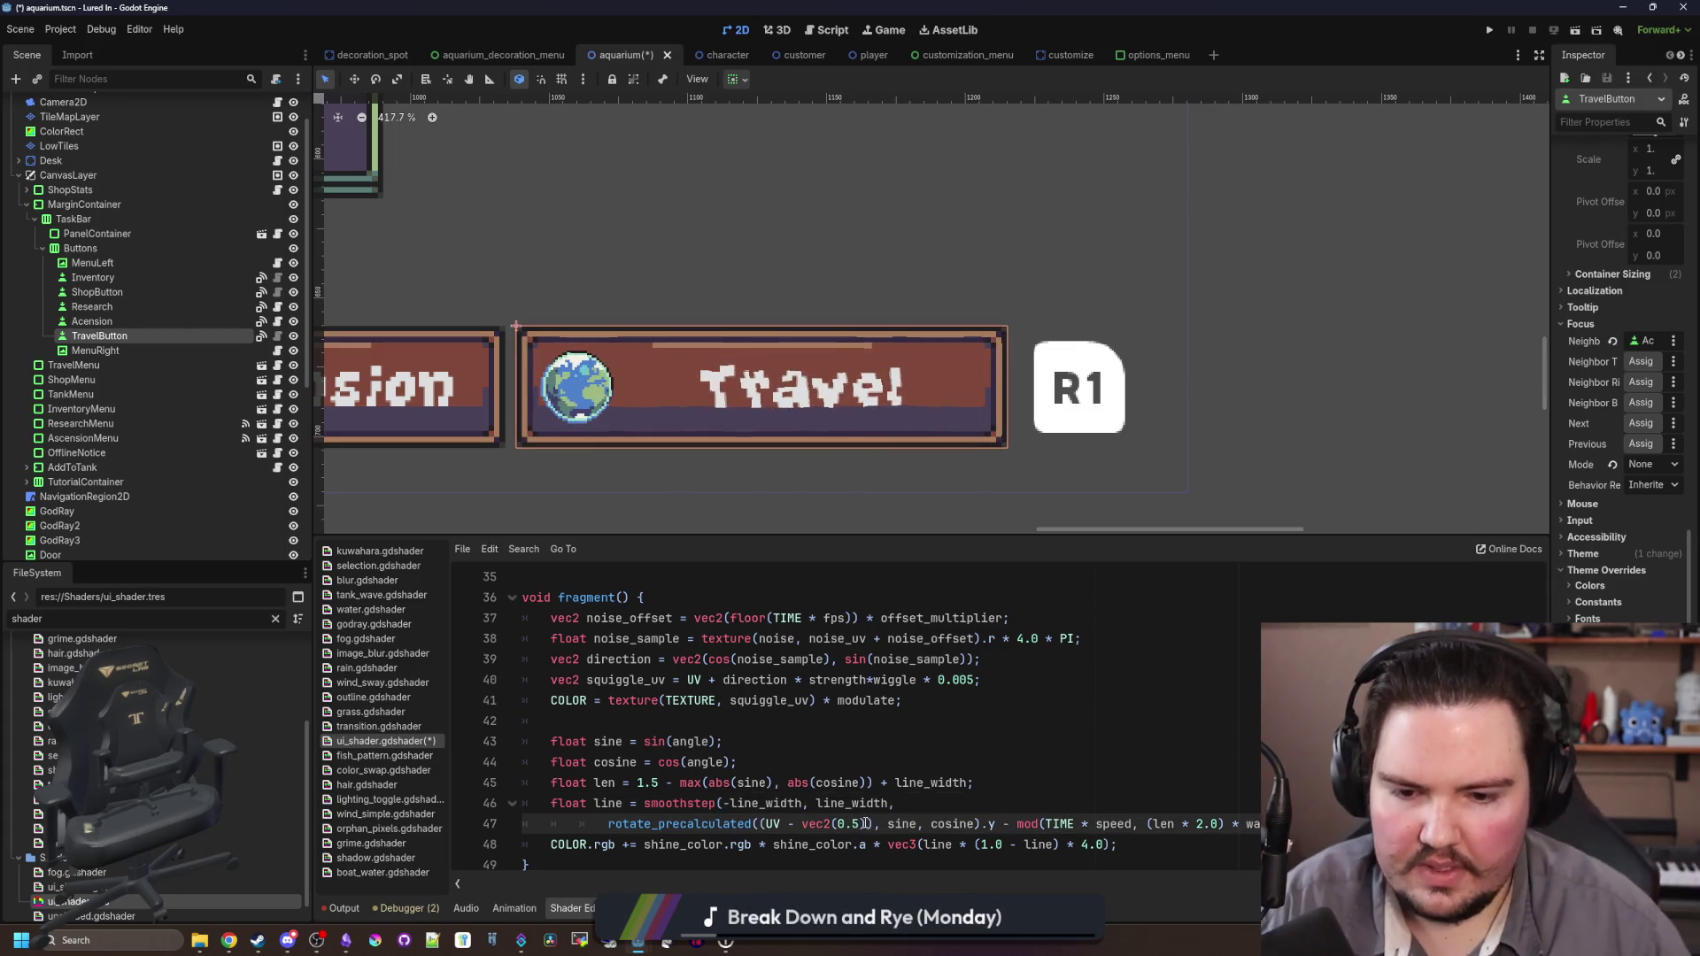
pyautogui.press('BackSpace')
pyautogui.write('2')
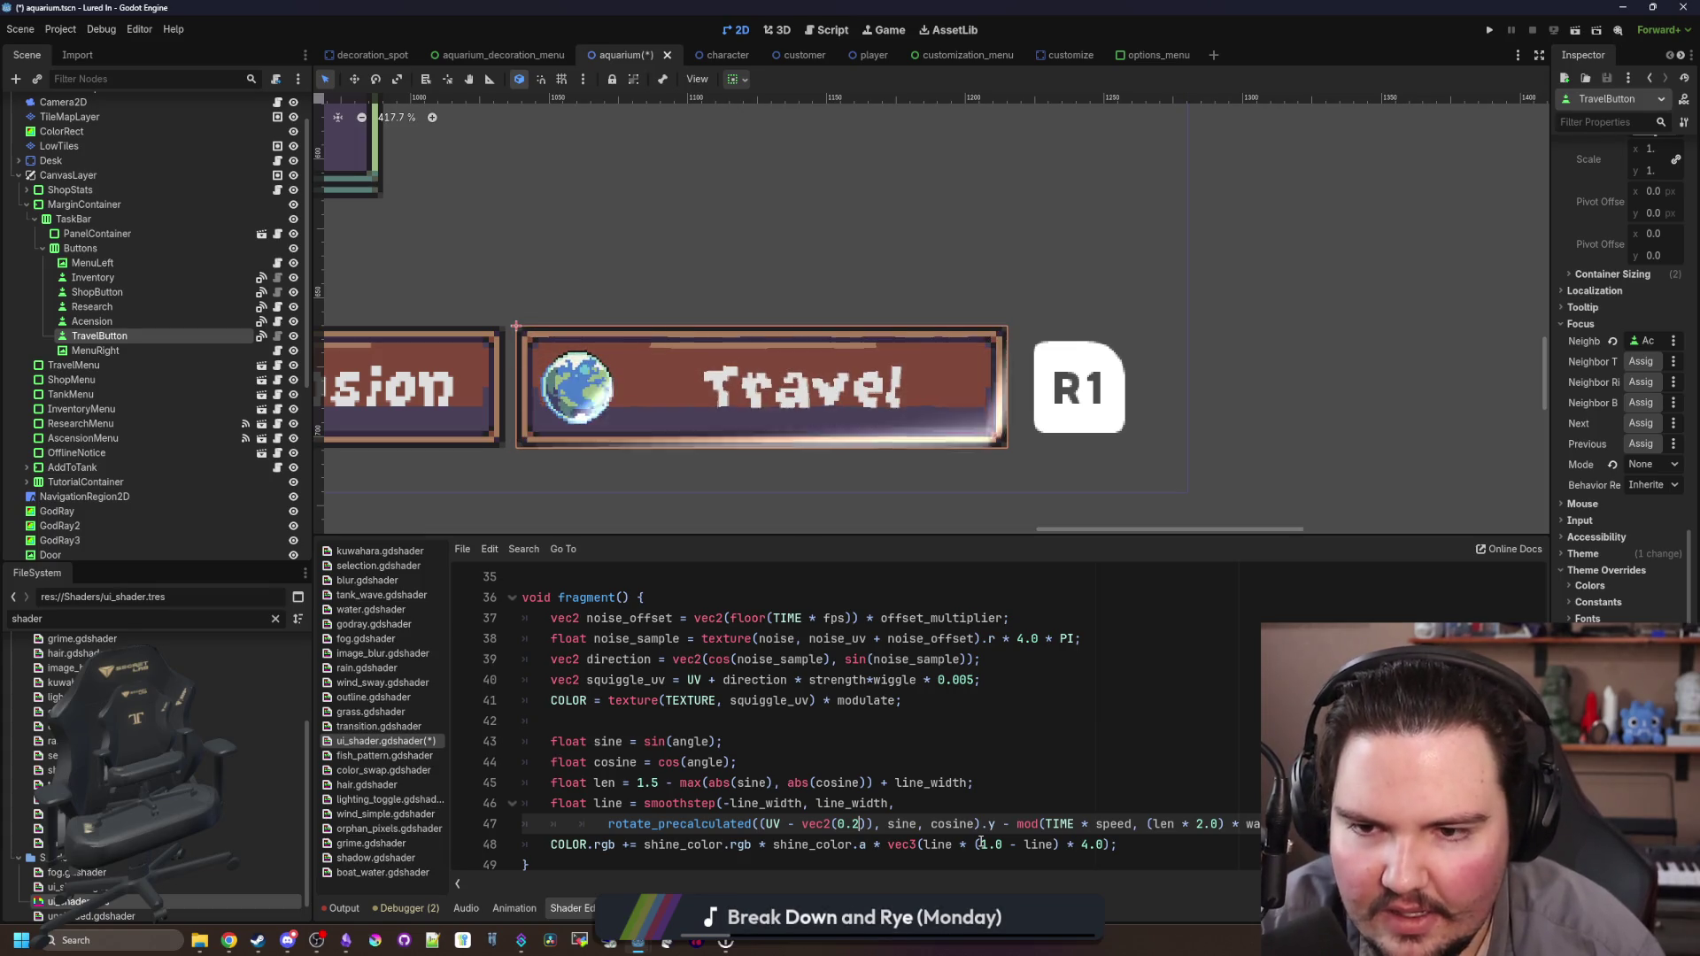
pyautogui.press('BackSpace')
pyautogui.write('5')
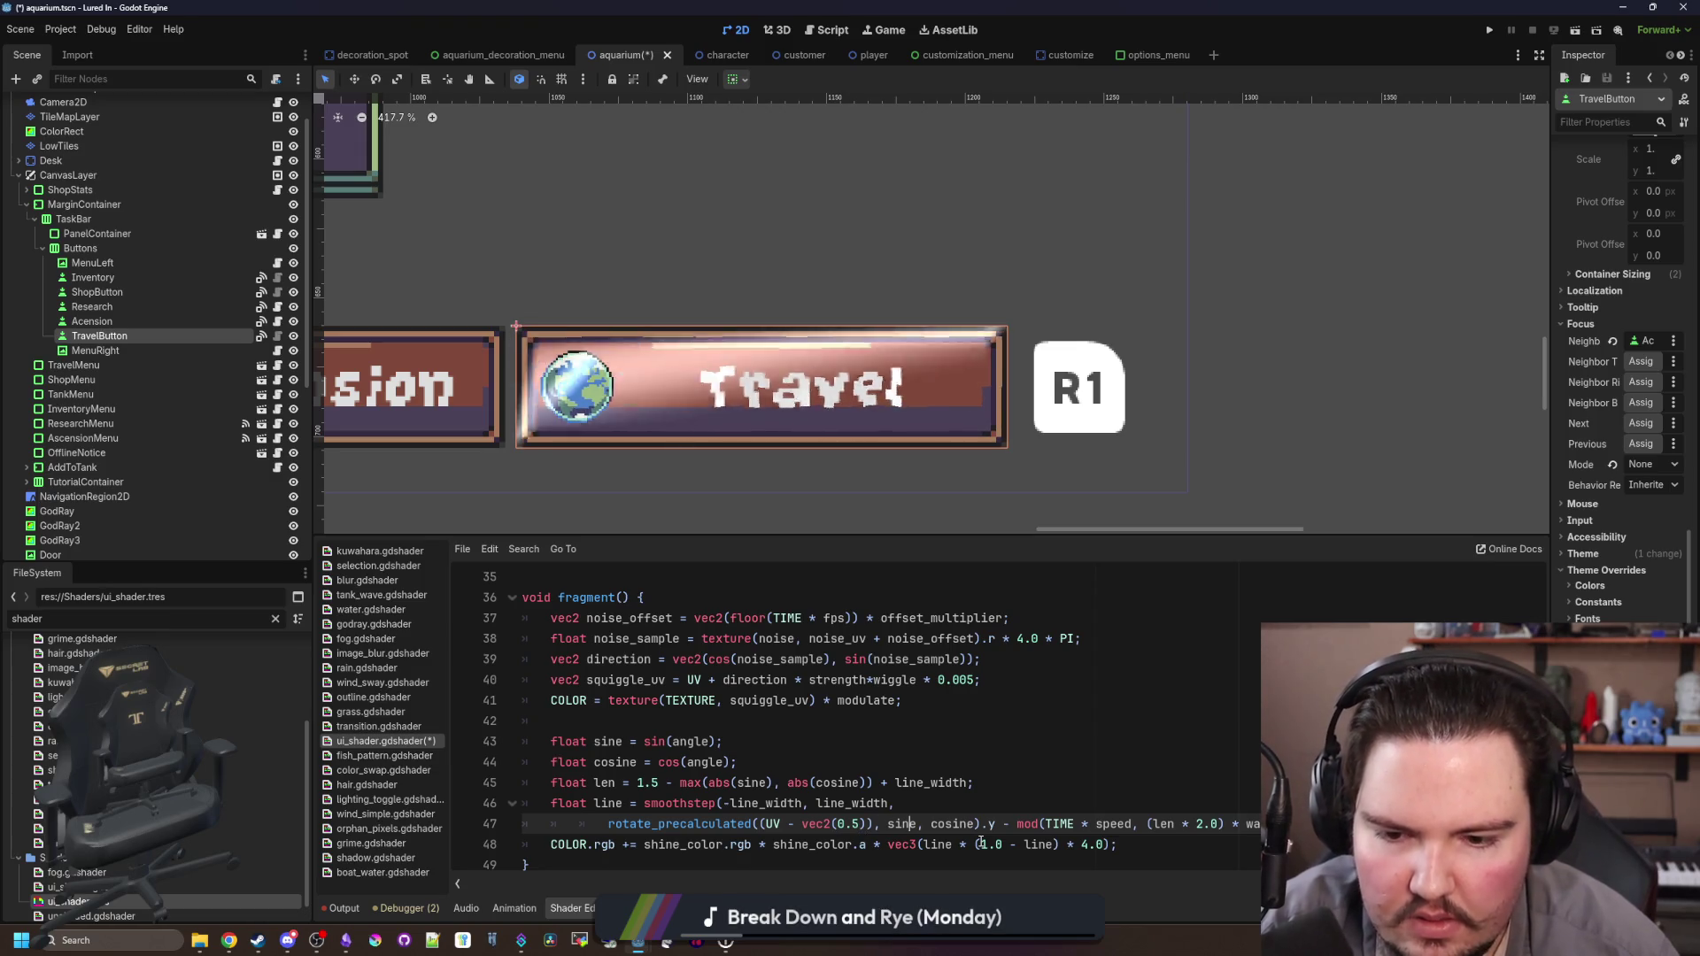
pyautogui.press('Up')
pyautogui.press('Up')
pyautogui.press('Up')
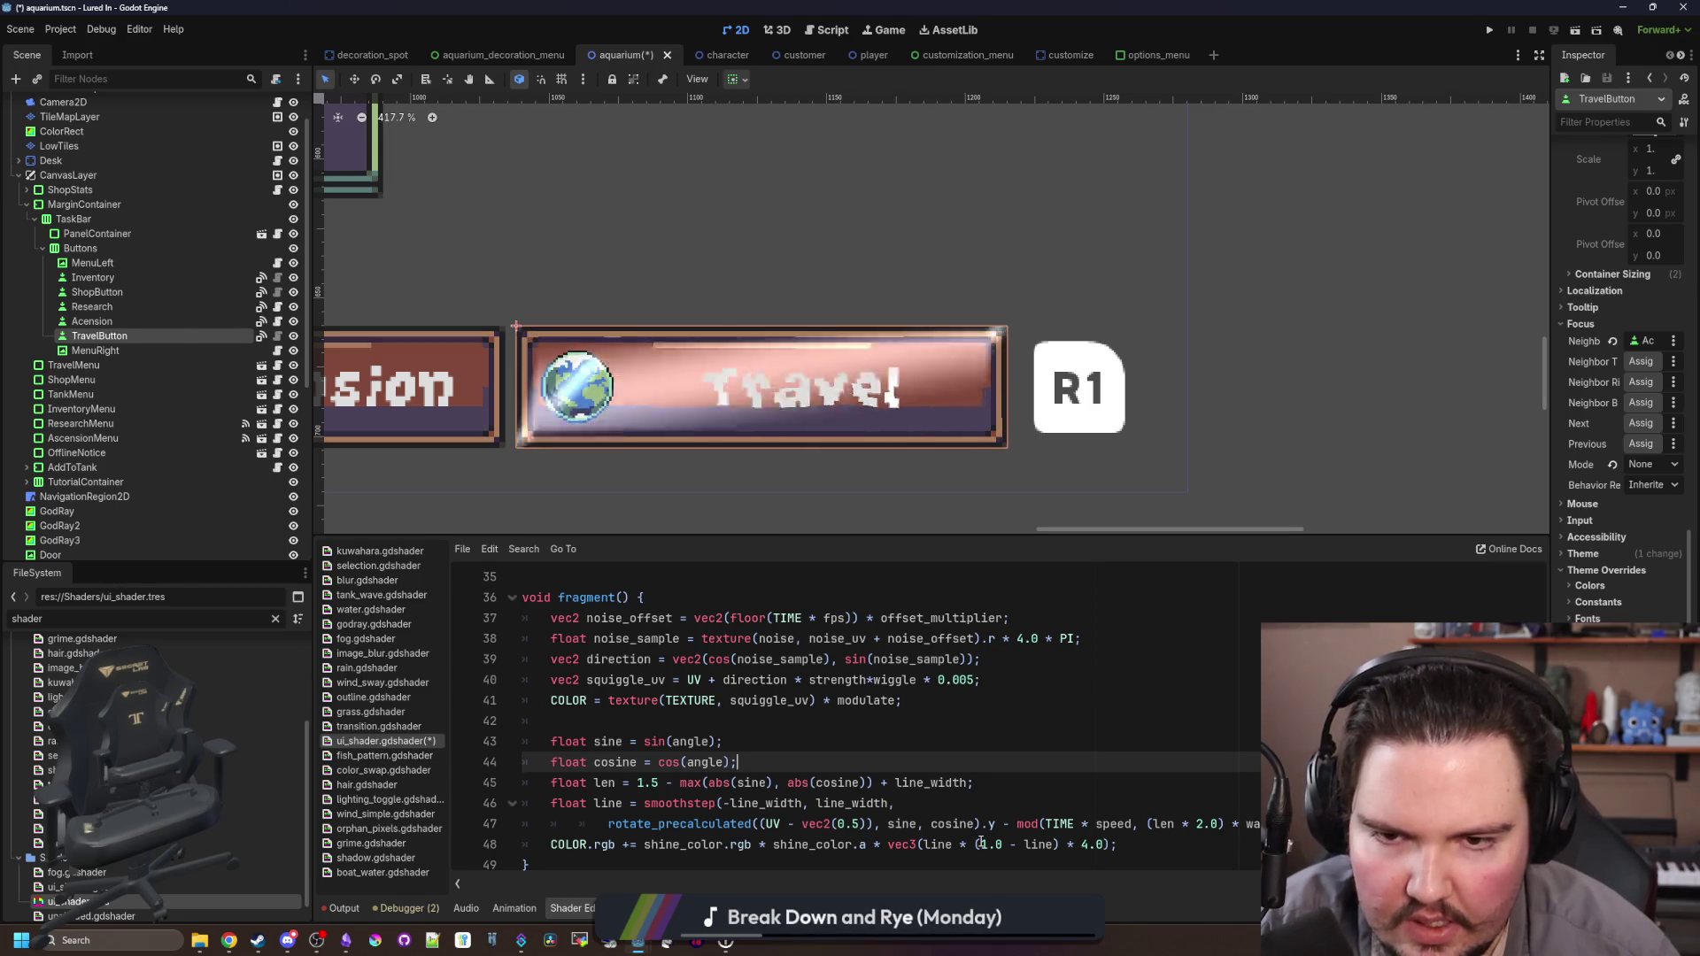
pyautogui.press('Up')
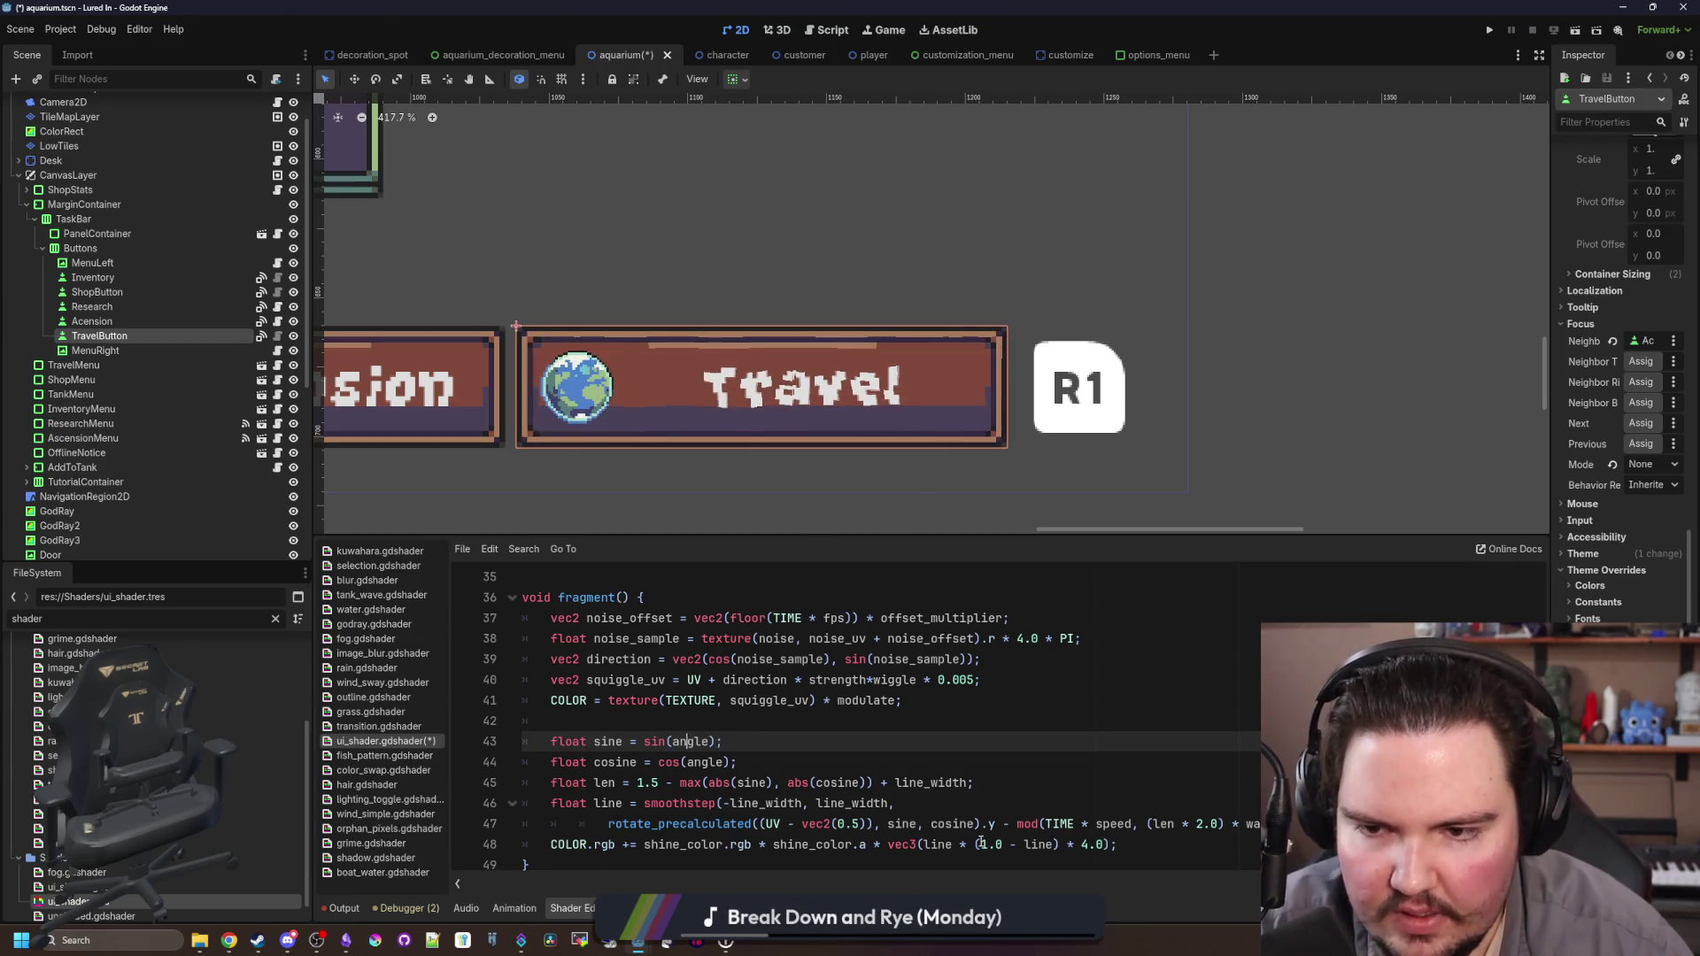
pyautogui.press('BackSpace')
pyautogui.press('BackSpace')
pyautogui.press('BackSpace')
pyautogui.write('tan')
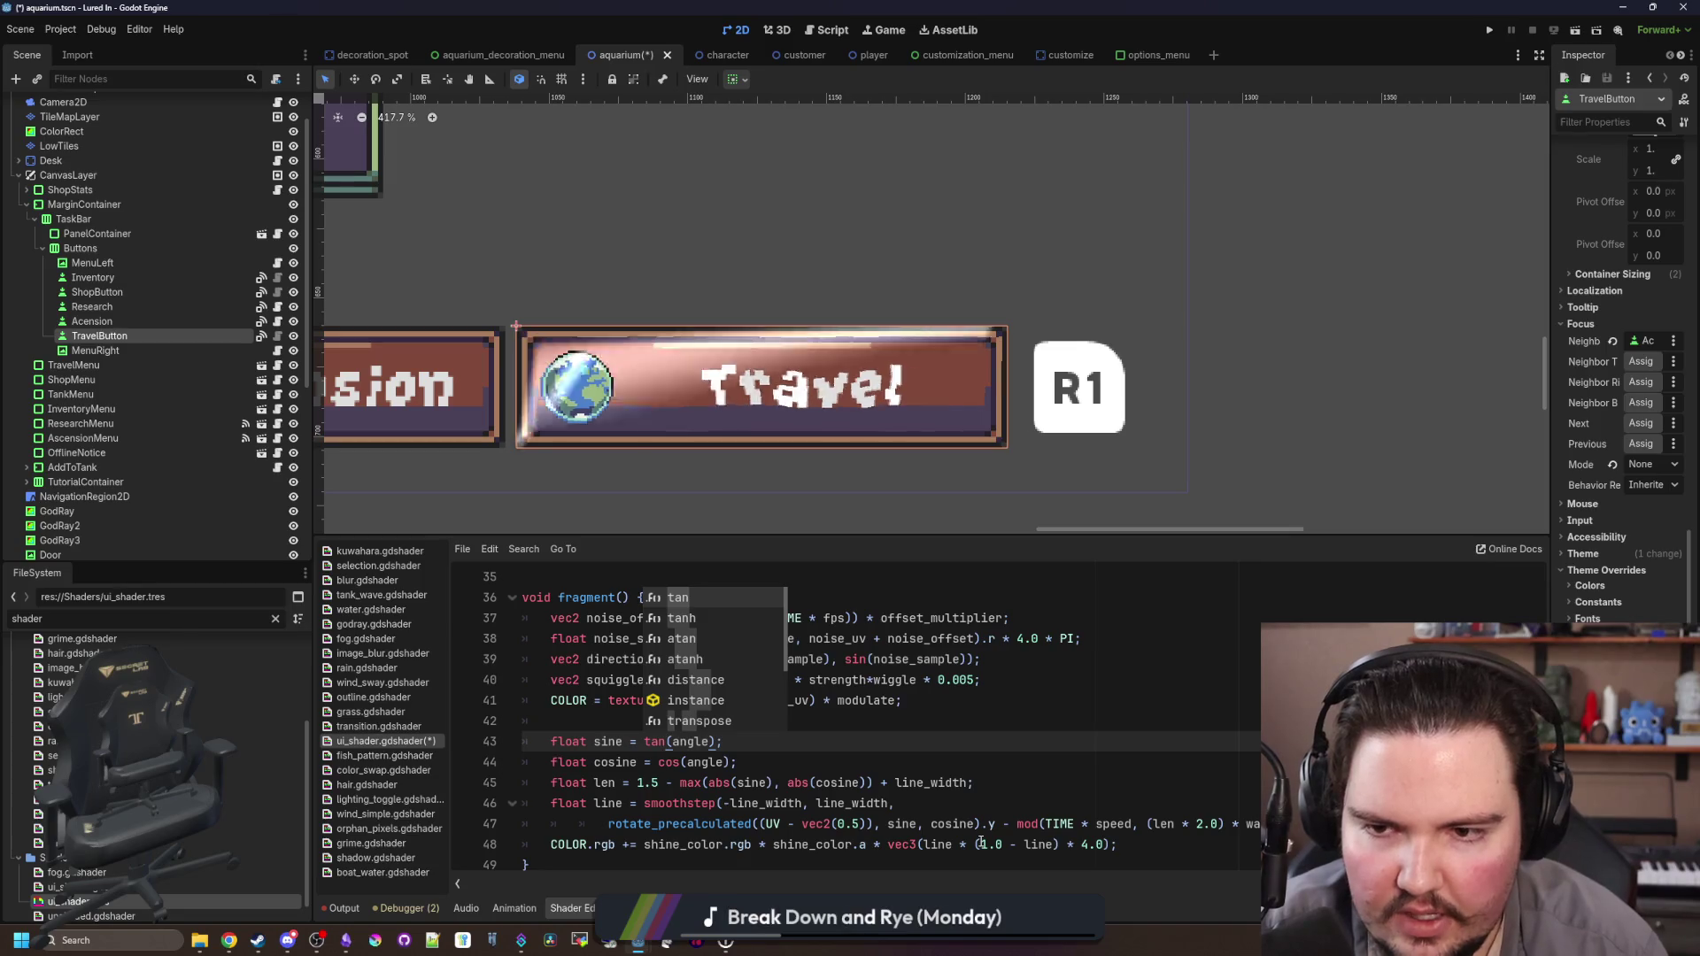
pyautogui.press('BackSpace')
pyautogui.press('BackSpace')
pyautogui.press('BackSpace')
pyautogui.write('sin')
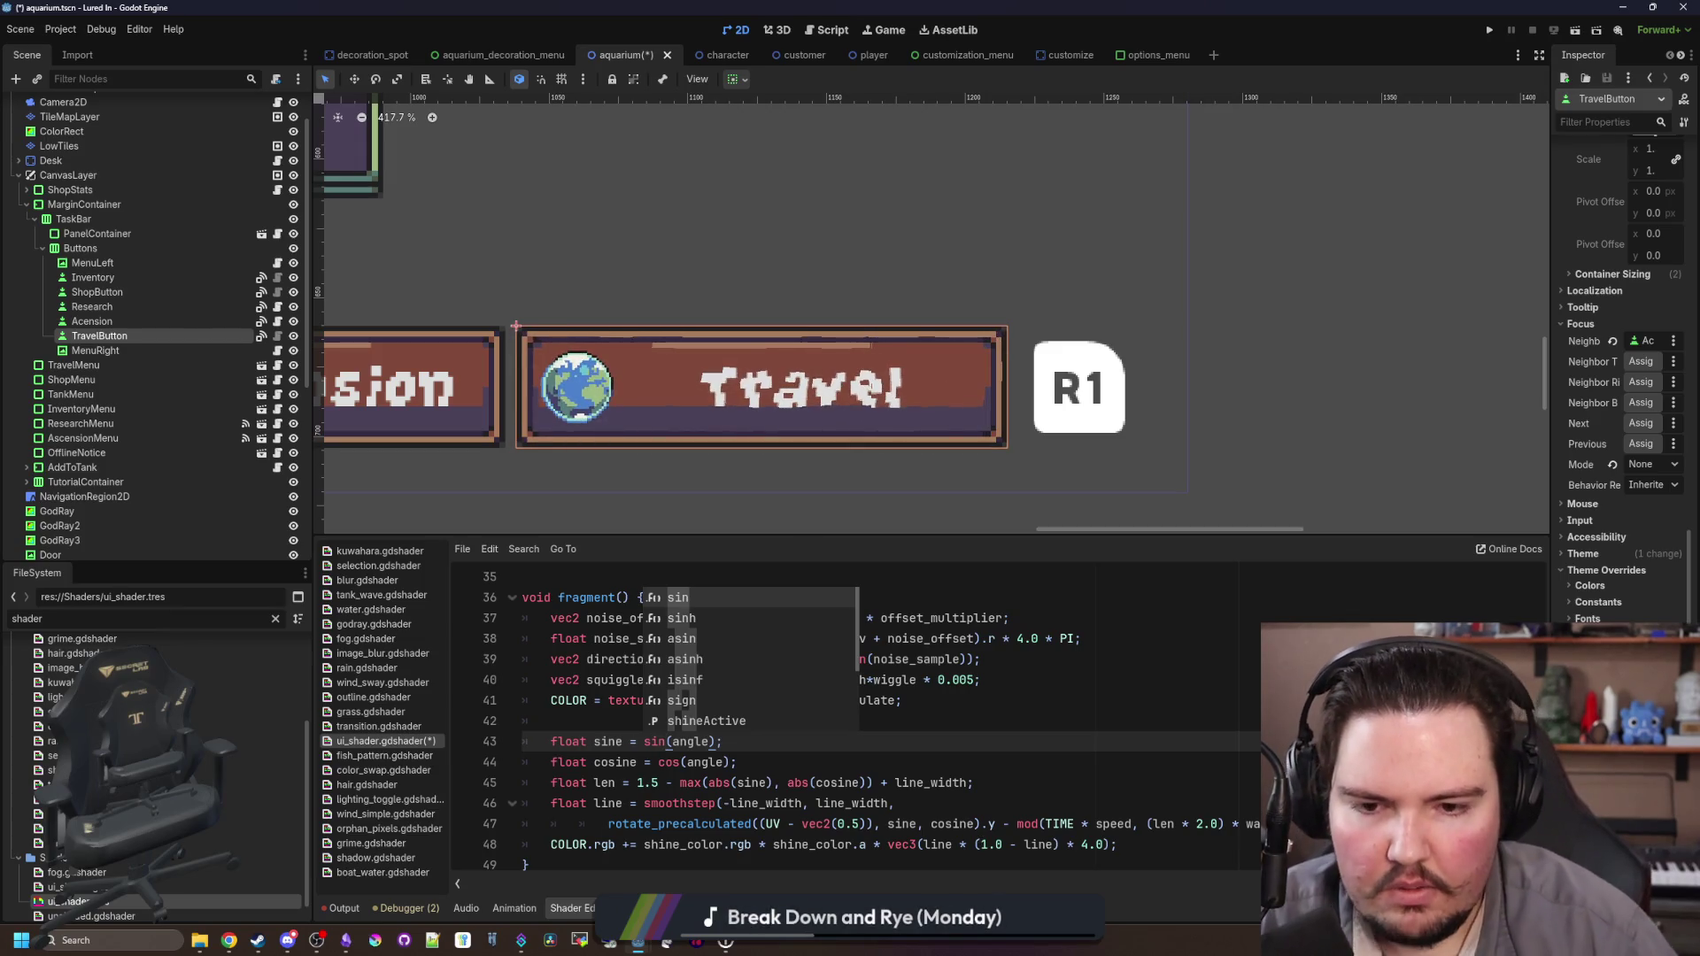
pyautogui.click(1113, 742)
pyautogui.scroll(-8, 785, 447)
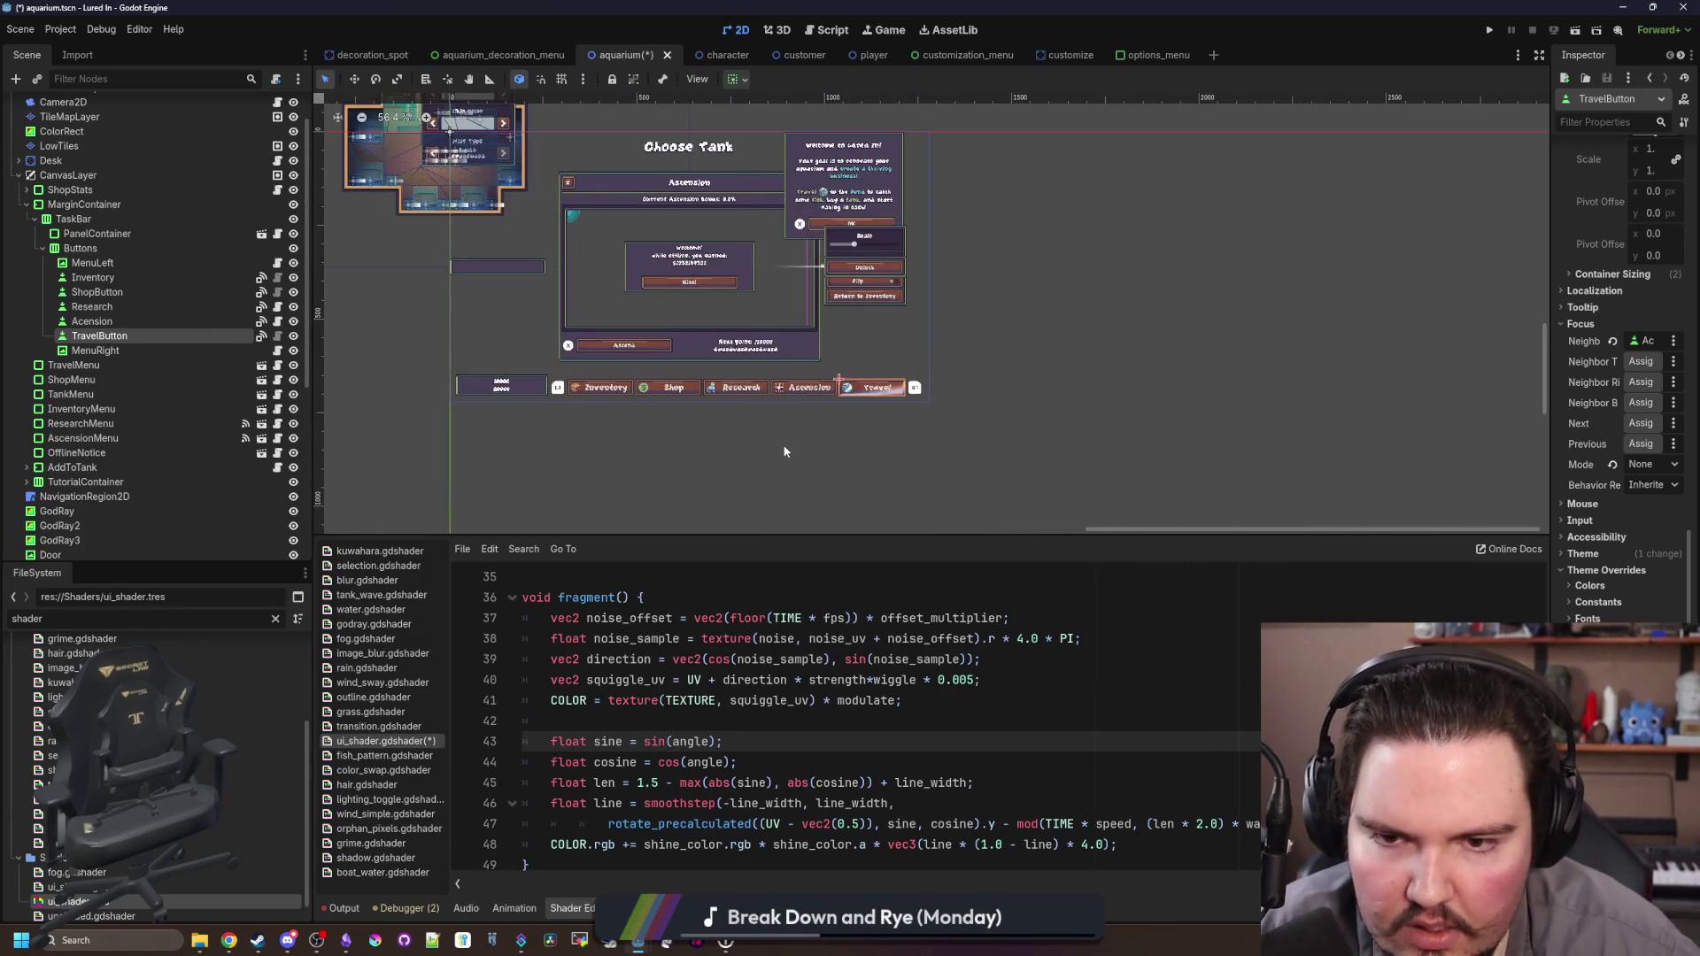
pyautogui.scroll(2, 740, 338)
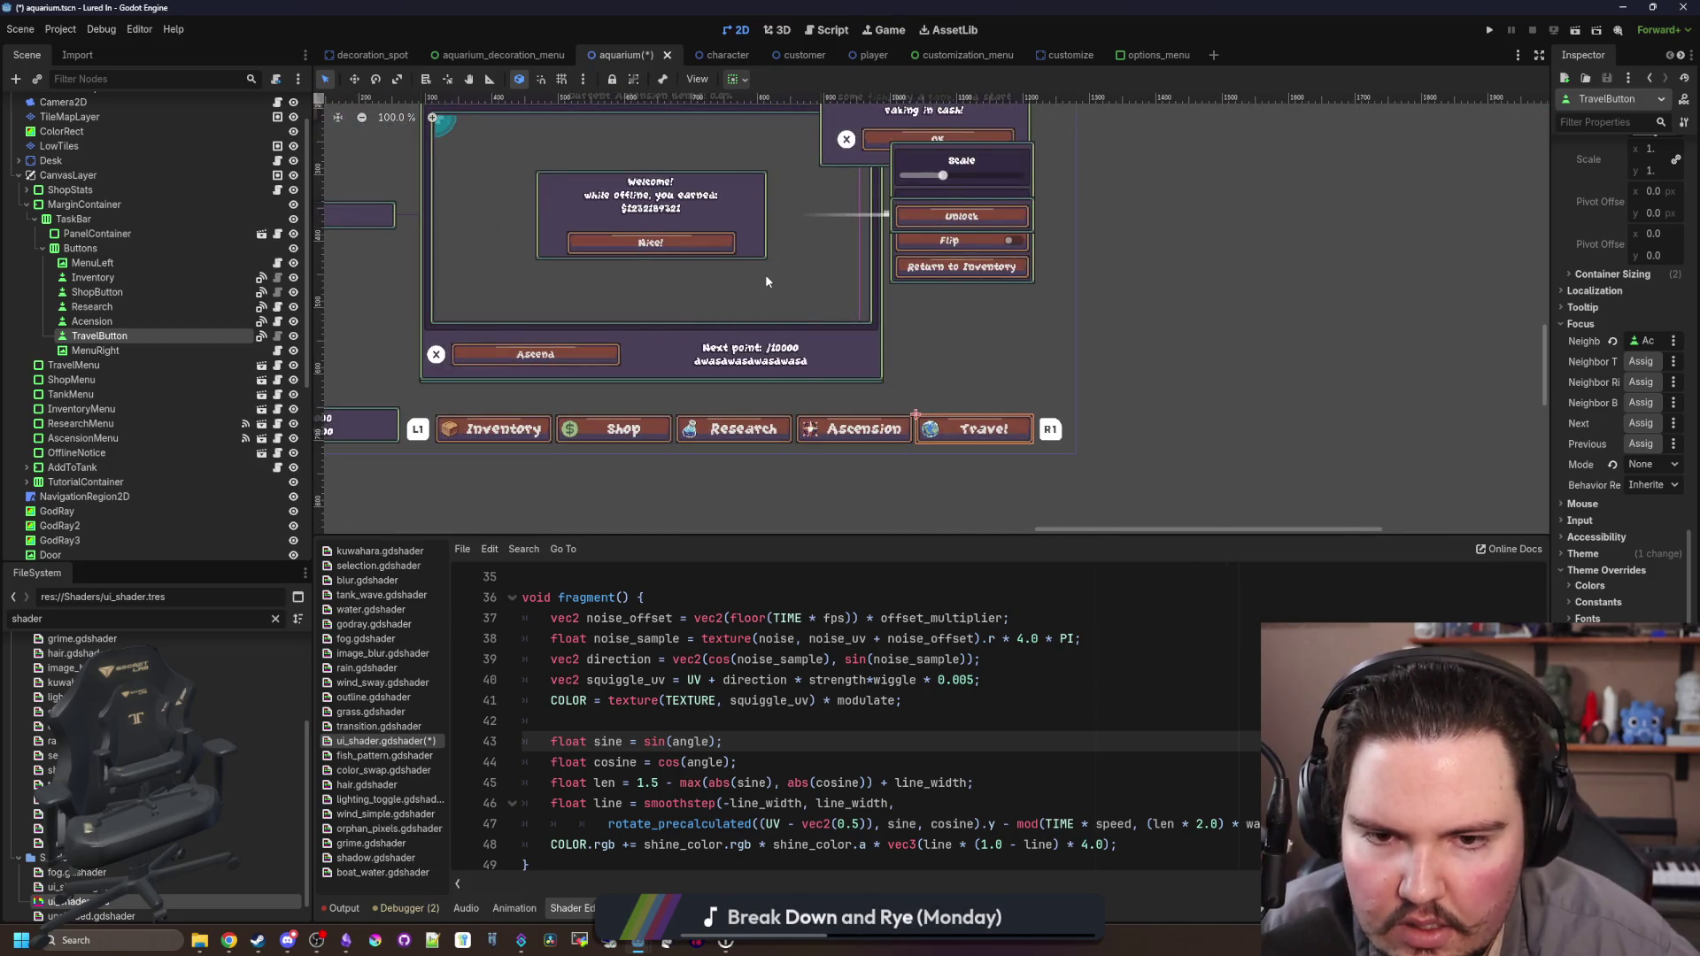
pyautogui.scroll(2, 766, 280)
pyautogui.scroll(3, 1080, 494)
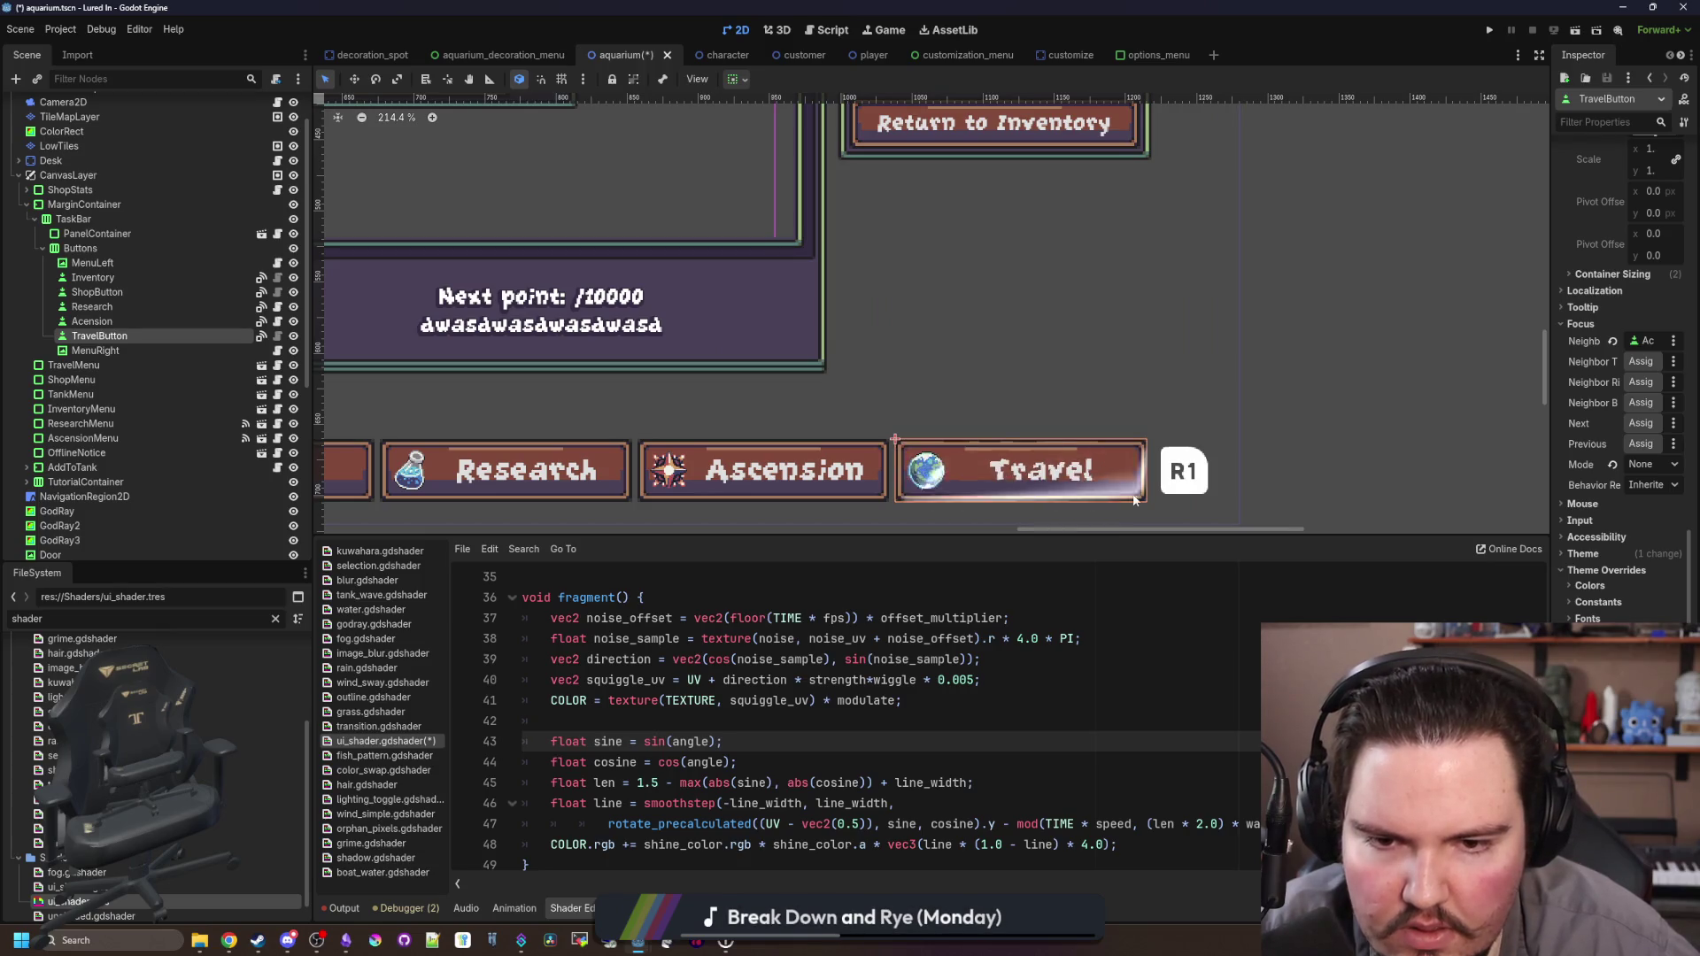
pyautogui.scroll(4, 1140, 500)
pyautogui.scroll(1, 1140, 500)
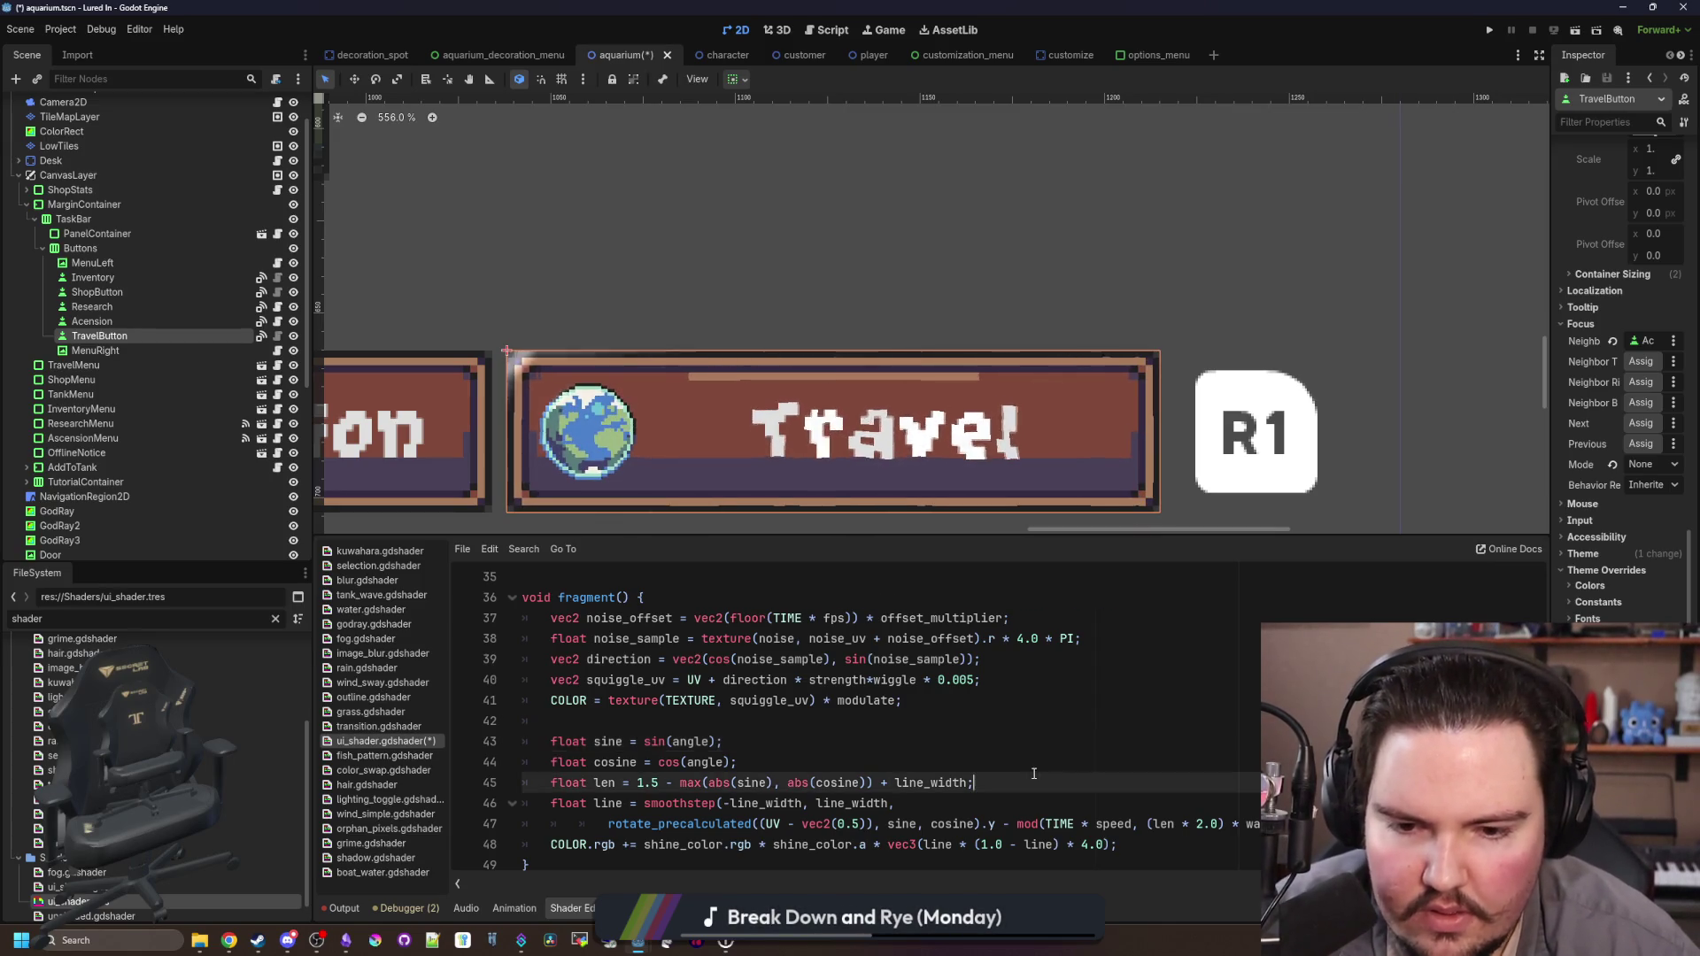
pyautogui.click(1122, 721)
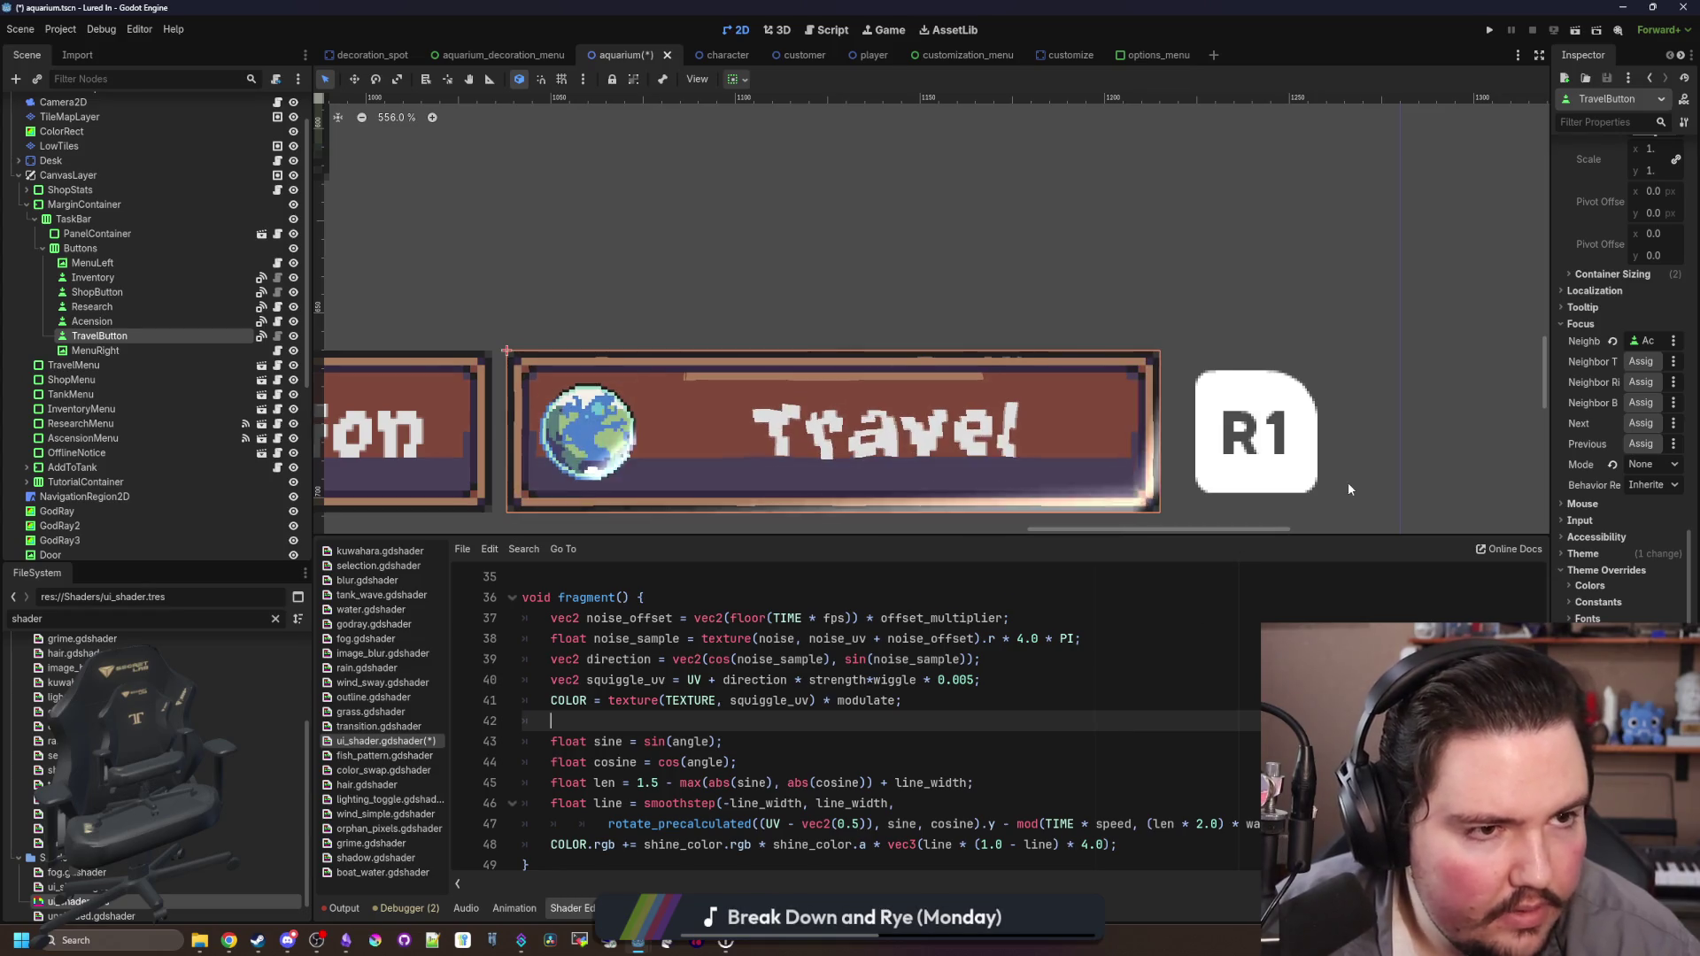
# Step: Switch to Chrome and bring up the 2D Controlled Shine Highlight shader page
pyautogui.hotkey('alt', 'Tab')
pyautogui.moveTo(1227, 266); pyautogui.dragTo(797, 228)
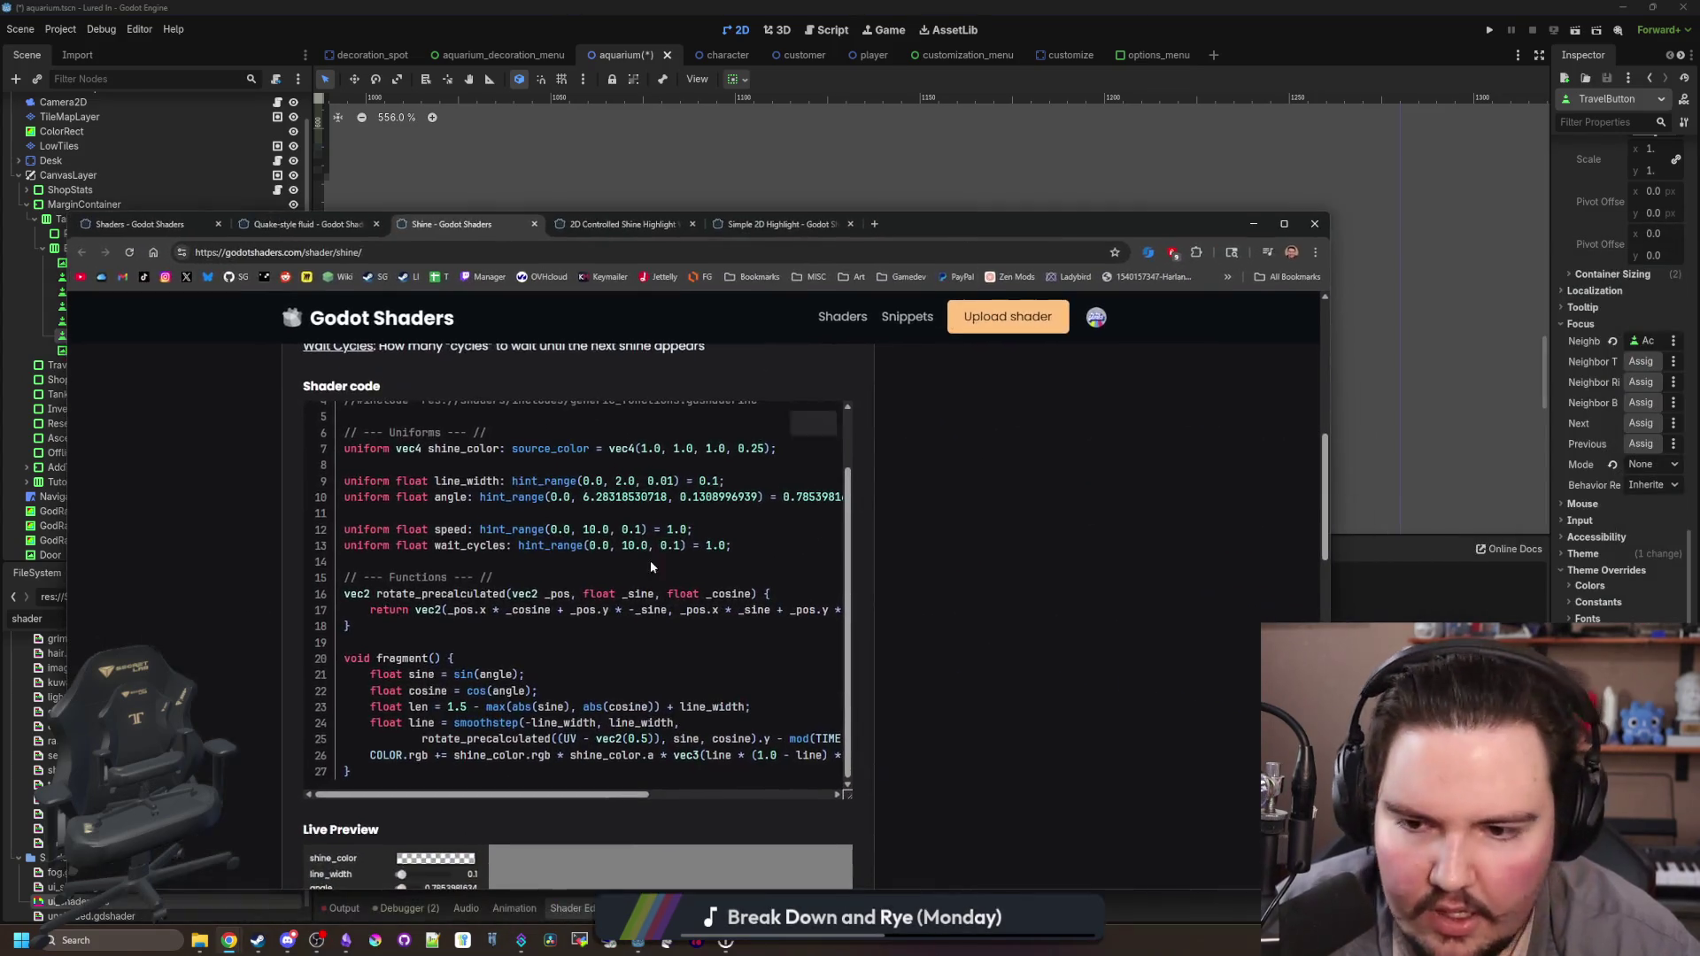
pyautogui.scroll(-2, 627, 556)
pyautogui.hotkey('ctrl', 'Tab')
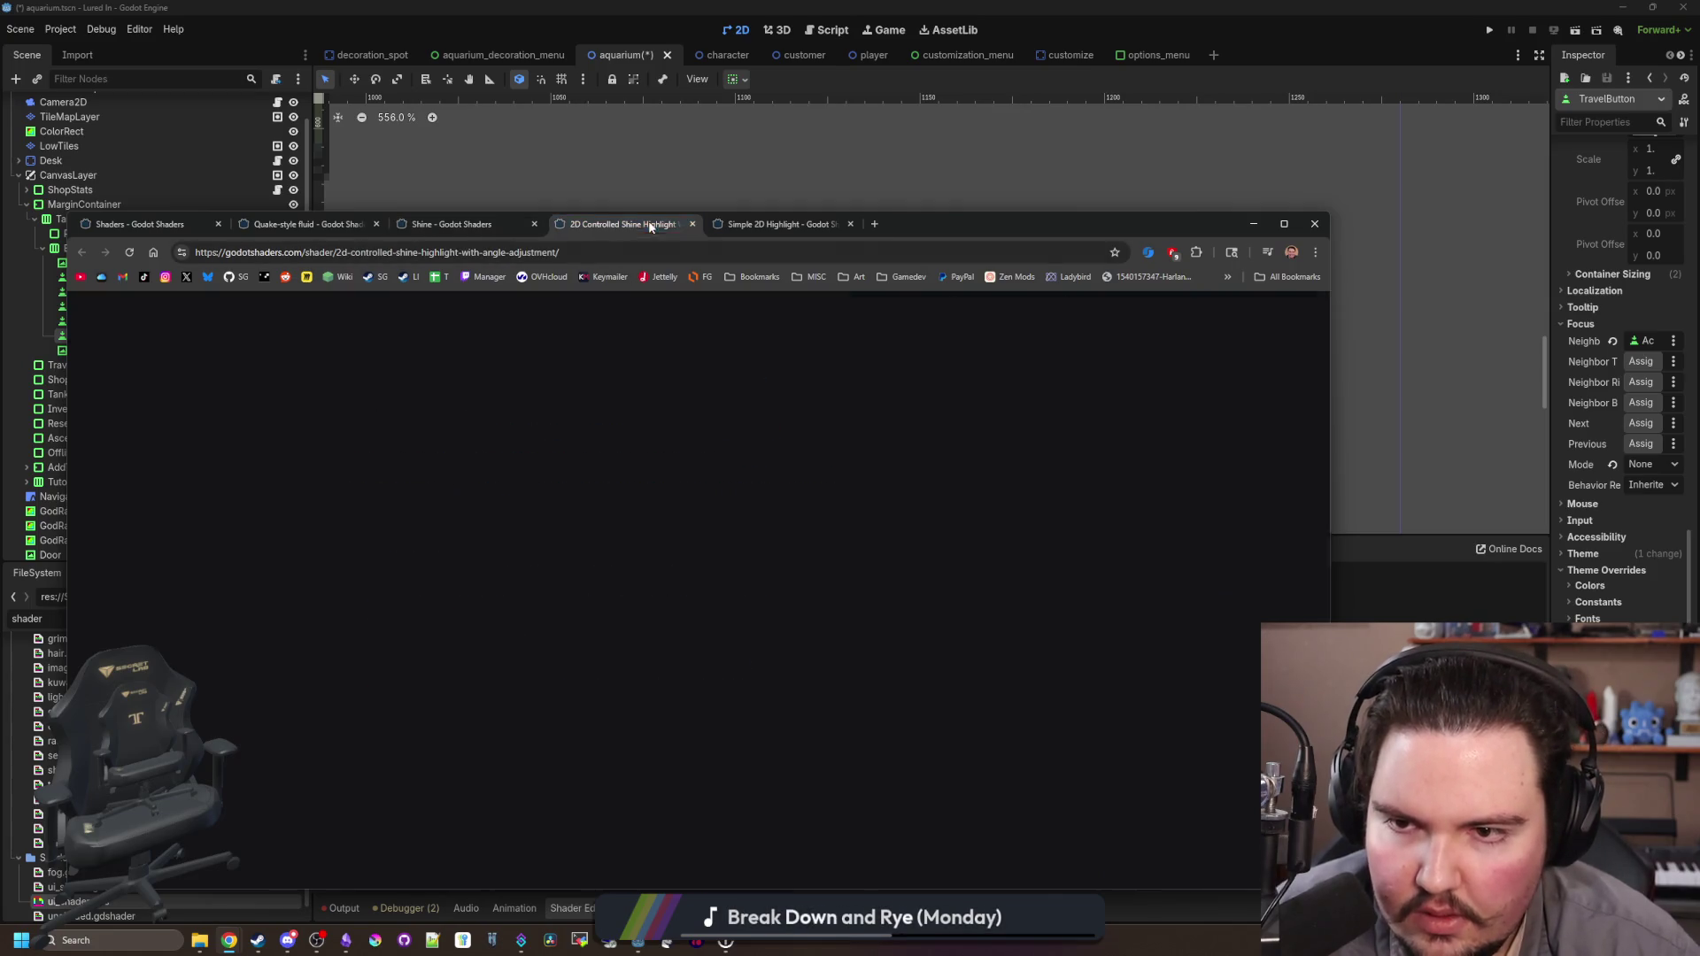
pyautogui.scroll(10, 573, 476)
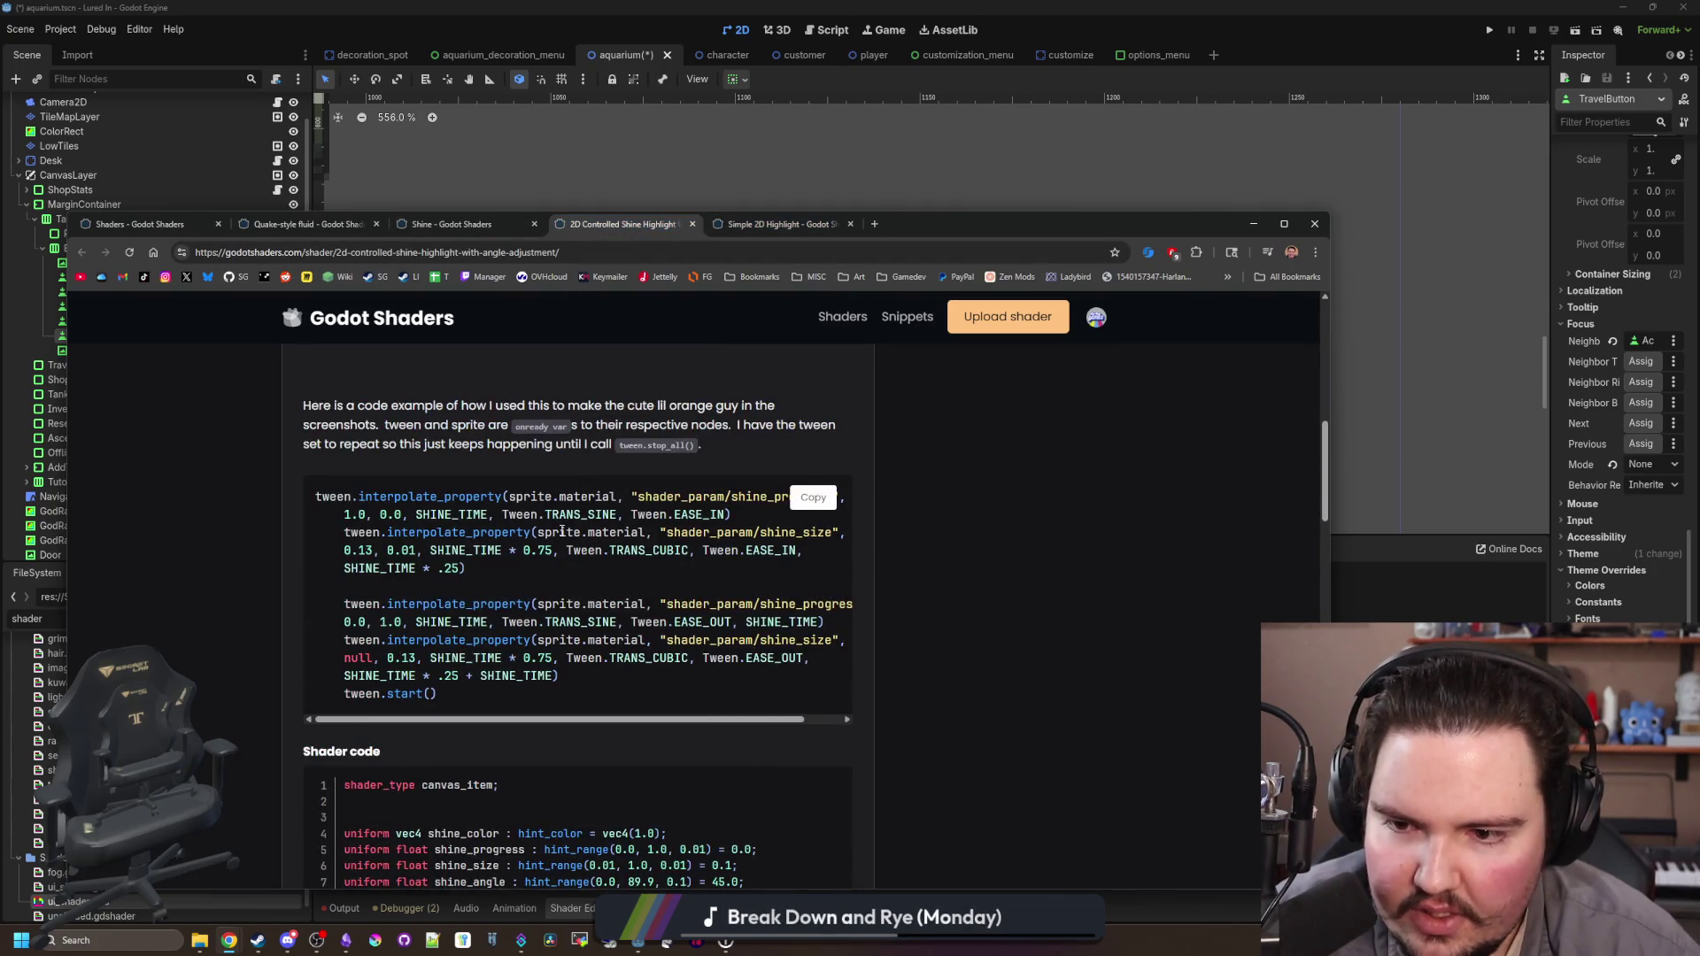
pyautogui.moveTo(451, 502)
pyautogui.mouseDown()
pyautogui.moveTo(544, 553)
pyautogui.moveTo(403, 550)
pyautogui.mouseUp()
pyautogui.click(482, 555)
# Step: Preview the stripe with the shine_progress slider and select shader lines 4–19 to copy
pyautogui.scroll(-6, 526, 515)
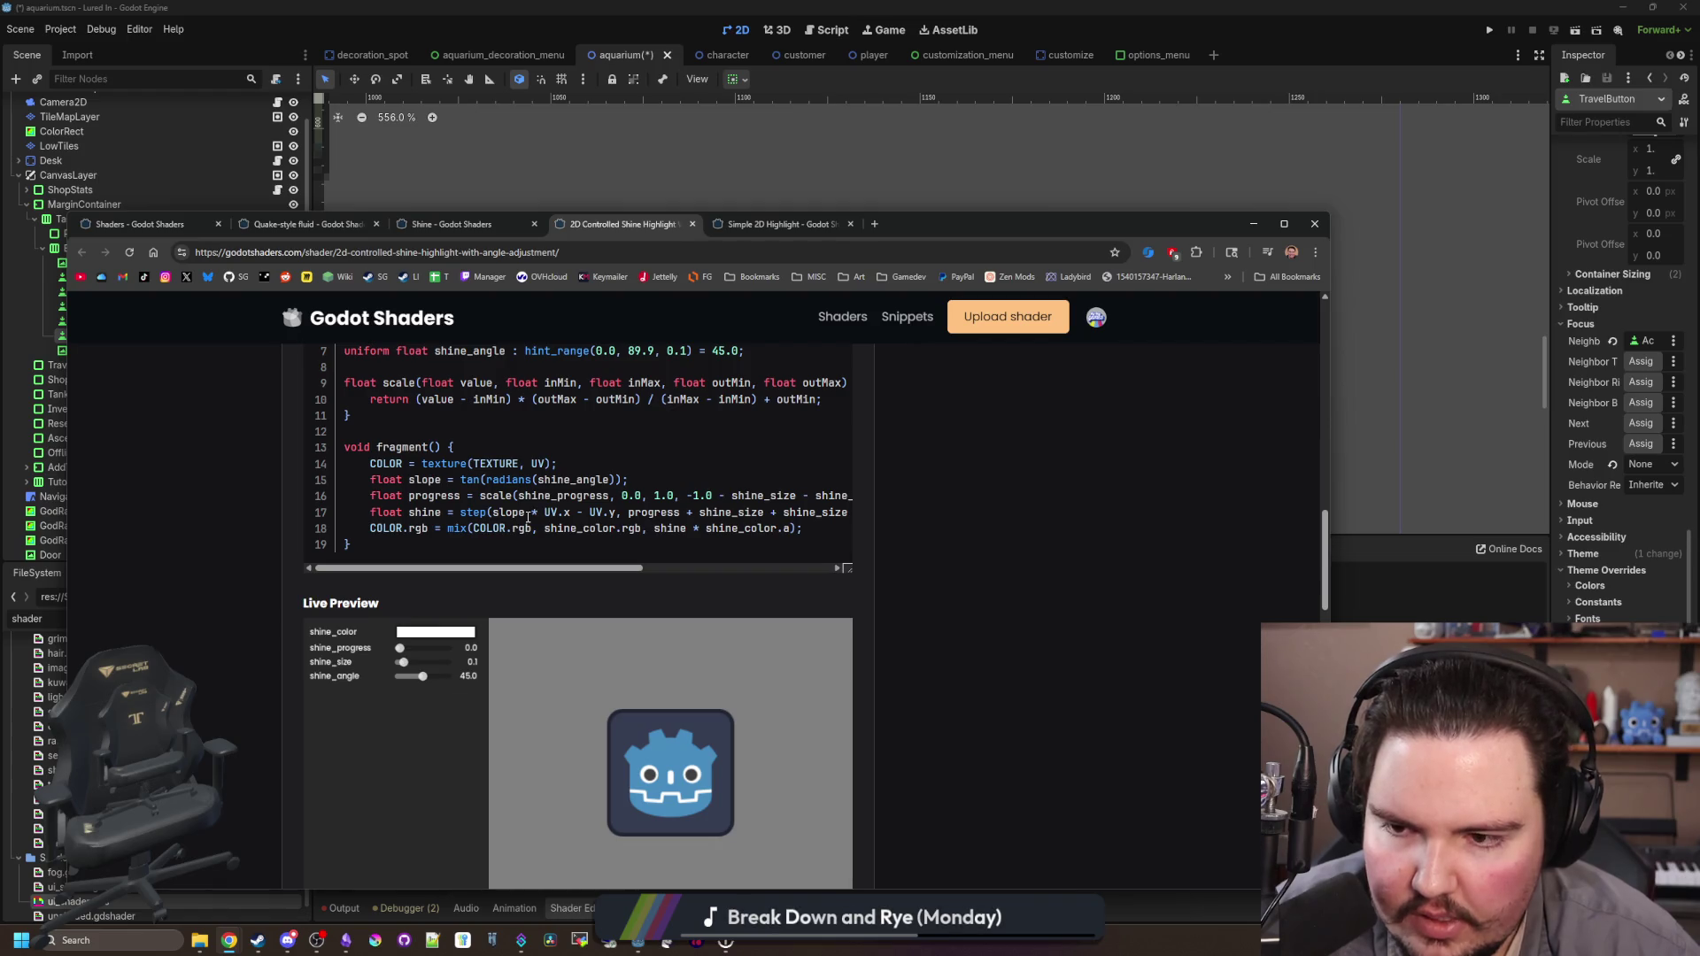
pyautogui.scroll(-1, 691, 582)
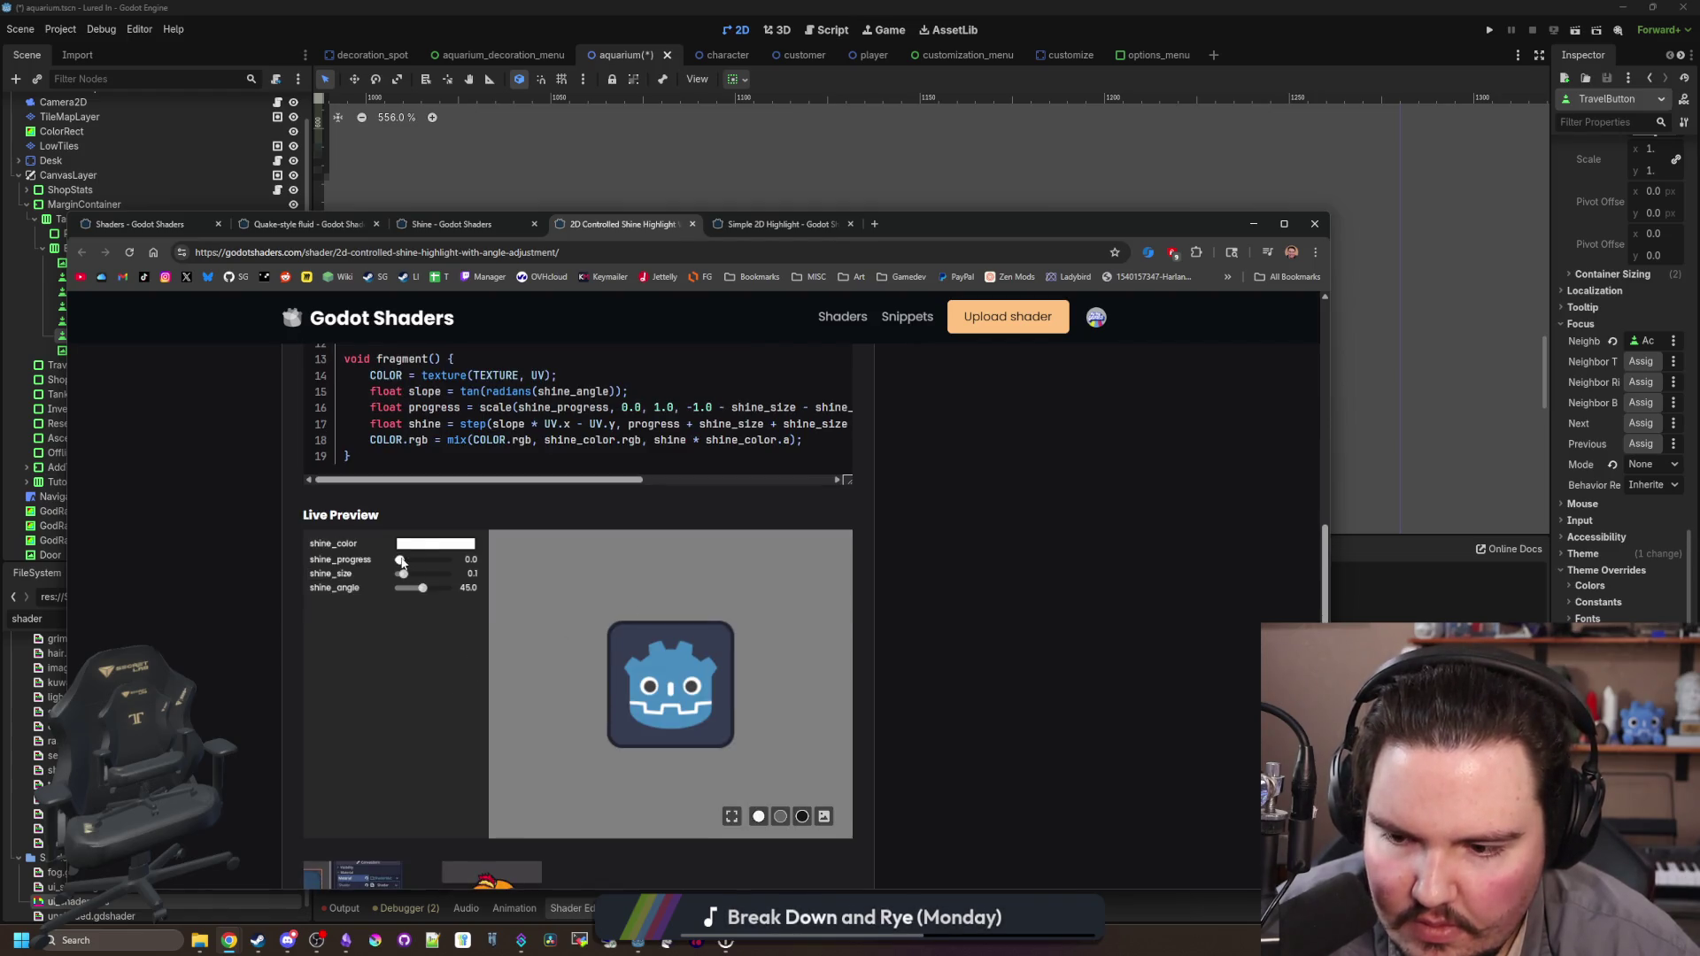
pyautogui.moveTo(399, 559); pyautogui.dragTo(422, 564)
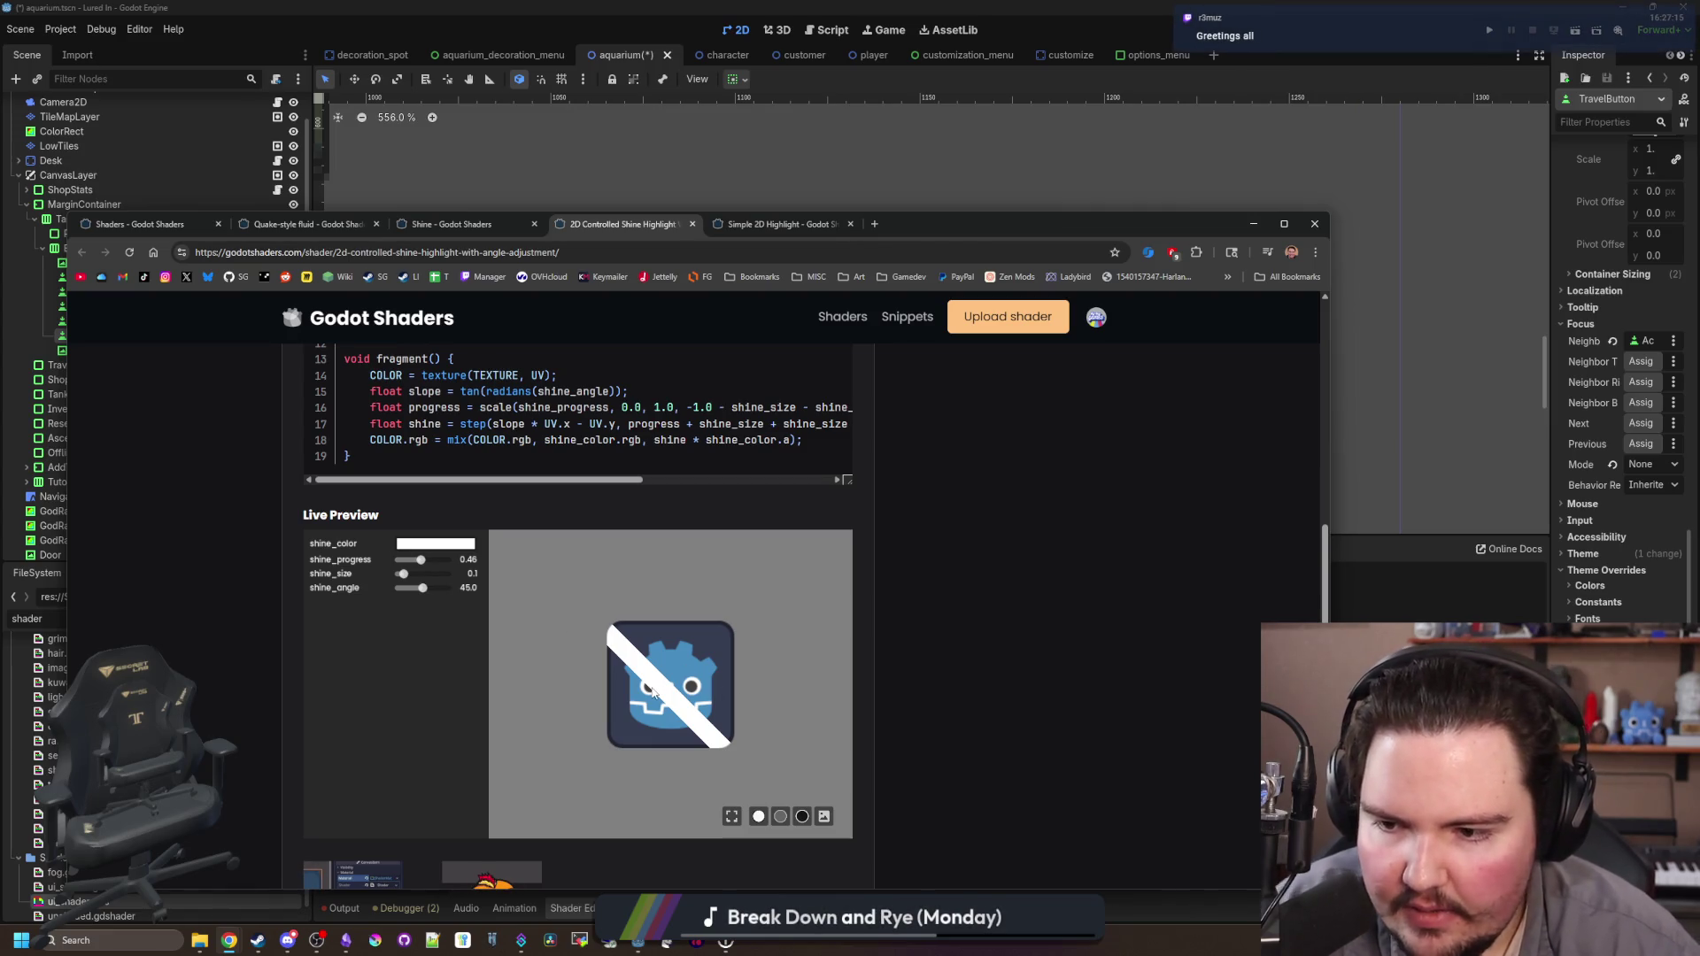
pyautogui.scroll(3, 909, 620)
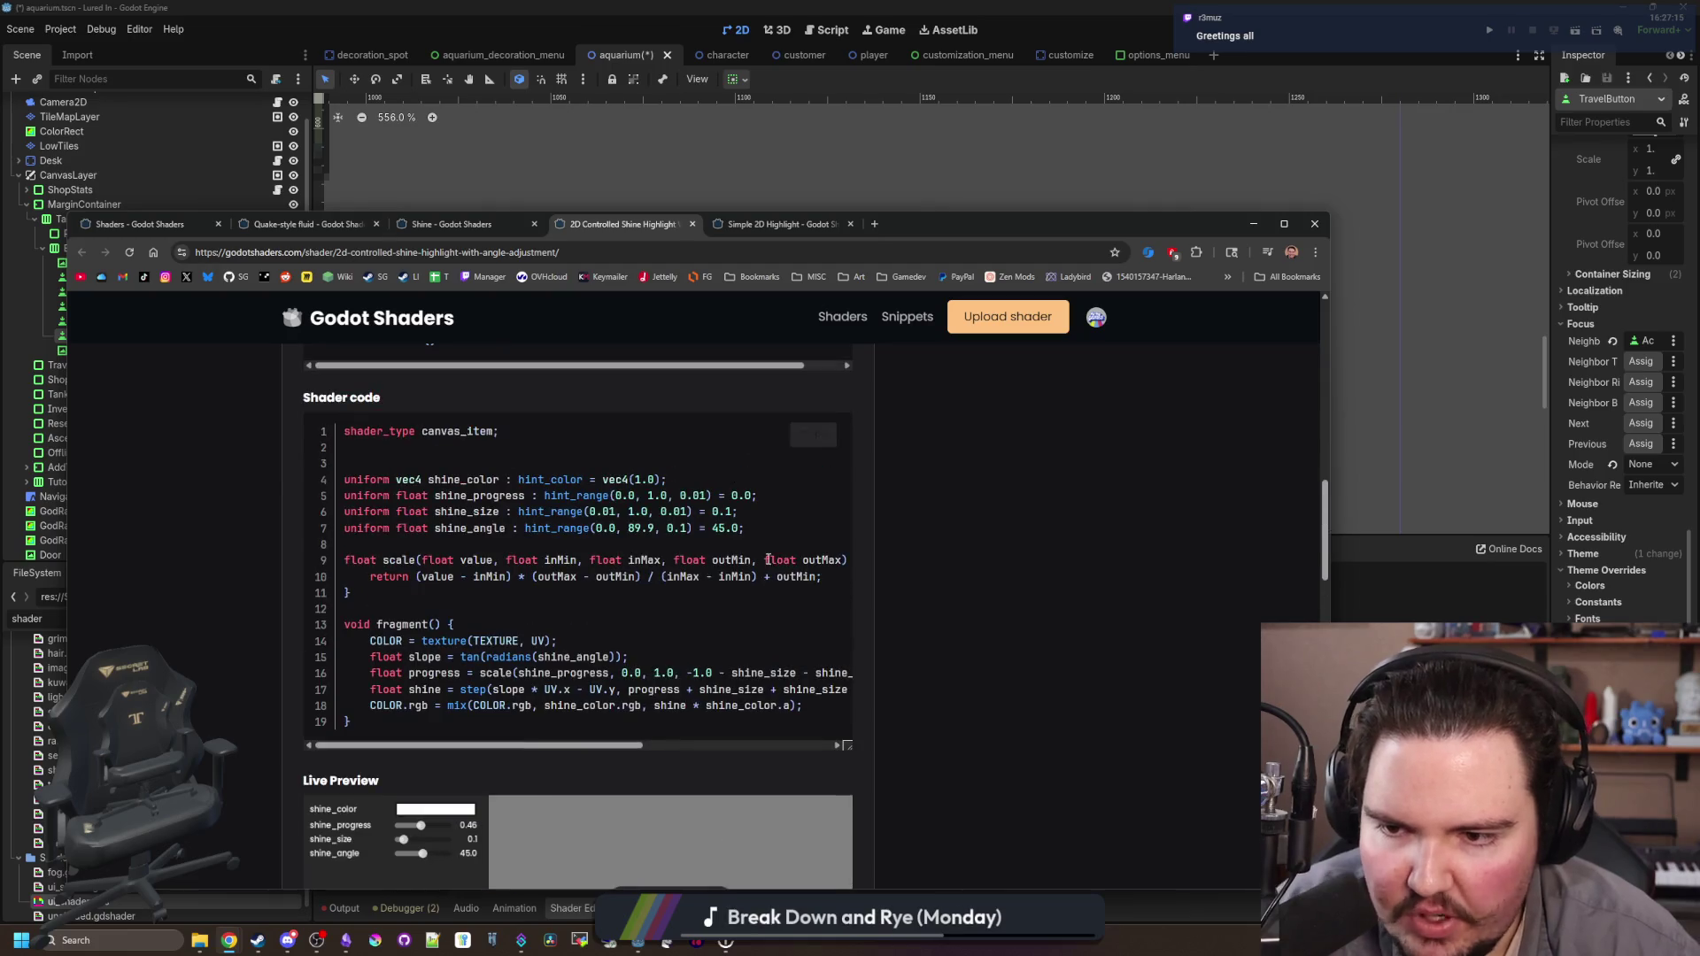
pyautogui.moveTo(361, 718); pyautogui.dragTo(292, 471)
# Step: Paste the copied shine shader over ui_shader's fragment lines, then undo it after the error
pyautogui.hotkey('alt', 'Tab')
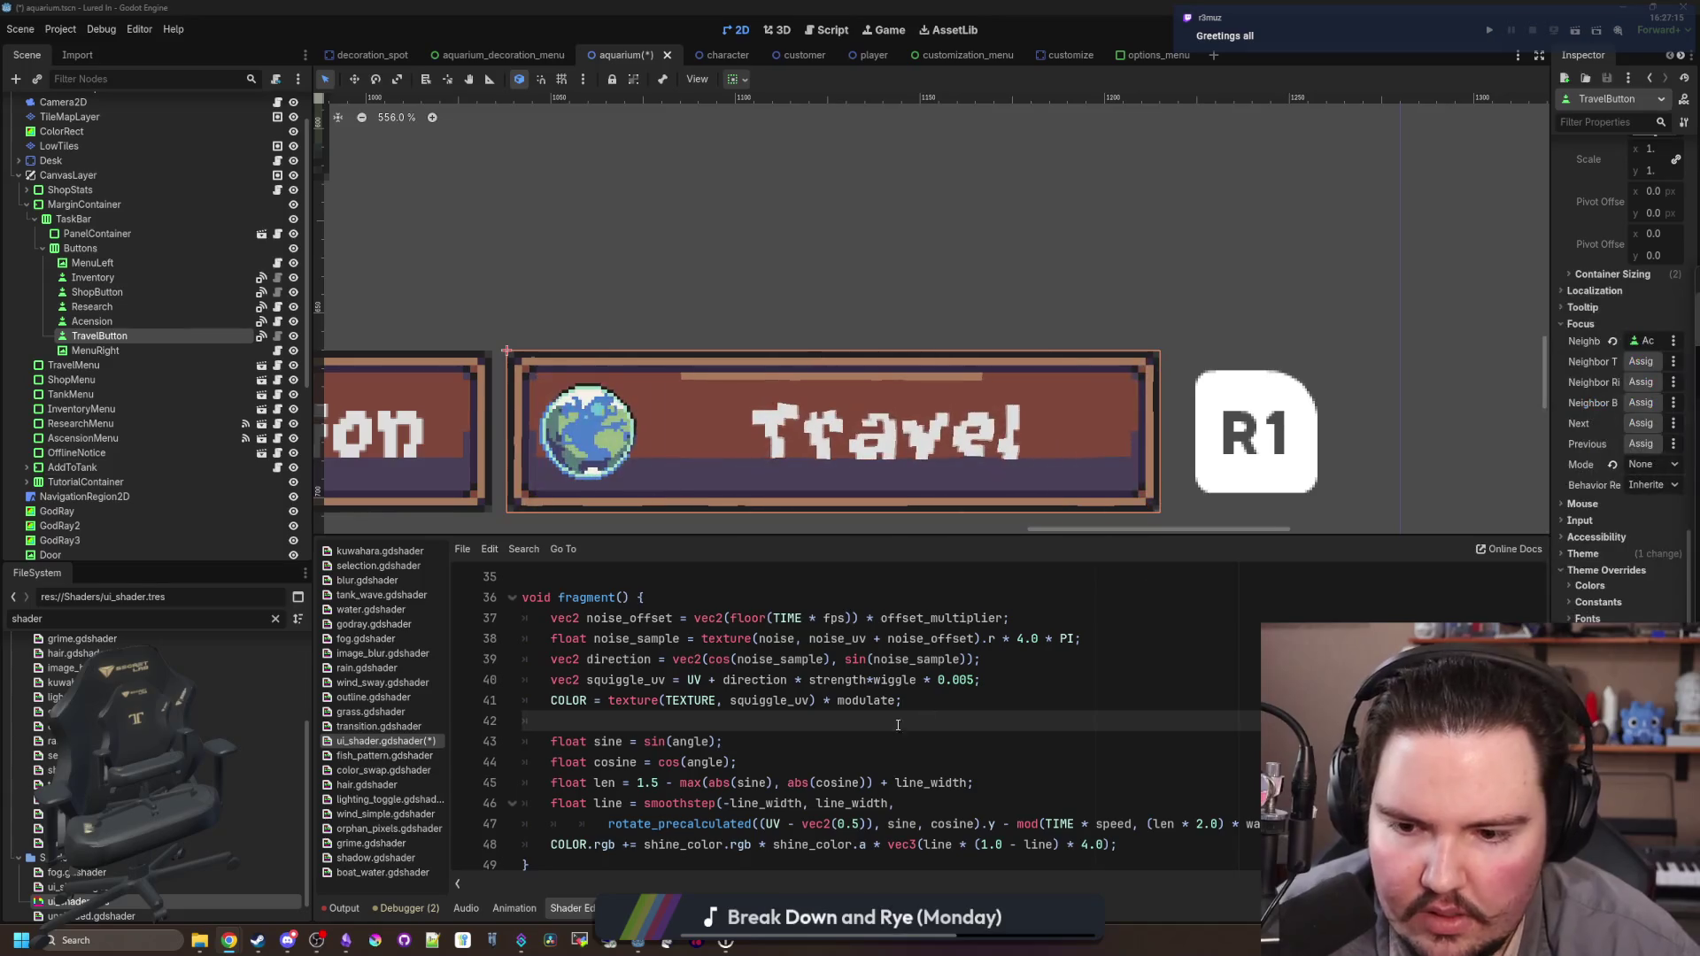
pyautogui.moveTo(1043, 844)
pyautogui.mouseDown()
pyautogui.moveTo(620, 783)
pyautogui.moveTo(592, 735)
pyautogui.mouseUp()
pyautogui.hotkey('ctrl', 'v')
pyautogui.scroll(-1, 591, 728)
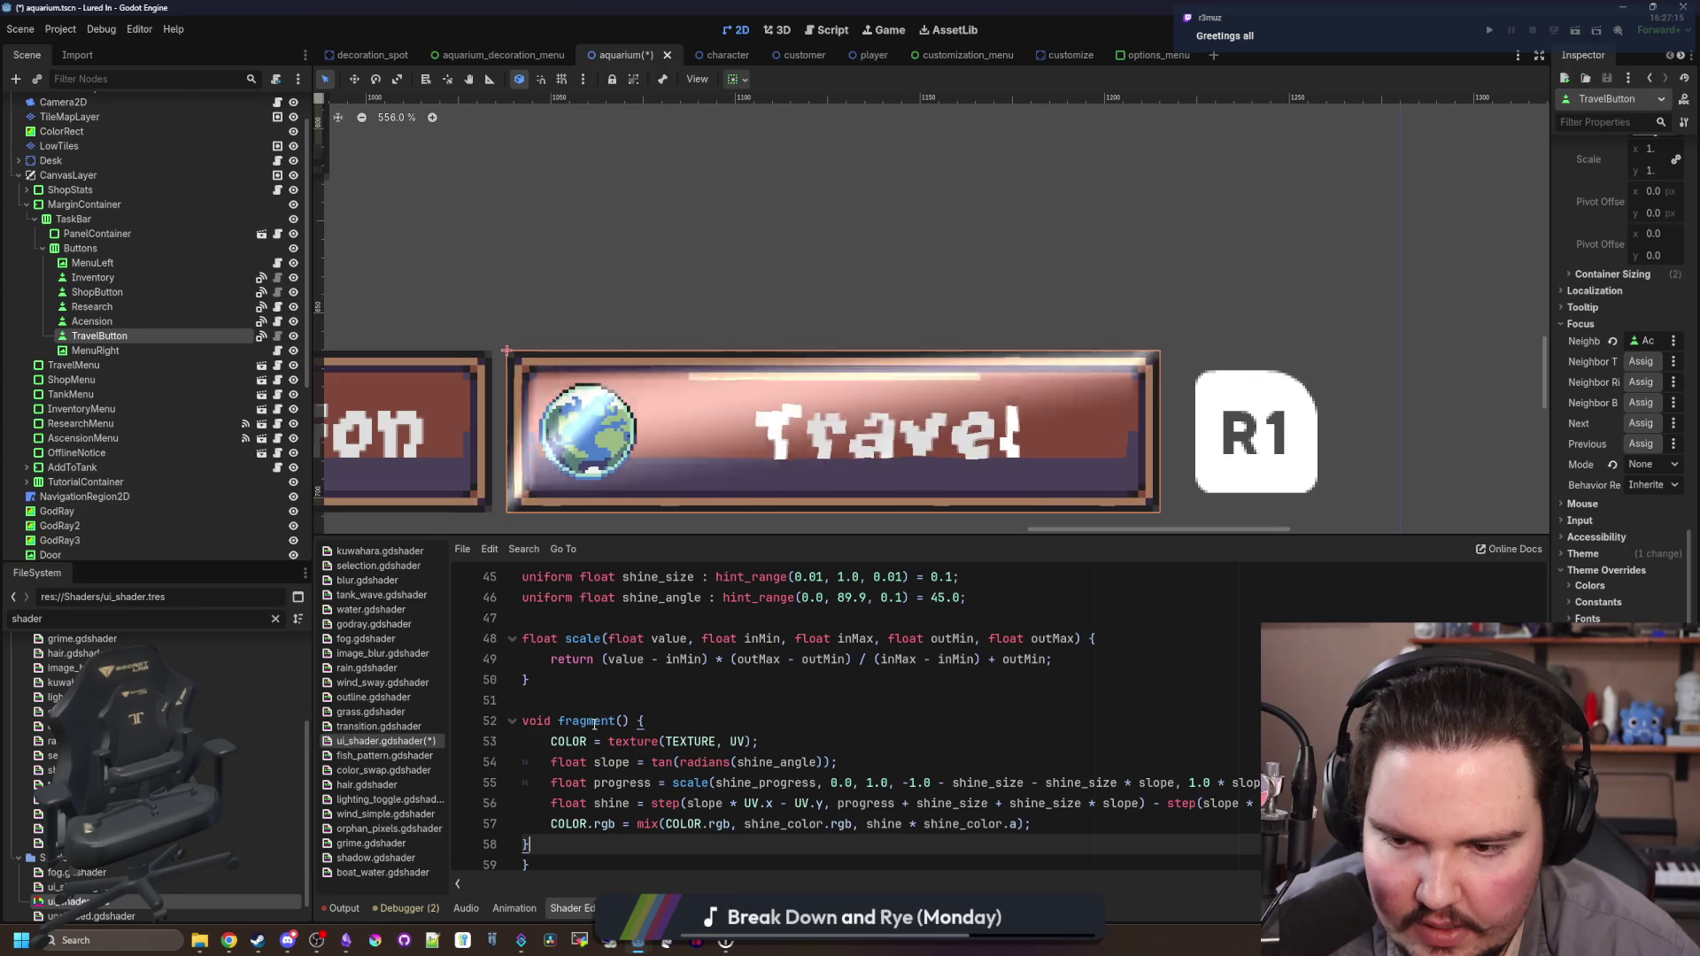
pyautogui.hotkey('ctrl', 'z')
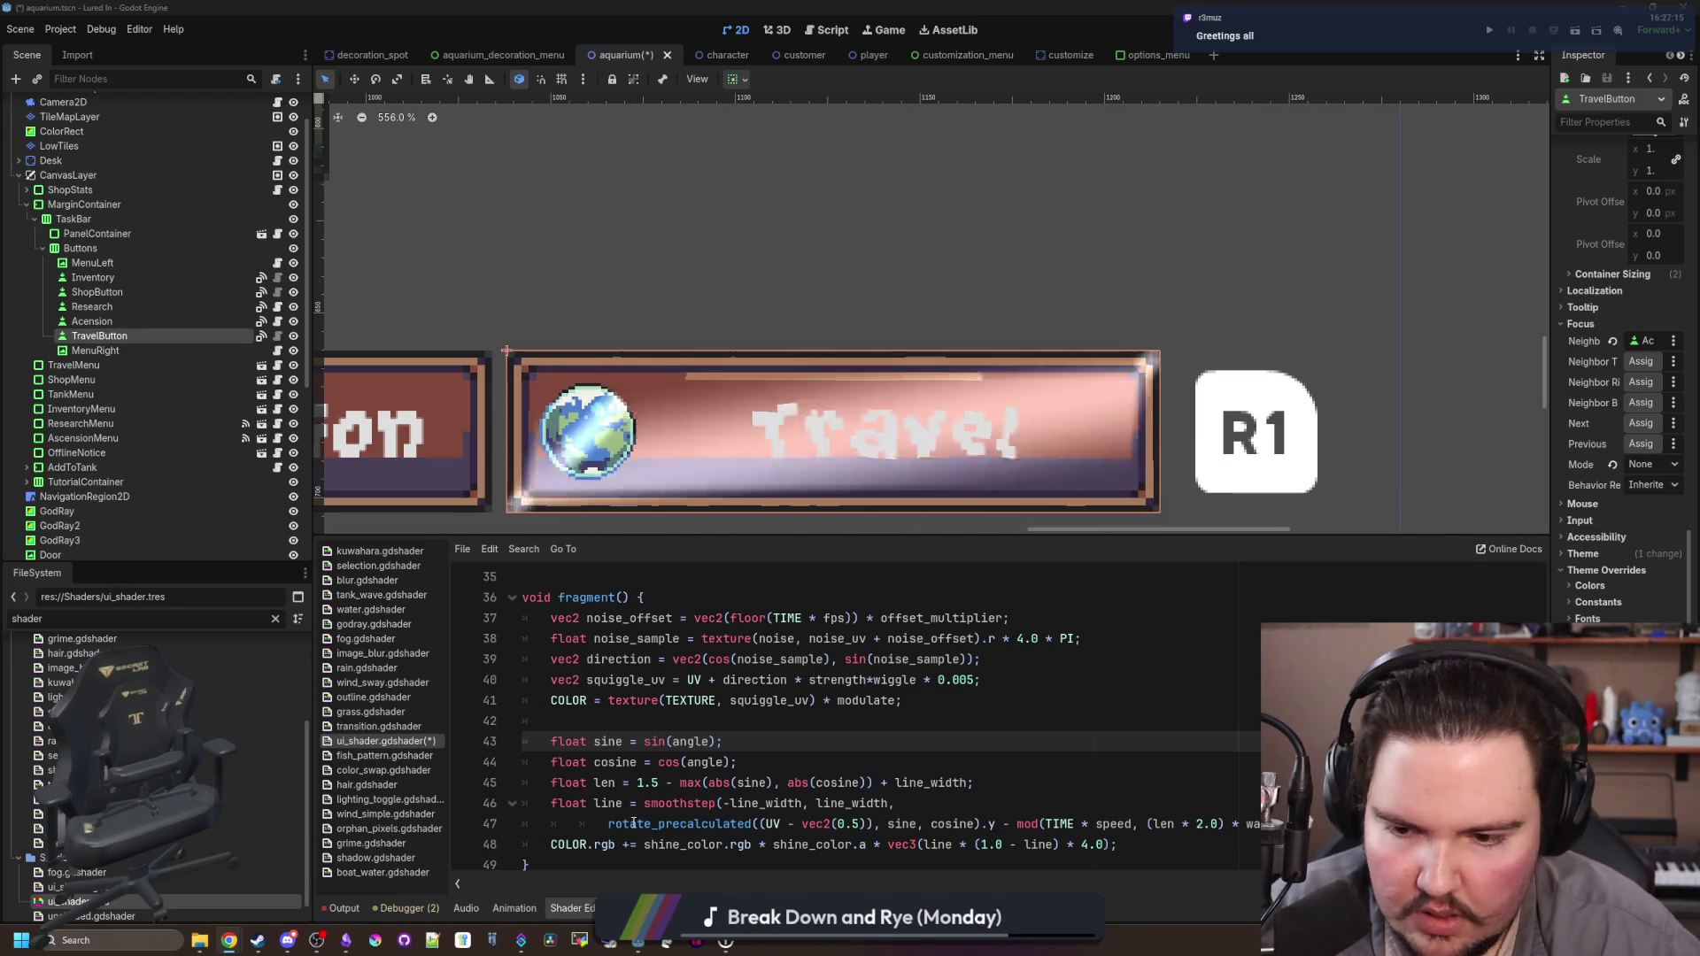
pyautogui.click(1124, 803)
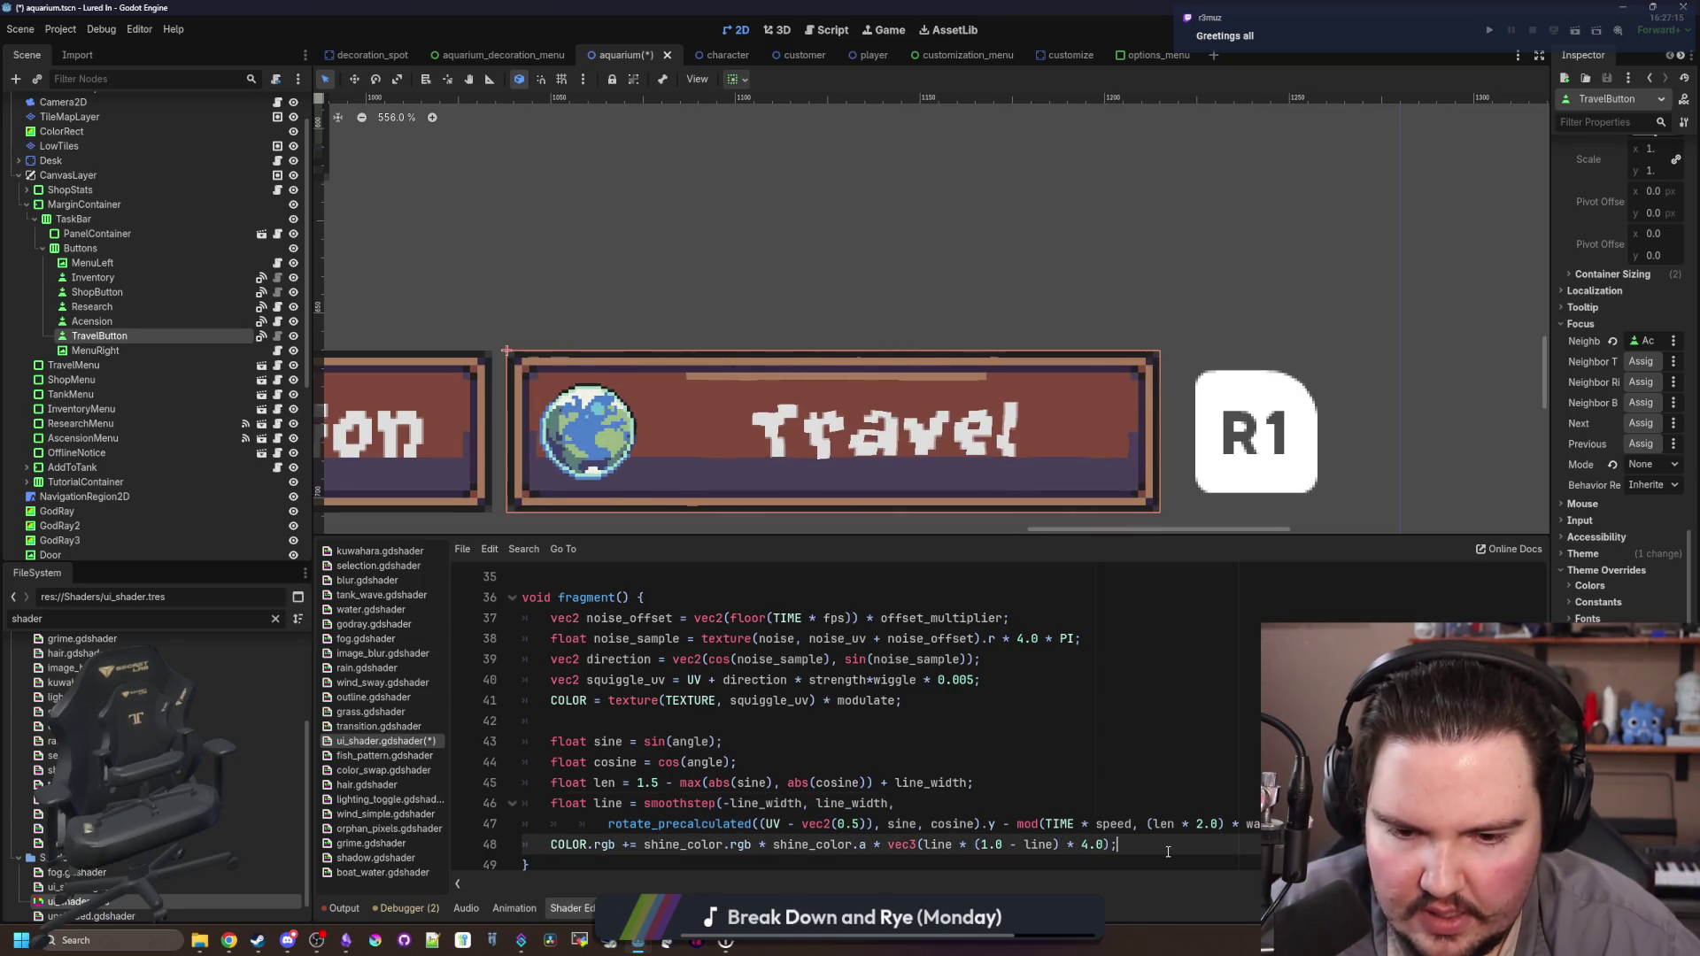
# Step: Replace the old shine lines 43–48 with the pasted slope-based shine block
pyautogui.moveTo(1123, 844); pyautogui.dragTo(506, 748)
pyautogui.press('Delete')
pyautogui.hotkey('ctrl', 'v')
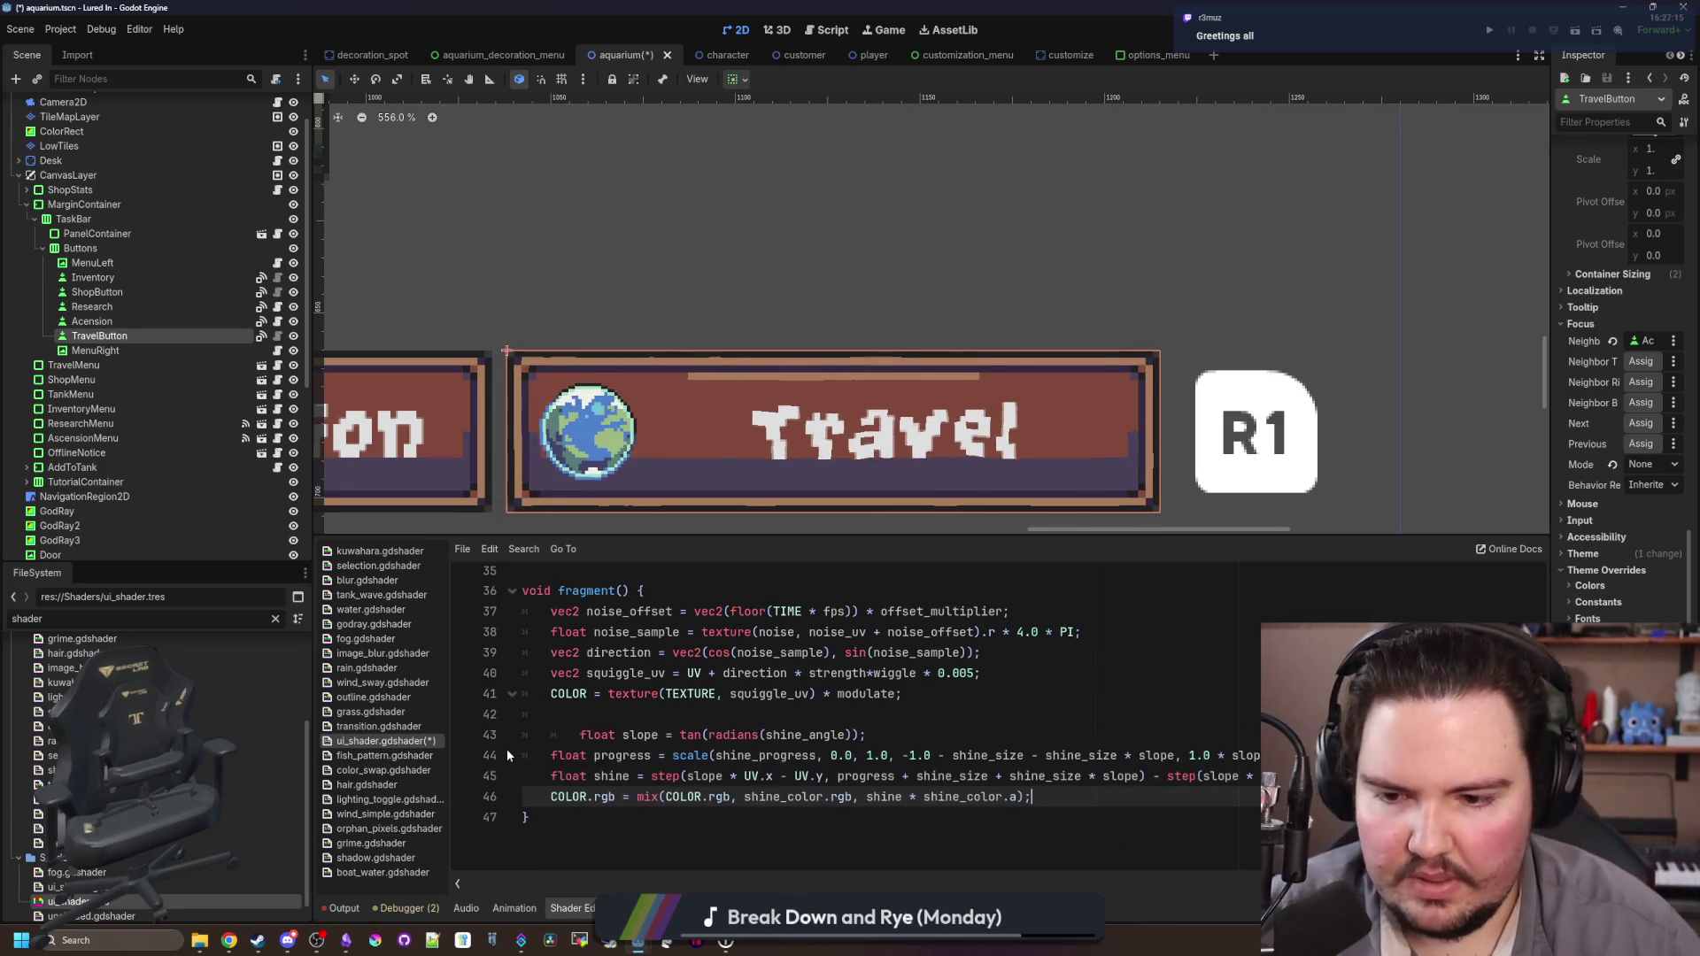
pyautogui.press('BackSpace')
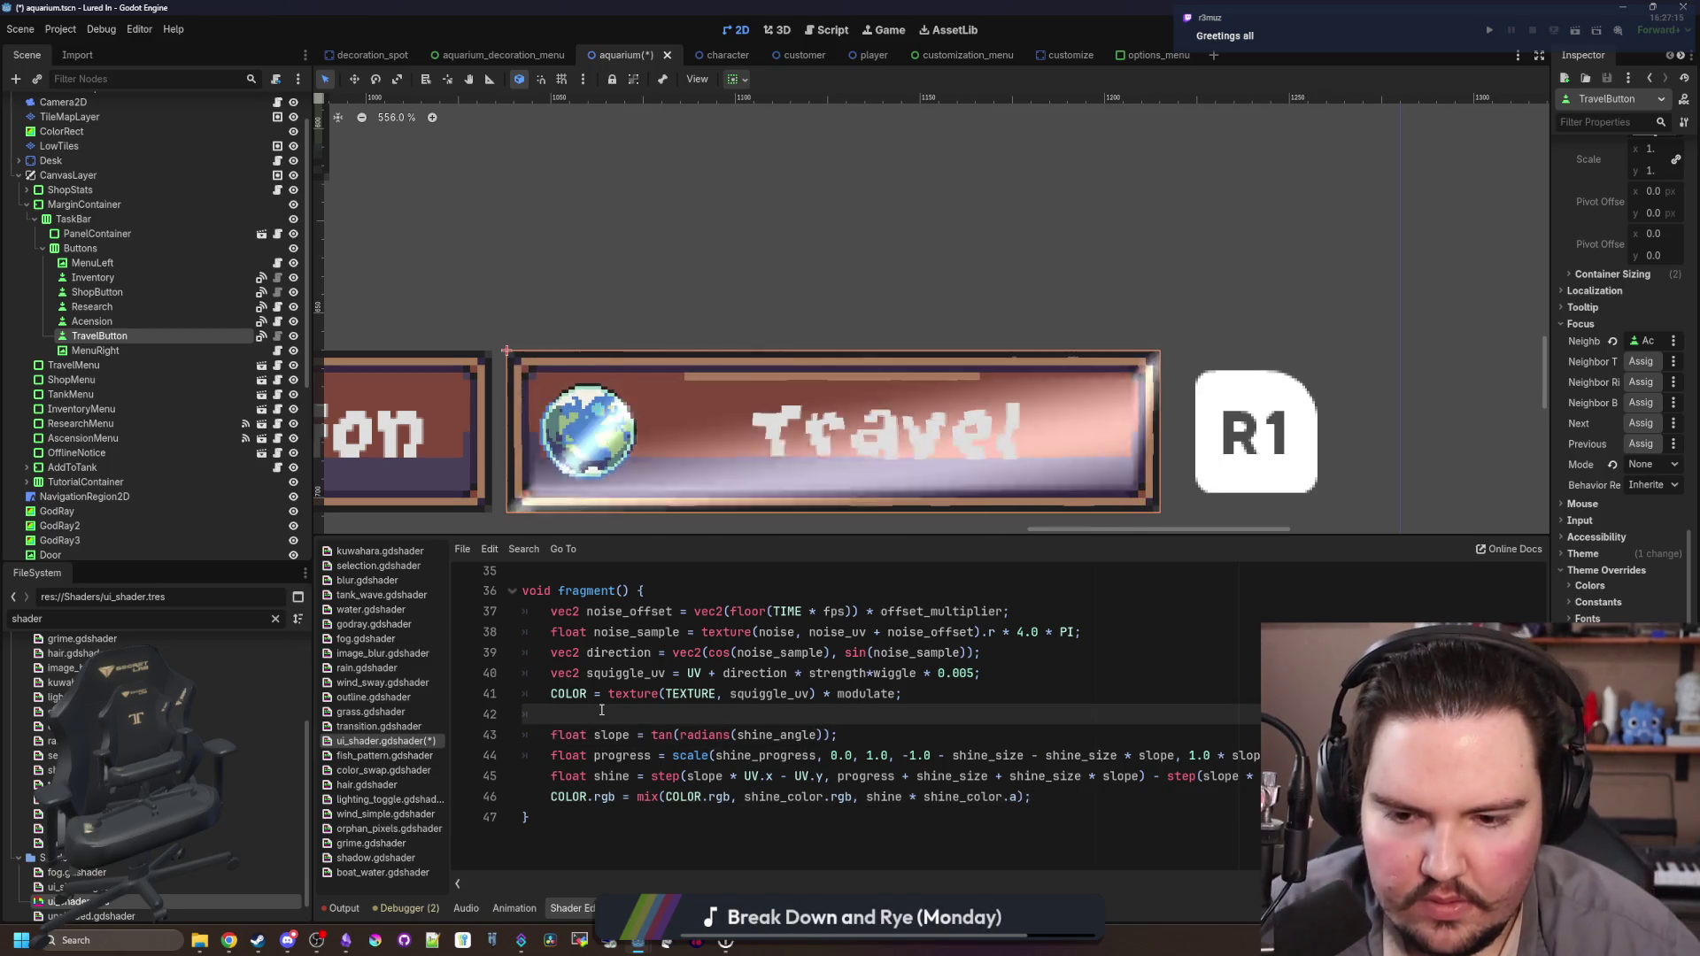
pyautogui.scroll(1, 725, 697)
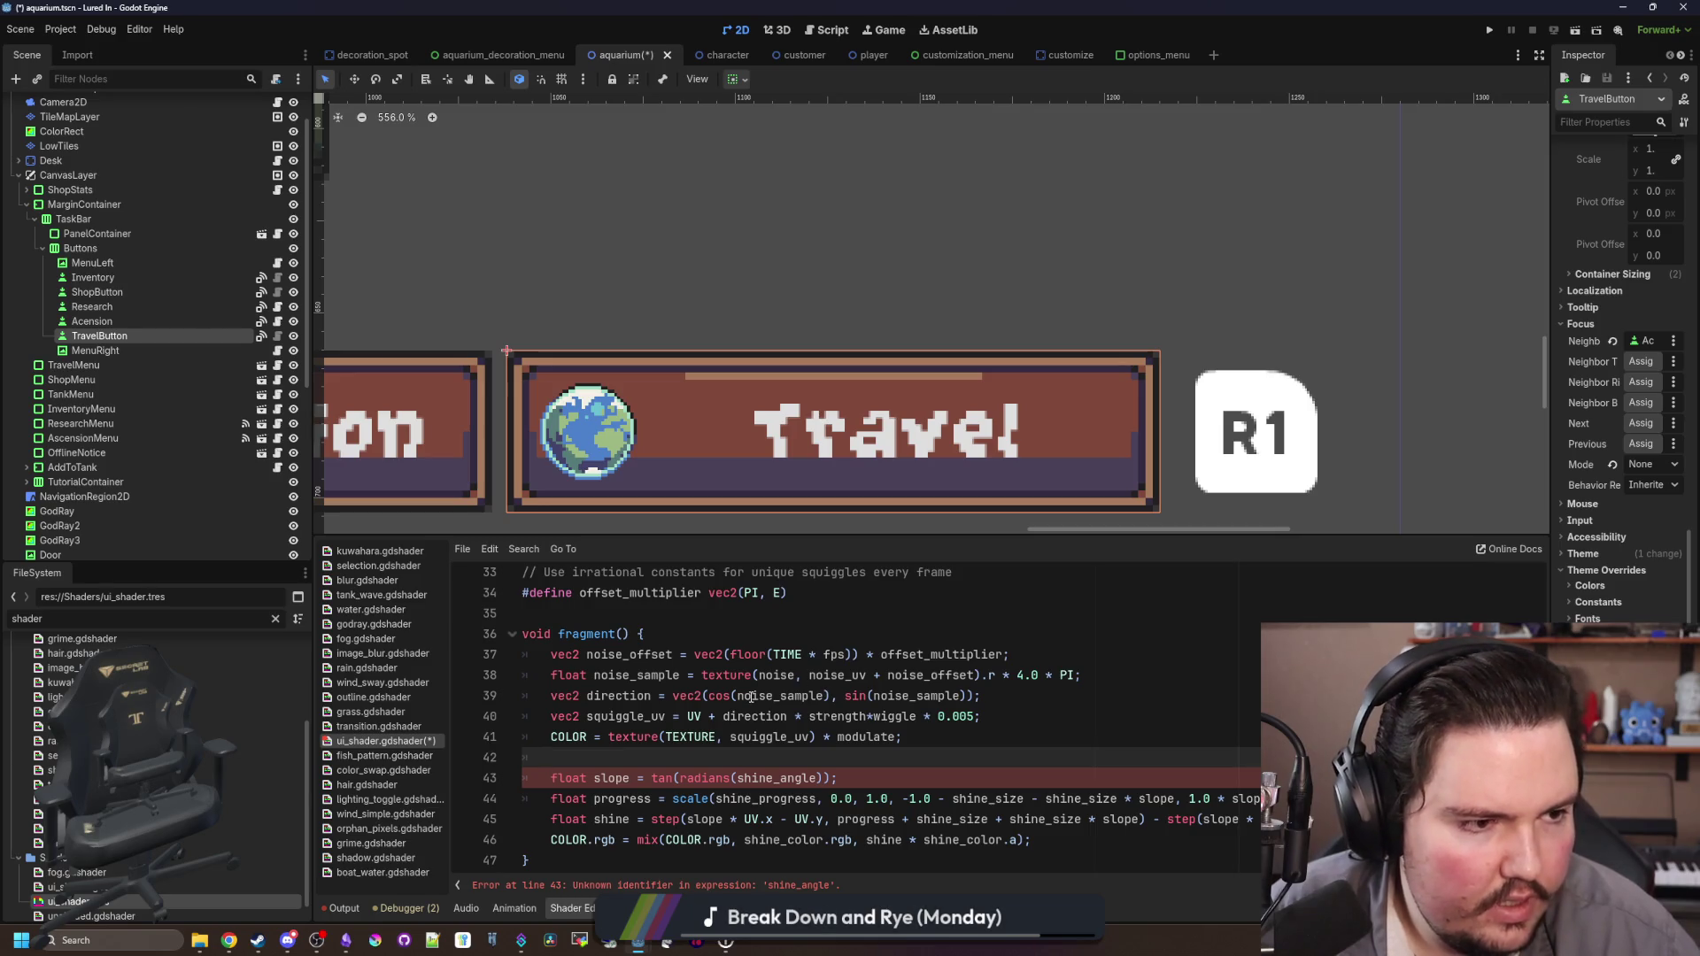
pyautogui.scroll(7, 819, 742)
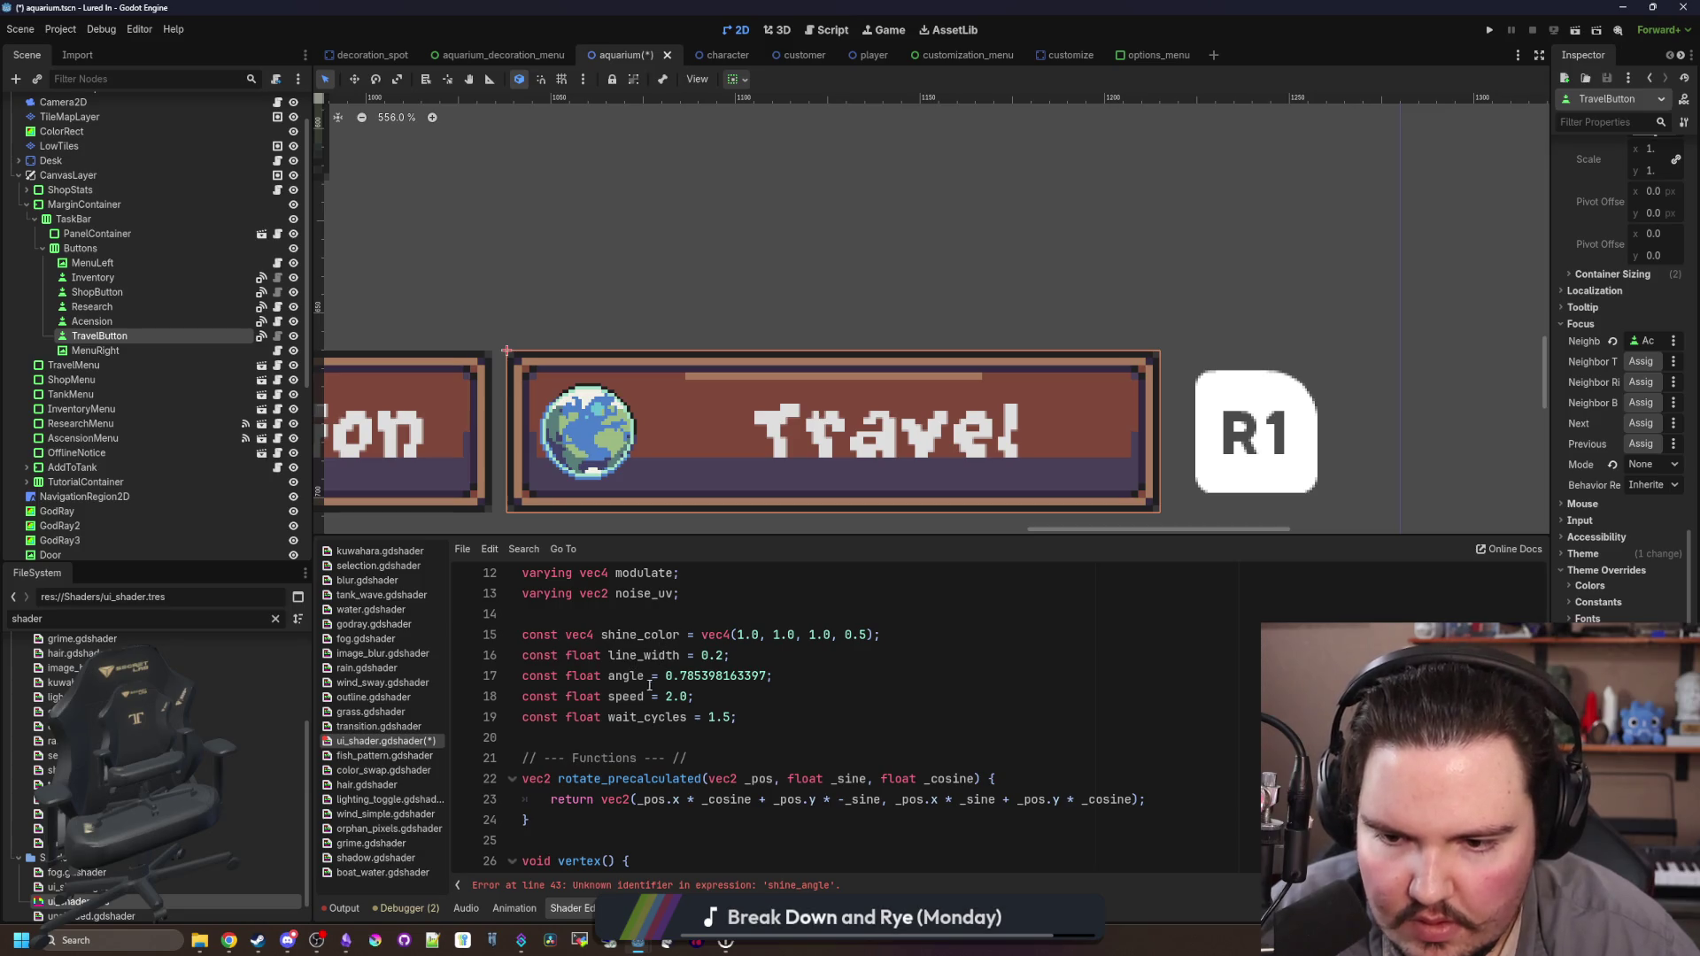
# Step: Rename the angle constant to shine_angle
pyautogui.click(612, 676)
pyautogui.write('shine_')
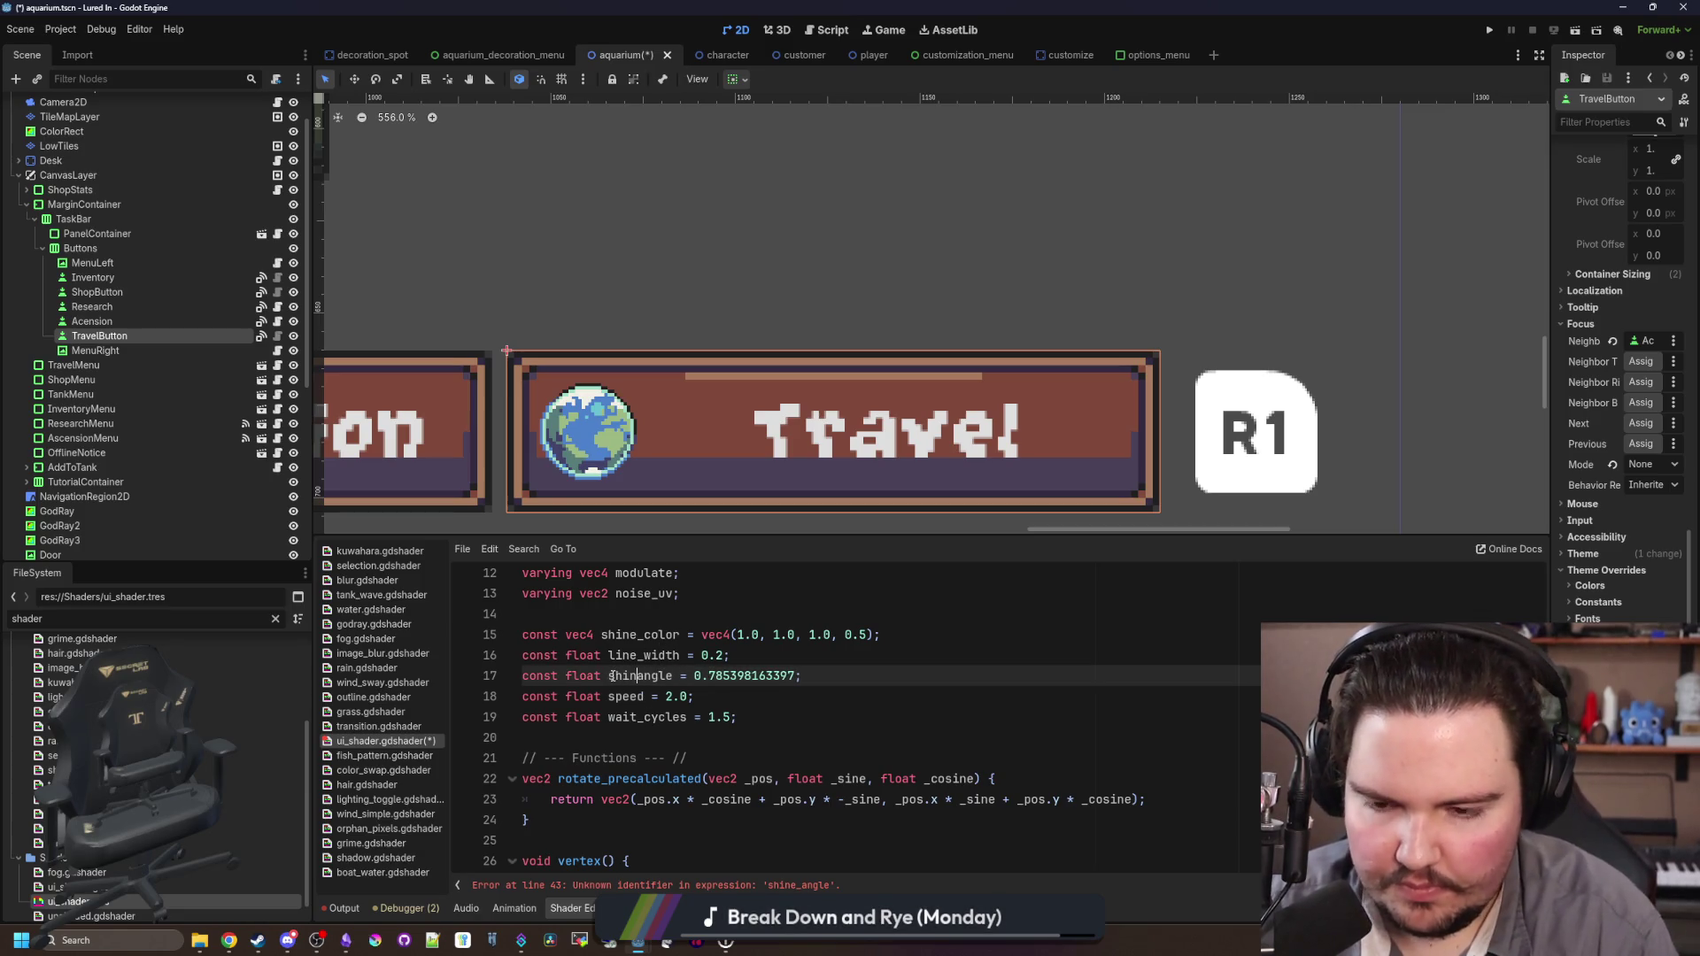
pyautogui.scroll(-7, 612, 676)
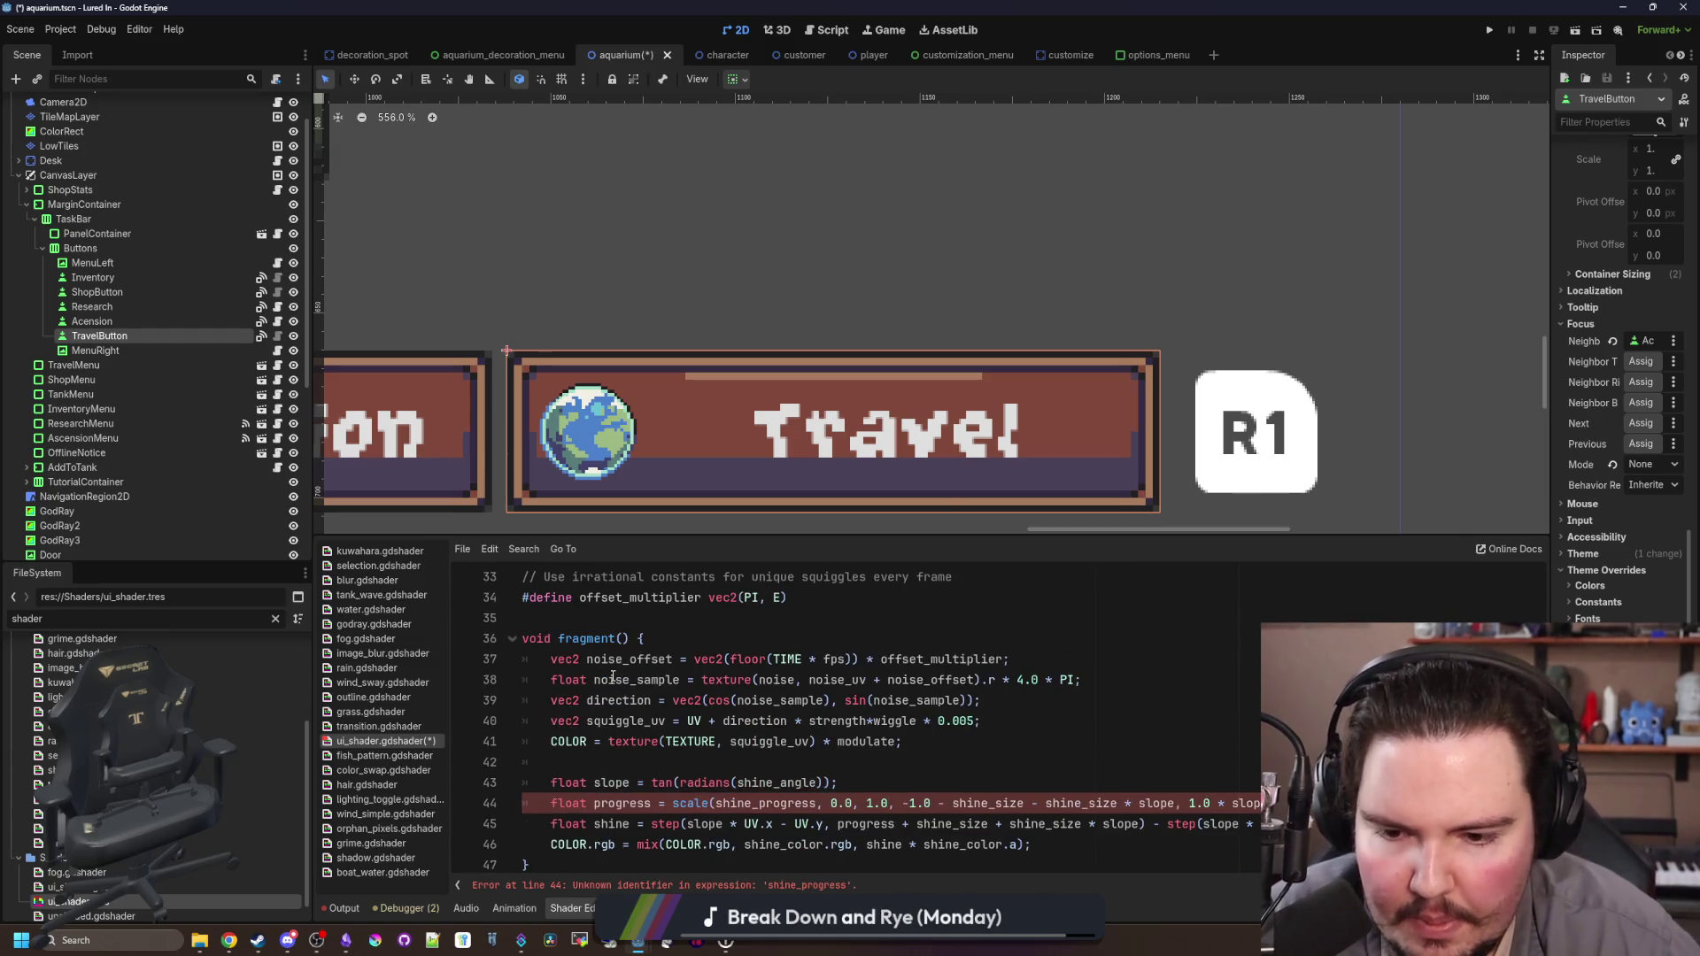
pyautogui.scroll(7, 627, 675)
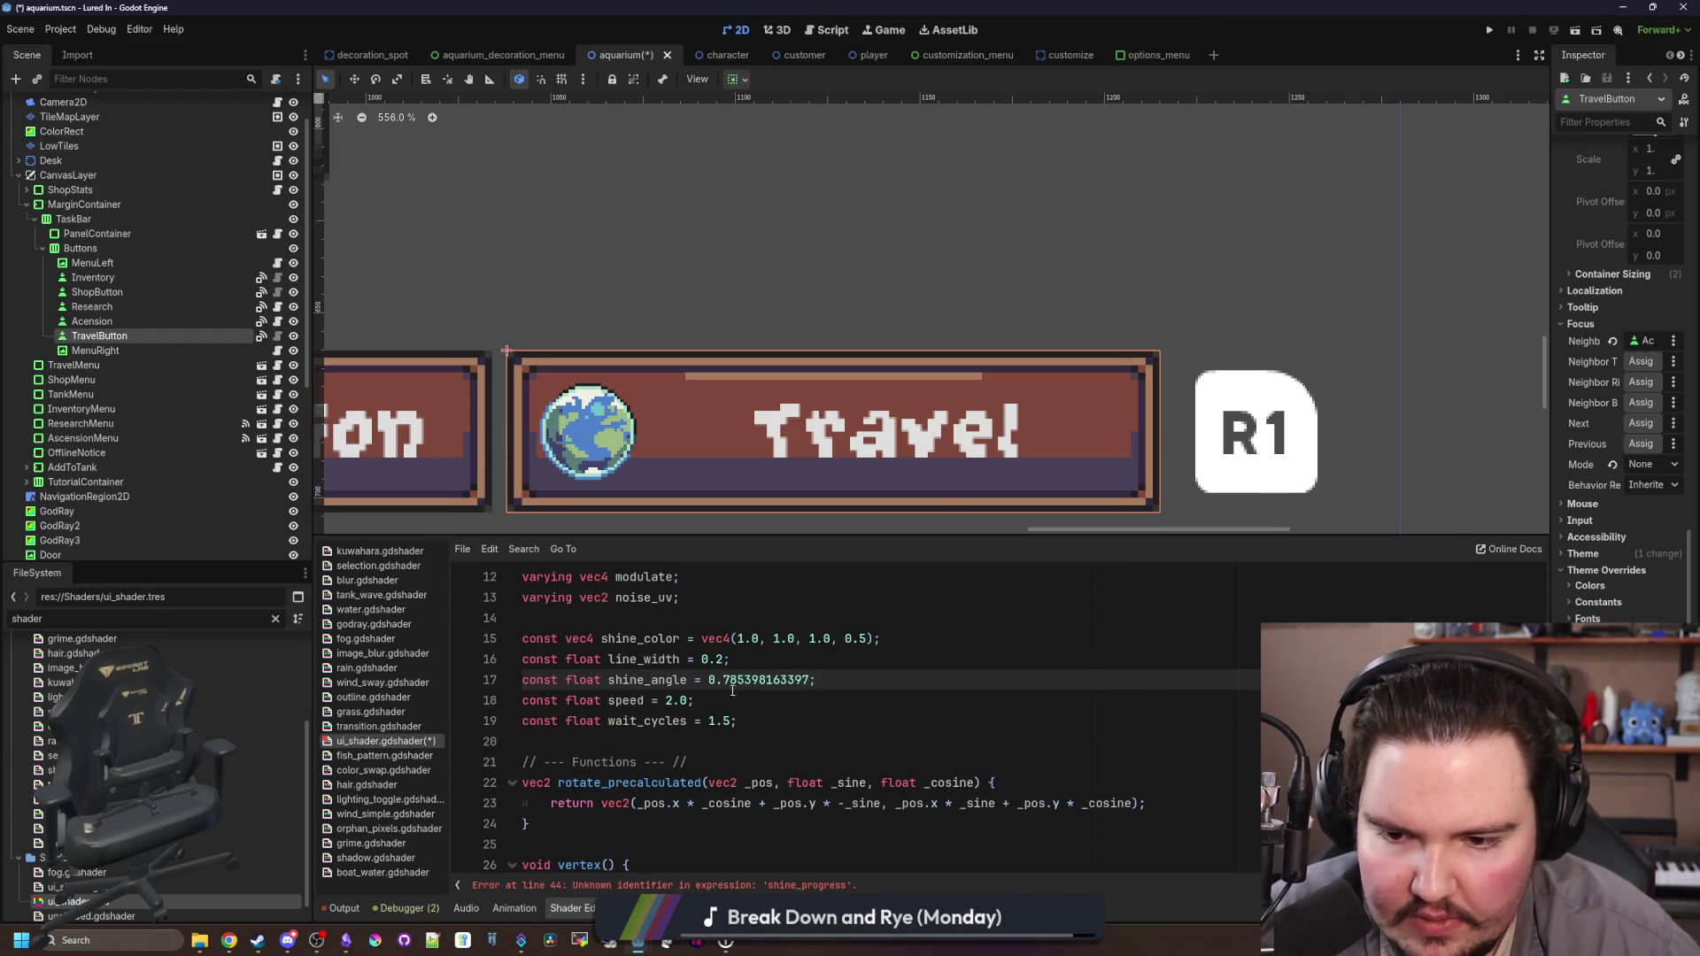
pyautogui.scroll(-7, 718, 695)
# Step: Add float shine_progress = TIME on a new line inside fragment()
pyautogui.click(726, 763)
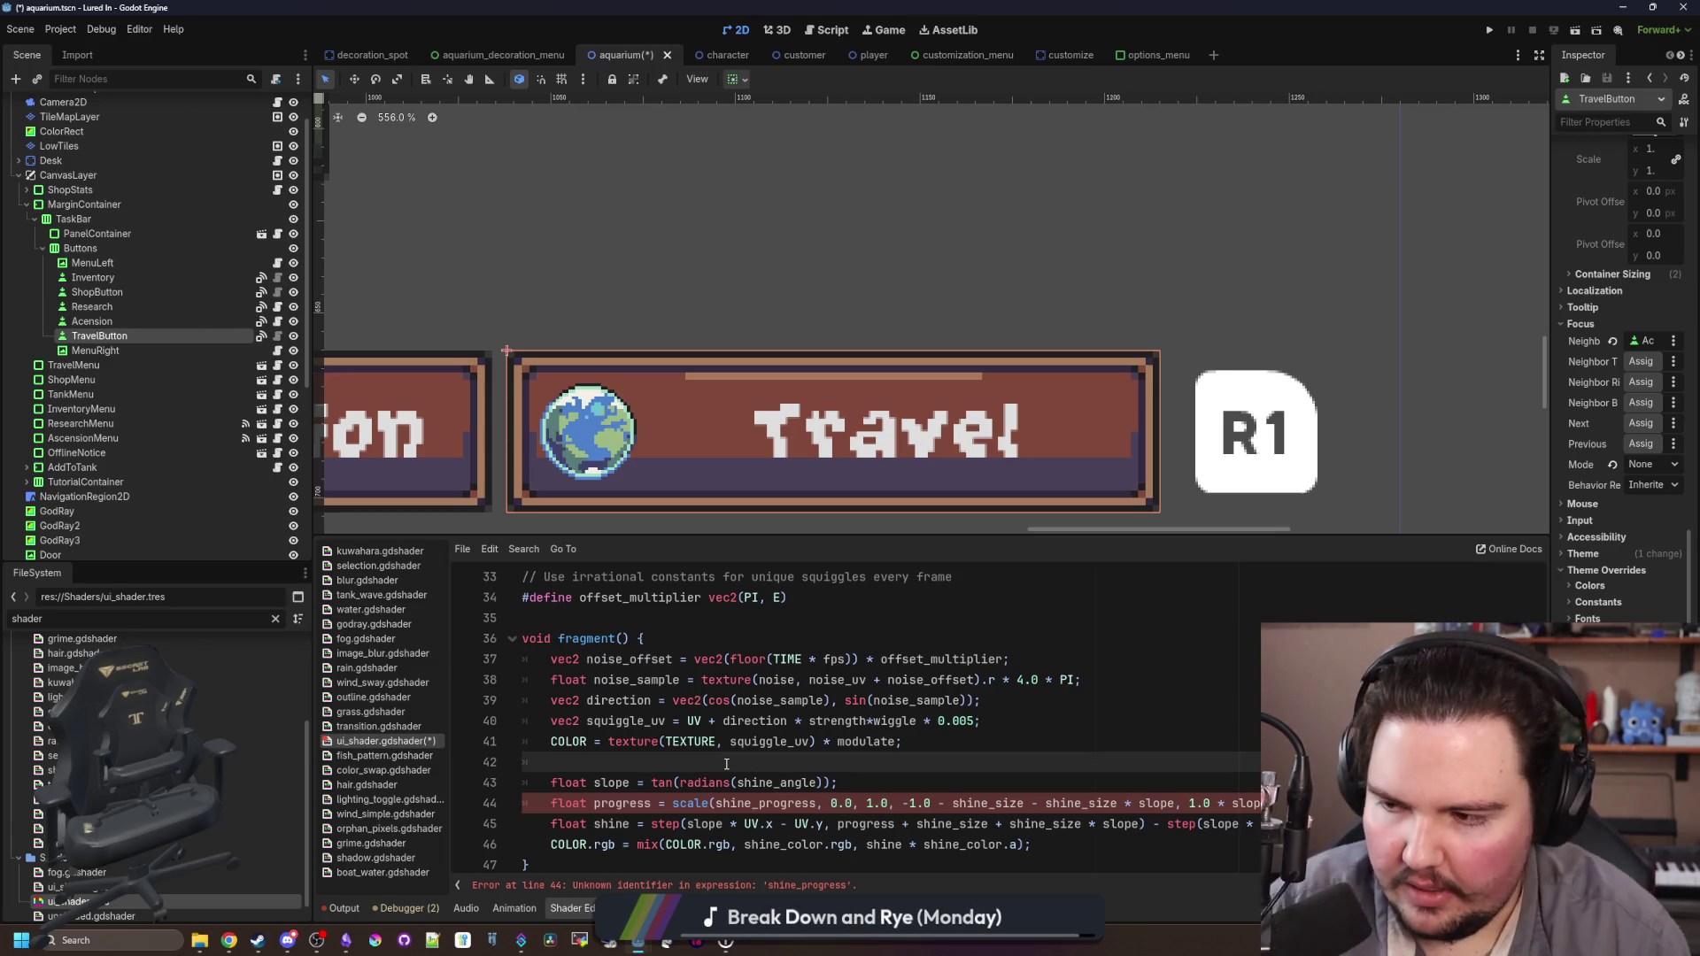
pyautogui.press('Return')
pyautogui.press('Return')
pyautogui.press('Up')
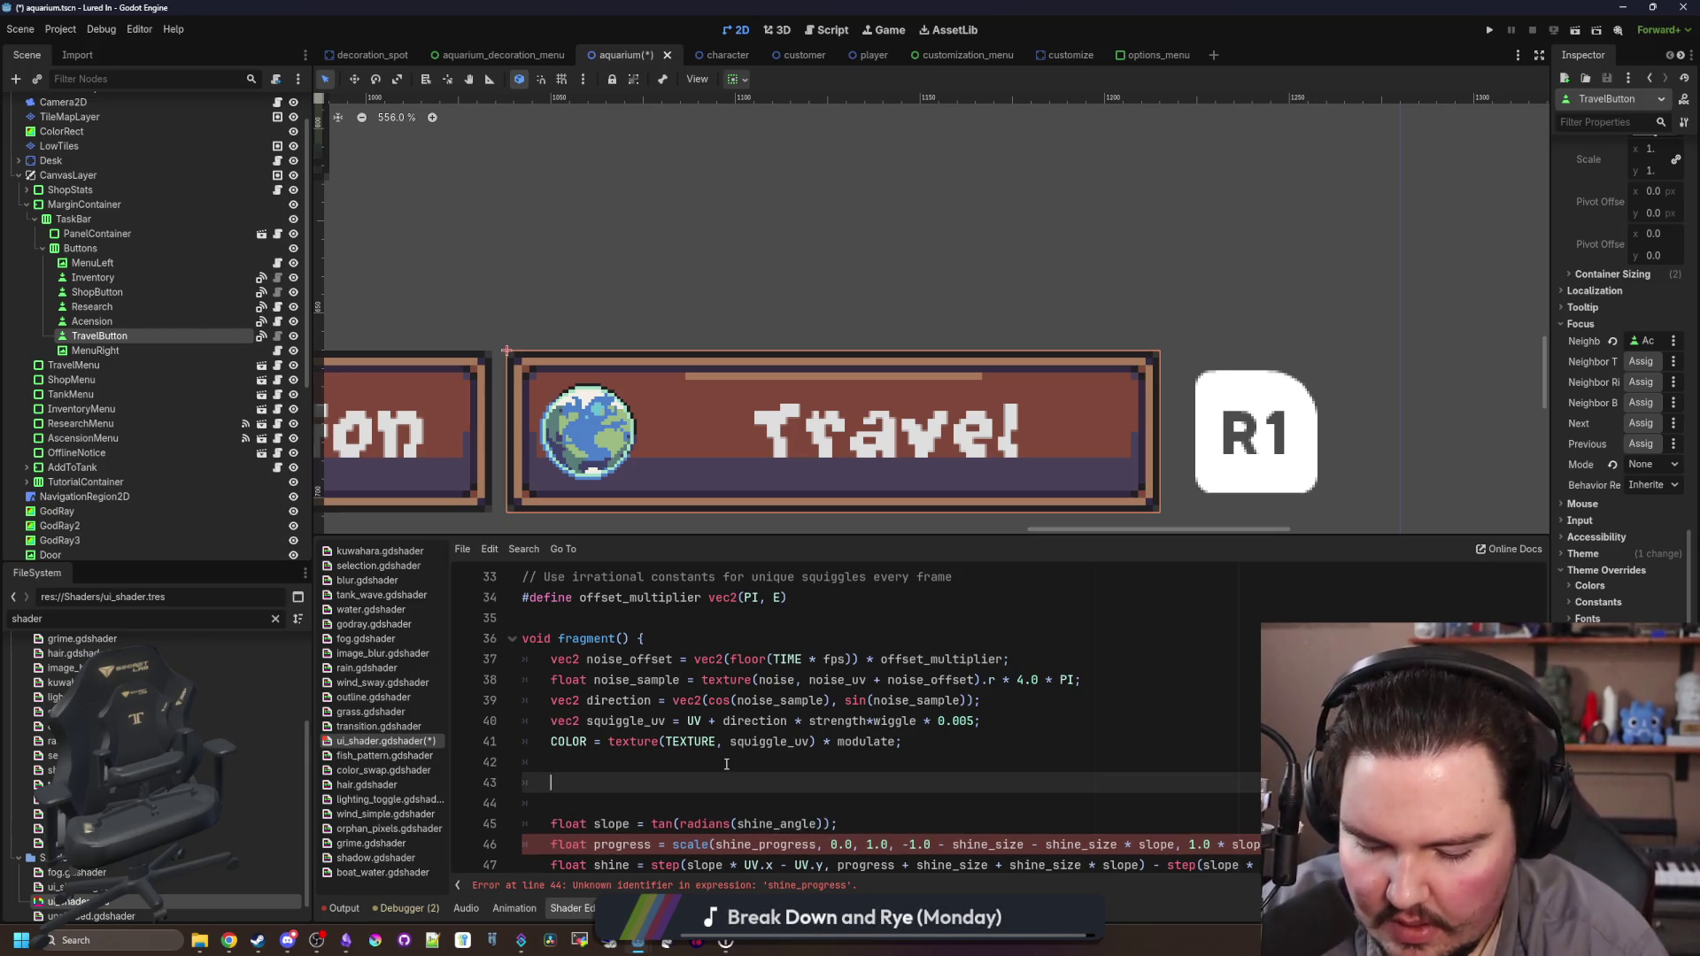
pyautogui.write('float shine_progress')
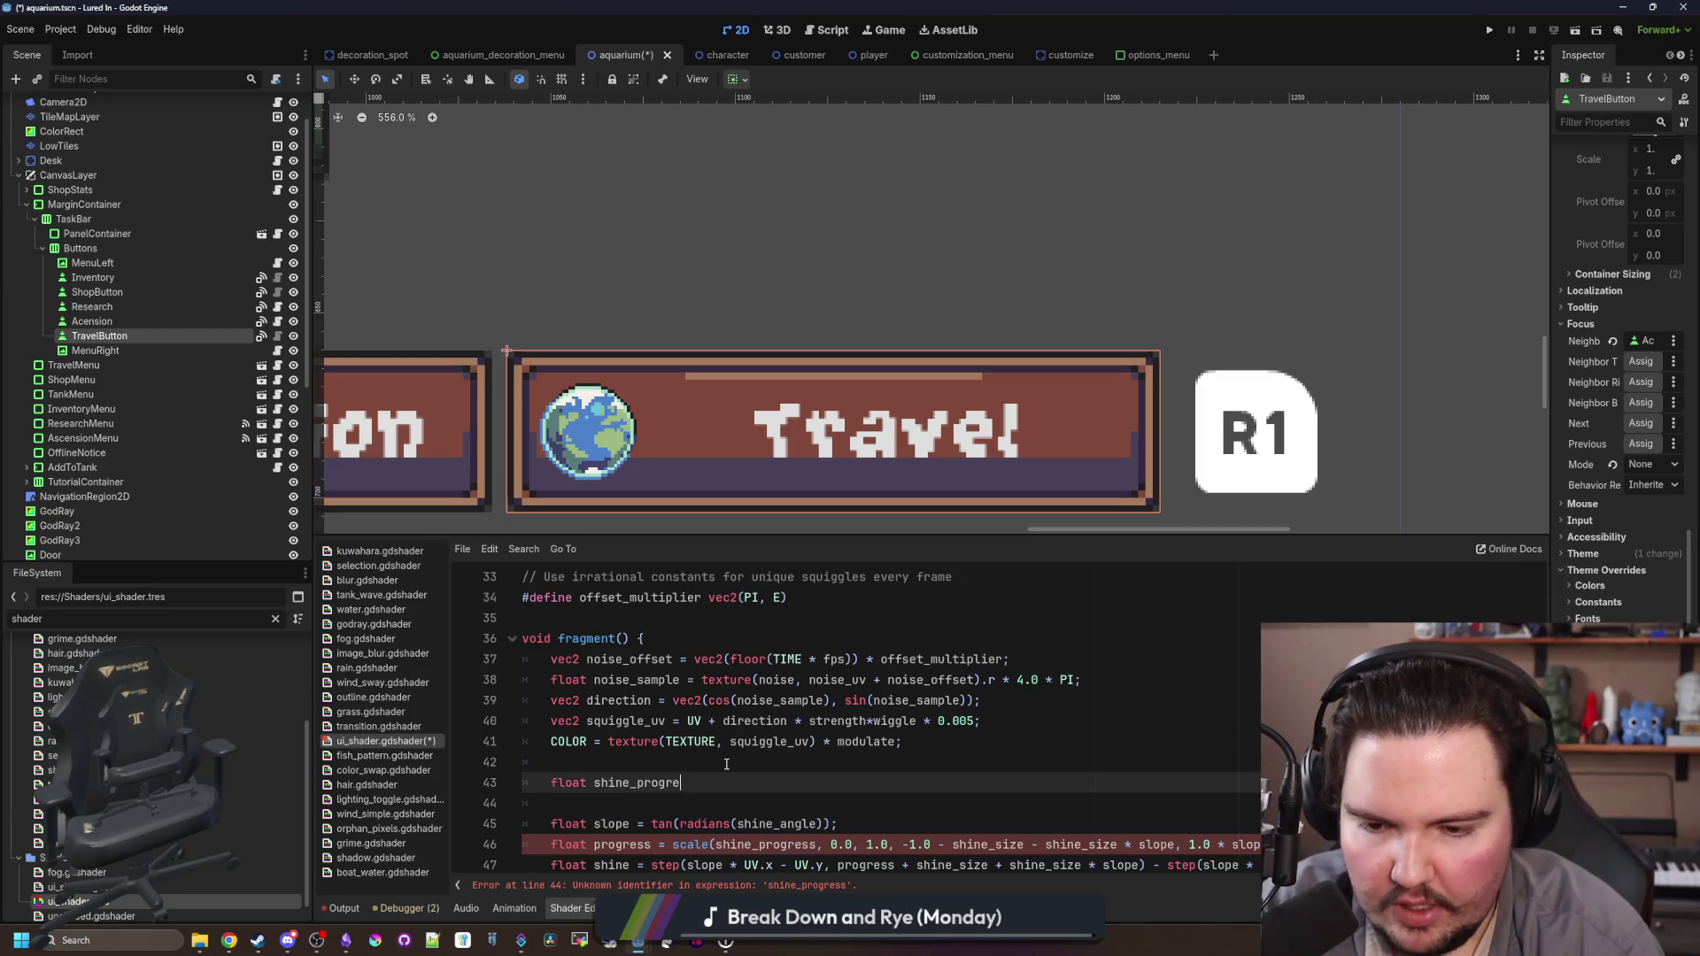
pyautogui.write(' = TIME;')
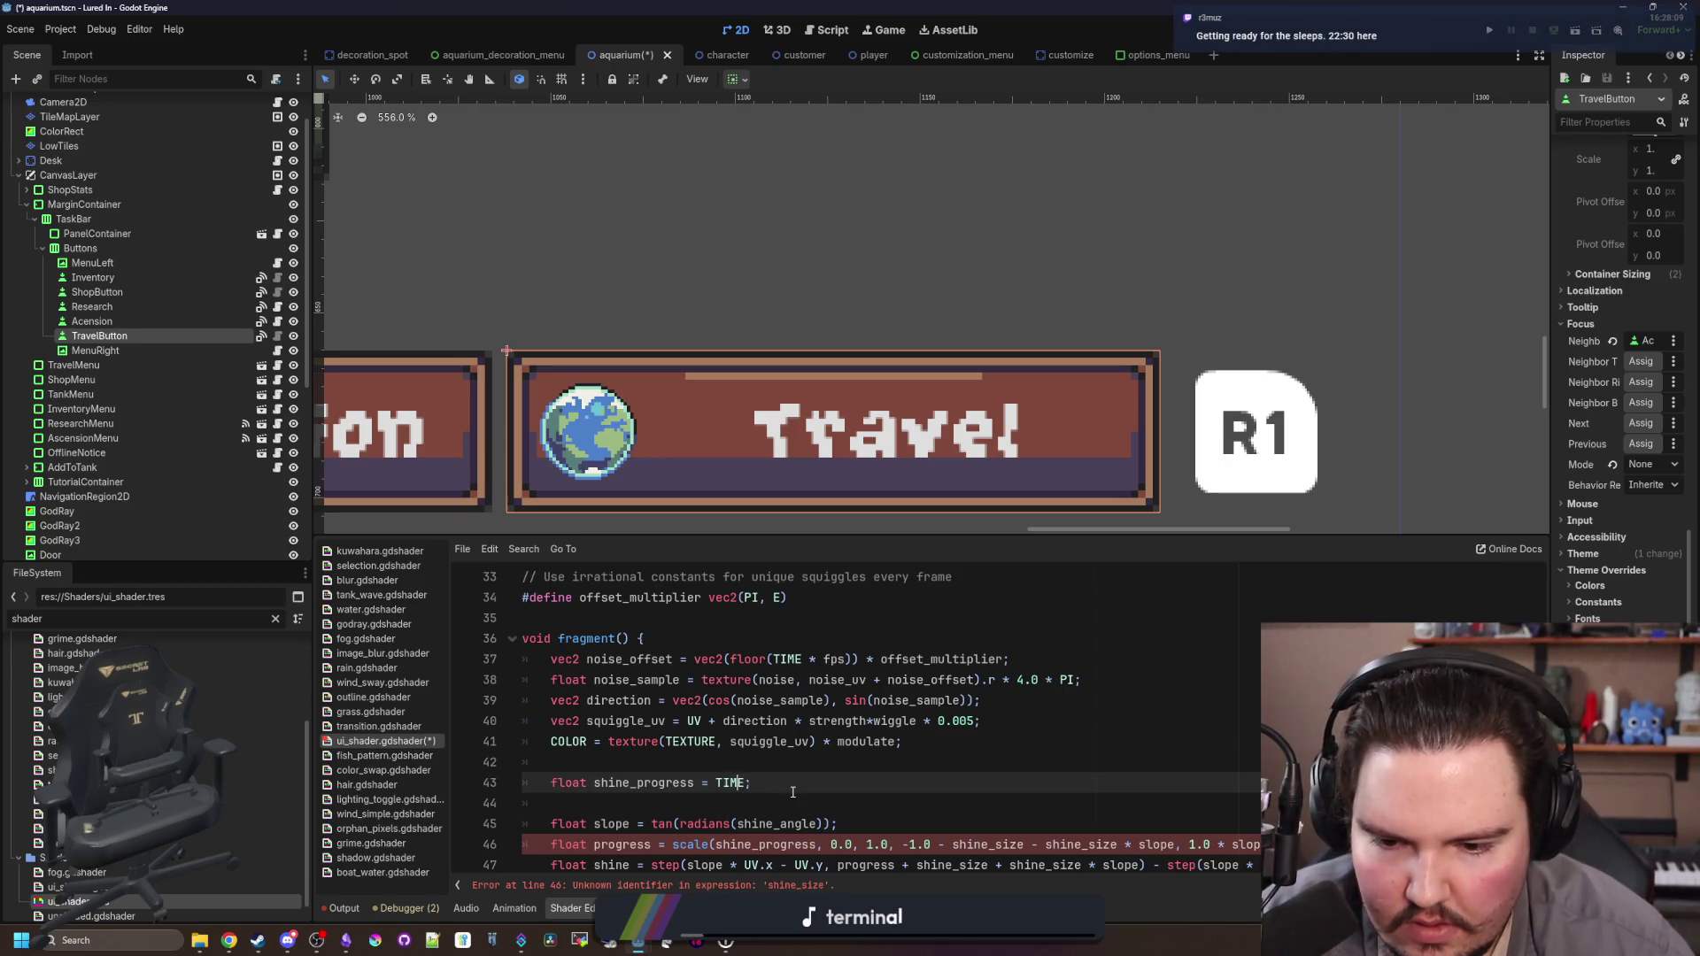
pyautogui.scroll(-1, 792, 792)
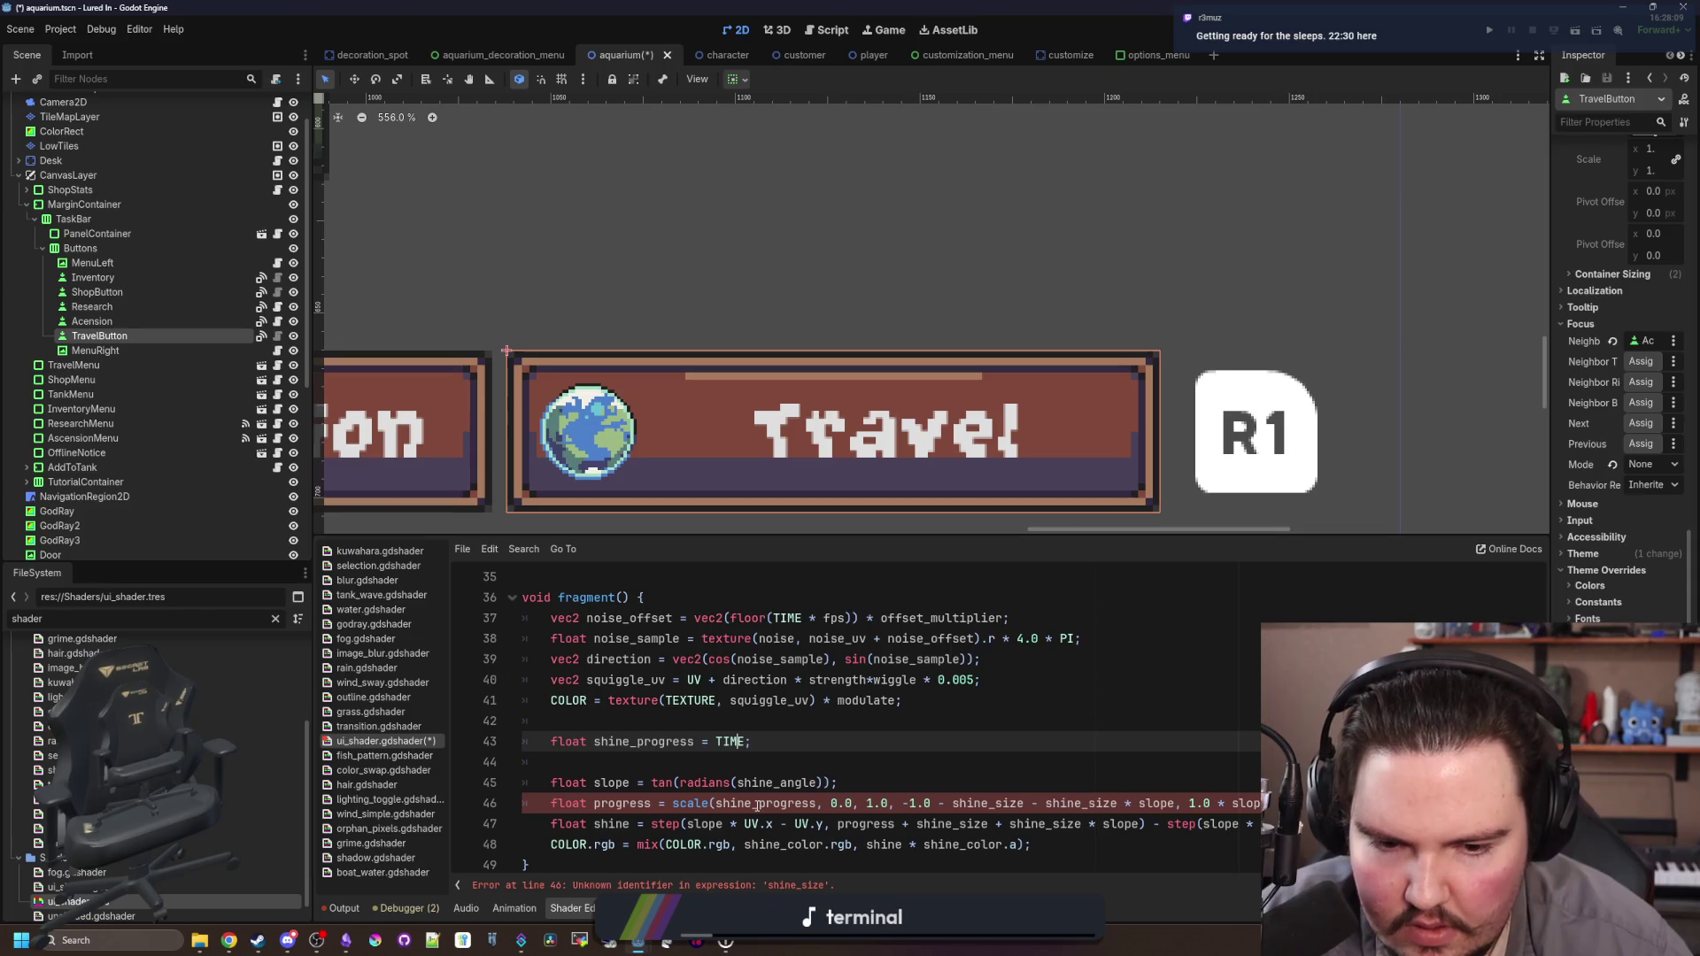
pyautogui.scroll(9, 757, 806)
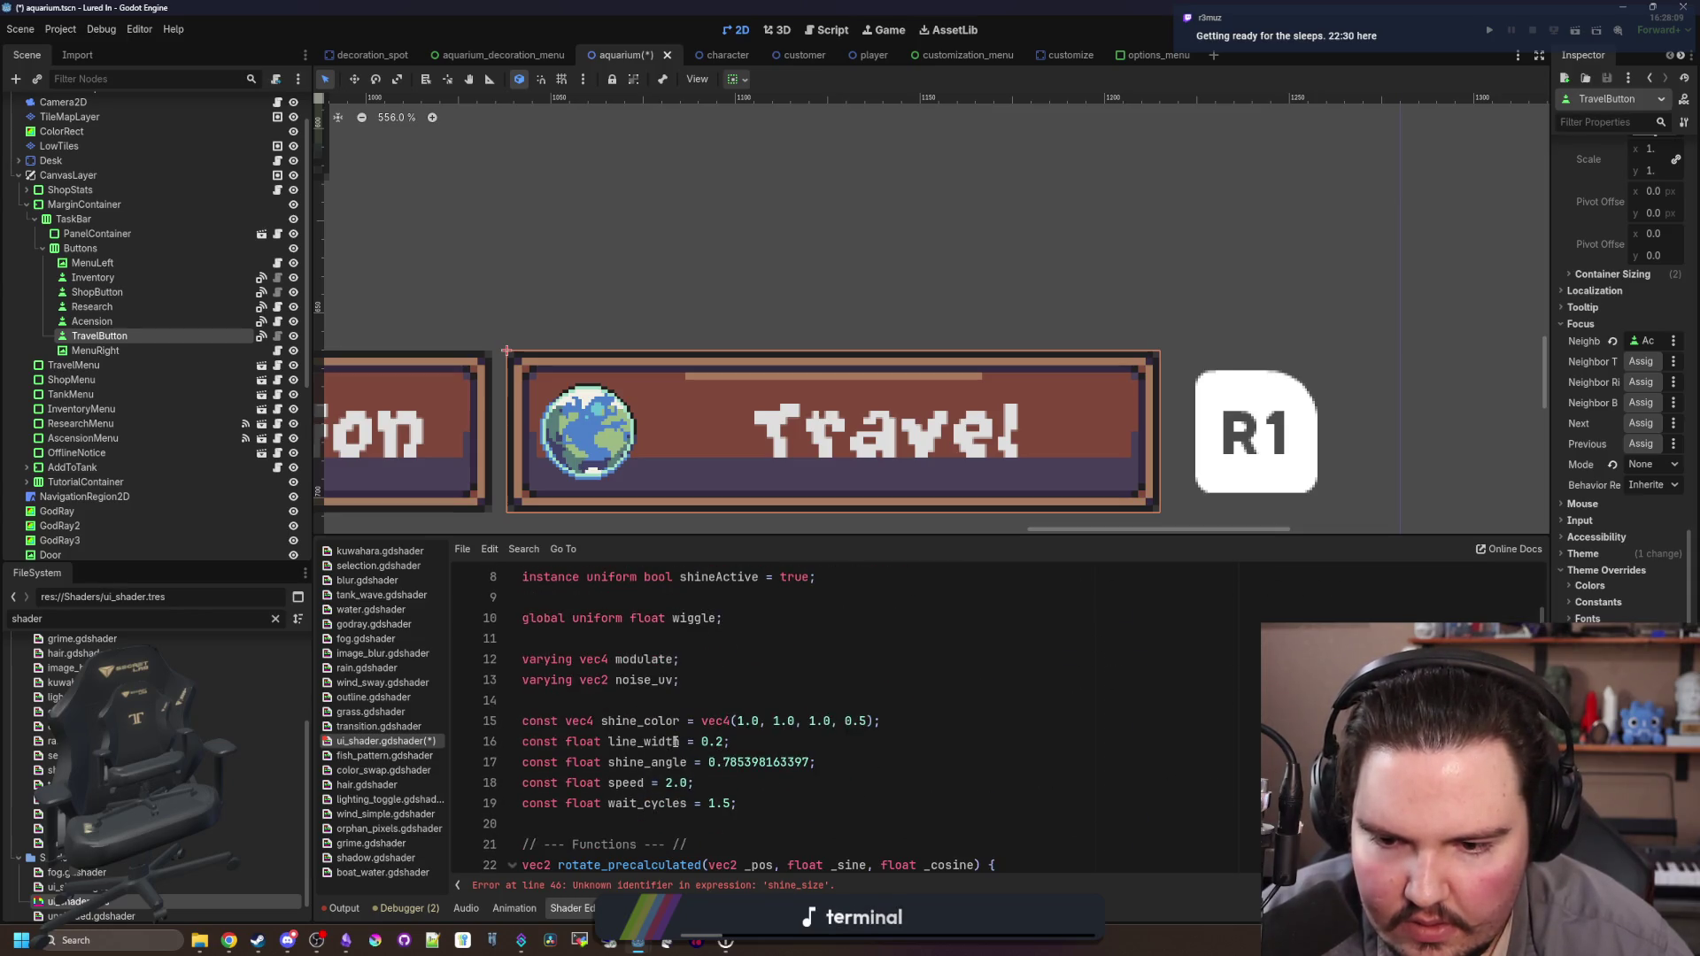
# Step: Rename the line_width constant to shine_size and open a blank line above fragment()
pyautogui.doubleClick(674, 742)
pyautogui.write('shine_size')
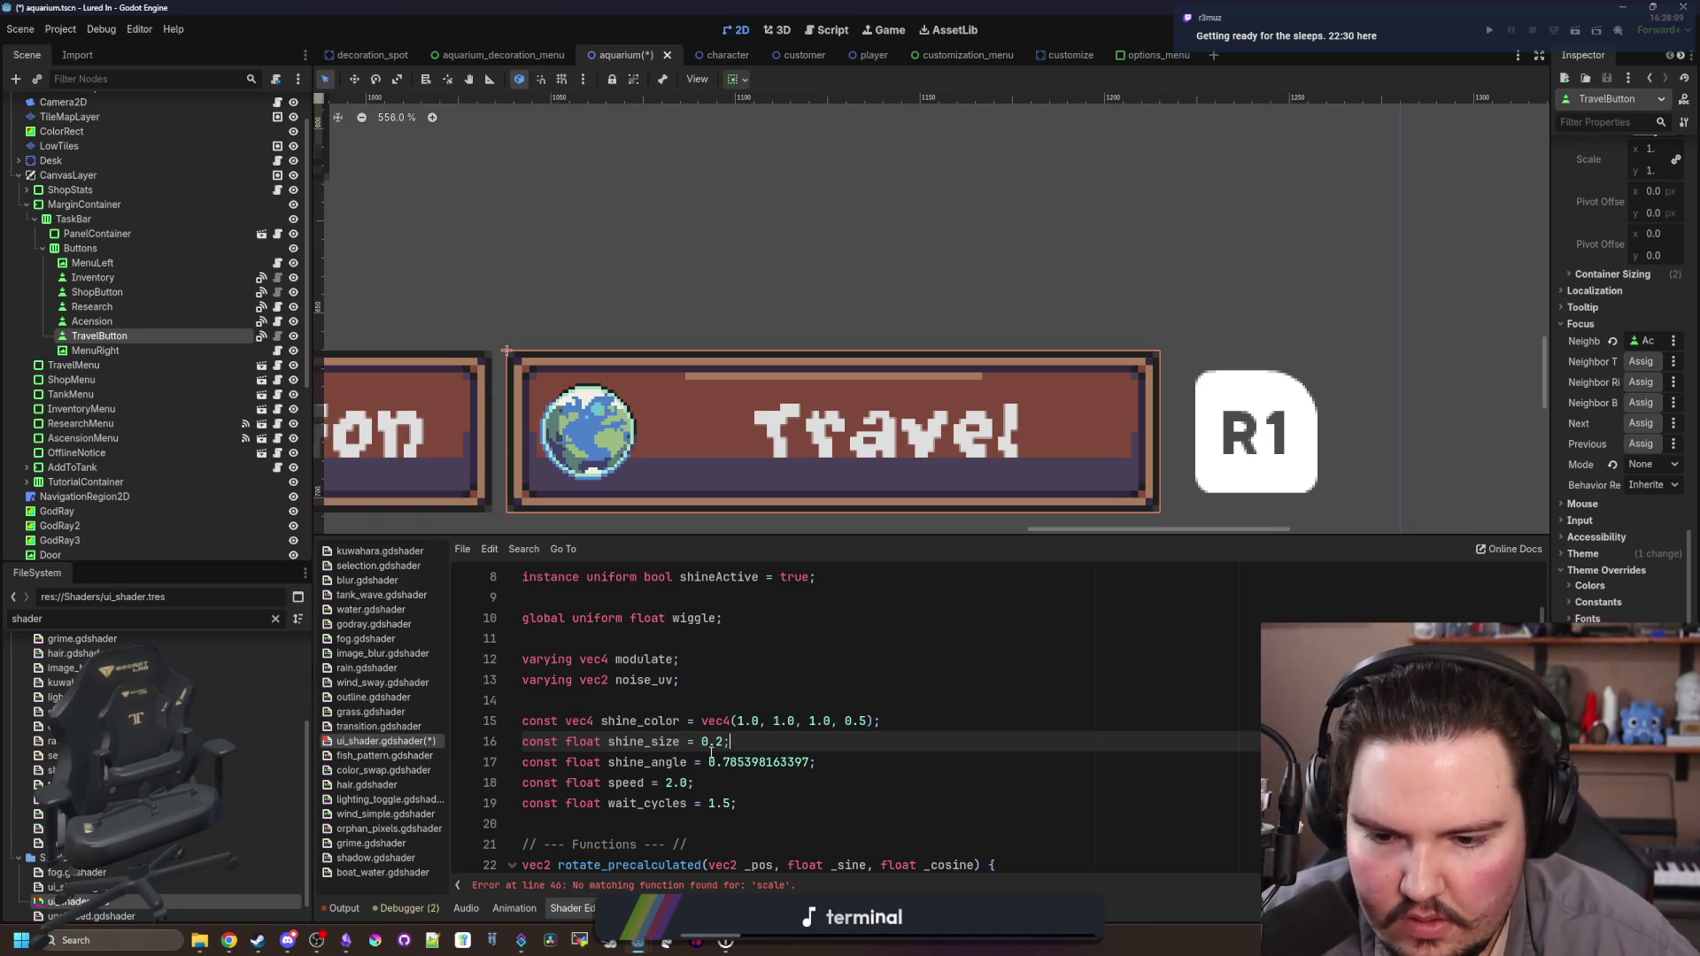
pyautogui.scroll(-9, 726, 770)
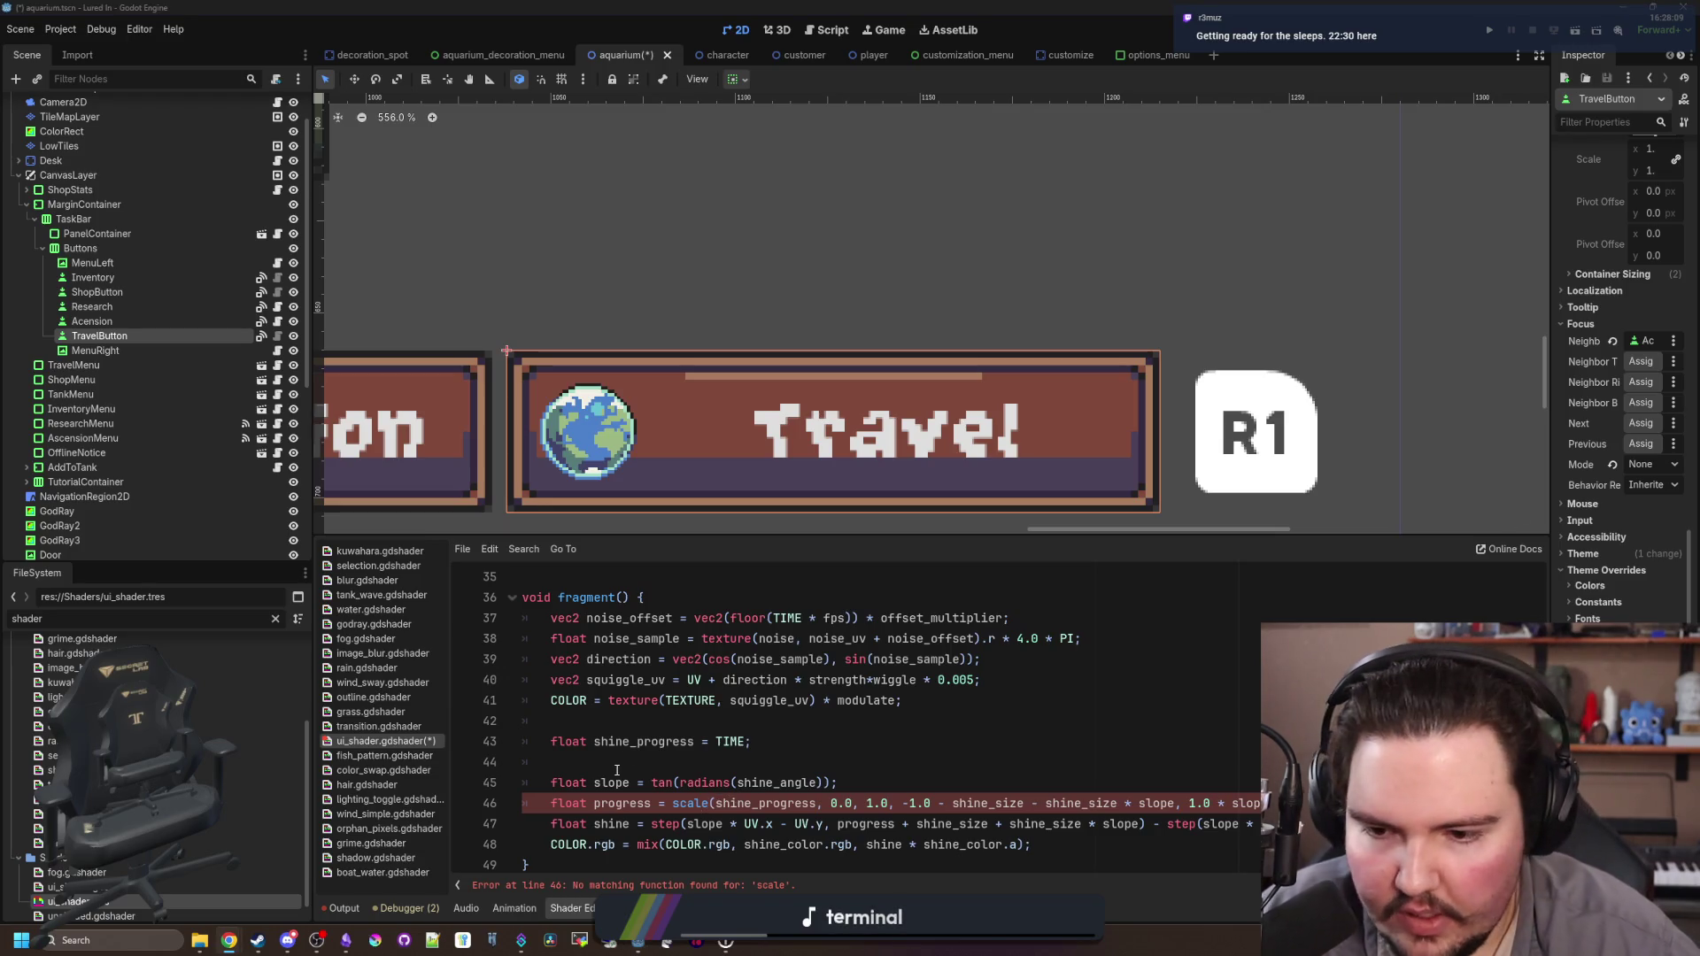
pyautogui.scroll(1, 573, 641)
pyautogui.click(573, 638)
pyautogui.press('Return')
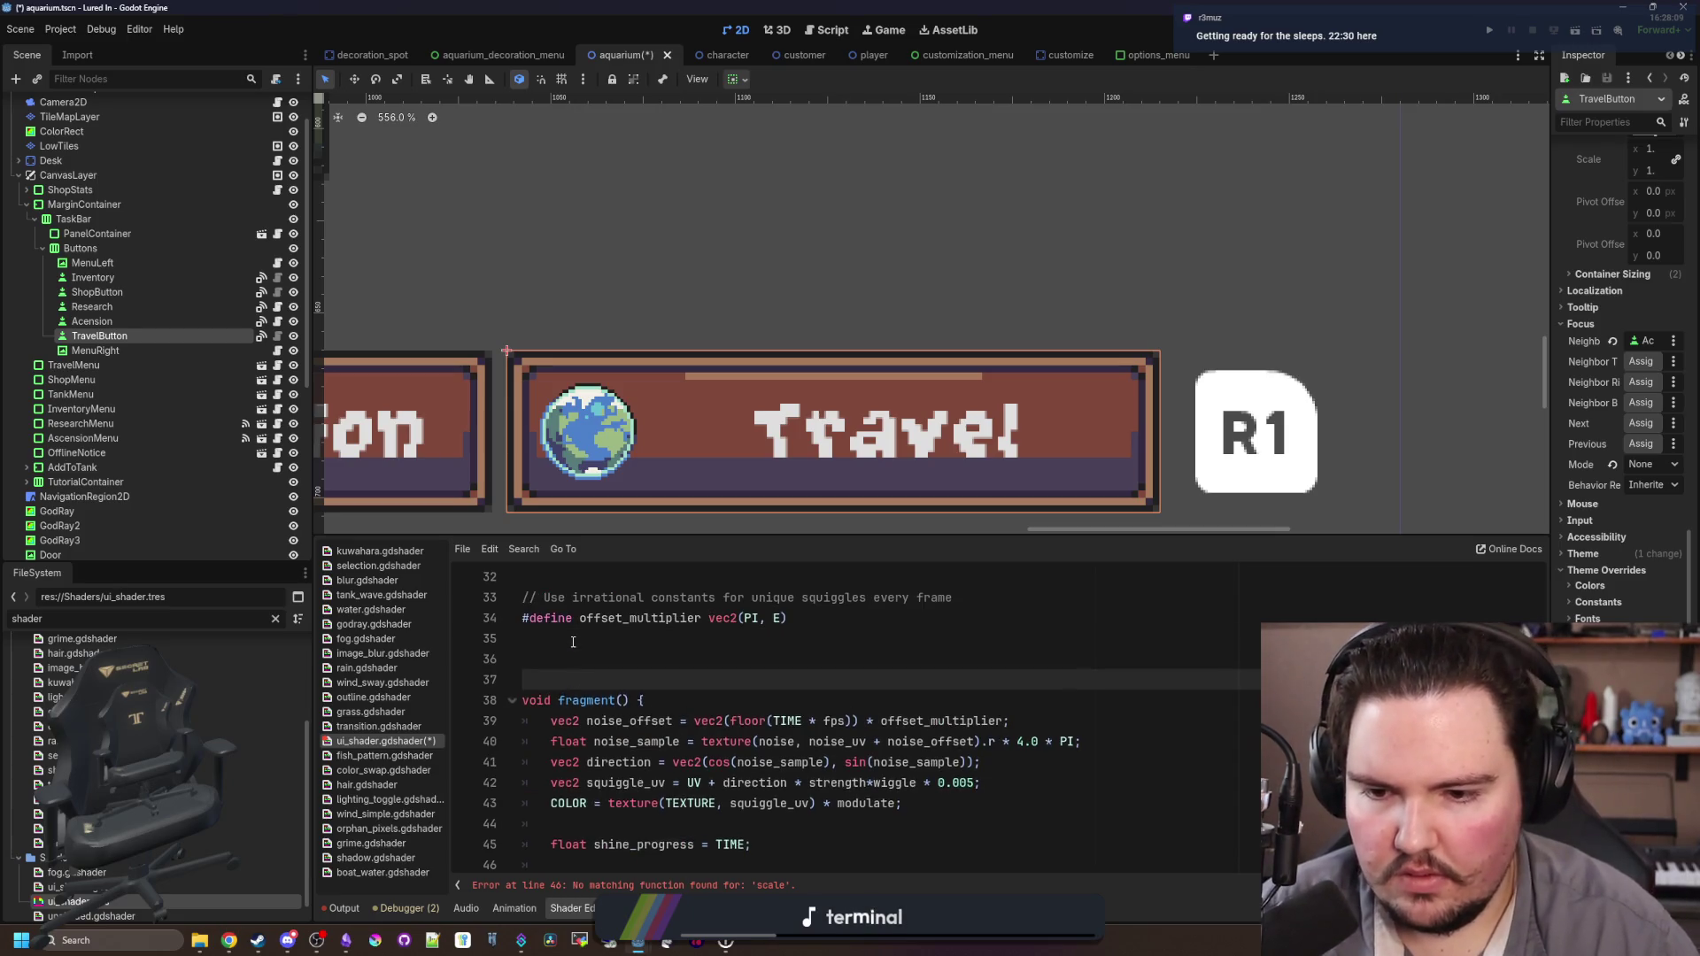
# Step: Paste a scale() helper function above fragment()
pyautogui.write('float scale(float value, float inMin, float inMax, float outMin, float outMax) {     return (value - inMin) * (outMax - outMin) / (inMax - inMin) + outMin; }')
pyautogui.scroll(1, 604, 655)
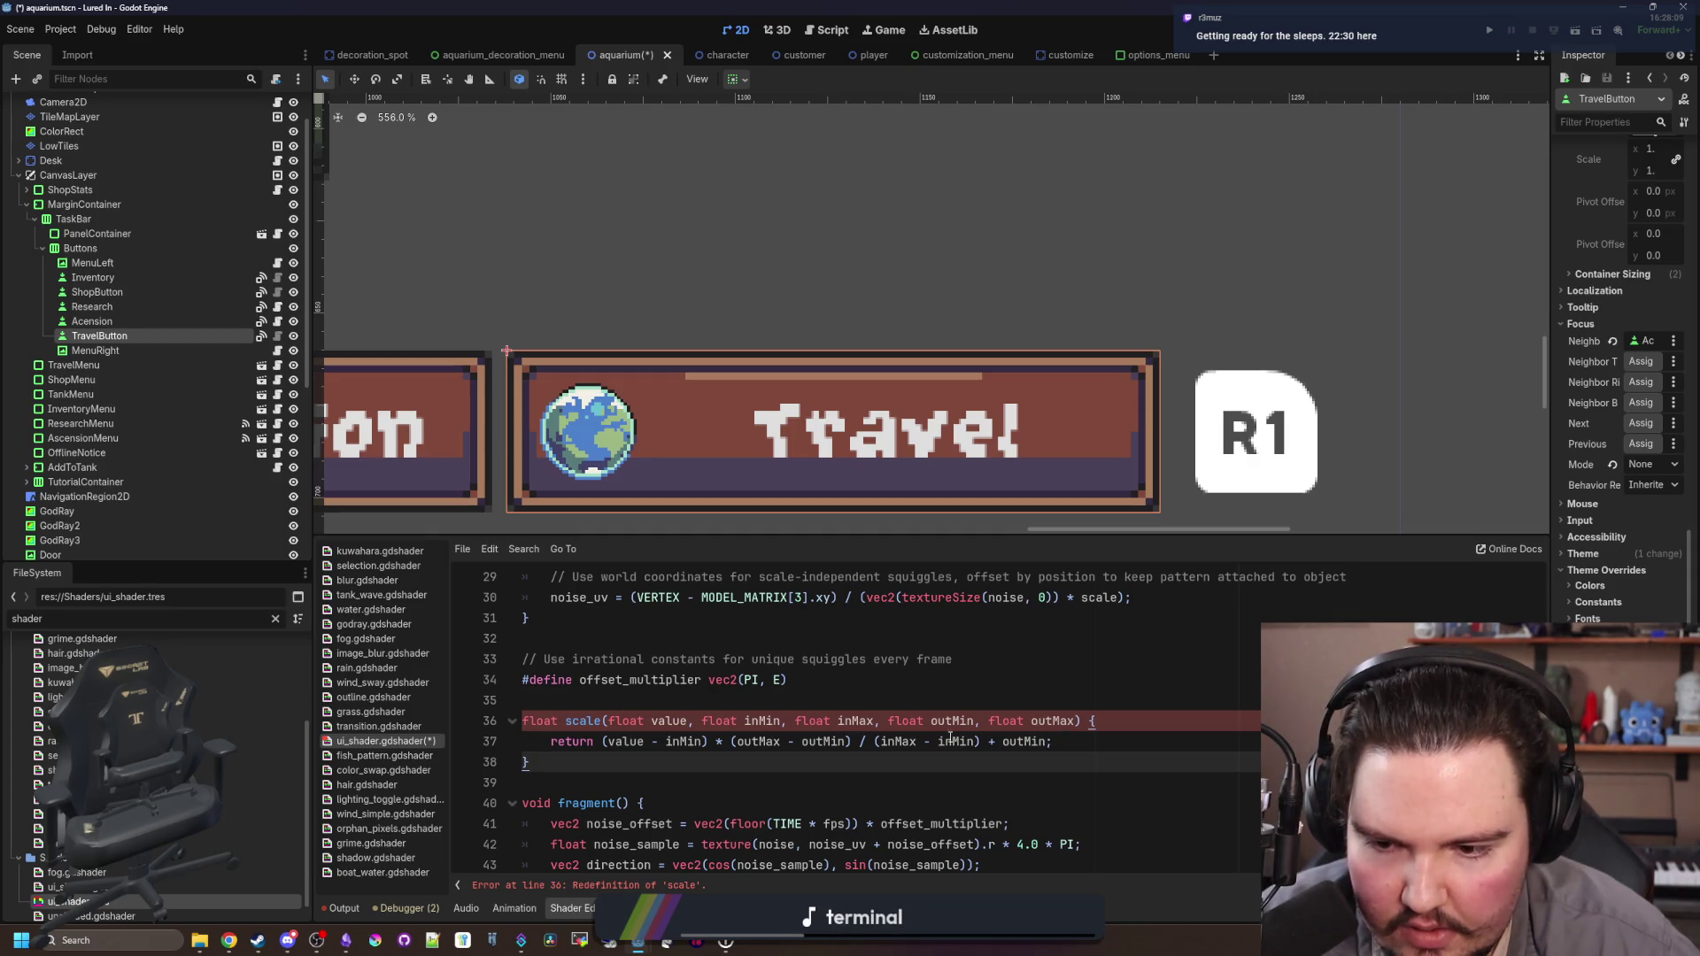
pyautogui.scroll(8, 593, 766)
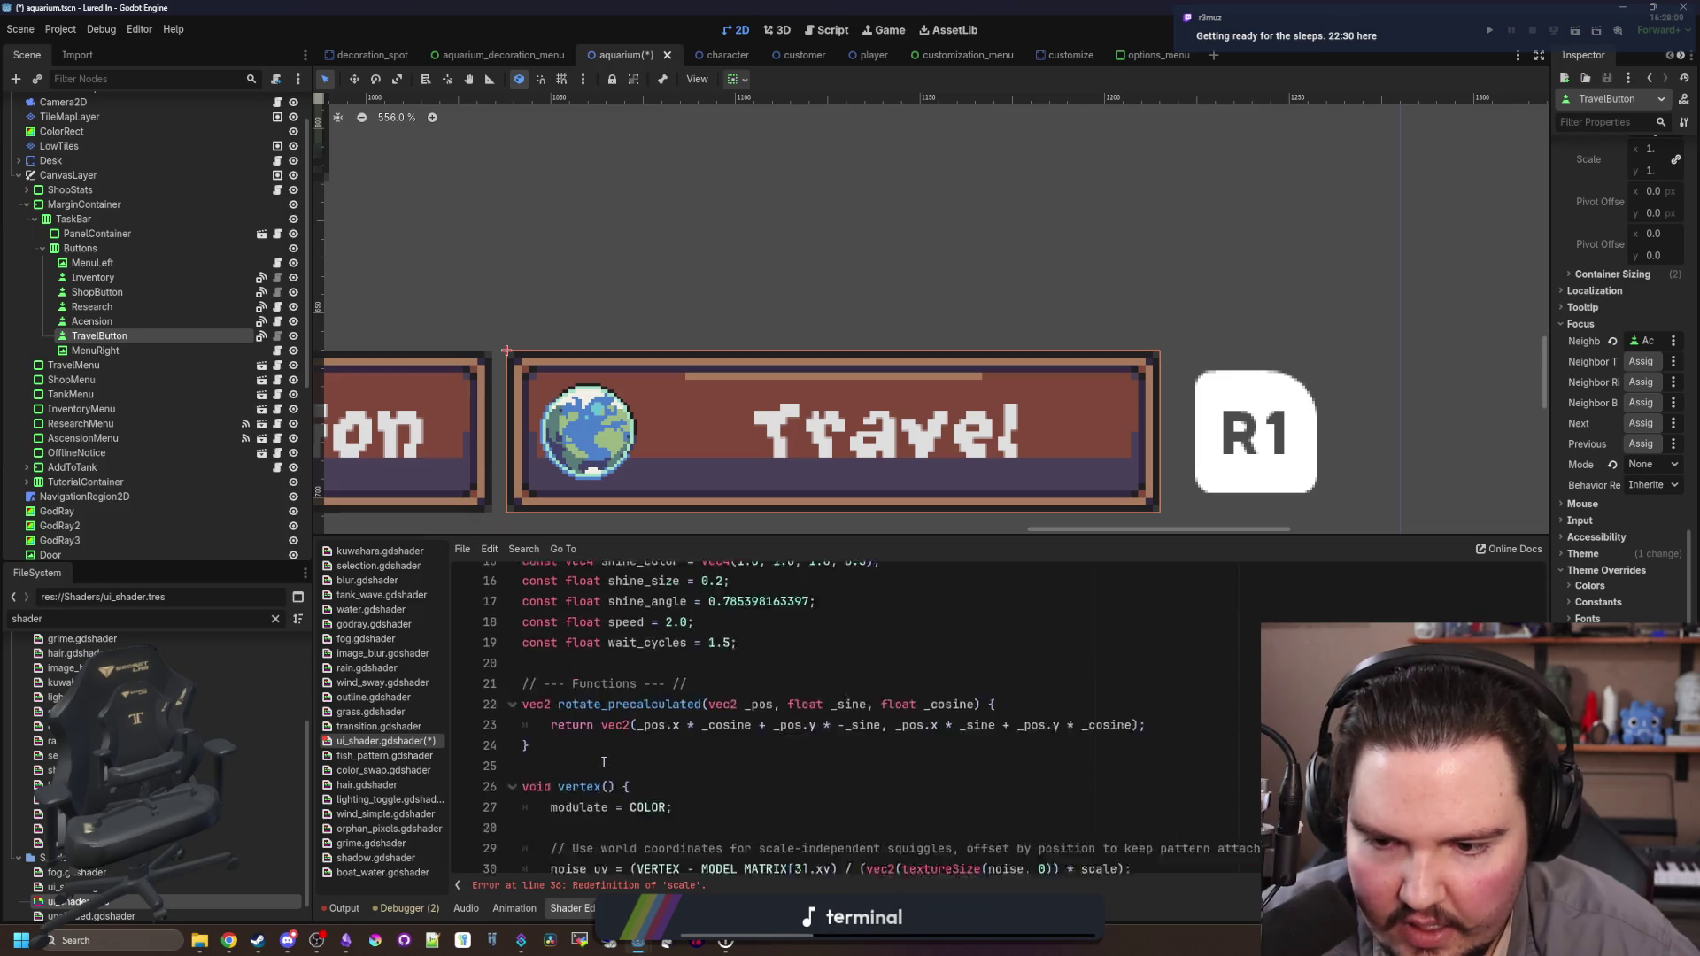
pyautogui.scroll(-6, 604, 761)
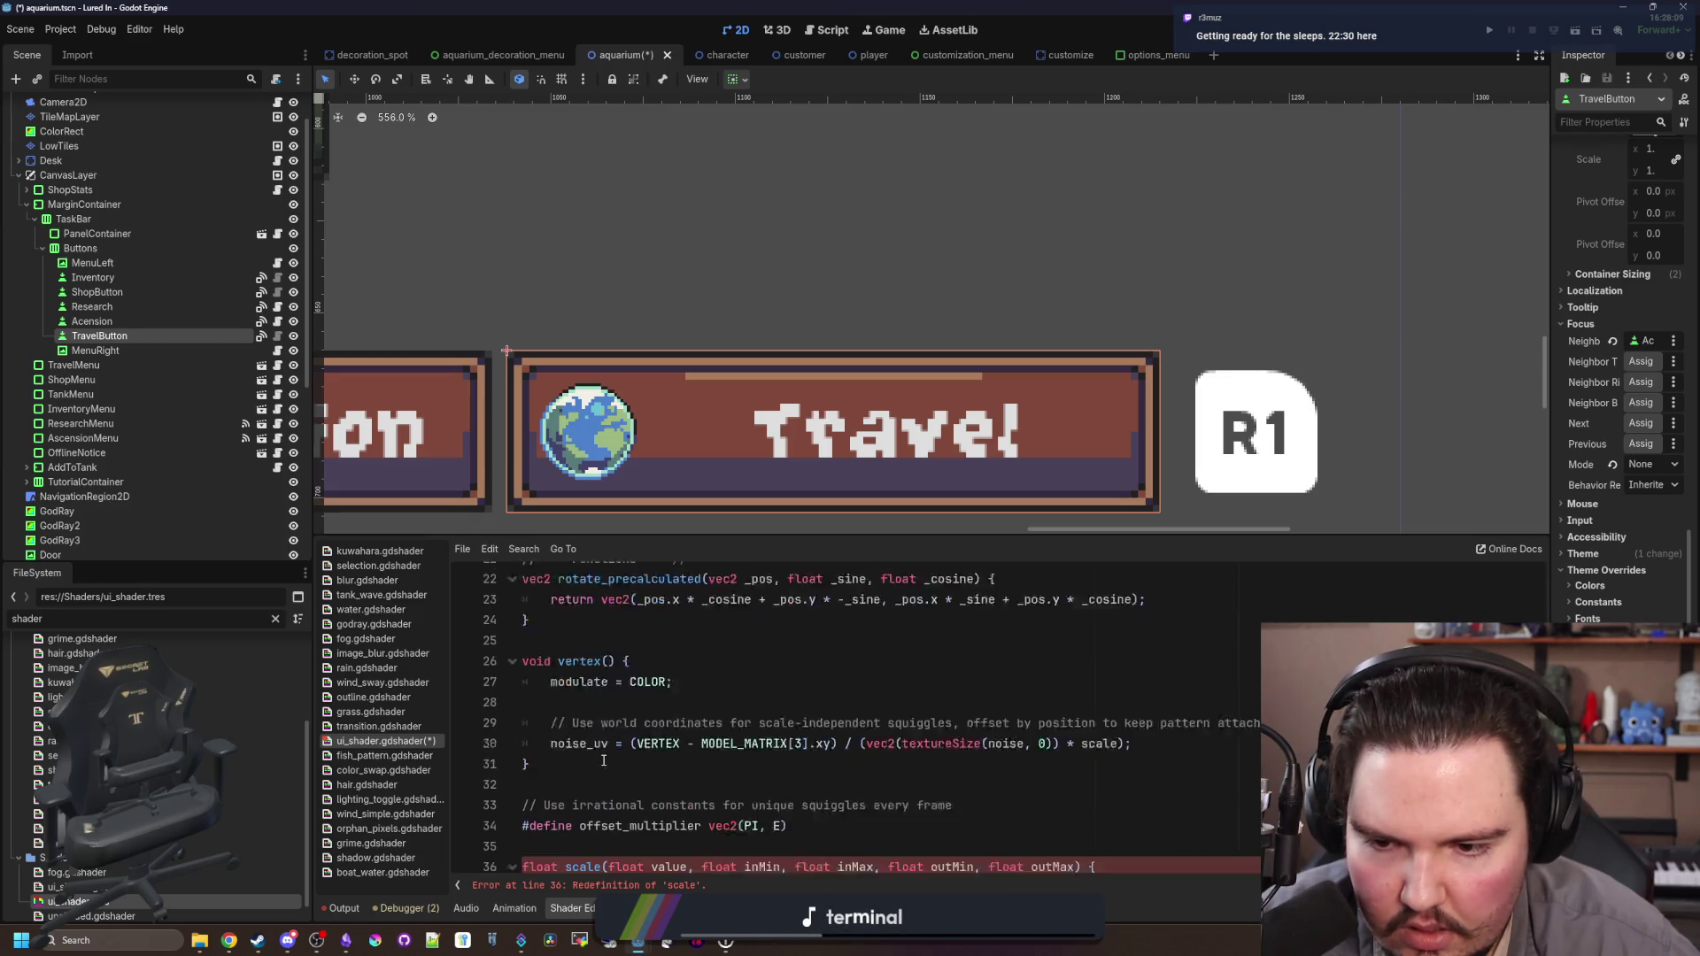
pyautogui.scroll(-2, 603, 761)
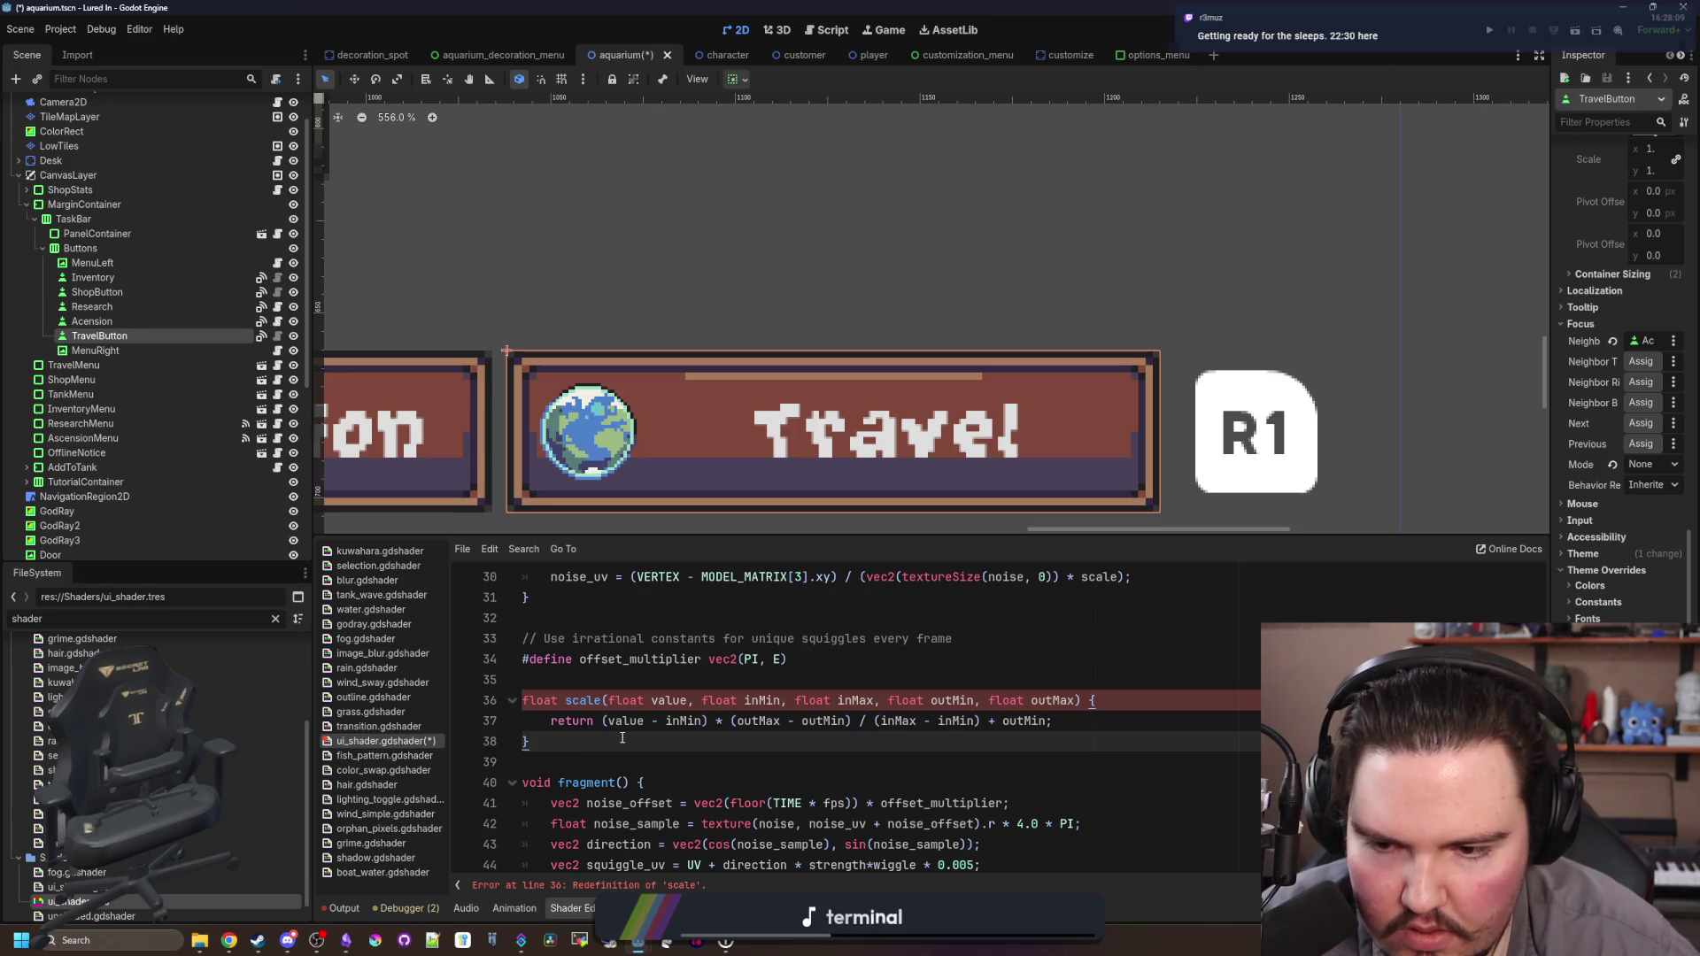
# Step: Delete the duplicate scale() function and its leftover blank lines
pyautogui.hotkey('shift', 'Up')
pyautogui.hotkey('shift', 'Up')
pyautogui.hotkey('shift', 'Home')
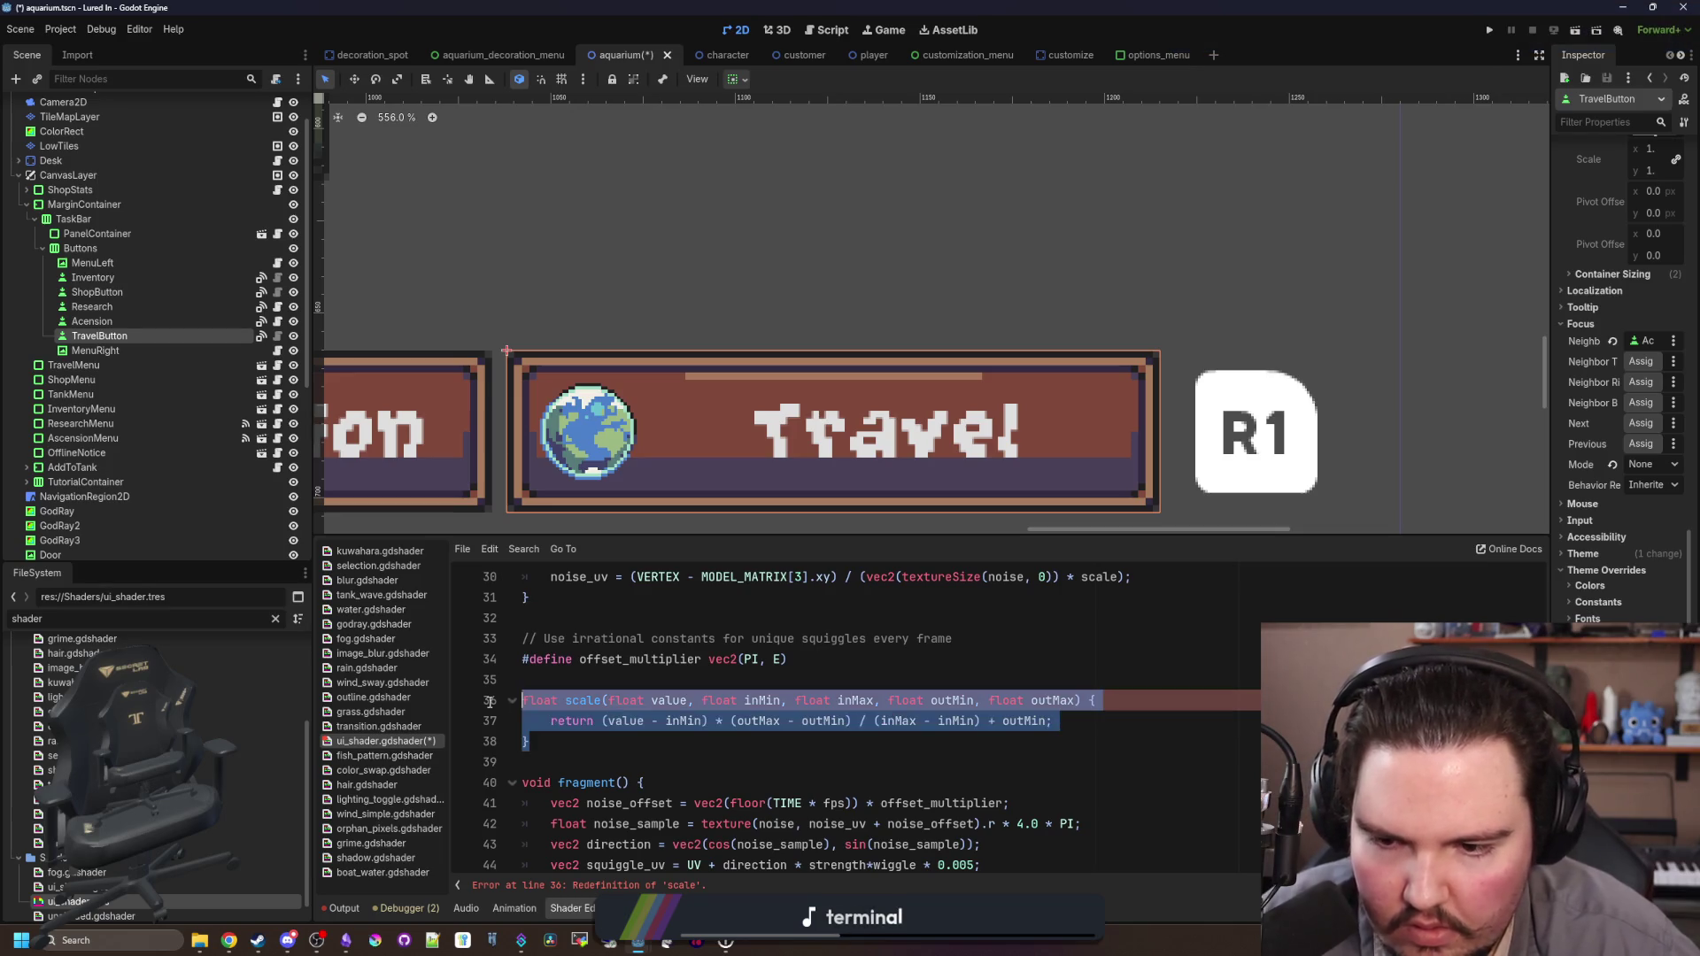
pyautogui.press('BackSpace')
pyautogui.press('BackSpace')
pyautogui.press('BackSpace')
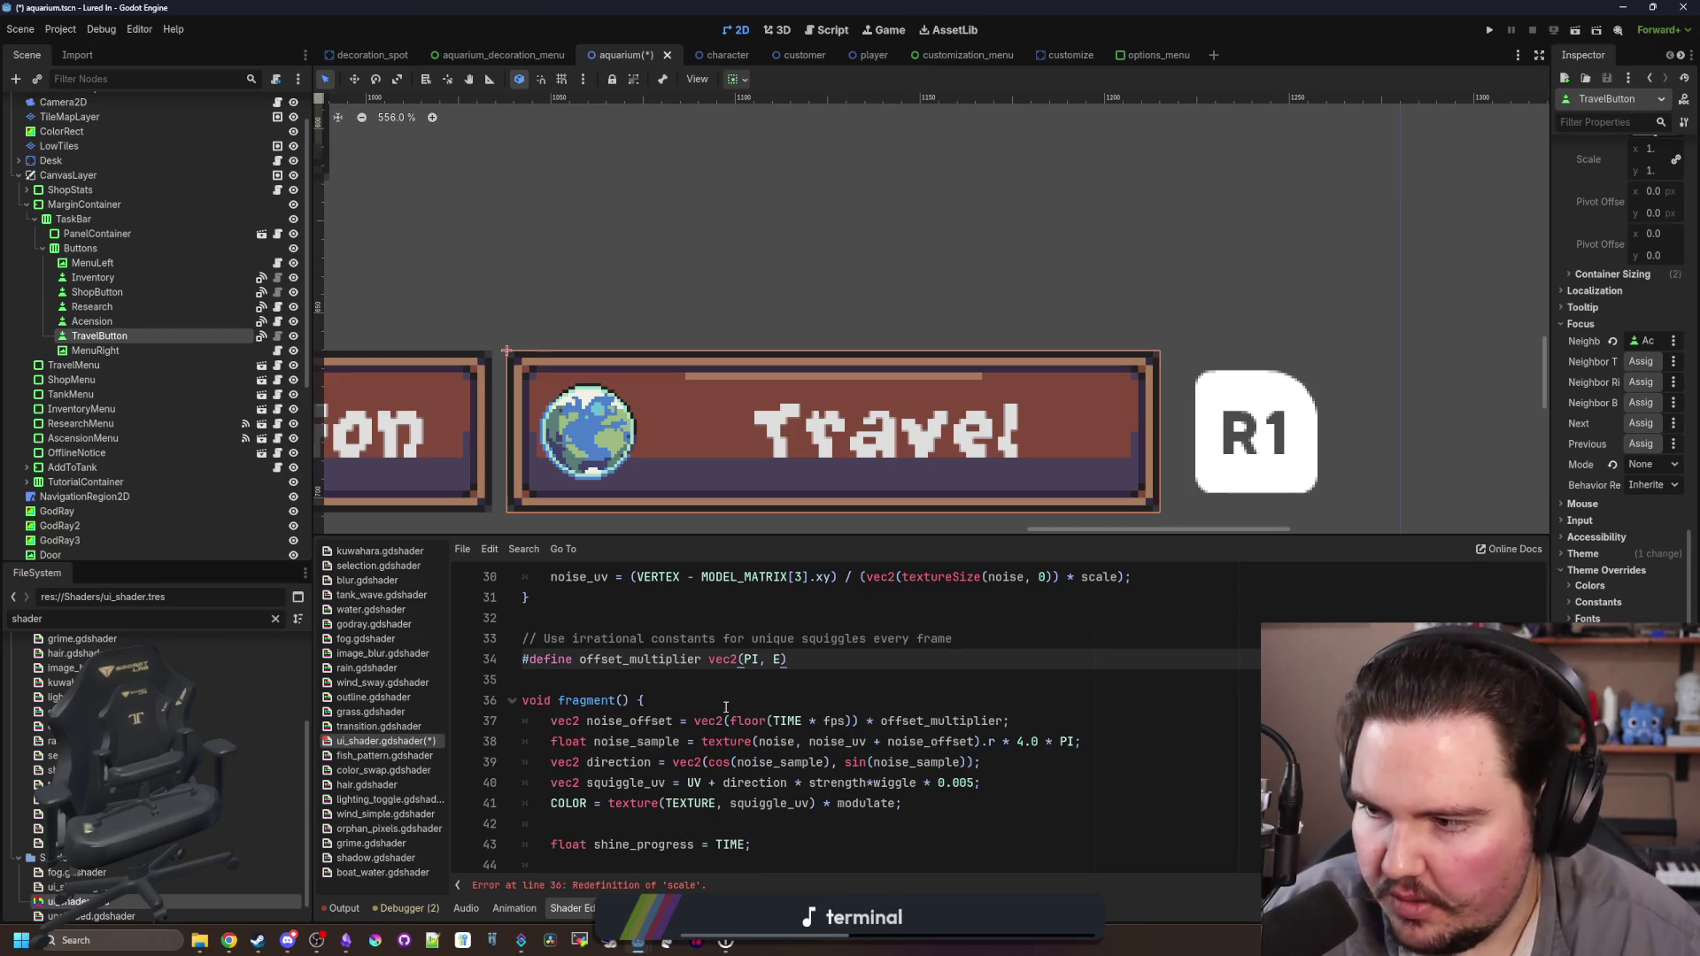
pyautogui.scroll(-1, 671, 674)
pyautogui.scroll(-2, 671, 674)
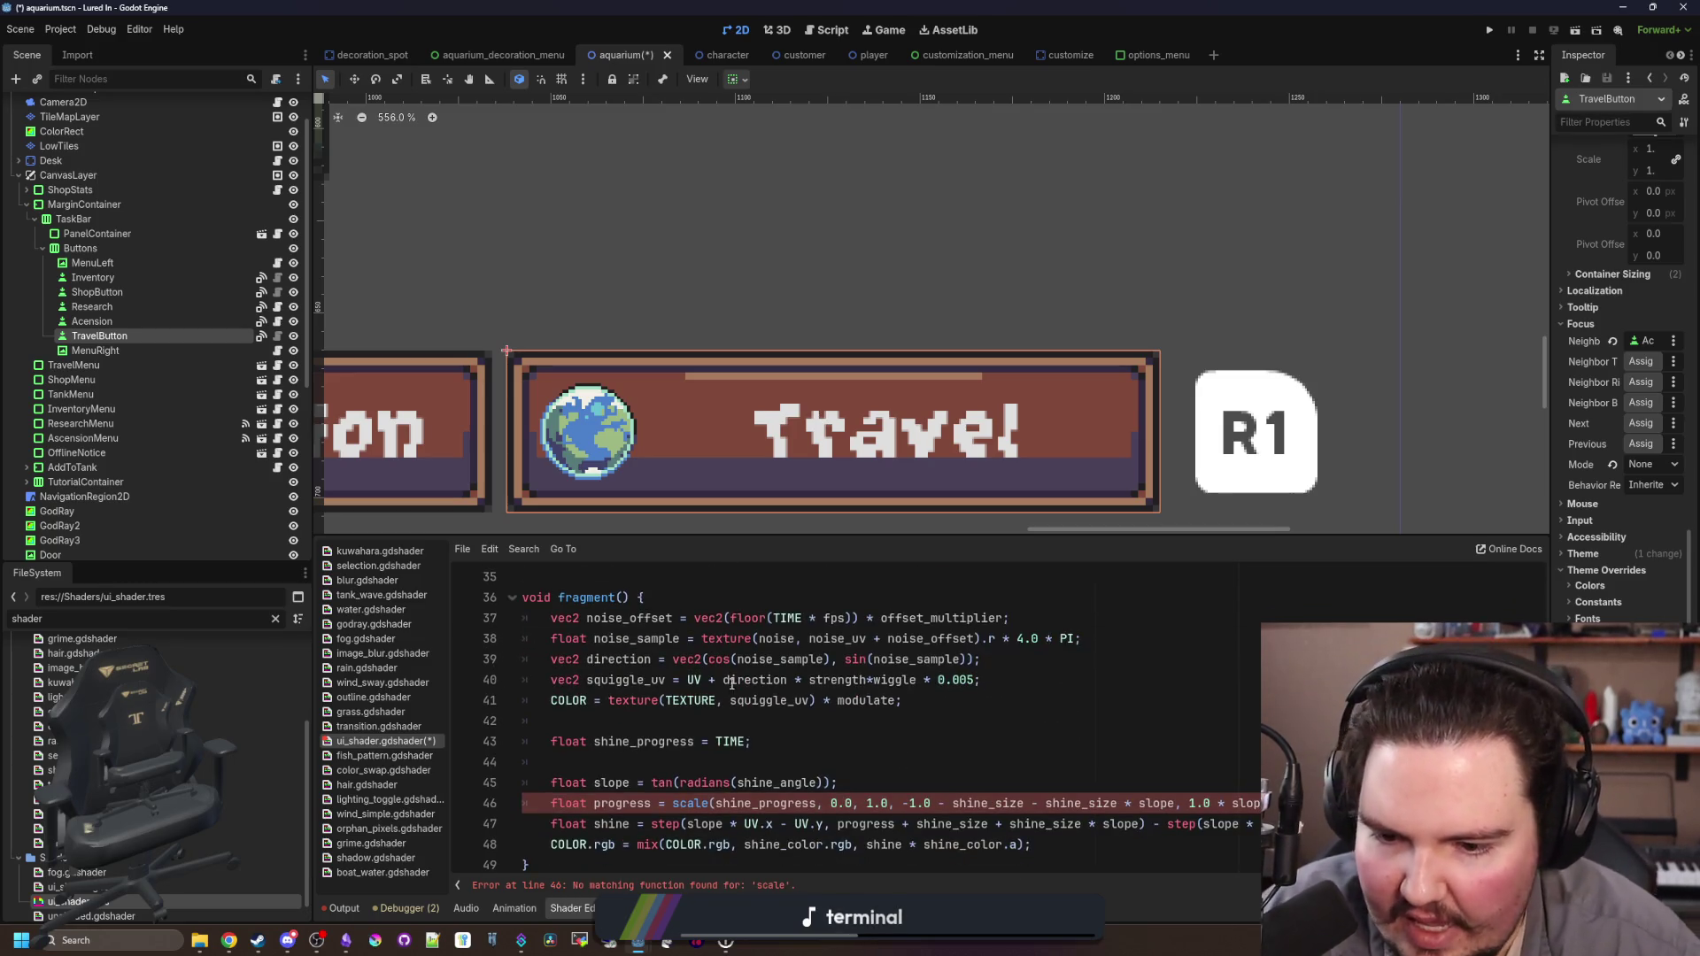
pyautogui.click(863, 719)
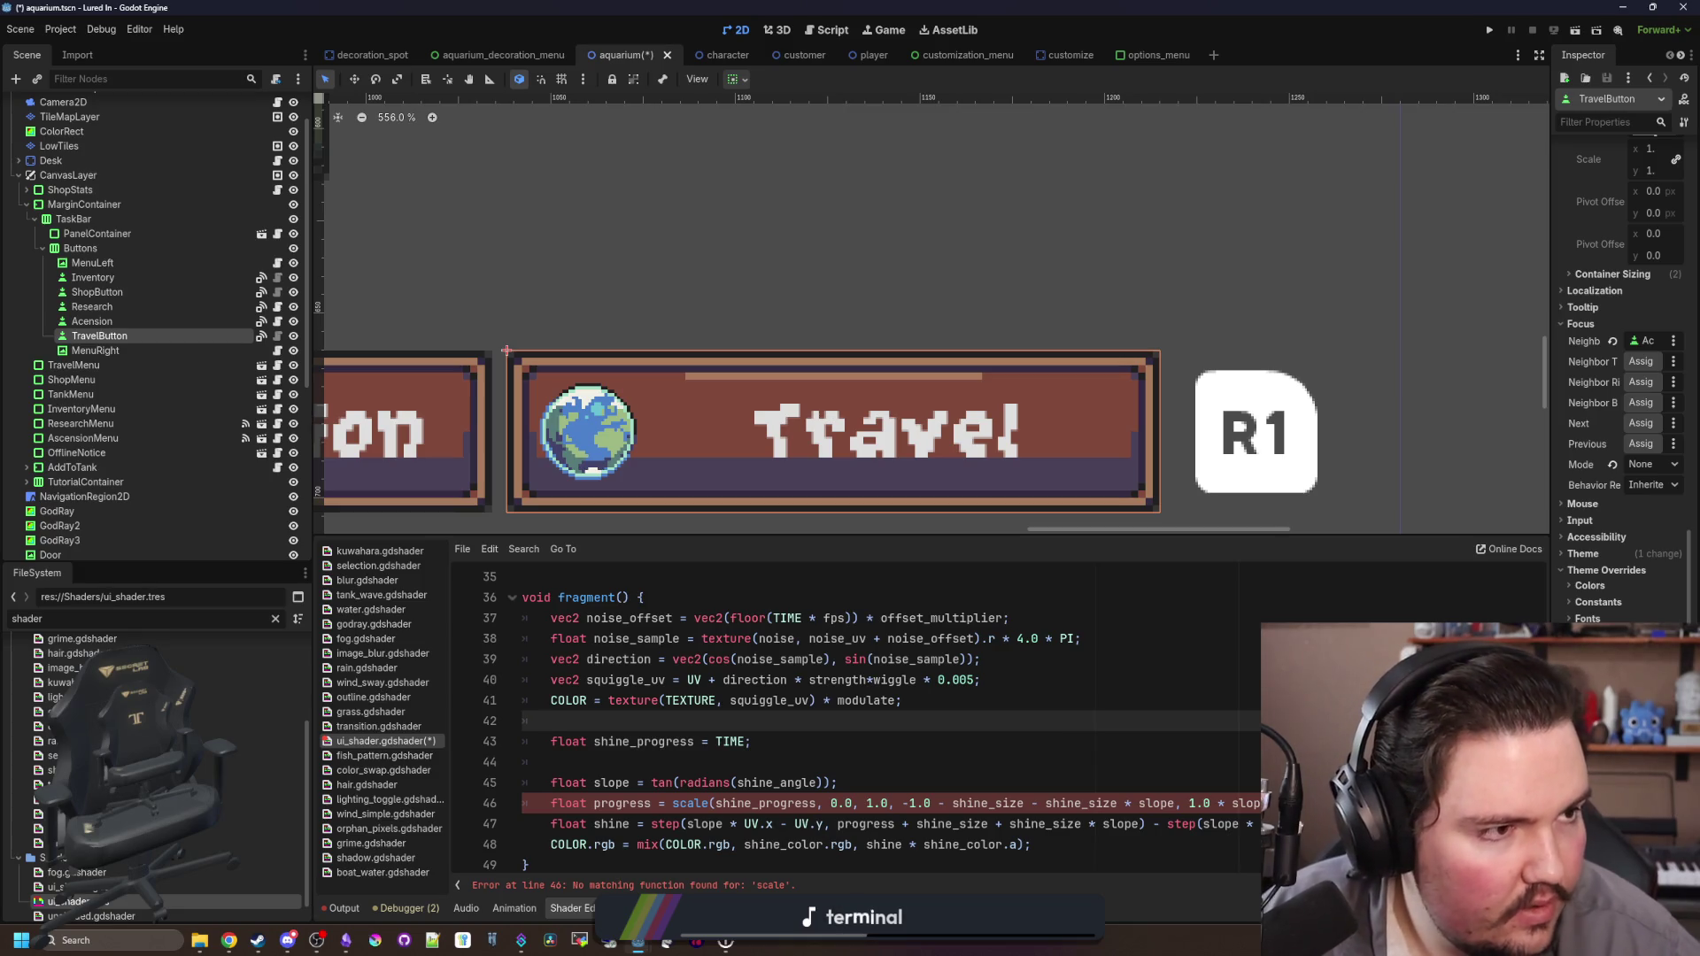
pyautogui.hotkey('alt', 'Tab')
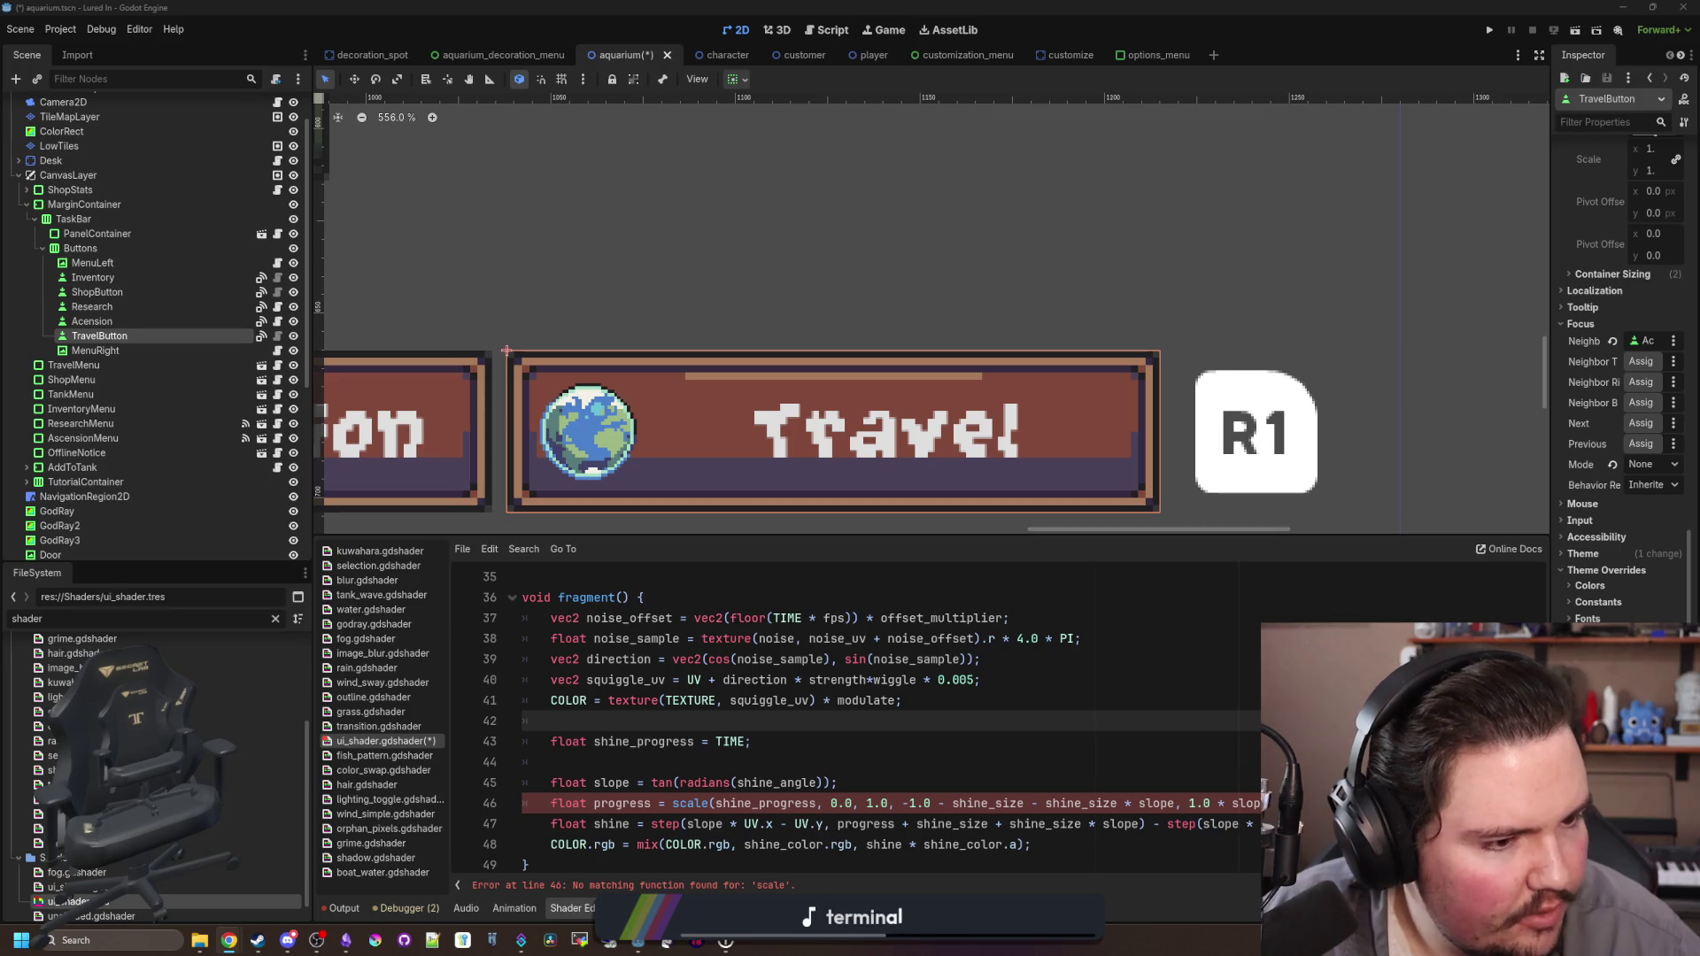
pyautogui.click(581, 761)
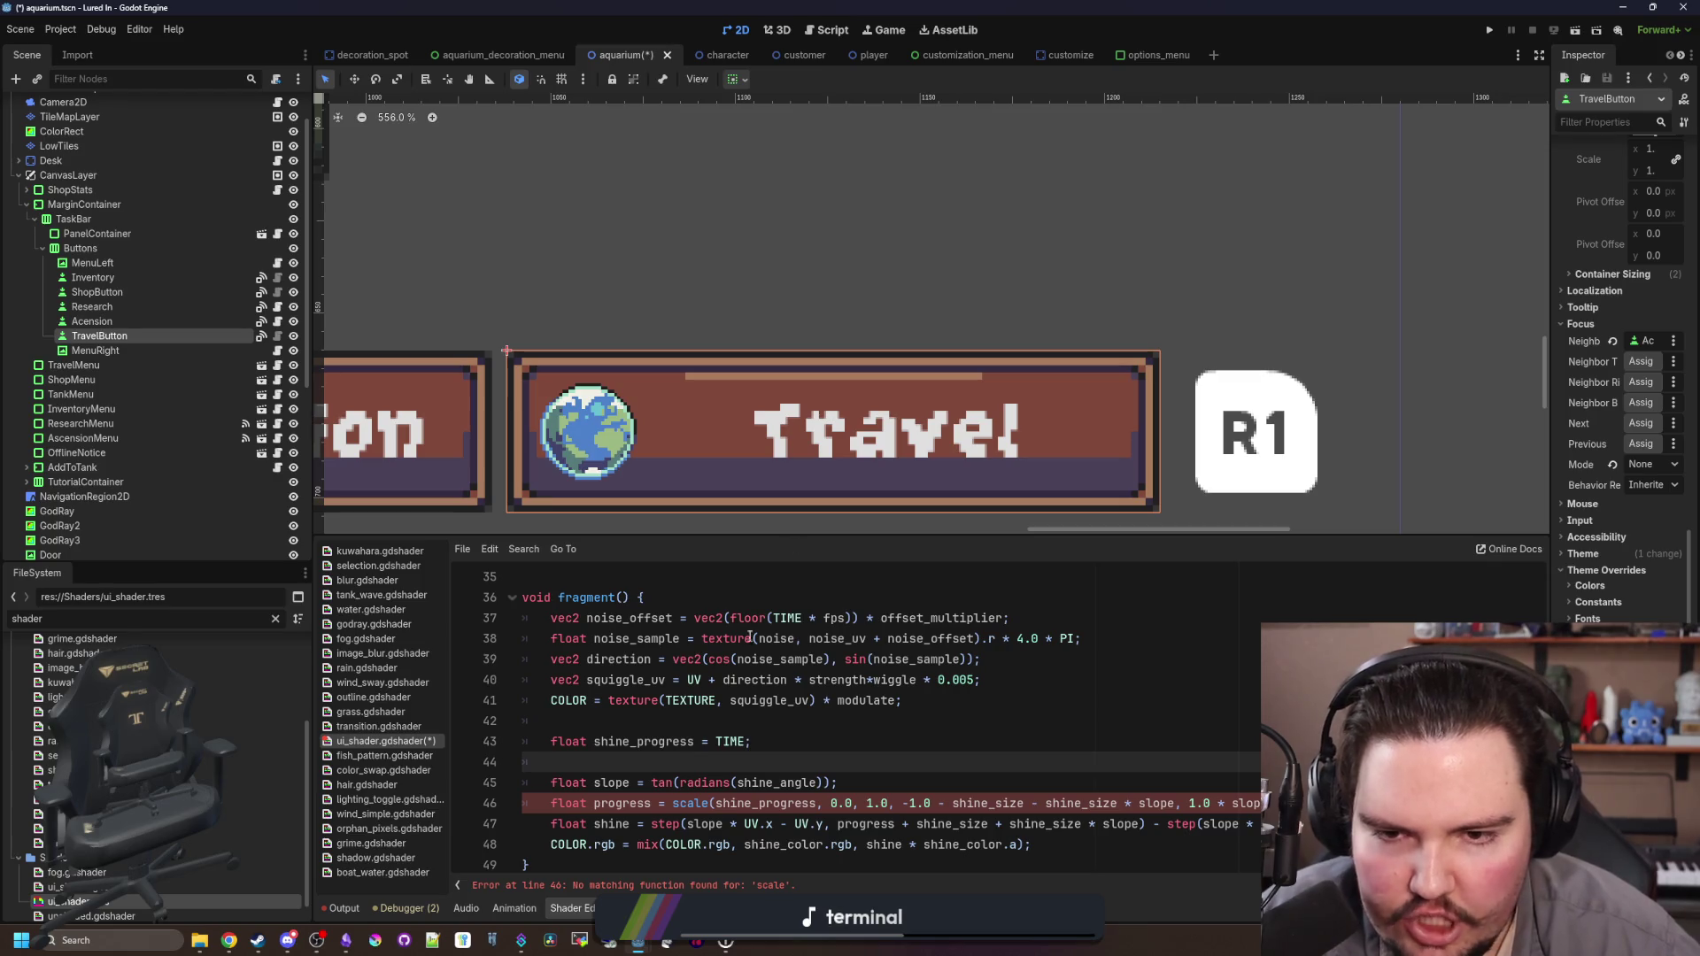
pyautogui.scroll(-4, 726, 419)
# Step: Undo the recent edits back to the original sine-based shine code
pyautogui.hotkey('ctrl', 'z')
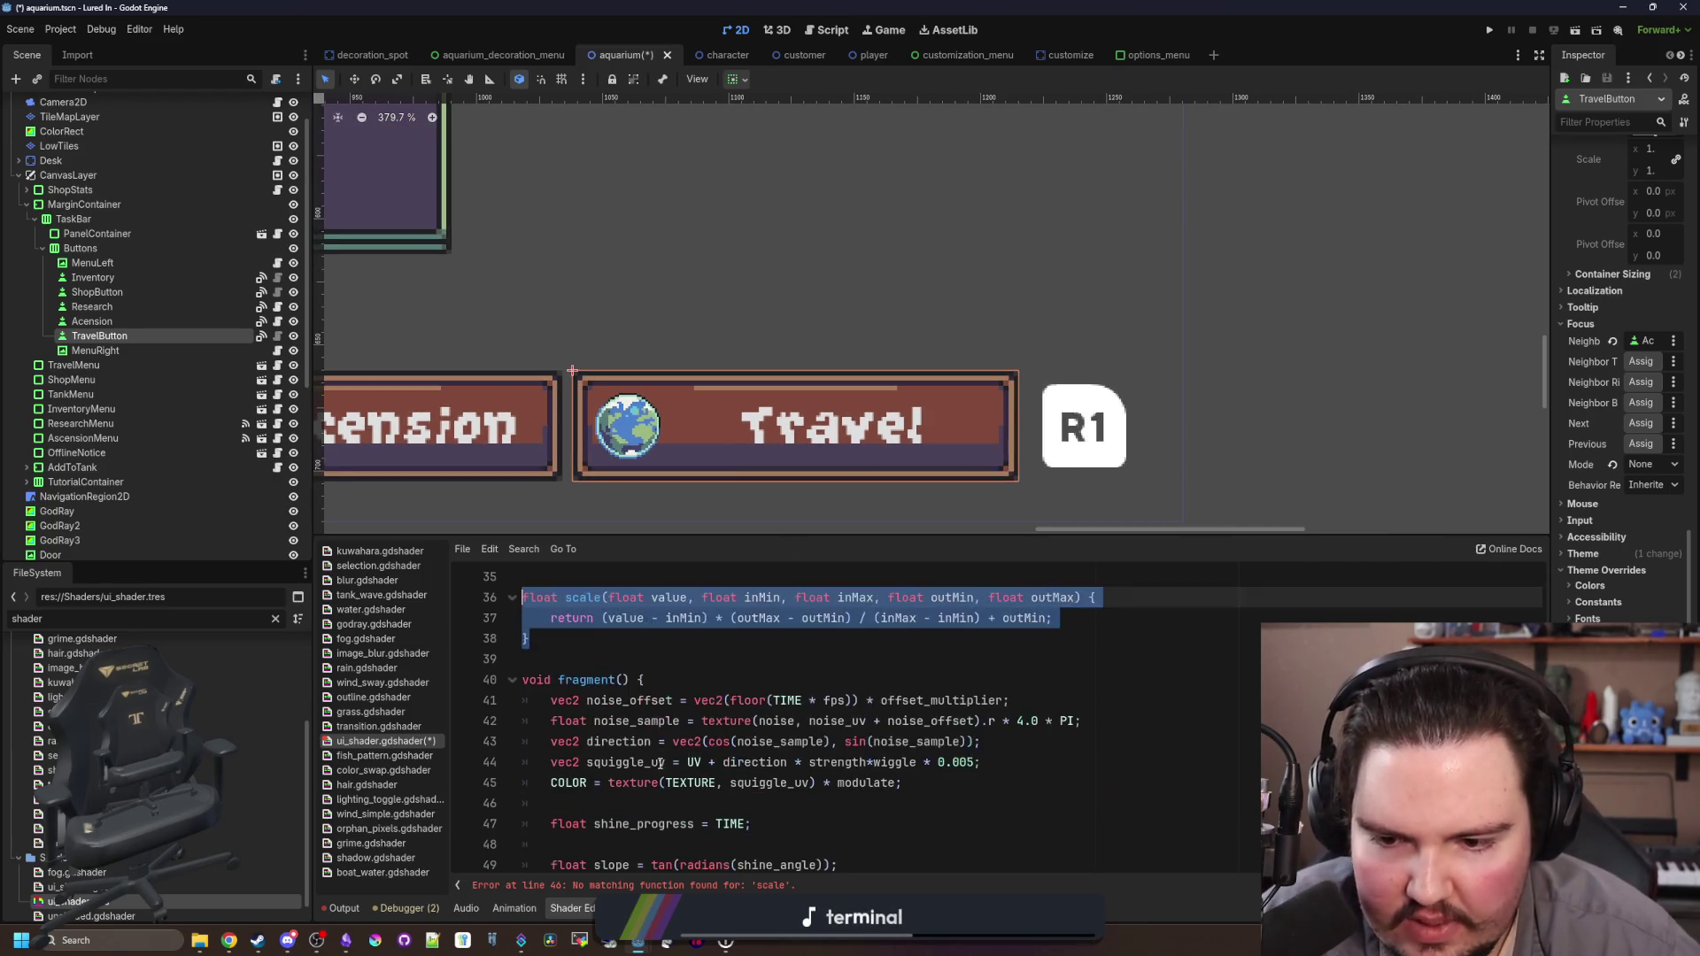
pyautogui.hotkey('ctrl', 'z')
pyautogui.hotkey('ctrl', 'z')
pyautogui.hotkey('ctrl', 'z')
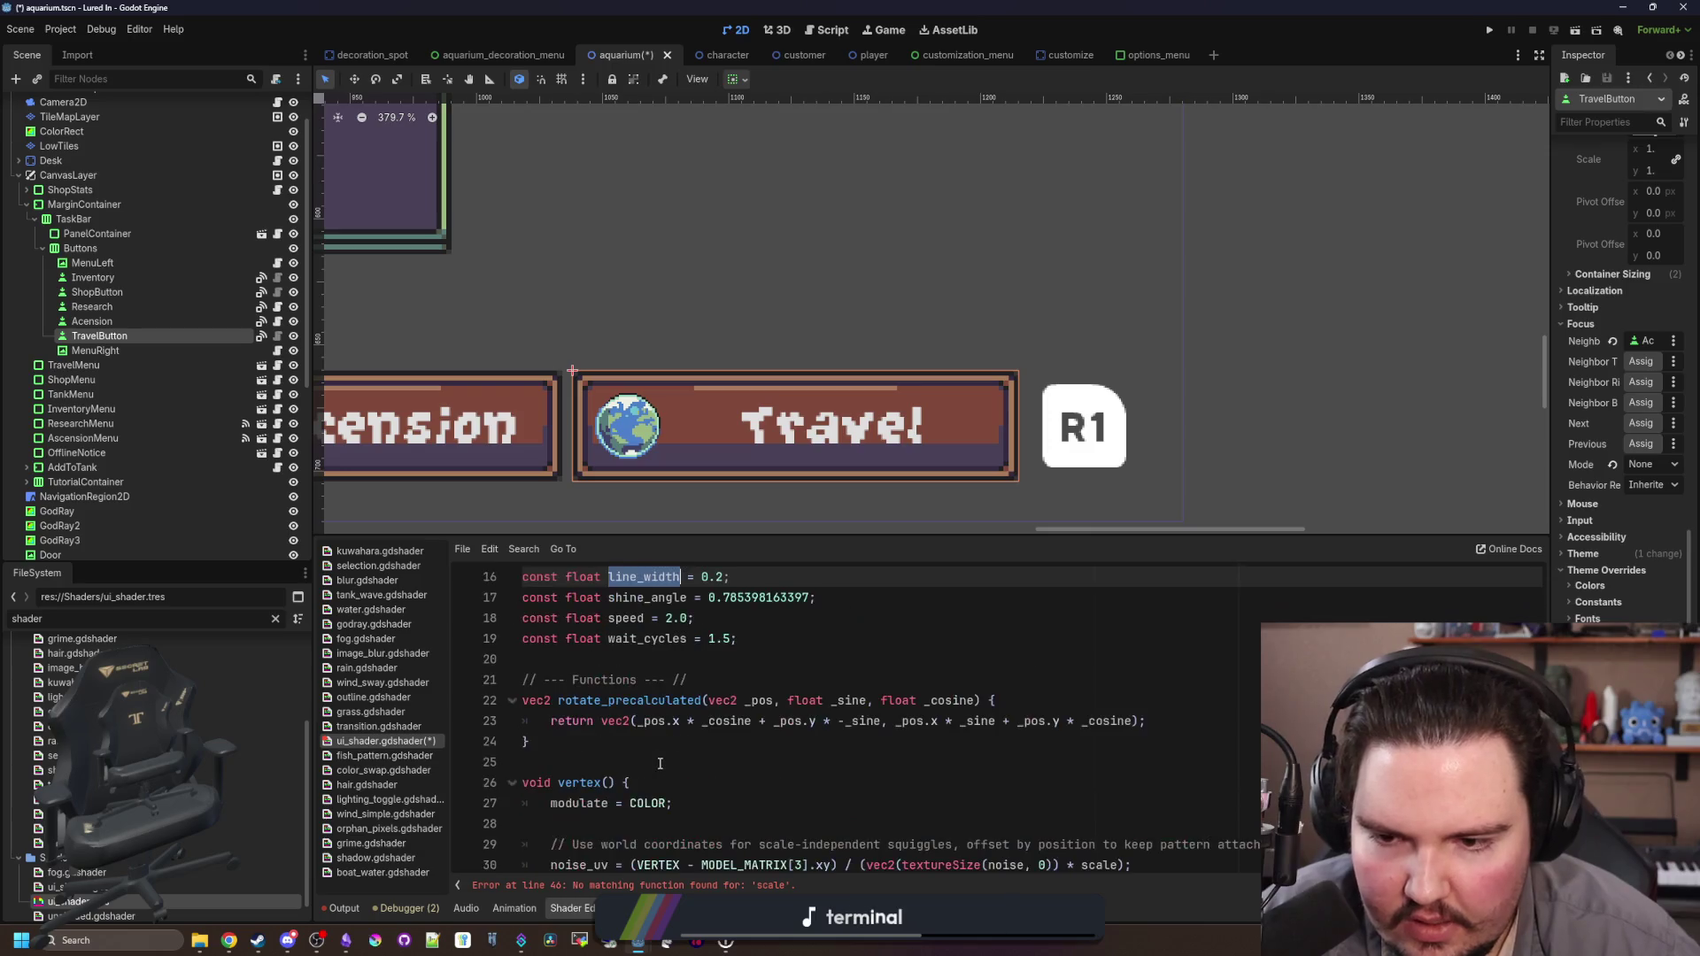
pyautogui.hotkey('ctrl', 'z')
pyautogui.hotkey('ctrl', 'z')
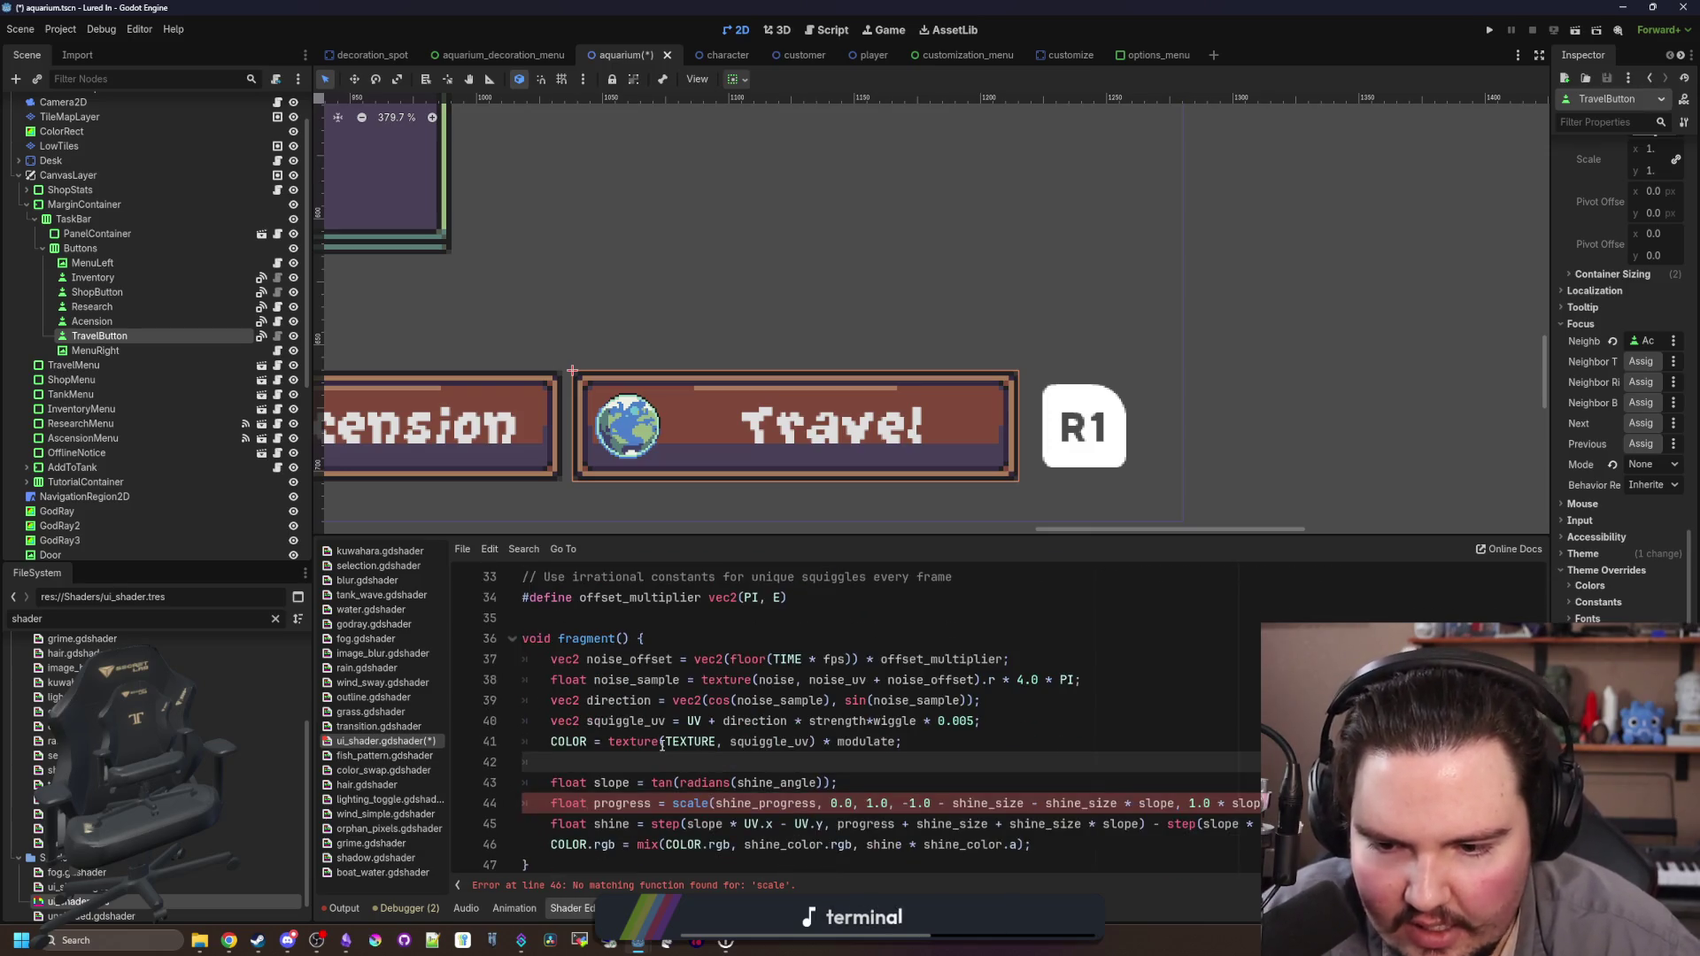
pyautogui.hotkey('ctrl', 'z')
pyautogui.hotkey('ctrl', 'z')
pyautogui.hotkey('ctrl', 'z')
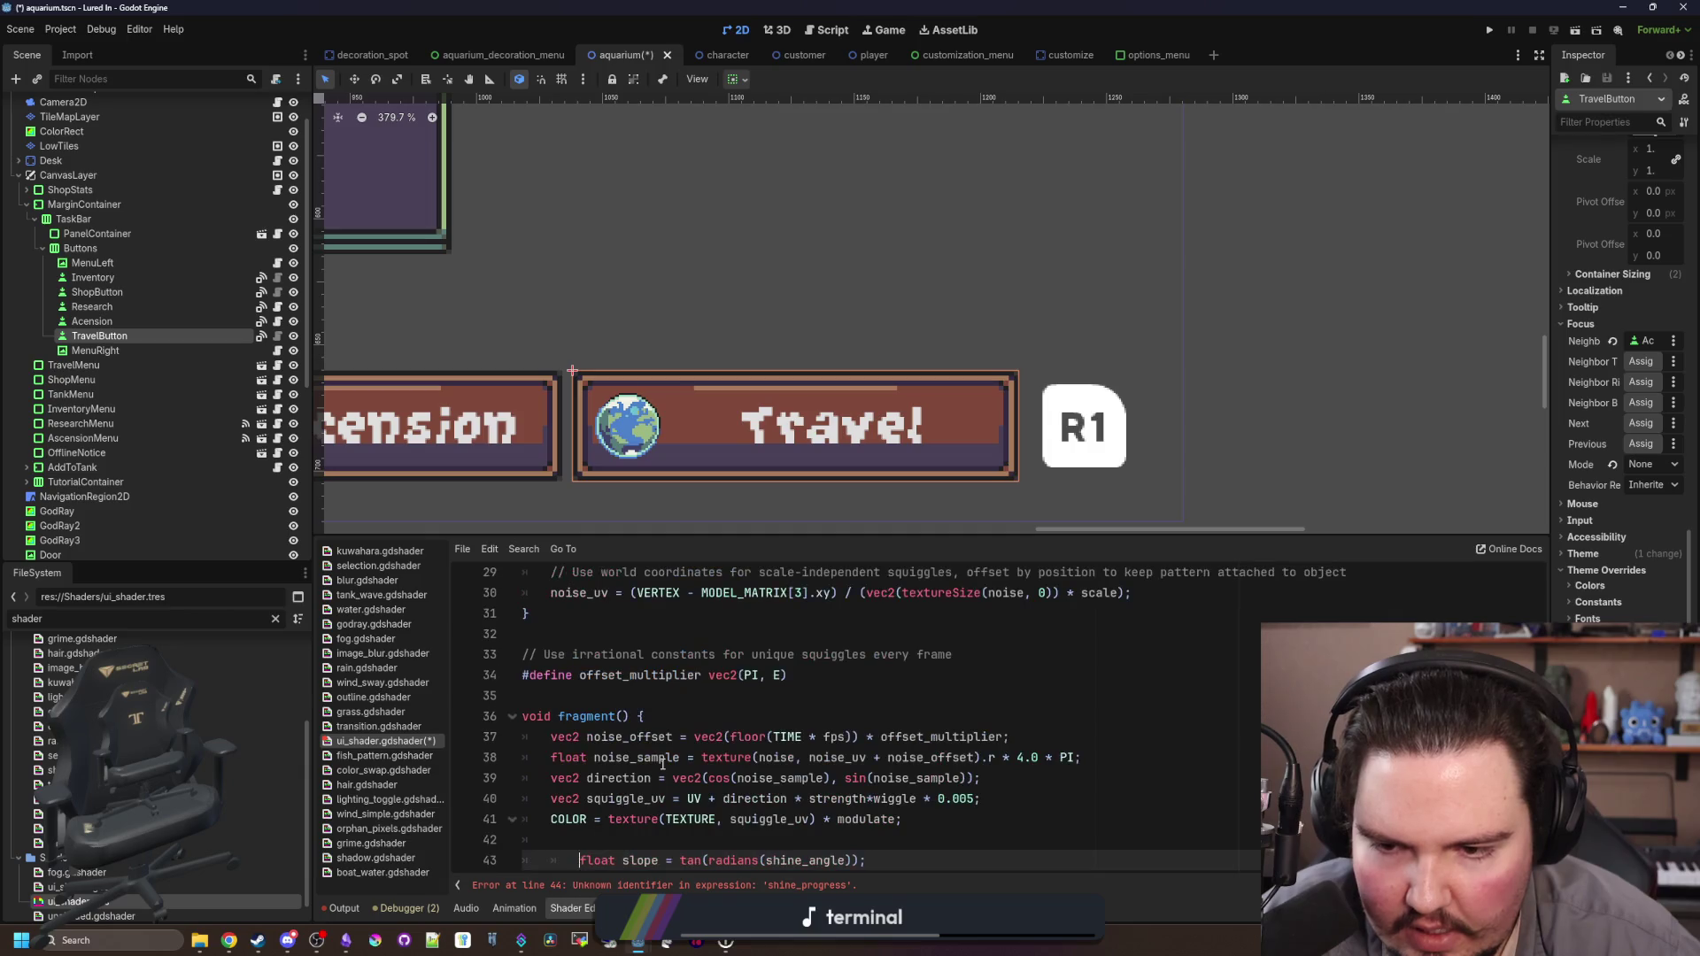
pyautogui.hotkey('ctrl', 'z')
pyautogui.hotkey('ctrl', 'z')
pyautogui.hotkey('ctrl', 'z')
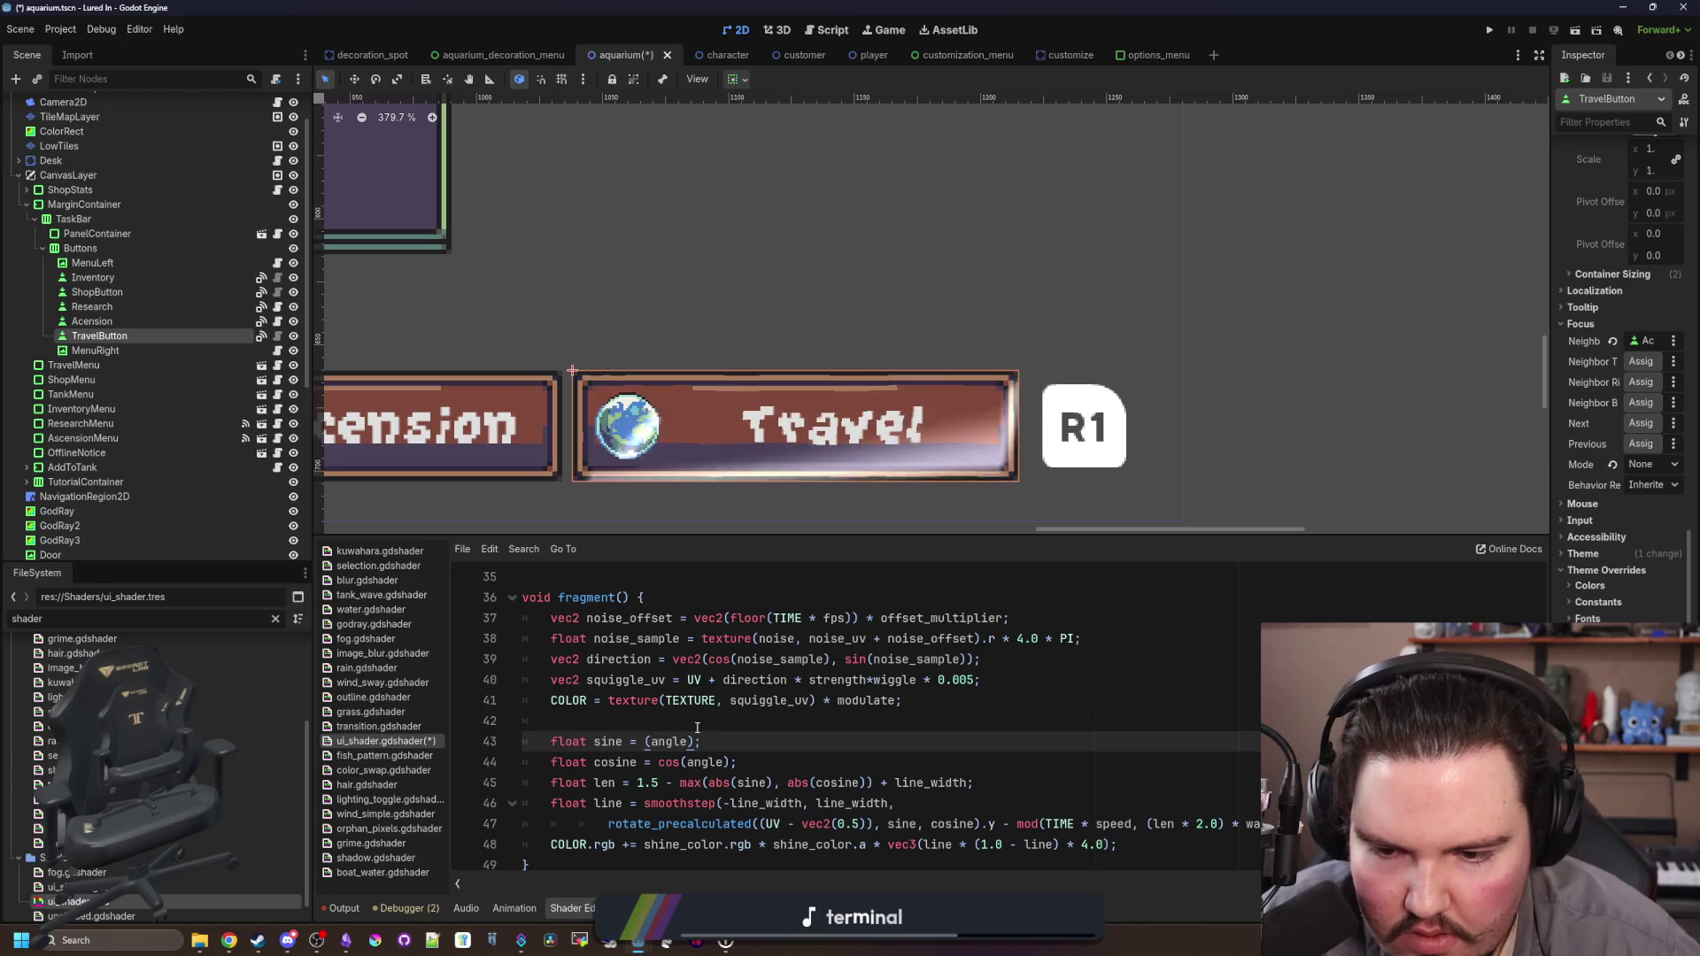
# Step: Comment out the sin(angle) and cos(angle) calls on lines 43–44 with //
pyautogui.write('sin')
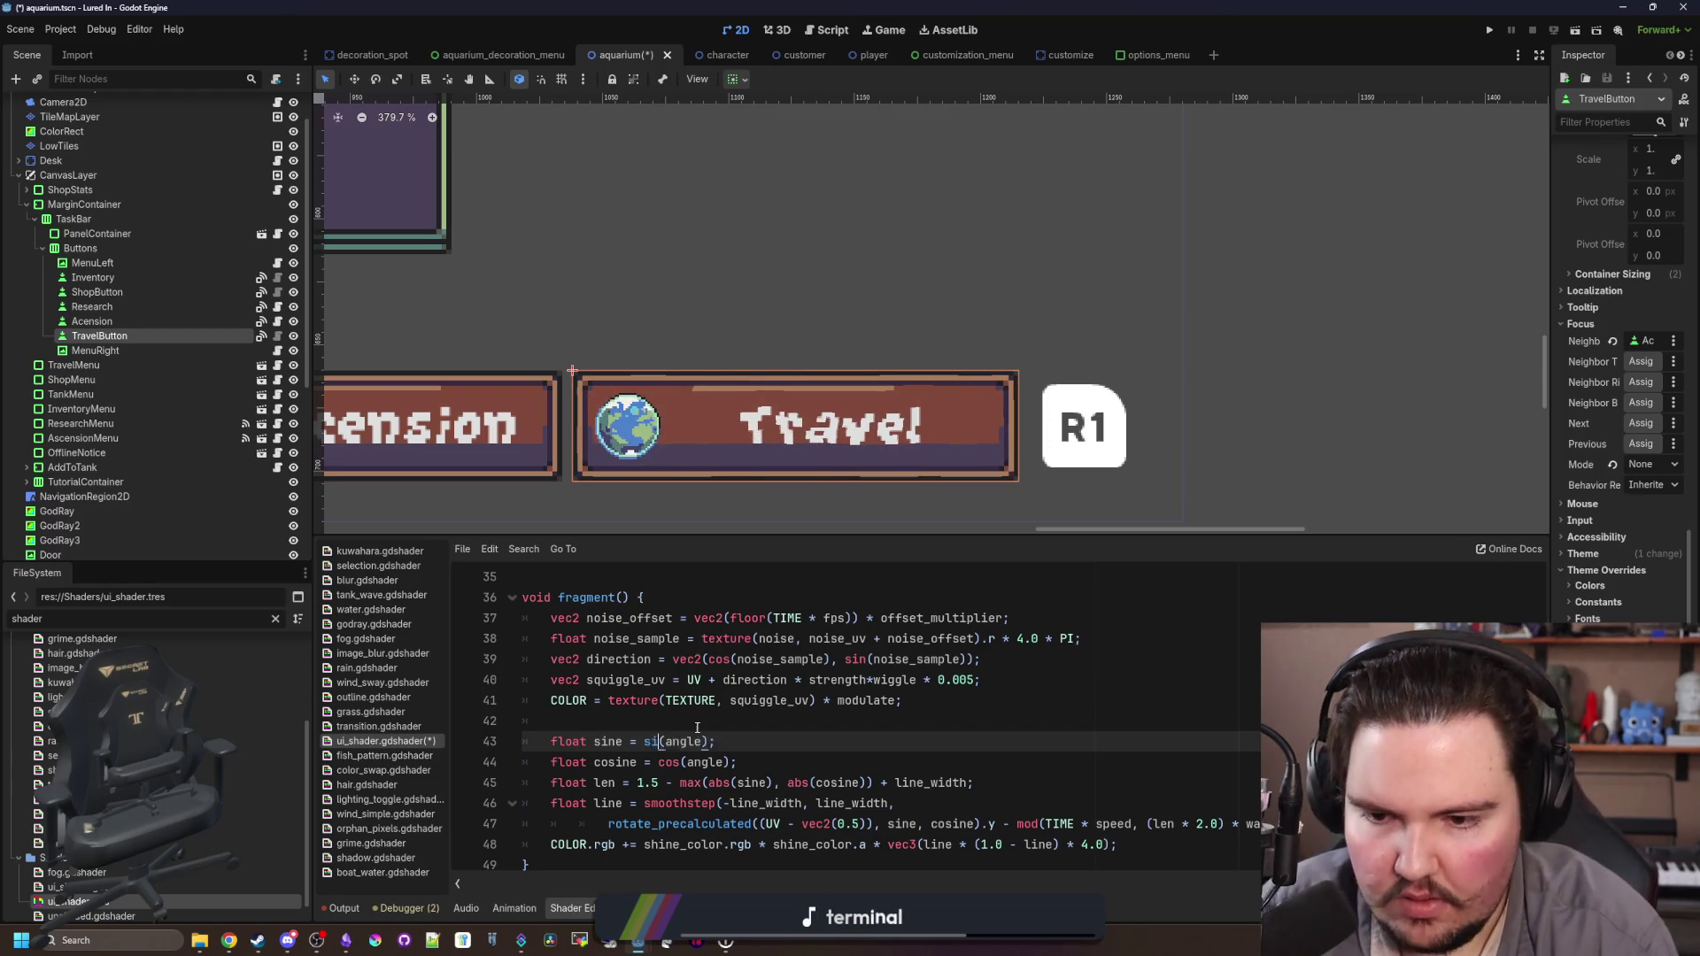
pyautogui.click(606, 719)
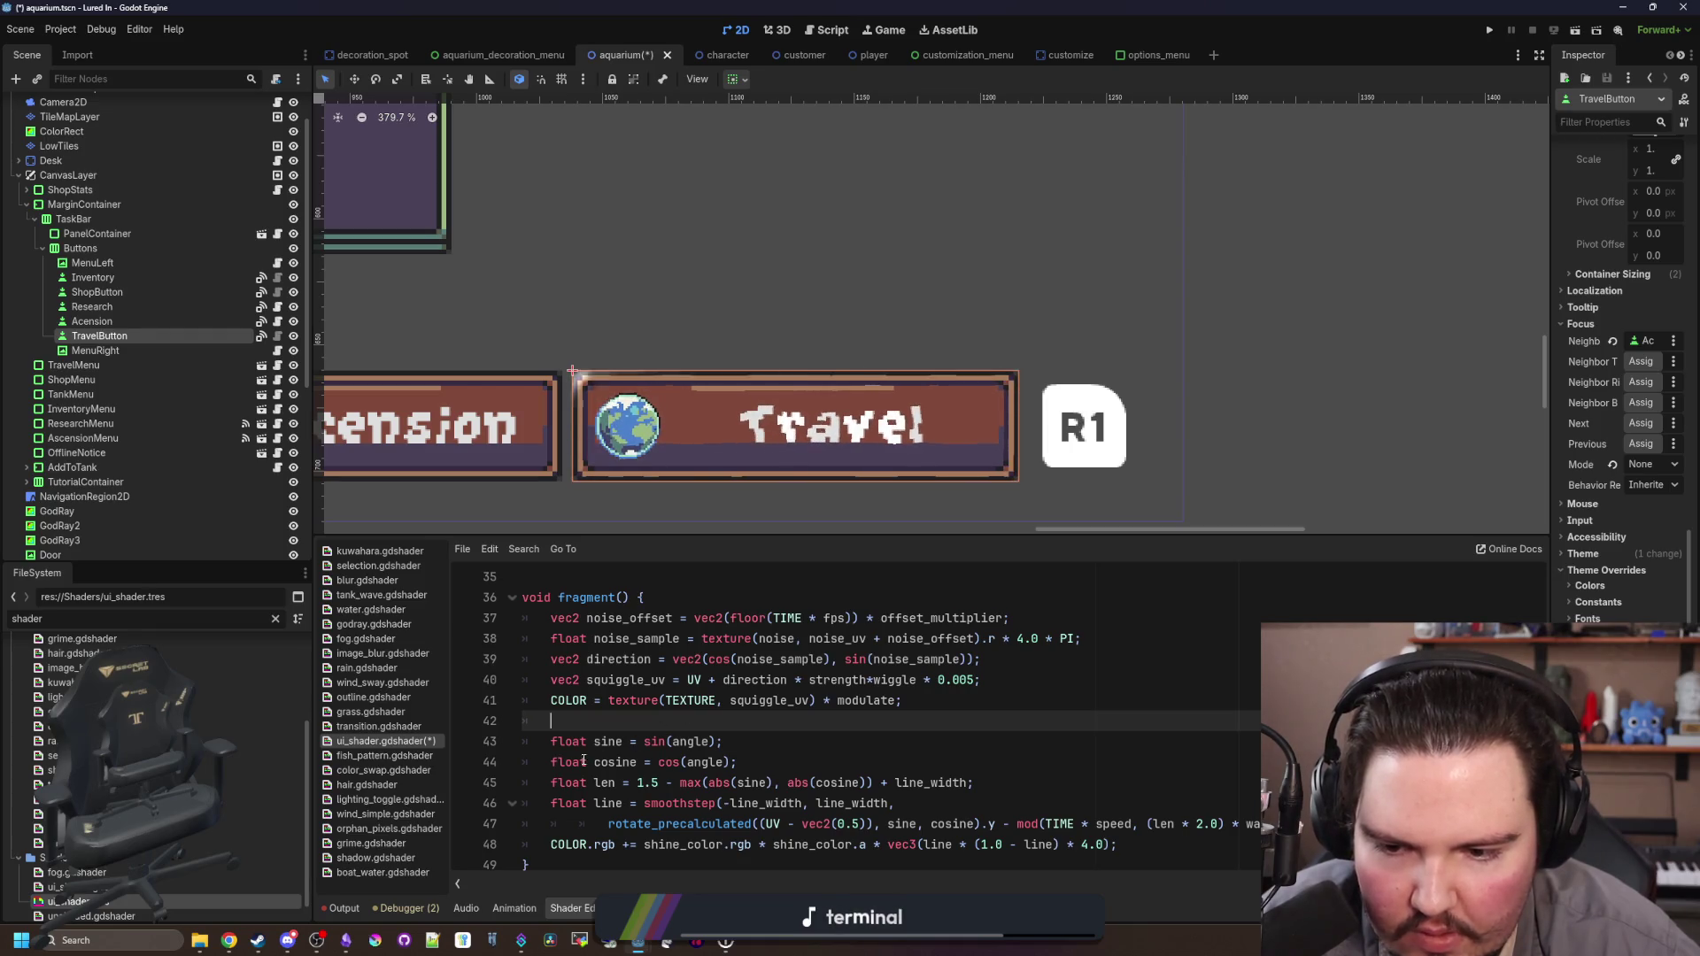
pyautogui.click(539, 763)
pyautogui.click(658, 762)
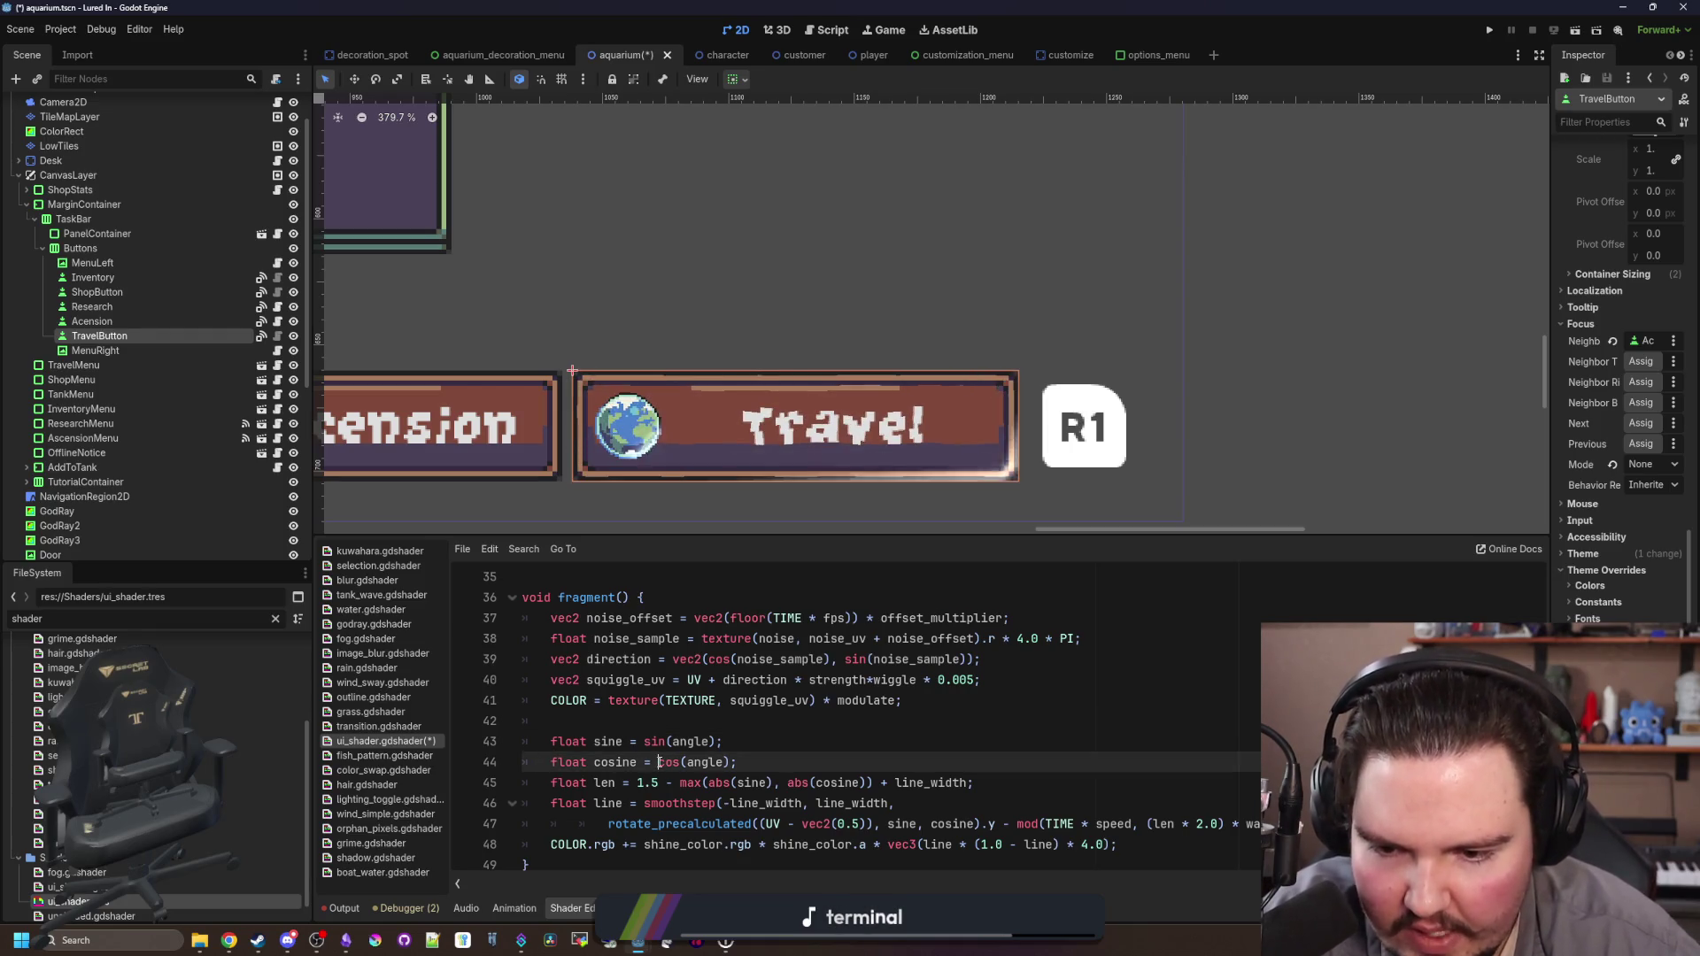
pyautogui.write('//')
pyautogui.click(643, 742)
pyautogui.write('//')
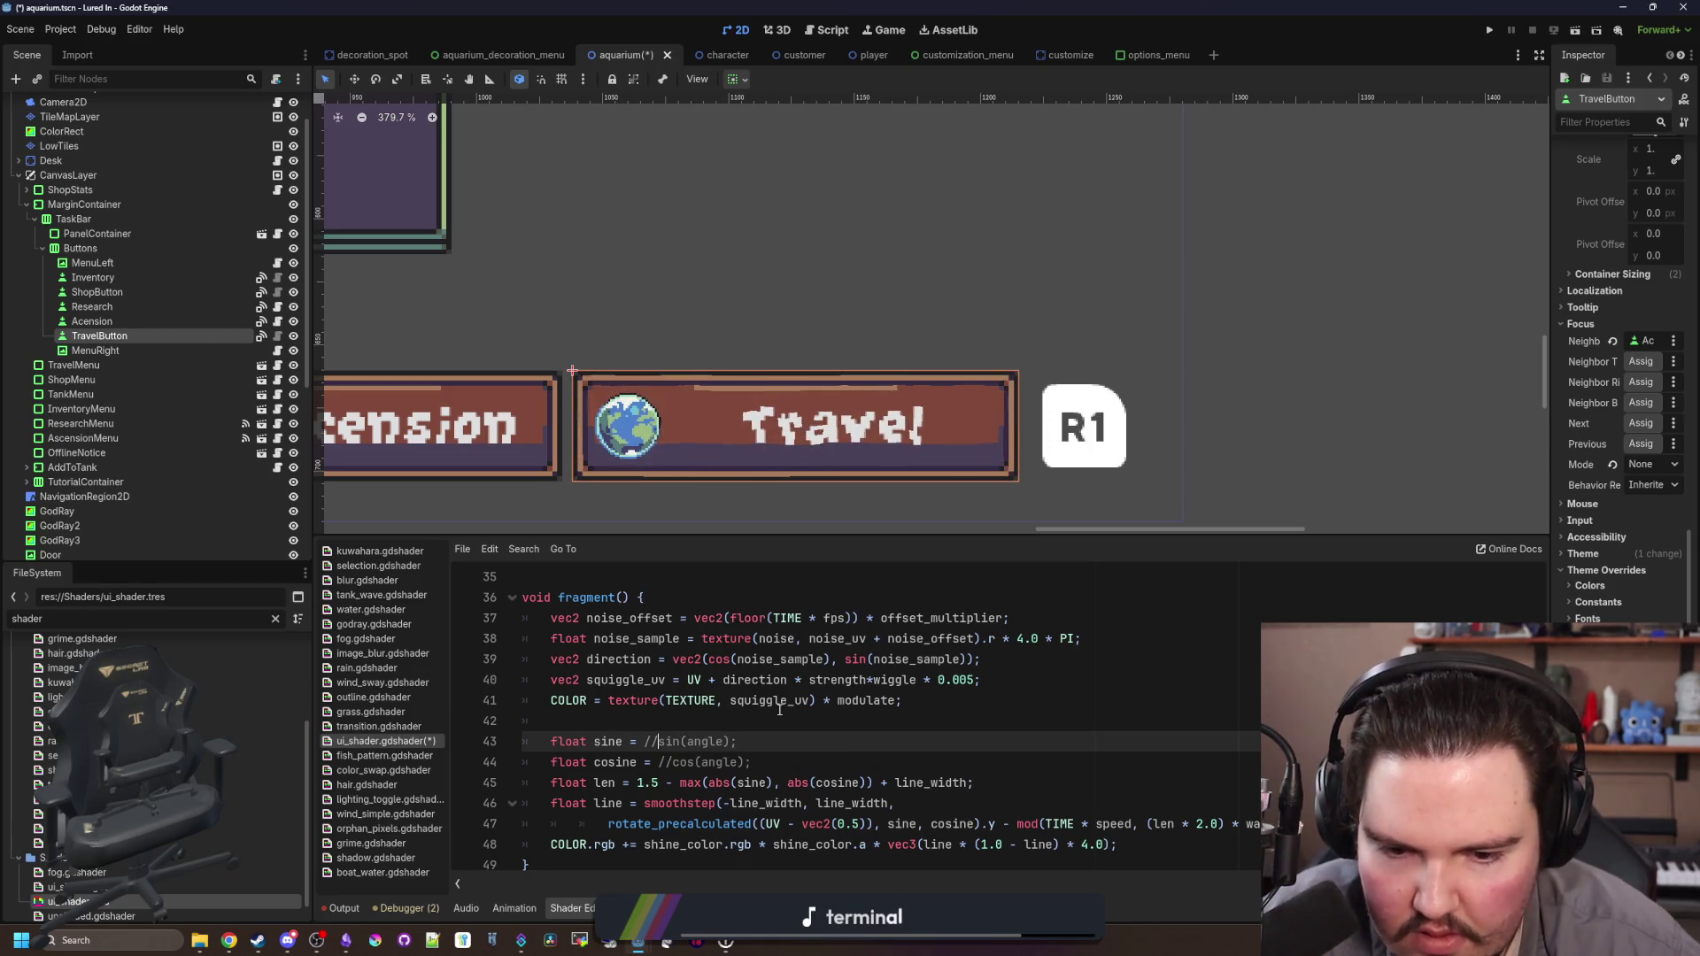
# Step: Insert 'angle;' before each commented call so sine and cosine equal the raw angle
pyautogui.click(645, 742)
pyautogui.write('angle;')
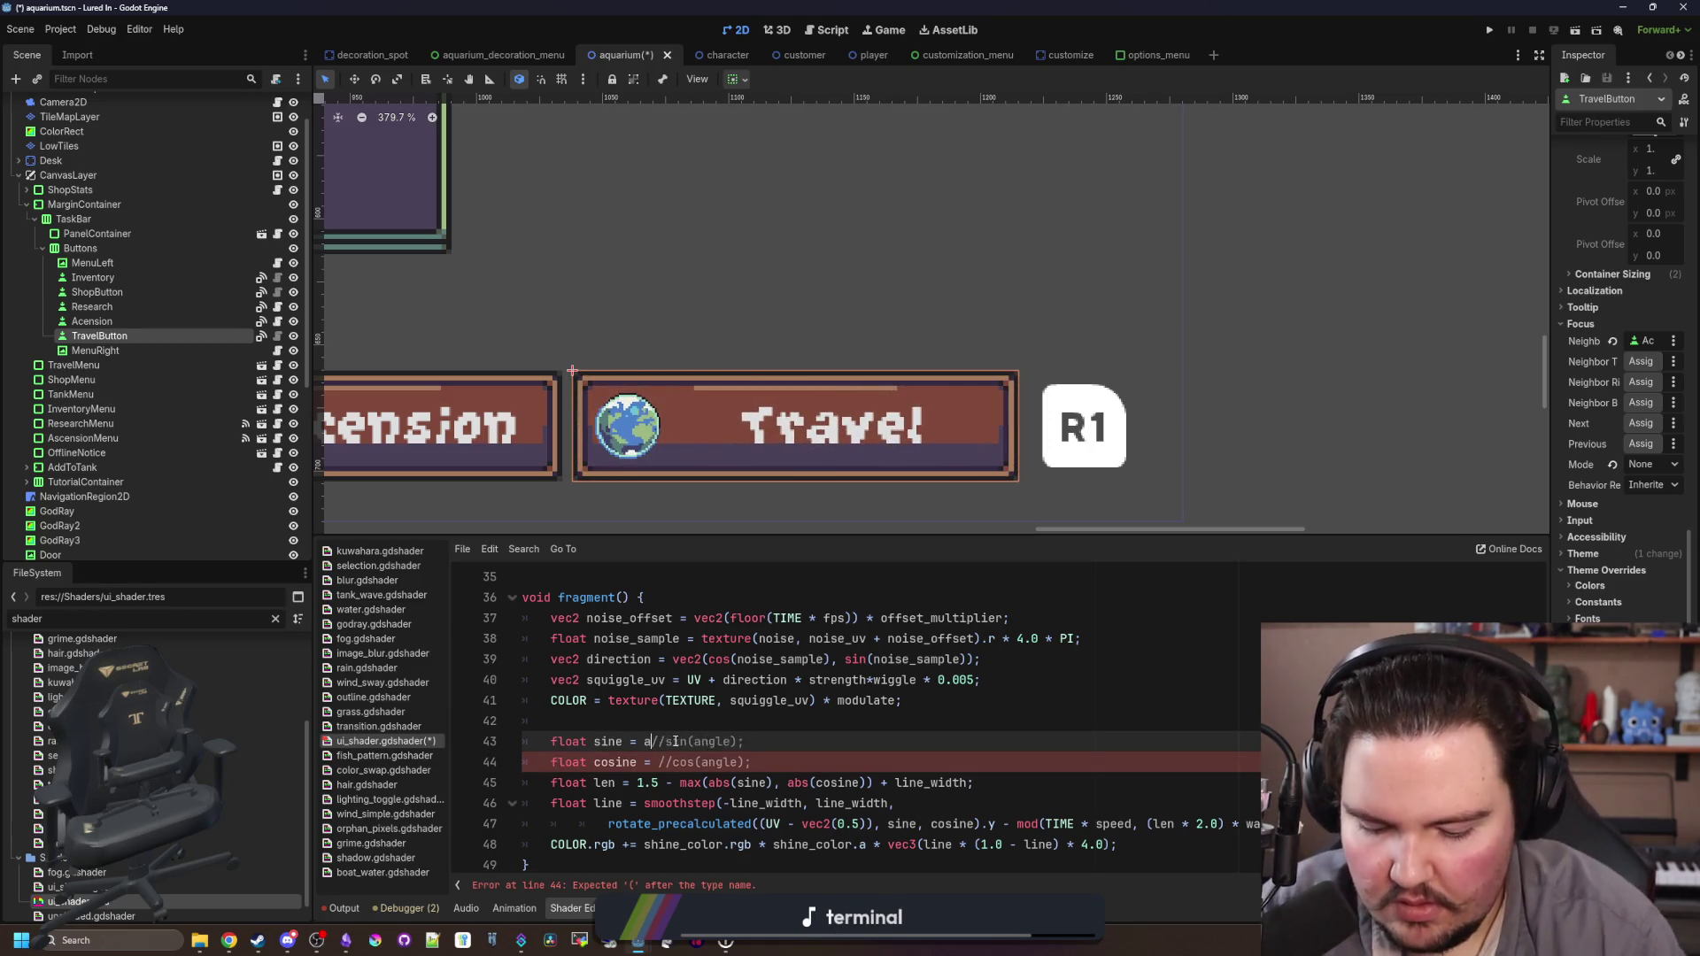
pyautogui.press('Down')
pyautogui.press('Left')
pyautogui.press('Left')
pyautogui.press('Left')
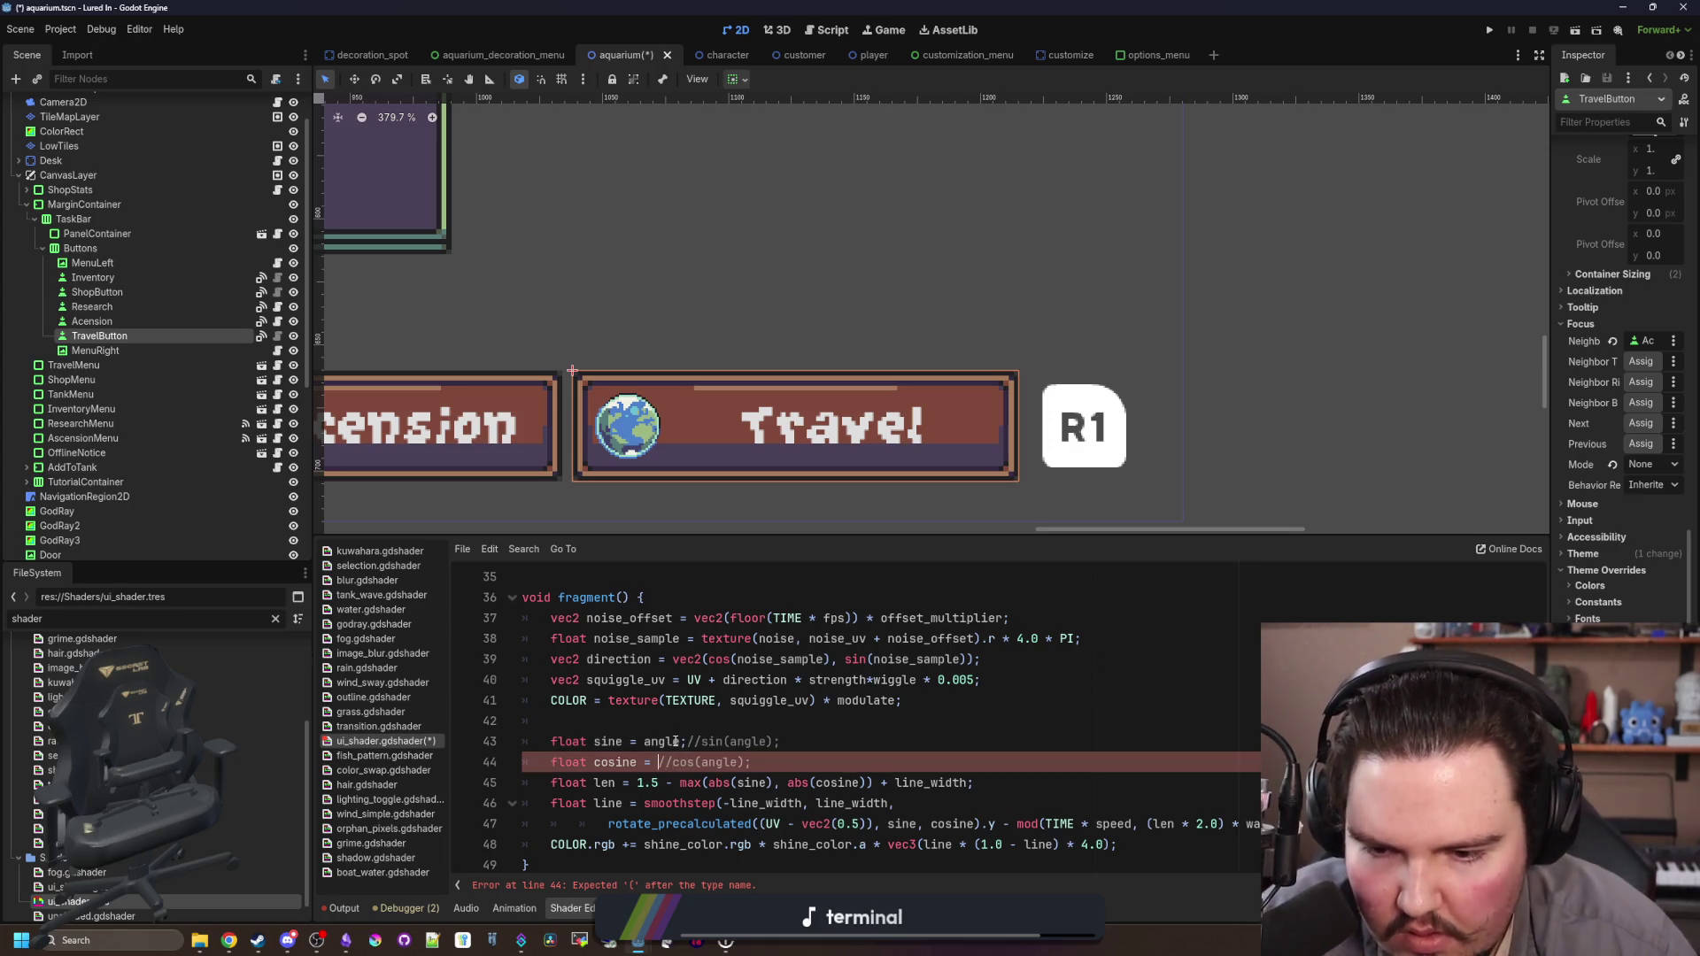
pyautogui.write('angle;')
pyautogui.click(714, 713)
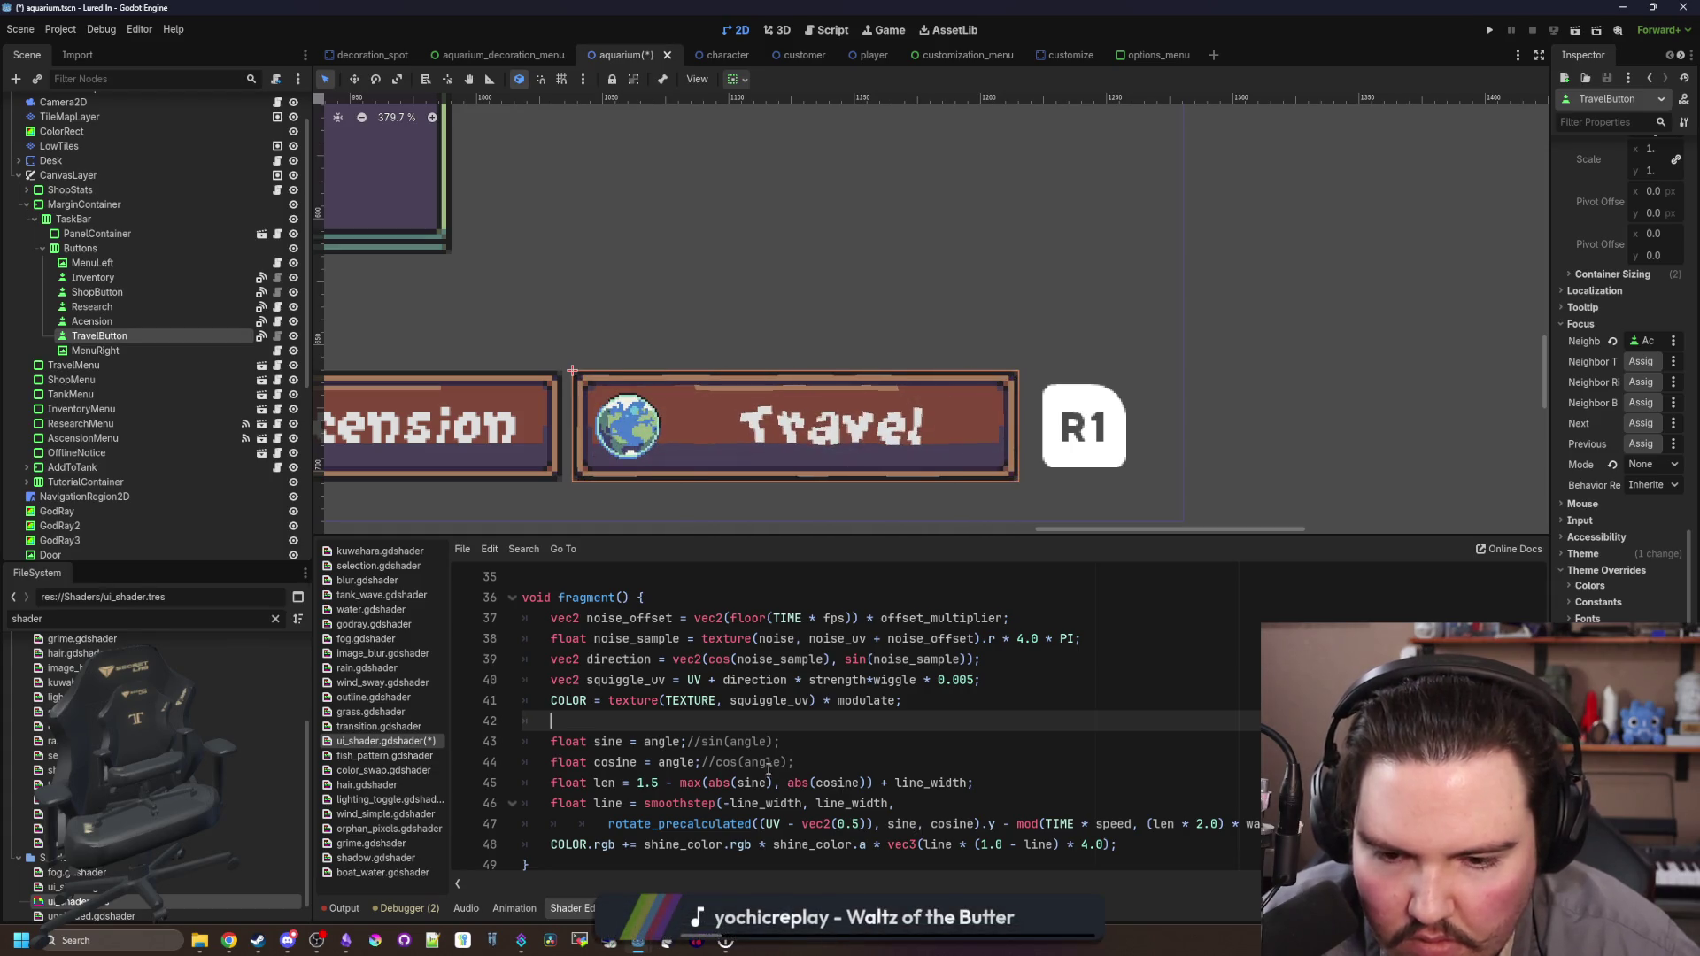
pyautogui.scroll(8, 610, 726)
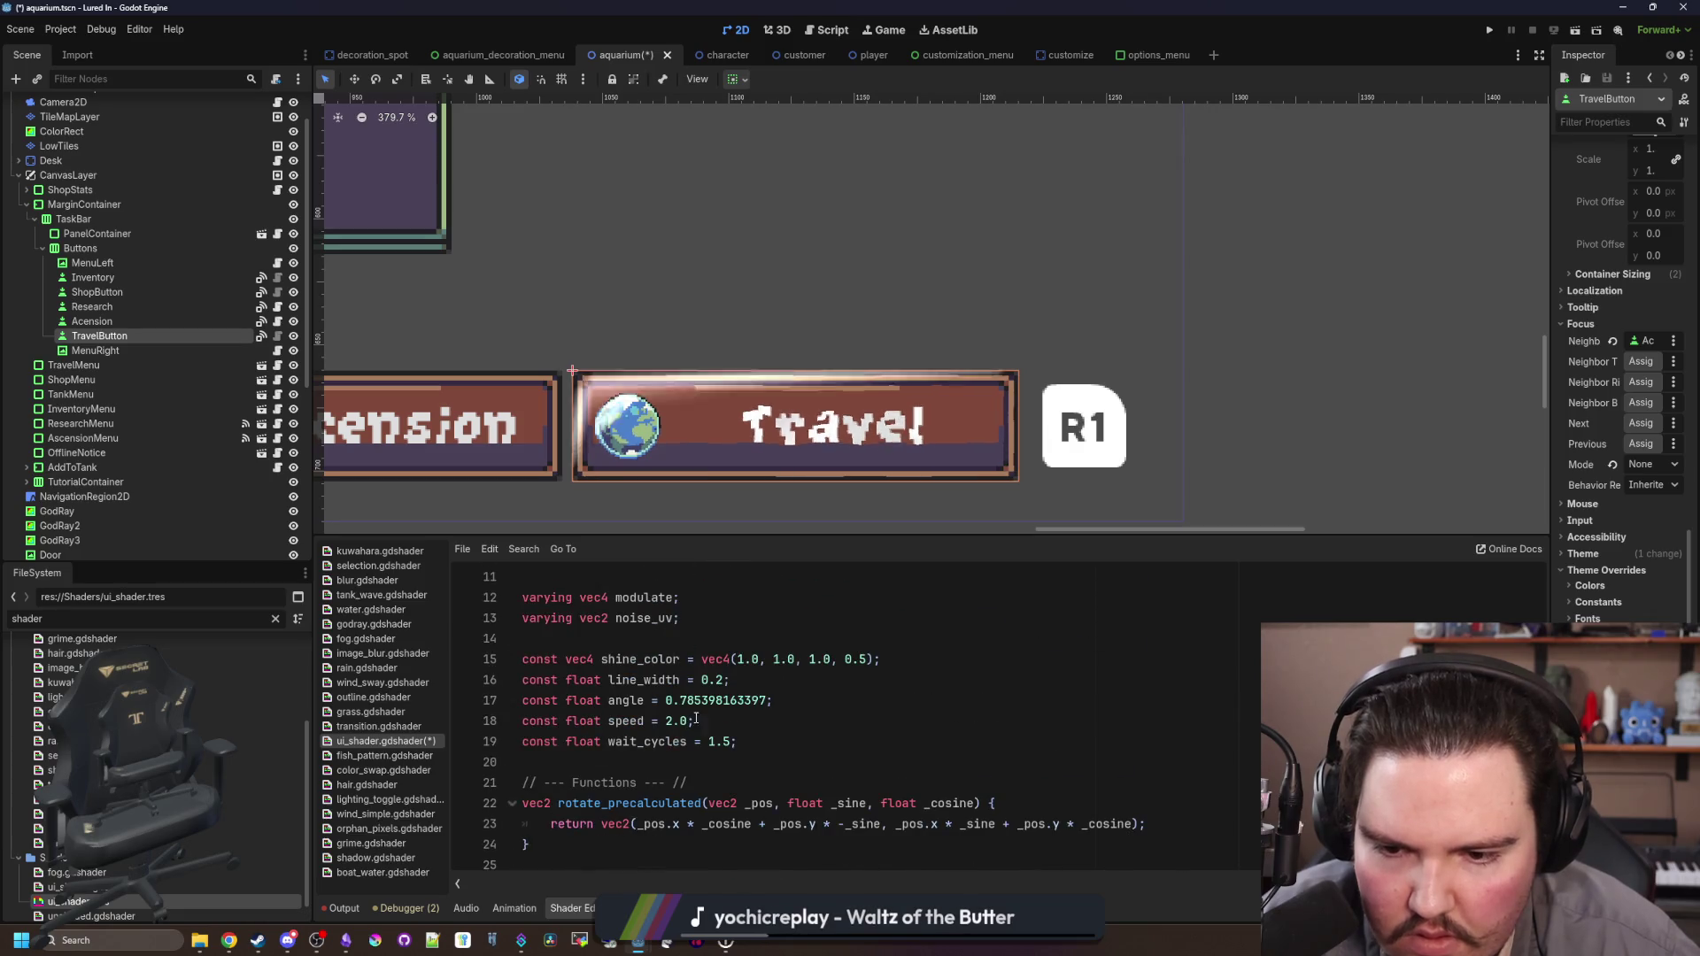
# Step: Set the angle constant to PI/2.0 and remove the 'angle;//' overrides on lines 43–44
pyautogui.moveTo(767, 700); pyautogui.dragTo(666, 700)
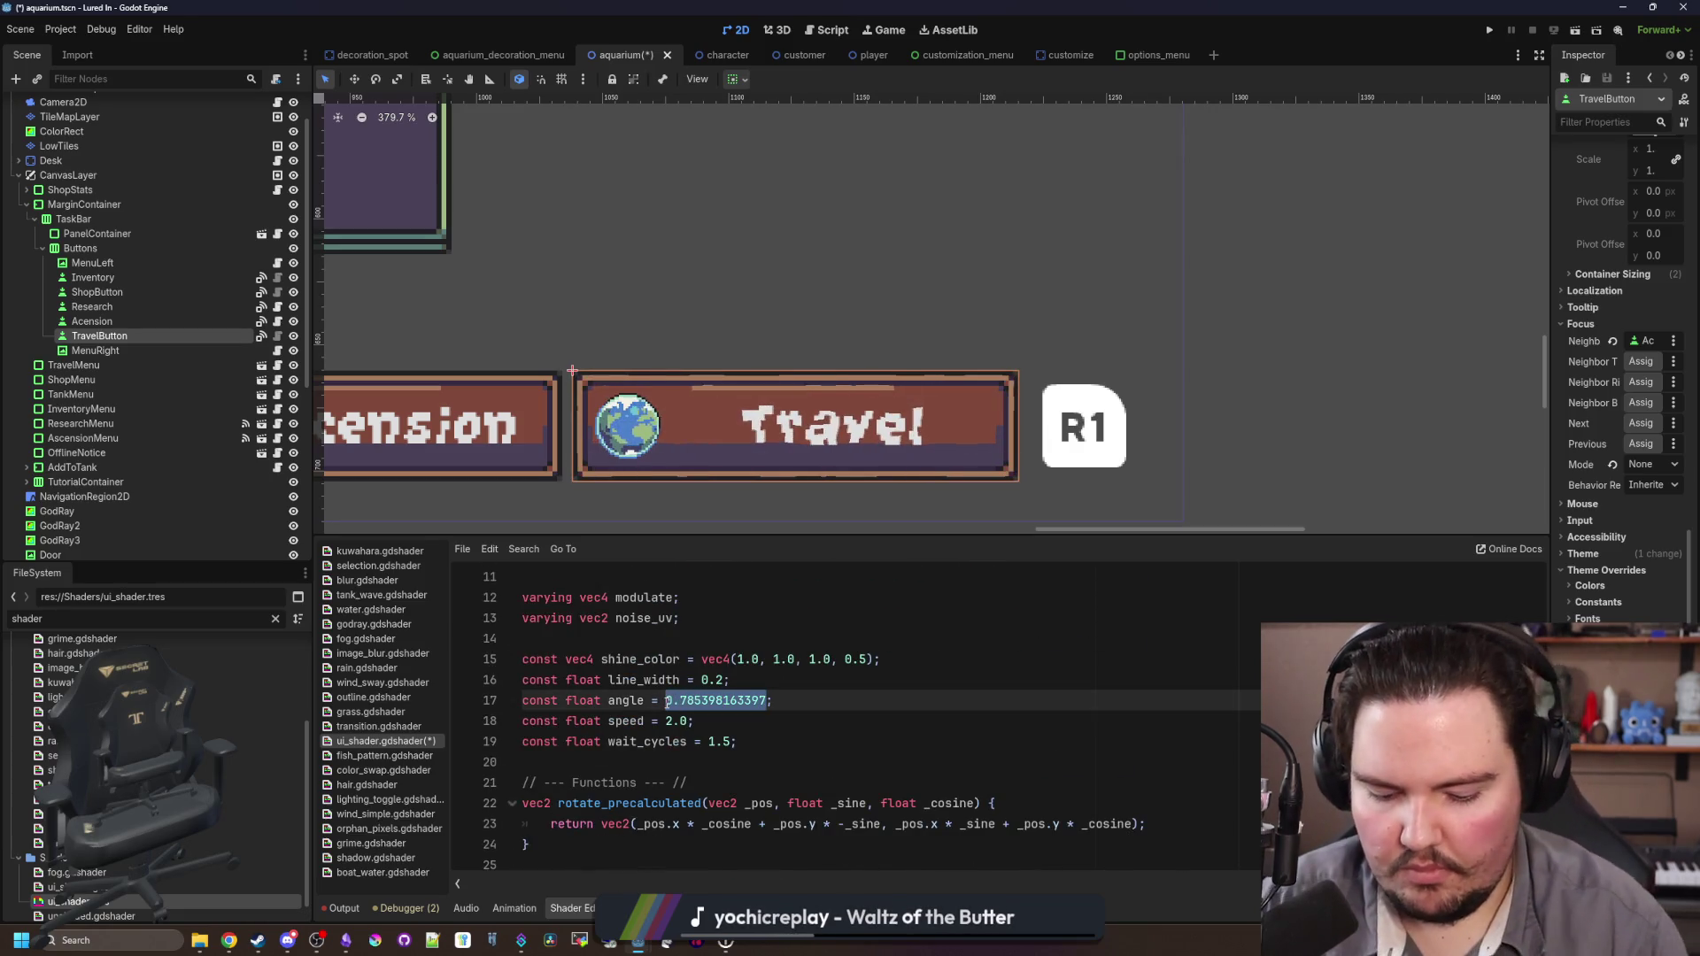
pyautogui.write('PI')
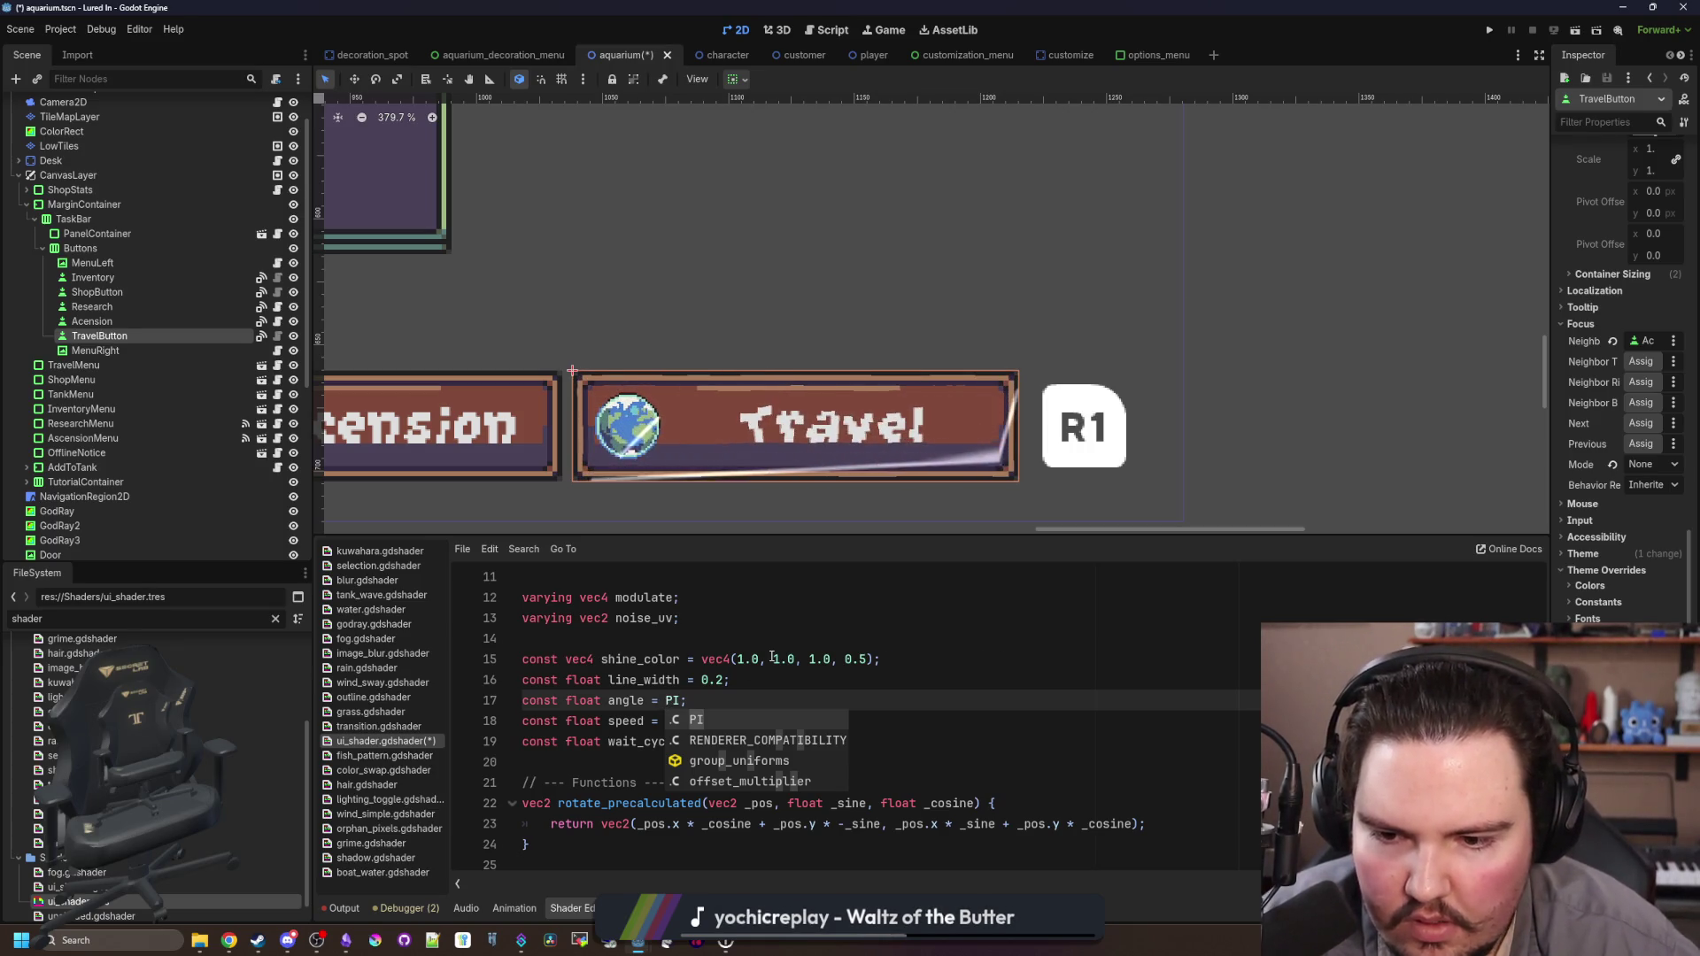
pyautogui.write('/2.0')
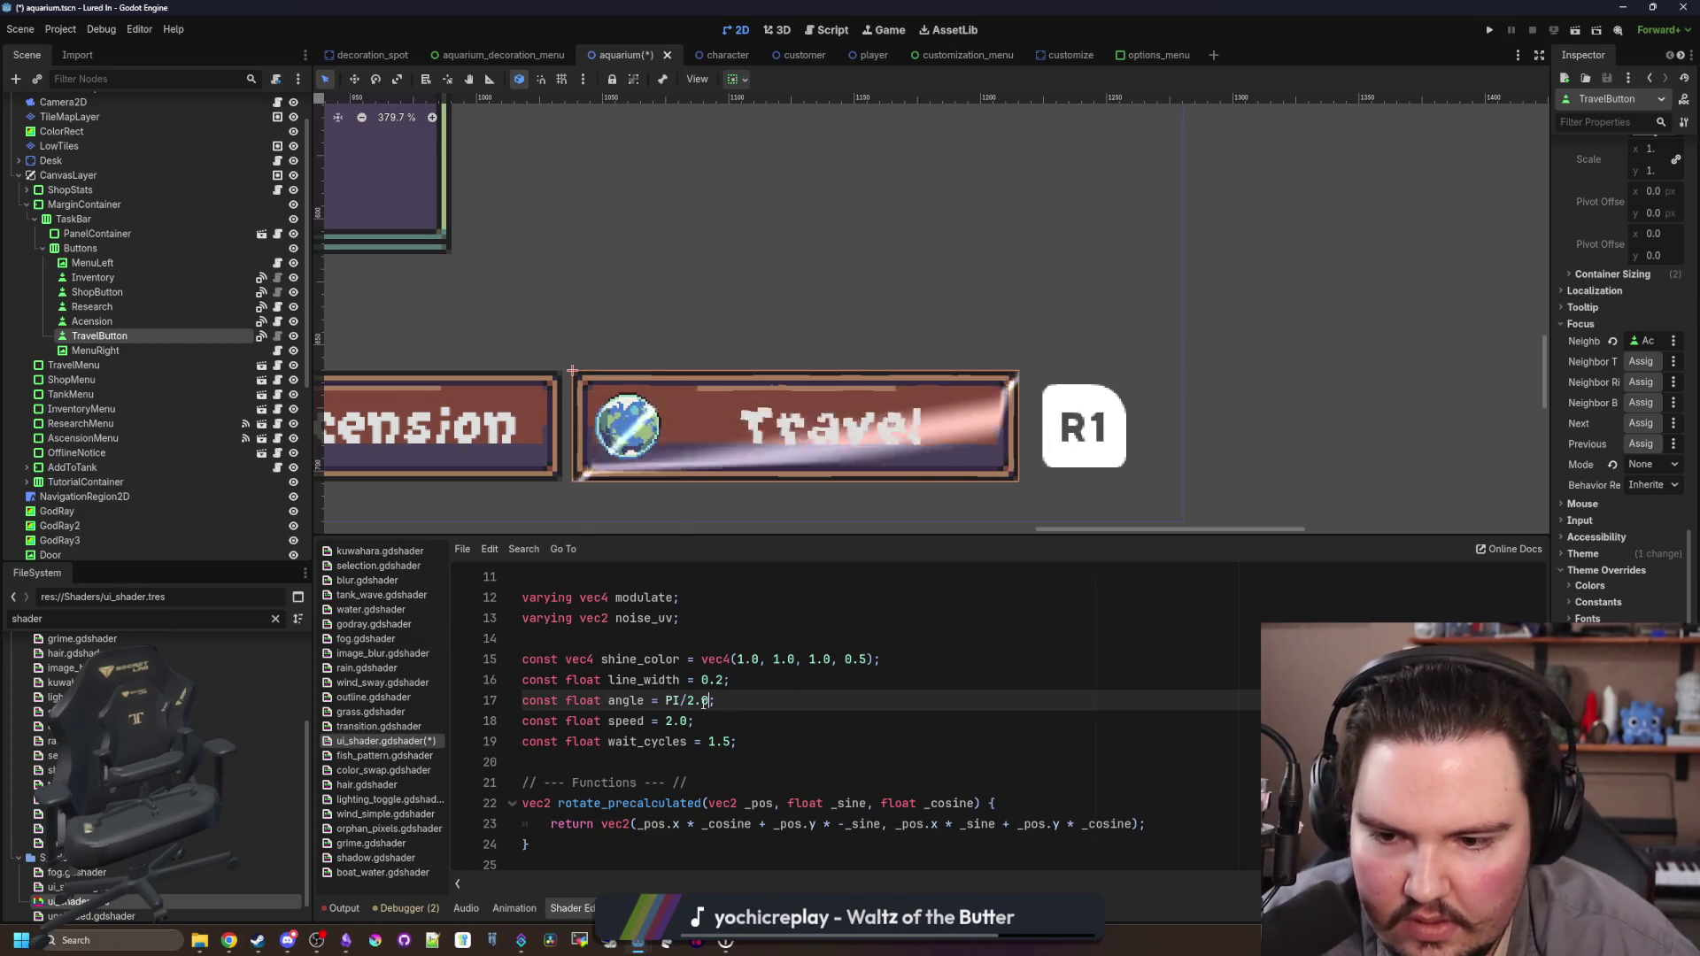
pyautogui.scroll(-8, 703, 702)
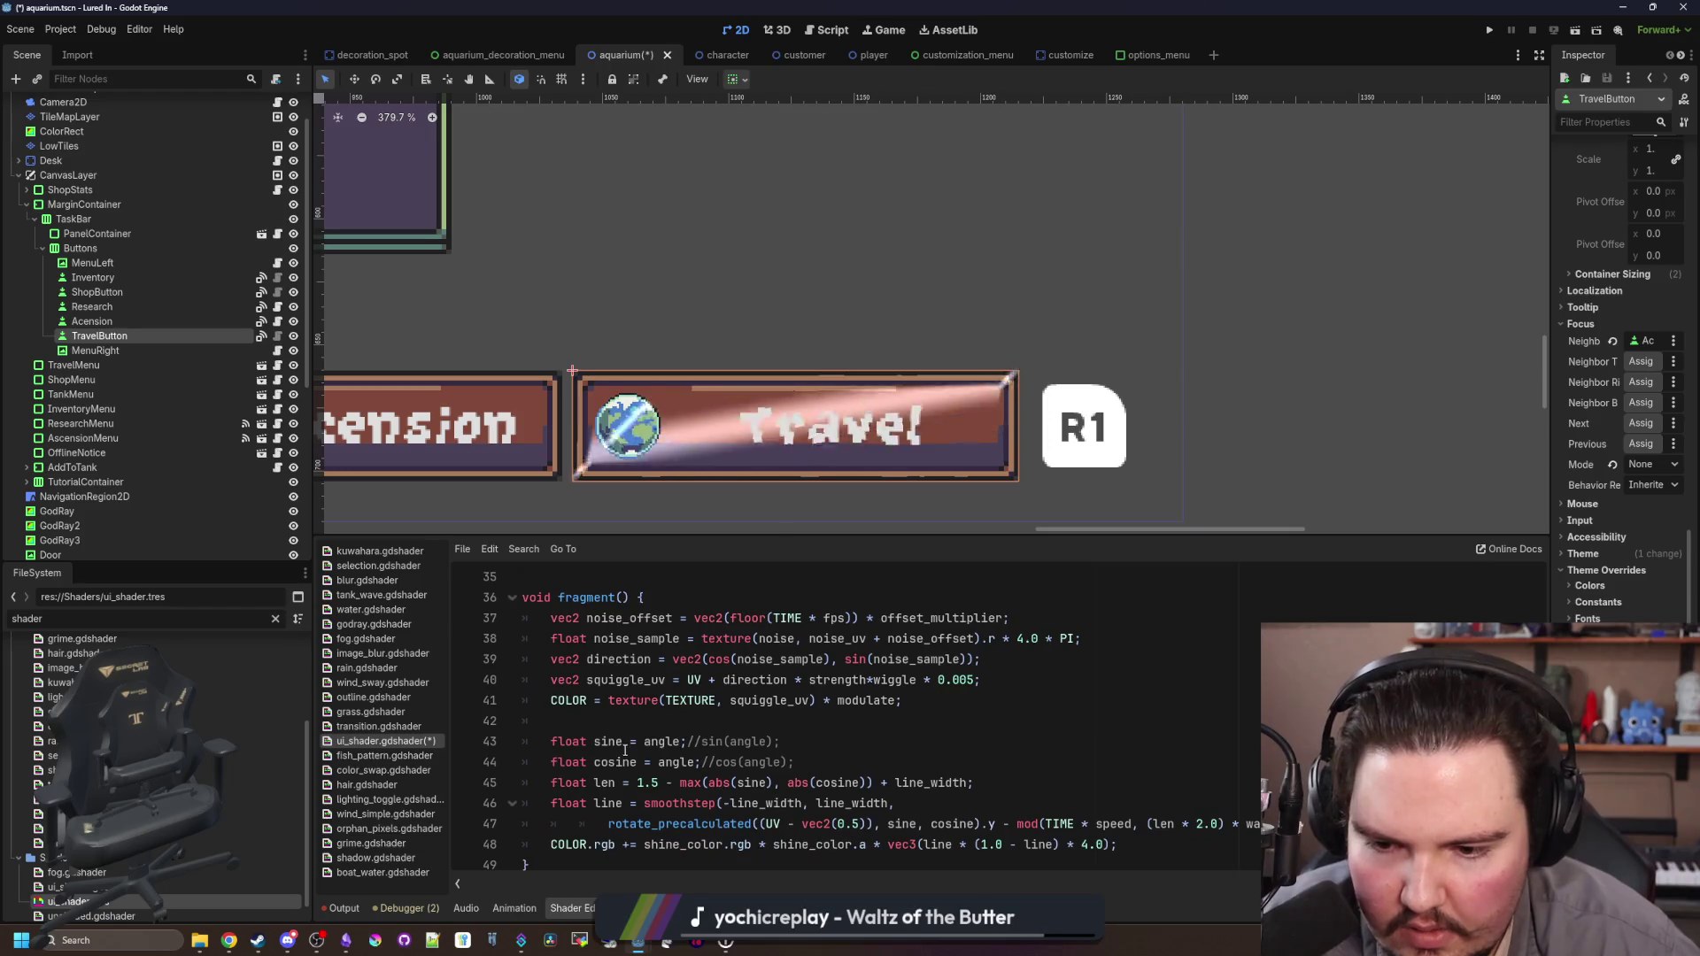
pyautogui.click(703, 741)
pyautogui.press('BackSpace')
pyautogui.press('BackSpace')
pyautogui.press('BackSpace')
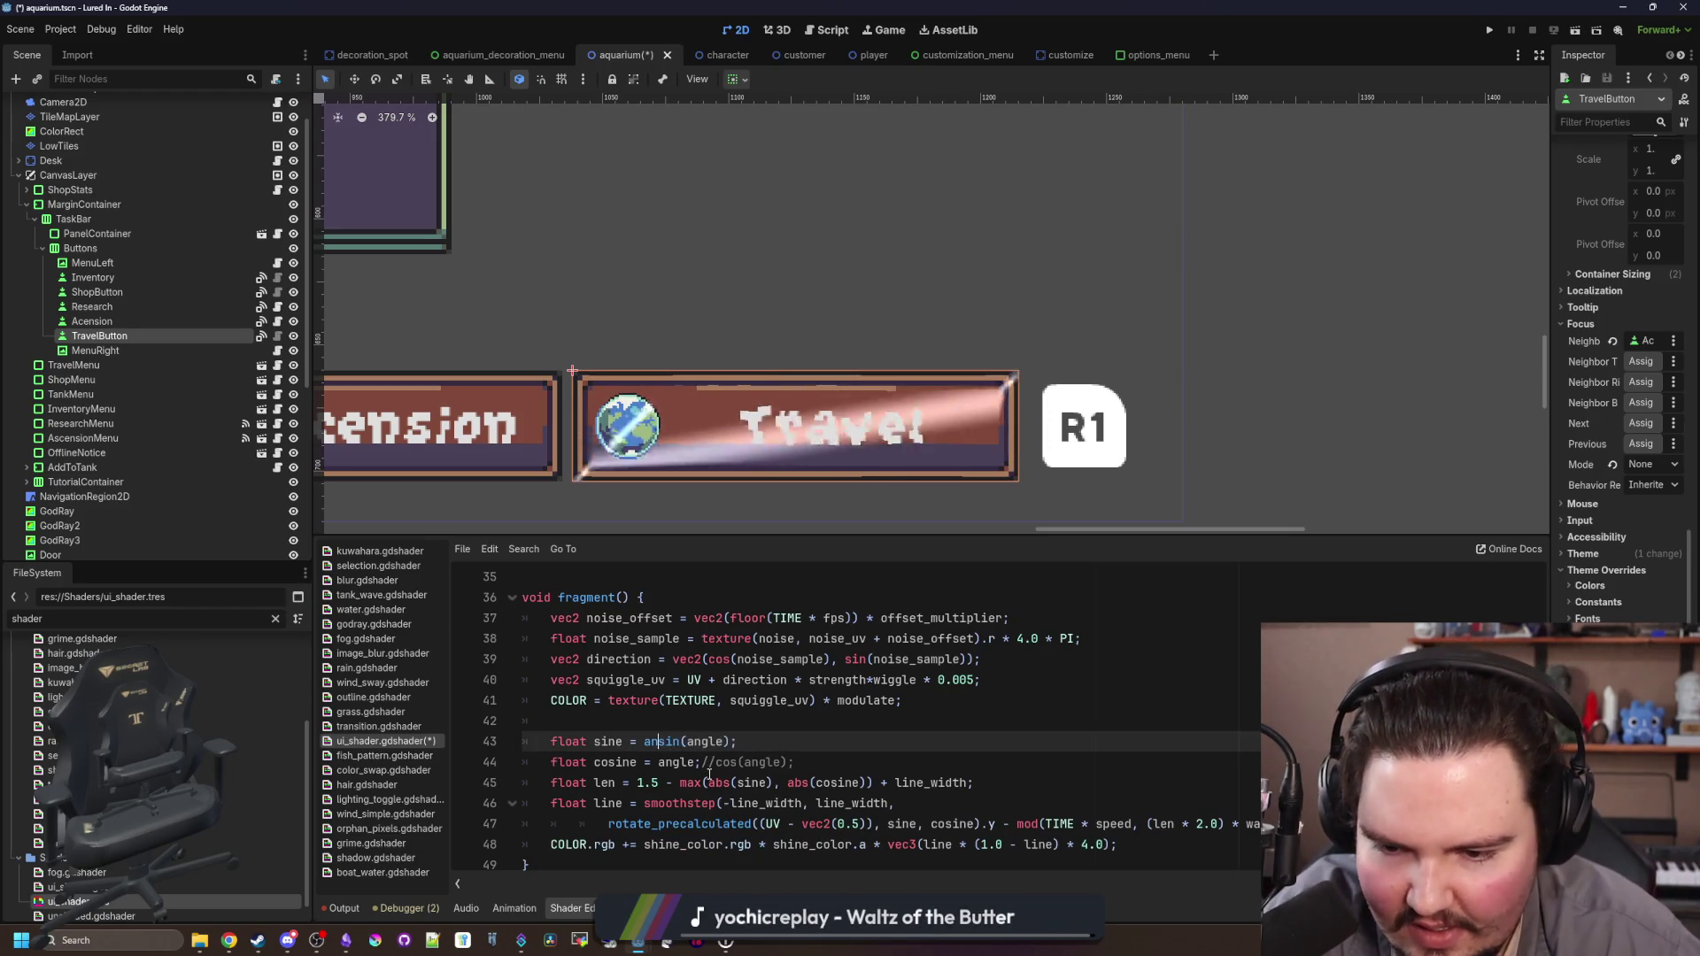
pyautogui.click(712, 762)
pyautogui.press('BackSpace')
pyautogui.press('BackSpace')
pyautogui.press('BackSpace')
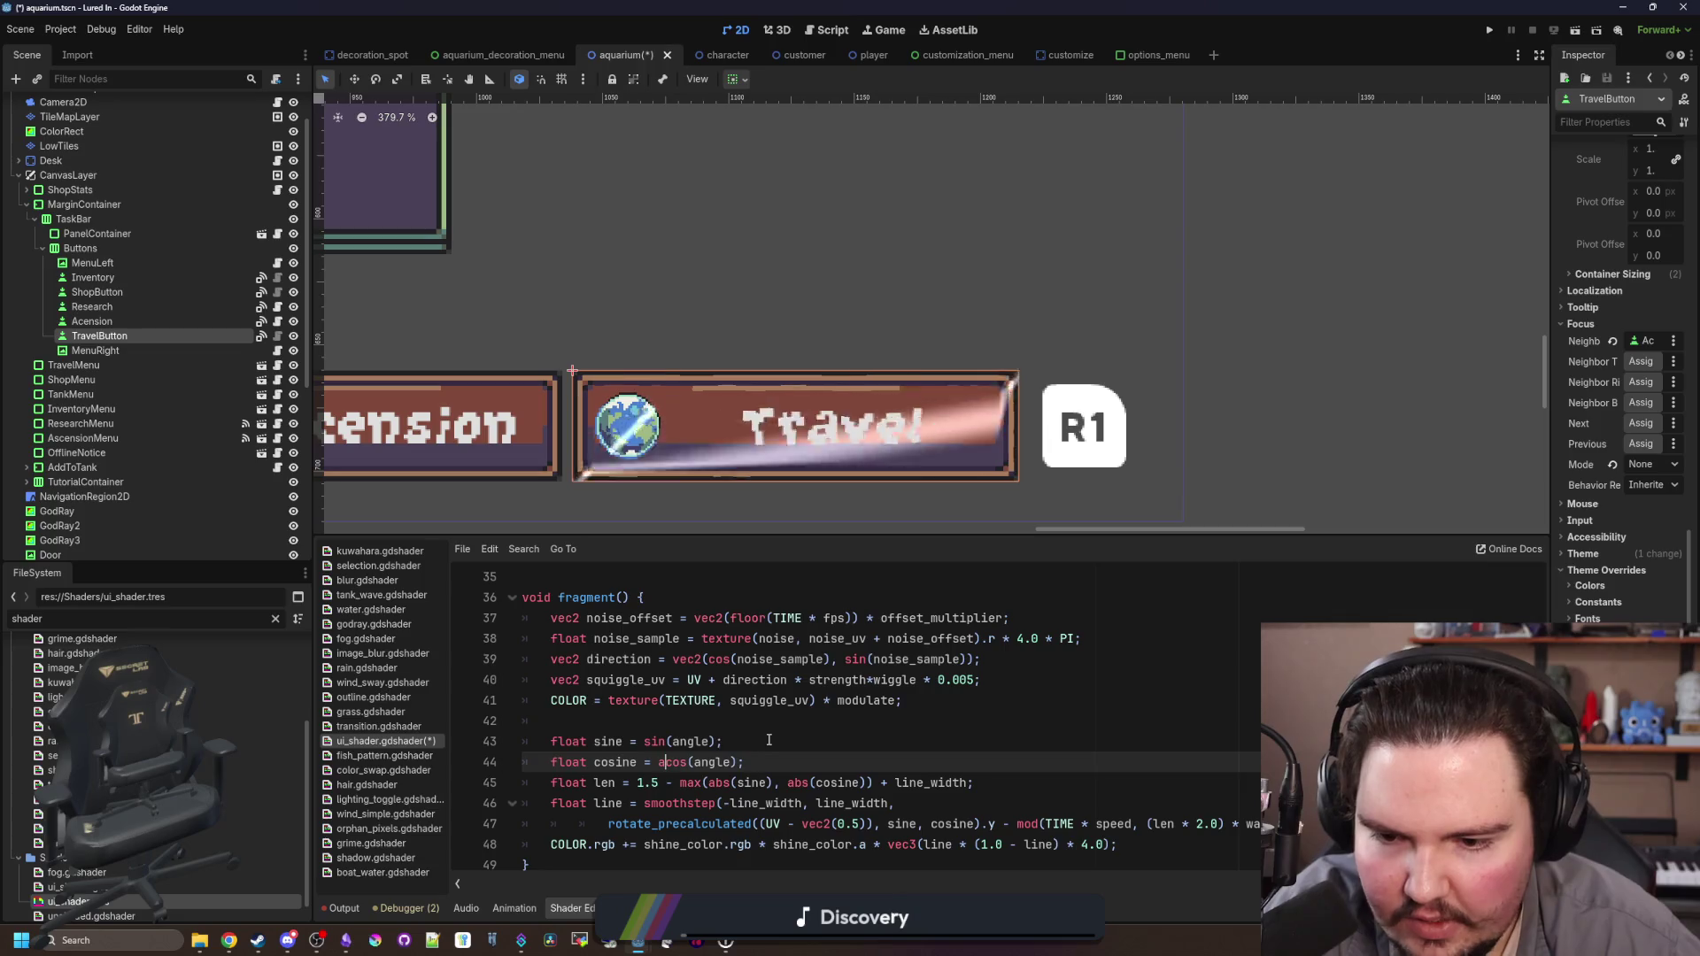
pyautogui.click(768, 741)
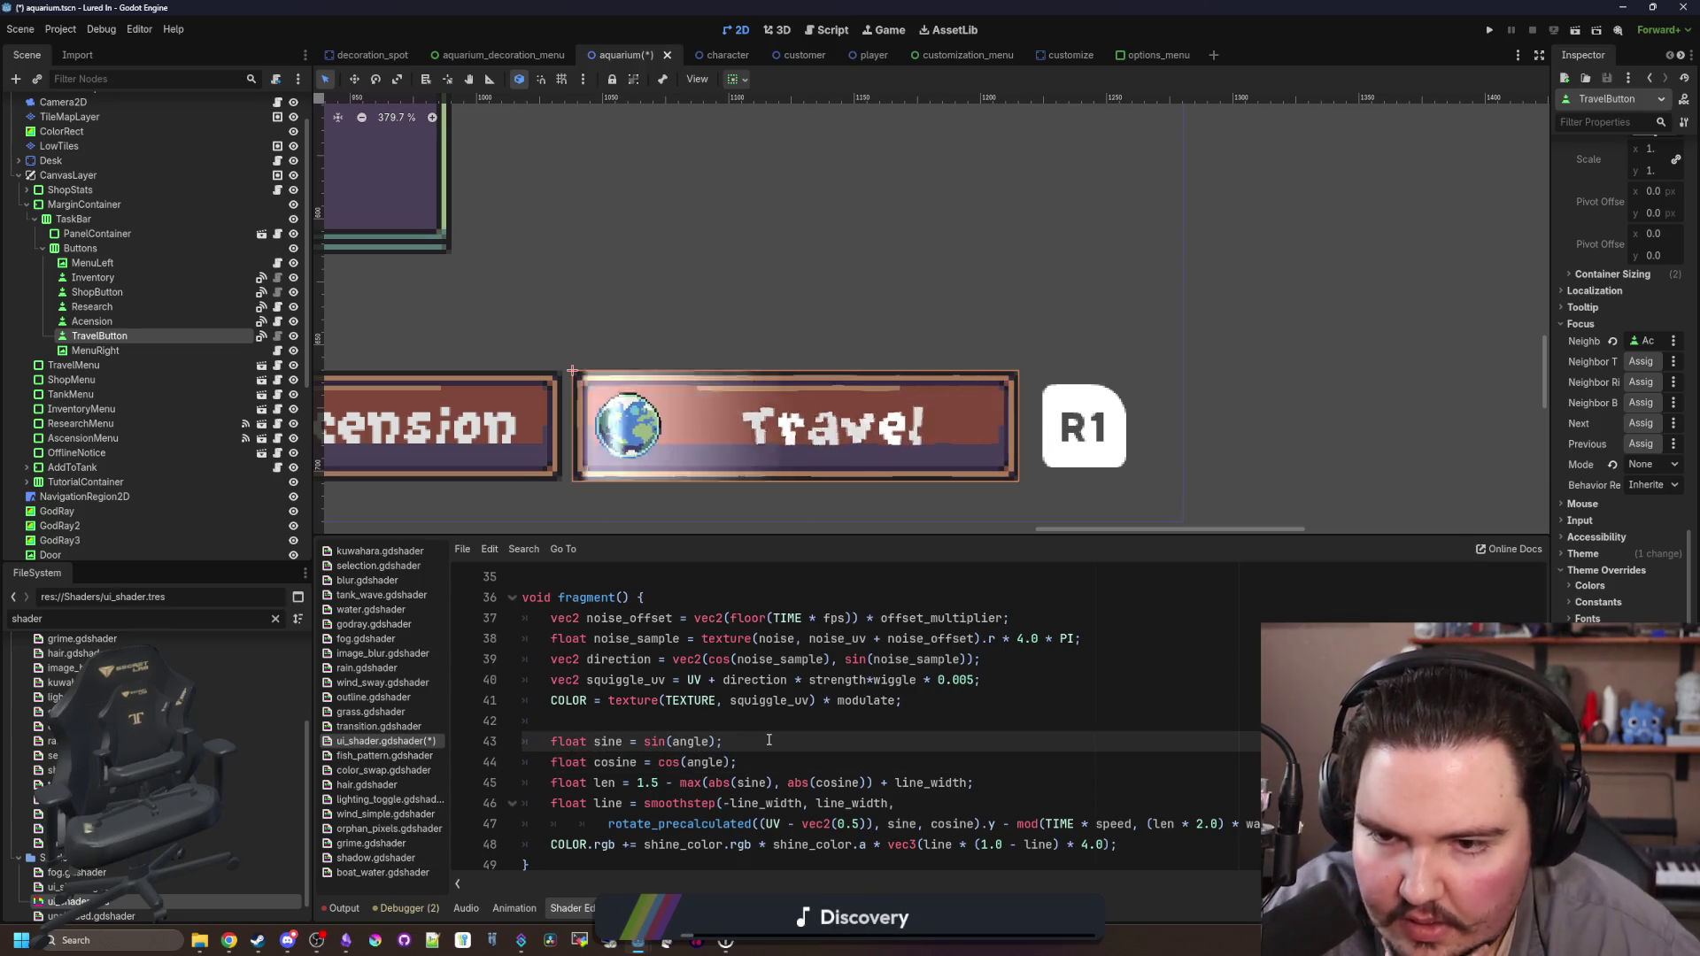
# Step: Briefly try an angle of PI, then restore the angle value to PI/2.0
pyautogui.scroll(4, 768, 740)
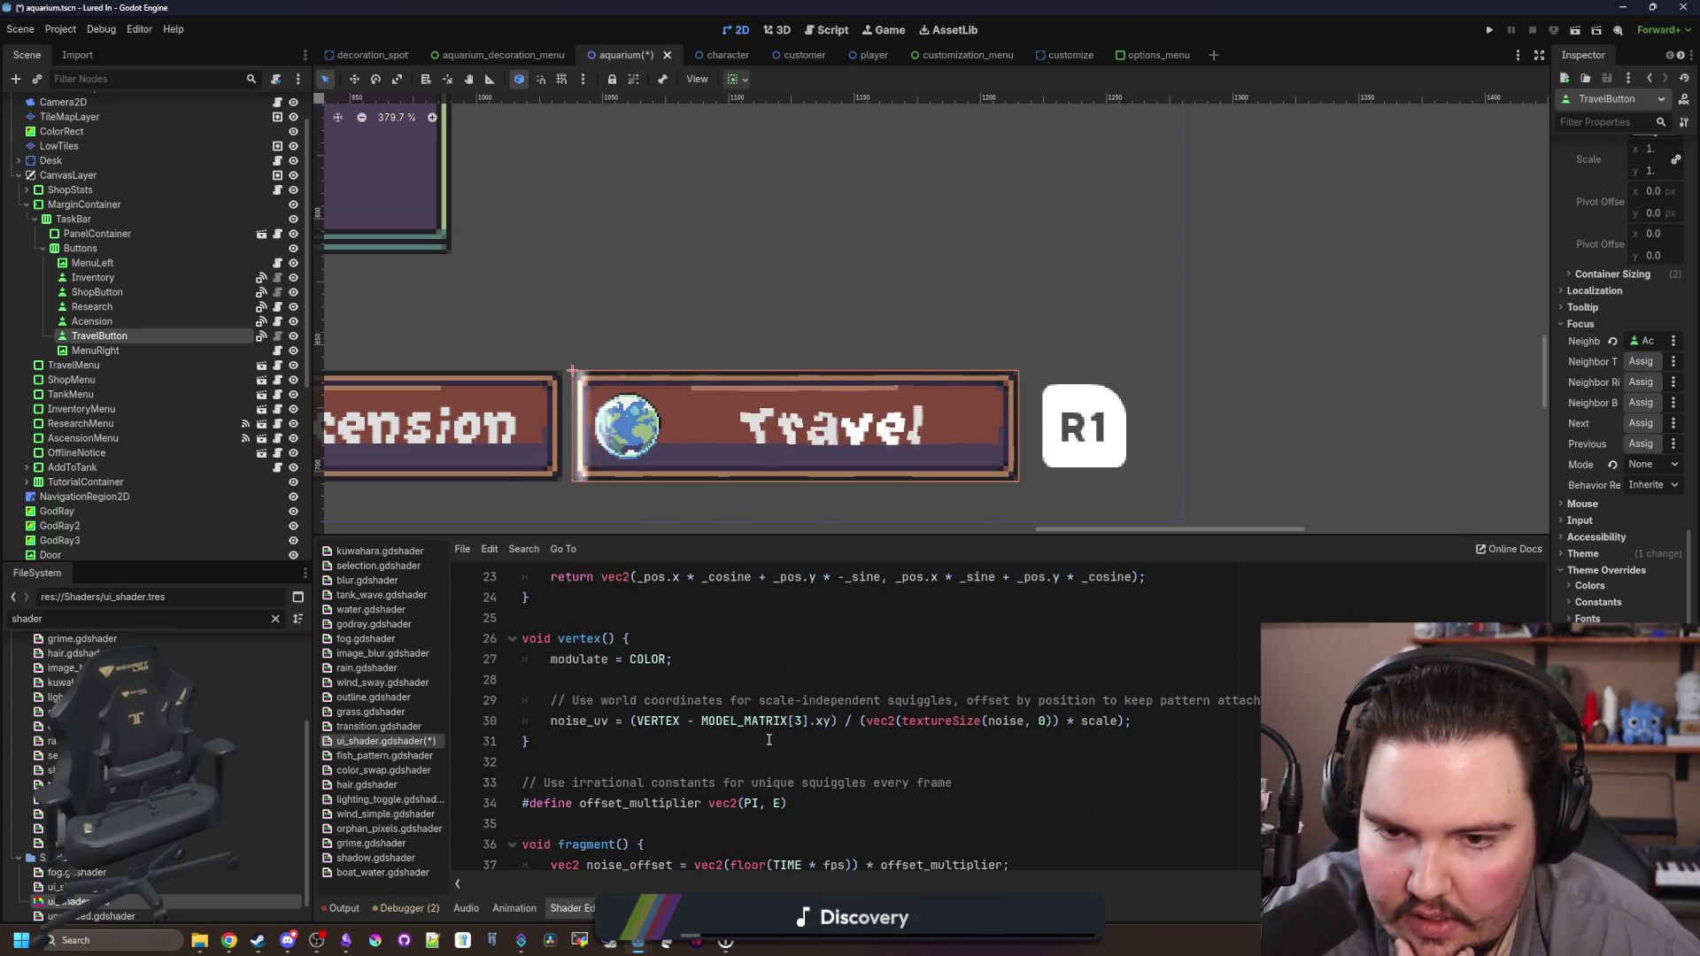
pyautogui.scroll(1, 779, 717)
pyautogui.scroll(-5, 788, 693)
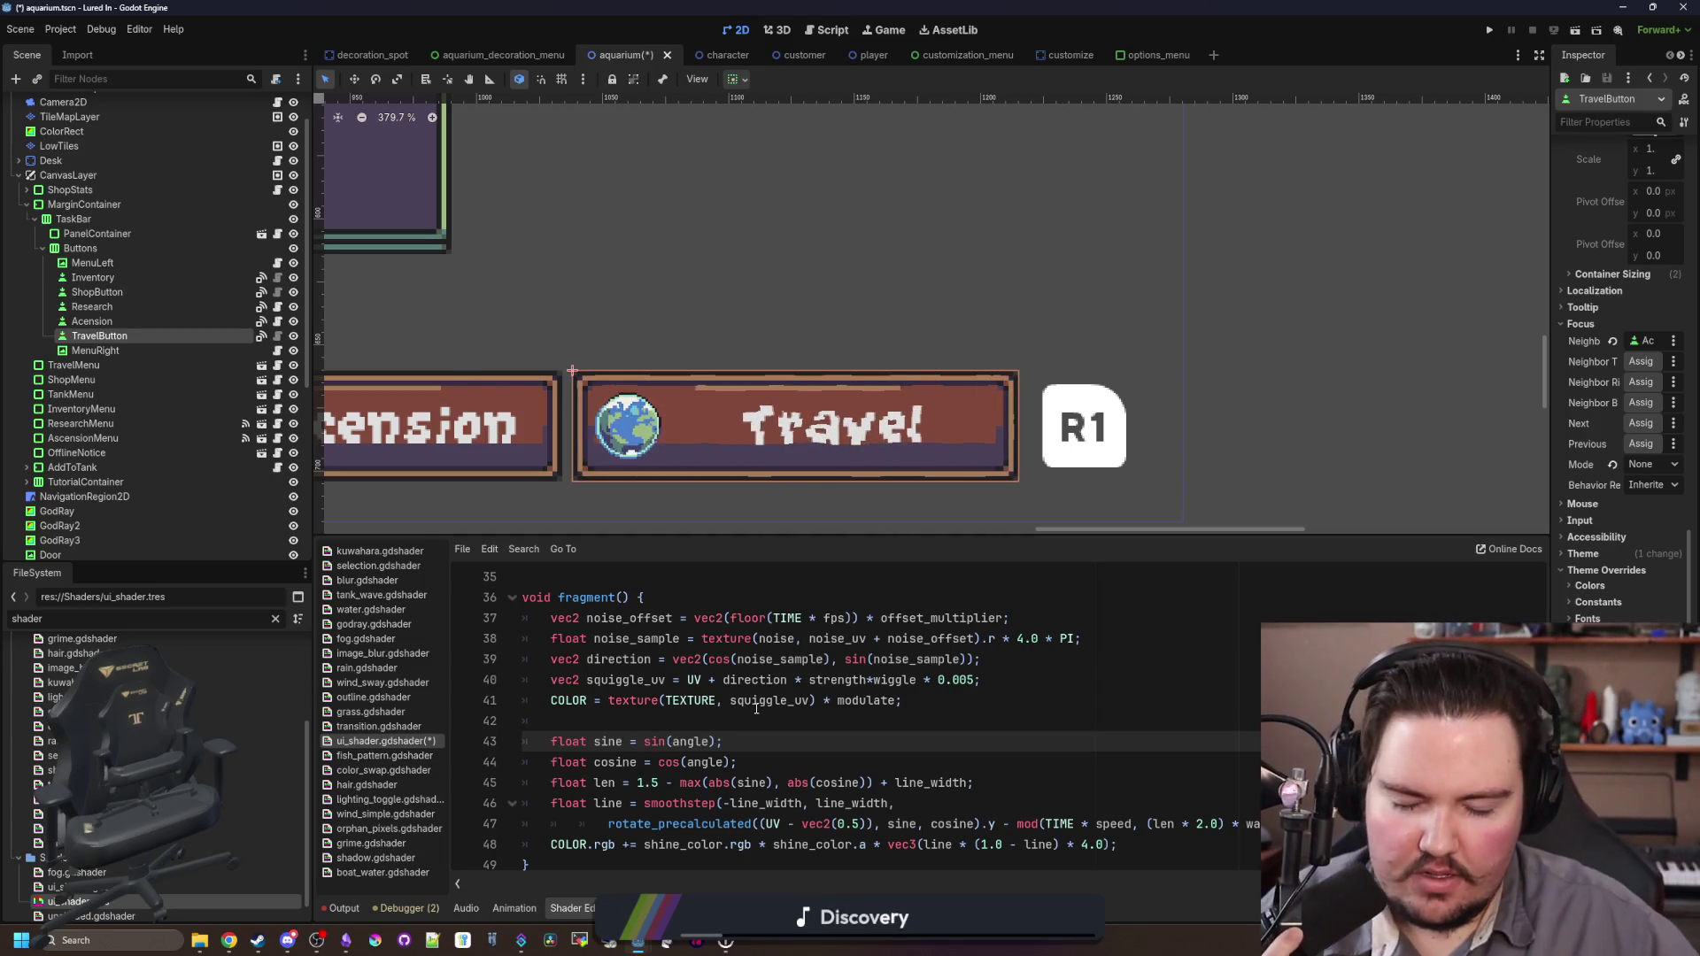
pyautogui.click(762, 715)
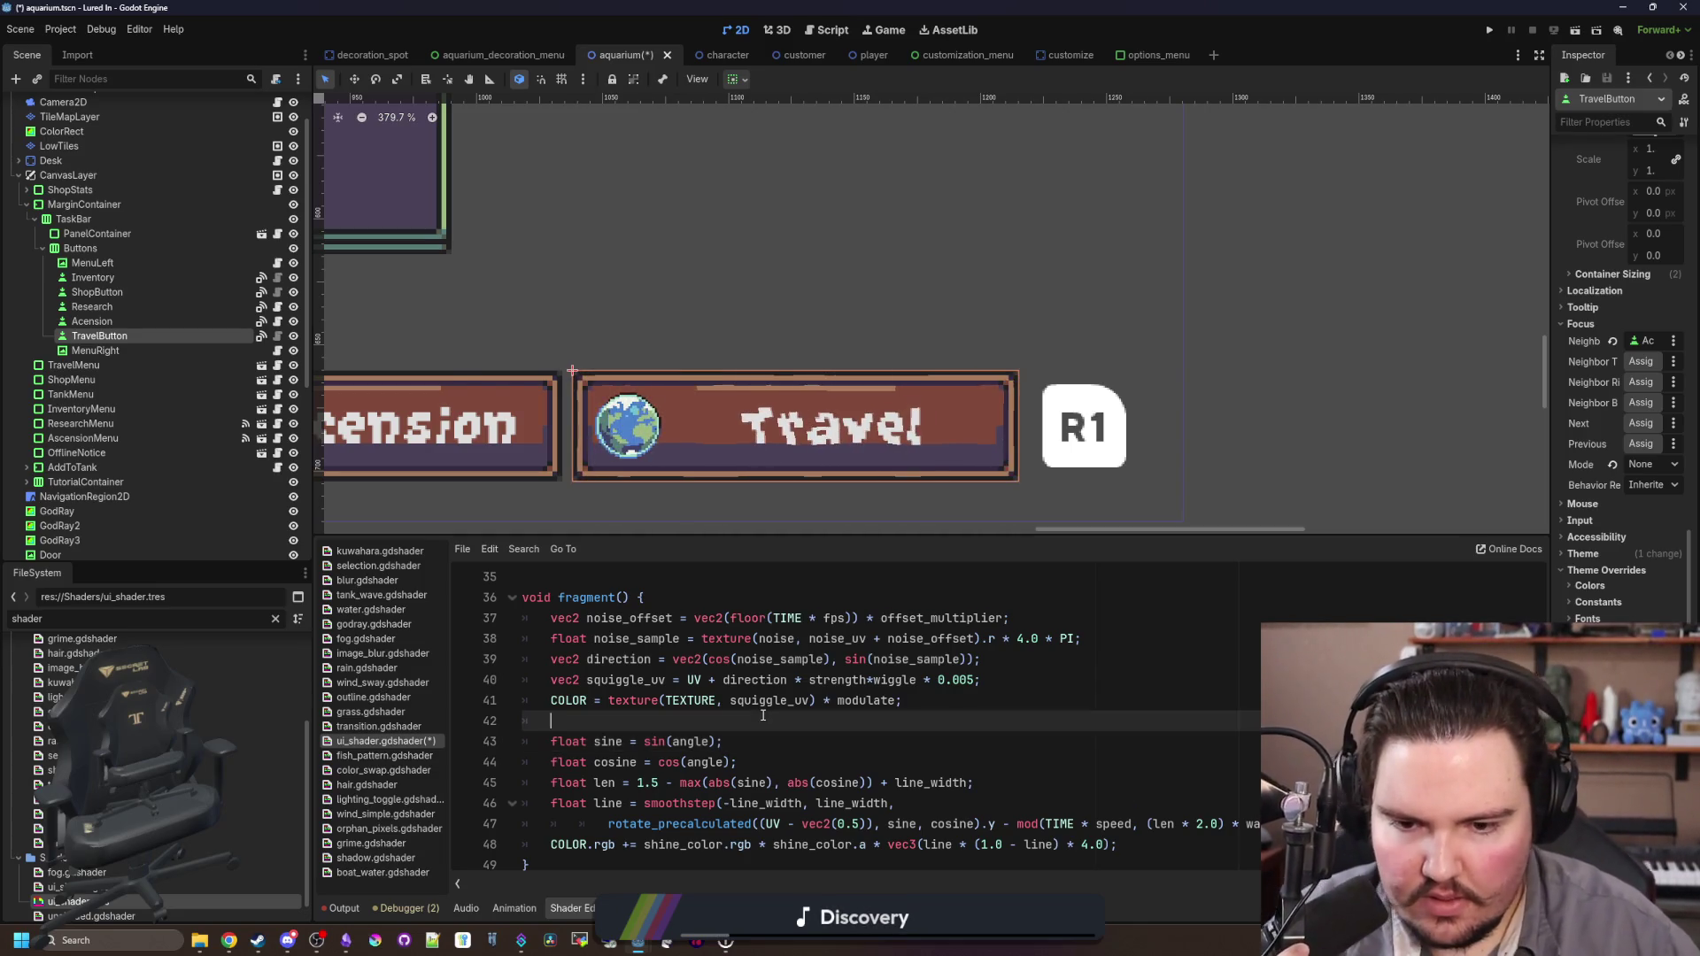
pyautogui.scroll(3, 762, 716)
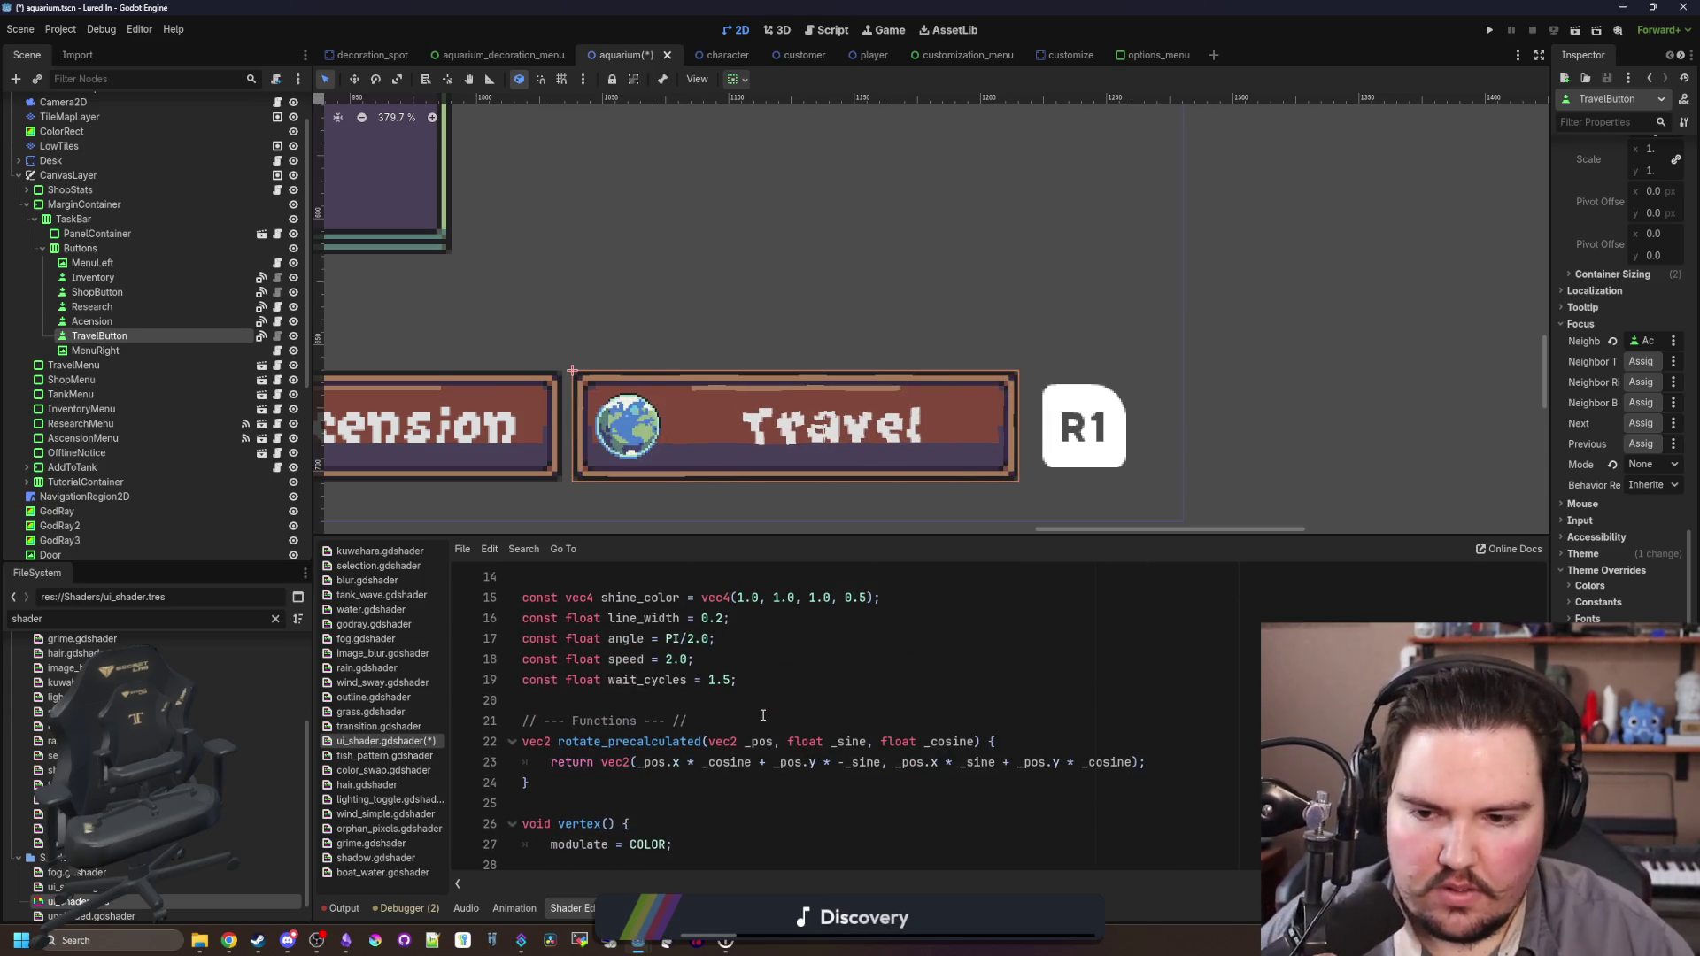
pyautogui.click(763, 719)
pyautogui.click(690, 638)
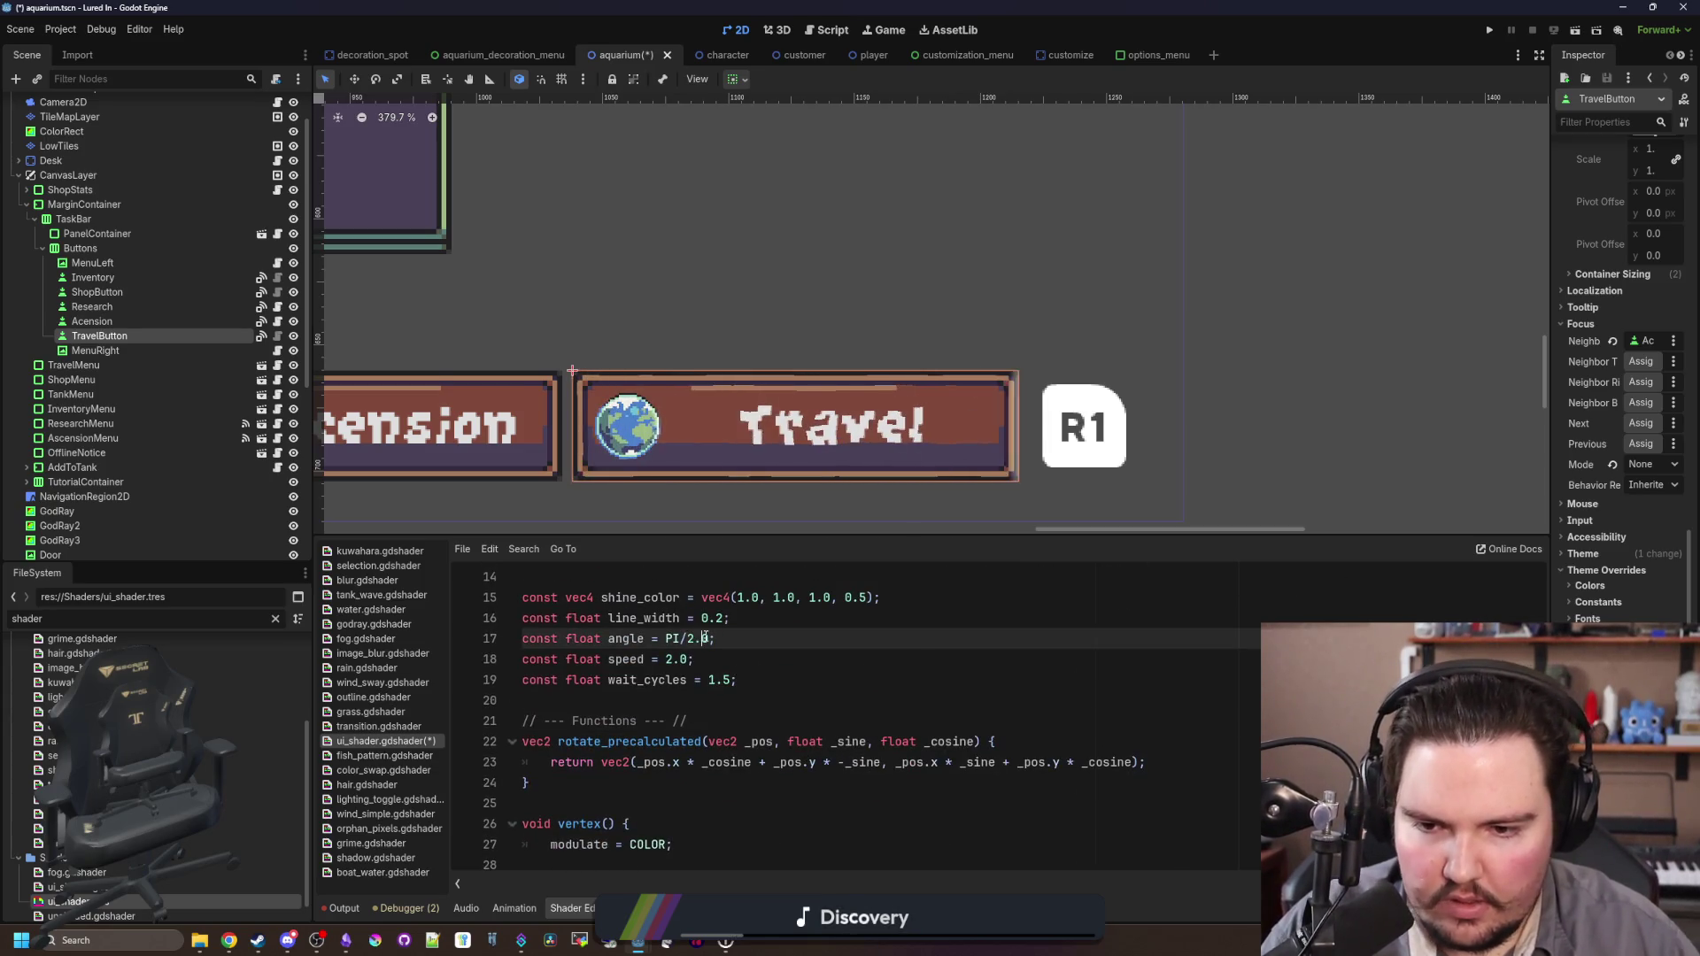
pyautogui.press('BackSpace')
pyautogui.press('BackSpace')
pyautogui.press('BackSpace')
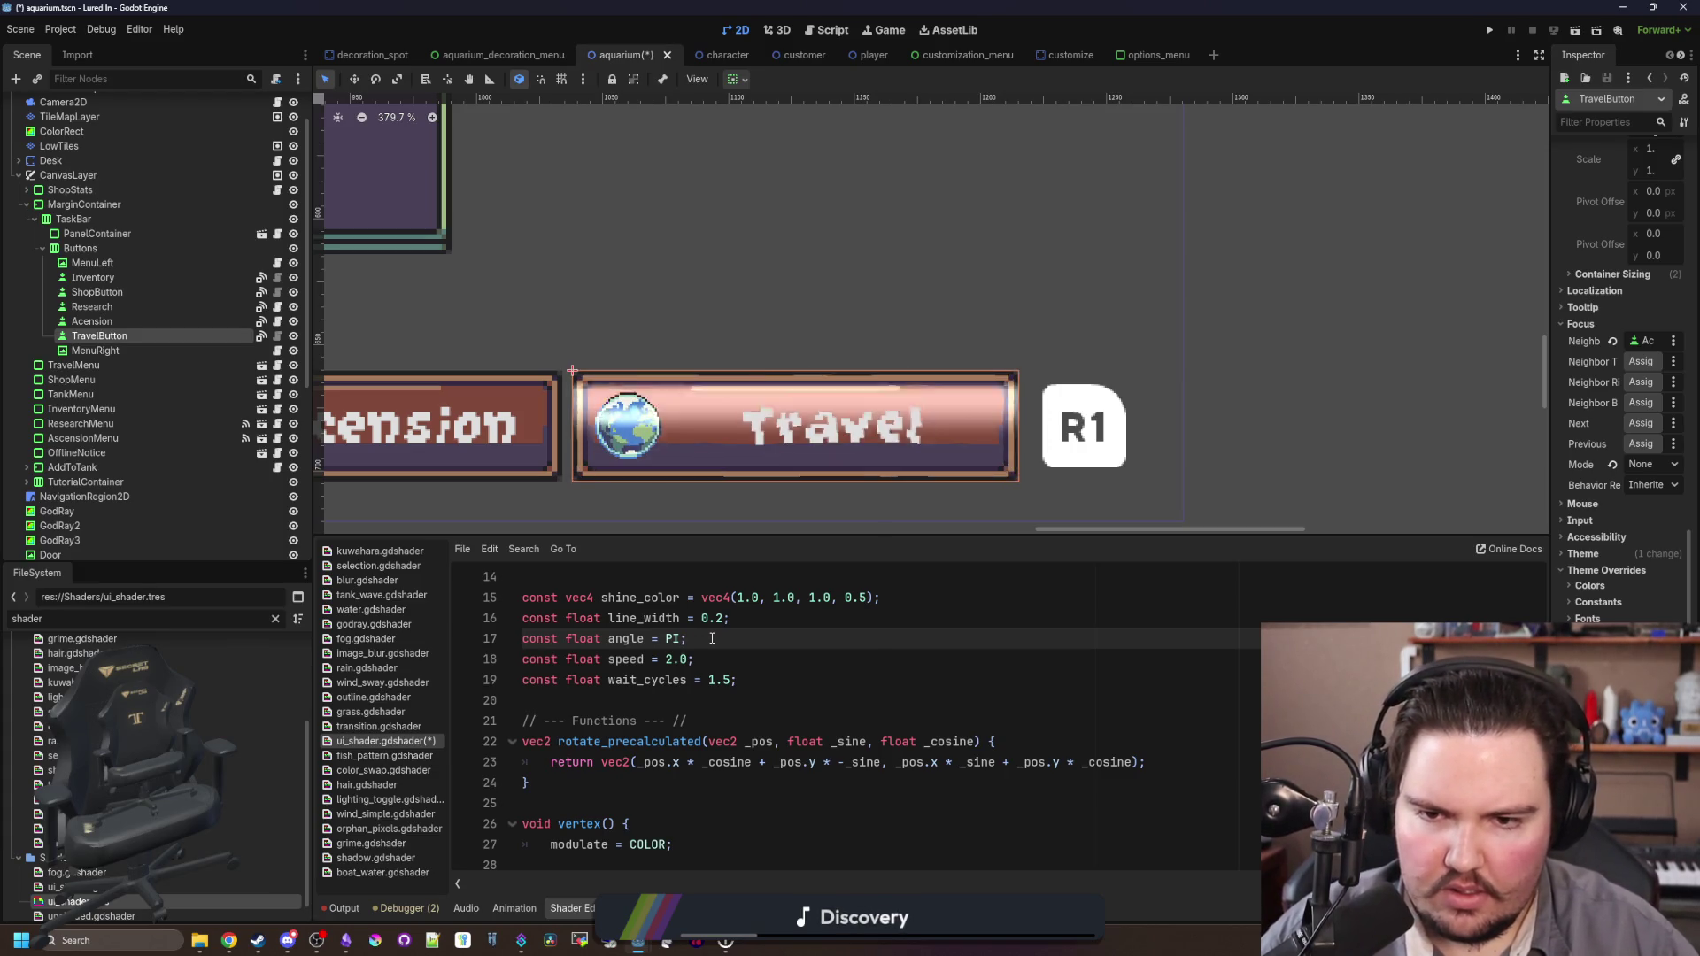
pyautogui.write('/2.0')
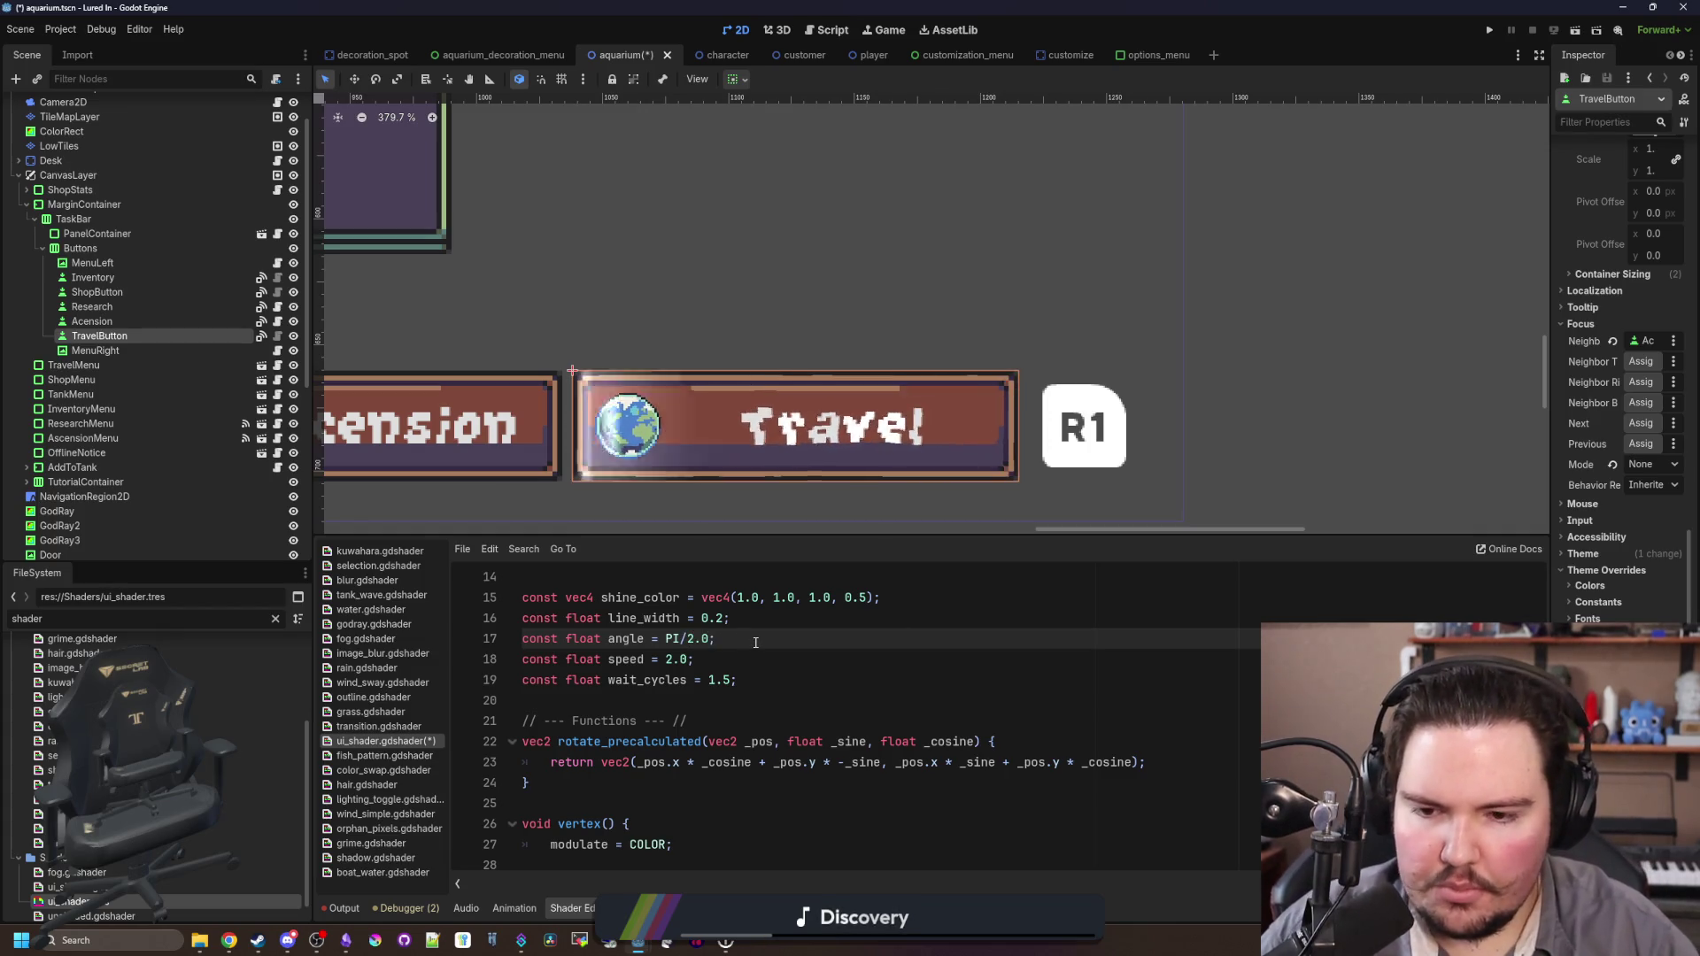
pyautogui.scroll(-7, 756, 642)
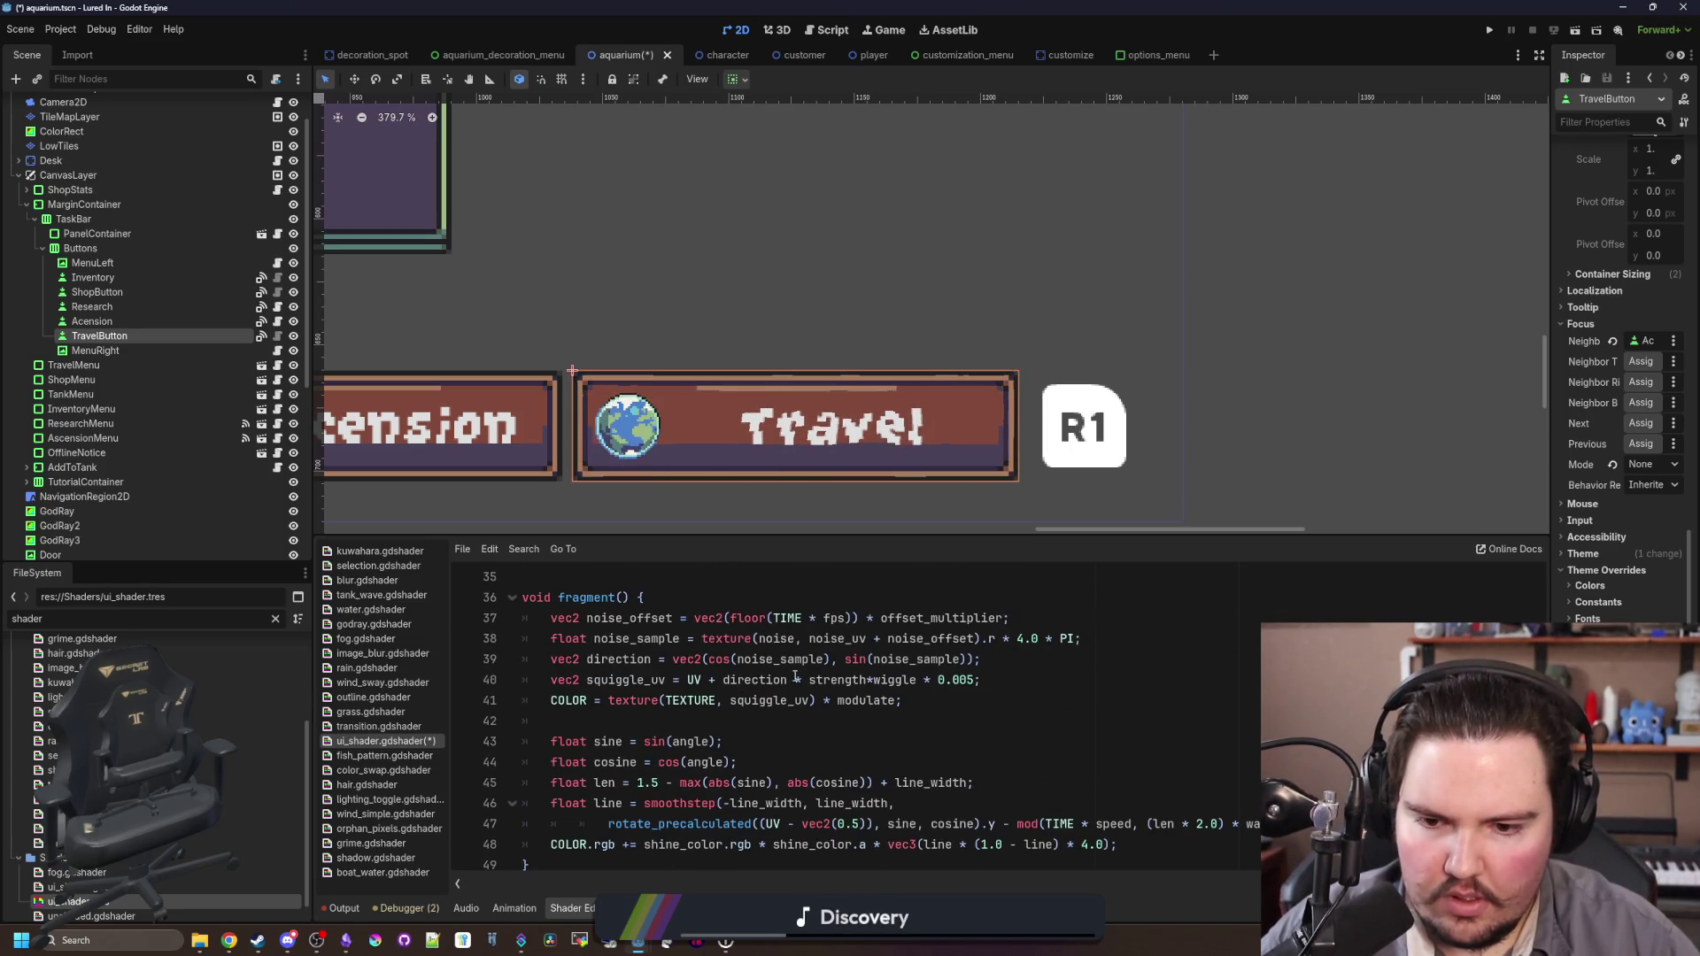
# Step: Save, then add an if (shineActive) condition above the shine code
pyautogui.click(750, 723)
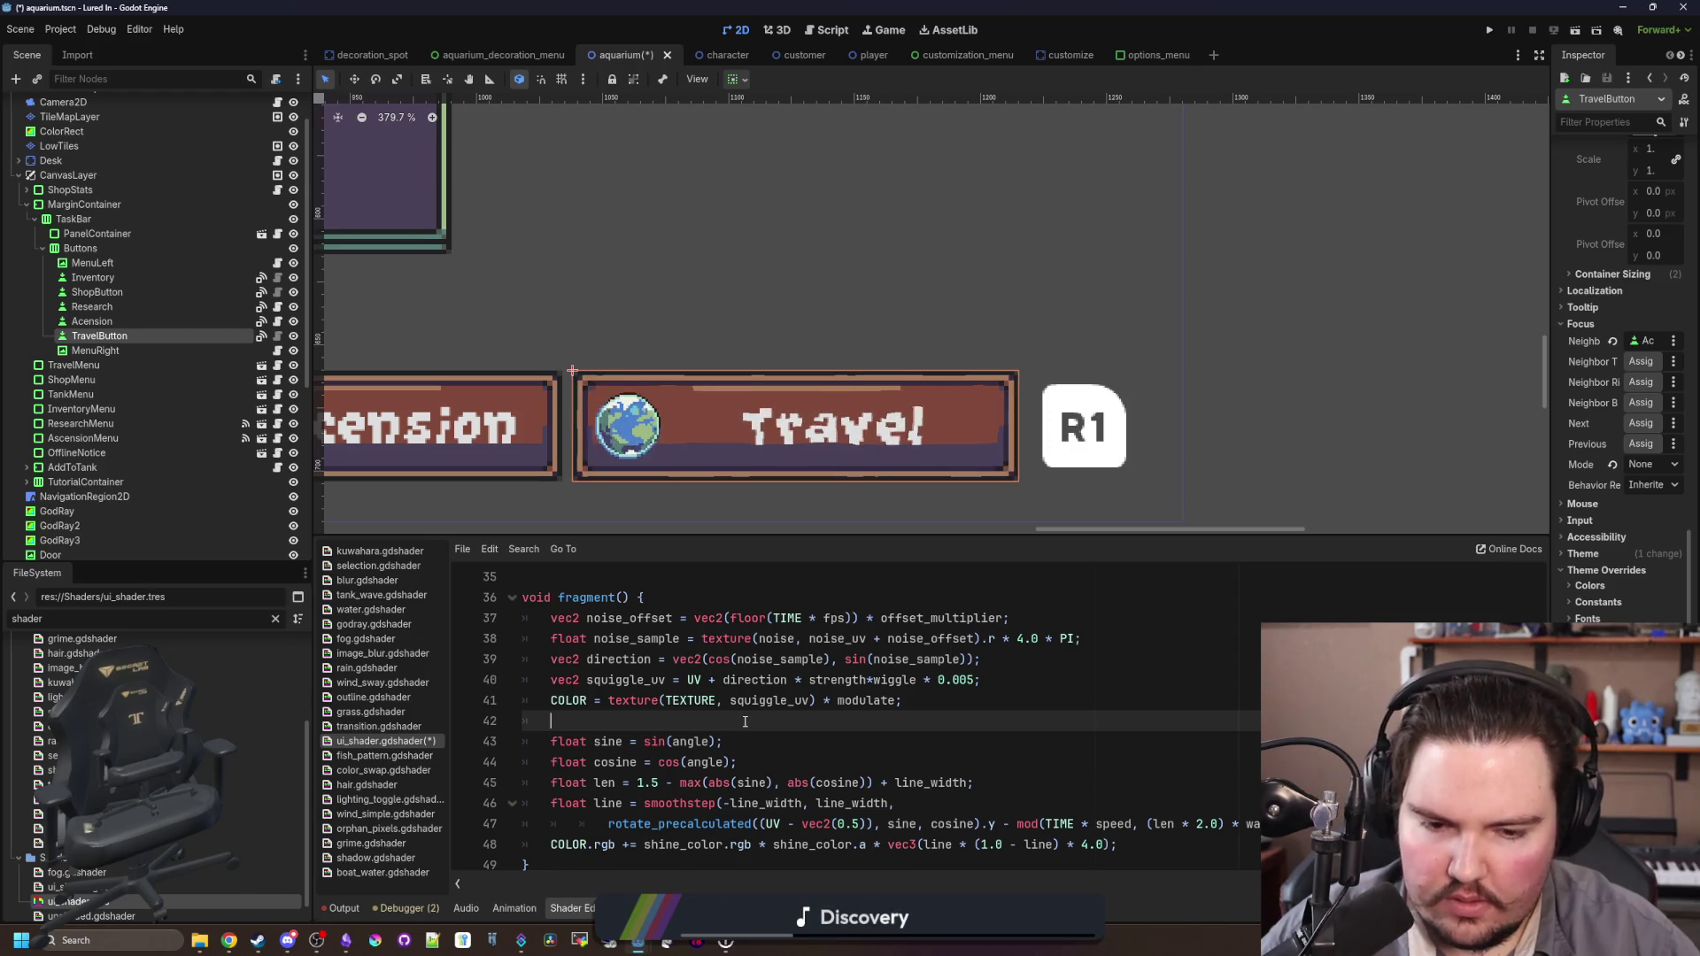
pyautogui.hotkey('ctrl', 's')
pyautogui.scroll(-8, 952, 451)
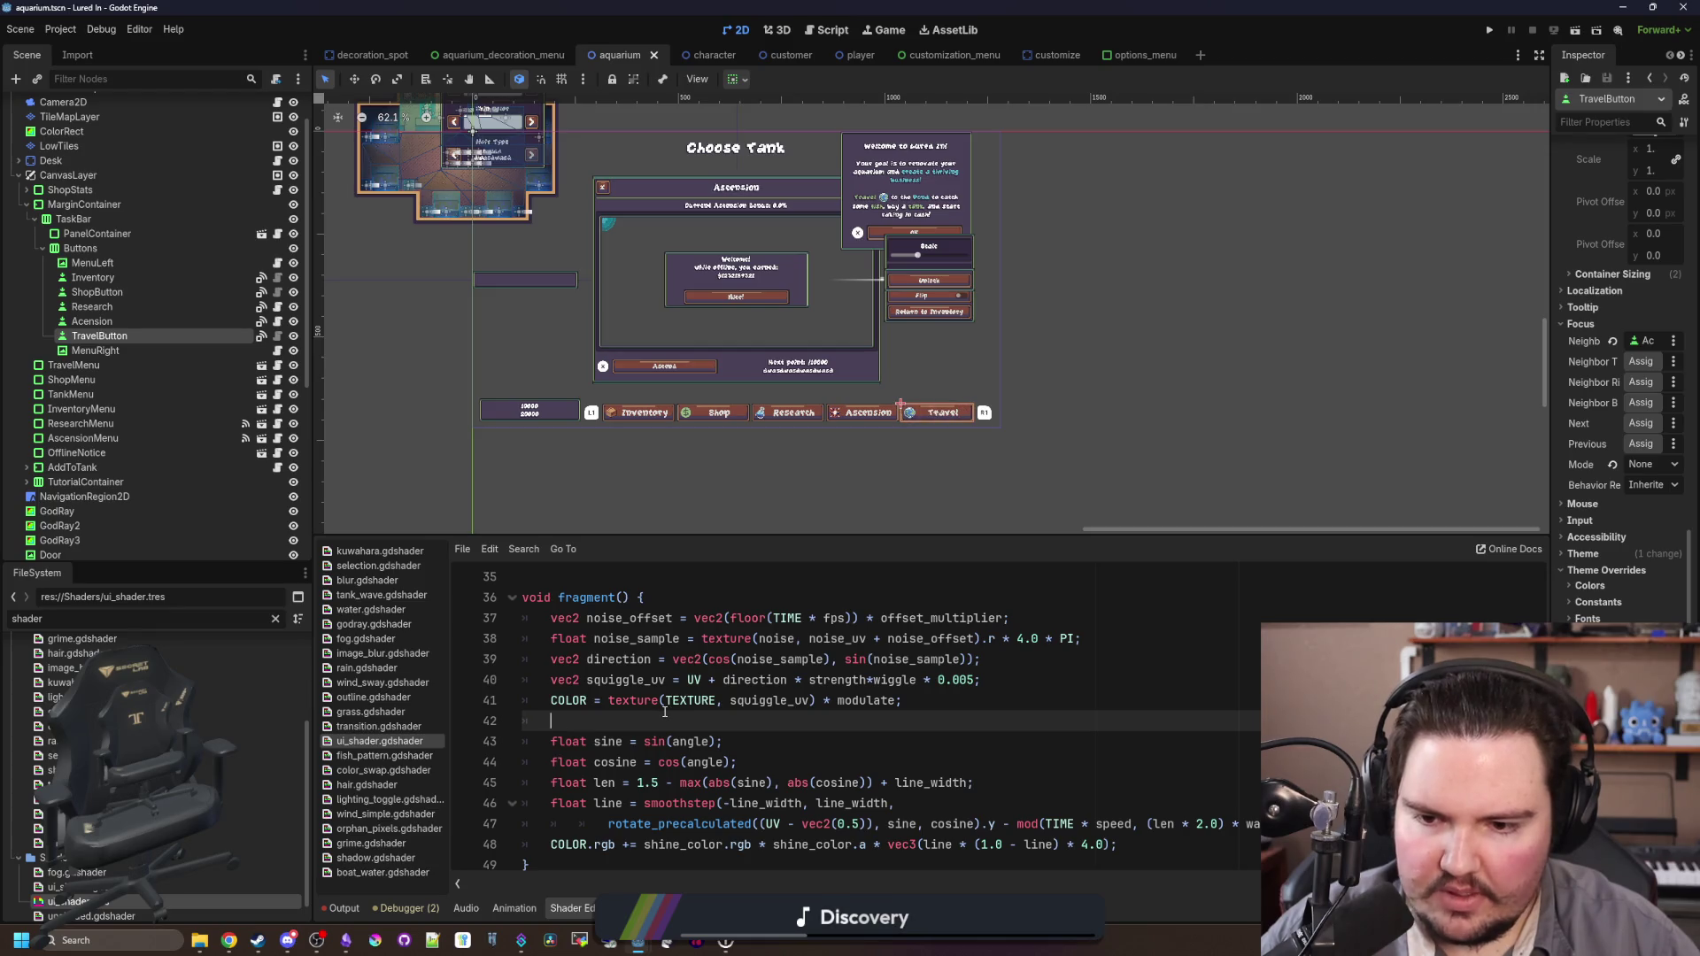
pyautogui.press('Return')
pyautogui.write('if s')
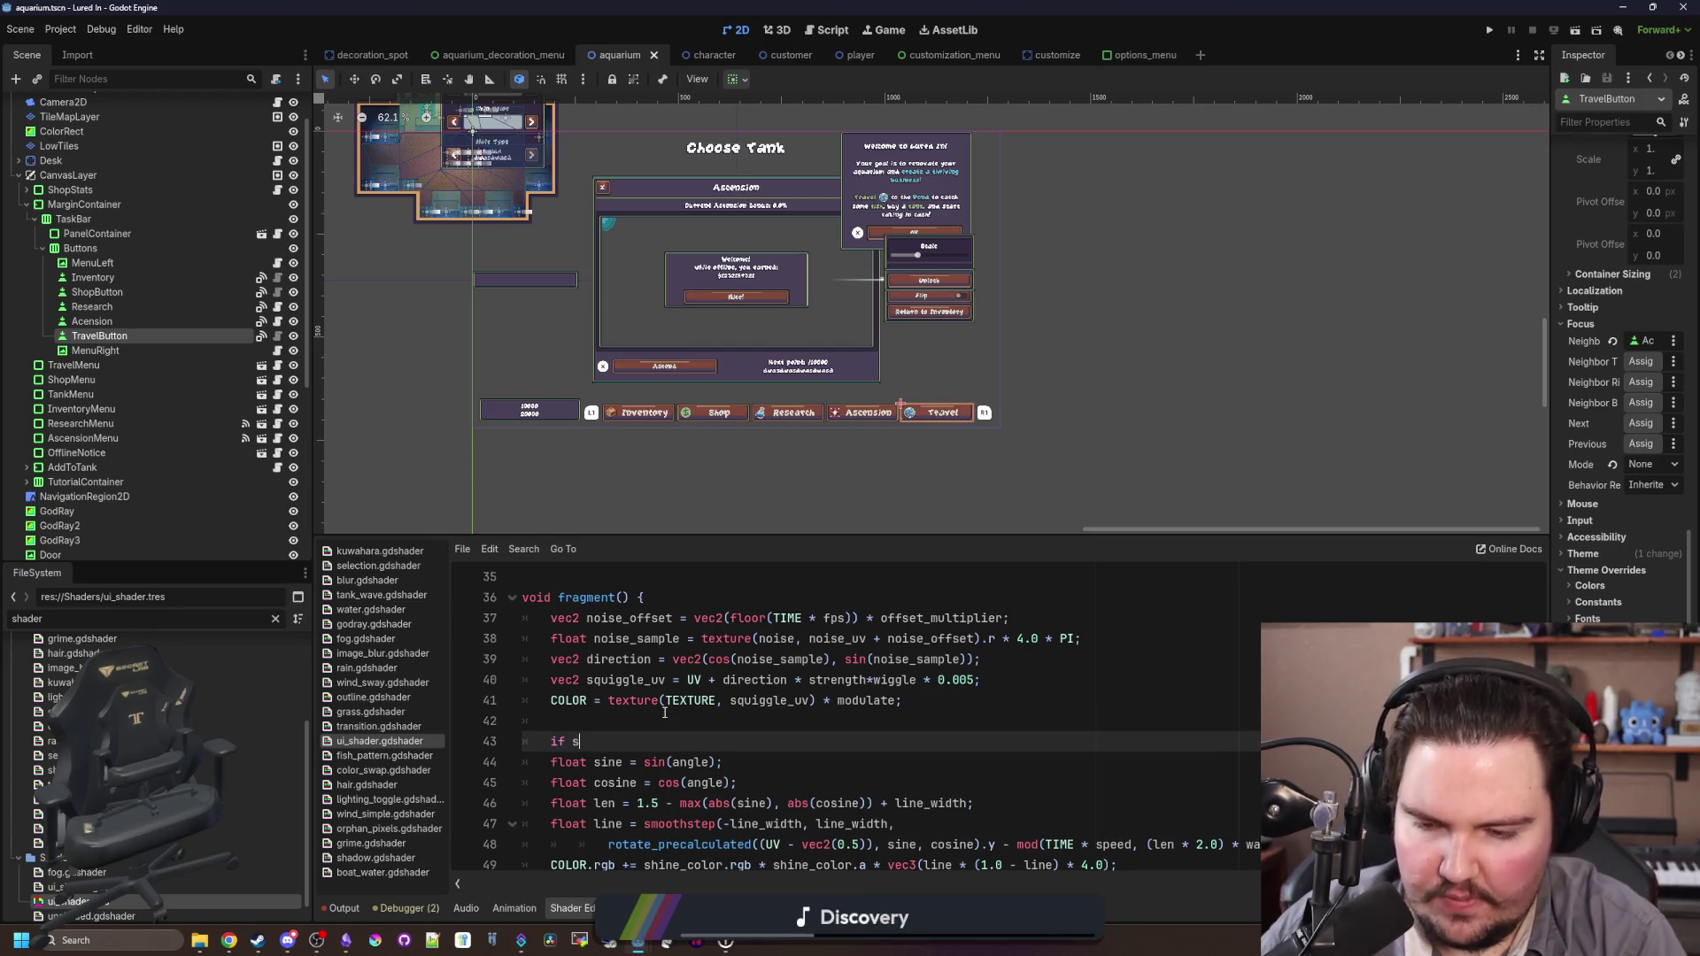
pyautogui.write('(*)')
pyautogui.press('BackSpace')
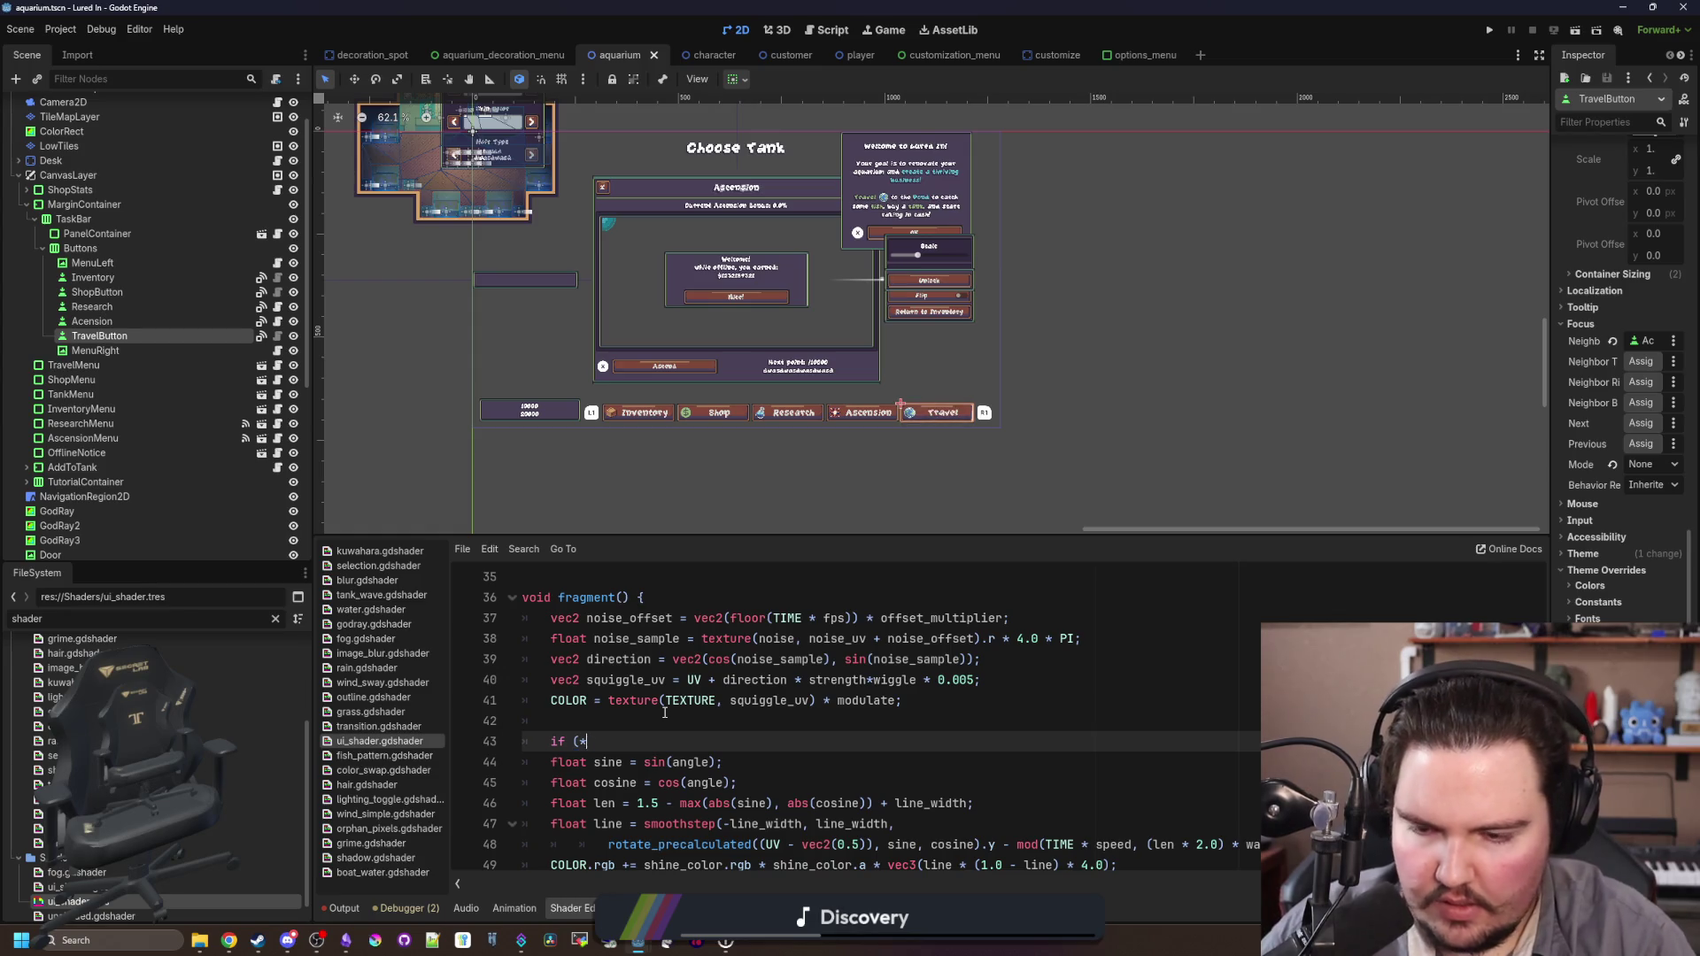
pyautogui.press('Left')
pyautogui.write('Active')
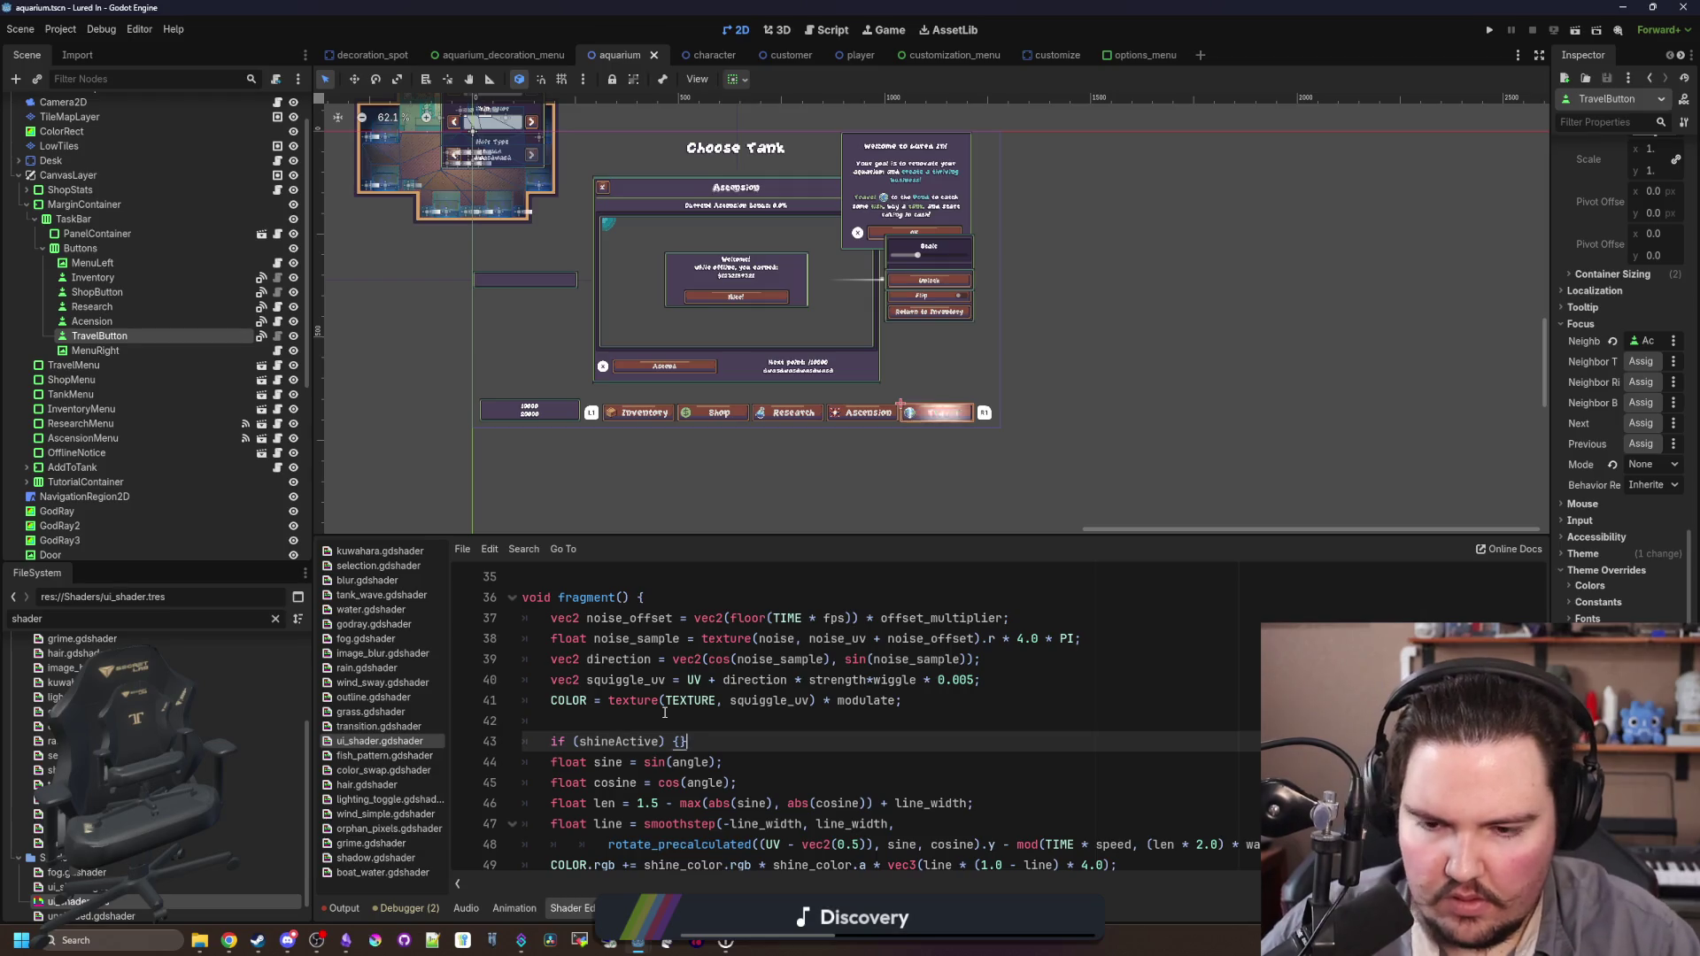
pyautogui.press('Delete')
# Step: Close the if block after the shine colour line and indent lines 44–49 inside it
pyautogui.scroll(-1, 1143, 839)
pyautogui.click(1143, 838)
pyautogui.press('Return')
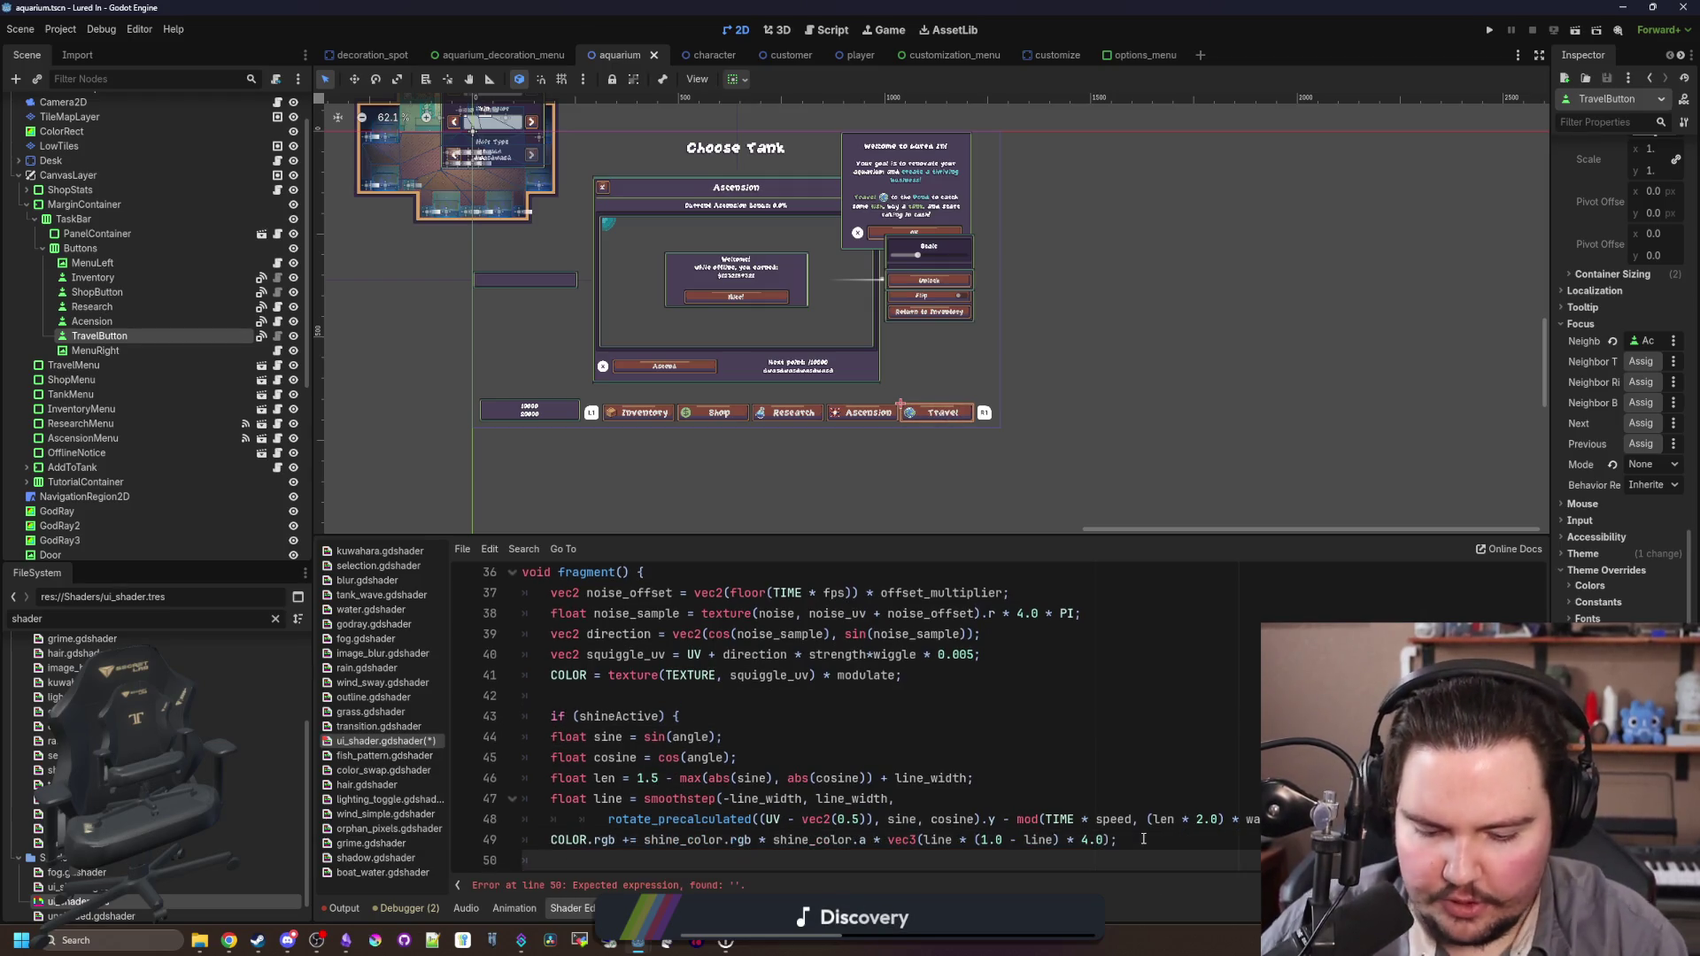
pyautogui.write('}')
pyautogui.moveTo(1142, 839)
pyautogui.mouseDown()
pyautogui.moveTo(620, 778)
pyautogui.moveTo(567, 736)
pyautogui.mouseUp()
pyautogui.press('Tab')
pyautogui.click(635, 695)
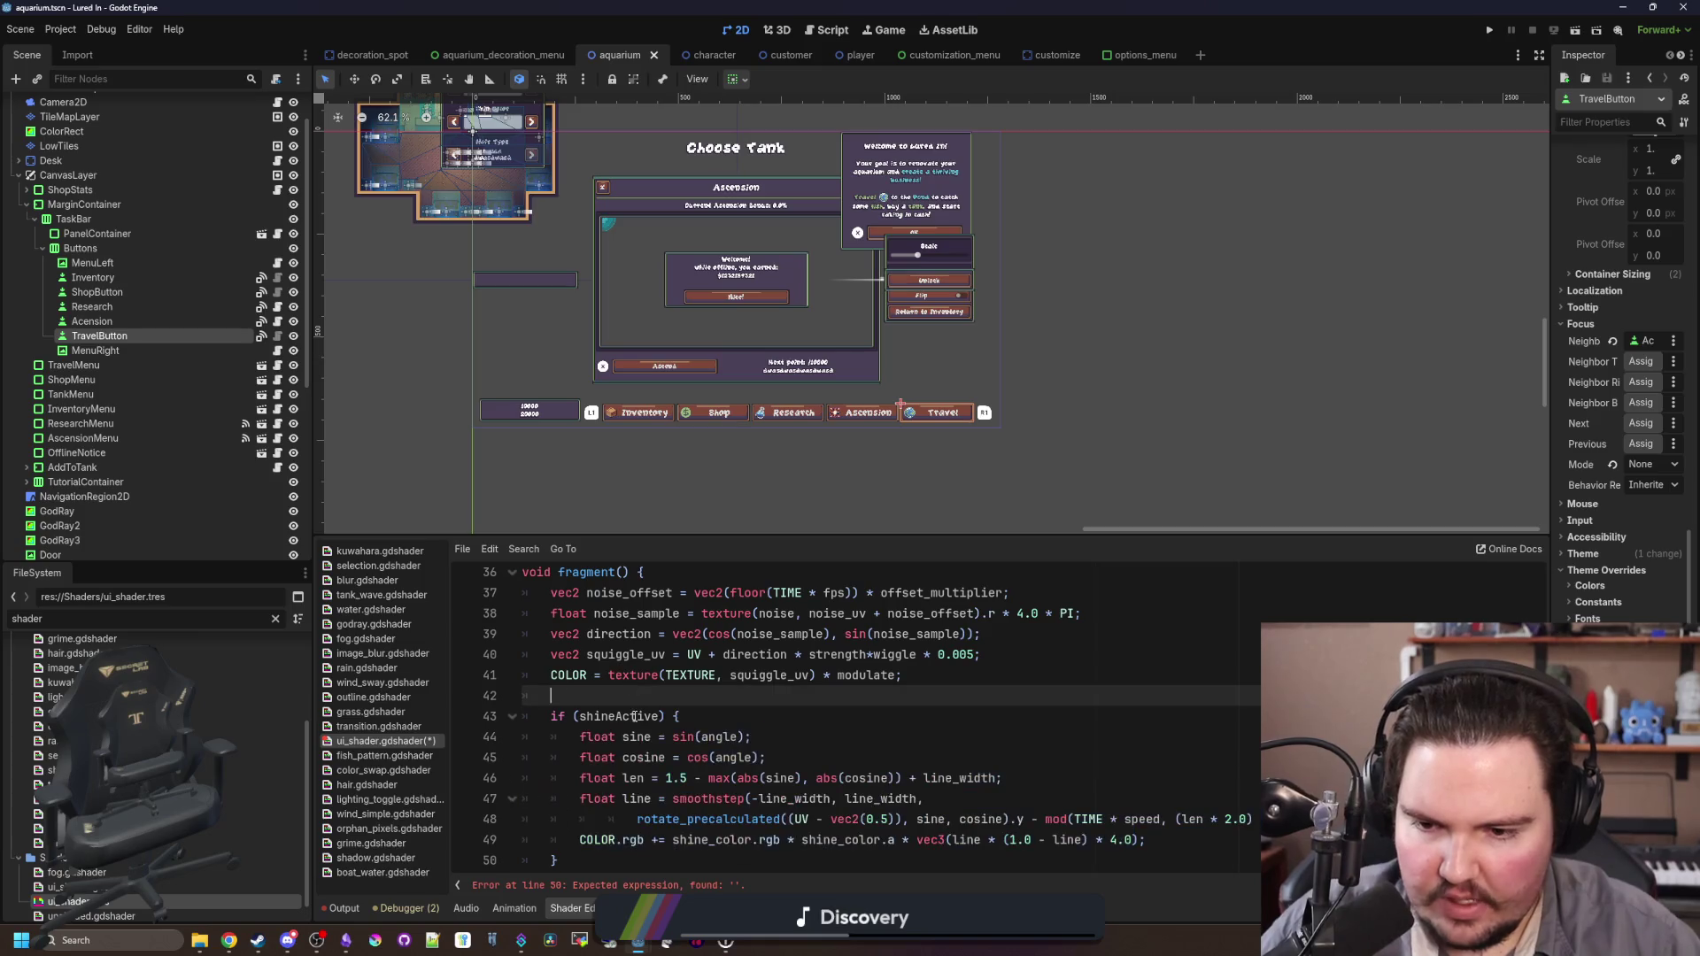
# Step: Change shineActive's default on line 8 from true to false and save the shader
pyautogui.scroll(8, 785, 728)
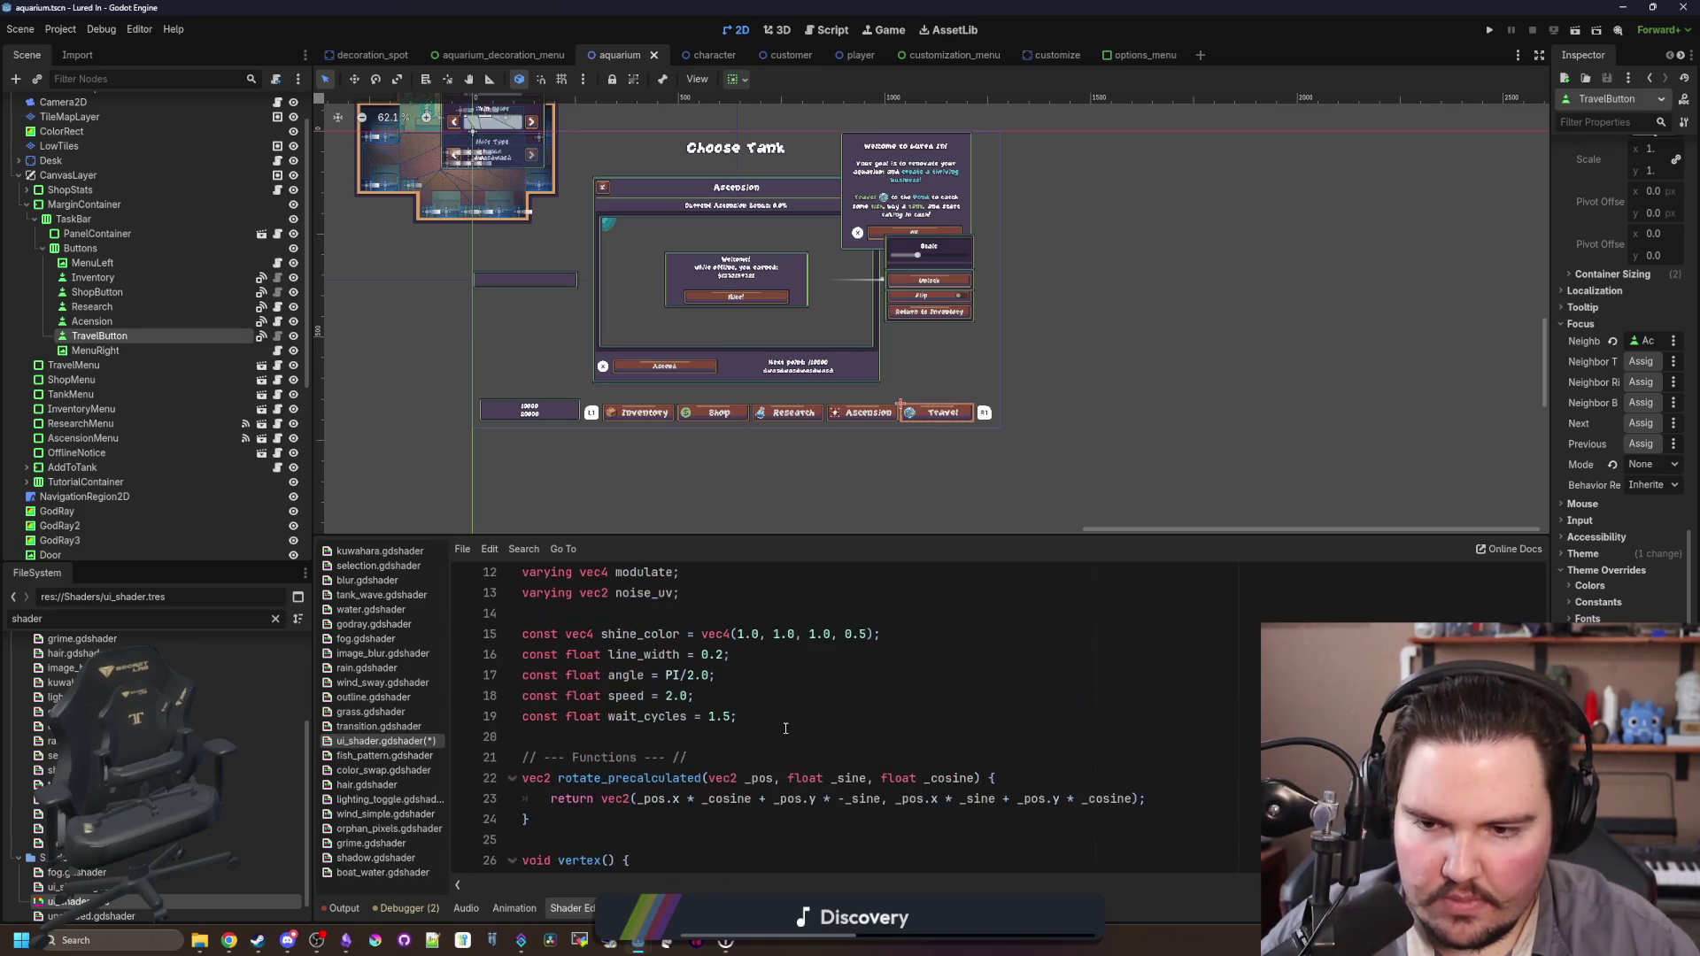
pyautogui.scroll(2, 706, 732)
pyautogui.doubleClick(795, 613)
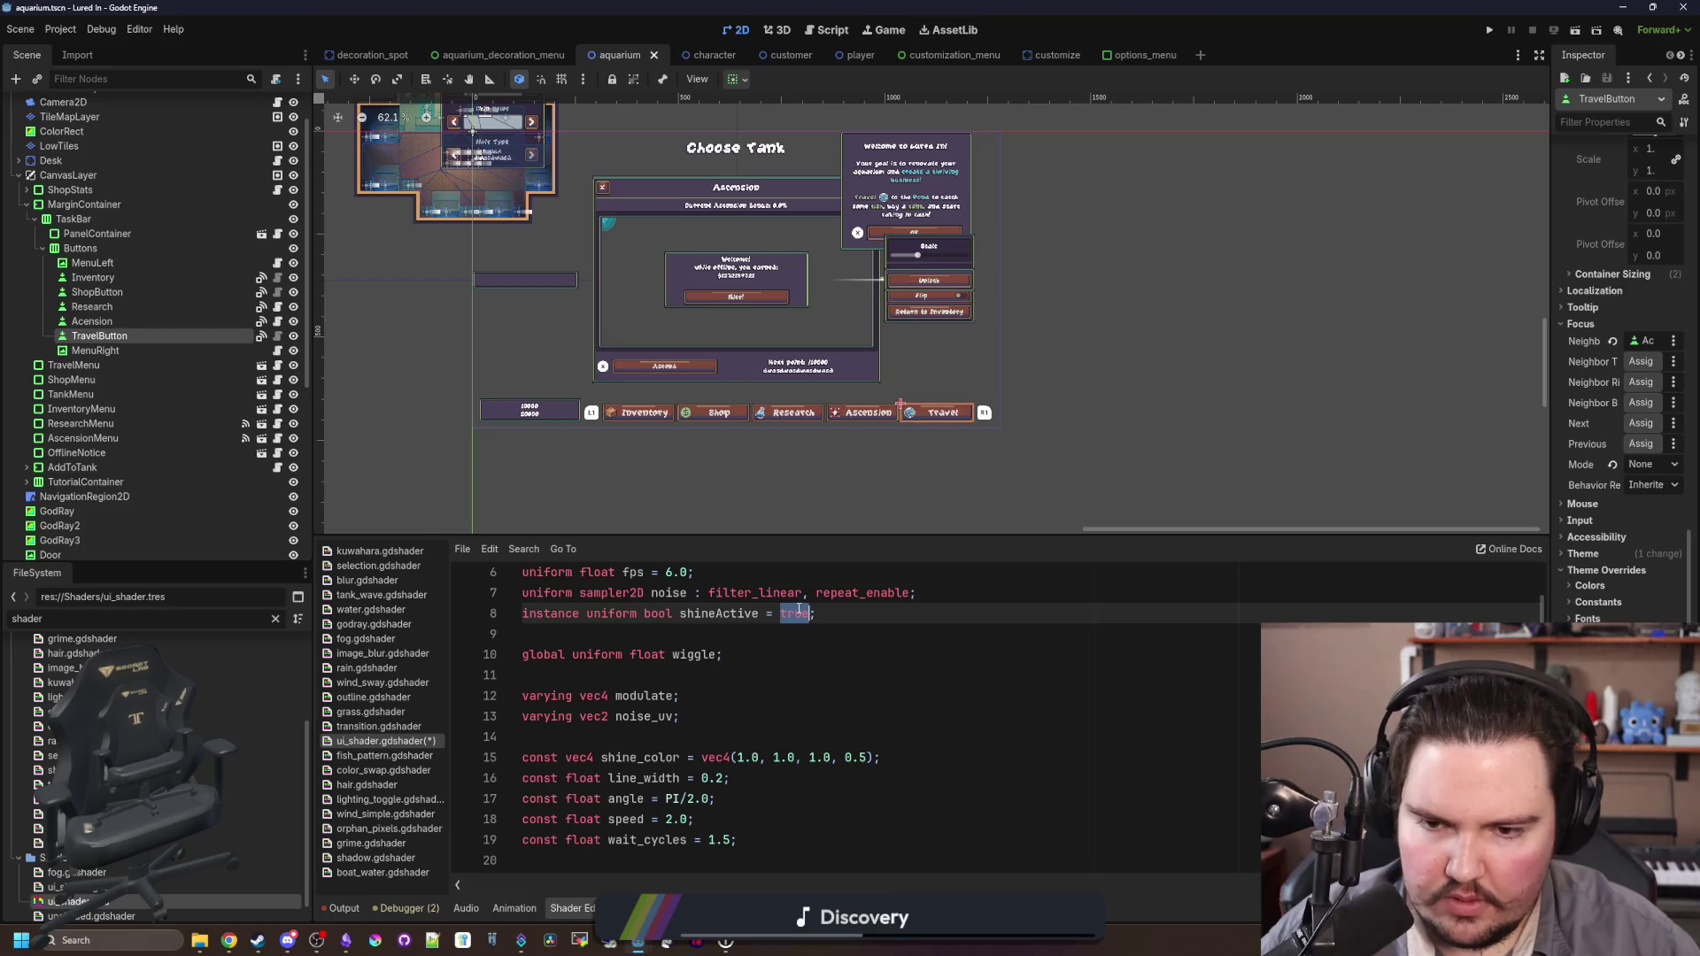
pyautogui.write('false')
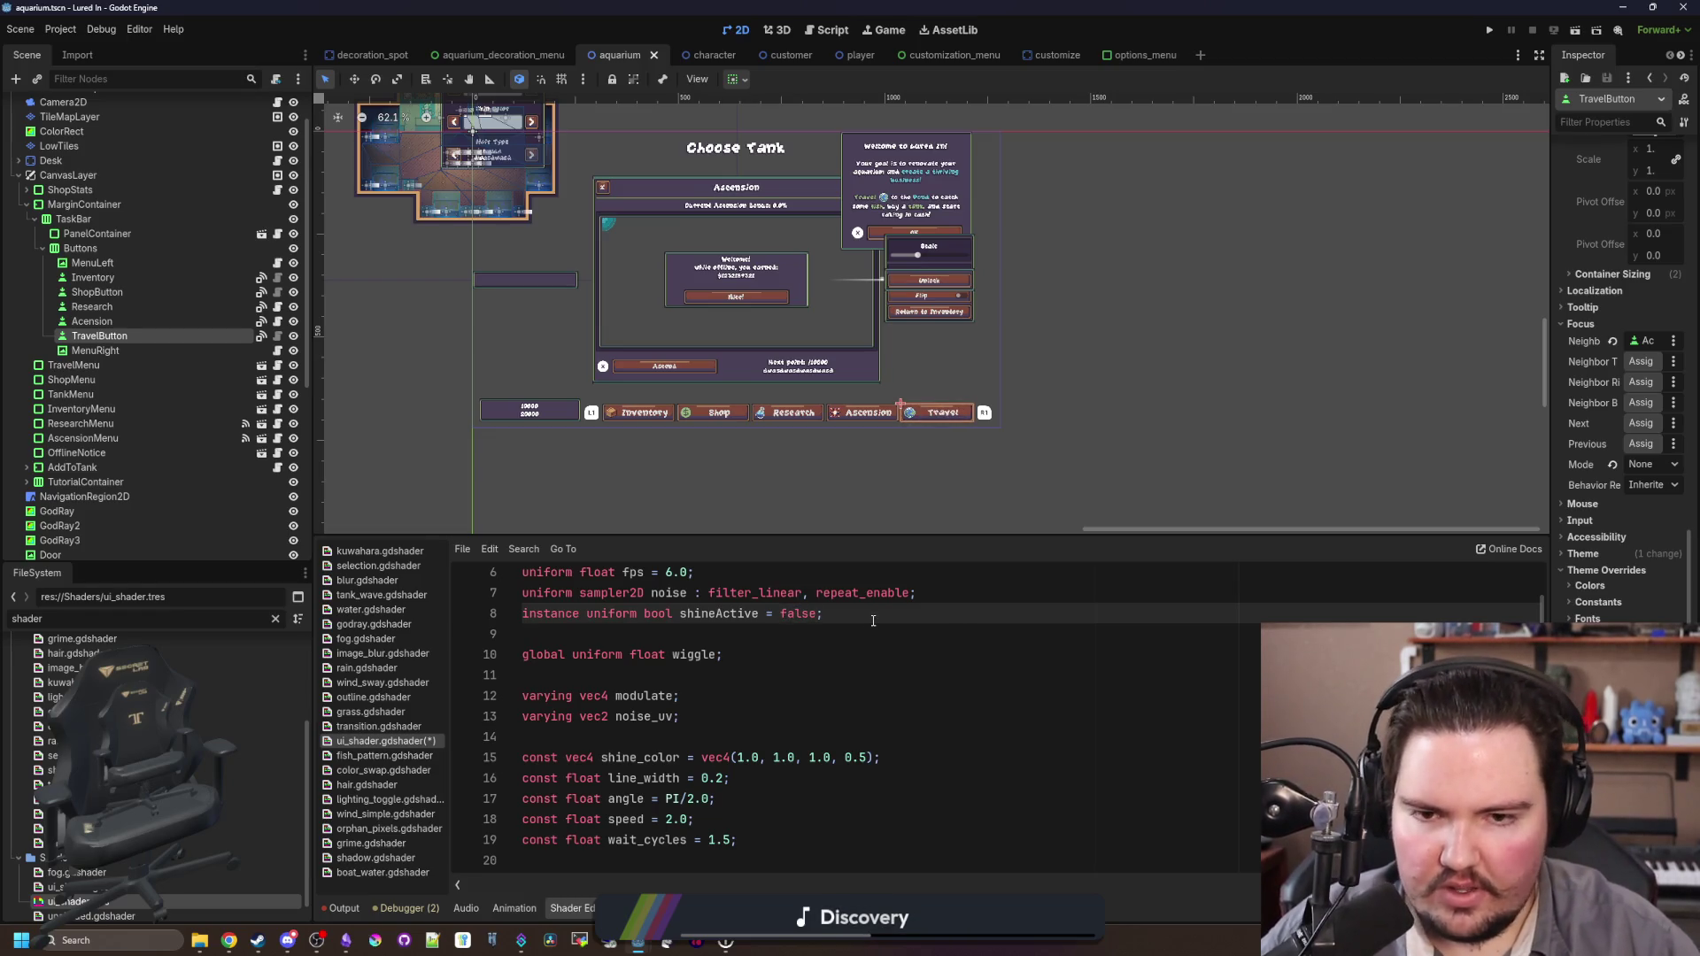
pyautogui.press('Down')
pyautogui.hotkey('ctrl', 's')
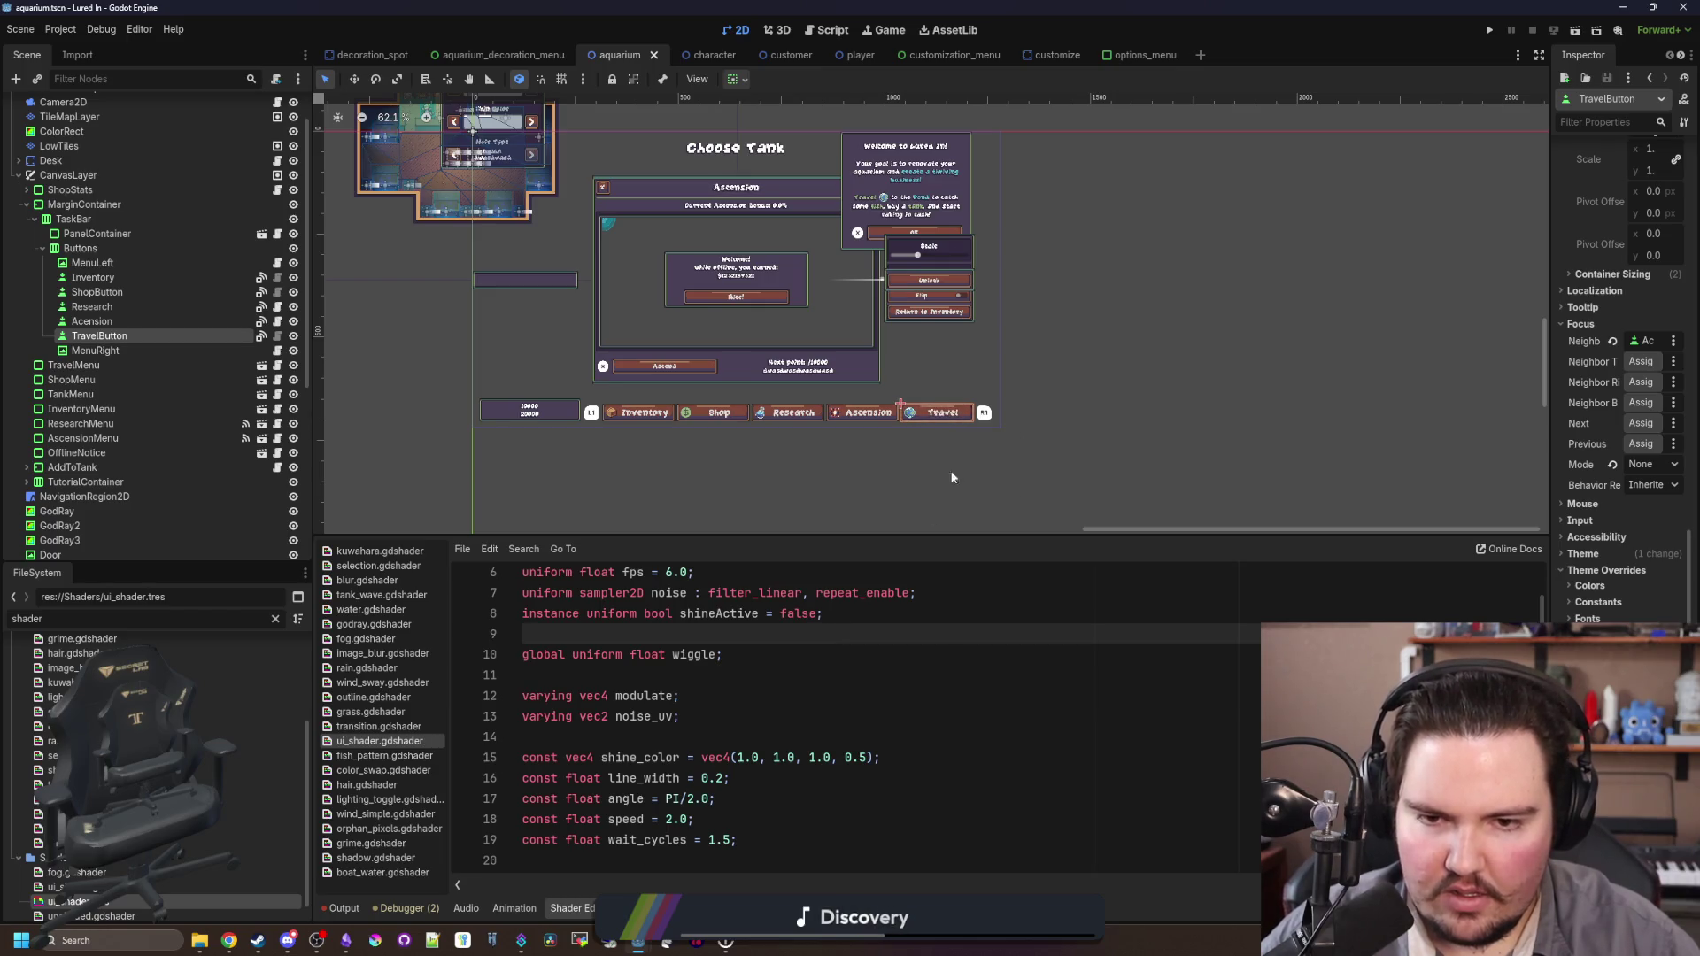
pyautogui.scroll(3, 956, 460)
pyautogui.scroll(-8, 798, 652)
# Step: Review the shader code and save the current changes
pyautogui.scroll(-3, 799, 652)
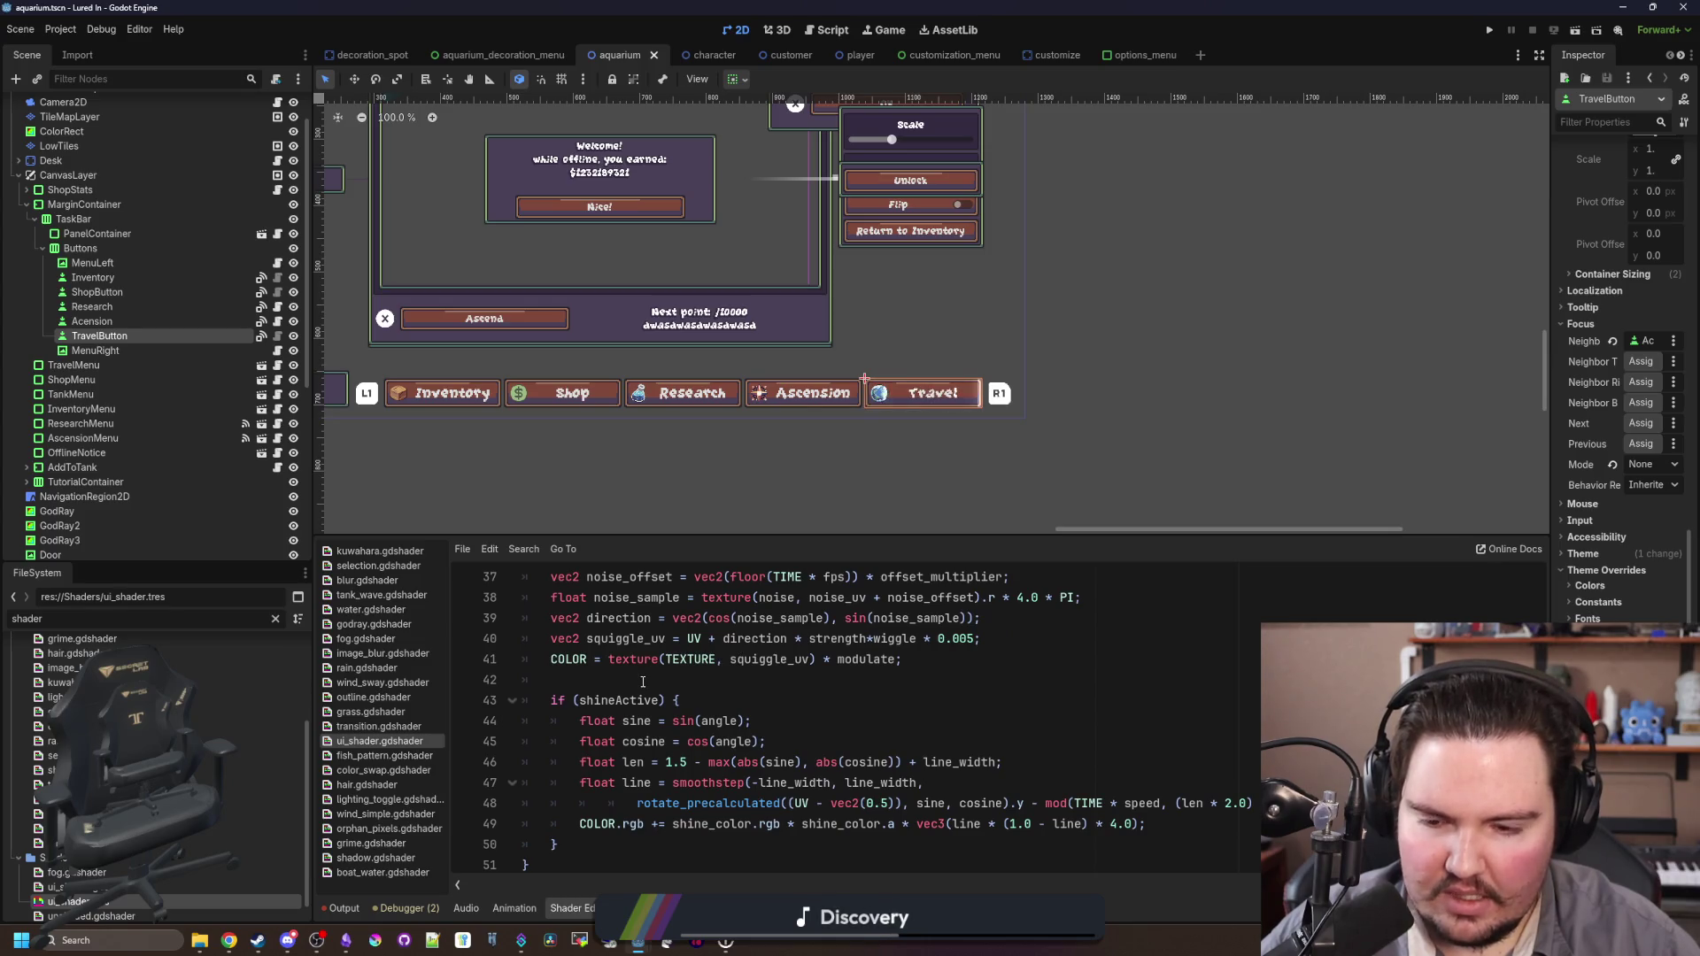
pyautogui.scroll(7, 655, 673)
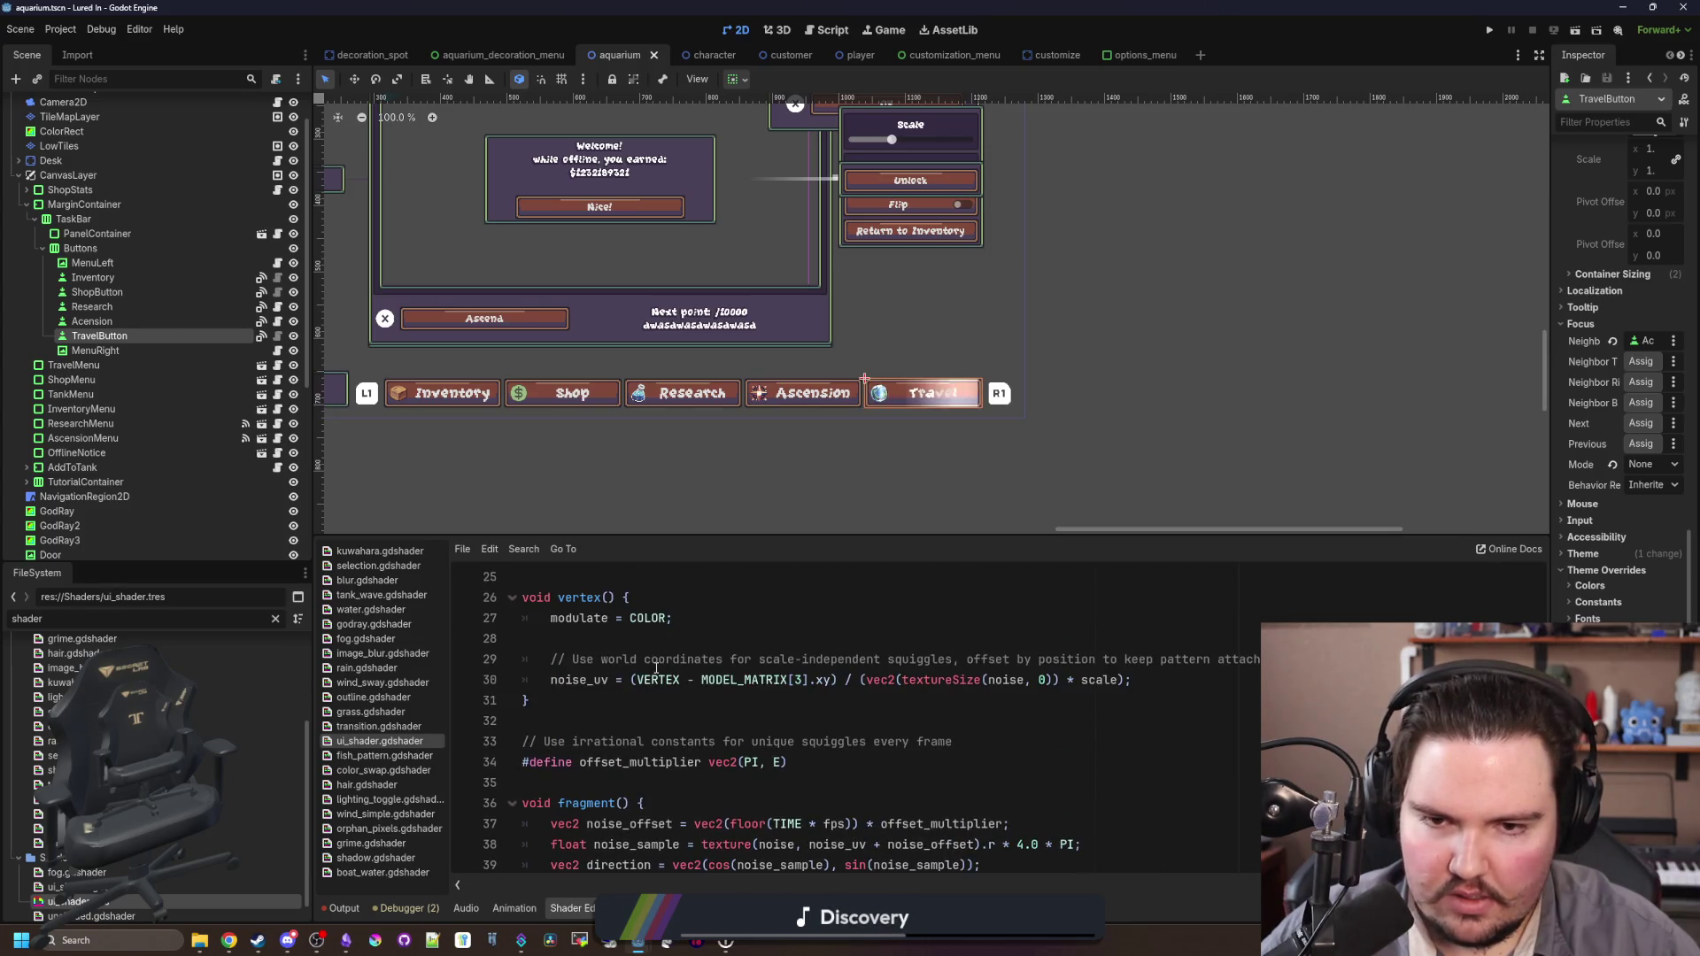
pyautogui.scroll(5, 686, 656)
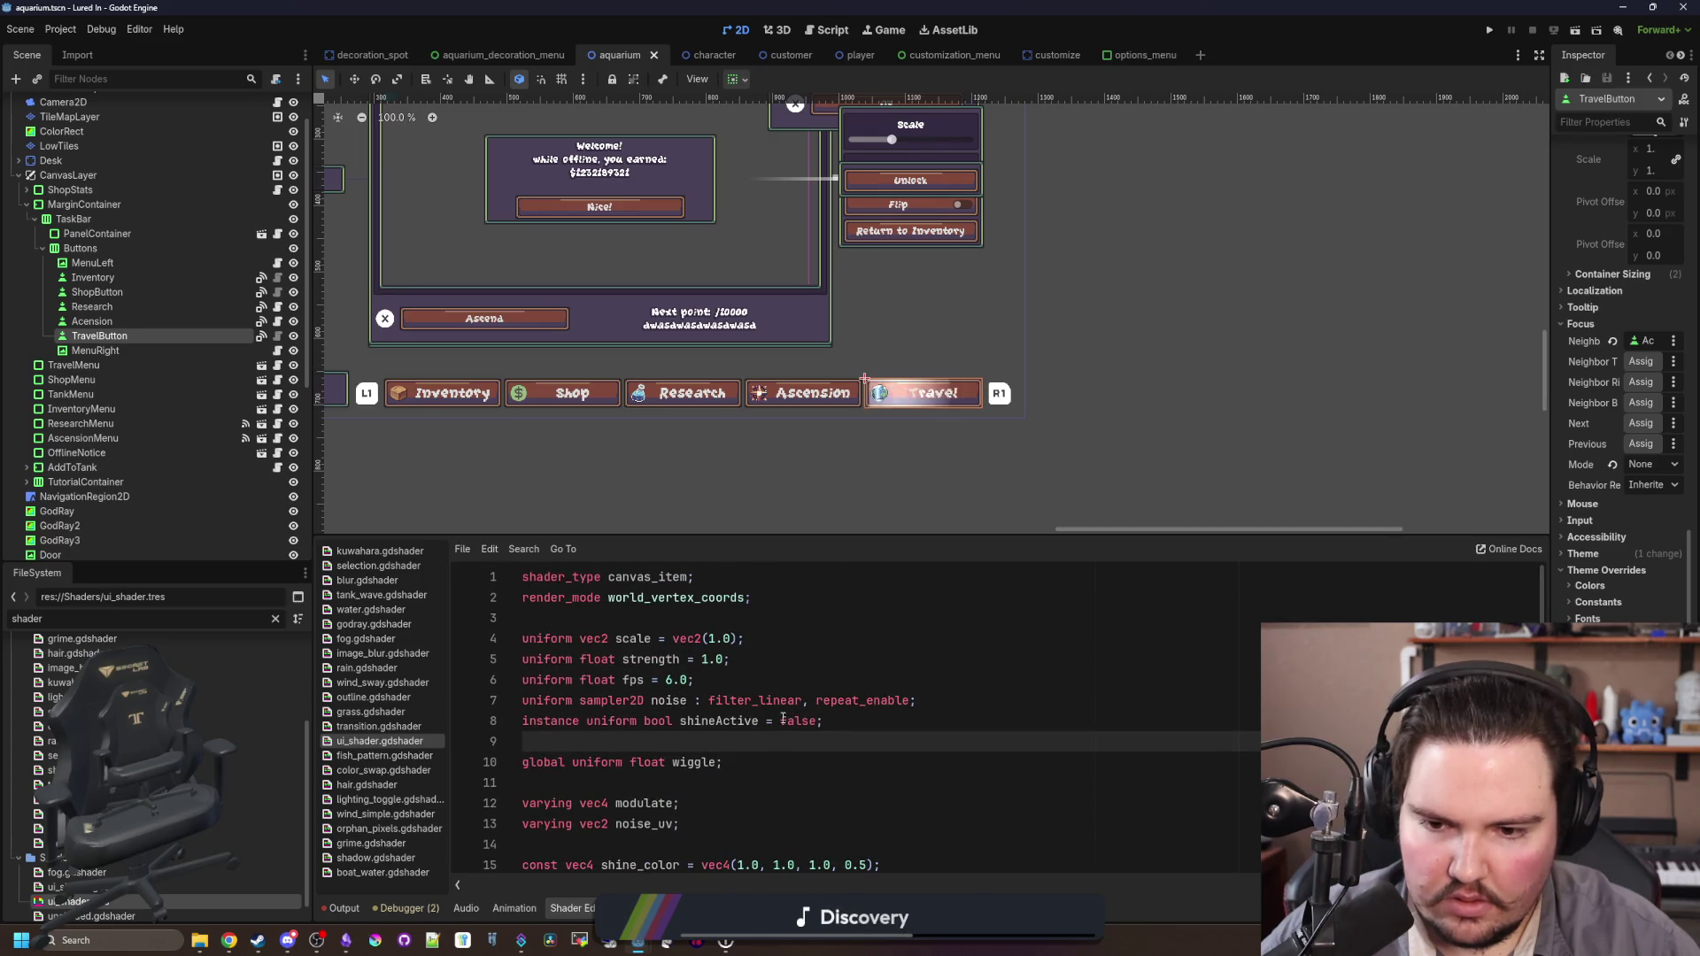
pyautogui.hotkey('ctrl', 's')
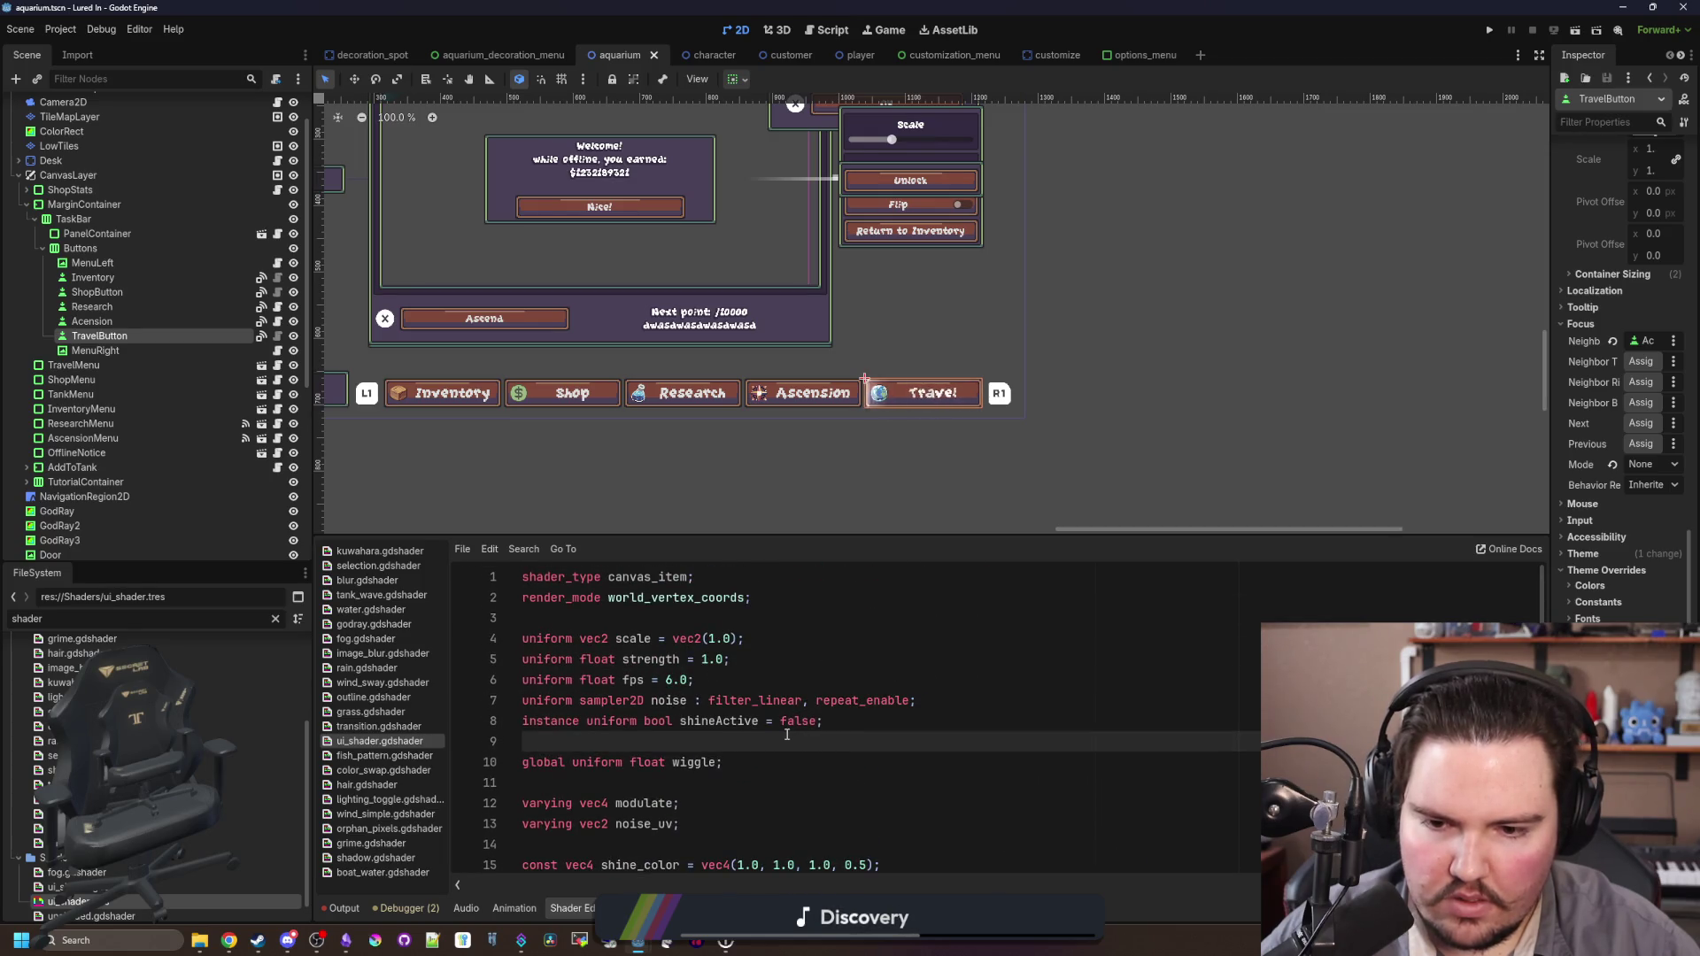
pyautogui.hotkey('ctrl', 's')
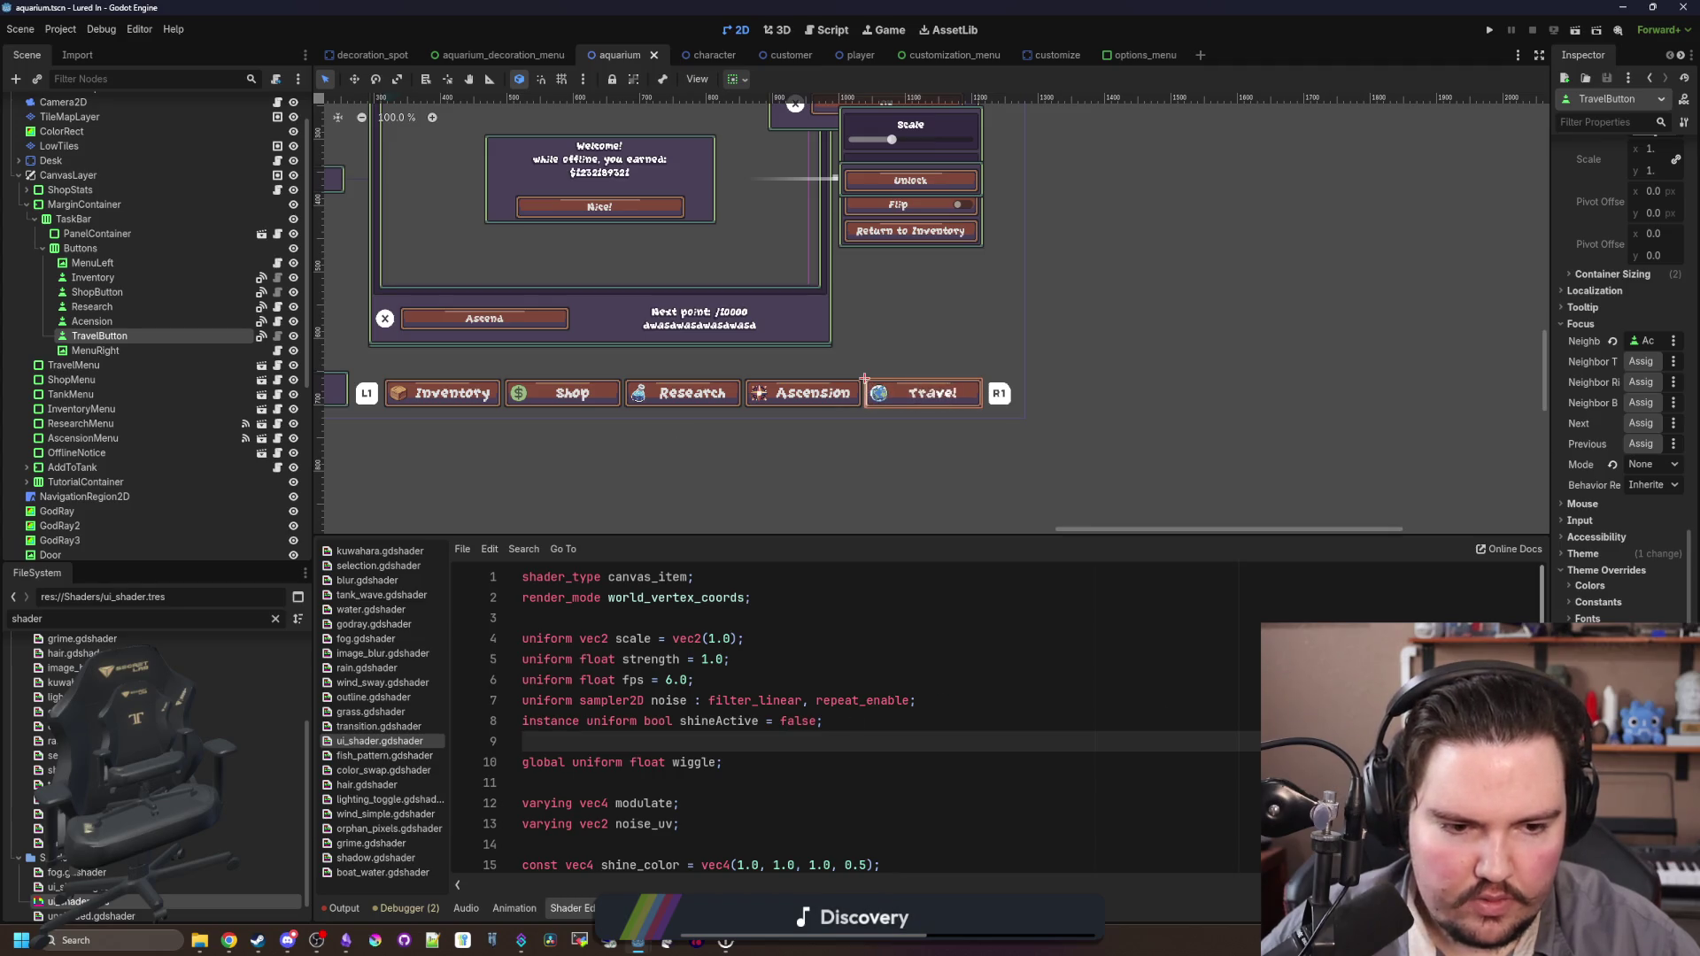
# Step: Widen the Inspector dock to show full property names, then save the aquarium scene
pyautogui.moveTo(1549, 354); pyautogui.dragTo(1360, 354)
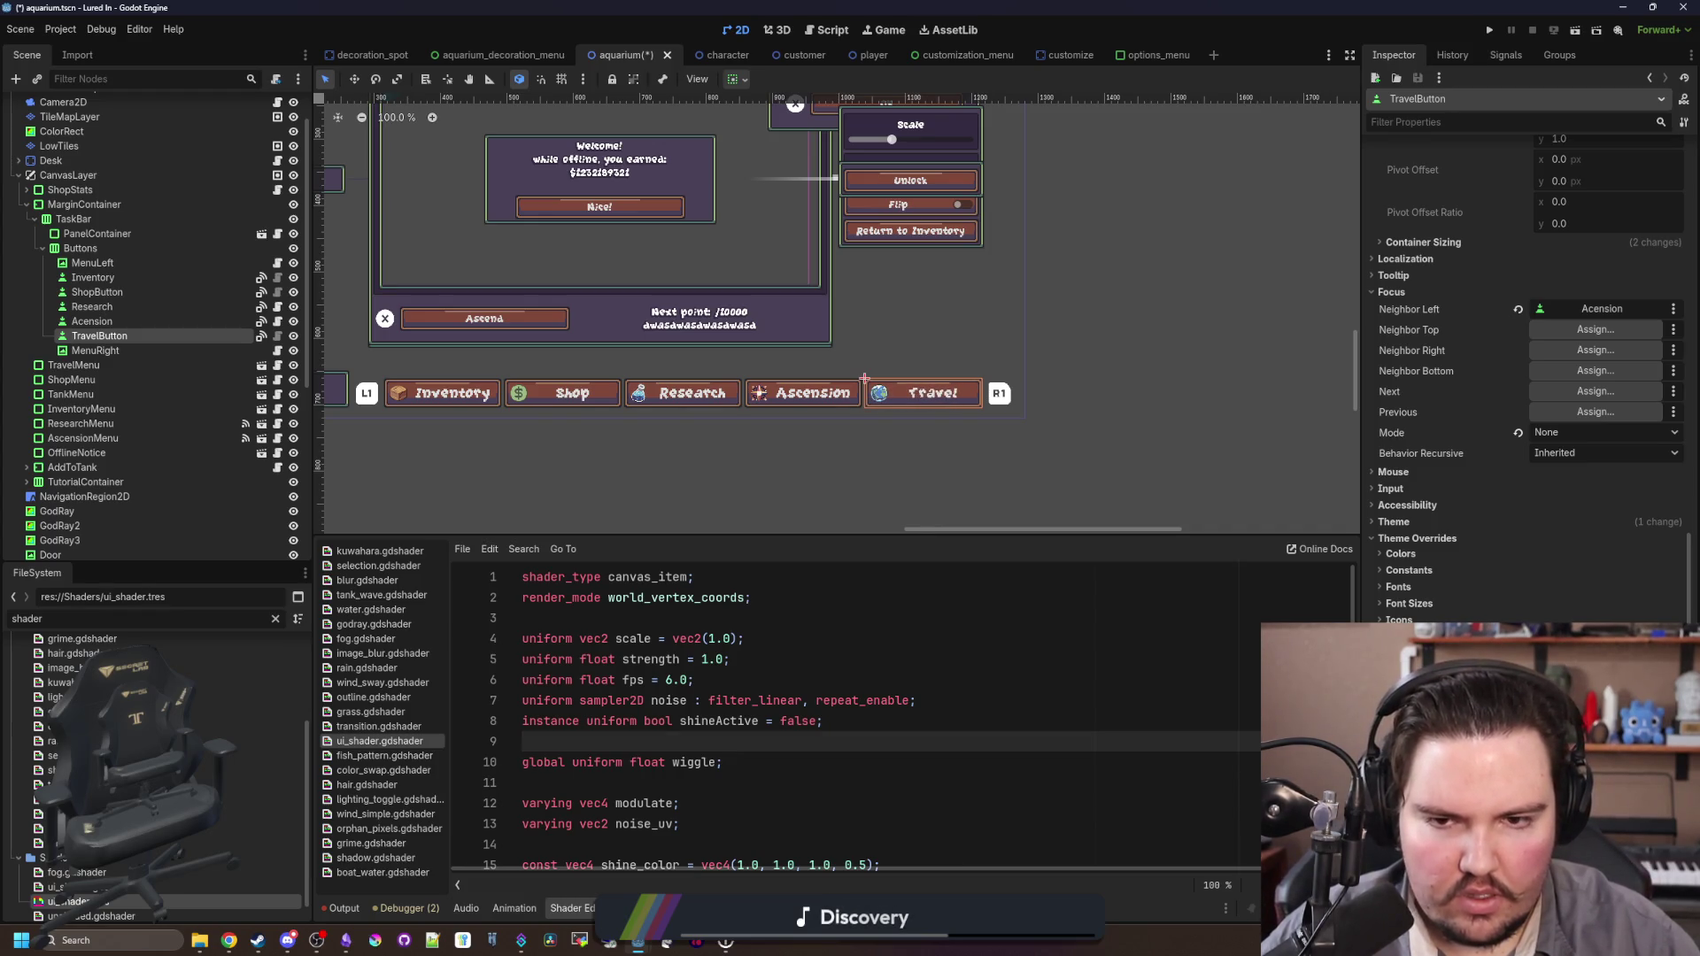
pyautogui.click(662, 618)
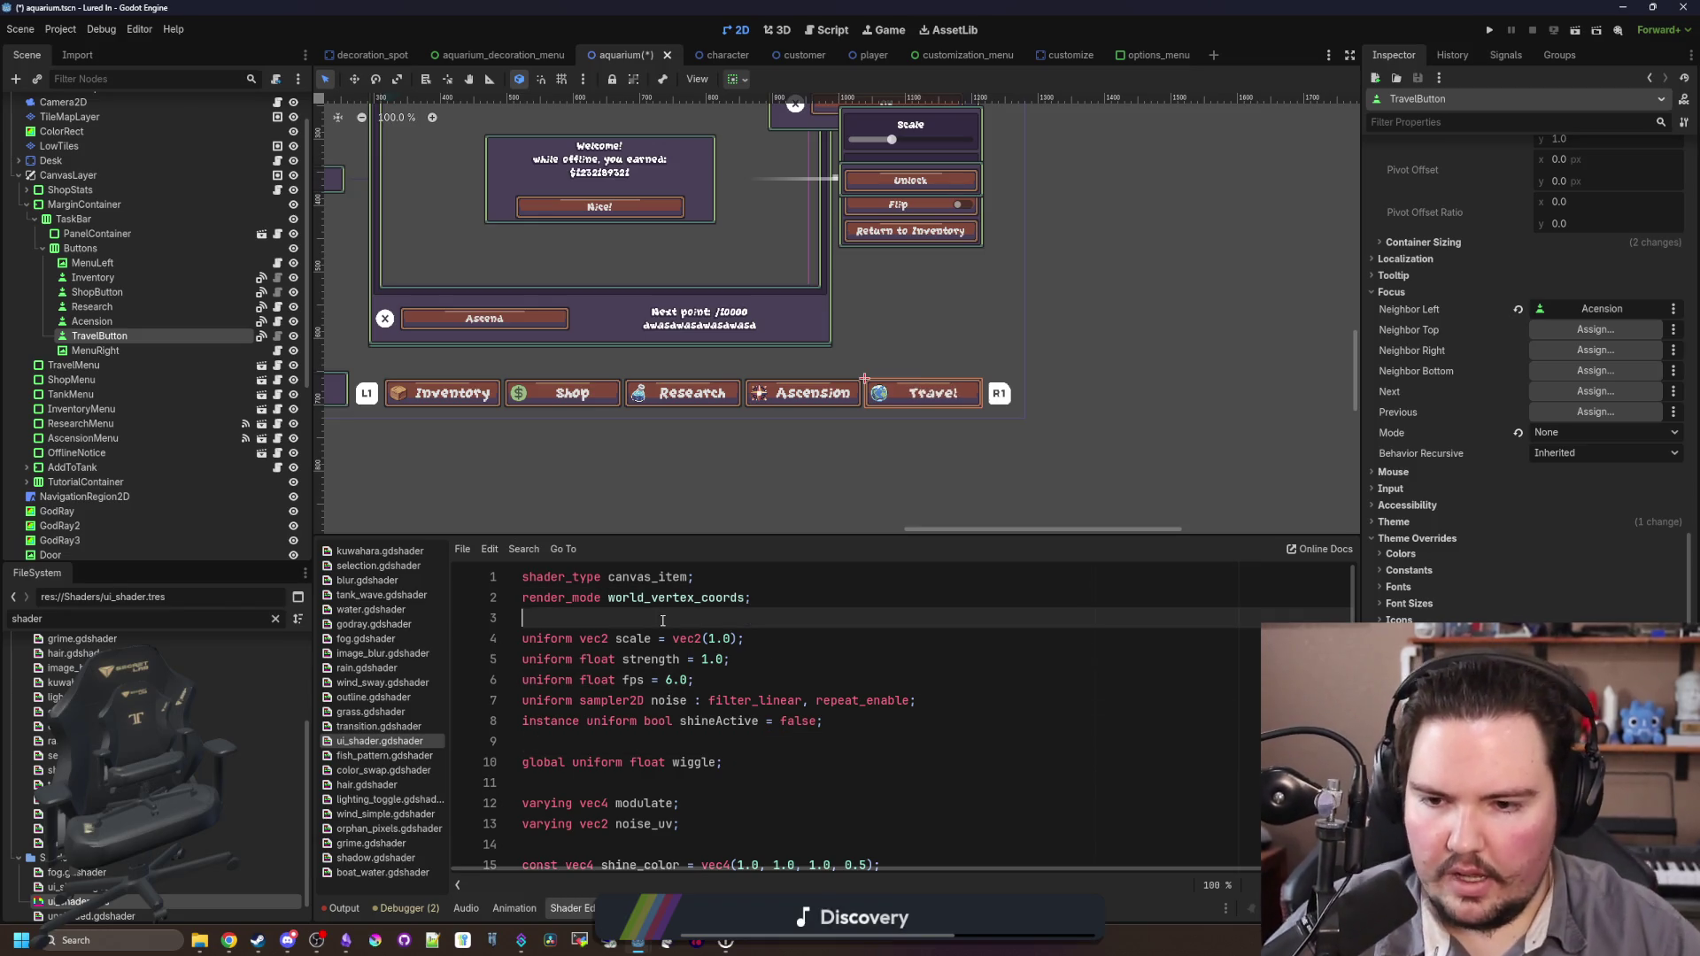
pyautogui.hotkey('ctrl', 's')
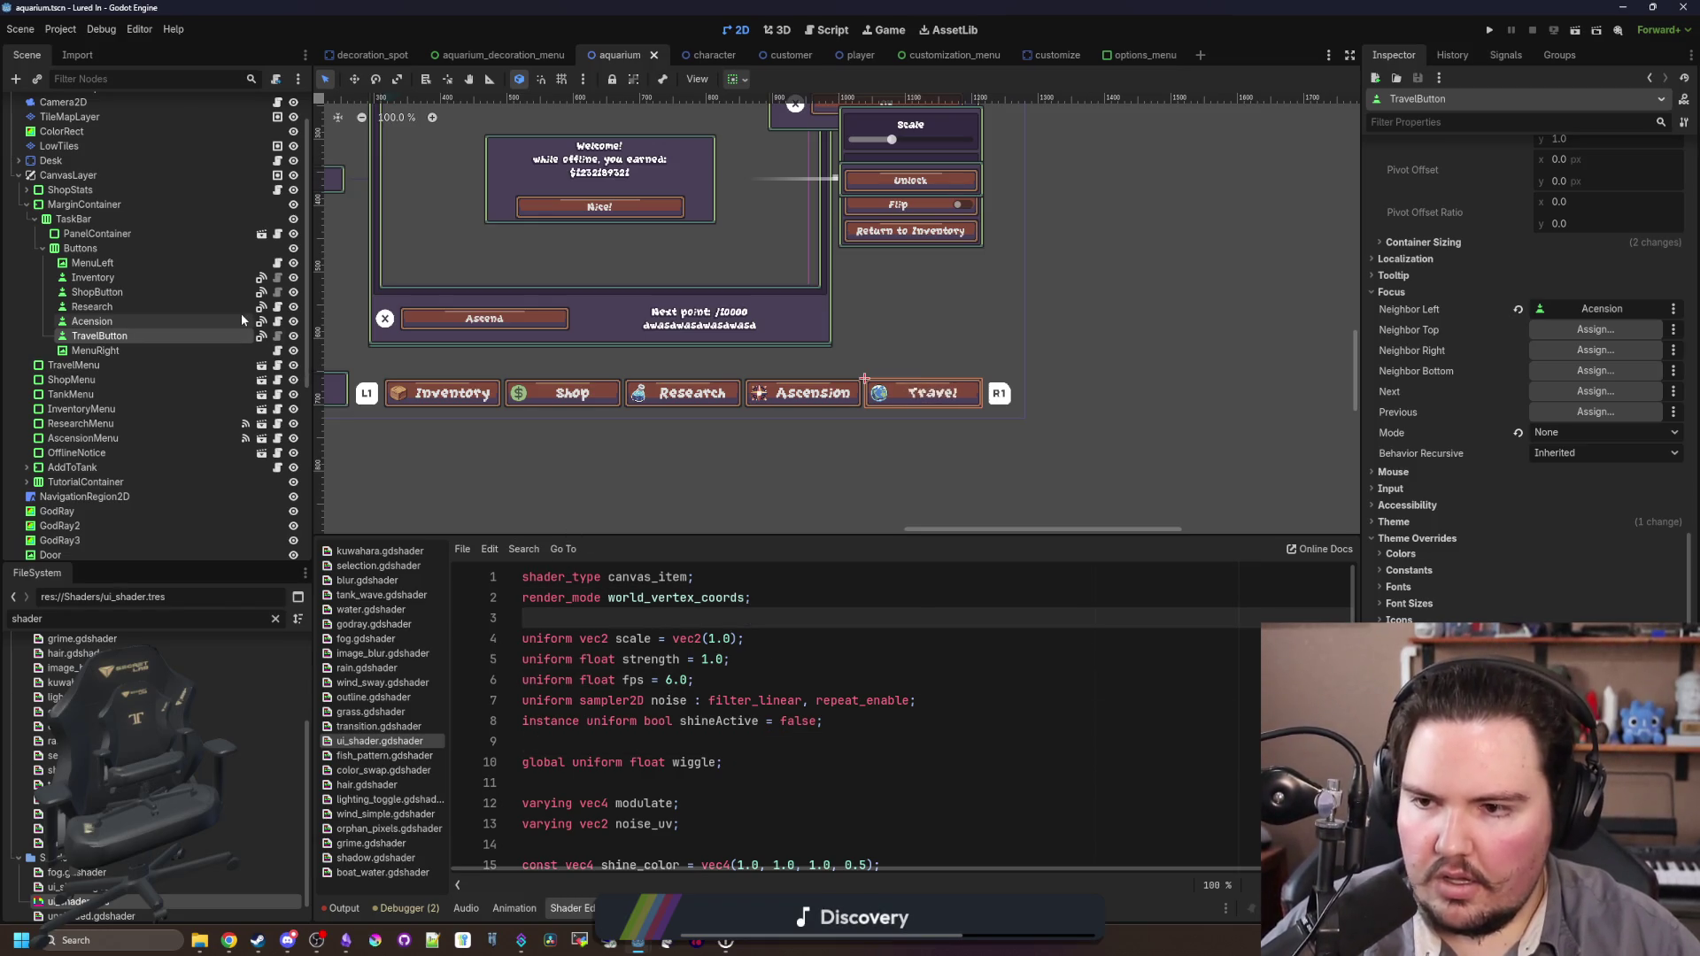
pyautogui.scroll(1, 215, 330)
# Step: Switch to aquarium.gd and search for the _ready function
pyautogui.click(280, 383)
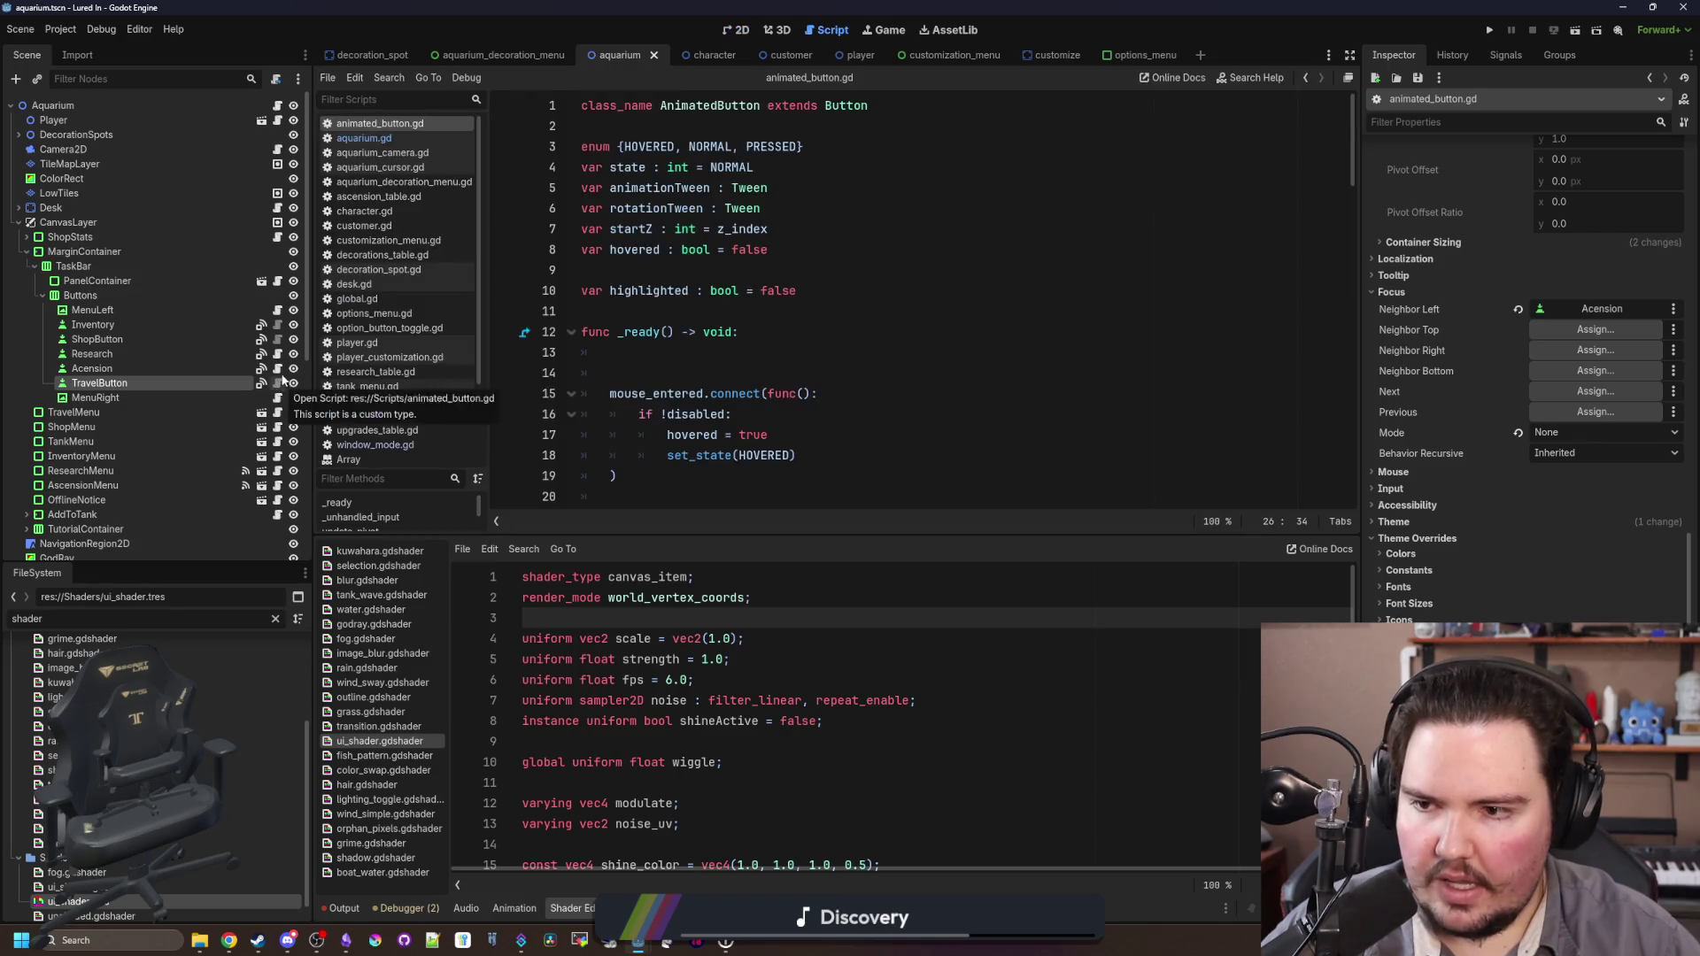
pyautogui.click(278, 105)
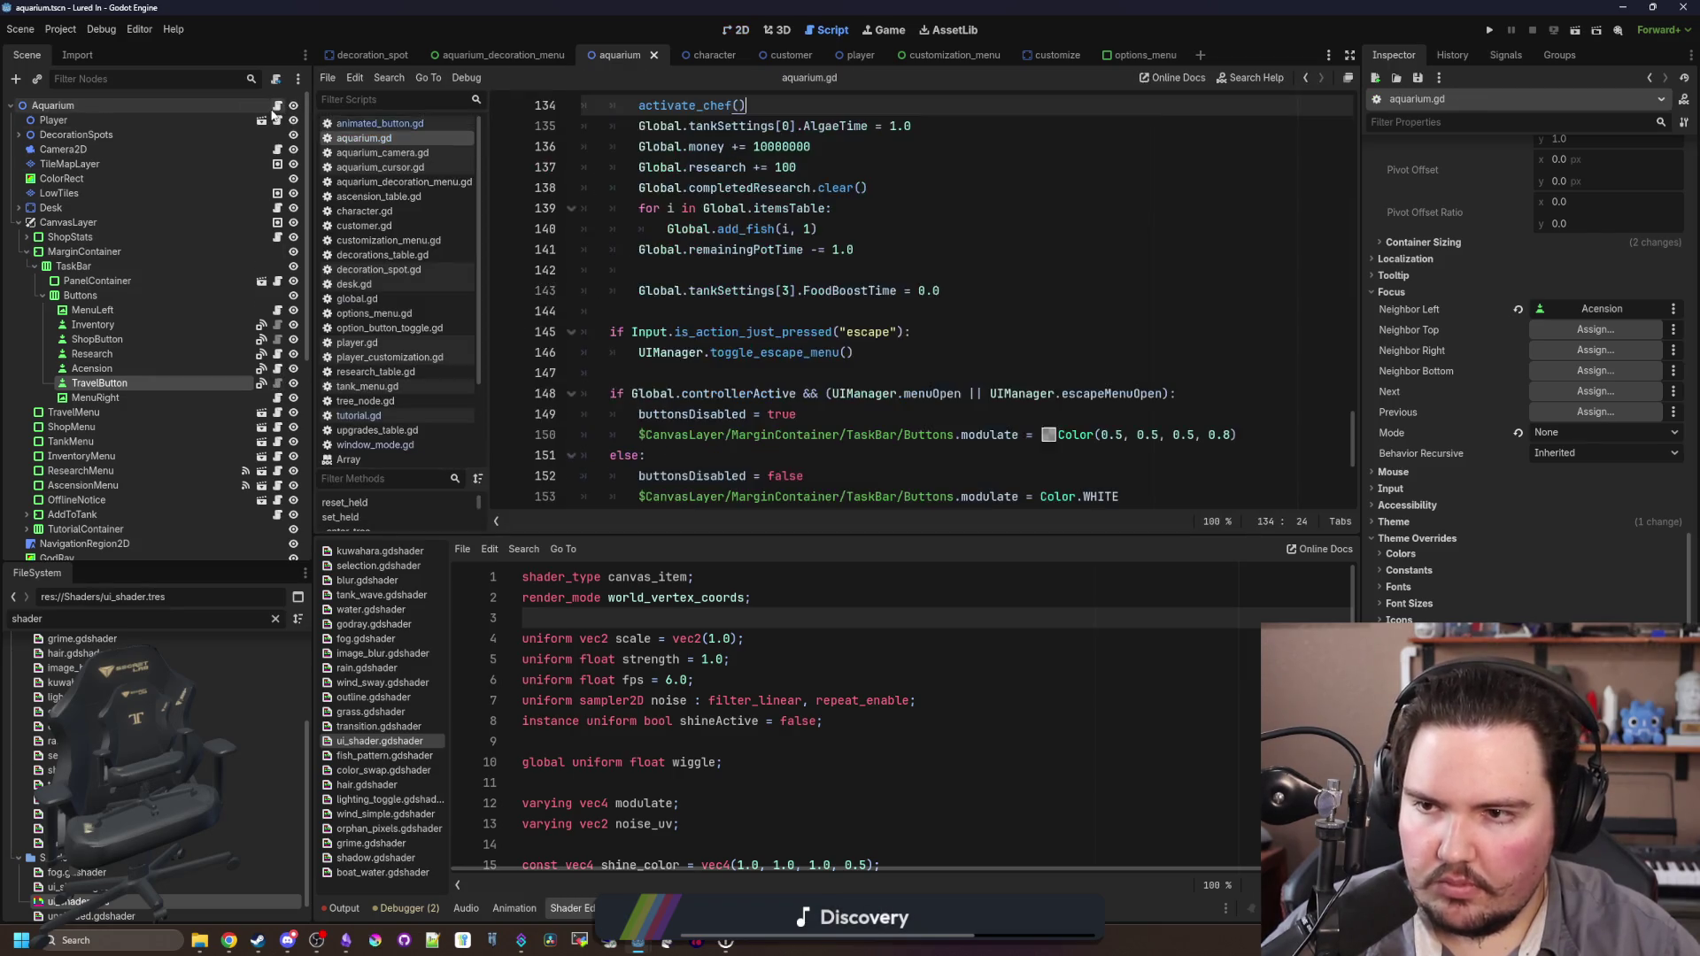
pyautogui.click(803, 333)
pyautogui.click(805, 312)
pyautogui.hotkey('ctrl', 'f')
pyautogui.write('_ready')
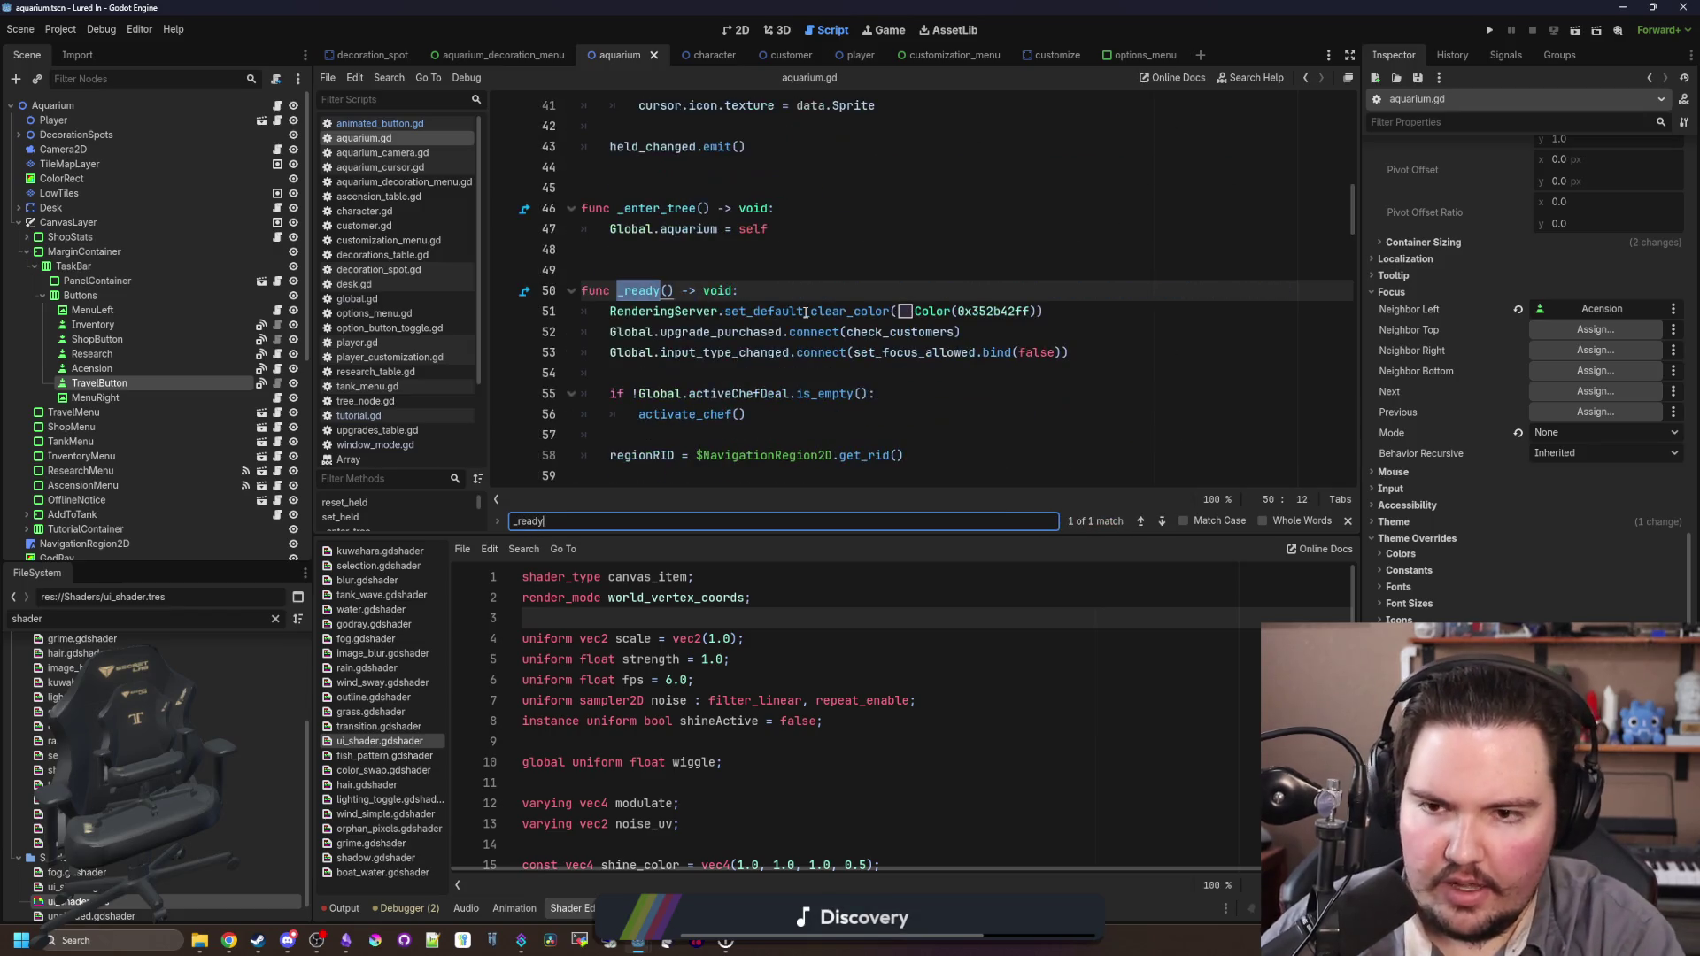
pyautogui.scroll(-3, 766, 324)
# Step: Insert the TravelButton node path indented under an if Global.tutorialActive: check in _ready
pyautogui.click(675, 251)
pyautogui.press('Return')
pyautogui.press('Return')
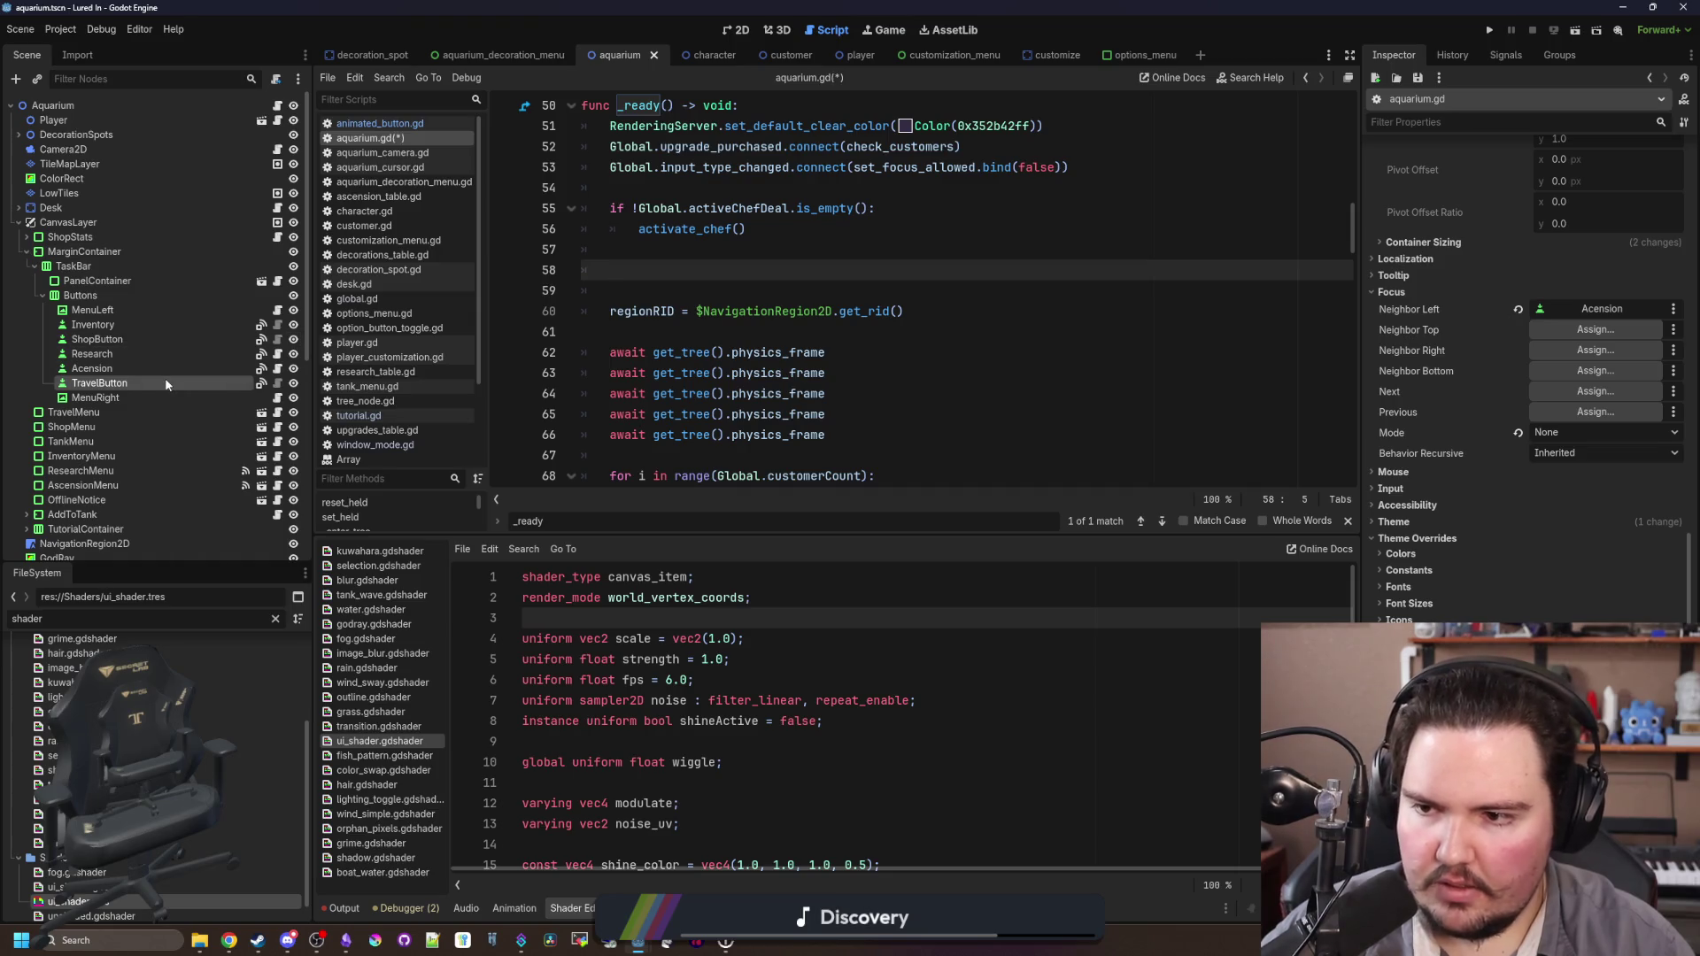
pyautogui.moveTo(159, 383)
pyautogui.mouseDown()
pyautogui.moveTo(611, 292)
pyautogui.moveTo(673, 256)
pyautogui.mouseUp()
pyautogui.press('Return')
pyautogui.write('if Global')
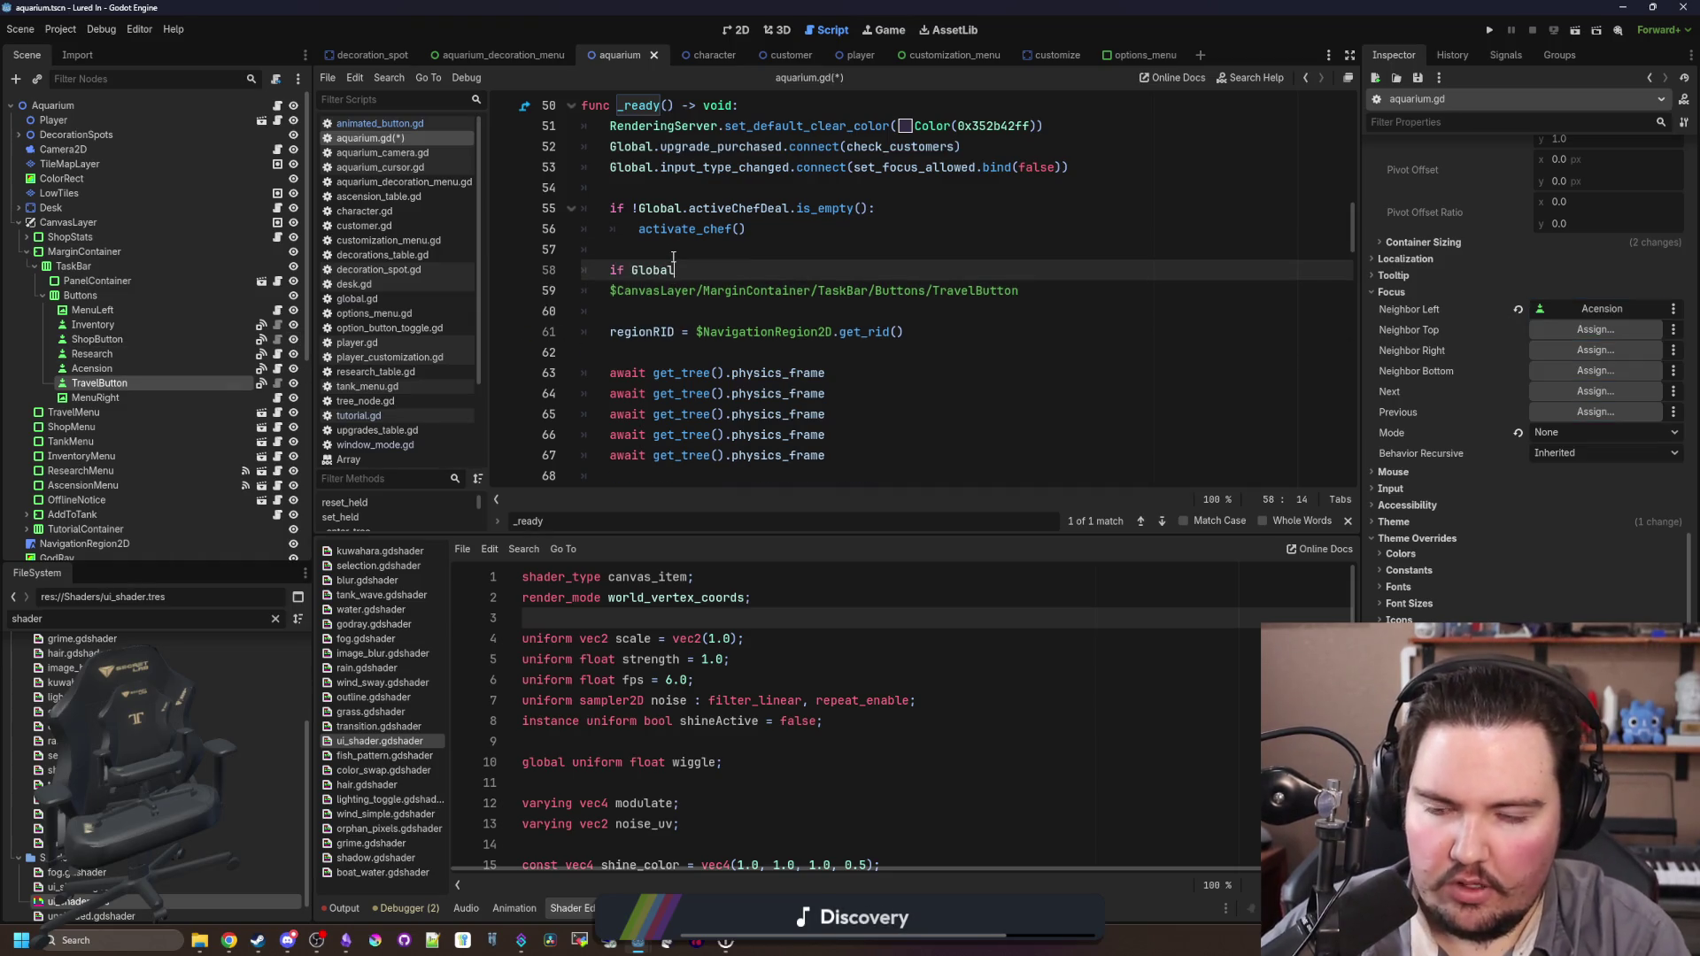
pyautogui.write('.tutorialActive')
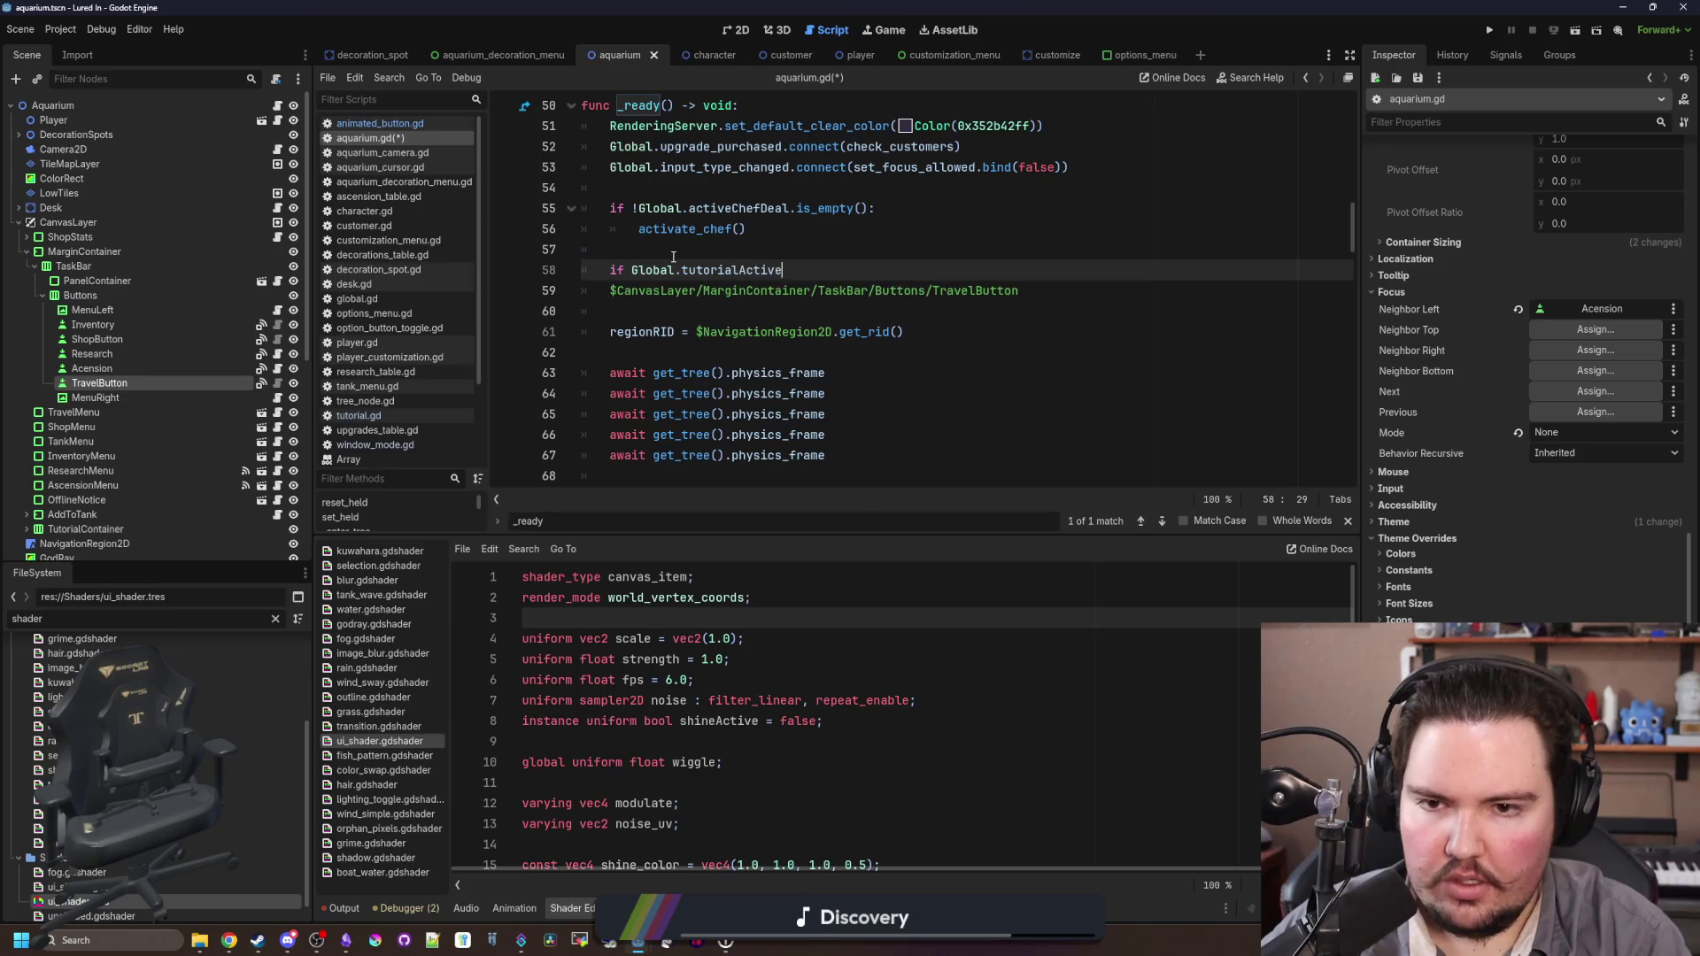
pyautogui.click(611, 292)
pyautogui.press('Tab')
# Step: Call set_instance_shader_parameter("shineActive", true) on TravelButton and save the script
pyautogui.click(1114, 284)
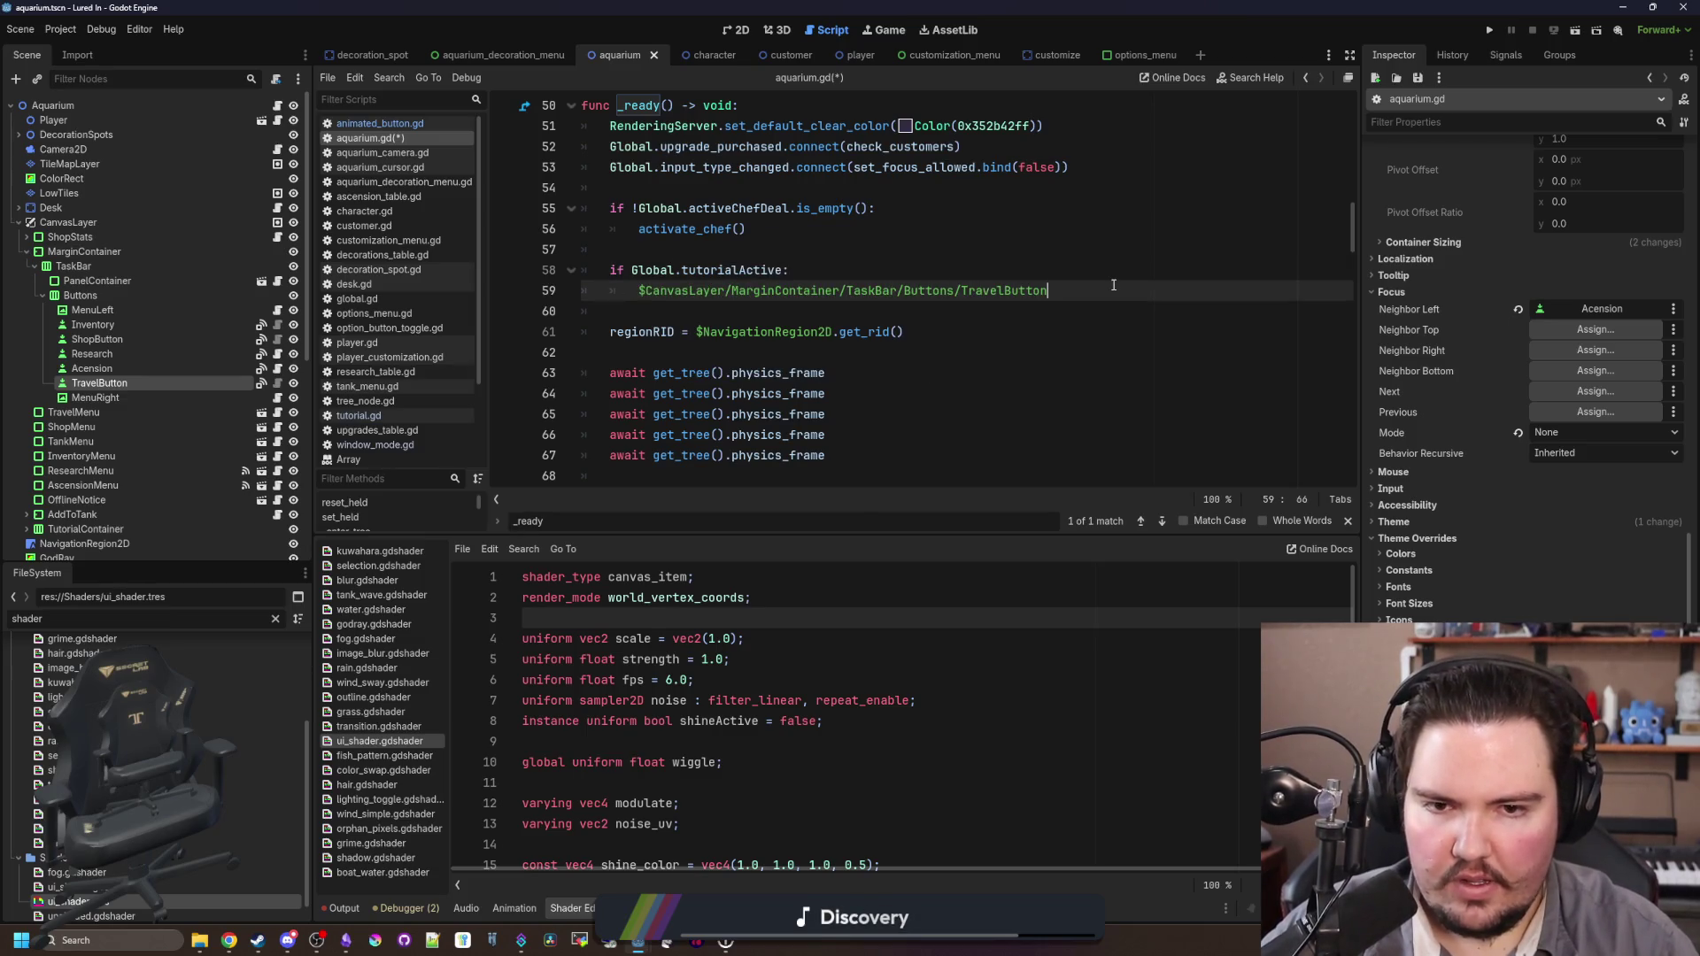
pyautogui.write('.set_instance')
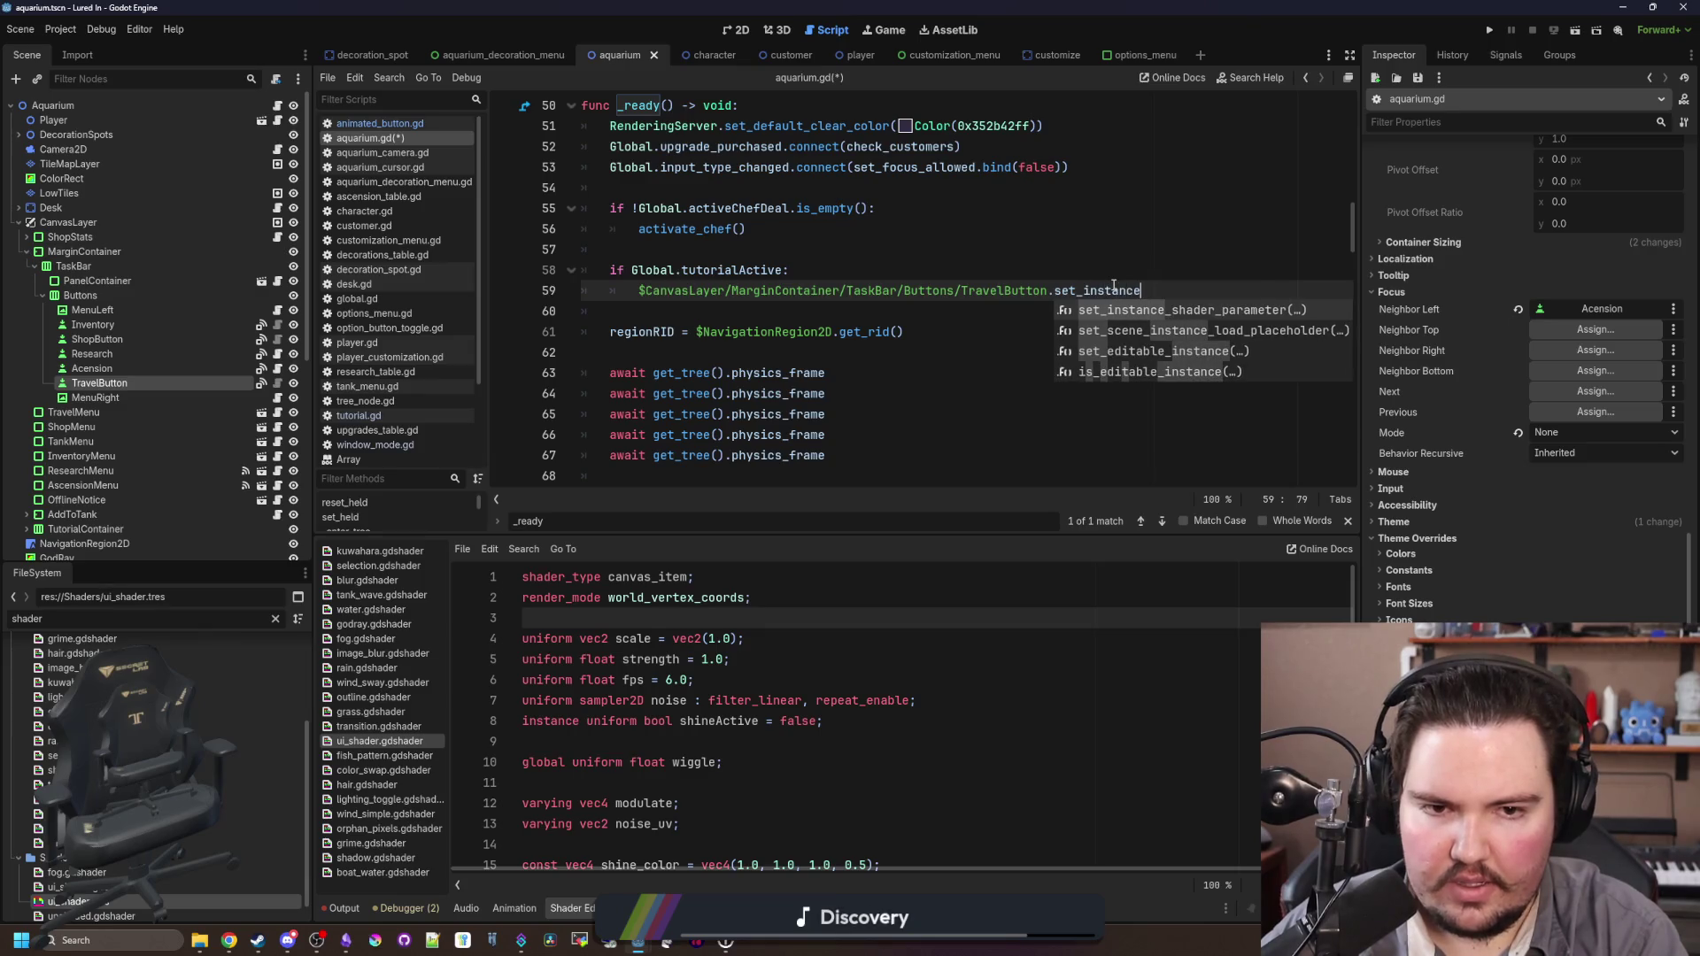
pyautogui.press('Return')
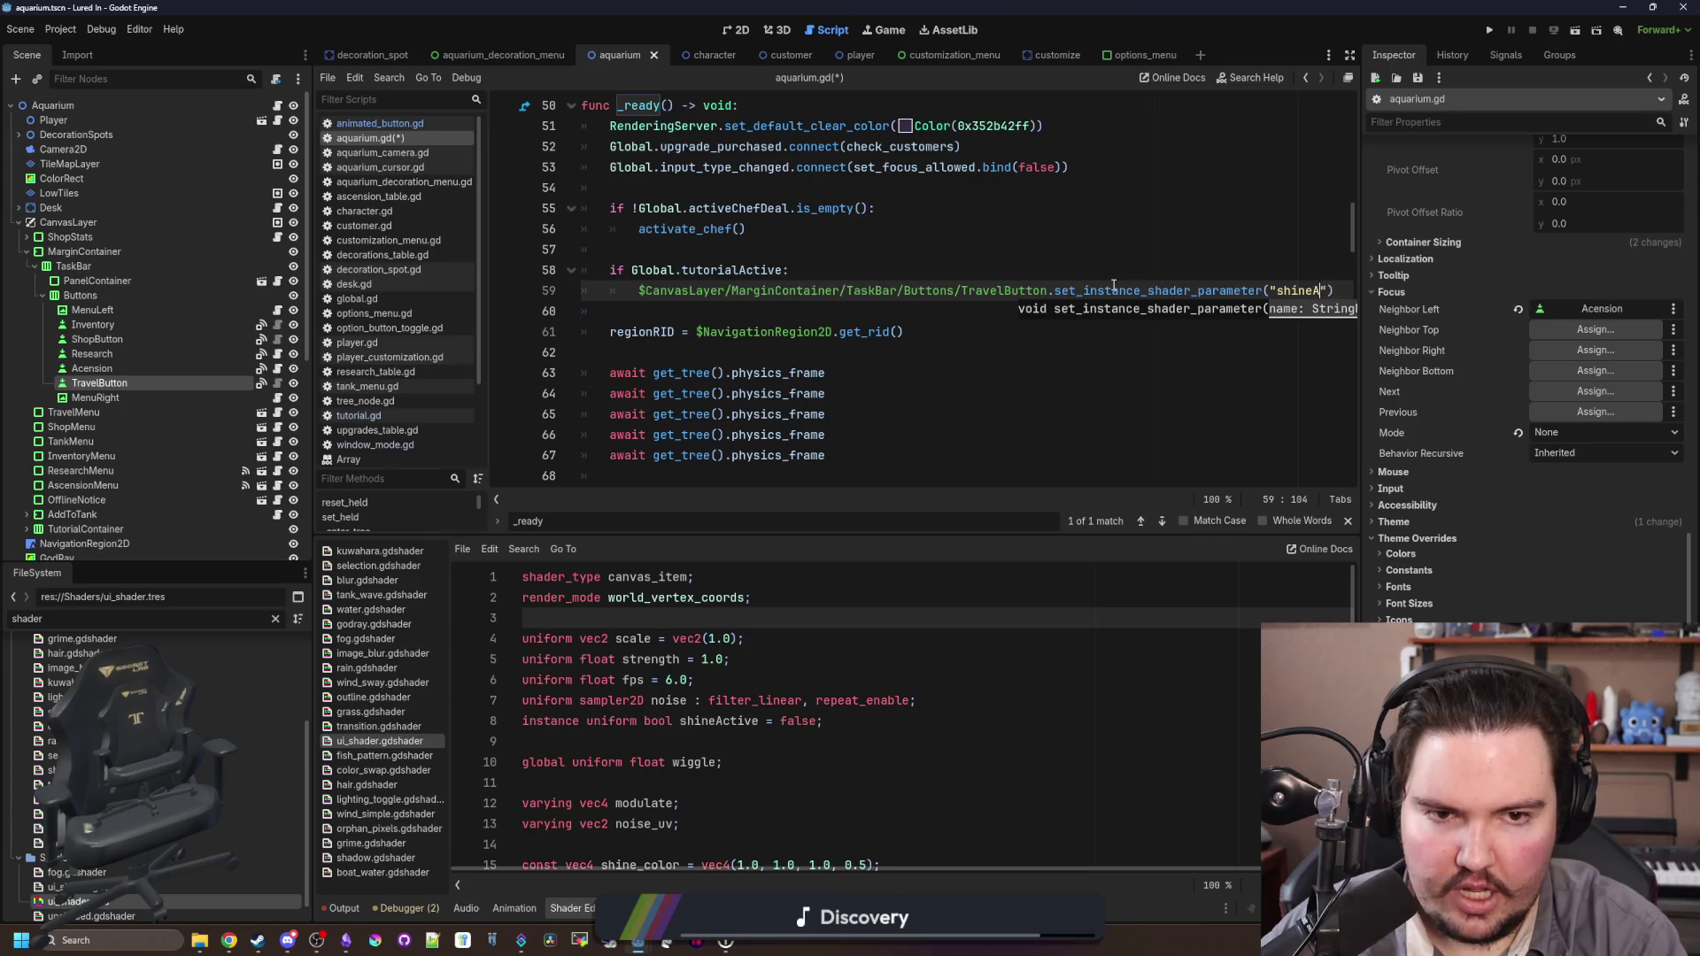
pyautogui.write('ctive", true')
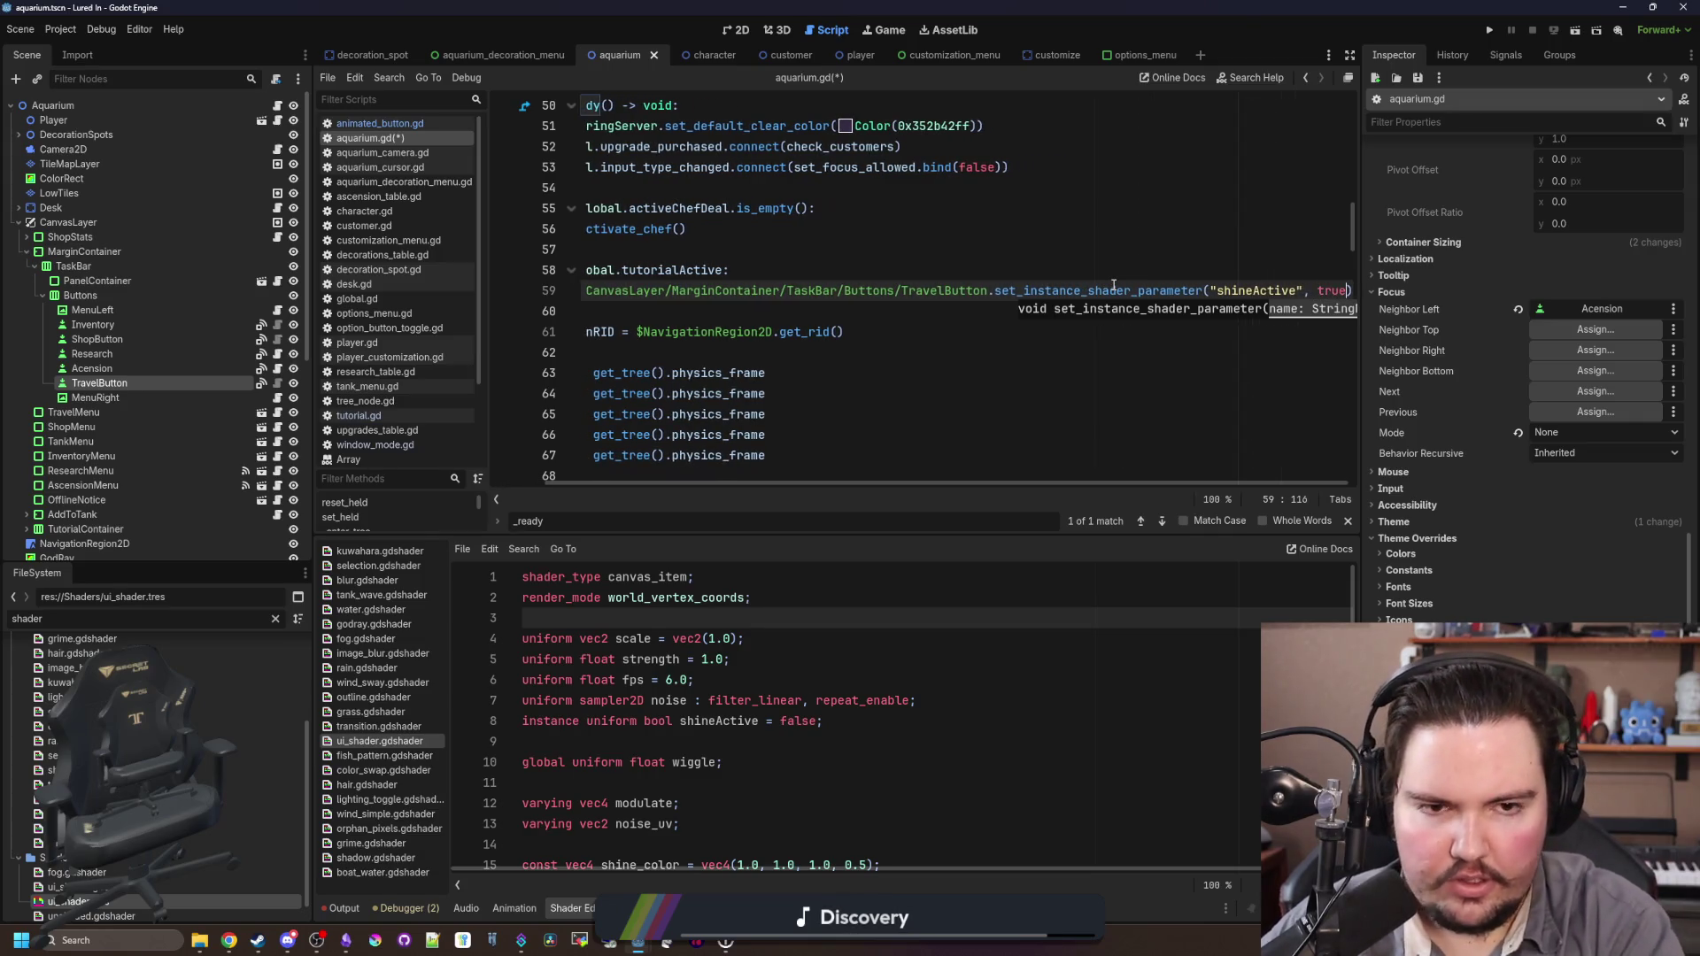
pyautogui.moveTo(1150, 291)
pyautogui.mouseDown()
pyautogui.moveTo(584, 292)
pyautogui.moveTo(524, 262)
pyautogui.mouseUp()
pyautogui.click(840, 332)
pyautogui.moveTo(1362, 383); pyautogui.dragTo(1596, 360)
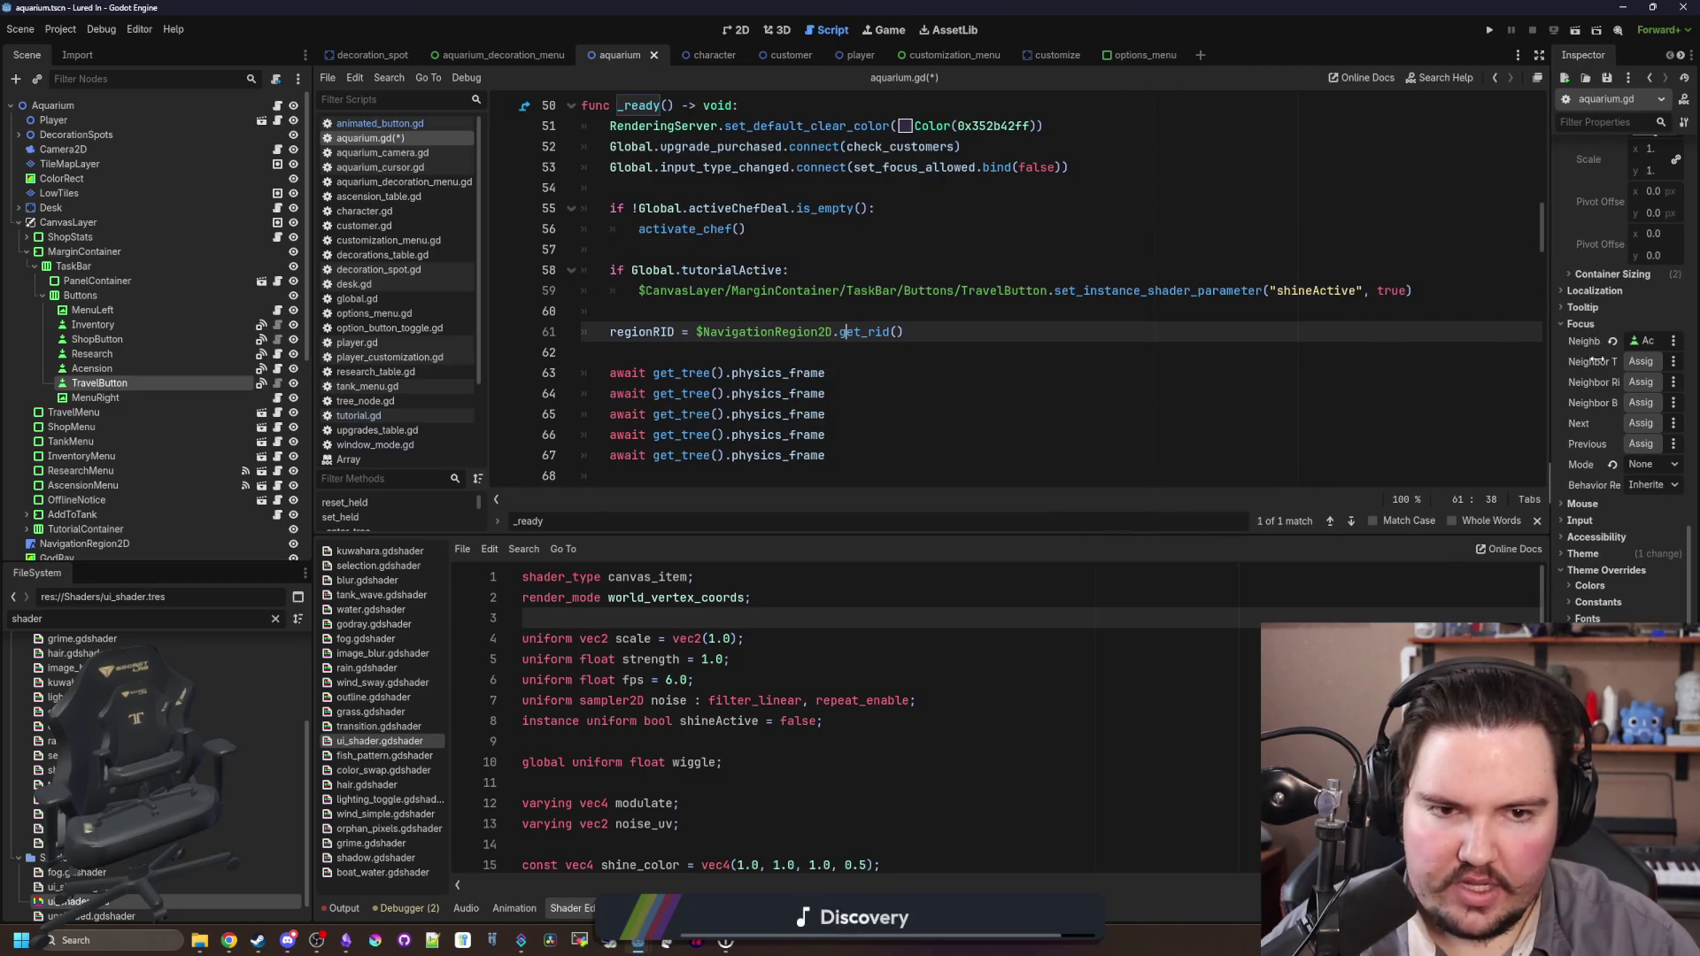
pyautogui.click(774, 257)
pyautogui.hotkey('ctrl', 's')
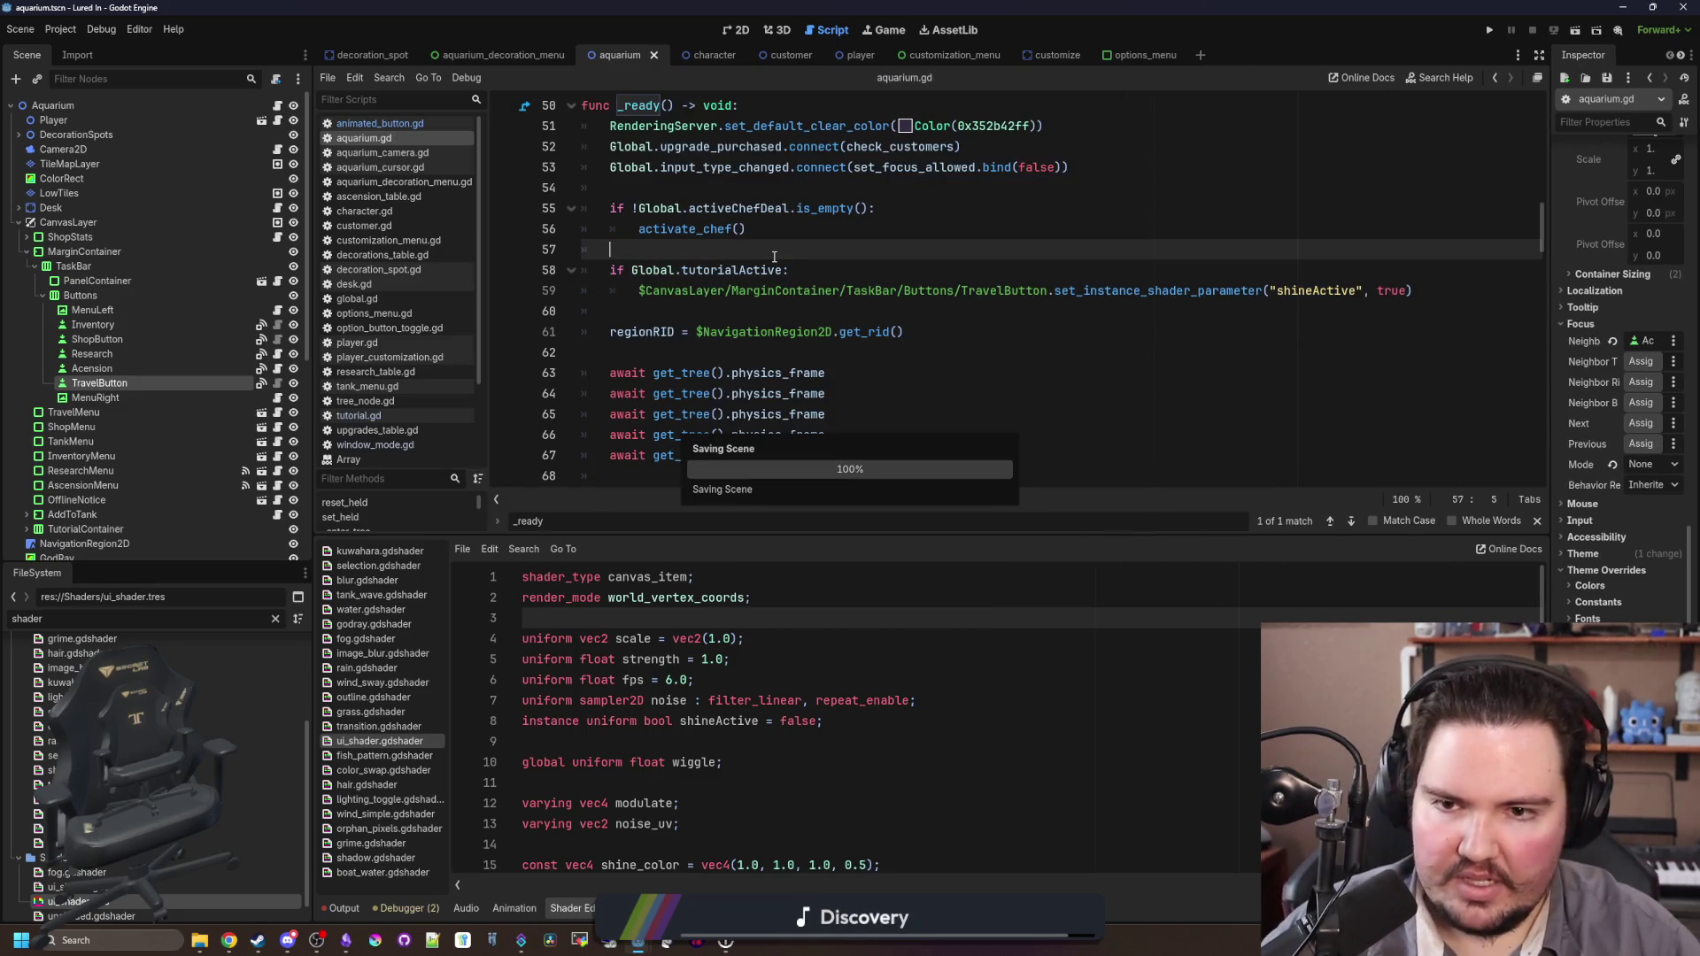
# Step: Run the project, dismiss the Welcome Back earnings message, and close the game
pyautogui.click(1490, 31)
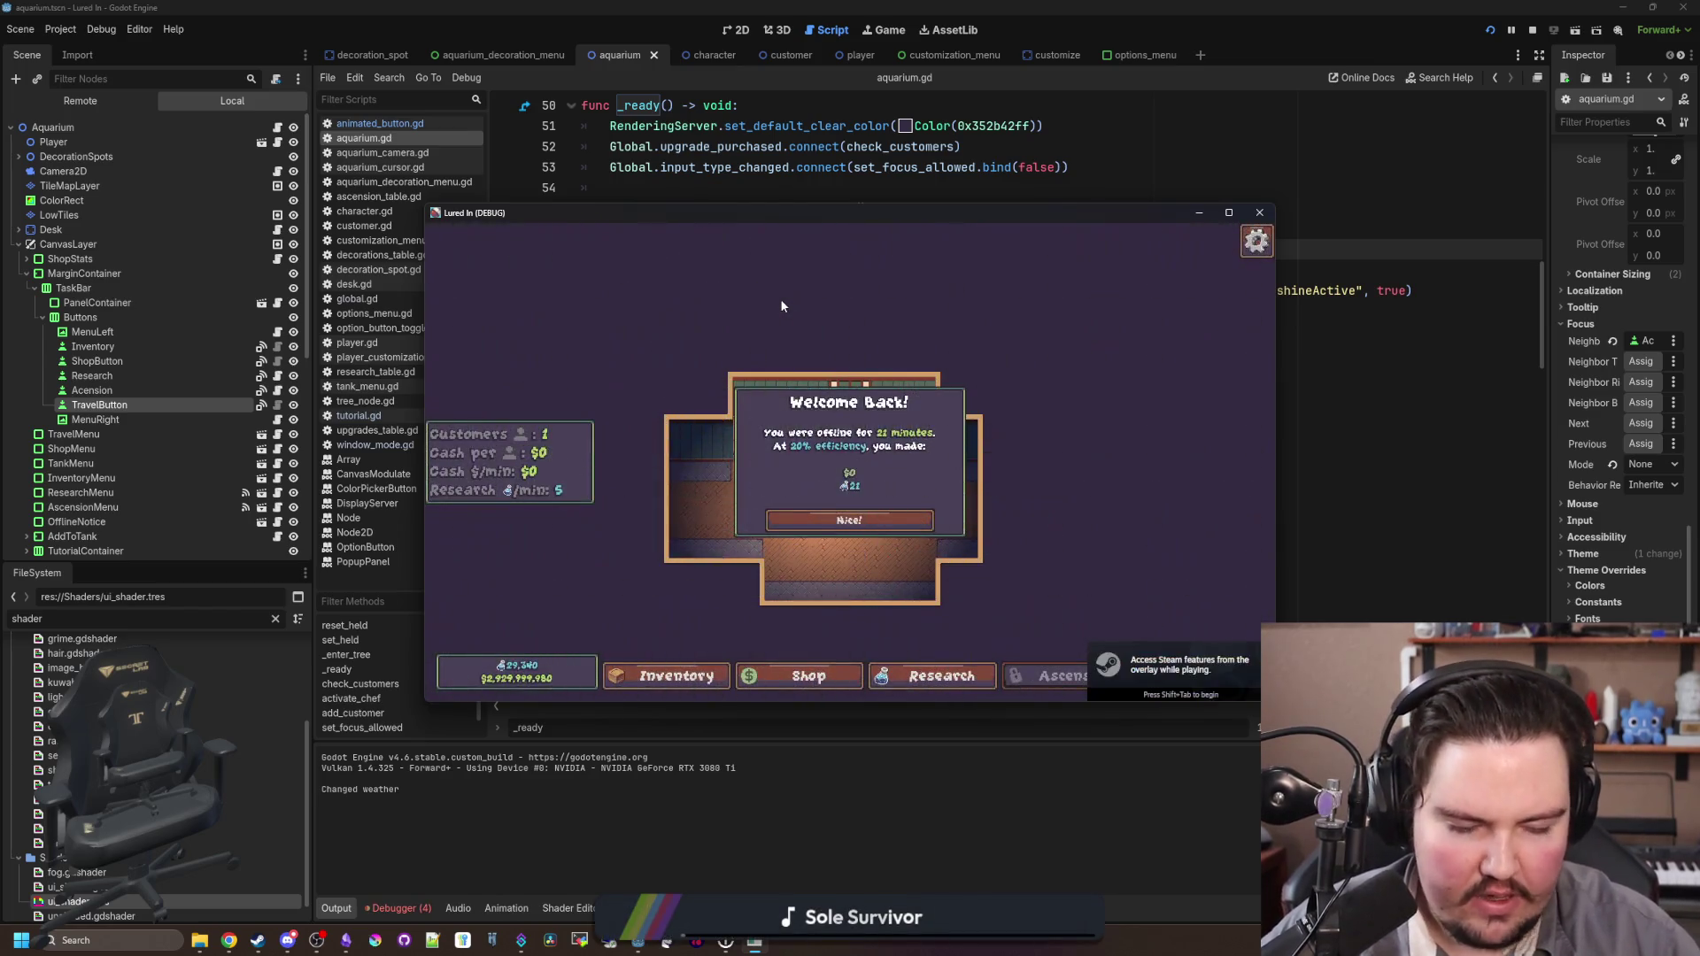
pyautogui.click(886, 511)
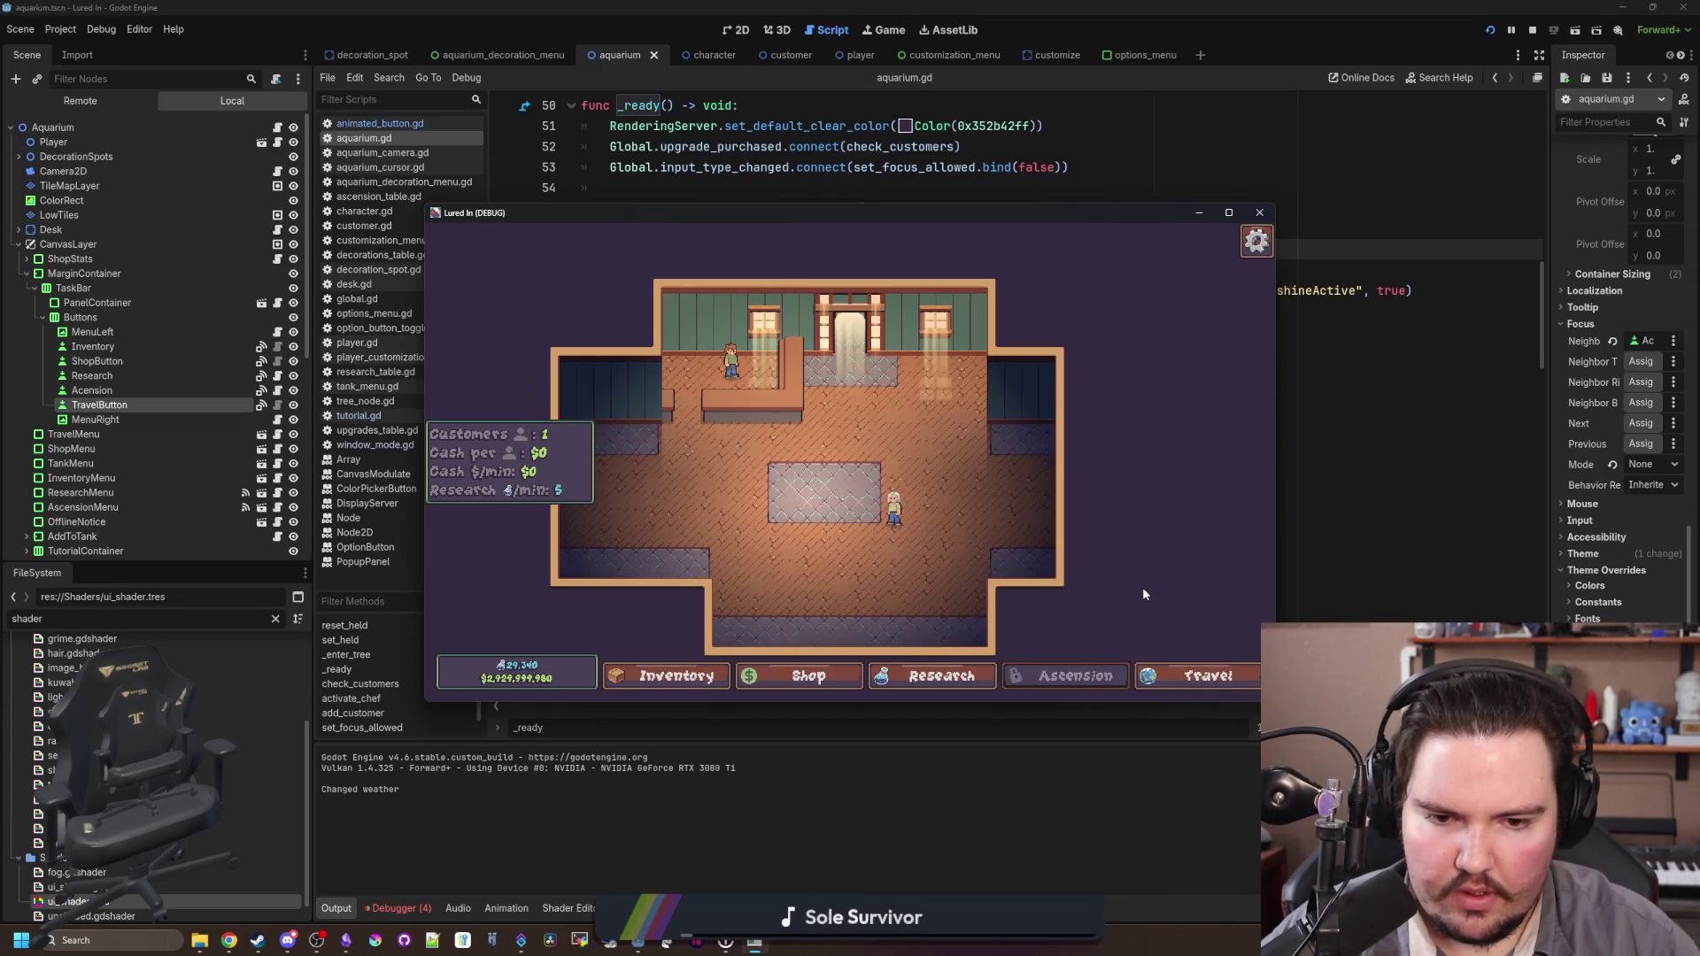
pyautogui.click(1259, 212)
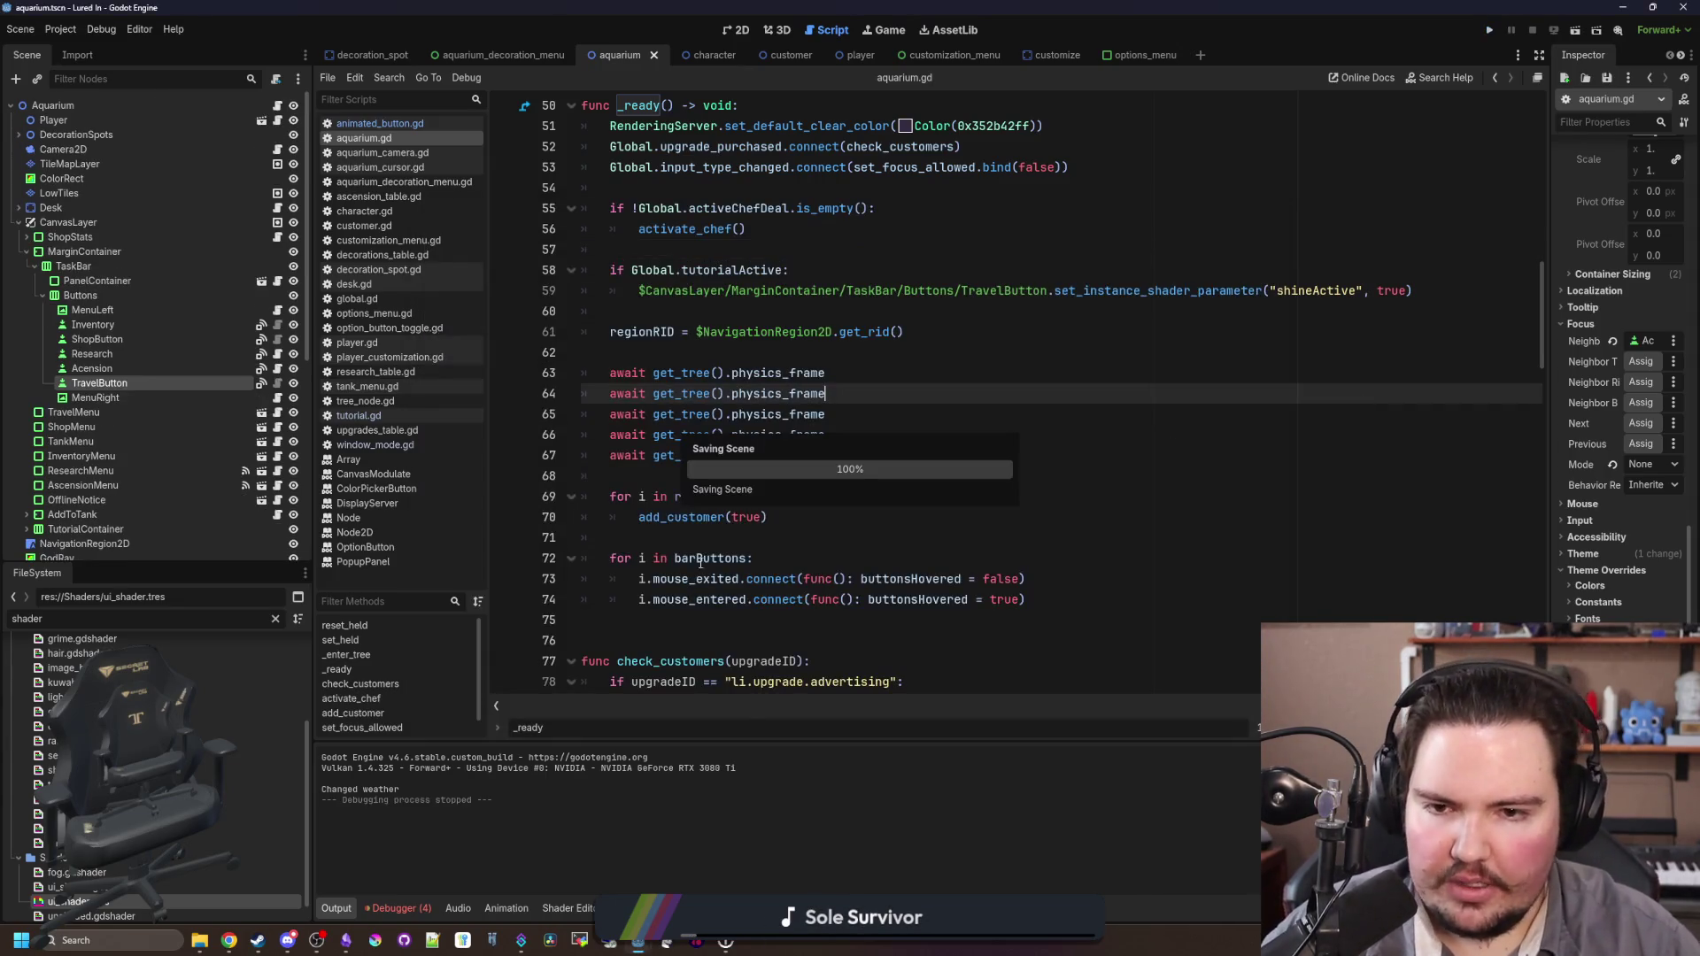
# Step: Select gamedata.dat in the game's user-data folder, then run the project again
pyautogui.click(199, 940)
pyautogui.click(327, 458)
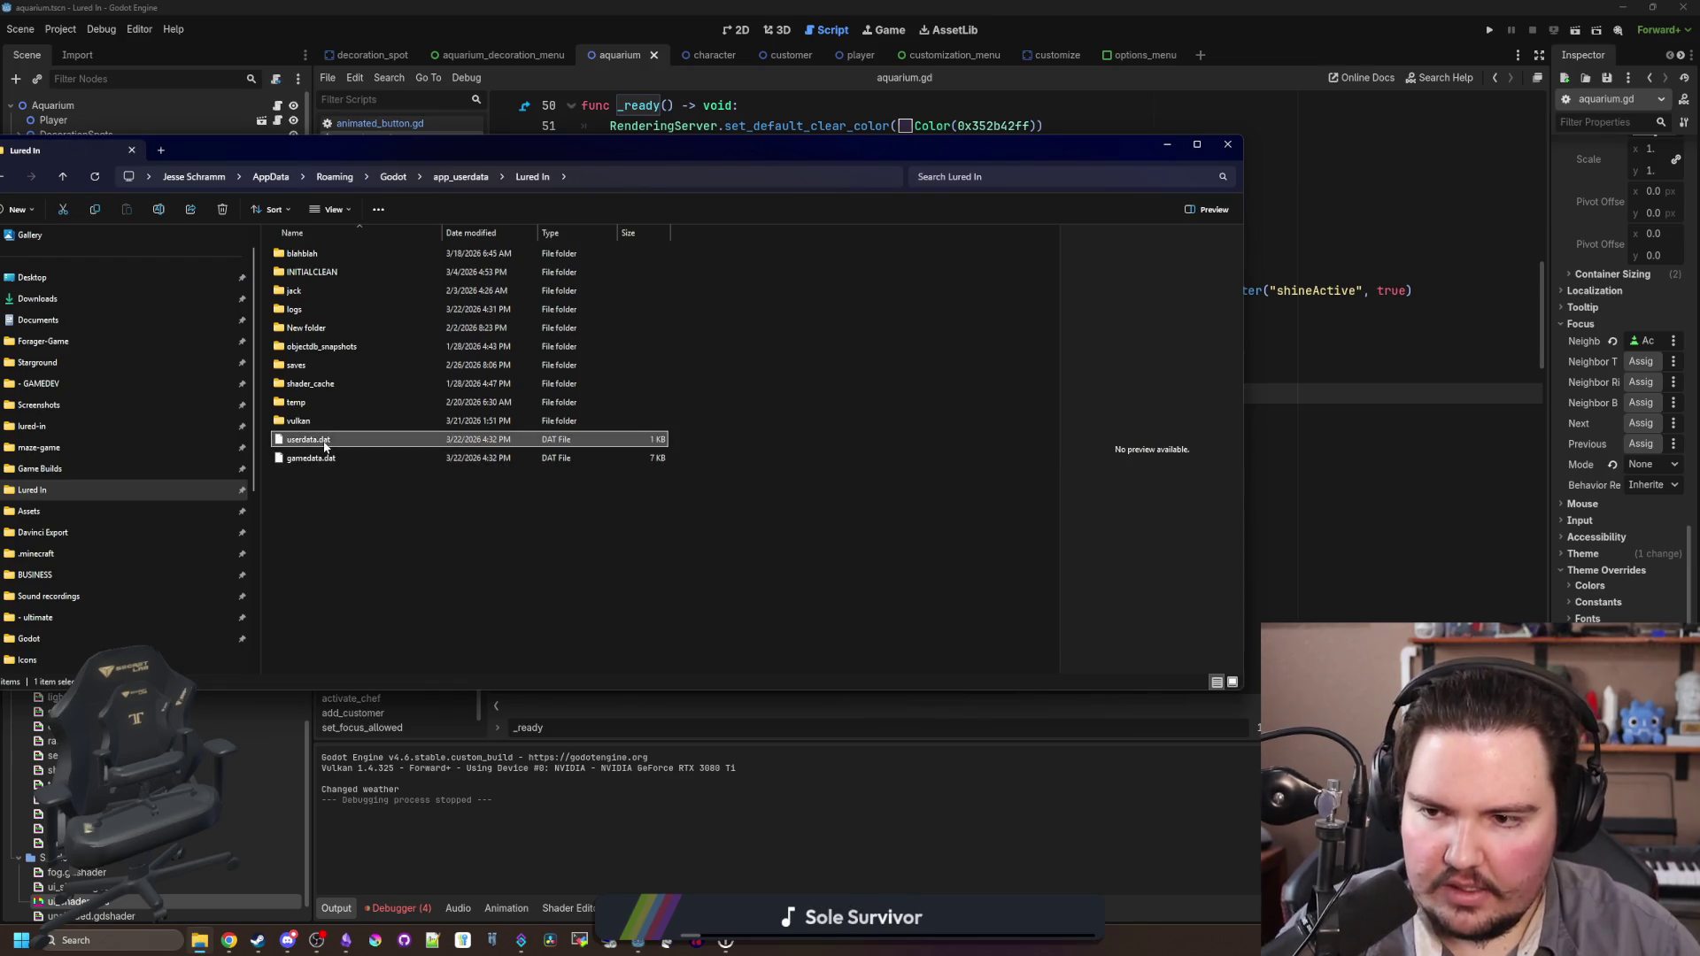
pyautogui.click(1463, 11)
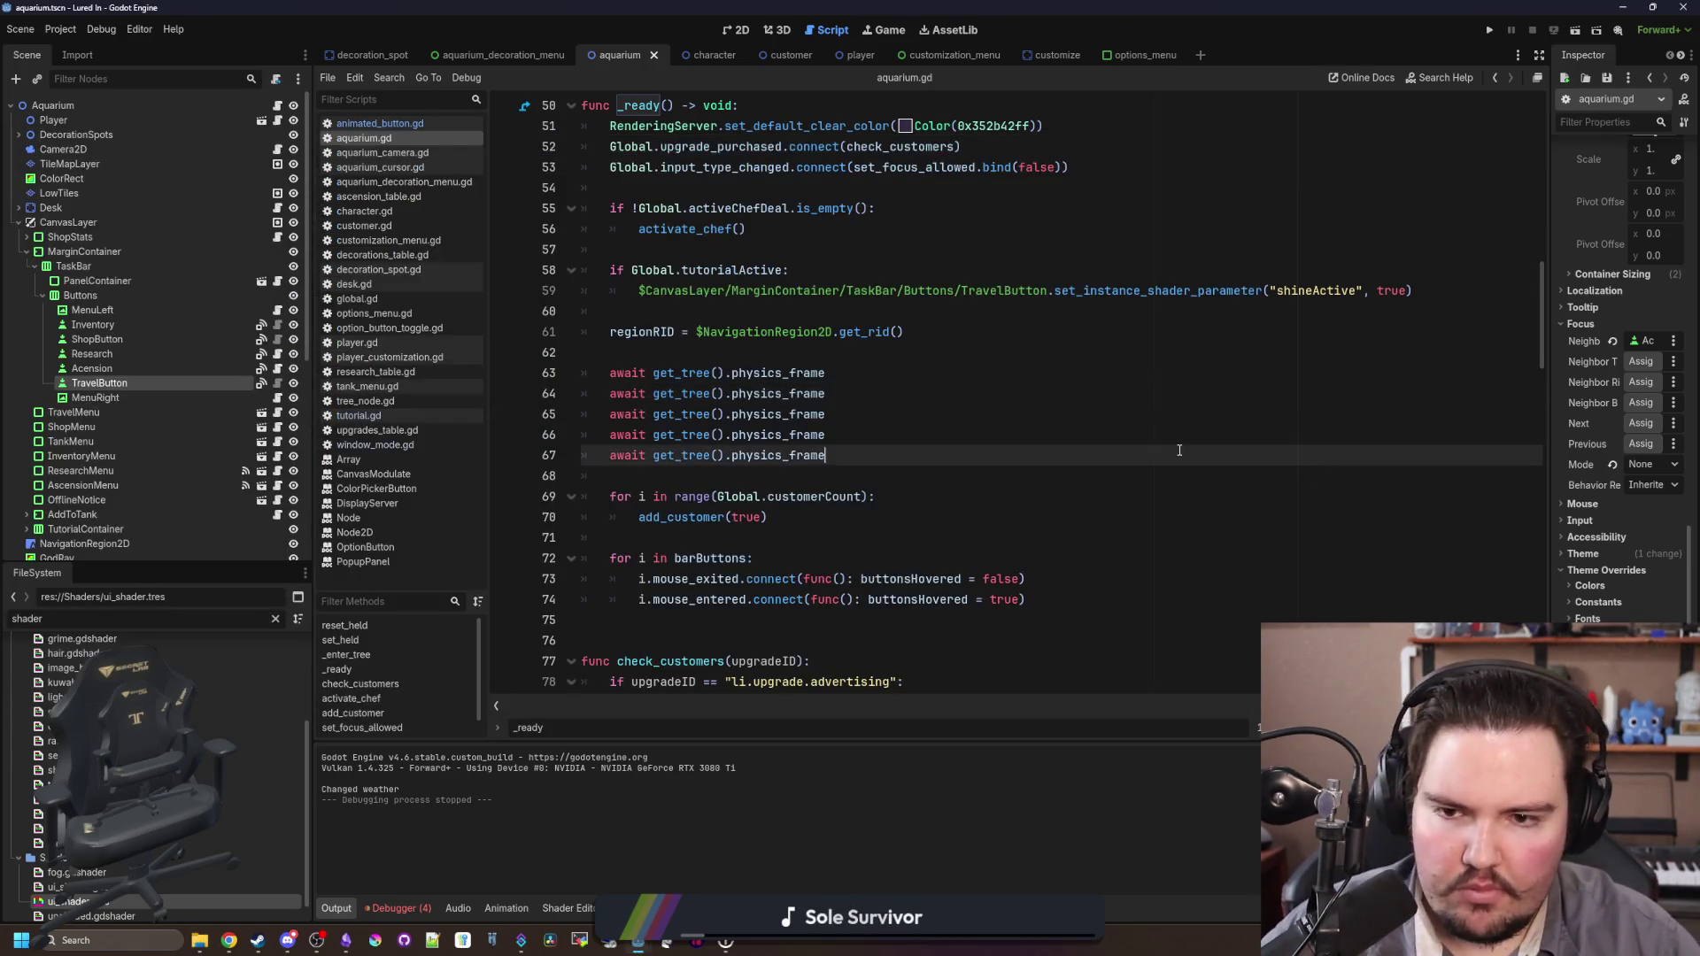
pyautogui.click(1494, 30)
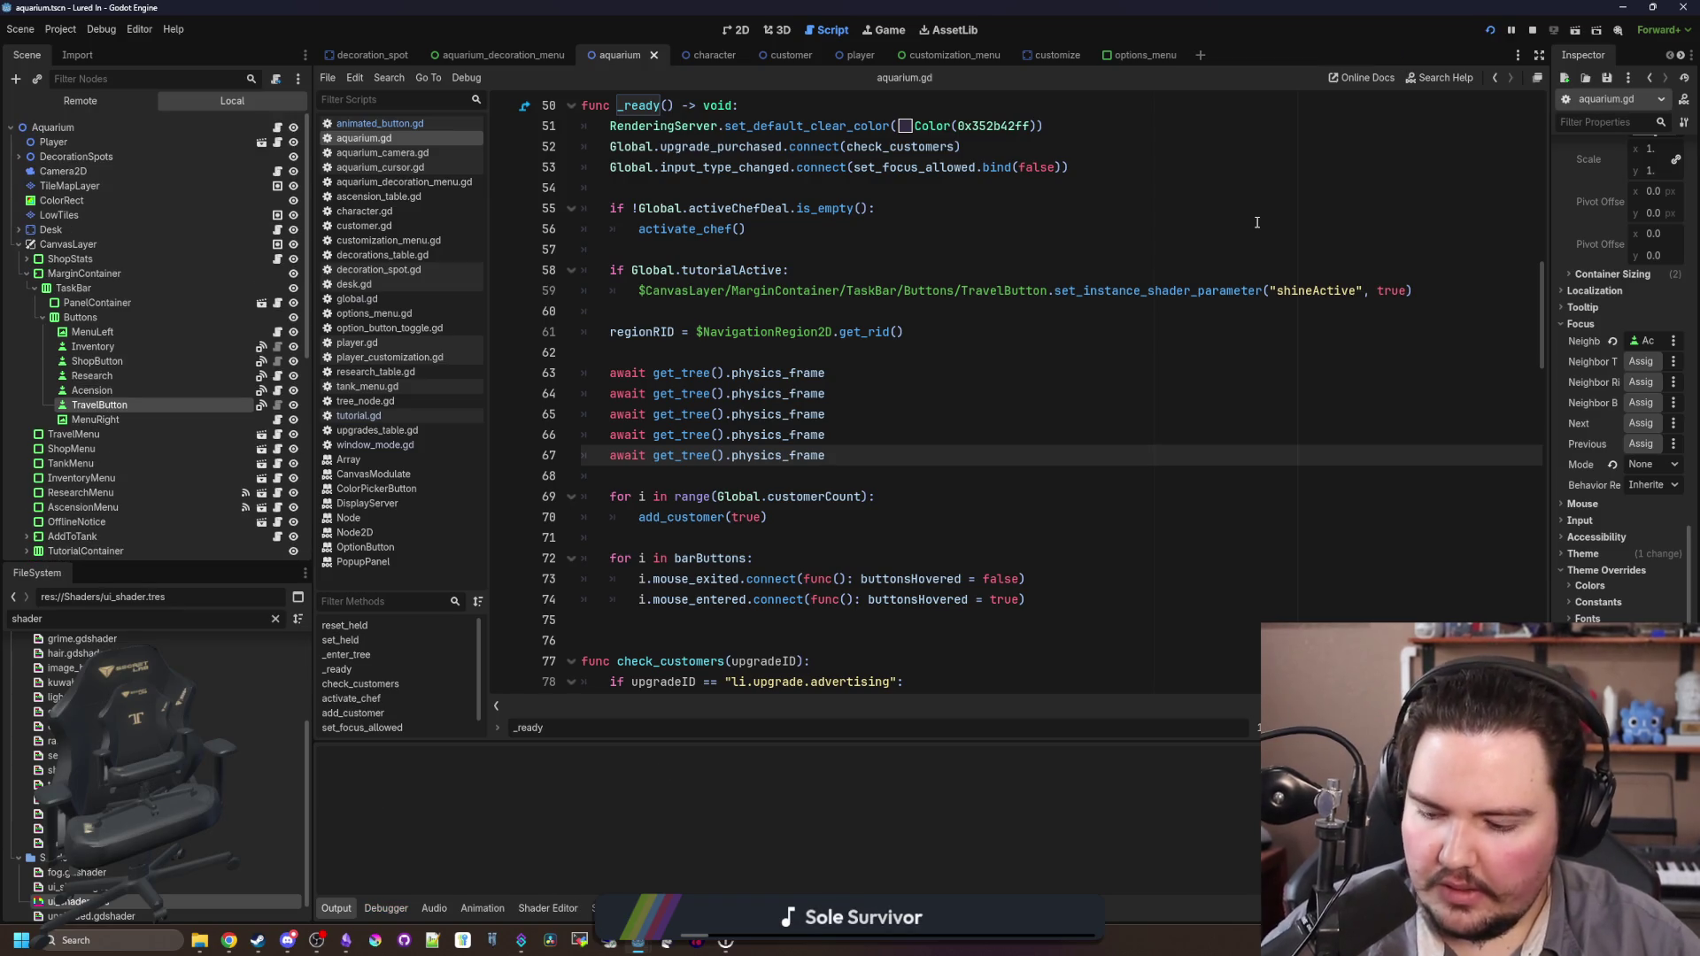
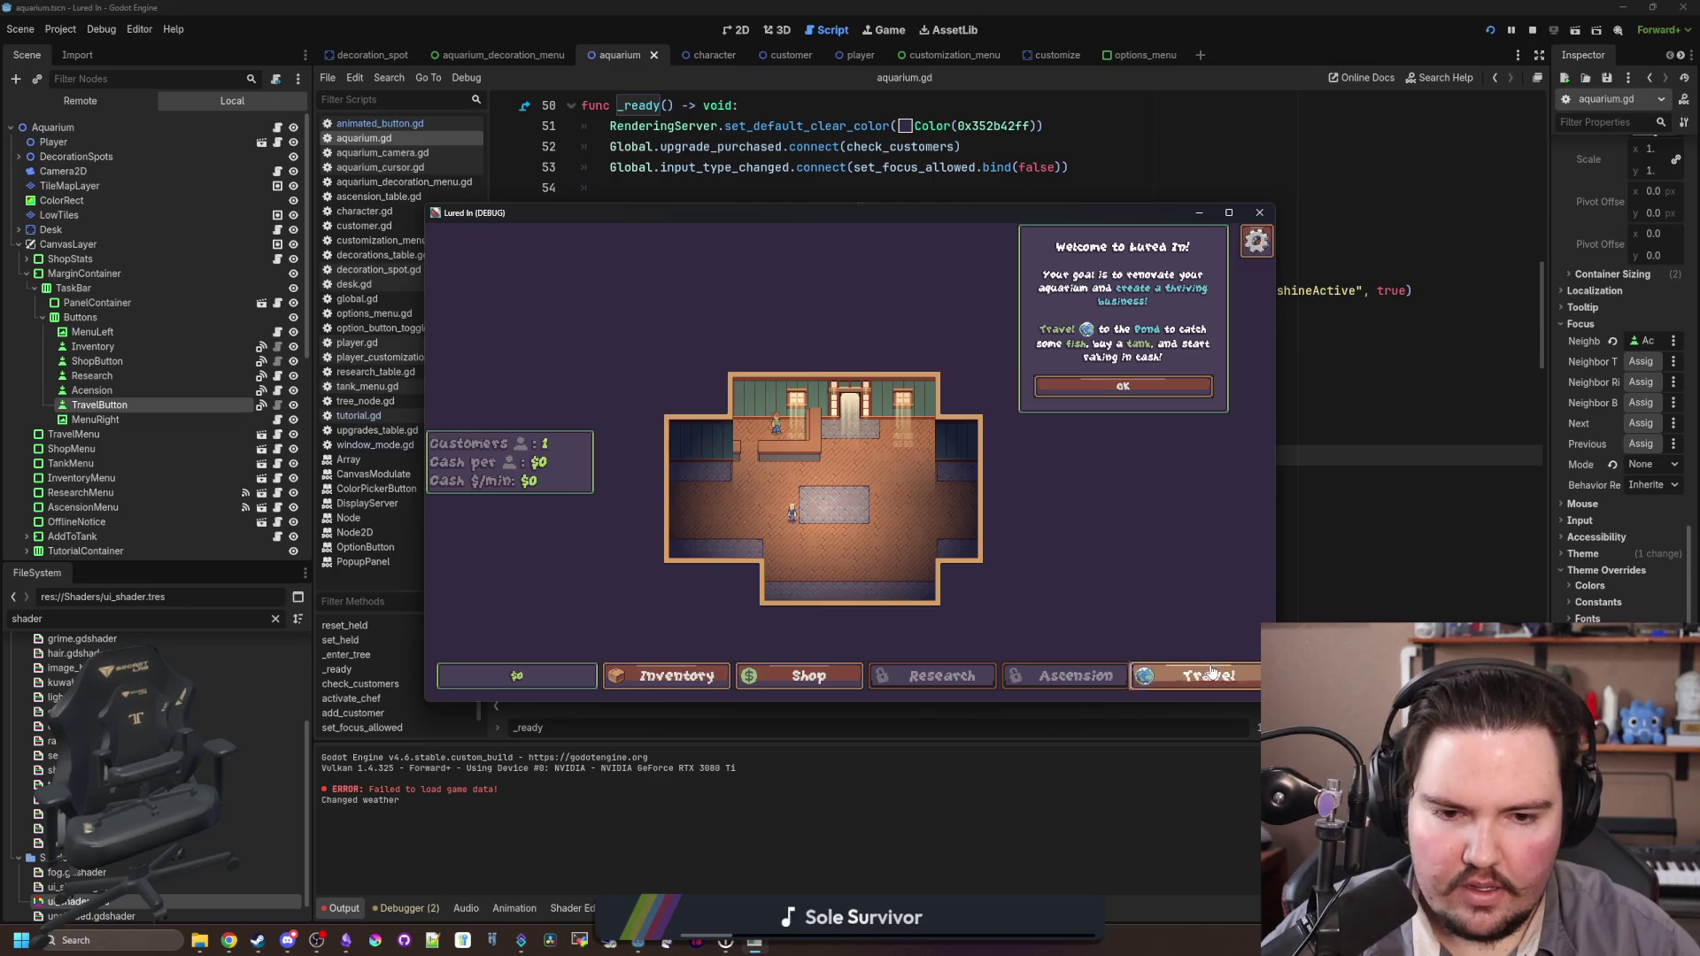
# Step: Maximize the game window, dismiss the welcome message, and take the free Travel ($0) trip to the Pond
pyautogui.click(1228, 214)
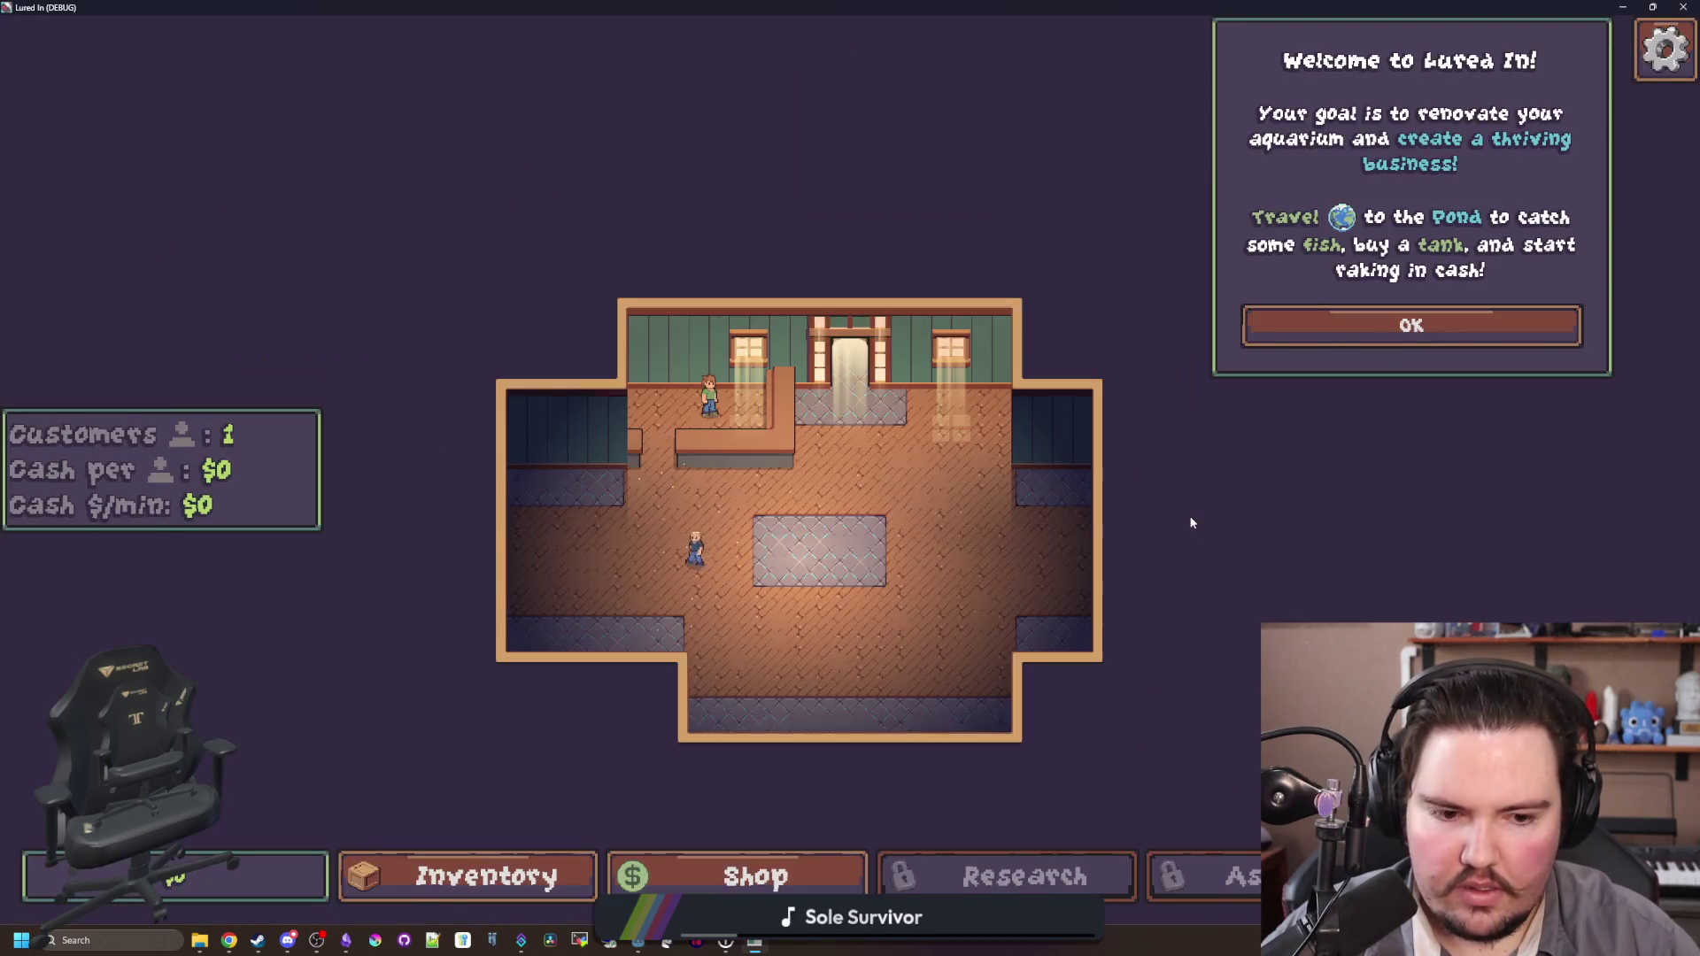
pyautogui.click(1386, 330)
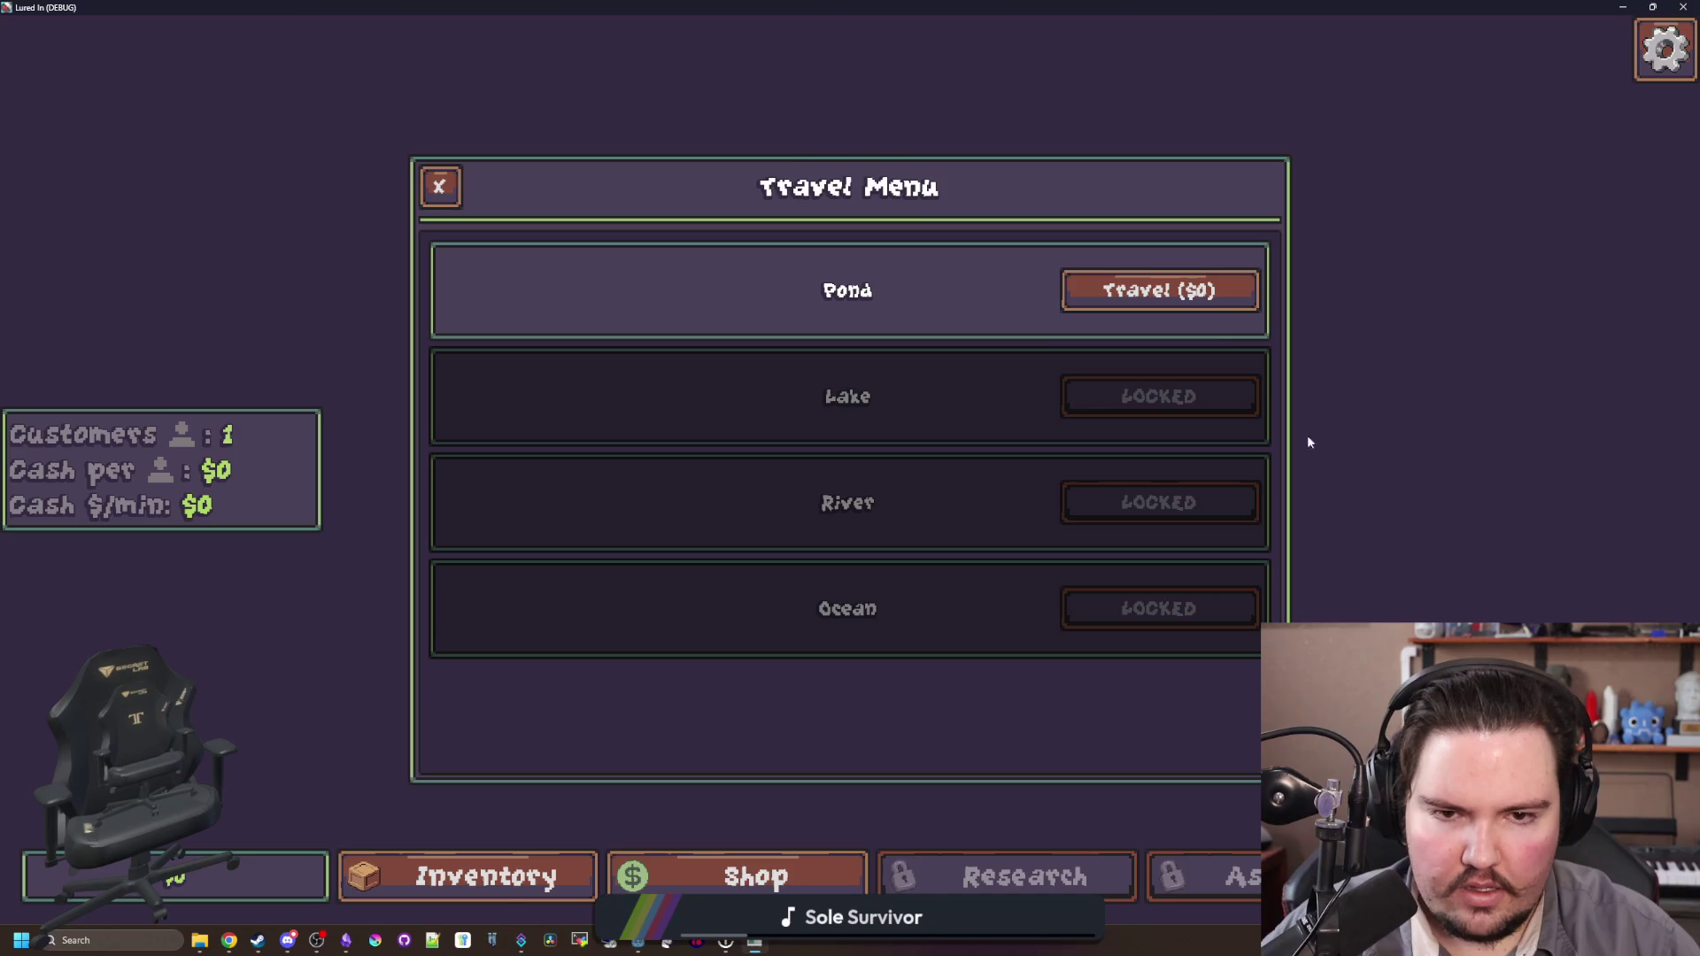
pyautogui.click(1199, 294)
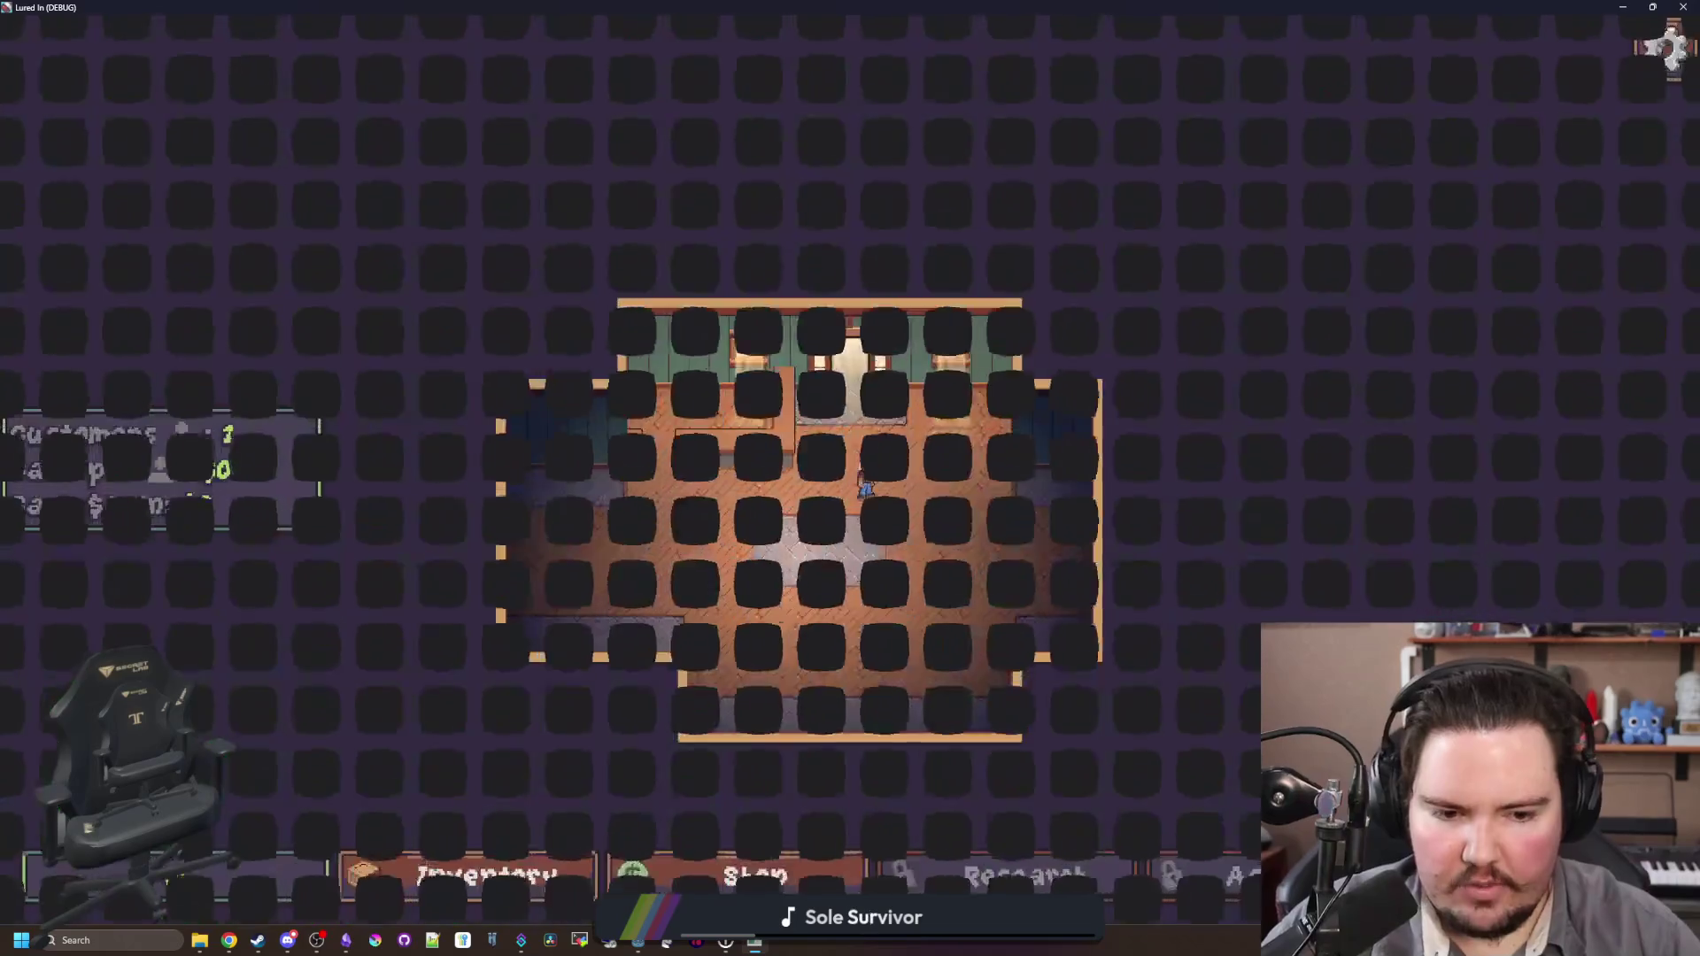
pyautogui.press('super+Down')
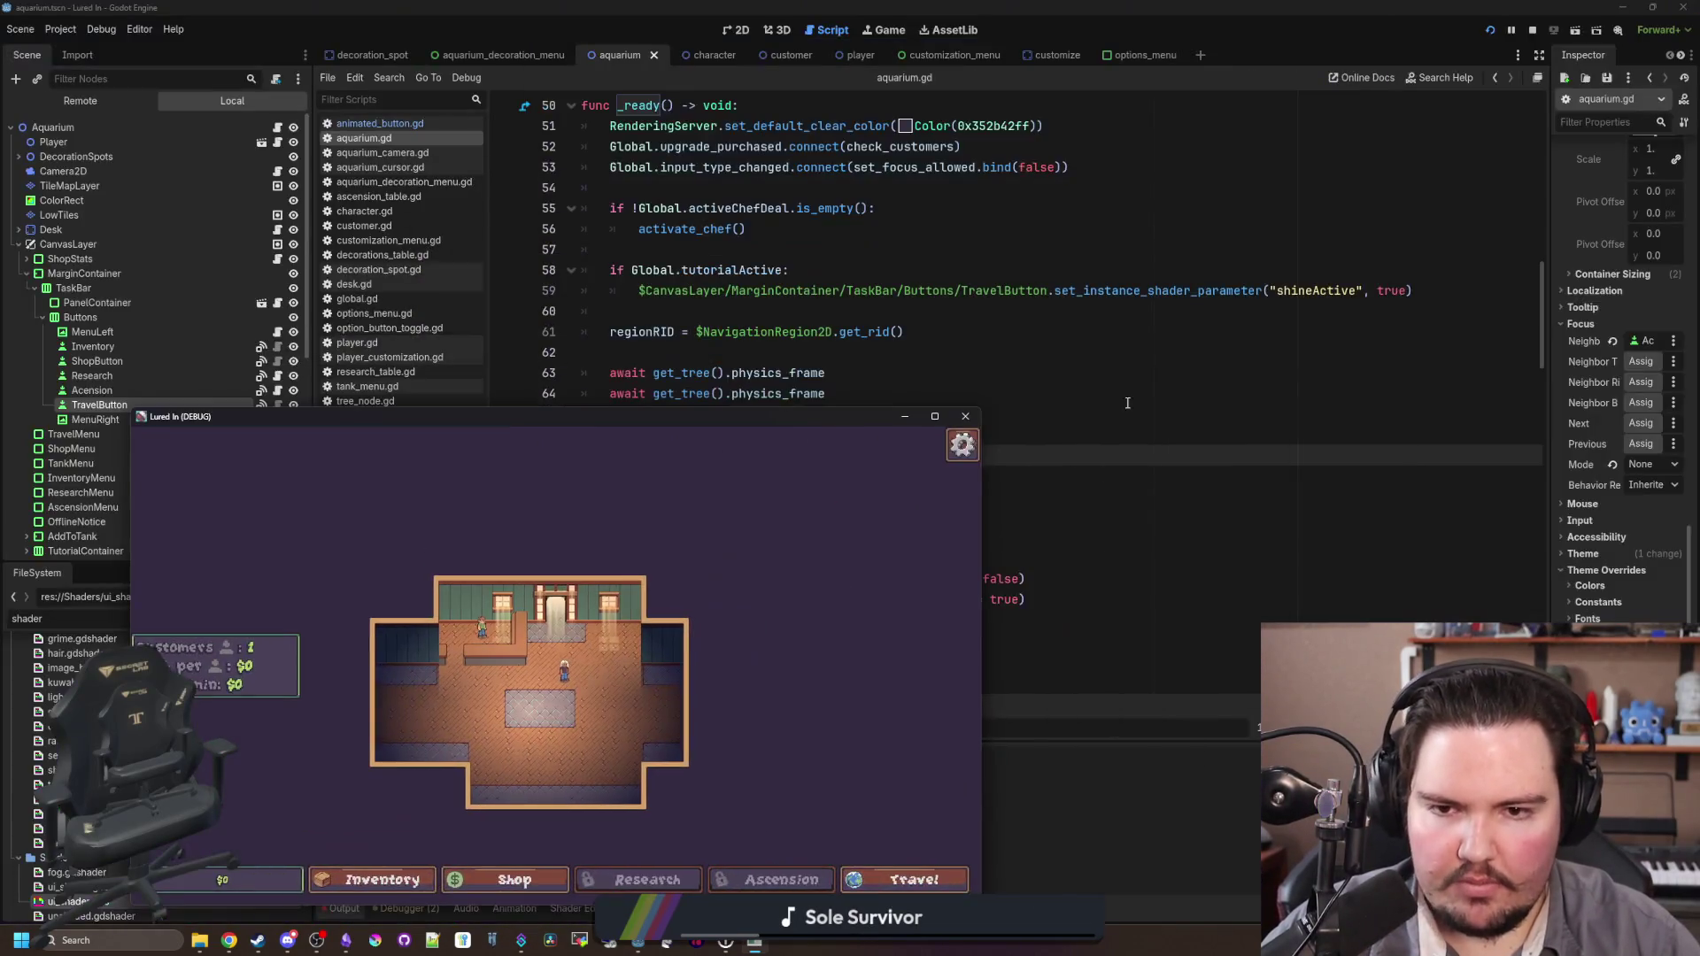
# Step: Stop the debug run and select the Travel button shine lines in aquarium.gd's _ready
pyautogui.hotkey('alt', 'F4')
pyautogui.click(1124, 409)
pyautogui.scroll(1, 1122, 394)
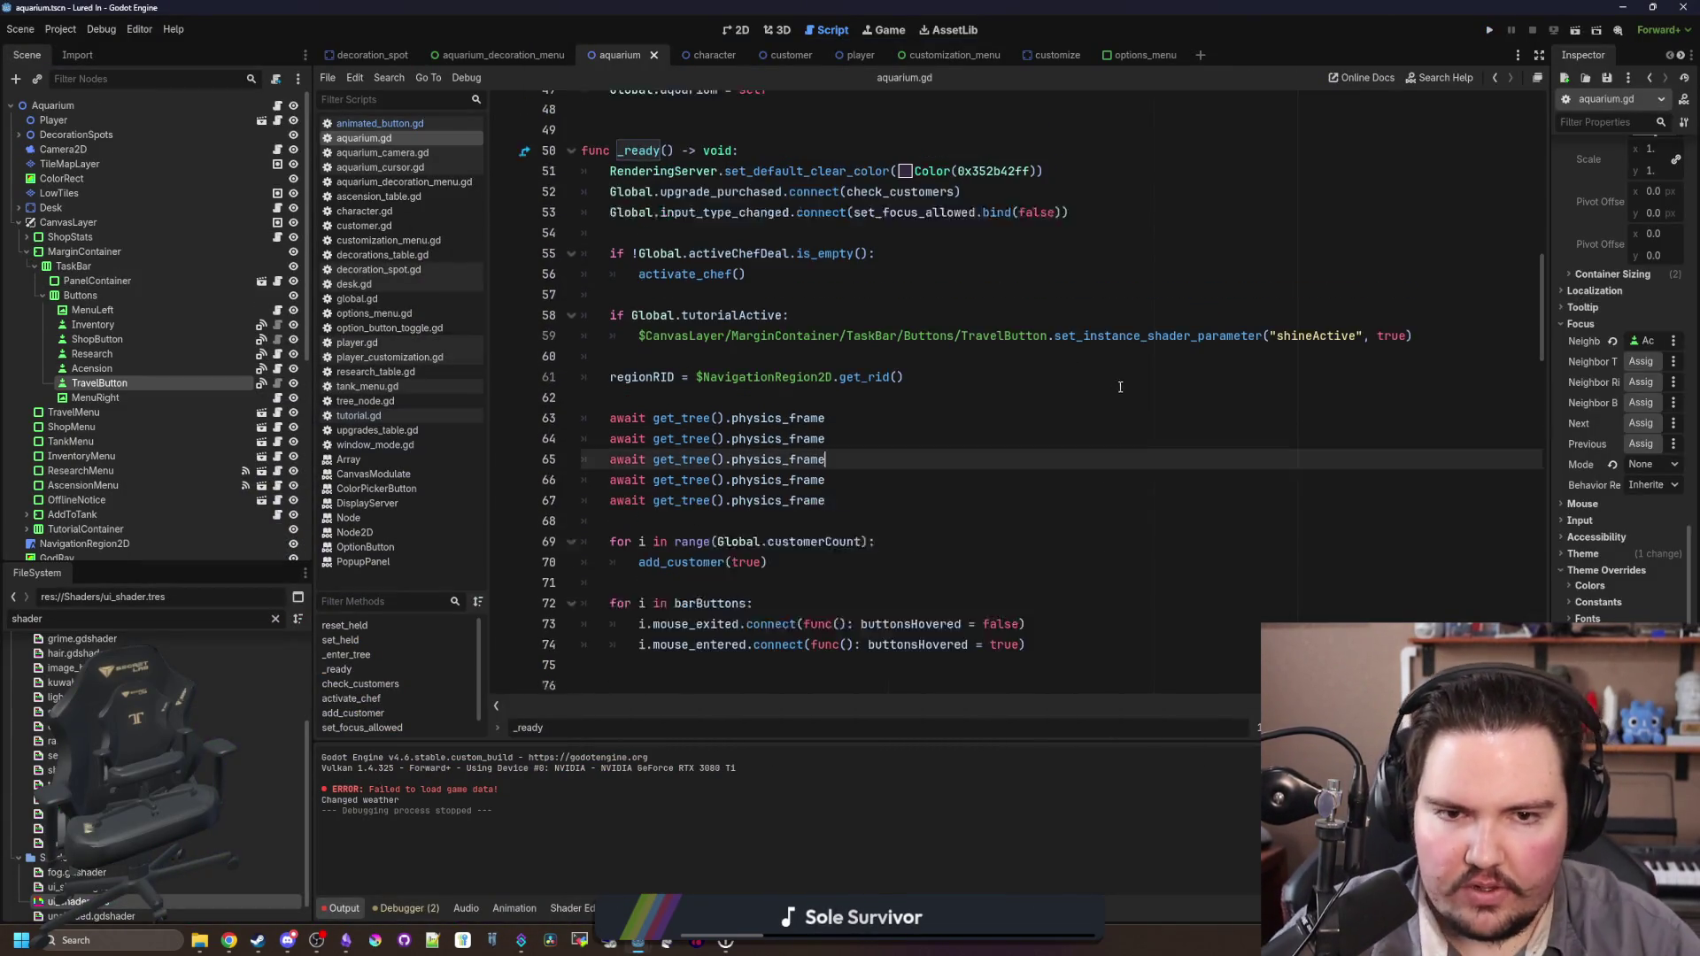
pyautogui.moveTo(1447, 351)
pyautogui.mouseDown()
pyautogui.moveTo(584, 393)
pyautogui.moveTo(475, 325)
pyautogui.mouseUp()
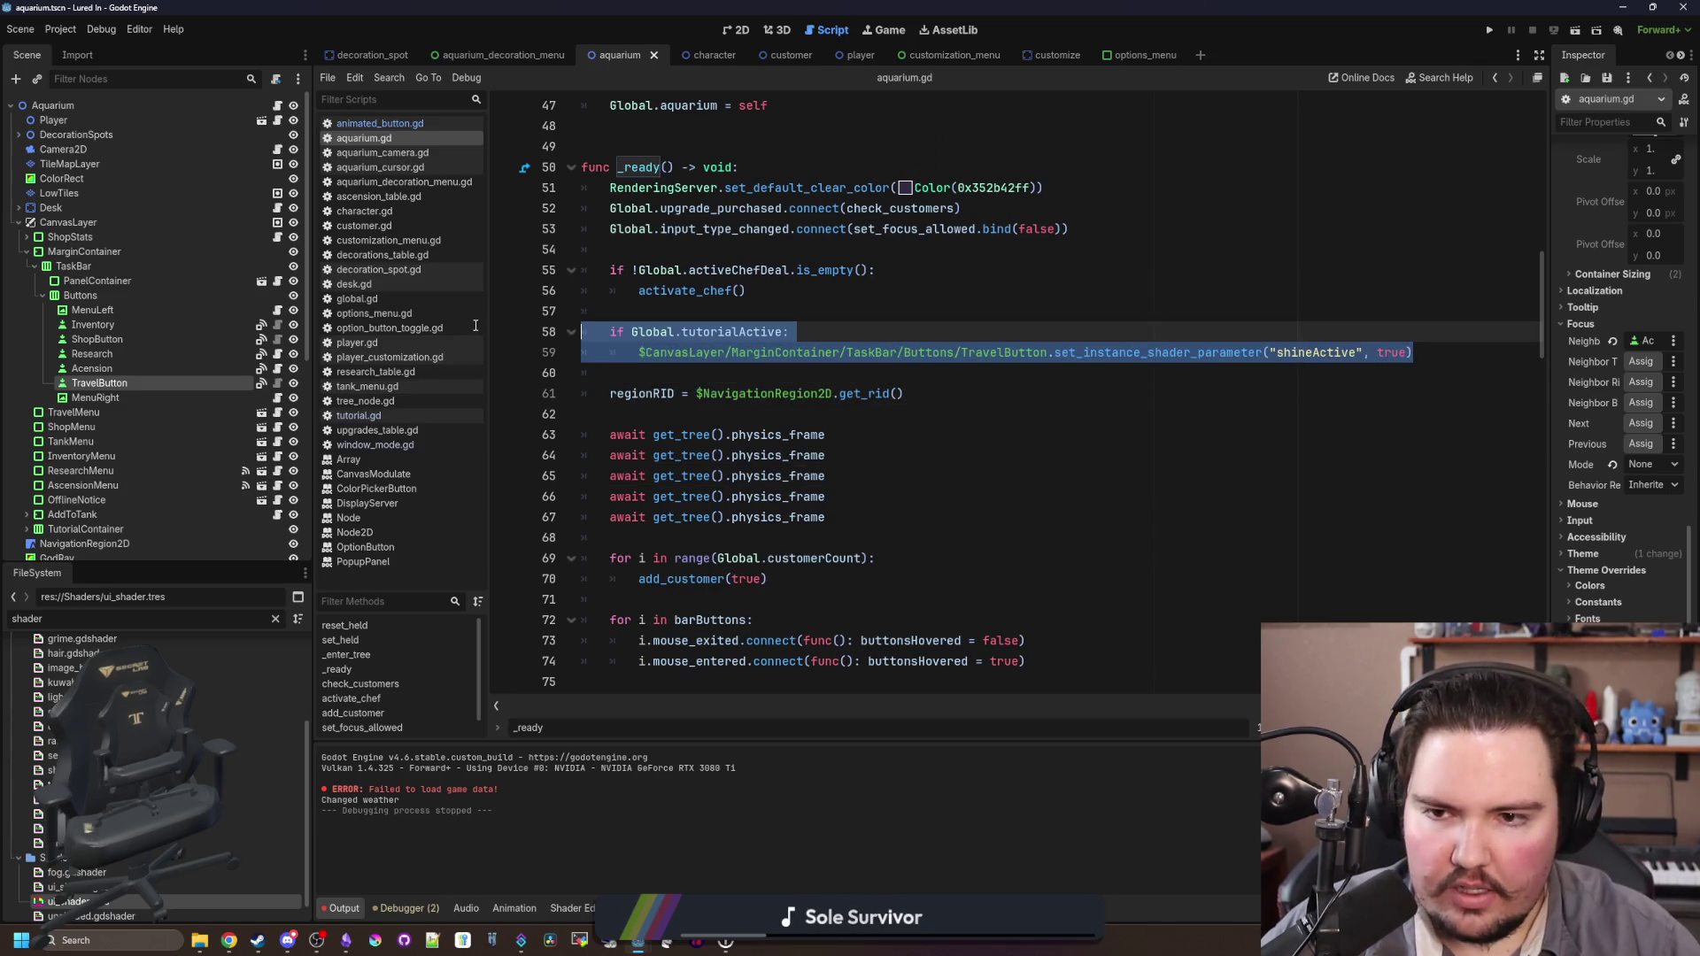
pyautogui.click(632, 305)
pyautogui.moveTo(1452, 356)
pyautogui.mouseDown()
pyautogui.moveTo(563, 346)
pyautogui.moveTo(584, 329)
pyautogui.mouseUp()
pyautogui.click(670, 307)
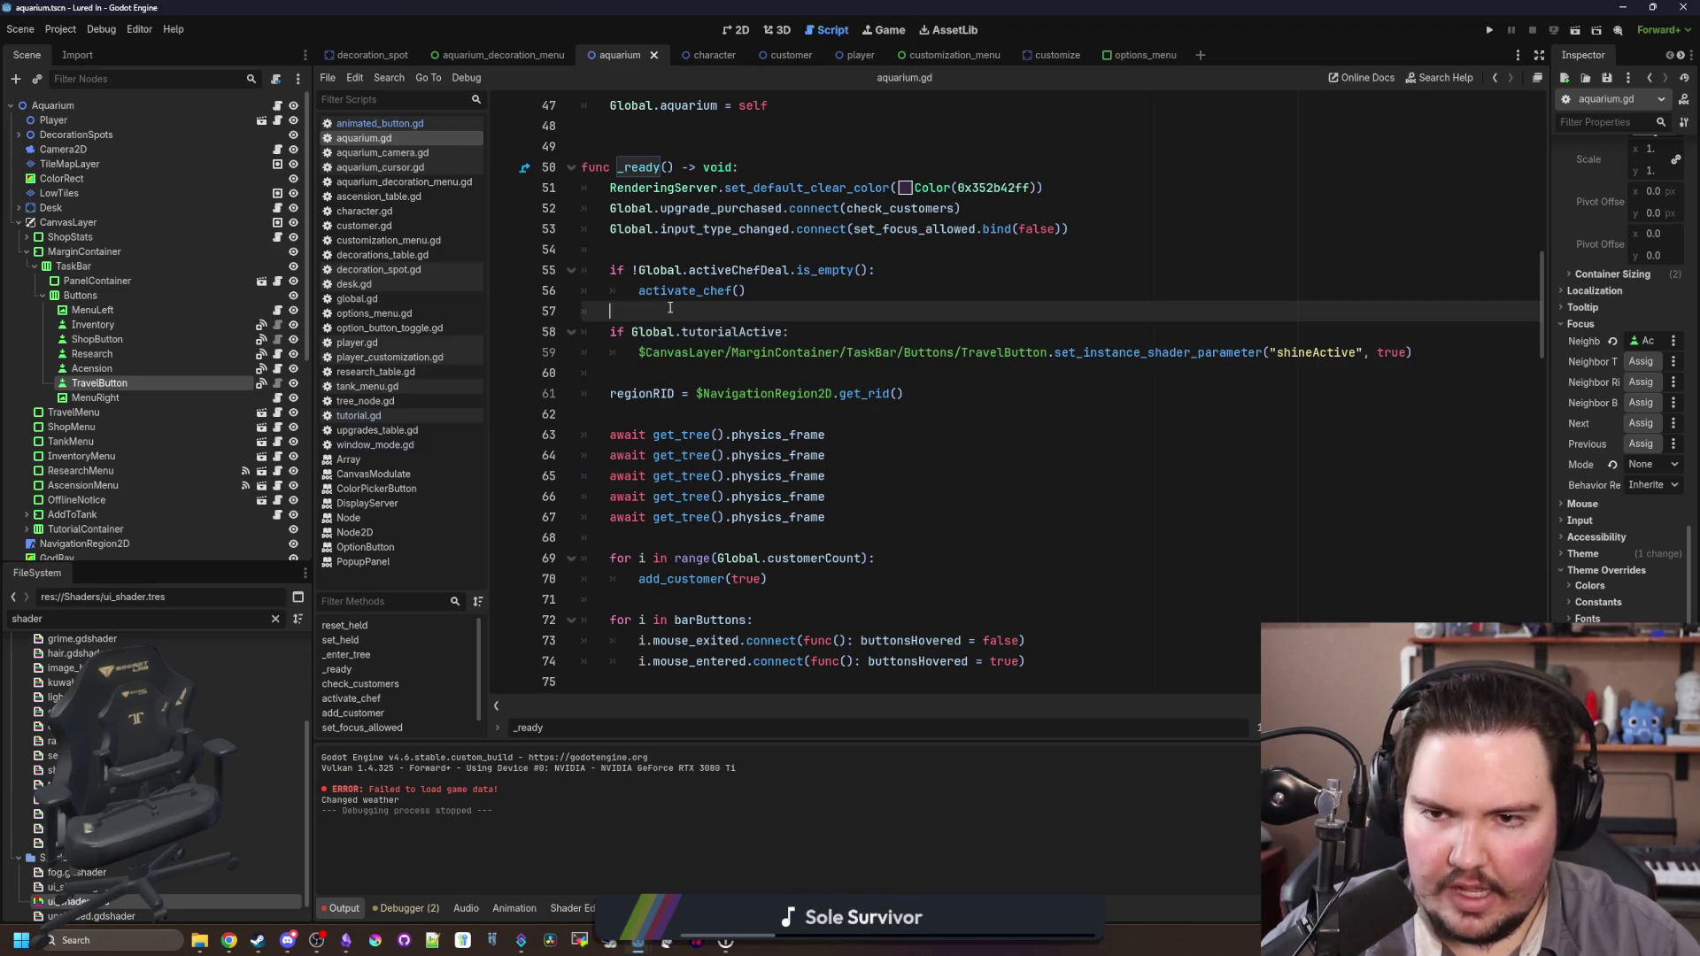
# Step: Reselect the if Global.tutorialActive block on lines 58–59 and clear the FileSystem filter
pyautogui.scroll(1, 1107, 381)
pyautogui.moveTo(1417, 414); pyautogui.dragTo(549, 391)
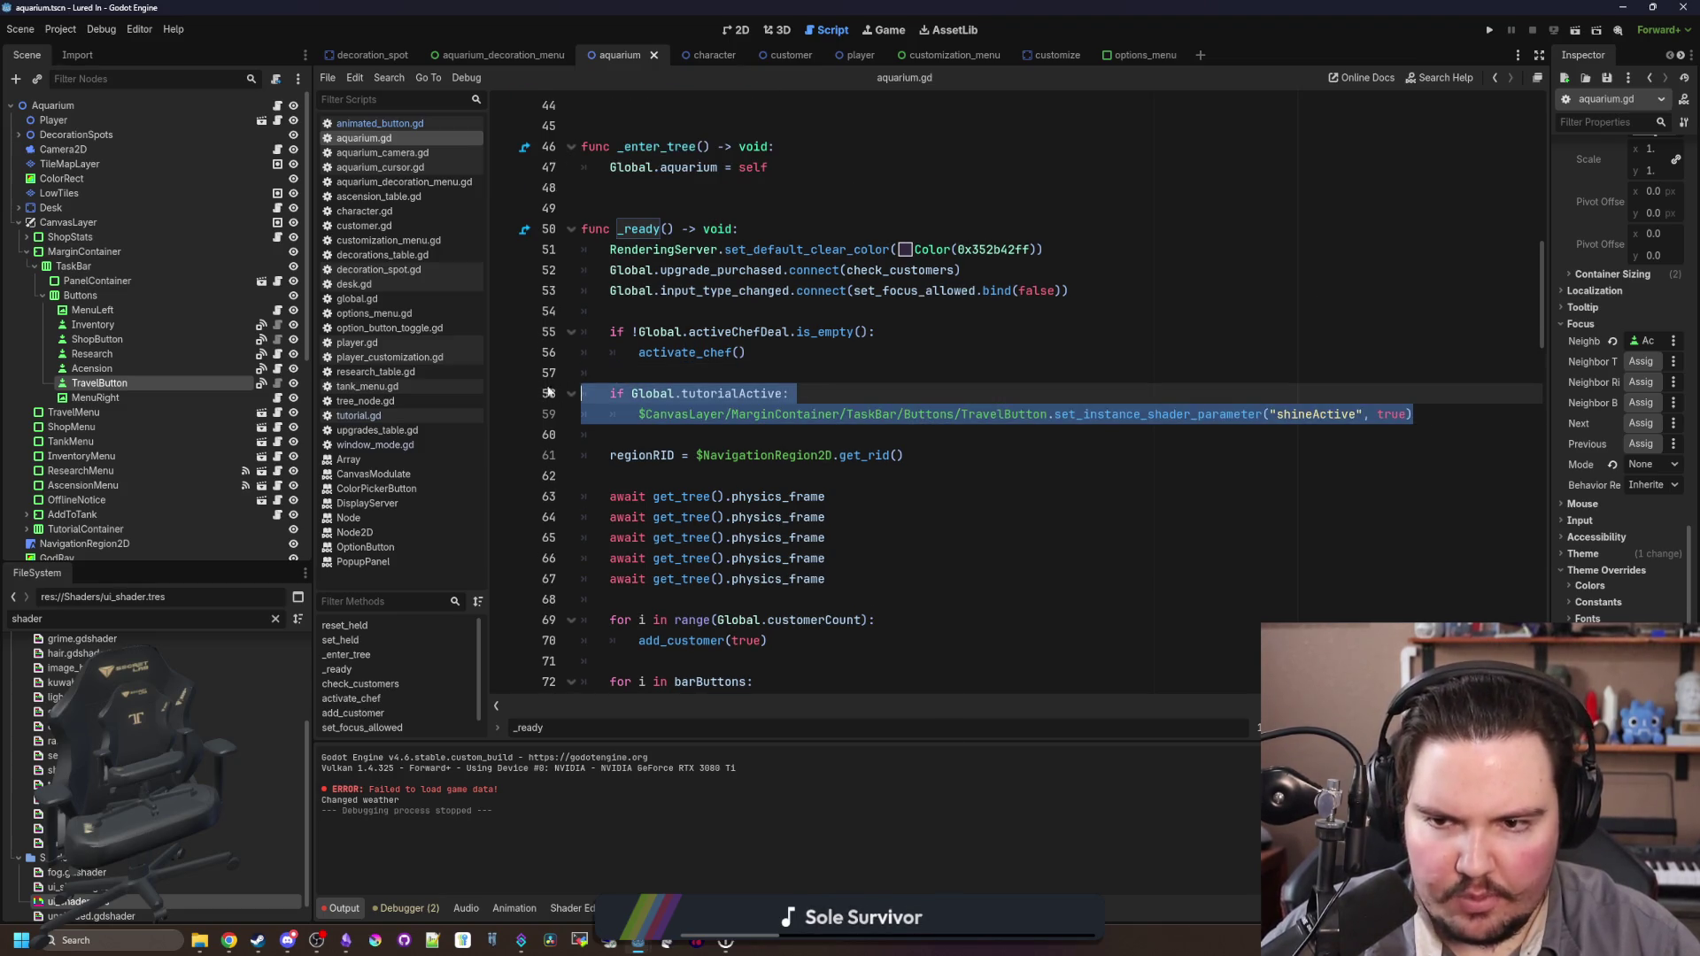
pyautogui.click(677, 367)
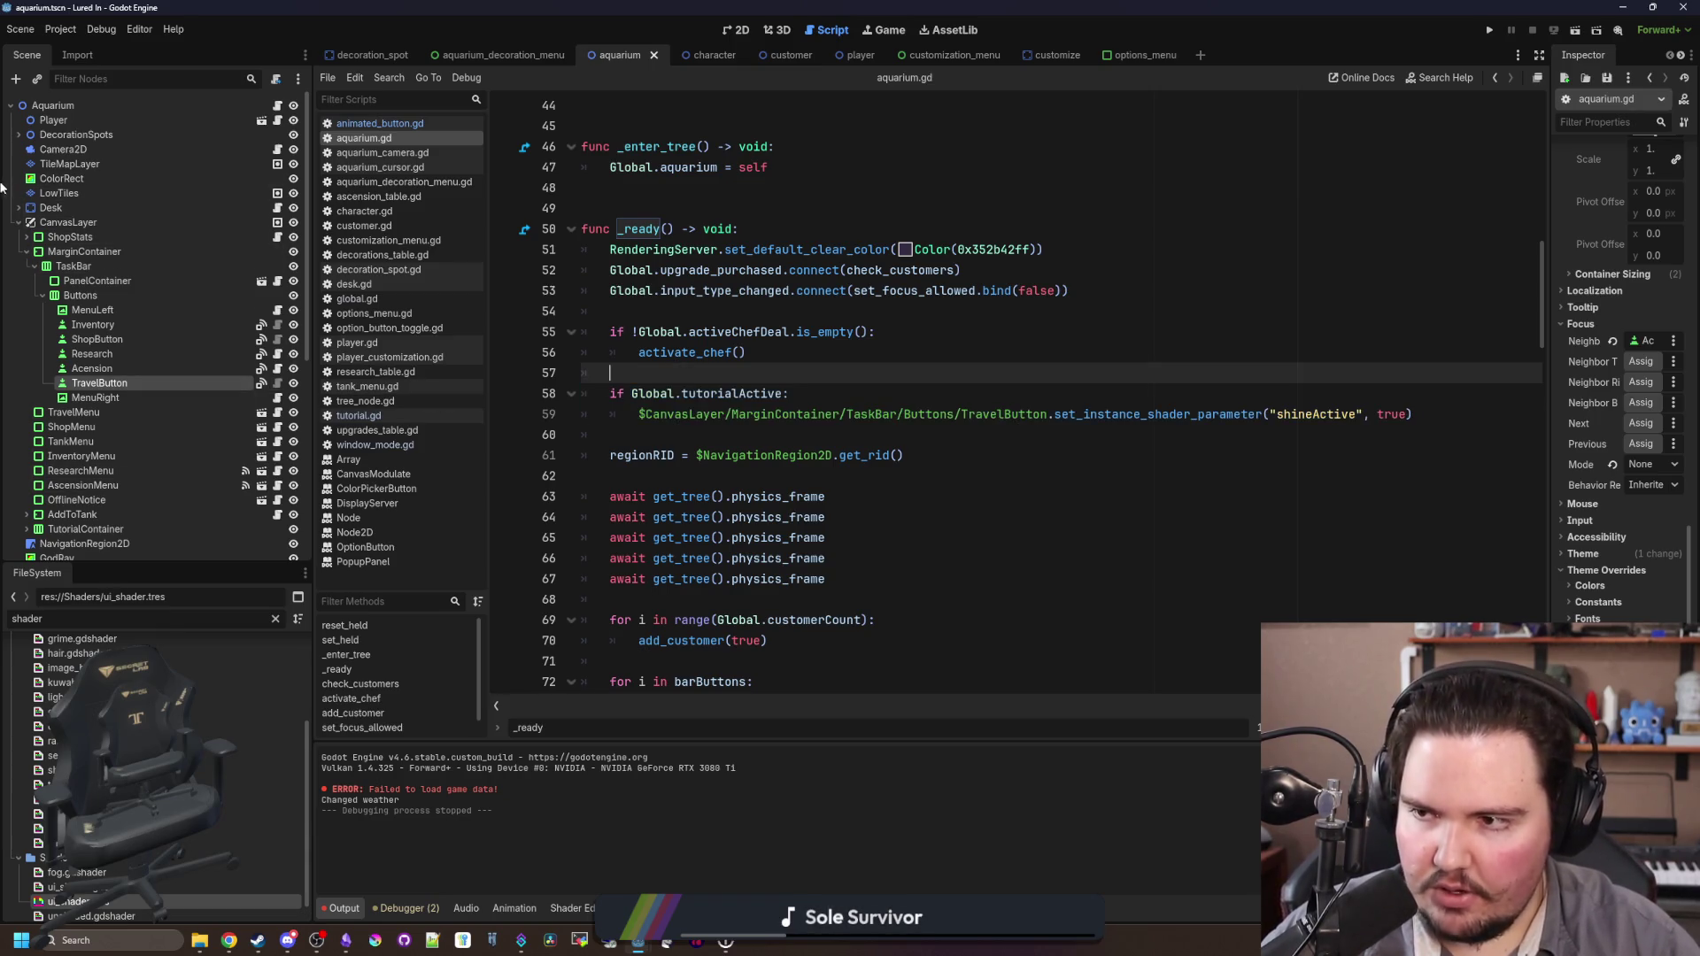
pyautogui.moveTo(1417, 414); pyautogui.dragTo(584, 393)
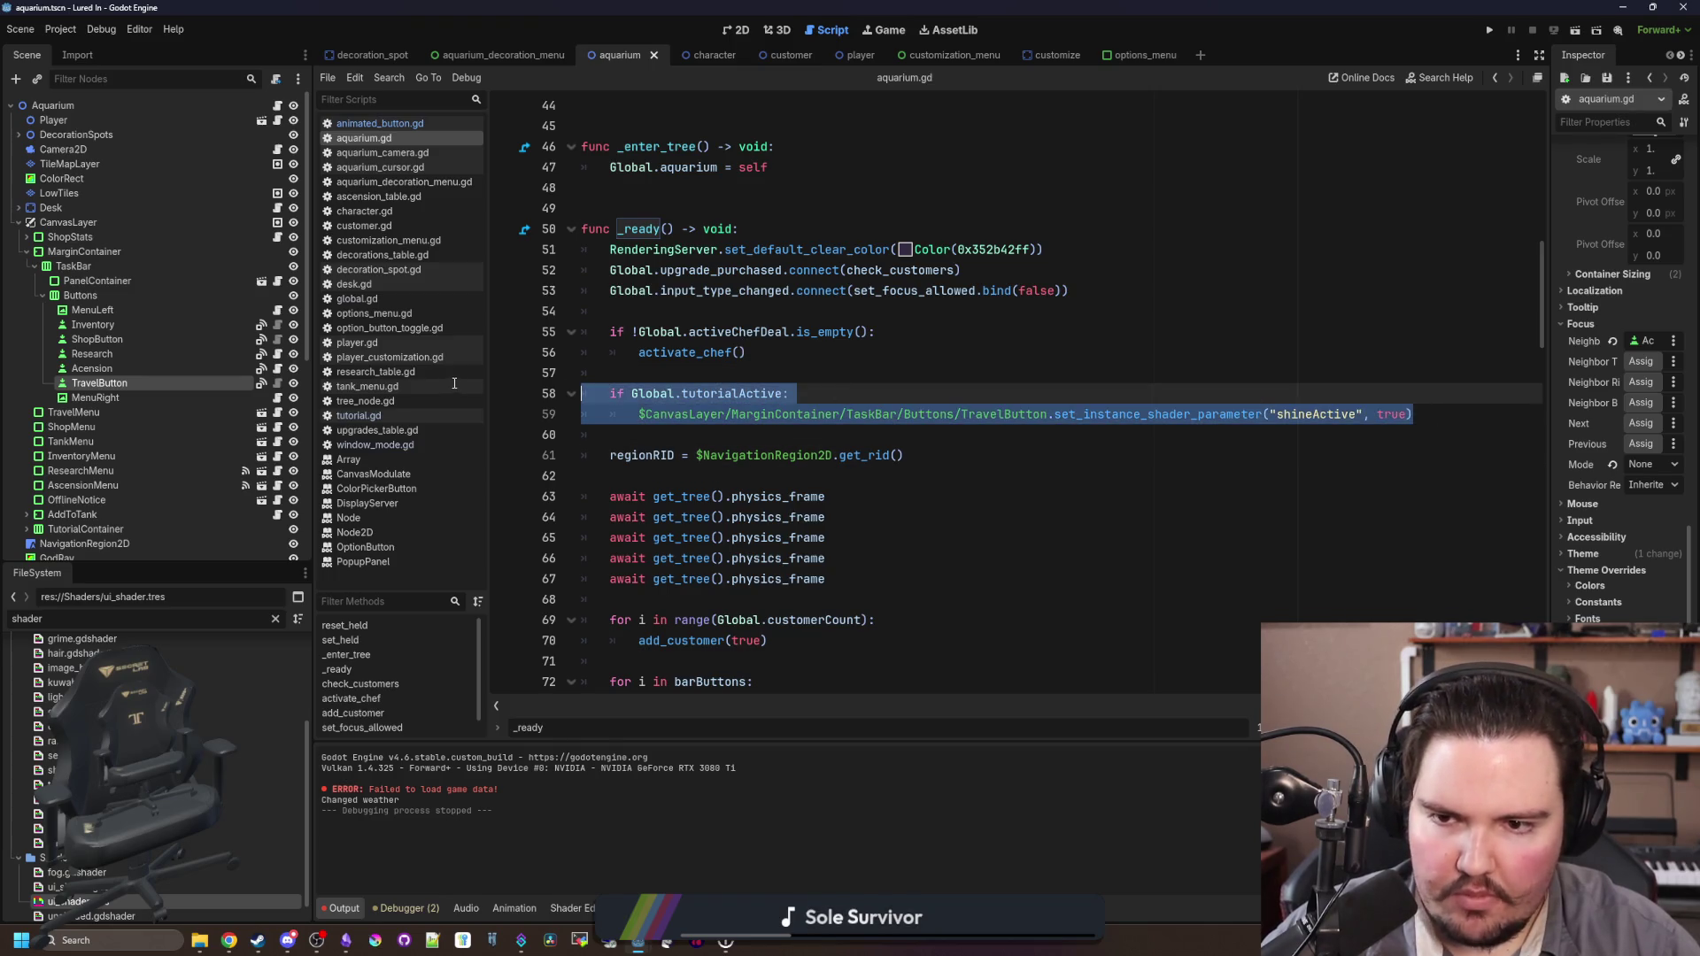
pyautogui.click(746, 393)
pyautogui.moveTo(1417, 414); pyautogui.dragTo(584, 393)
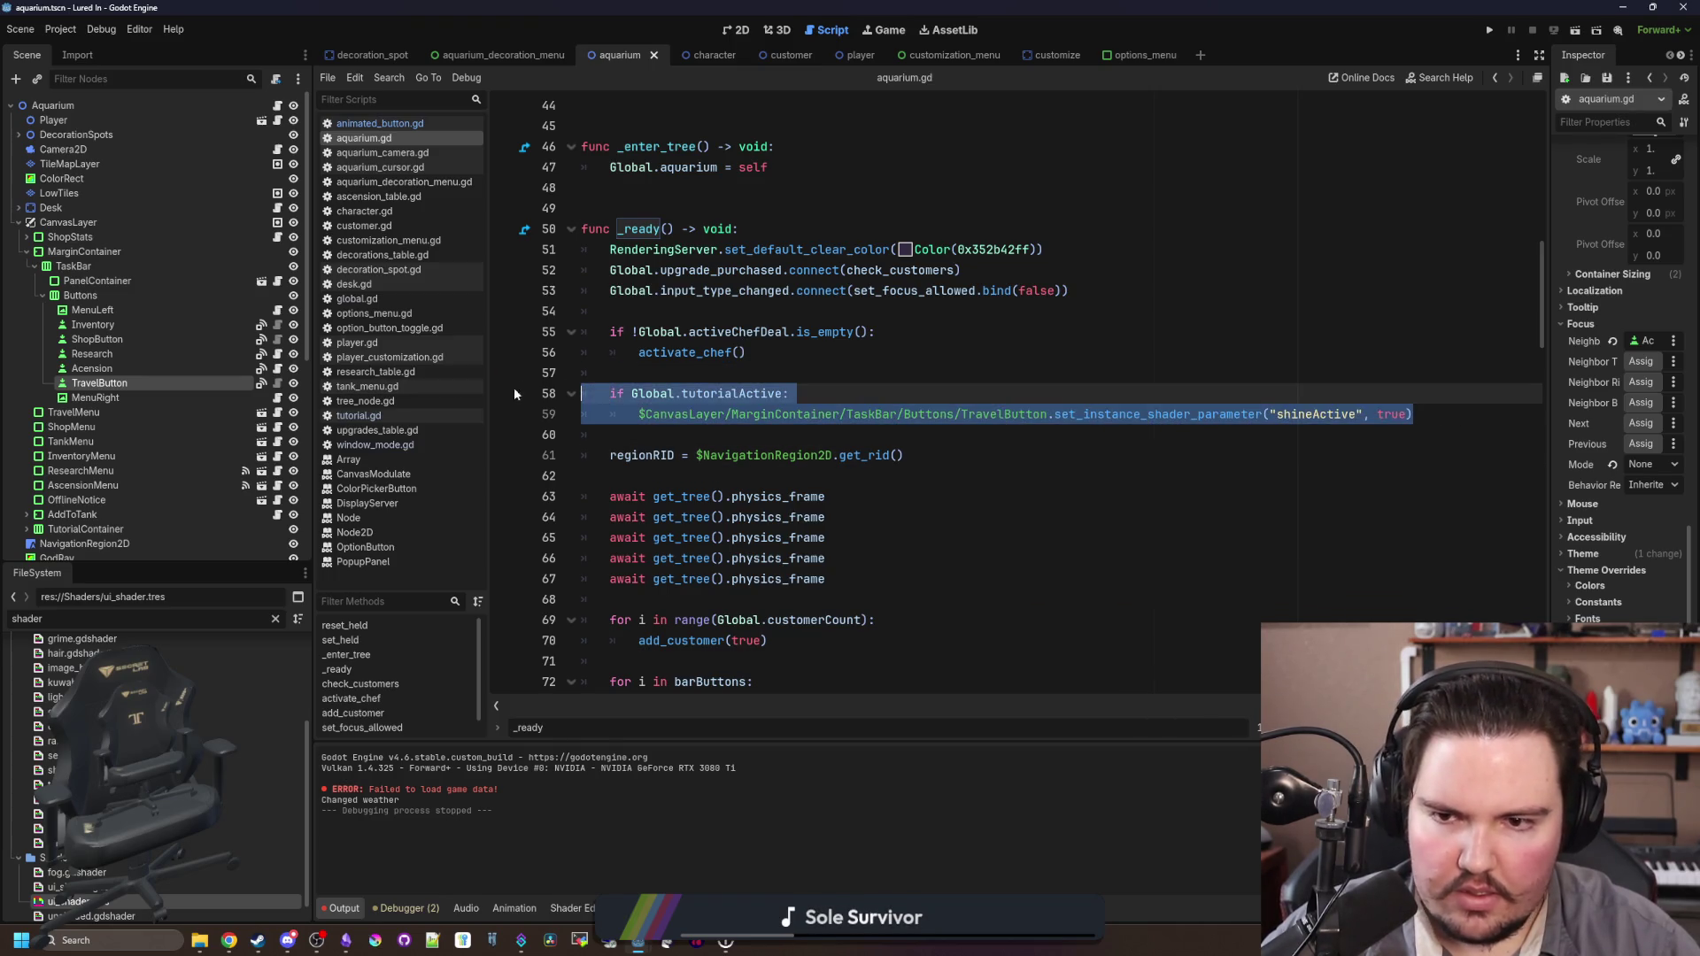
pyautogui.click(790, 369)
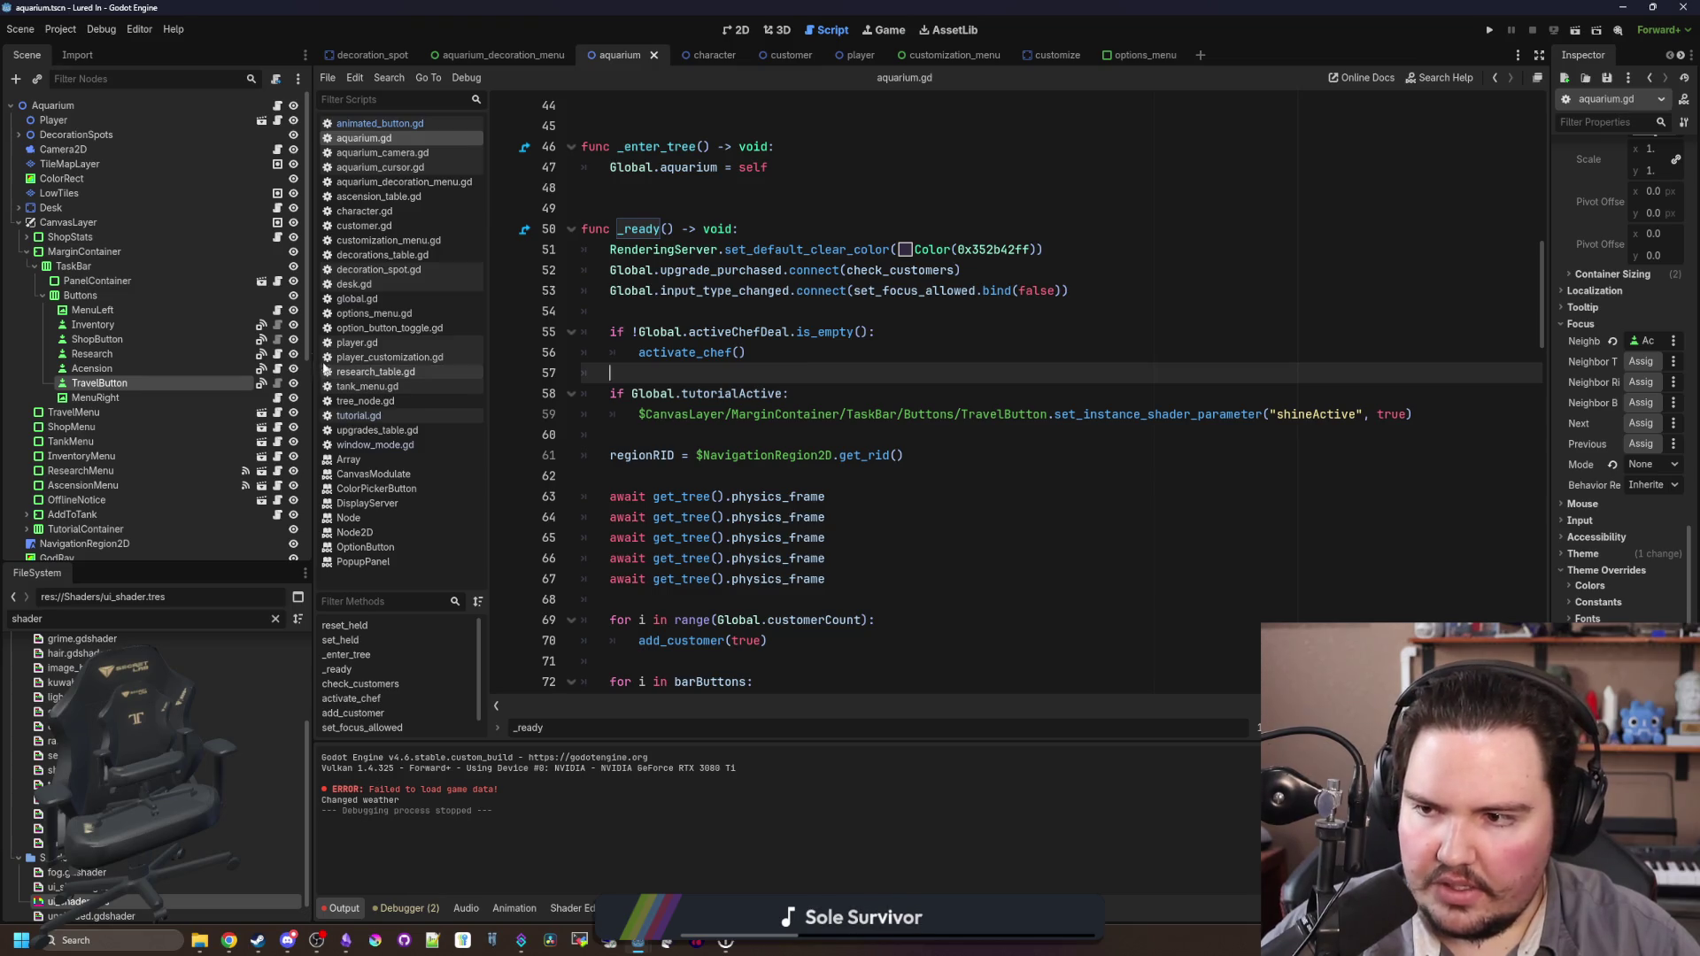
pyautogui.click(276, 619)
# Step: Filter the FileSystem for 'regions', then 'travel', and open travel_menu.gd
pyautogui.write('regions')
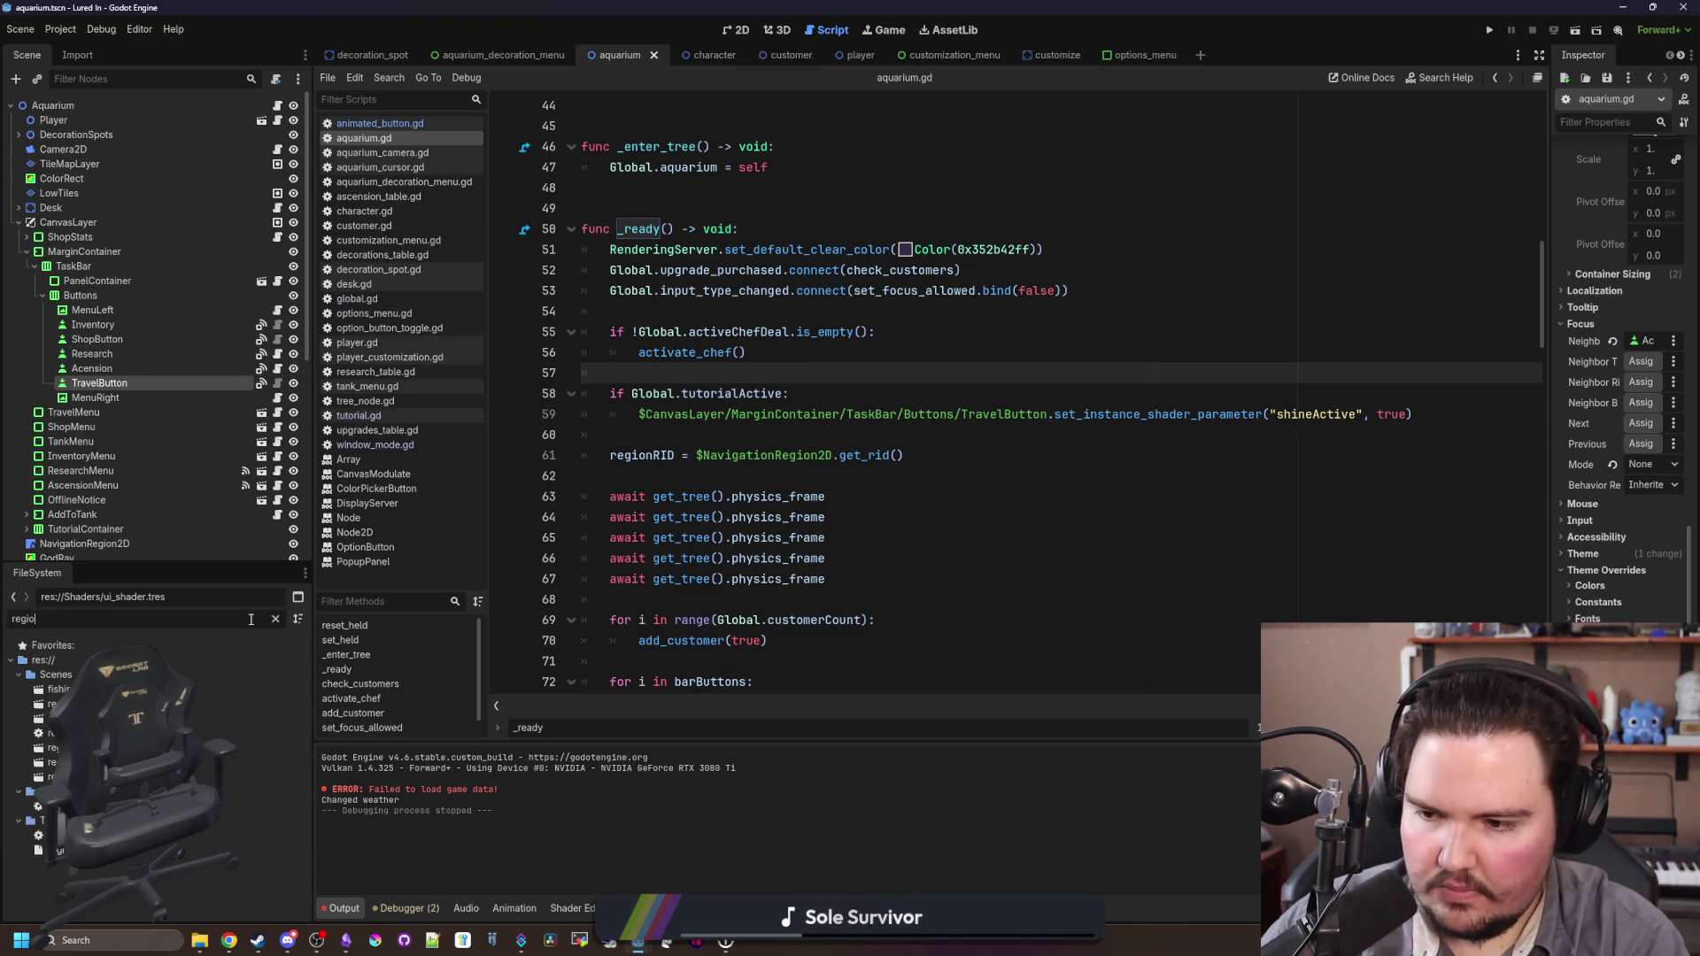
pyautogui.press('Return')
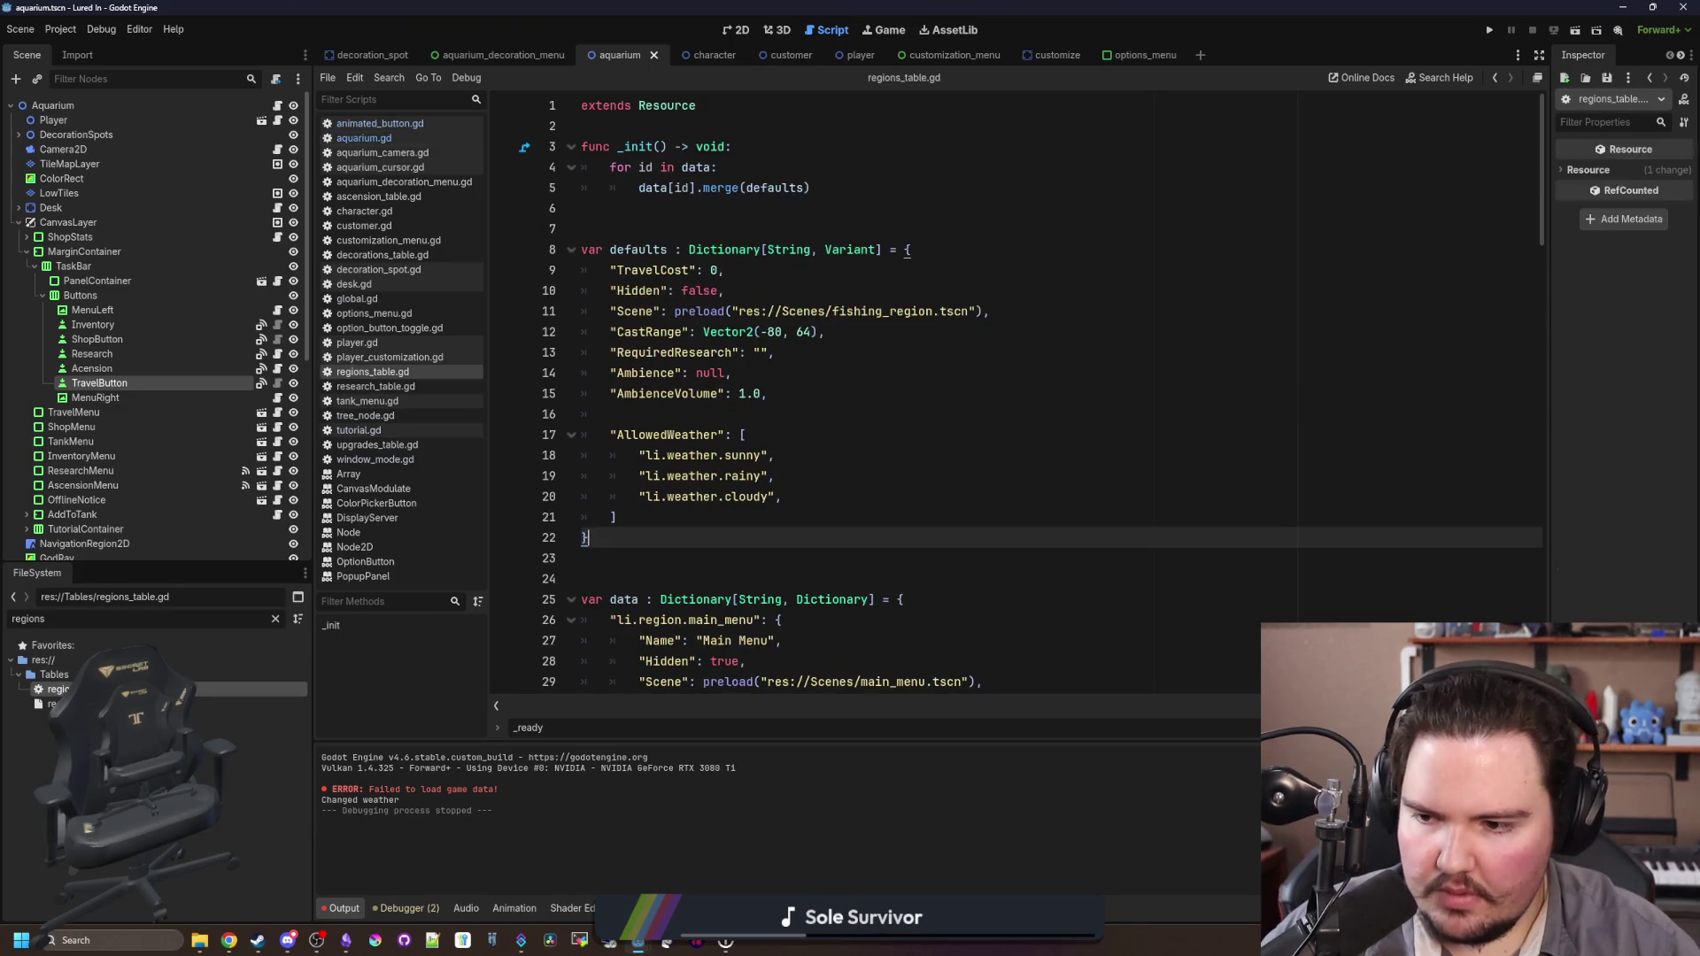
pyautogui.hotkey('ctrl', 'BackSpace')
pyautogui.write('travel')
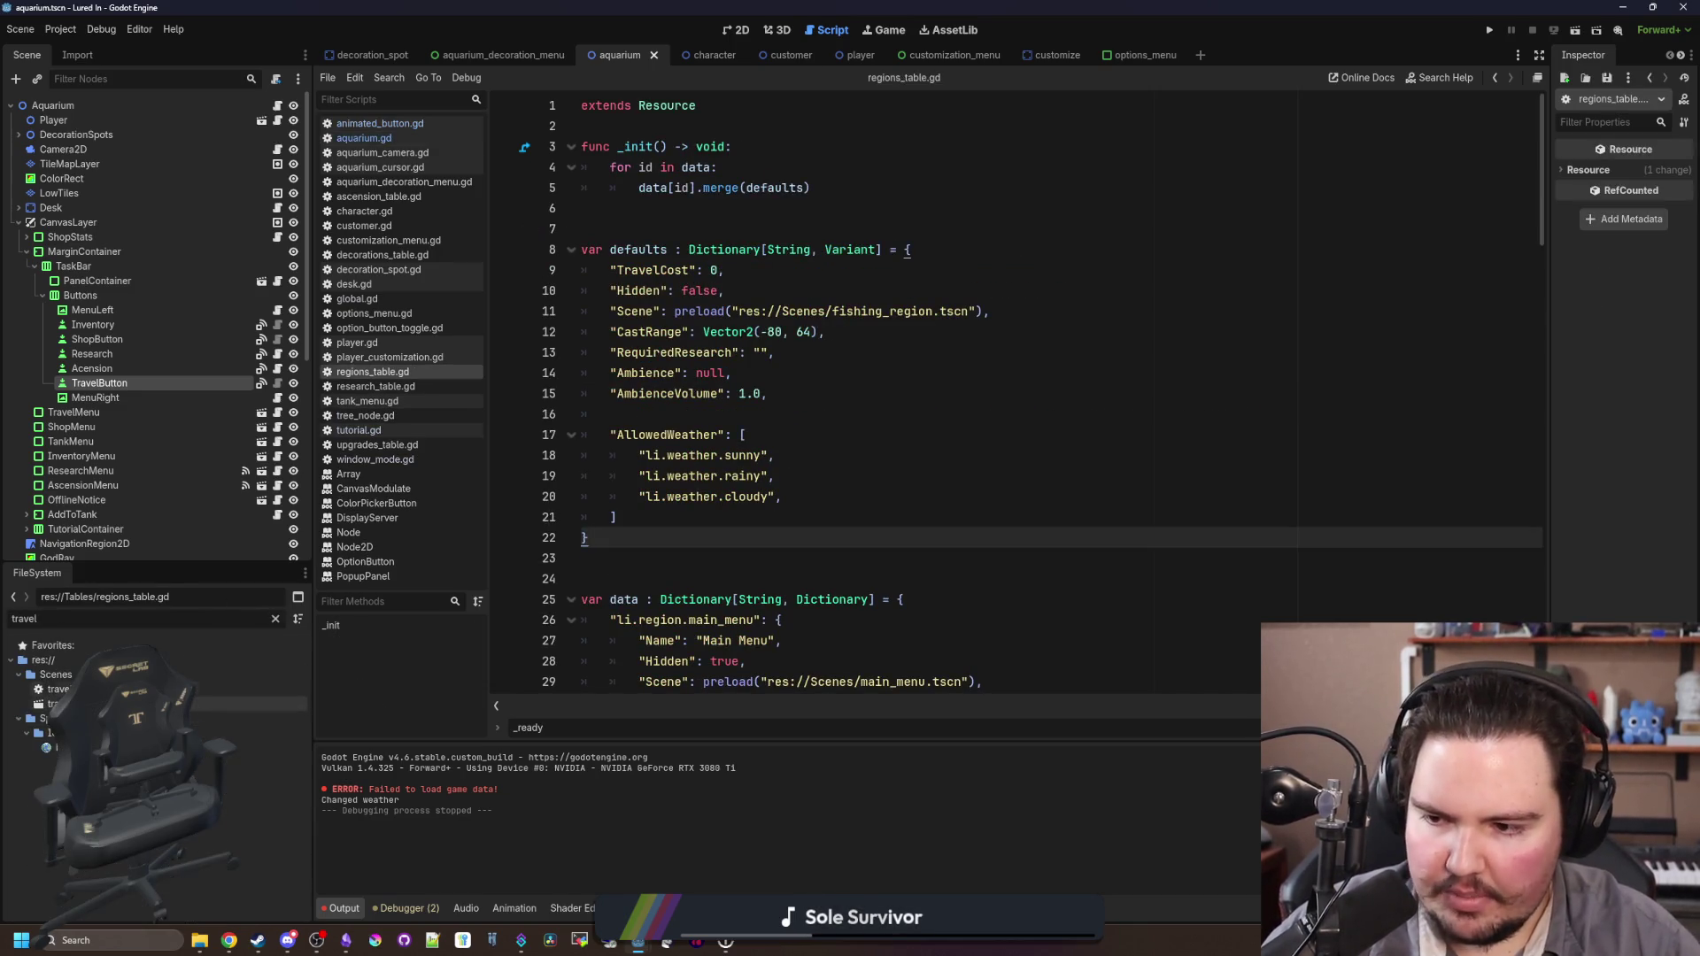
pyautogui.doubleClick(133, 688)
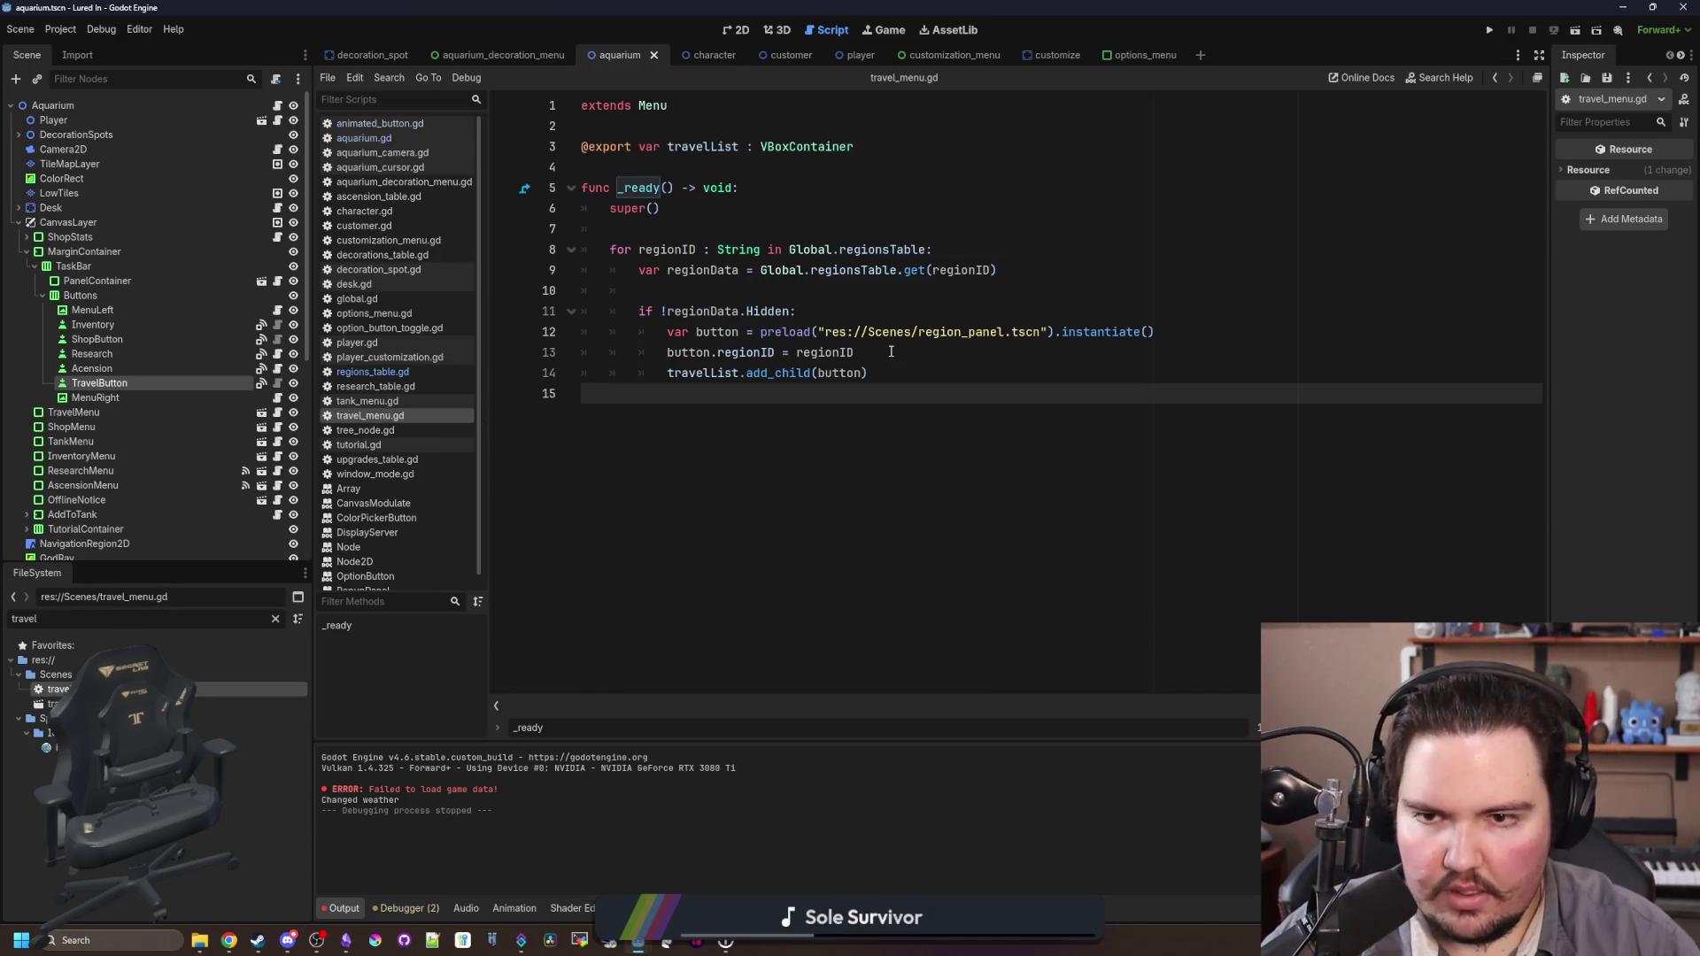
# Step: Paste the tutorial shine block after the add_child line and fix its indentation
pyautogui.click(932, 378)
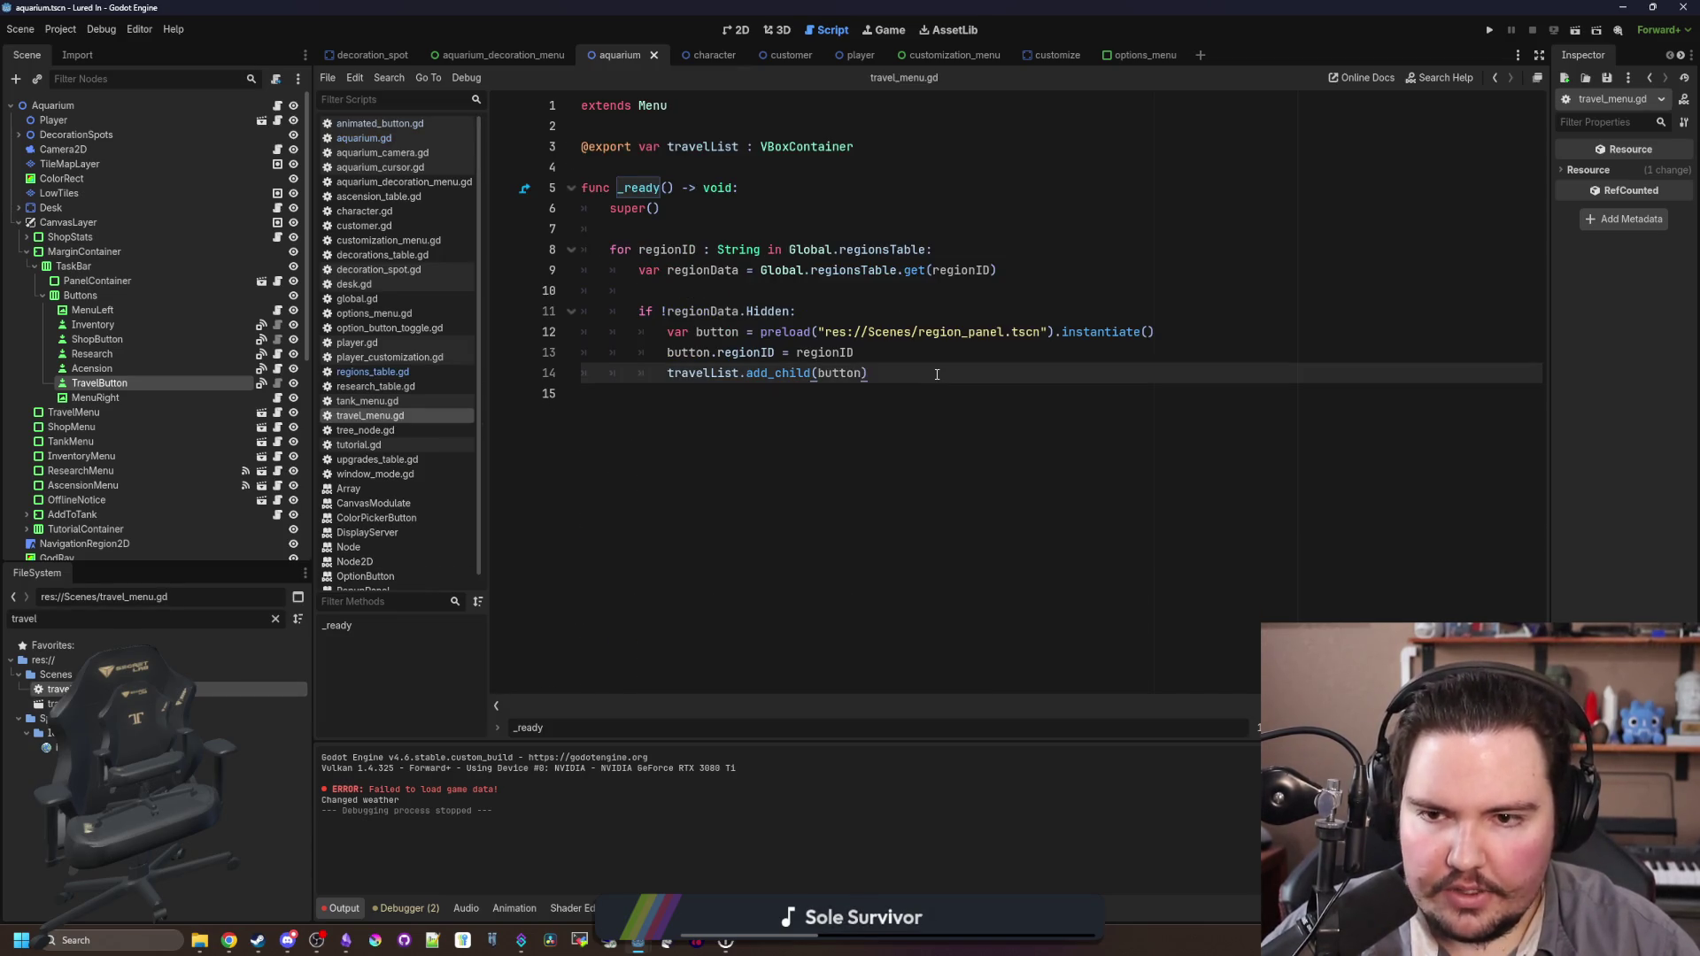
pyautogui.press('Return')
pyautogui.press('Return')
pyautogui.hotkey('ctrl', 'v')
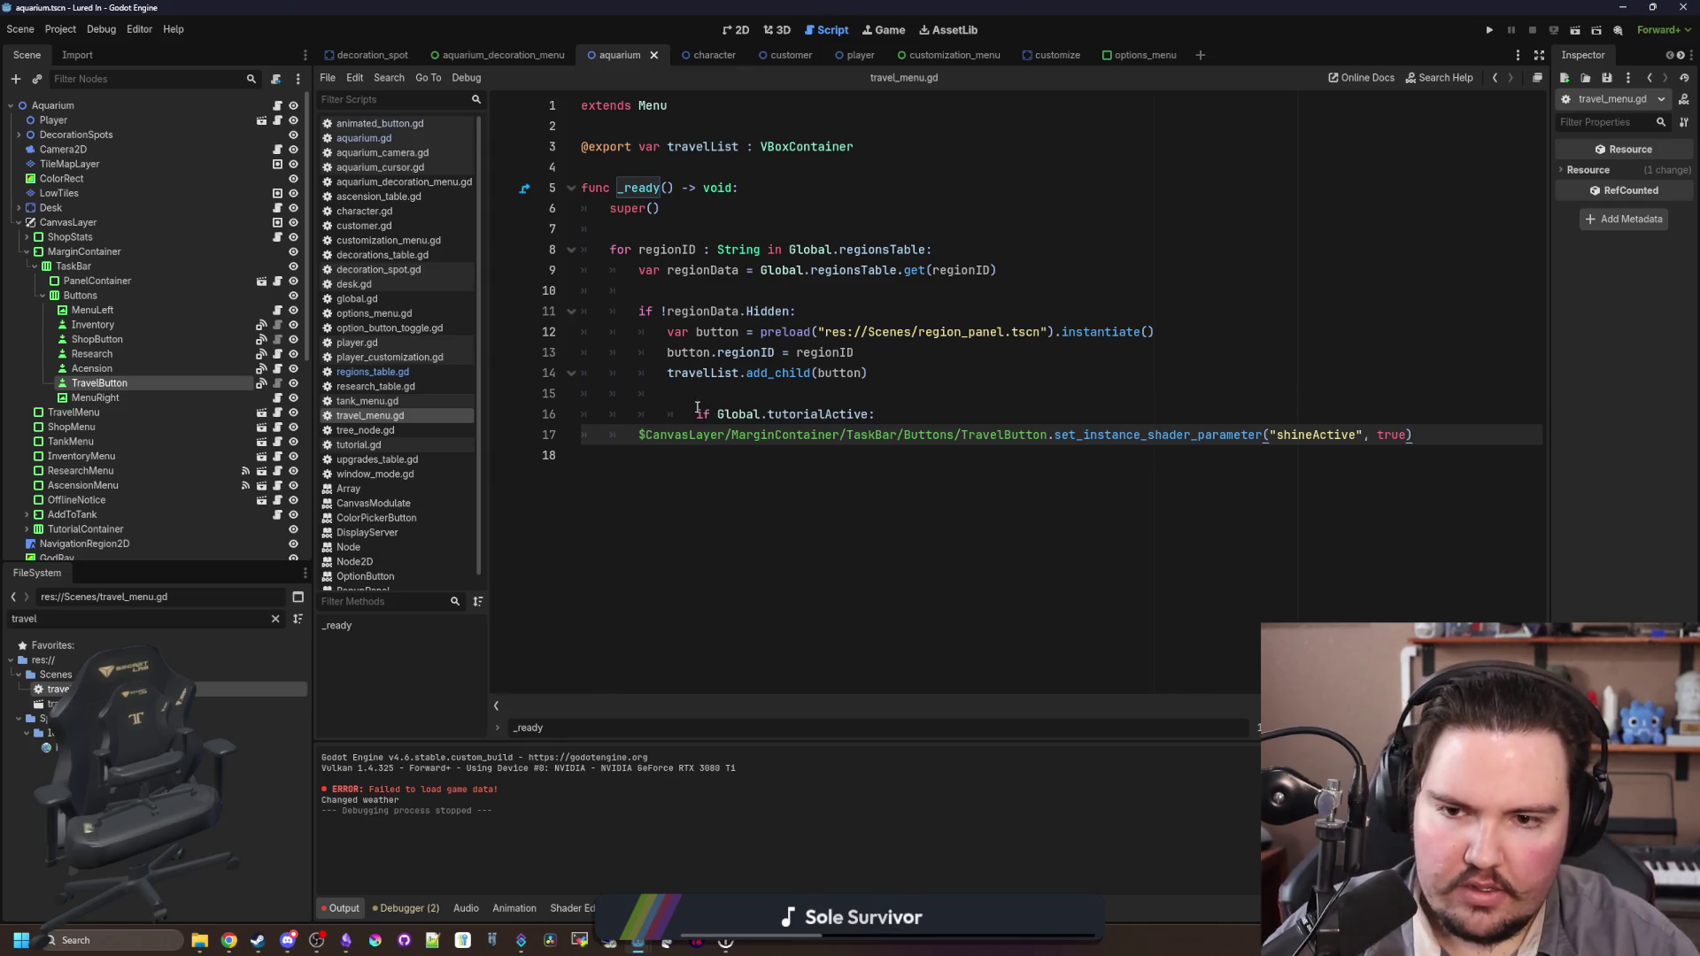
pyautogui.click(698, 407)
pyautogui.press('BackSpace')
pyautogui.click(638, 434)
pyautogui.press('Tab')
pyautogui.press('Tab')
# Step: Nest the shine block under an if regionID == "li.region.pond" check, then open region_panel.tscn
pyautogui.click(779, 389)
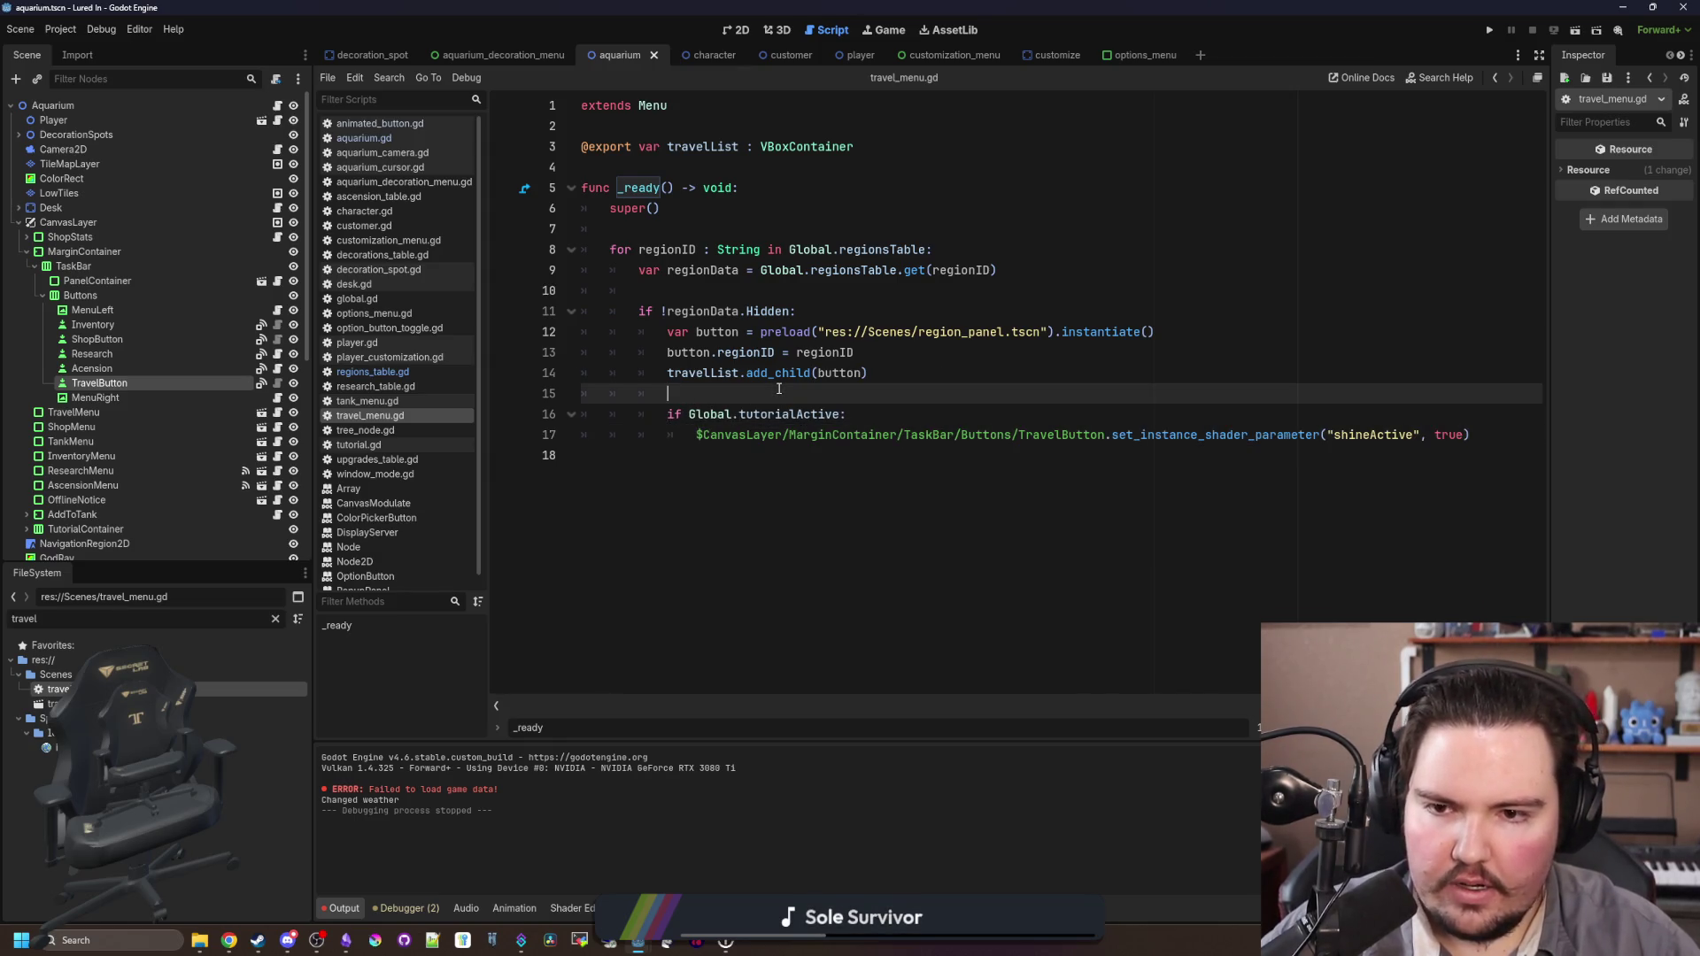
pyautogui.press('Return')
pyautogui.write('if regionID == "li.region.pond":')
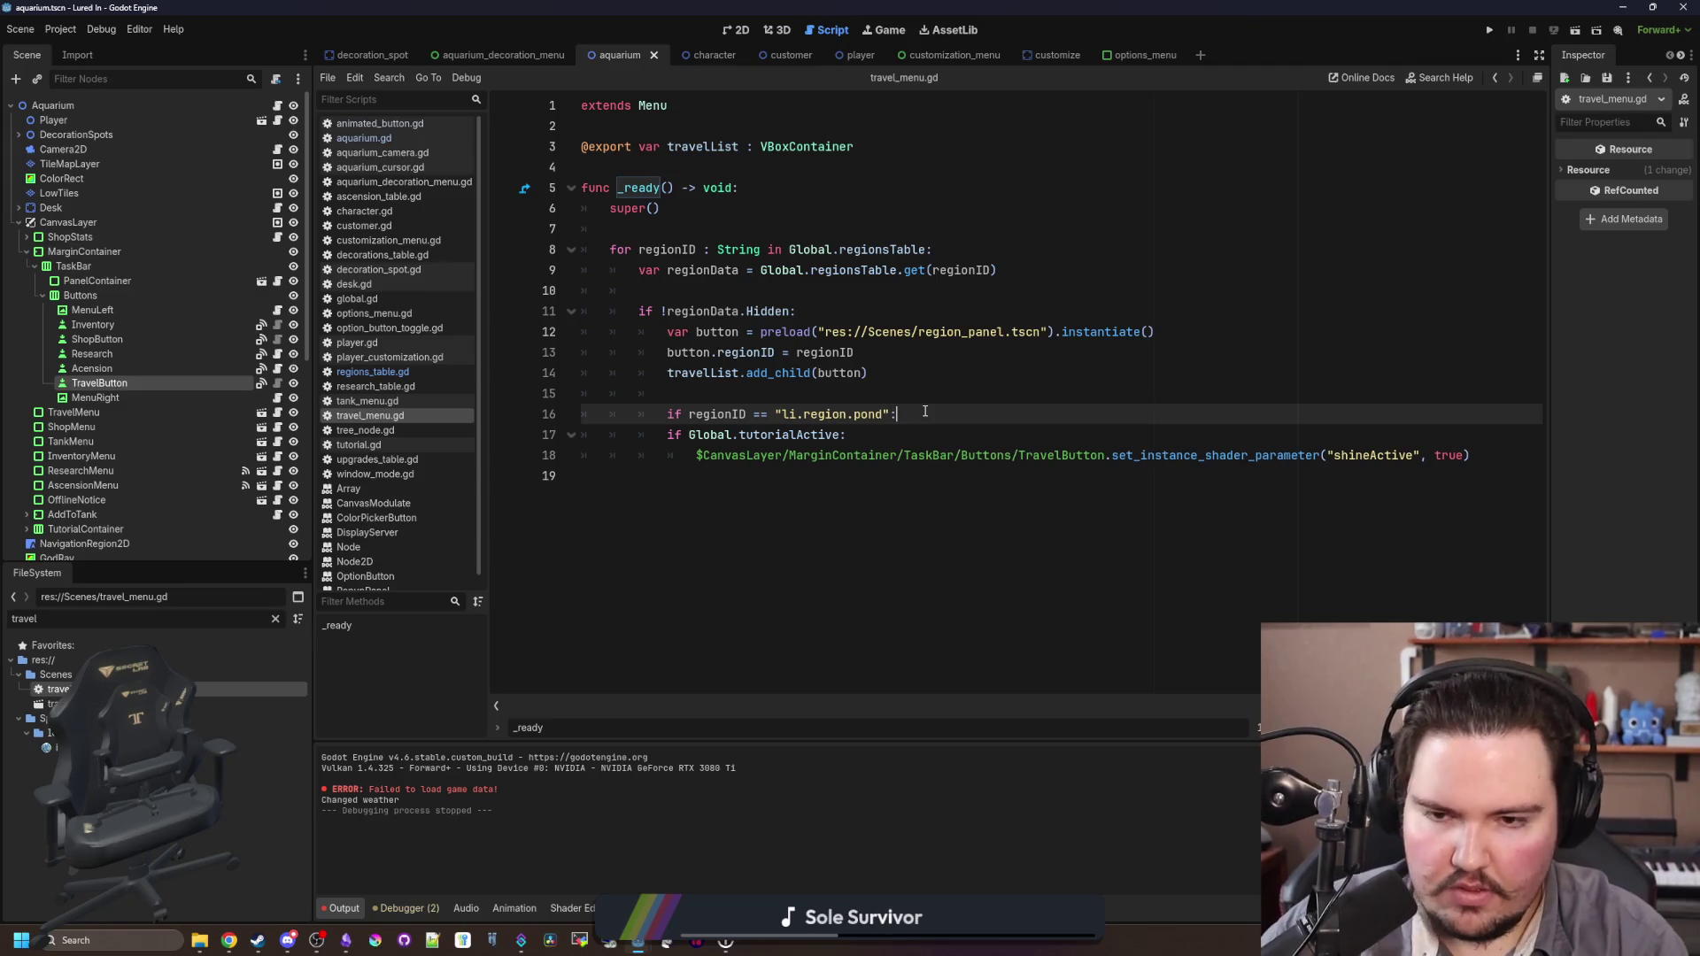
pyautogui.click(663, 435)
pyautogui.press('Tab')
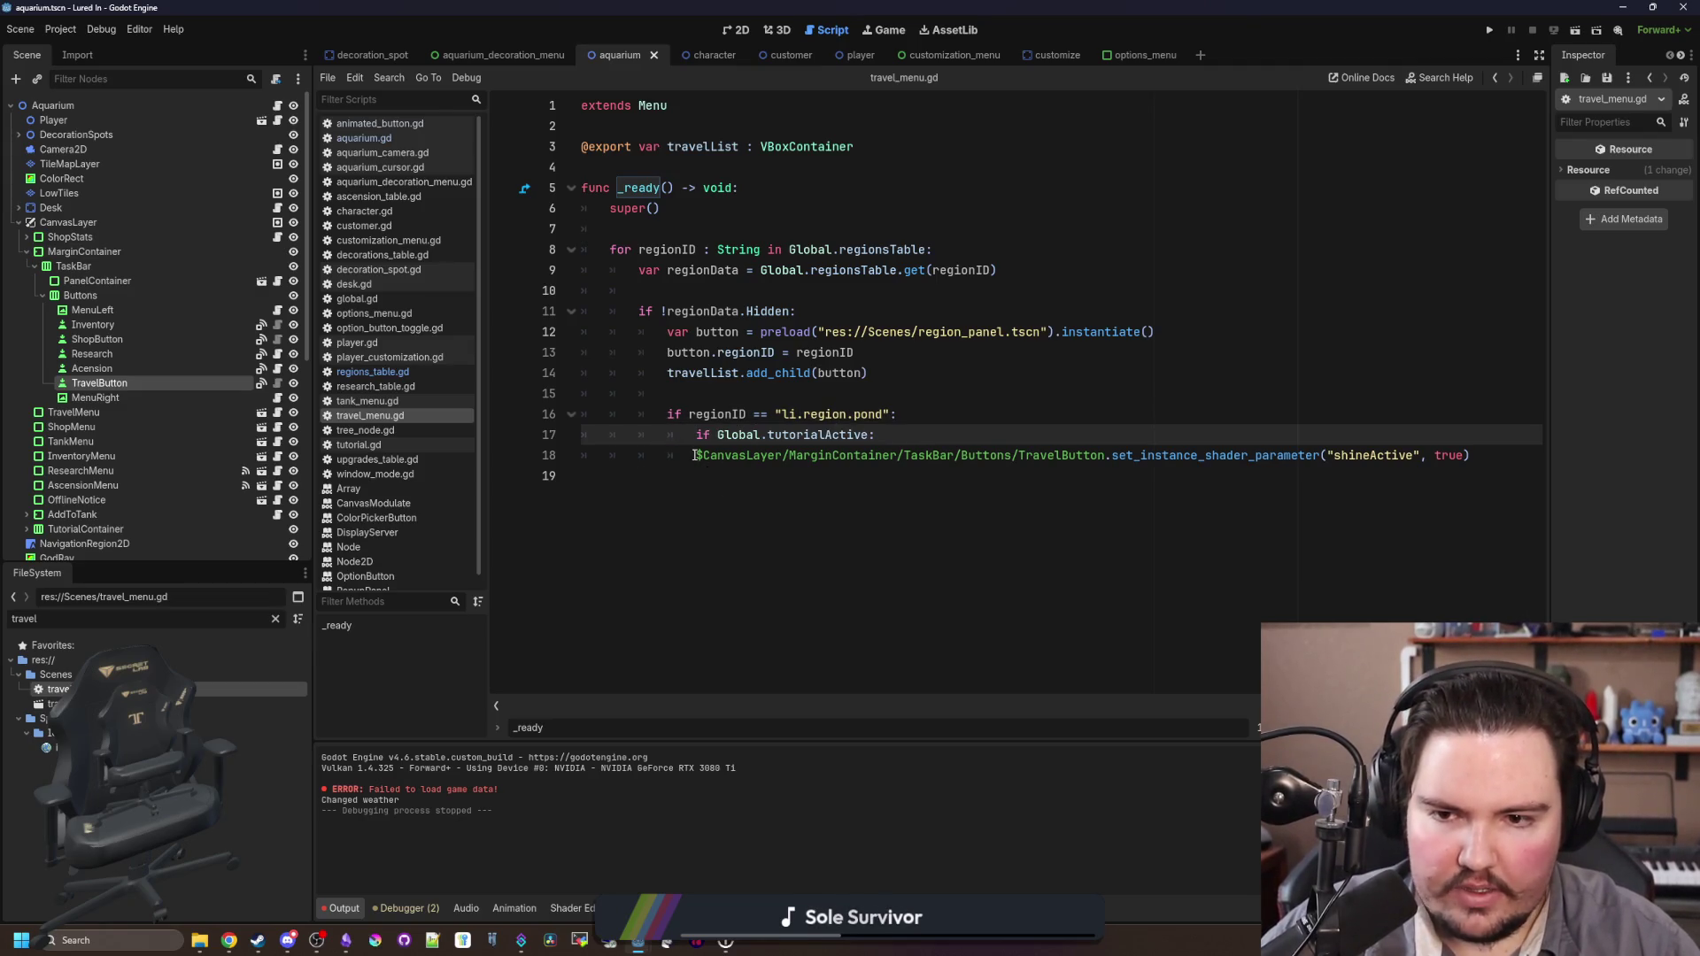
pyautogui.click(695, 455)
pyautogui.press('Tab')
pyautogui.moveTo(1141, 455)
pyautogui.mouseDown()
pyautogui.moveTo(752, 436)
pyautogui.moveTo(726, 453)
pyautogui.mouseUp()
pyautogui.keyDown('ctrl'); pyautogui.click(885, 331); pyautogui.keyUp('ctrl')
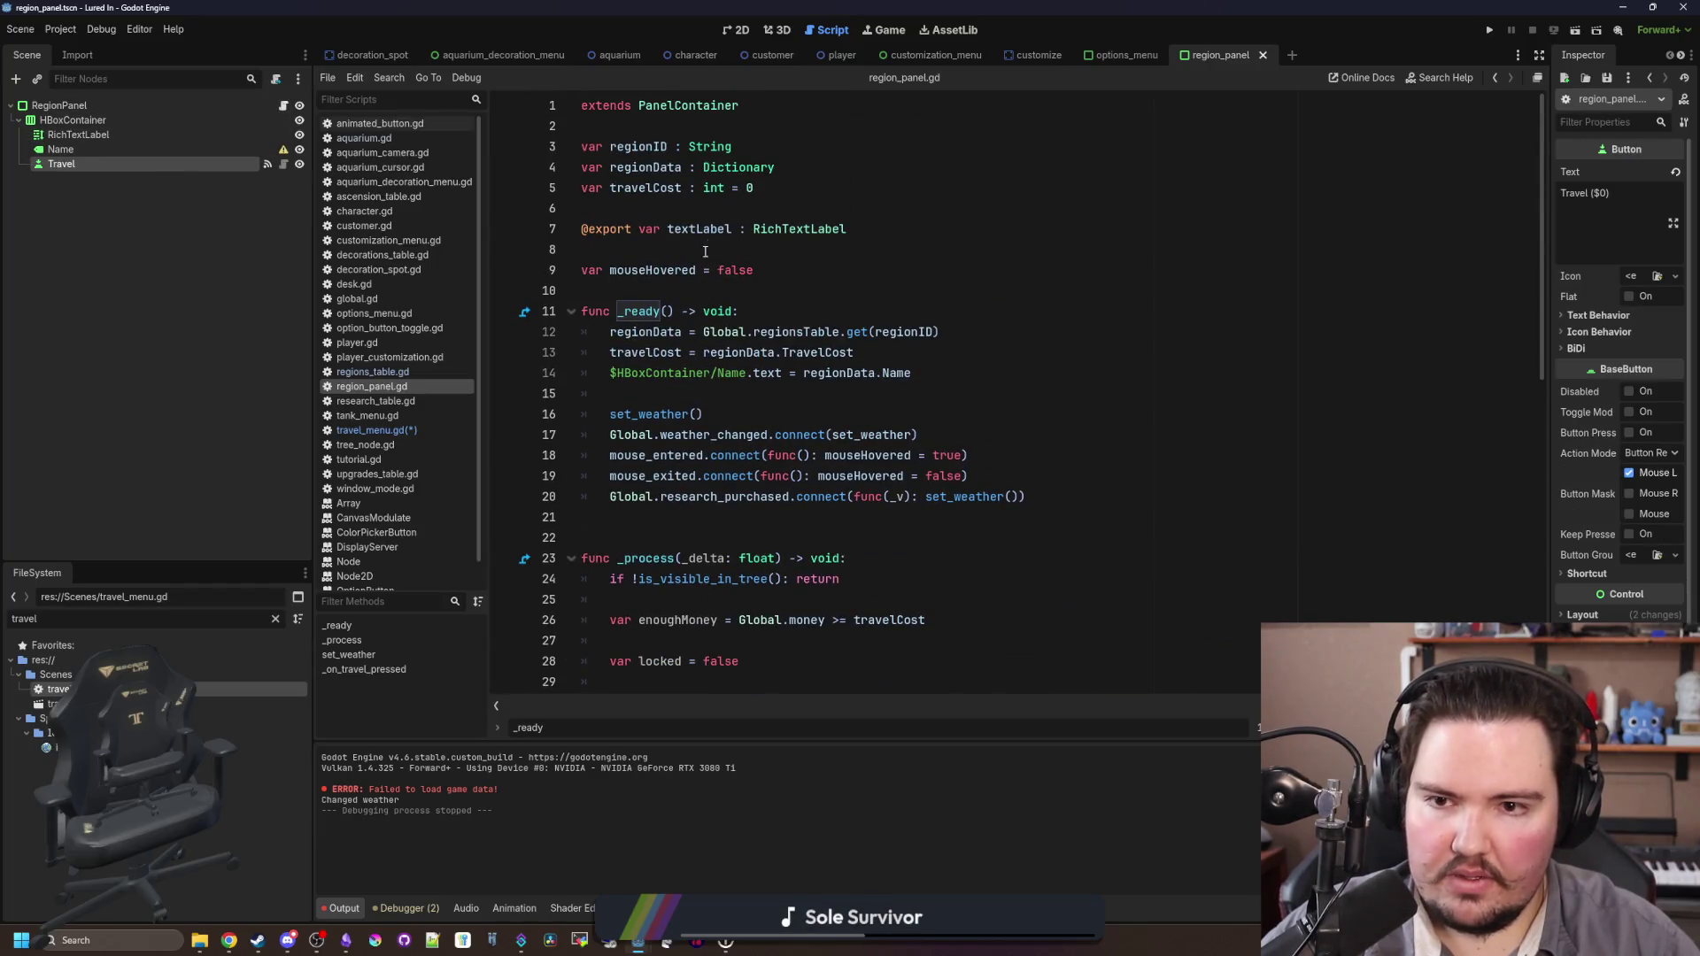
# Step: Add an exported button variable to region_panel.gd, save, and assign the Travel node to it
pyautogui.click(709, 249)
pyautogui.scroll(-7, 755, 245)
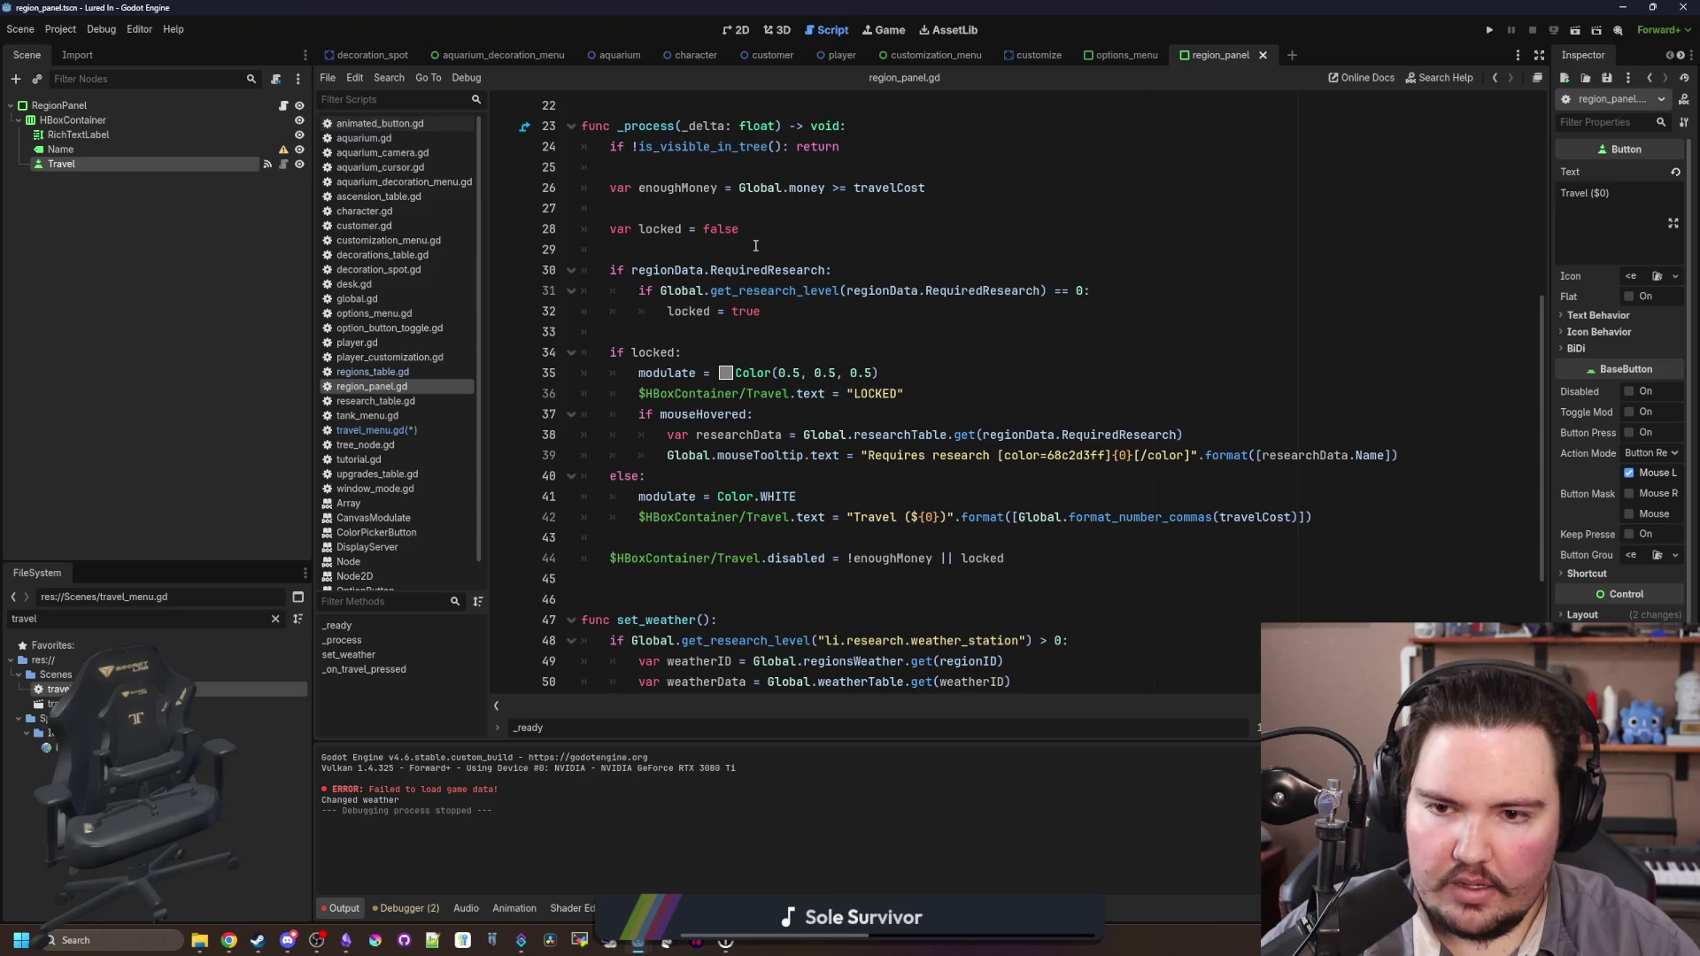
pyautogui.scroll(7, 801, 266)
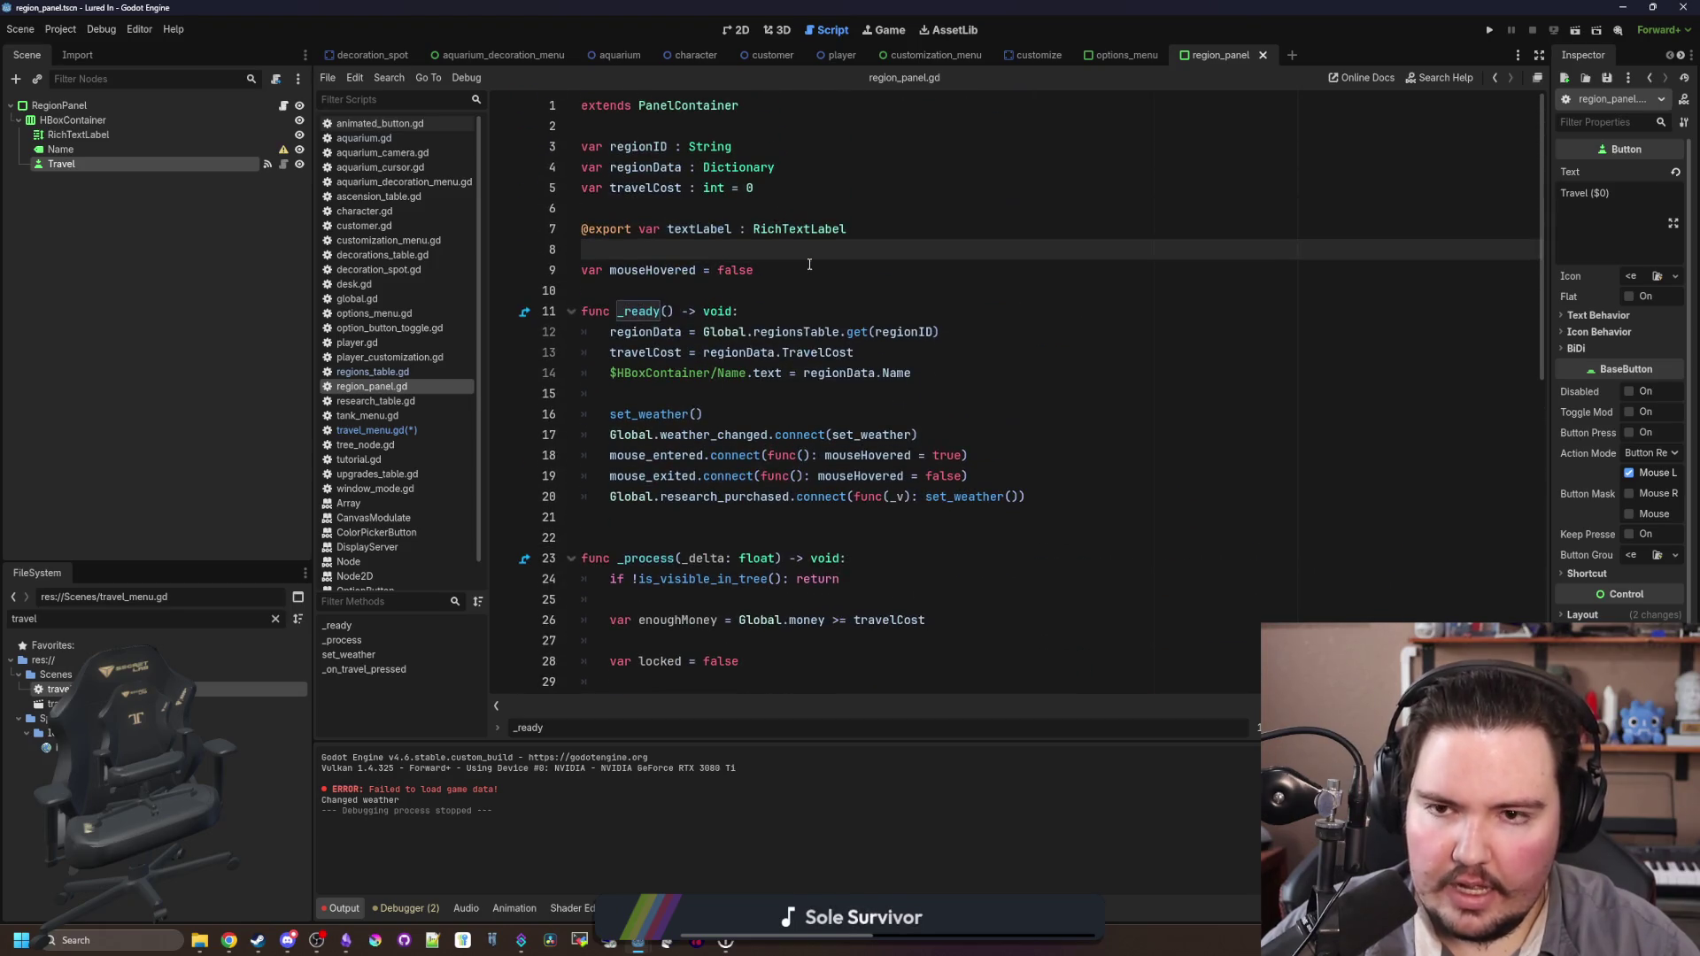
pyautogui.click(912, 237)
pyautogui.press('Return')
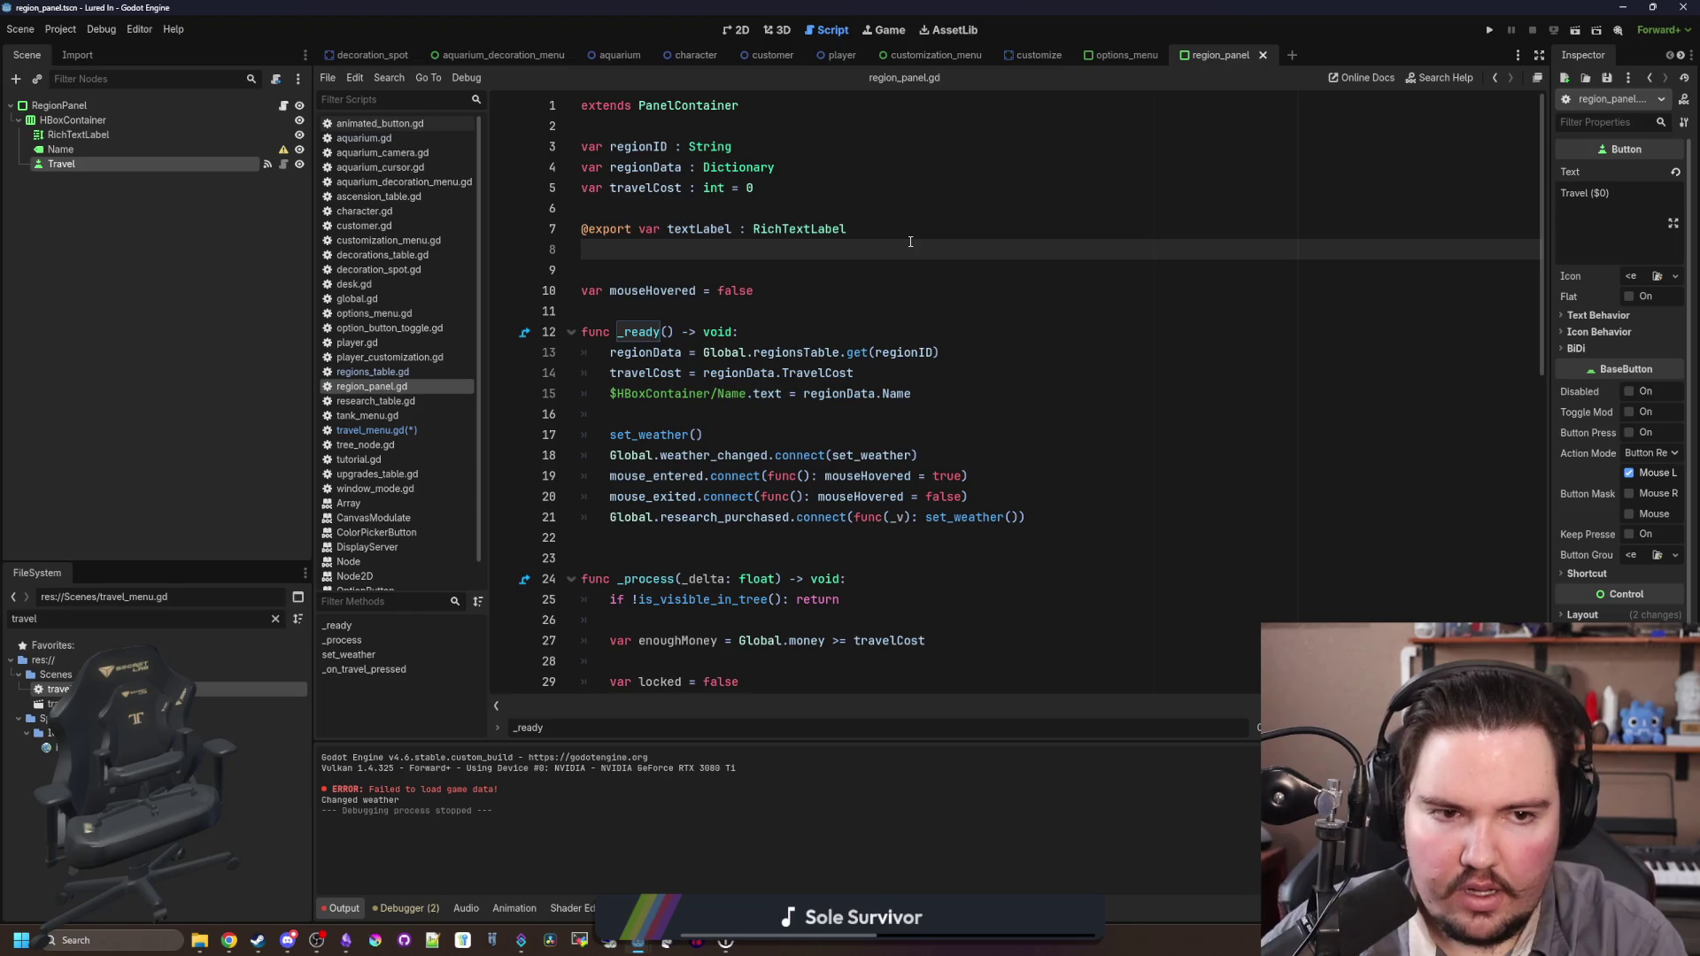
pyautogui.write('@export var button : AnimatedButton')
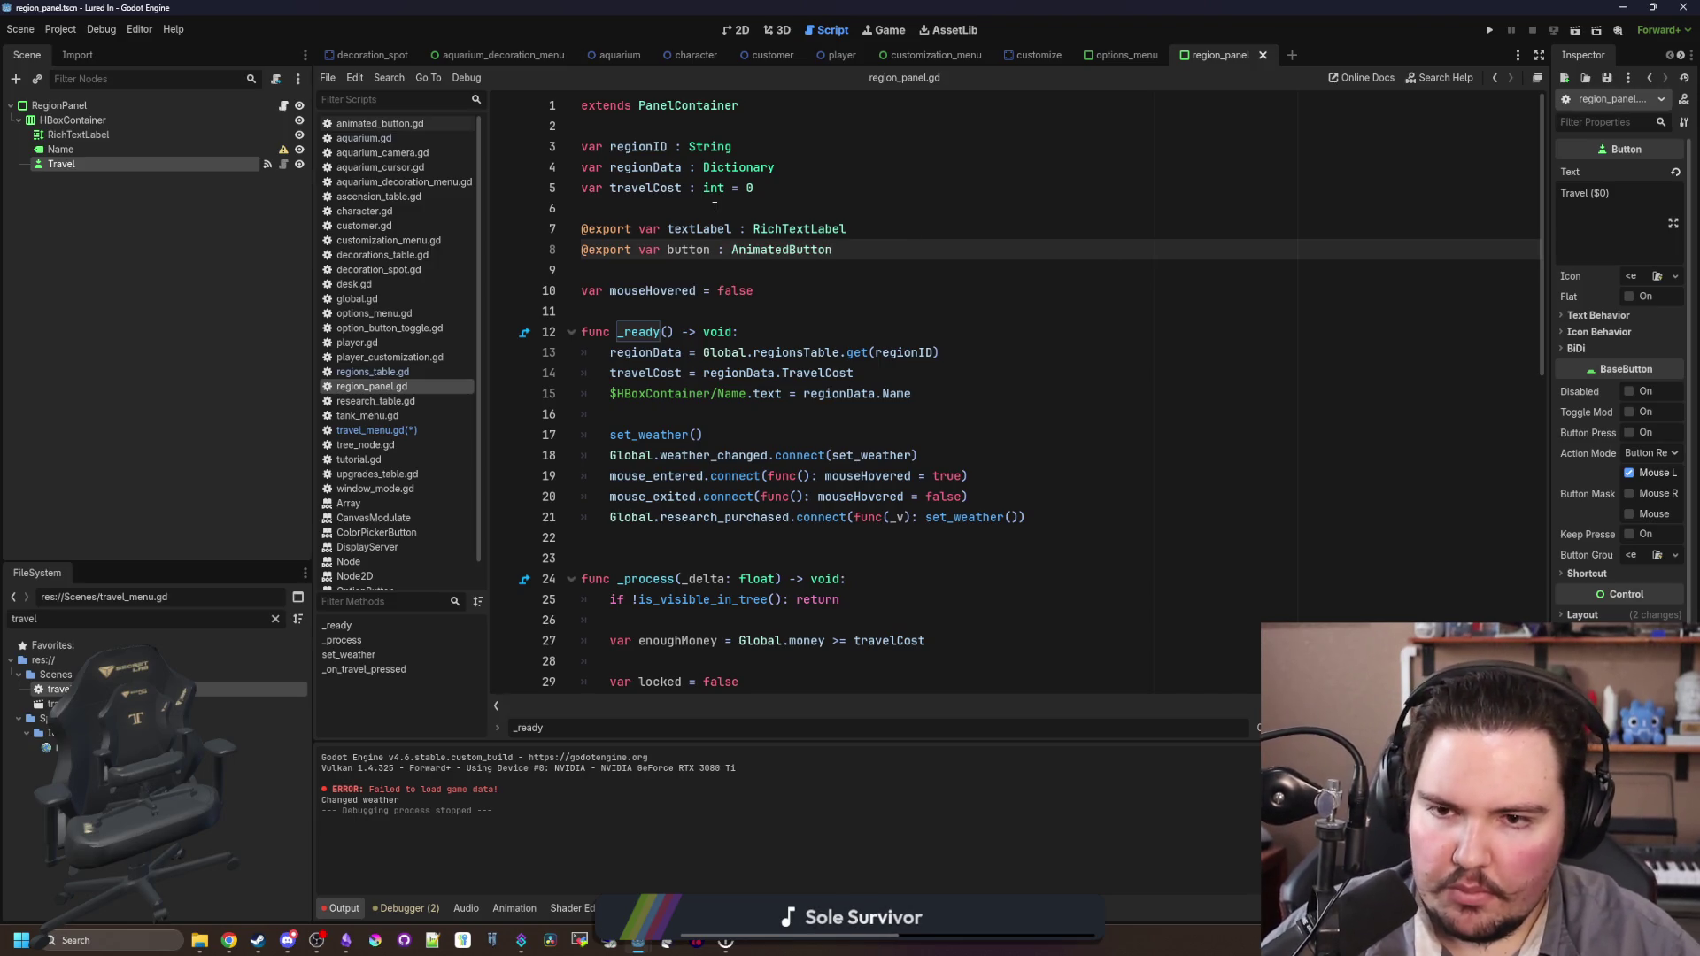
pyautogui.click(714, 207)
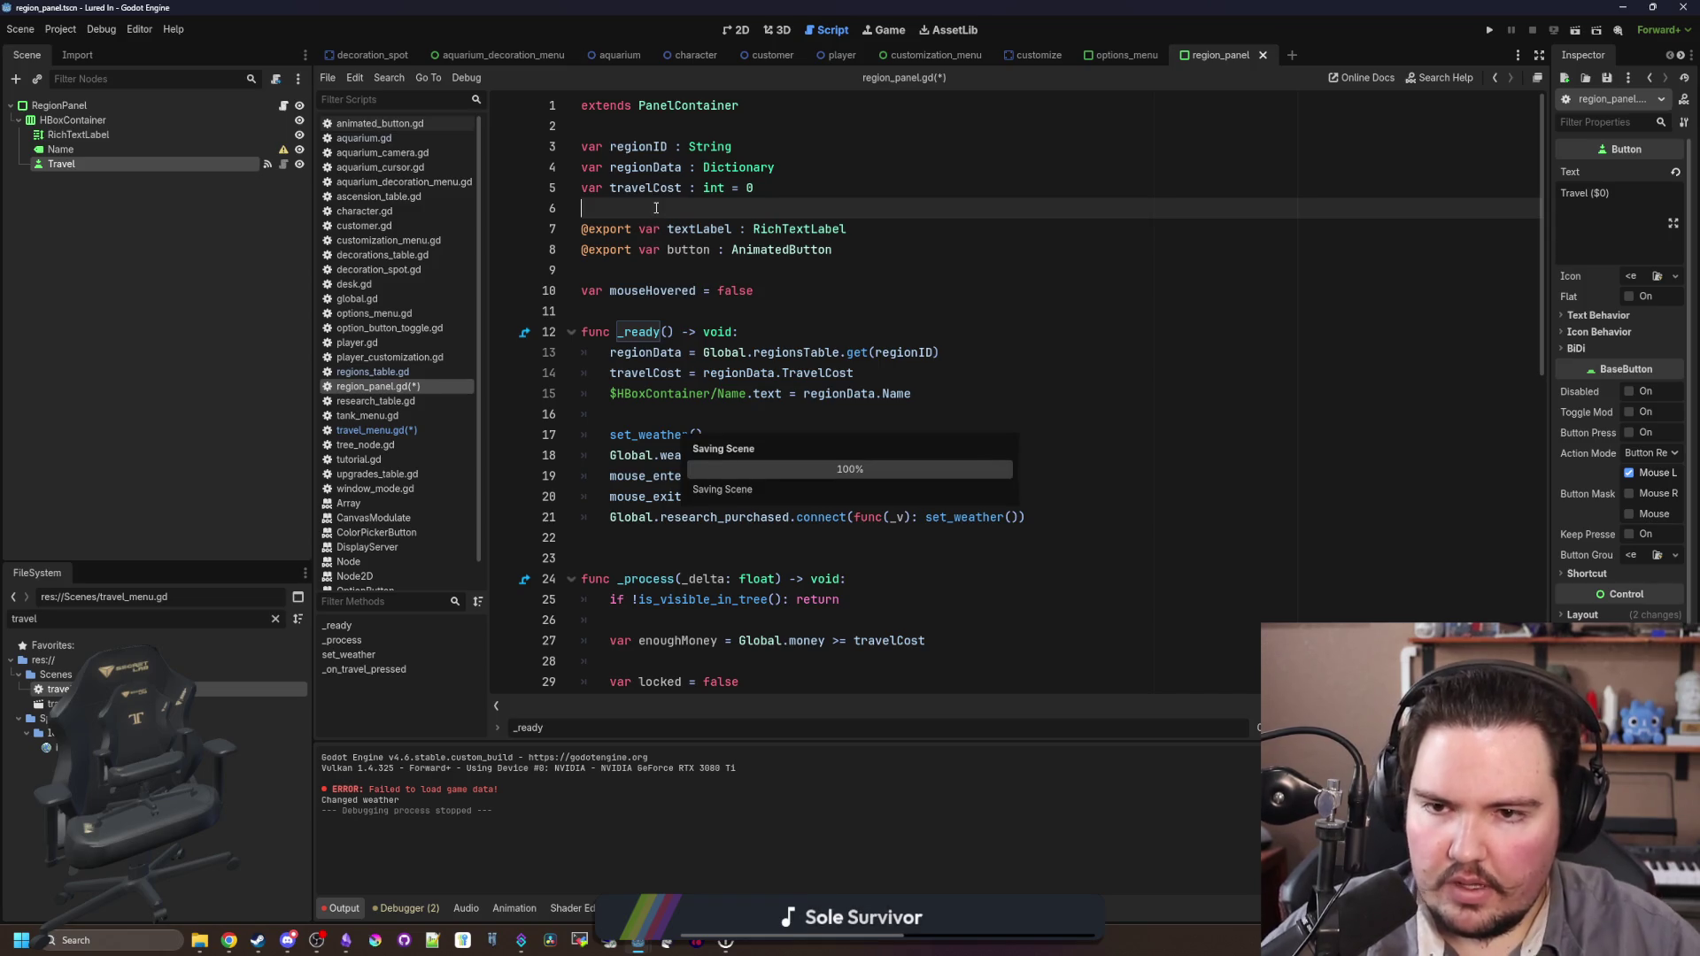
pyautogui.hotkey('ctrl', 's')
pyautogui.moveTo(75, 173); pyautogui.dragTo(1648, 192)
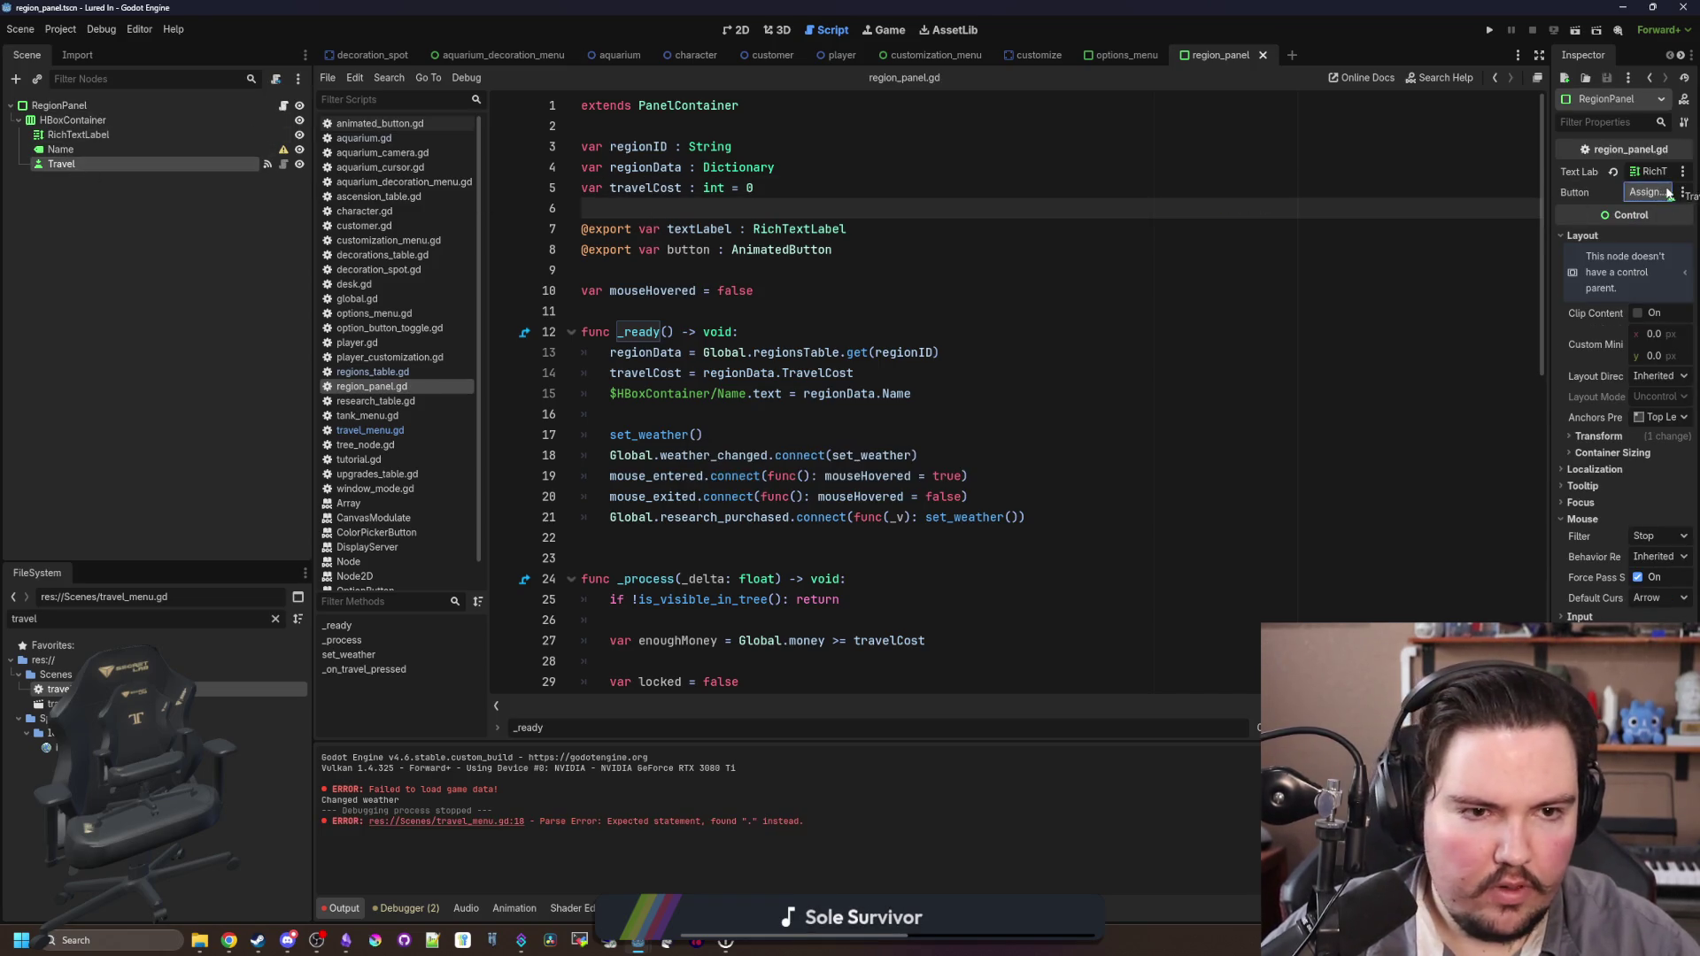
# Step: Replace the $HBoxContainer/Travel paths on lines 37 and 43 with button
pyautogui.click(679, 252)
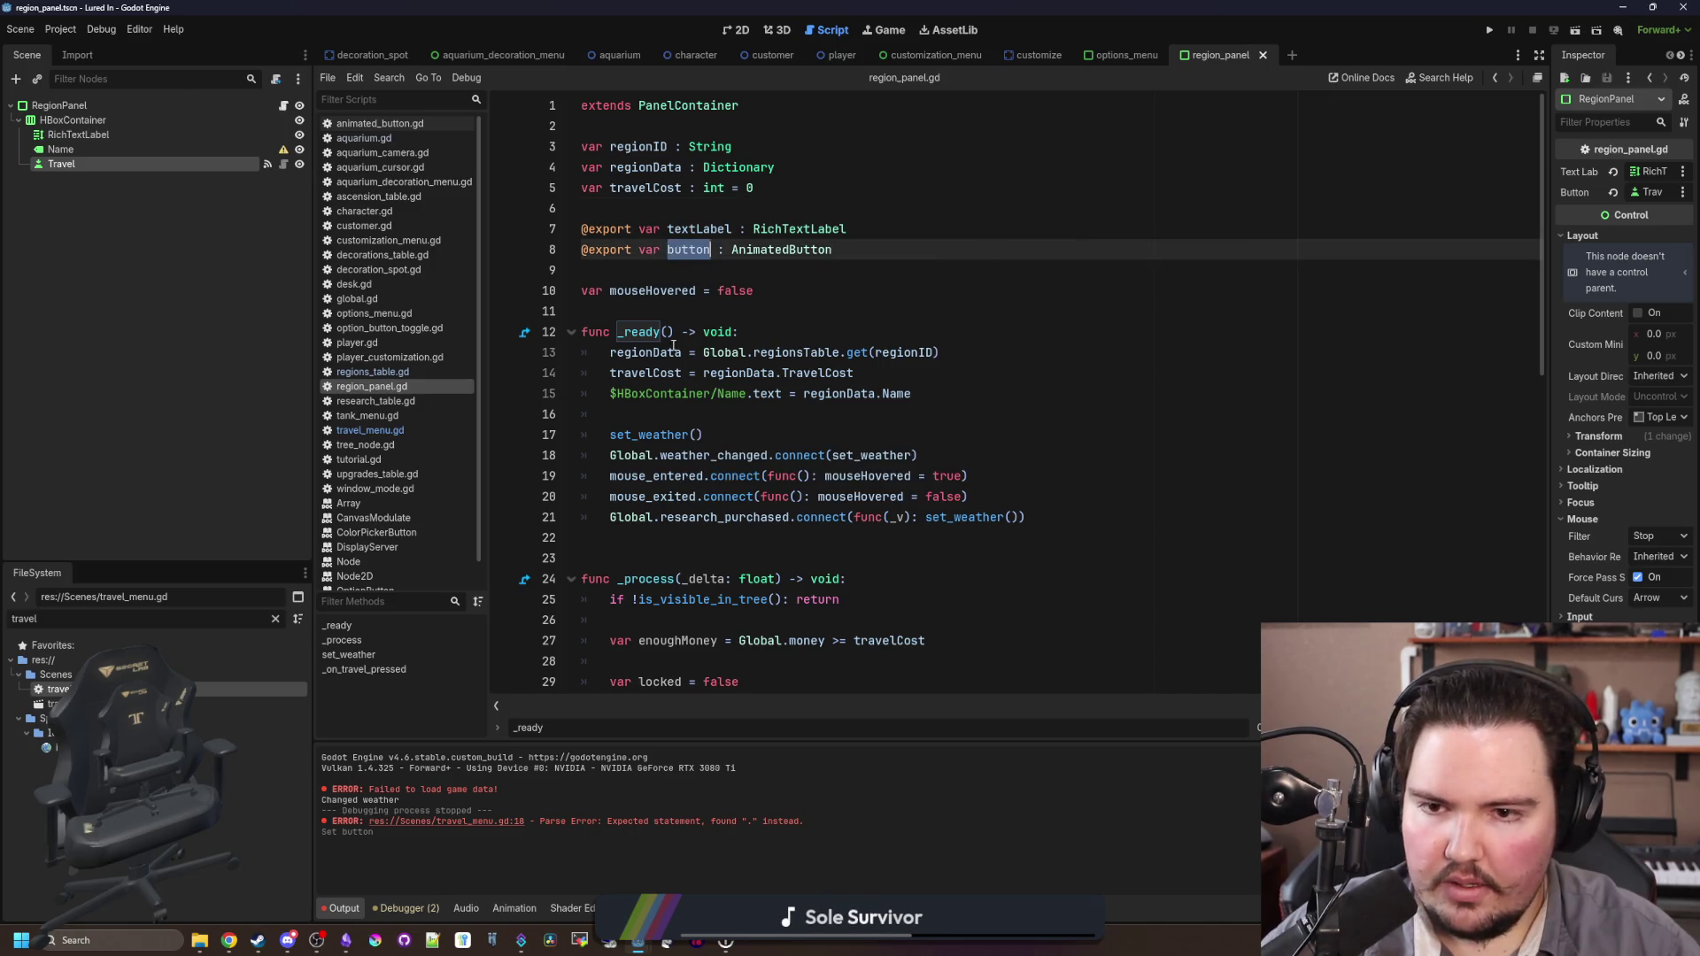
pyautogui.moveTo(626, 393); pyautogui.dragTo(816, 393)
pyautogui.scroll(-1, 724, 376)
pyautogui.click(724, 376)
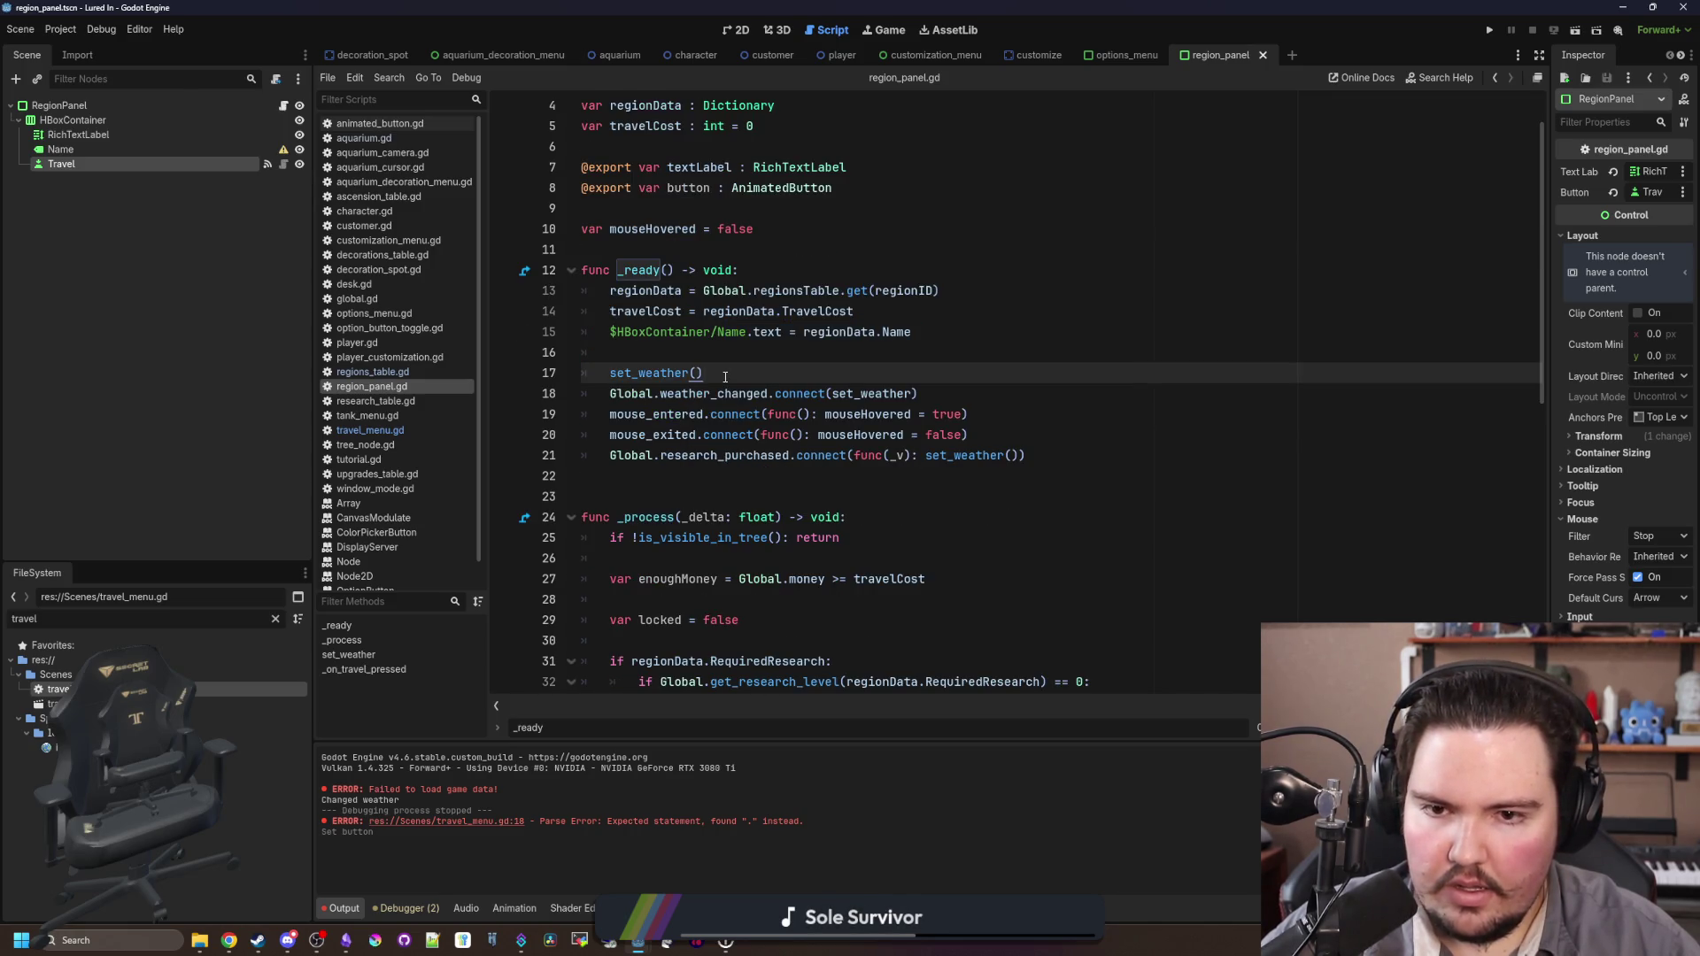
pyautogui.scroll(1, 724, 376)
pyautogui.doubleClick(707, 250)
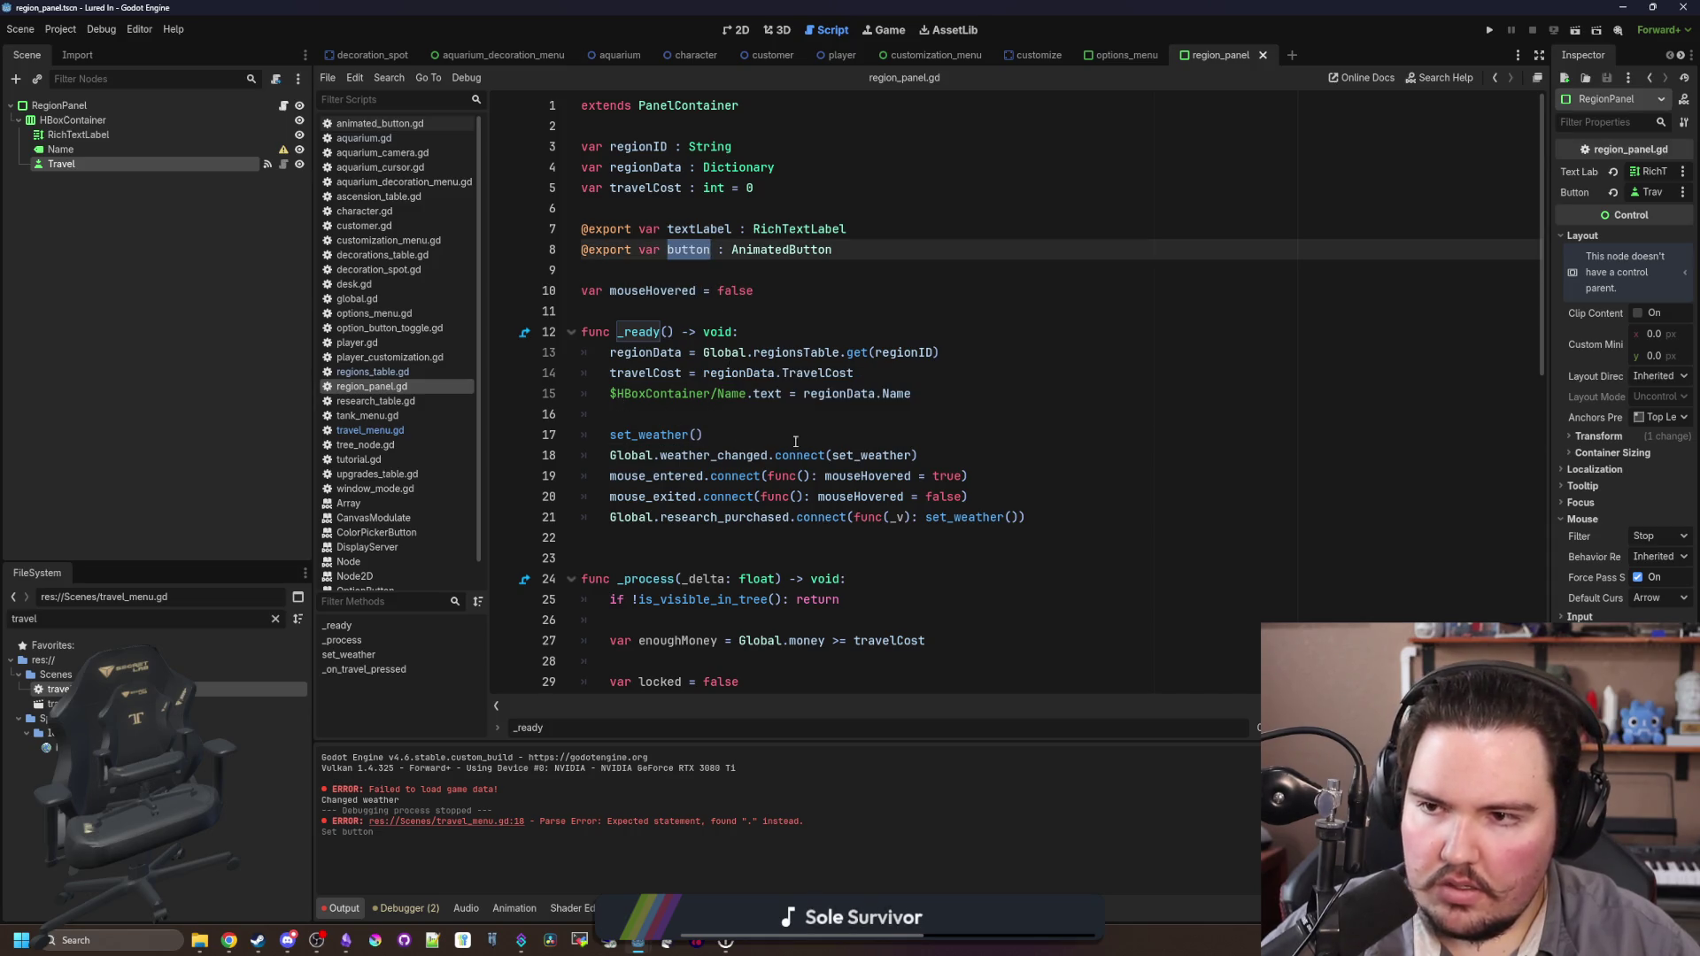
pyautogui.scroll(-8, 795, 441)
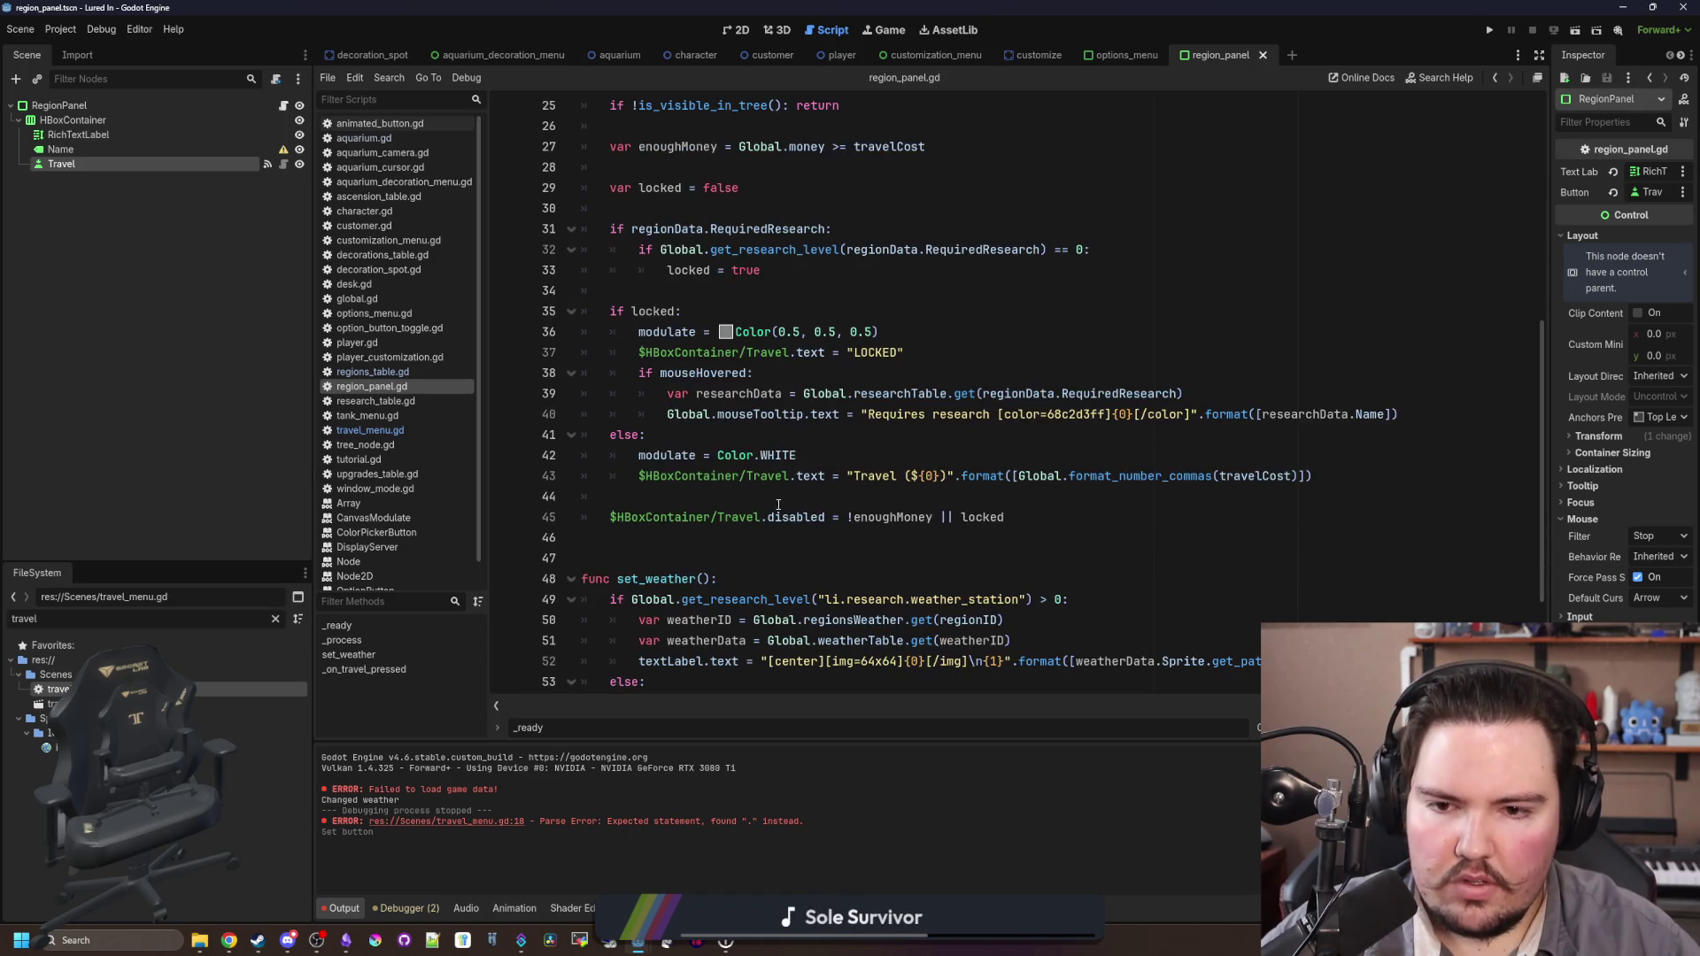
pyautogui.click(778, 502)
pyautogui.moveTo(789, 475); pyautogui.dragTo(647, 477)
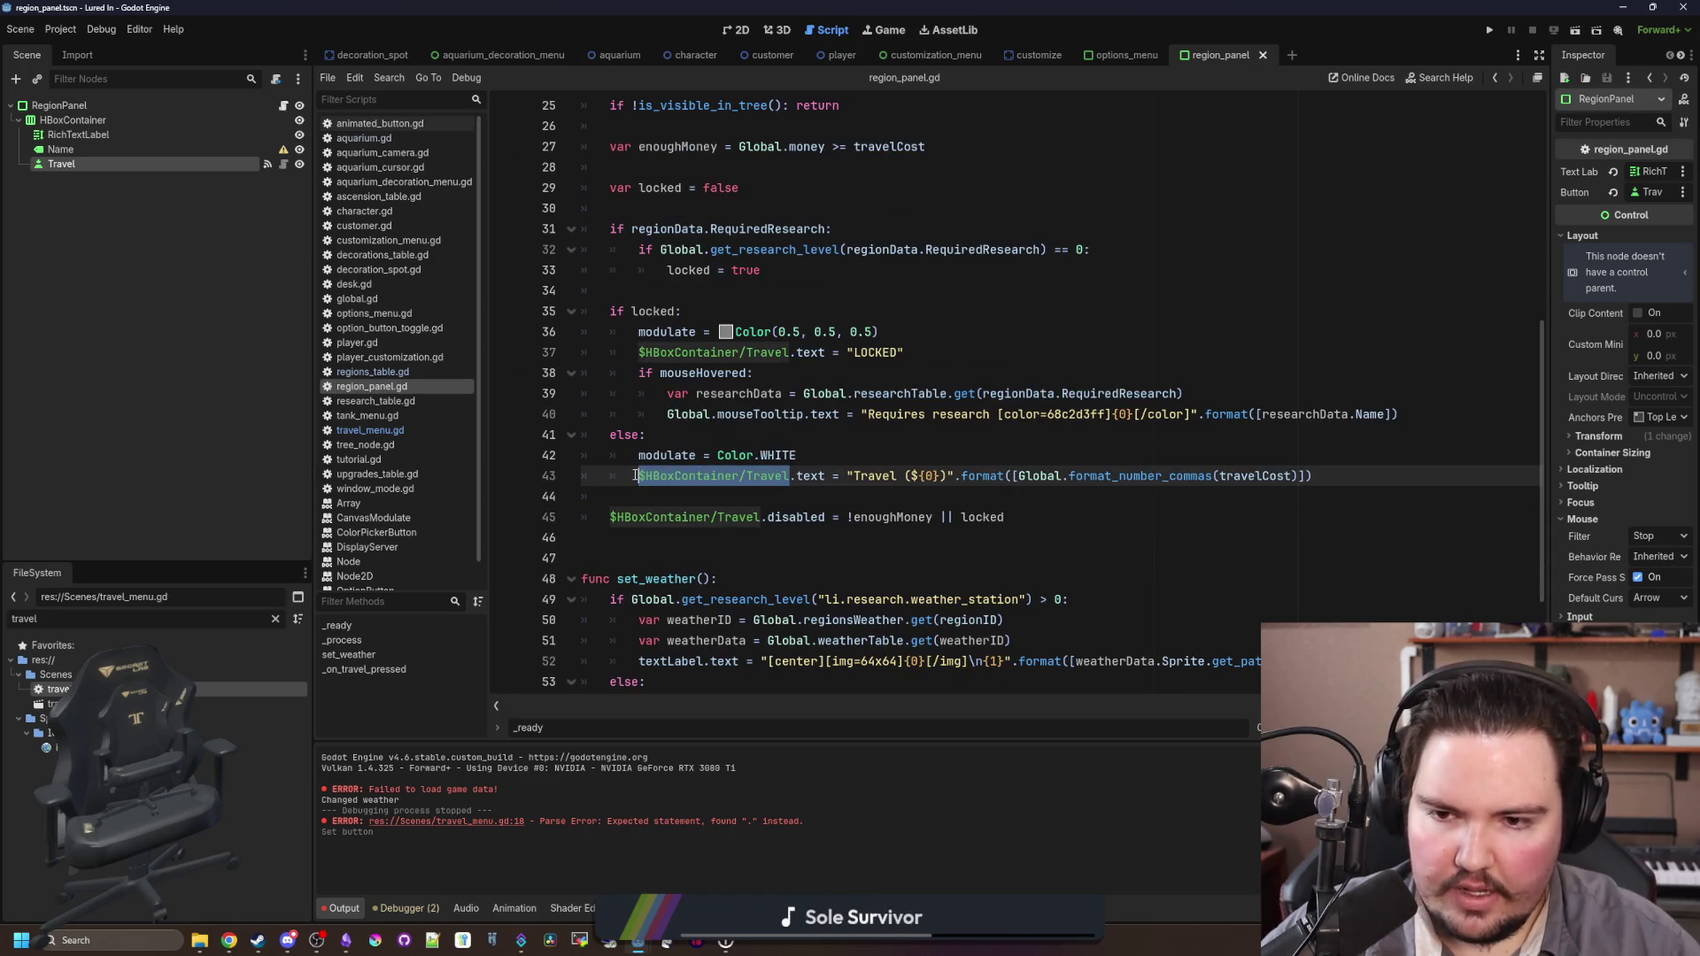
pyautogui.hotkey('ctrl', 'd')
pyautogui.write('button')
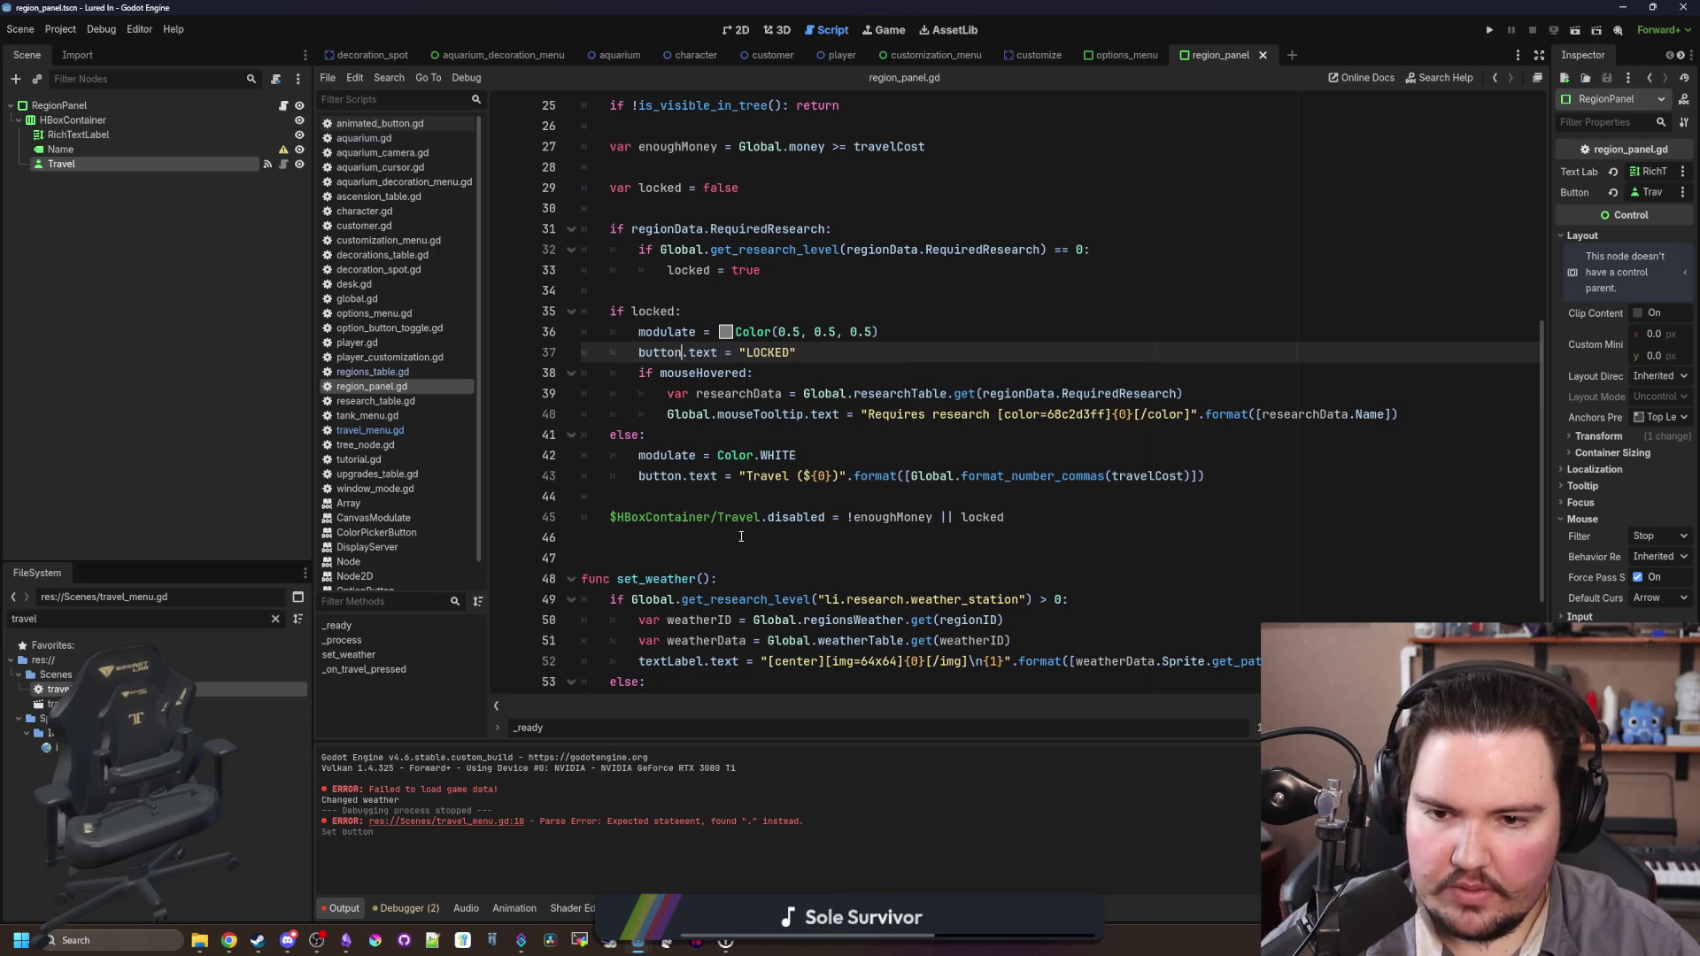
# Step: Replace the remaining node path on line 45 with button and save region_panel.gd
pyautogui.click(741, 537)
pyautogui.moveTo(760, 517); pyautogui.dragTo(609, 517)
pyautogui.write('button')
pyautogui.scroll(-3, 766, 493)
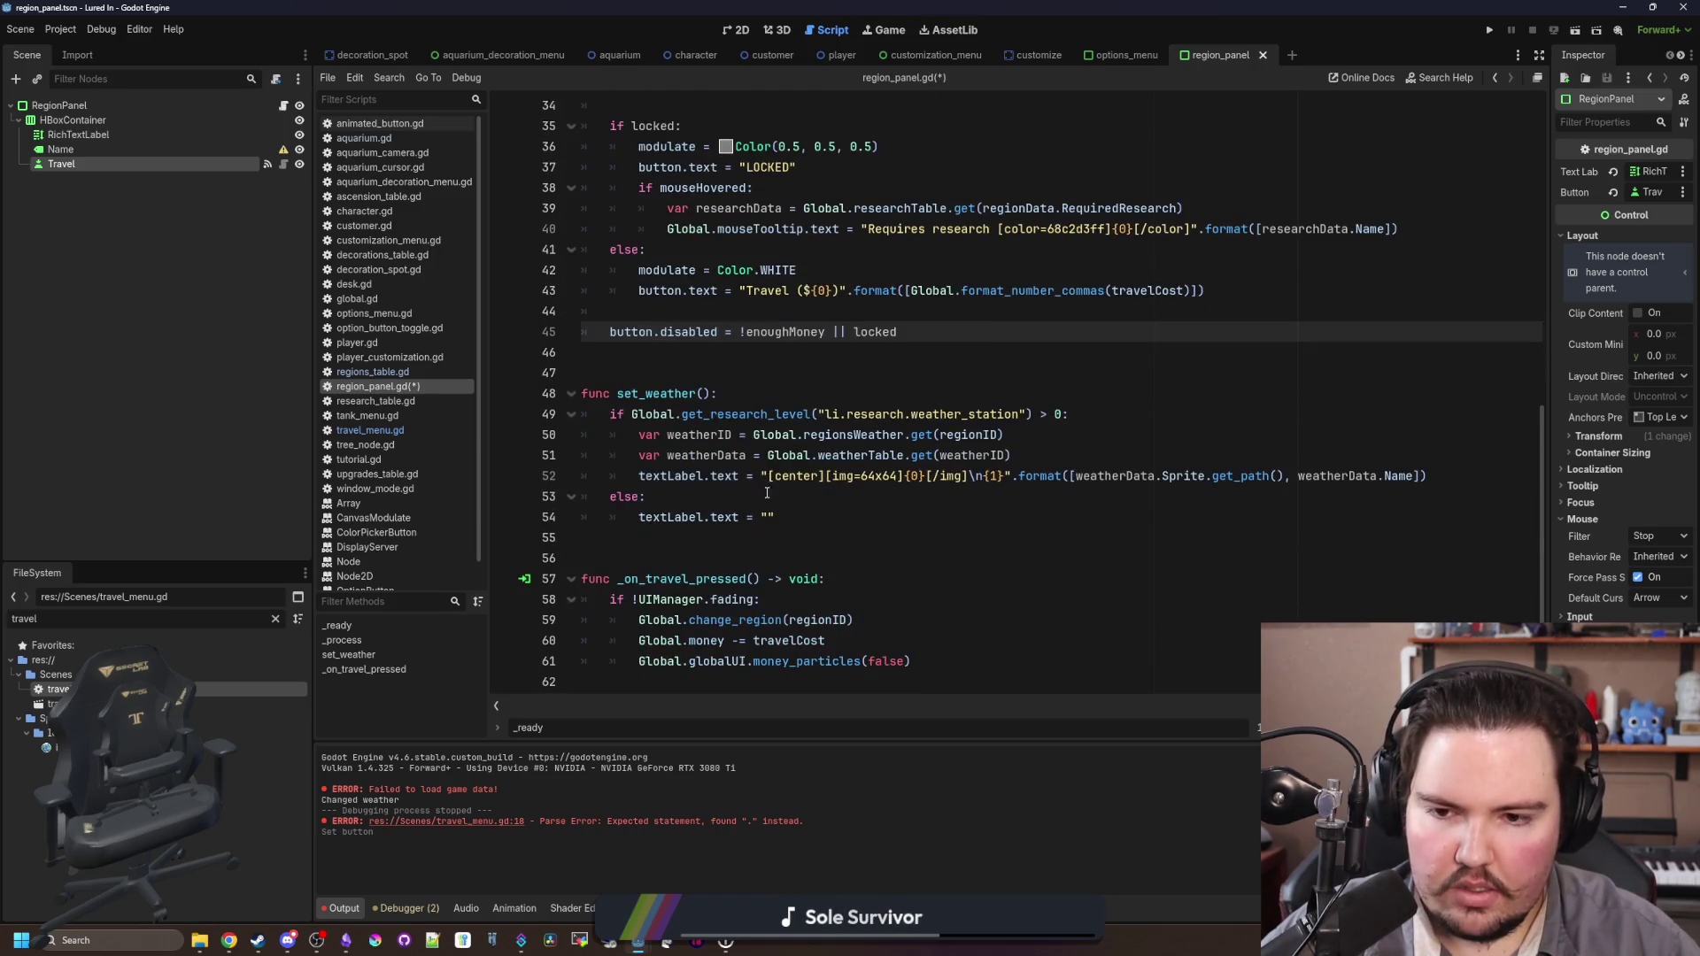
pyautogui.hotkey('ctrl', 's')
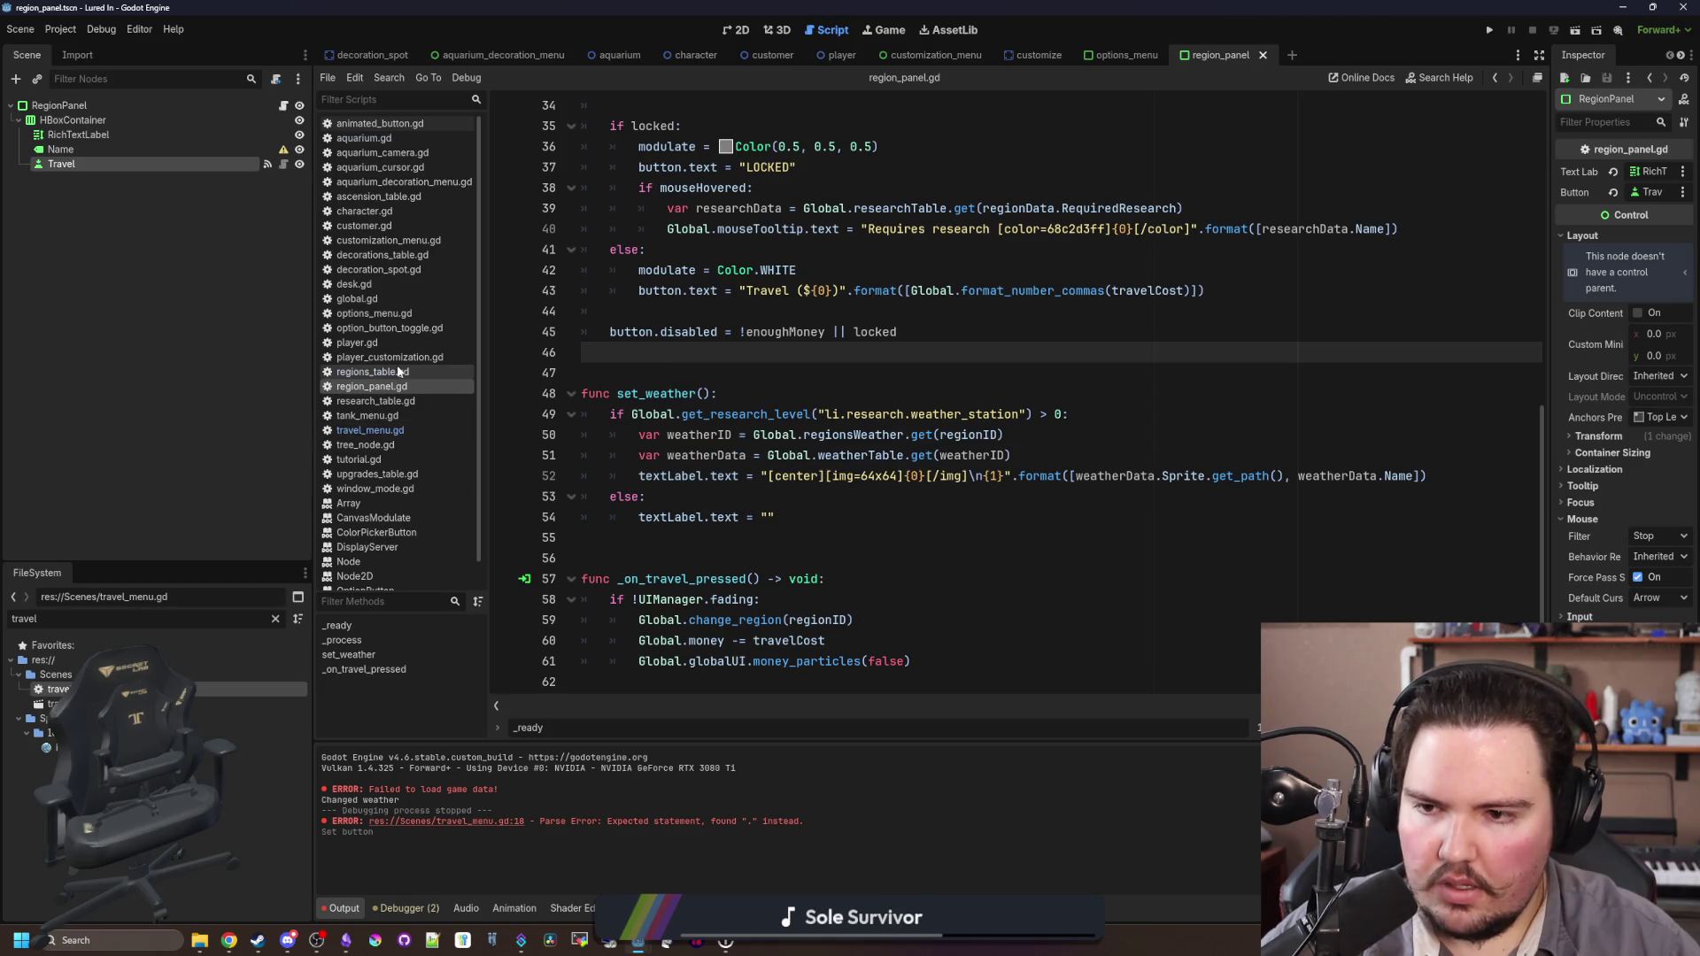
pyautogui.click(398, 372)
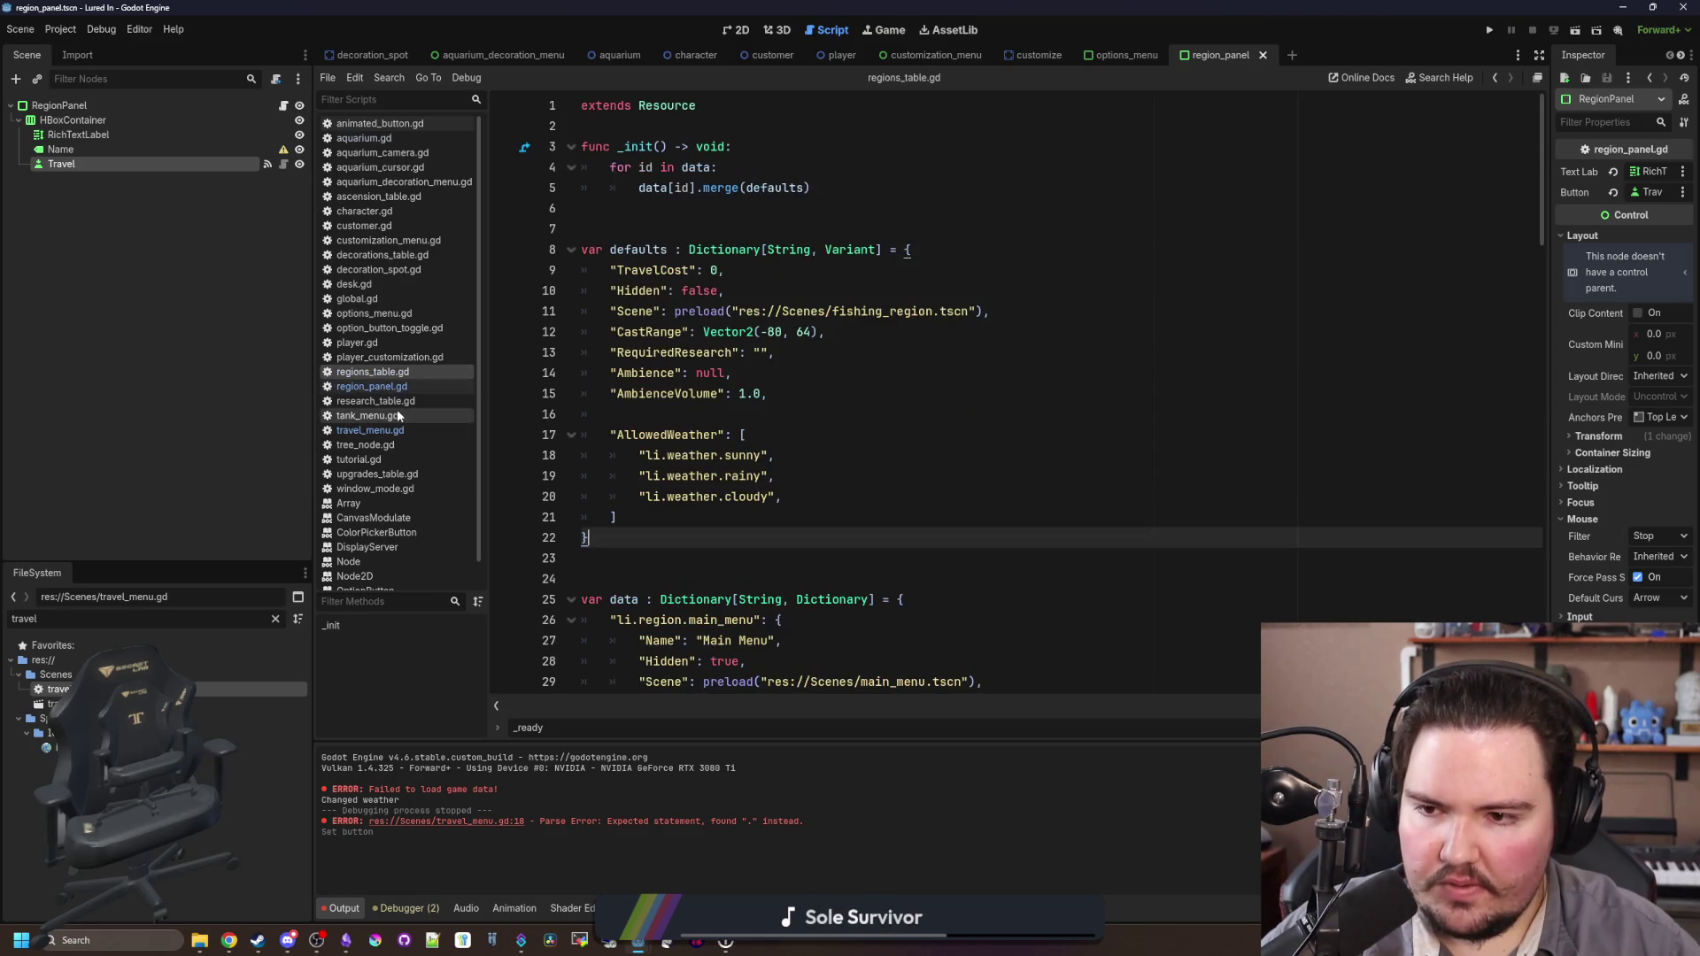
# Step: In travel_menu.gd, rename the instantiated variable button to panel on lines 12–14
pyautogui.click(370, 430)
pyautogui.click(859, 470)
pyautogui.click(720, 455)
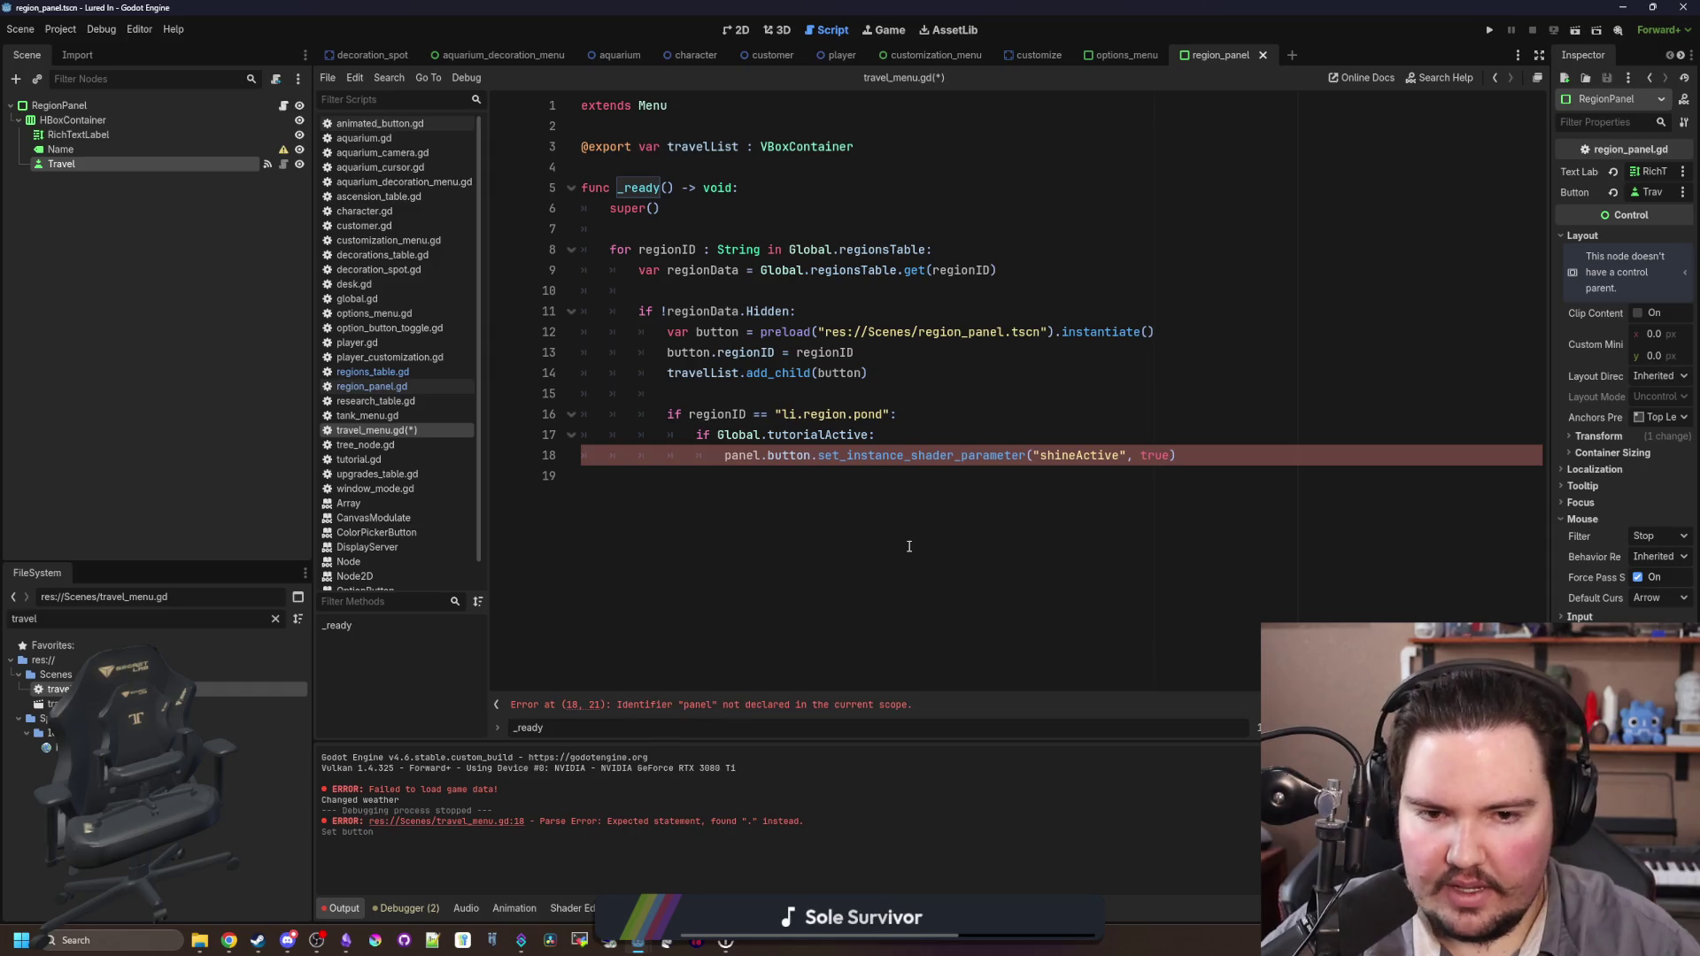
pyautogui.doubleClick(717, 332)
pyautogui.write('panel')
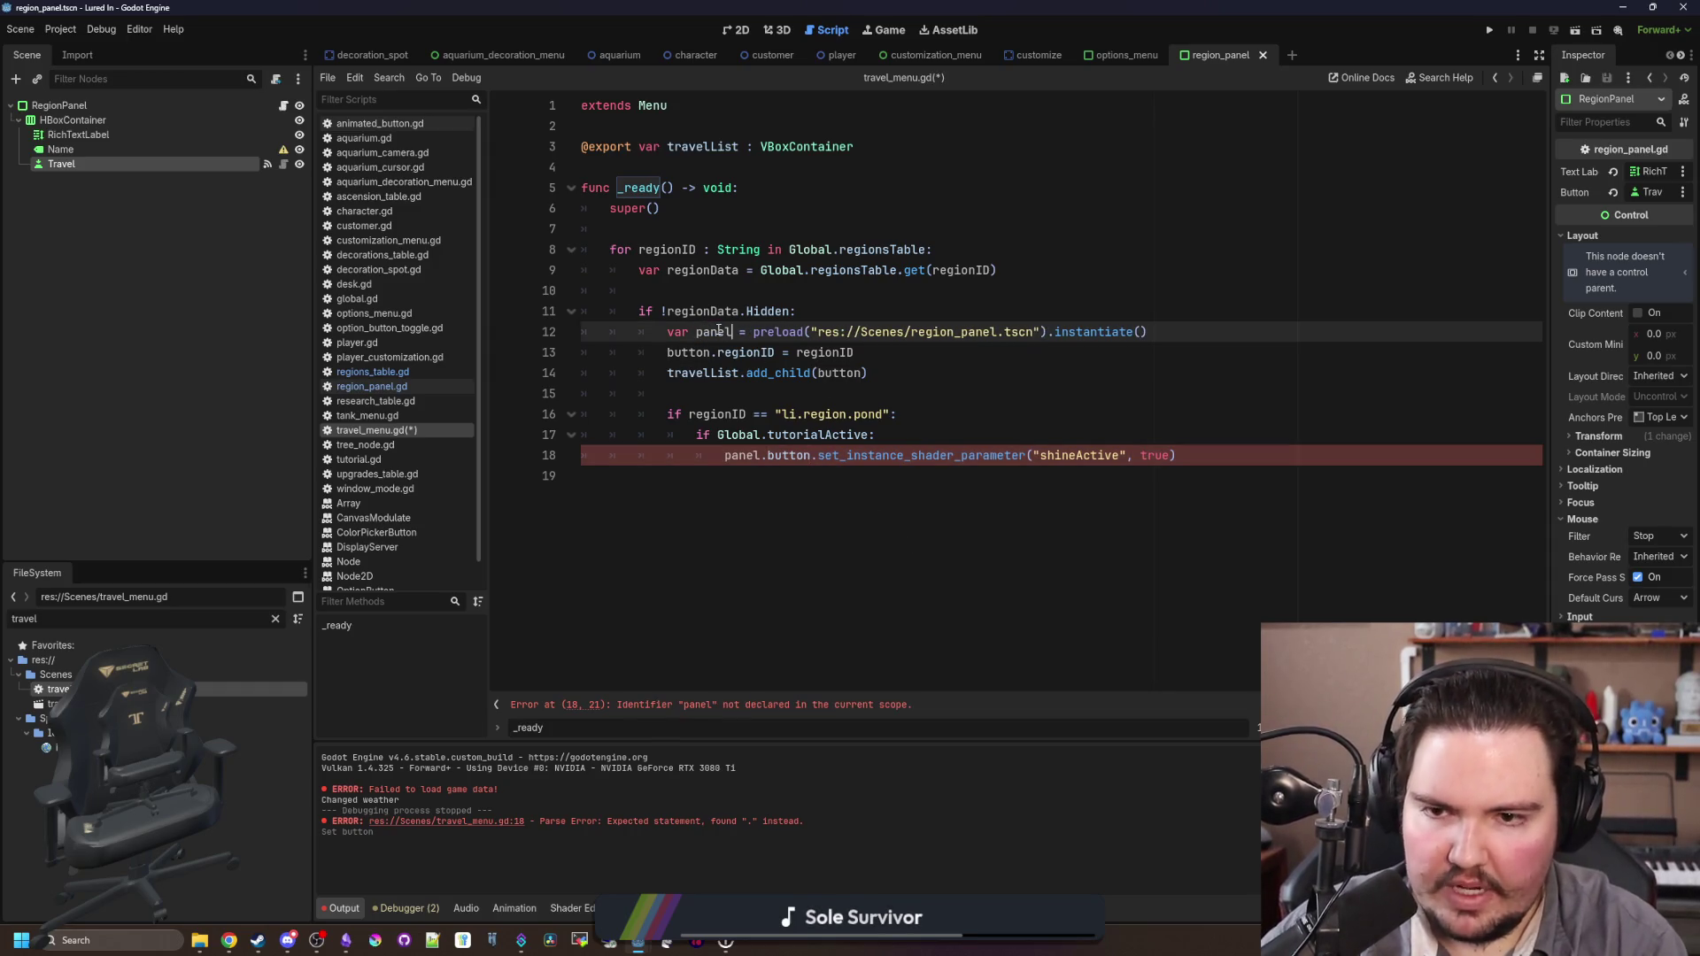
pyautogui.doubleClick(688, 353)
pyautogui.write('panel')
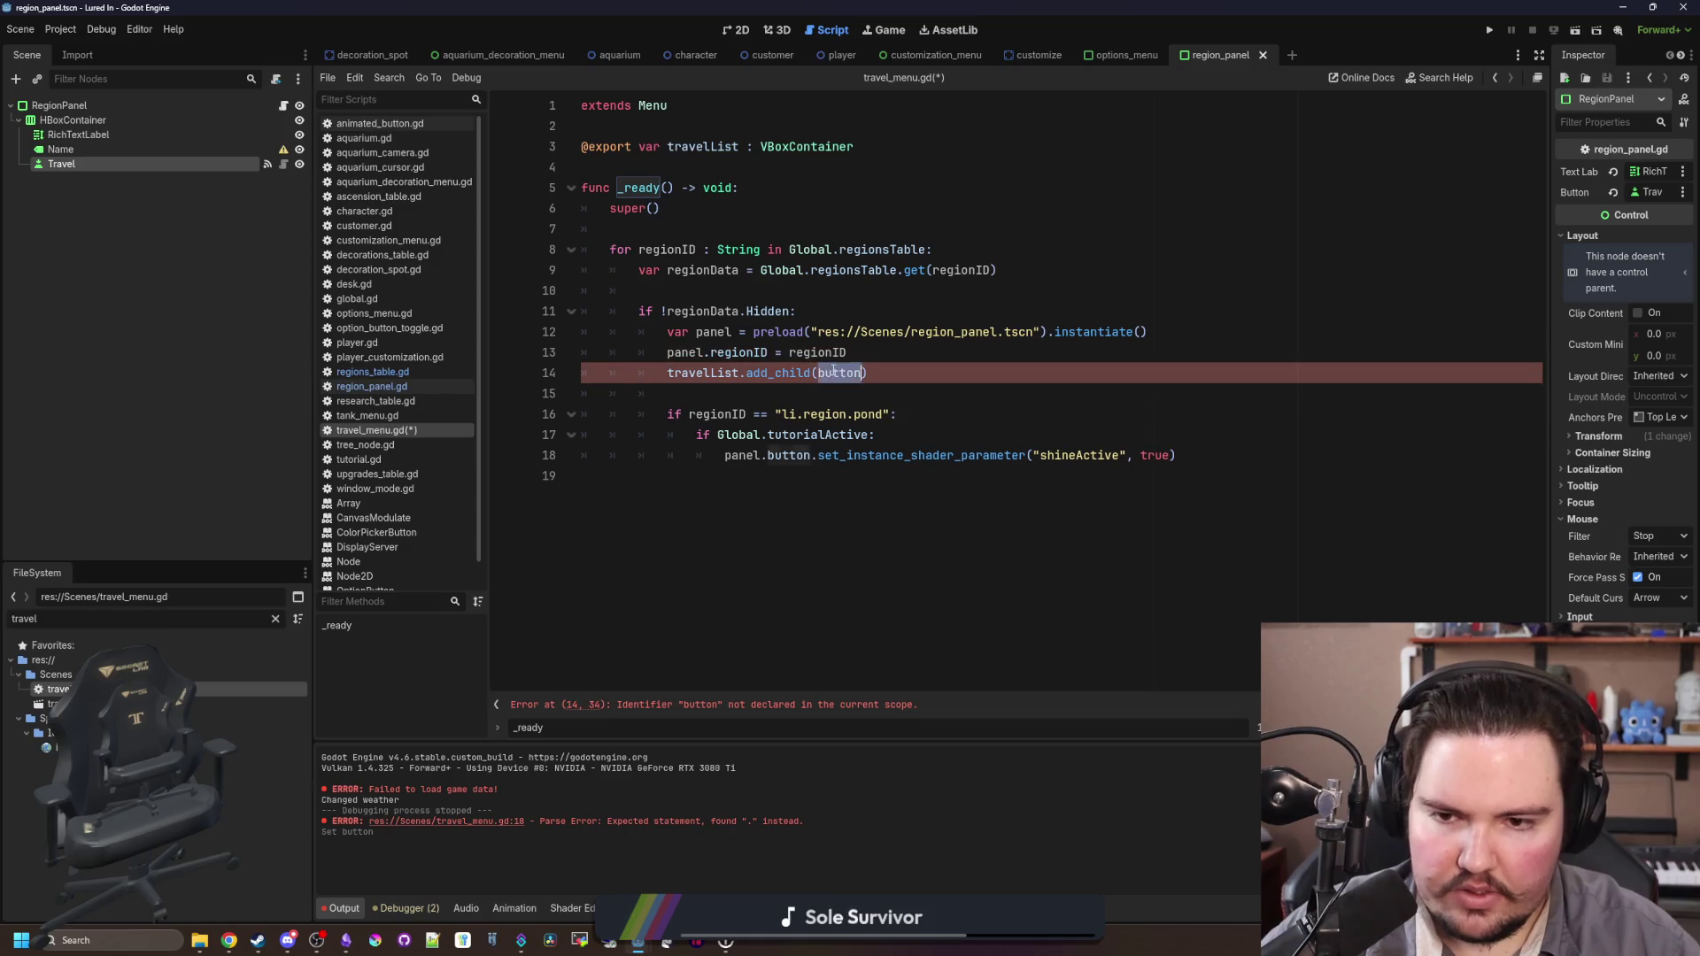
pyautogui.doubleClick(841, 373)
pyautogui.write('panel')
pyautogui.press('Down')
# Step: Save the script and run the project with F5
pyautogui.click(832, 290)
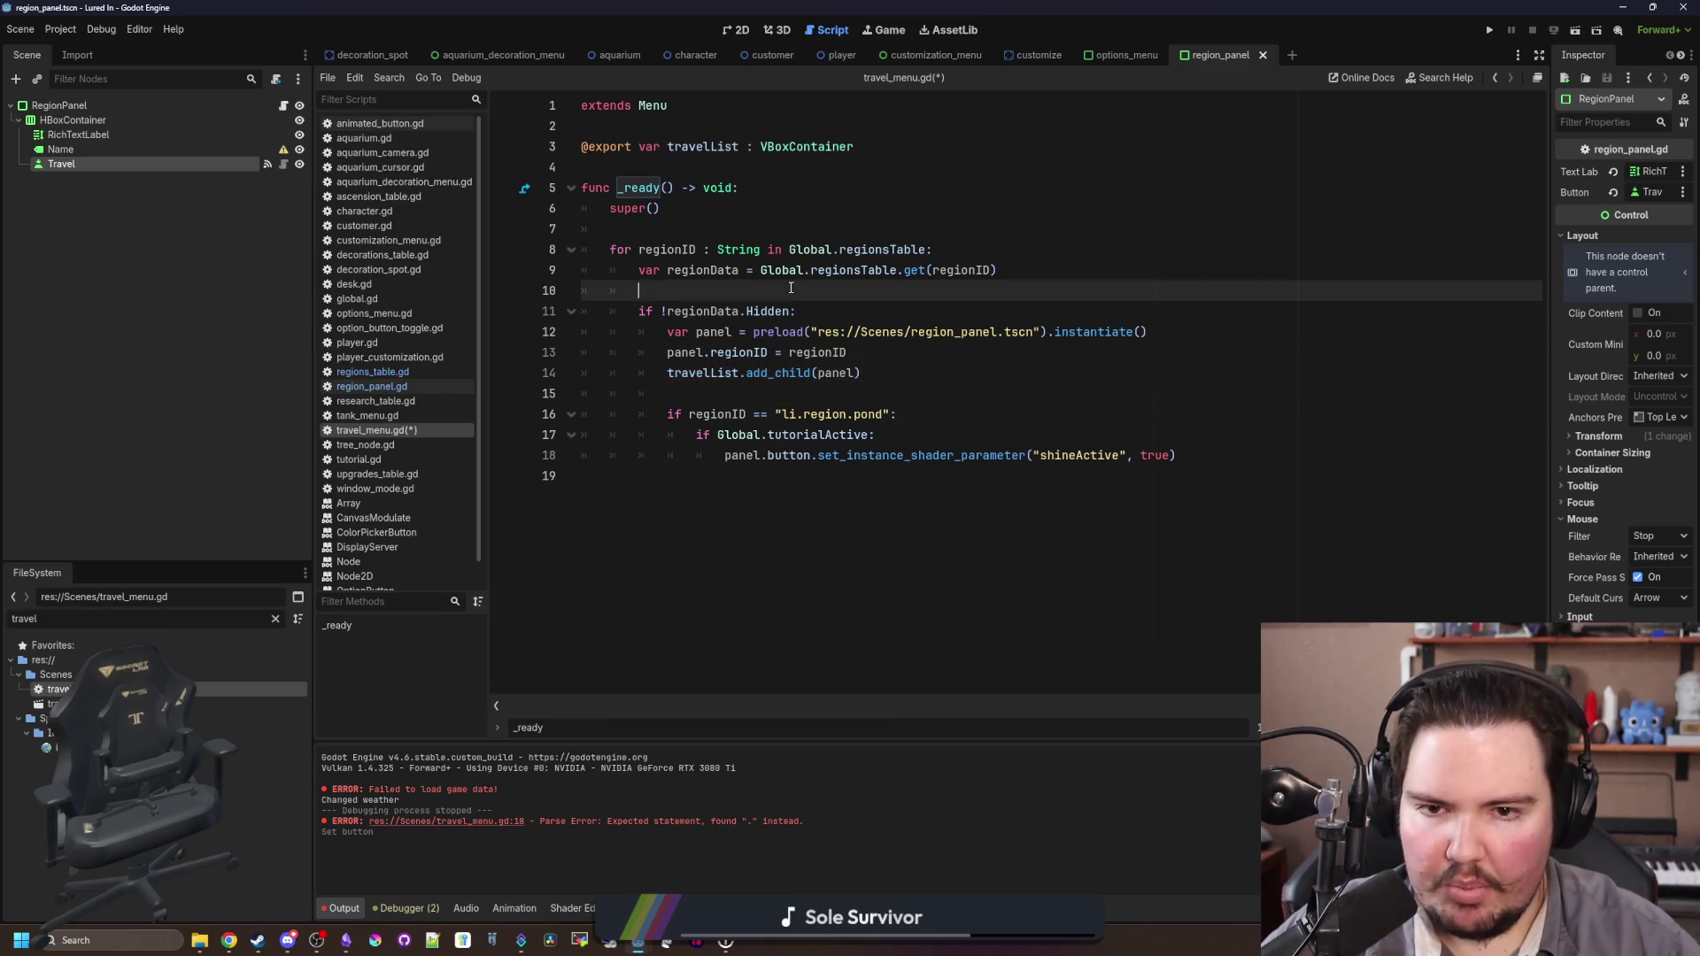
pyautogui.hotkey('ctrl', 's')
pyautogui.press('F5')
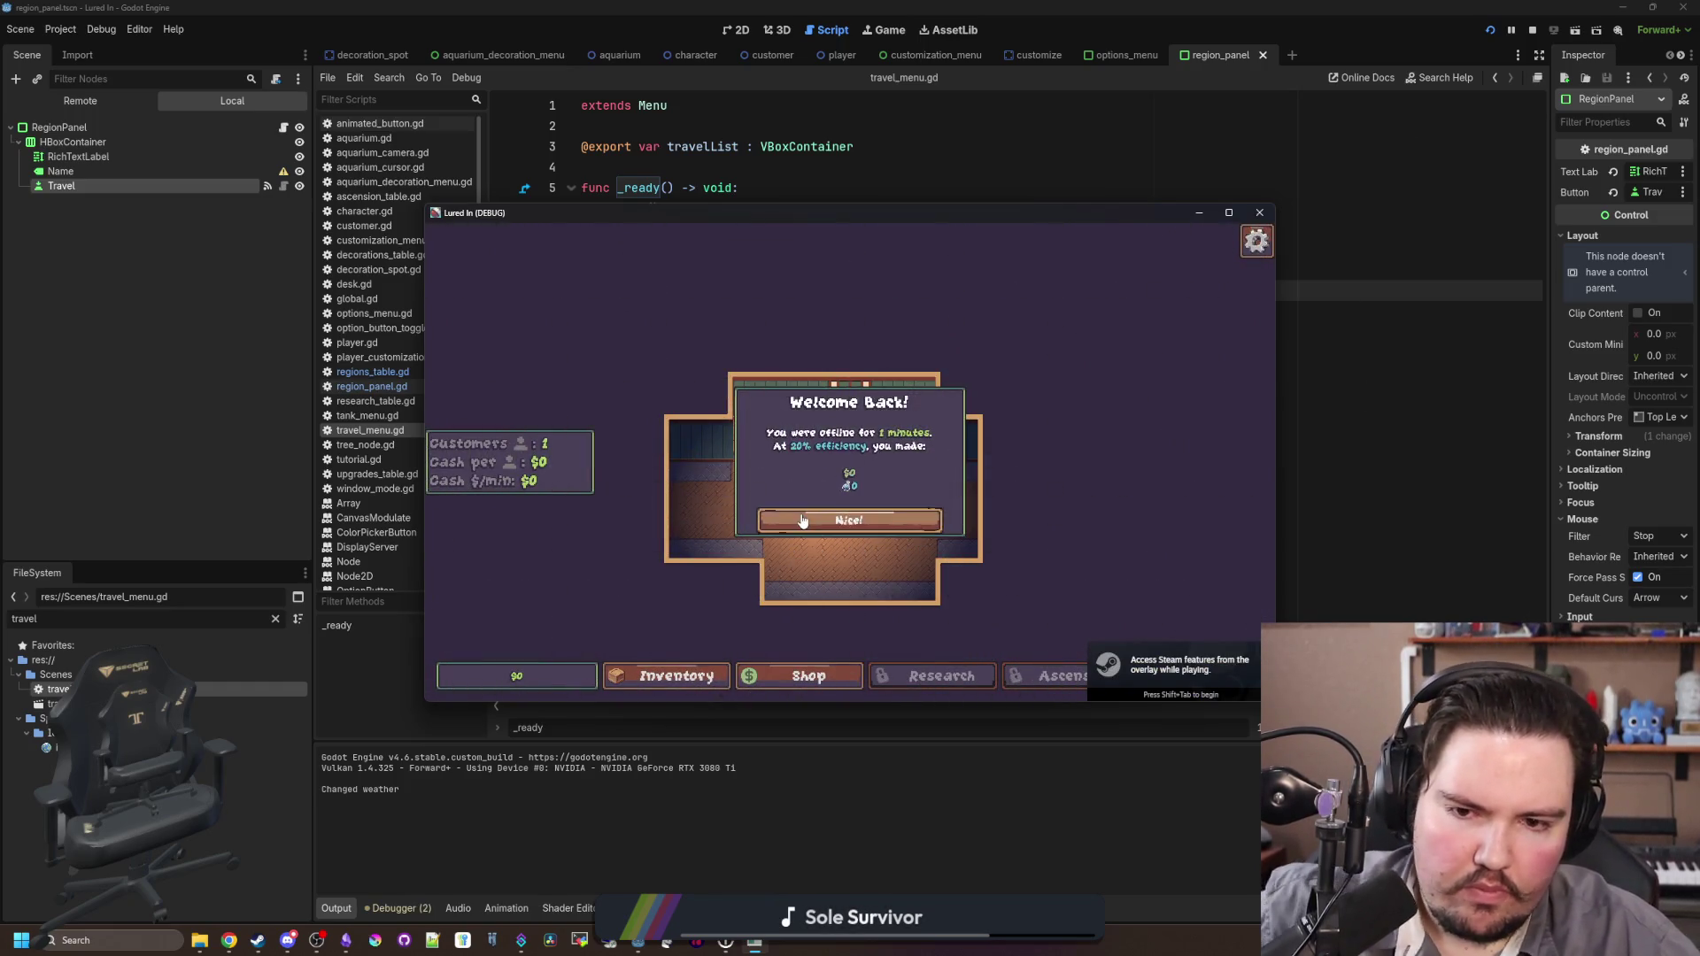
# Step: Dismiss the Welcome Back popup, open the in-game Travel Menu, and close the game
pyautogui.click(1055, 560)
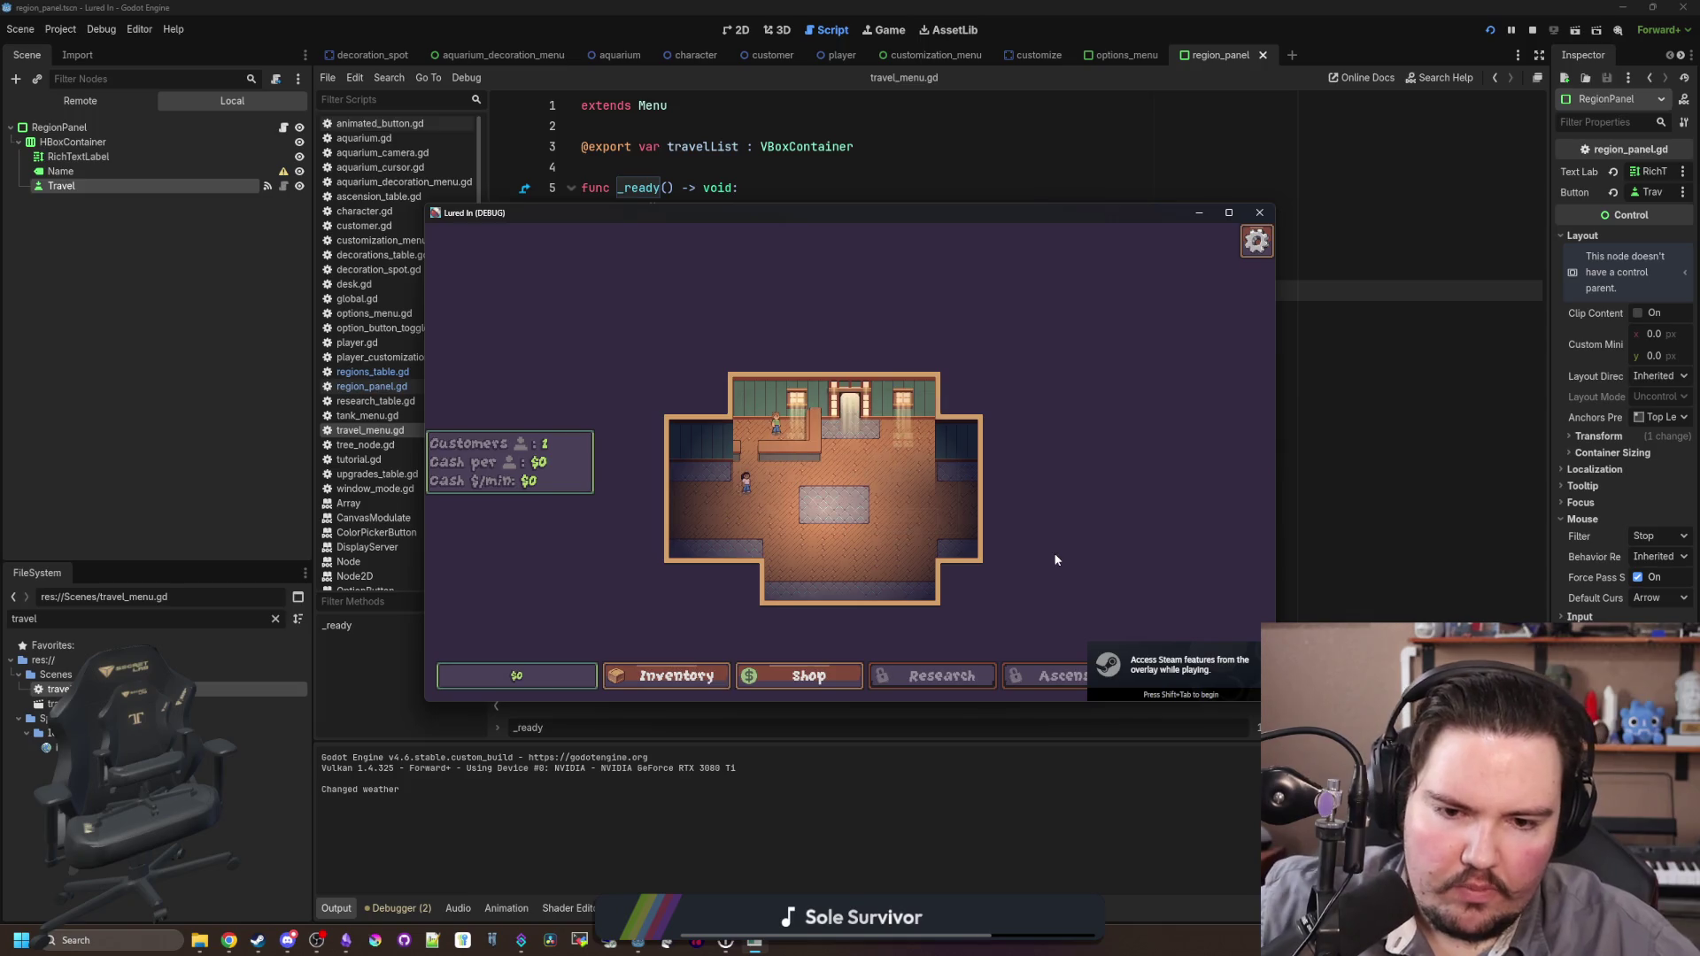
pyautogui.click(1239, 679)
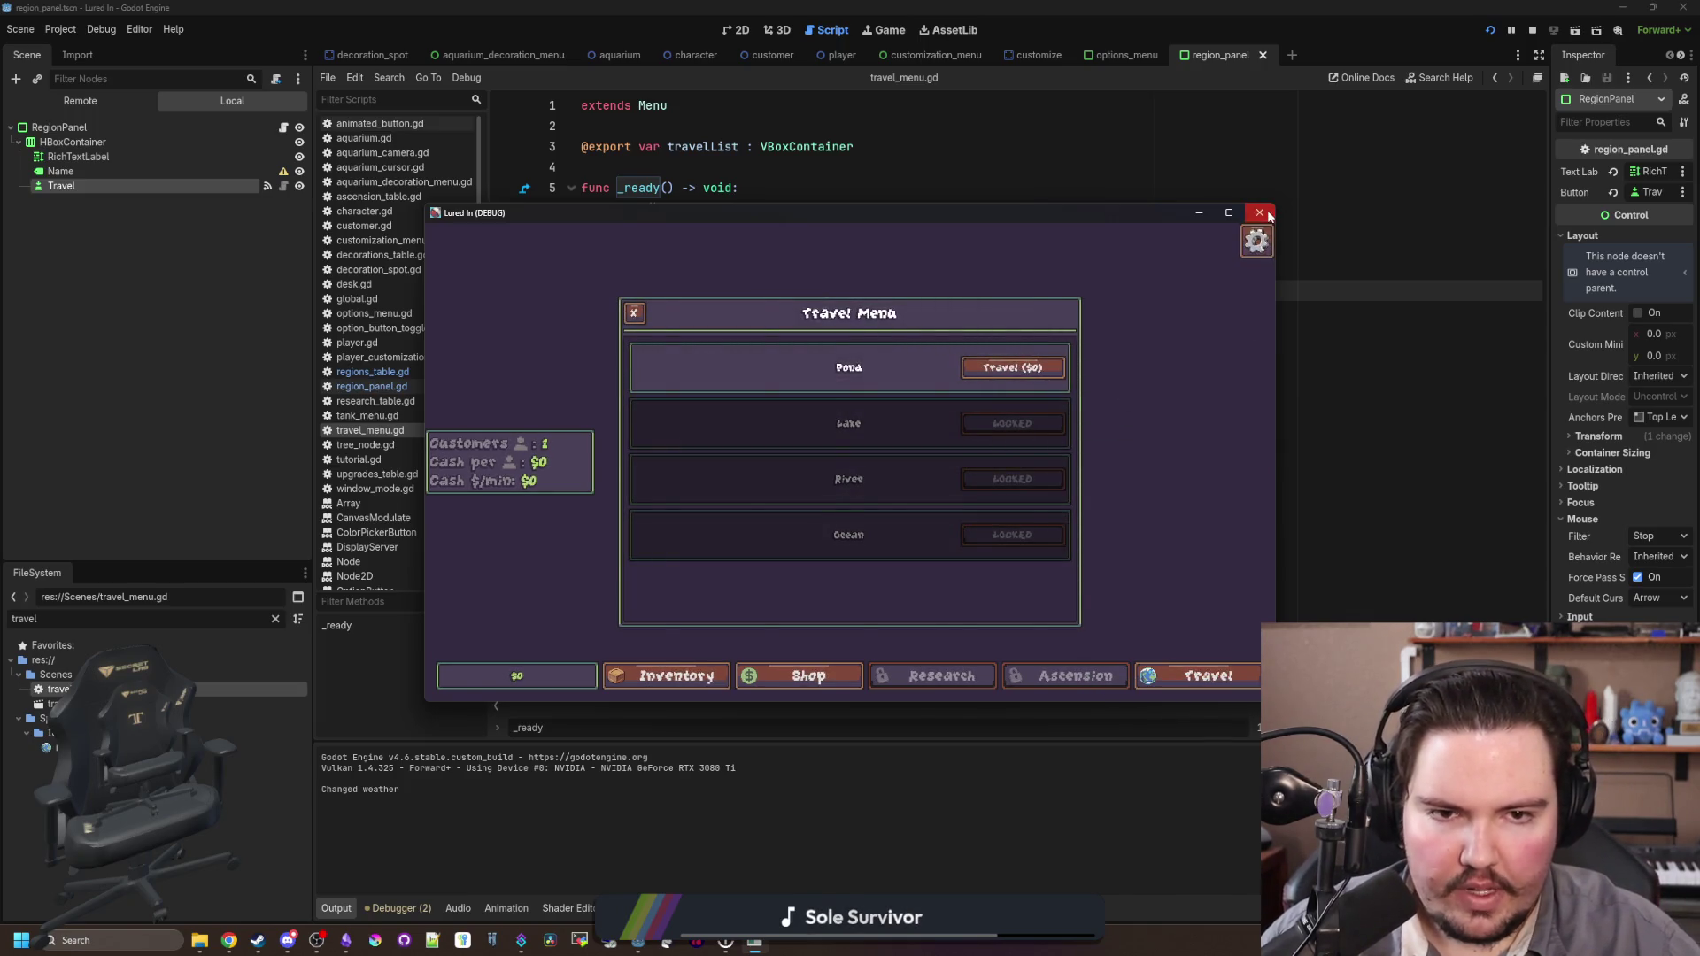
pyautogui.click(1266, 215)
# Step: Locate gamedata.dat in the Lured In user data folder, then return to Godot
pyautogui.click(201, 941)
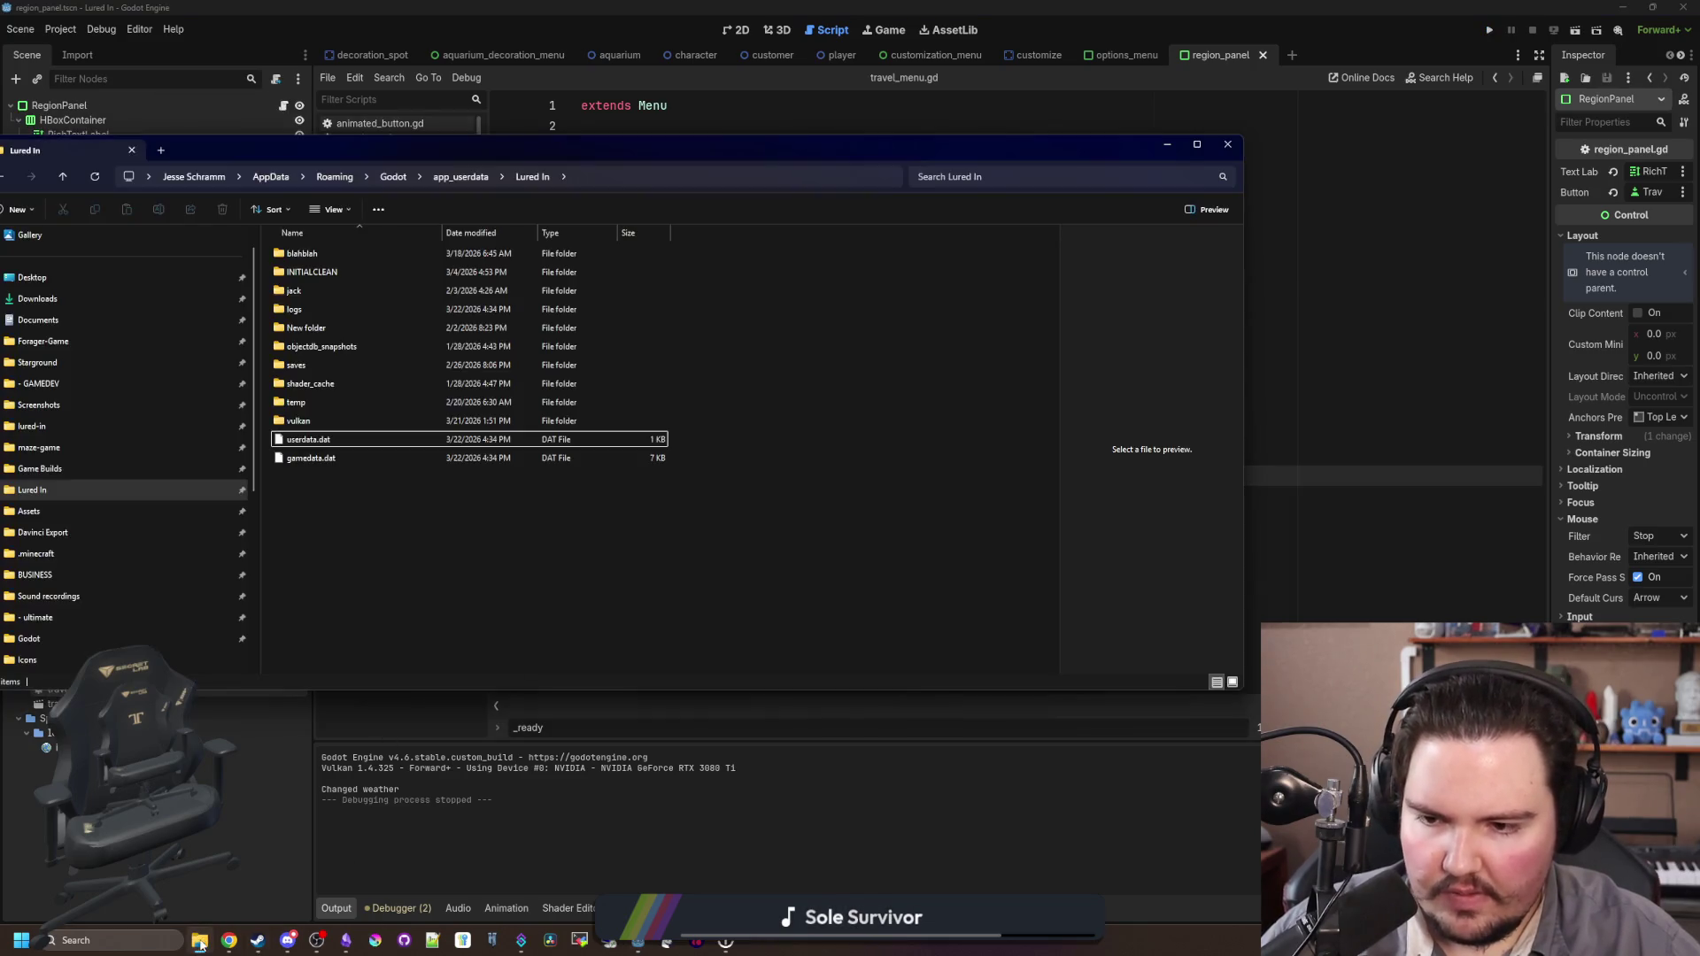
pyautogui.click(340, 459)
pyautogui.click(1266, 393)
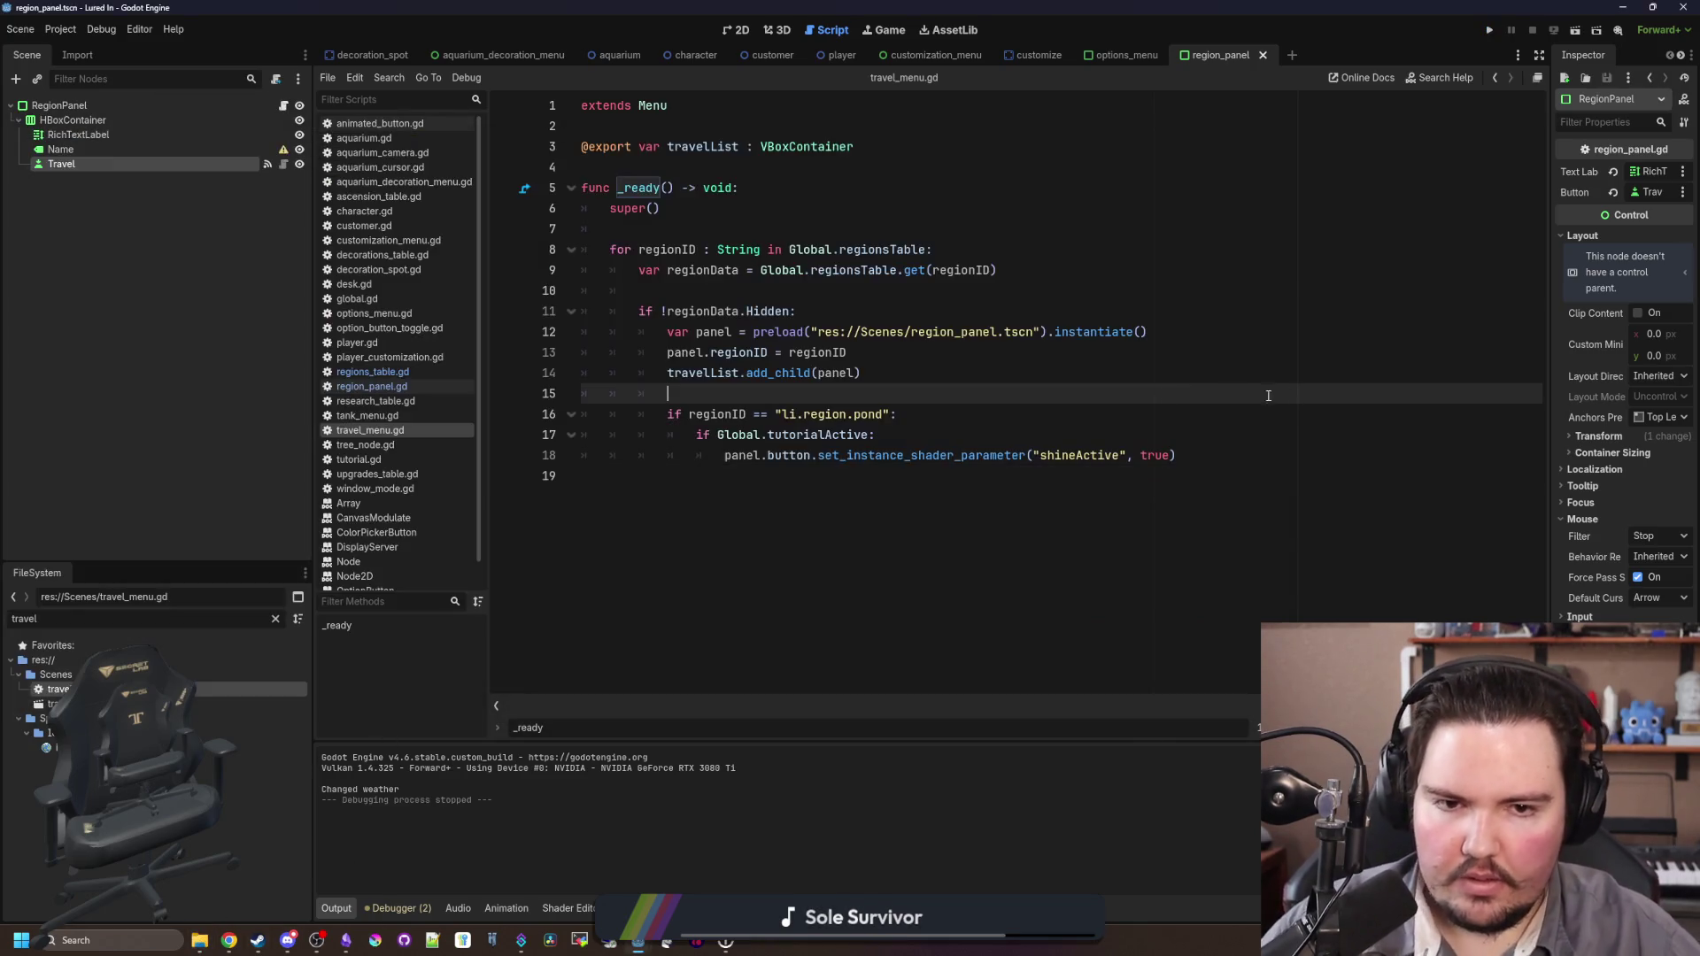
# Step: Rerun the project from a fresh start, dismiss the welcome message, and open the Travel Menu
pyautogui.click(1490, 32)
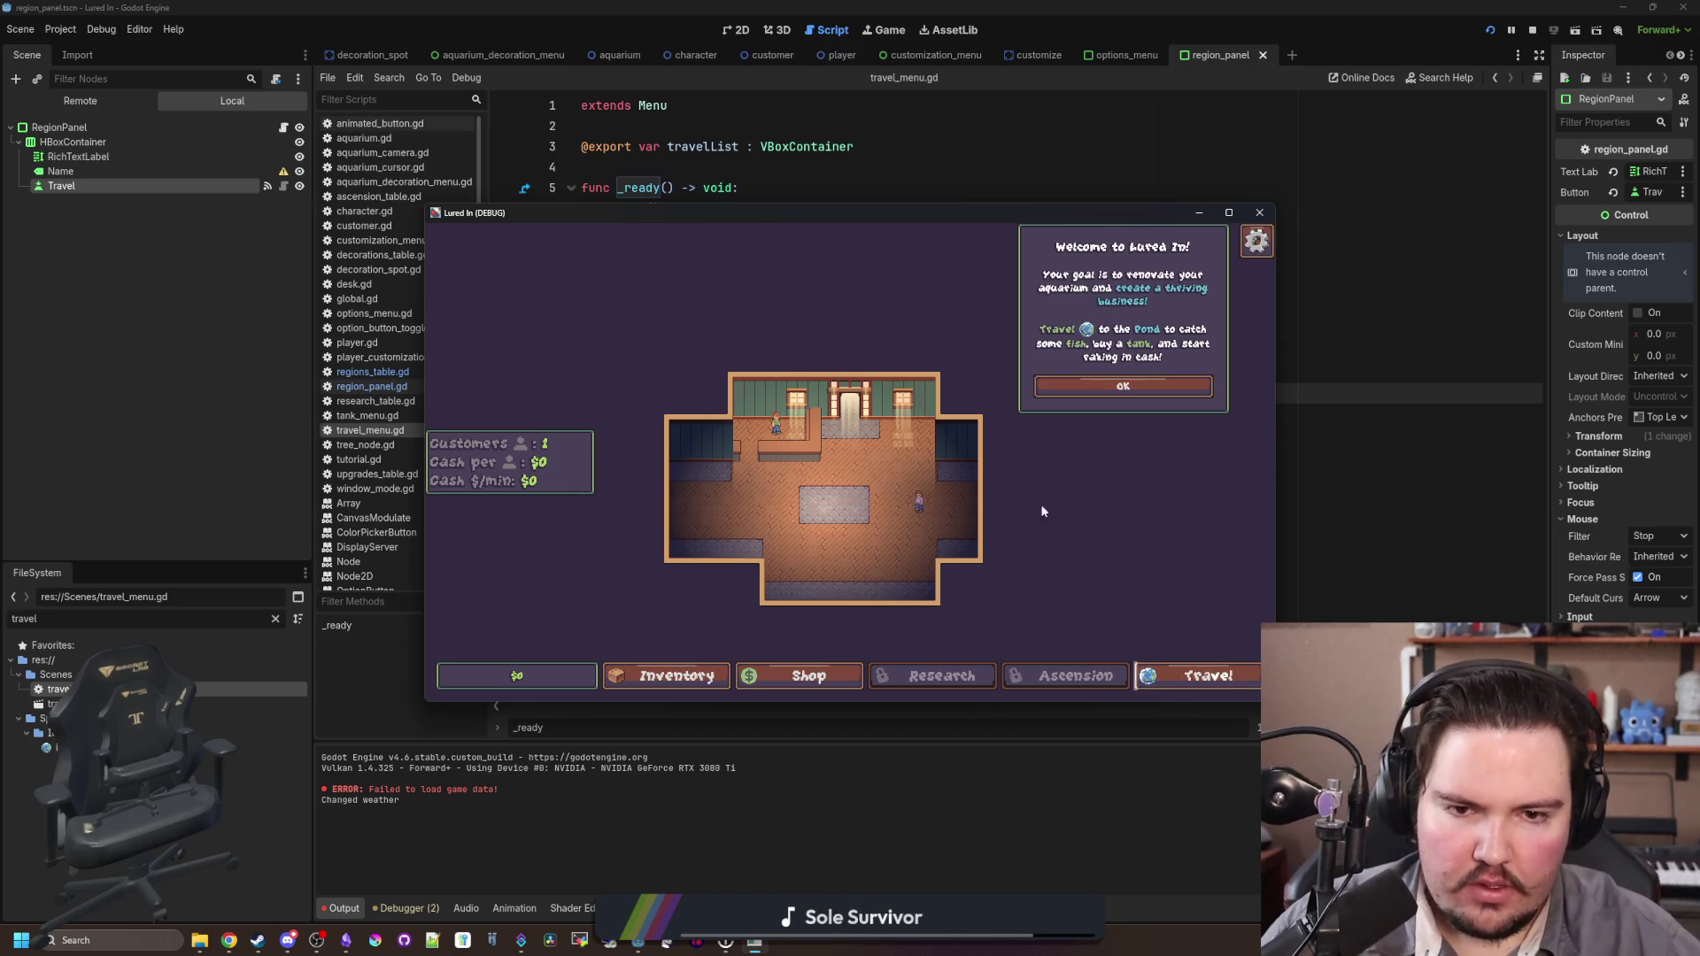
pyautogui.click(1141, 387)
pyautogui.click(1183, 674)
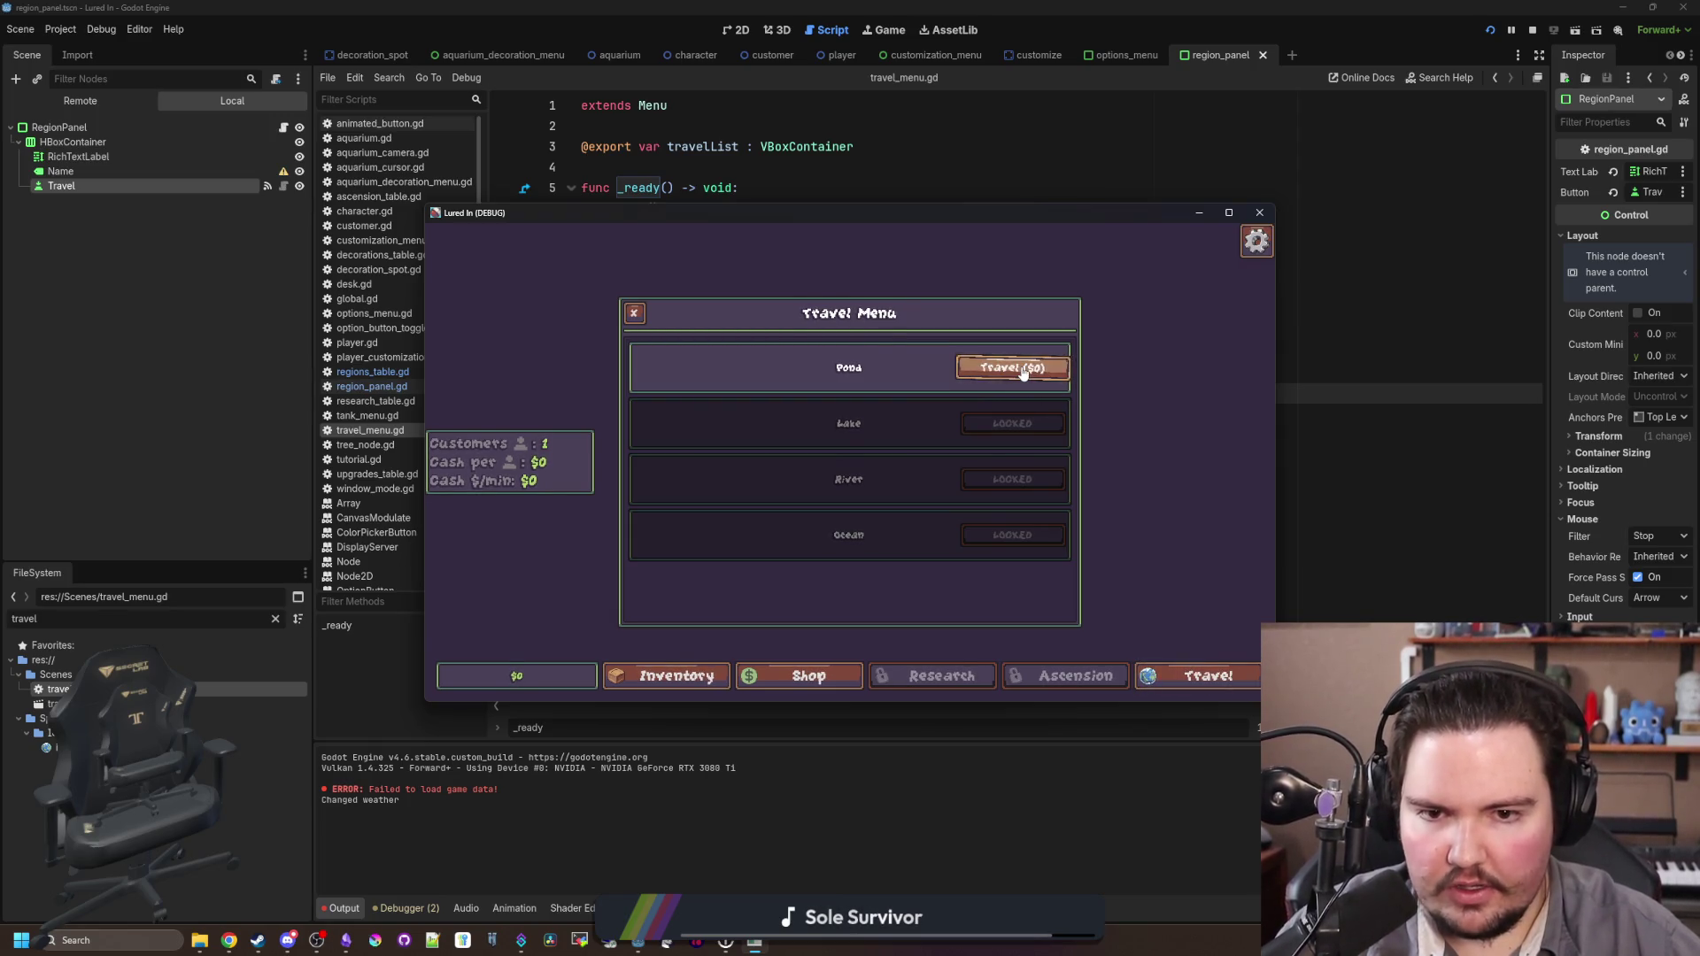
pyautogui.click(1228, 212)
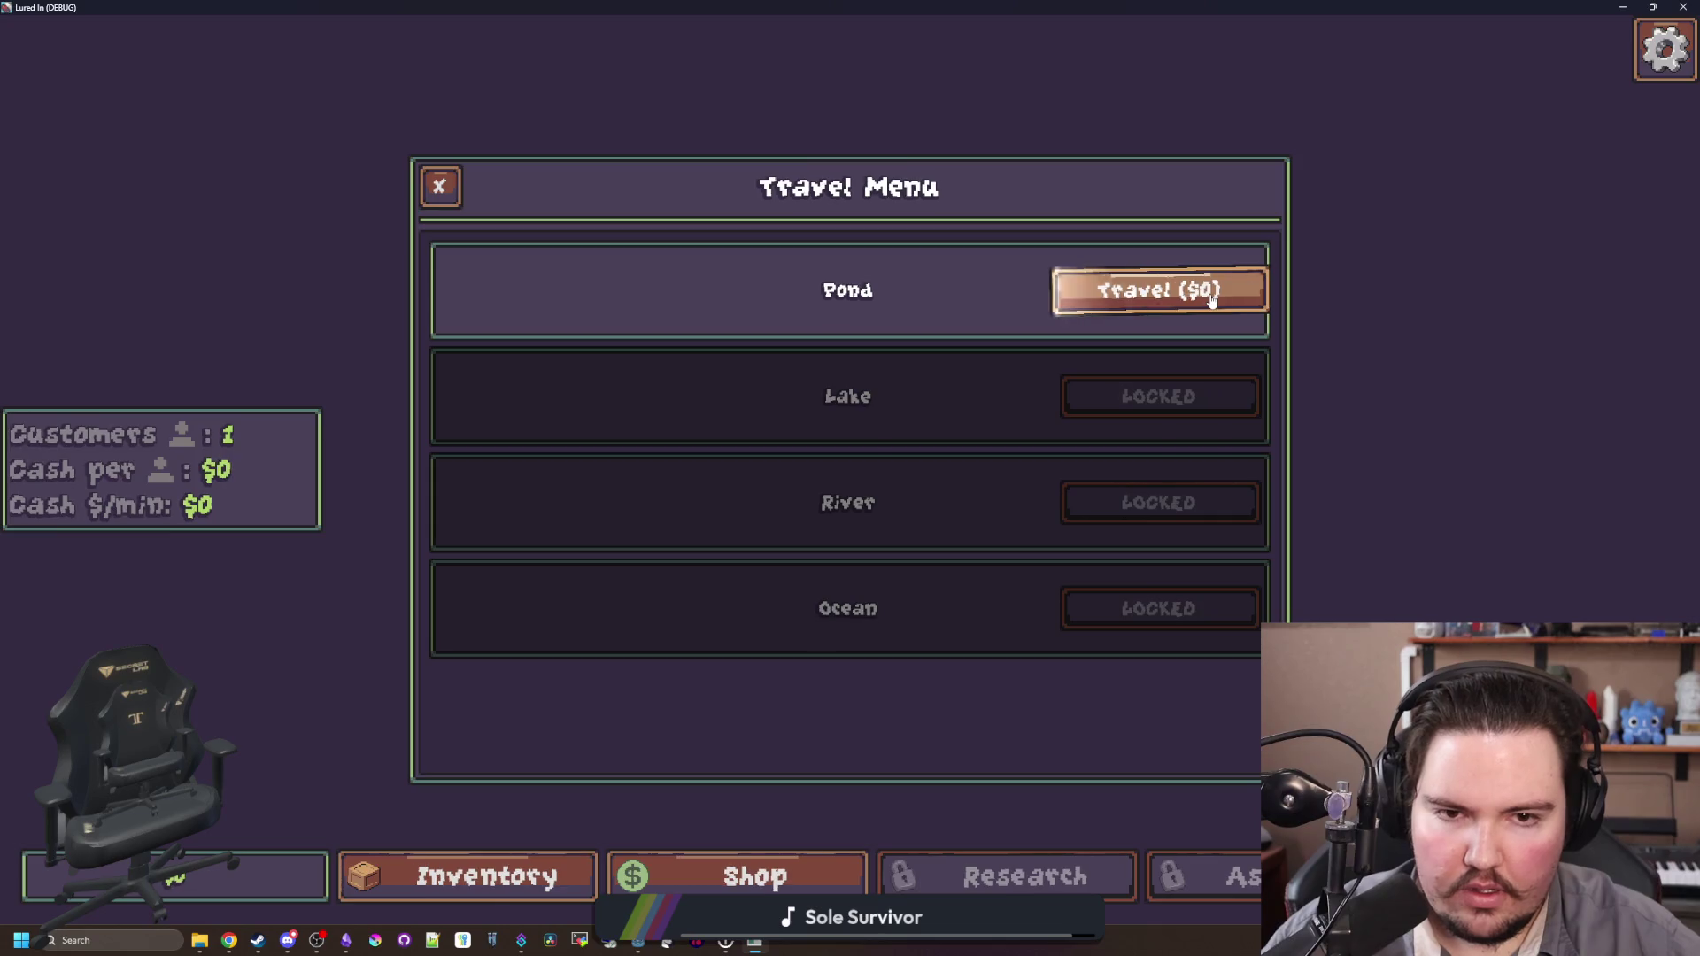
# Step: Check the LOCKED region tooltips, then travel to the Pond for $0
pyautogui.moveTo(1250, 531)
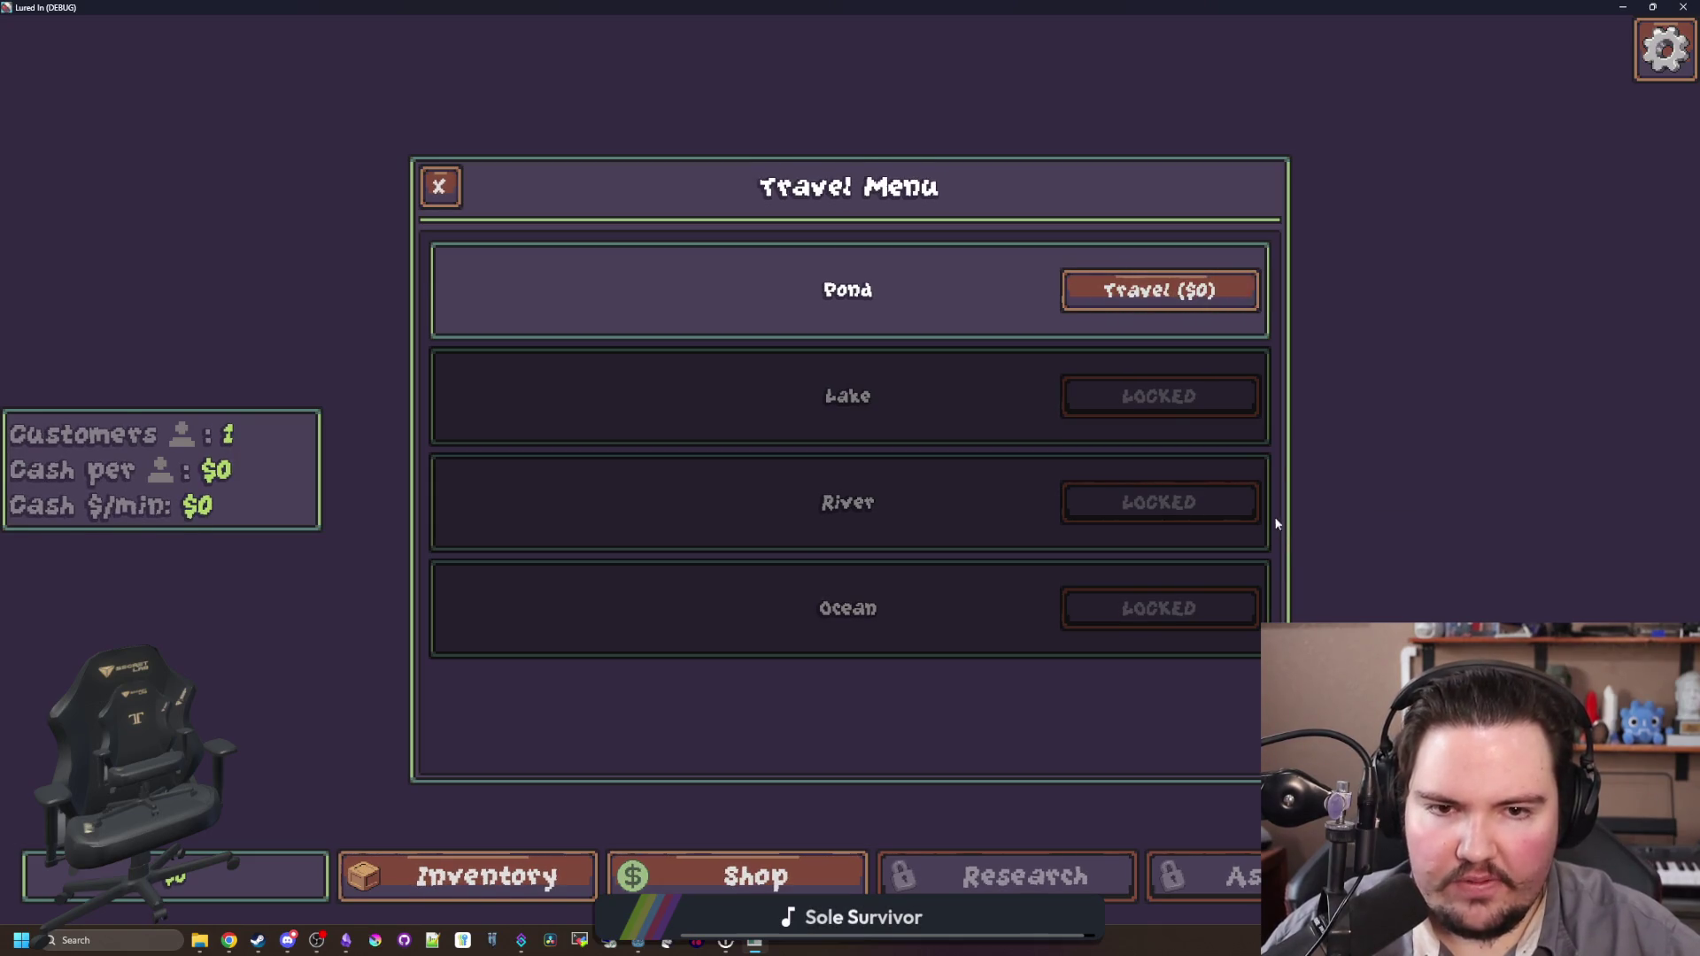
pyautogui.moveTo(1228, 363)
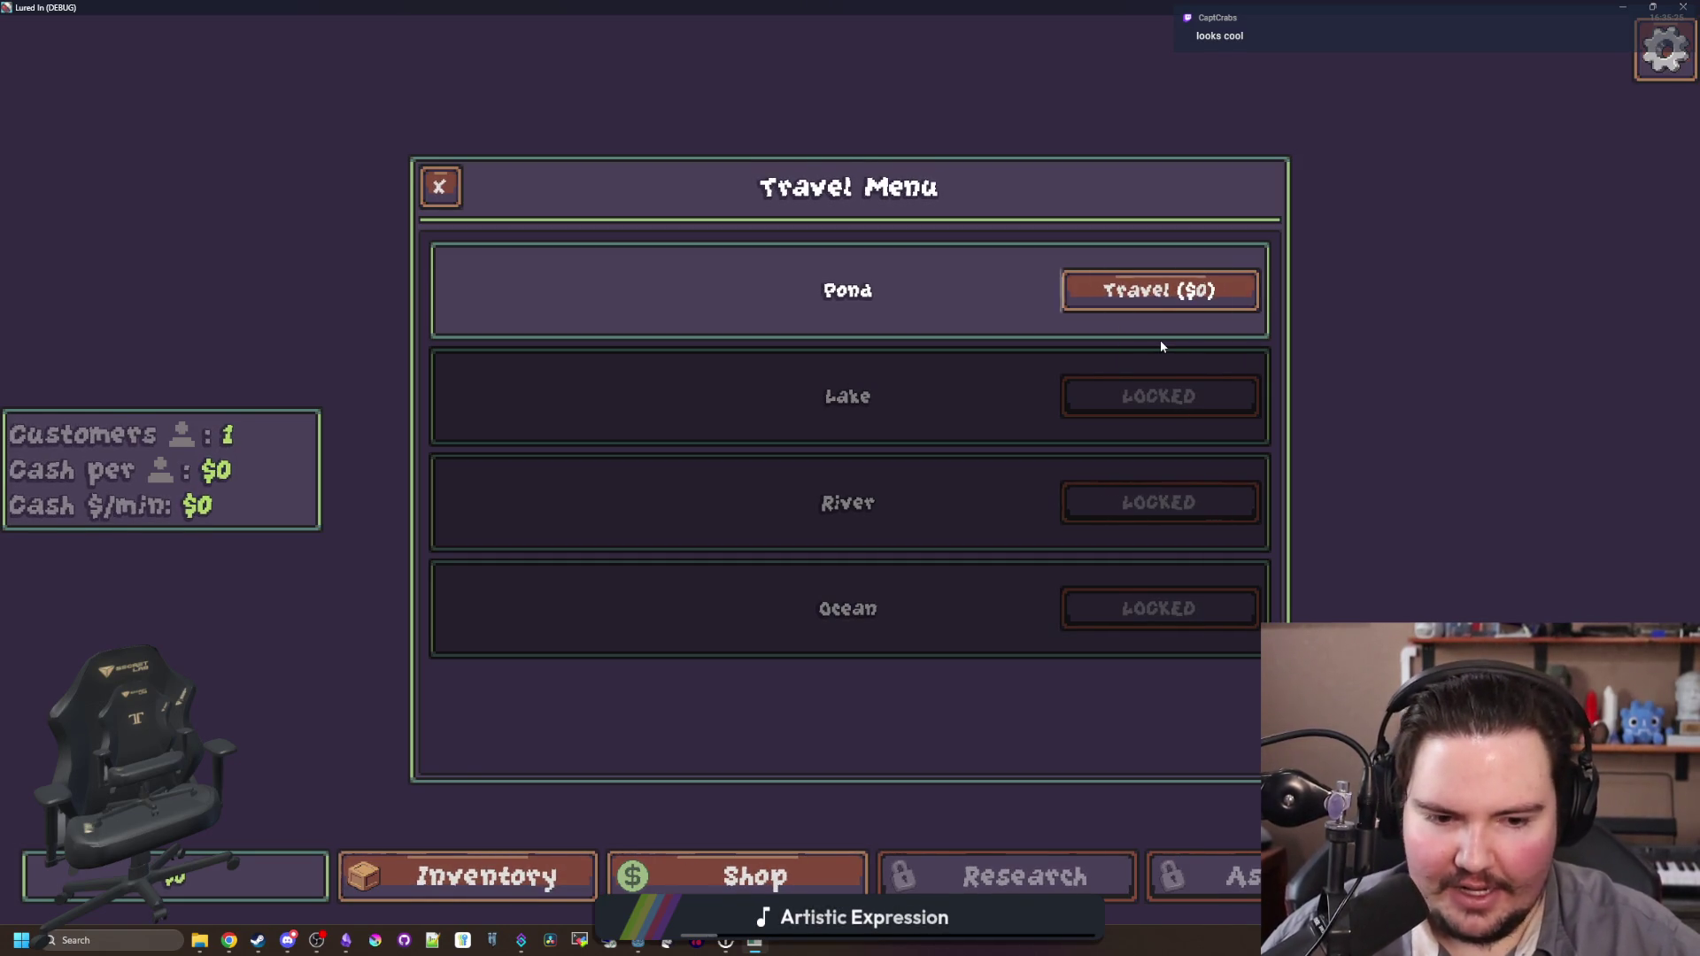
pyautogui.click(1162, 293)
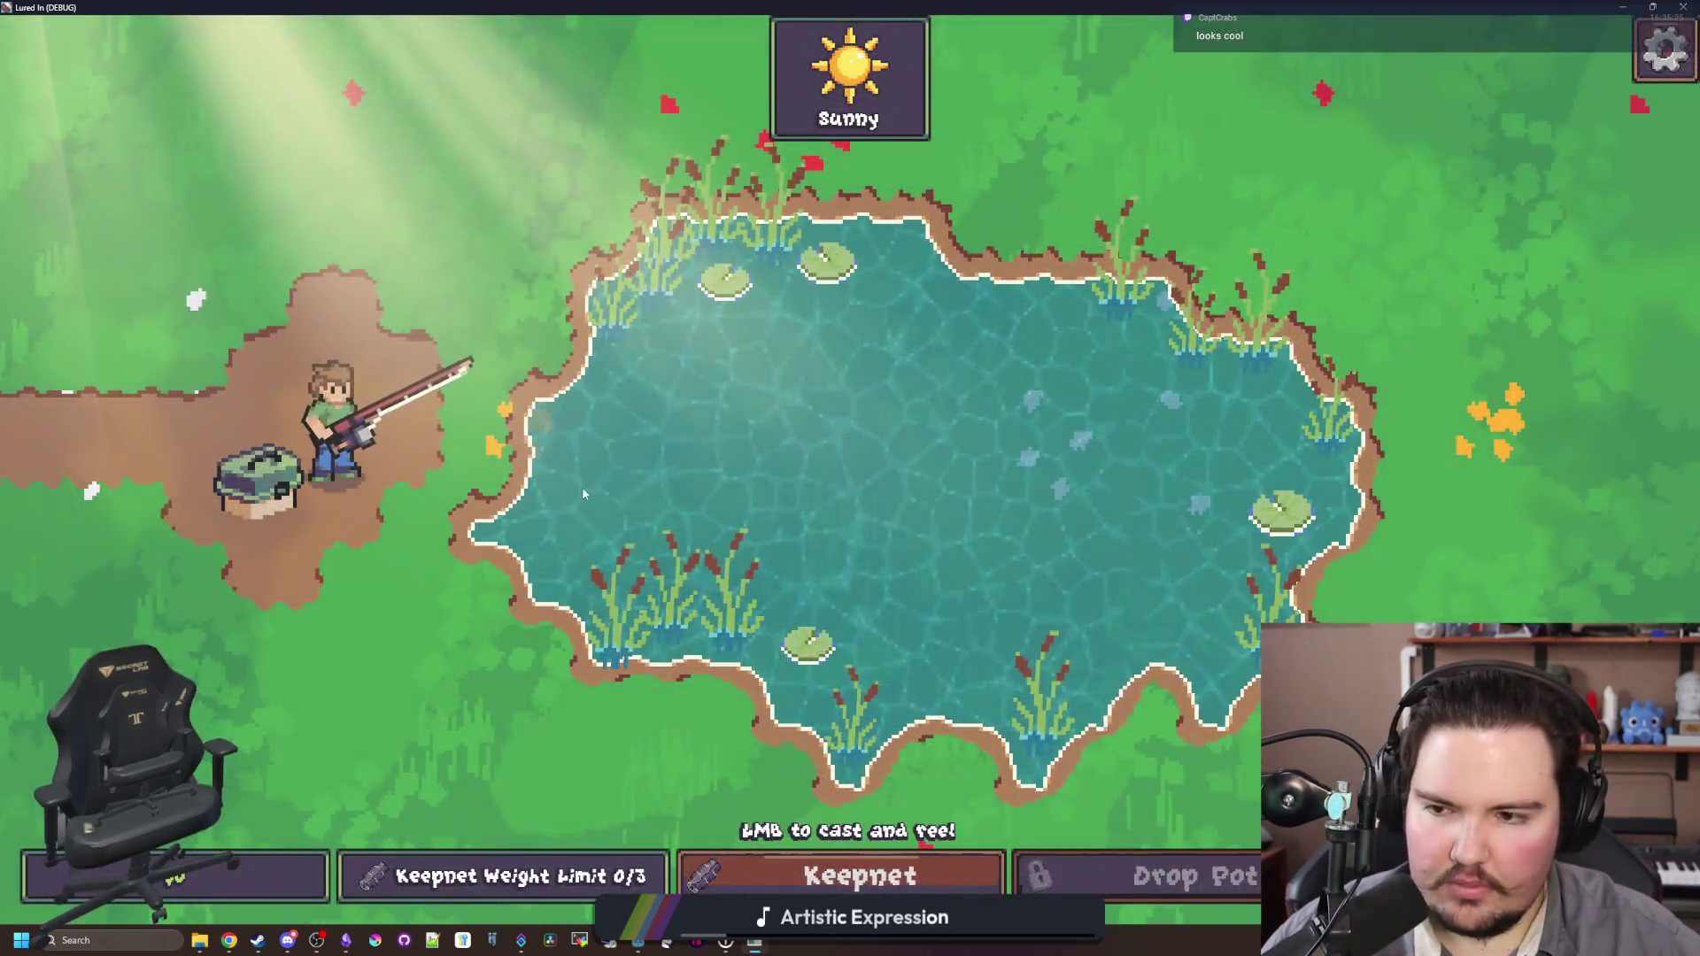
# Step: Cast a line, check the Escape Menu, and pan the camera across the shop
pyautogui.moveTo(583, 493); pyautogui.dragTo(663, 301)
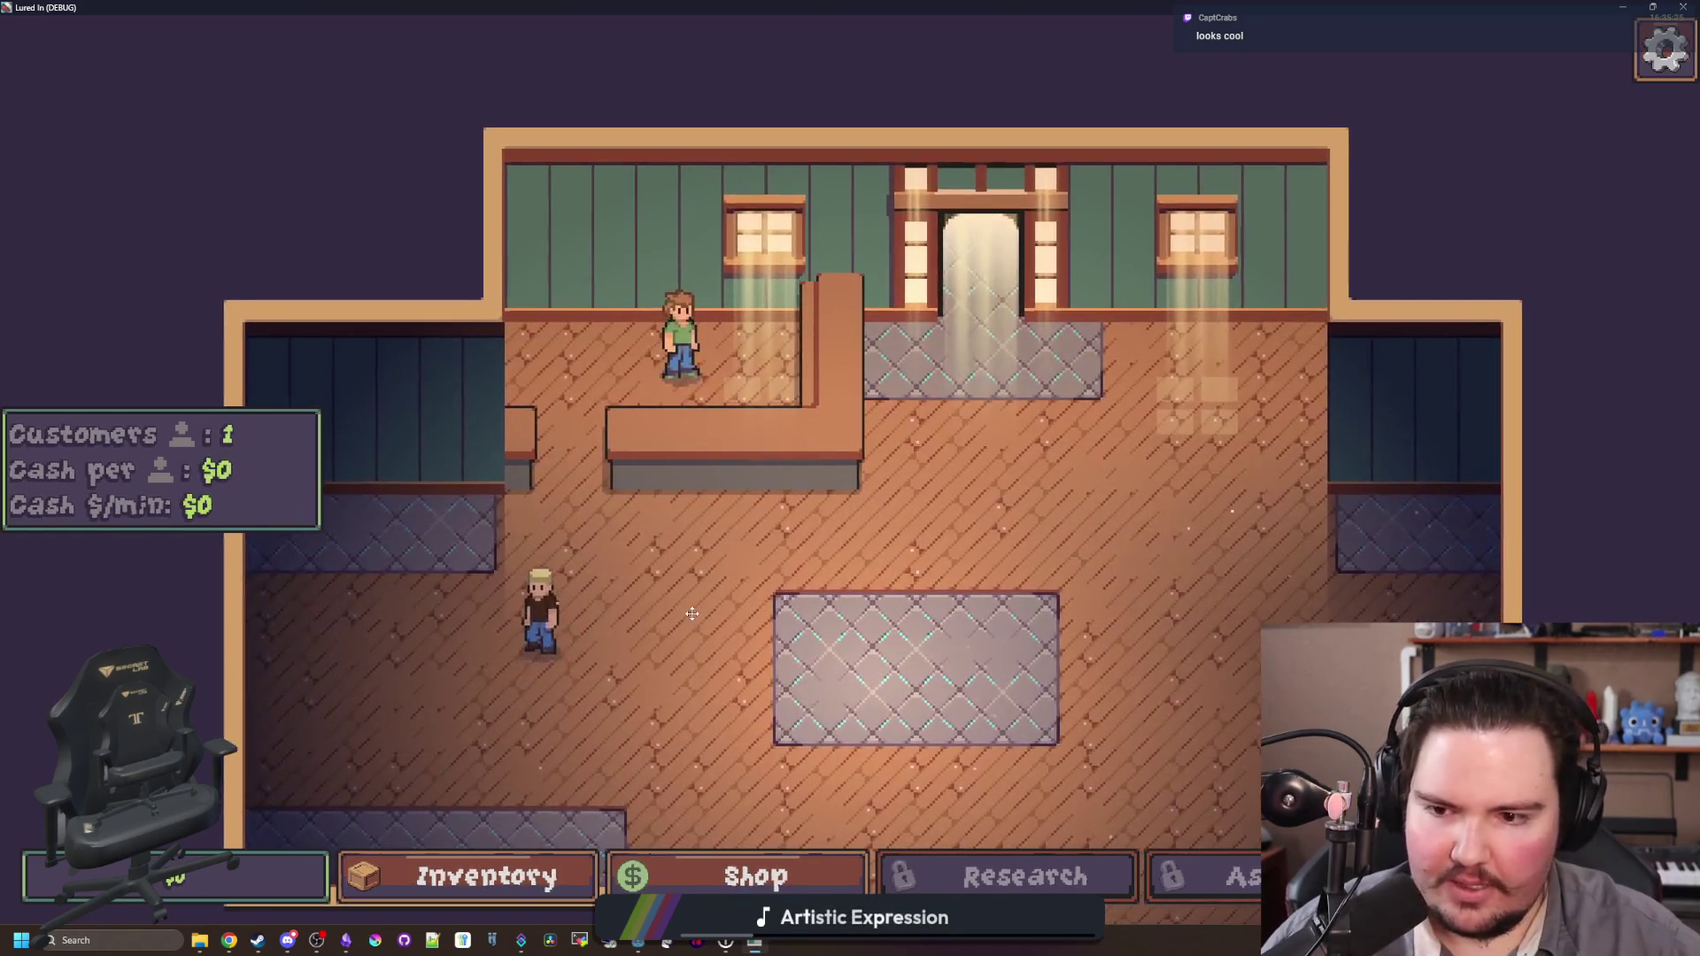
pyautogui.click(1665, 49)
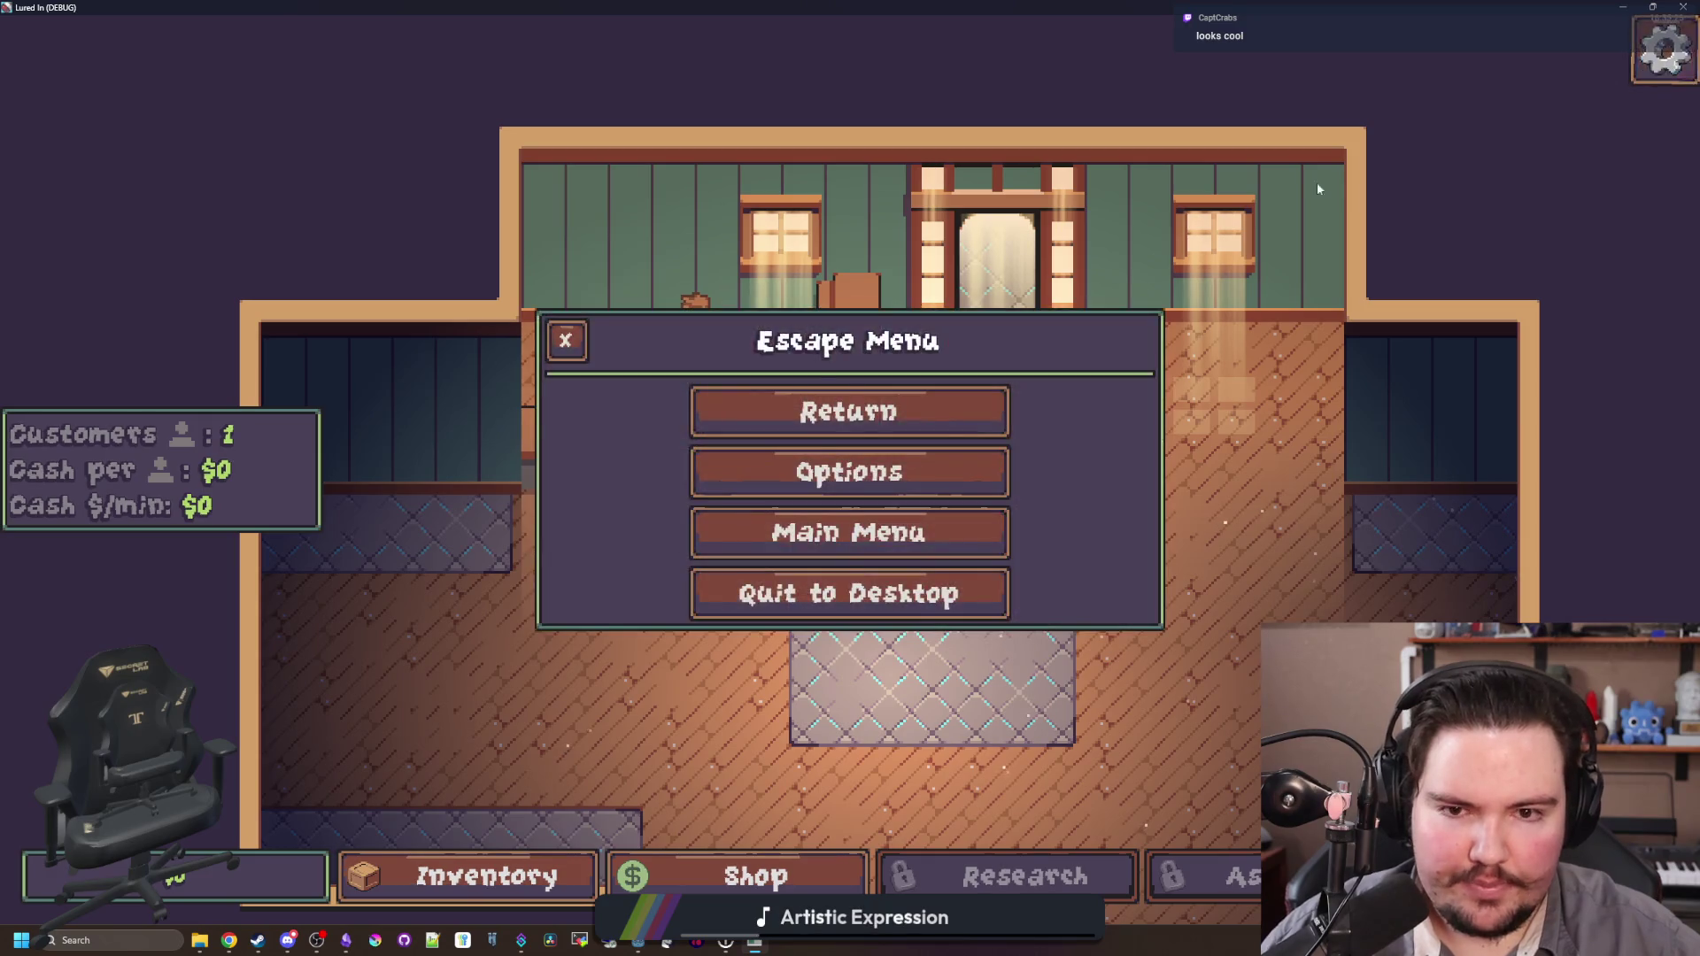
pyautogui.click(565, 340)
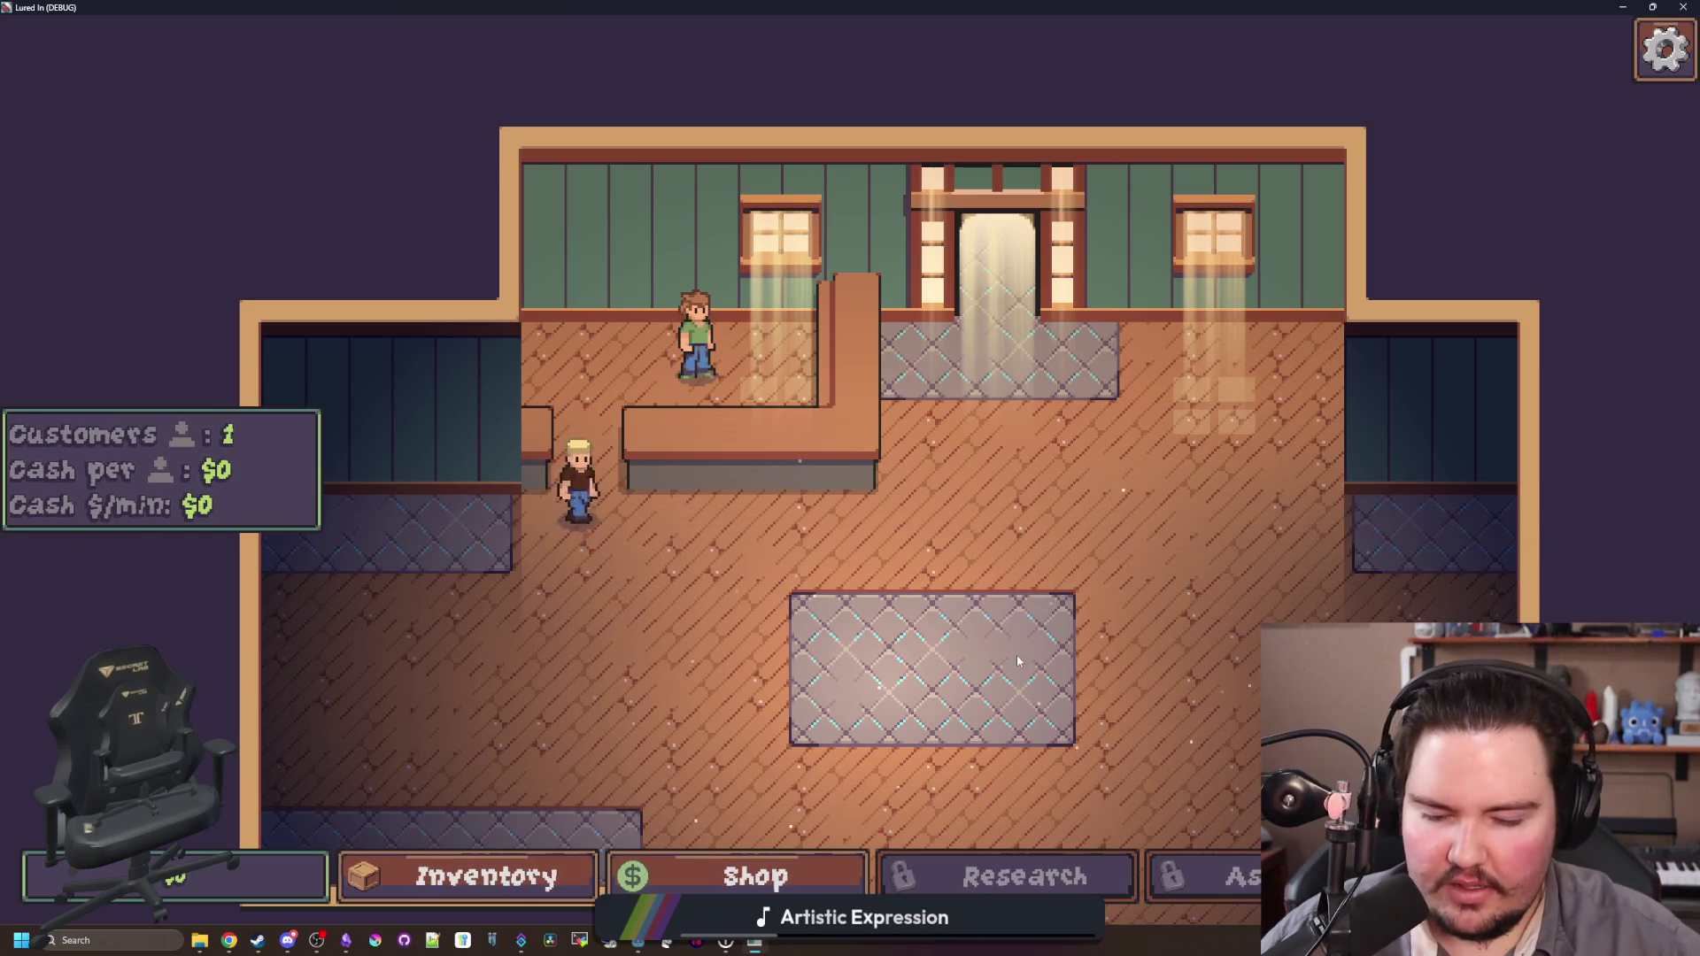
pyautogui.press('w')
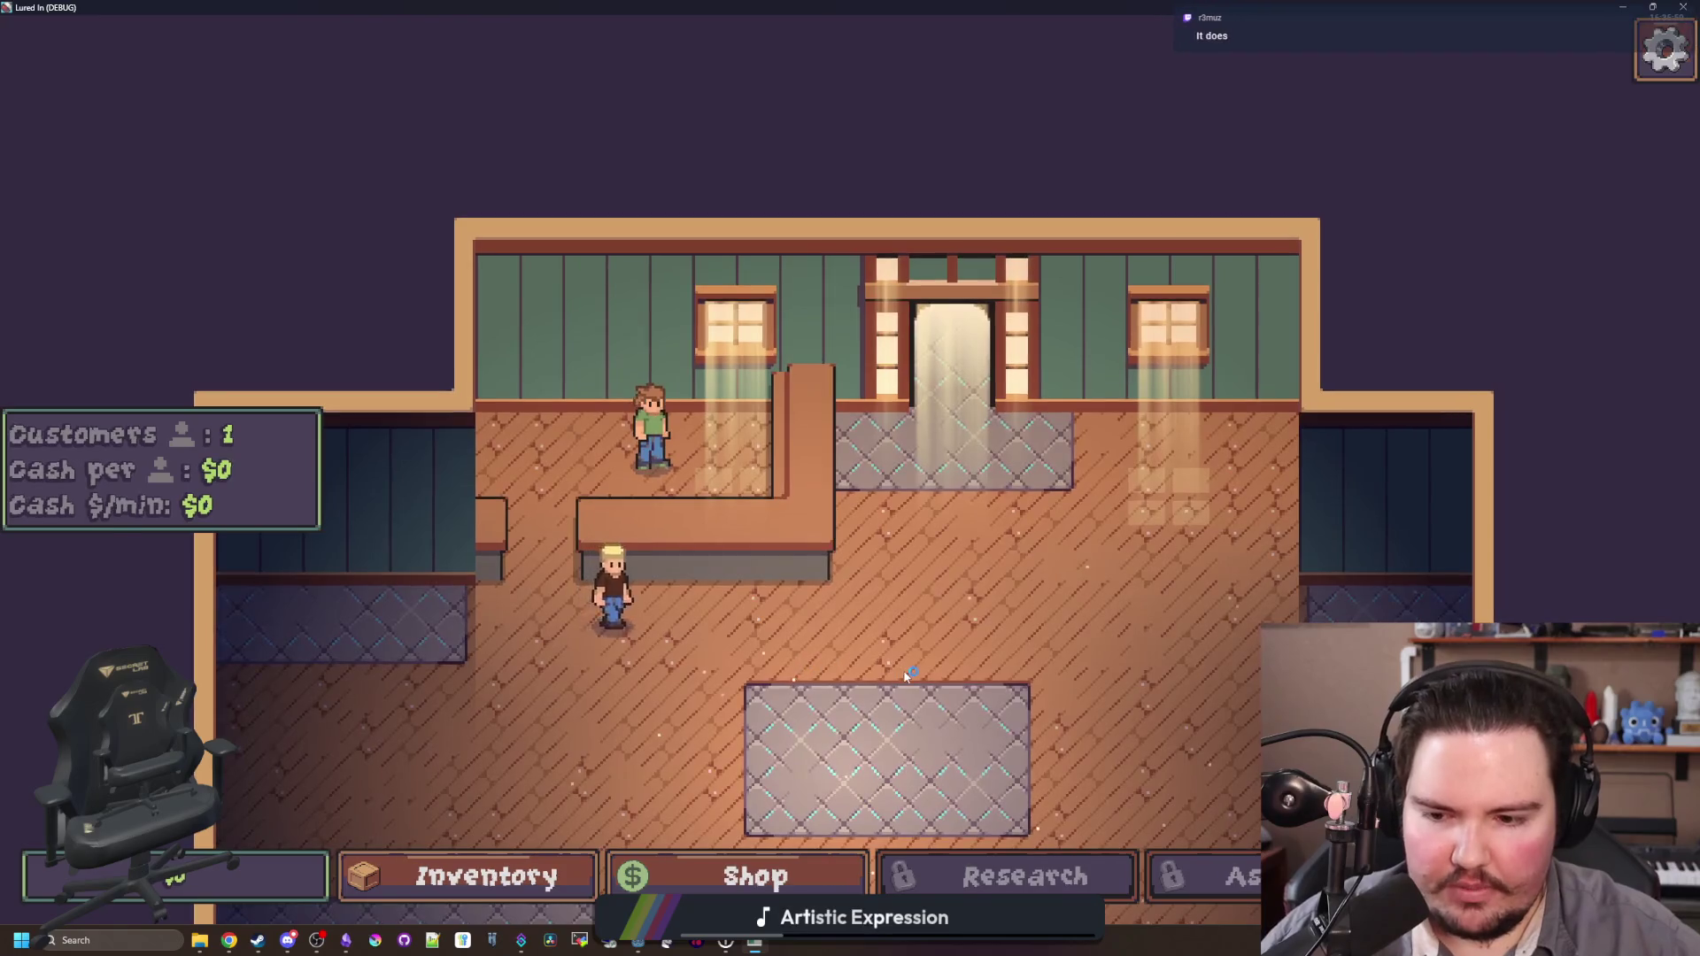
pyautogui.press('s')
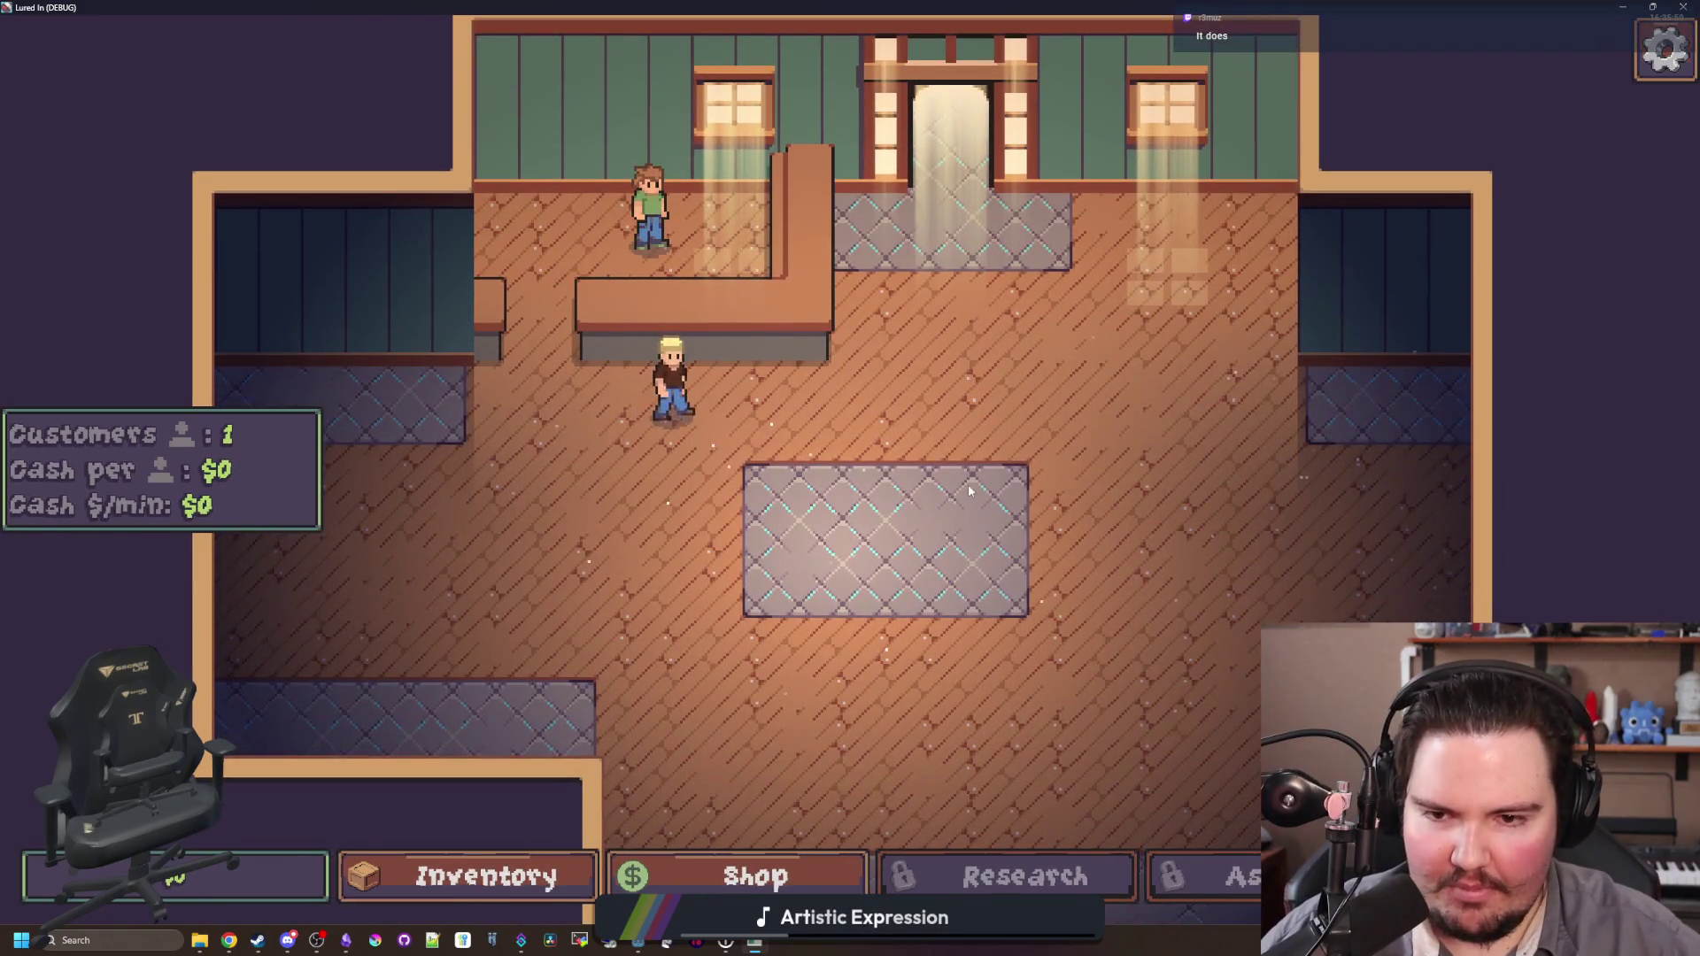
pyautogui.press('w')
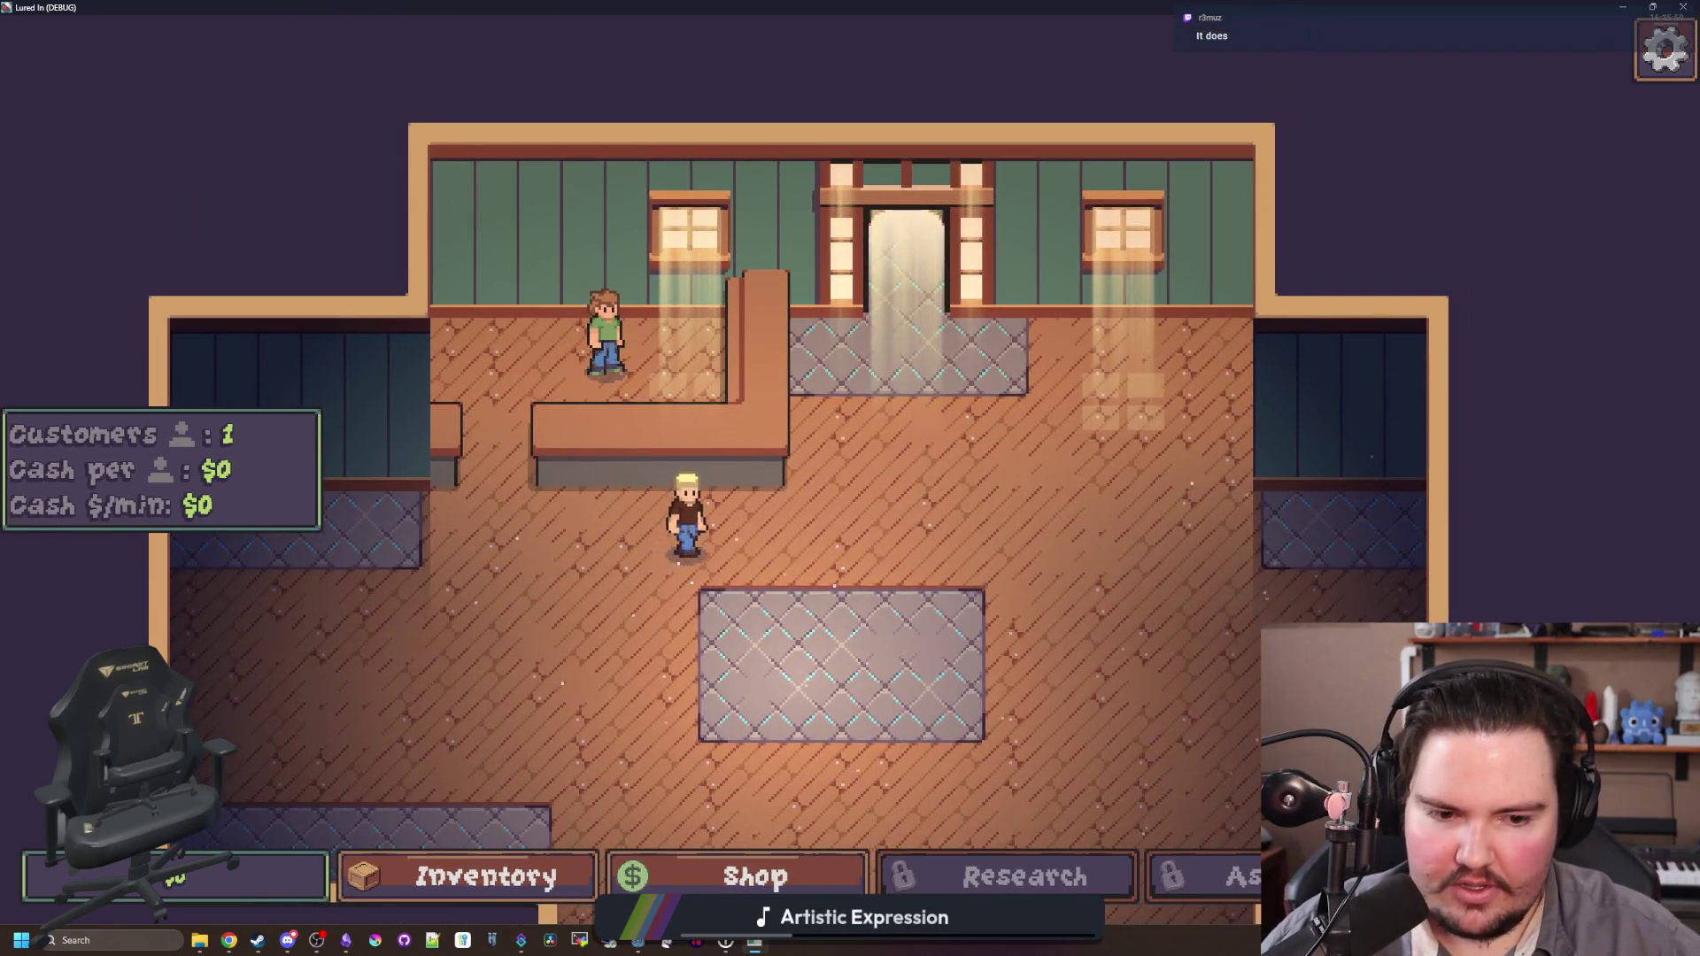
# Step: Travel back to the Pond, cast the line once more, and stop the debug run
pyautogui.press('t')
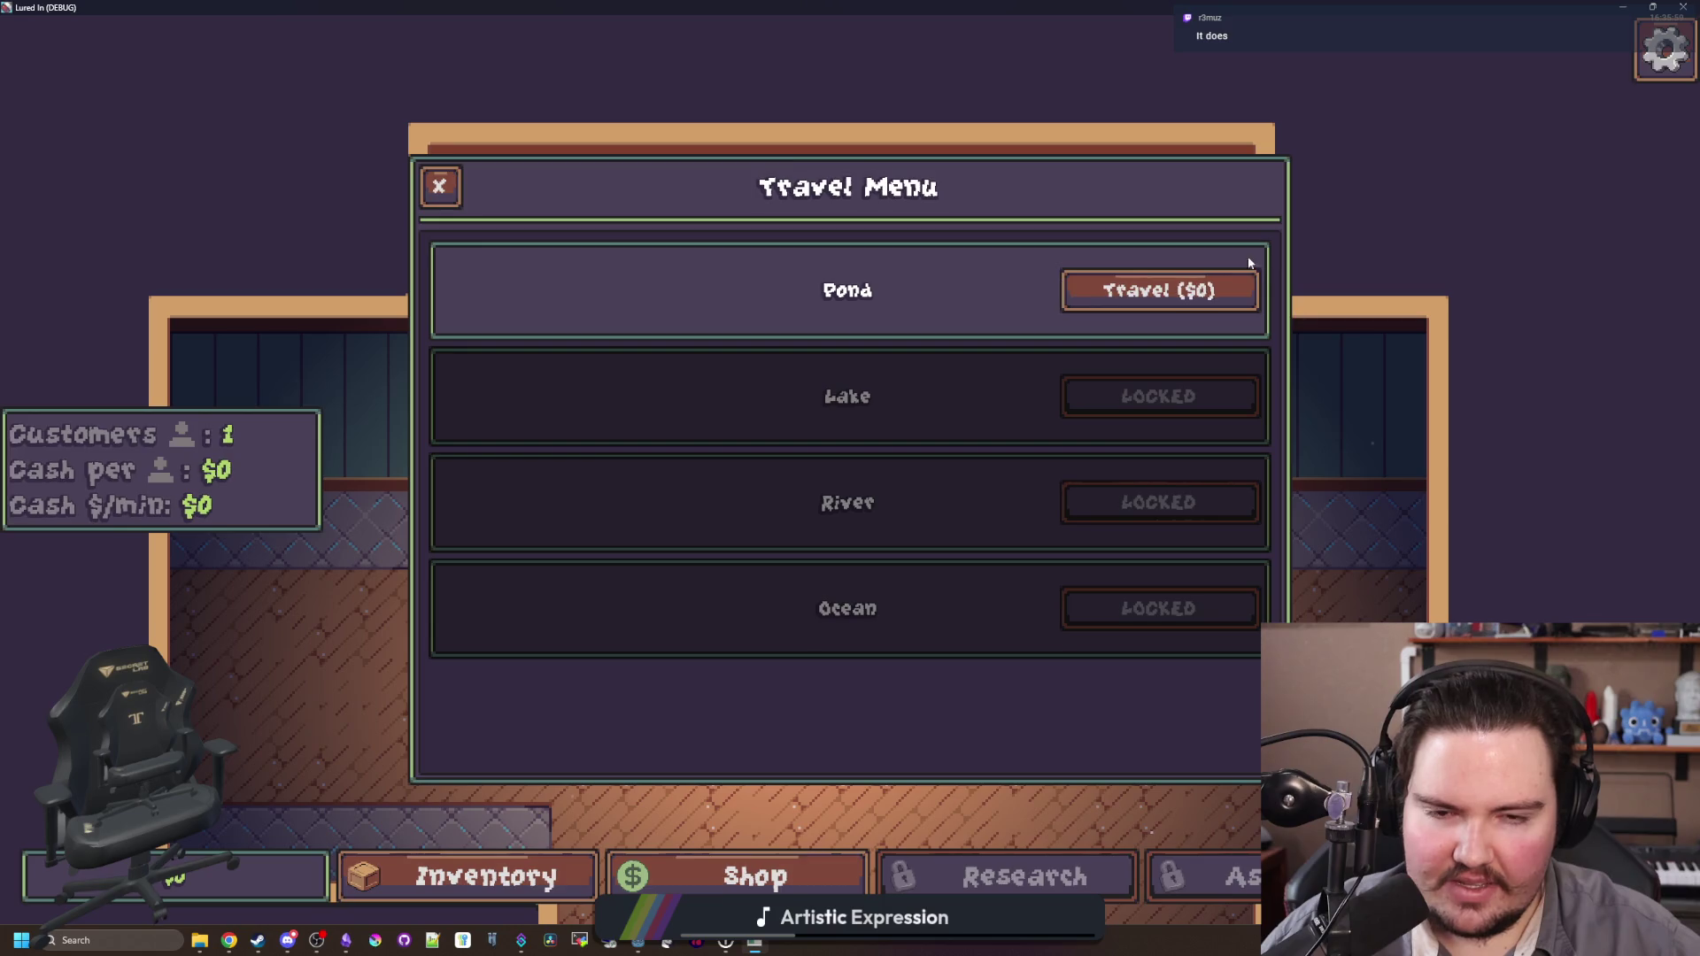
pyautogui.click(1196, 290)
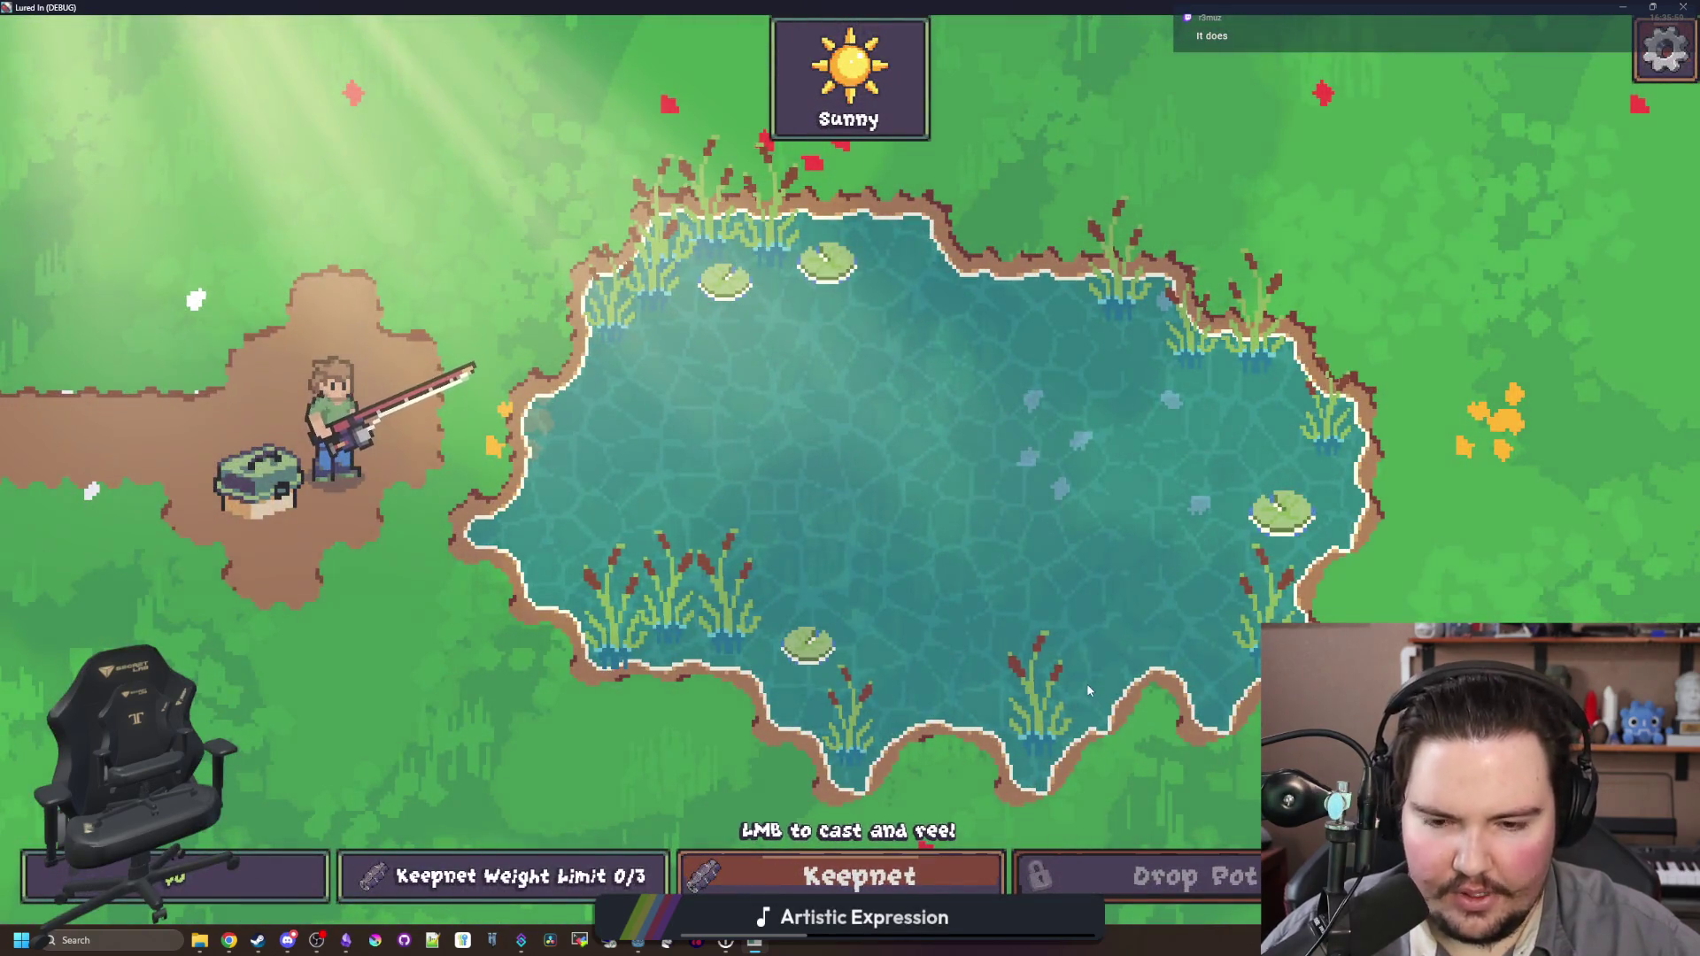
pyautogui.click(1086, 680)
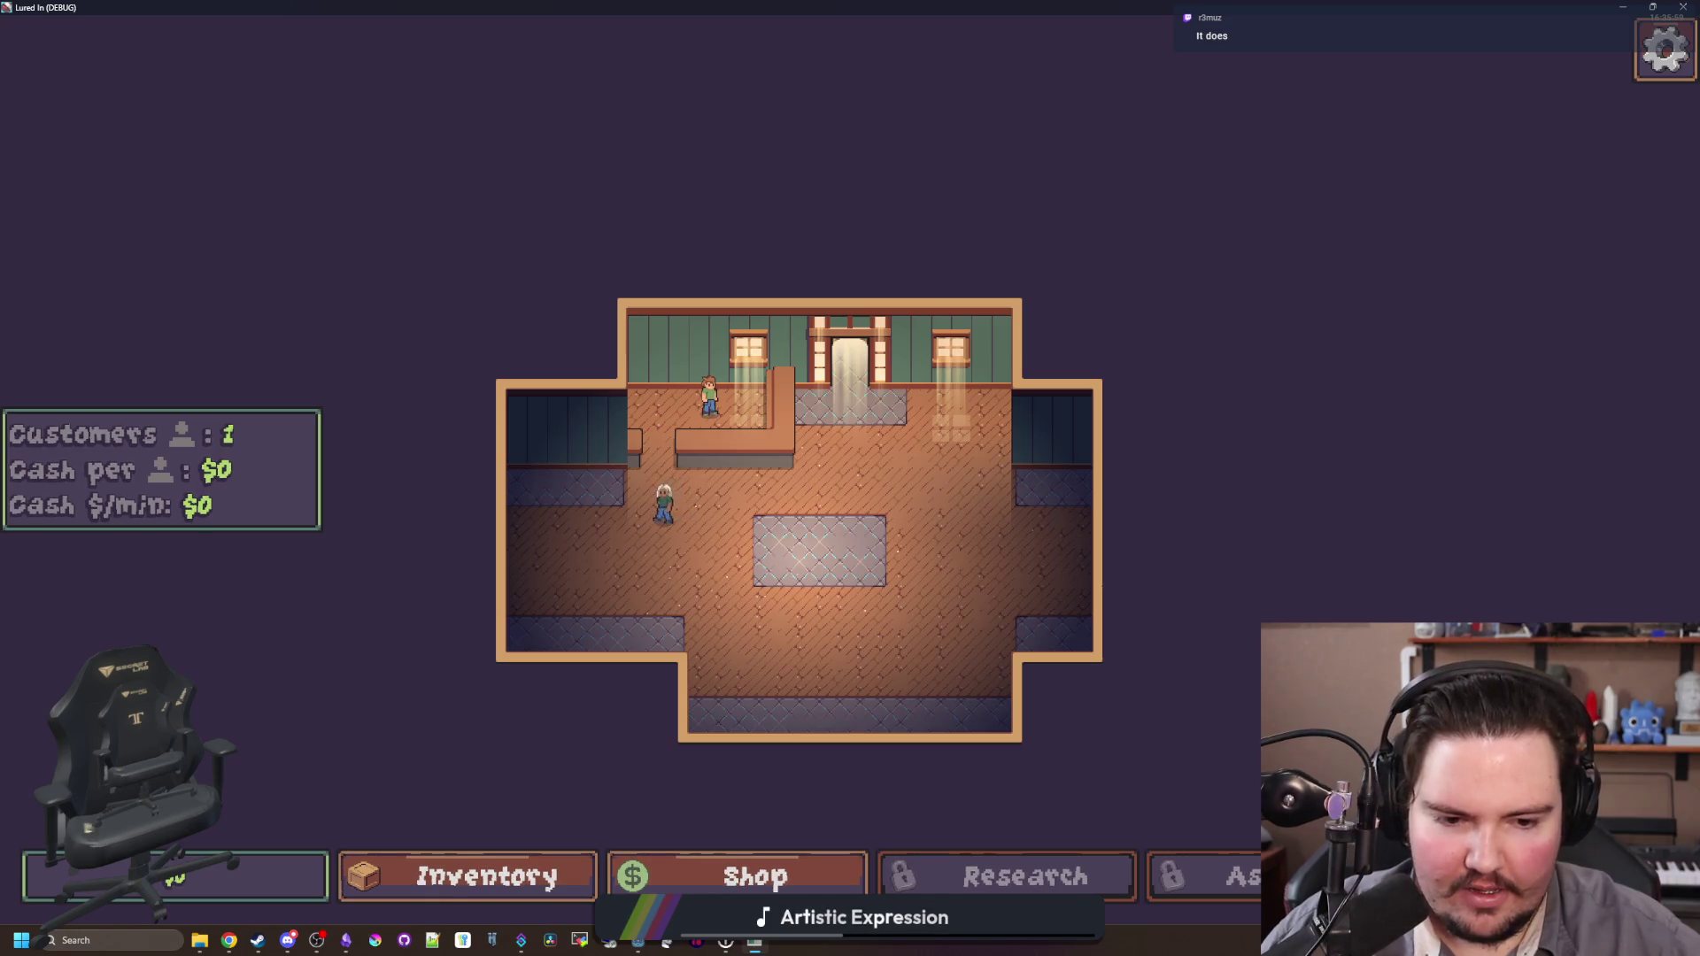
pyautogui.click(1157, 285)
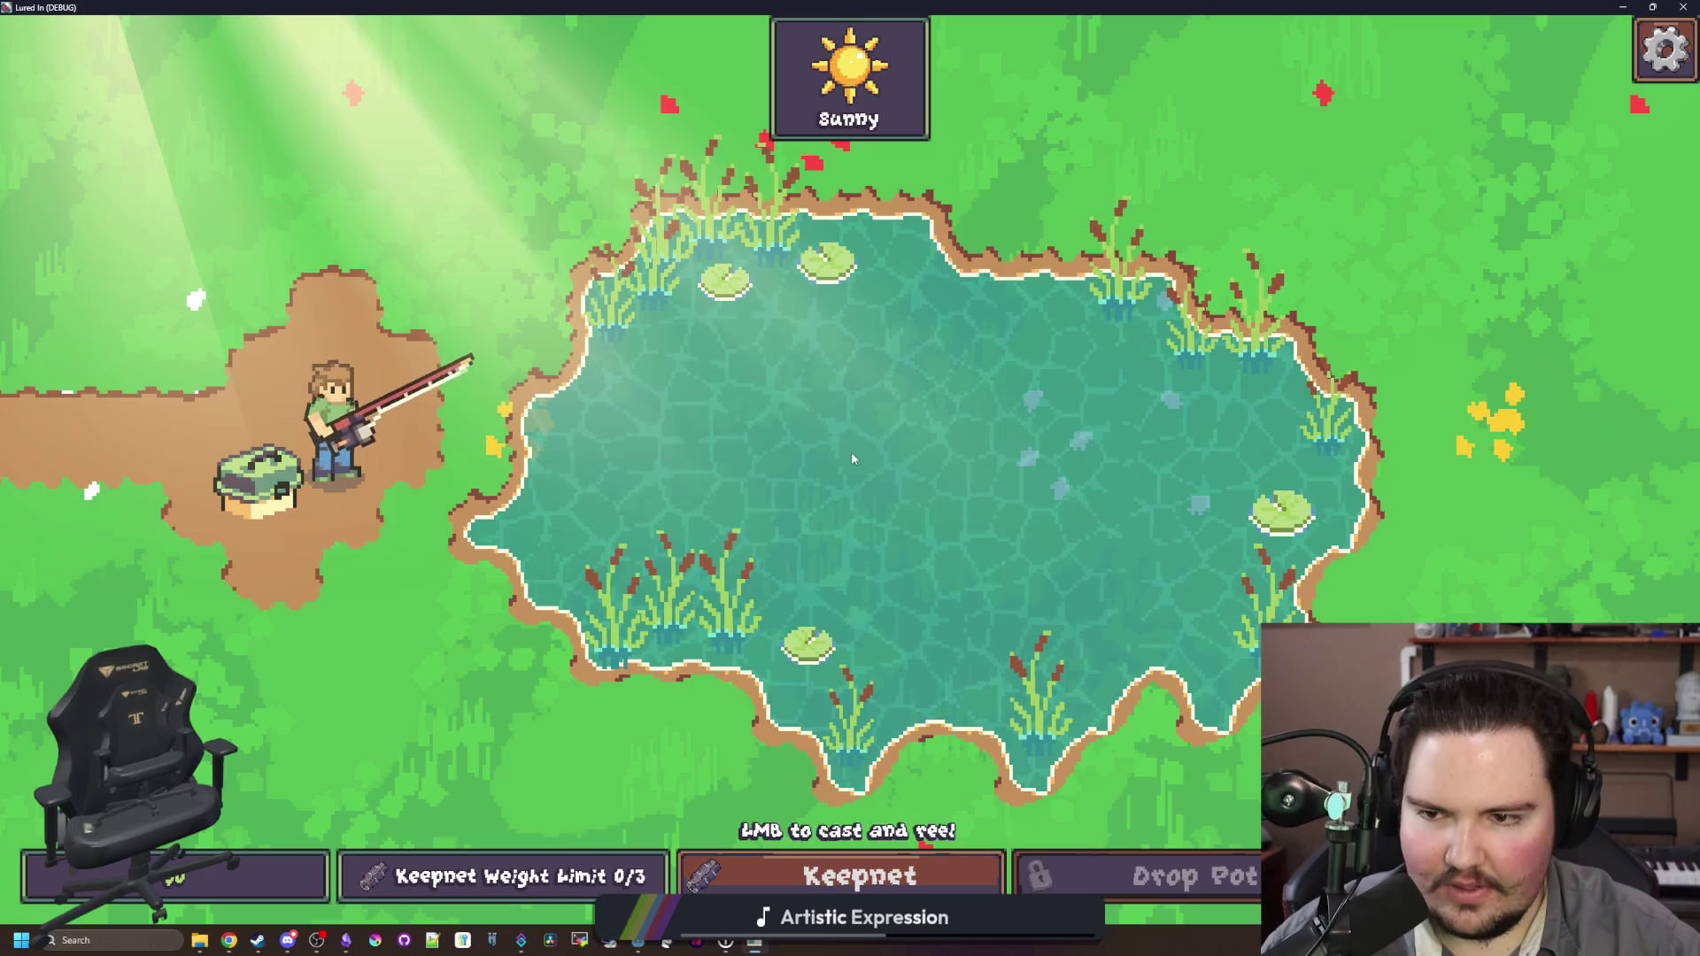
pyautogui.moveTo(851, 452); pyautogui.dragTo(767, 370)
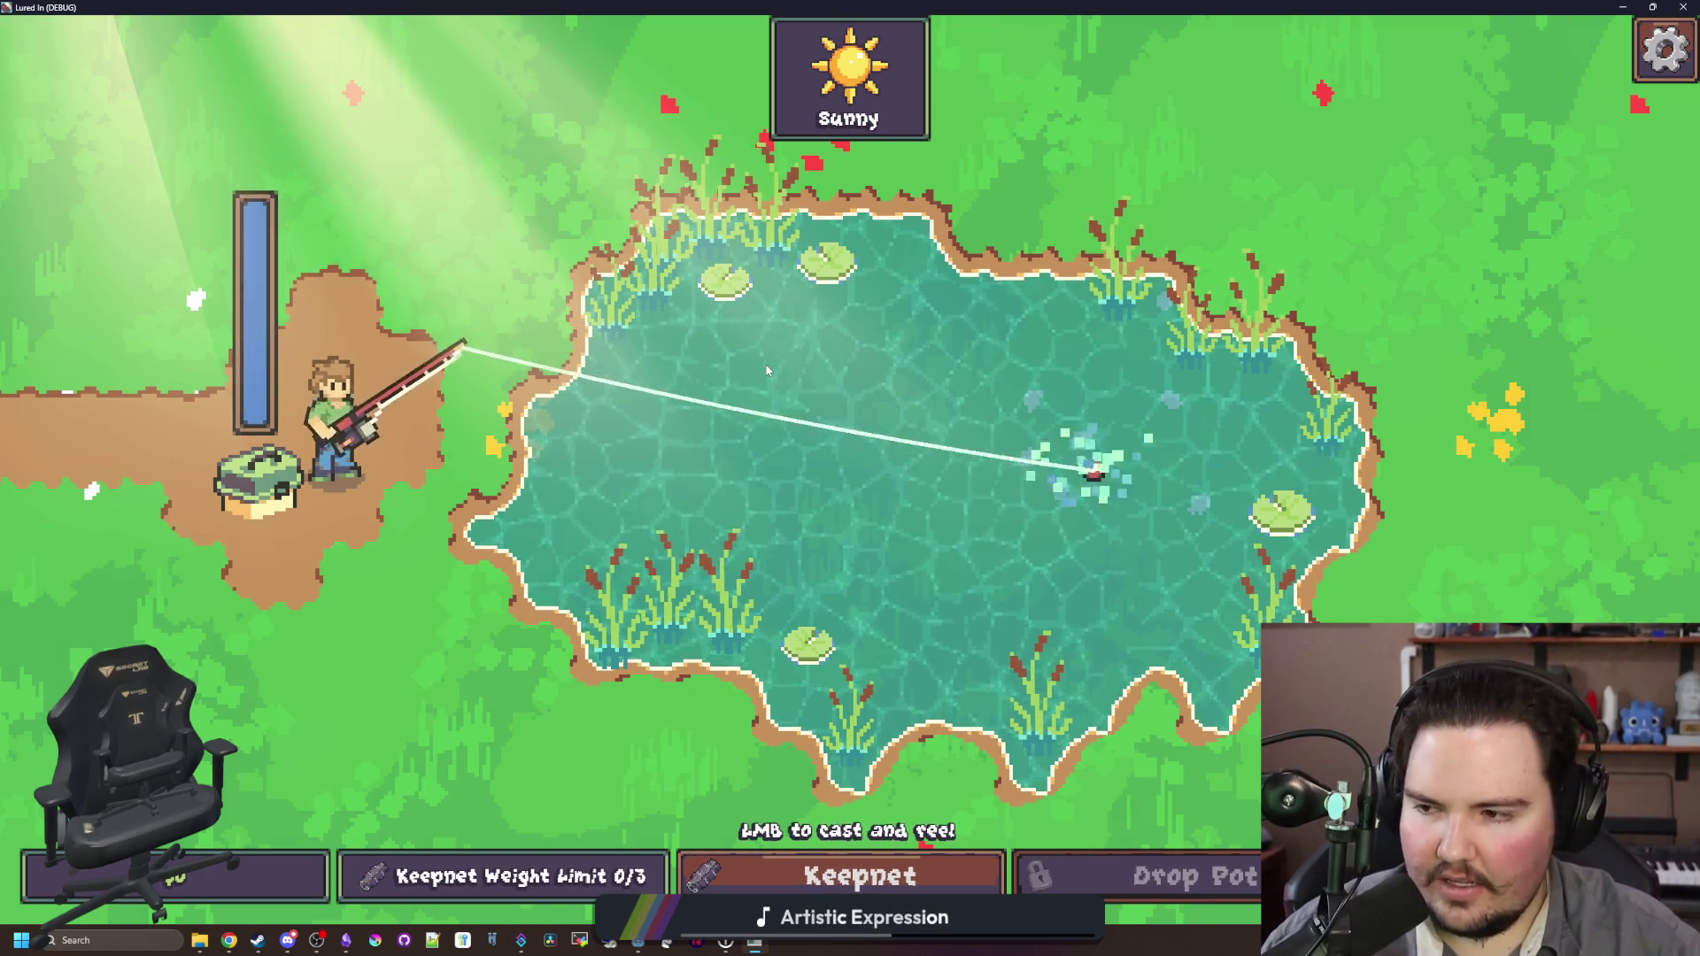
pyautogui.press('super+Down')
pyautogui.click(884, 413)
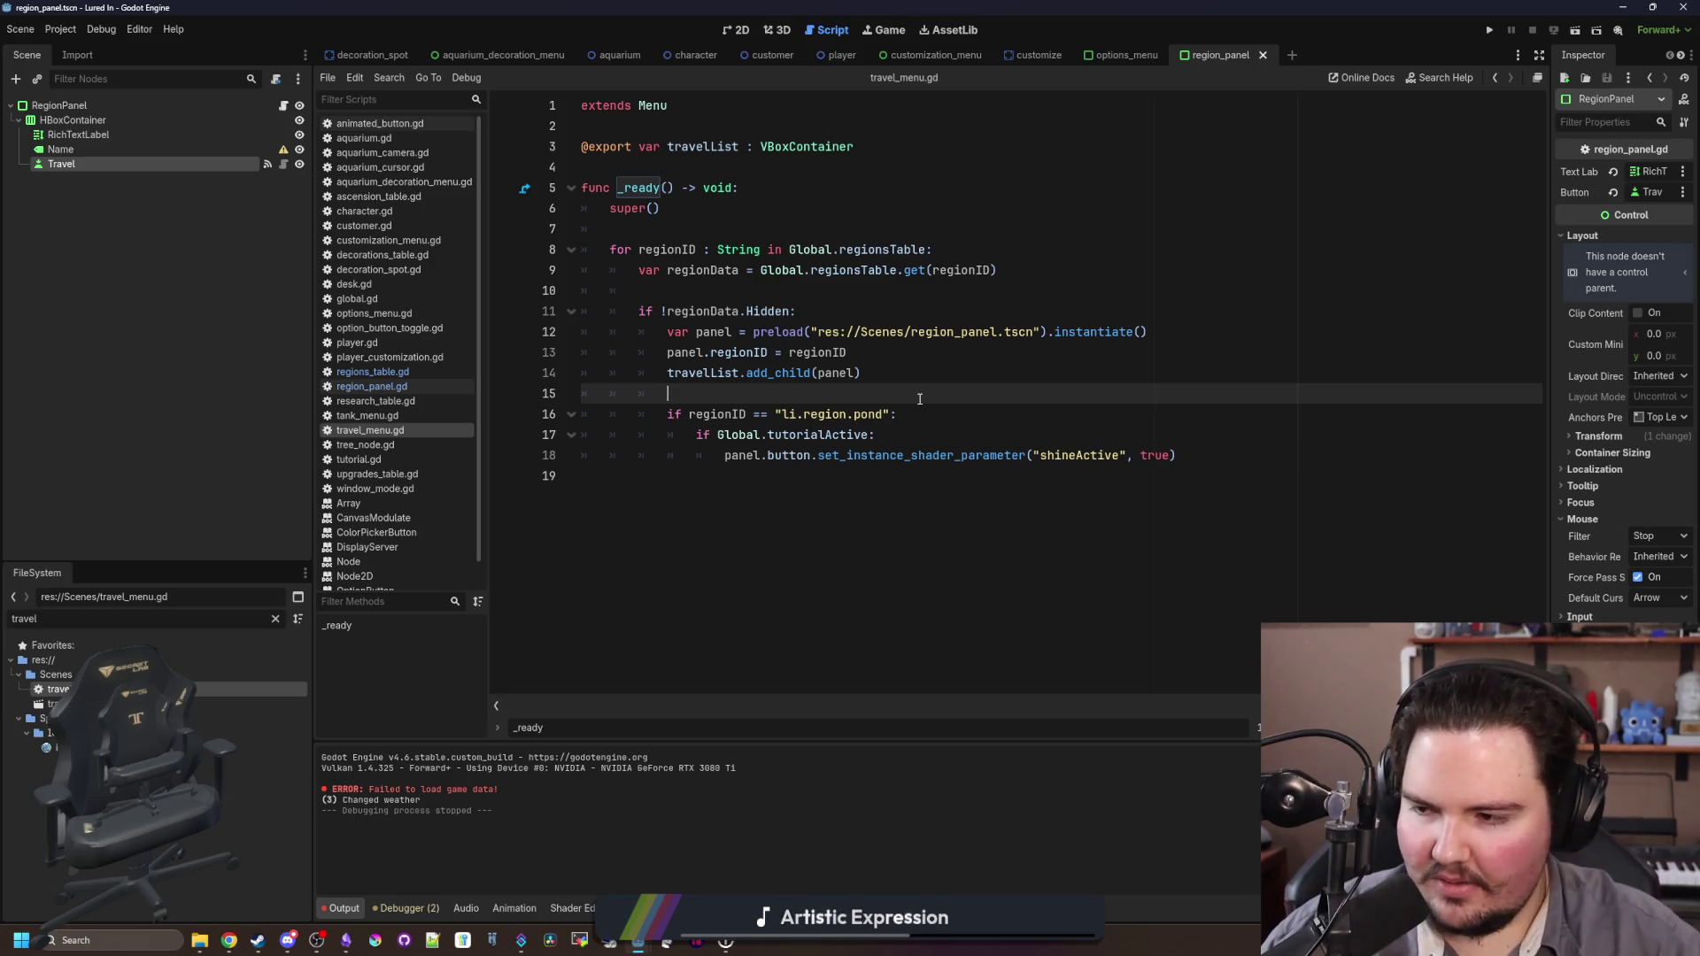
# Step: In the Obsidian Lured In notes, check off "highlight the travel menu for tutorial"
pyautogui.click(934, 491)
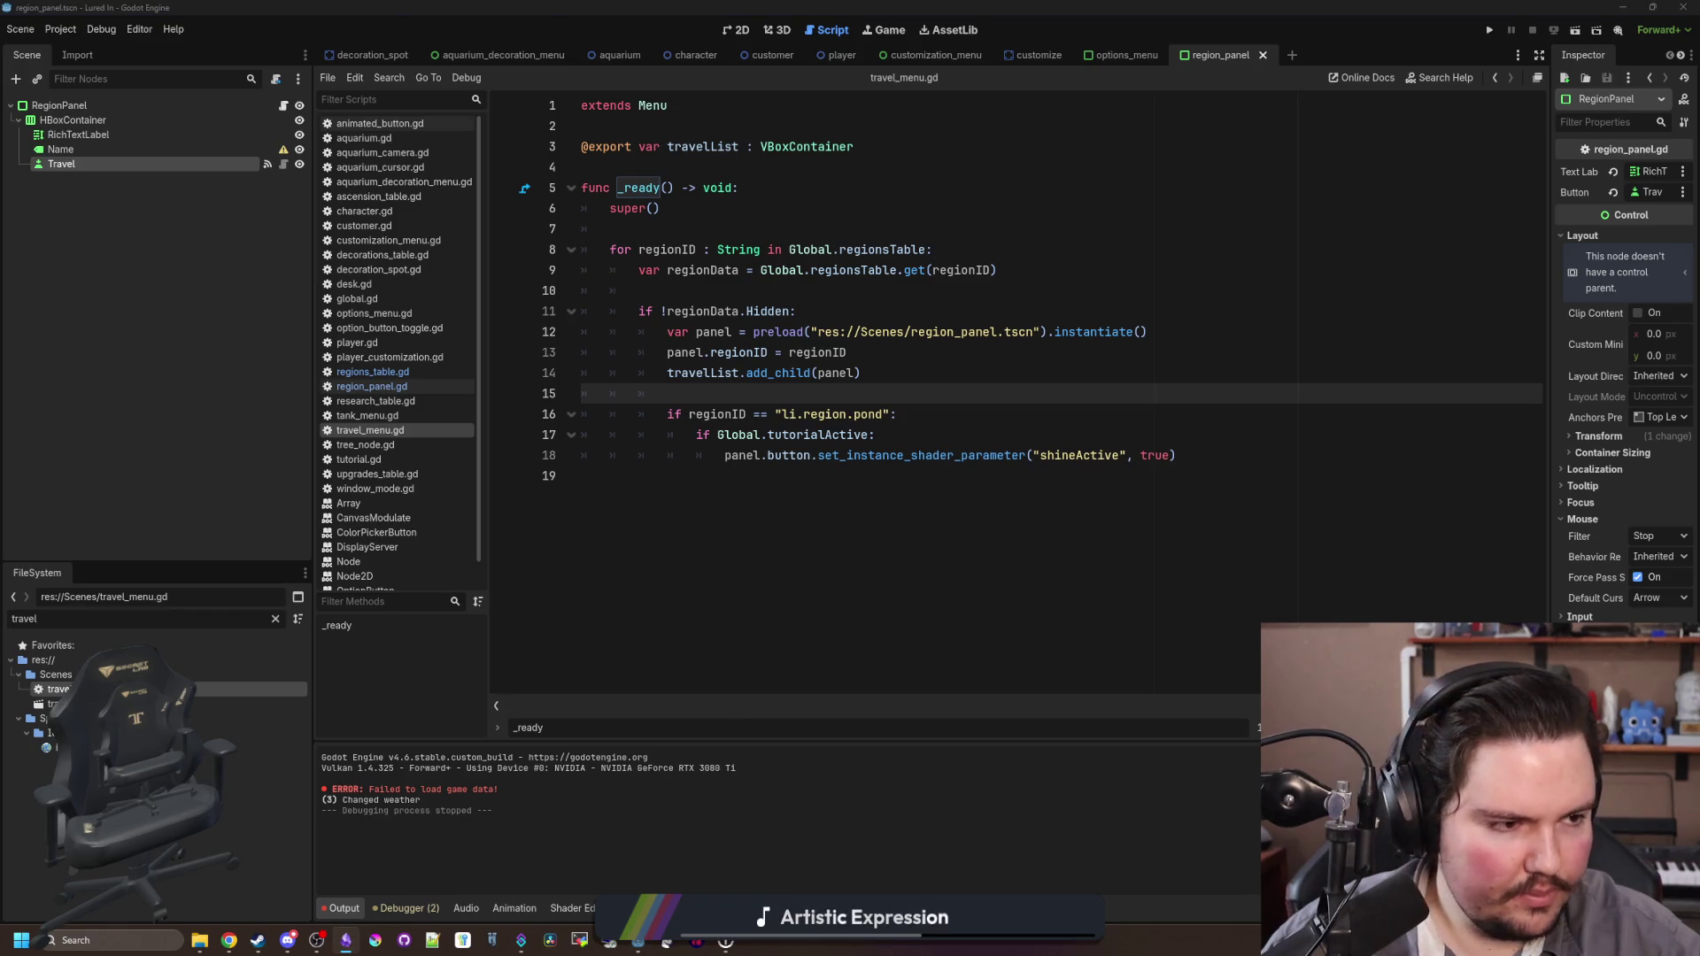
pyautogui.hotkey('alt', 'Tab')
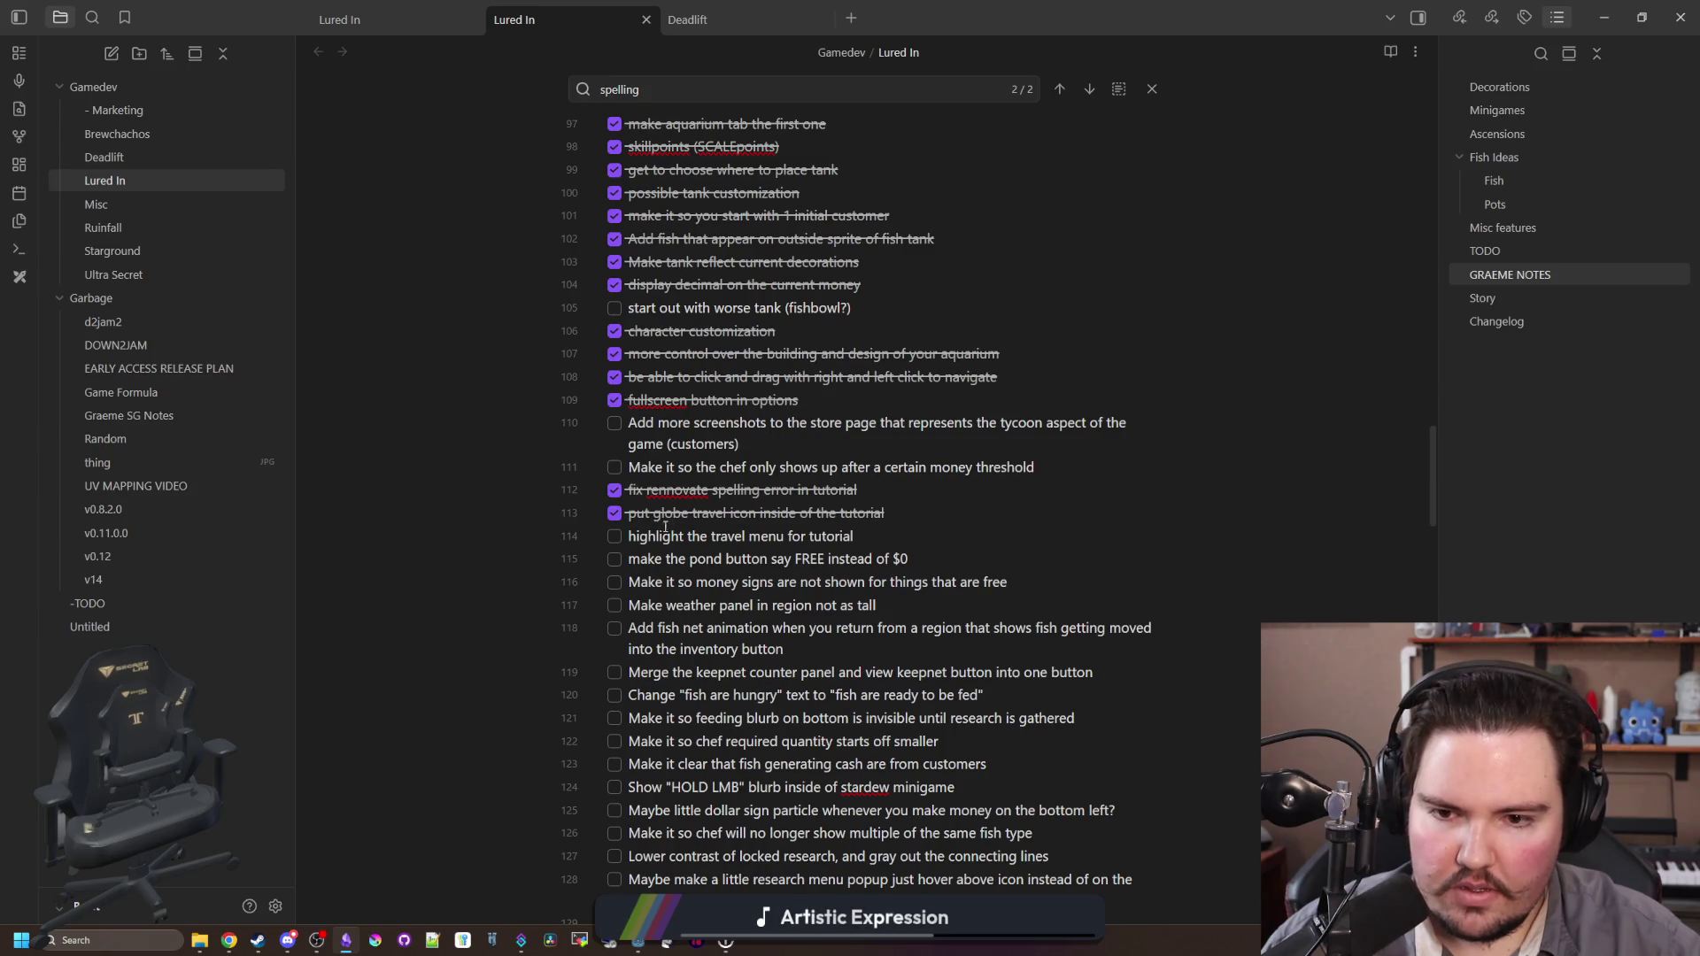
pyautogui.click(615, 542)
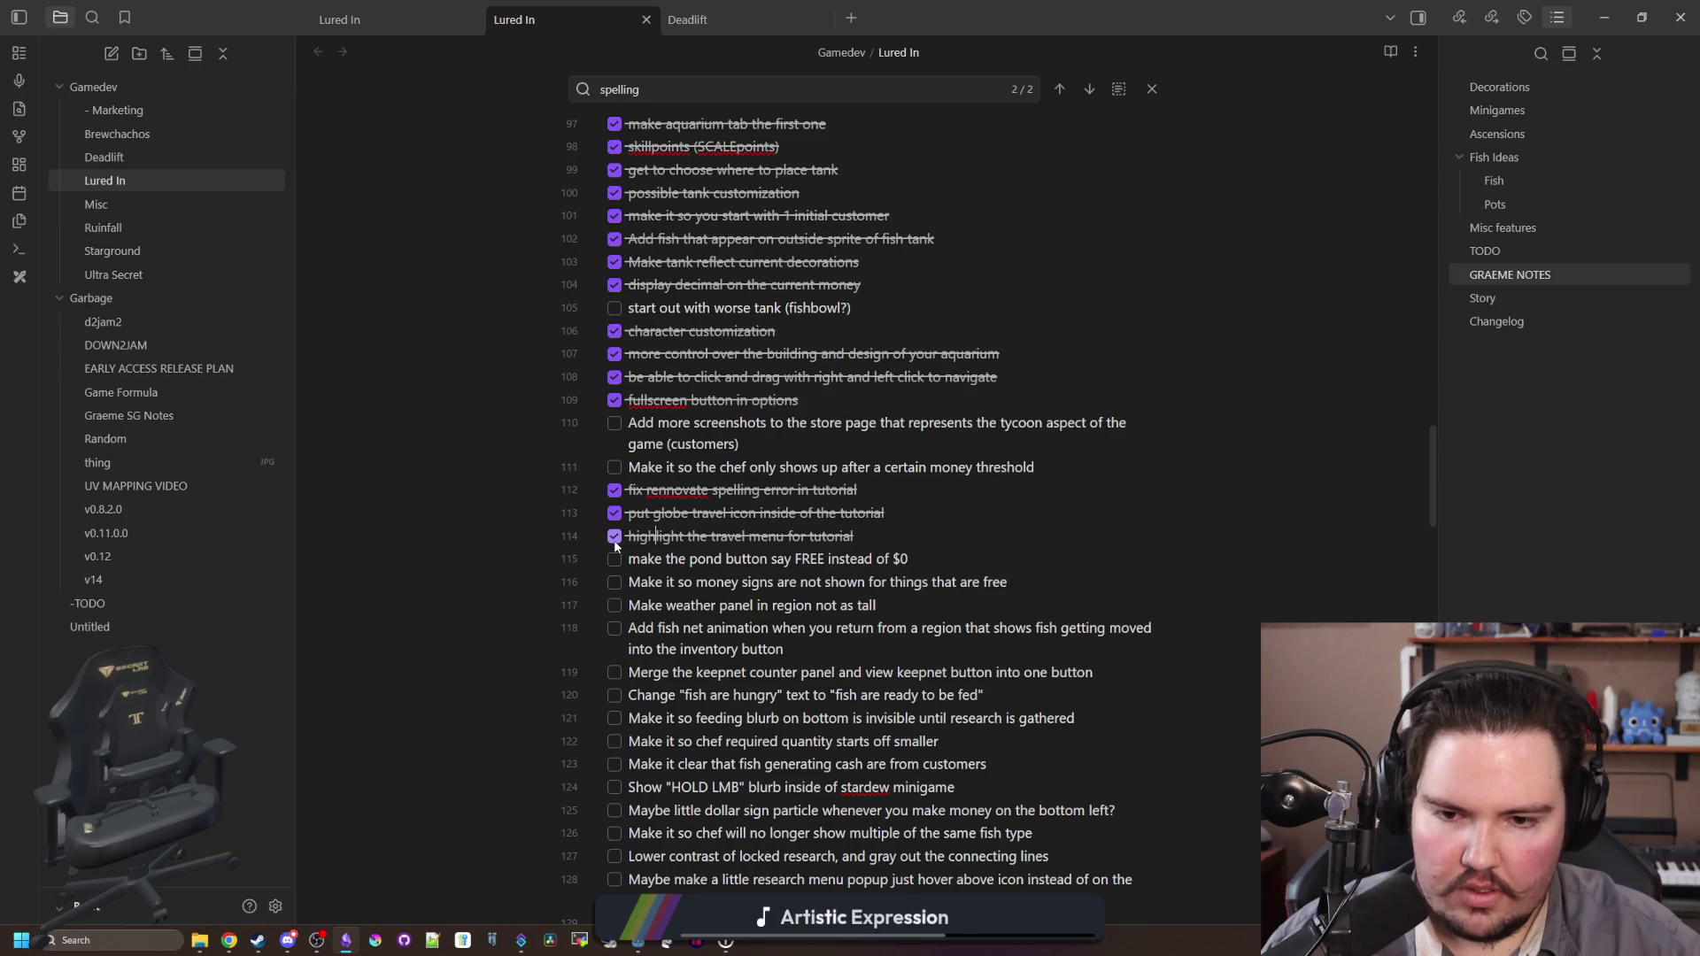
# Step: Add a colon after 'maybe' on the travel-menu highlight task, then scroll down to the Changelog
pyautogui.scroll(-10, 847, 659)
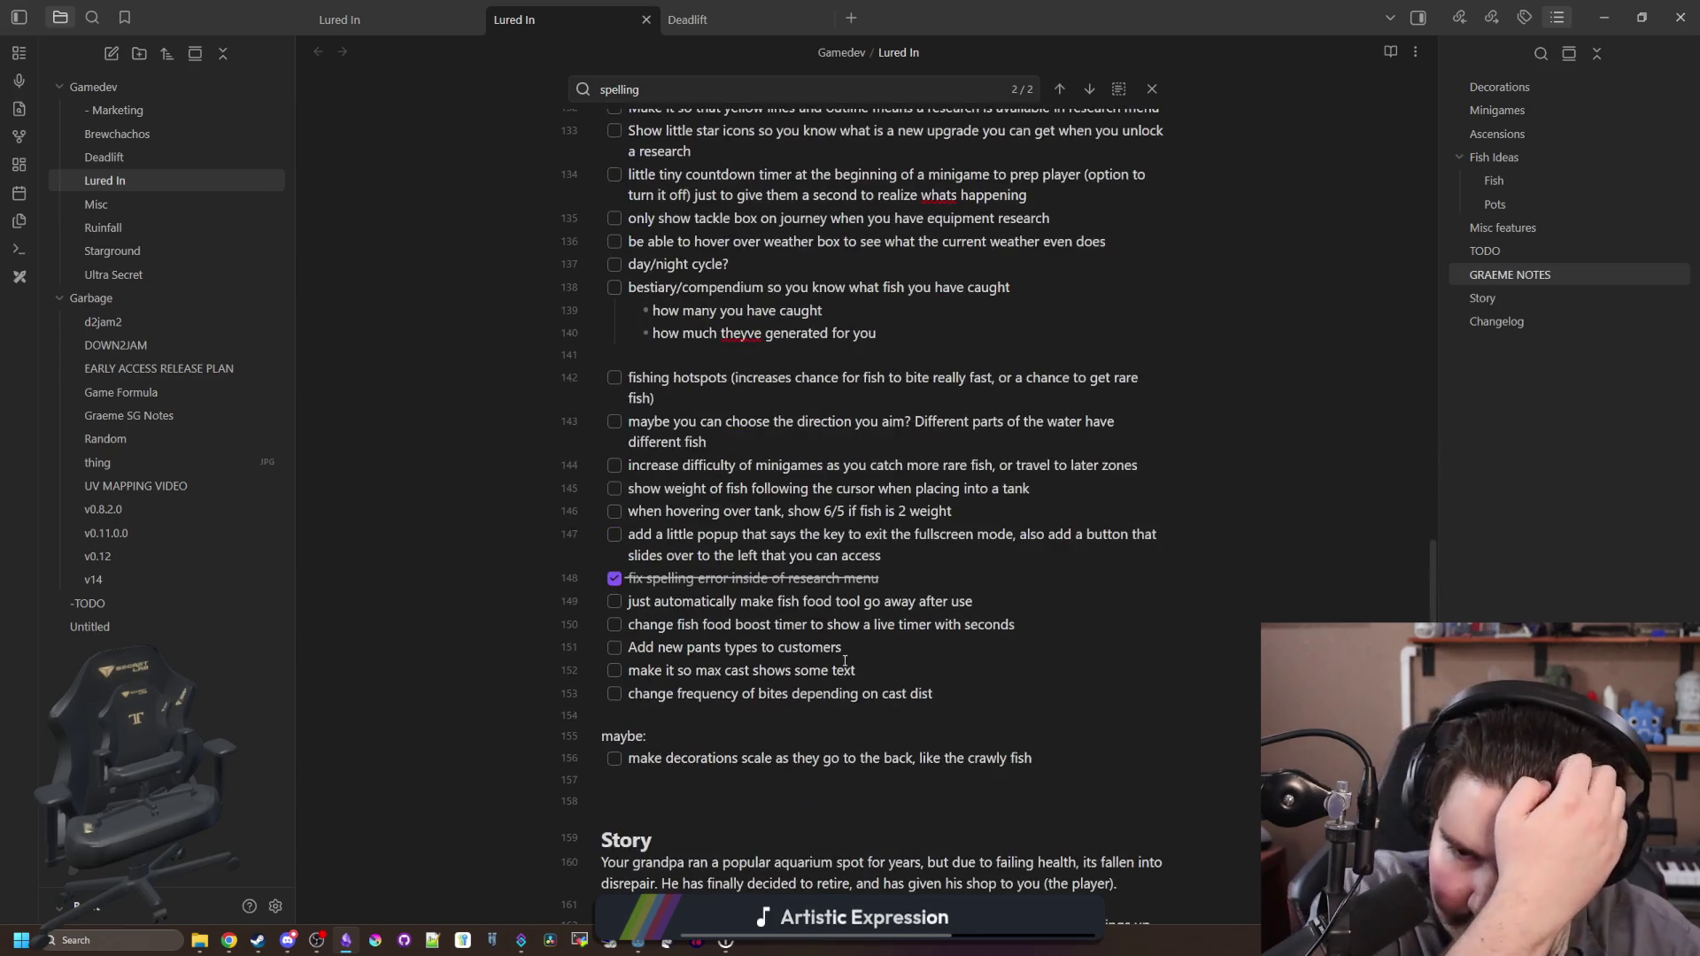
pyautogui.write(':')
pyautogui.scroll(-1, 766, 688)
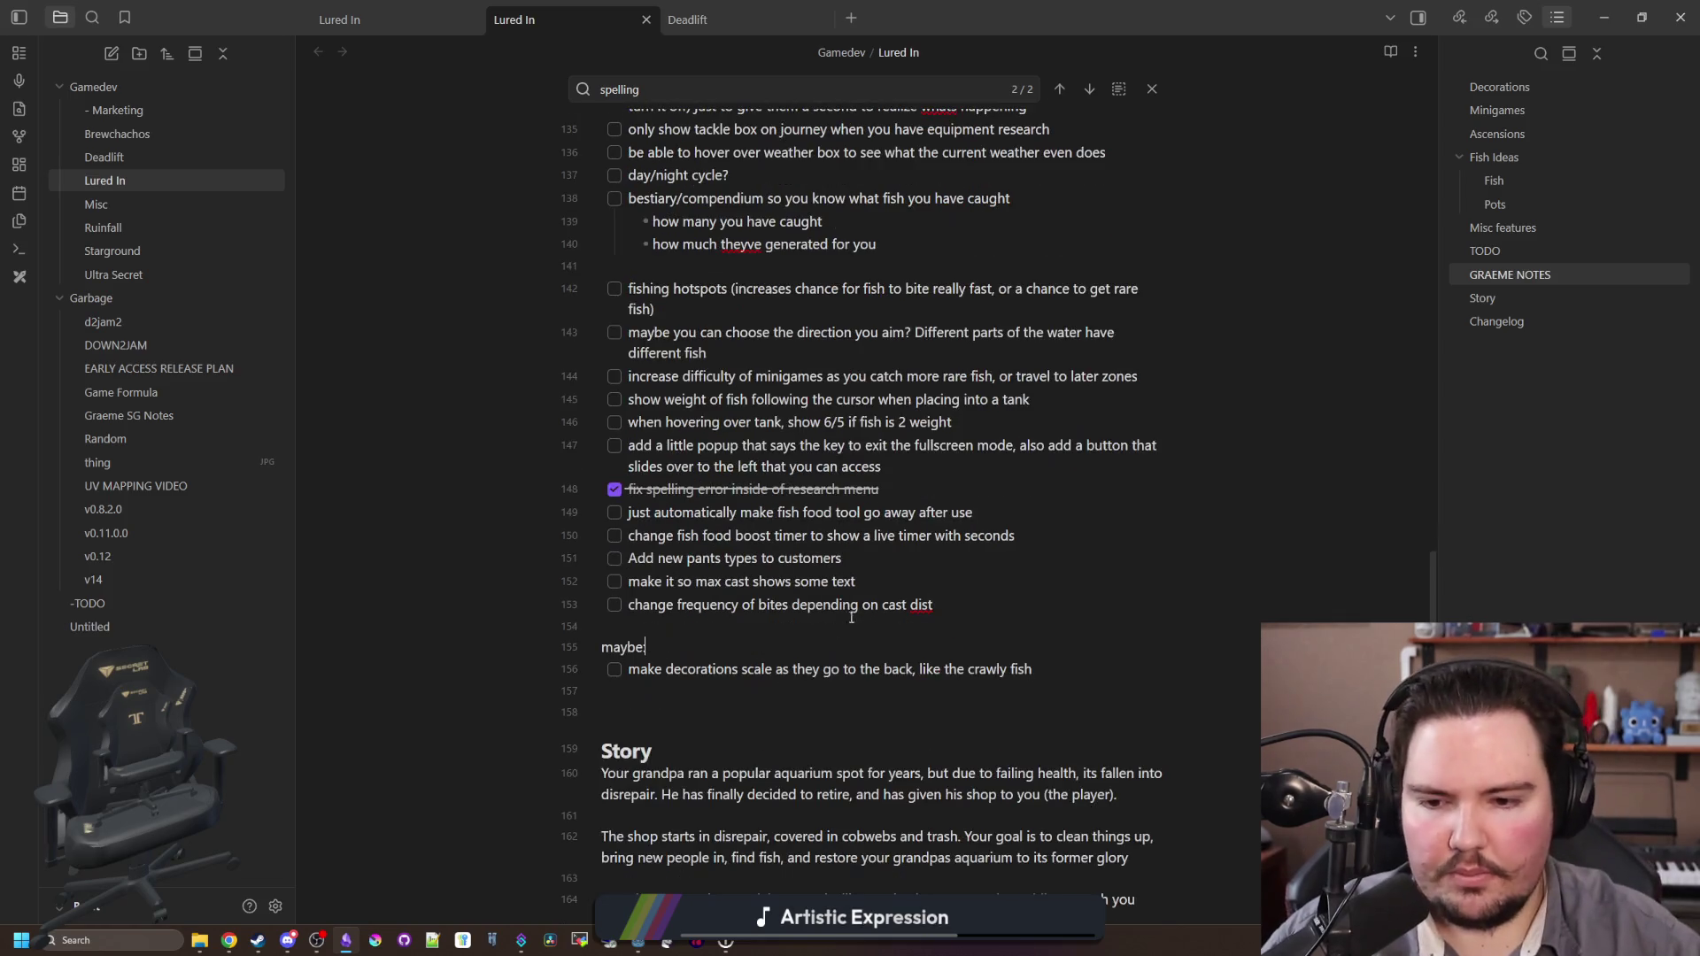
pyautogui.scroll(-3, 801, 635)
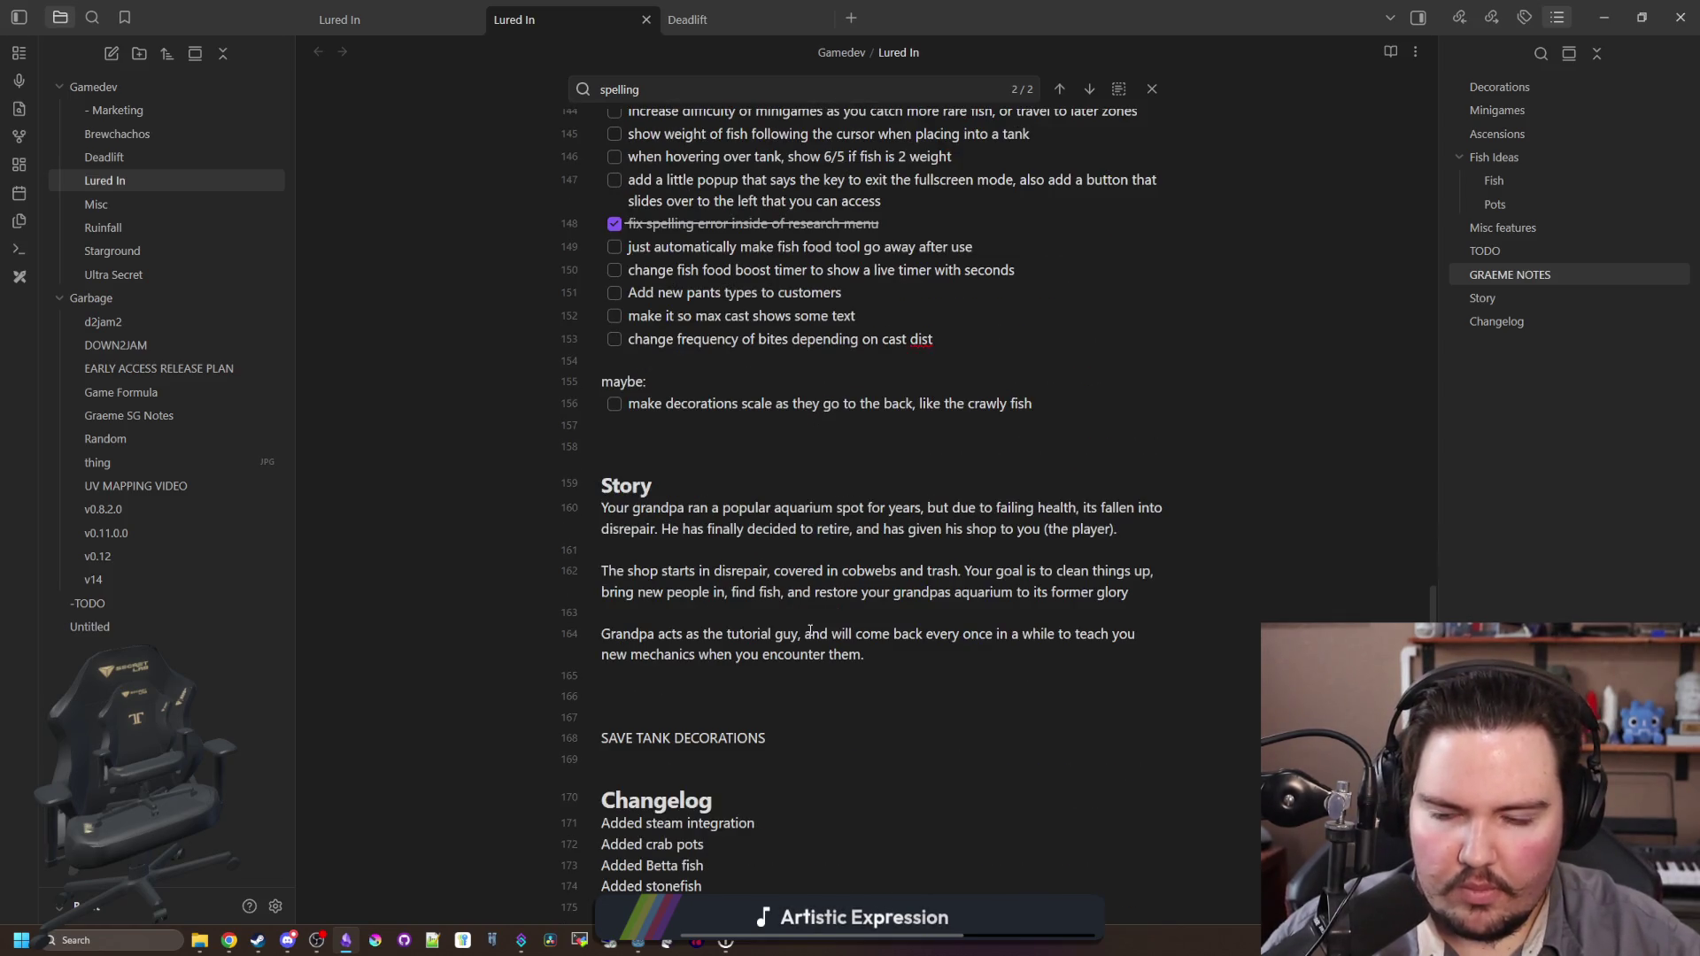
pyautogui.scroll(6, 810, 629)
pyautogui.scroll(-15, 810, 630)
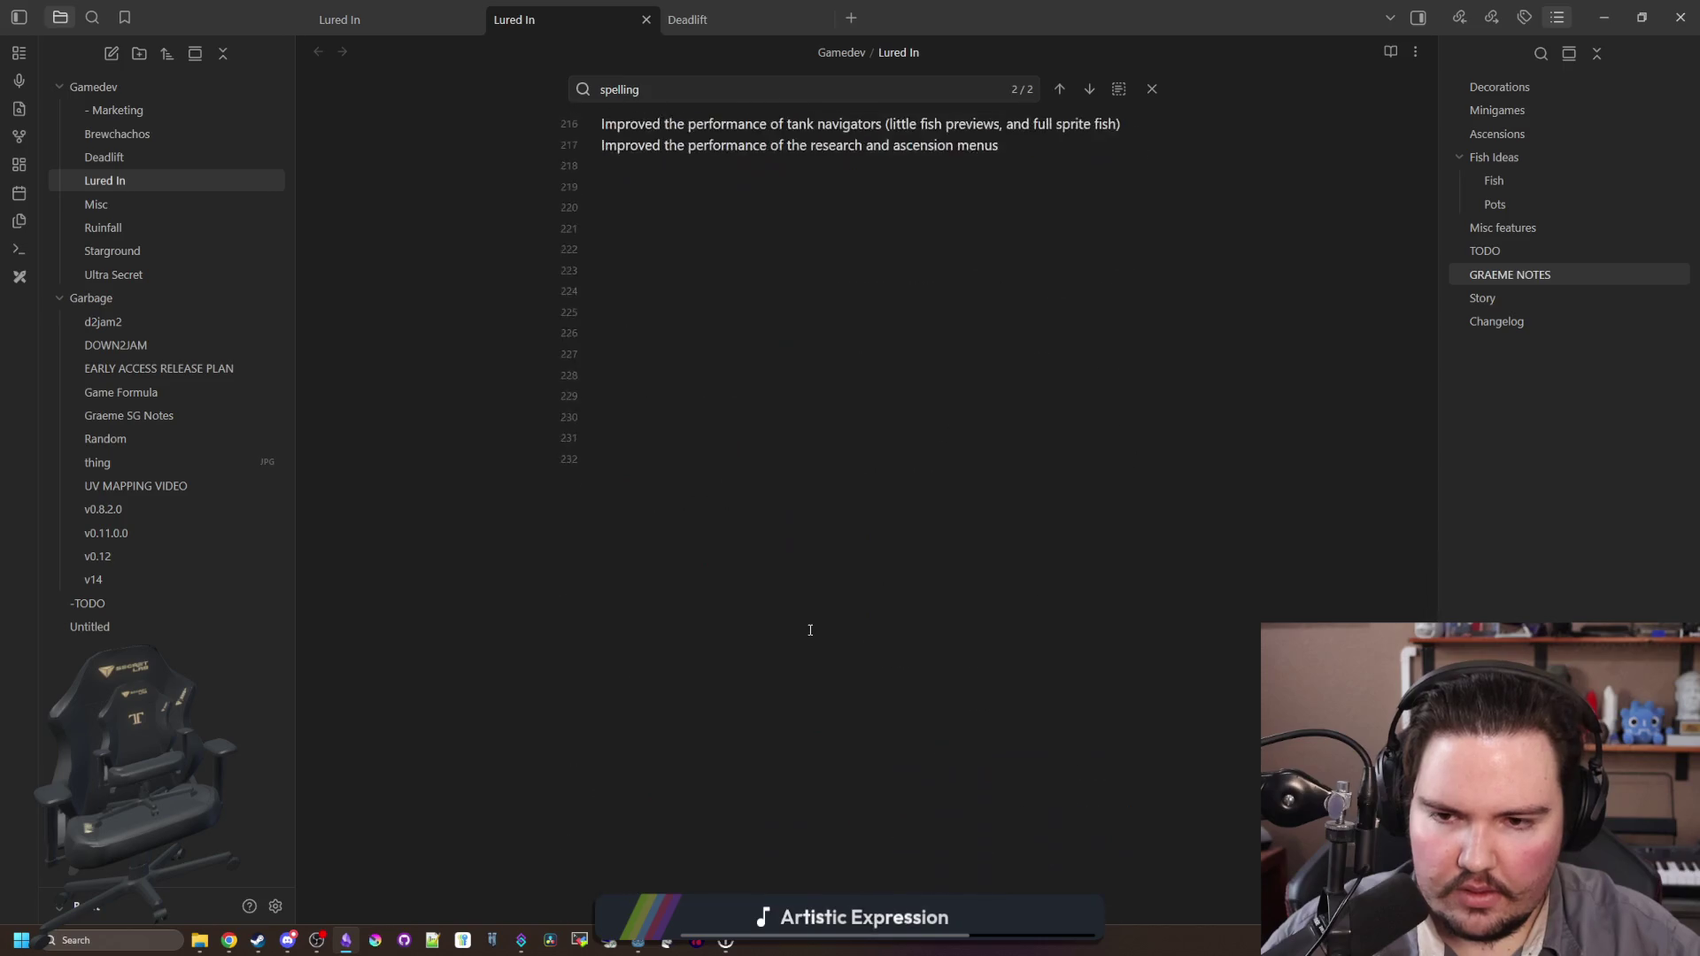
pyautogui.scroll(8, 734, 743)
# Step: Add the changelog line 'Added a shine effect to buttons for the tutorial', fixing the misspelled 'tutorial'
pyautogui.click(911, 496)
pyautogui.press('Return')
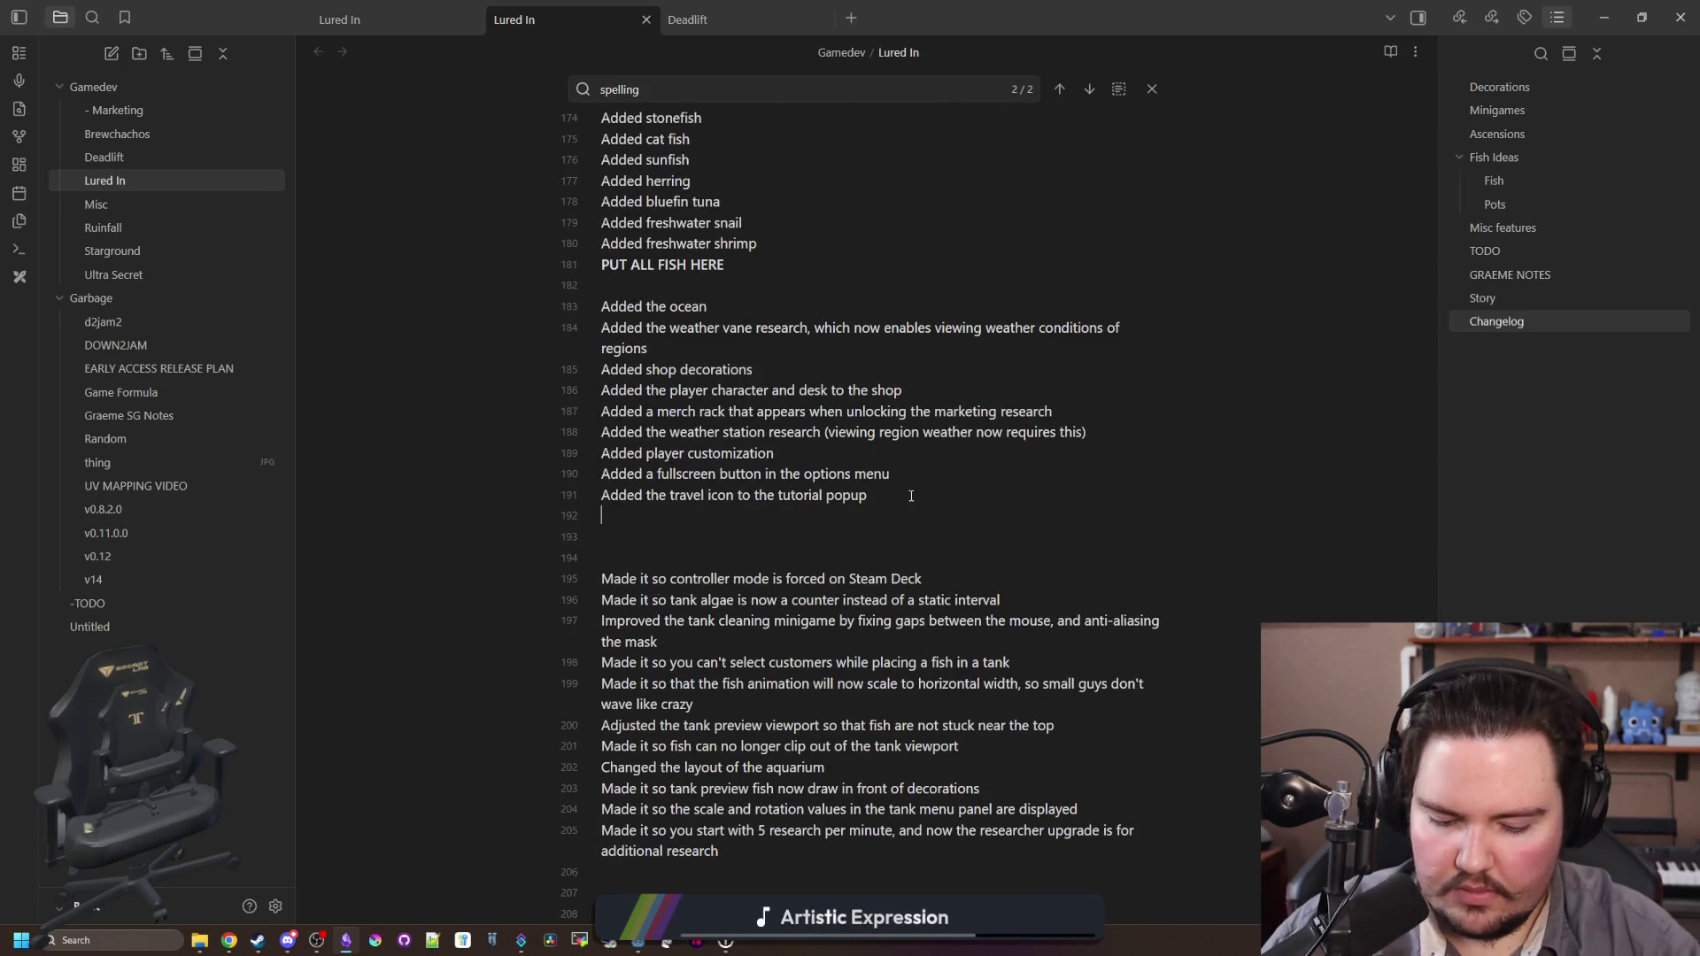
pyautogui.write('Added a shine effect t')
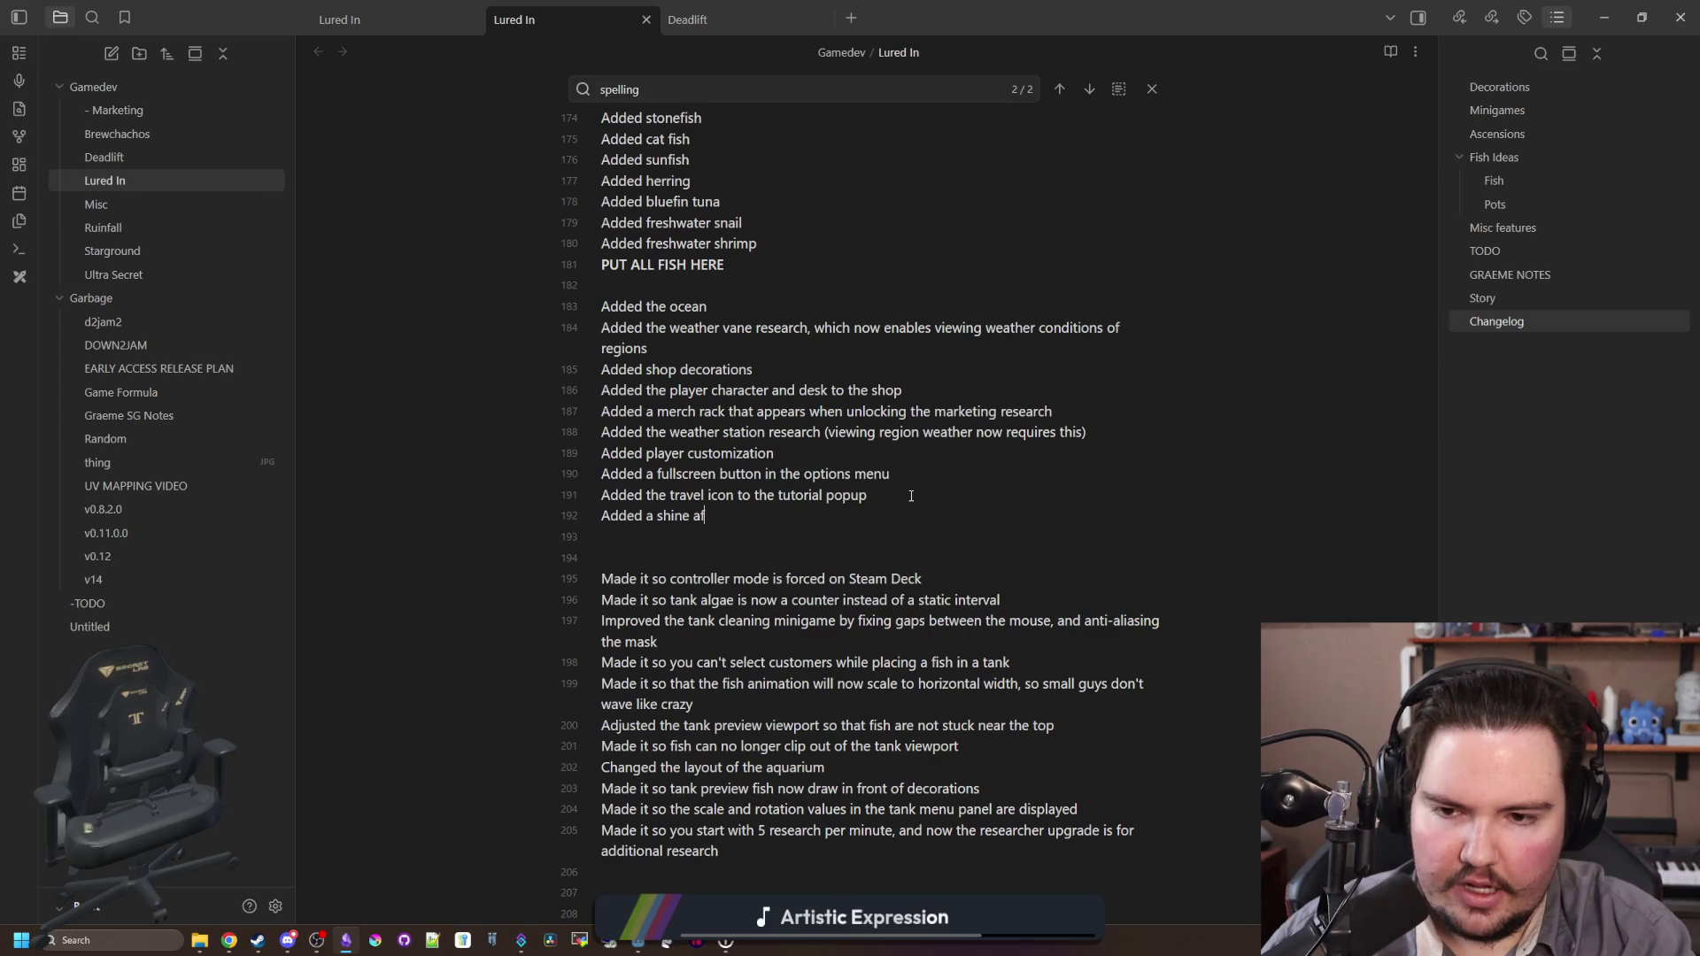
pyautogui.write('o buttons f')
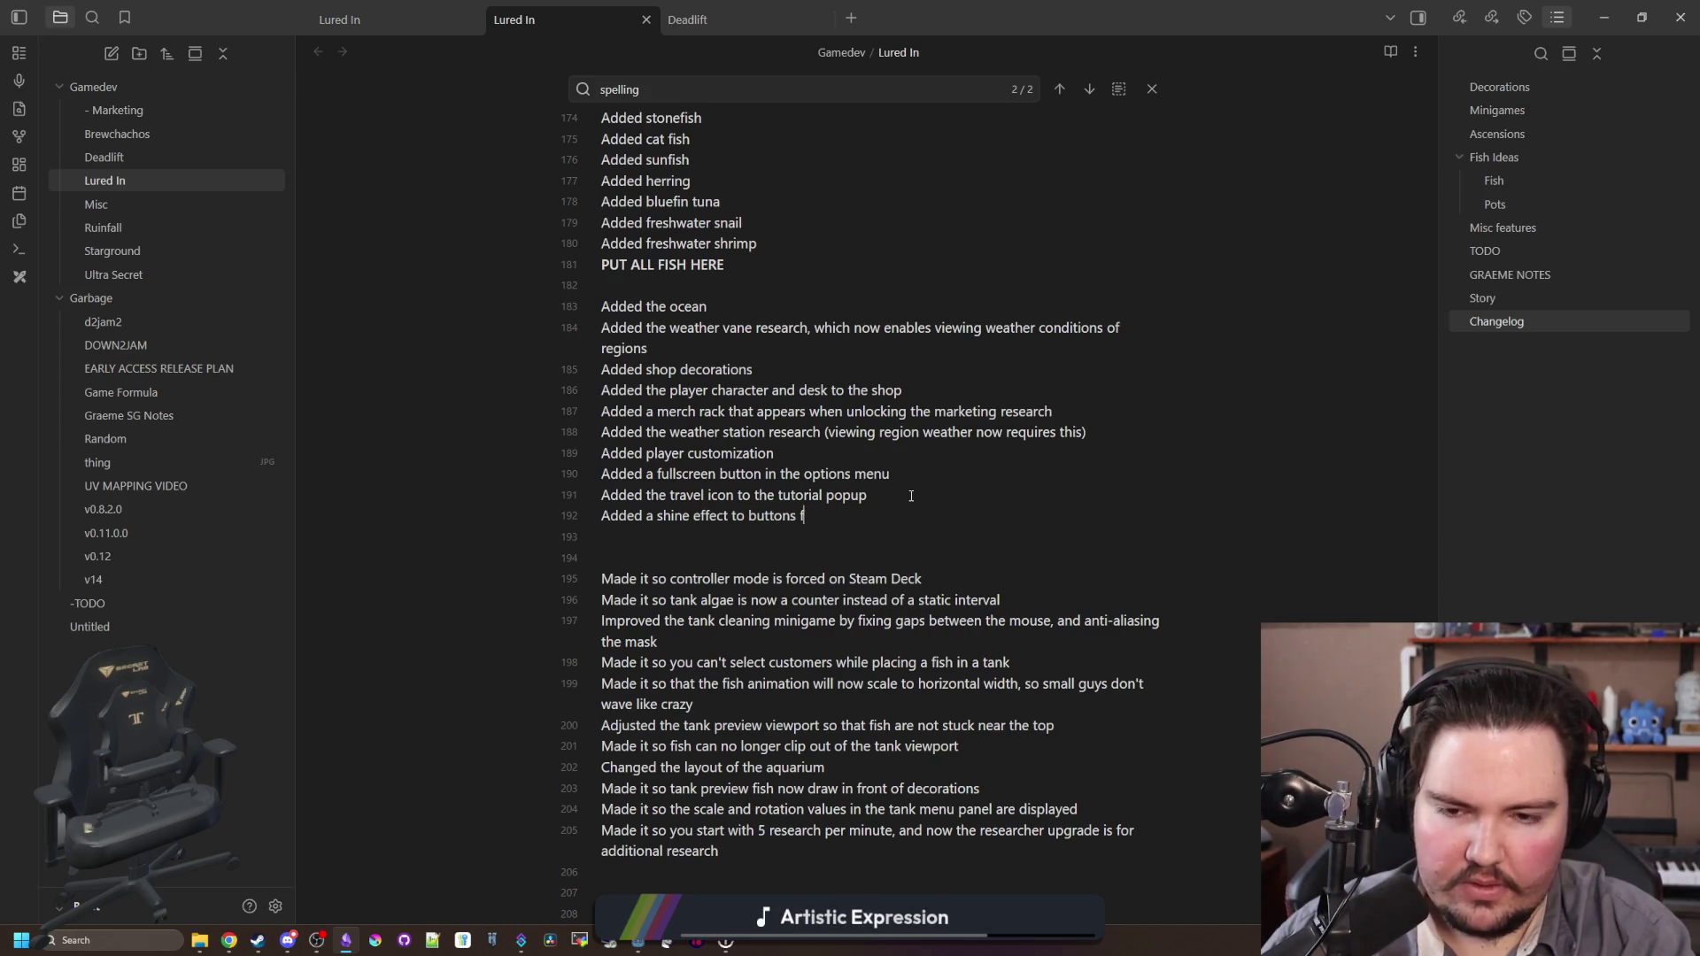
pyautogui.write('or the tuturoail')
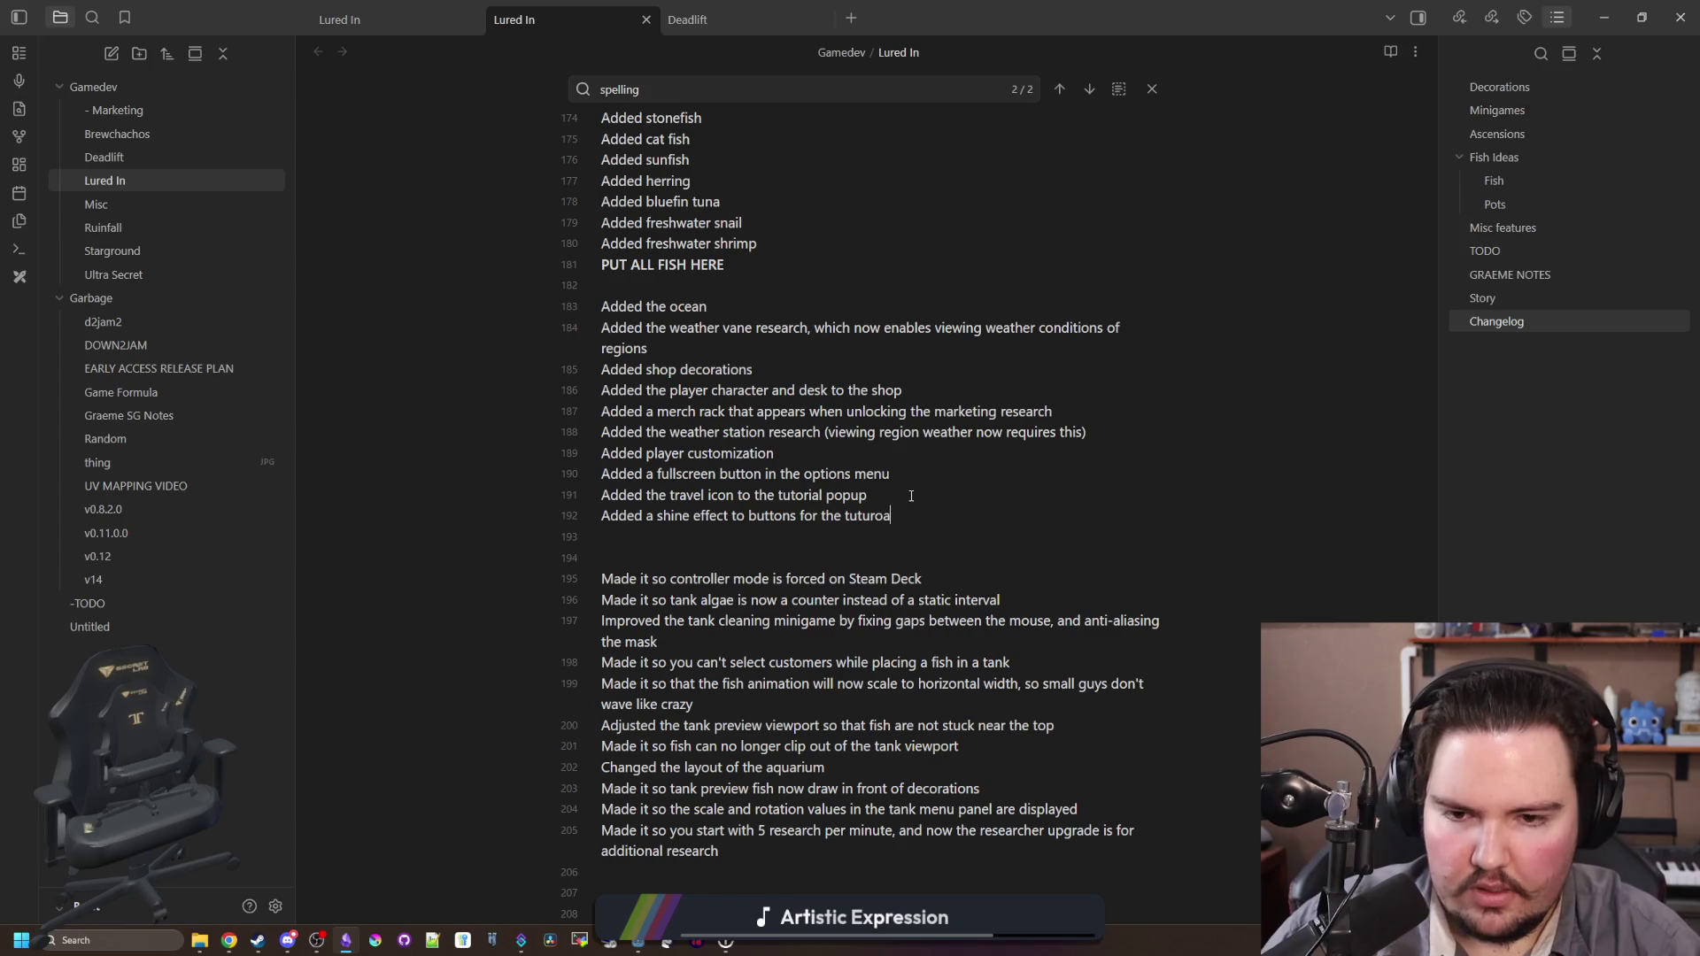
pyautogui.press('BackSpace')
pyautogui.press('BackSpace')
pyautogui.write('ial')
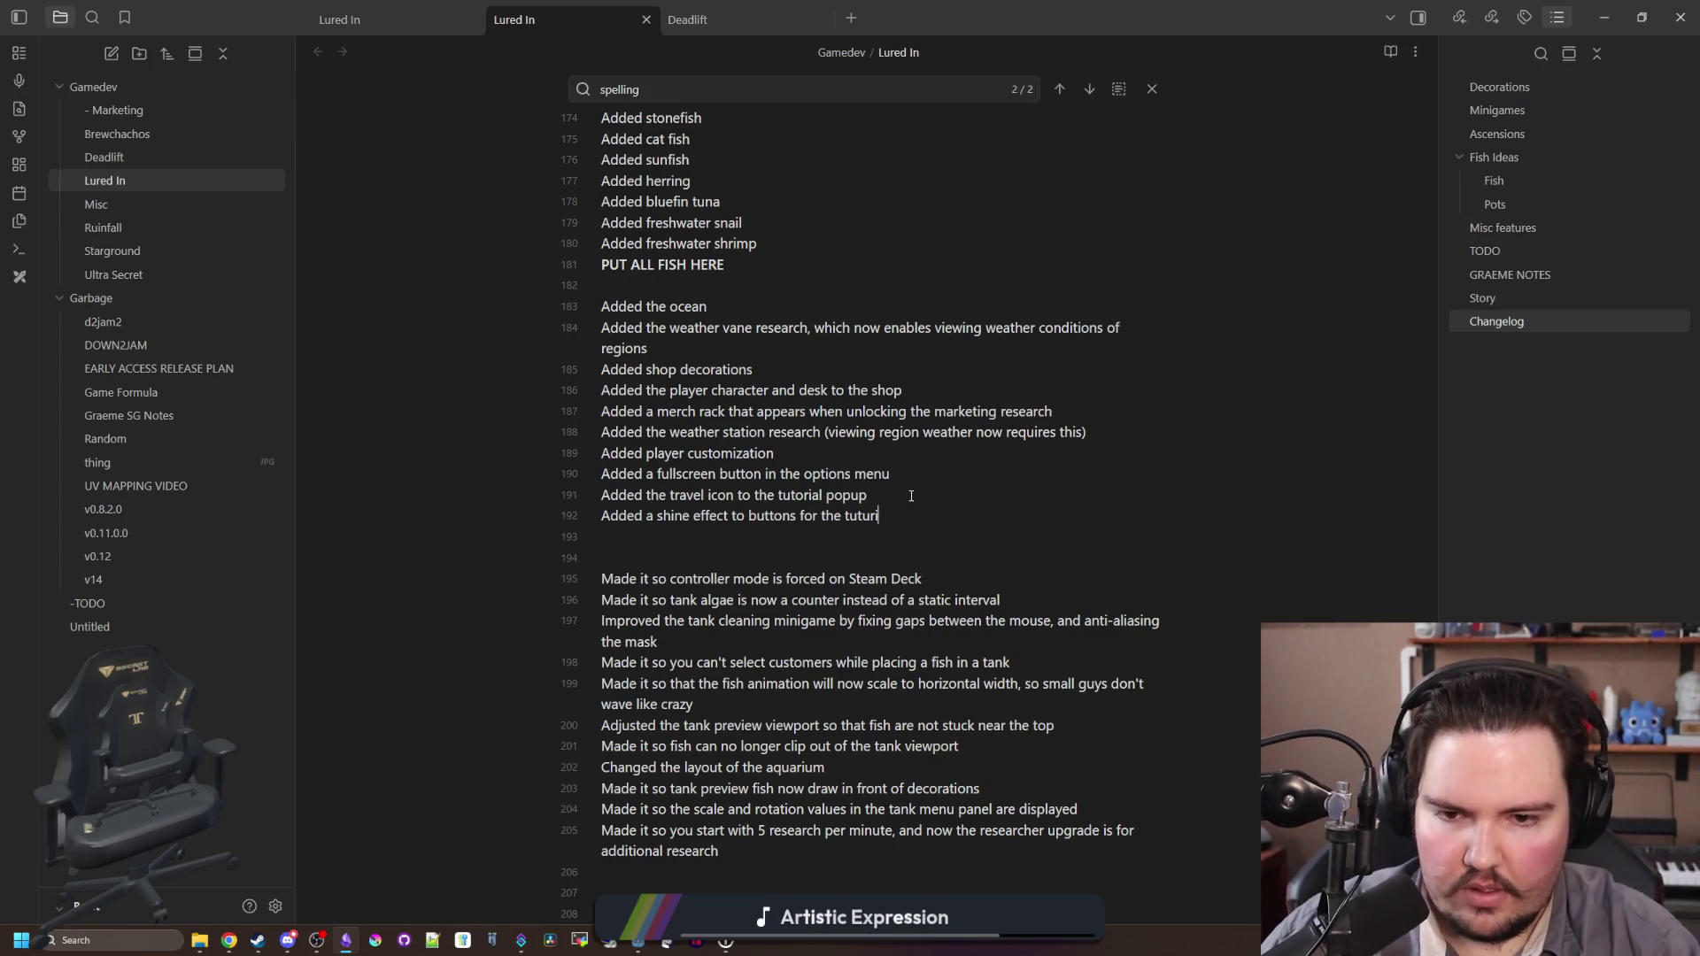
pyautogui.press('BackSpace')
pyautogui.press('BackSpace')
pyautogui.press('BackSpace')
pyautogui.write('orial')
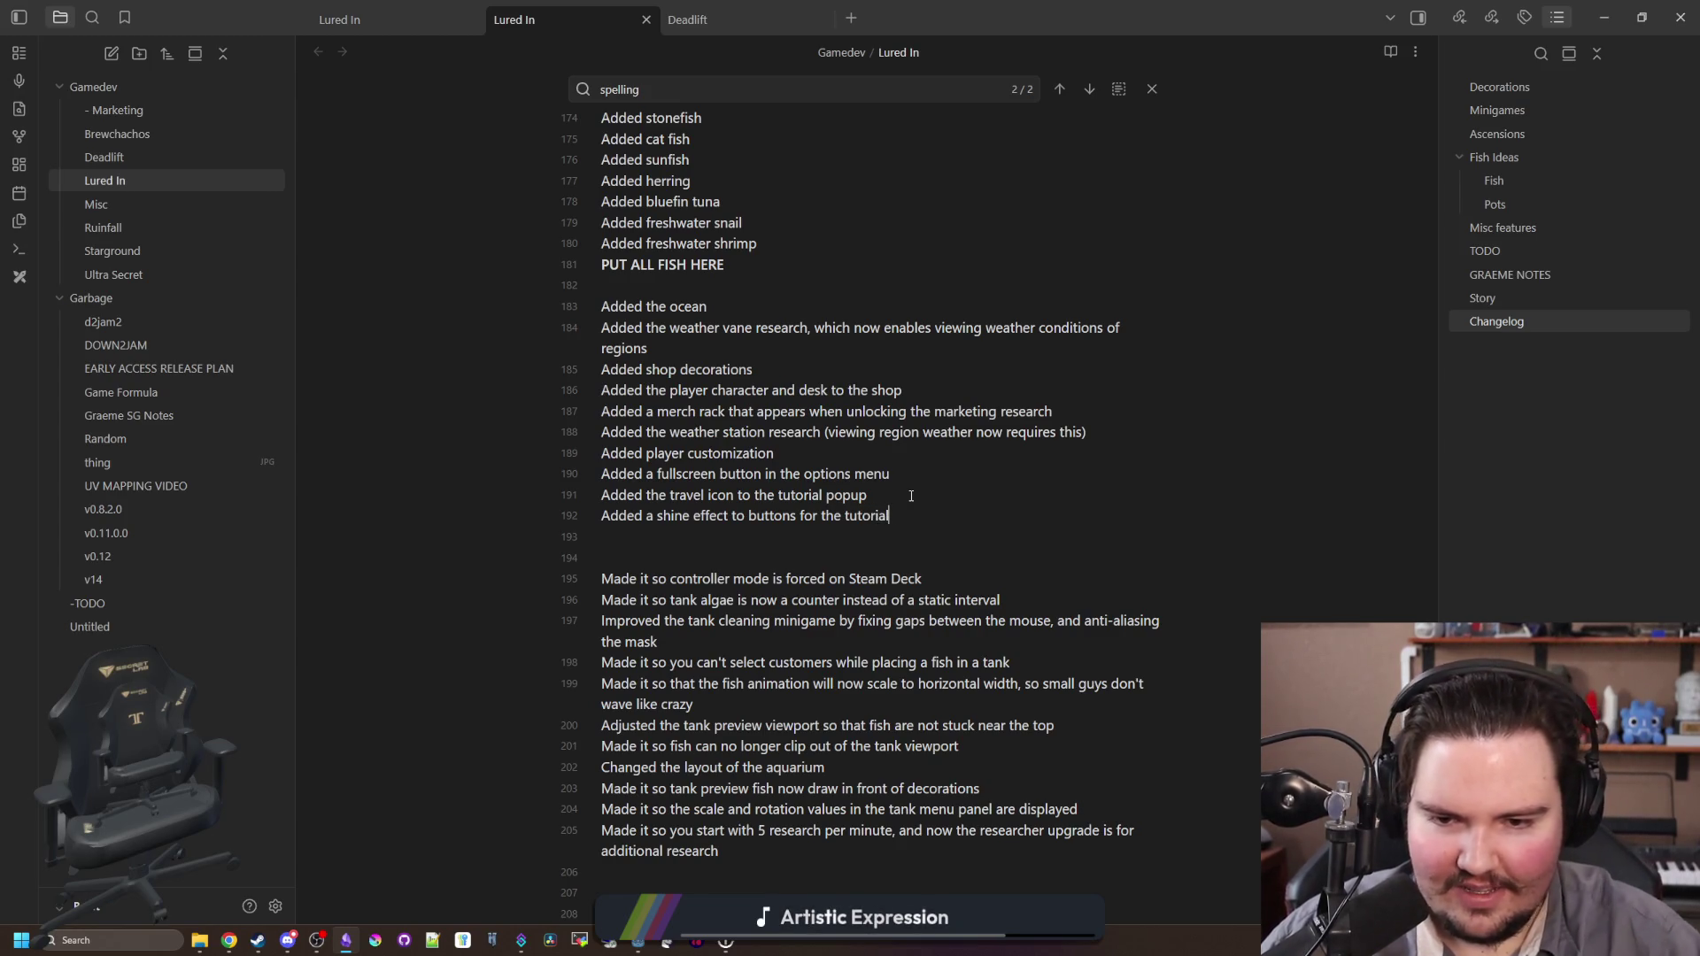
pyautogui.hotkey('alt', 'Tab')
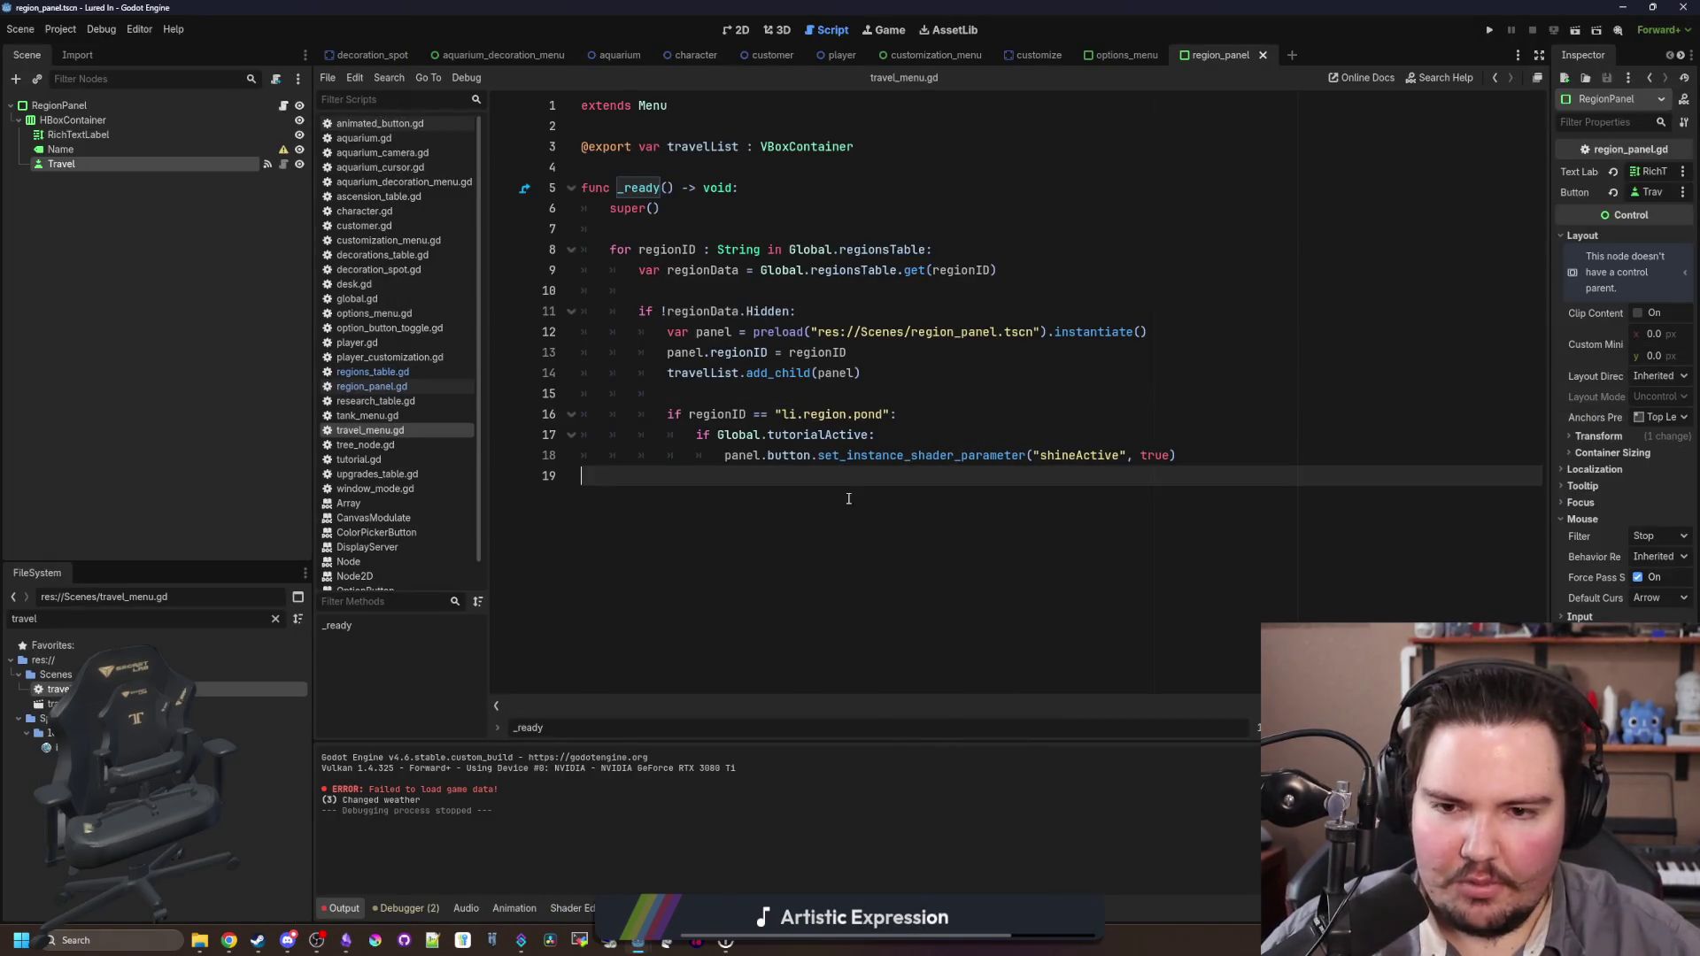
# Step: Filter the FileSystem by 'region' and open fishing_region.tscn in the 2D view
pyautogui.click(276, 618)
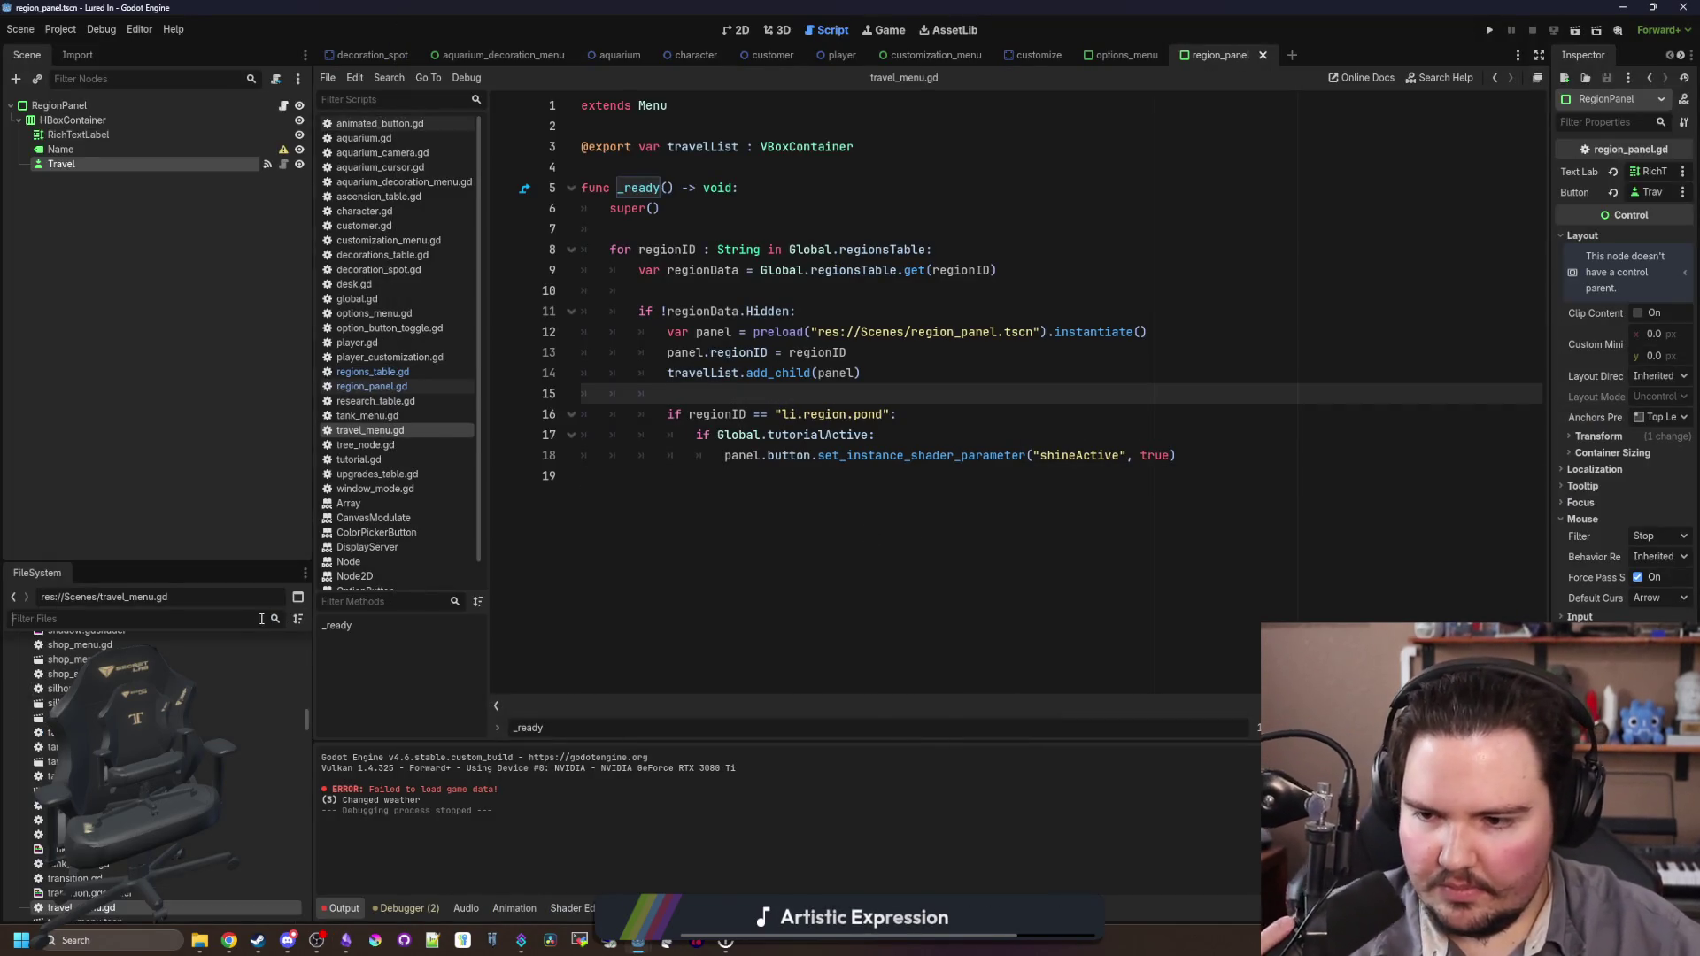
pyautogui.write('region')
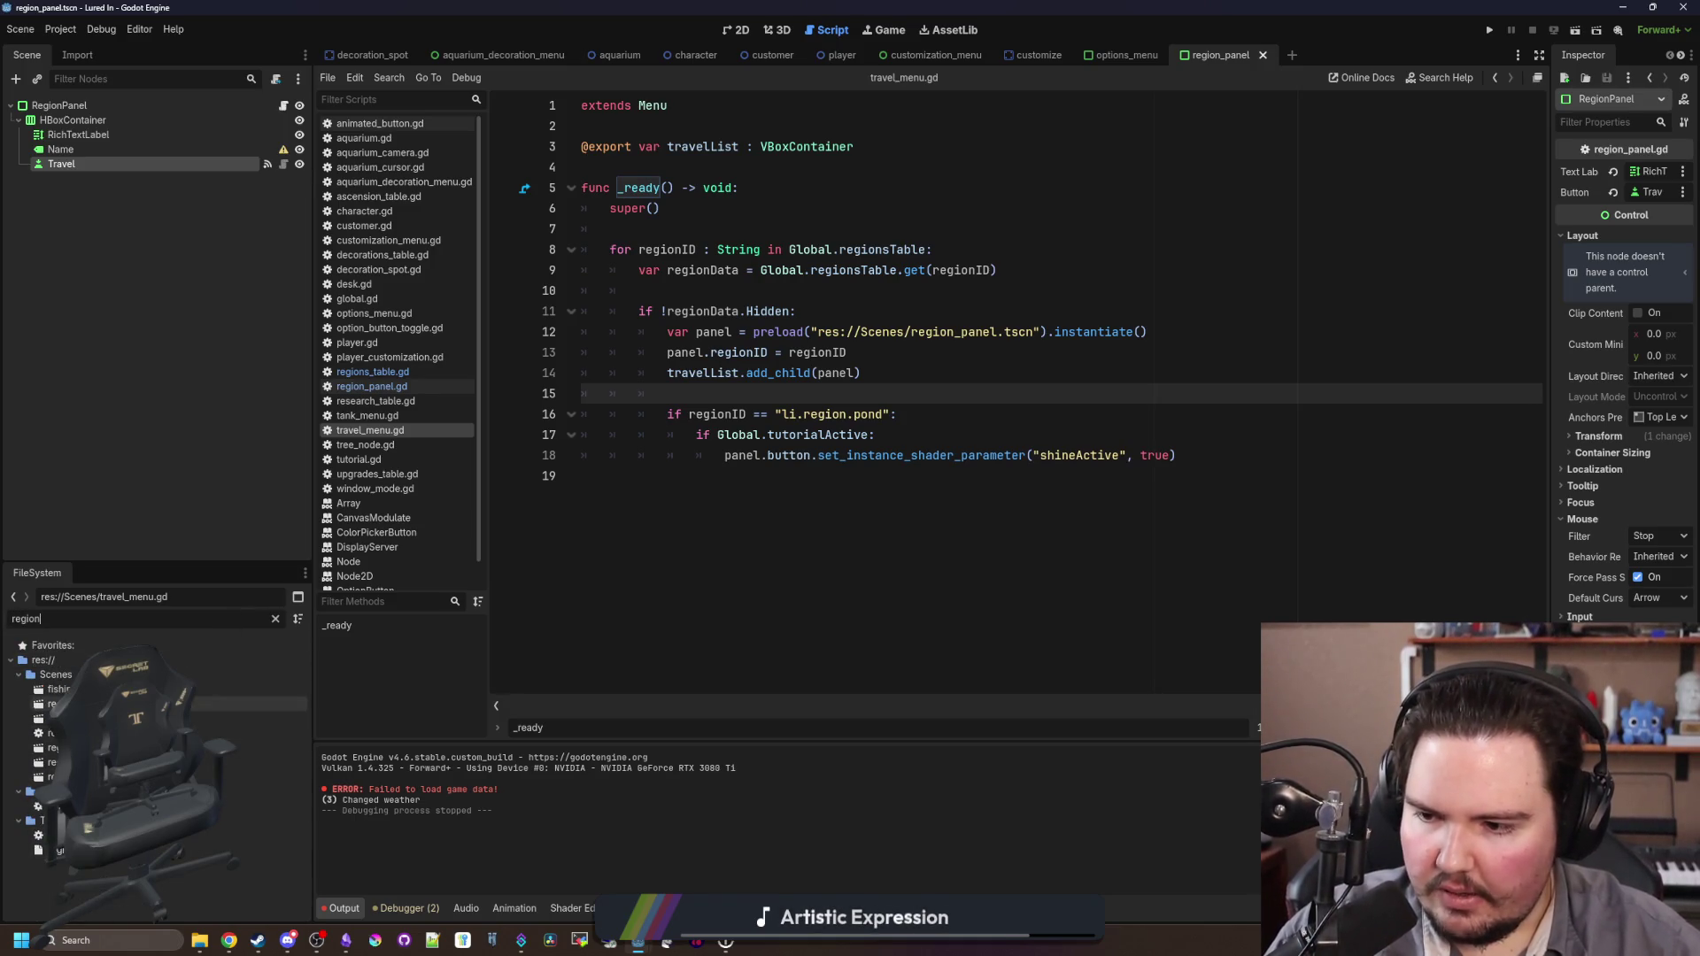
pyautogui.doubleClick(58, 688)
pyautogui.click(737, 30)
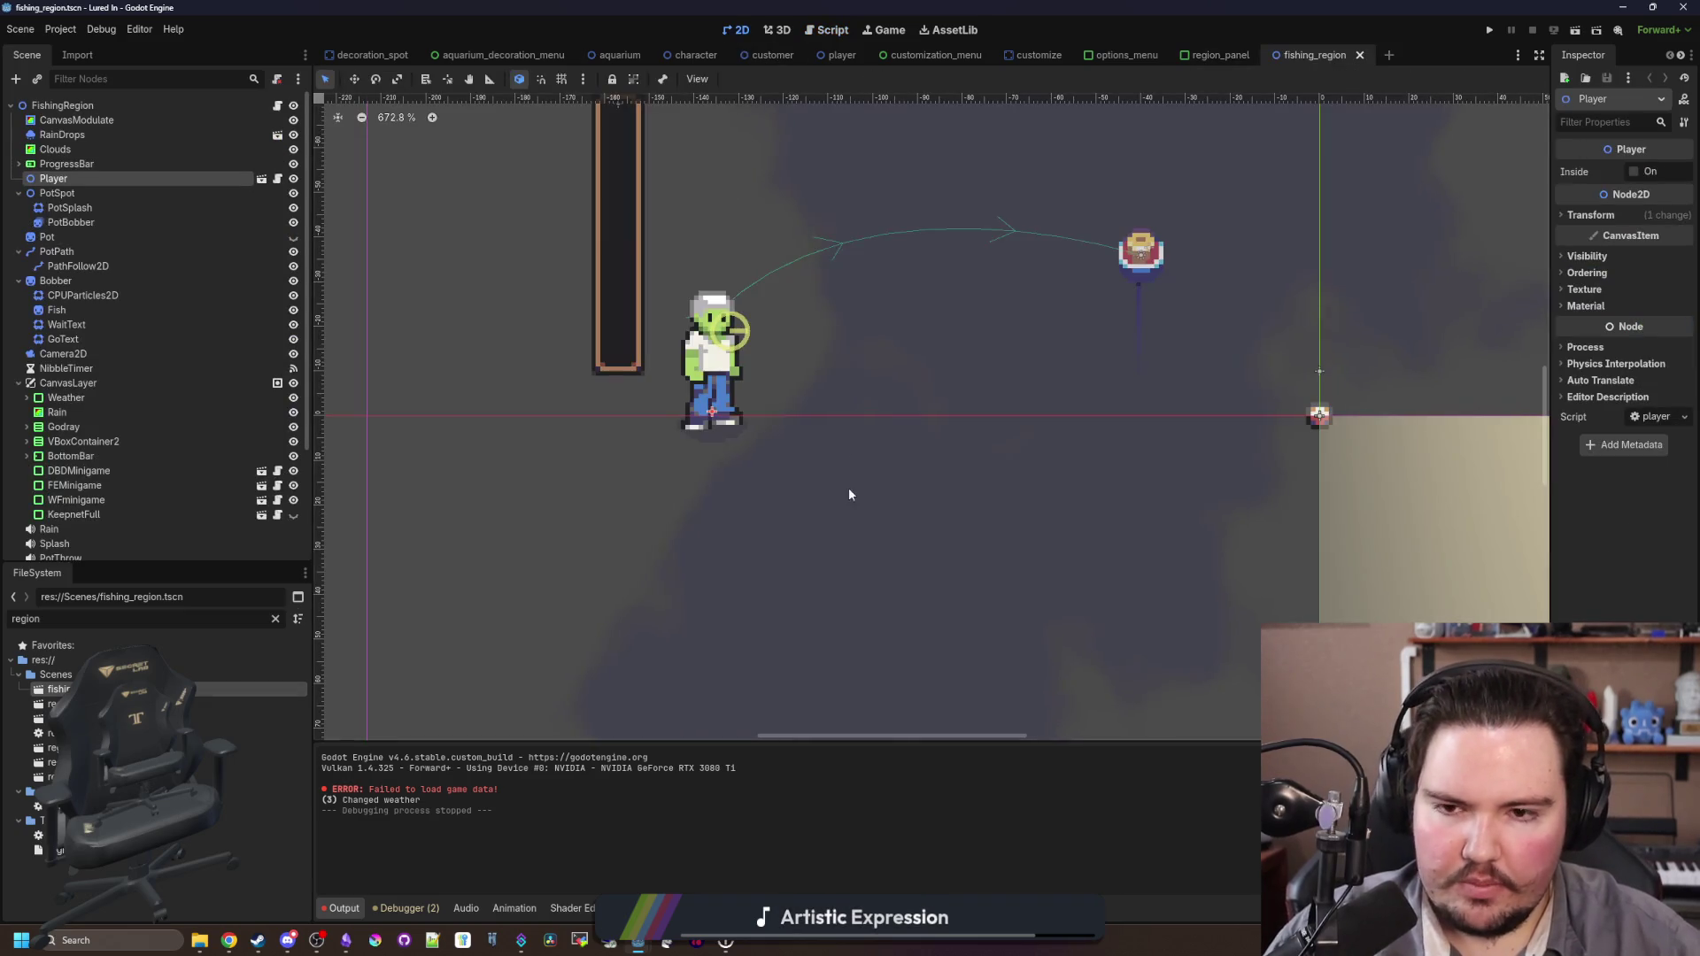
# Step: Select the 'LMB to cast and reel' label and widen the Inspector so property names show fully
pyautogui.scroll(-3, 607, 441)
pyautogui.scroll(-3, 598, 447)
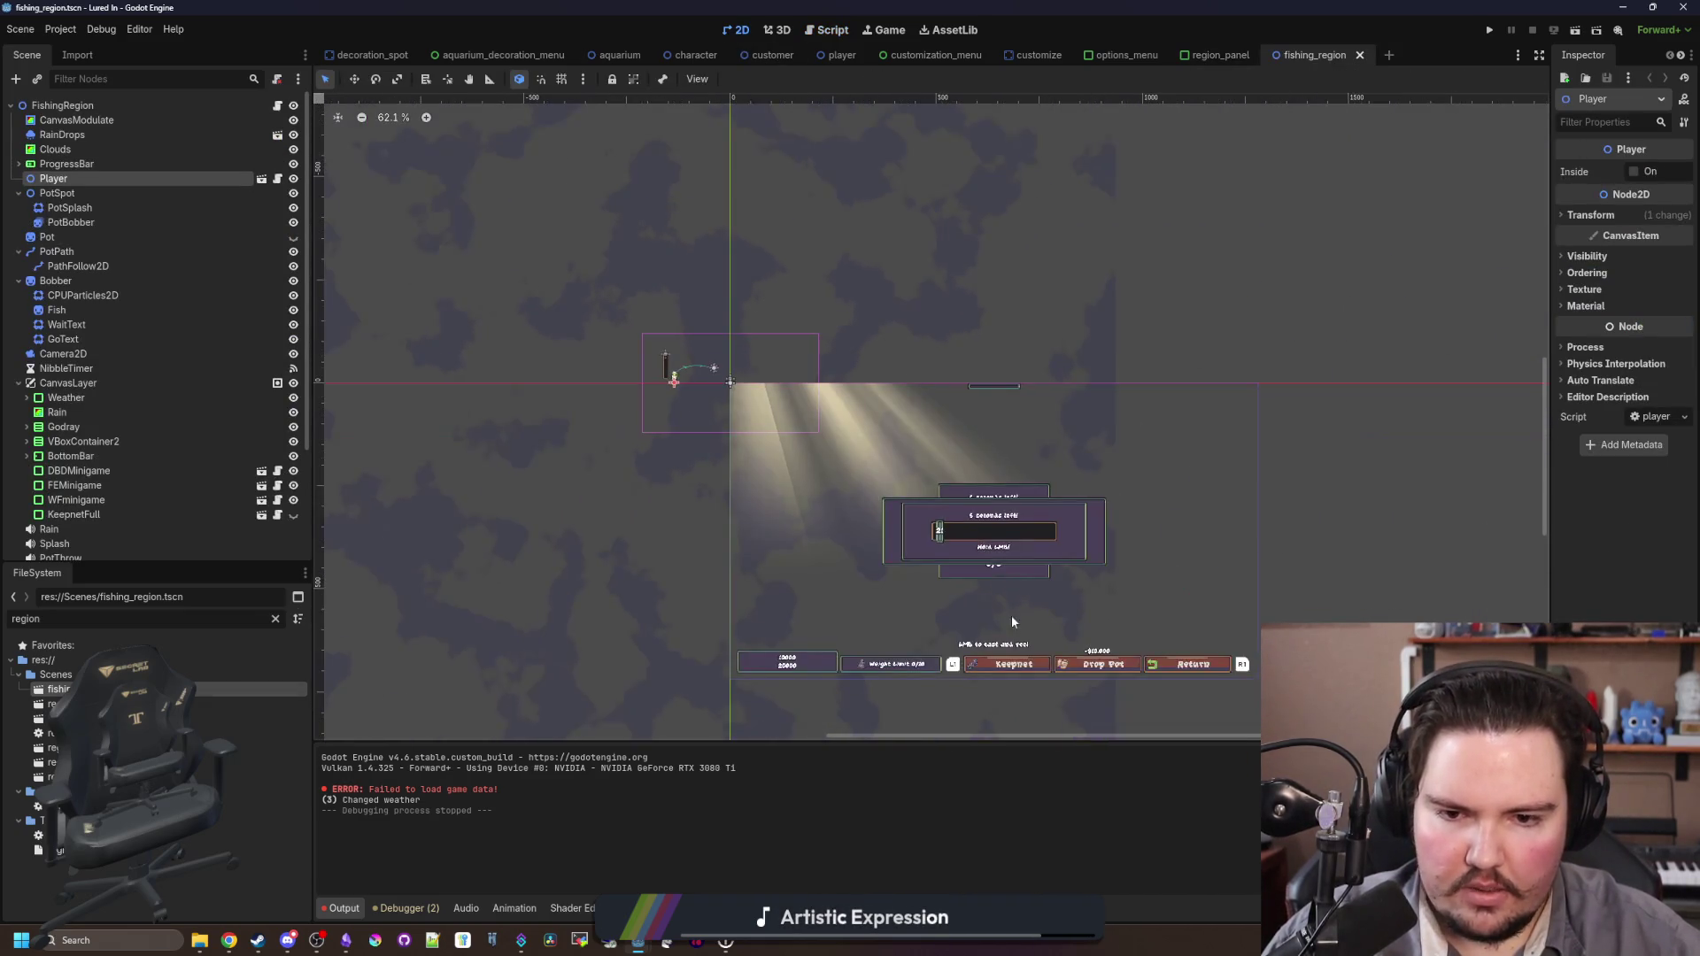
pyautogui.scroll(2, 1011, 614)
pyautogui.click(963, 612)
pyautogui.scroll(5, 1267, 699)
pyautogui.scroll(-3, 806, 469)
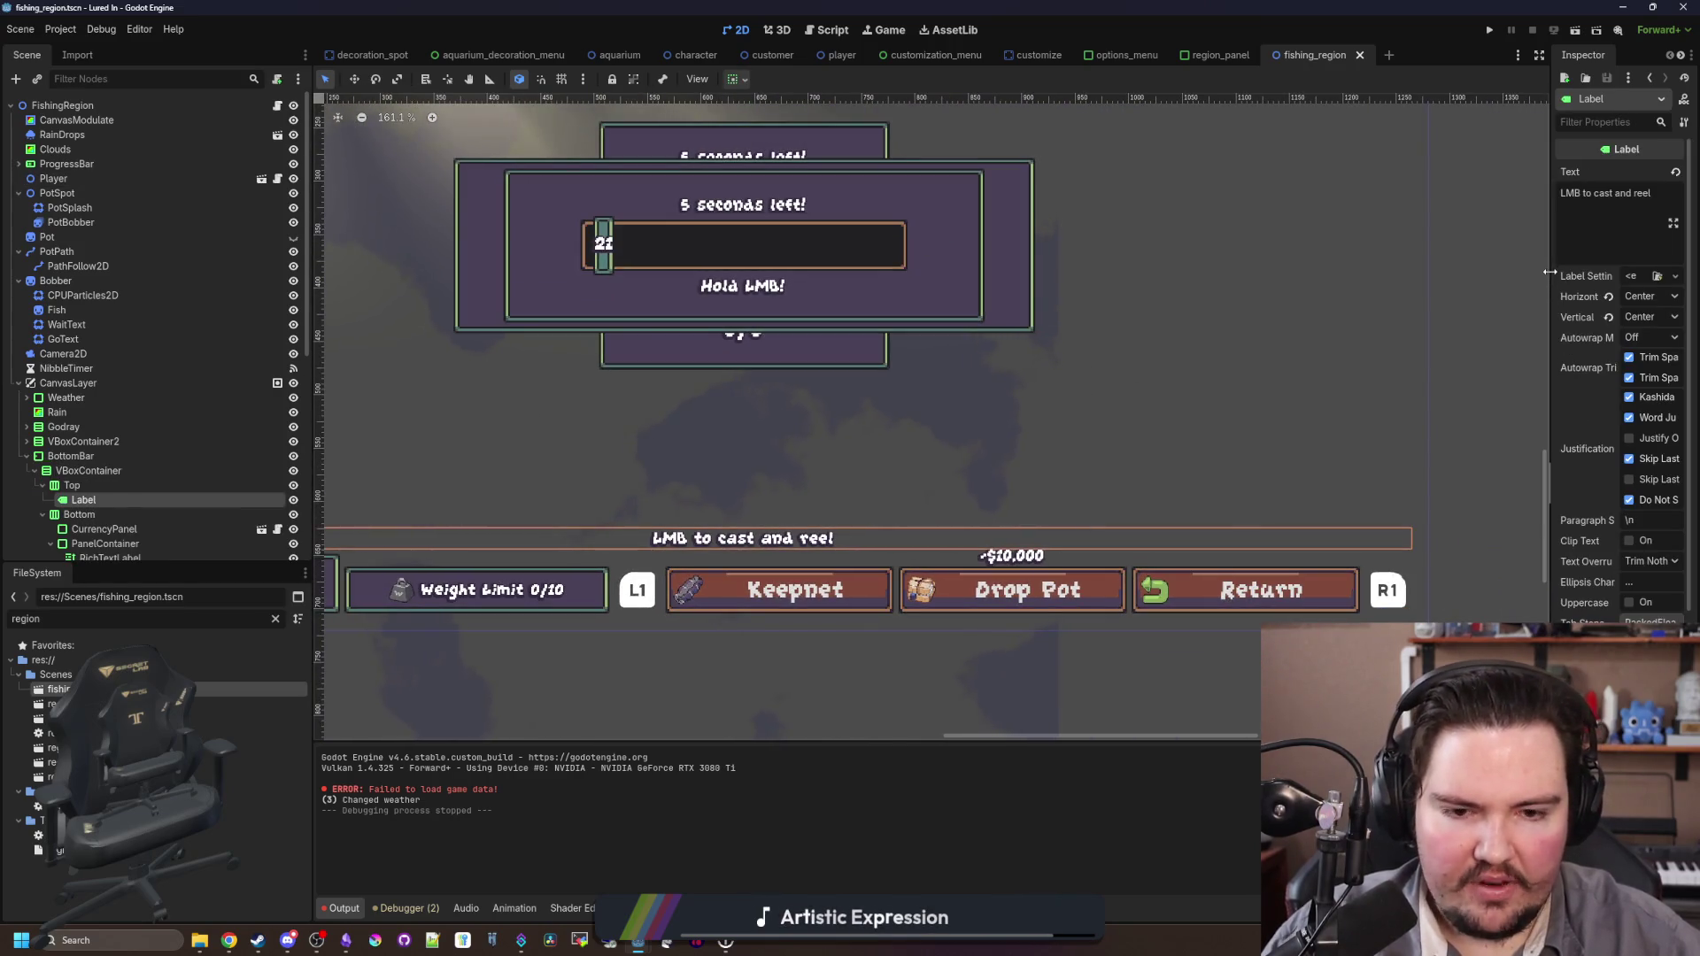
pyautogui.moveTo(1547, 273); pyautogui.dragTo(1392, 291)
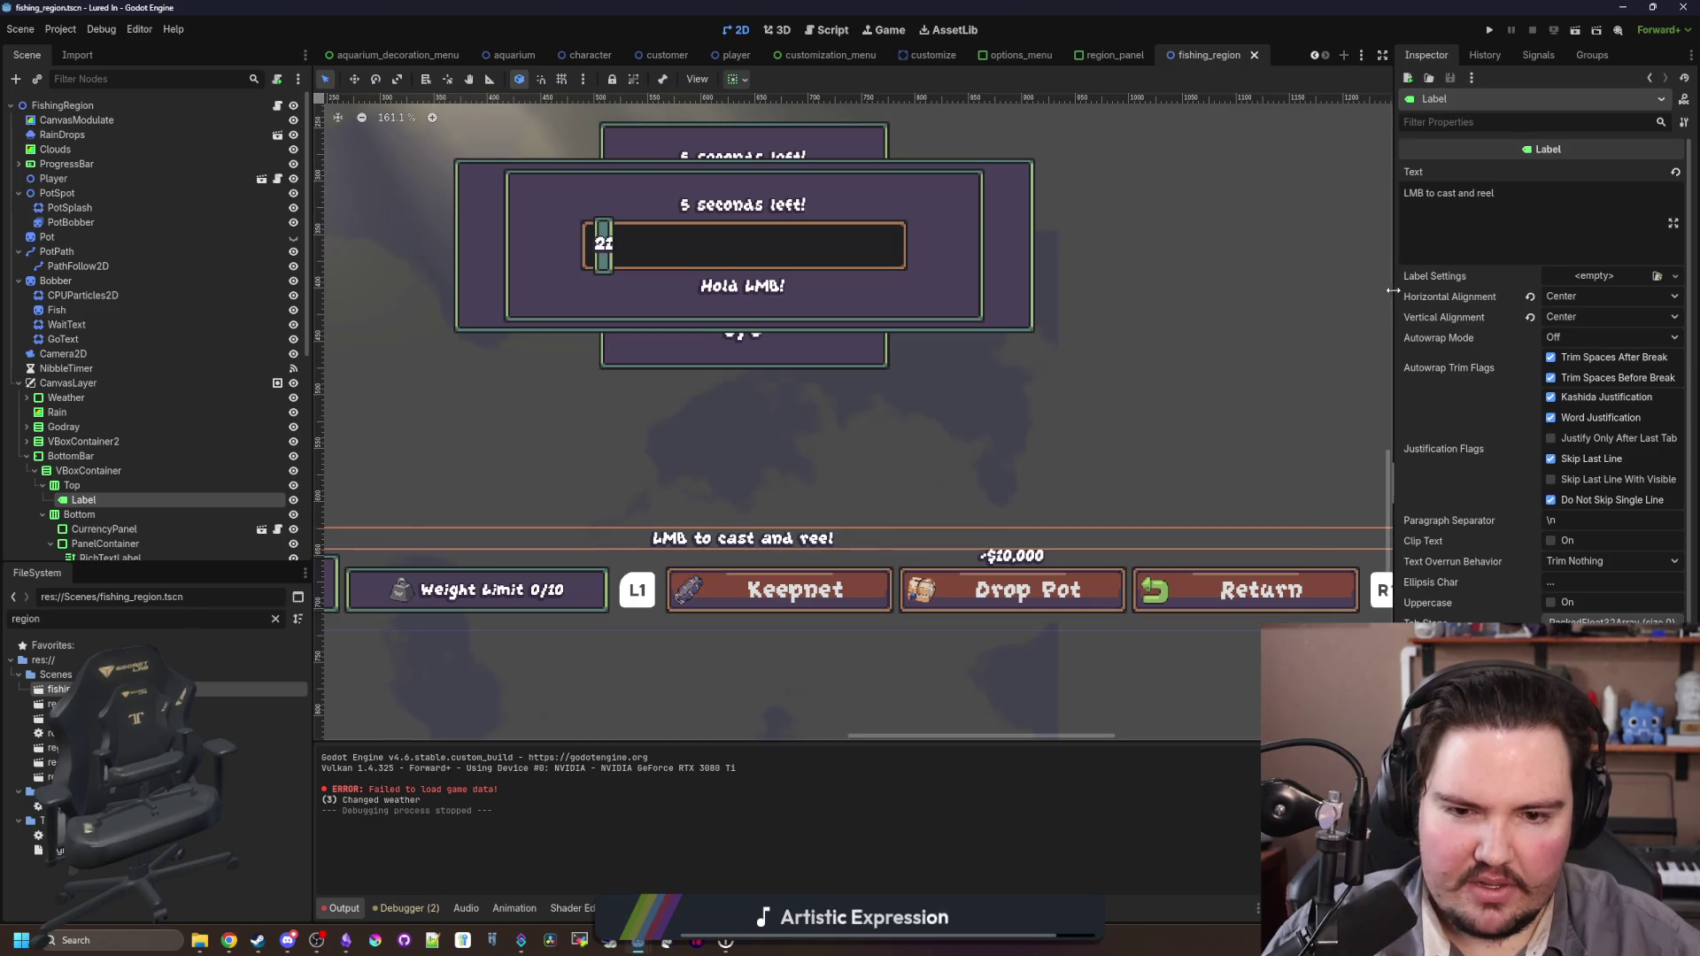
# Step: Check the prompt label's text, then reselect the label node and attach a new script to it
pyautogui.click(1500, 216)
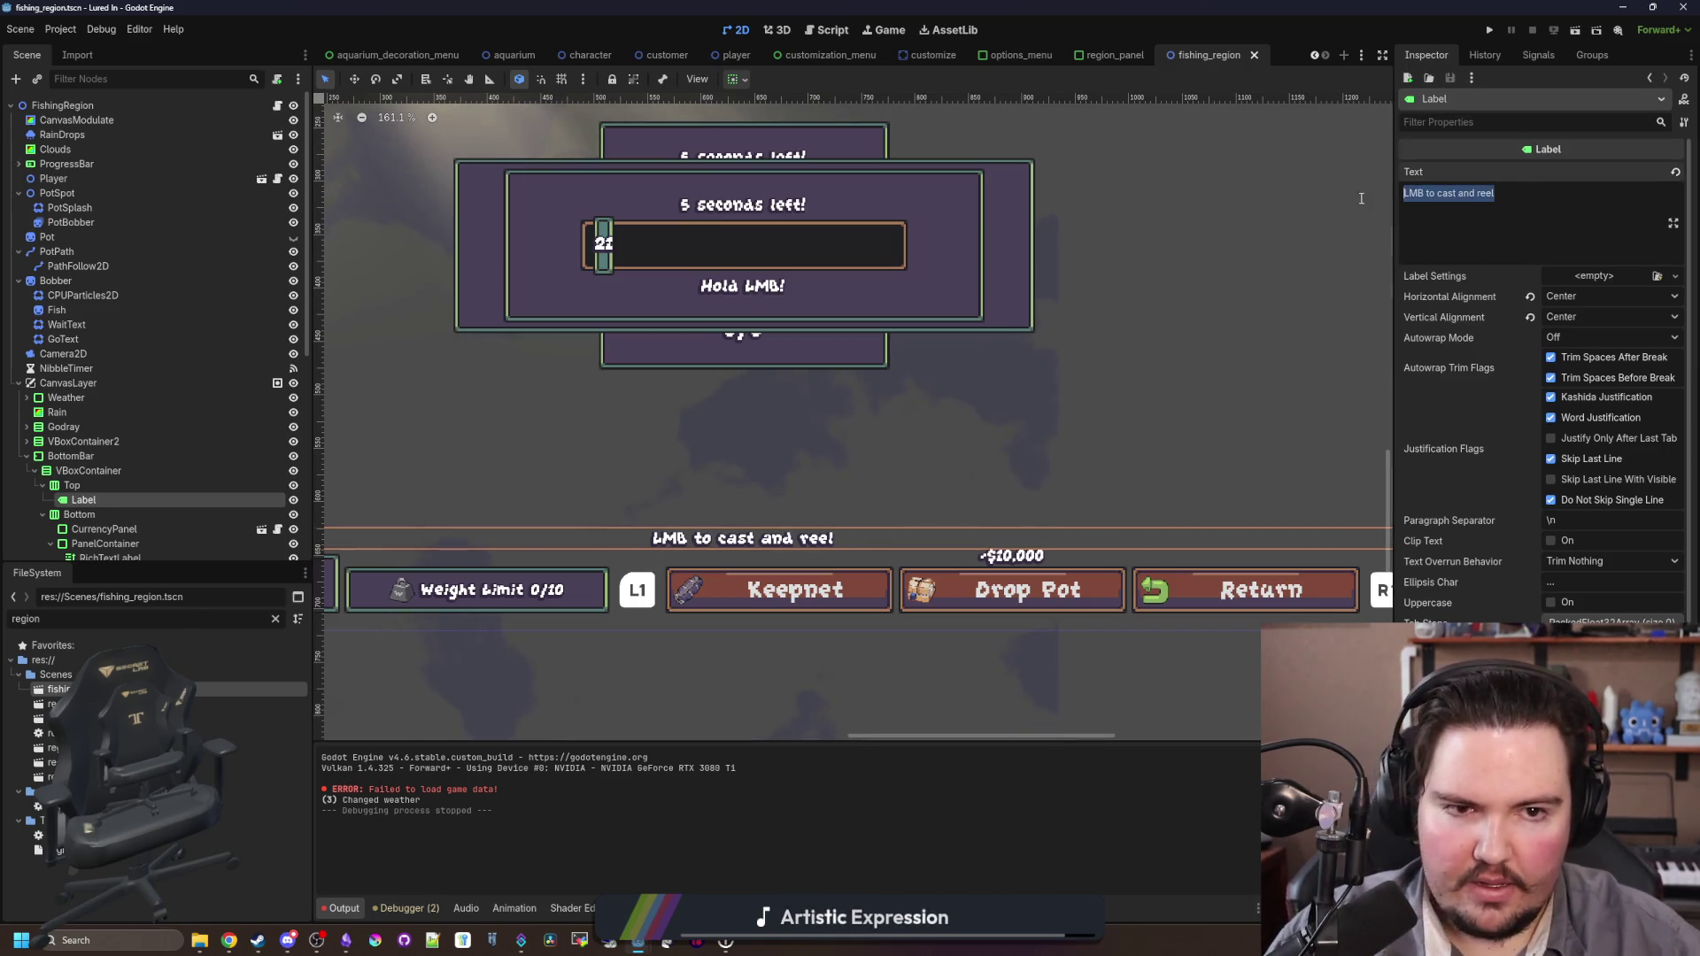
pyautogui.click(1475, 194)
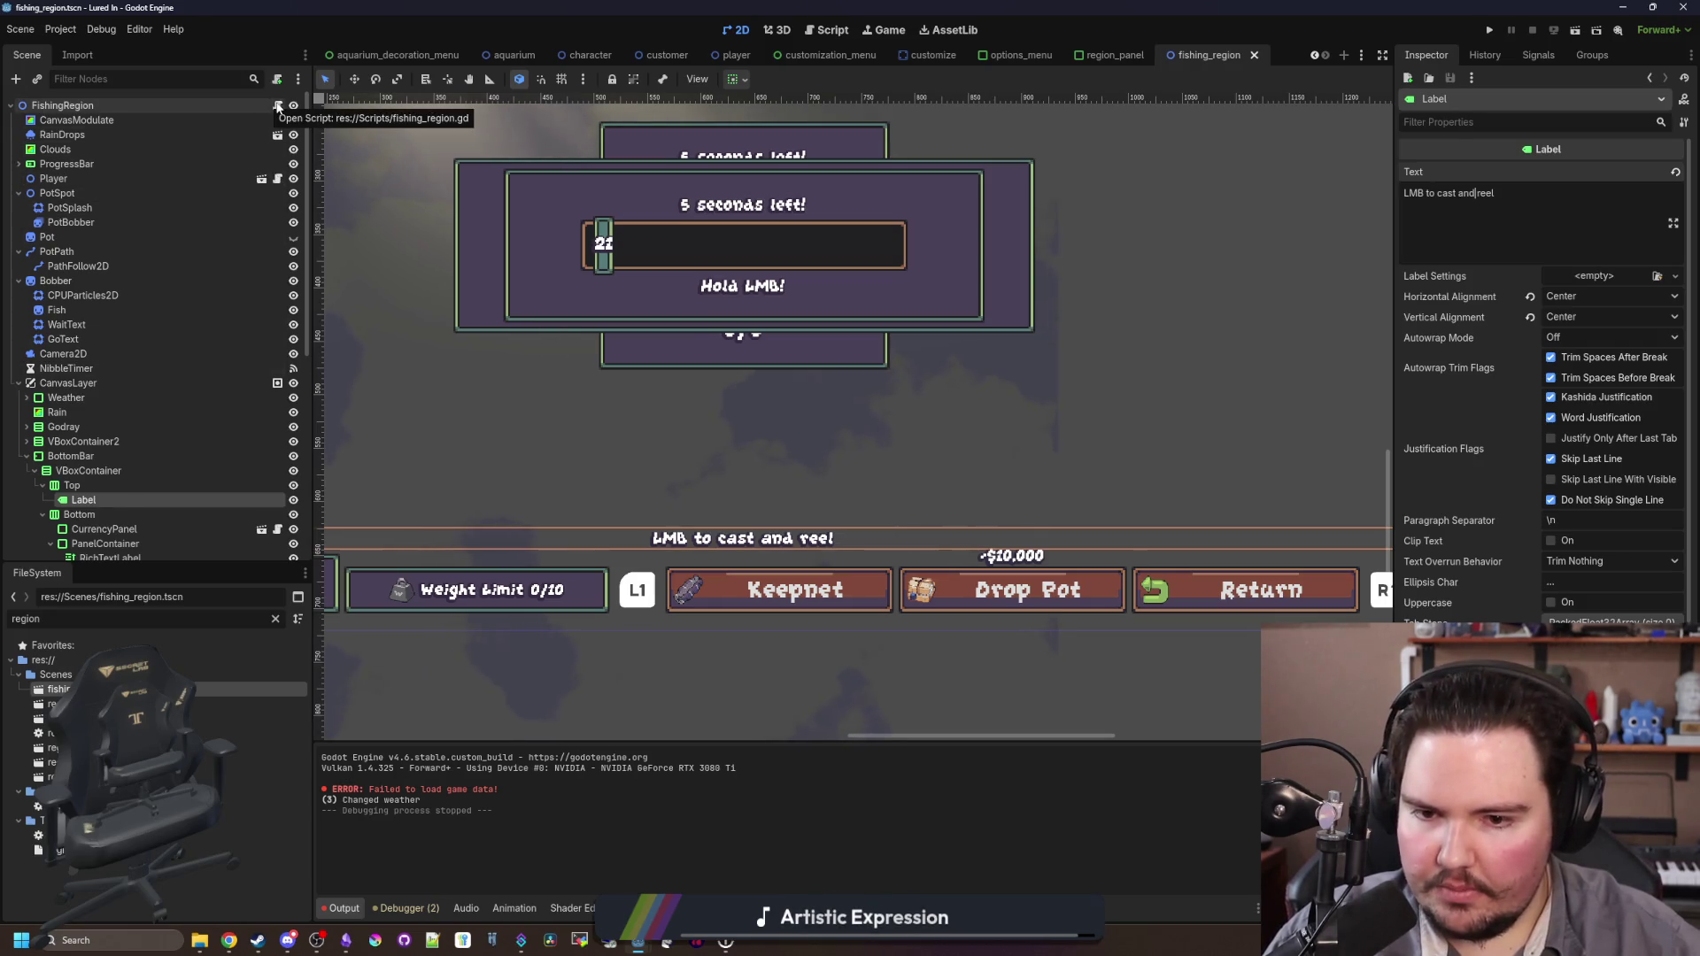
pyautogui.click(72, 485)
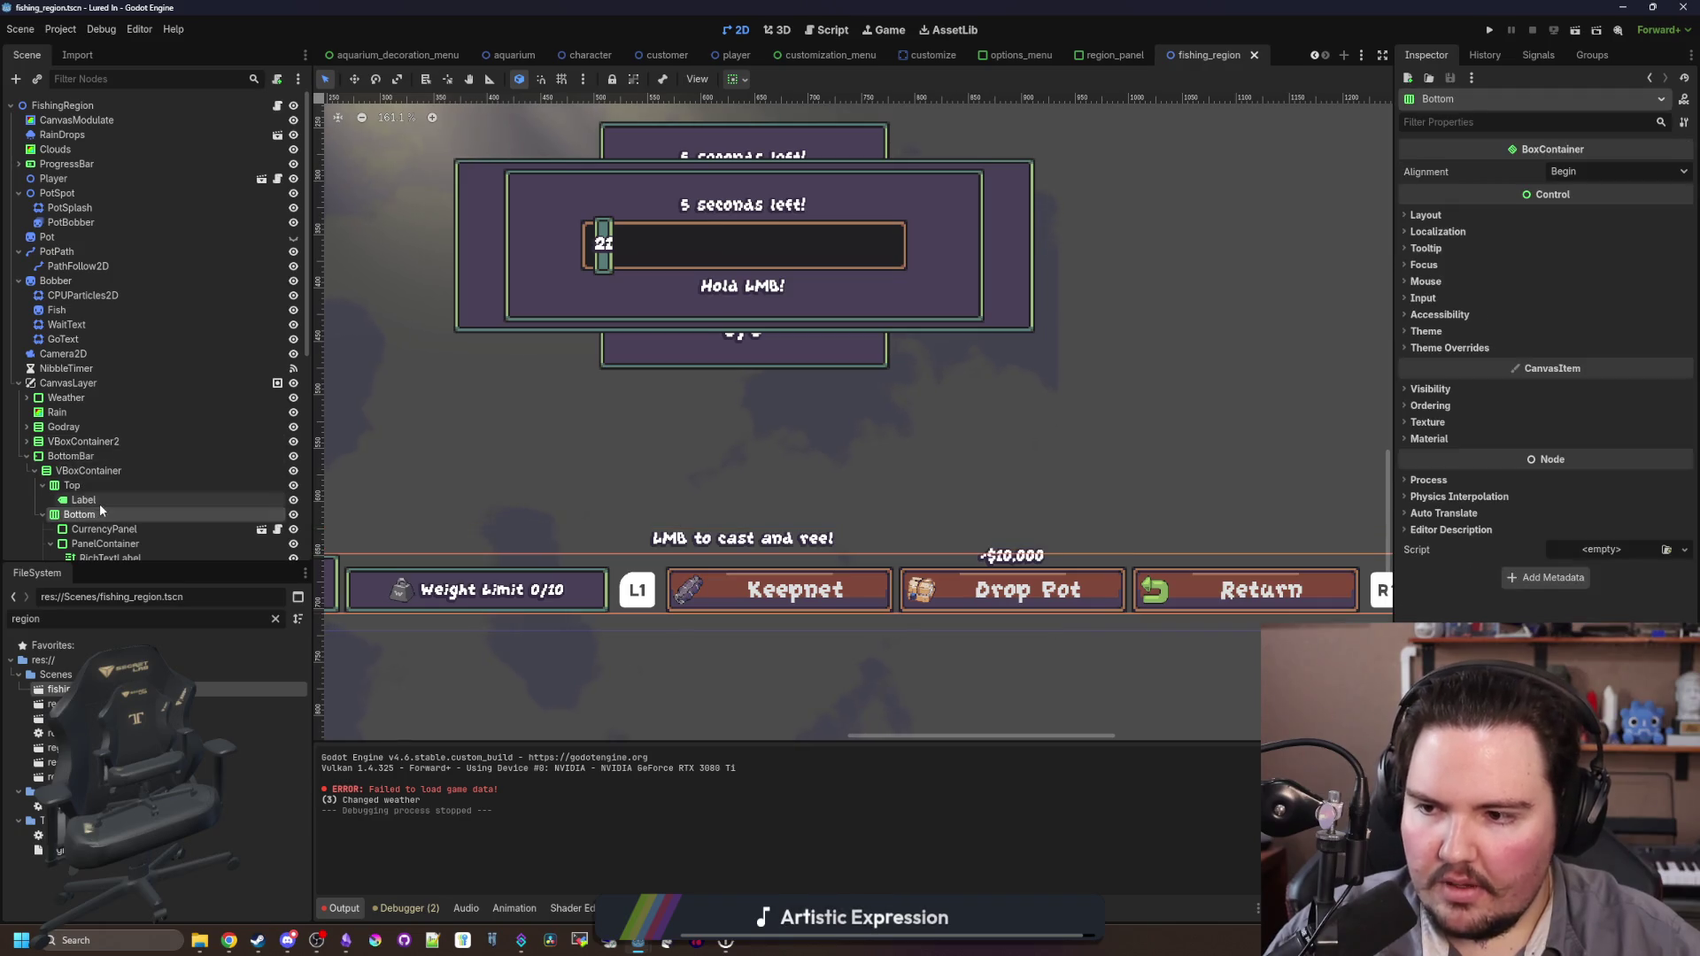
pyautogui.click(99, 501)
pyautogui.click(278, 78)
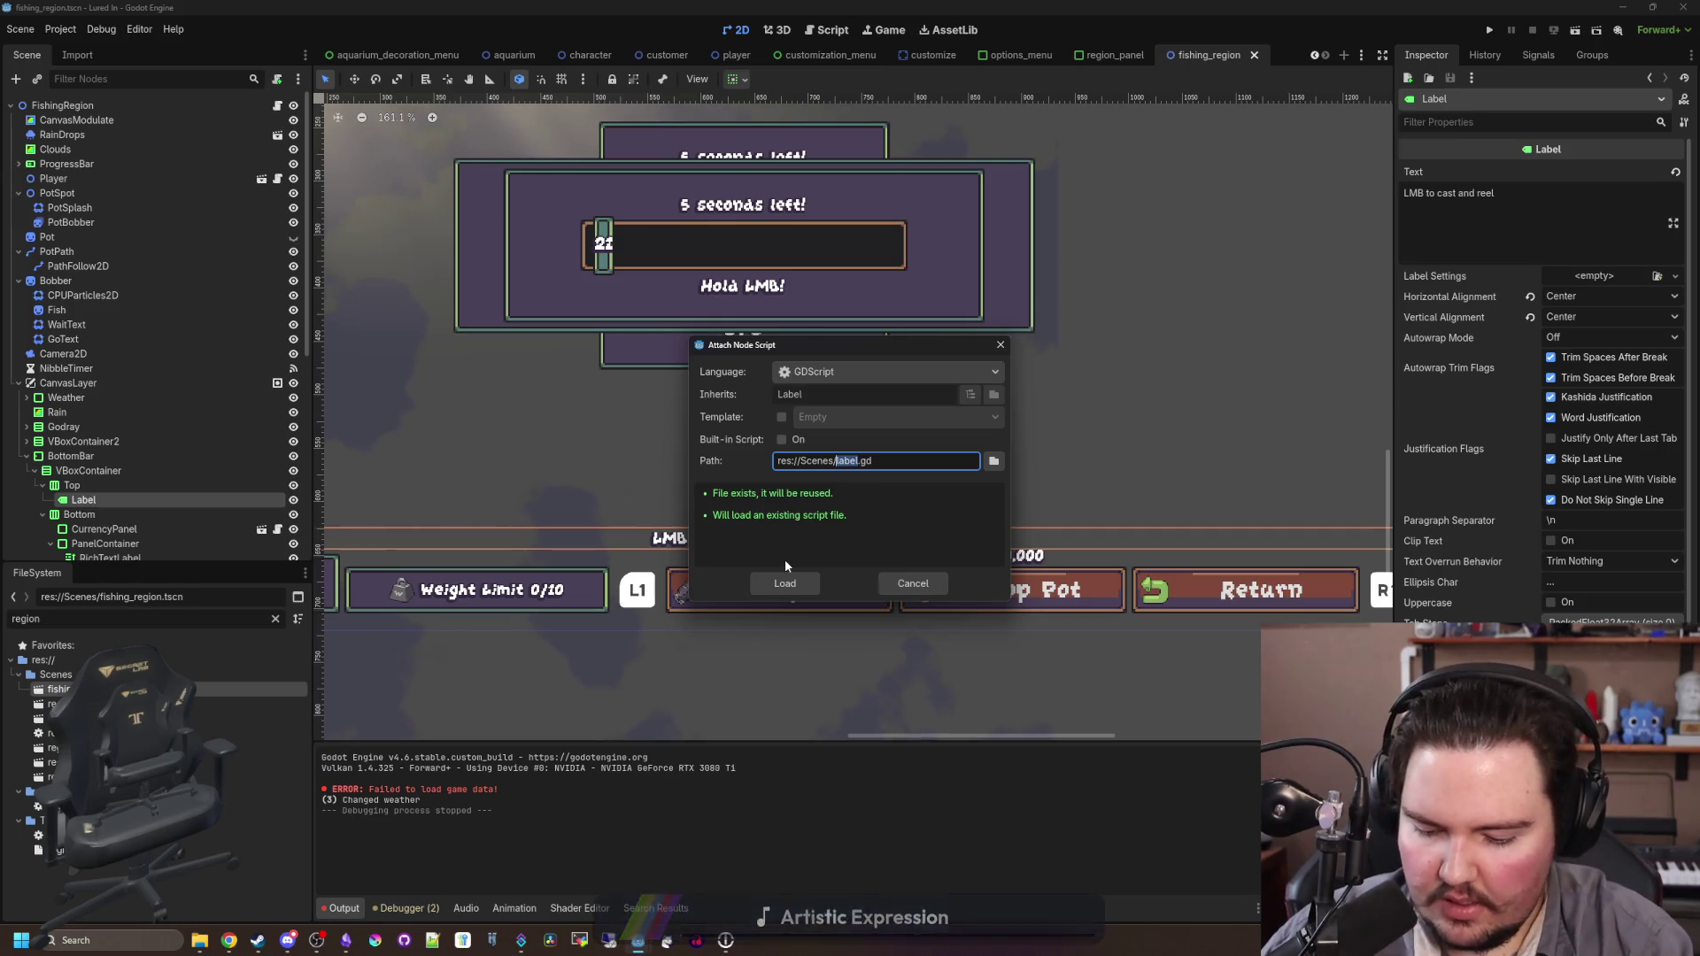
# Step: Create fishing_key_prompt.gd with empty _ready and _process functions
pyautogui.write('fishing_key_')
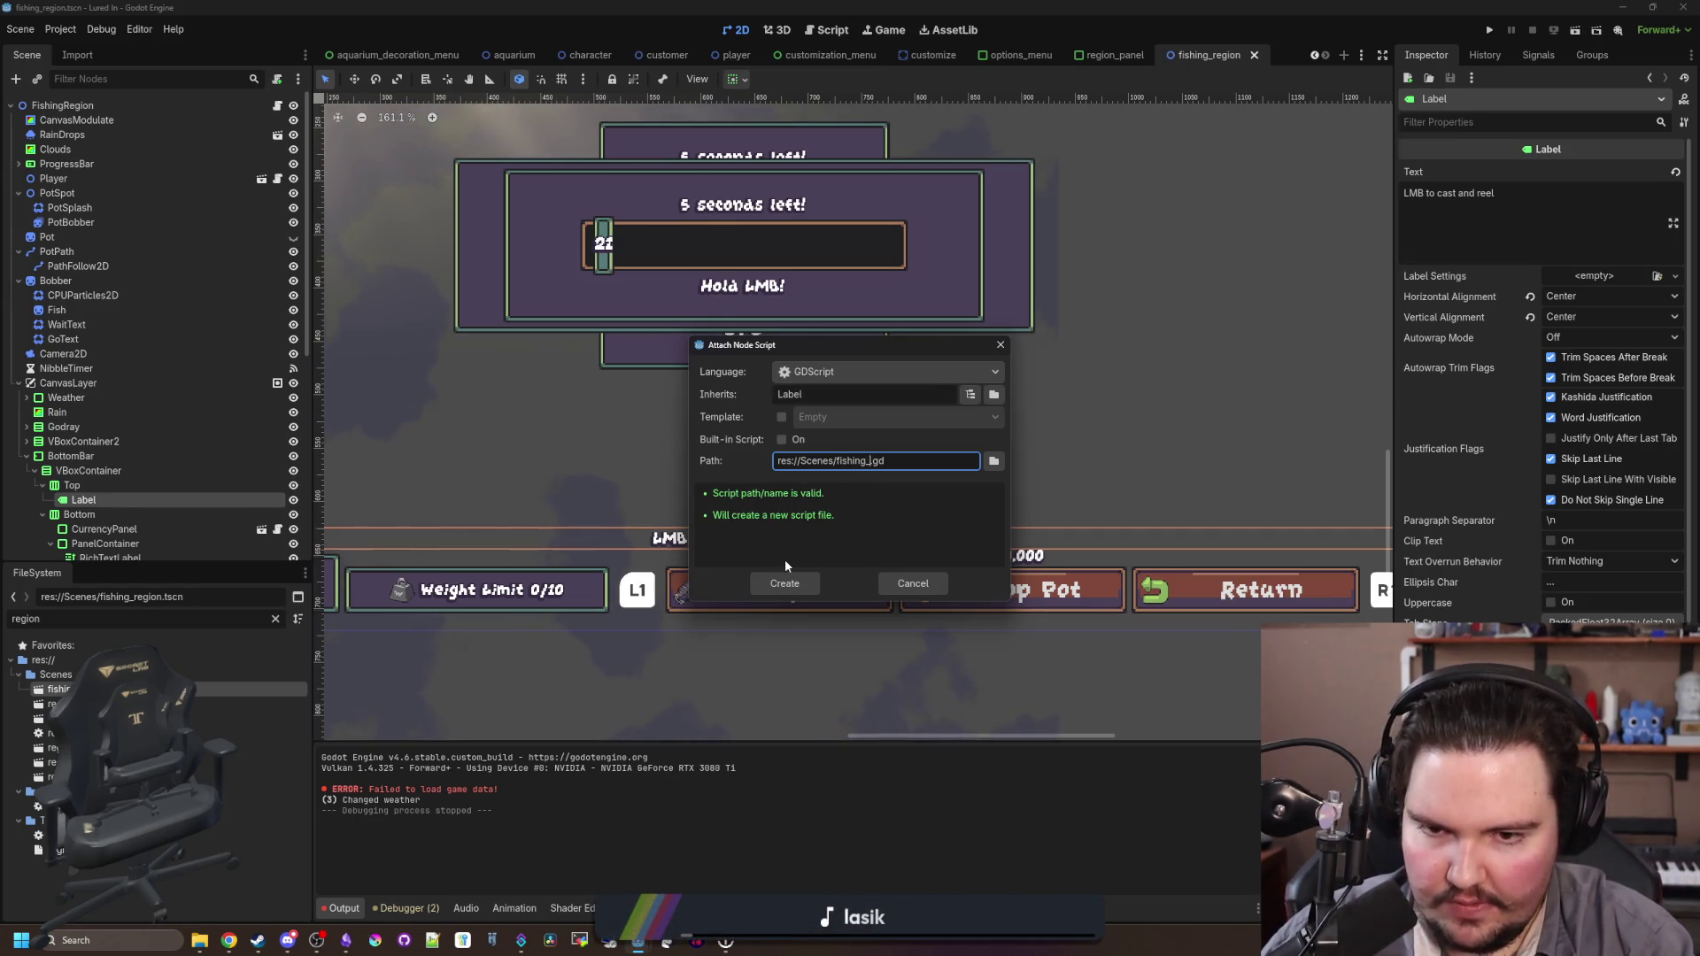
pyautogui.write('prompt')
pyautogui.press('Return')
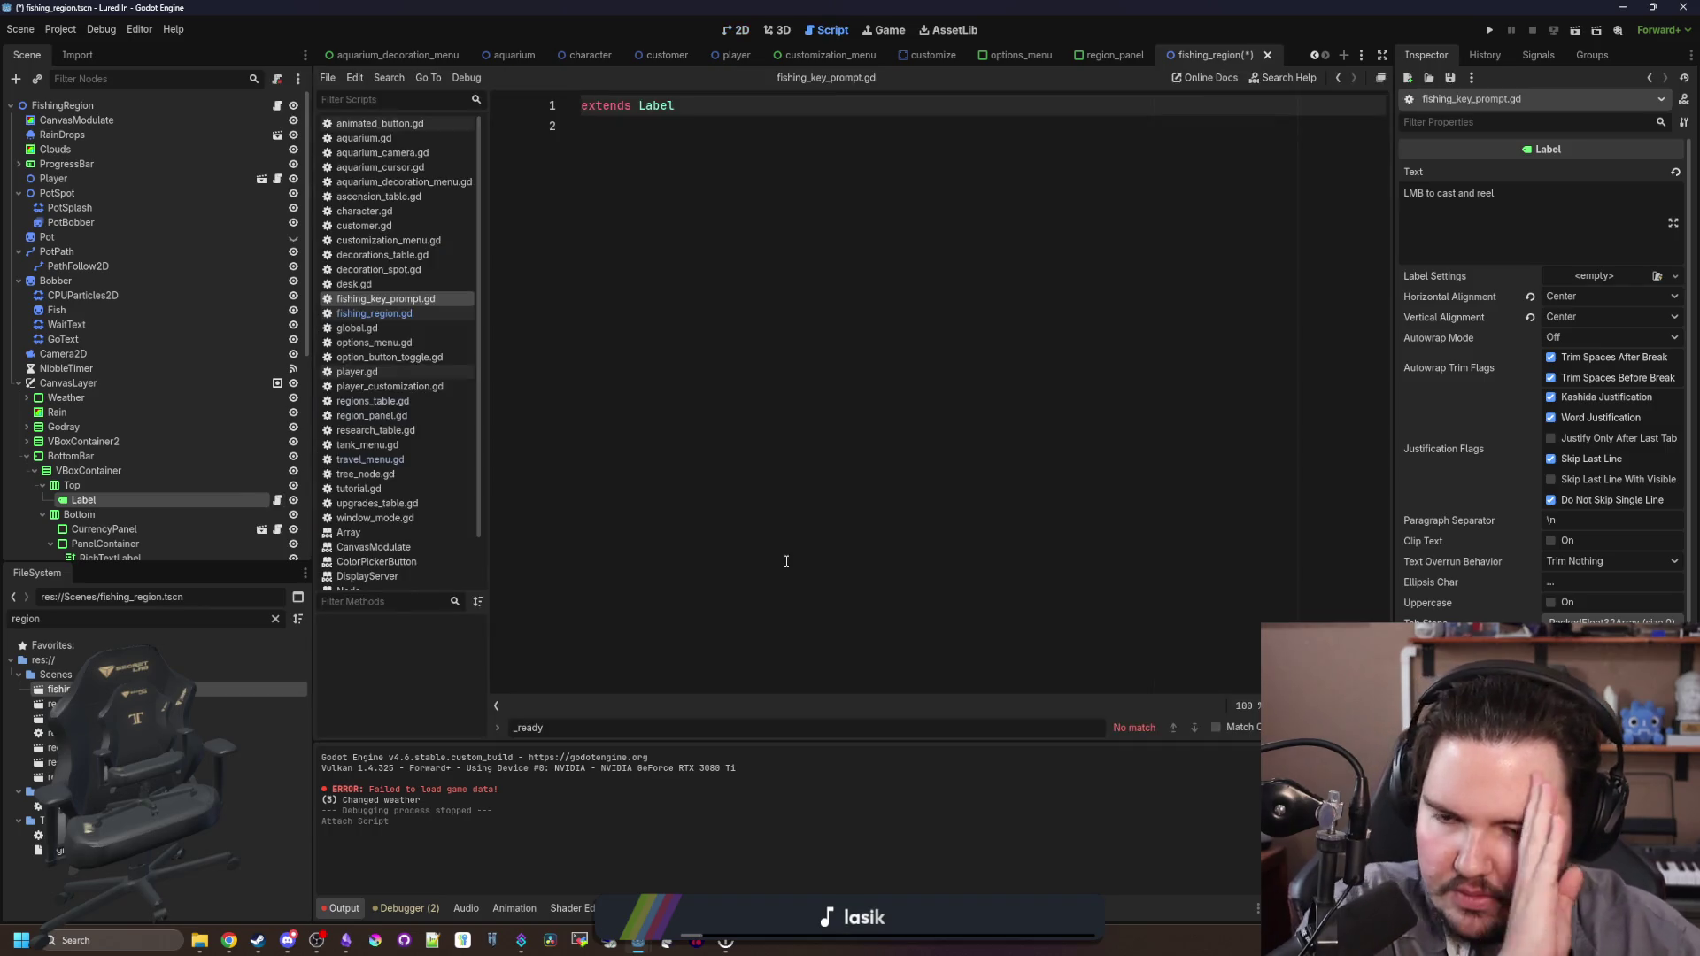
pyautogui.press('Return')
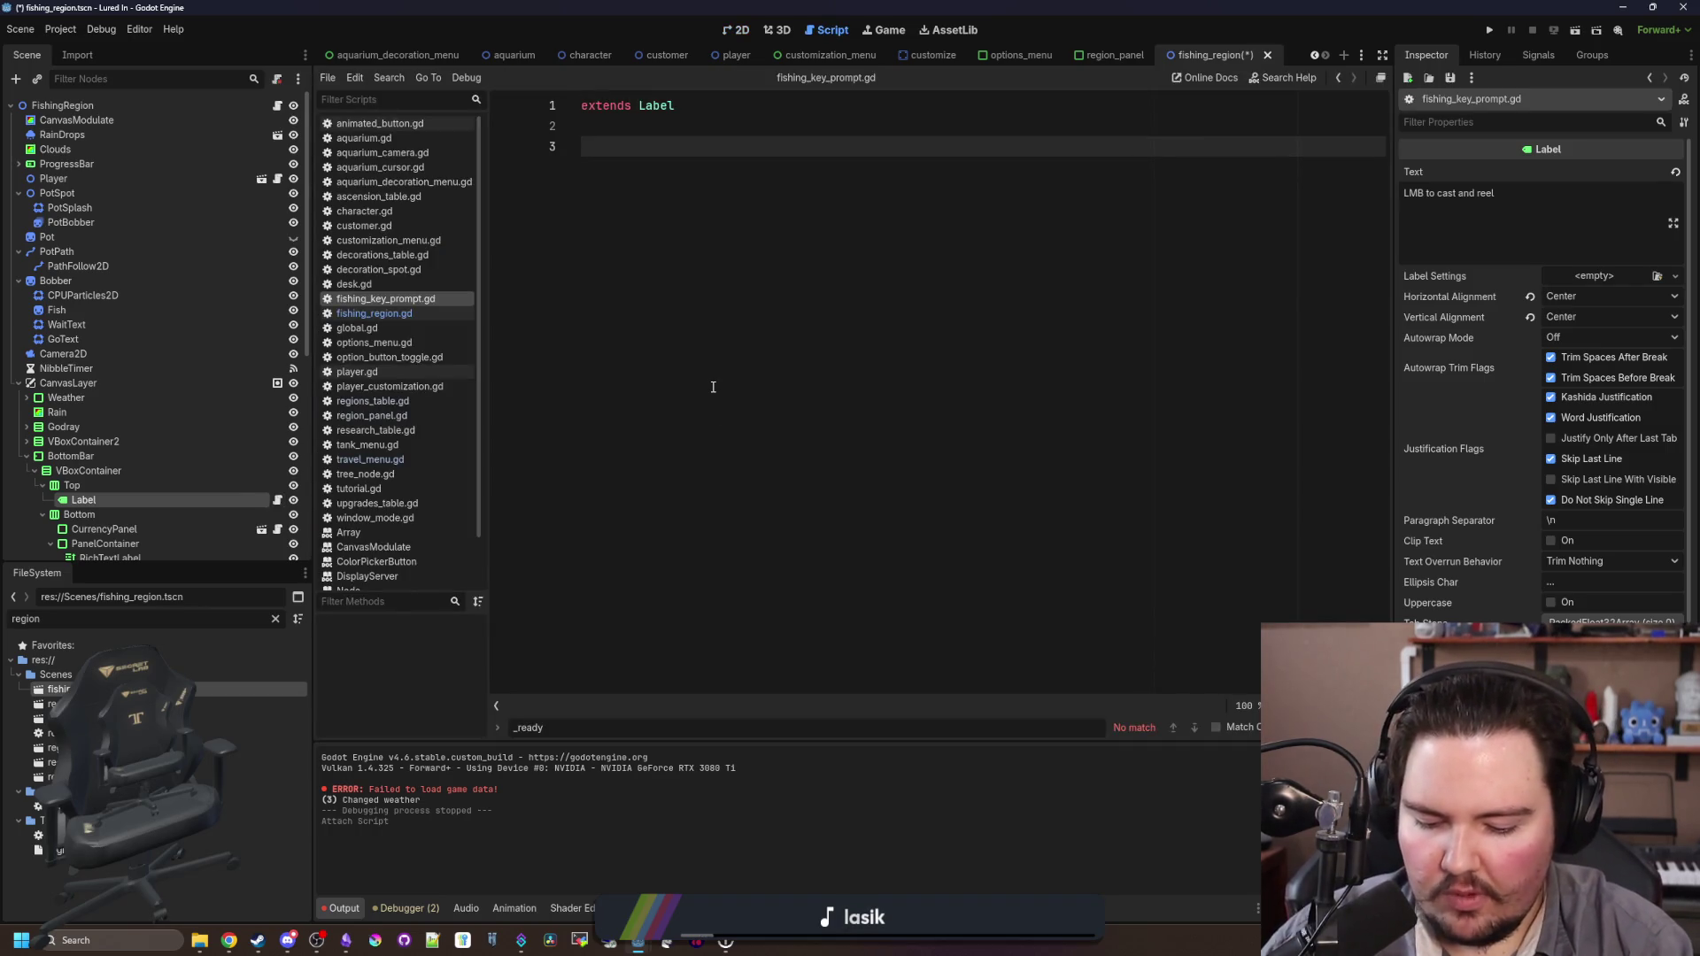
pyautogui.write('func )')
pyautogui.press('Return')
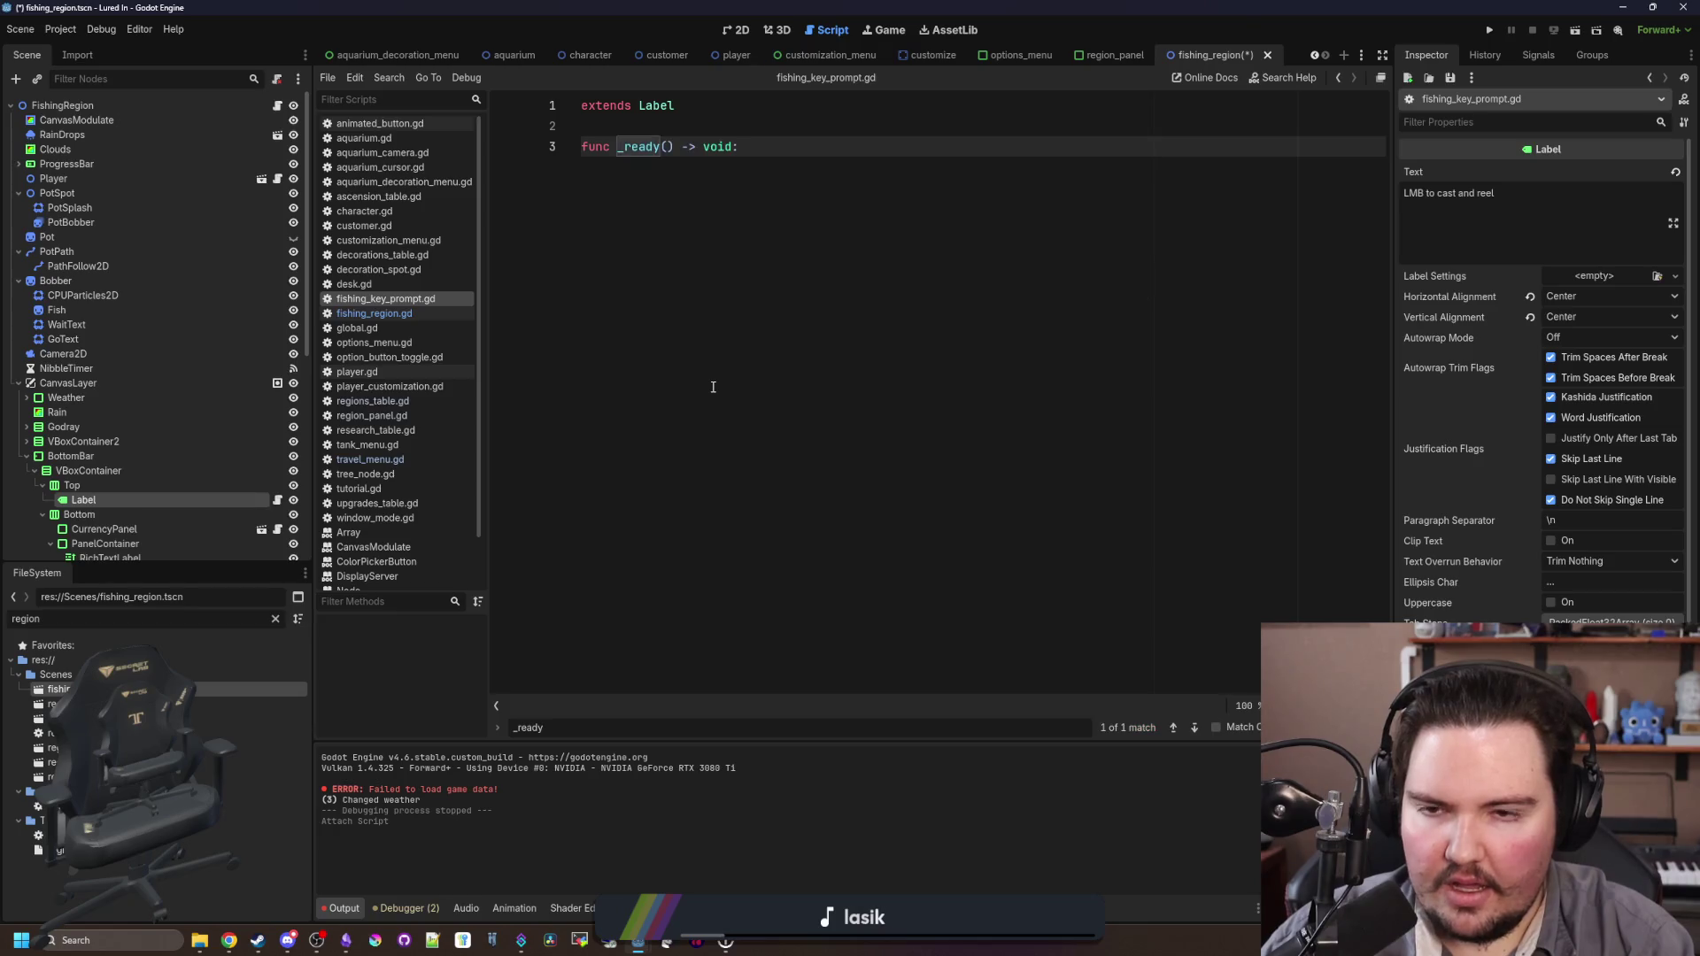
pyautogui.press('Return')
pyautogui.press('Return')
pyautogui.write('func _pro')
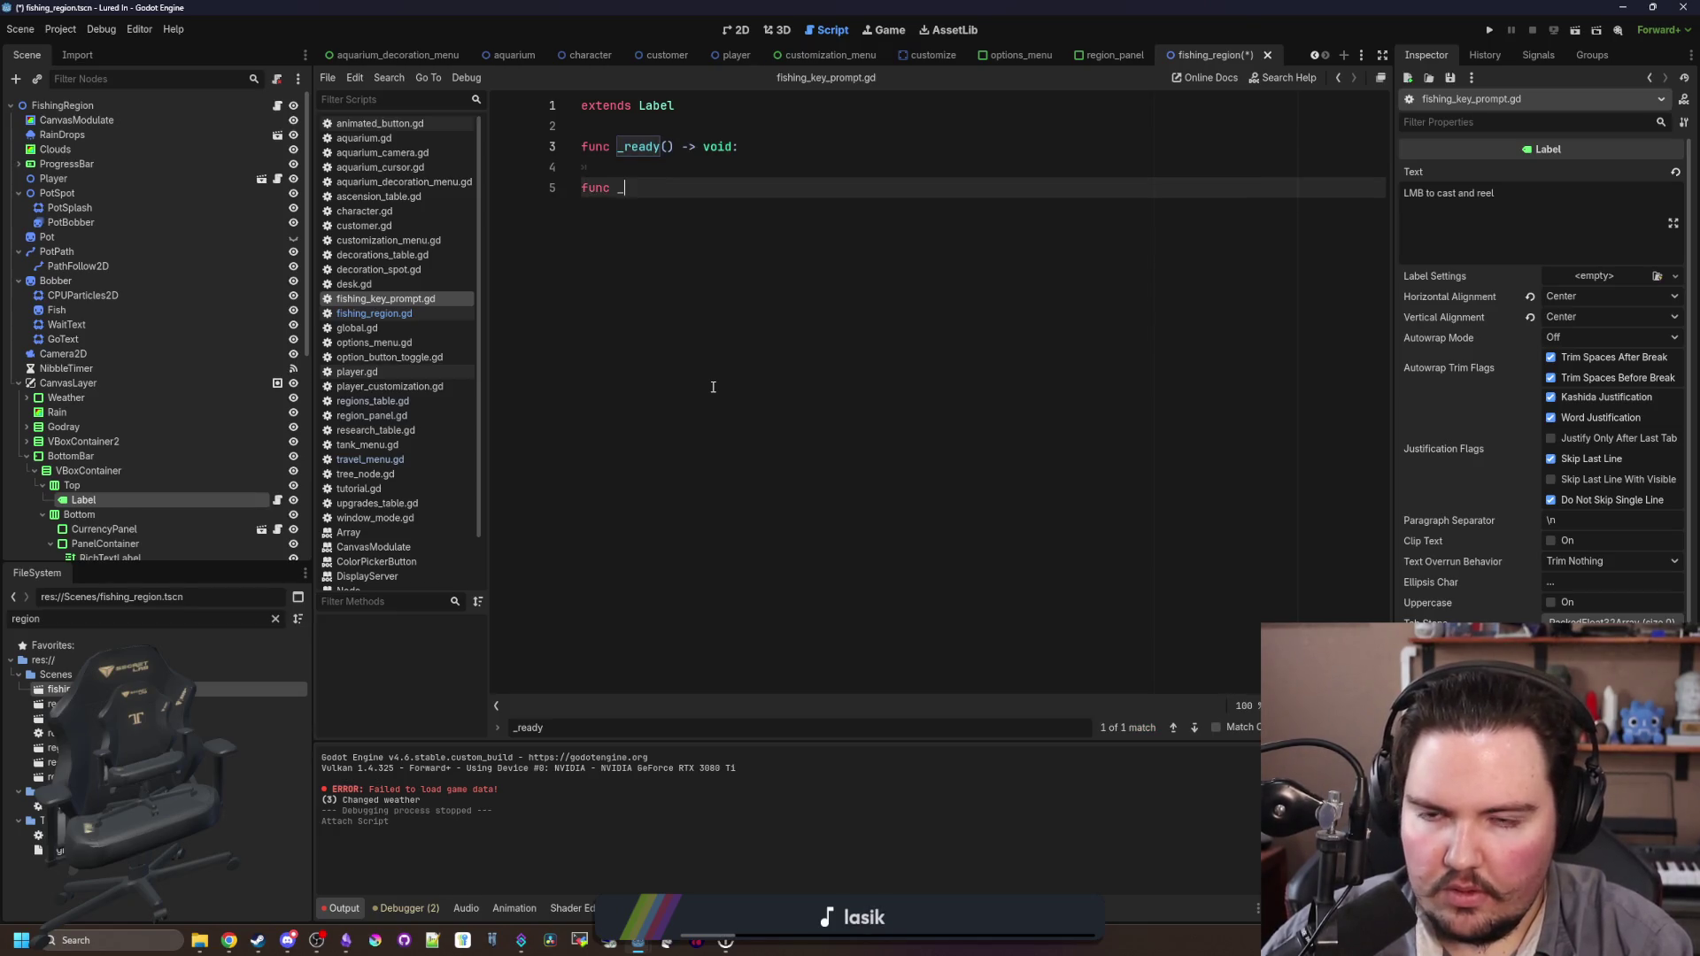
pyautogui.press('Return')
pyautogui.press('Up')
pyautogui.press('Up')
pyautogui.press('Return')
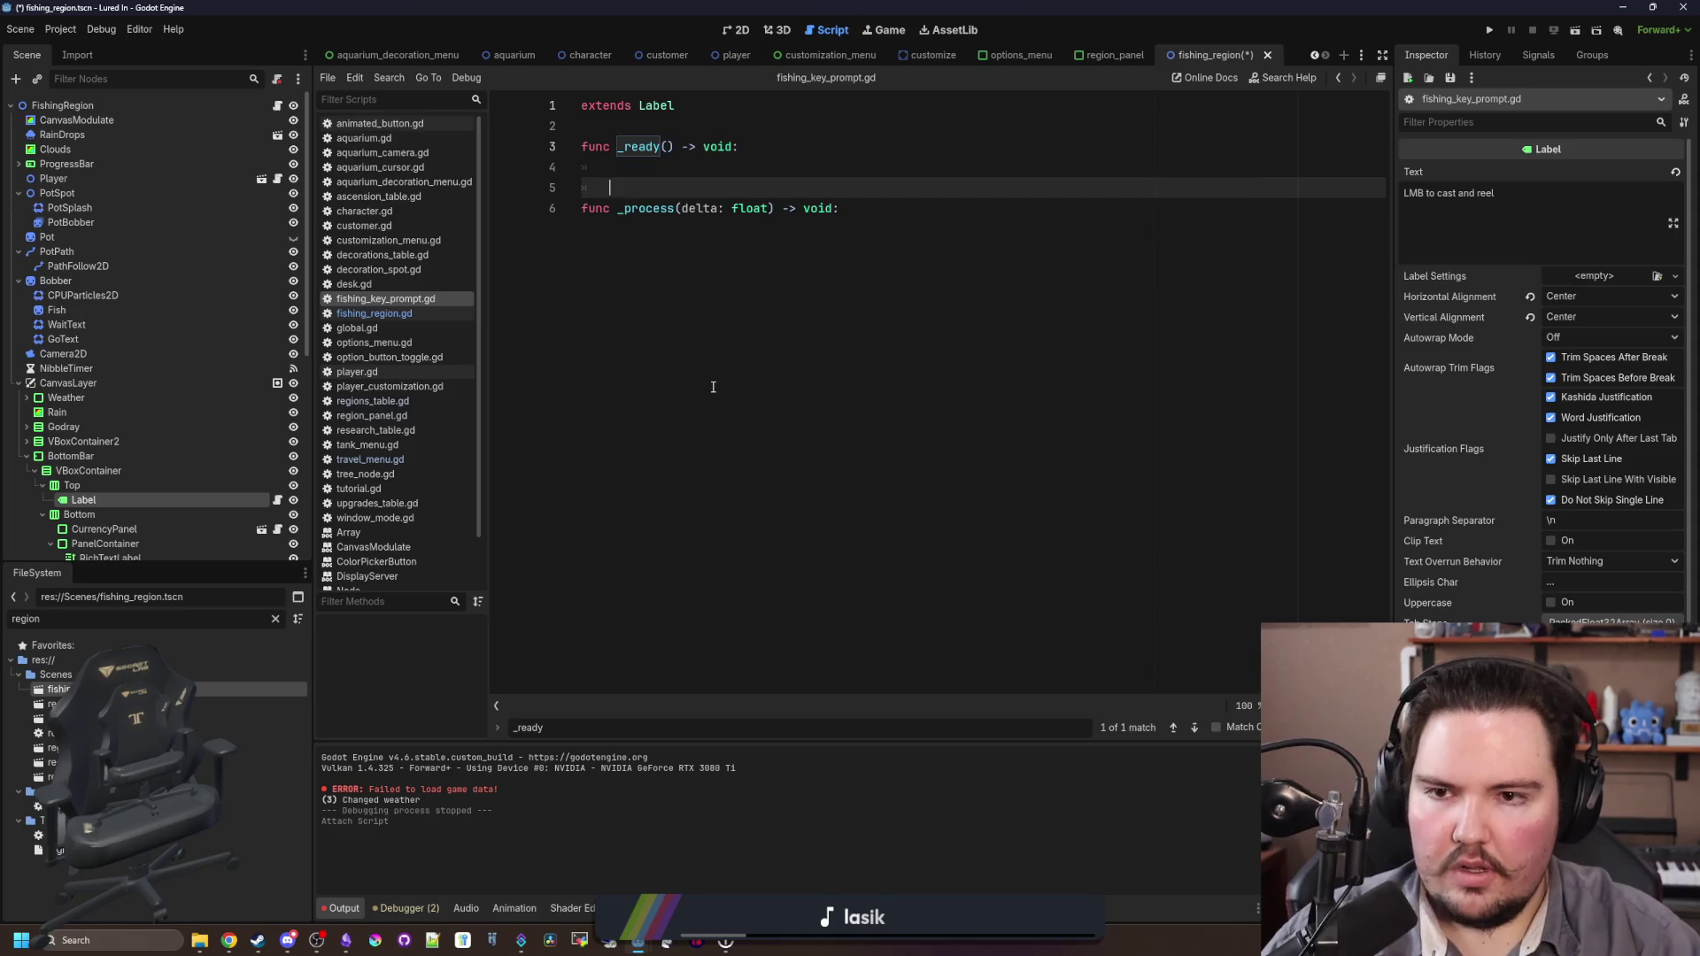
# Step: In _ready, set scale = Vector2(2.0, 2.0) when Global.tutorialActive is true
pyautogui.write('if Global.tutor')
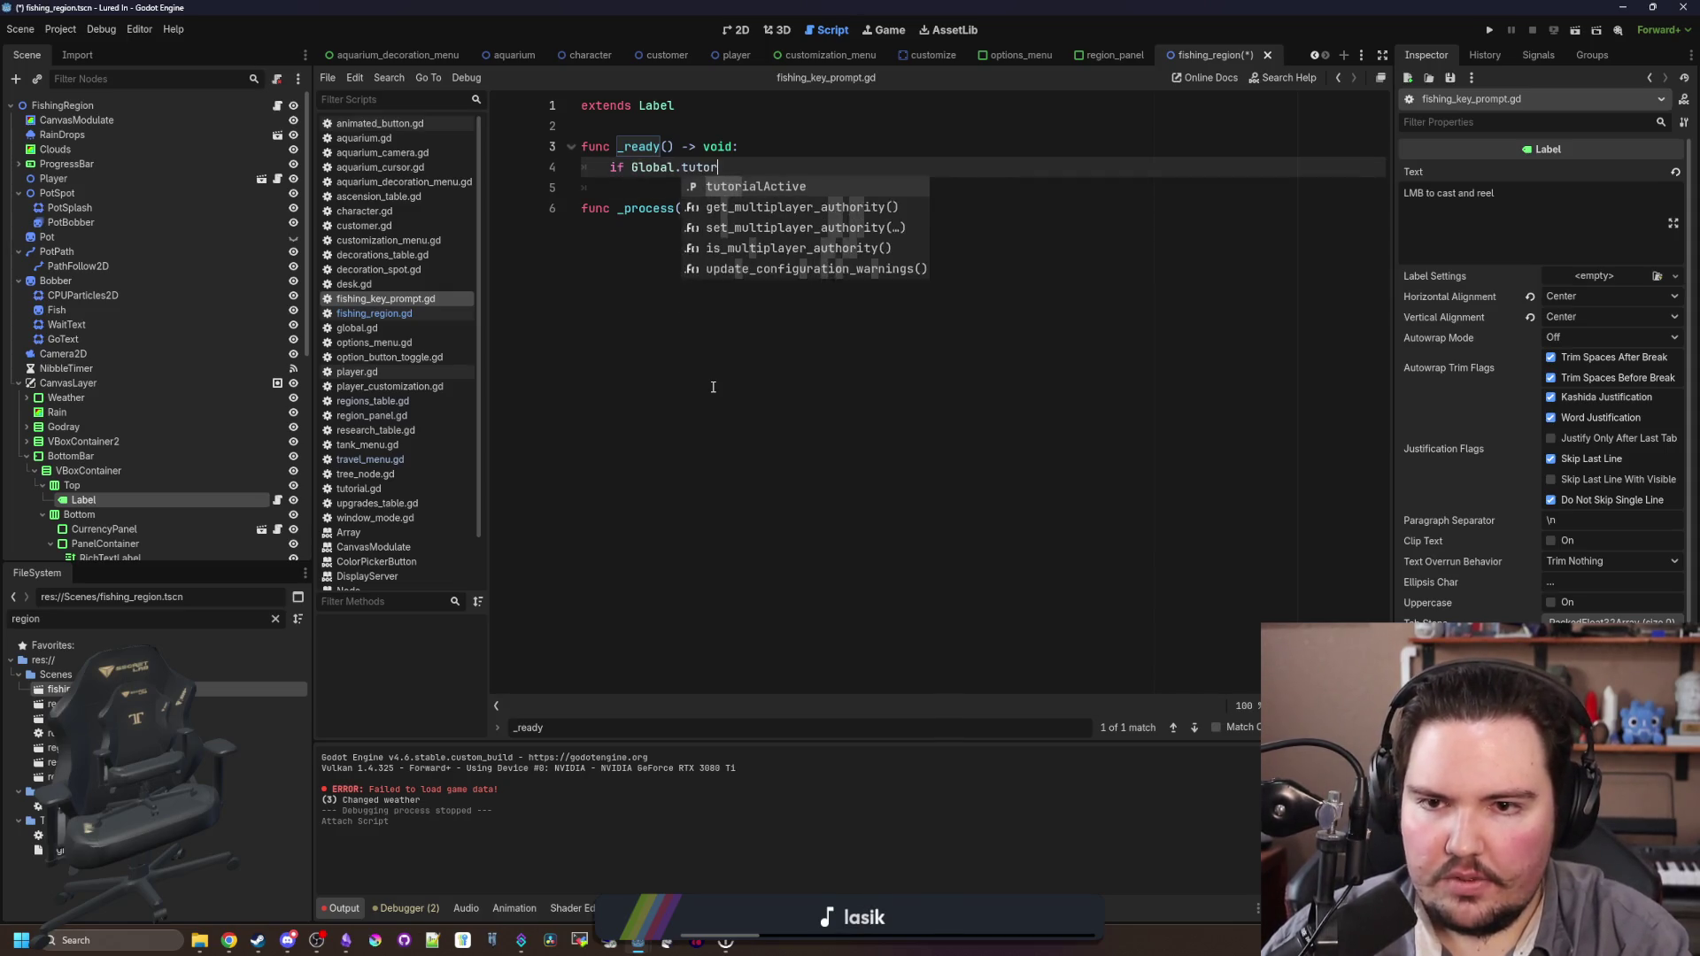
pyautogui.press('Return')
pyautogui.write(':')
pyautogui.press('Return')
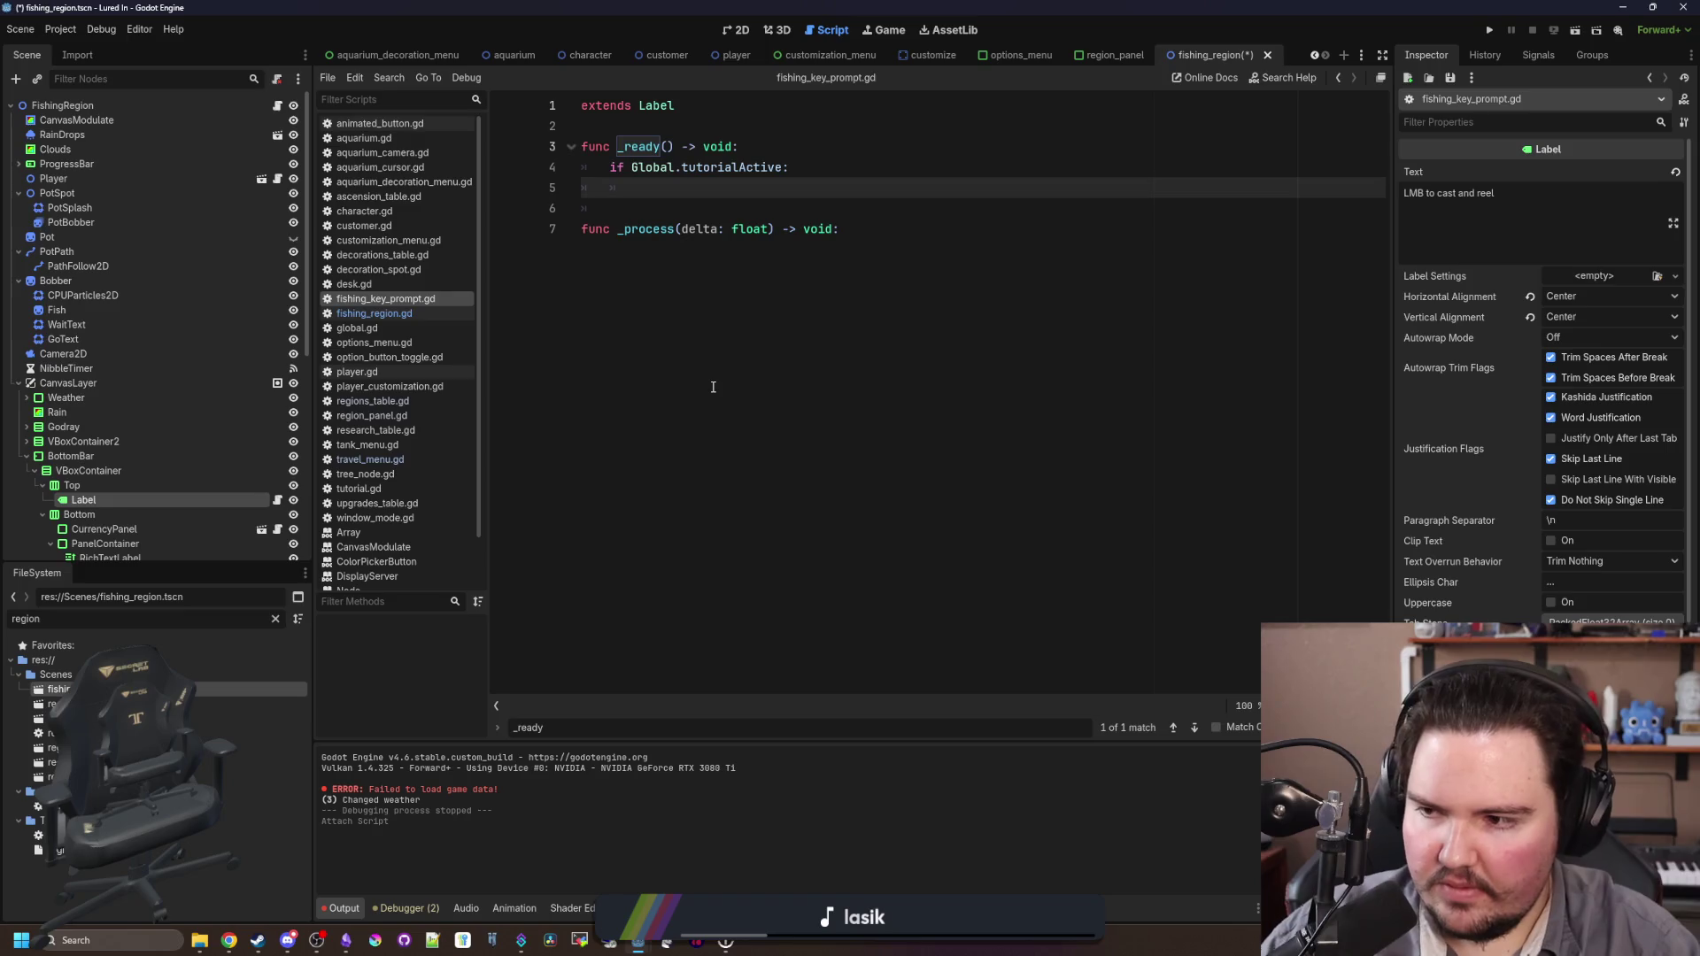
pyautogui.press('Down')
pyautogui.press('Return')
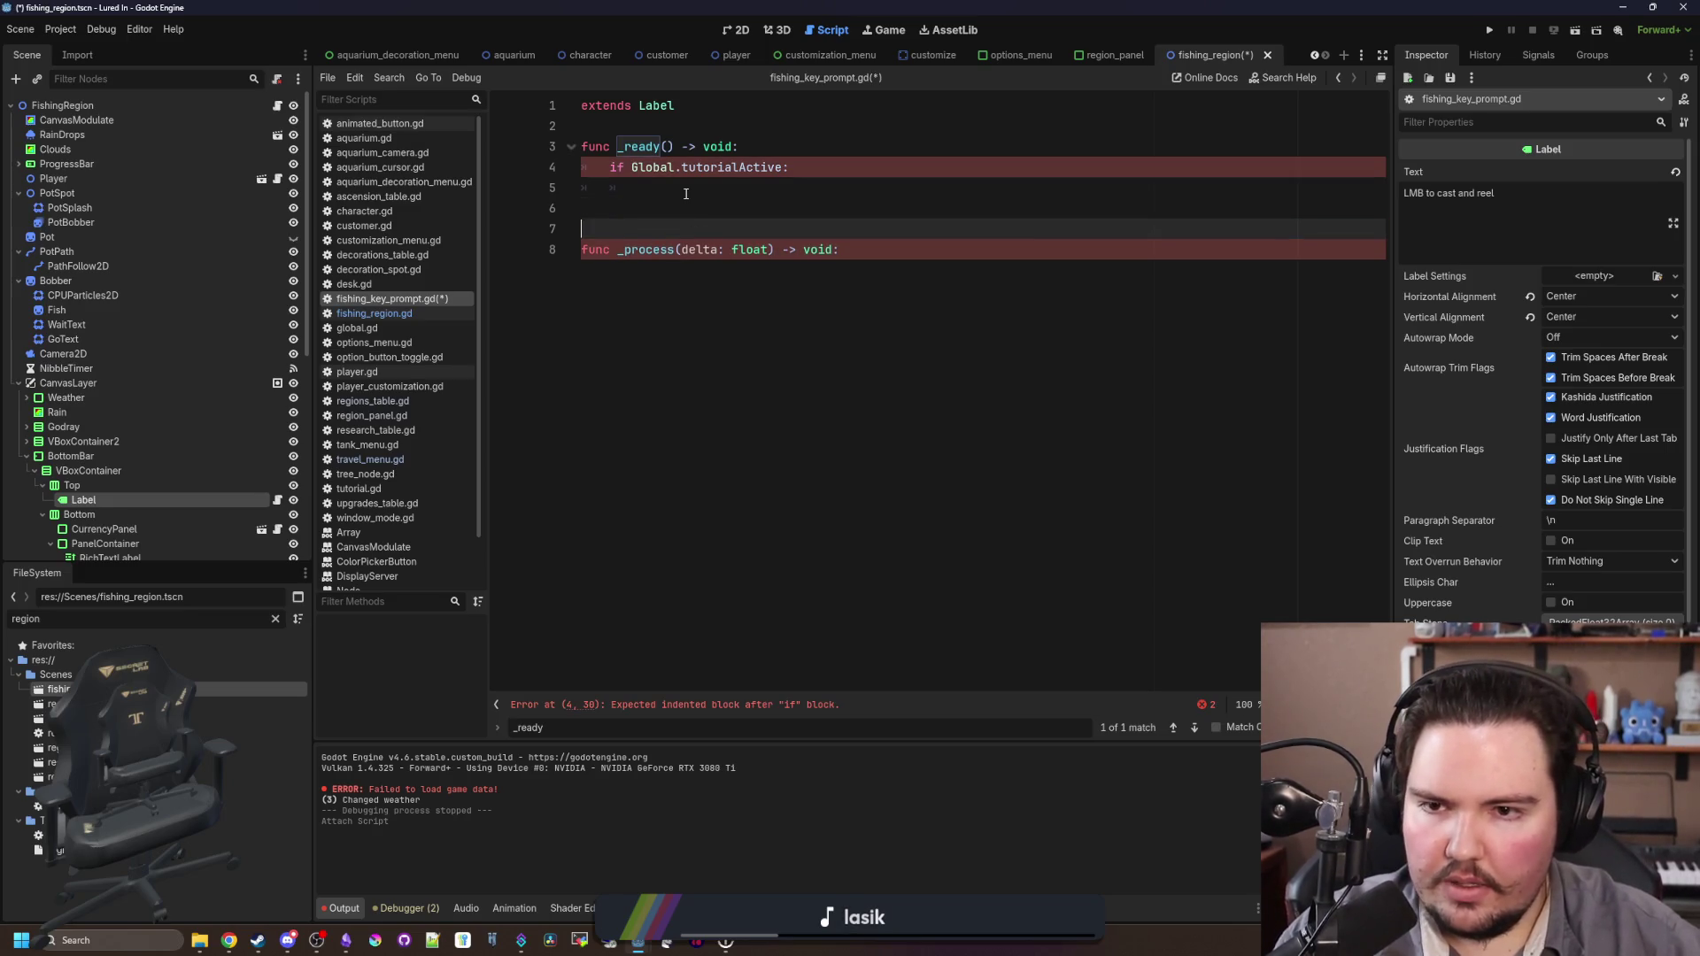
pyautogui.press('Up')
pyautogui.press('Up')
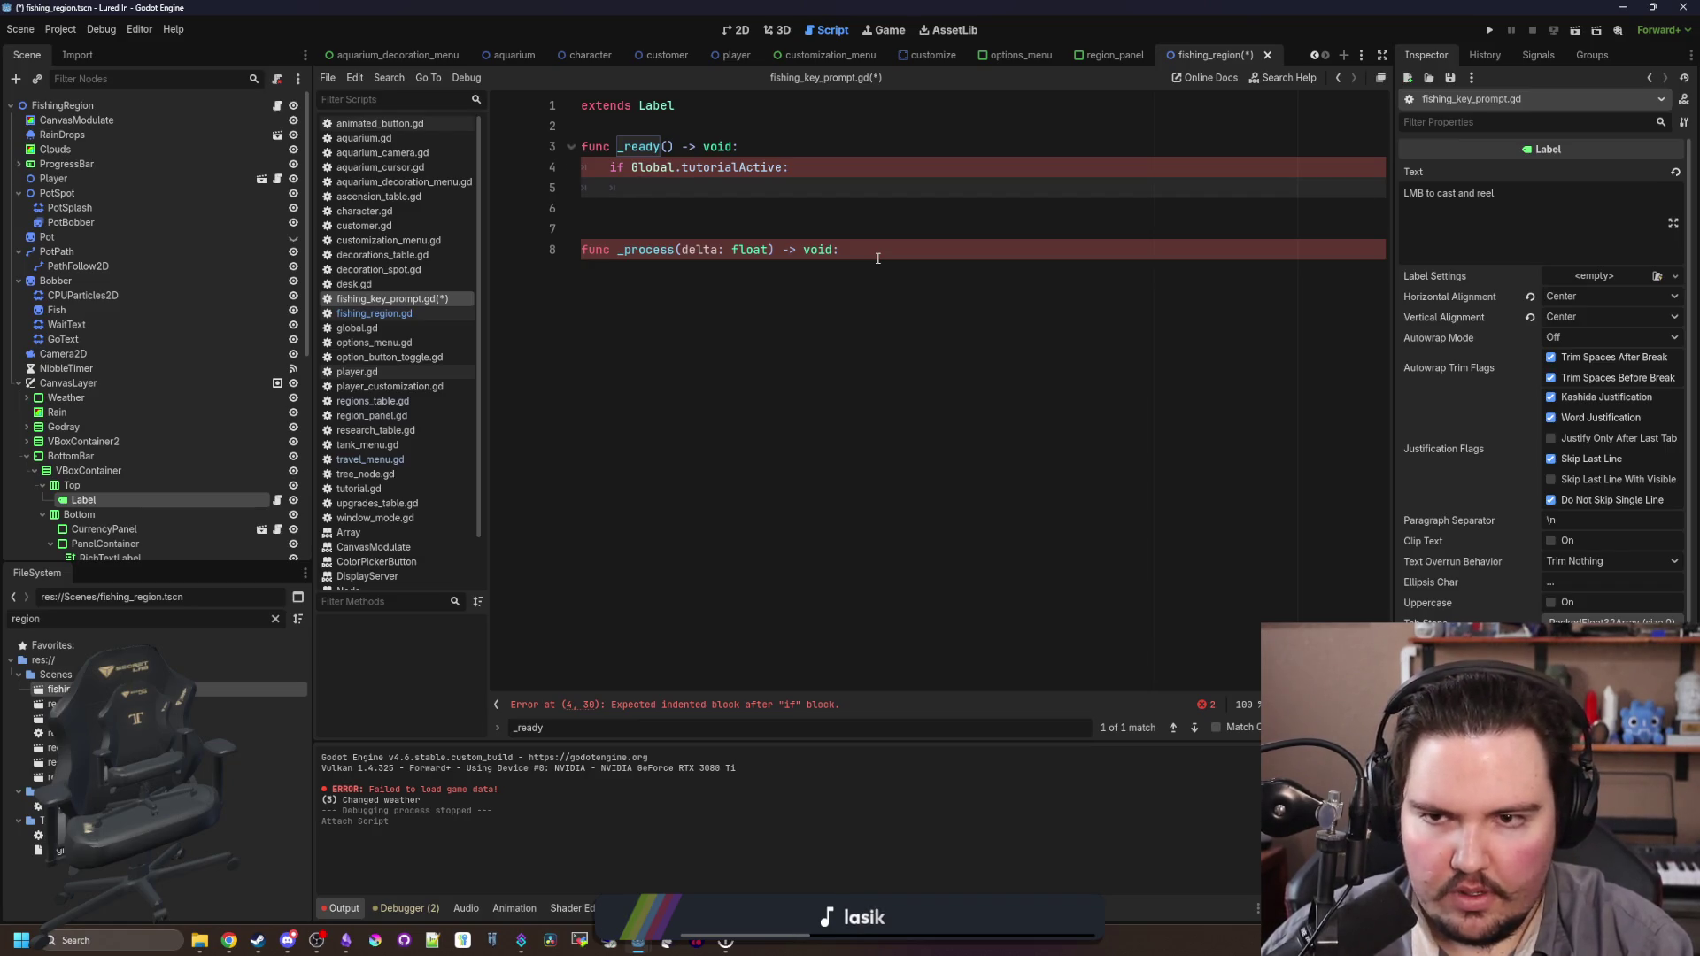
pyautogui.write('scale = Vector2(')
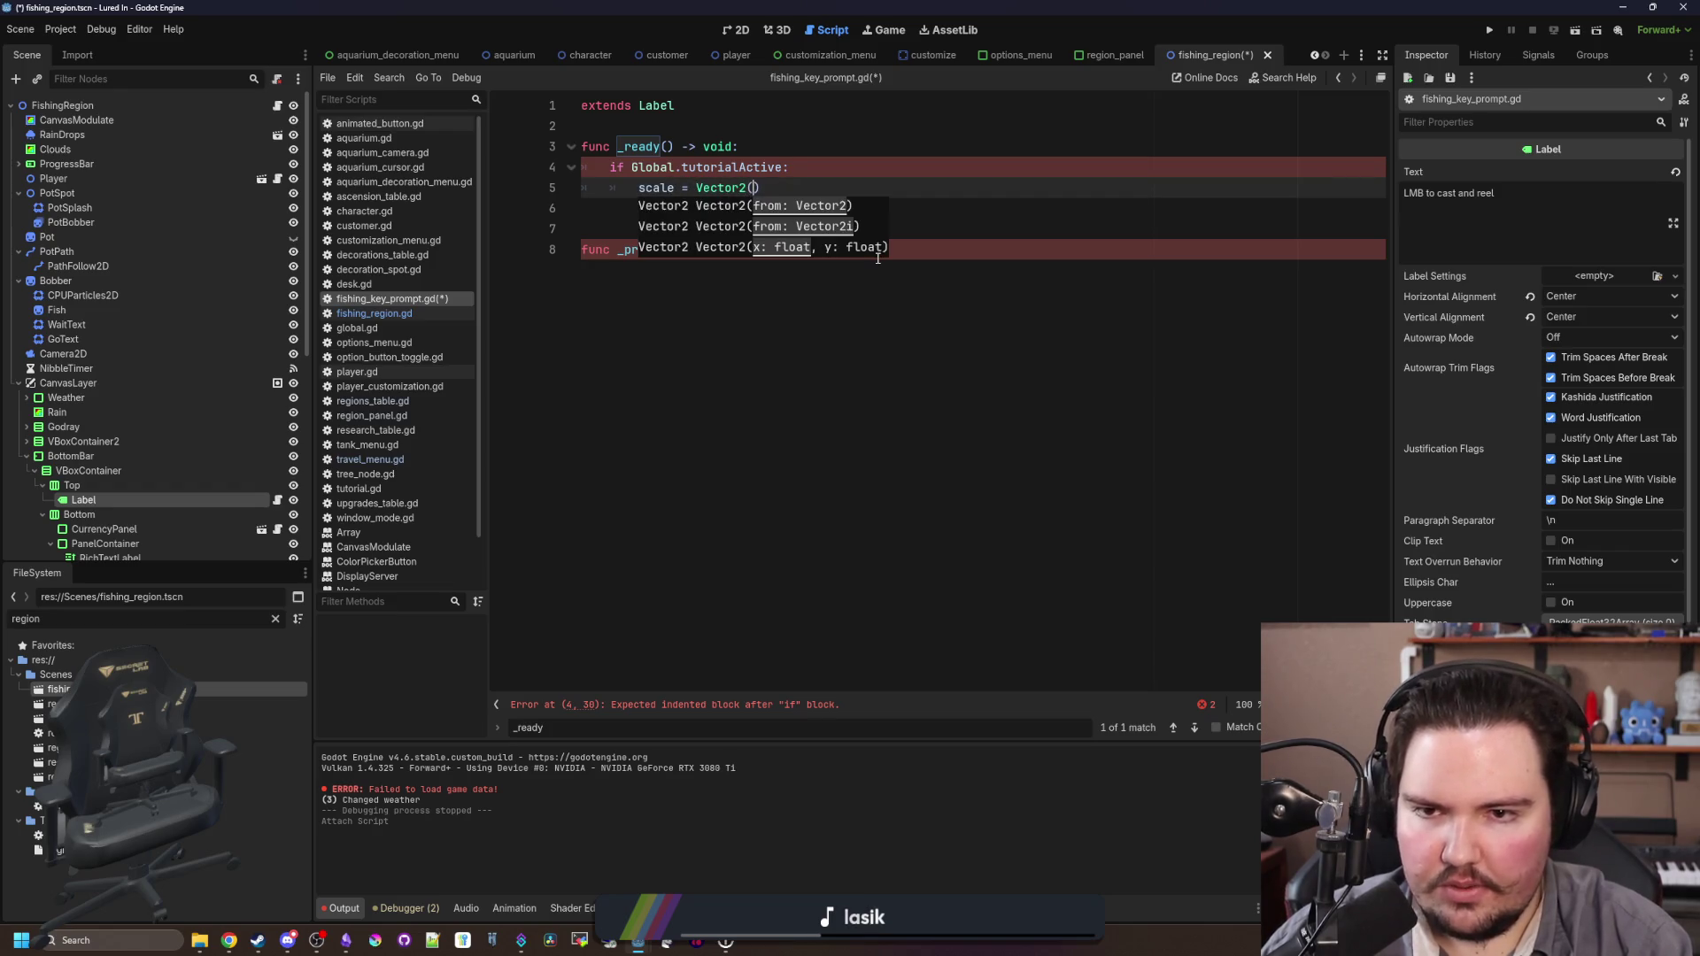
pyautogui.write('2.0, 2.0')
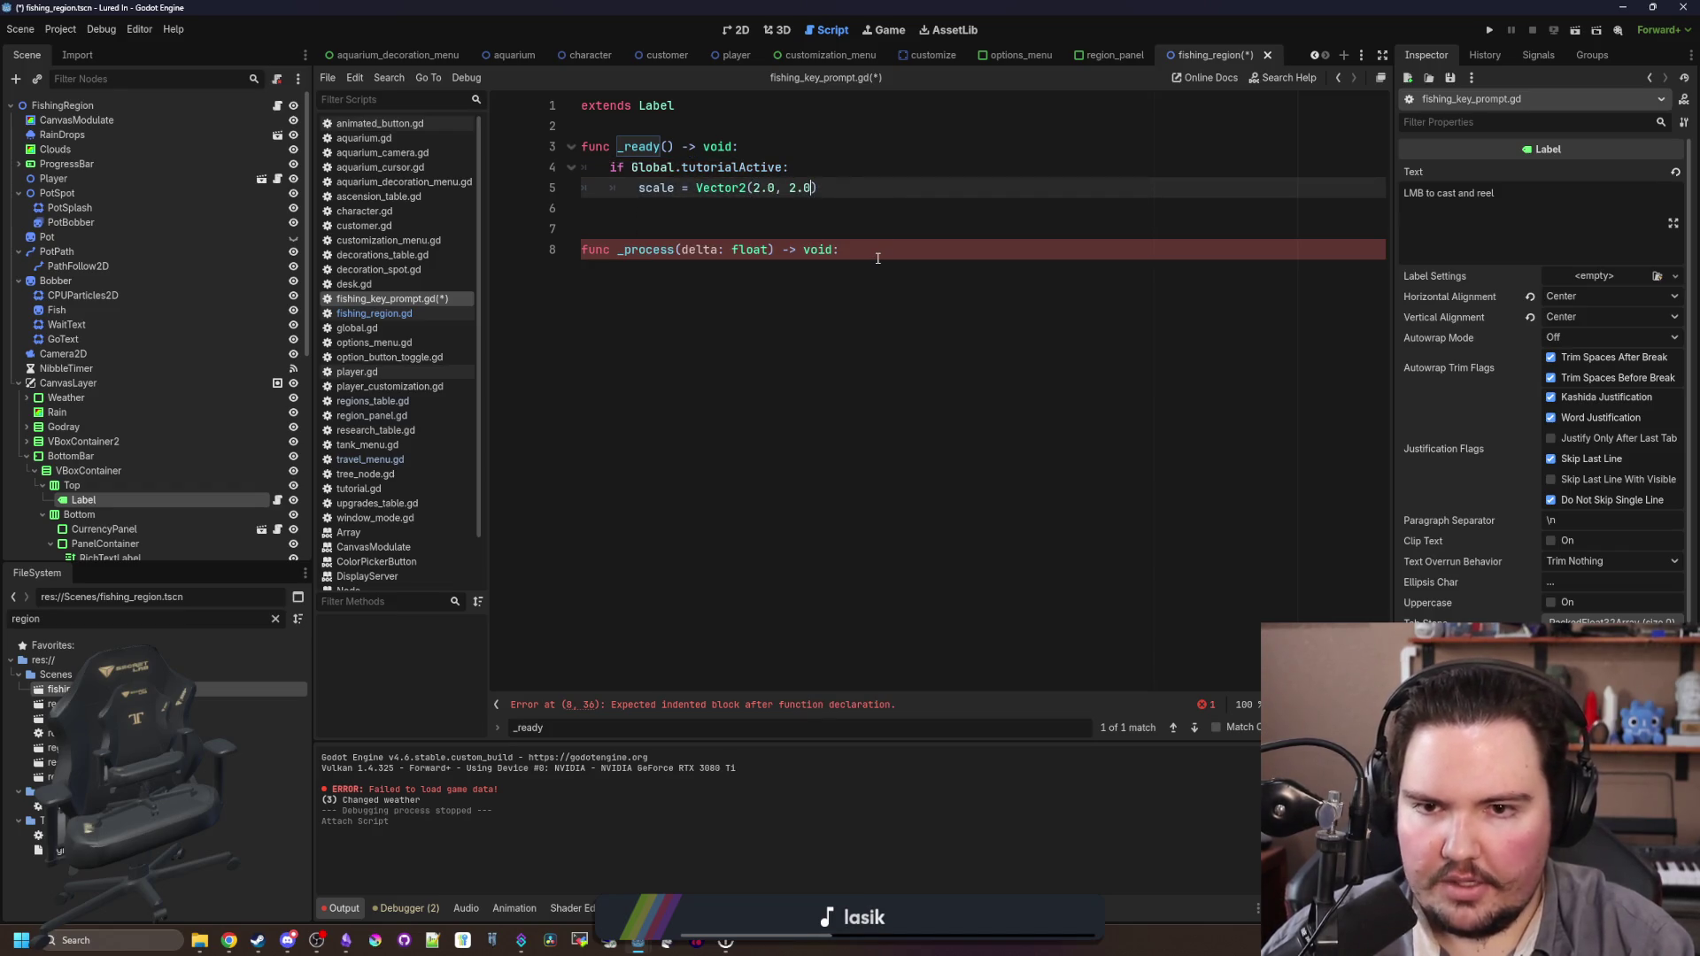
# Step: In _process, set rotation = Global.sin_range(-.1, .1, Time.get_ticks_msec())
pyautogui.click(877, 257)
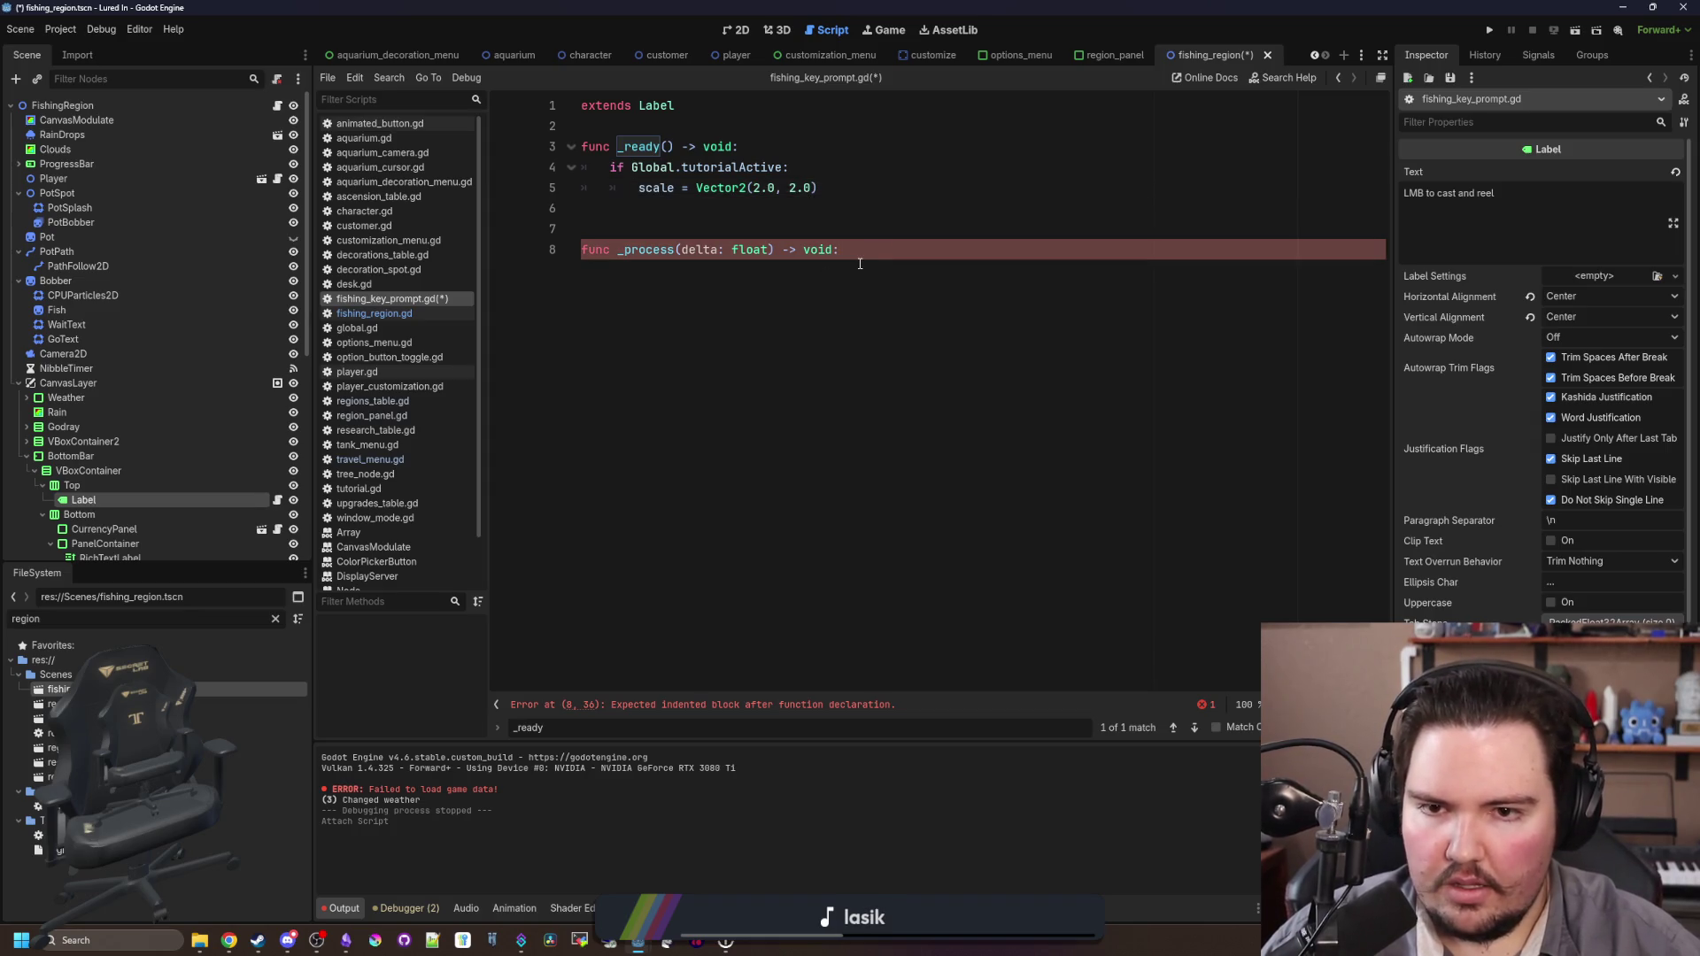
pyautogui.press('Return')
pyautogui.write('rotation')
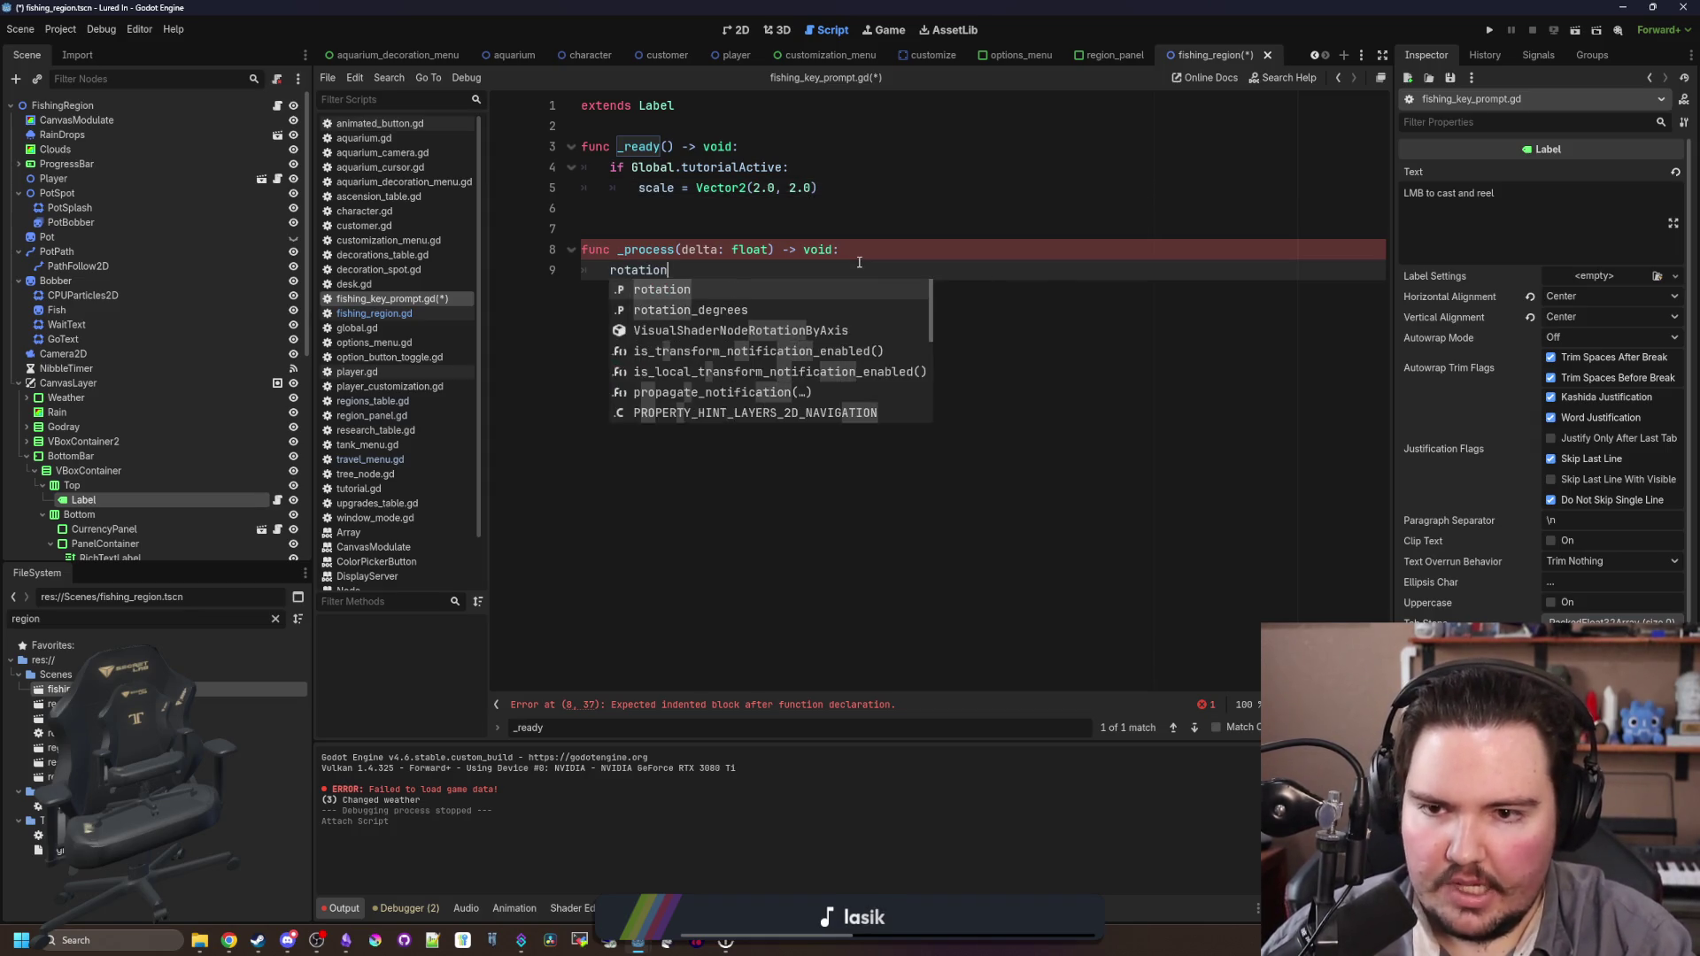
pyautogui.write(' = Global.sin_range(')
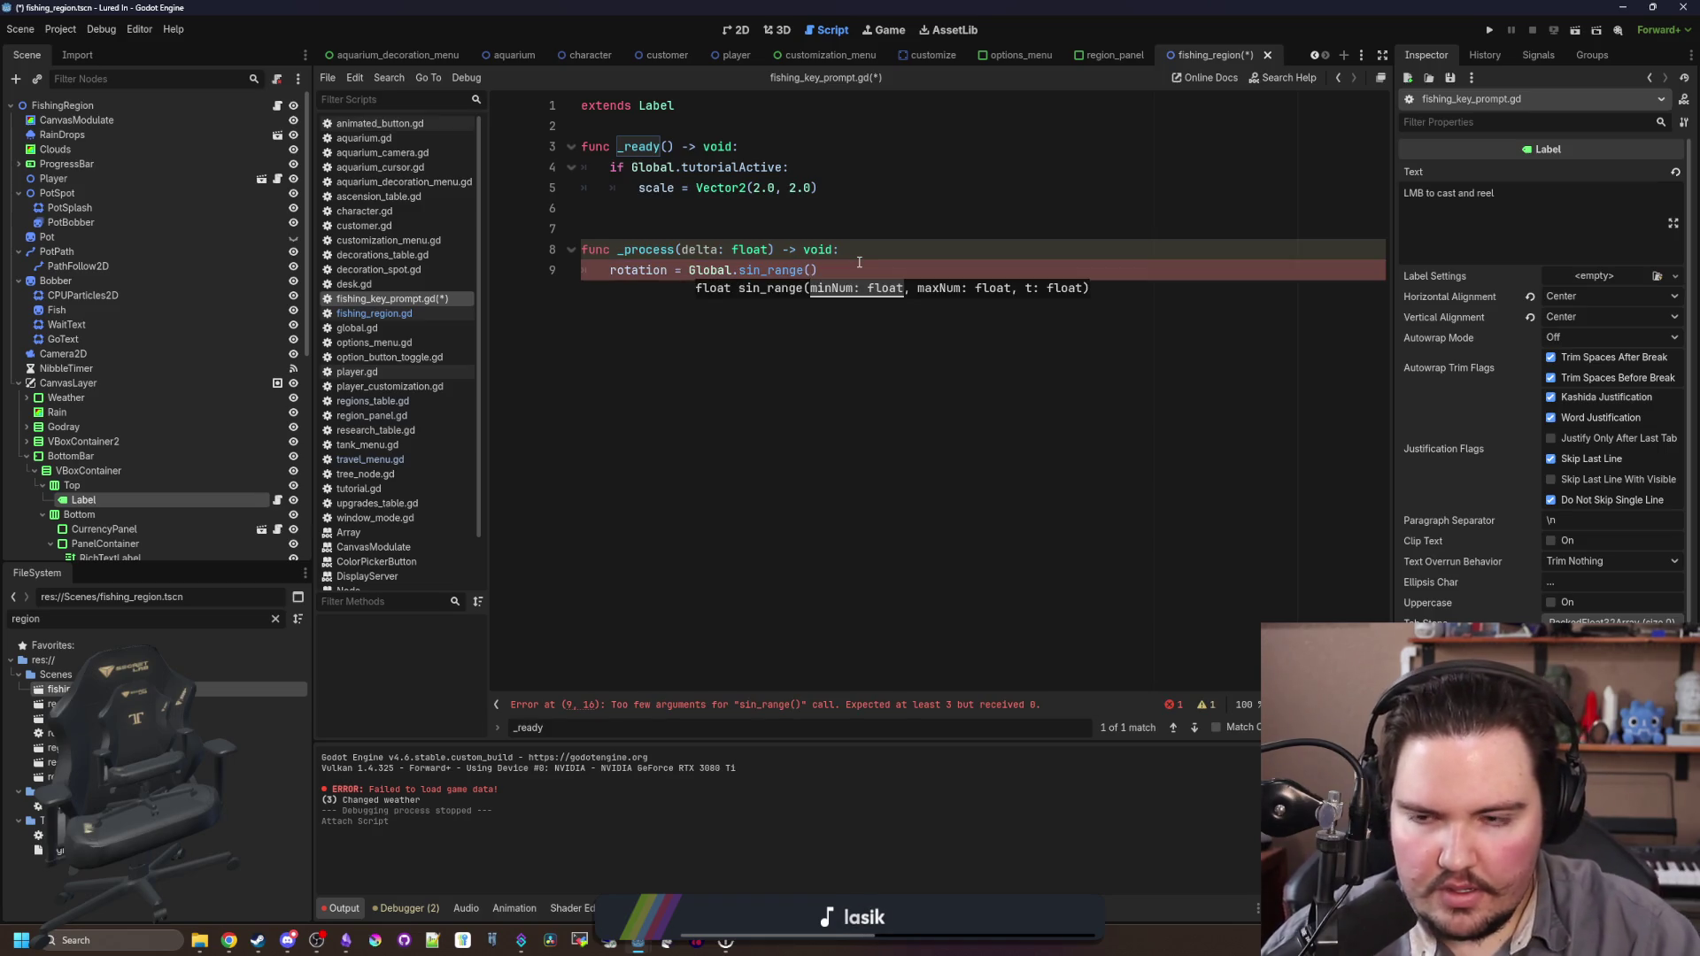
pyautogui.write('-.1, .1')
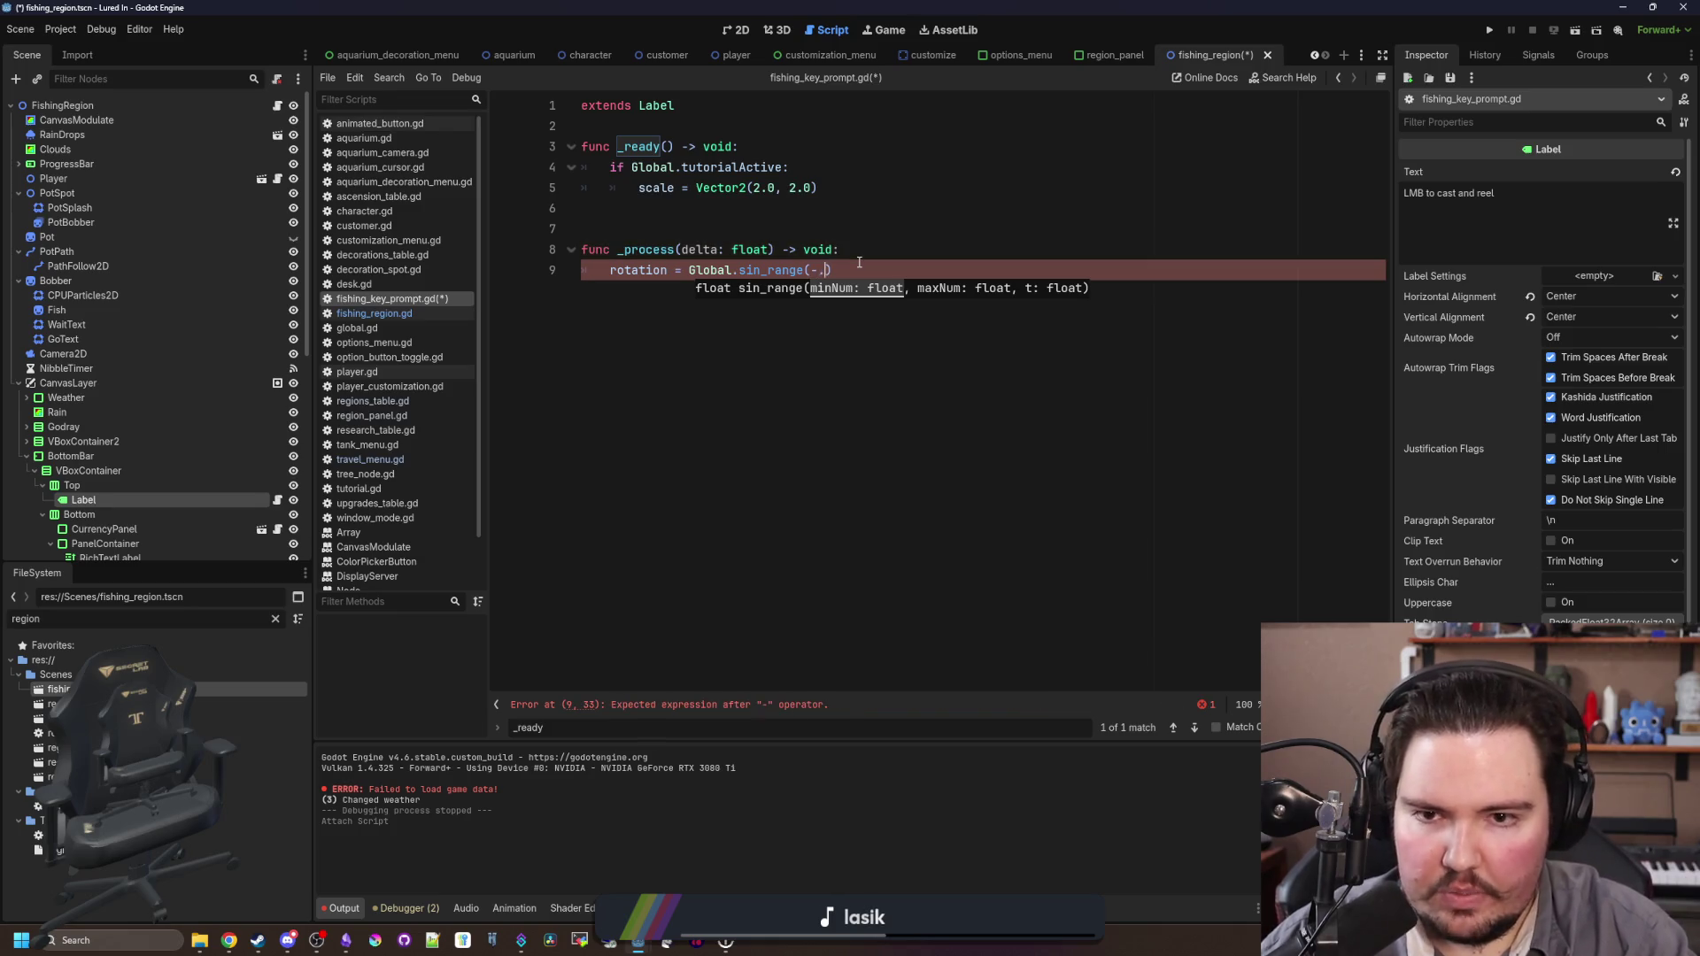
pyautogui.write(', ')
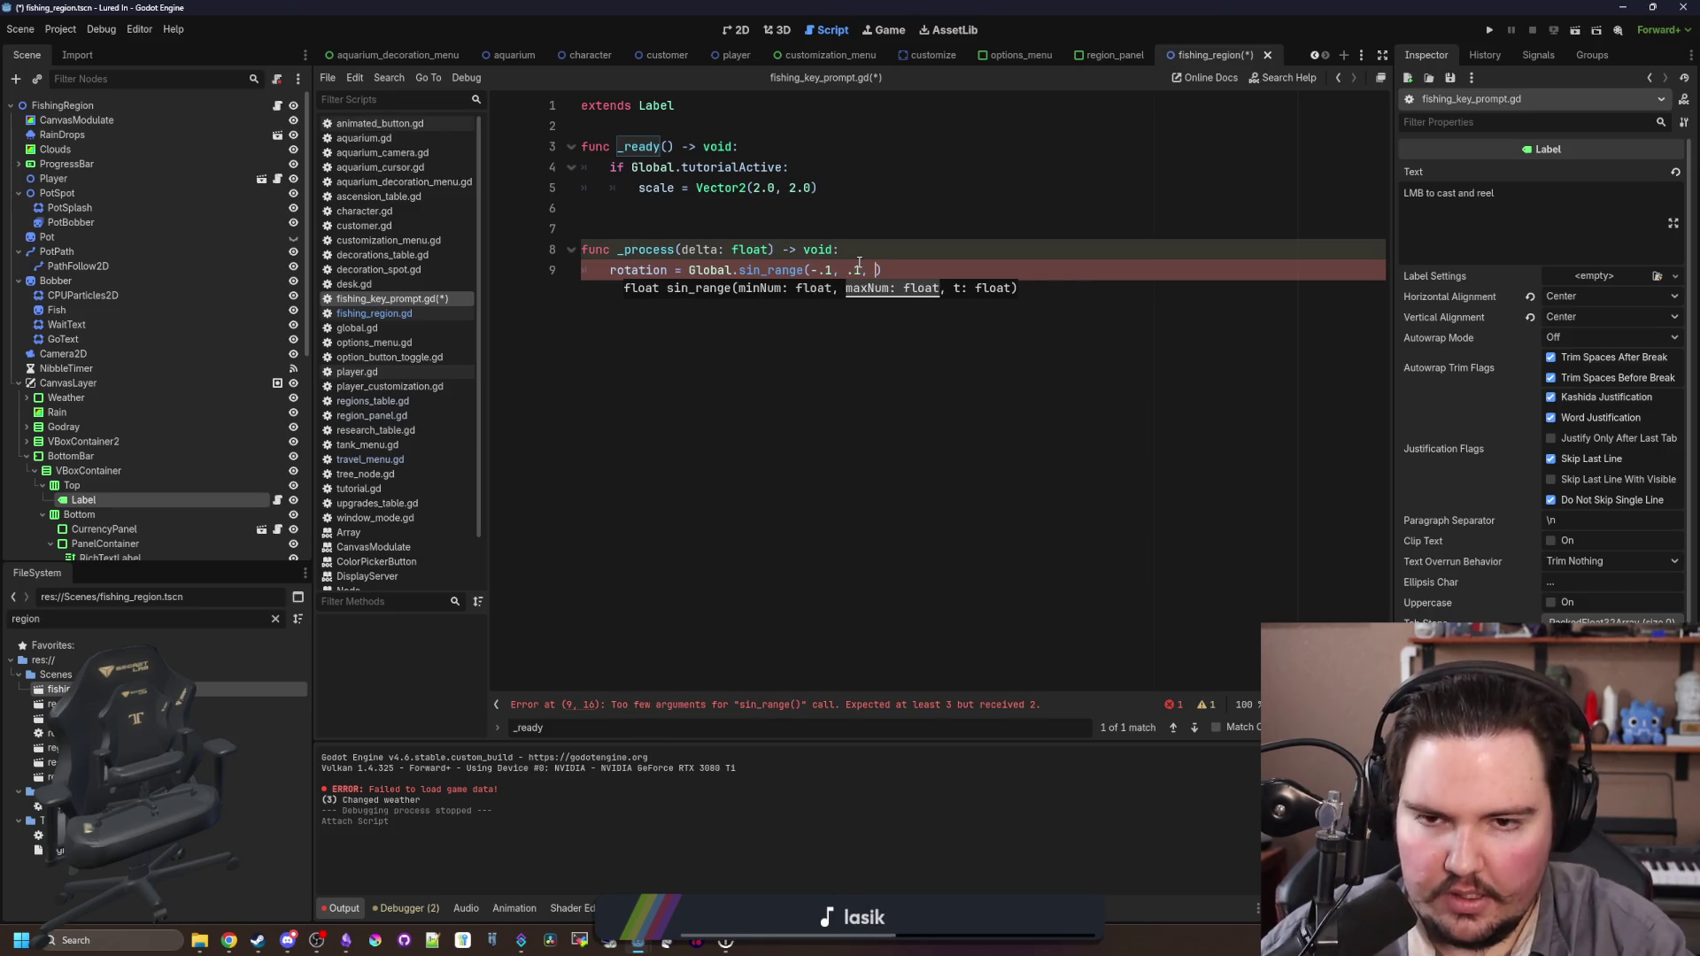
pyautogui.write('TI')
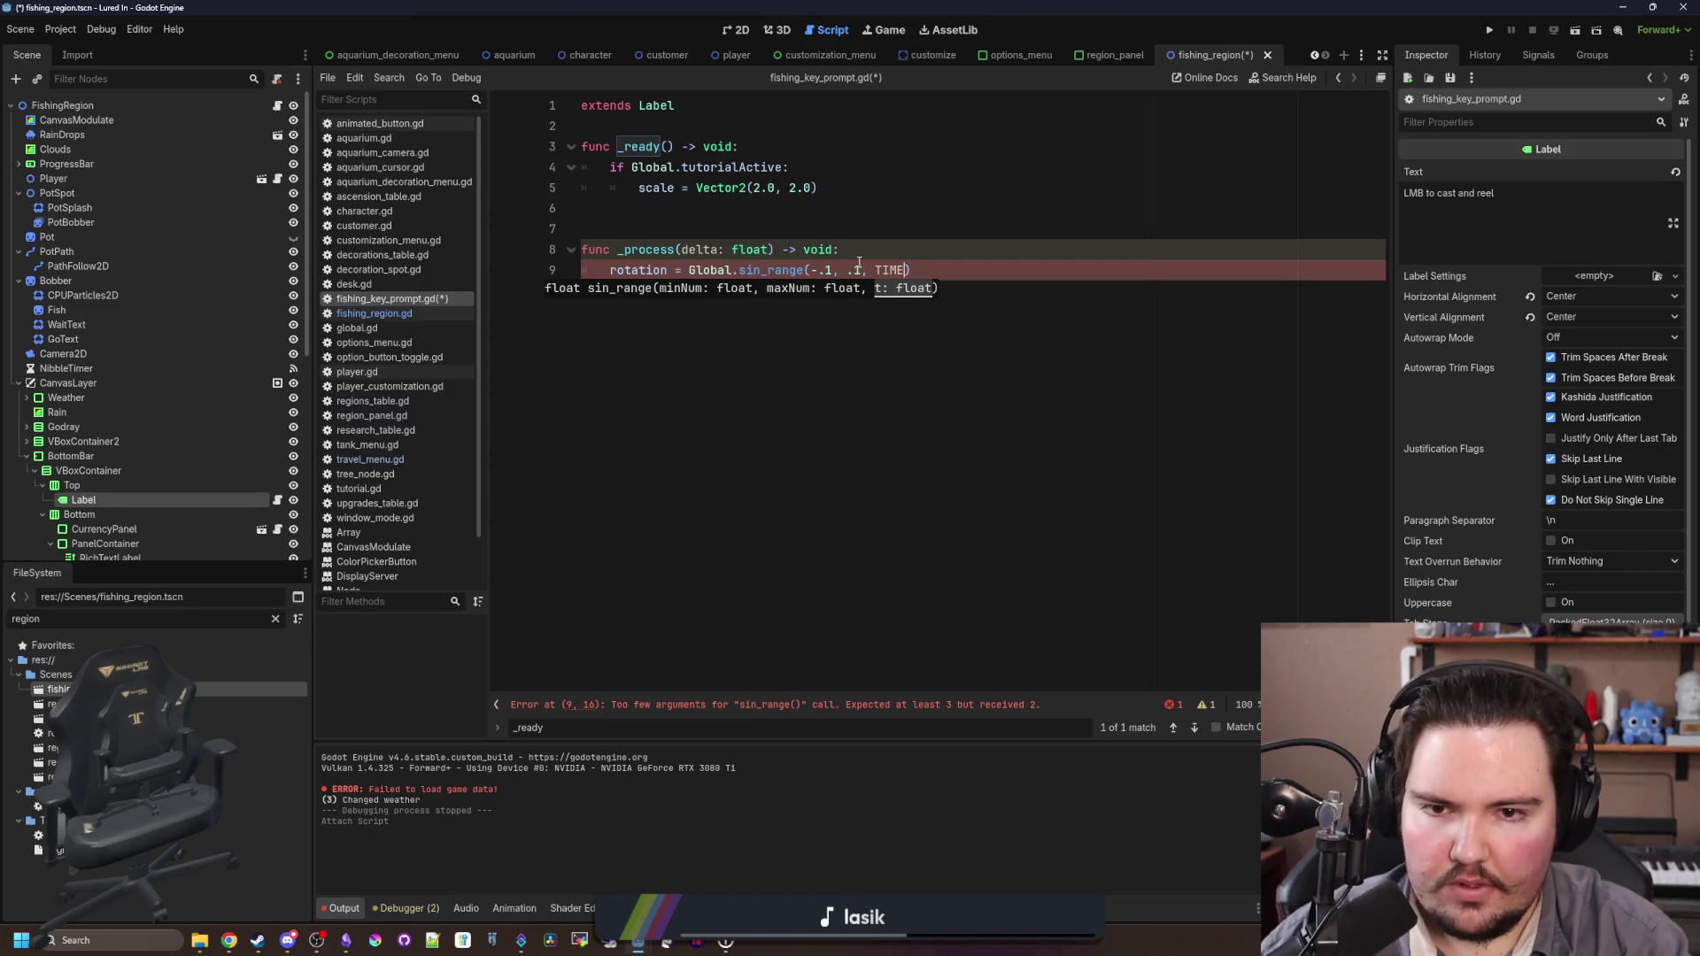
pyautogui.press('BackSpace')
pyautogui.write('ime.get_tic')
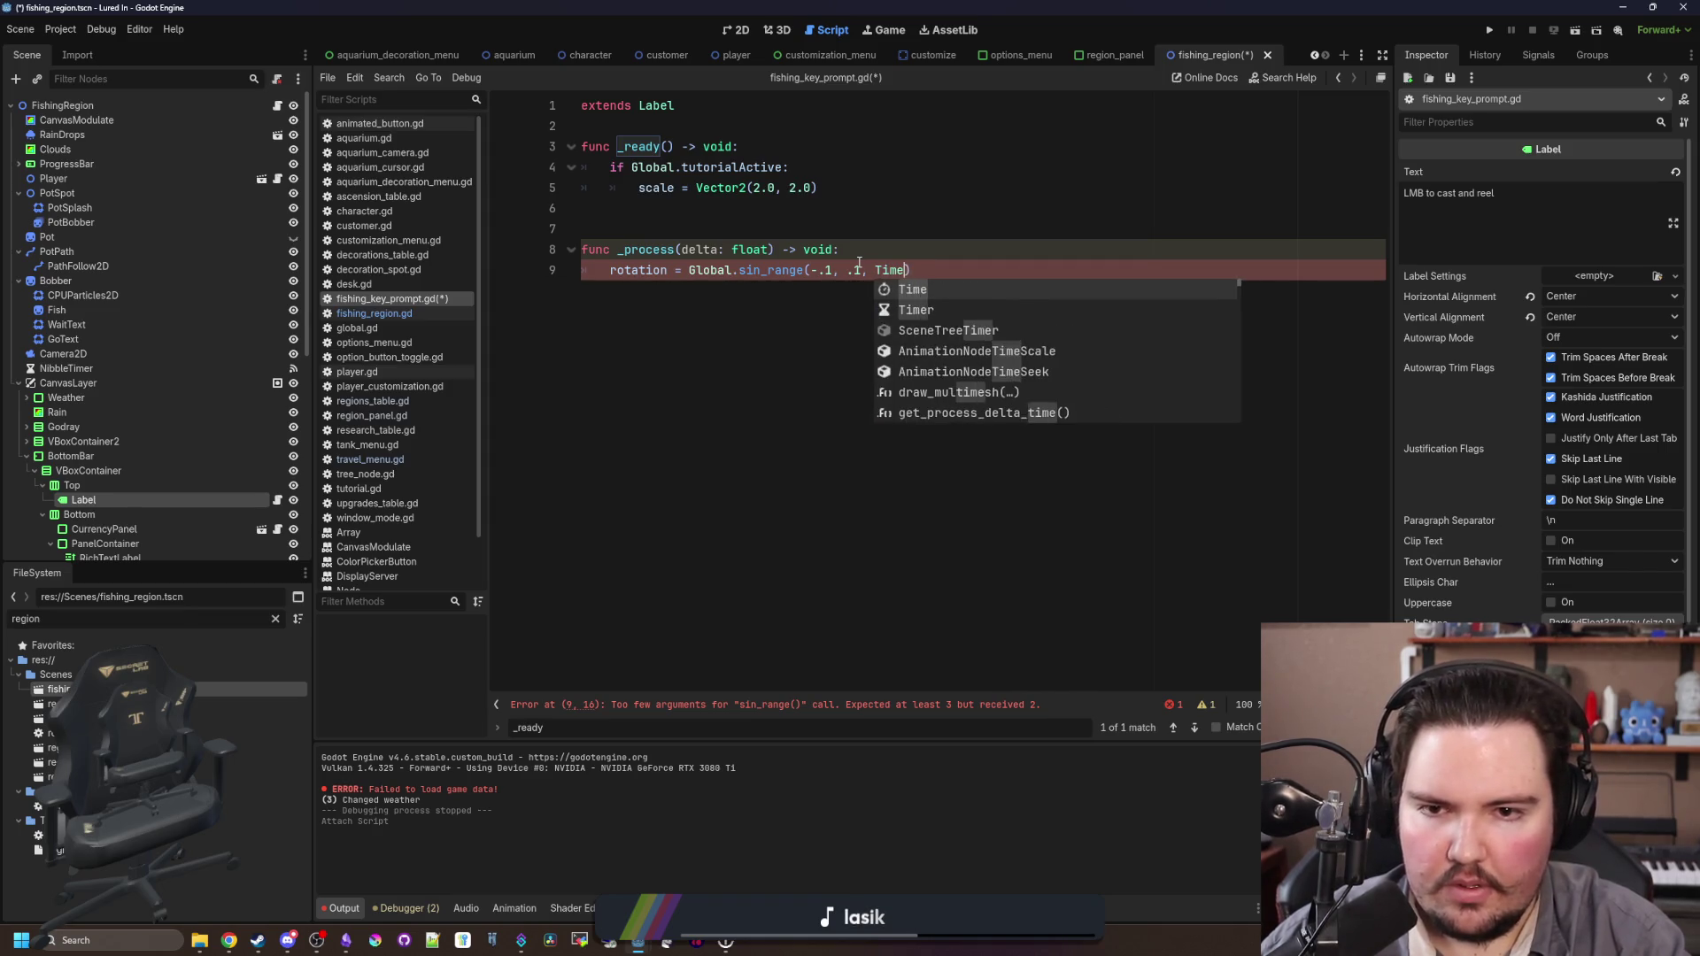
pyautogui.press('Return')
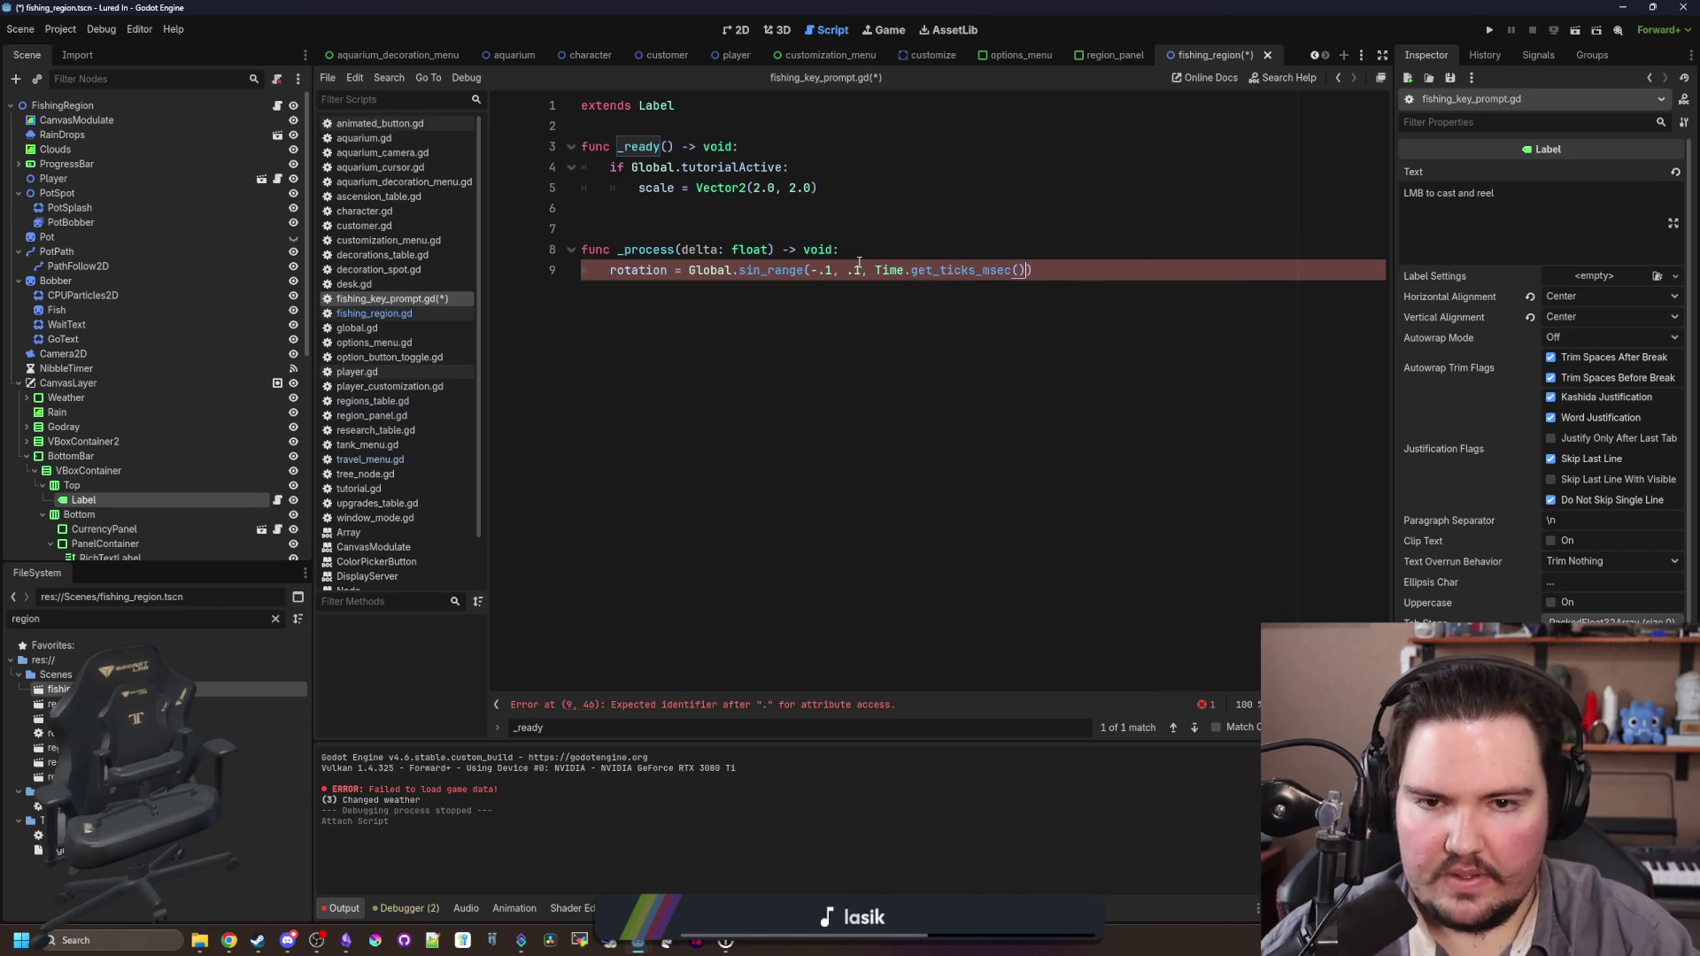
pyautogui.write(')')
pyautogui.click(990, 240)
# Step: Wrap the rotation line in the same tutorialActive check, then save and run the game
pyautogui.moveTo(610, 167); pyautogui.dragTo(789, 167)
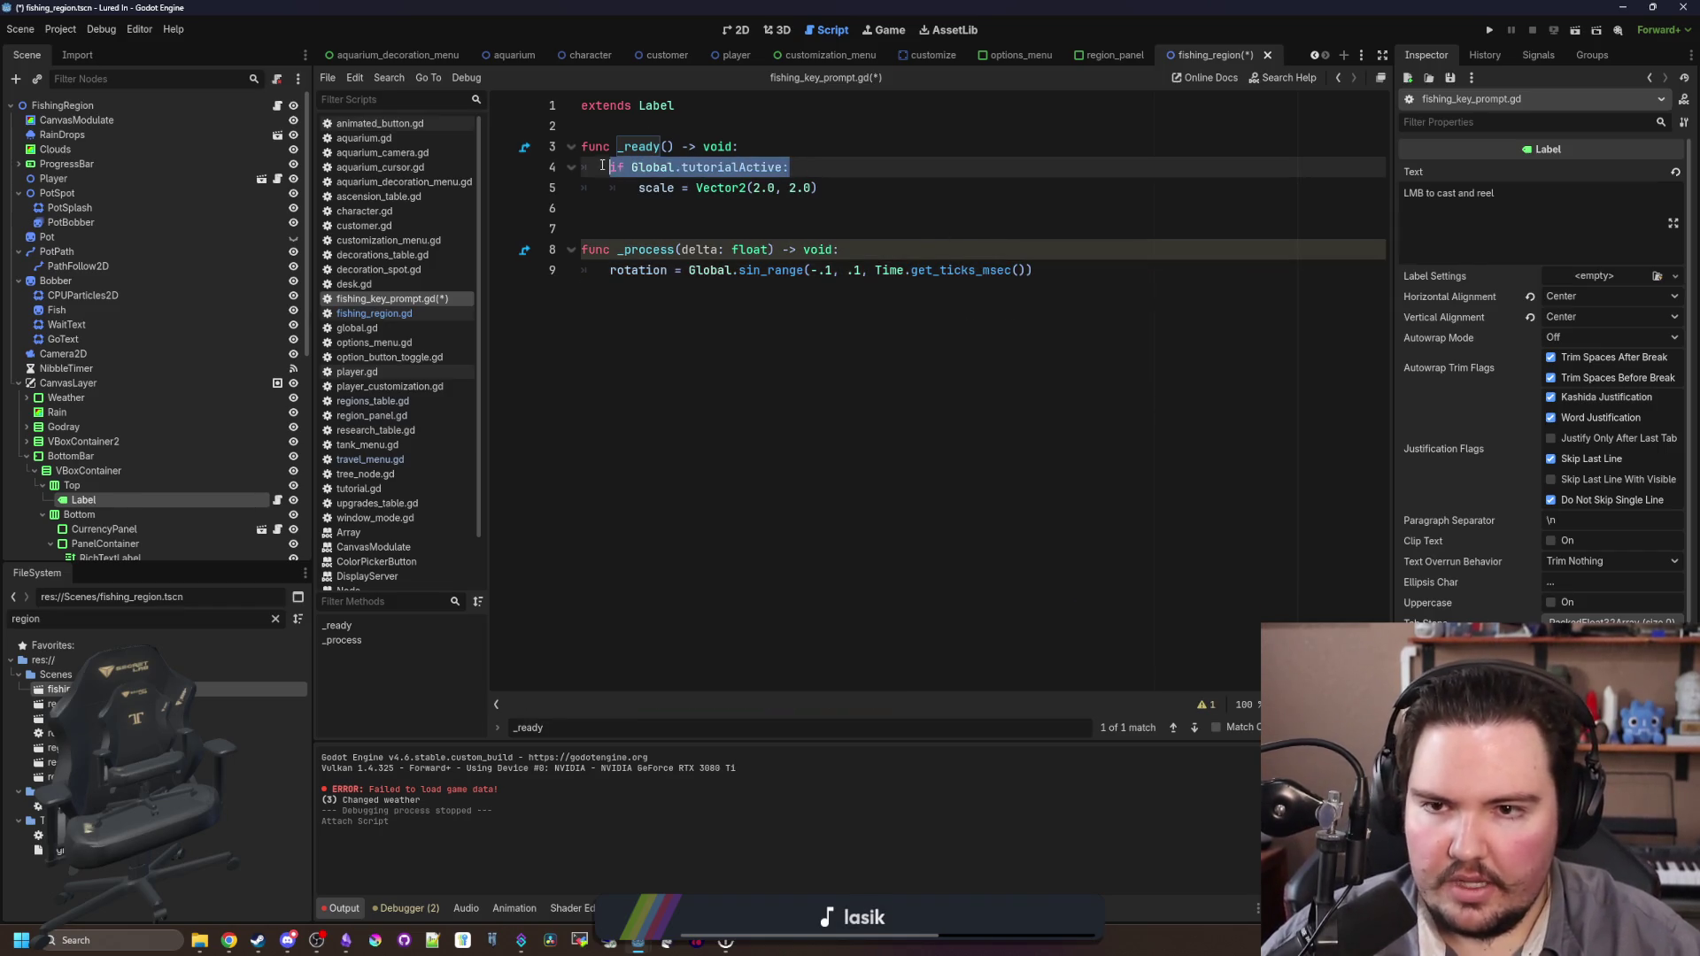
pyautogui.hotkey('ctrl', 'c')
pyautogui.click(873, 249)
pyautogui.press('Return')
pyautogui.hotkey('ctrl', 'v')
pyautogui.click(610, 290)
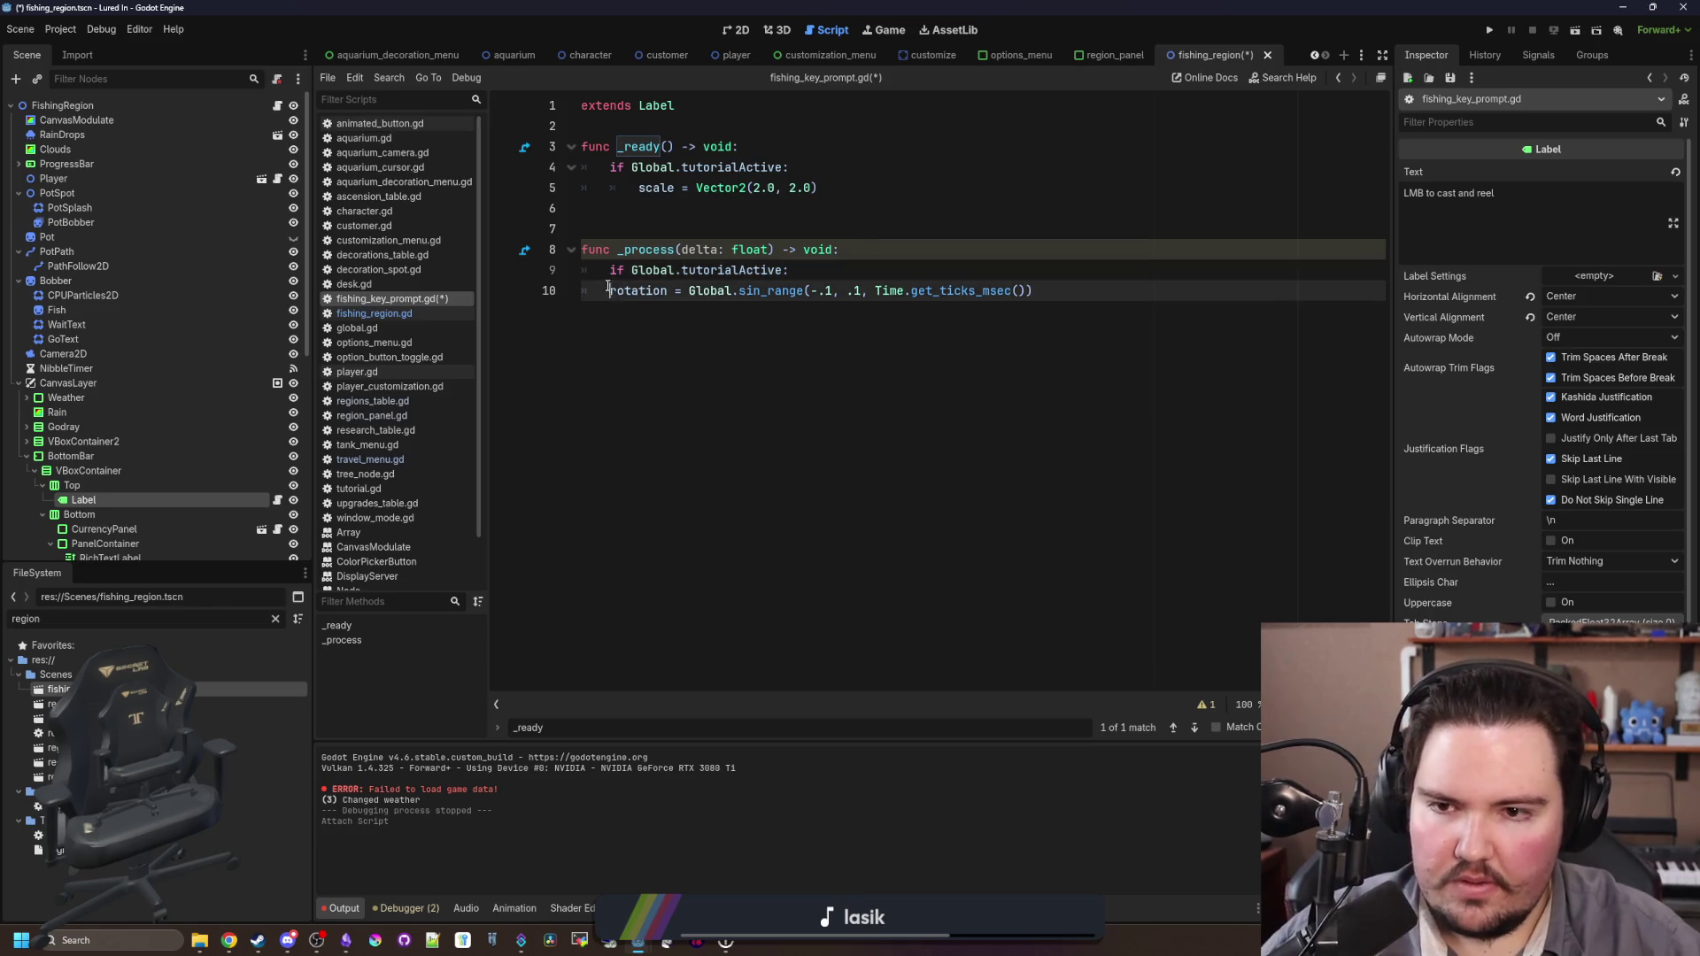
pyautogui.press('Tab')
pyautogui.click(702, 226)
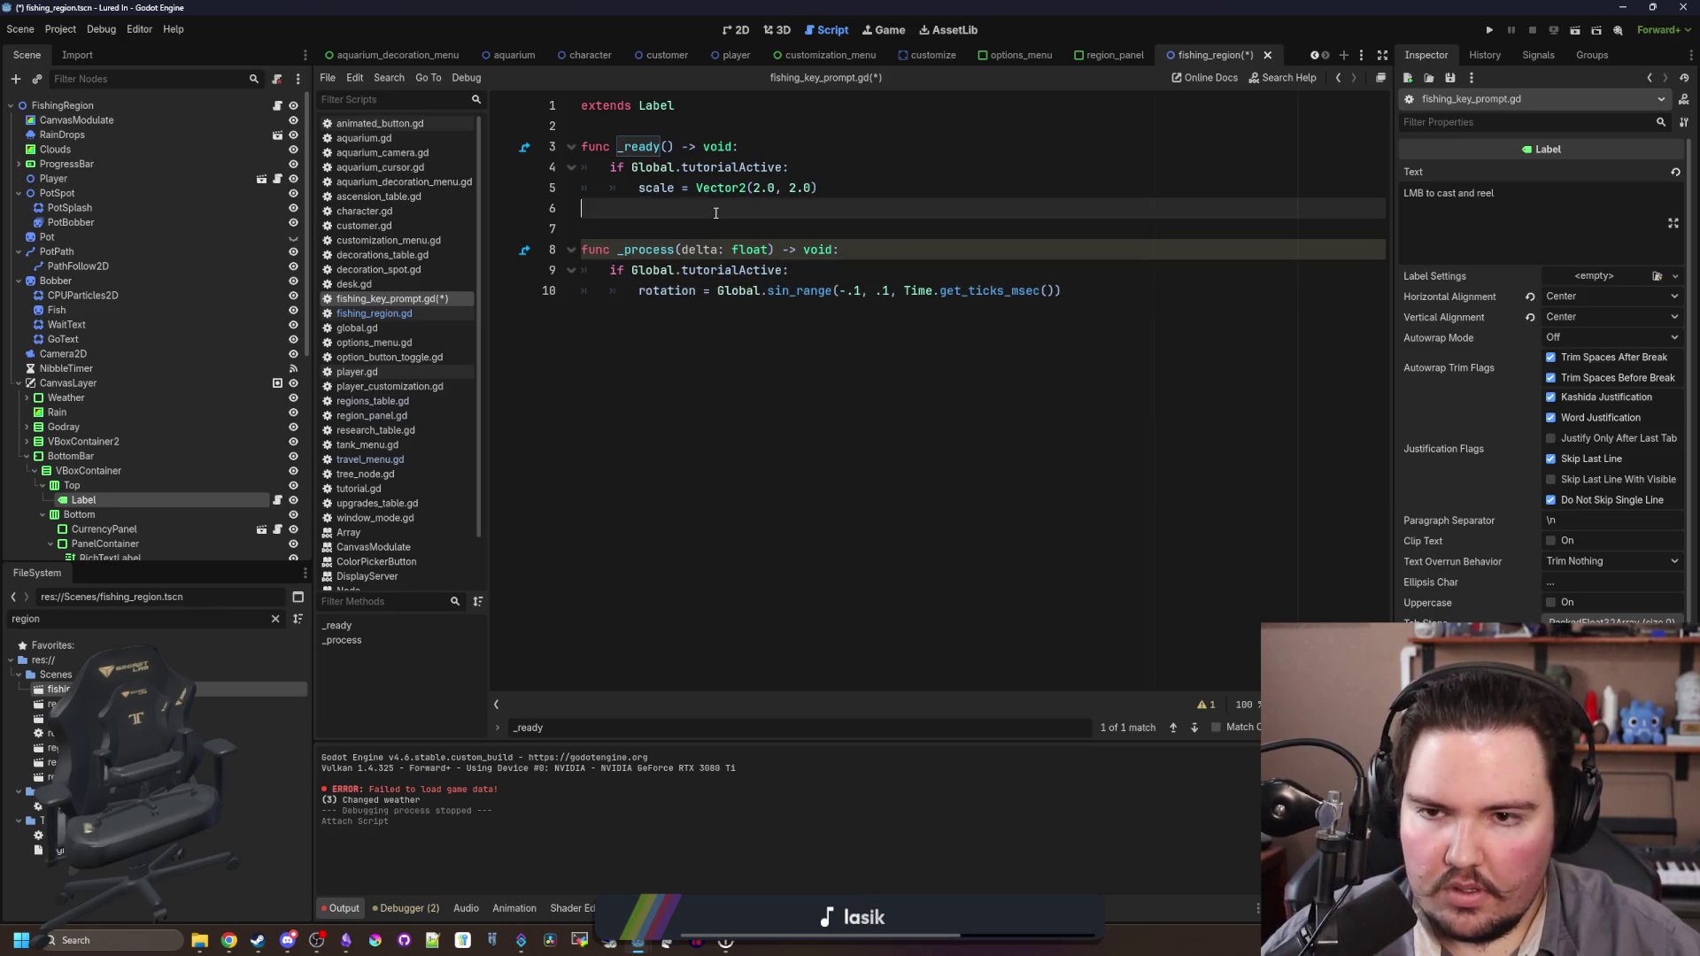
pyautogui.hotkey('ctrl', 's')
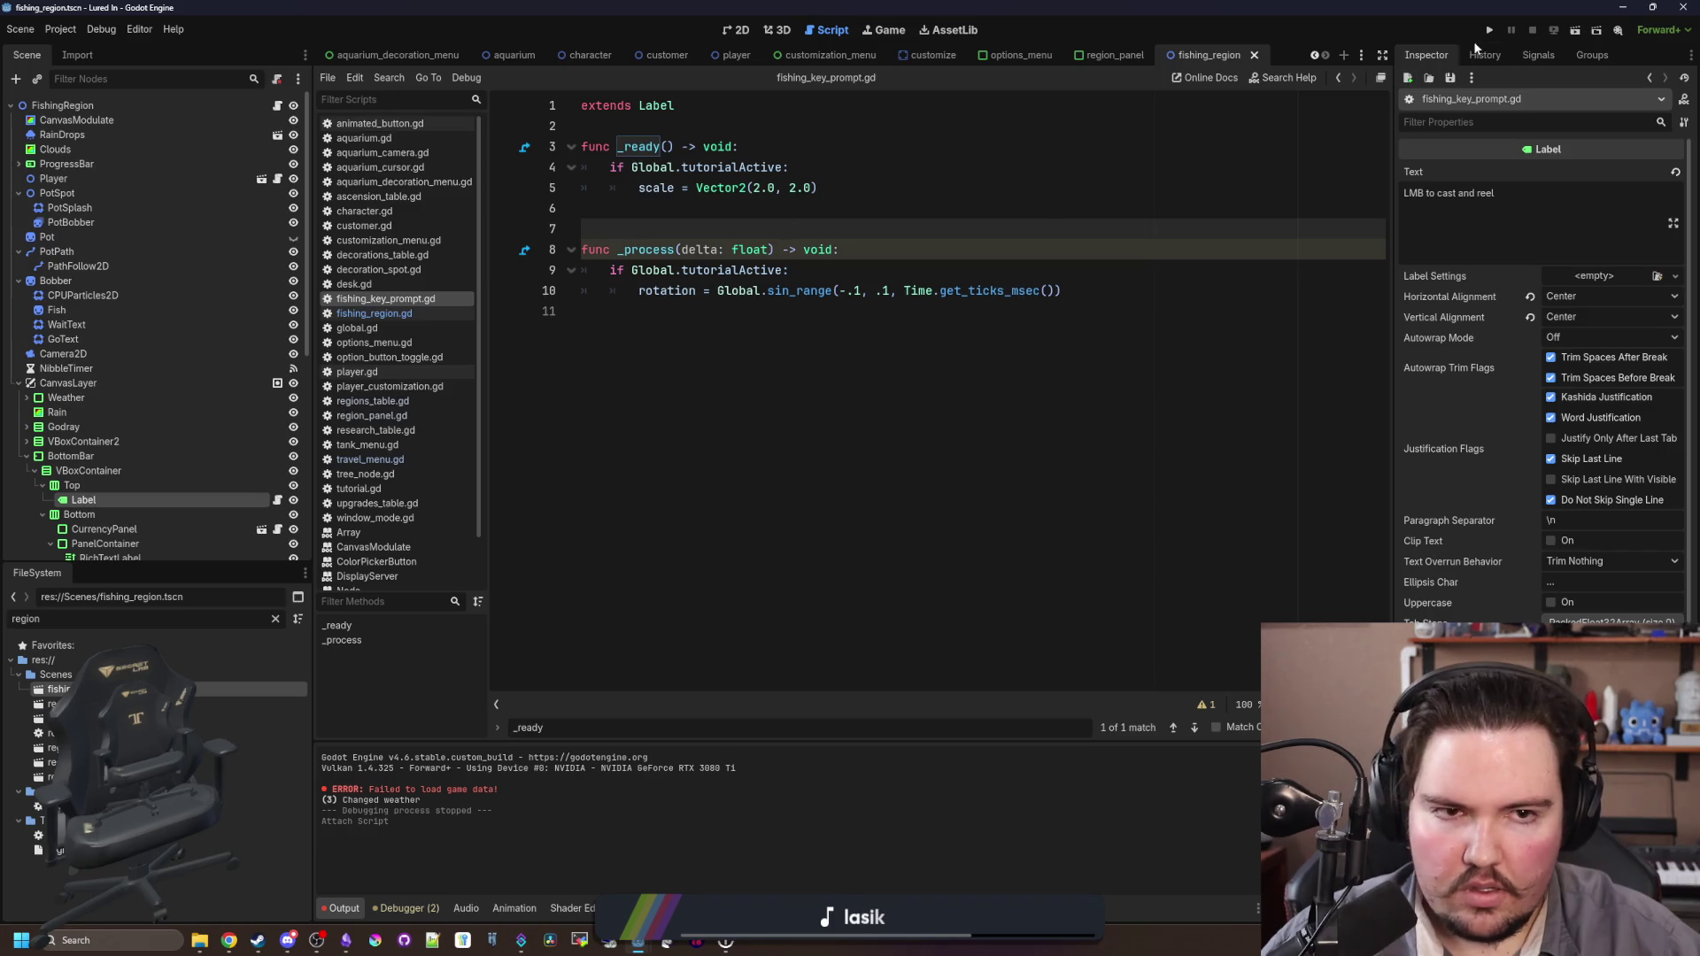
pyautogui.press('F5')
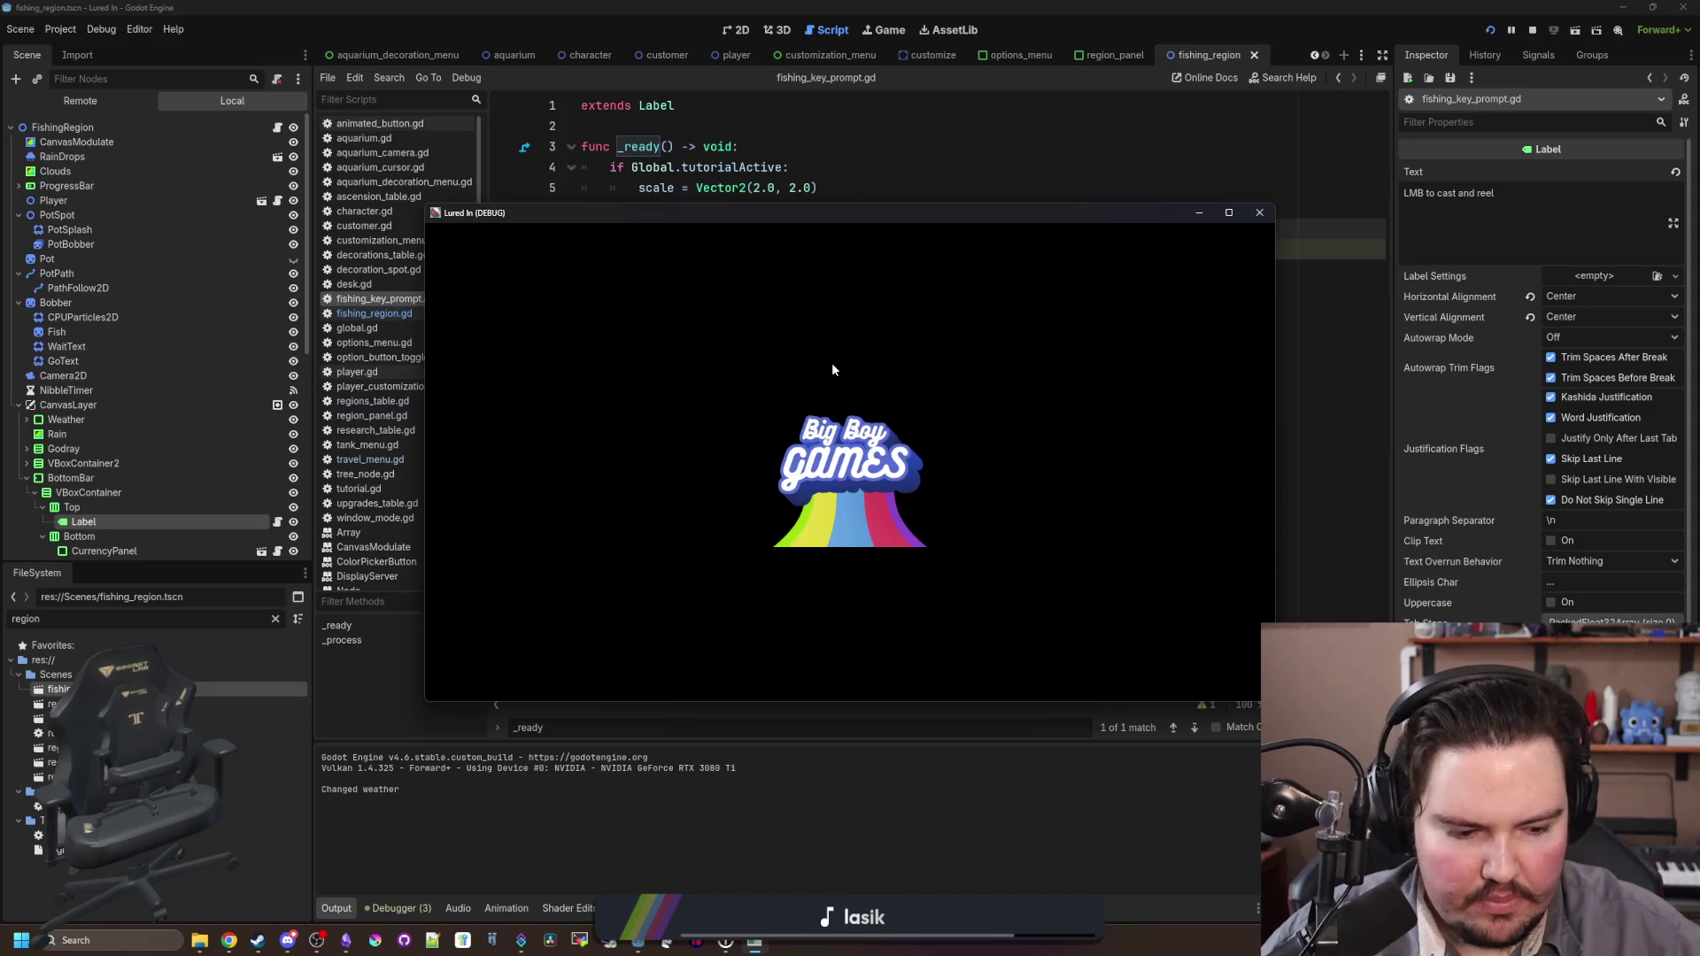
# Step: Dismiss the welcome message, travel to the fishing pond to check the LMB prompt, close the game, and save
pyautogui.click(850, 522)
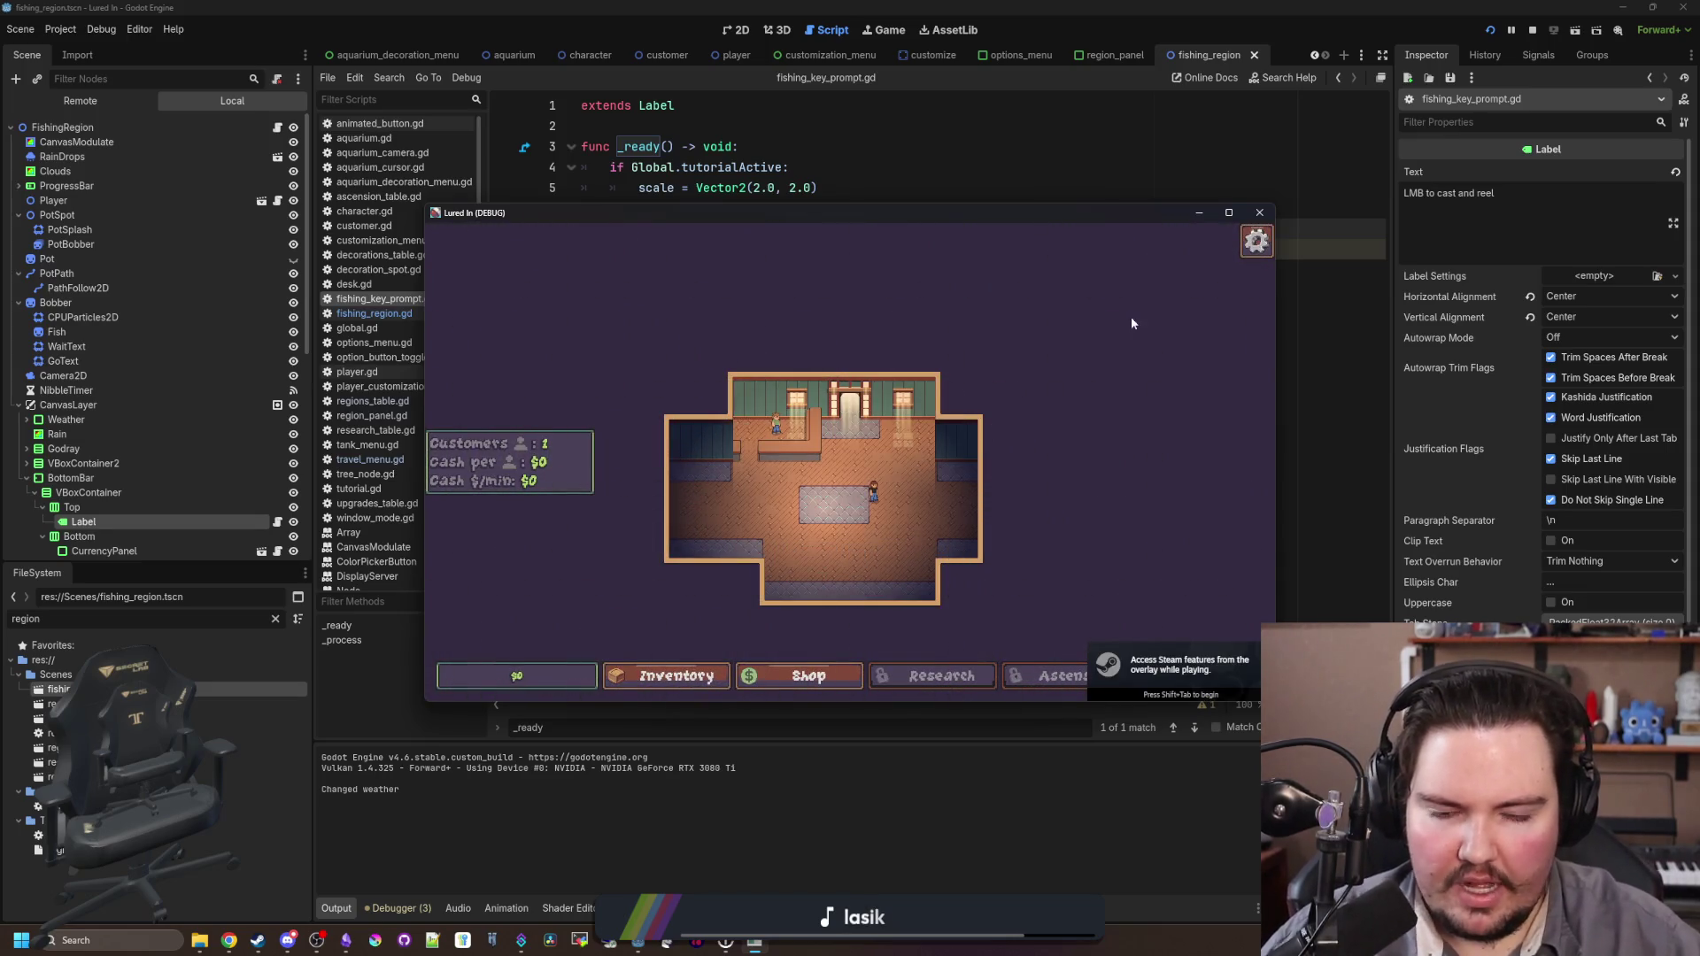
pyautogui.click(1049, 381)
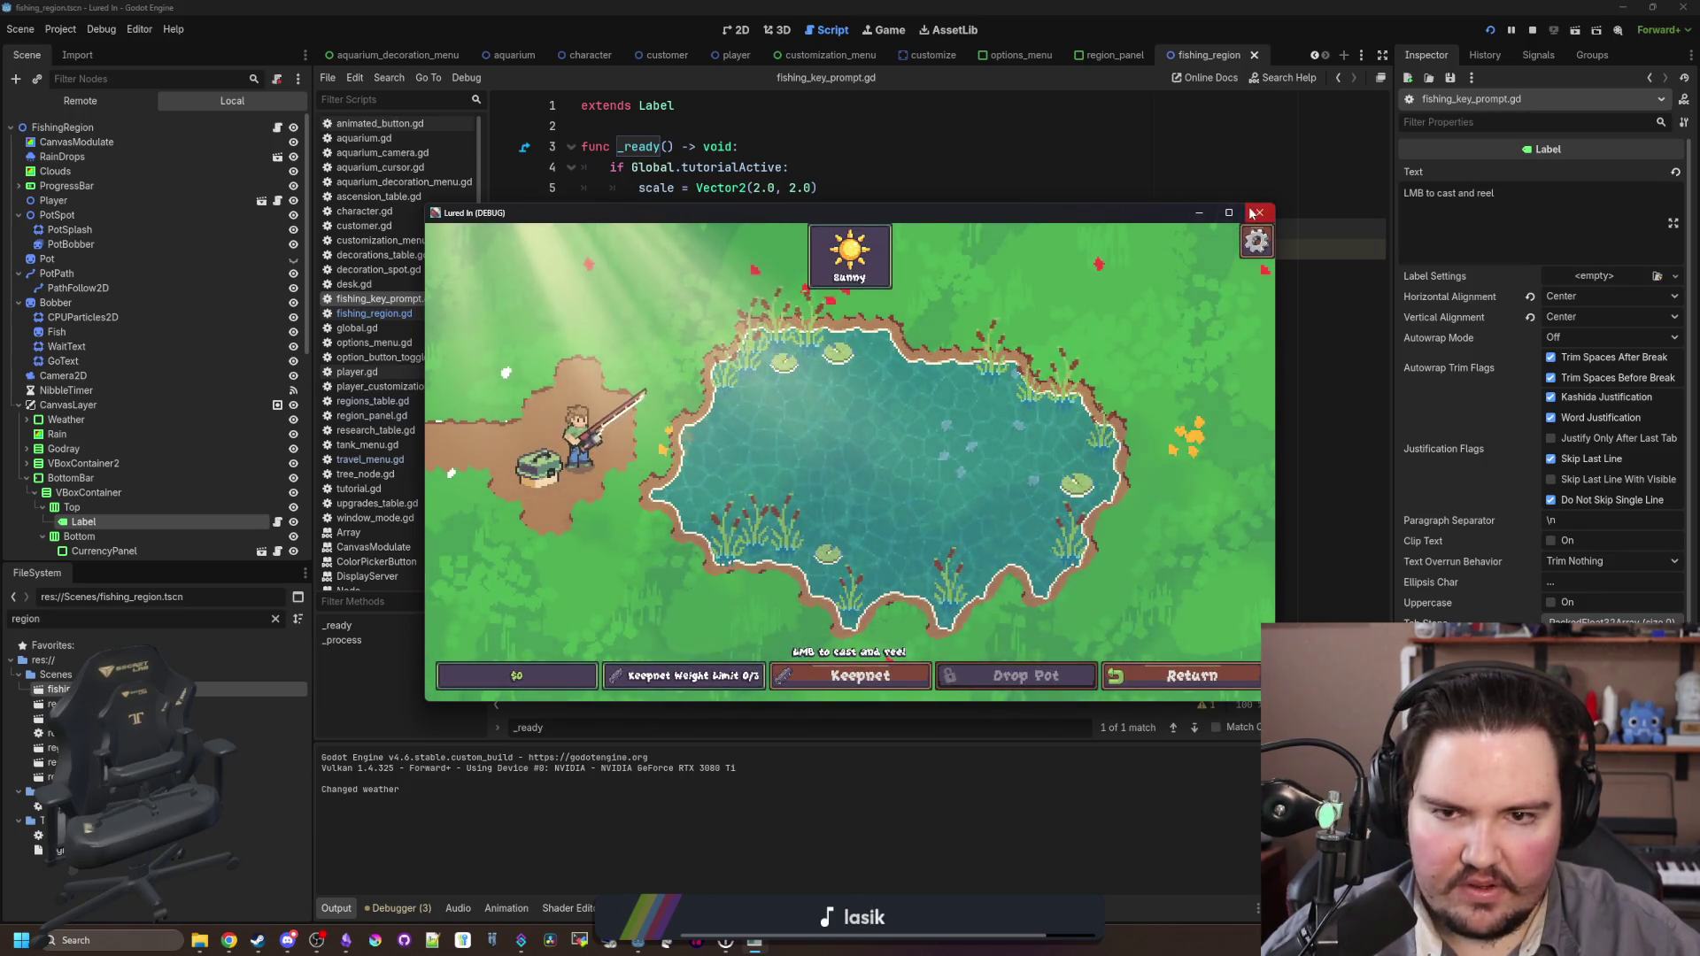
pyautogui.click(1259, 213)
pyautogui.hotkey('ctrl', 's')
pyautogui.click(706, 215)
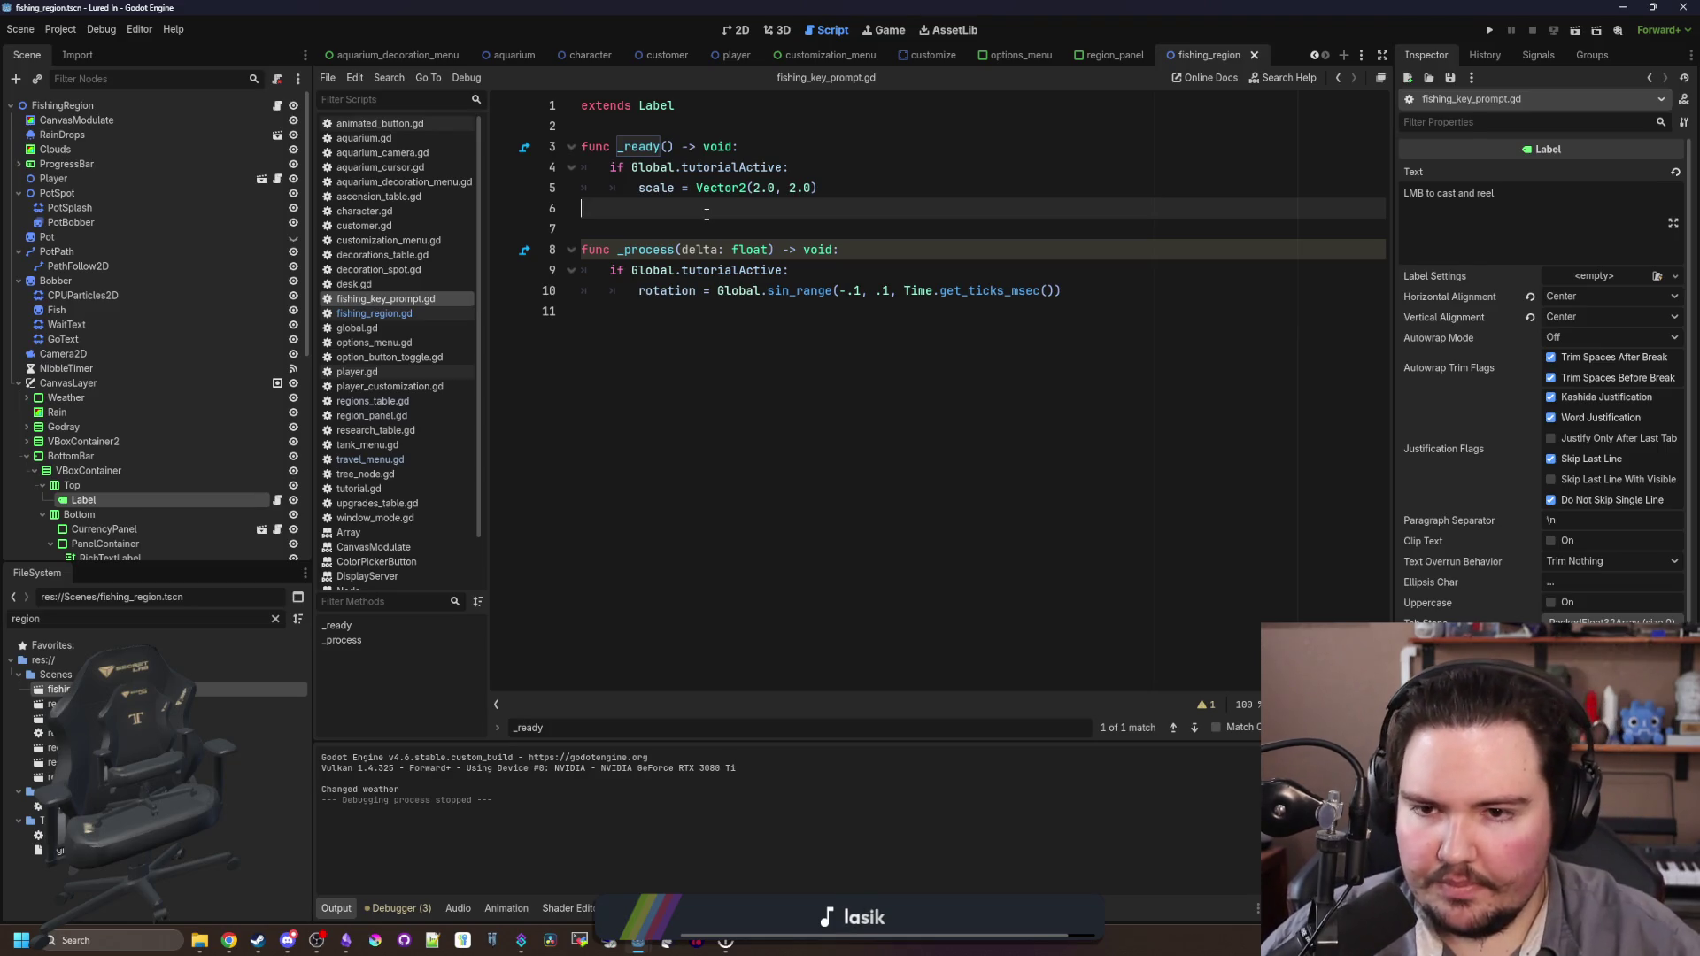
# Step: Search the project for 'tutorialActive' and open the tutorial.gd line 9 result that sets it false
pyautogui.hotkey('ctrl', 's')
pyautogui.click(724, 221)
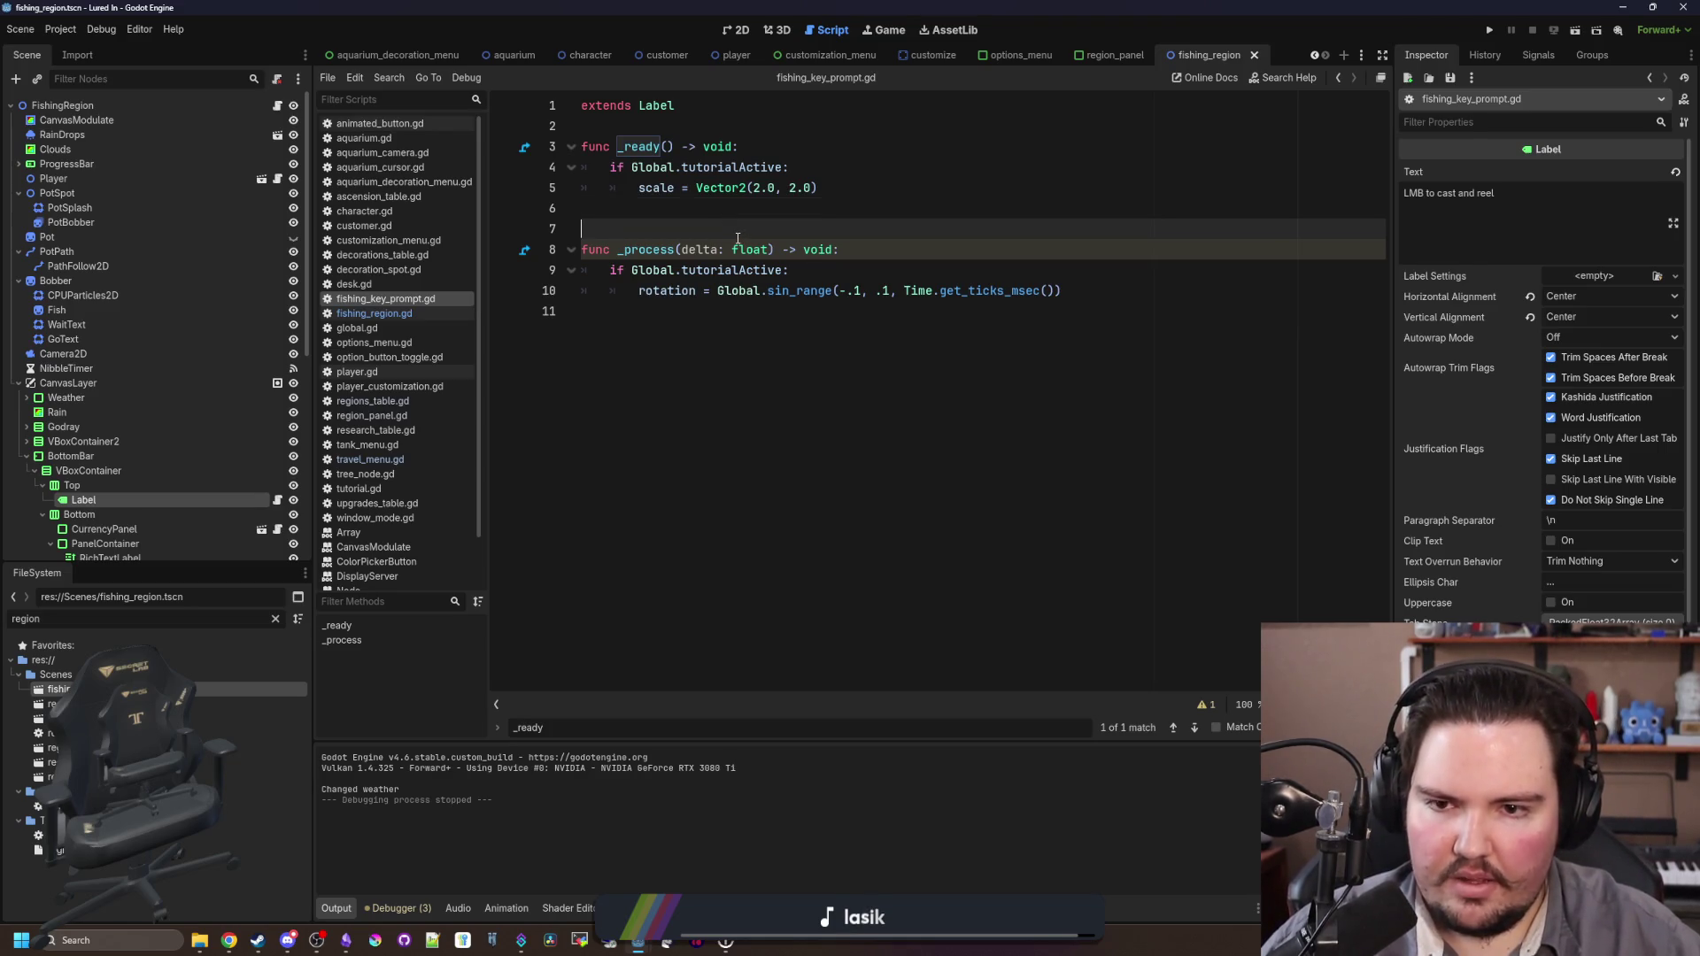
pyautogui.hotkey('ctrl', 's')
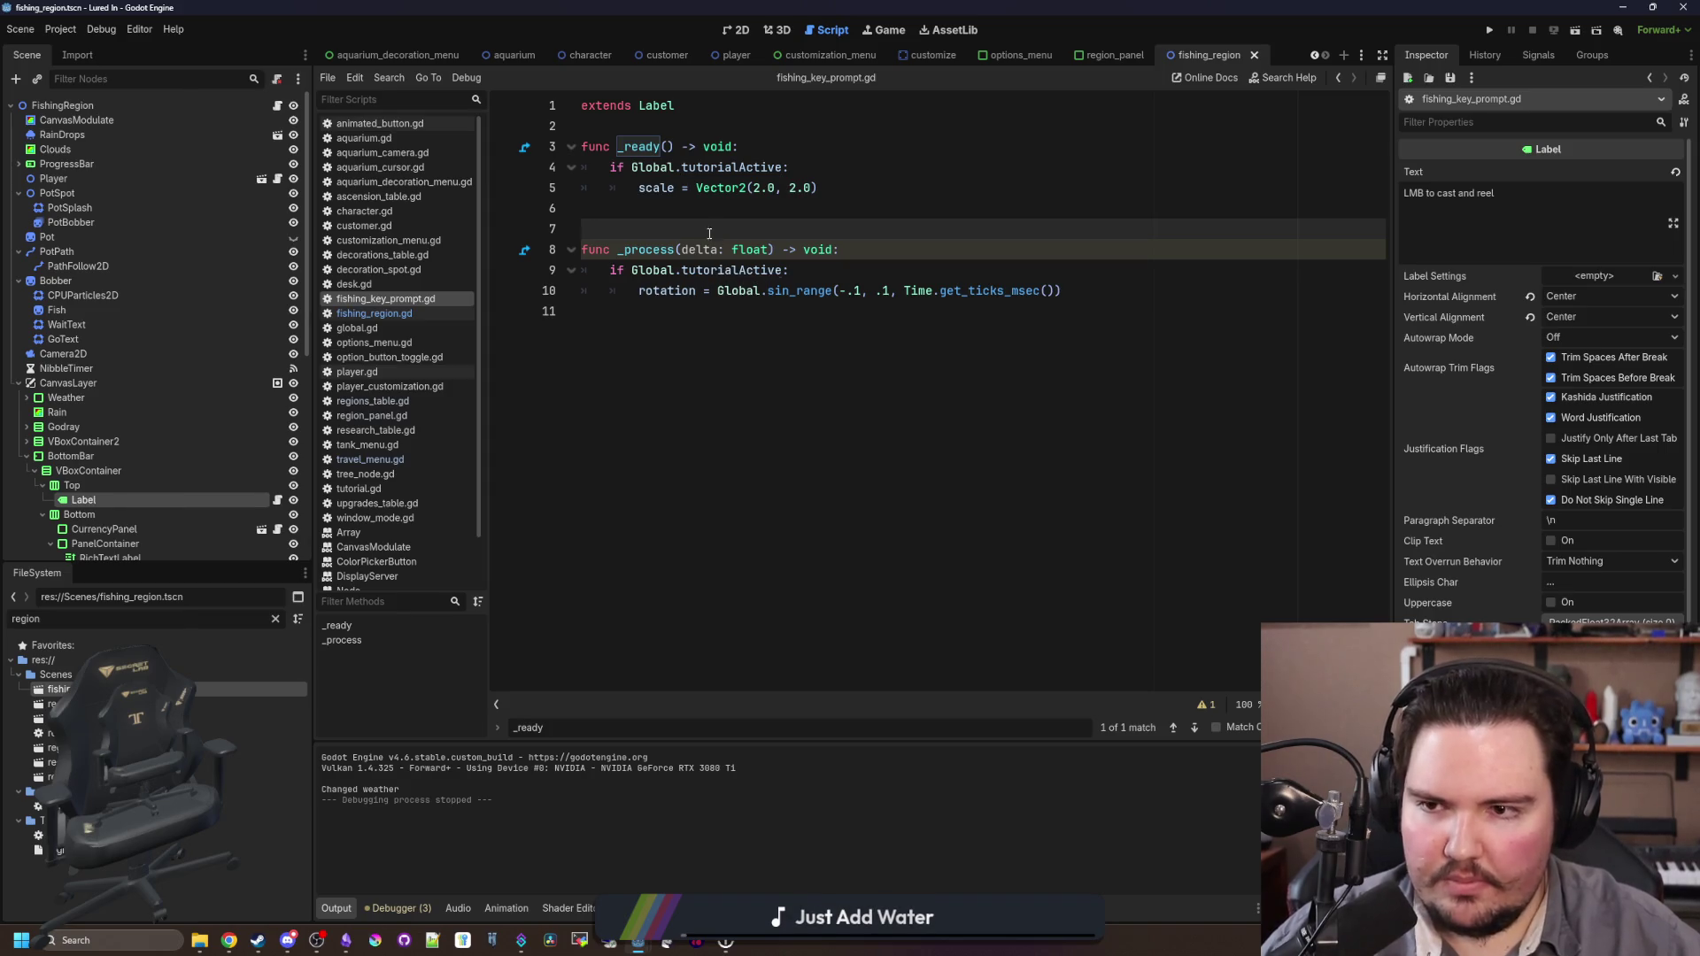
pyautogui.hotkey('ctrl', 'shift', 'f')
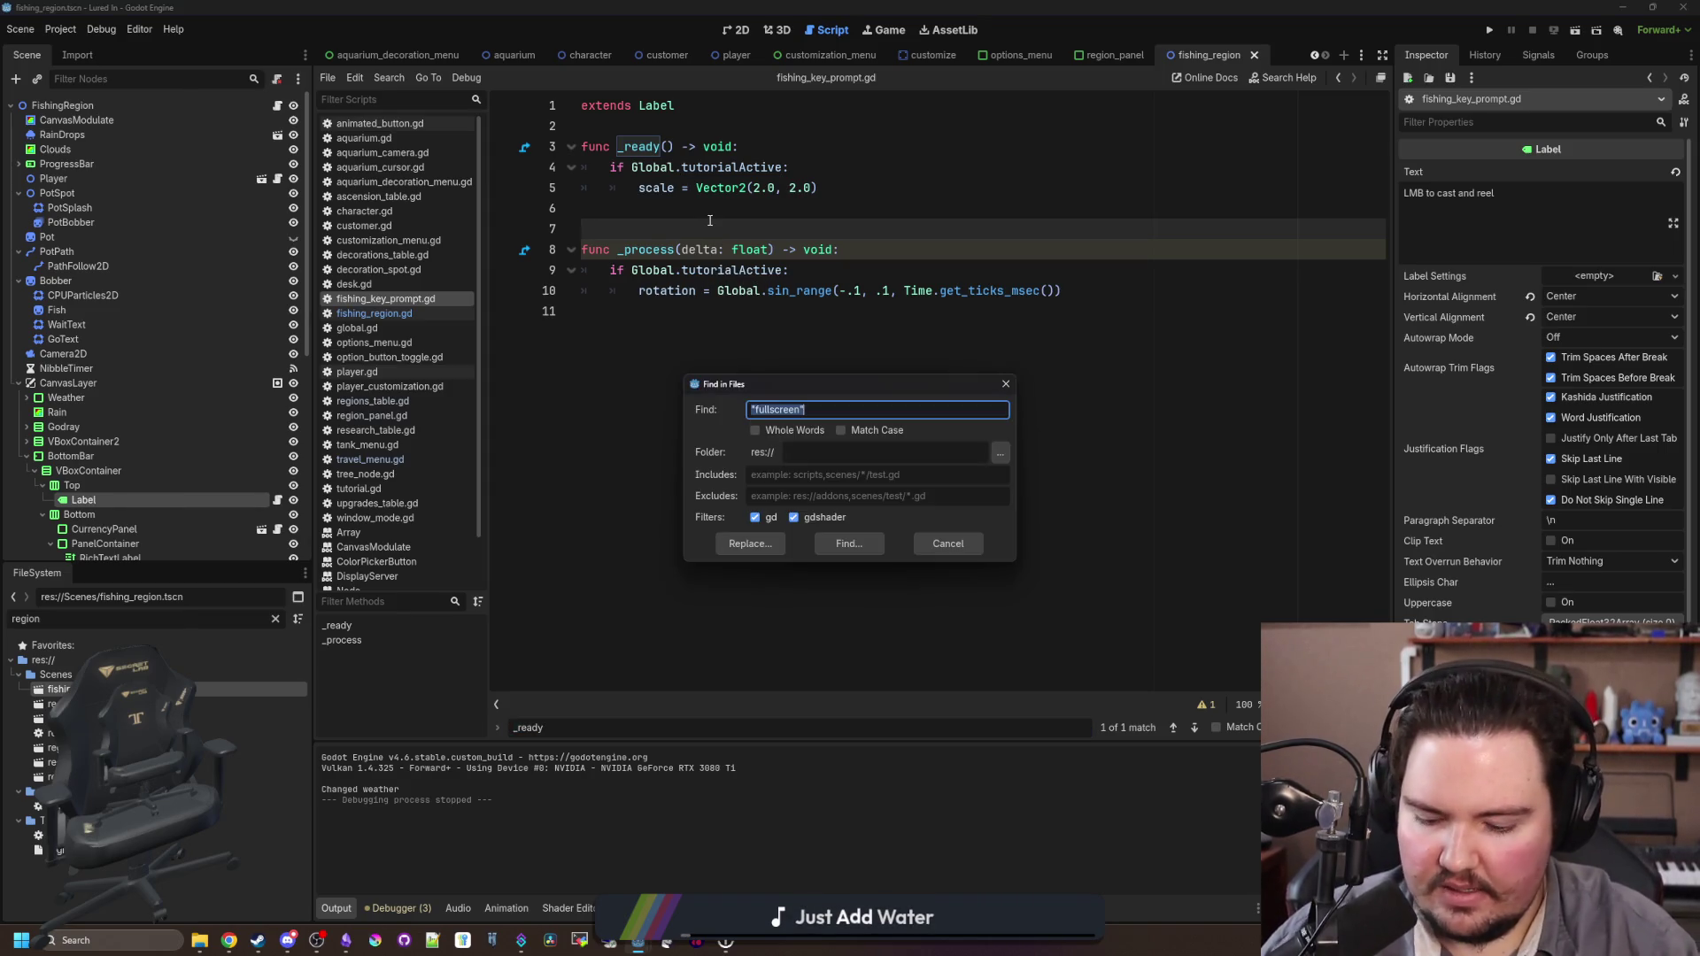
pyautogui.write('tutorialActive')
pyautogui.press('Return')
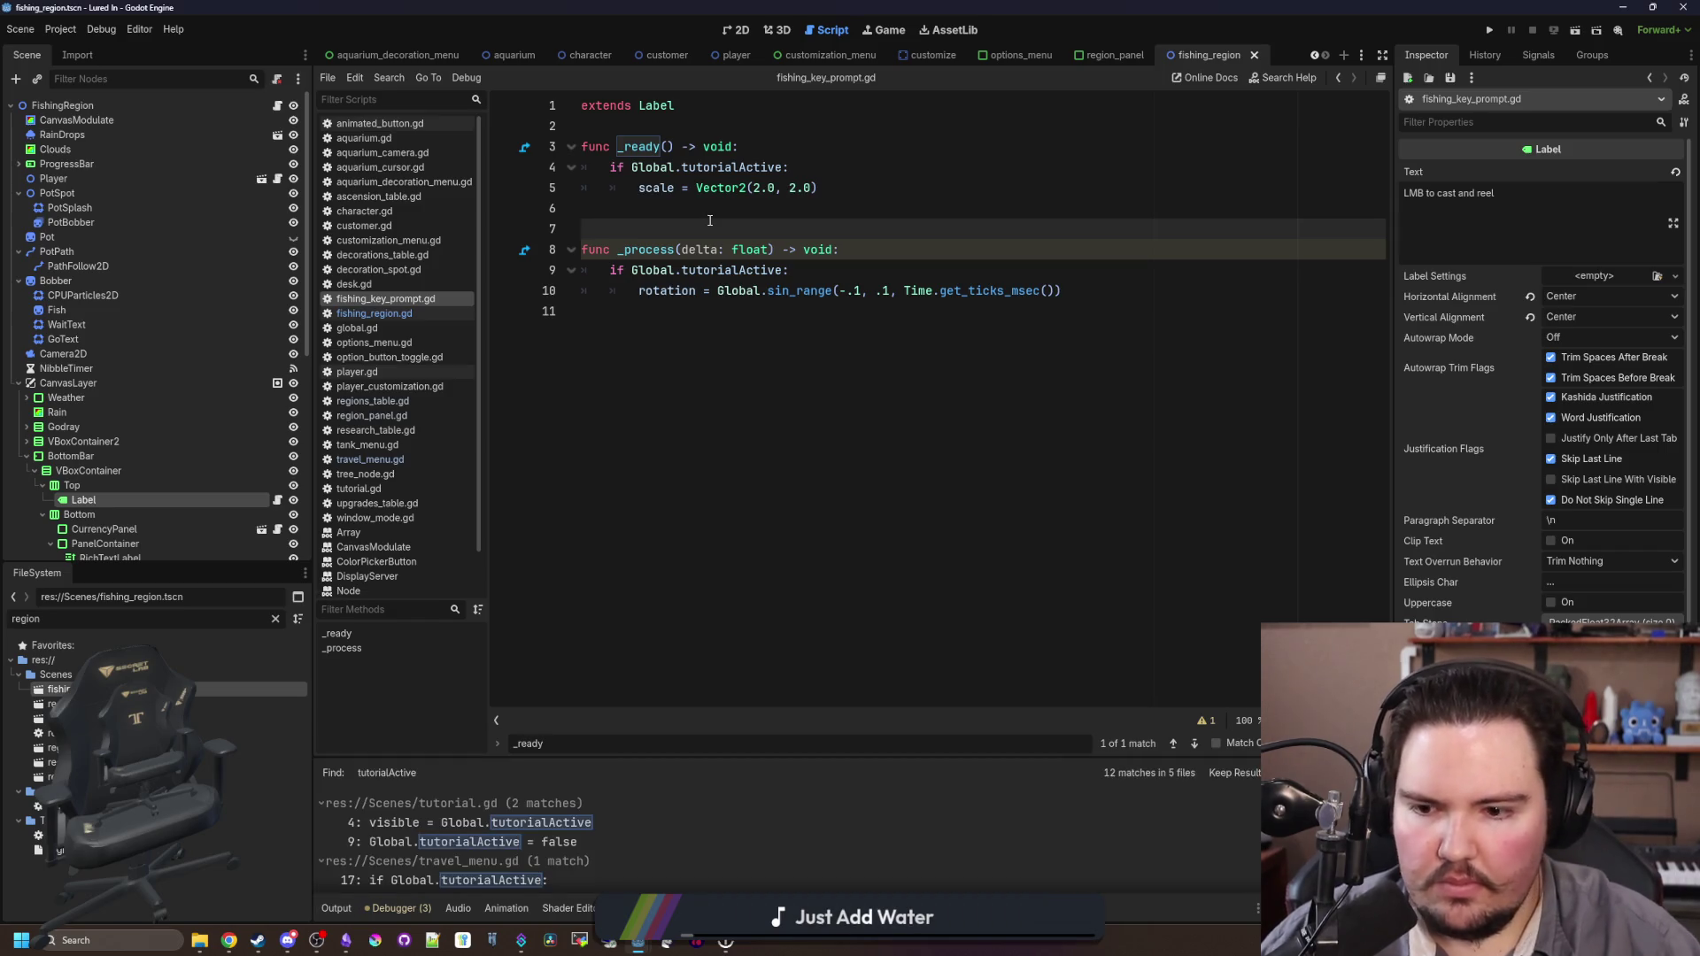
pyautogui.scroll(-1, 511, 839)
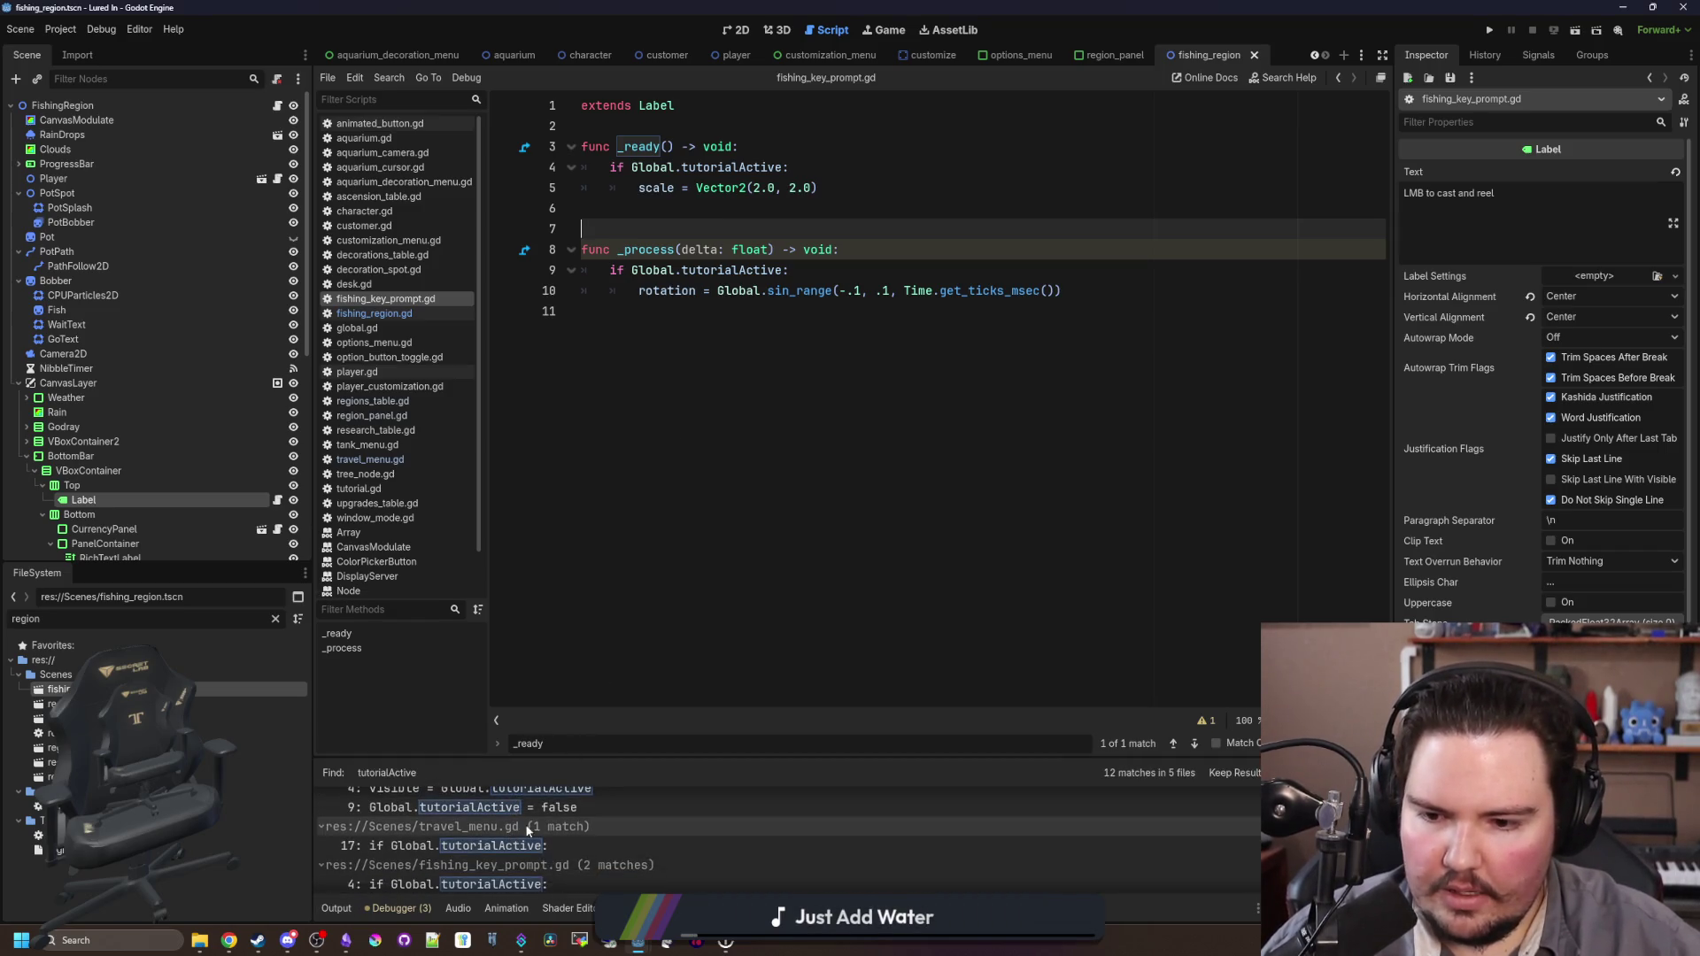
pyautogui.click(525, 823)
pyautogui.click(809, 254)
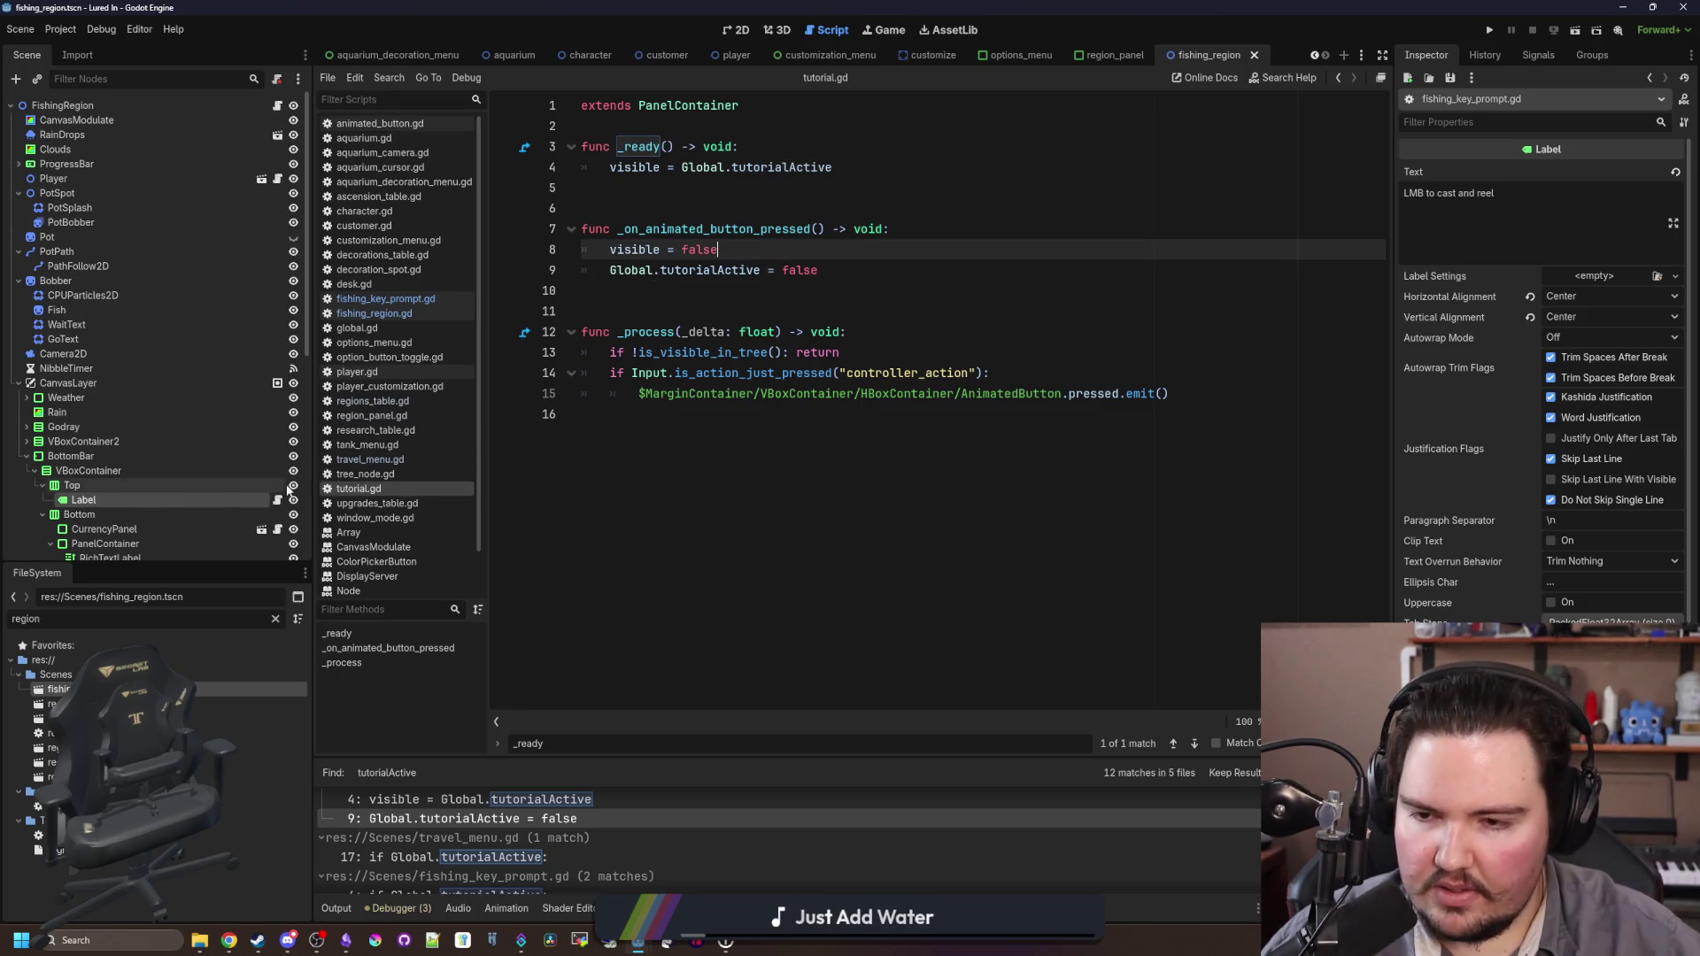
# Step: Delete the Global.tutorialActive = false line from tutorial.gd's button handler, save, and clear the file filter
pyautogui.moveTo(819, 270); pyautogui.dragTo(608, 272)
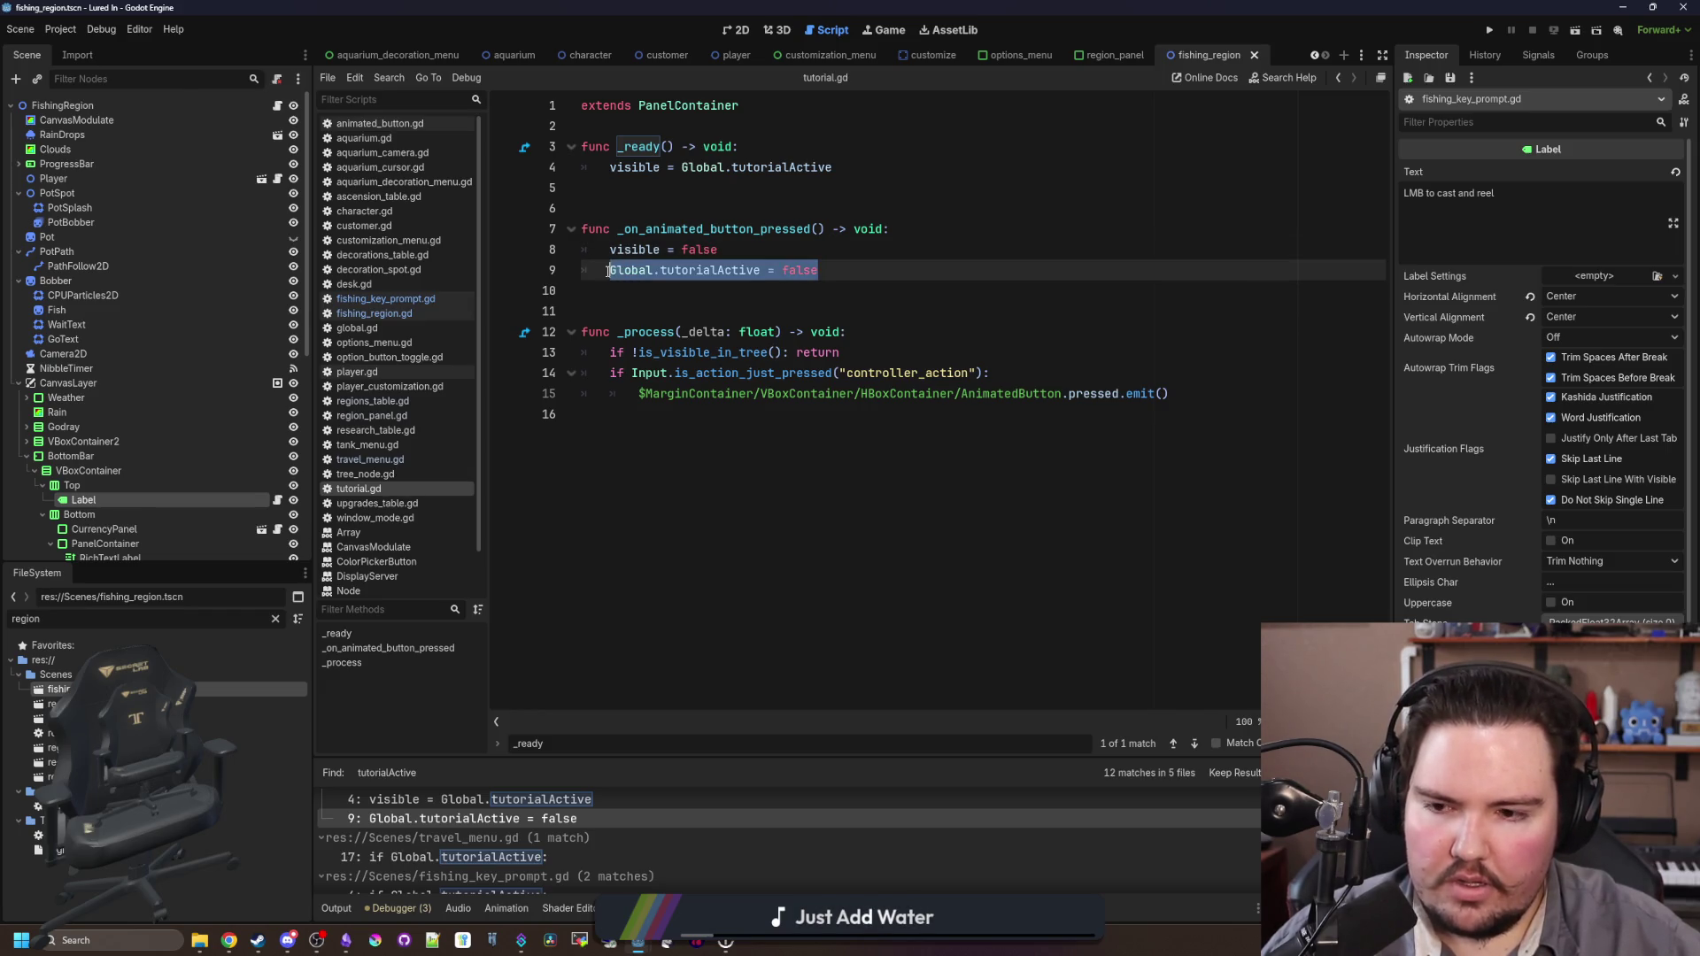
pyautogui.press('BackSpace')
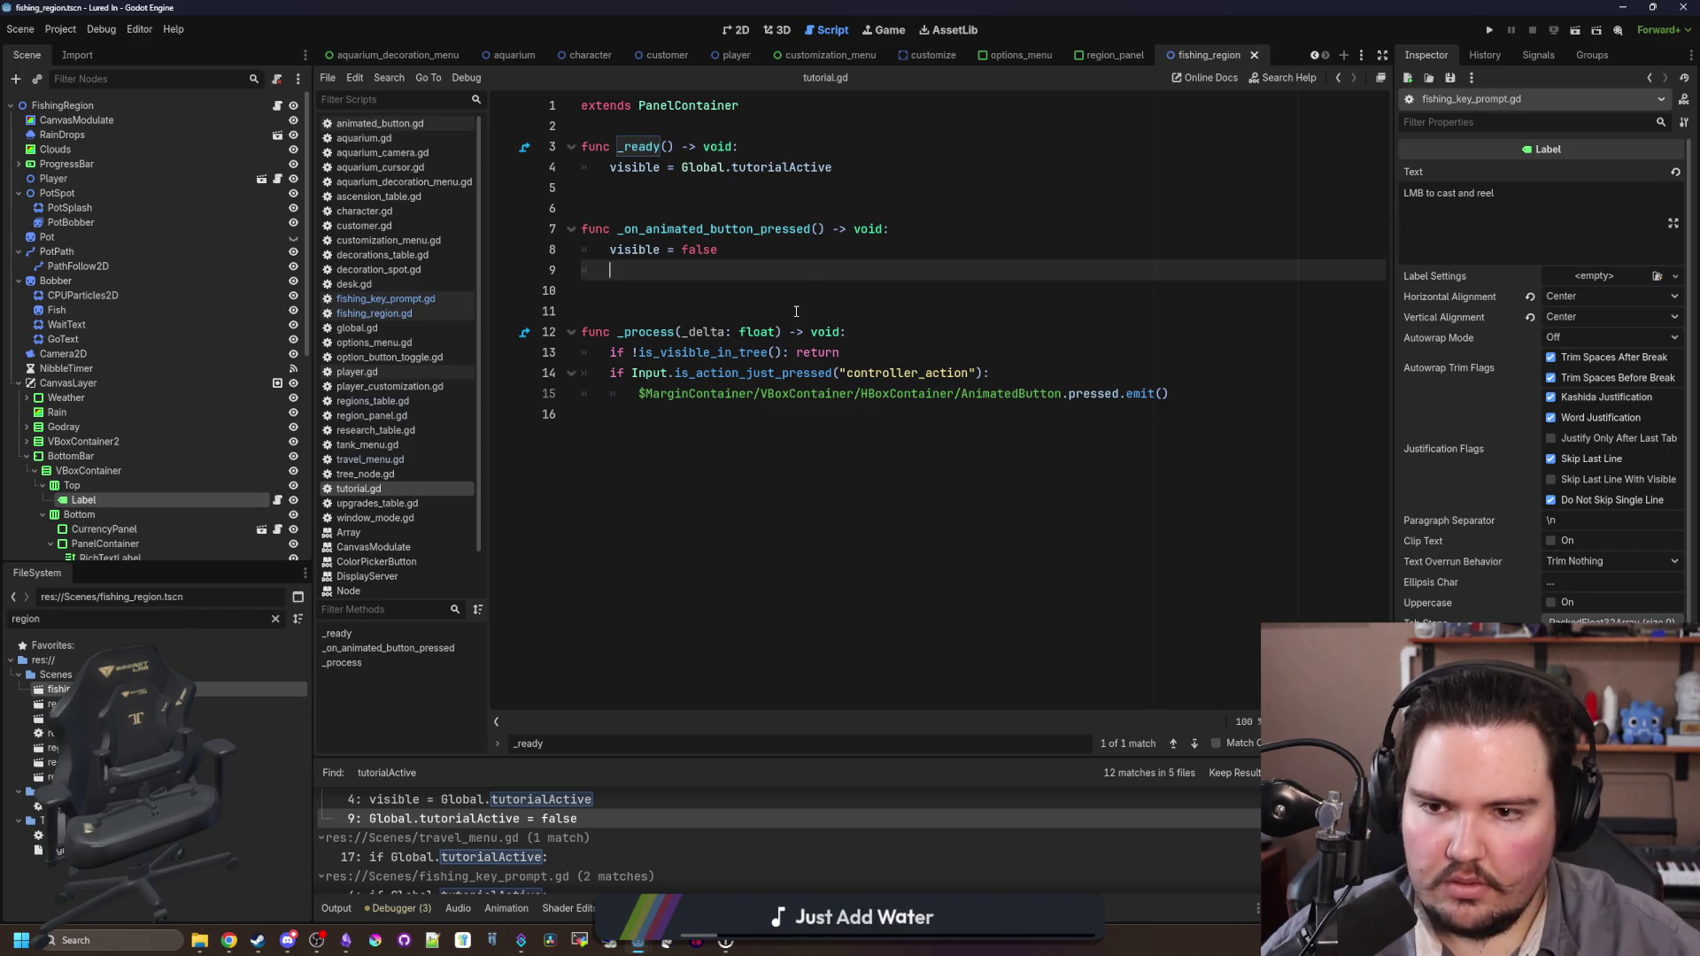
pyautogui.press('BackSpace')
pyautogui.press('BackSpace')
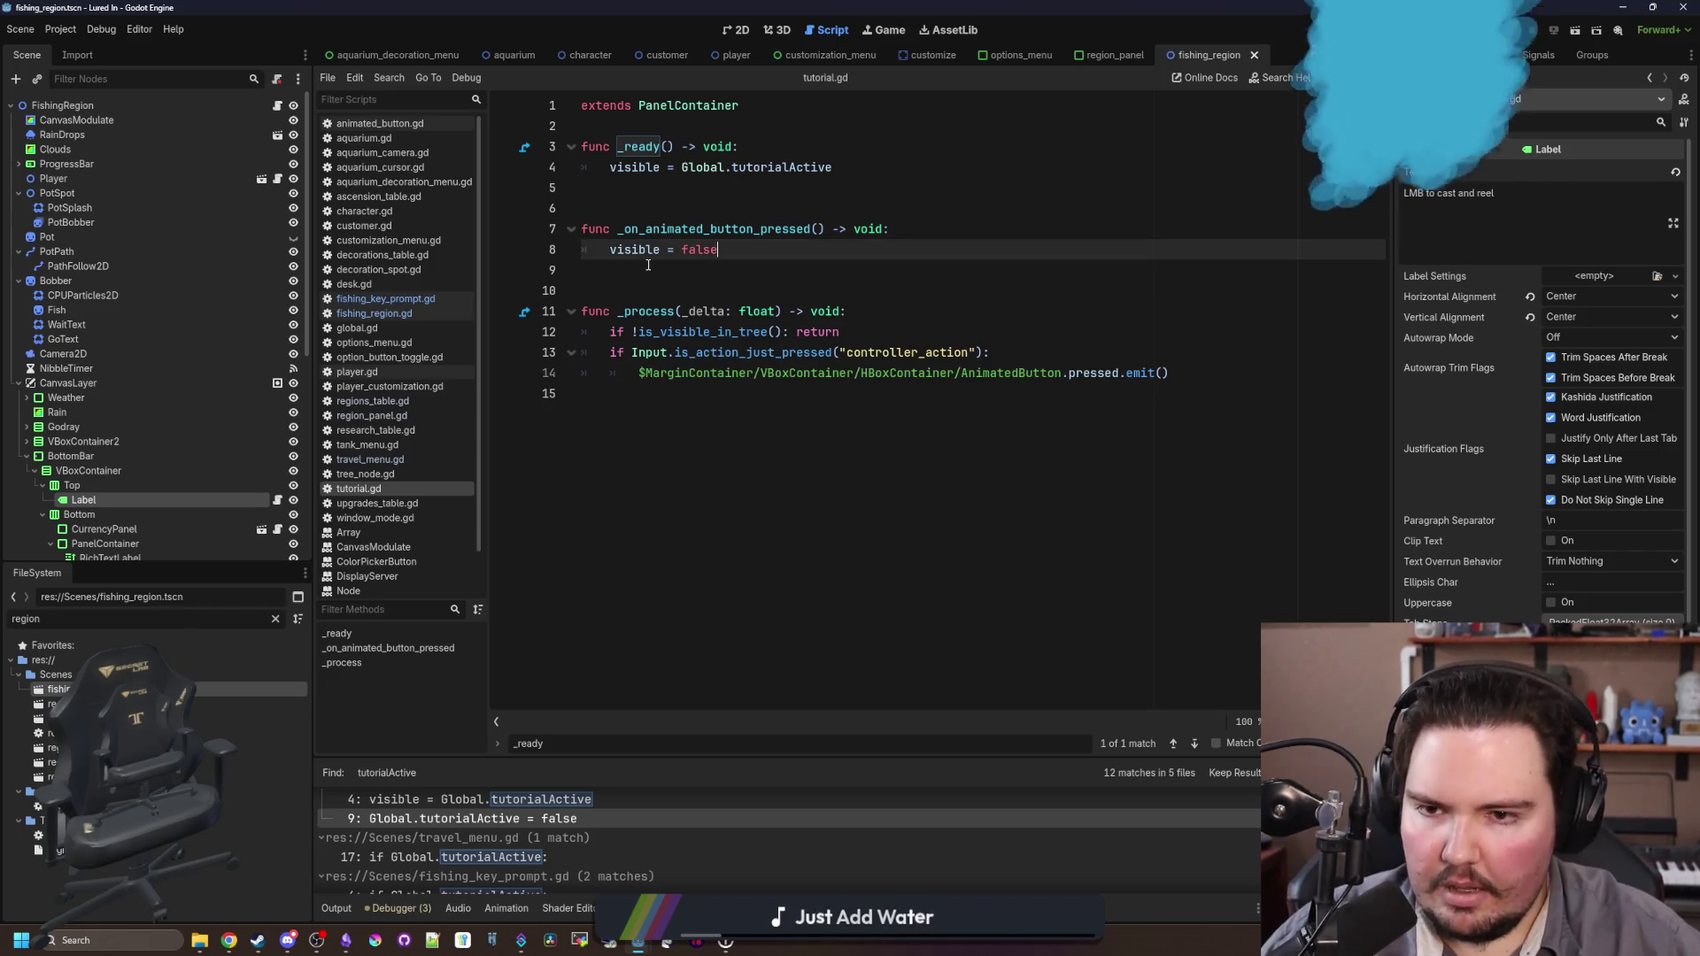
pyautogui.click(647, 264)
pyautogui.hotkey('ctrl', 's')
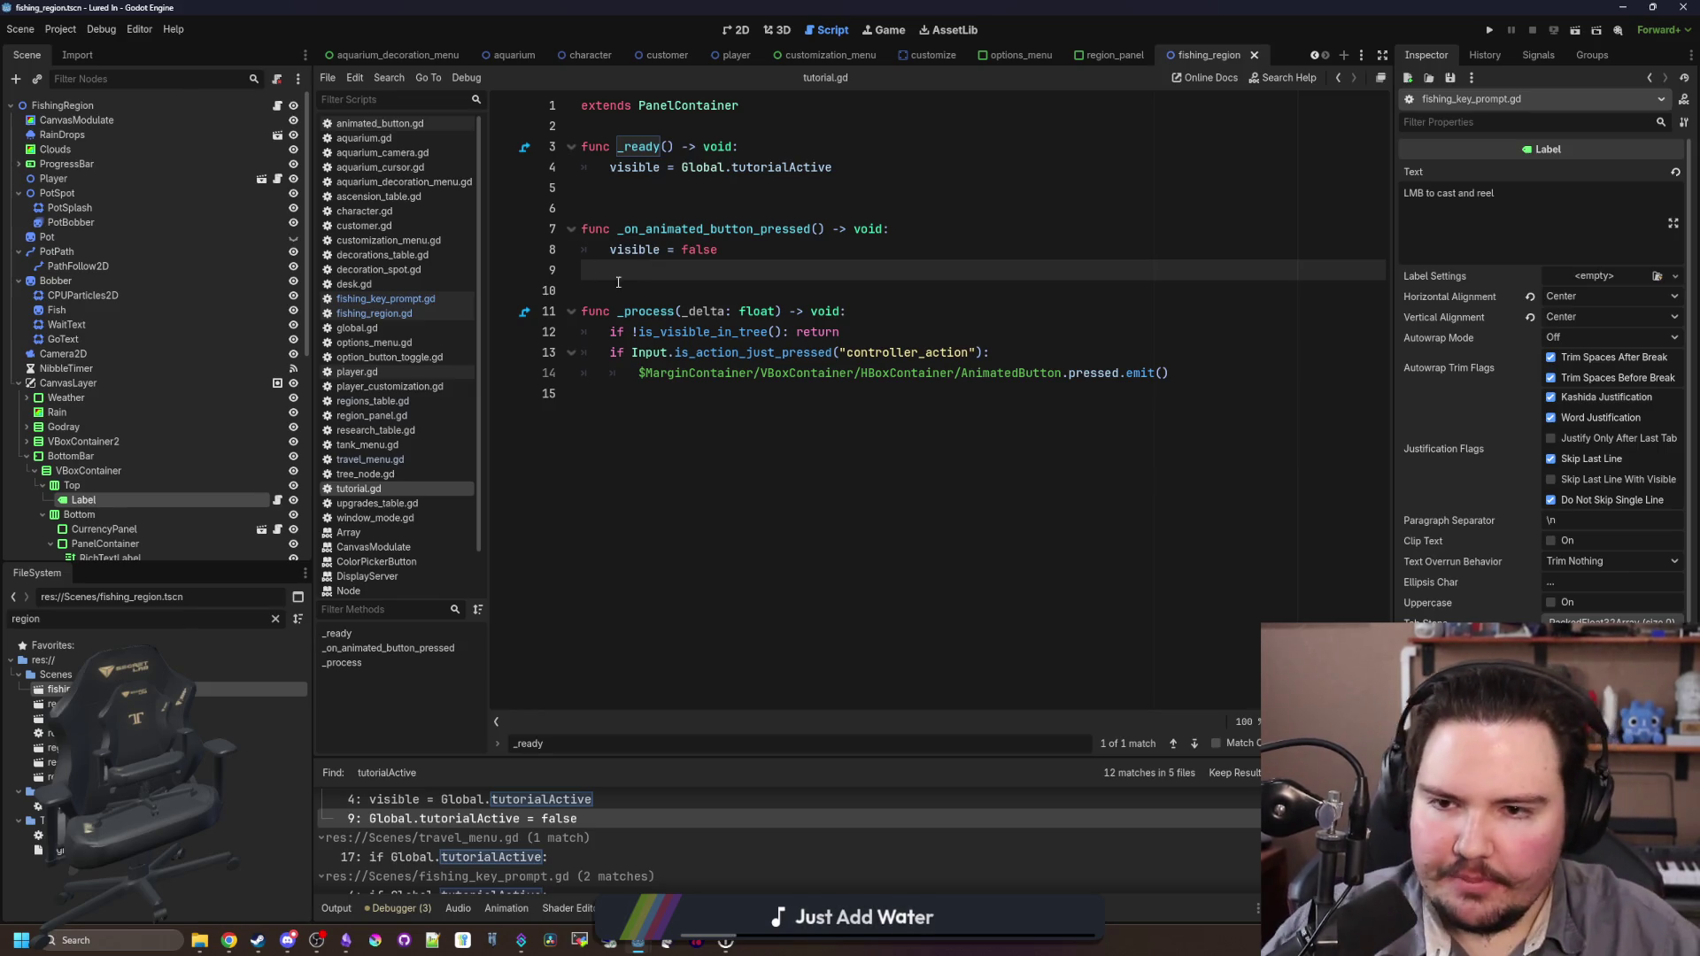
pyautogui.hotkey('ctrl', 's')
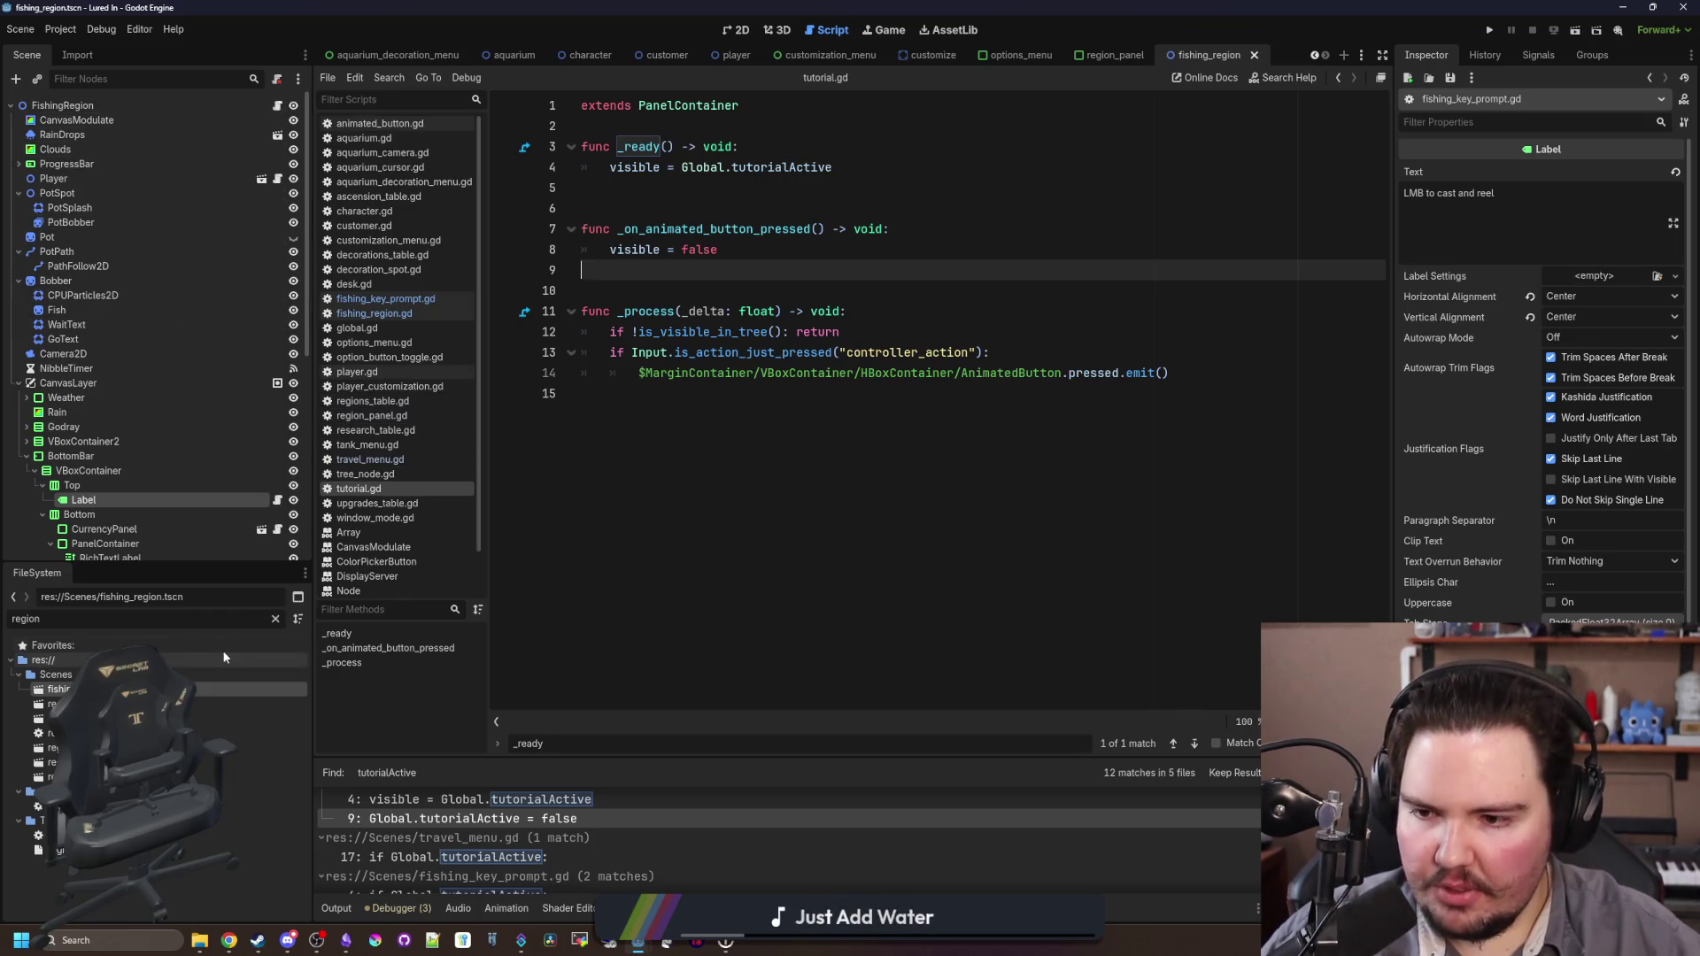
pyautogui.click(275, 619)
# Step: Open aquarium.gd via the 'aquar' filter and paste Global.tutorialActive = false into _ready
pyautogui.write('aquar')
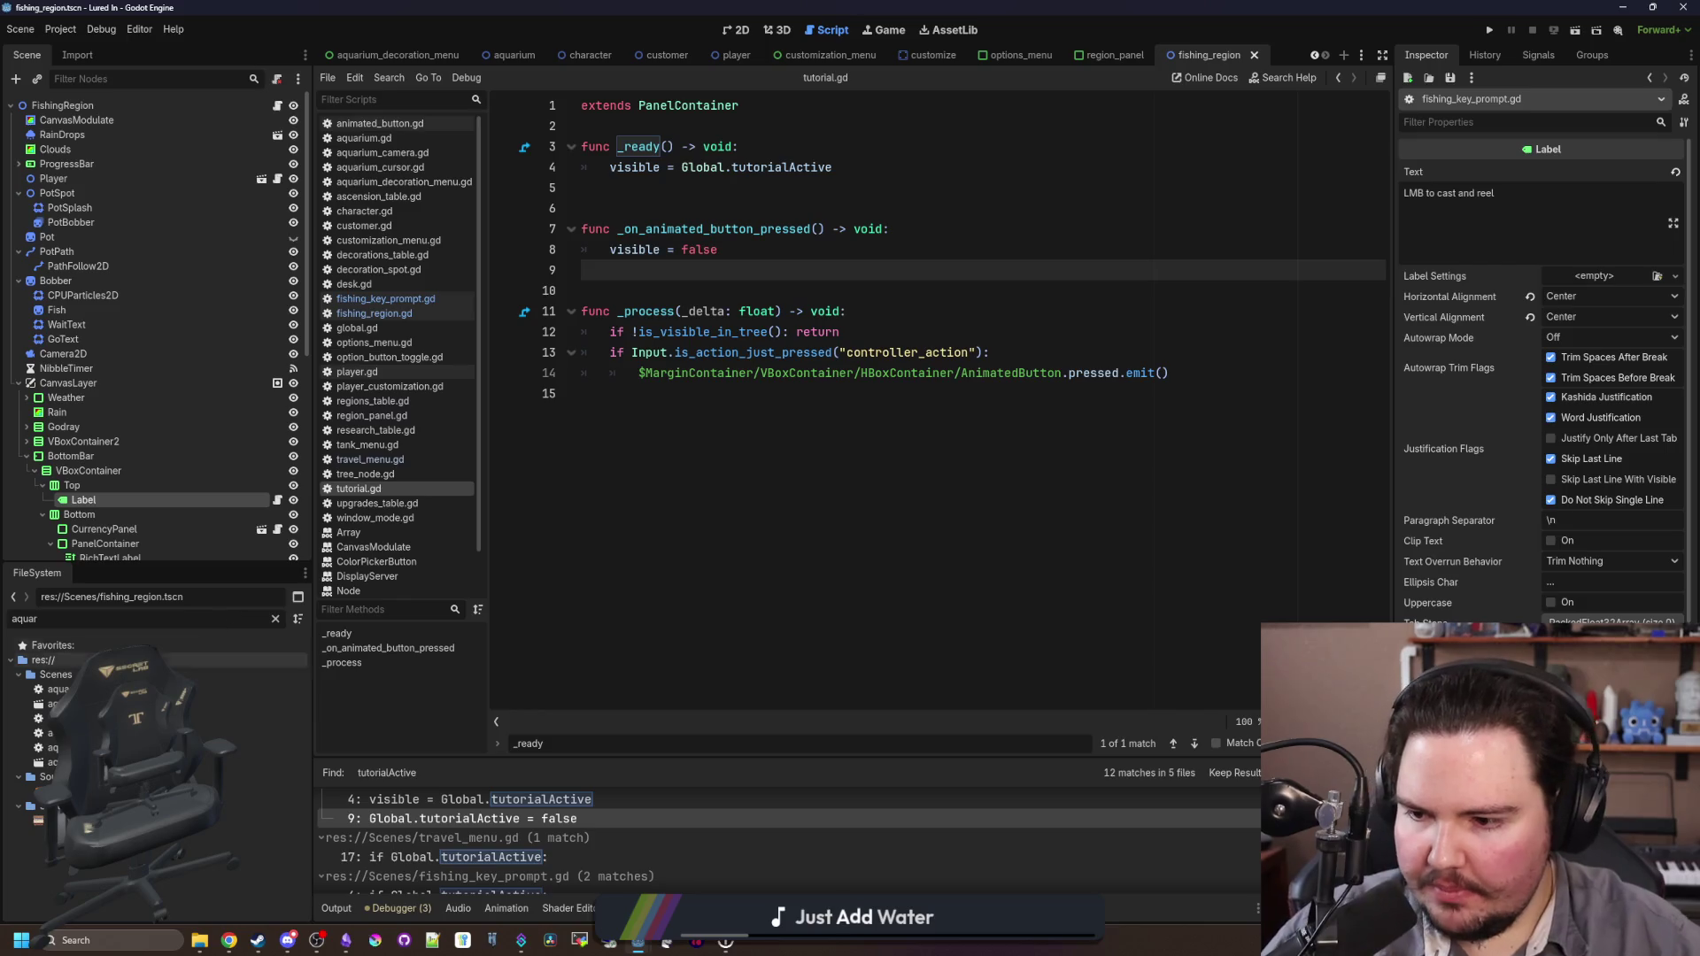
pyautogui.doubleClick(57, 689)
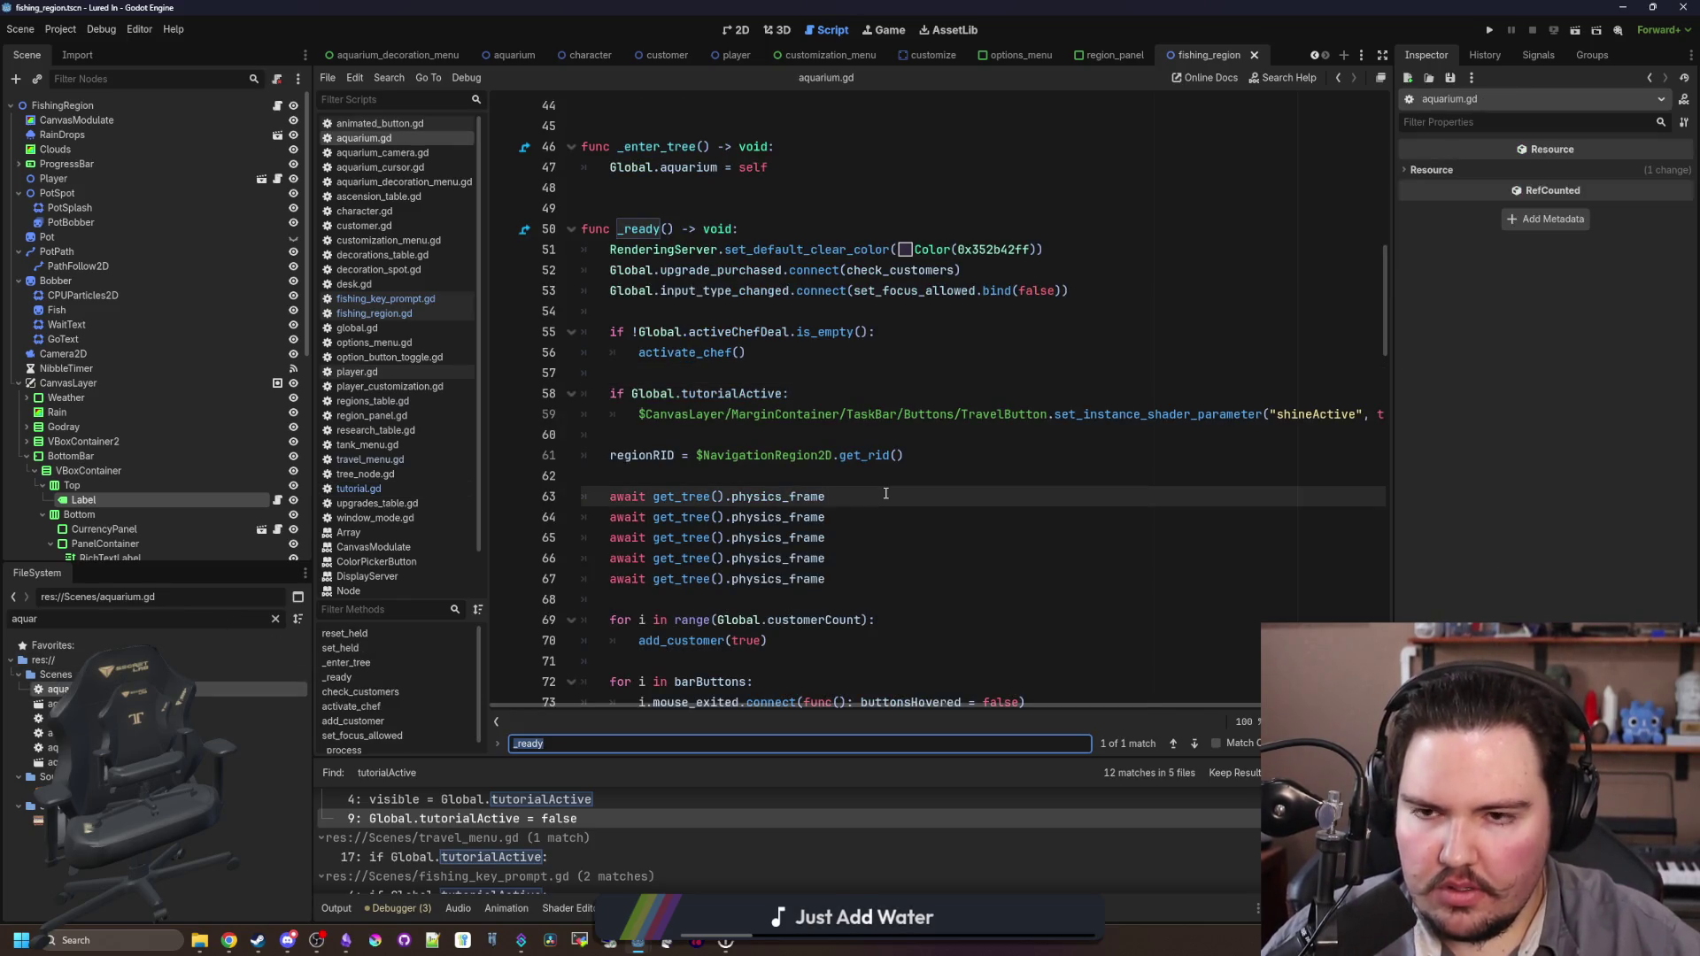
pyautogui.scroll(1, 886, 493)
pyautogui.click(762, 270)
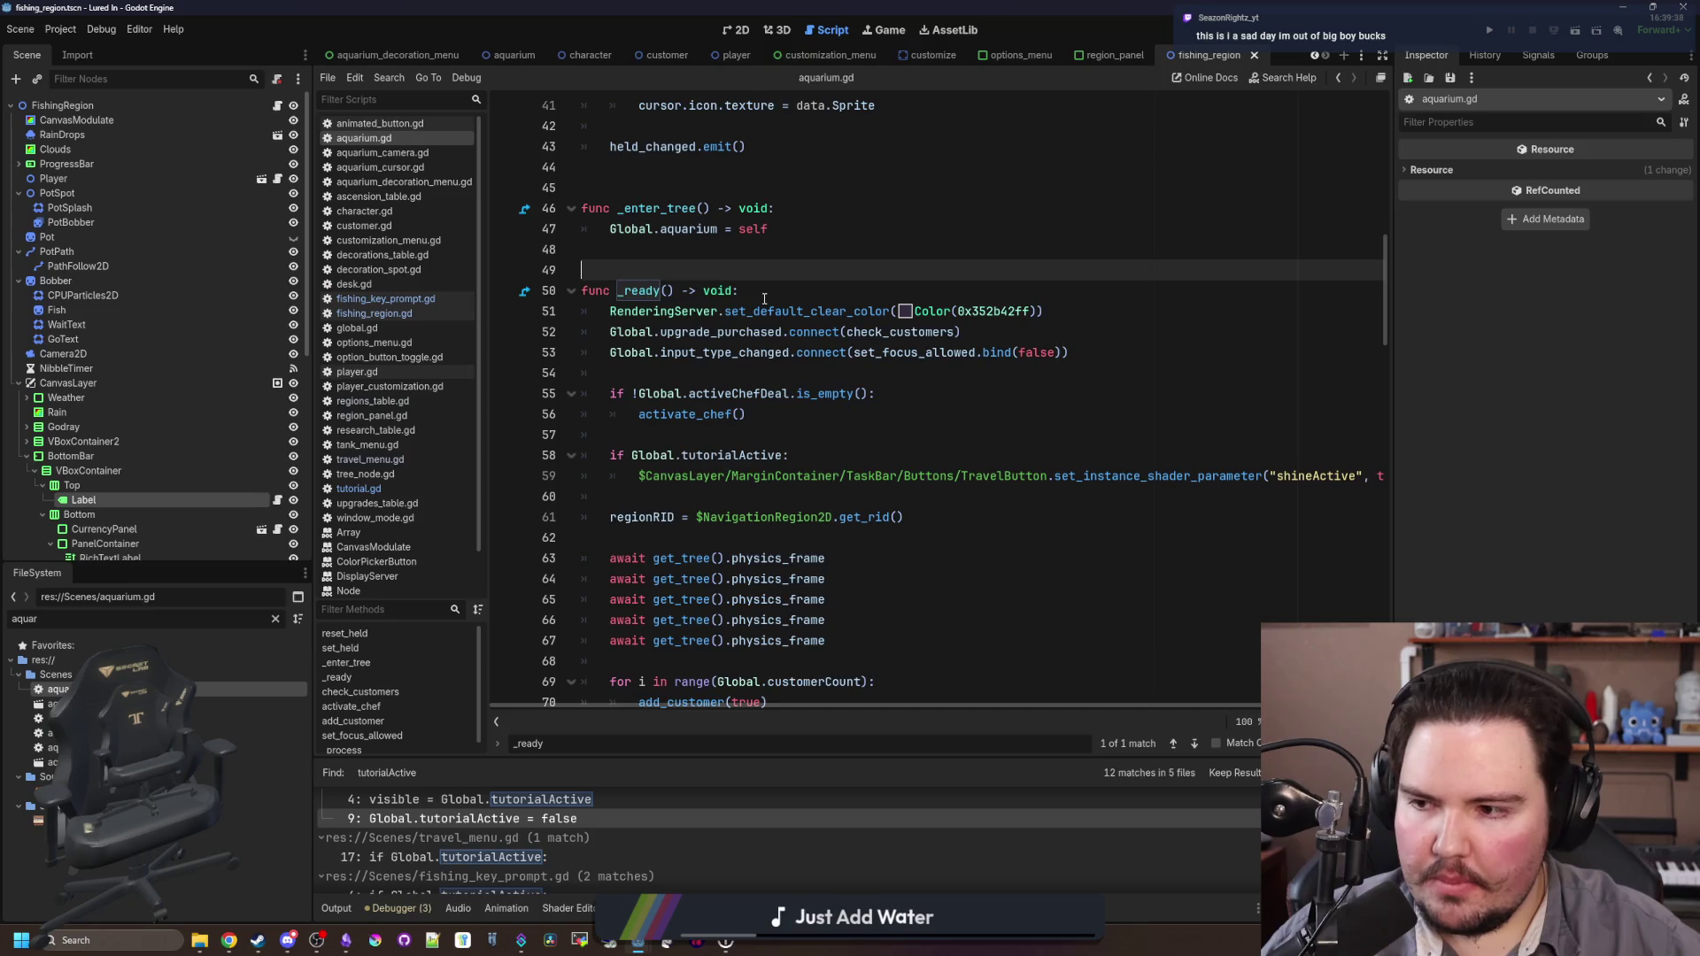
pyautogui.scroll(1, 766, 301)
pyautogui.scroll(-6, 770, 310)
pyautogui.scroll(3, 782, 330)
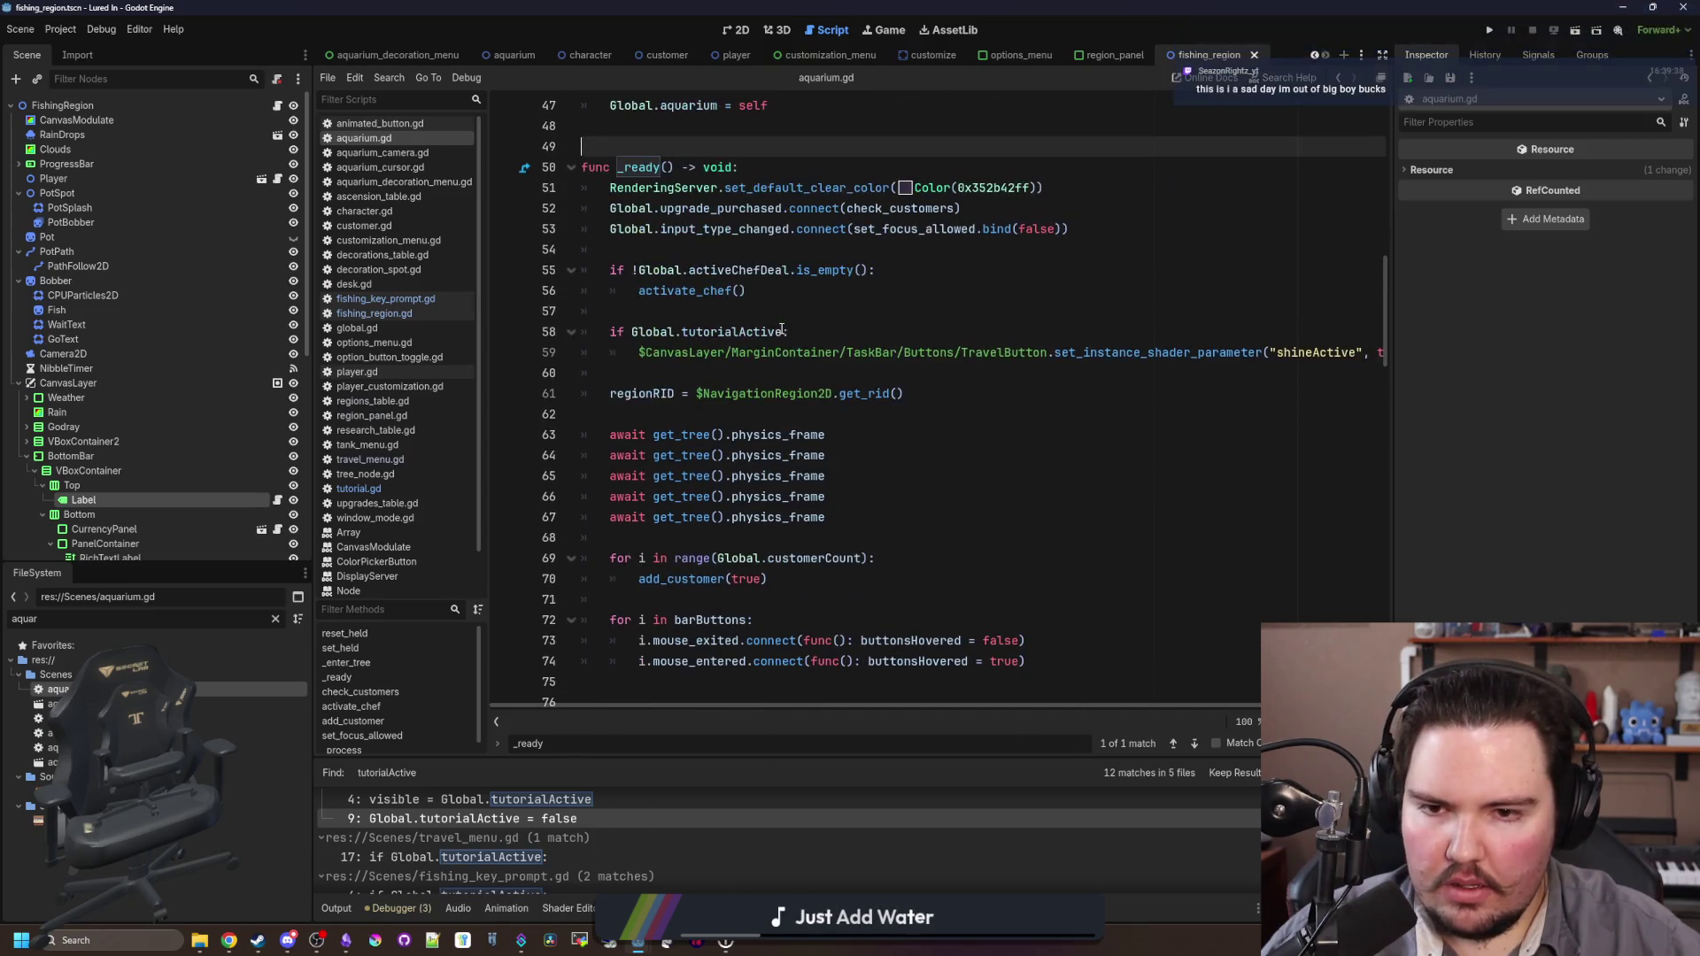
pyautogui.click(691, 414)
pyautogui.press('Return')
pyautogui.press('Return')
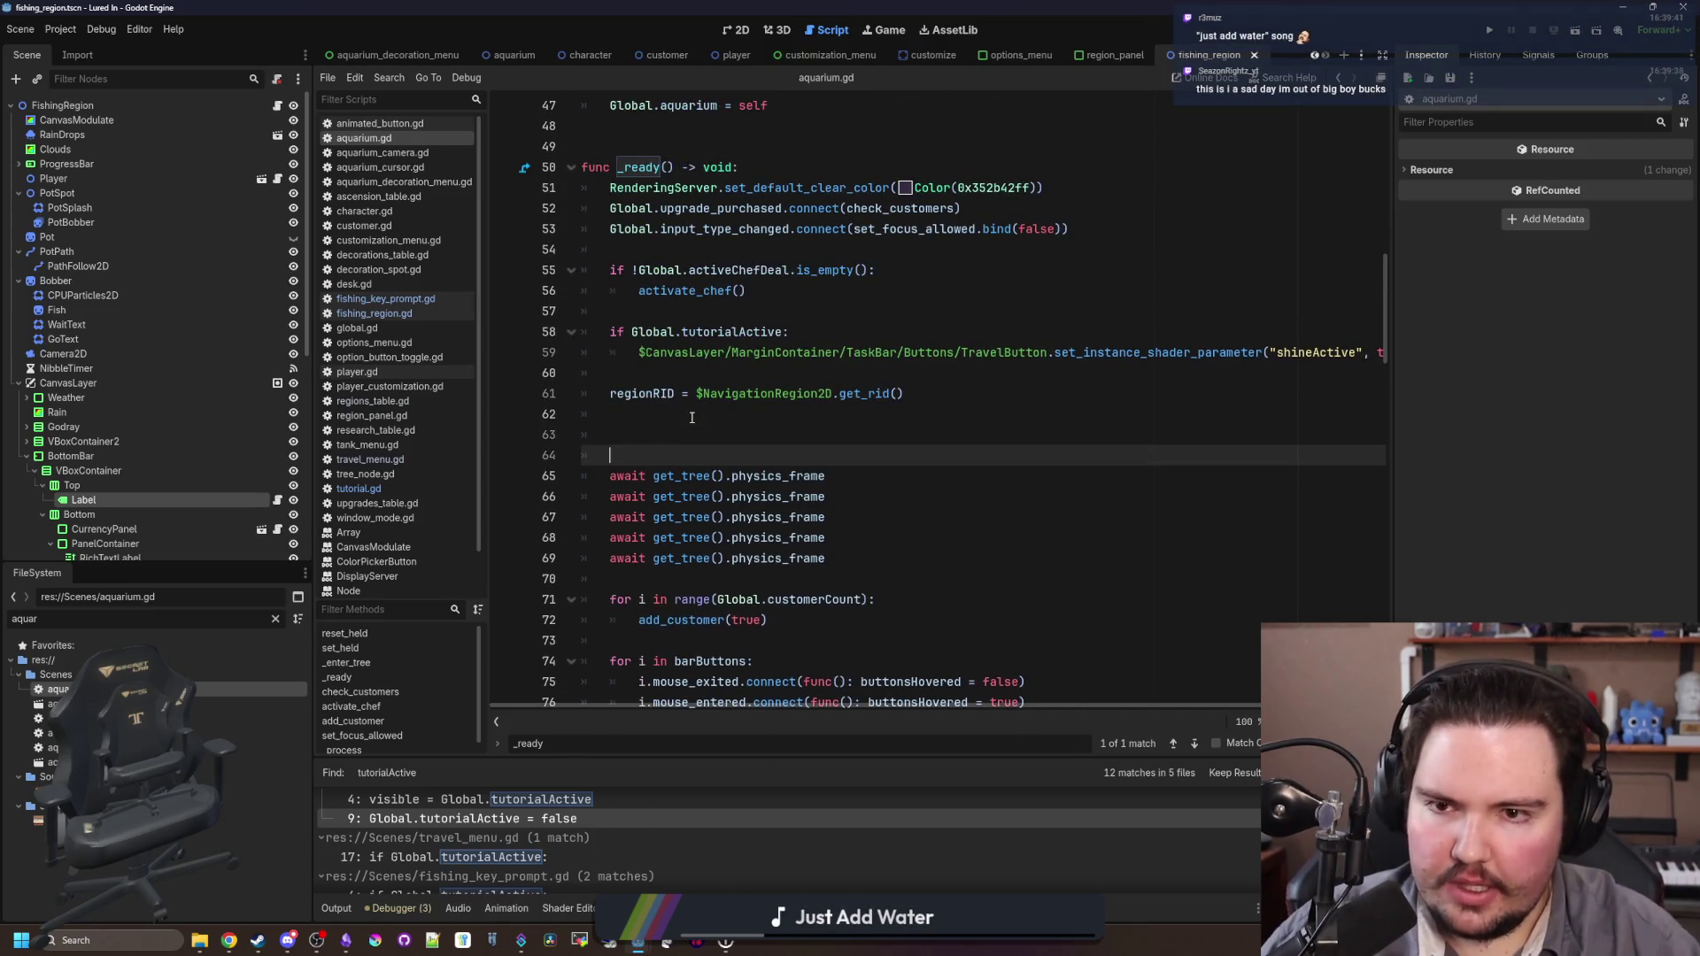
pyautogui.press('Up')
pyautogui.write('Global.tutorialActive = false')
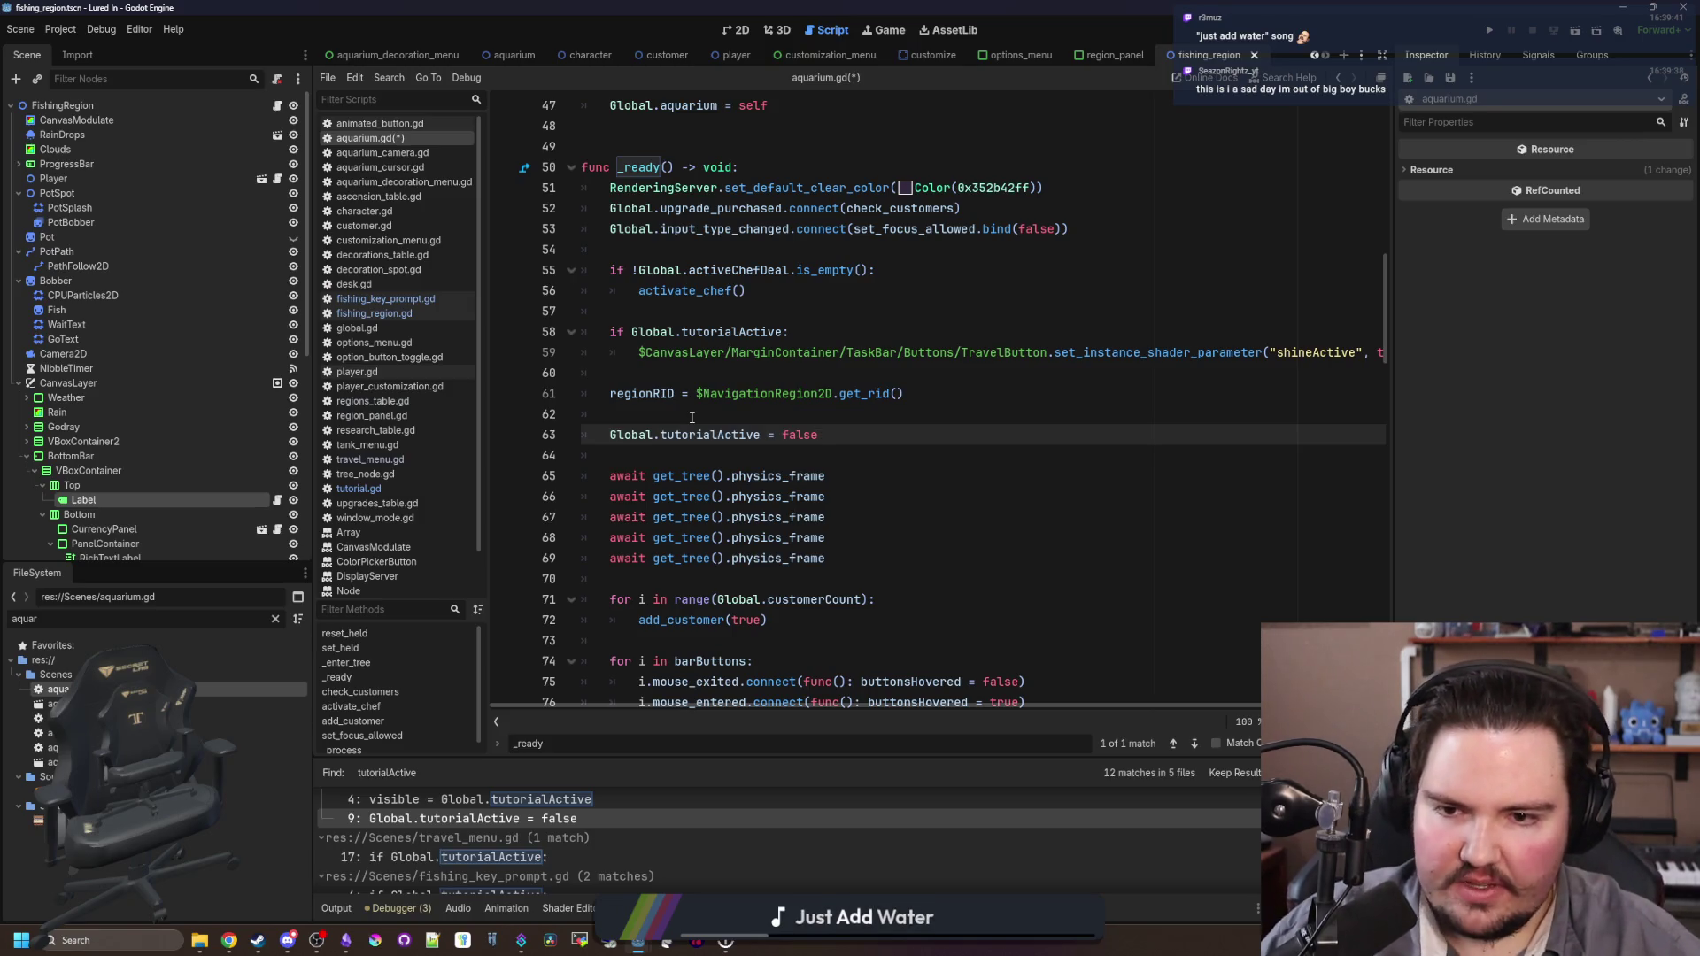
pyautogui.press('Up')
pyautogui.press('Return')
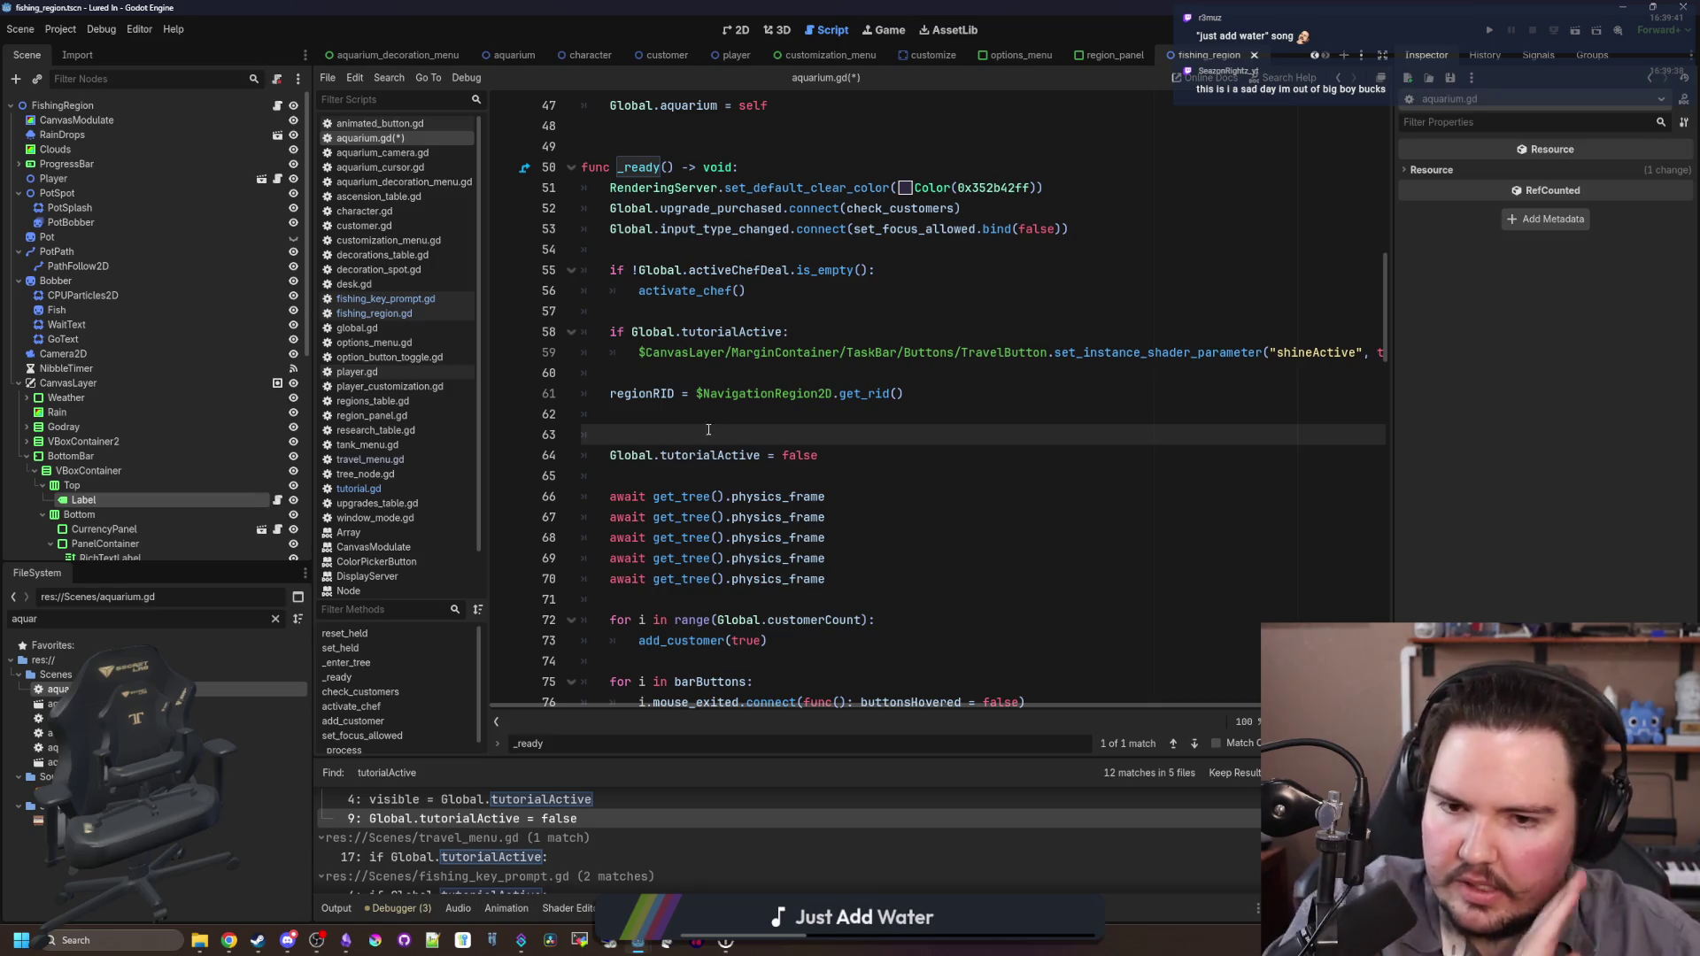
# Step: Move the tutorialActive = false statement from _ready into _enter_tree below Global.aquarium = self, and save
pyautogui.tripleClick(839, 447)
pyautogui.hotkey('ctrl', 'c')
pyautogui.press('BackSpace')
pyautogui.press('BackSpace')
pyautogui.press('BackSpace')
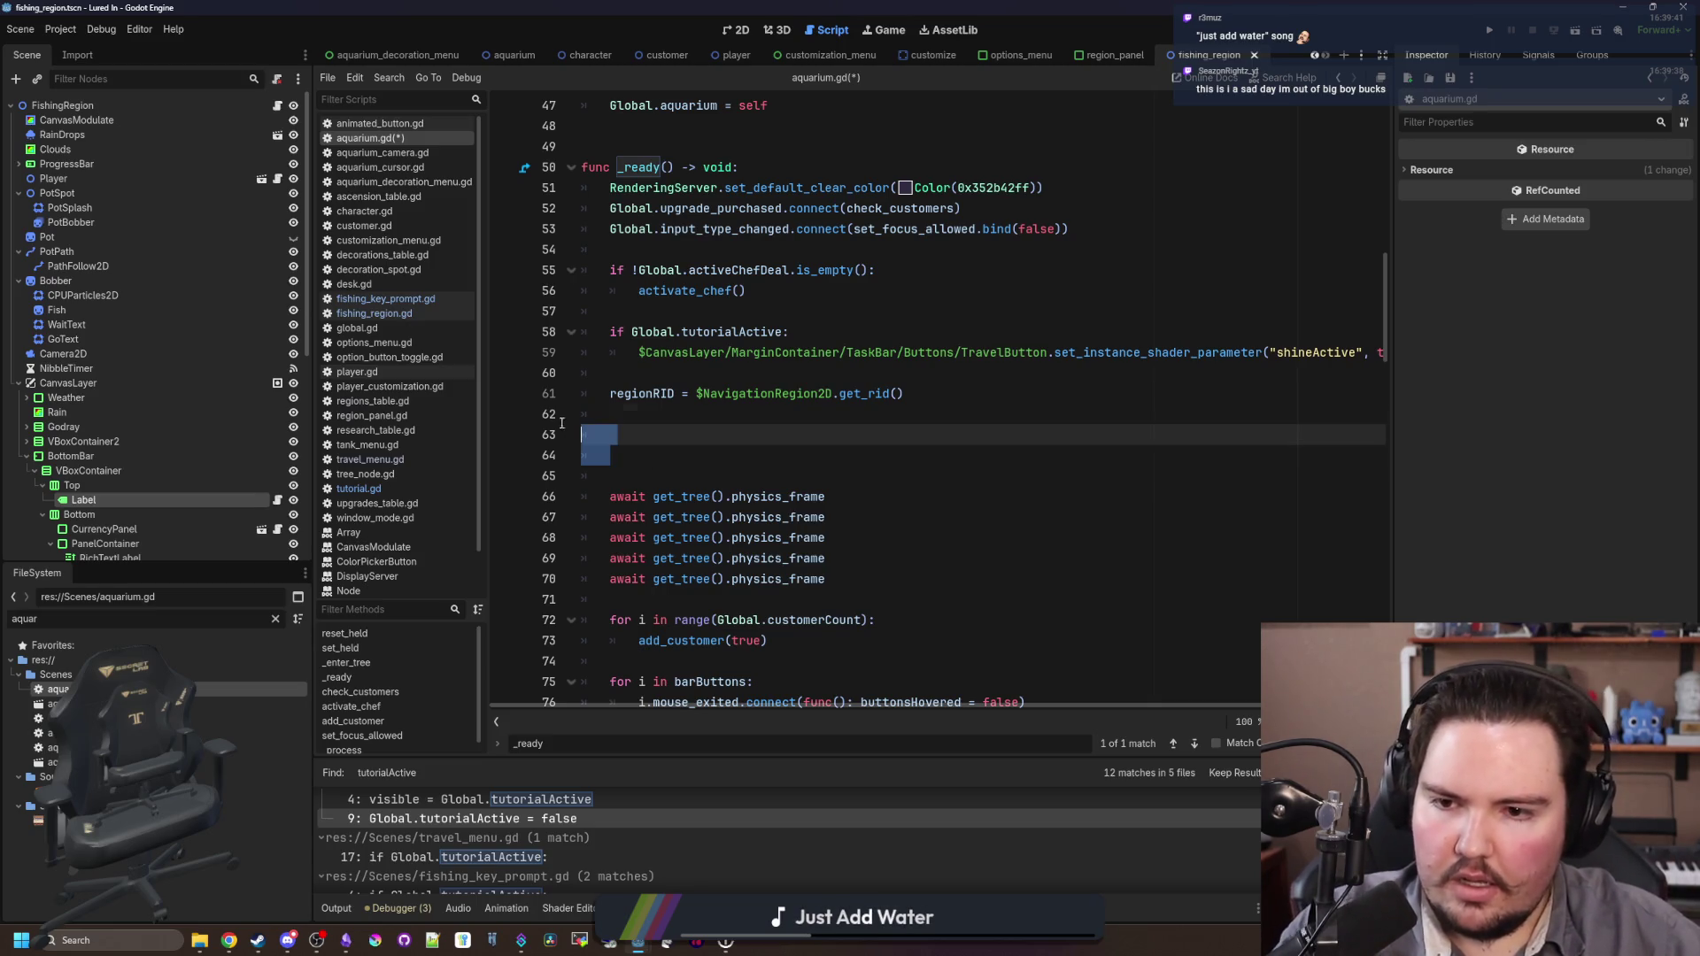
pyautogui.scroll(4, 762, 454)
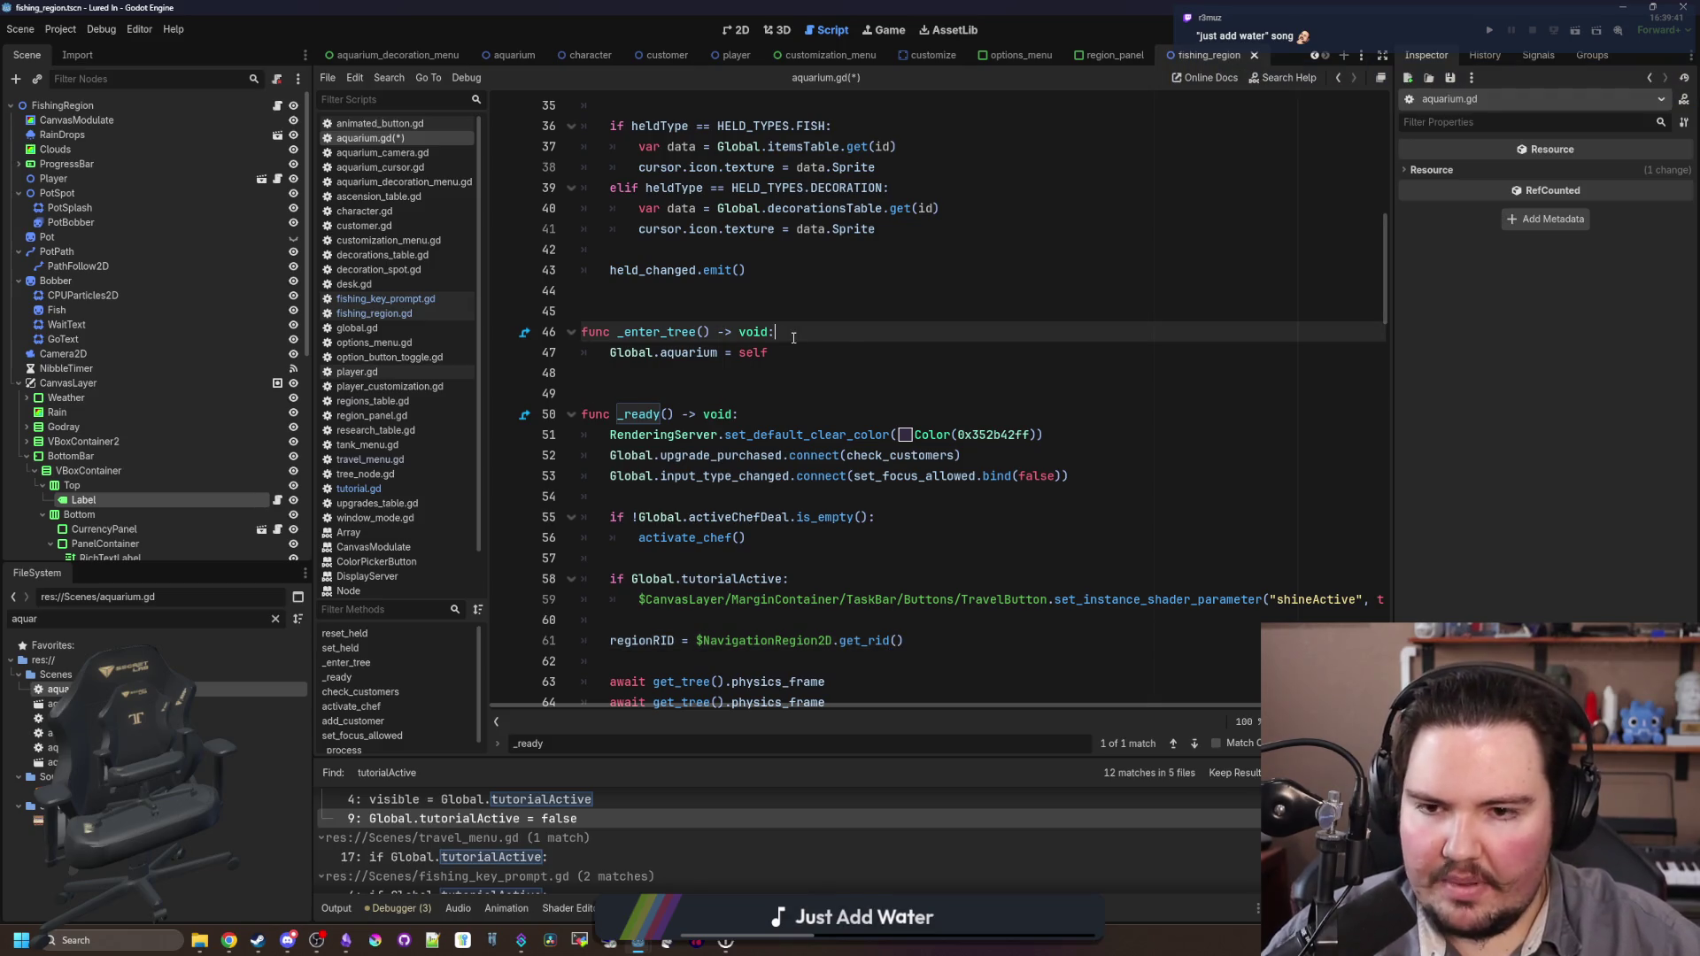
pyautogui.click(849, 351)
pyautogui.press('Return')
pyautogui.hotkey('ctrl', 'v')
pyautogui.press('Up')
pyautogui.press('Up')
pyautogui.press('Up')
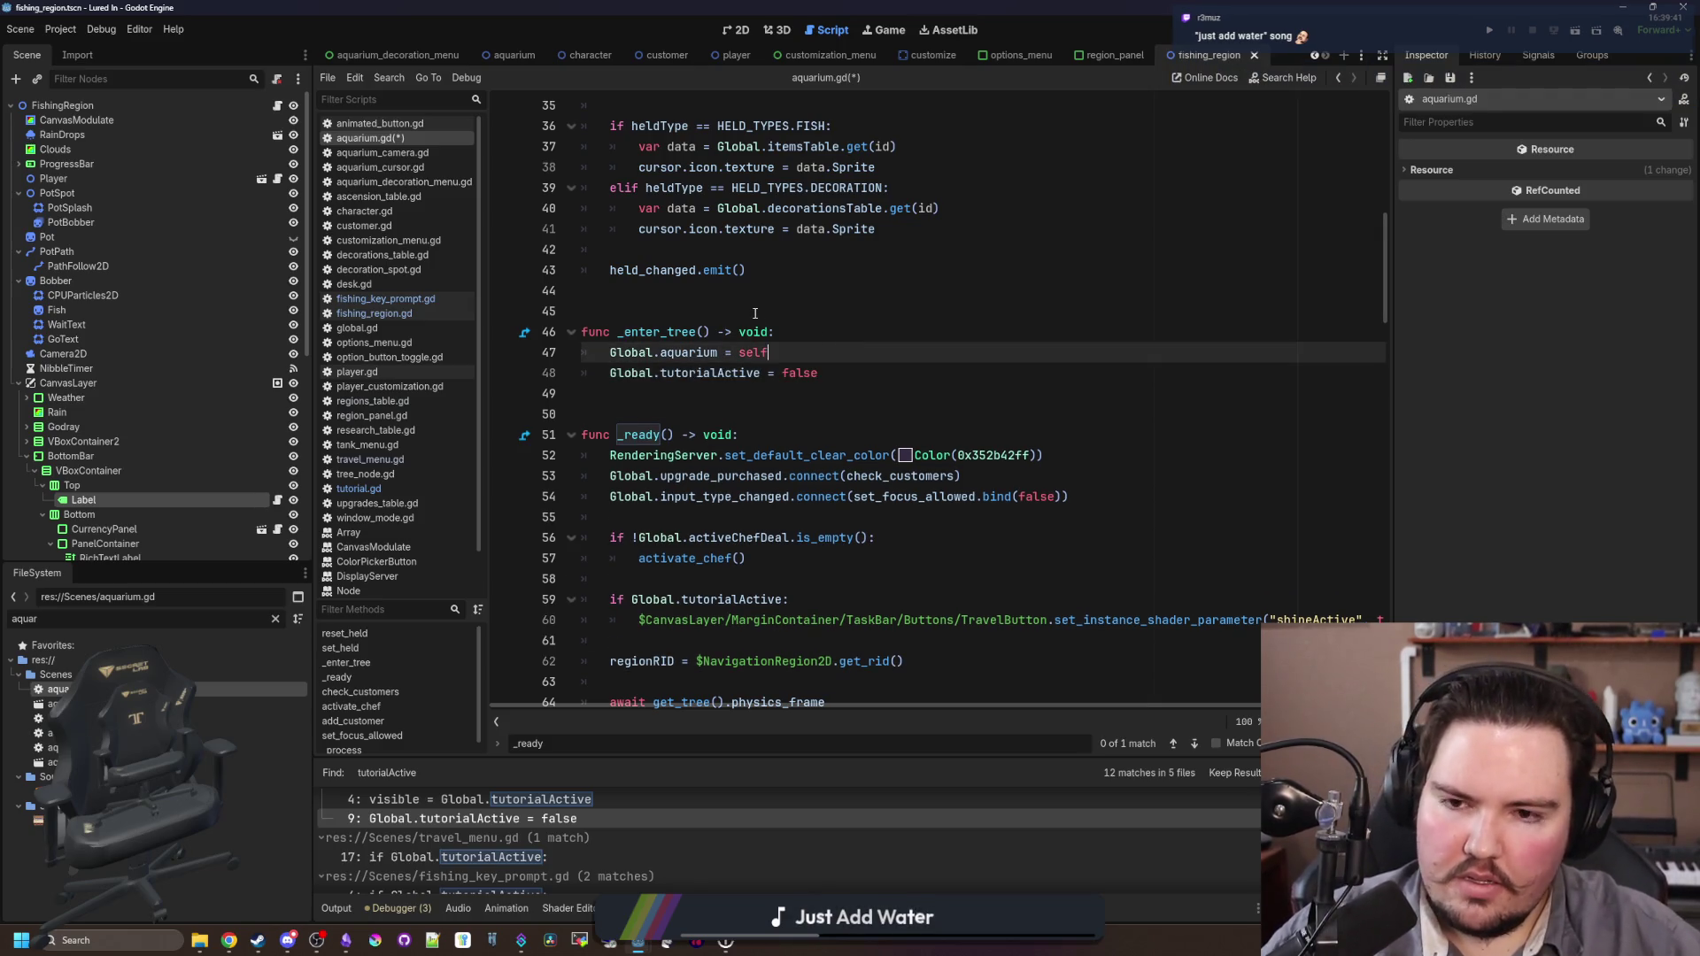
pyautogui.click(793, 346)
pyautogui.press('Return')
pyautogui.hotkey('ctrl', 's')
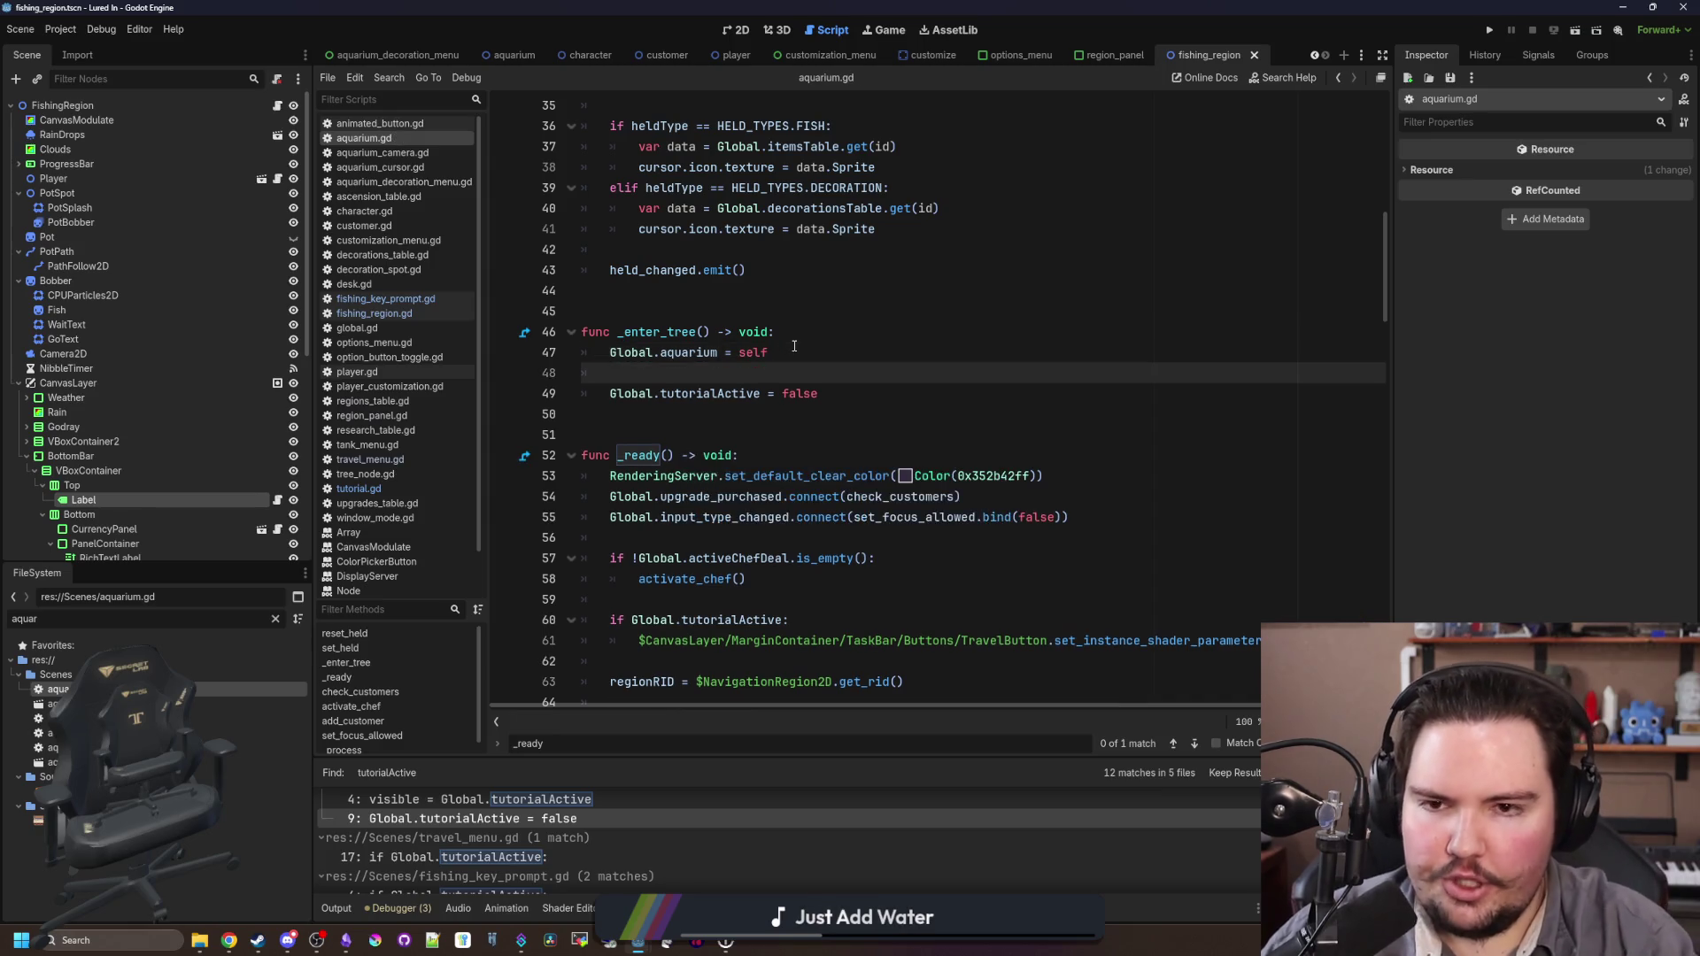
pyautogui.press('Tab')
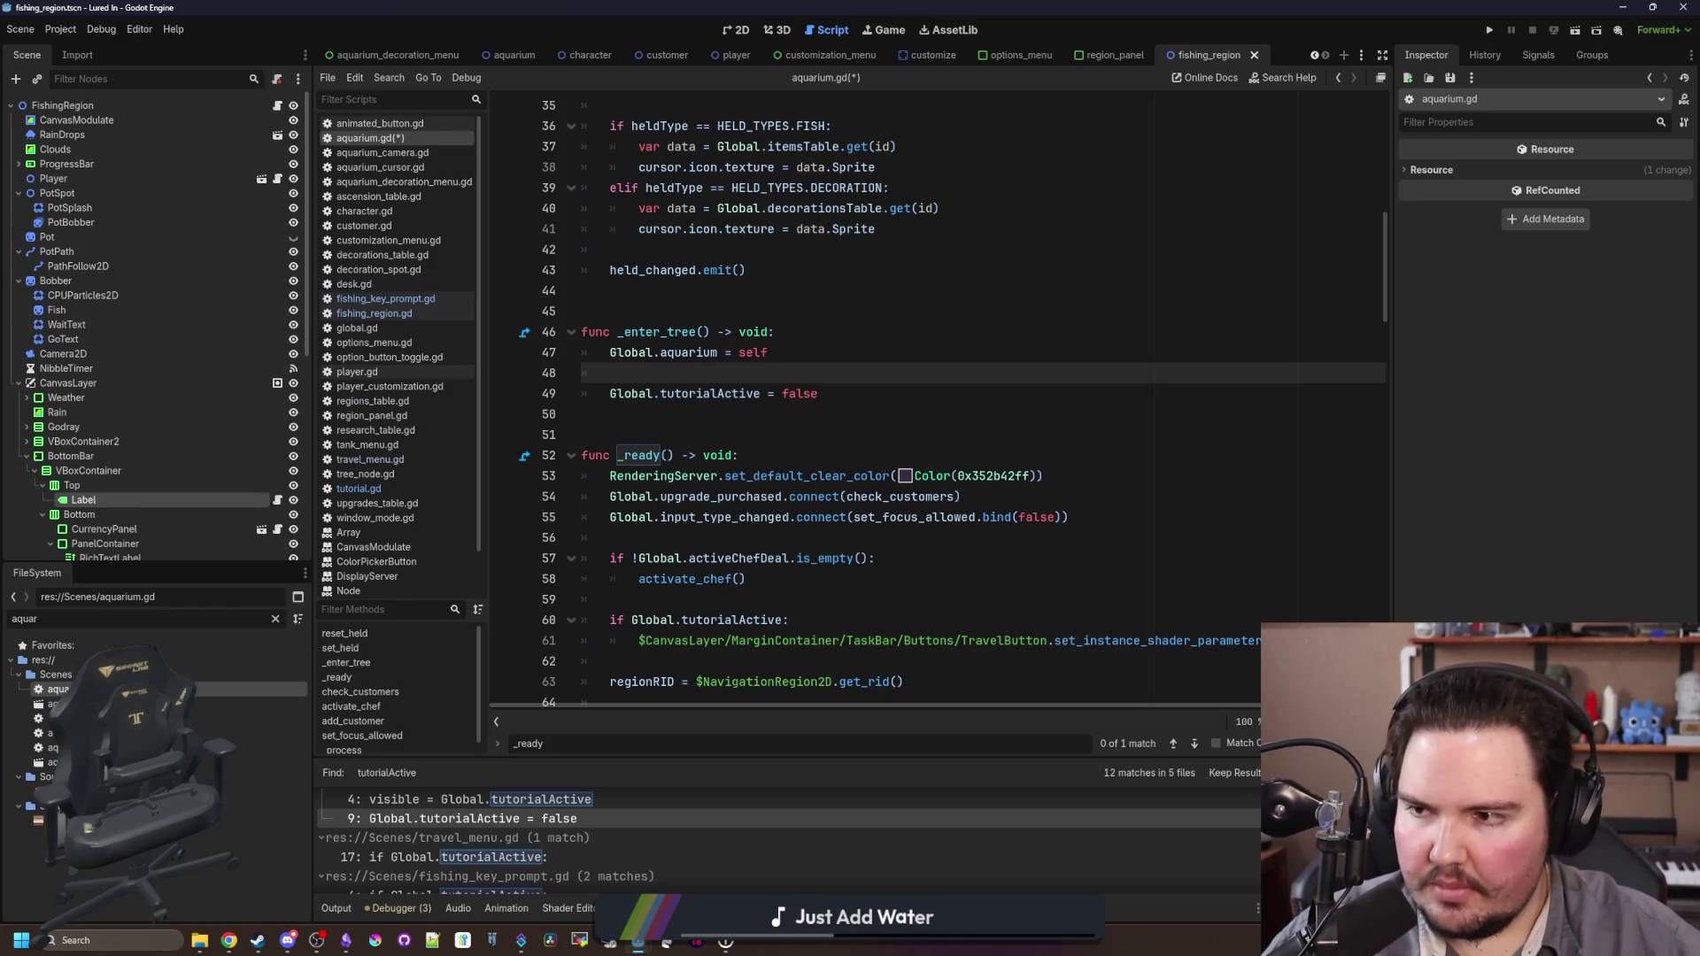
# Step: Nest tutorialActive = false under 'if Global.aquariumVisitedCount > 0' in _enter_tree
pyautogui.hotkey('ctrl', 'o')
pyautogui.press('Escape')
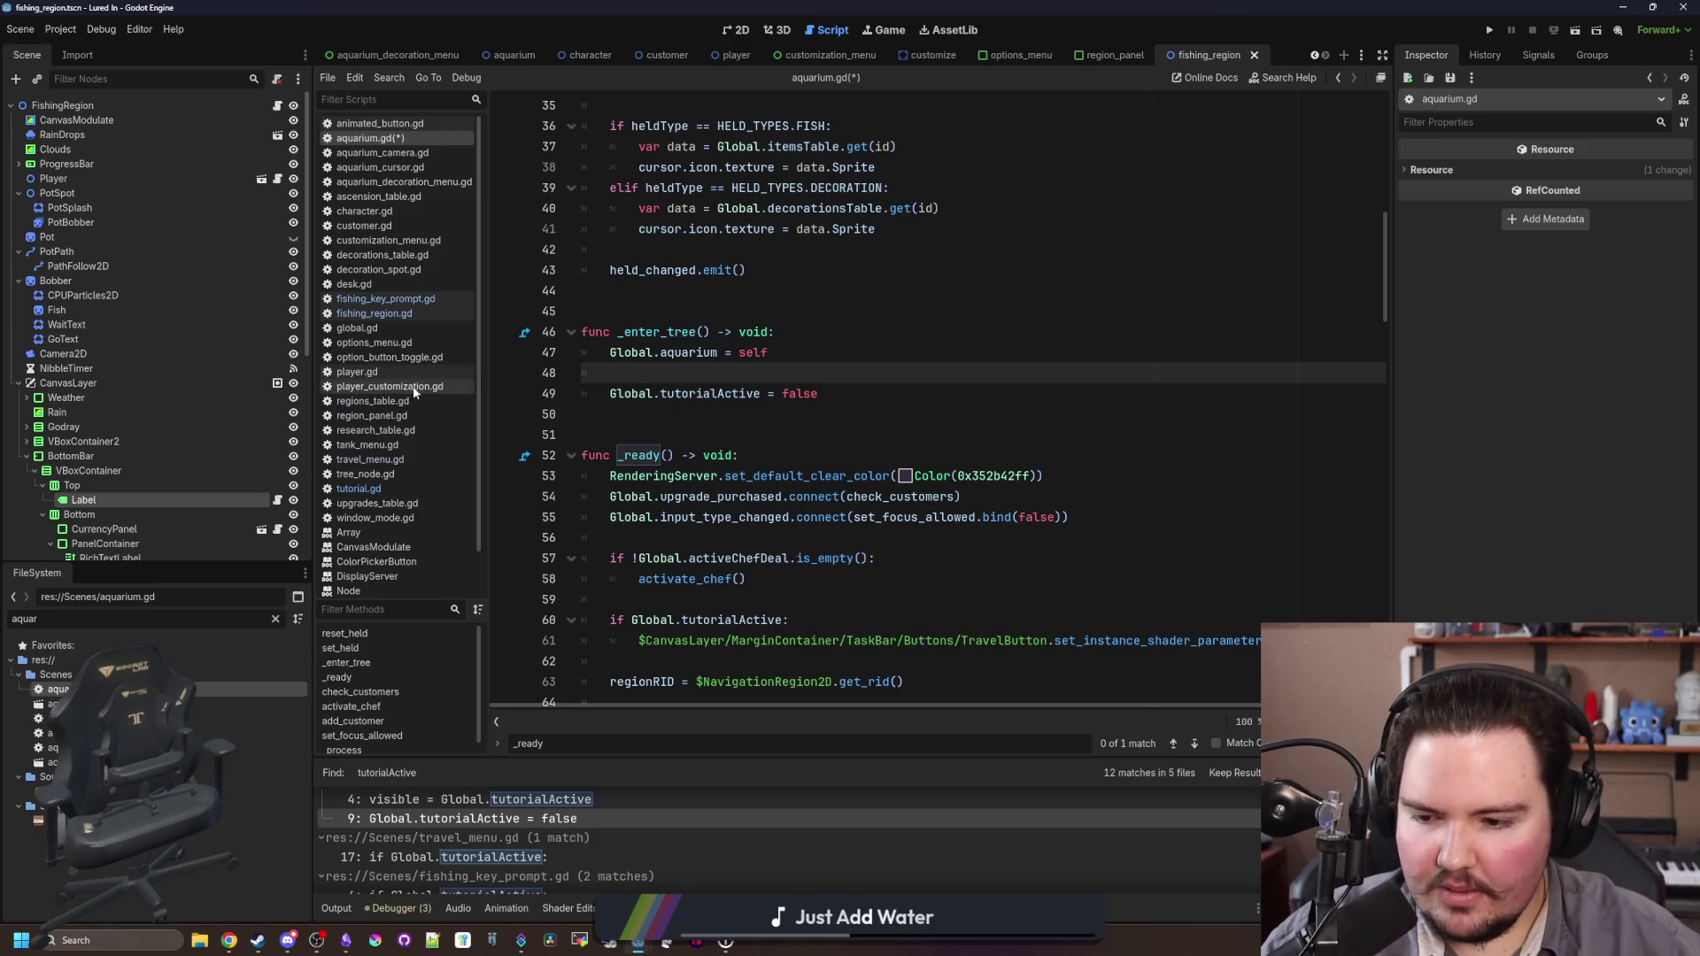
pyautogui.click(208, 935)
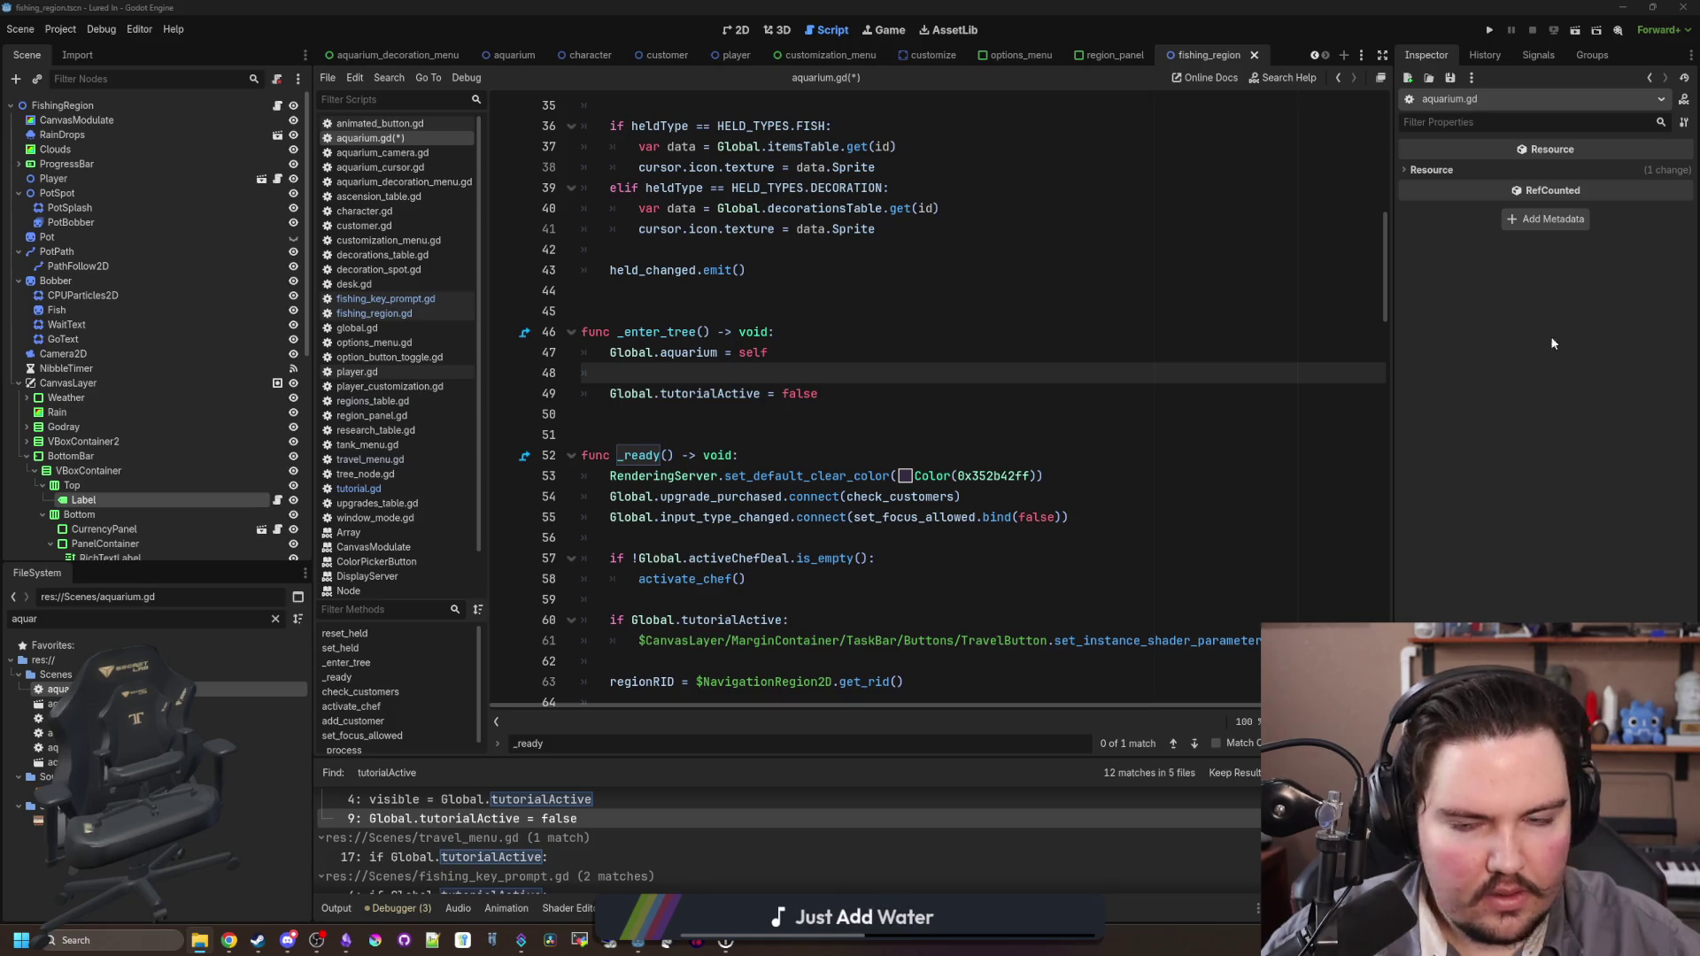
pyautogui.click(674, 383)
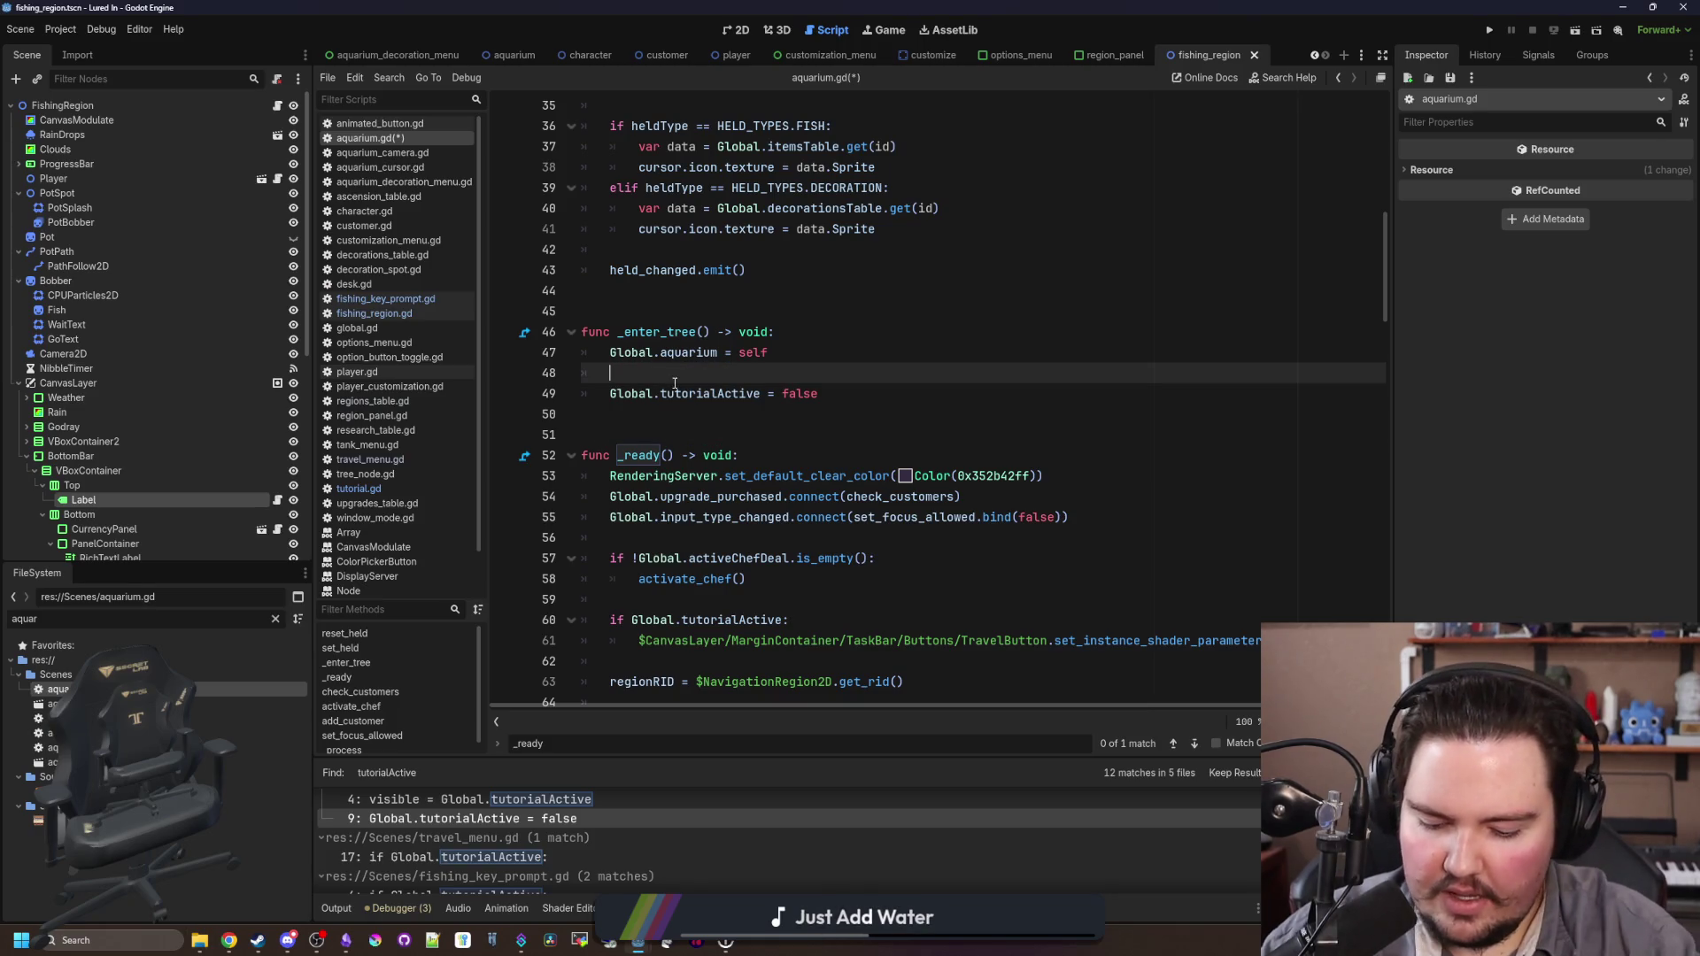
pyautogui.write('if Global.a')
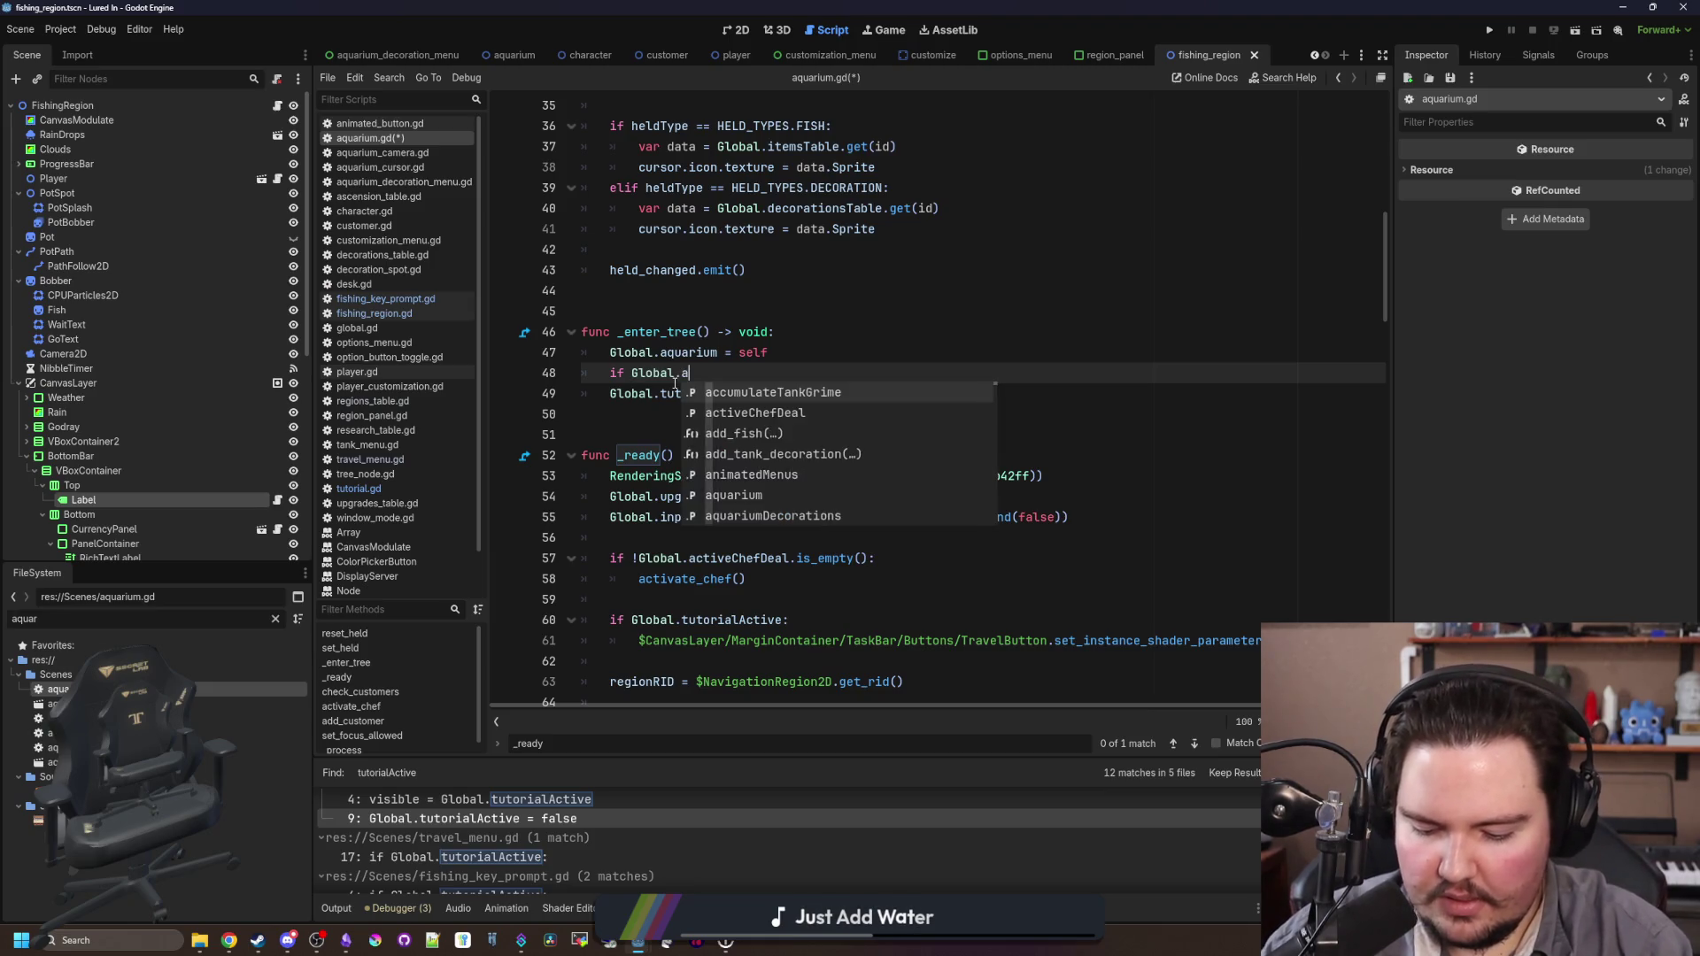
pyautogui.write('quariumVisit')
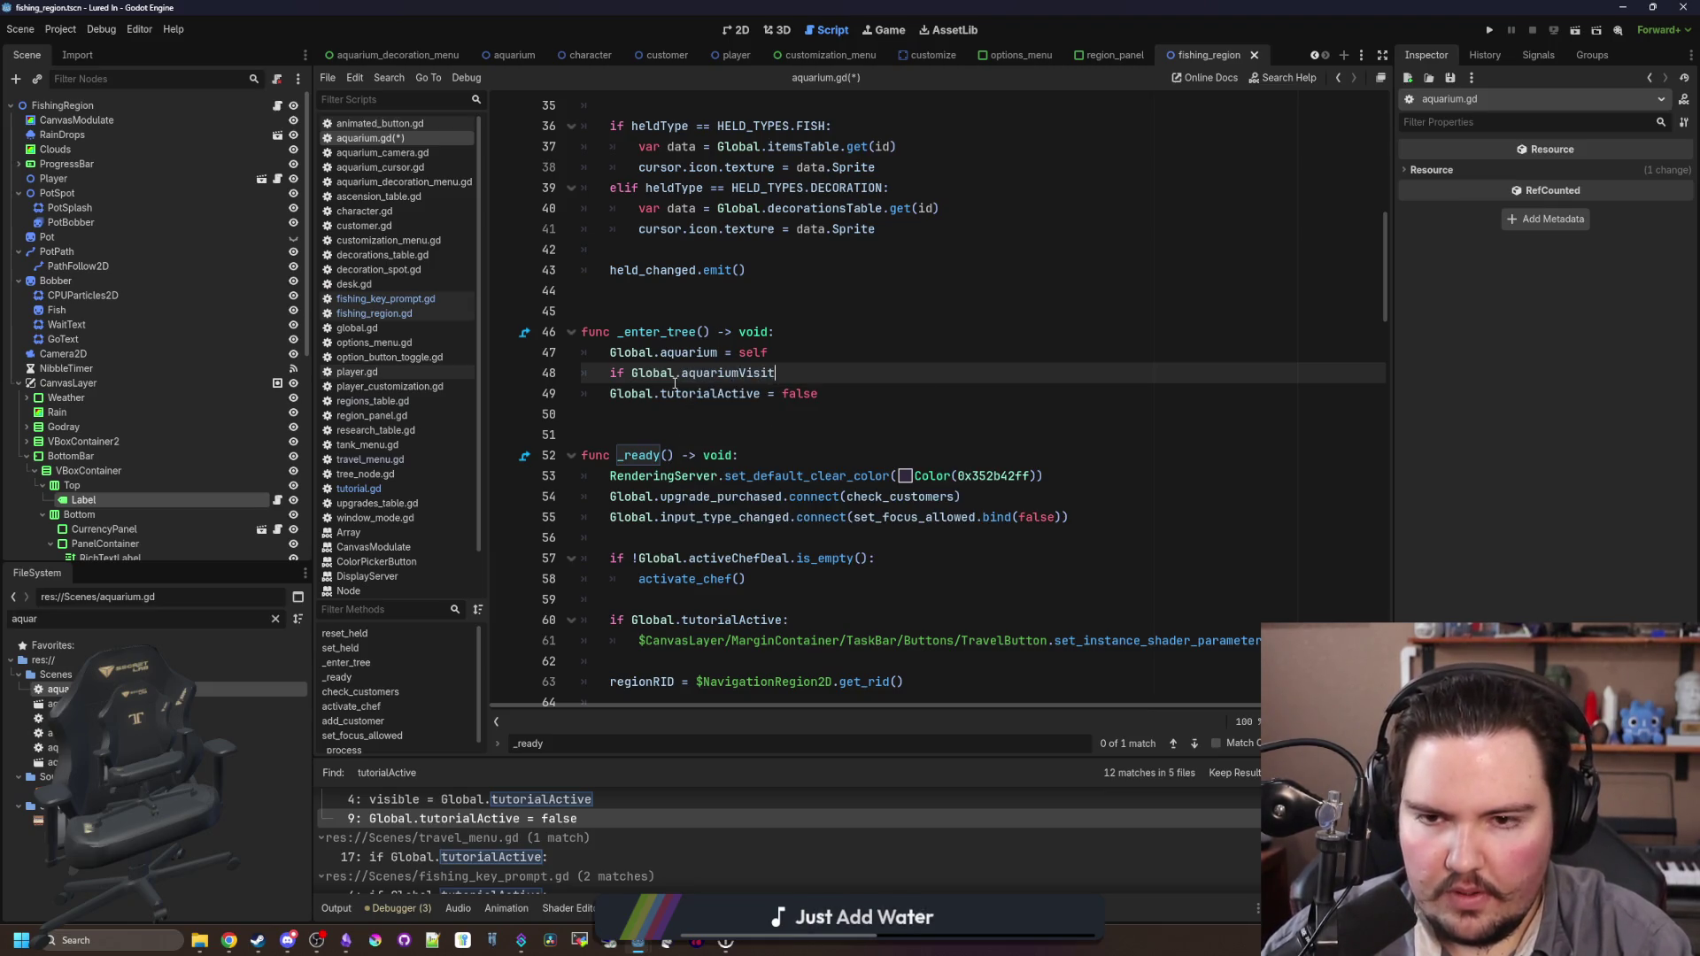
pyautogui.write('edCount > 0:')
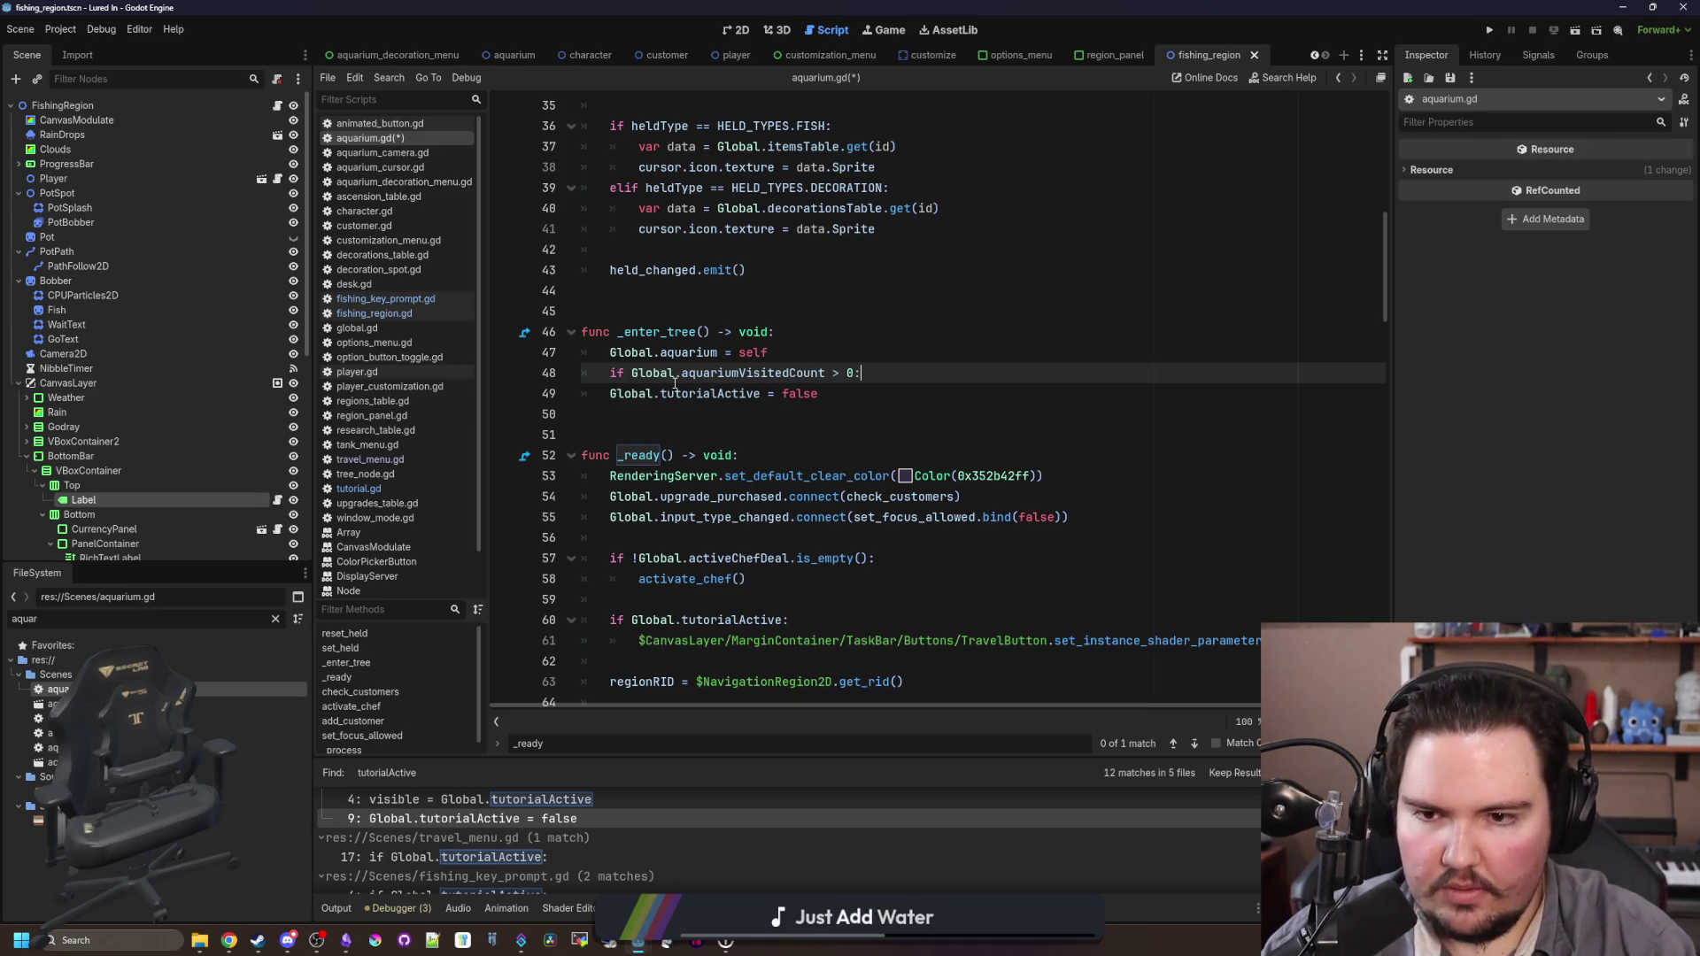
pyautogui.click(584, 393)
pyautogui.press('Tab')
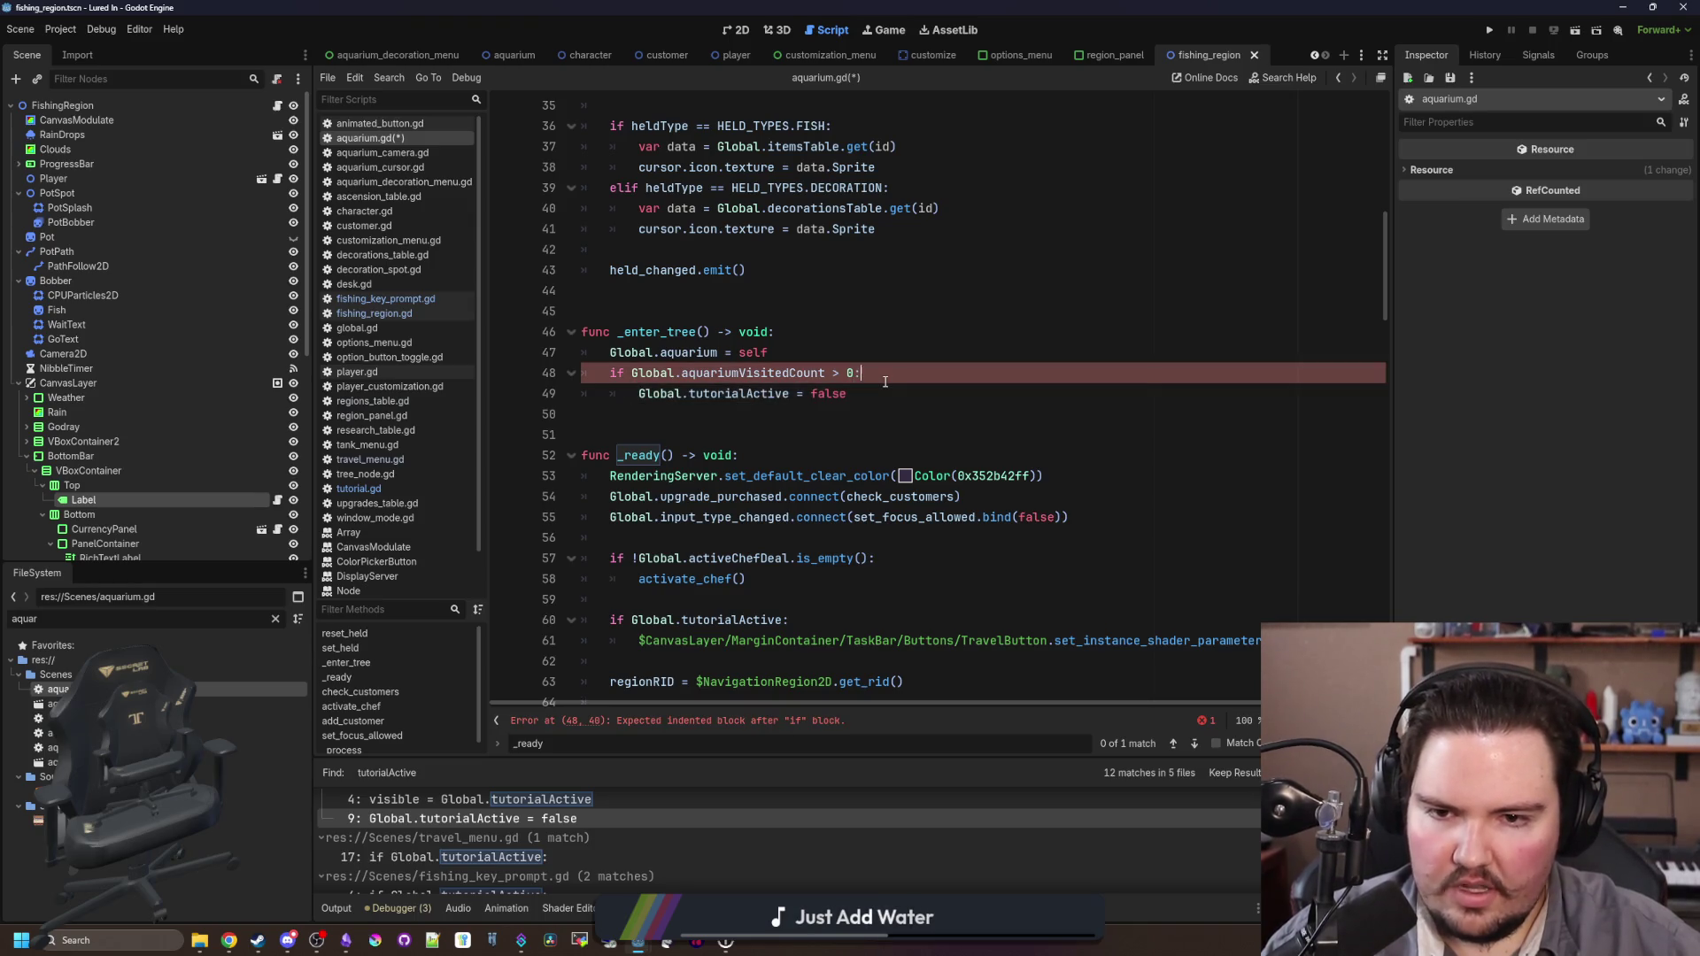
pyautogui.click(878, 389)
pyautogui.press('Return')
# Step: Add 'Global.aquariumVisitedCount += 1' after the condition block, review the lines, and clear the file filter
pyautogui.write('lobal')
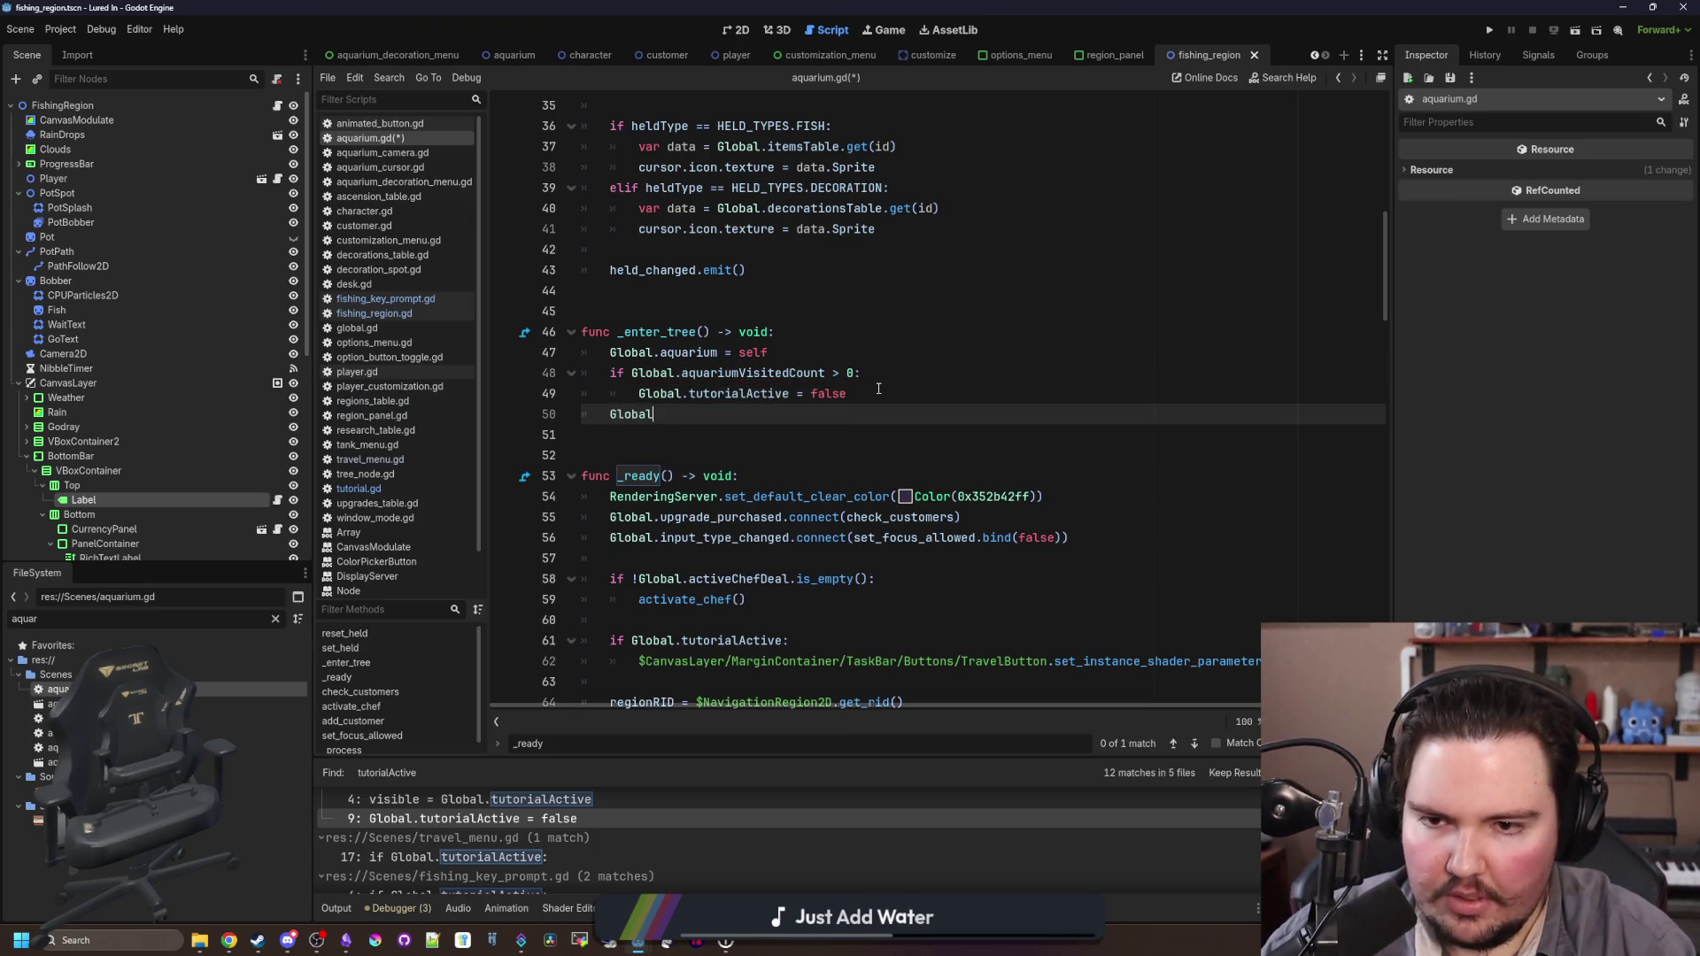
pyautogui.write('.aquariumVisti')
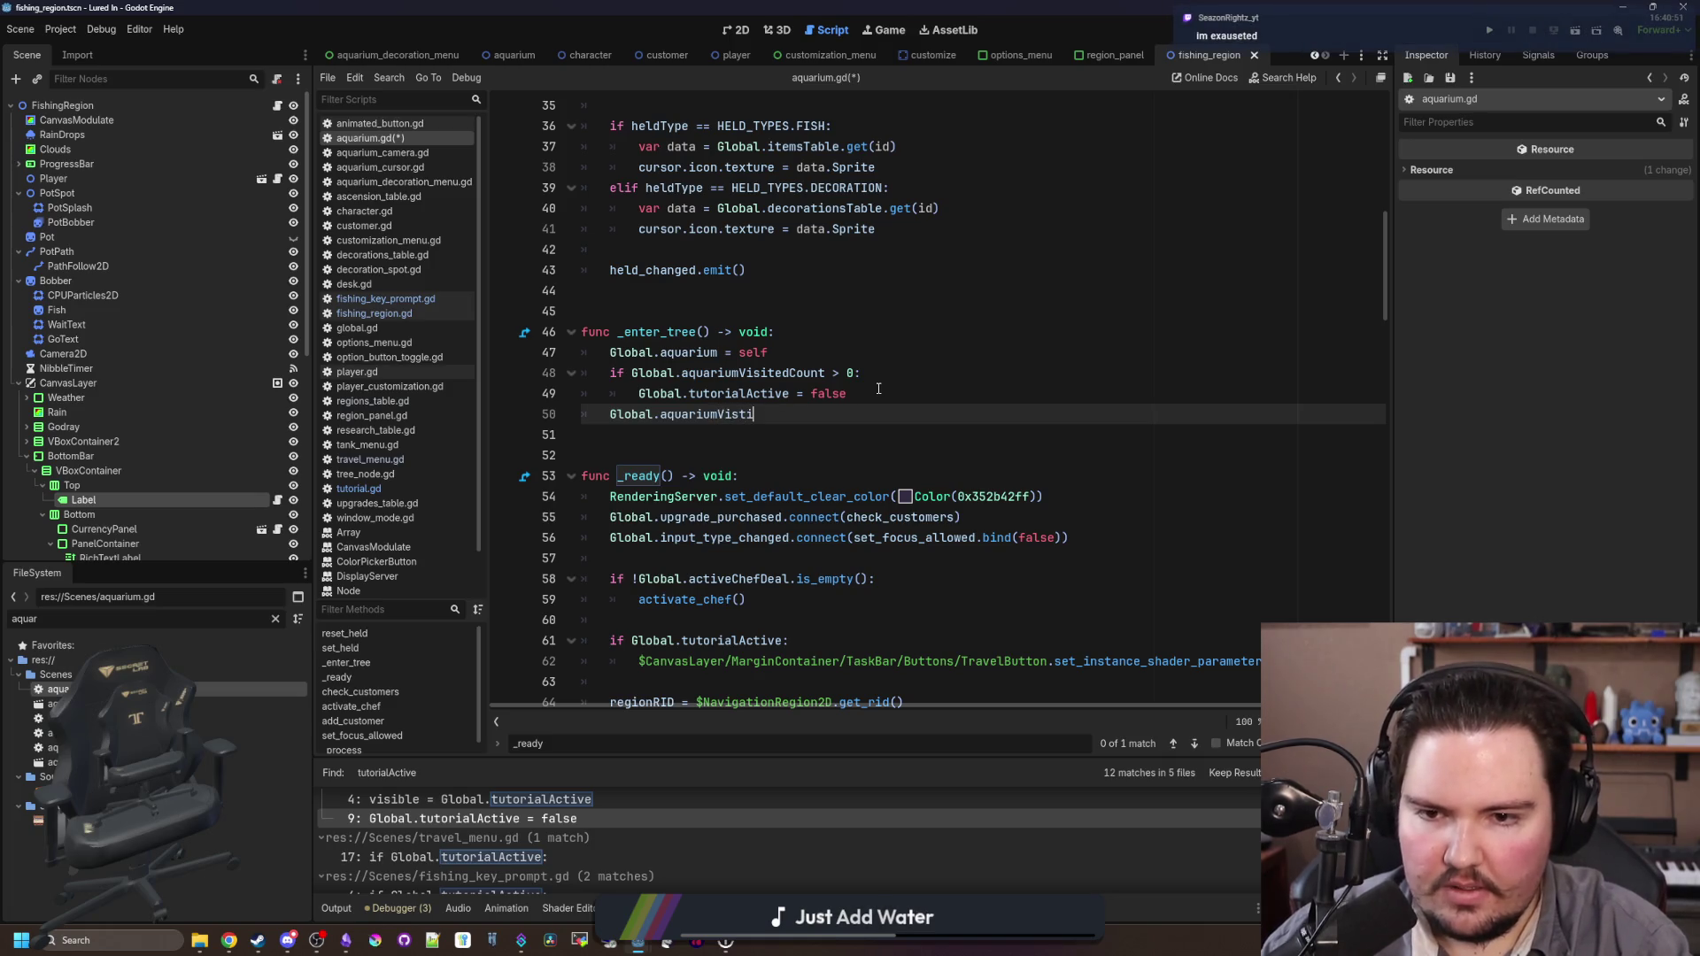
pyautogui.press('BackSpace')
pyautogui.press('BackSpace')
pyautogui.press('BackSpace')
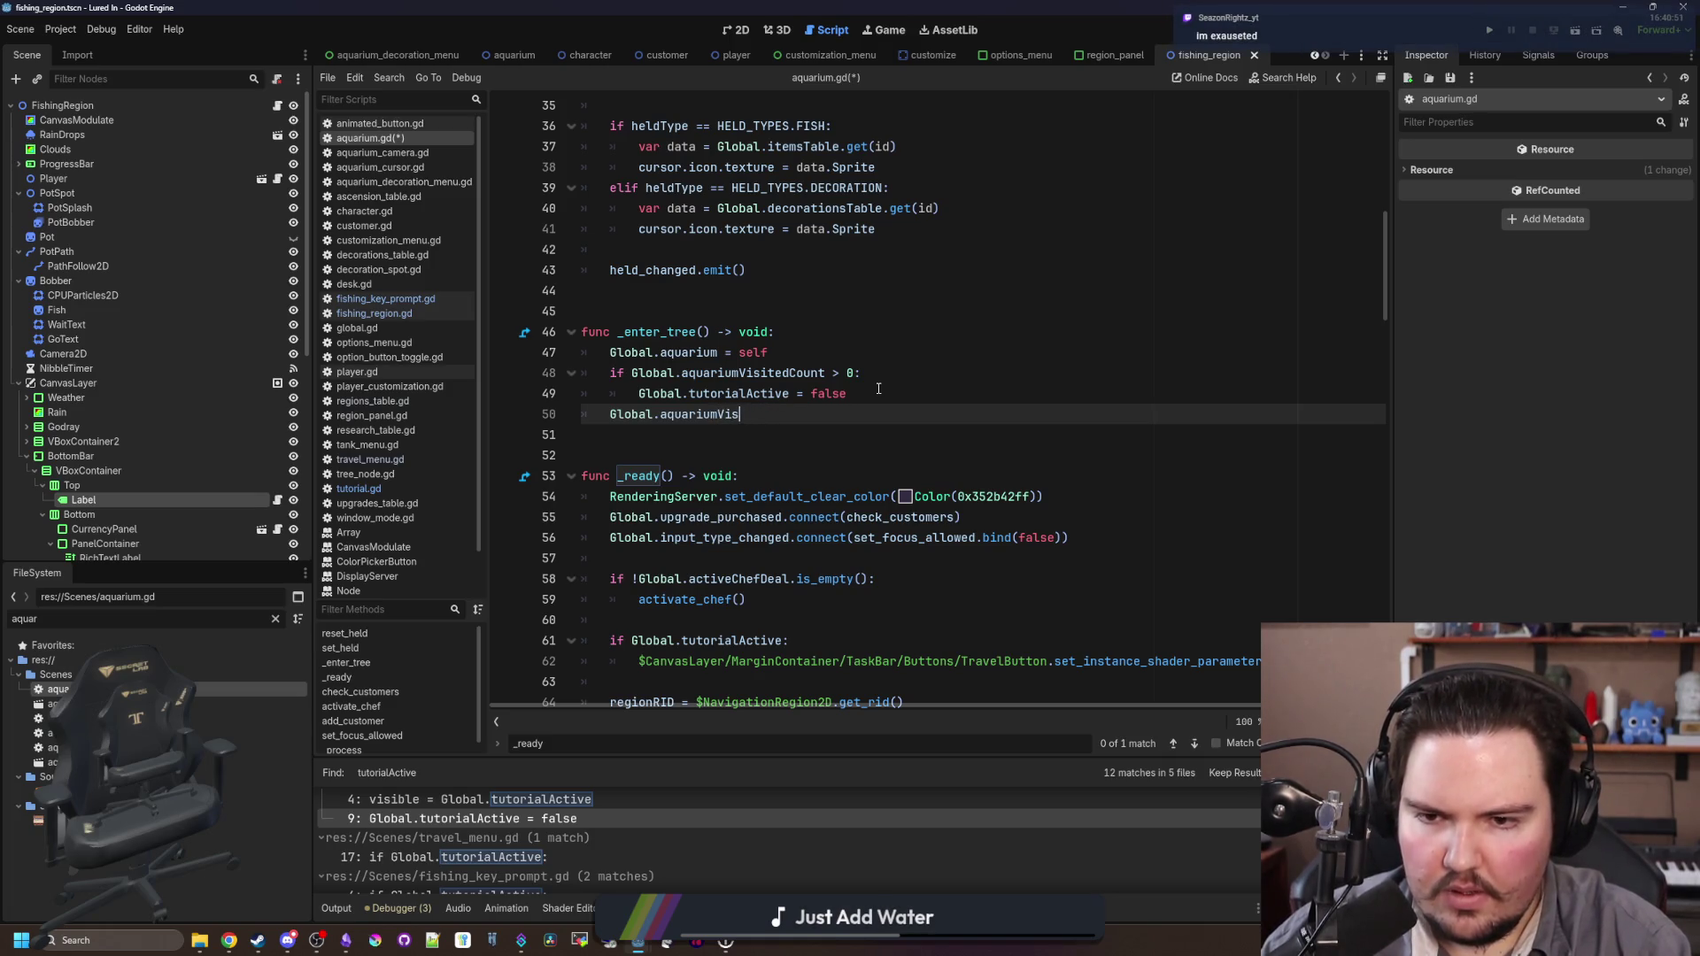
pyautogui.write('itedCount += 1')
pyautogui.click(878, 388)
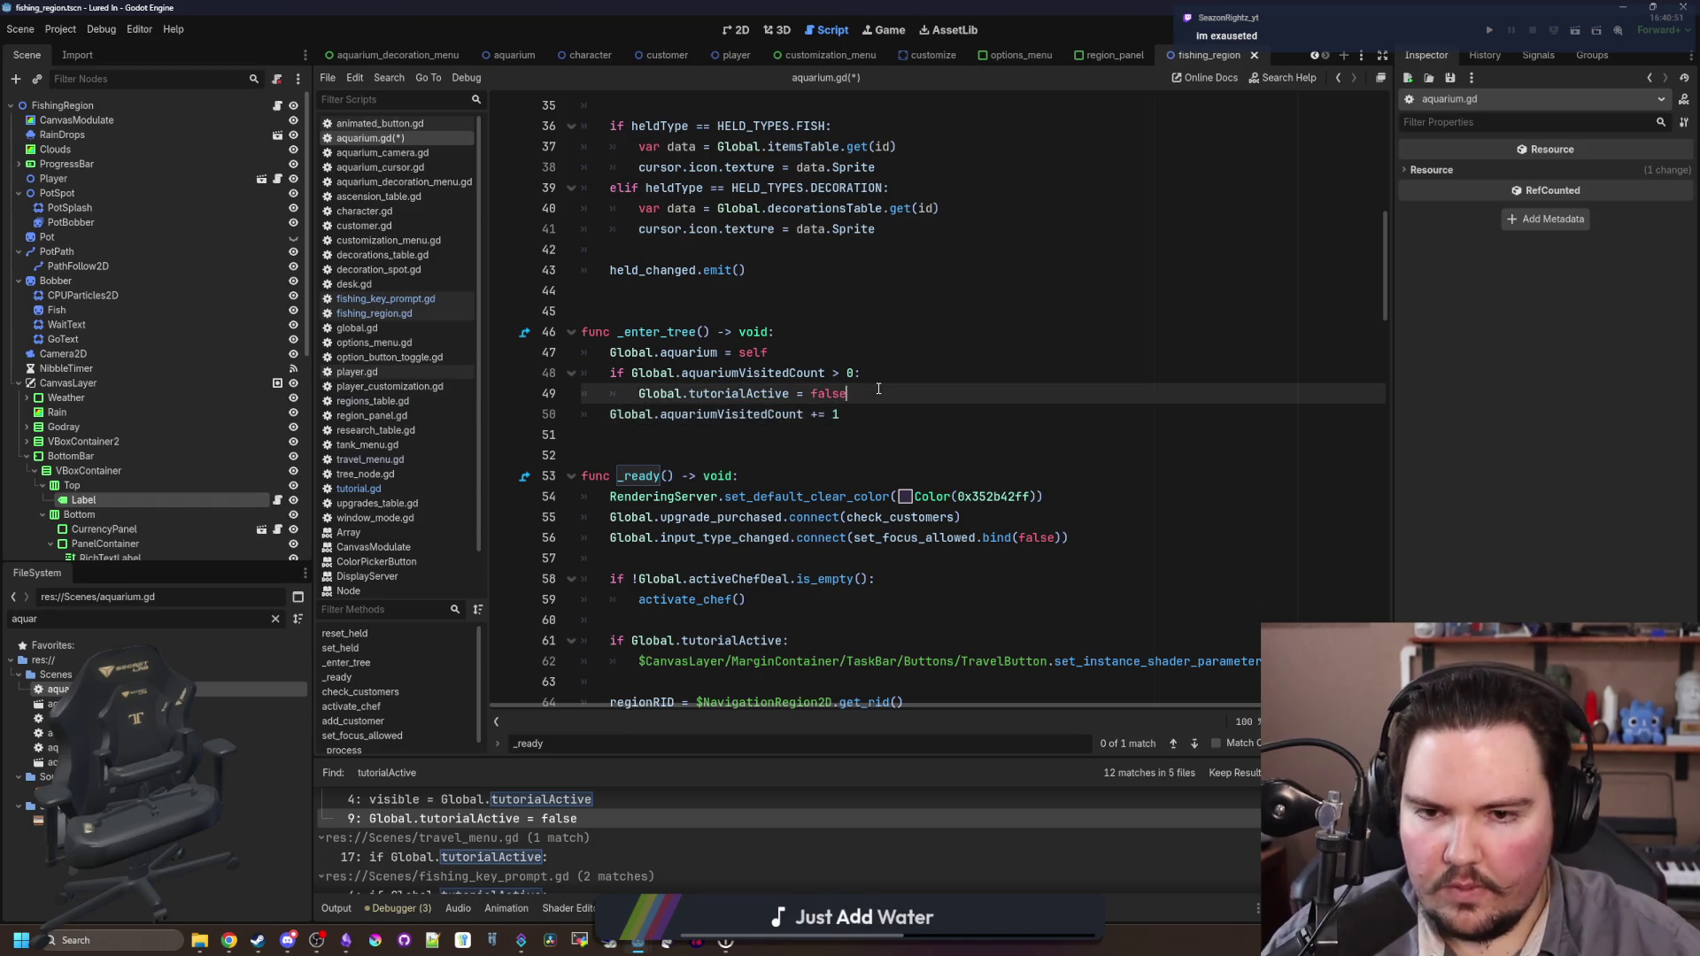
pyautogui.click(782, 373)
pyautogui.moveTo(825, 373); pyautogui.dragTo(631, 373)
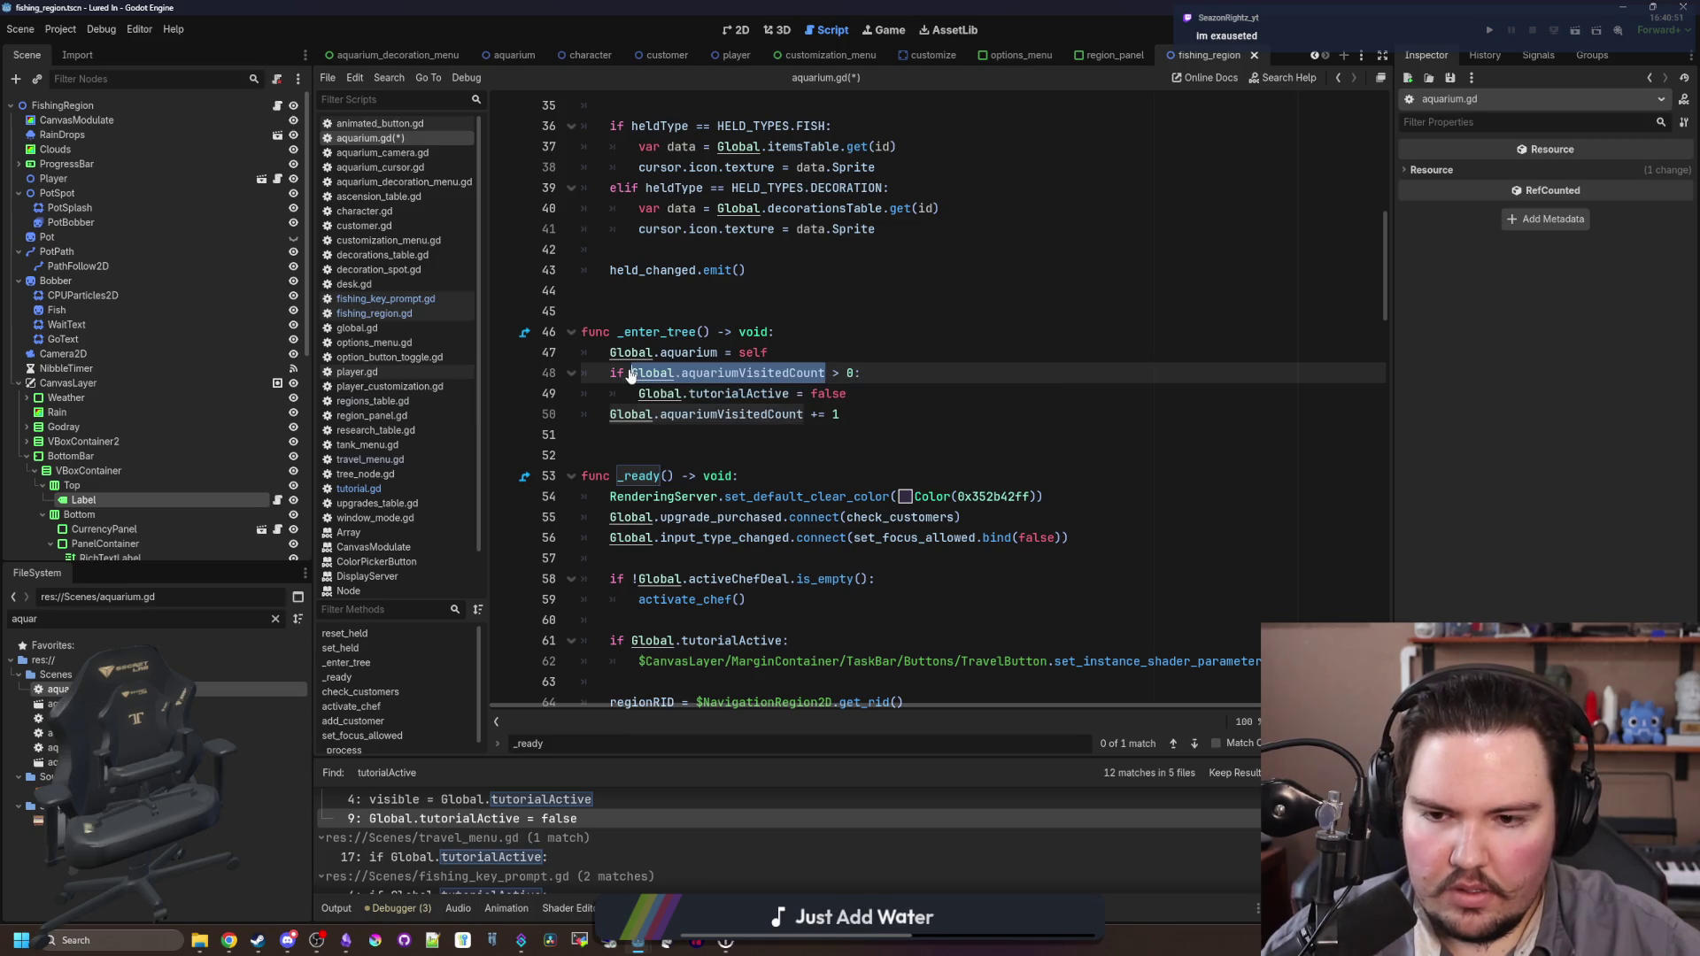
pyautogui.scroll(2, 794, 447)
pyautogui.scroll(-3, 794, 448)
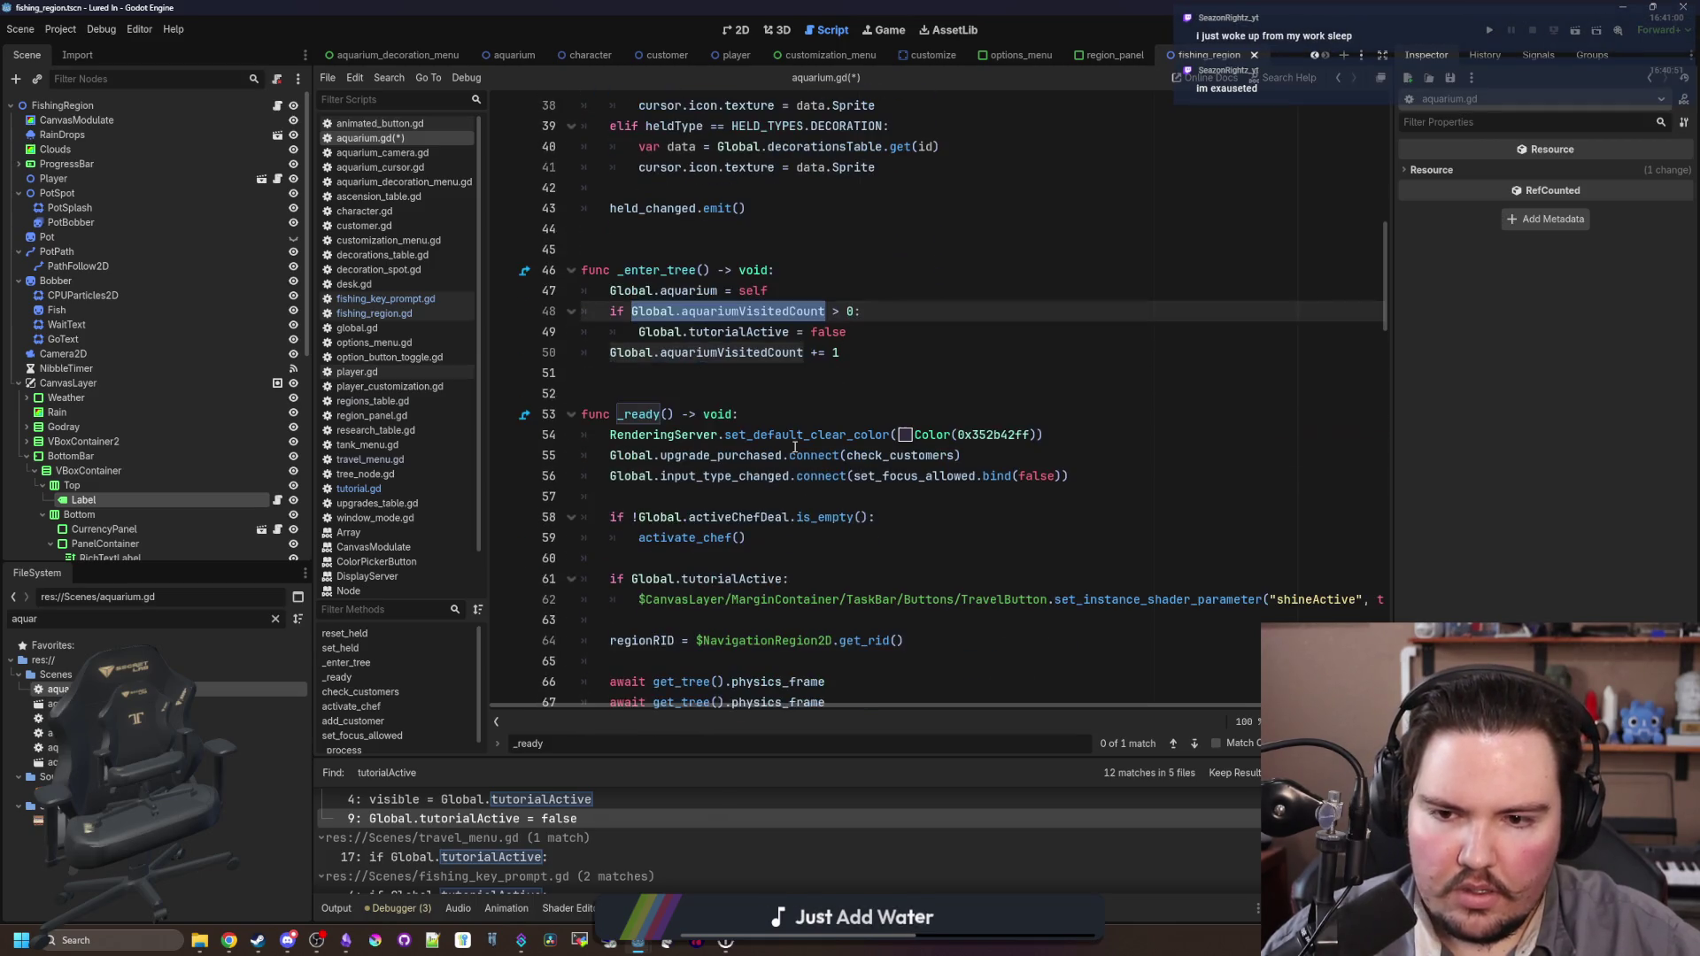
pyautogui.scroll(2, 794, 447)
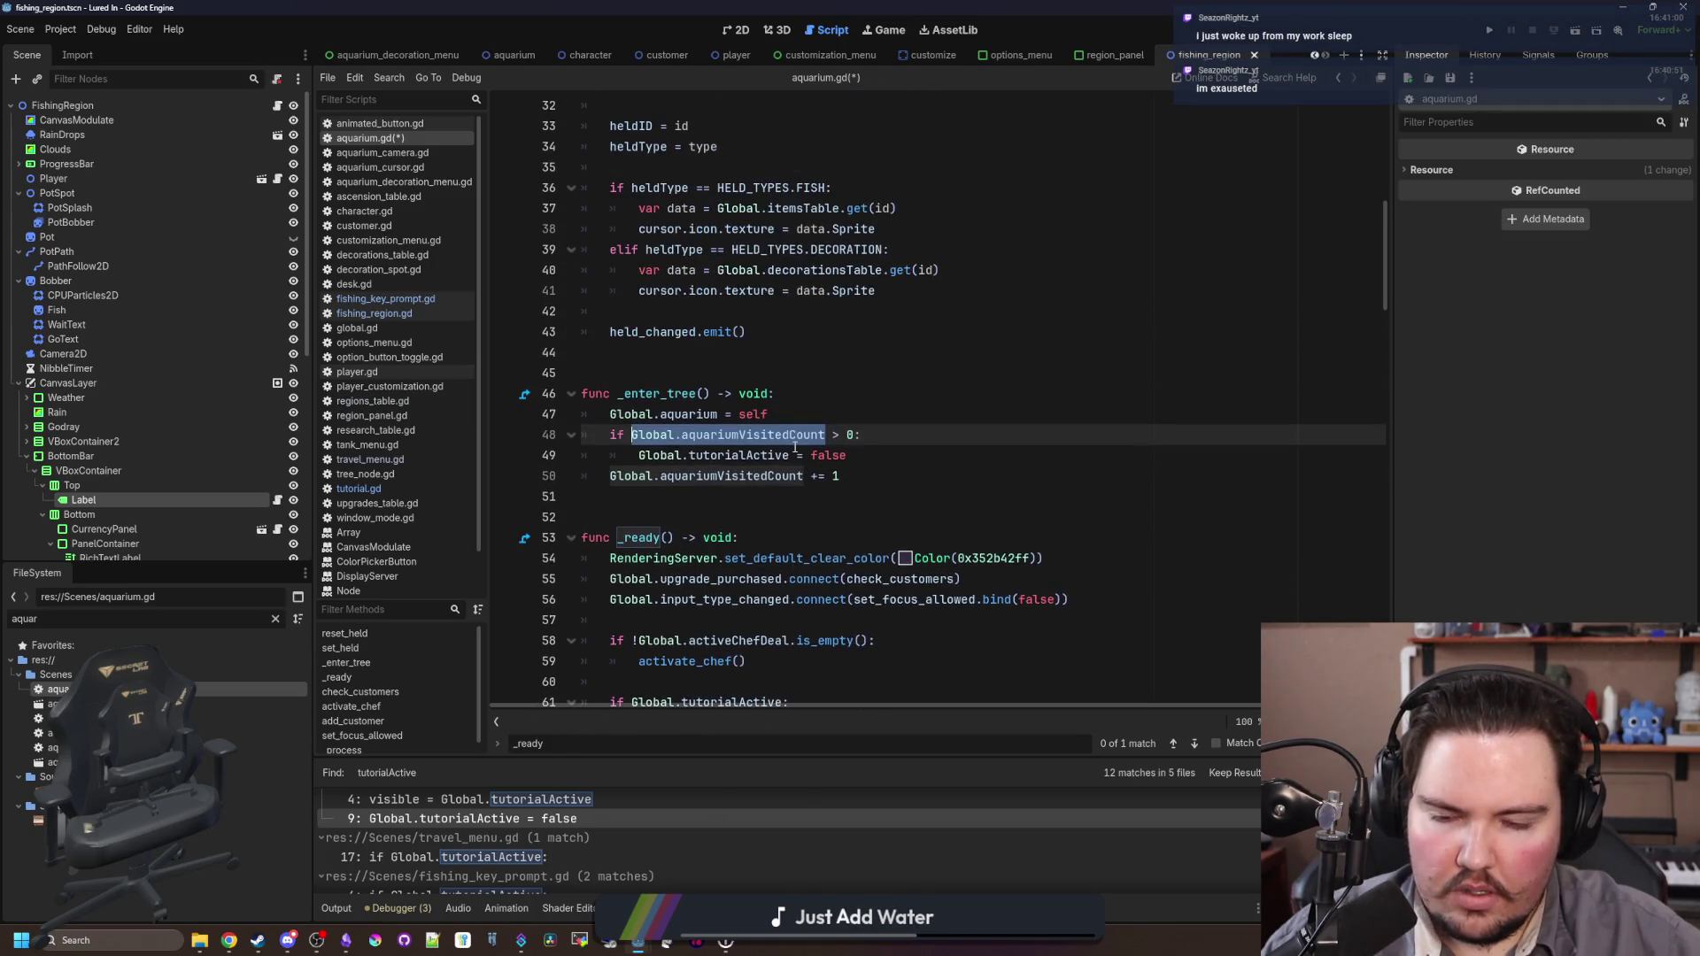
pyautogui.click(708, 505)
pyautogui.click(869, 454)
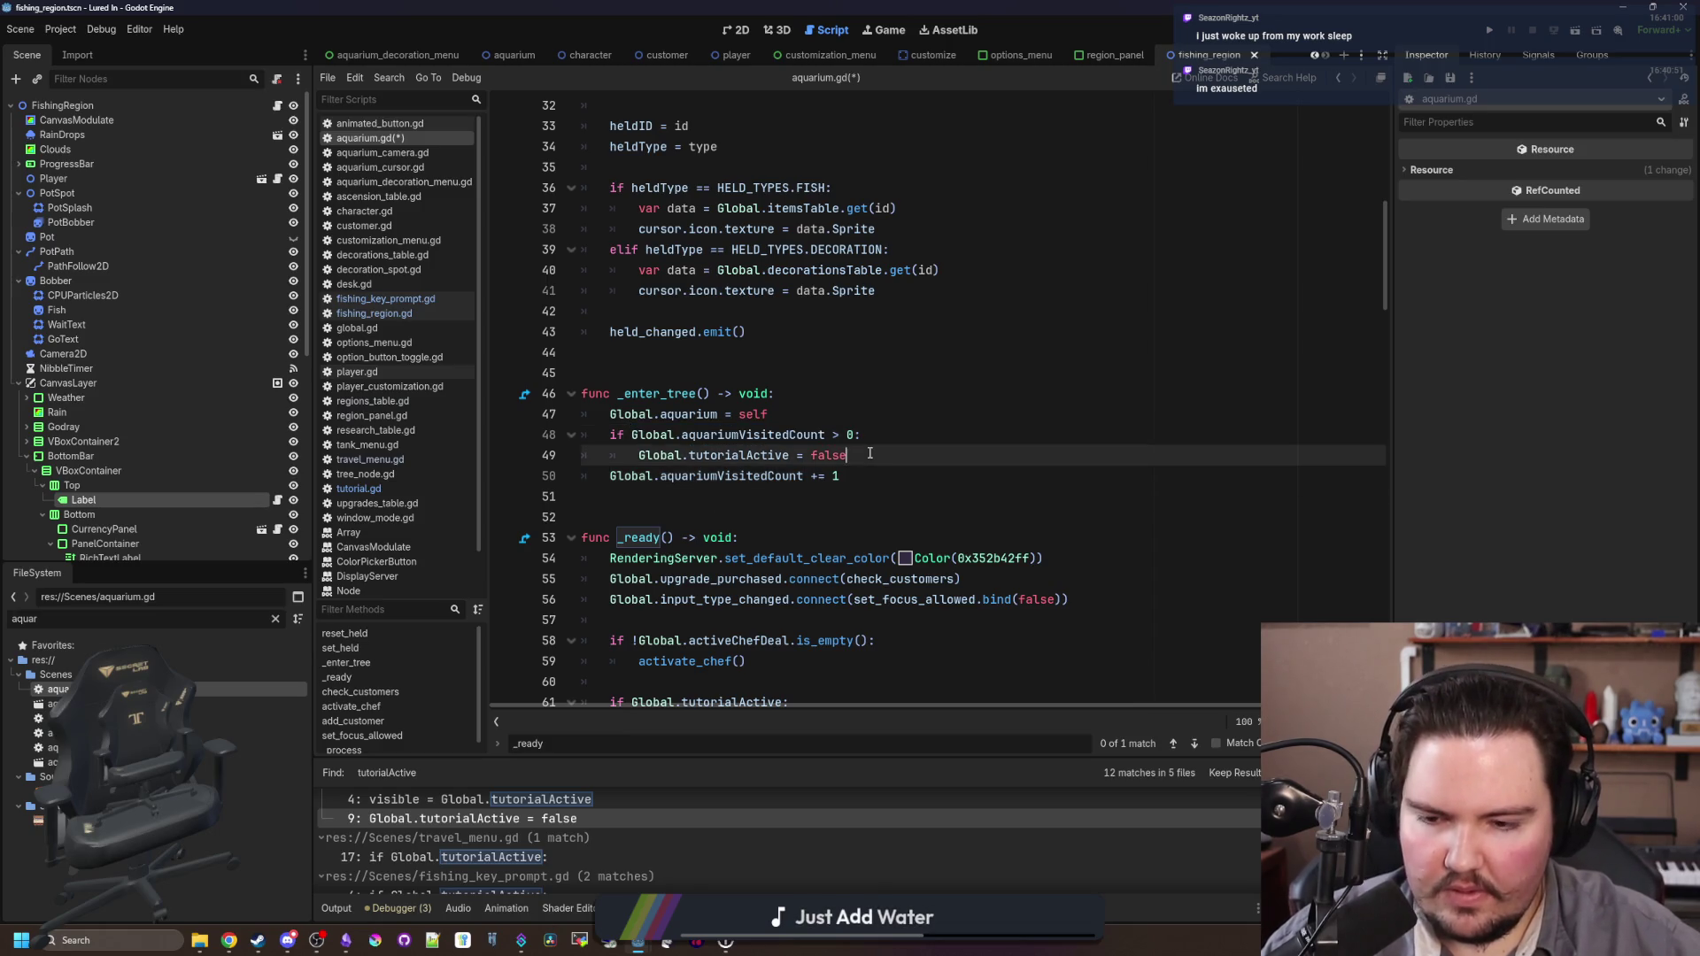
pyautogui.click(713, 512)
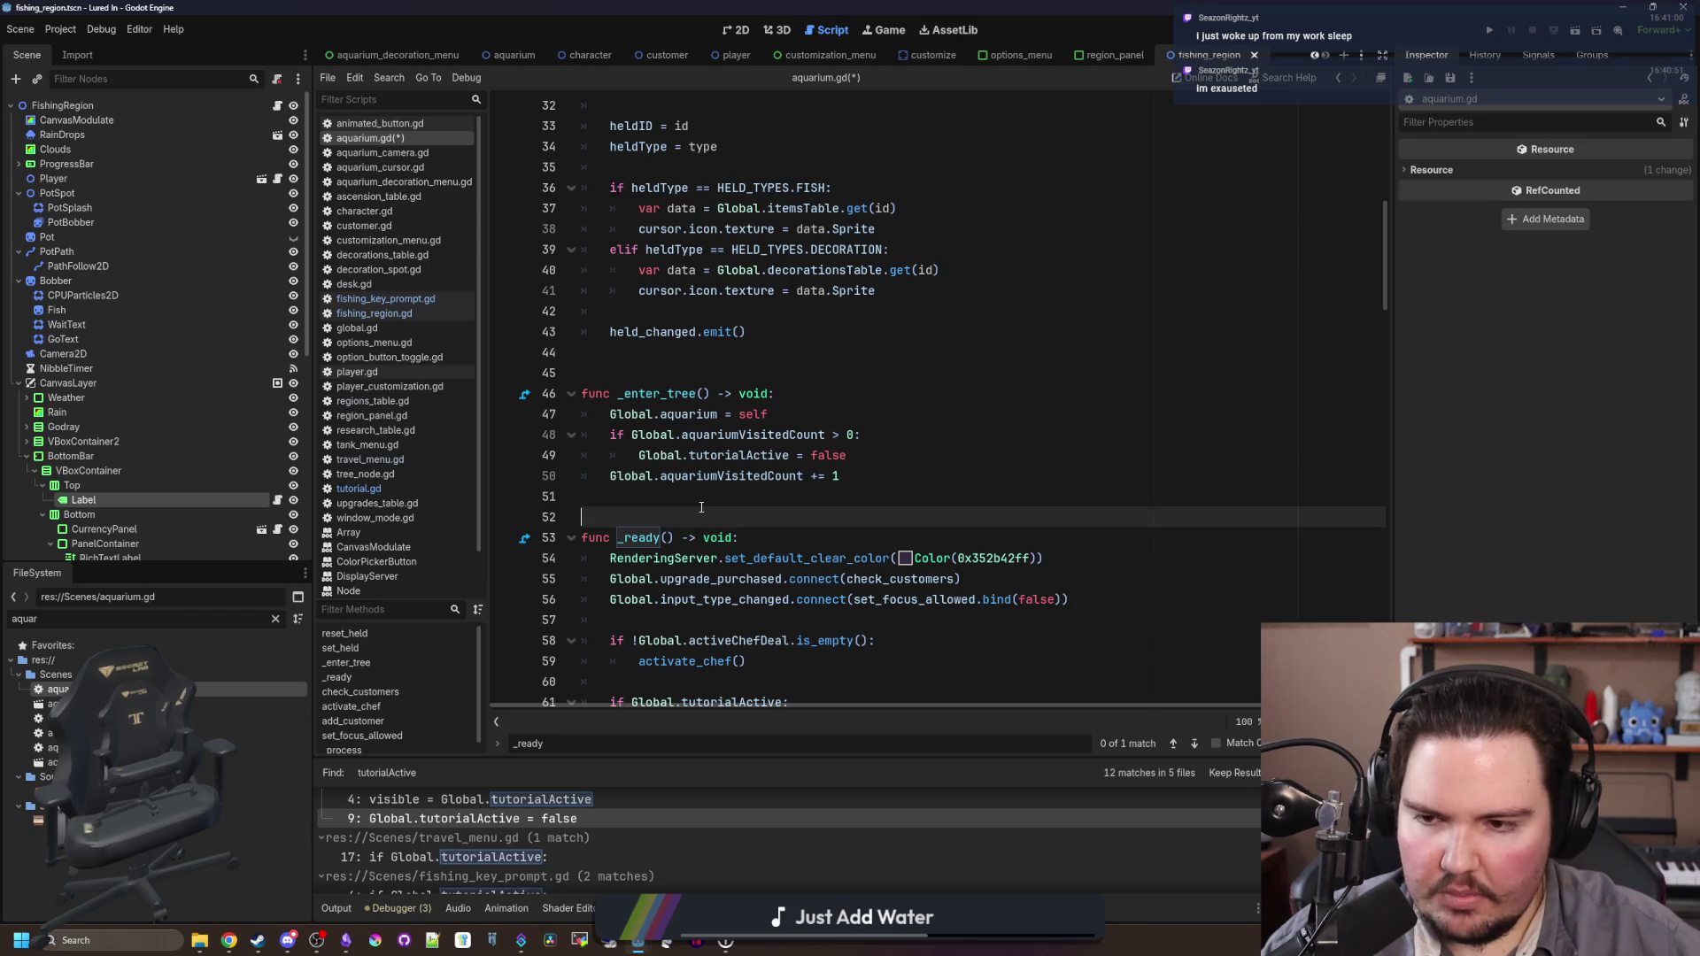
pyautogui.click(701, 503)
pyautogui.scroll(-5, 694, 472)
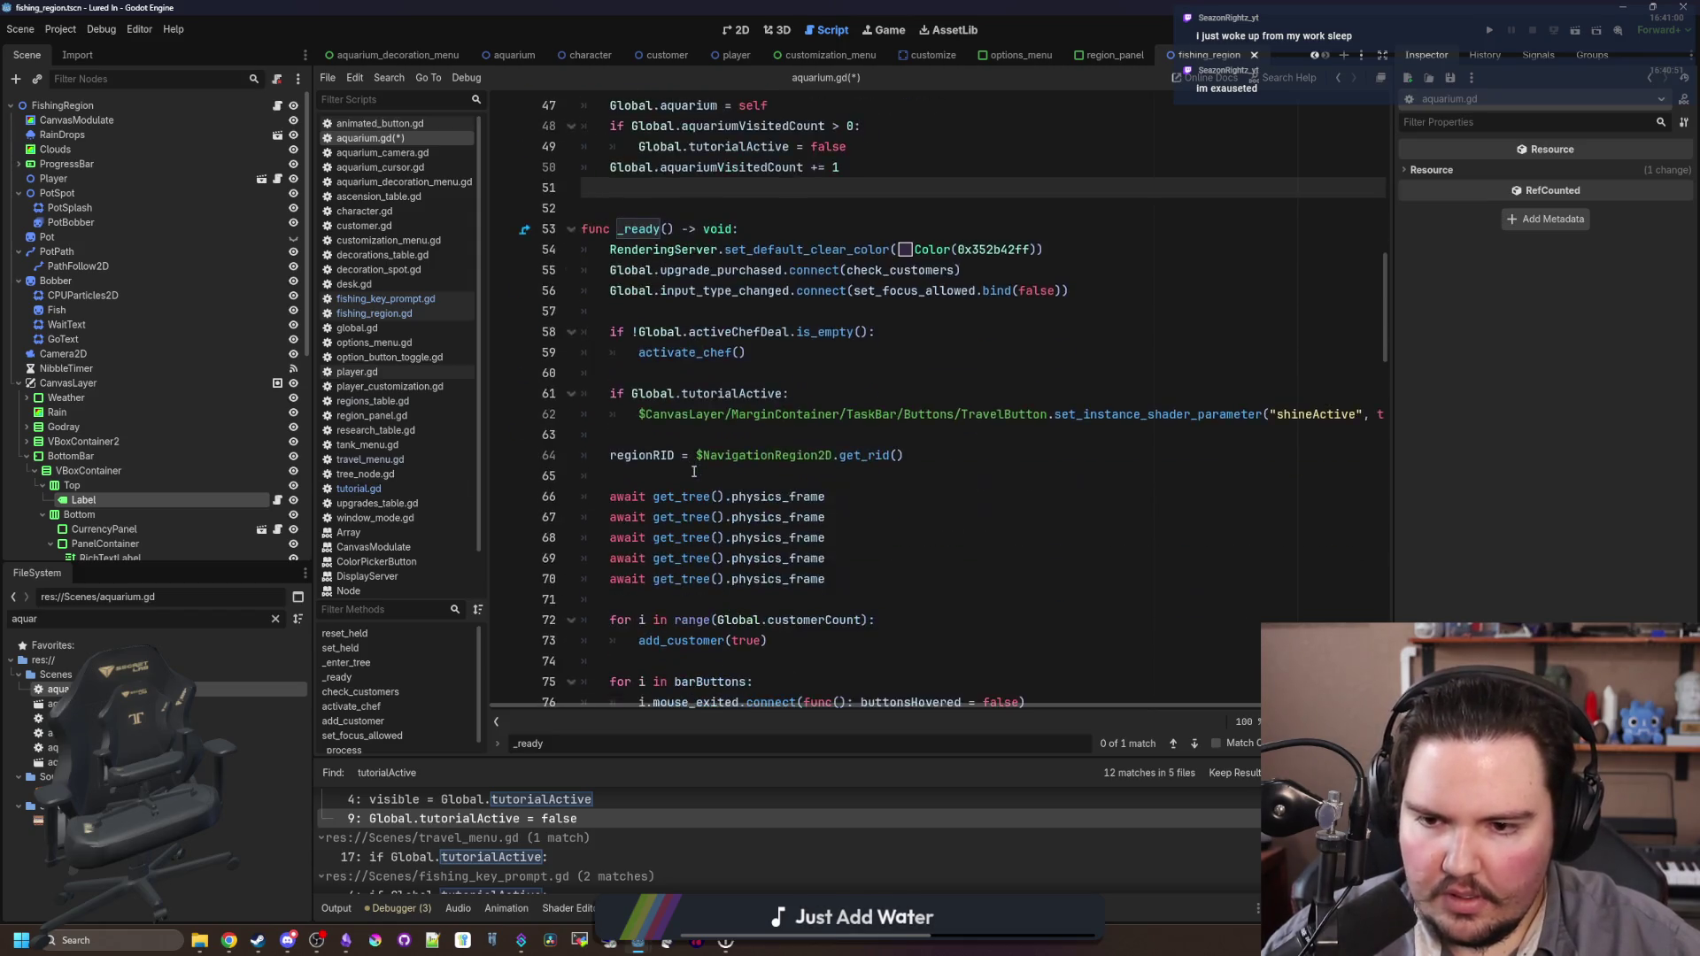
pyautogui.scroll(4, 694, 472)
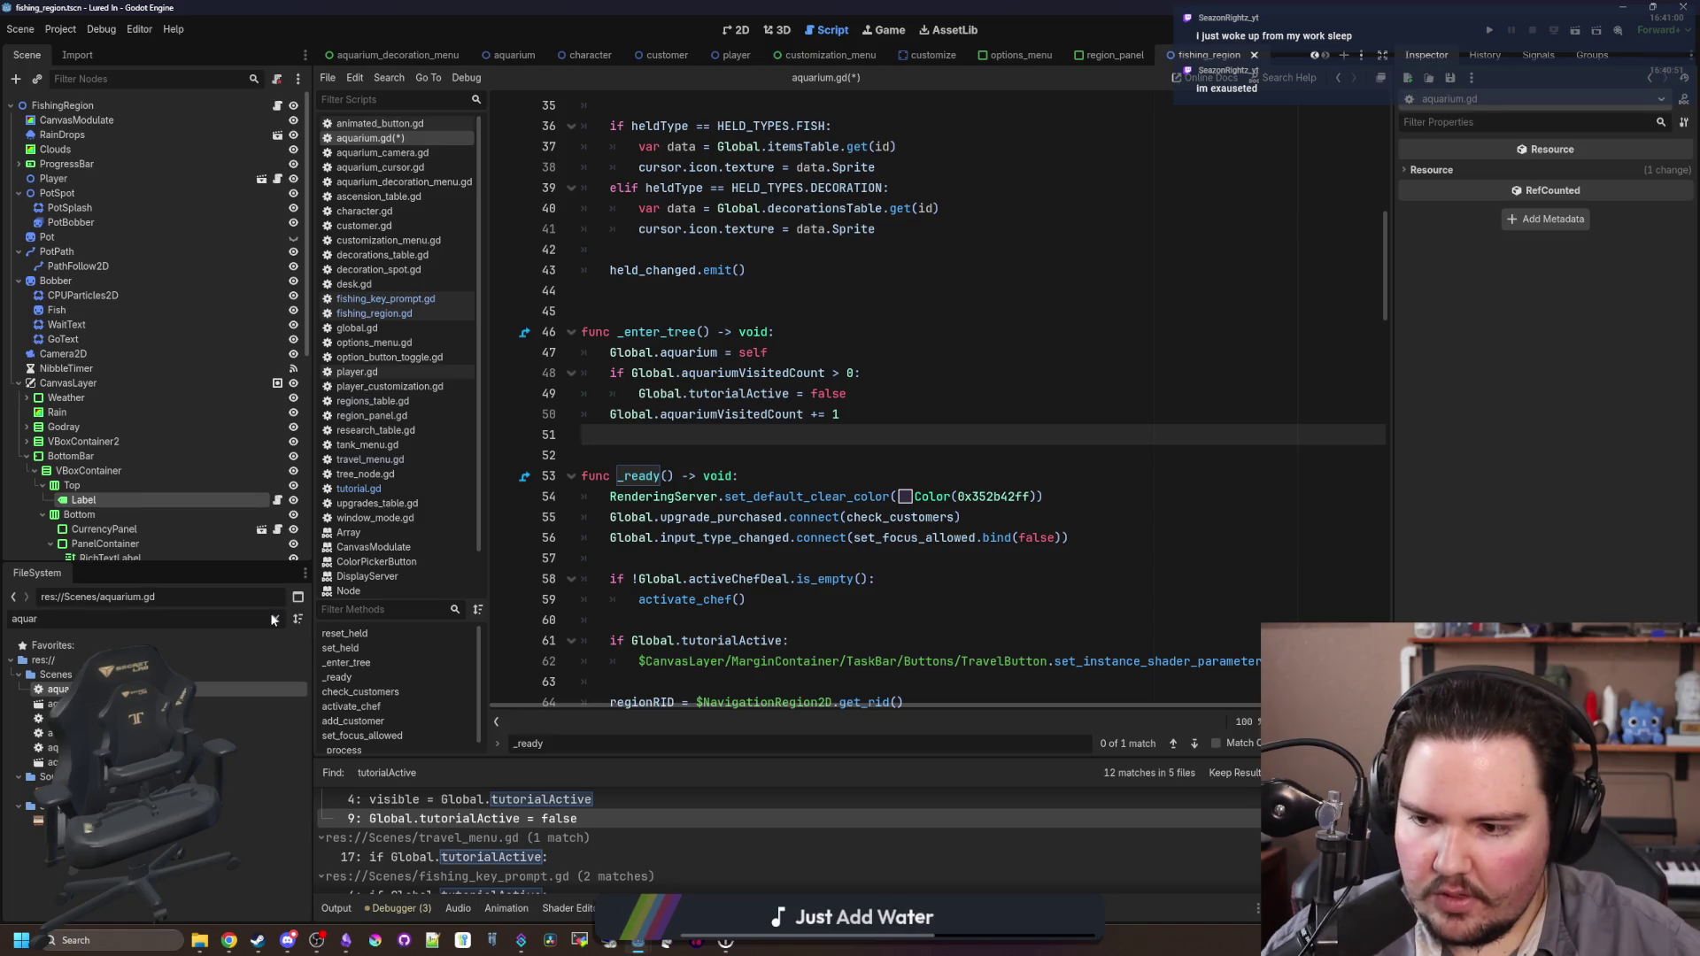
pyautogui.click(273, 620)
# Step: Open tutorial.gd via a 'tutorial' FileSystem filter, then return to aquarium.gd and save it
pyautogui.write('tutorial')
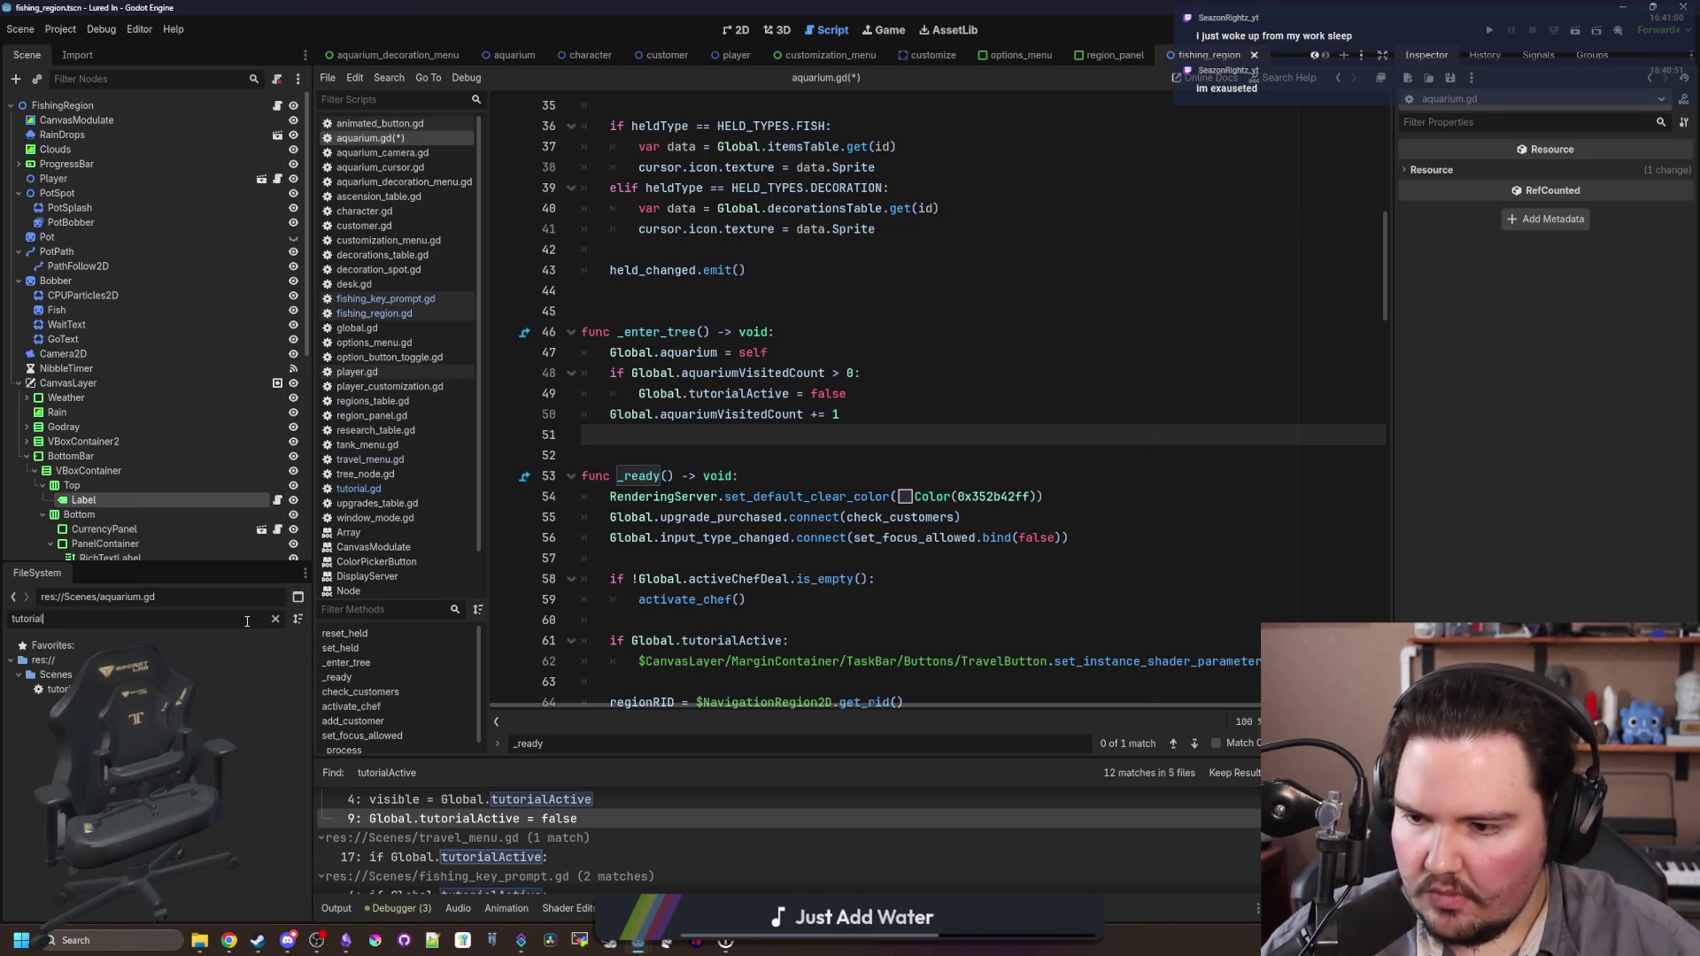
pyautogui.doubleClick(57, 689)
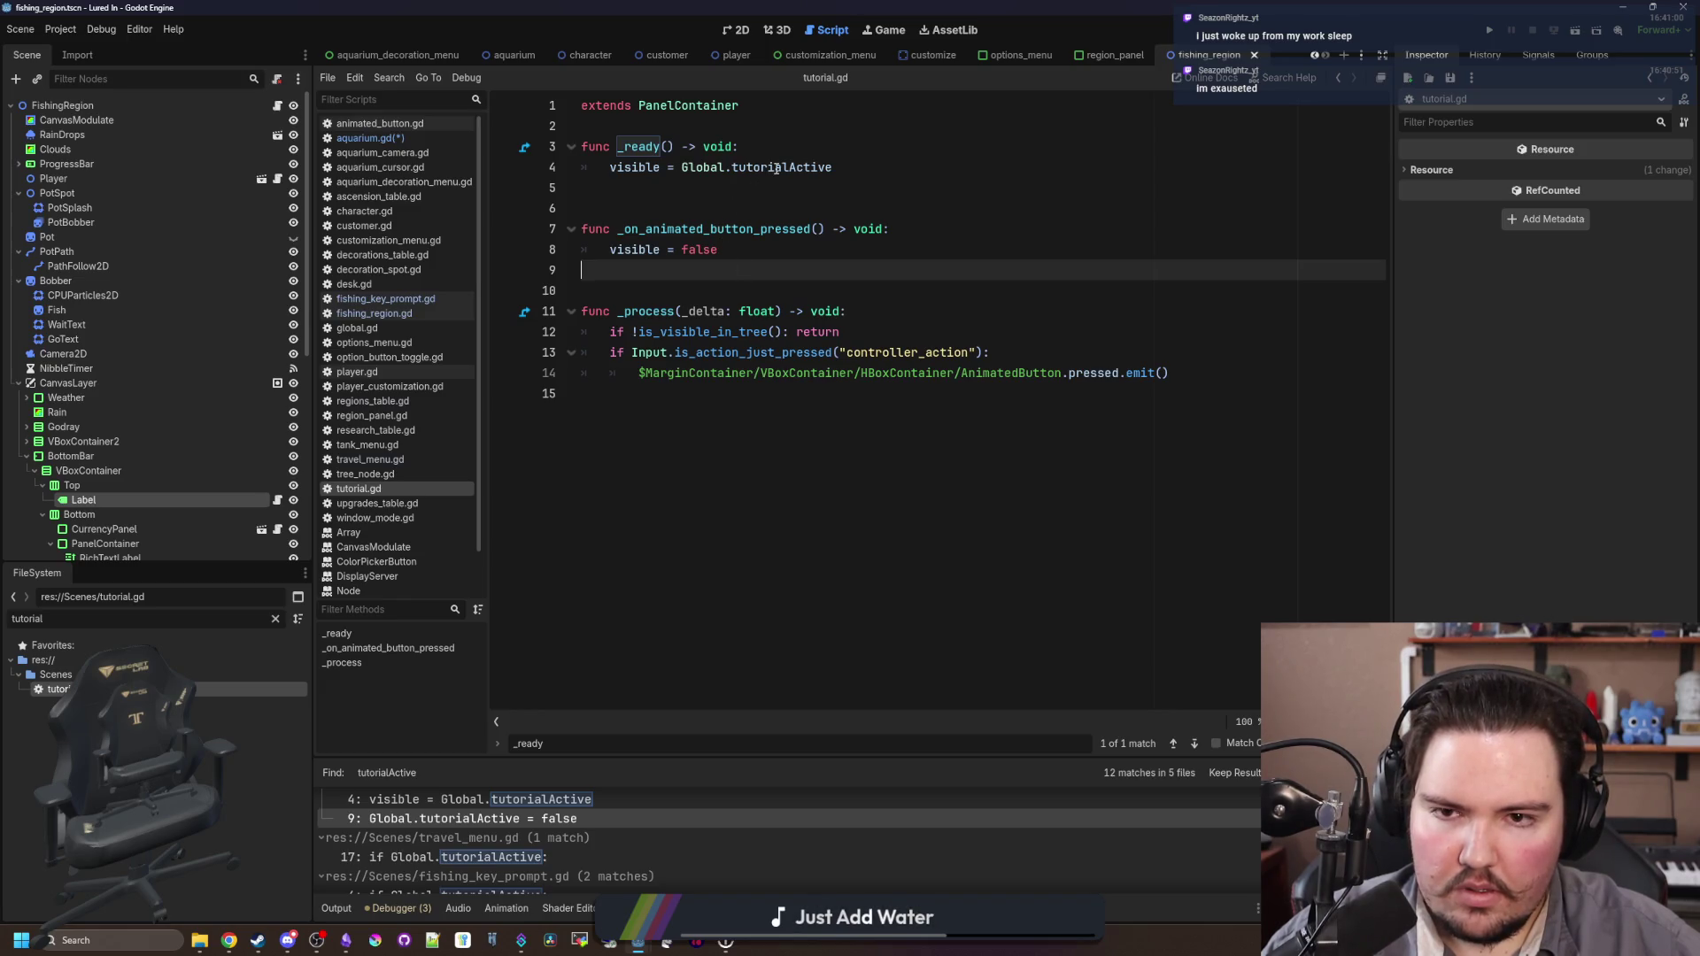
pyautogui.moveTo(776, 169)
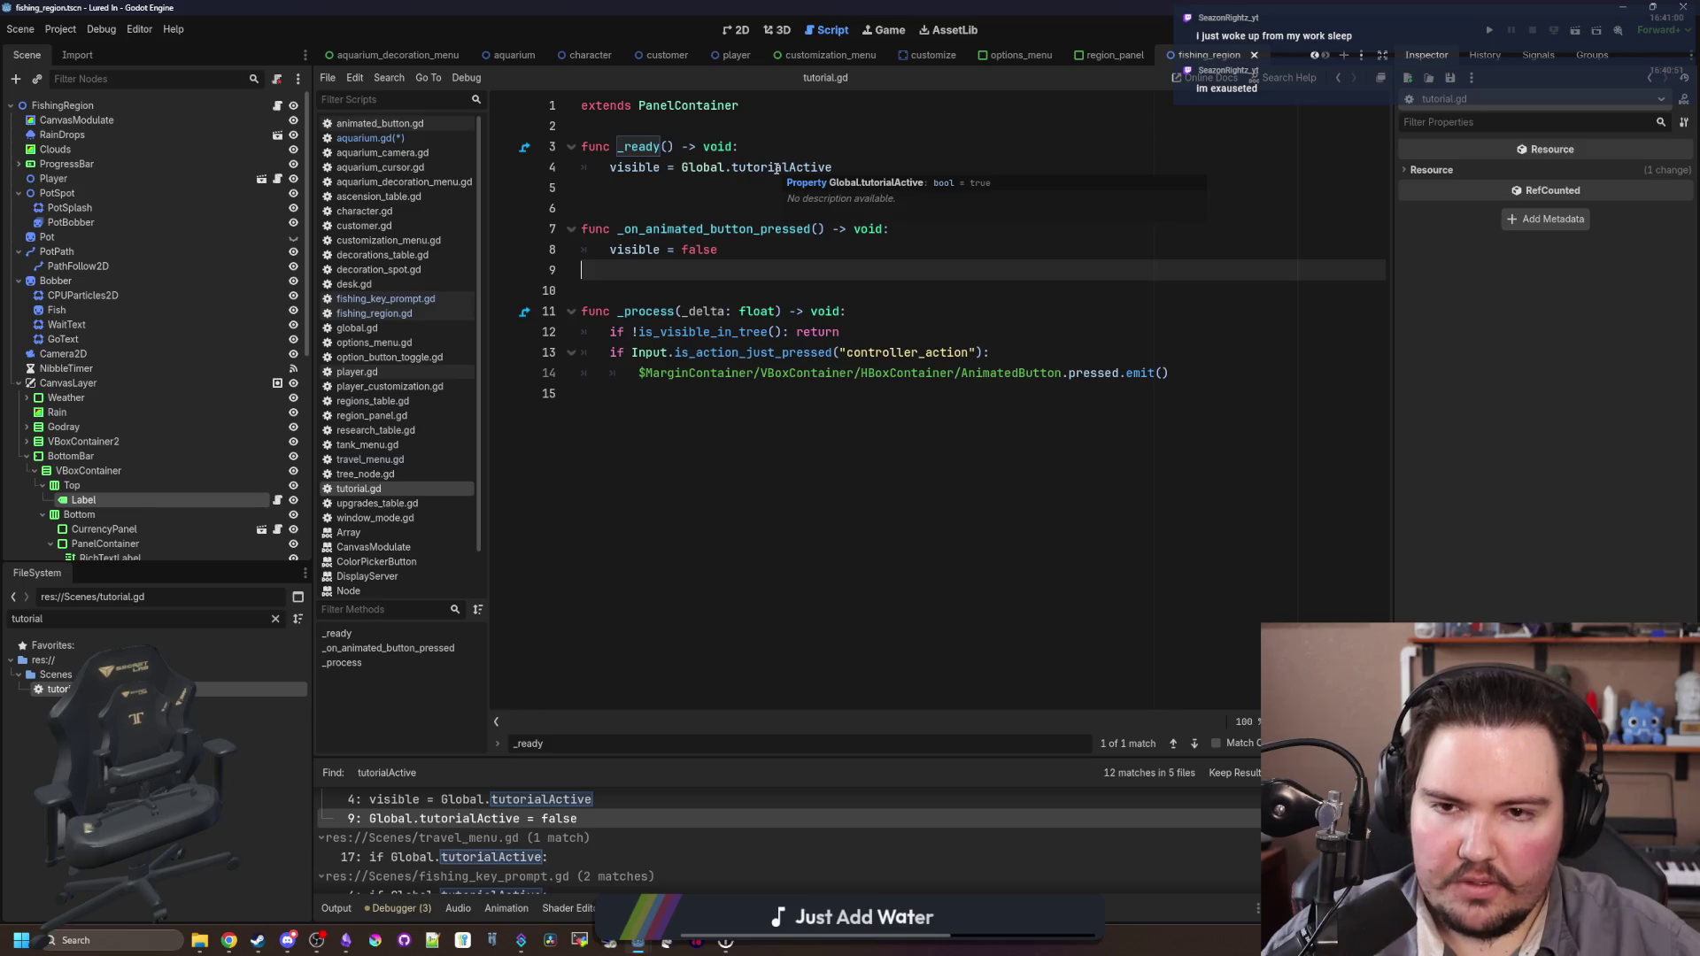
pyautogui.hotkey('alt', 'Left')
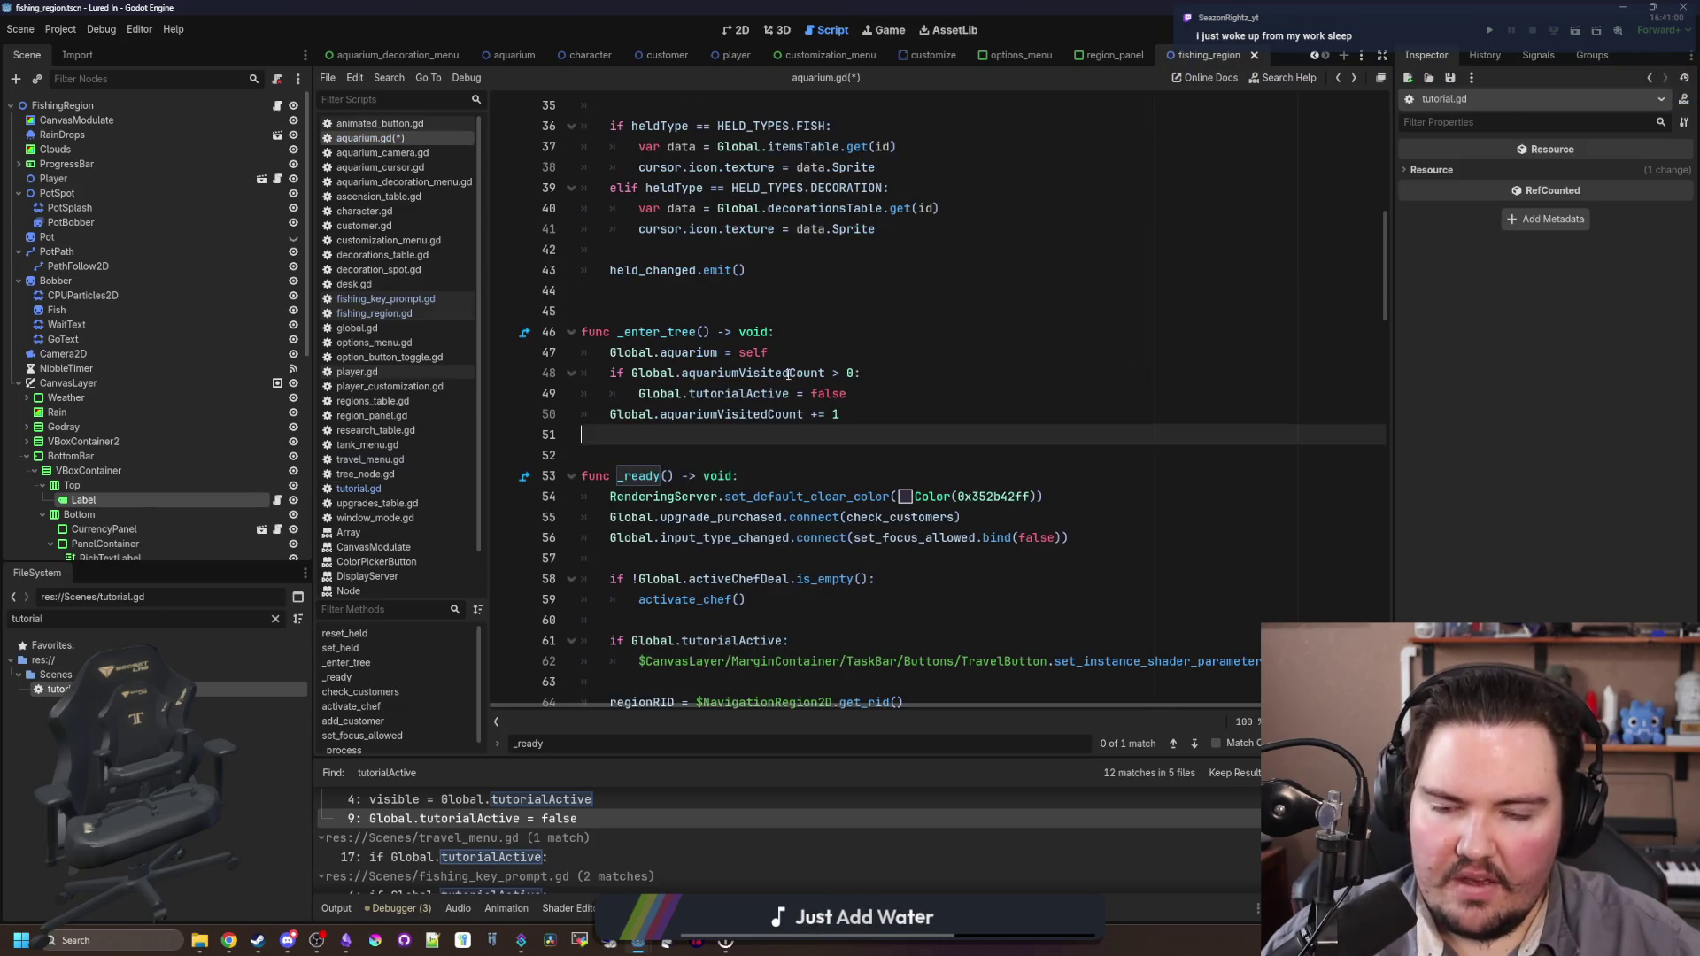
pyautogui.scroll(1, 873, 414)
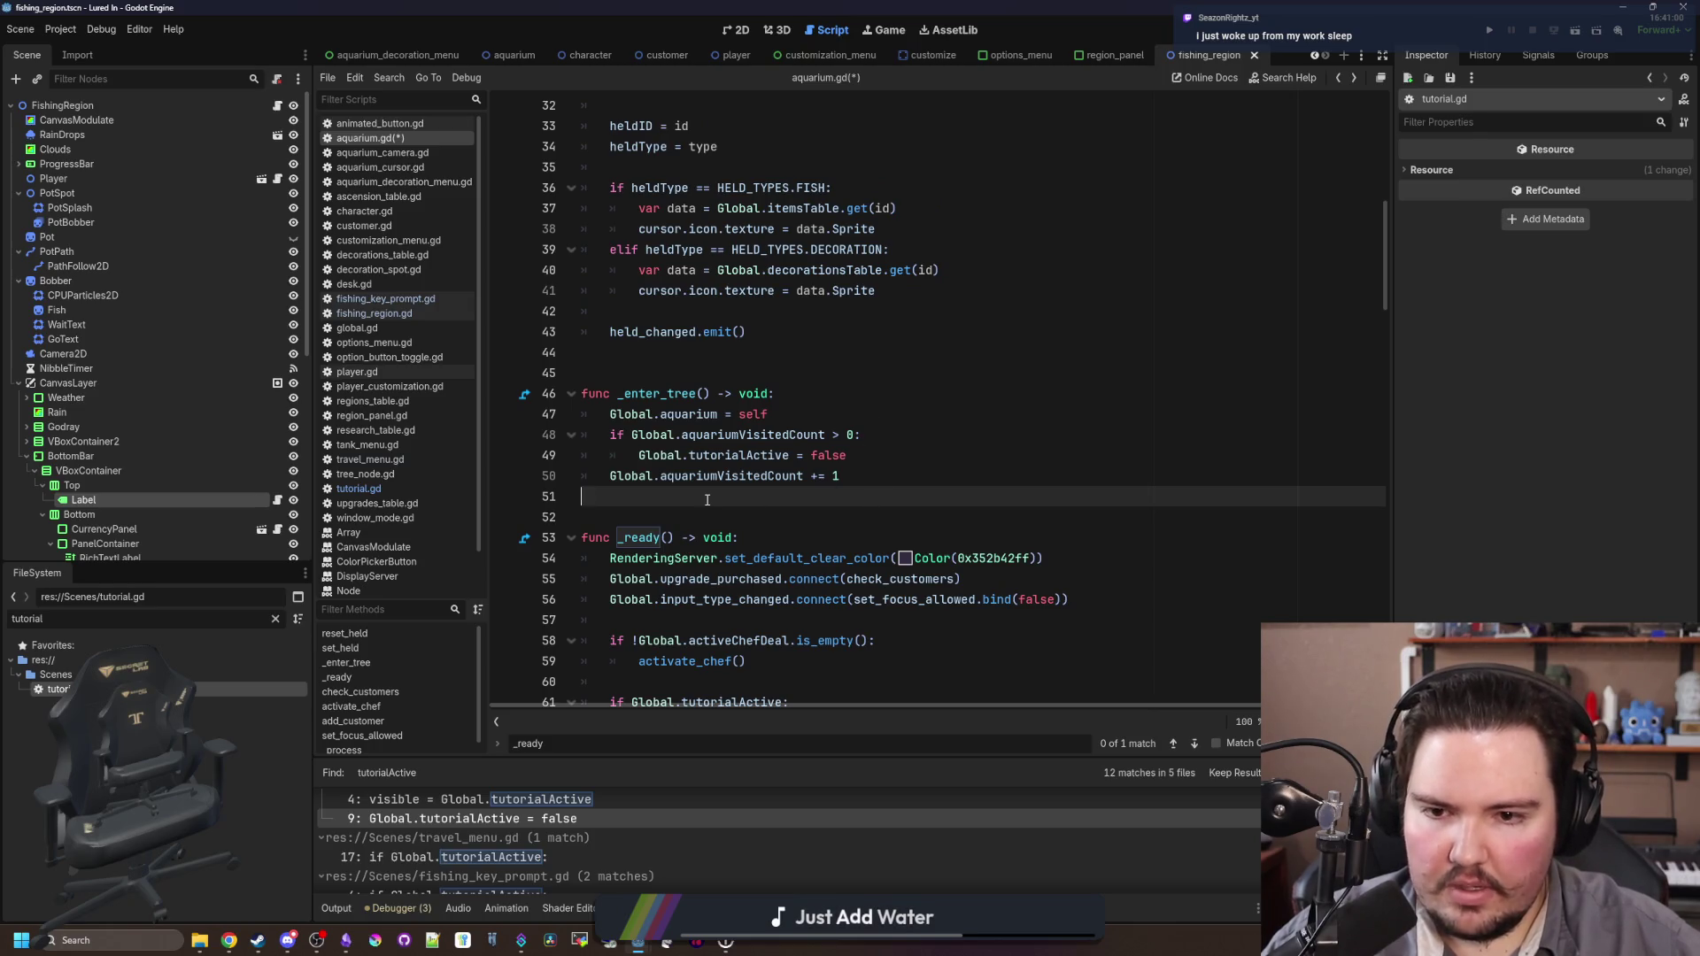
pyautogui.hotkey('ctrl', 's')
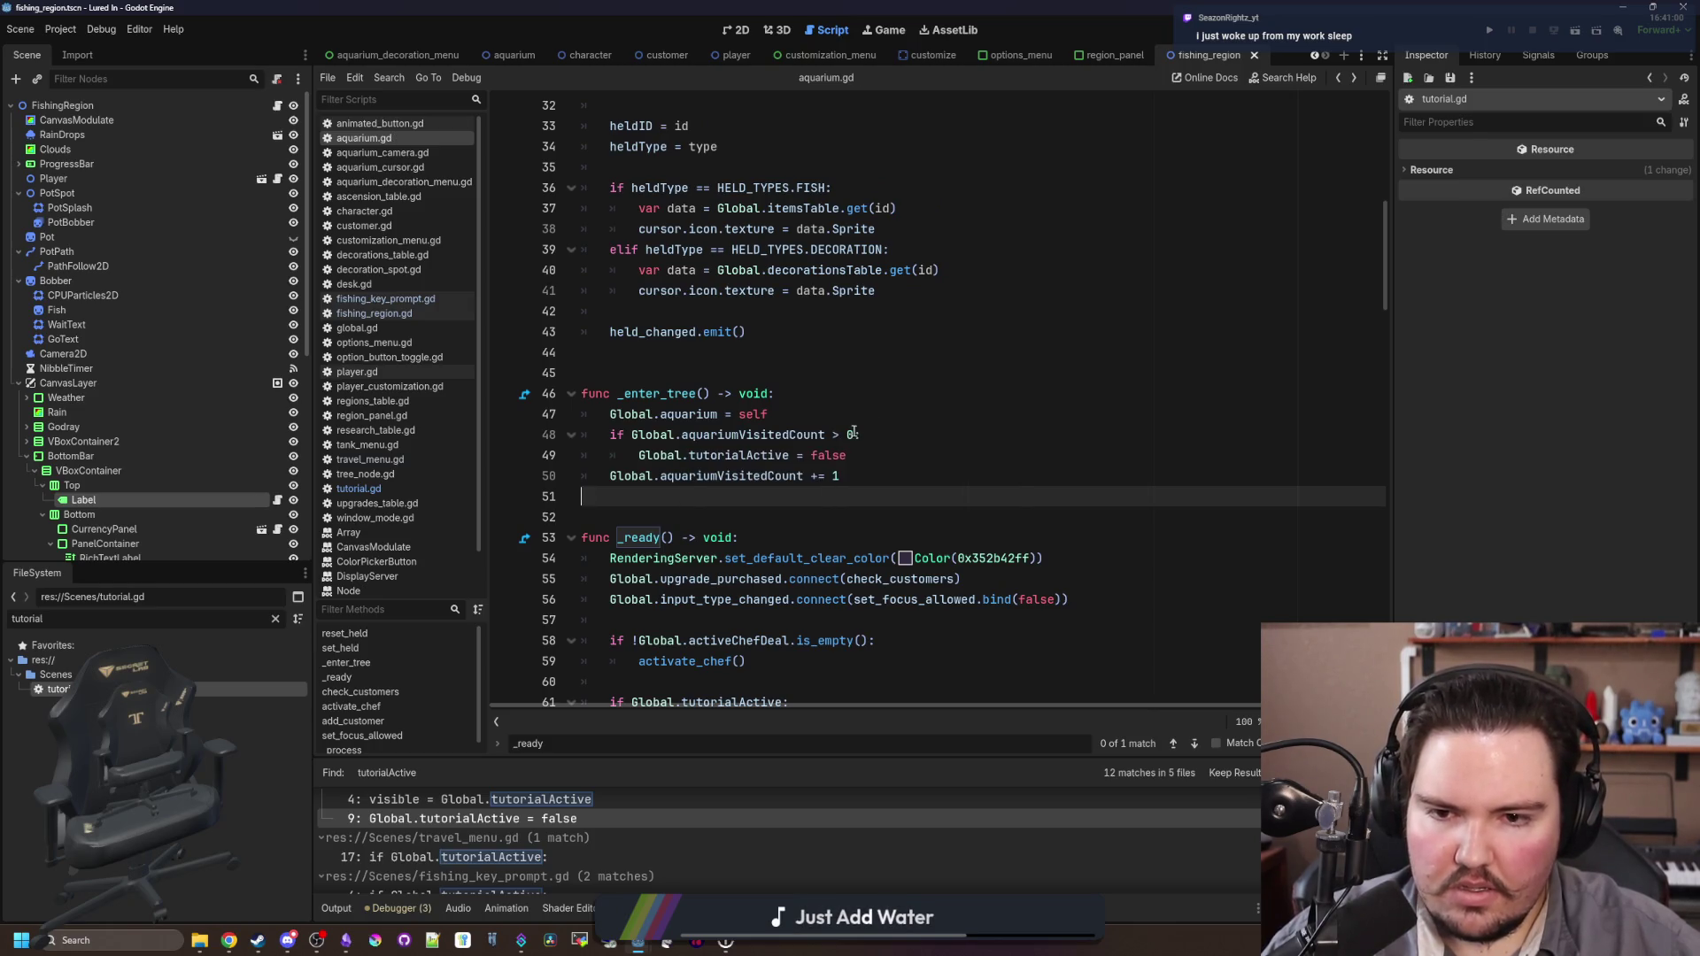
# Step: Jump from the Global reference on line 44 to open global.gd
pyautogui.click(824, 436)
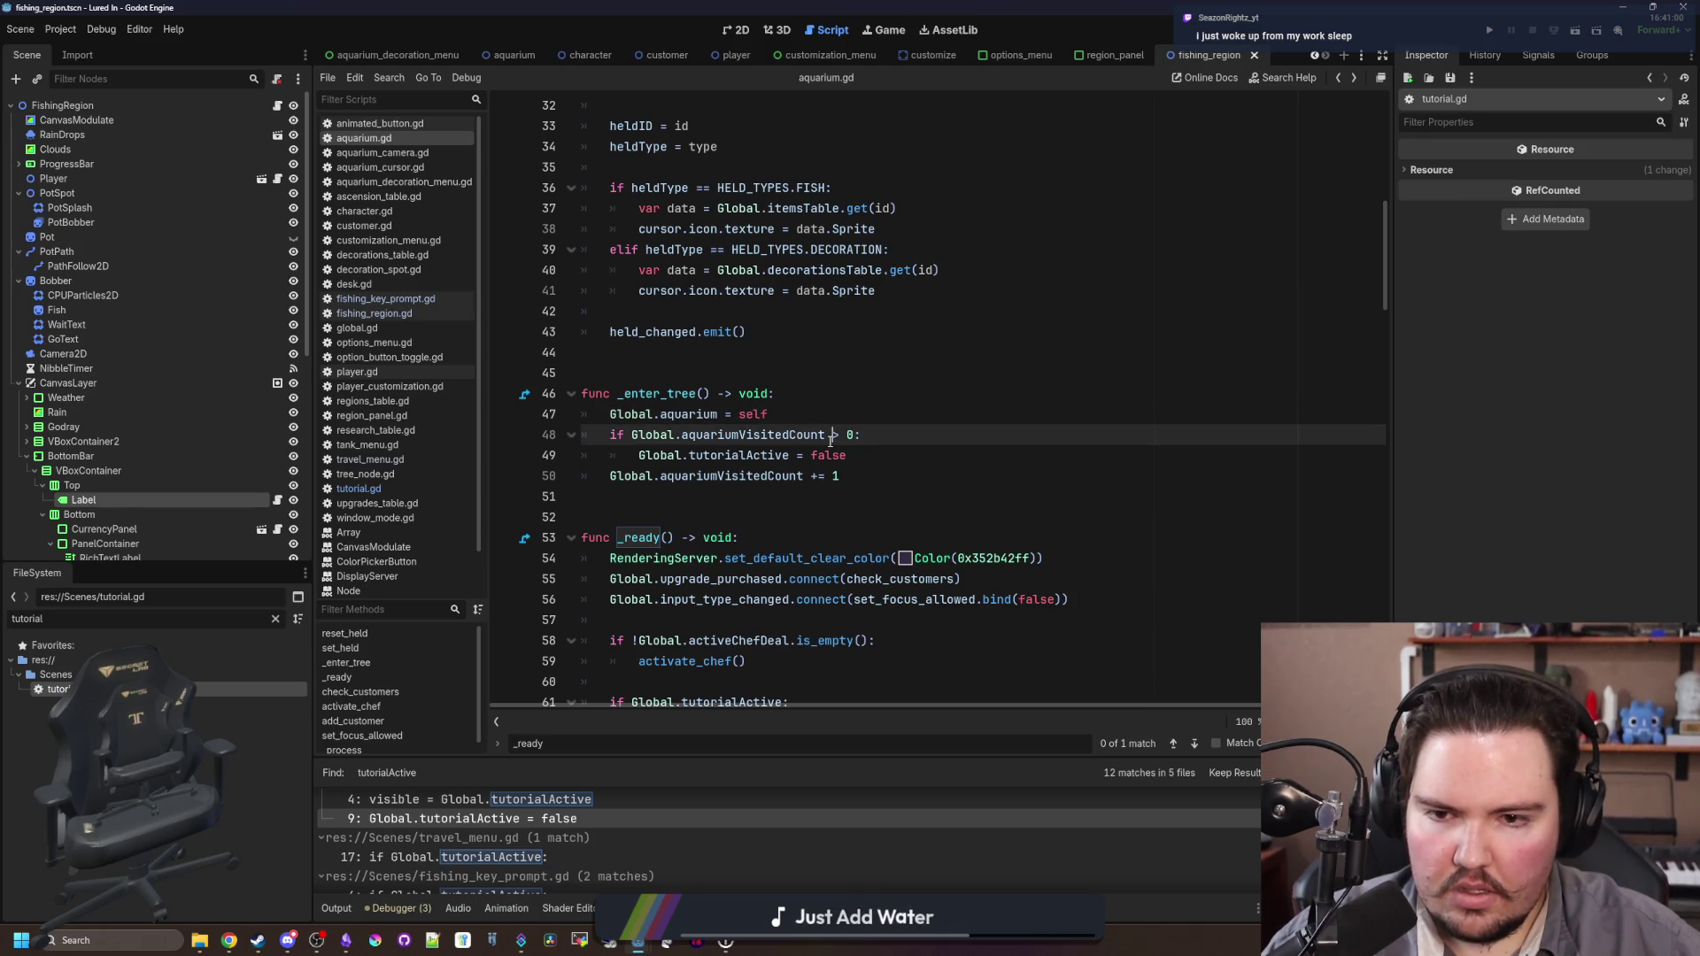
pyautogui.press('Up')
pyautogui.press('Up')
pyautogui.press('Up')
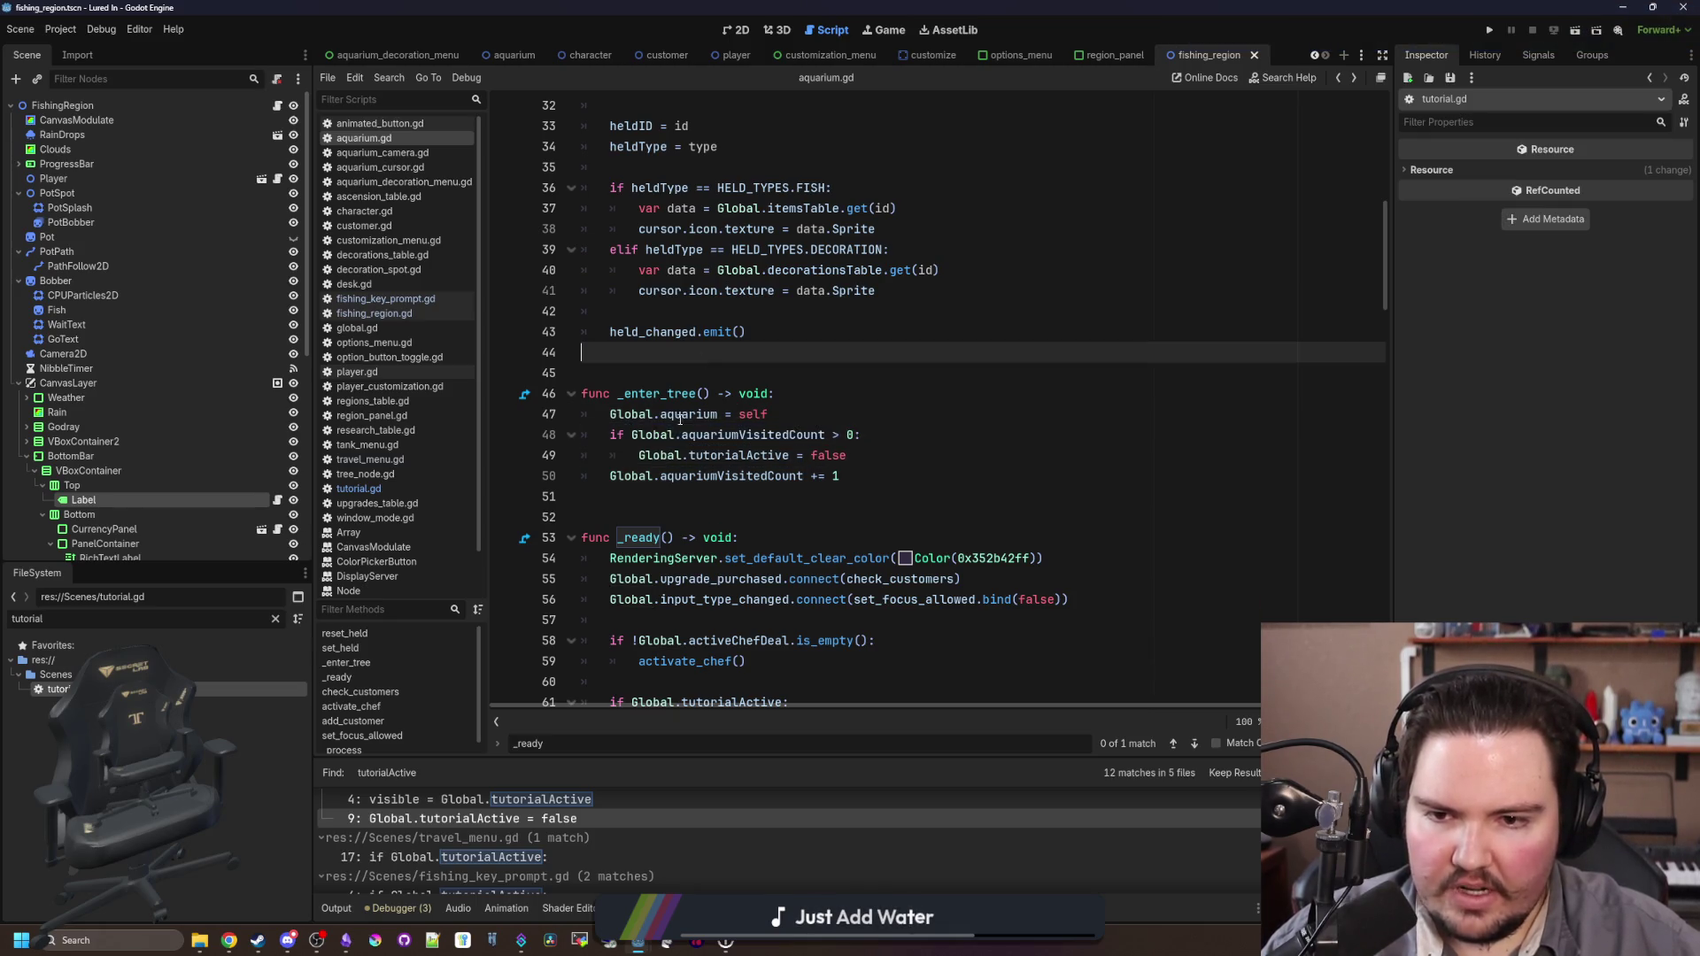
pyautogui.keyDown('ctrl'); pyautogui.click(653, 435); pyautogui.keyUp('ctrl')
pyautogui.scroll(-5, 764, 446)
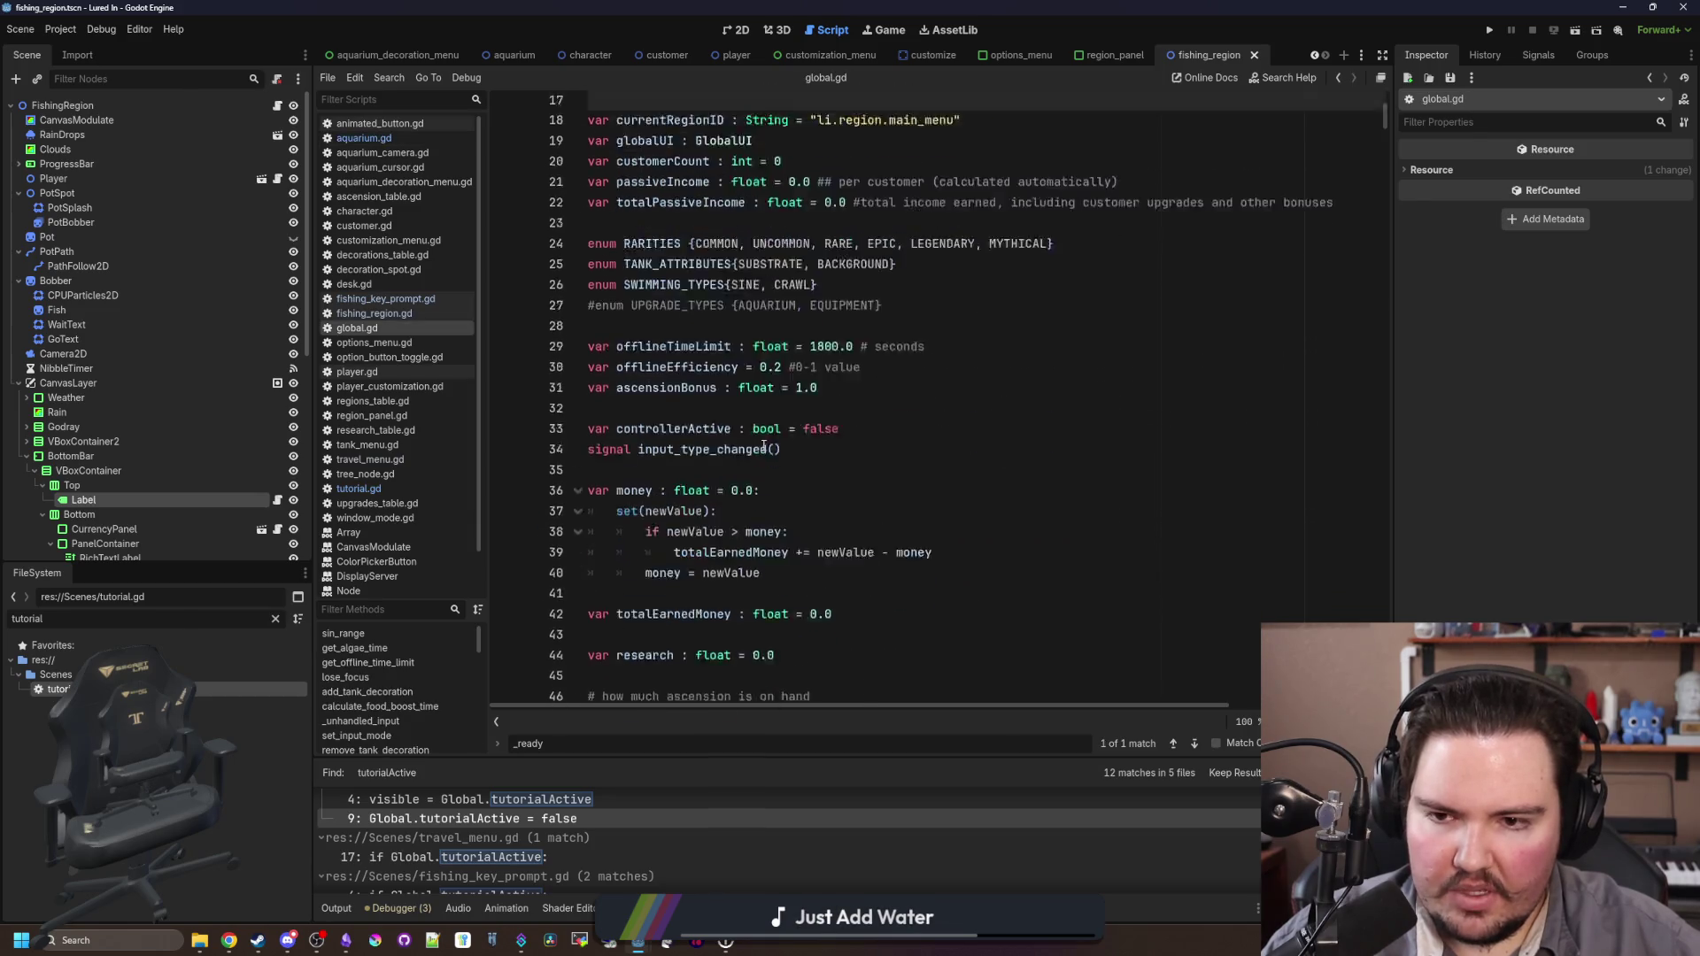
# Step: Declare 'var aquariumVisitedCount: int = 0' on line 36 of global.gd and save
pyautogui.scroll(-3, 764, 446)
pyautogui.click(697, 311)
pyautogui.press('Return')
pyautogui.press('Return')
pyautogui.press('Up')
pyautogui.write('Global.aquariumVisitedCount')
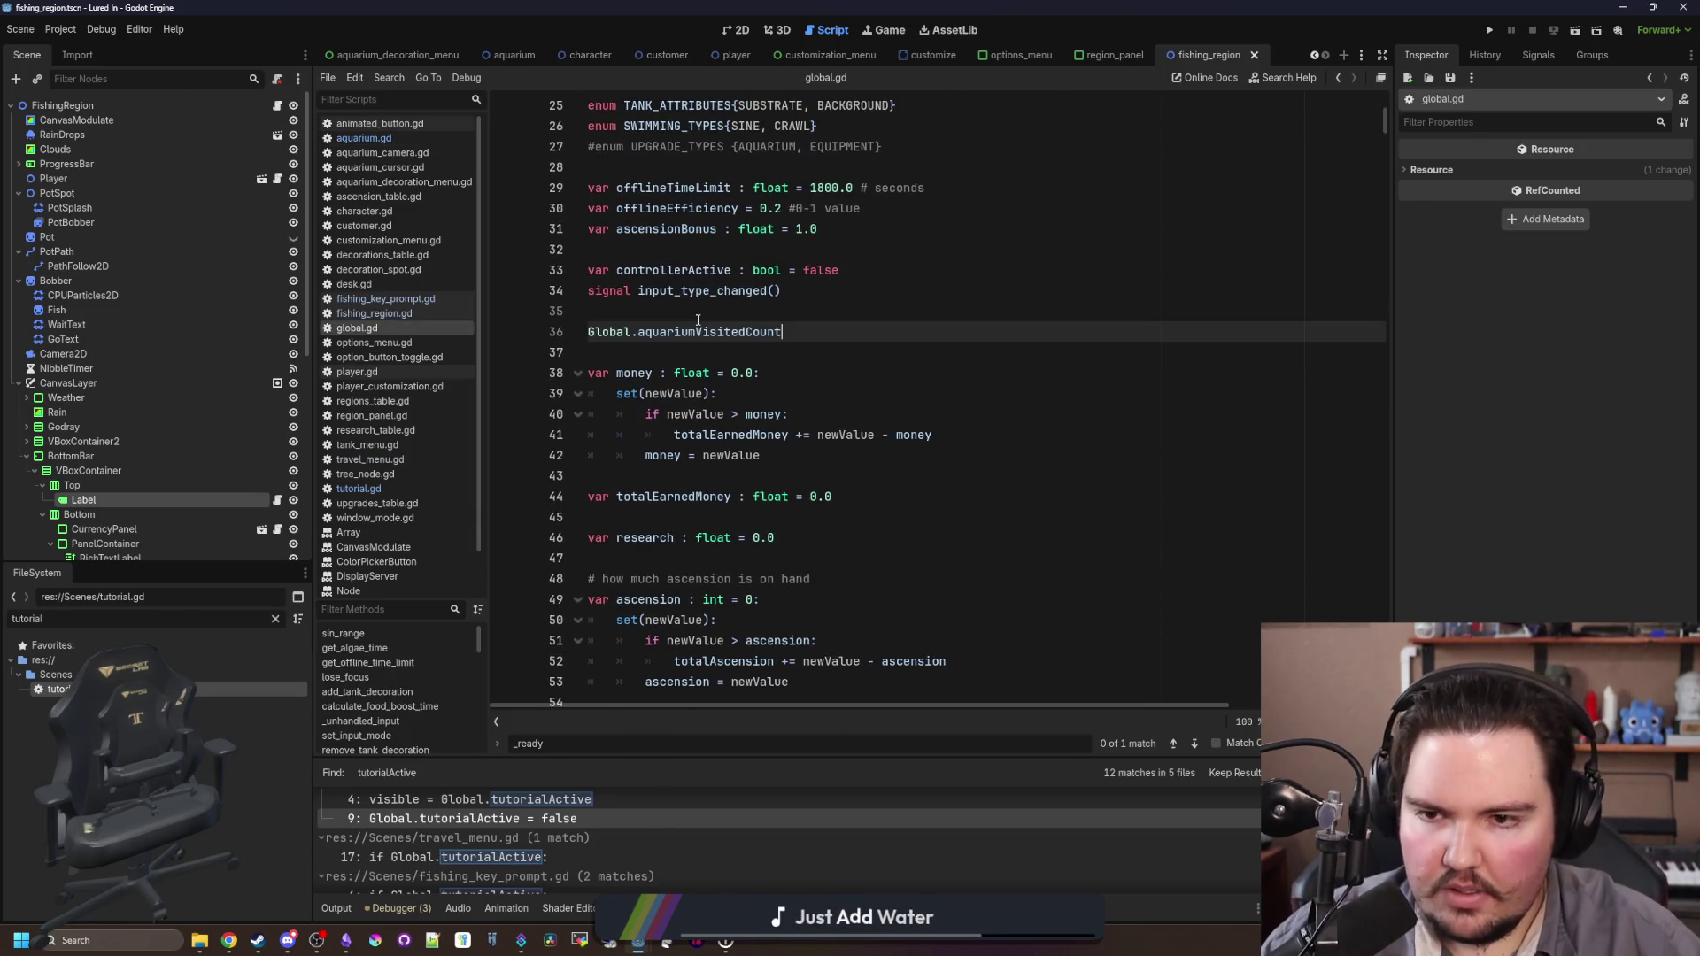
pyautogui.moveTo(636, 331); pyautogui.dragTo(552, 331)
pyautogui.press('BackSpace')
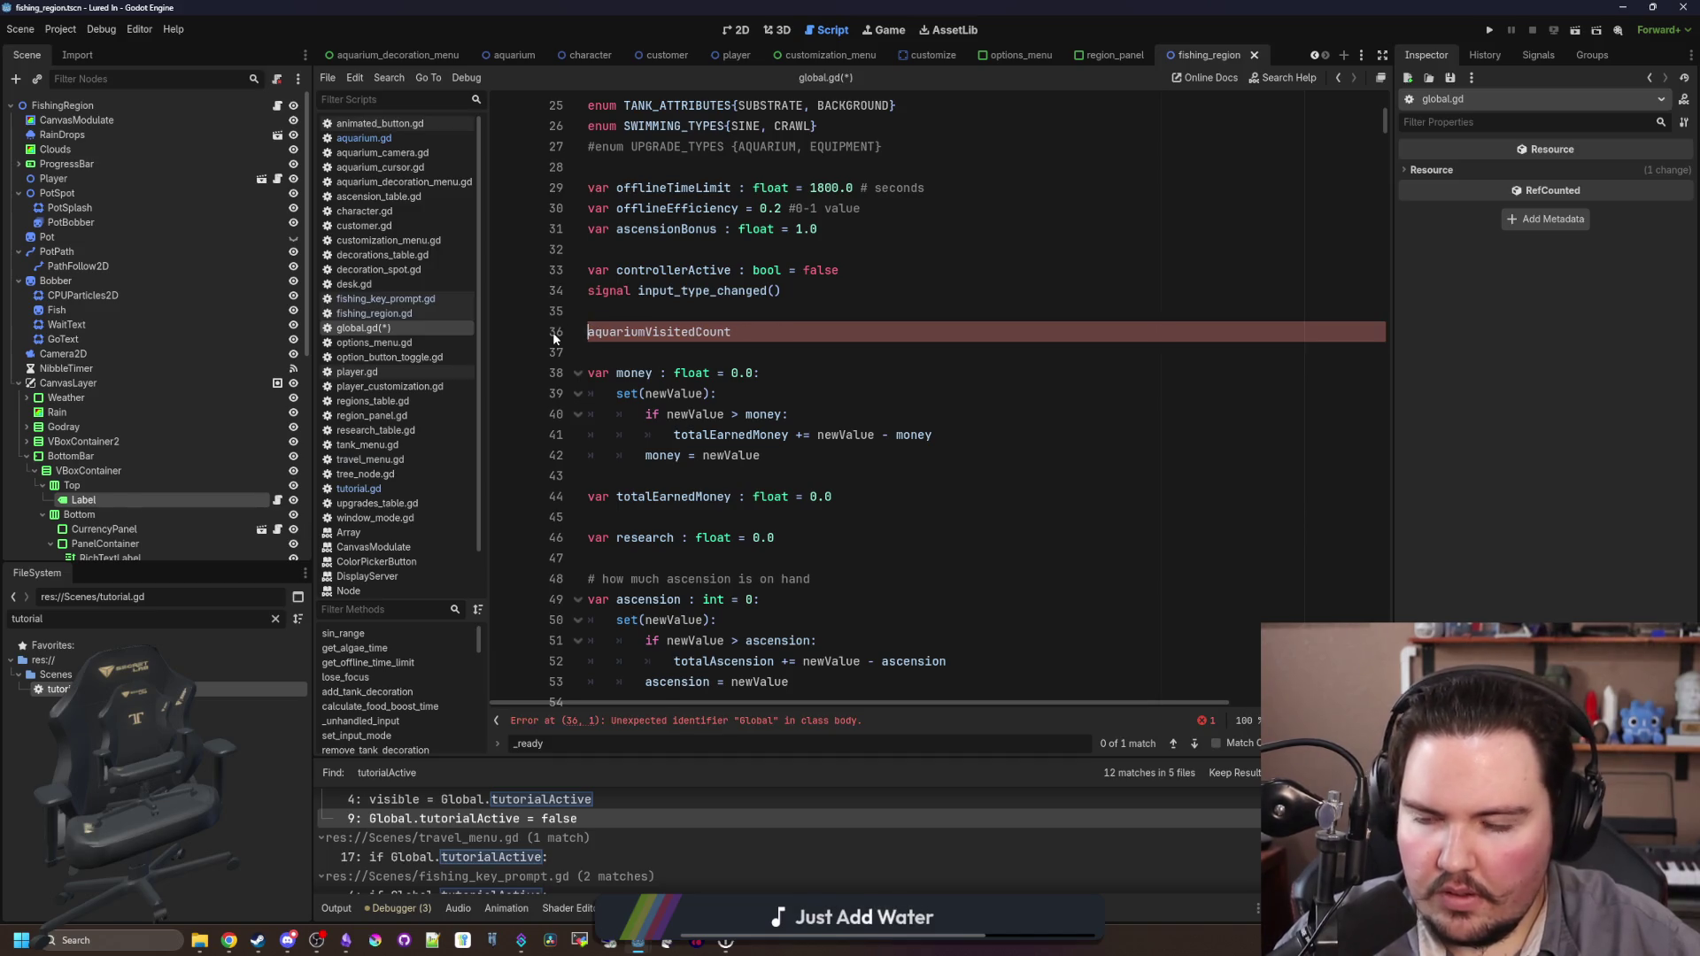
pyautogui.write('var ')
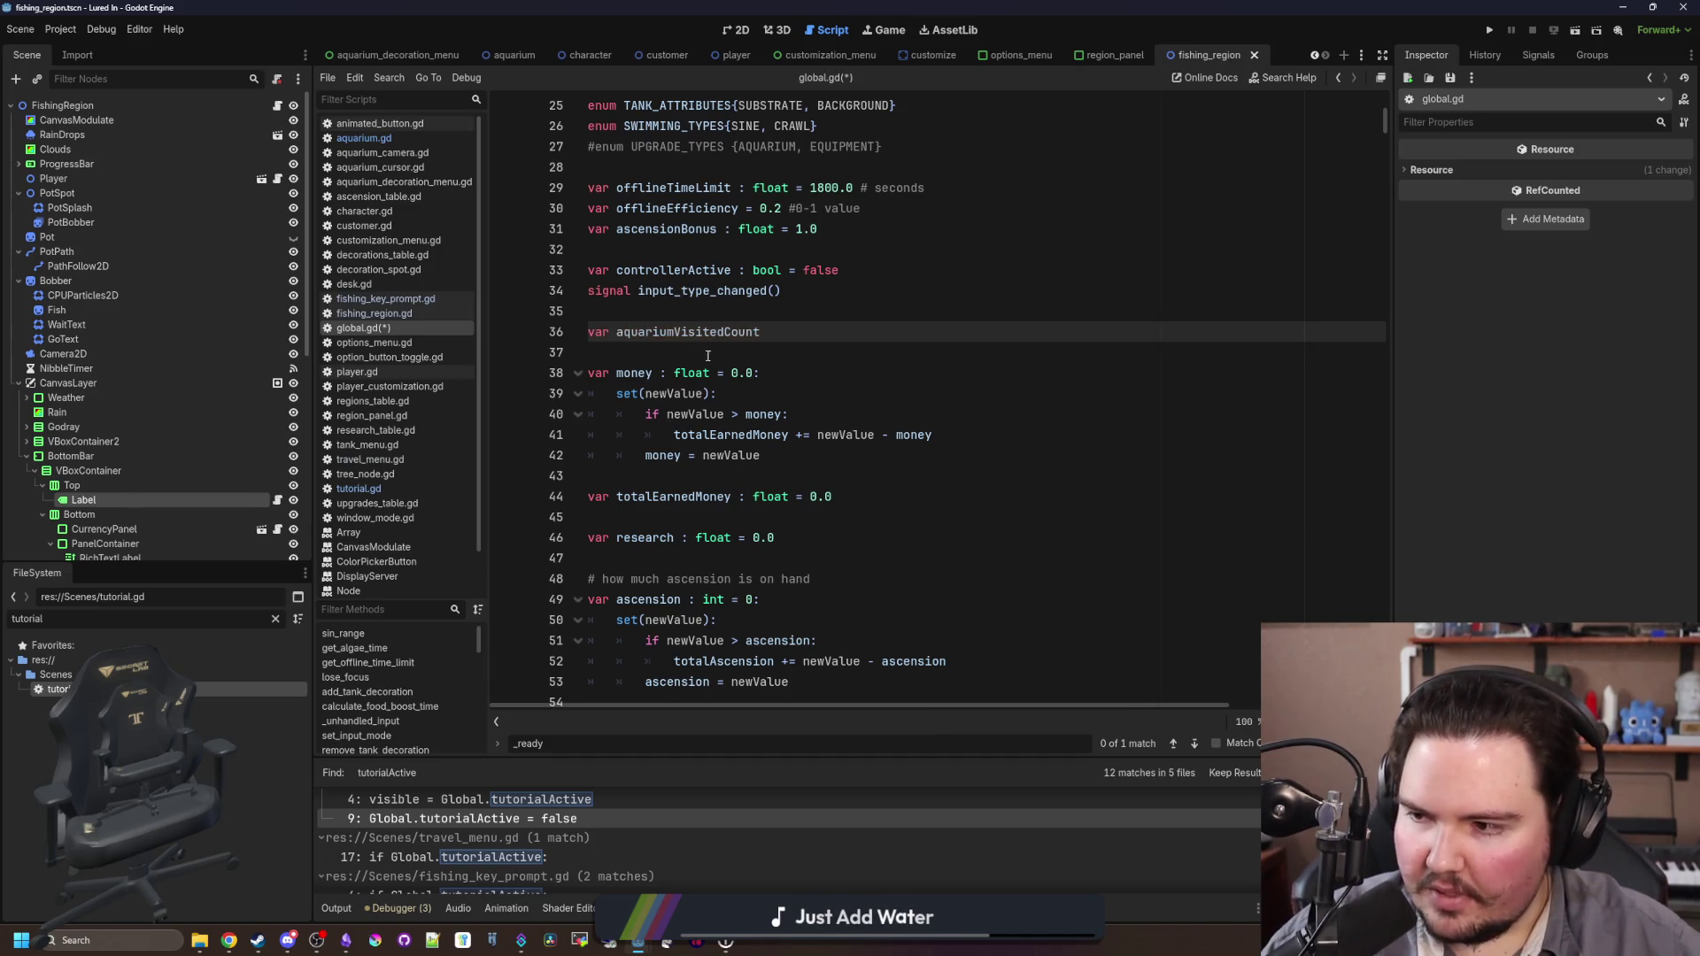
pyautogui.write(' : int = 0')
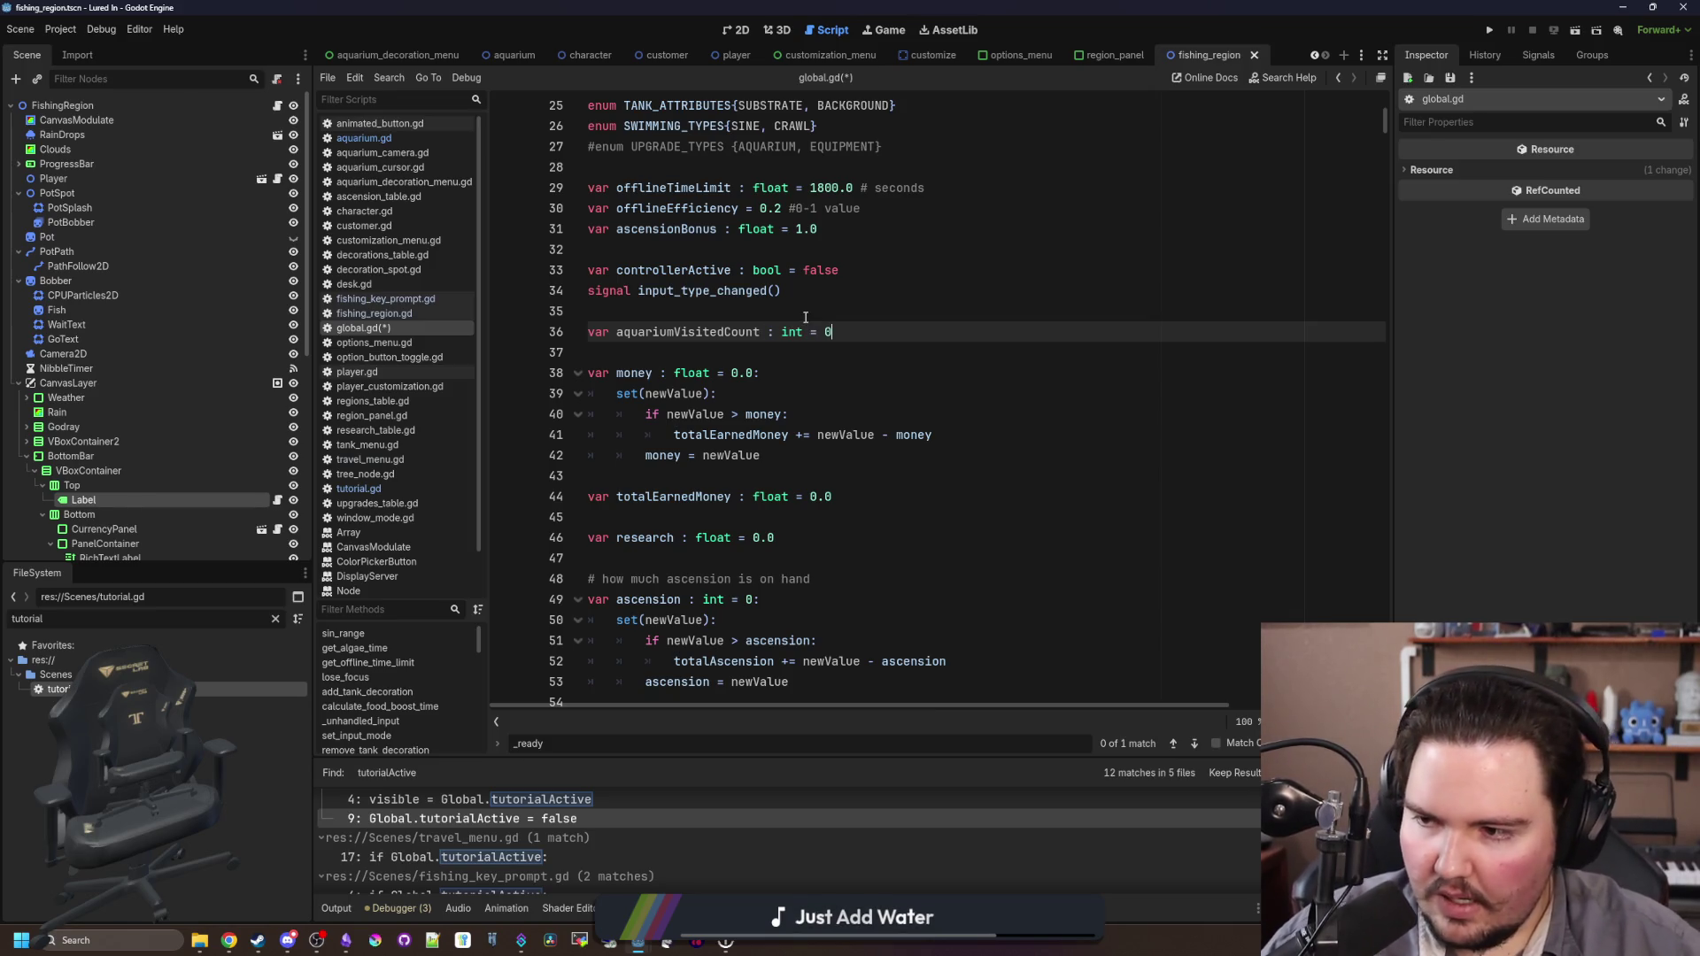
pyautogui.click(805, 317)
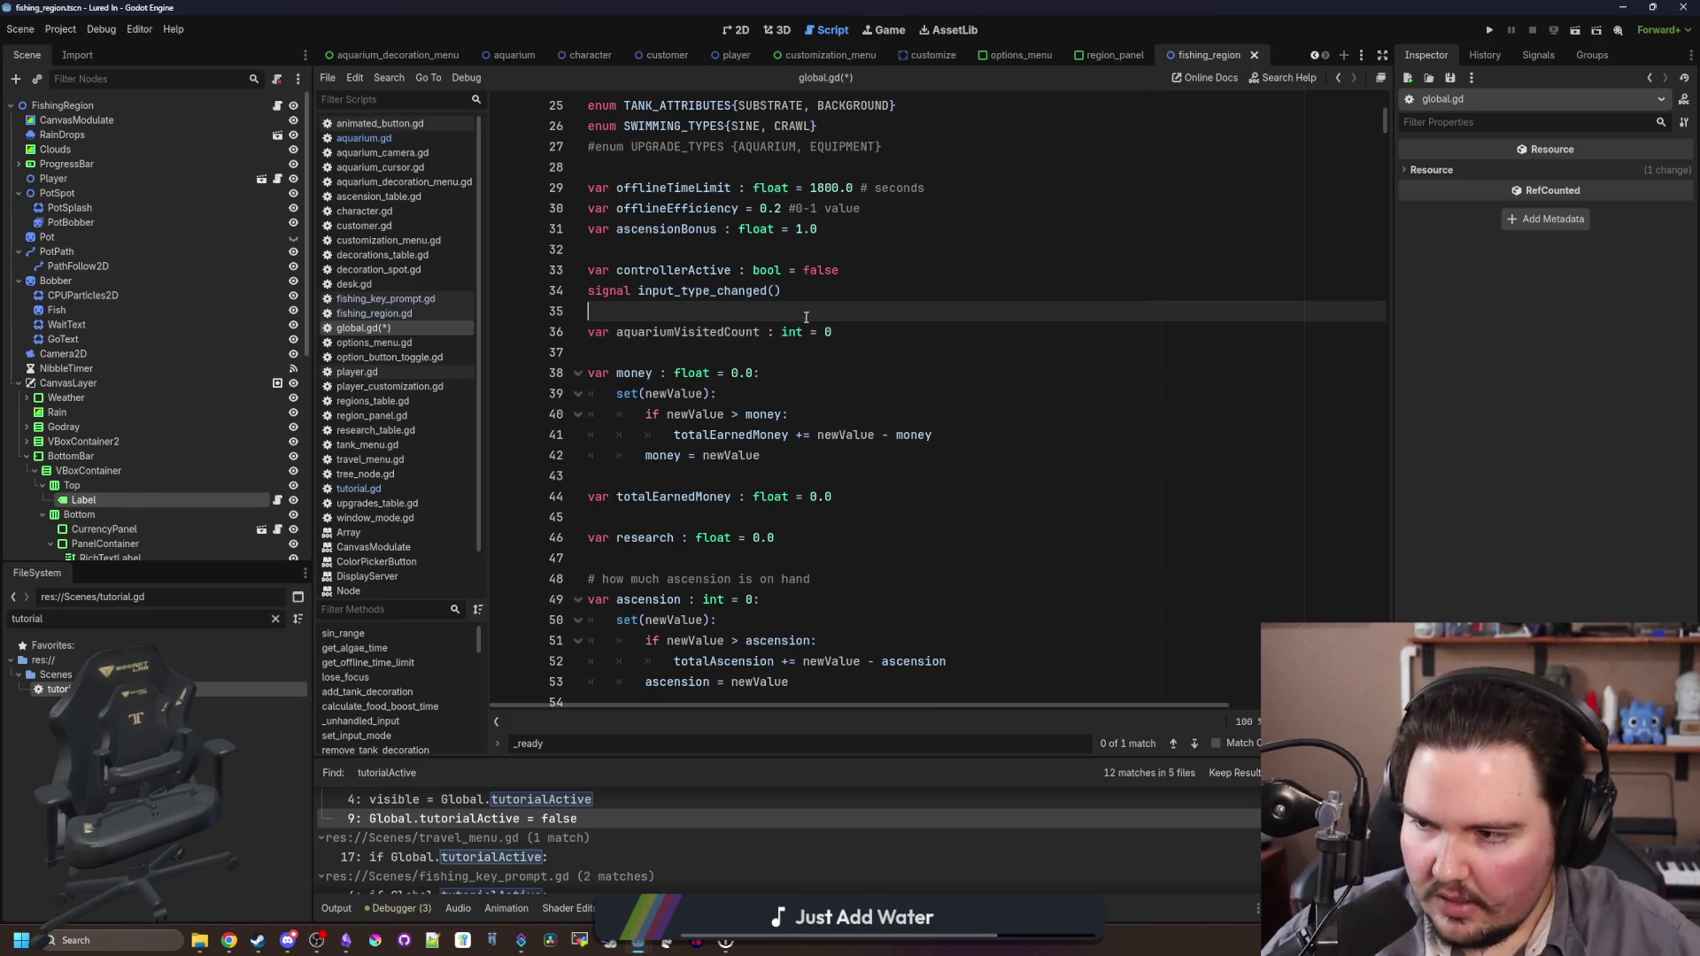
pyautogui.hotkey('ctrl', 's')
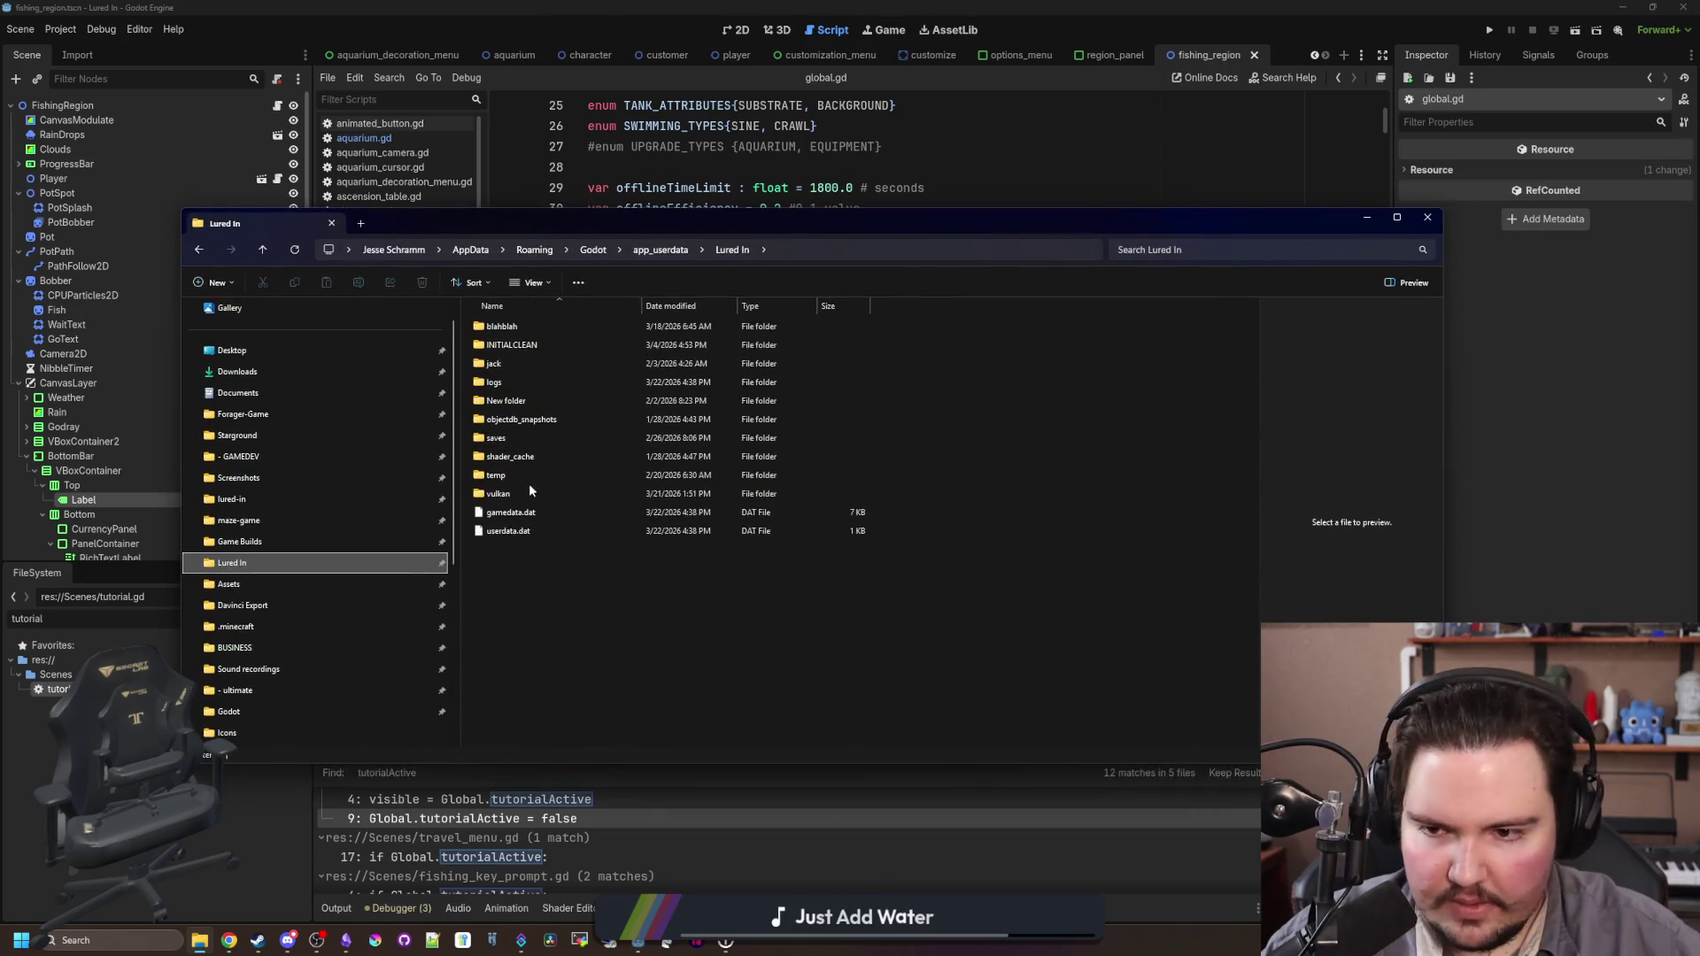
# Step: Check the gamedata.dat save file in the user-data folder, close it, and run the game
pyautogui.click(502, 513)
pyautogui.click(1427, 217)
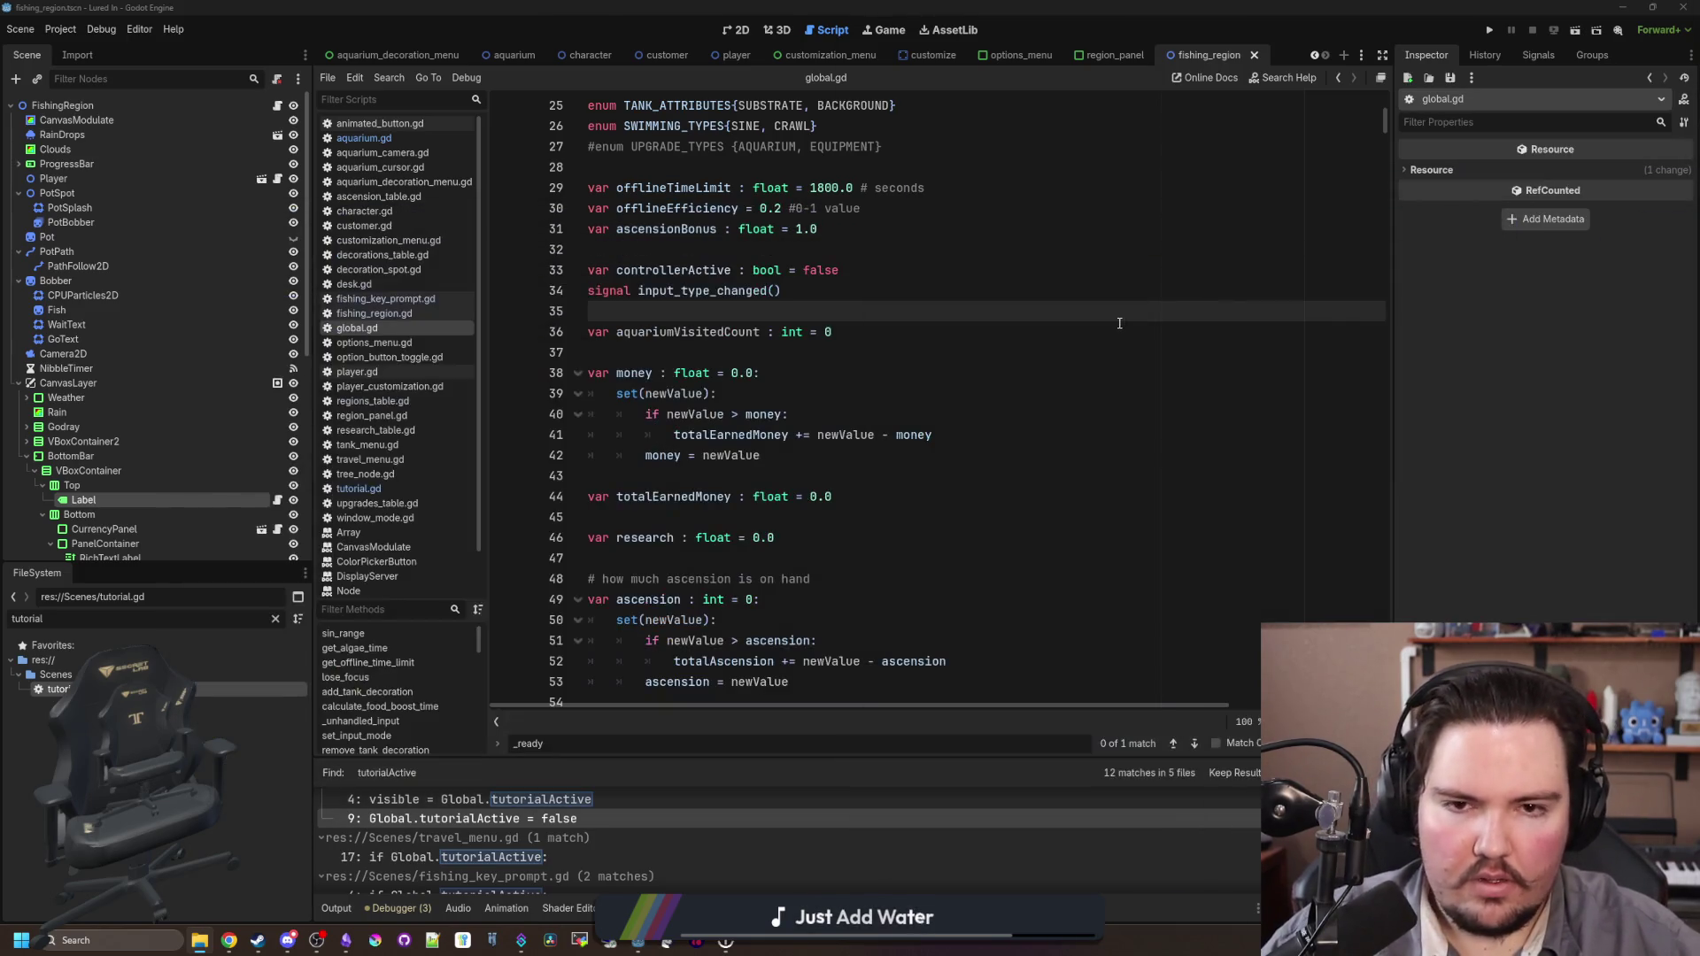
pyautogui.click(1491, 30)
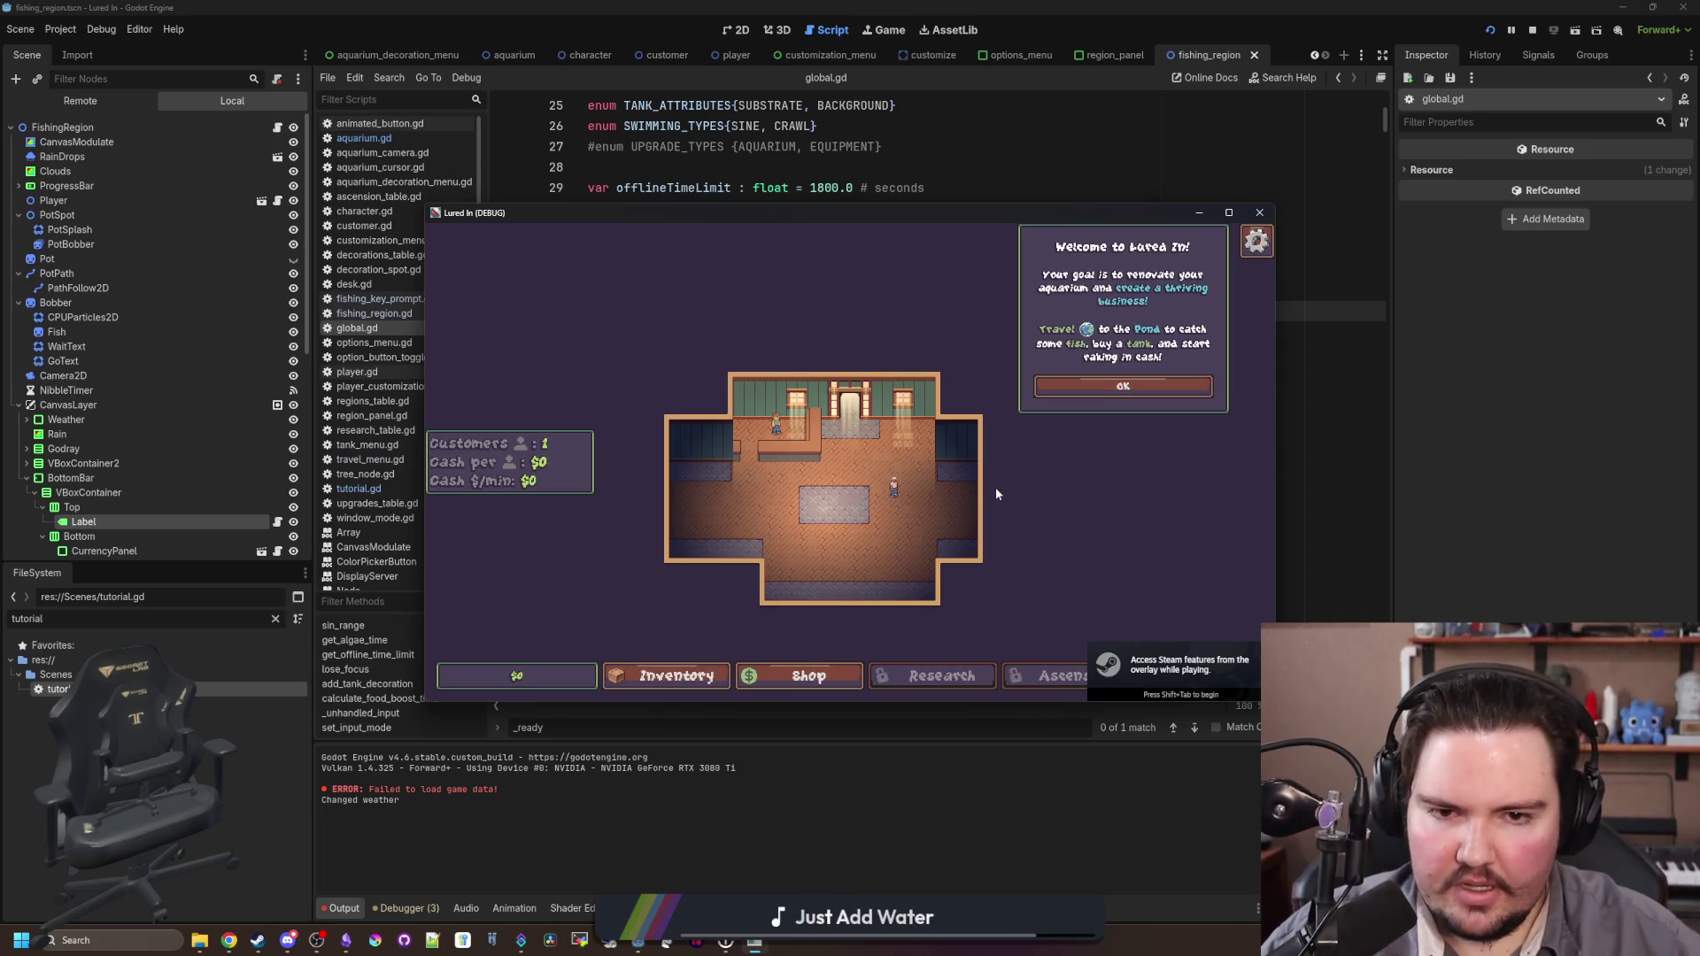
# Step: Travel to the Pond in the running game, then stop the debug run with F8
pyautogui.click(1180, 682)
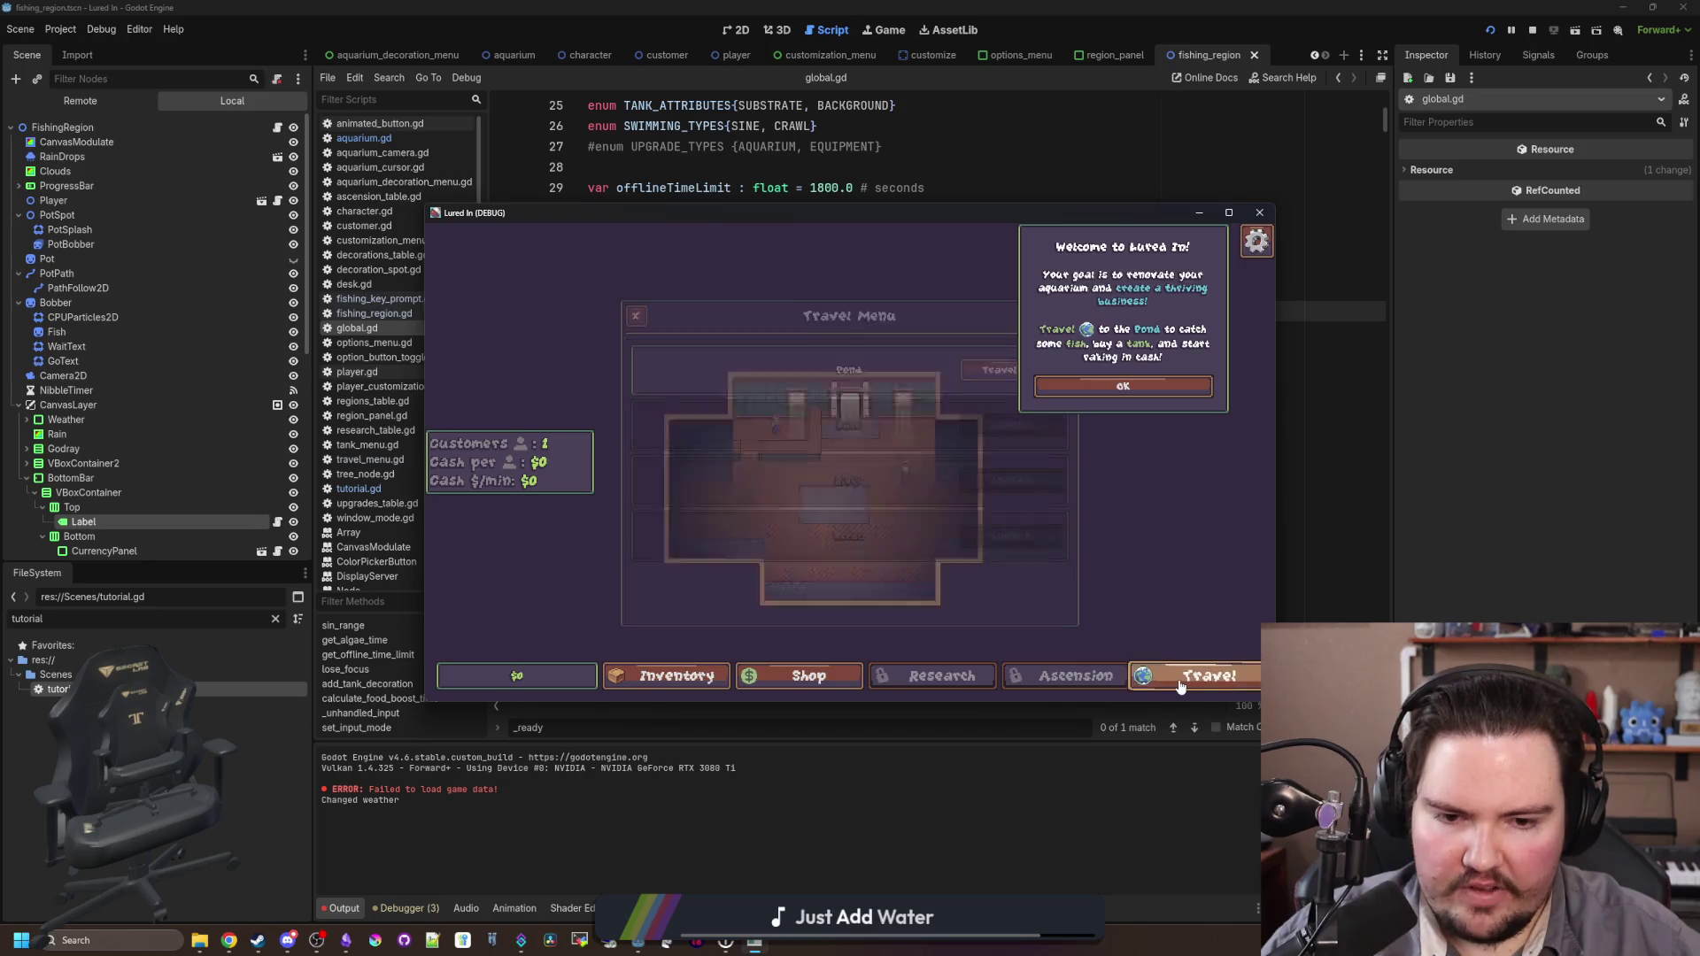
pyautogui.click(992, 366)
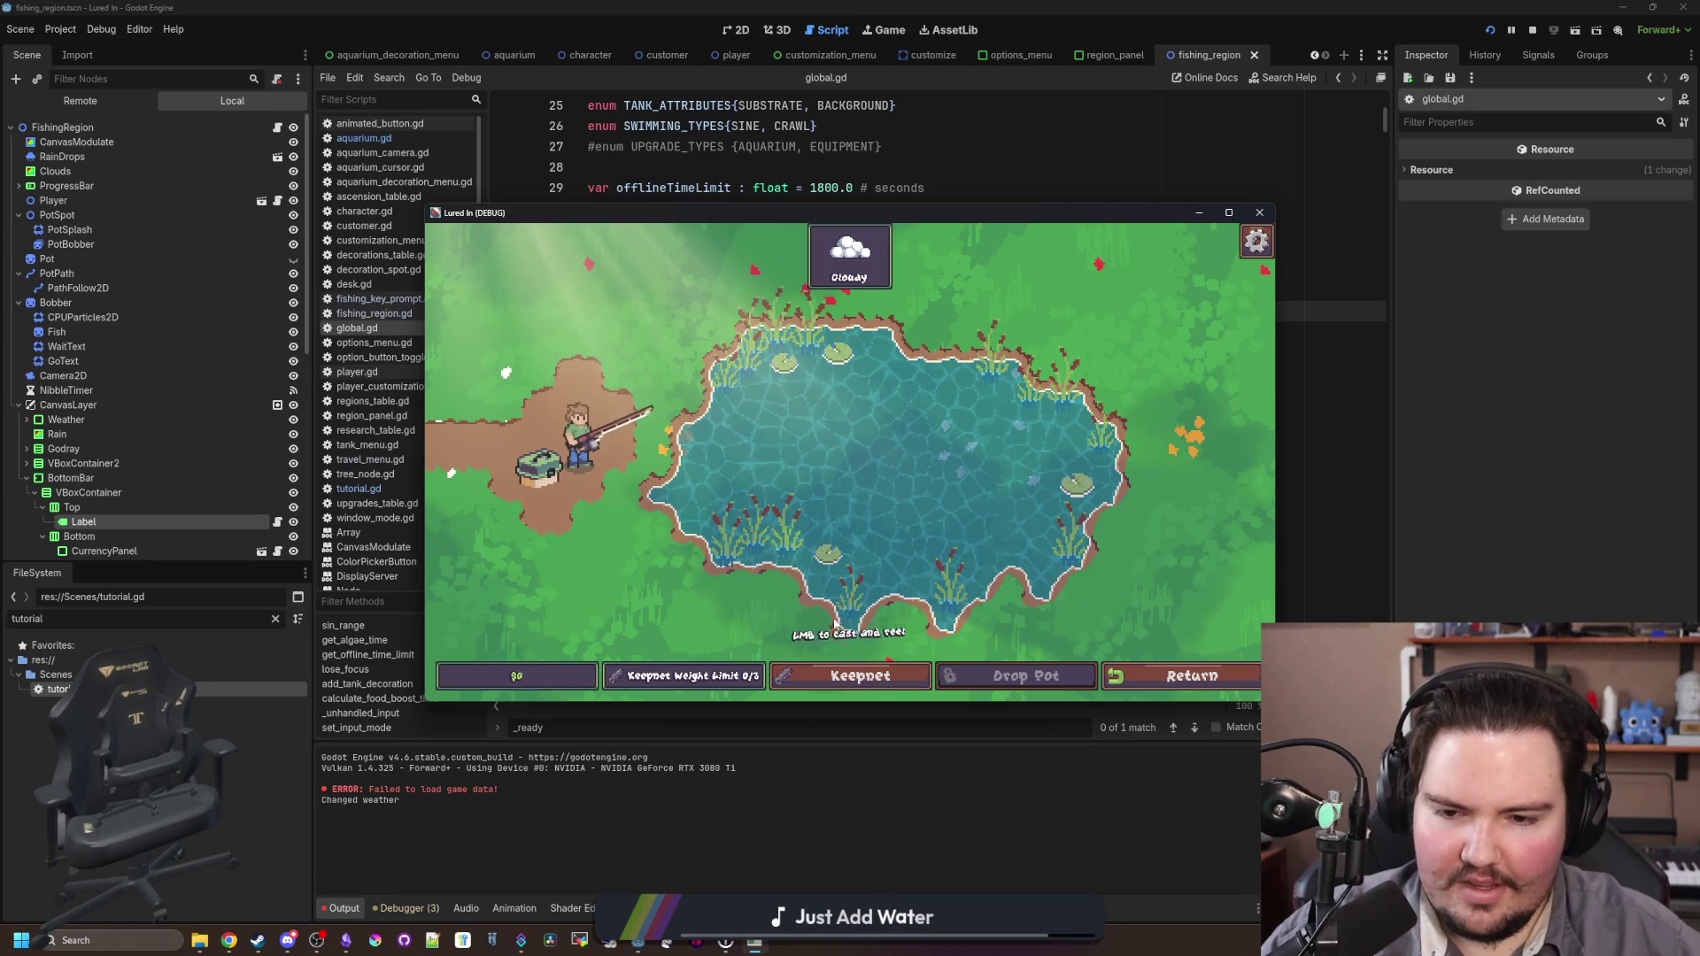
pyautogui.press('F8')
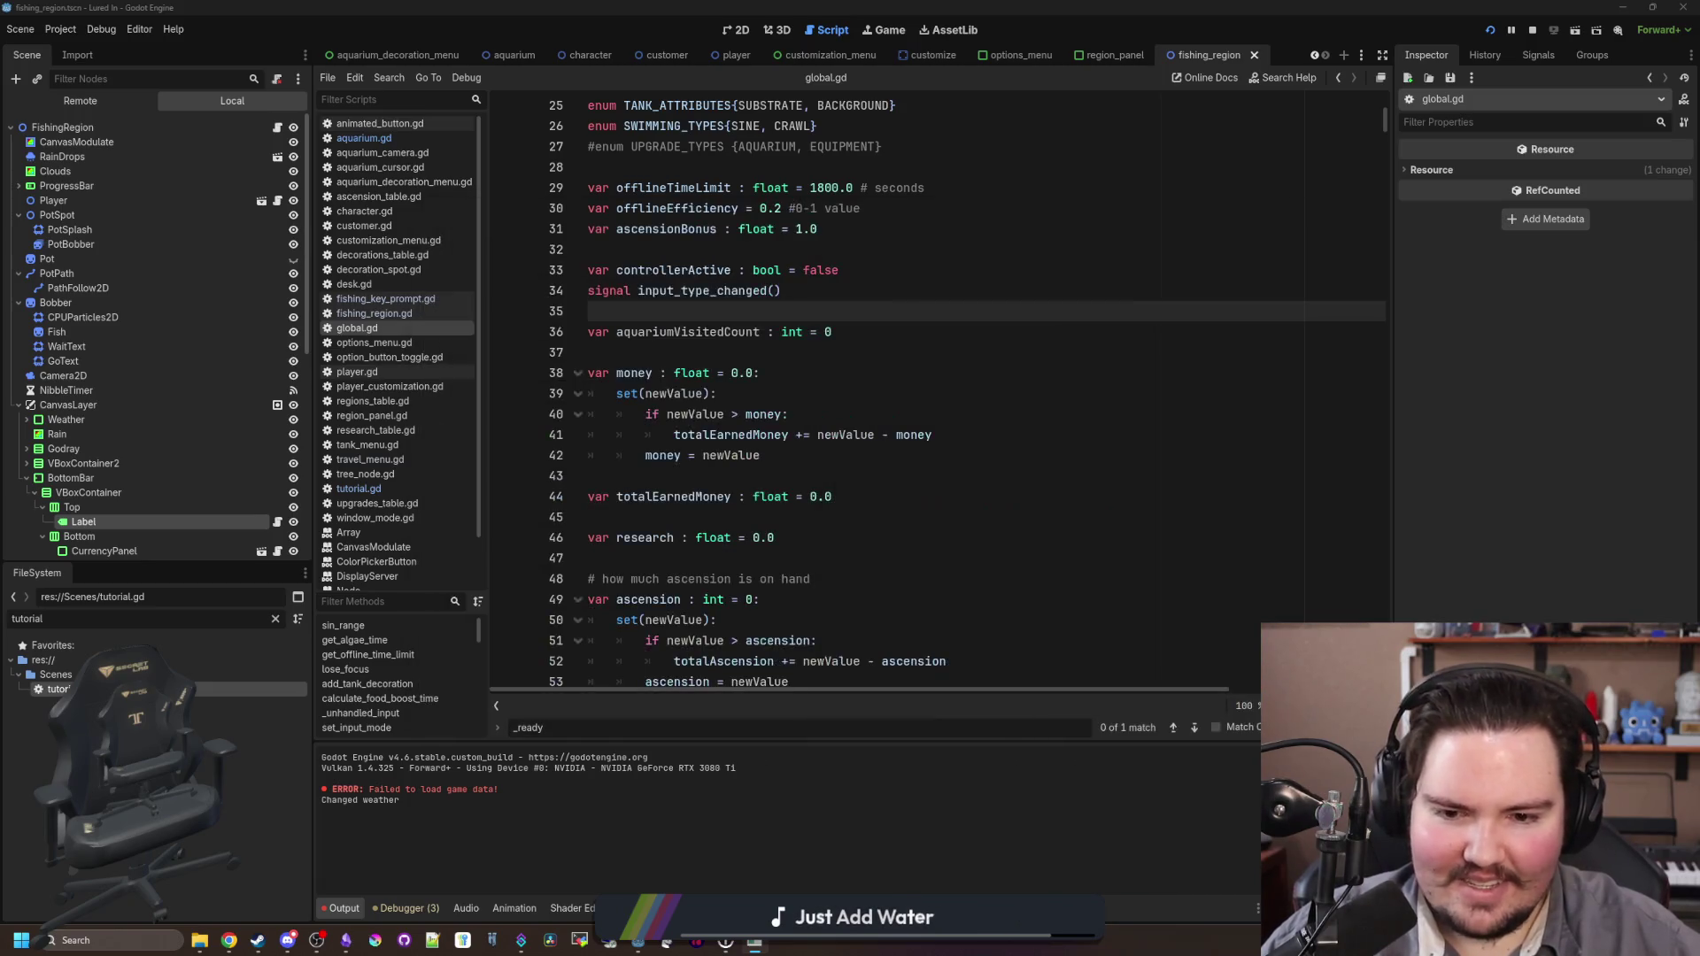
# Step: In fishing_key_prompt.gd, add 'pivot_offset_ratio = Vector2(0.5, 0.5)' after line 8
pyautogui.click(277, 522)
pyautogui.click(870, 248)
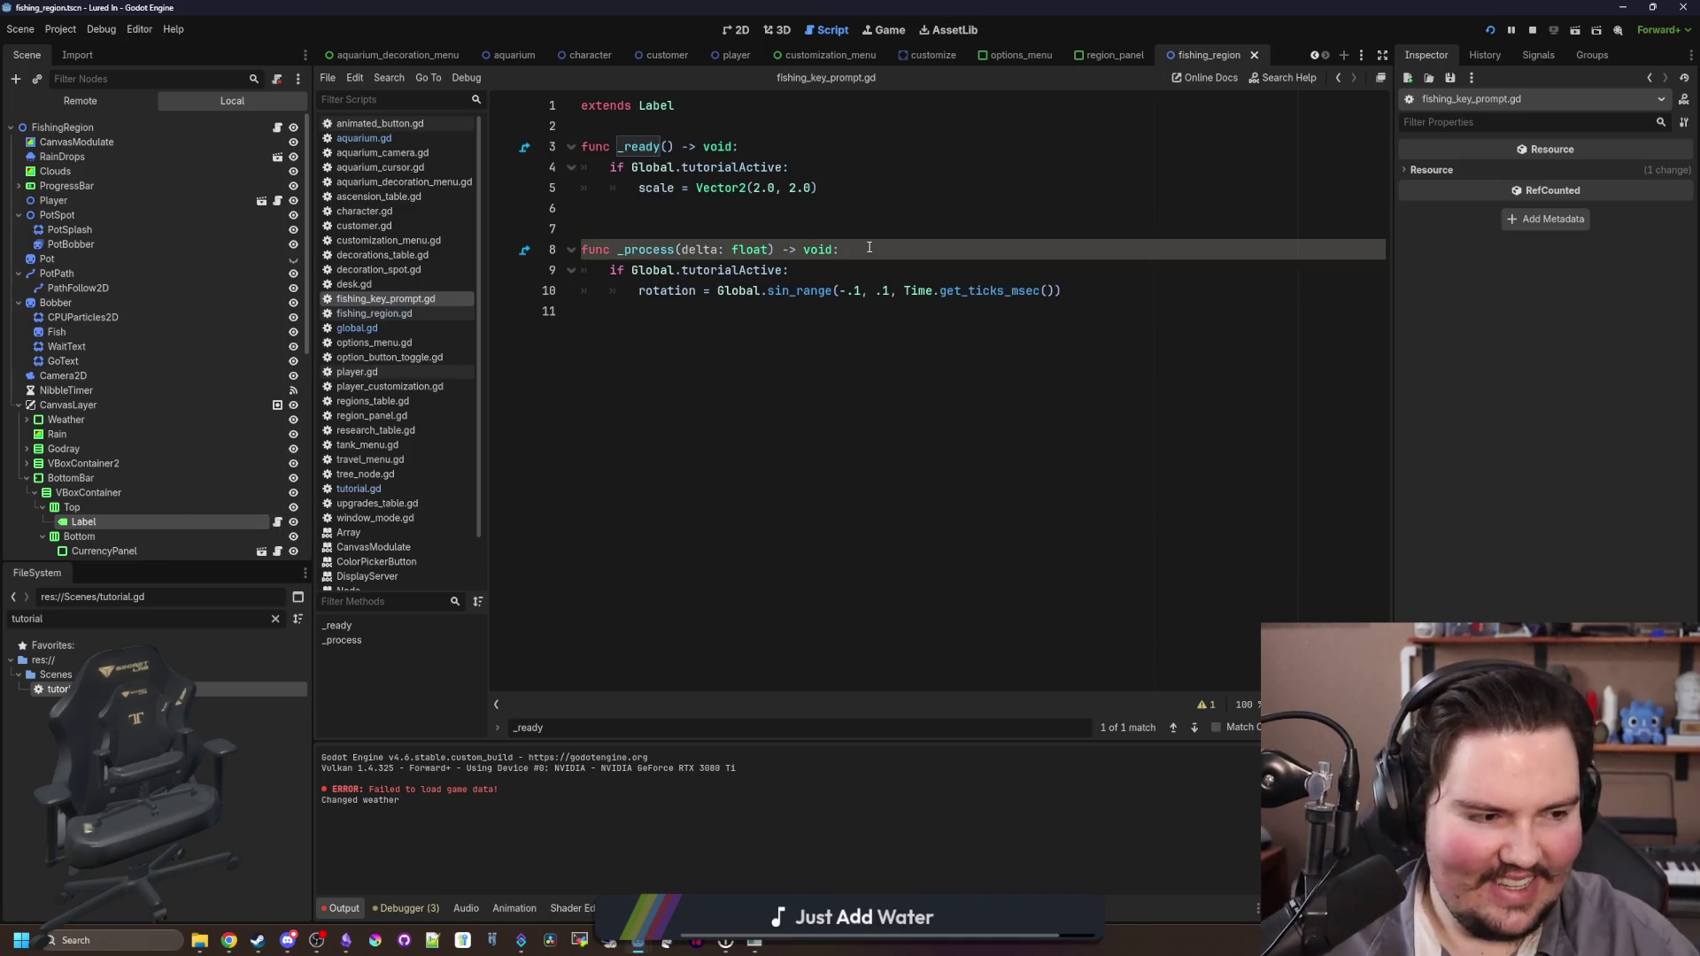
pyautogui.press('Return')
pyautogui.write('of')
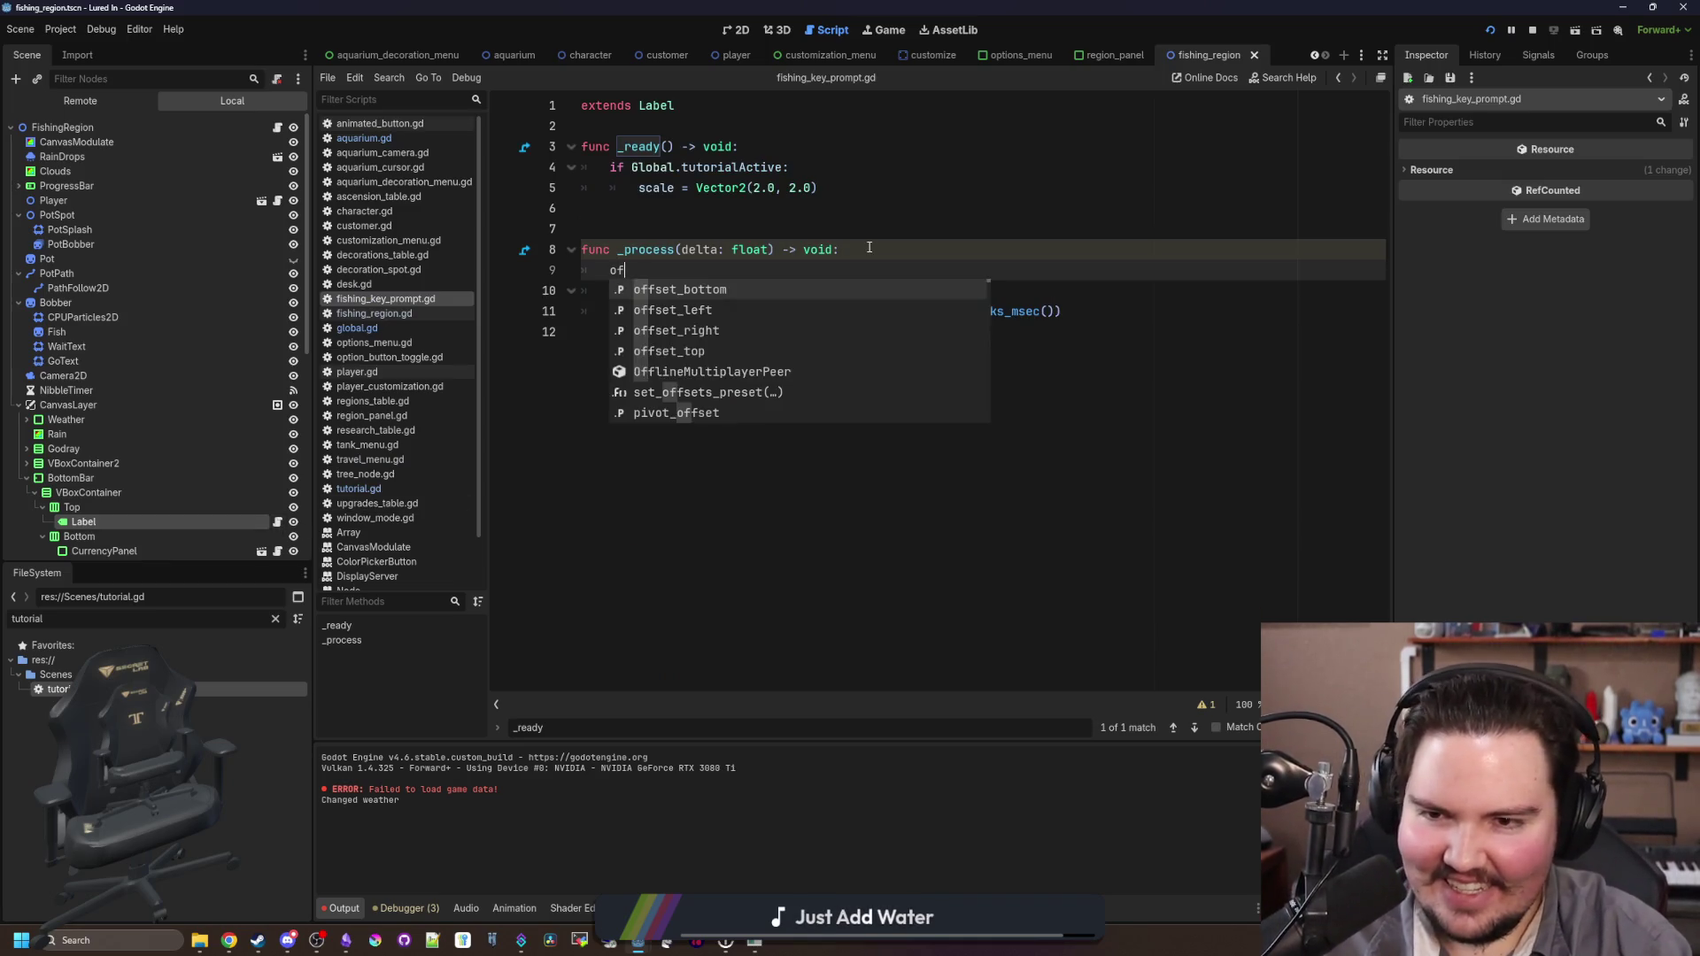
pyautogui.write('fset')
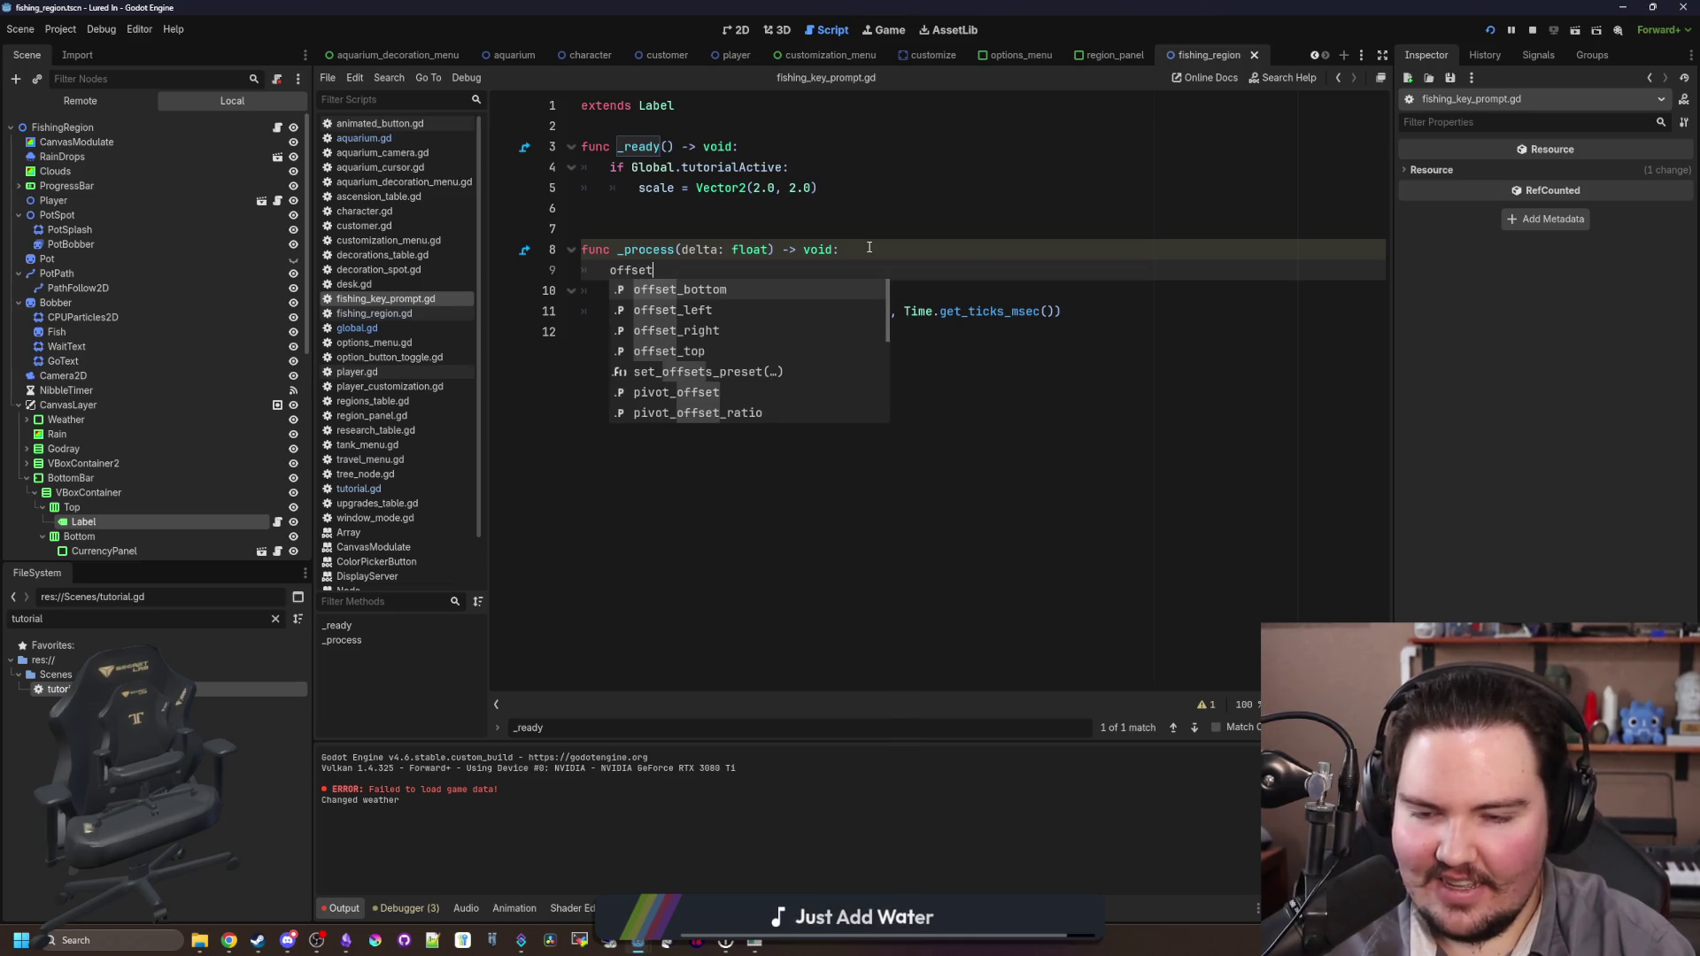
pyautogui.press('Down')
pyautogui.press('Down')
pyautogui.press('Down')
pyautogui.press('Return')
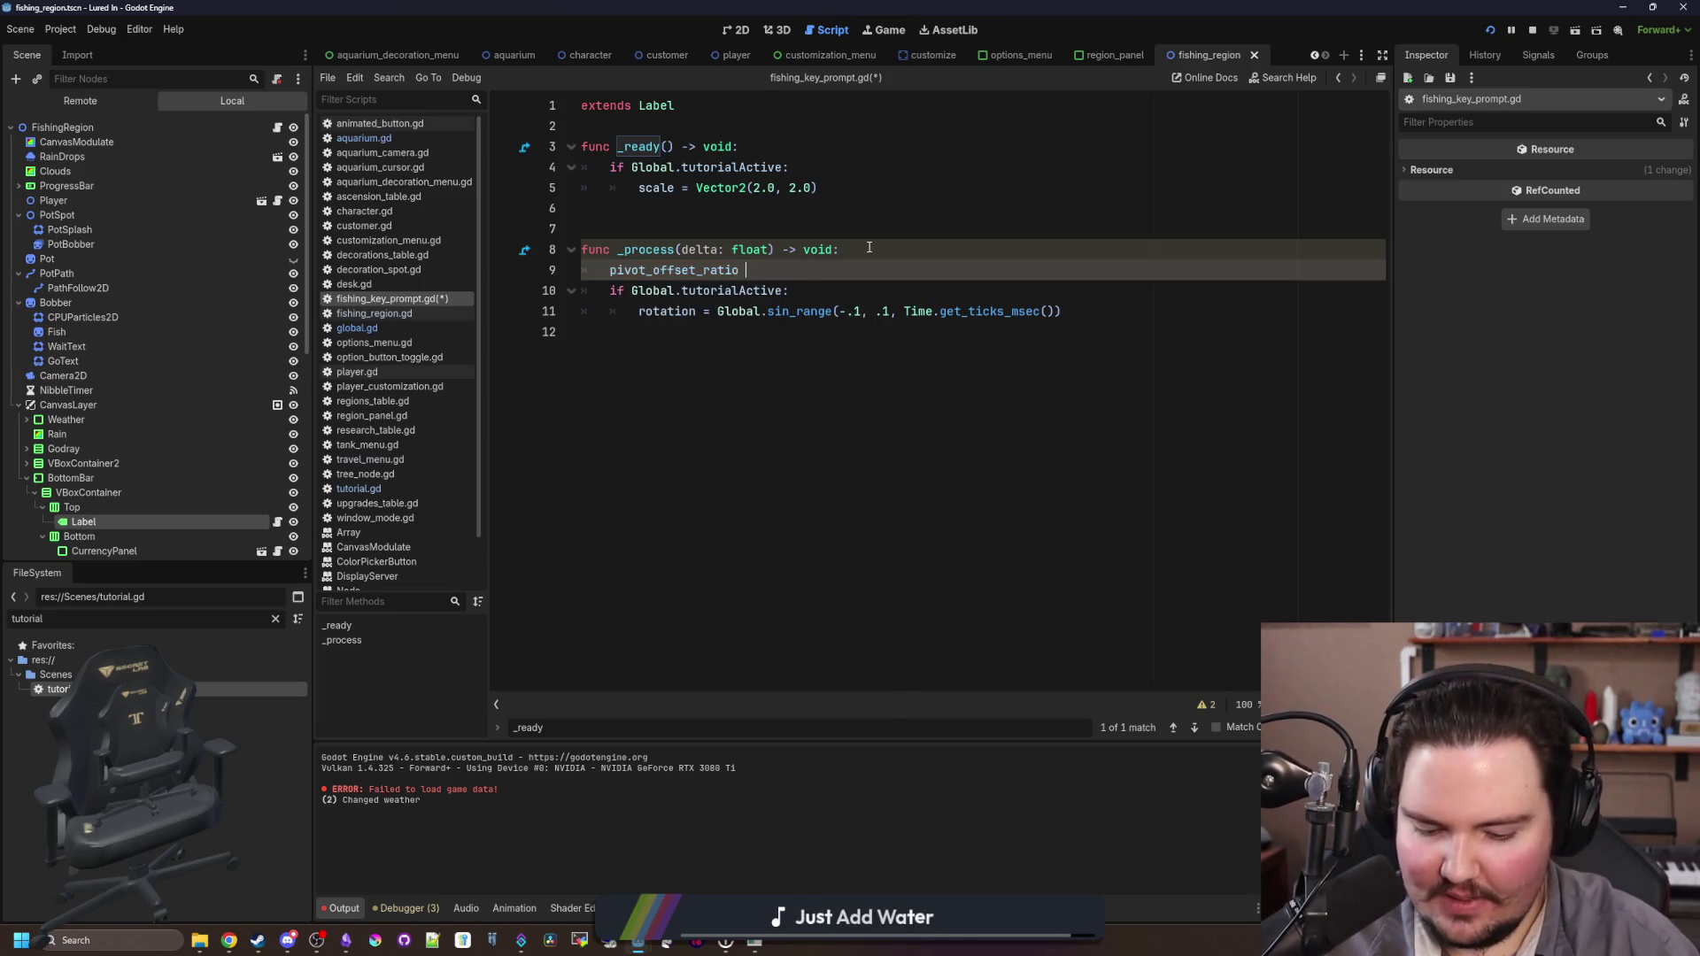
pyautogui.write('= Vector2(')
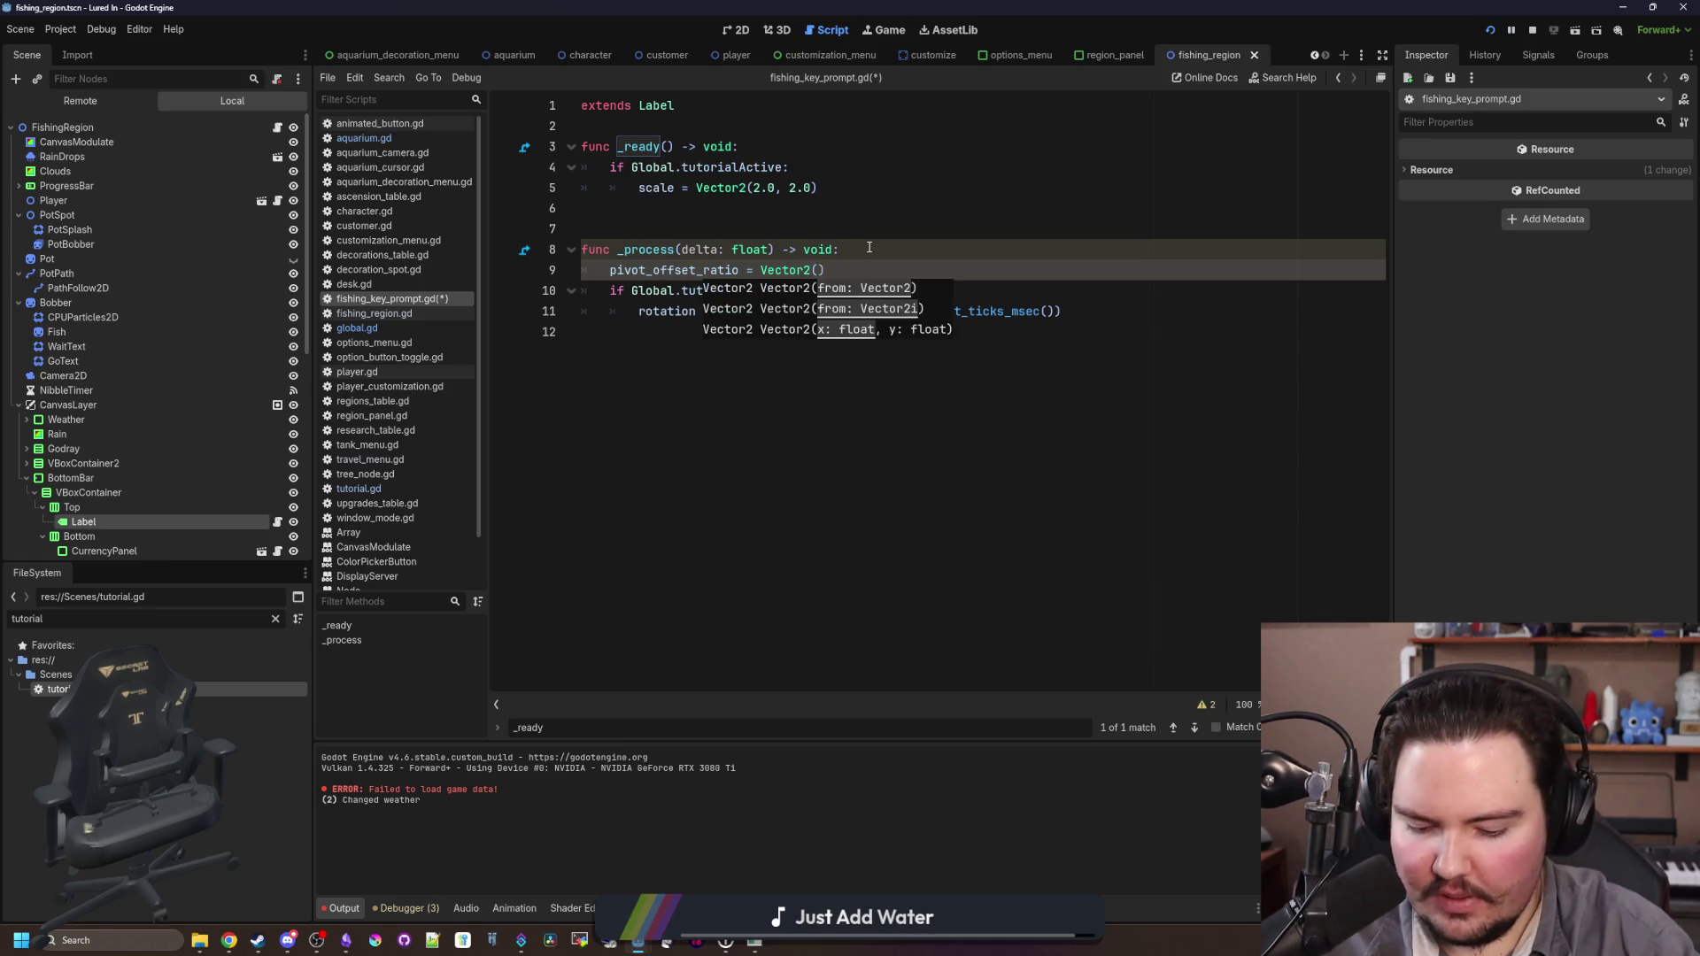
pyautogui.write('0.5, 0.5')
# Step: Move the pivot_offset_ratio line into the tutorialActive if block, remove the leftover blank line, and save
pyautogui.click(869, 247)
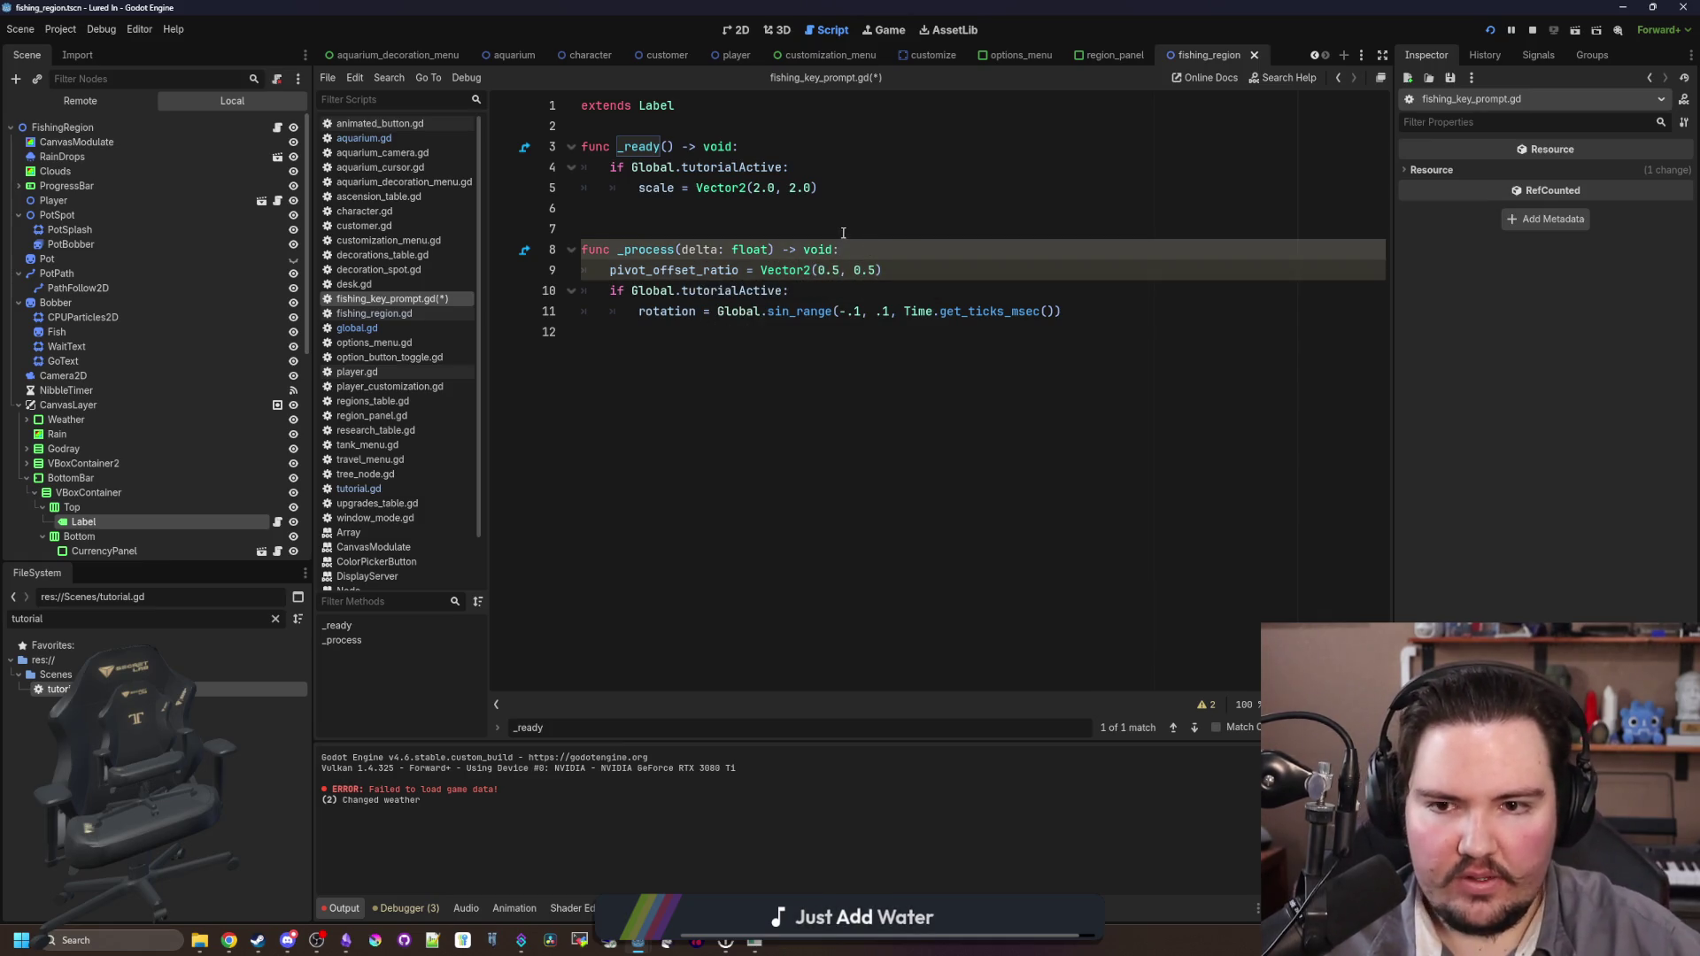
pyautogui.moveTo(884, 270); pyautogui.dragTo(611, 270)
pyautogui.hotkey('ctrl', 'c')
pyautogui.press('BackSpace')
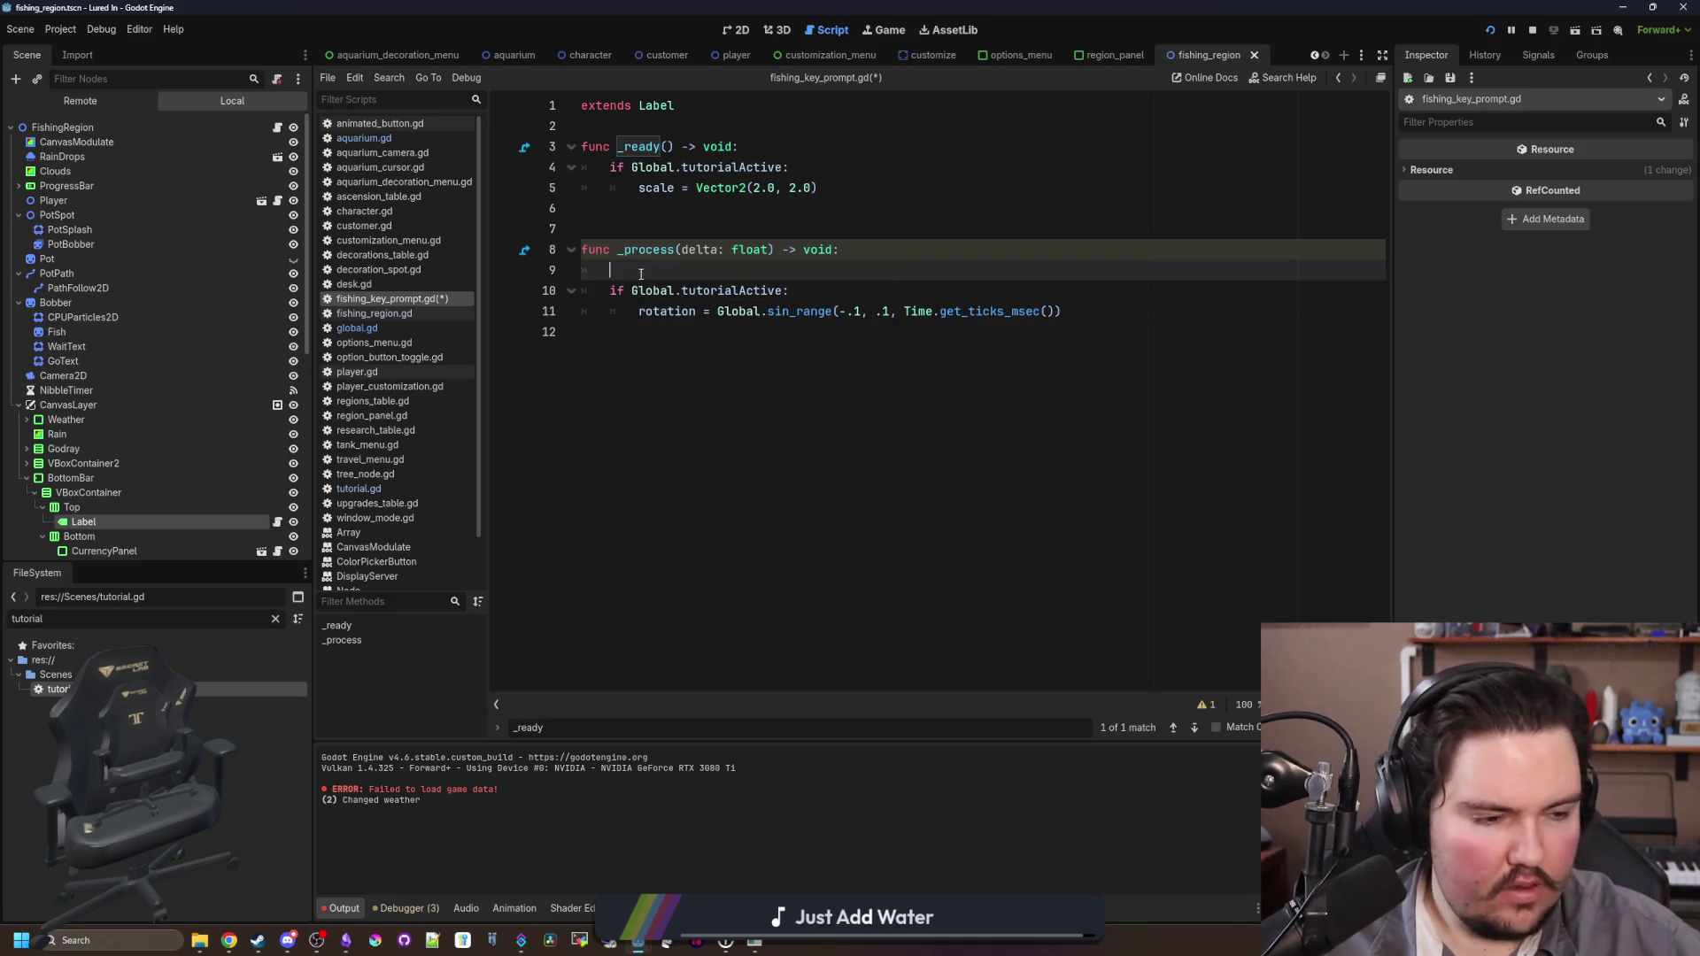
pyautogui.click(807, 291)
pyautogui.press('Return')
pyautogui.hotkey('ctrl', 'v')
pyautogui.click(876, 269)
pyautogui.press('BackSpace')
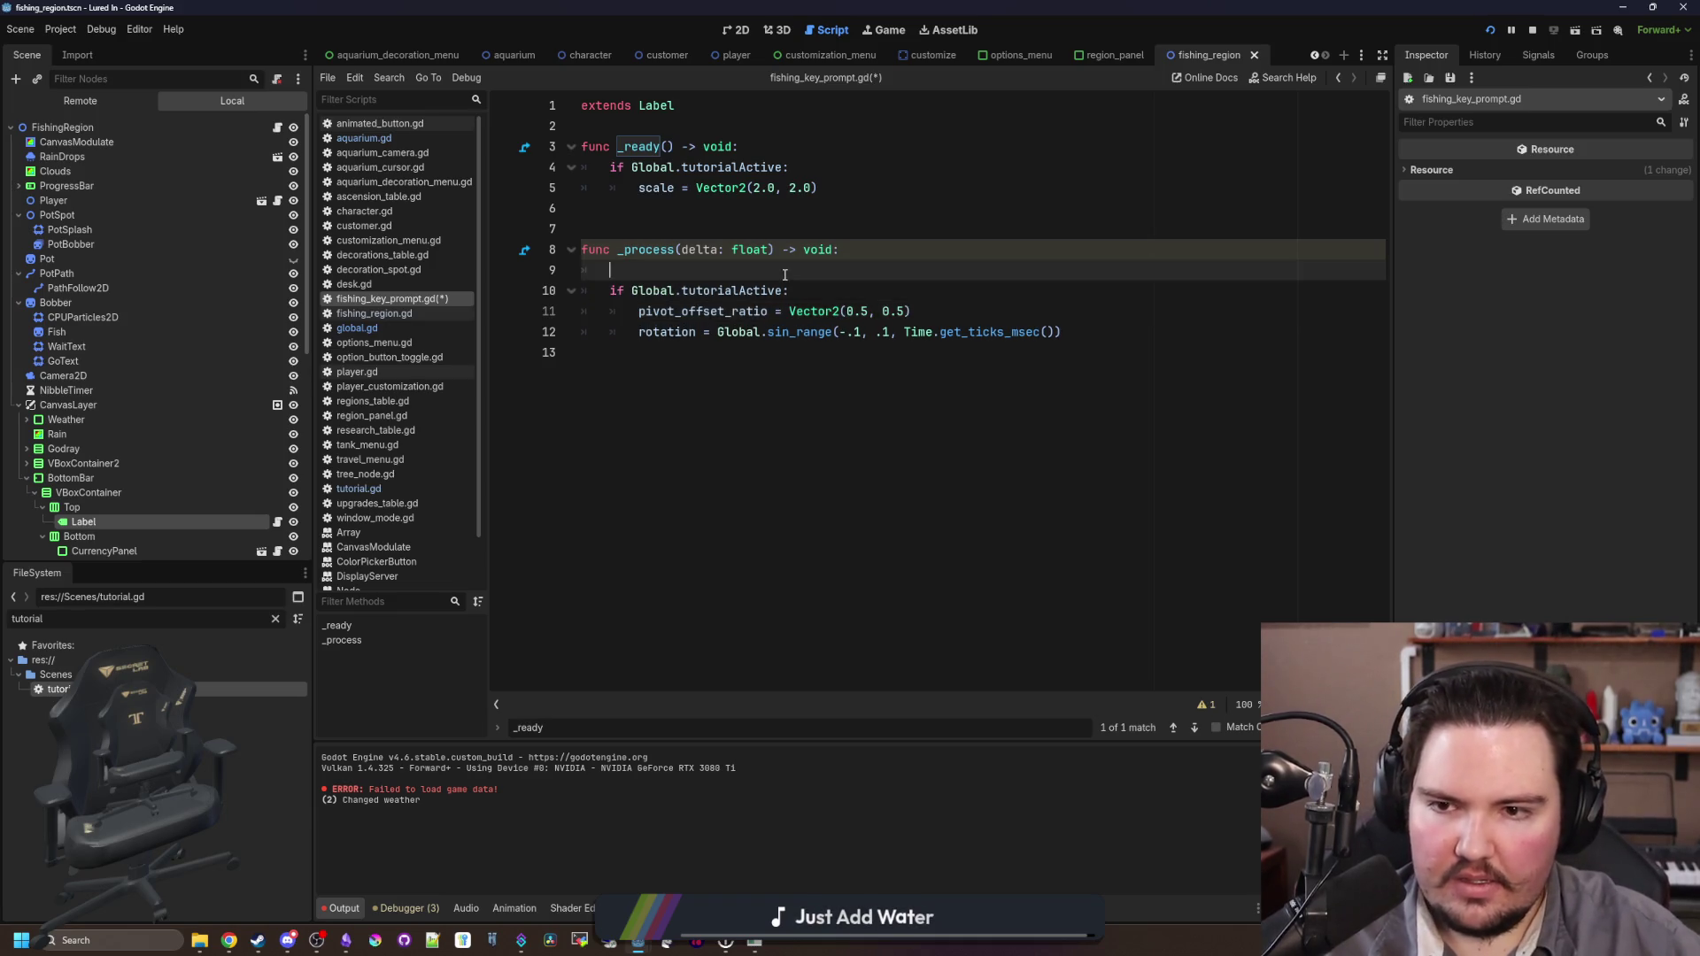
pyautogui.click(879, 230)
pyautogui.hotkey('ctrl', 's')
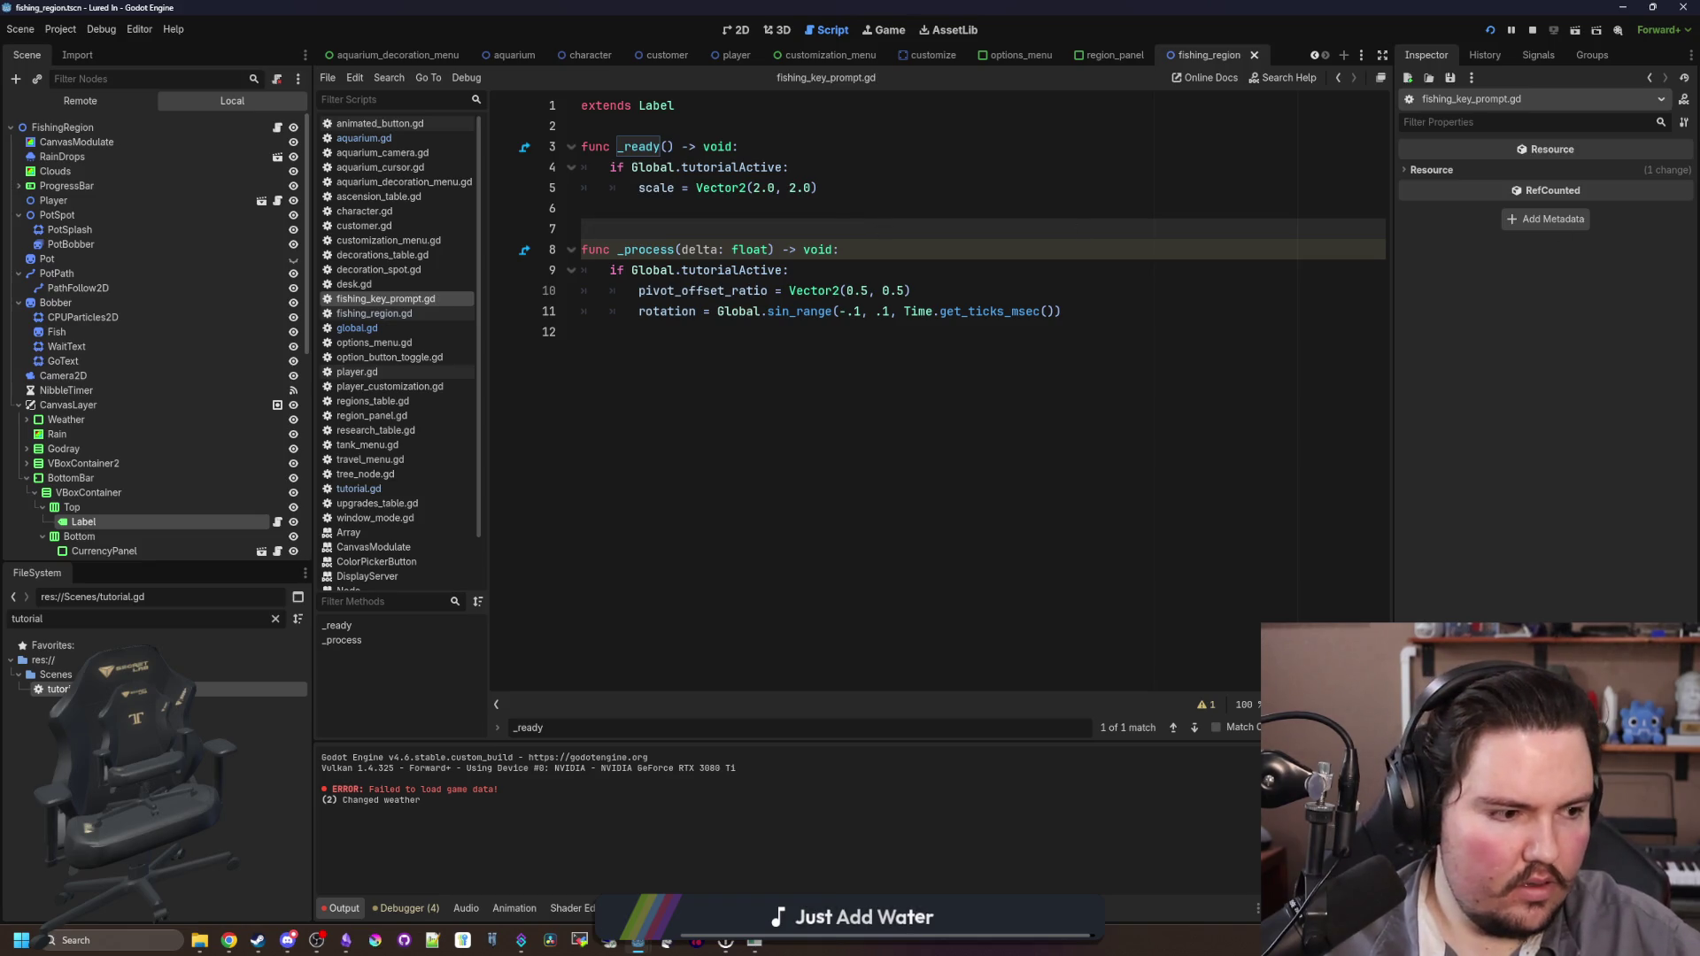
pyautogui.hotkey('alt', 'Tab')
pyautogui.hotkey('alt', 'Tab')
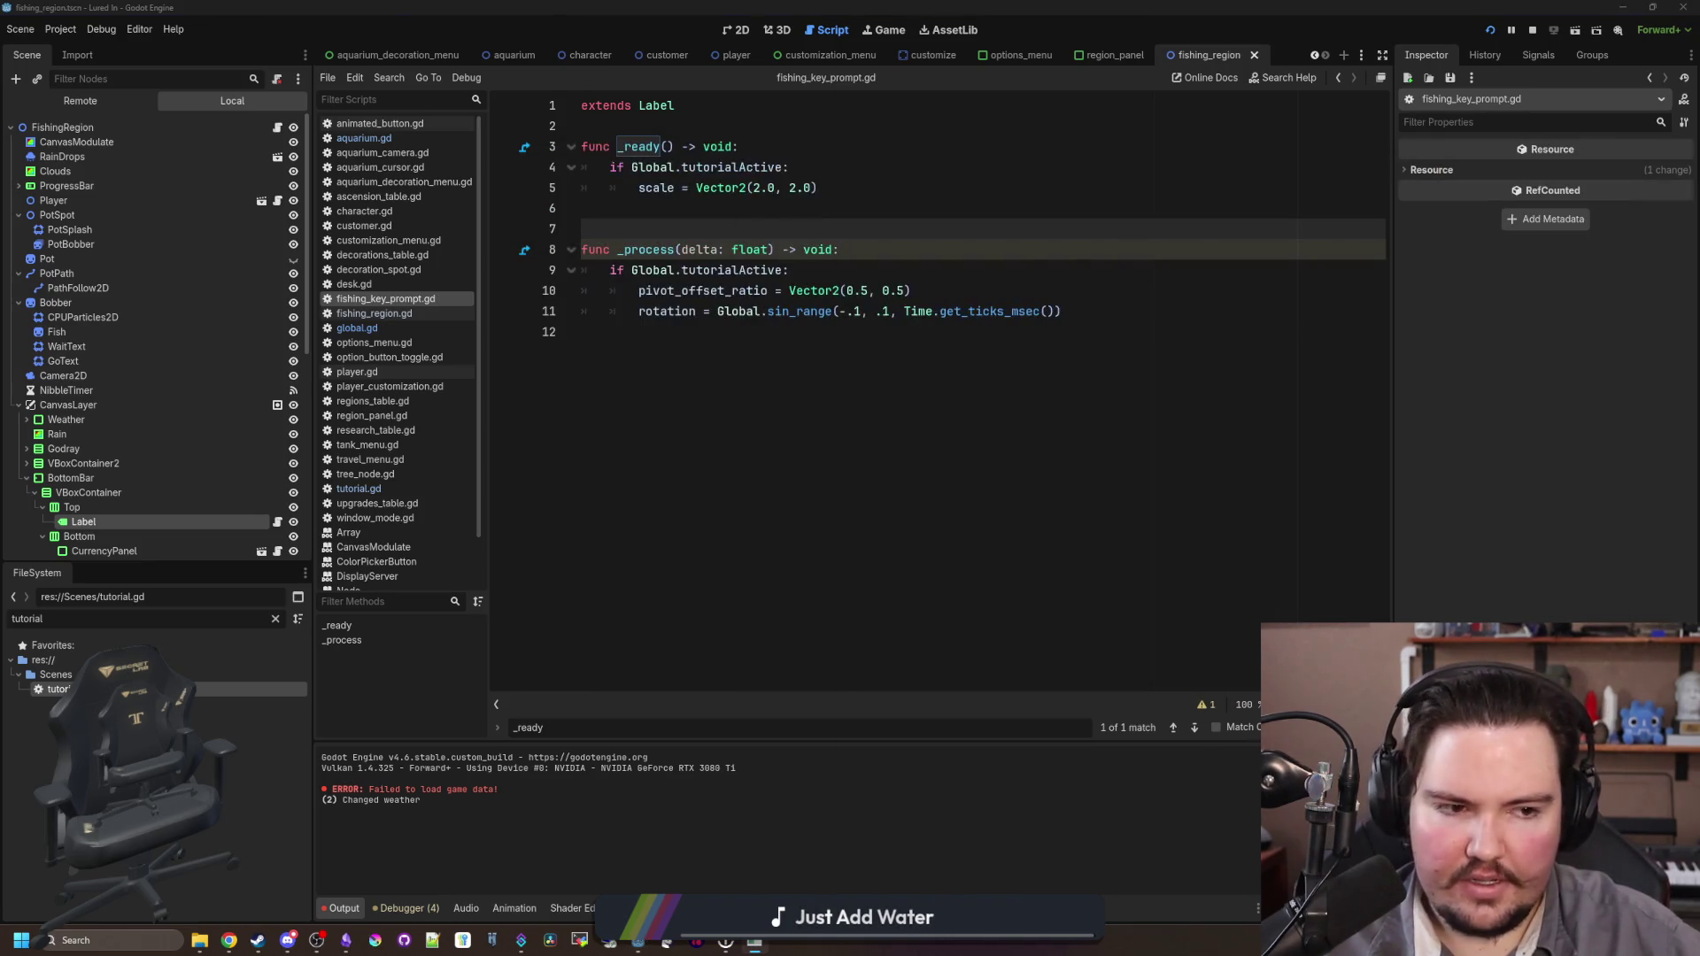
# Step: Move the Vector2(2.0, 2.0) scale line from _ready to below the rotation line in _process
pyautogui.moveTo(816, 187)
pyautogui.mouseDown()
pyautogui.moveTo(639, 188)
pyautogui.moveTo(580, 146)
pyautogui.mouseUp()
pyautogui.hotkey('ctrl', 'c')
pyautogui.press('BackSpace')
pyautogui.press('BackSpace')
pyautogui.press('BackSpace')
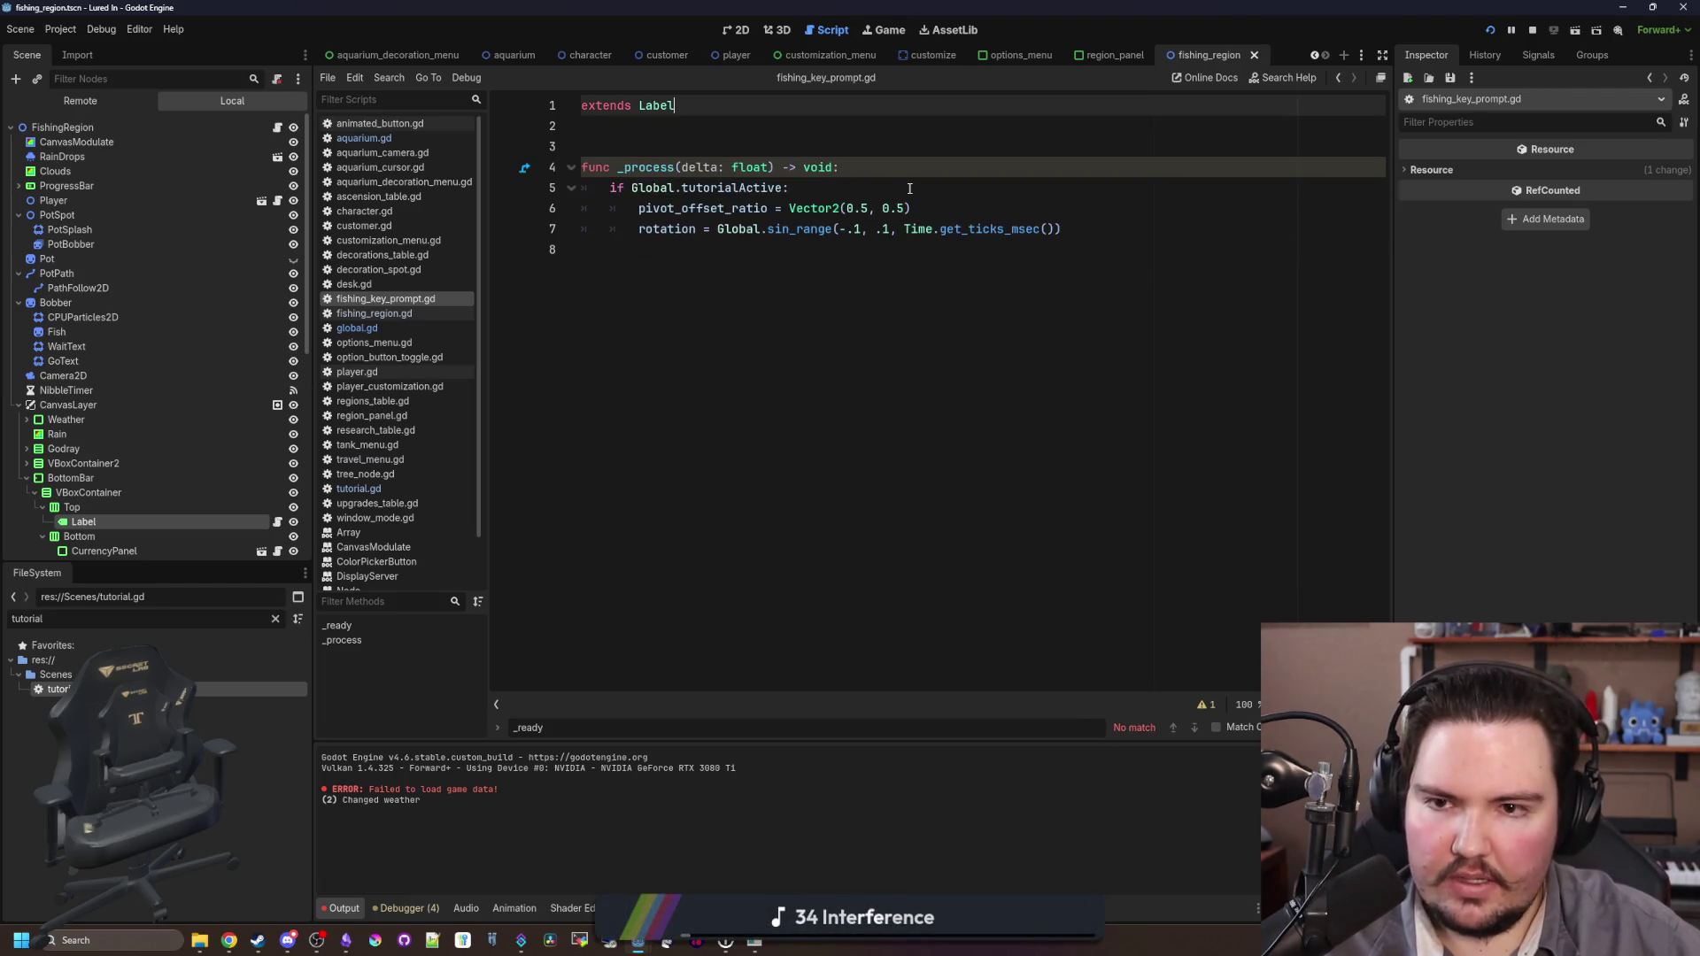
pyautogui.click(1100, 228)
pyautogui.press('Return')
pyautogui.press('Return')
pyautogui.hotkey('ctrl', 'v')
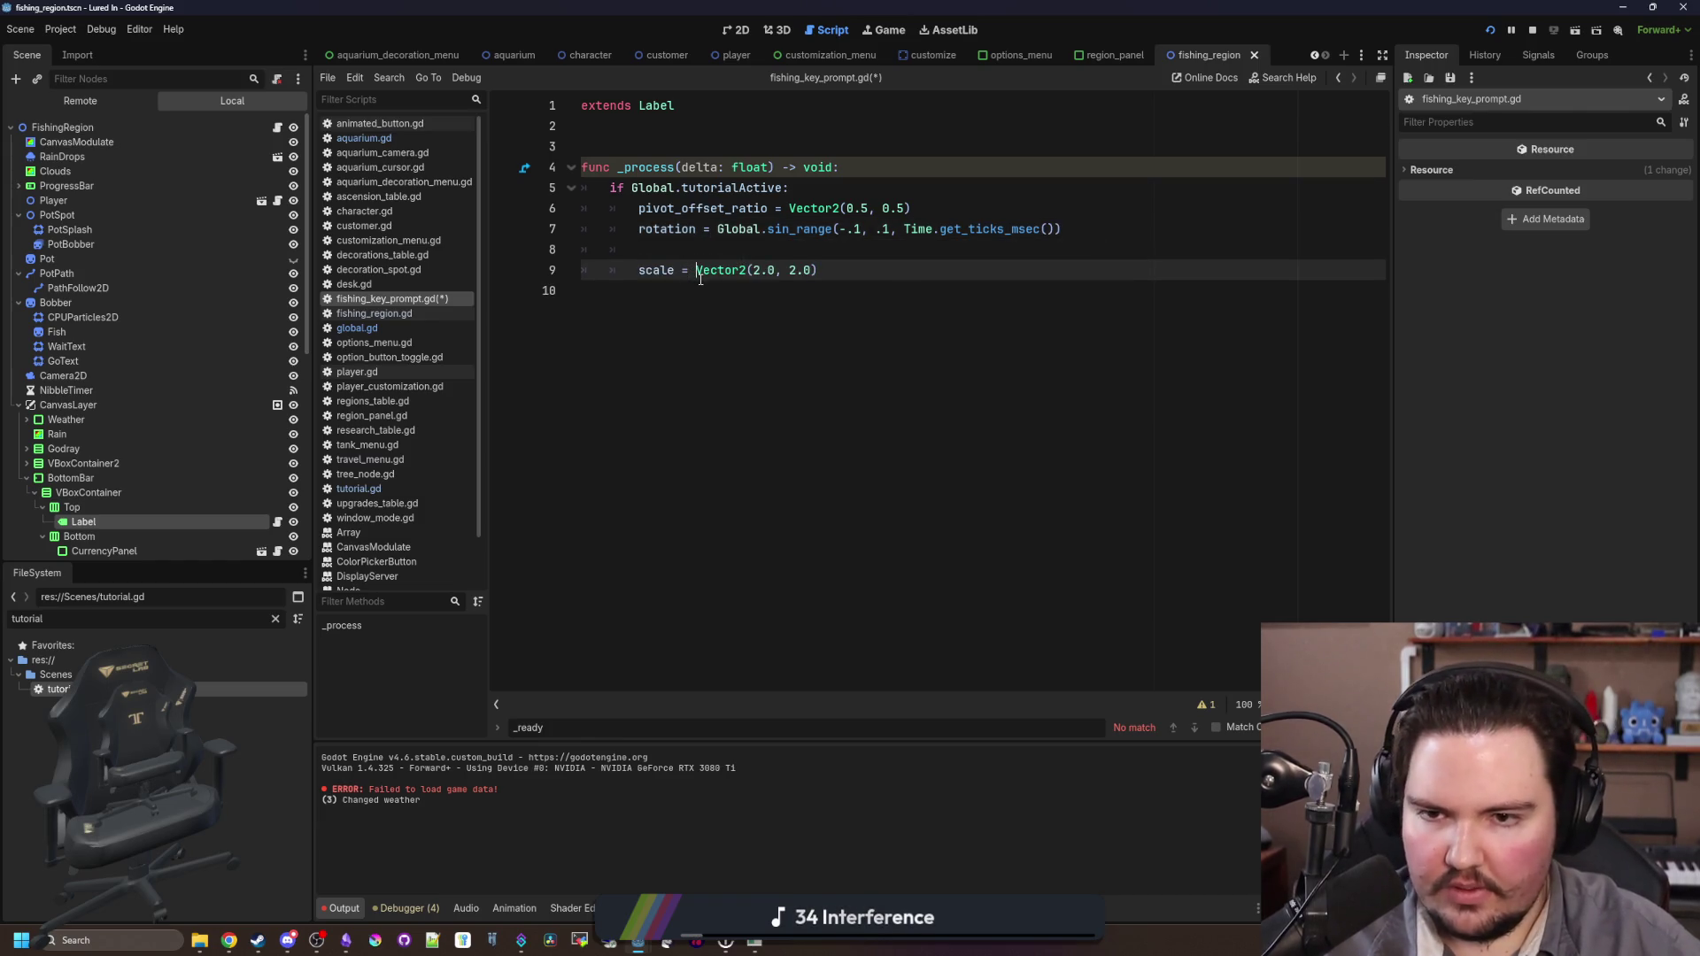
# Step: Rewrite the scale as Vector2.ONE * Global.sin_range(1.8, 2.2, Time.get_ticks_msec()) and save
pyautogui.write('Global.sin_ra')
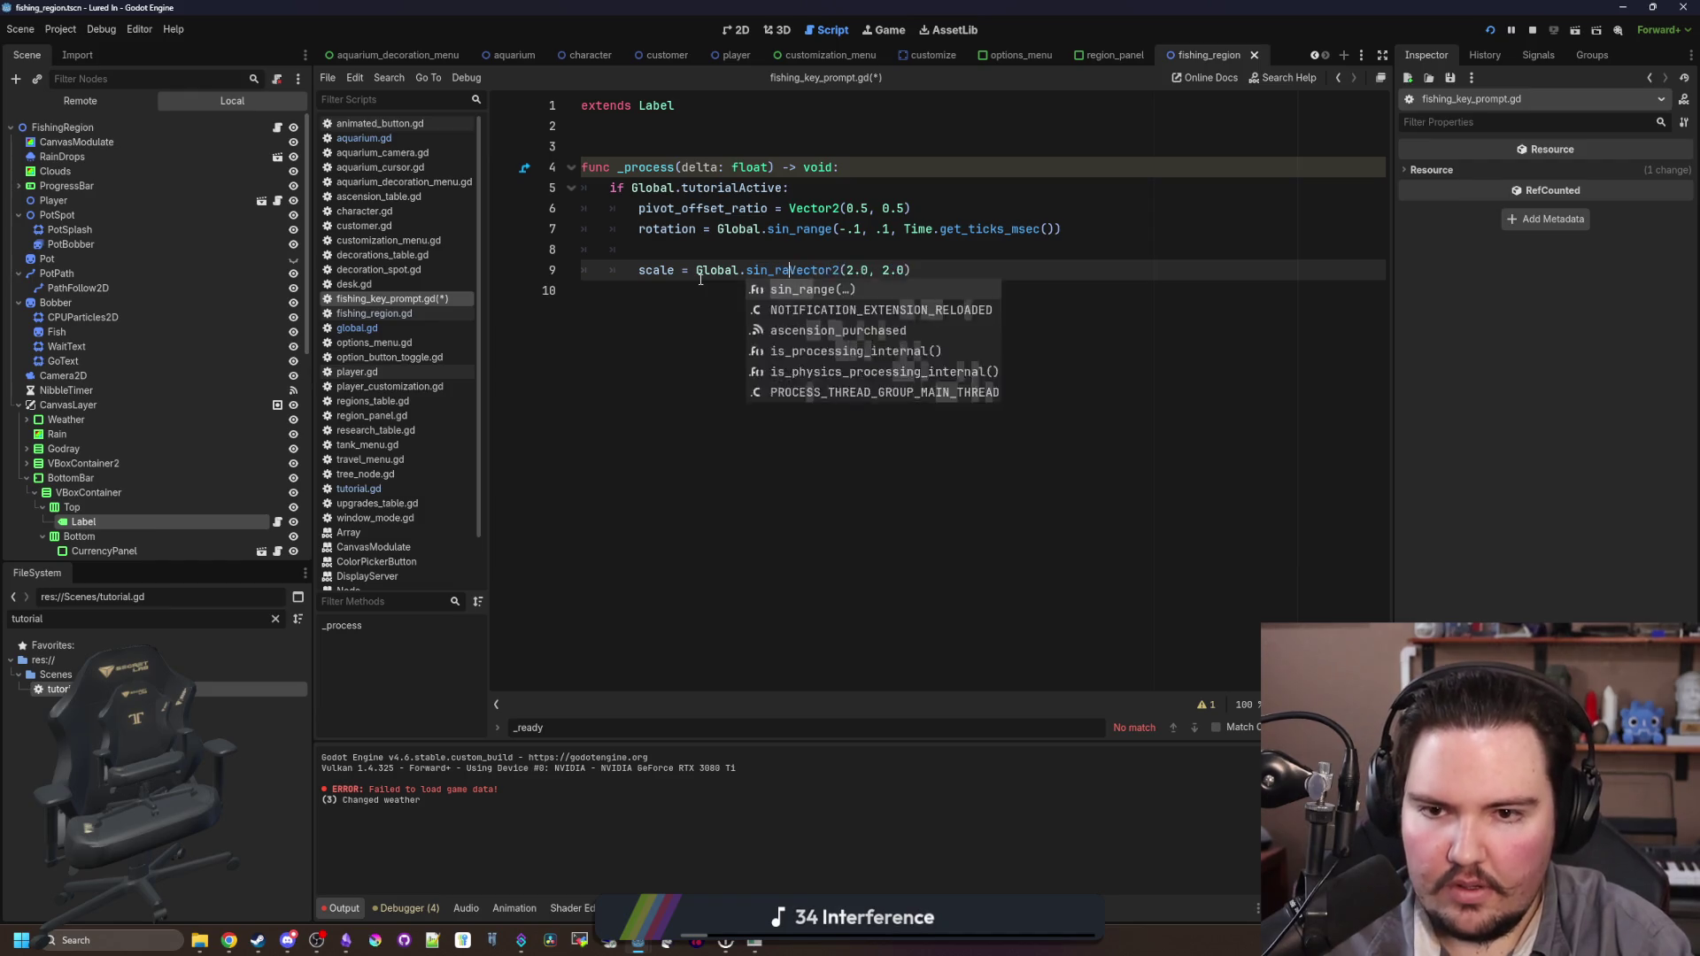
pyautogui.press('Return')
pyautogui.moveTo(962, 275); pyautogui.dragTo(815, 270)
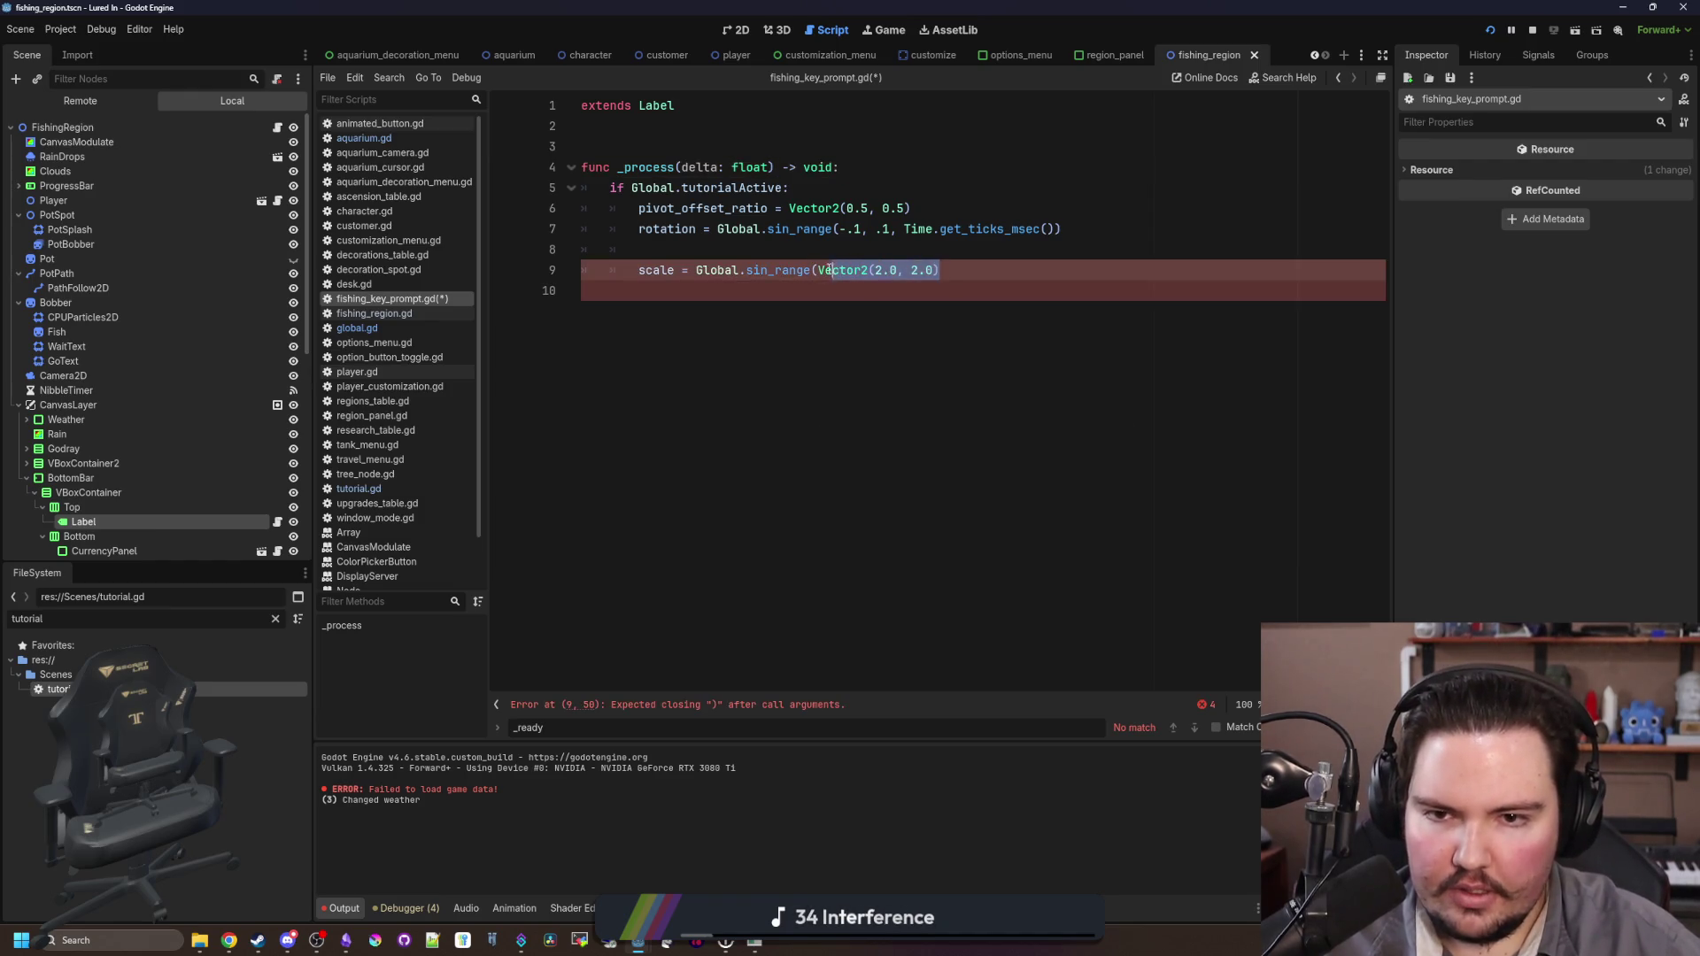
pyautogui.click(691, 270)
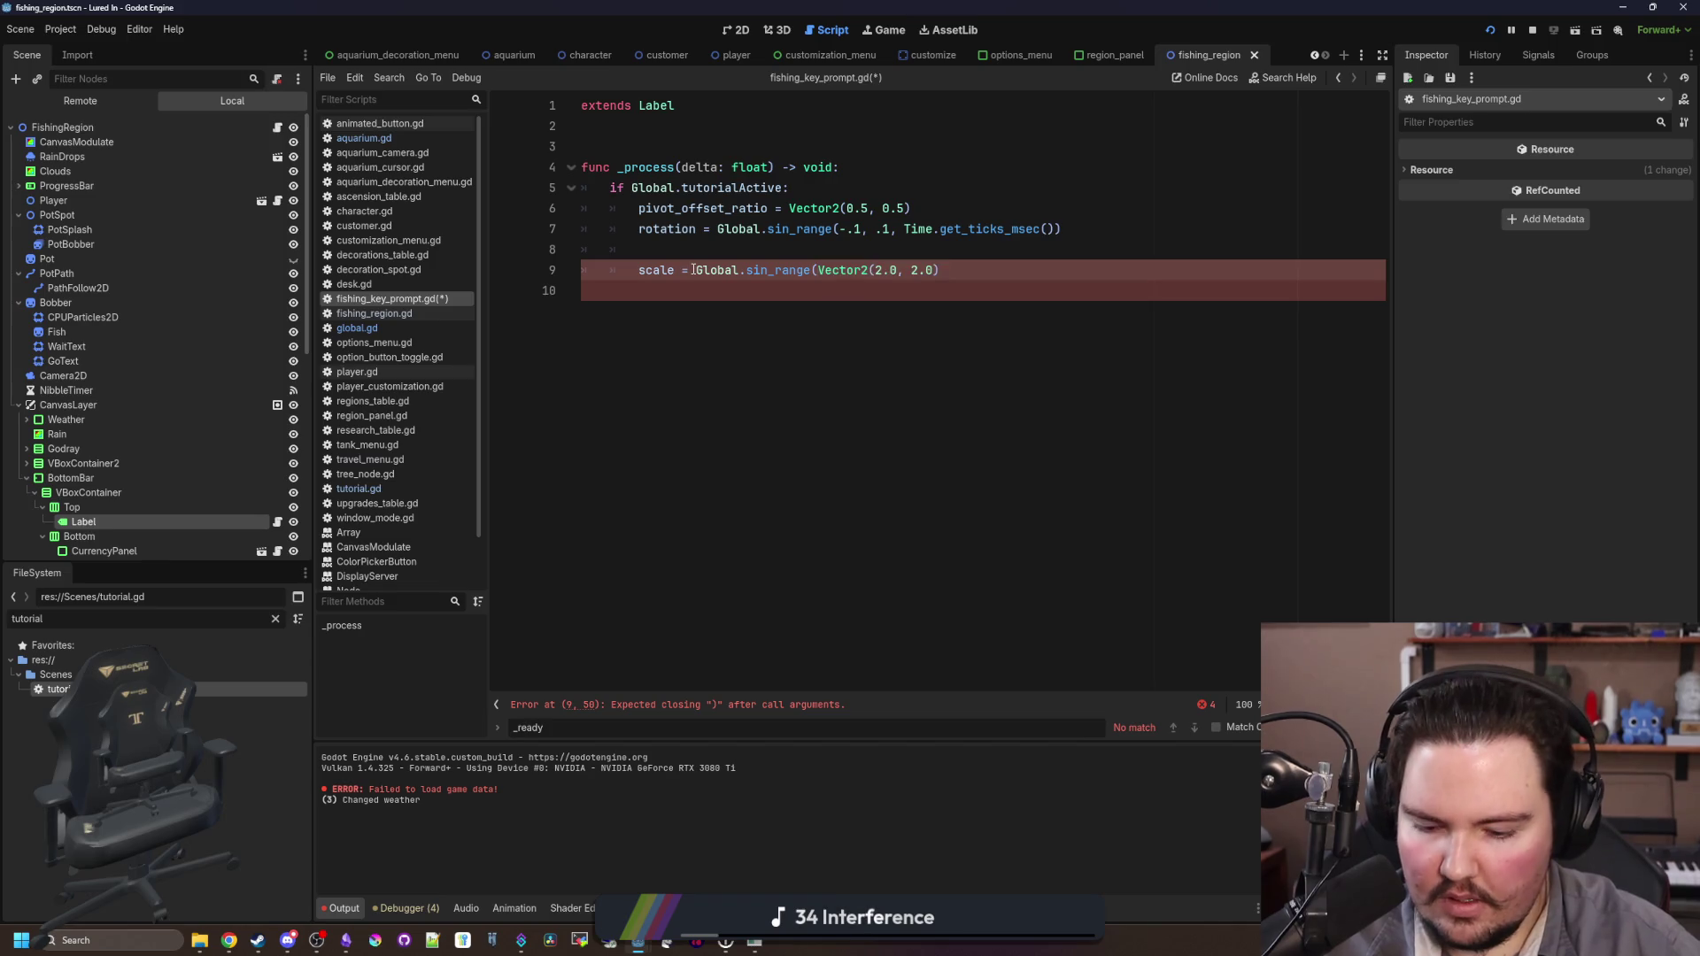
pyautogui.write('Vector2.ONE*')
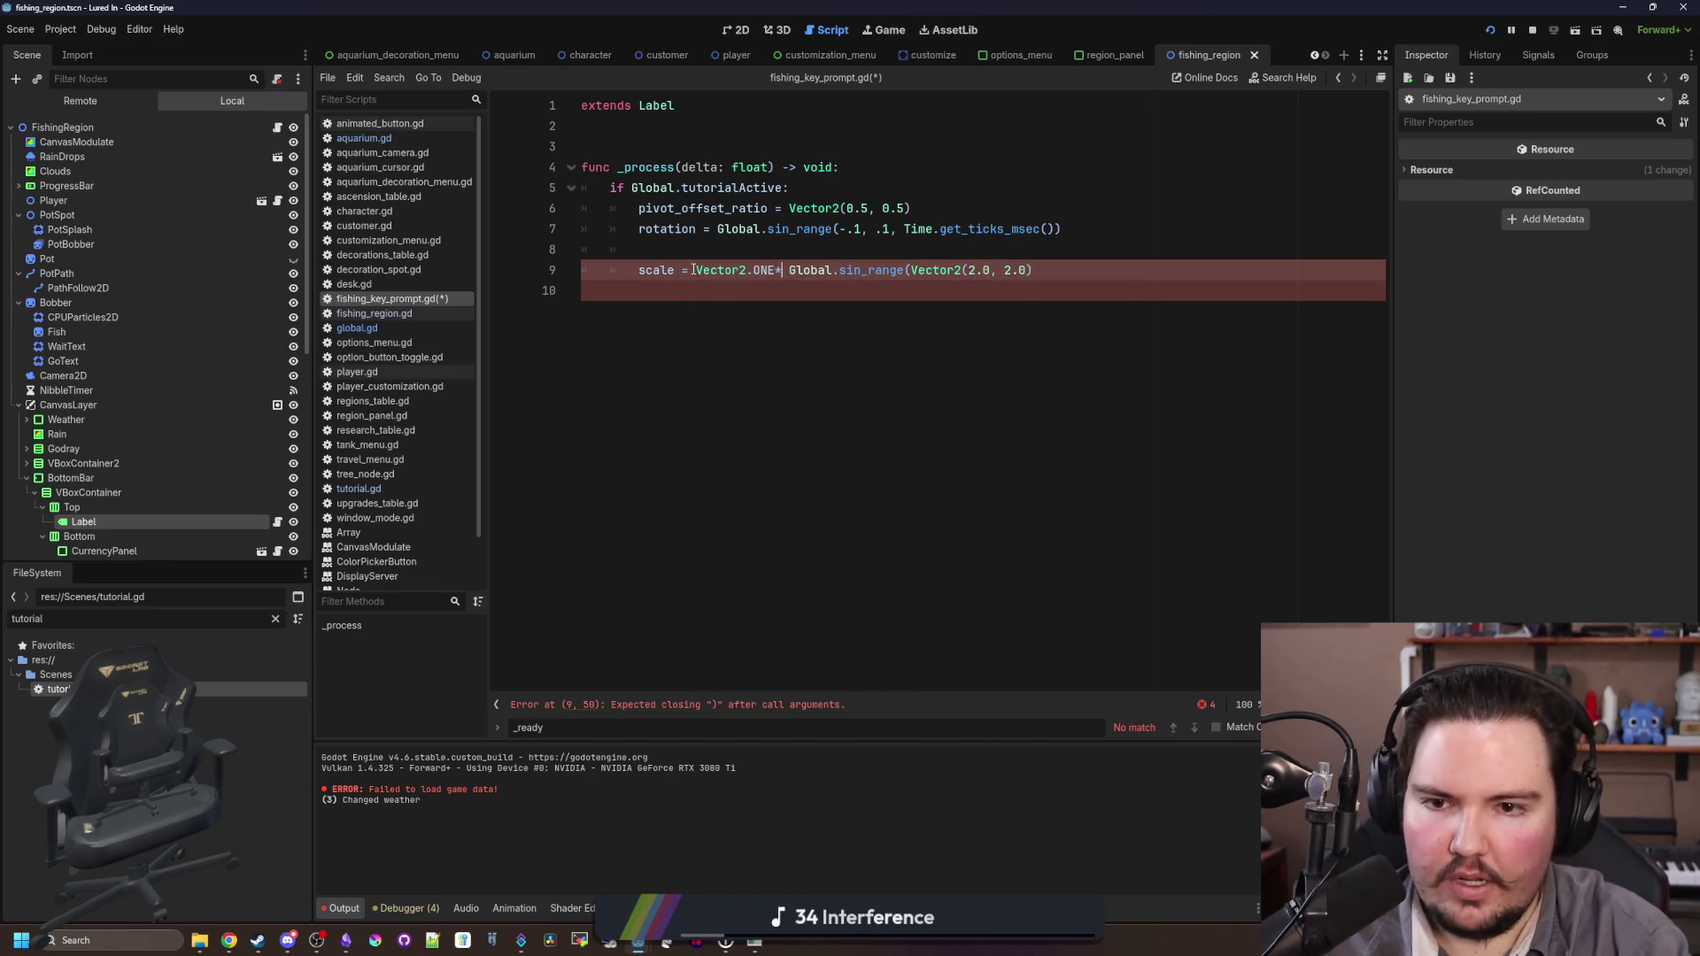
pyautogui.press('Left')
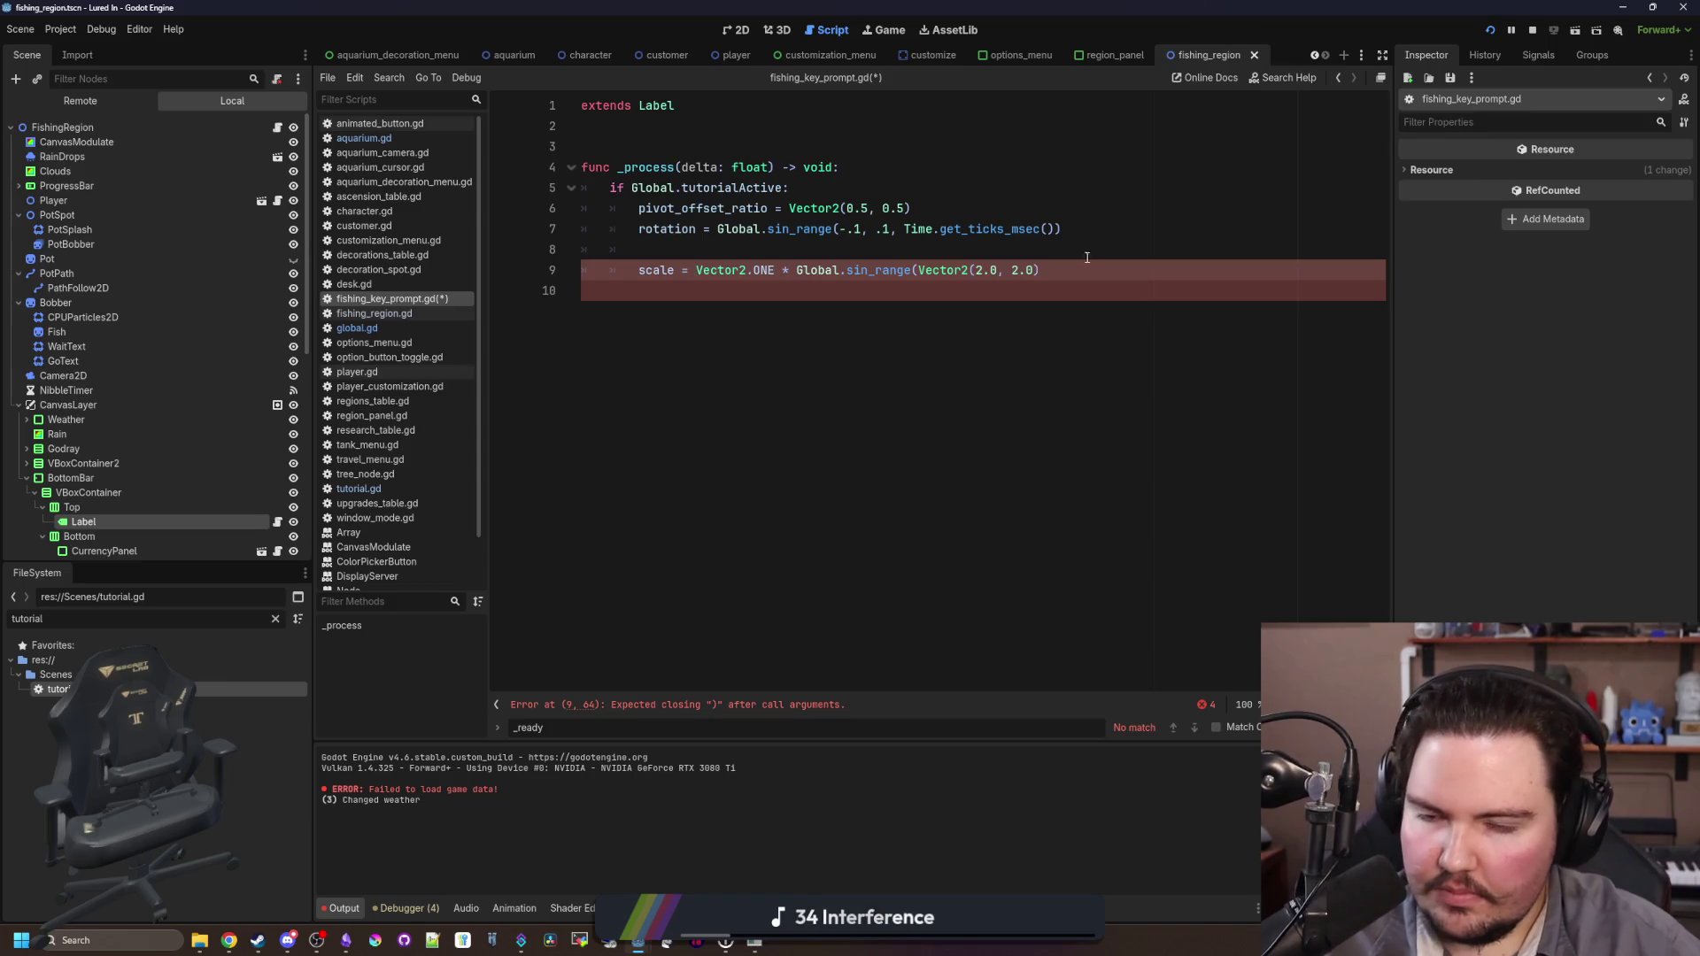
pyautogui.press('Up')
pyautogui.moveTo(1041, 270); pyautogui.dragTo(918, 270)
pyautogui.press('BackSpace')
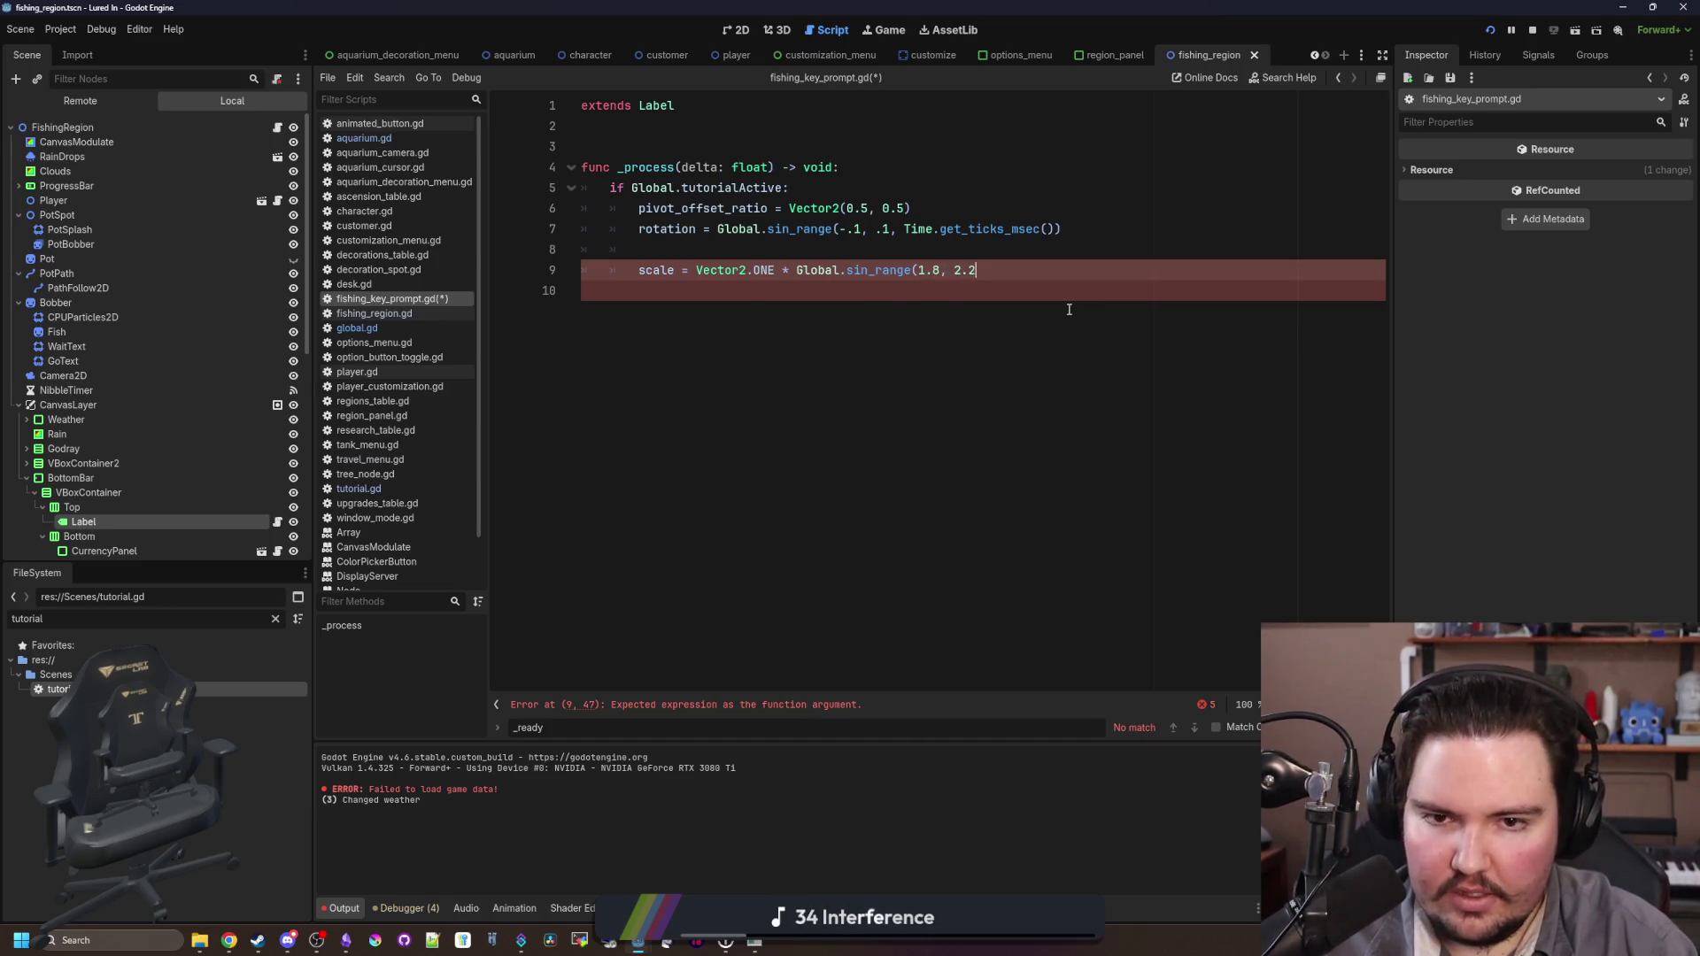
pyautogui.write(', tim')
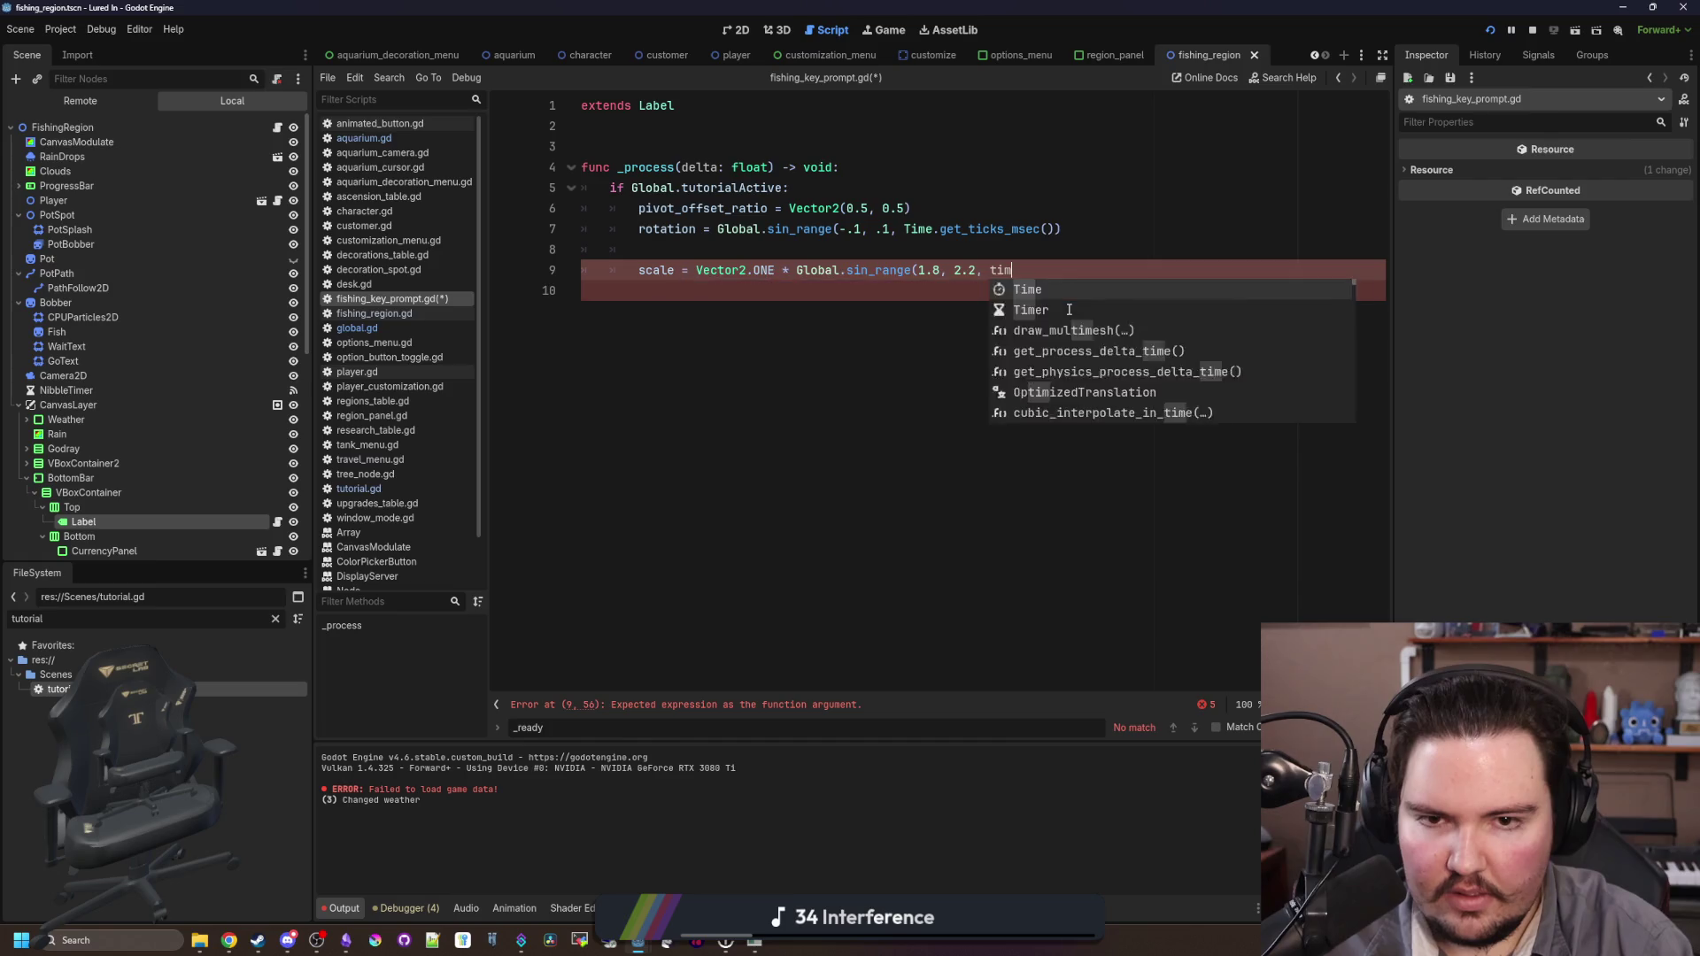
pyautogui.write('e.get_ticks')
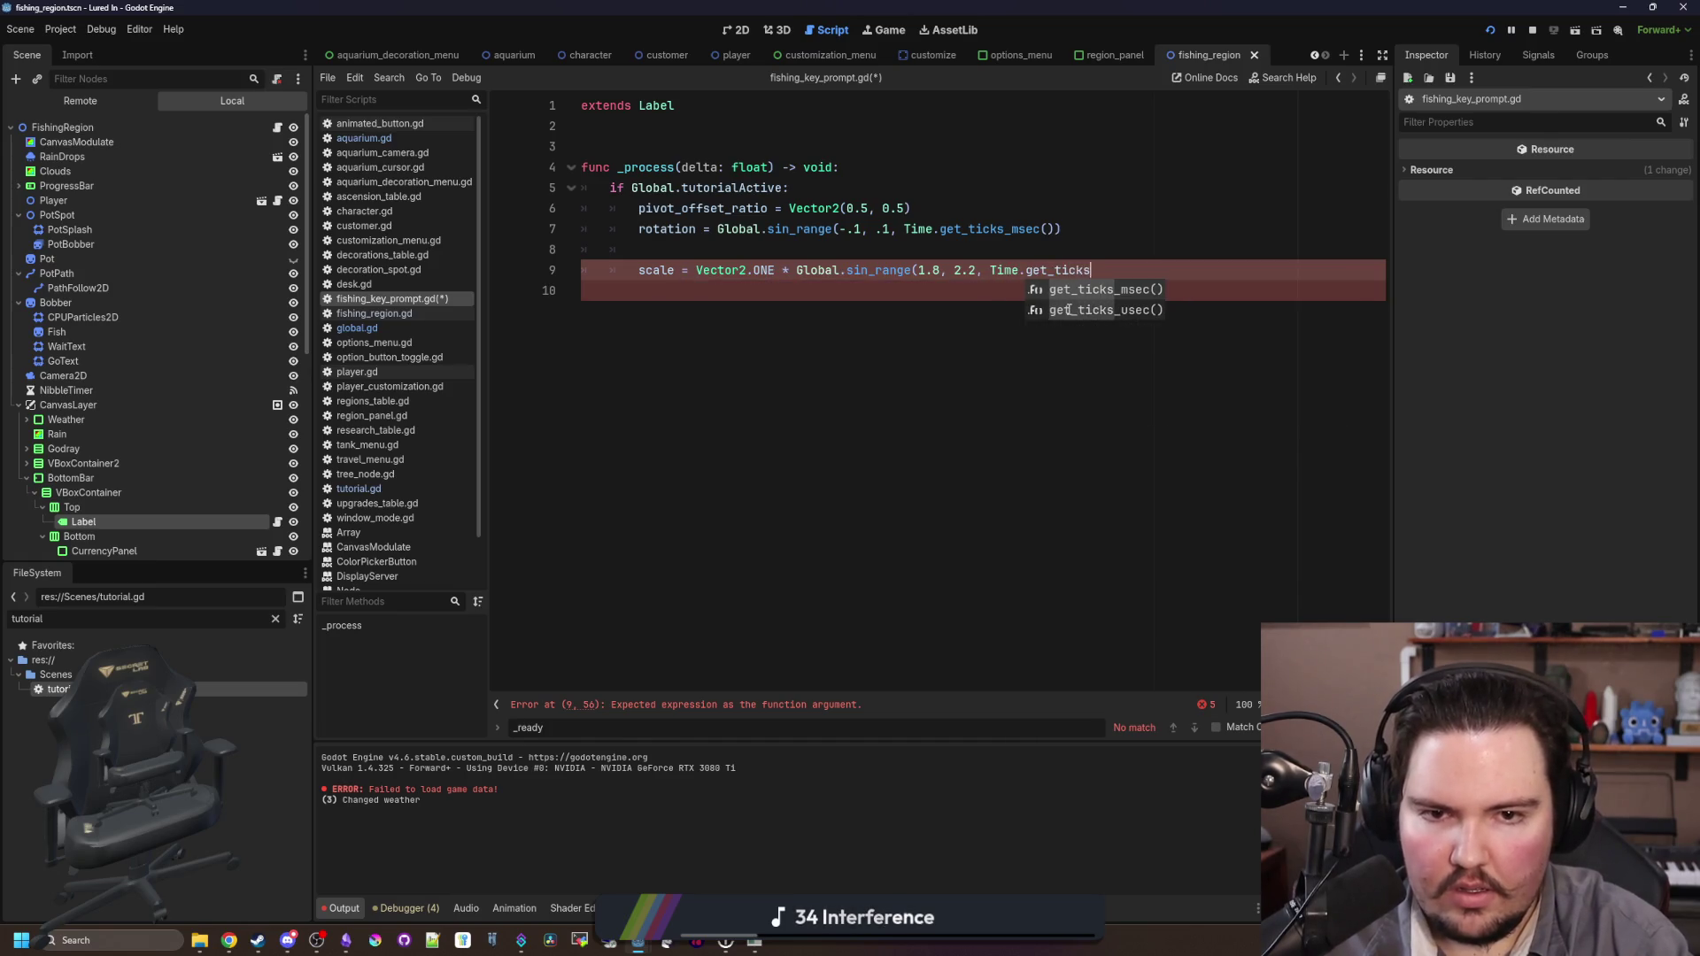
pyautogui.press('Return')
pyautogui.write(')')
pyautogui.click(1105, 325)
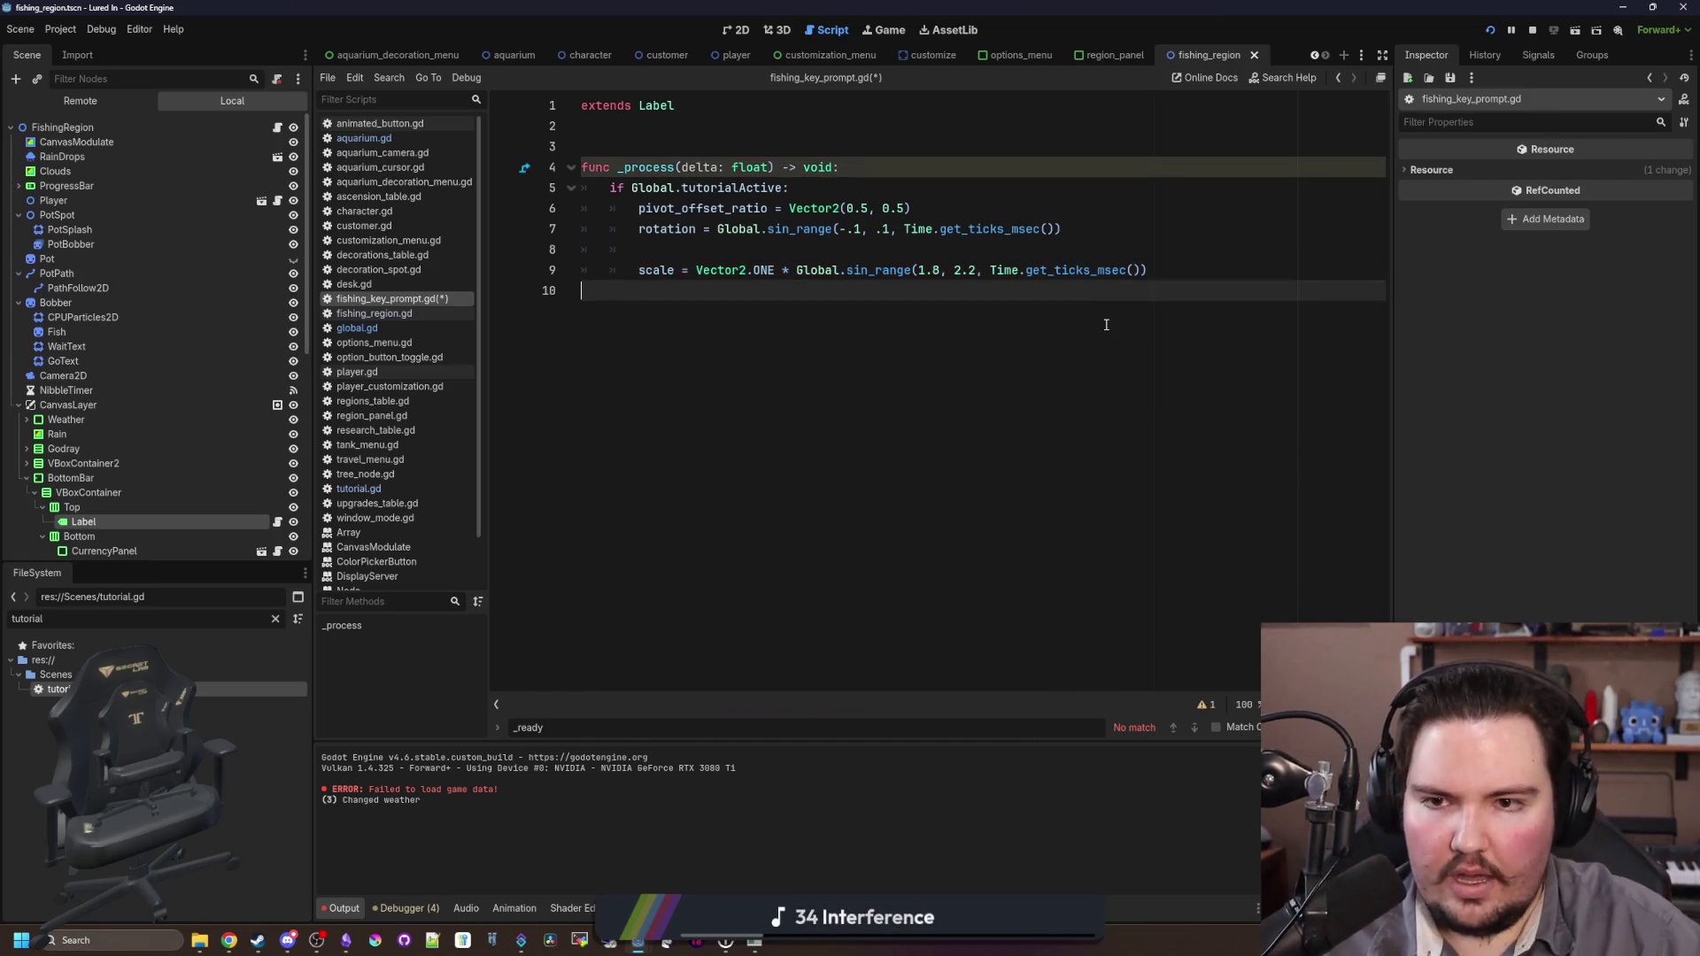
pyautogui.hotkey('ctrl', 's')
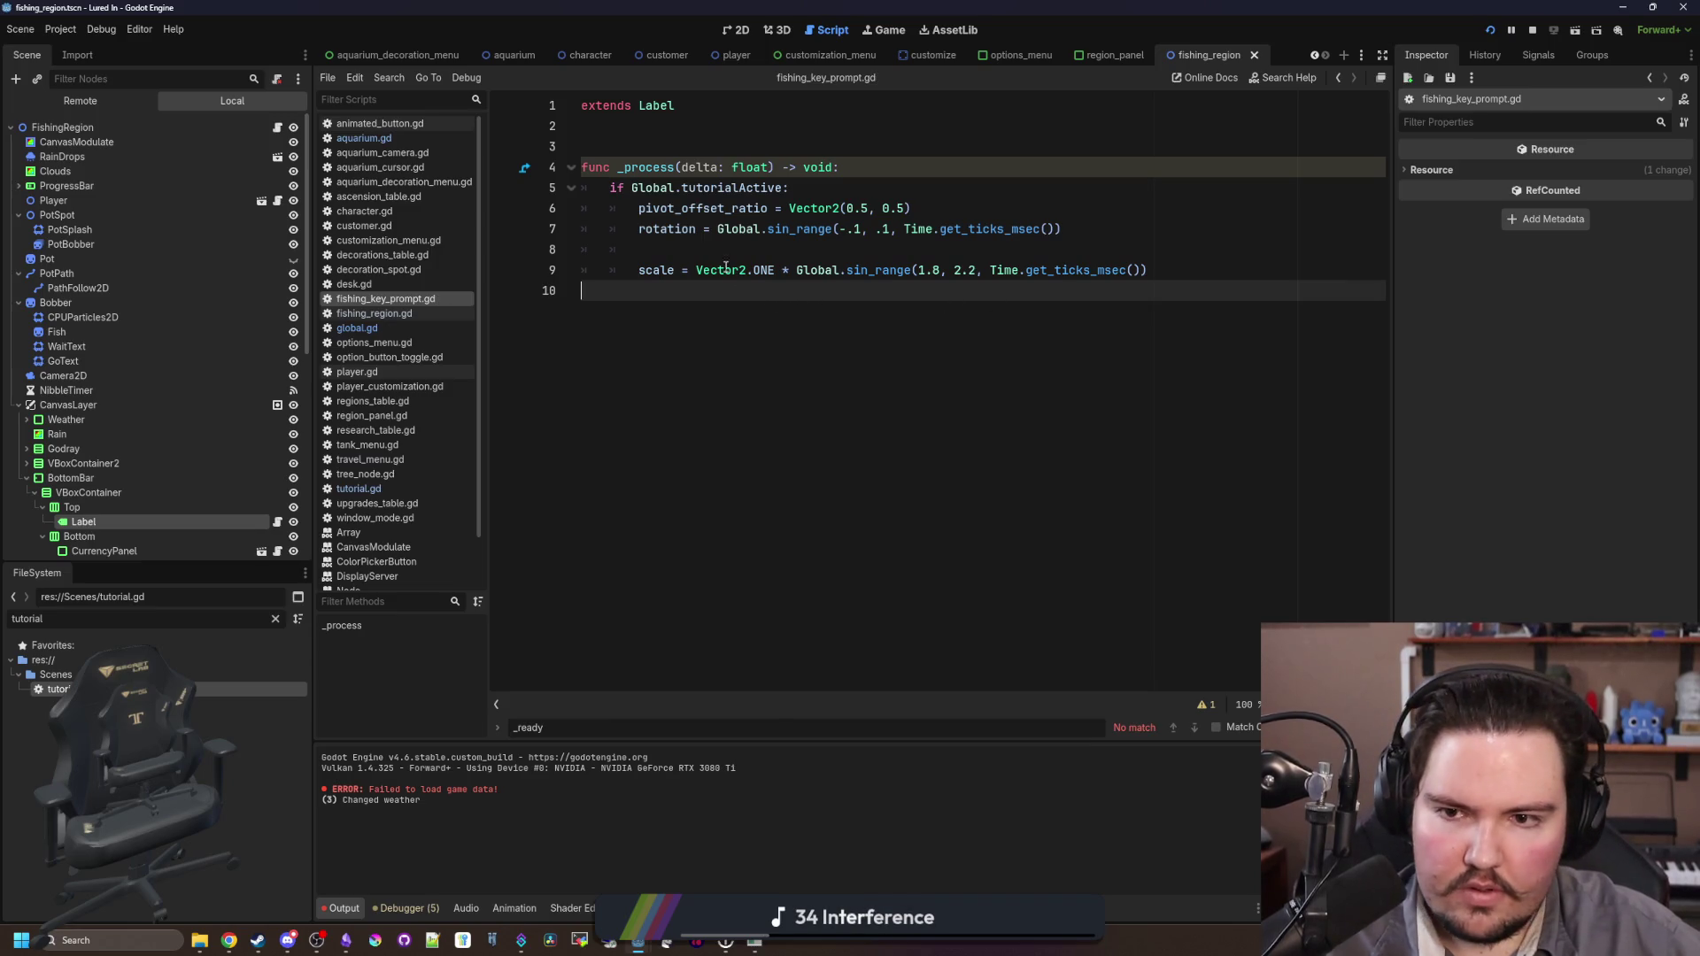
# Step: Remove the blank line above the scale line and change the rotation's time divisor to 200.0, saving
pyautogui.press('Up')
pyautogui.press('BackSpace')
pyautogui.press('Up')
pyautogui.click(1014, 188)
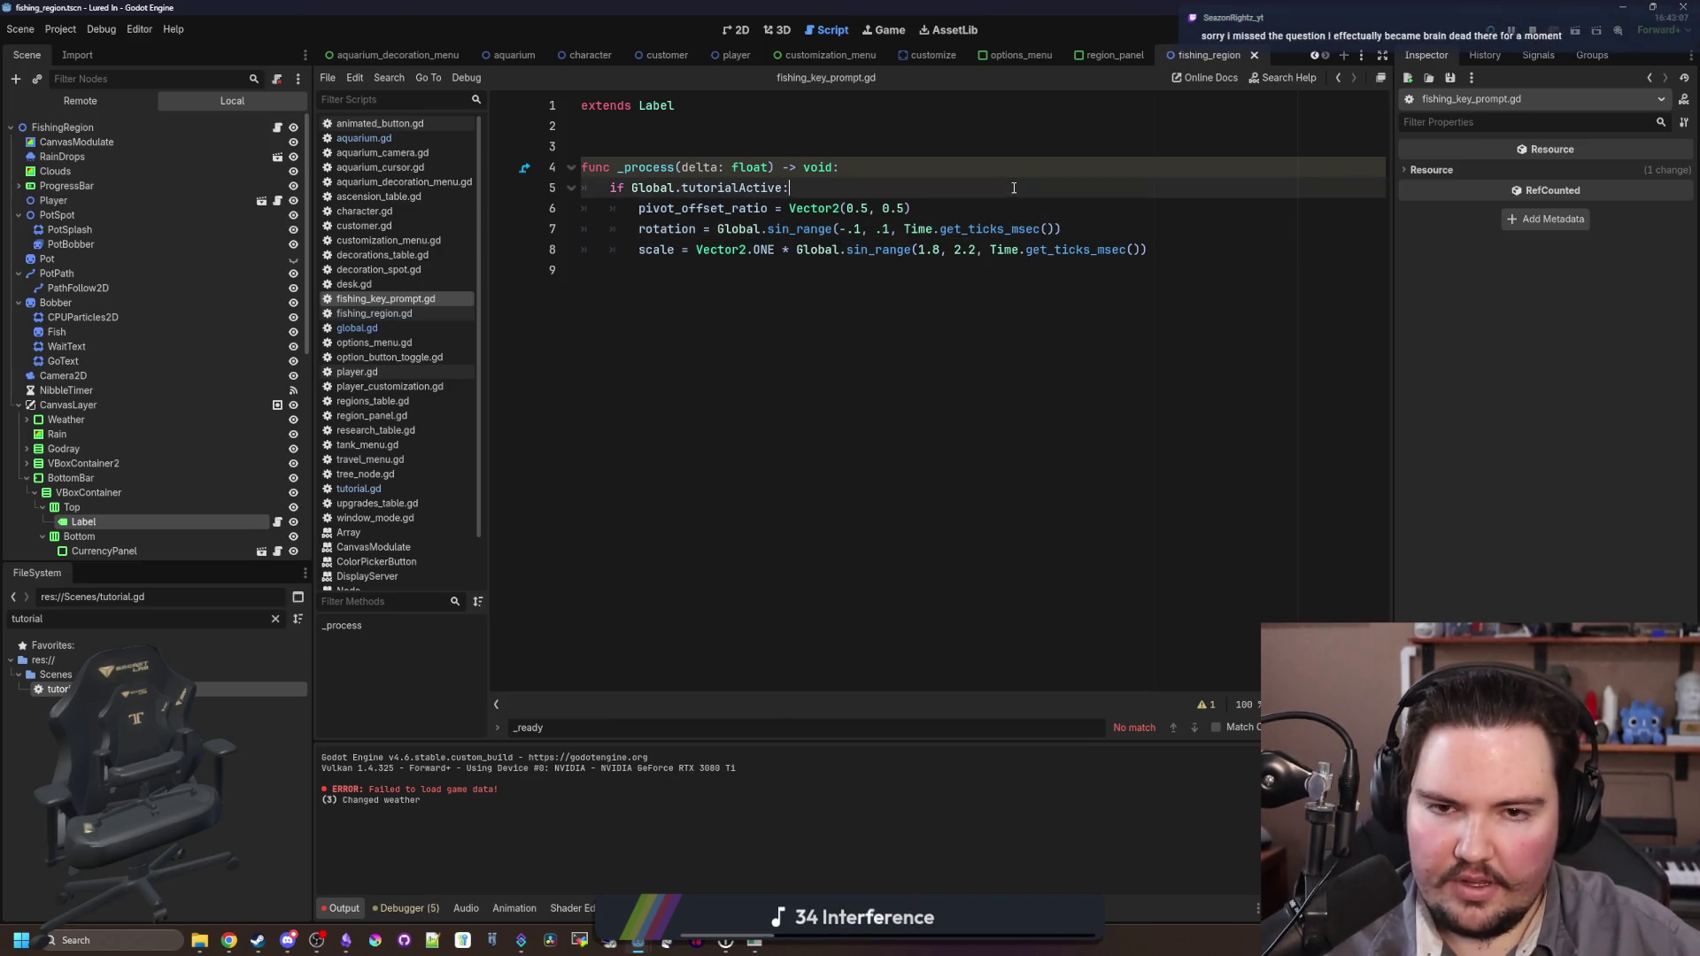
pyautogui.moveTo(1014, 188); pyautogui.dragTo(973, 209)
pyautogui.click(1191, 231)
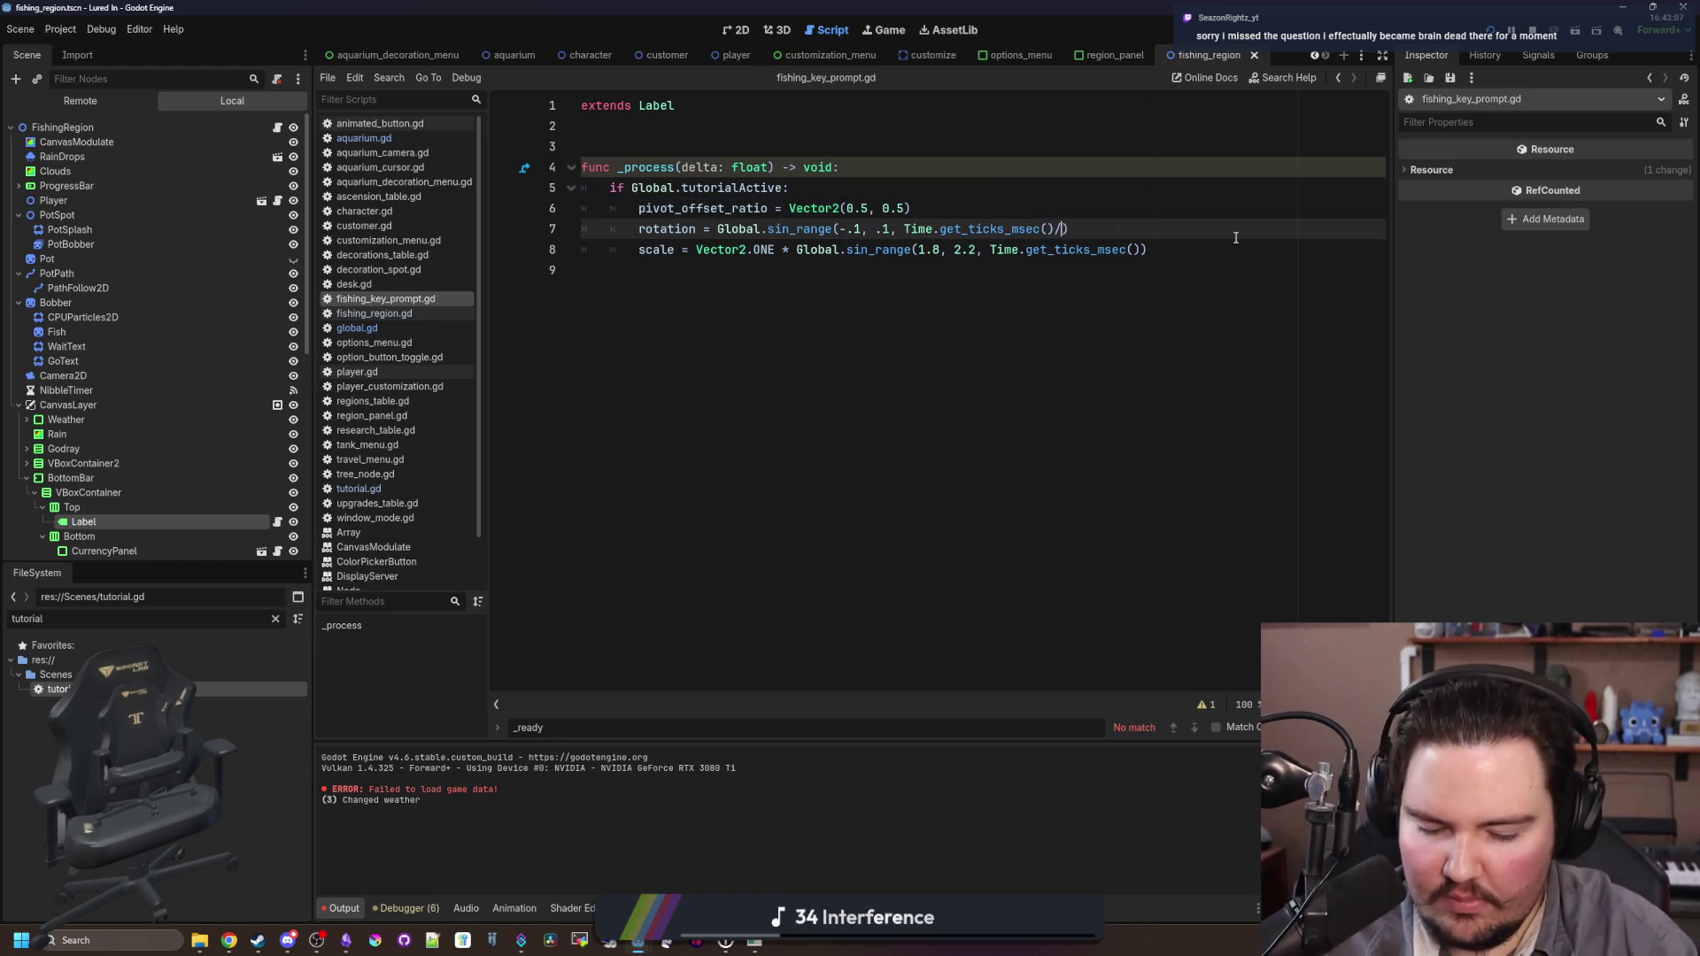
pyautogui.write('200.0')
pyautogui.hotkey('ctrl', 's')
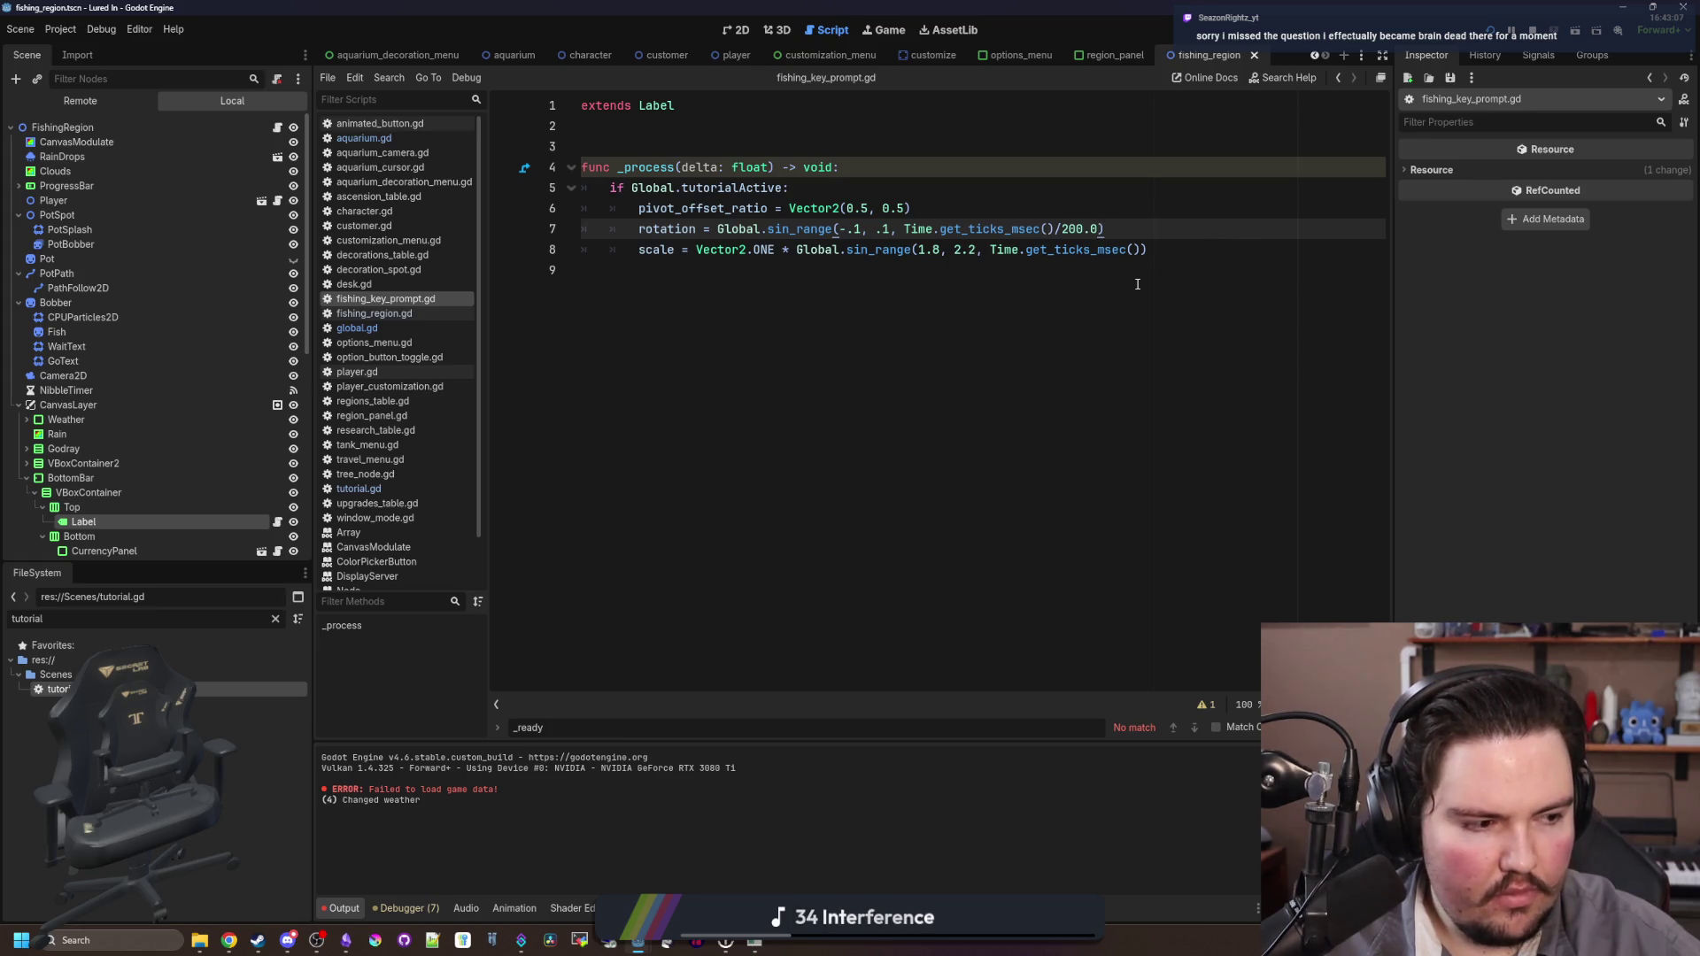
# Step: Divide the scale's get_ticks_msec() time by 500.0 and save
pyautogui.click(1136, 255)
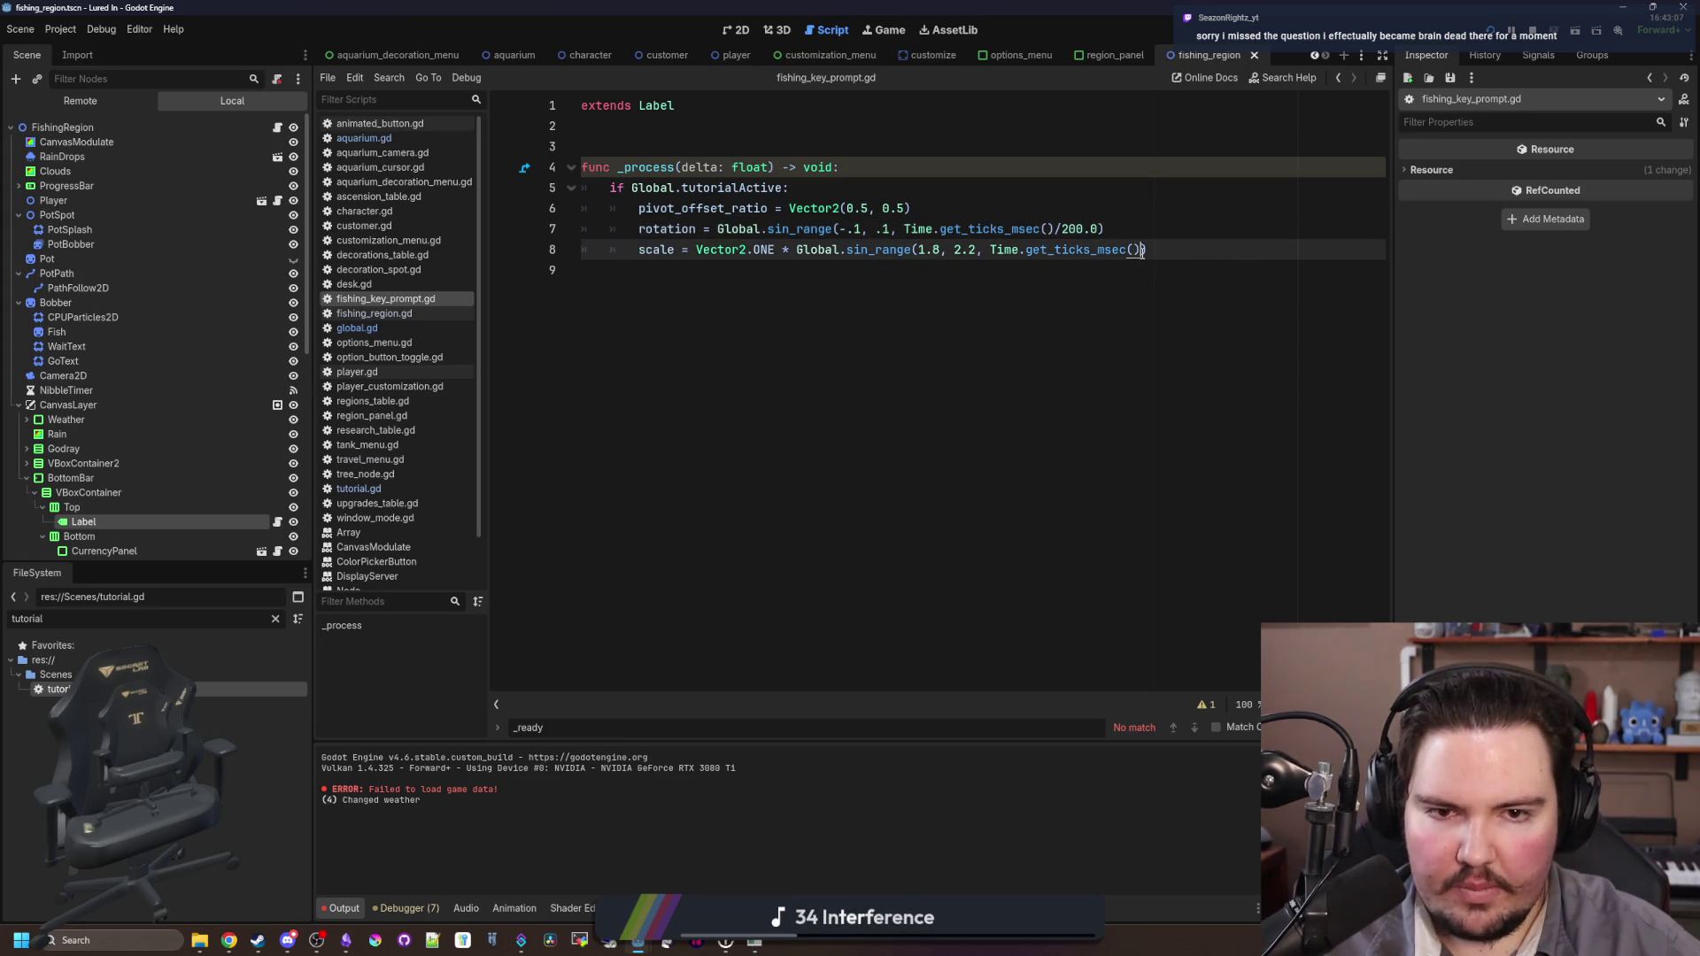
pyautogui.write('/500.0')
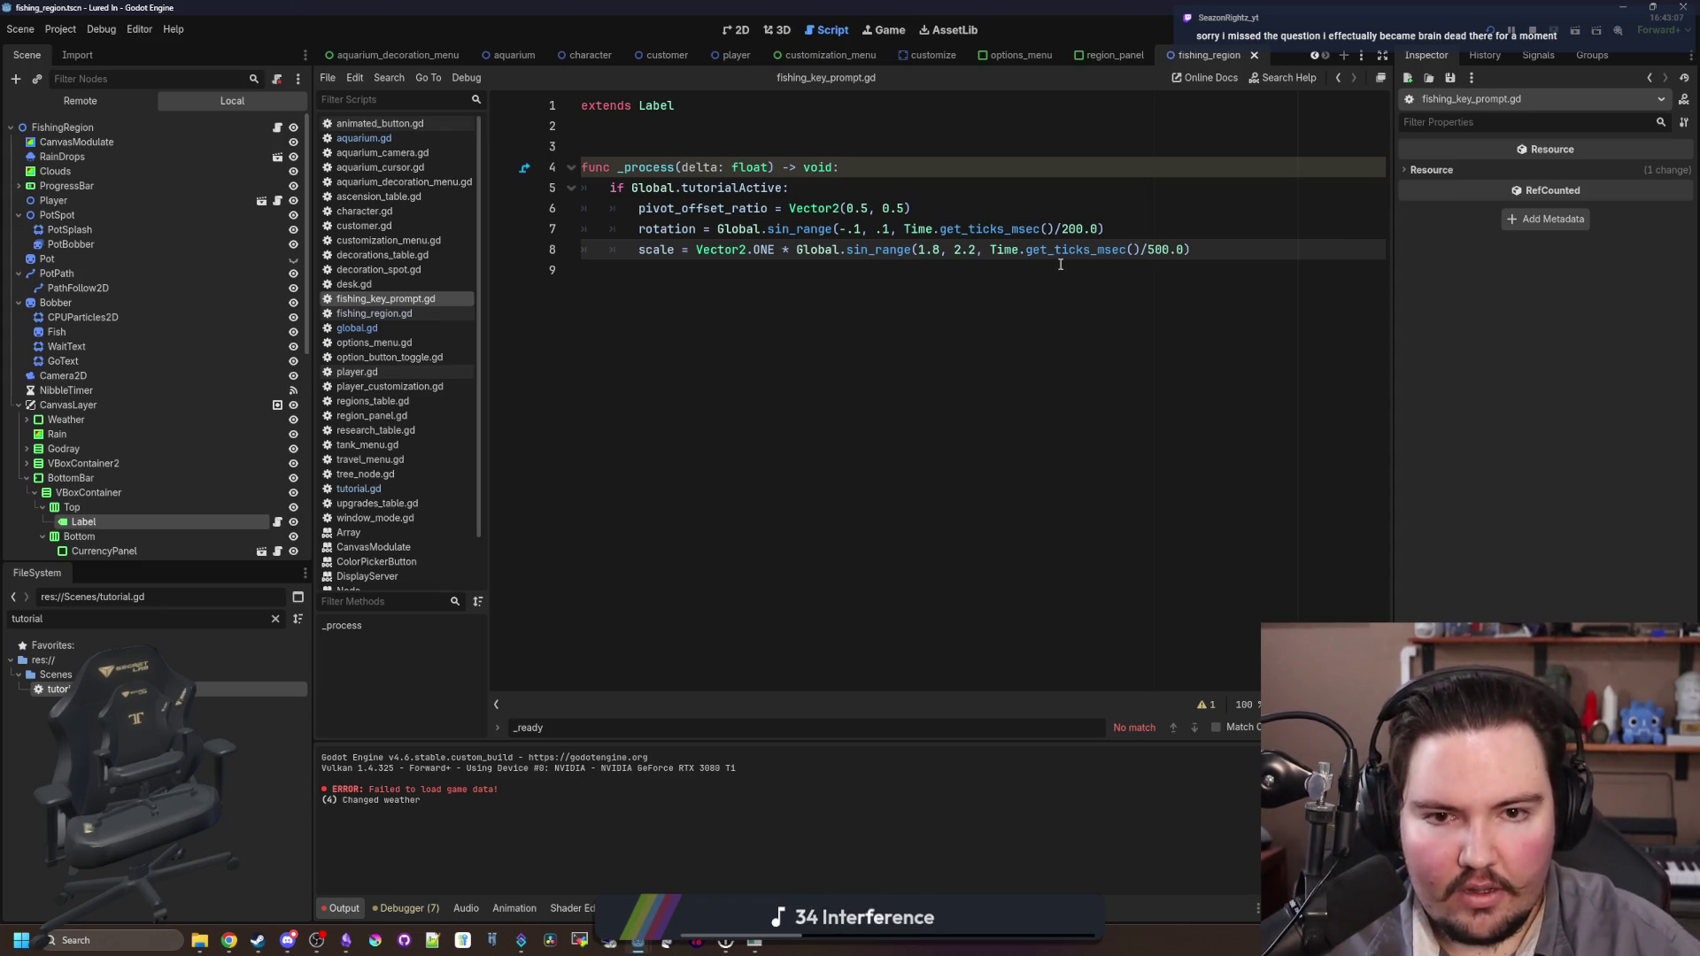
pyautogui.click(1060, 265)
pyautogui.hotkey('ctrl', 's')
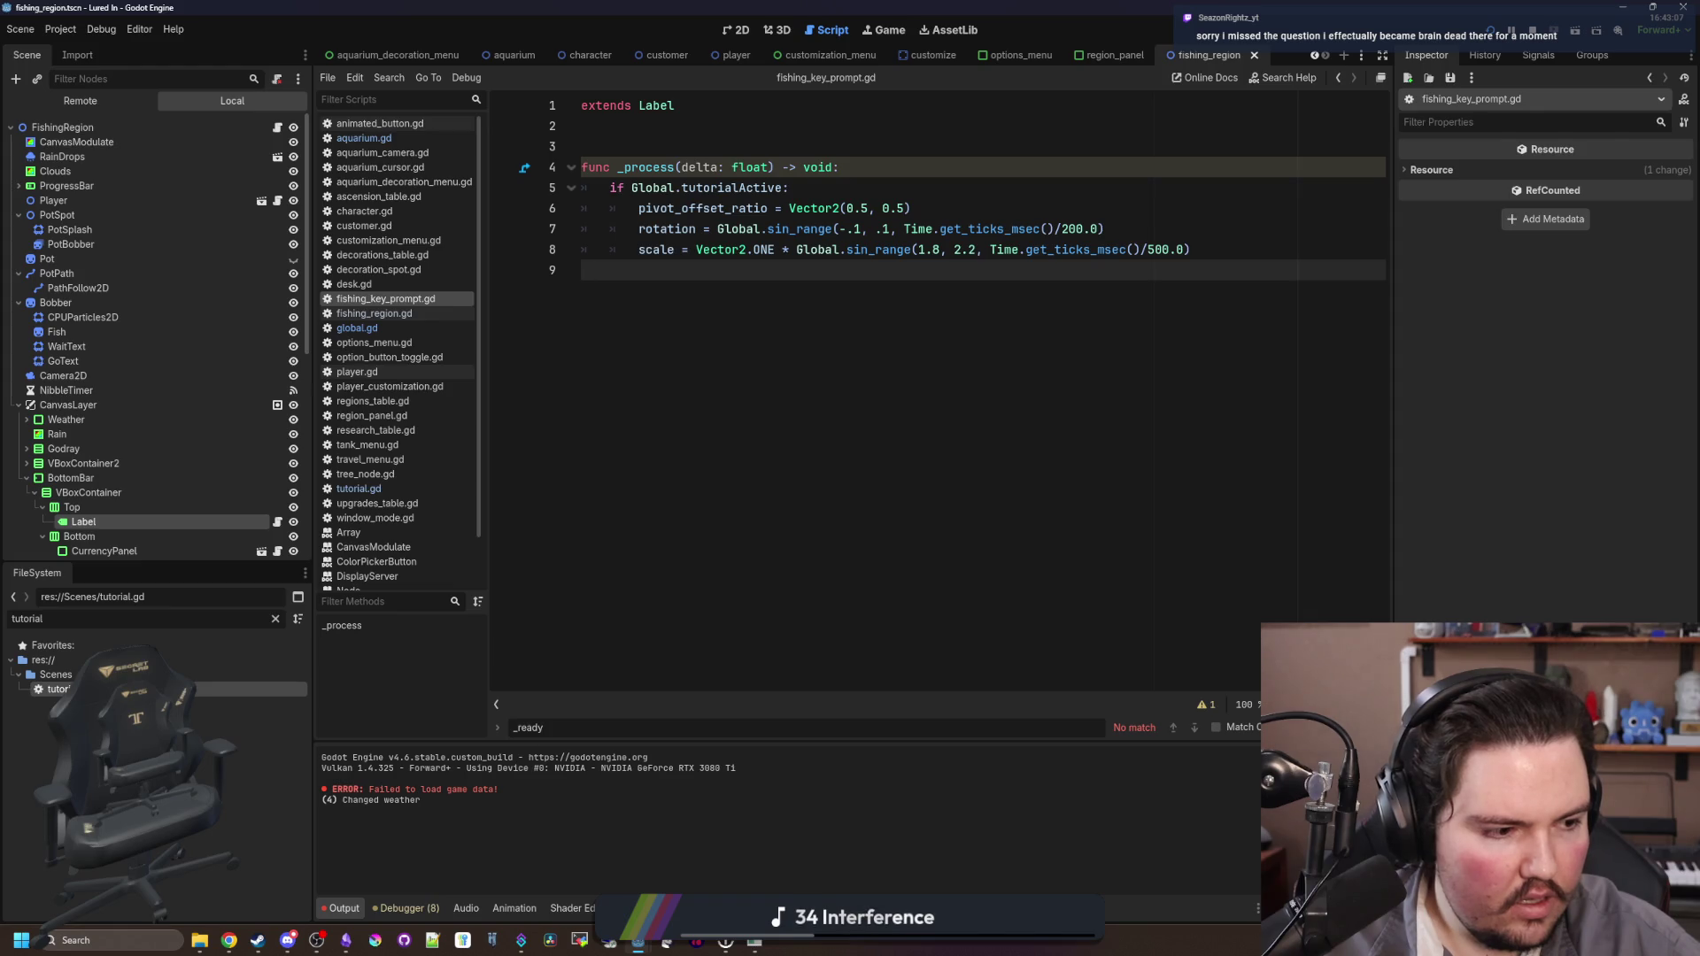
# Step: Narrow the rotation range to -.05 to .05, save, and launch the game with F5
pyautogui.click(859, 228)
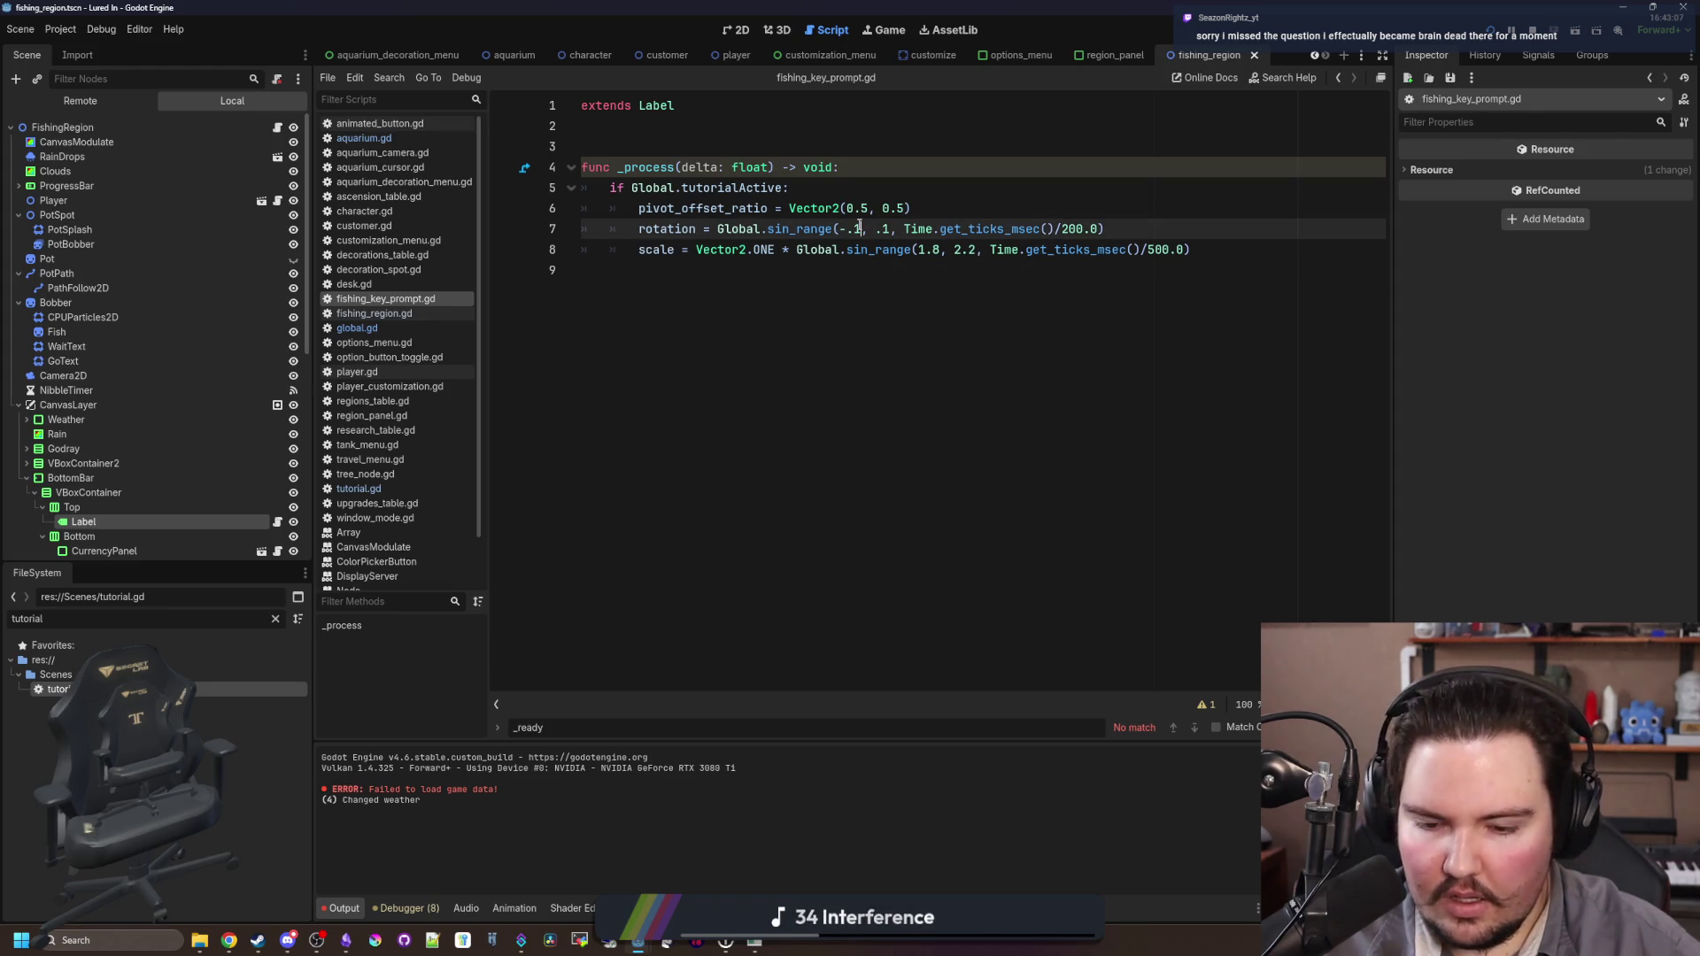
pyautogui.press('BackSpace')
pyautogui.write('05')
pyautogui.press('Right')
pyautogui.press('Right')
pyautogui.press('Right')
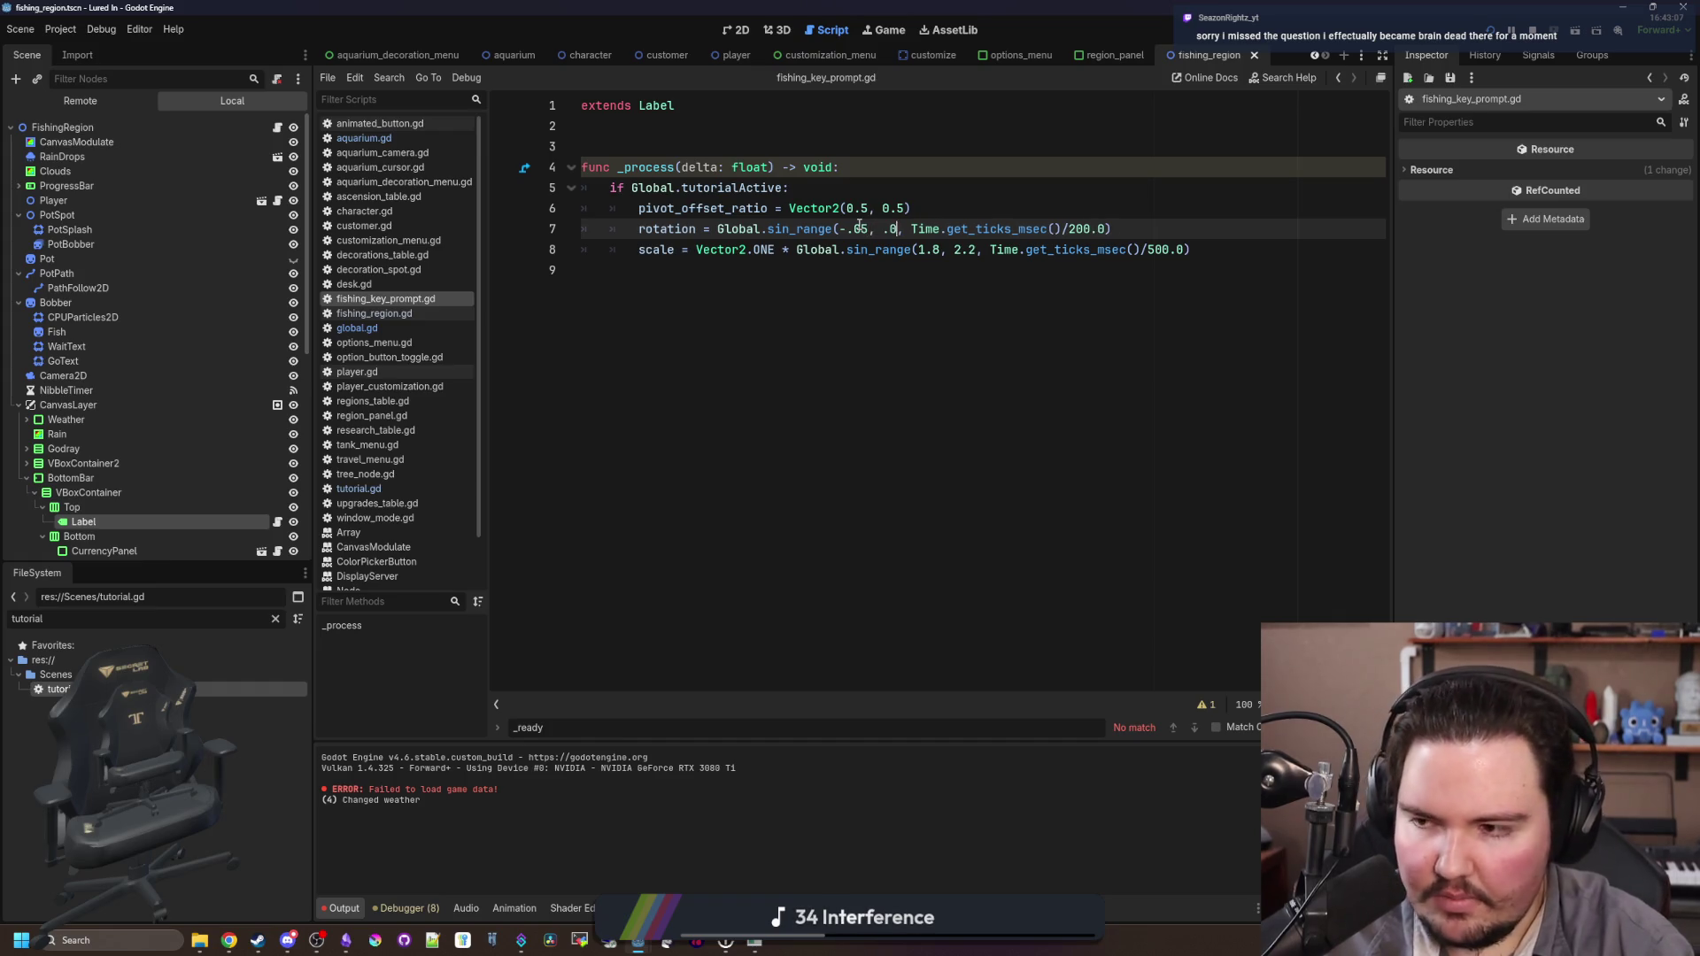
pyautogui.press('BackSpace')
pyautogui.write('05')
pyautogui.click(843, 324)
pyautogui.hotkey('ctrl', 's')
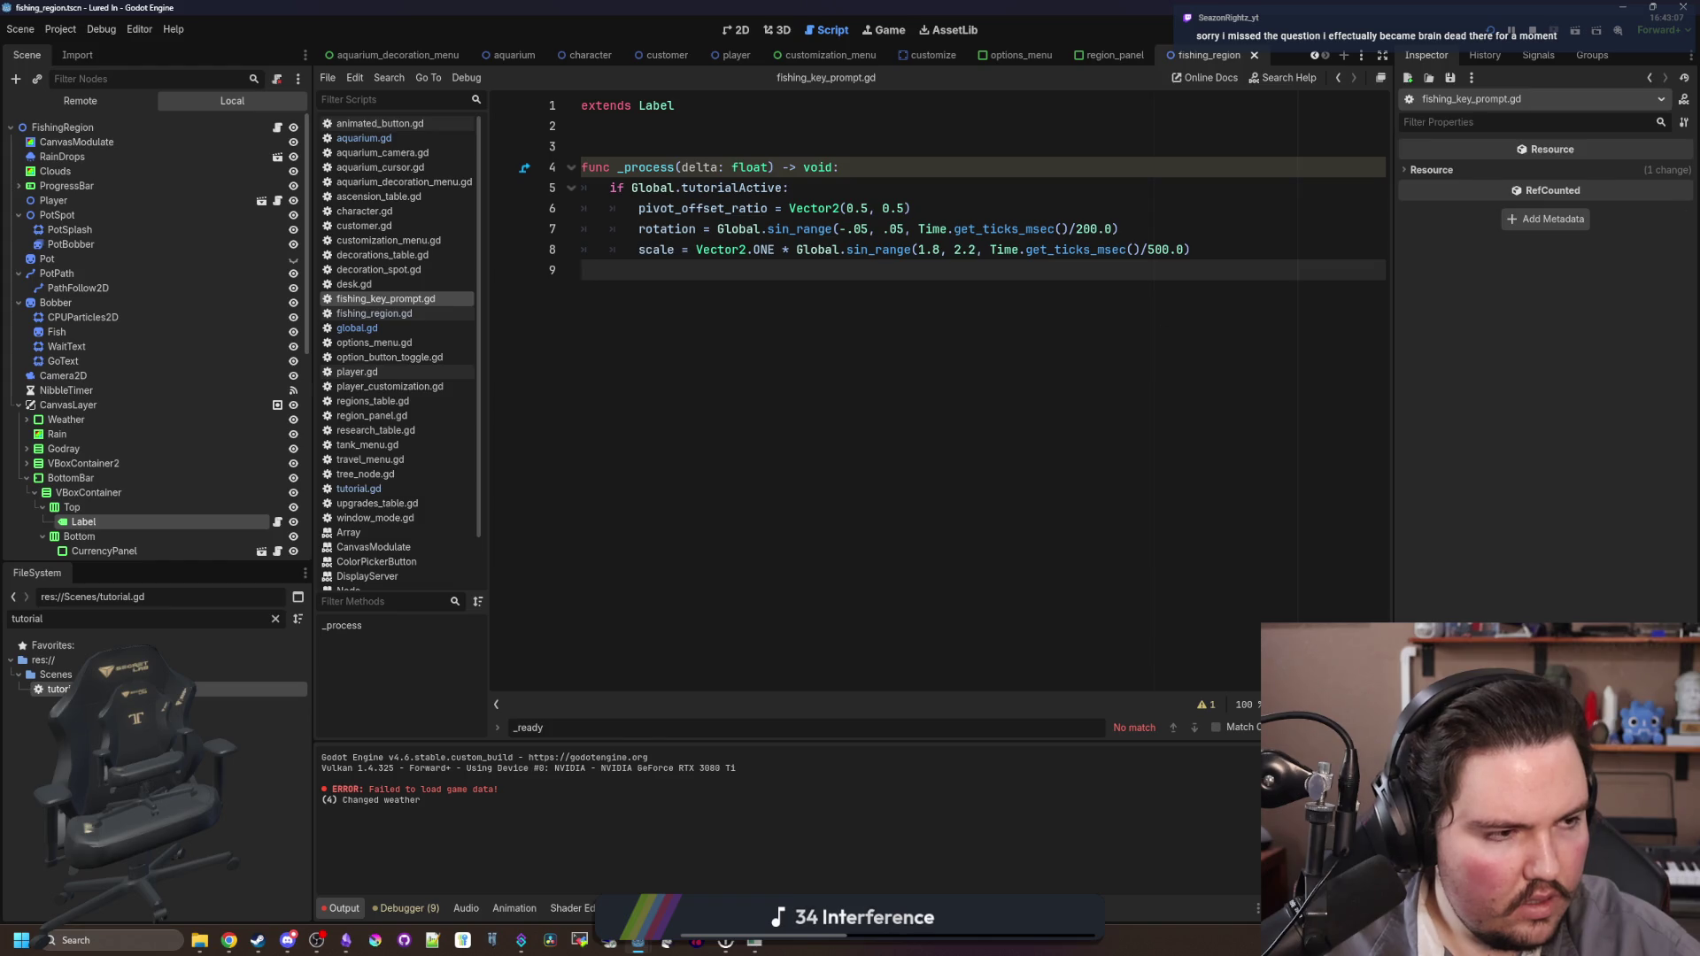
pyautogui.press('F5')
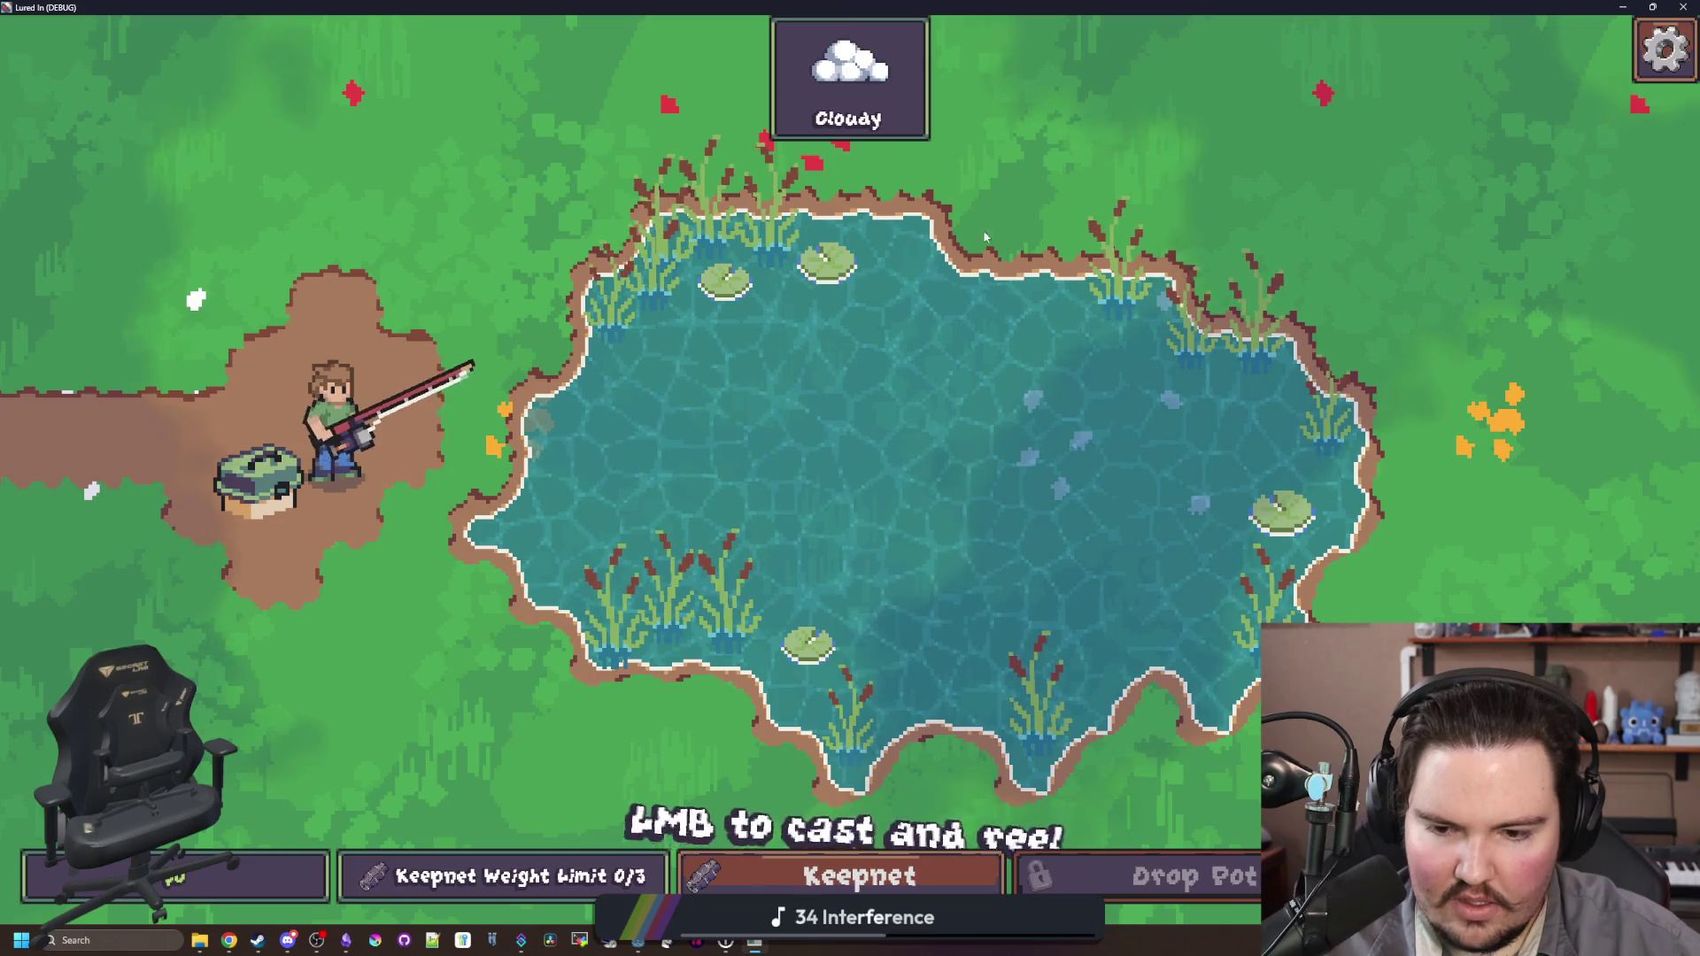
# Step: Stop the game and change the sin_range scale bounds to 1.5 and 1.6, saving
pyautogui.press('F8')
pyautogui.click(945, 249)
pyautogui.press('BackSpace')
pyautogui.press('BackSpace')
pyautogui.write('5,')
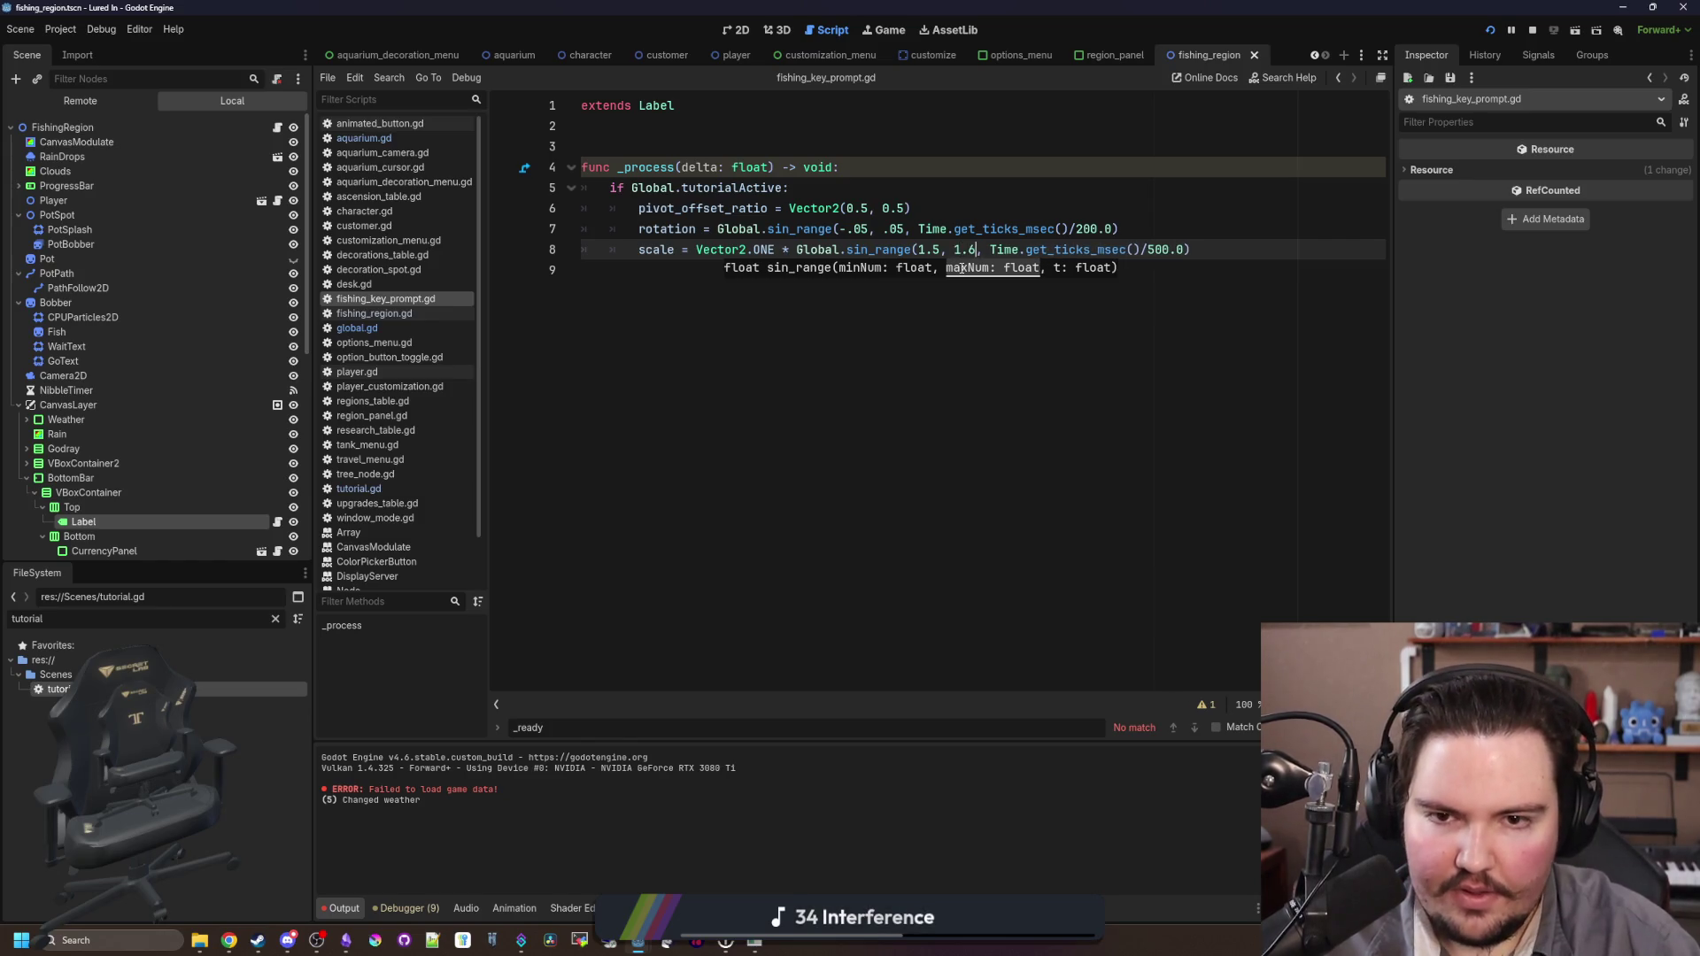
pyautogui.click(1006, 331)
pyautogui.hotkey('ctrl', 's')
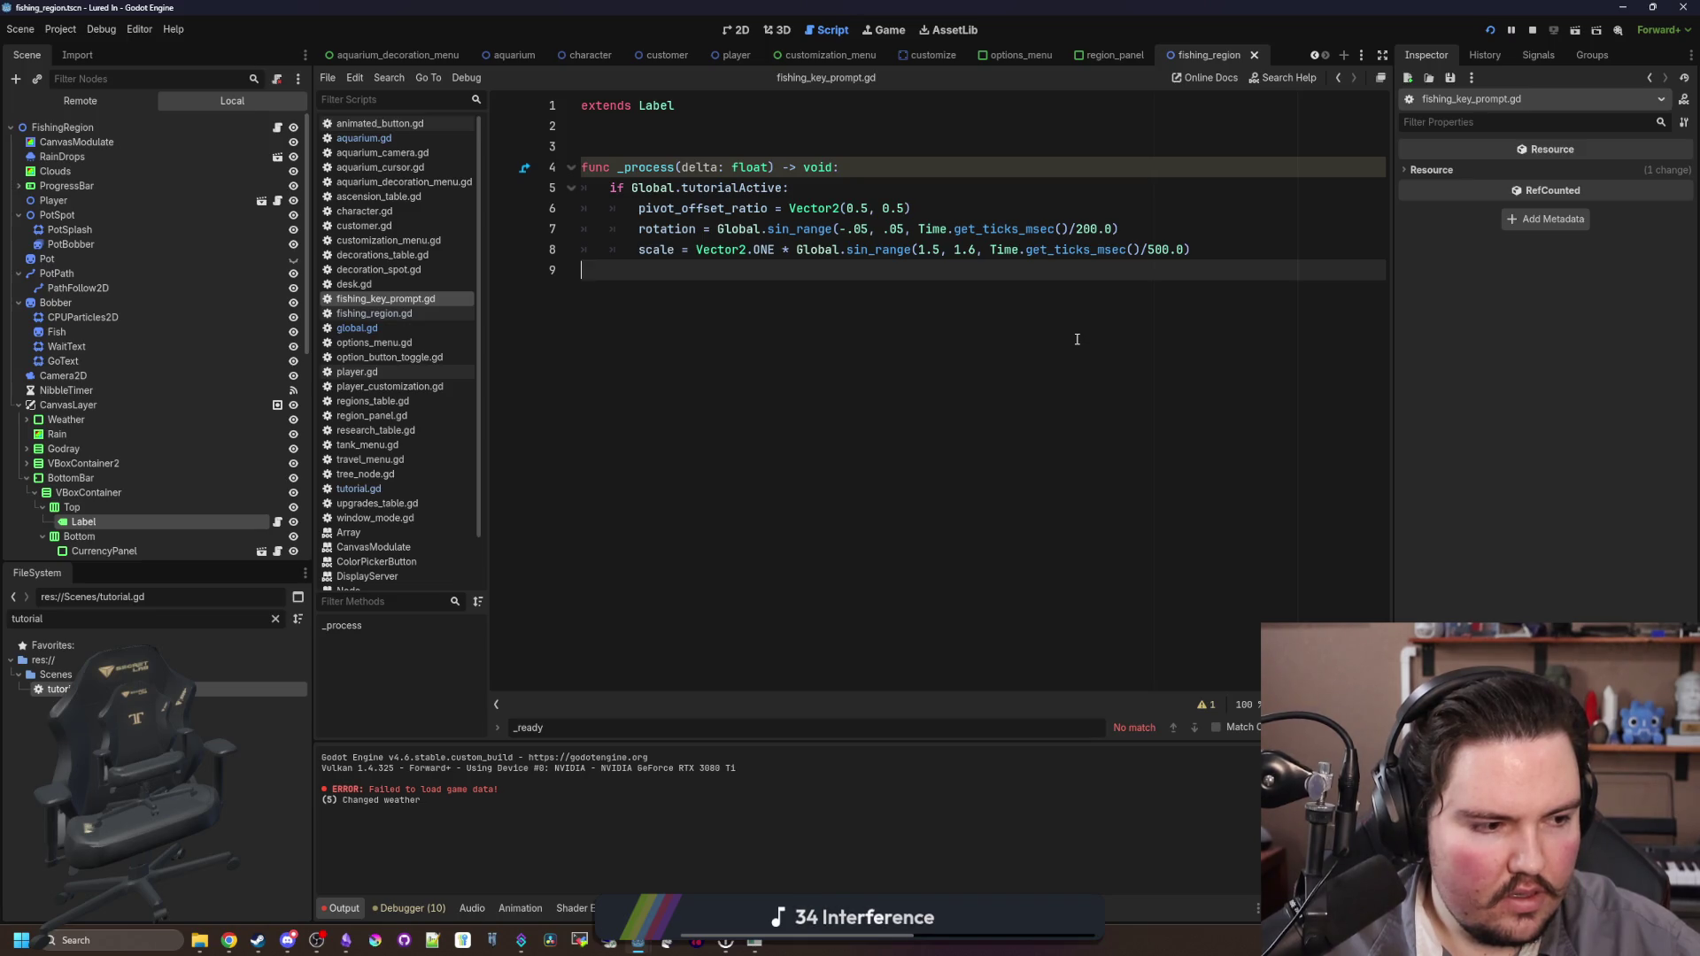
# Step: Speed up the pulse by changing the 500.0 divisor to 400.0 and save
pyautogui.doubleClick(1151, 251)
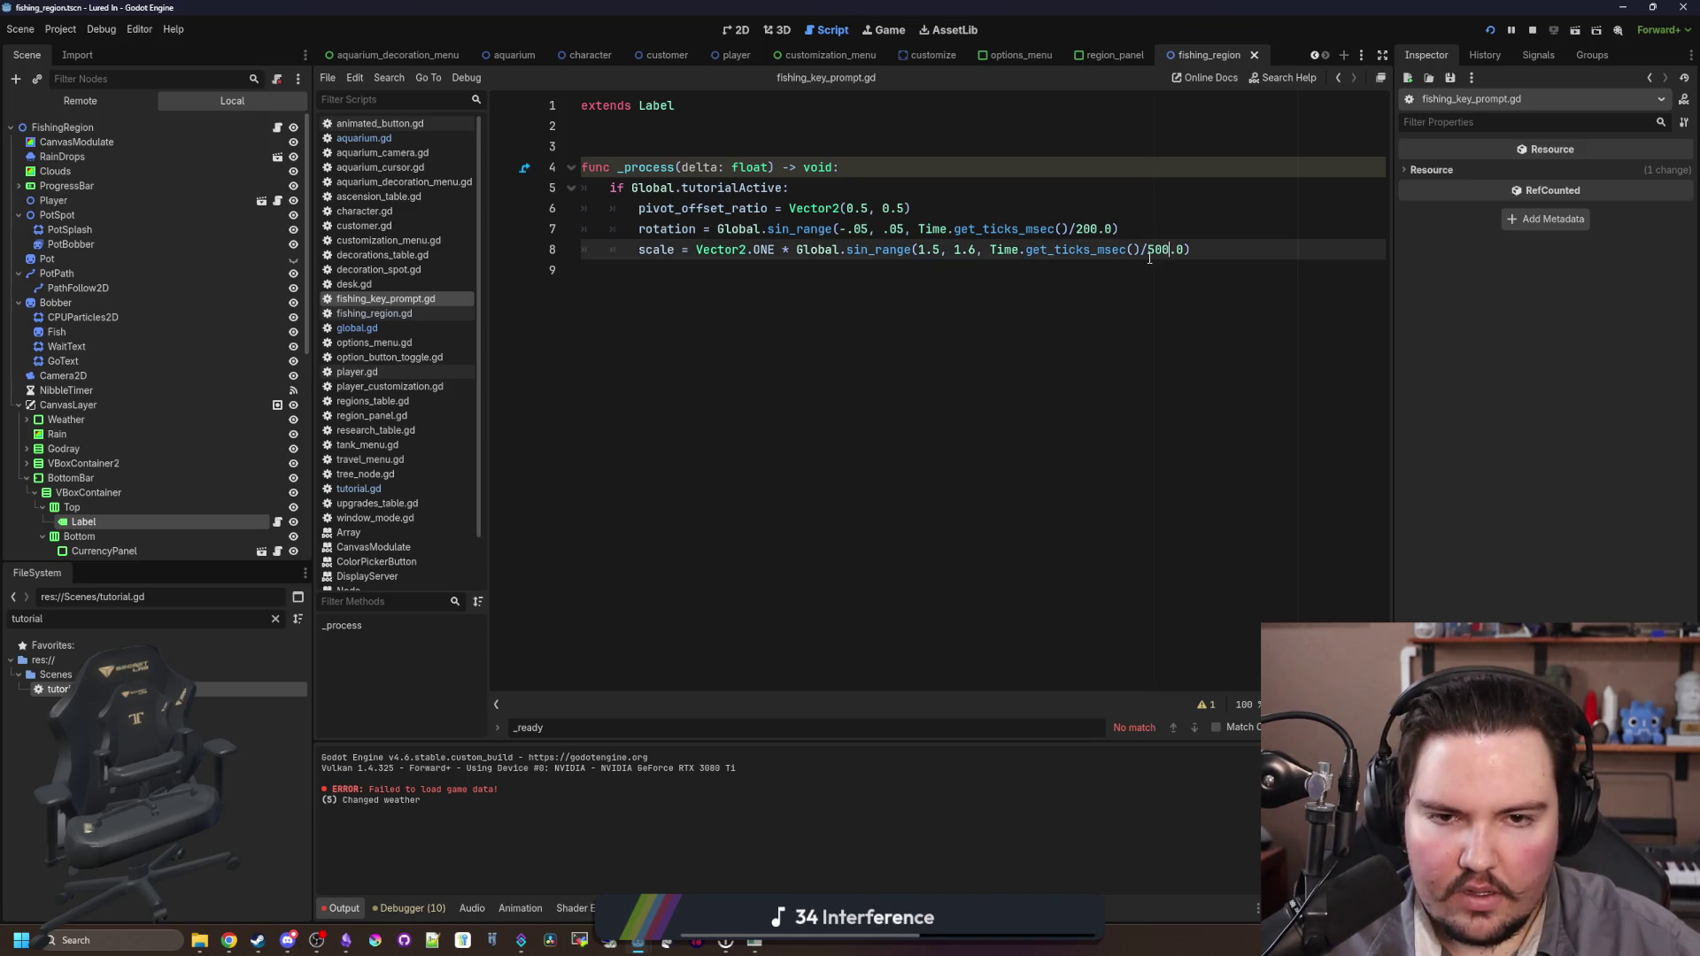
pyautogui.write('4')
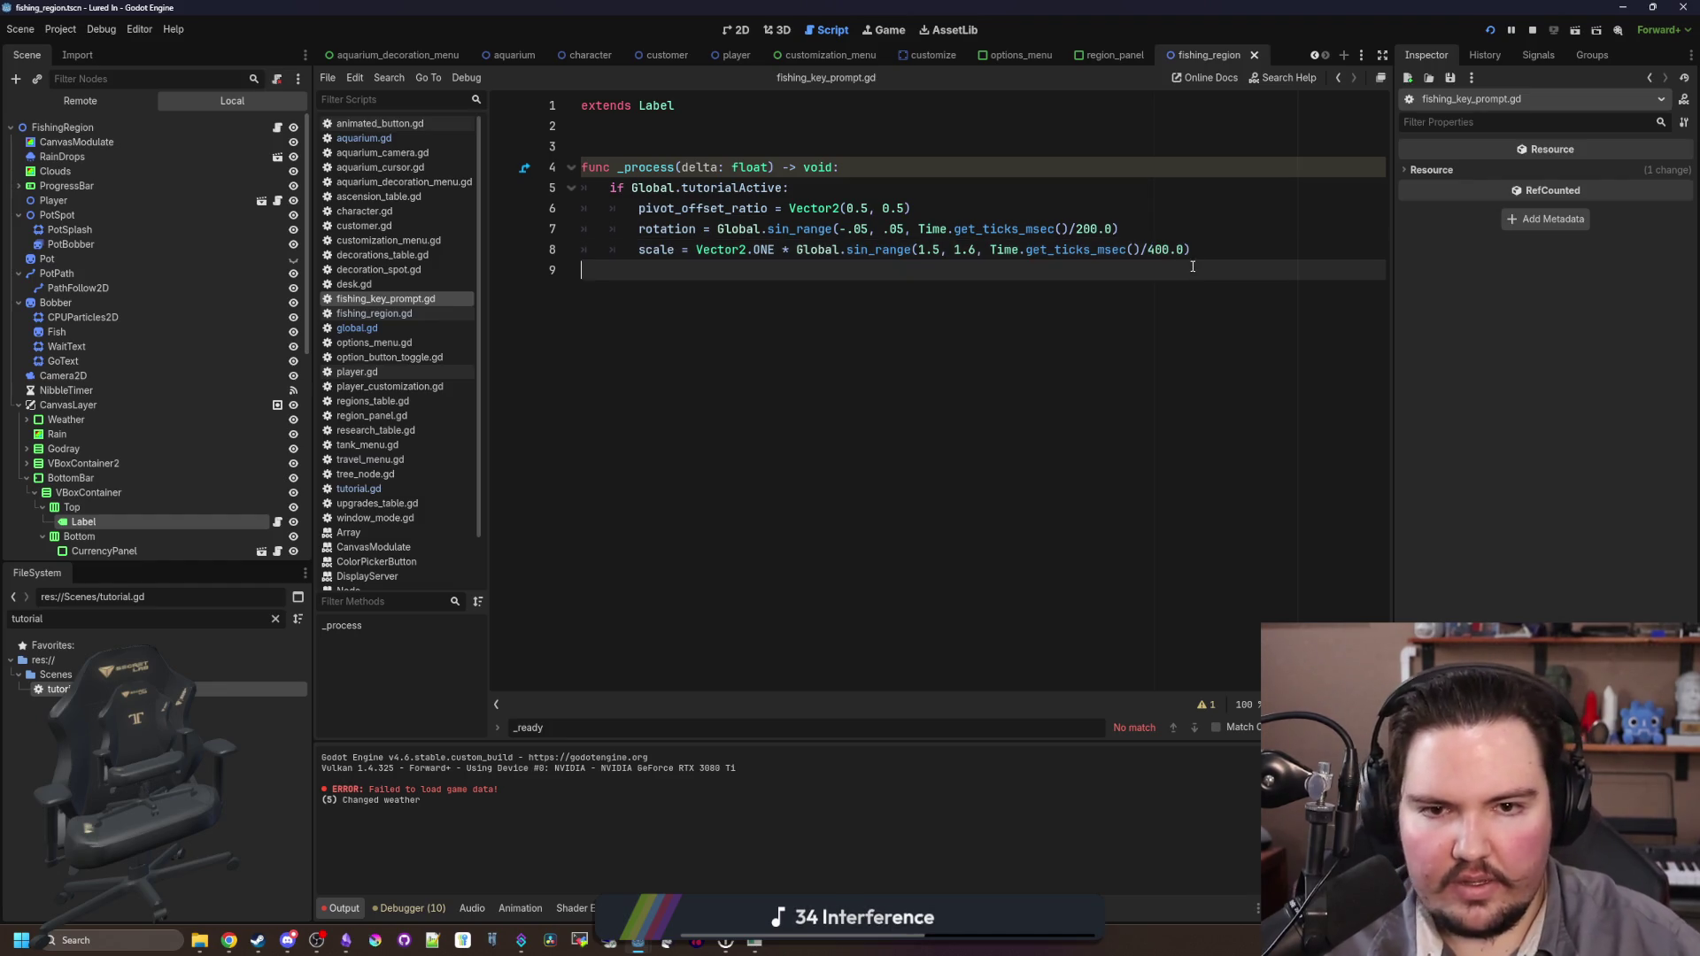
pyautogui.click(1193, 265)
pyautogui.hotkey('ctrl', 's')
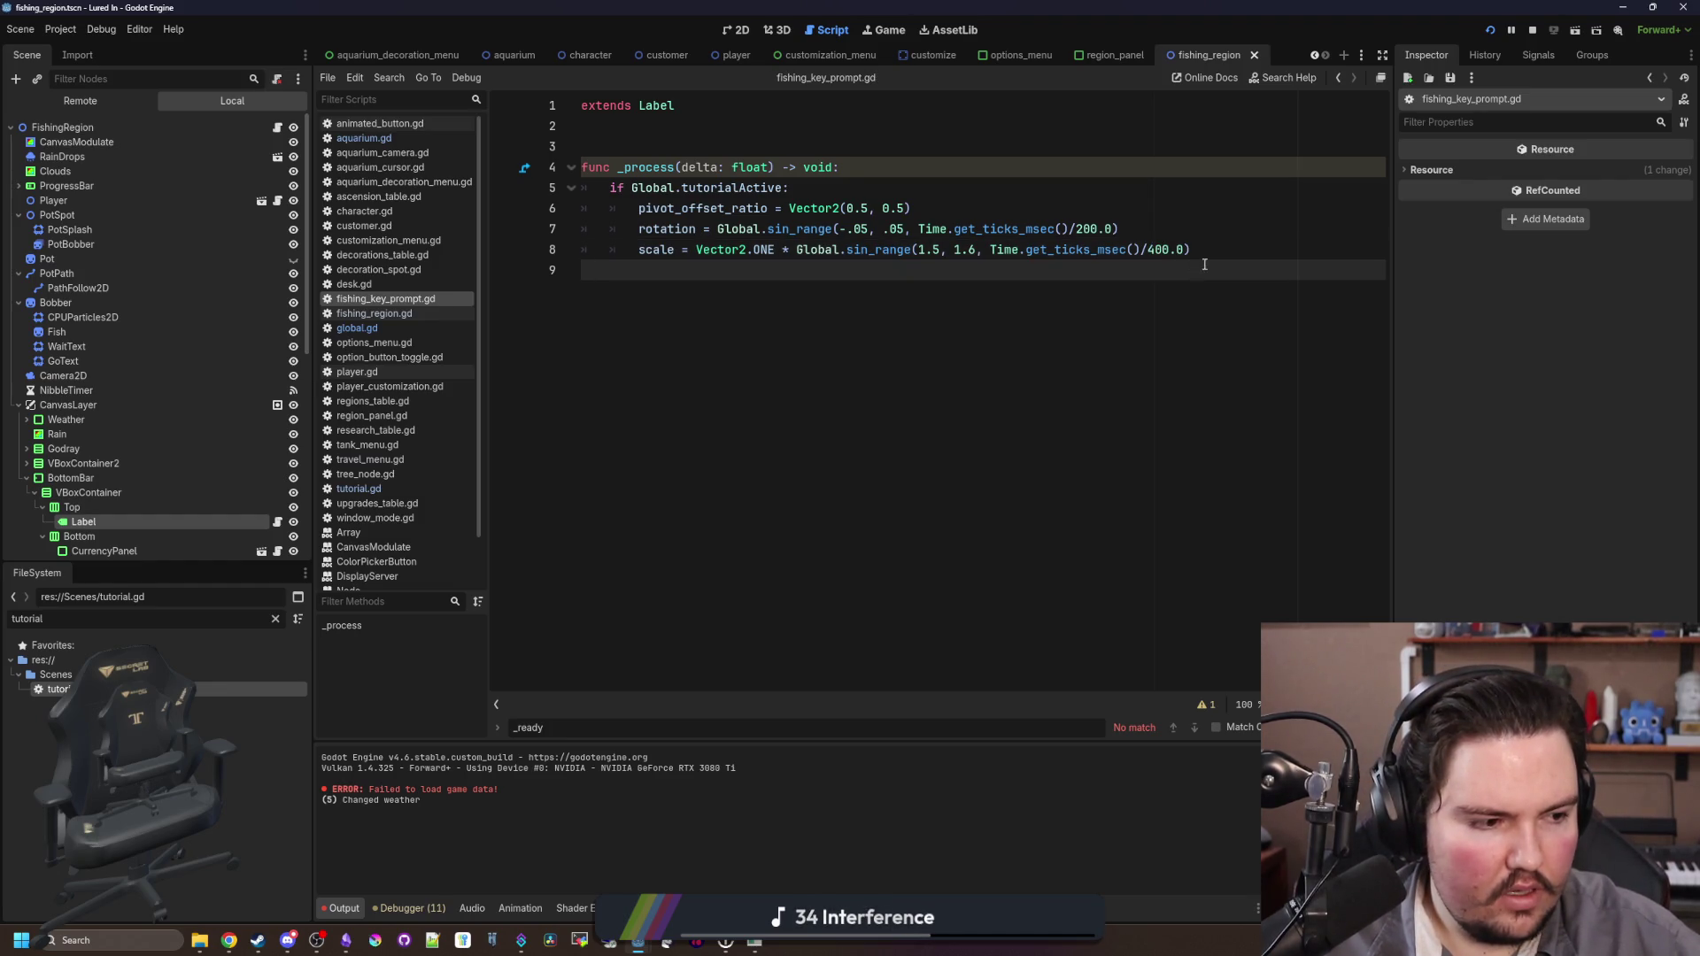
# Step: Check the prompt in-game, save the slower 300.0 rotation divisor, and run the game again
pyautogui.hotkey('alt', 'Tab')
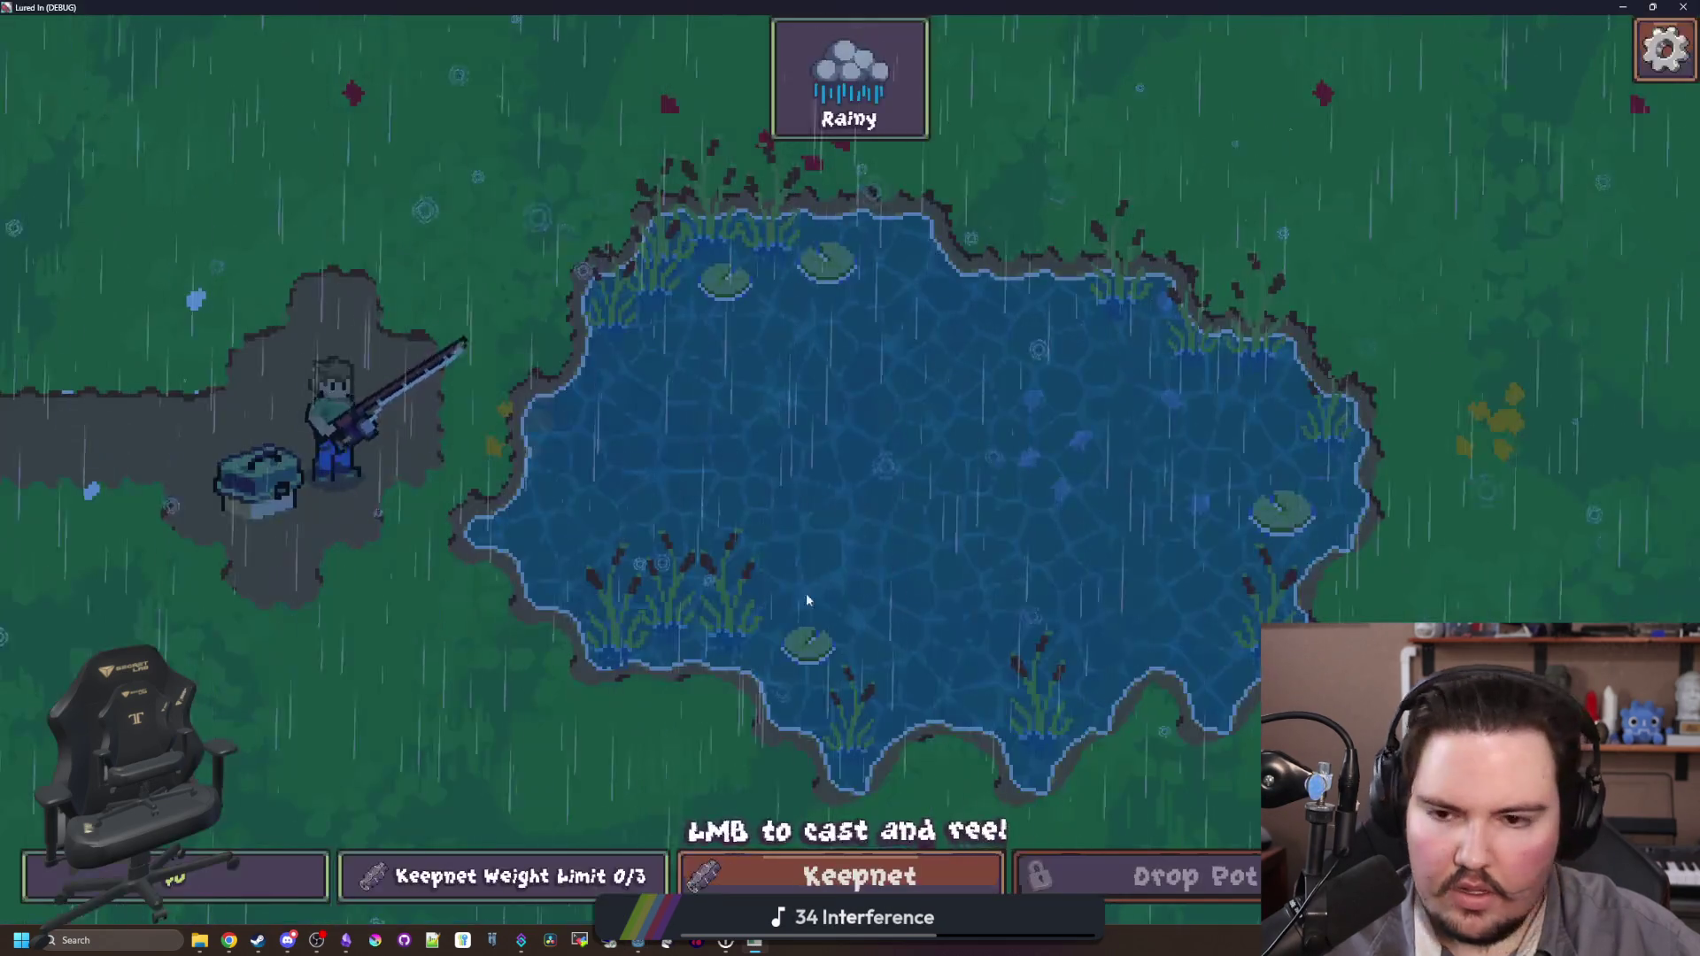
pyautogui.hotkey('alt', 'Tab')
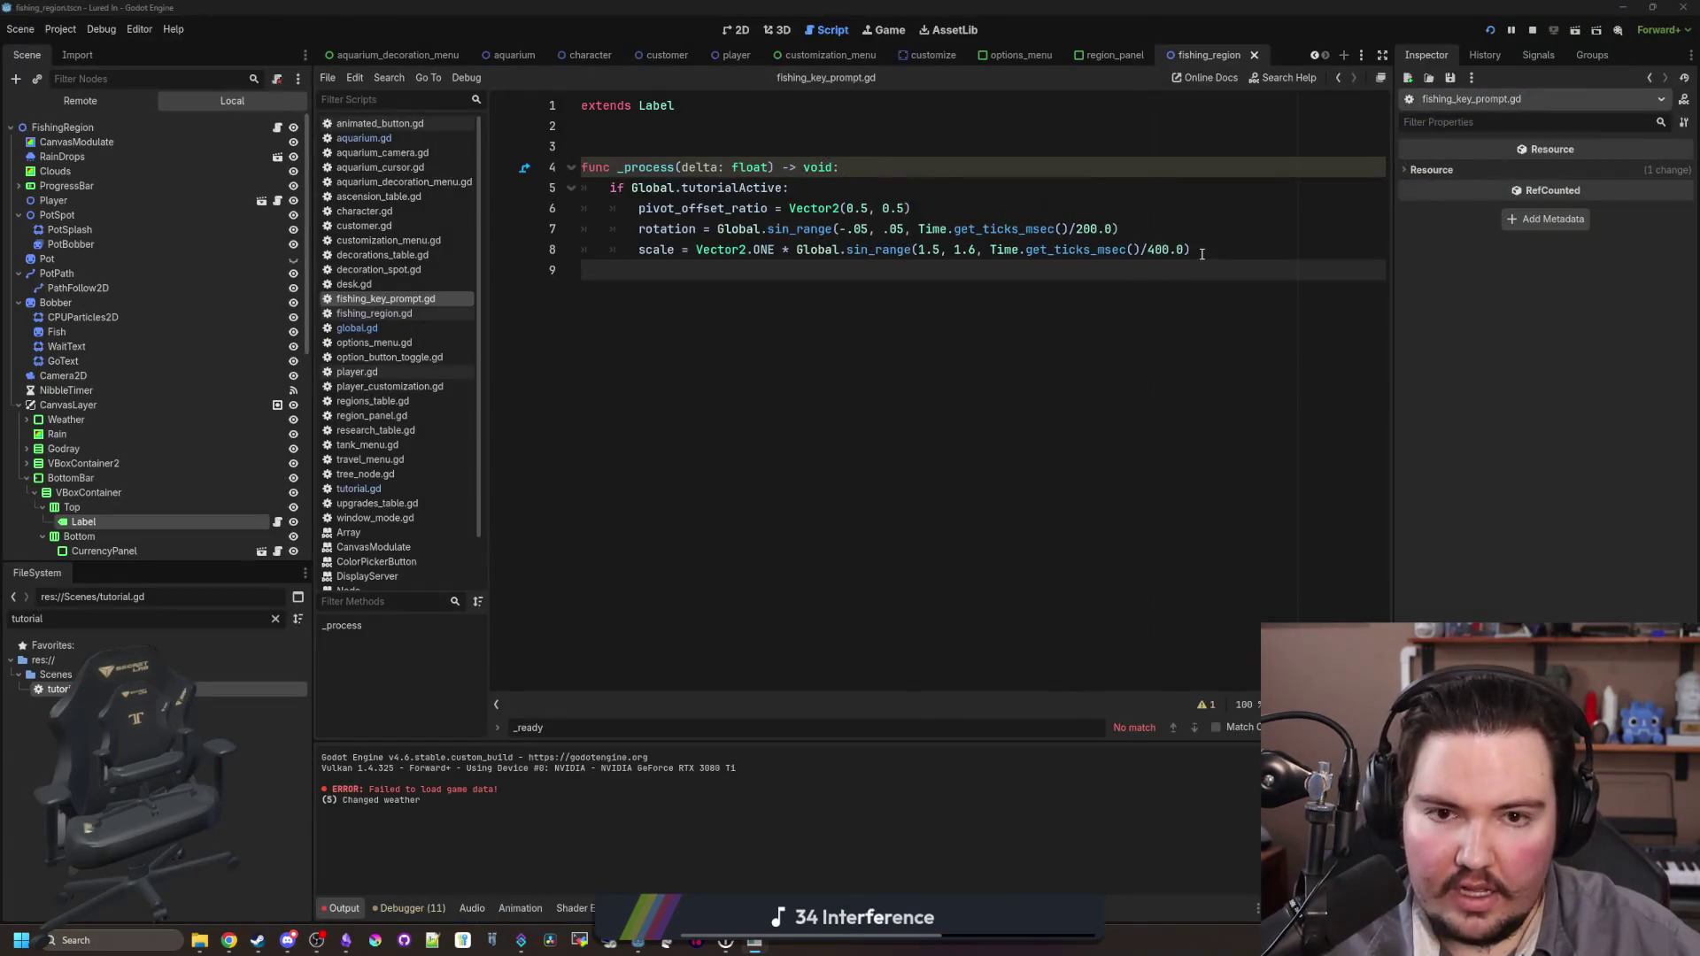
pyautogui.write('3')
pyautogui.click(1076, 119)
pyautogui.hotkey('ctrl', 's')
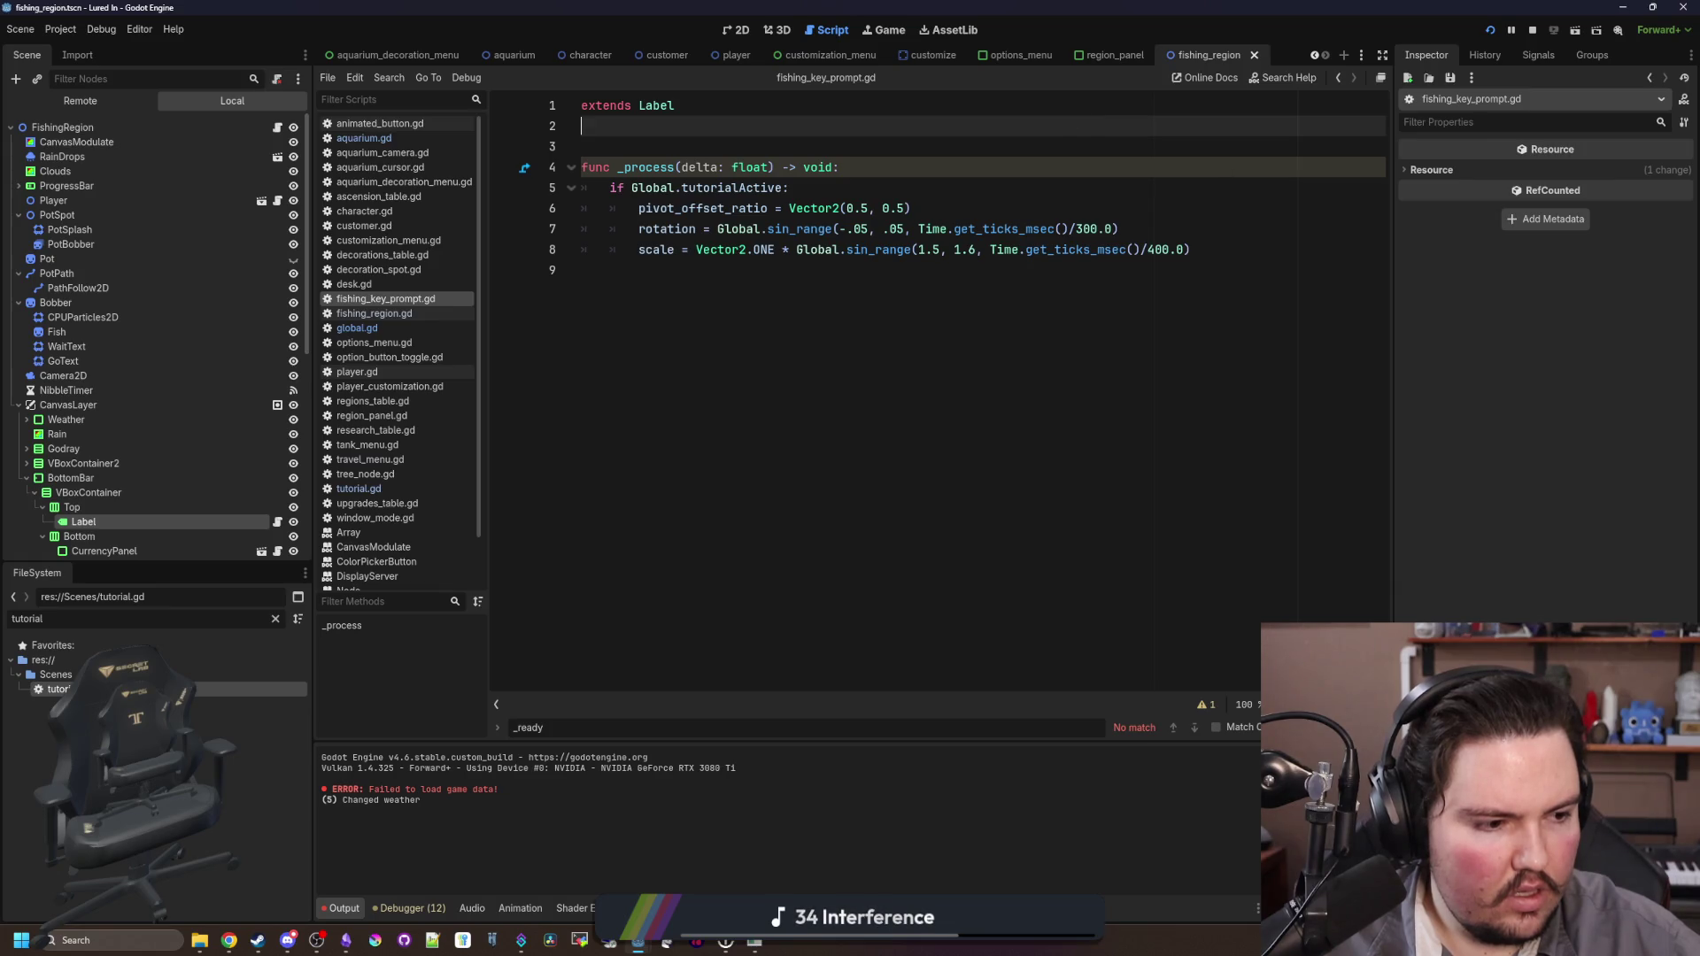
pyautogui.hotkey('alt', 'Tab')
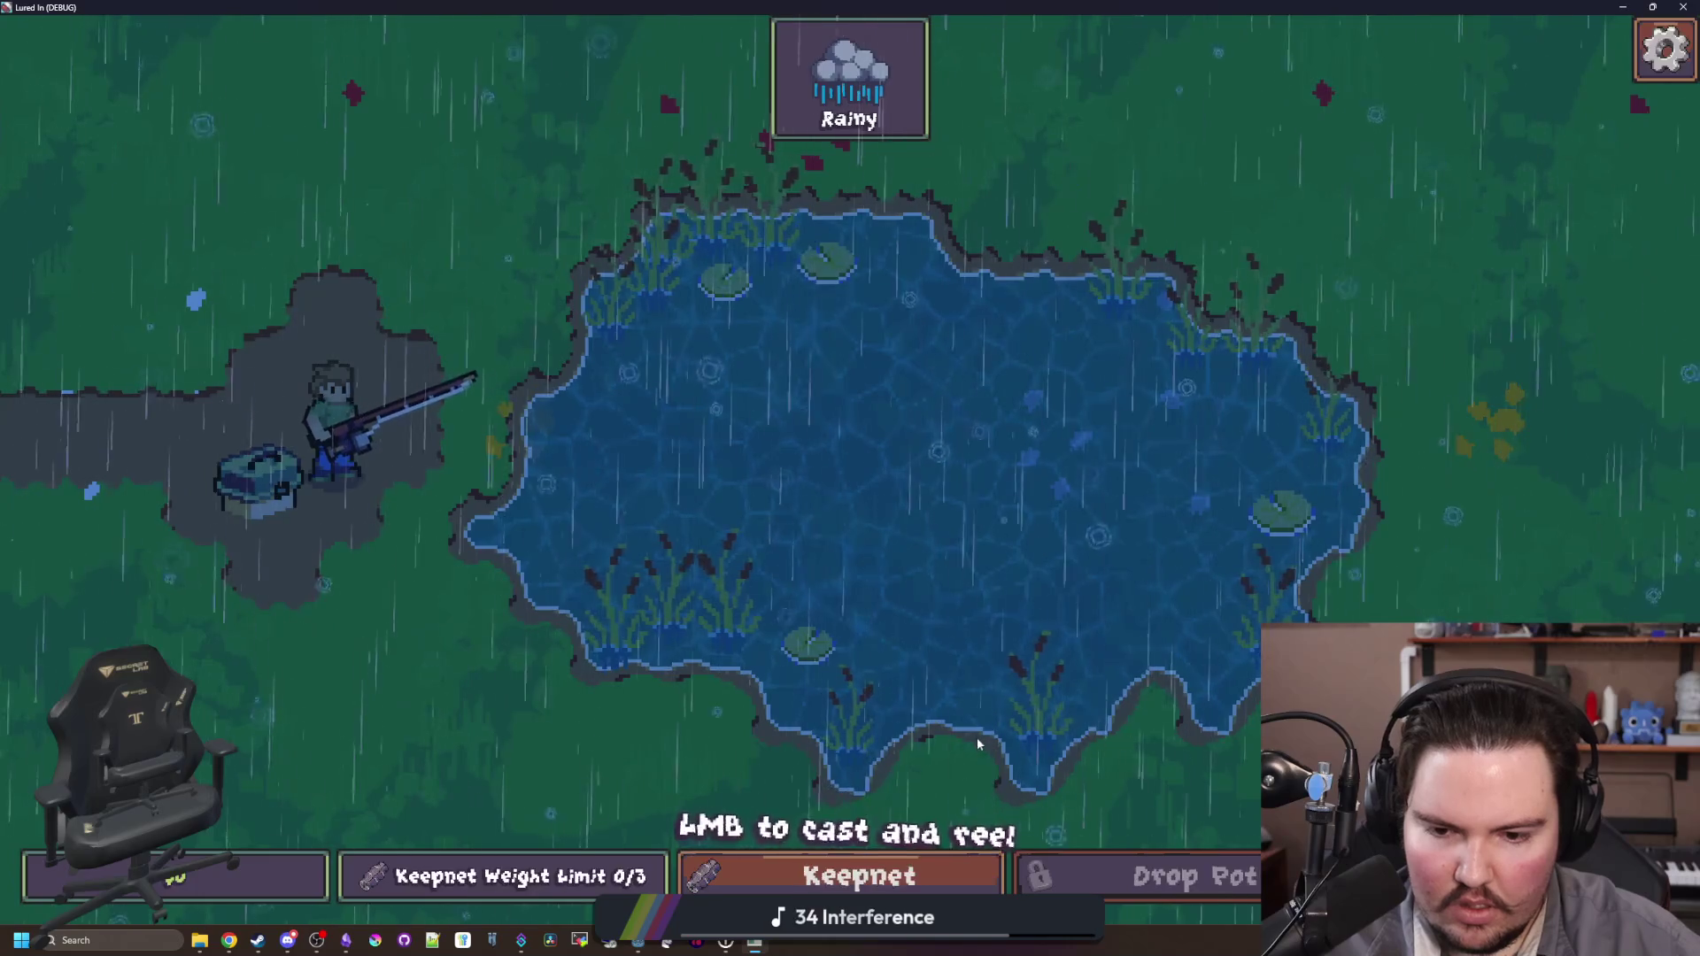
# Step: Slide the game's UI Wiggle option to 0% and back to 50%, then return to fishing_key_prompt.gd
pyautogui.press('Escape')
pyautogui.click(840, 499)
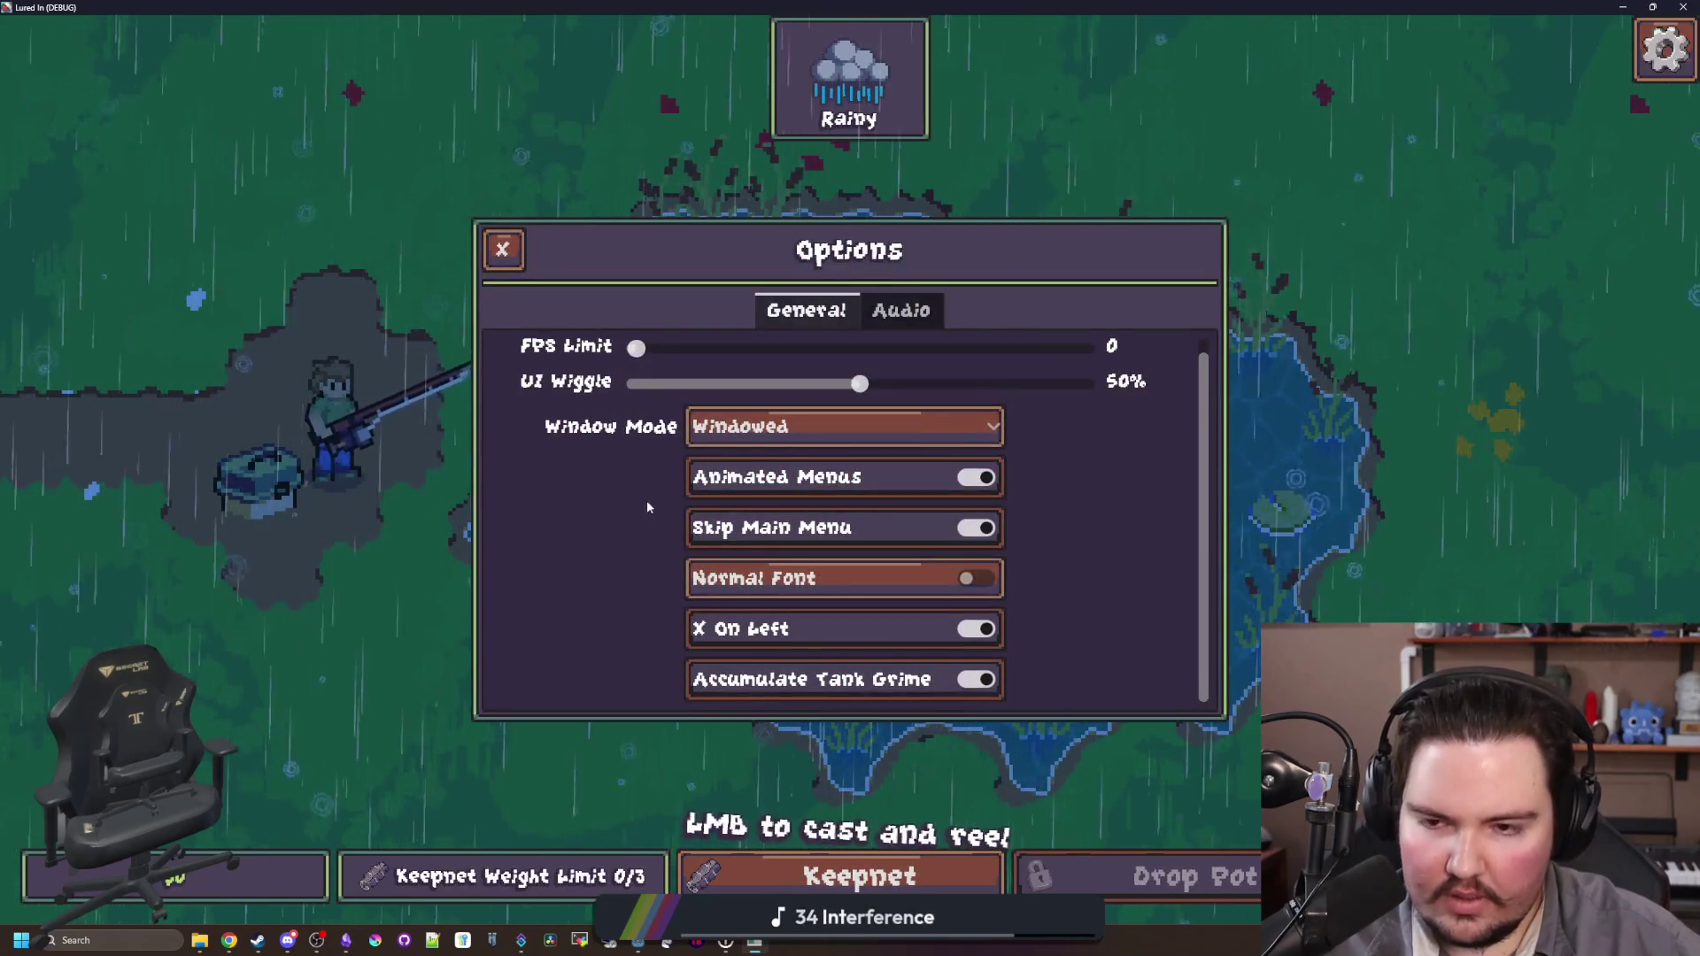
pyautogui.moveTo(859, 398); pyautogui.dragTo(410, 412)
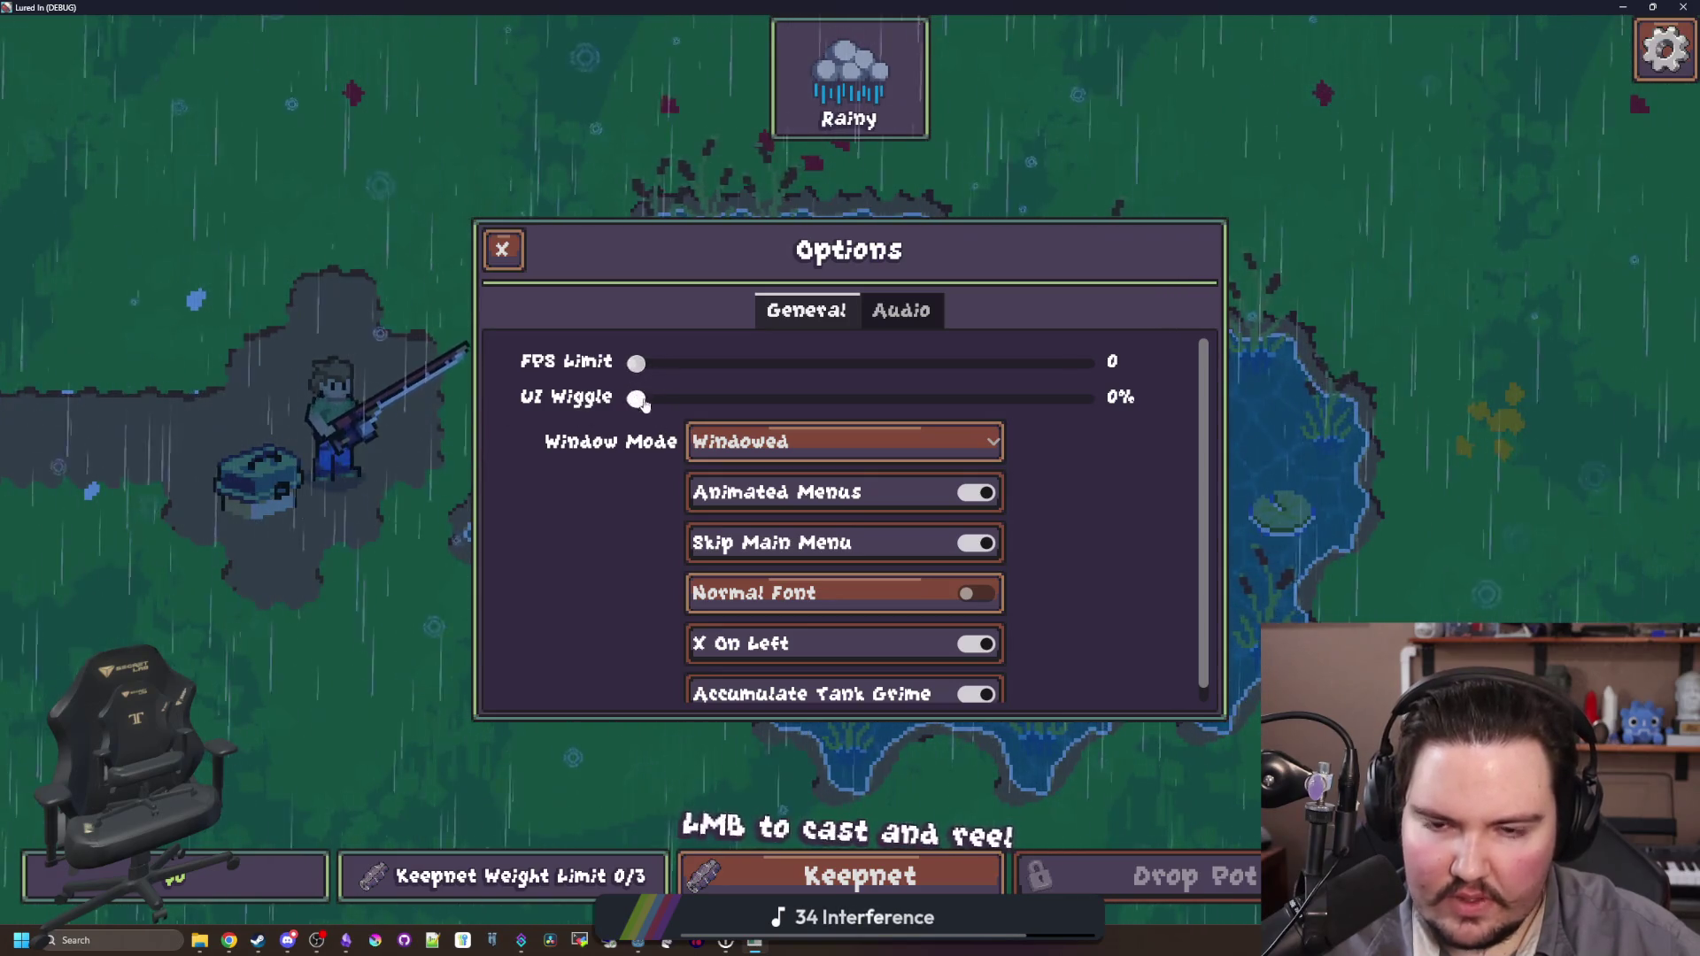
pyautogui.moveTo(636, 398); pyautogui.dragTo(864, 399)
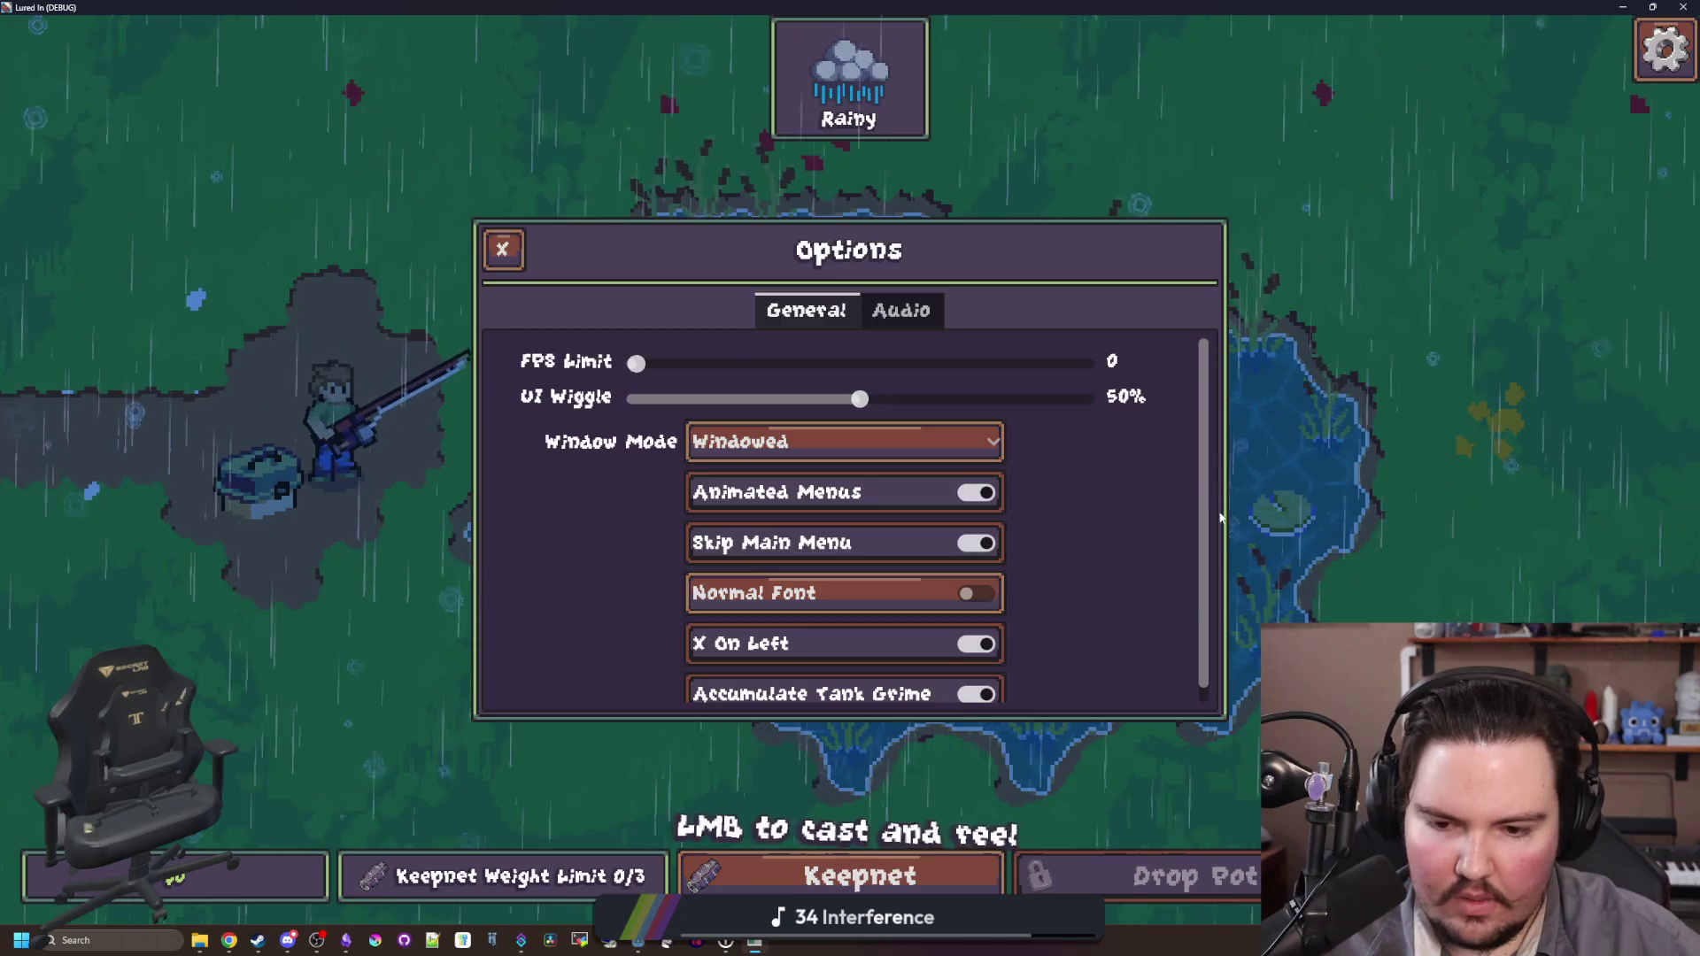
pyautogui.press('Escape')
pyautogui.press('Escape')
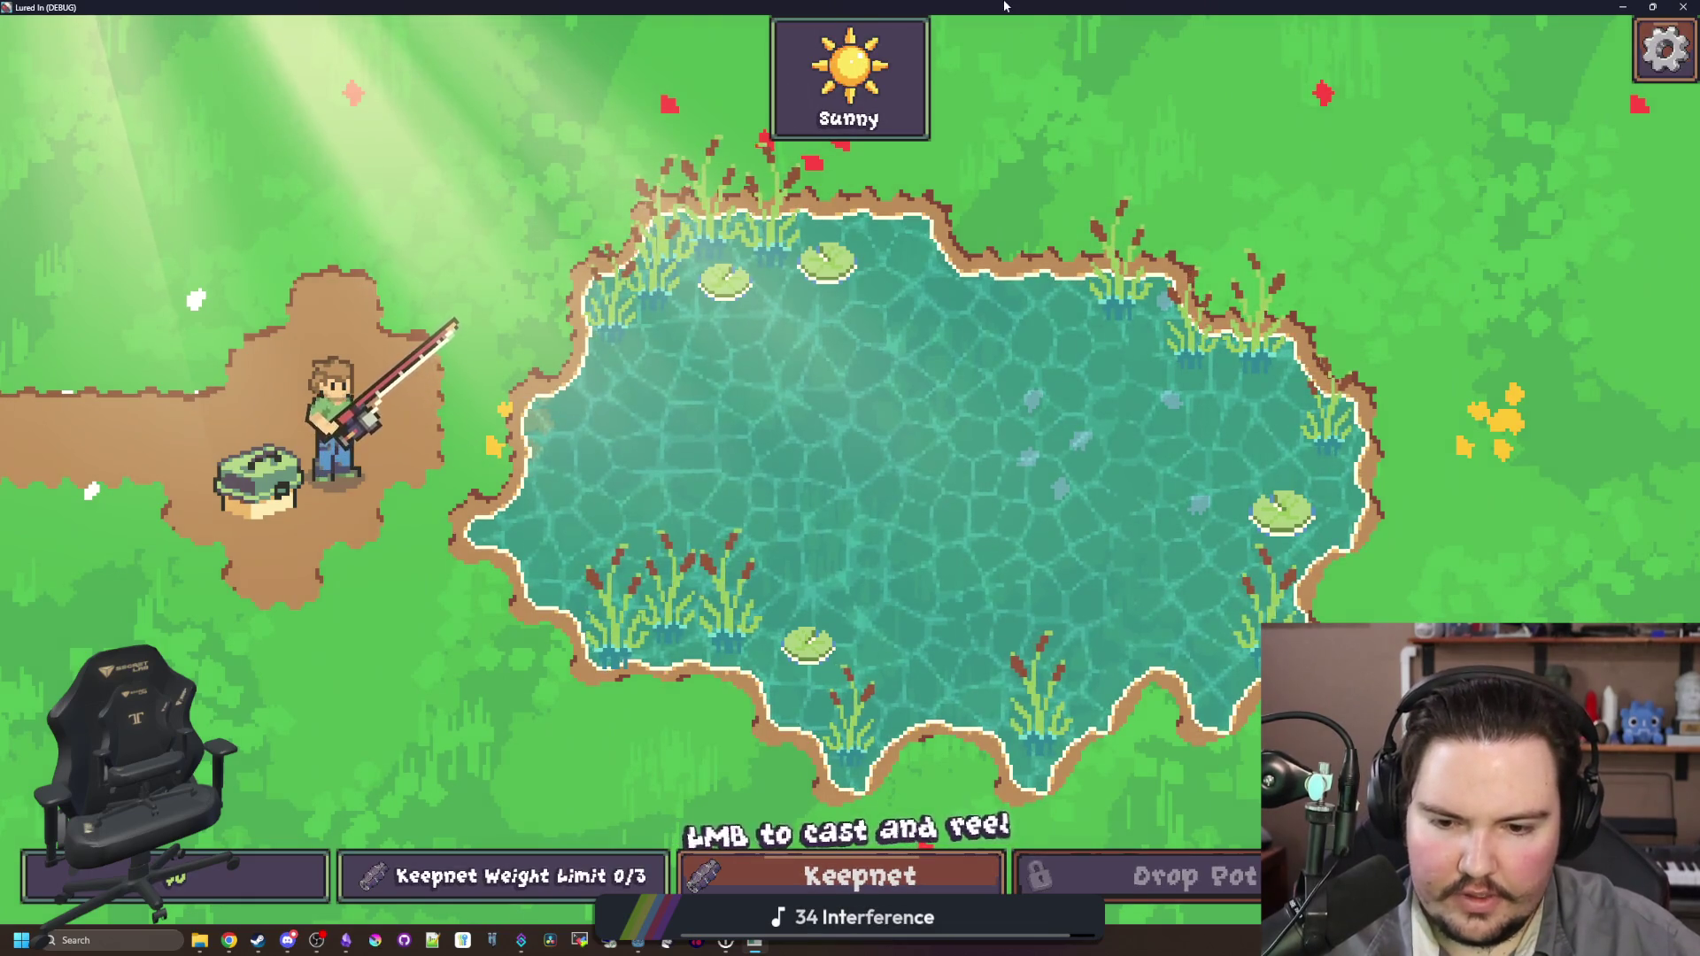
pyautogui.hotkey('alt', 'Tab')
pyautogui.click(771, 327)
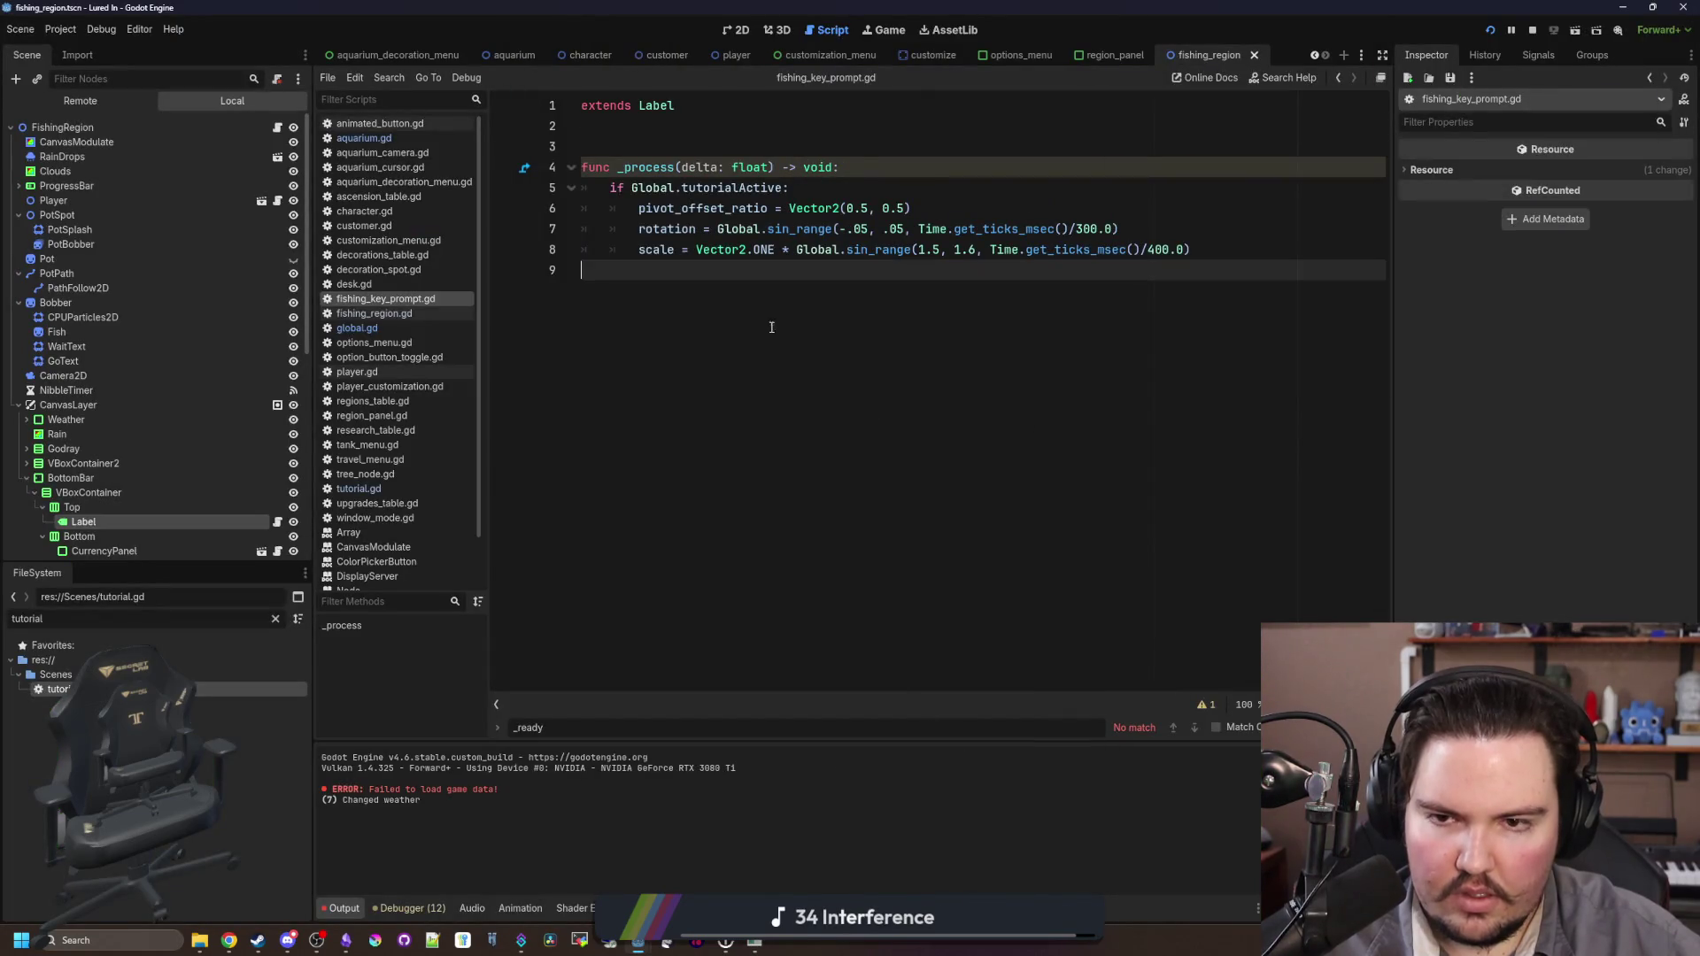
# Step: Change line 7's rotation range from -.05/.05 to -.03/.03 and save the script
pyautogui.hotkey('ctrl', 's')
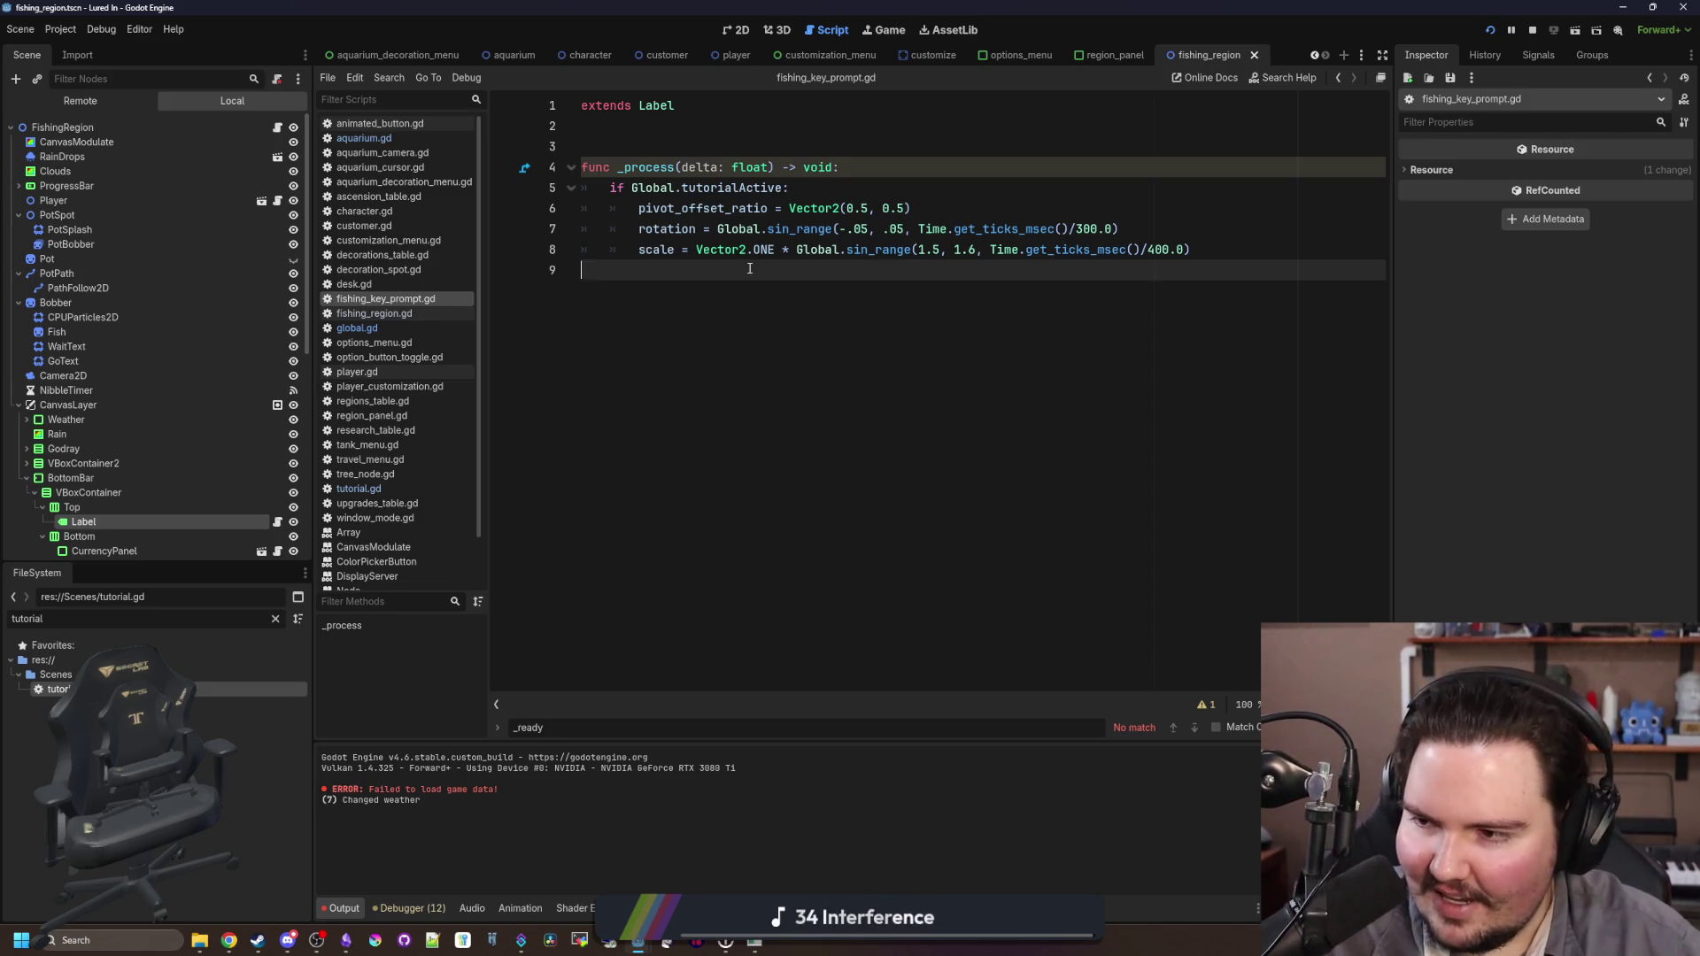
pyautogui.hotkey('ctrl', 's')
pyautogui.hotkey('ctrl', 's')
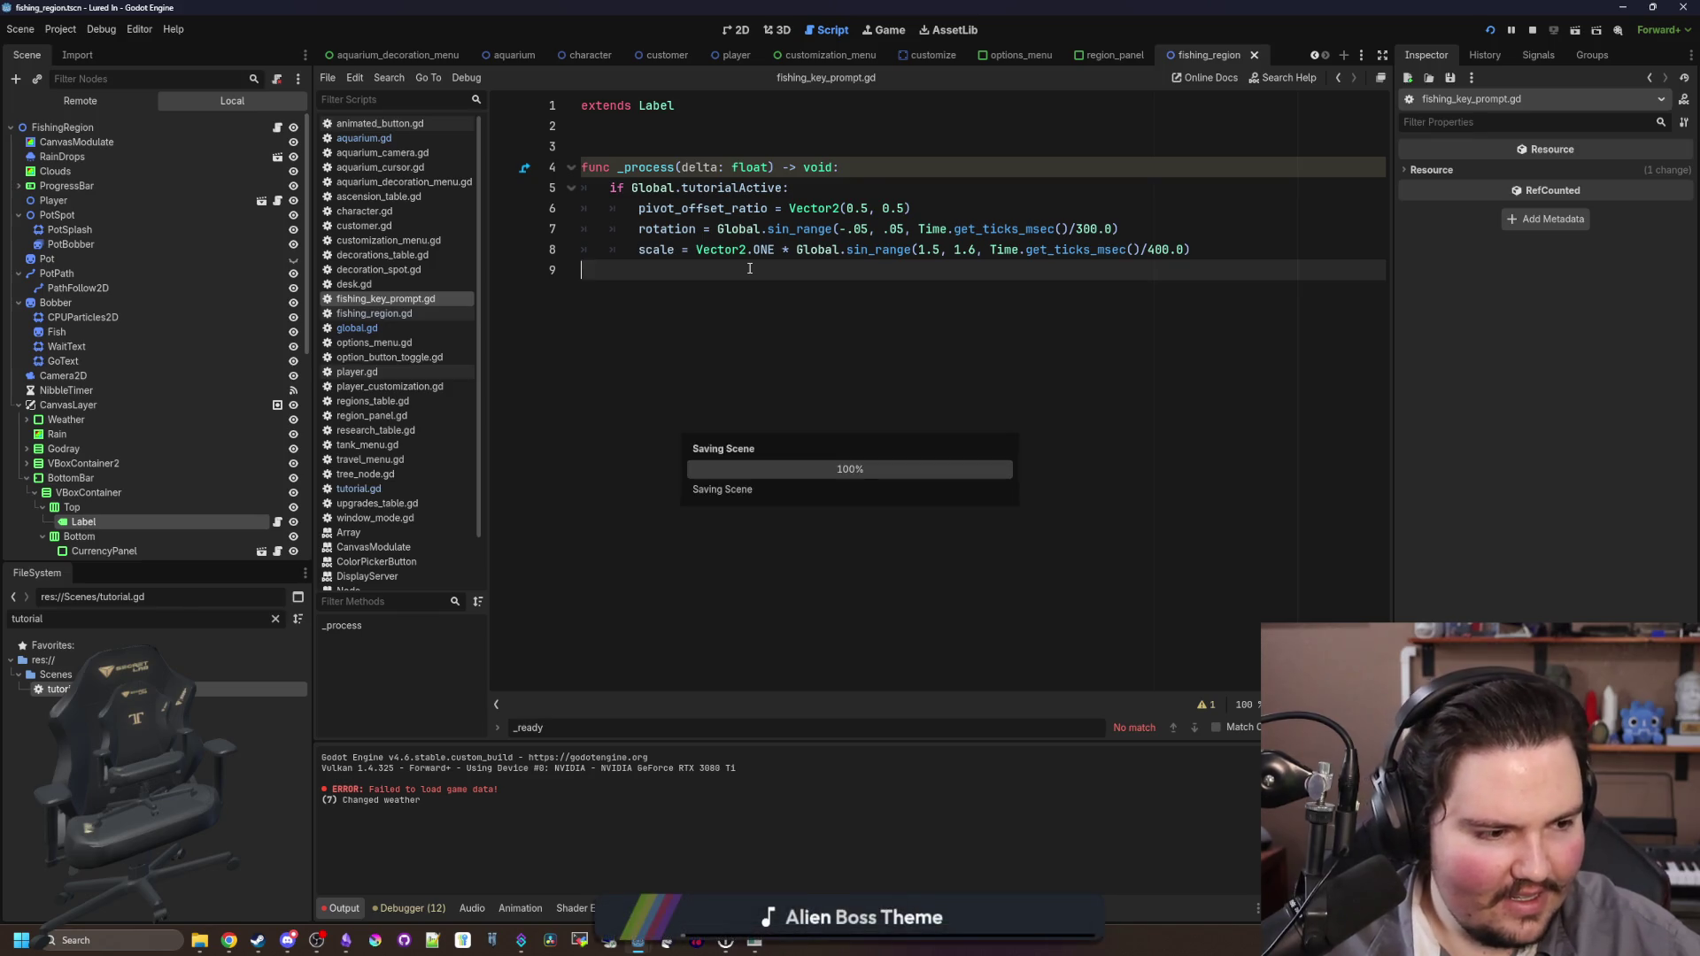
pyautogui.click(865, 232)
pyautogui.press('BackSpace')
pyautogui.write('3')
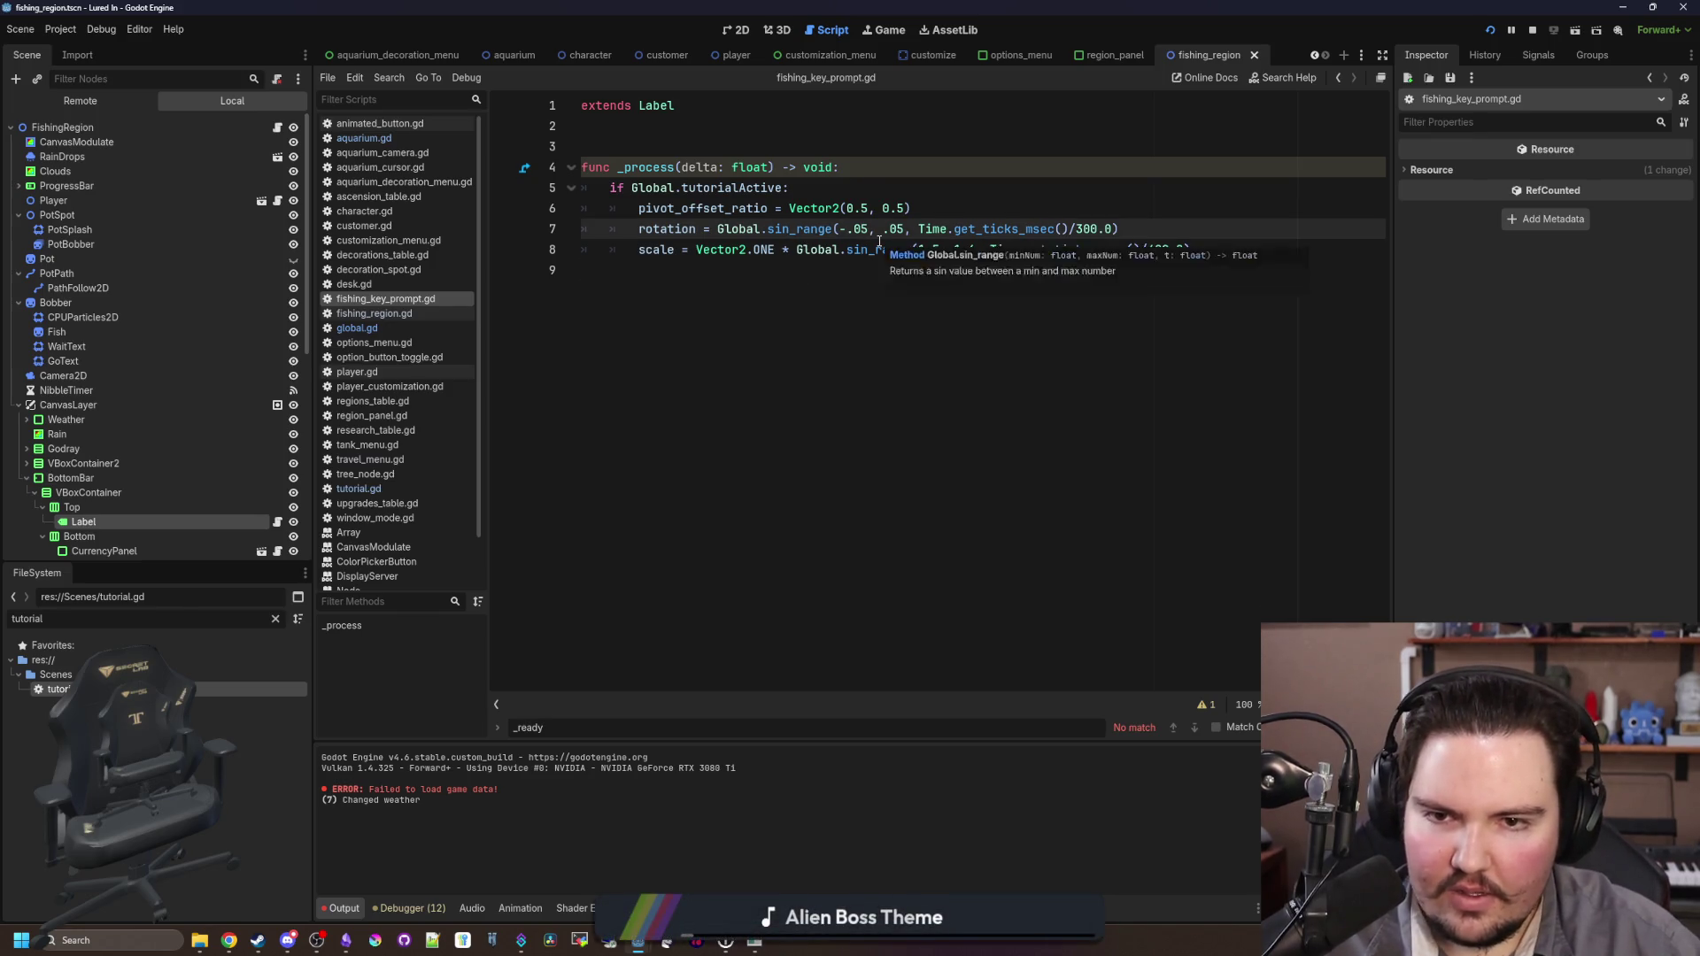
pyautogui.click(879, 232)
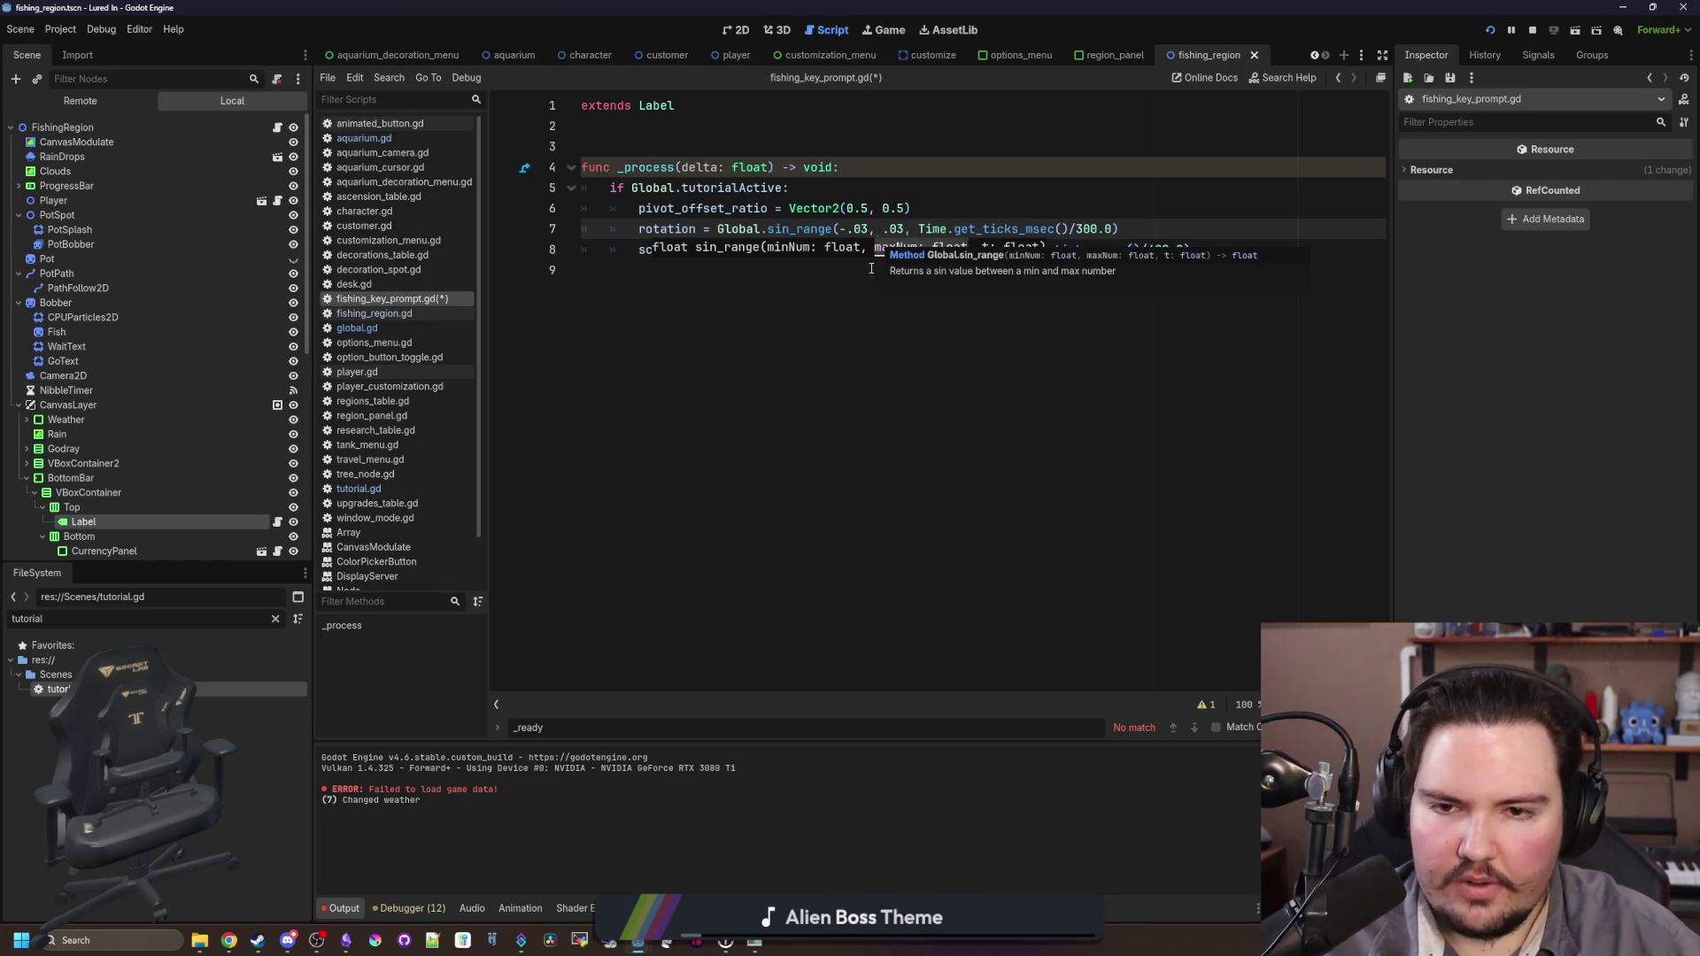
pyautogui.click(847, 310)
pyautogui.hotkey('ctrl', 's')
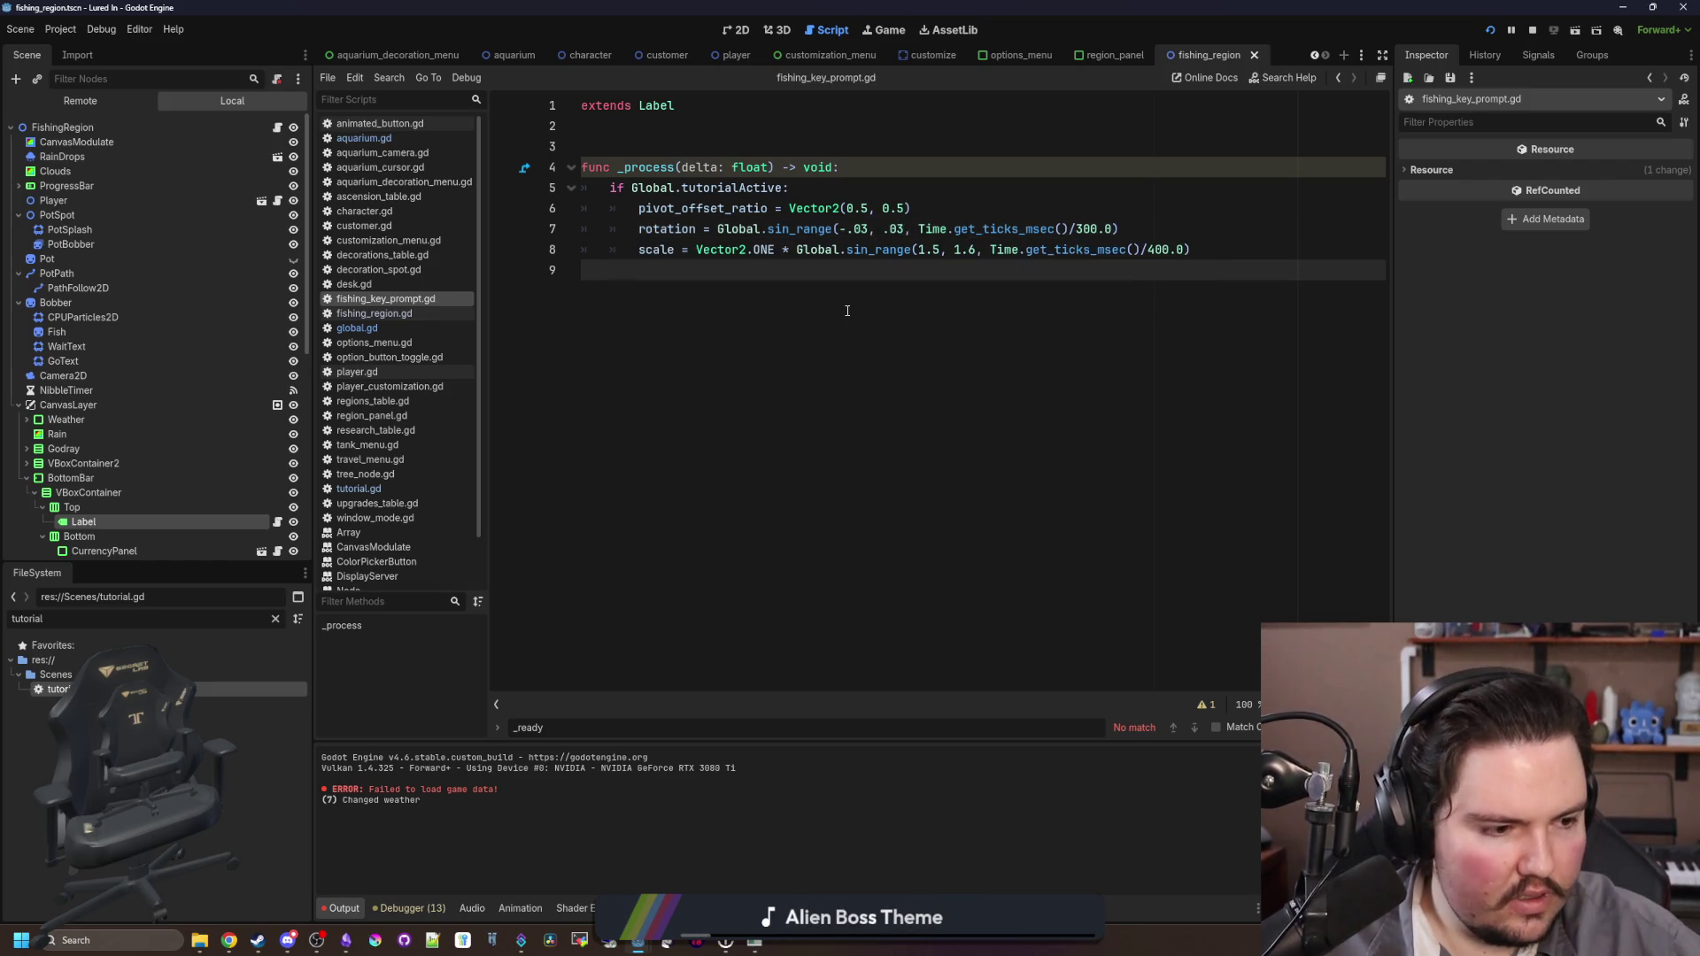
pyautogui.hotkey('ctrl', 's')
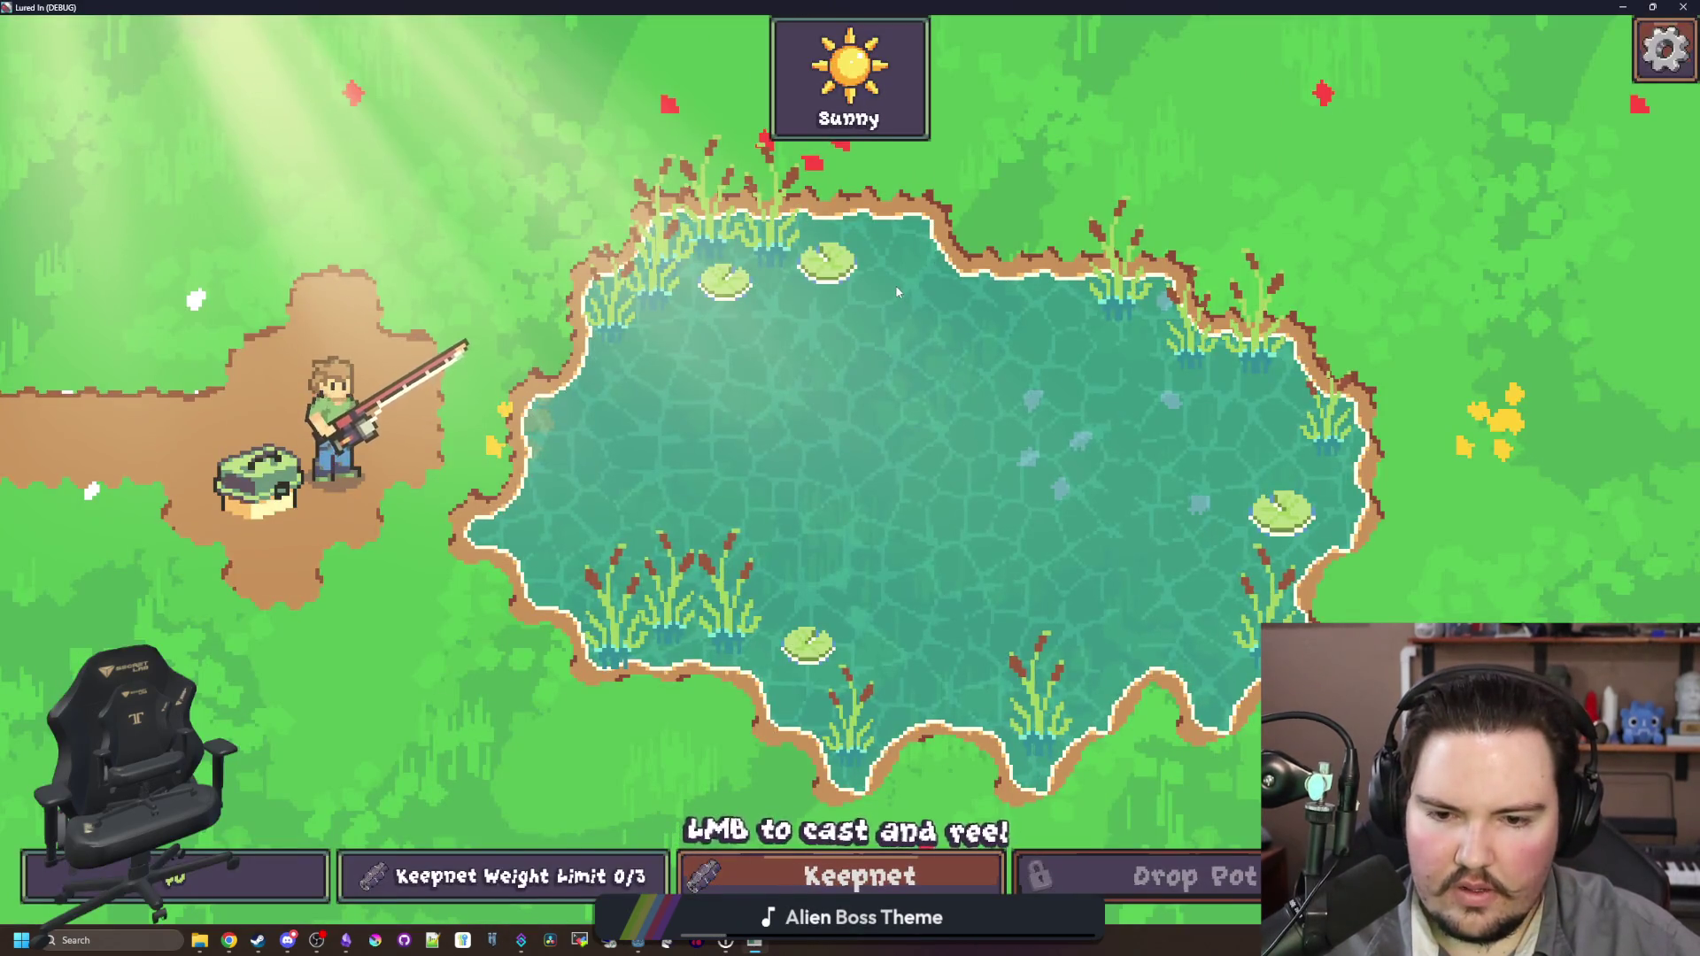
# Step: Test casting and reeling in-game, including after travelling to the Pond, then close the game
pyautogui.click(846, 276)
pyautogui.moveTo(845, 276); pyautogui.dragTo(852, 285)
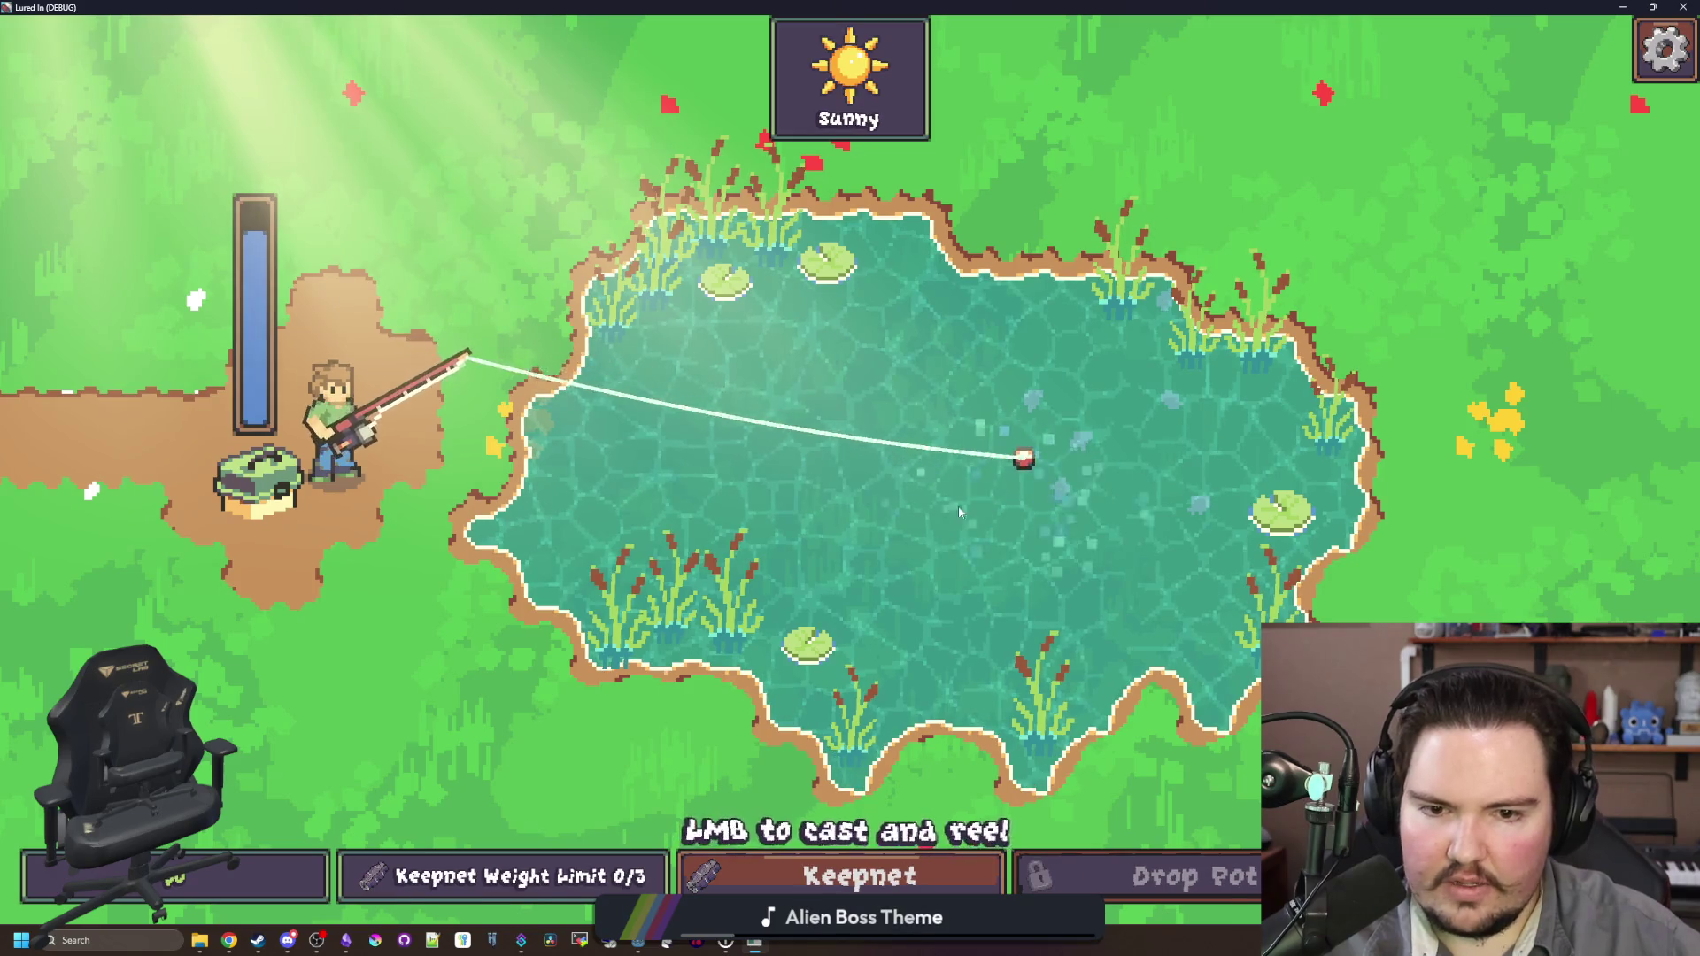
pyautogui.click(1149, 562)
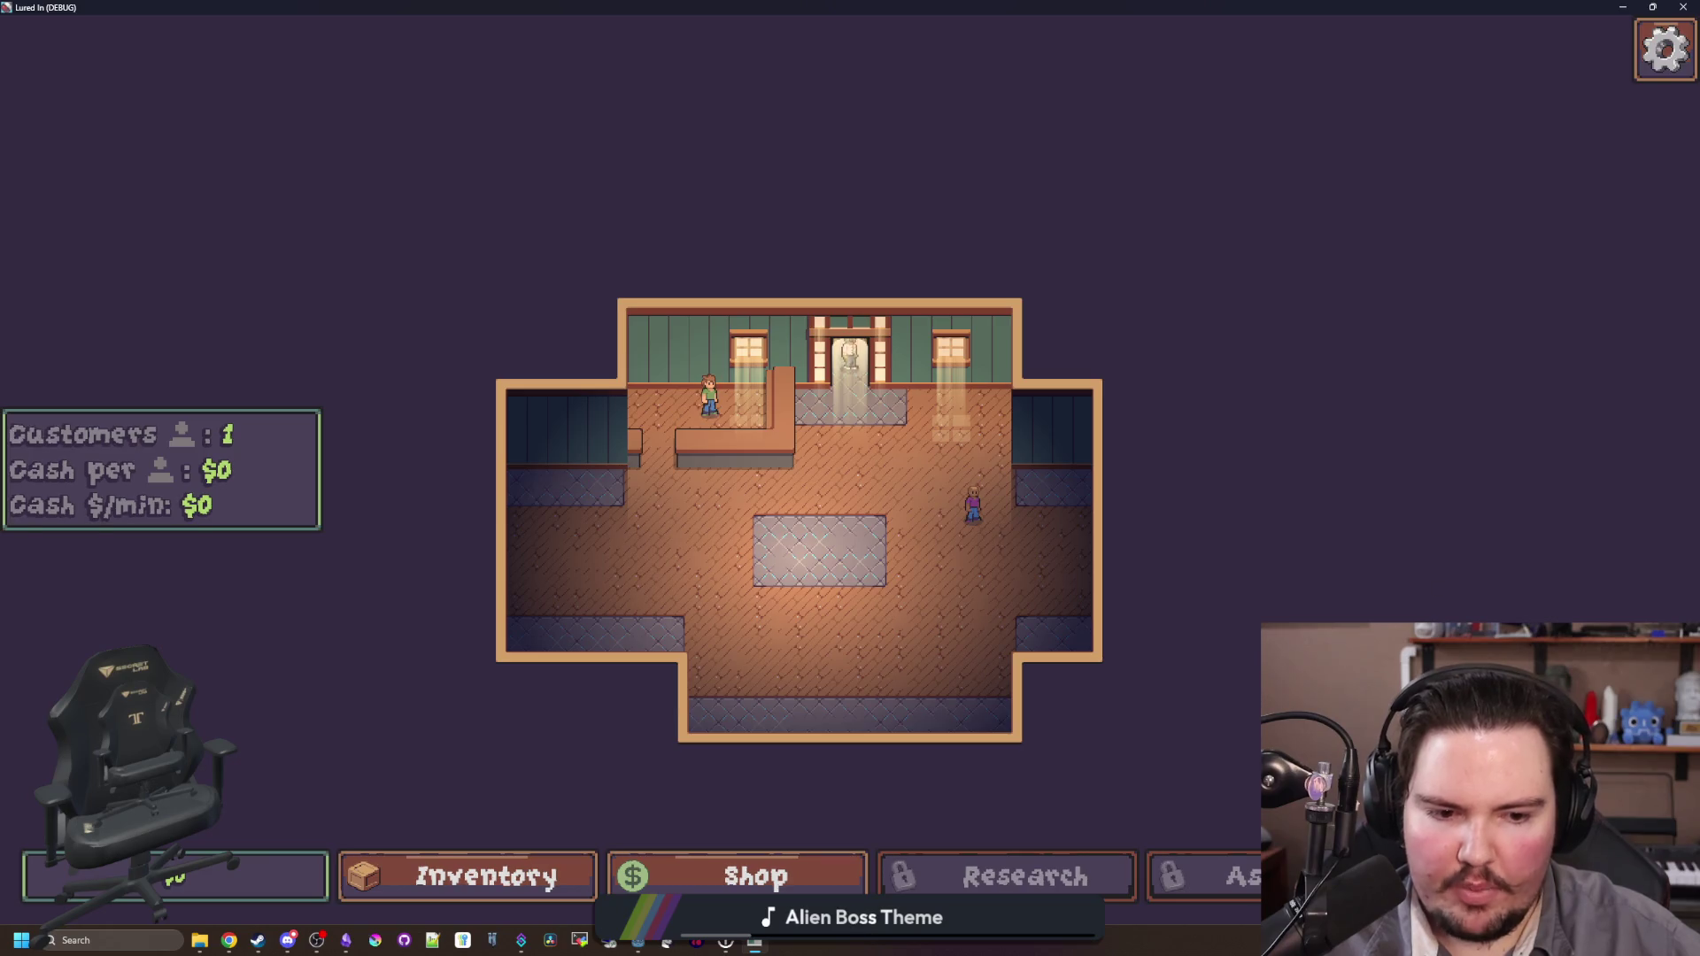
pyautogui.click(174, 877)
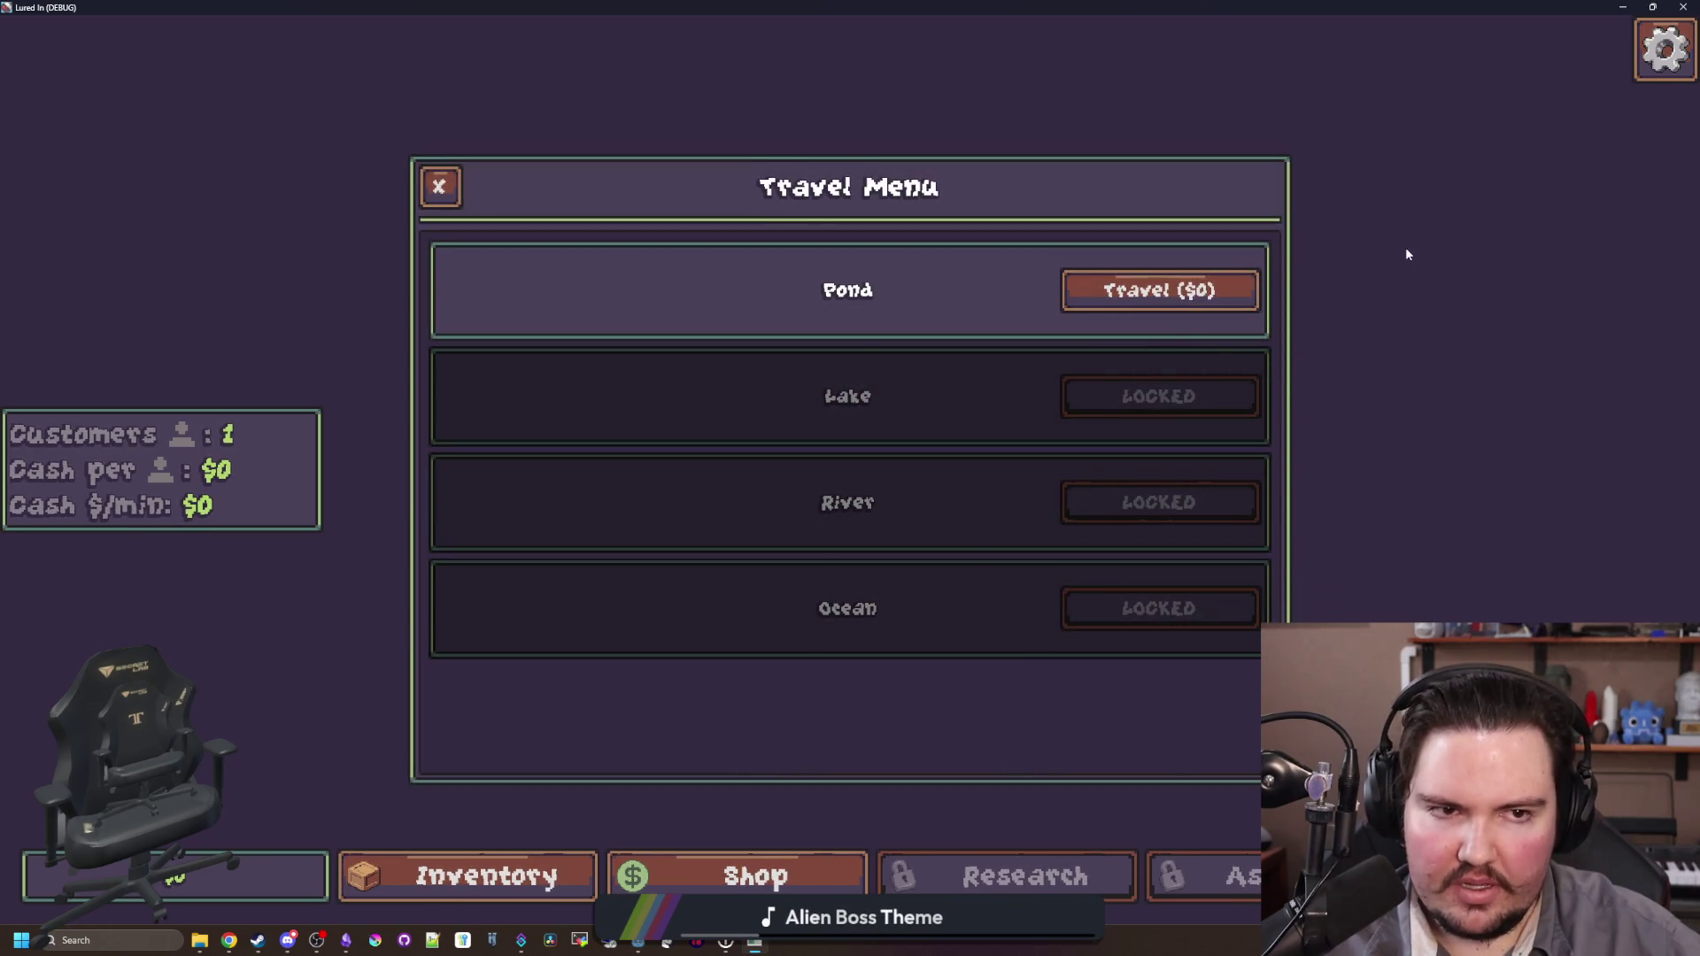
pyautogui.click(1159, 289)
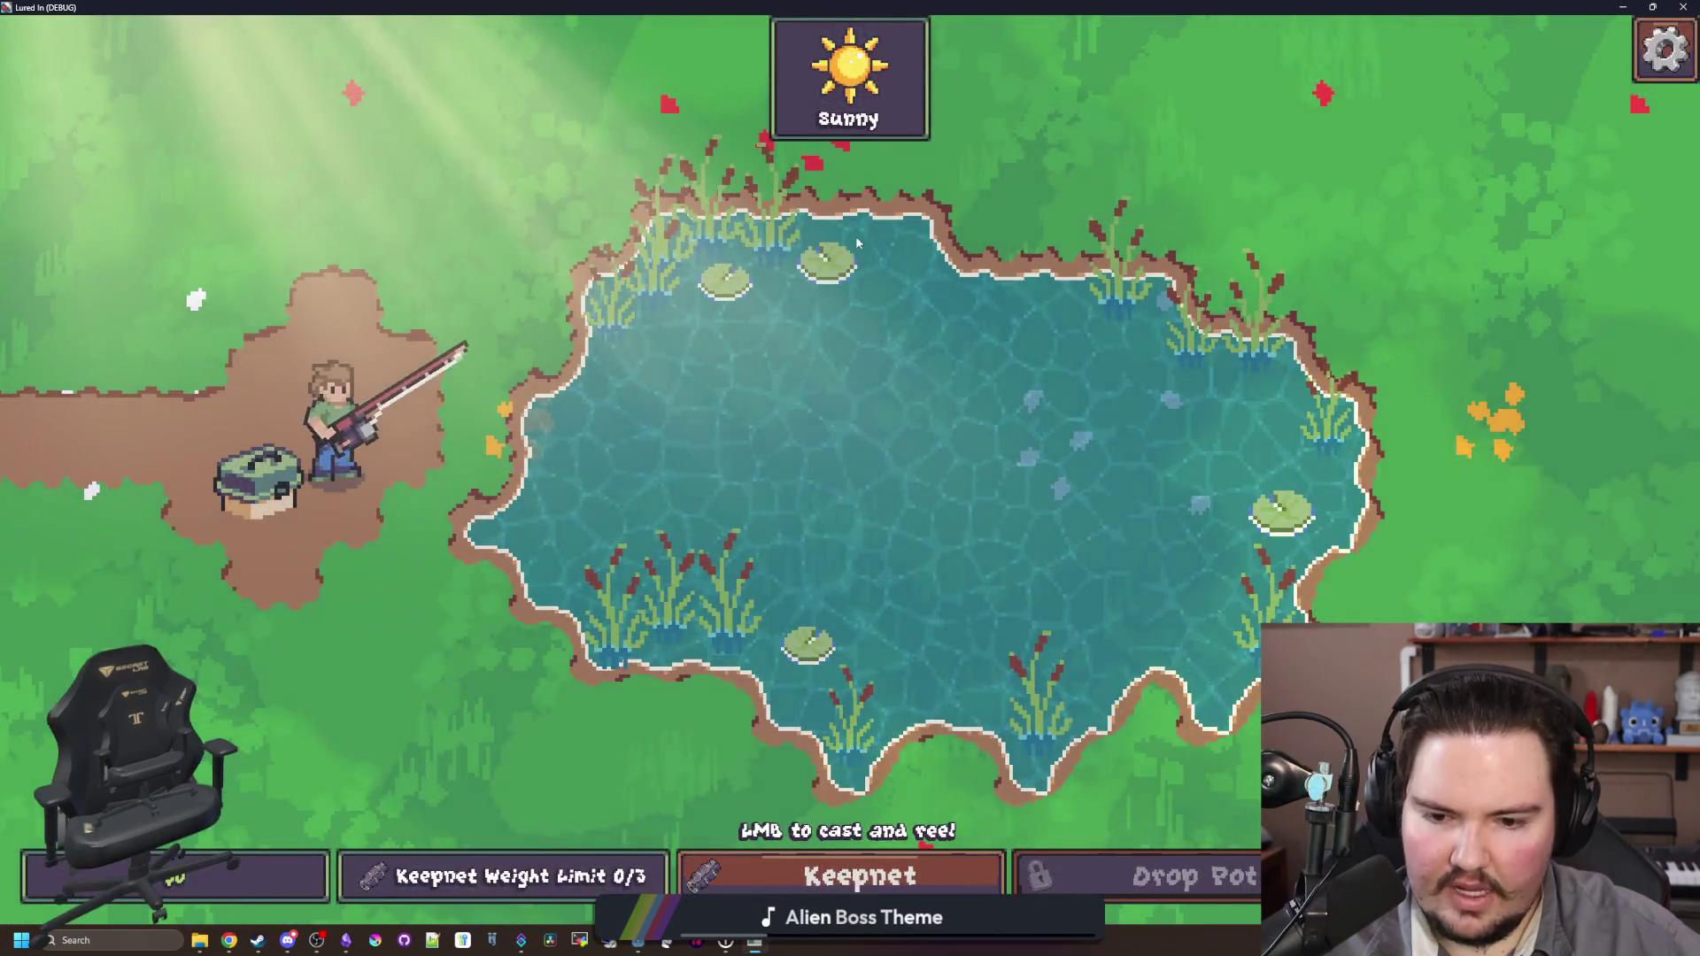
pyautogui.click(856, 242)
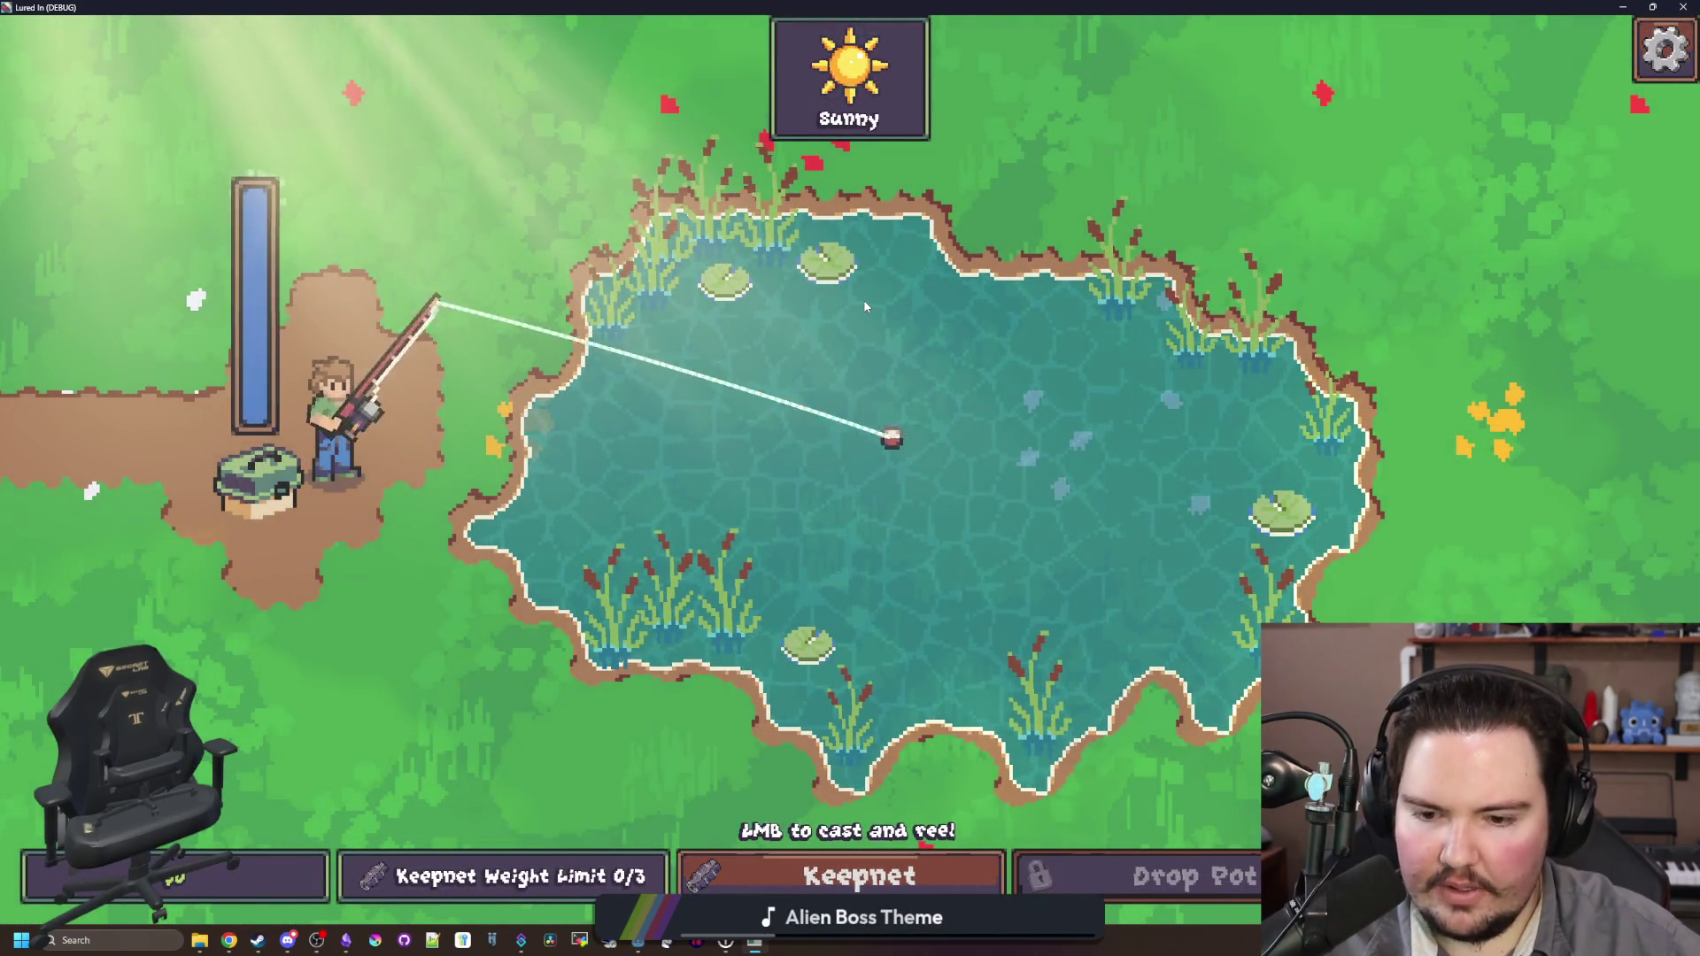
pyautogui.click(902, 381)
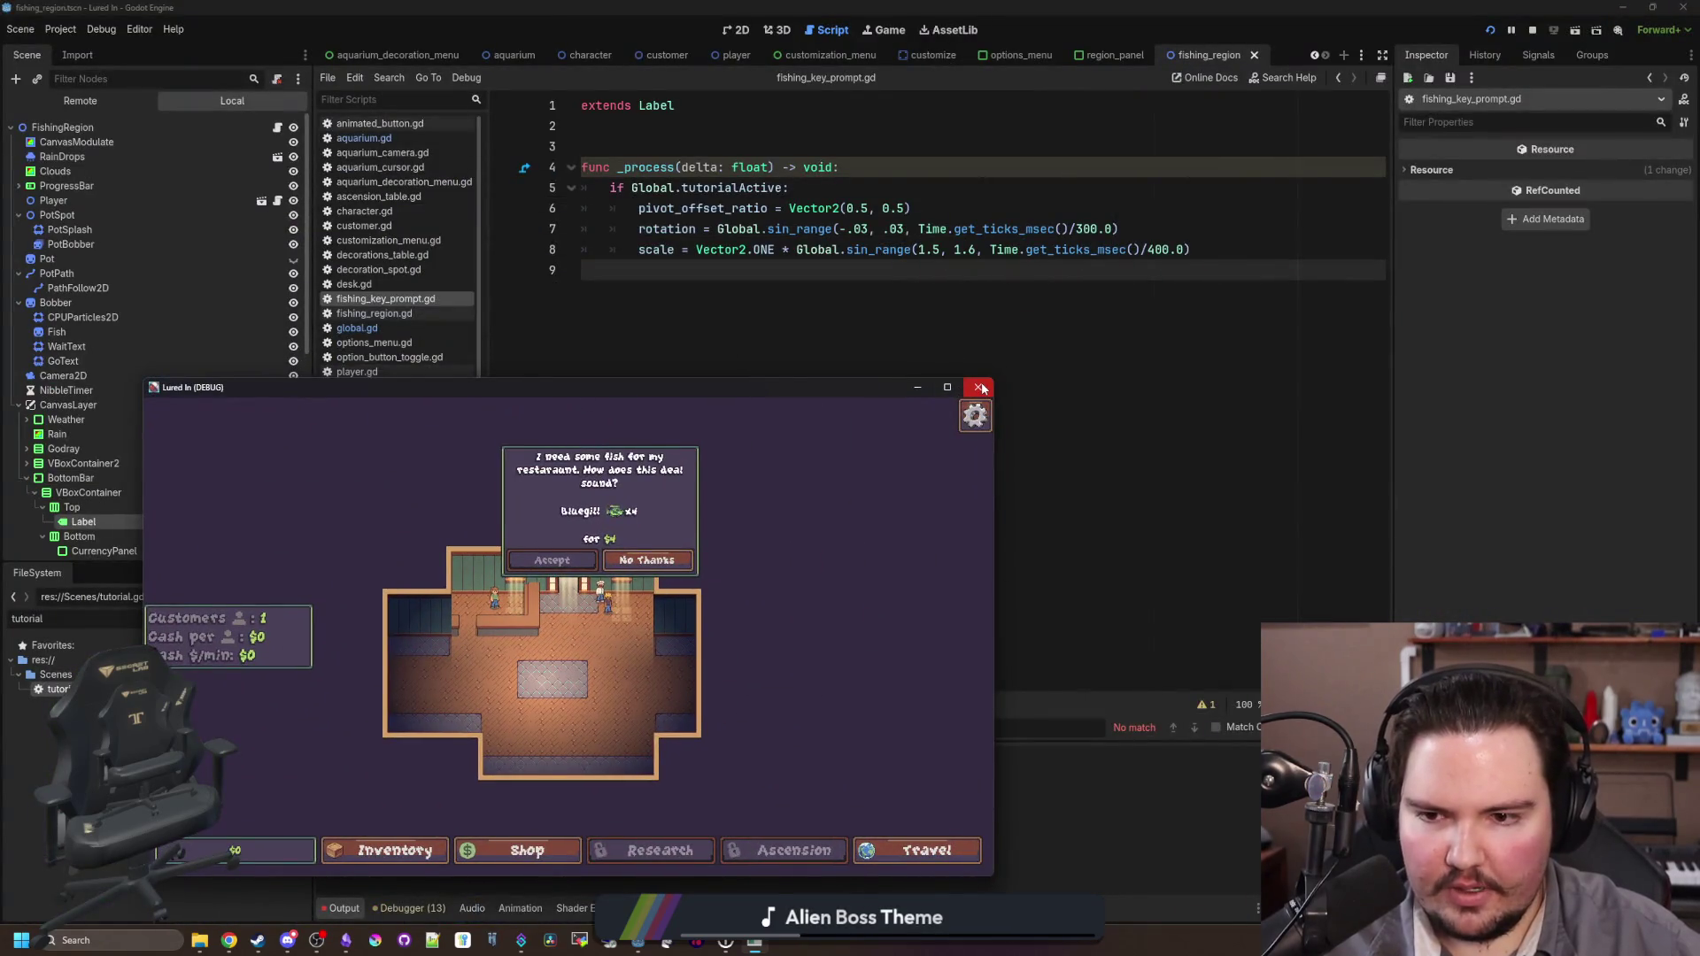
pyautogui.click(980, 388)
pyautogui.hotkey('ctrl', 's')
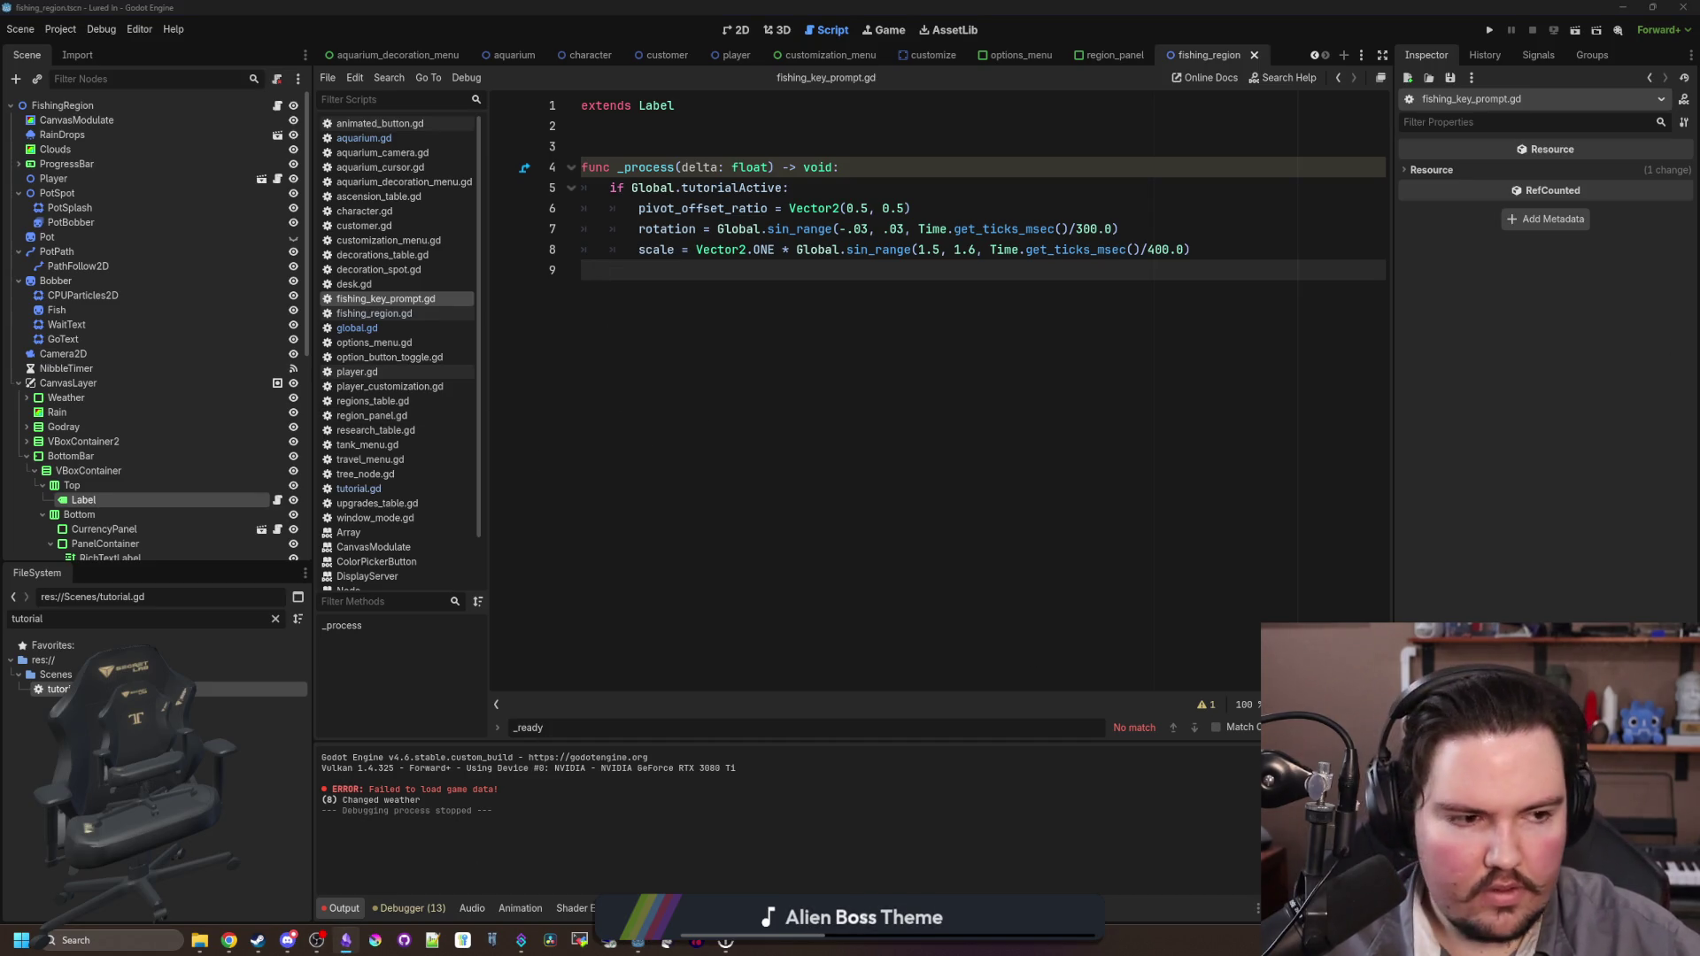
pyautogui.hotkey('alt', 'Tab')
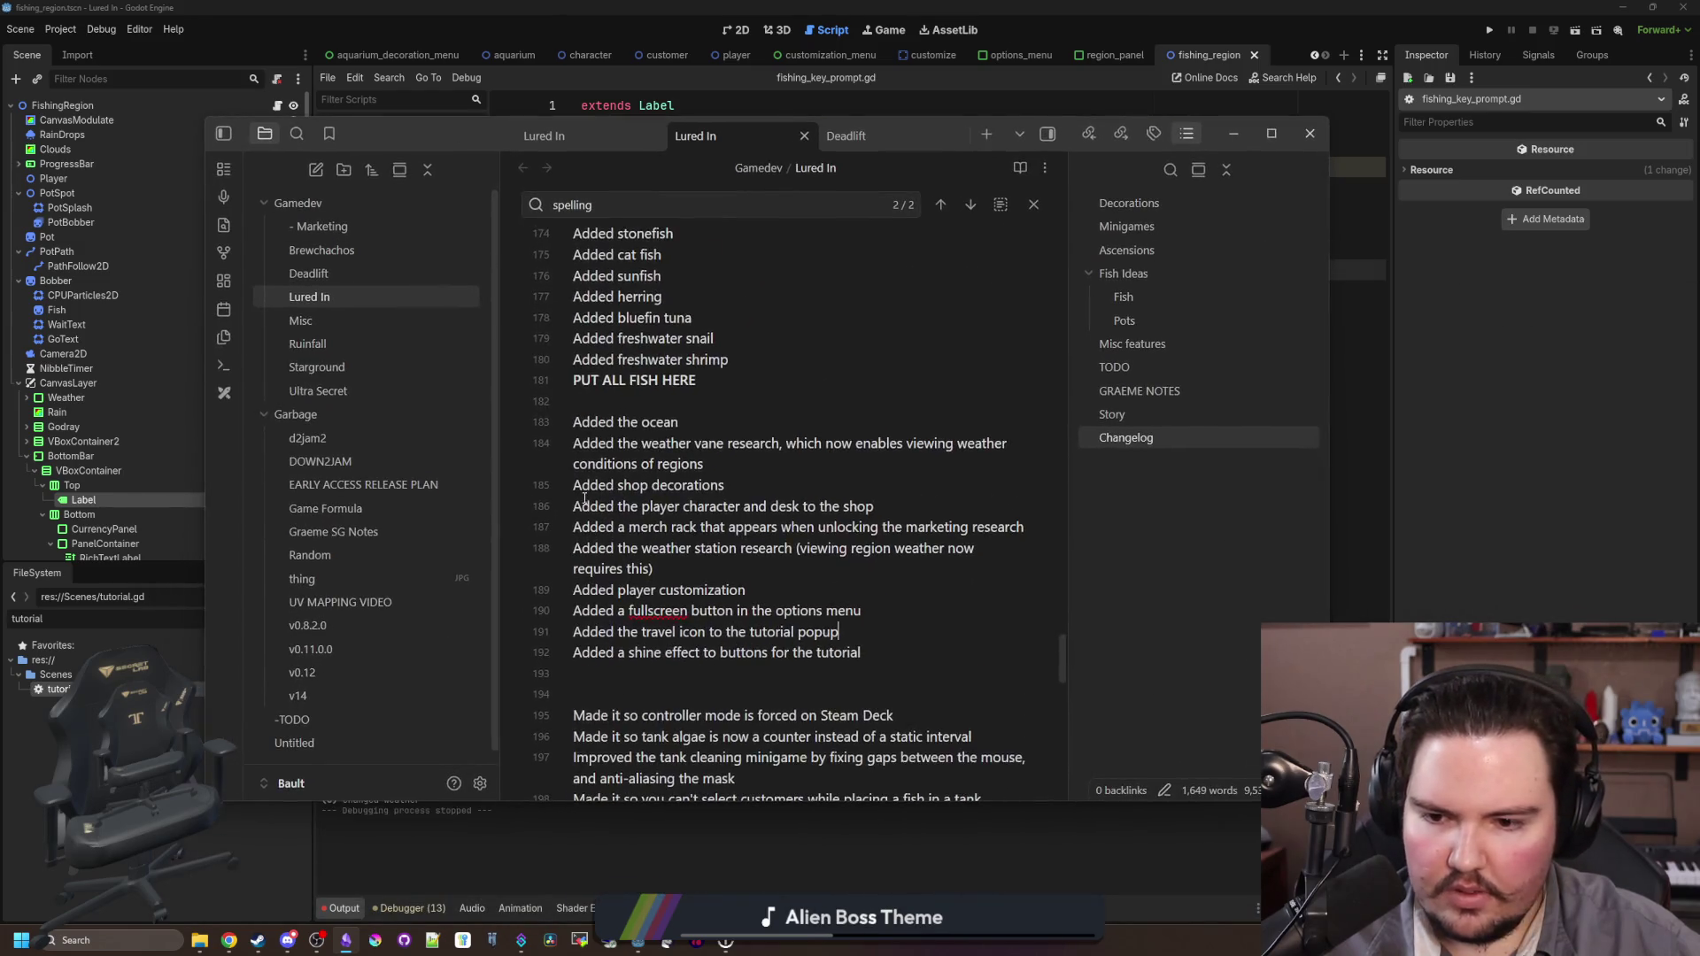
# Step: Add changelog line 206: 'LMB to cast' text gets large and wiggles on a first playthrough
pyautogui.scroll(-10, 637, 489)
pyautogui.scroll(5, 638, 489)
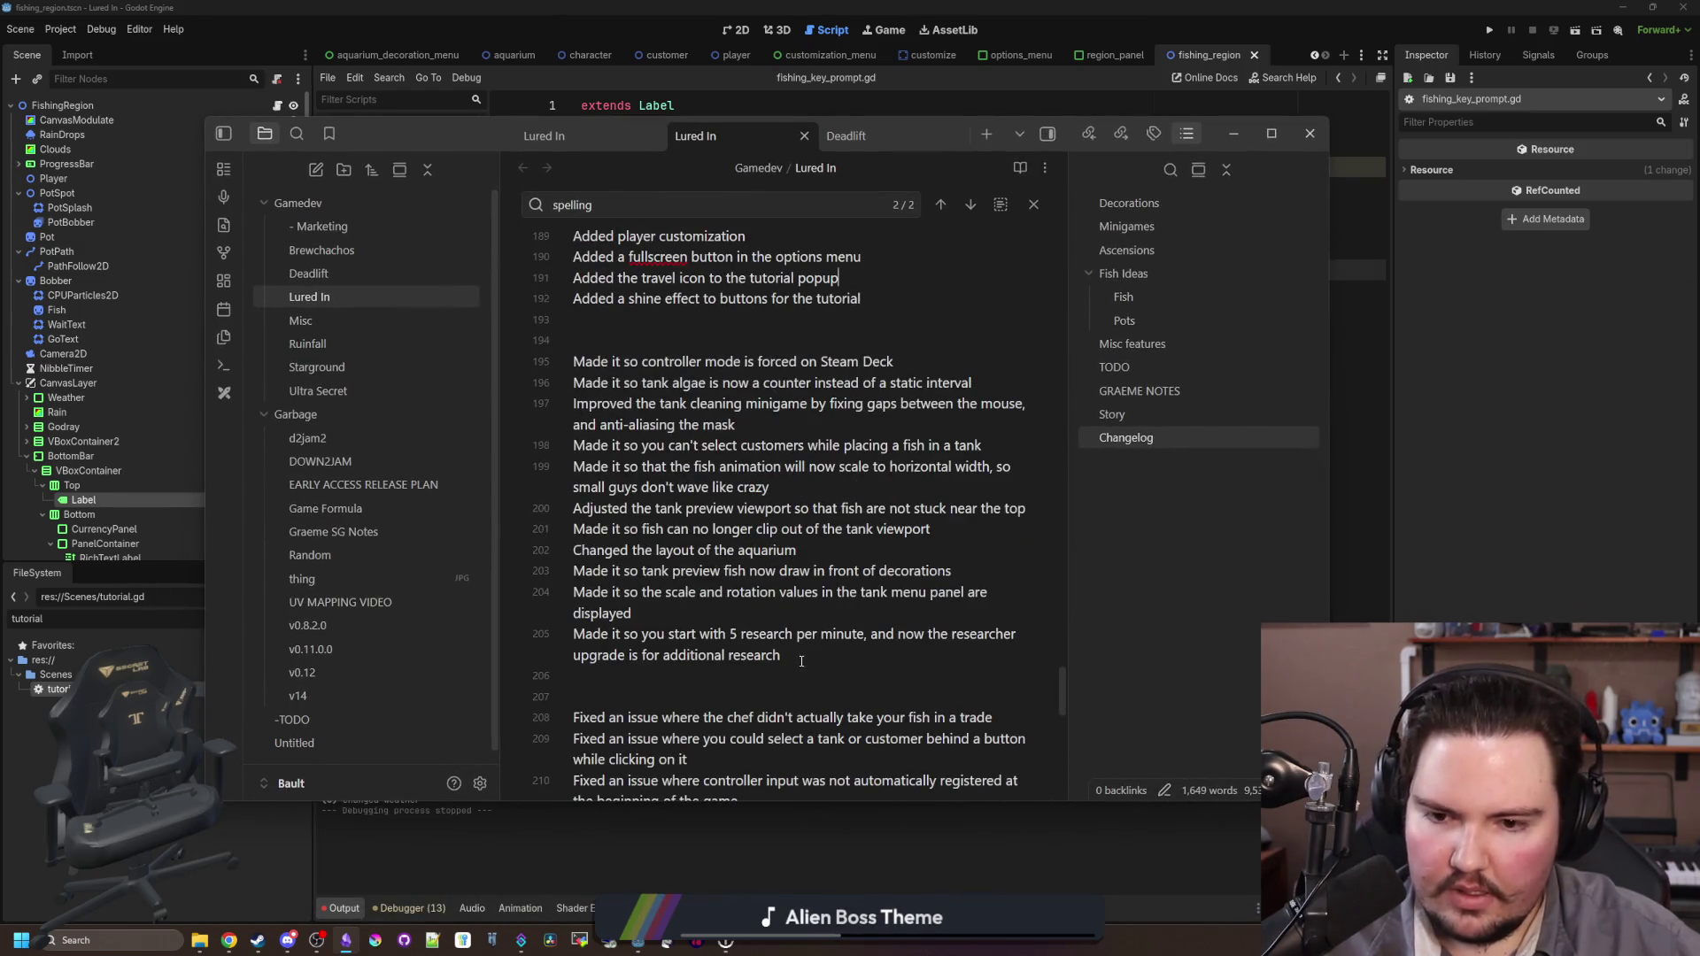
pyautogui.press('Return')
pyautogui.write('Made it so the "LMB to cast" text gets large and wiggles on a first play')
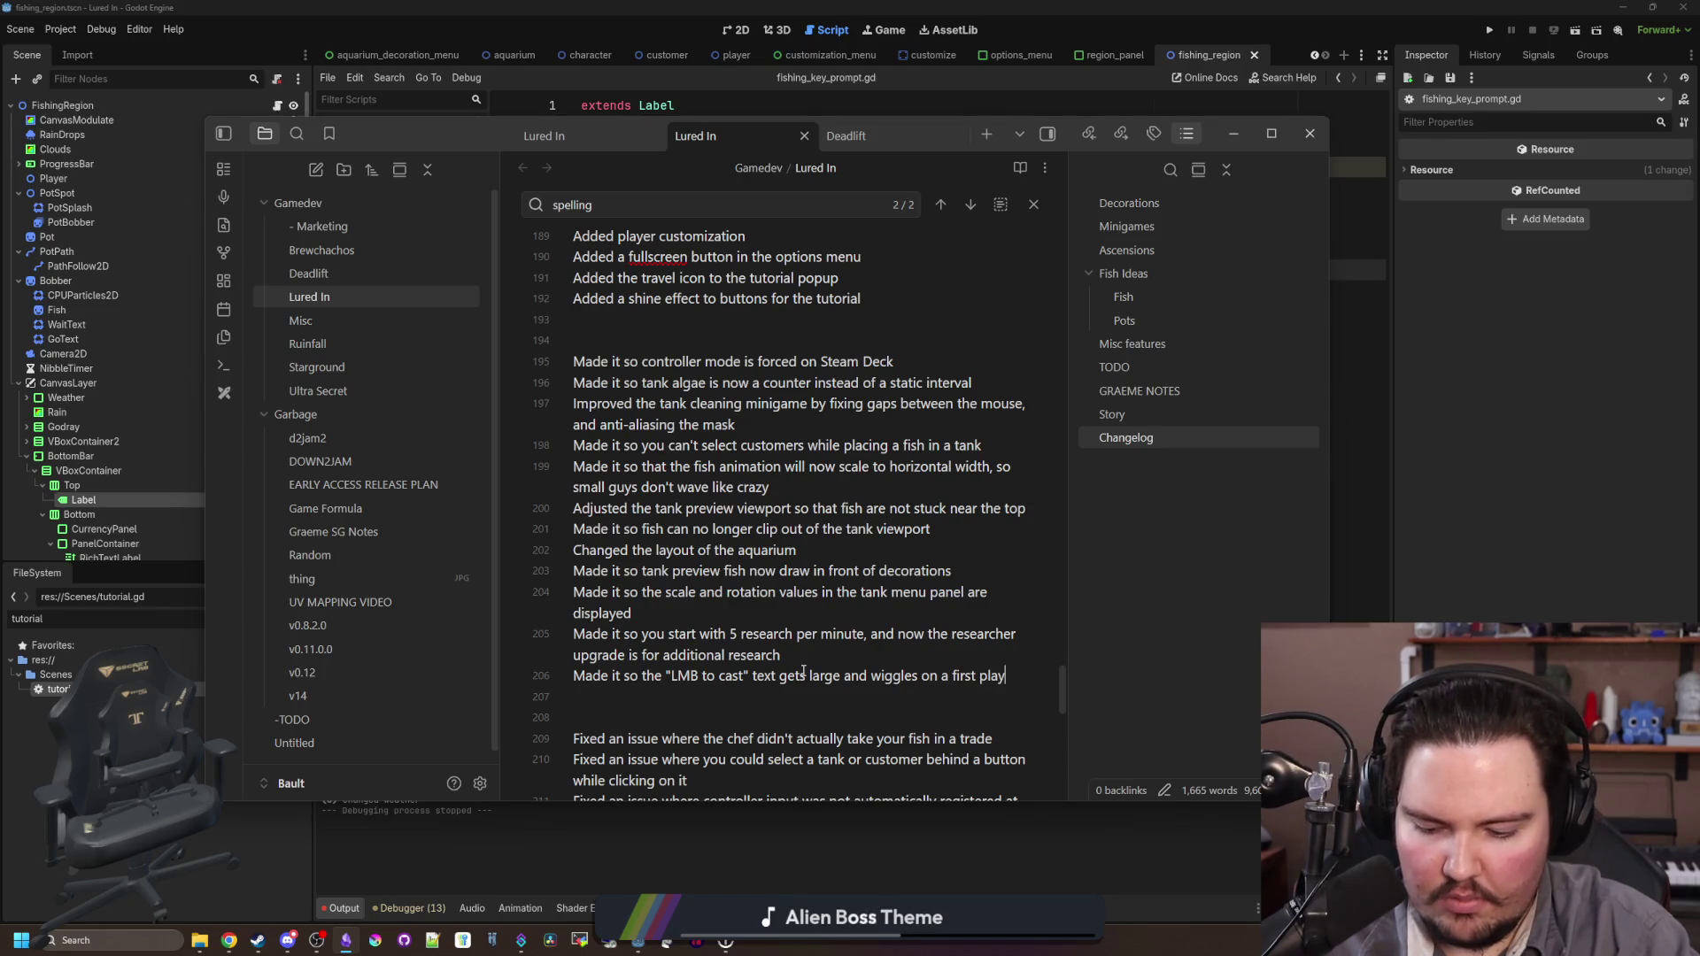
pyautogui.write('through')
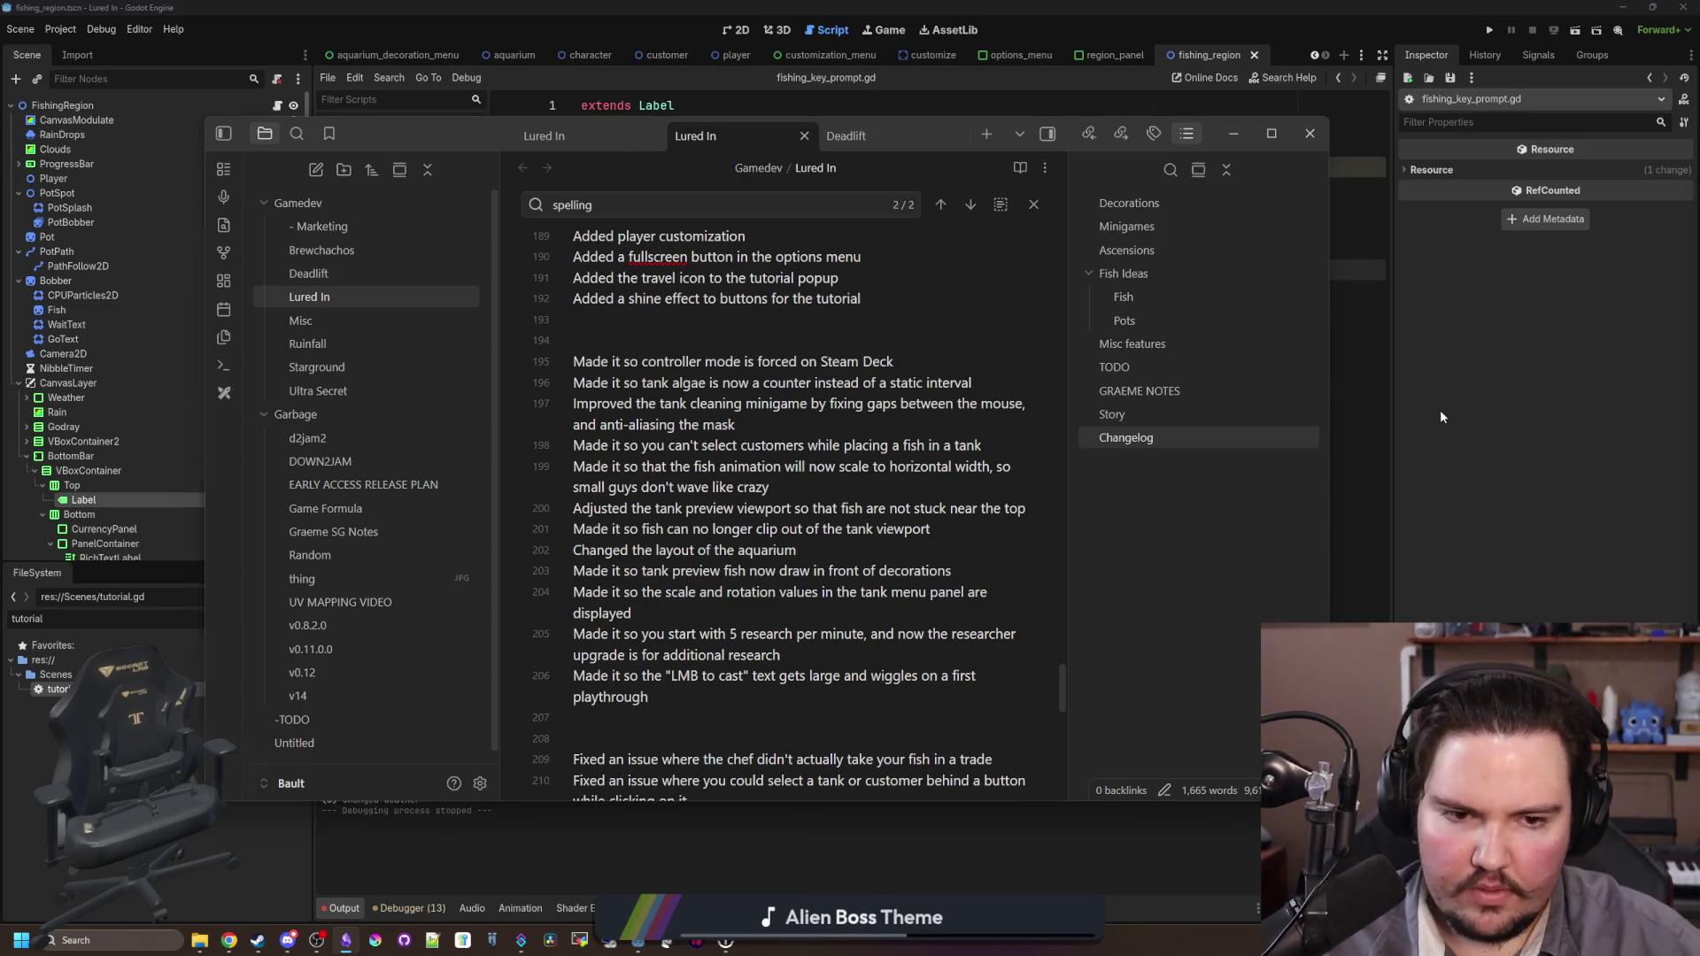
pyautogui.click(1440, 416)
pyautogui.click(613, 149)
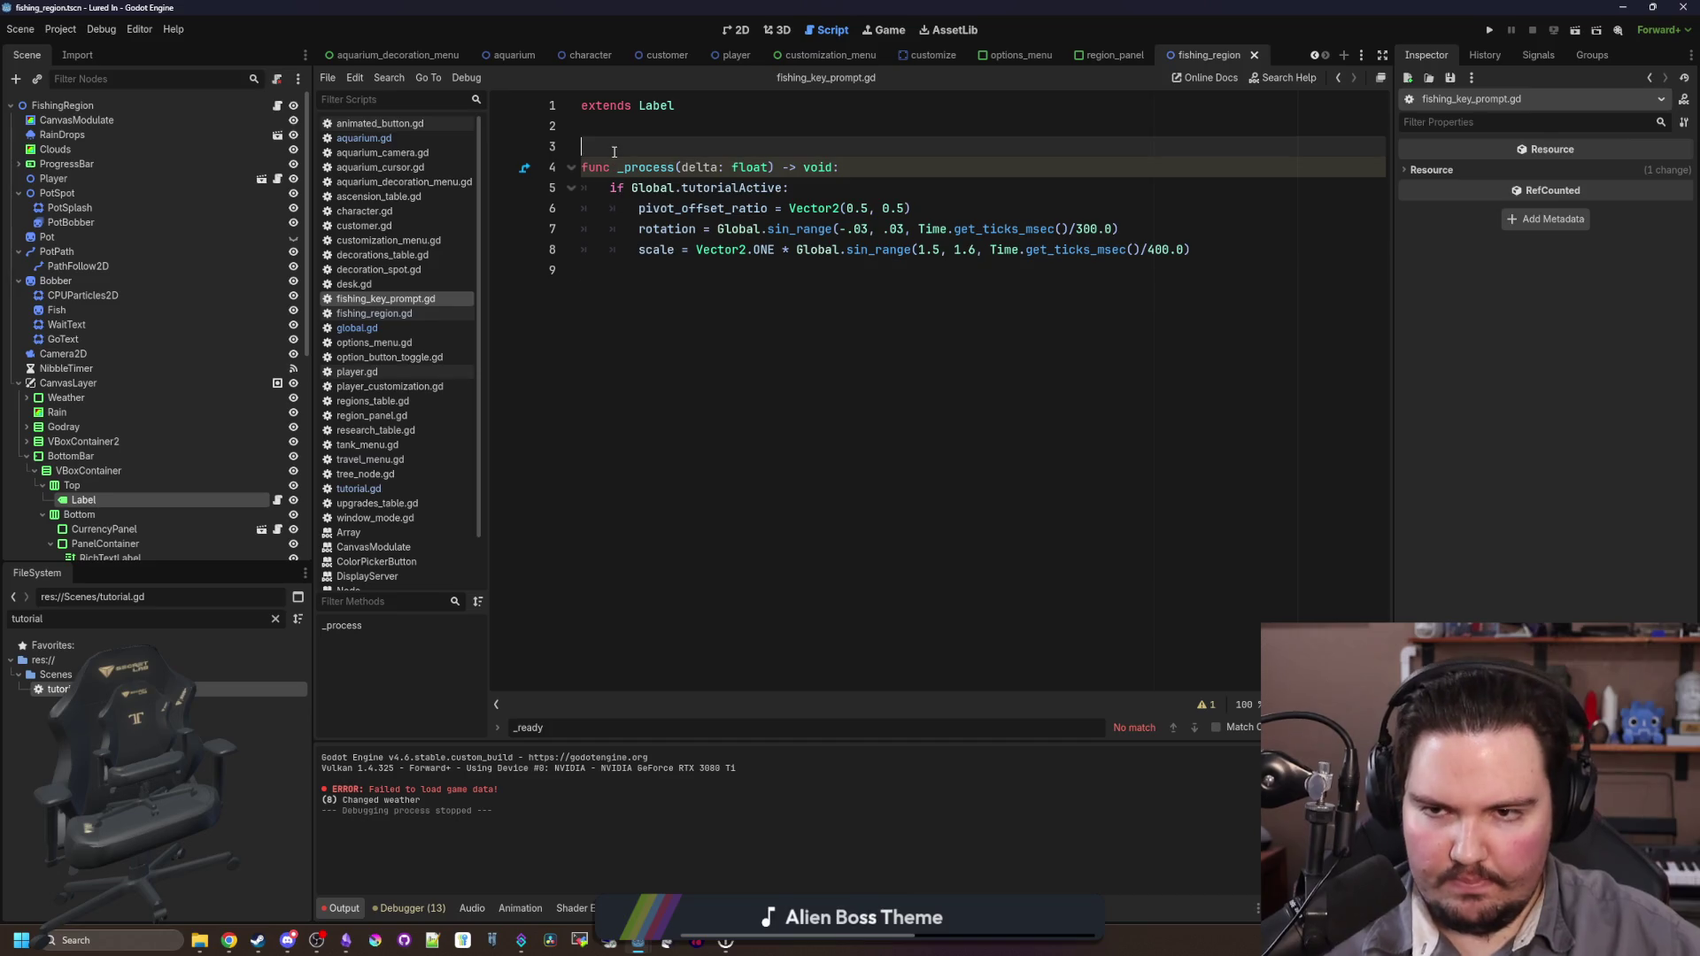
# Step: Switch Godot from the Game view to the fishing region's 2D layout and zoom, then bring Obsidian forward
pyautogui.click(882, 31)
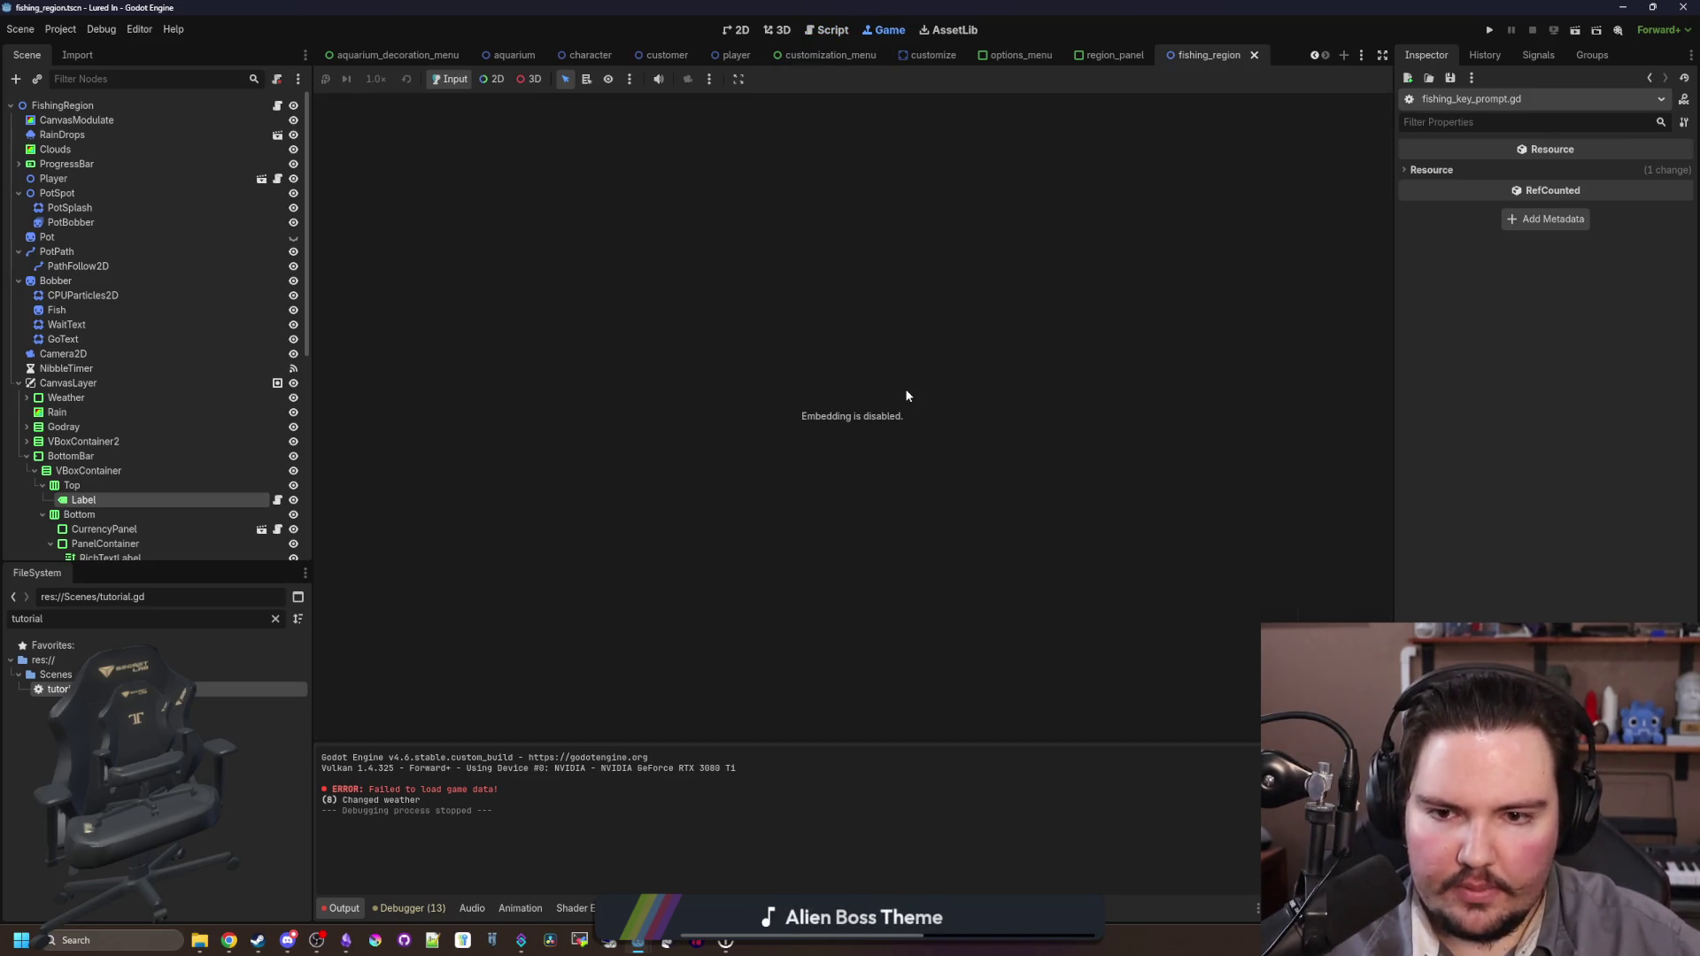
pyautogui.click(740, 33)
pyautogui.scroll(-3, 851, 519)
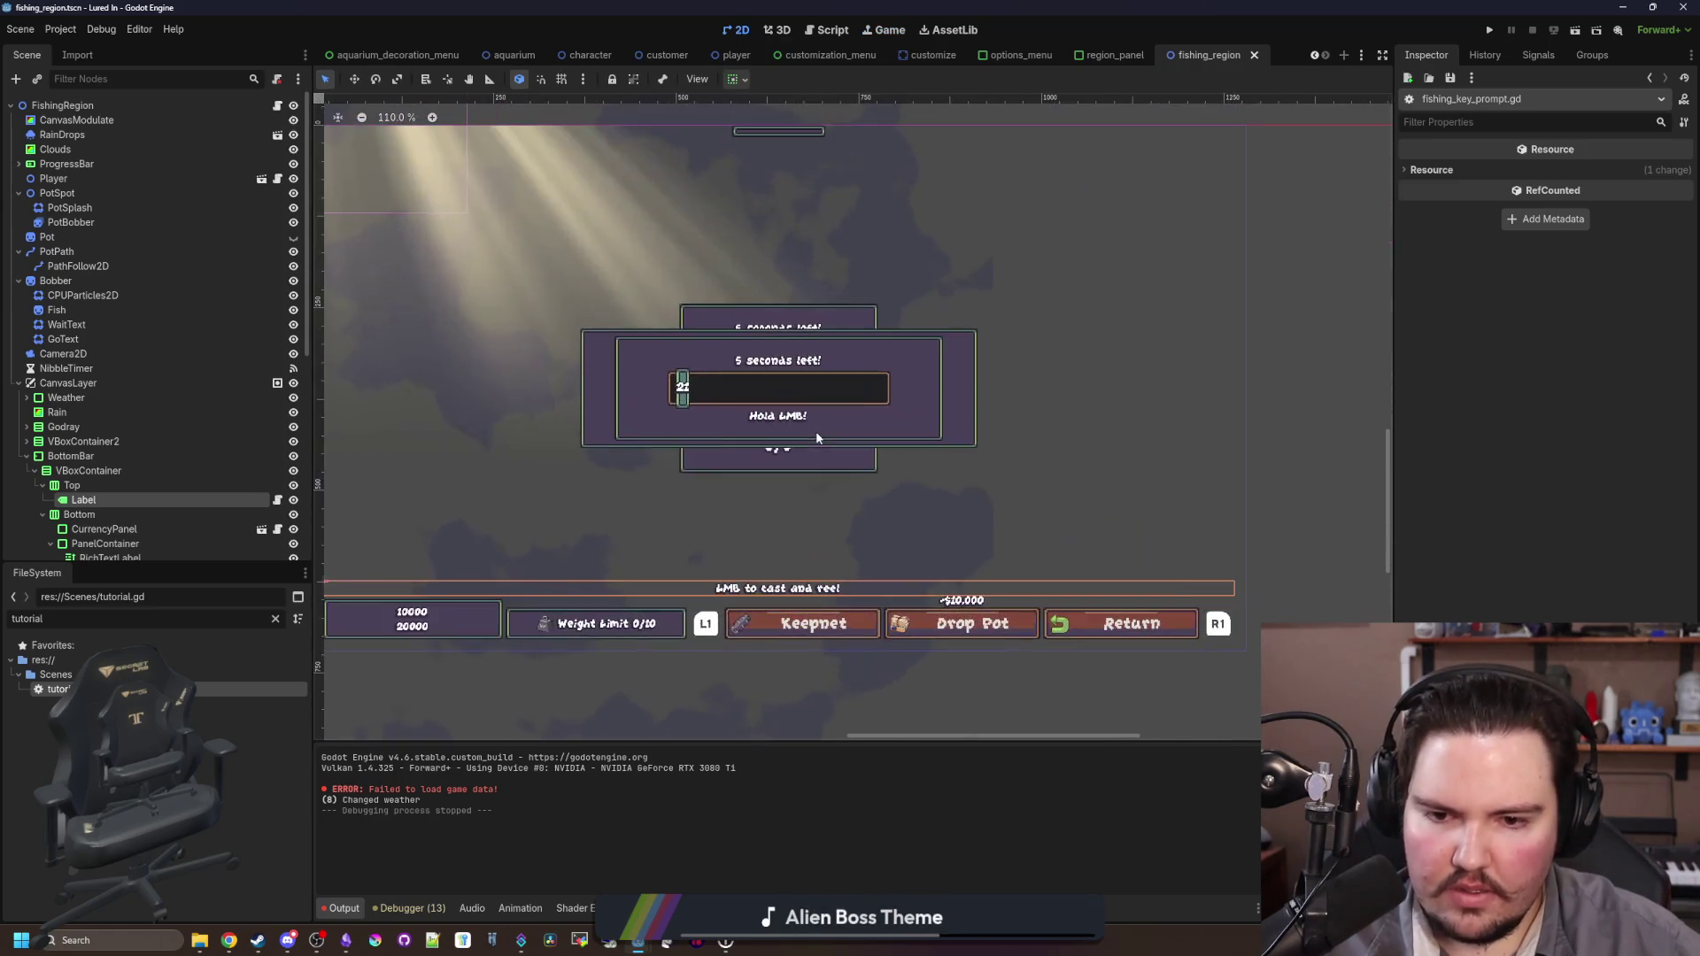
pyautogui.scroll(1, 765, 522)
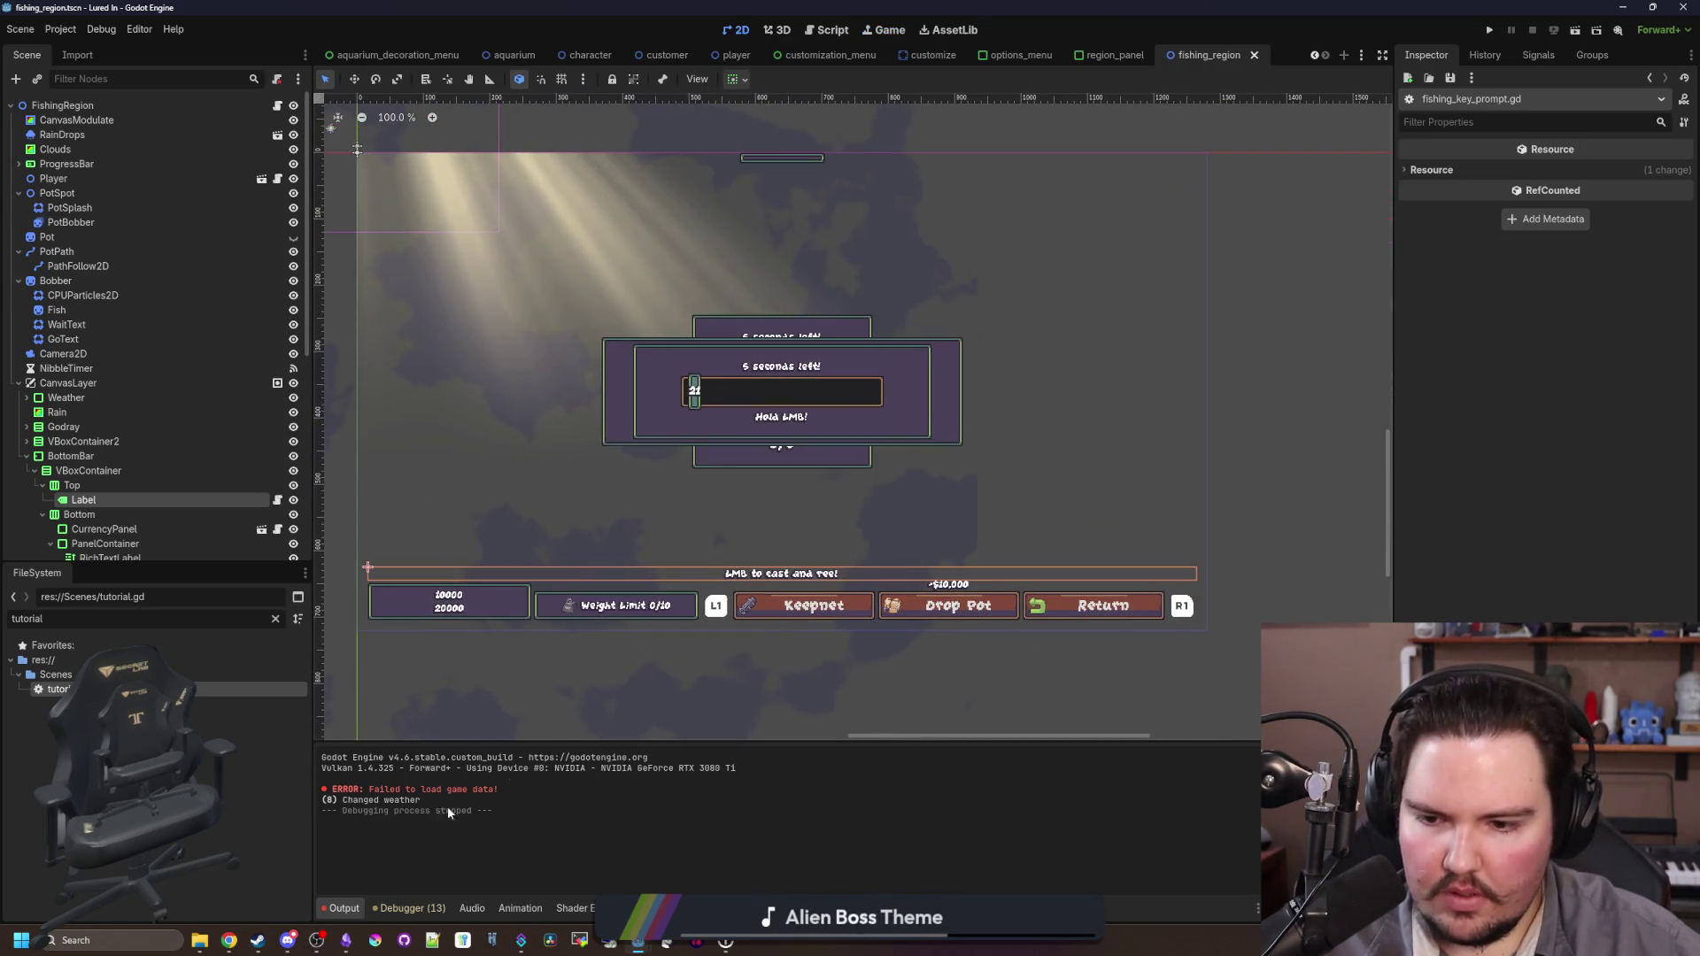
pyautogui.click(345, 940)
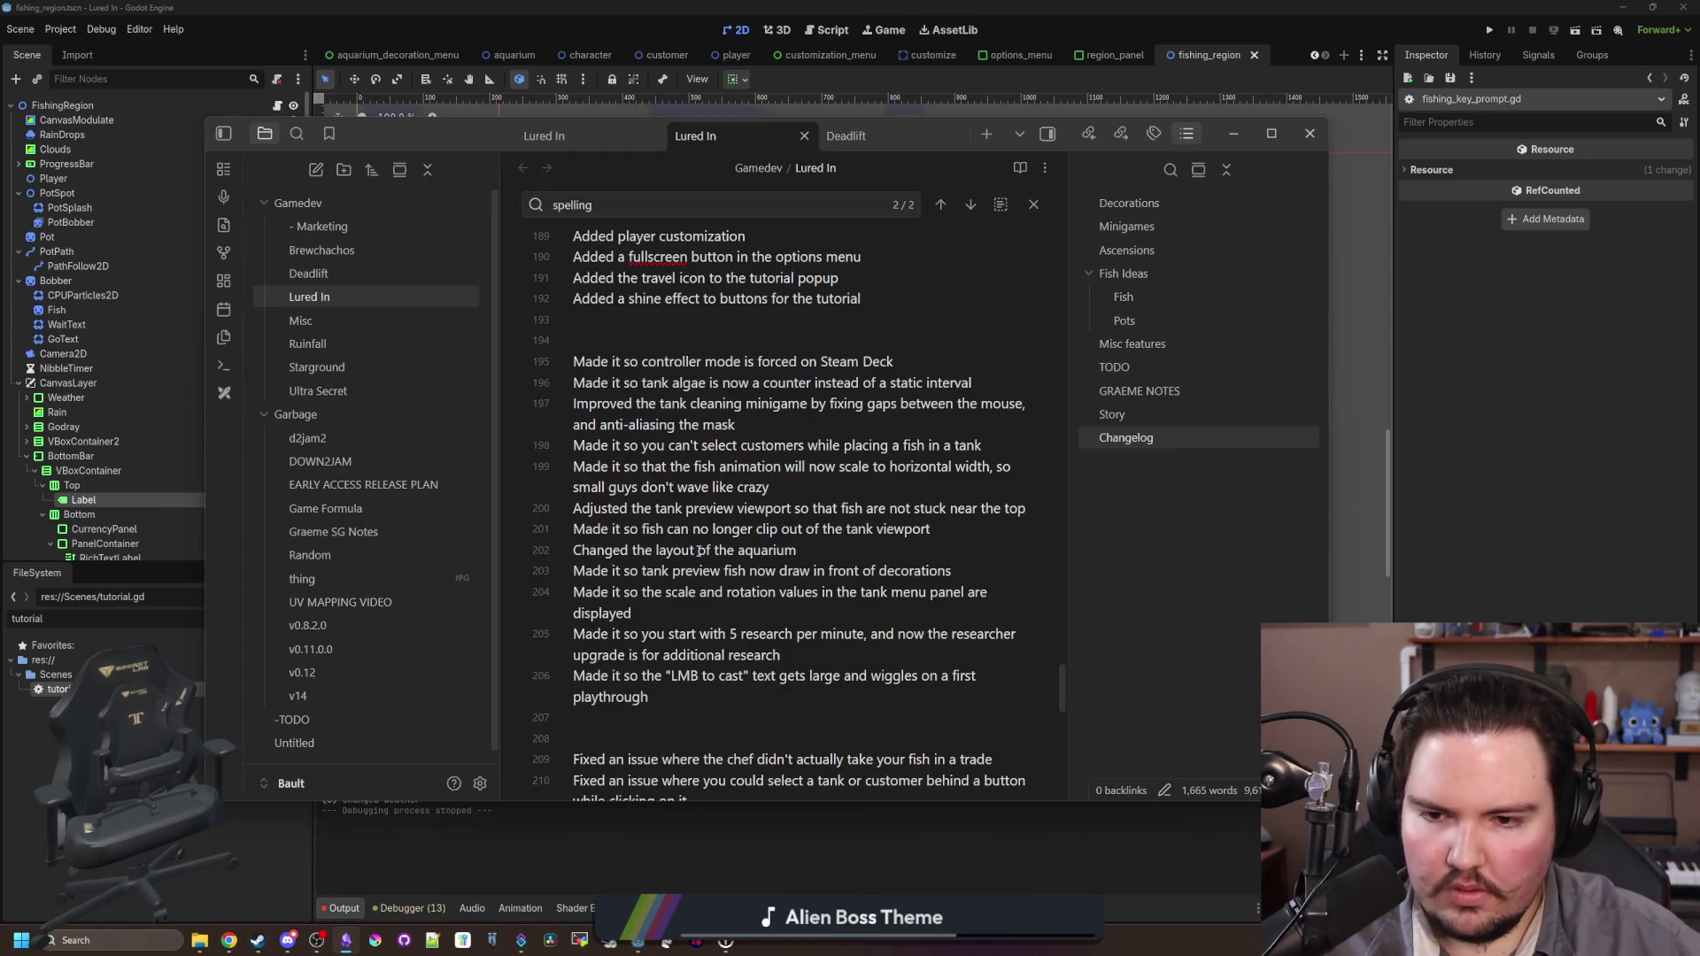
# Step: Clear the weather panel to-do selection in Obsidian and bring the Godot fishing_region scene forward
pyautogui.scroll(4, 708, 536)
pyautogui.scroll(4, 717, 522)
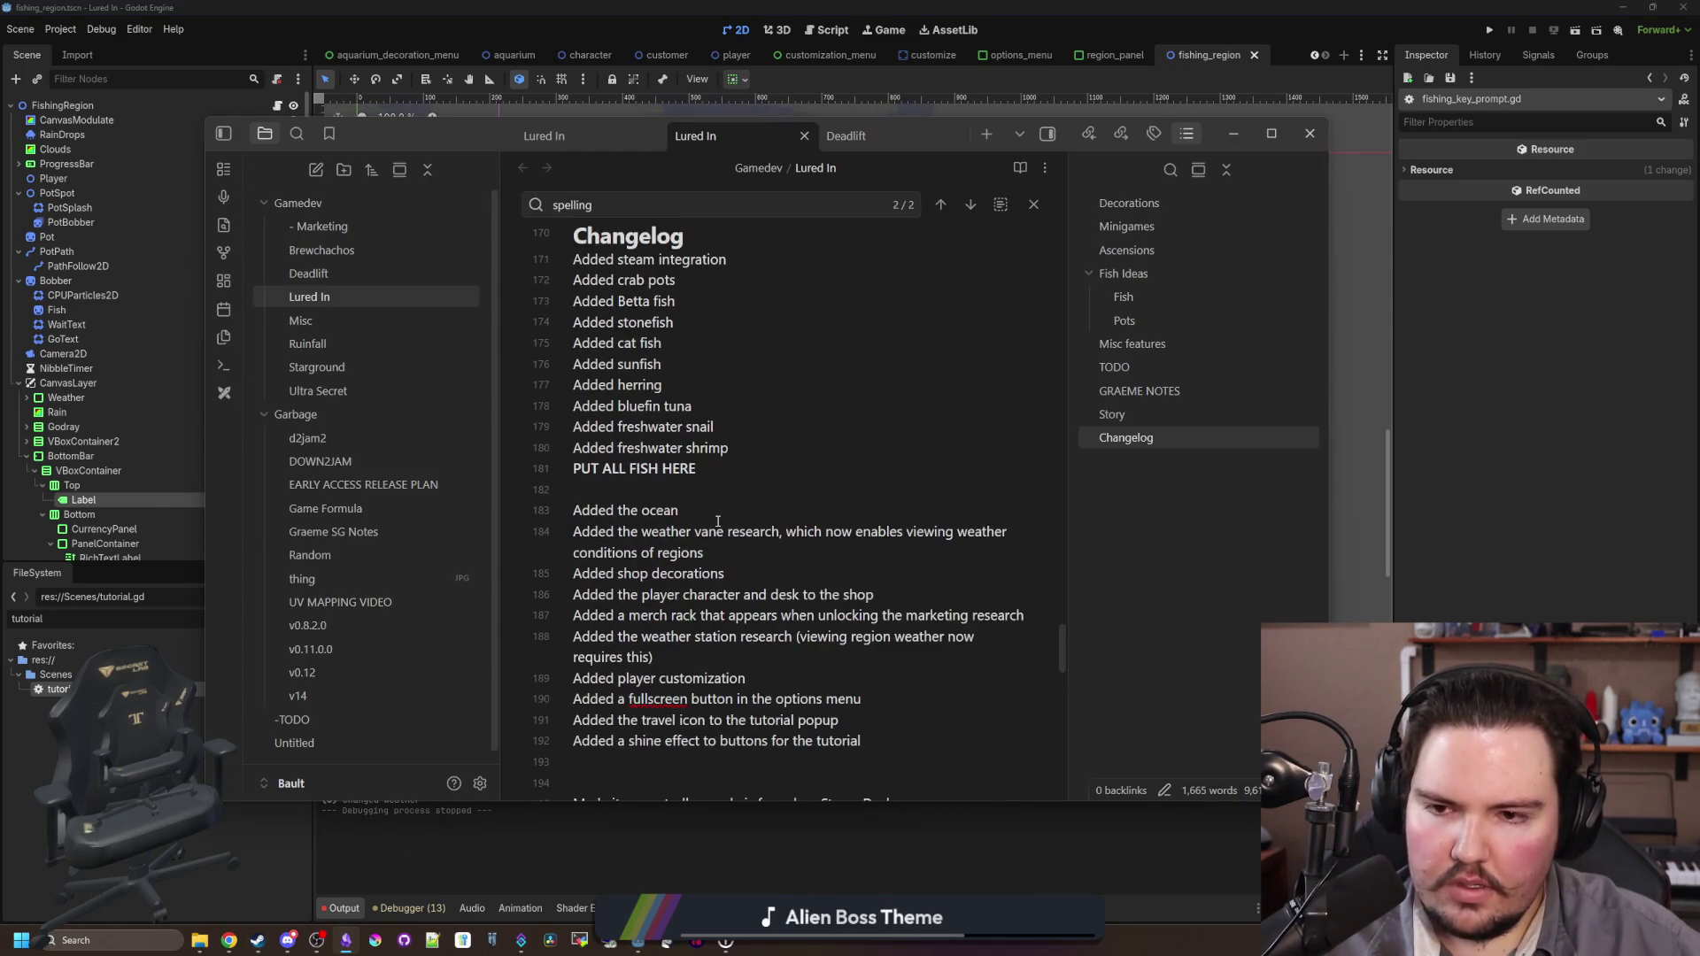
pyautogui.scroll(-10, 717, 523)
pyautogui.scroll(20, 717, 522)
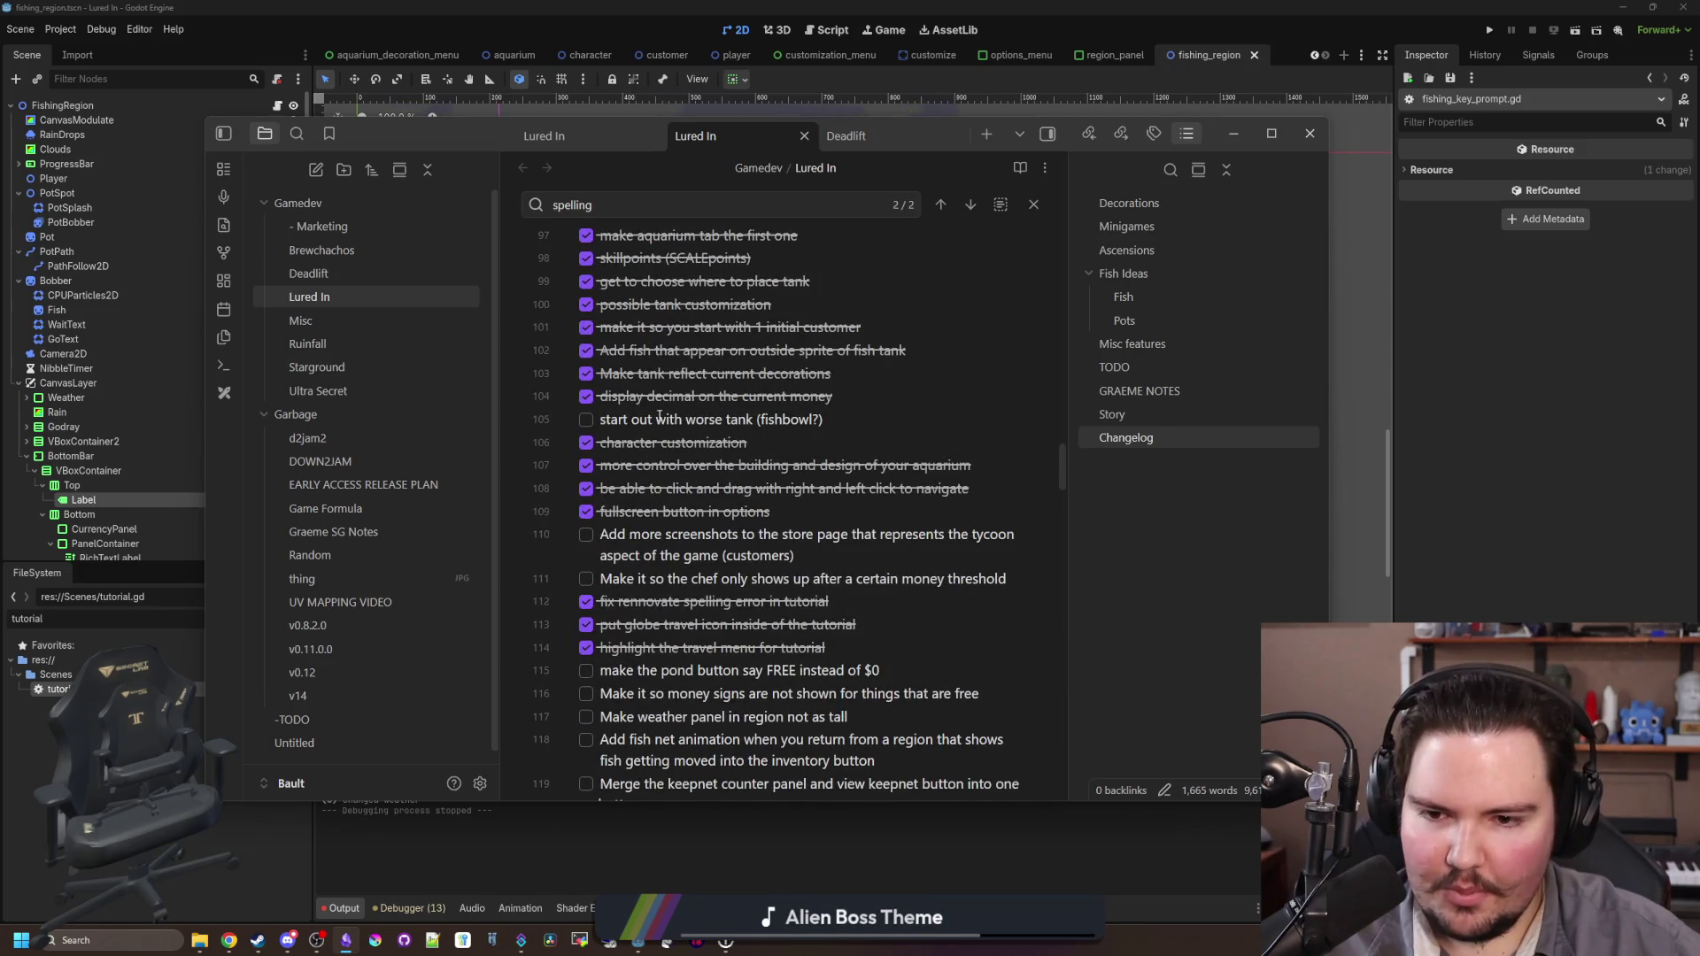
pyautogui.scroll(-2, 660, 417)
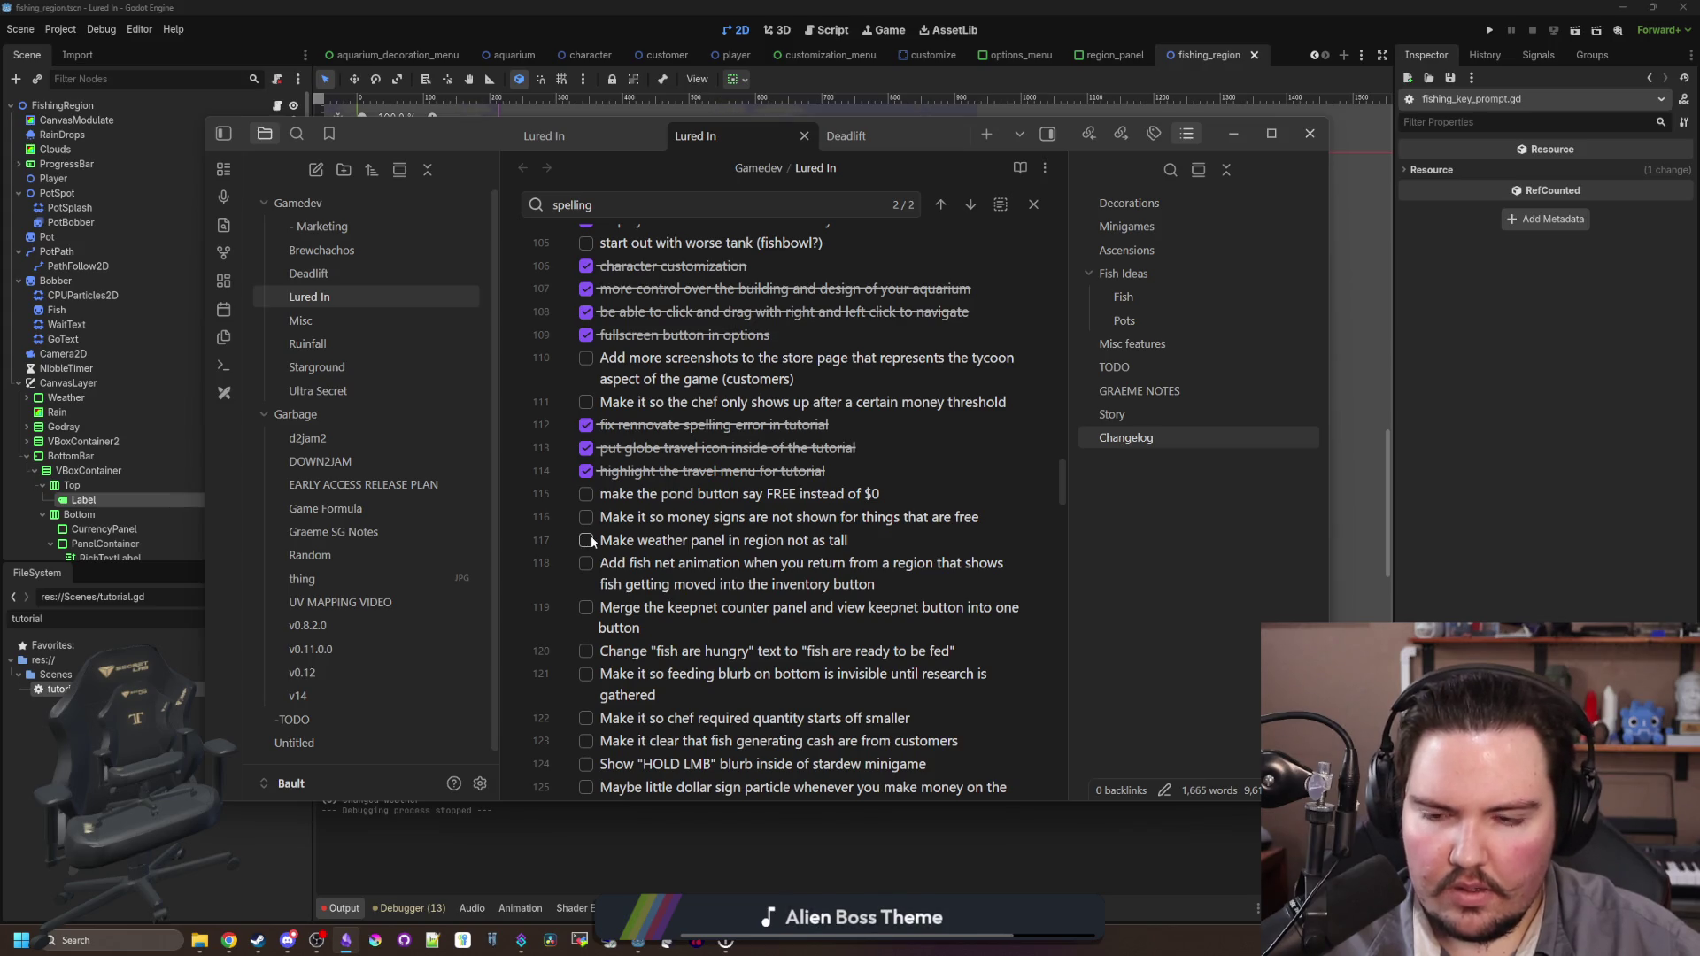
pyautogui.moveTo(655, 540); pyautogui.dragTo(779, 541)
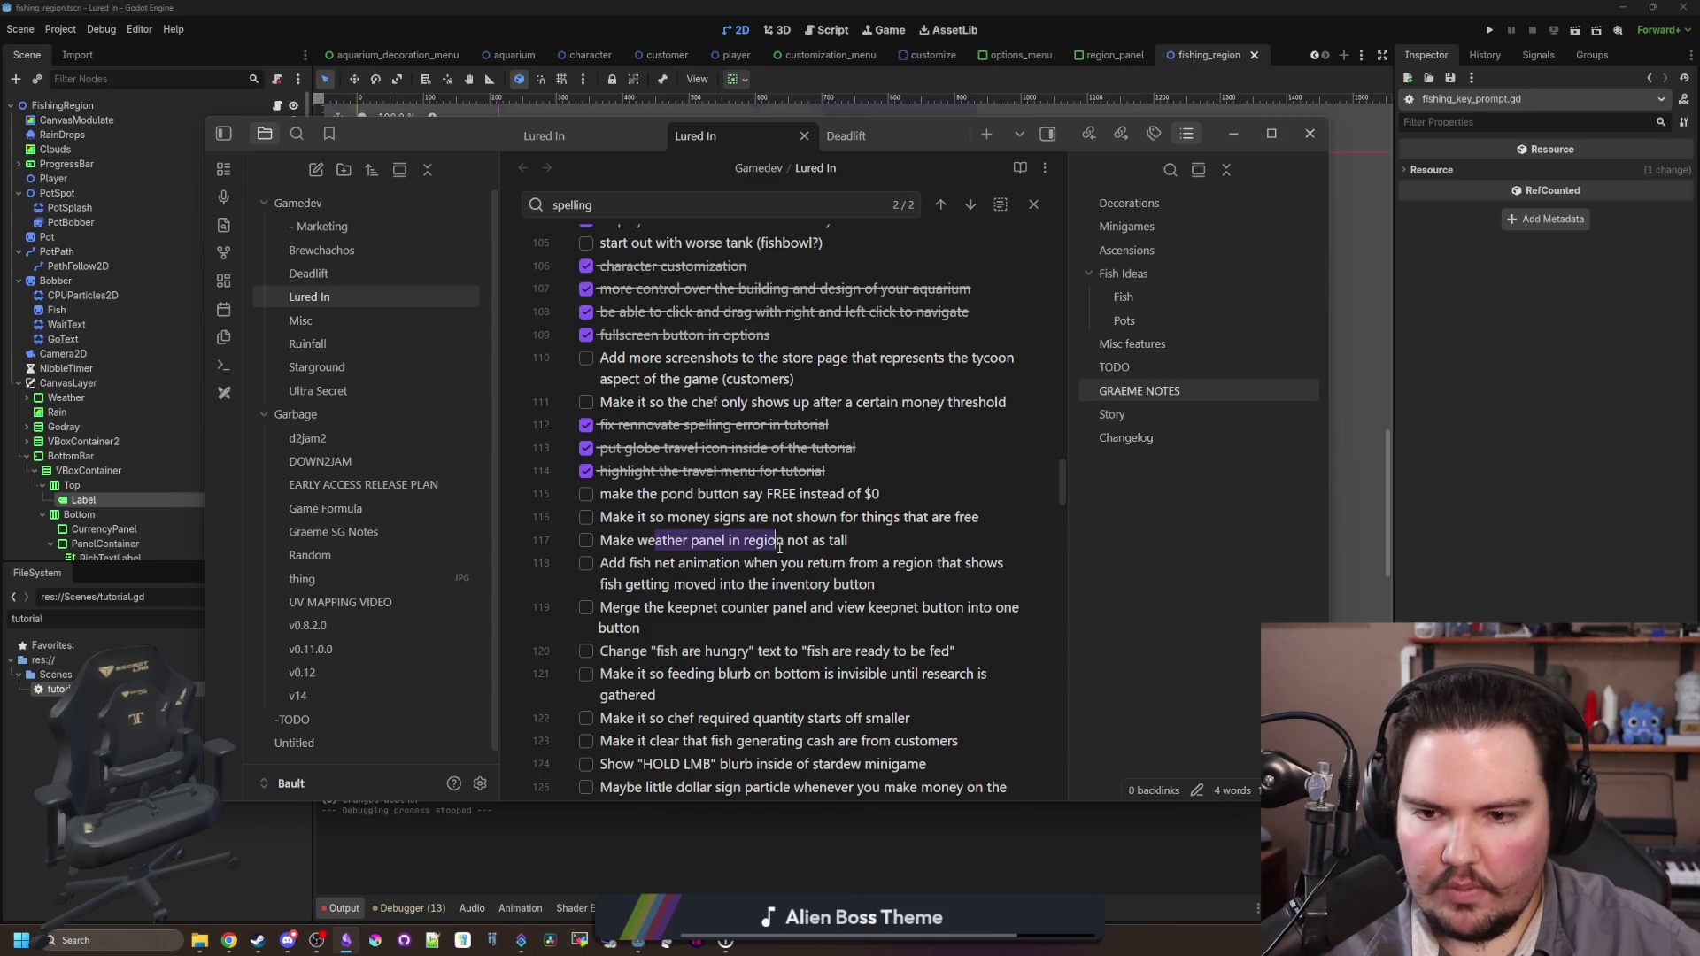
pyautogui.click(855, 540)
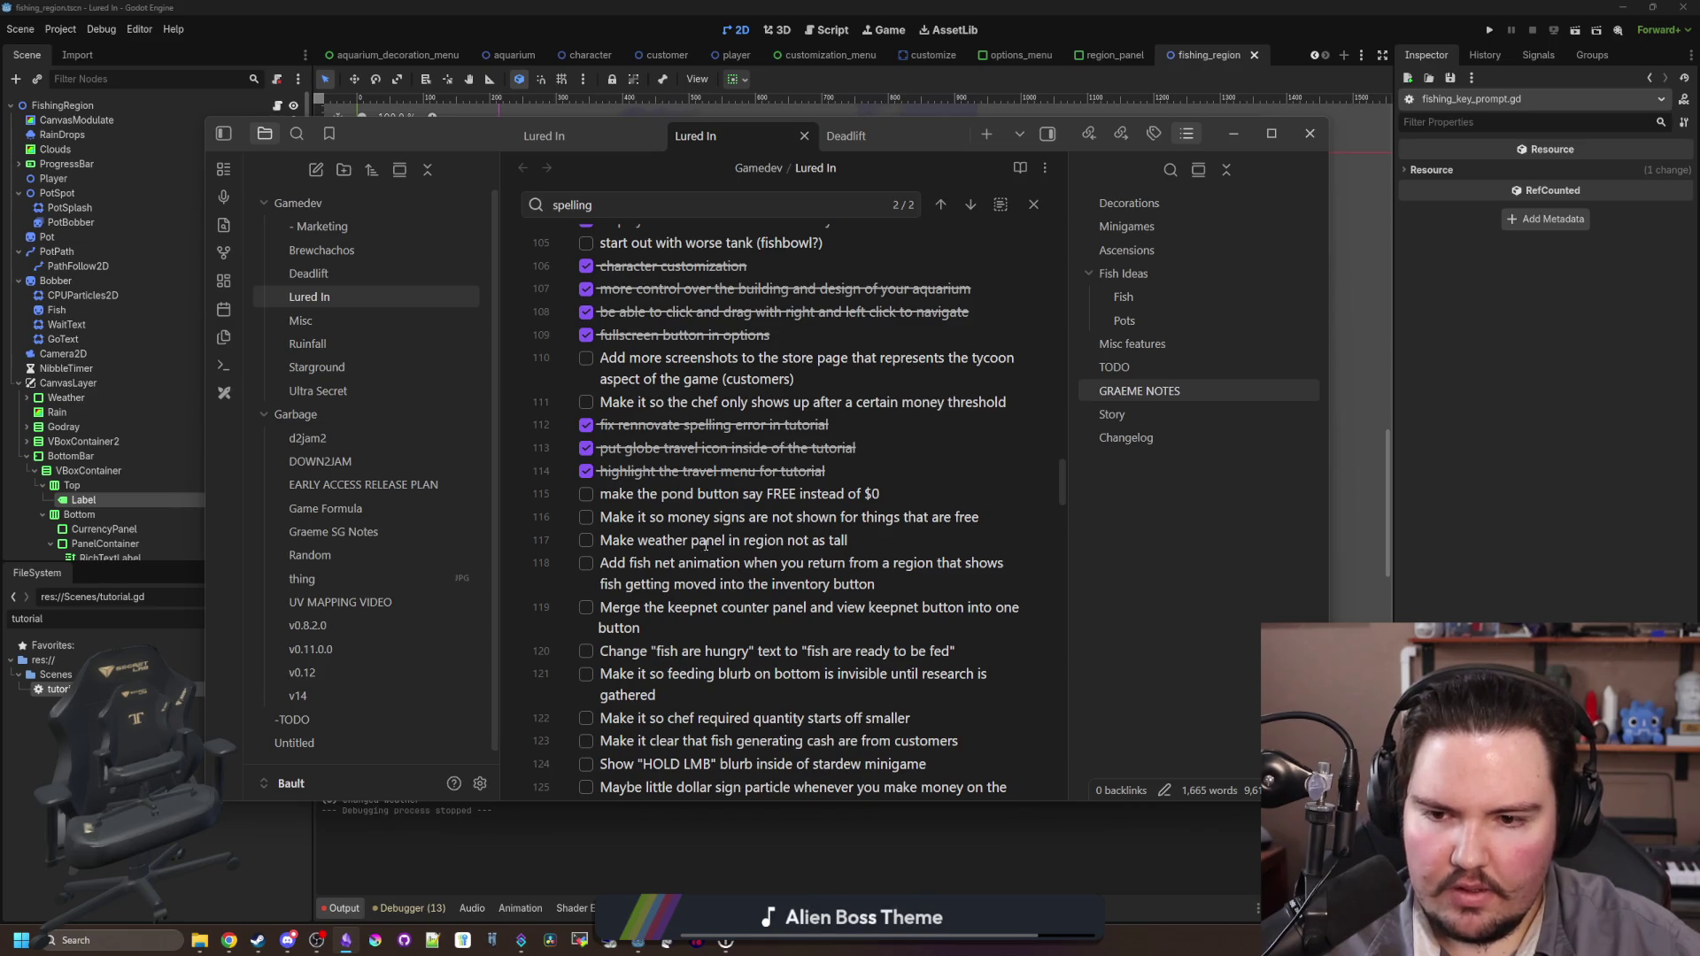
pyautogui.click(1510, 495)
pyautogui.scroll(-3, 736, 646)
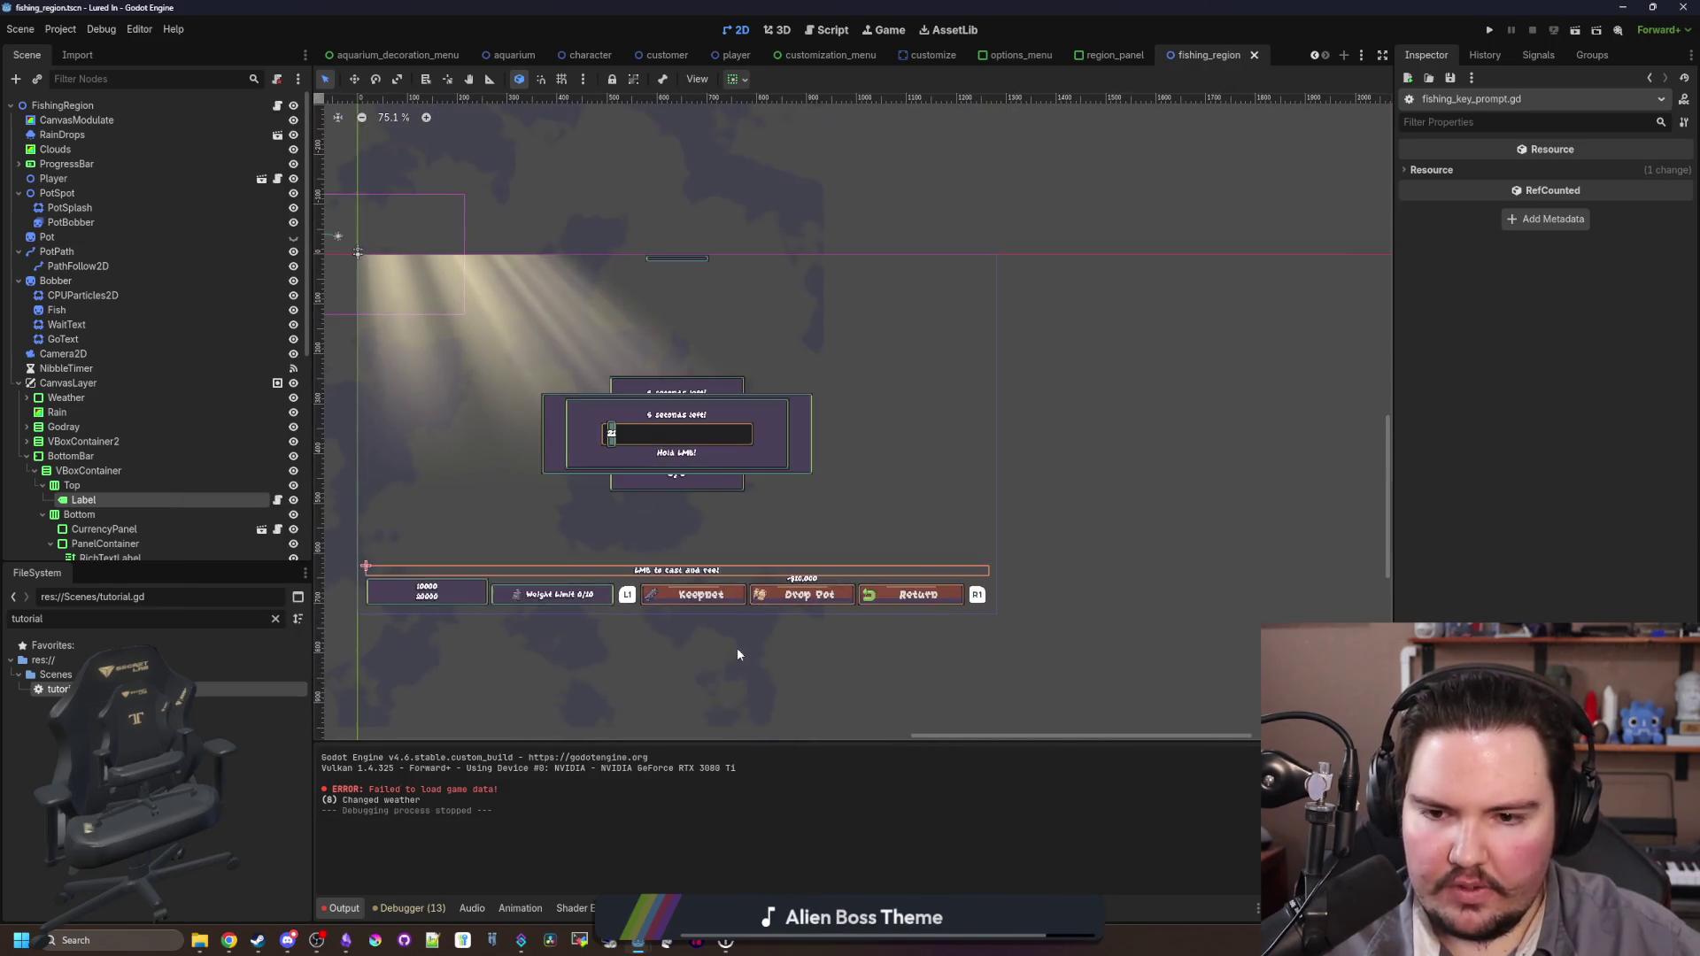
# Step: Select the Weight Limit label, enlarge the scene view, and save the fishing_region scene
pyautogui.click(737, 646)
pyautogui.scroll(4, 604, 475)
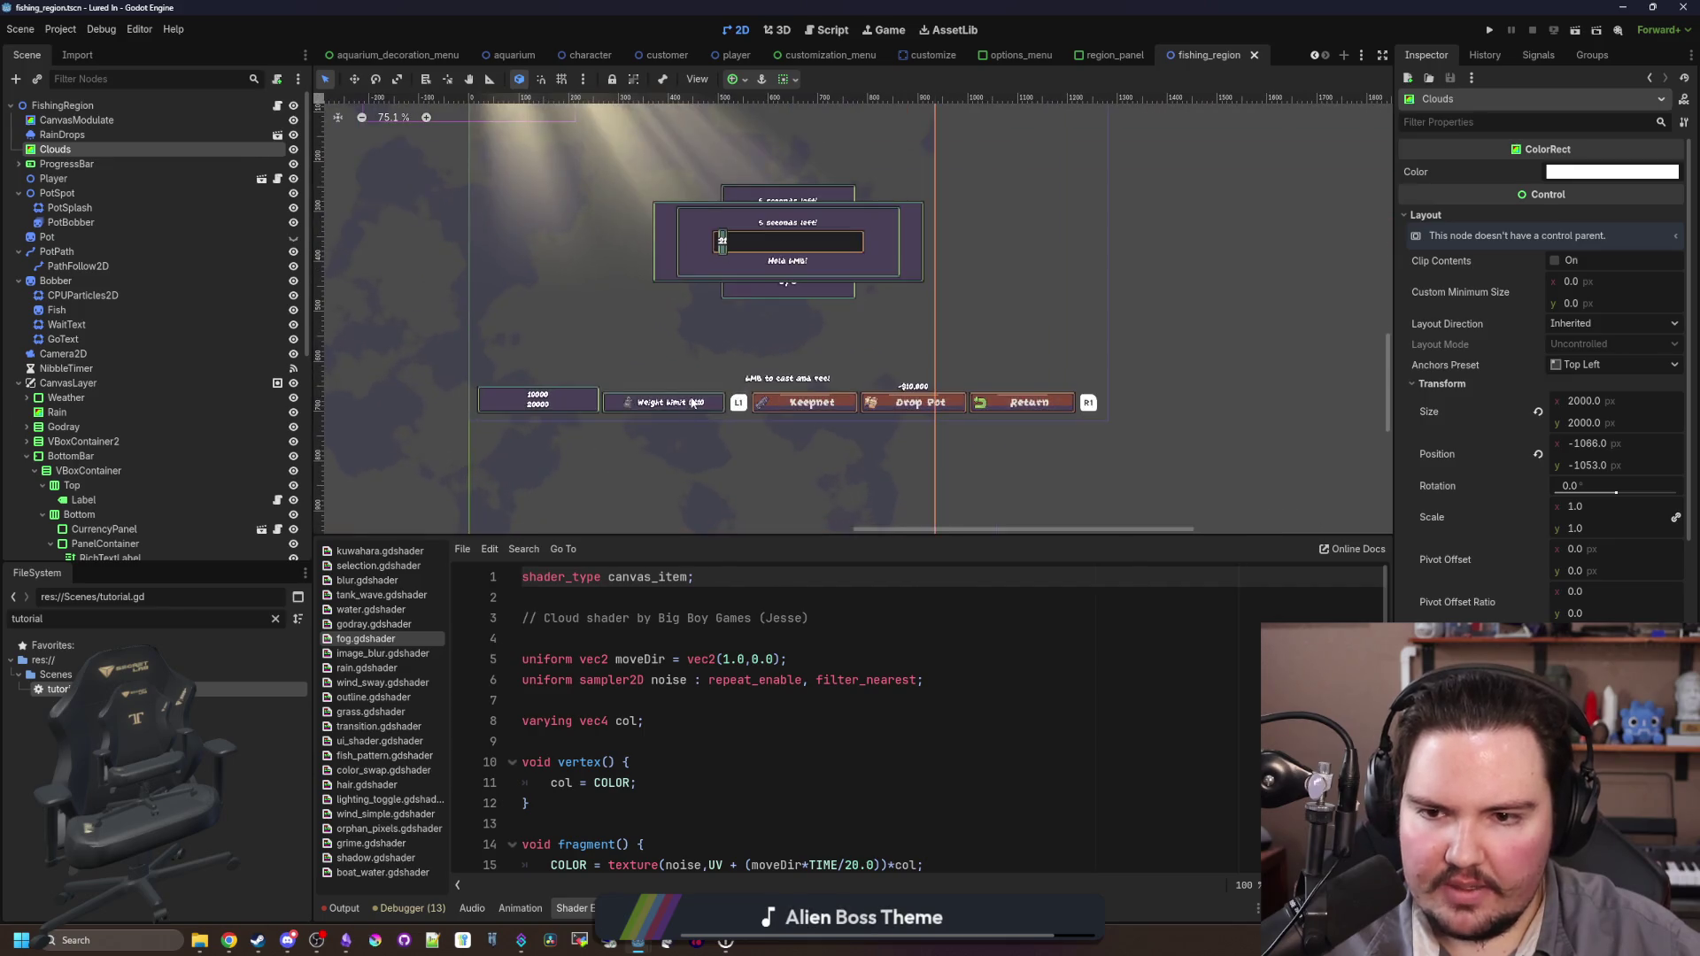
pyautogui.click(700, 398)
pyautogui.hotkey('ctrl', 's')
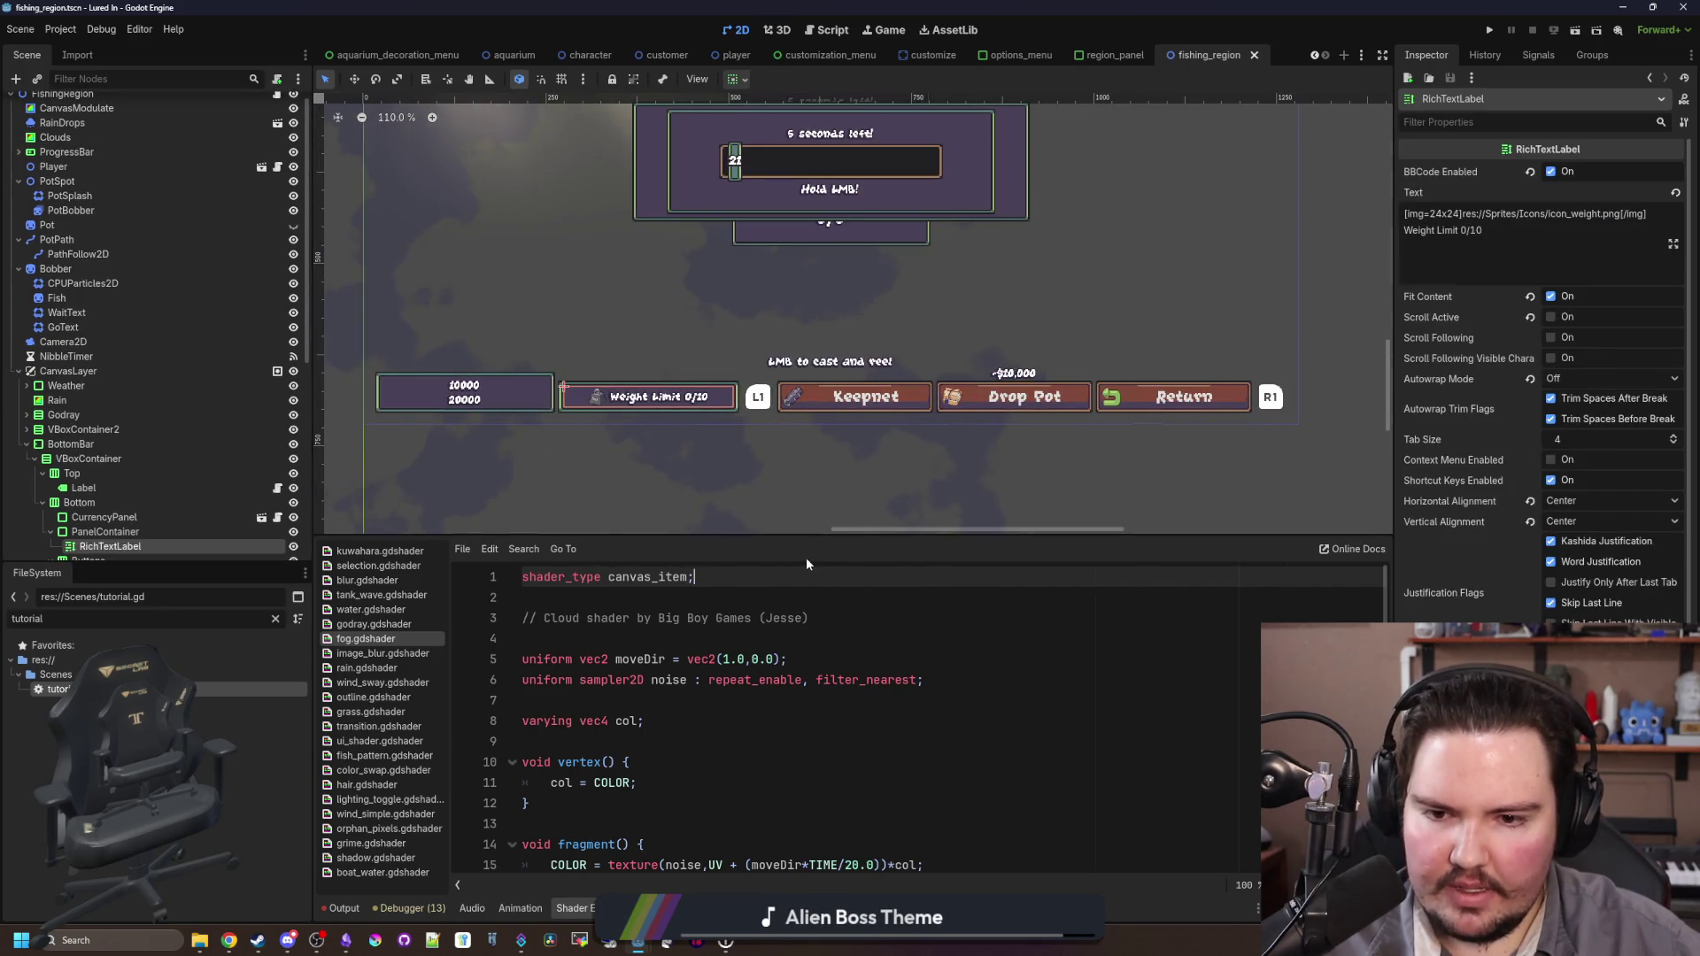
pyautogui.moveTo(805, 535); pyautogui.dragTo(801, 692)
pyautogui.scroll(2, 646, 398)
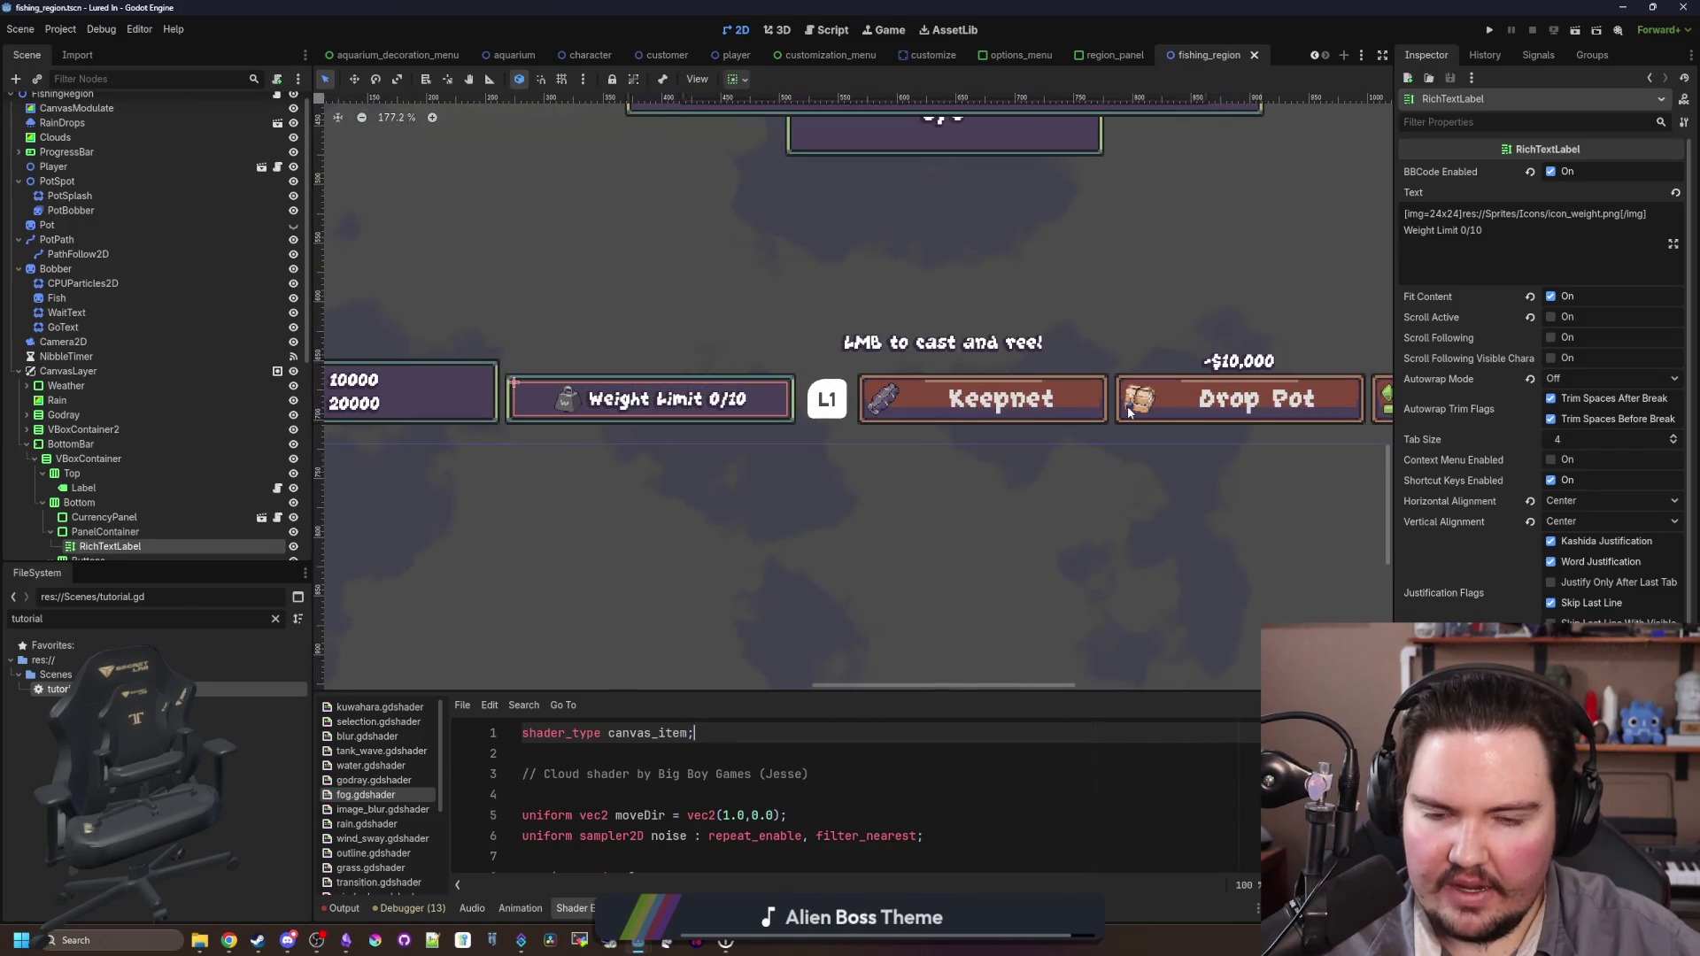
pyautogui.scroll(2, 918, 407)
pyautogui.scroll(-2, 791, 504)
pyautogui.scroll(2, 726, 496)
pyautogui.hotkey('ctrl', 's')
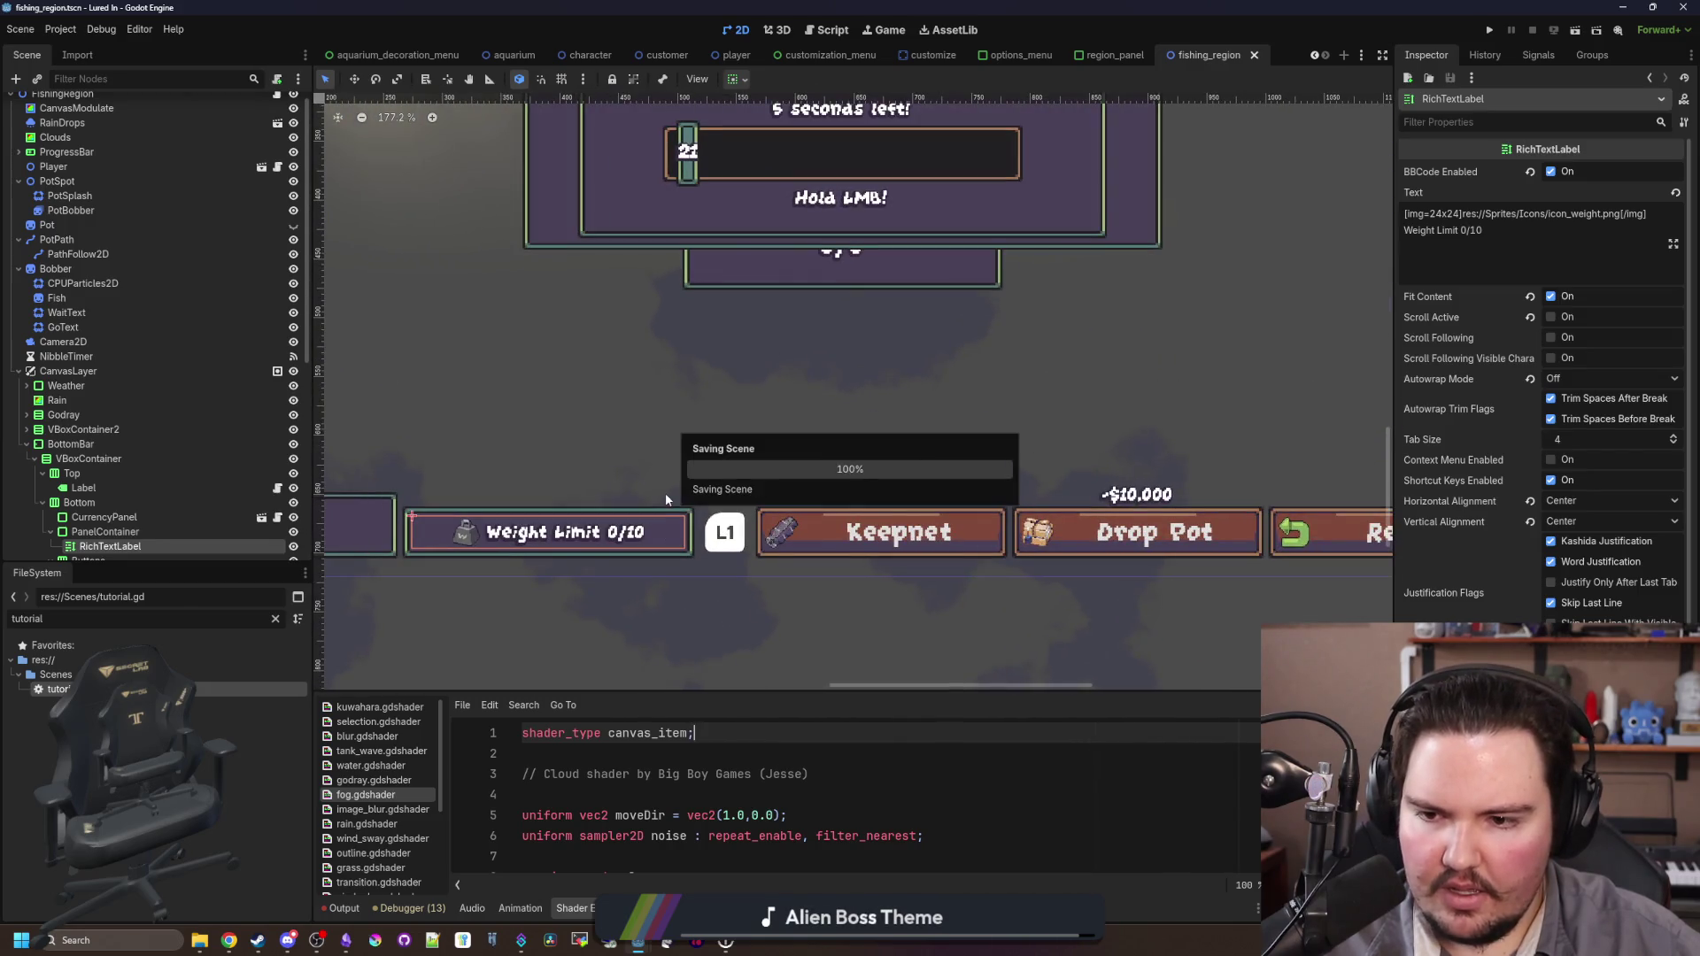
pyautogui.scroll(-2, 666, 499)
pyautogui.scroll(1, 664, 502)
pyautogui.hotkey('ctrl', 's')
pyautogui.scroll(-1, 658, 507)
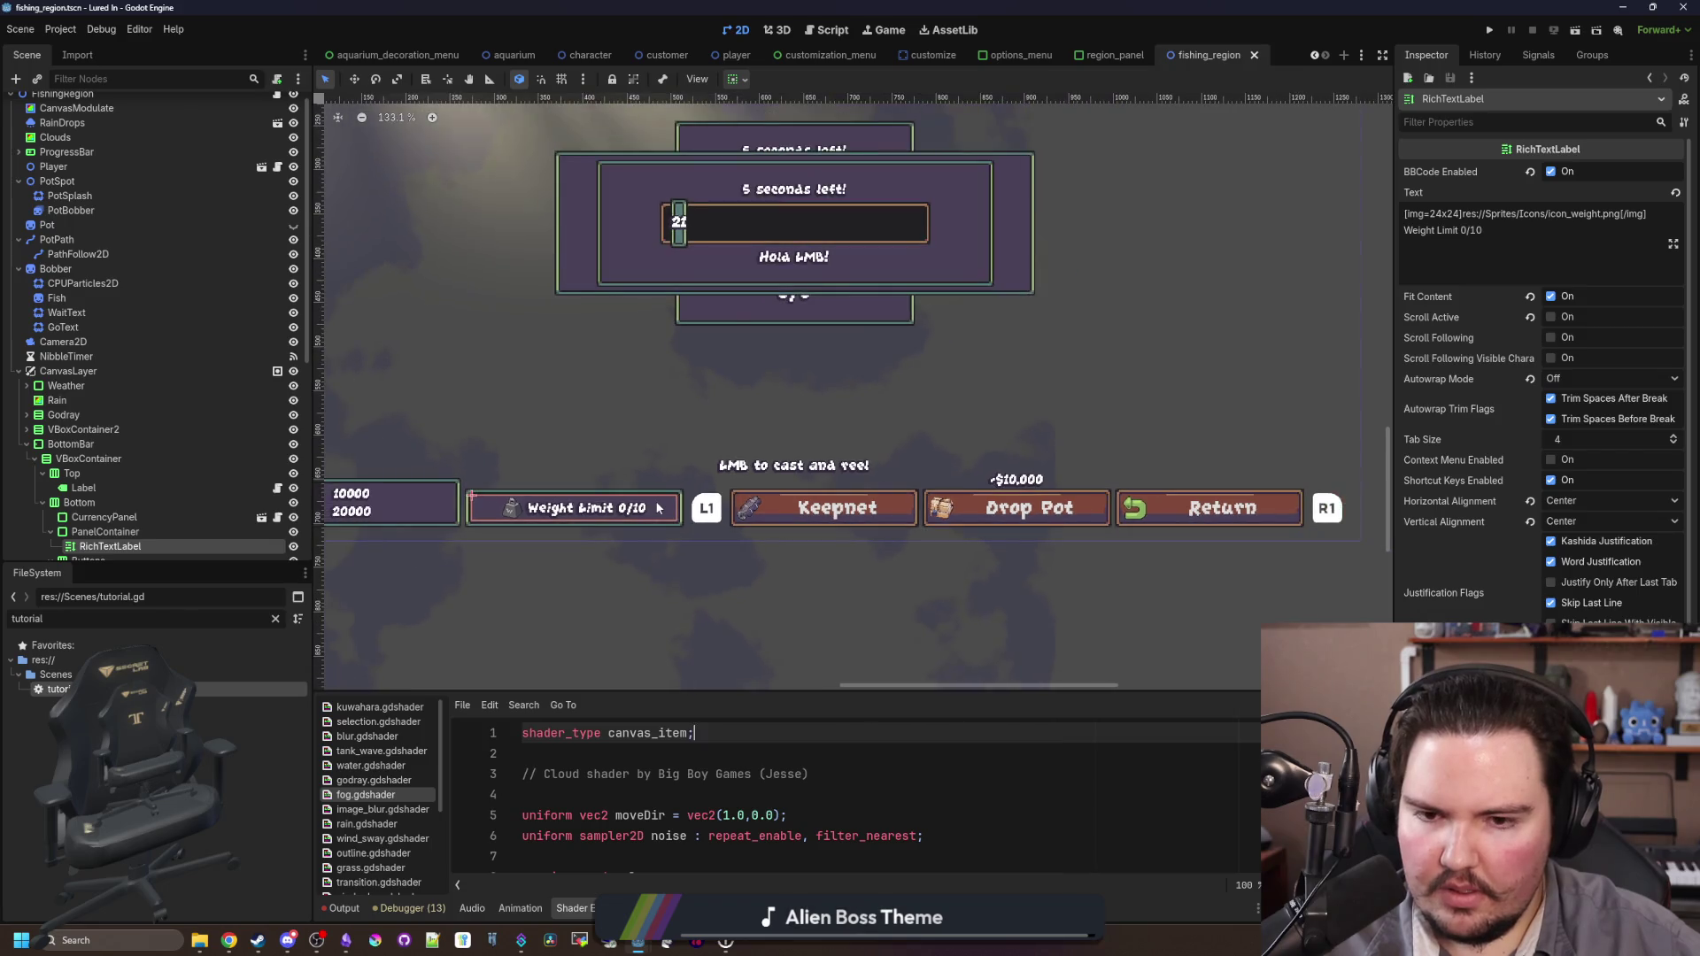
pyautogui.scroll(1, 639, 519)
pyautogui.hotkey('ctrl', 's')
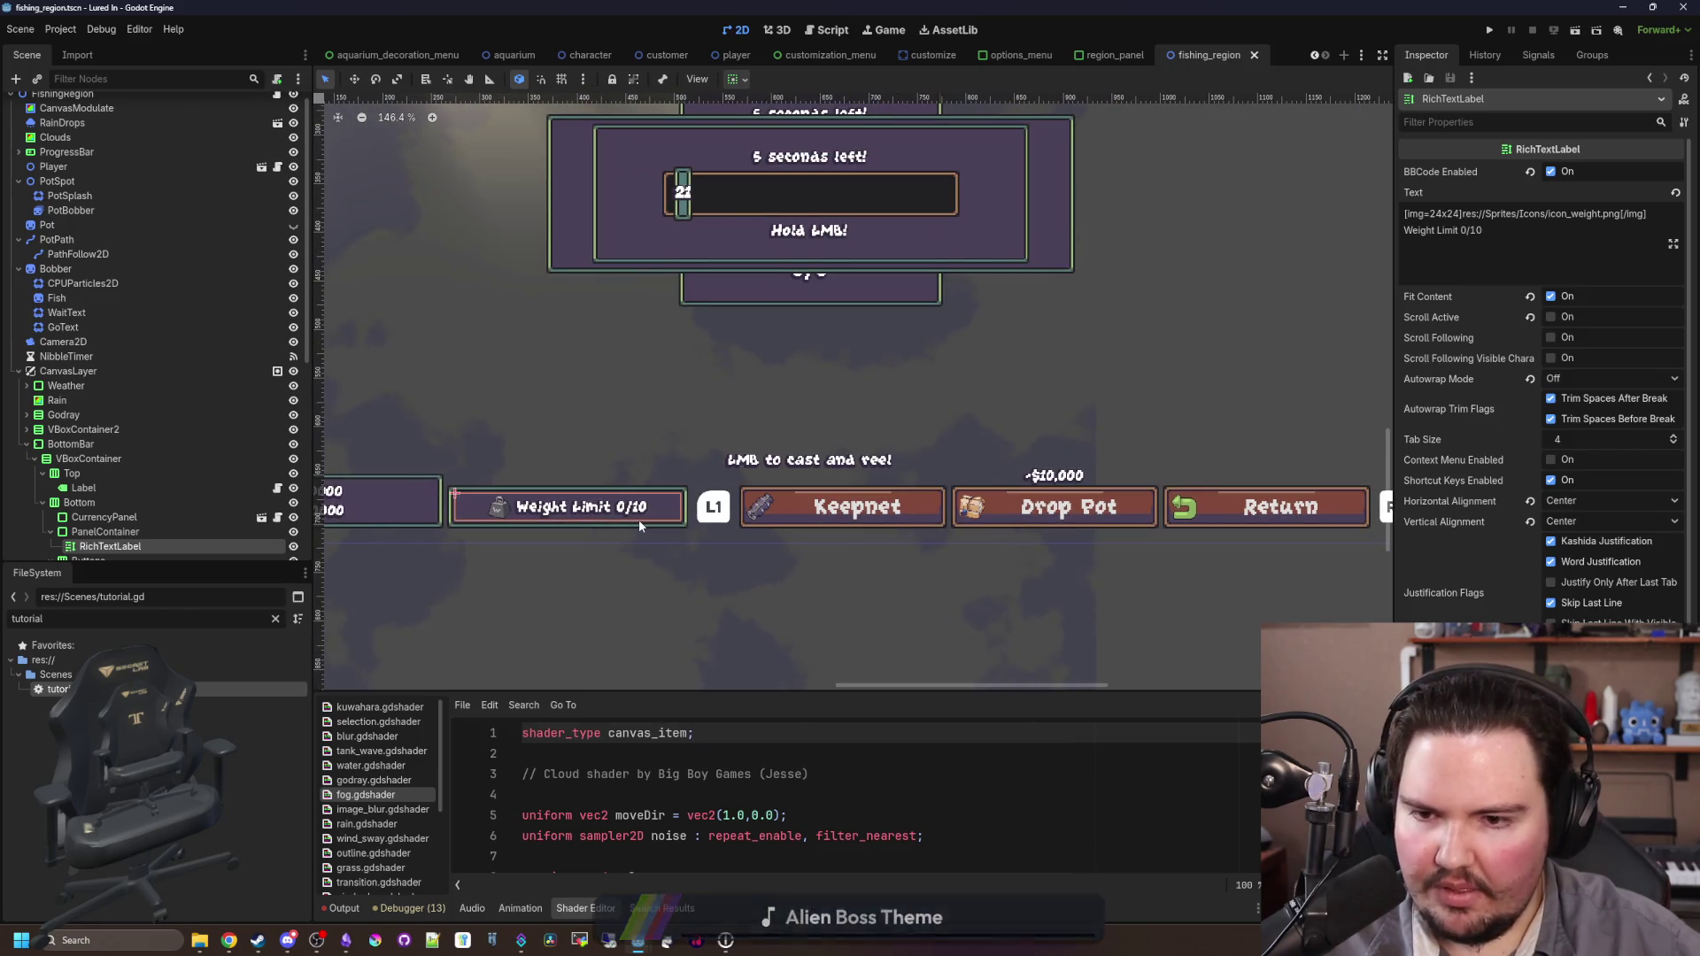
pyautogui.scroll(-3, 120, 486)
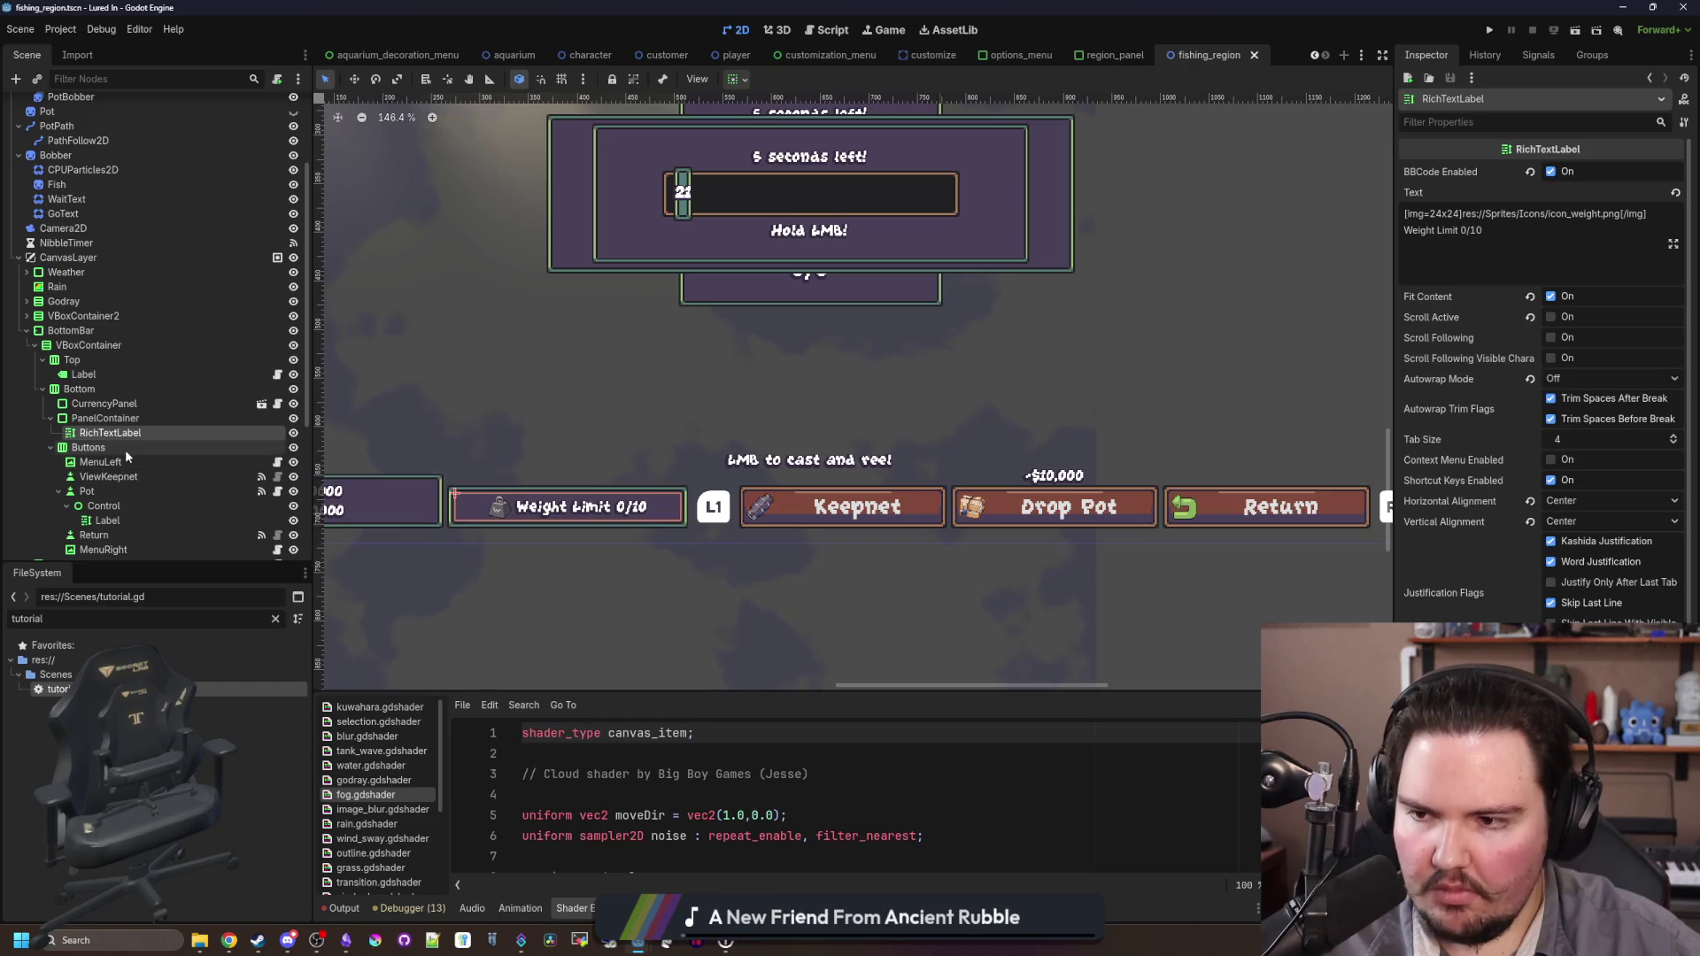
# Step: Select the Keepnet button node and highlight its current label text in the Inspector
pyautogui.click(125, 448)
pyautogui.click(125, 434)
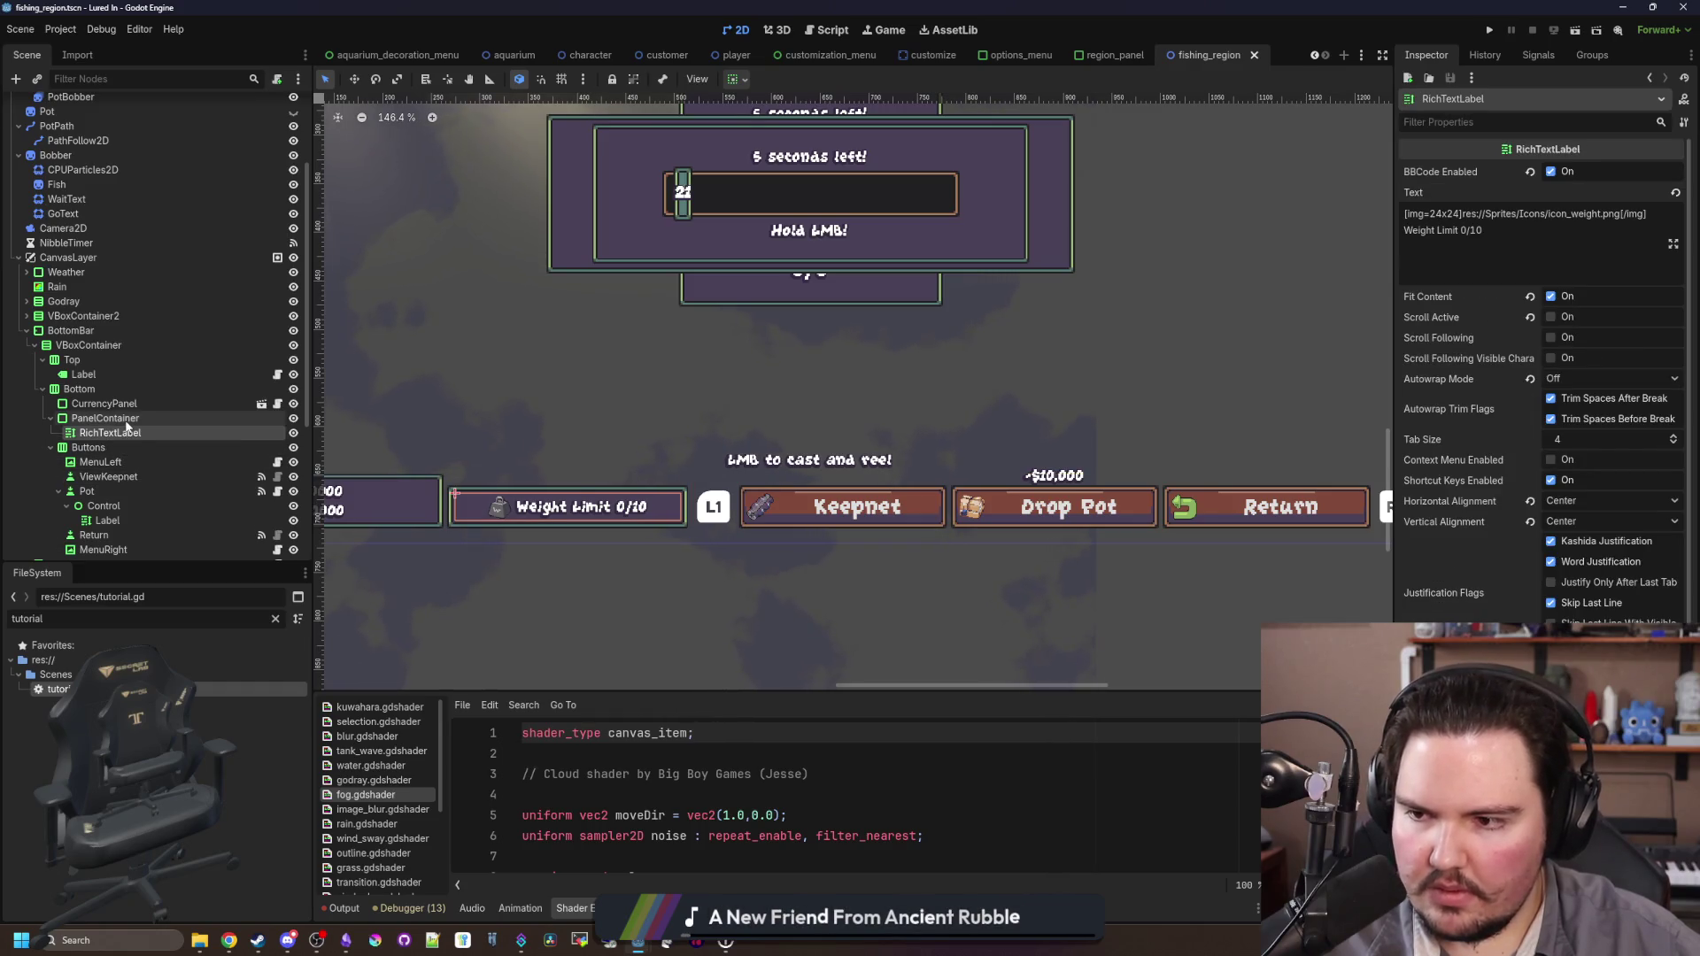
pyautogui.click(104, 417)
pyautogui.scroll(-2, 105, 443)
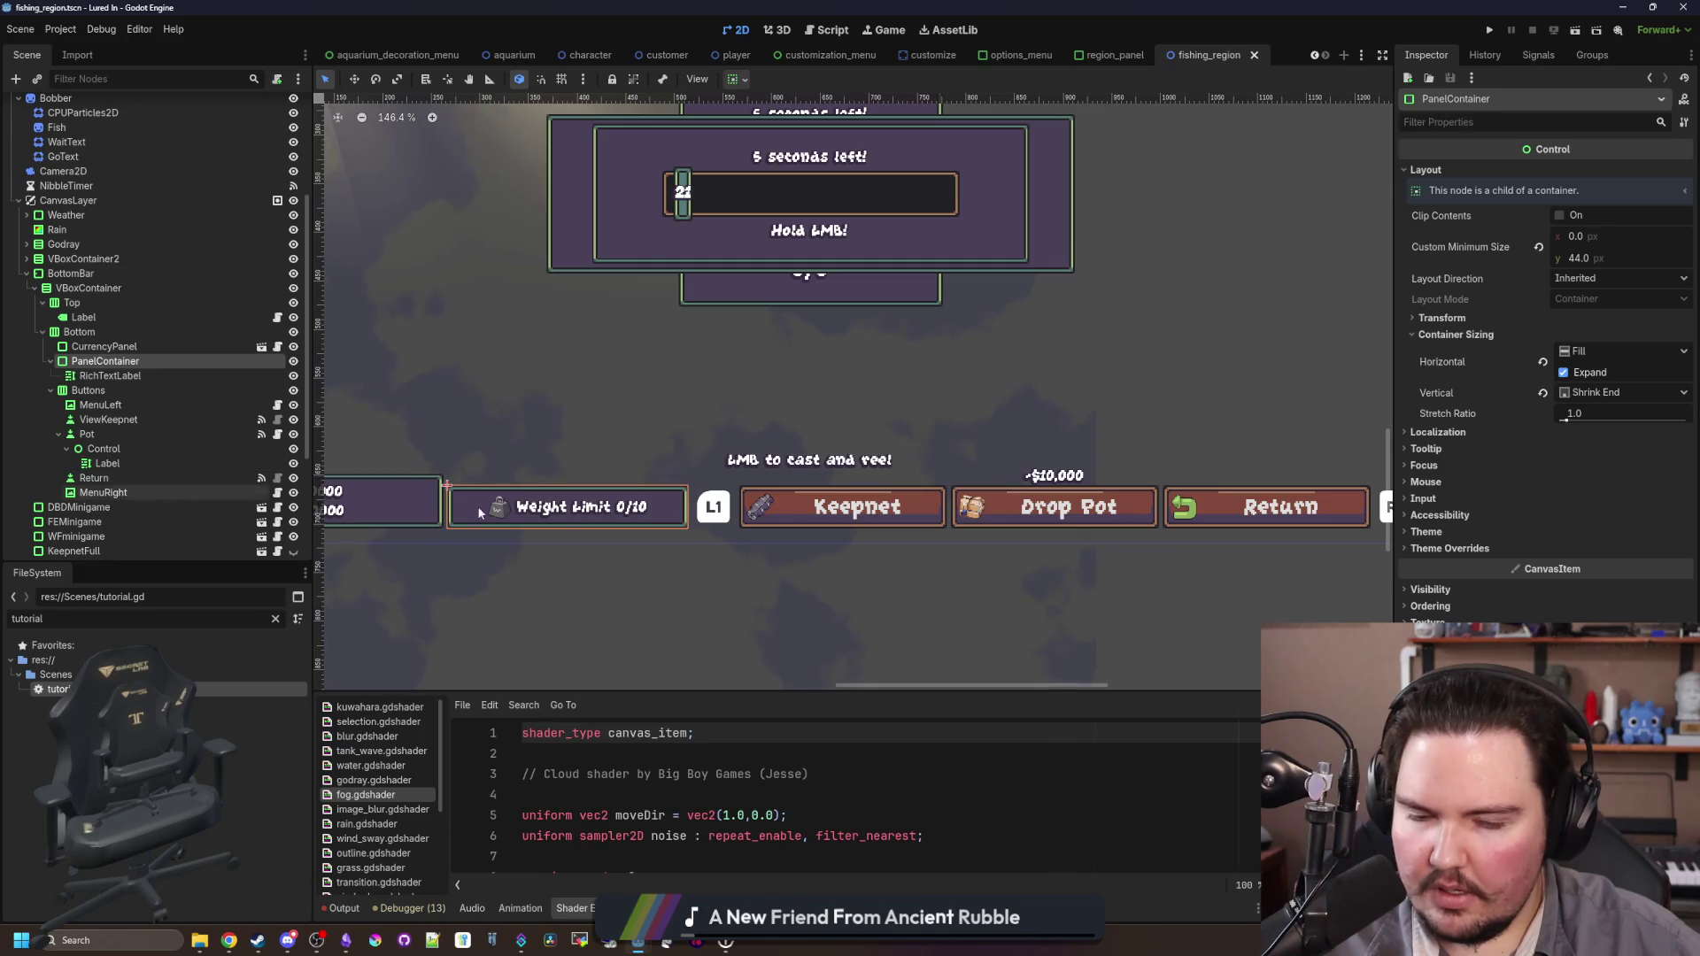
pyautogui.click(796, 513)
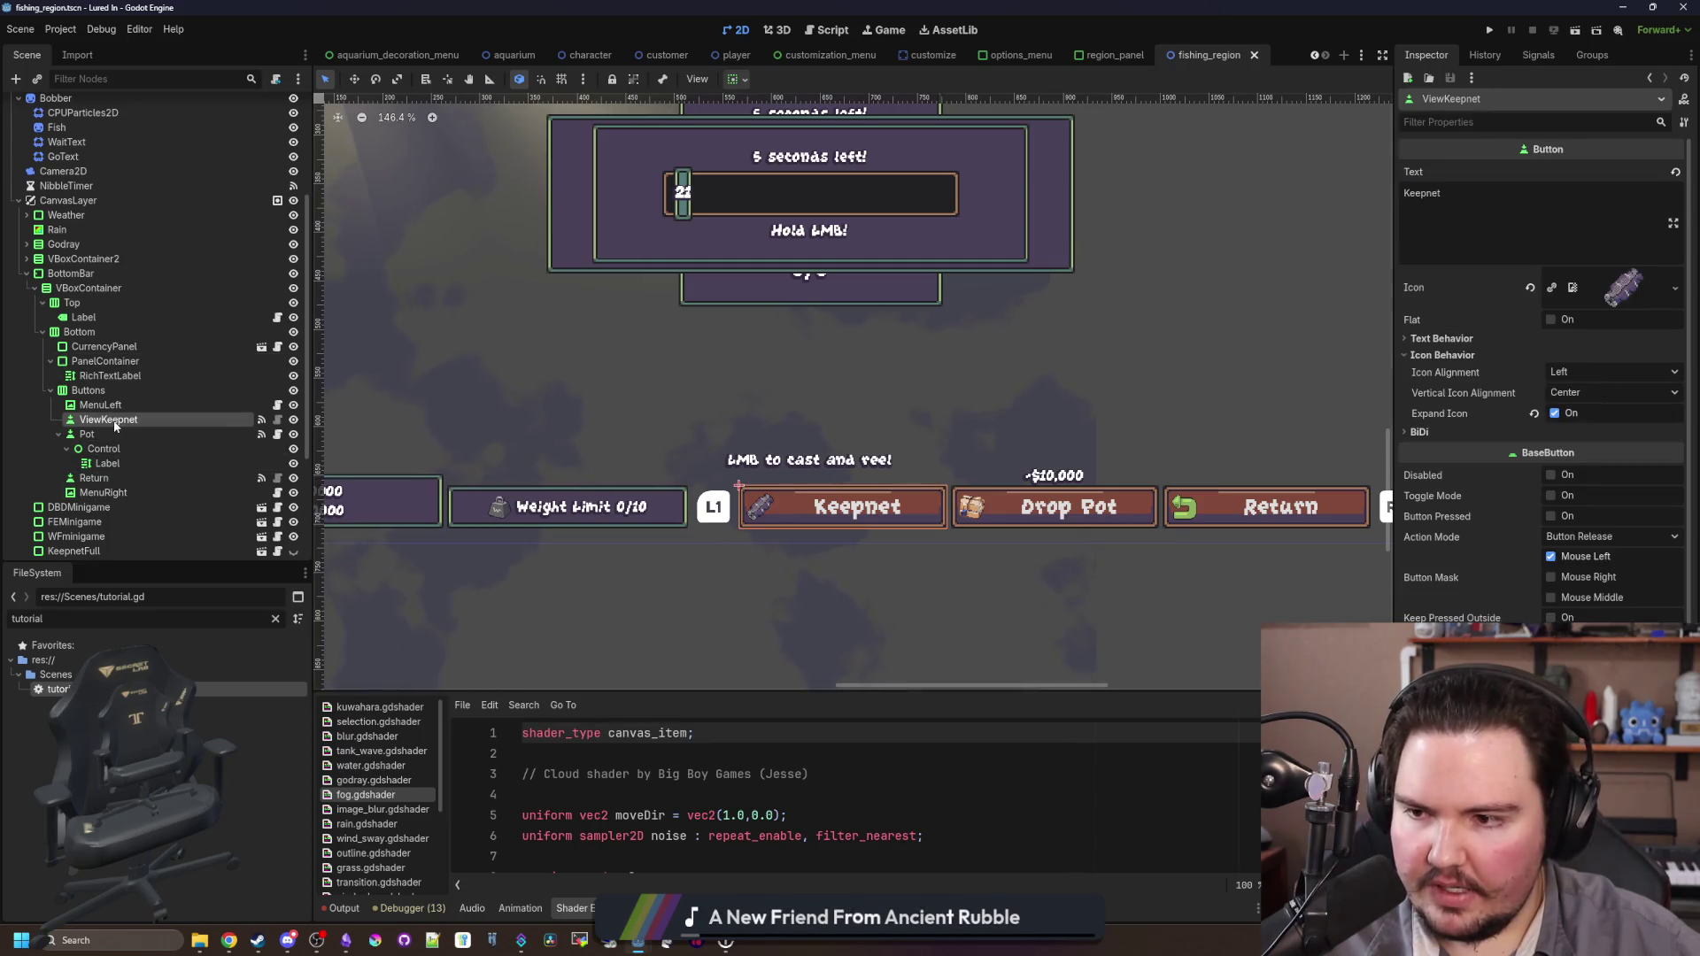
pyautogui.moveTo(1420, 261); pyautogui.dragTo(1333, 181)
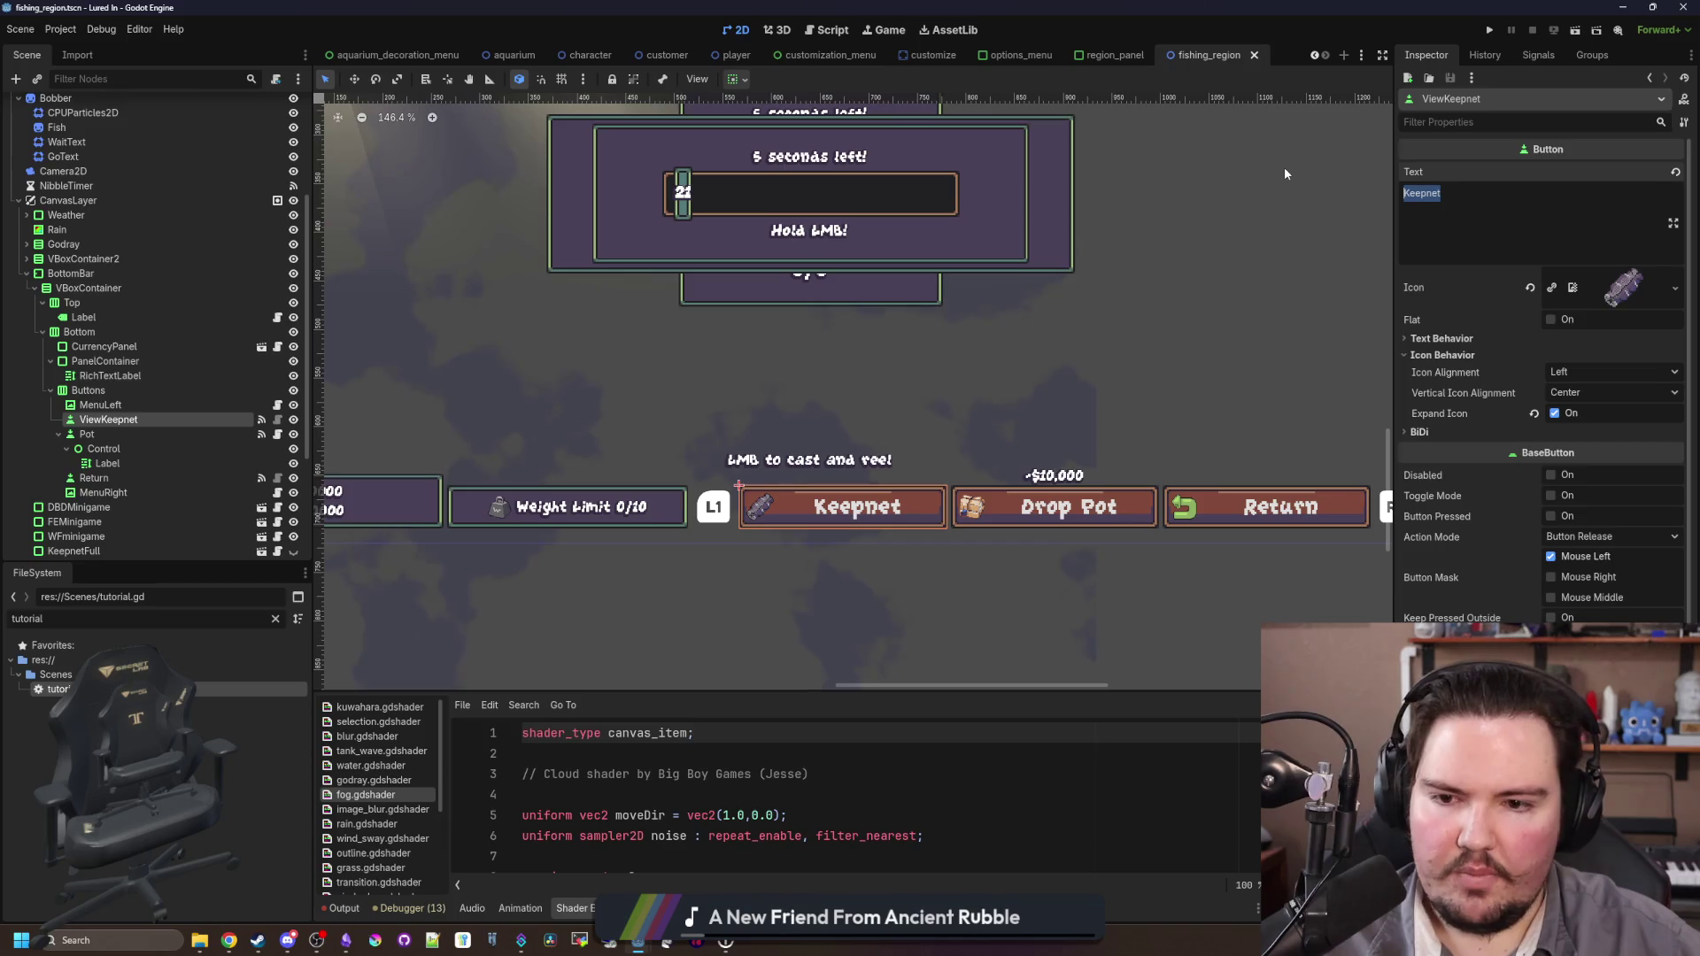
# Step: Append the count '(0/1)' after Keepnet in the button's Text field
pyautogui.press('End')
pyautogui.write('(')
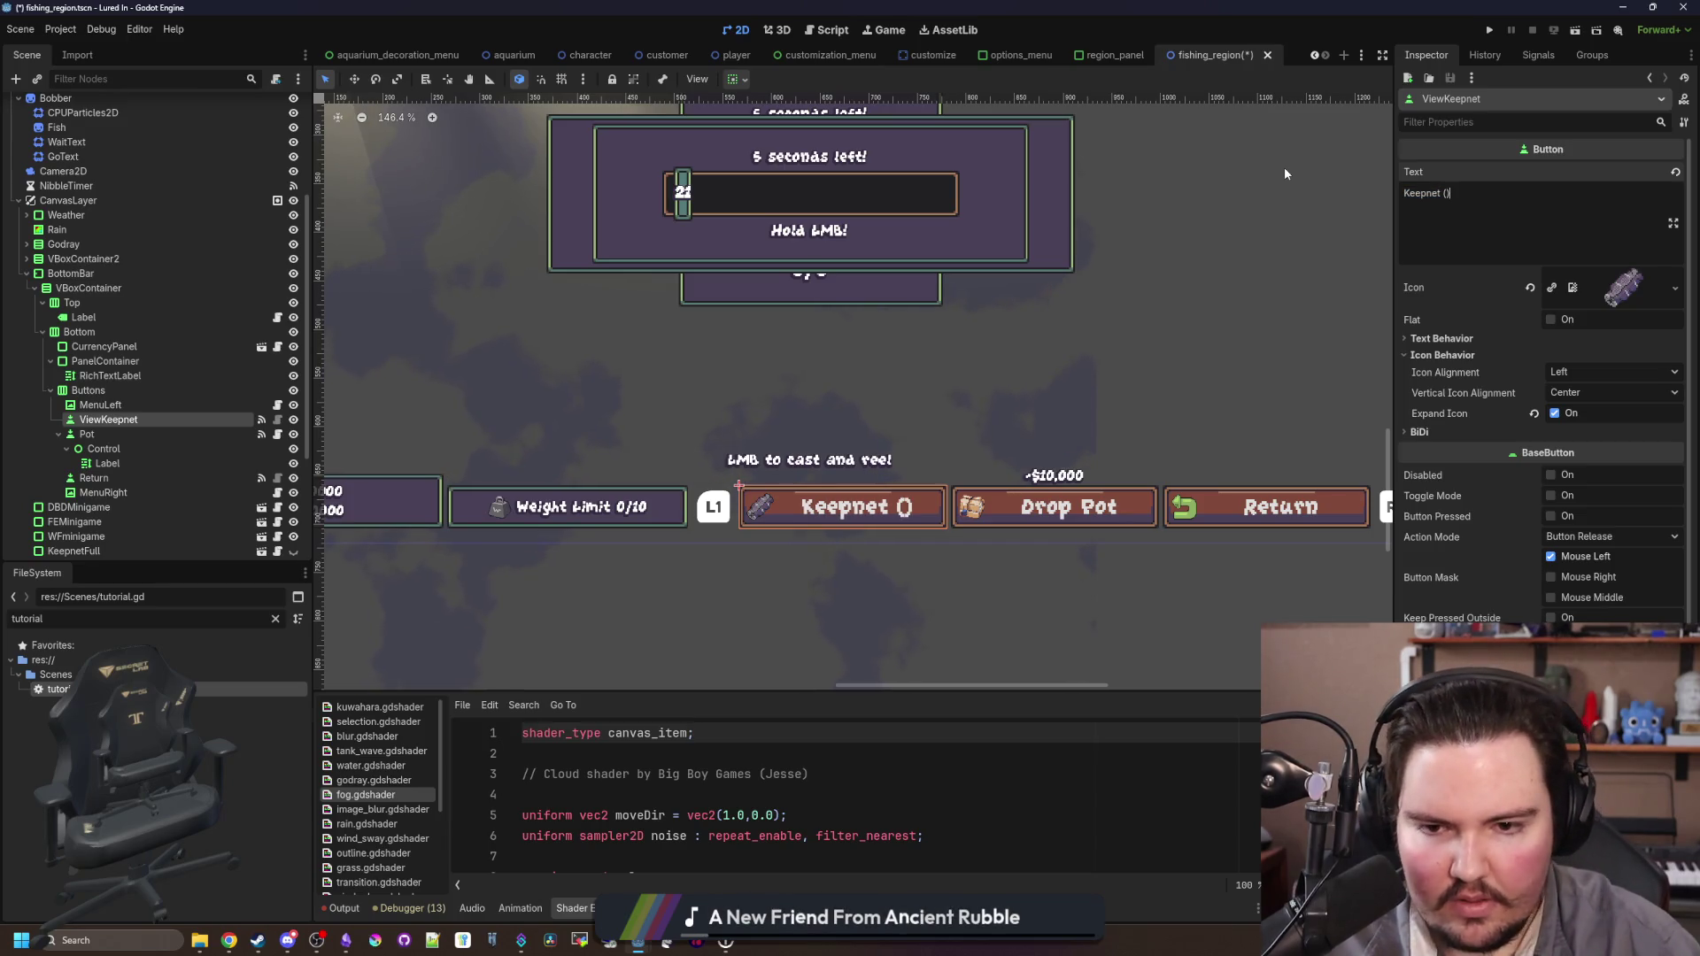
pyautogui.write('0/1')
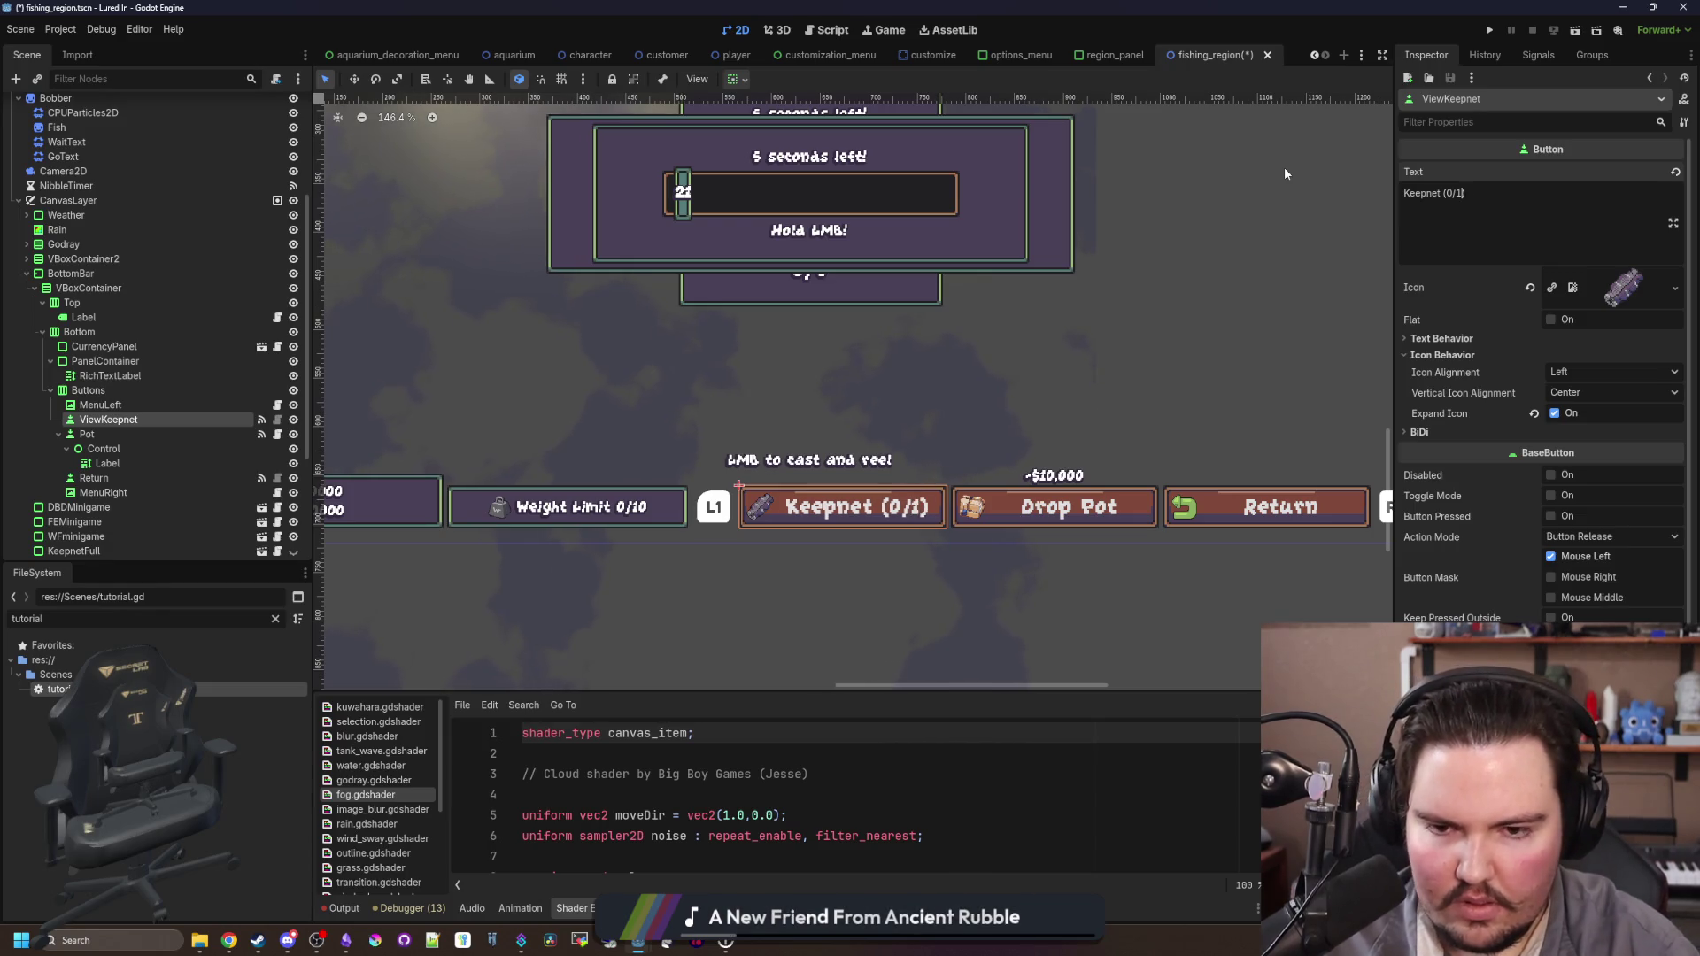
pyautogui.press('BackSpace')
pyautogui.press('BackSpace')
pyautogui.press('BackSpace')
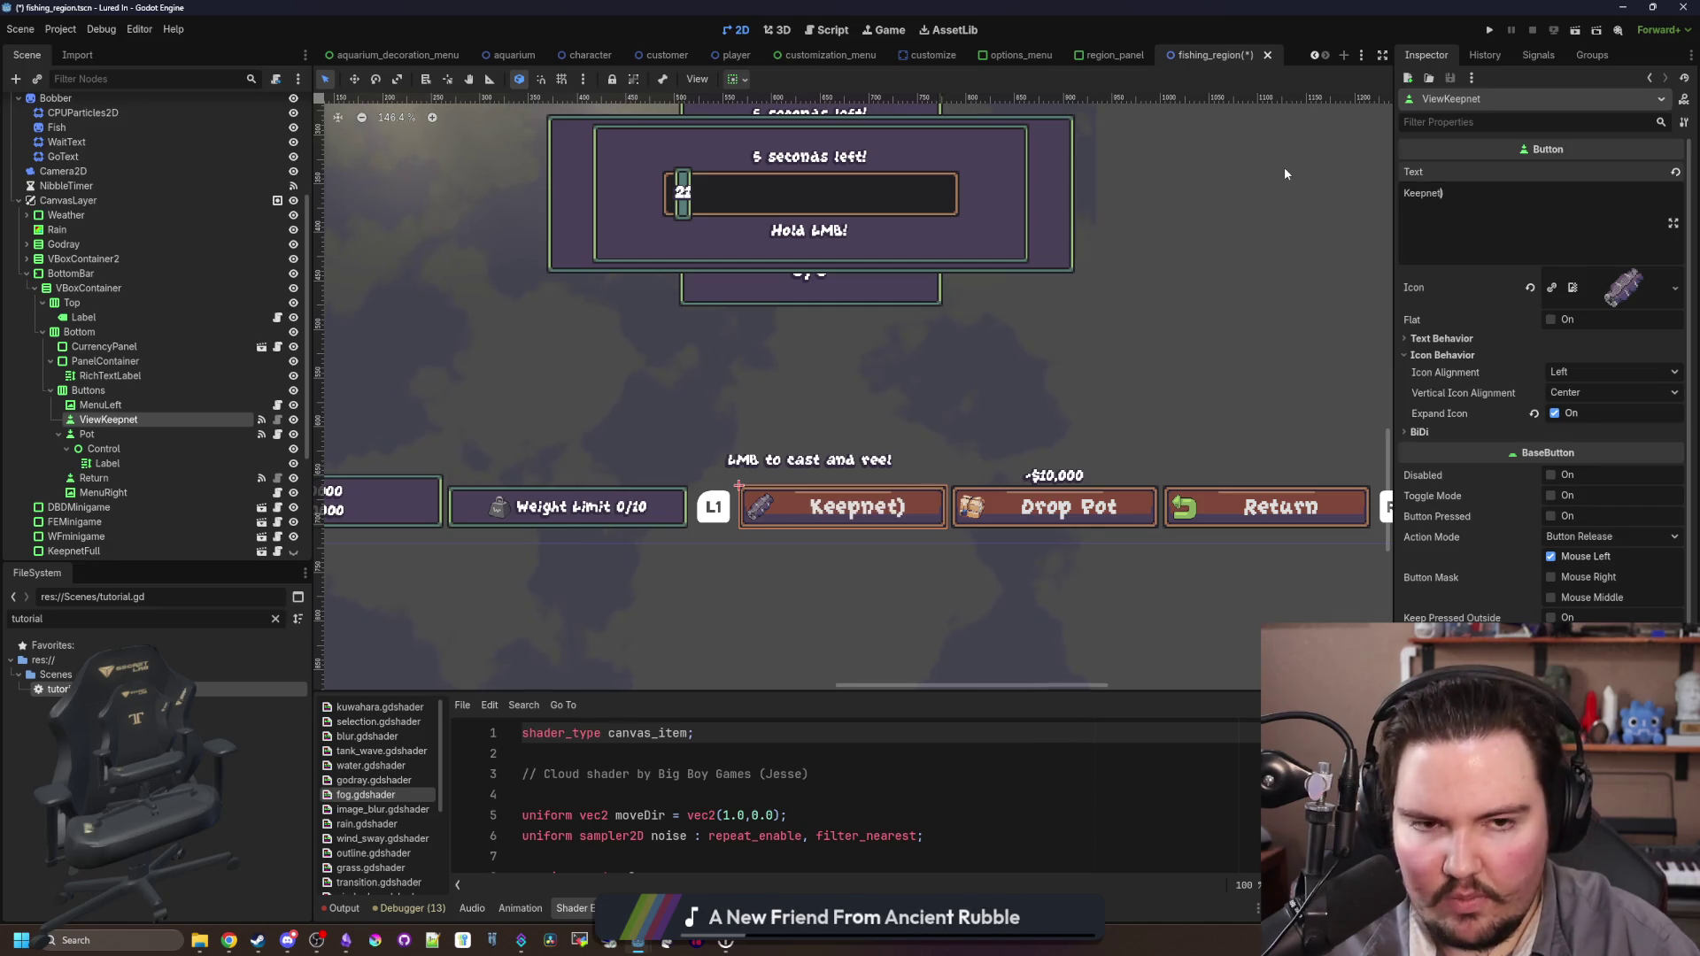
pyautogui.write('Weight 0')
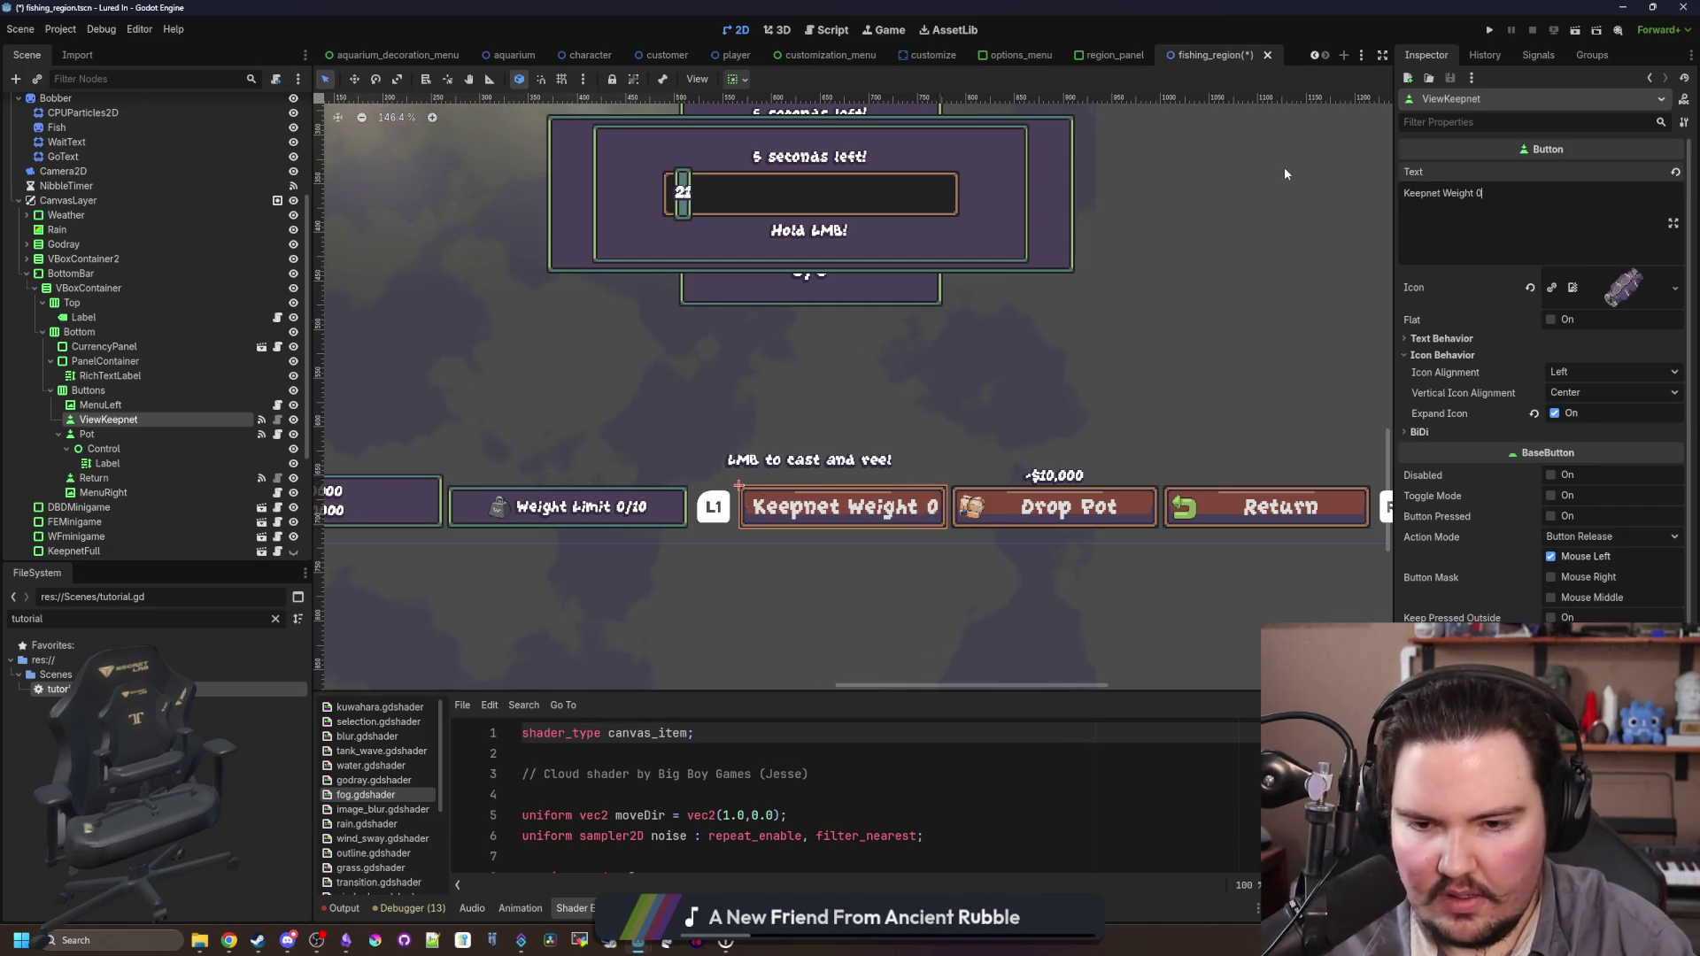
pyautogui.write('/1')
pyautogui.press('BackSpace')
pyautogui.press('BackSpace')
pyautogui.press('BackSpace')
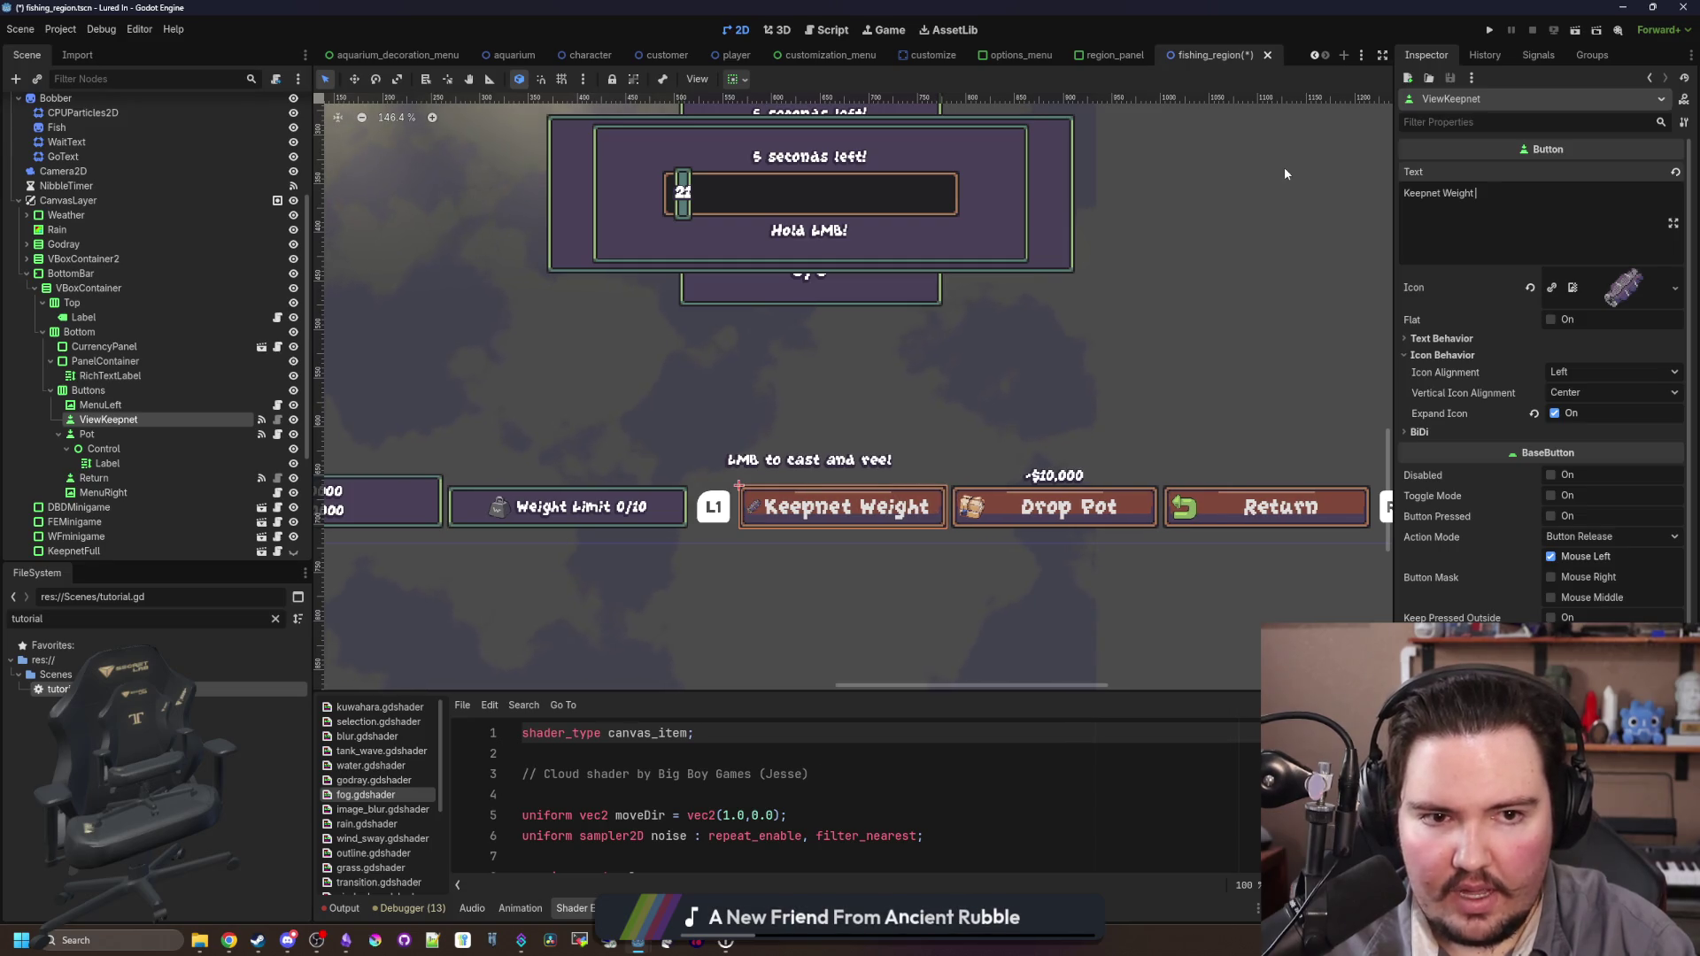
pyautogui.write('()')
pyautogui.write('0/1')
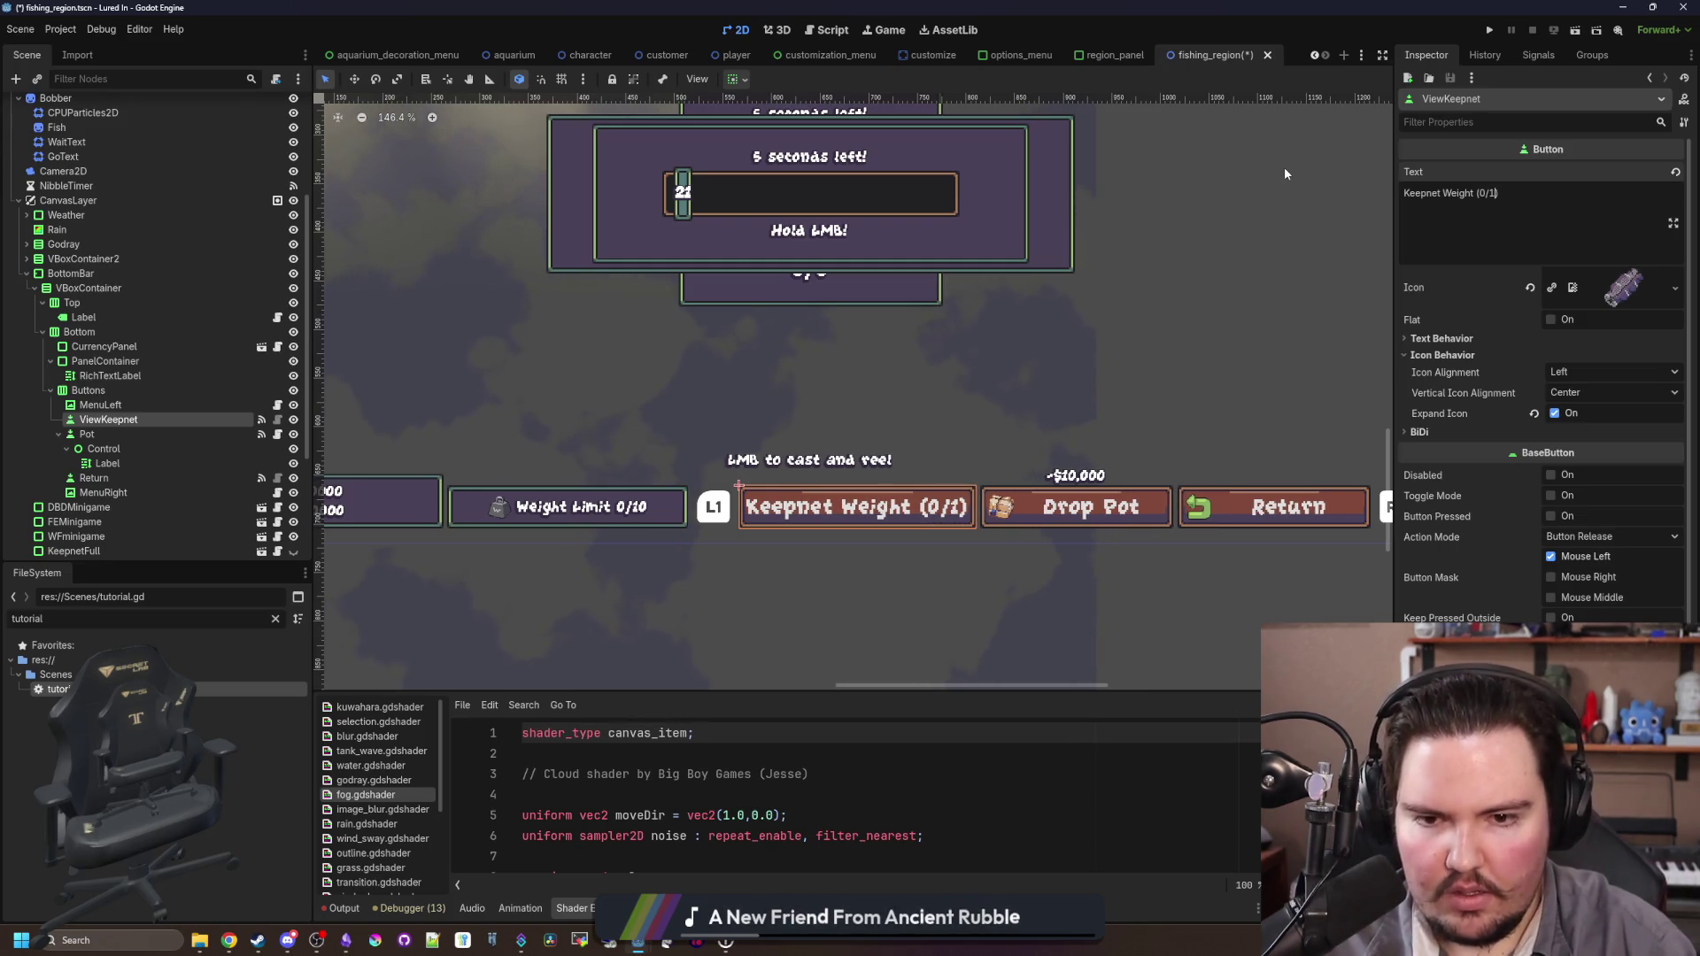
pyautogui.scroll(-1, 797, 363)
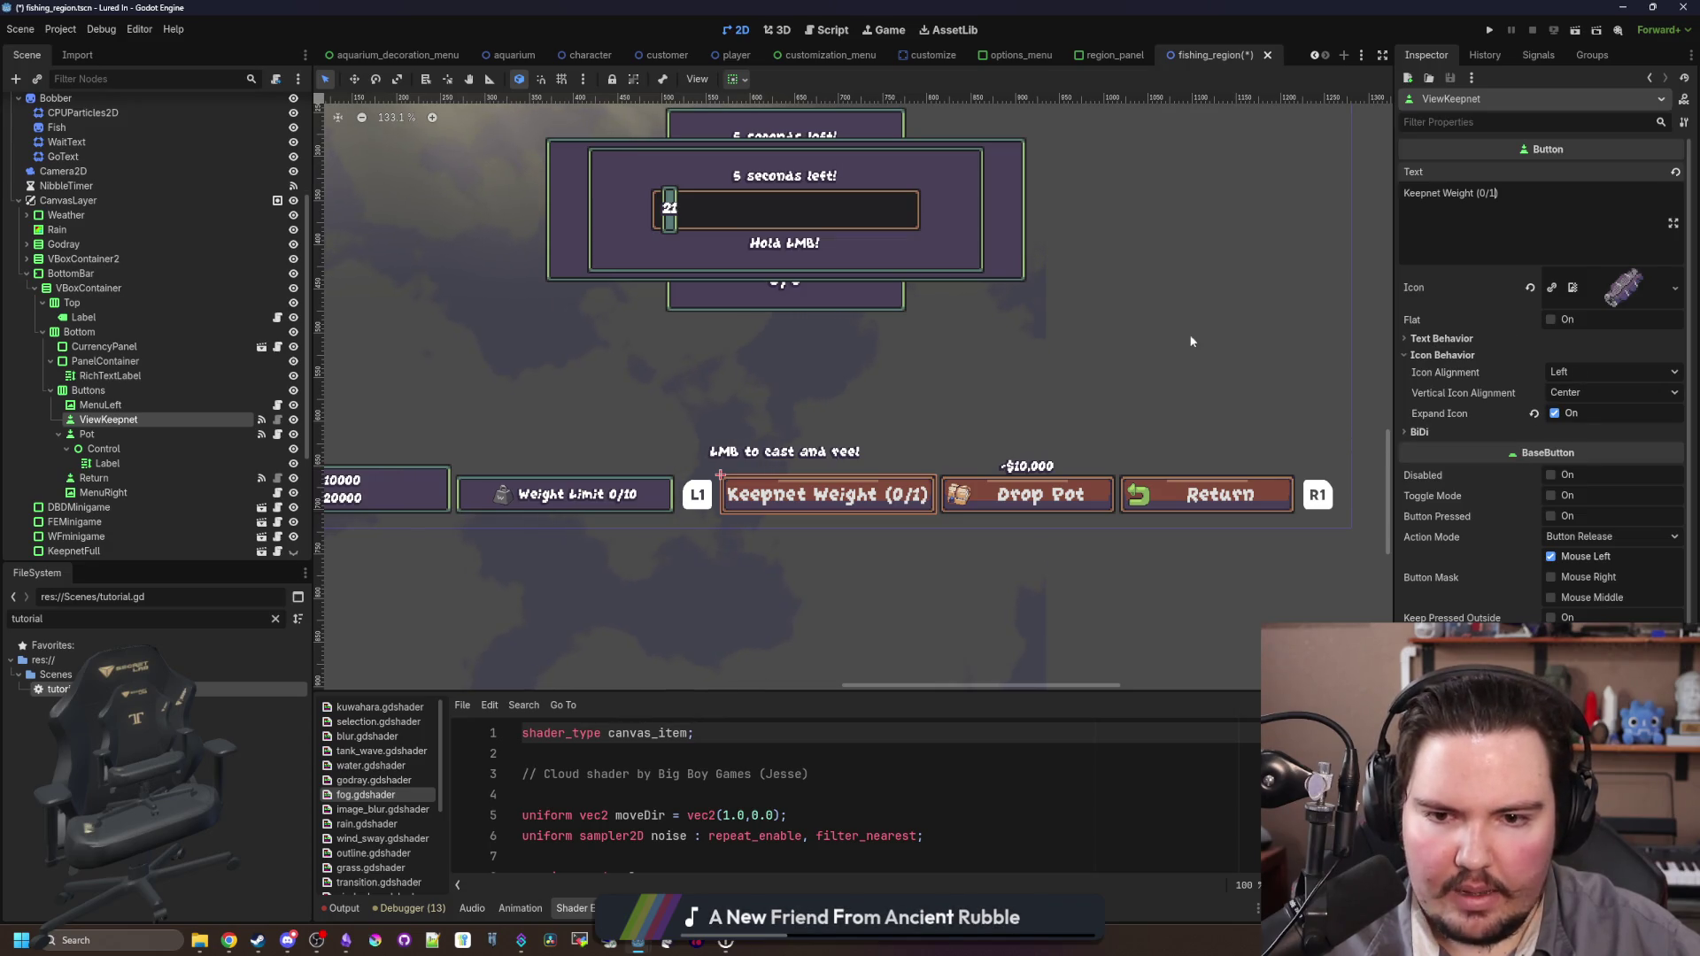
pyautogui.scroll(1, 793, 527)
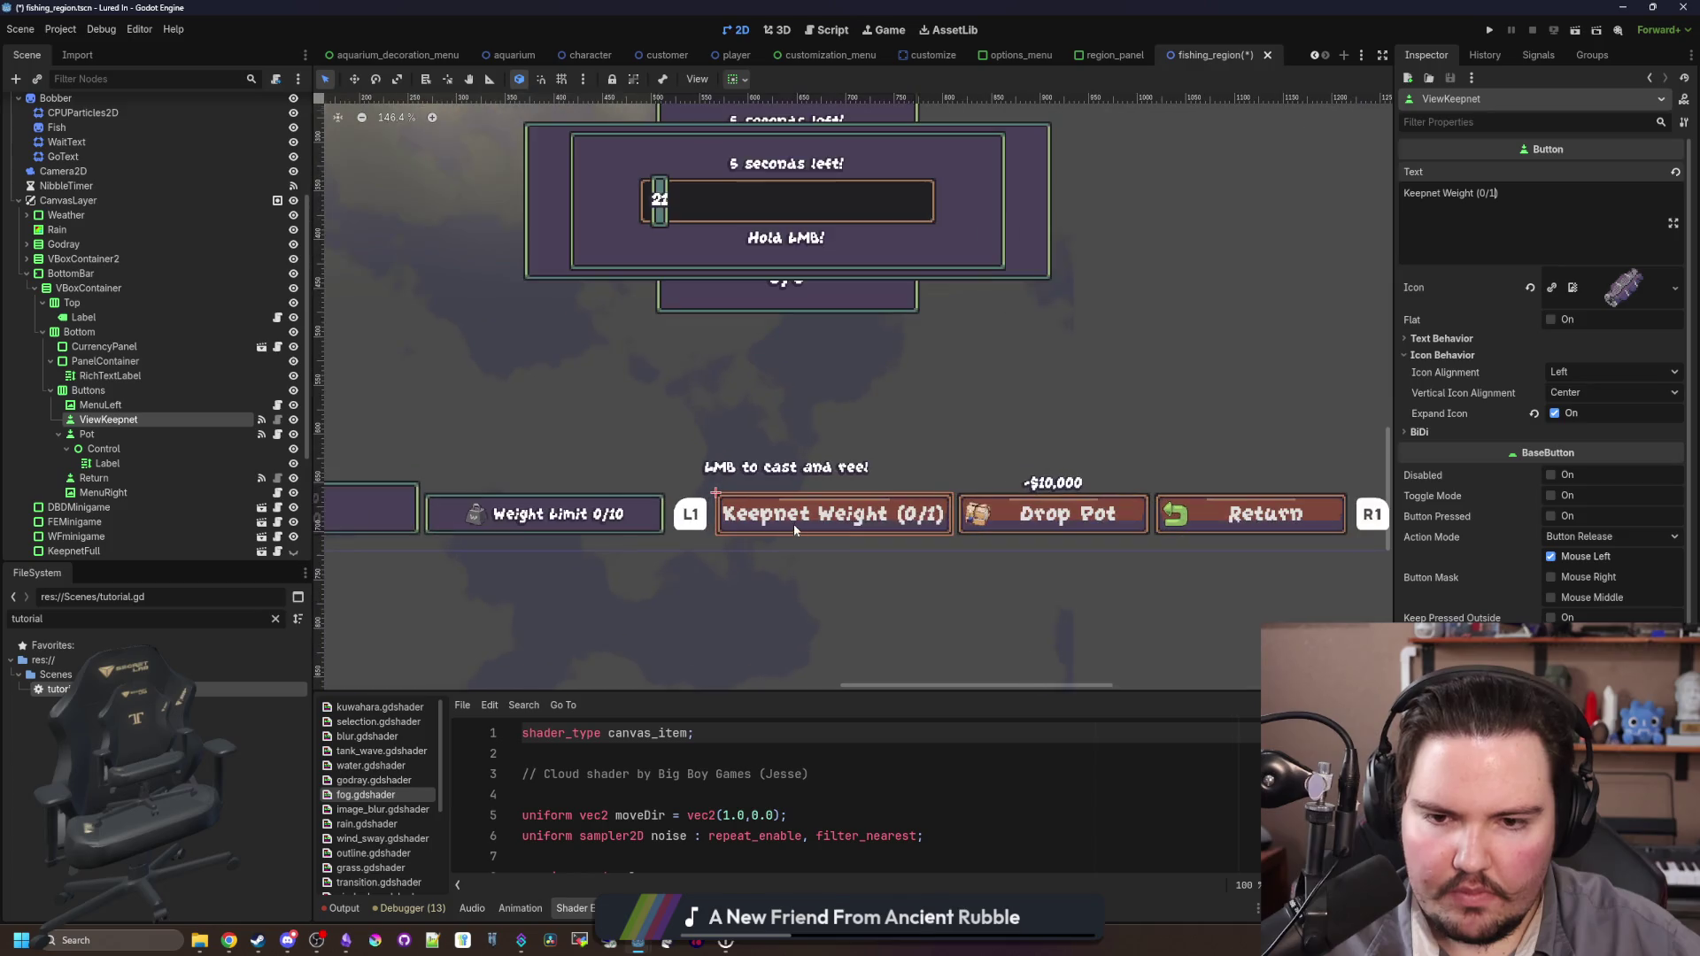
# Step: Delete the extra word 'Weight' so the label reads 'Keepnet (0/1)'
pyautogui.doubleClick(1459, 193)
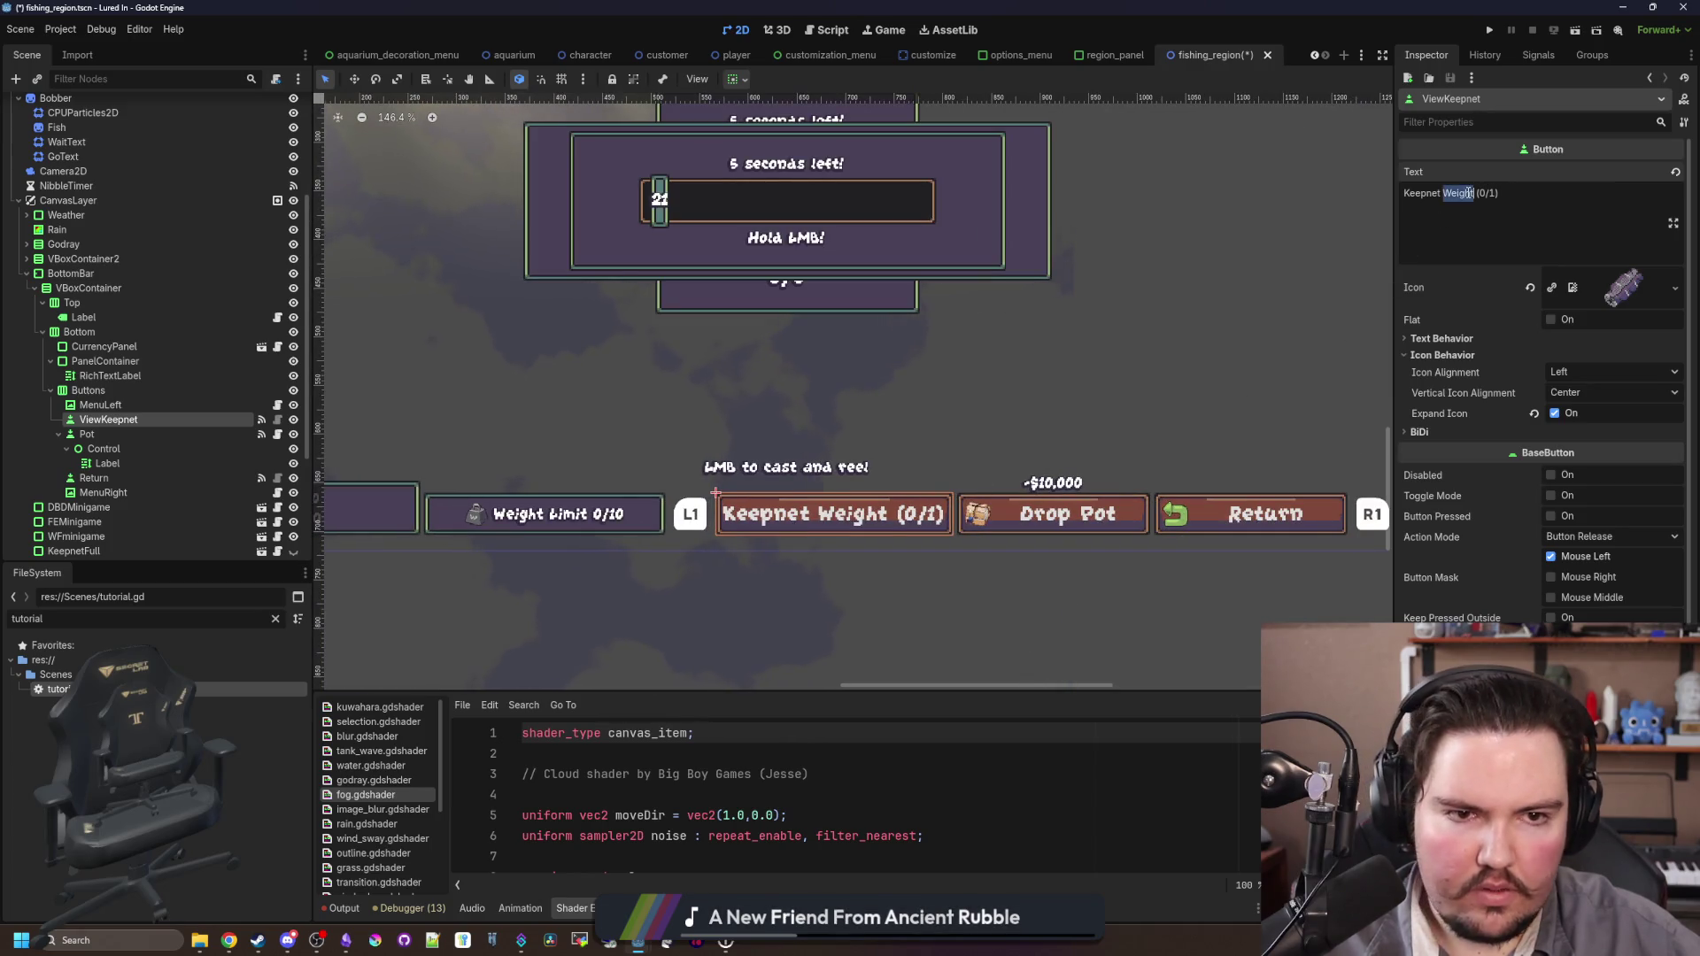
pyautogui.press('BackSpace')
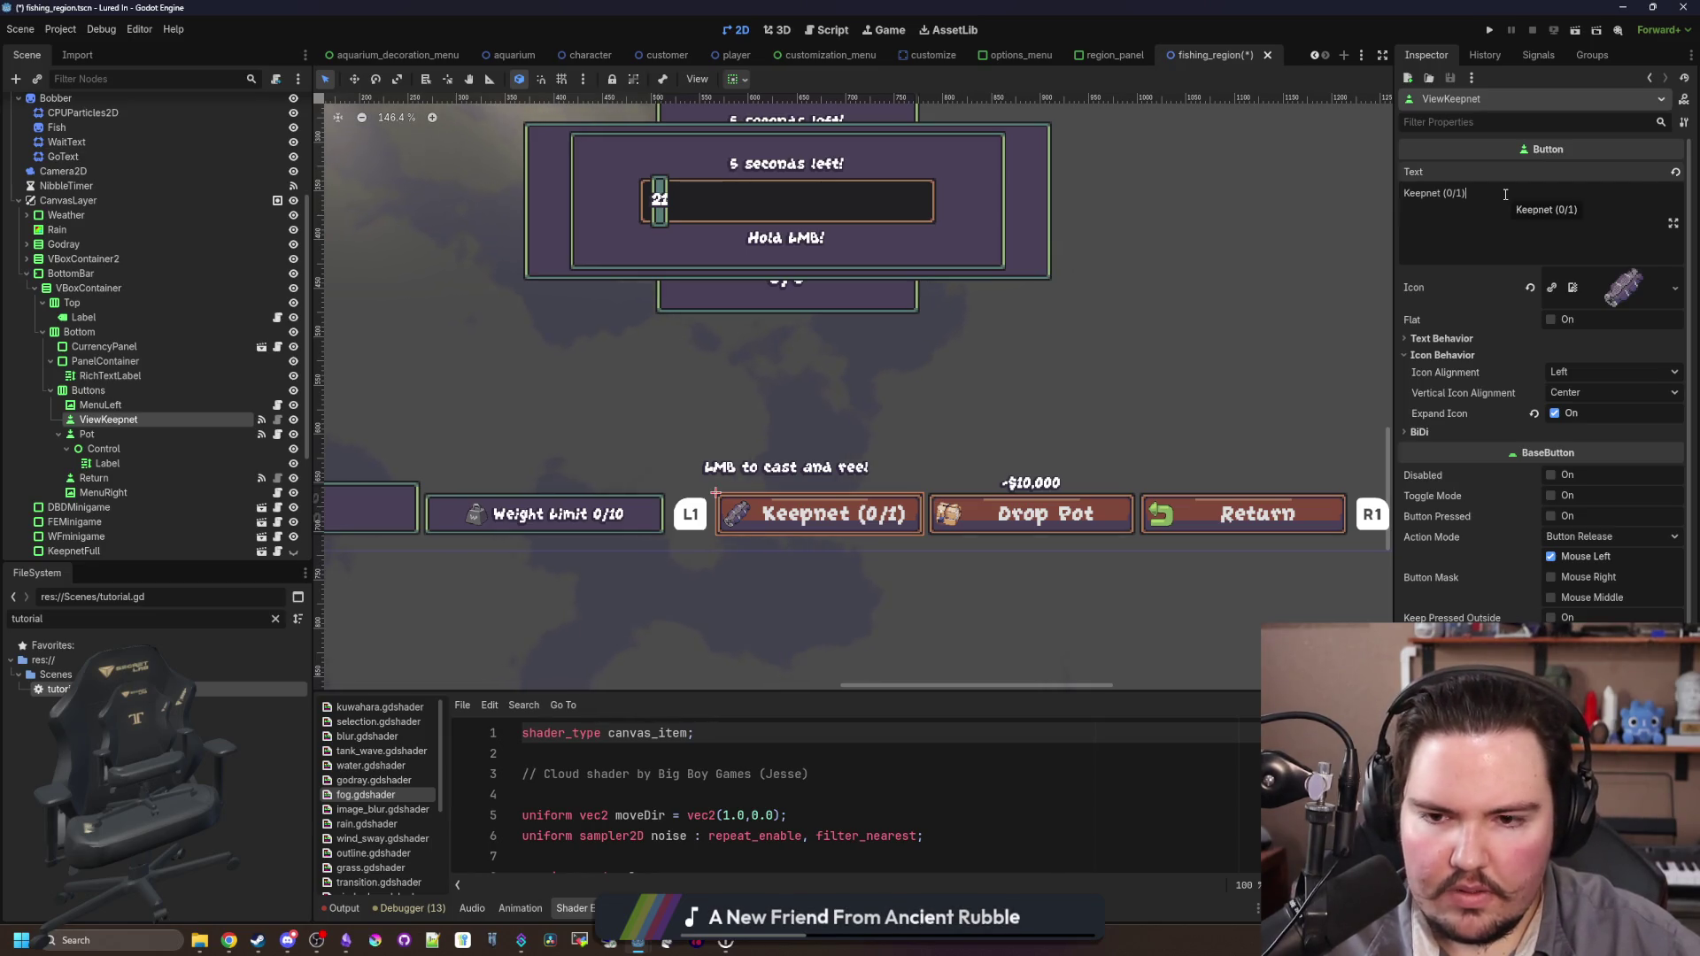
pyautogui.scroll(-1, 541, 537)
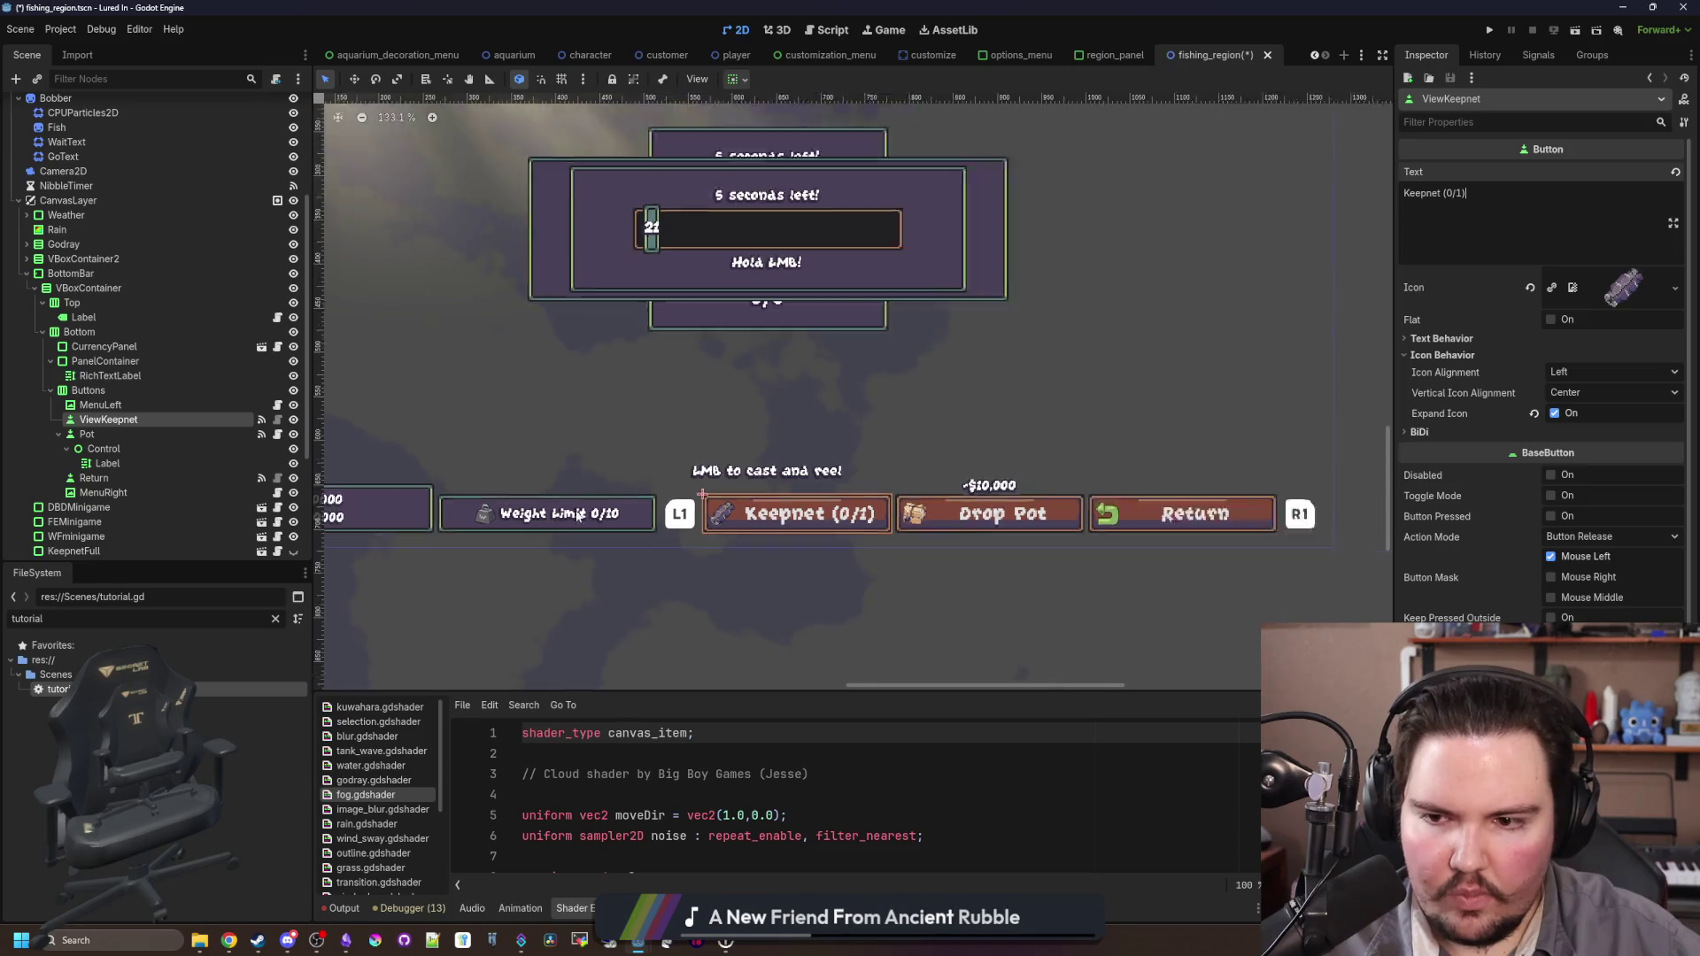
pyautogui.scroll(1, 758, 566)
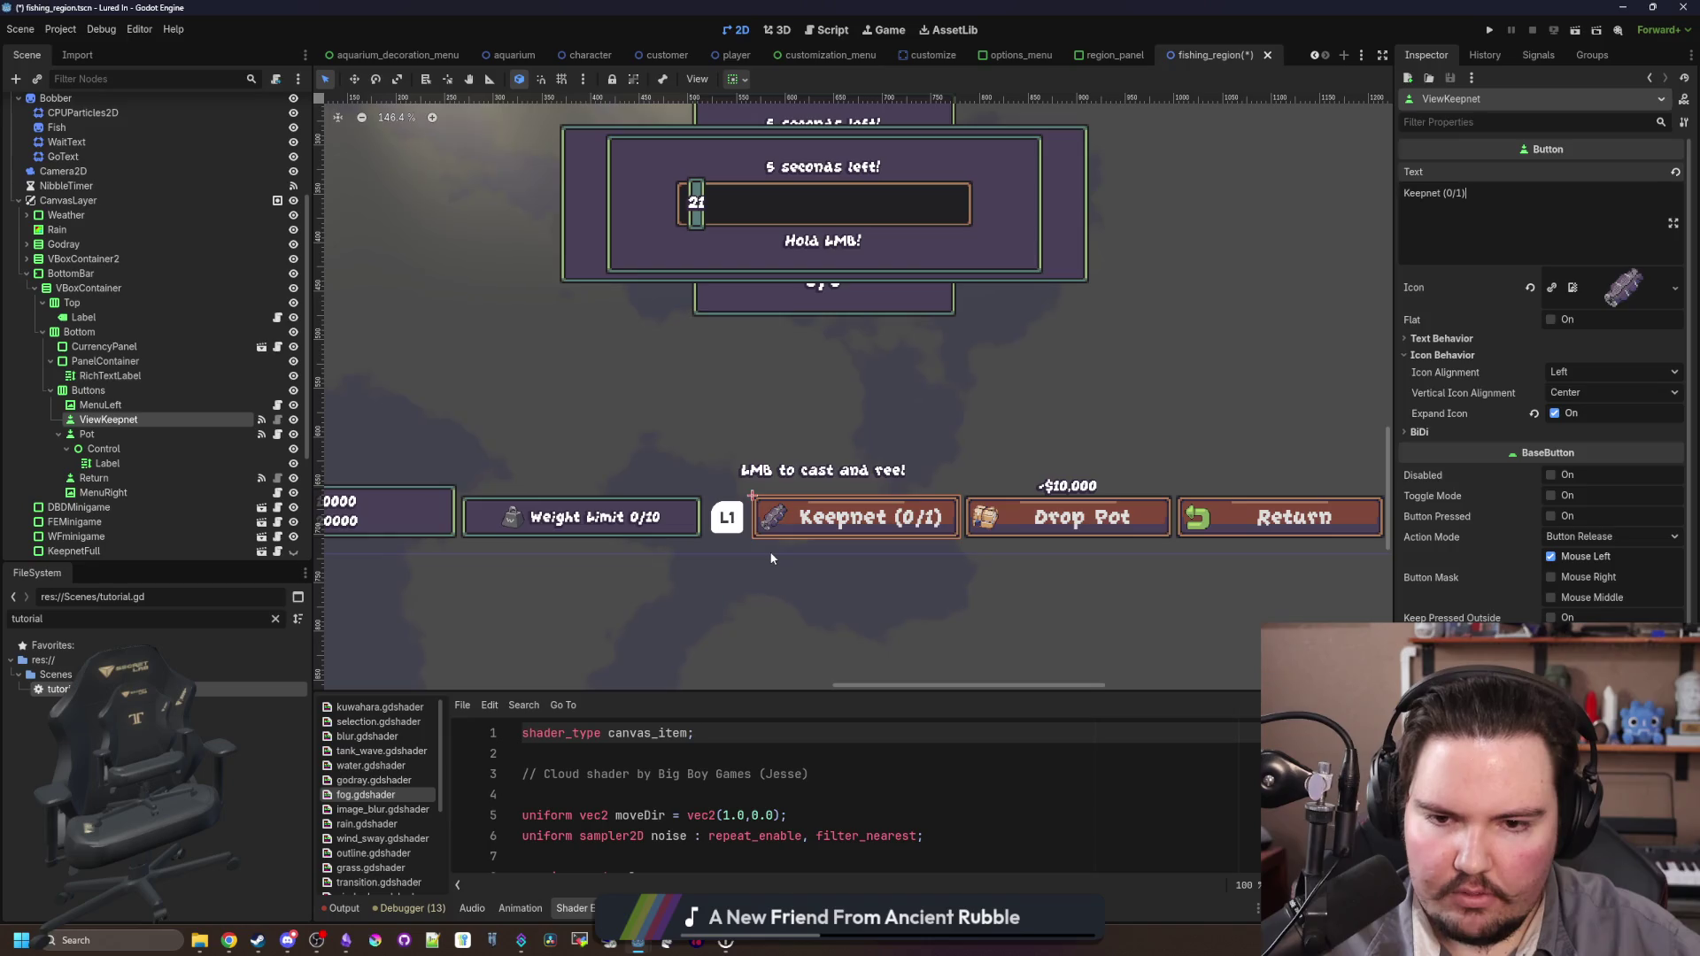
pyautogui.scroll(-1, 771, 559)
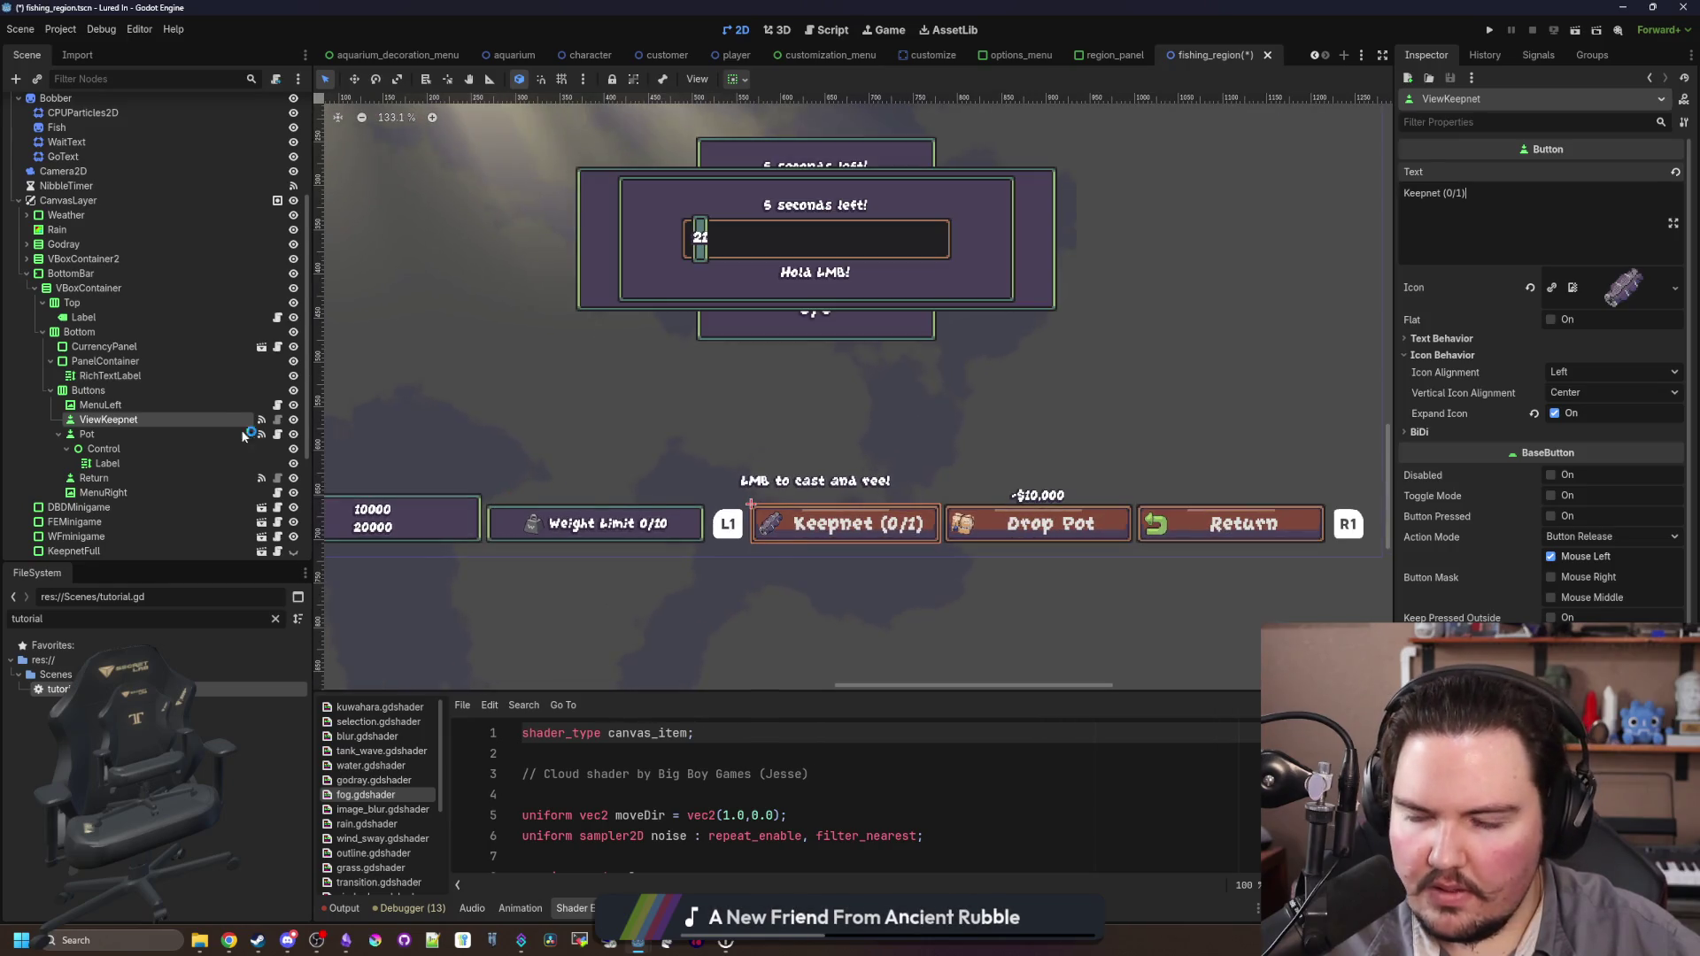
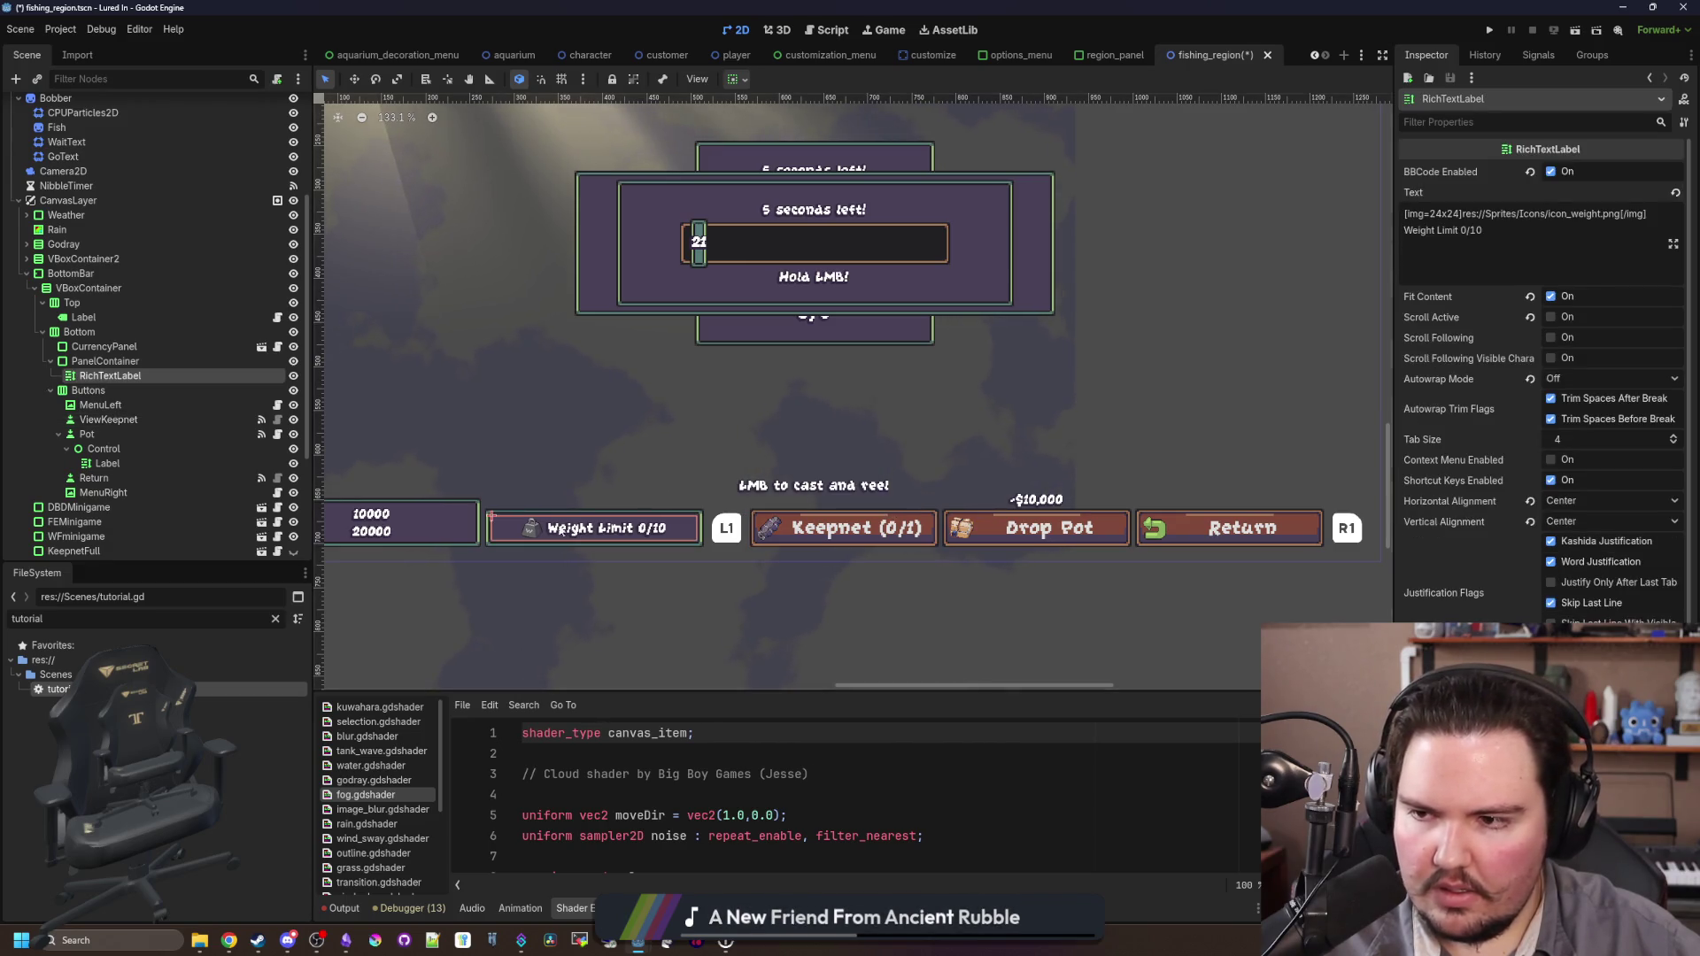
# Step: Preview the bottom bar without the PanelContainer weight-limit panel, leaving it hidden
pyautogui.click(133, 360)
pyautogui.click(293, 361)
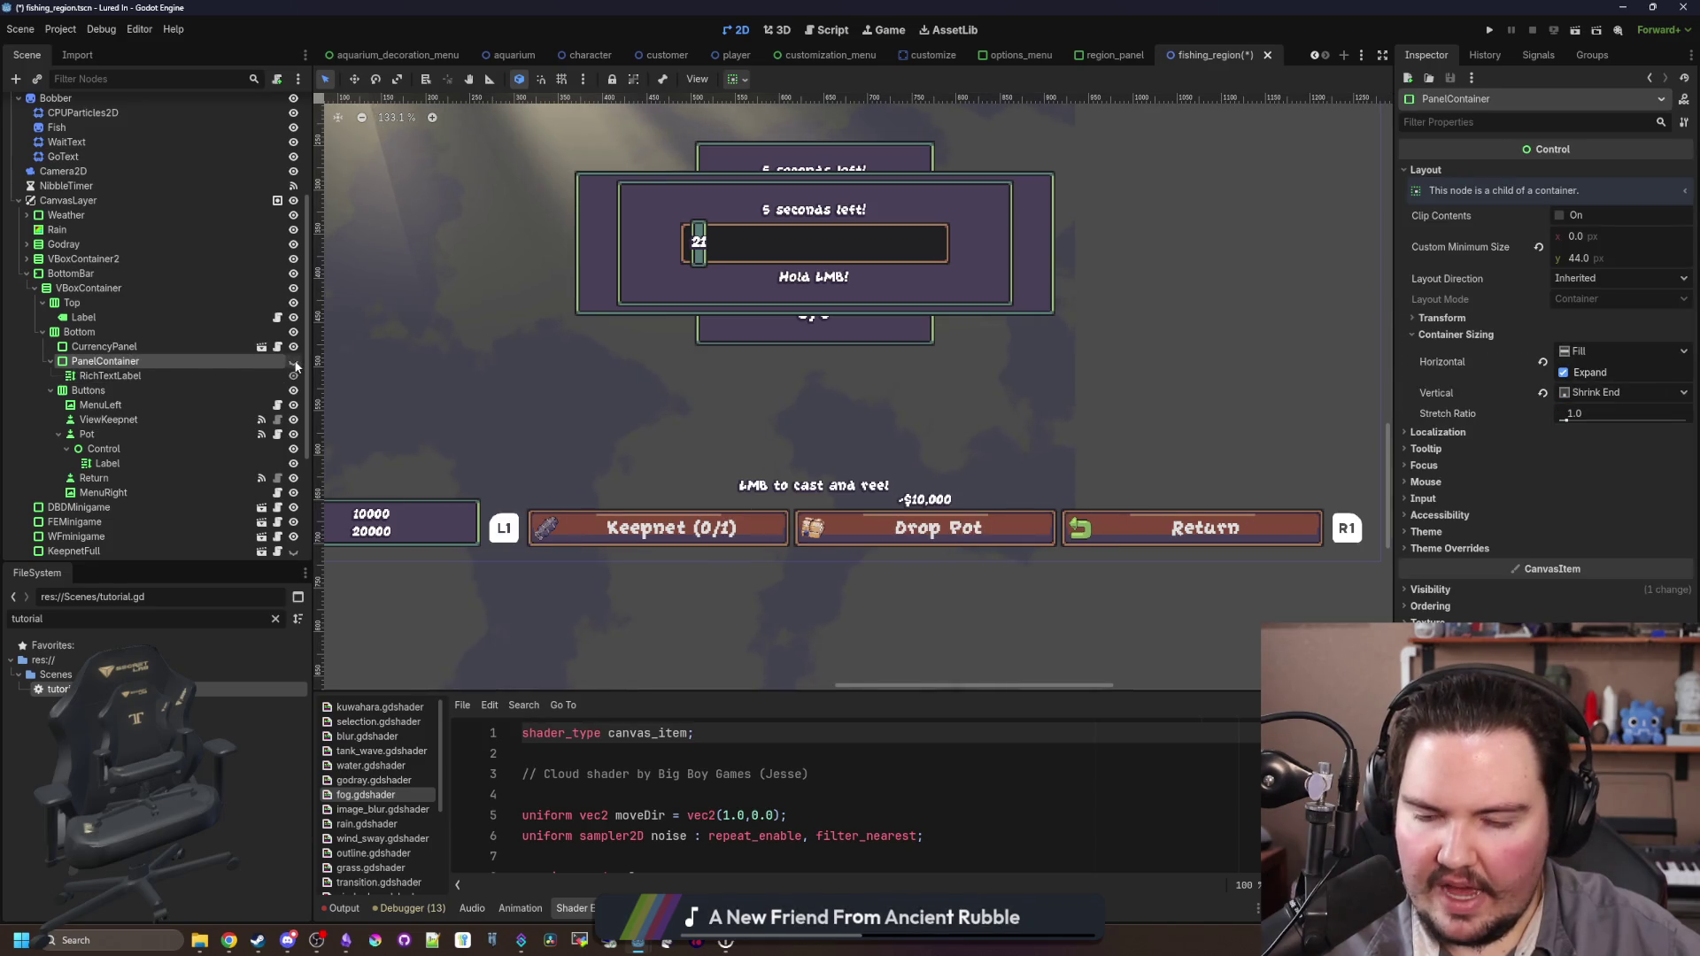
pyautogui.click(293, 361)
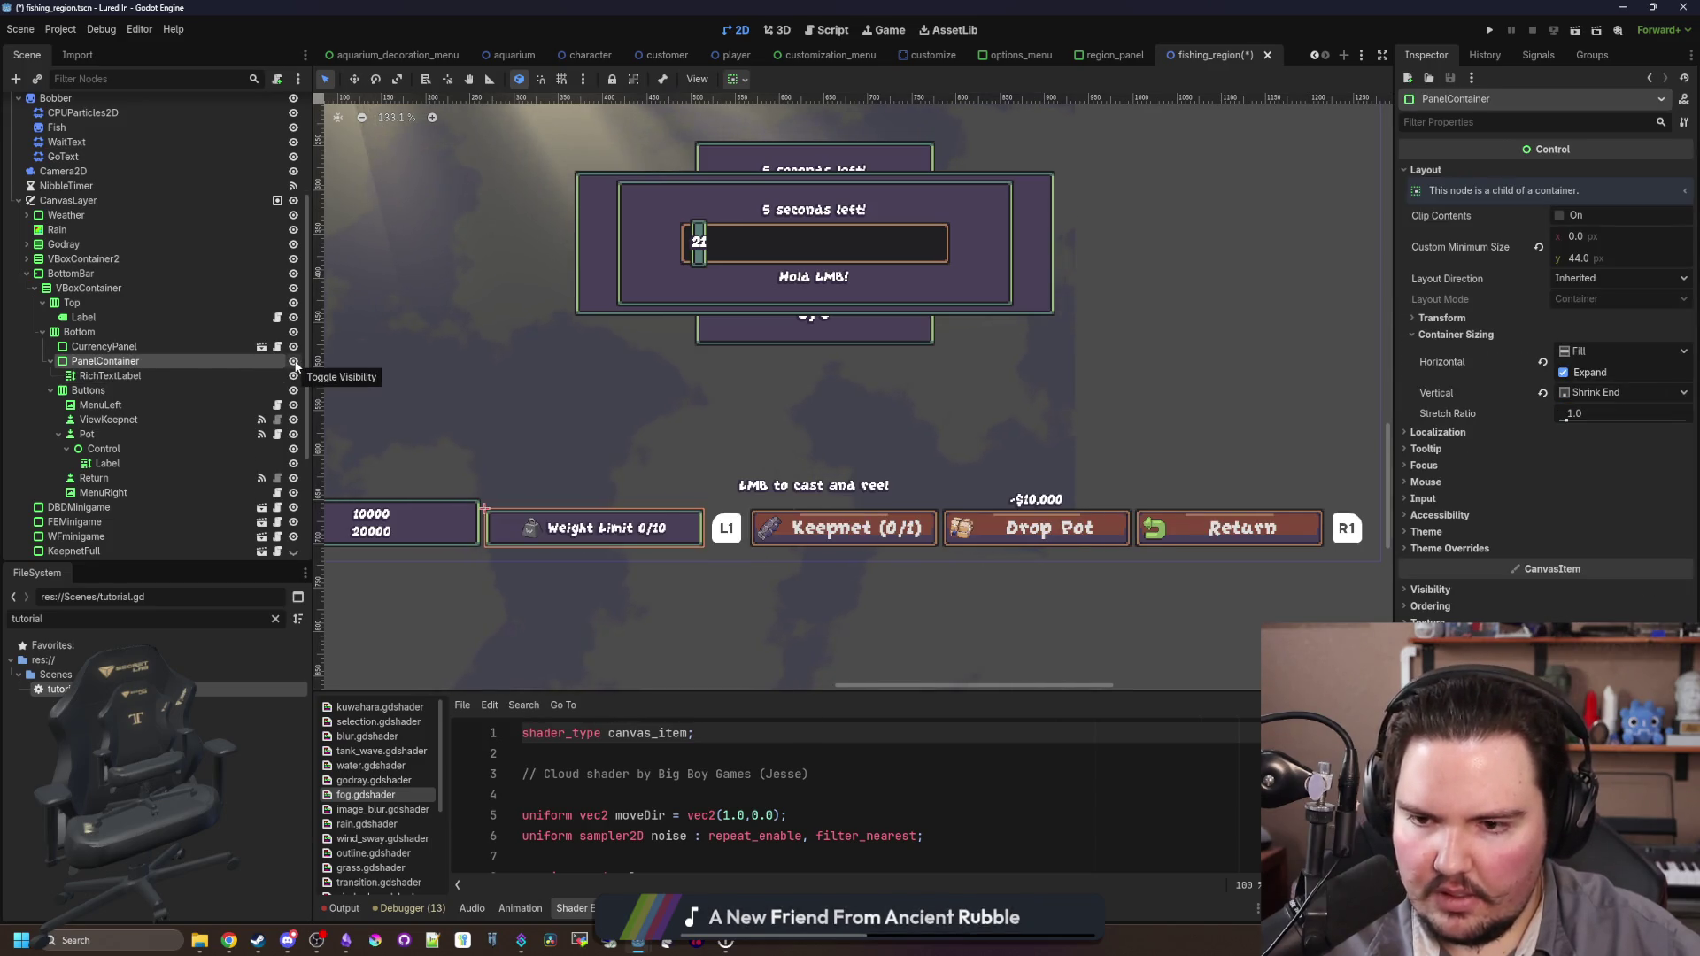
pyautogui.click(293, 361)
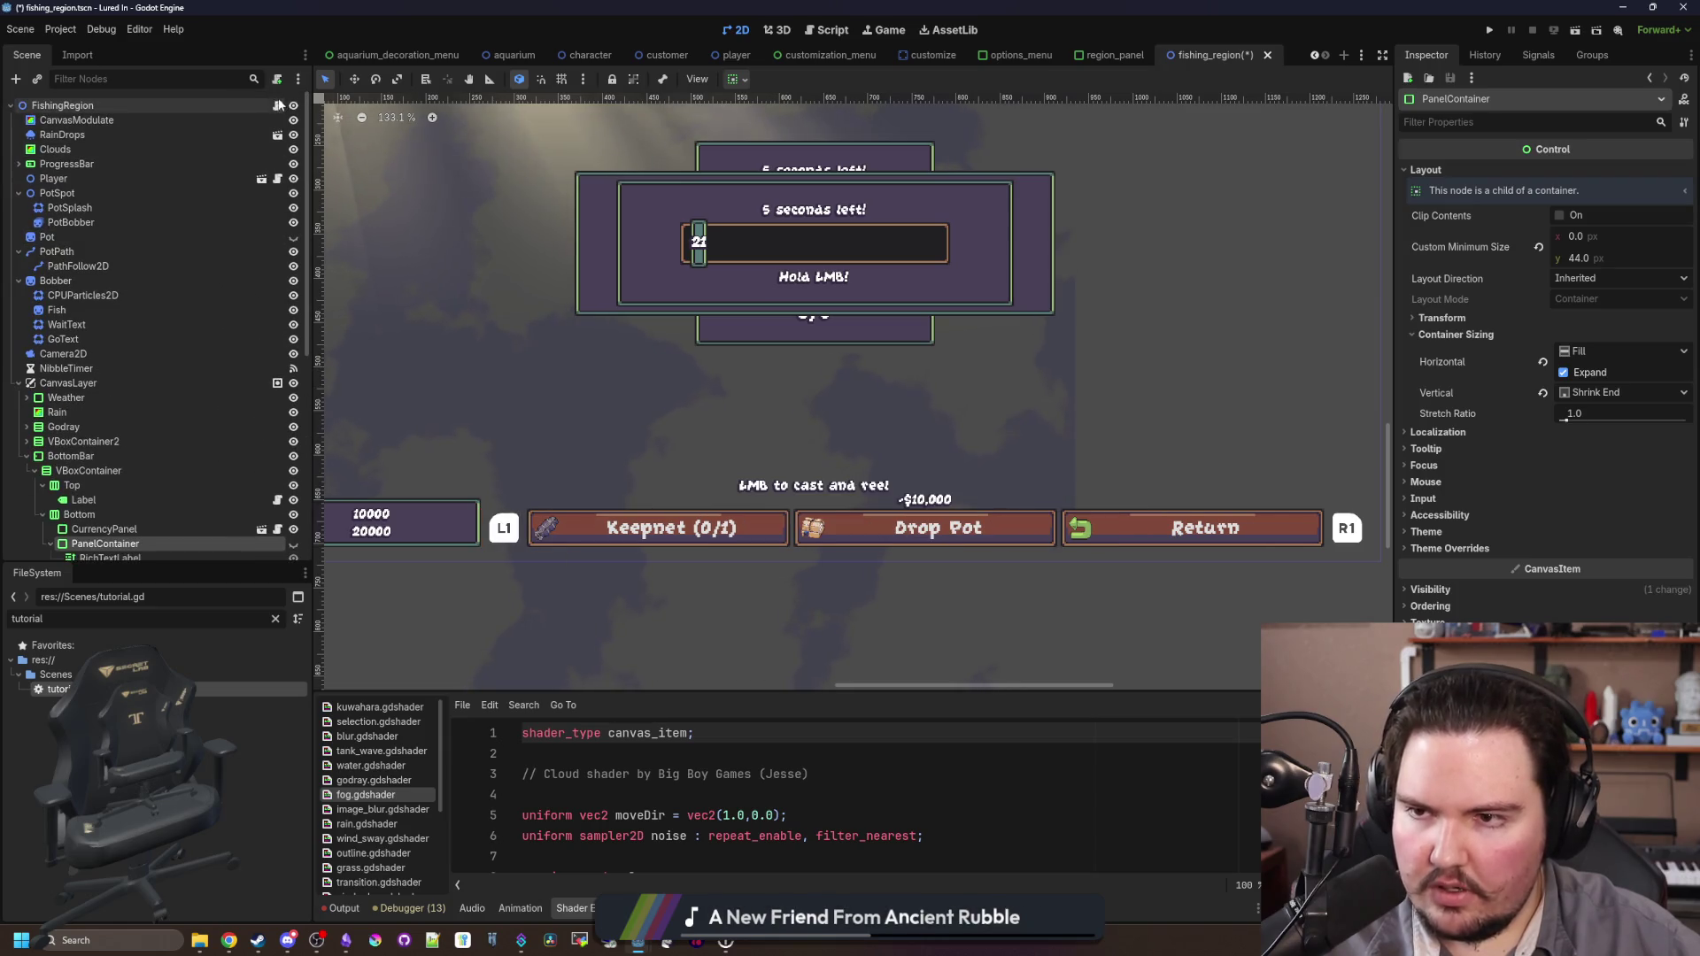
# Step: Open fishing_region.gd and find the _ready function
pyautogui.click(277, 106)
pyautogui.scroll(-6, 885, 452)
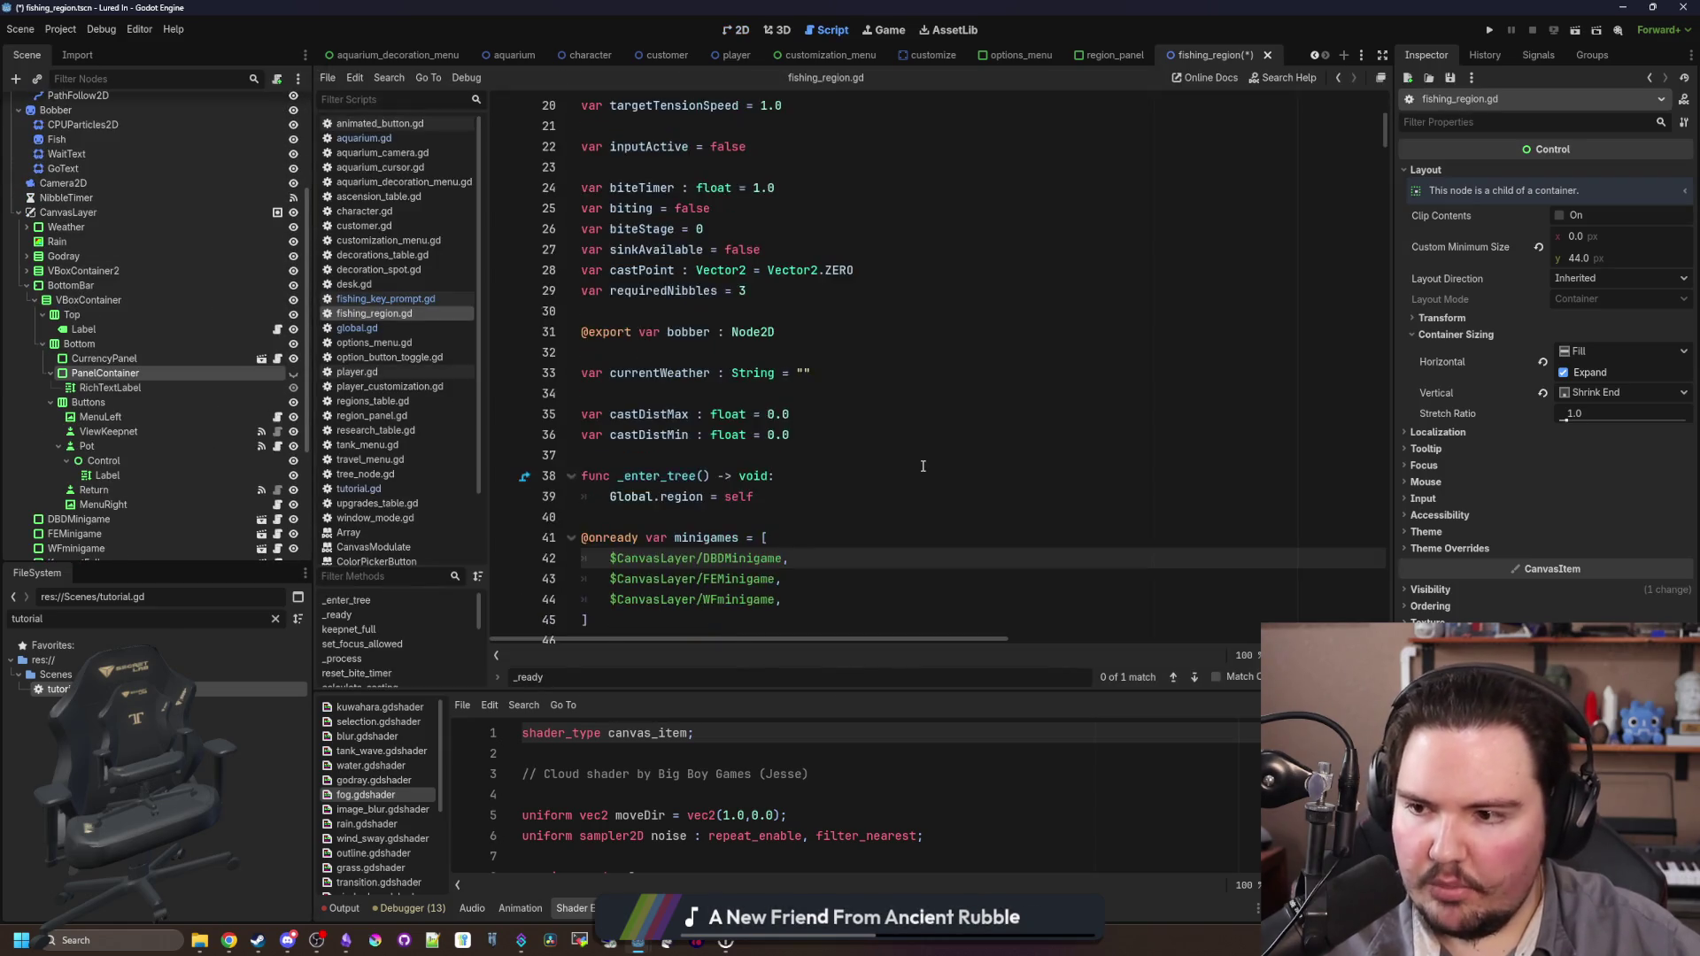
pyautogui.scroll(-5, 873, 444)
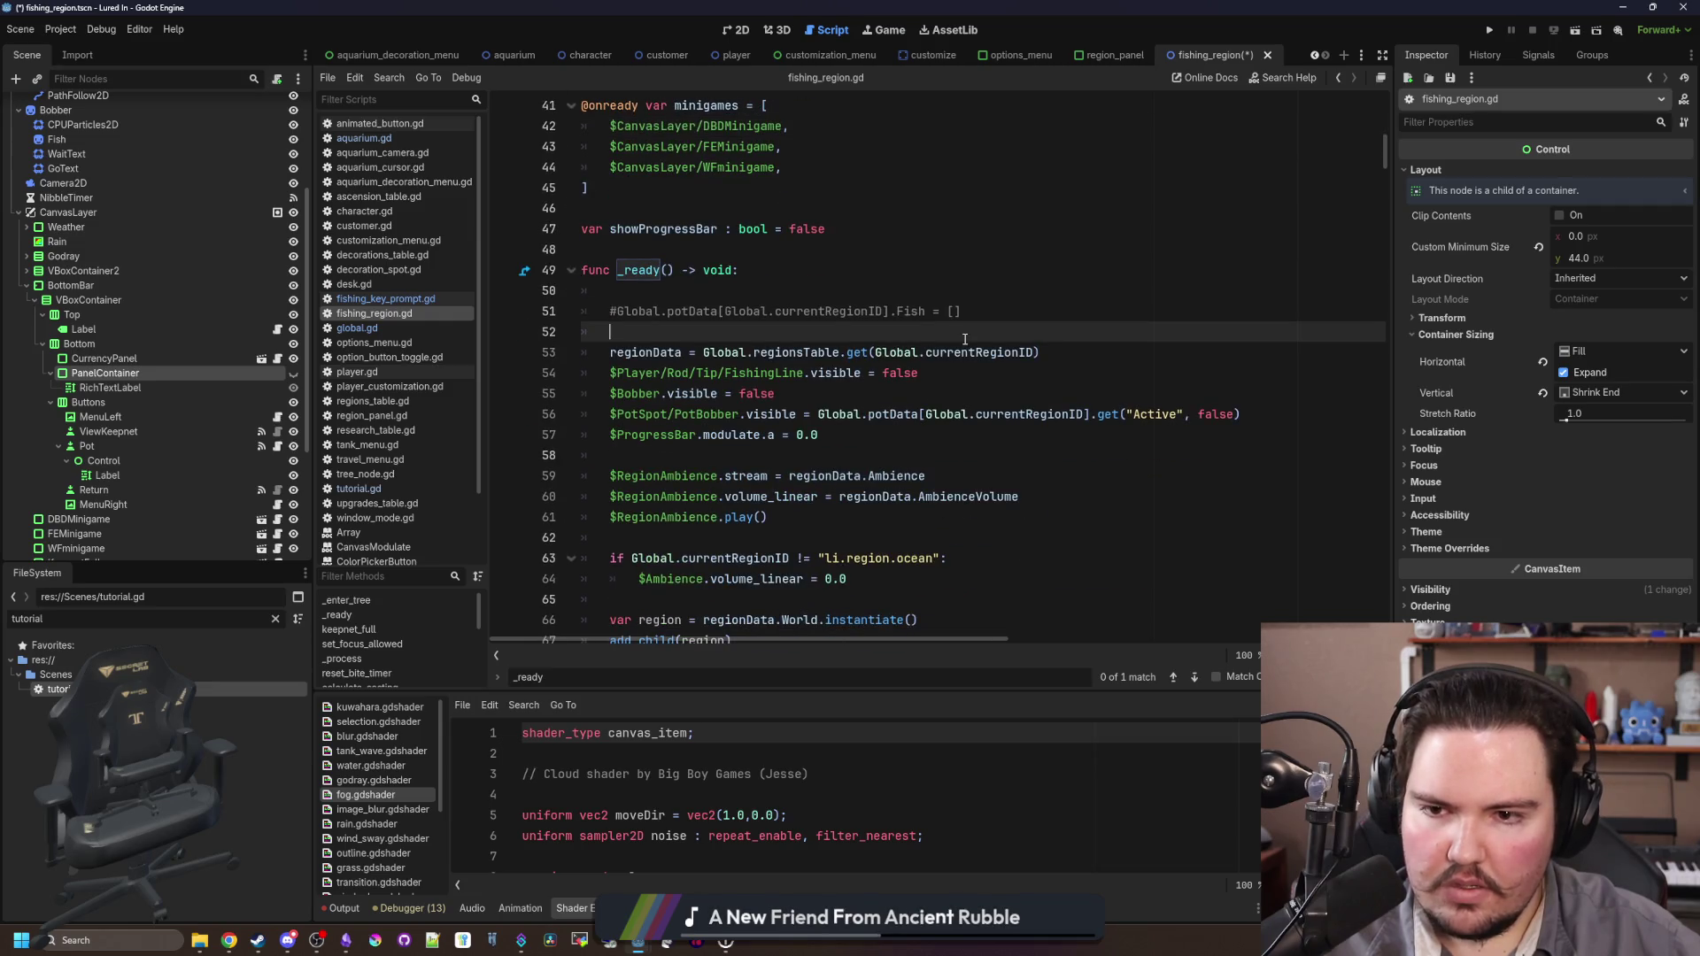
pyautogui.hotkey('ctrl', 'f')
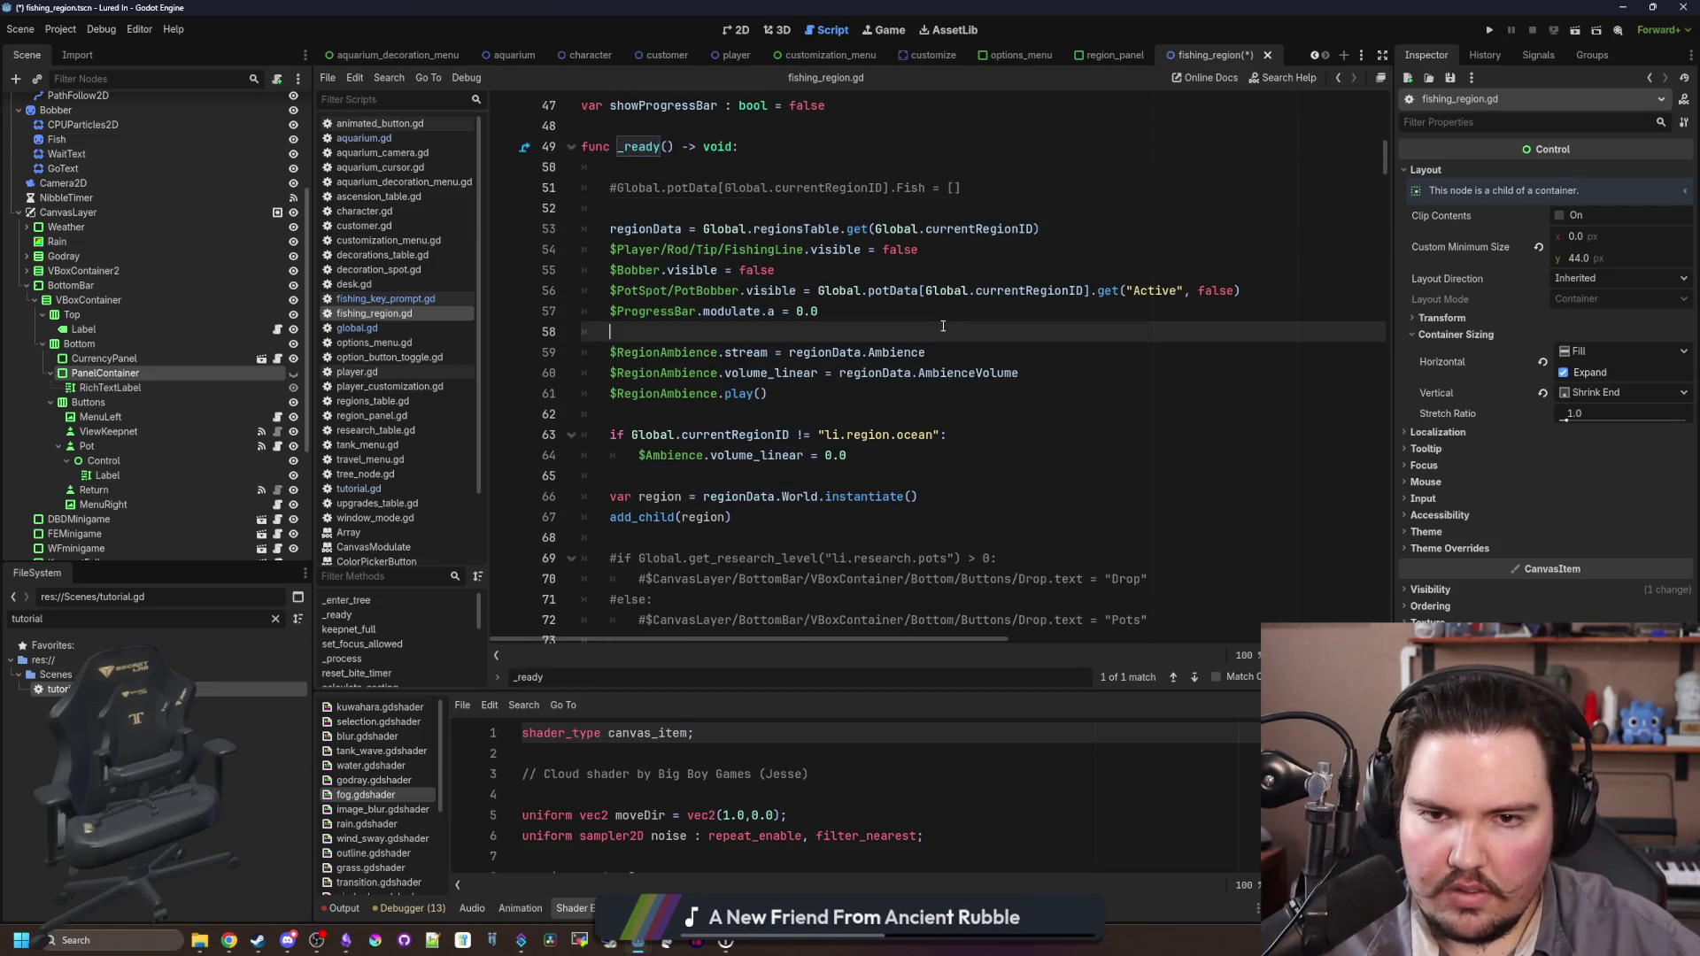
pyautogui.scroll(-5, 956, 334)
pyautogui.scroll(-4, 943, 326)
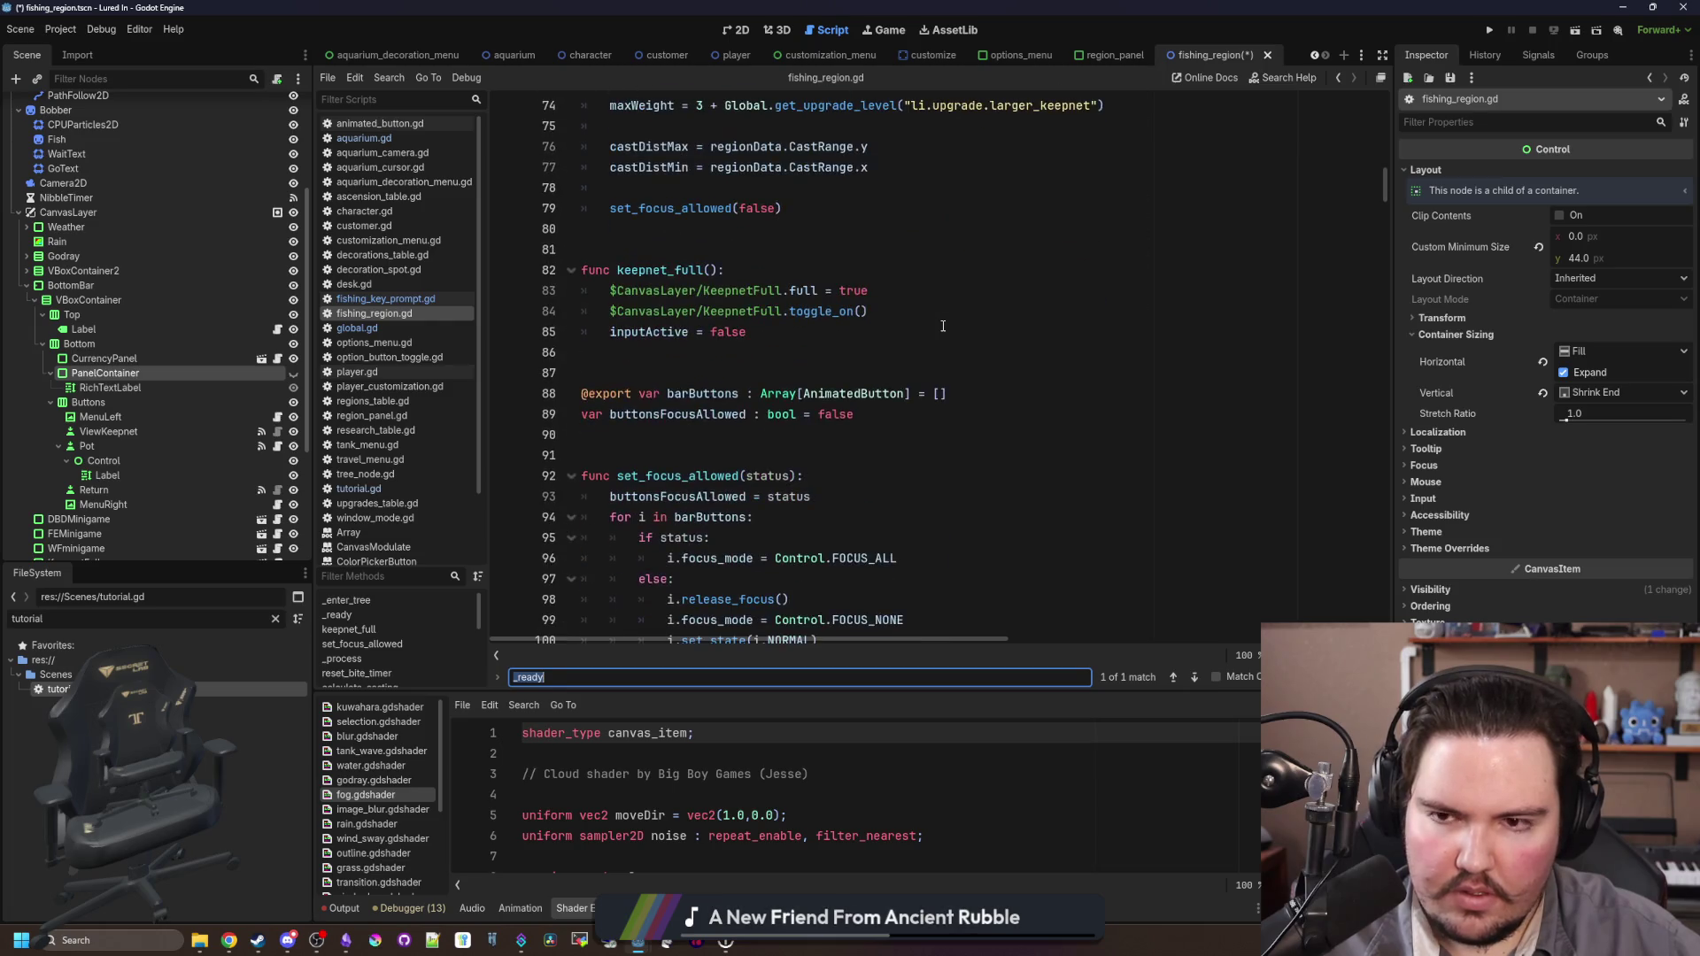
pyautogui.scroll(-11, 942, 325)
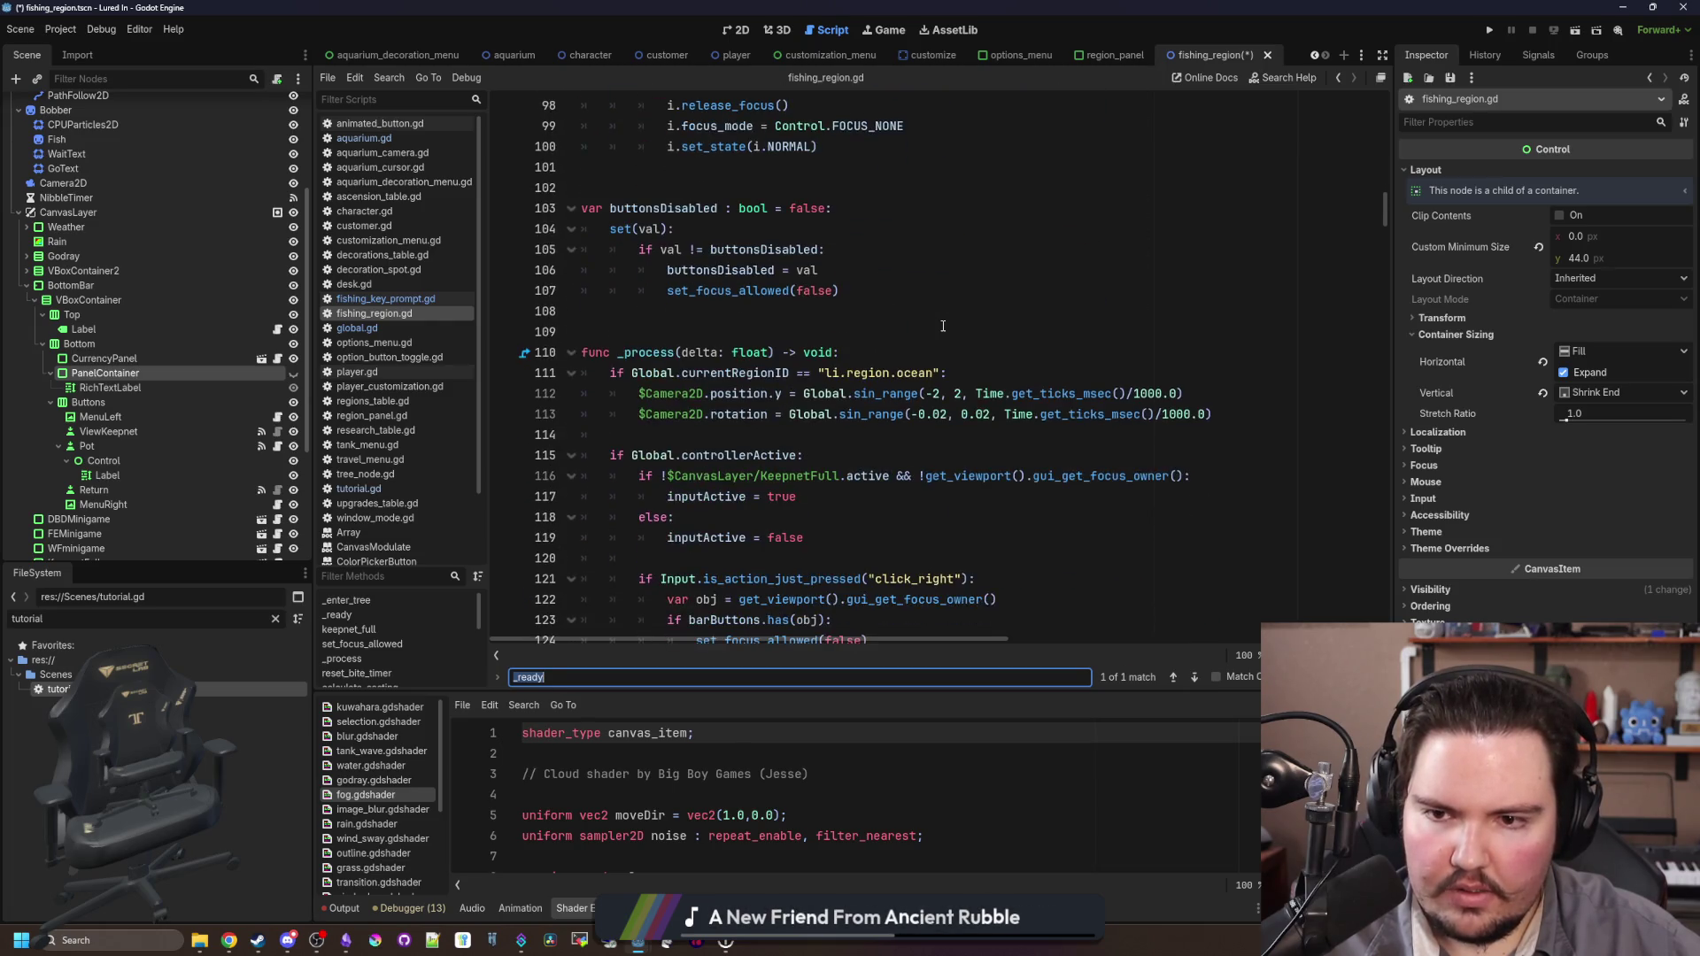
pyautogui.click(793, 333)
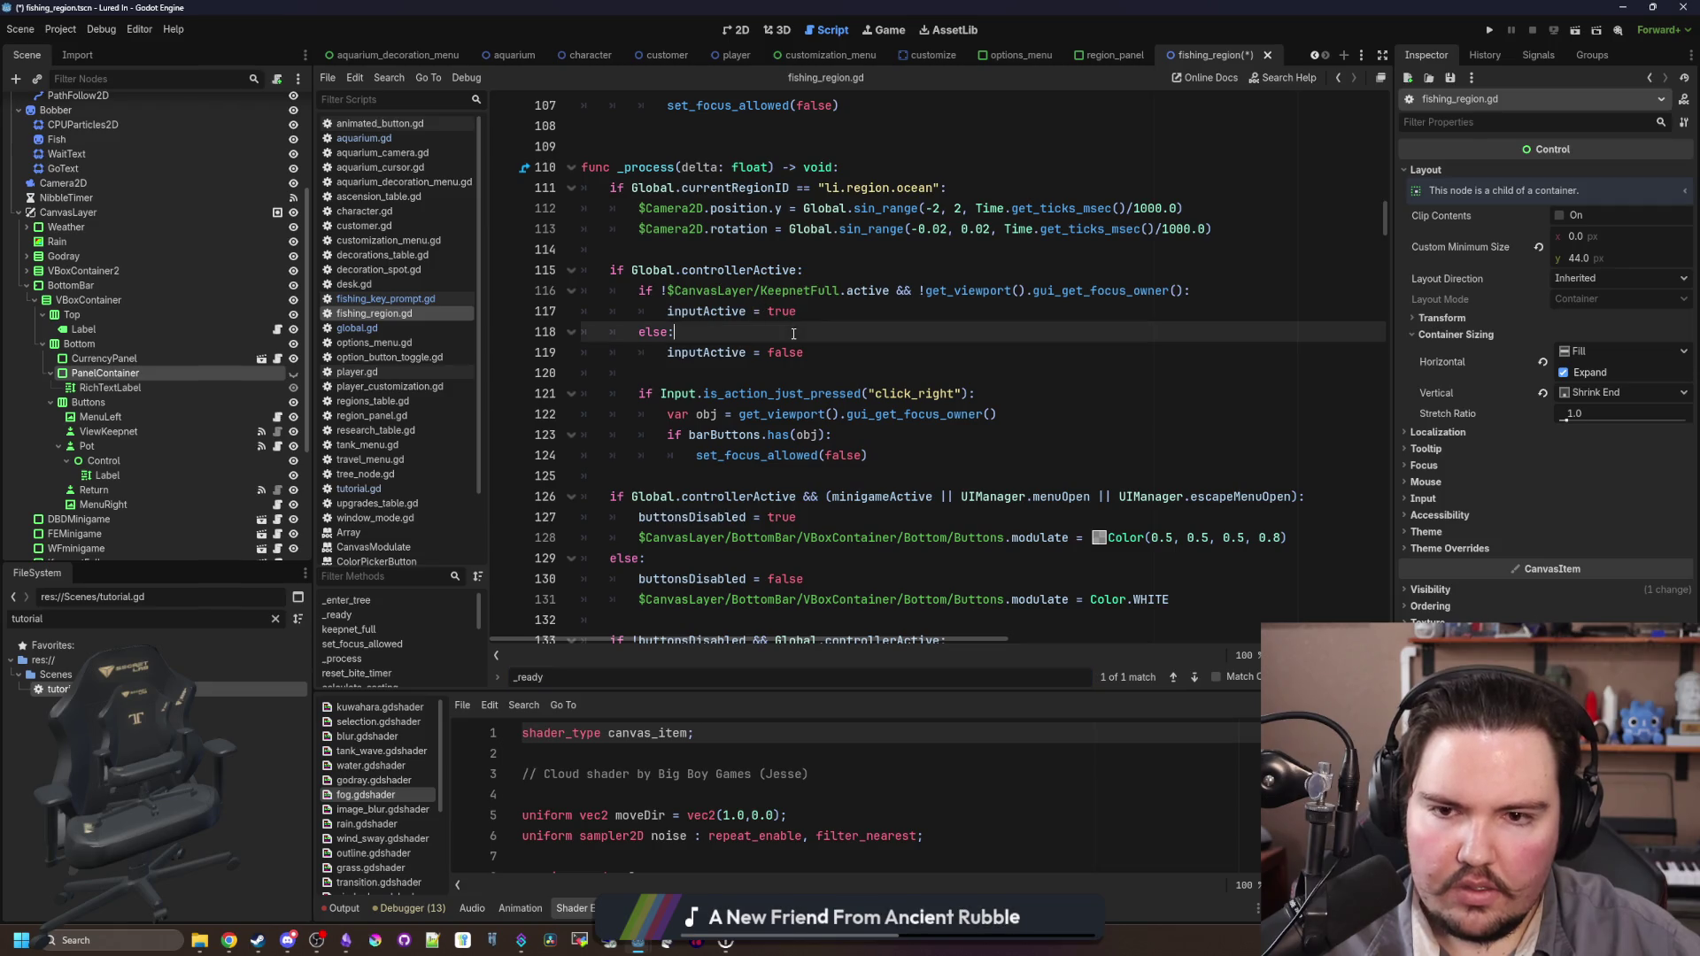
pyautogui.scroll(-8, 802, 313)
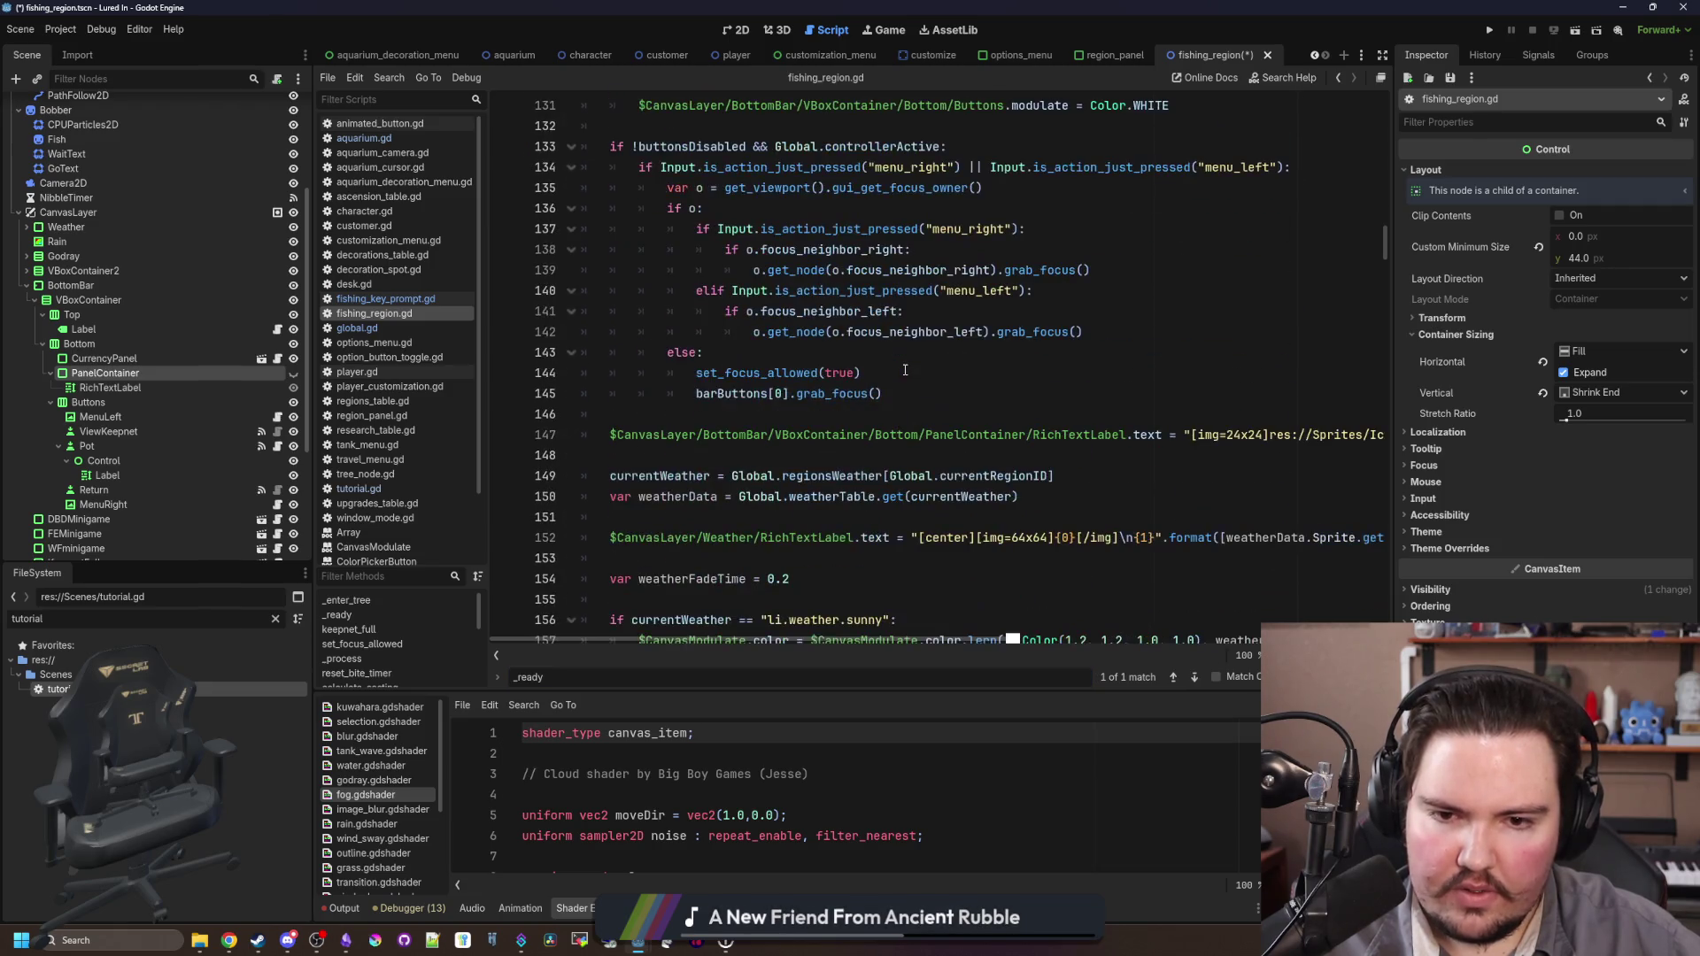
# Step: Add a ViewKeepnet node path line and move the weight-limit text assignment onto it
pyautogui.click(1041, 411)
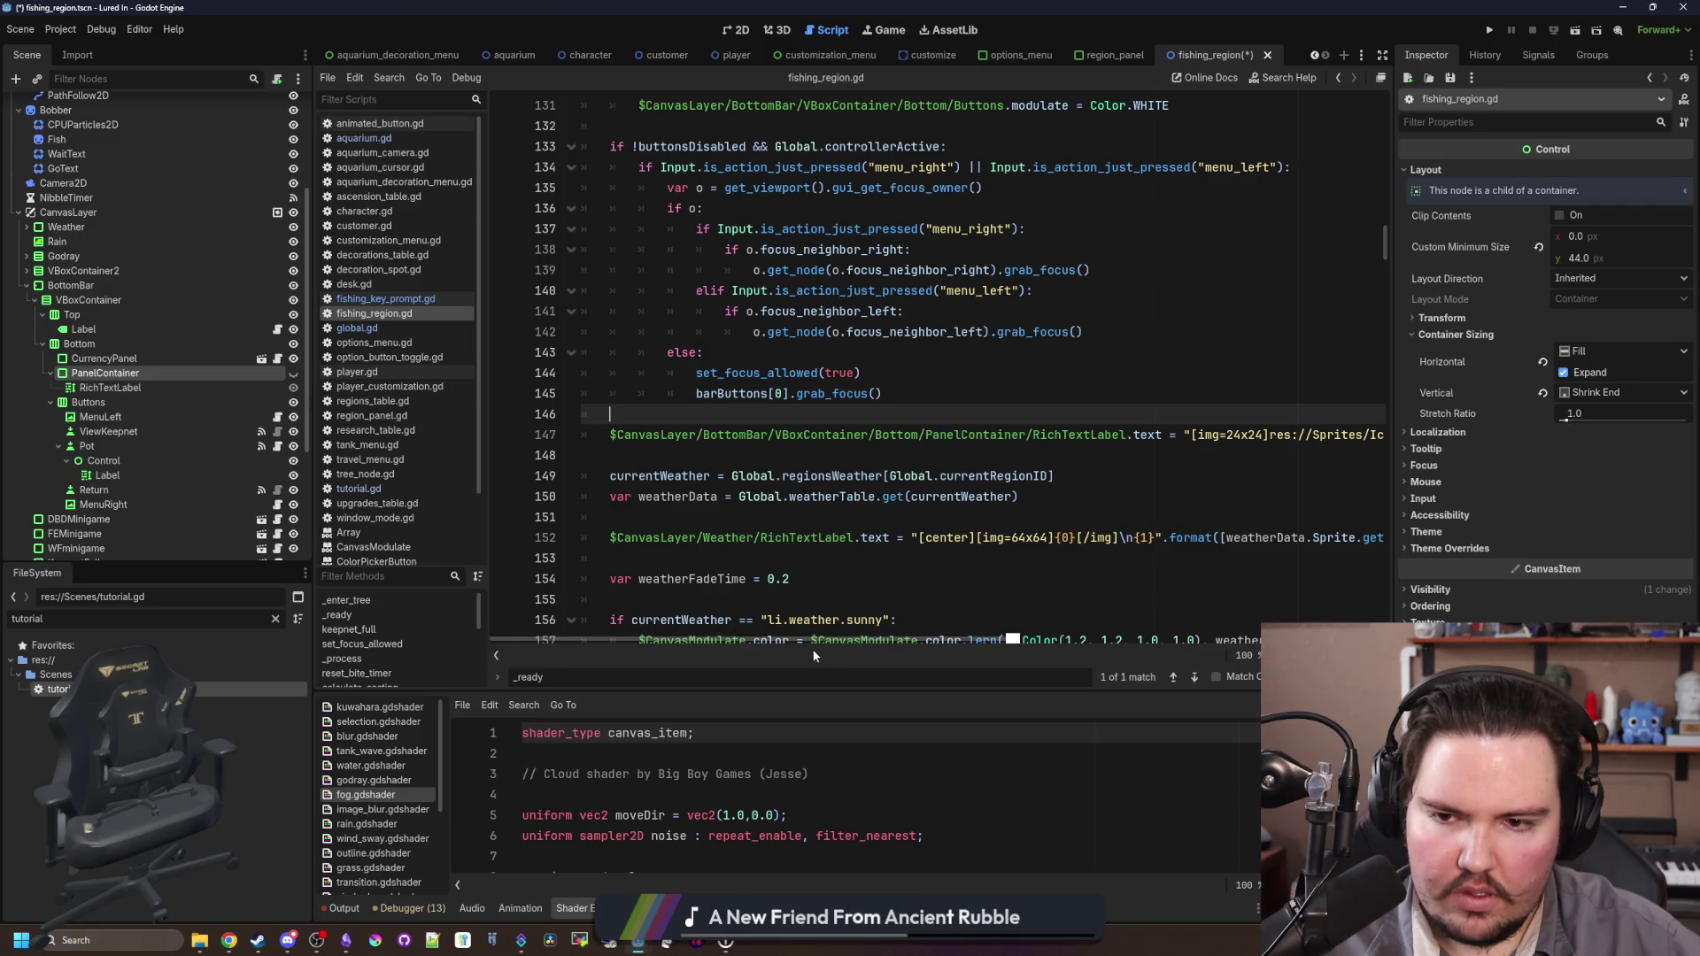
pyautogui.moveTo(814, 653)
pyautogui.mouseDown()
pyautogui.moveTo(1208, 609)
pyautogui.moveTo(712, 616)
pyautogui.mouseUp()
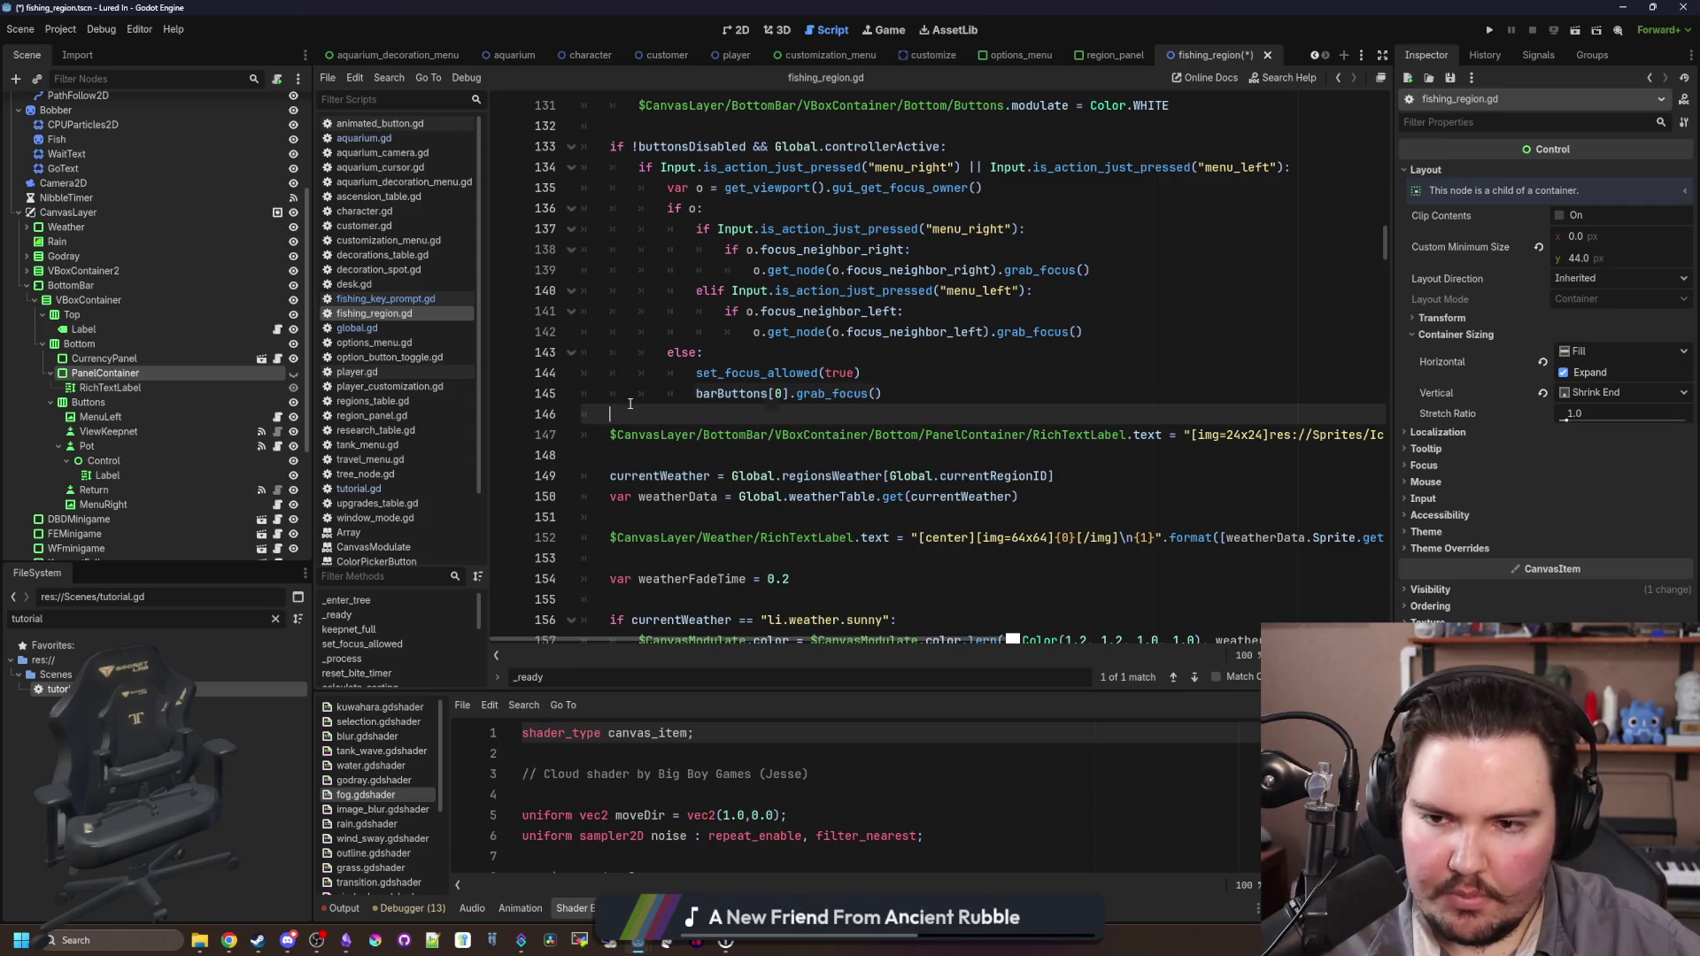
pyautogui.press('Return')
pyautogui.press('Return')
pyautogui.press('Up')
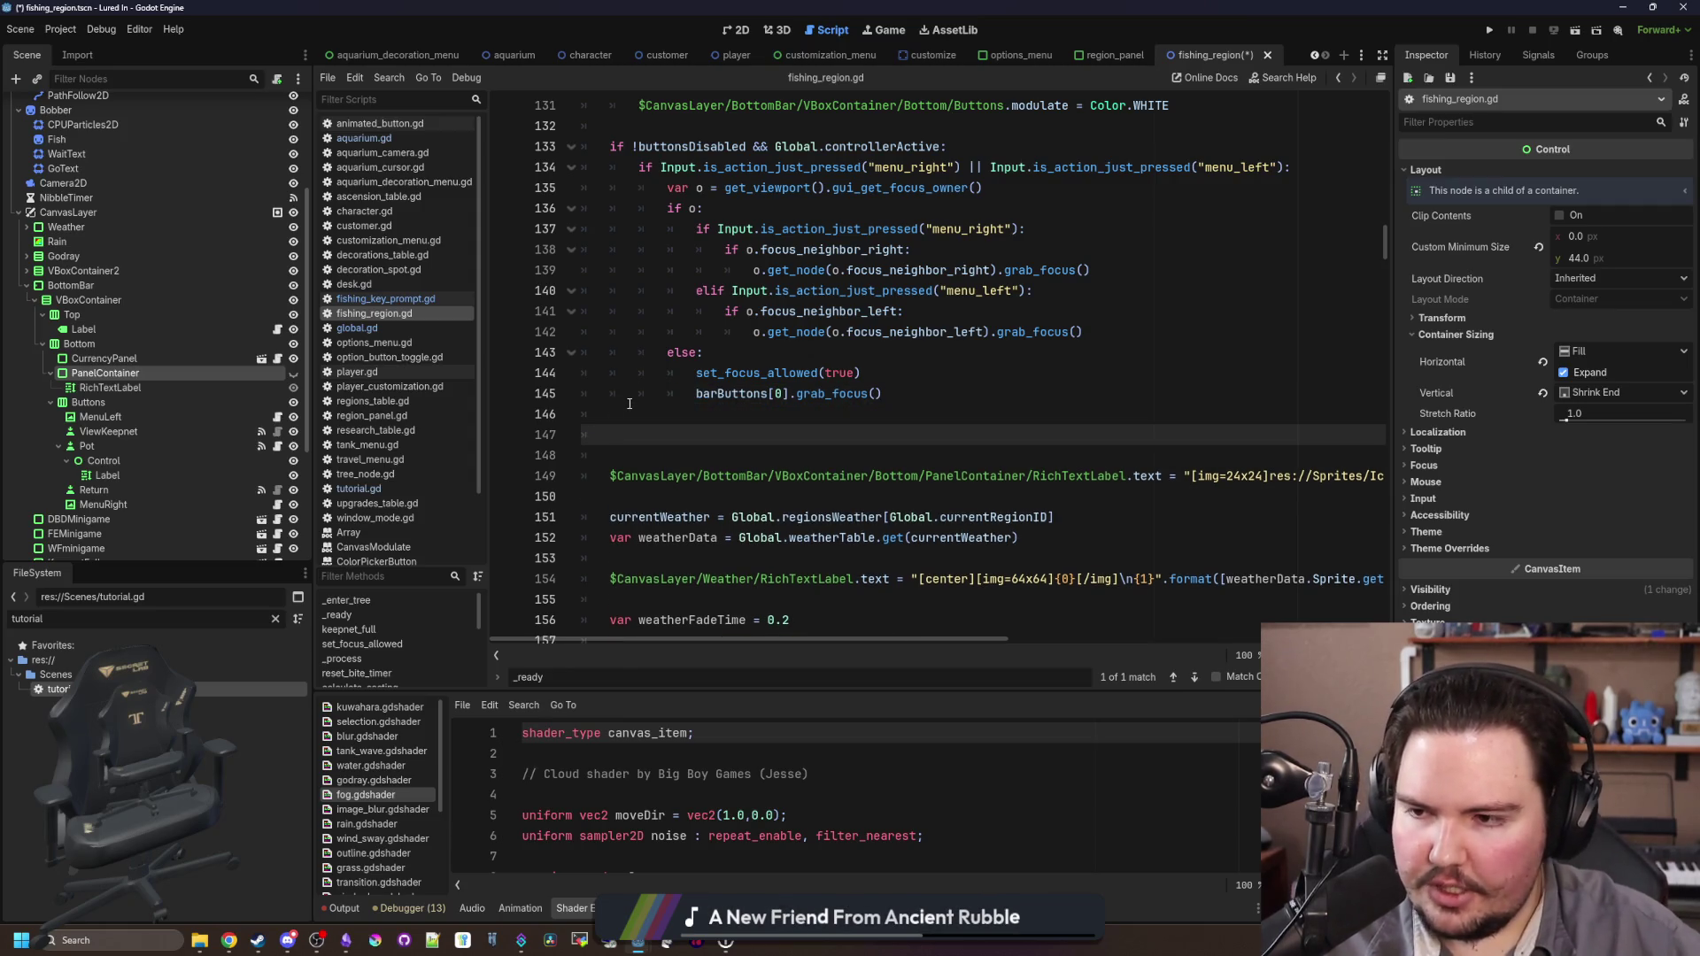
pyautogui.moveTo(146, 436); pyautogui.dragTo(704, 434)
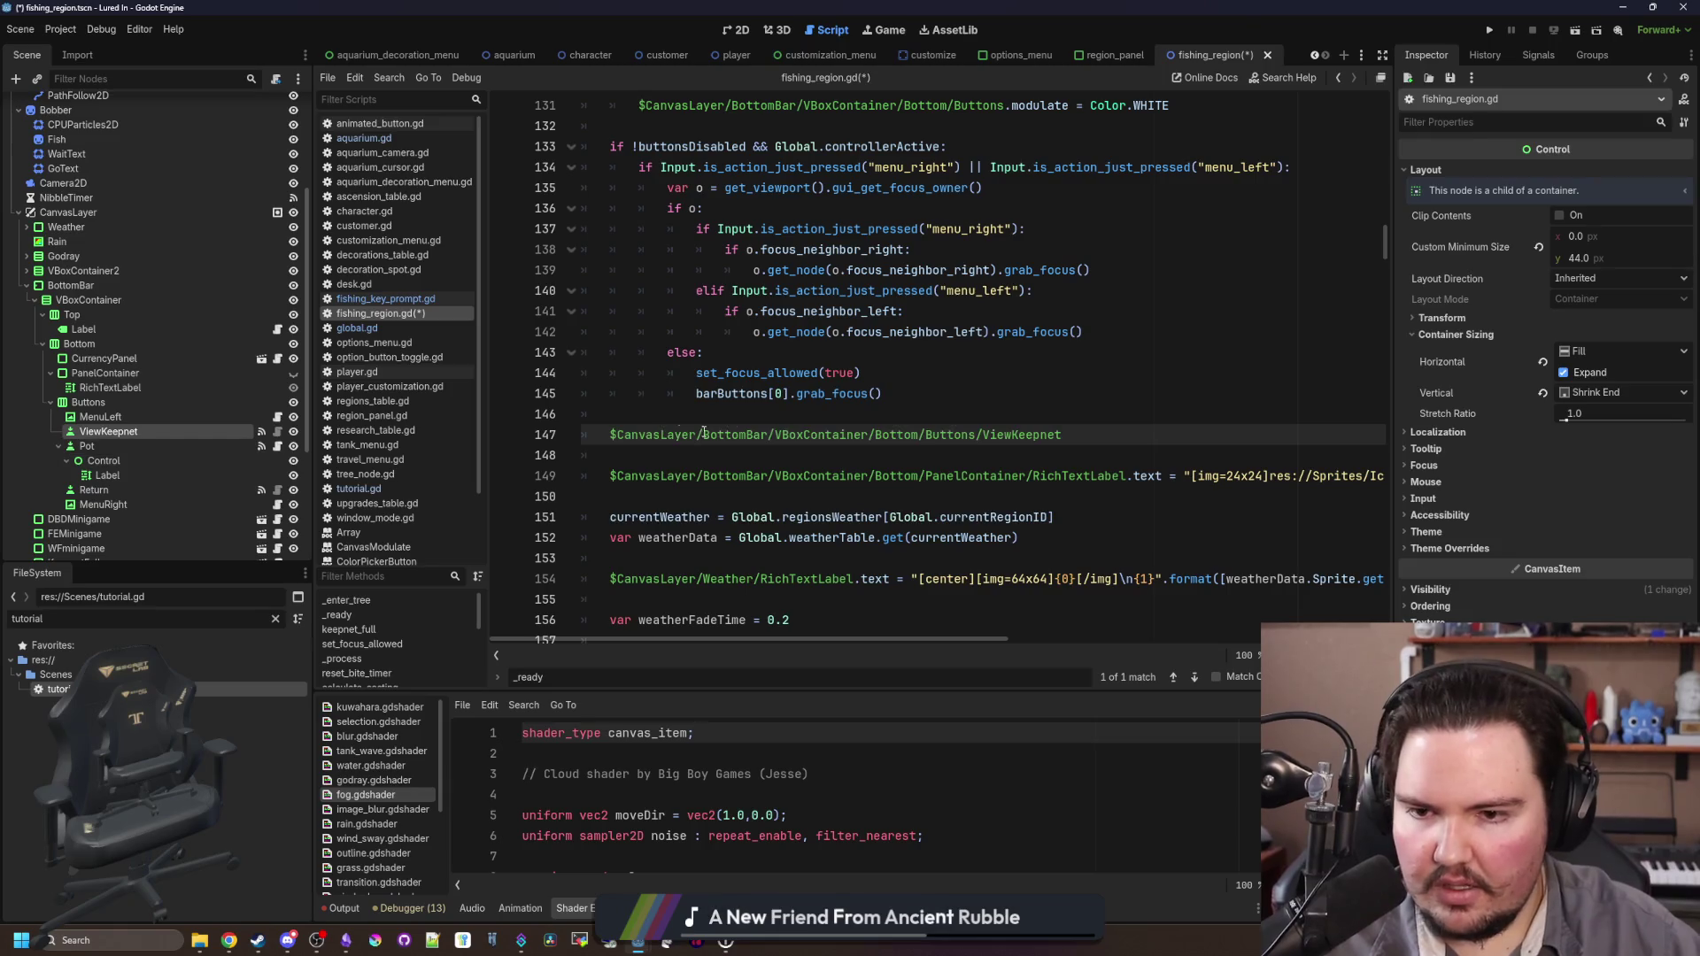
pyautogui.moveTo(1126, 477); pyautogui.dragTo(1177, 476)
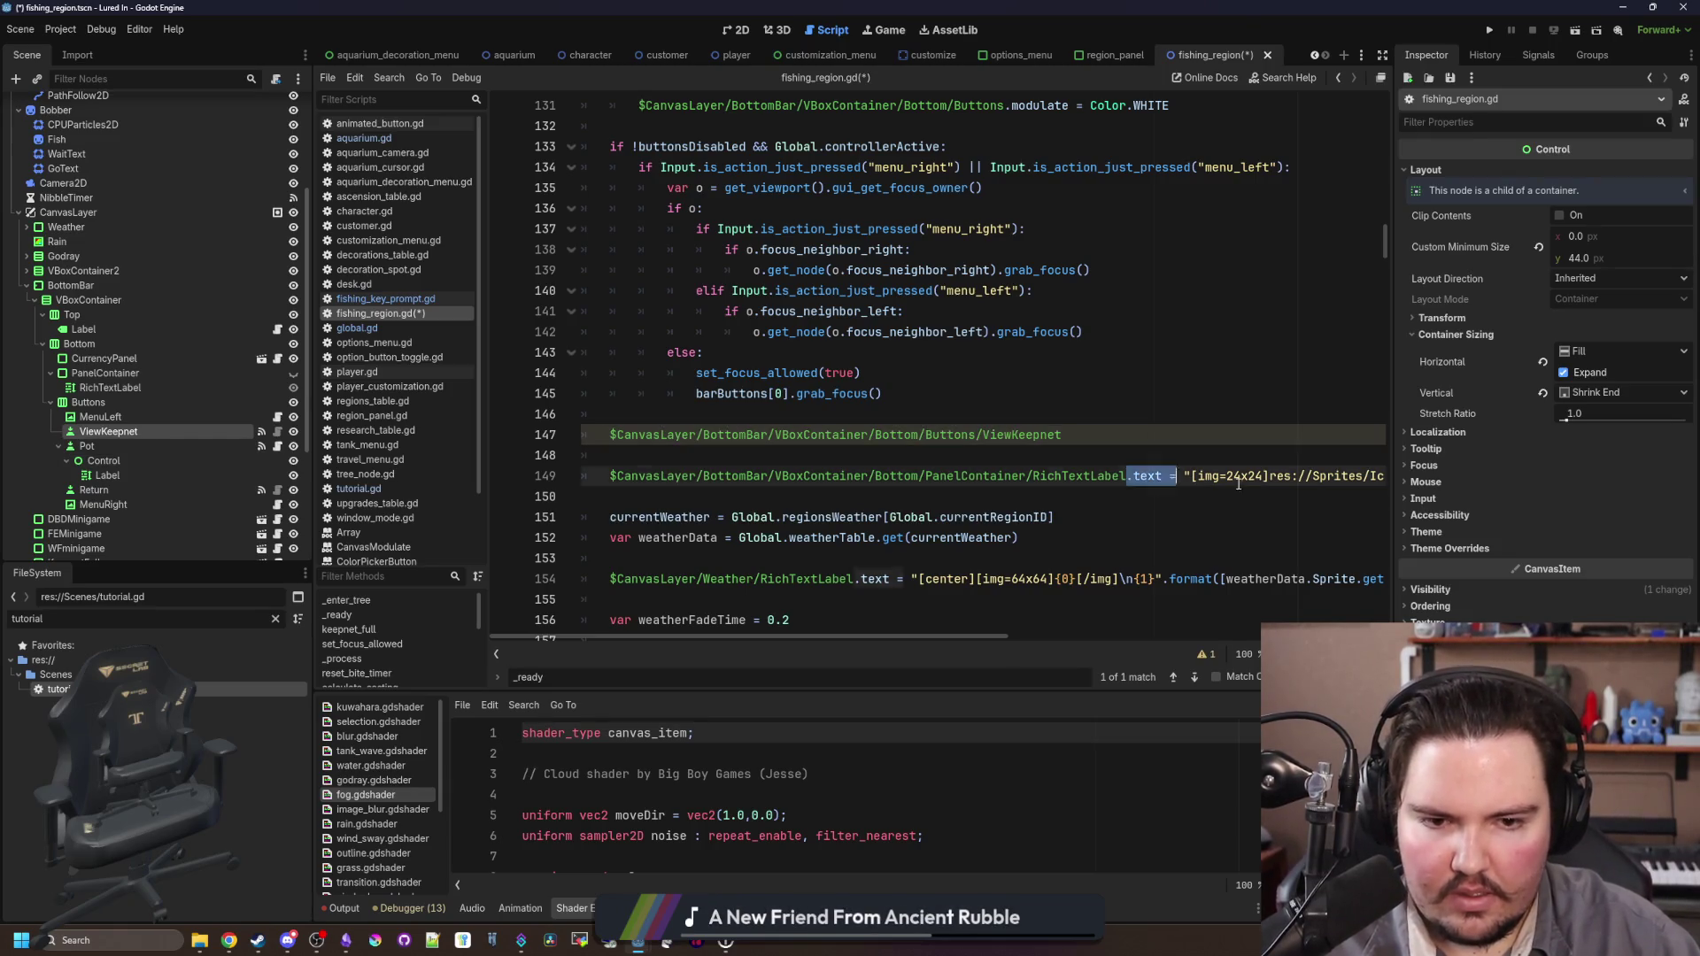
pyautogui.hotkey('shift', 'End')
pyautogui.press('Delete')
pyautogui.click(928, 436)
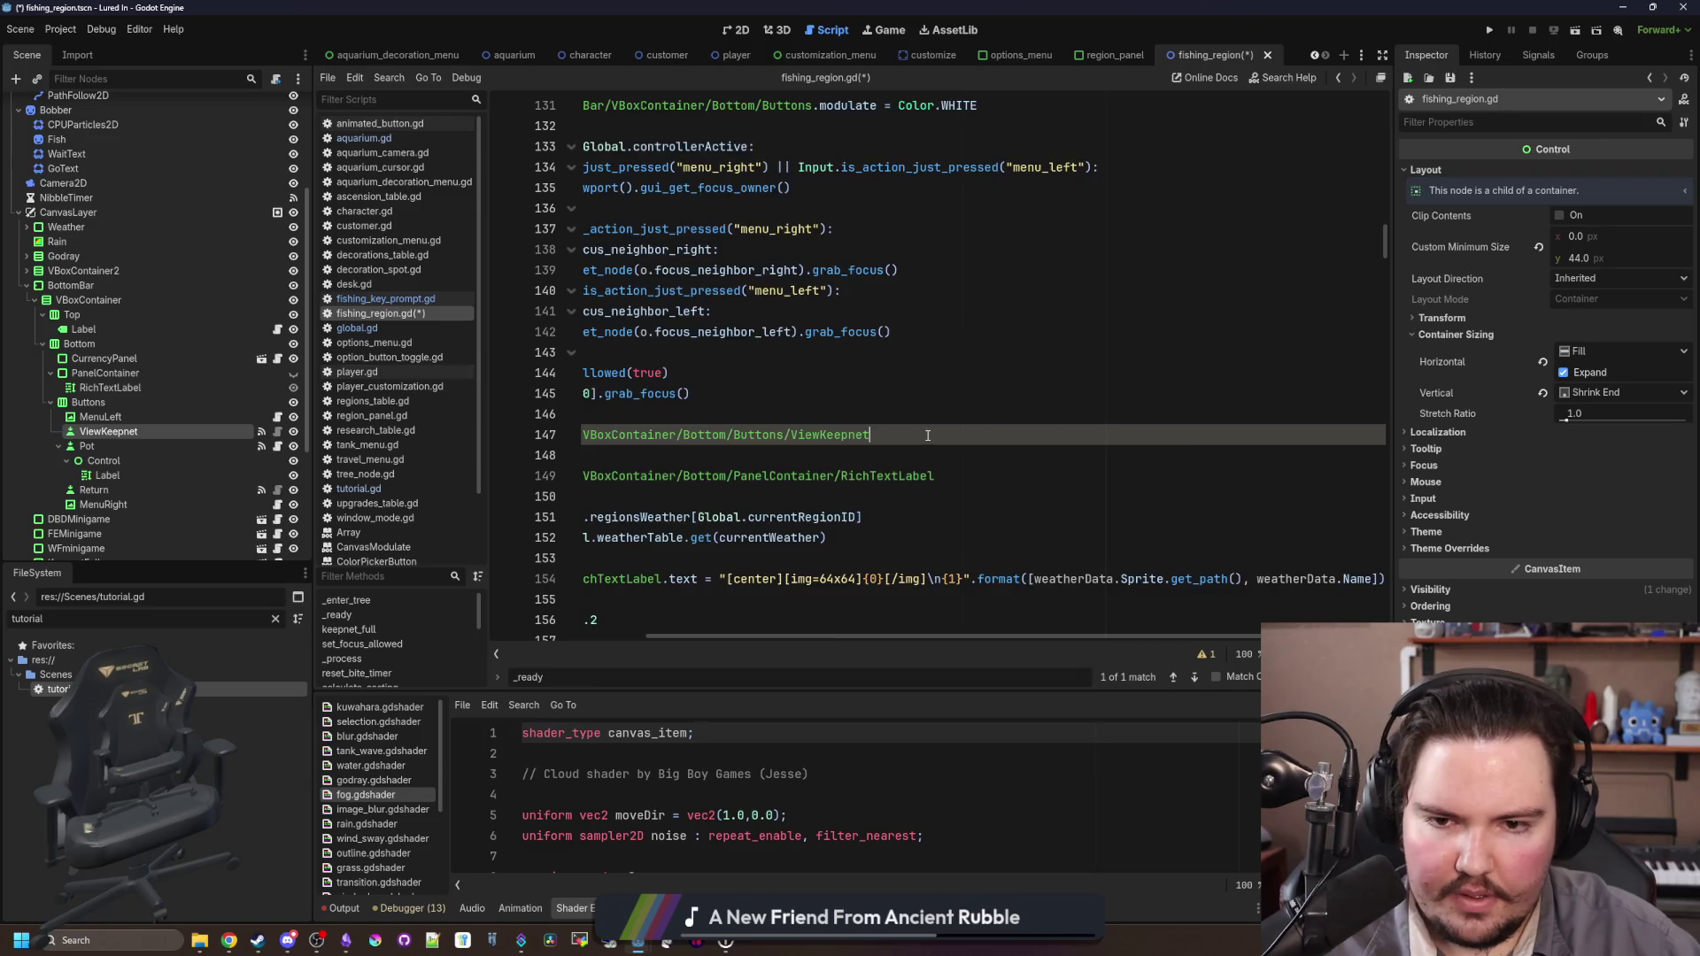
pyautogui.write('.text = "[img=24x24]res://Sprites/Icons/icon_keepnet.png[/img] Keepnet Weight Limit {0}/{1}".format([currentWeight, maxWeight])')
# Step: Trim the keepnet text to 'Keepnet {0}/{1}', removing the icon tag and 'Weight Limit'
pyautogui.moveTo(1383, 435)
pyautogui.mouseDown()
pyautogui.moveTo(584, 434)
pyautogui.moveTo(1384, 434)
pyautogui.mouseUp()
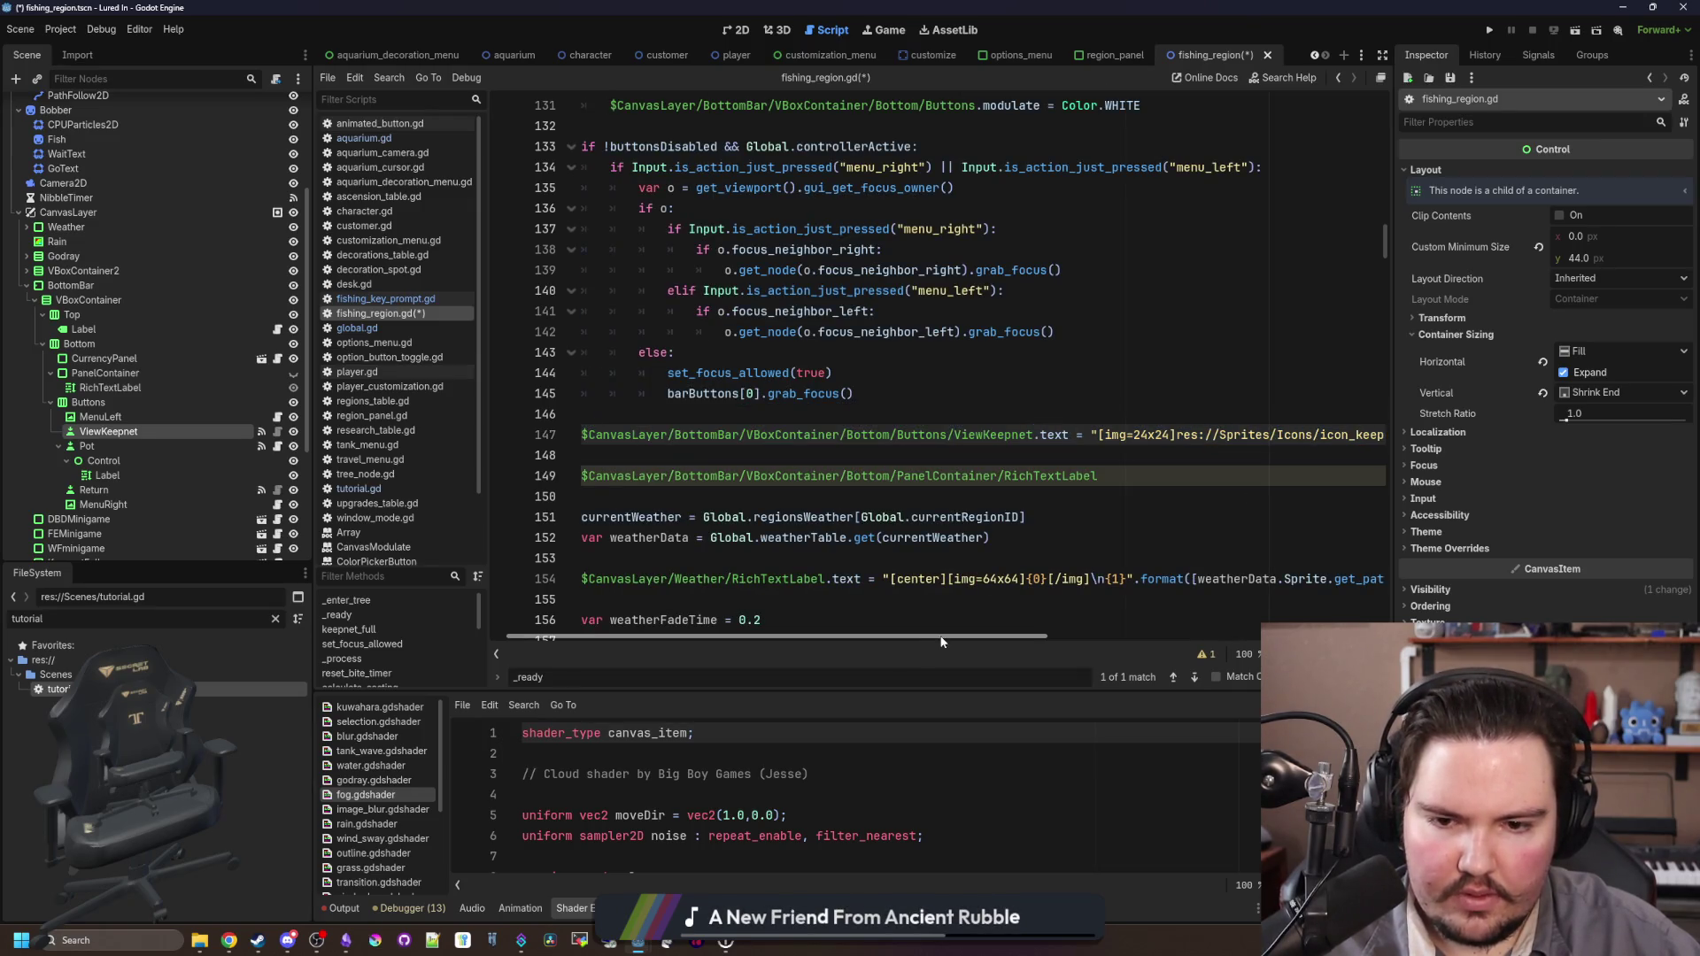
pyautogui.moveTo(967, 635); pyautogui.dragTo(1311, 576)
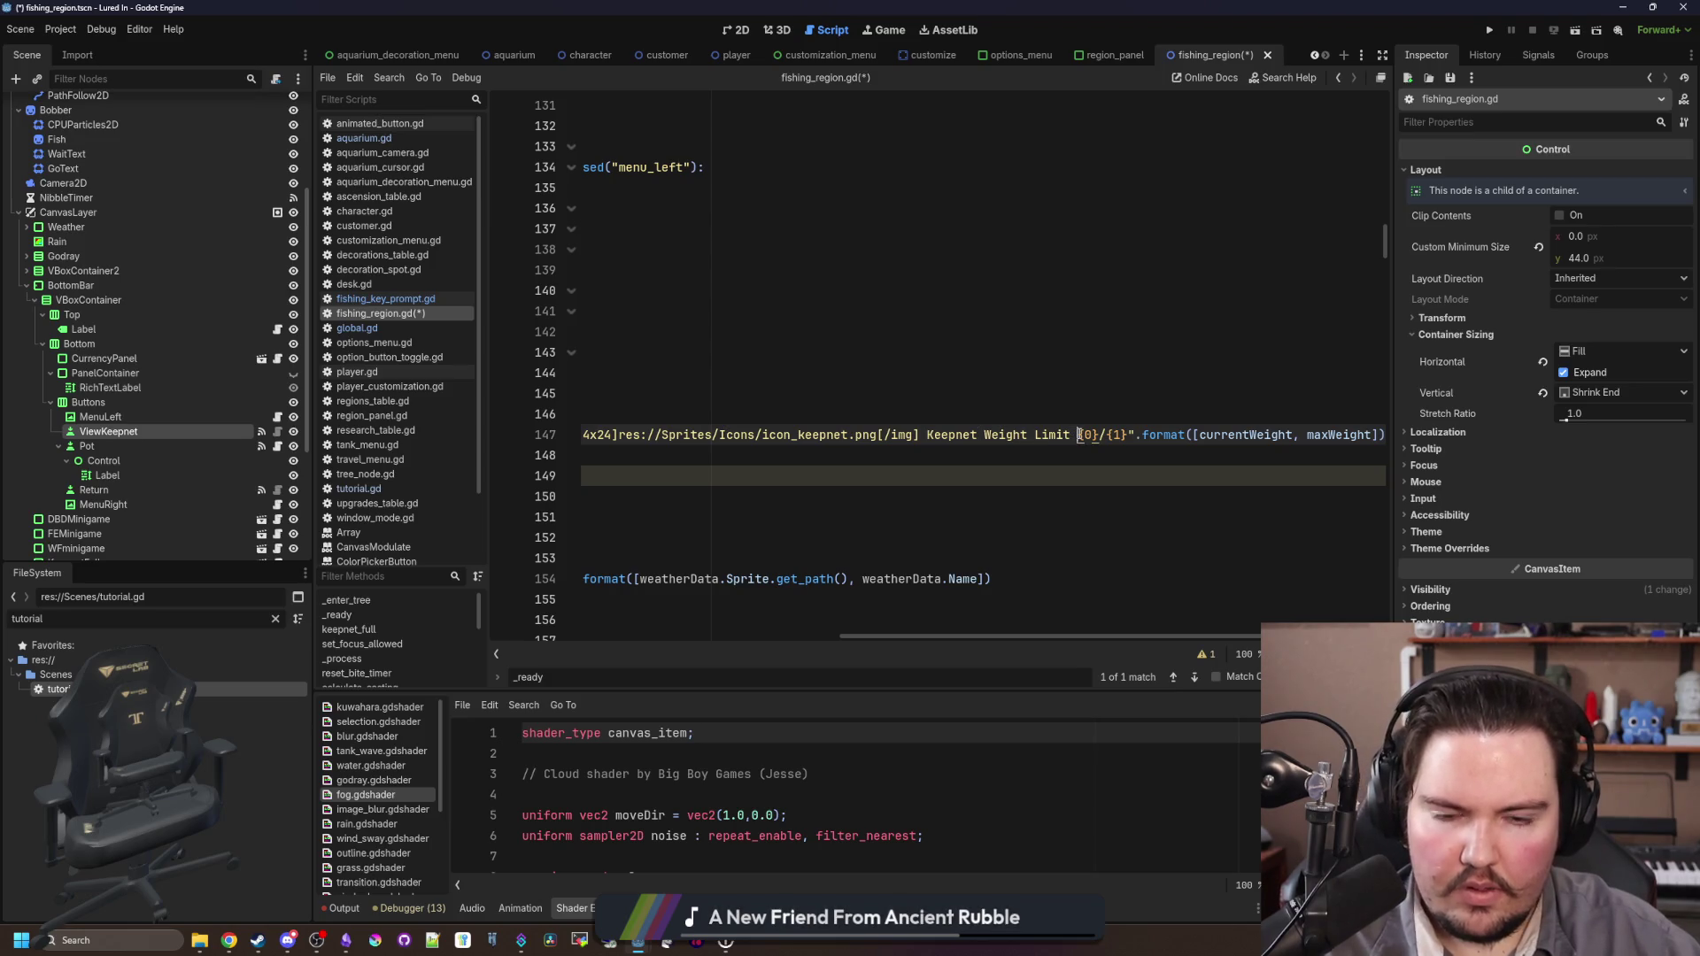
pyautogui.moveTo(1078, 434); pyautogui.dragTo(632, 435)
pyautogui.press('BackSpace')
pyautogui.press('BackSpace')
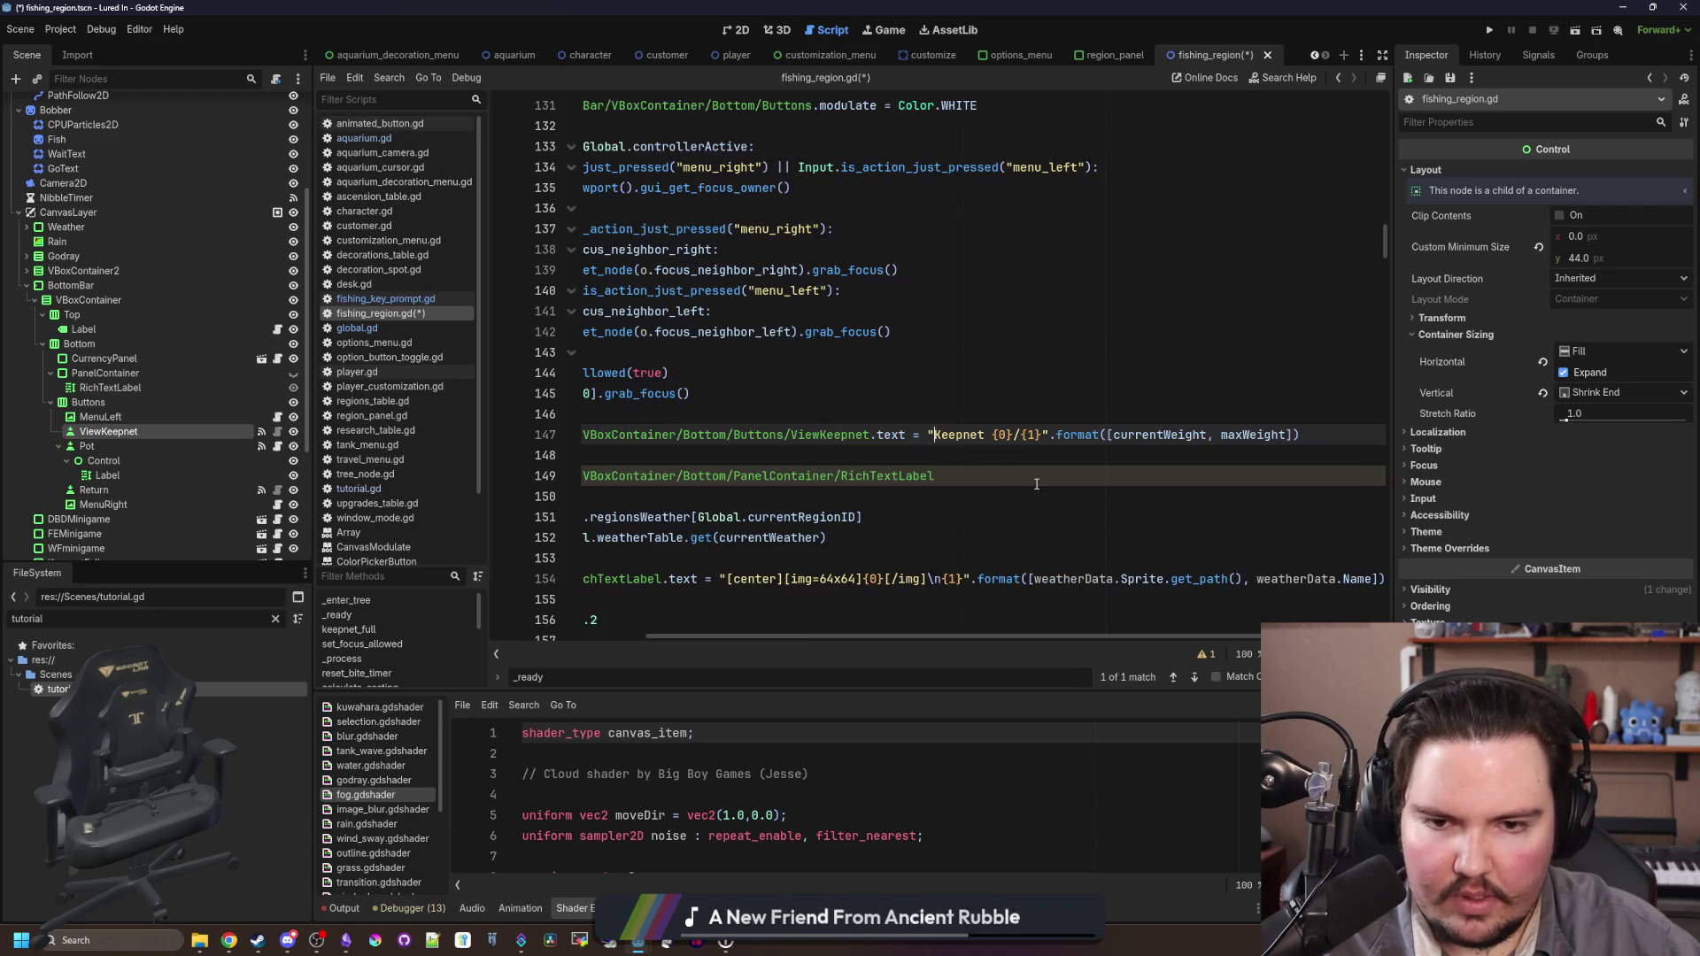
# Step: Delete the old RichTextLabel line and save the script
pyautogui.moveTo(935, 476); pyautogui.dragTo(587, 475)
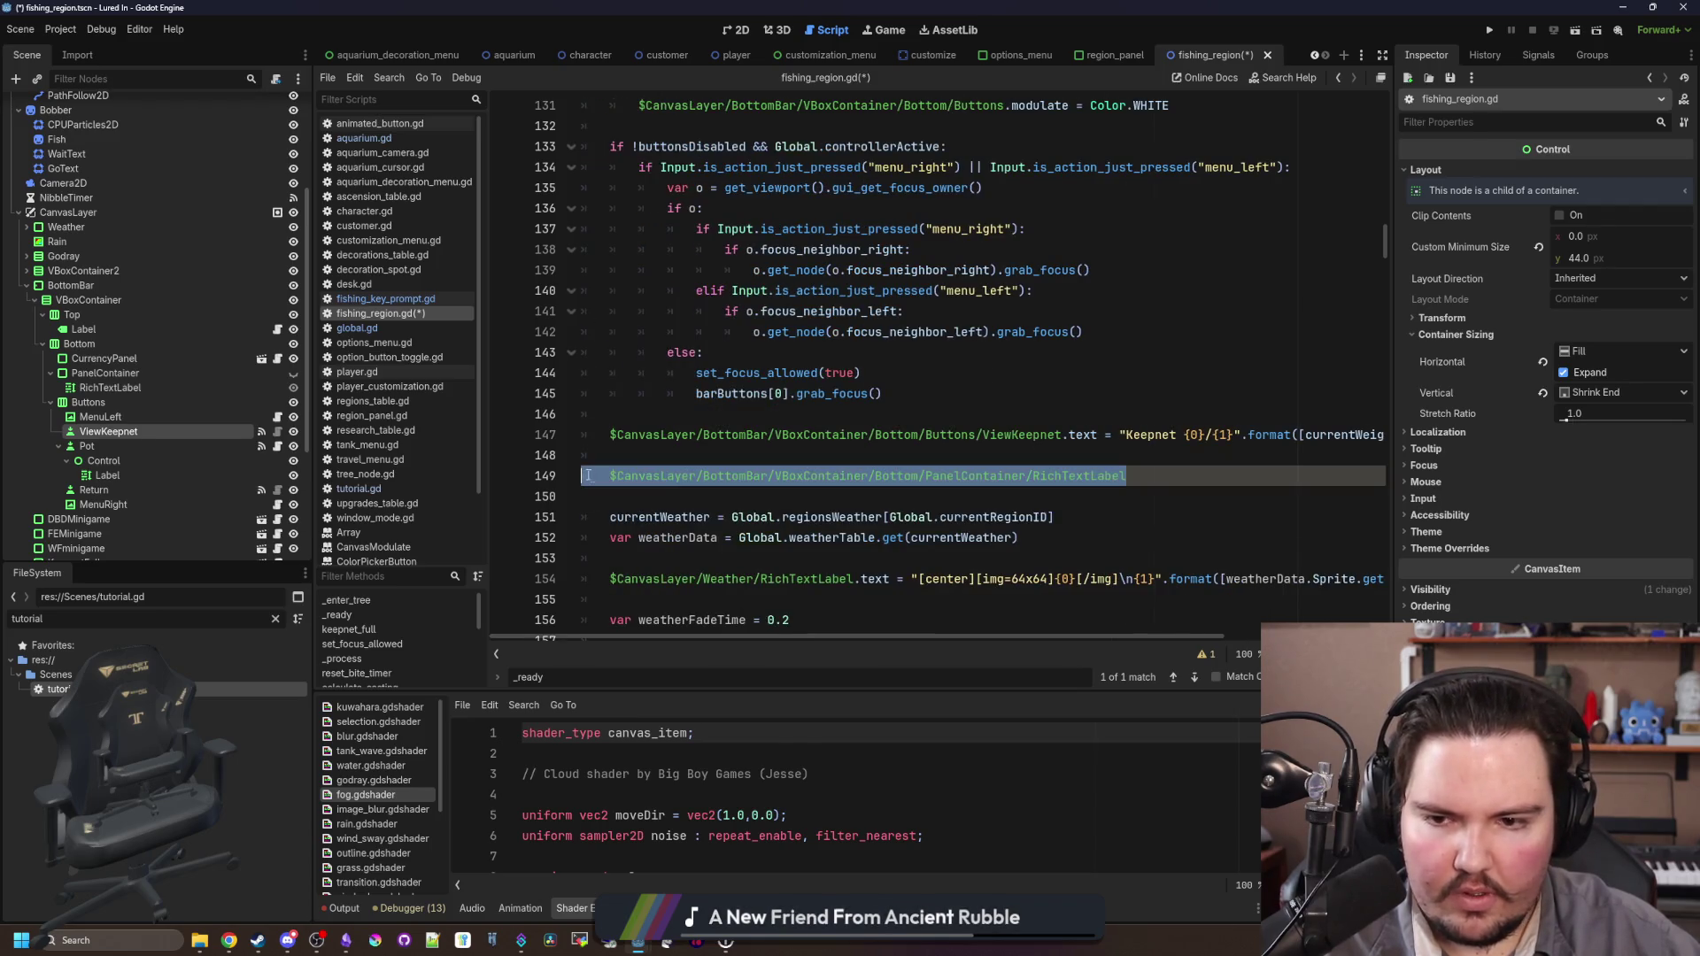
pyautogui.click(614, 474)
pyautogui.write('//')
pyautogui.click(647, 455)
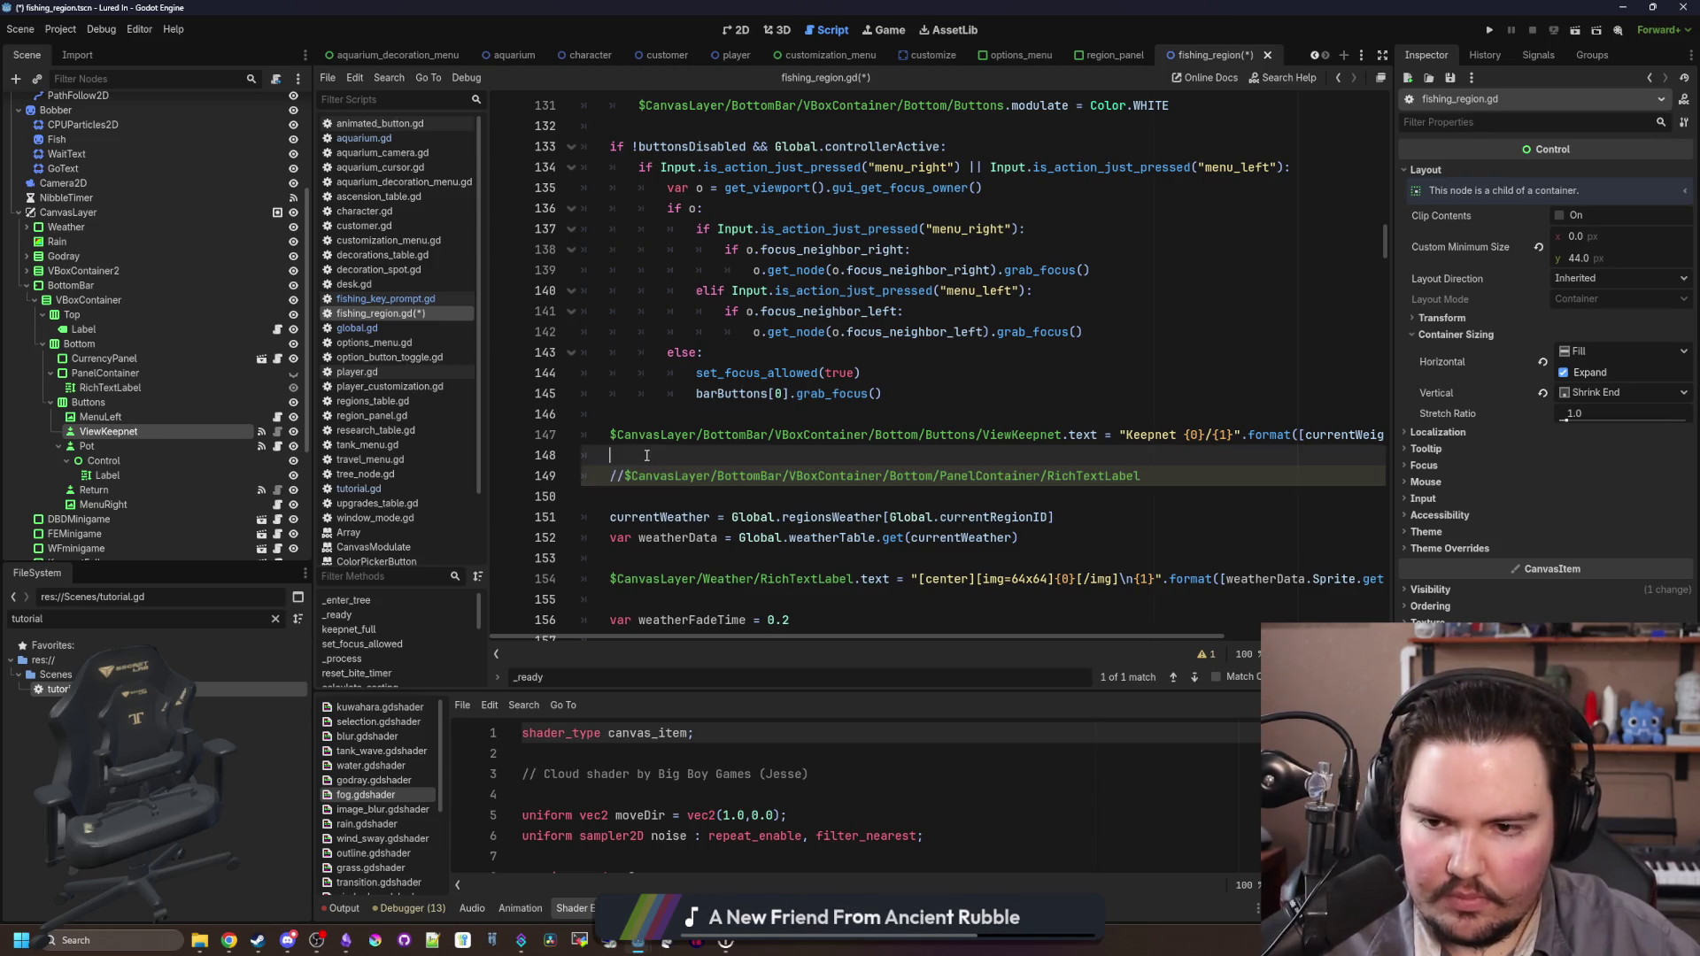
pyautogui.hotkey('shift', 'Down')
pyautogui.hotkey('shift', 'Down')
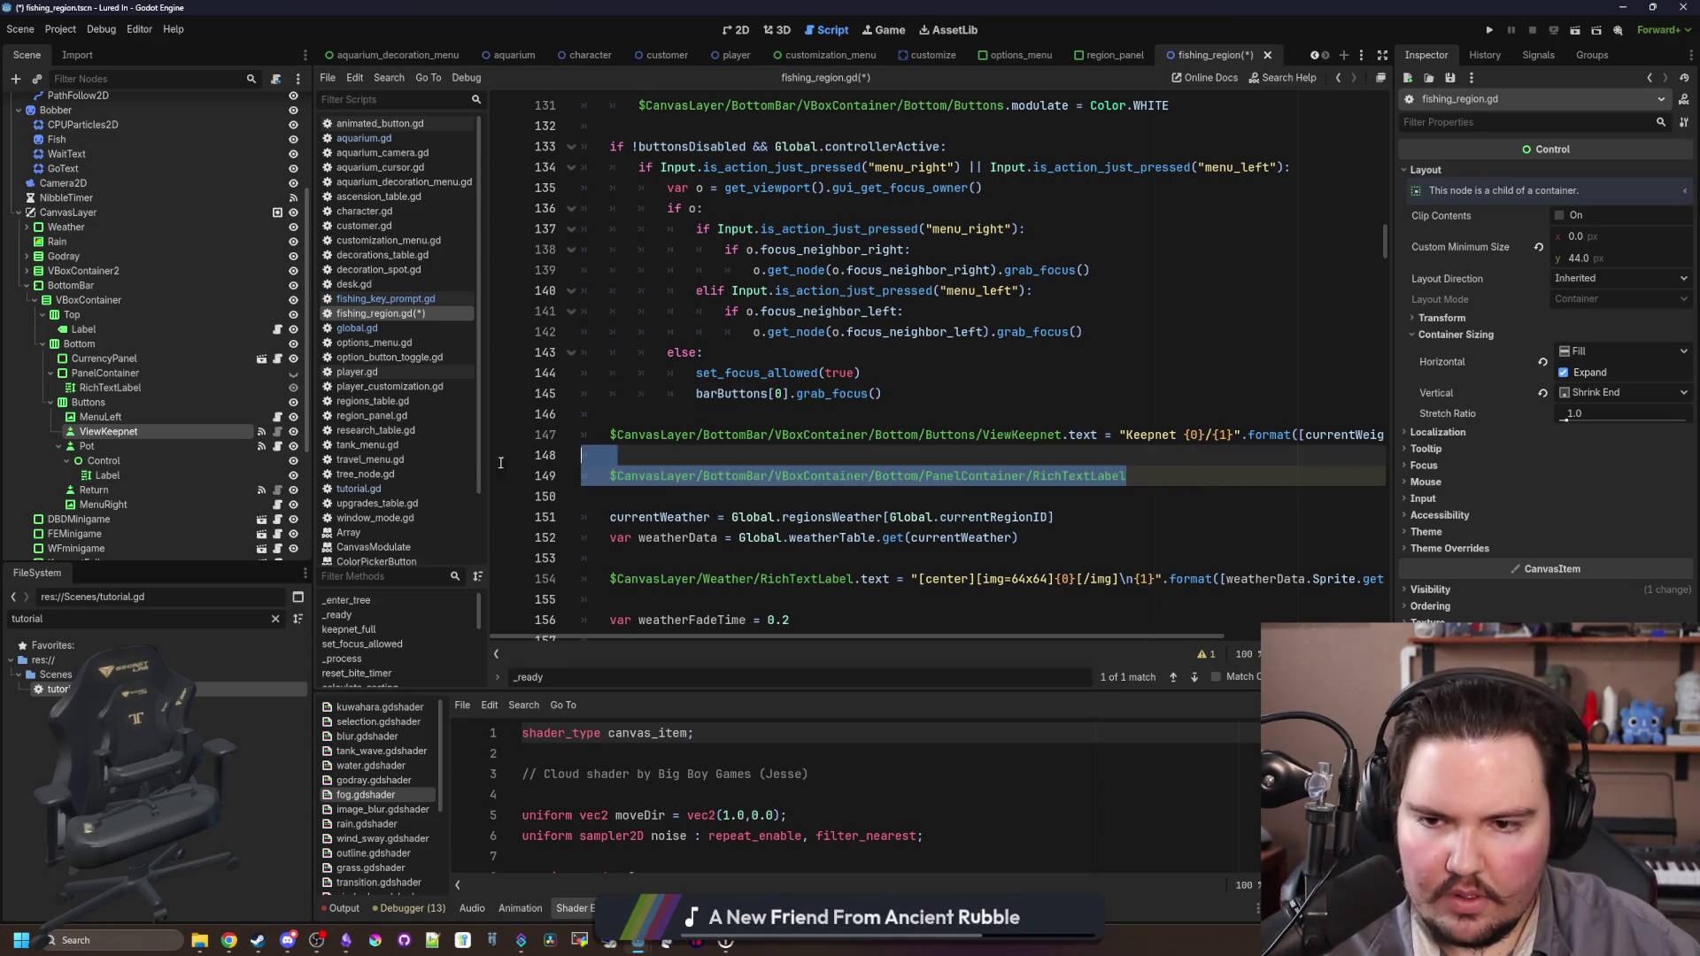
pyautogui.press('BackSpace')
pyautogui.click(651, 414)
pyautogui.hotkey('ctrl', 's')
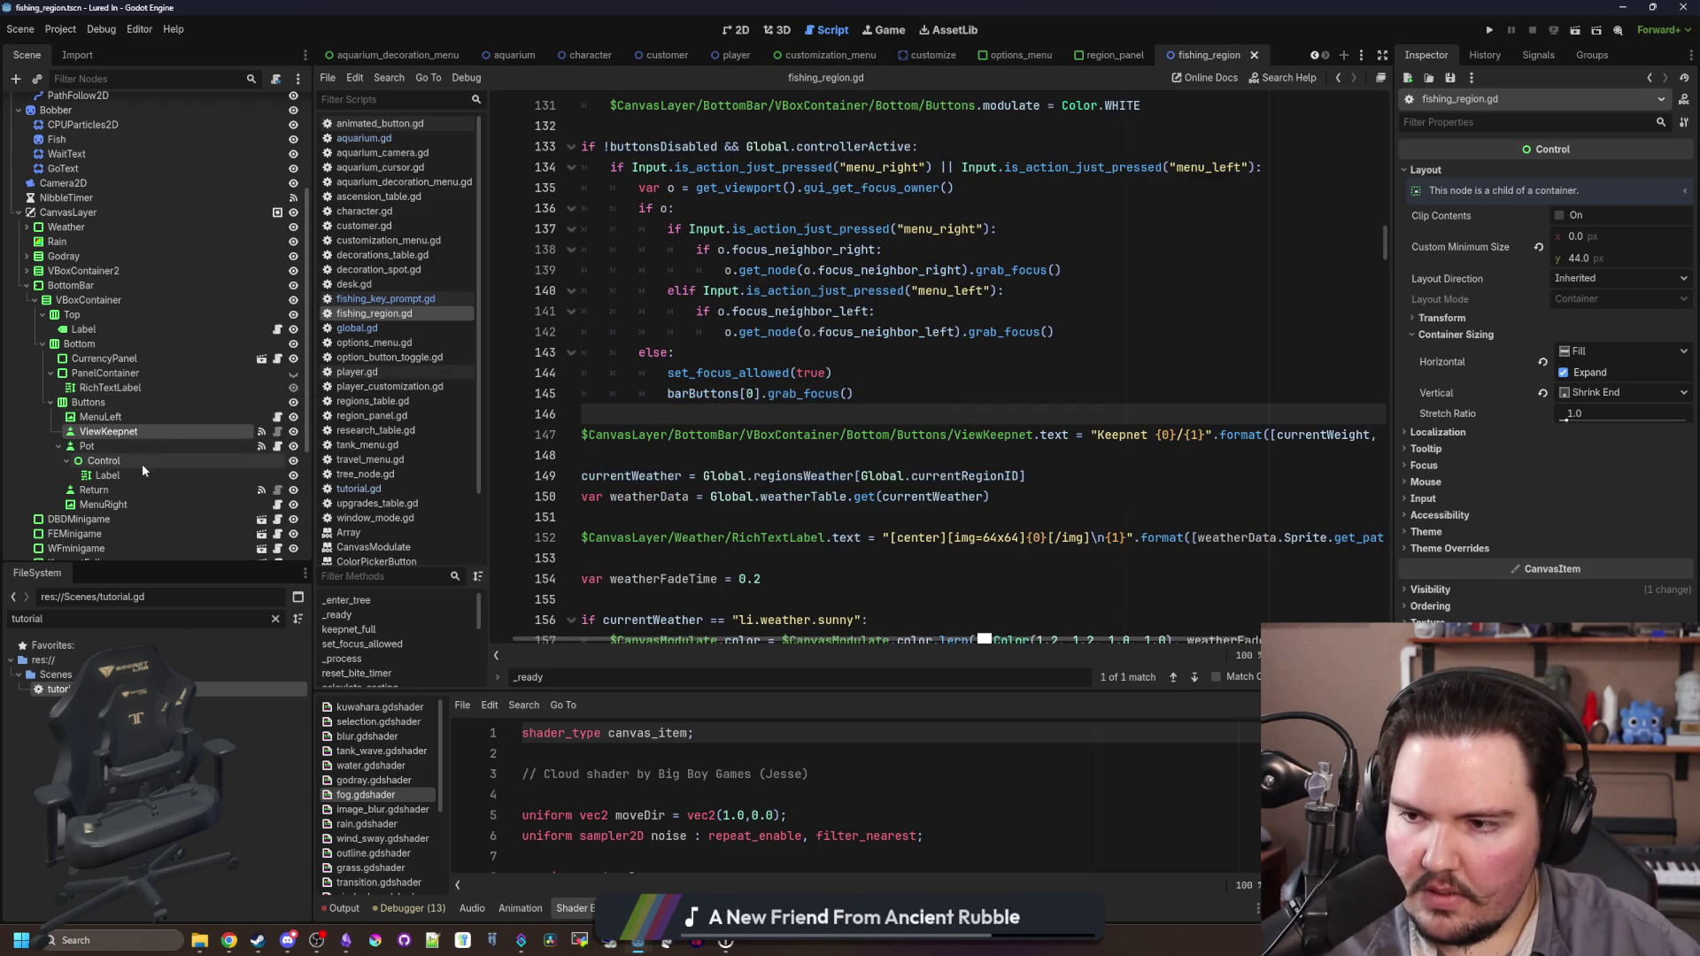
# Step: Delete the PanelContainer node and its children from the scene and save
pyautogui.click(99, 360)
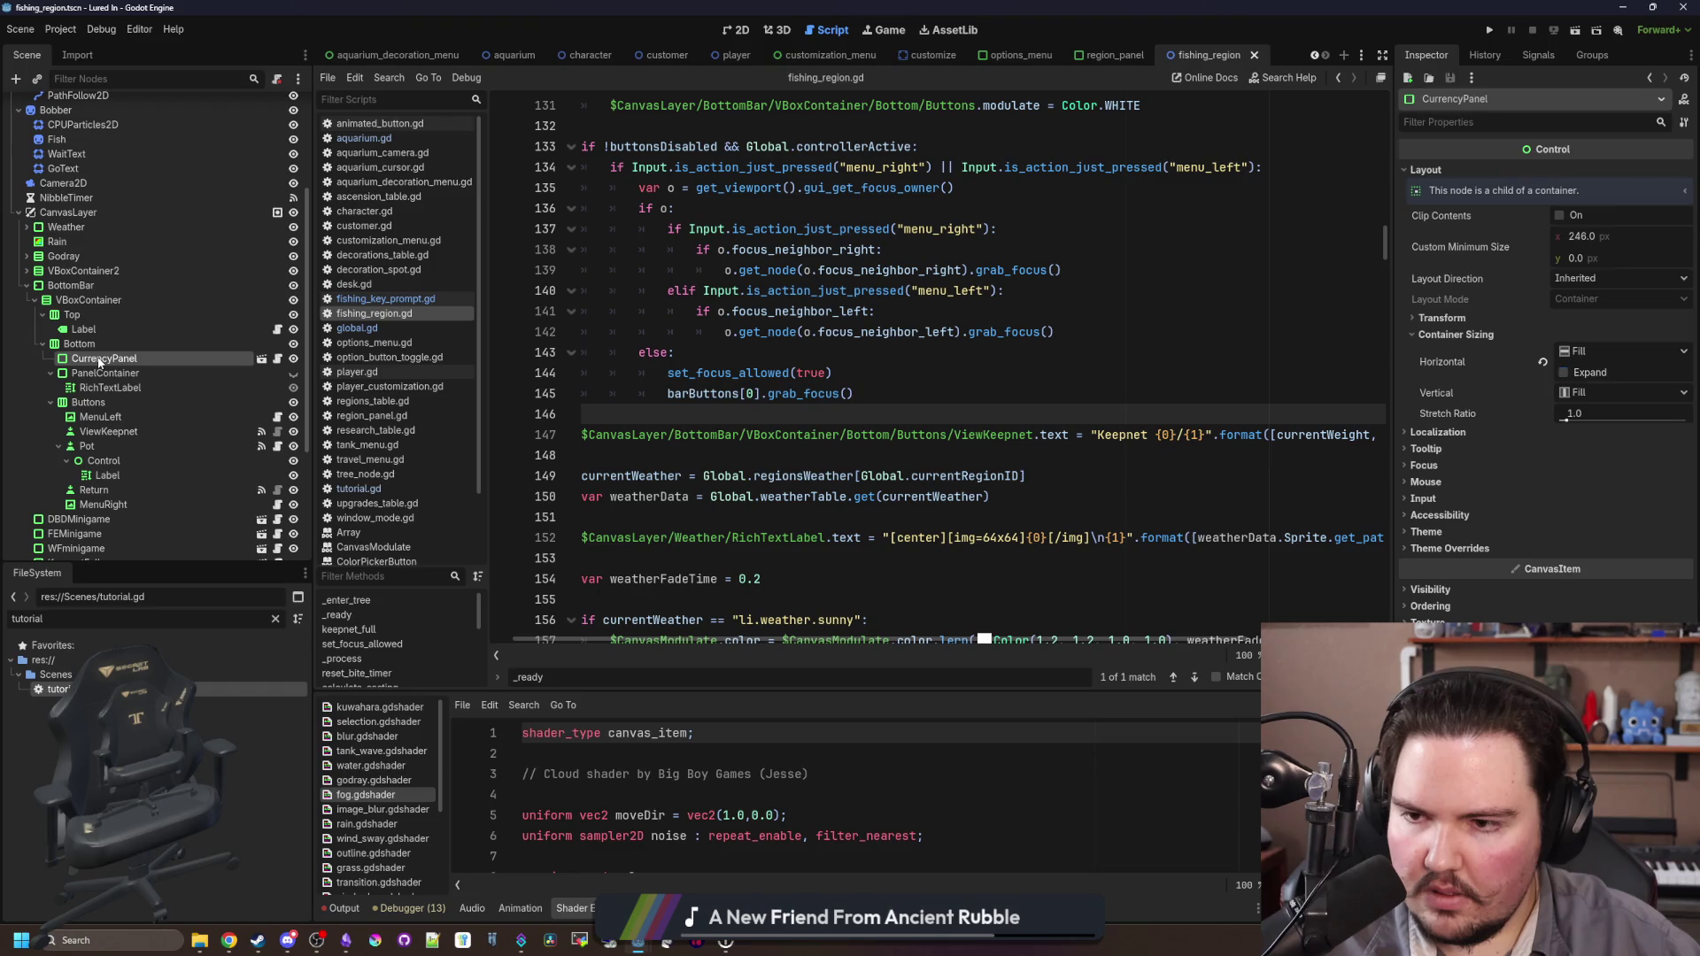
pyautogui.click(193, 373)
pyautogui.rightClick(183, 375)
pyautogui.click(269, 712)
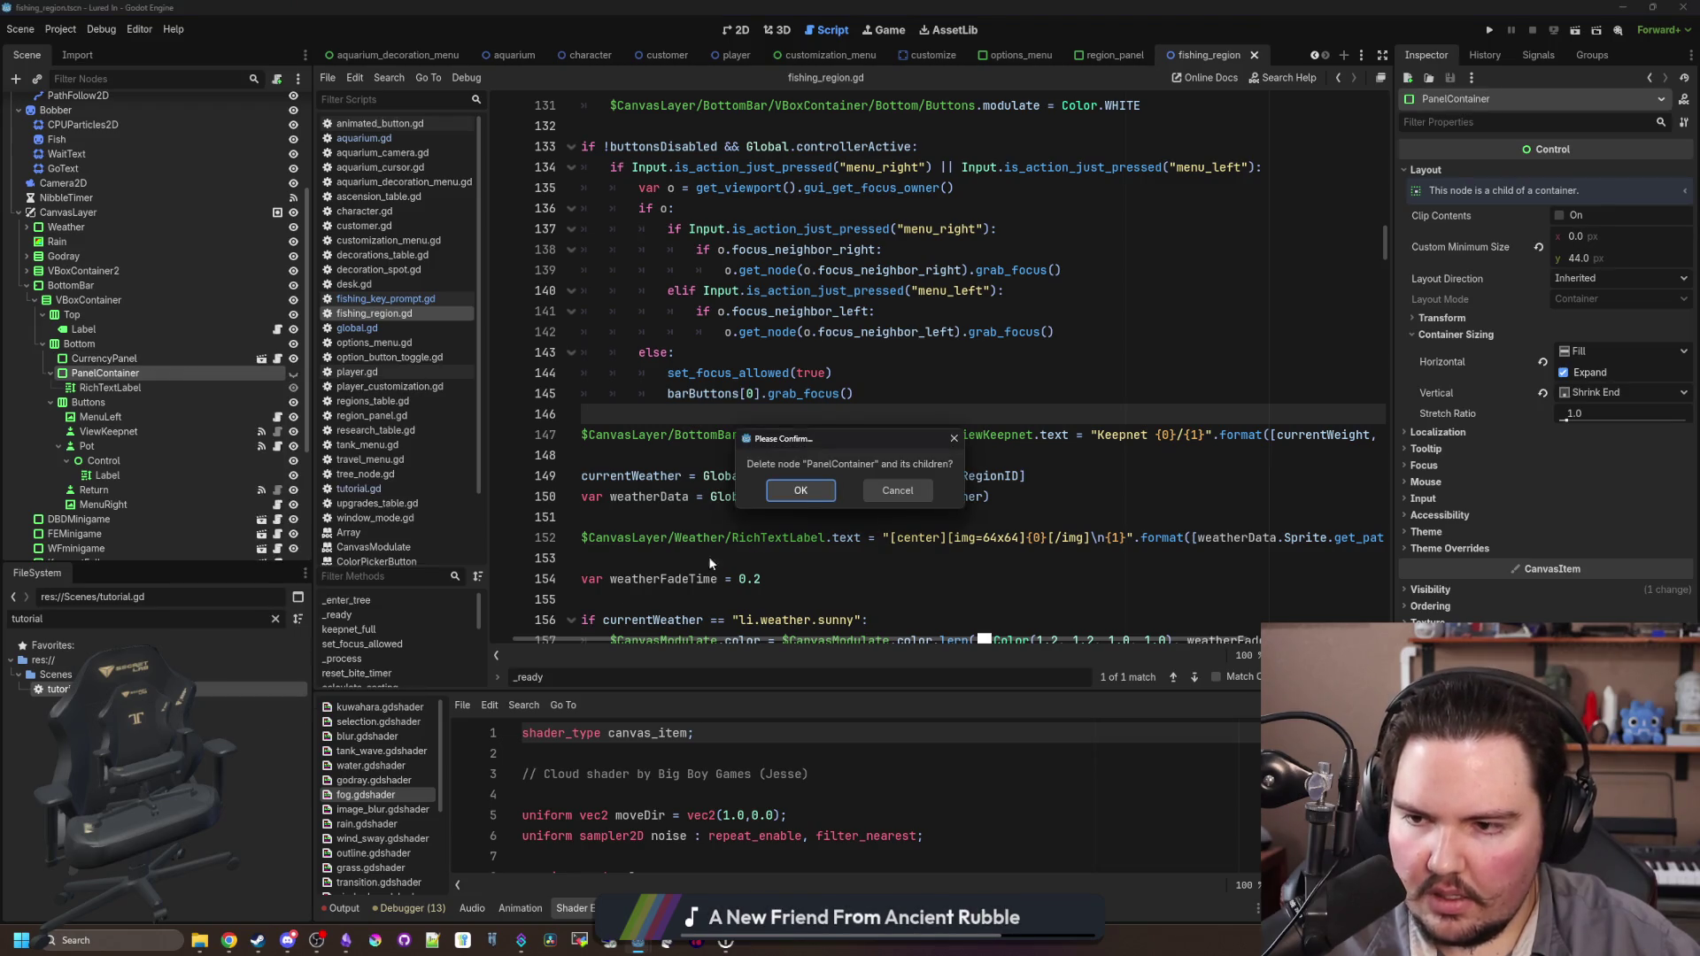
pyautogui.click(800, 491)
pyautogui.hotkey('ctrl', 's')
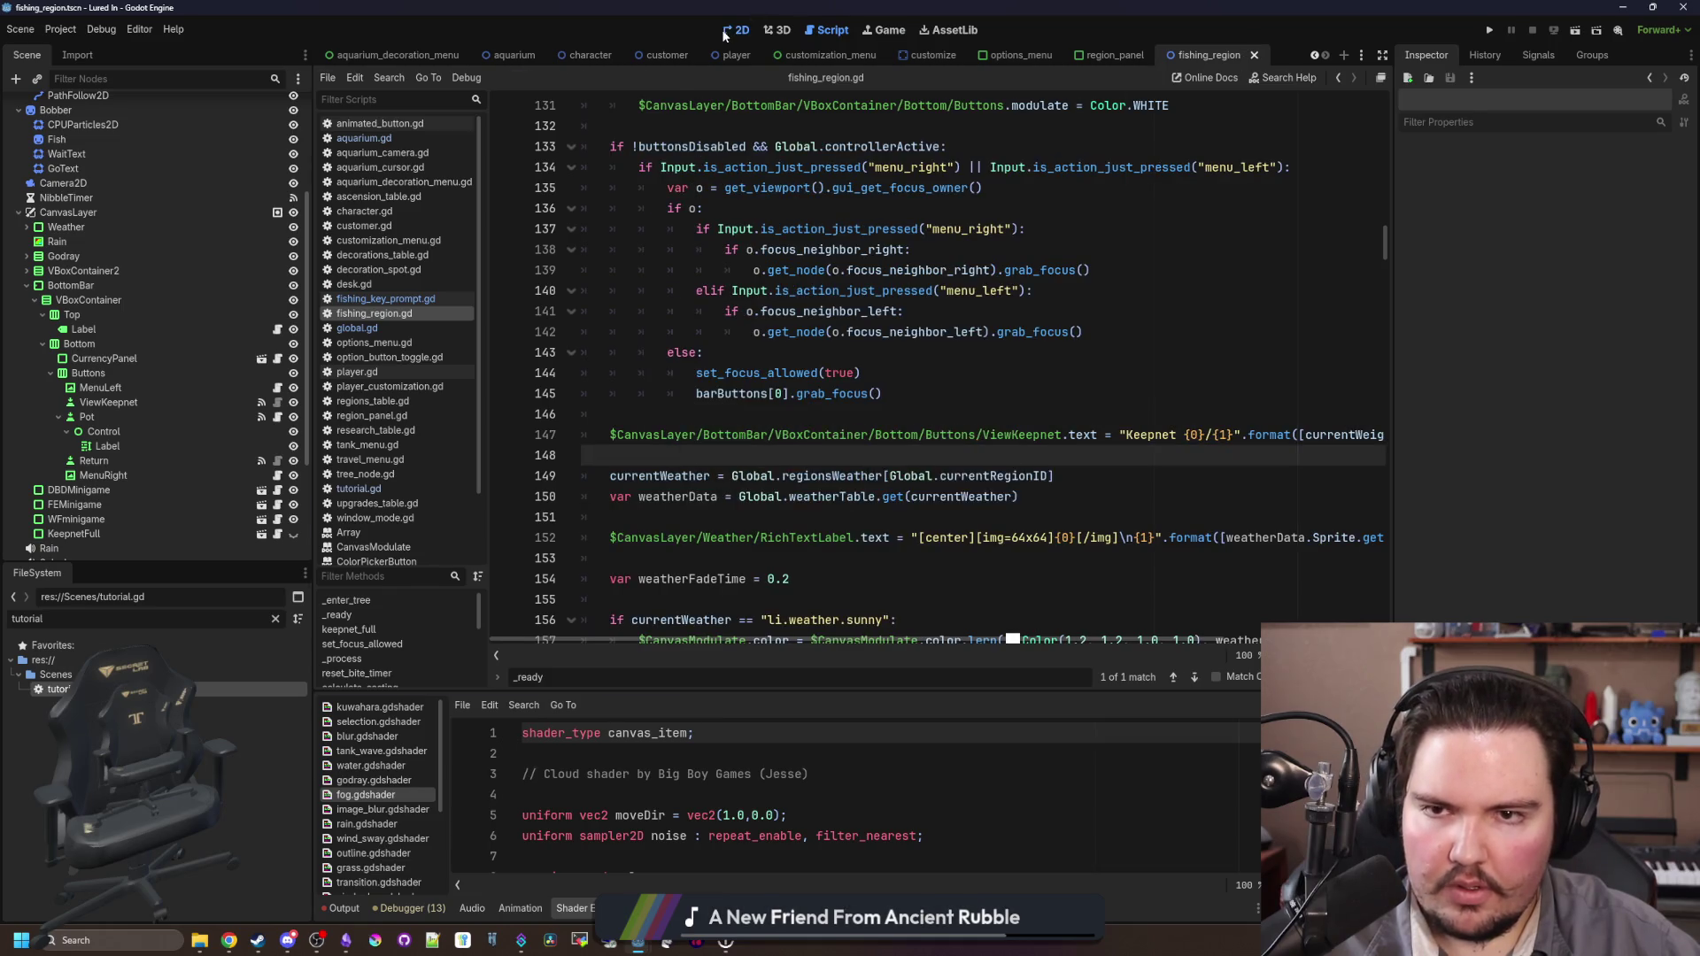
# Step: Run the project with F5 to test the changes
pyautogui.hotkey('ctrl', 'F1')
pyautogui.scroll(-4, 820, 478)
pyautogui.press('F5')
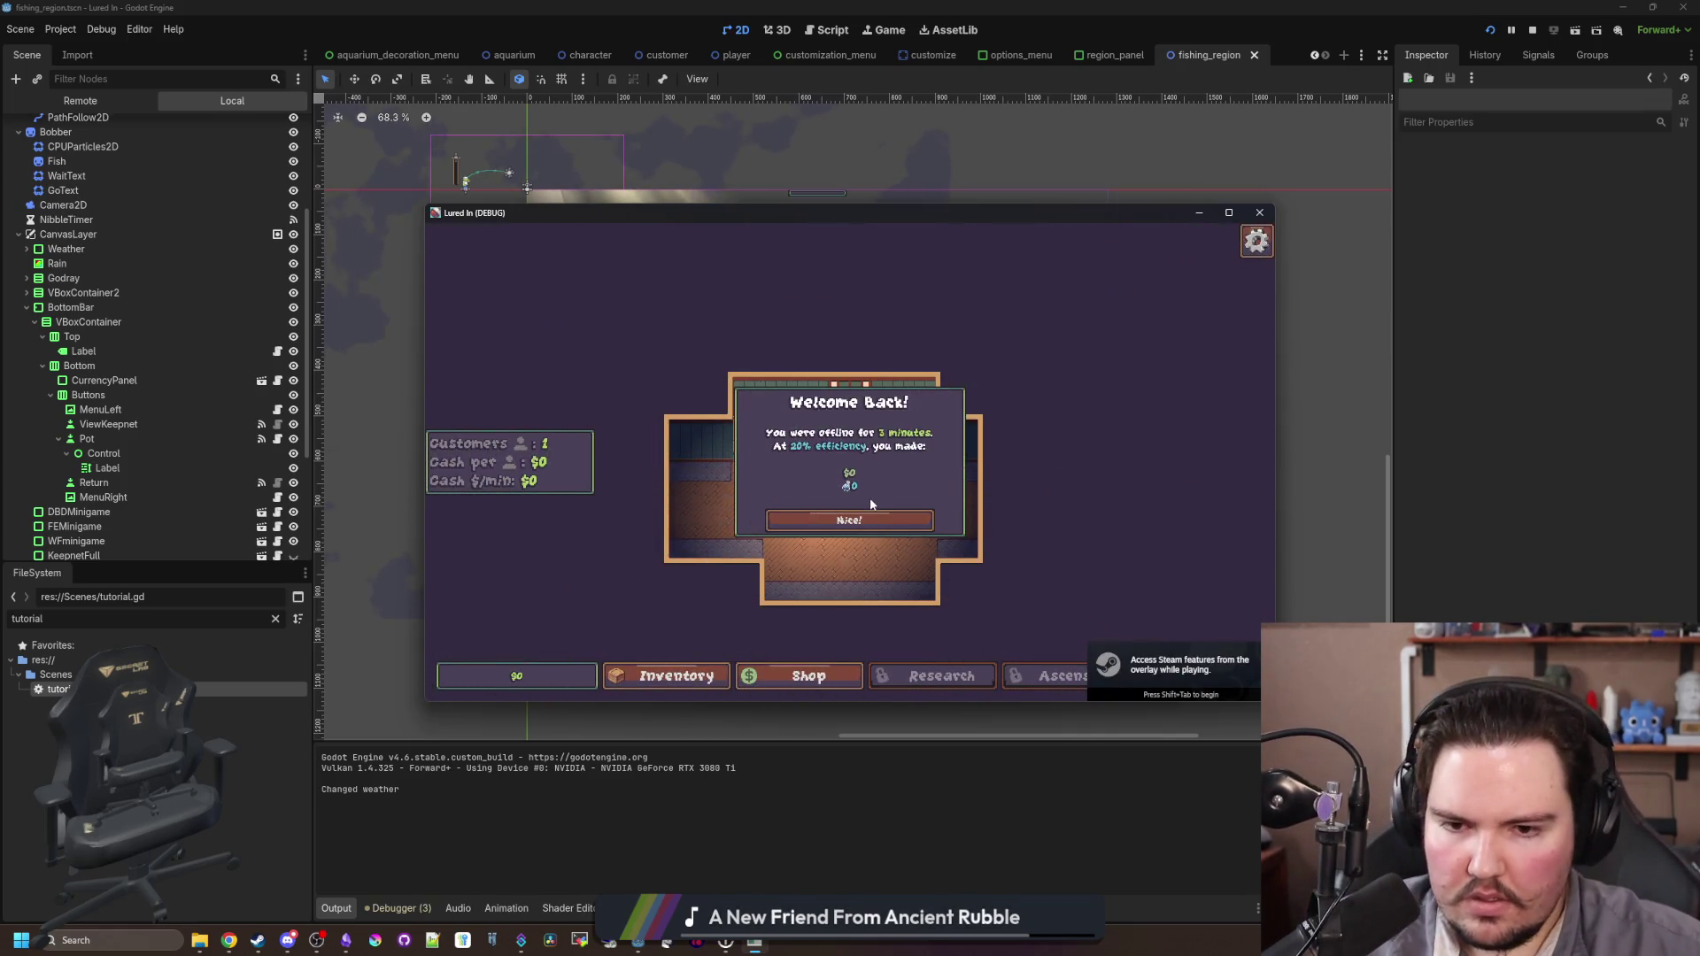
# Step: Dismiss the Welcome Back popup and travel to the Pond for $0
pyautogui.click(867, 518)
pyautogui.click(1176, 686)
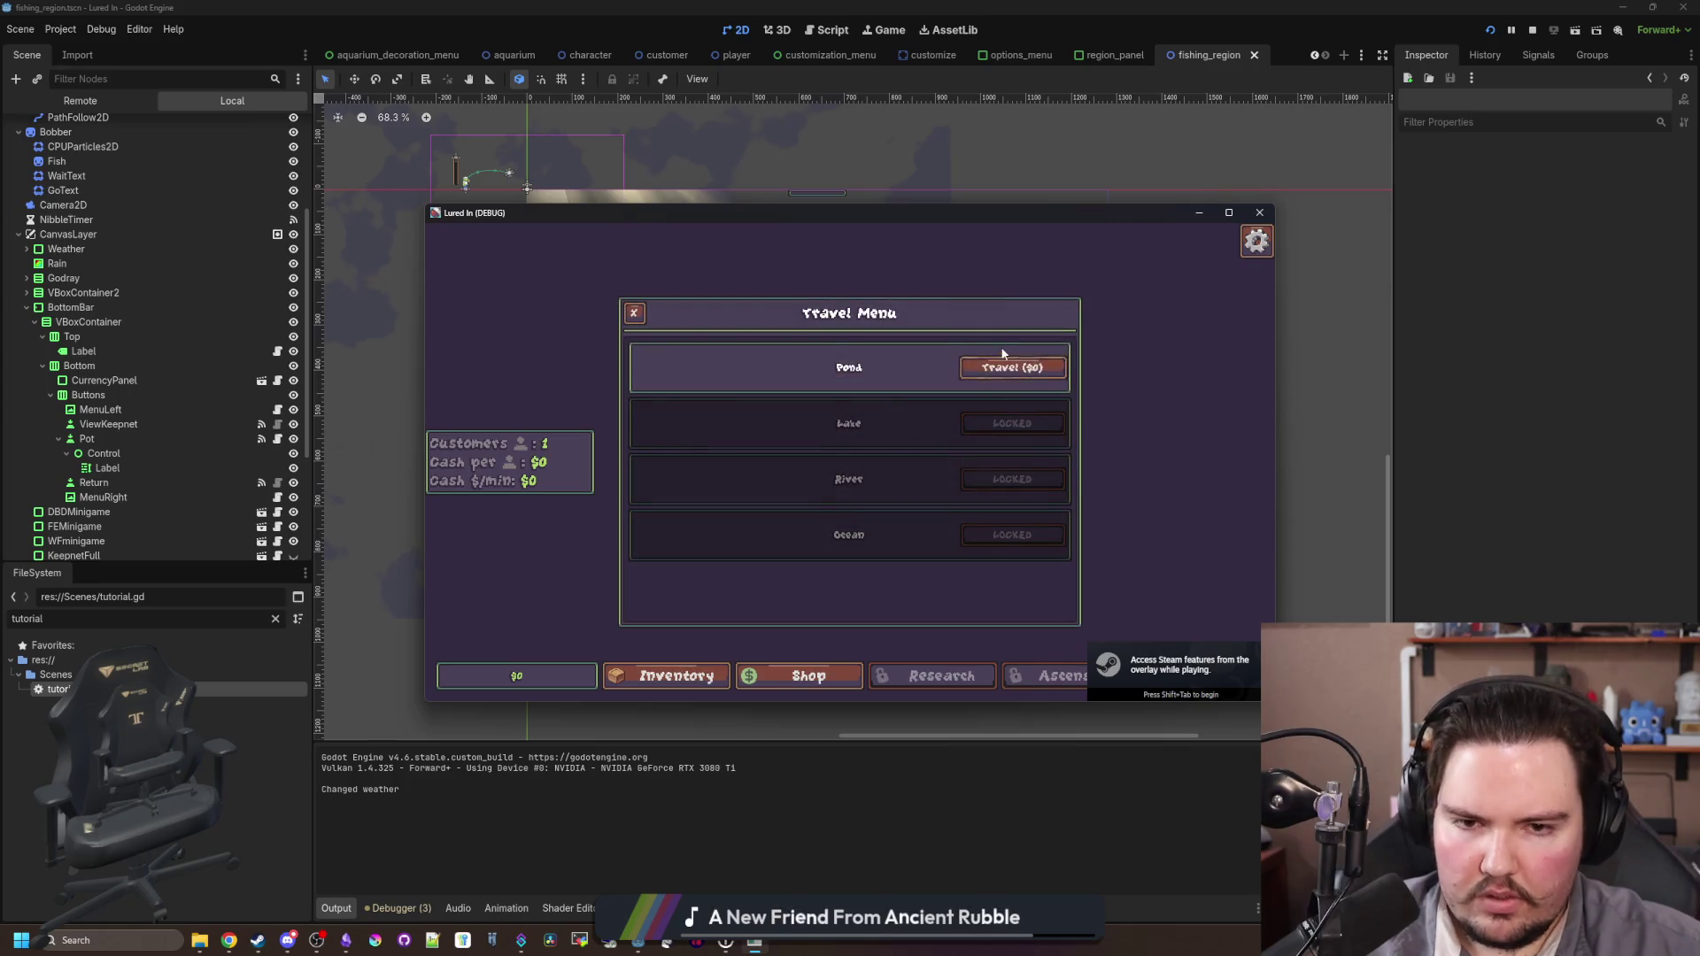
pyautogui.click(1006, 365)
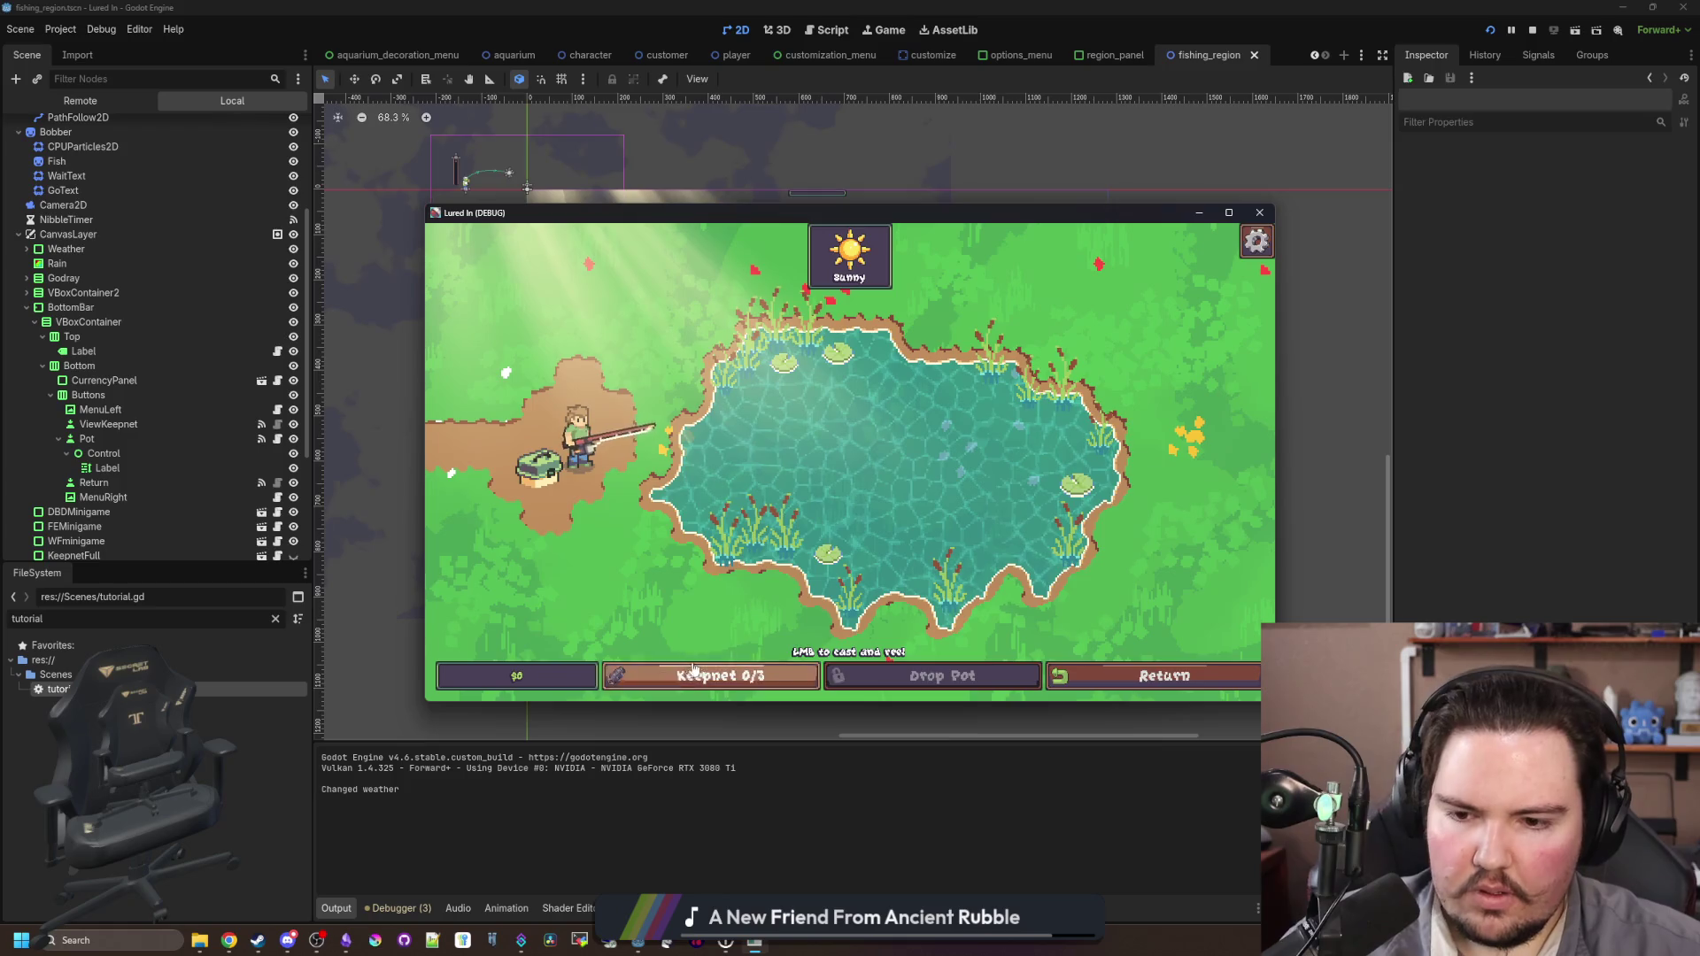
# Step: Confirm the keepnet reads 0/3 and is empty, then begin casting into the pond
pyautogui.click(781, 689)
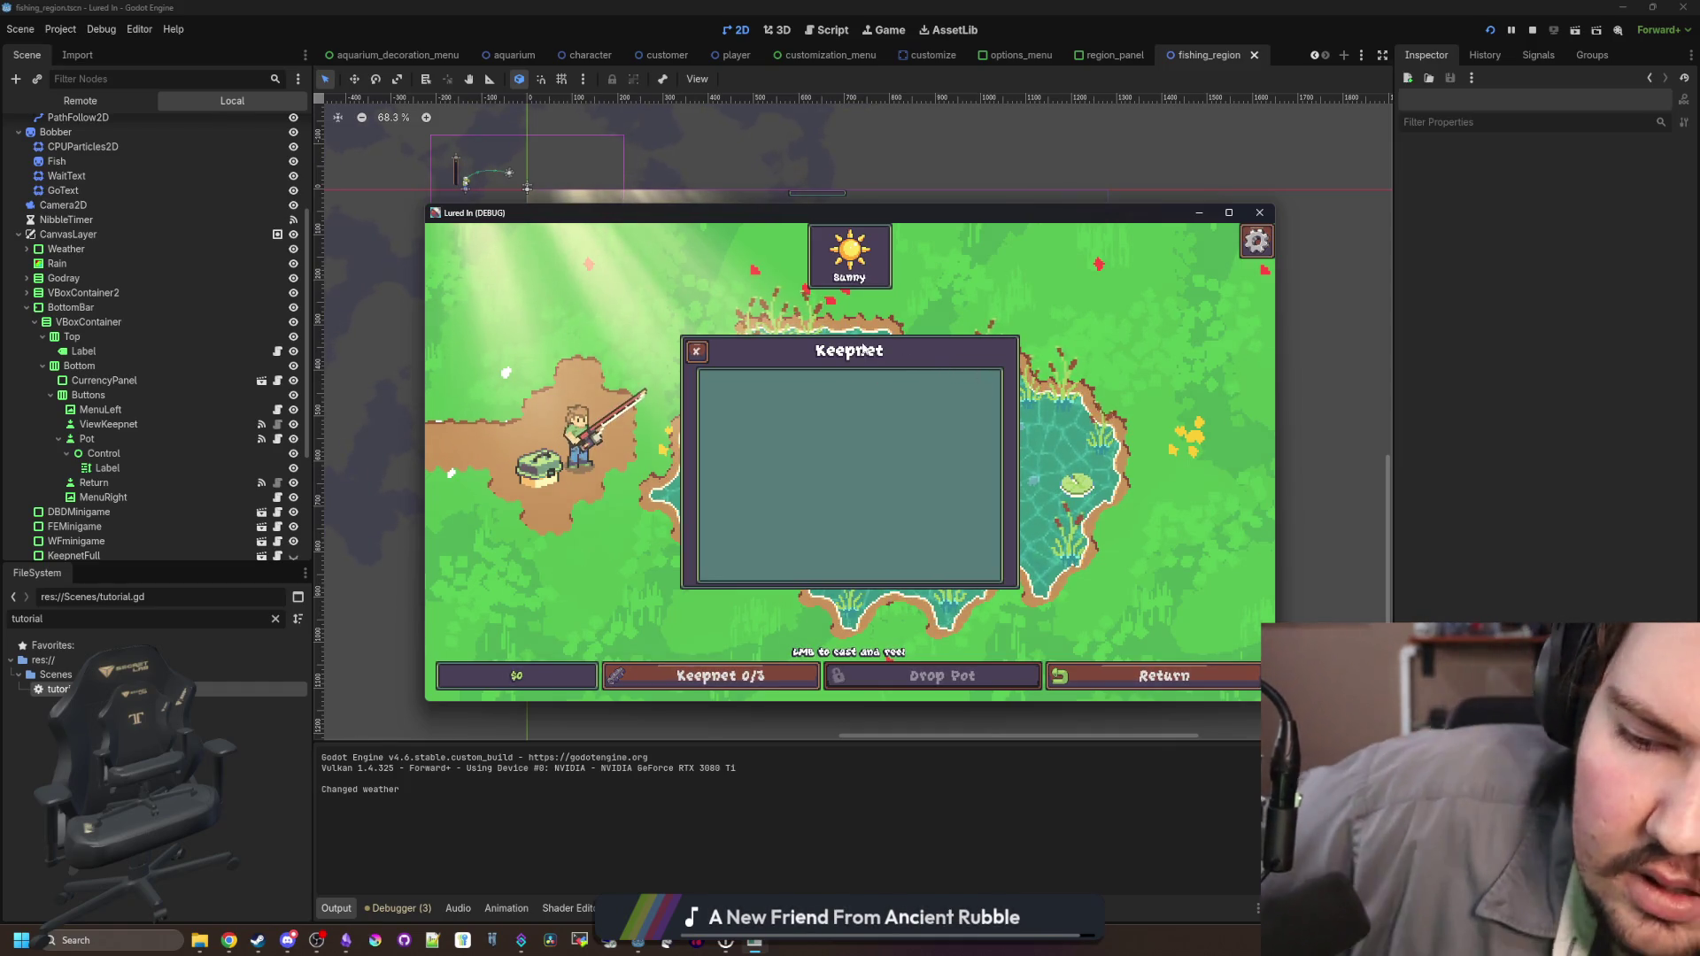
pyautogui.click(859, 351)
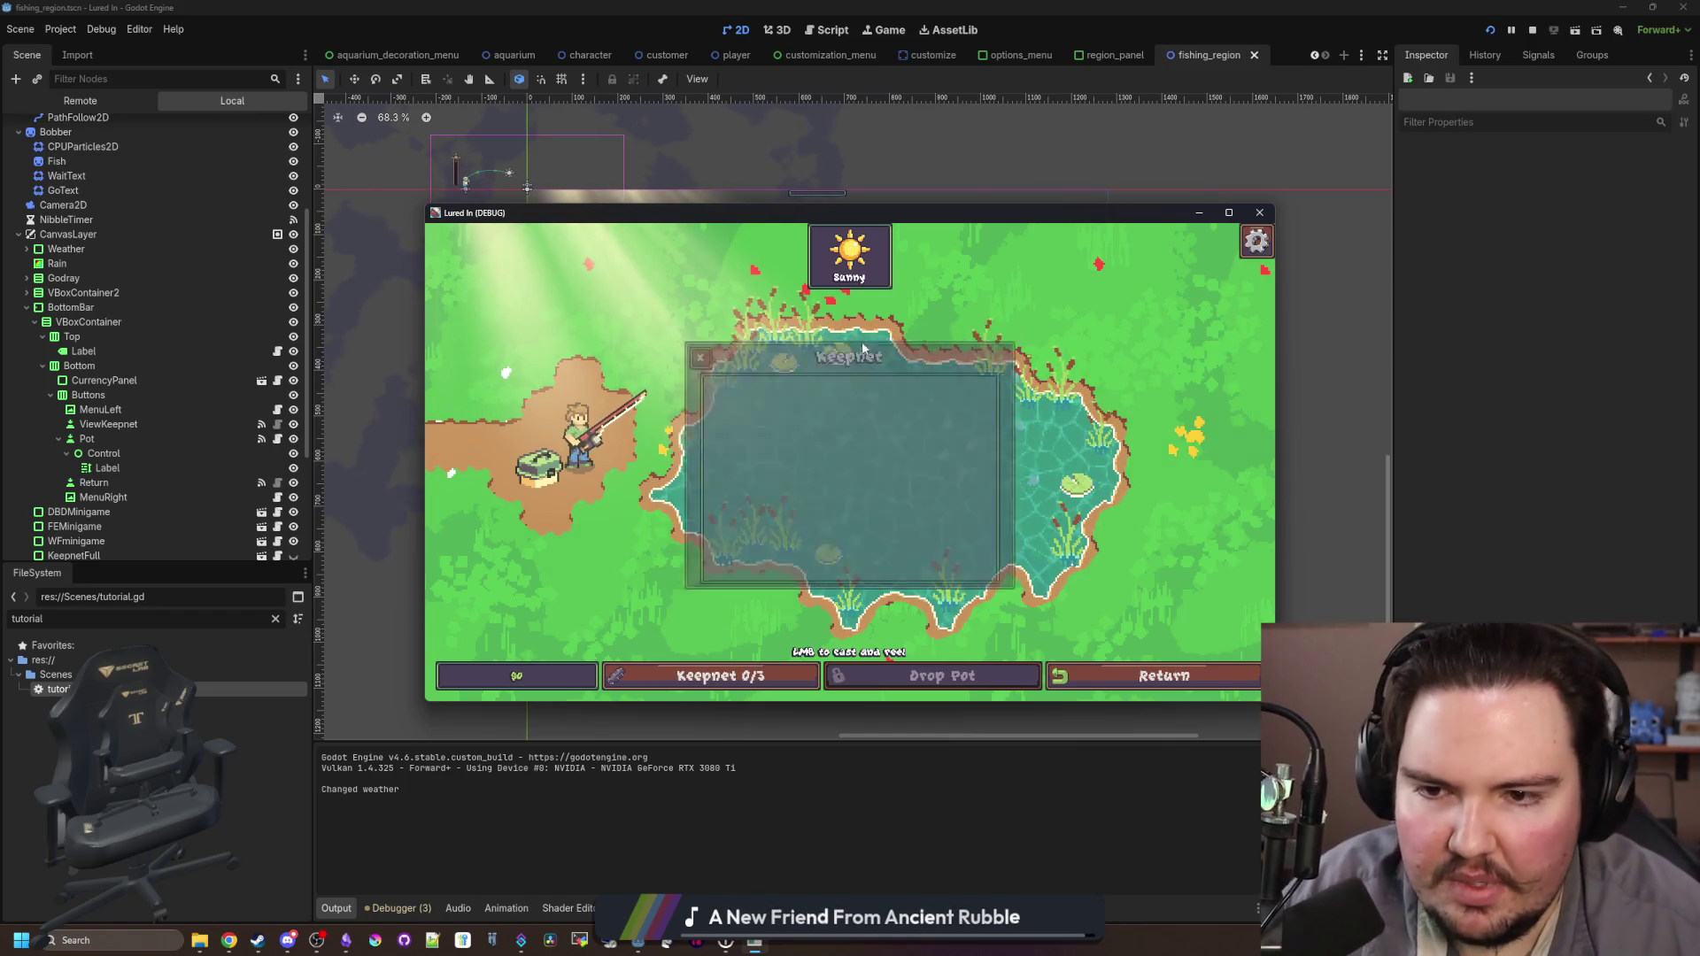
pyautogui.click(852, 391)
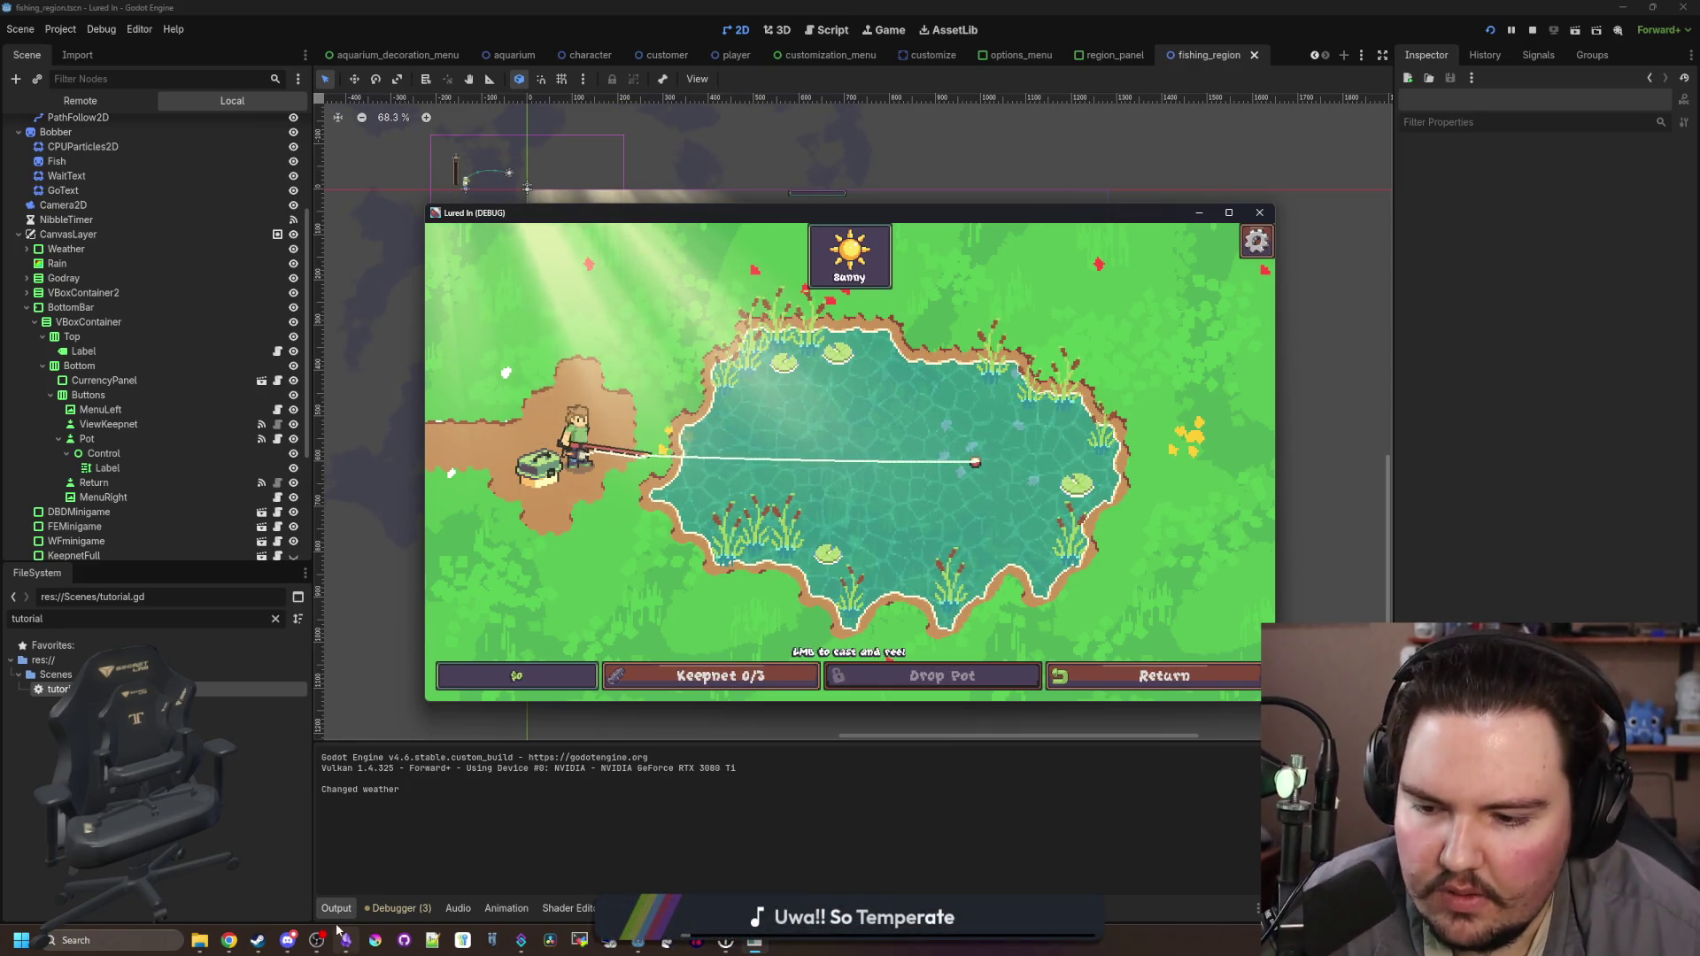
# Step: In Obsidian's Lured In notes, find the keepnet merge to-do and the Changelog section
pyautogui.hotkey('alt', 'Tab')
pyautogui.scroll(10, 799, 486)
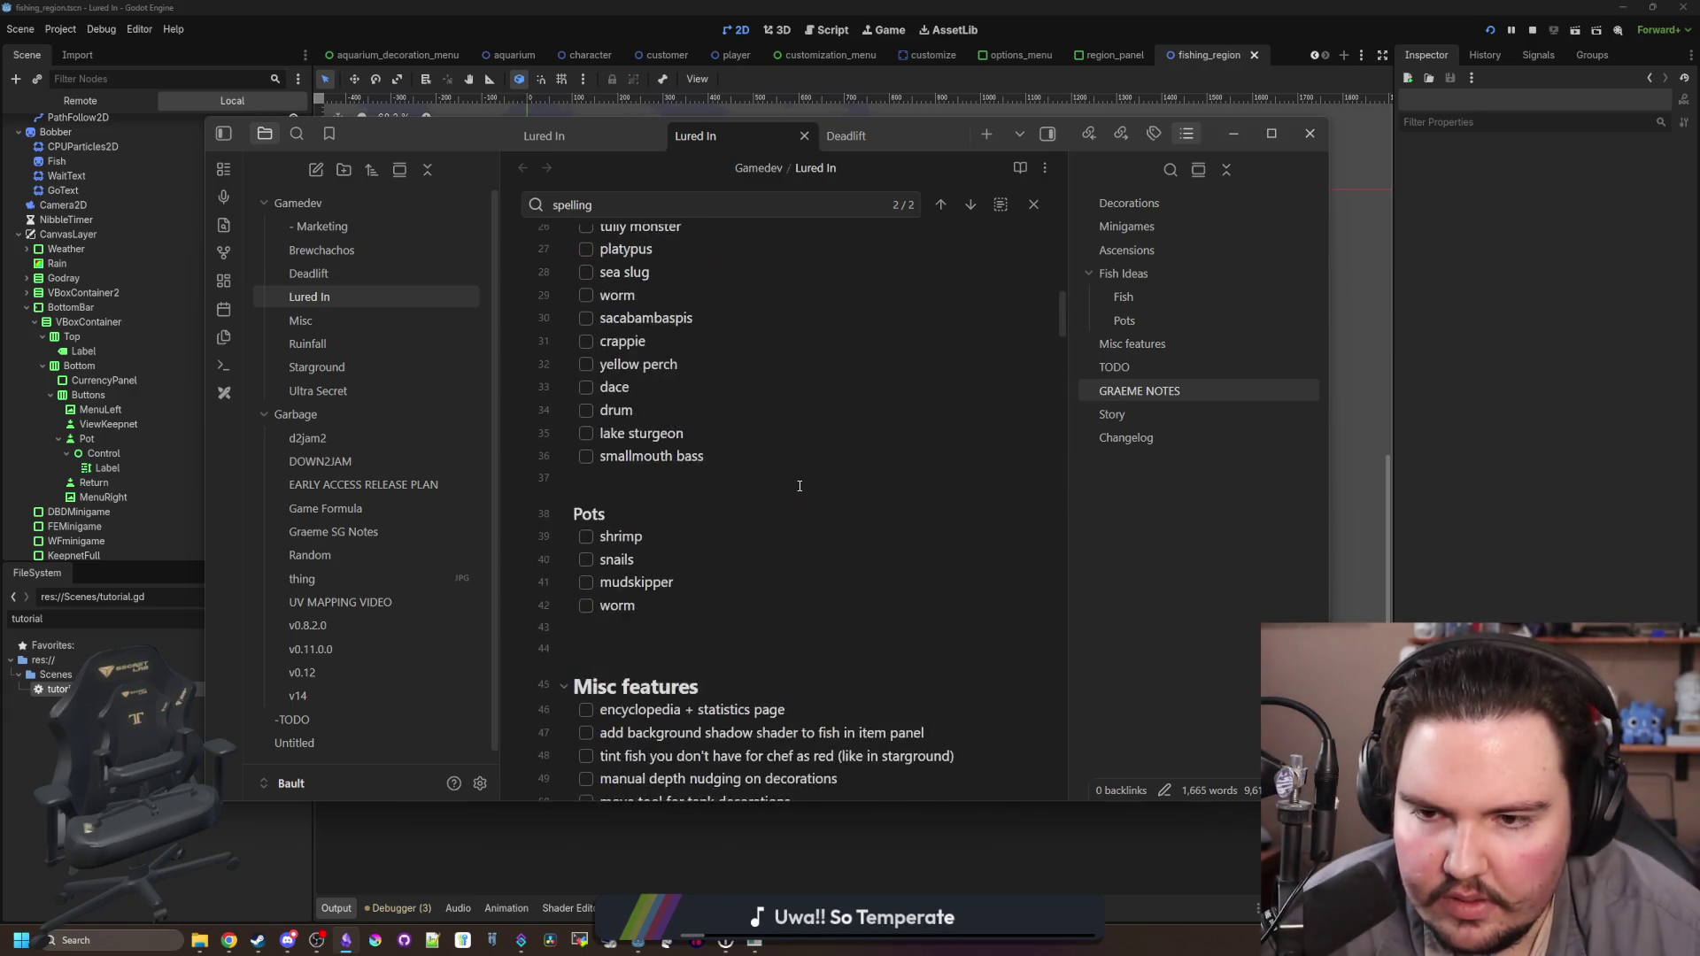
pyautogui.scroll(-15, 800, 486)
pyautogui.scroll(12, 800, 486)
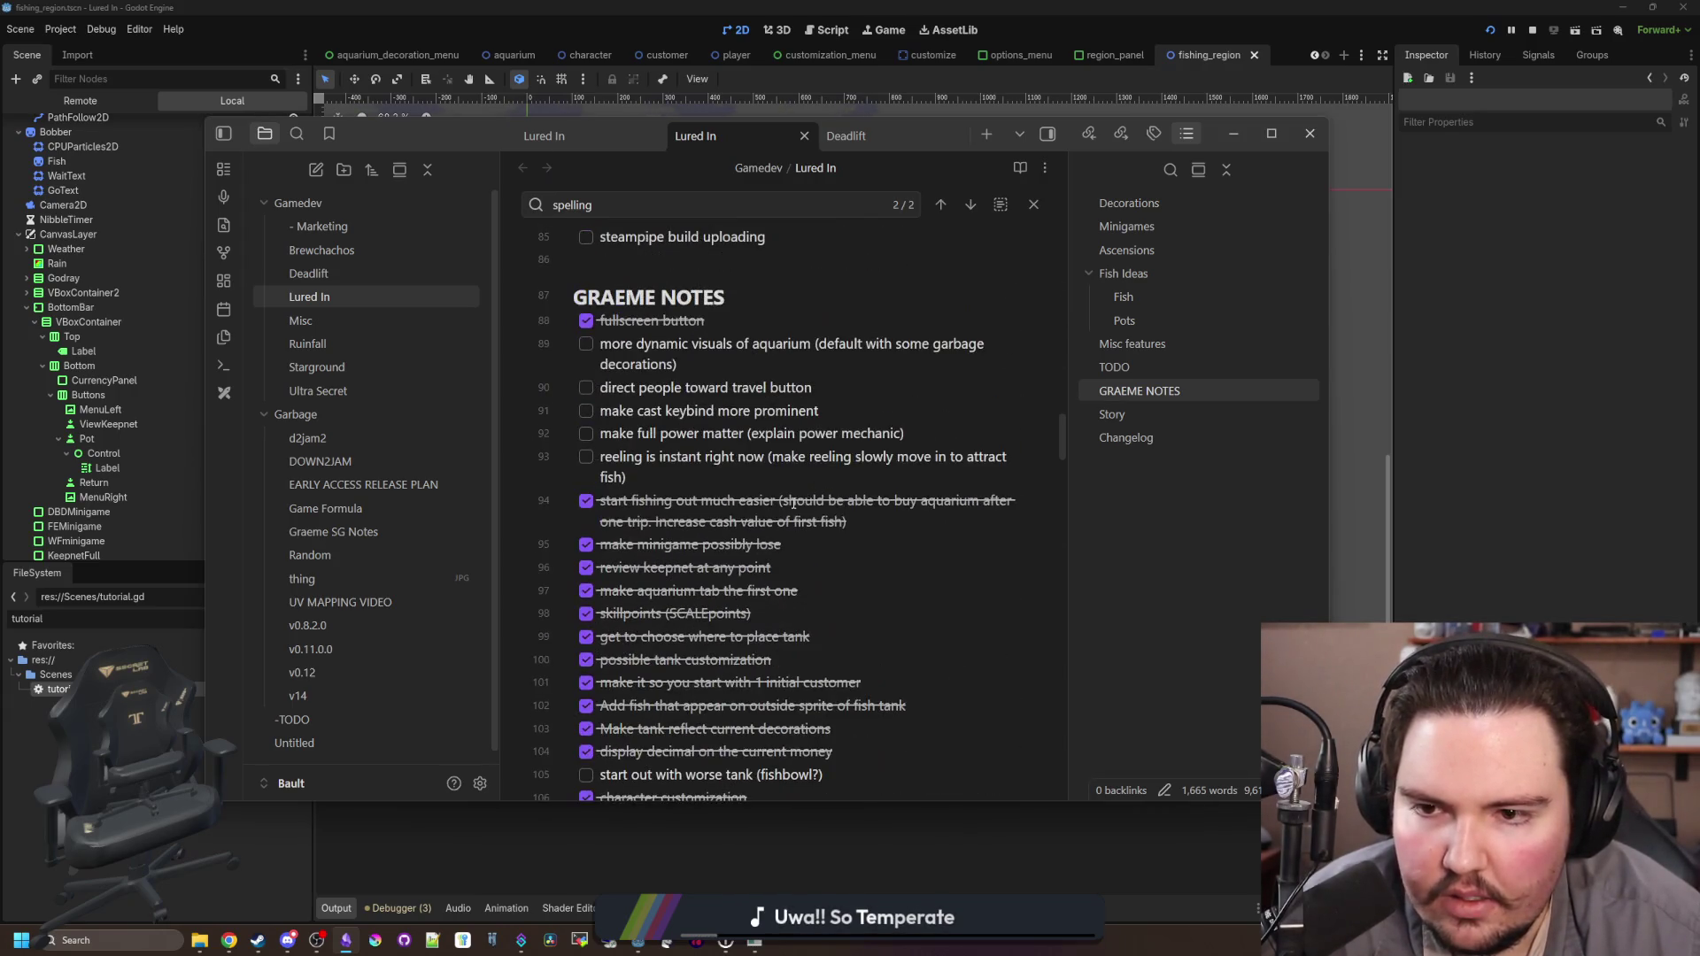
pyautogui.scroll(-9, 779, 485)
pyautogui.scroll(-8, 771, 483)
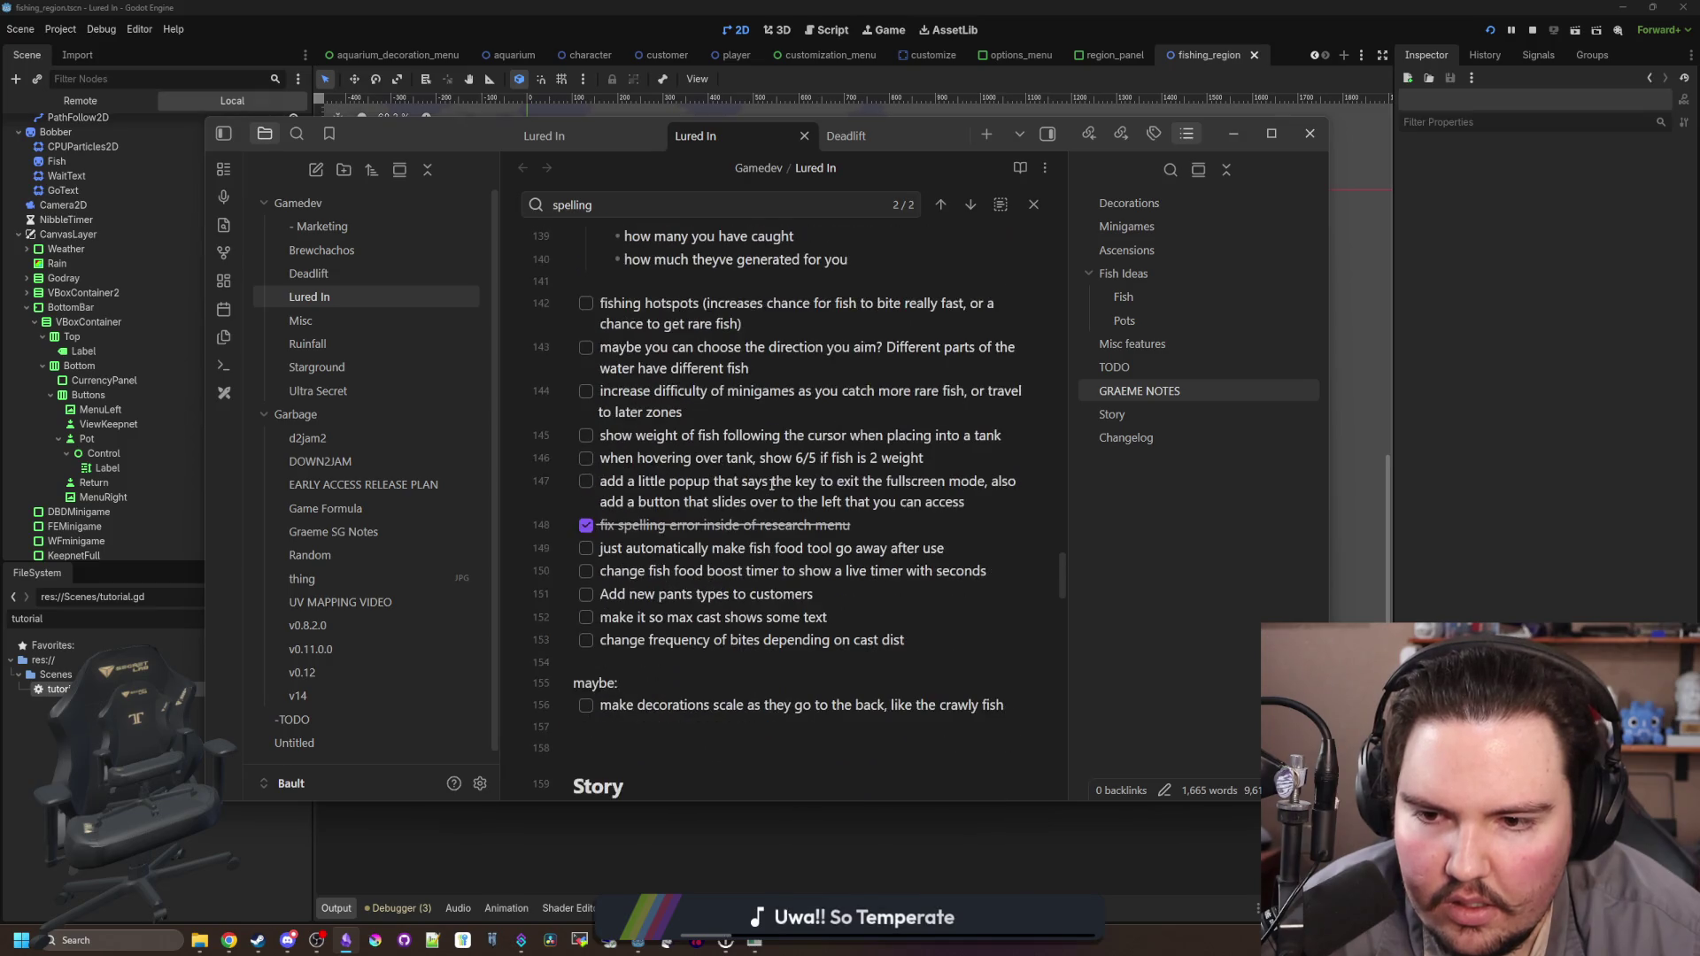
pyautogui.scroll(10, 771, 484)
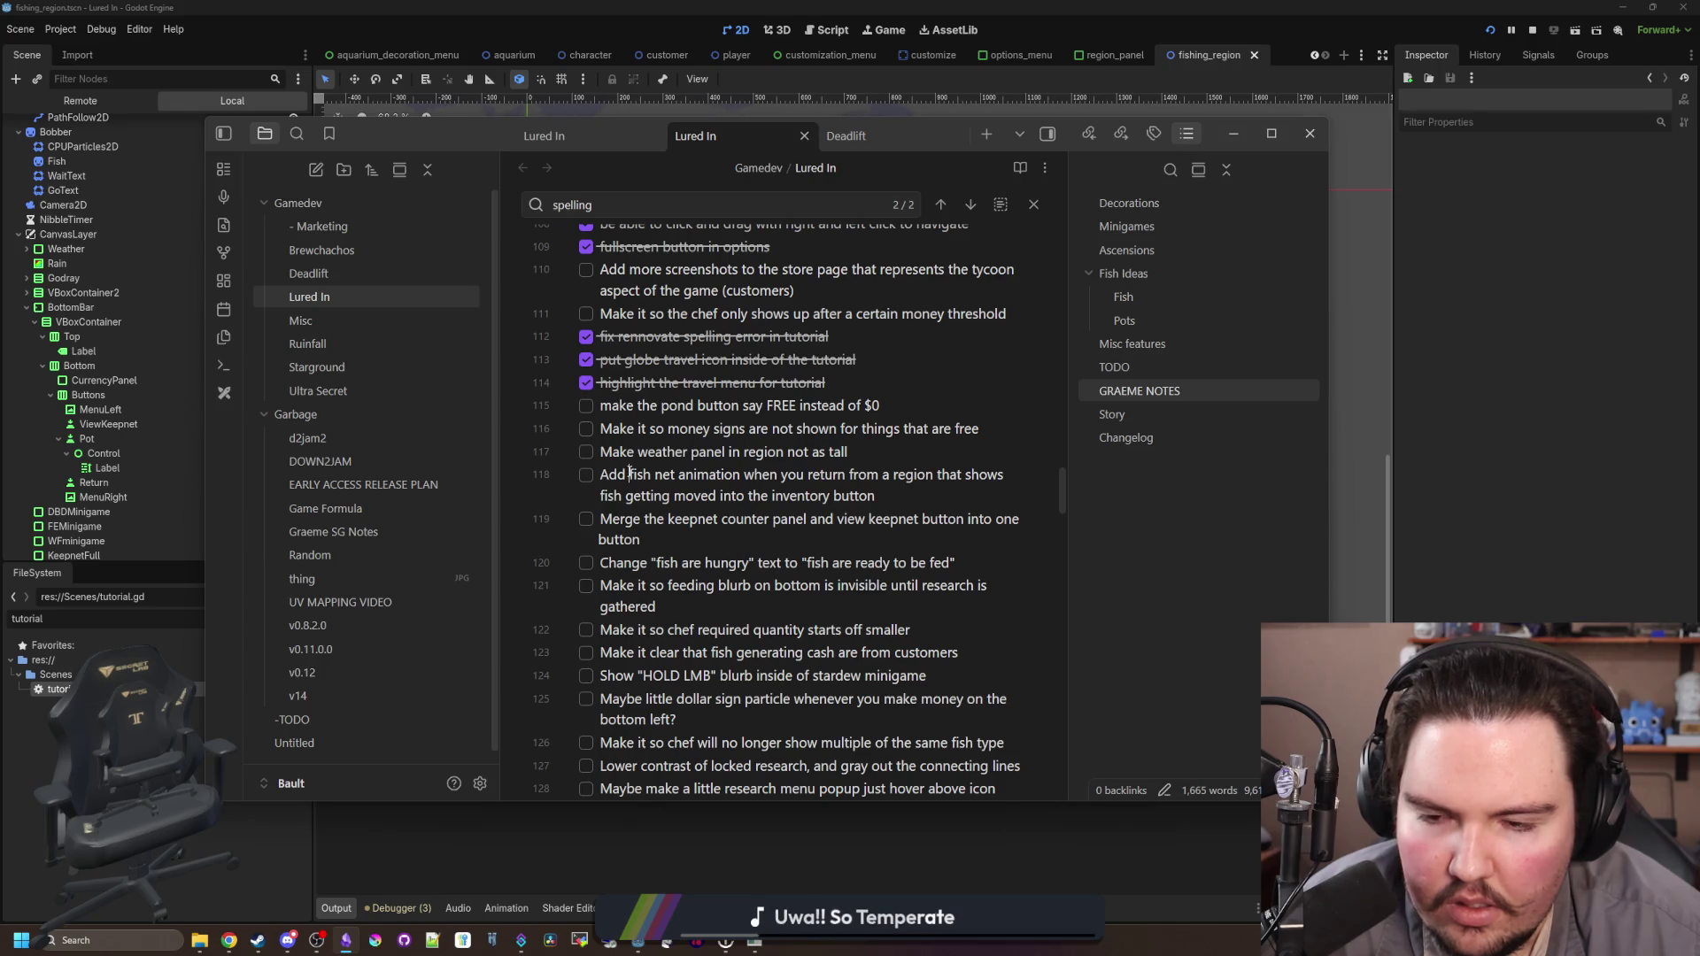
pyautogui.click(586, 528)
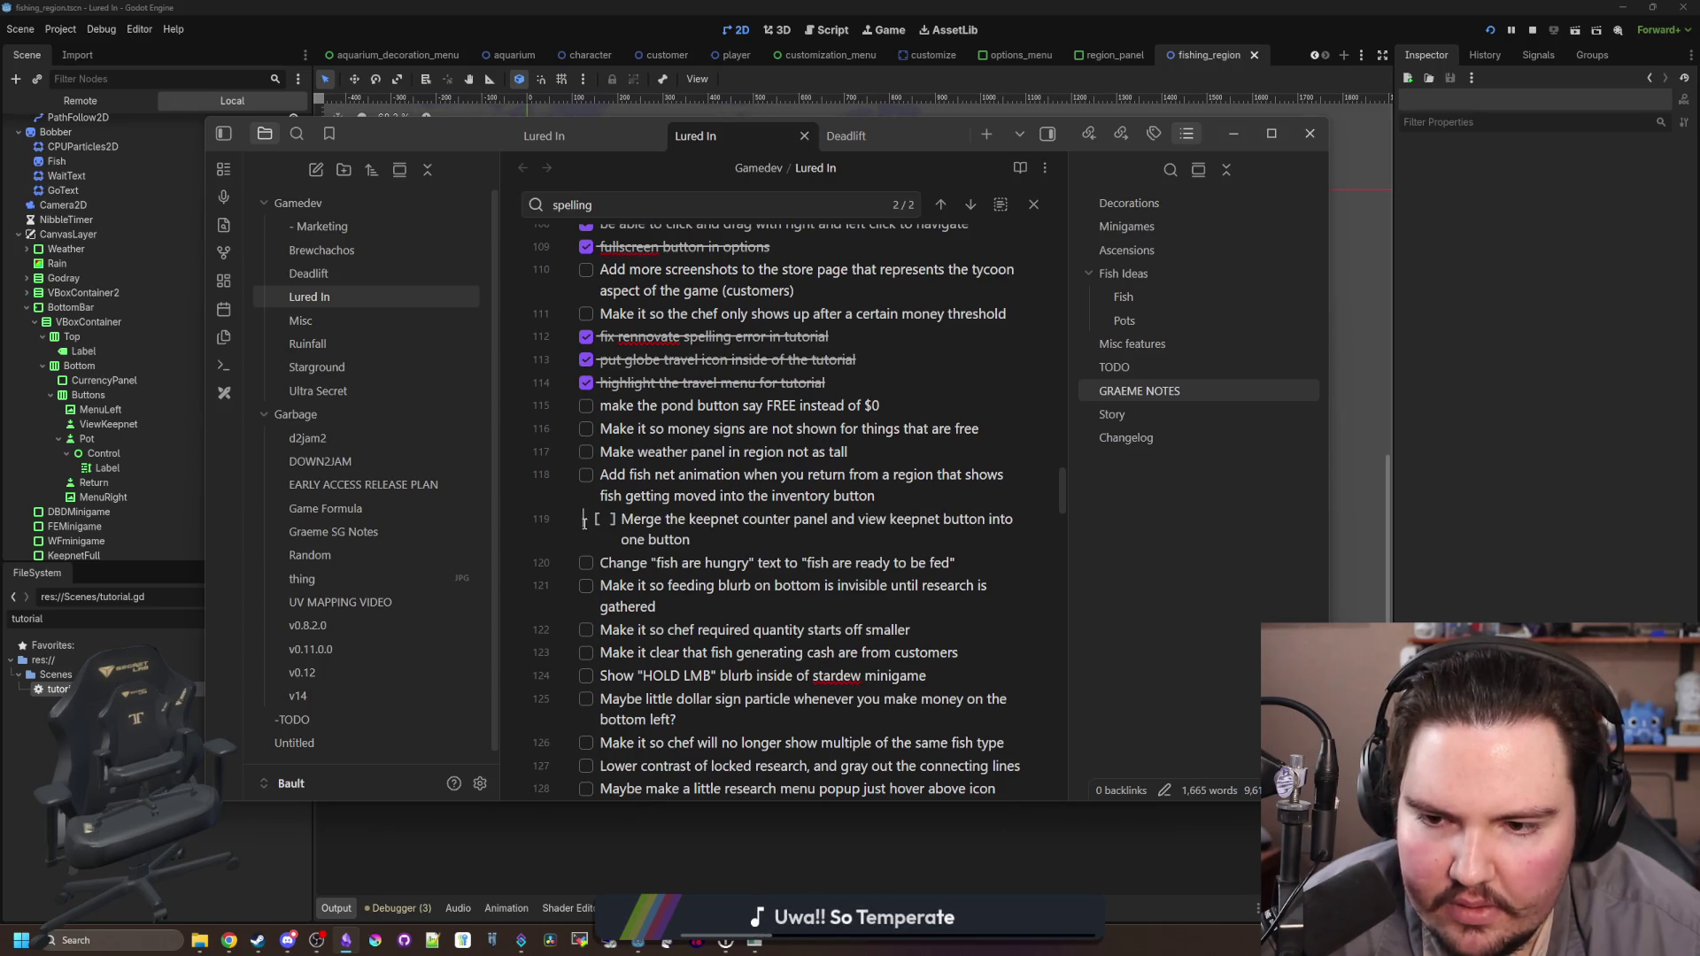
pyautogui.tripleClick(673, 519)
pyautogui.scroll(-15, 717, 549)
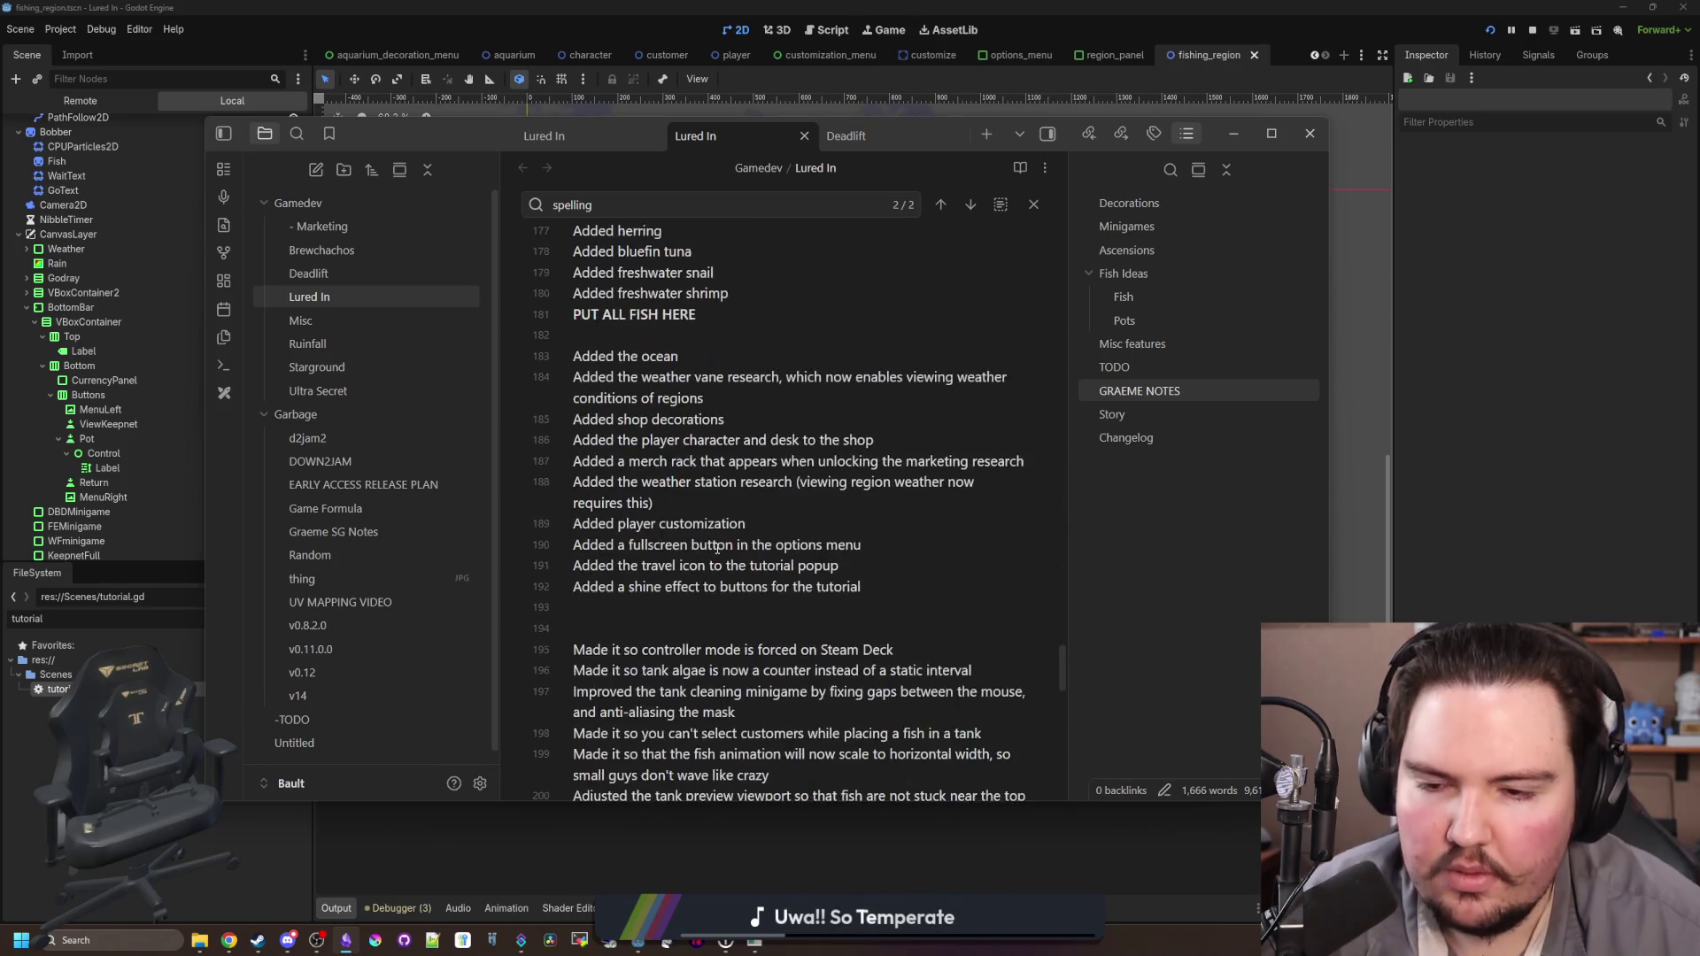
pyautogui.scroll(-5, 717, 548)
# Step: Add the changelog line 'Merged the keepnet weight panel and button into one', then return to the game
pyautogui.click(723, 628)
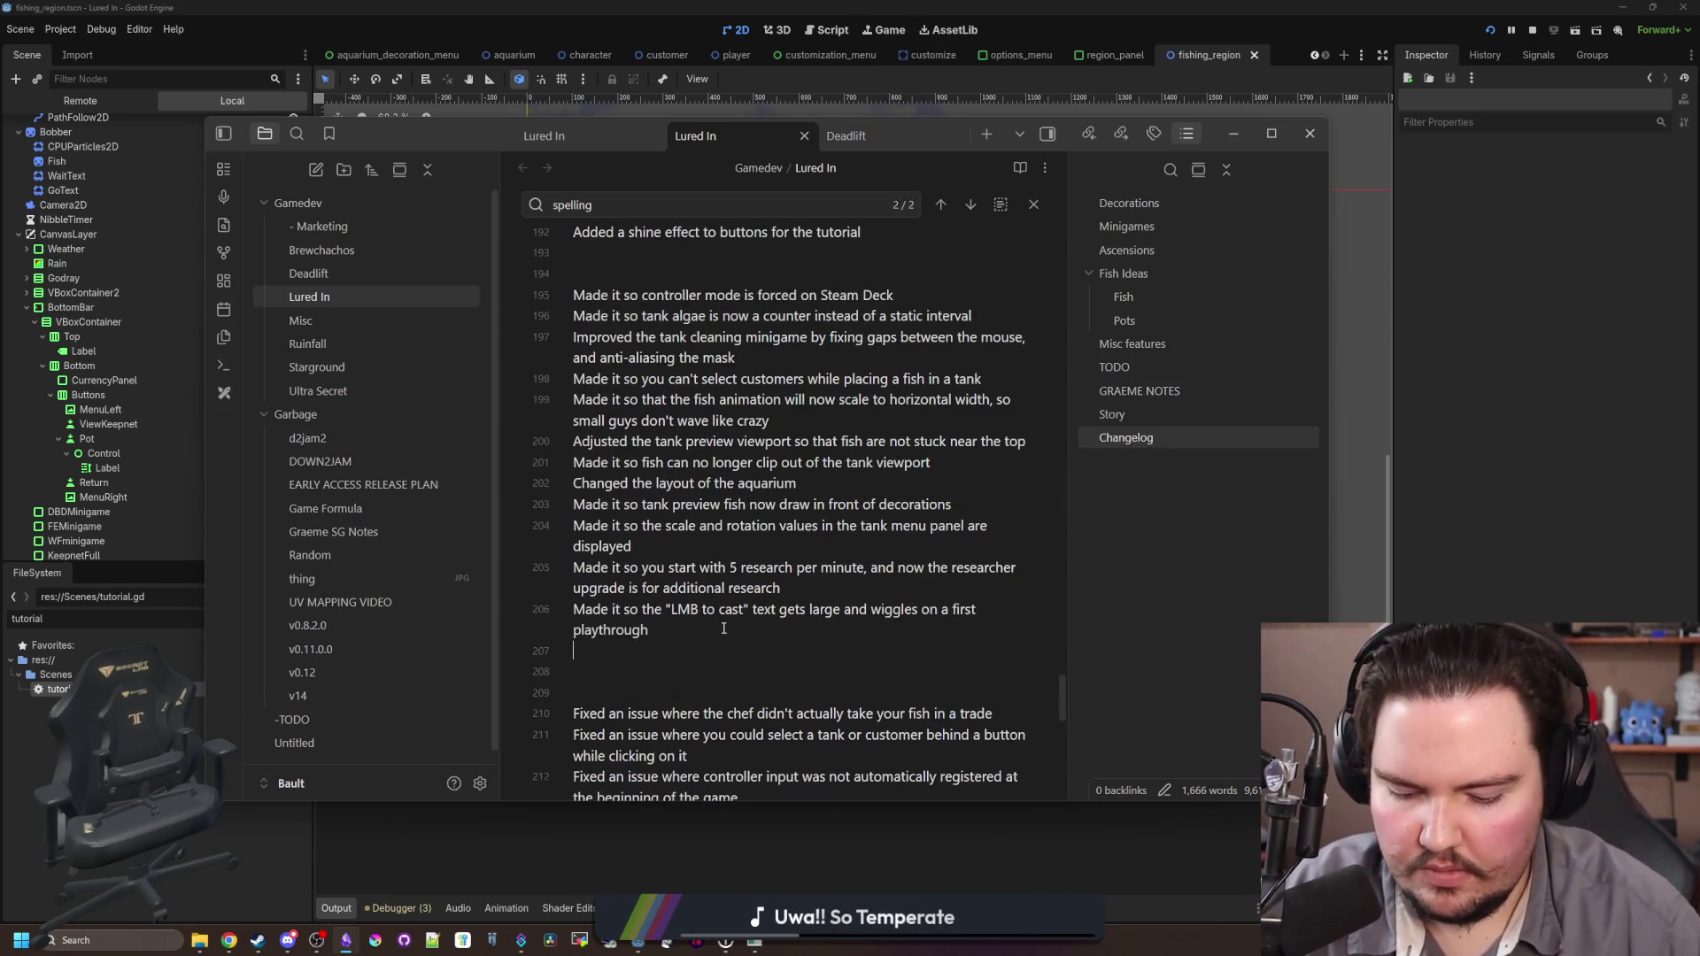
pyautogui.write('Merged the keepnet')
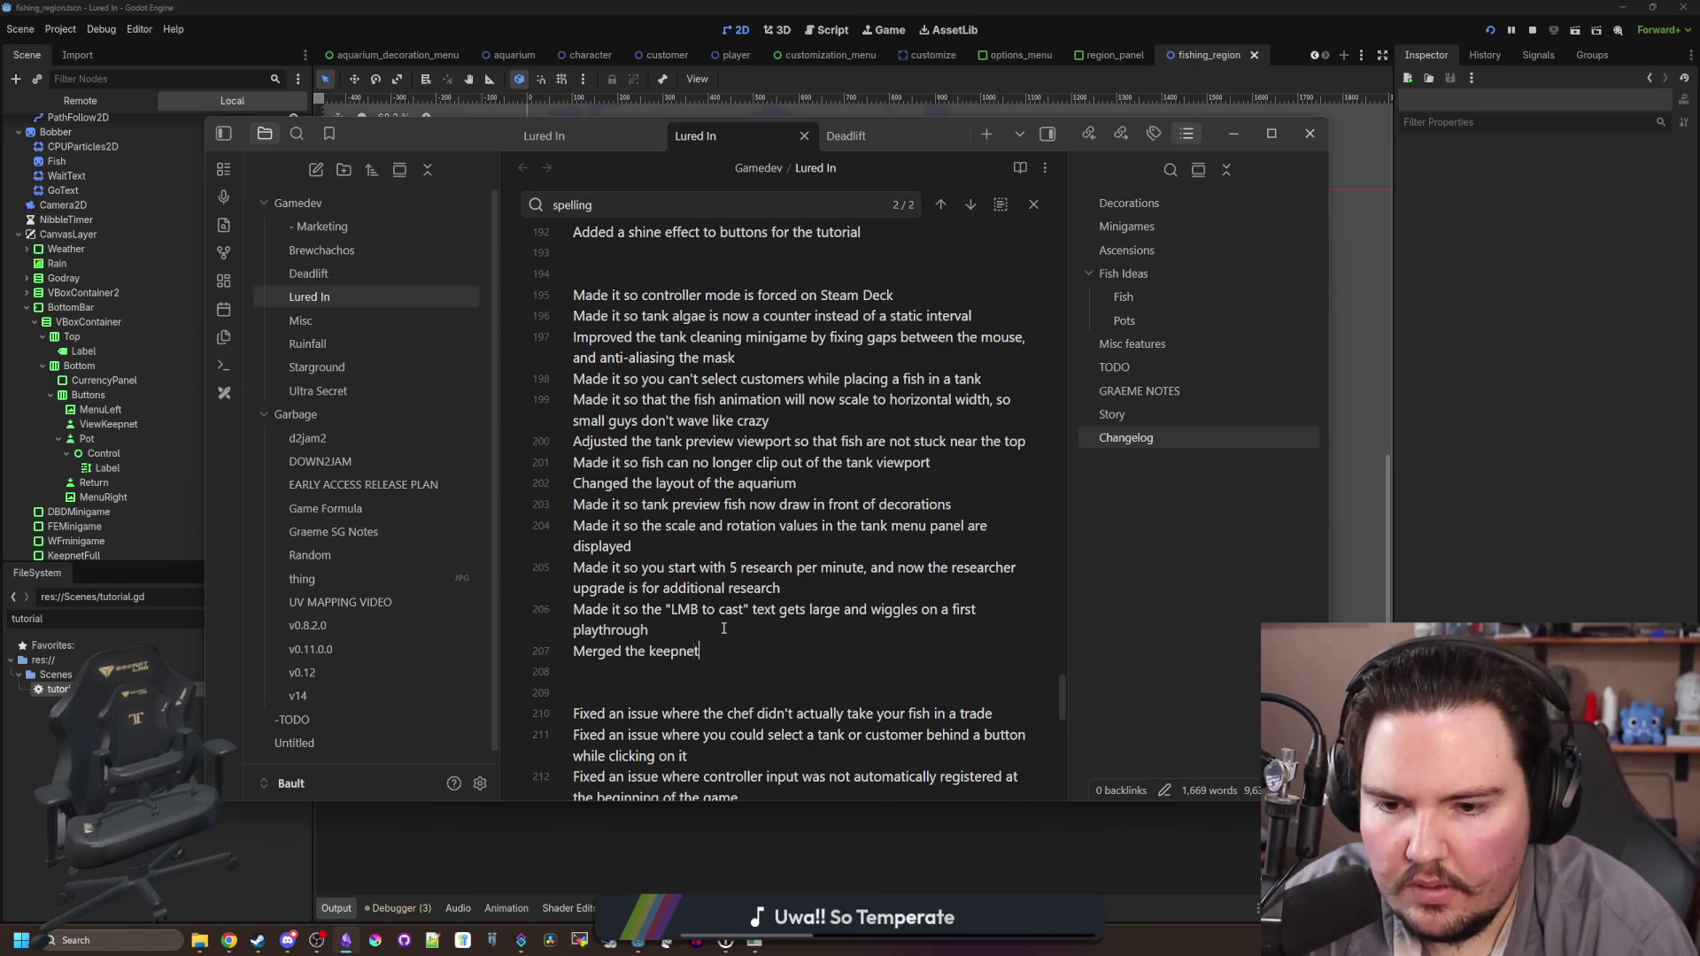
pyautogui.write(' weight panel and but')
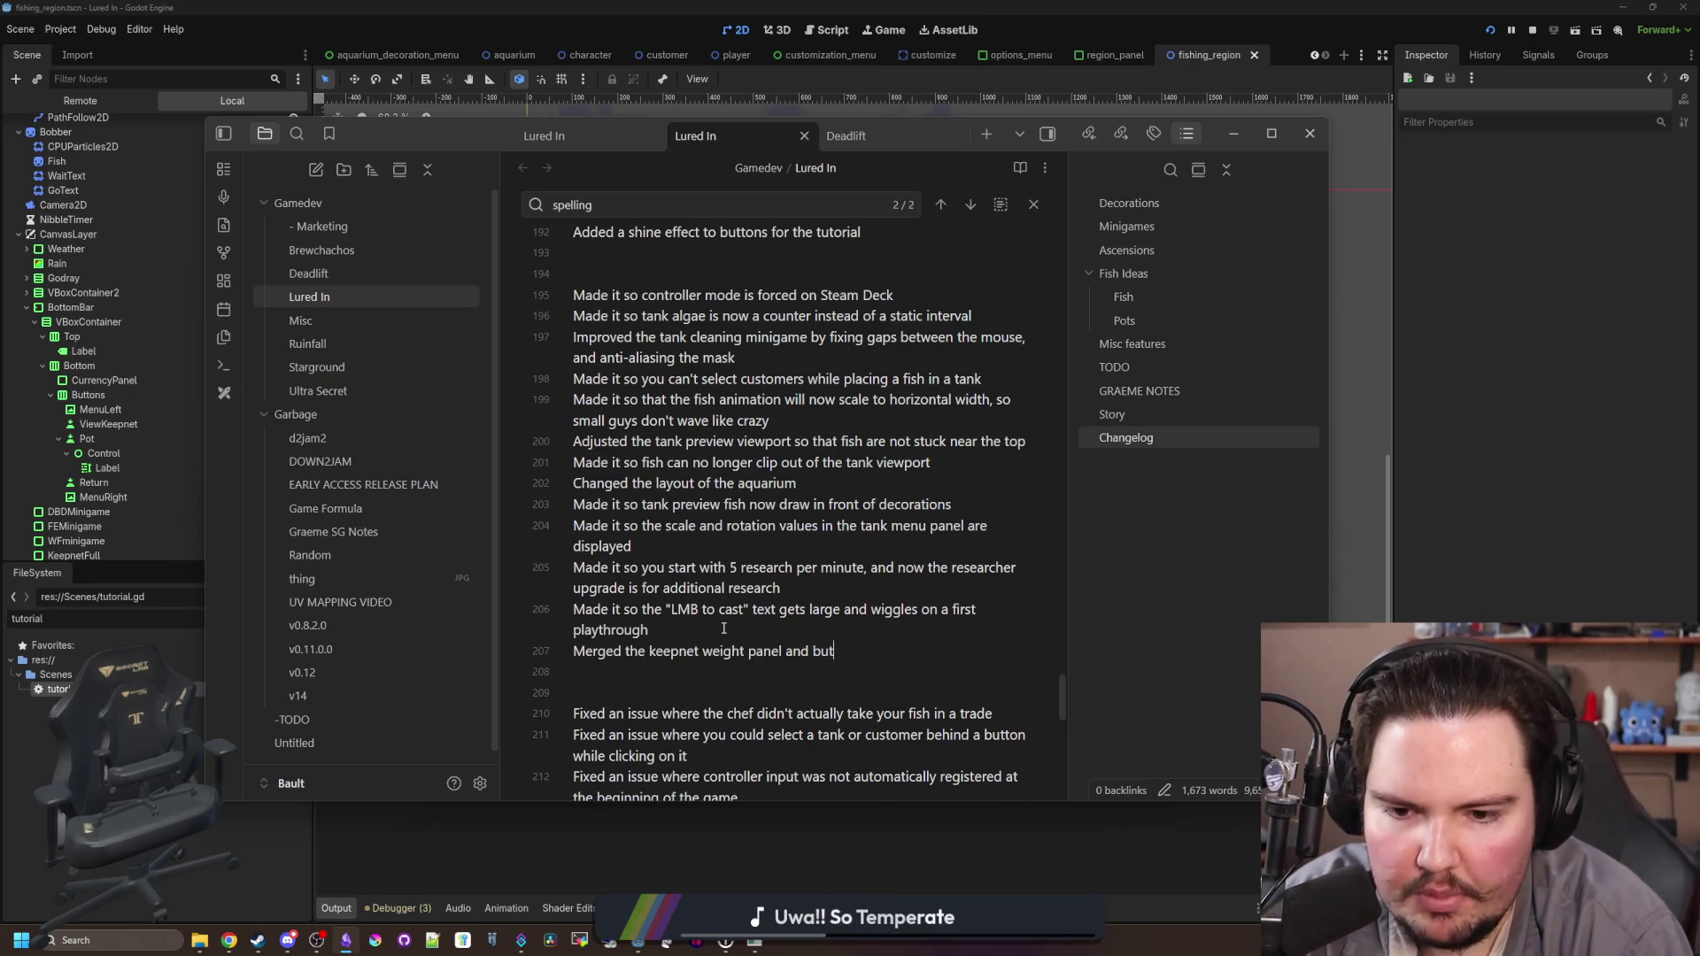
pyautogui.write('ton into one')
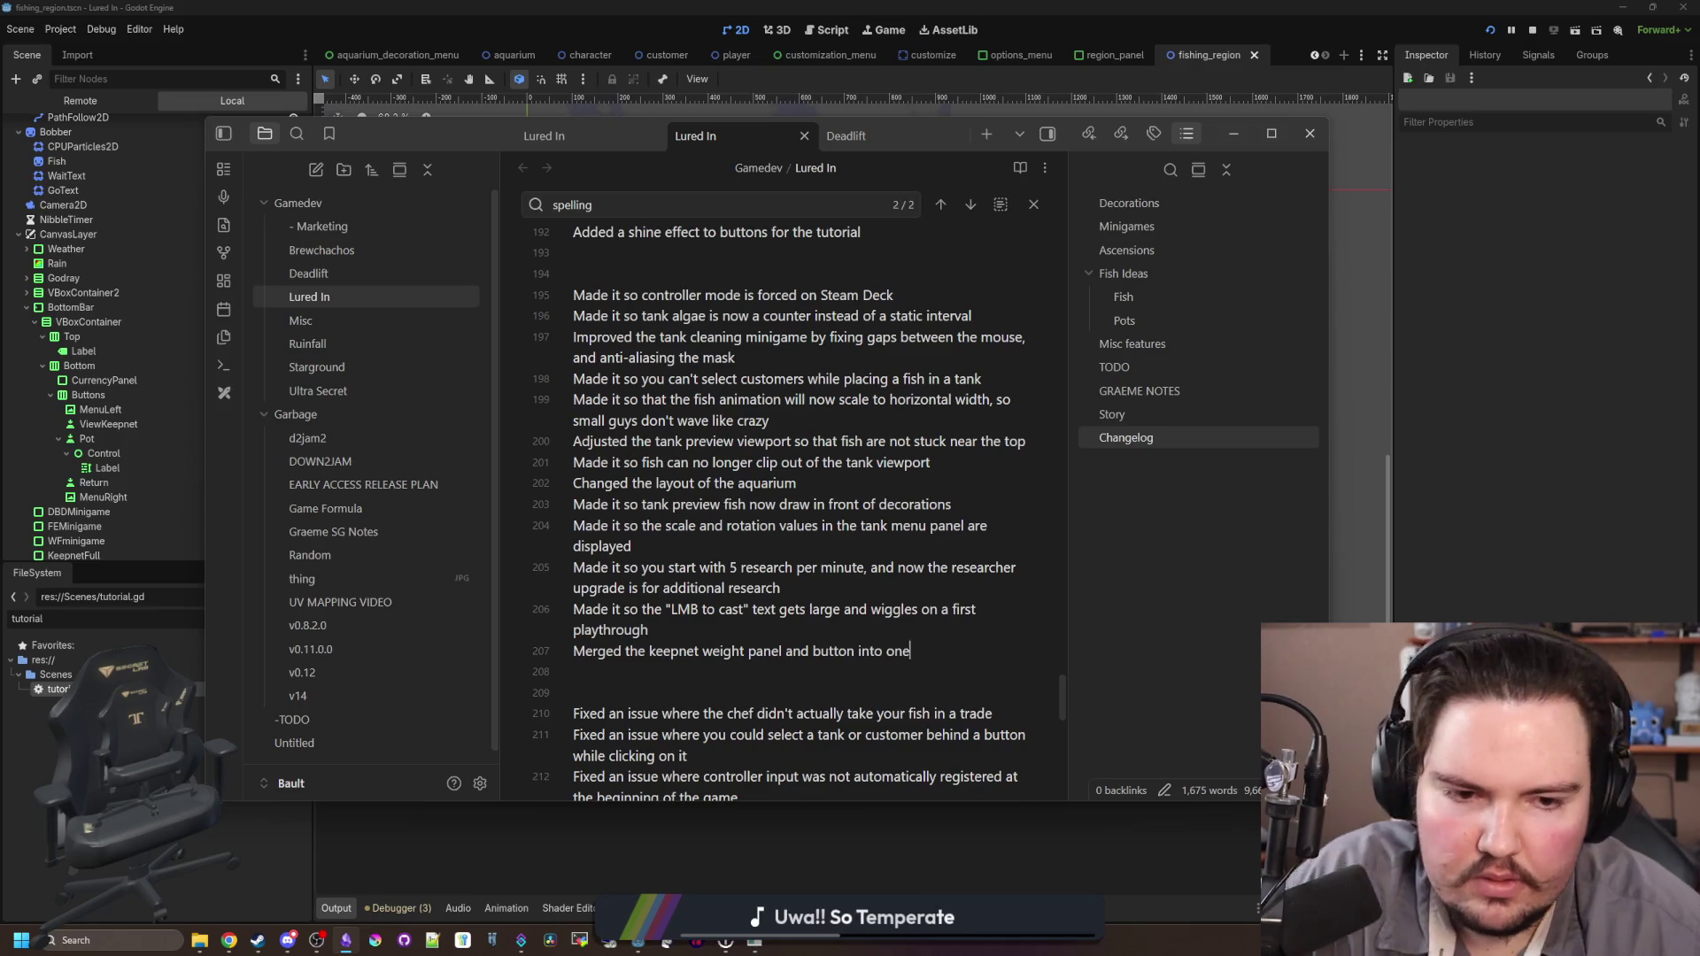
pyautogui.hotkey('alt', 'Tab')
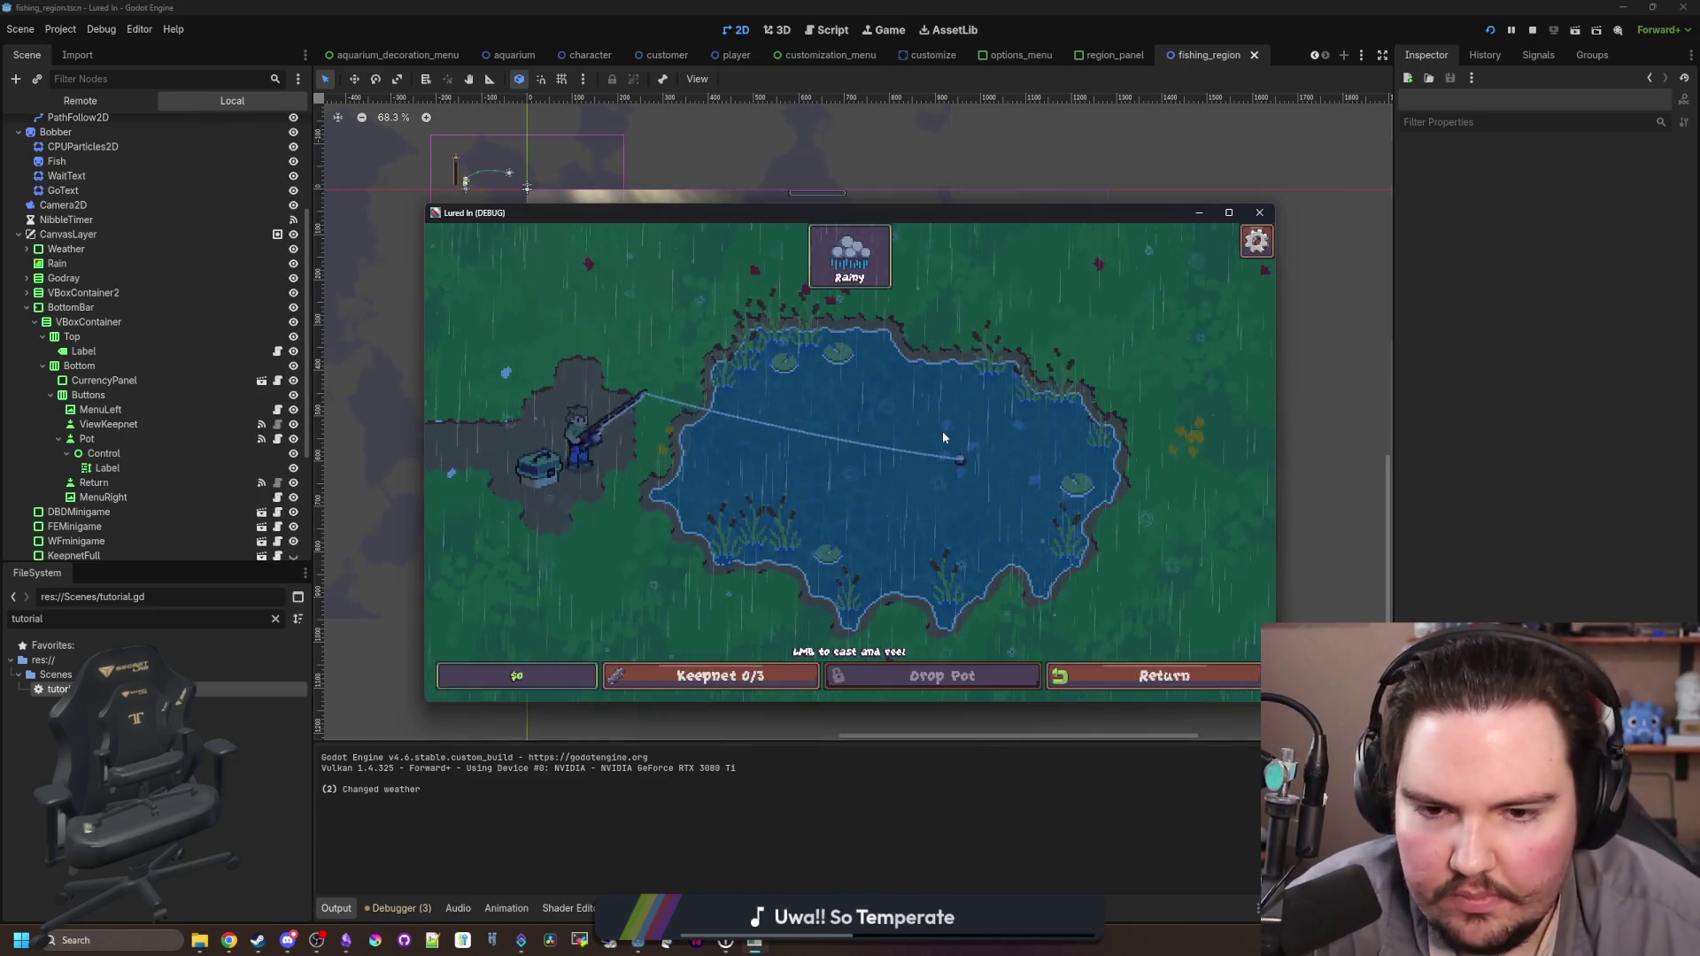
# Step: Recast into the pond and fill the catch meter to land a carp
pyautogui.click(921, 415)
pyautogui.moveTo(903, 422); pyautogui.dragTo(903, 419)
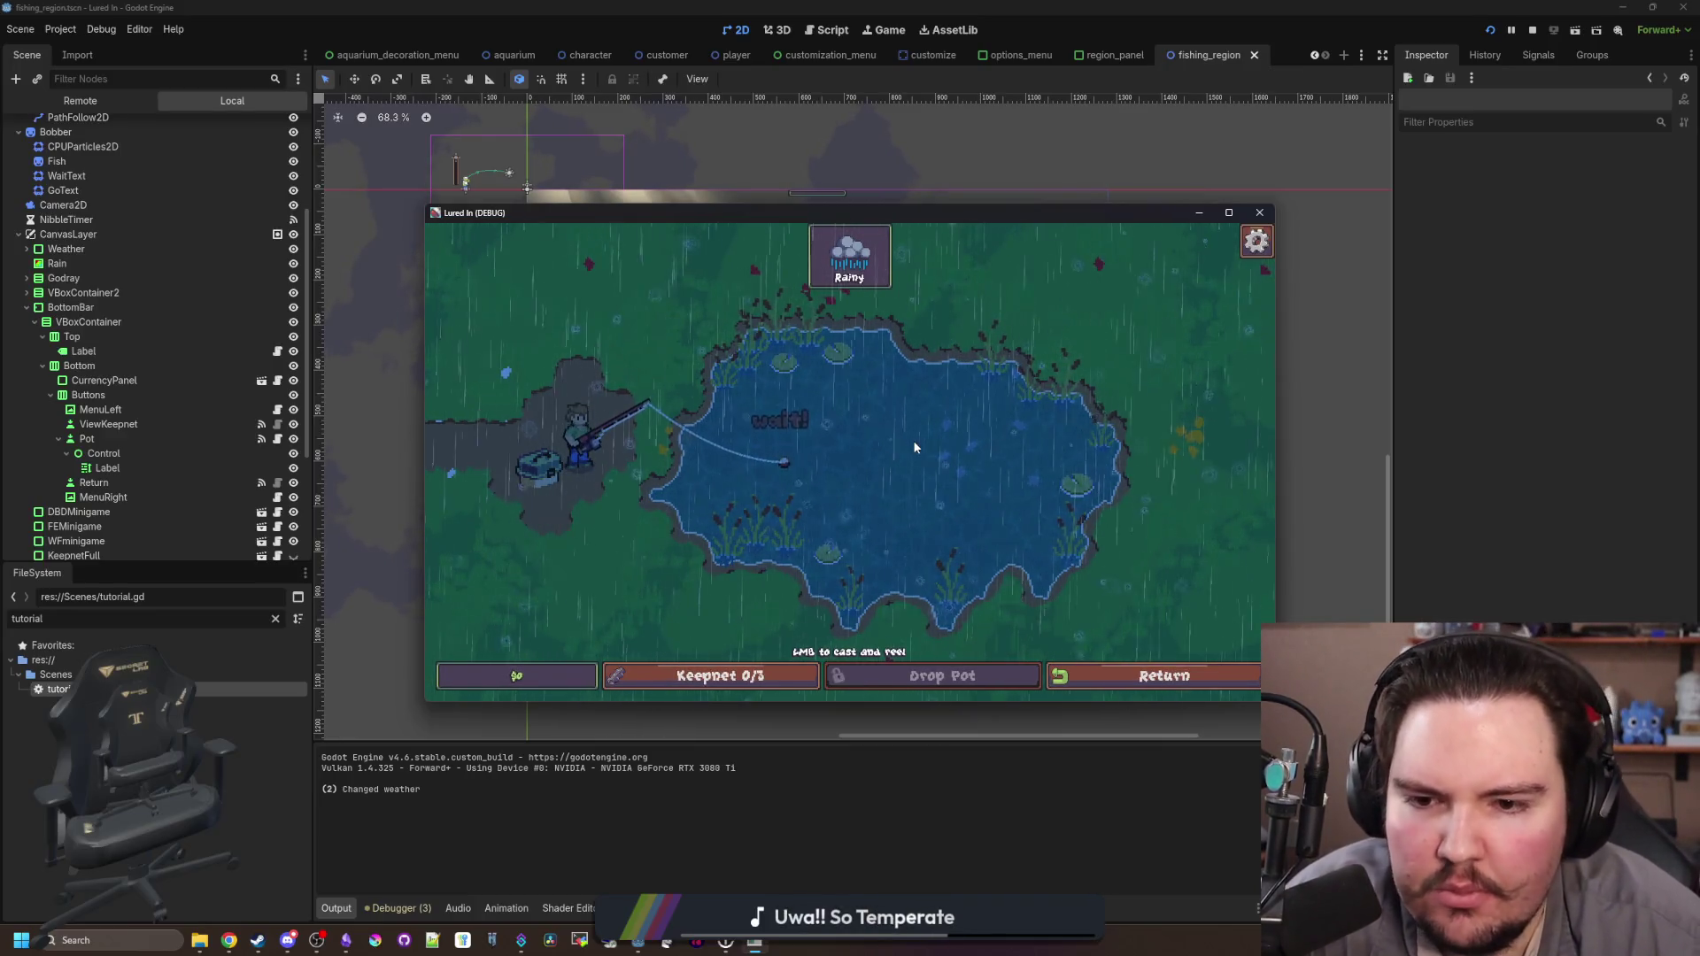
pyautogui.click(898, 409)
pyautogui.moveTo(897, 409); pyautogui.dragTo(903, 416)
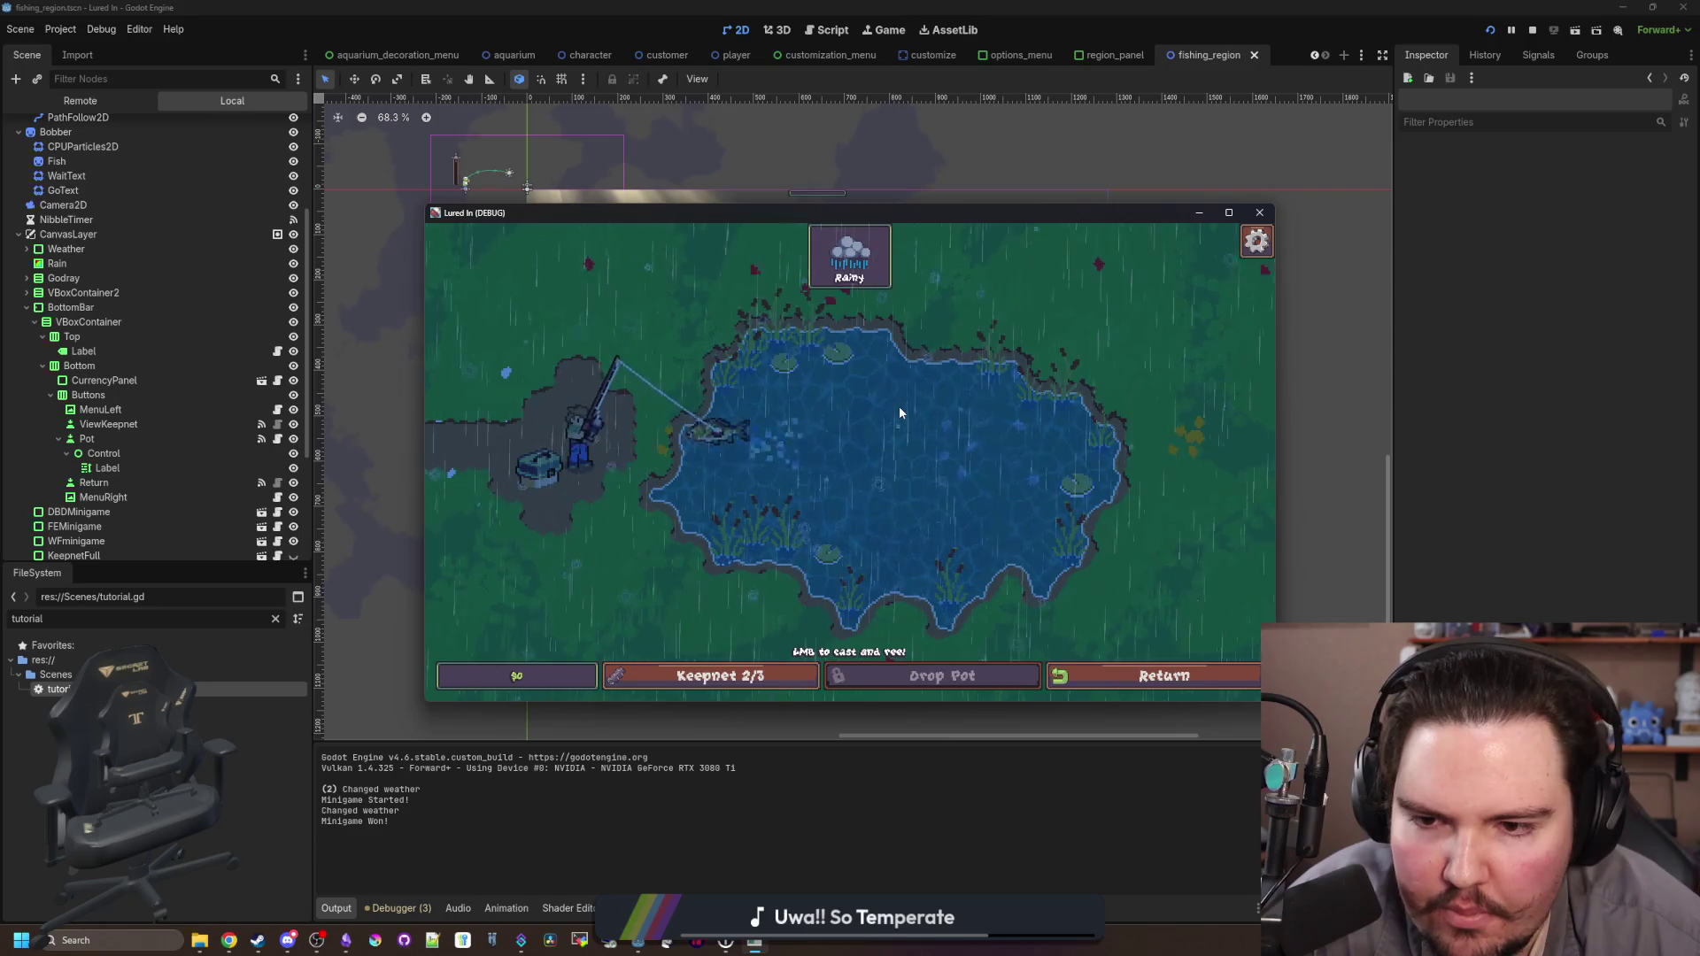
# Step: Check that the keepnet shows the carp at 2/3, then close the game
pyautogui.click(732, 685)
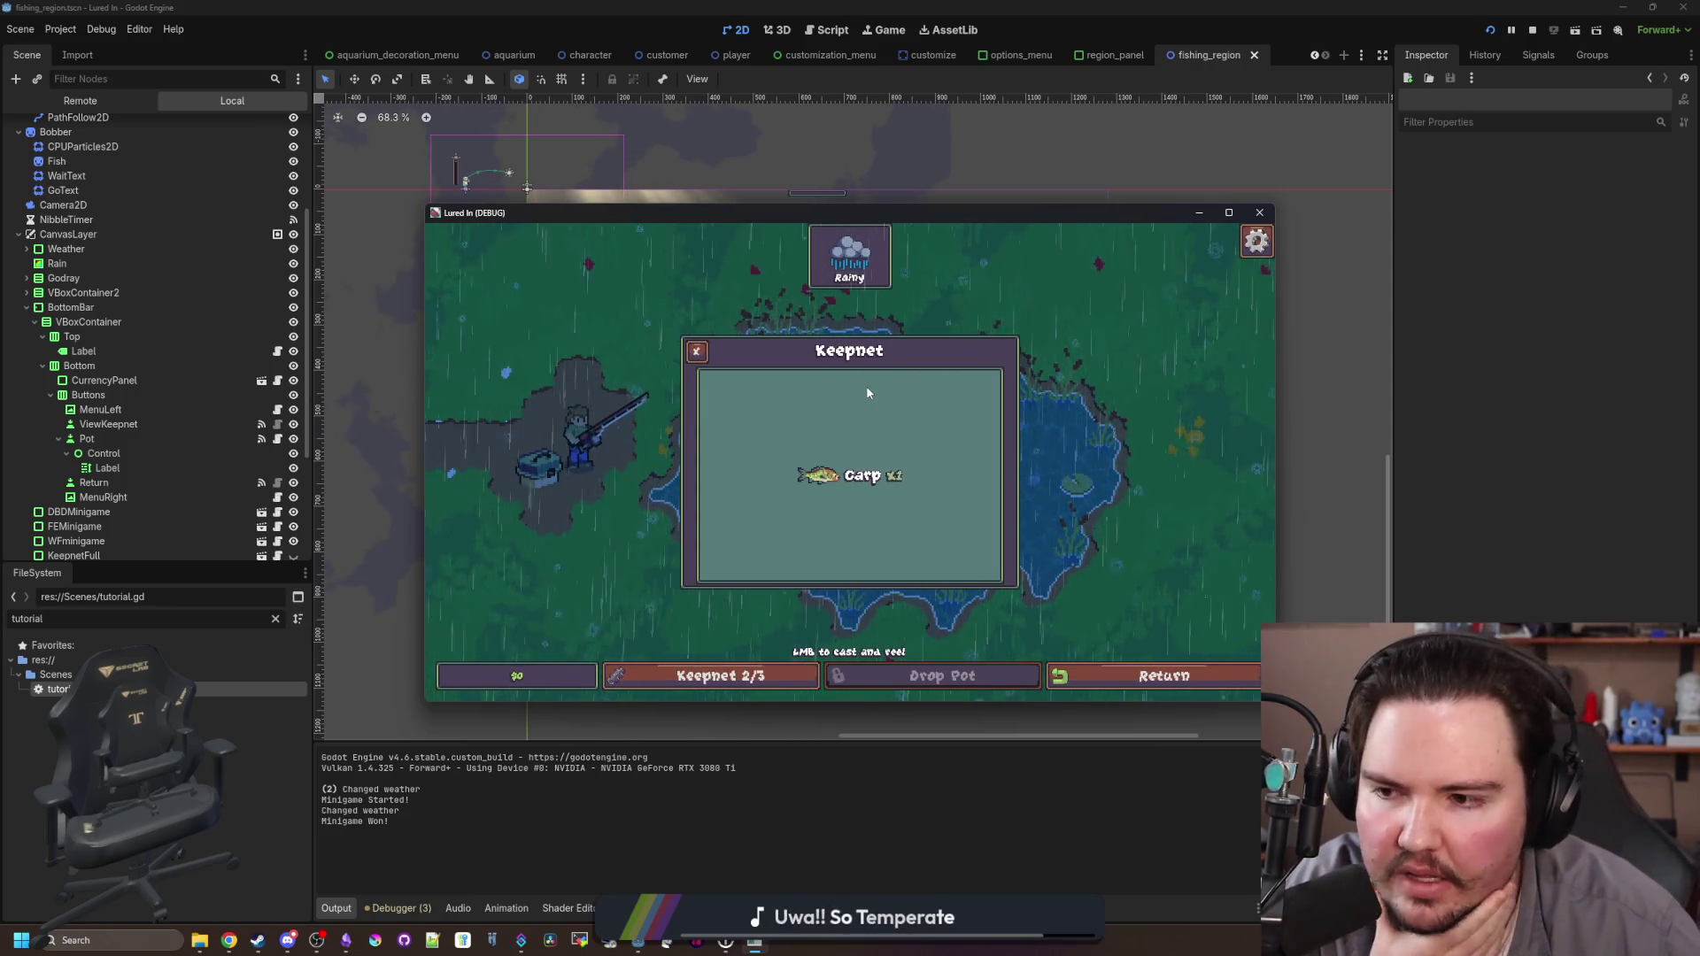
pyautogui.click(1199, 212)
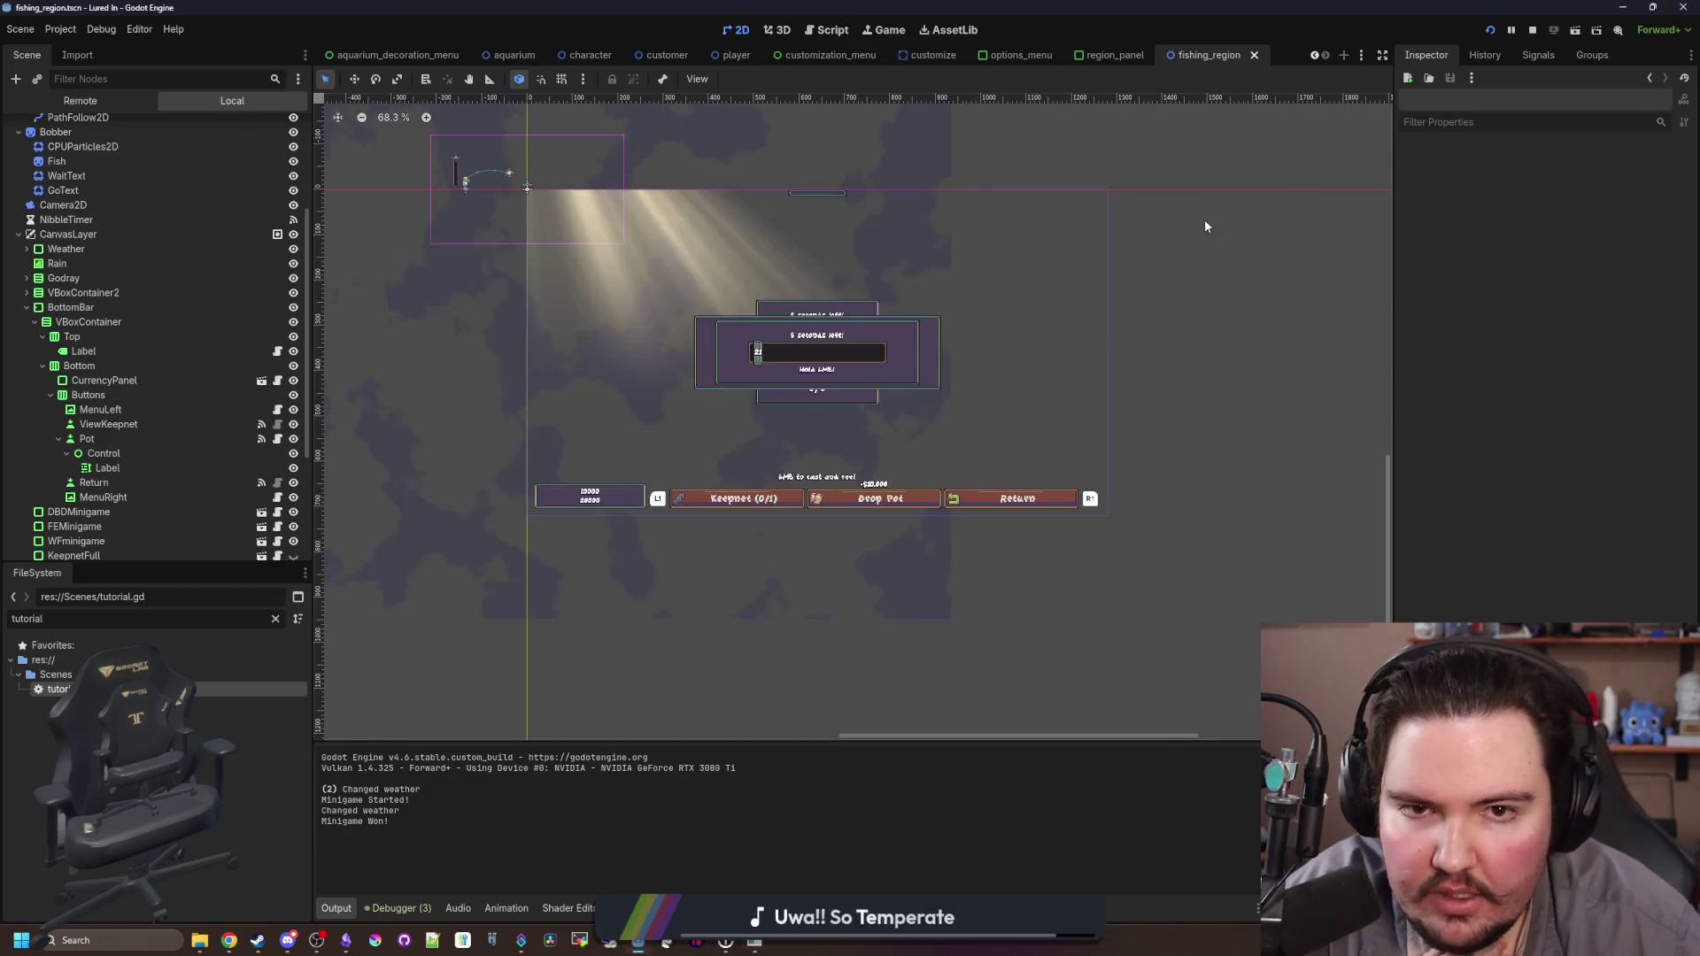
pyautogui.scroll(2, 873, 216)
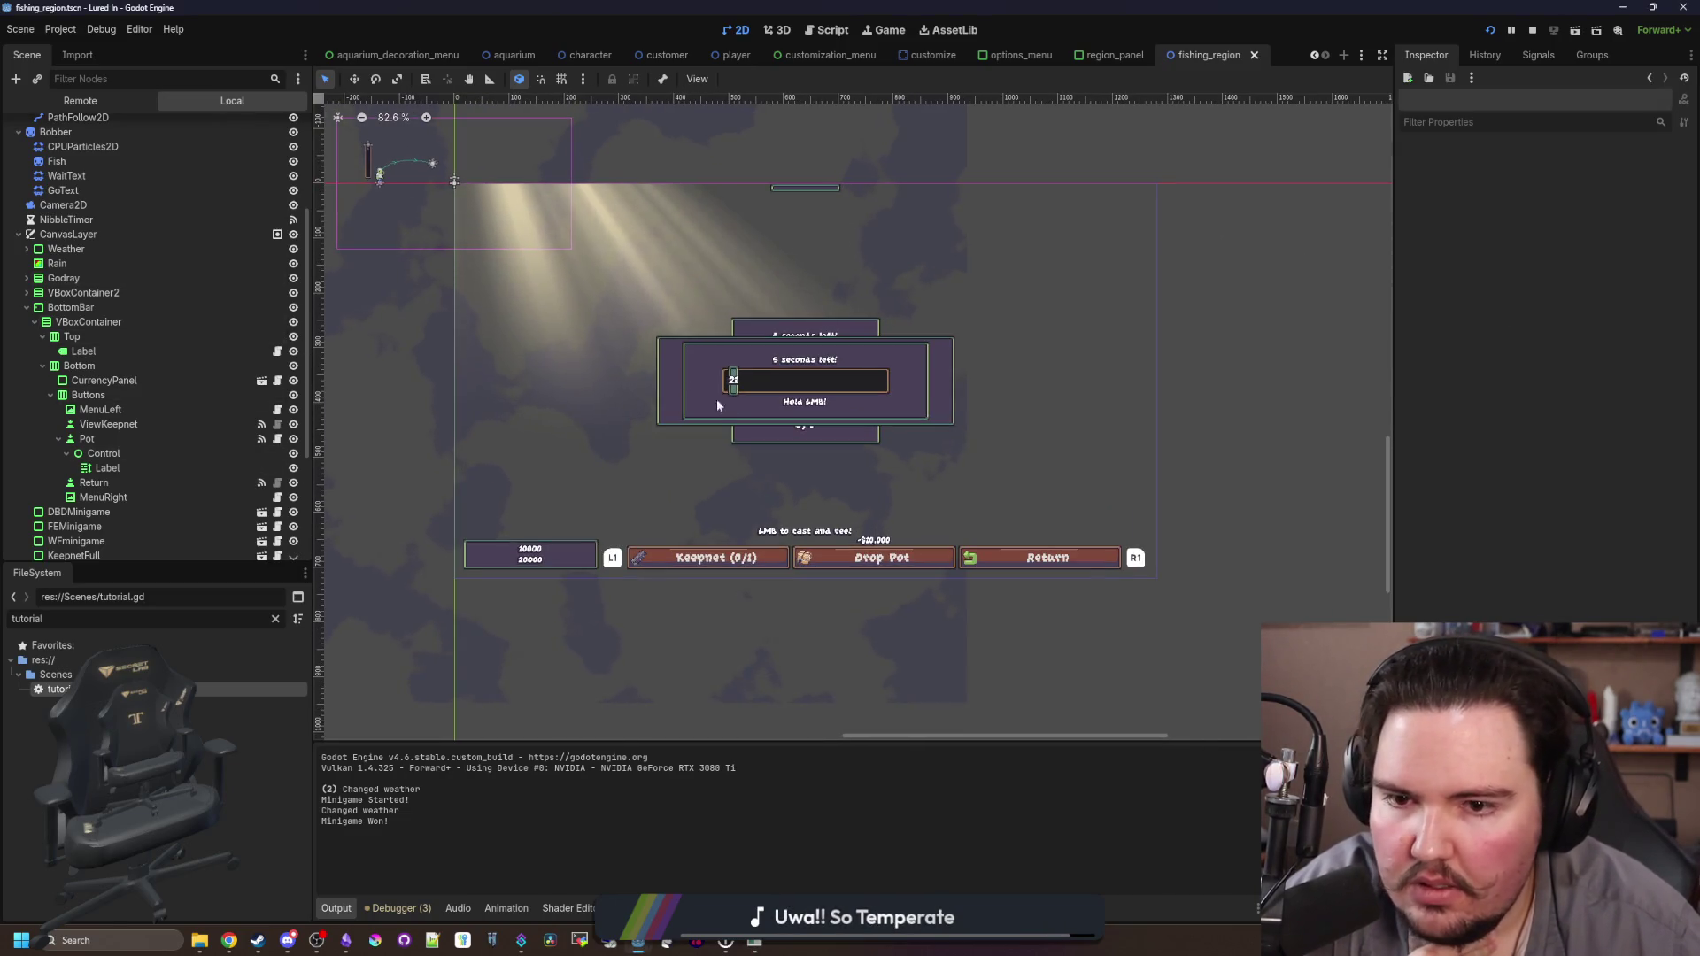
# Step: Open KeepnetFull's keepnet_menu scene, select its title Label, and bring up keepnet_menu.gd
pyautogui.scroll(1, 800, 363)
pyautogui.scroll(2, 800, 362)
pyautogui.scroll(-5, 214, 473)
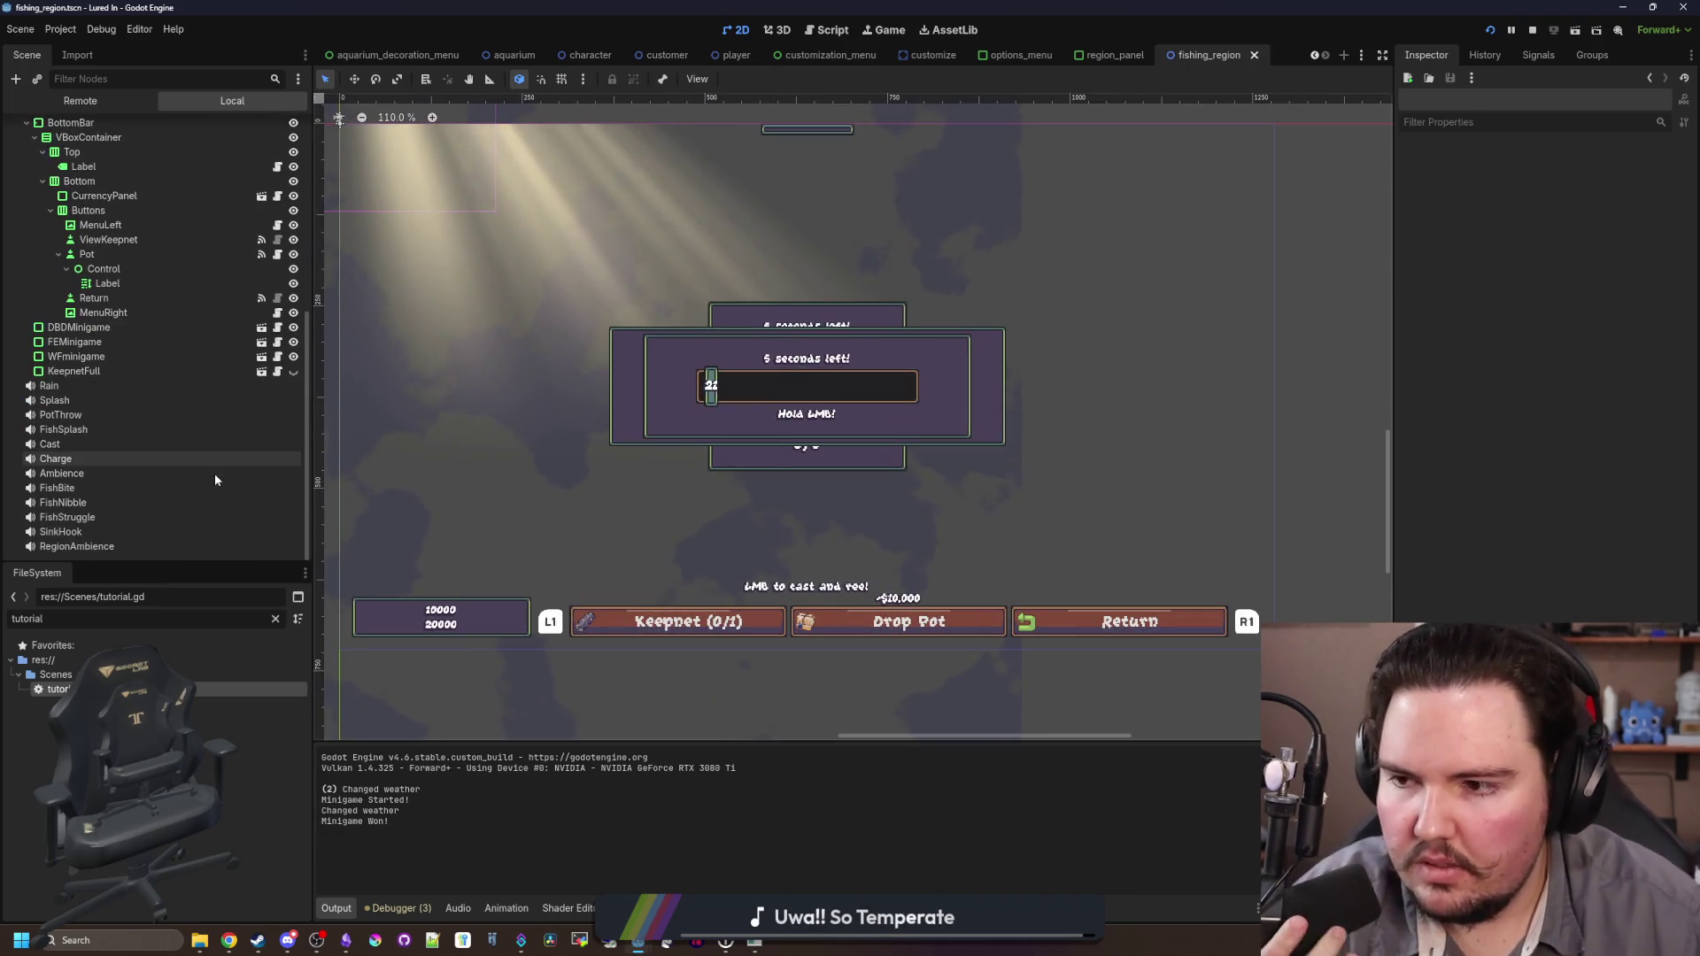
pyautogui.click(109, 486)
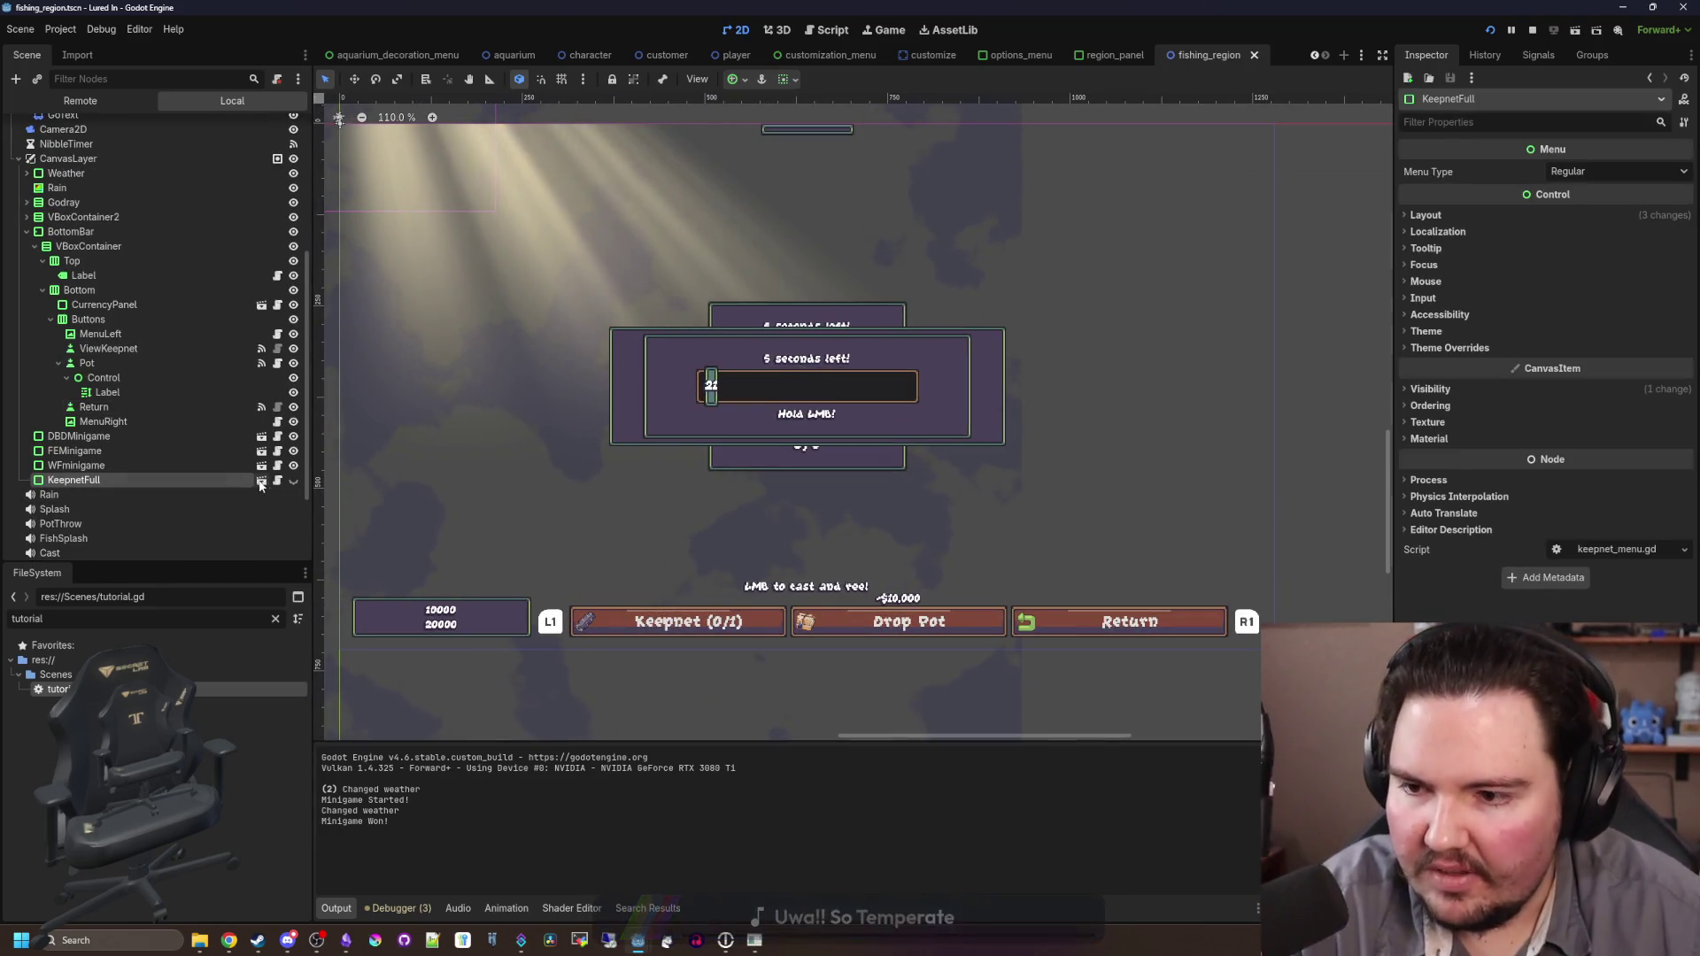
pyautogui.click(261, 485)
pyautogui.scroll(-1, 736, 400)
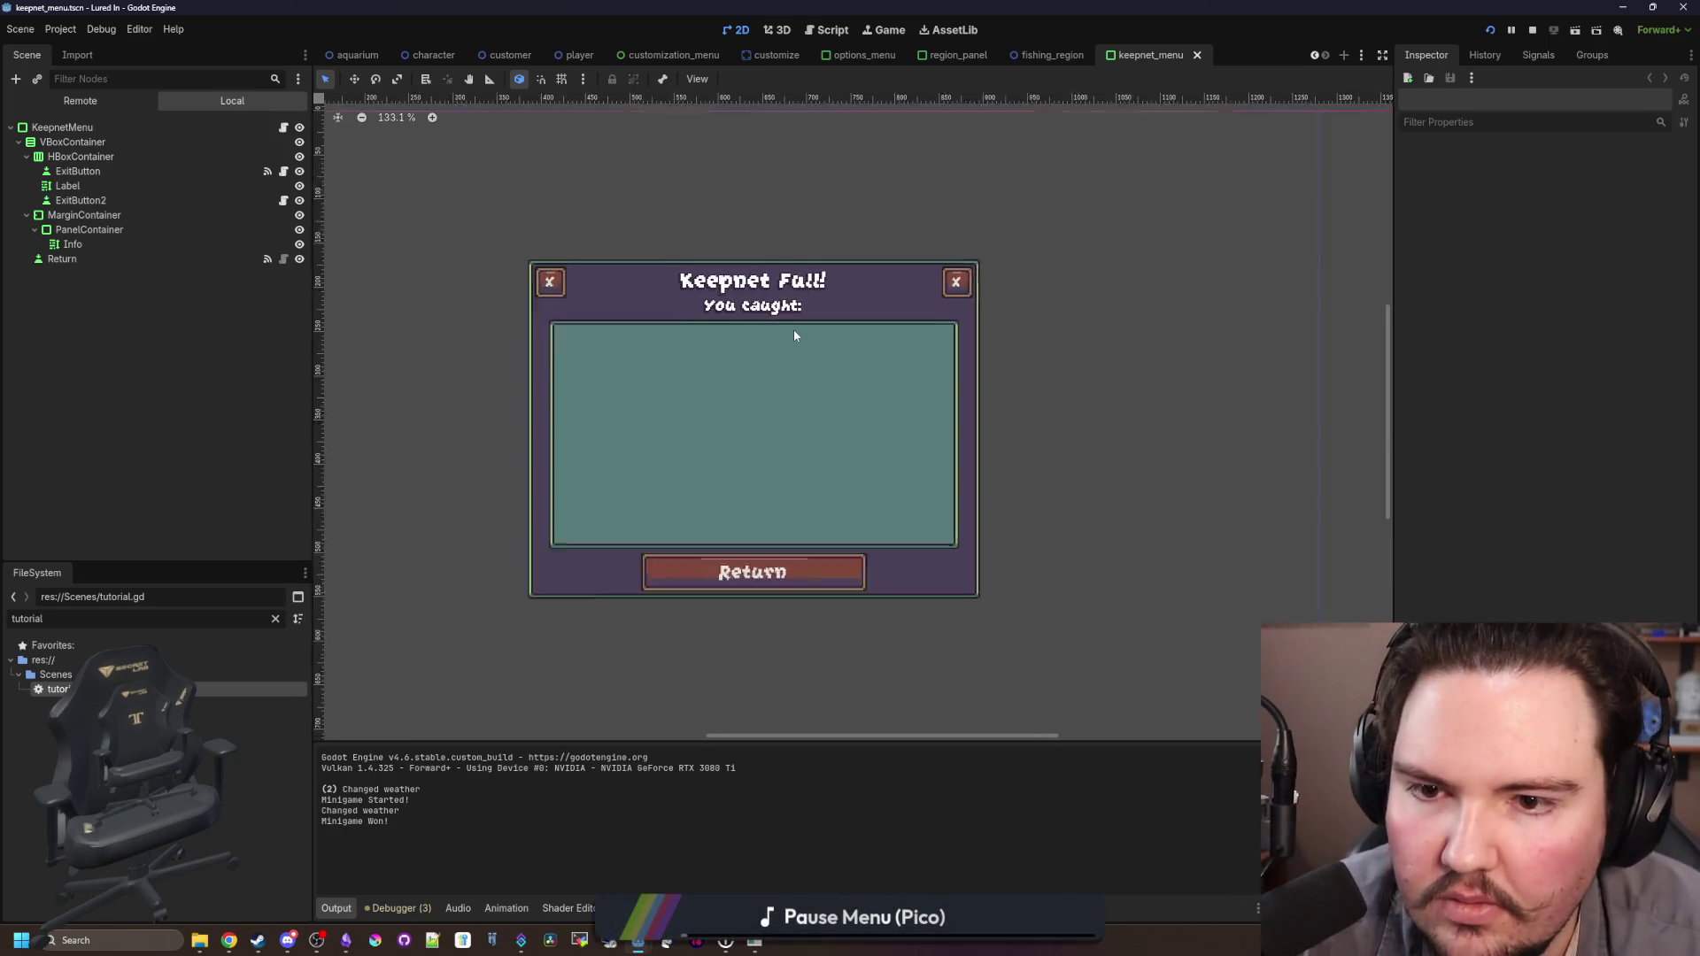
pyautogui.scroll(1, 793, 329)
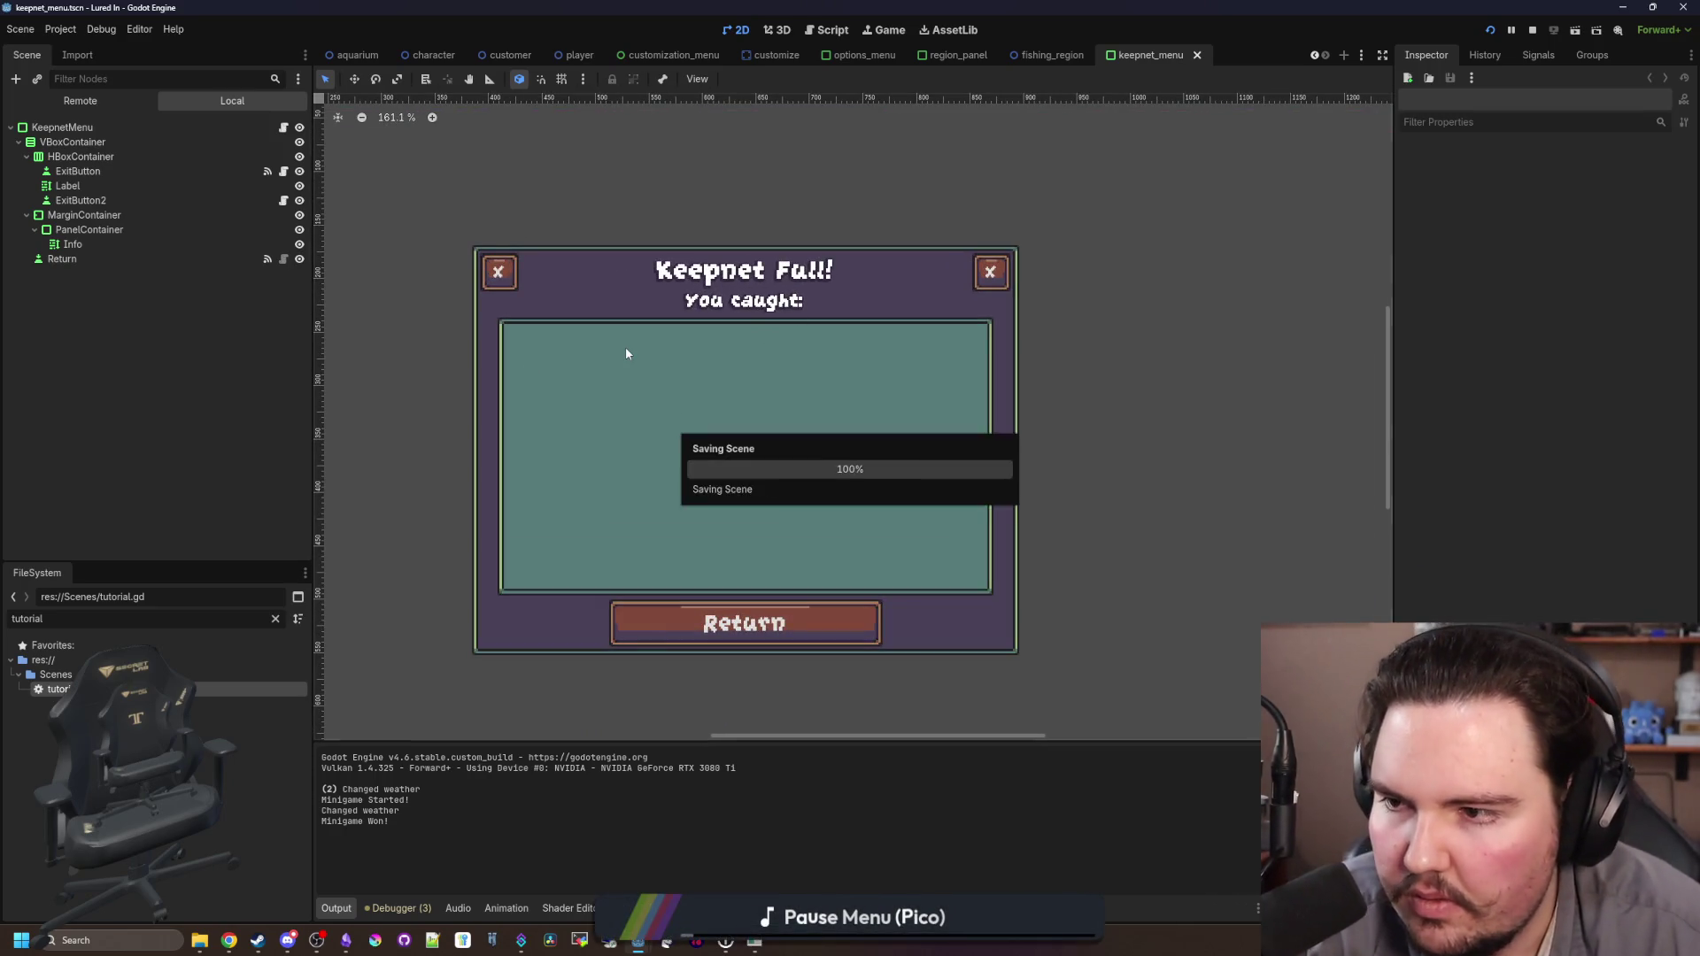
pyautogui.click(85, 185)
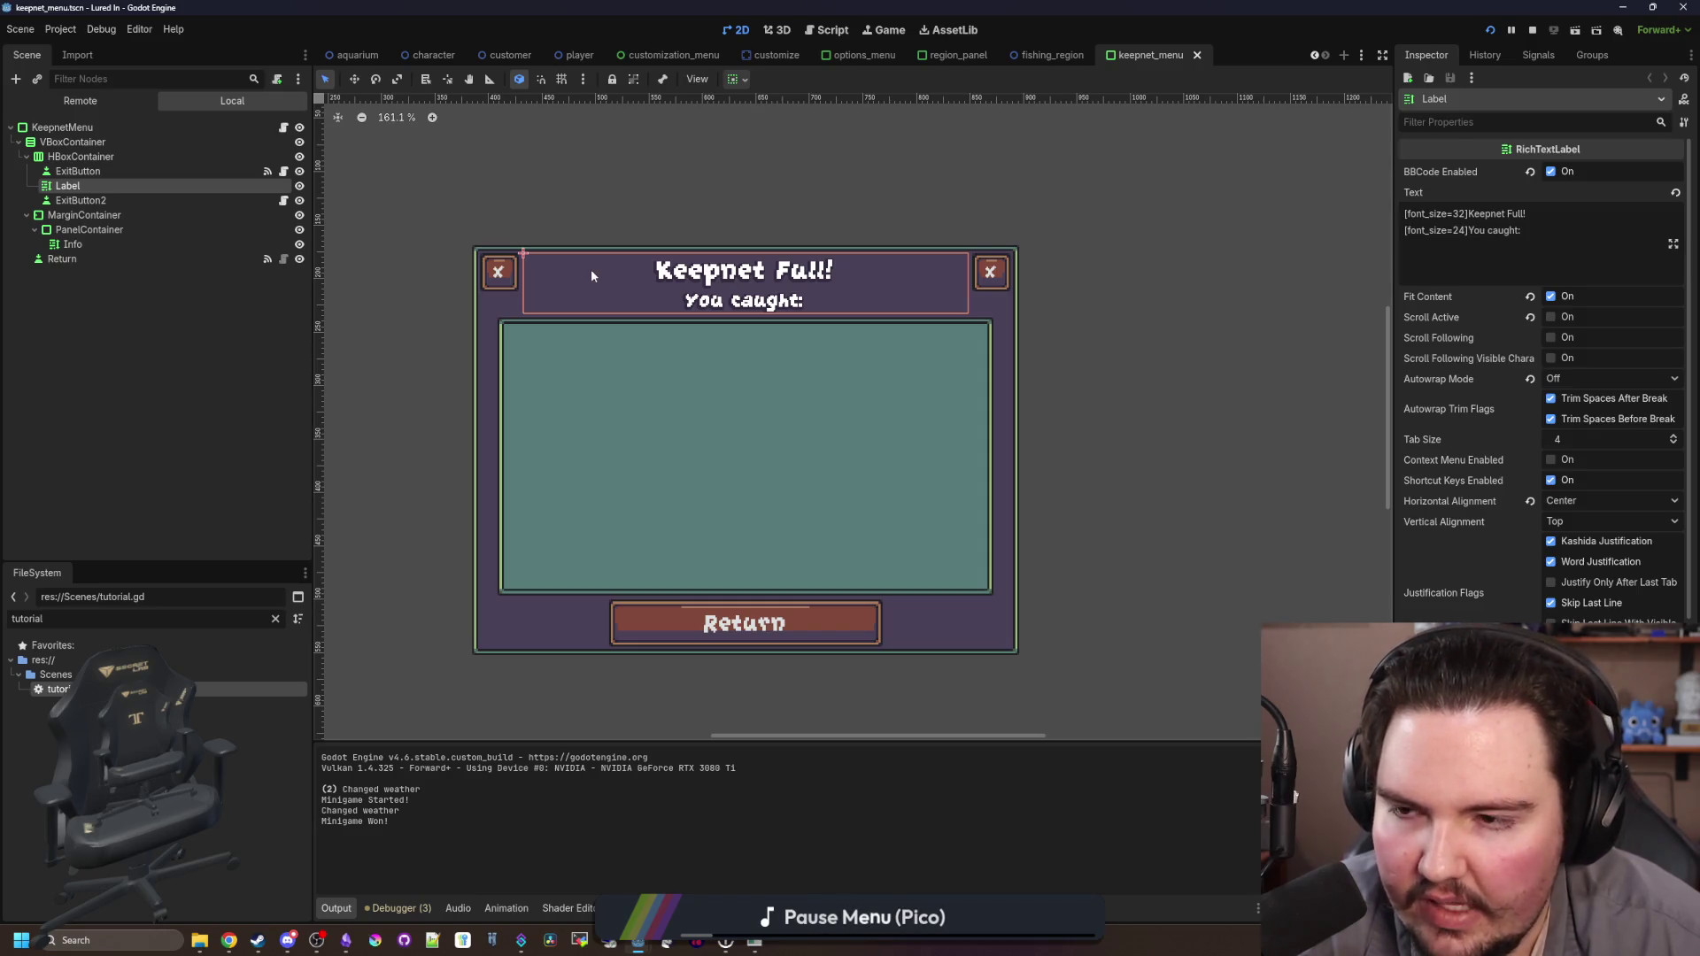
pyautogui.click(284, 127)
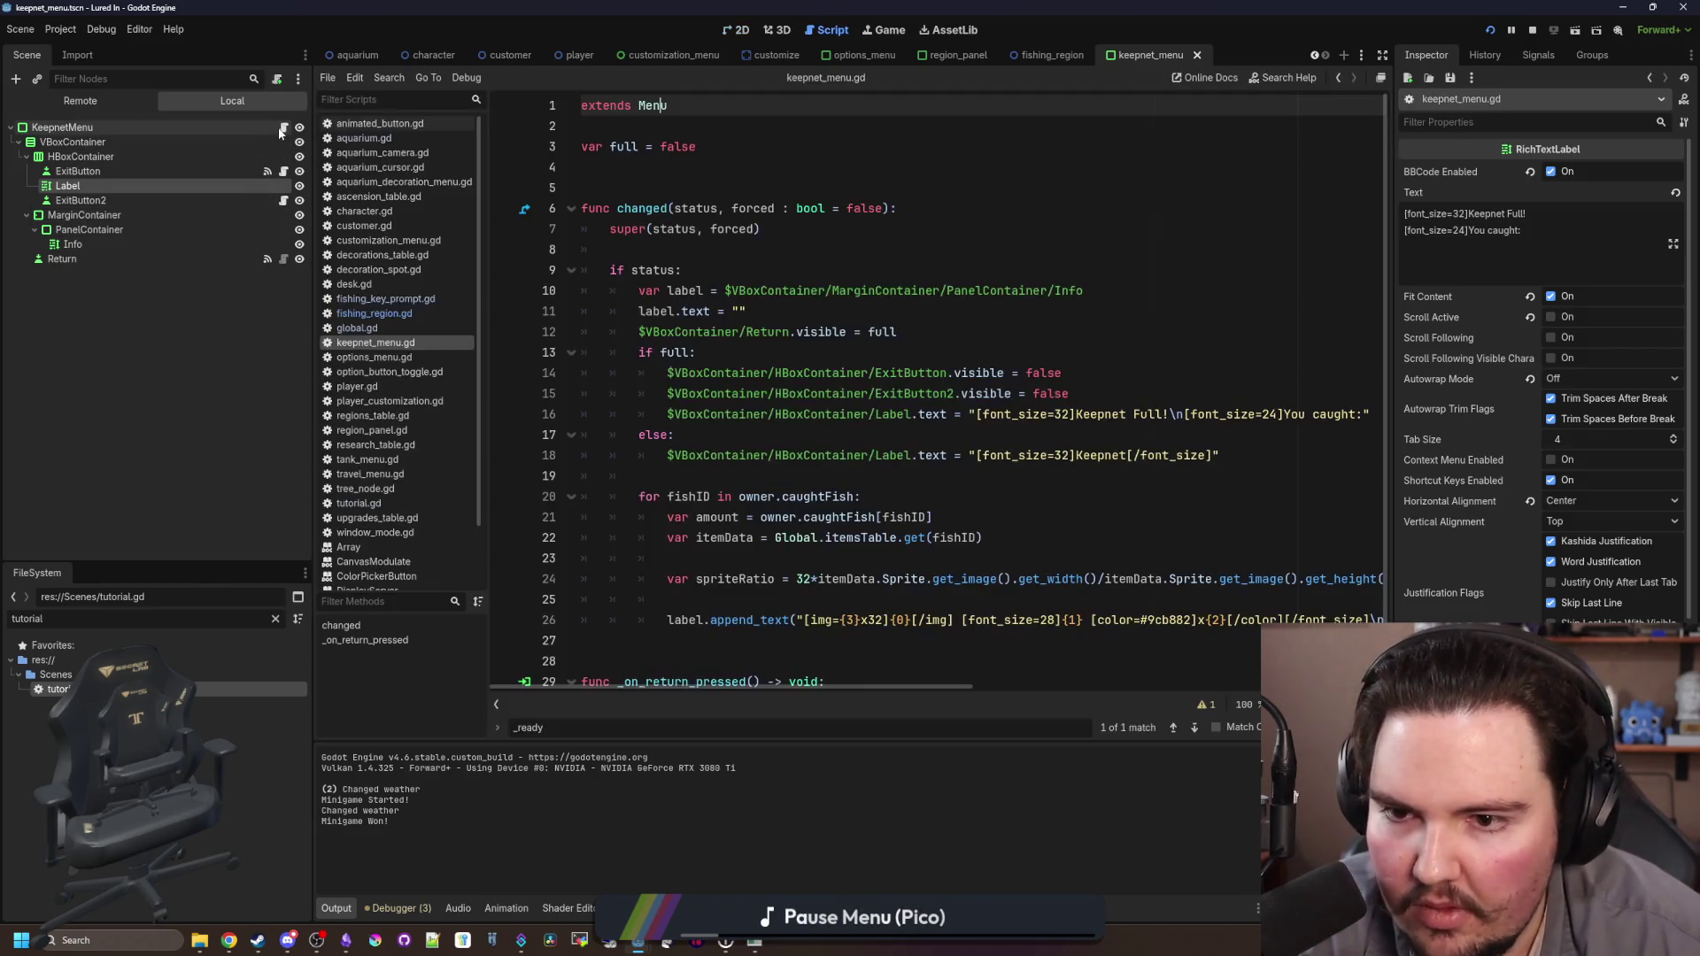
# Step: Duplicate the else-branch title statement on line 18 onto a new line below
pyautogui.click(702, 252)
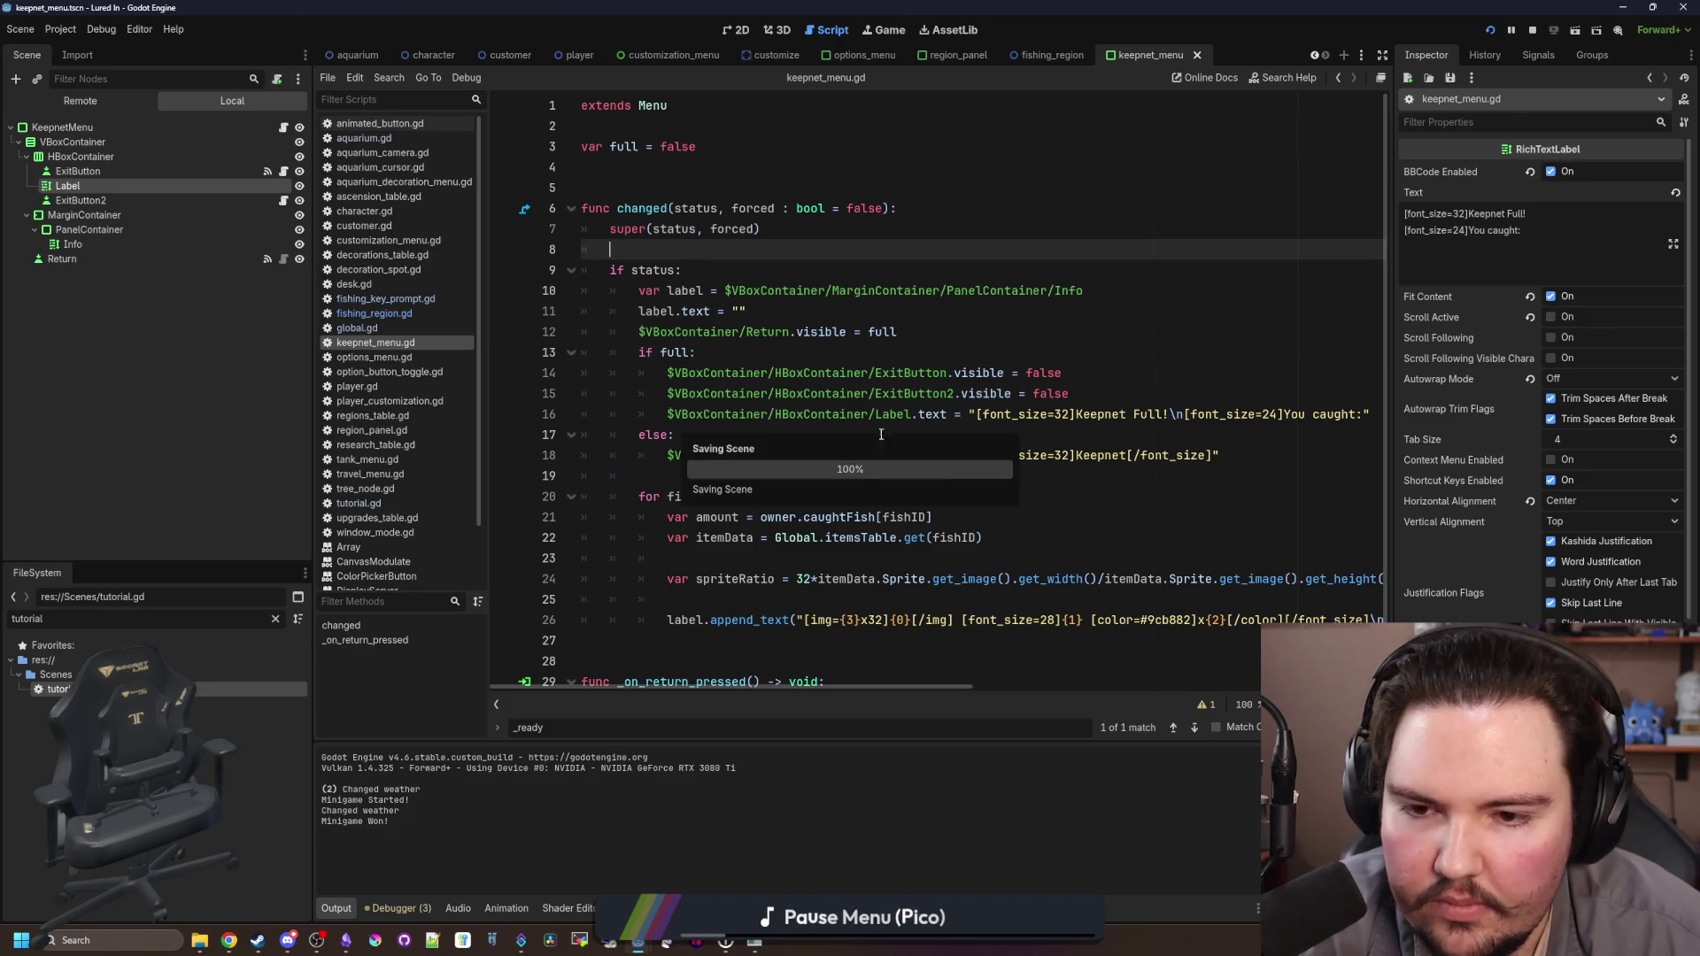
pyautogui.moveTo(1220, 455); pyautogui.dragTo(642, 461)
pyautogui.press('Left')
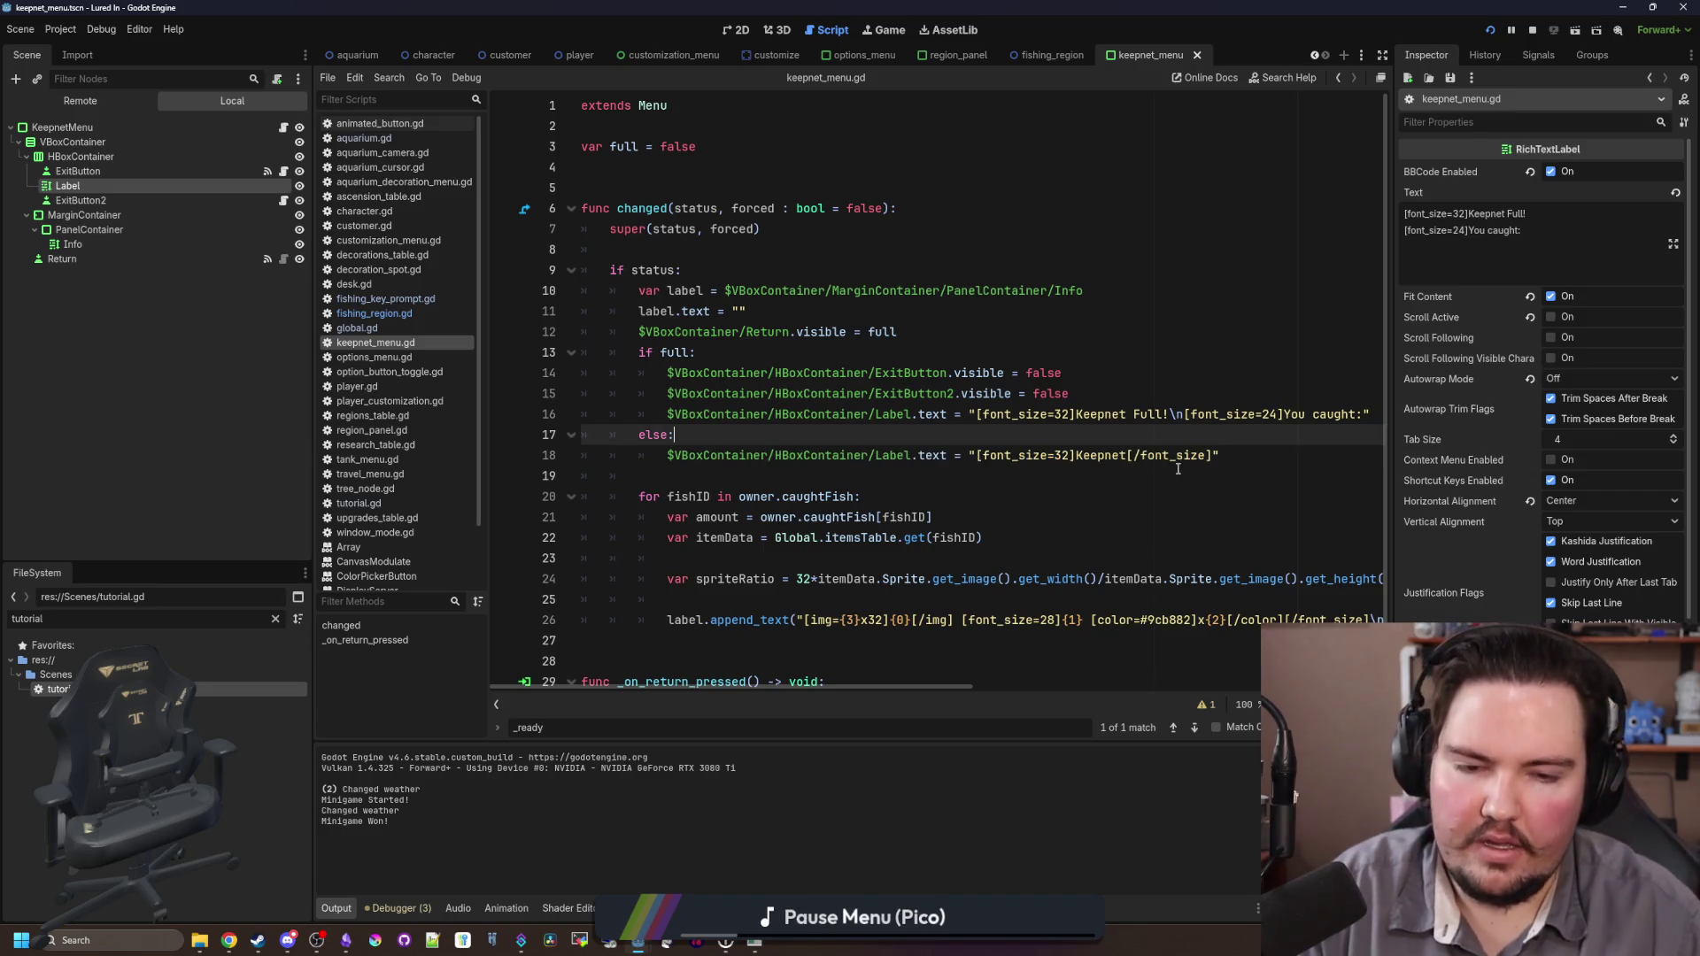
pyautogui.click(1232, 455)
pyautogui.moveTo(1253, 461); pyautogui.dragTo(659, 448)
pyautogui.hotkey('ctrl', 'c')
pyautogui.press('End')
pyautogui.press('Return')
pyautogui.hotkey('ctrl', 'v')
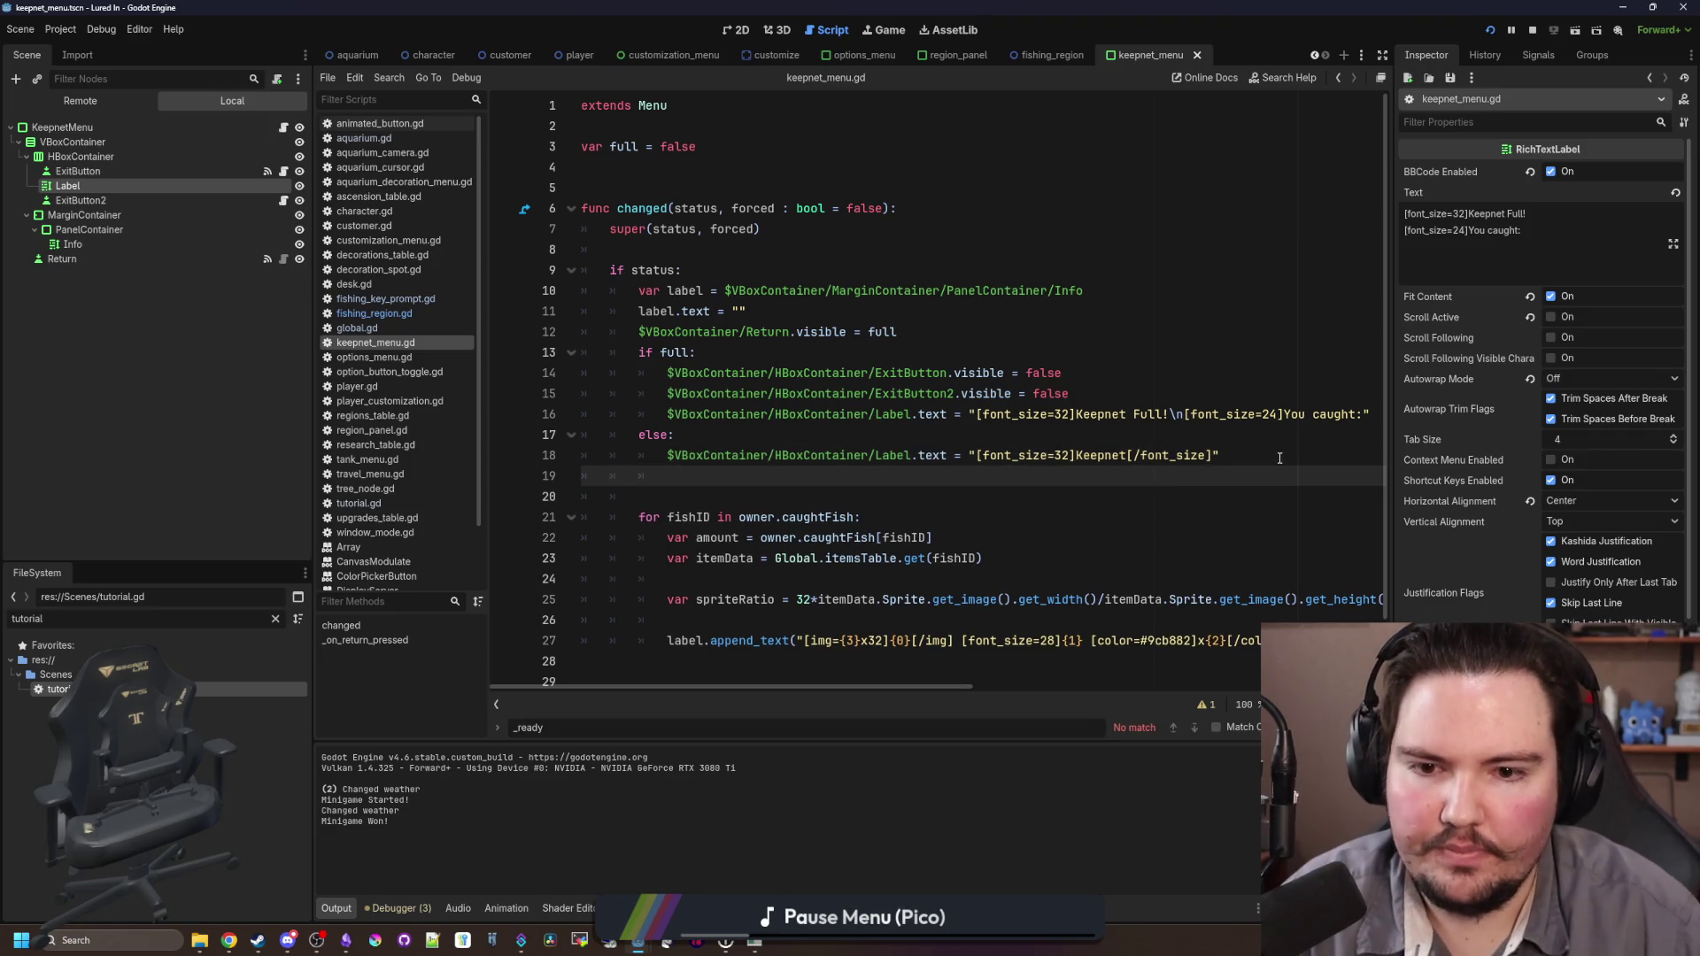
# Step: Declare an exported RichTextLabel variable named topLabel on line 4 and save
pyautogui.click(647, 173)
pyautogui.write('@export var label : RichTex')
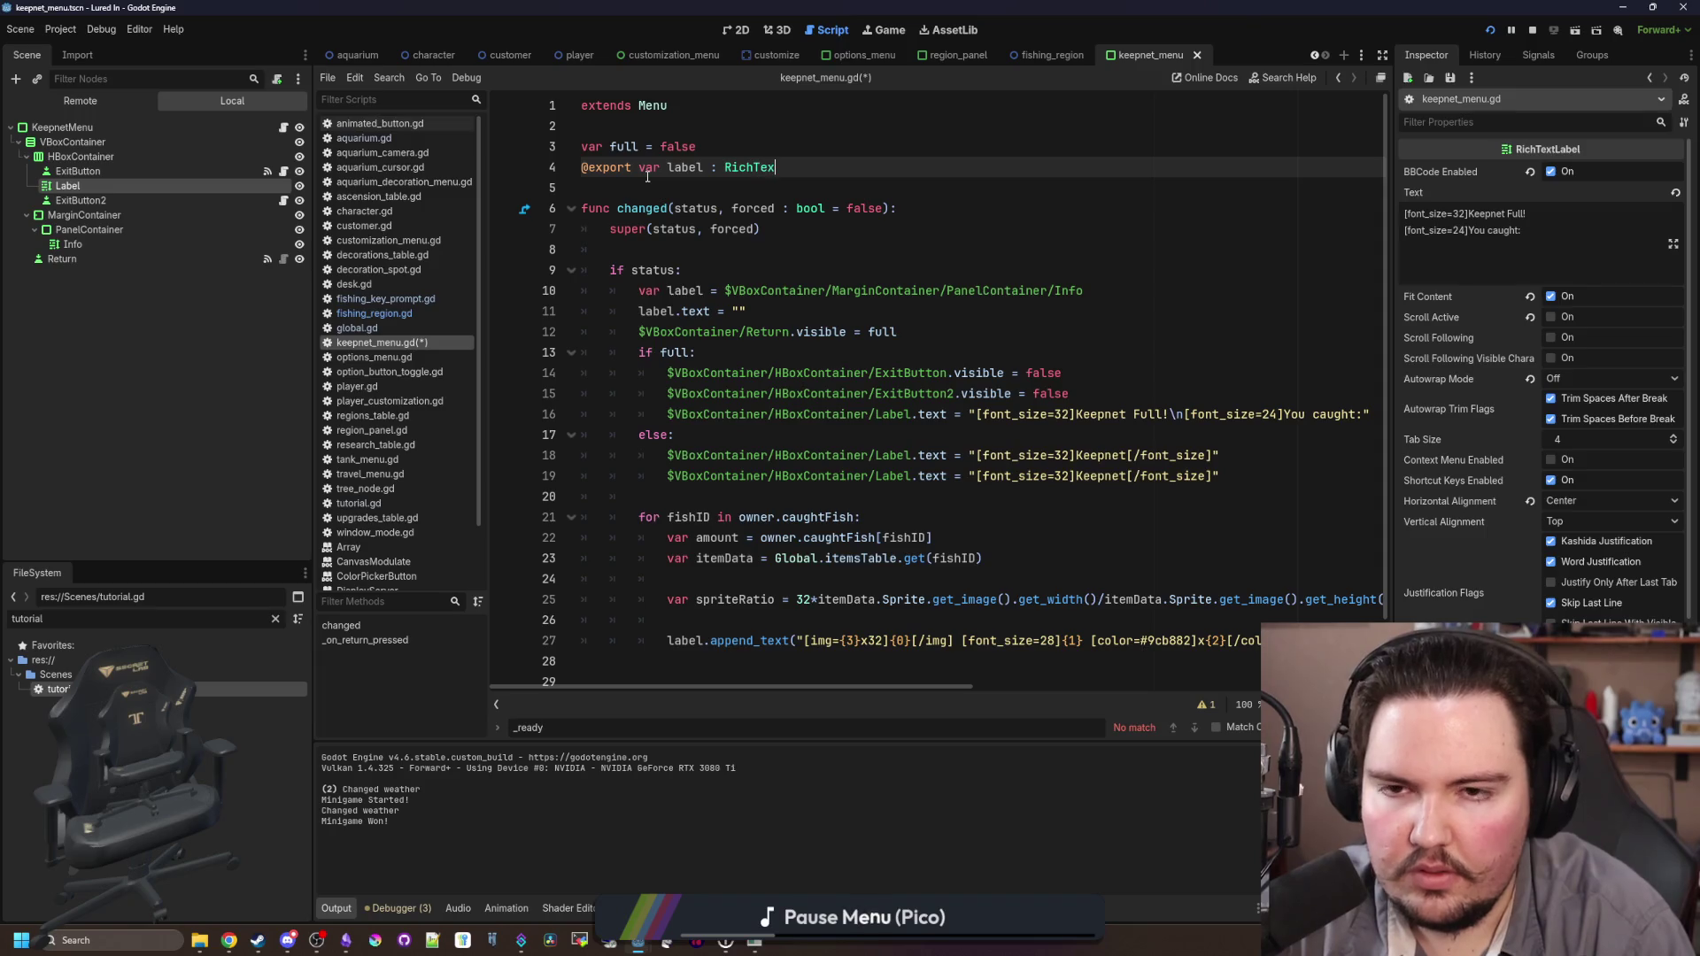
pyautogui.write('tl')
pyautogui.press('Return')
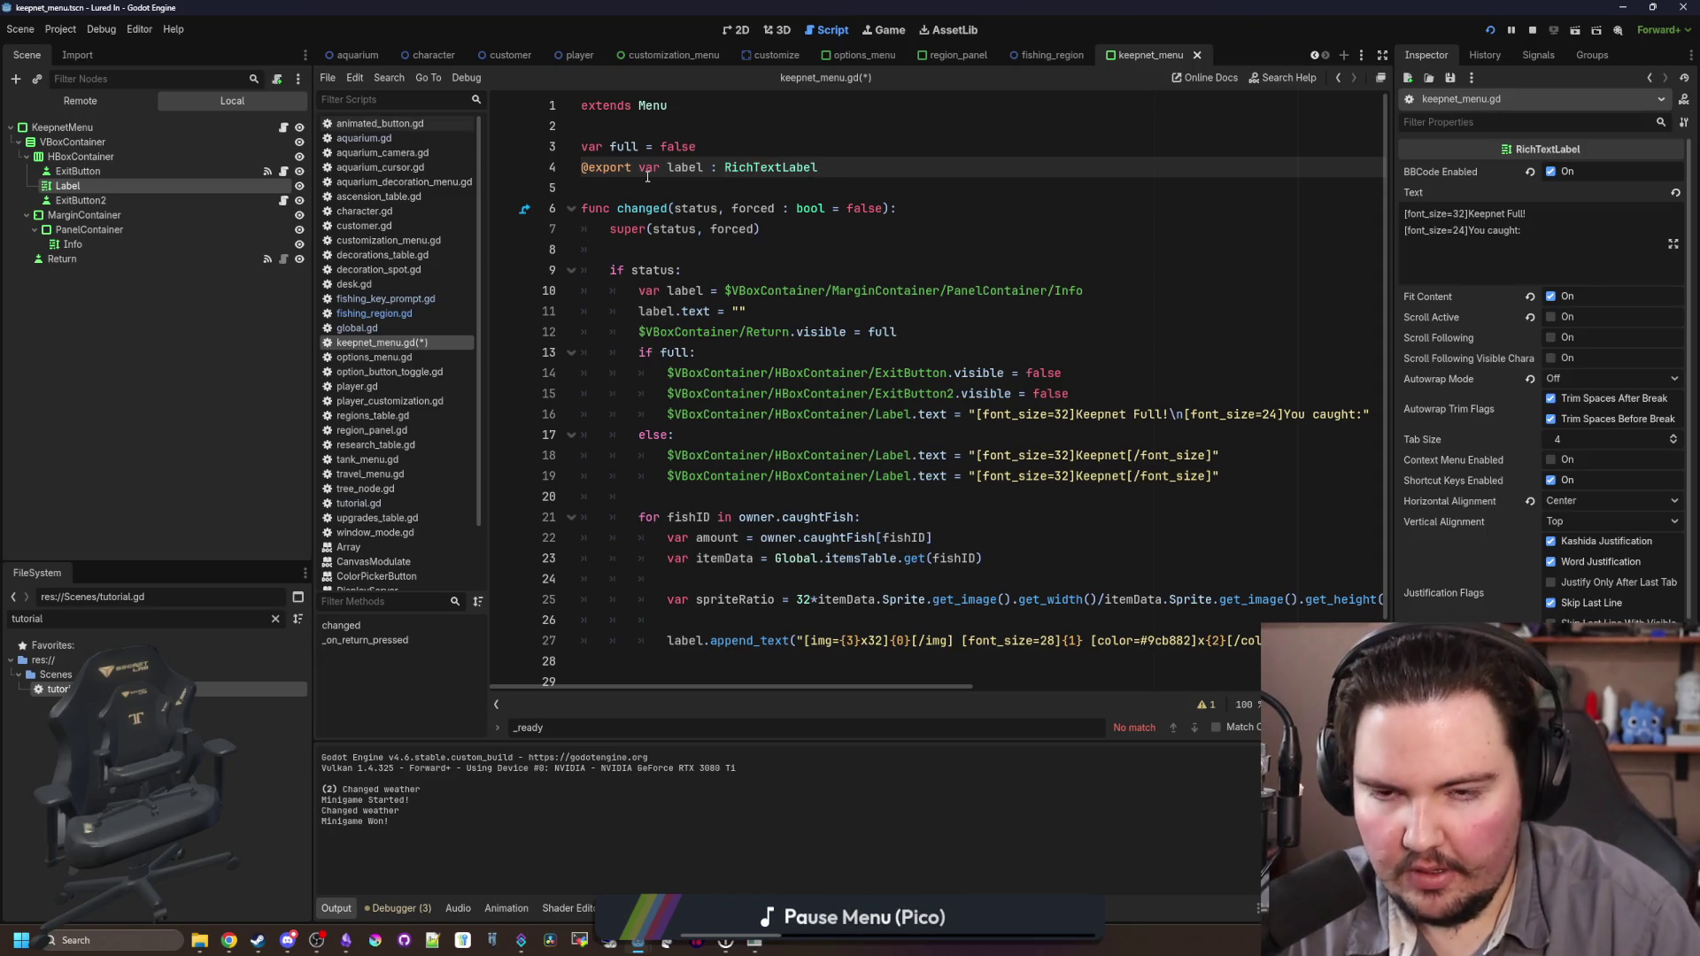
pyautogui.click(648, 182)
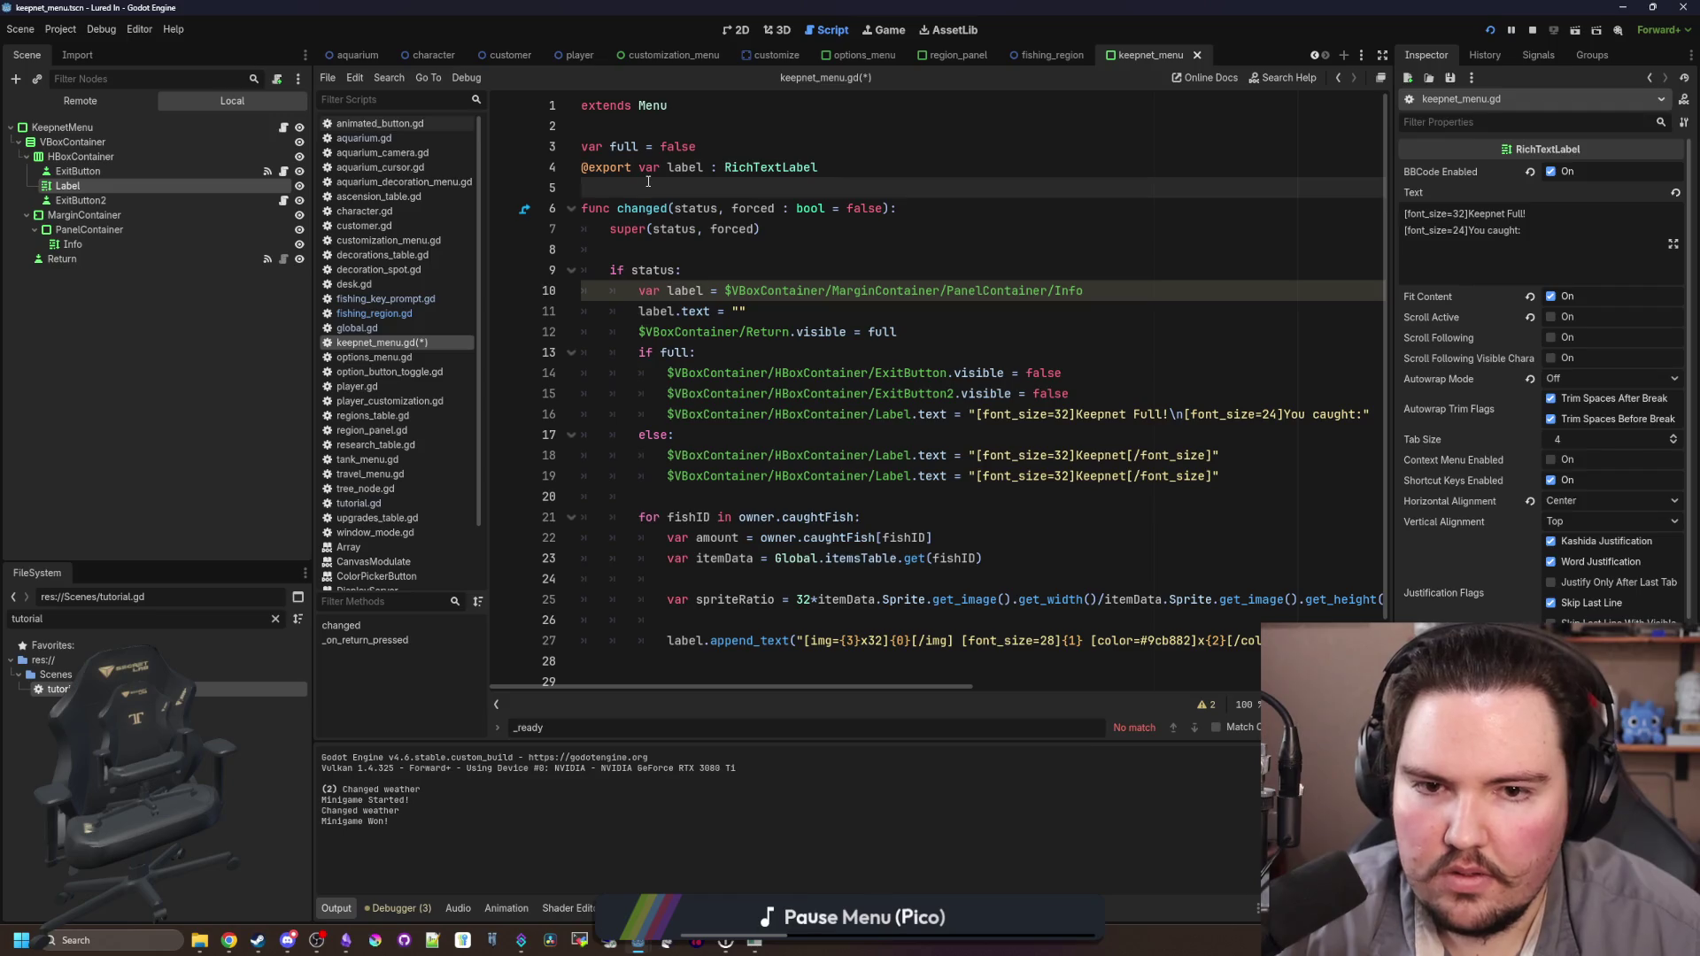
pyautogui.doubleClick(679, 169)
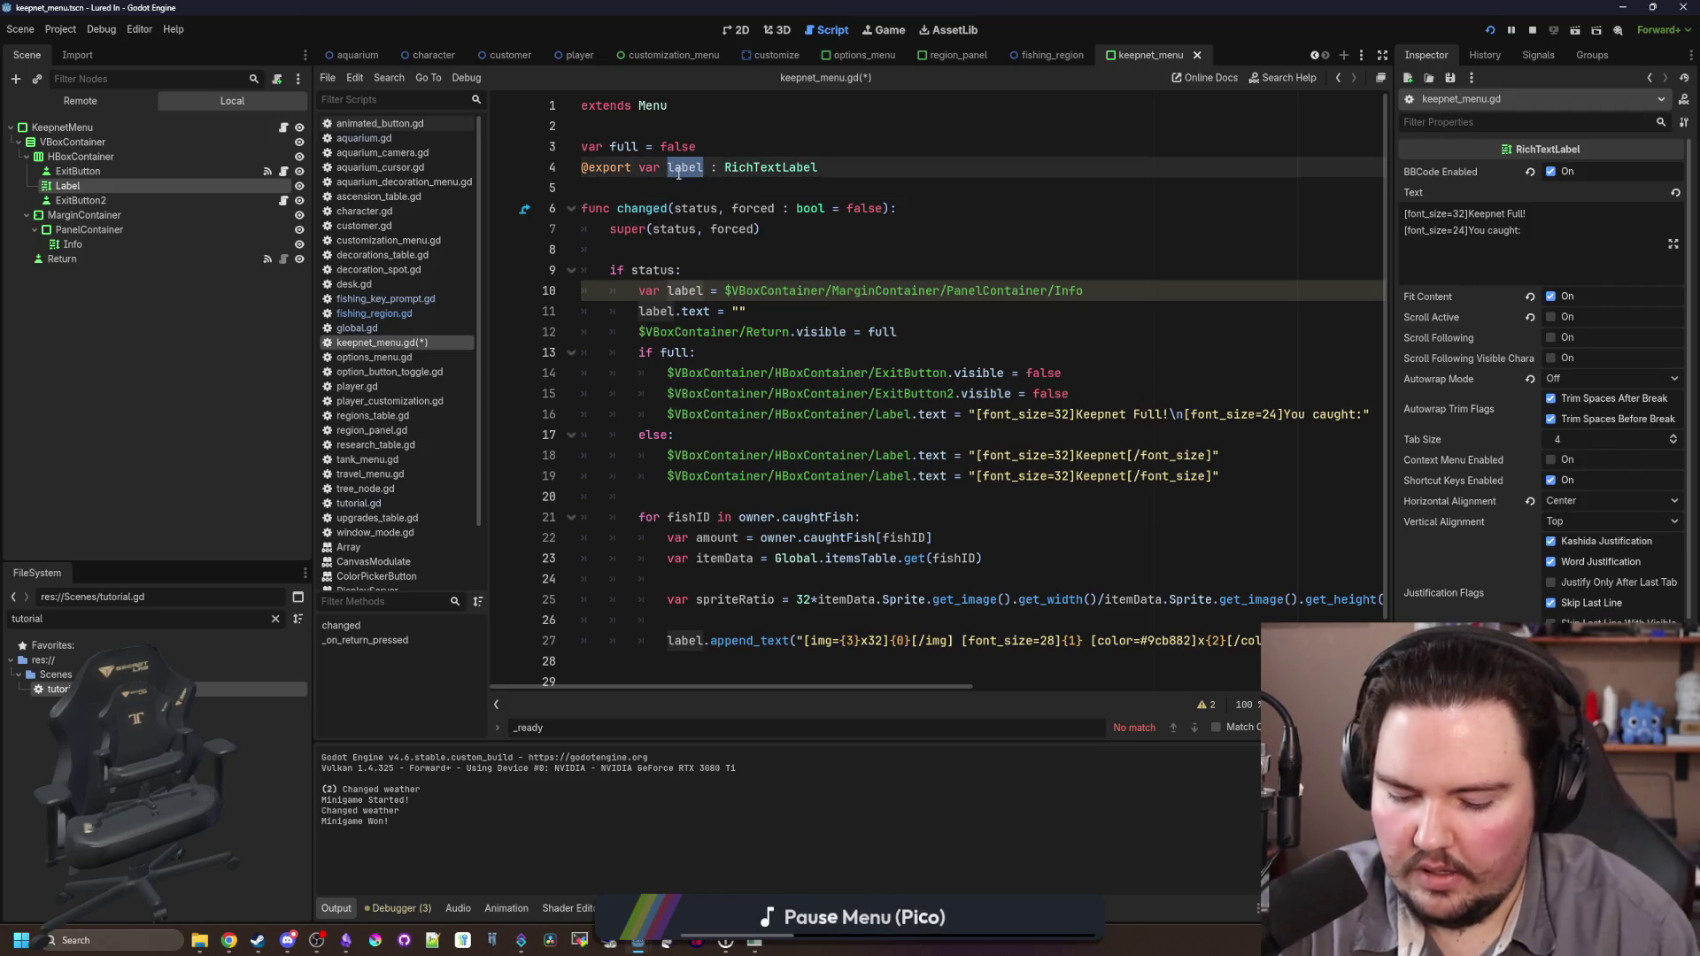
pyautogui.write('TOPLABE')
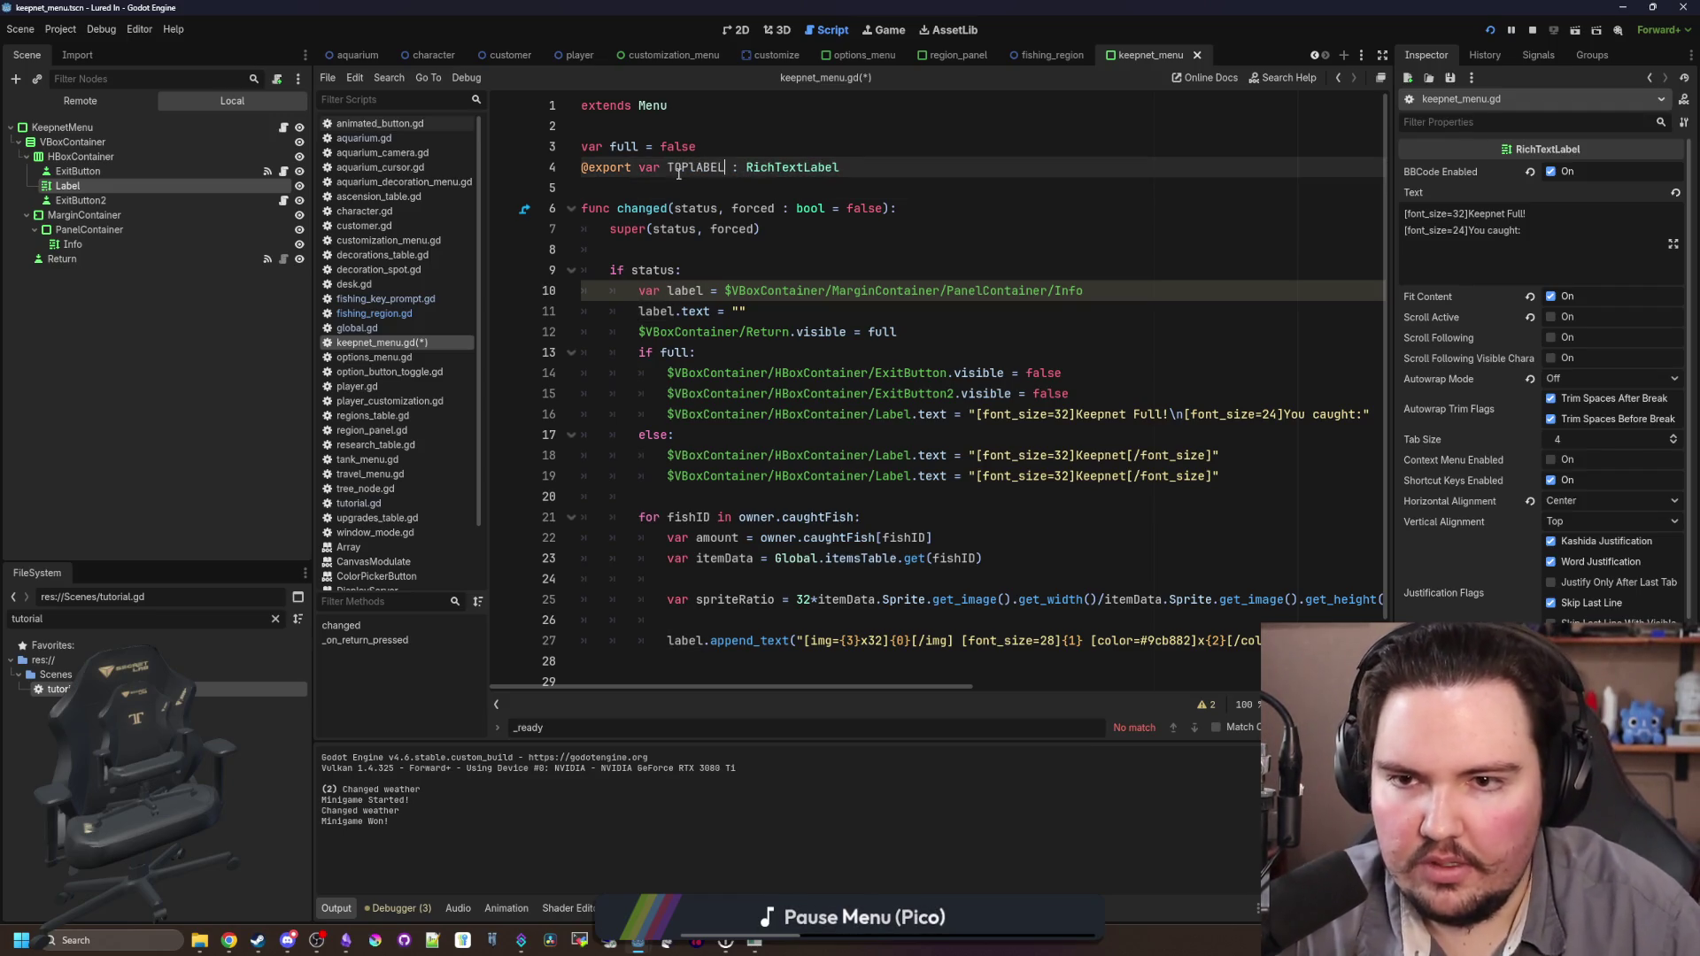
pyautogui.hotkey('ctrl', 'BackSpace')
pyautogui.write('topLabel')
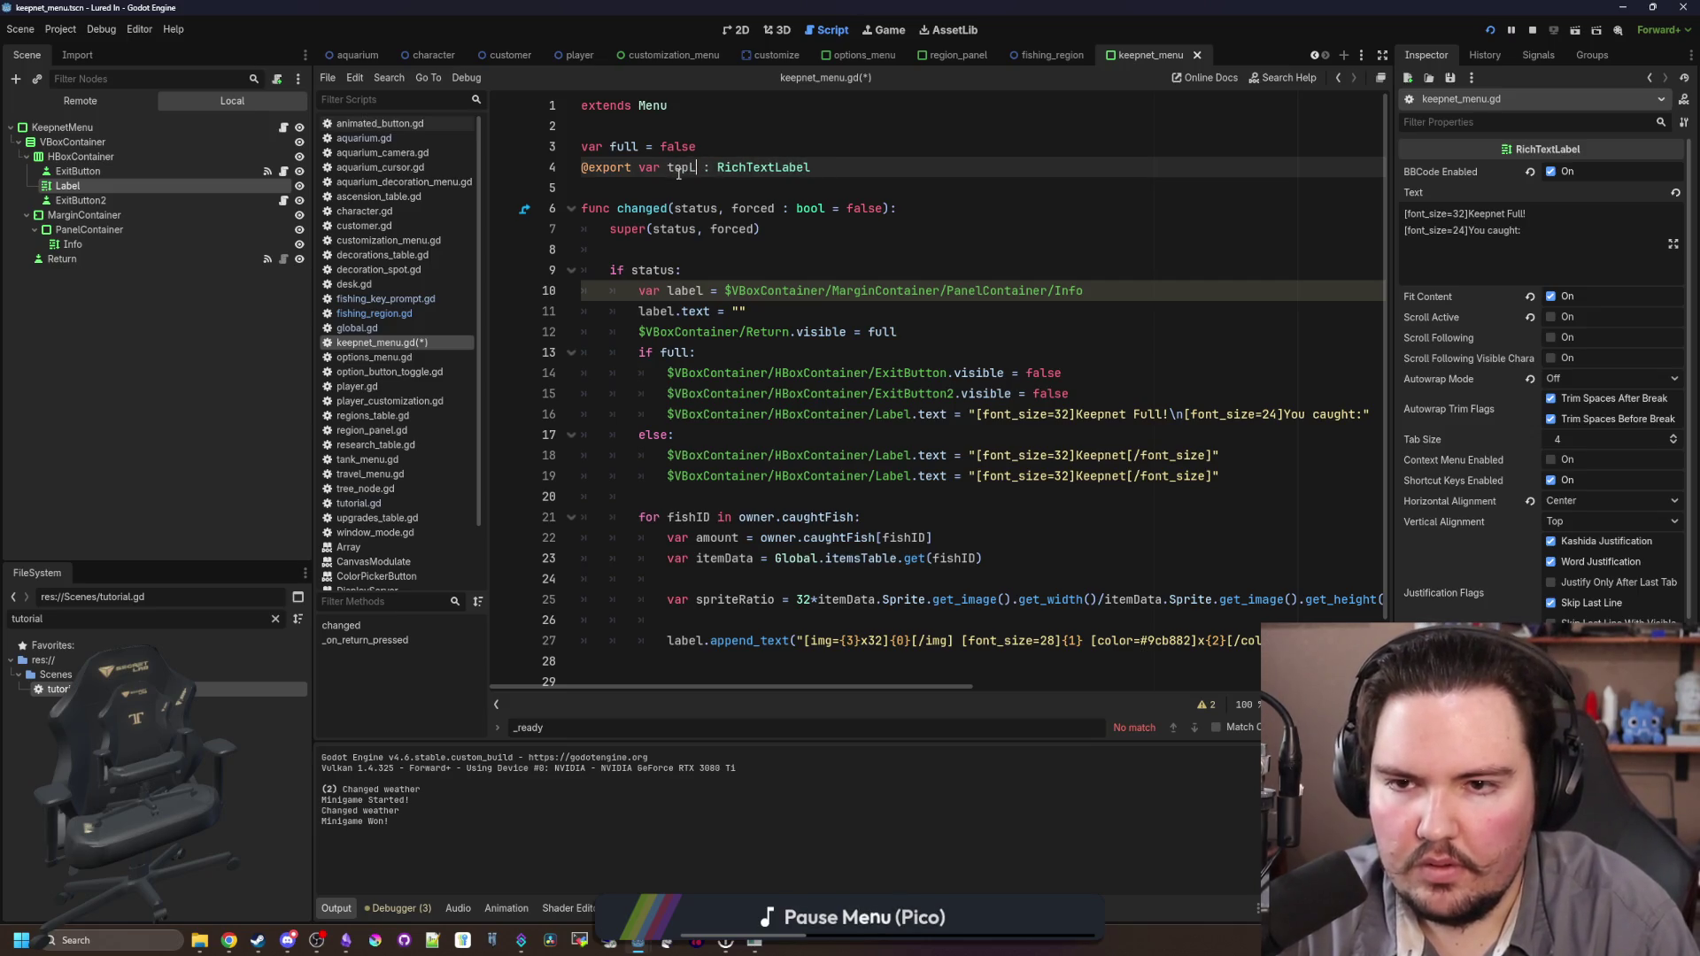
pyautogui.hotkey('ctrl', 's')
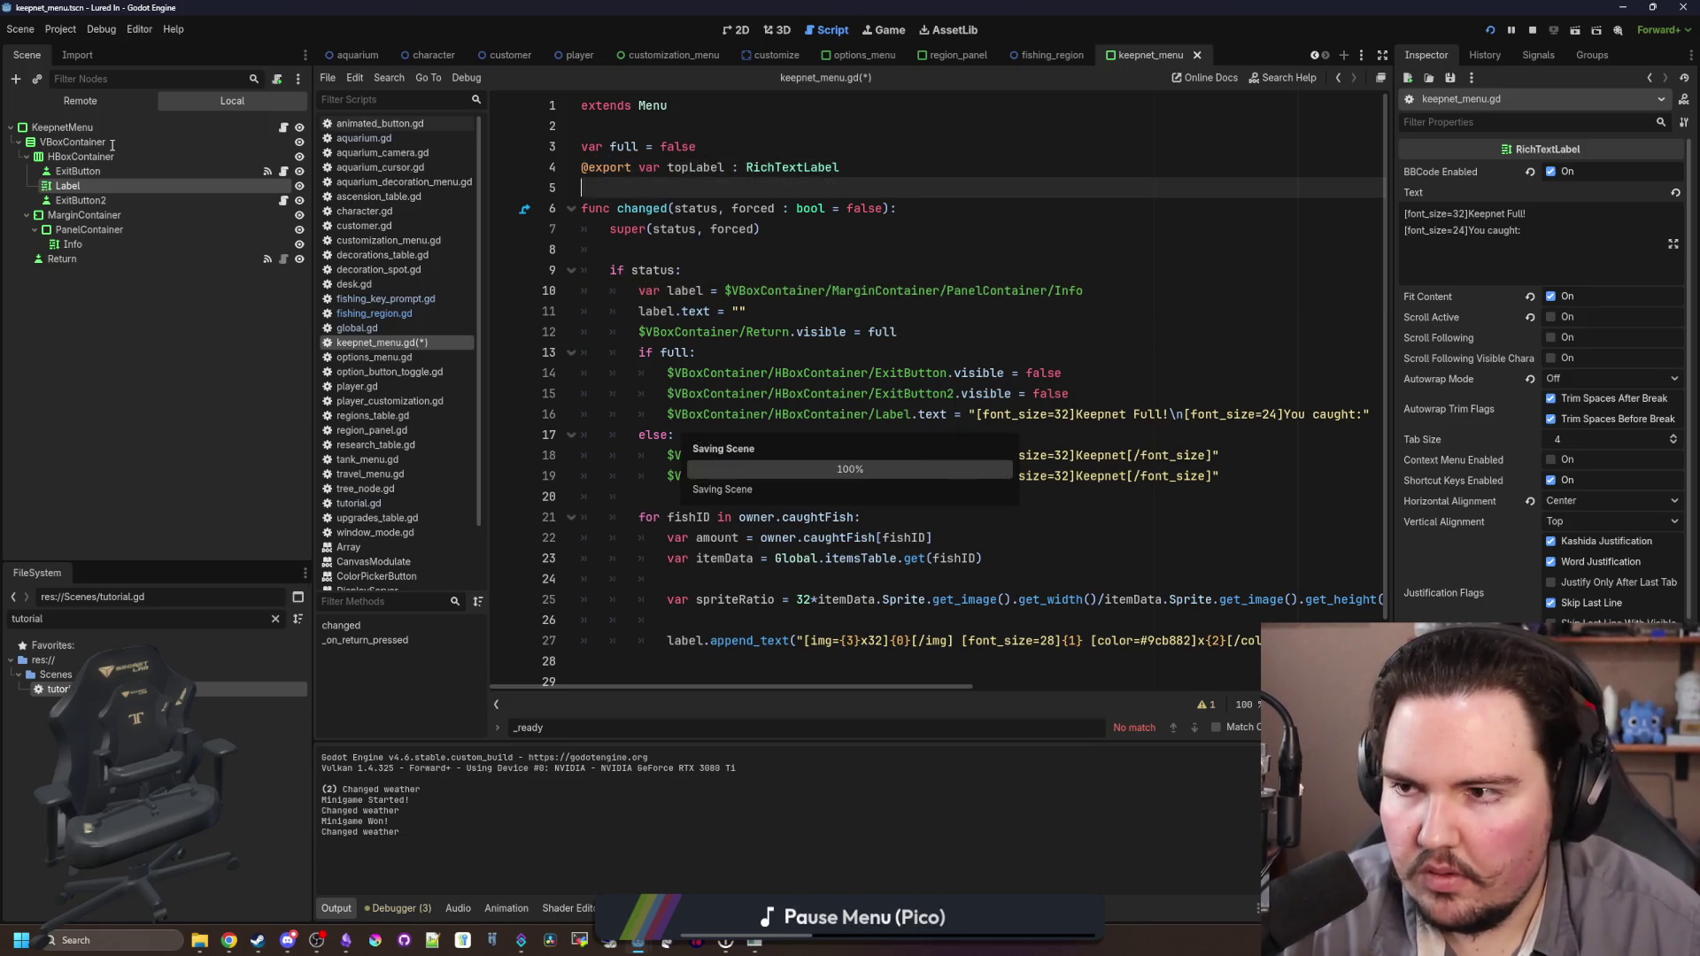
# Step: Assign the Label node to KeepnetMenu's Top Label property in the Inspector
pyautogui.click(84, 131)
pyautogui.moveTo(67, 186); pyautogui.dragTo(1611, 171)
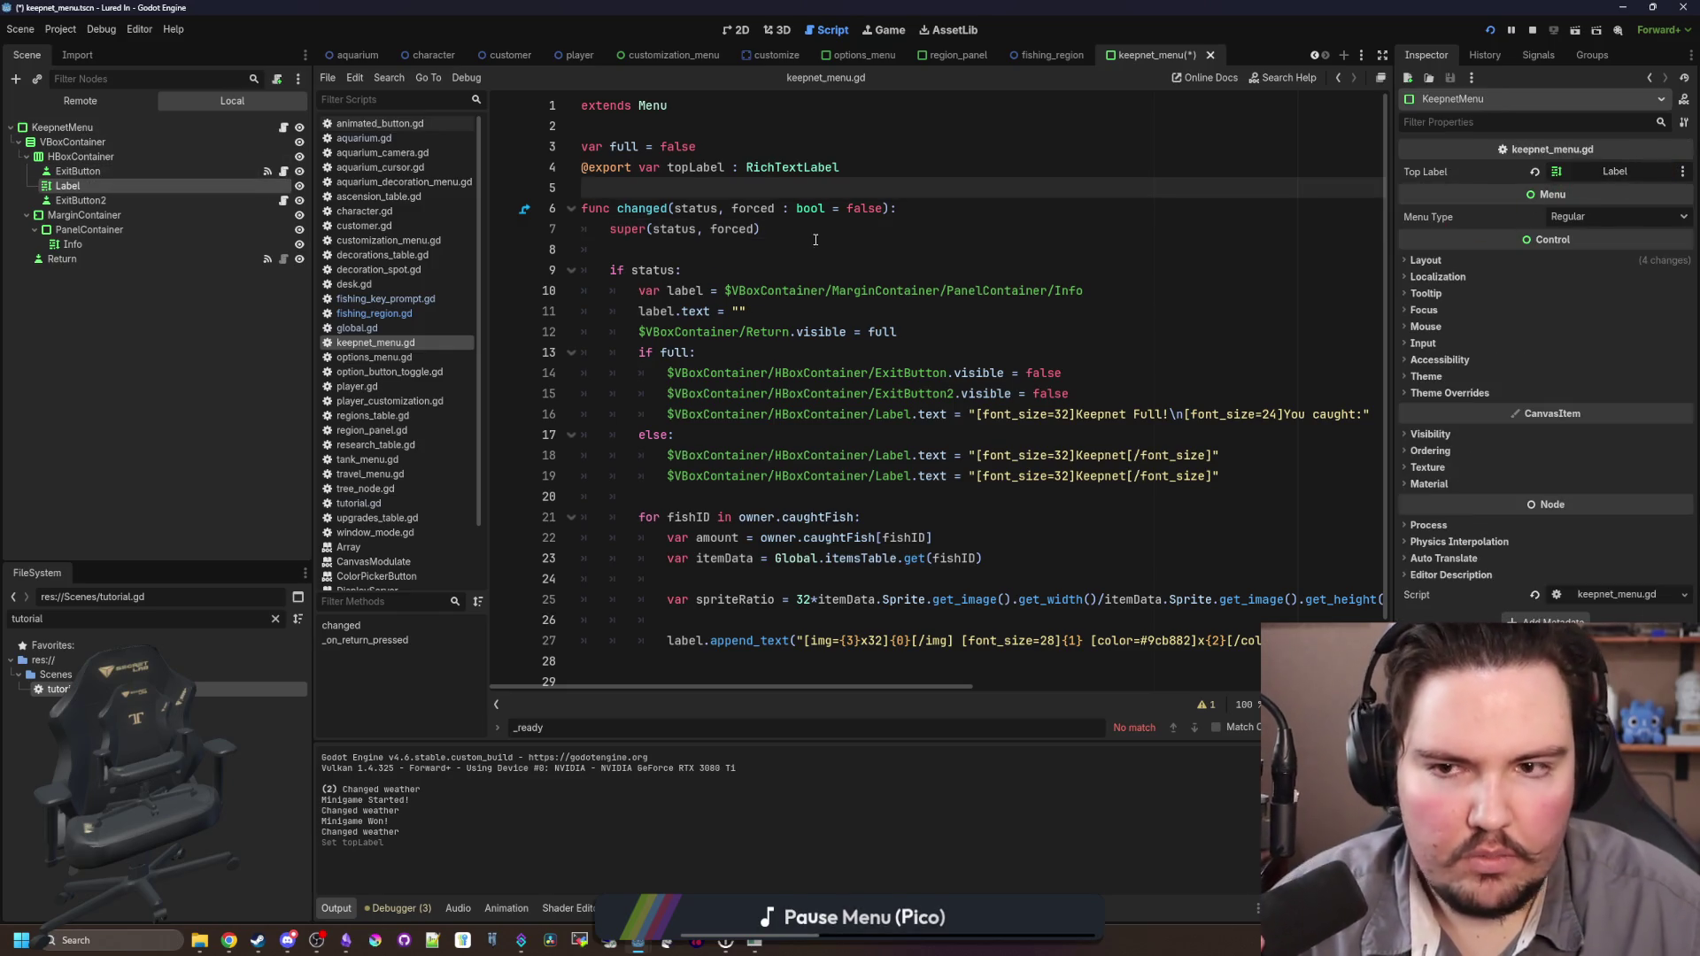
pyautogui.doubleClick(696, 166)
# Step: Replace the $VBoxContainer/HBoxContainer/Label path with topLabel on lines 16, 18 and 19
pyautogui.scroll(-3, 995, 335)
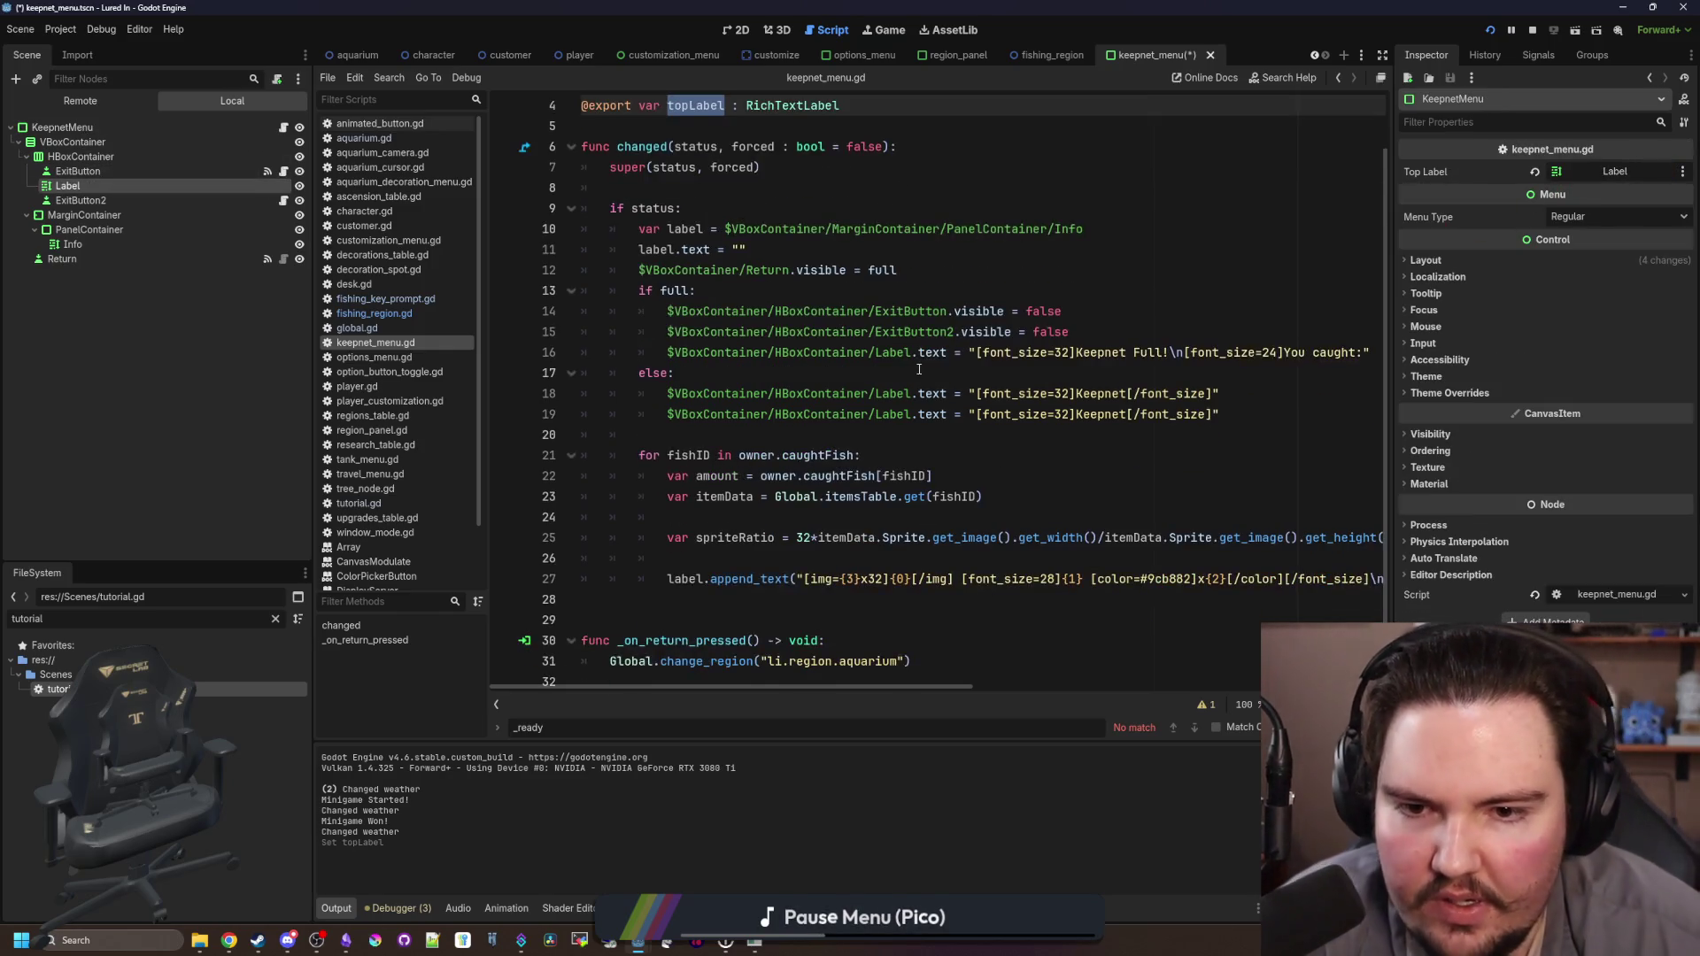
pyautogui.click(911, 365)
pyautogui.moveTo(913, 354); pyautogui.dragTo(667, 353)
pyautogui.write('topLabel')
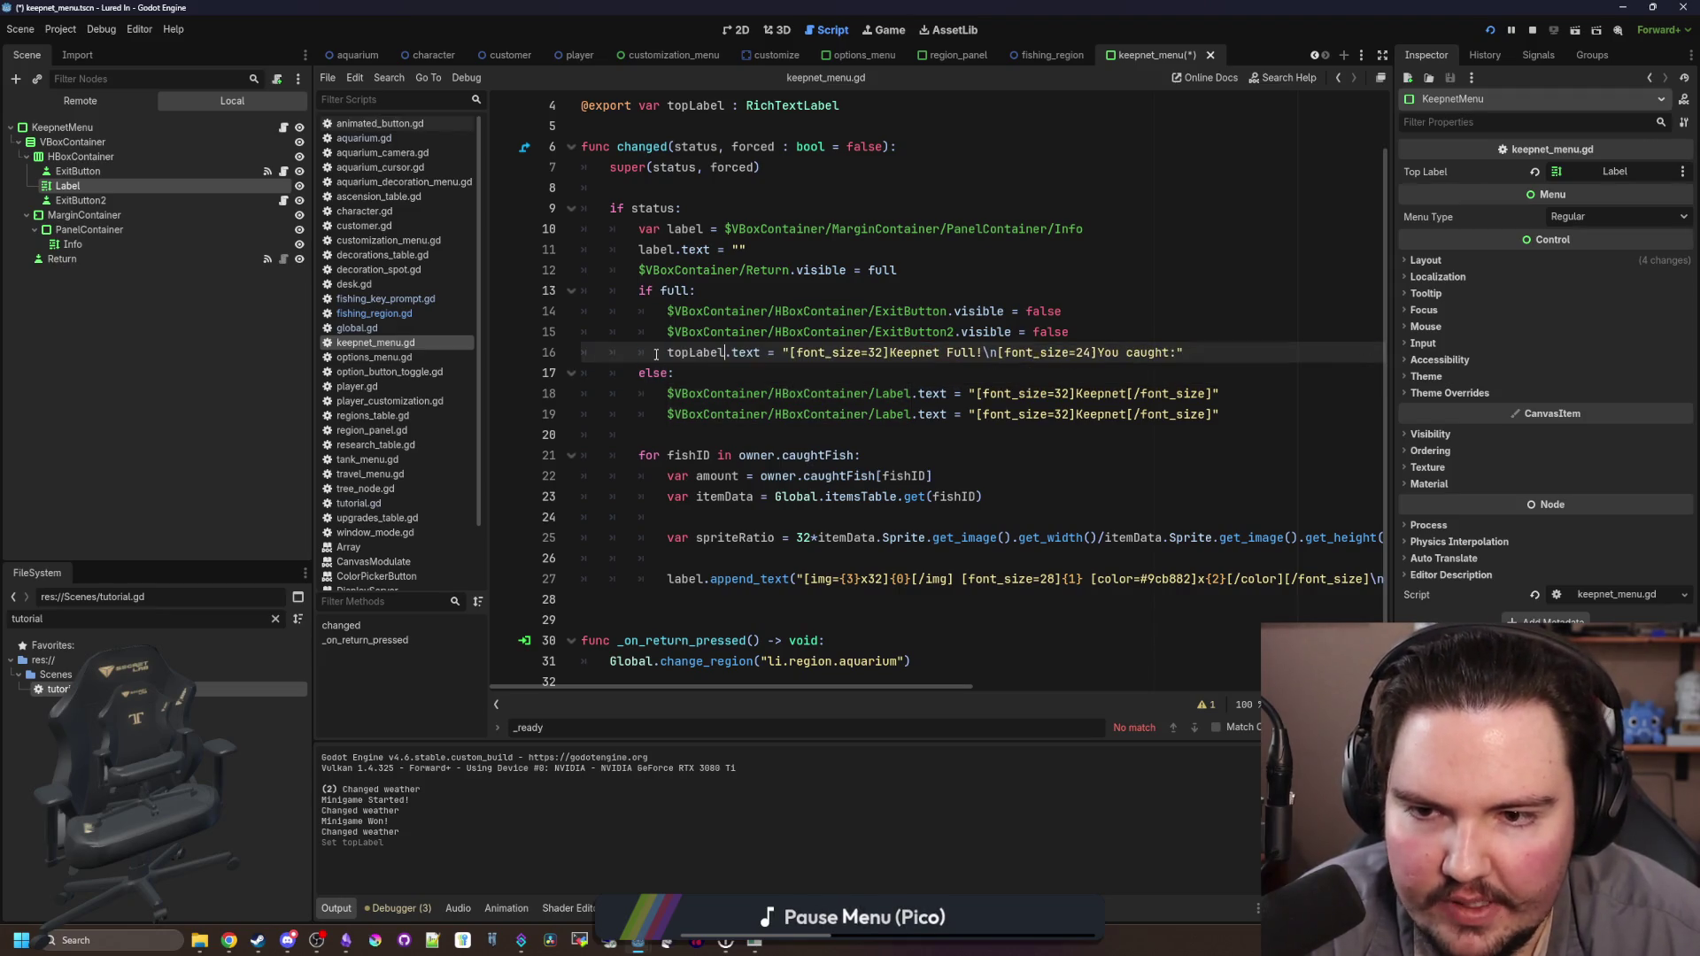
pyautogui.click(911, 415)
pyautogui.hotkey('shift', 'Home')
pyautogui.write('topLabel')
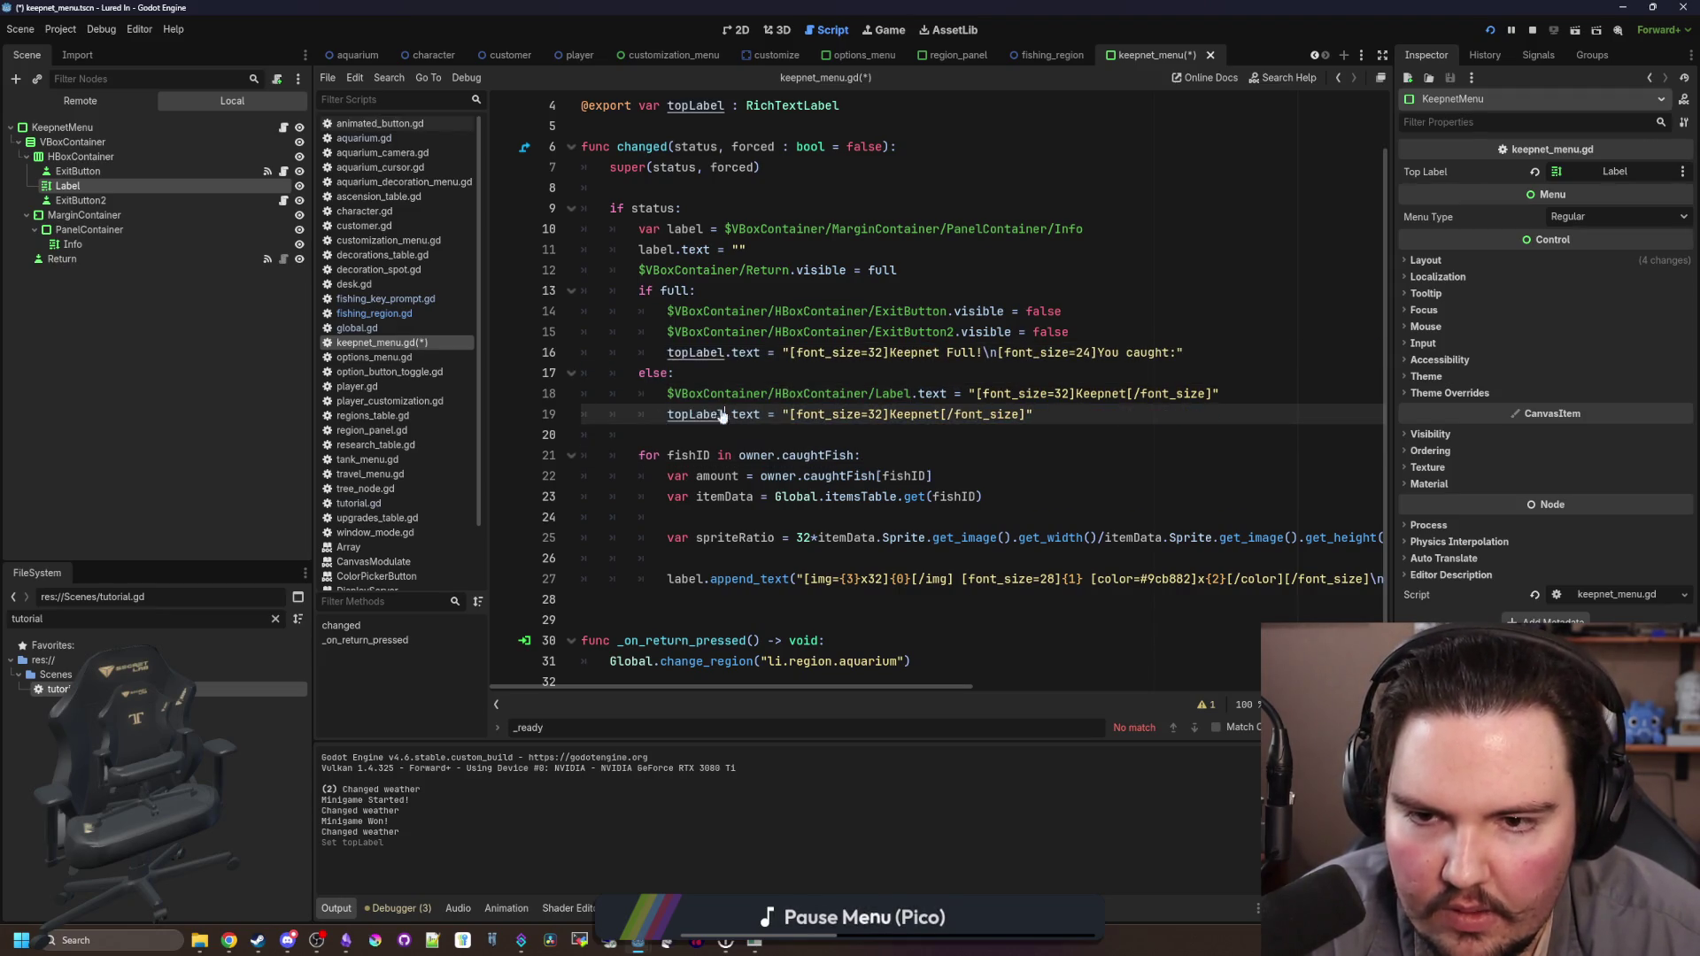
pyautogui.press('Down')
pyautogui.moveTo(913, 396); pyautogui.dragTo(667, 396)
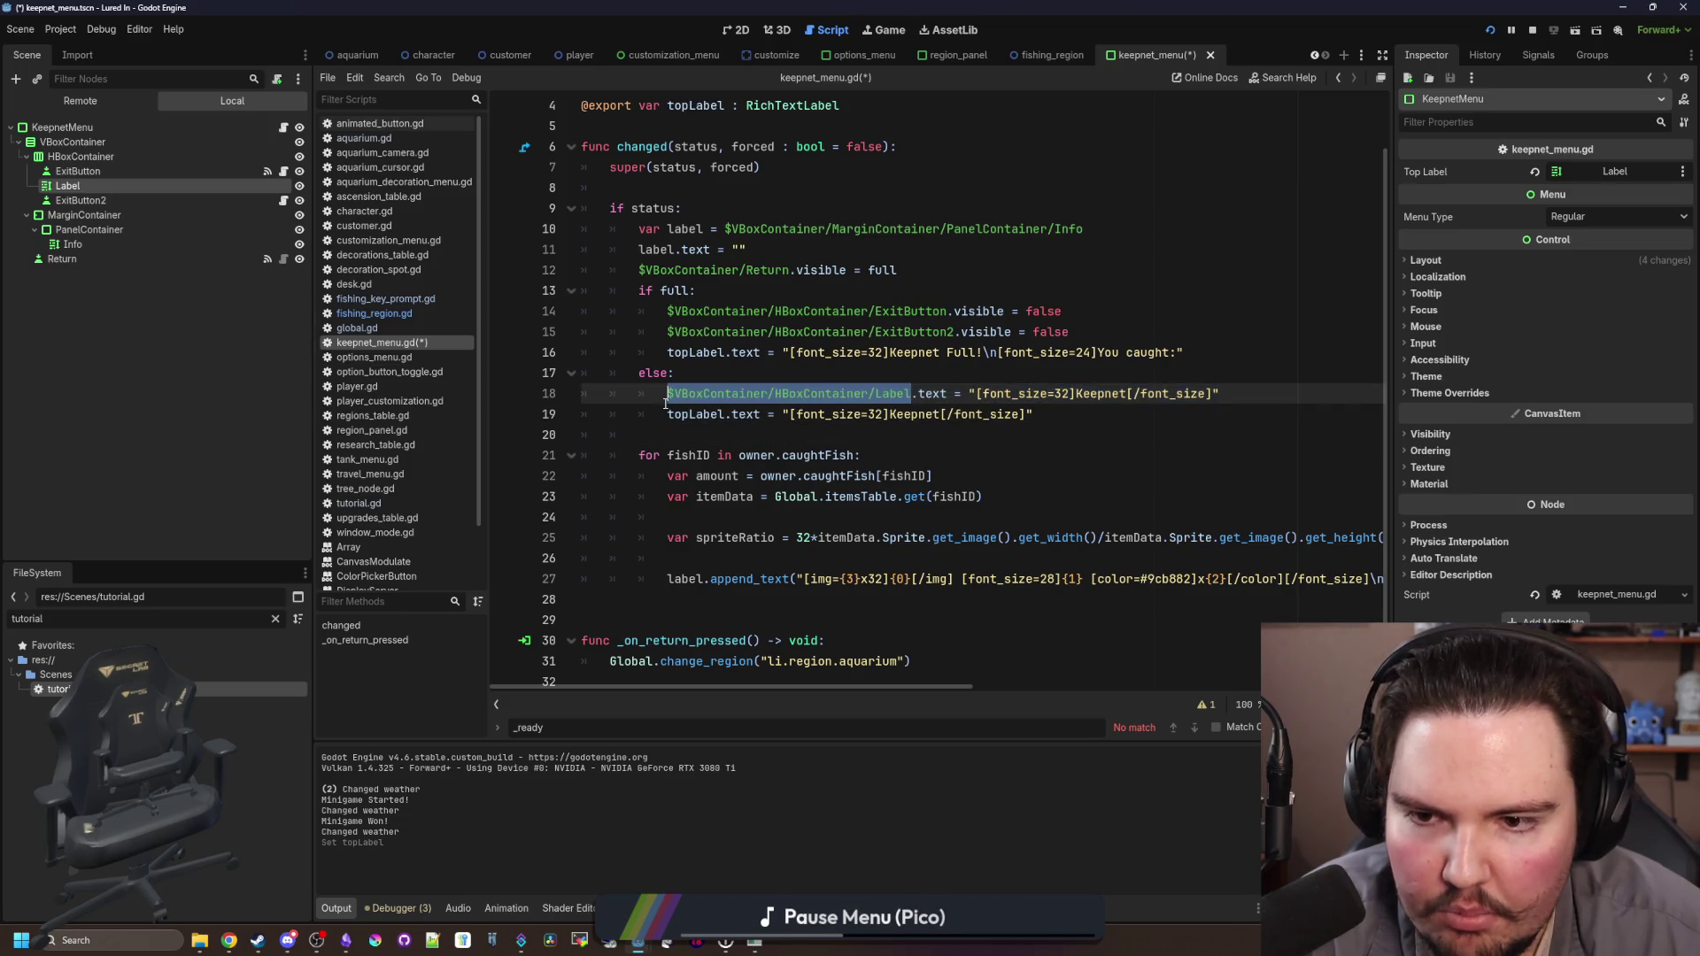
pyautogui.write('topLabel')
pyautogui.click(708, 371)
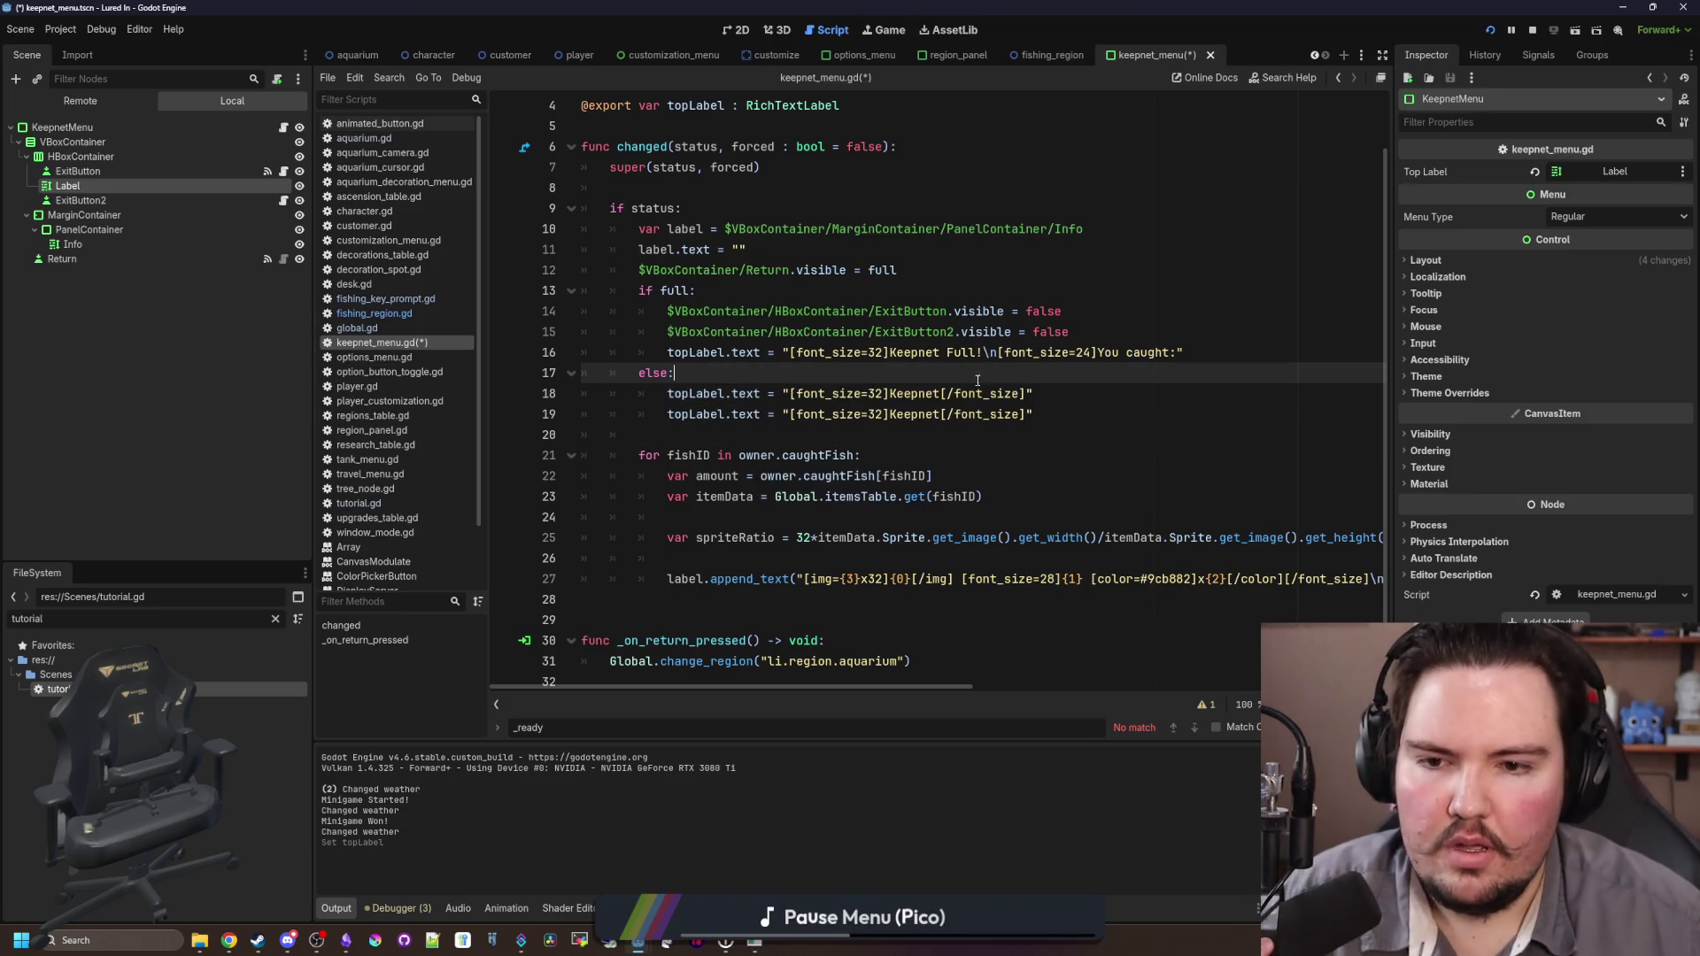
pyautogui.press('Down')
pyautogui.press('Down')
pyautogui.press('Down')
pyautogui.hotkey('shift', 'Up')
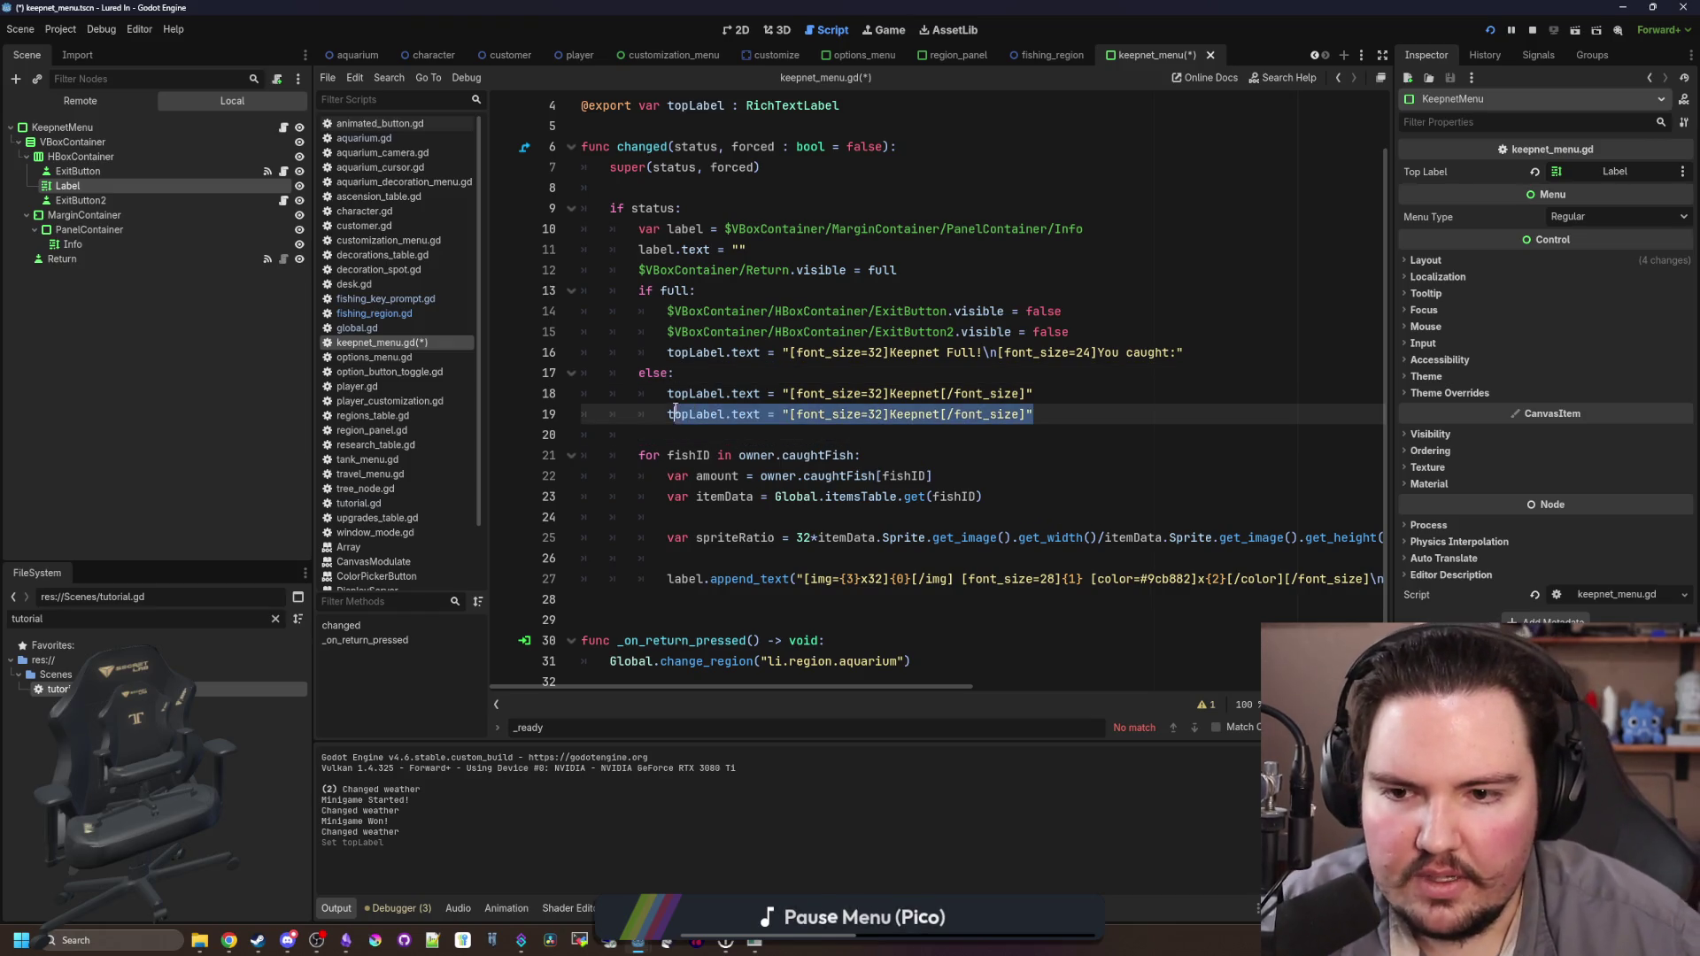
pyautogui.hotkey('shift', 'Up')
pyautogui.press('Up')
# Step: Make line 19 append a font size 24 '{0}/{1}' line with += instead of a second heading
pyautogui.click(779, 414)
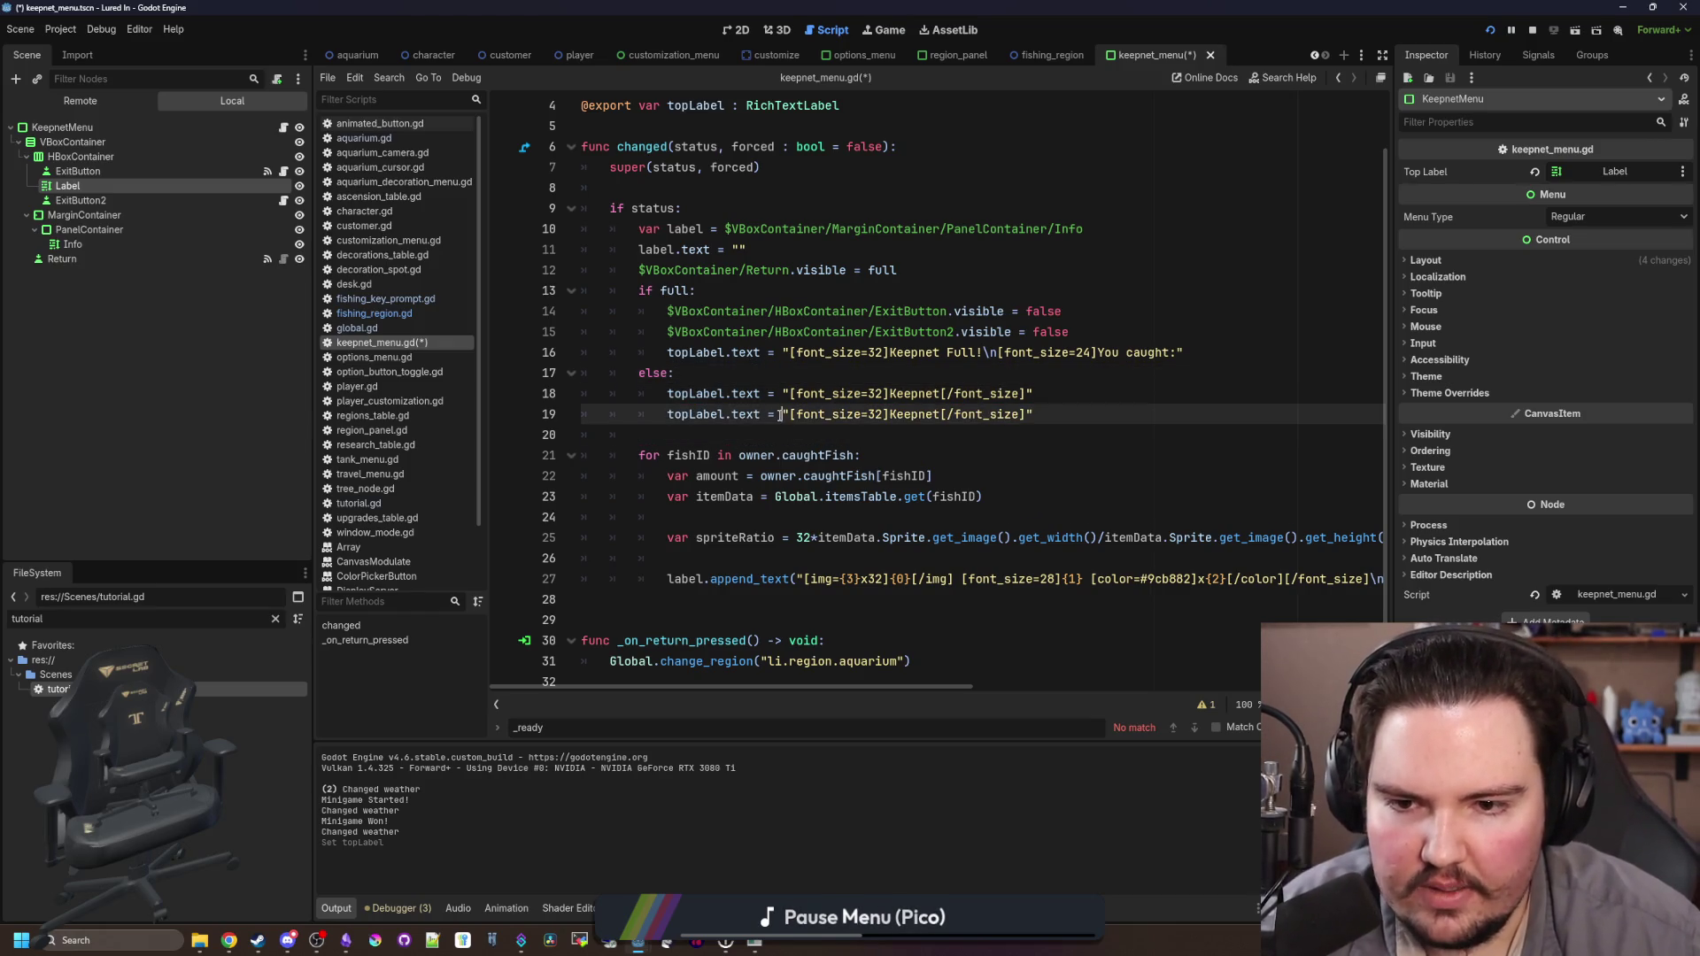
pyautogui.write('+')
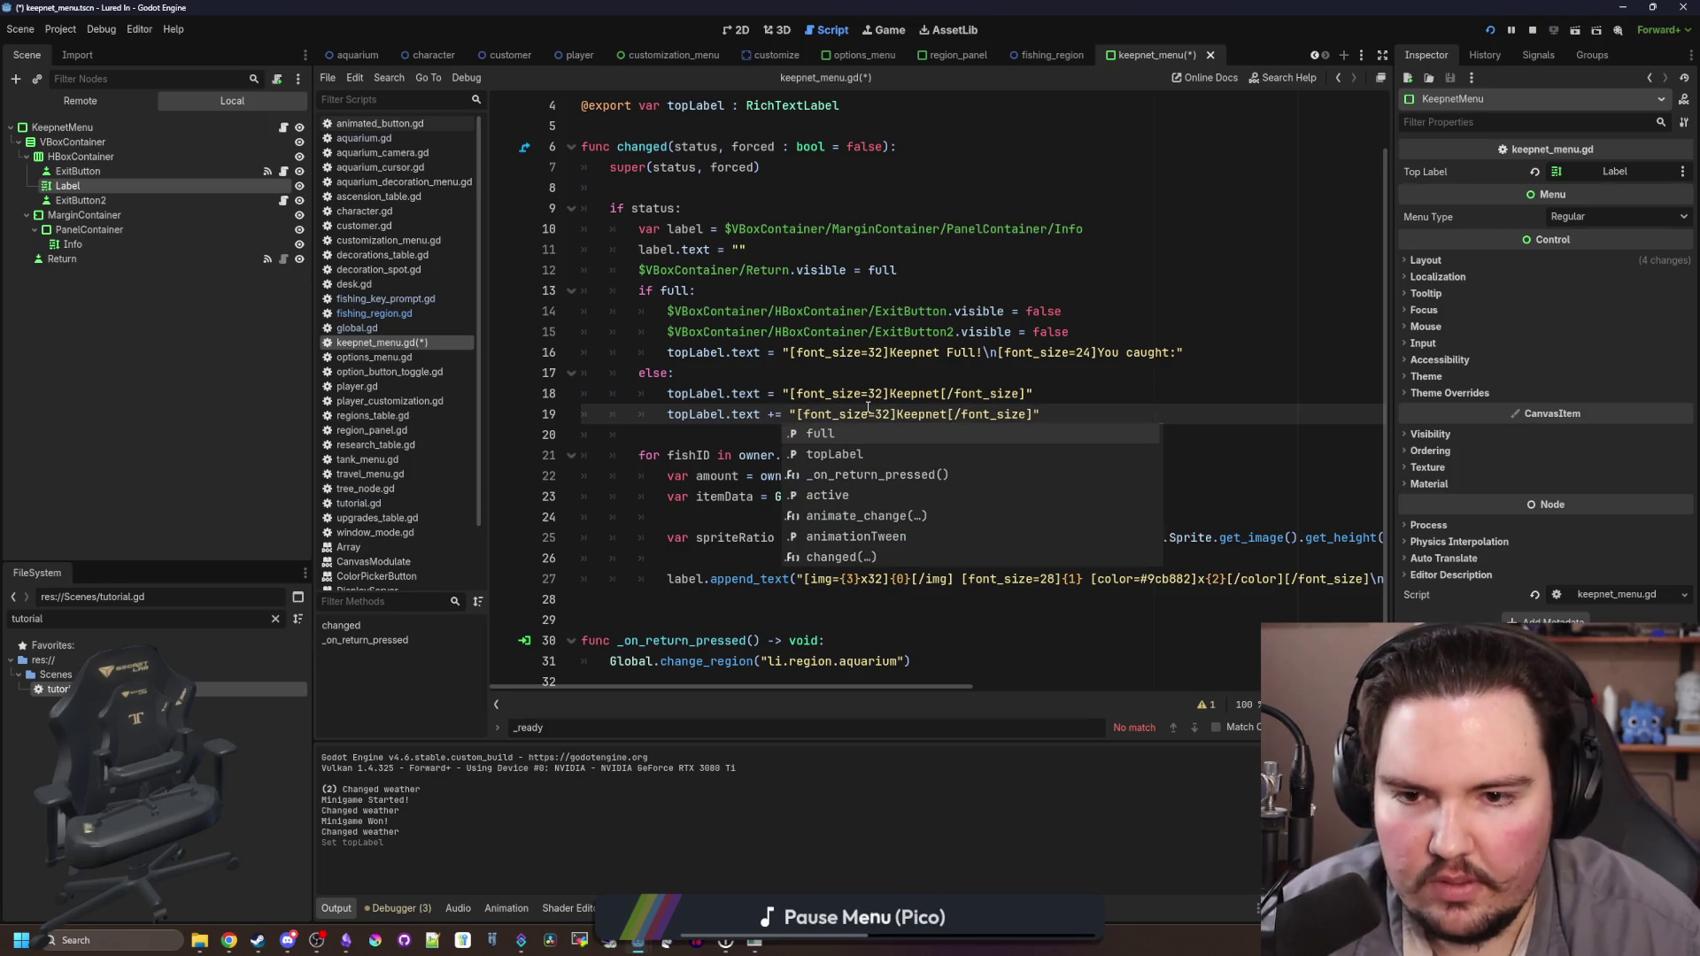
pyautogui.click(793, 416)
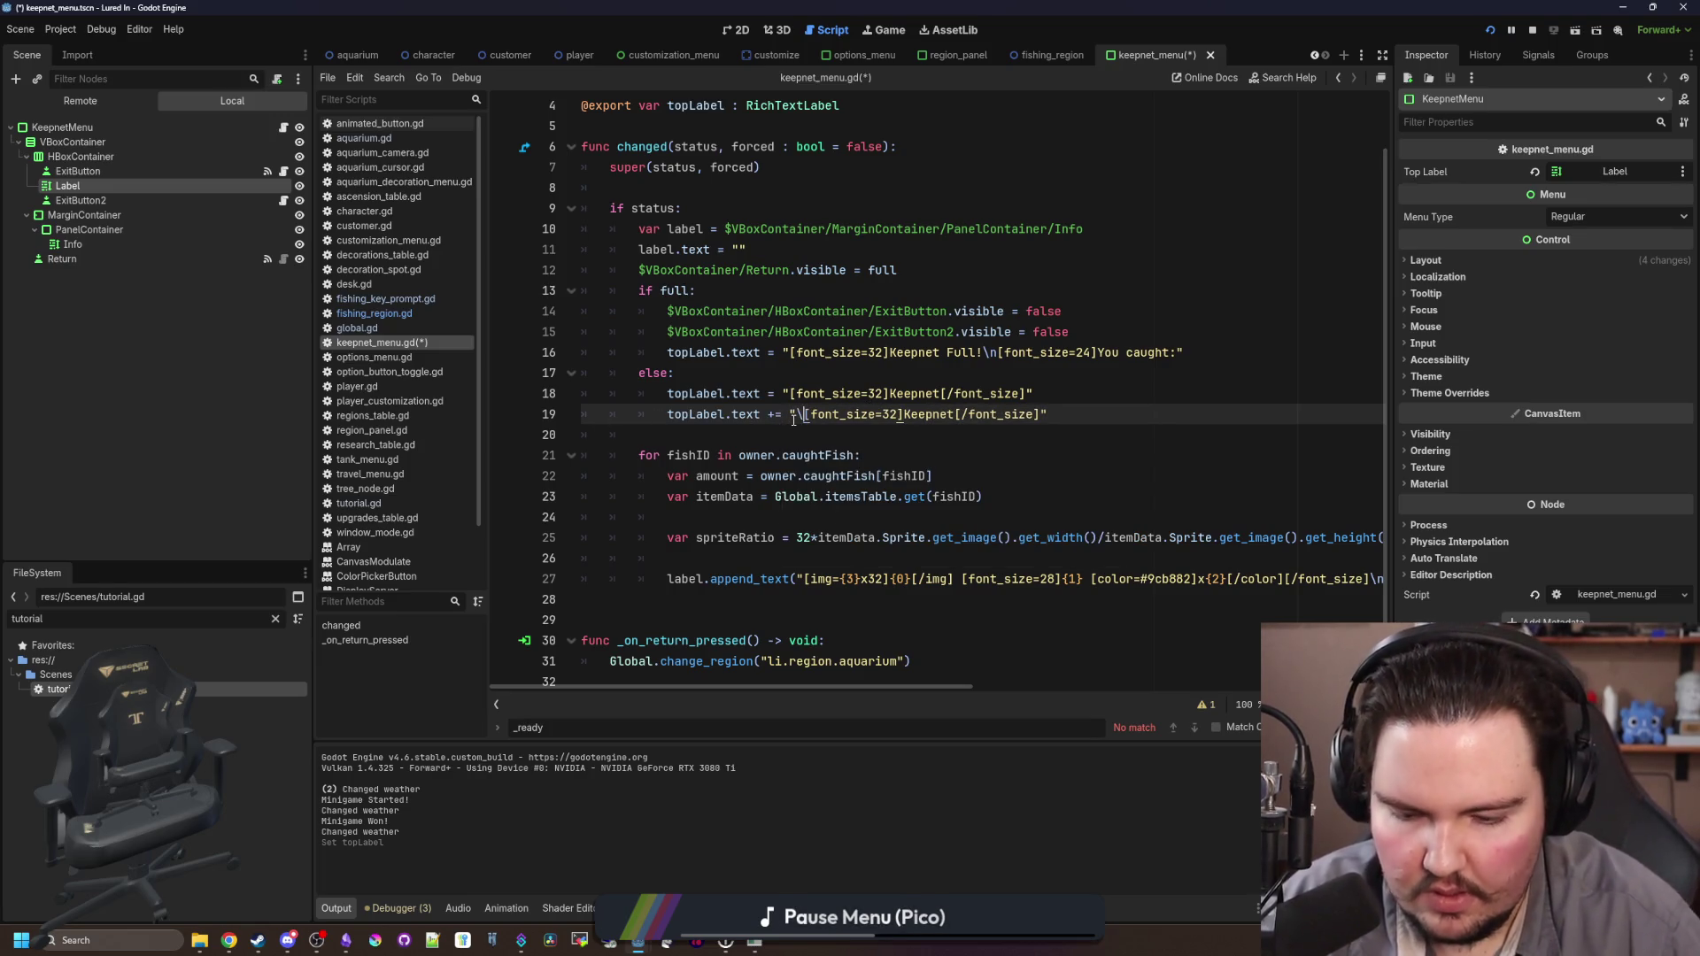
pyautogui.press('BackSpace')
pyautogui.press('BackSpace')
pyautogui.write('24')
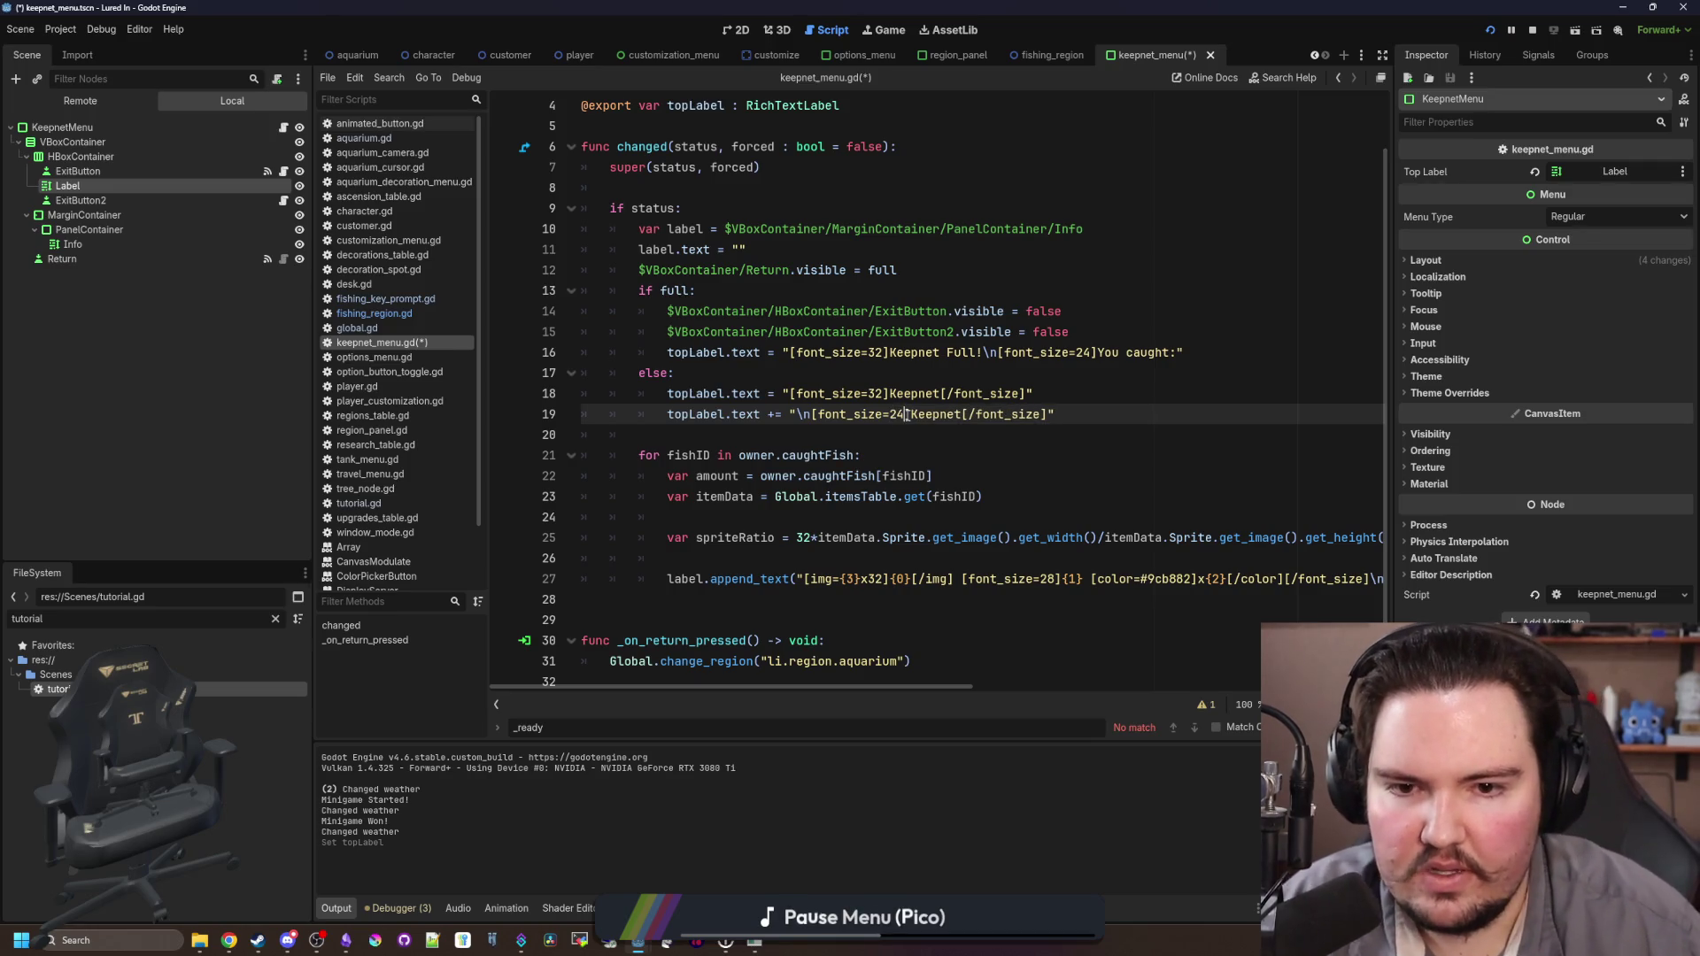
pyautogui.click(1035, 372)
pyautogui.doubleClick(963, 413)
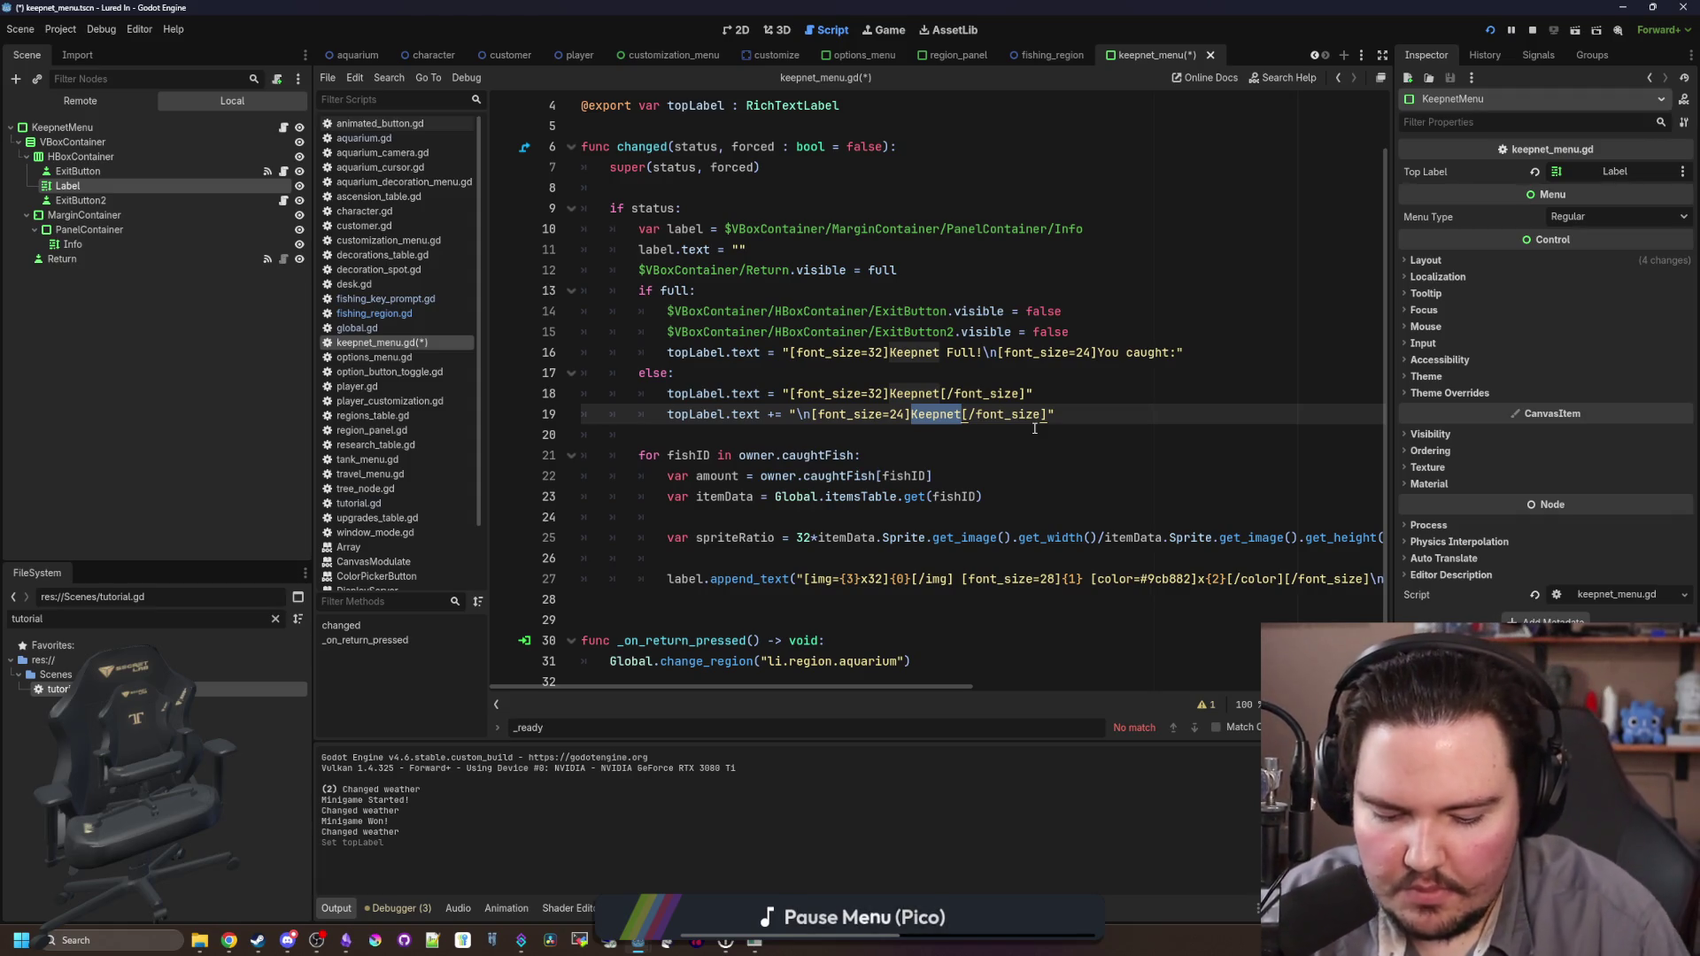
pyautogui.write('{0')
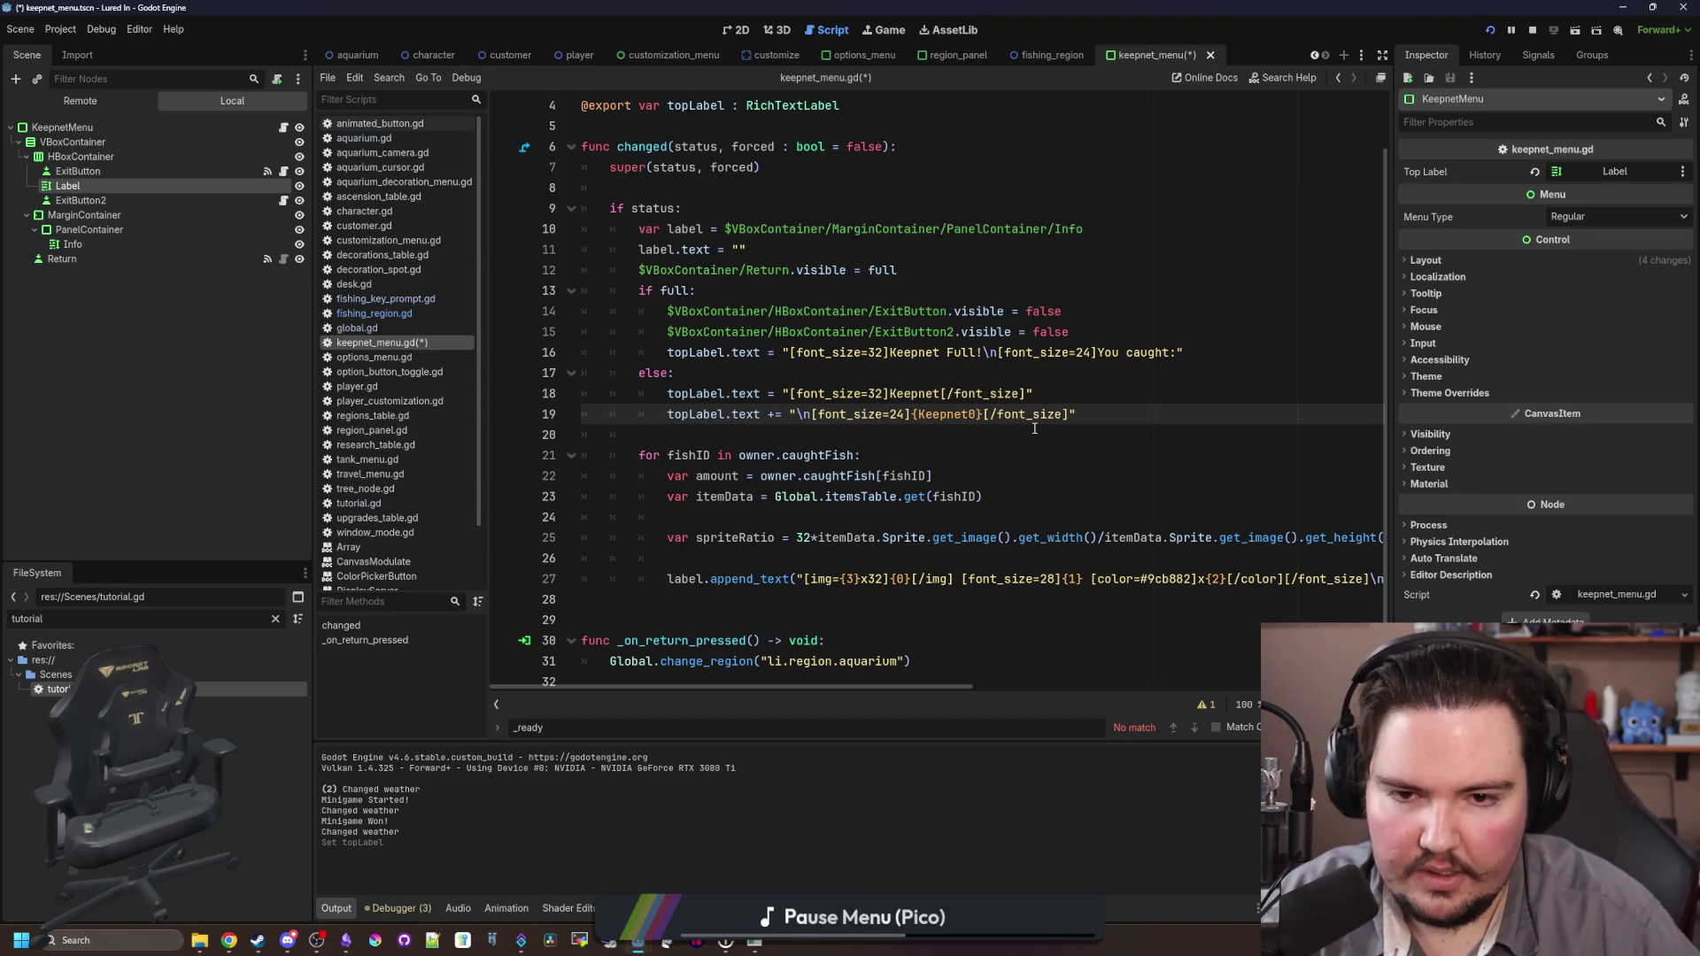
pyautogui.press('BackSpace')
pyautogui.press('BackSpace')
pyautogui.press('BackSpace')
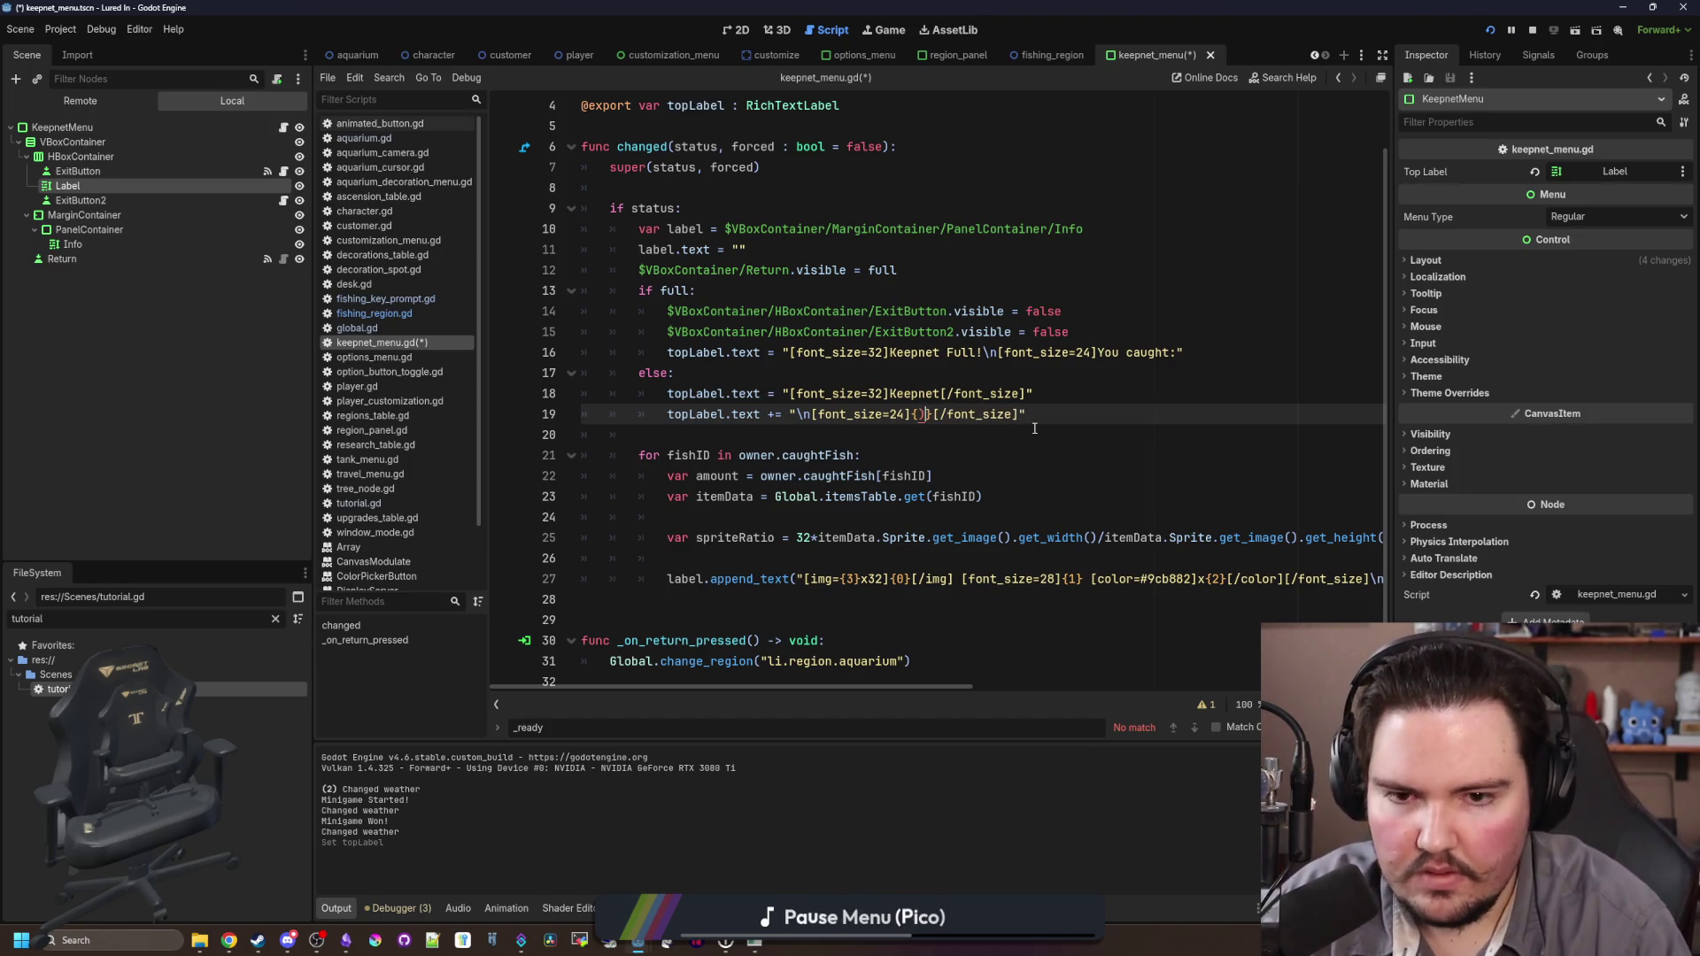
pyautogui.press('BackSpace')
pyautogui.write('0}/')
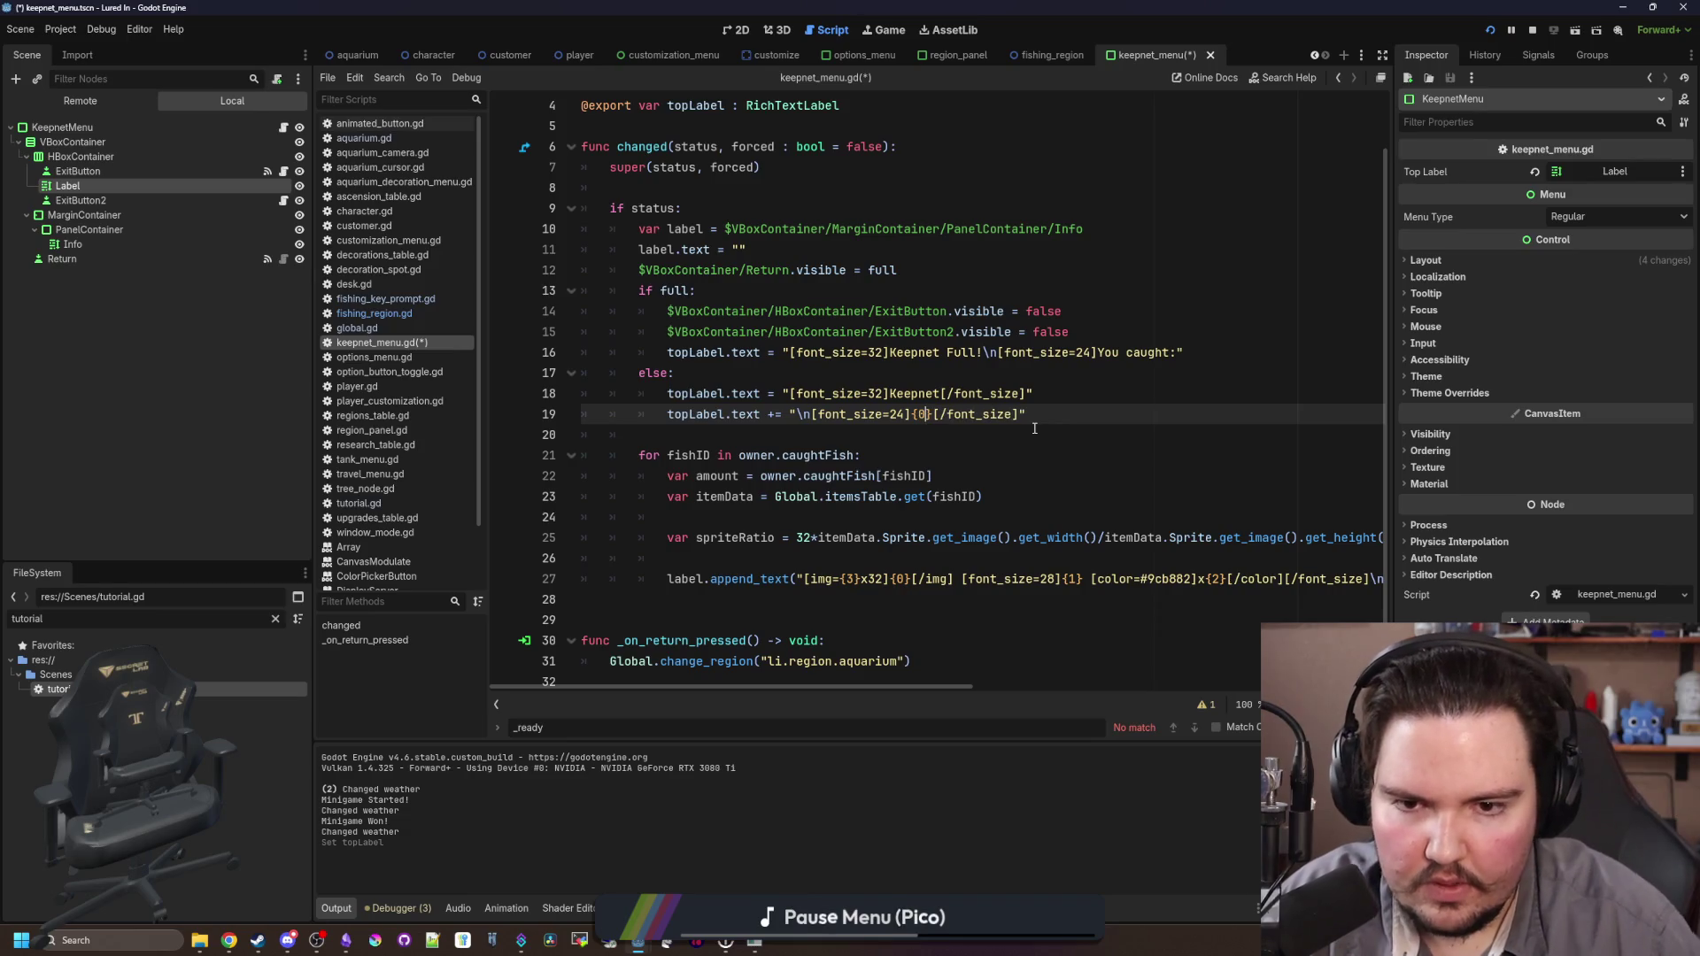
pyautogui.write('{1')
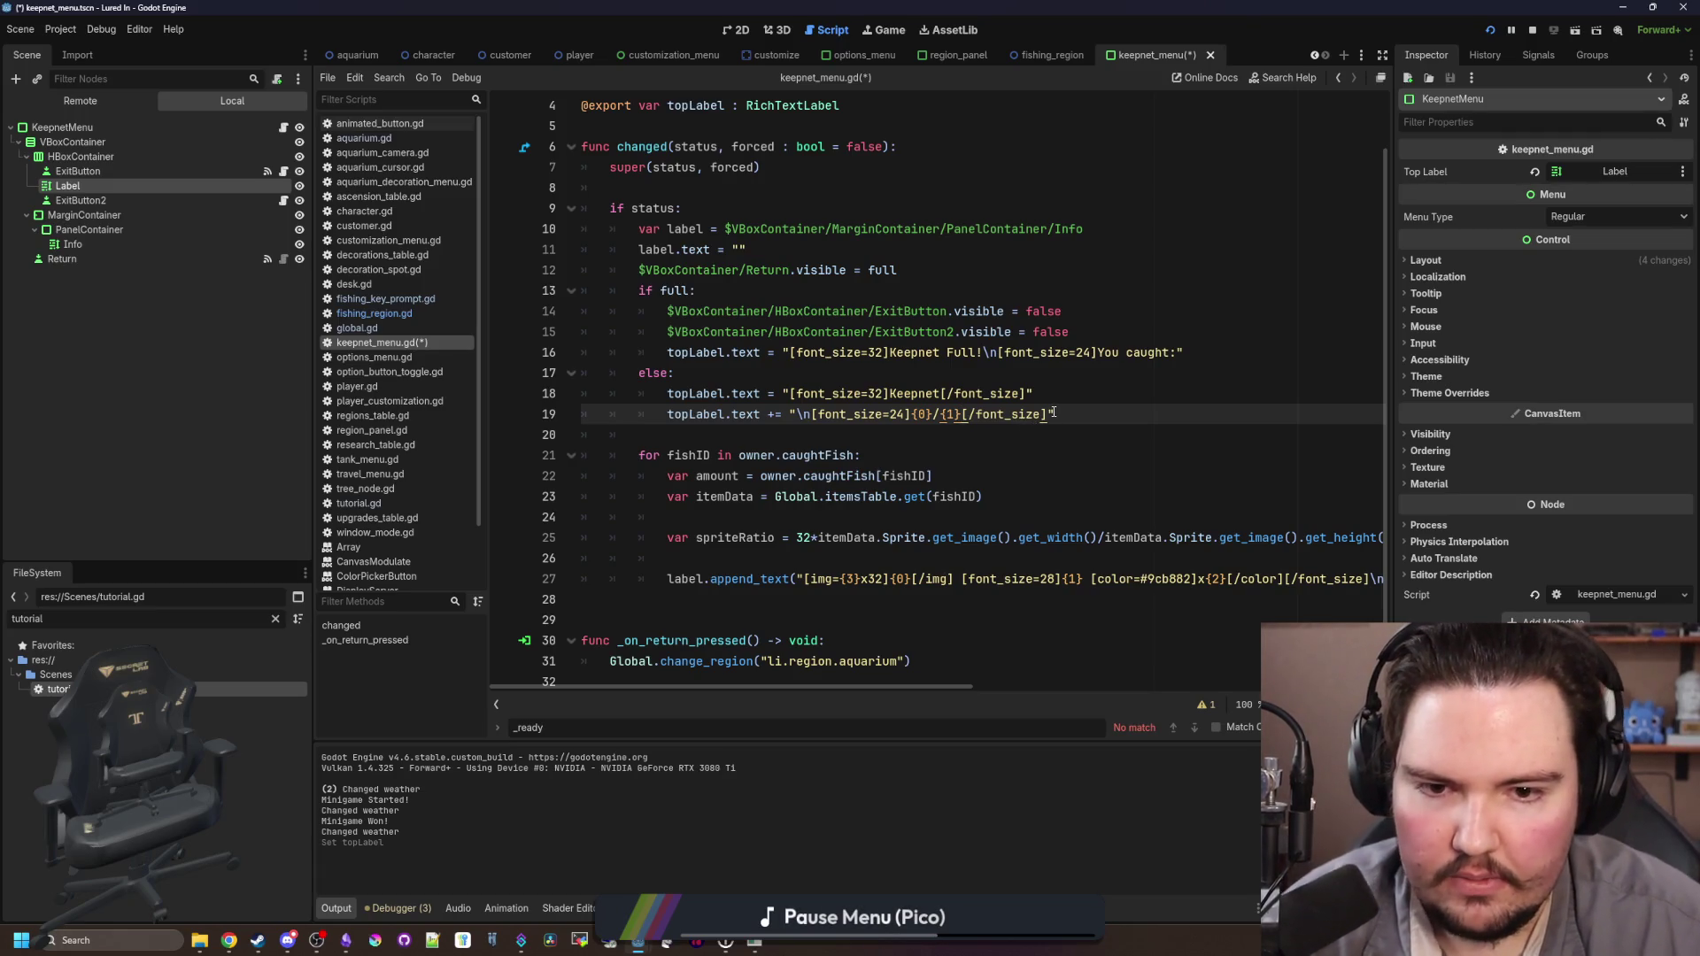
pyautogui.moveTo(1046, 414); pyautogui.dragTo(963, 414)
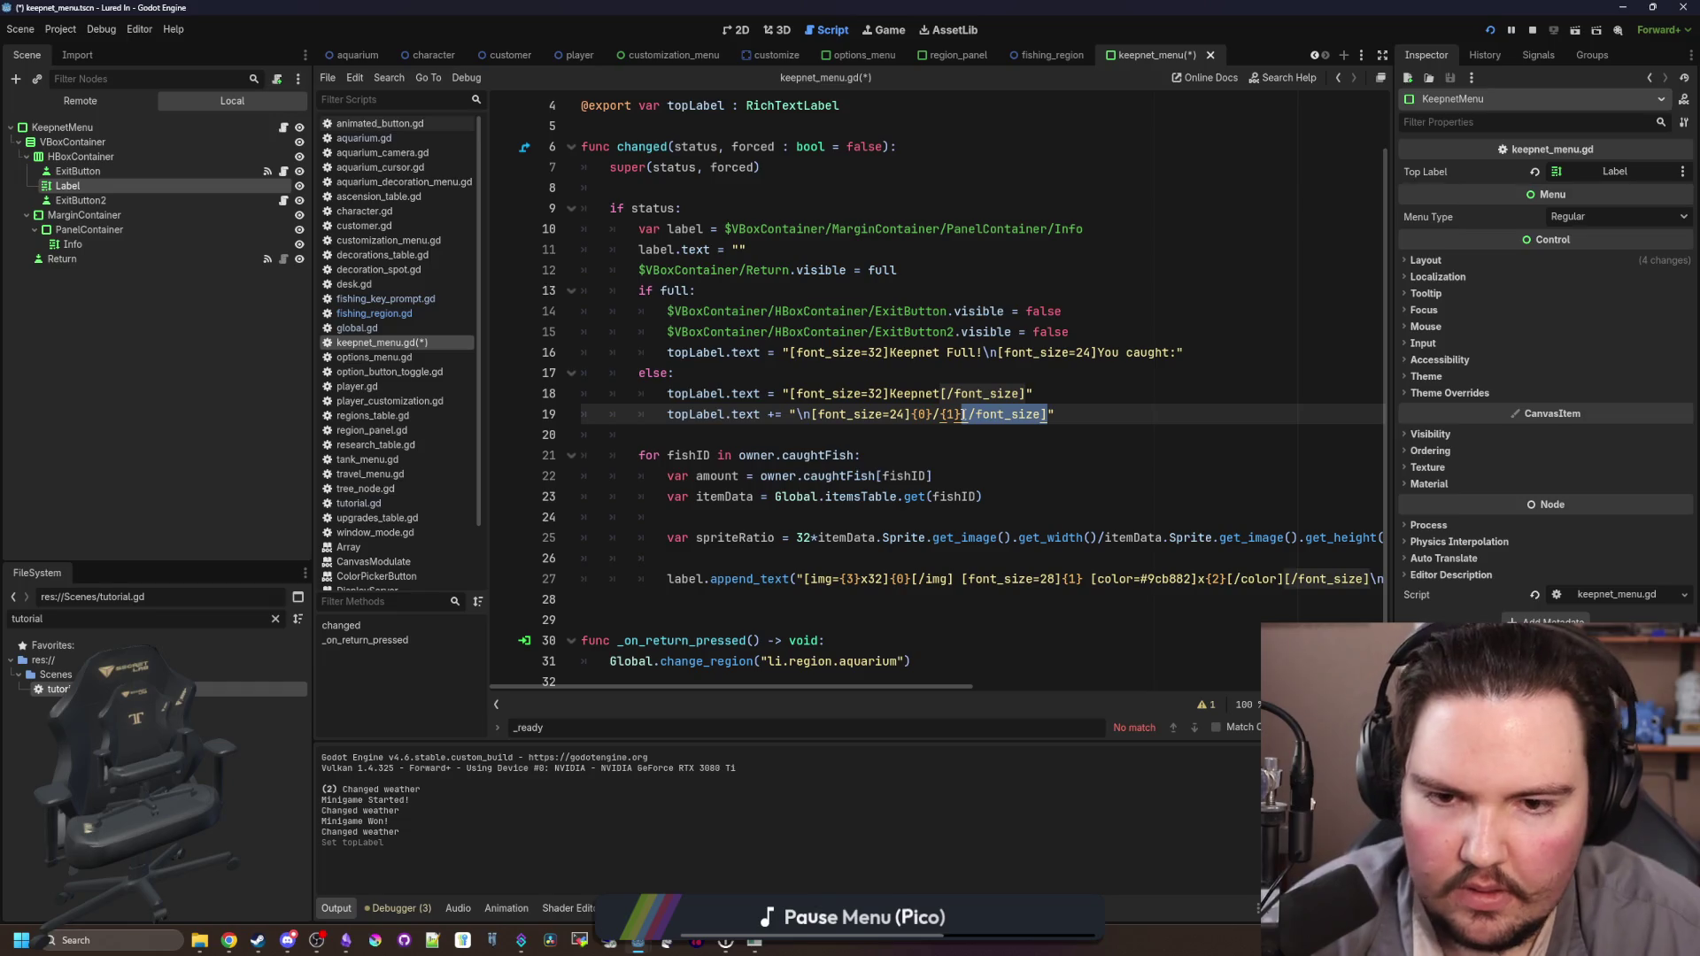
pyautogui.press('BackSpace')
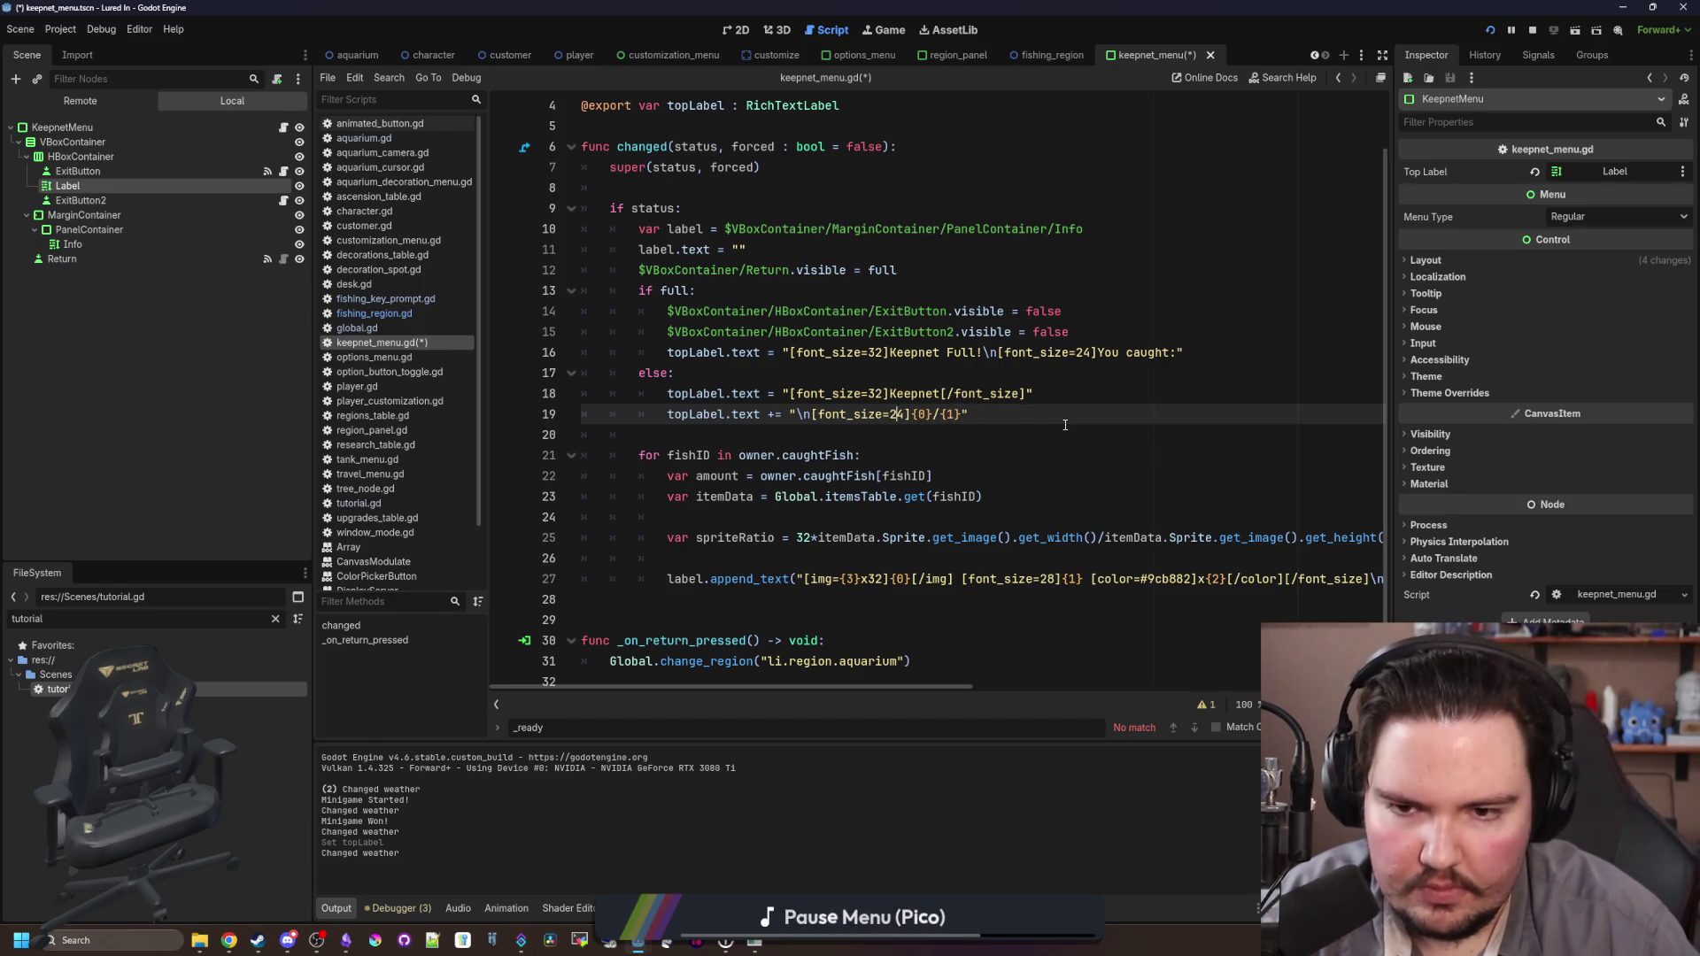
# Step: Insert an image tag with the icon_weight.png path at size 32 on line 19 and save
pyautogui.write('[')
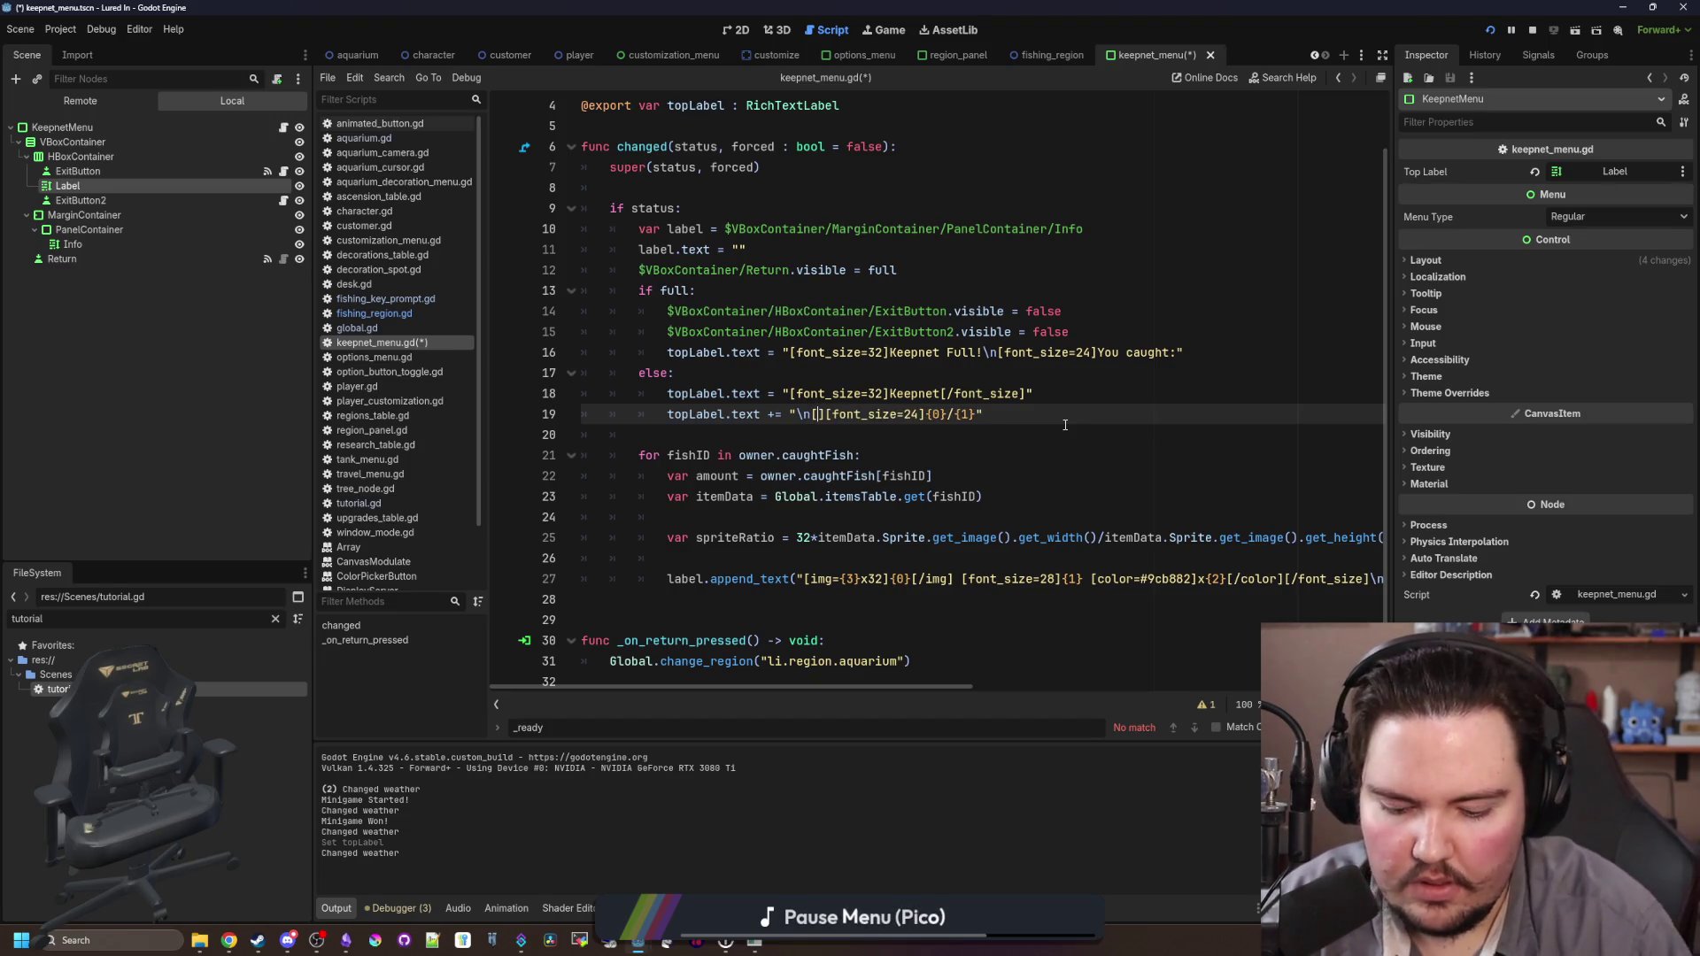
pyautogui.write('img]')
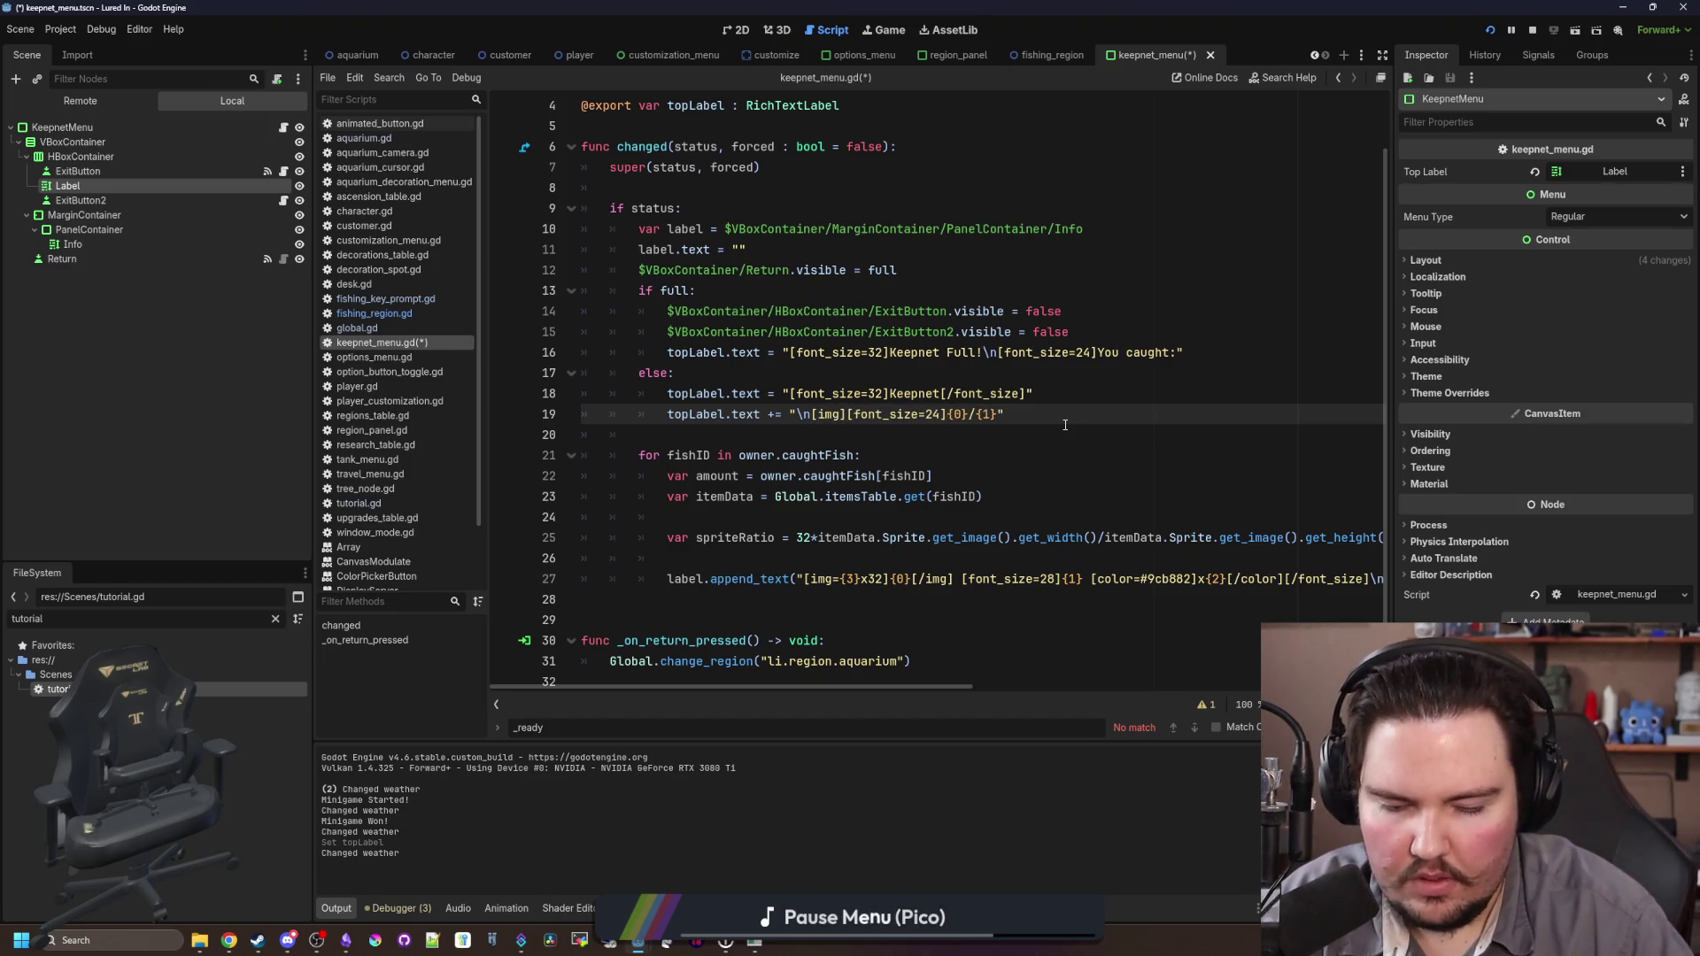
pyautogui.write('[/img][')
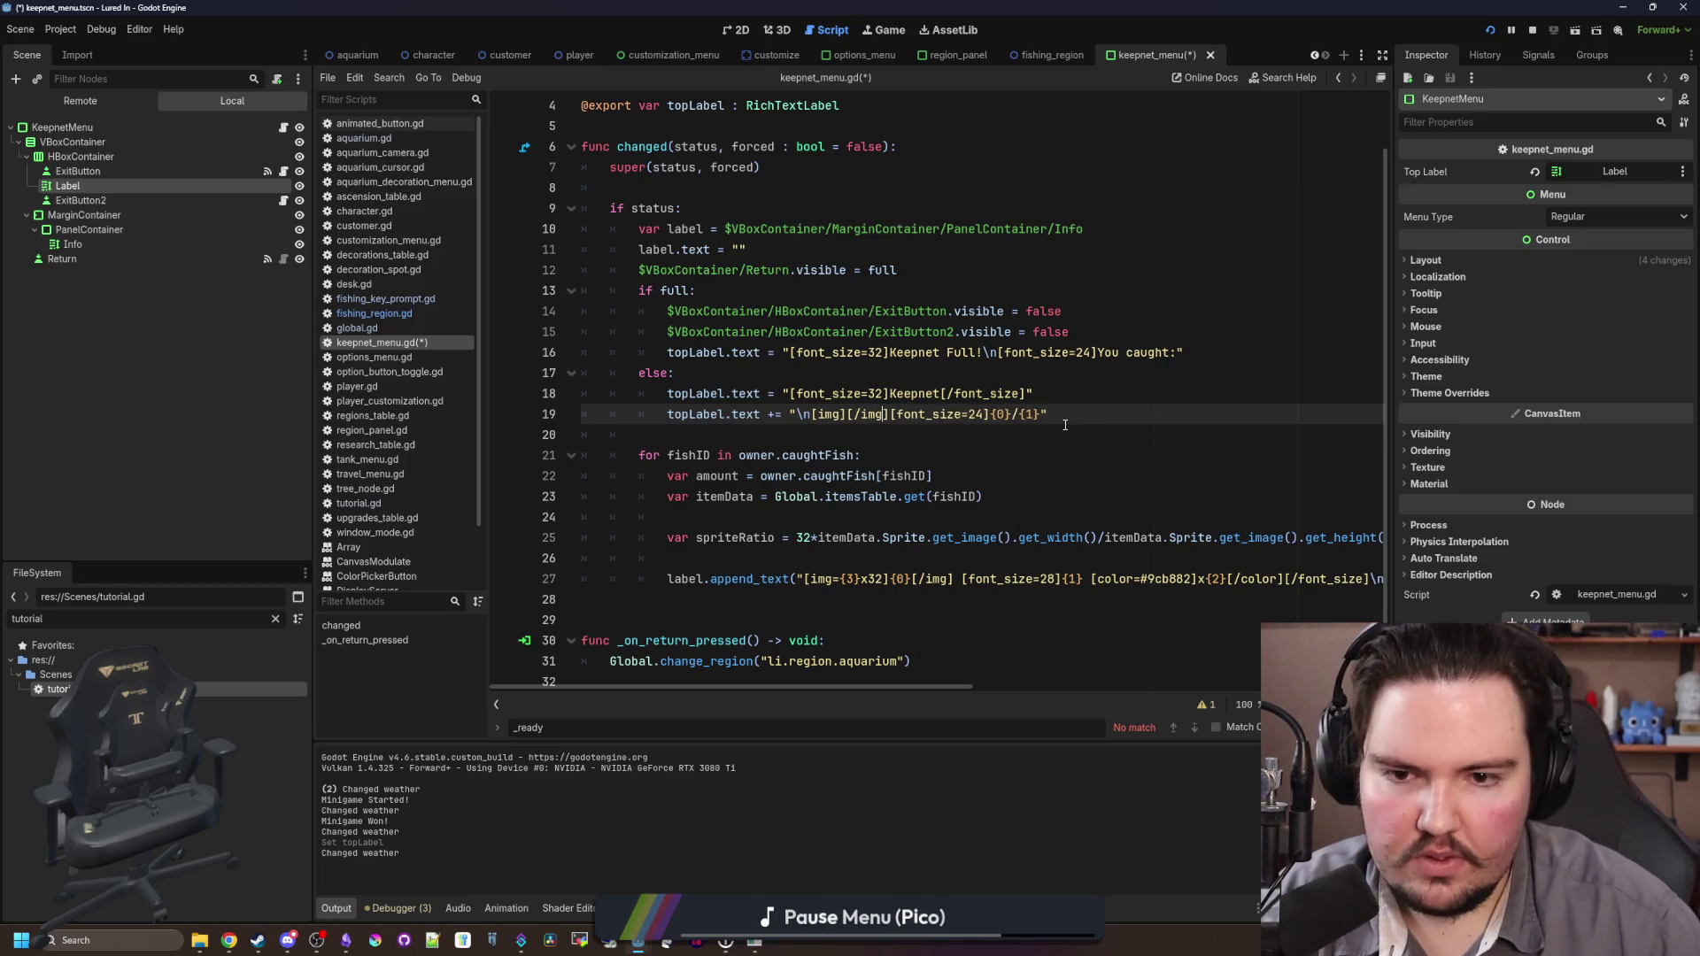
pyautogui.press('Down')
pyautogui.click(276, 618)
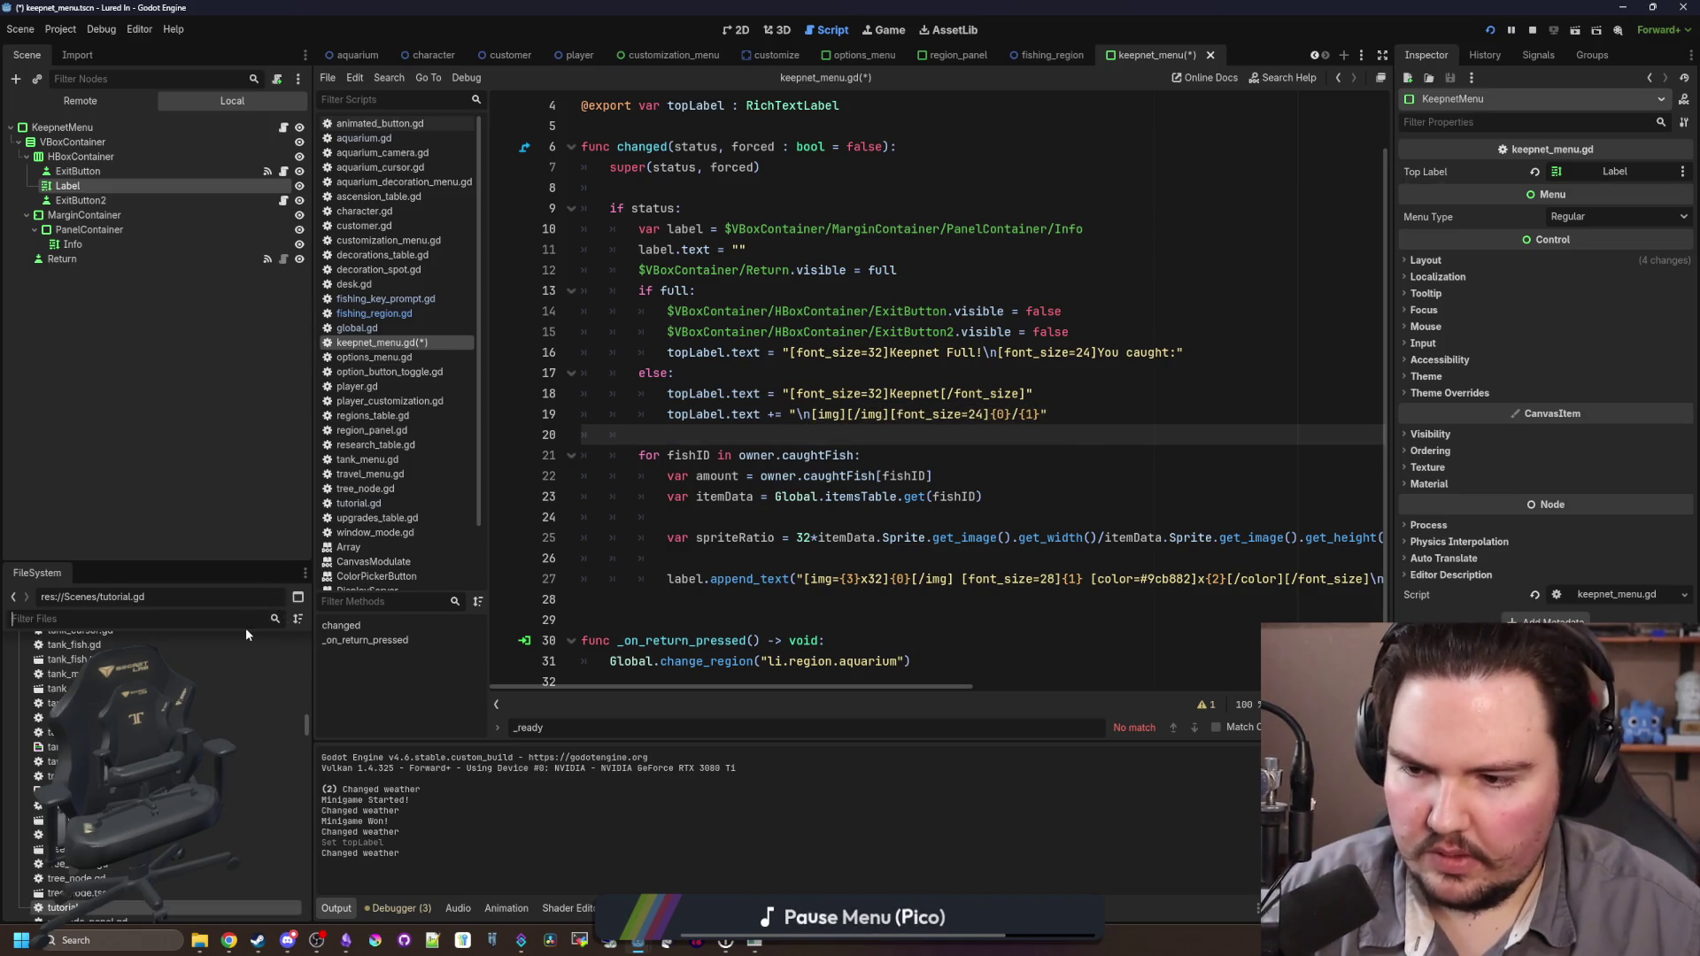
pyautogui.write('weir')
pyautogui.press('BackSpace')
pyautogui.write('g')
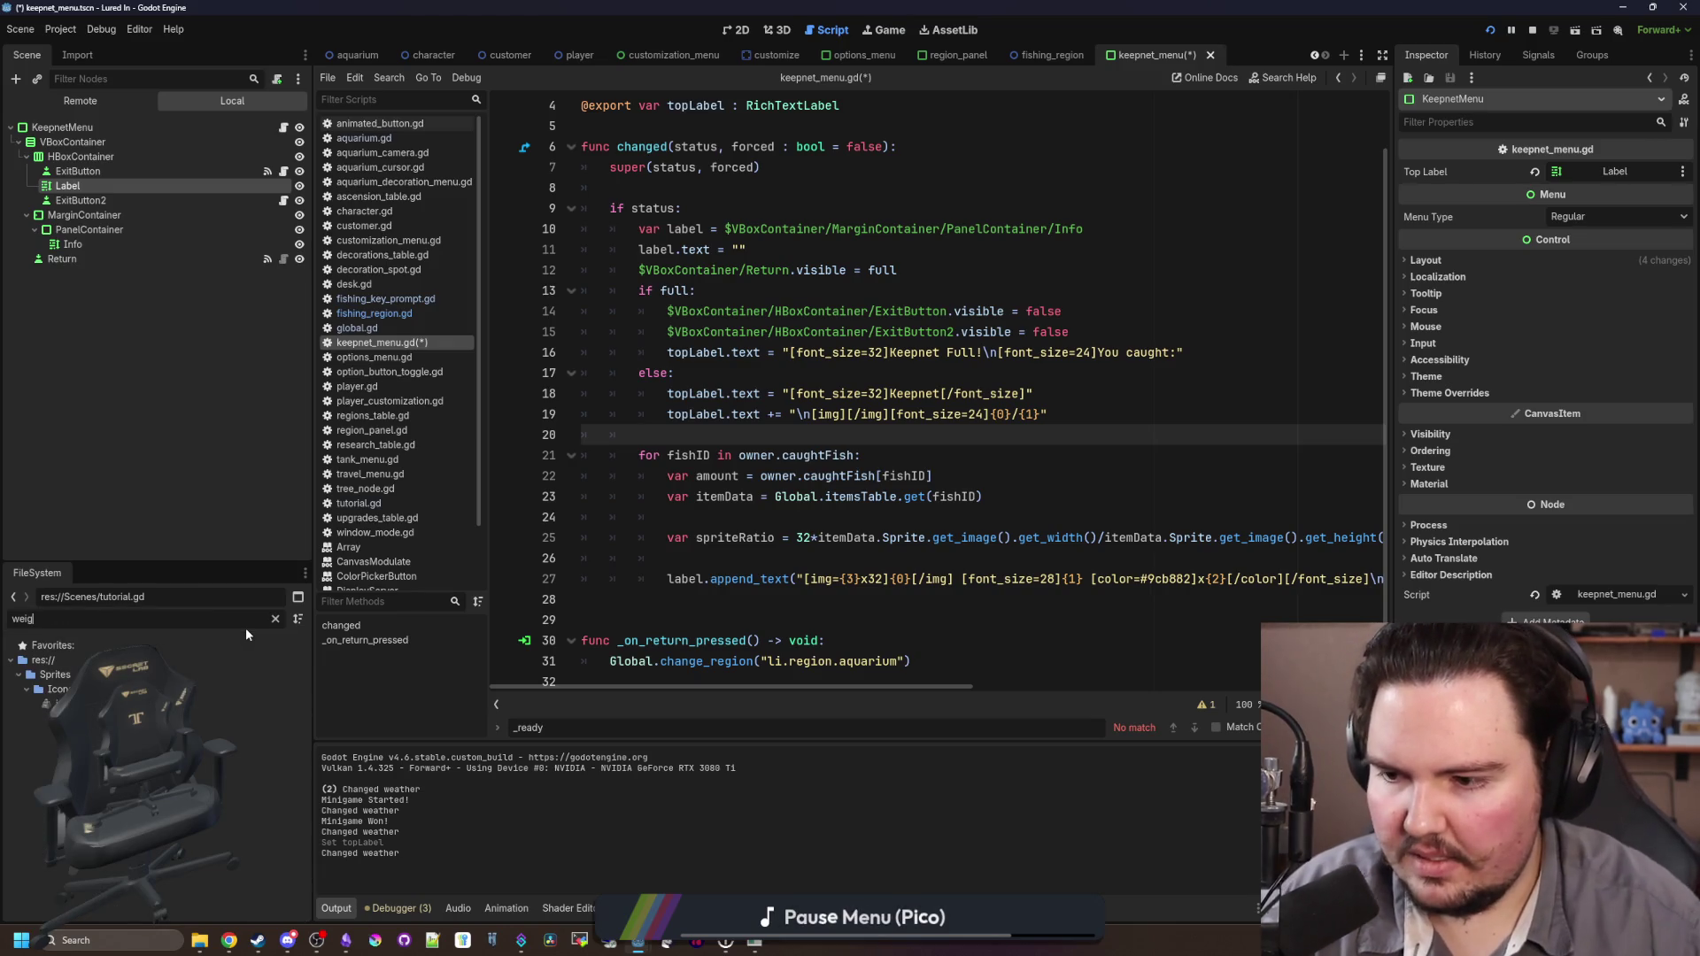
pyautogui.rightClick(115, 703)
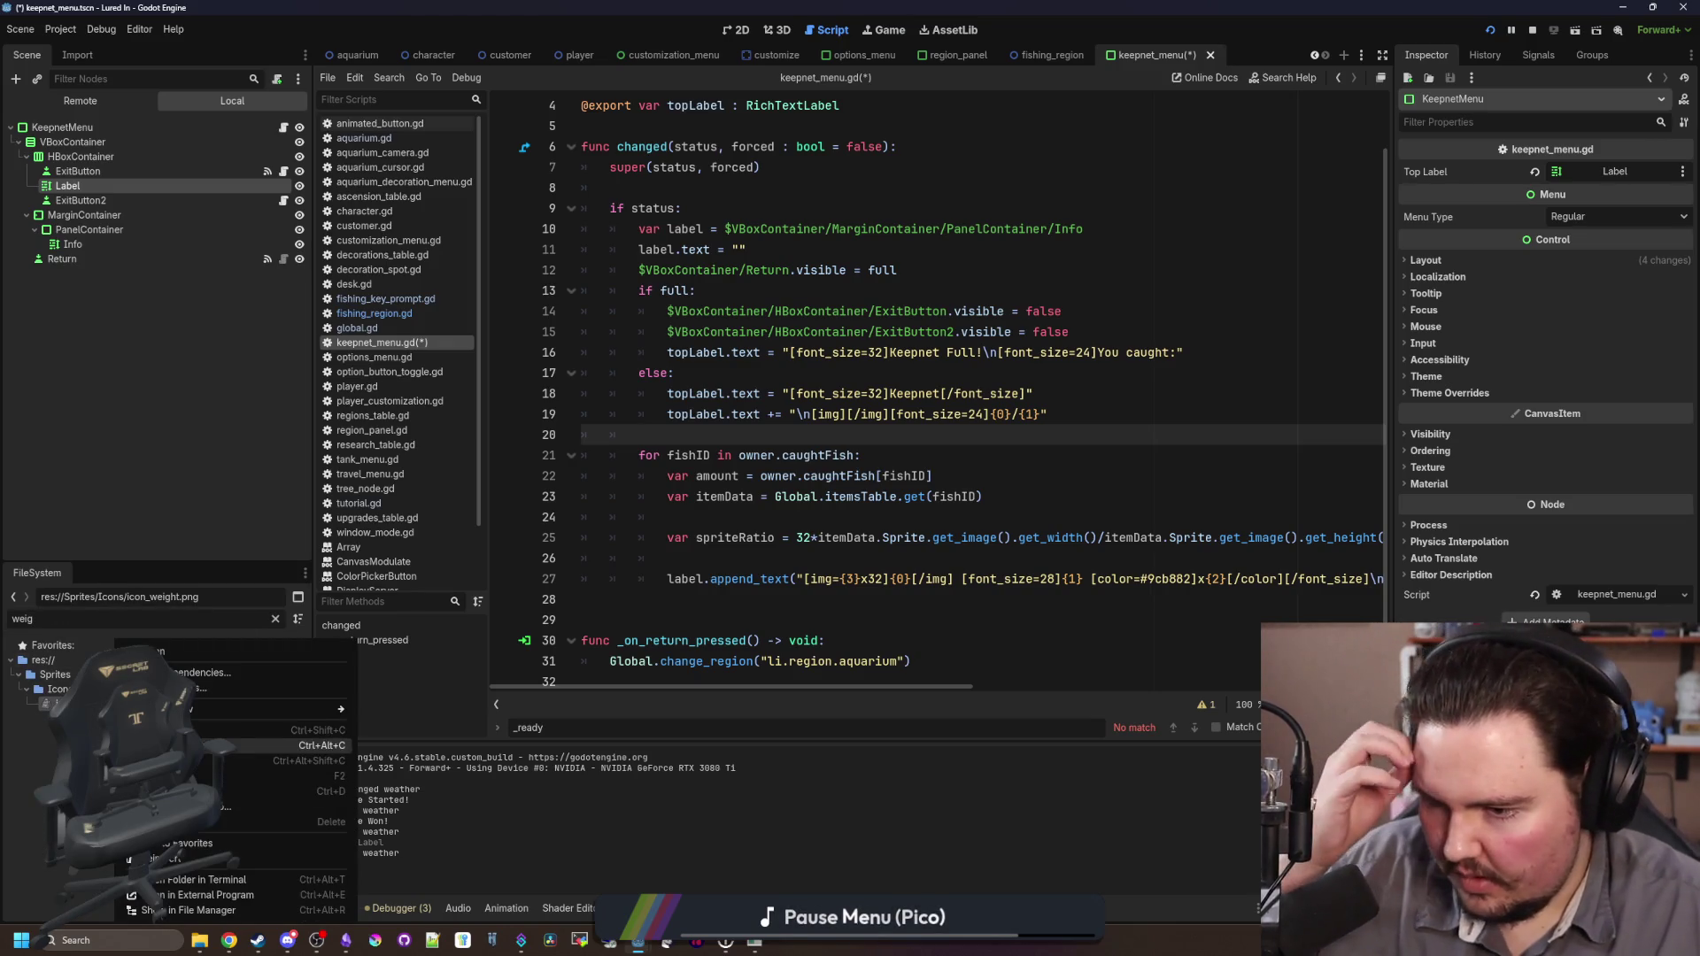
pyautogui.click(230, 731)
pyautogui.click(839, 413)
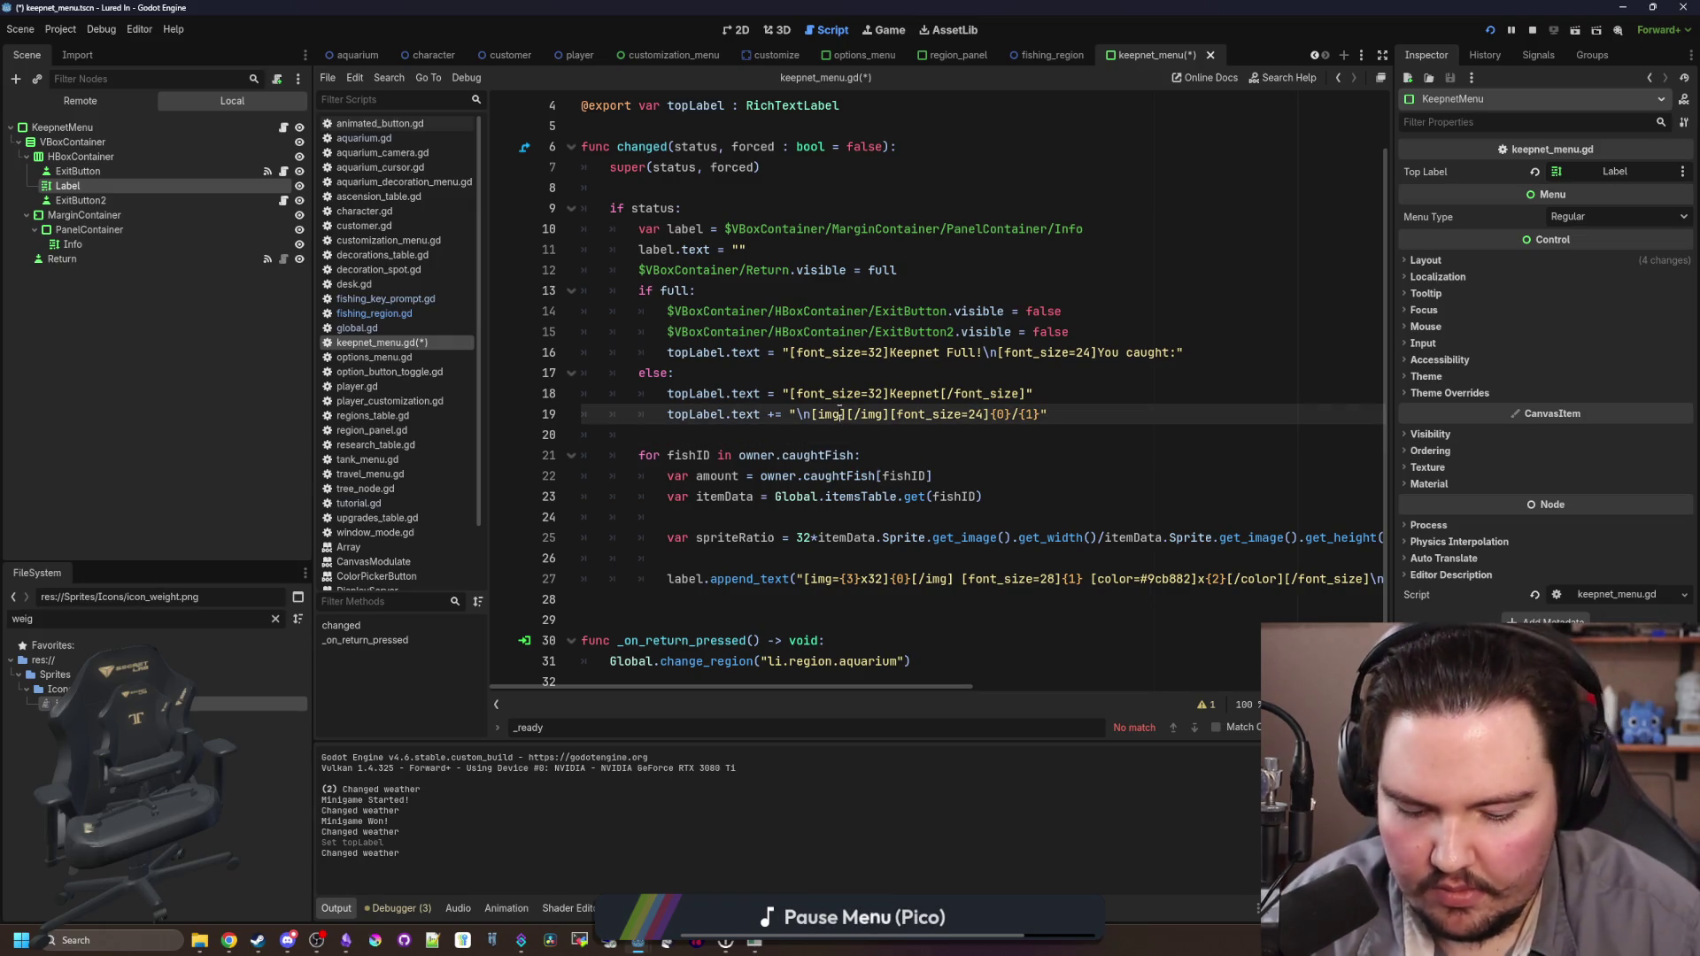
pyautogui.write('res://Sprites/Icons/icon_weight.png')
pyautogui.write('=')
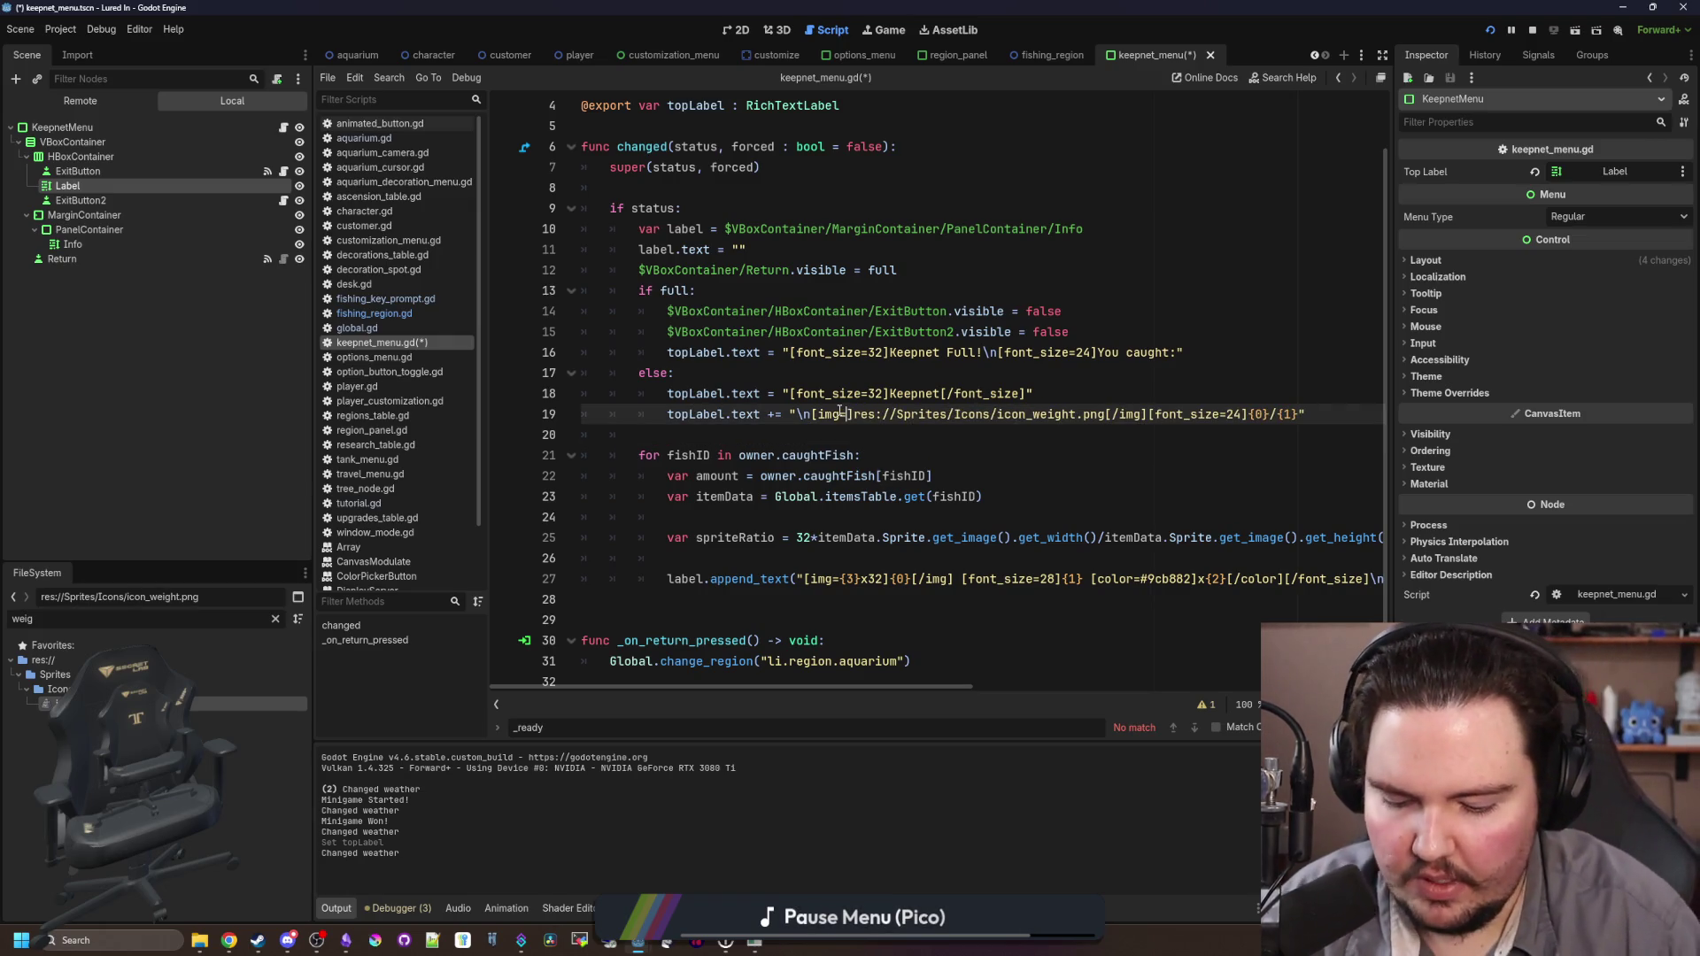
pyautogui.write('32')
pyautogui.hotkey('ctrl', 's')
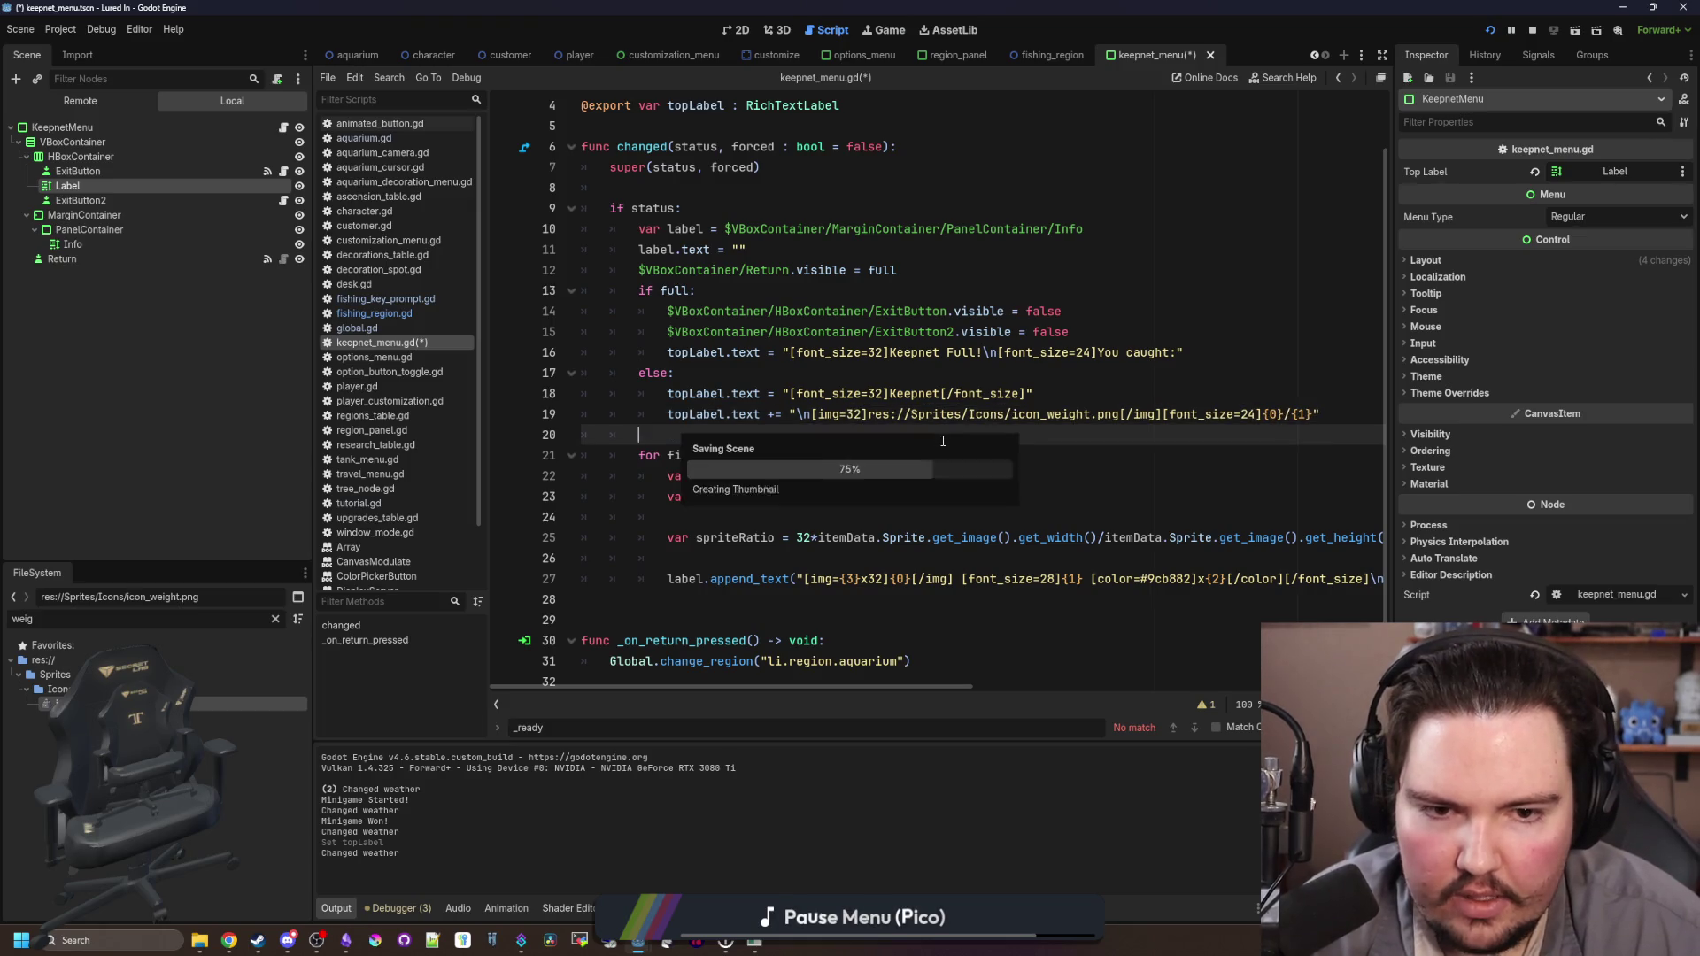
# Step: Append a .format() call to the end of line 19 and save the script
pyautogui.click(1120, 377)
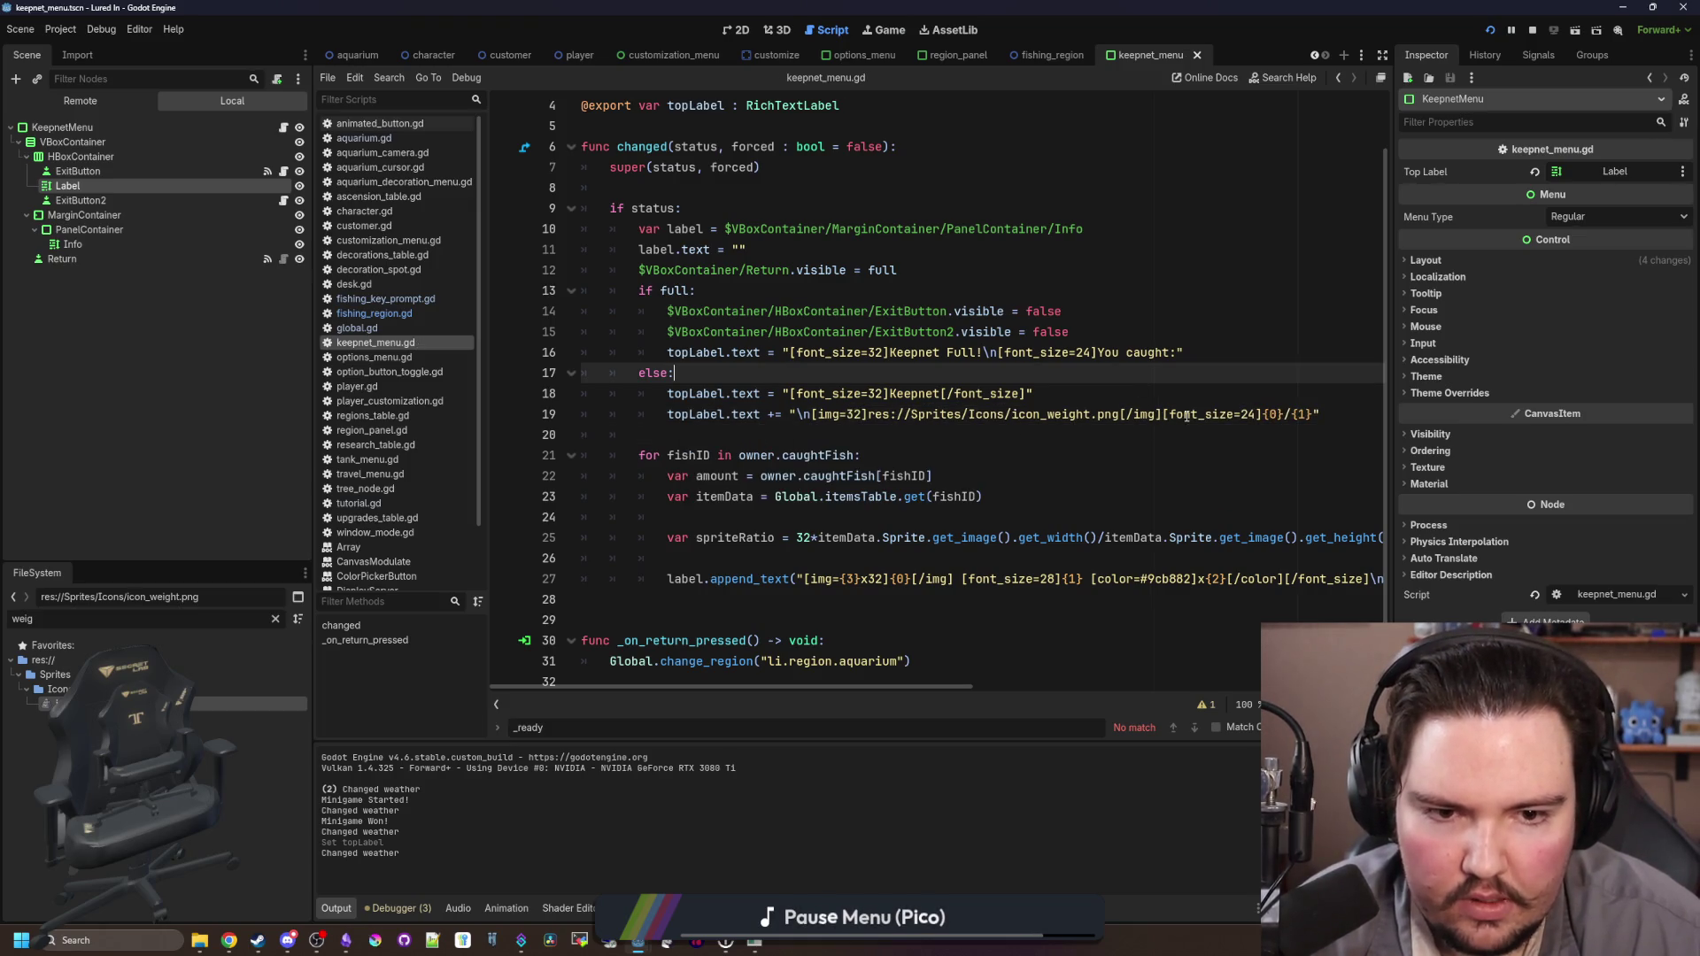
pyautogui.click(1263, 413)
pyautogui.click(1336, 413)
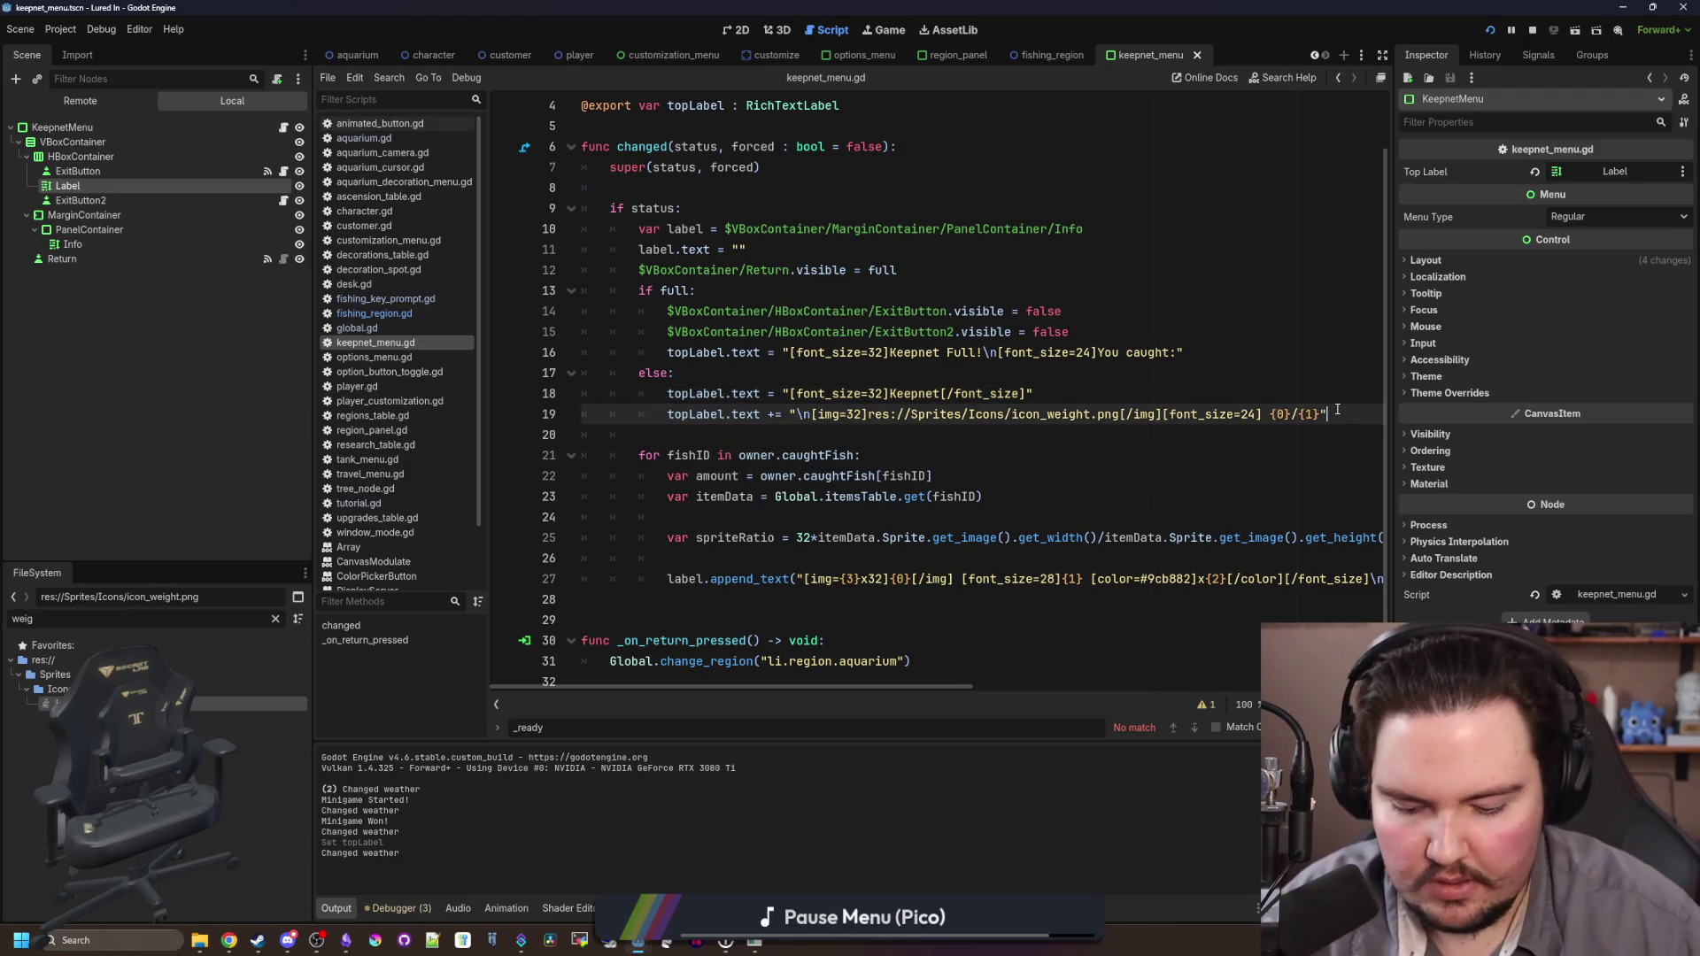
pyautogui.write('.format()[')
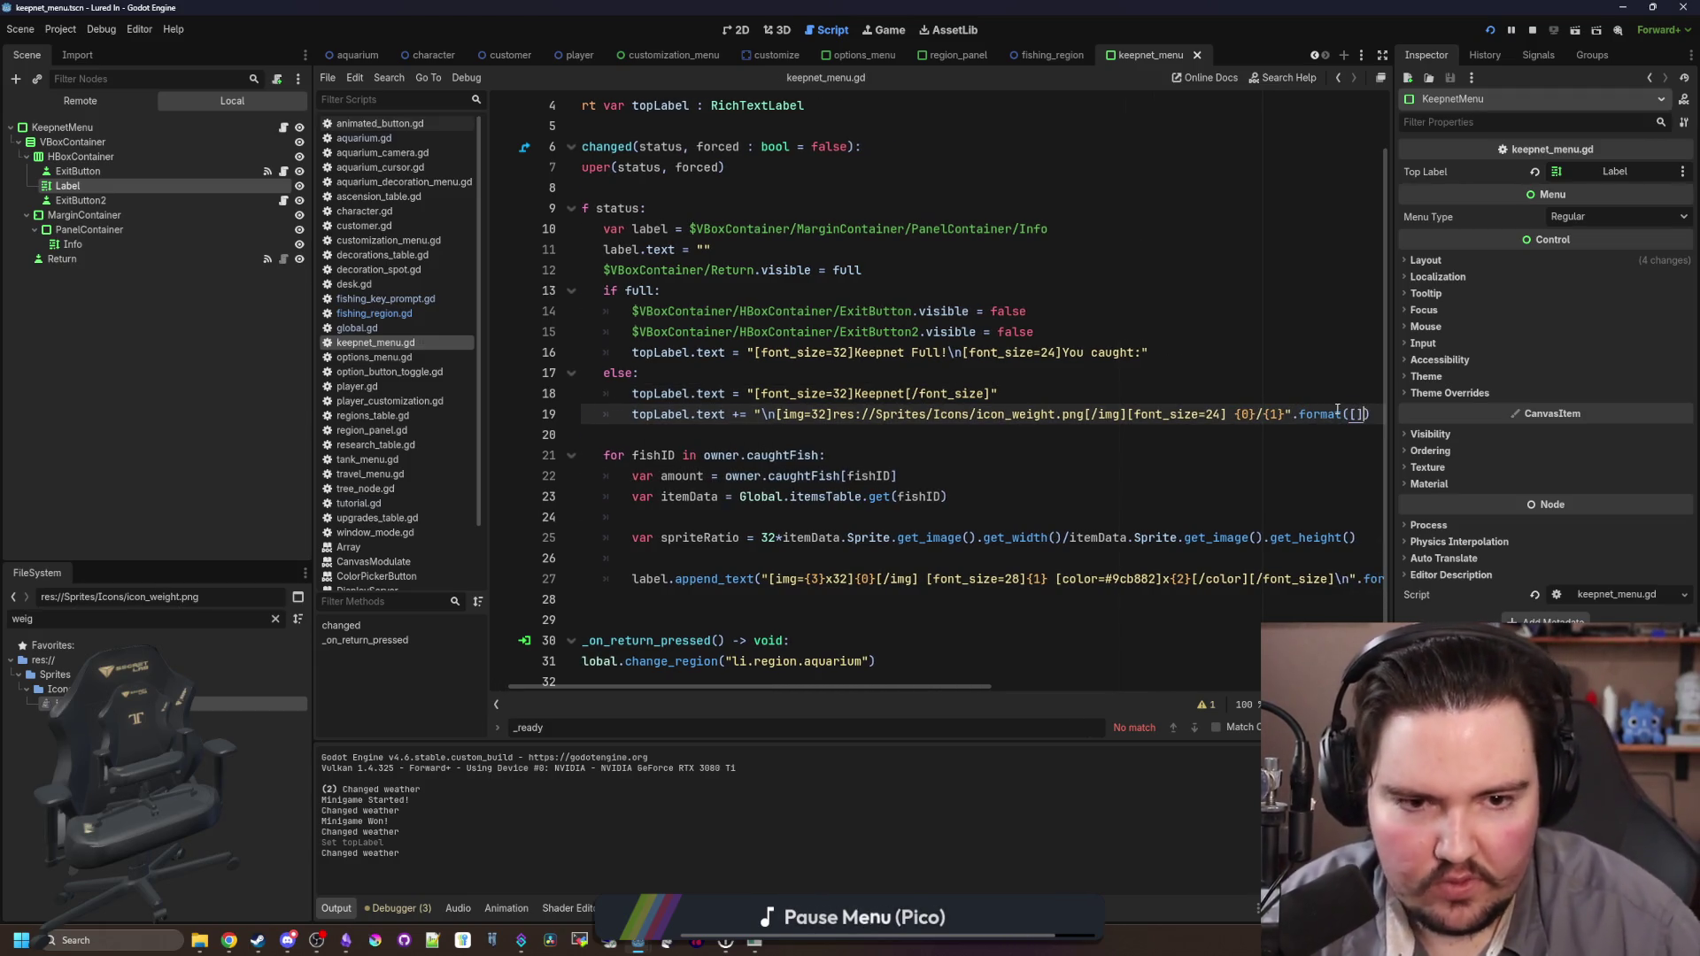
pyautogui.scroll(1, 1285, 475)
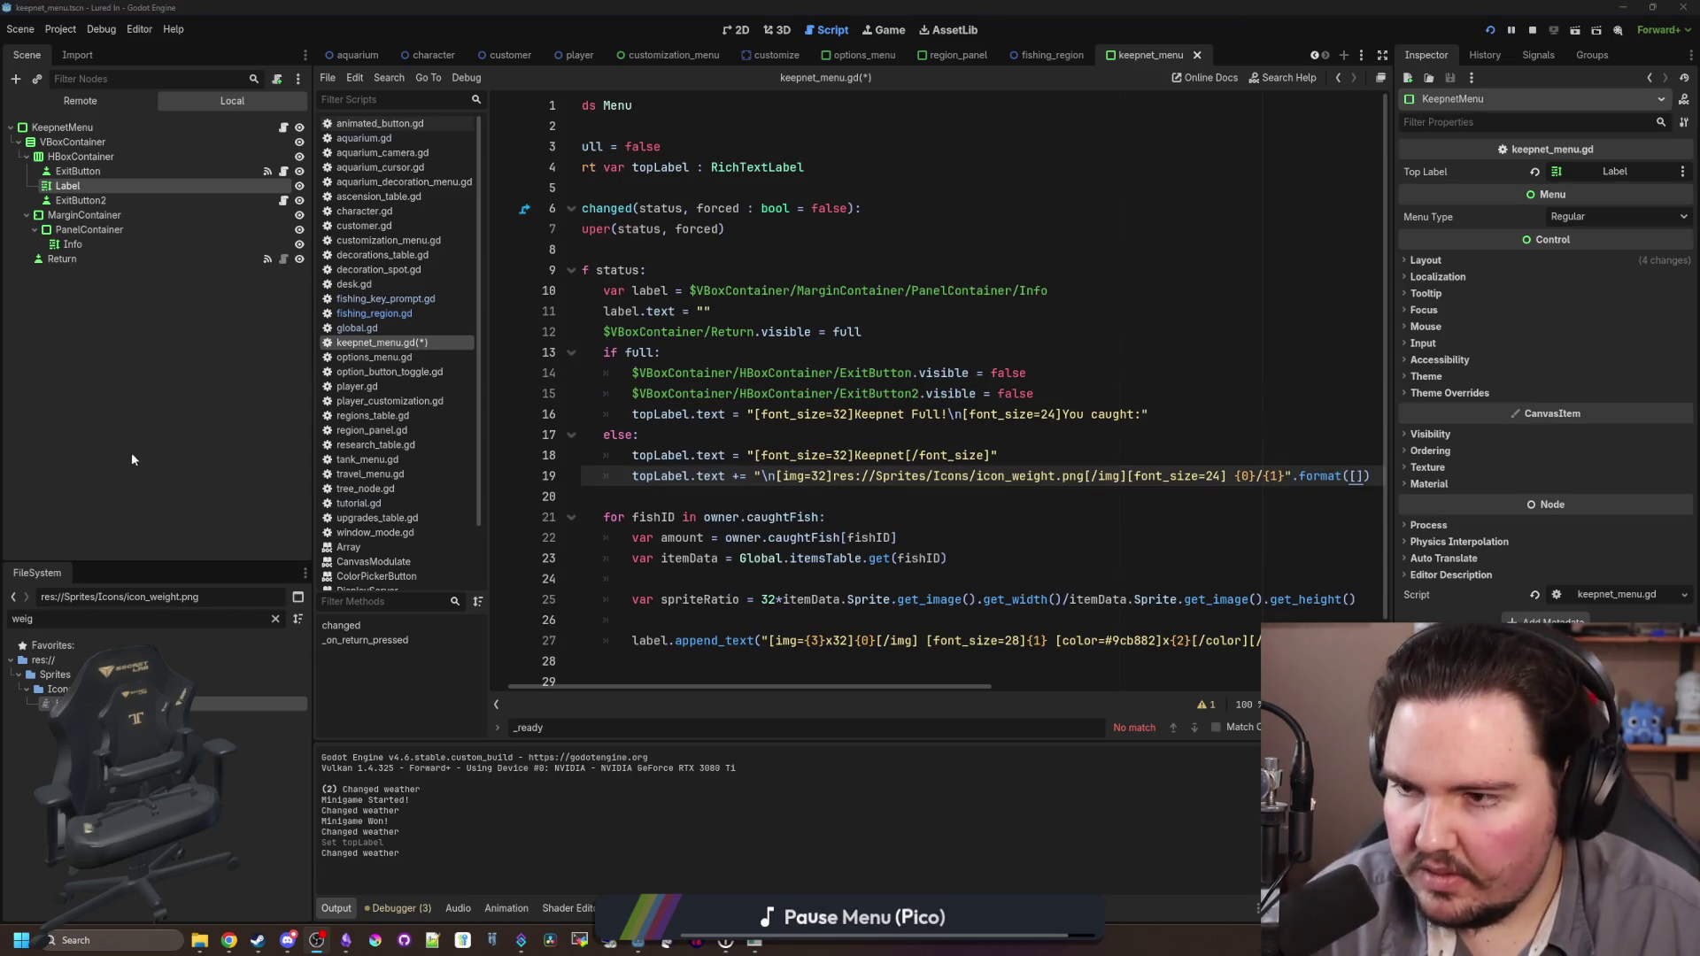
pyautogui.click(1077, 377)
pyautogui.hotkey('ctrl', 's')
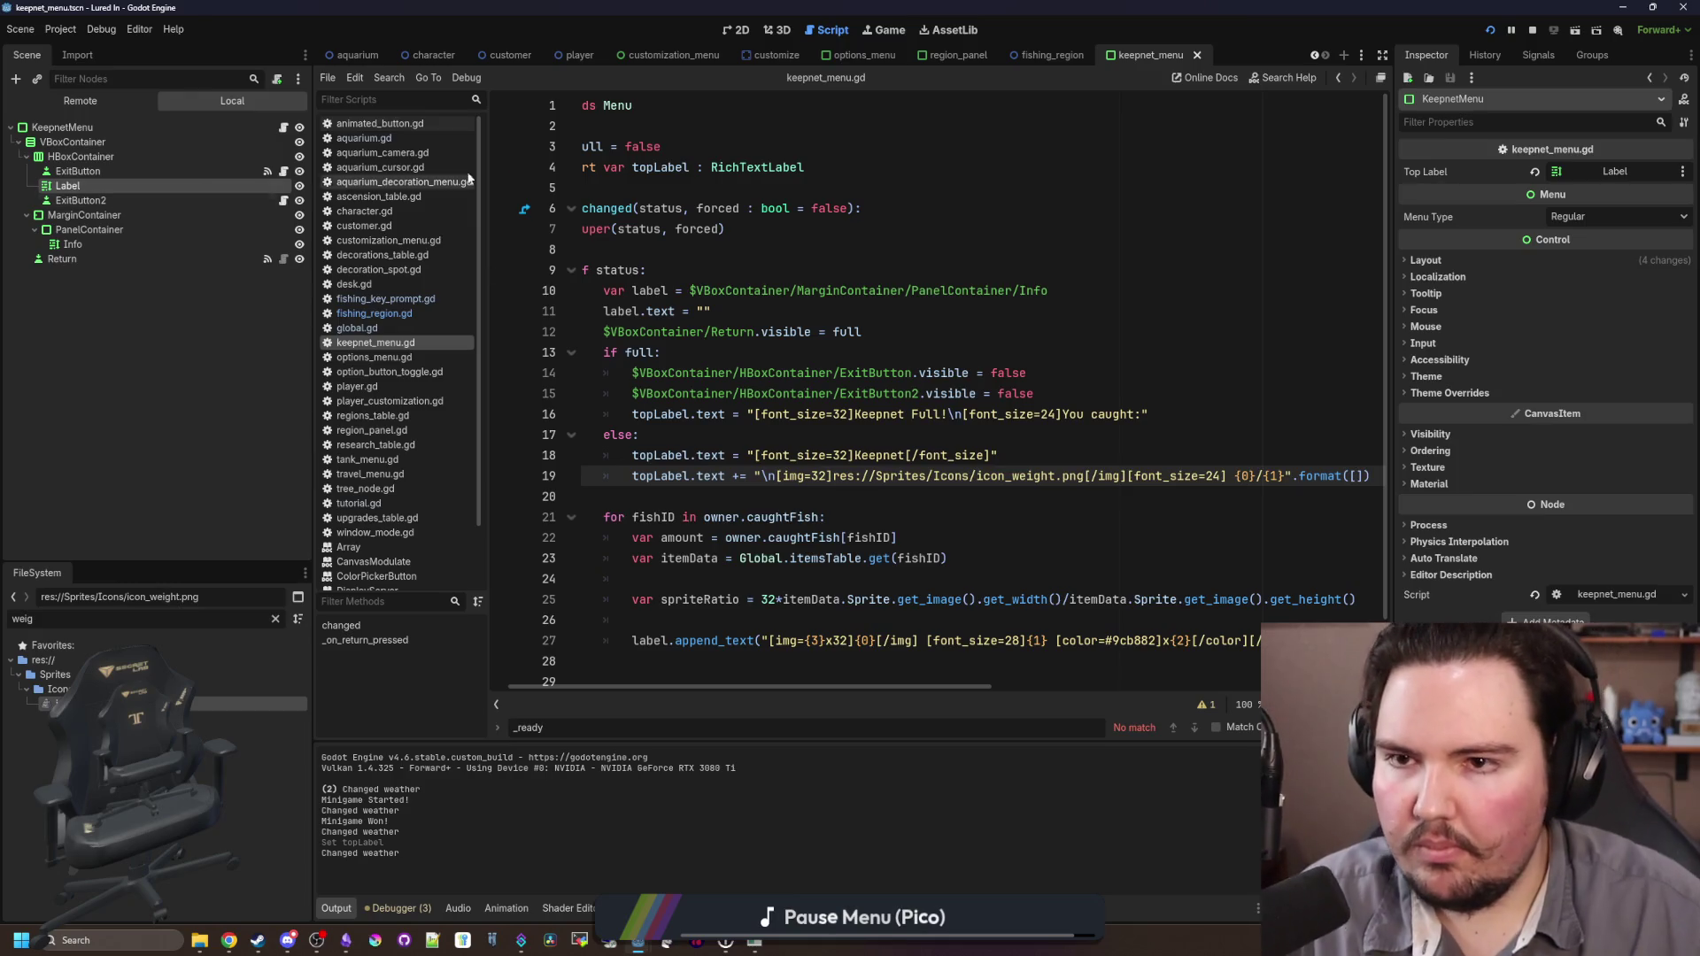
# Step: Check fishing_region.gd's weight format, then fill keepnet_menu.gd's .format() with owner.currentWeight, owner.maxWeight
pyautogui.click(1066, 60)
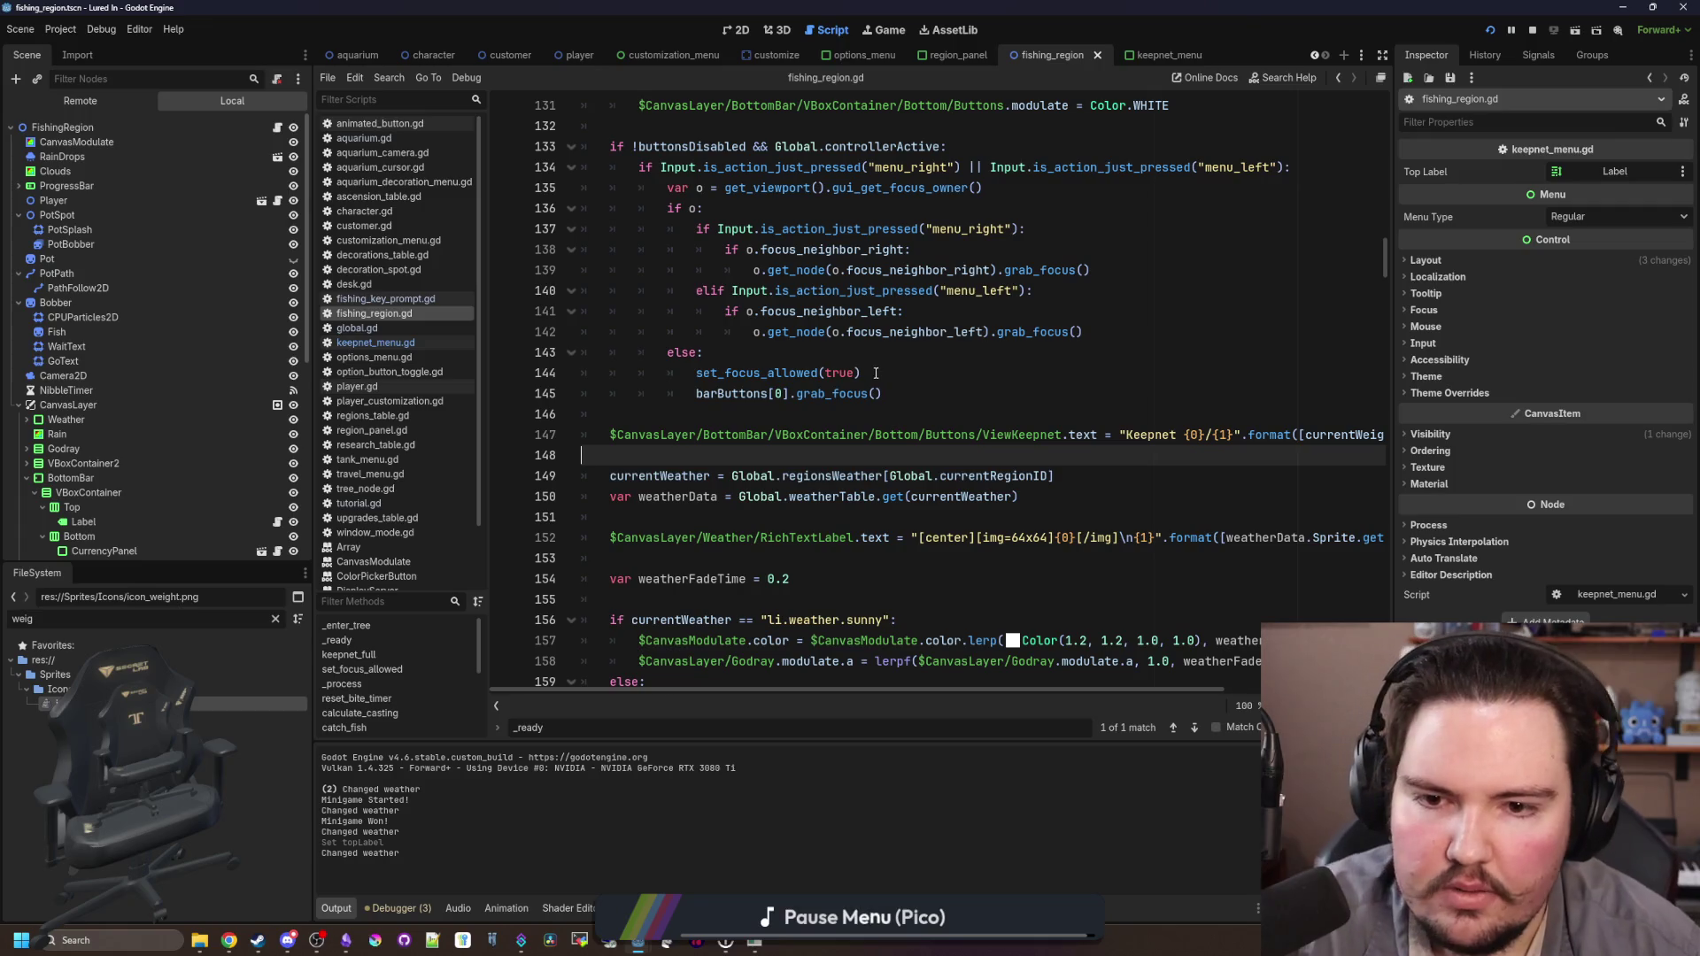
pyautogui.moveTo(1301, 434); pyautogui.dragTo(1387, 437)
pyautogui.click(761, 393)
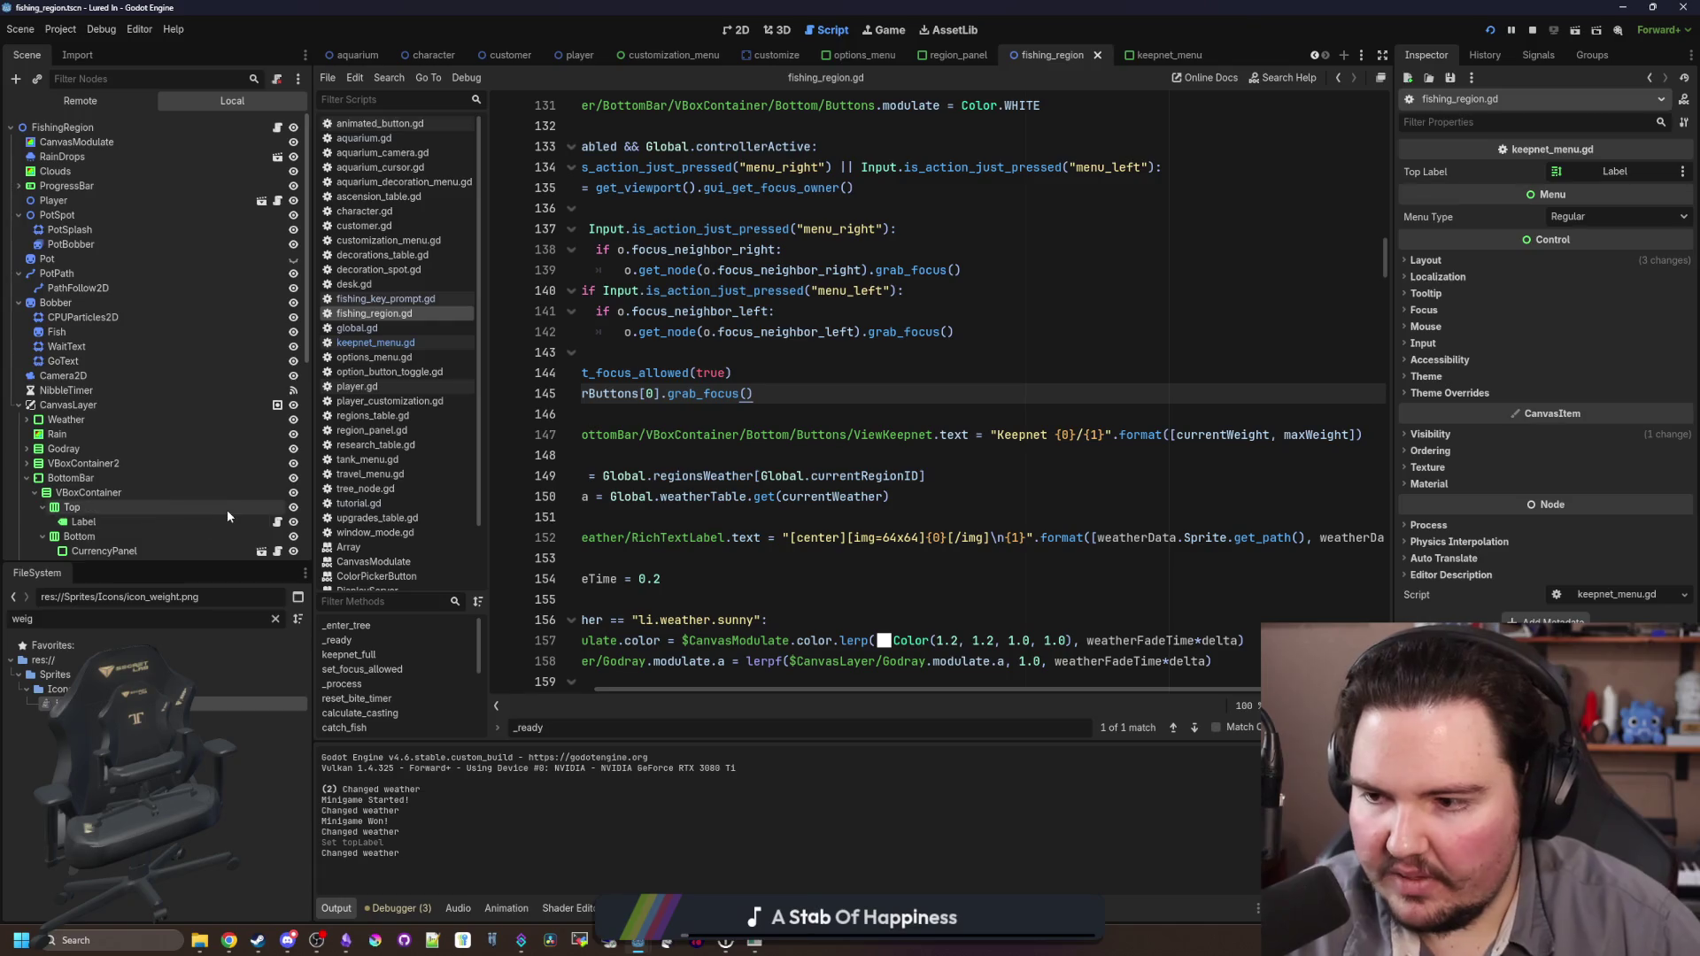
pyautogui.scroll(-4, 226, 508)
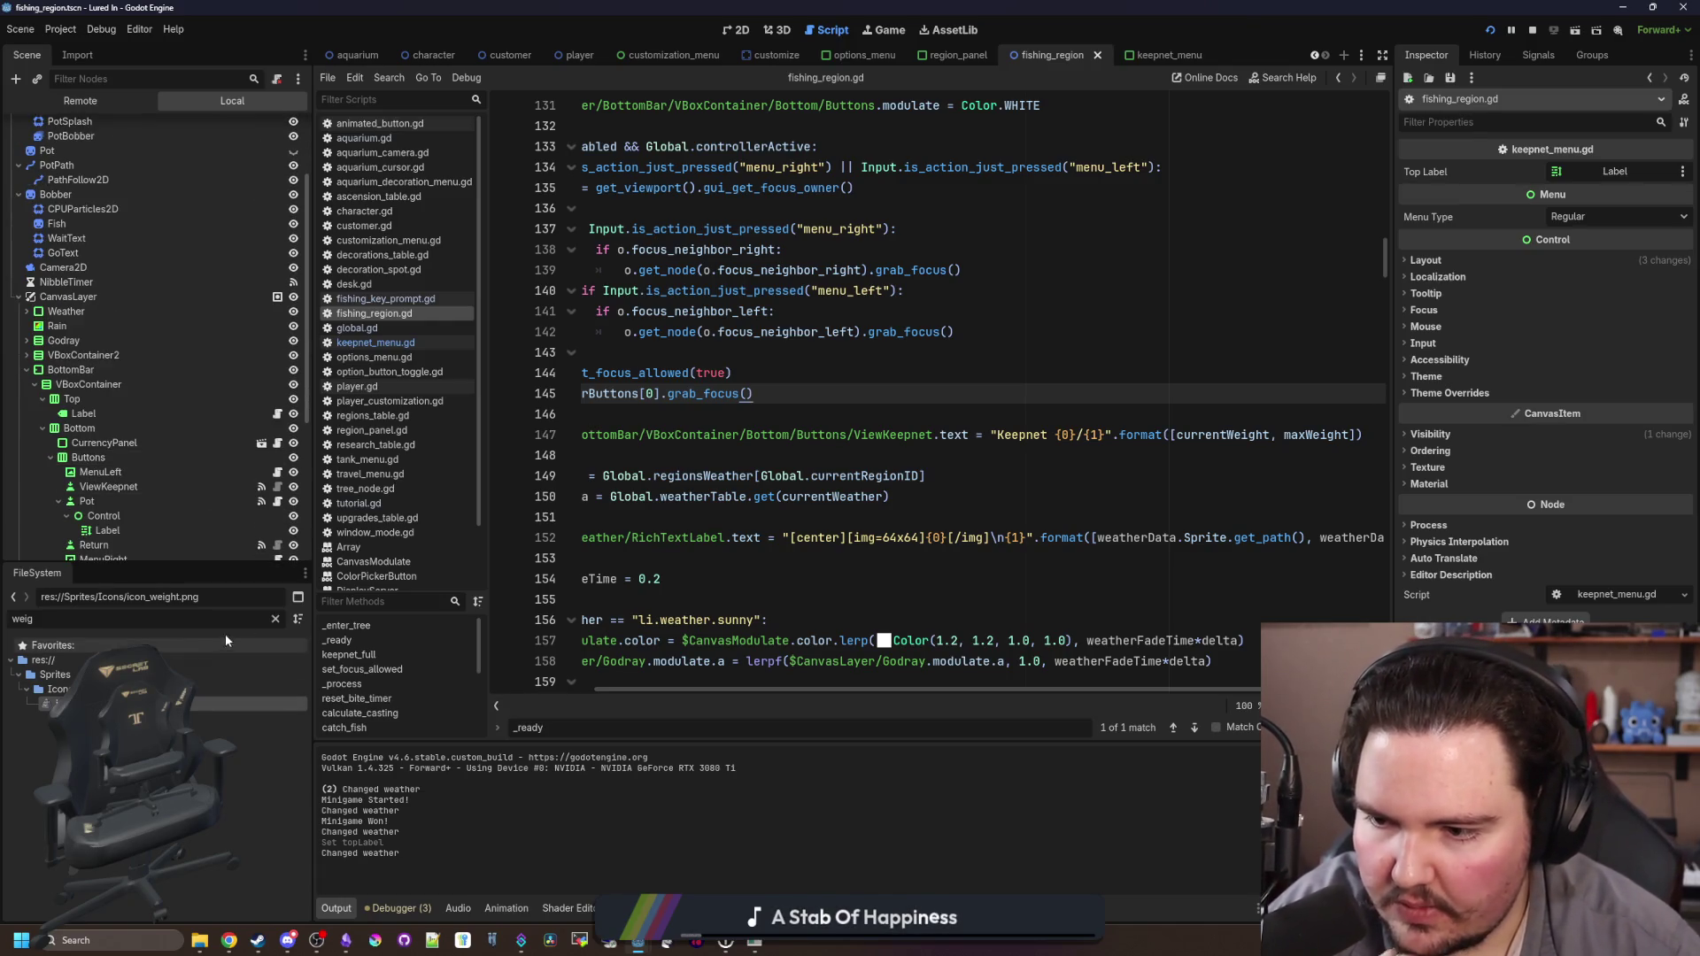
pyautogui.scroll(-3, 228, 523)
pyautogui.click(262, 509)
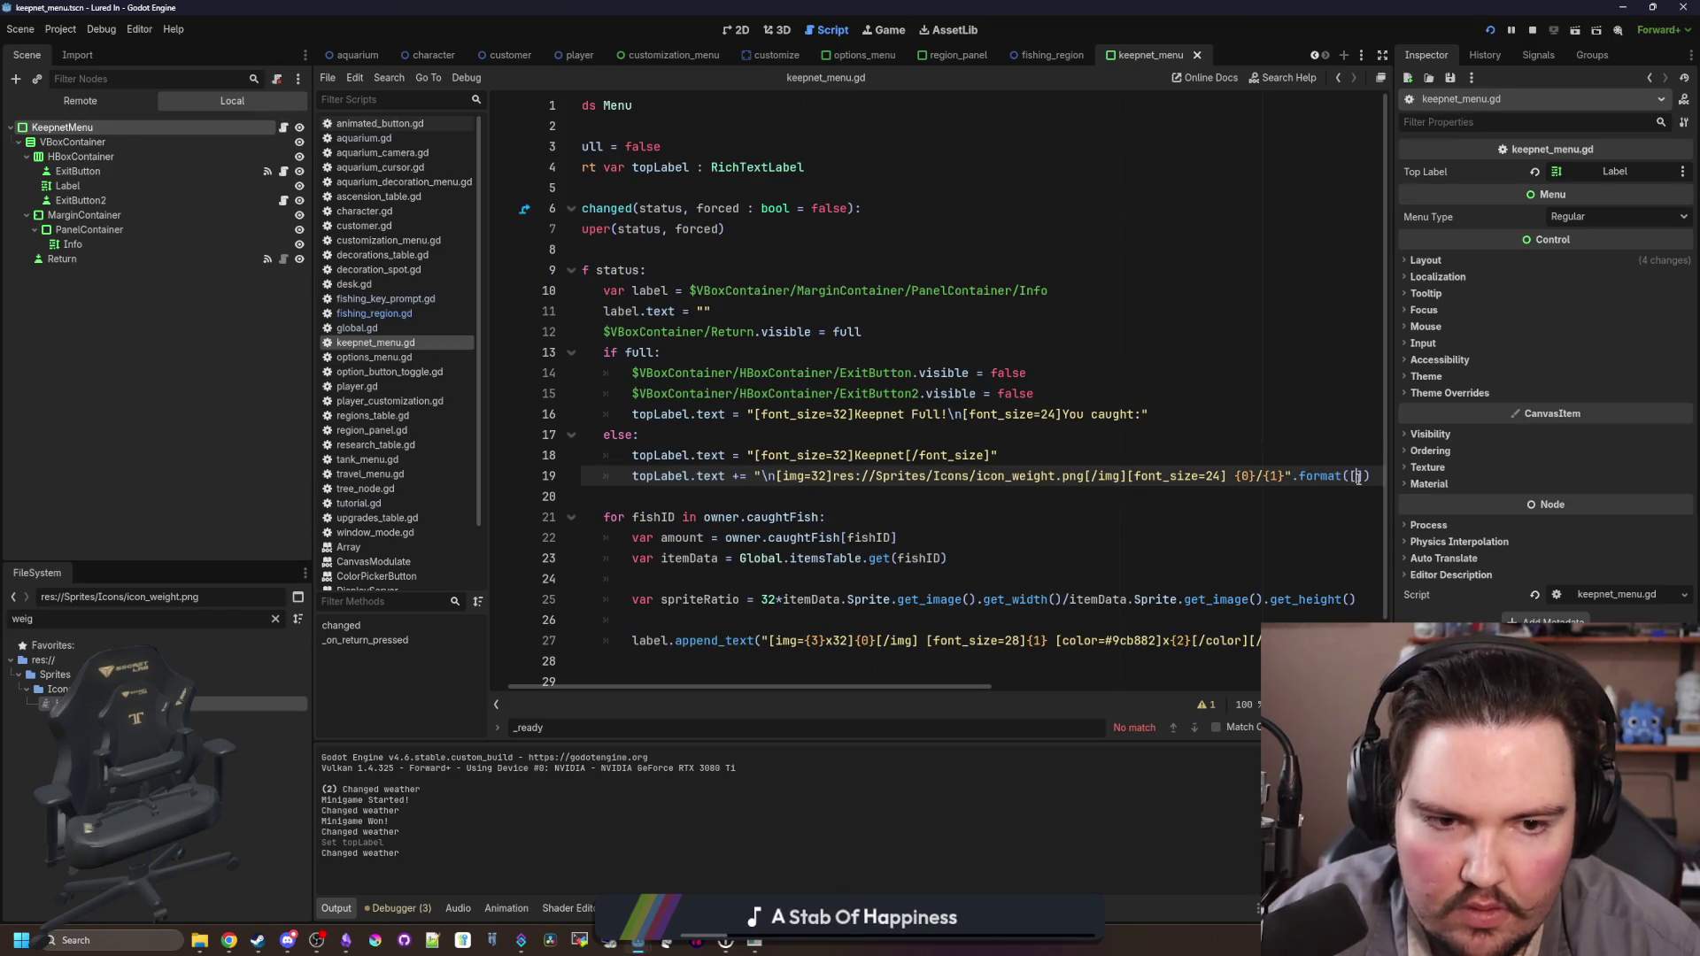
pyautogui.write('owner.currentWeight, ')
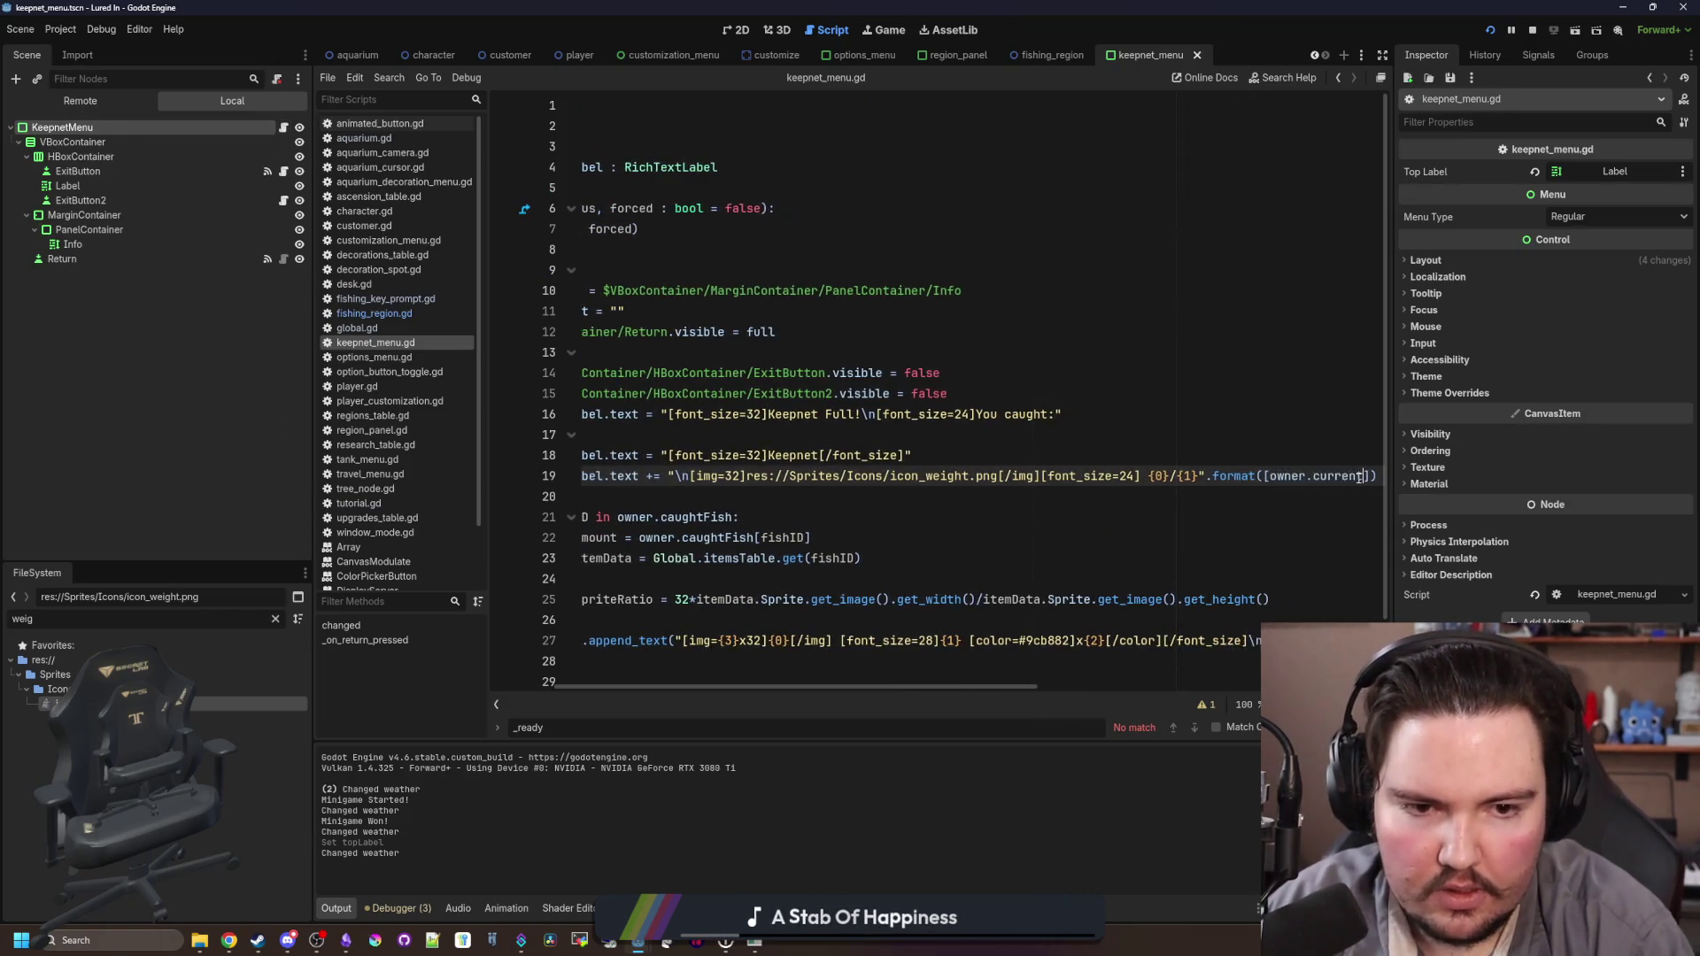
pyautogui.write('owner.maxWeight')
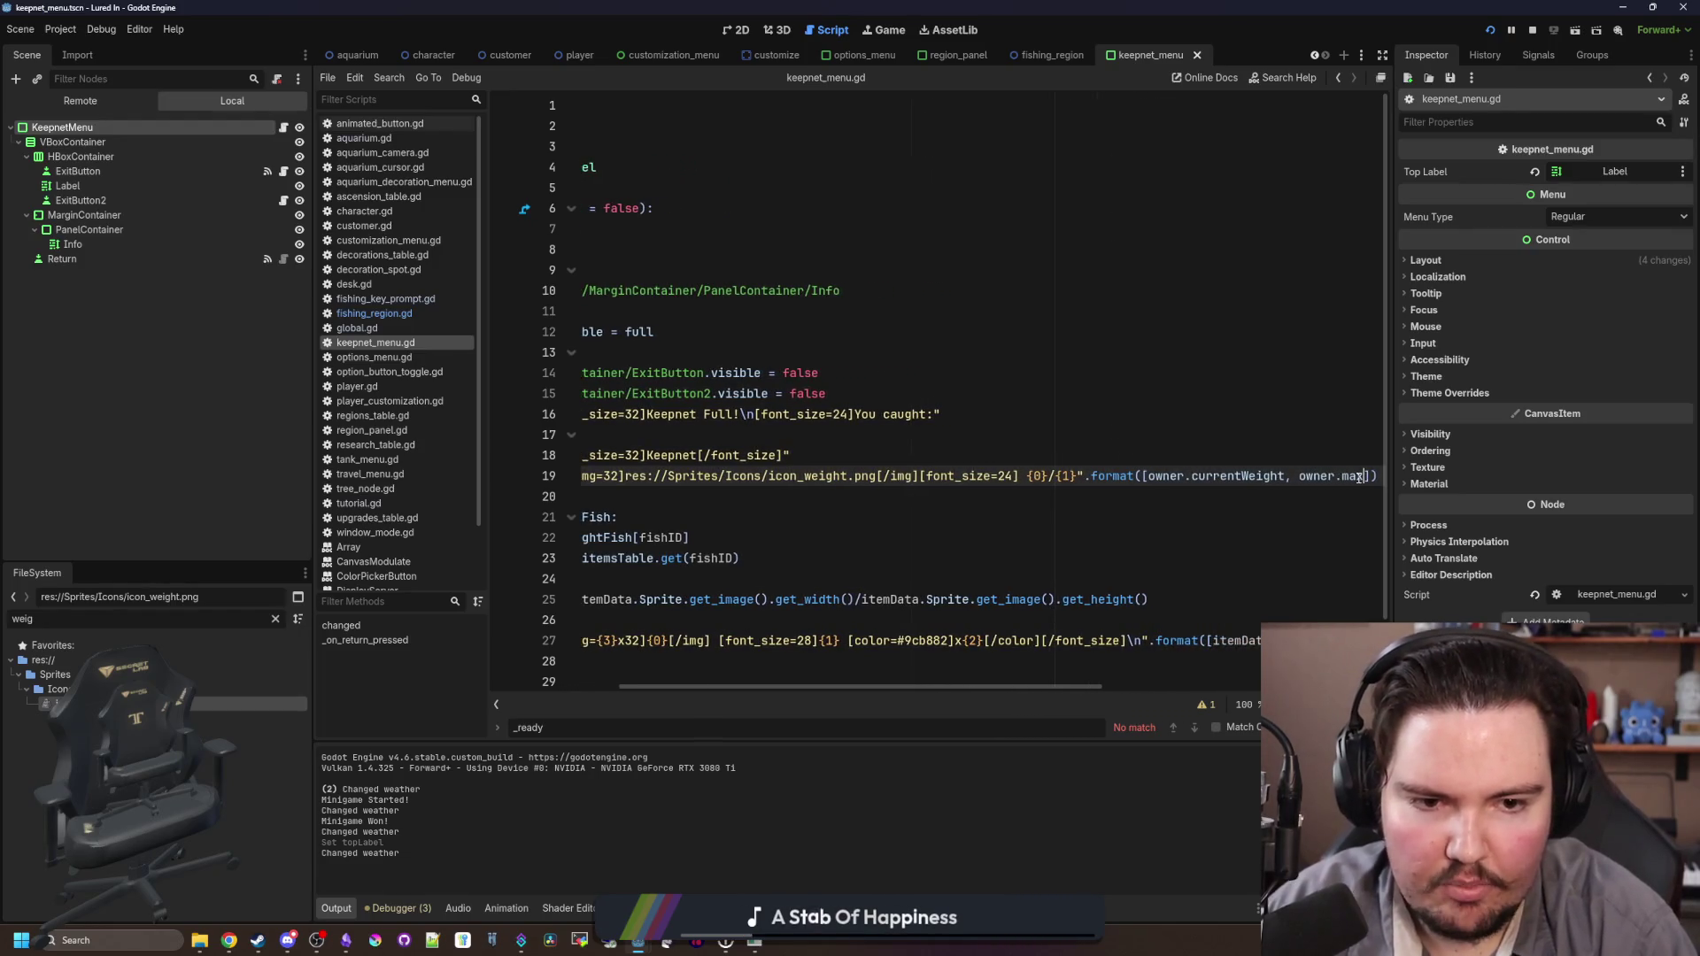
pyautogui.press('Up')
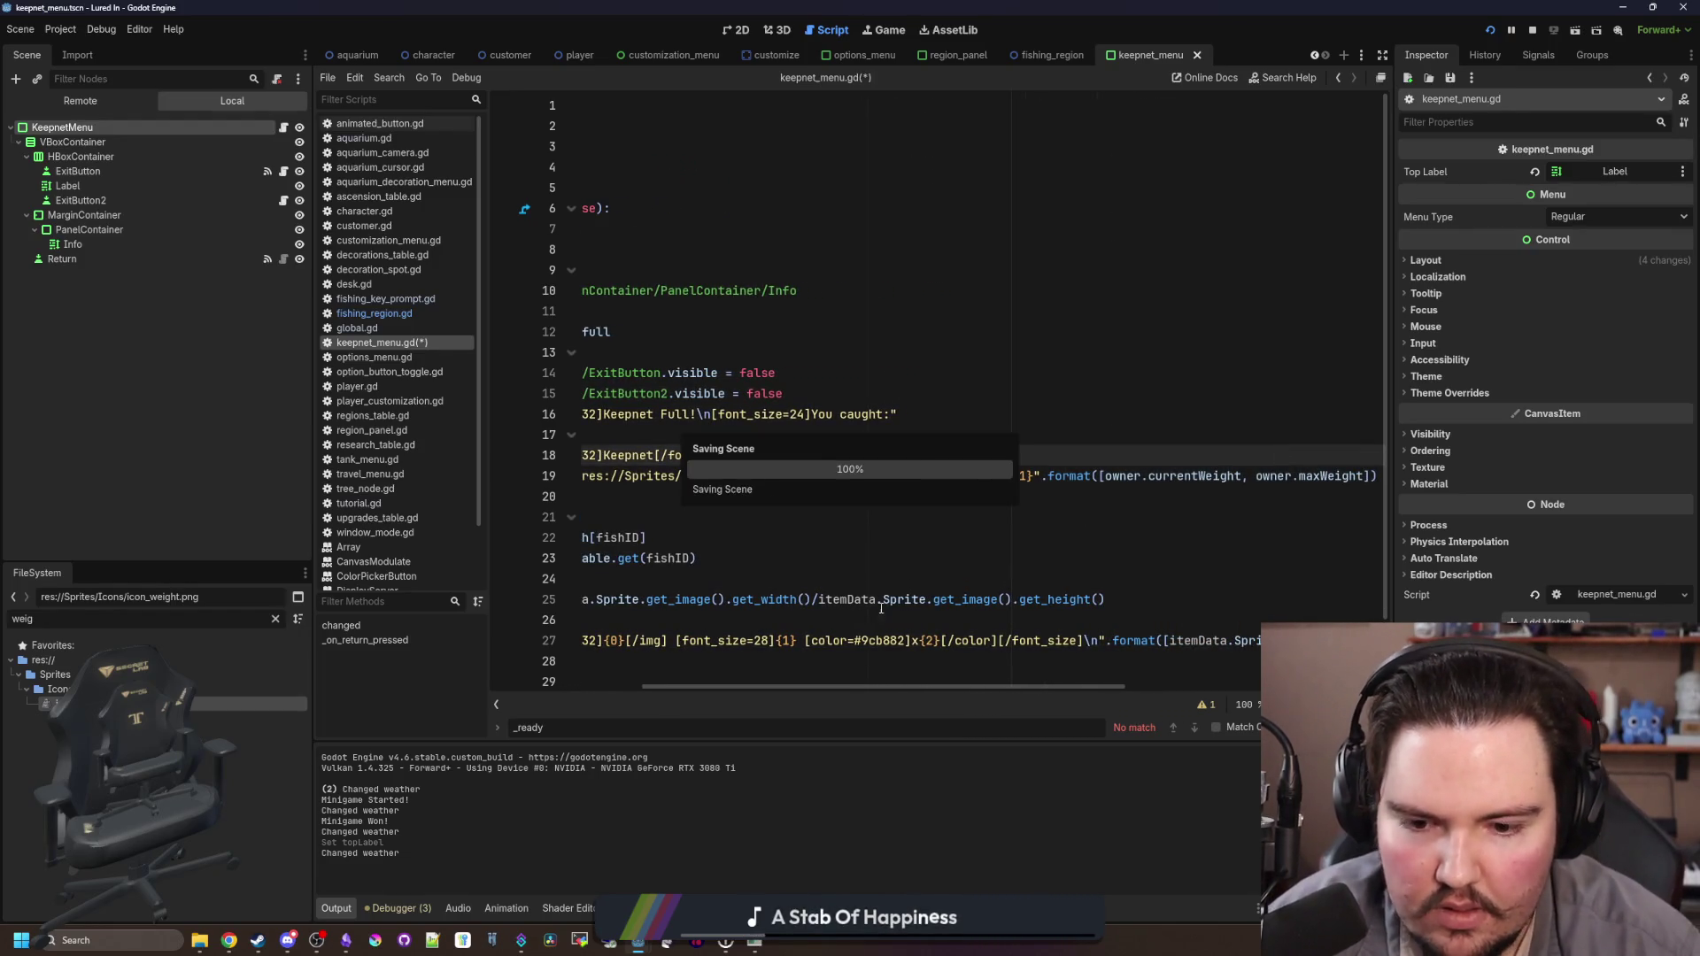
# Step: Open the Keepnet panel in the running game, hit the debugger error, and stop the session
pyautogui.hotkey('alt', 'Tab')
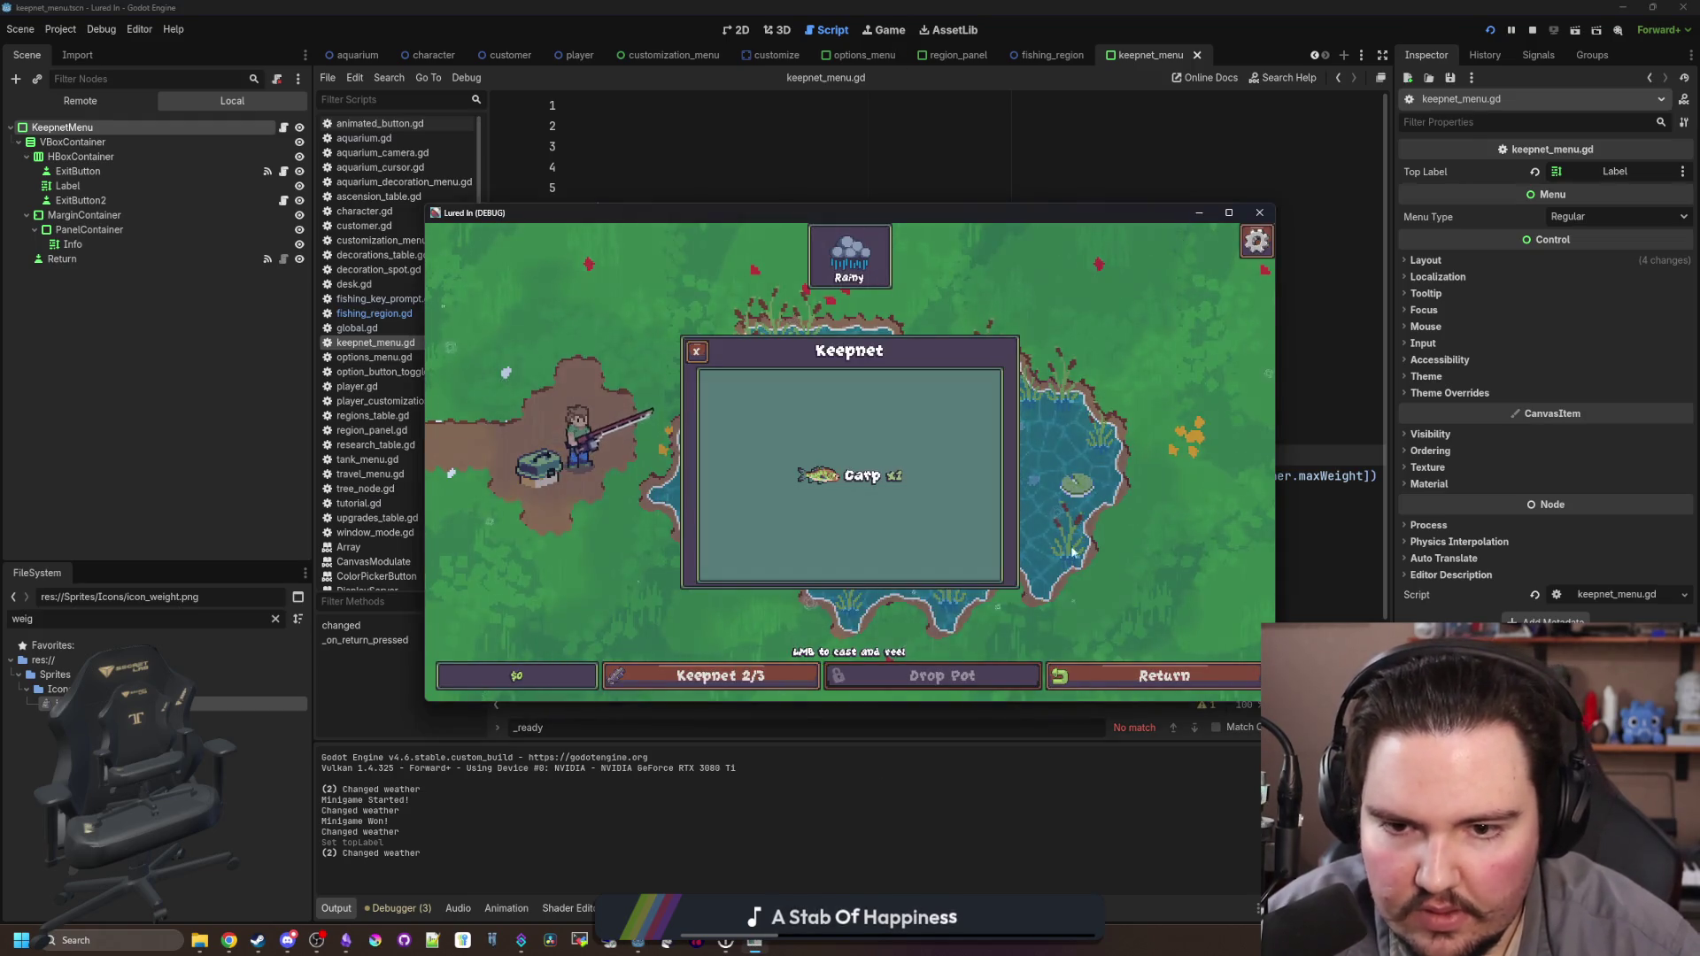
pyautogui.click(717, 675)
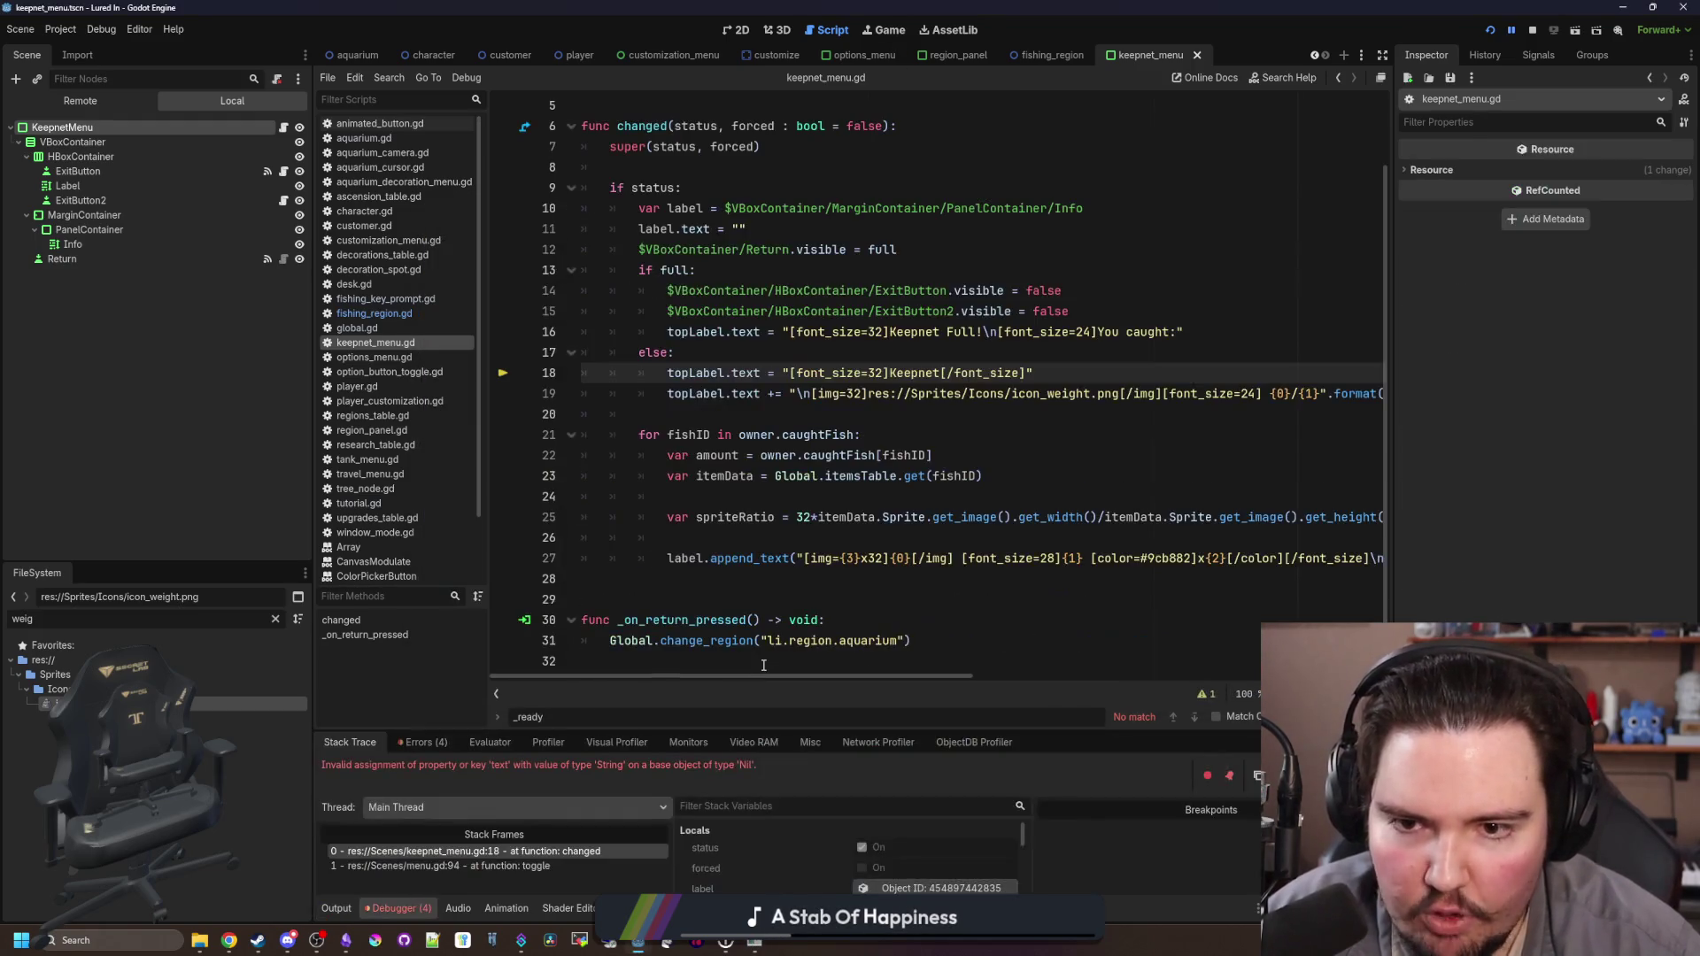
pyautogui.scroll(1, 821, 405)
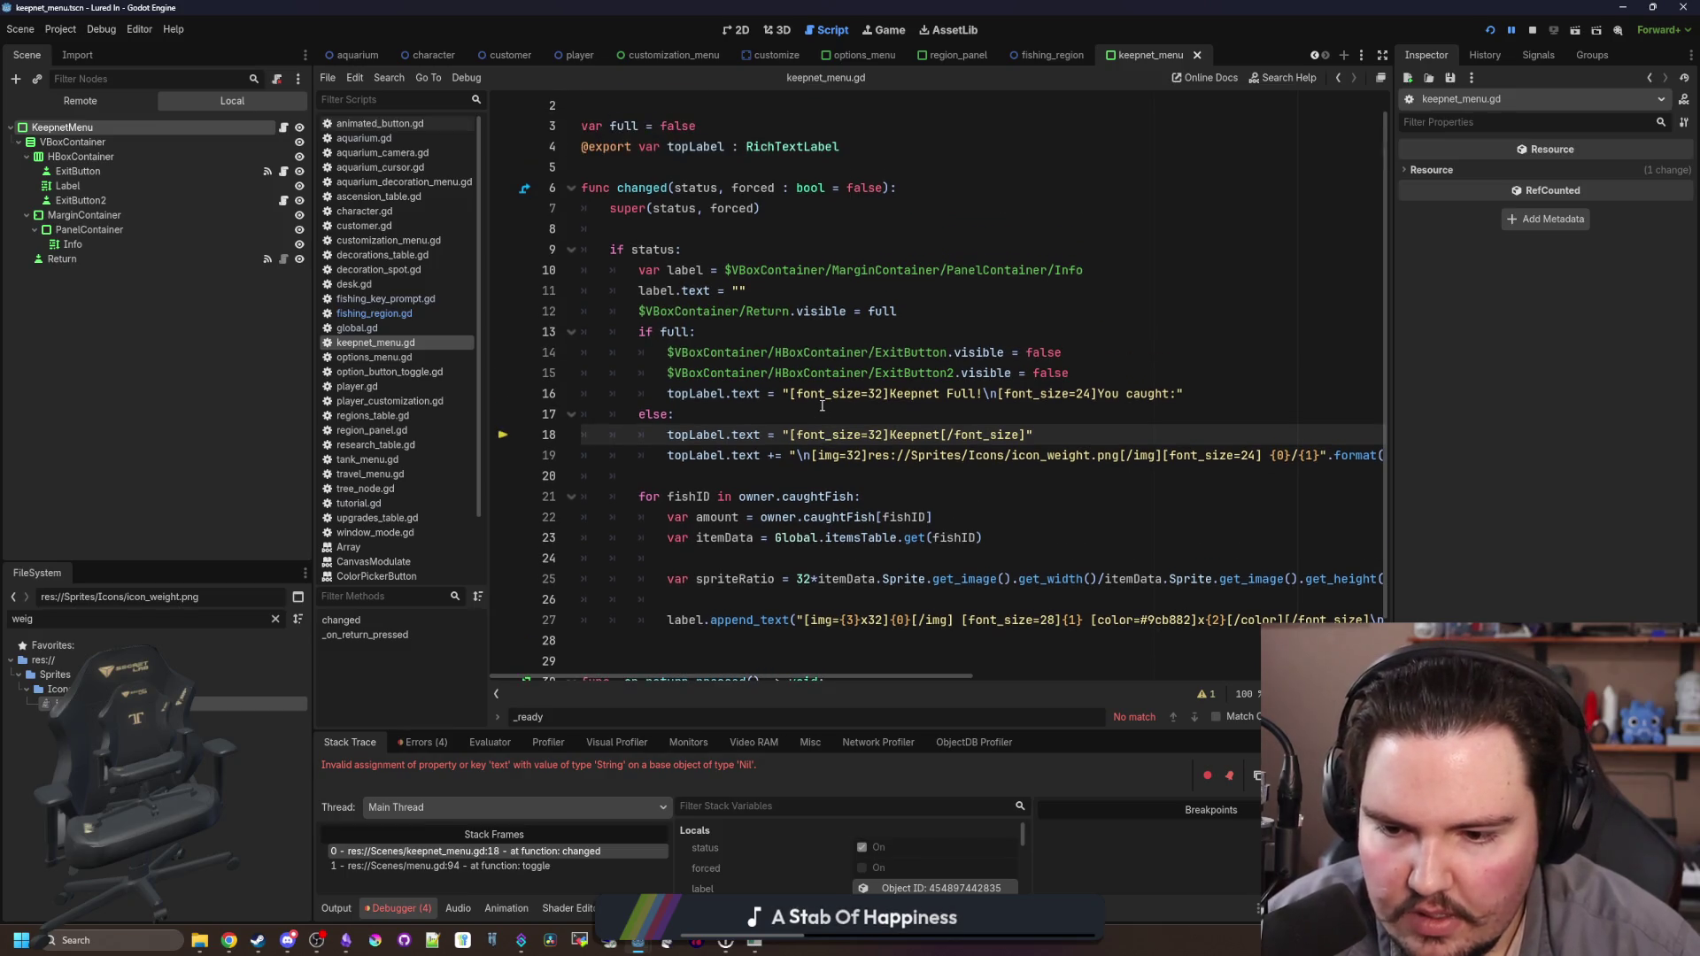
pyautogui.click(822, 393)
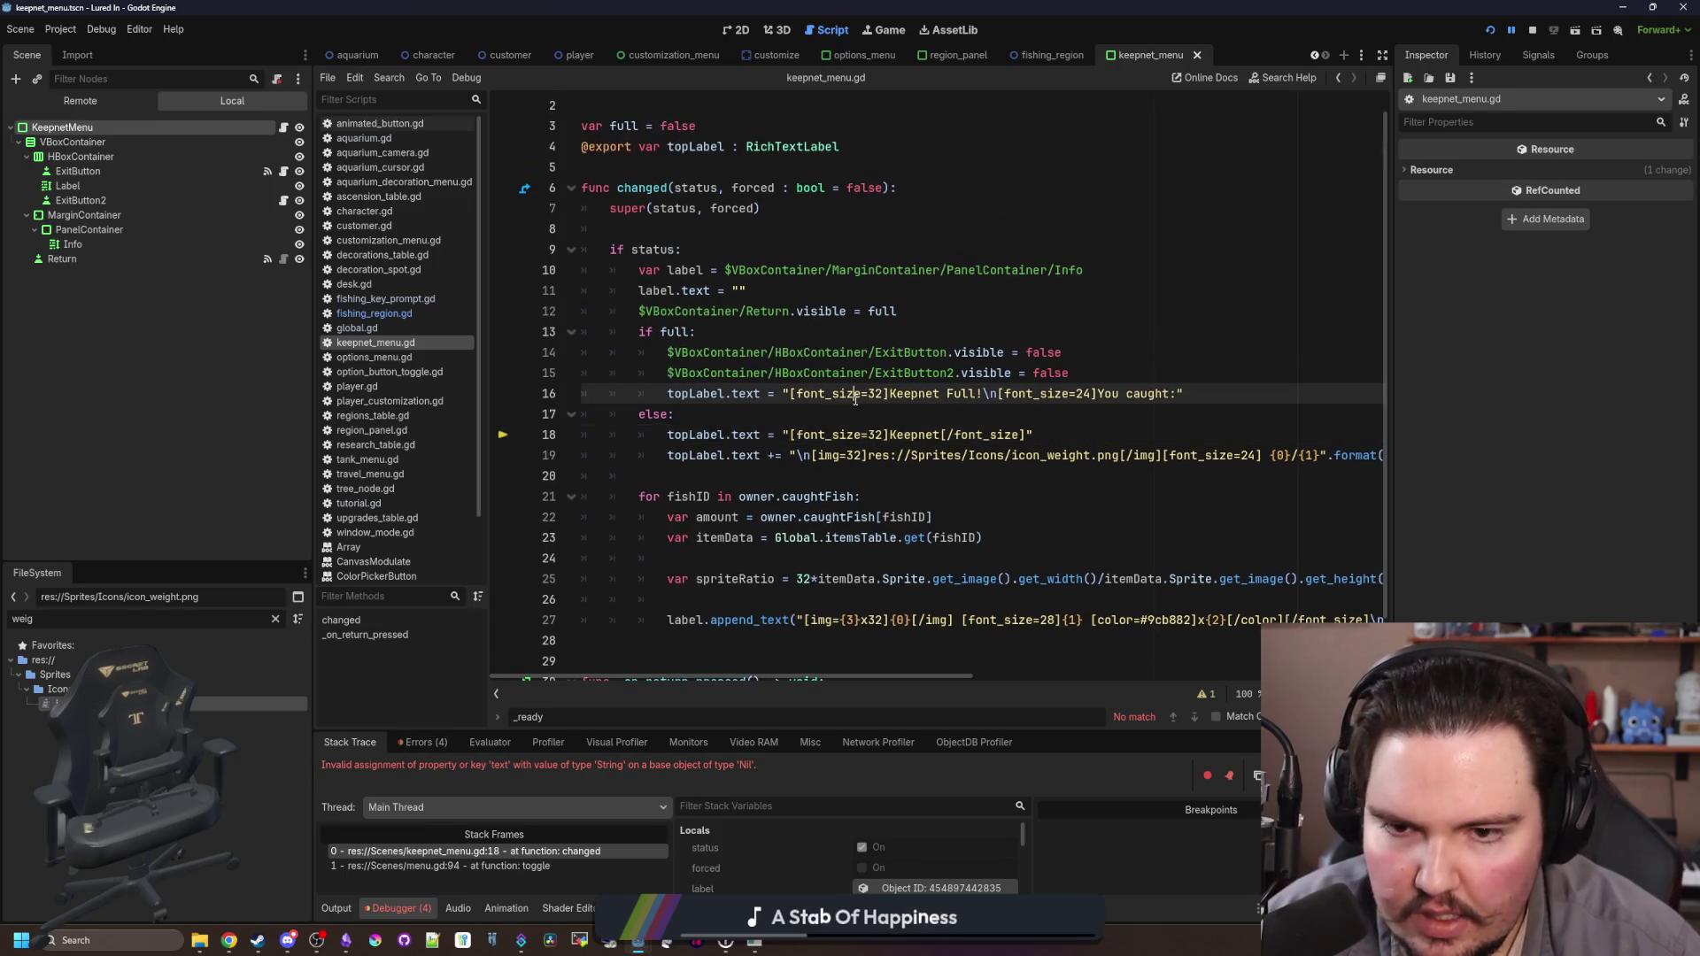
pyautogui.click(1510, 32)
# Step: Relaunch the game, travel to the pond, and confirm the Keepnet shows the weight icon with 0/3
pyautogui.press('F5')
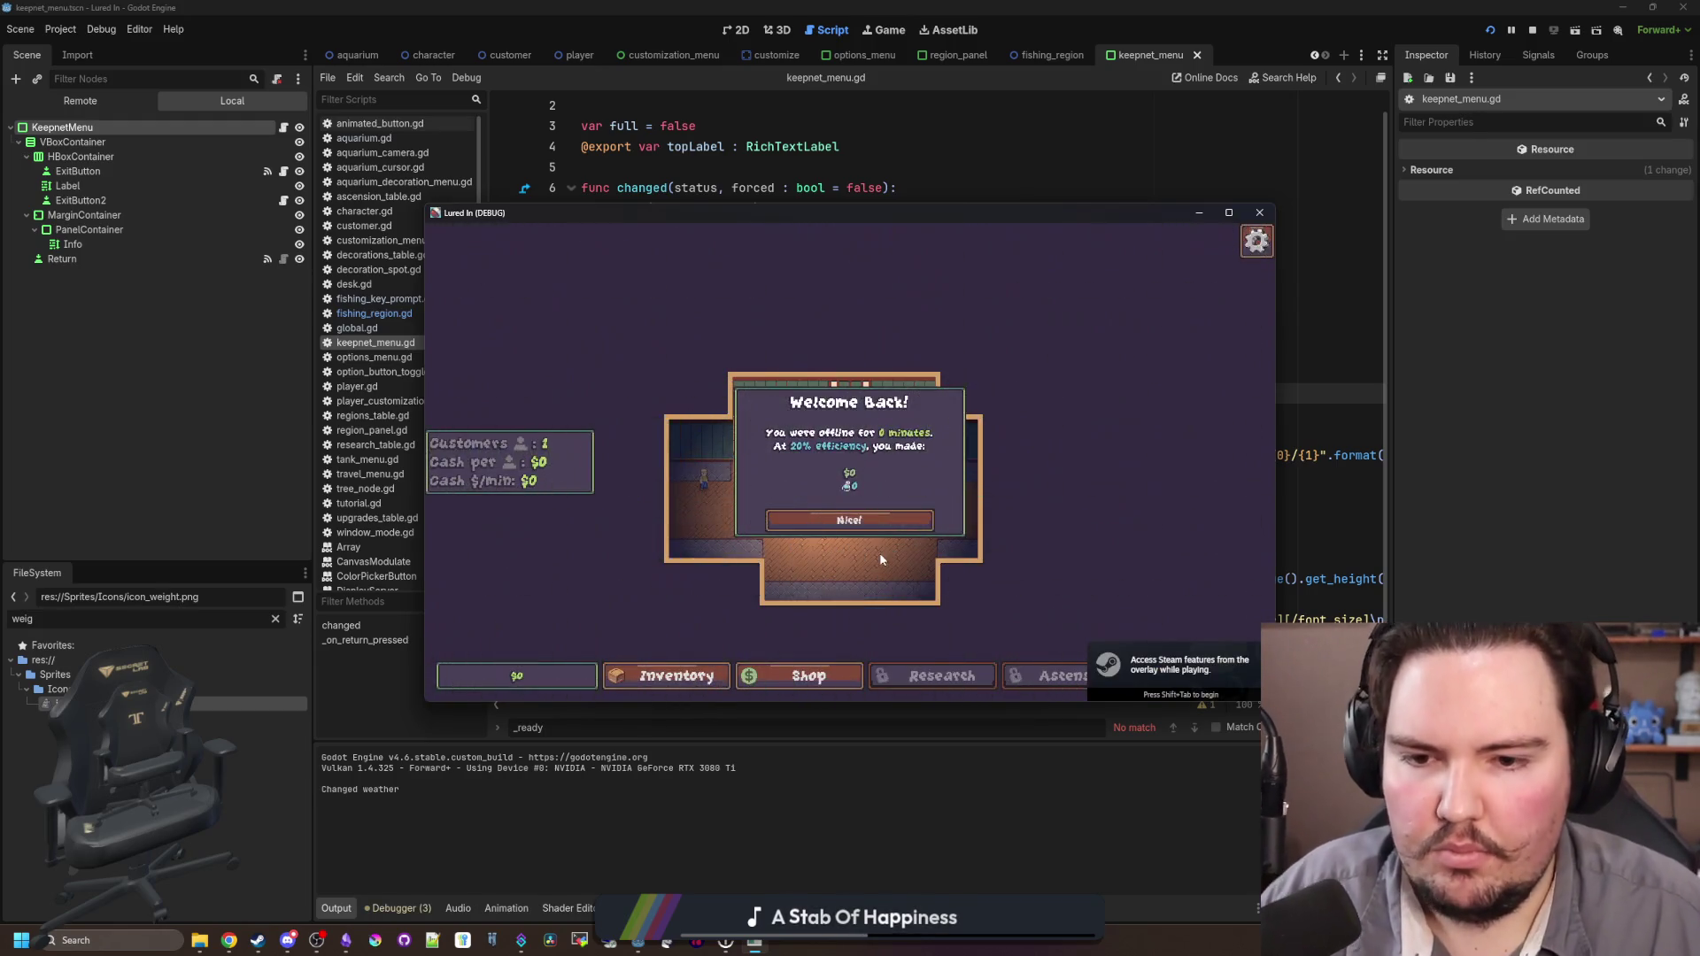
pyautogui.click(879, 552)
pyautogui.click(990, 366)
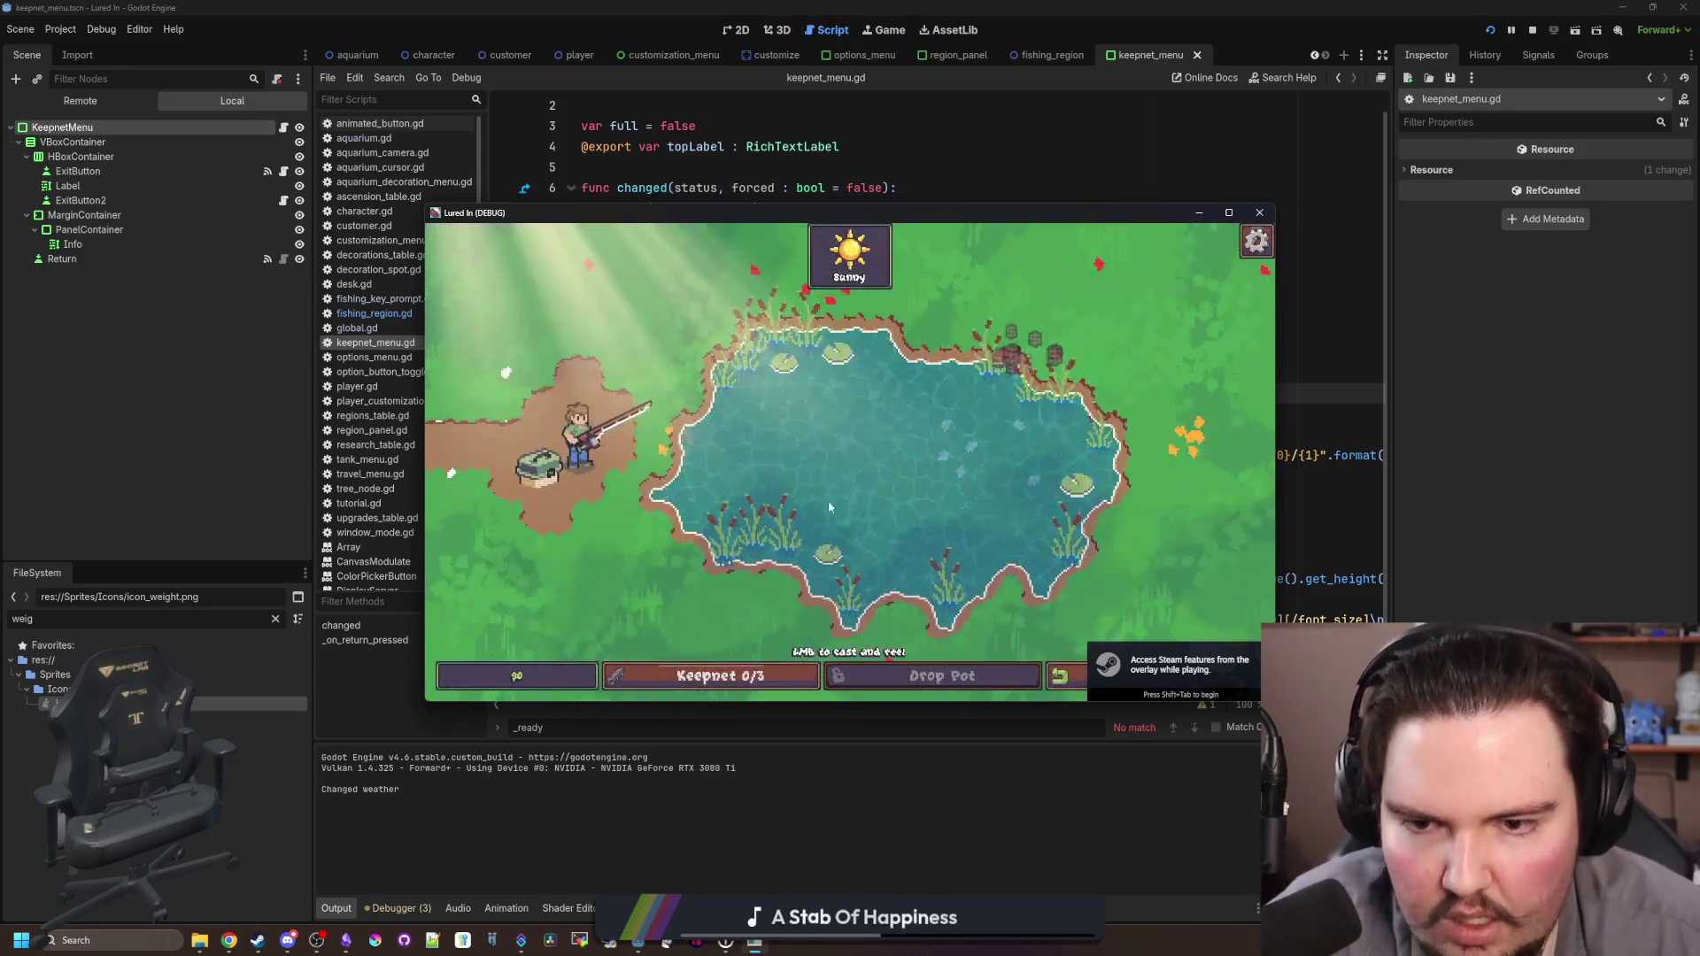
pyautogui.click(766, 676)
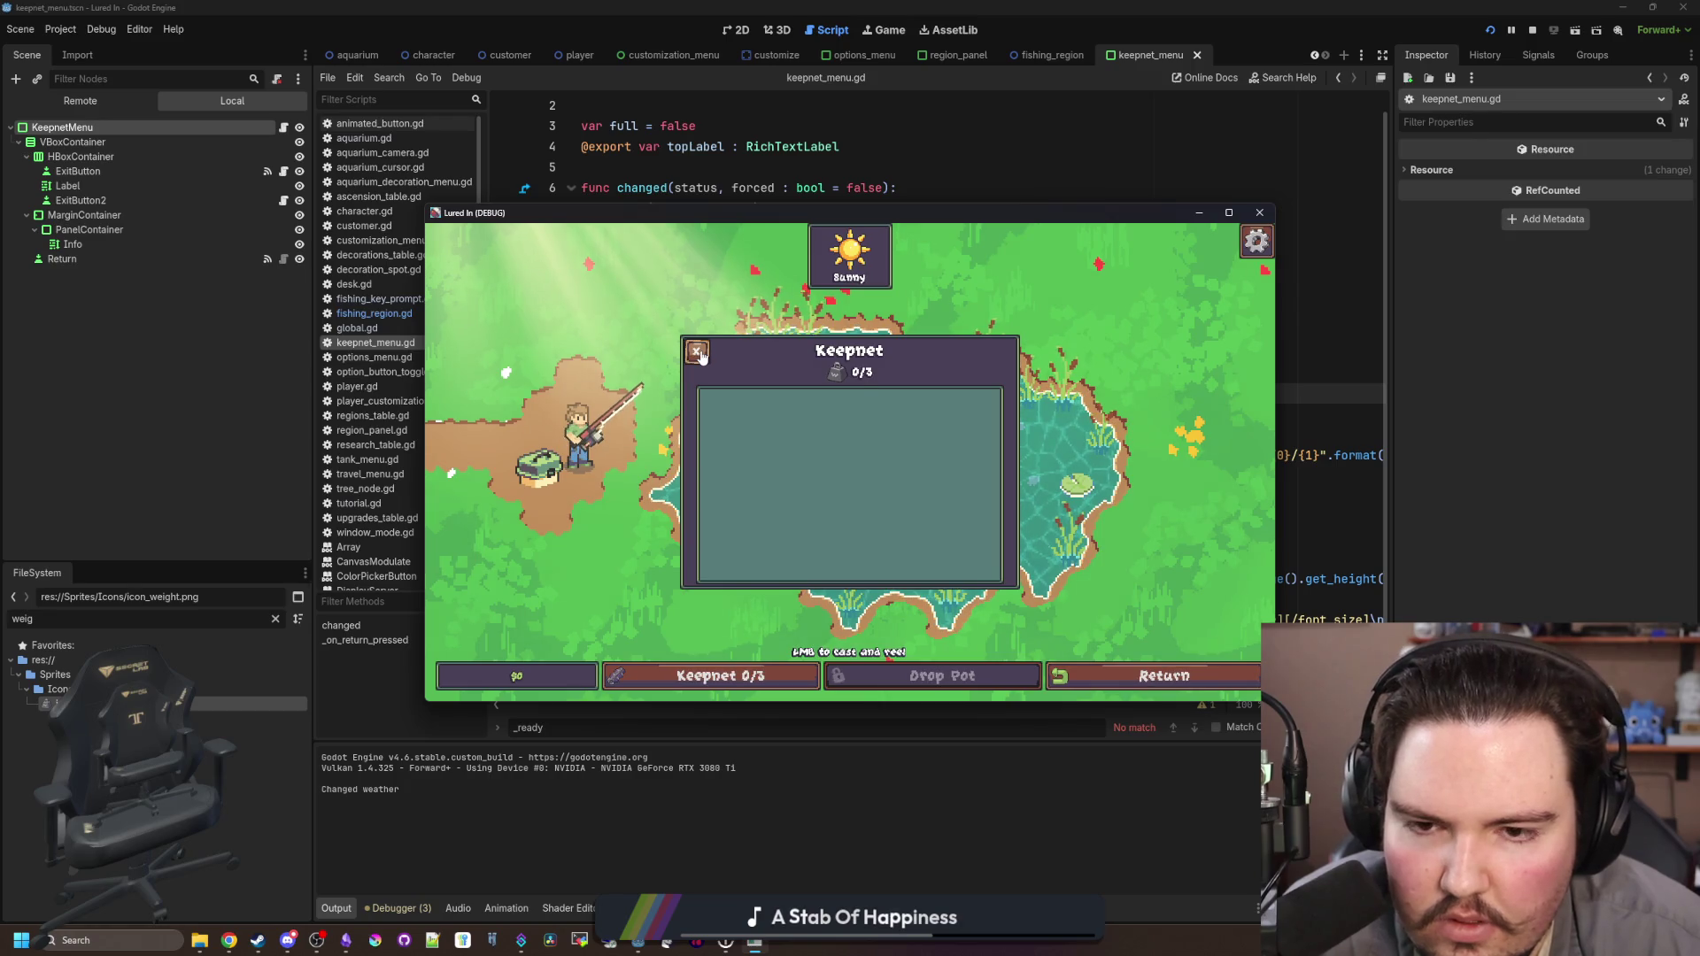
pyautogui.click(1199, 213)
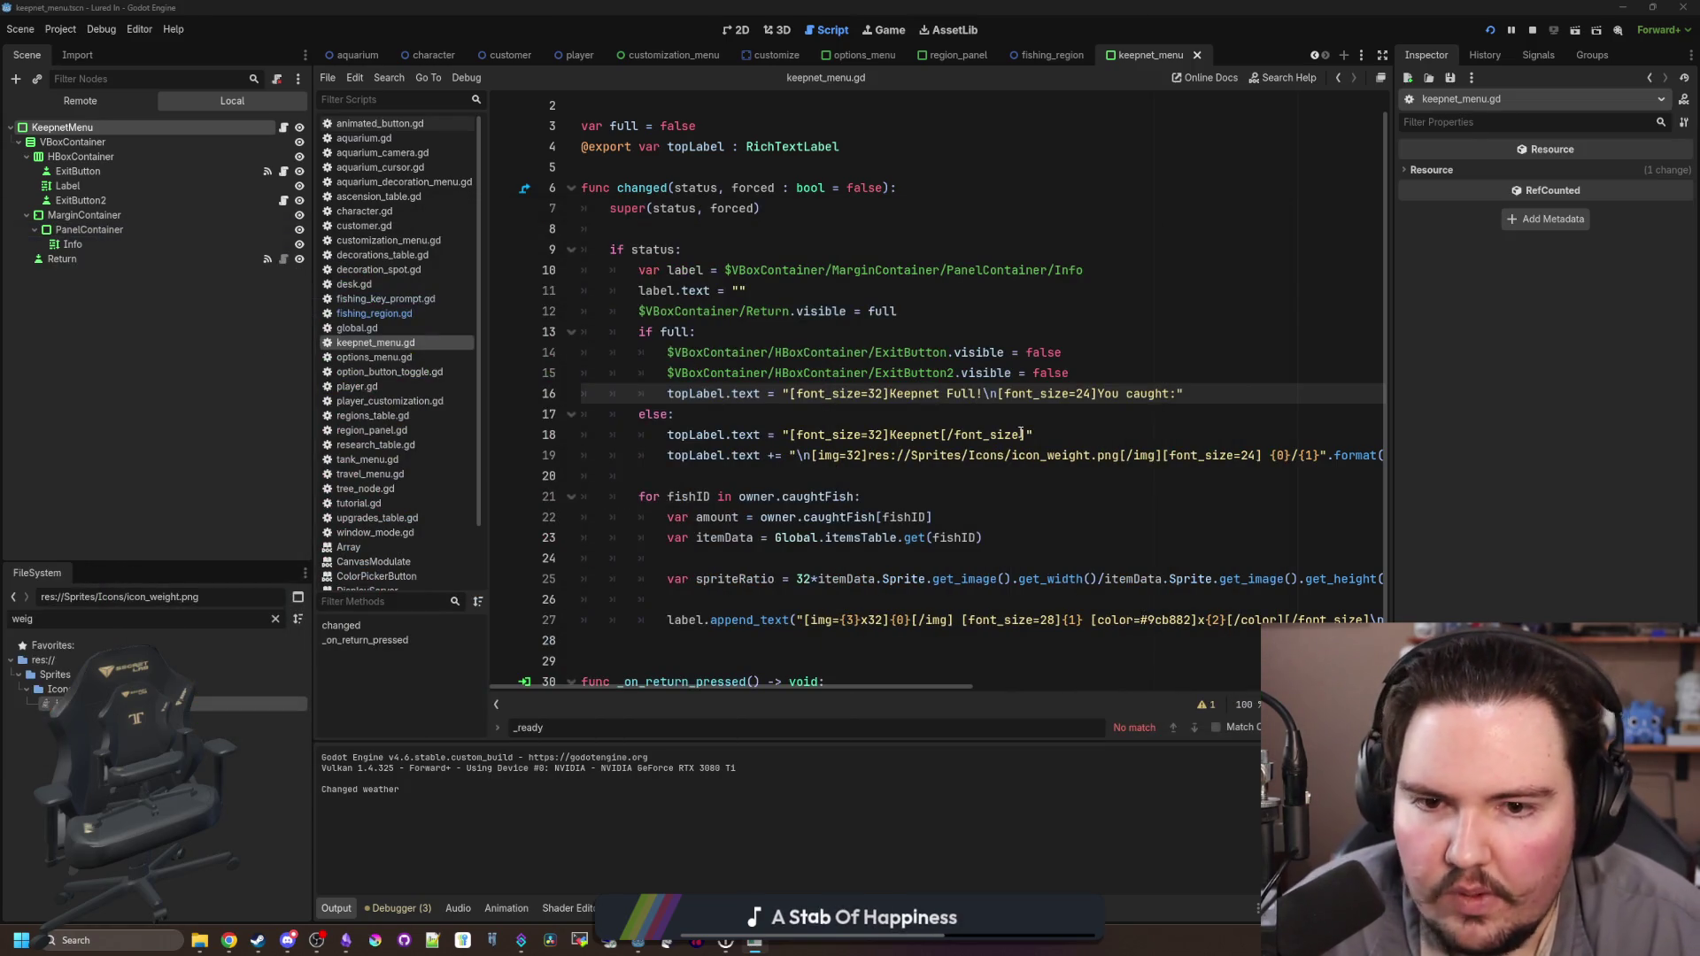
# Step: Change the weight icon size on line 19 from img=32 to img=28 and relaunch the game
pyautogui.click(1166, 434)
pyautogui.click(1324, 455)
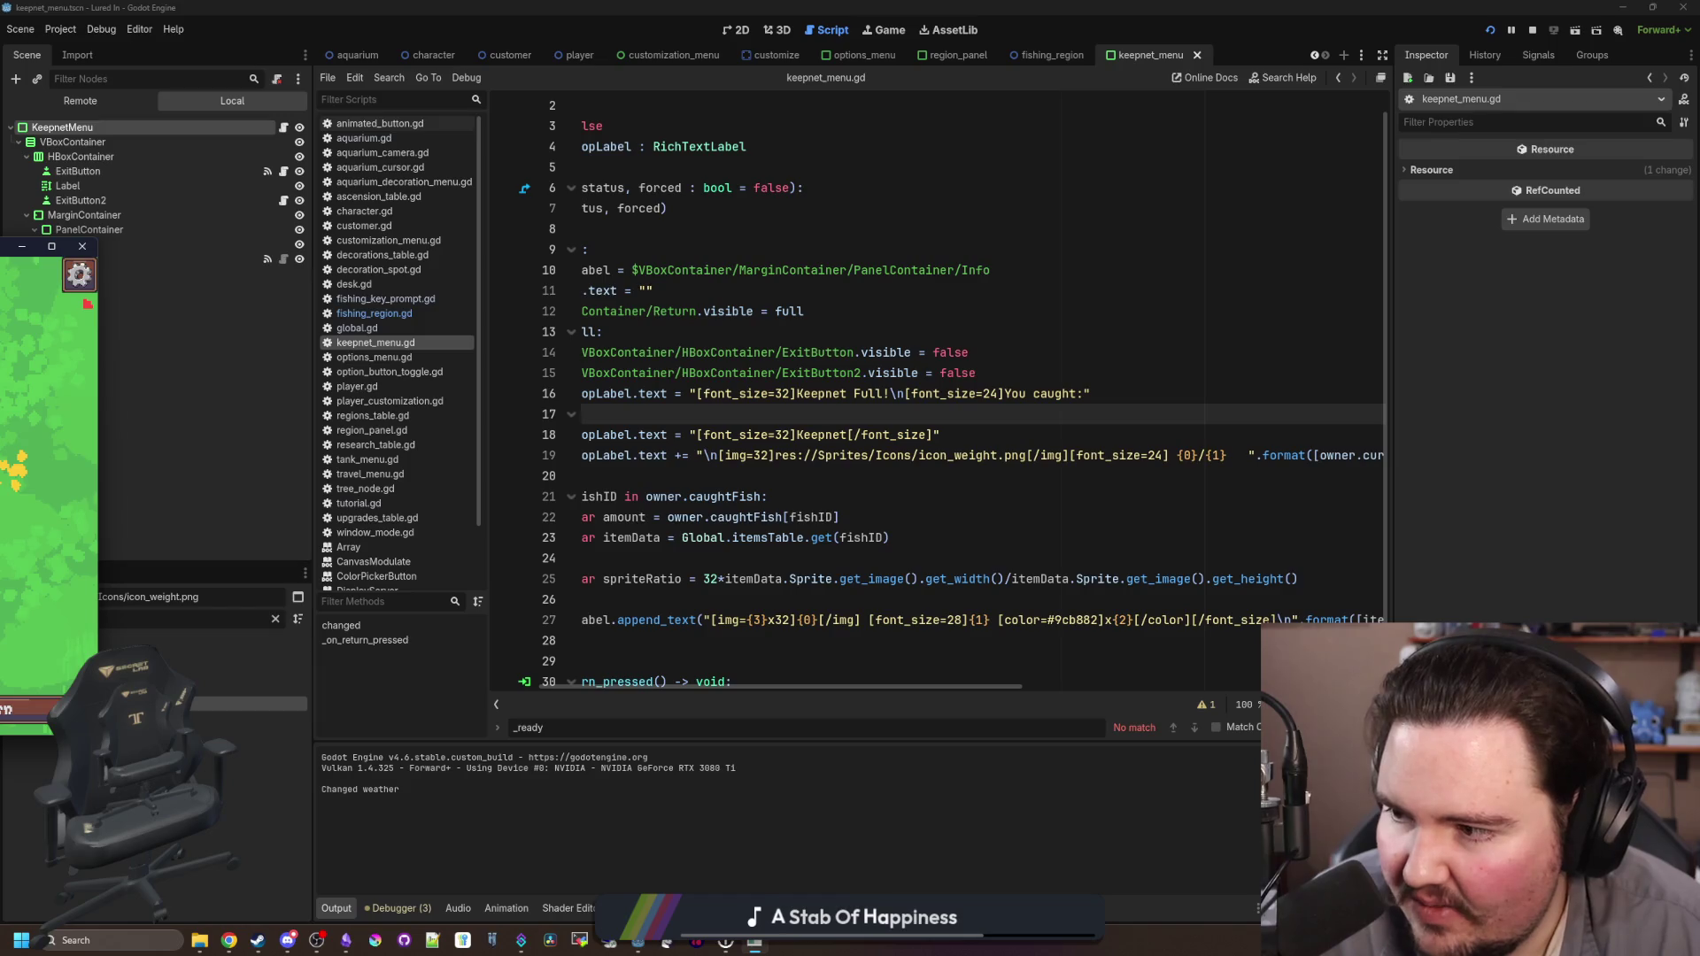
pyautogui.moveTo(0, 248); pyautogui.dragTo(0, 265)
pyautogui.click(1249, 456)
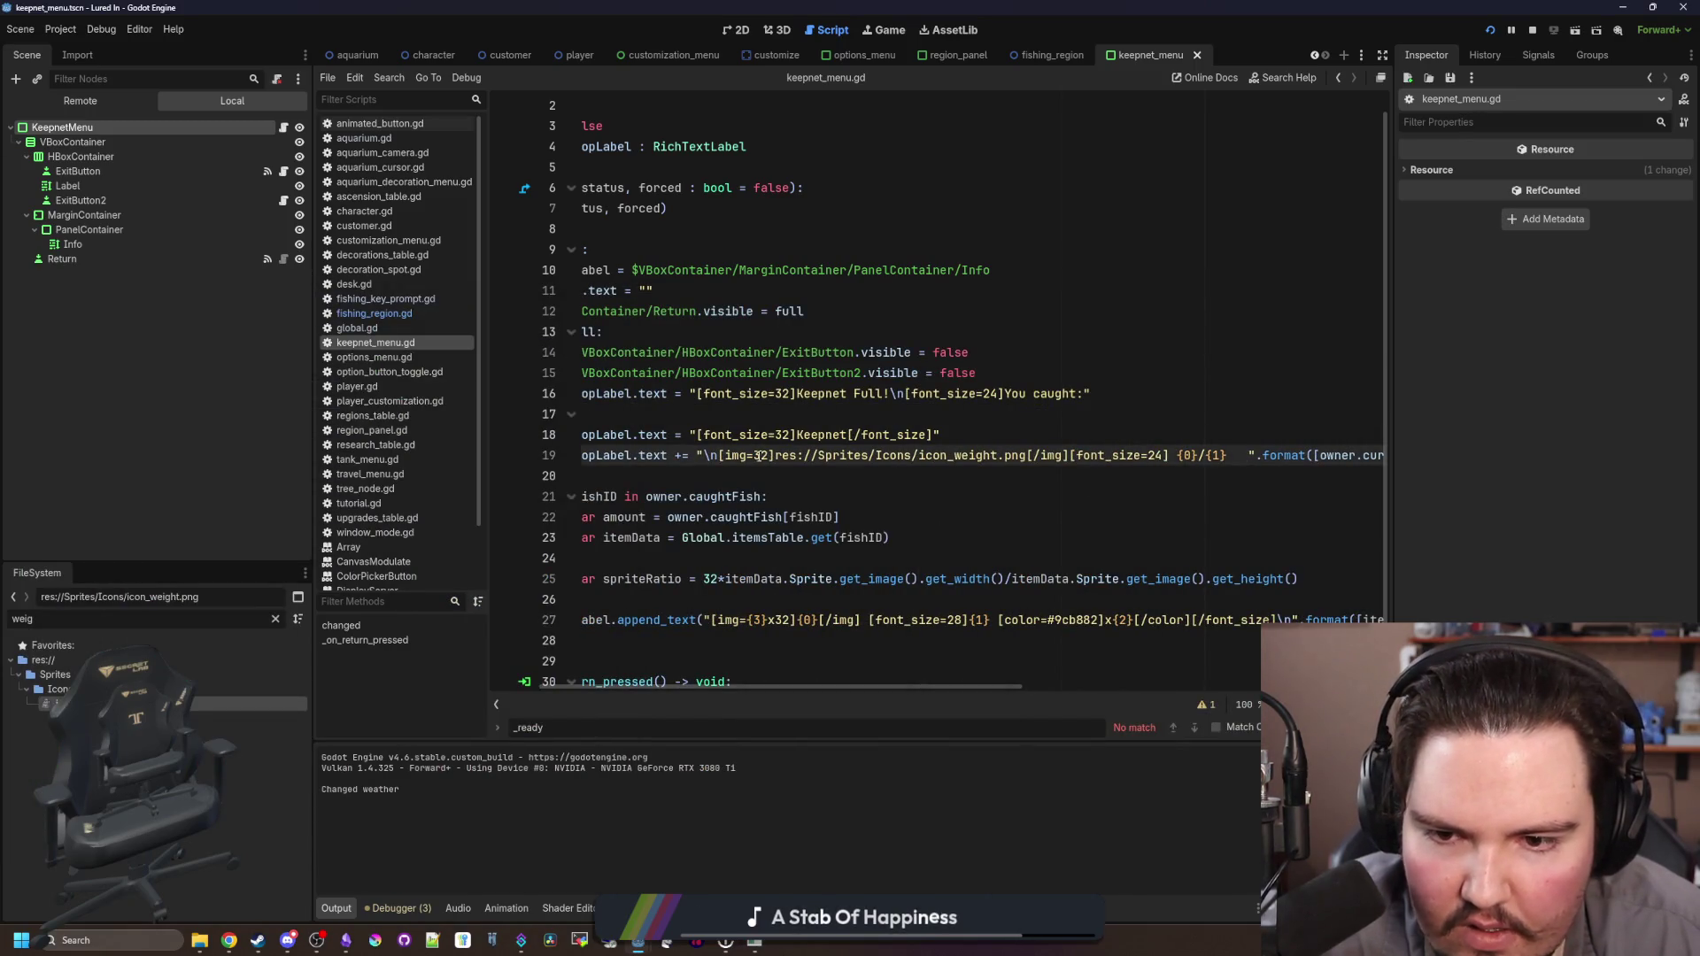
pyautogui.write('28')
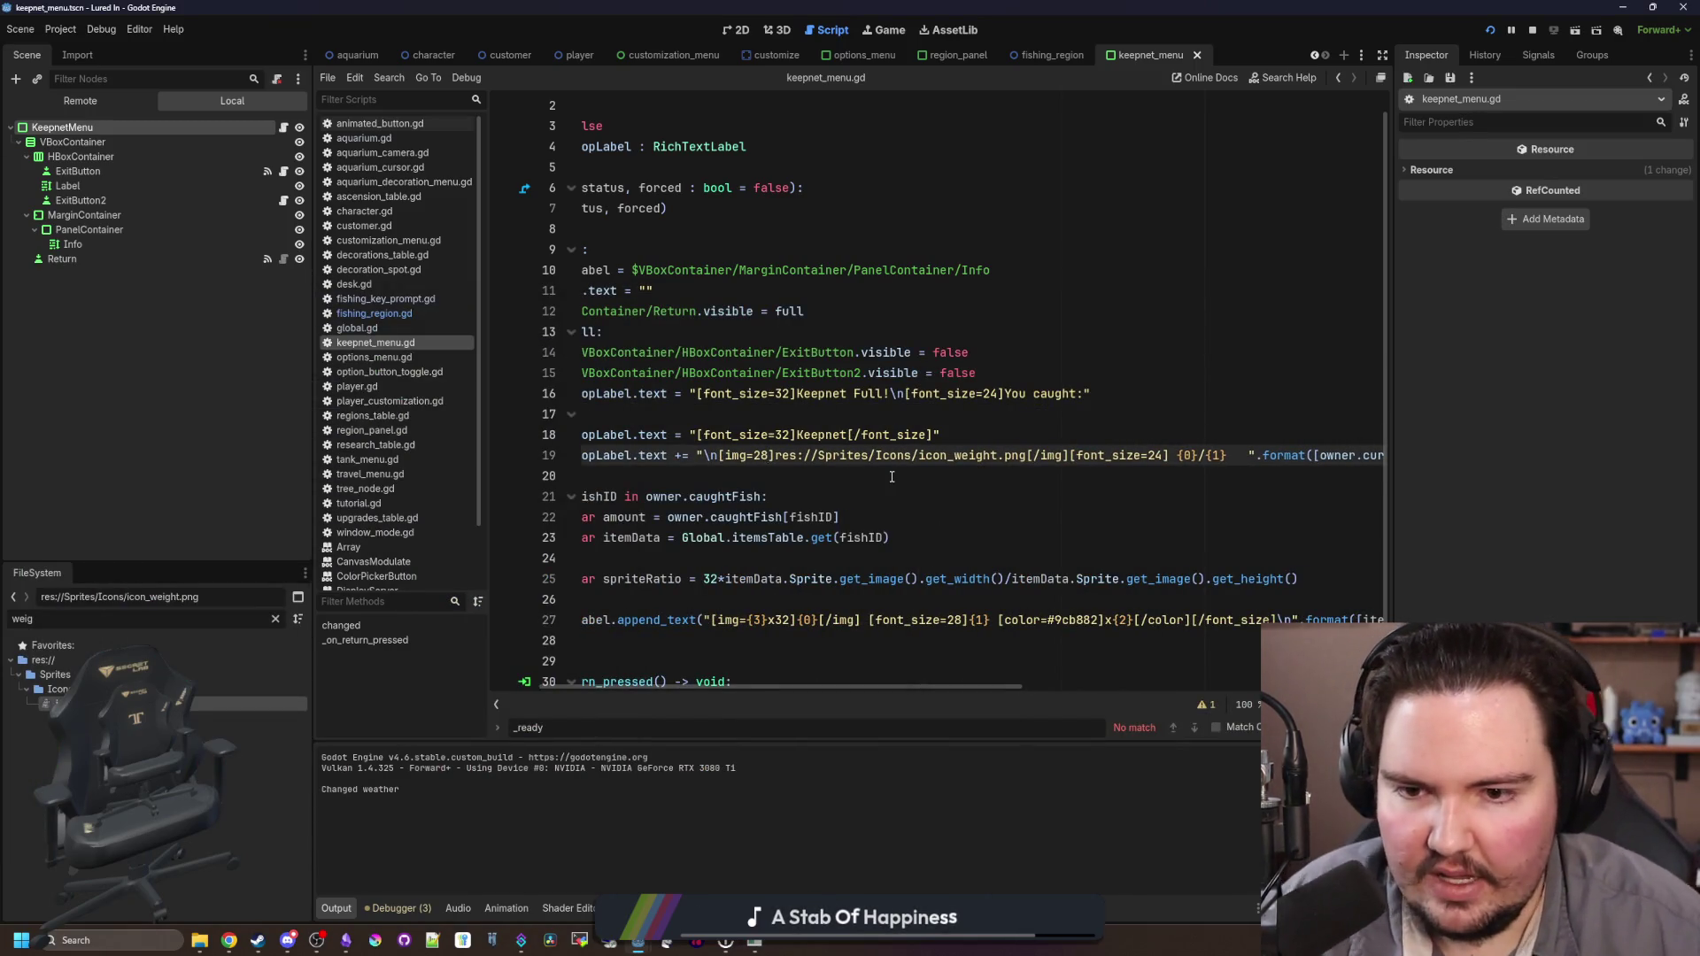
pyautogui.press('F5')
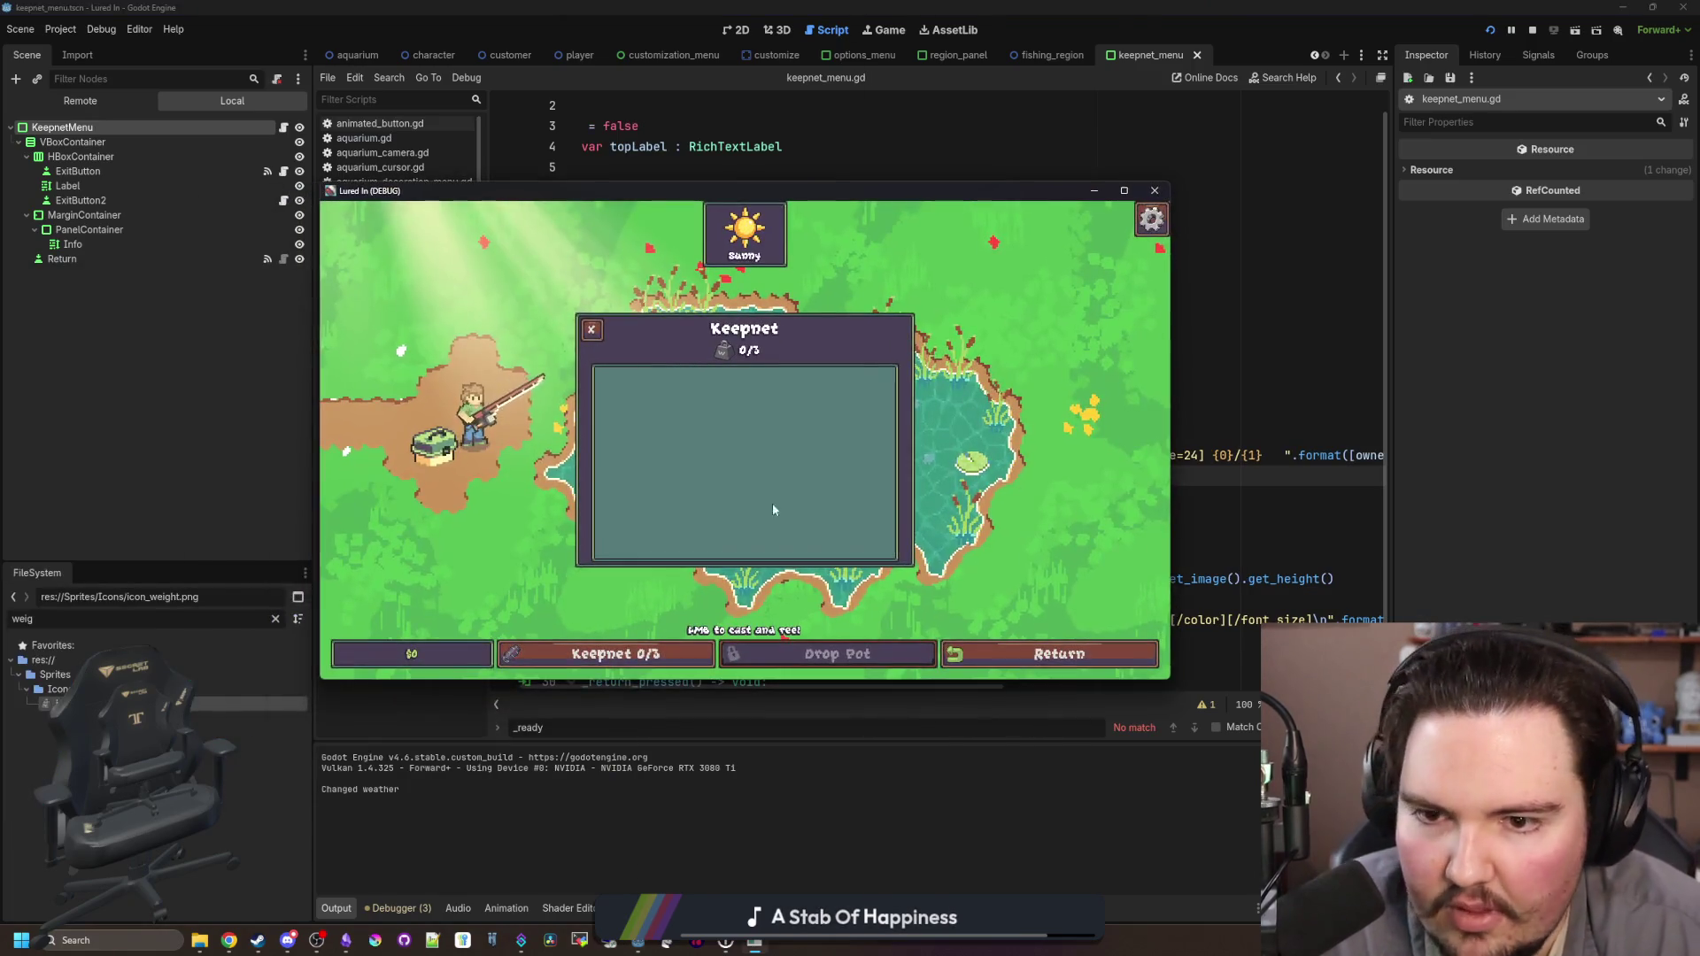
# Step: Toggle the Keepnet panel across two game runs to check its layout, stopping each with F8
pyautogui.click(606, 653)
pyautogui.click(606, 653)
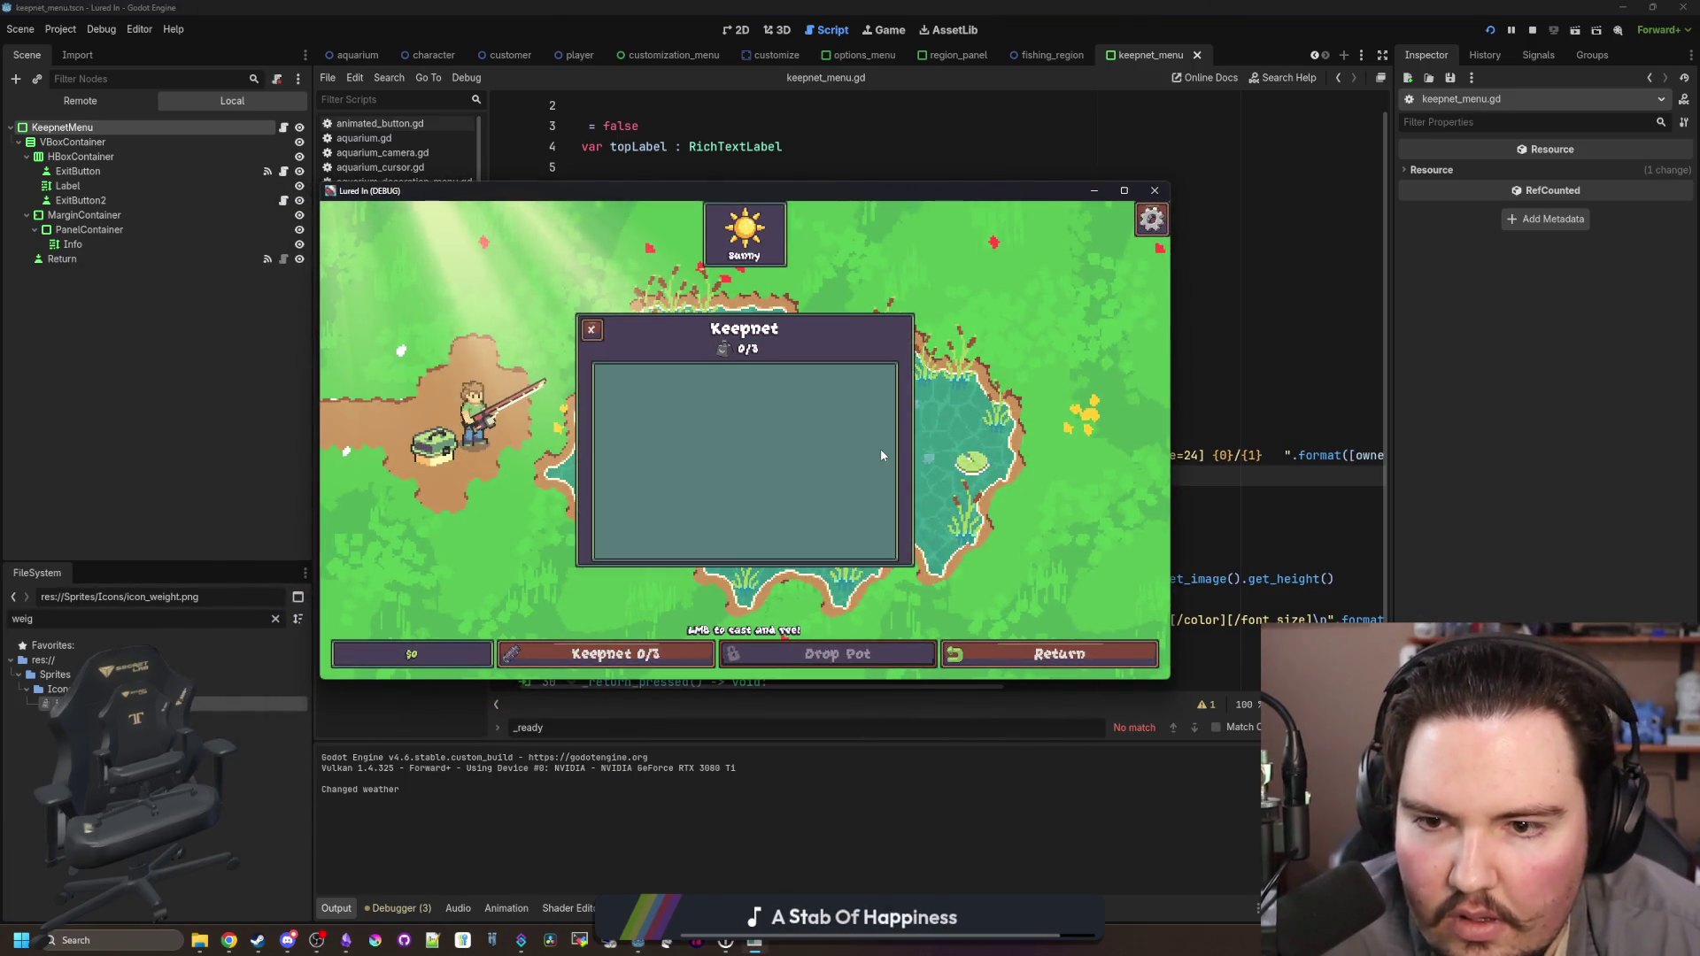
pyautogui.press('F8')
pyautogui.click(1273, 420)
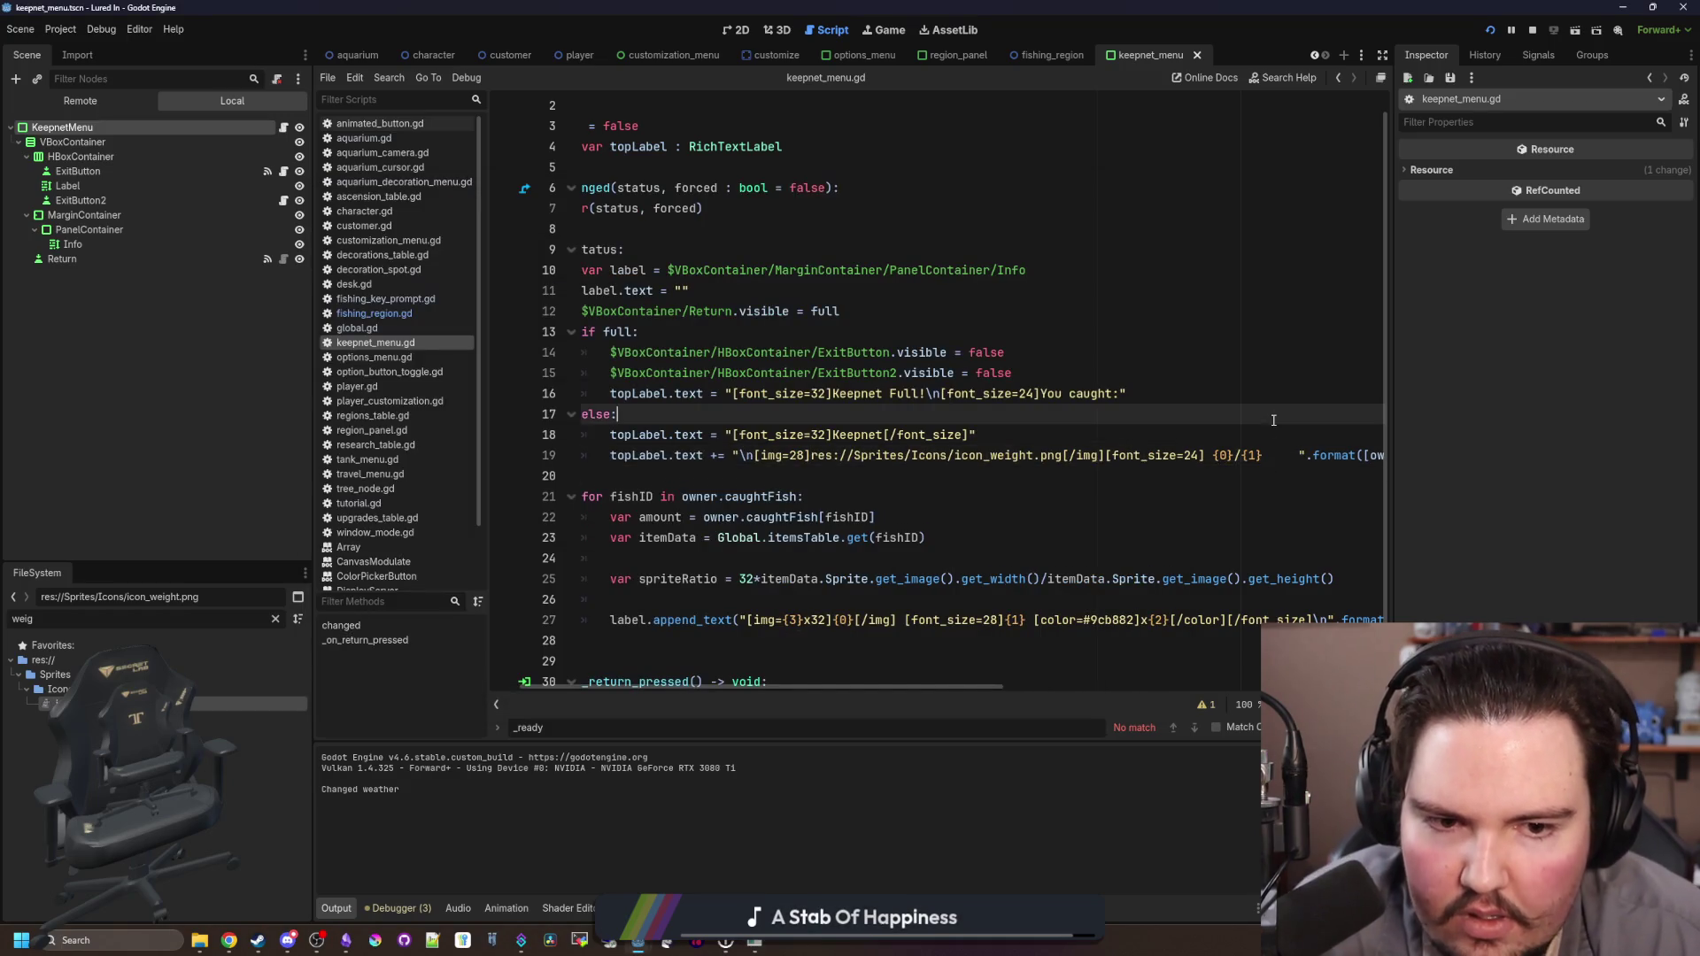
pyautogui.press('F5')
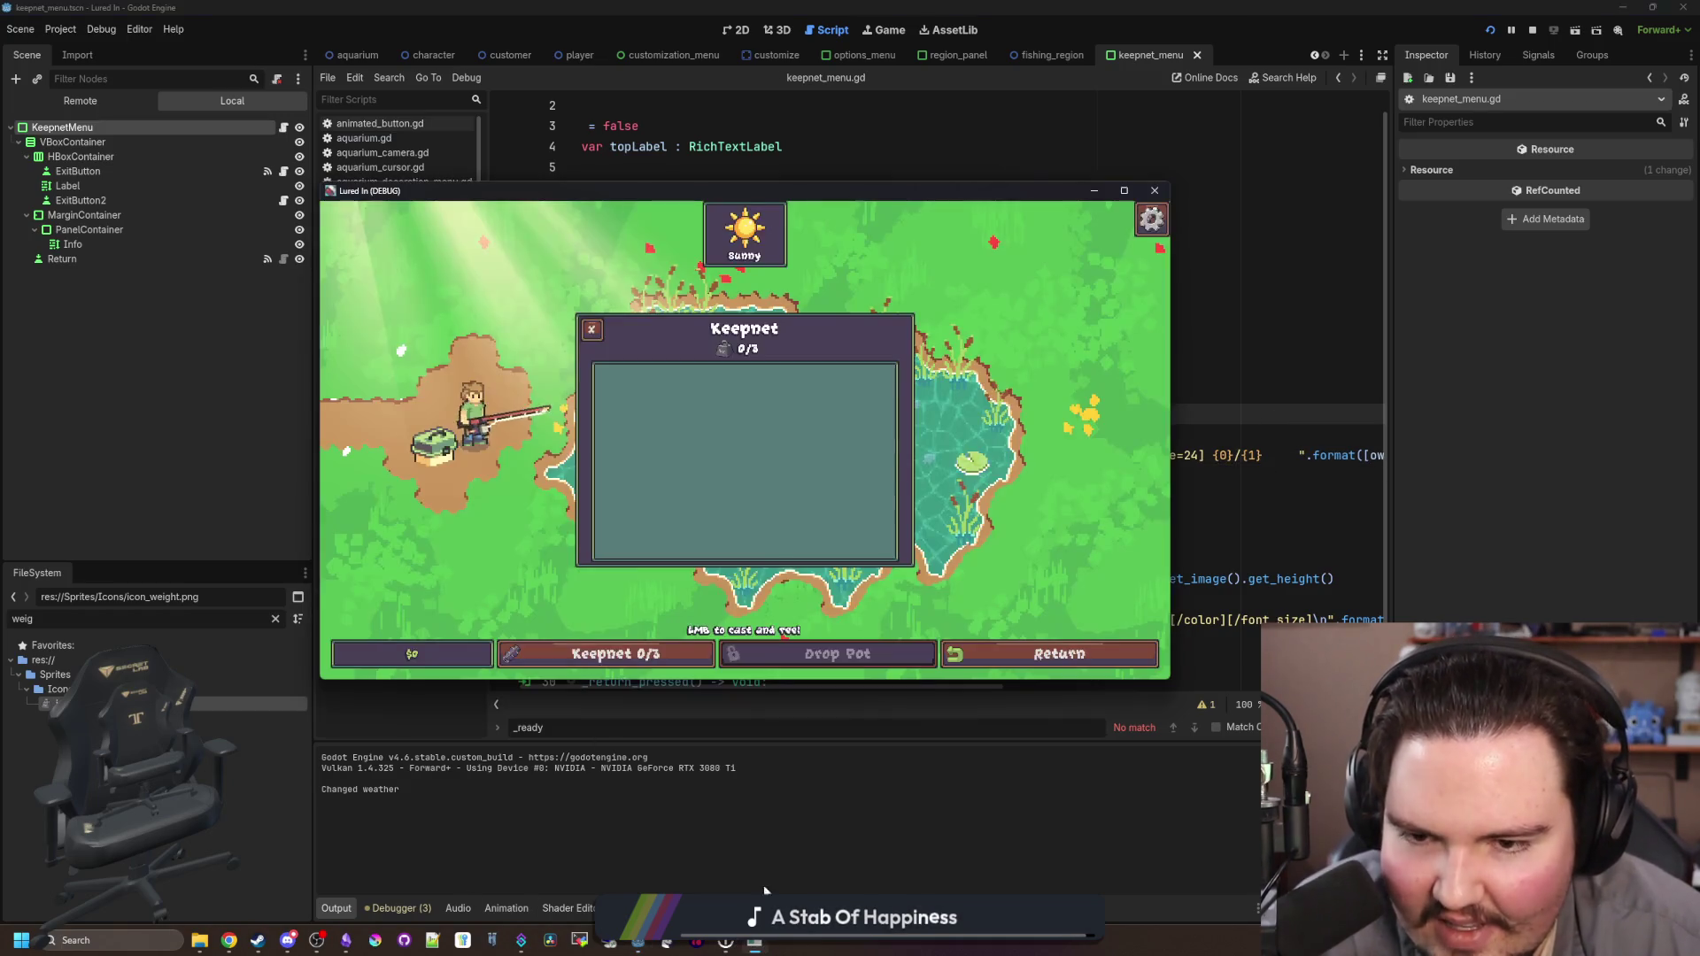
pyautogui.click(597, 653)
pyautogui.click(598, 653)
pyautogui.click(598, 654)
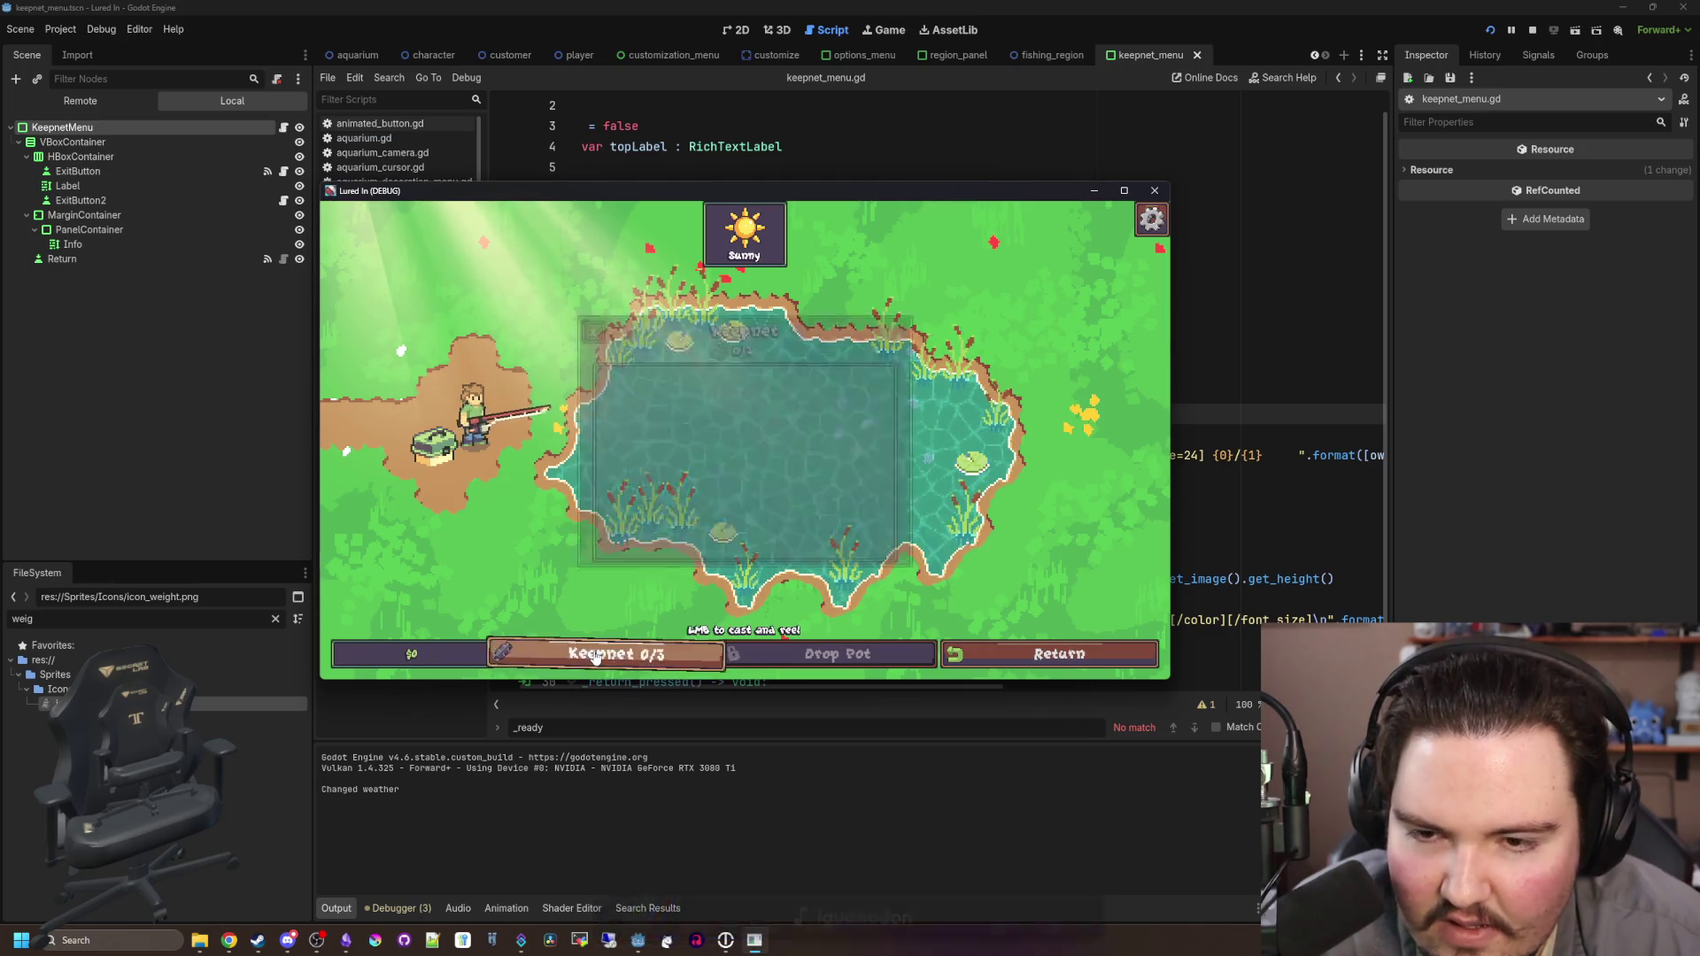
pyautogui.click(598, 653)
pyautogui.press('F8')
# Step: Relaunch the game, switch the options to the plain Normal Font, and view the Keepnet panel
pyautogui.click(1272, 488)
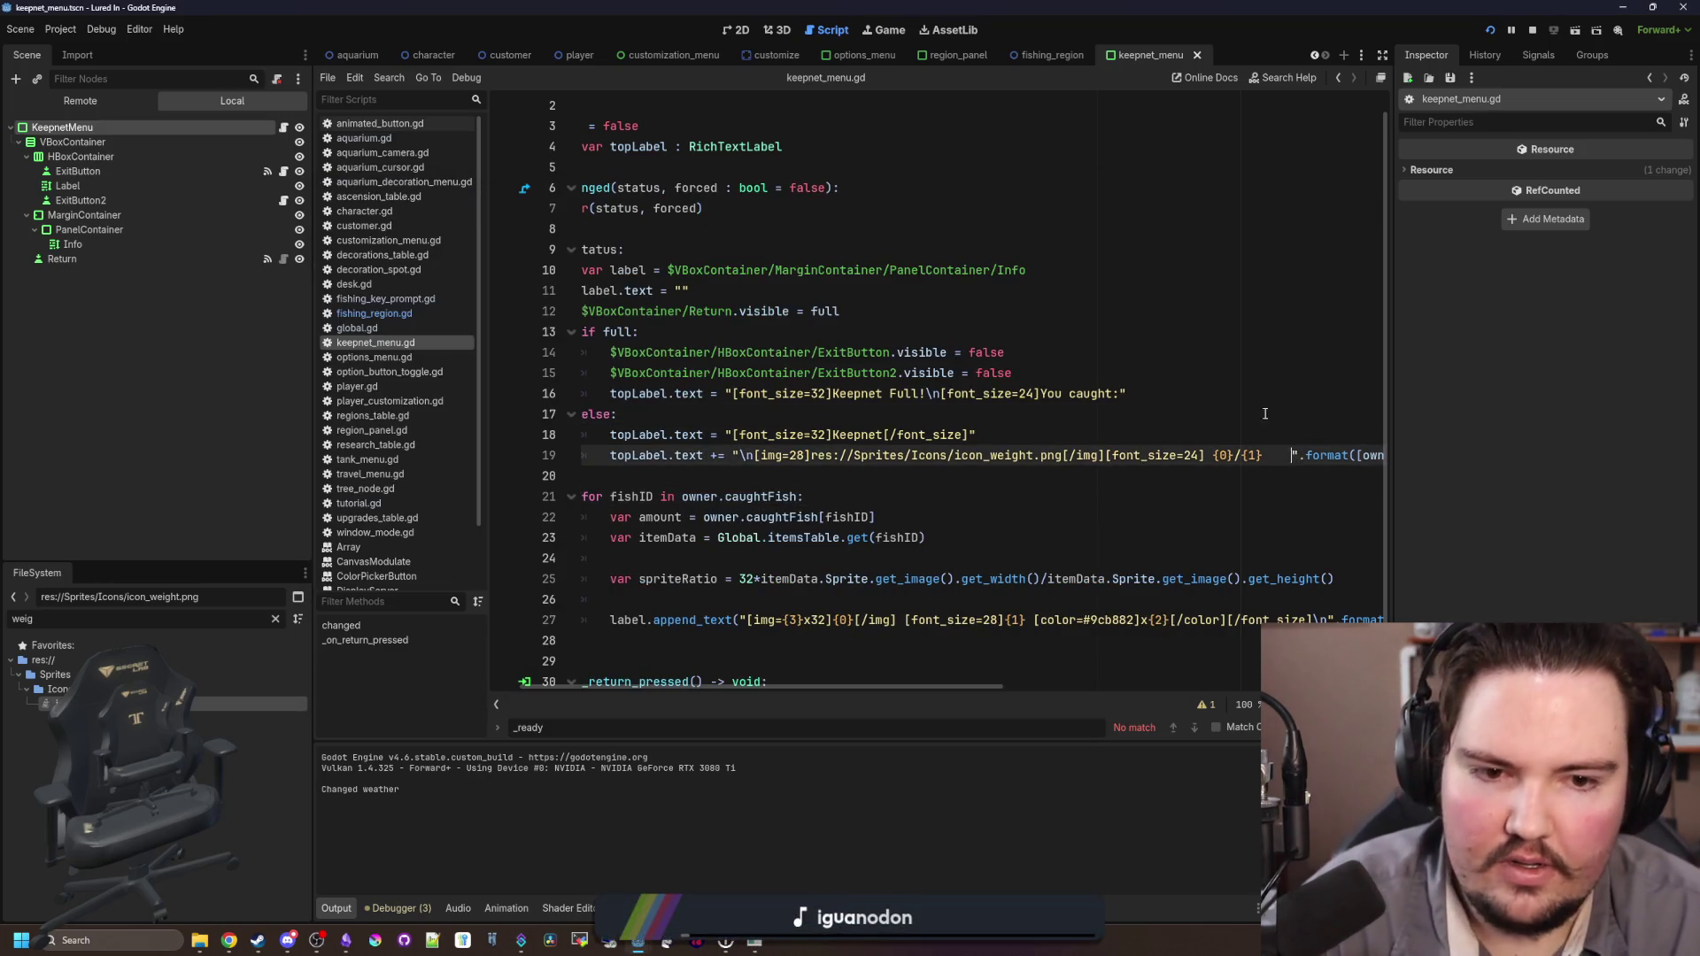
pyautogui.press('F5')
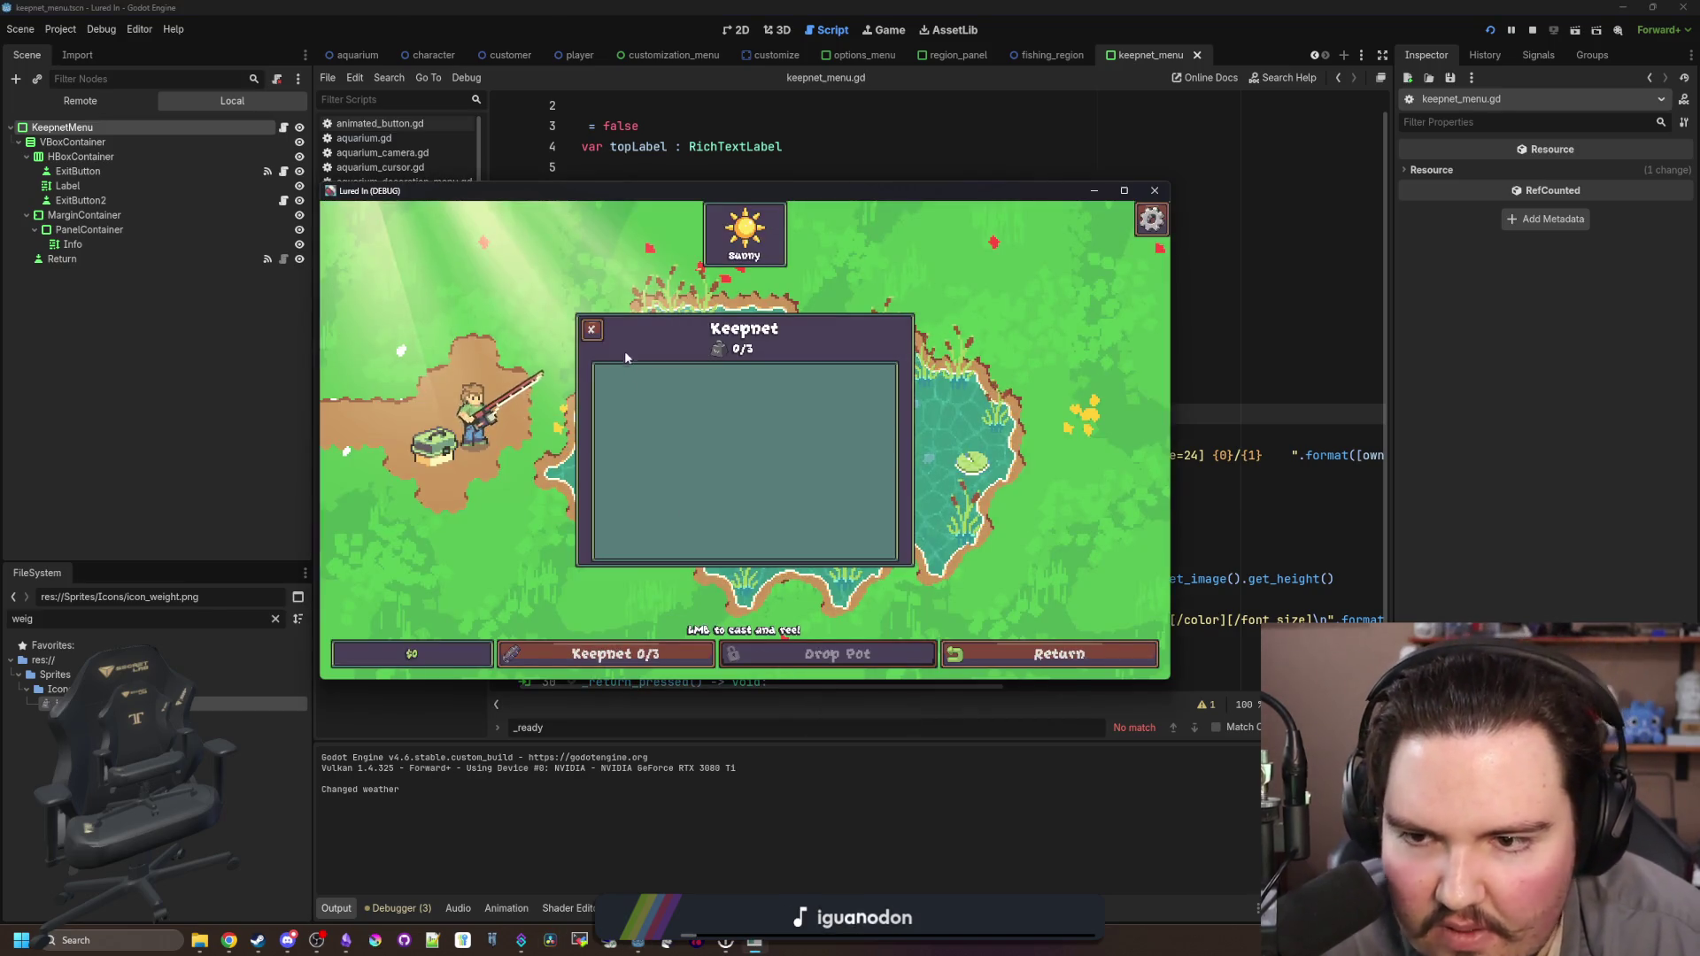
pyautogui.click(593, 331)
pyautogui.press('Tab')
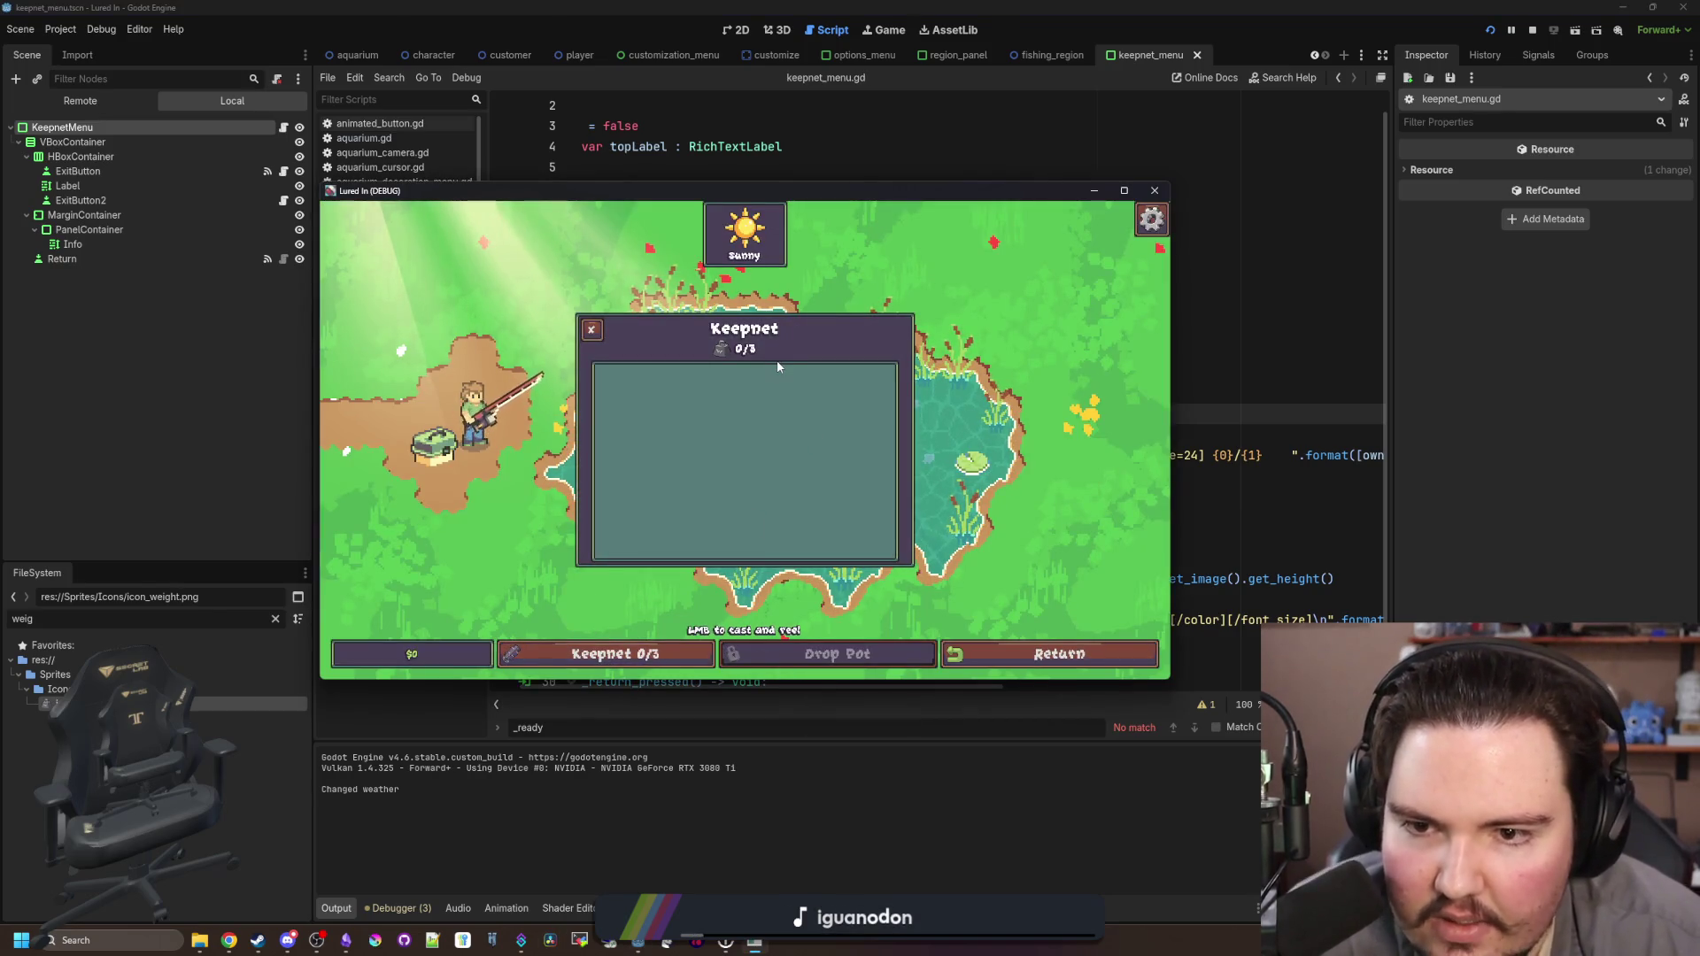
pyautogui.press('Escape')
pyautogui.click(729, 443)
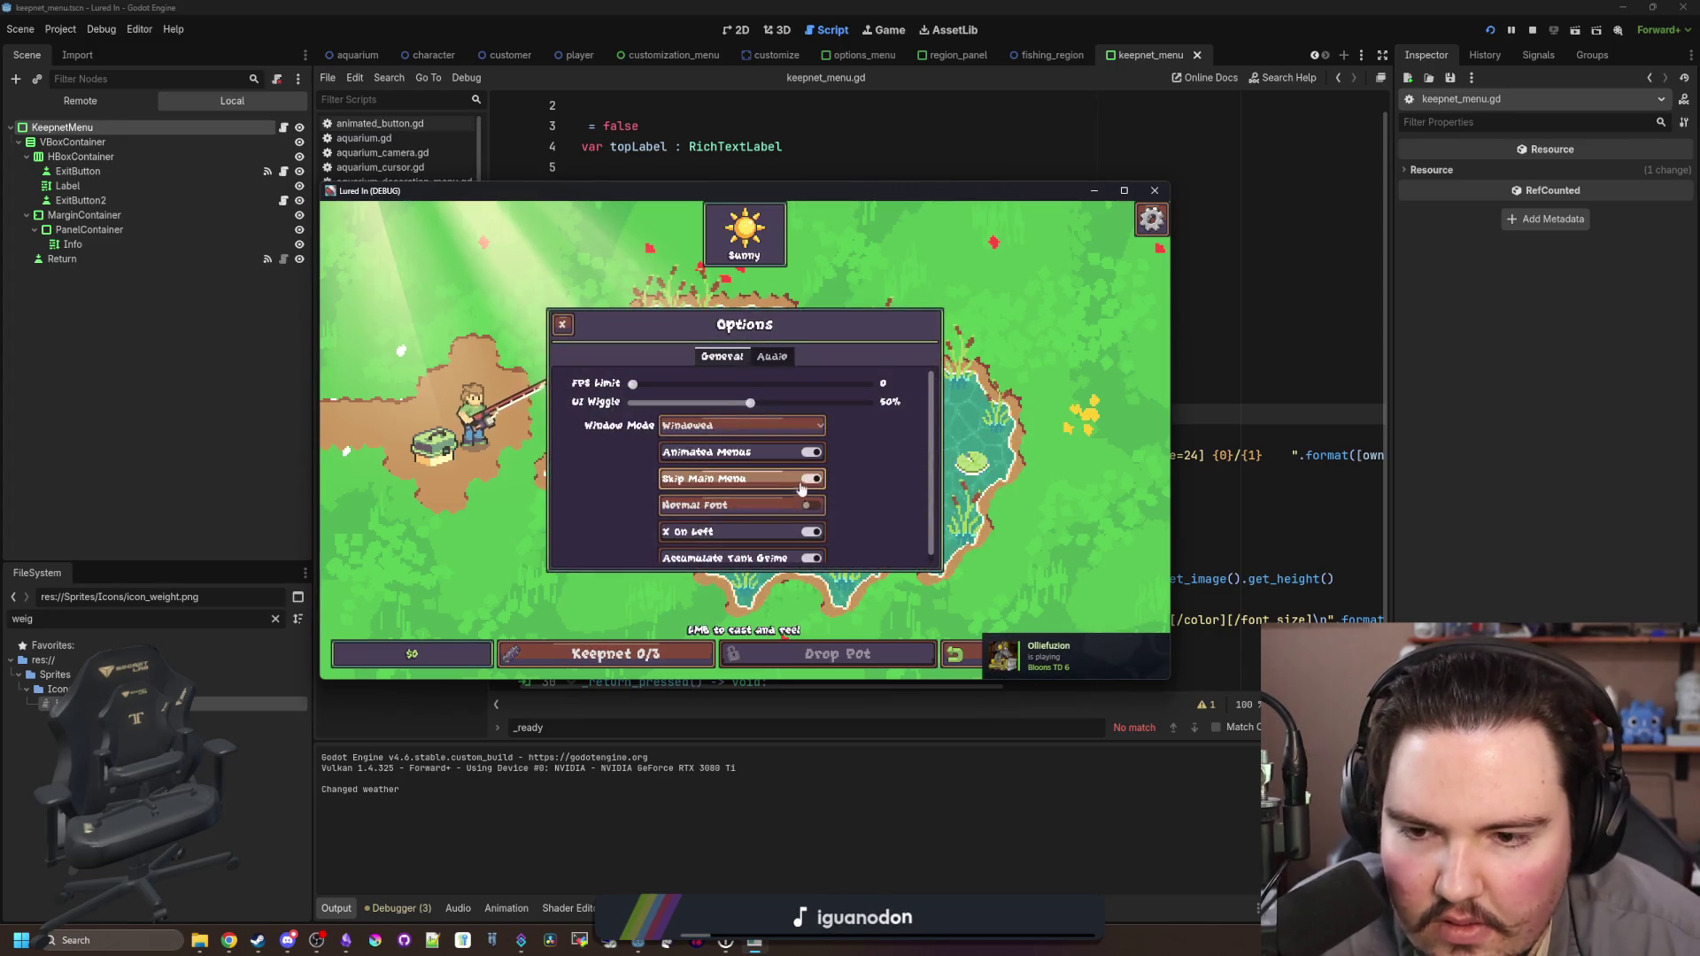
pyautogui.click(734, 505)
pyautogui.press('Escape')
pyautogui.click(621, 655)
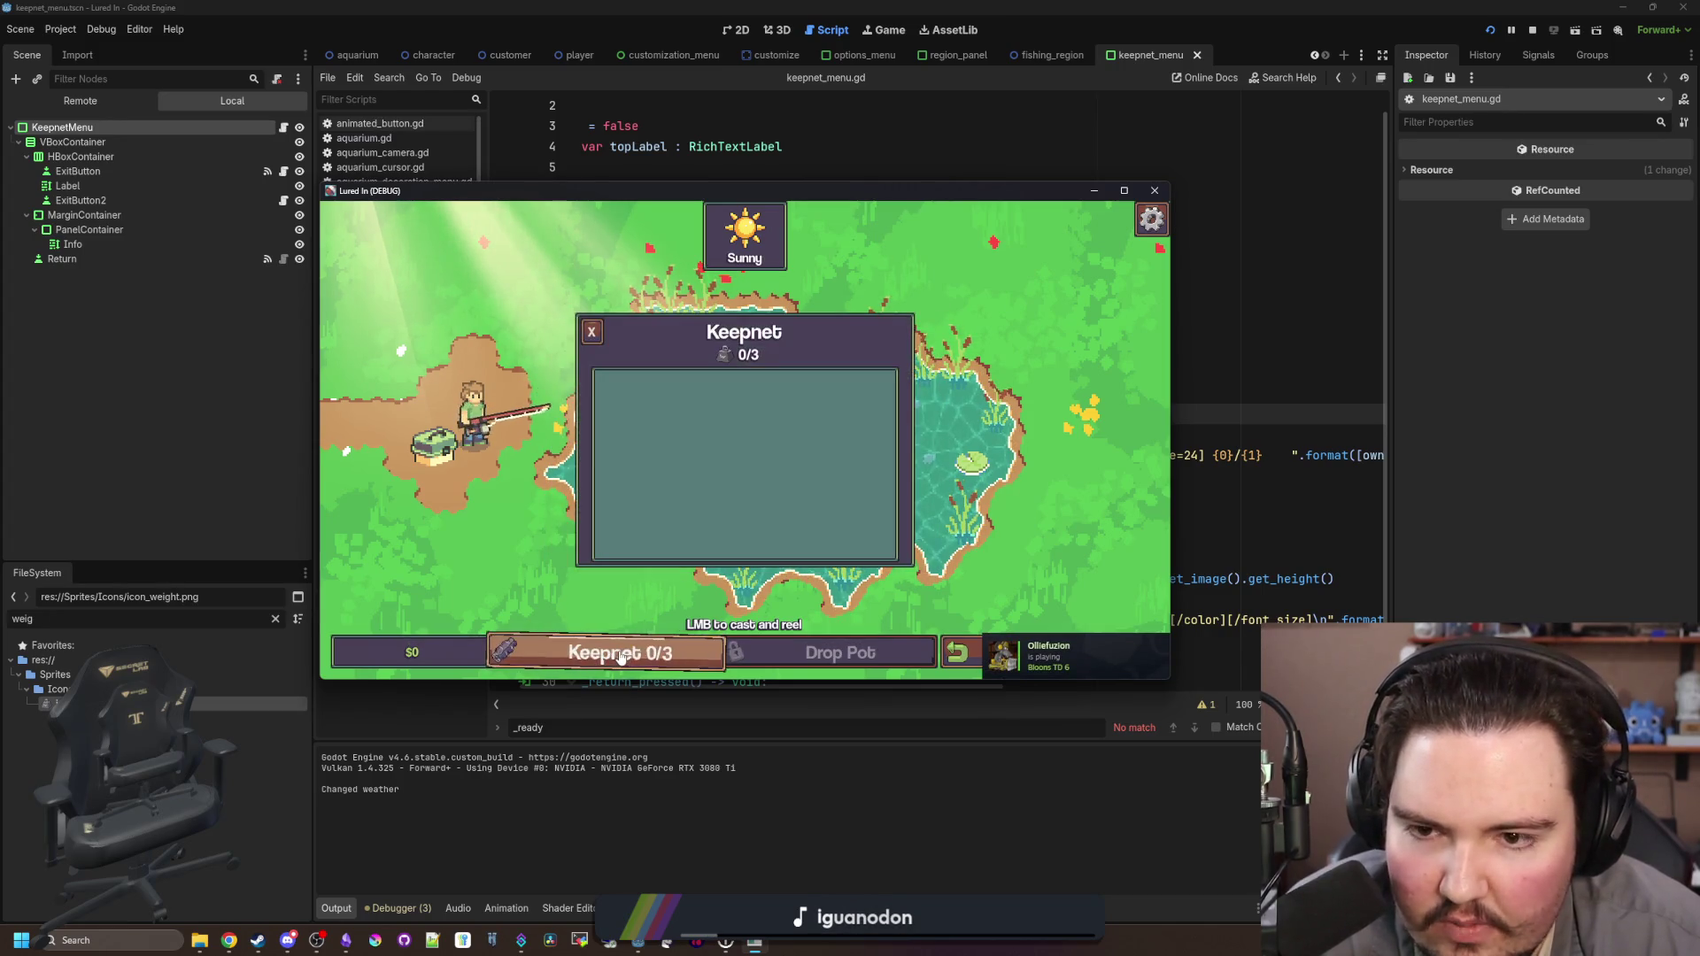
pyautogui.click(621, 655)
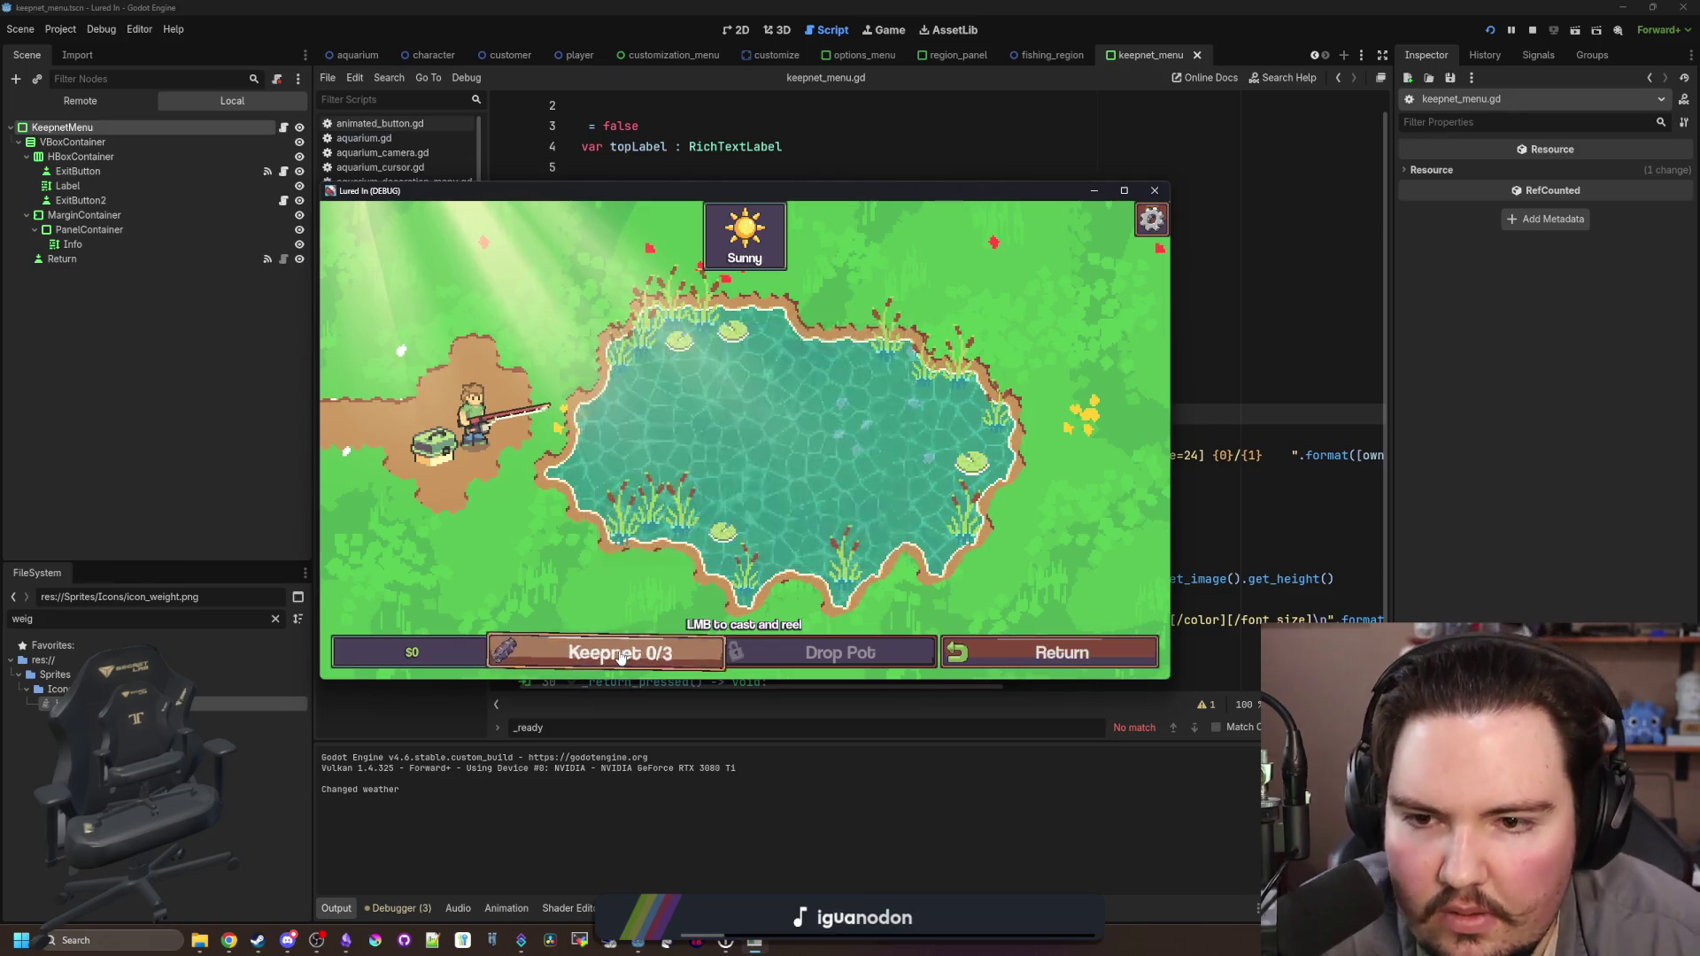
# Step: Switch the game back to the pixel font, recheck the Keepnet panel, and close the game
pyautogui.press('Escape')
pyautogui.click(739, 442)
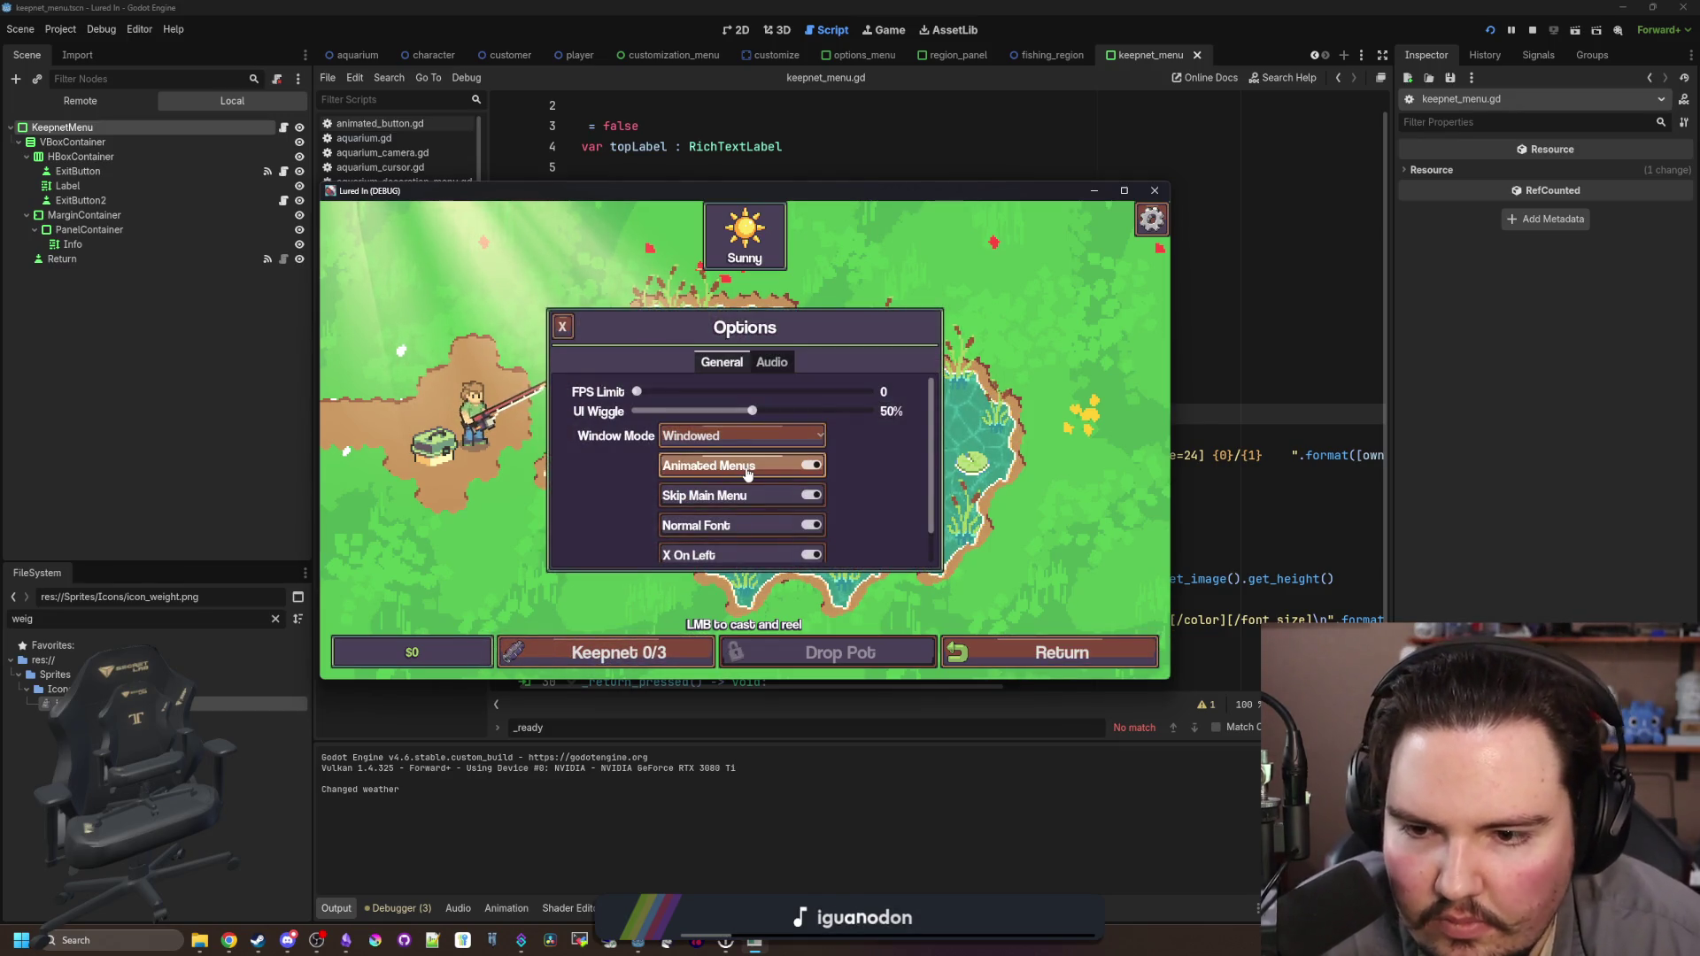
pyautogui.click(742, 524)
pyautogui.press('Escape')
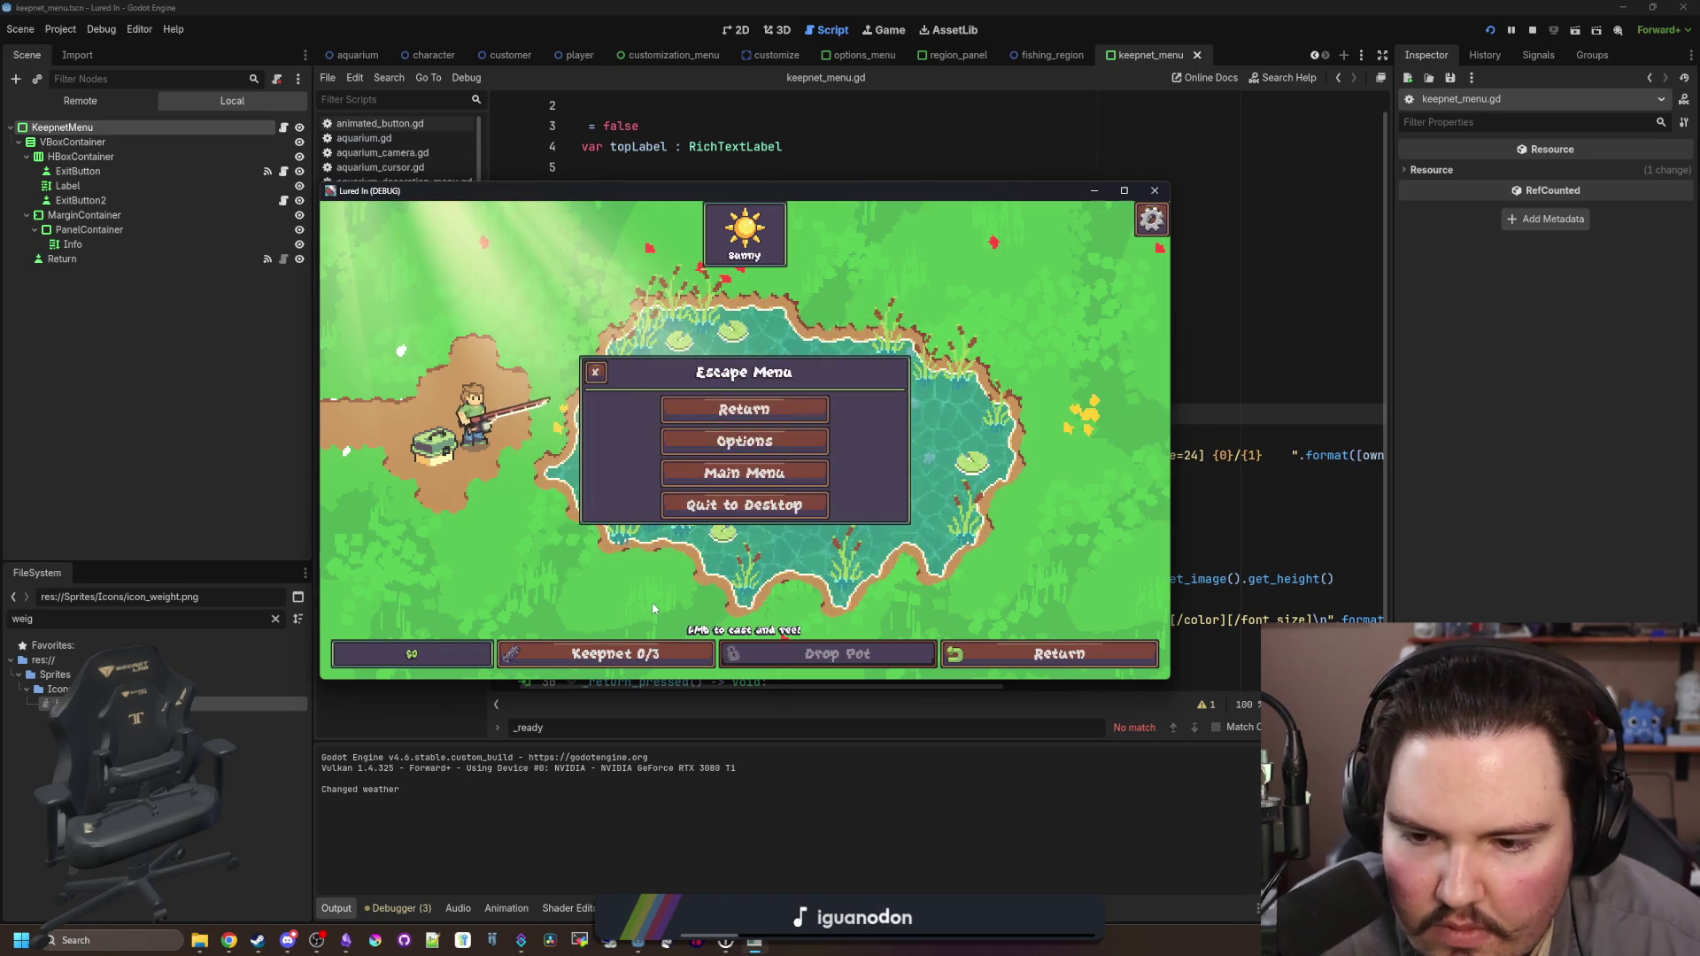
pyautogui.press('Escape')
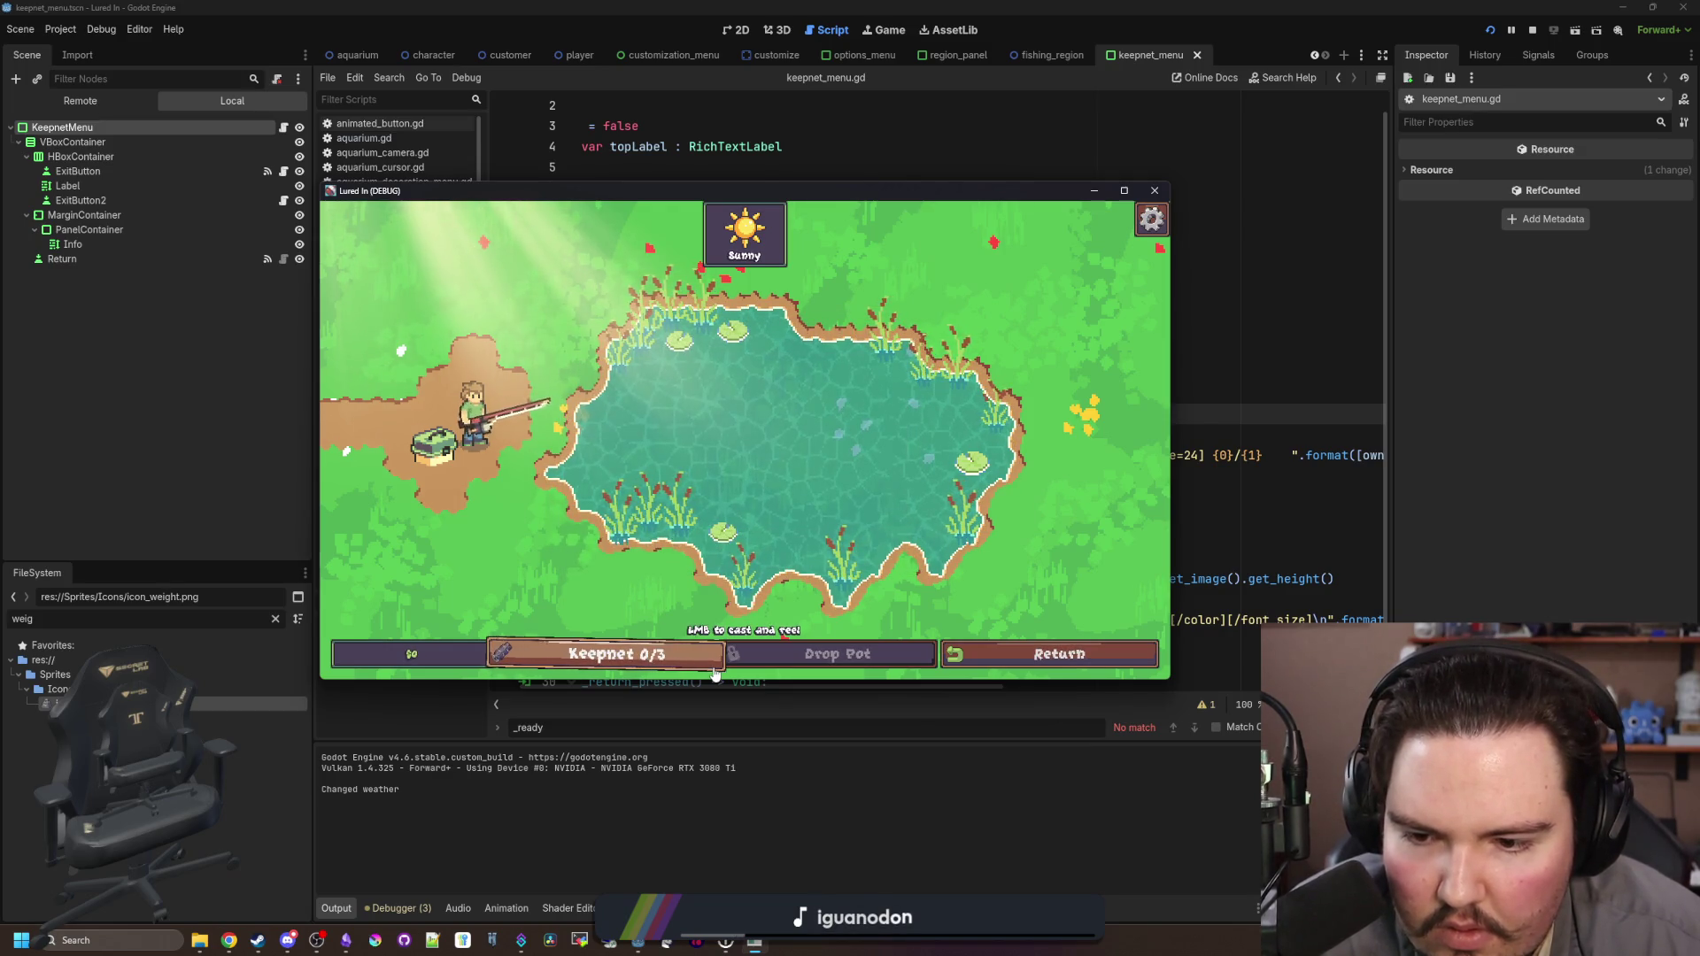
pyautogui.click(658, 663)
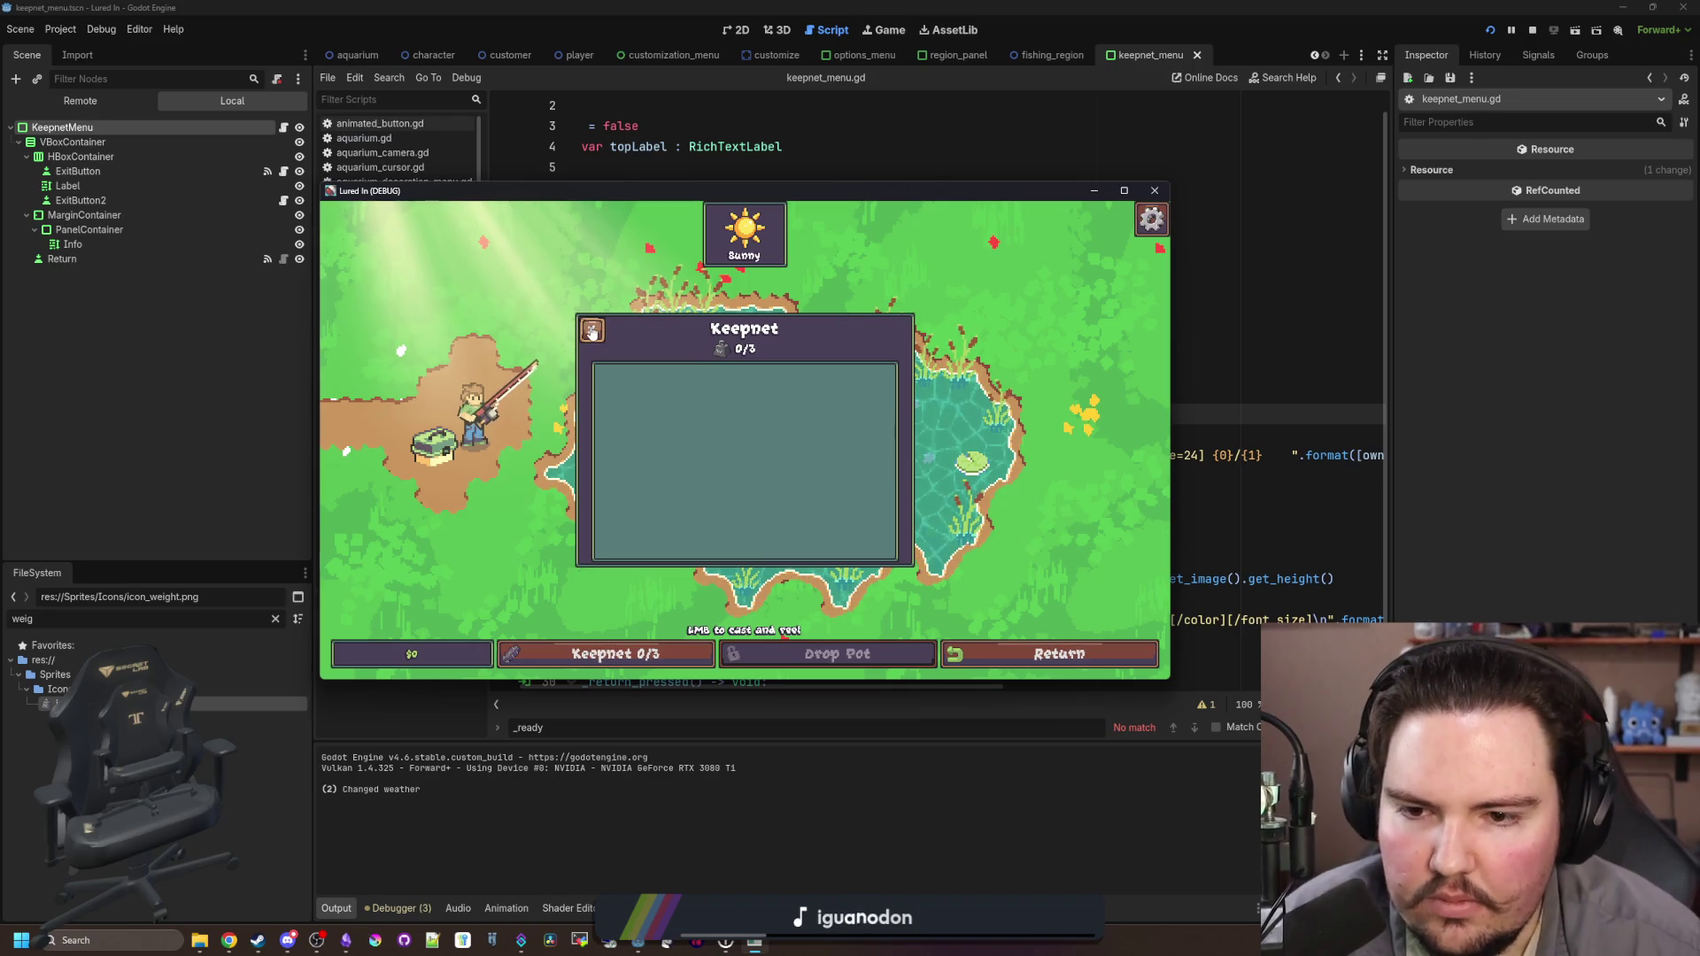
pyautogui.click(594, 331)
pyautogui.click(1154, 190)
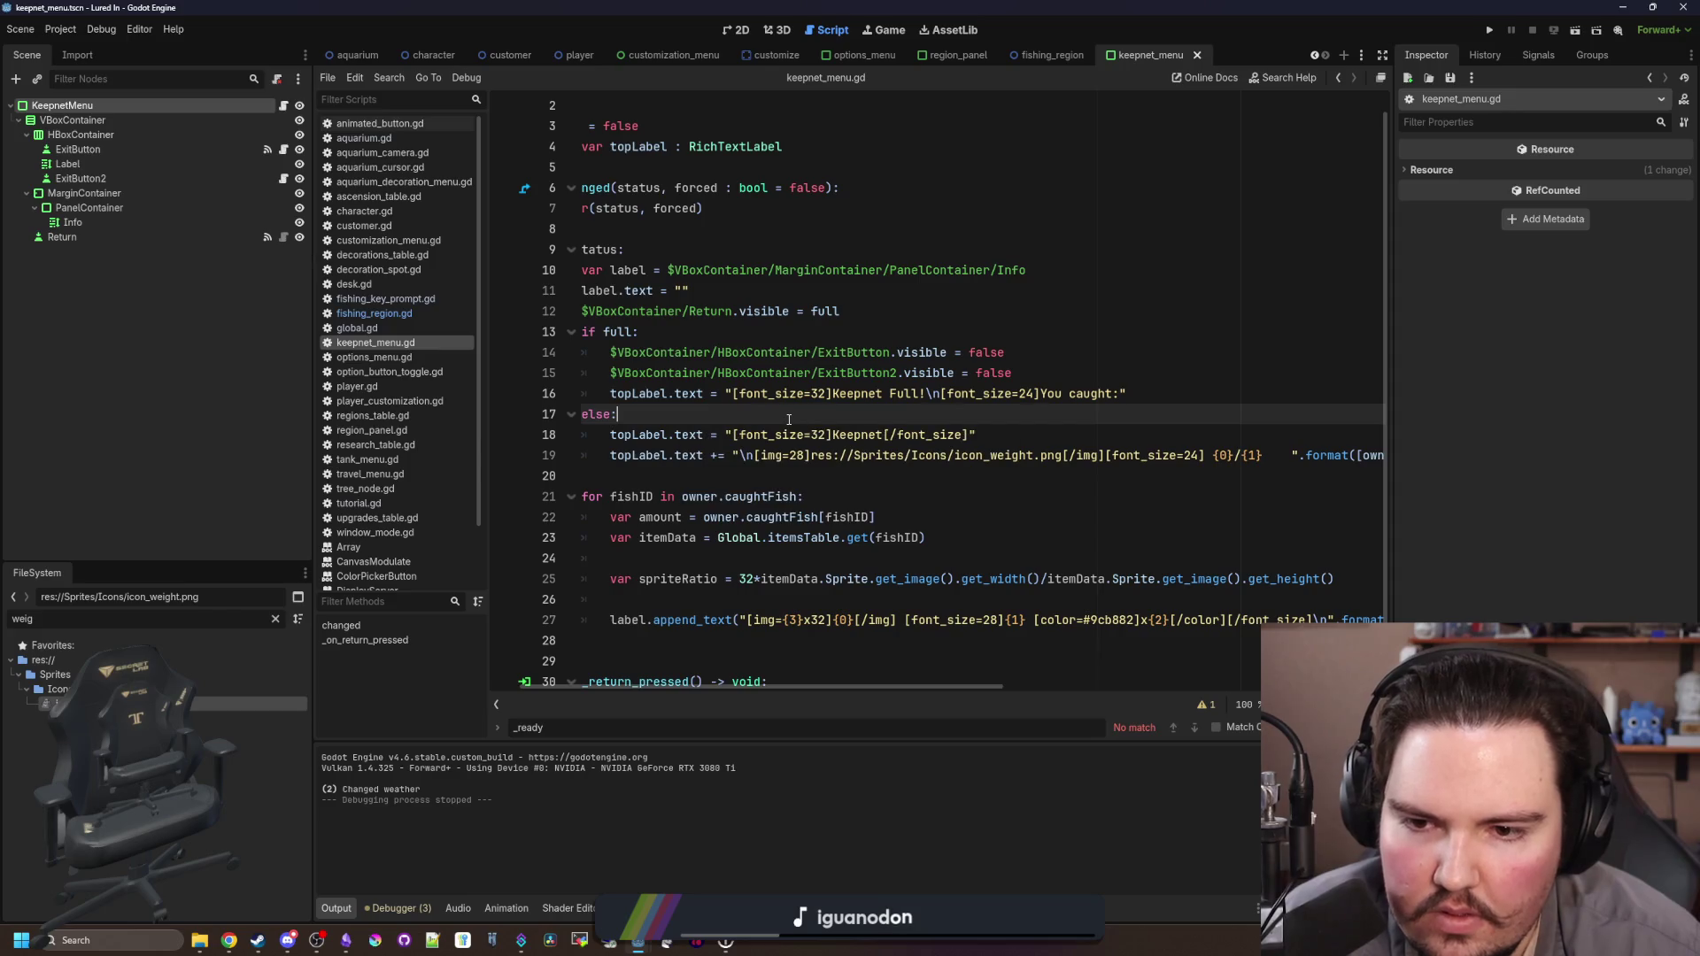
# Step: Widen the code editor and select the weight icon markup on line 19
pyautogui.click(802, 474)
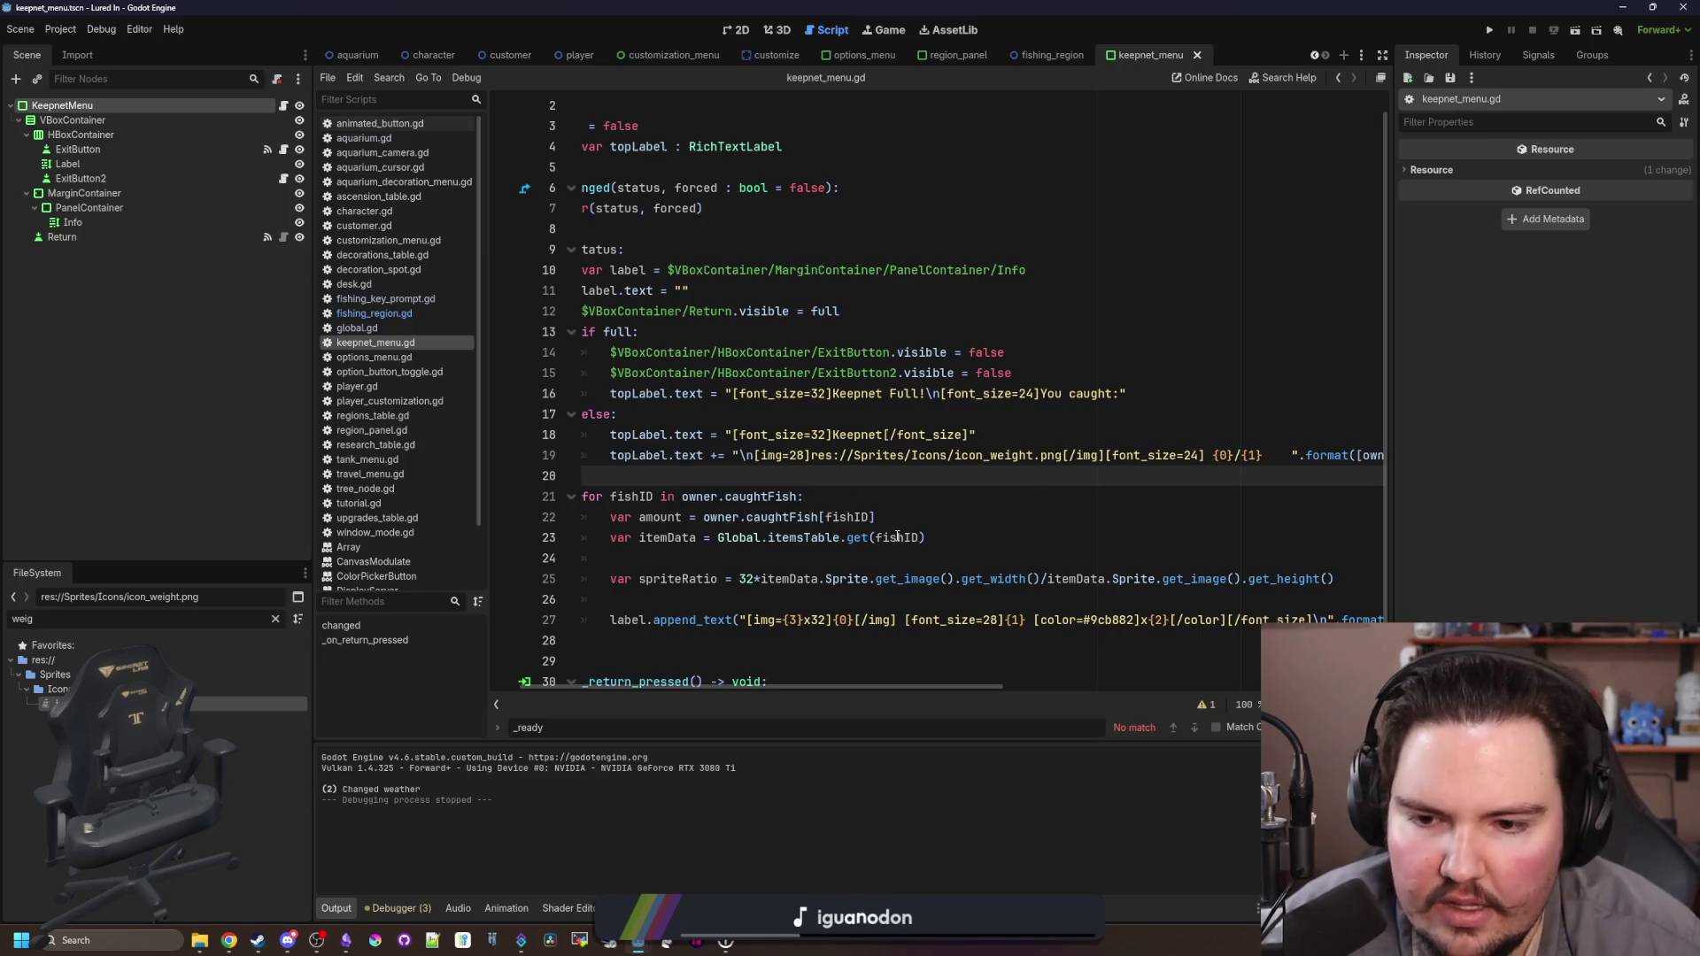
pyautogui.click(834, 627)
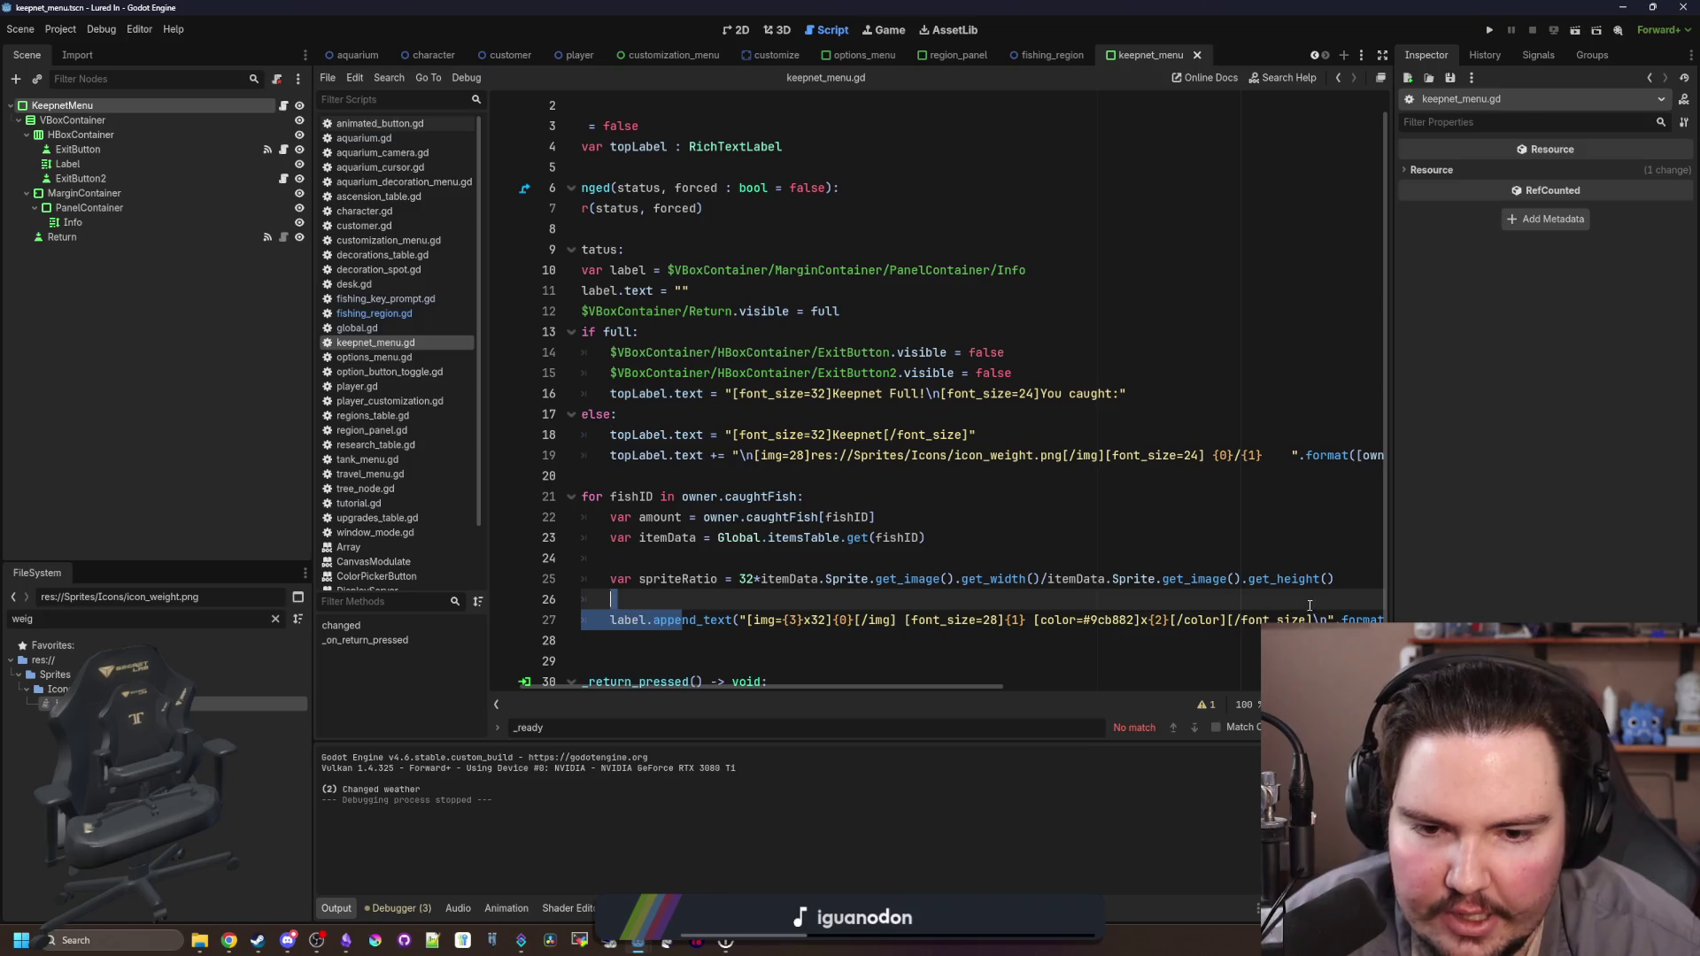
pyautogui.click(983, 489)
pyautogui.click(819, 470)
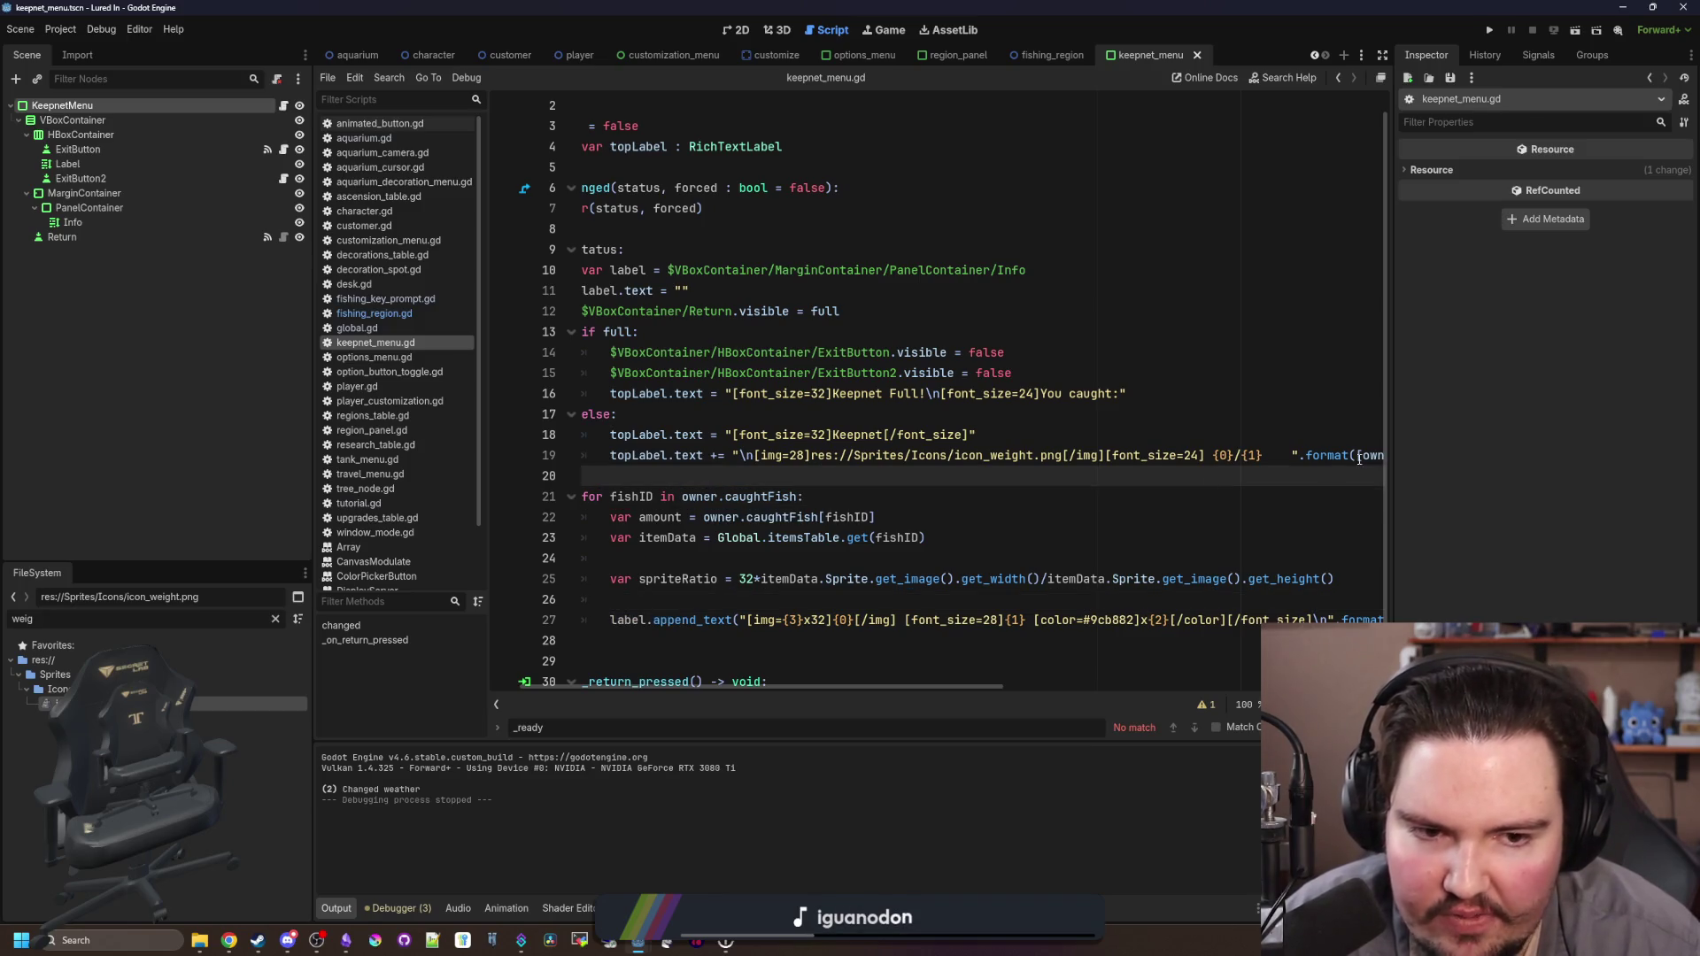
pyautogui.moveTo(1395, 457); pyautogui.dragTo(1551, 457)
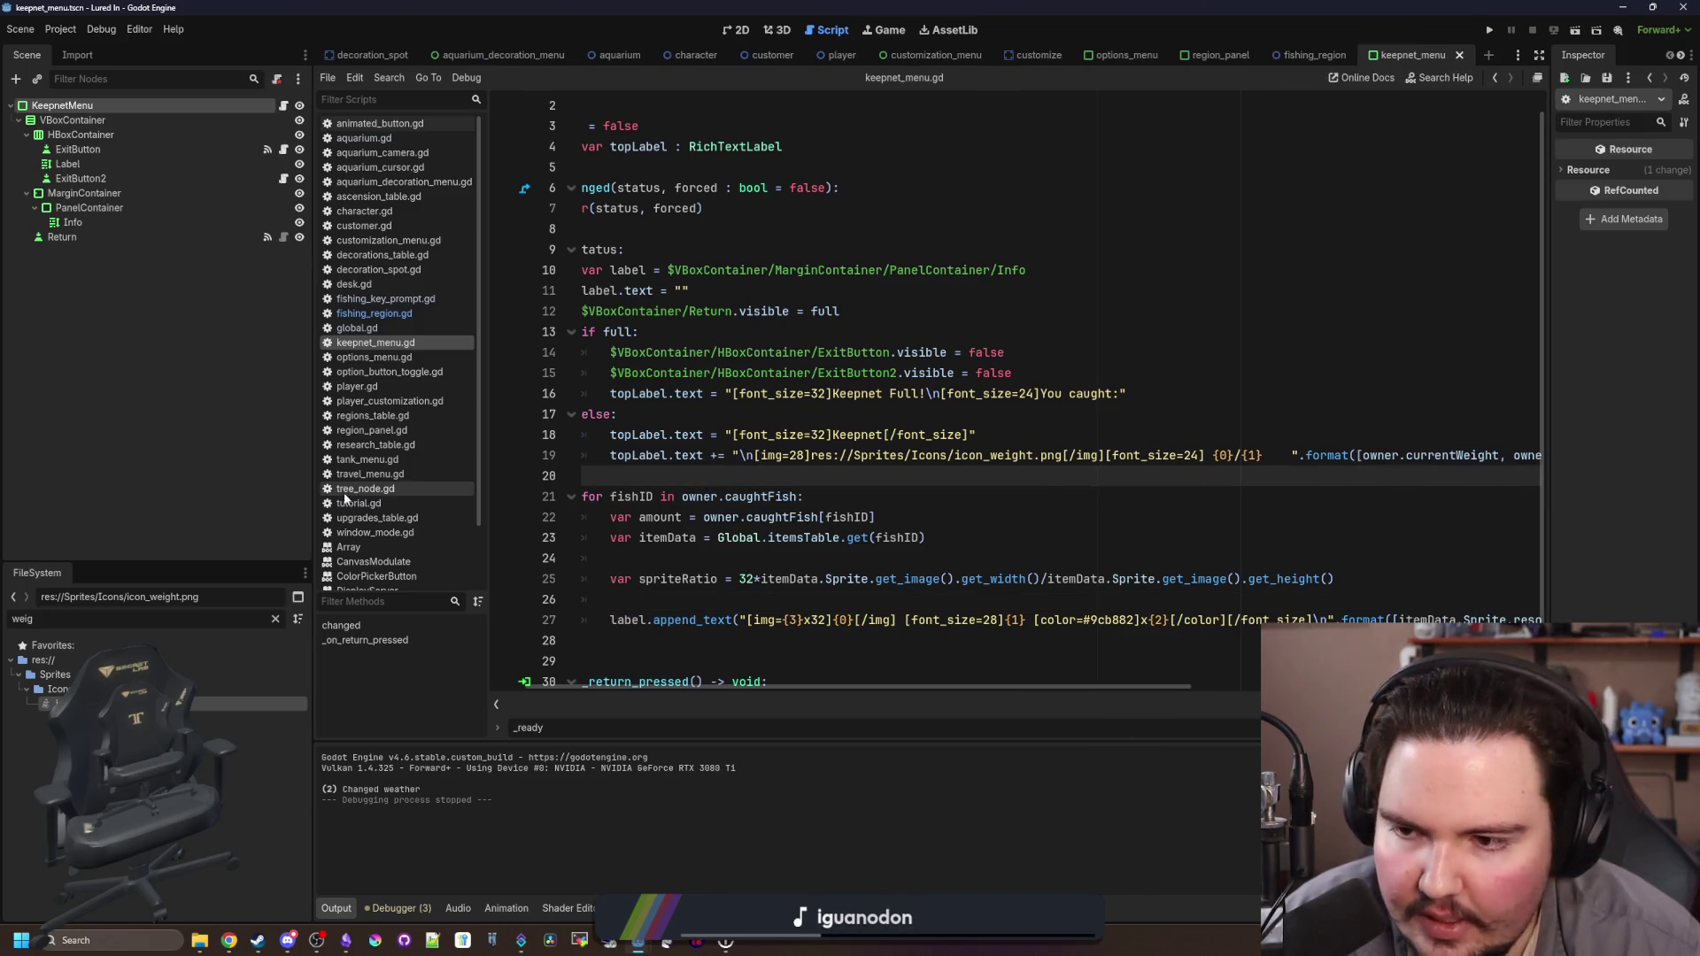
pyautogui.moveTo(316, 489); pyautogui.dragTo(168, 490)
pyautogui.click(1043, 491)
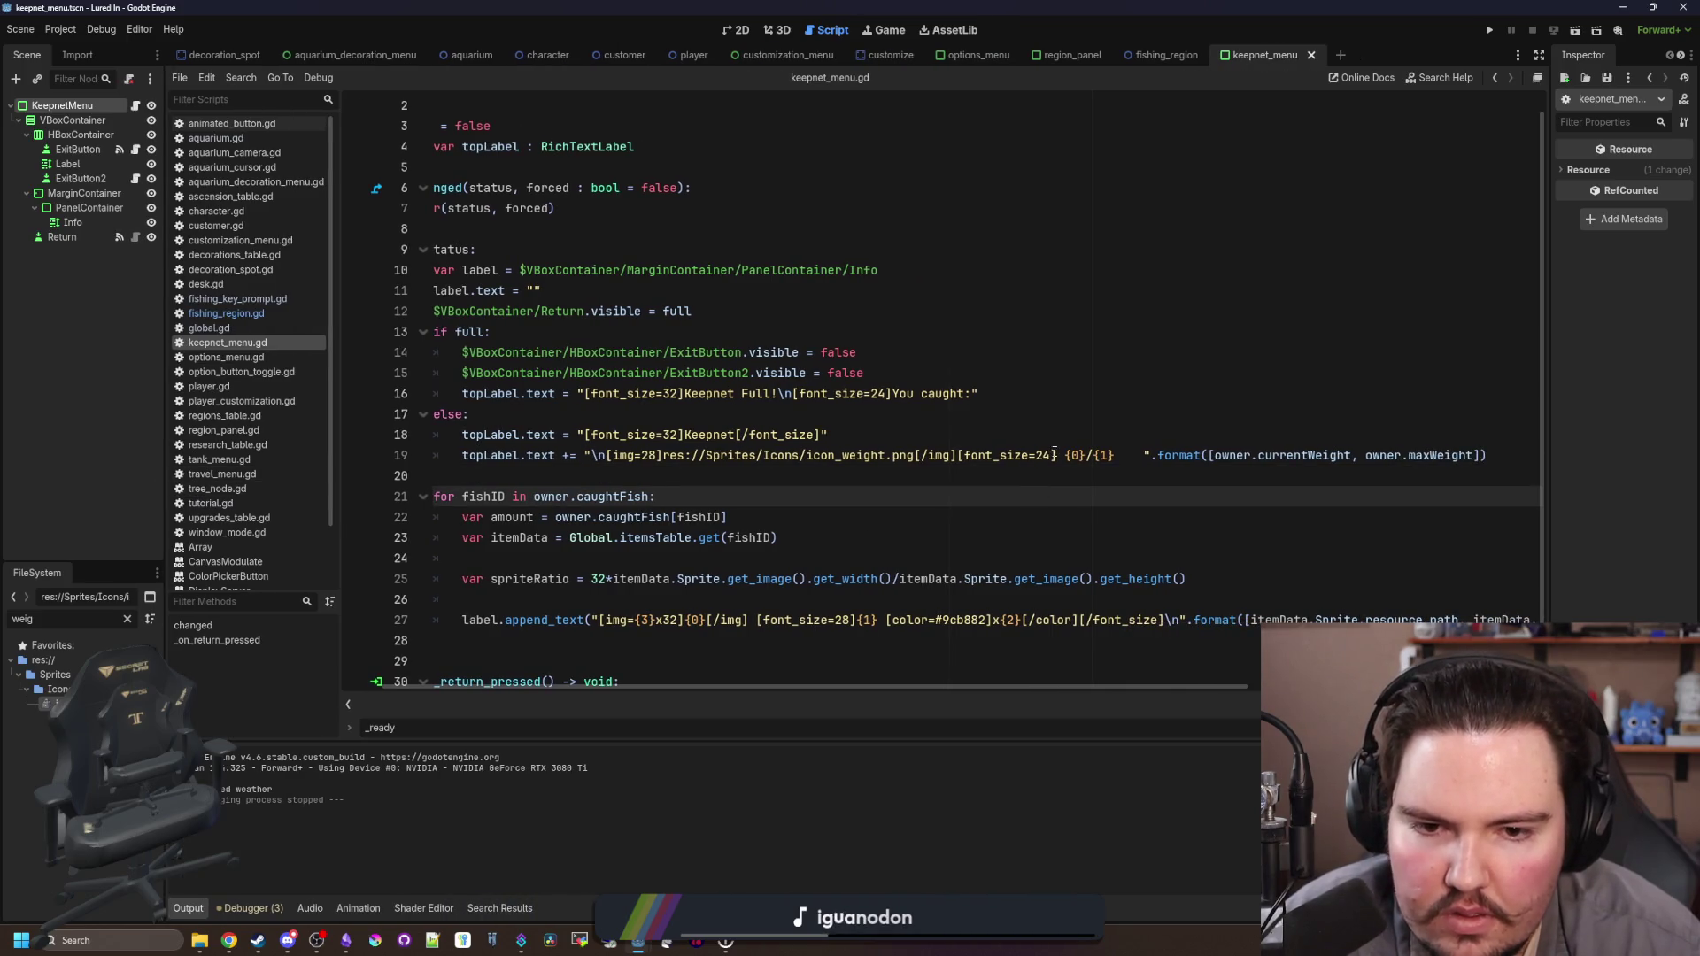
pyautogui.moveTo(1055, 454); pyautogui.dragTo(585, 455)
pyautogui.hotkey('ctrl', 'c')
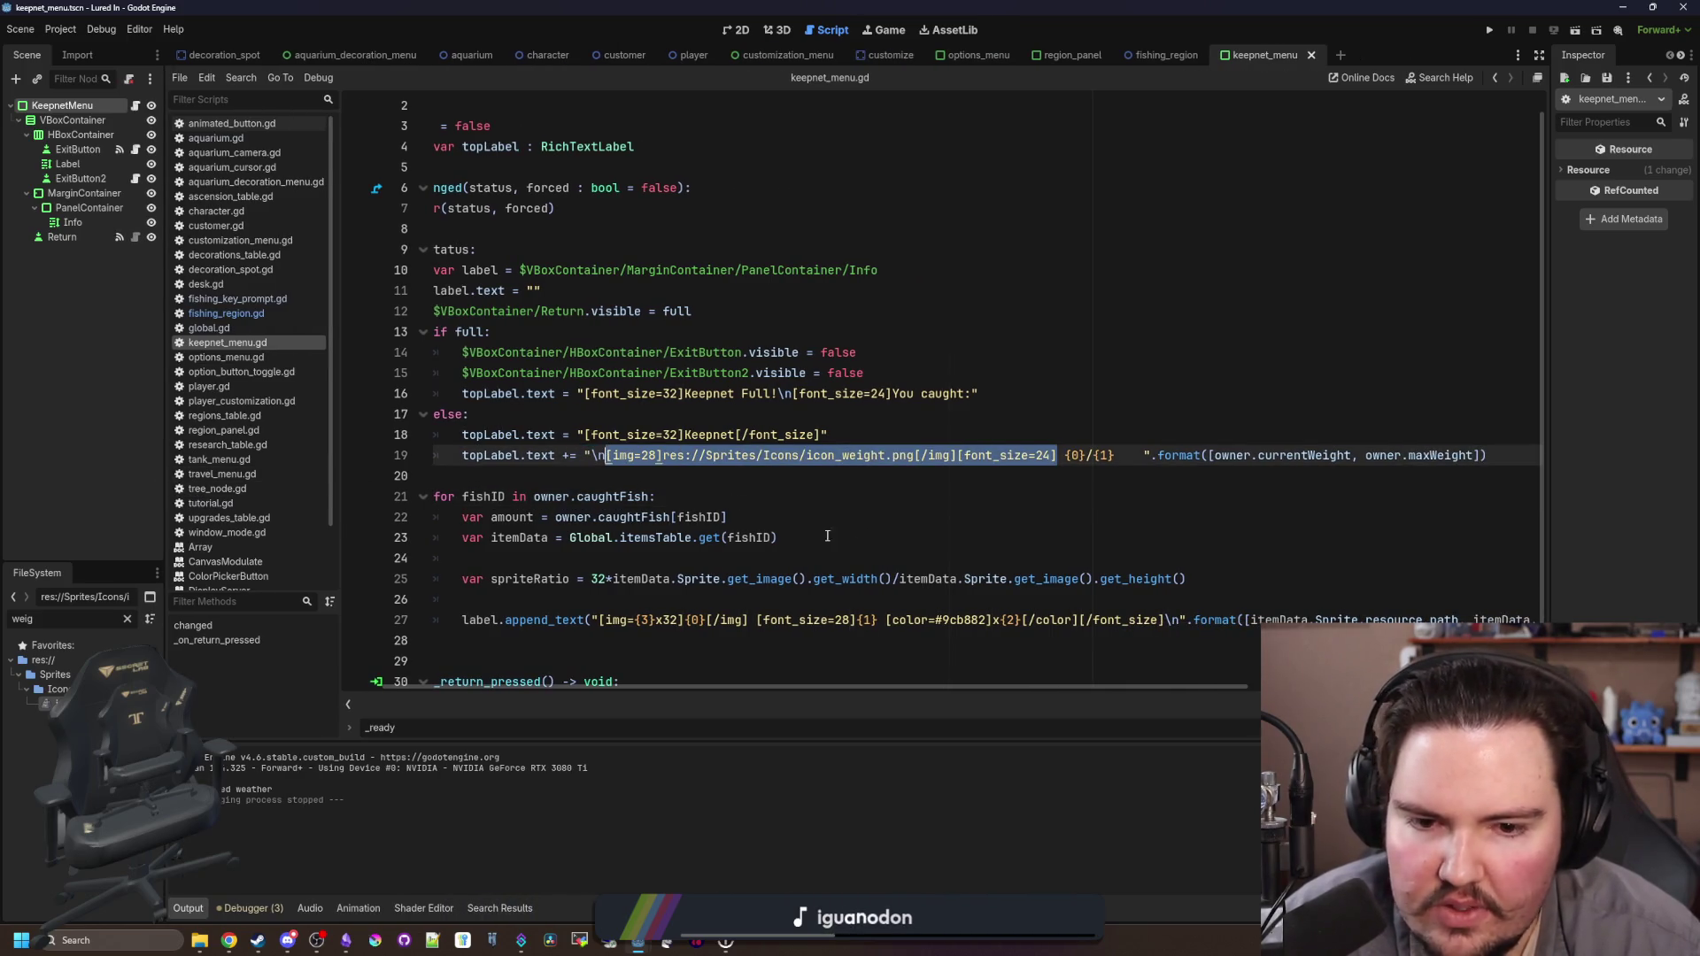
# Step: Add a new append_text line below the fish entry containing the pasted weight icon markup
pyautogui.scroll(-1, 1035, 611)
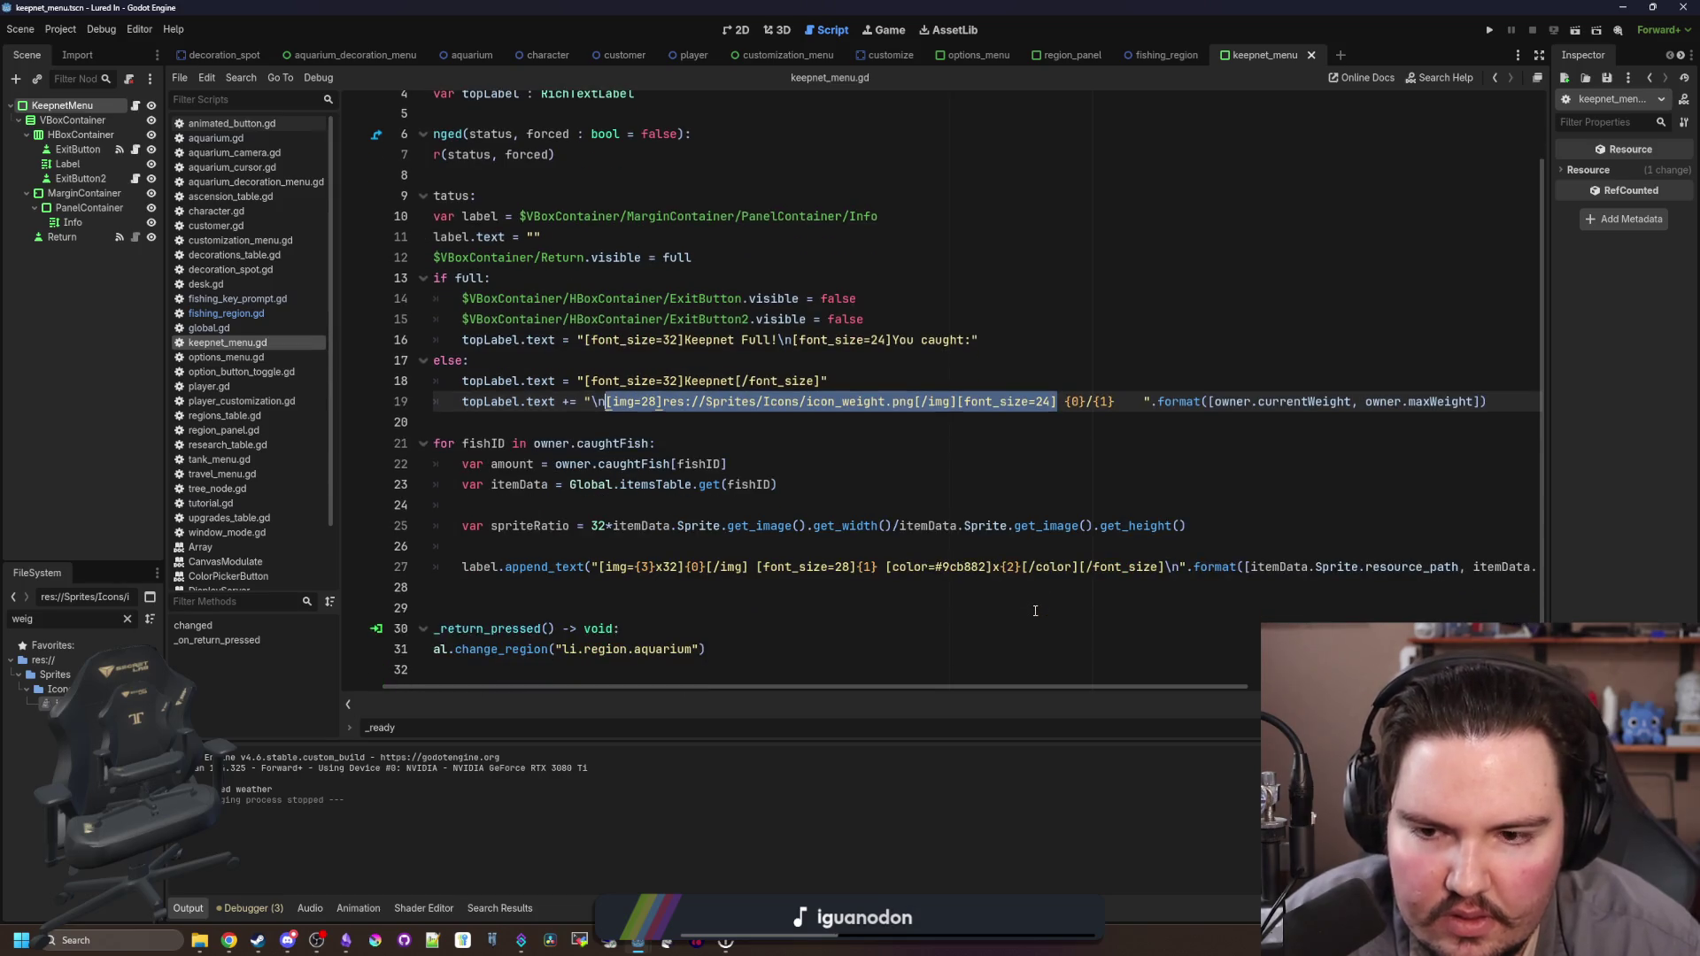
pyautogui.click(550, 590)
pyautogui.click(1238, 566)
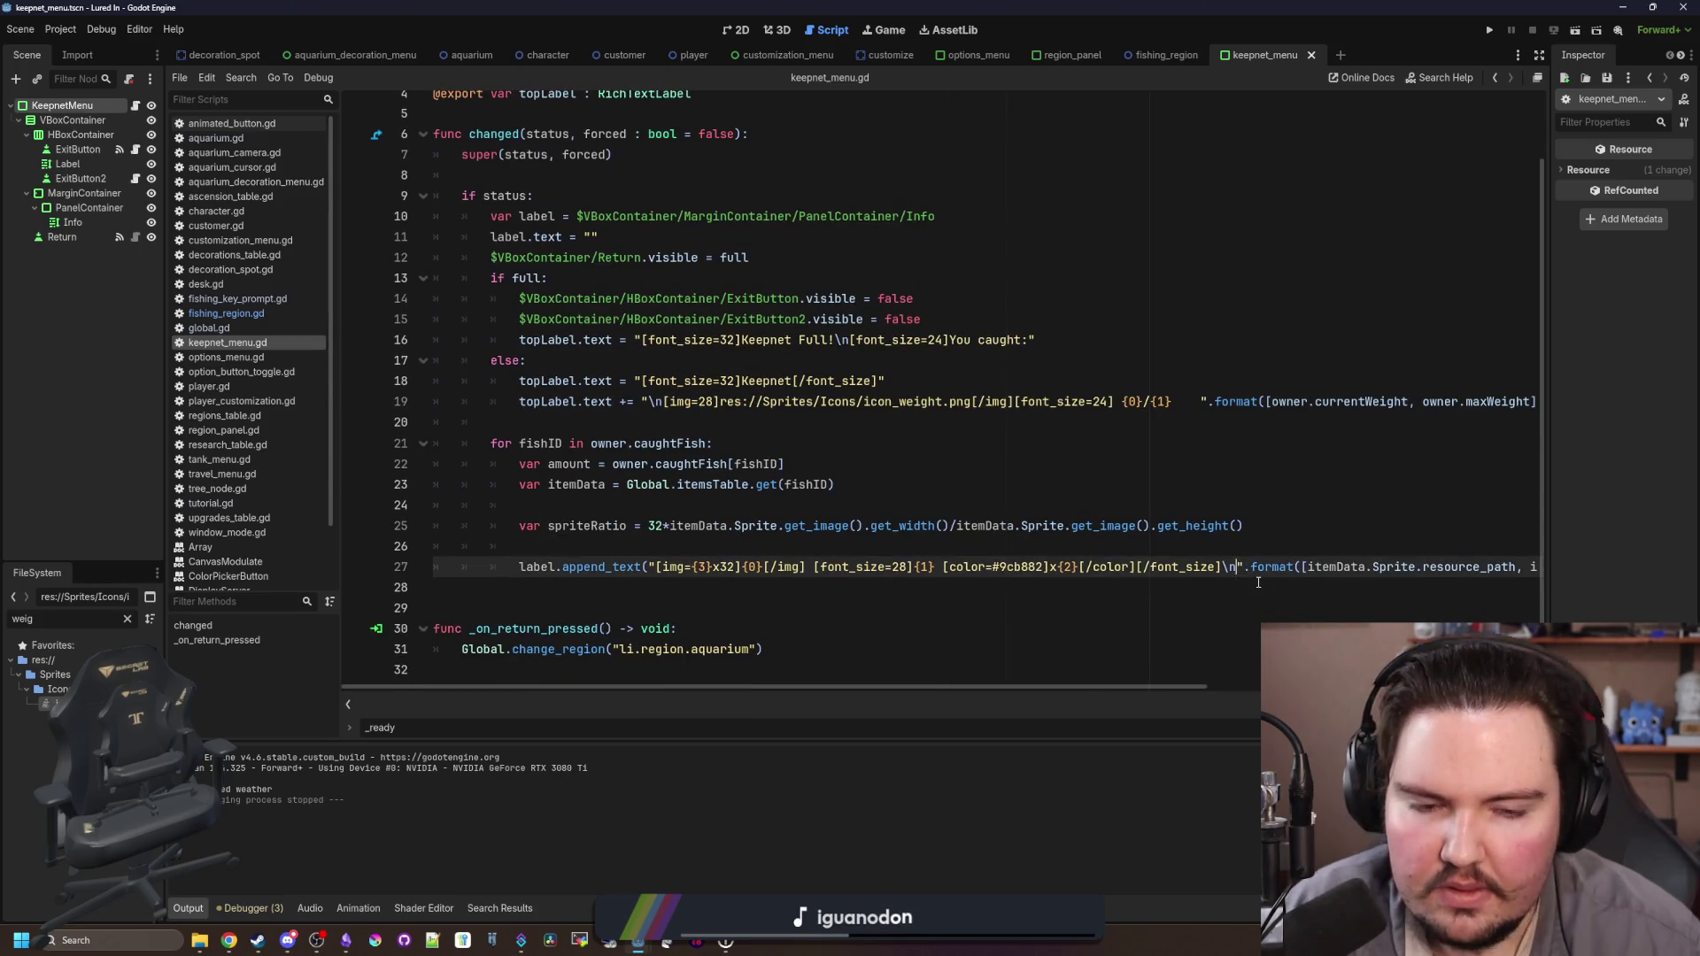
pyautogui.press('BackSpace')
pyautogui.press('BackSpace')
pyautogui.click(1257, 583)
pyautogui.write('label.append_te')
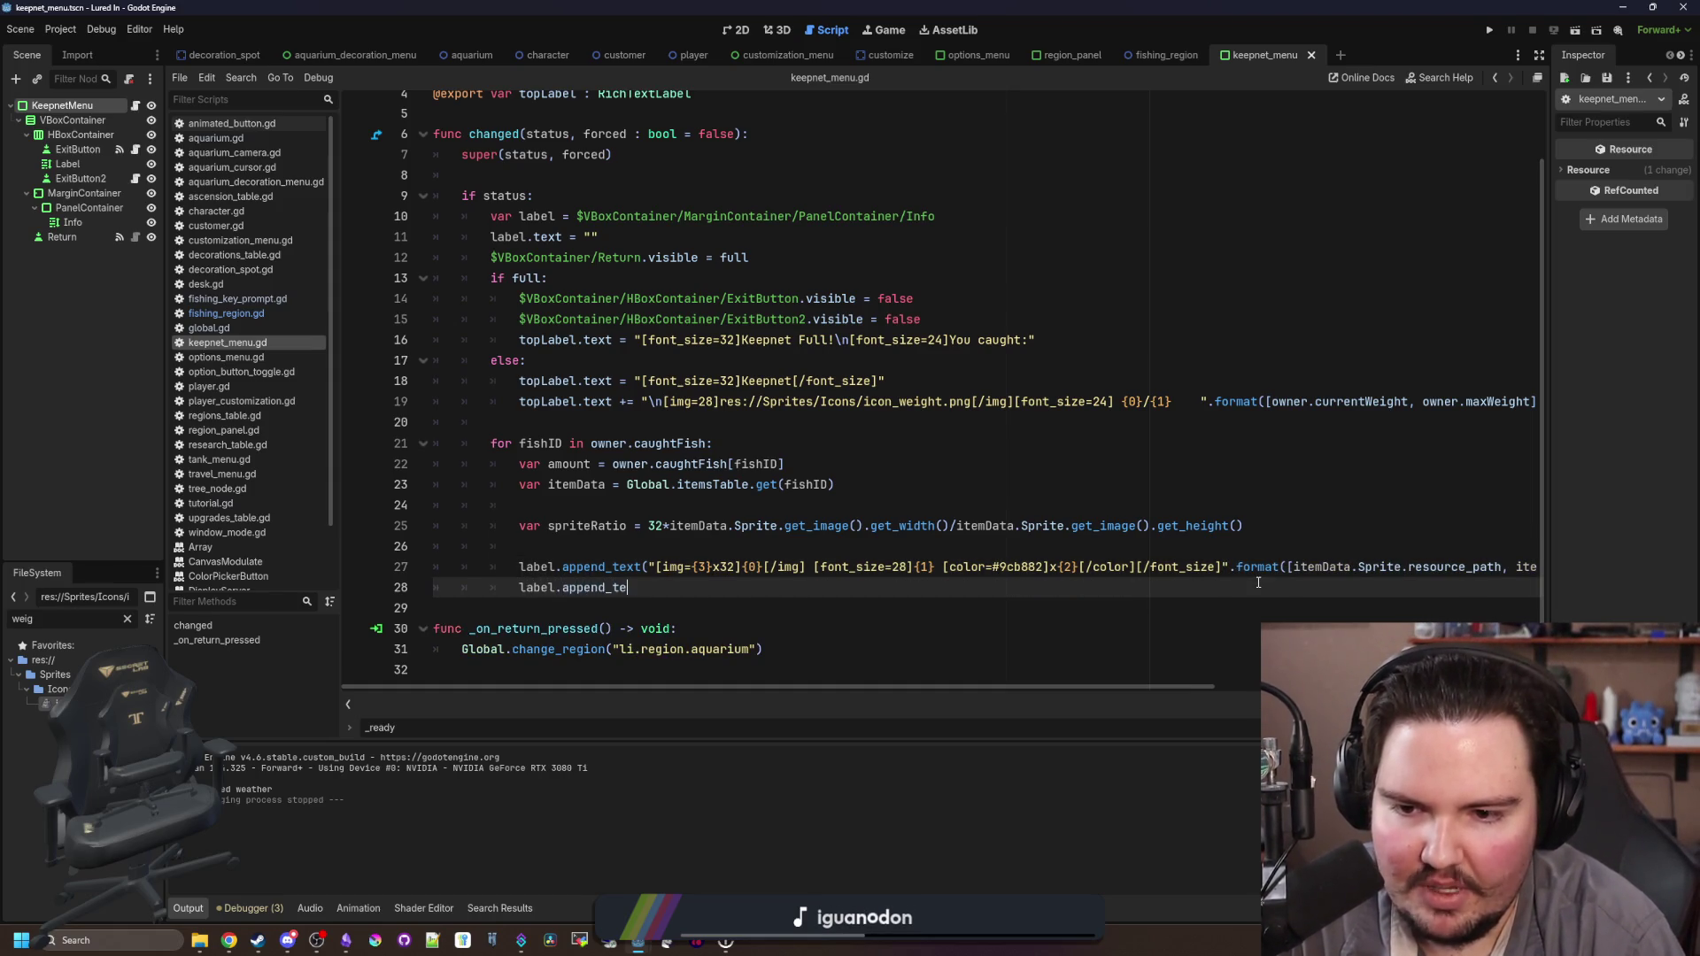
pyautogui.write('xt()')
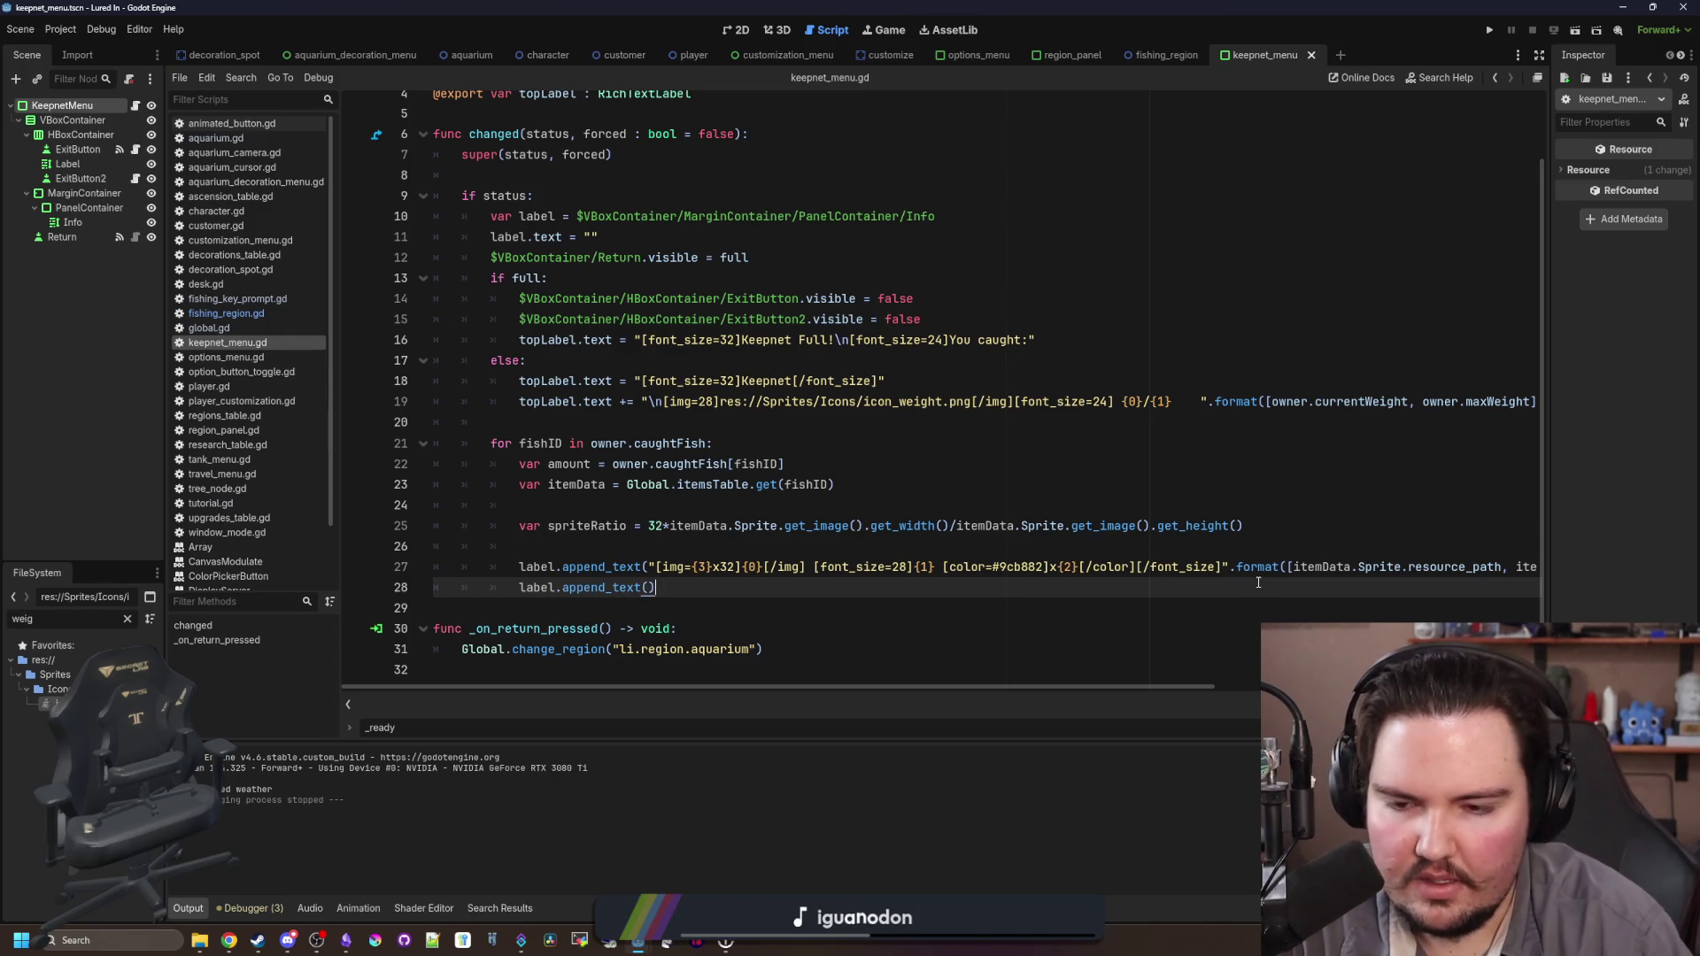
pyautogui.hotkey('ctrl', 'v')
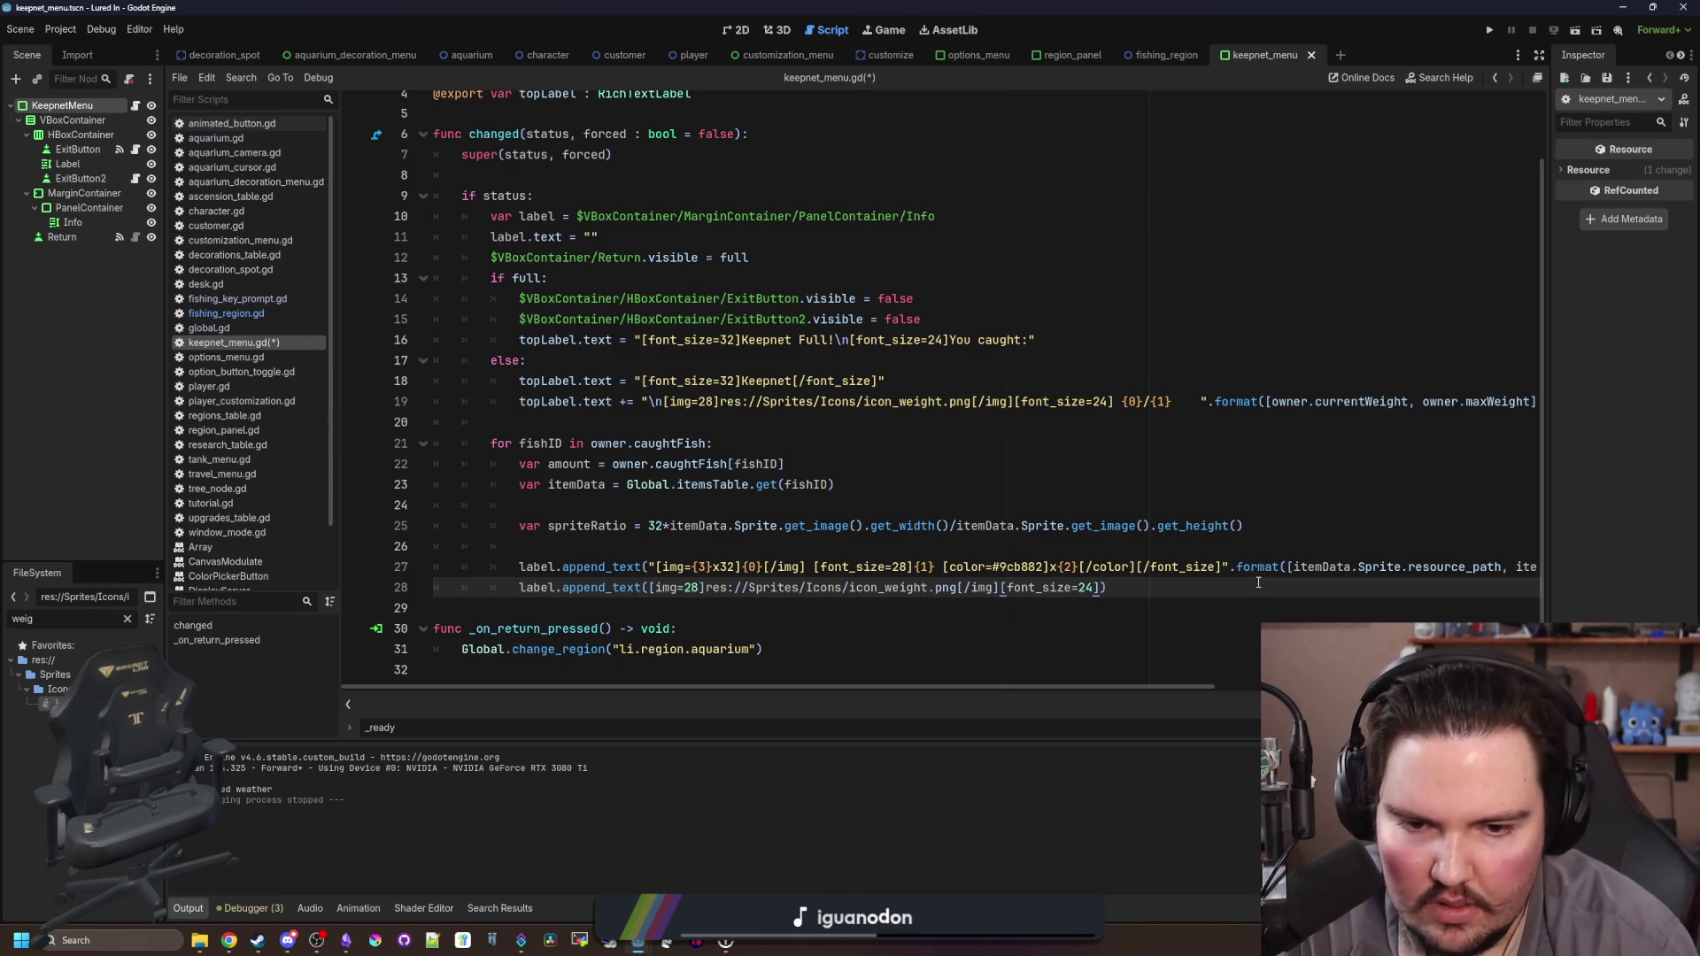
pyautogui.write('"')
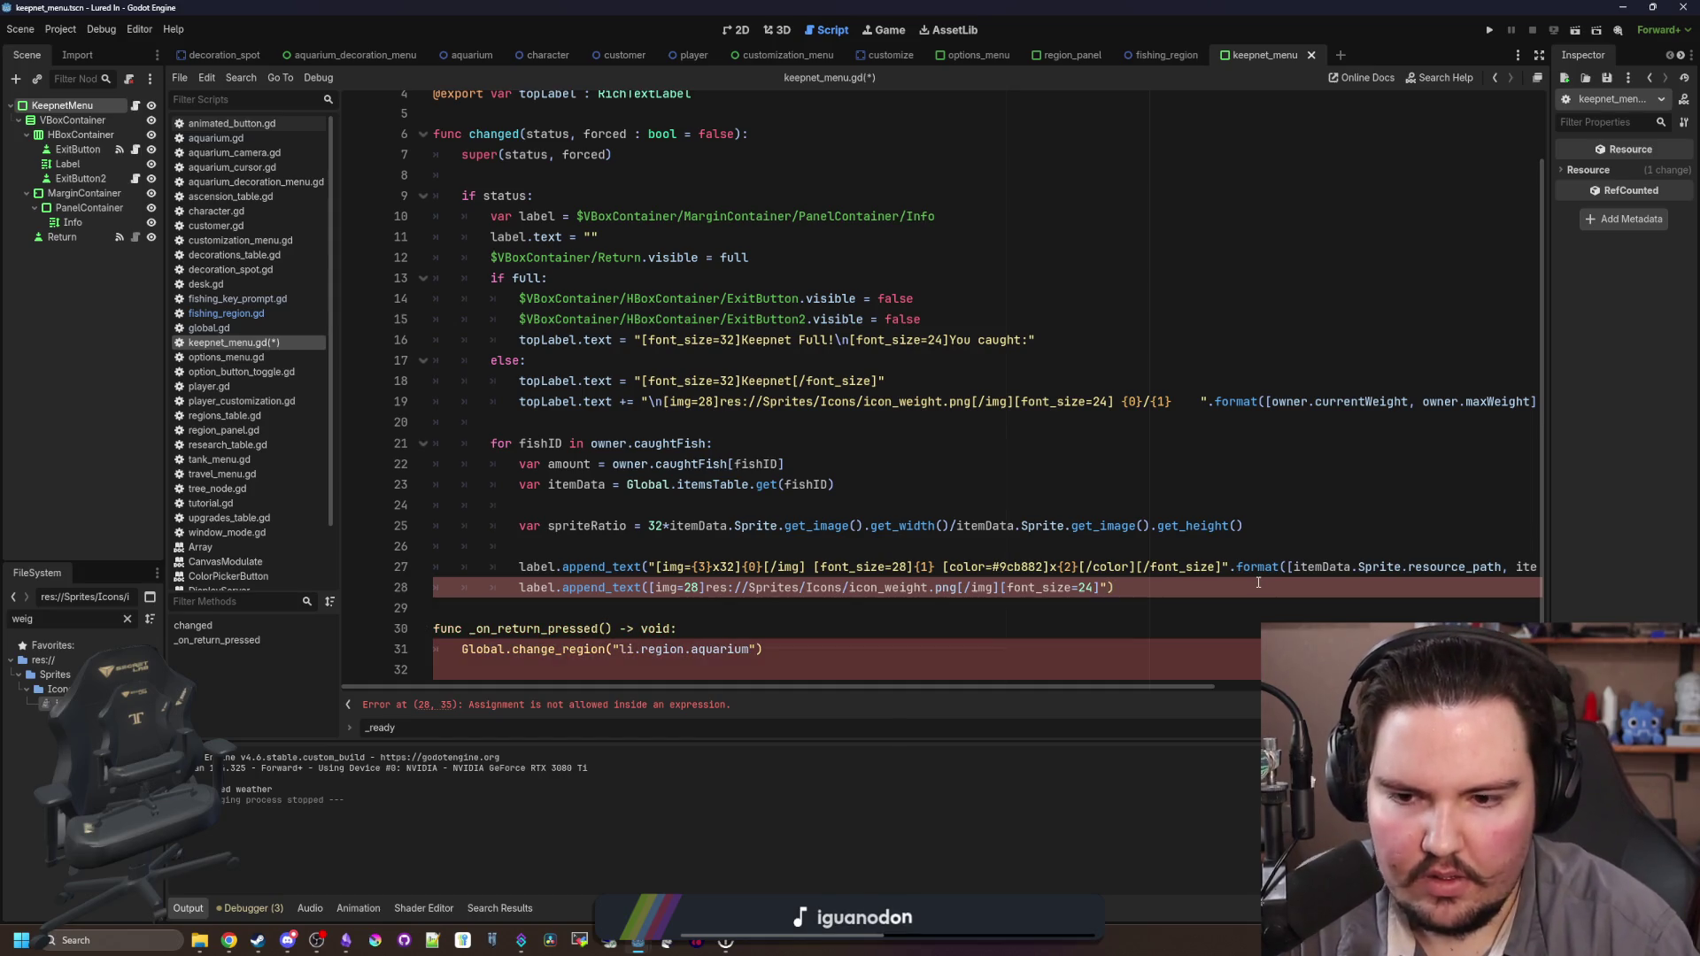
pyautogui.write('"')
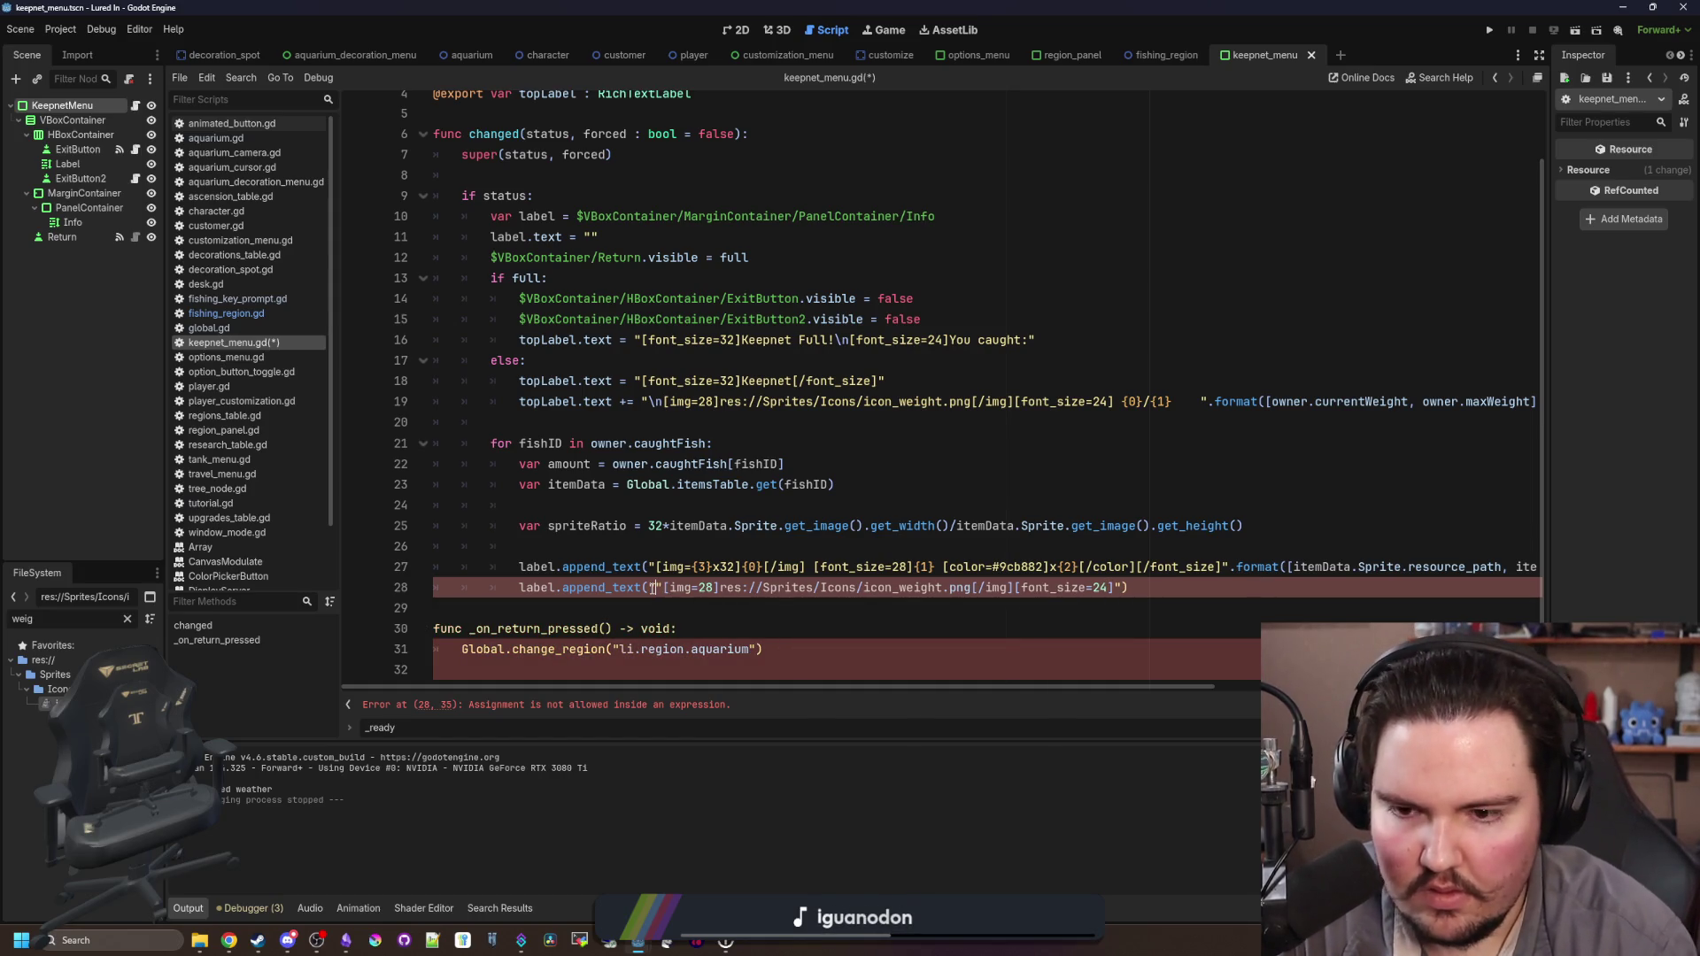
pyautogui.press('Delete')
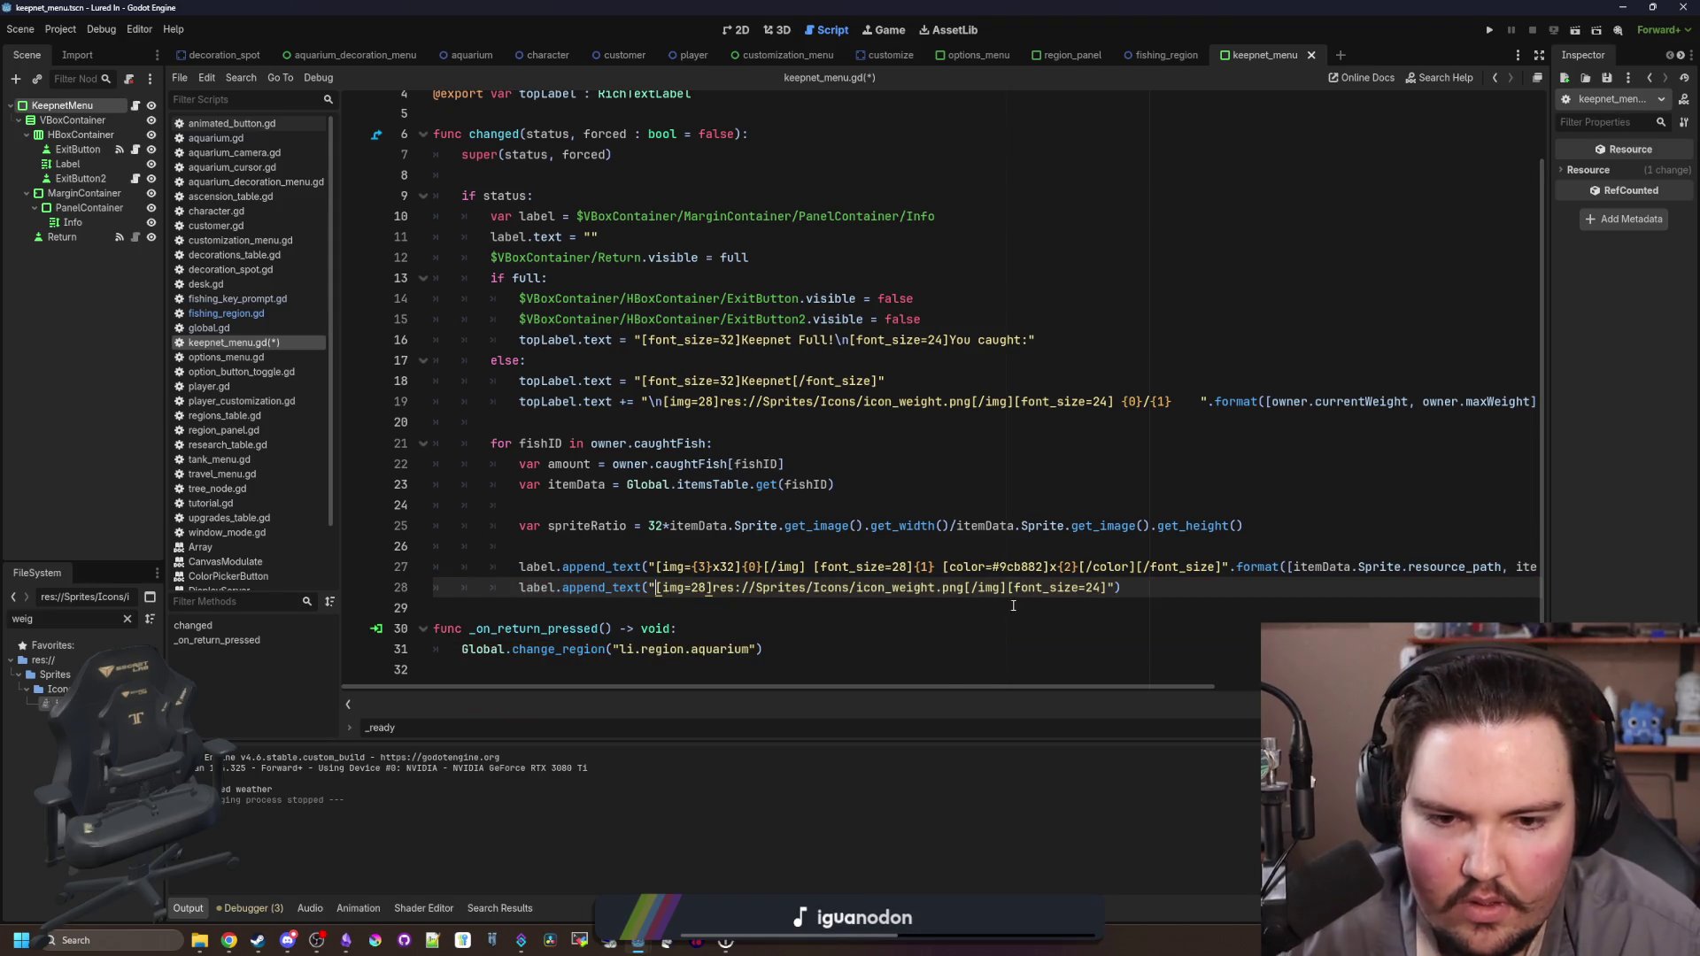
# Step: Fix the closing brackets on line 28 and add its {0} format call
pyautogui.press('Up')
pyautogui.press('Up')
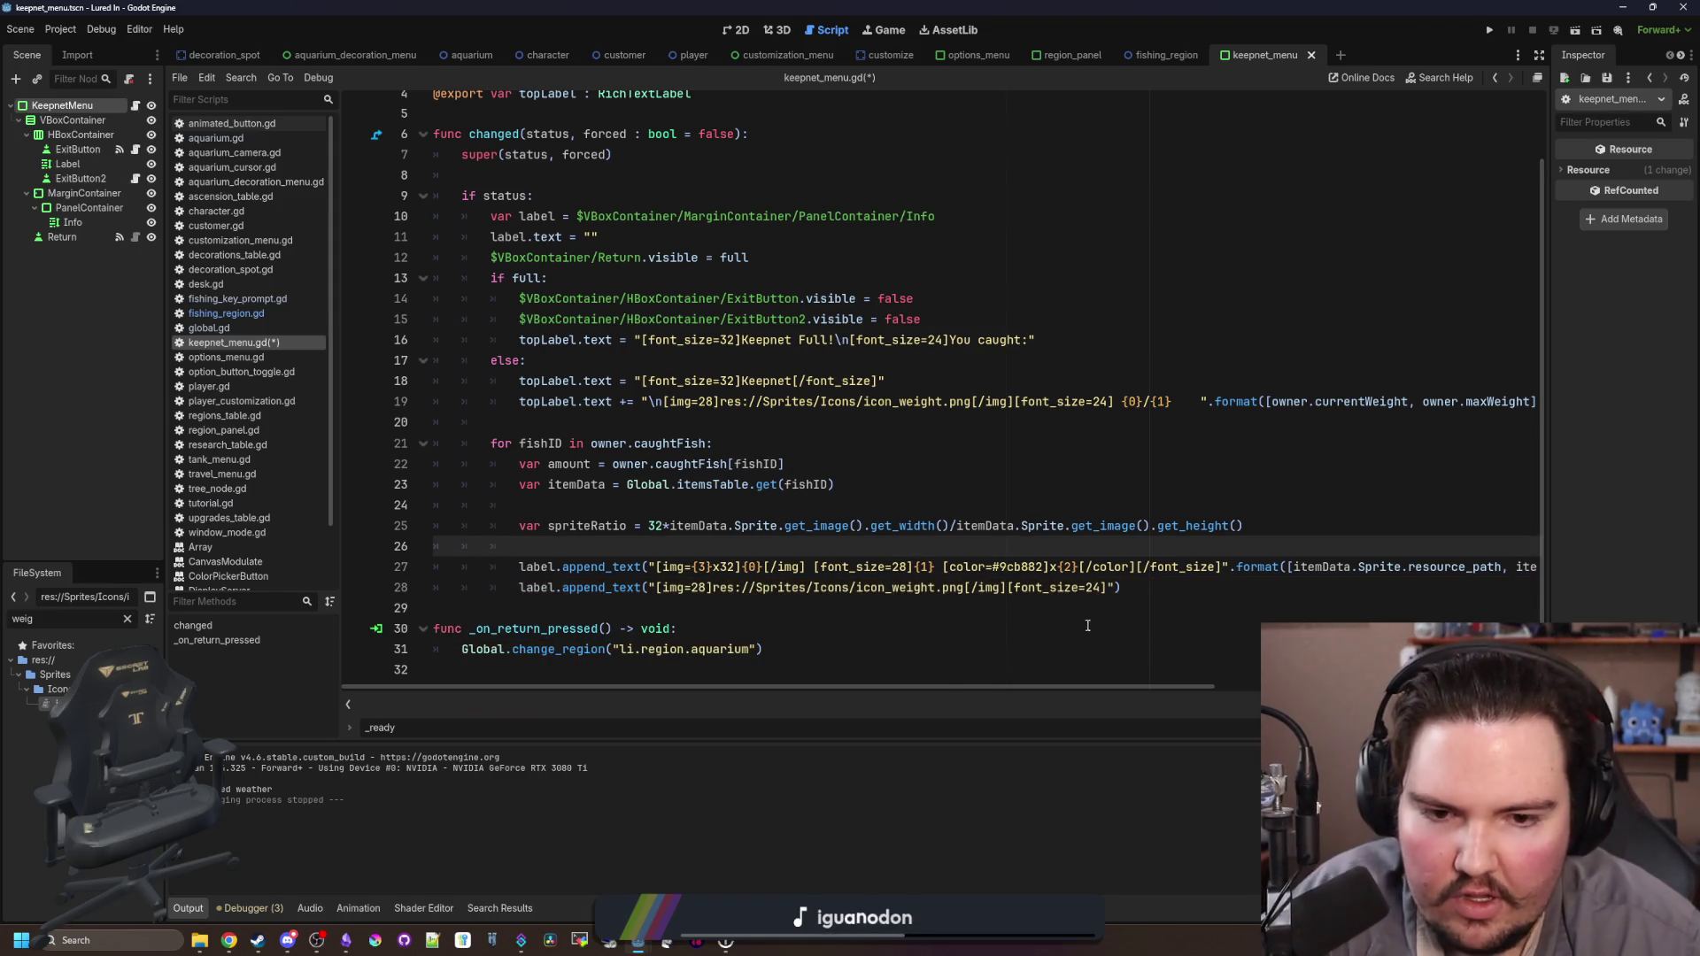
pyautogui.click(1095, 588)
pyautogui.write('8')
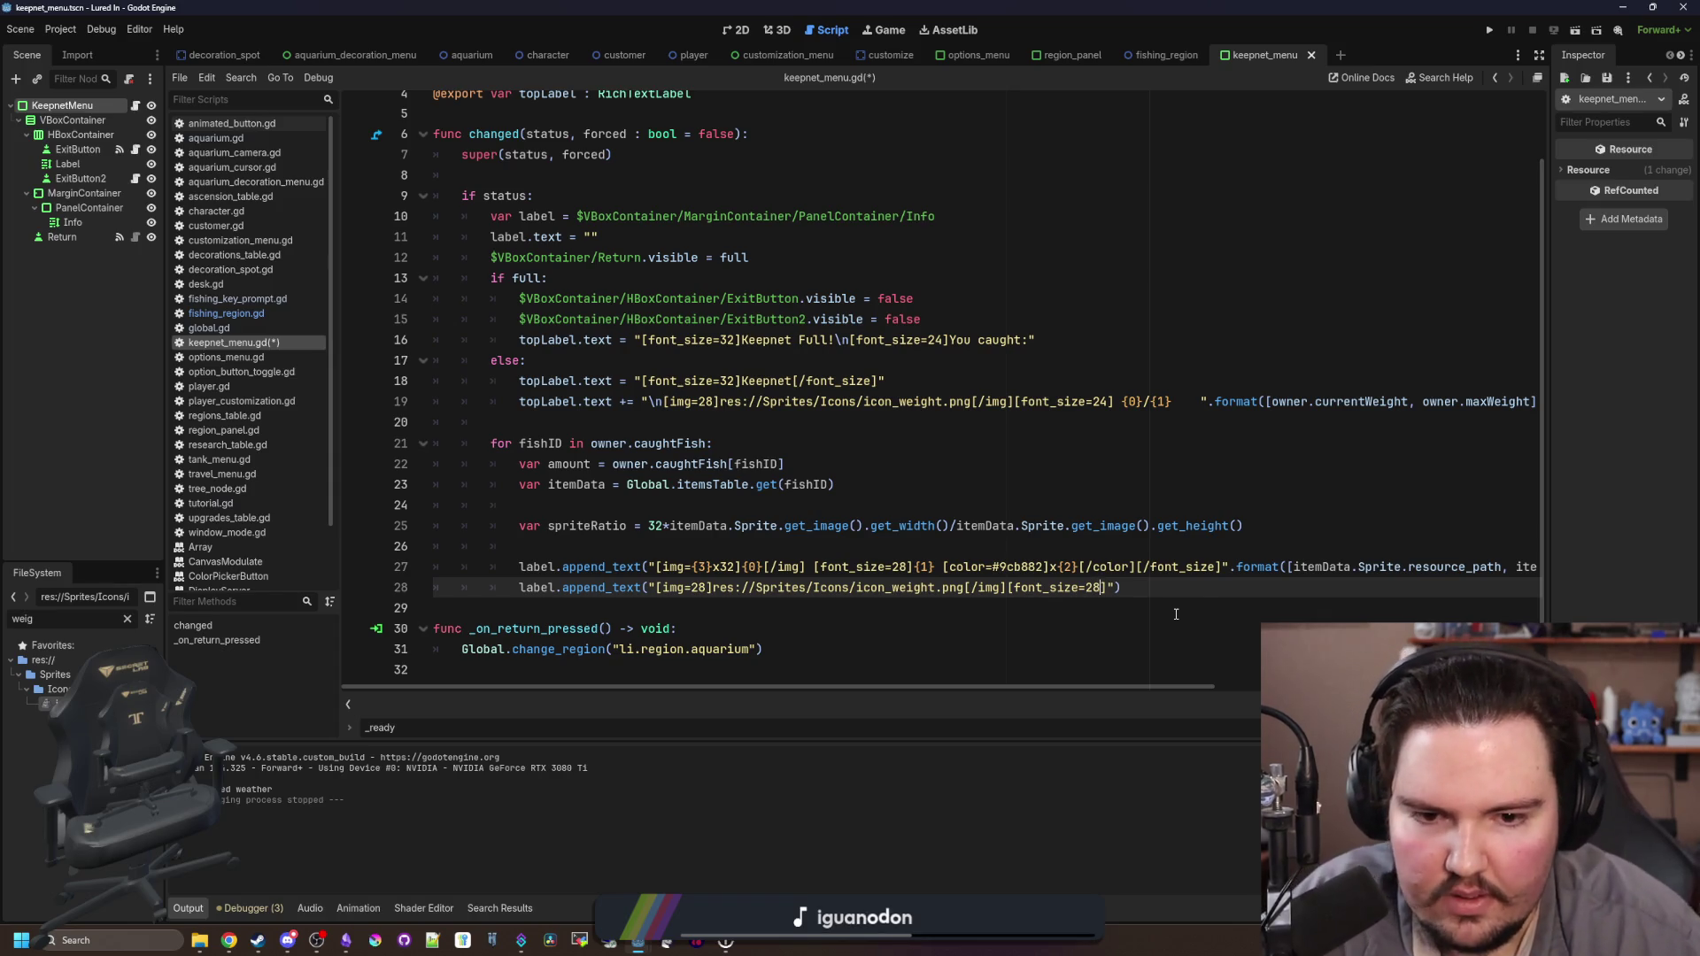
pyautogui.write(']')
pyautogui.press('BackSpace')
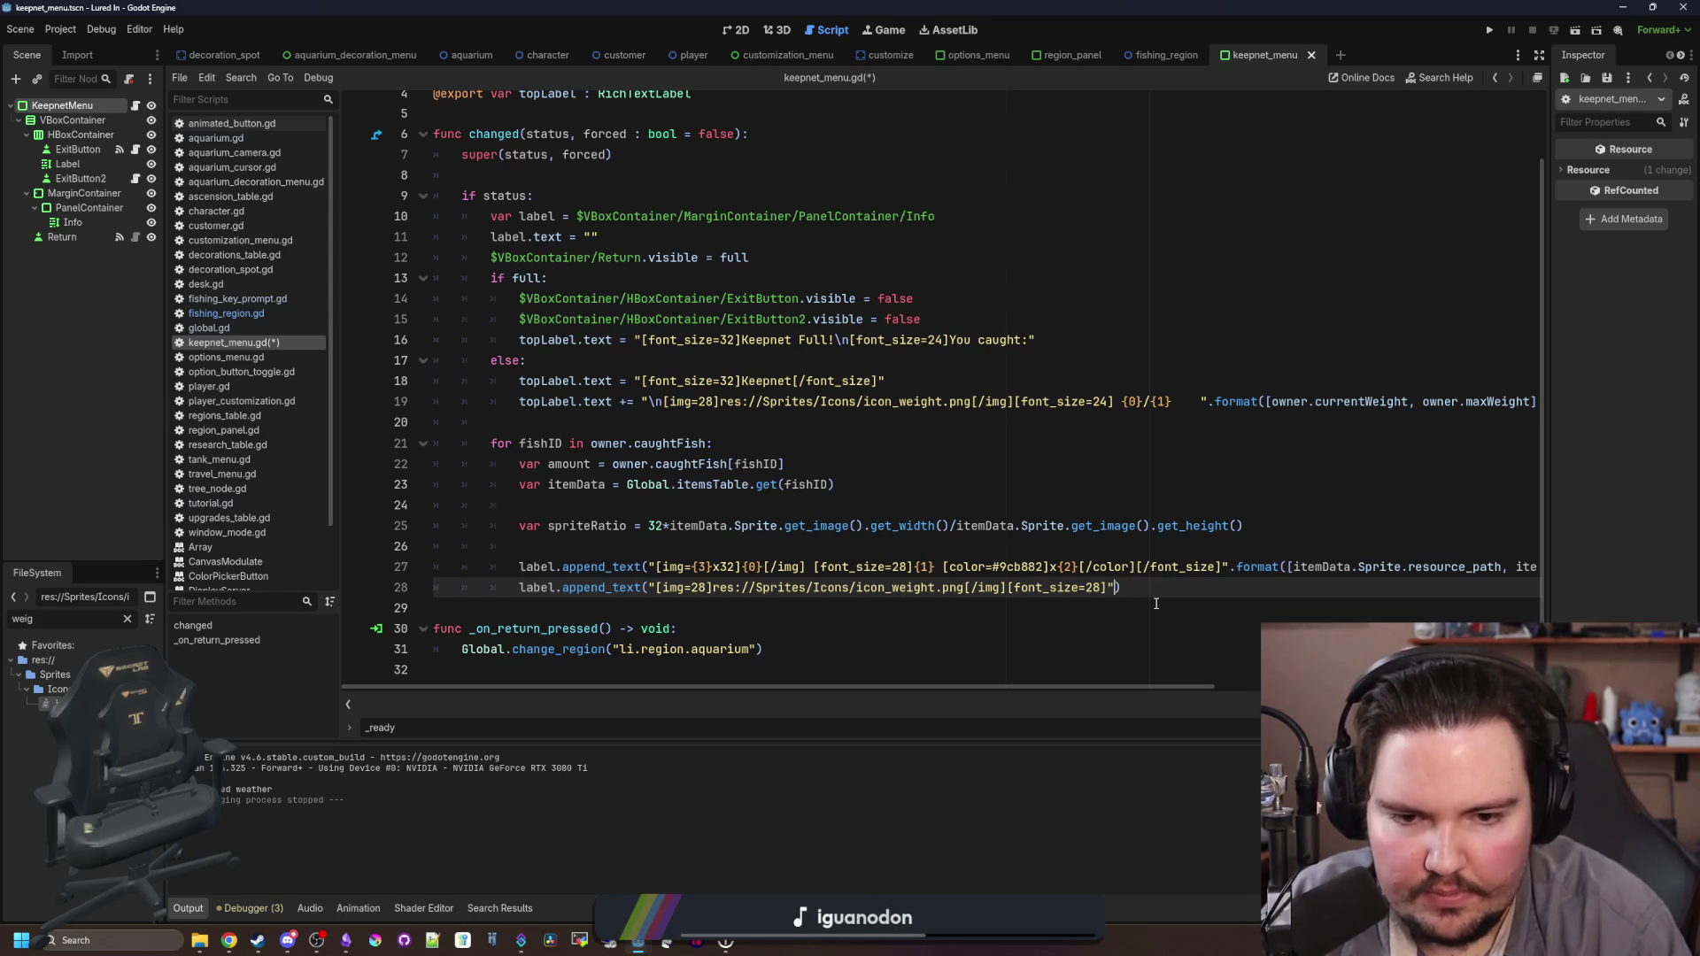
pyautogui.write('}')
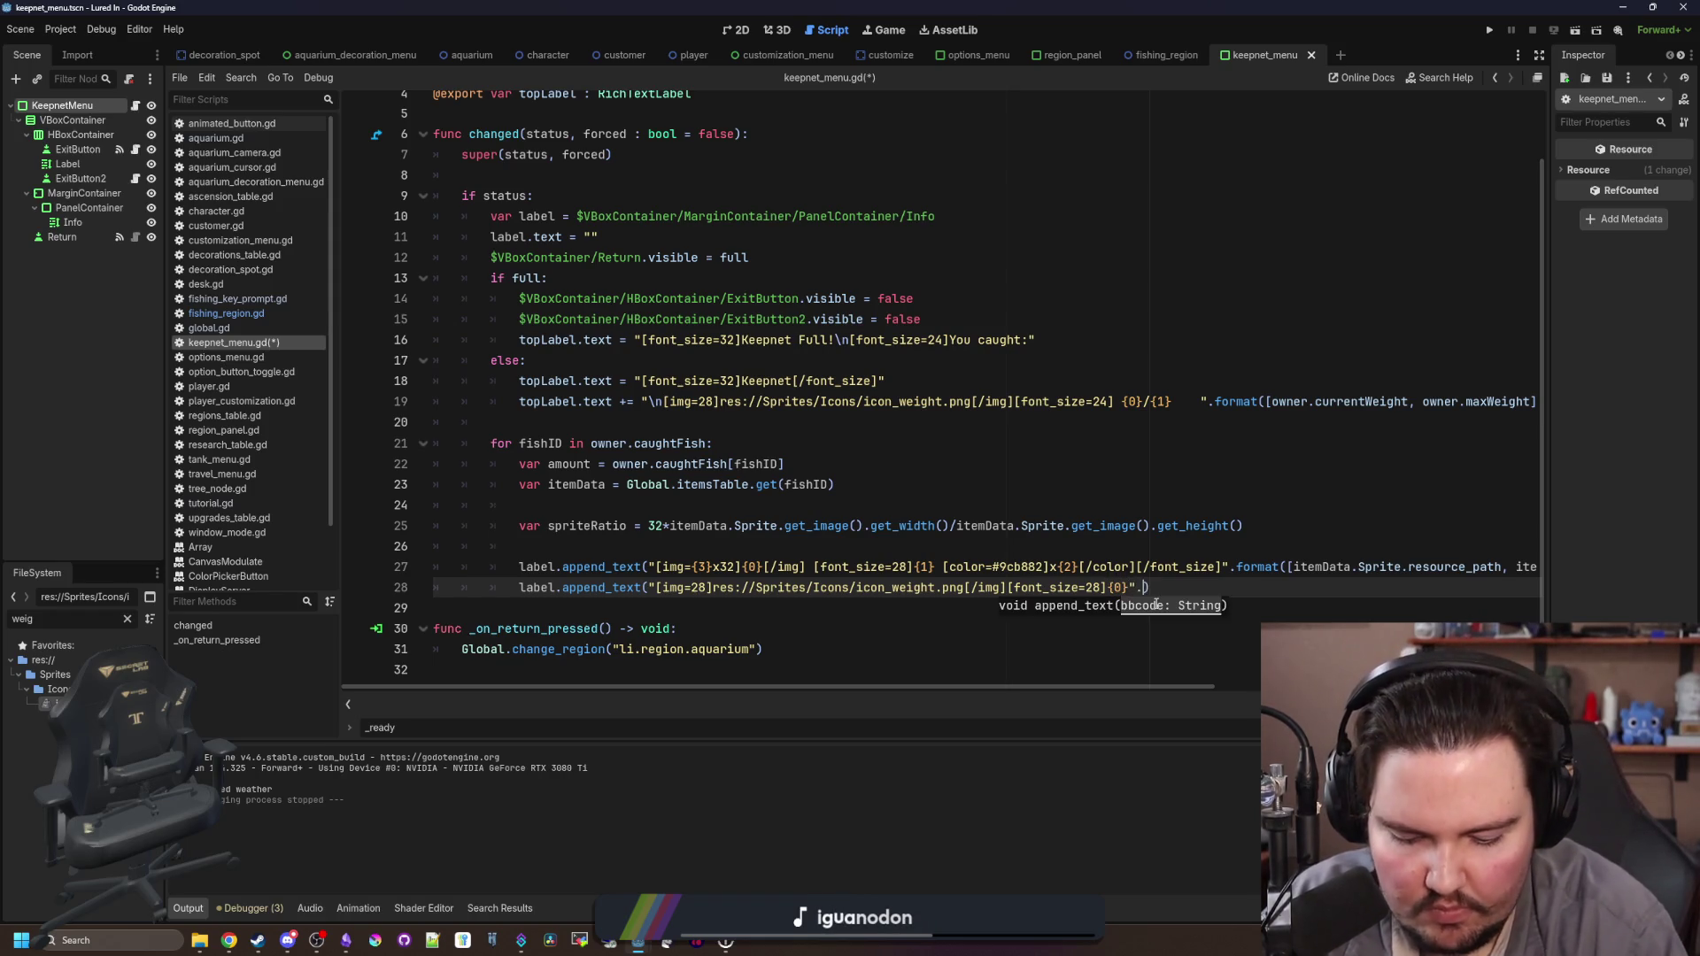
pyautogui.press('Return')
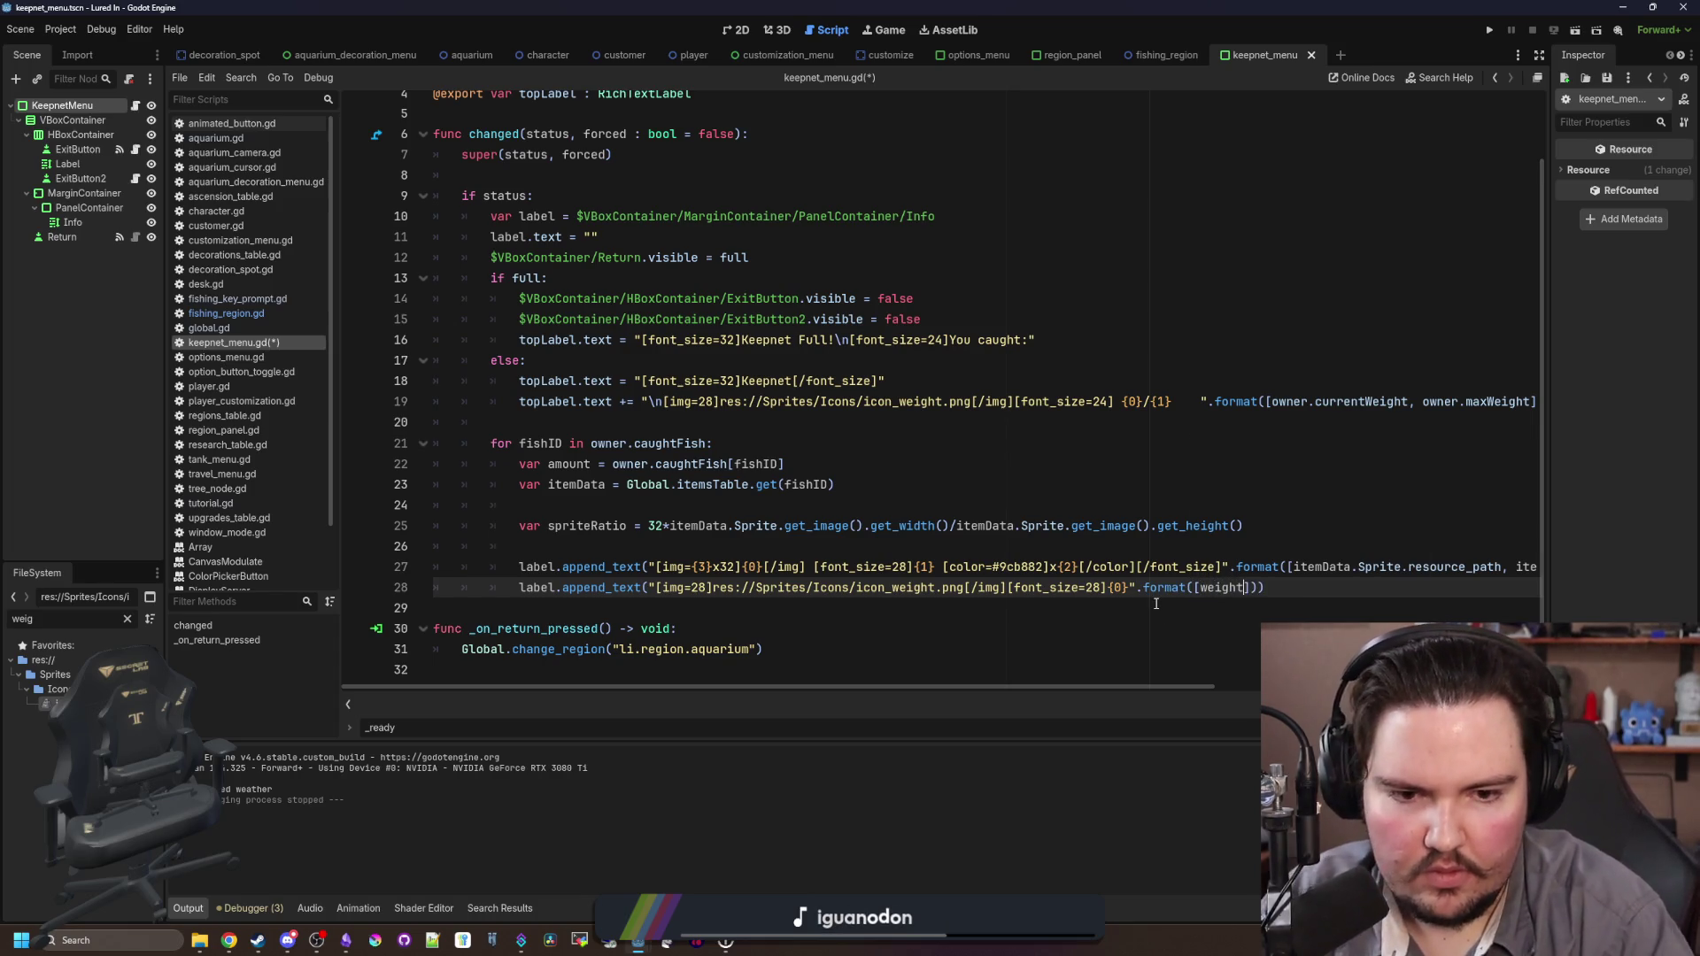
# Step: Define 'var weight = amount * itemData.Weight' above the weight line and save
pyautogui.click(565, 549)
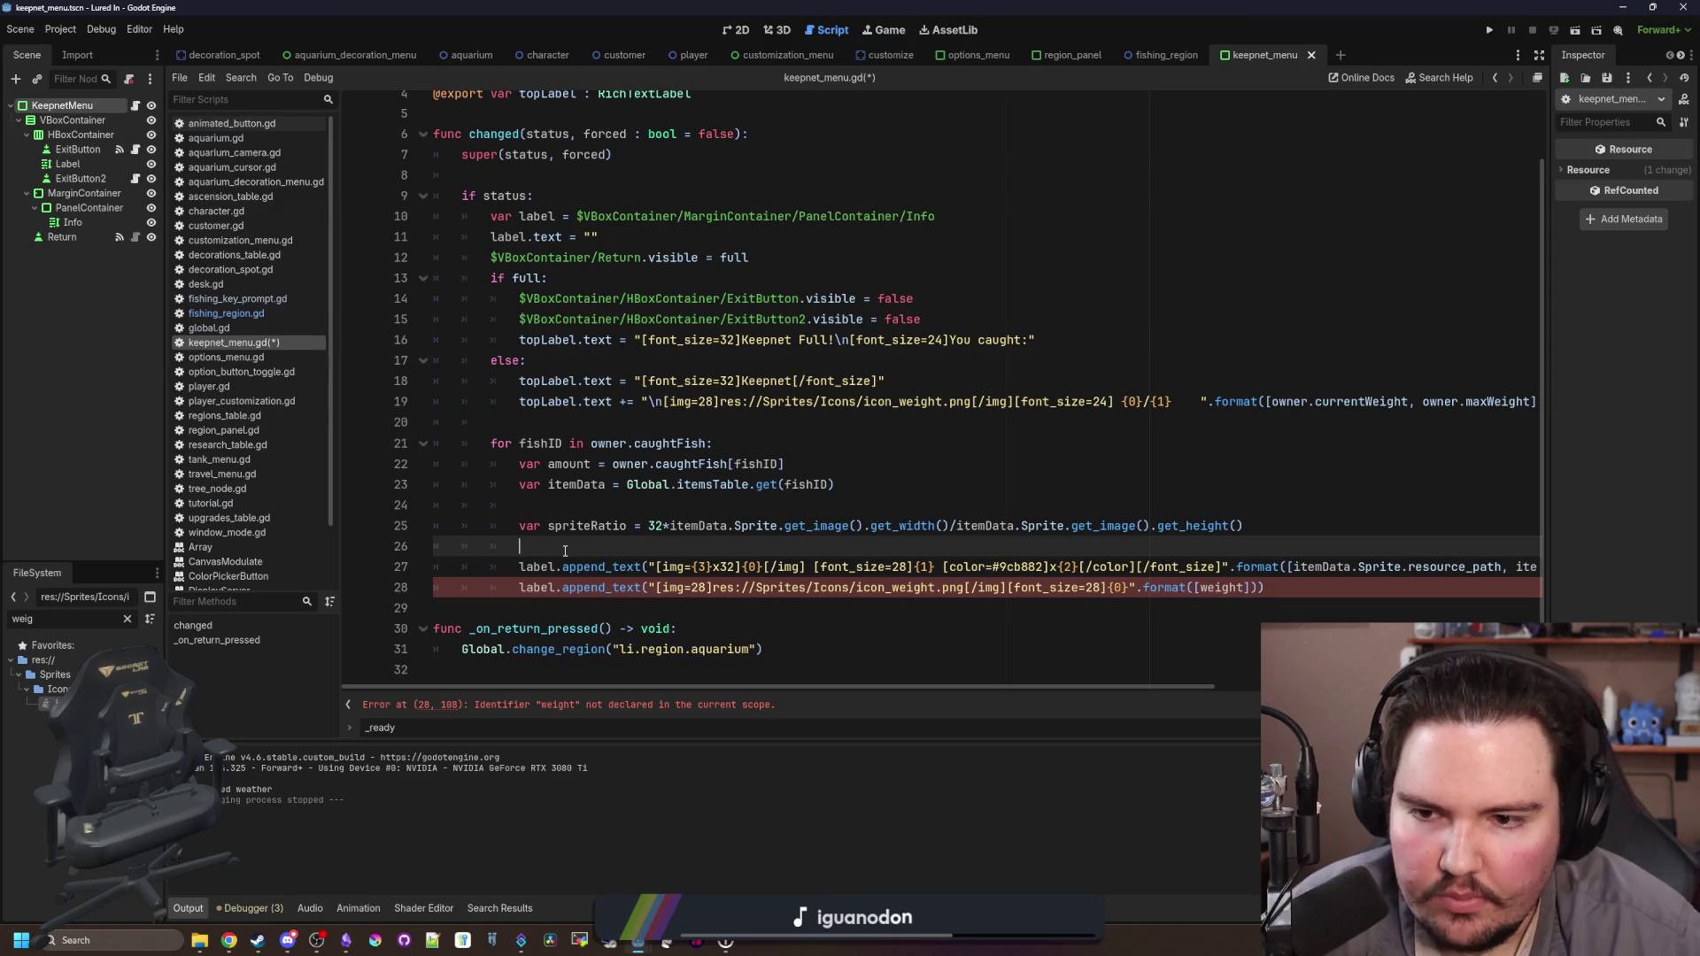
pyautogui.click(614, 509)
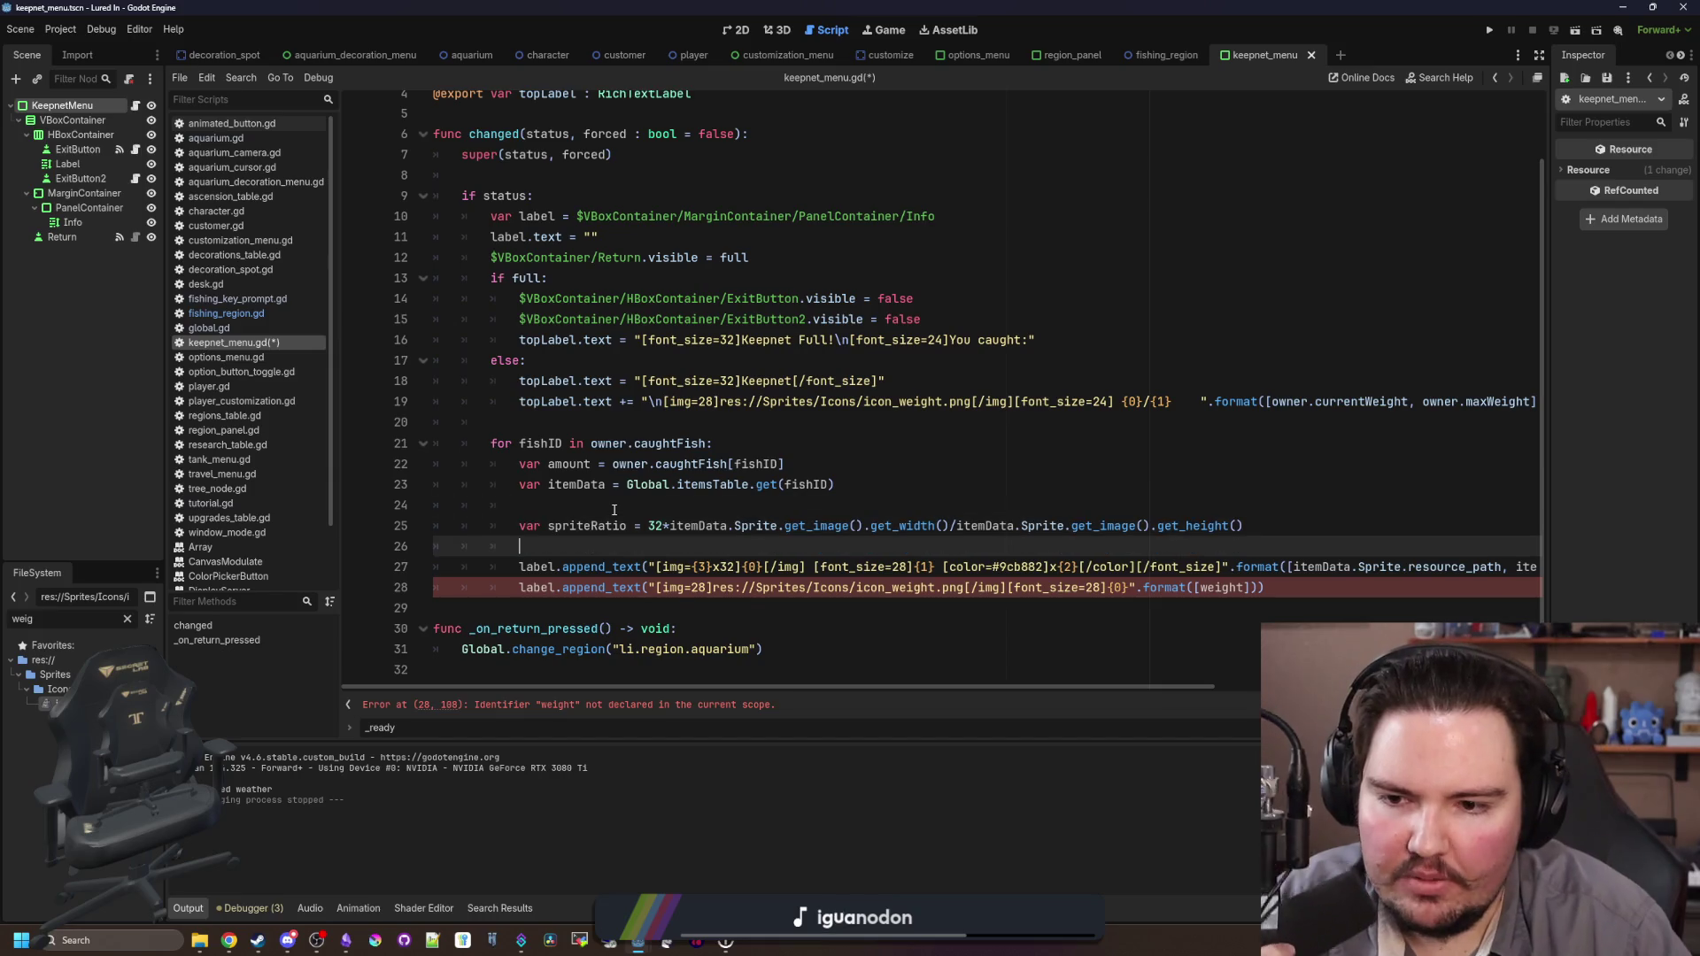
pyautogui.press('Return')
pyautogui.press('Return')
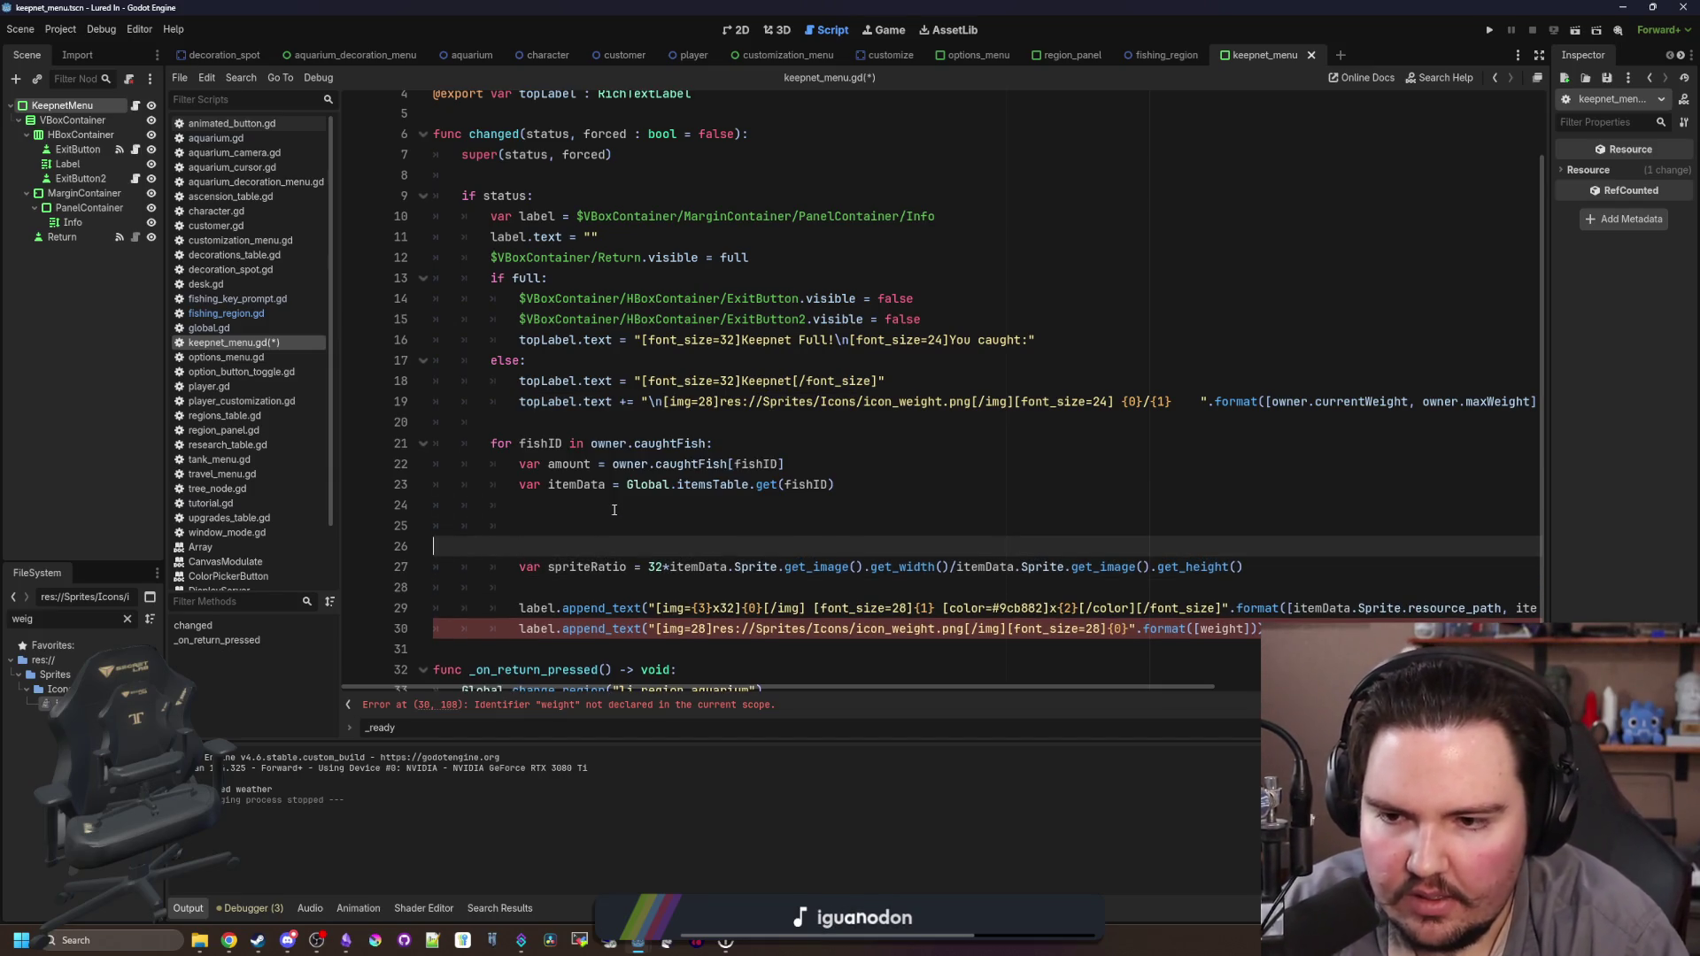
pyautogui.press('BackSpace')
pyautogui.write('var weight =')
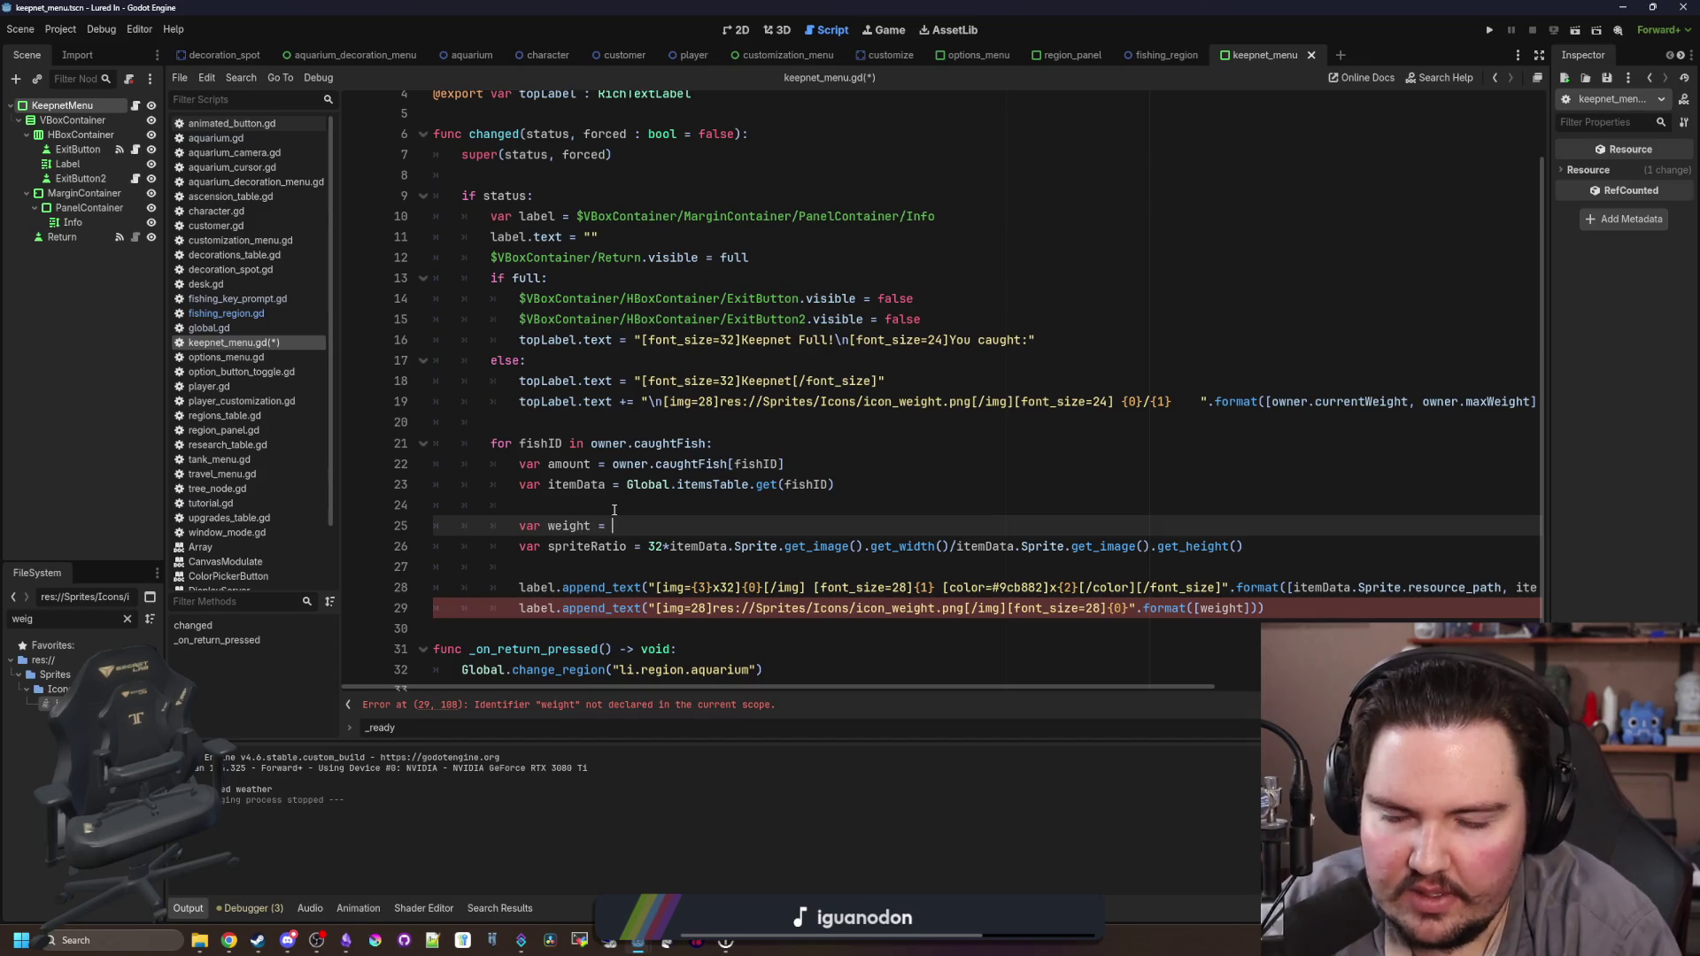
pyautogui.write('amount * itemData.Weight')
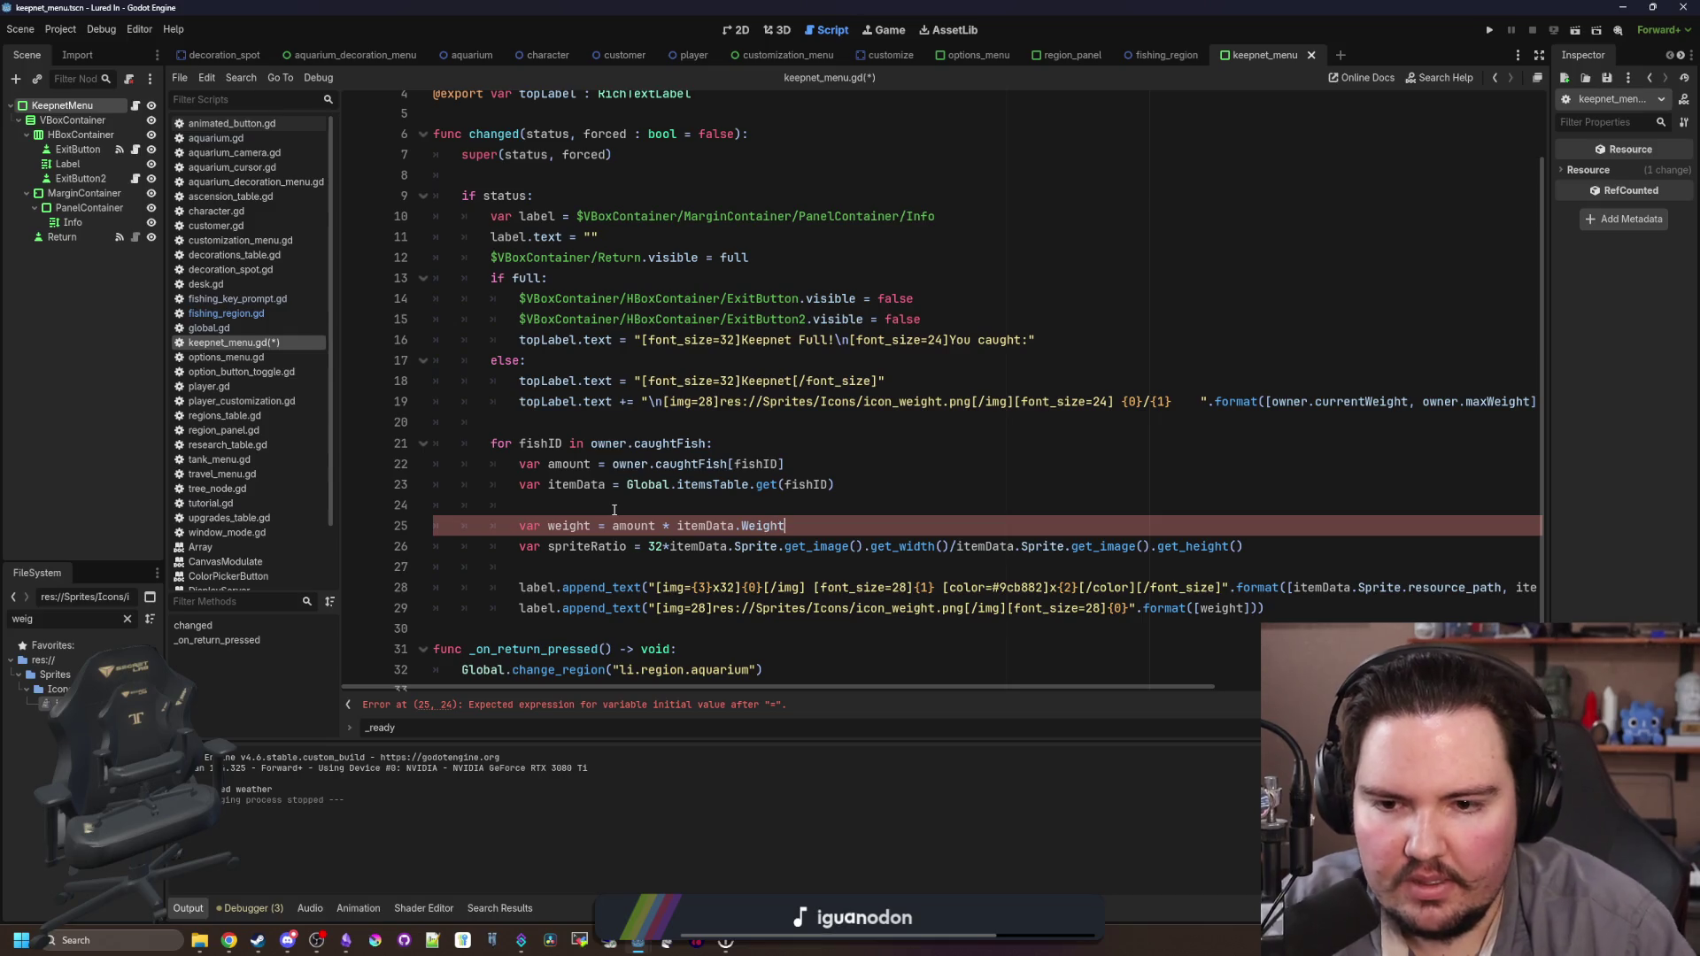
pyautogui.click(640, 500)
pyautogui.scroll(-1, 755, 448)
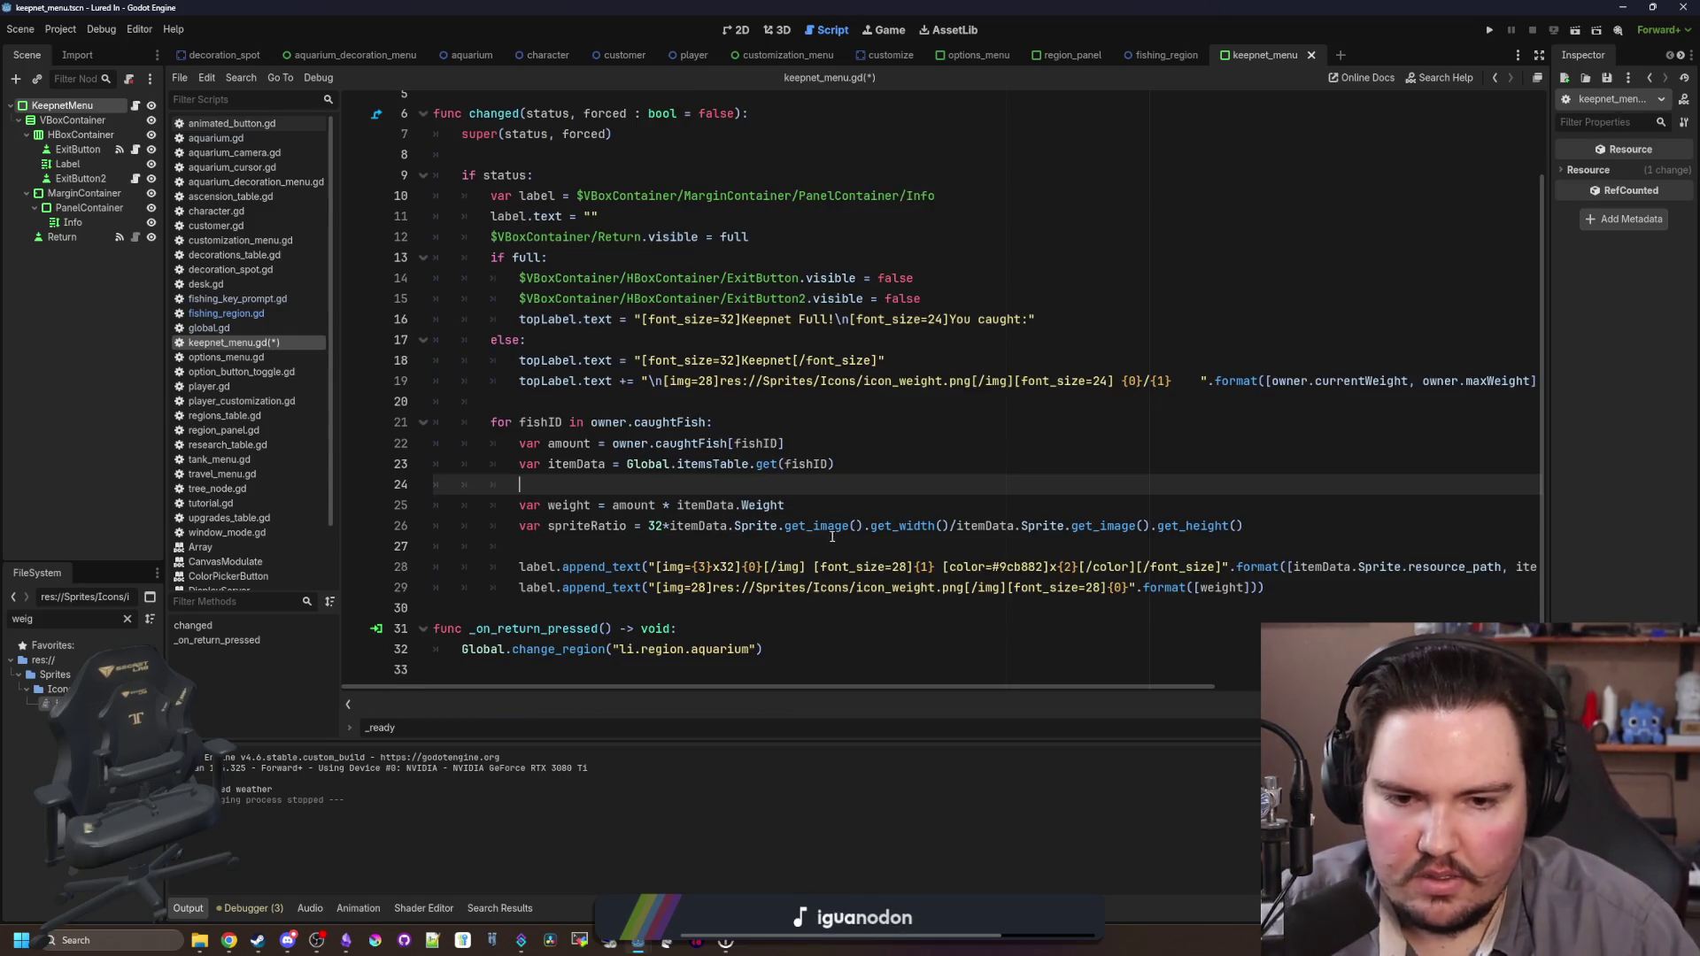
pyautogui.click(655, 546)
pyautogui.hotkey('ctrl', 's')
# Step: Adjust the spacing around the weight icon and {0} on line 29 and save again
pyautogui.click(657, 588)
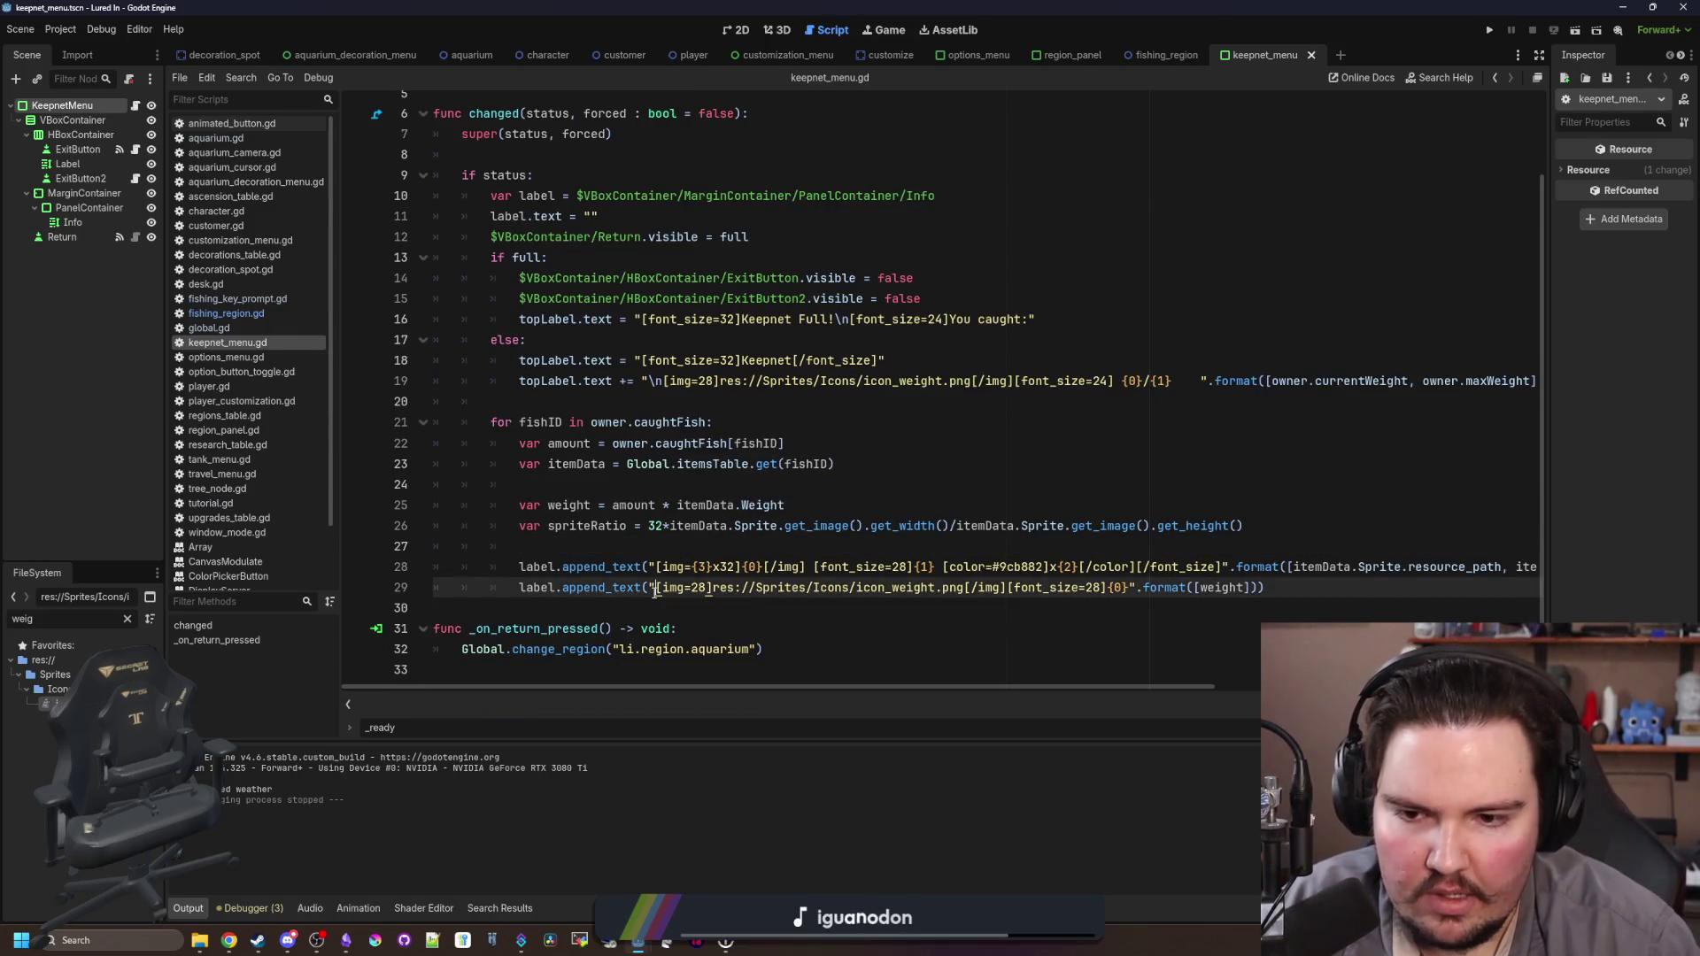
pyautogui.click(1136, 588)
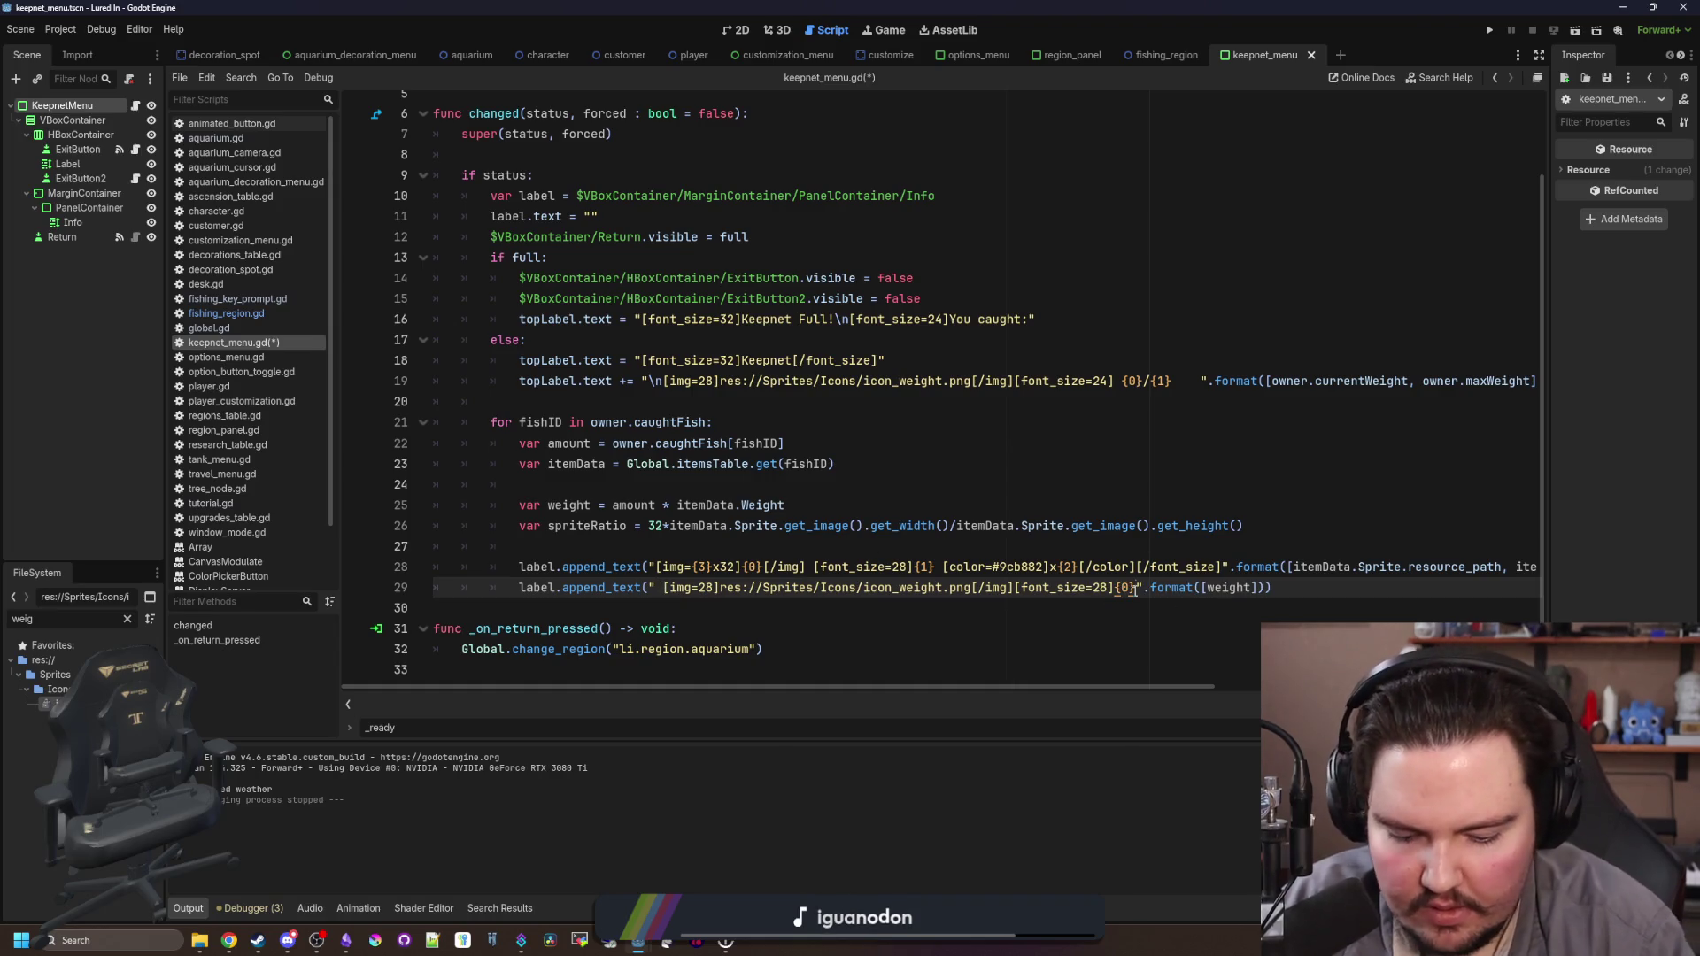
pyautogui.write('\\n')
pyautogui.click(1223, 549)
pyautogui.hotkey('ctrl', 's')
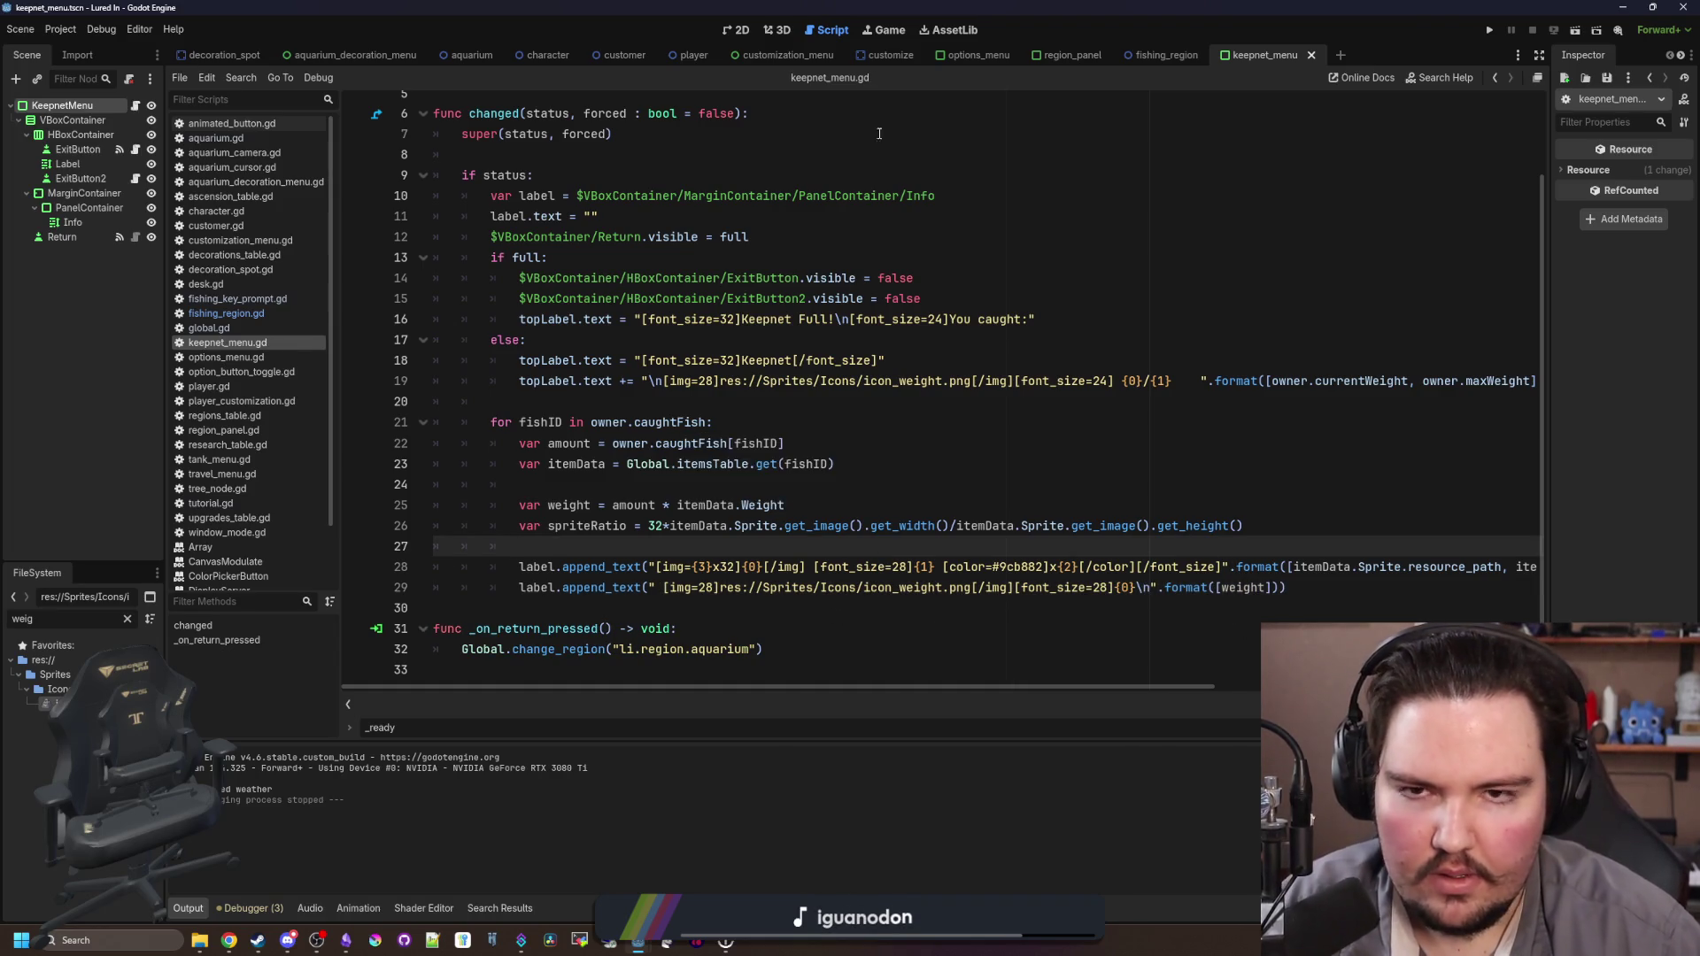
pyautogui.click(885, 32)
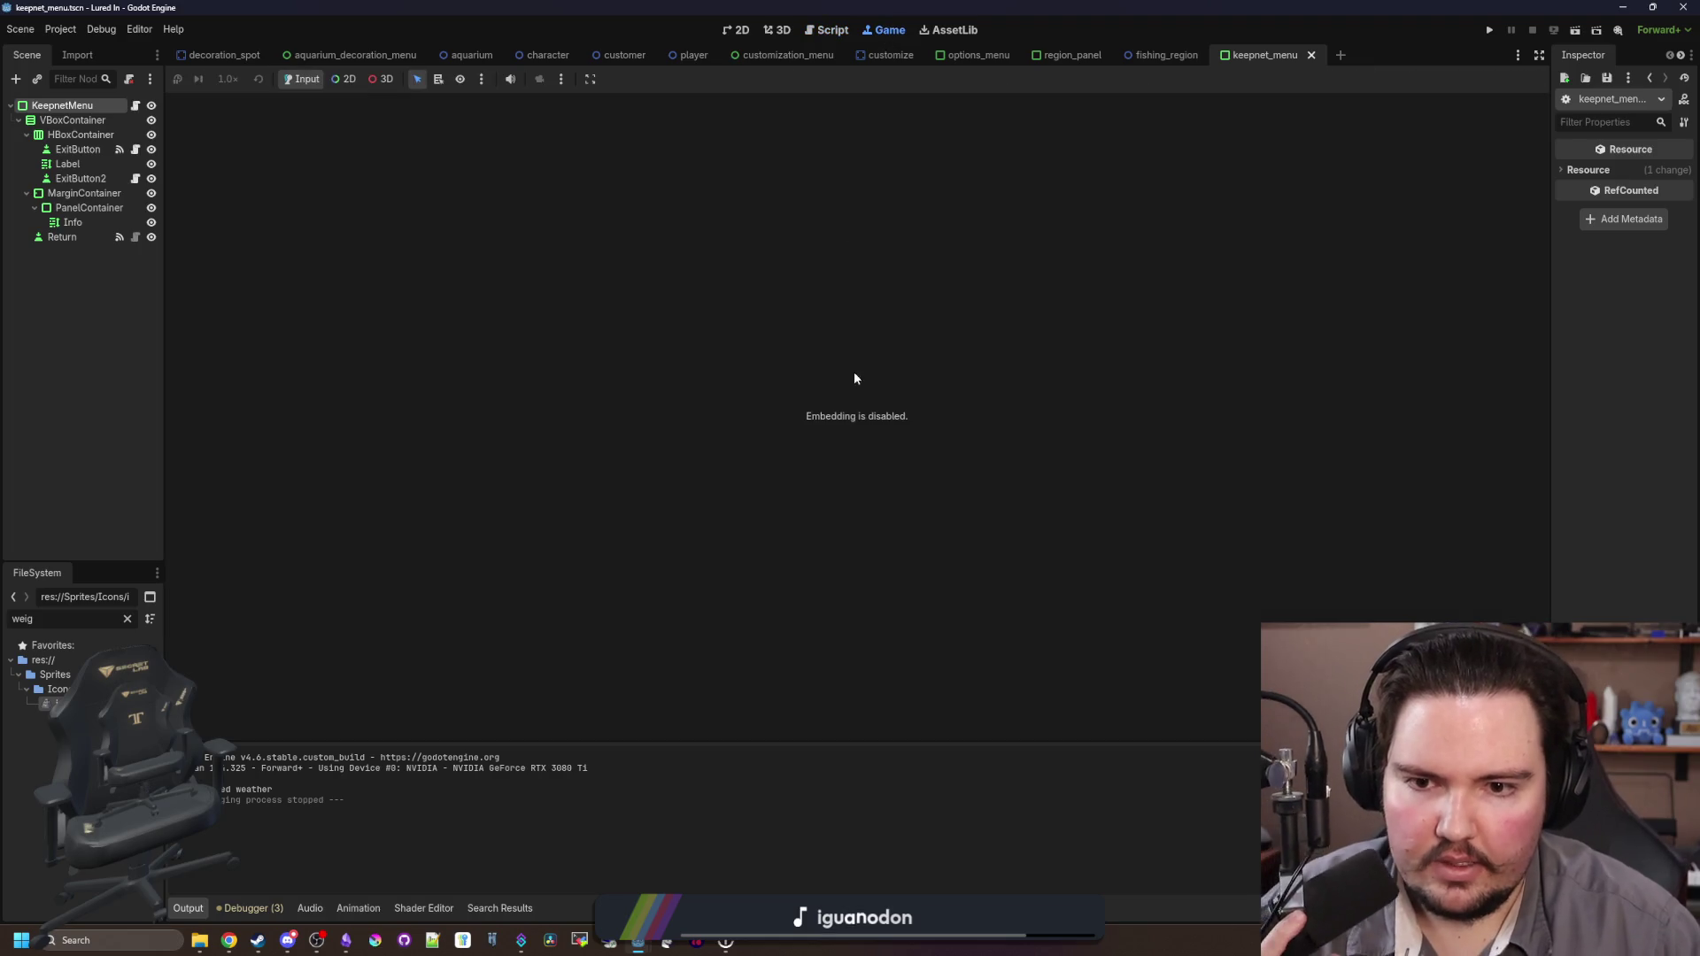
# Step: Run the game, hide the Obsidian notes, travel to the pond, and cast the line
pyautogui.click(1492, 30)
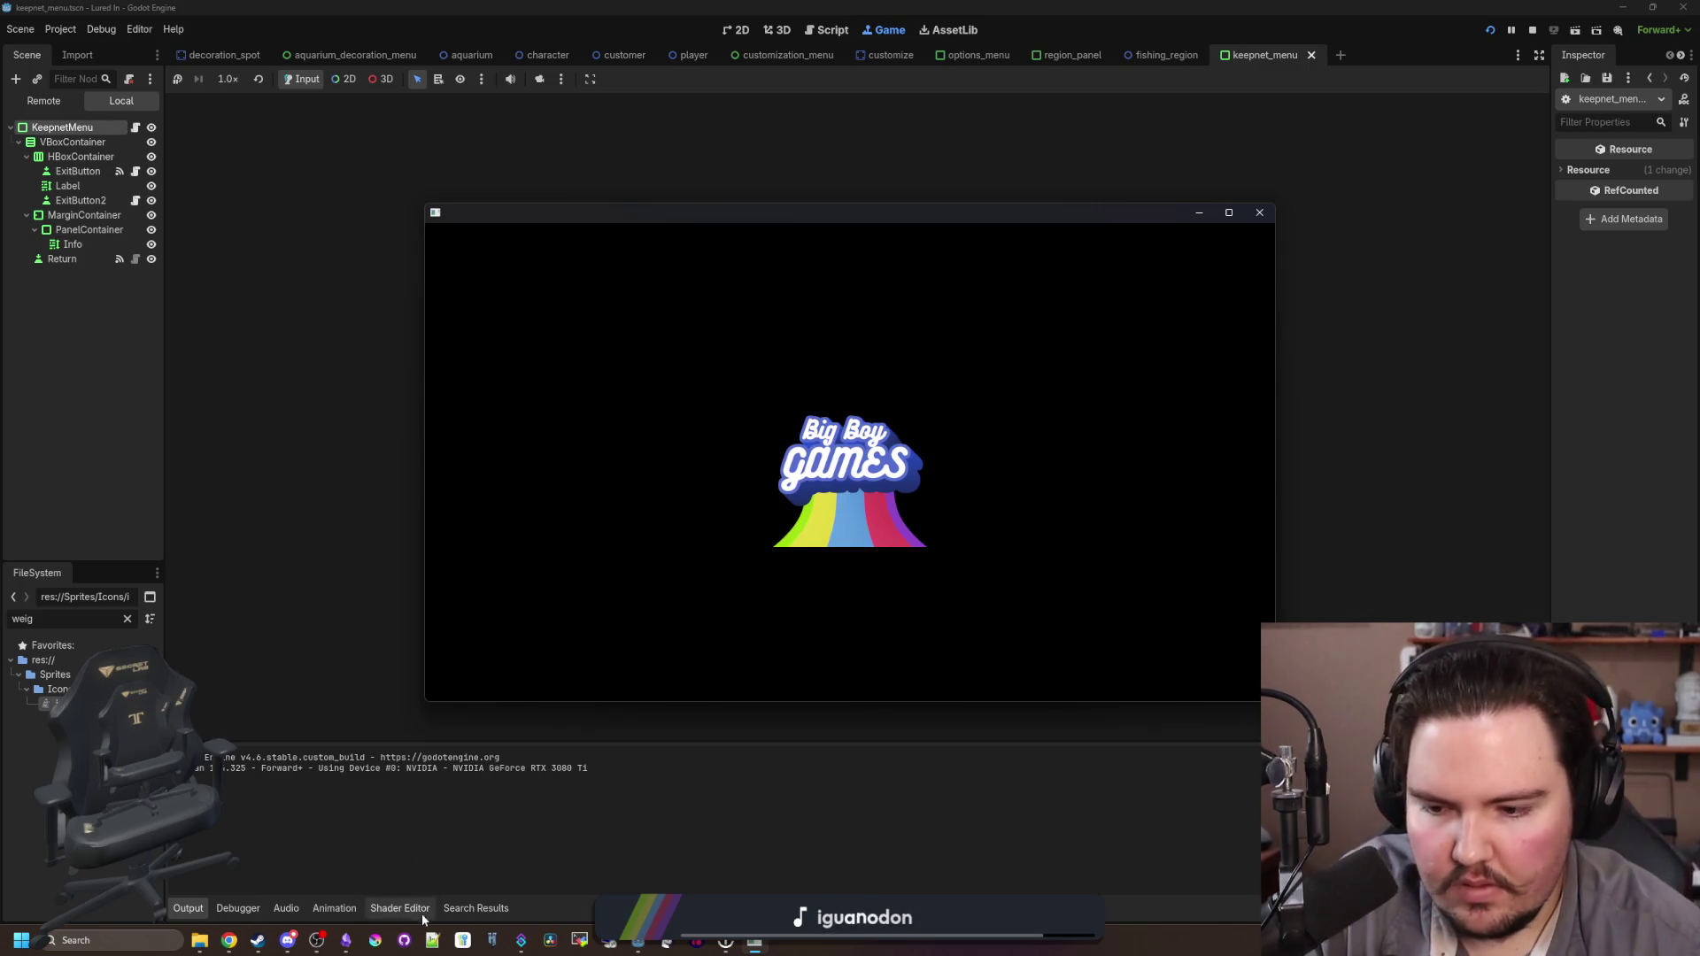
pyautogui.click(347, 940)
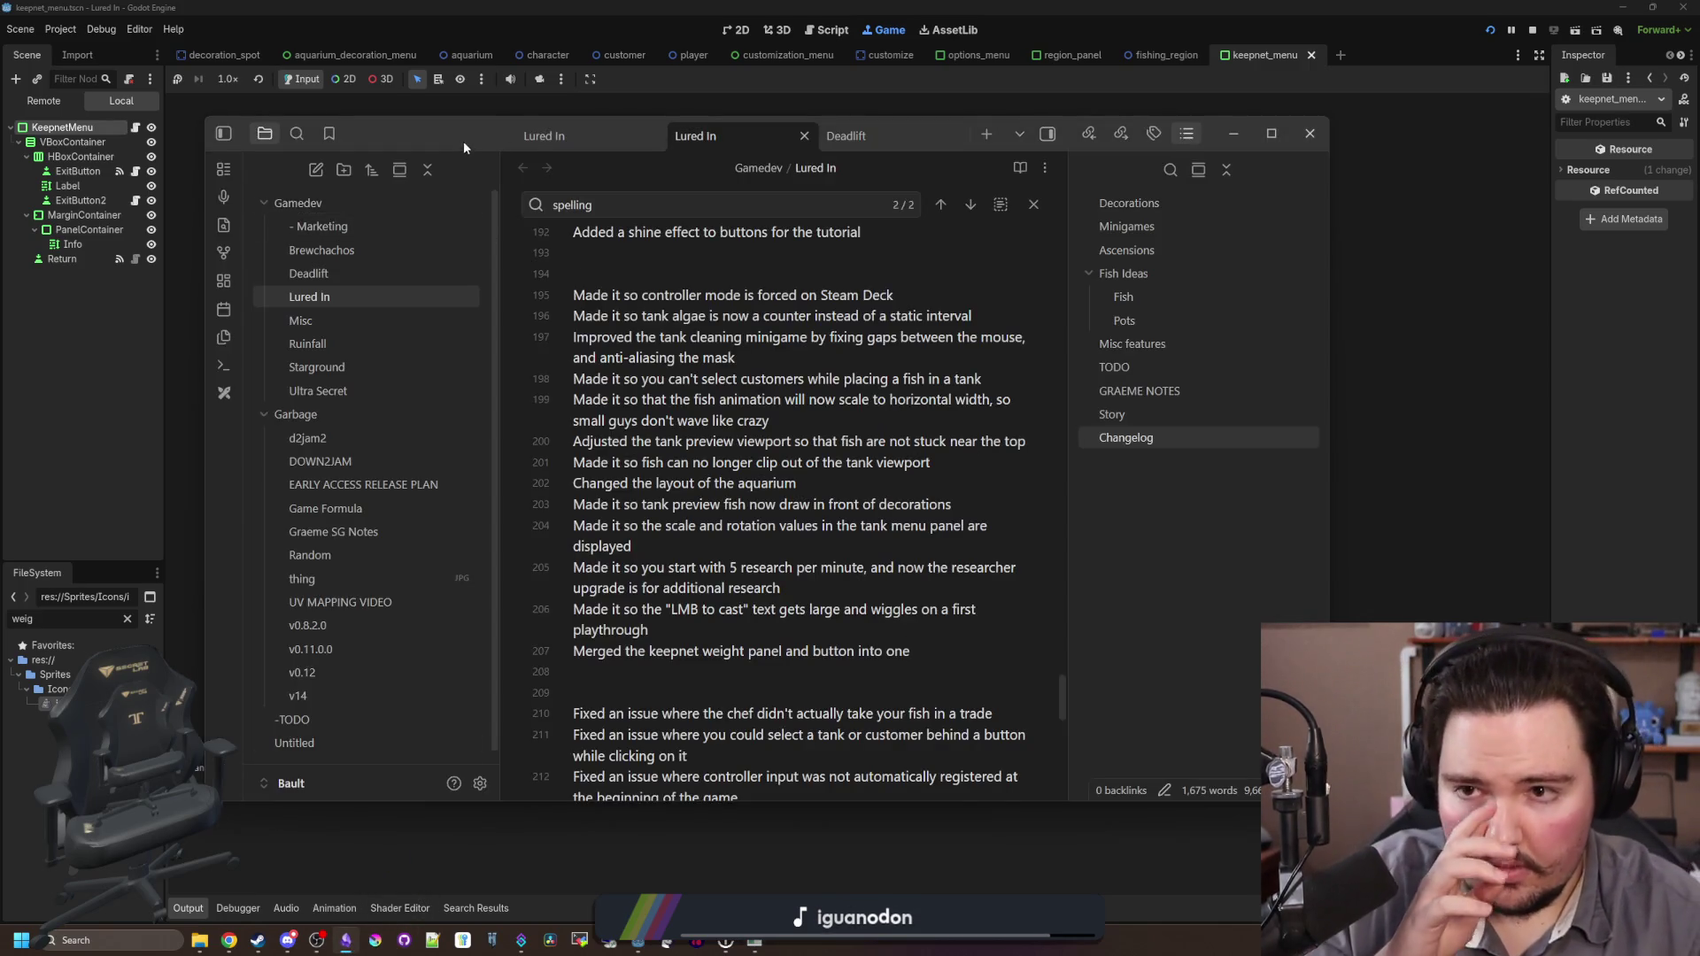
pyautogui.press('super+Down')
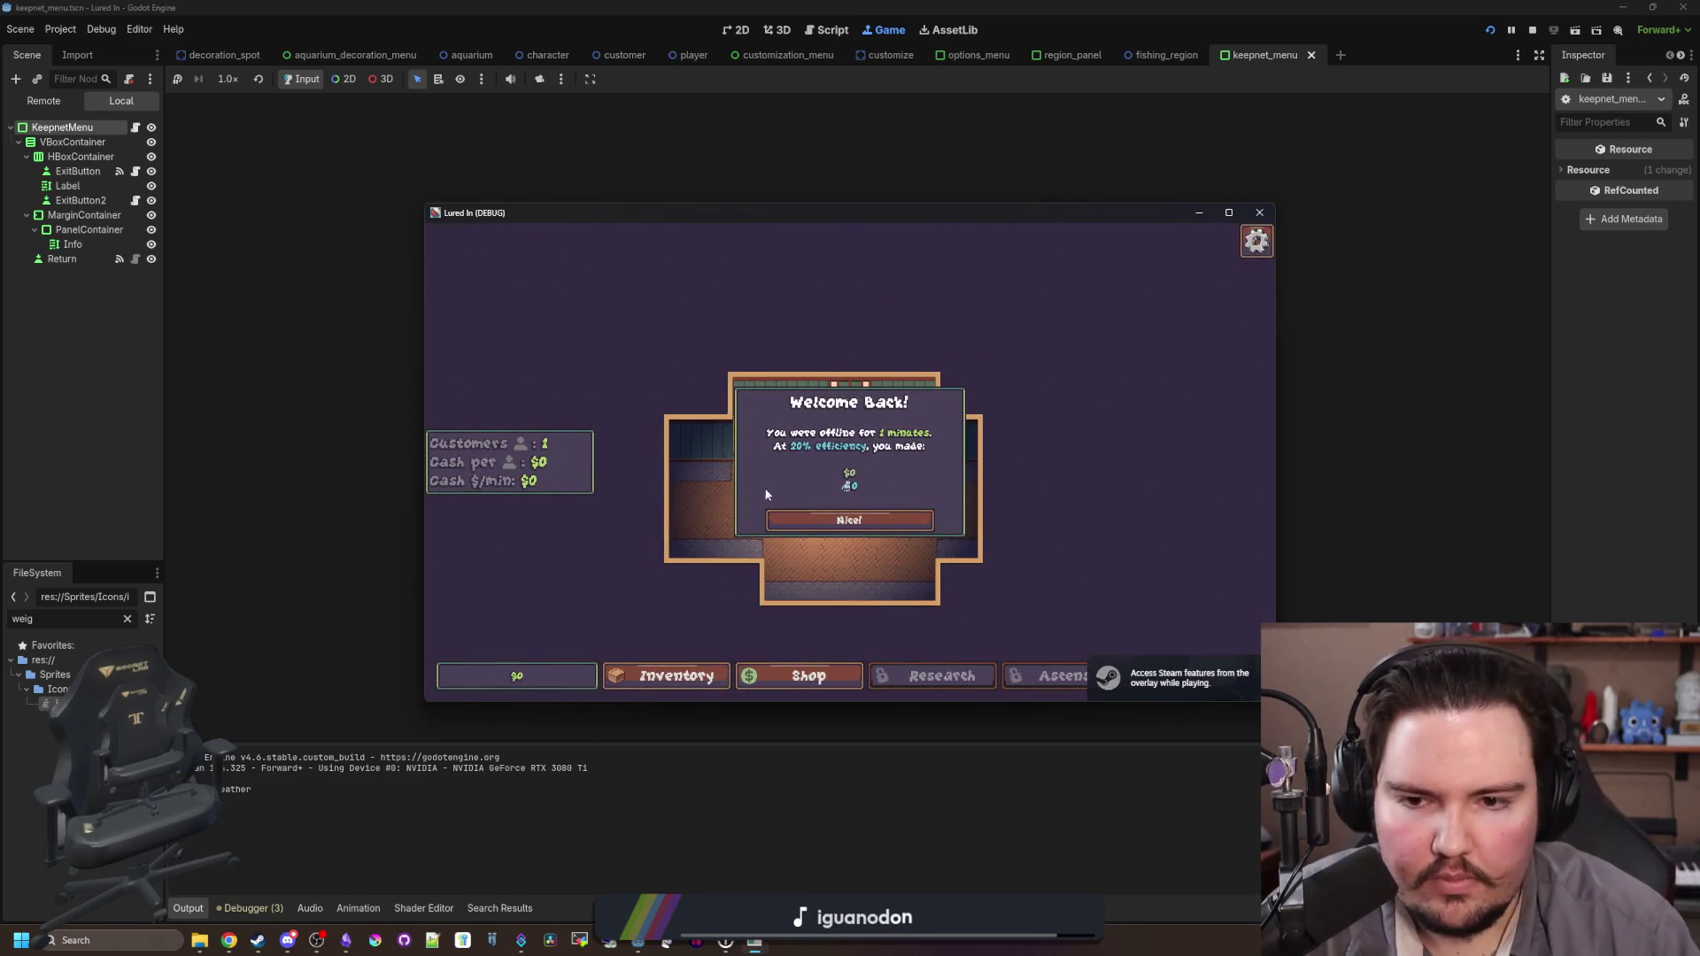
pyautogui.click(1193, 680)
pyautogui.click(1096, 389)
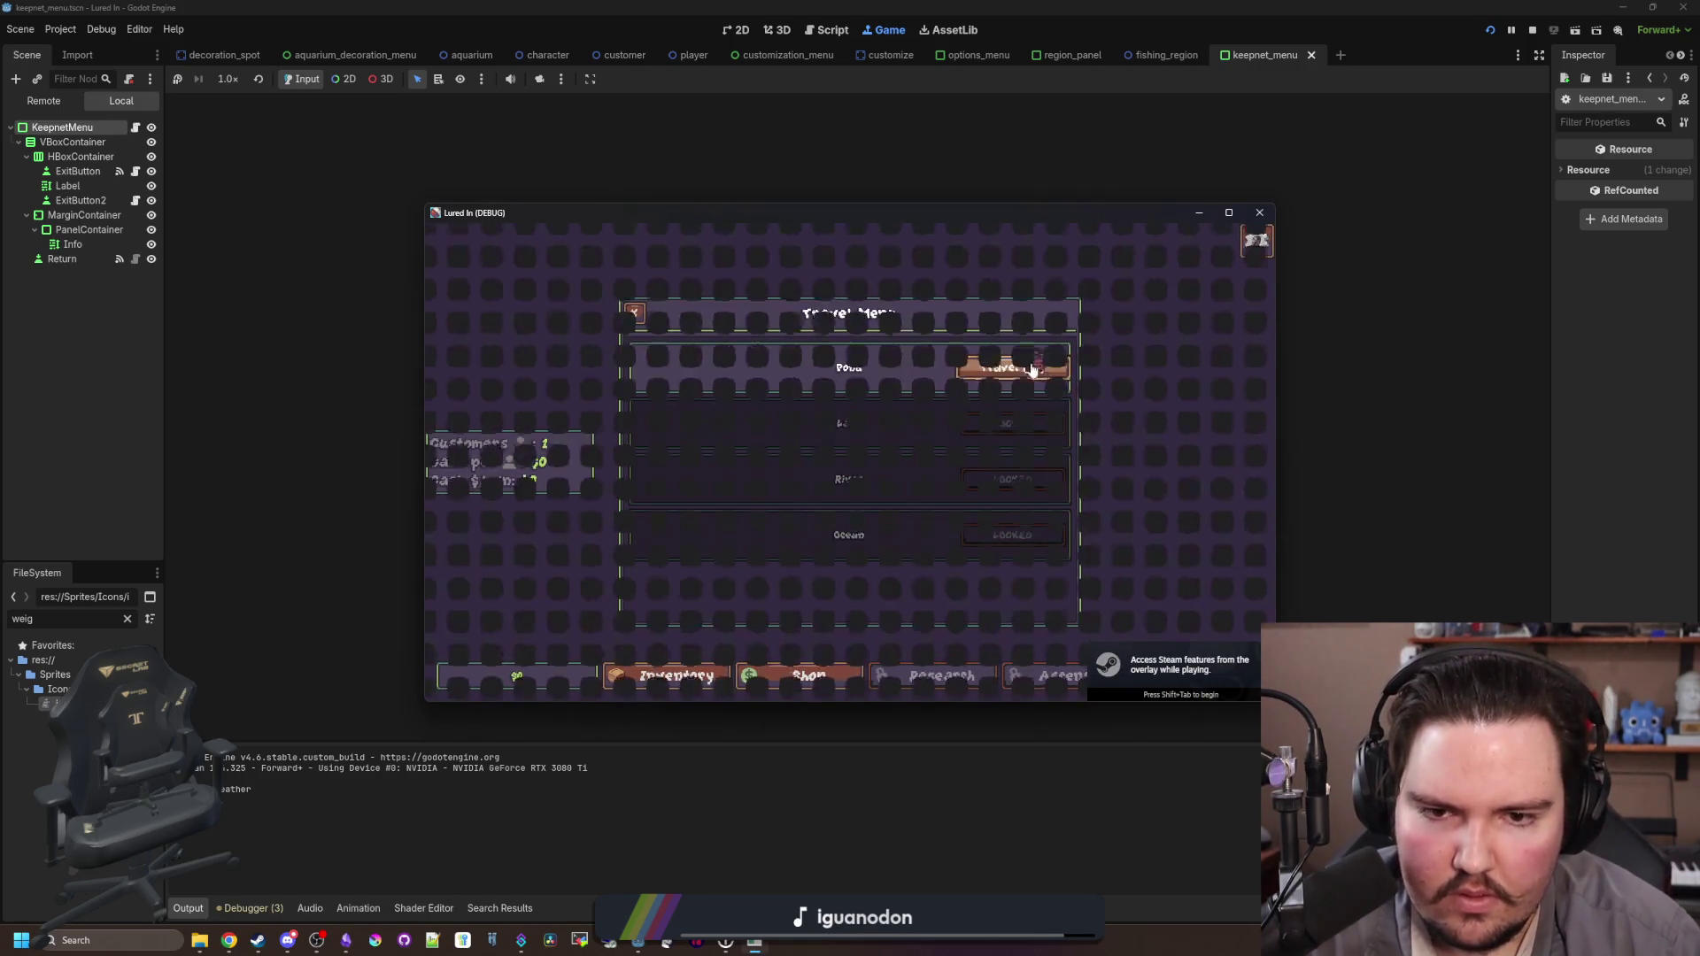
pyautogui.click(963, 388)
pyautogui.click(910, 391)
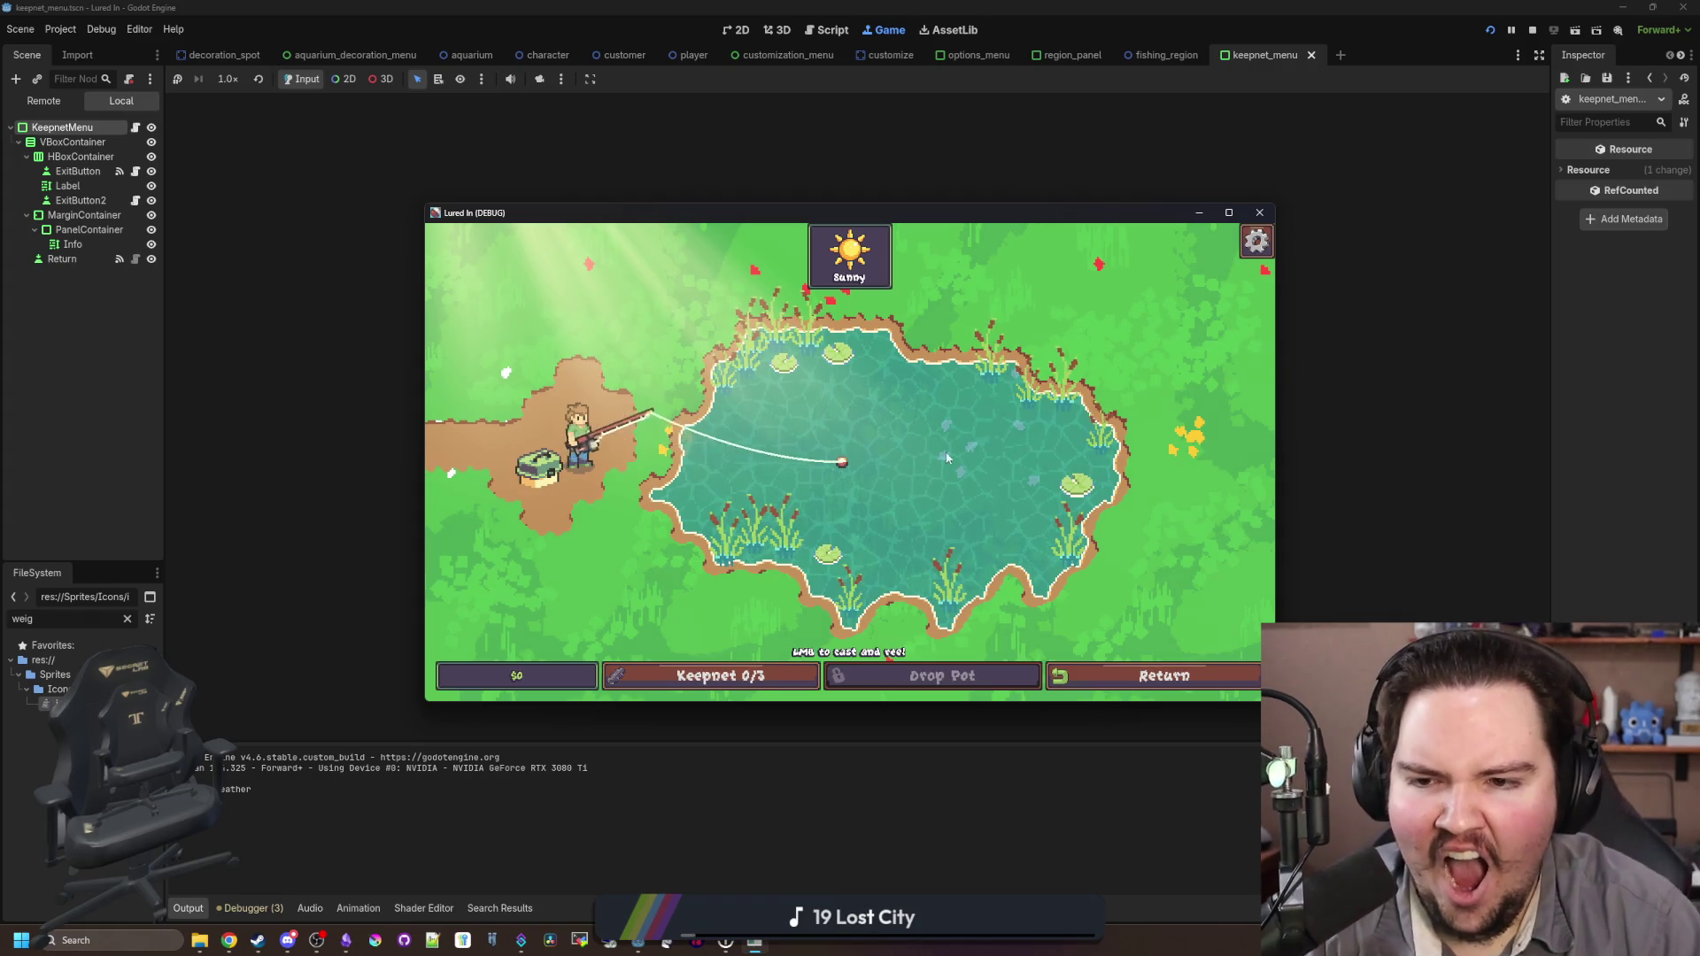
# Step: Hook and reel in a goldfish, then confirm the Keepnet lists Goldfish x1 with weight 1
pyautogui.click(929, 390)
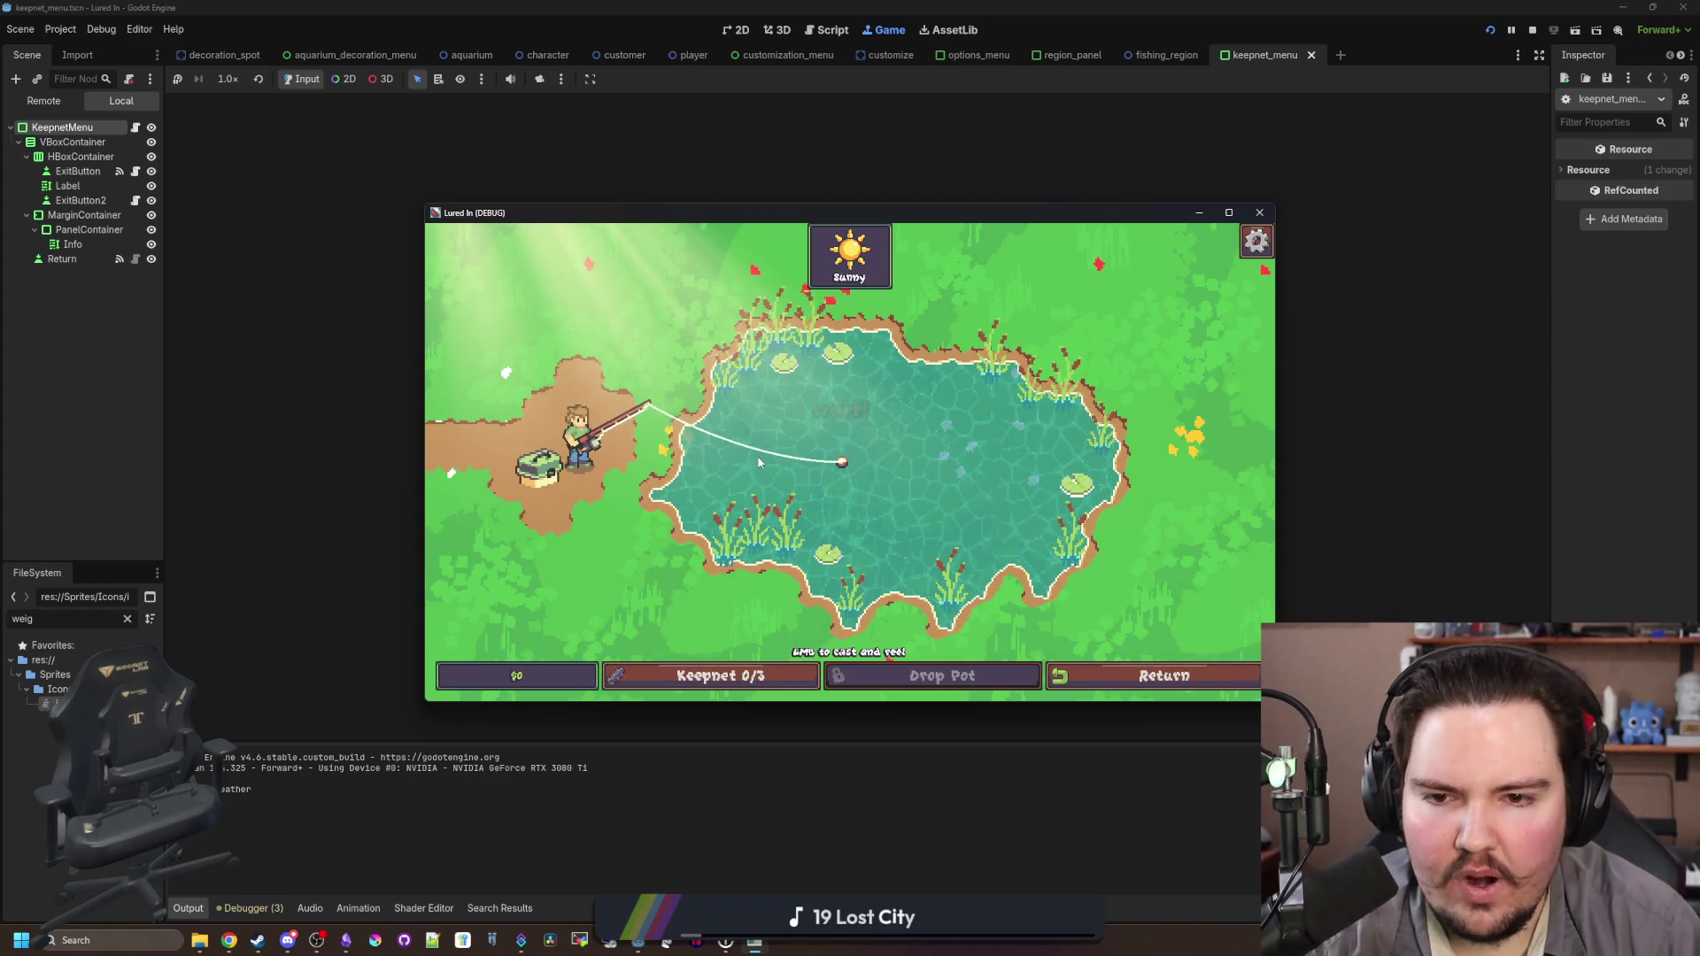
pyautogui.click(887, 428)
pyautogui.moveTo(887, 428); pyautogui.dragTo(942, 416)
pyautogui.click(942, 416)
pyautogui.click(941, 416)
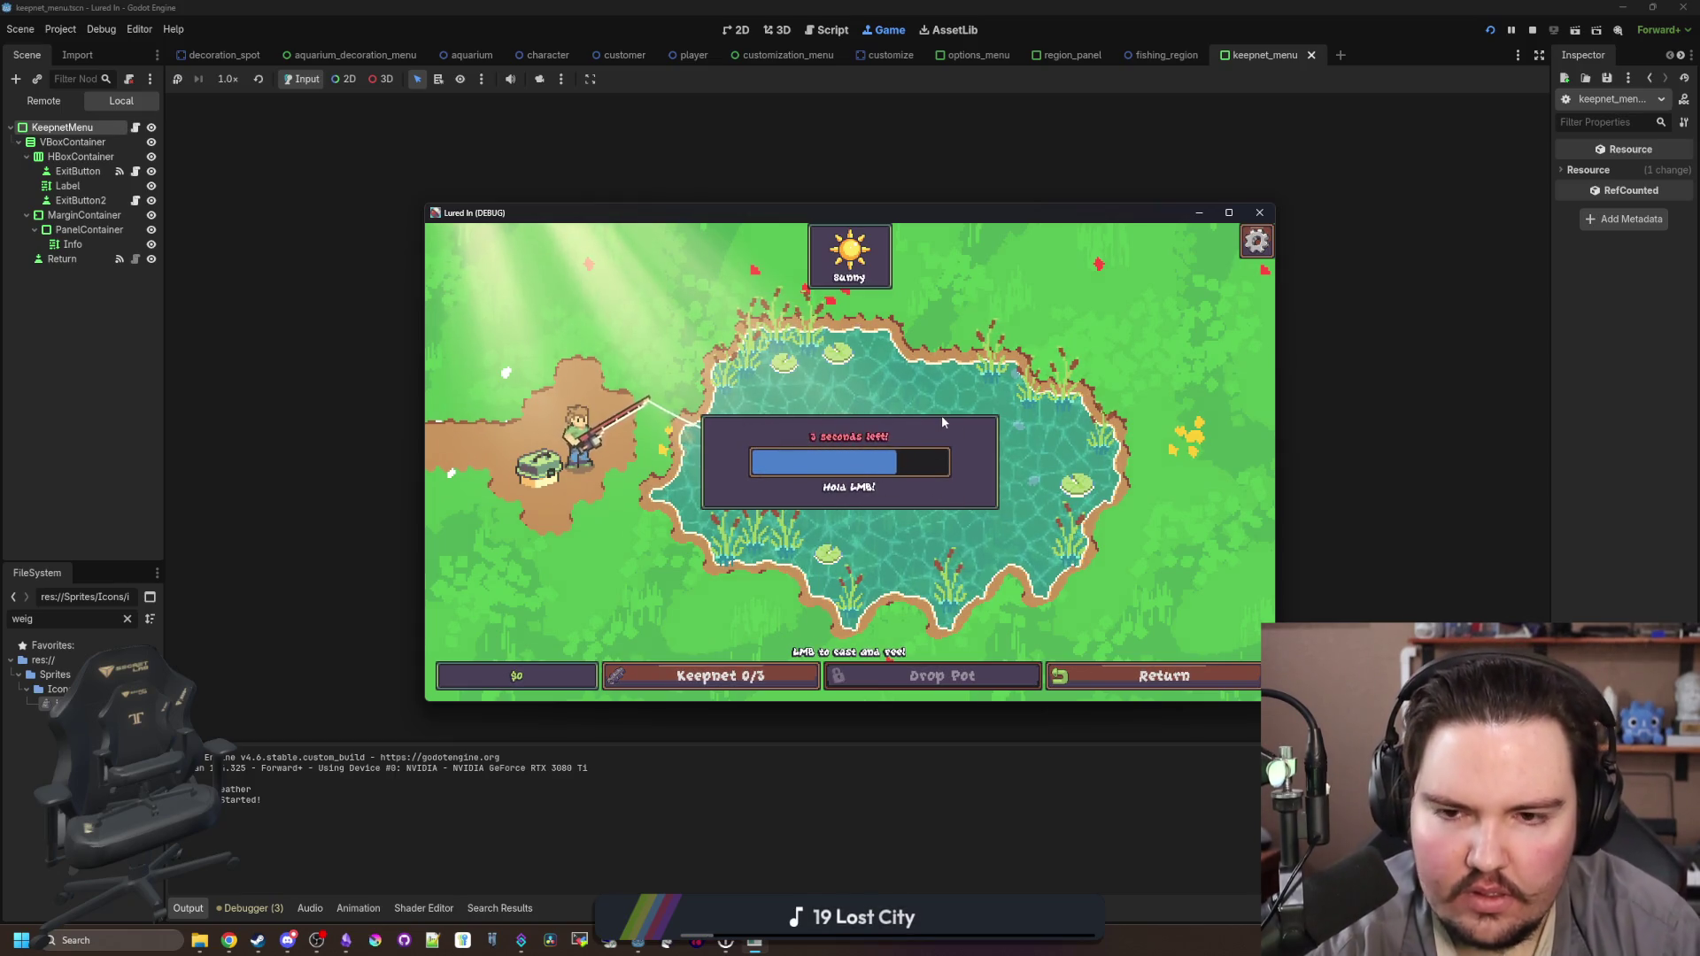
pyautogui.click(942, 416)
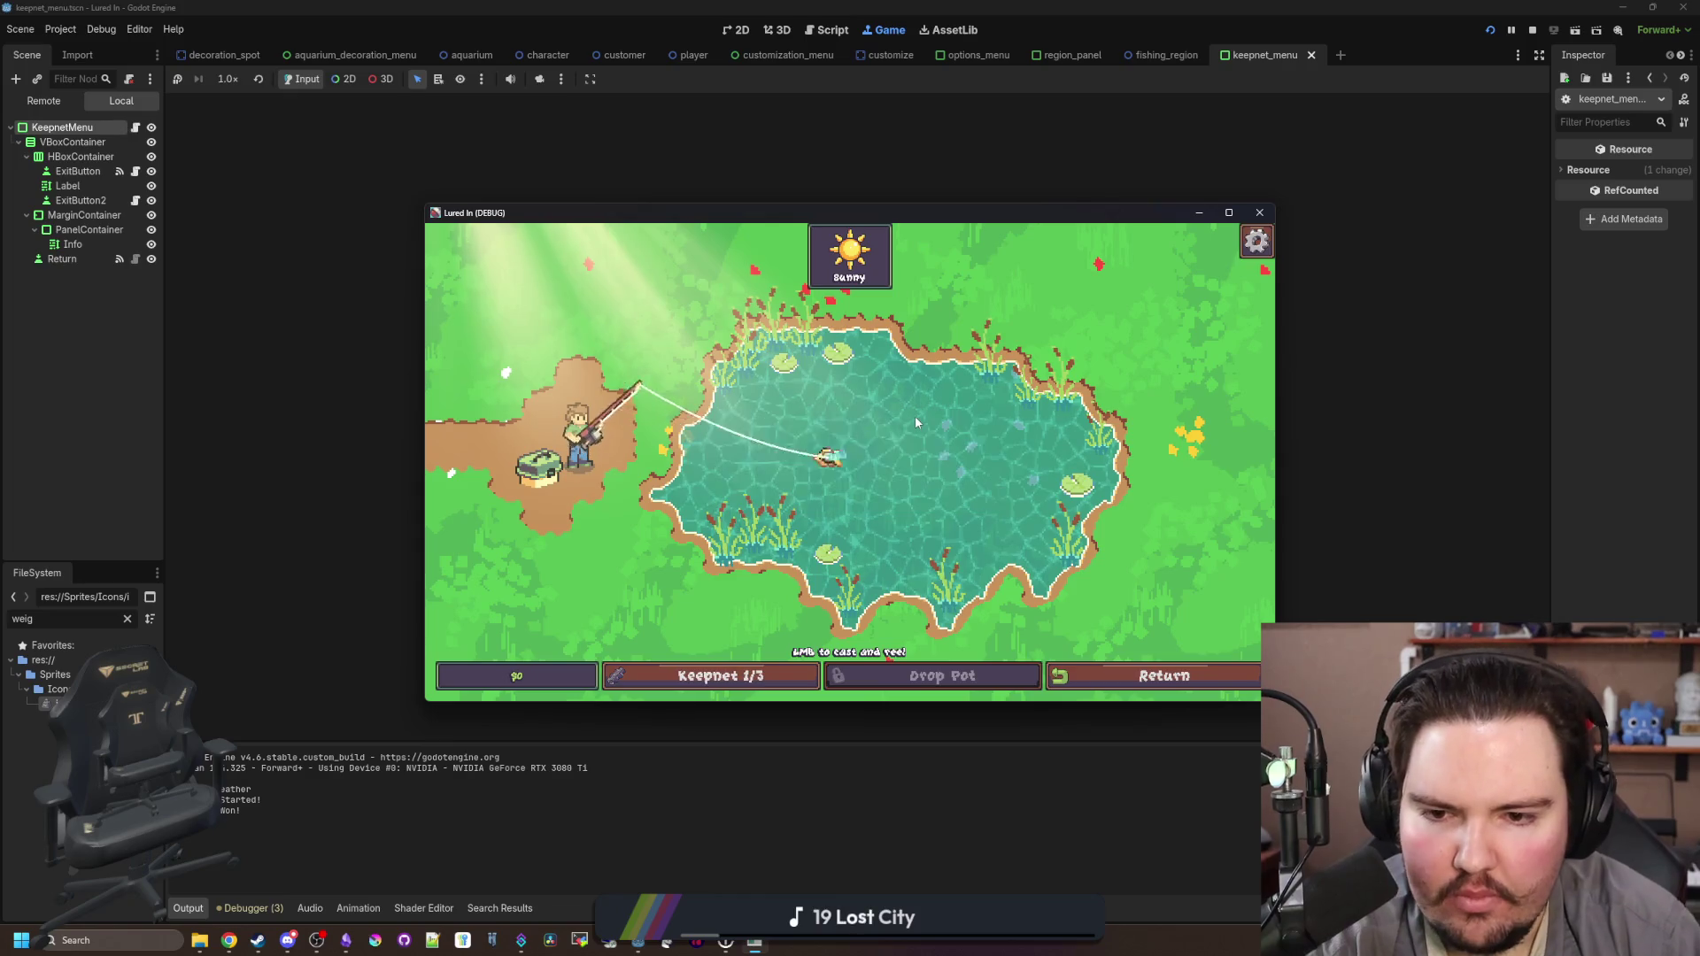
pyautogui.click(712, 675)
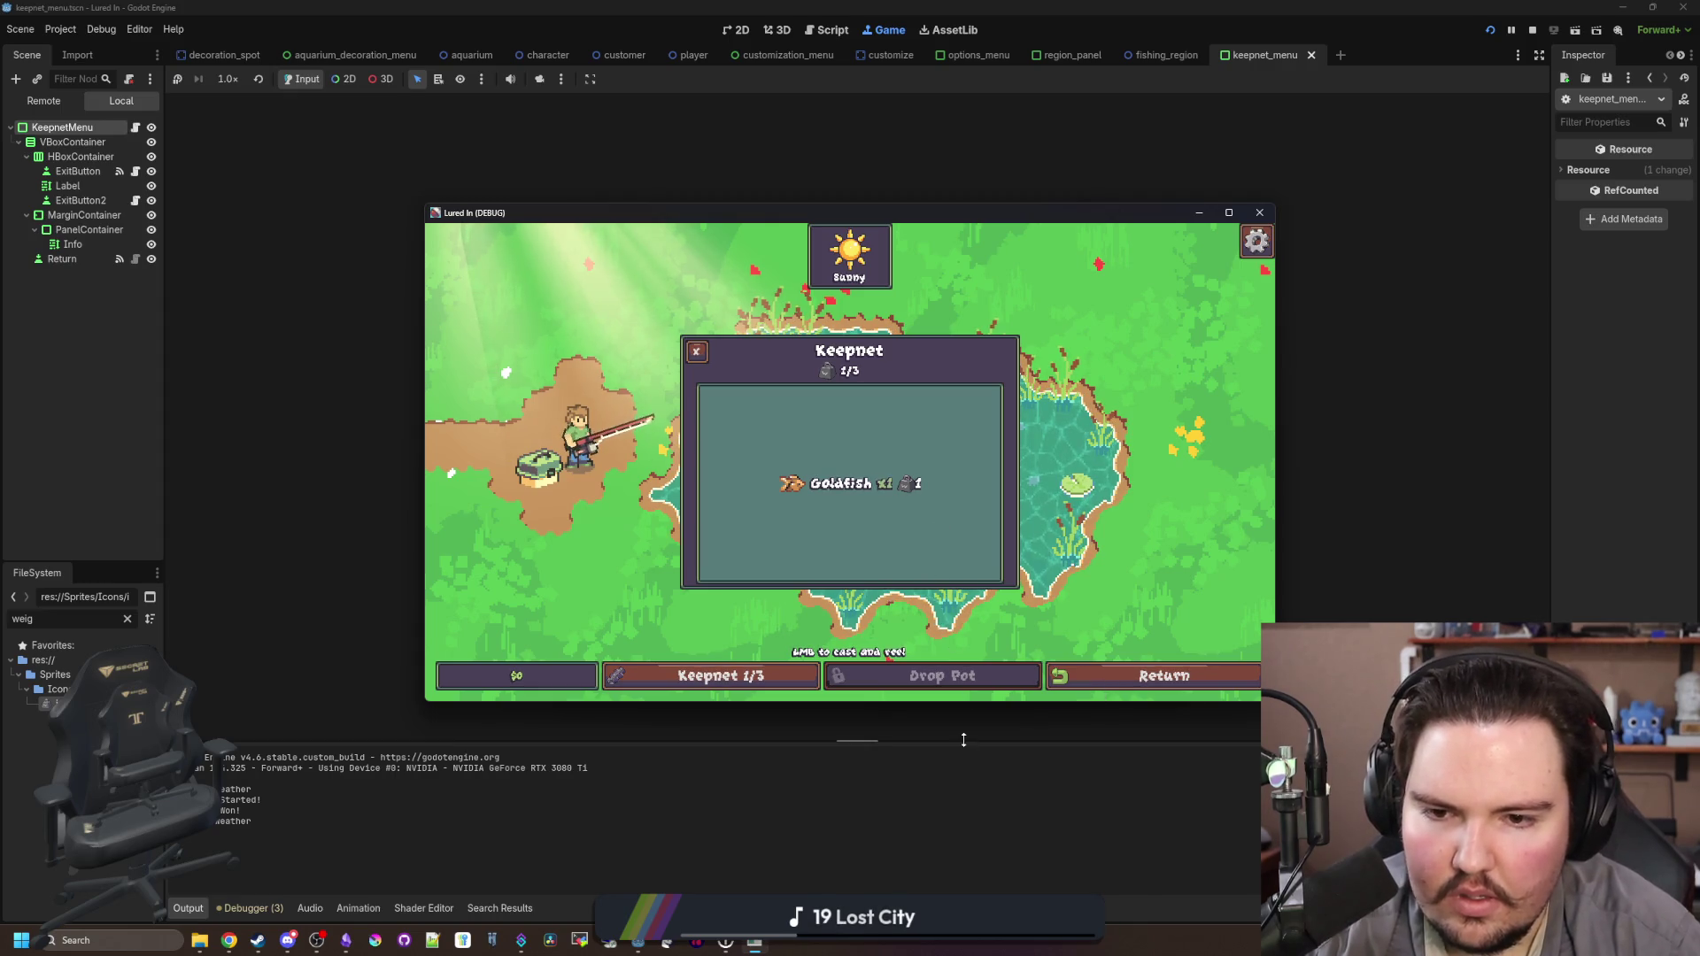
pyautogui.click(942, 798)
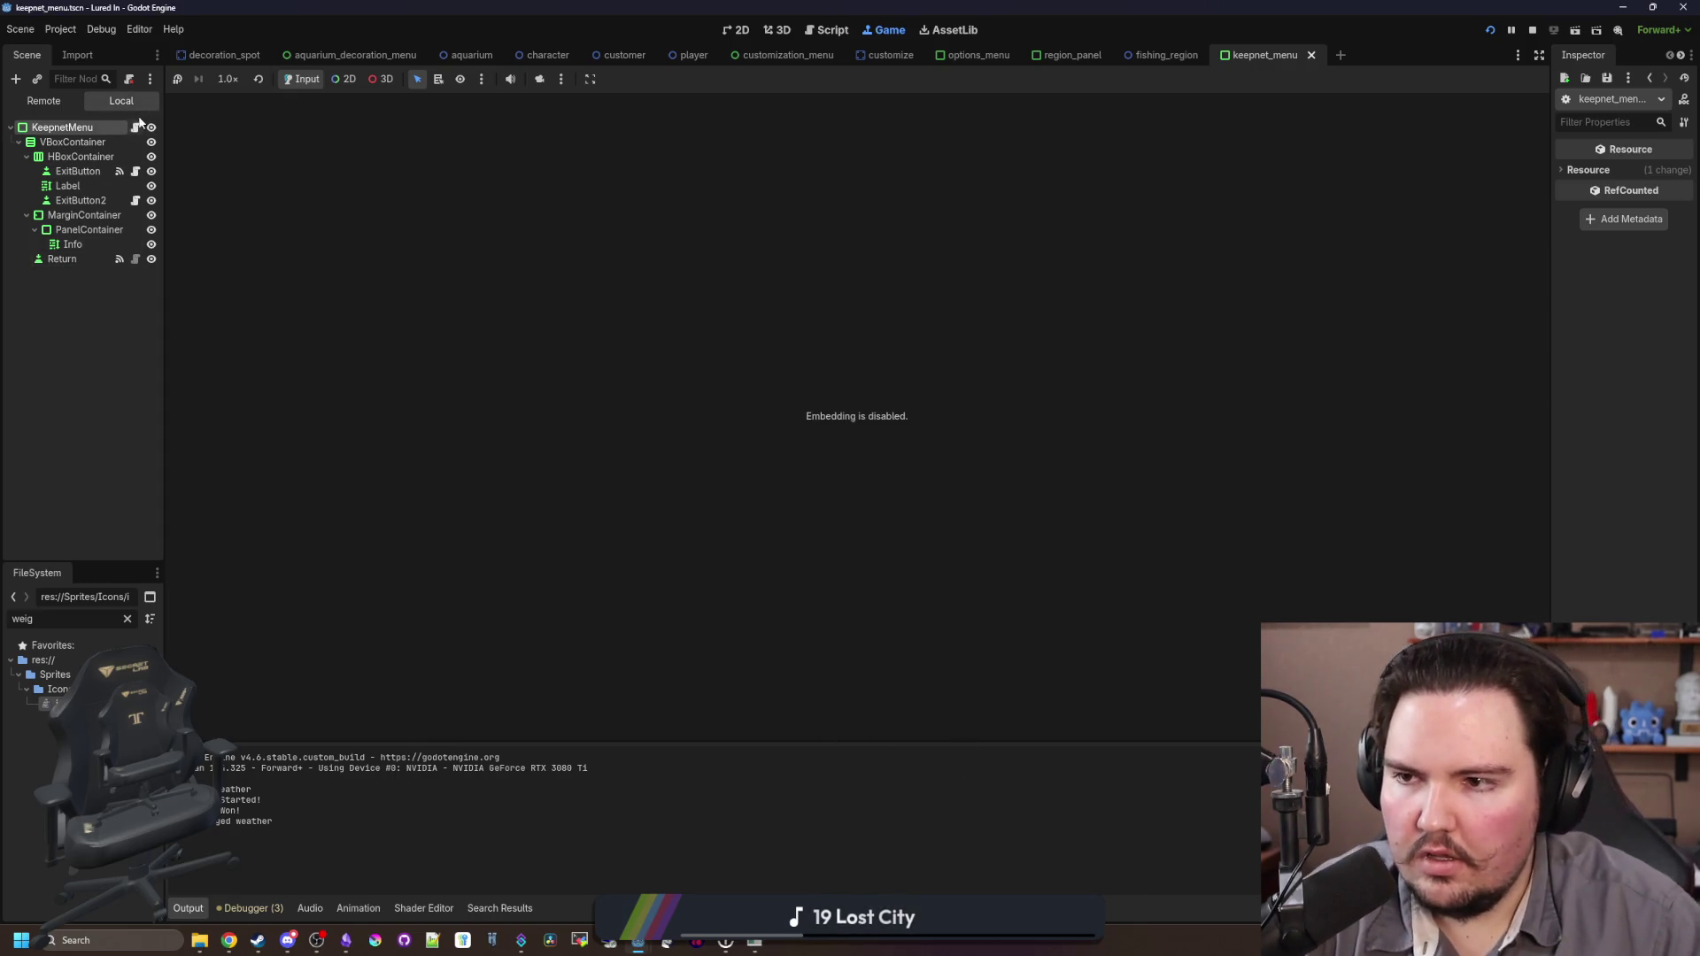
# Step: Open keepnet_menu.gd and inspect the weight line's font size setting
pyautogui.click(134, 127)
pyautogui.scroll(-1, 1191, 543)
pyautogui.click(1029, 599)
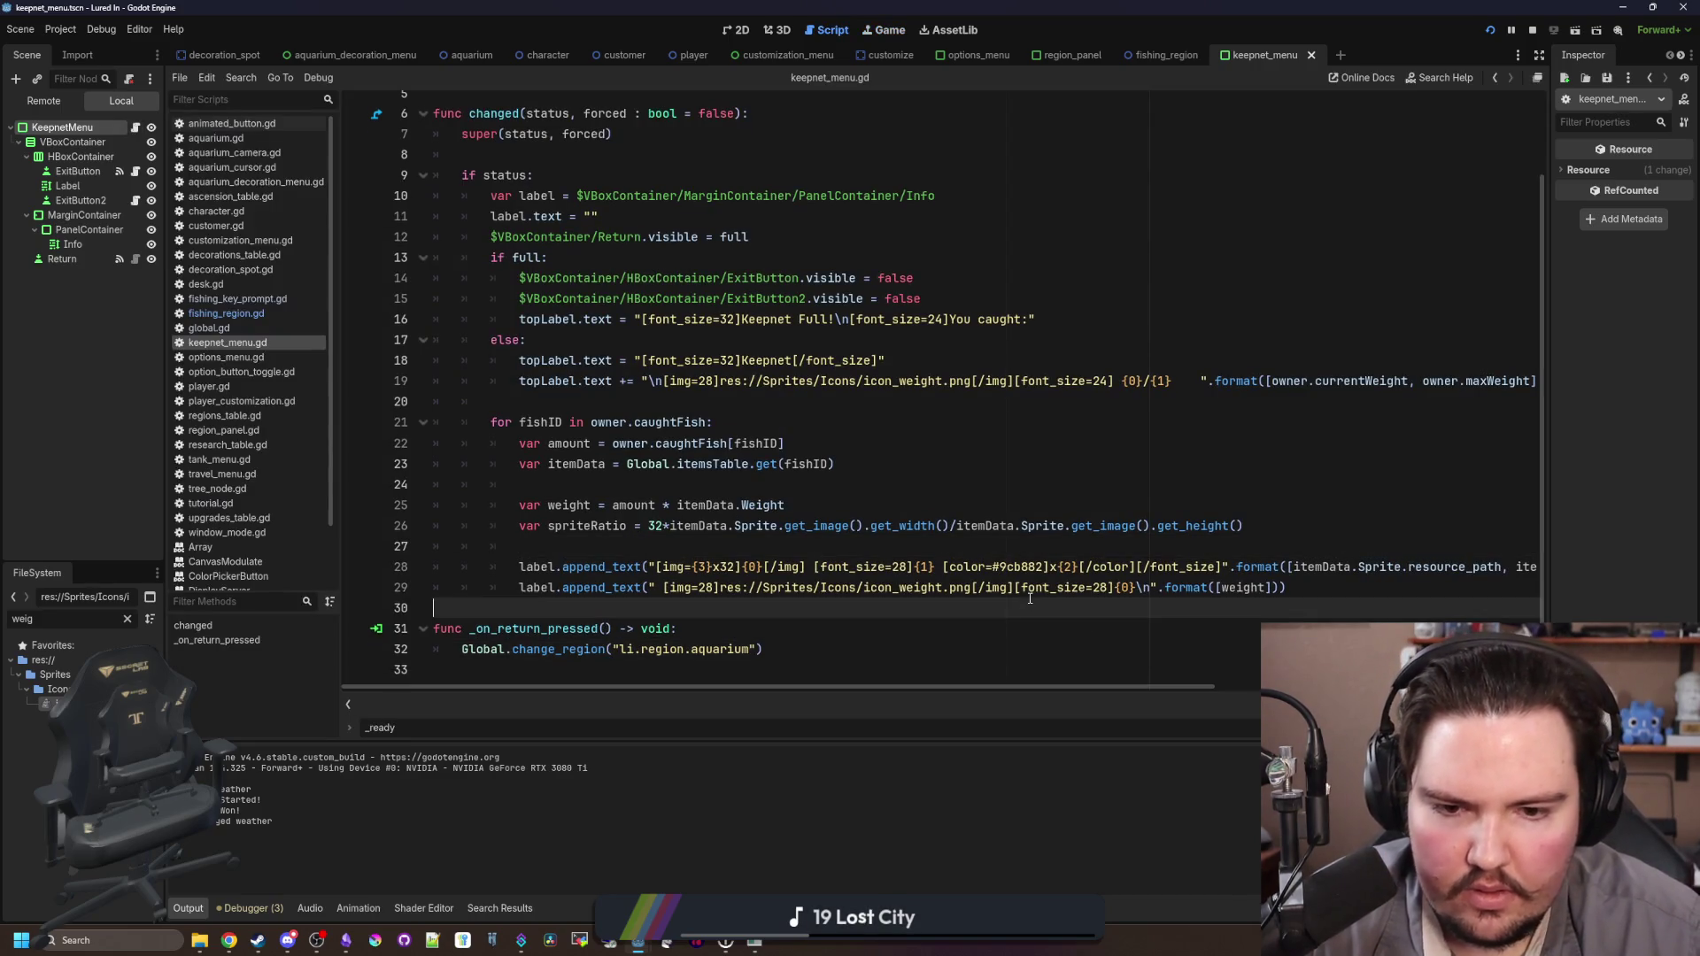
pyautogui.click(1114, 589)
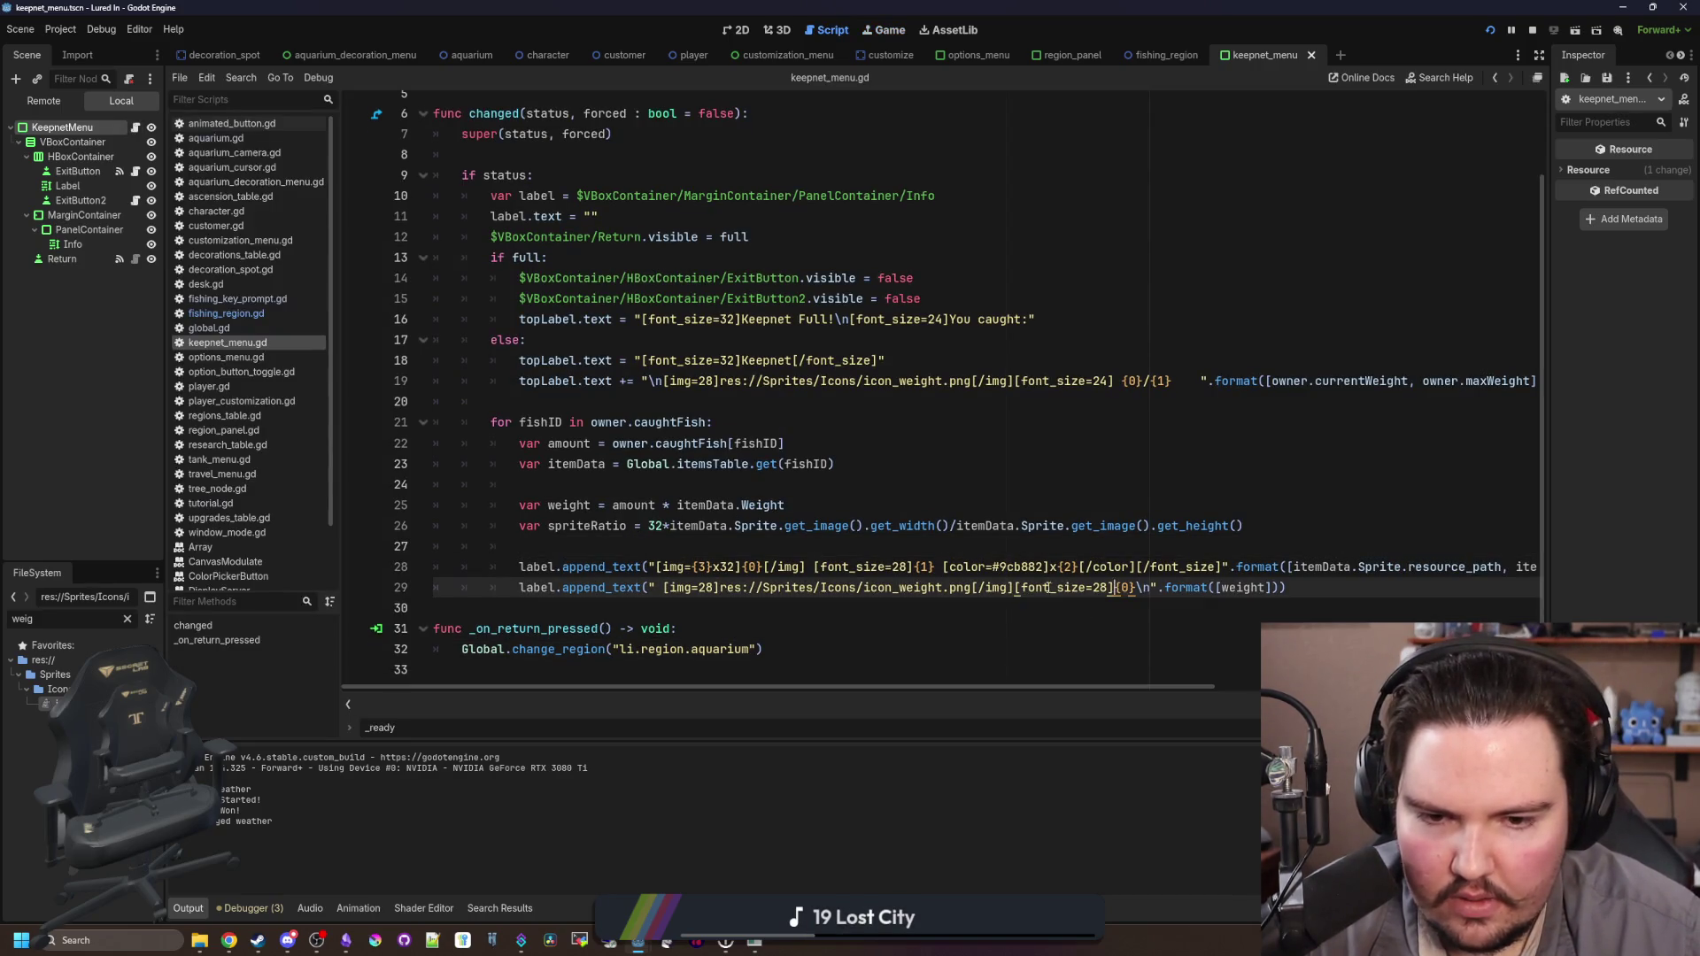
# Step: Run the game, reopen the Keepnet to check the goldfish weight, then return to the shop
pyautogui.press('F5')
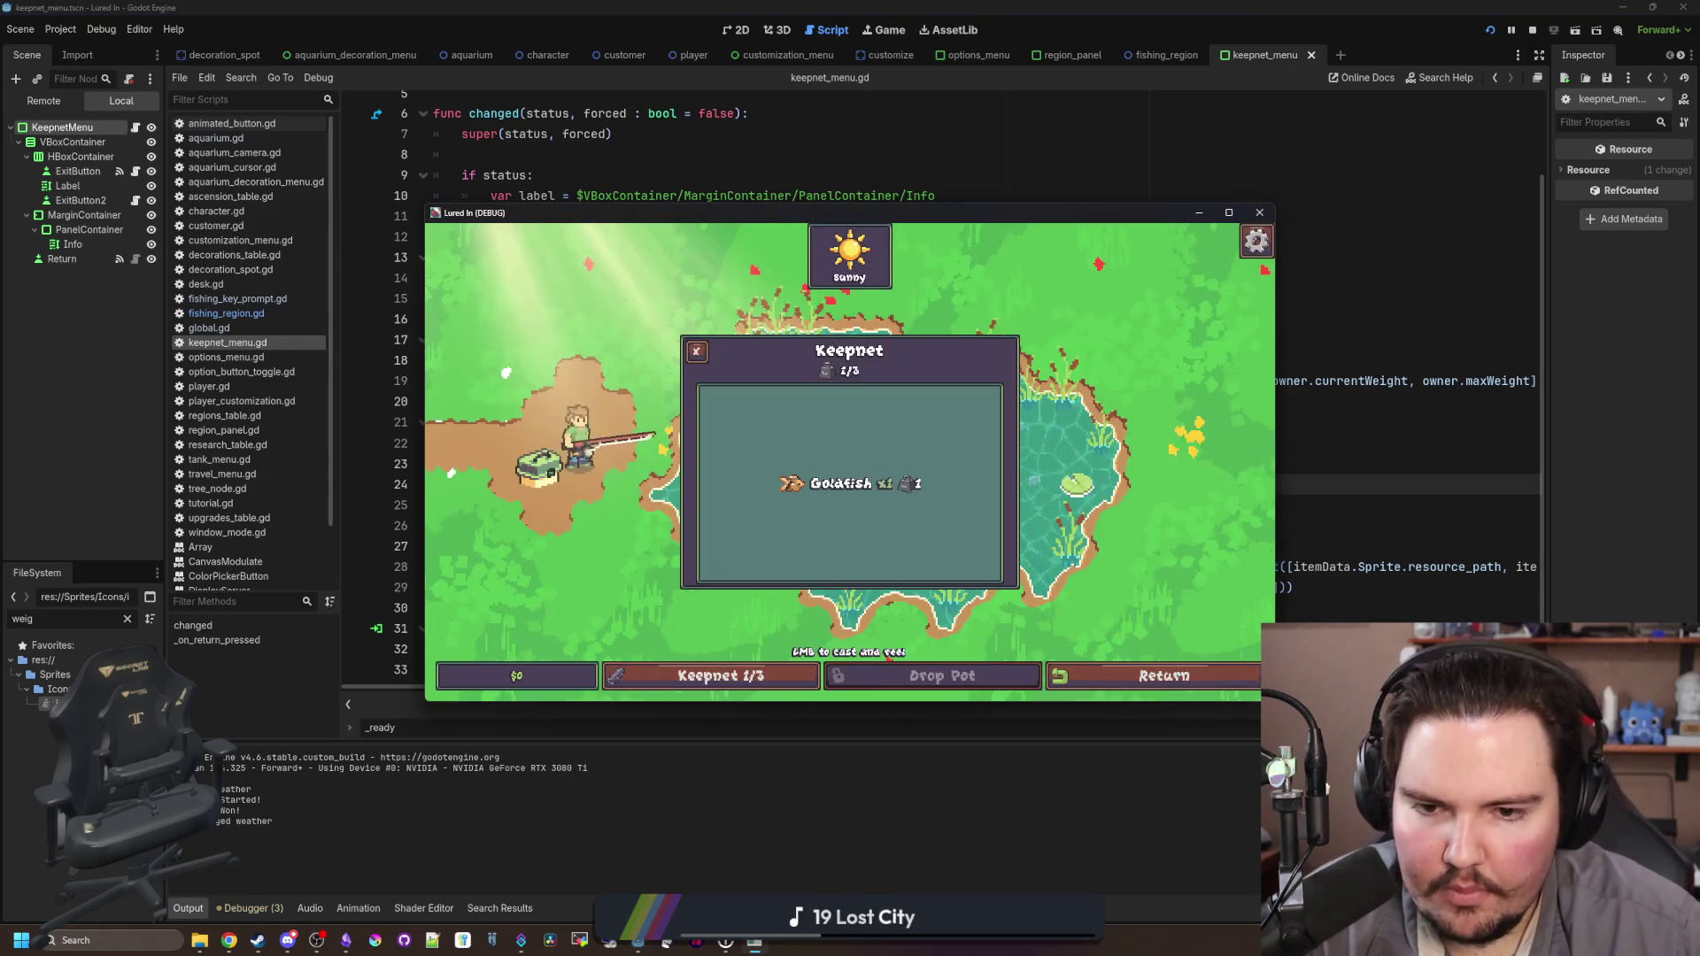
pyautogui.click(916, 617)
pyautogui.click(708, 675)
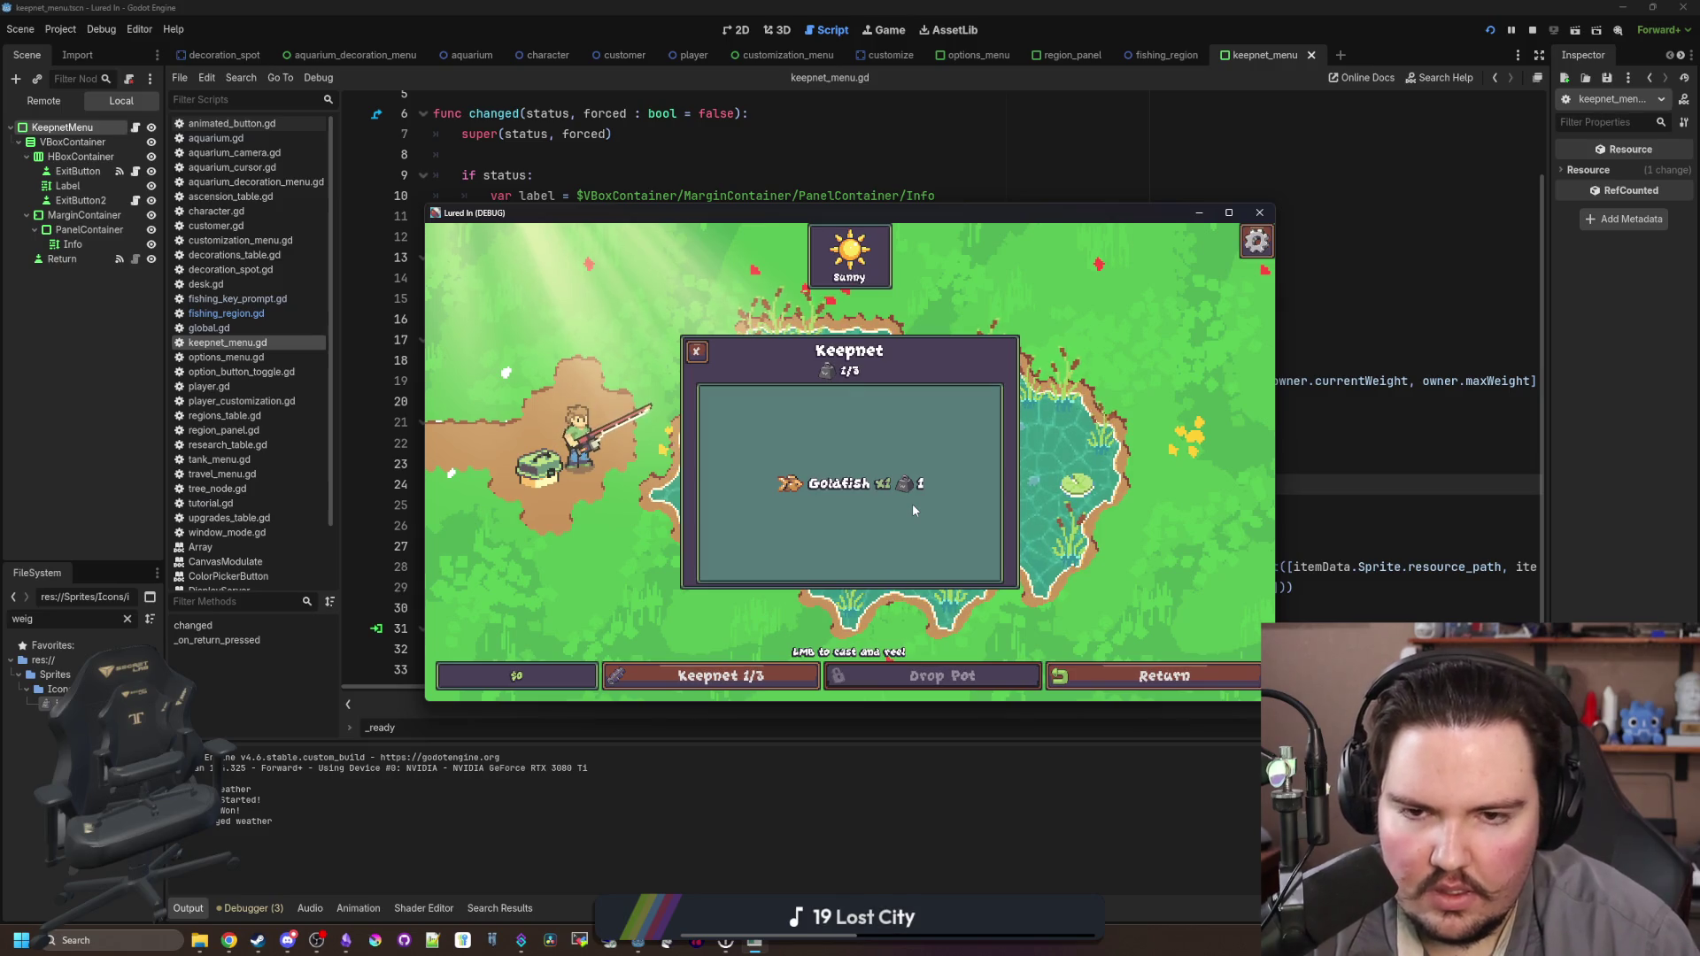
pyautogui.click(1119, 690)
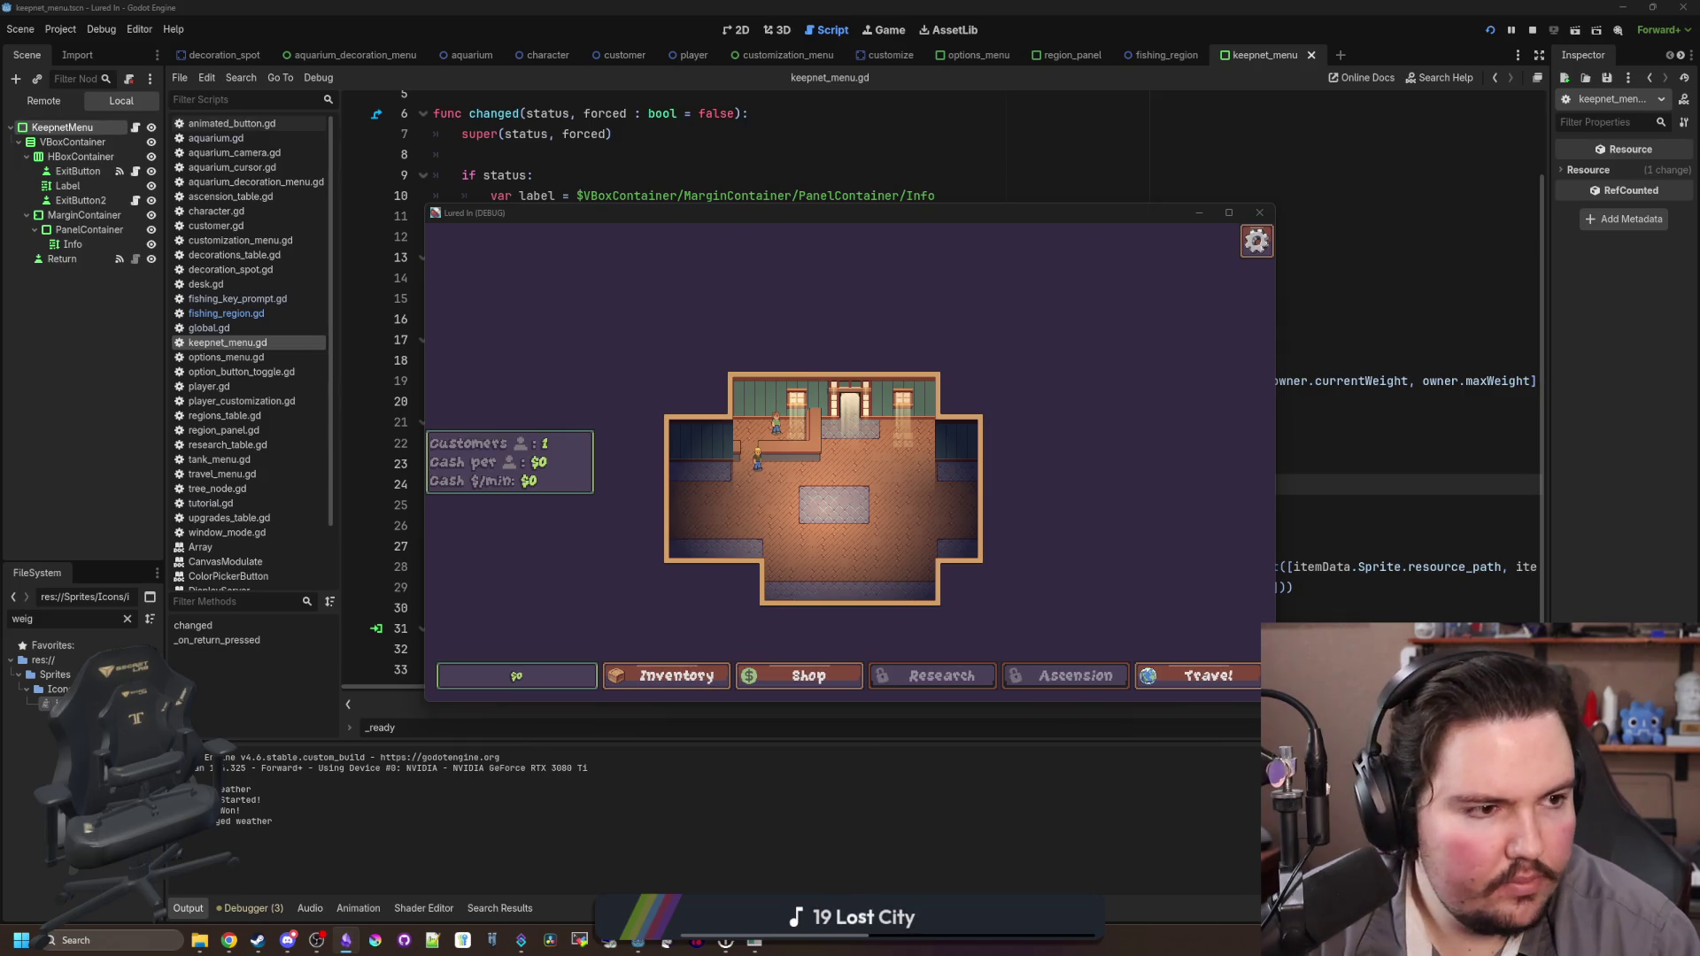
pyautogui.hotkey('alt', 'Tab')
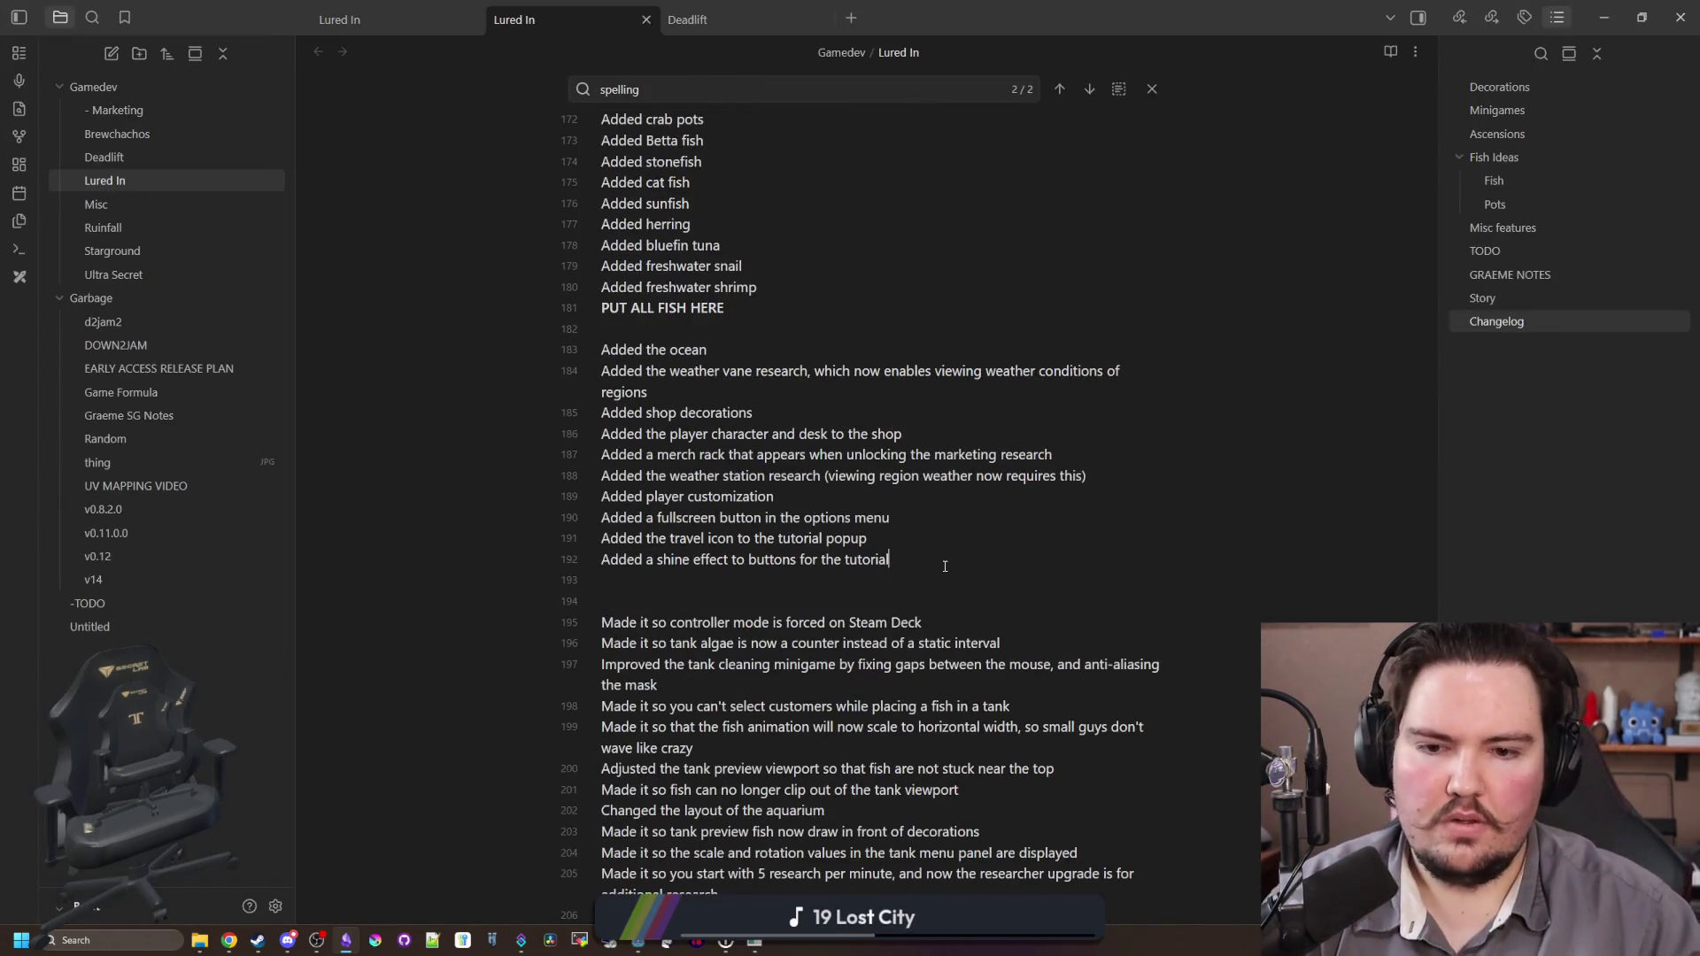
# Step: Below the tutorial entry in the Lured In notes, add the keepnet weight indicator and per-fish total weight line
pyautogui.press('Return')
pyautogui.write('Added a weight indicator inside of the keepnet')
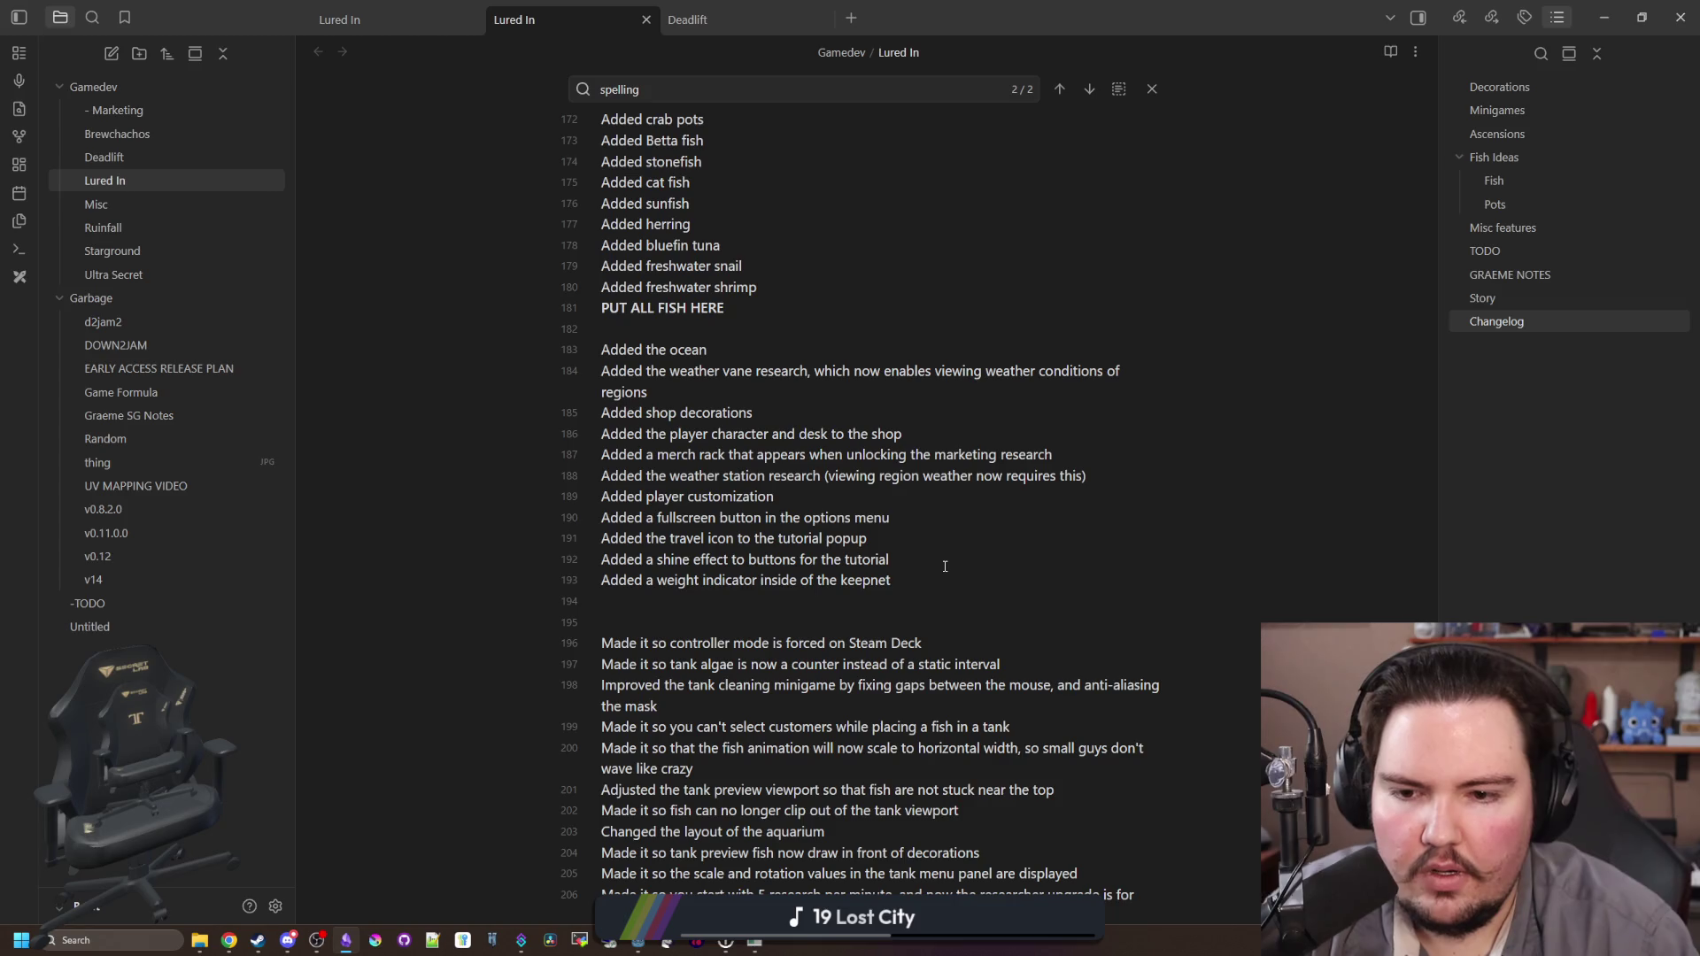
pyautogui.scroll(-5, 945, 567)
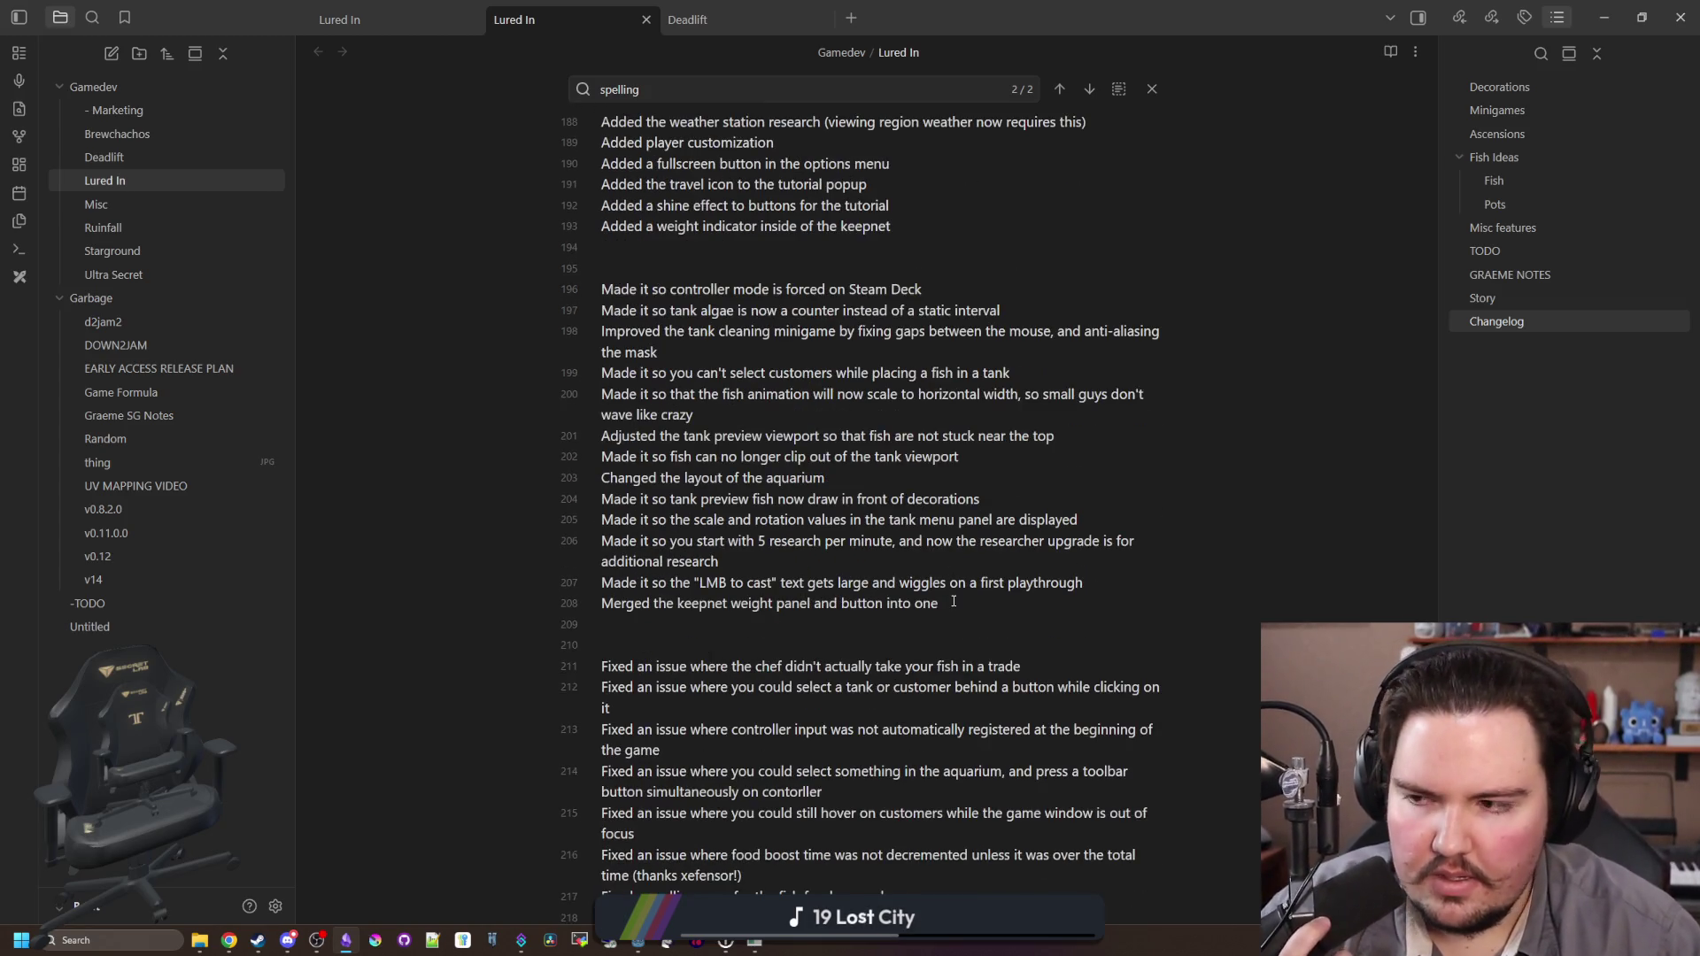
pyautogui.scroll(3, 953, 601)
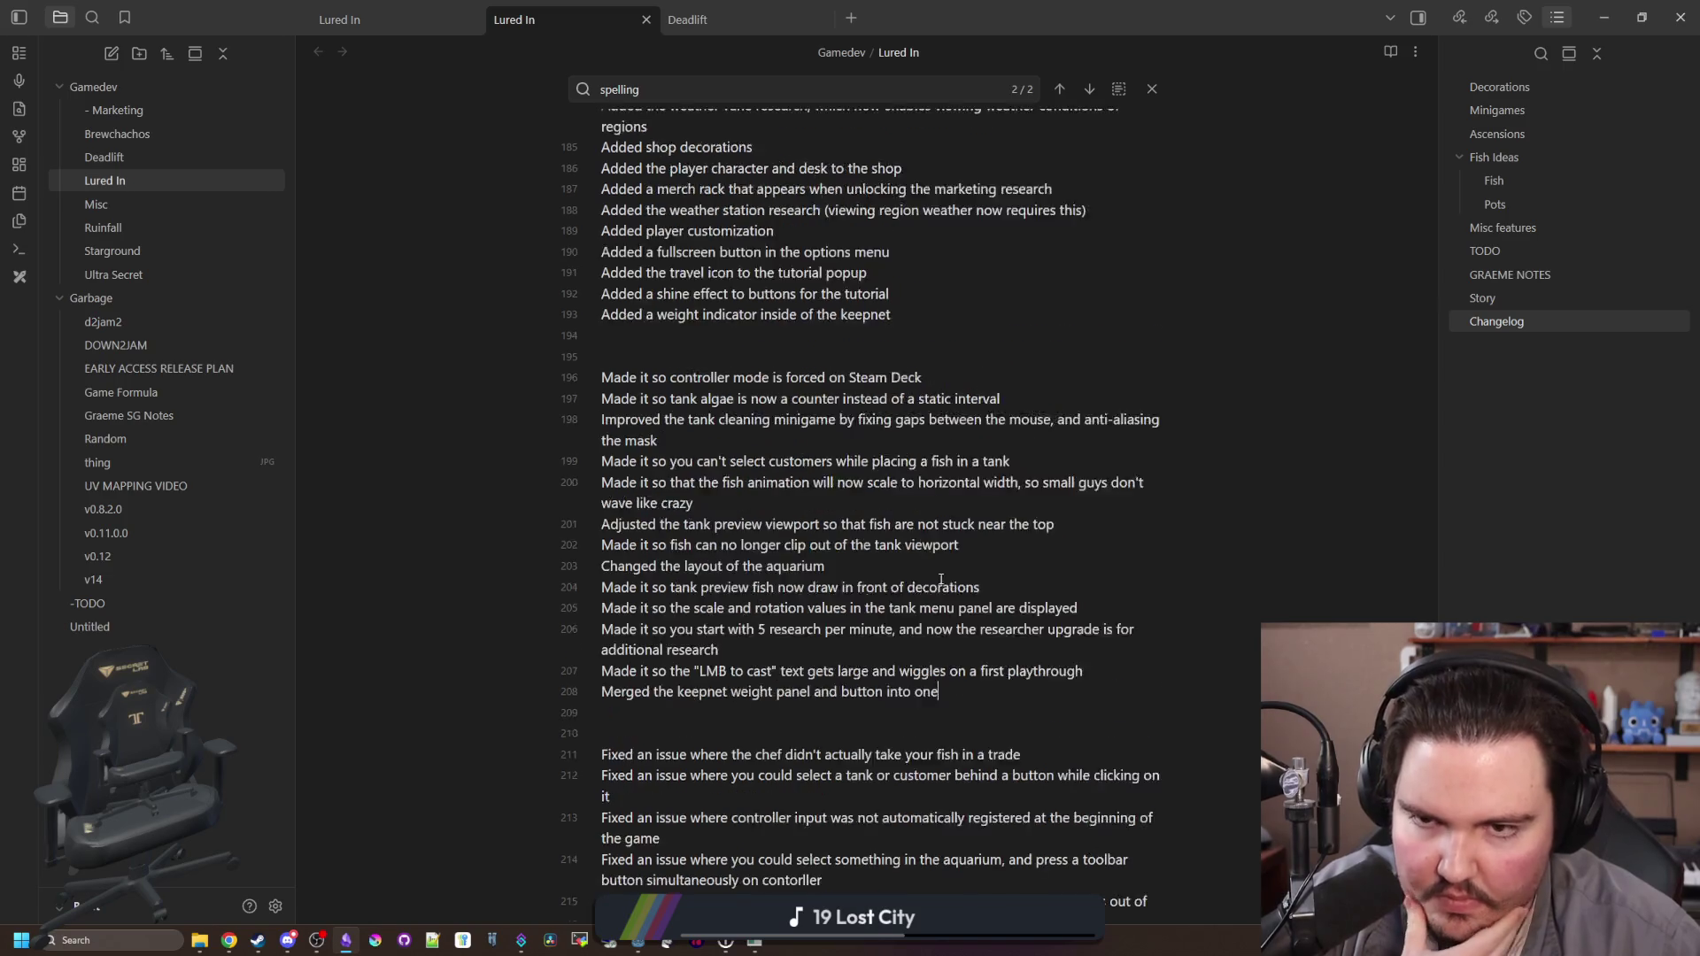
pyautogui.press('Return')
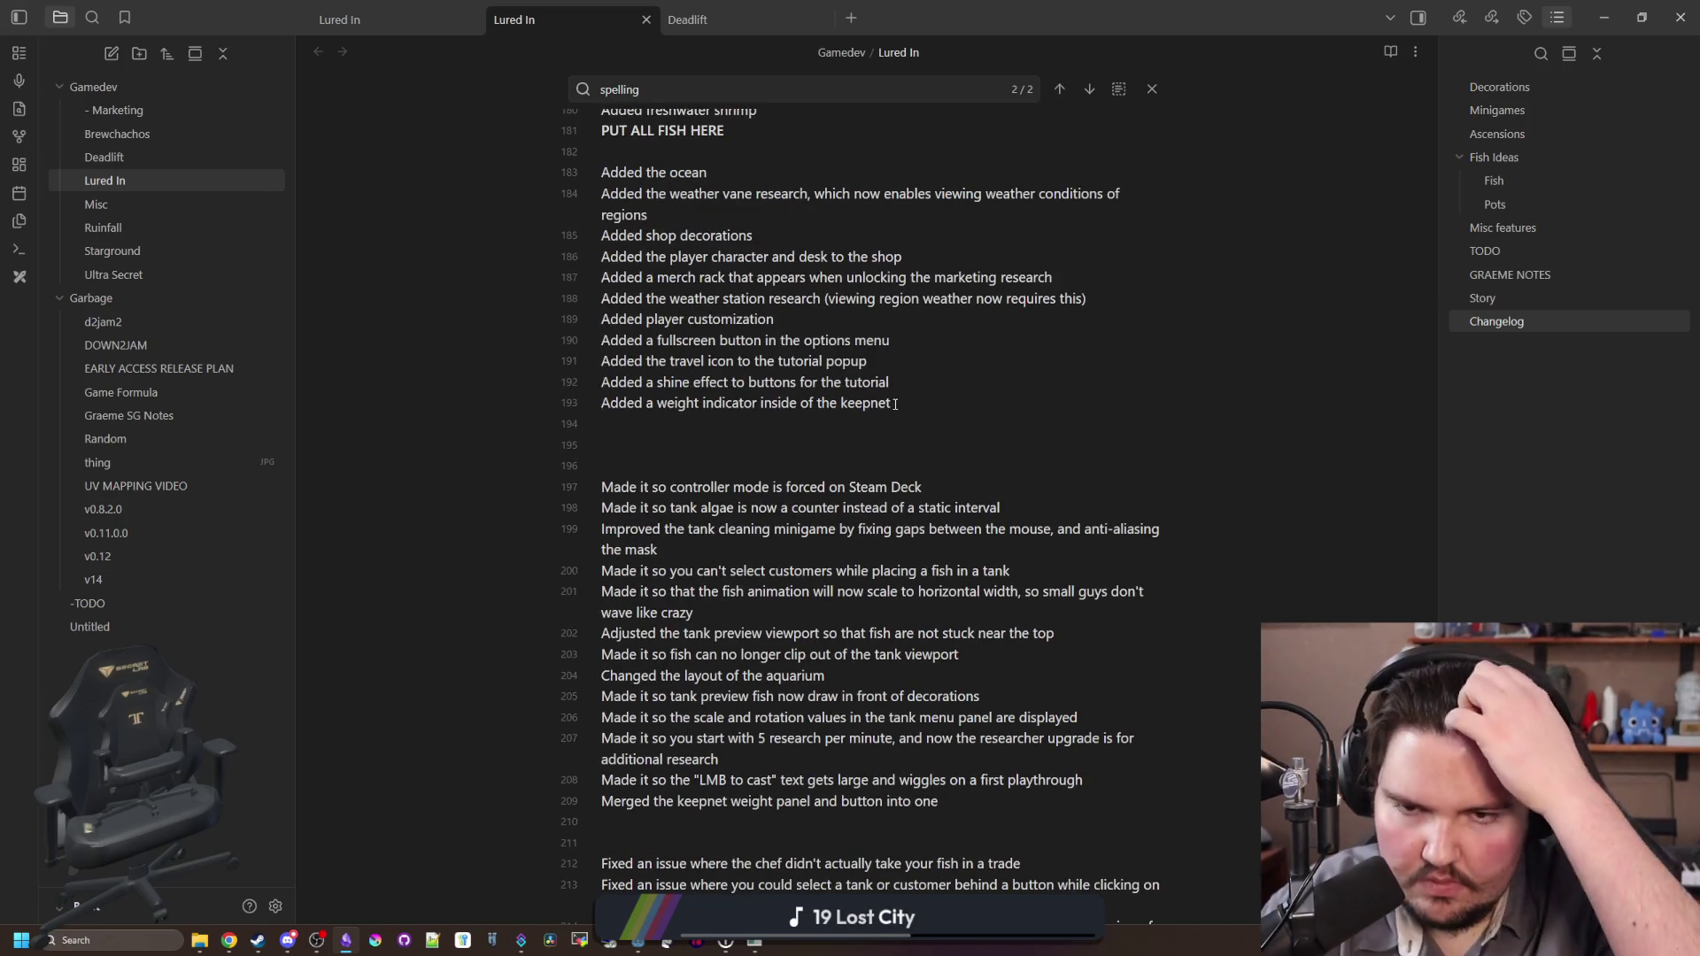
pyautogui.press('BackSpace')
pyautogui.write(', and the total weight for each type of fish')
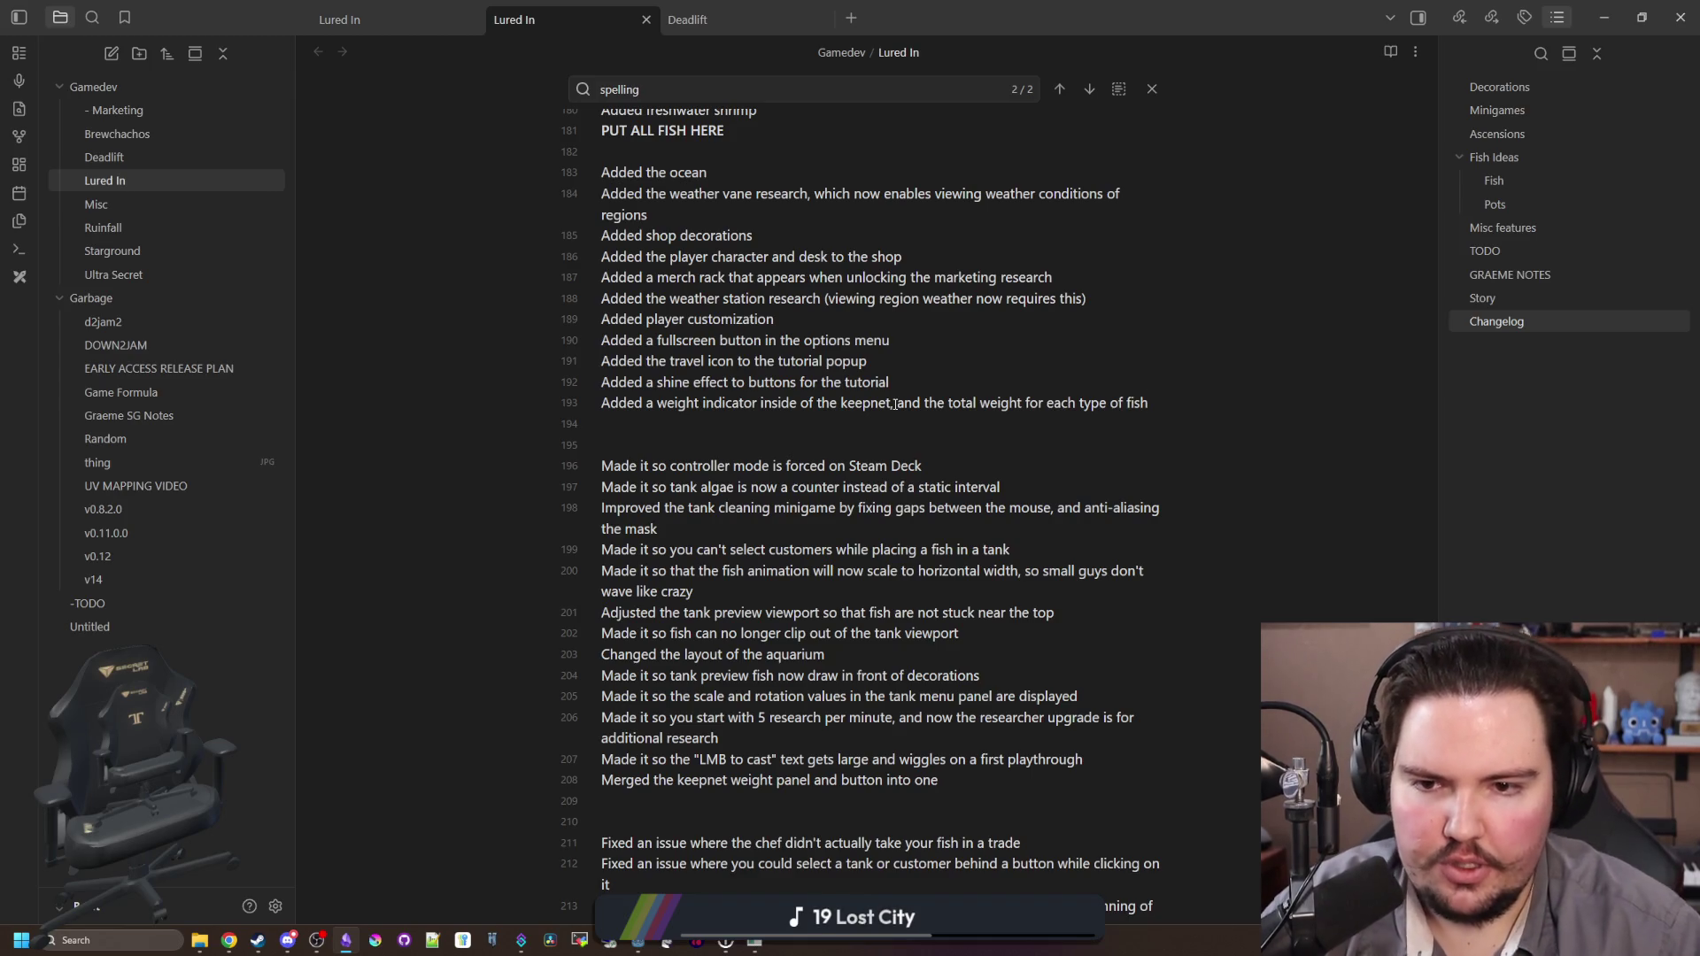
pyautogui.scroll(1, 895, 404)
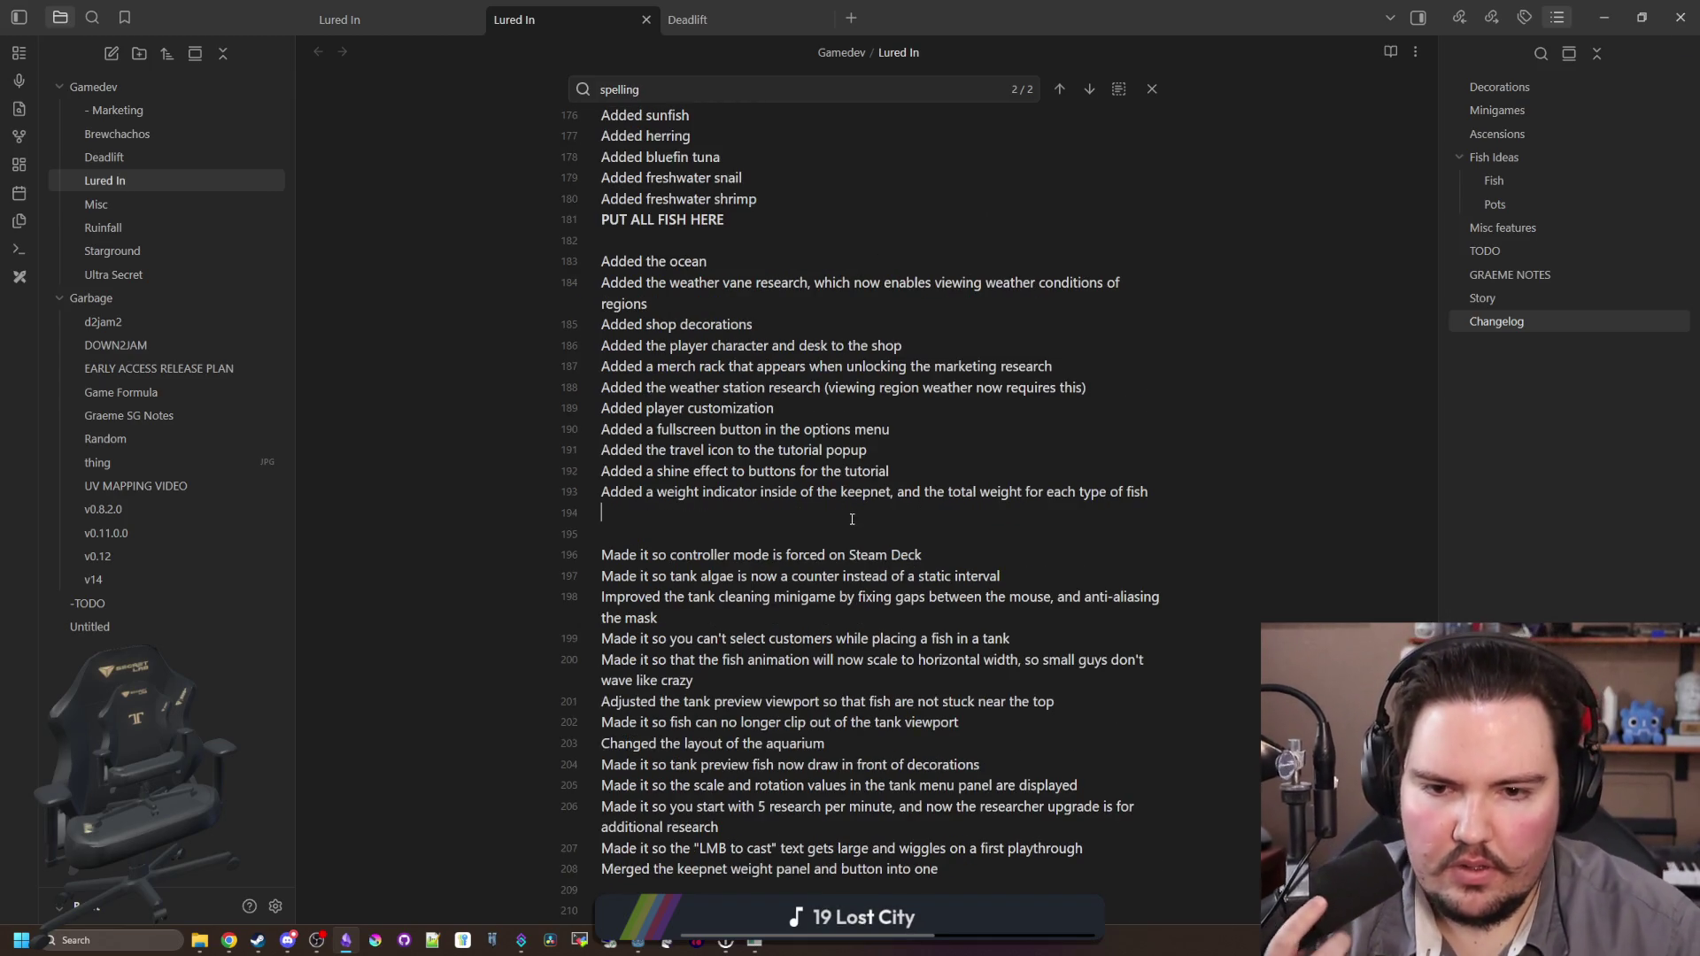
pyautogui.click(952, 453)
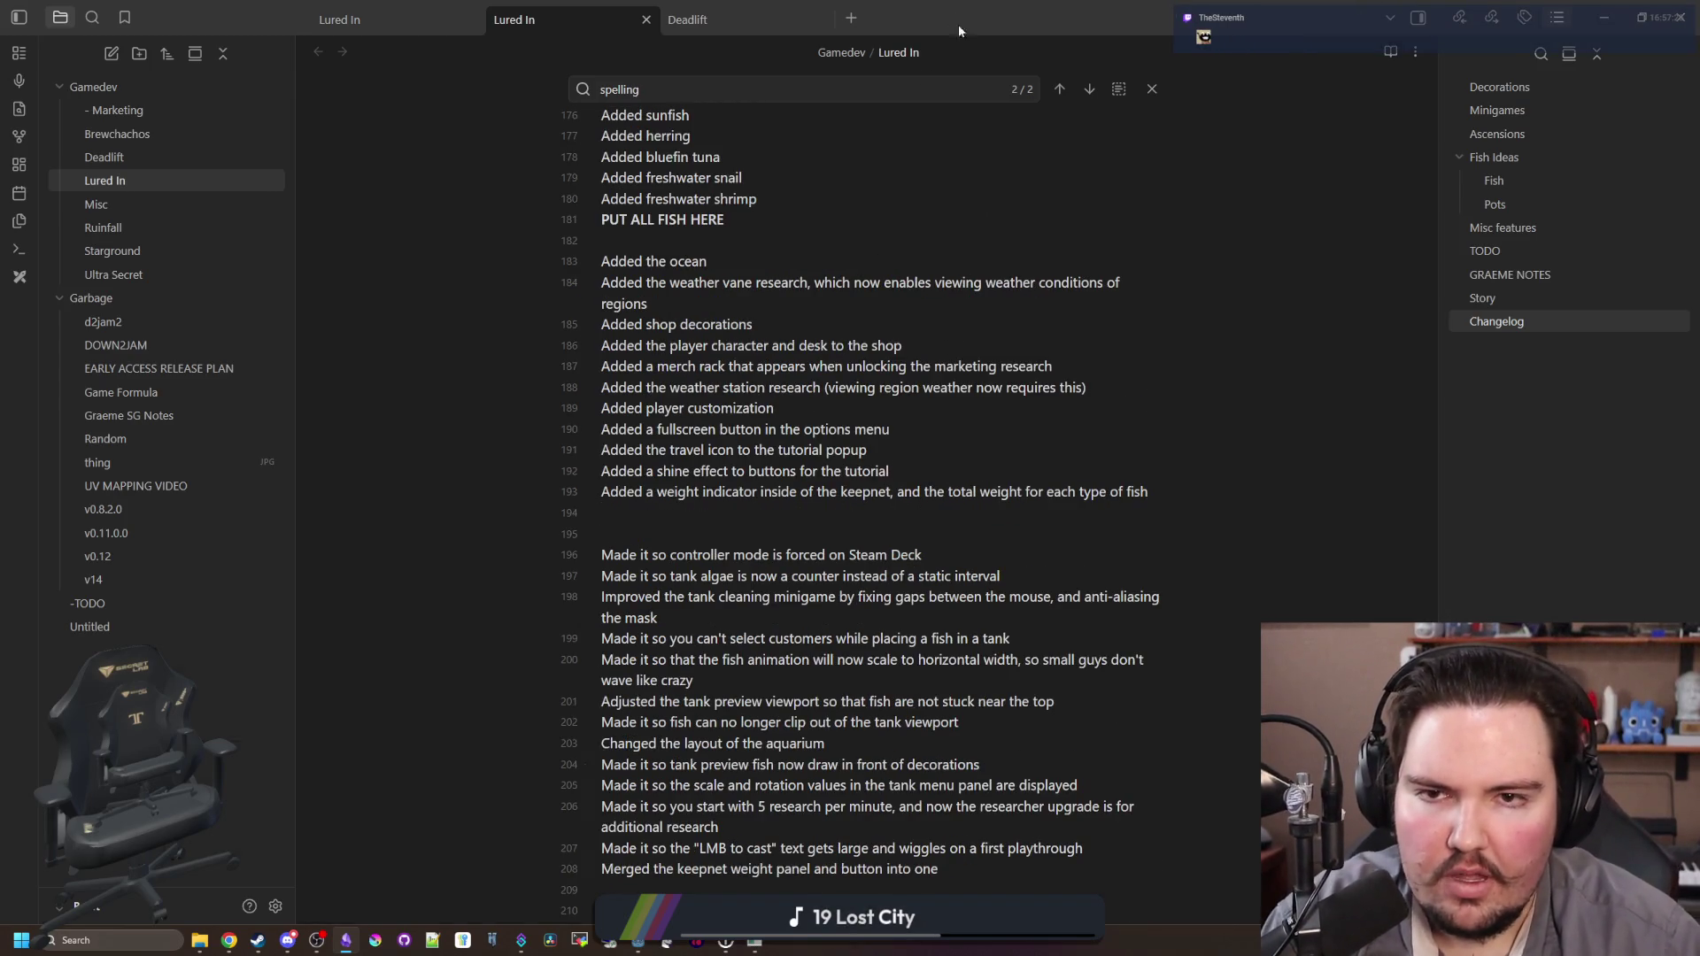
pyautogui.hotkey('alt', 'Tab')
pyautogui.hotkey('alt', 'Tab')
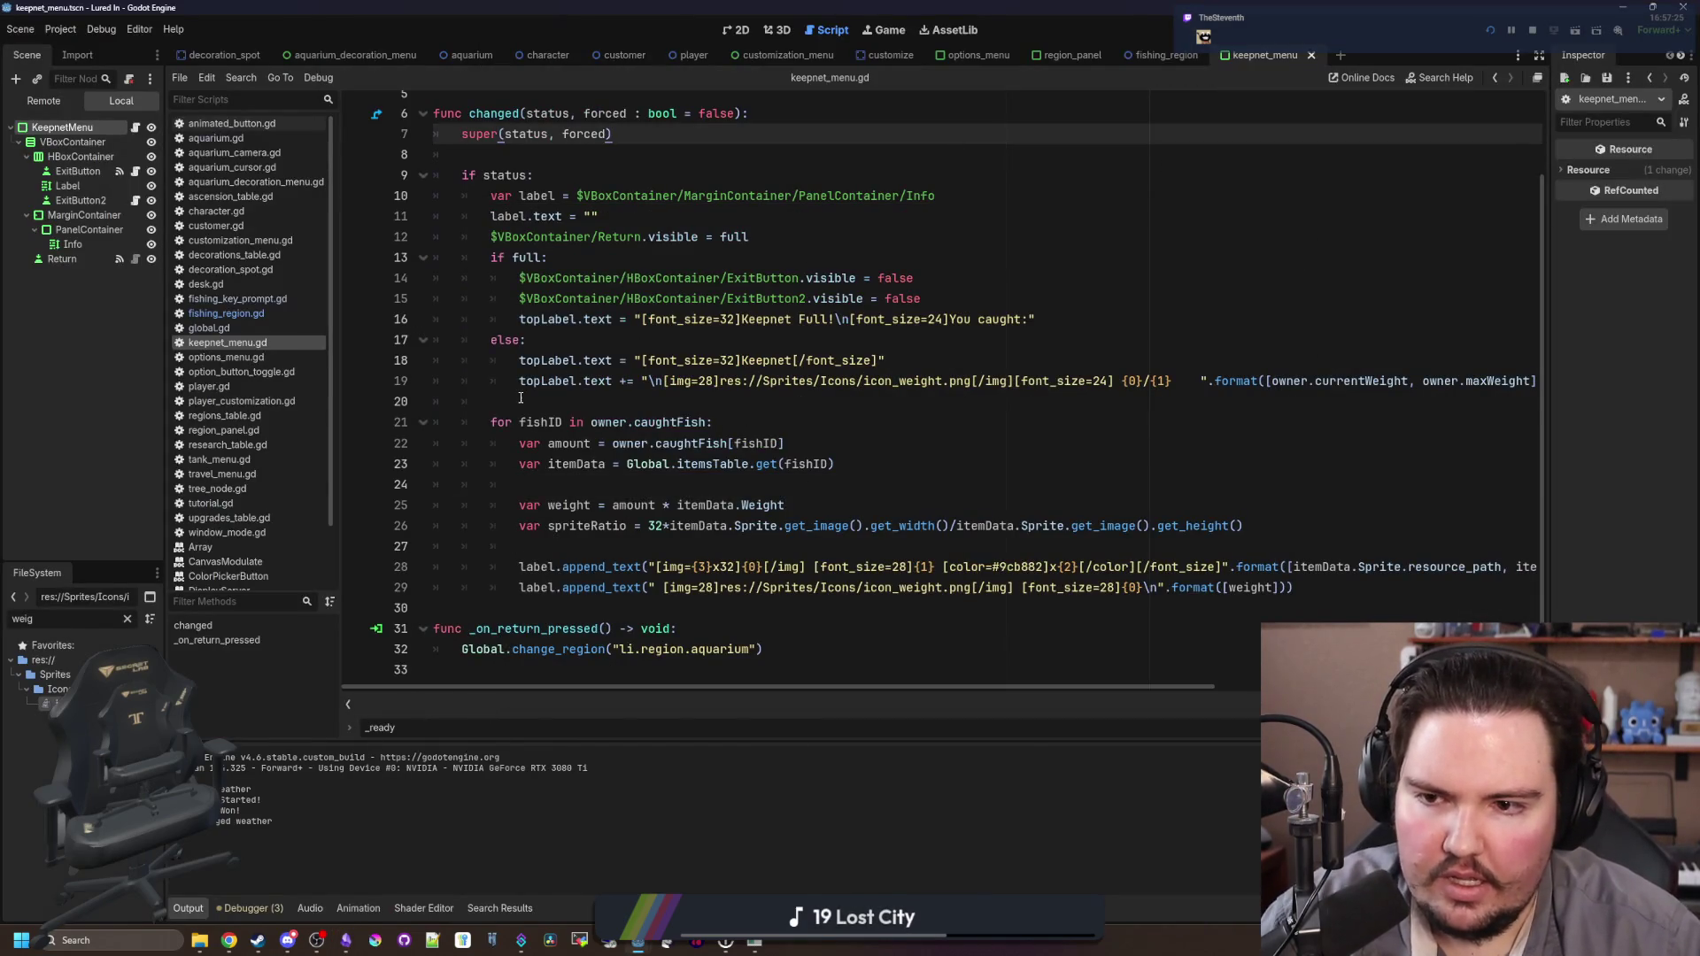
# Step: Look at the keepnet panel layout in the 2D view, then return to keepnet_menu.gd
pyautogui.click(520, 397)
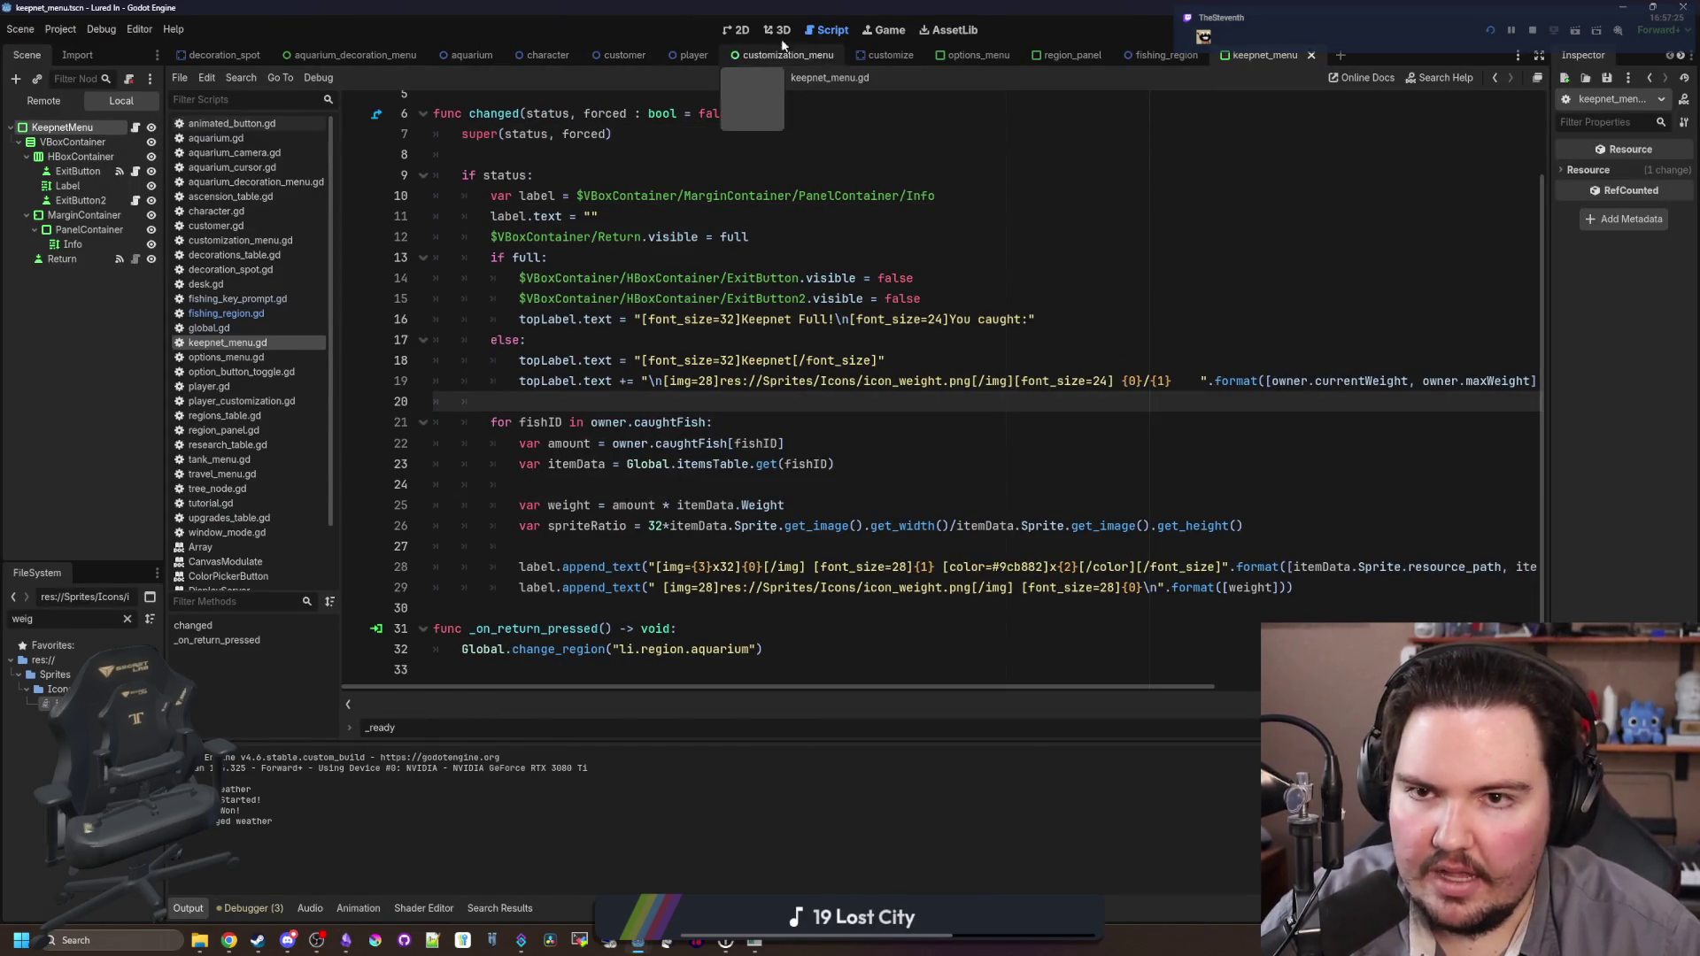
pyautogui.click(736, 29)
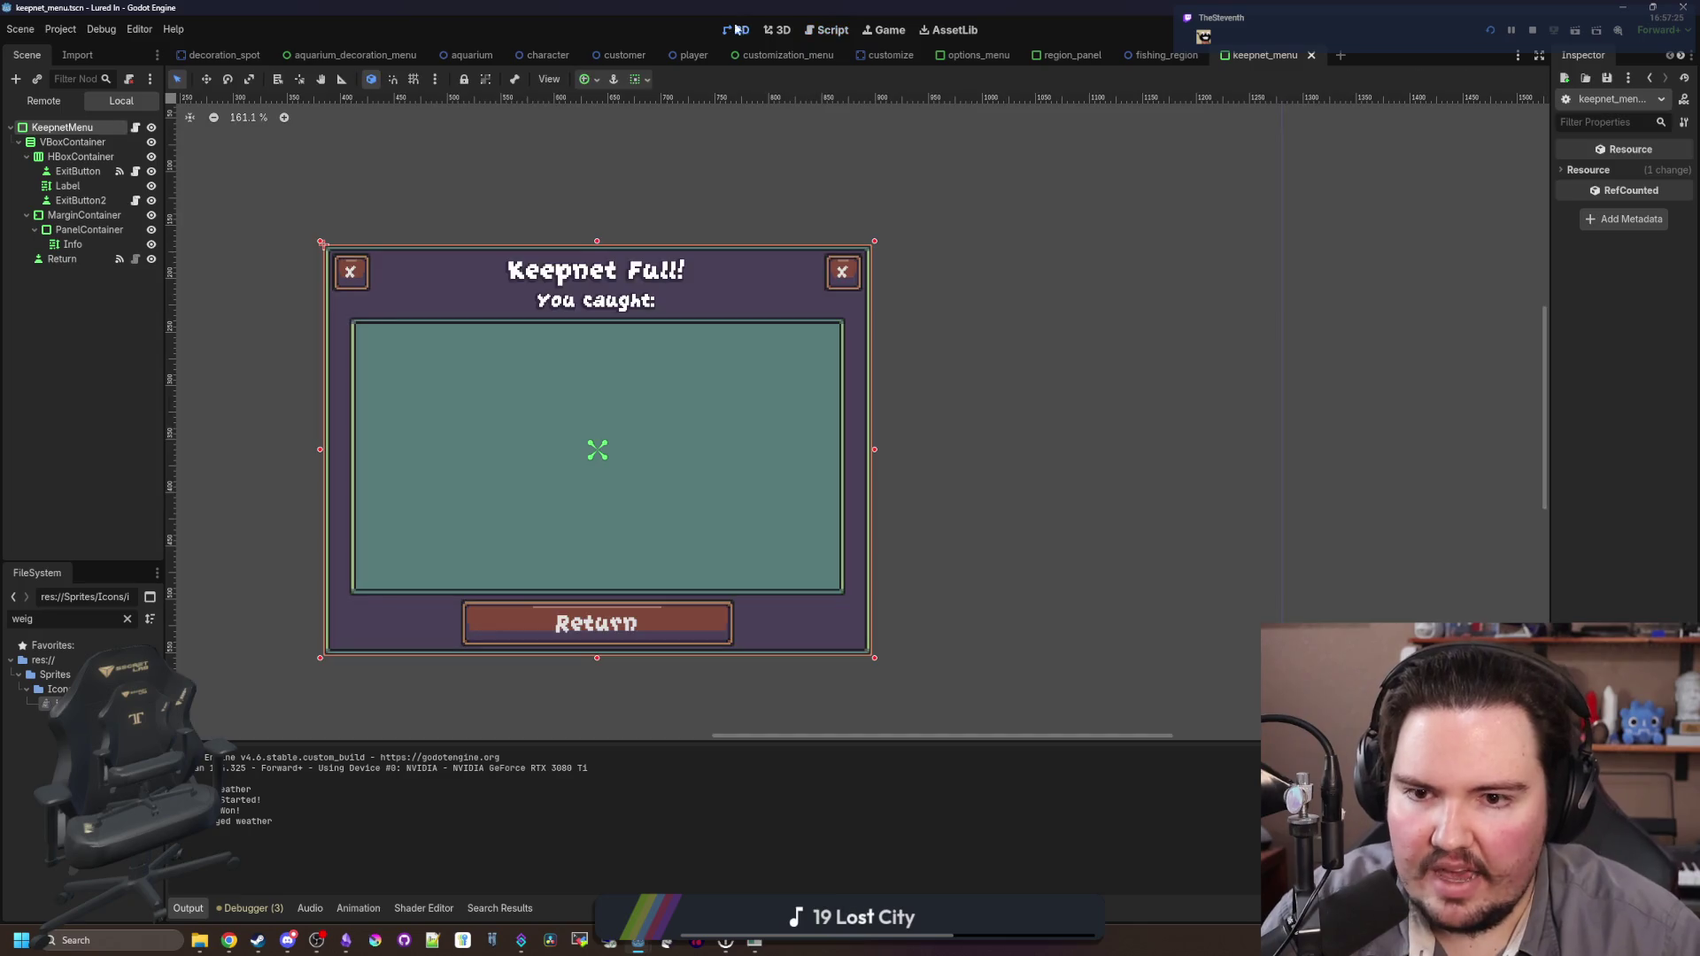
pyautogui.click(133, 127)
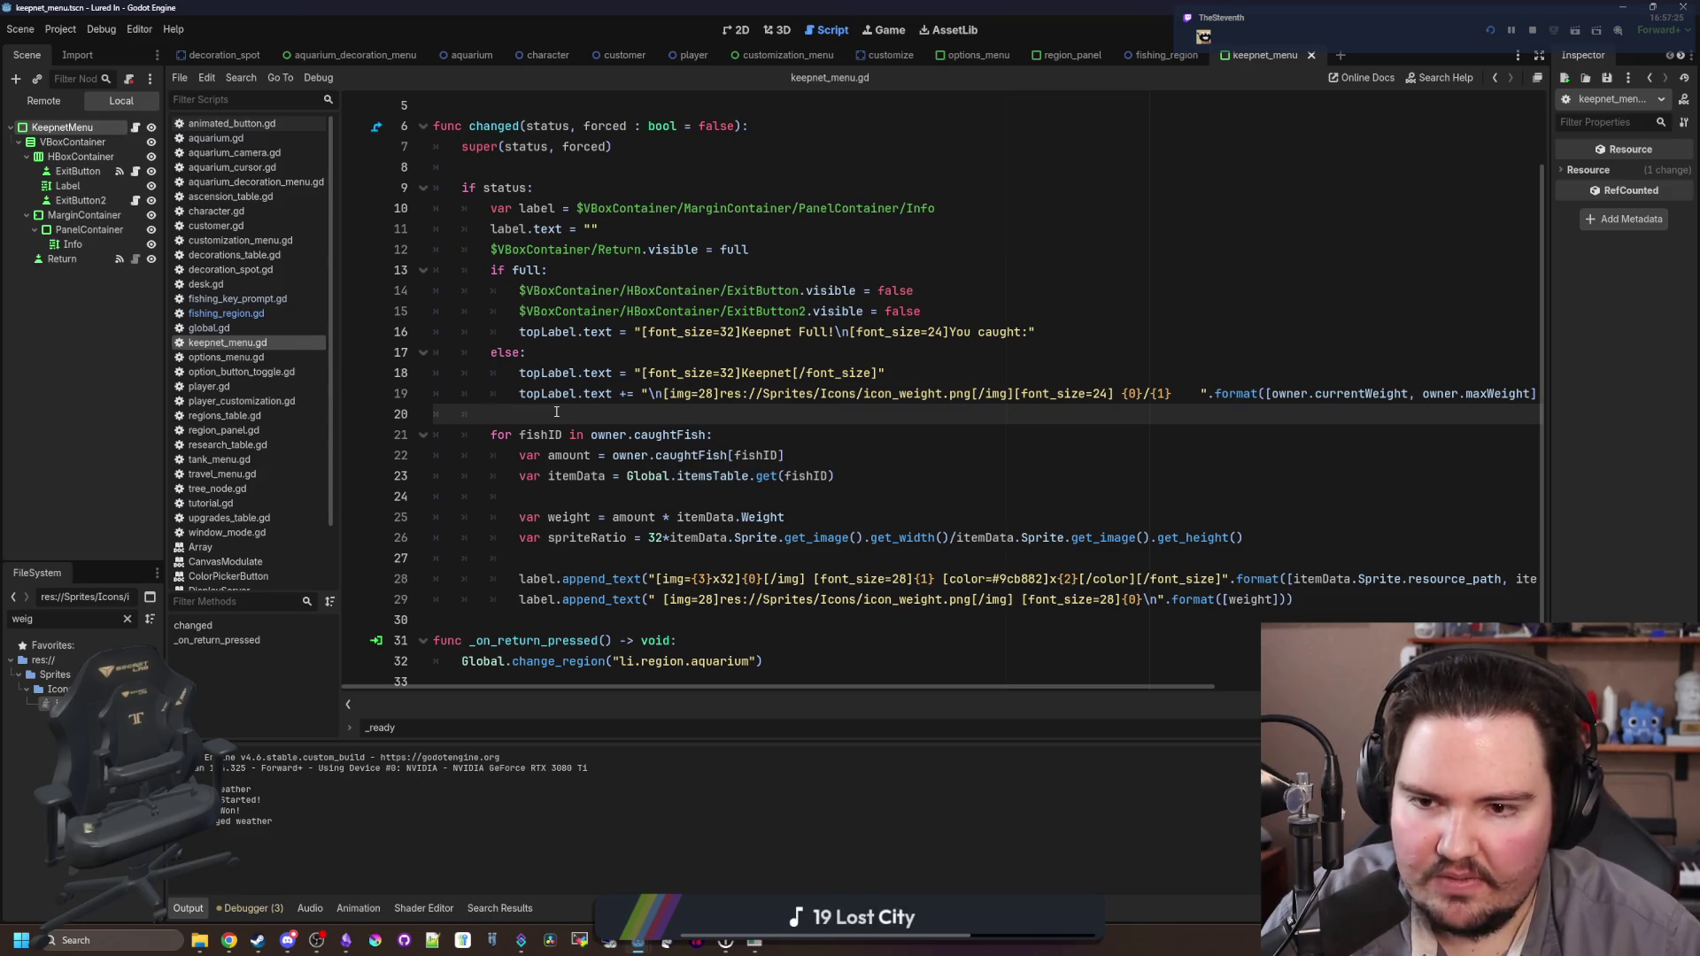
pyautogui.scroll(-1, 646, 396)
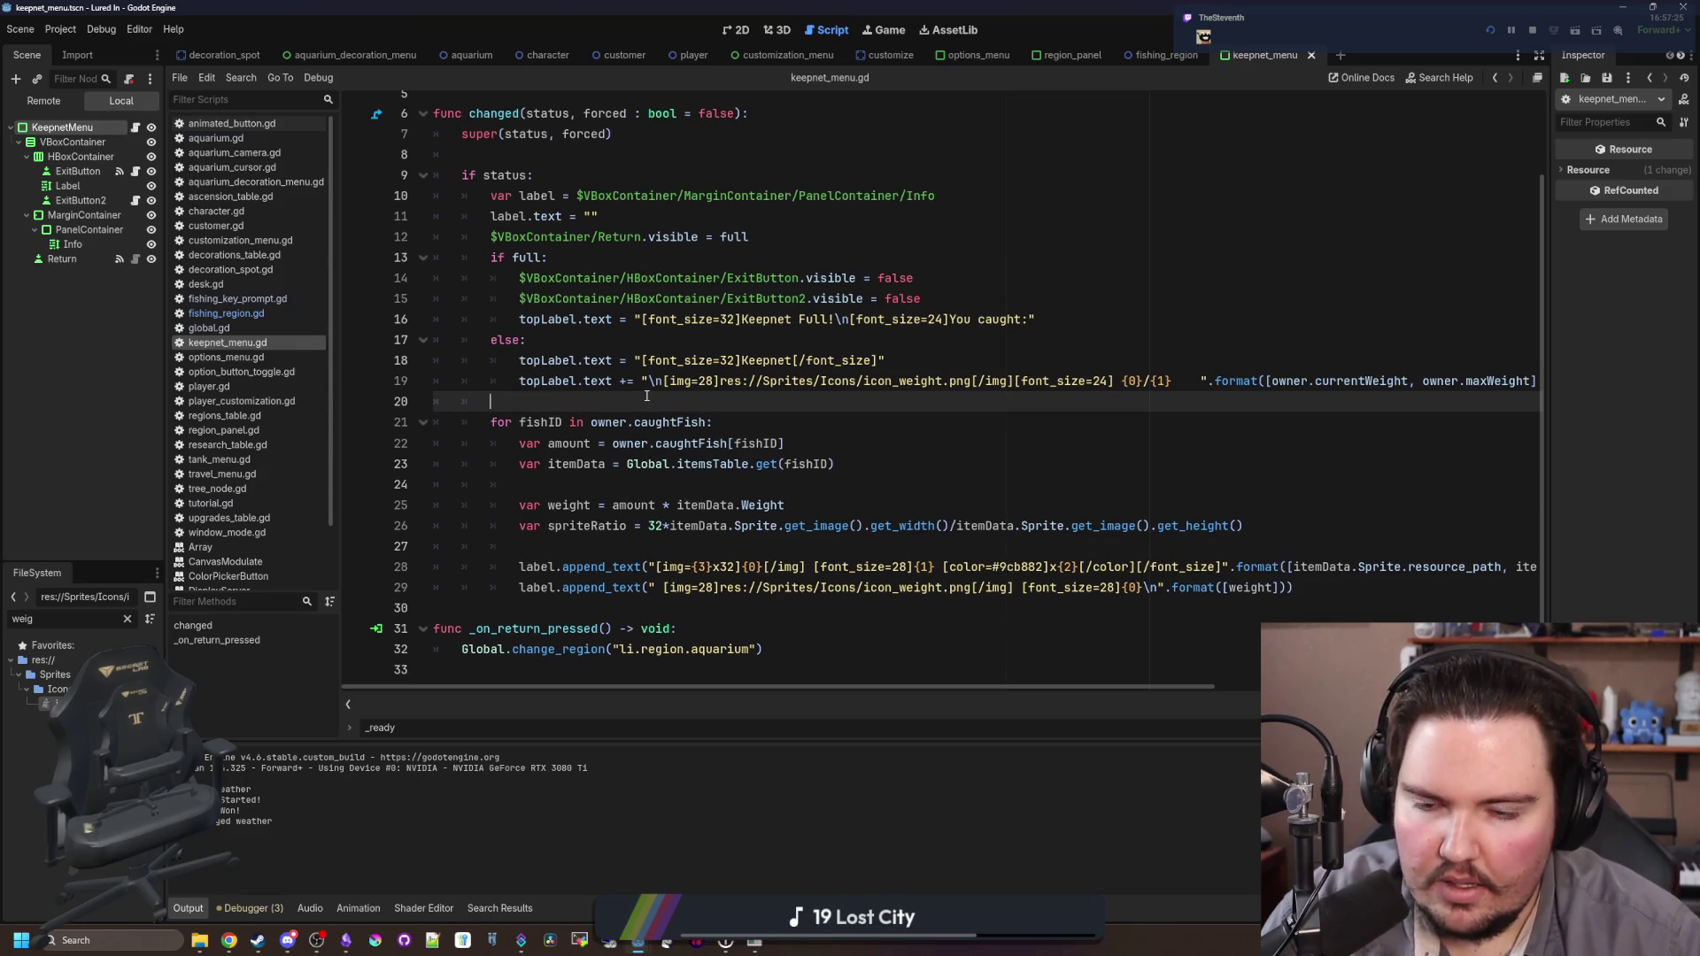
# Step: Add the caughtFish.size() == 0 check that shows 'No fish caught yet!', then relaunch the game
pyautogui.press('Return')
pyautogui.press('Return')
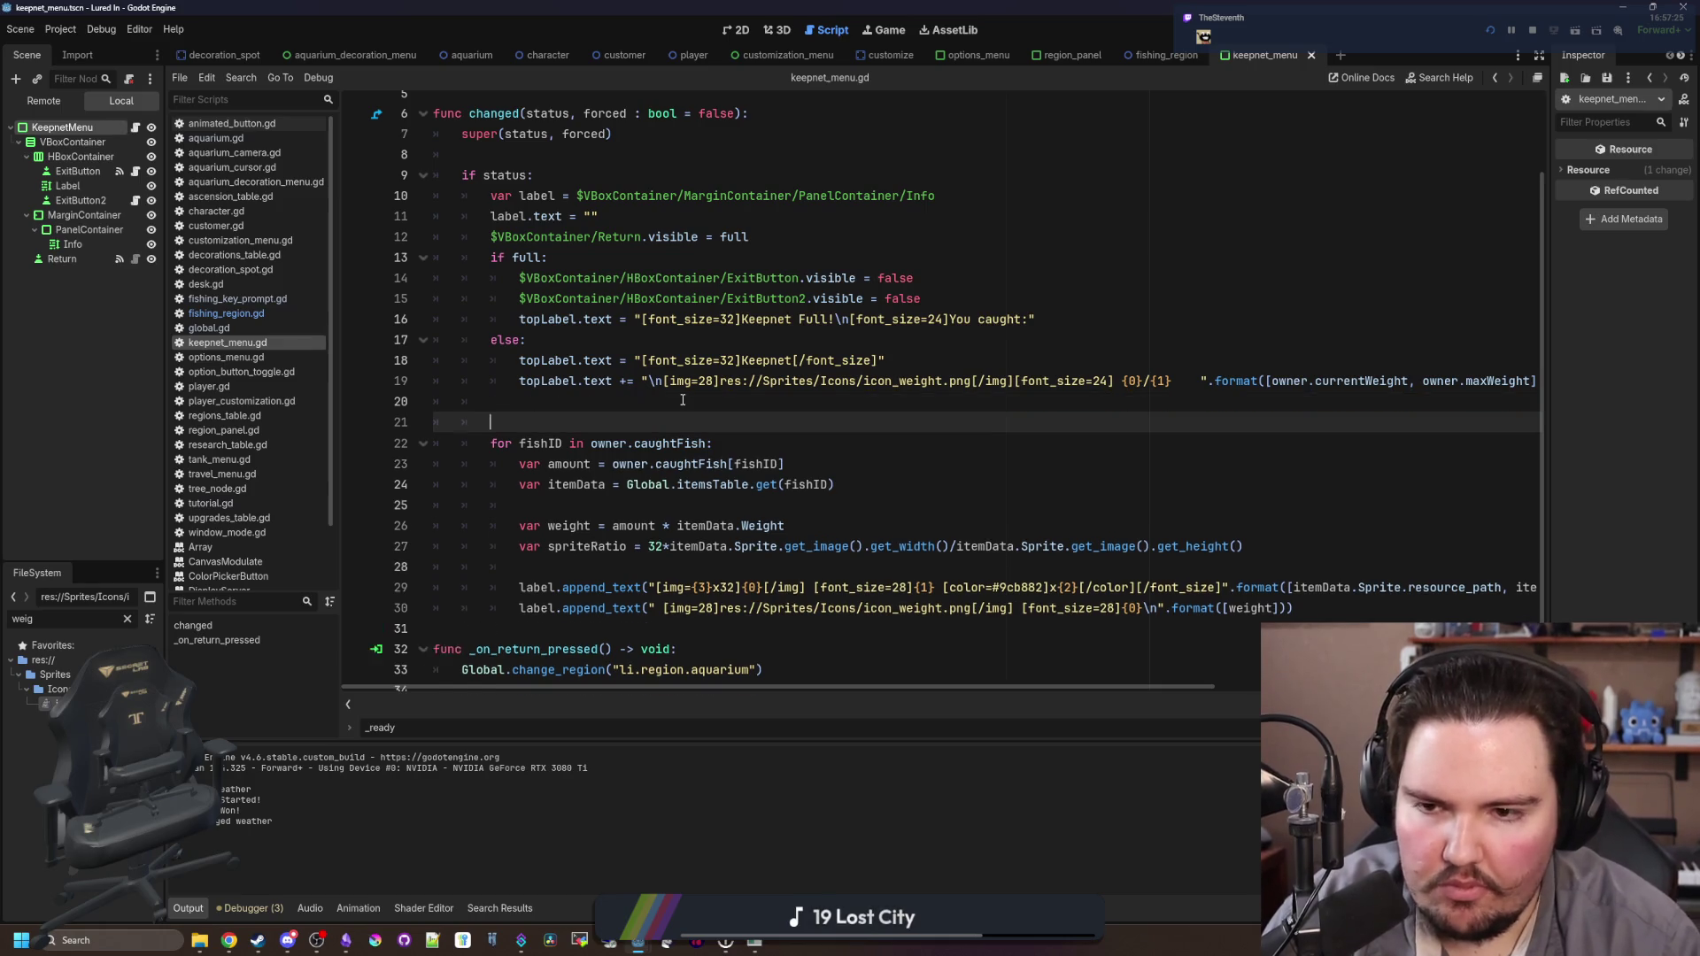
pyautogui.press('Up')
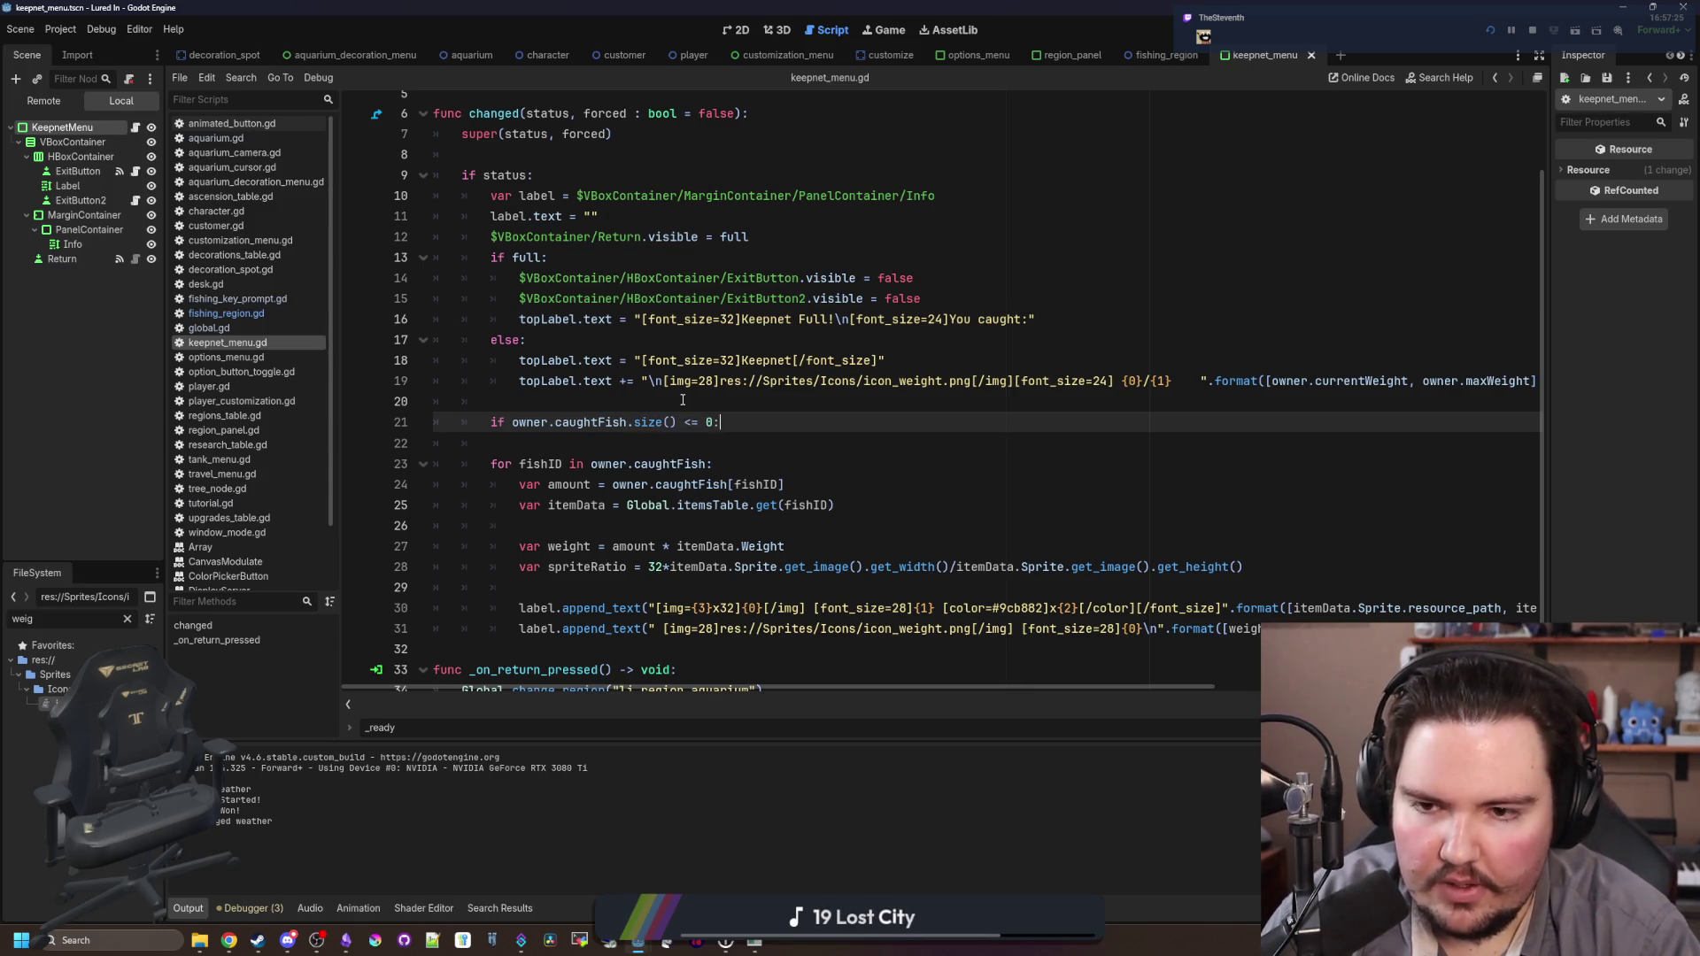
pyautogui.press('Return')
pyautogui.write('label.text = "No fish caught yet!"')
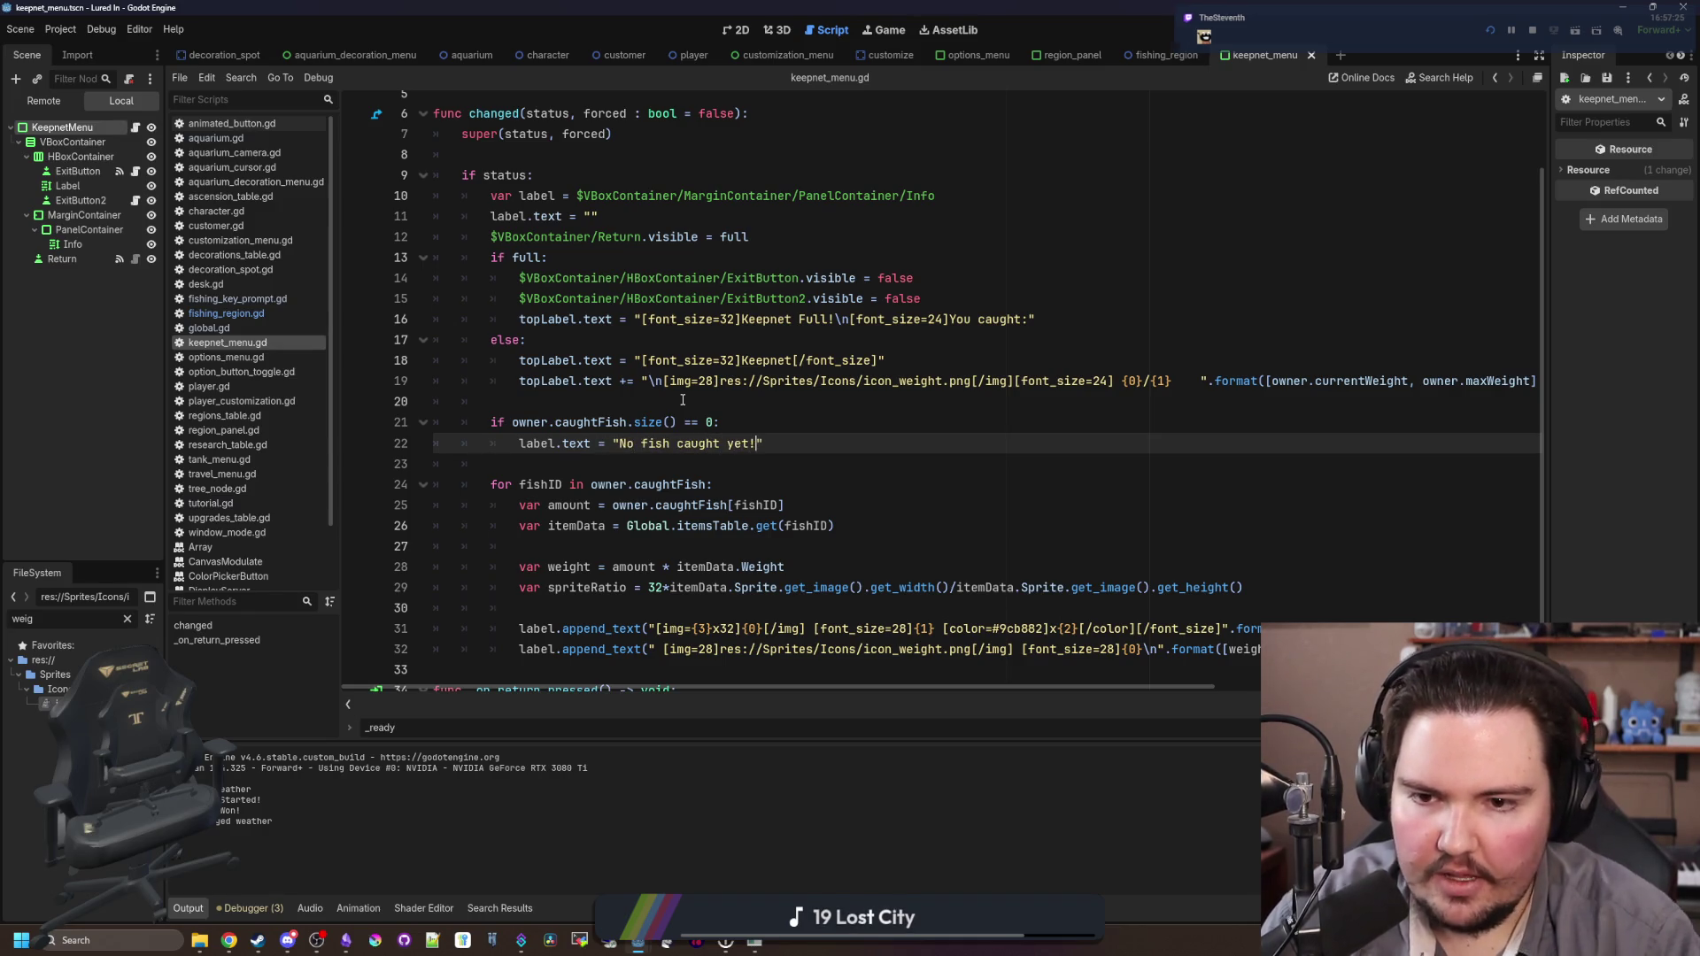
pyautogui.click(682, 400)
pyautogui.click(1532, 29)
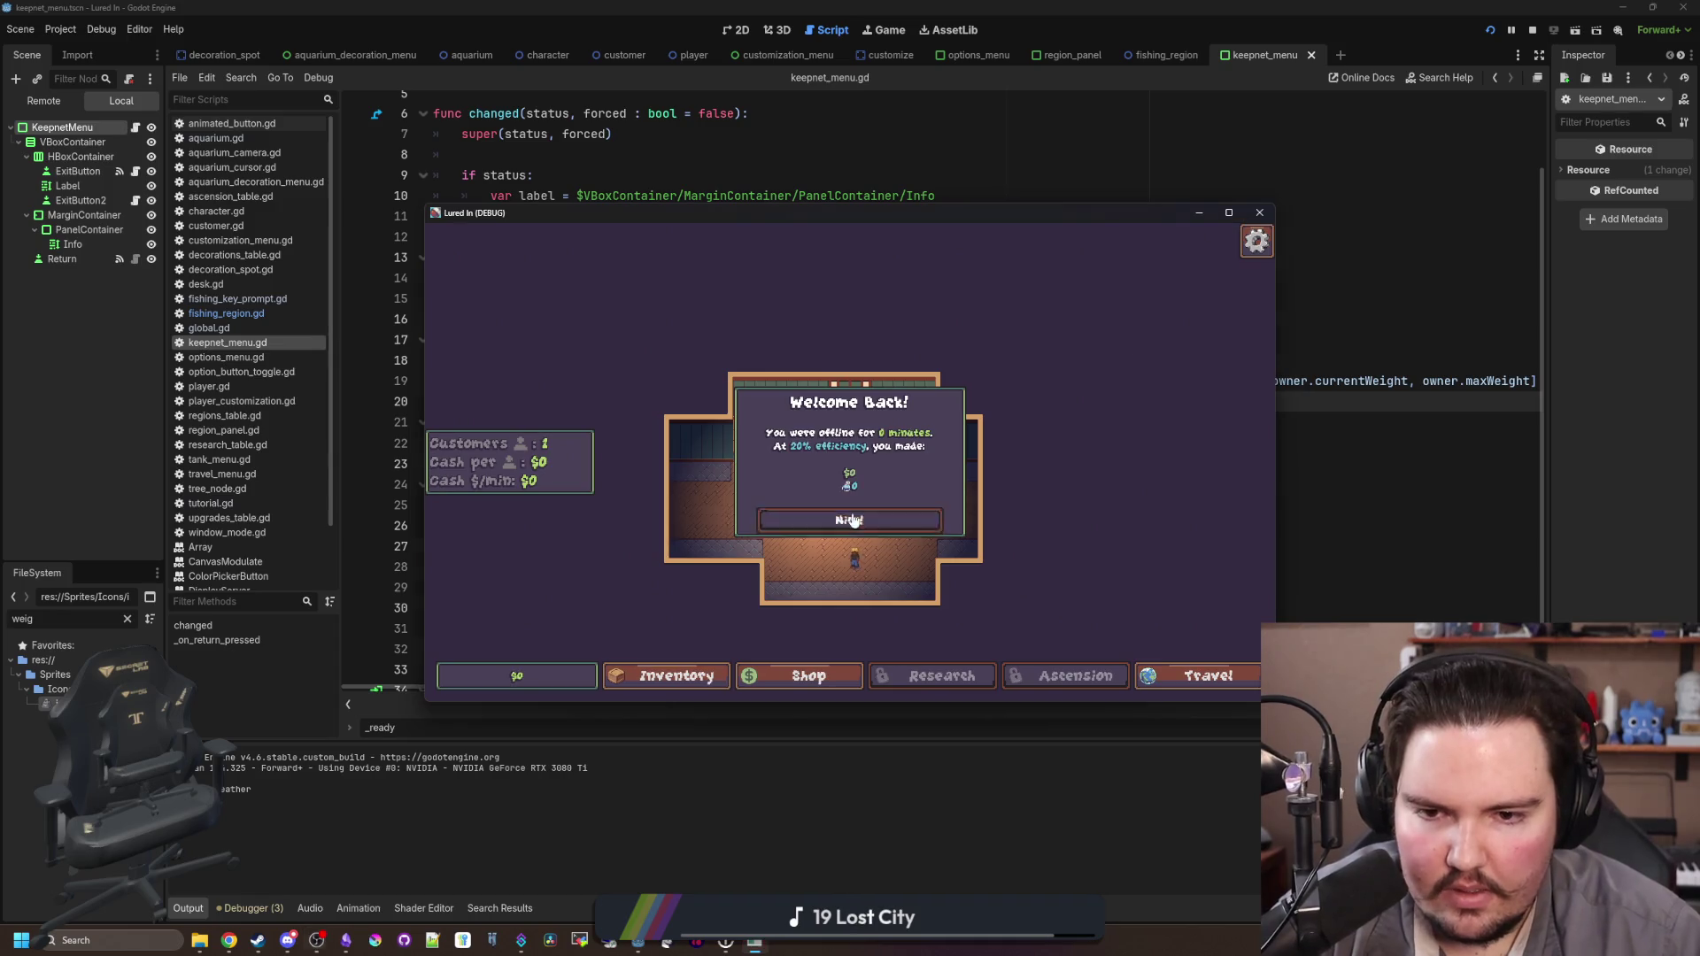
# Step: Travel to the pond, confirm the Keepnet 0/3 message, cast a line, then shrink the game window
pyautogui.click(1228, 676)
pyautogui.click(1229, 676)
pyautogui.click(1043, 368)
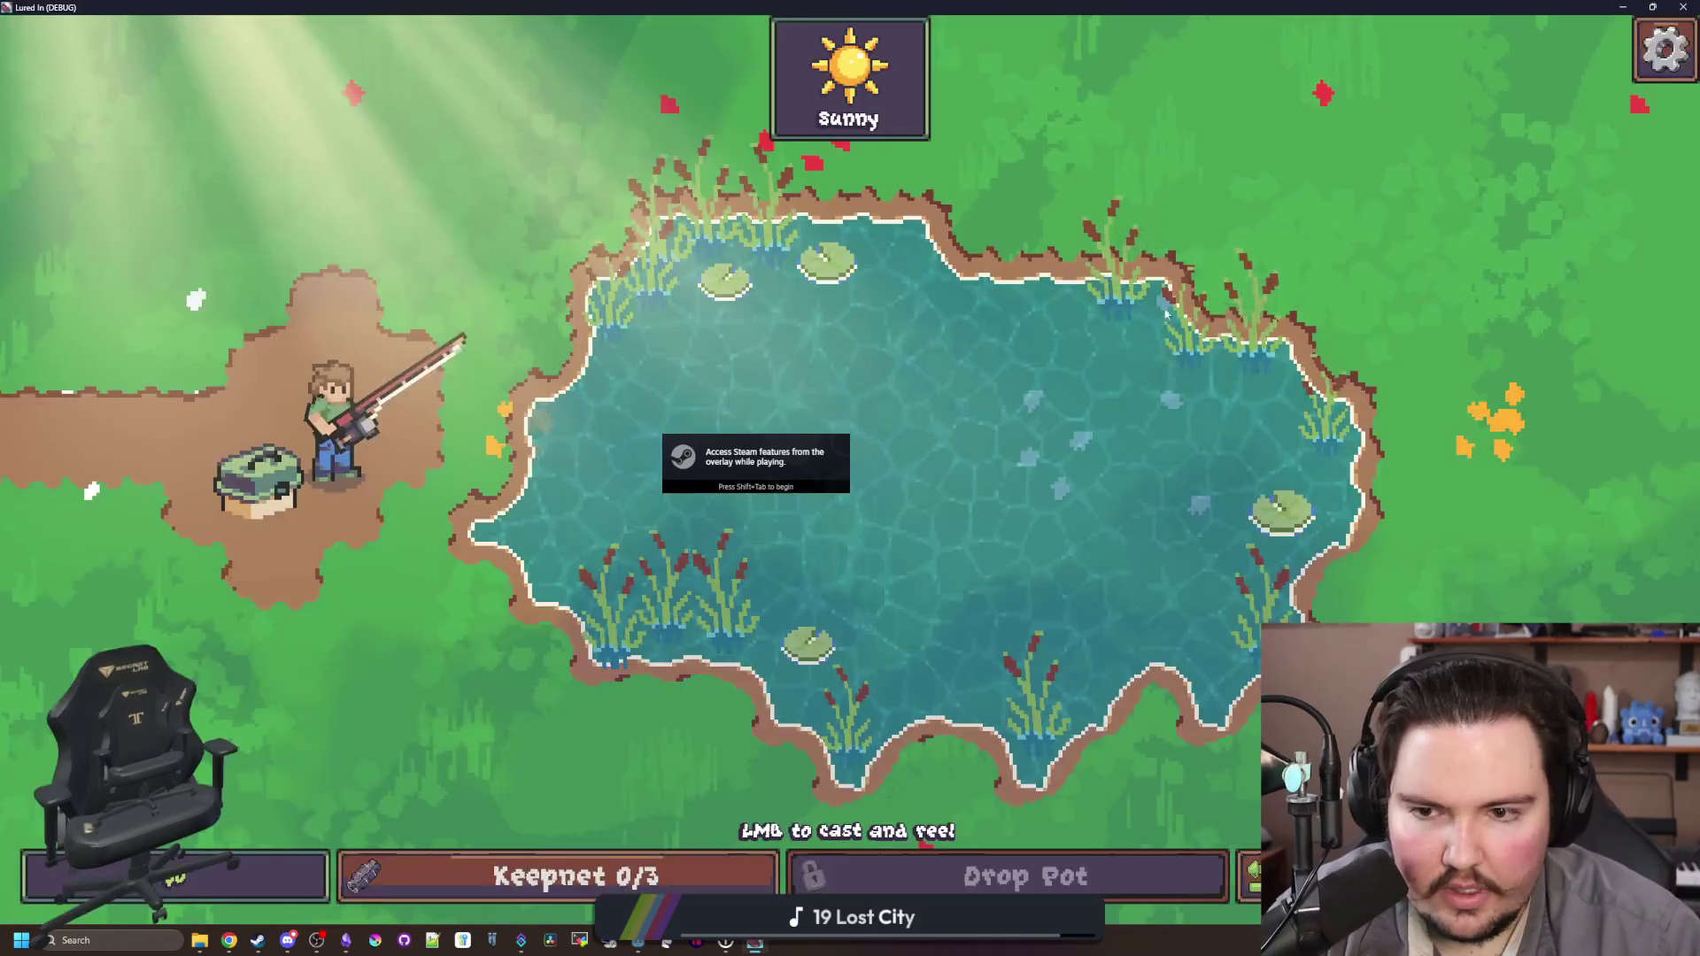
pyautogui.click(647, 884)
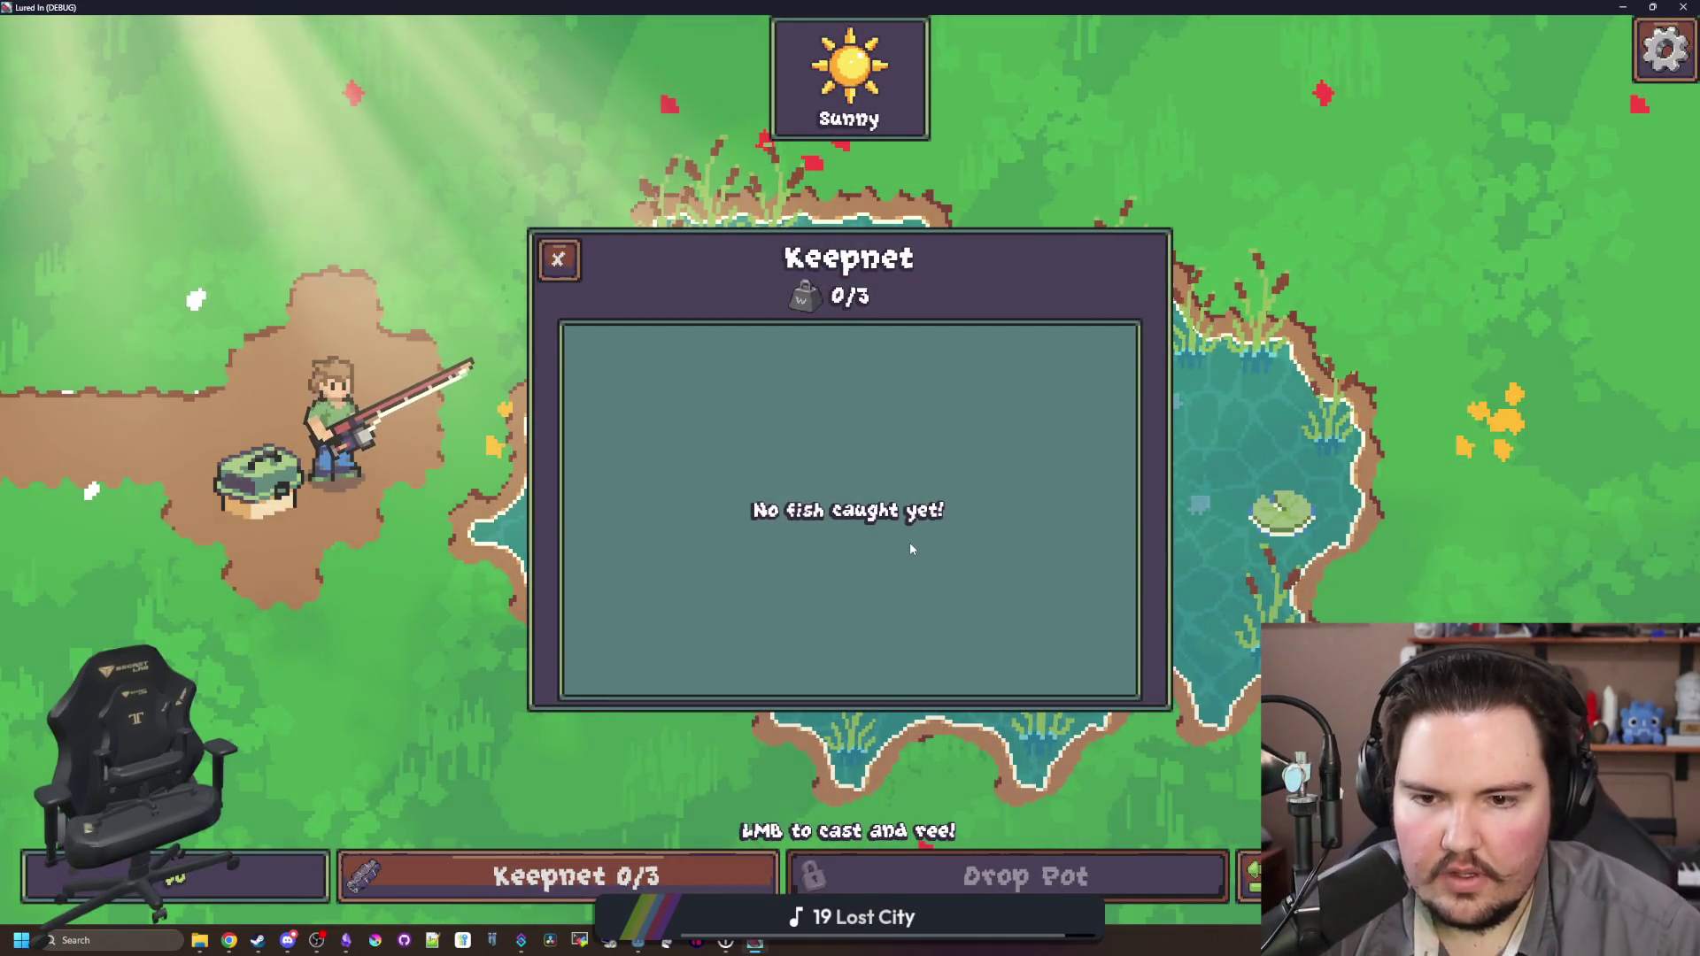
pyautogui.moveTo(910, 549); pyautogui.dragTo(872, 381)
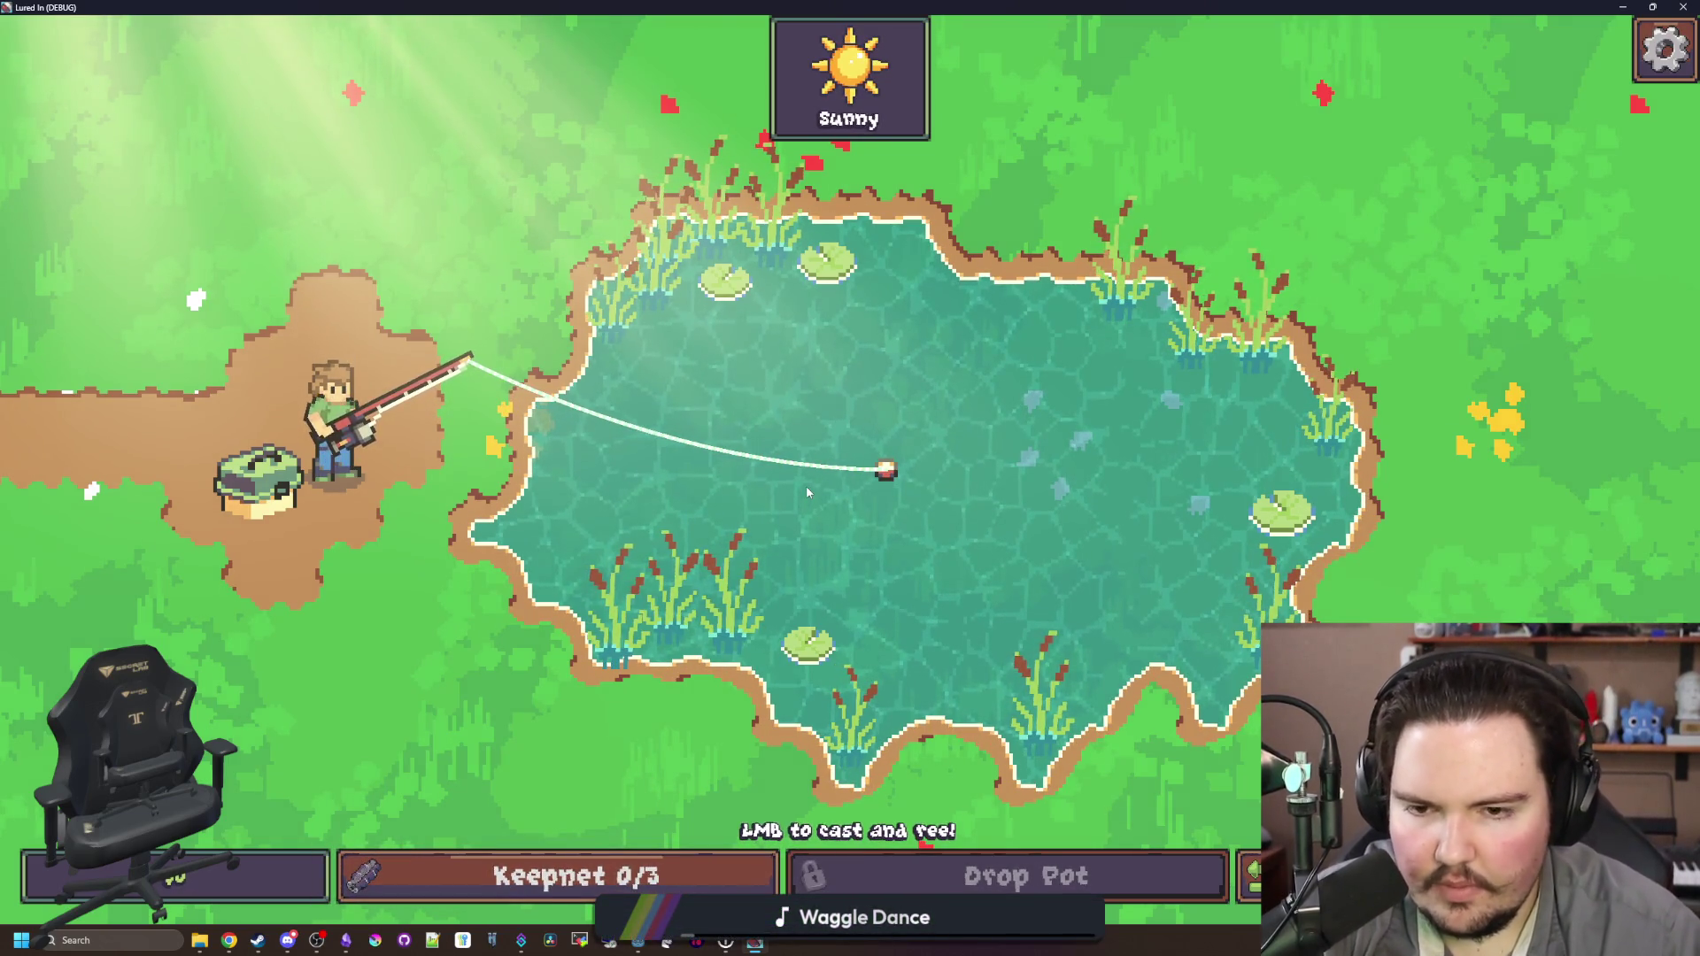
pyautogui.moveTo(1269, 7)
pyautogui.mouseDown()
pyautogui.moveTo(1104, 546)
pyautogui.moveTo(1168, 699)
pyautogui.moveTo(1074, 689)
pyautogui.moveTo(1076, 663)
pyautogui.moveTo(1045, 680)
pyautogui.mouseUp()
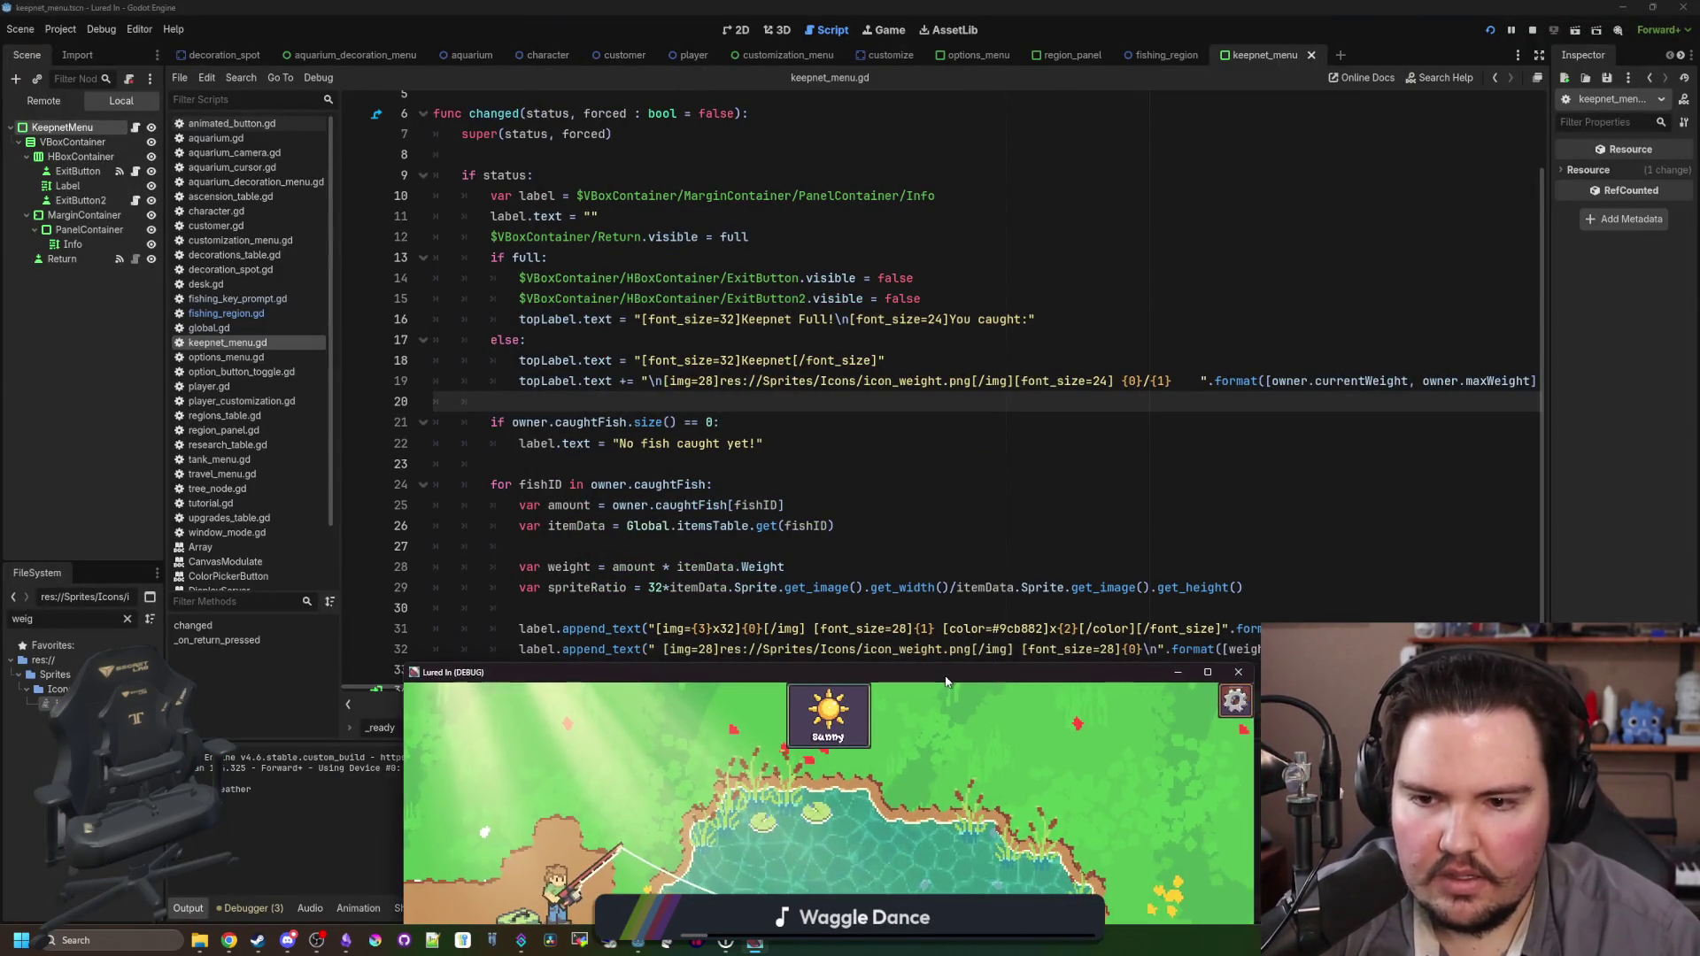
# Step: Add an else branch setting label.text to "" after the no-fish check, then run with F5
pyautogui.click(851, 453)
pyautogui.press('Return')
pyautogui.write('el')
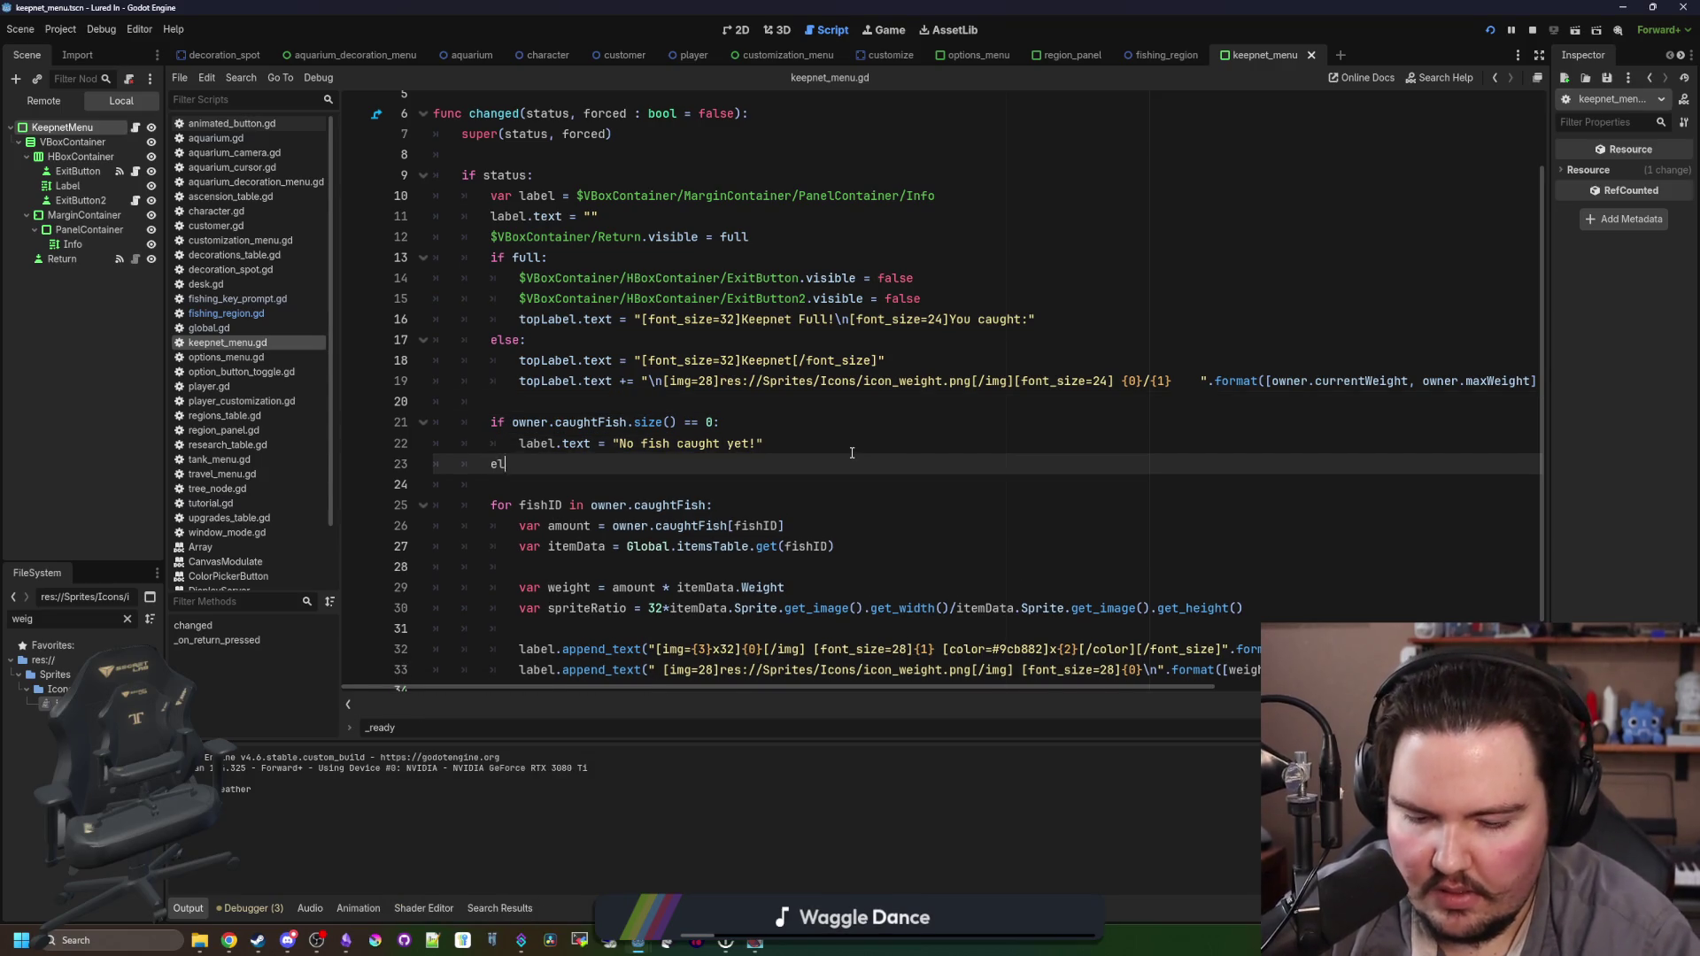
pyautogui.write('se:')
pyautogui.press('Return')
pyautogui.write('label.text = ""')
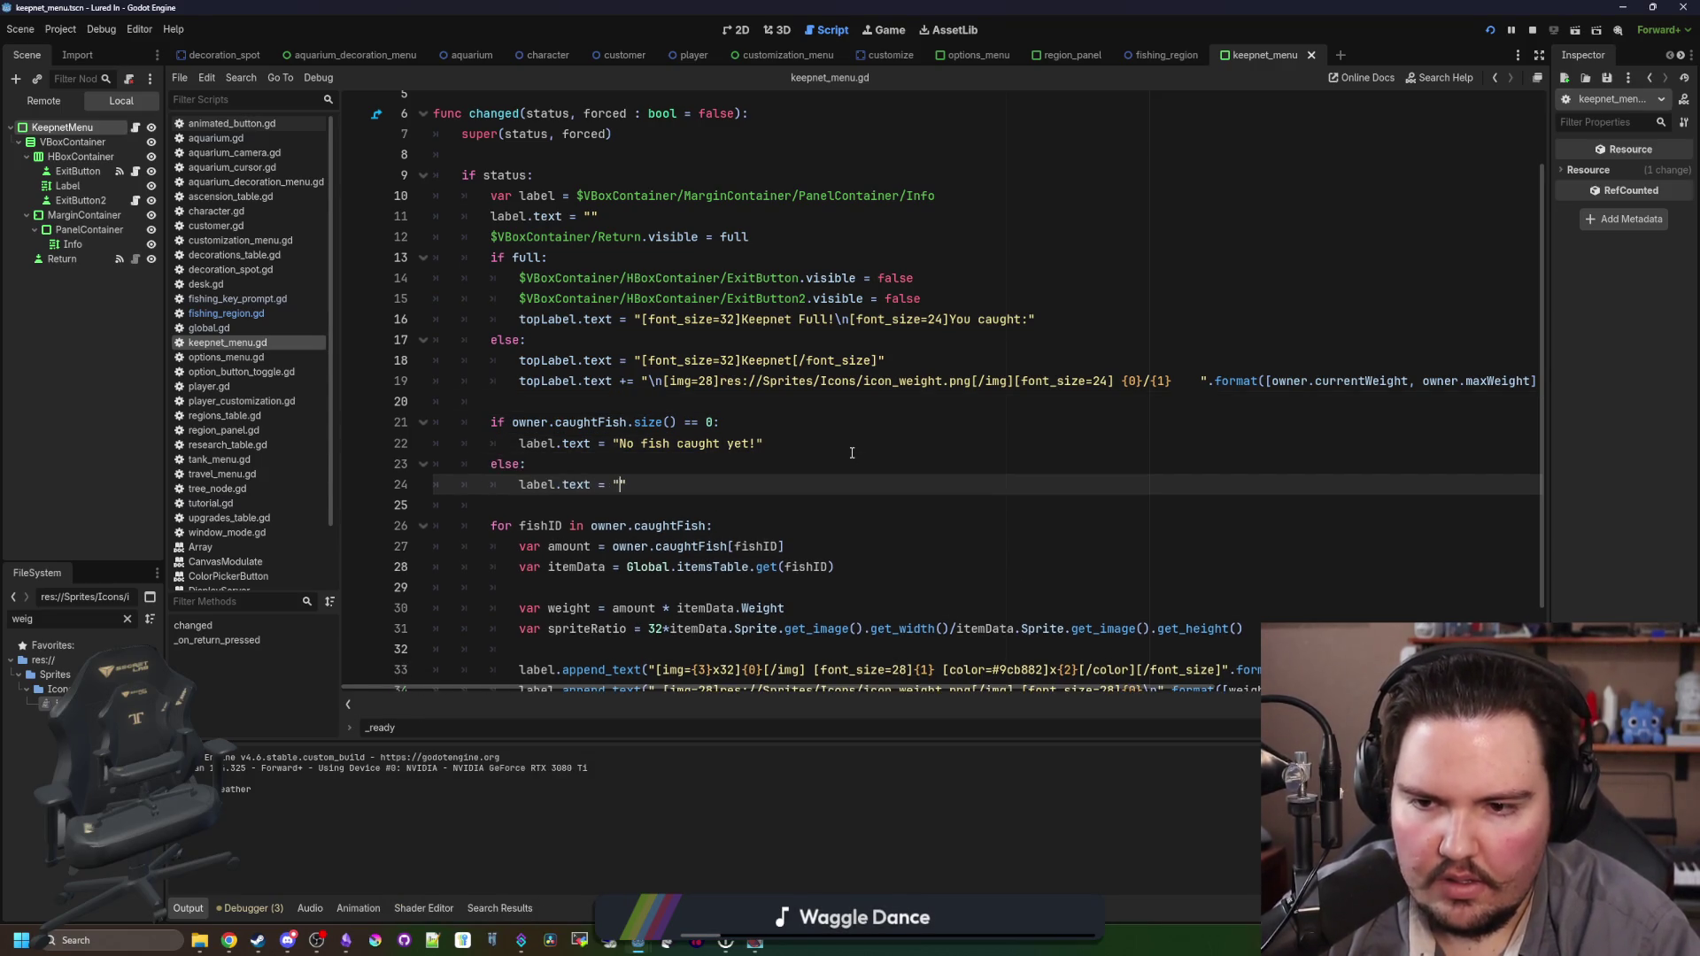
pyautogui.press('F5')
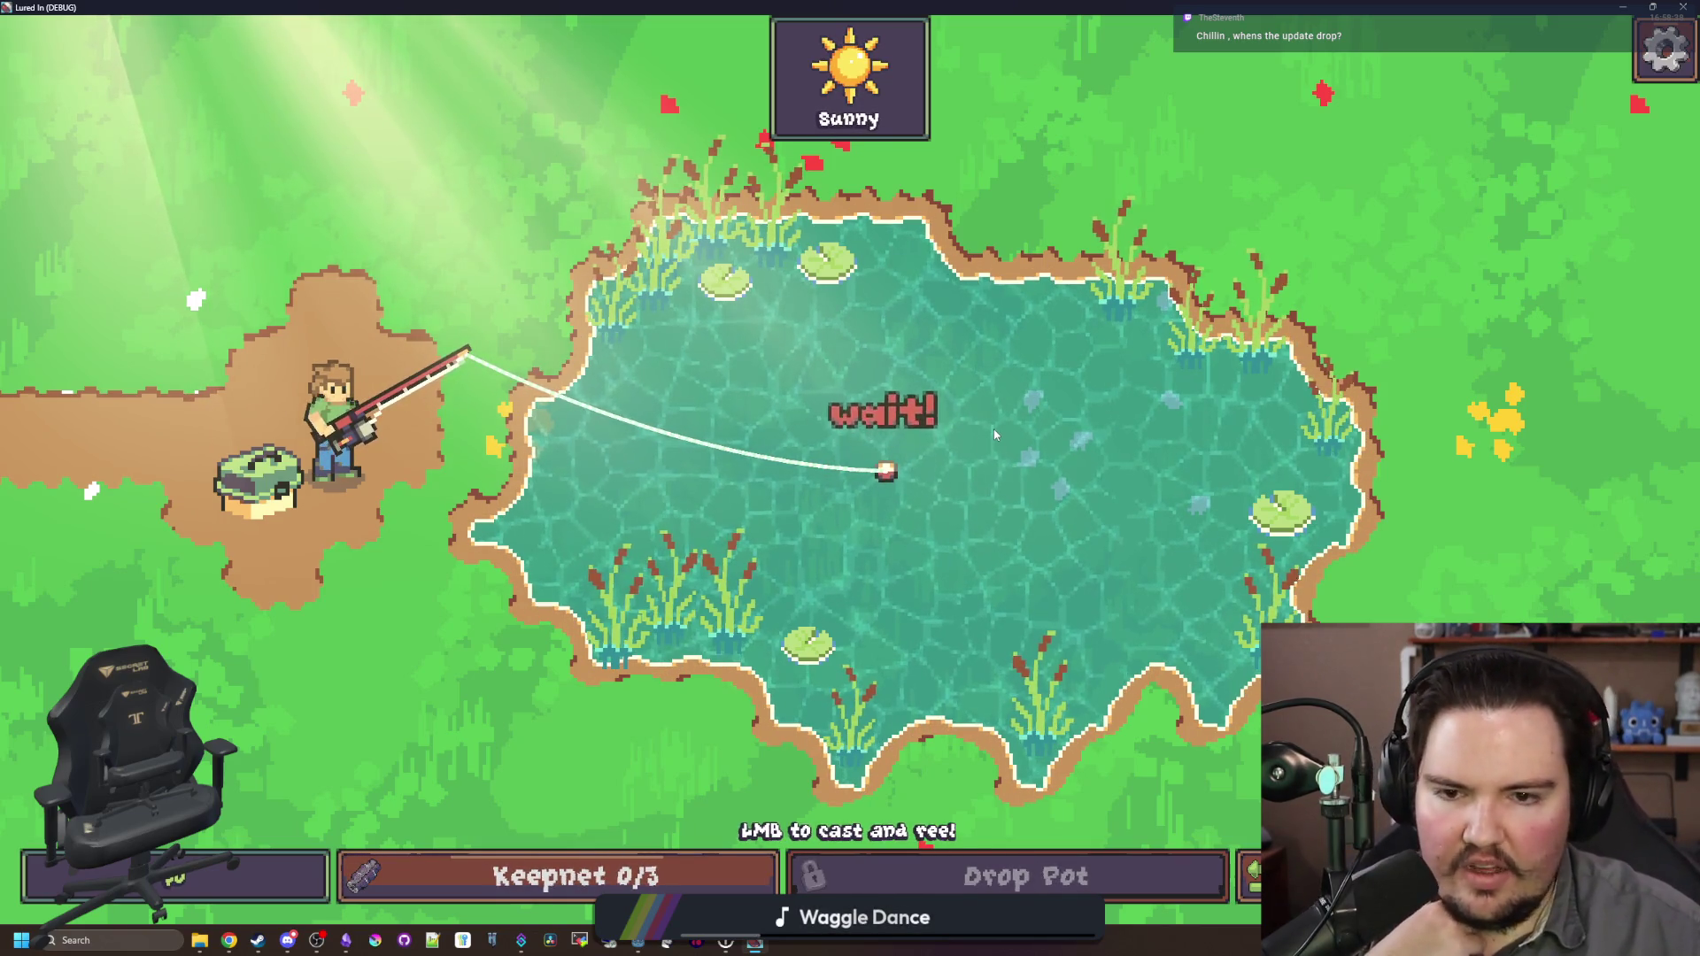
# Step: Hook the biting fish and reel in a Goldfish
pyautogui.click(952, 410)
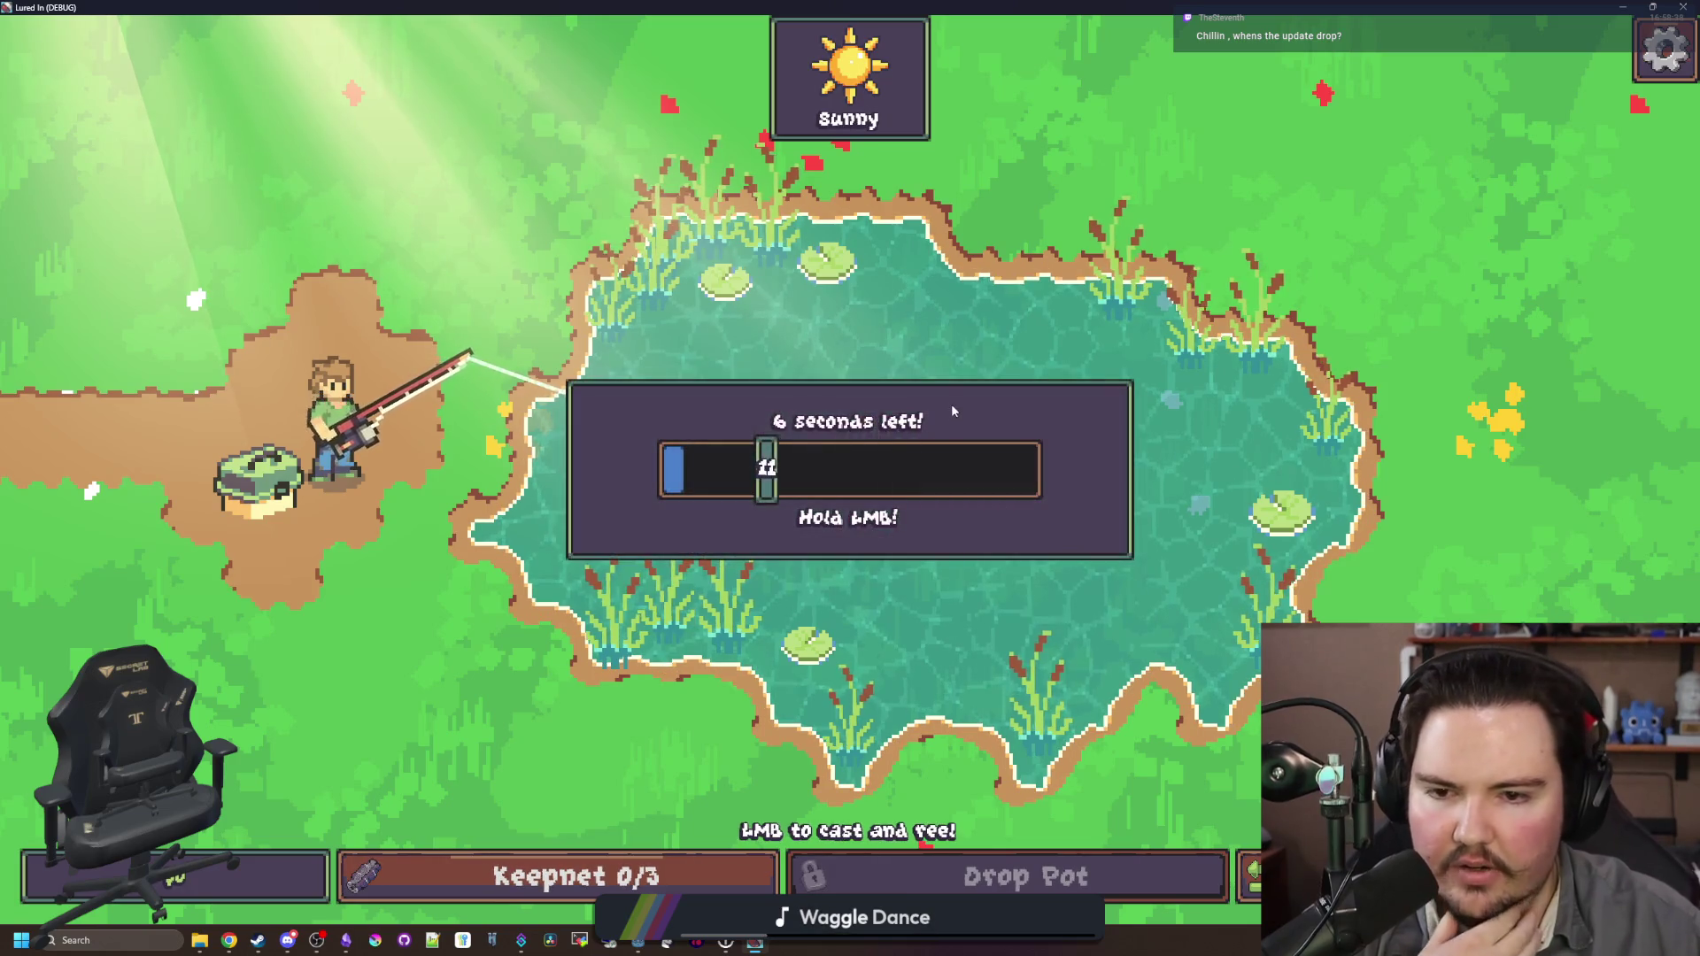
pyautogui.moveTo(952, 407); pyautogui.dragTo(951, 408)
pyautogui.click(952, 407)
pyautogui.click(951, 407)
pyautogui.click(952, 407)
pyautogui.click(951, 408)
pyautogui.click(952, 408)
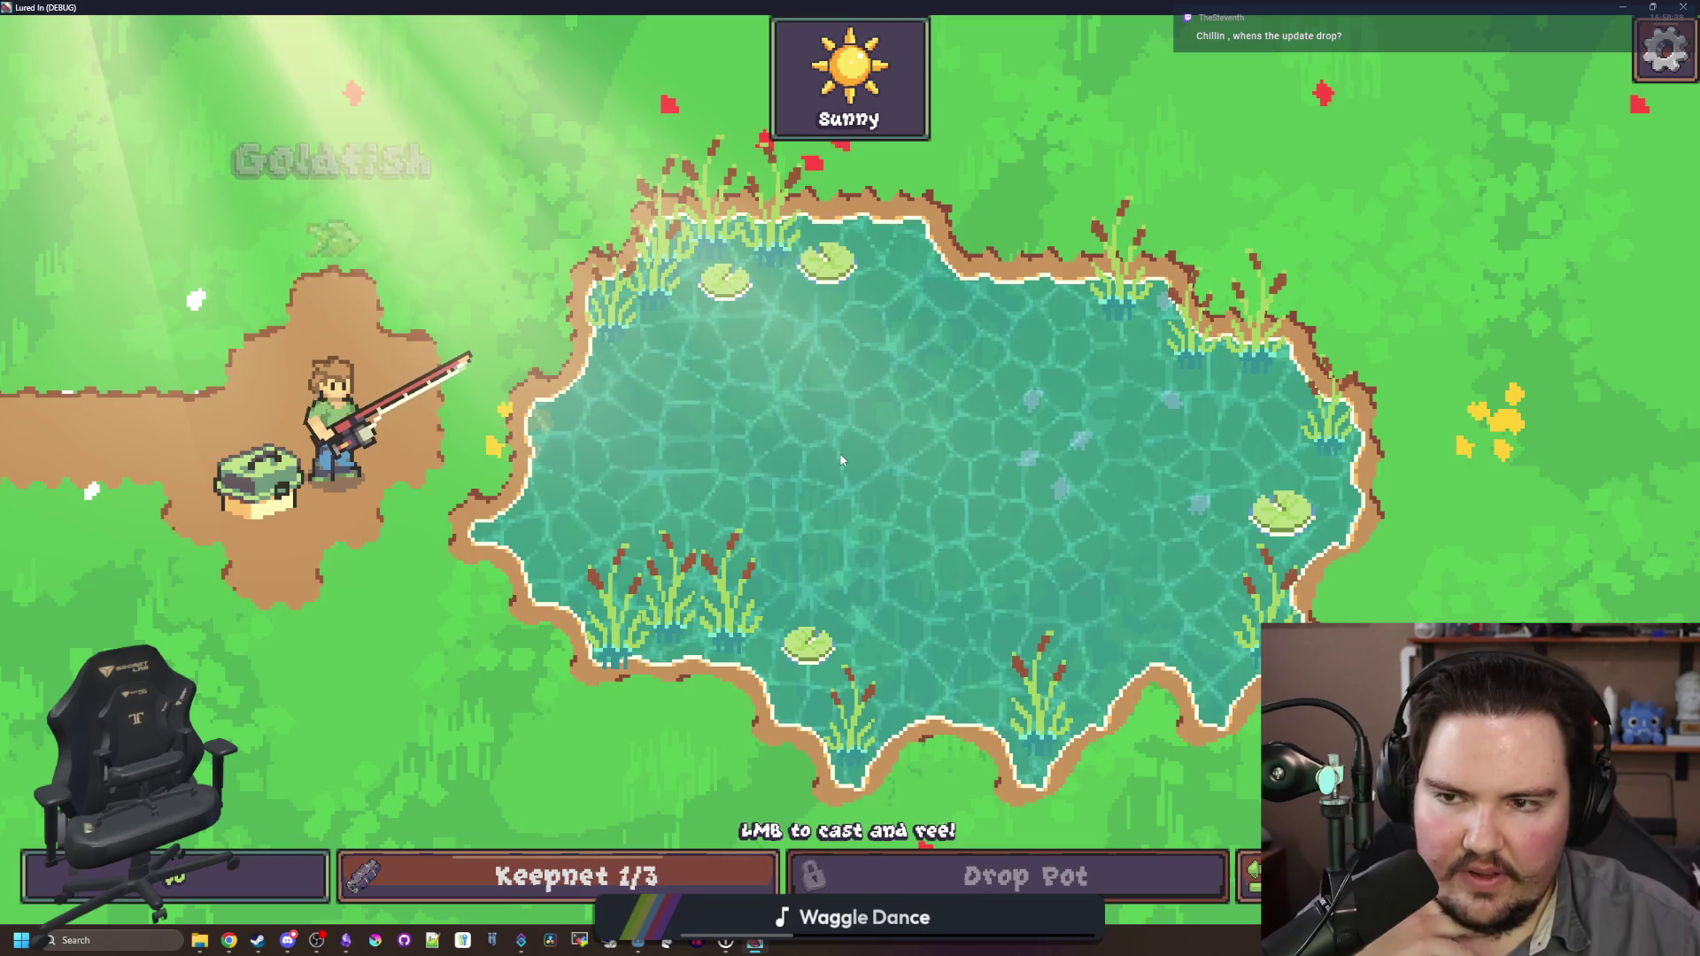
# Step: Check that the keepnet lists Goldfish x1, then cast and reel the line in twice more
pyautogui.press('Tab')
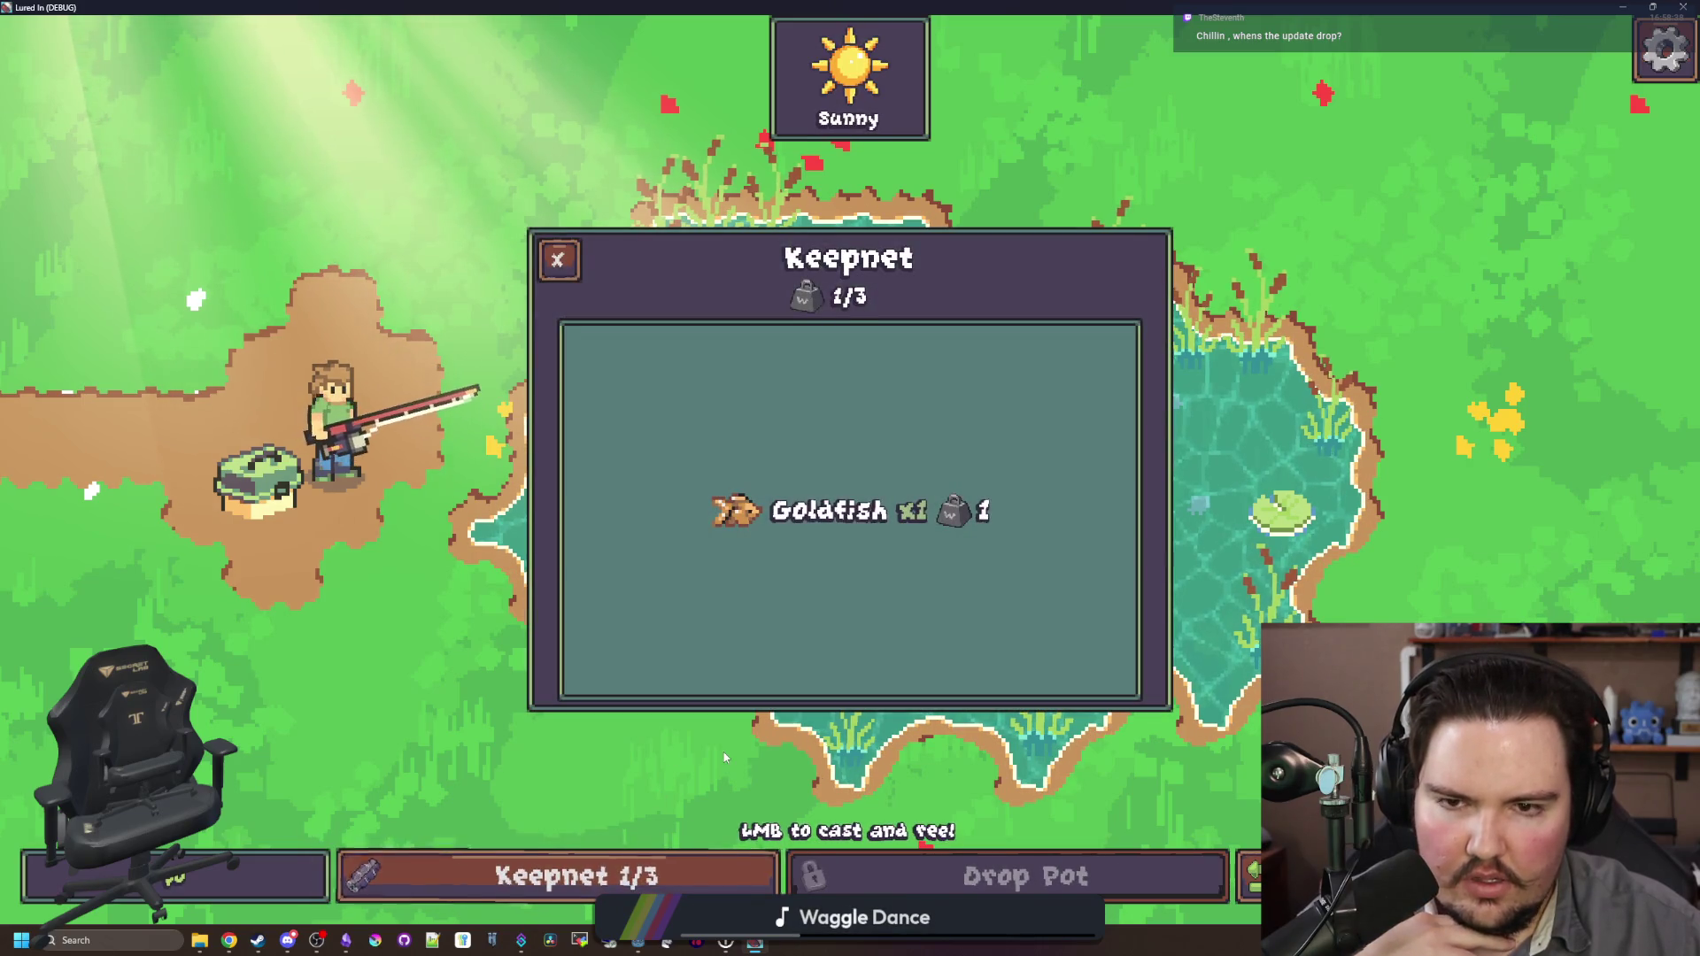
pyautogui.click(551, 270)
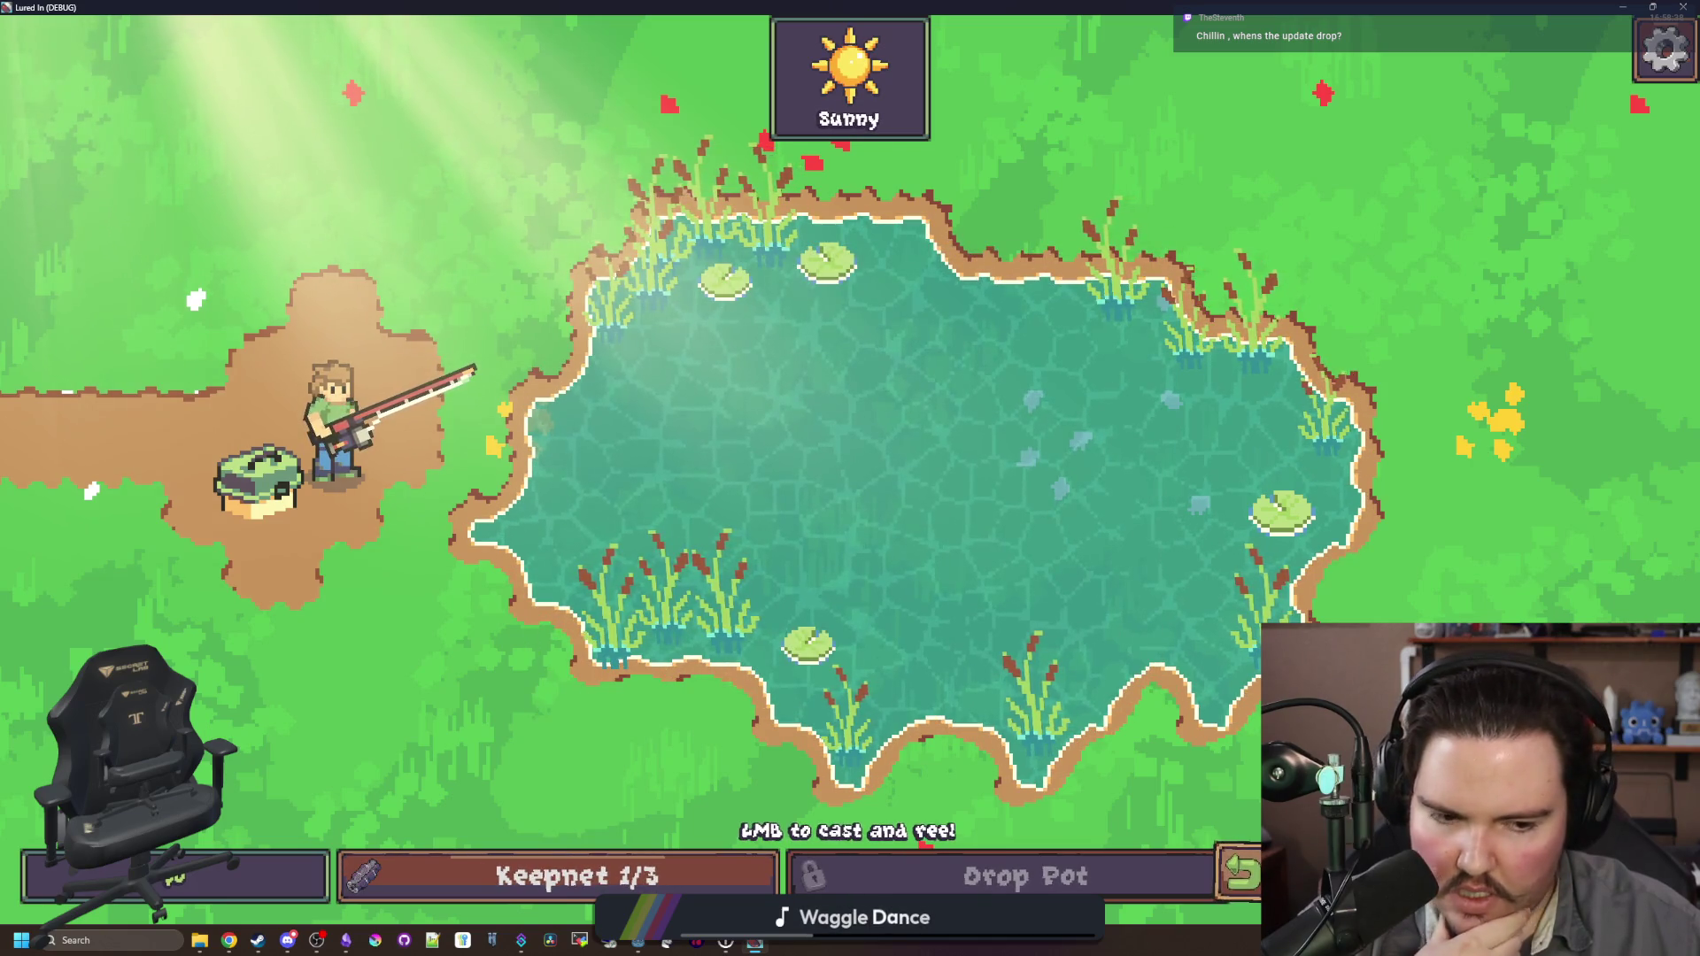
pyautogui.click(896, 605)
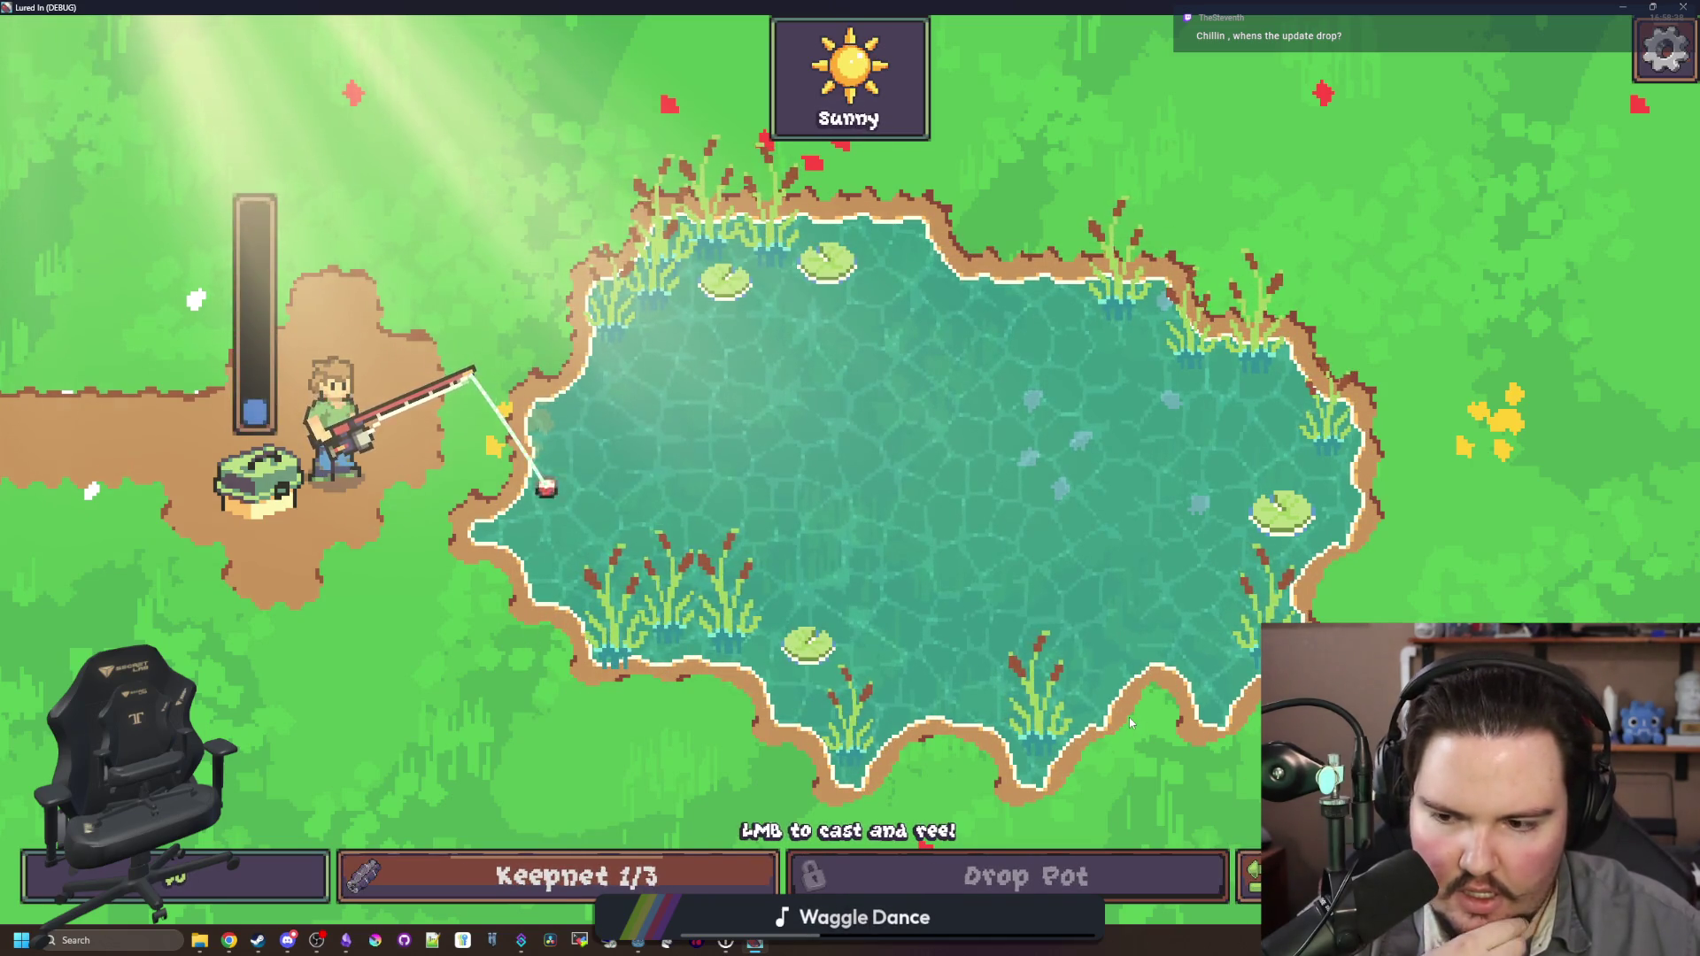
pyautogui.click(895, 605)
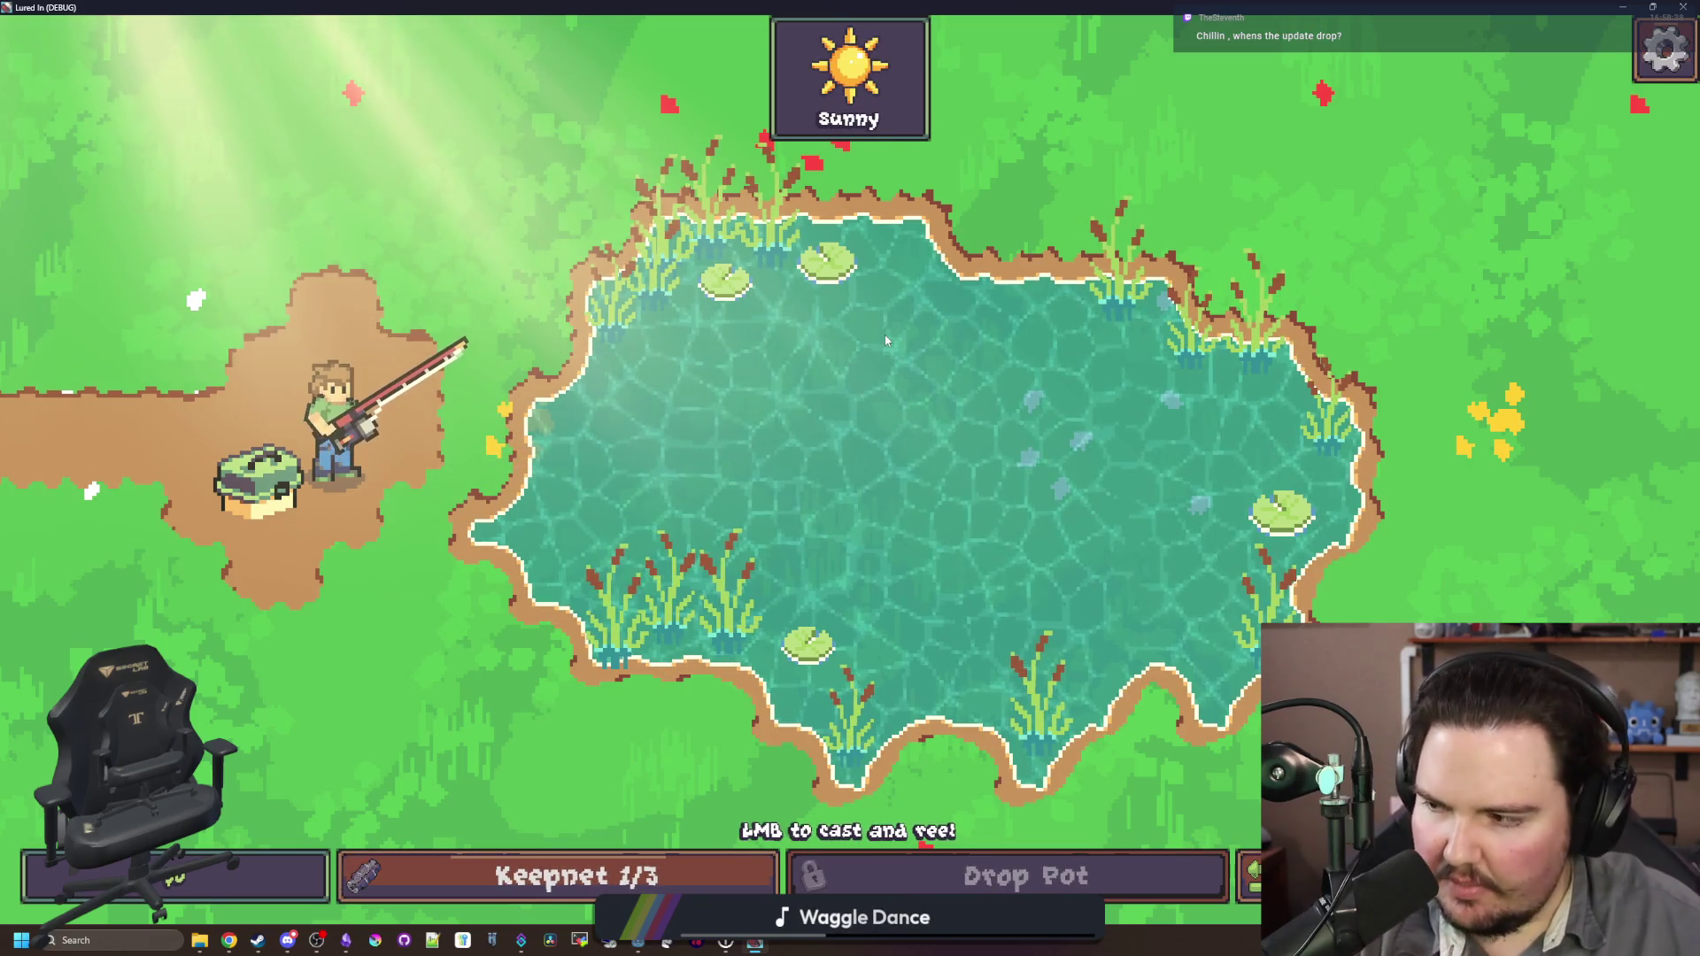
pyautogui.moveTo(885, 340)
pyautogui.mouseDown()
pyautogui.moveTo(916, 331)
pyautogui.moveTo(863, 436)
pyautogui.mouseUp()
pyautogui.click(863, 436)
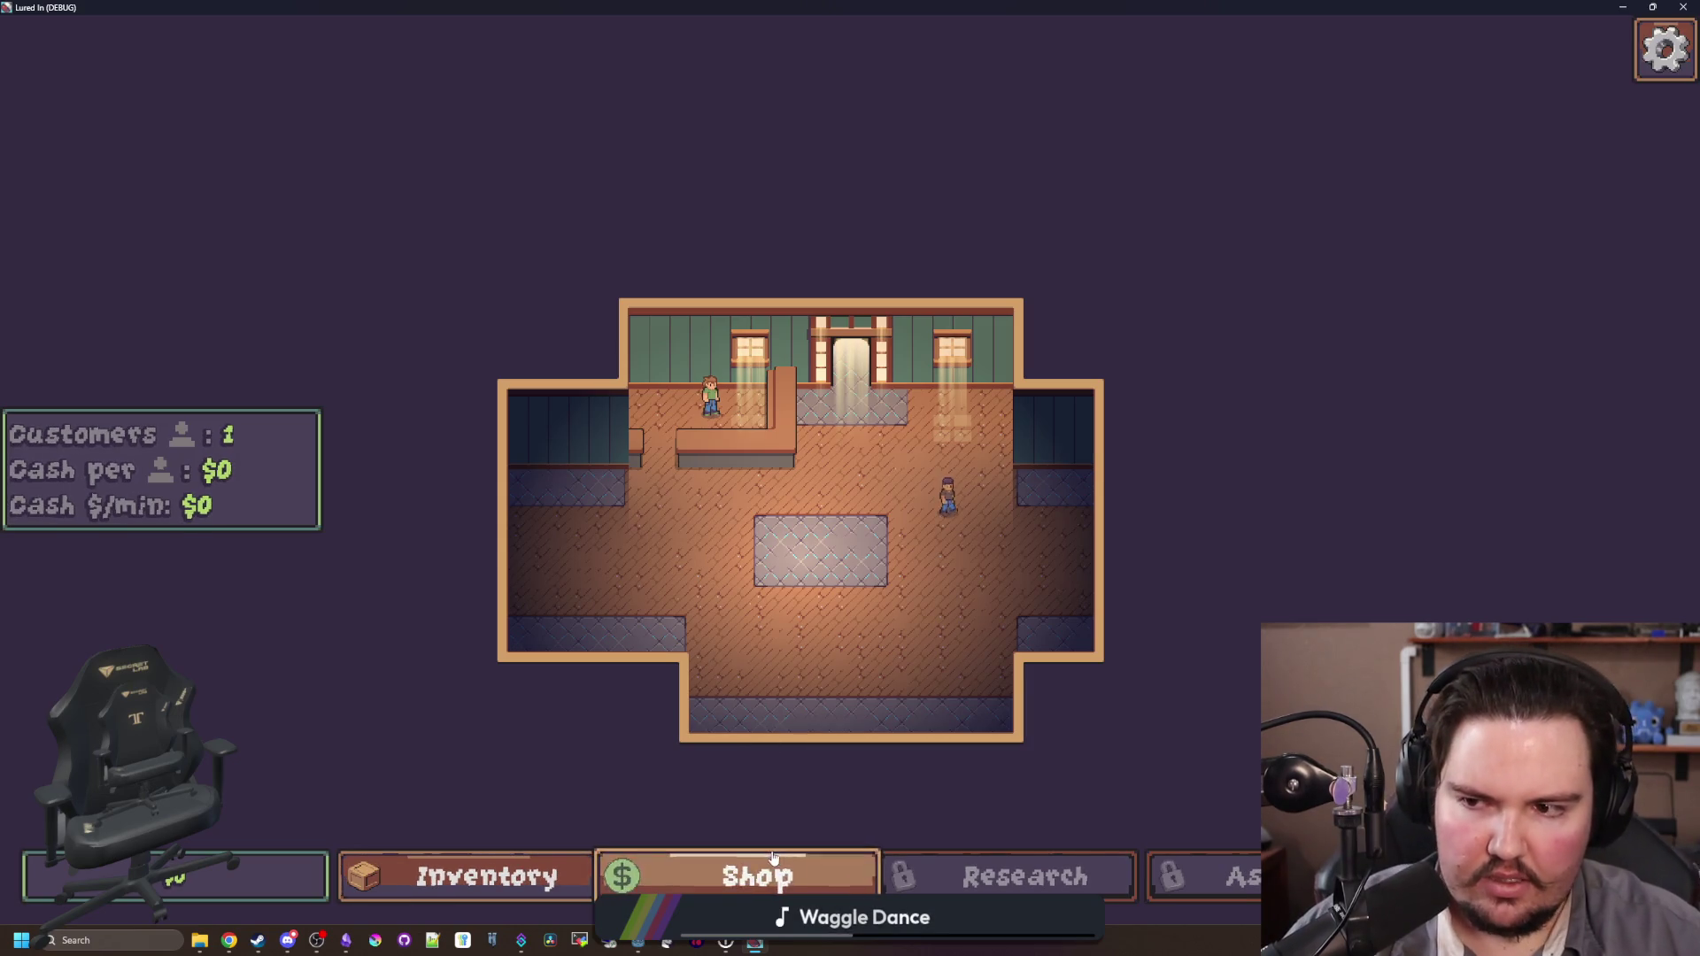
# Step: Browse the shop's Marketing, Equipment and Decorations items, then close the shop
pyautogui.click(754, 875)
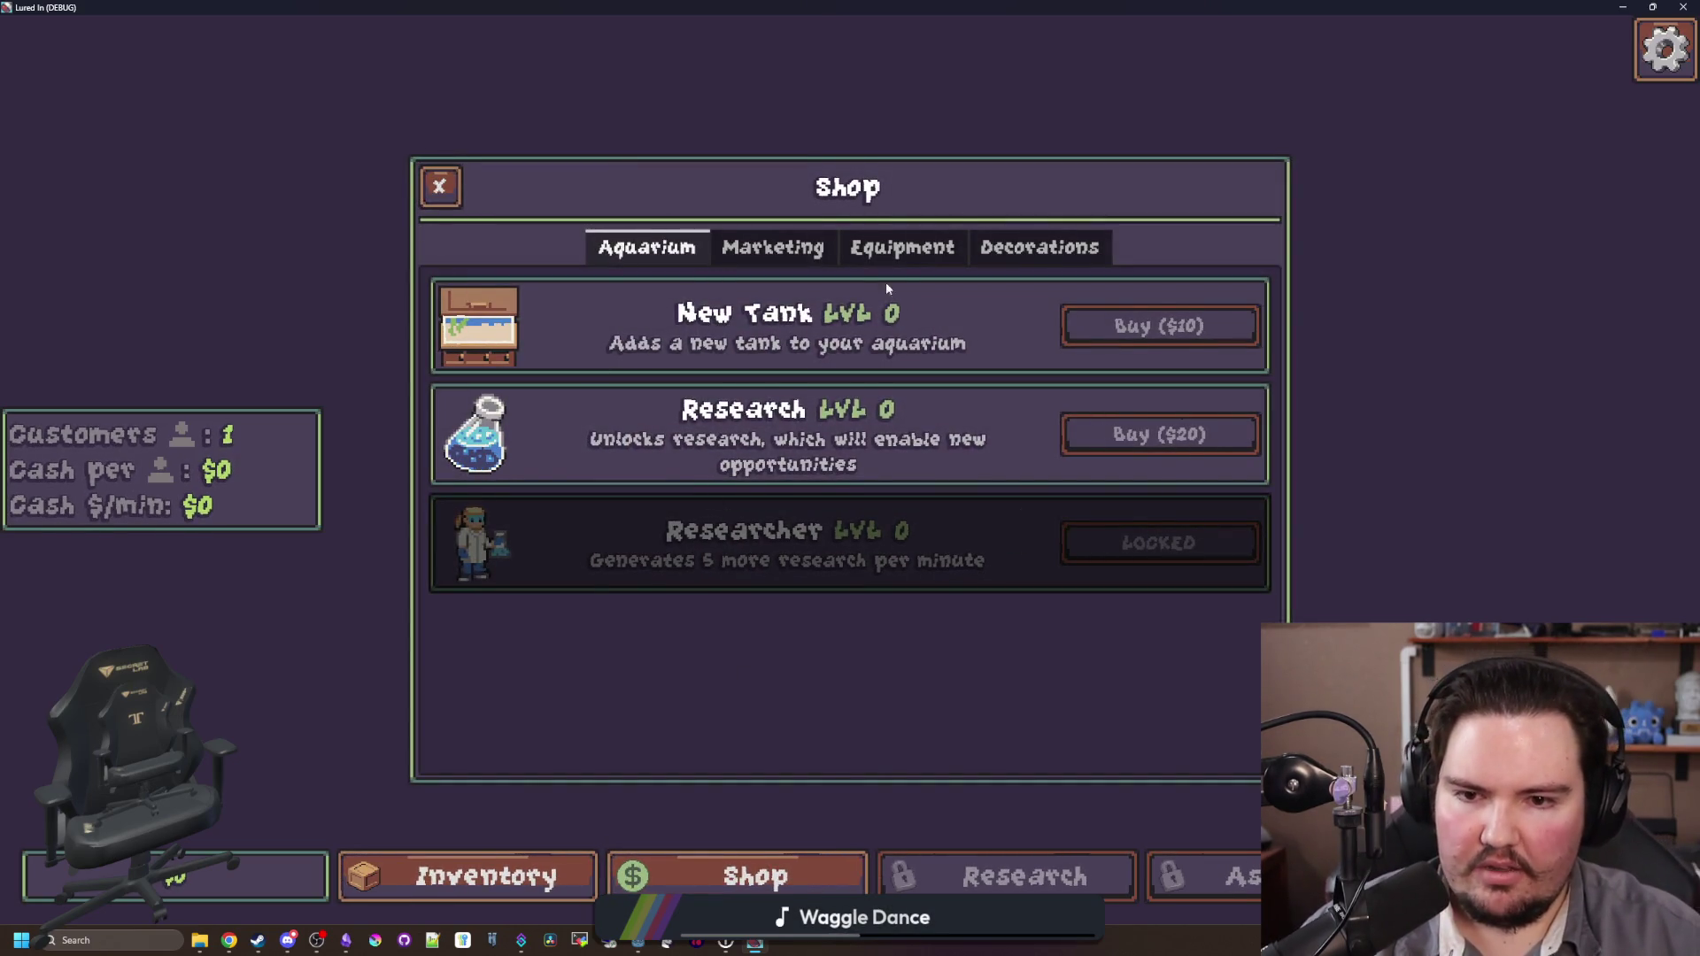
pyautogui.click(810, 253)
pyautogui.click(881, 250)
pyautogui.click(1036, 248)
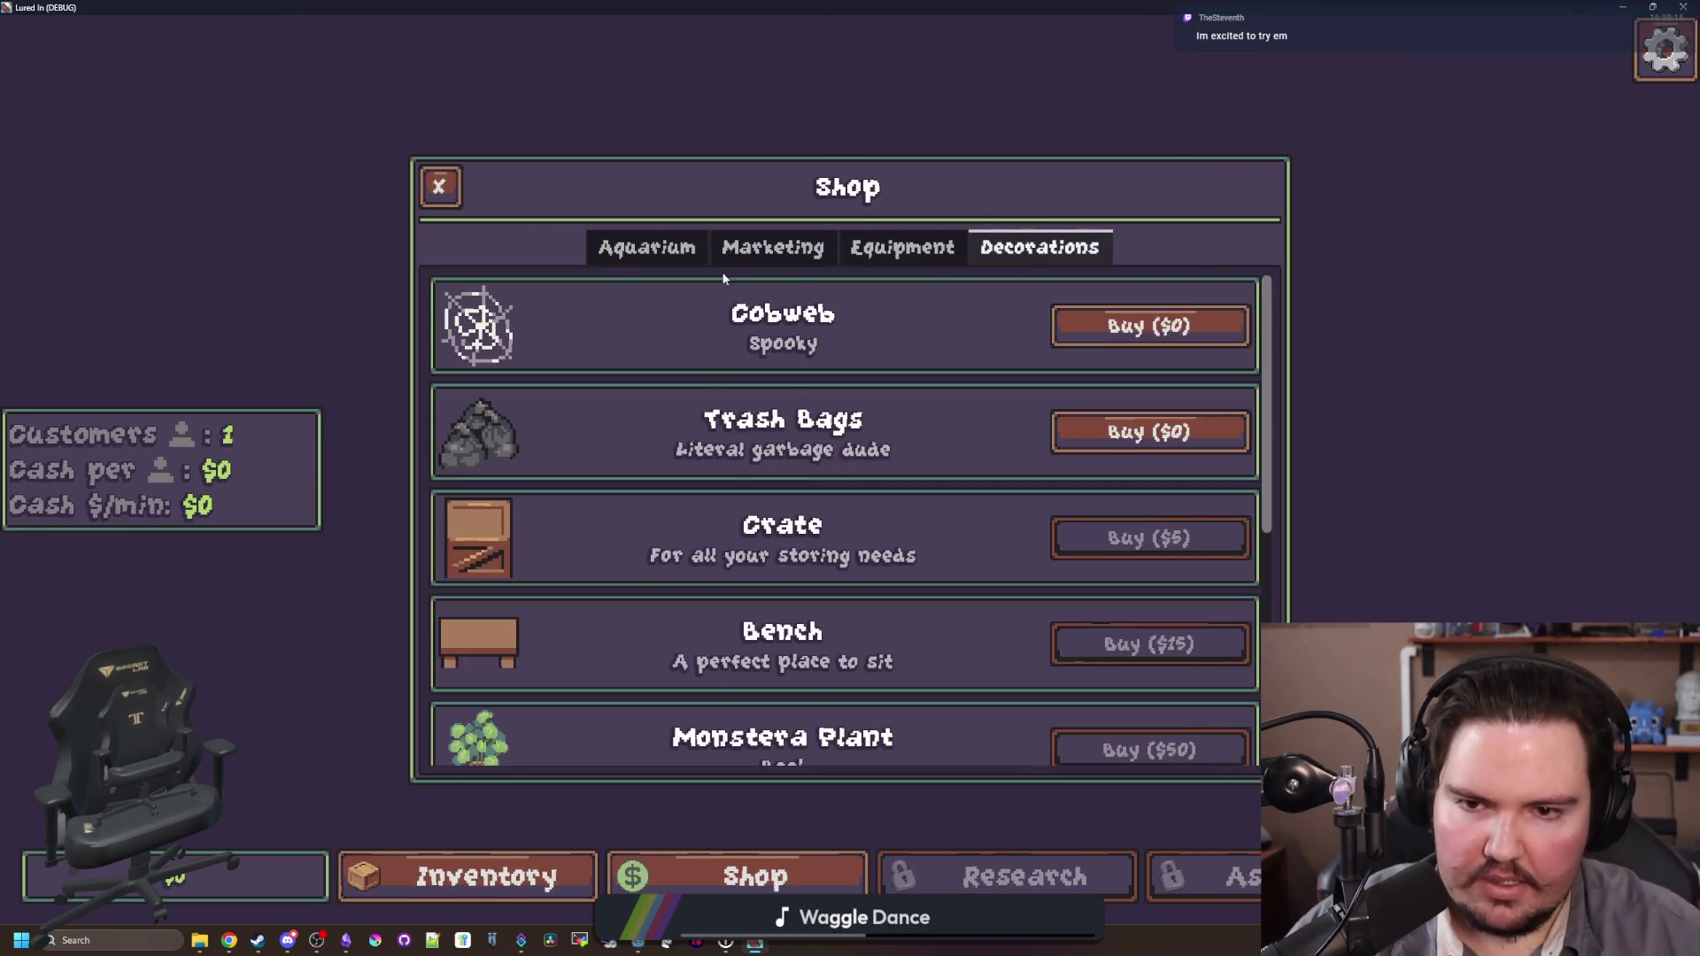
pyautogui.scroll(-3, 871, 439)
pyautogui.scroll(3, 871, 439)
pyautogui.scroll(-5, 1014, 396)
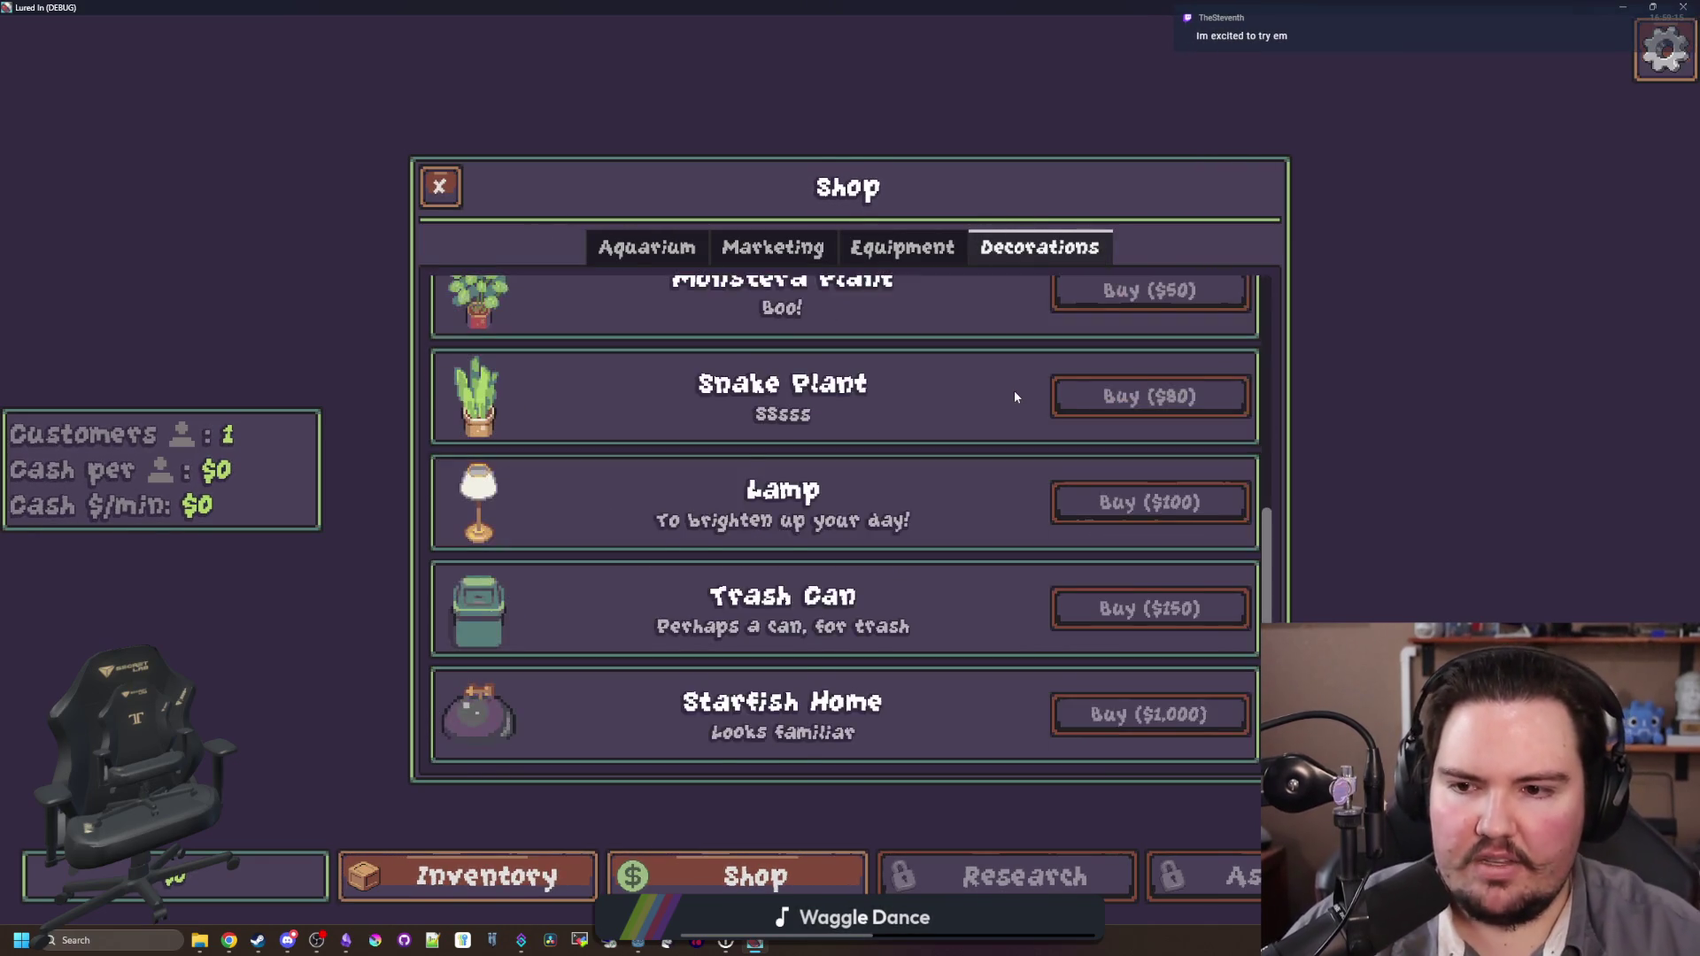
pyautogui.scroll(5, 1014, 396)
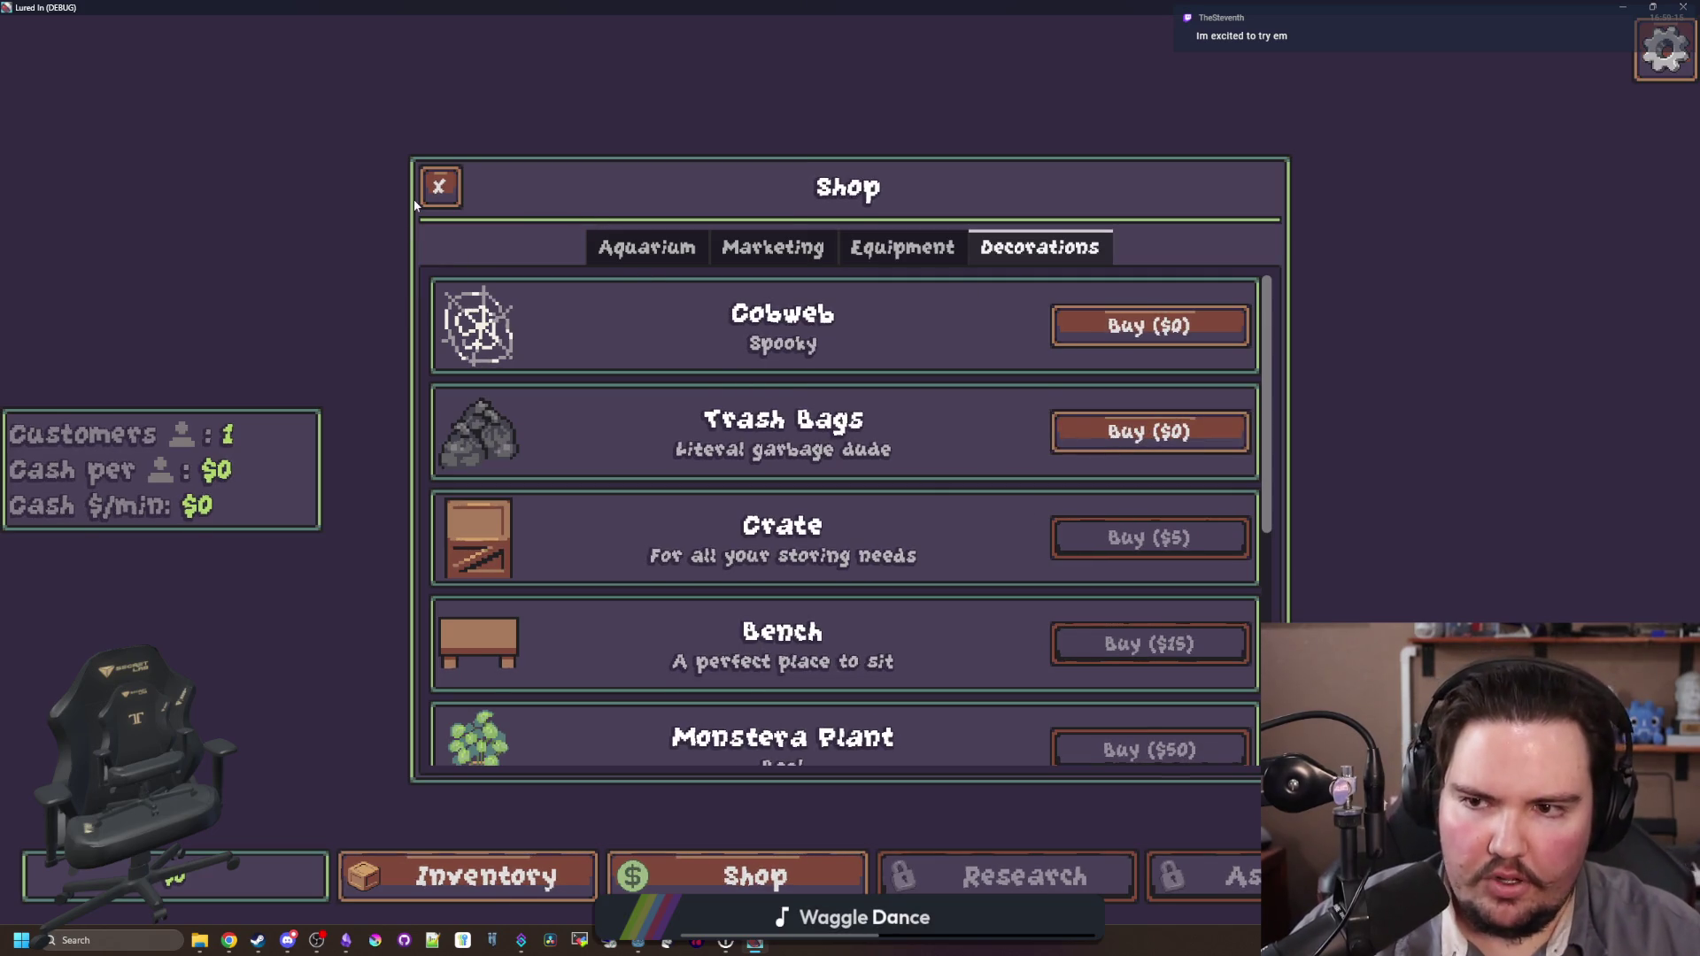
pyautogui.click(425, 198)
# Step: Cycle a customer's Hair Type and set it back to Bed Head
pyautogui.click(740, 354)
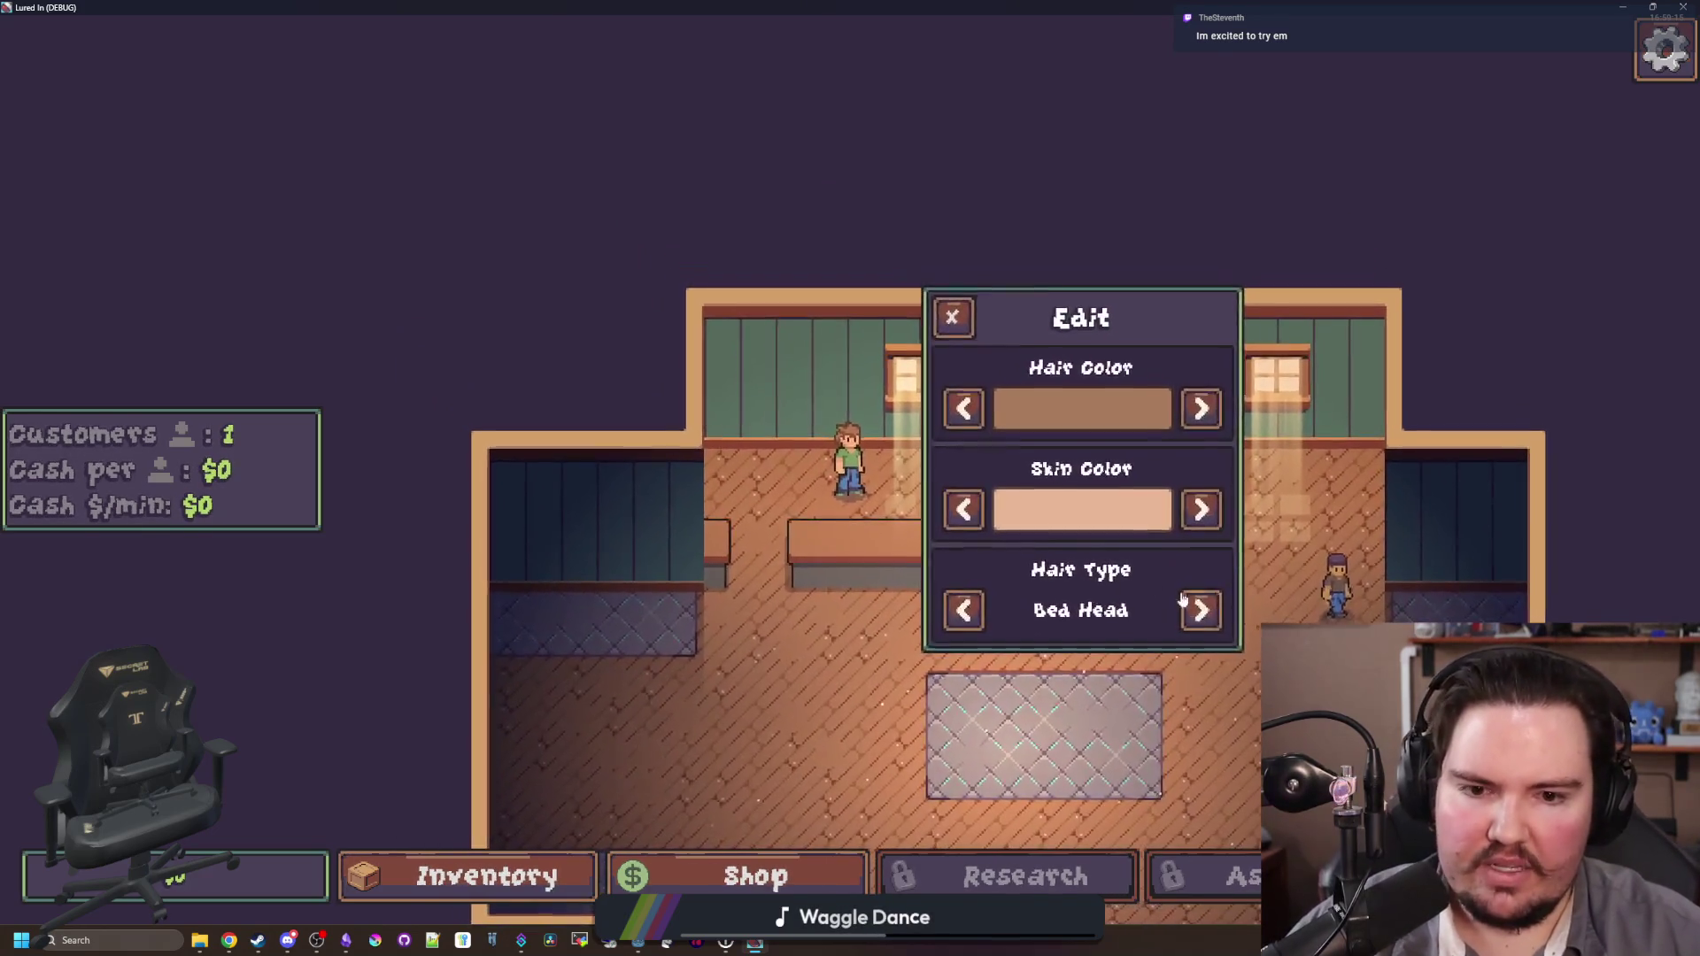
pyautogui.click(1196, 609)
pyautogui.click(1197, 610)
pyautogui.click(964, 610)
pyautogui.click(964, 611)
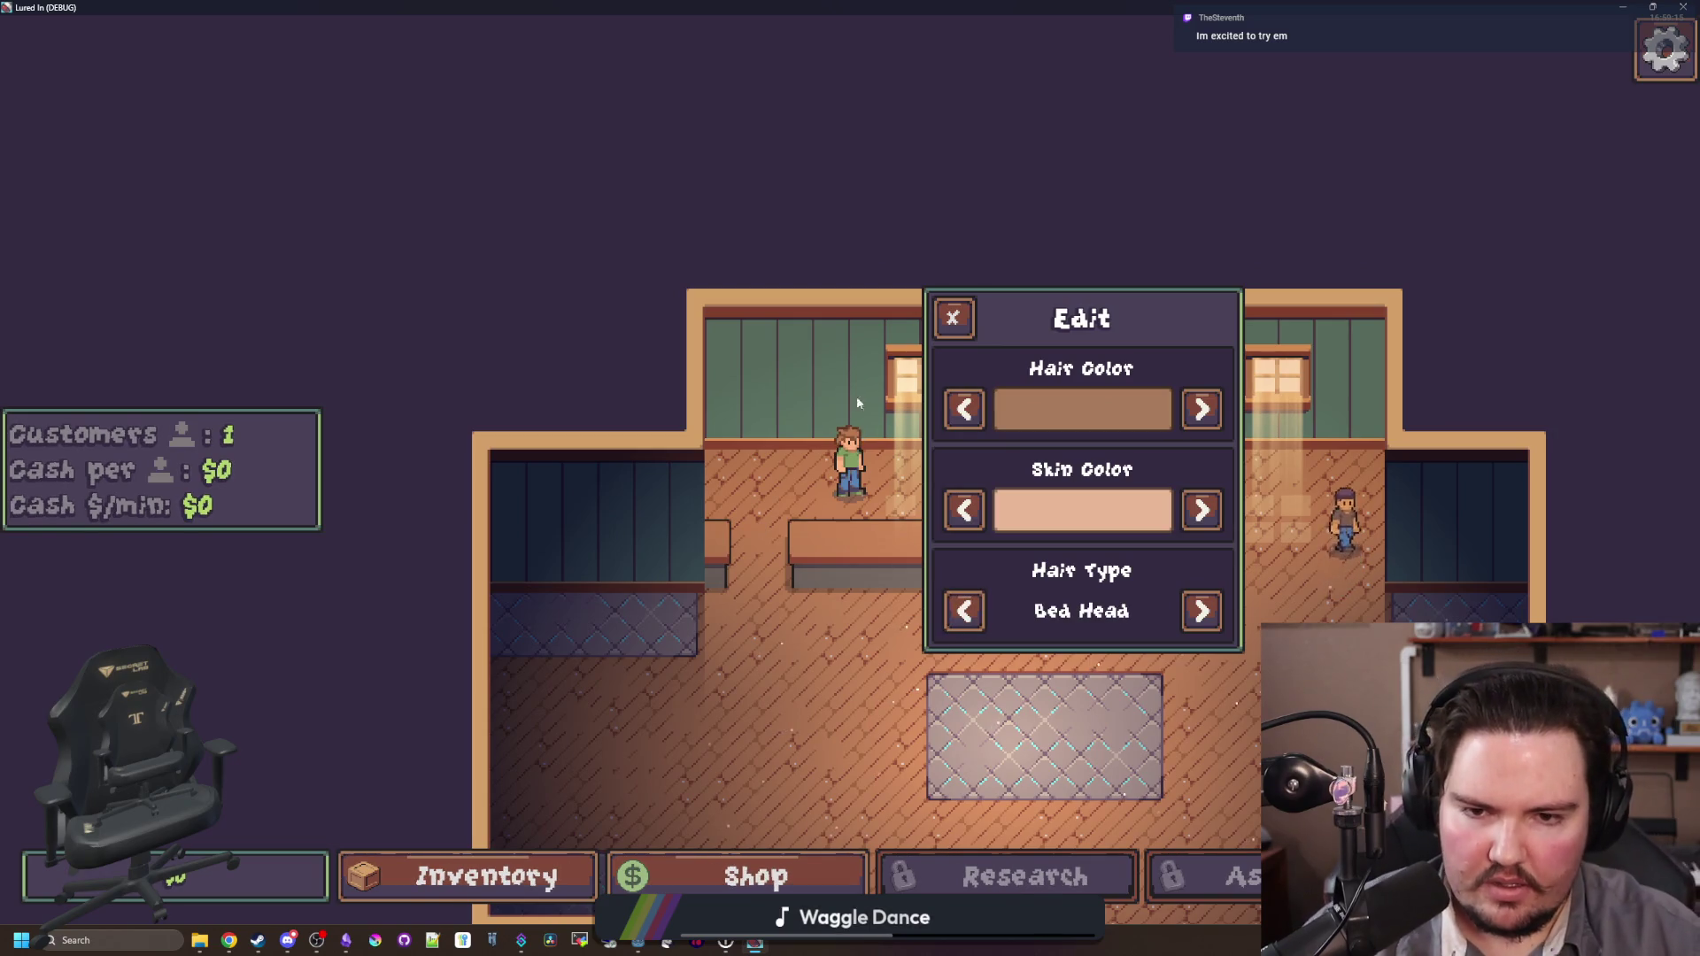
pyautogui.click(948, 312)
# Step: Shrink the game window over the editor and stop the running game
pyautogui.moveTo(943, 7); pyautogui.dragTo(652, 289)
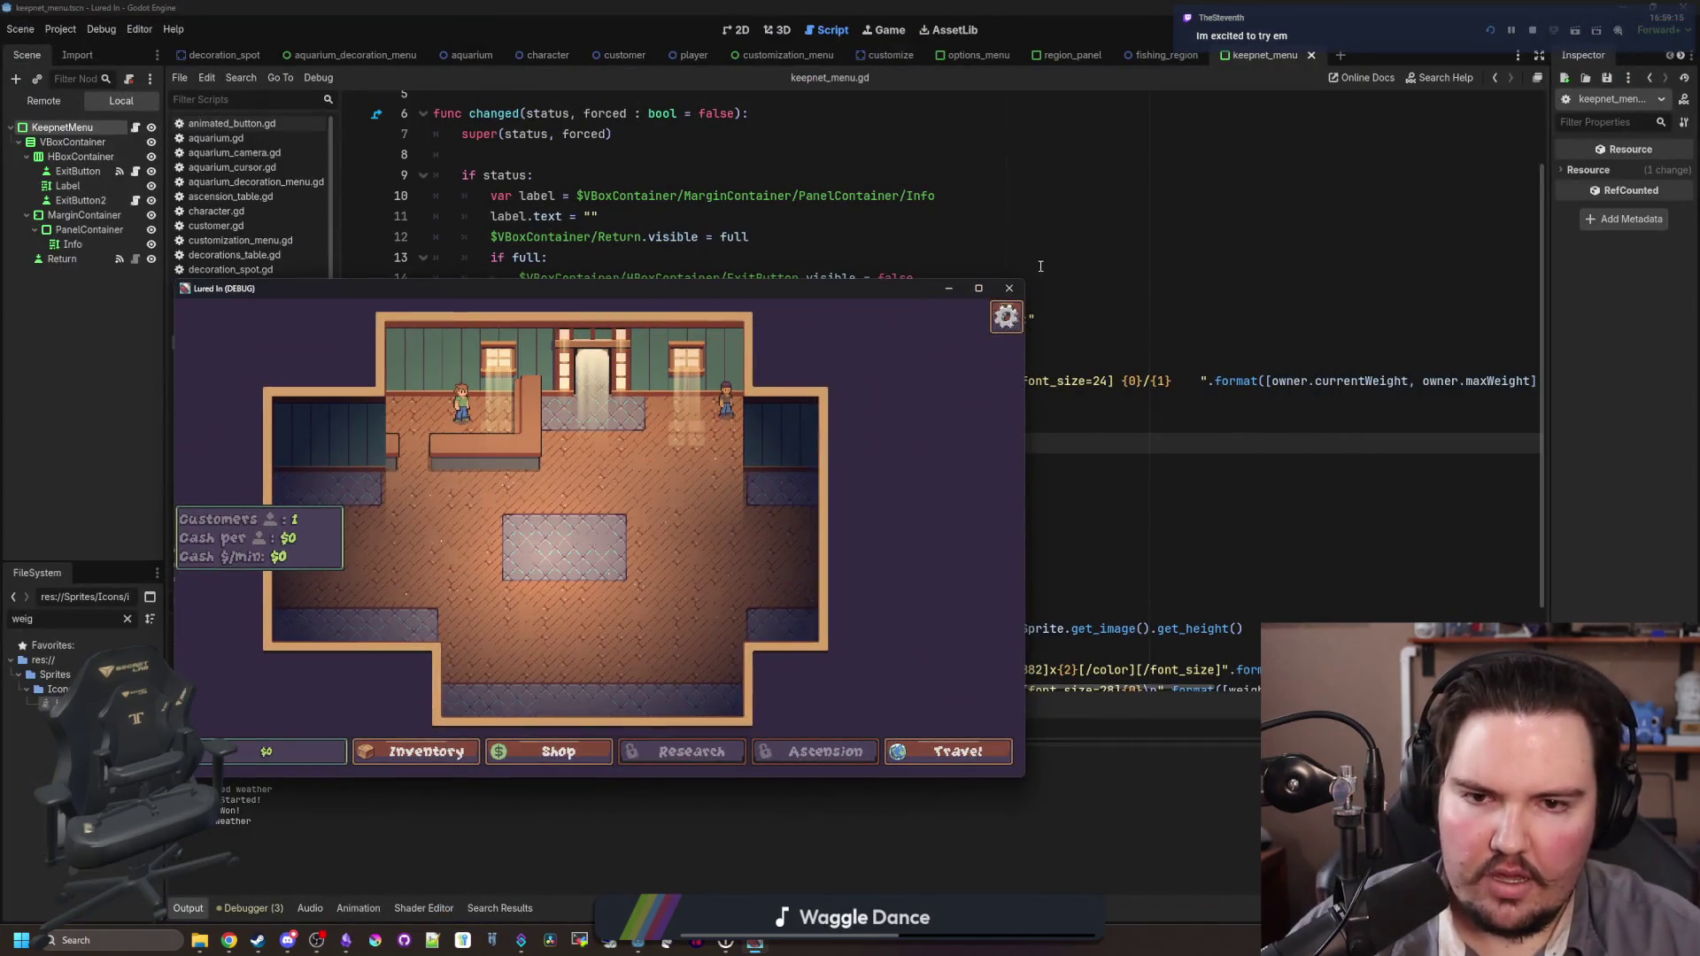
pyautogui.moveTo(830, 288); pyautogui.dragTo(1013, 270)
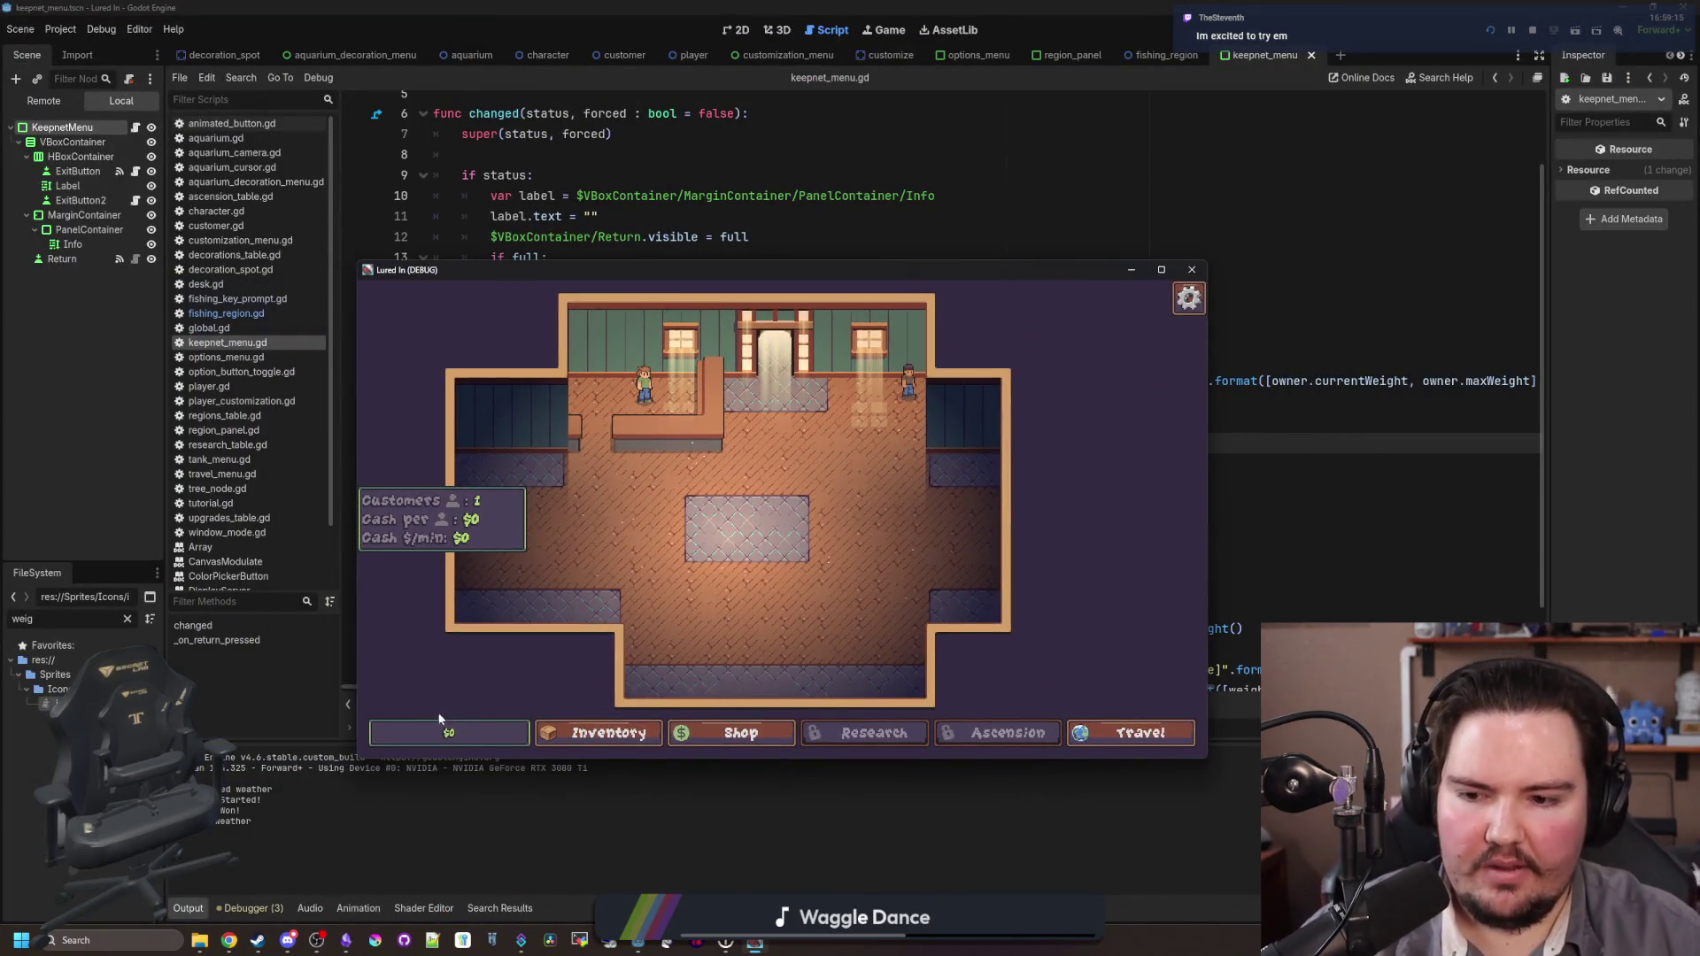
pyautogui.click(1192, 269)
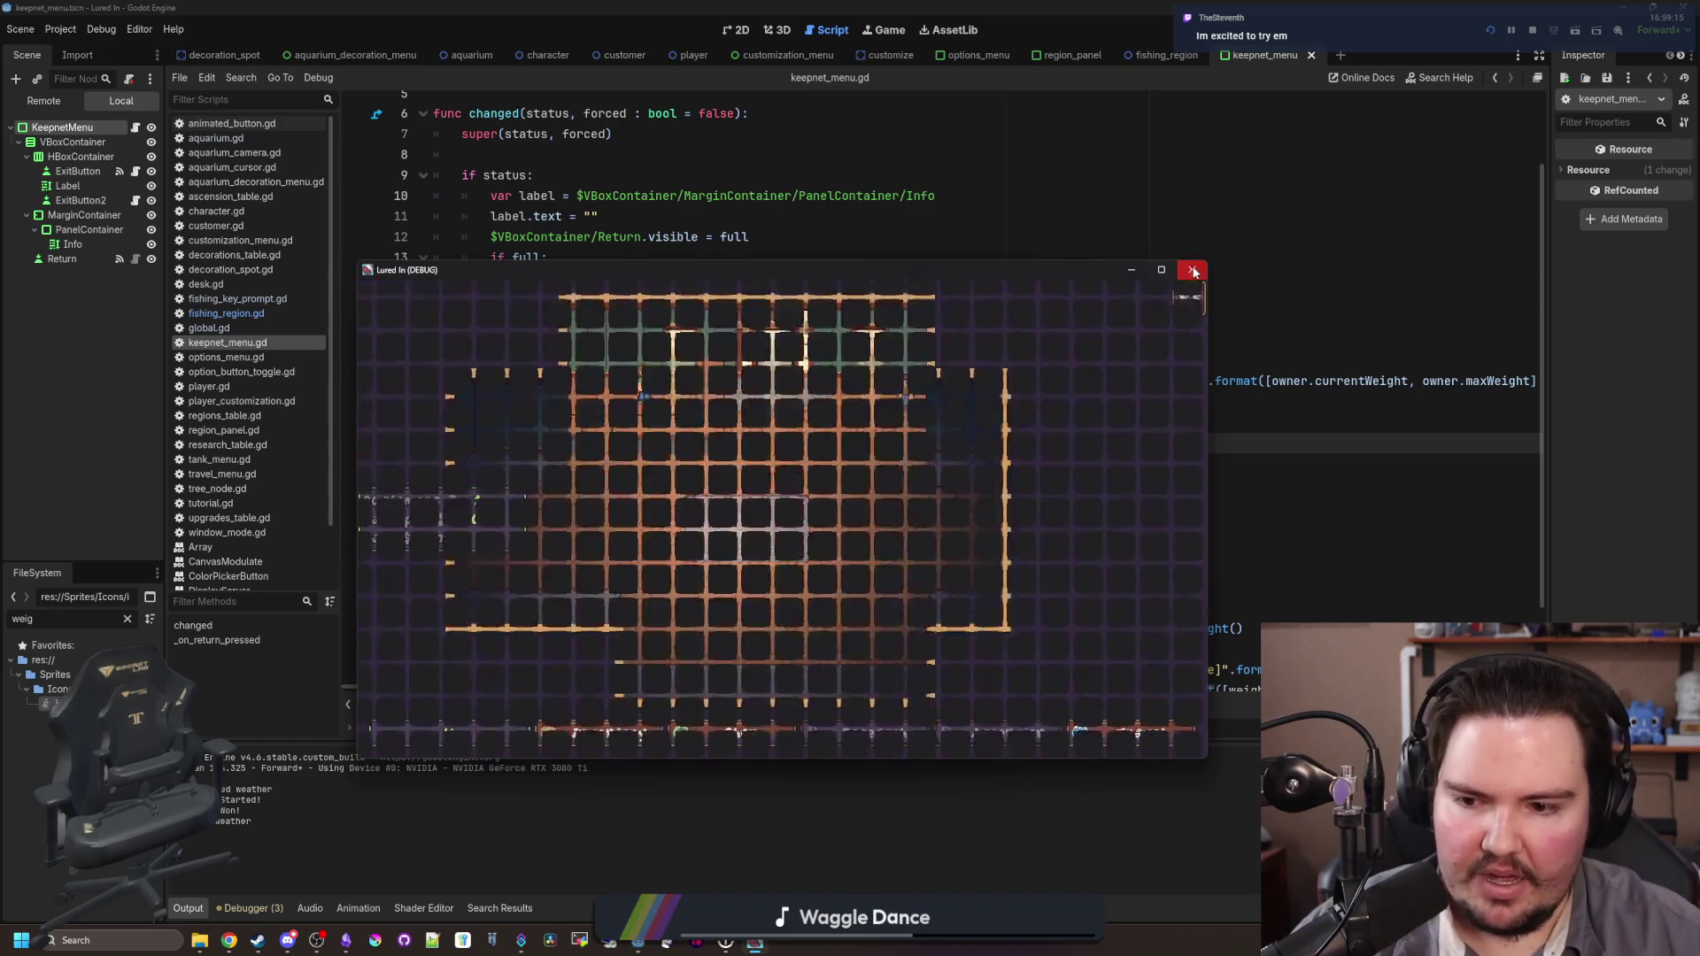
# Step: Filter the file list by 'currenc' and open currency_panel.gd, widening the code area
pyautogui.click(781, 213)
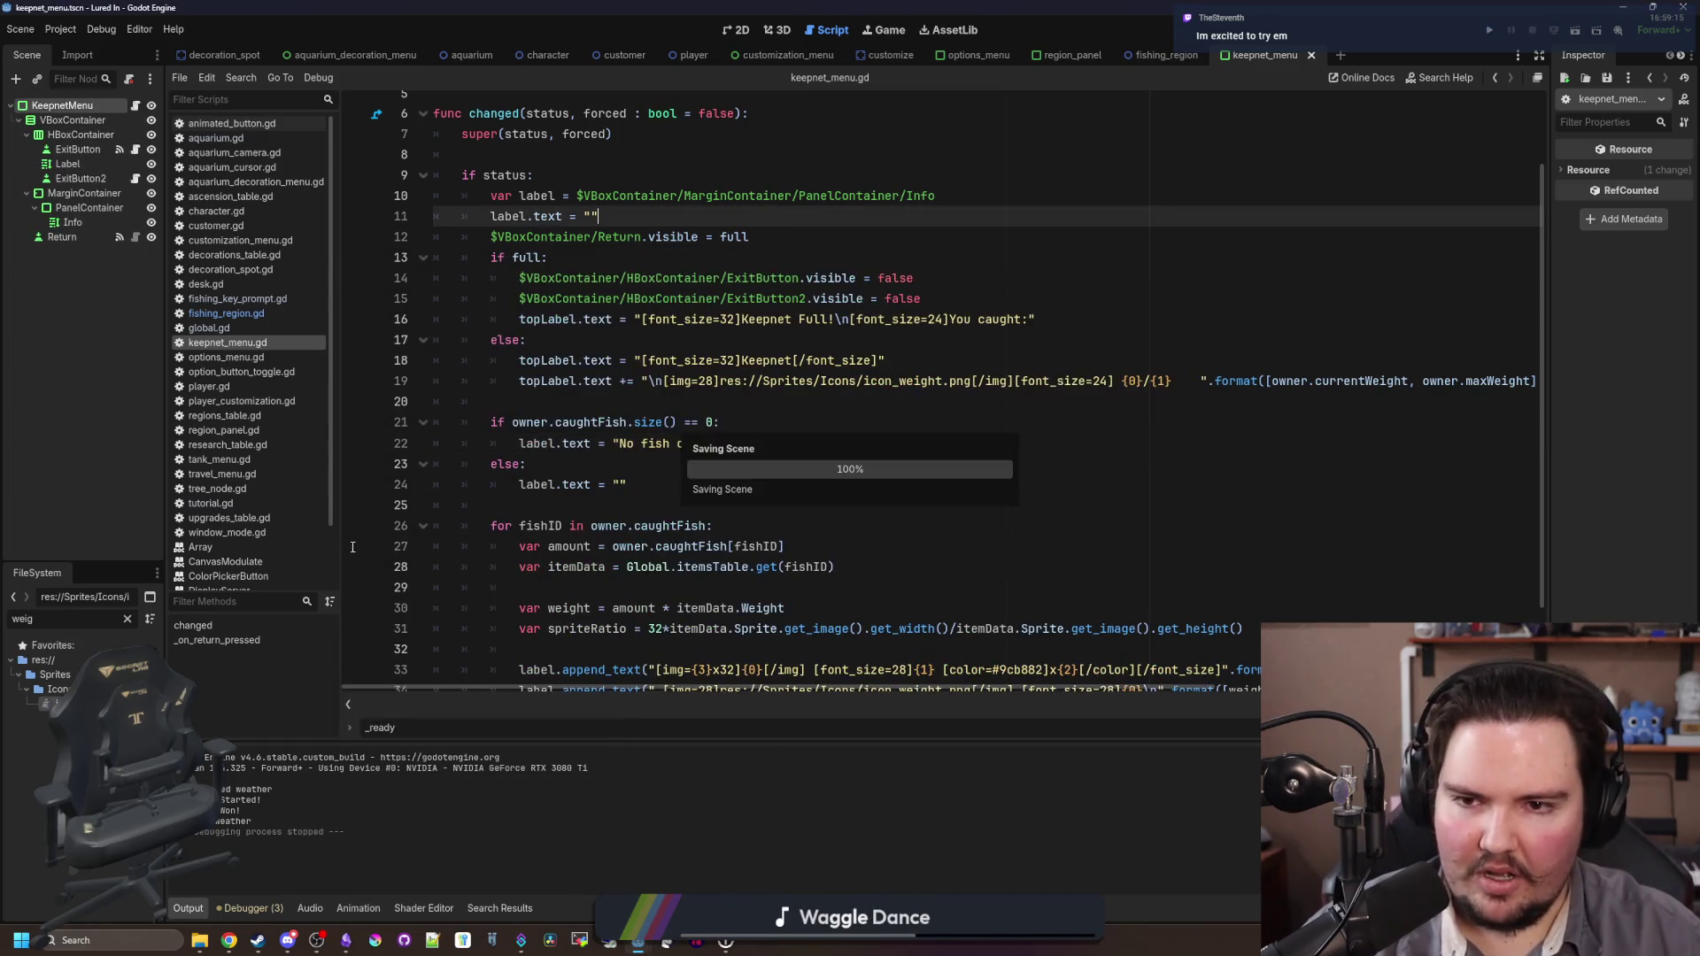
pyautogui.click(126, 620)
pyautogui.write('currenc')
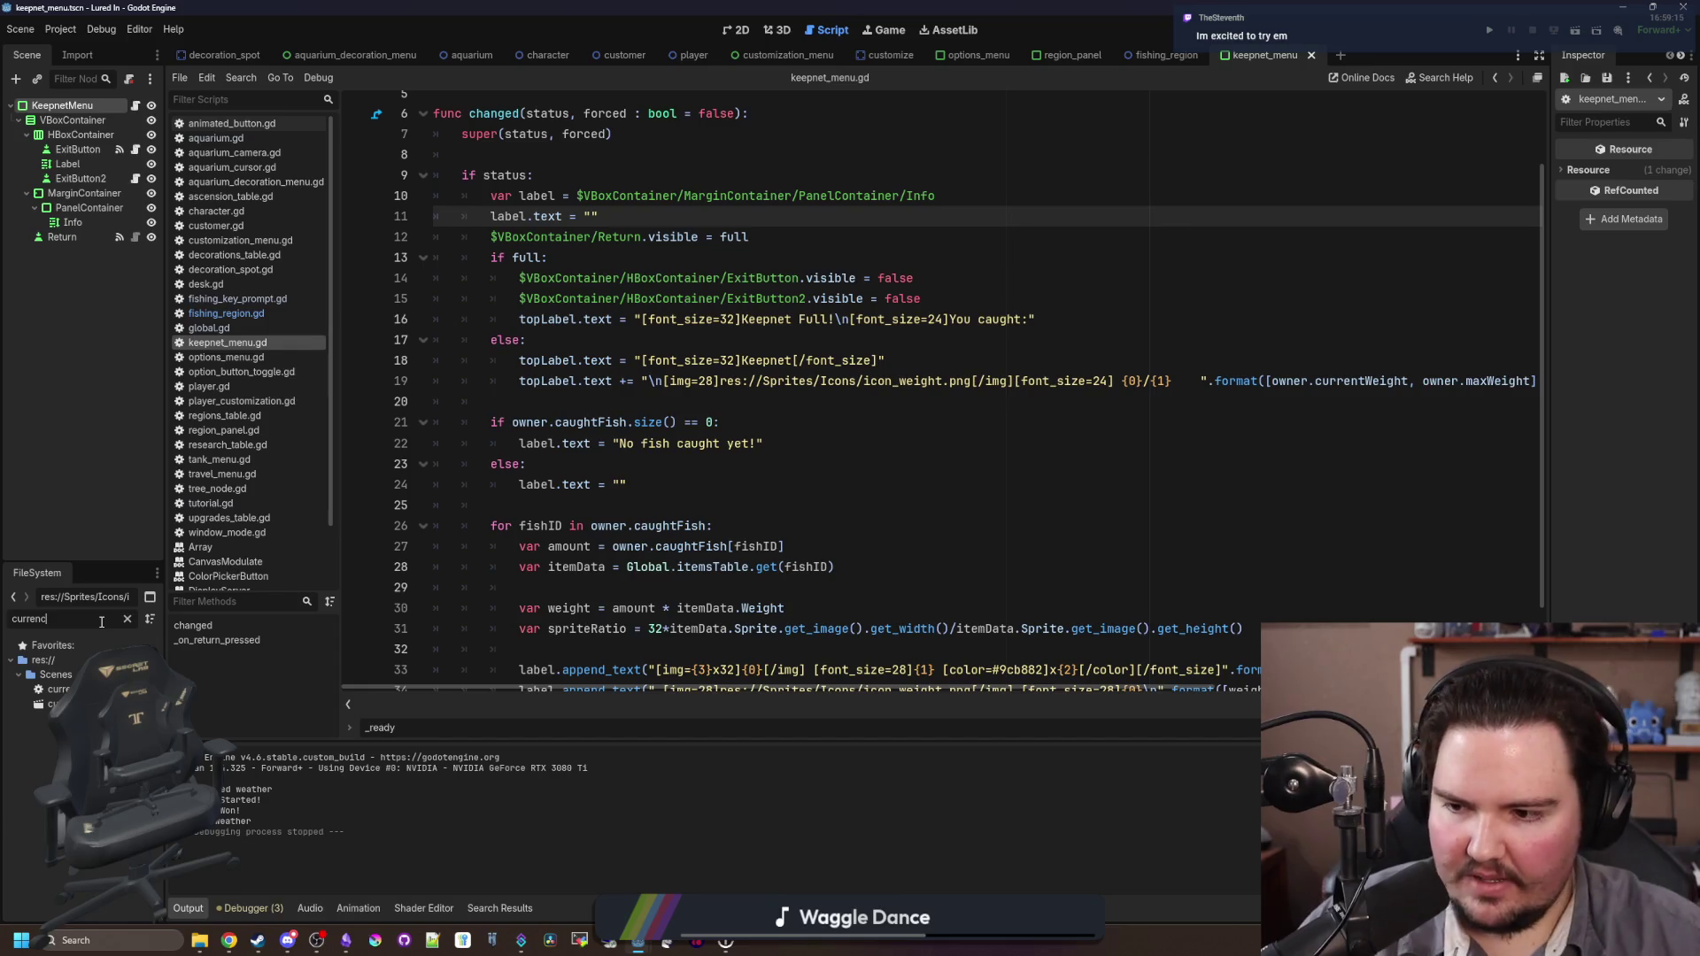
pyautogui.doubleClick(53, 688)
pyautogui.click(801, 435)
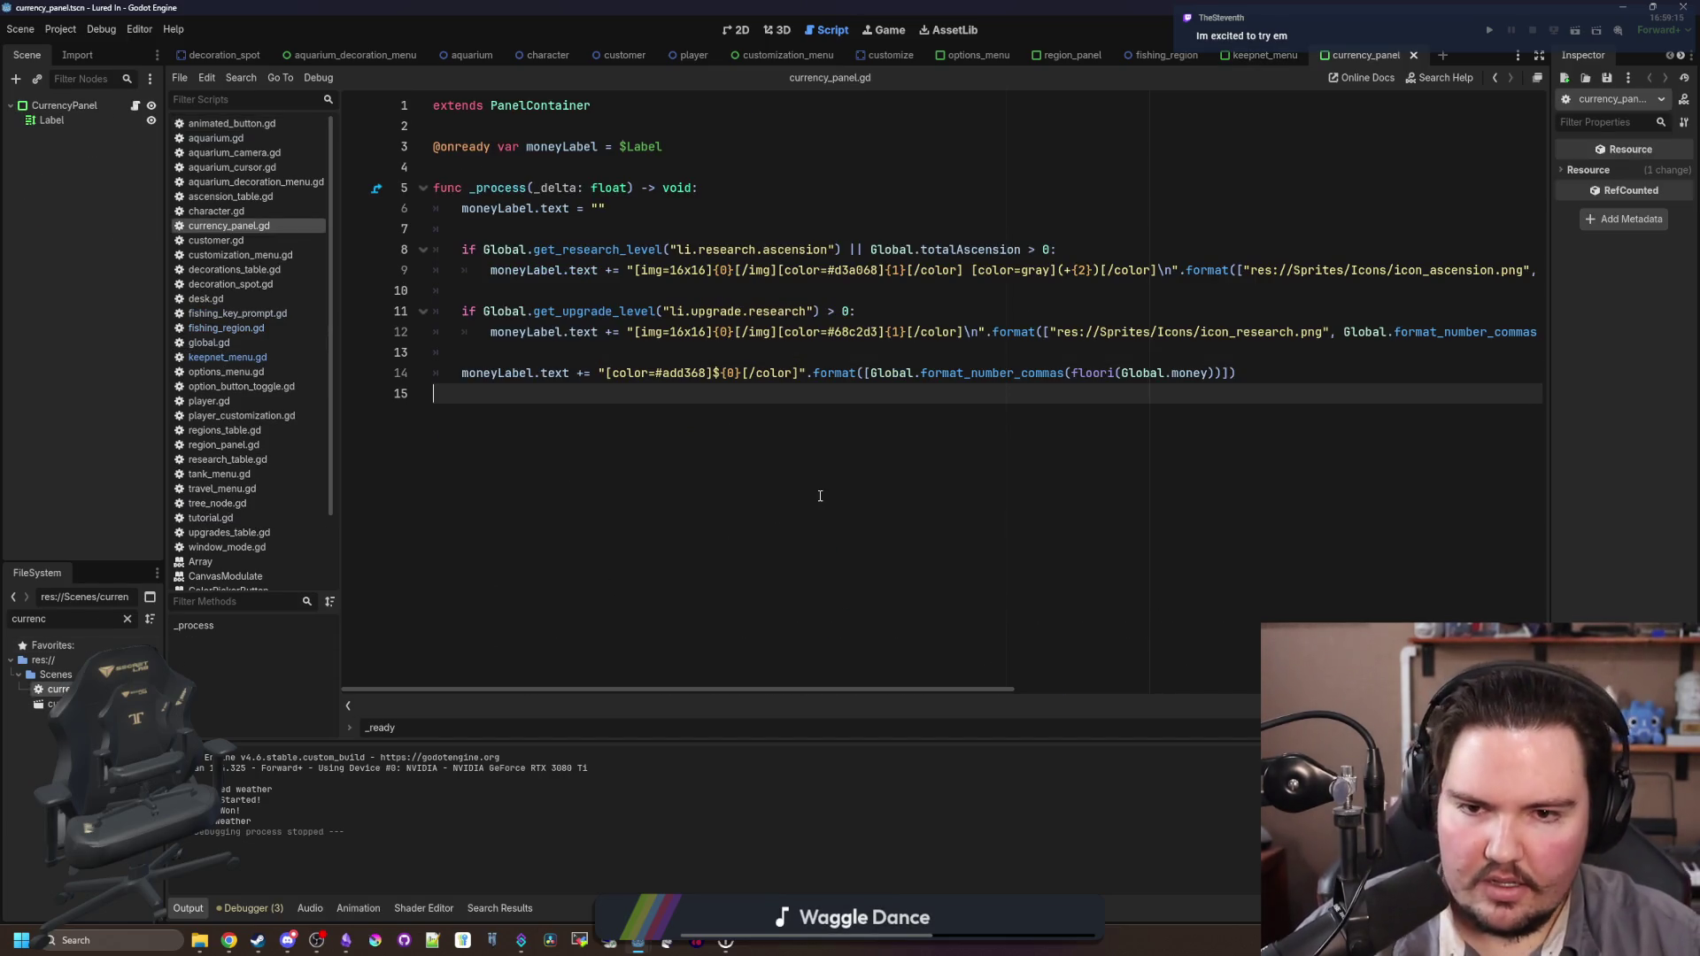
pyautogui.click(878, 355)
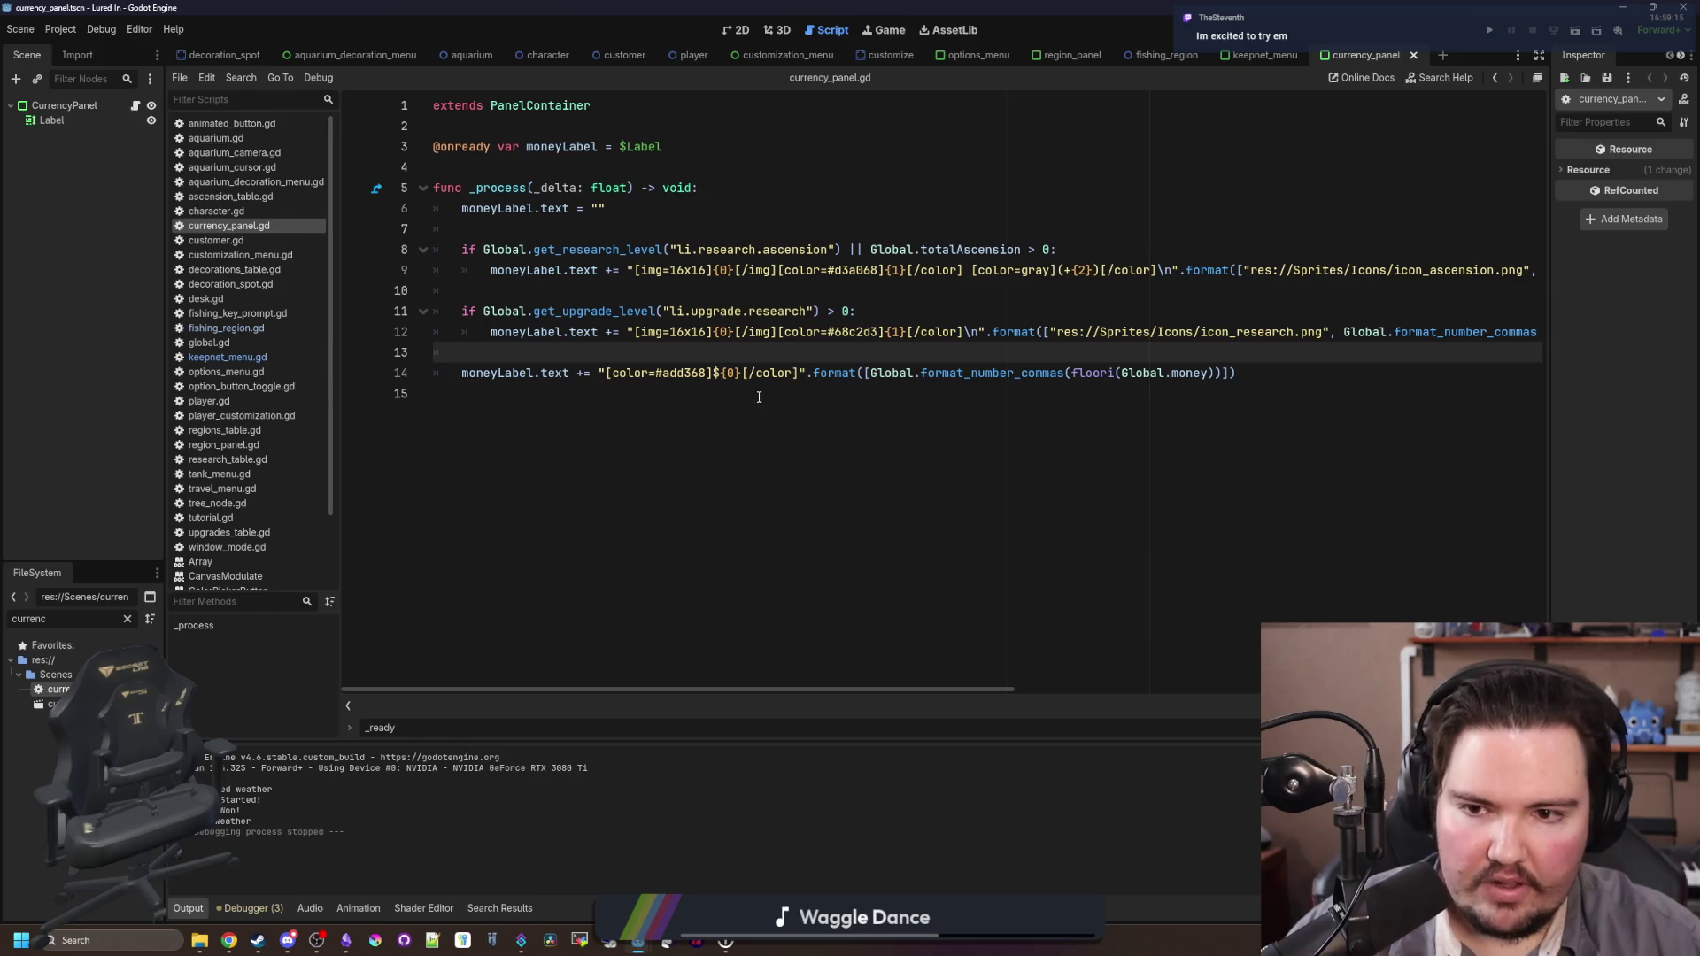
pyautogui.moveTo(164, 483); pyautogui.dragTo(116, 483)
# Step: Prefix the ascension, research and money lines with [font_size=24] and save the script
pyautogui.click(584, 286)
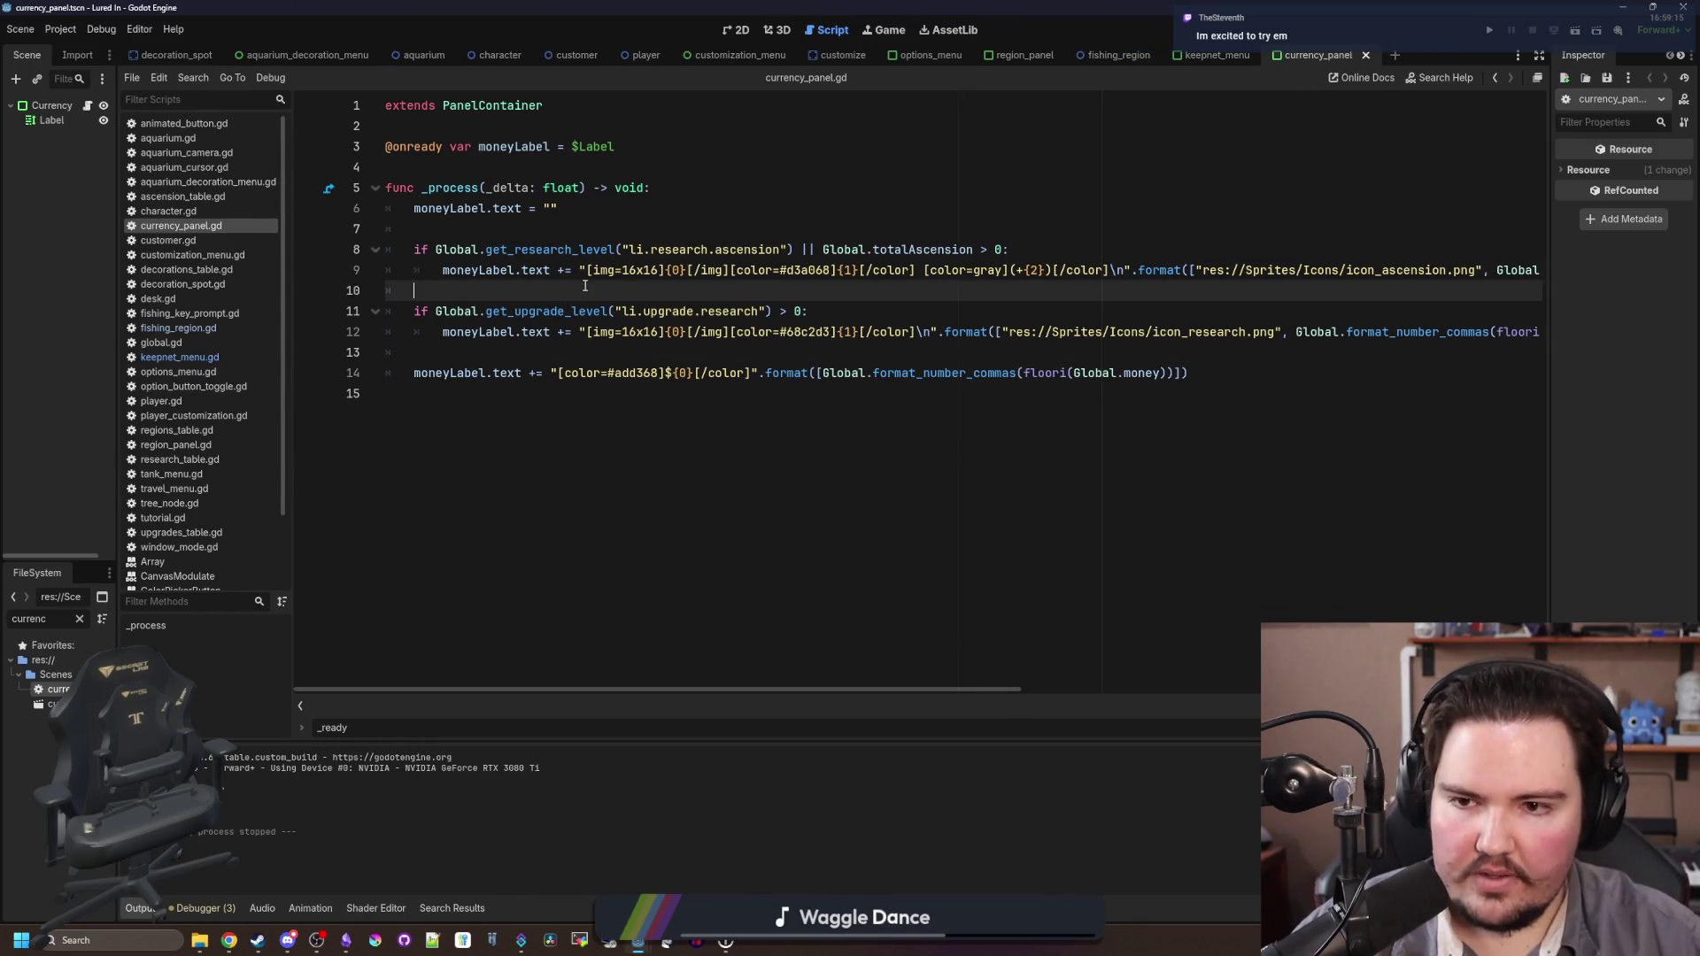
pyautogui.click(587, 270)
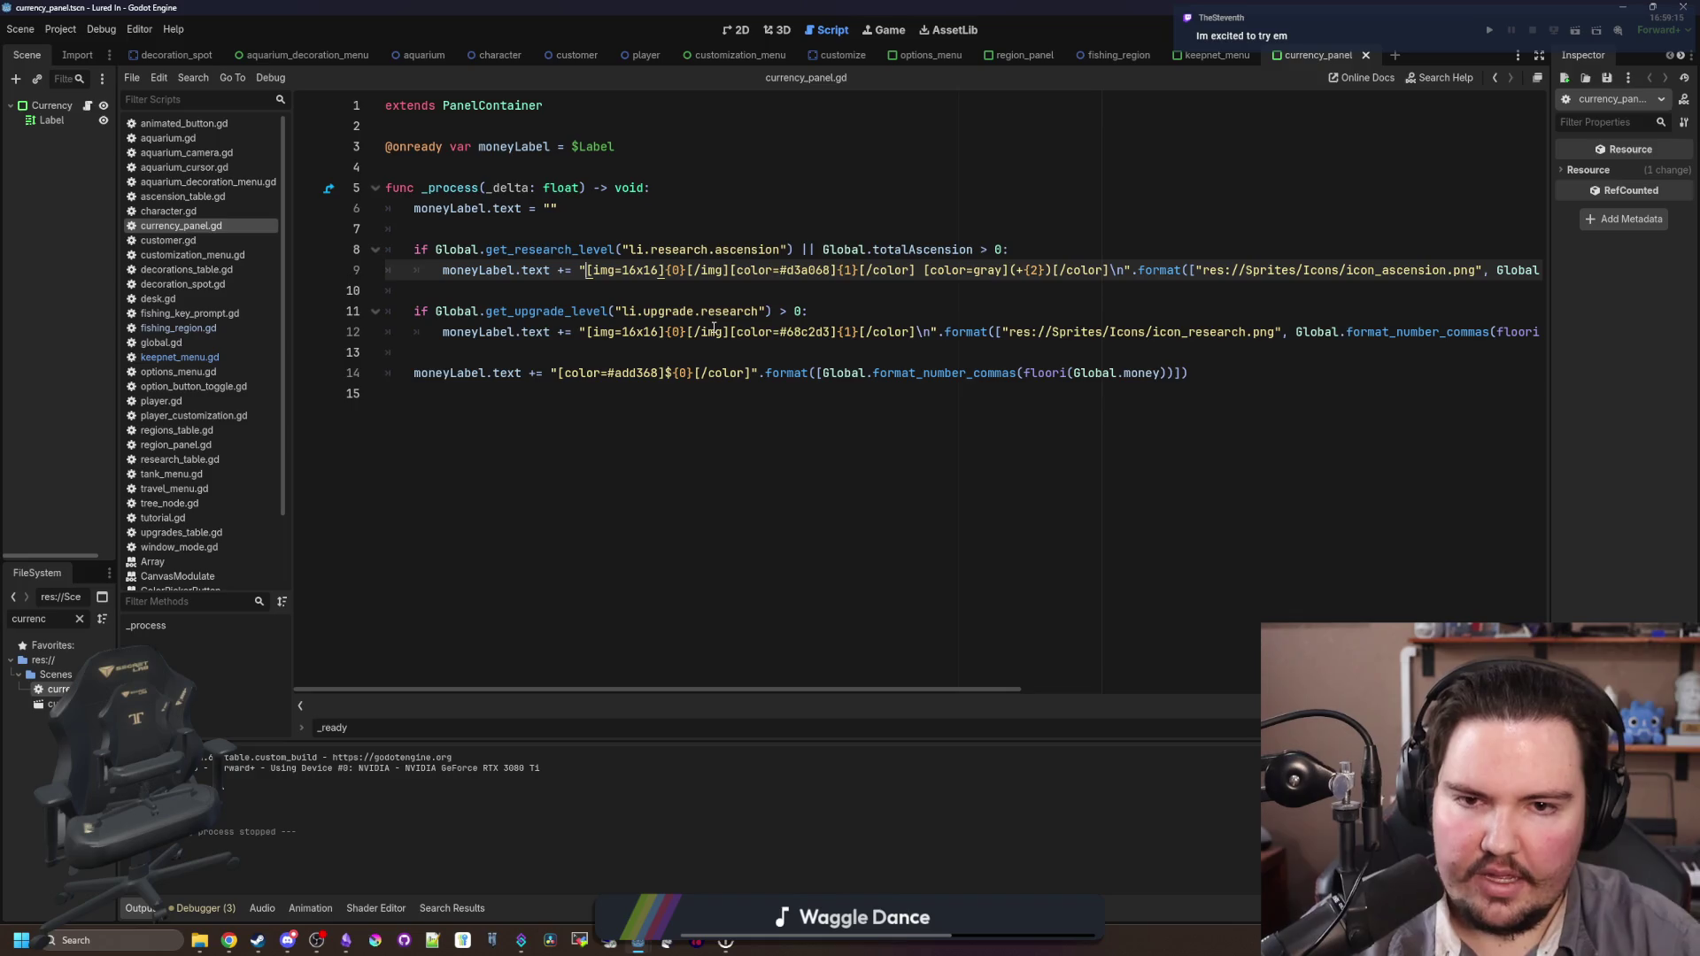
pyautogui.write('[font_size=')
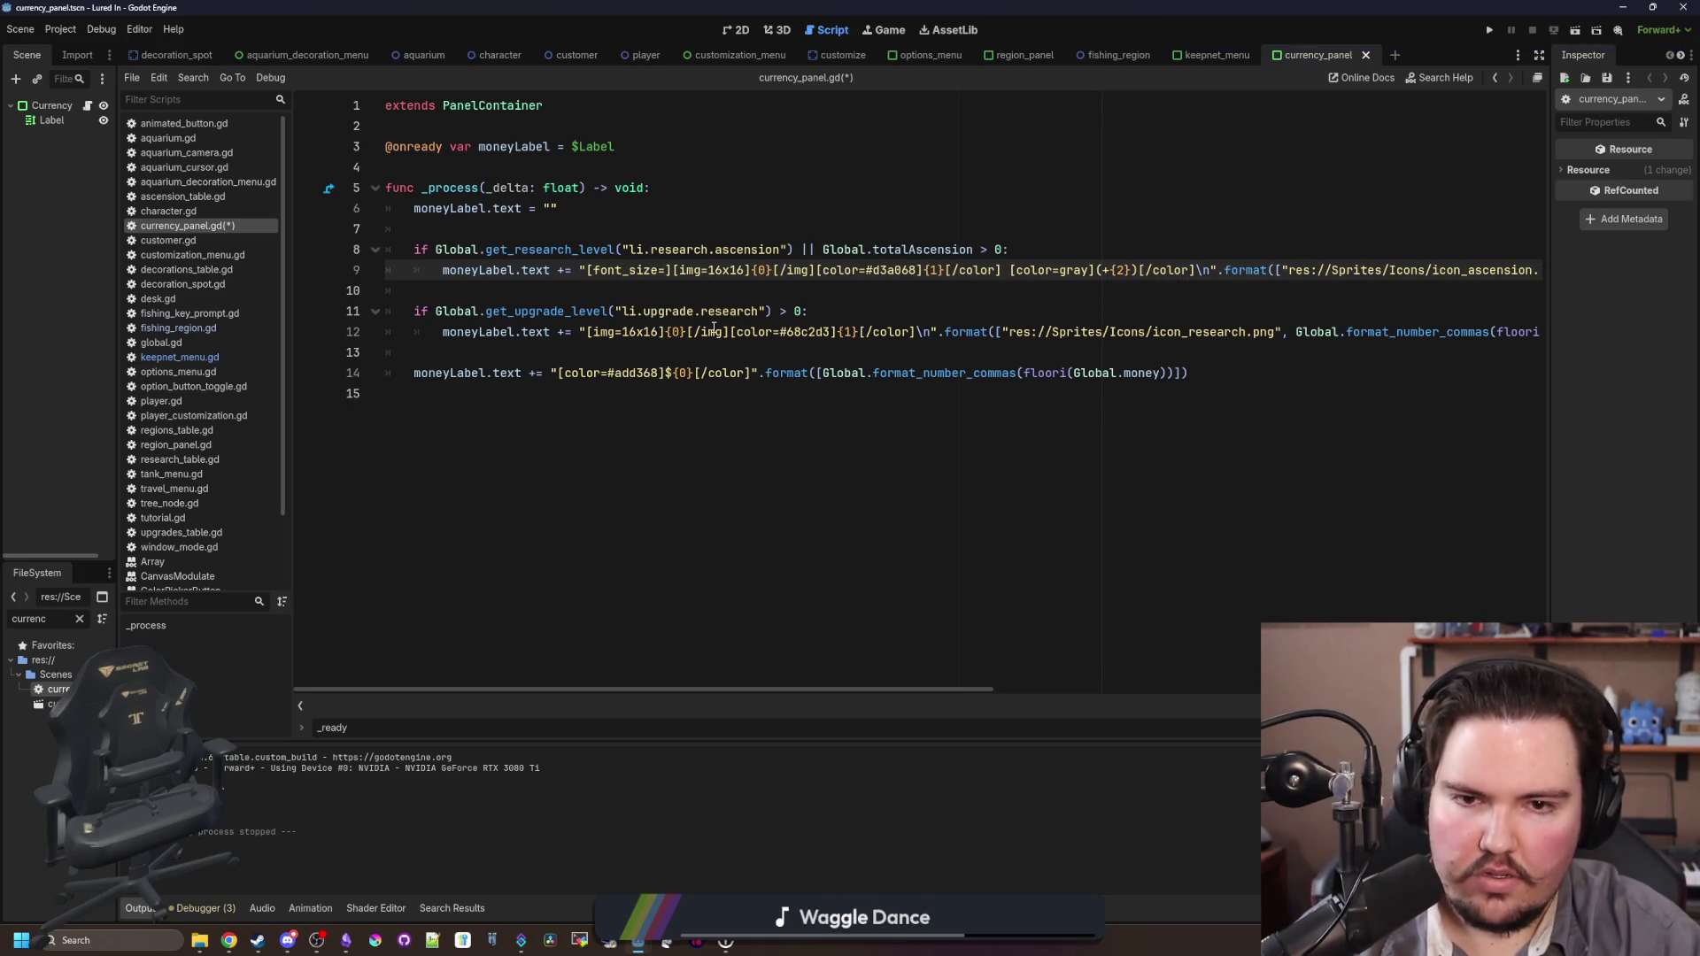
pyautogui.write('24')
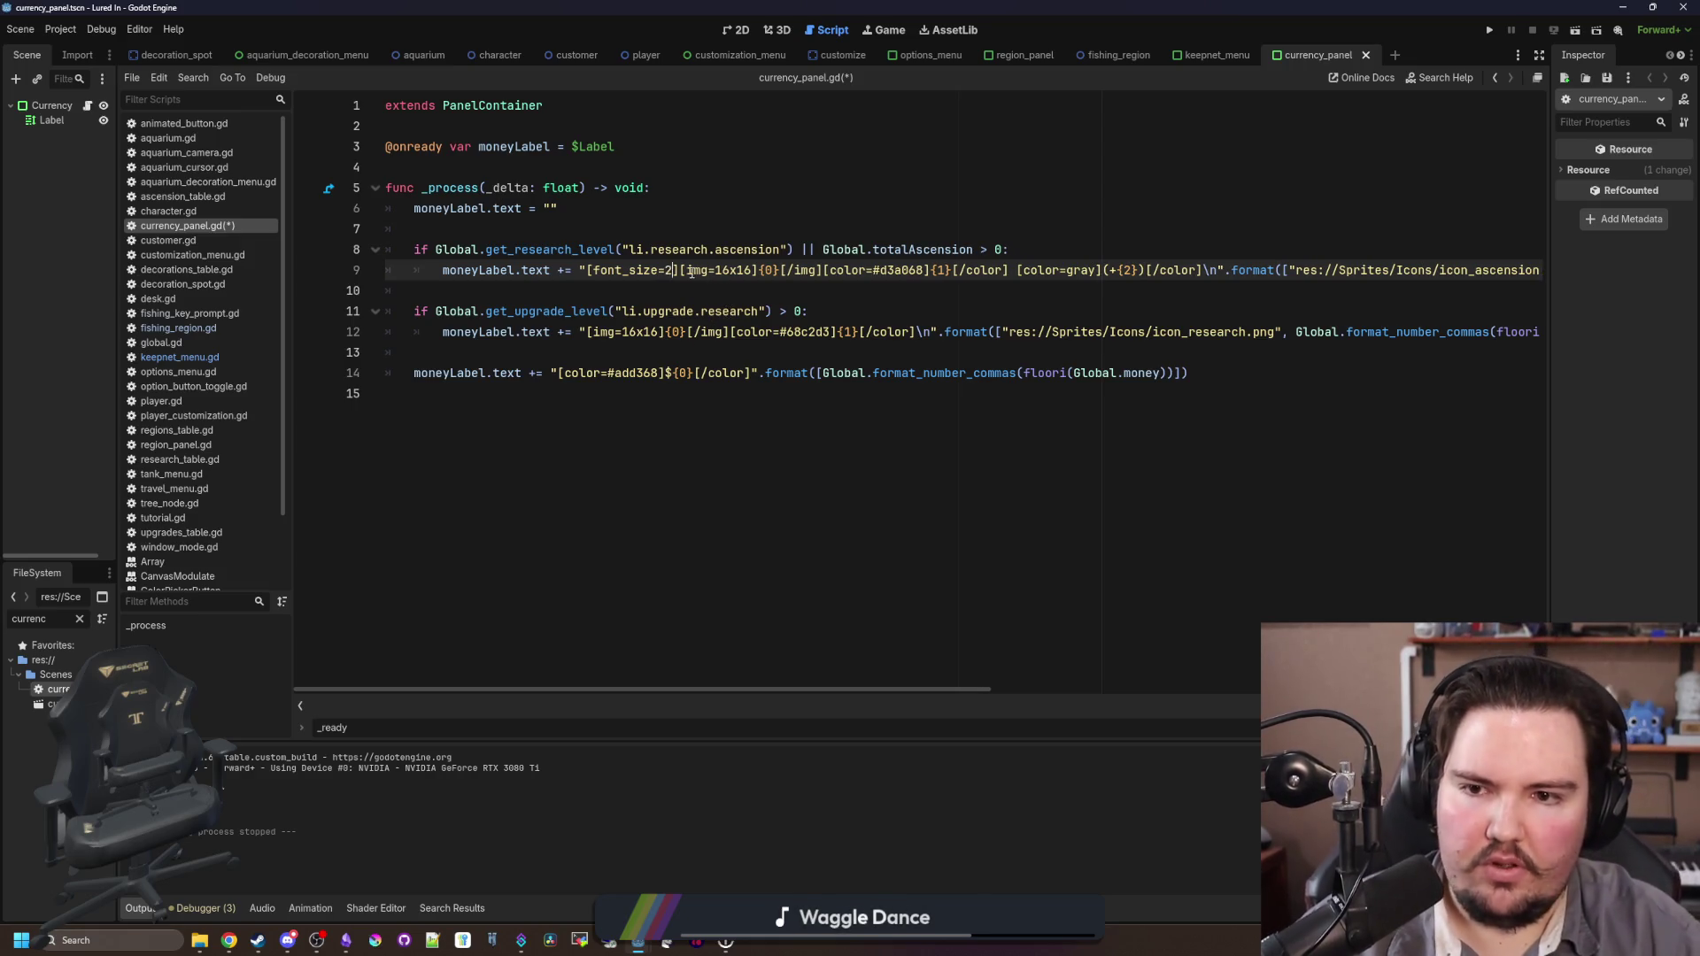
pyautogui.moveTo(658, 274); pyautogui.dragTo(587, 268)
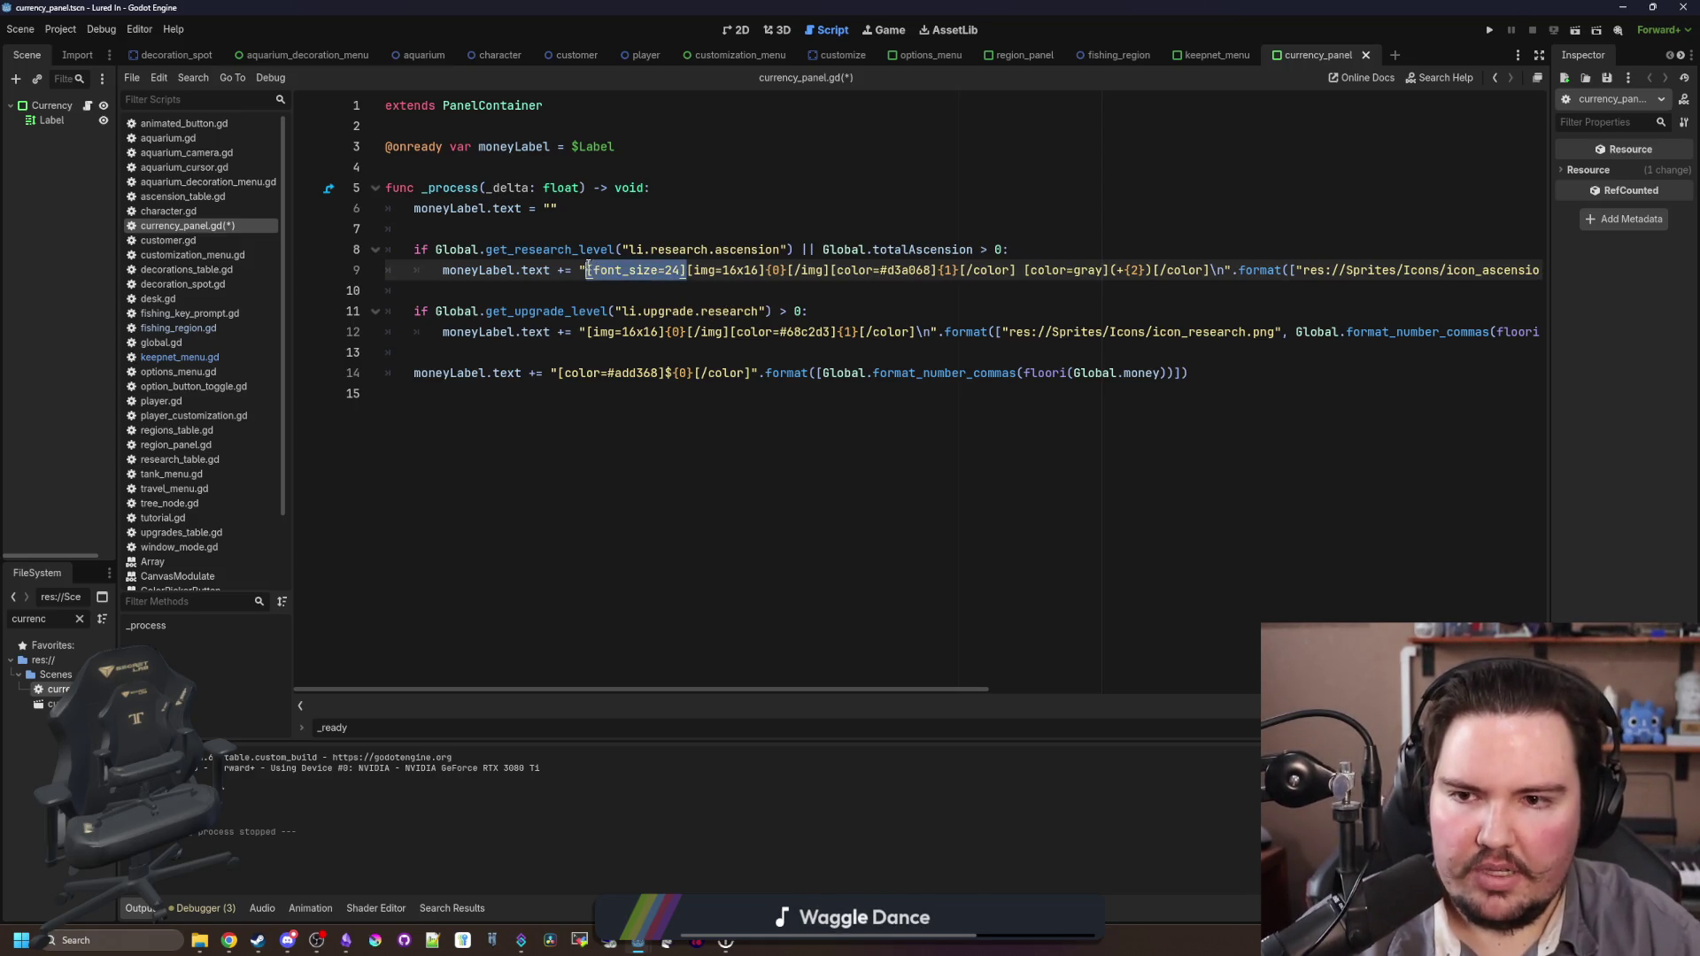
pyautogui.hotkey('ctrl', 'c')
pyautogui.click(586, 332)
pyautogui.hotkey('ctrl', 'v')
pyautogui.click(558, 372)
pyautogui.hotkey('ctrl', 'v')
pyautogui.click(577, 354)
pyautogui.hotkey('ctrl', 's')
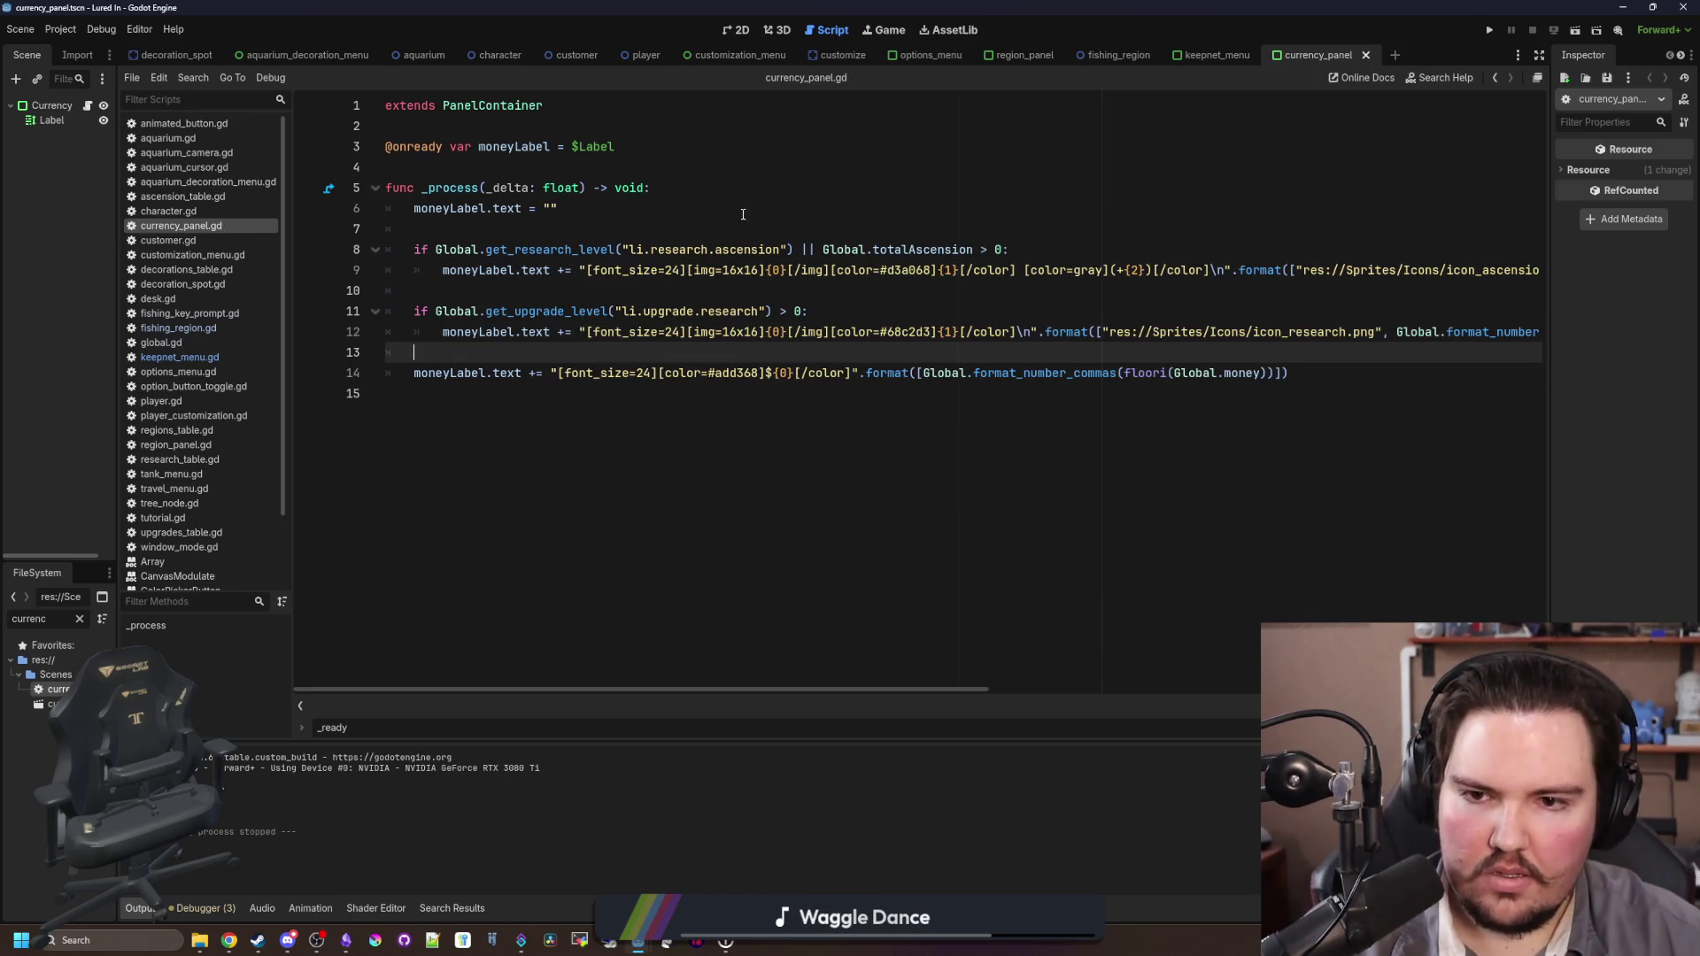
pyautogui.click(887, 34)
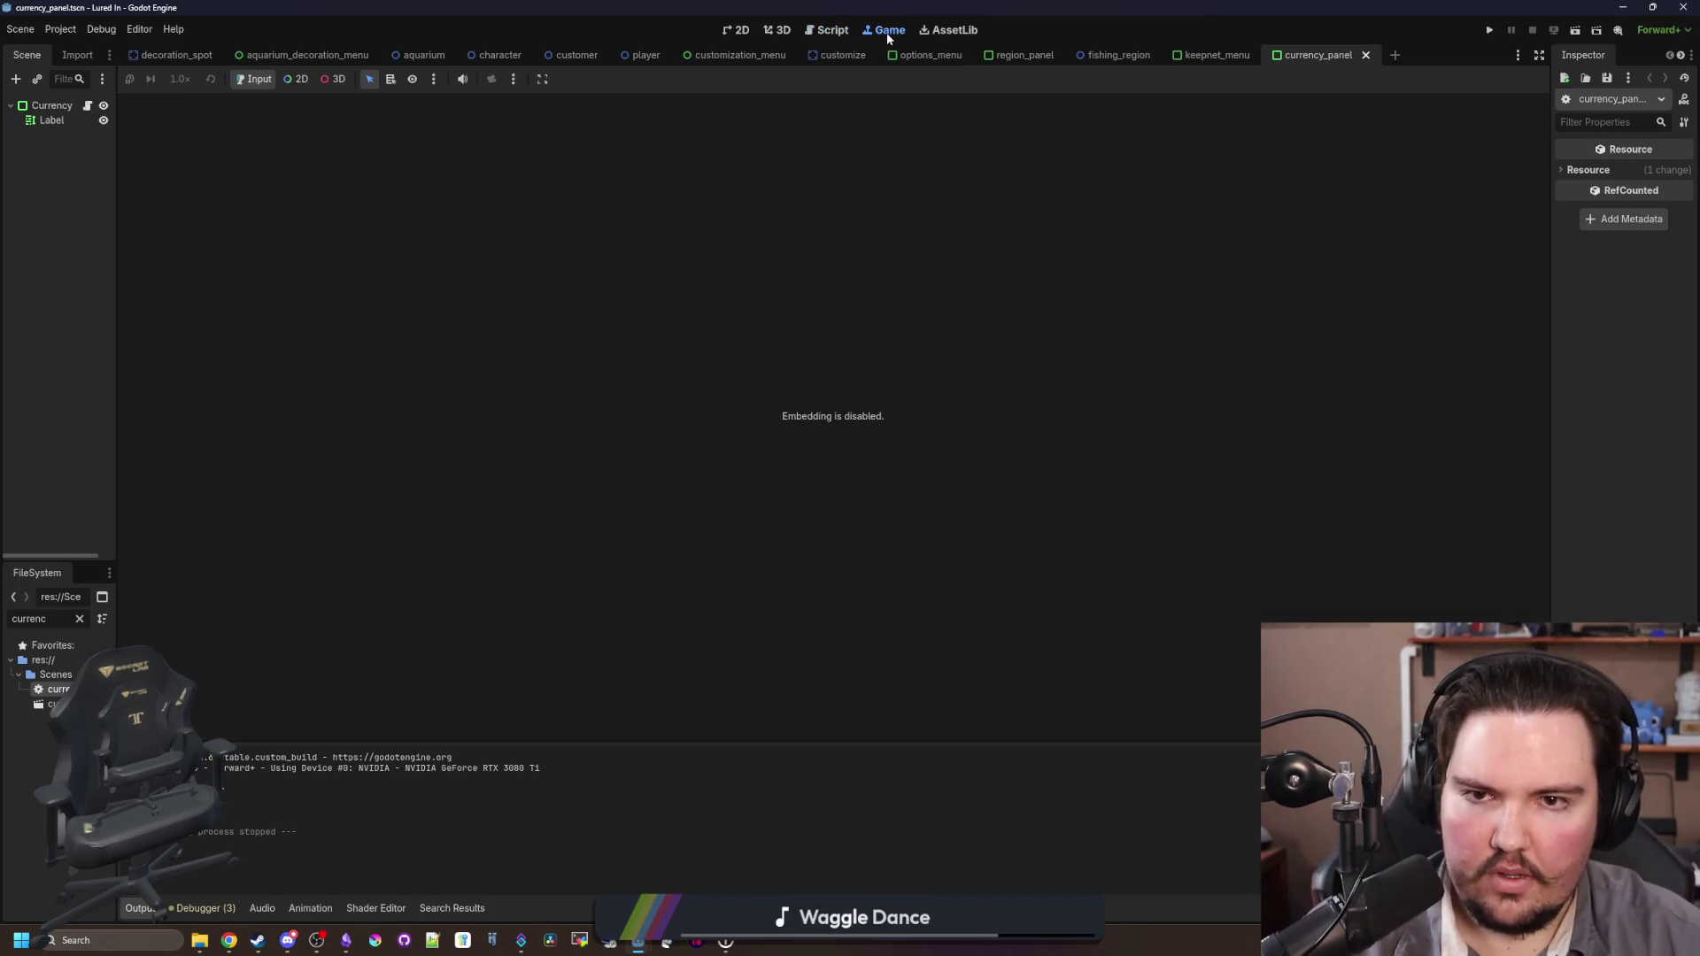
# Step: Run the game to check the currency panel, then stop it with F8 and reopen currency_panel.gd
pyautogui.click(1491, 29)
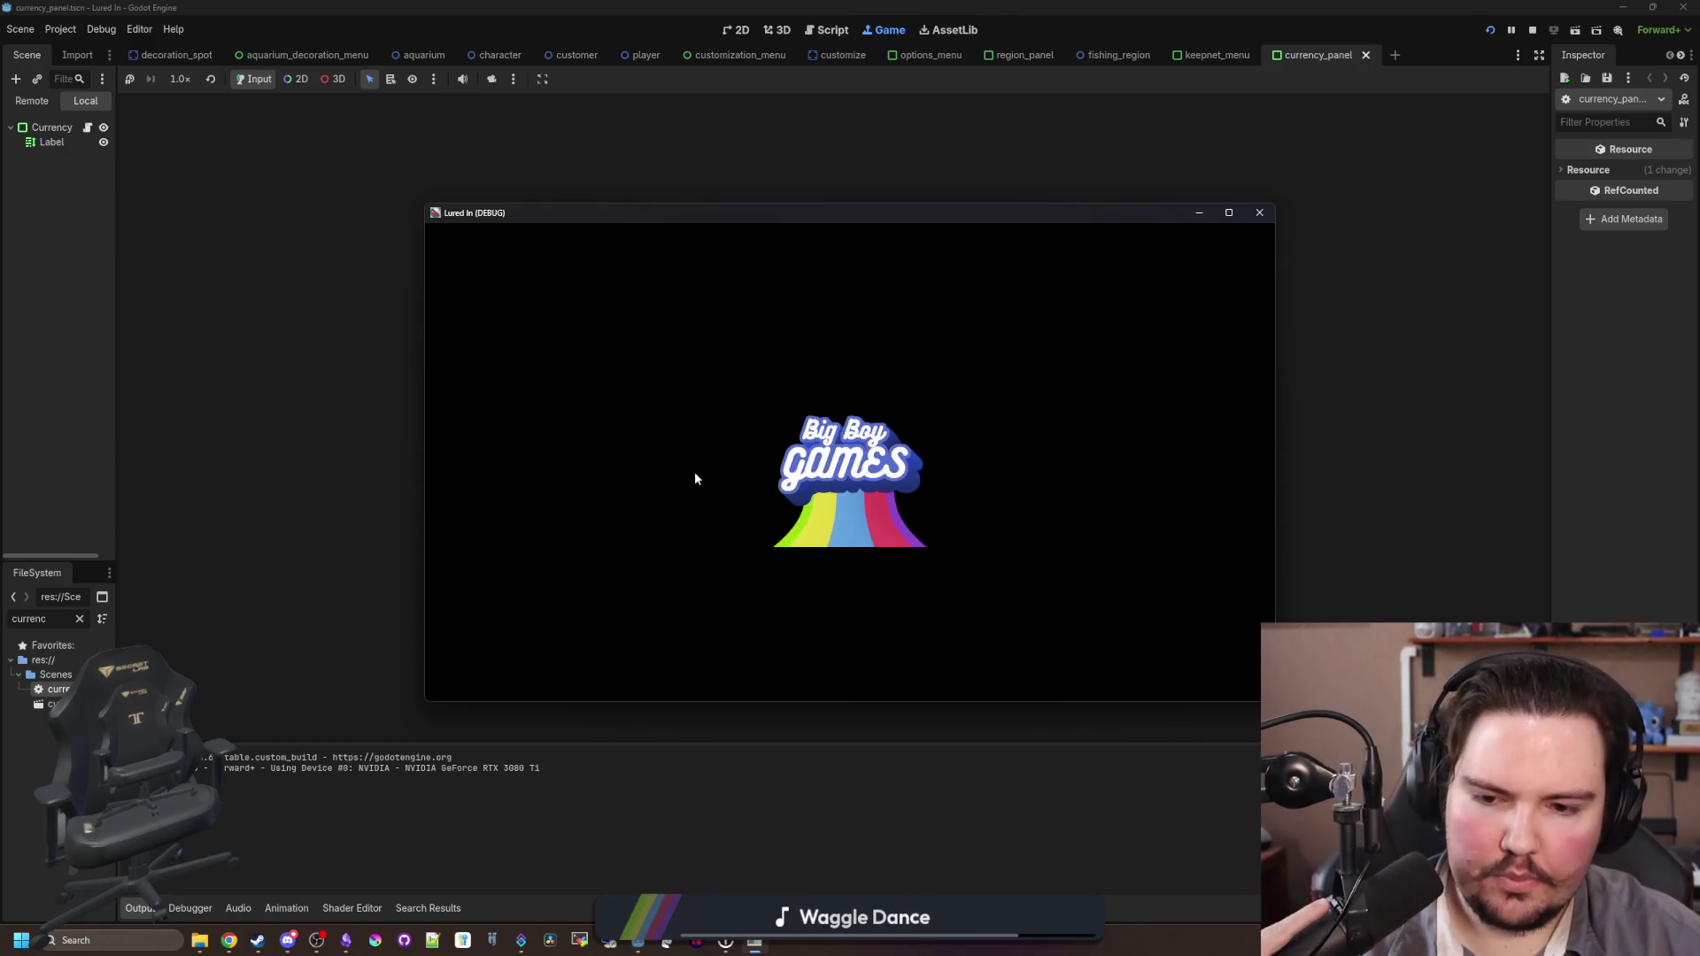
pyautogui.click(855, 525)
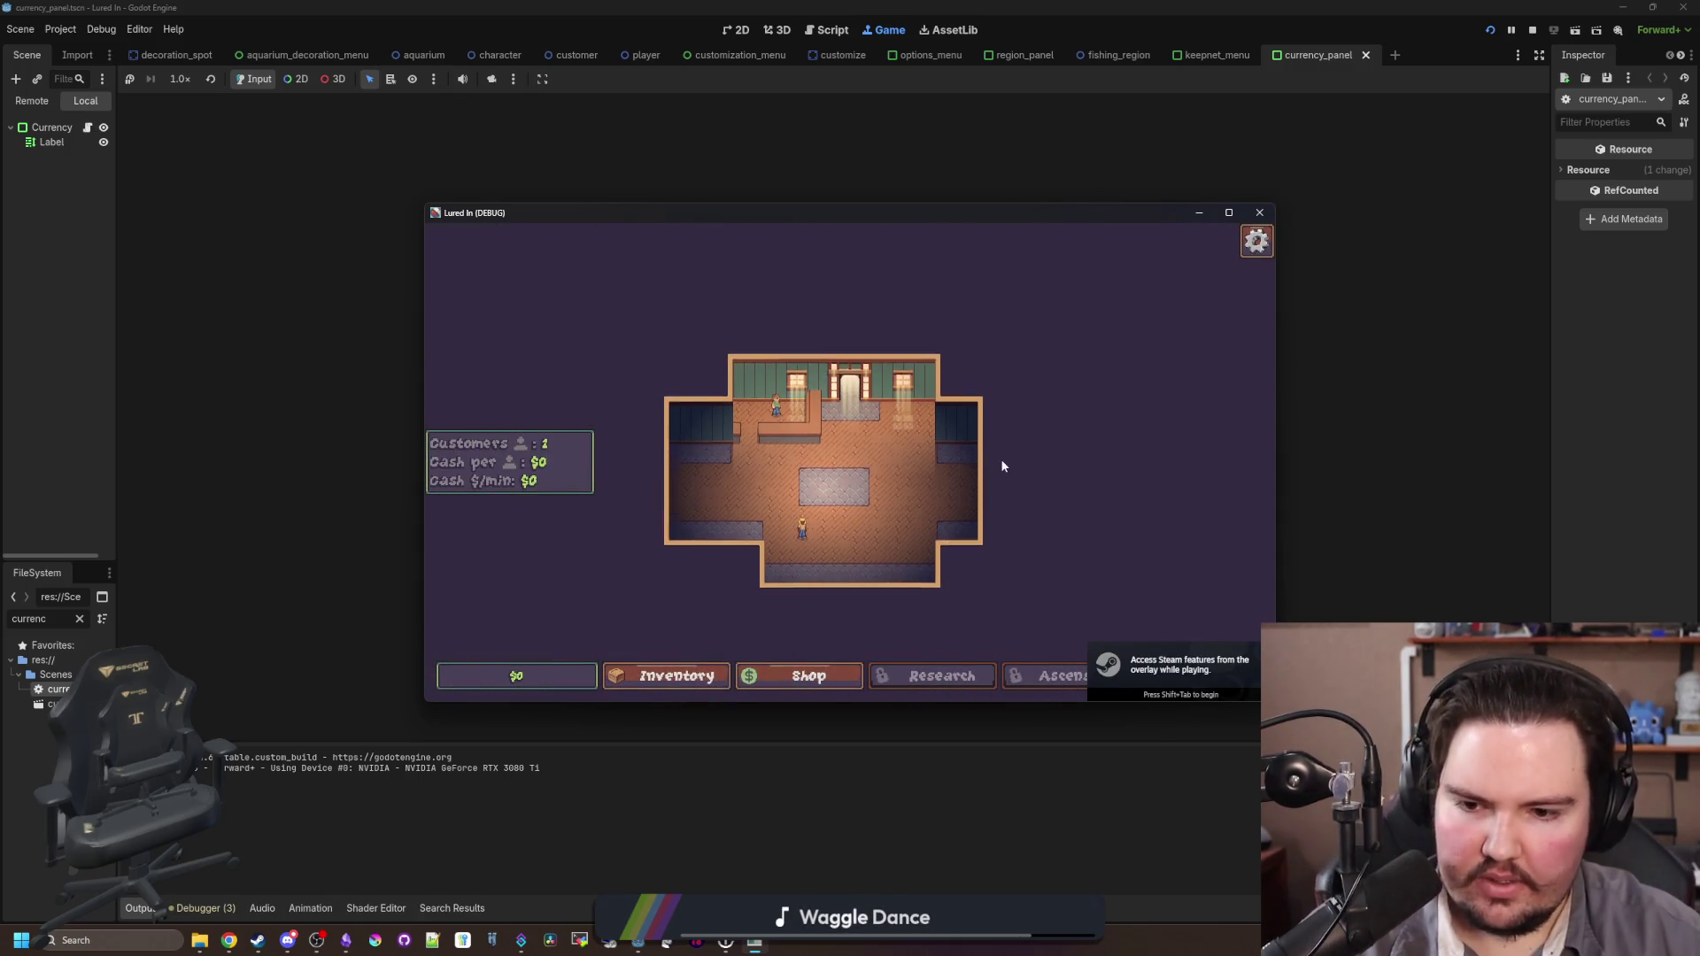
pyautogui.click(1259, 212)
pyautogui.press('F5')
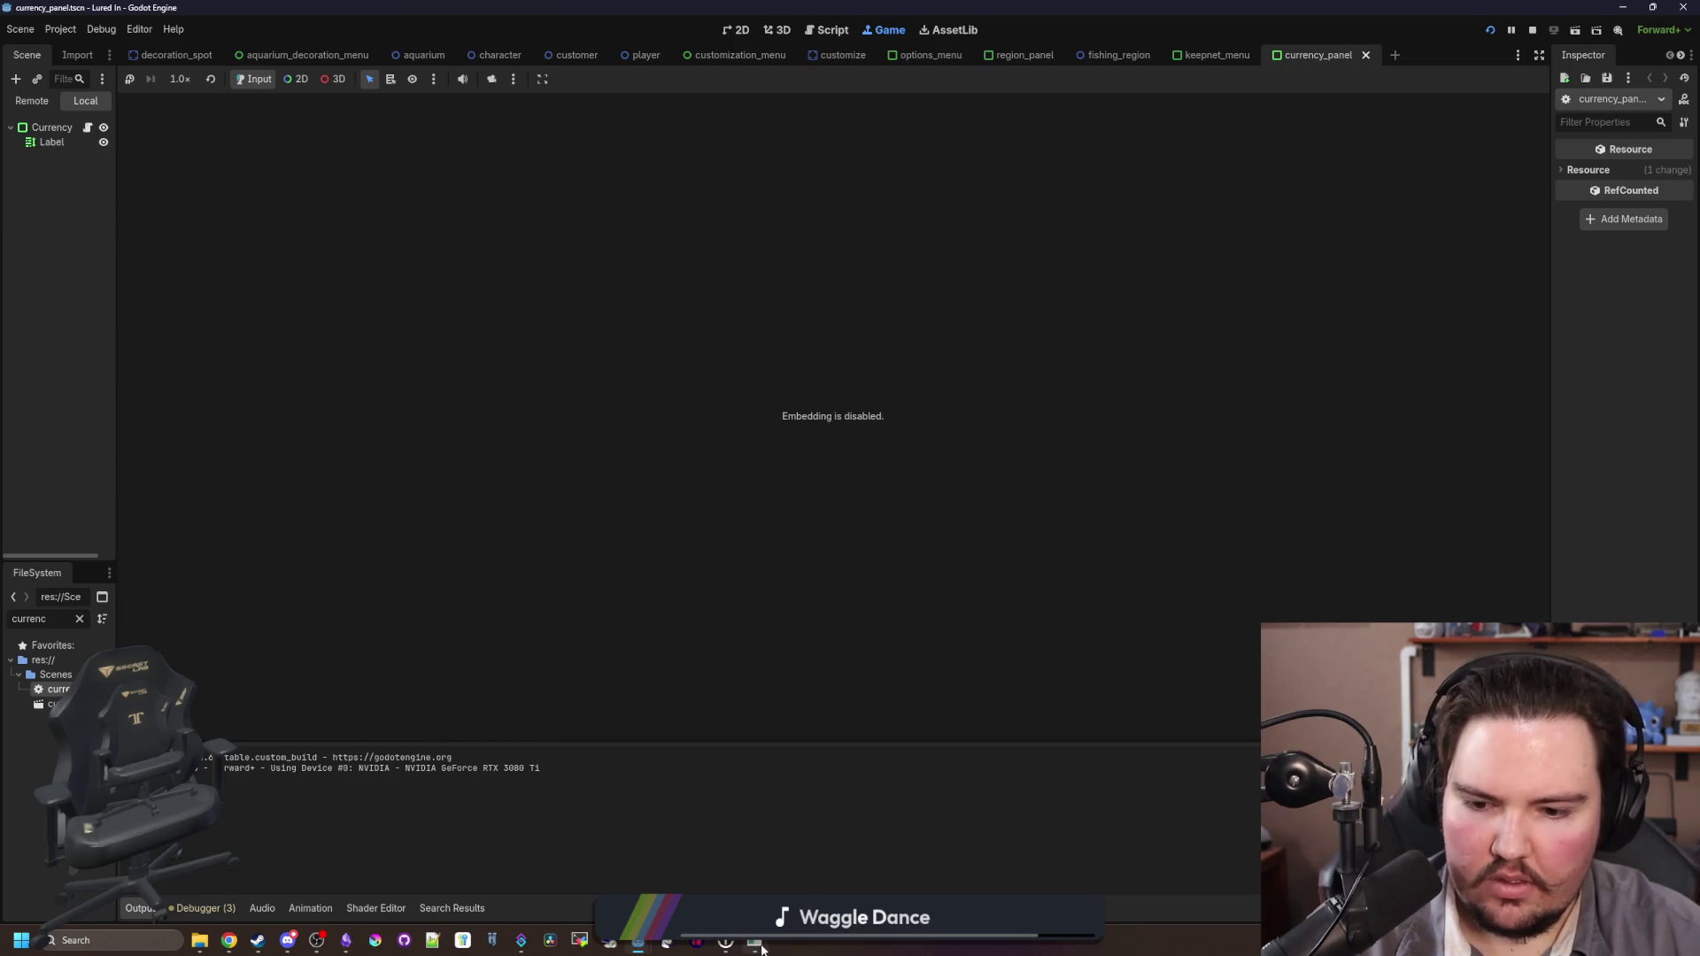
pyautogui.click(1216, 210)
pyautogui.doubleClick(961, 6)
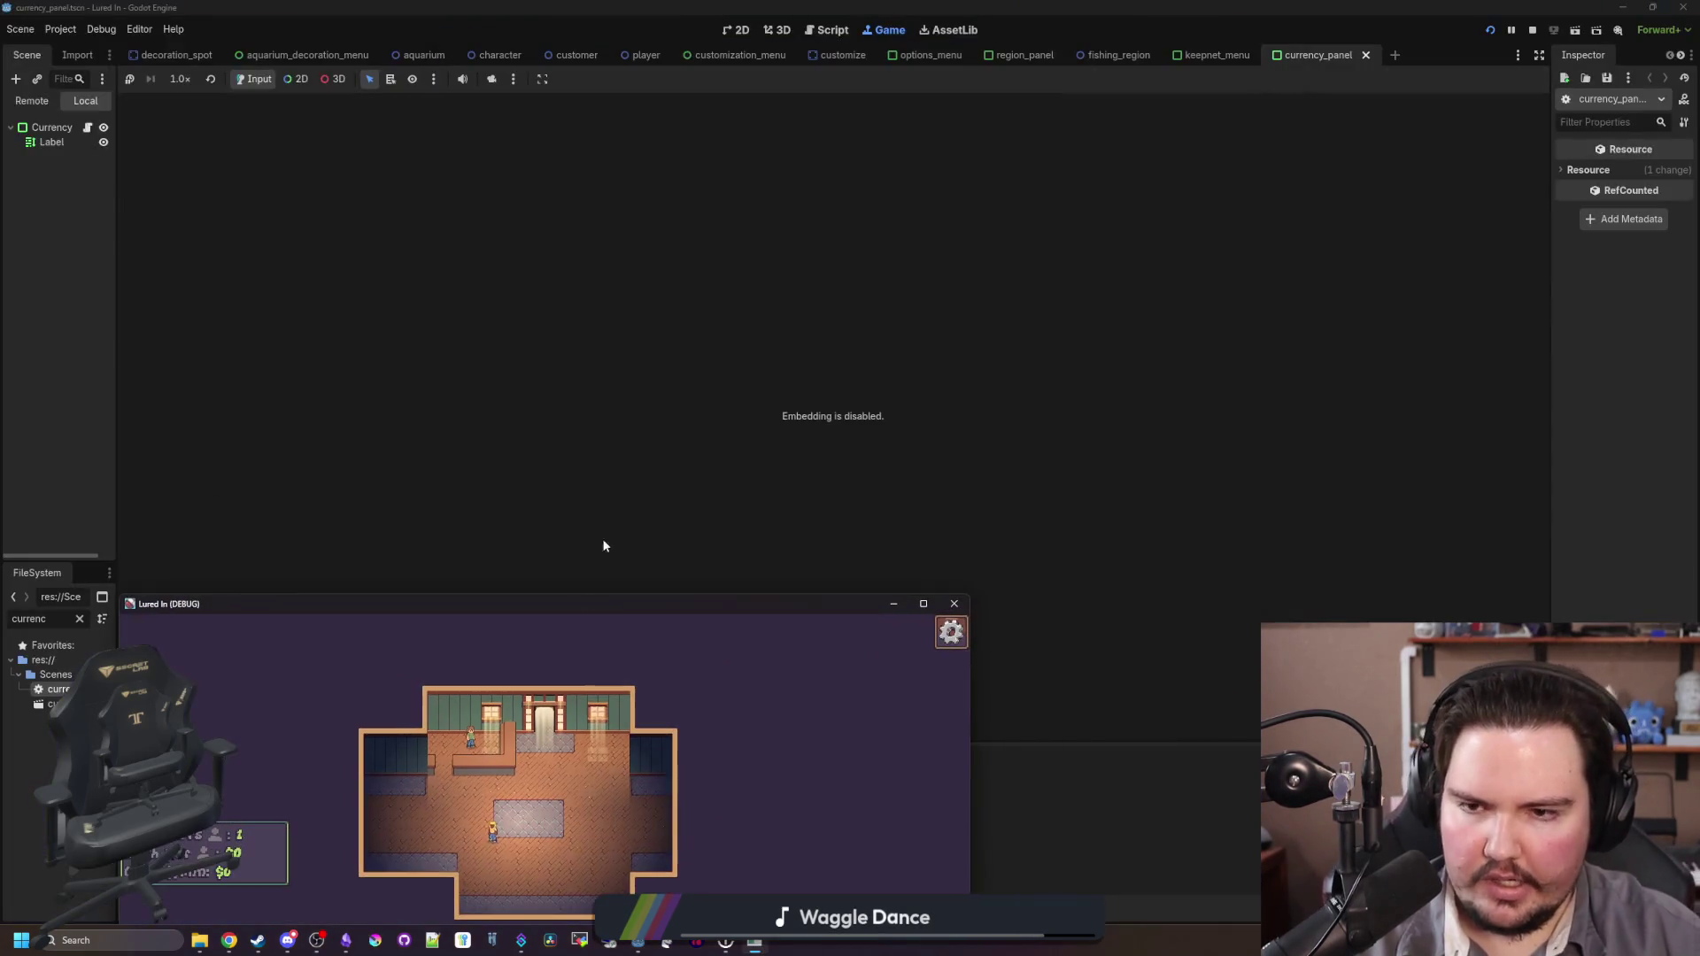
pyautogui.press('F8')
pyautogui.click(87, 128)
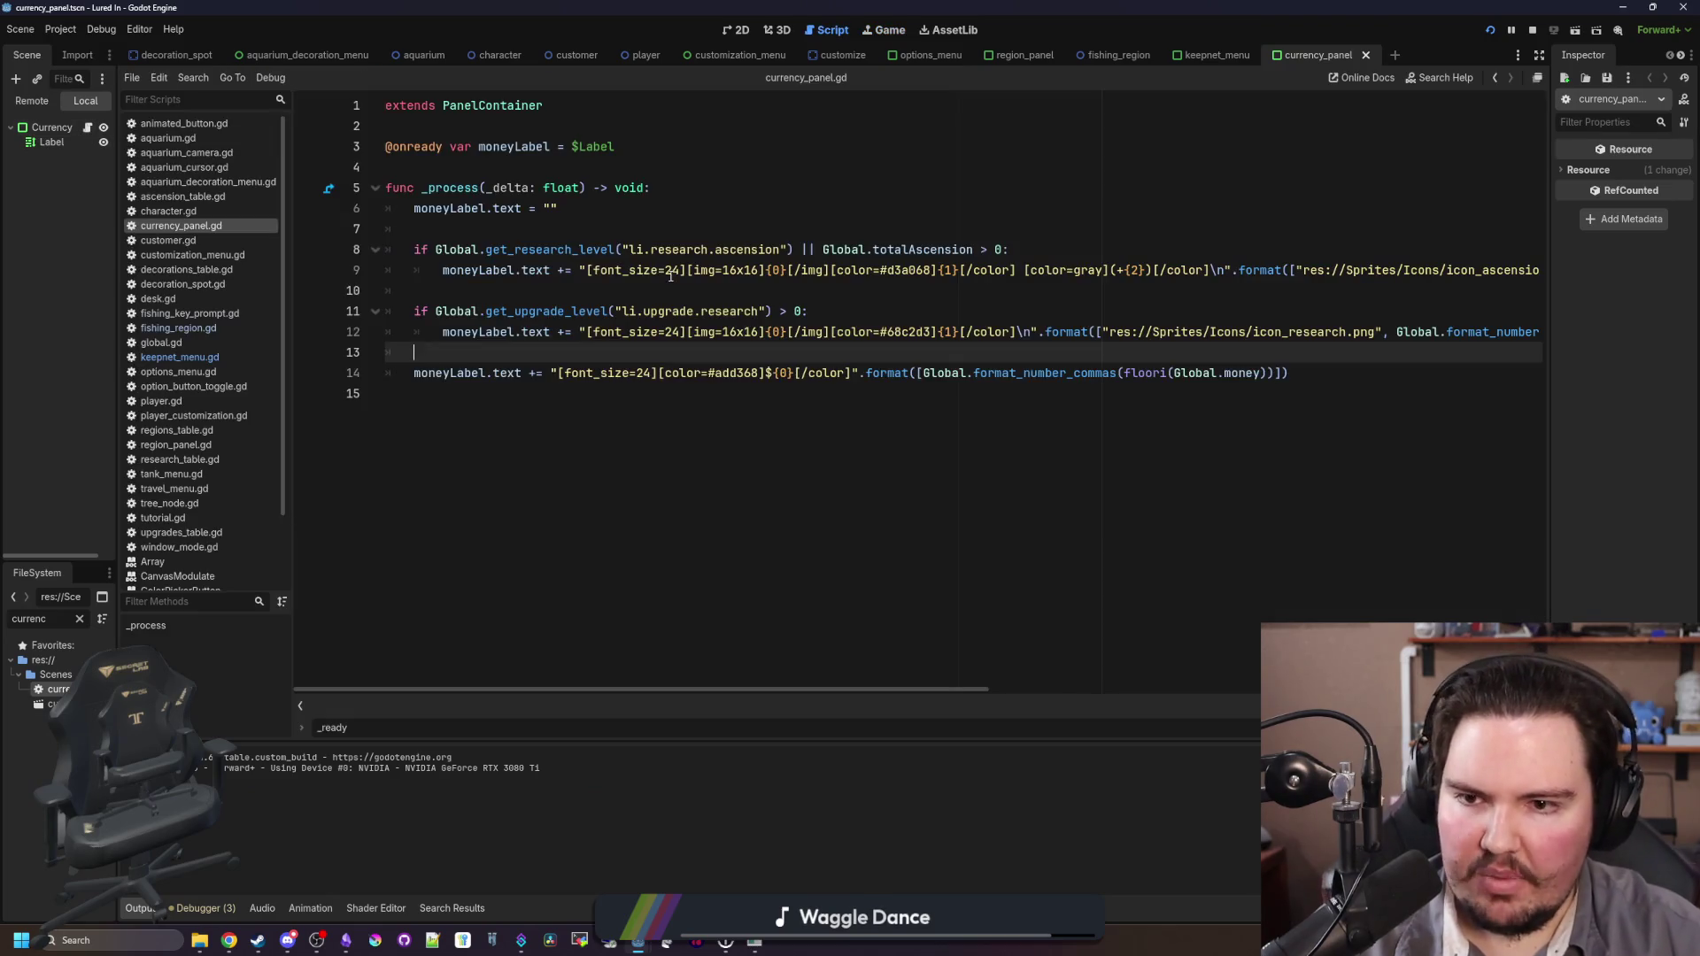
# Step: Try font_size 32 on all three currency lines, save, preview it in the game, then close it
pyautogui.click(677, 271)
pyautogui.press('BackSpace')
pyautogui.press('BackSpace')
pyautogui.write('32')
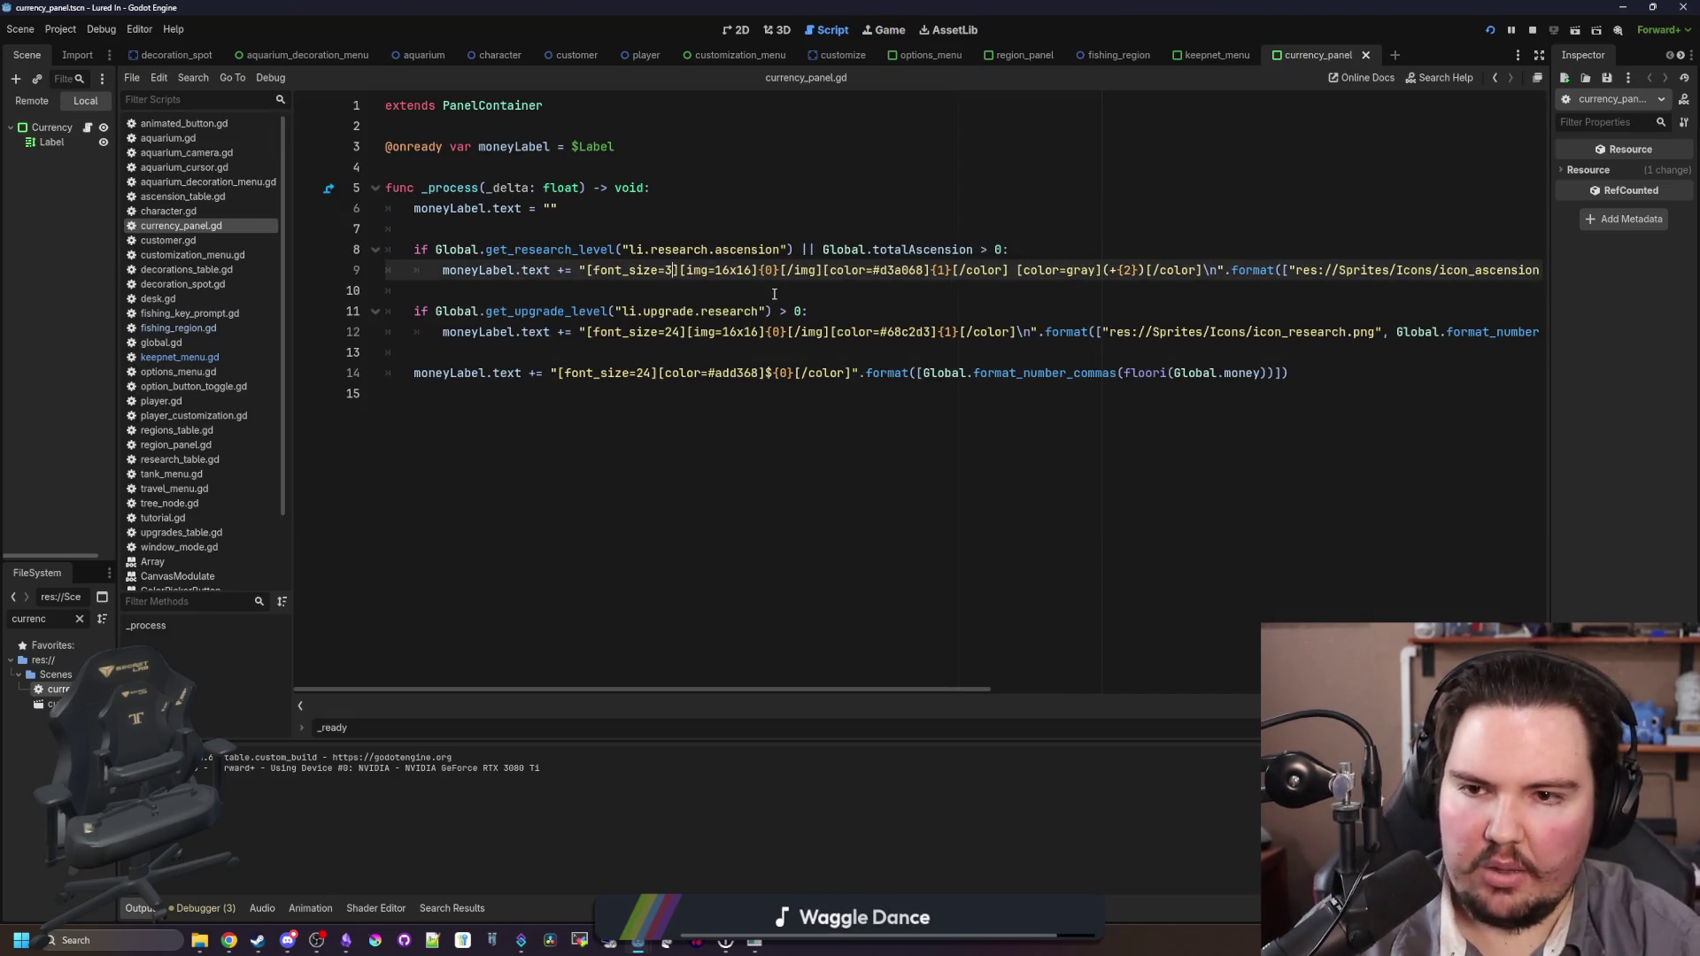
pyautogui.press('Down')
pyautogui.press('Down')
pyautogui.press('Down')
pyautogui.press('BackSpace')
pyautogui.press('BackSpace')
pyautogui.write('32')
pyautogui.press('Down')
pyautogui.press('Down')
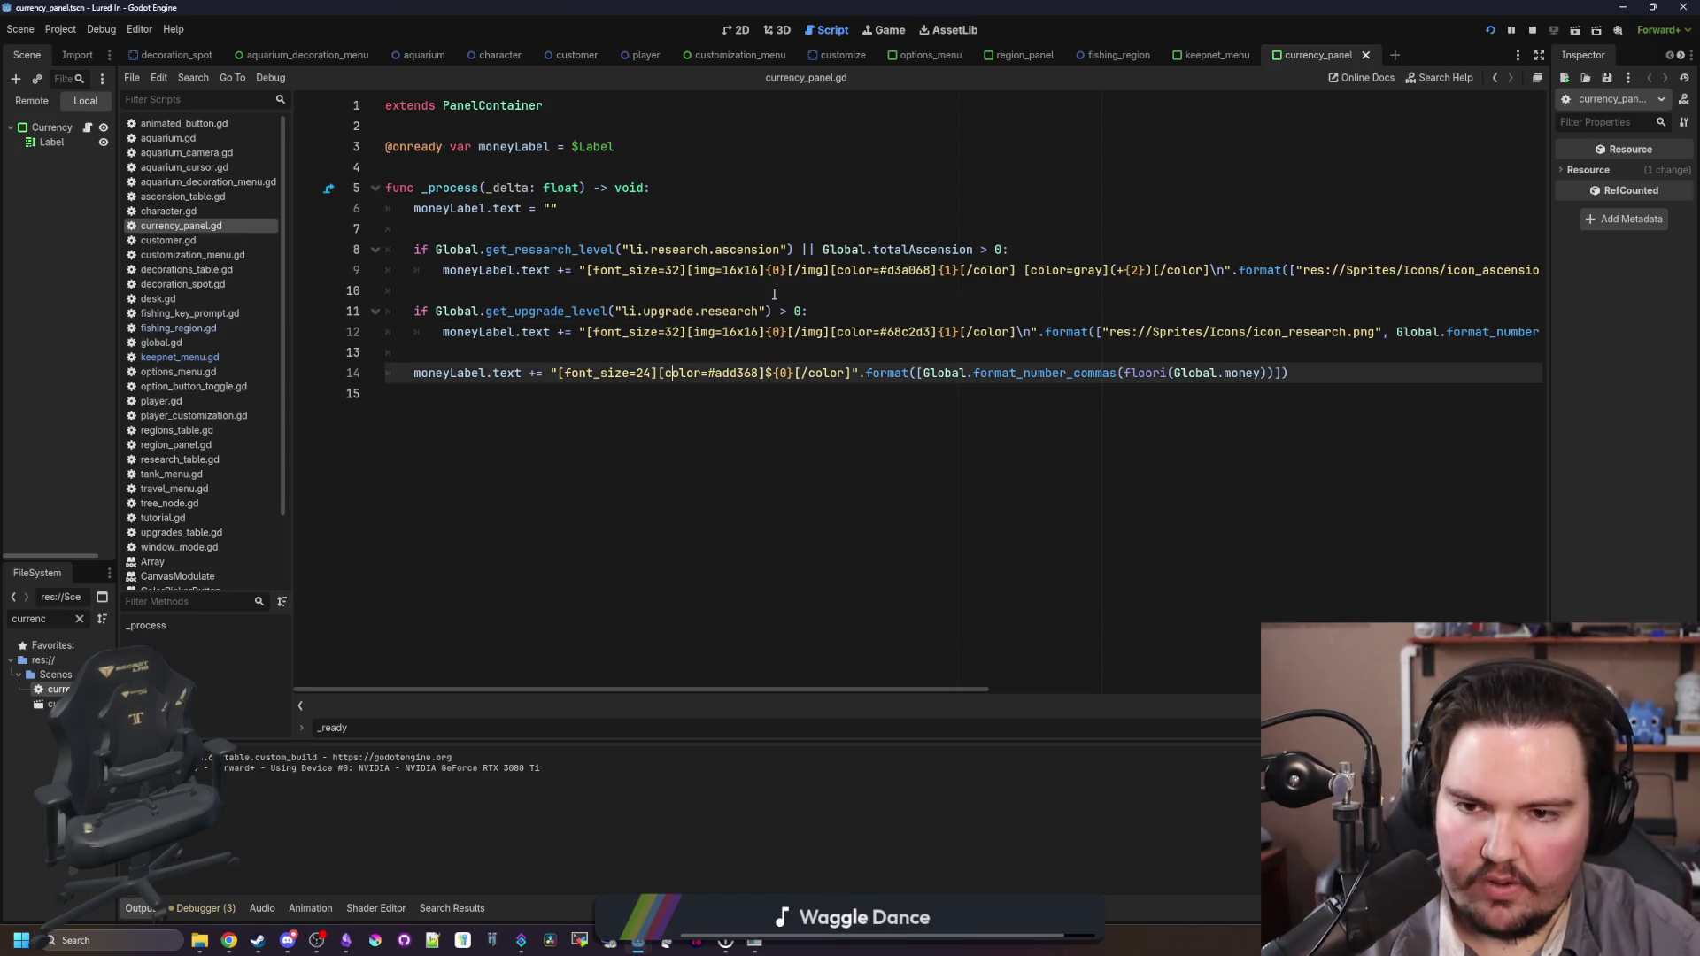
pyautogui.press('BackSpace')
pyautogui.press('BackSpace')
pyautogui.write('32')
pyautogui.click(774, 294)
pyautogui.hotkey('ctrl', 's')
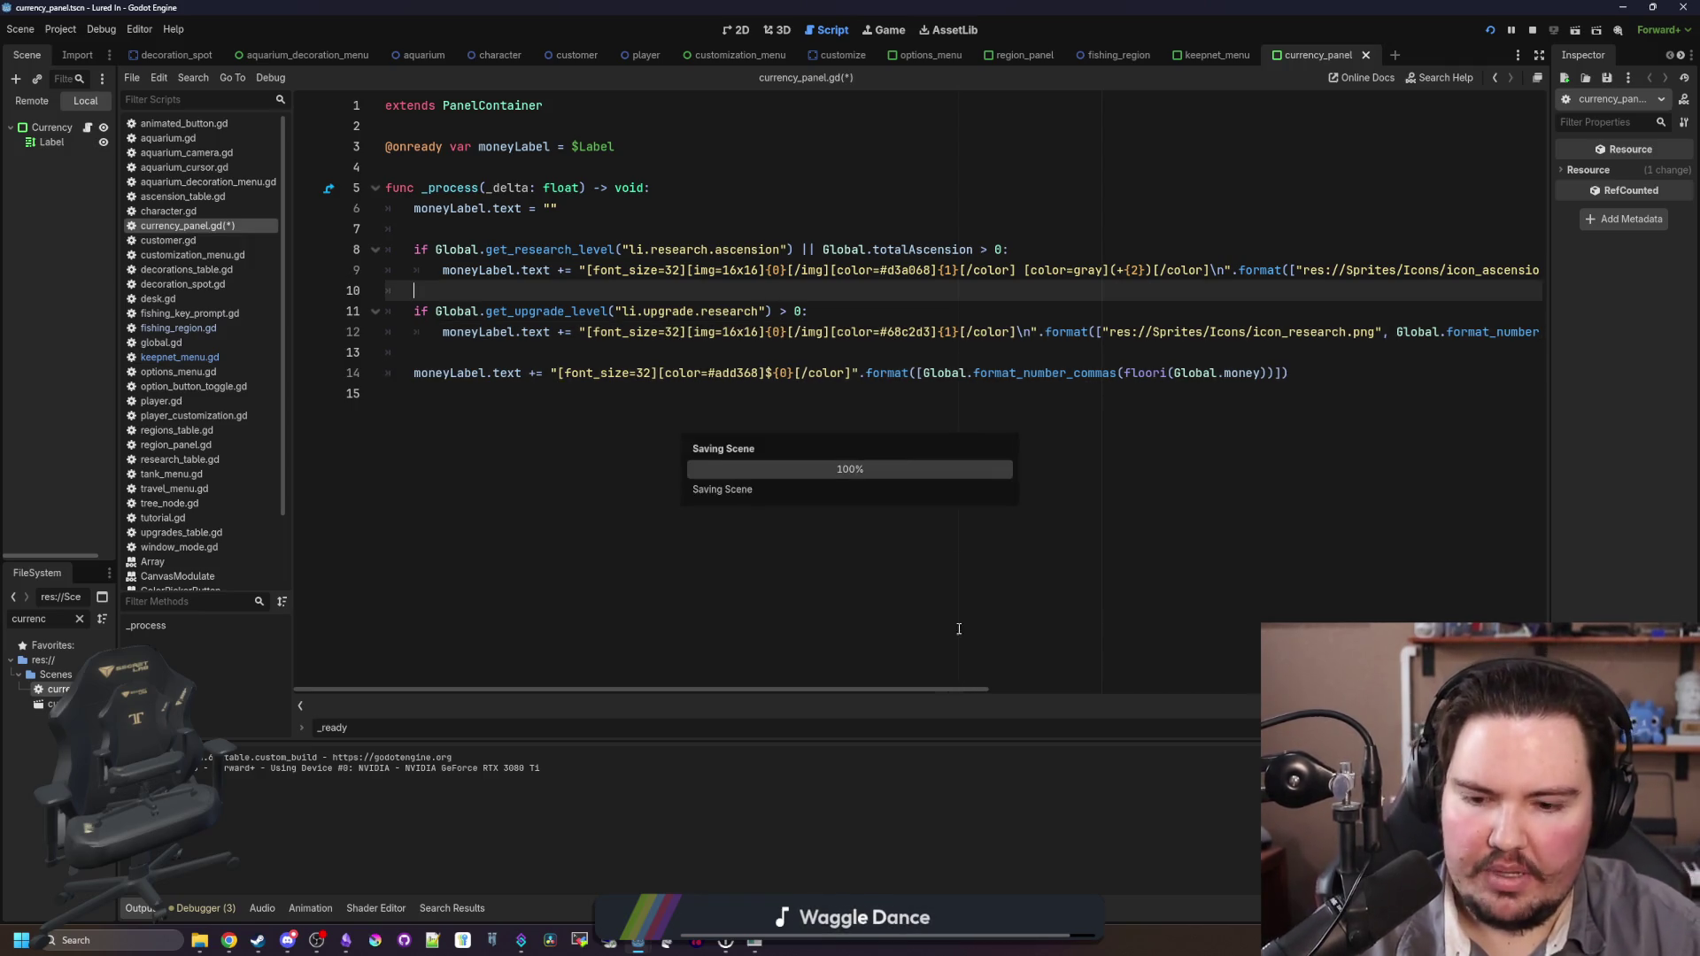
pyautogui.press('F5')
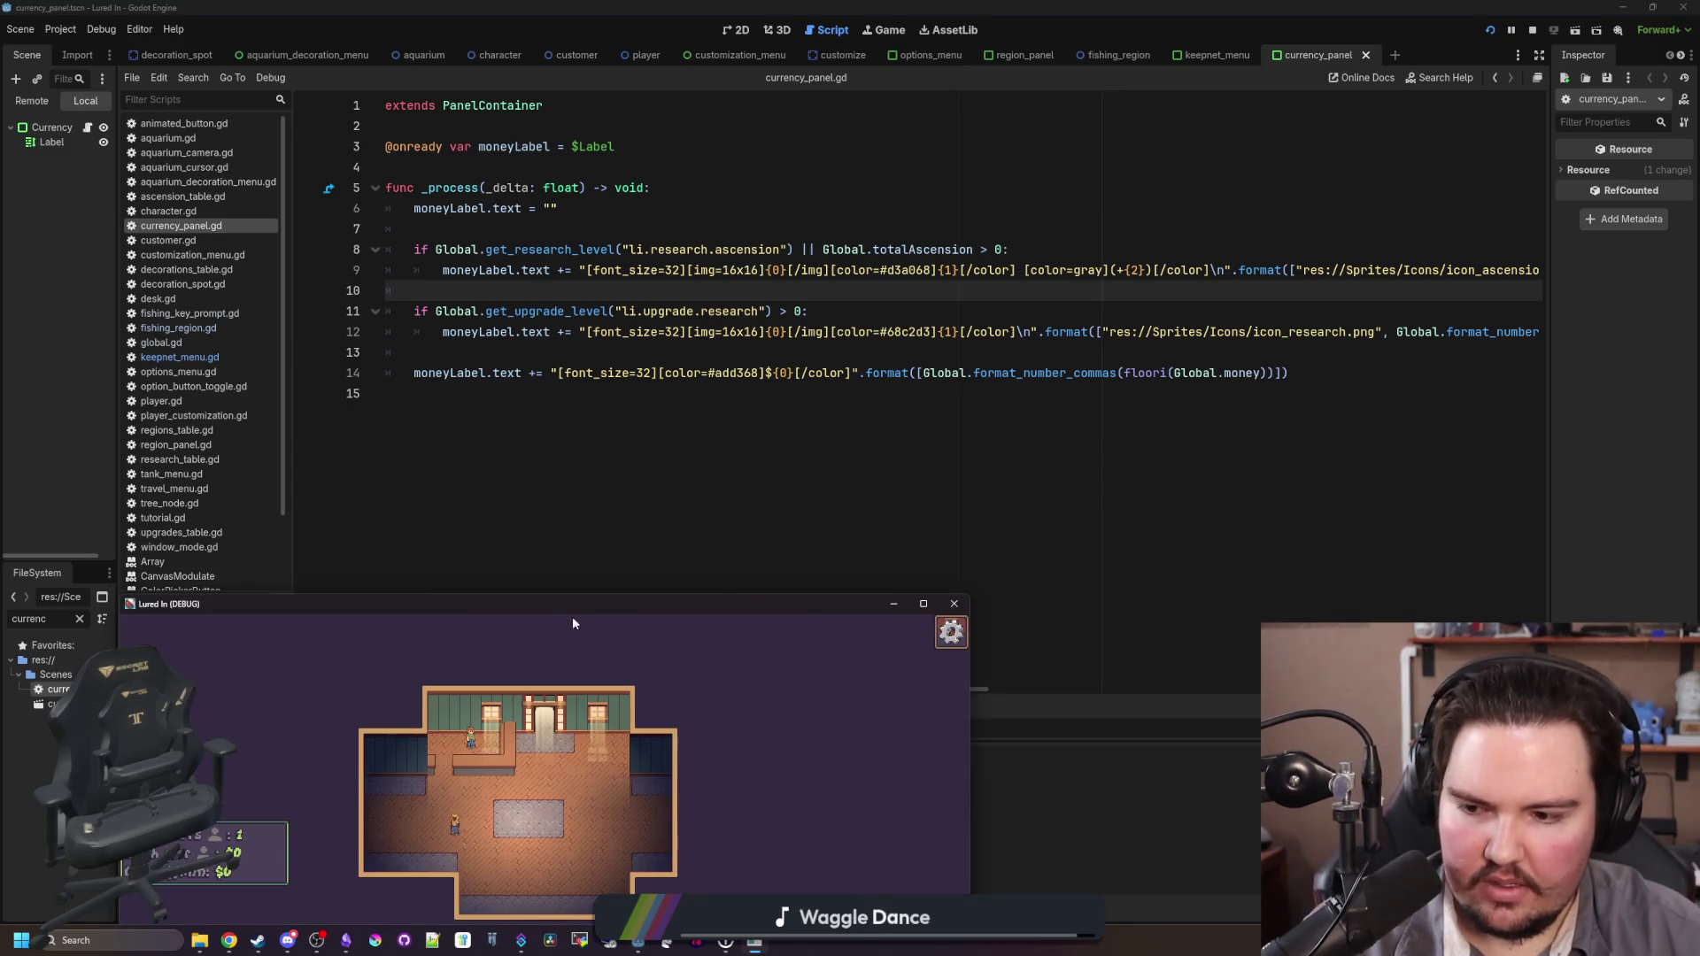
pyautogui.doubleClick(569, 613)
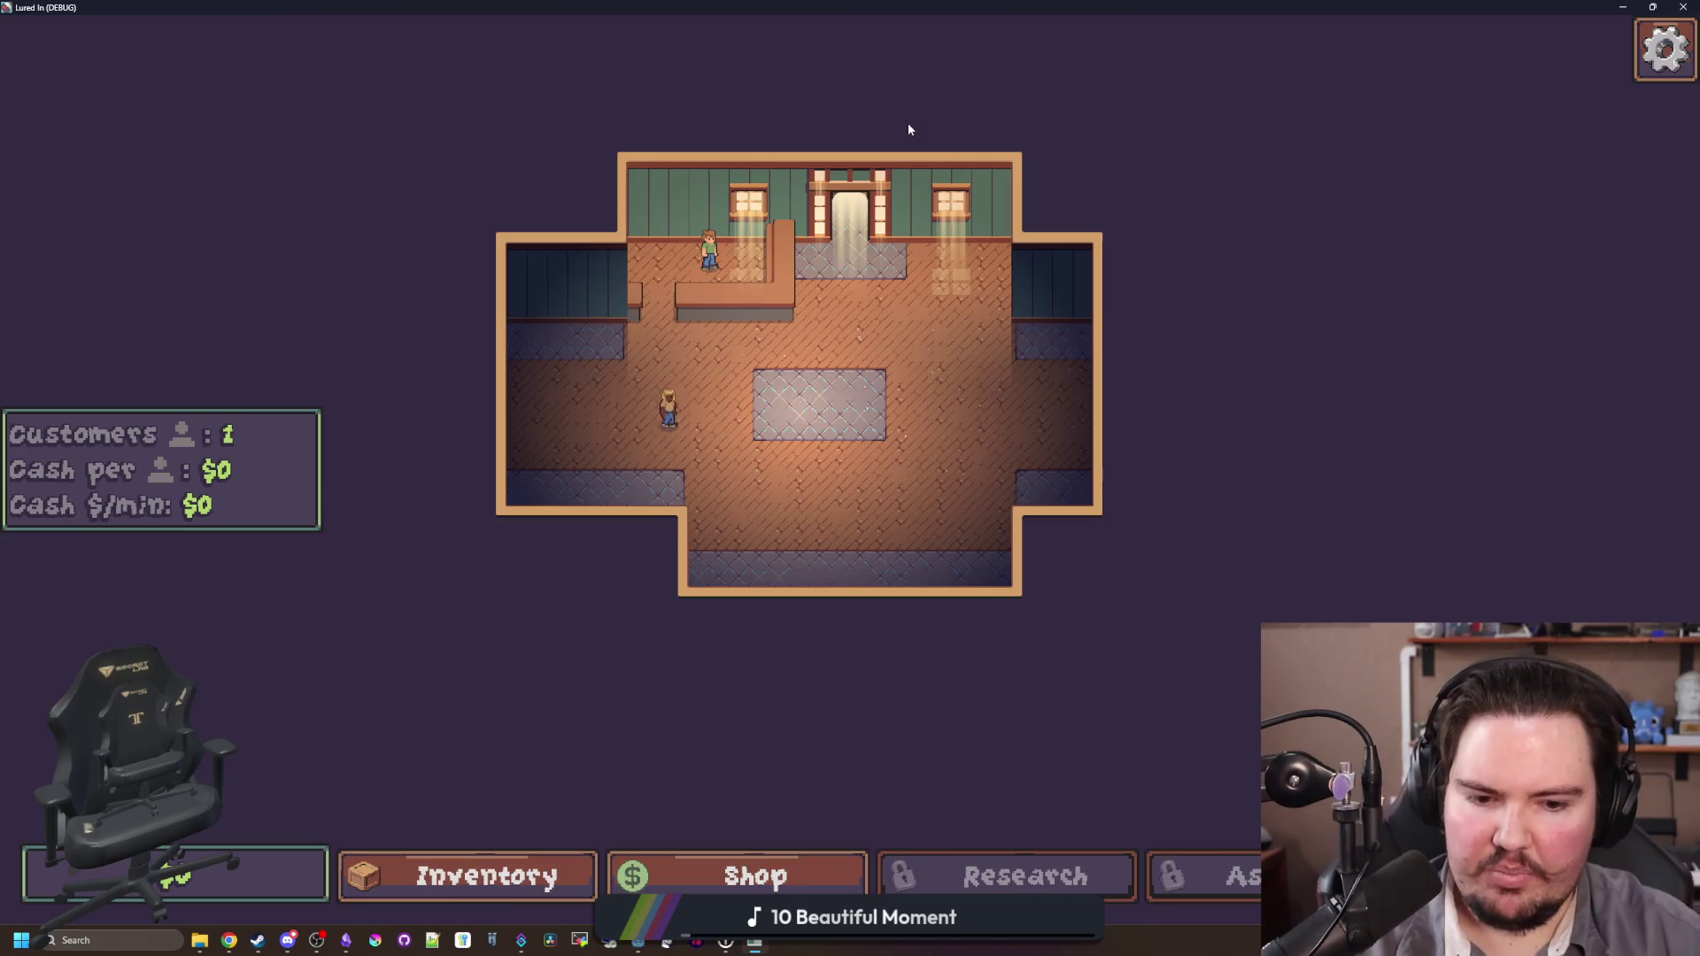
pyautogui.hotkey('alt', 'F4')
# Step: Revert the three currency lines' font_size back to 24
pyautogui.click(682, 270)
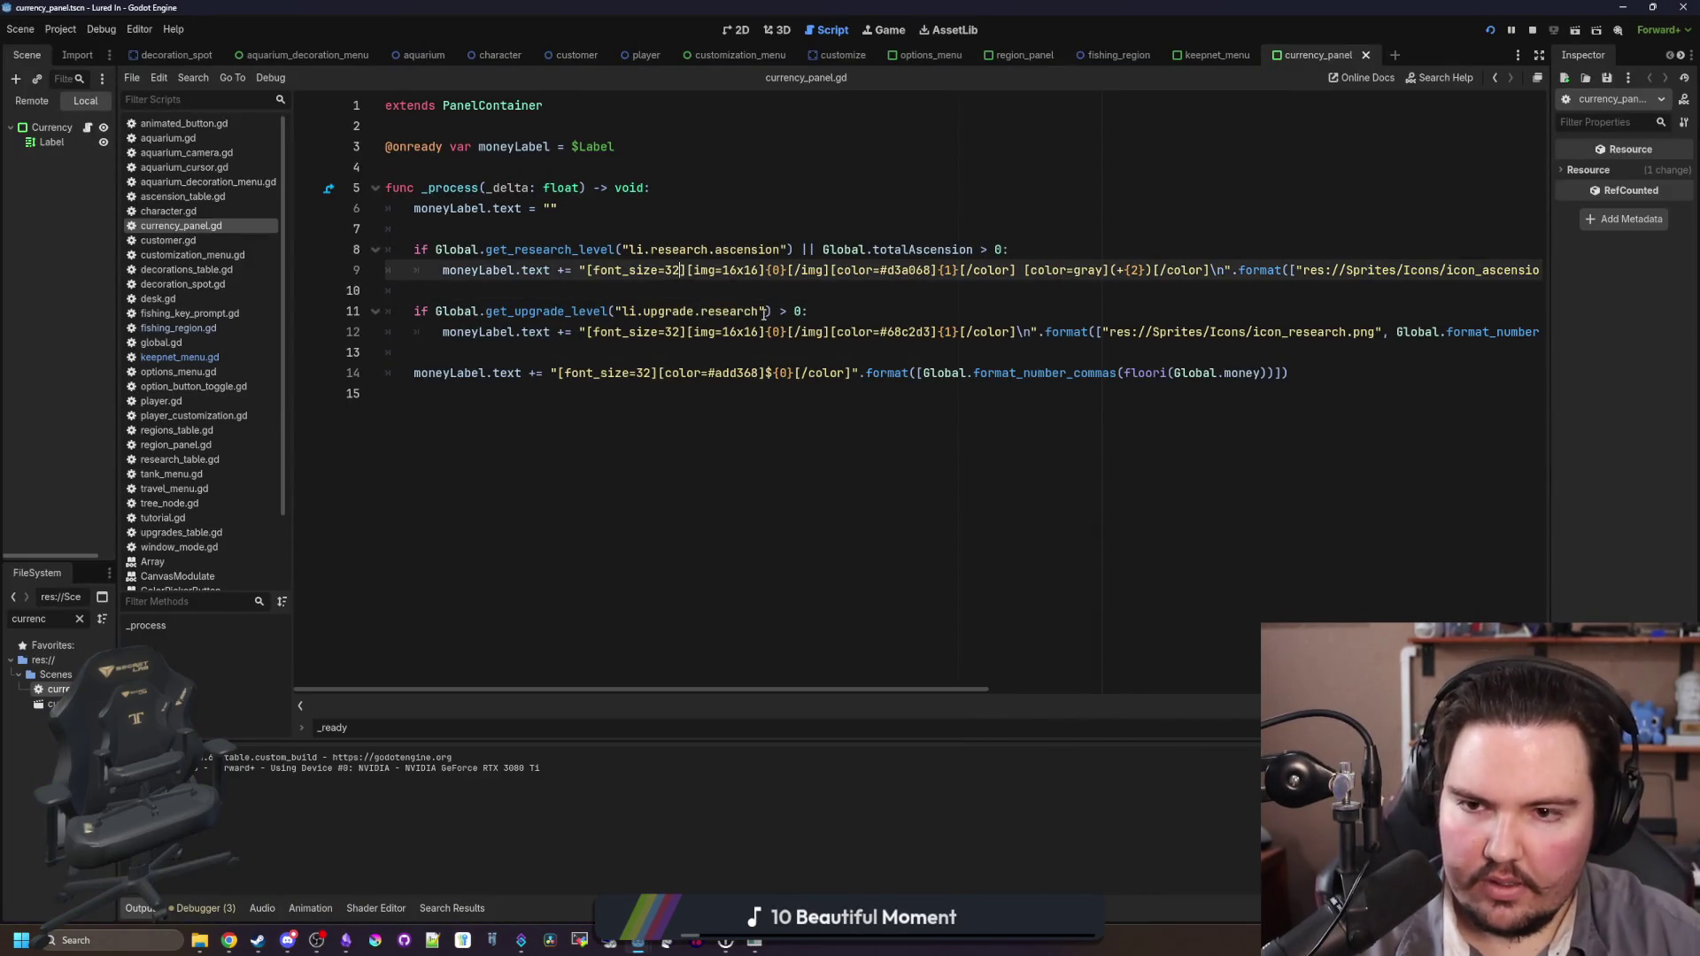
pyautogui.press('BackSpace')
pyautogui.press('BackSpace')
pyautogui.write('24')
pyautogui.press('Down')
pyautogui.press('Down')
pyautogui.press('Down')
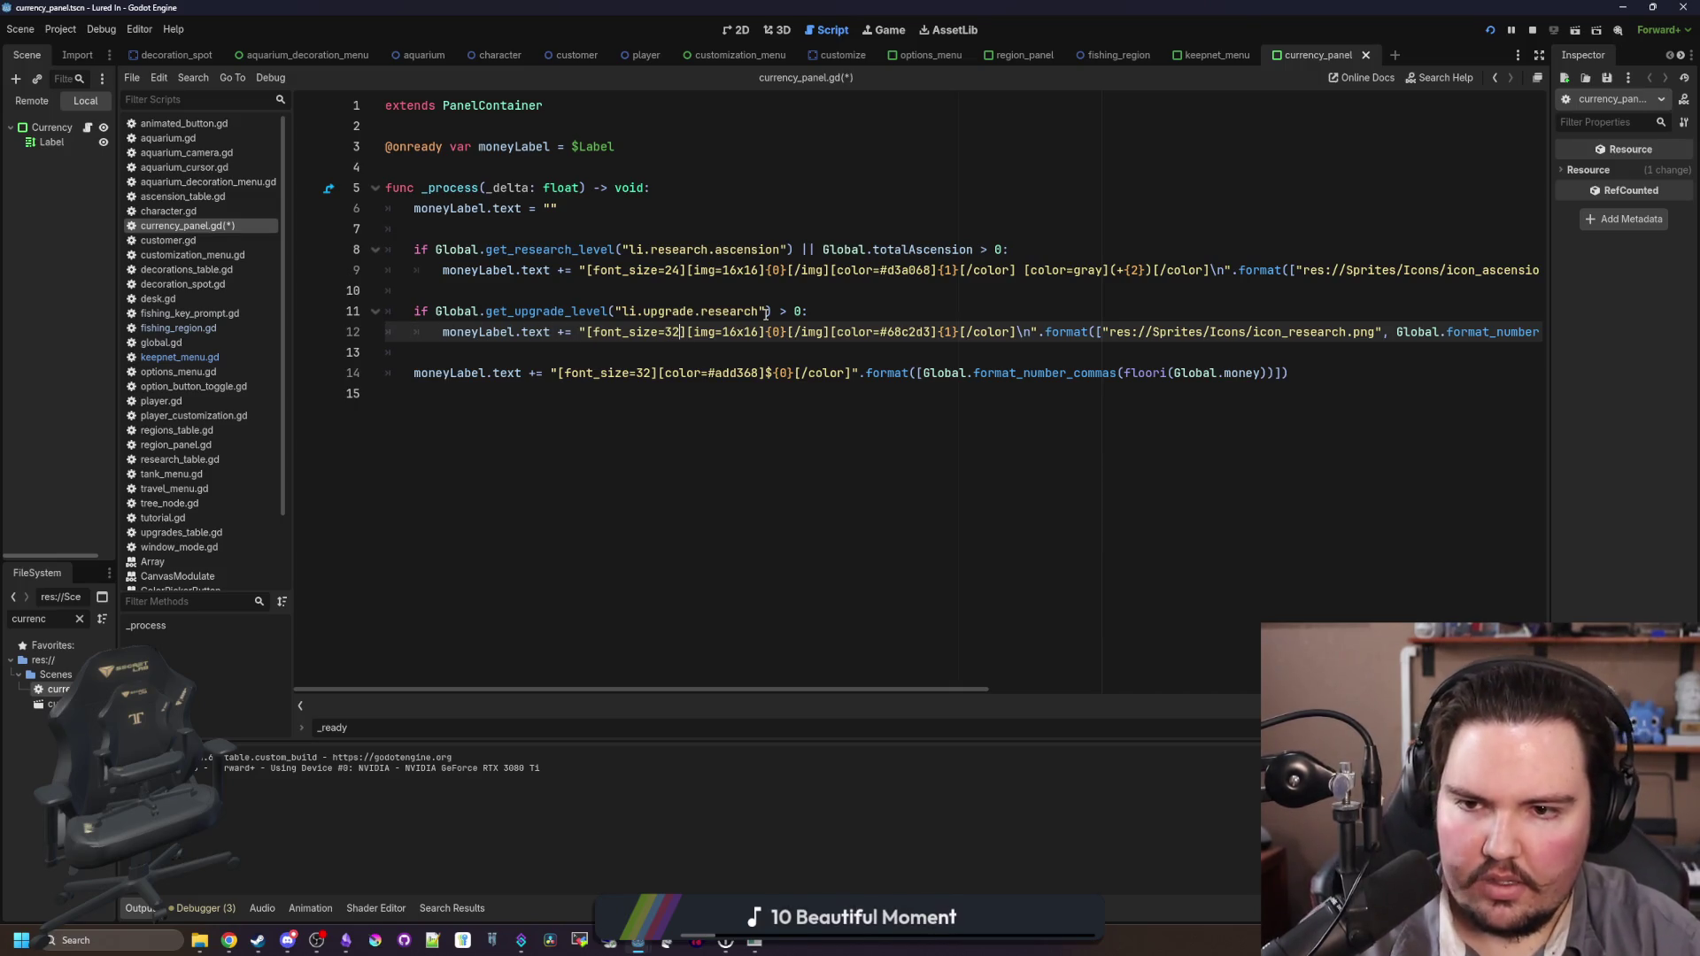
pyautogui.press('BackSpace')
pyautogui.press('BackSpace')
pyautogui.write('24')
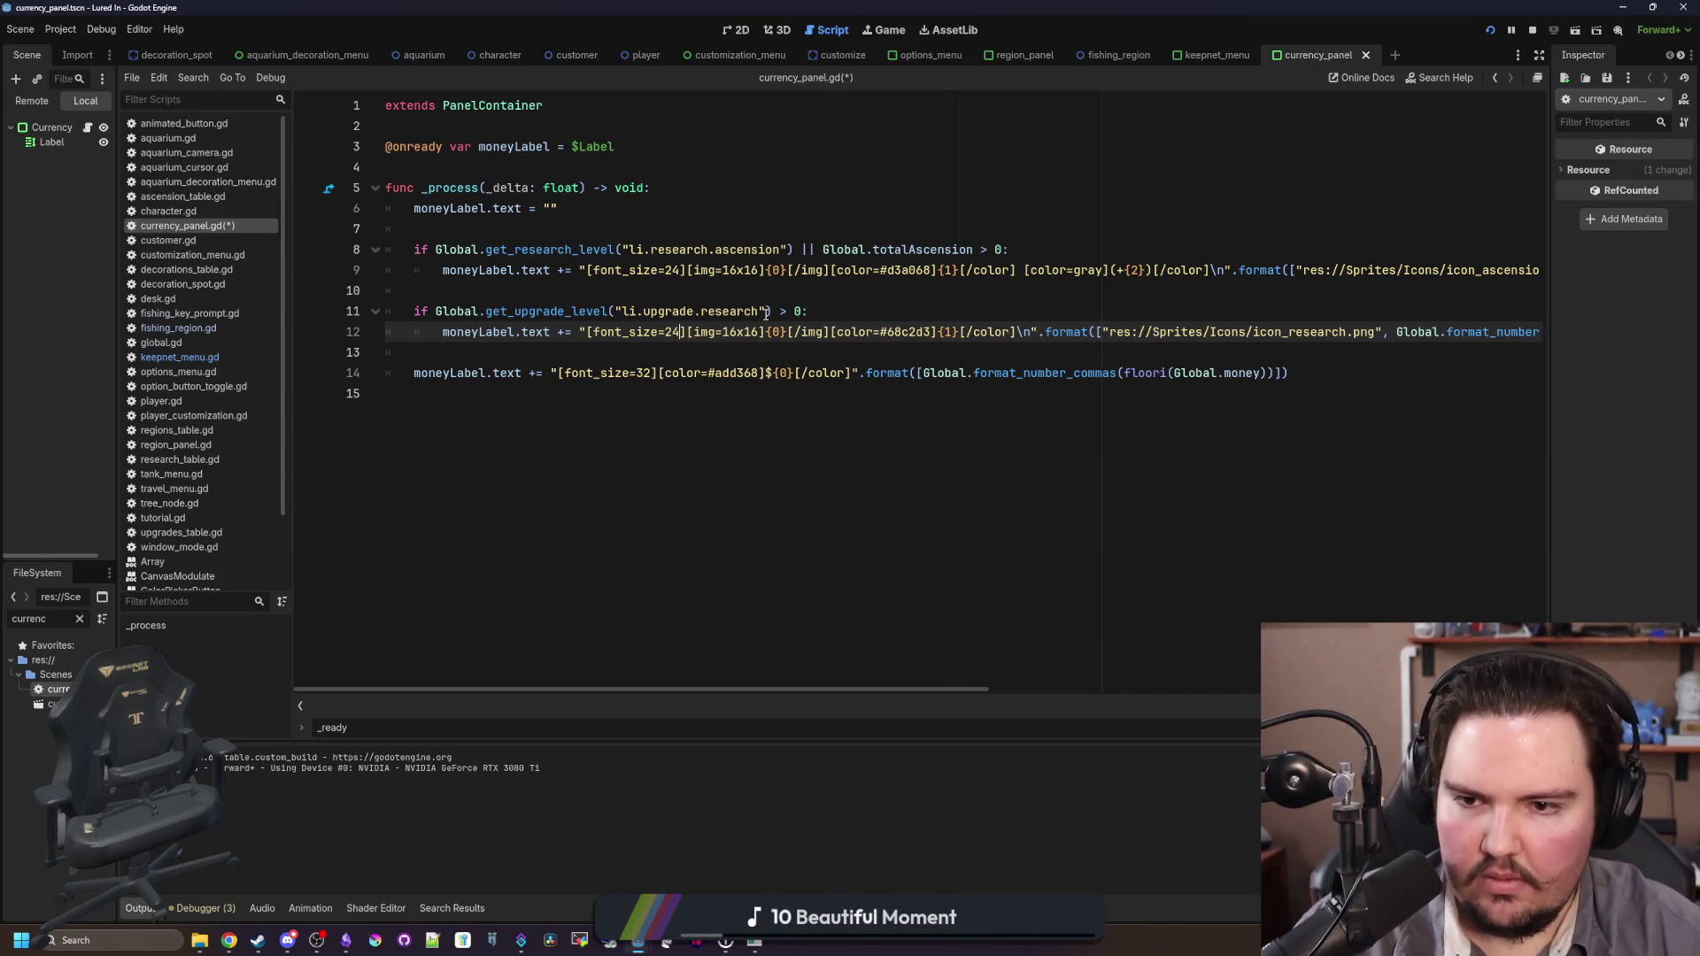
pyautogui.click(651, 373)
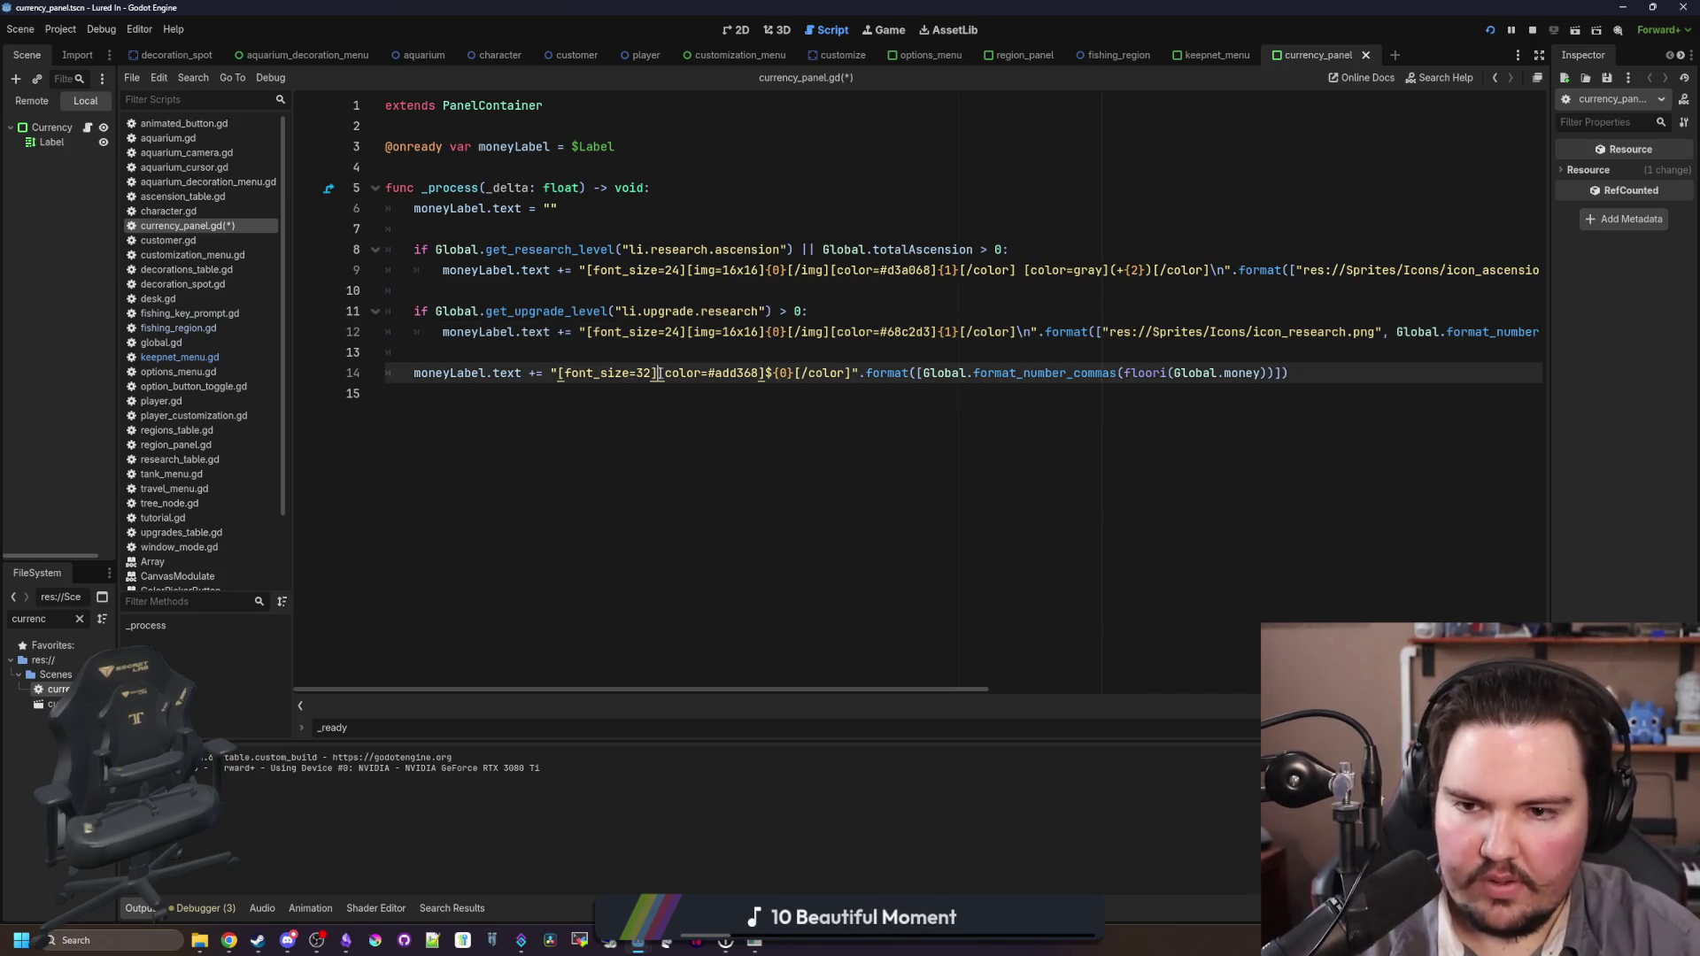
pyautogui.press('BackSpace')
pyautogui.press('BackSpace')
pyautogui.write('24')
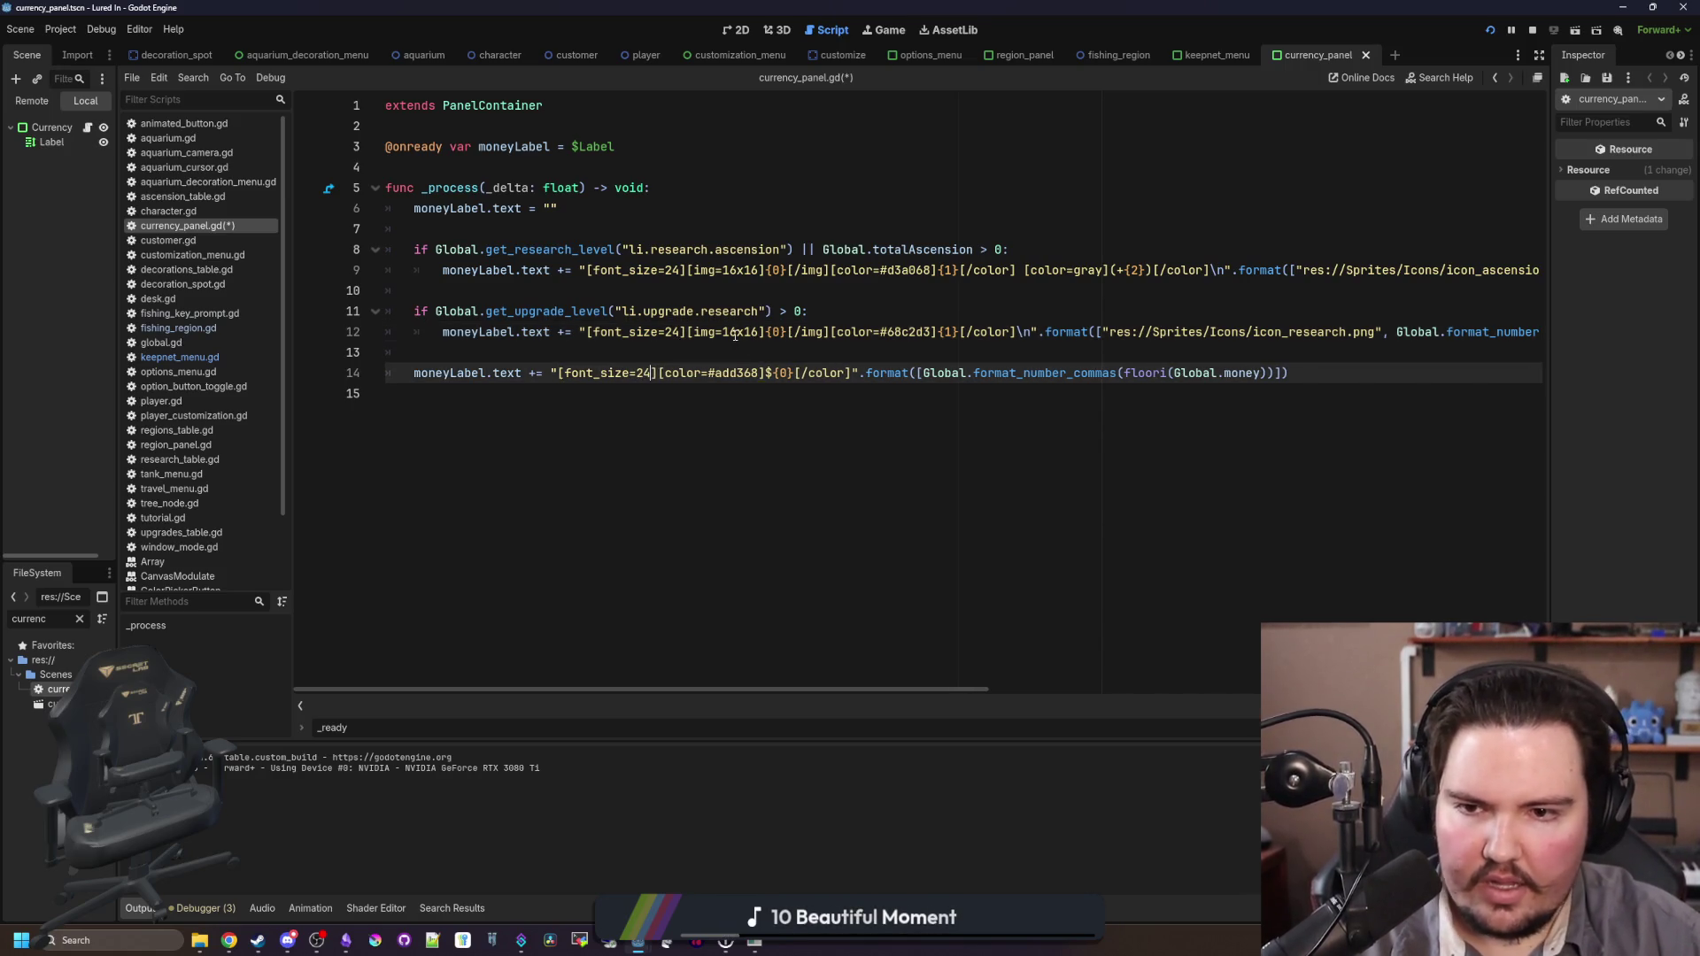
# Step: Change the 16x16 icons on lines 9 and 12 to size 24 and save
pyautogui.click(735, 333)
pyautogui.press('BackSpace')
pyautogui.press('BackSpace')
pyautogui.press('BackSpace')
pyautogui.write('24')
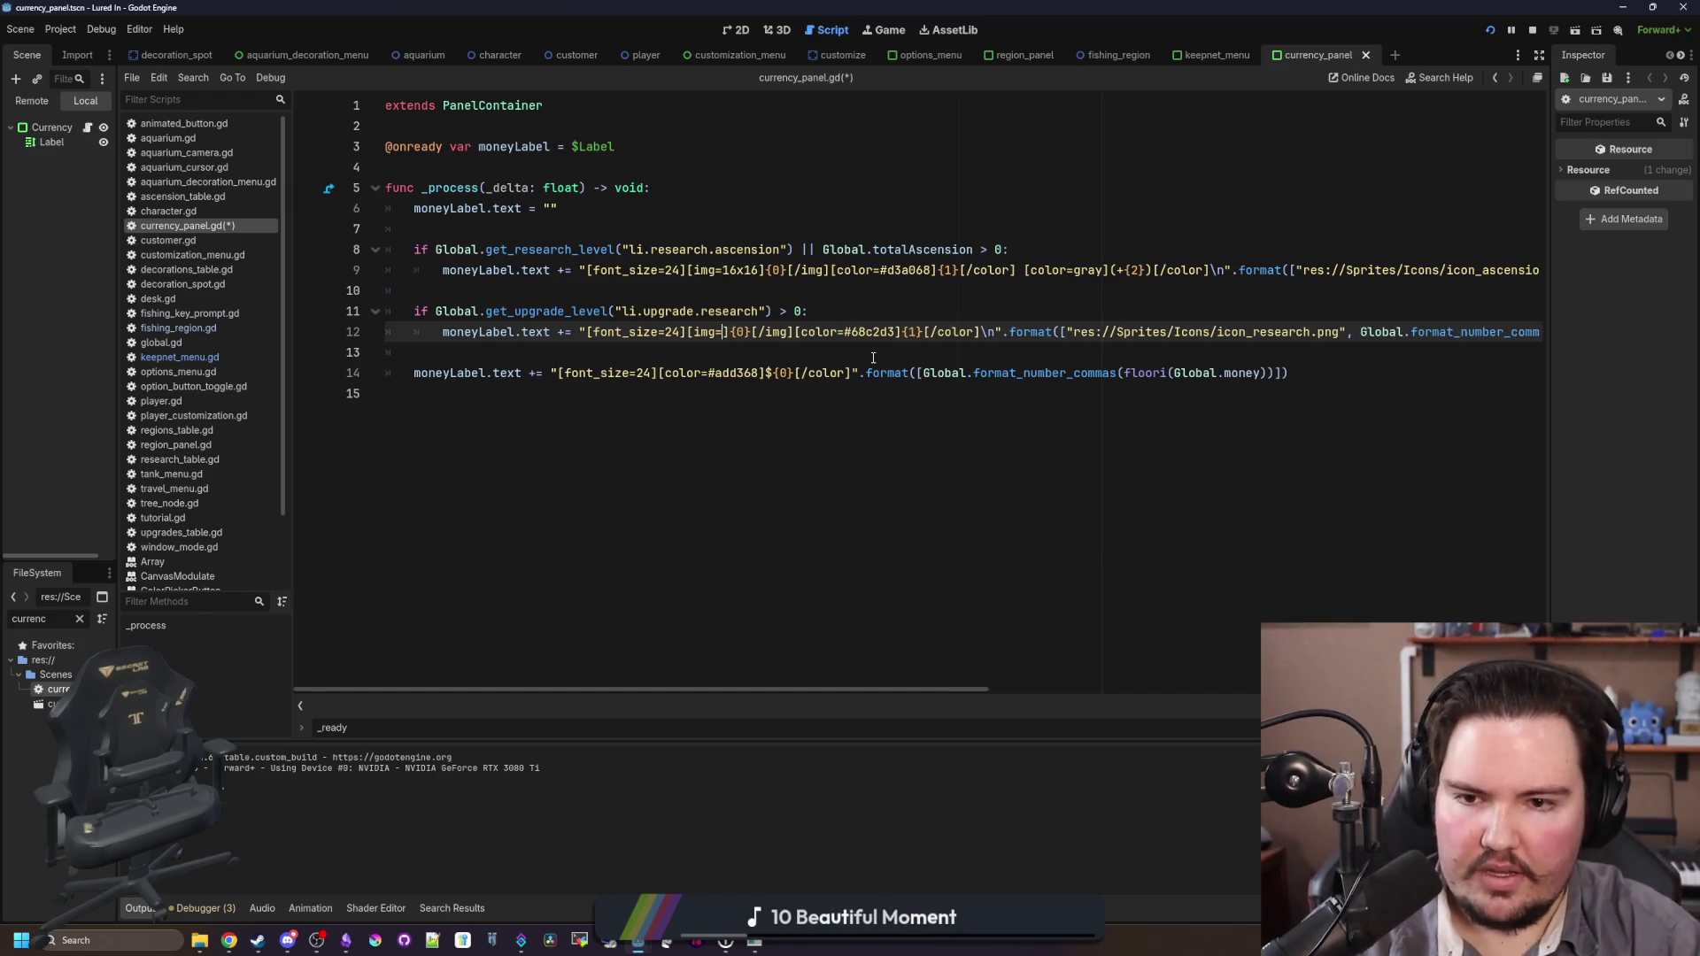
pyautogui.press('Up')
pyautogui.press('Up')
pyautogui.press('Up')
pyautogui.press('Delete')
pyautogui.press('BackSpace')
pyautogui.press('BackSpace')
pyautogui.press('BackSpace')
pyautogui.write('24')
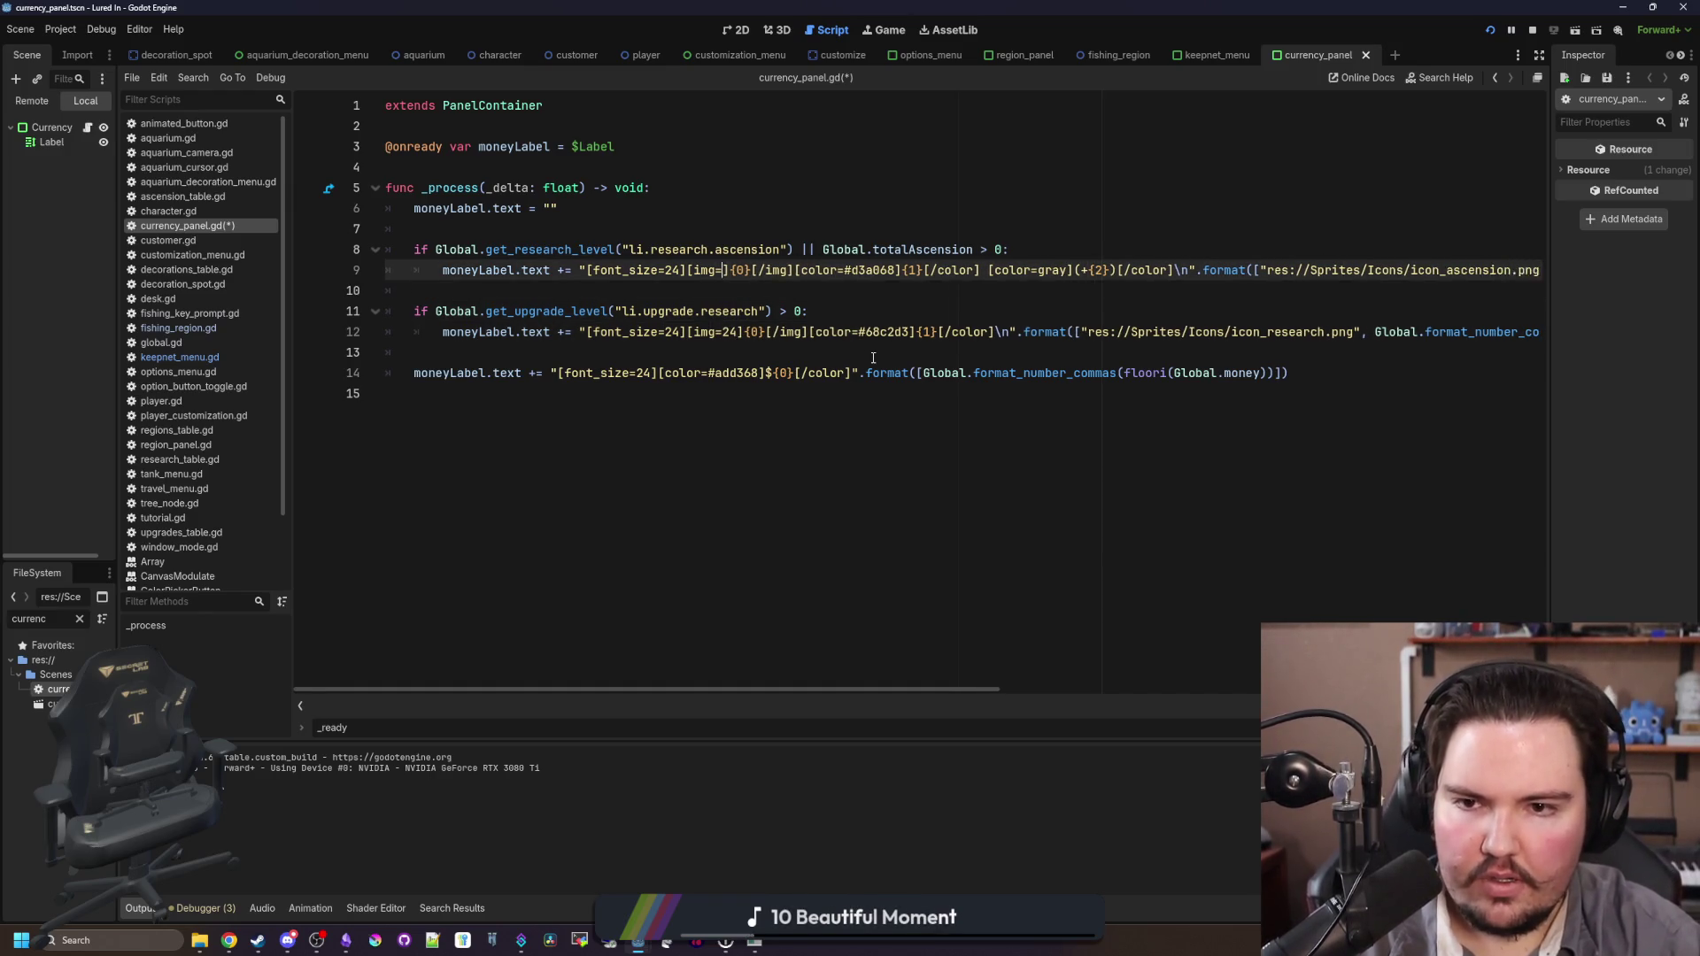
pyautogui.click(872, 358)
pyautogui.hotkey('ctrl', 's')
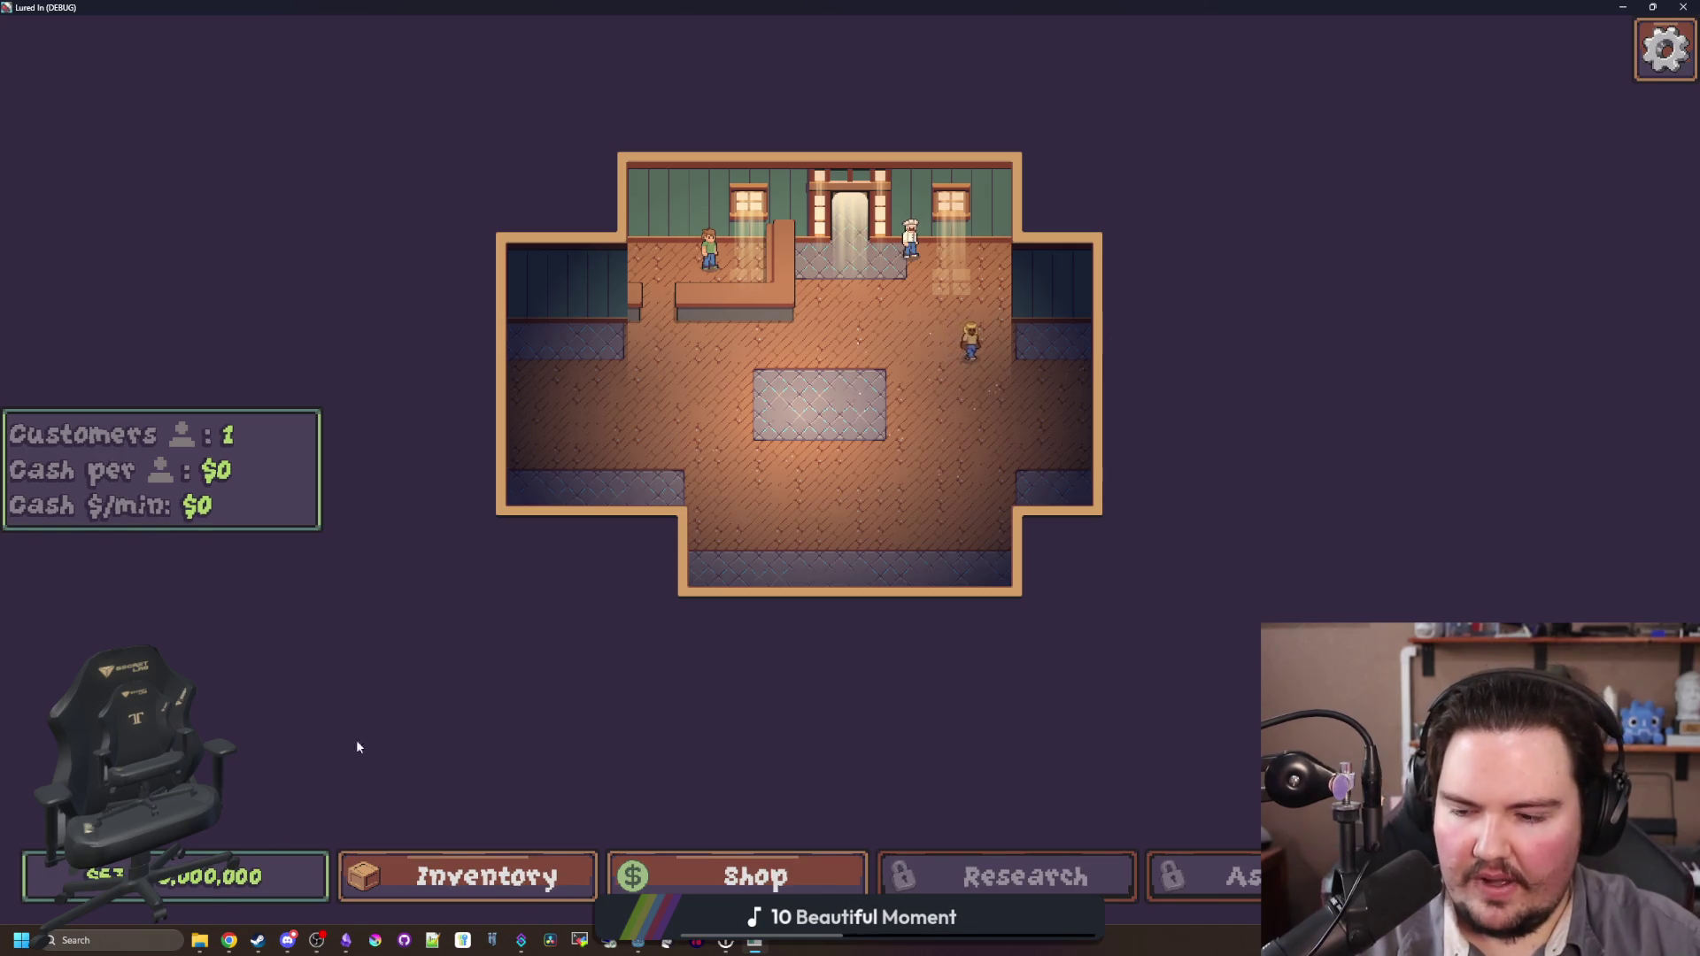
# Step: Buy the Research upgrade, unlock the Ascension research node, and peek at the ascension screen
pyautogui.scroll(2, 878, 558)
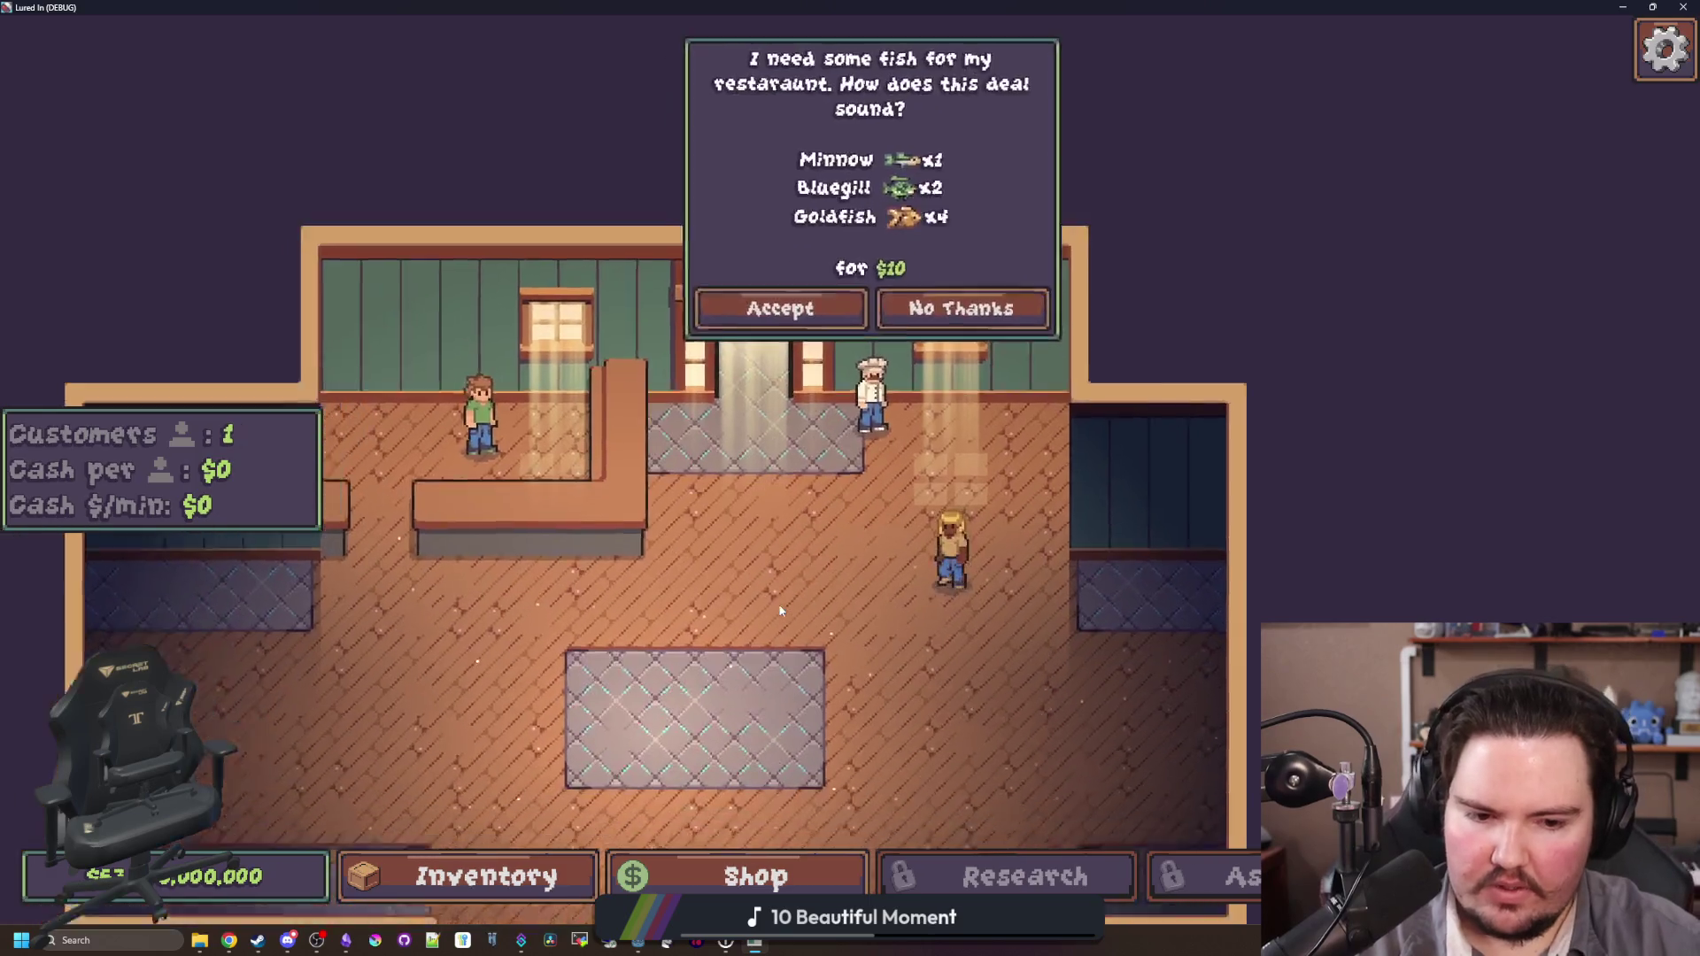
pyautogui.click(755, 876)
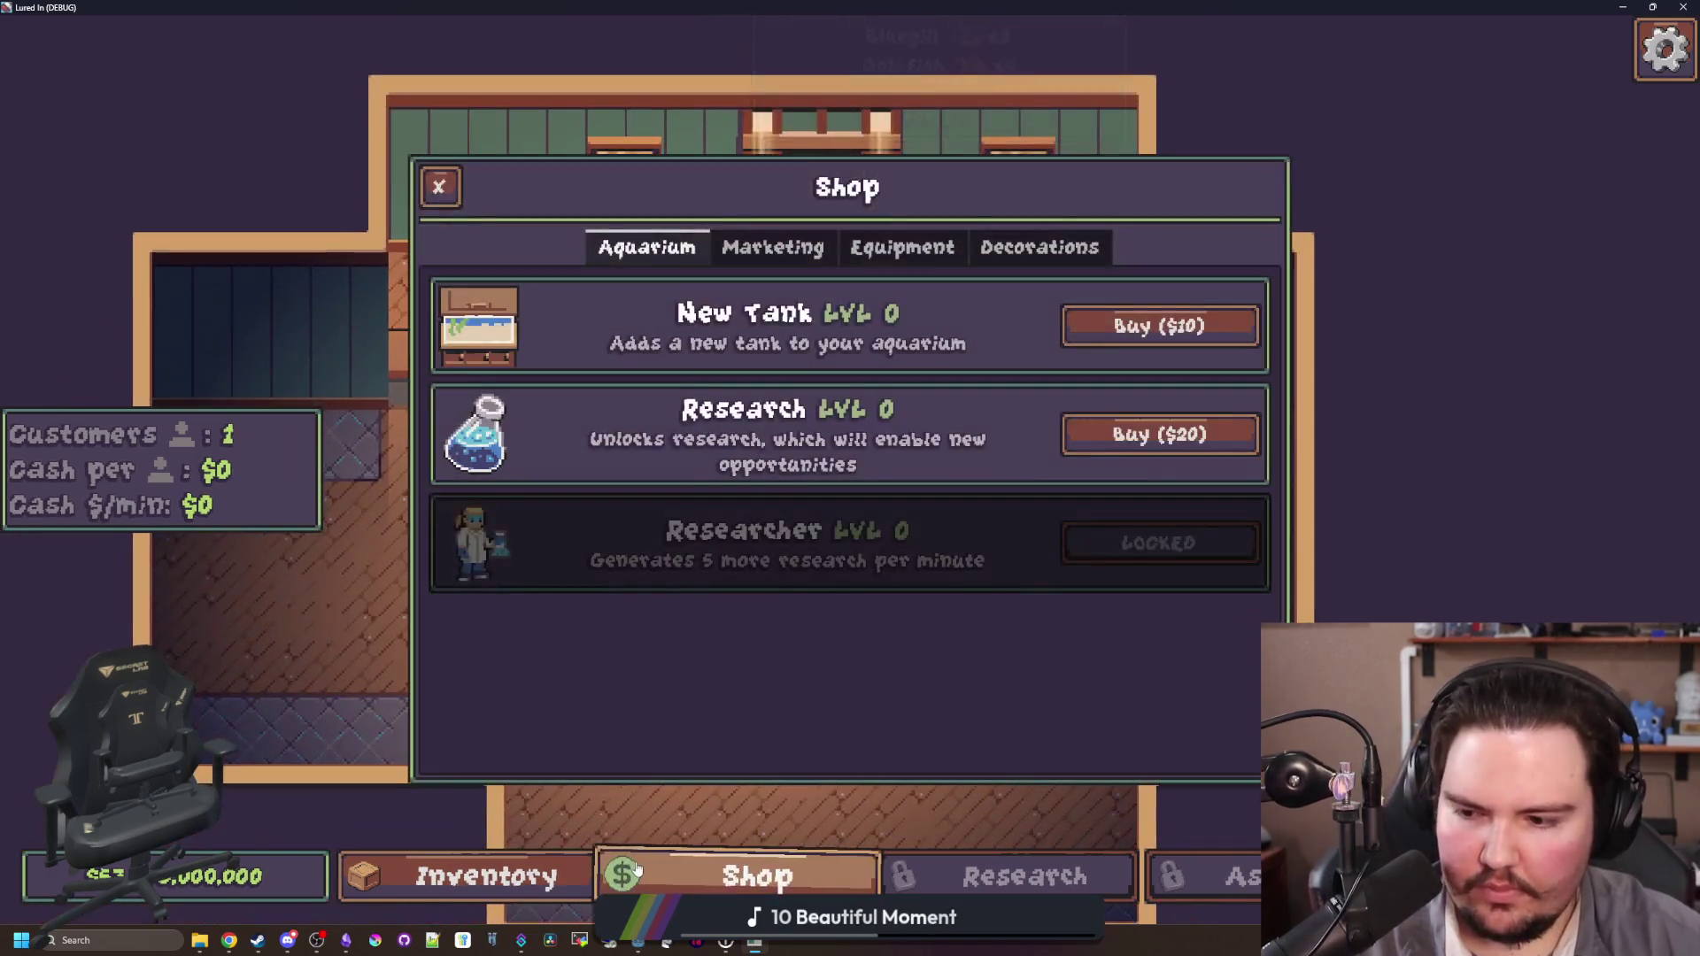
pyautogui.click(1136, 436)
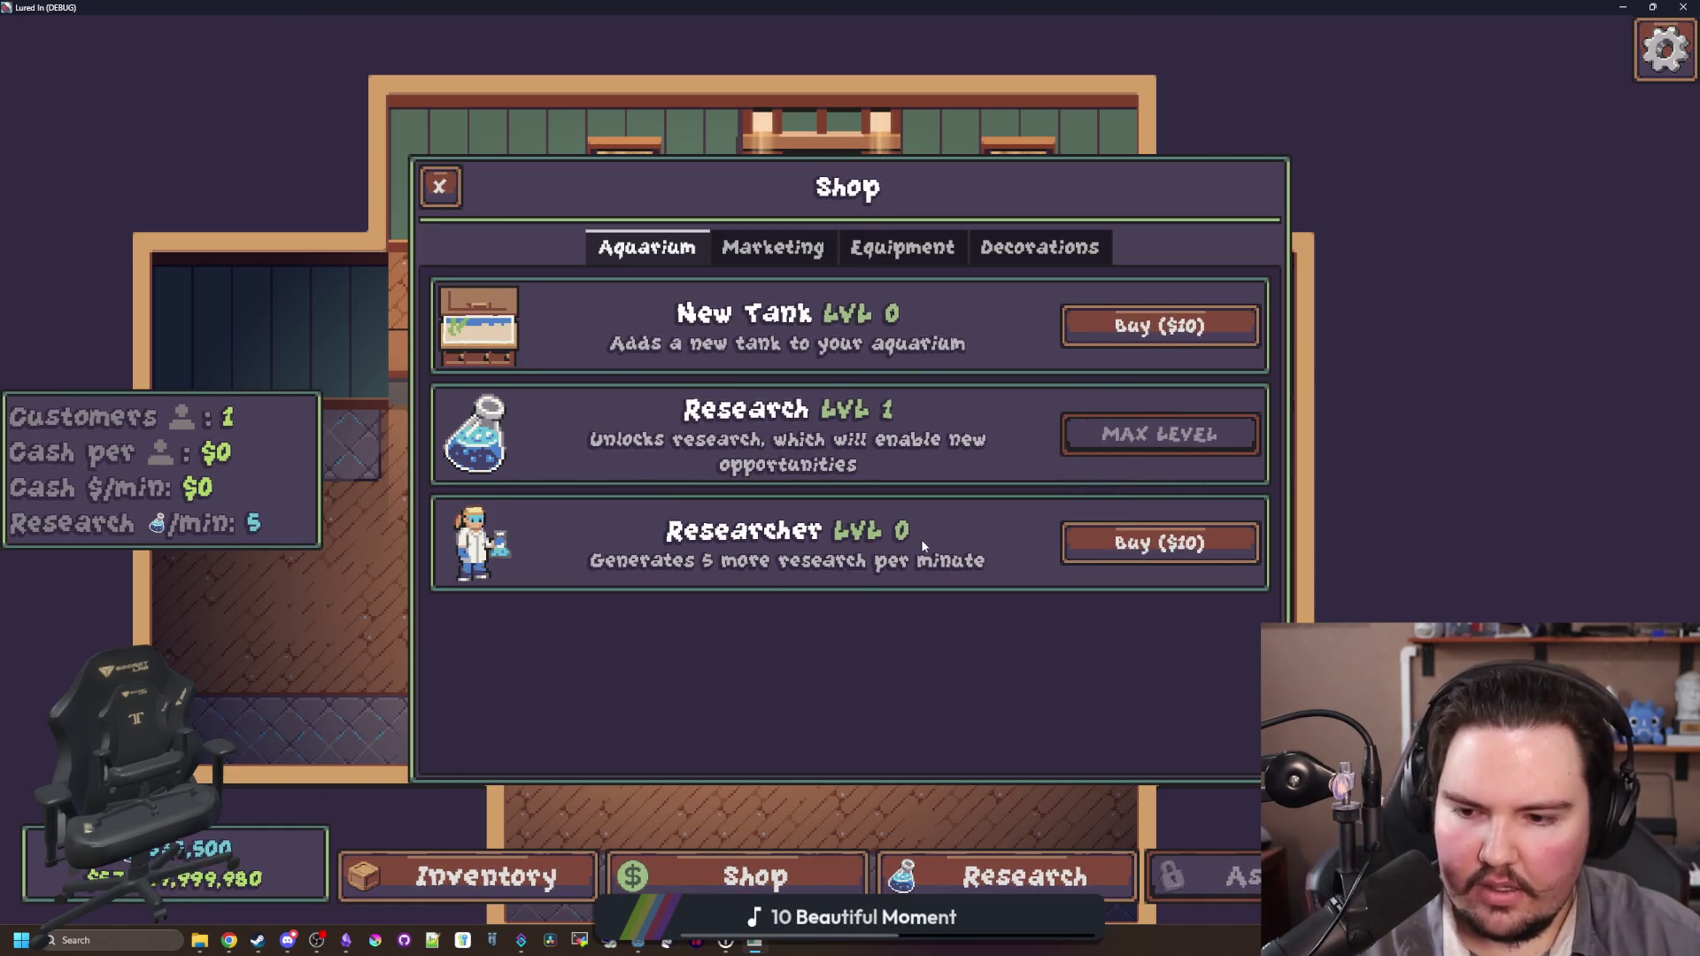
pyautogui.click(995, 863)
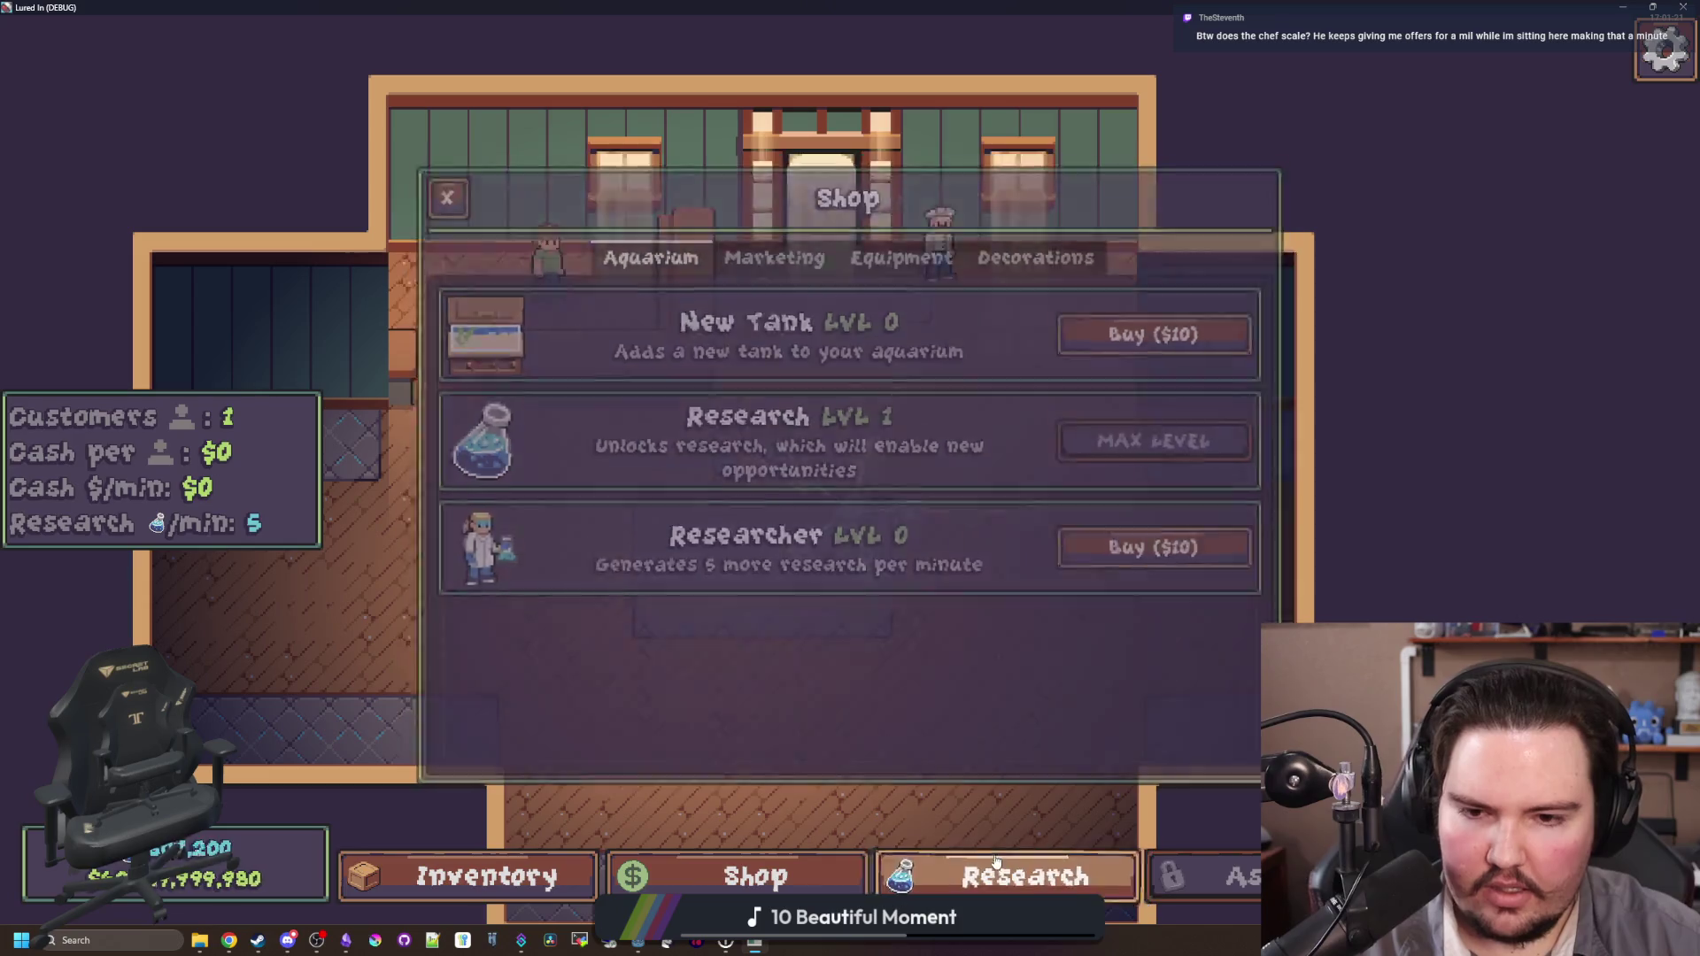
pyautogui.click(778, 449)
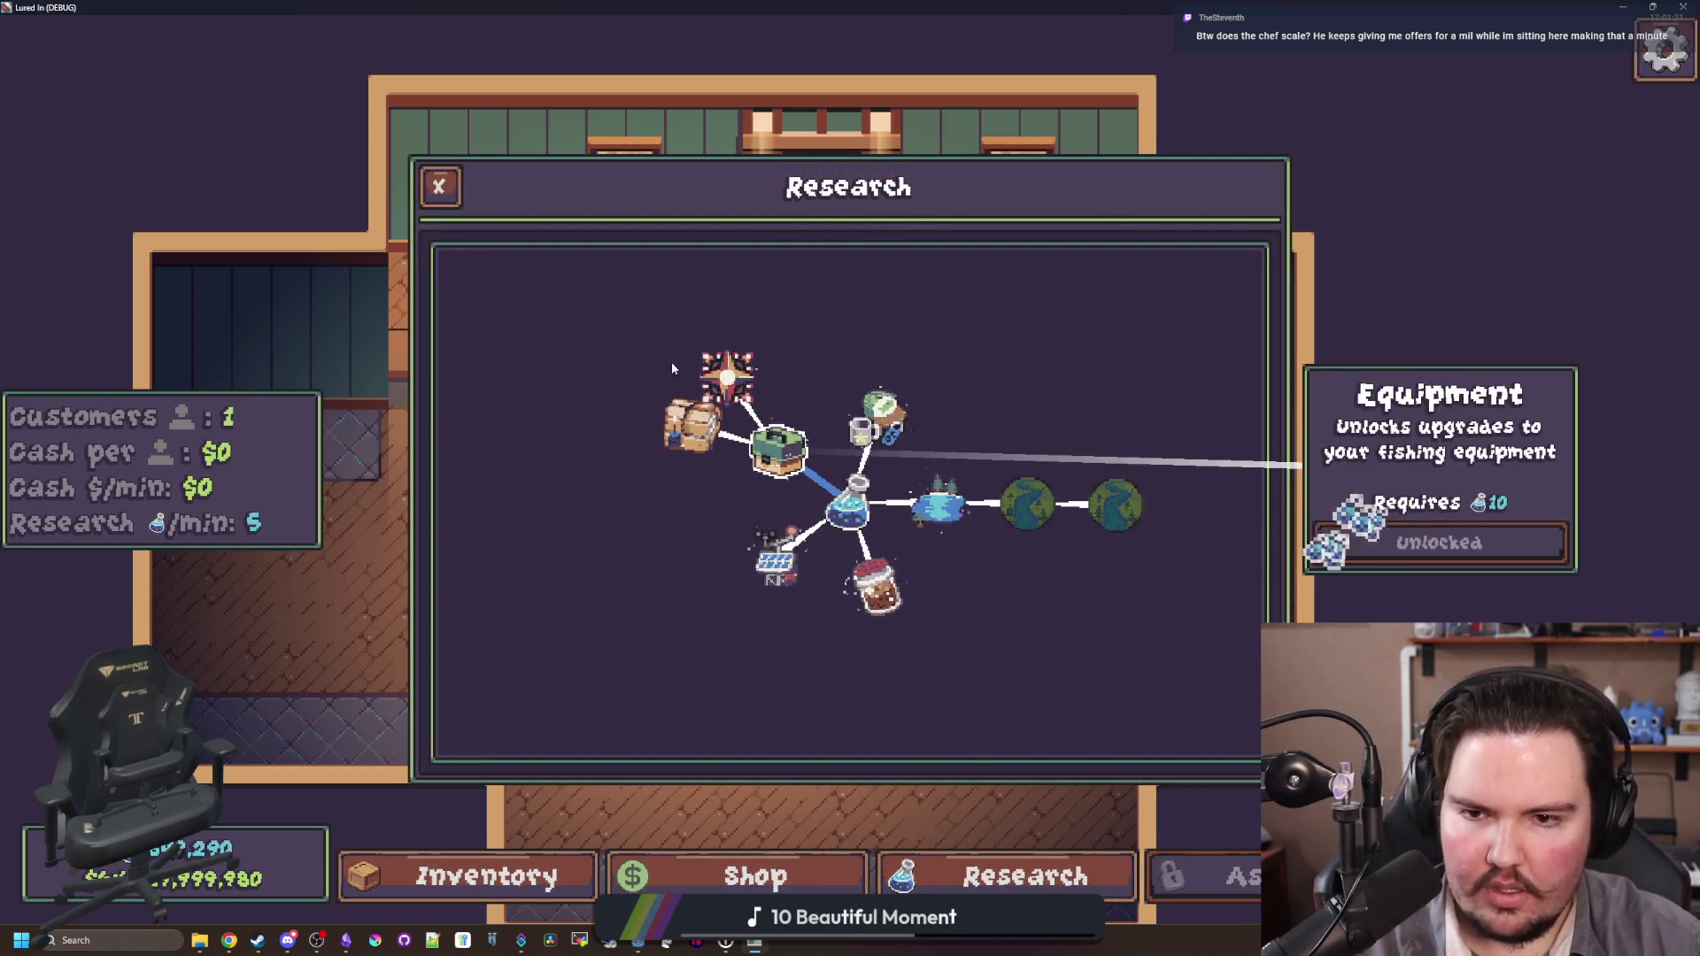
pyautogui.click(727, 376)
pyautogui.click(1439, 541)
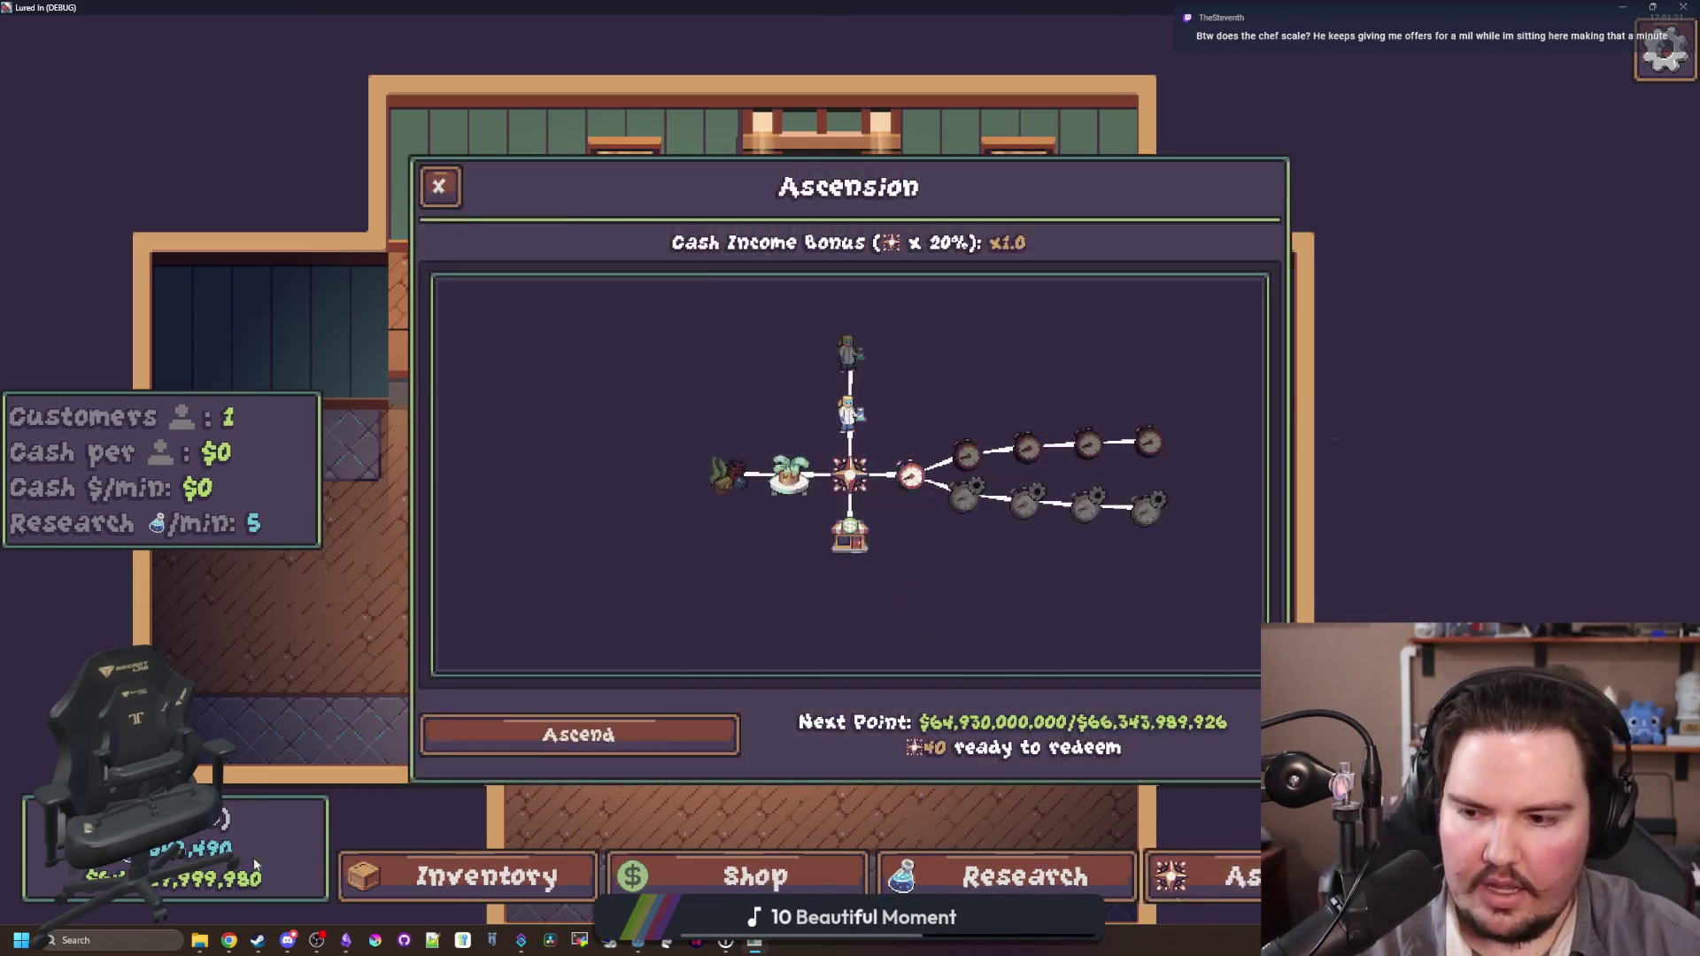
pyautogui.press('Escape')
# Step: Pan the camera around the restaurant to read the chef's $10 fish deal, then minimize the game
pyautogui.press('s')
pyautogui.press('d')
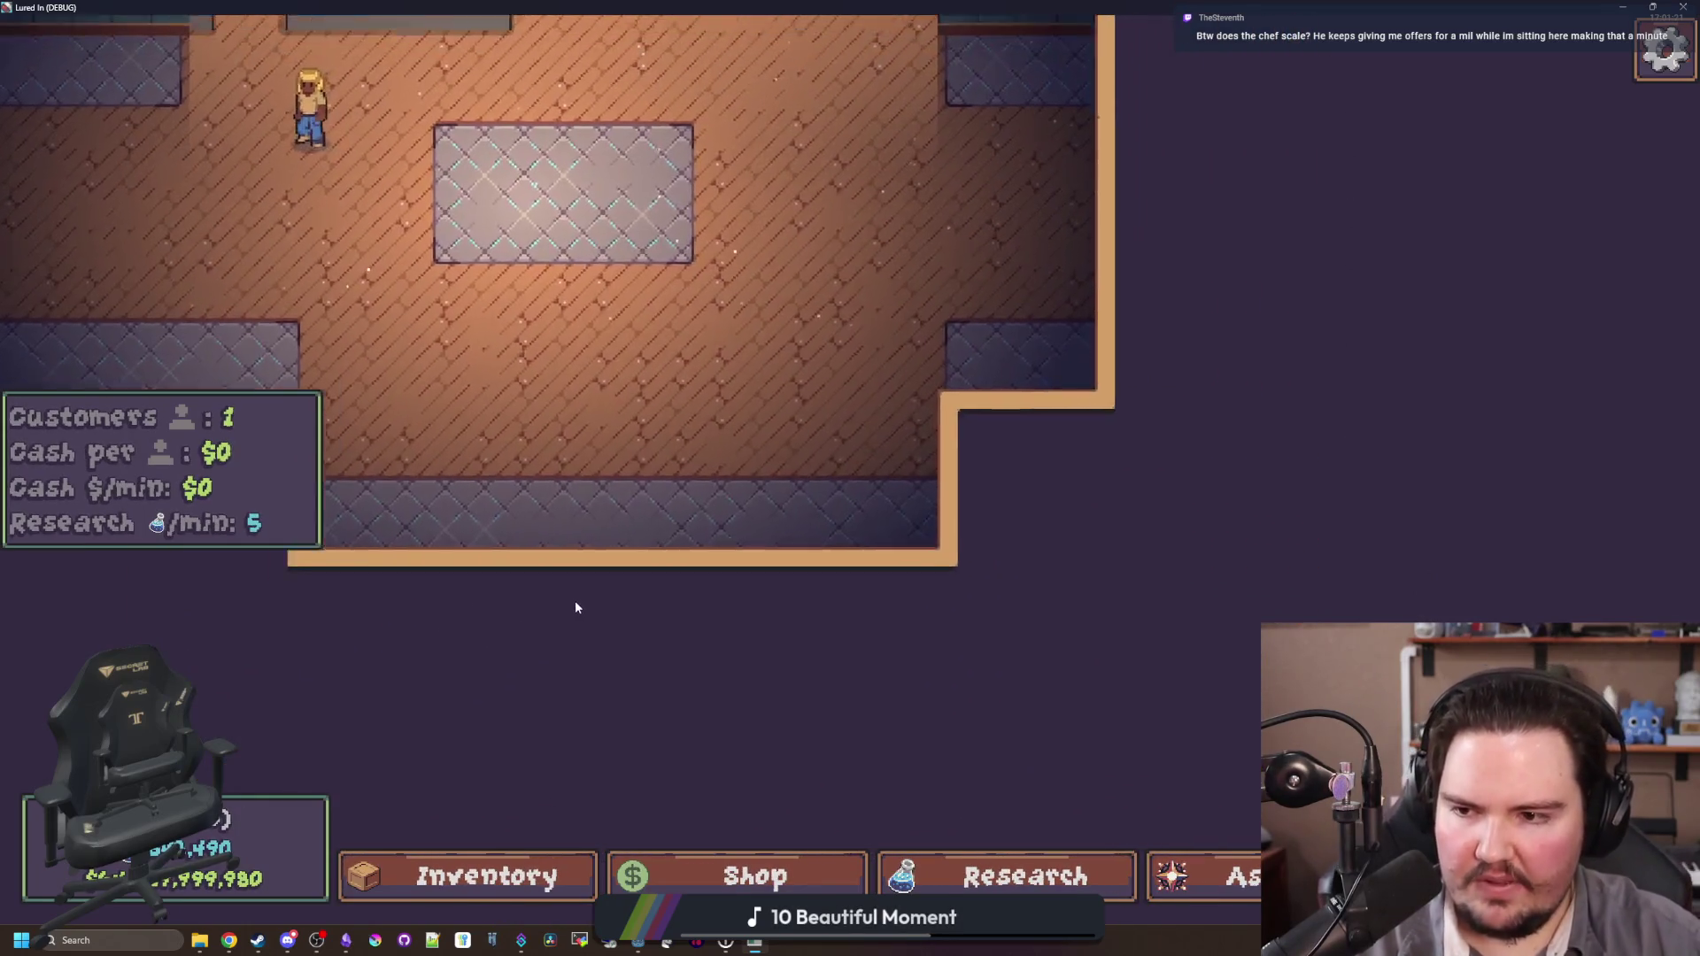
pyautogui.scroll(-3, 576, 607)
pyautogui.press('a')
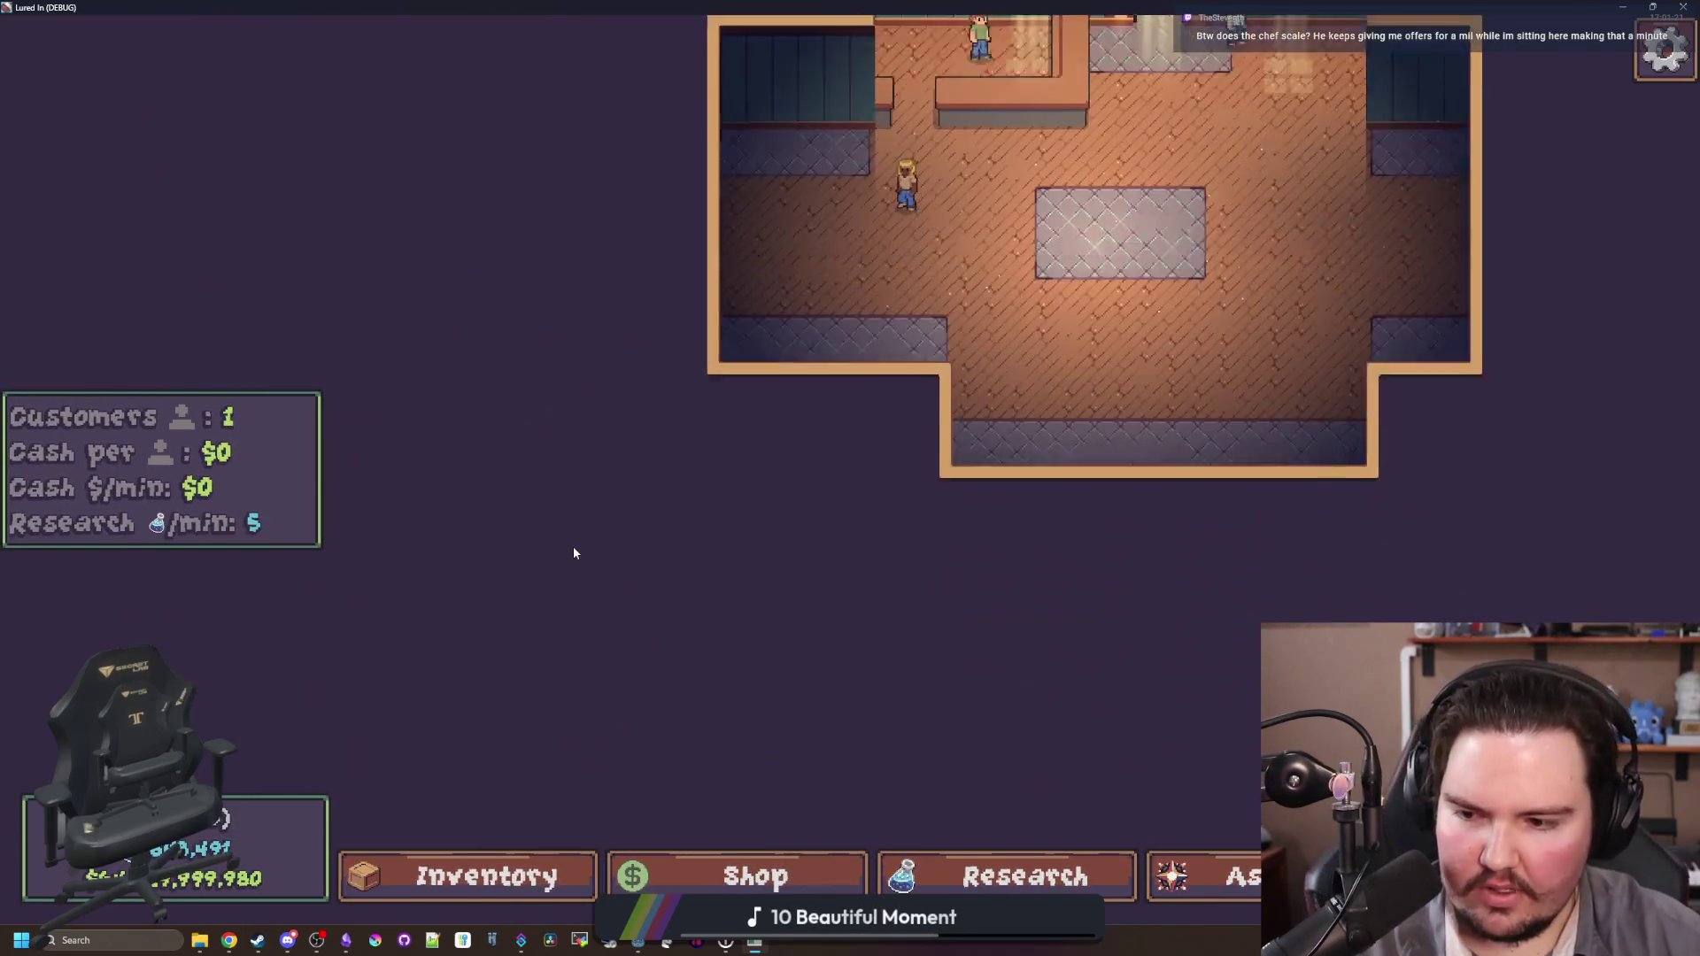
pyautogui.press('d')
pyautogui.press('w')
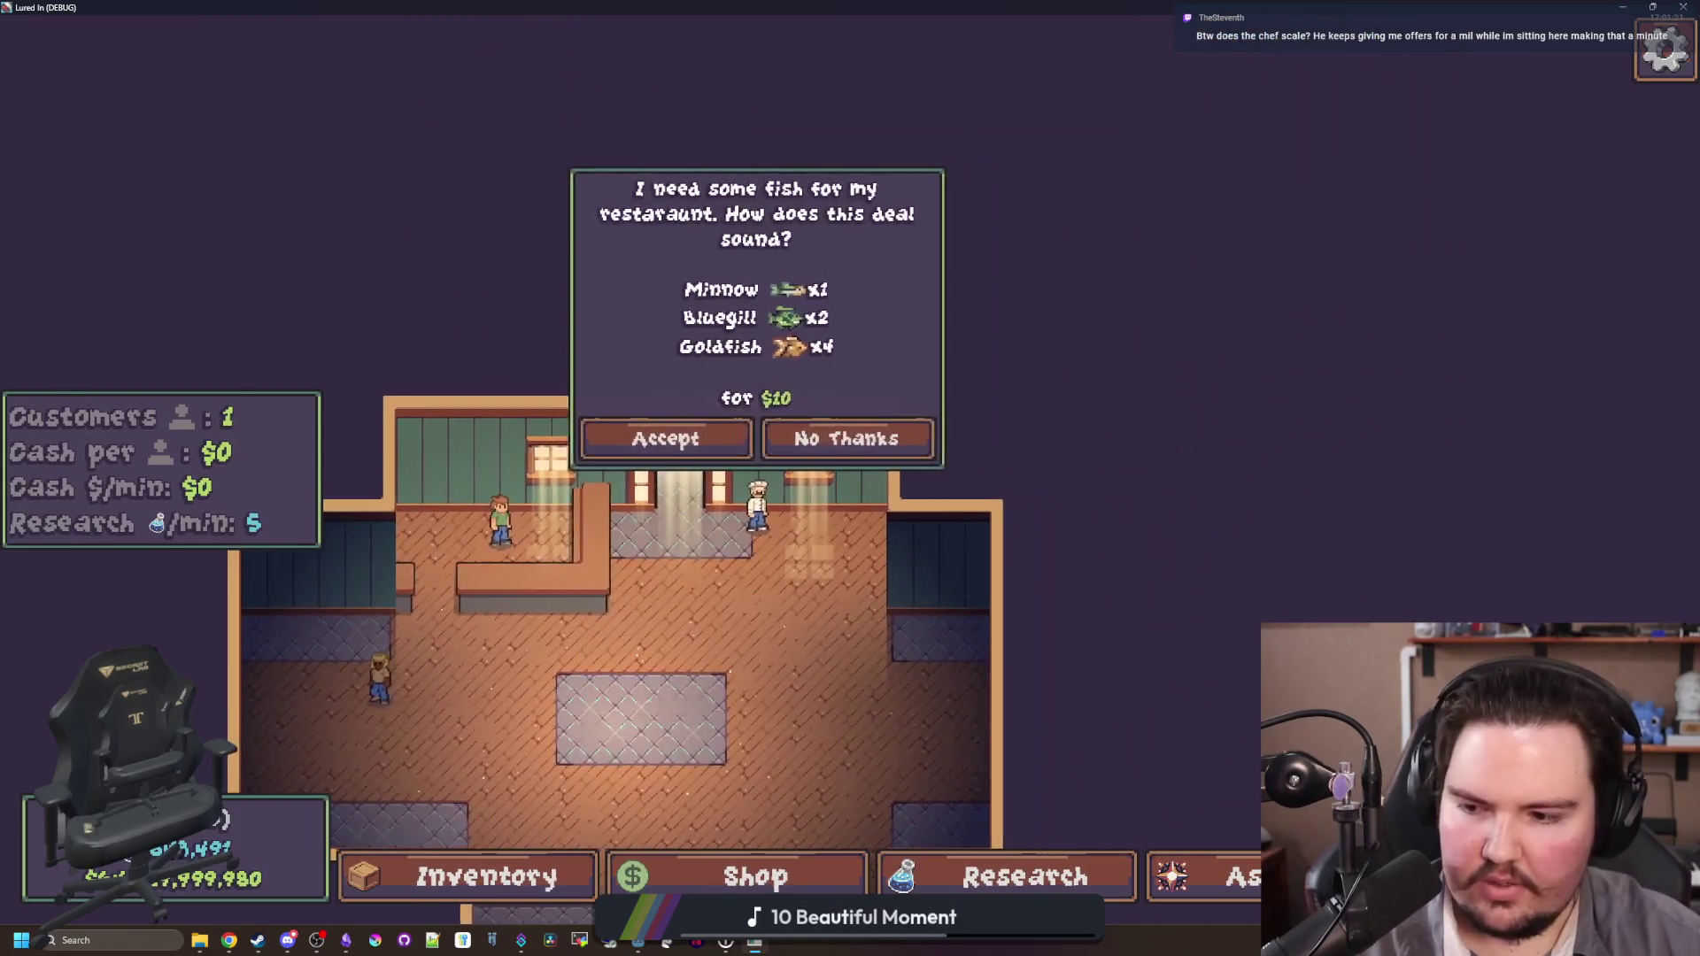
pyautogui.press('s')
pyautogui.press('a')
pyautogui.press('w')
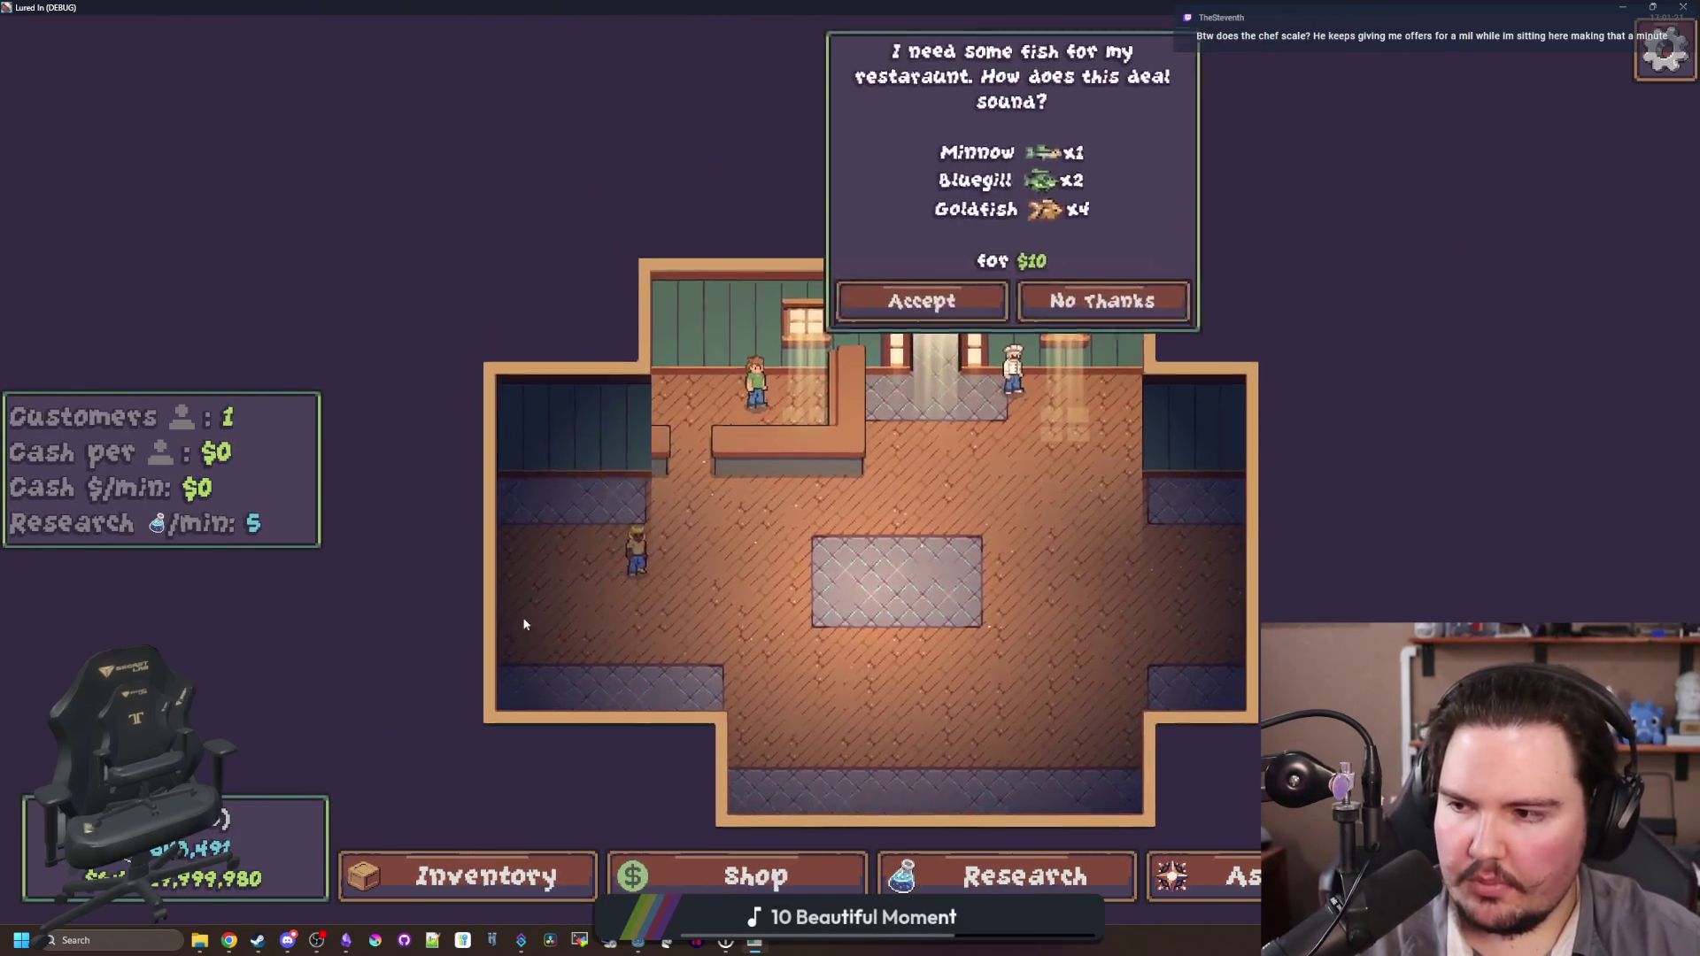
pyautogui.press('d')
pyautogui.press('s')
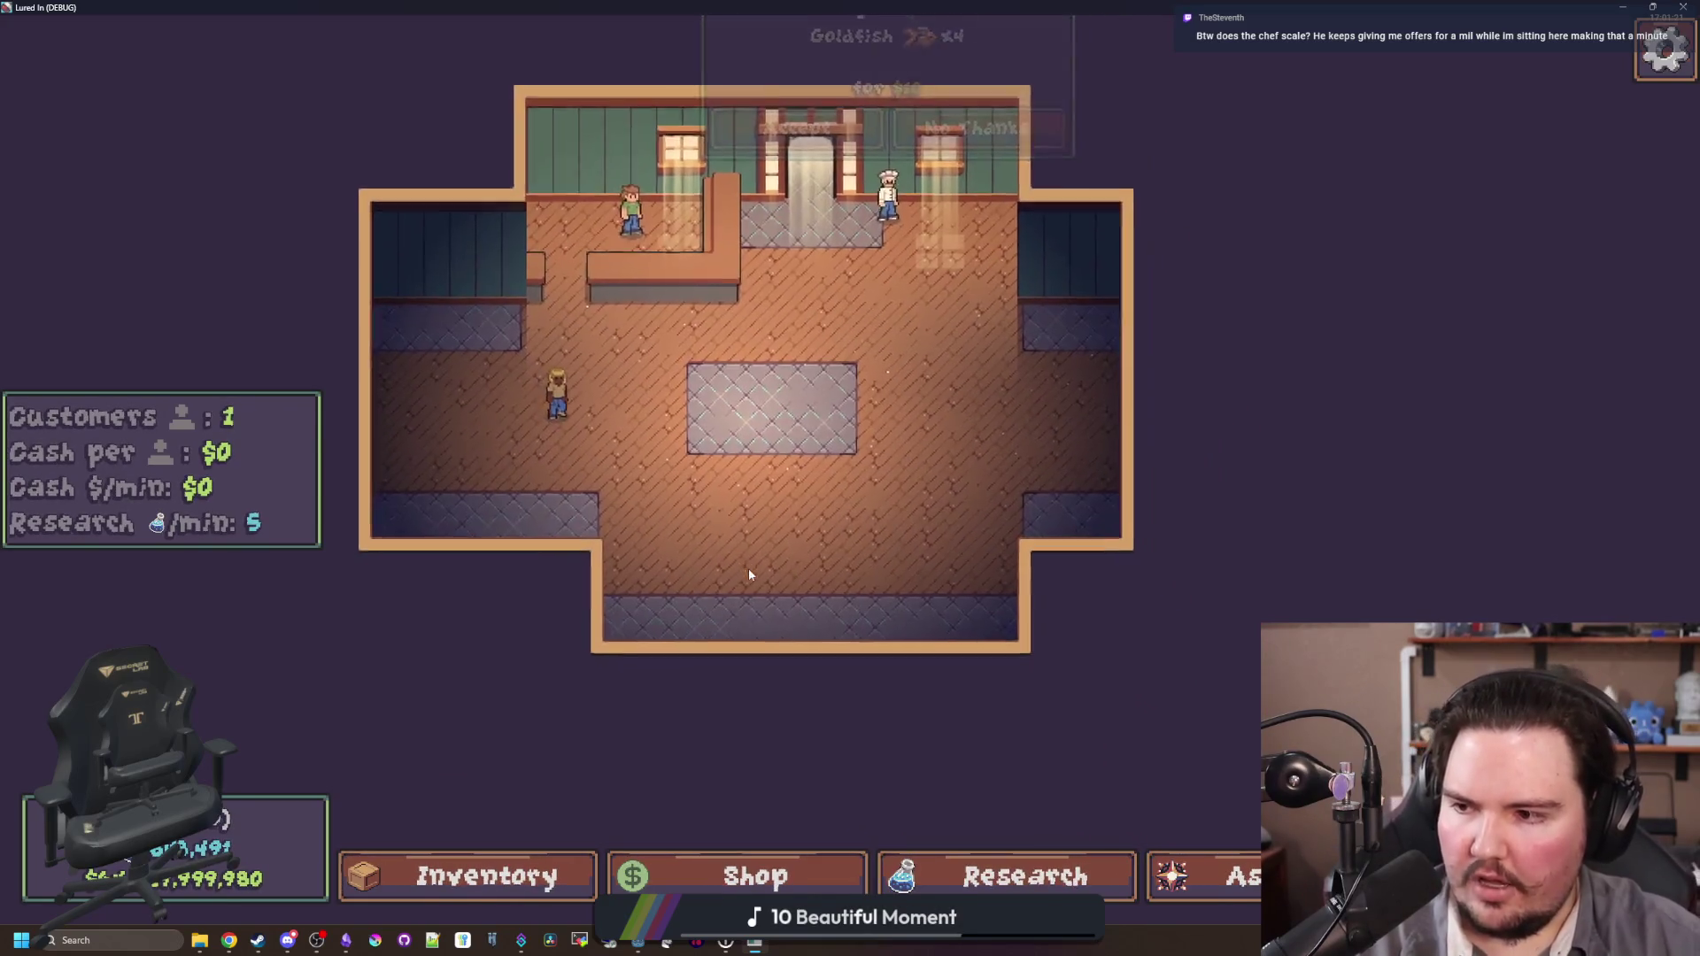
pyautogui.press('a')
pyautogui.press('w')
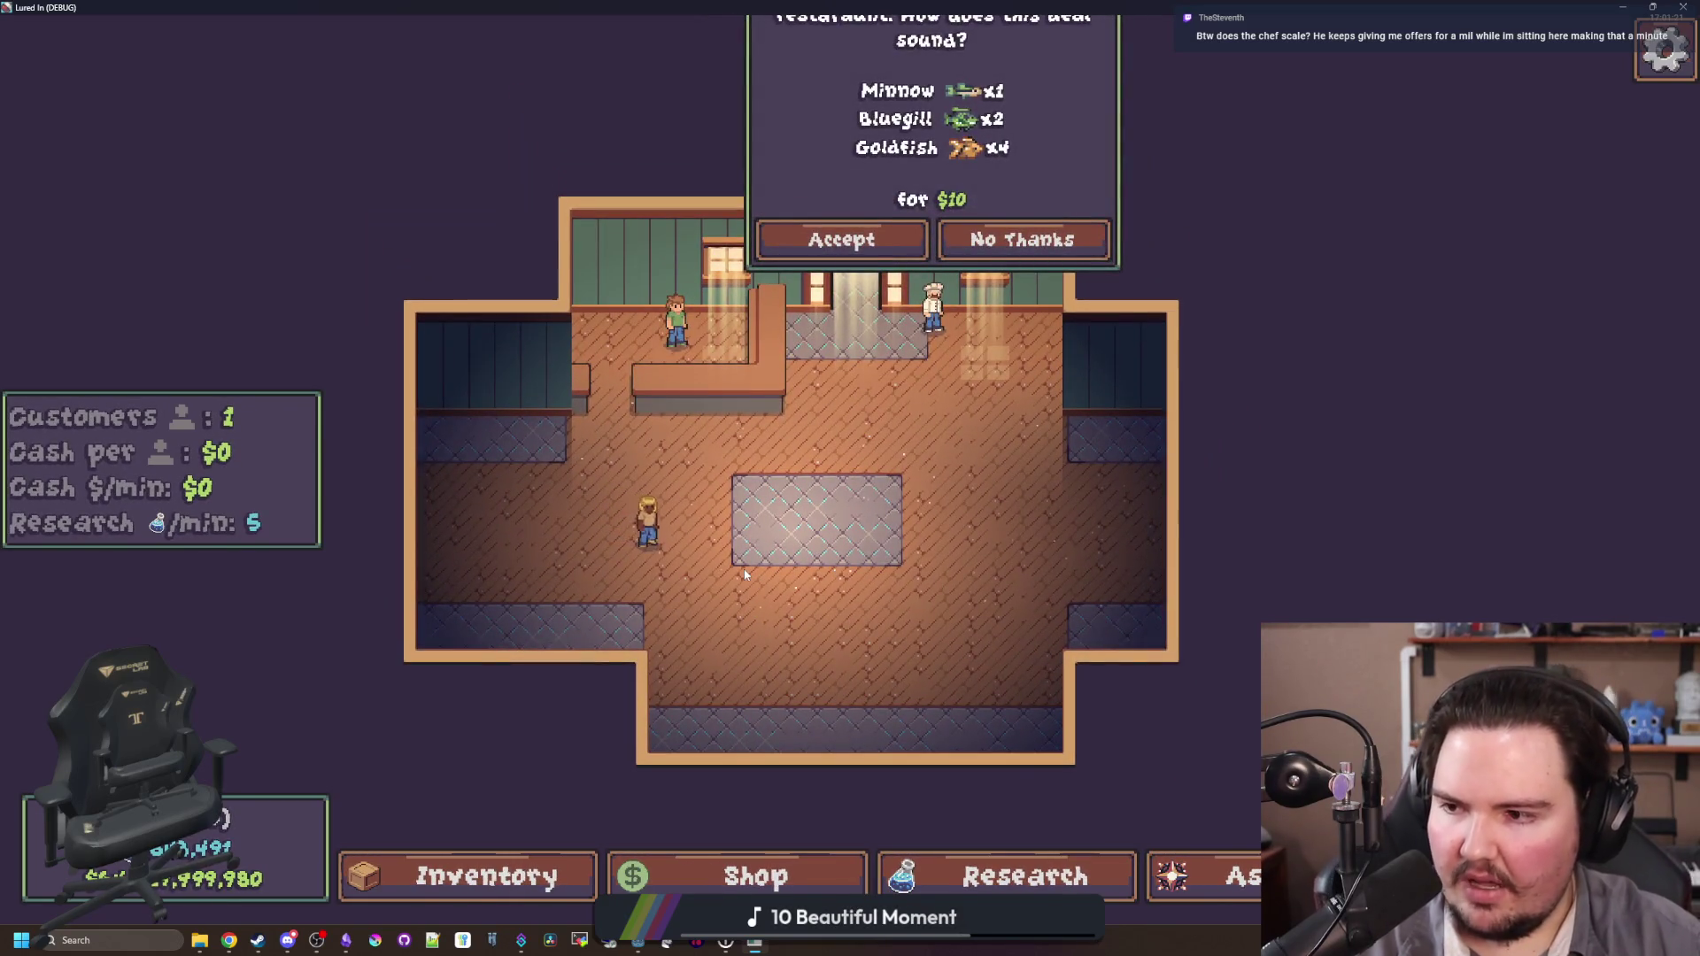
pyautogui.press('w')
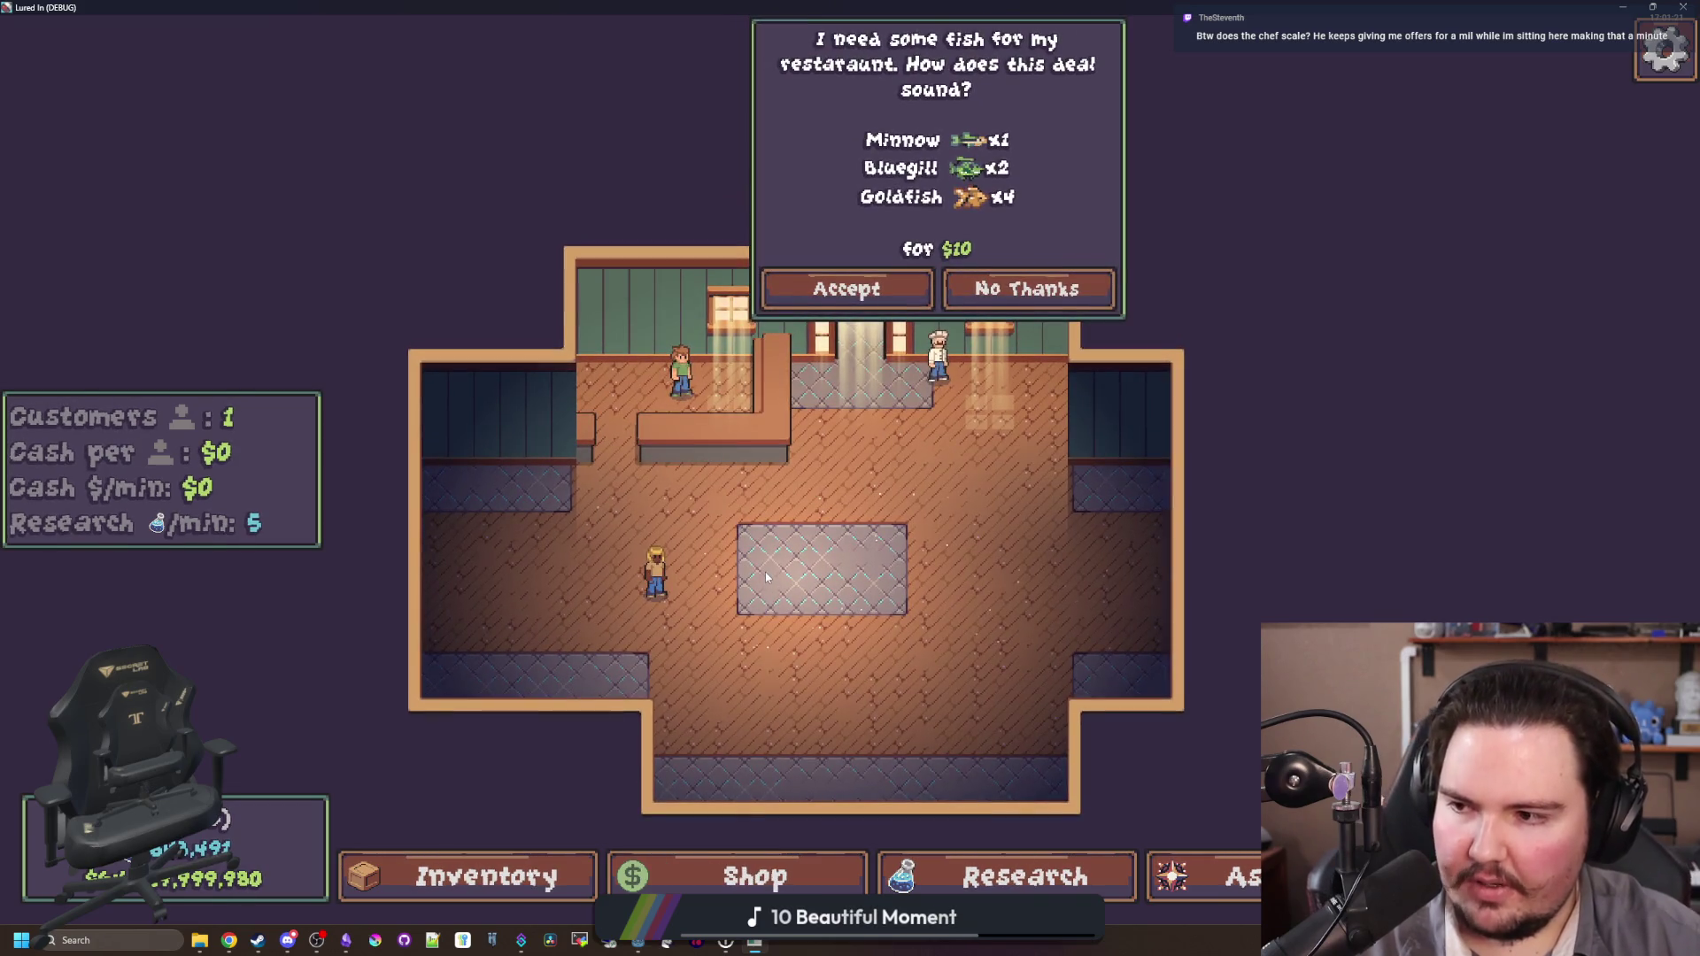
pyautogui.press('w')
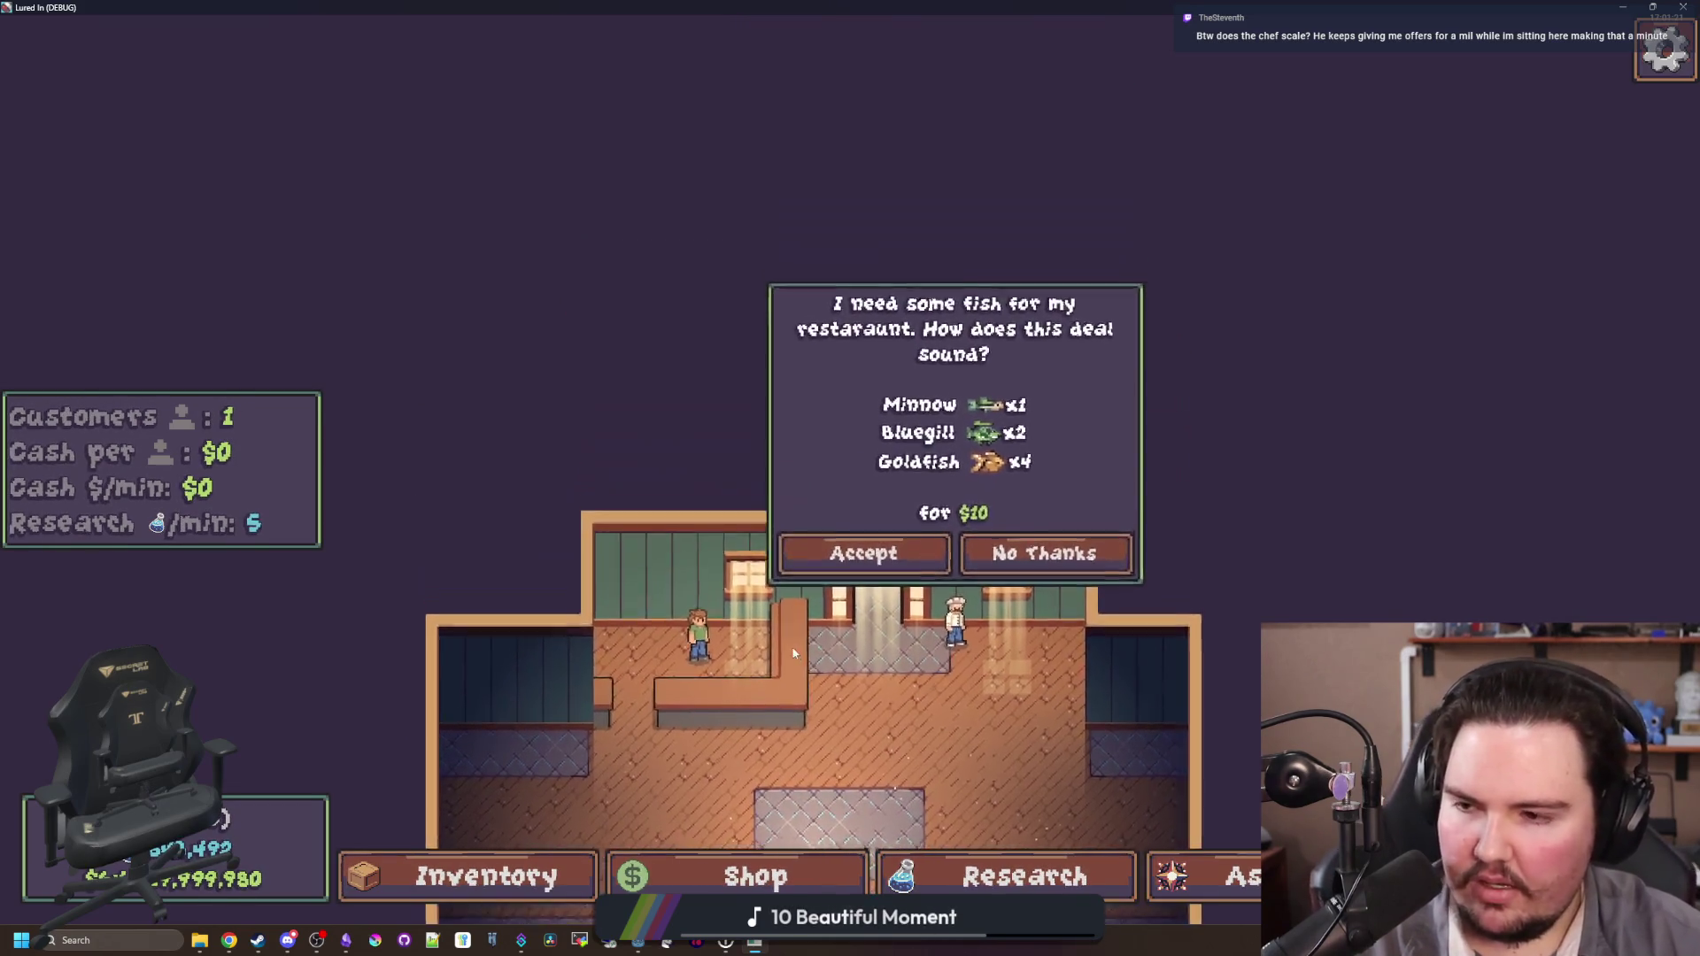
pyautogui.press('s')
pyautogui.press('d')
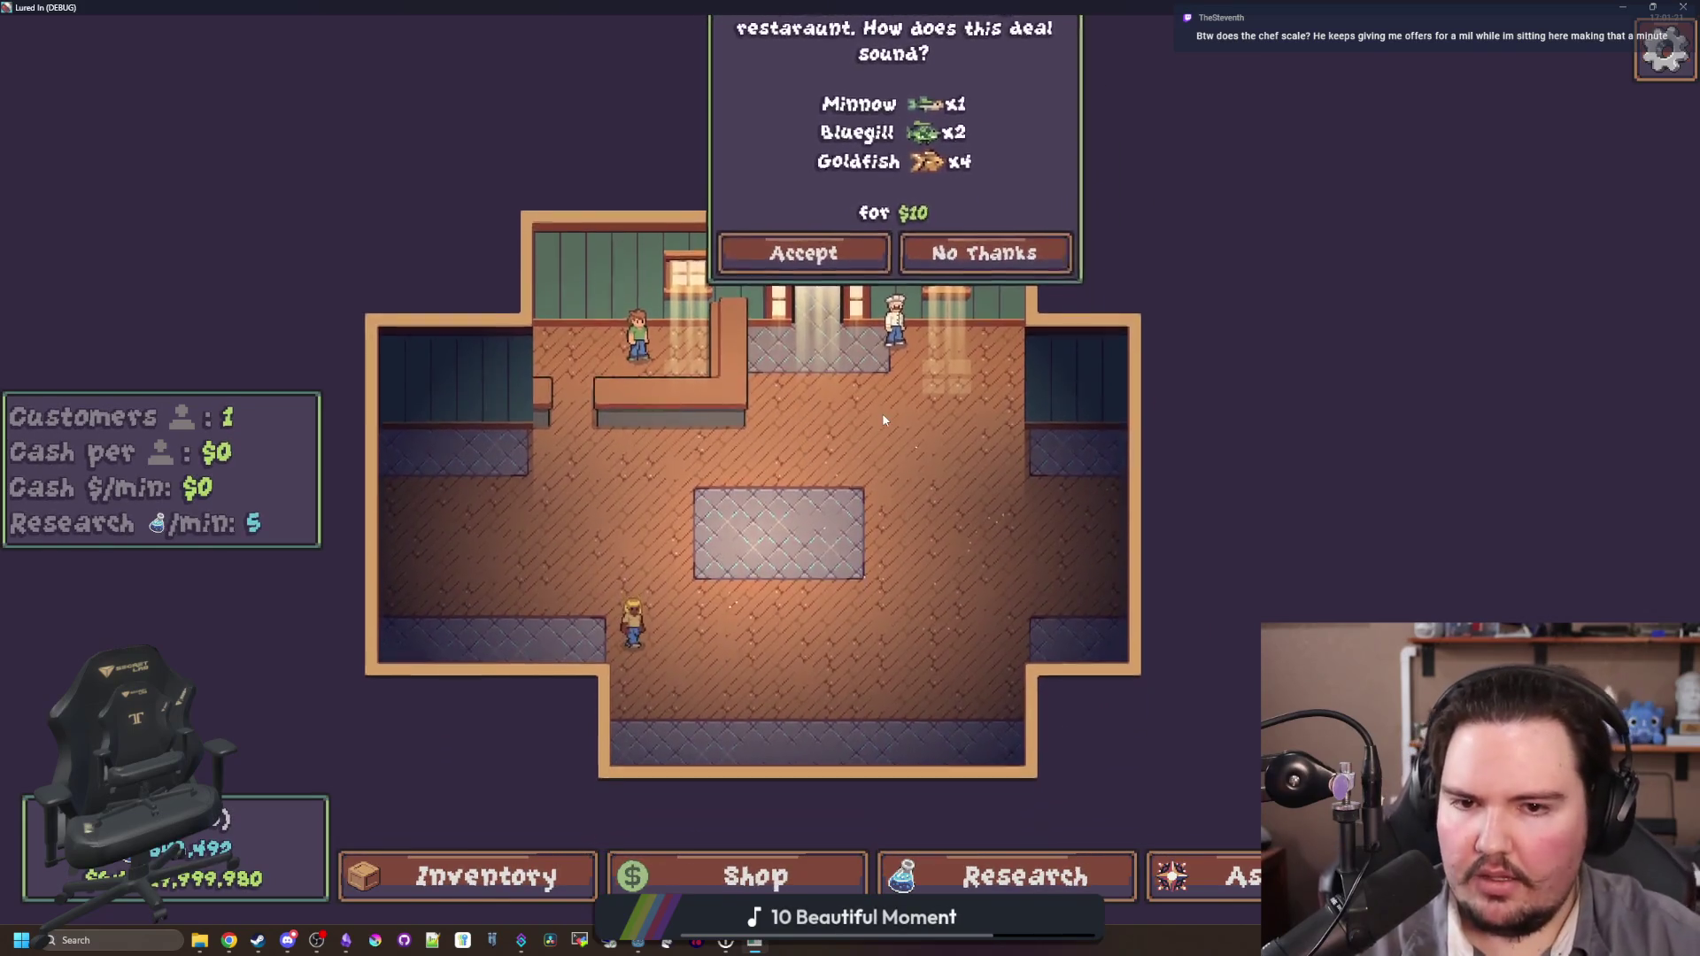
pyautogui.press('w')
pyautogui.press('a')
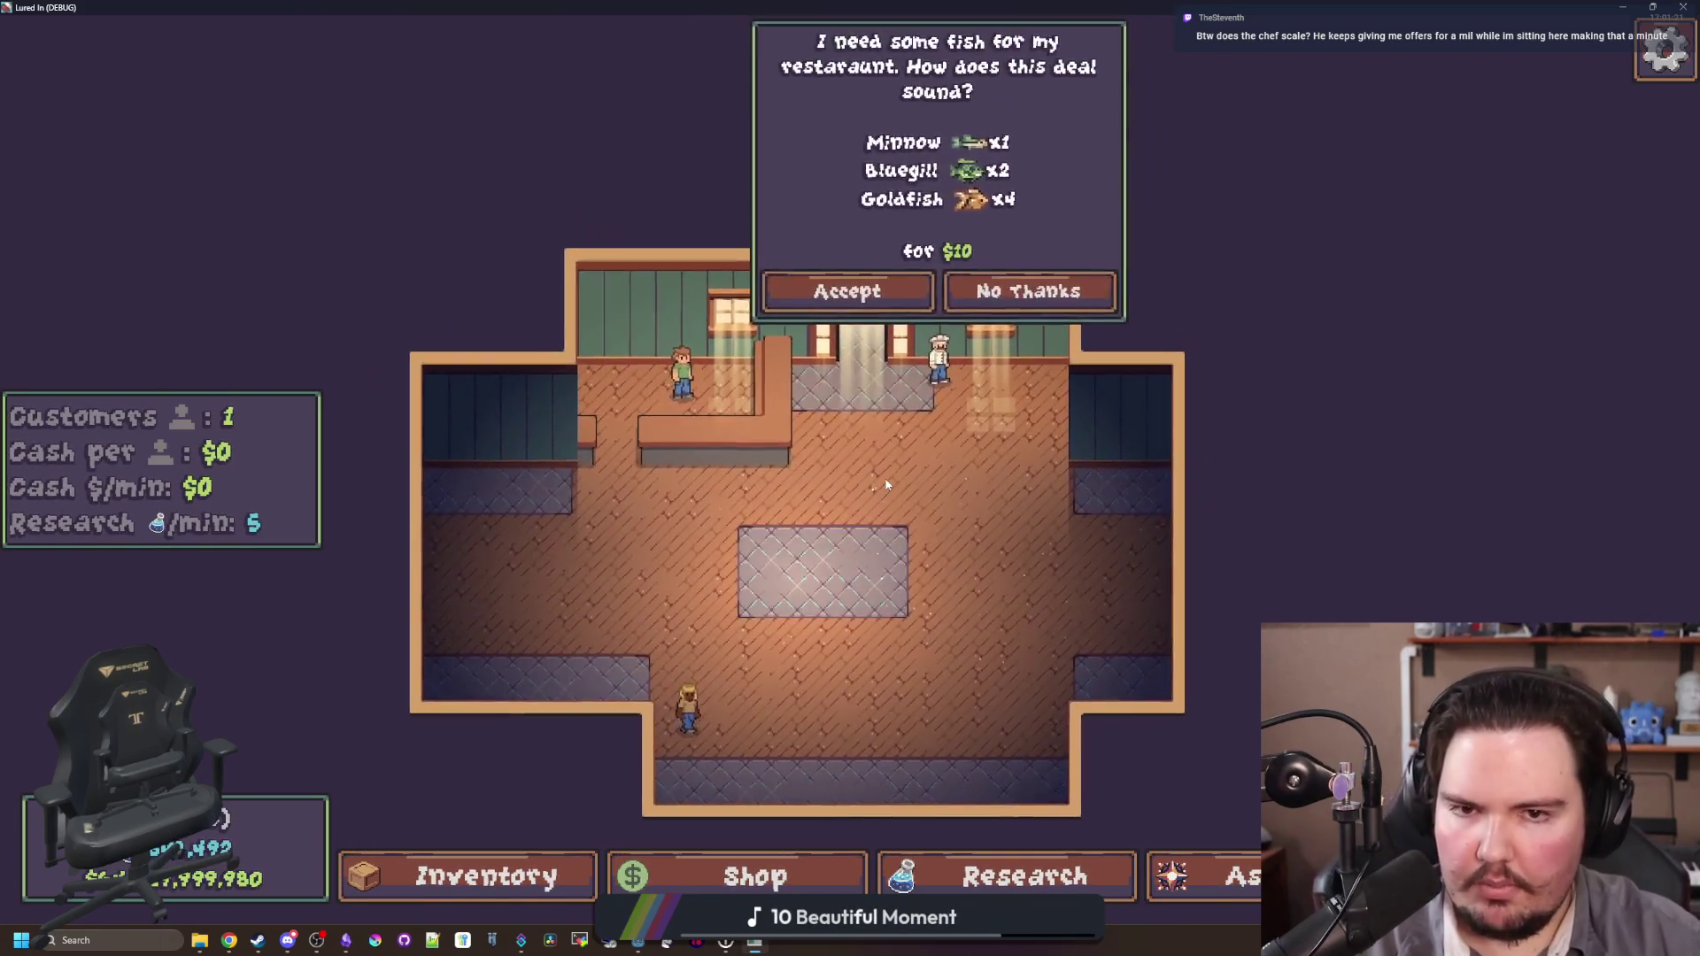
pyautogui.press('super+Down')
pyautogui.press('super+Down')
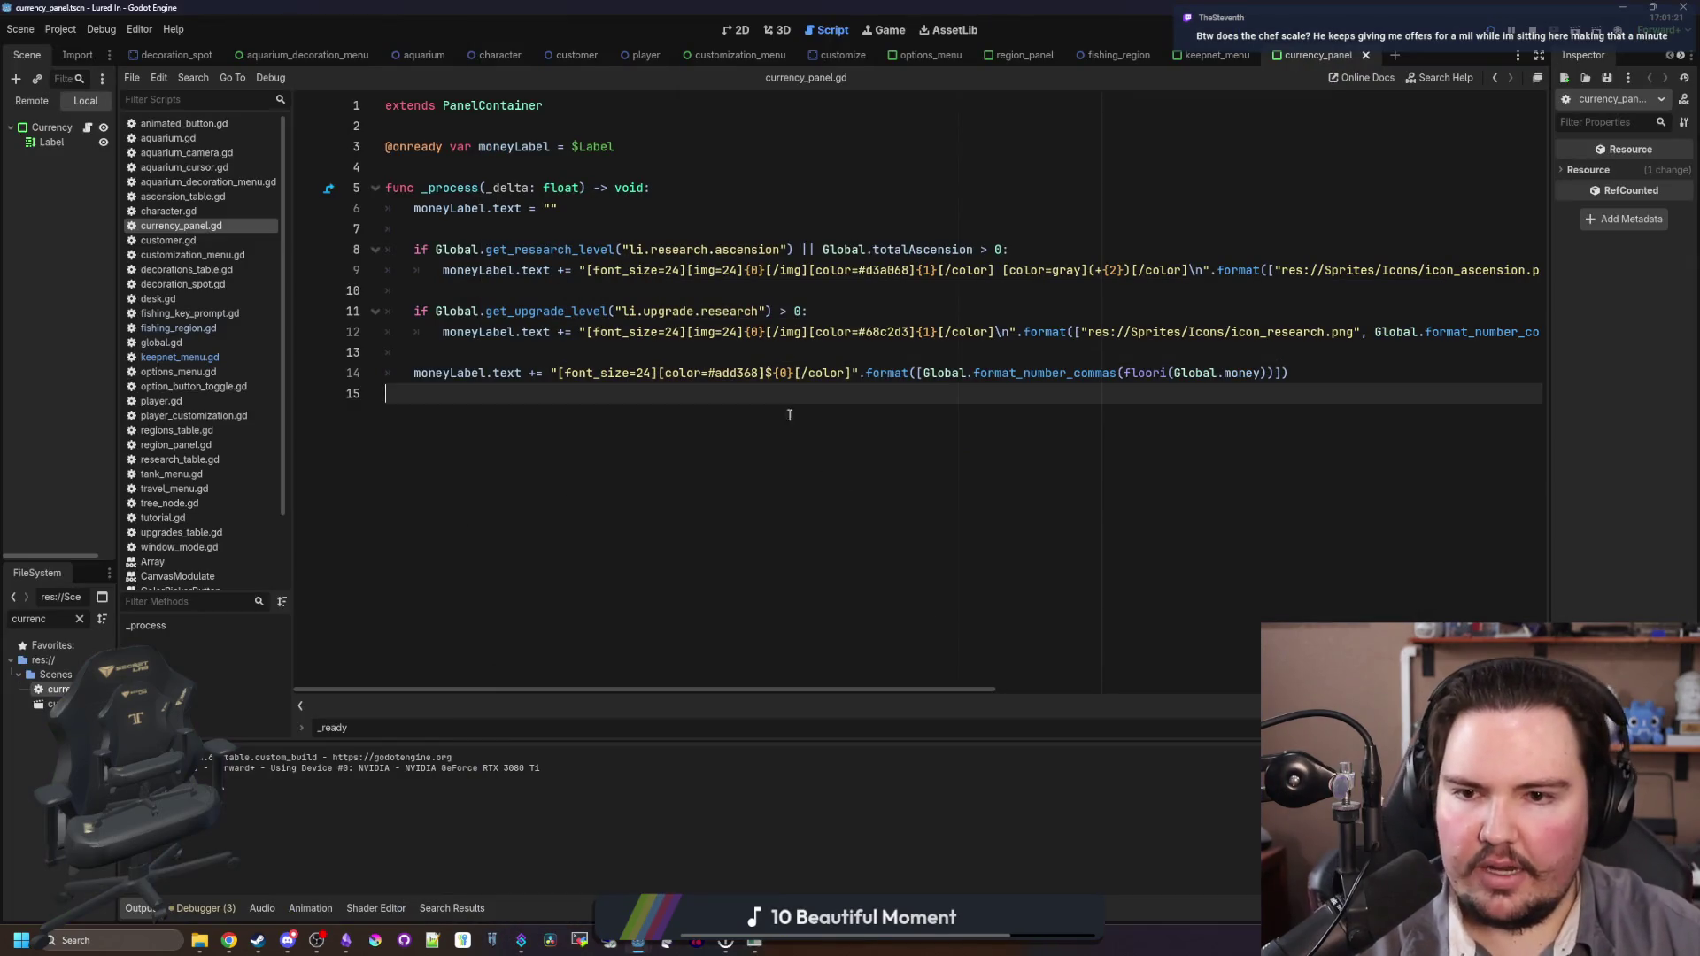
# Step: Bring the running game window back to the front and maximize it, panning around the room
pyautogui.click(761, 943)
pyautogui.doubleClick(921, 701)
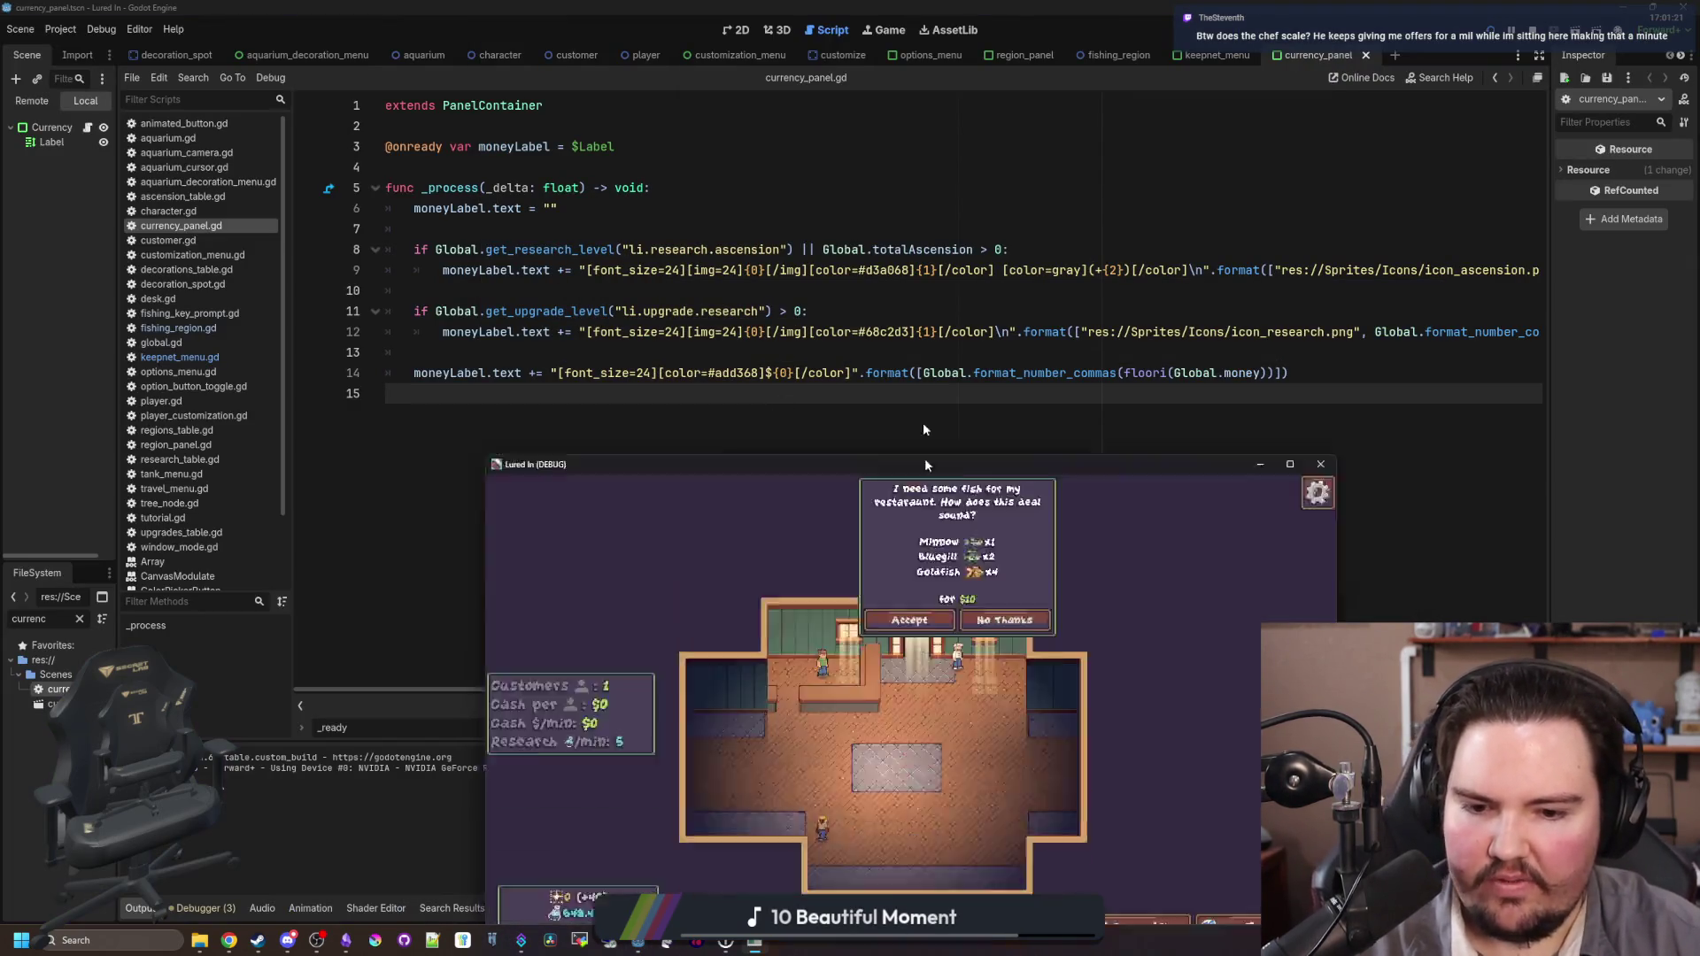
pyautogui.press('w')
pyautogui.press('s')
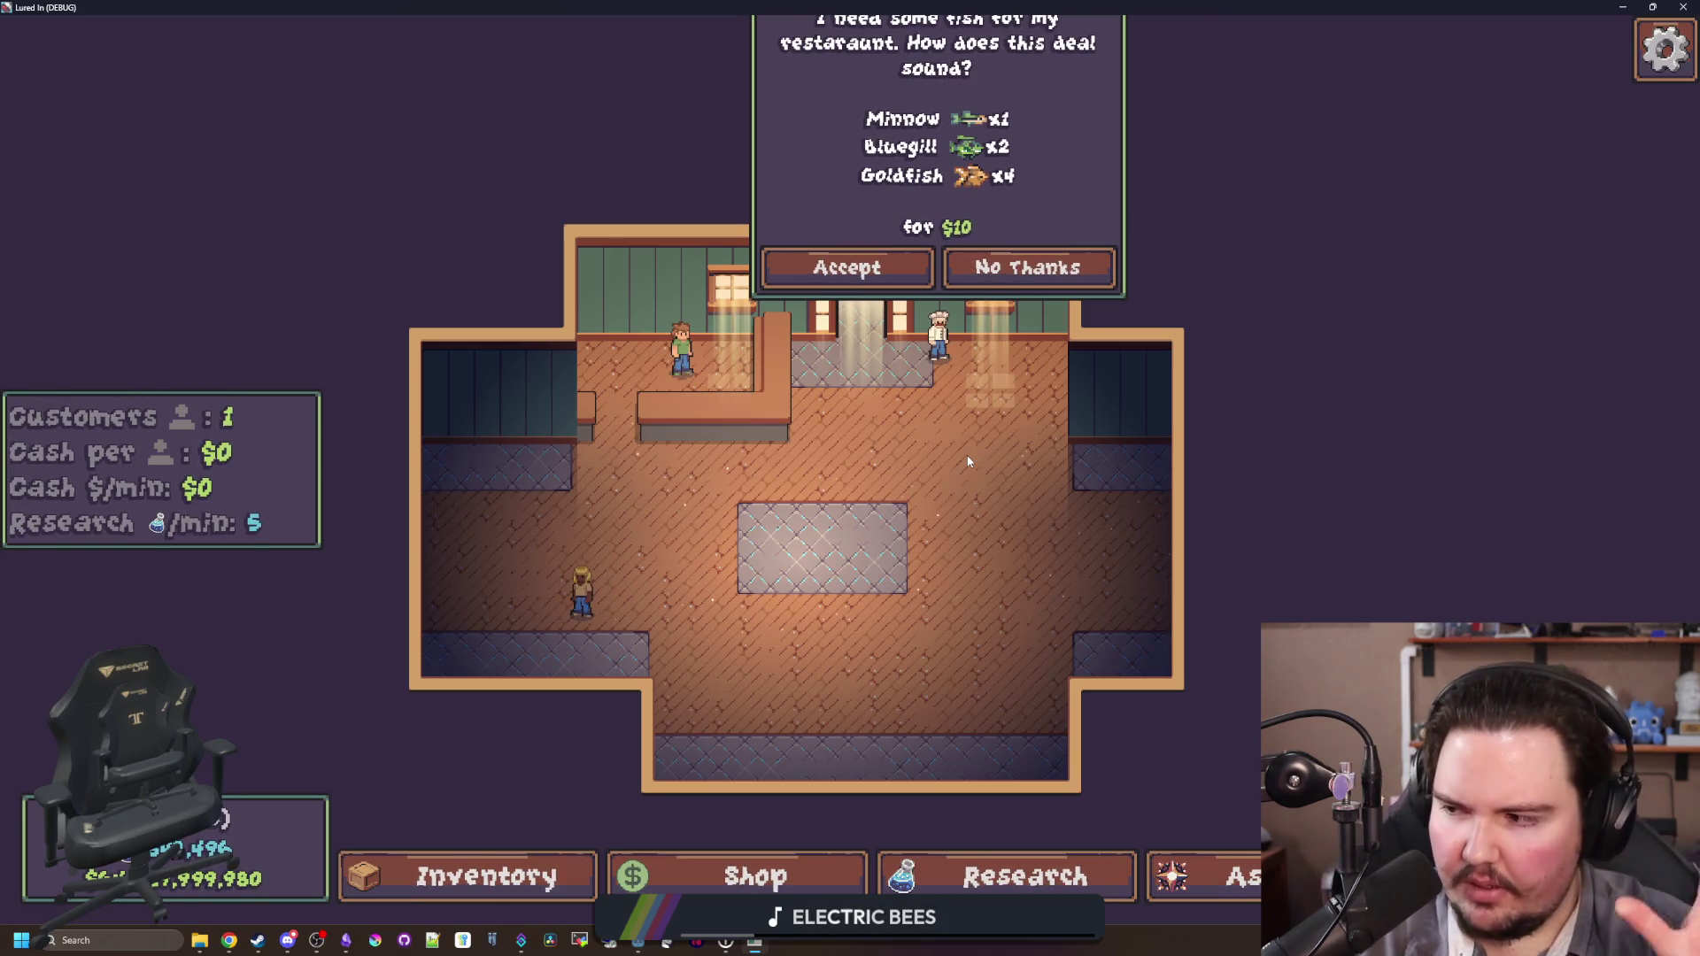
# Step: Open the in-game fish inventory and scroll through the fish list
pyautogui.click(425, 874)
pyautogui.scroll(-10, 646, 460)
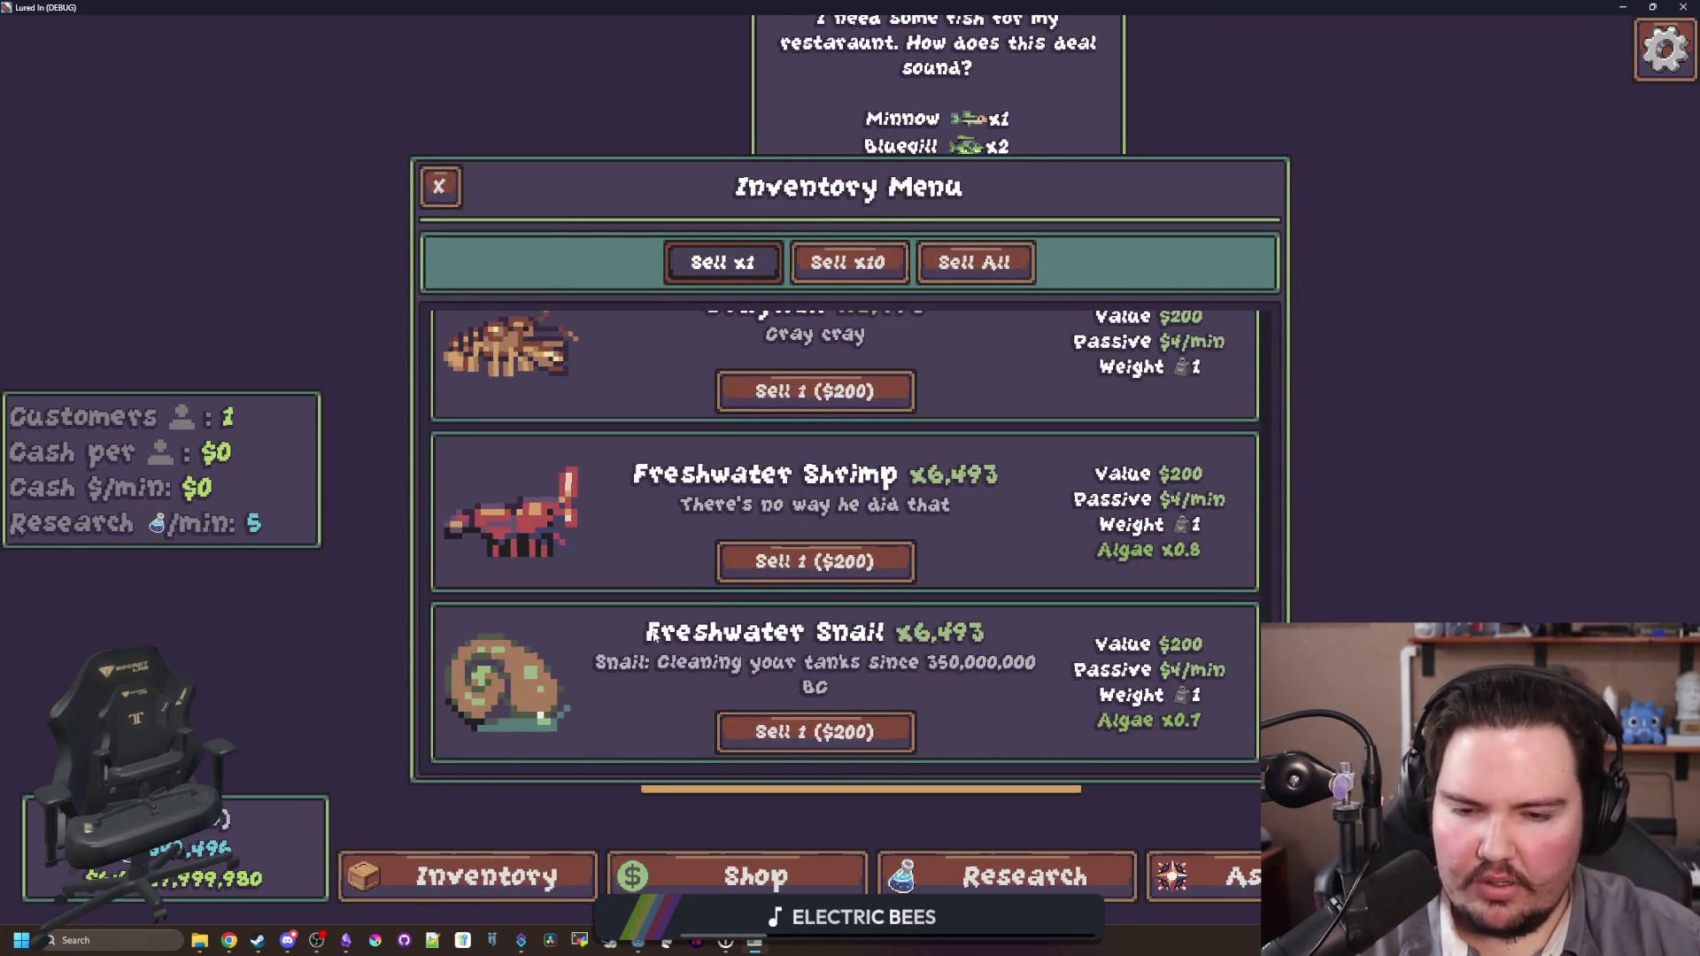
pyautogui.scroll(5, 655, 619)
pyautogui.scroll(-5, 652, 629)
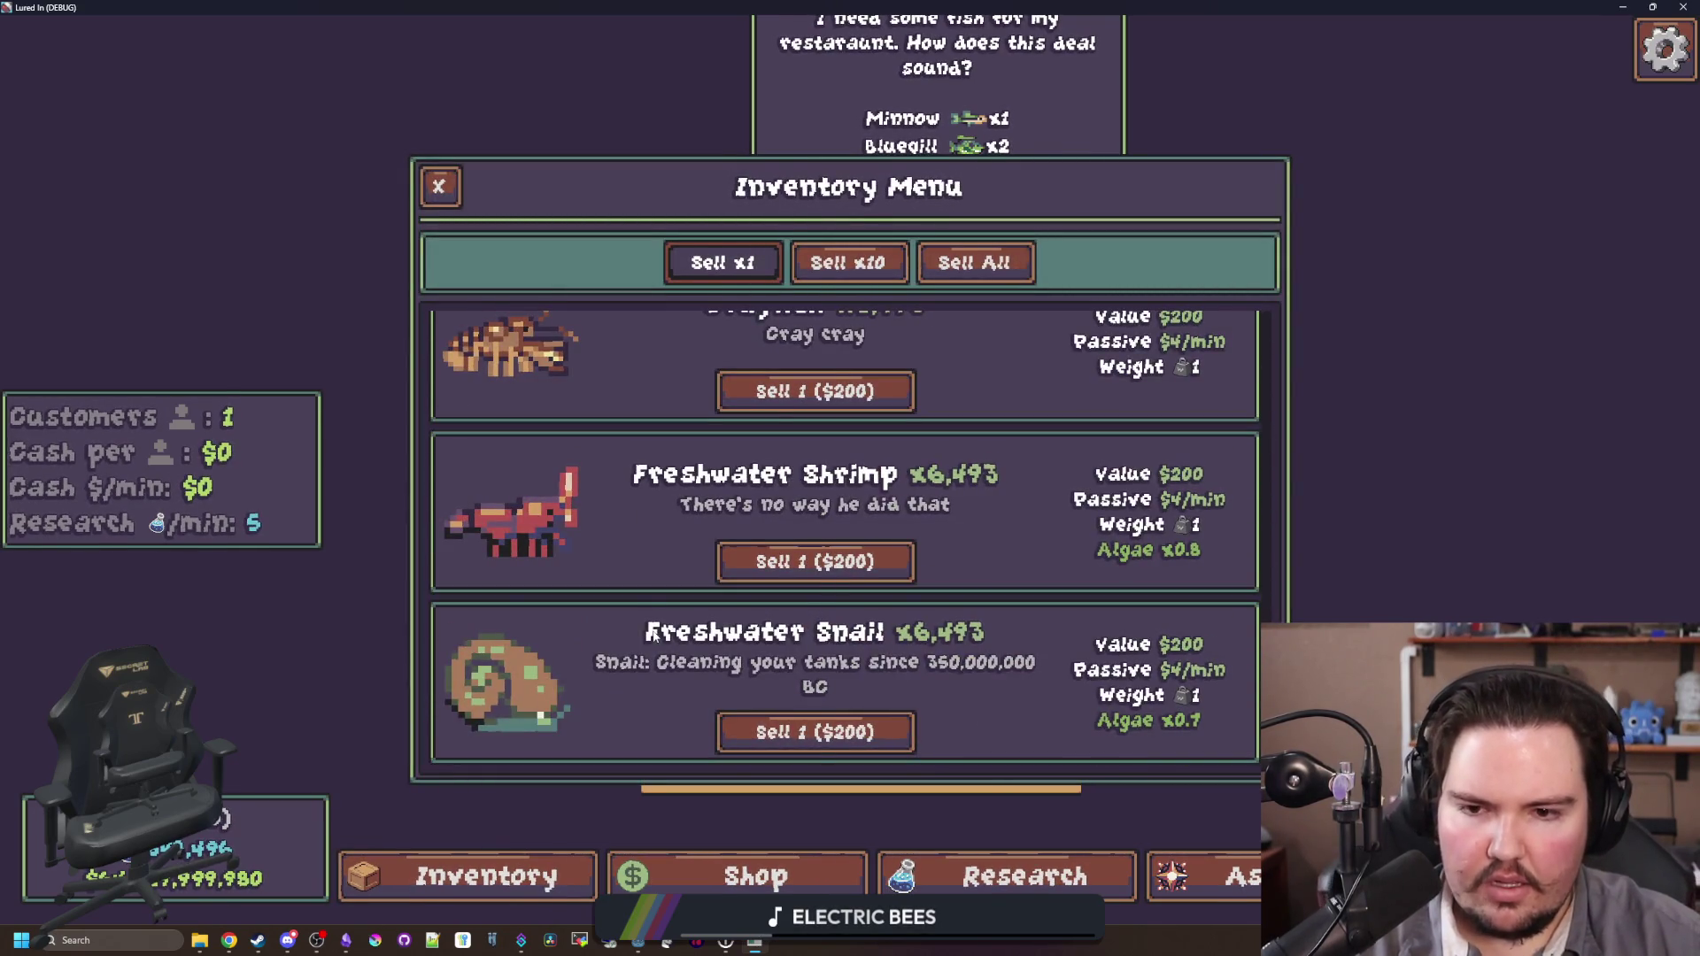
pyautogui.scroll(5, 640, 536)
pyautogui.scroll(15, 766, 509)
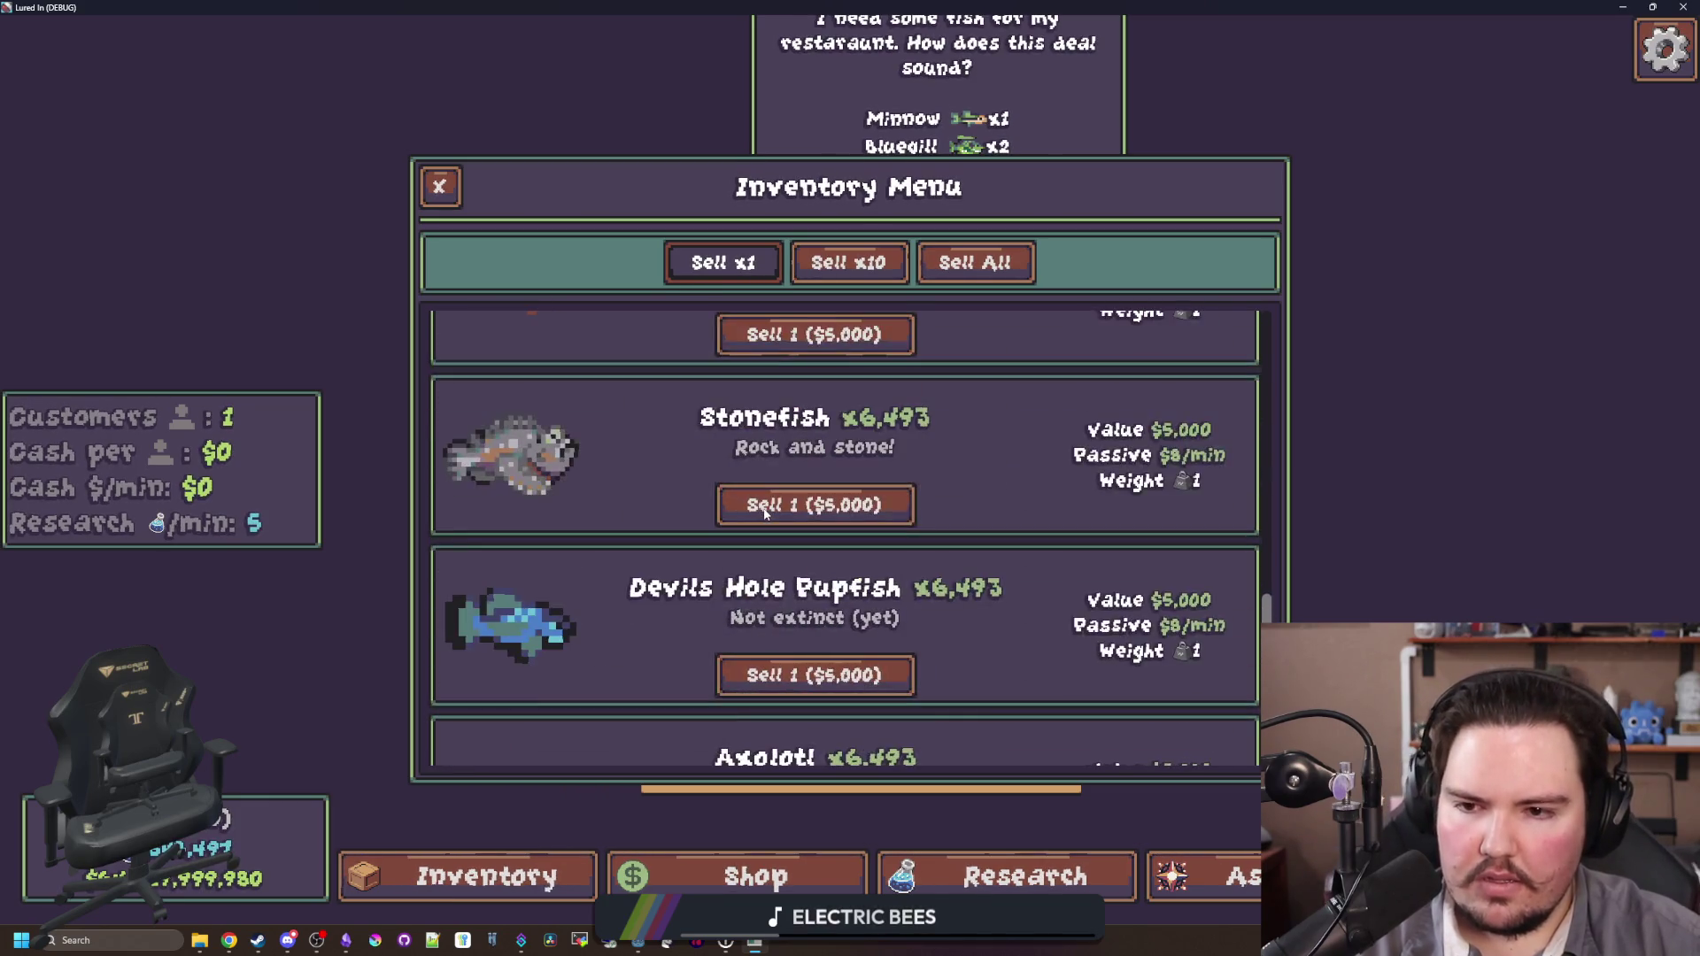
pyautogui.scroll(10, 624, 417)
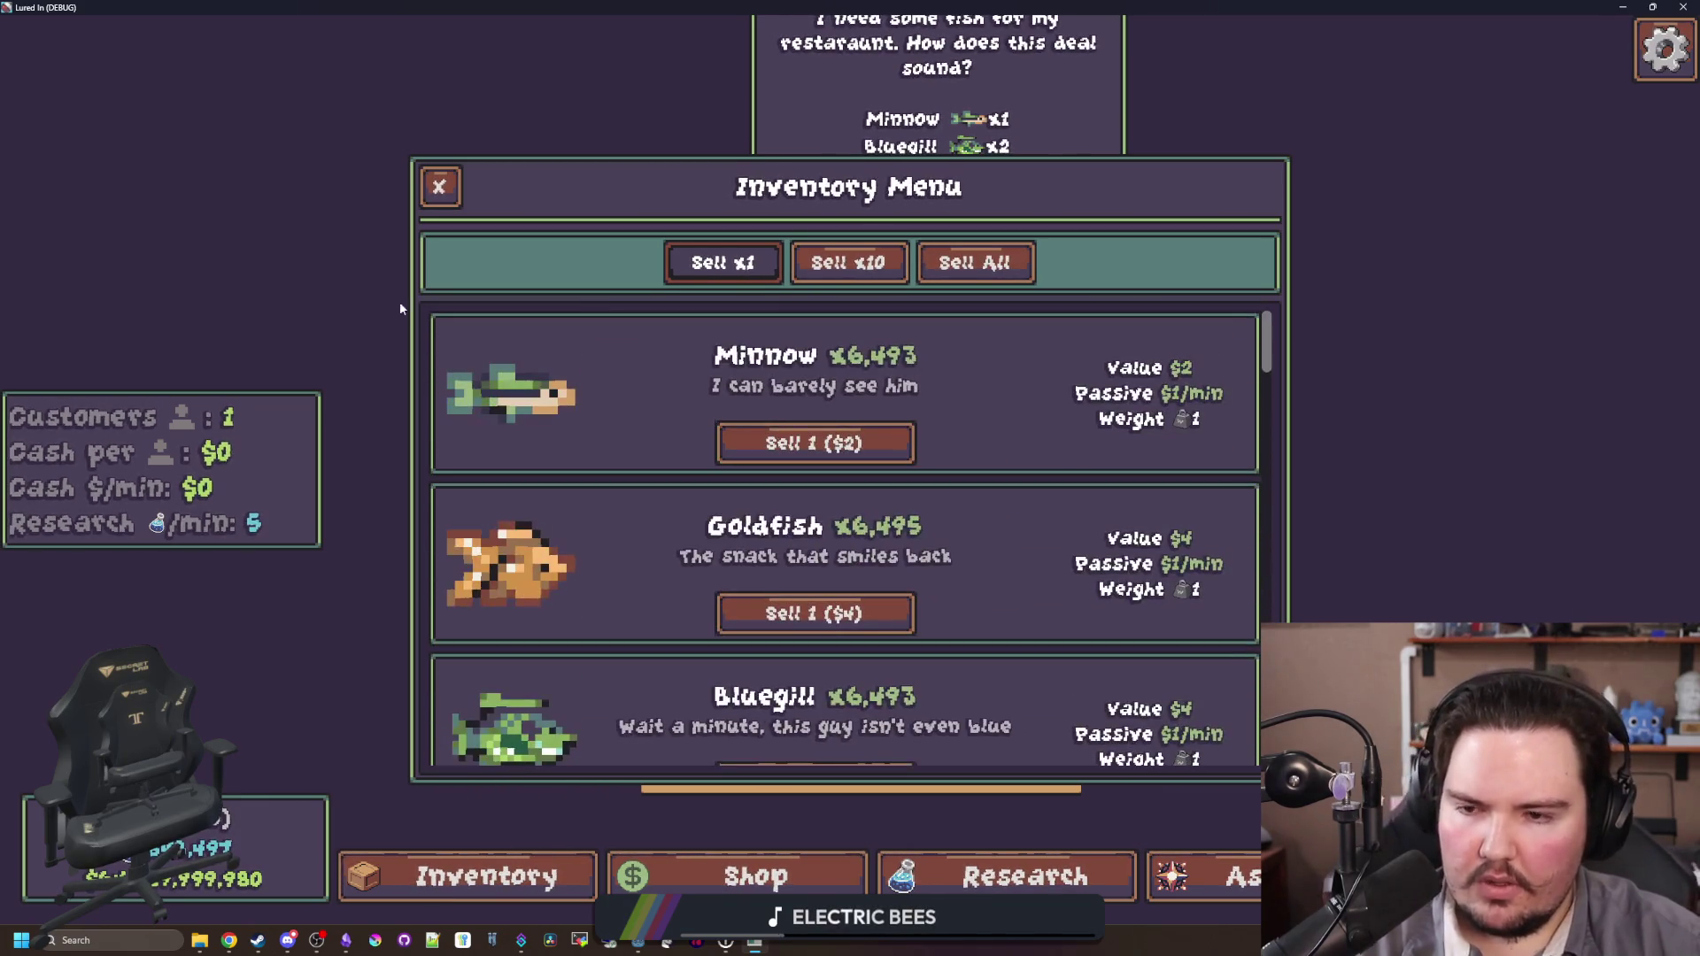
# Step: Close the fish inventory and stop the running game with F8
pyautogui.click(425, 187)
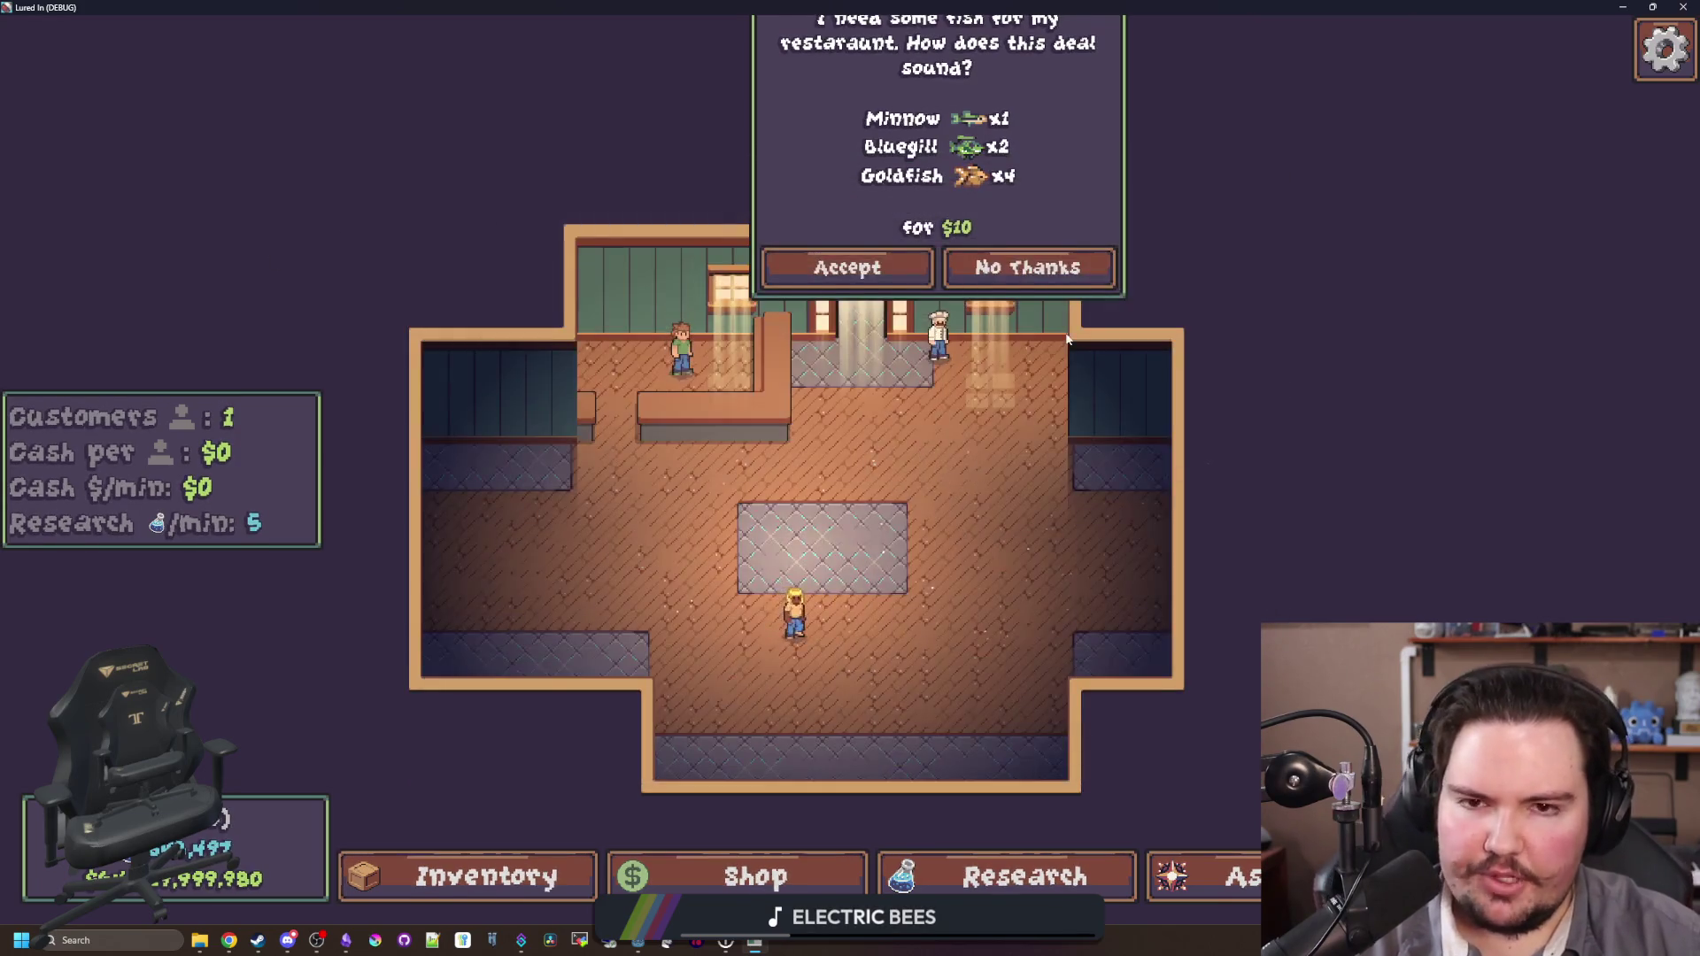
pyautogui.scroll(5, 909, 323)
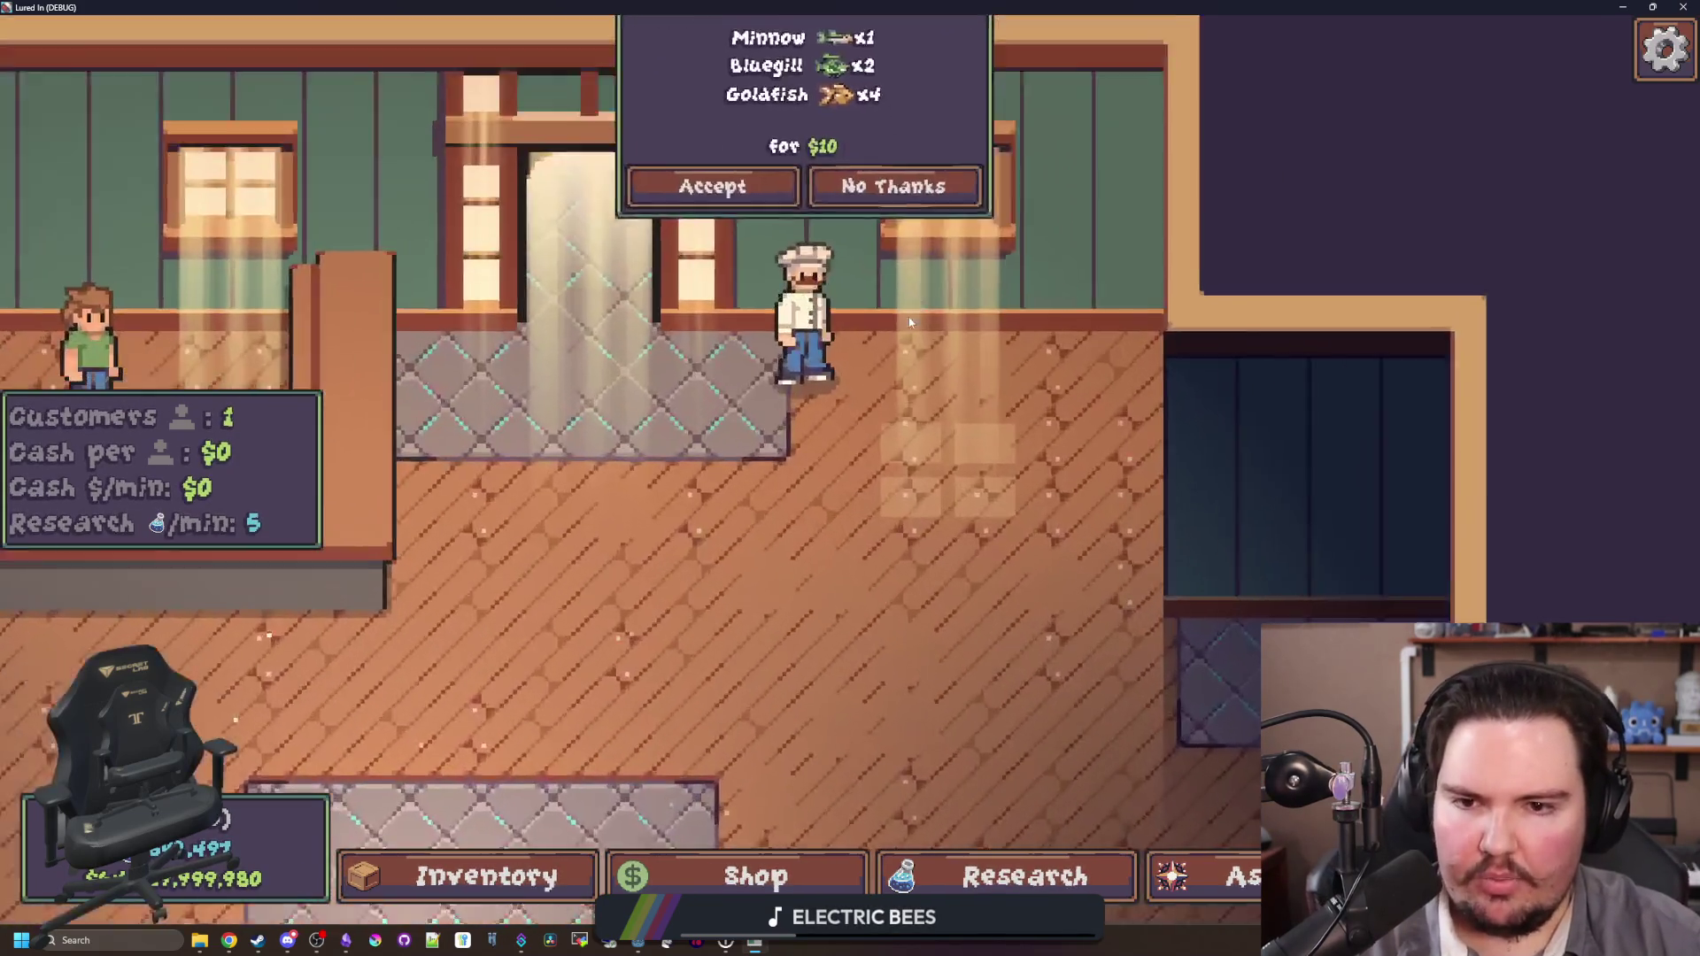
pyautogui.scroll(-3, 956, 314)
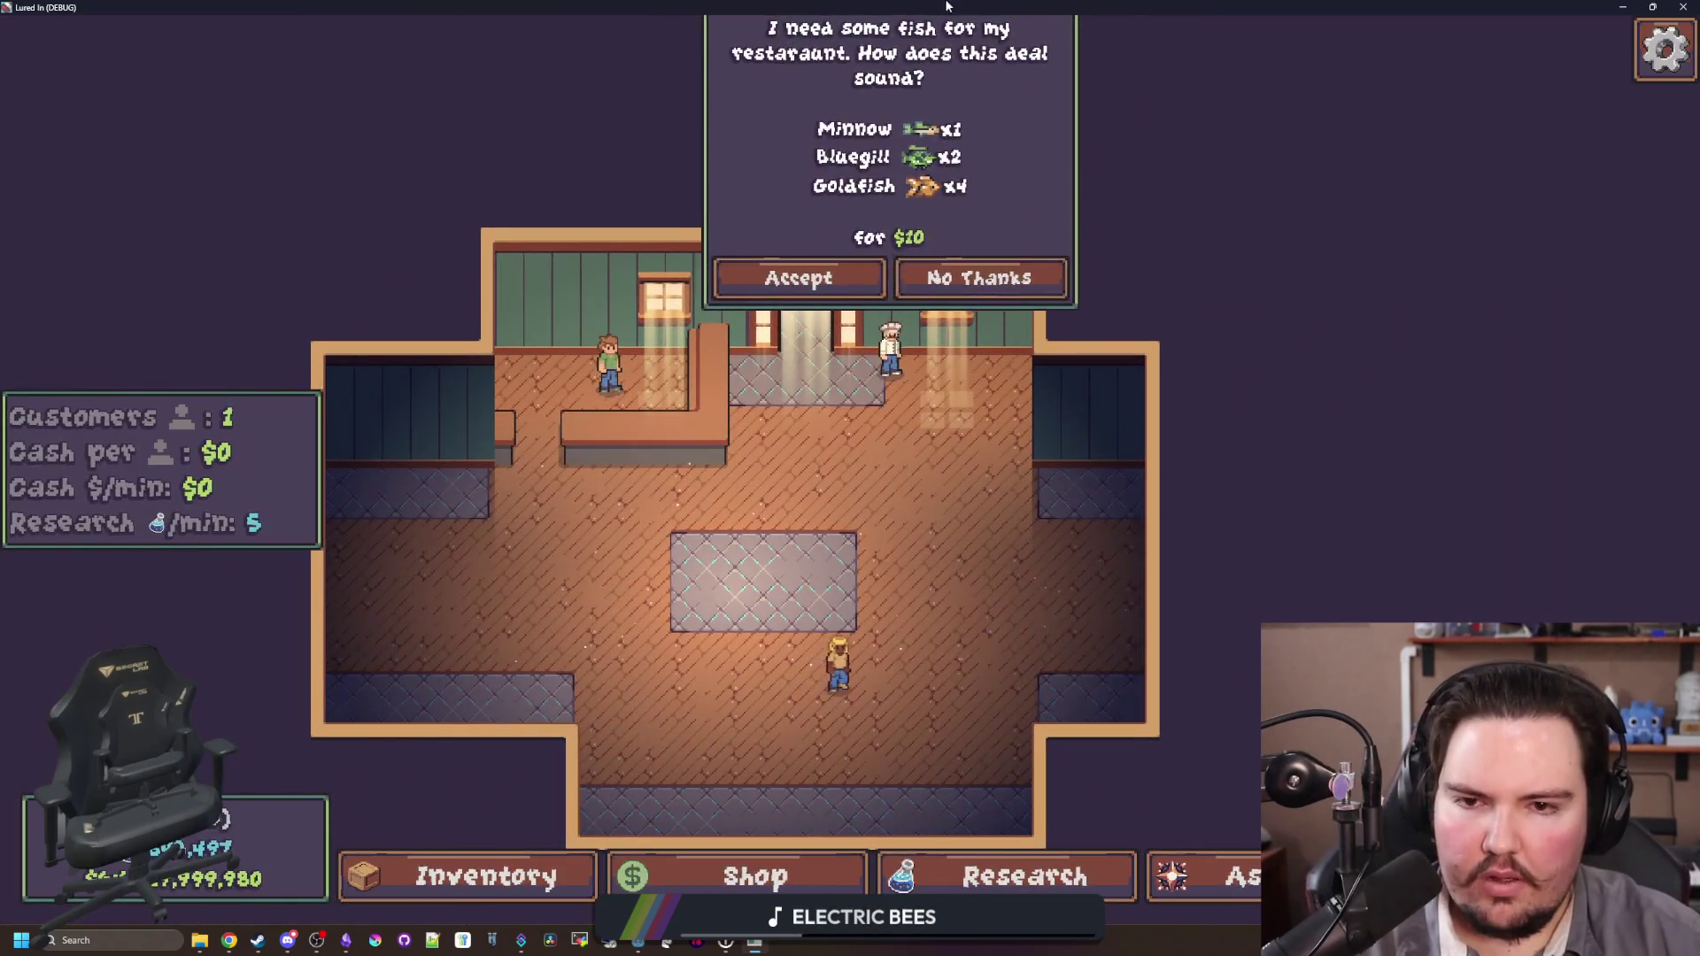
pyautogui.press('F8')
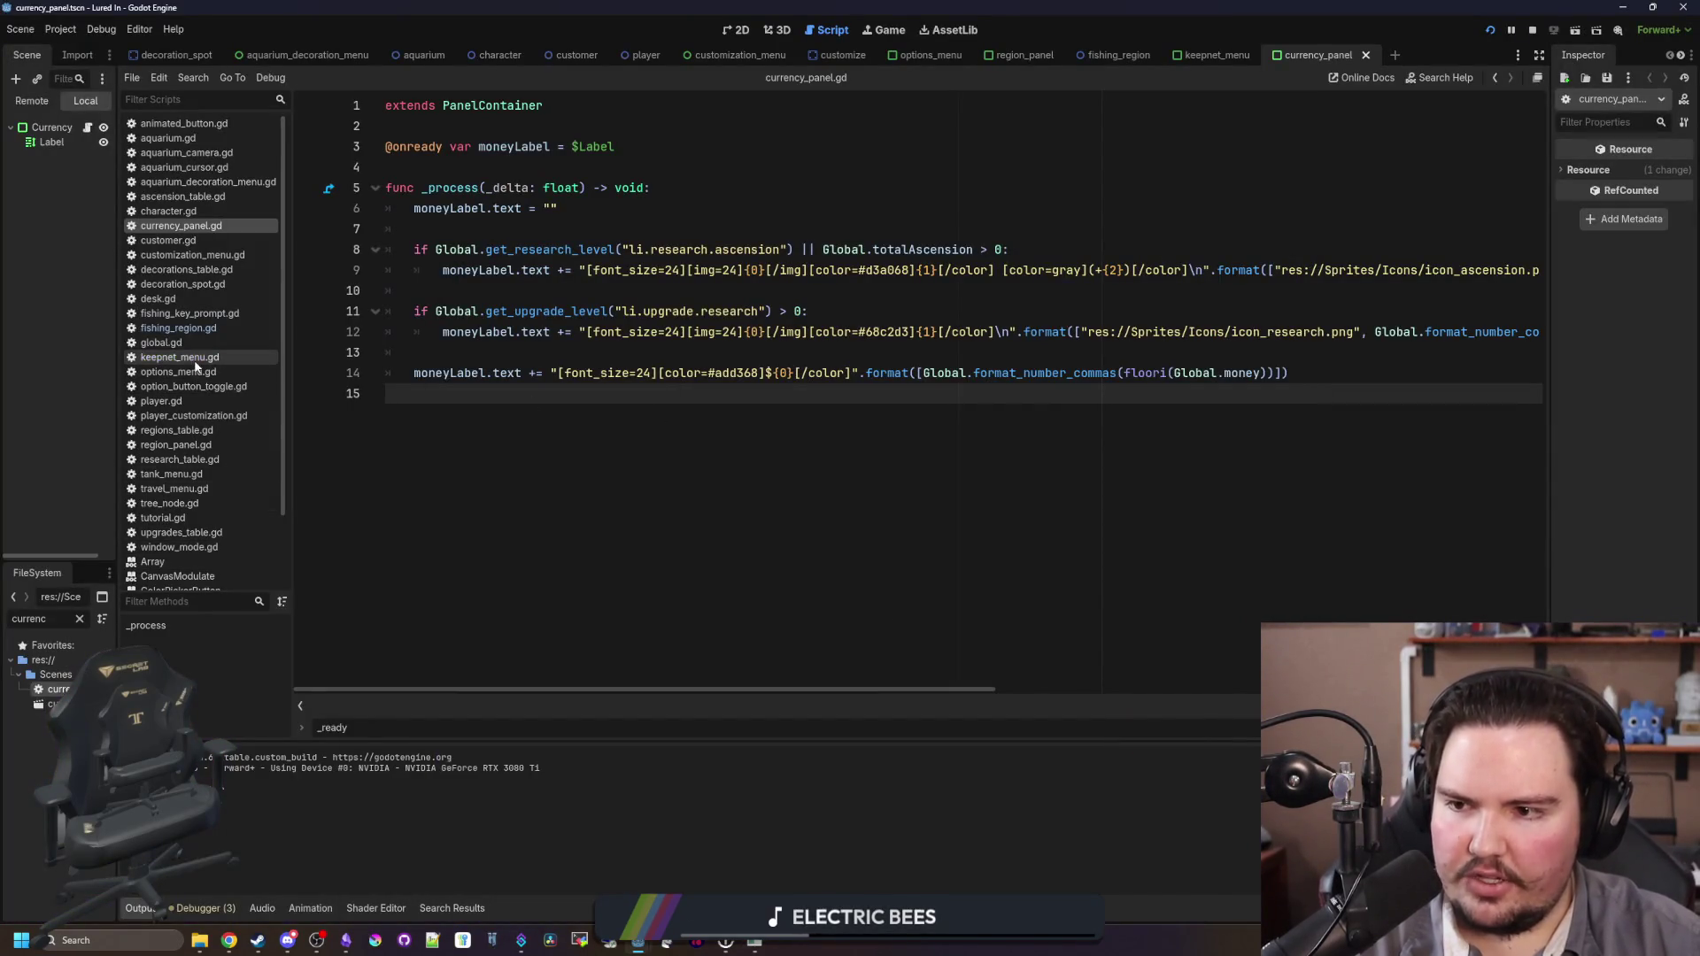
# Step: Search global.gd for 'chef', change chefTimer from 120.0 to 300.0, and save the script
pyautogui.click(161, 343)
pyautogui.click(681, 431)
pyautogui.hotkey('ctrl', 'f')
pyautogui.write('chef')
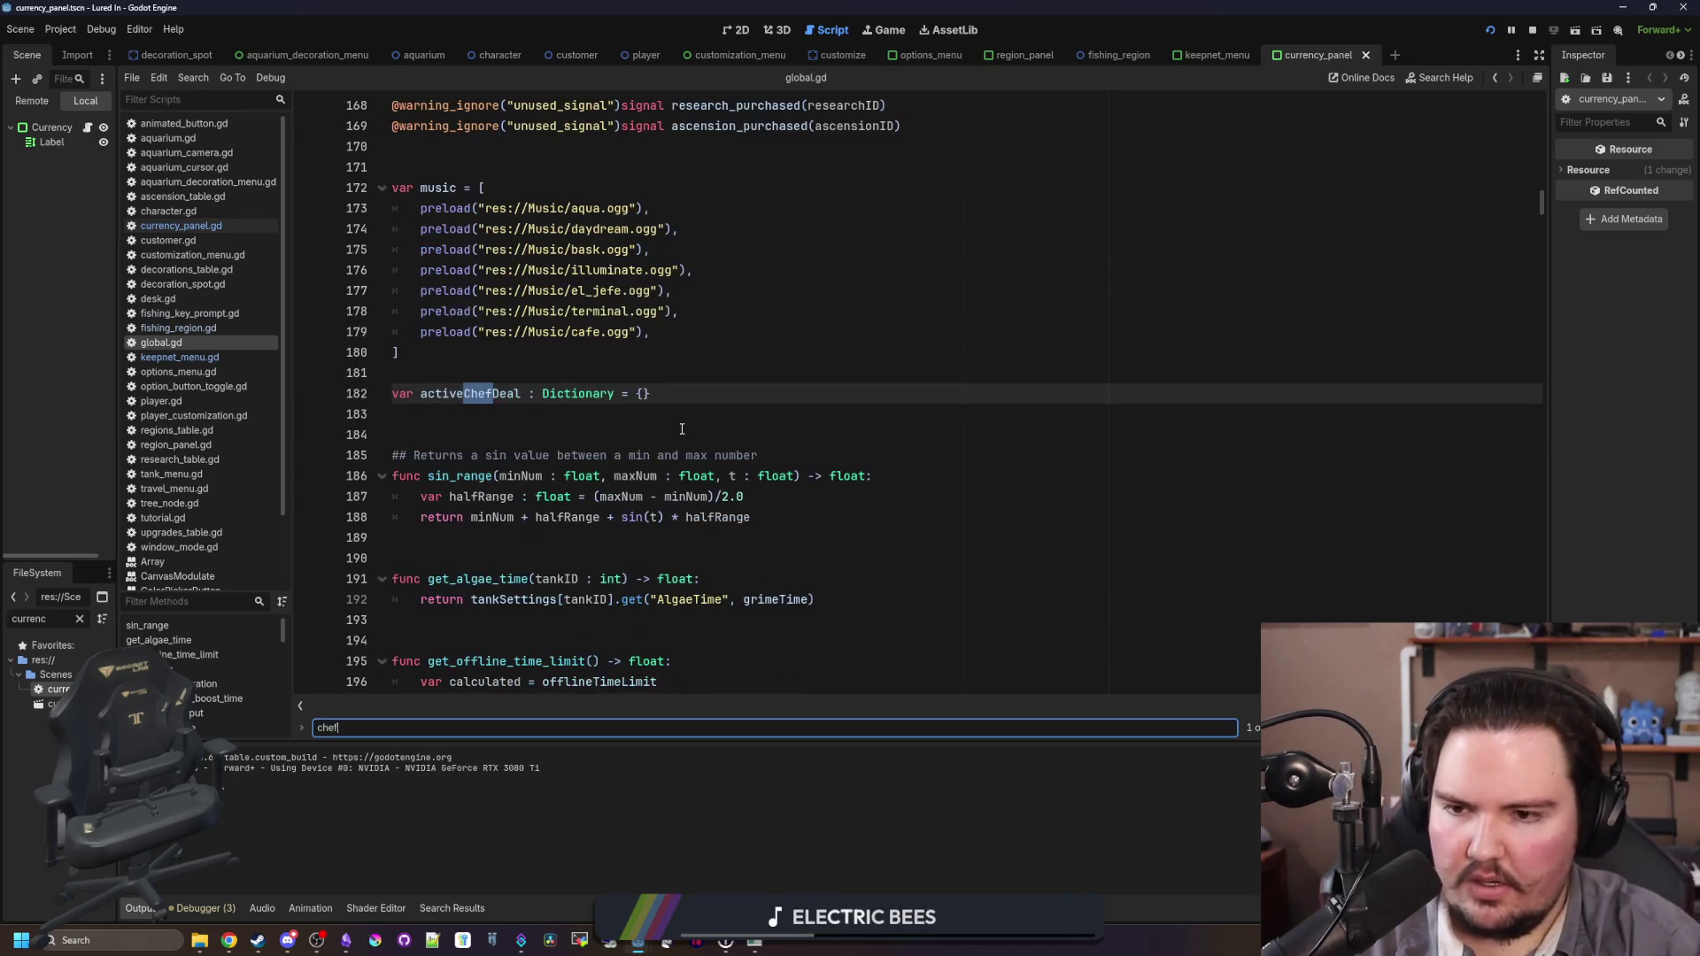
pyautogui.press('Return')
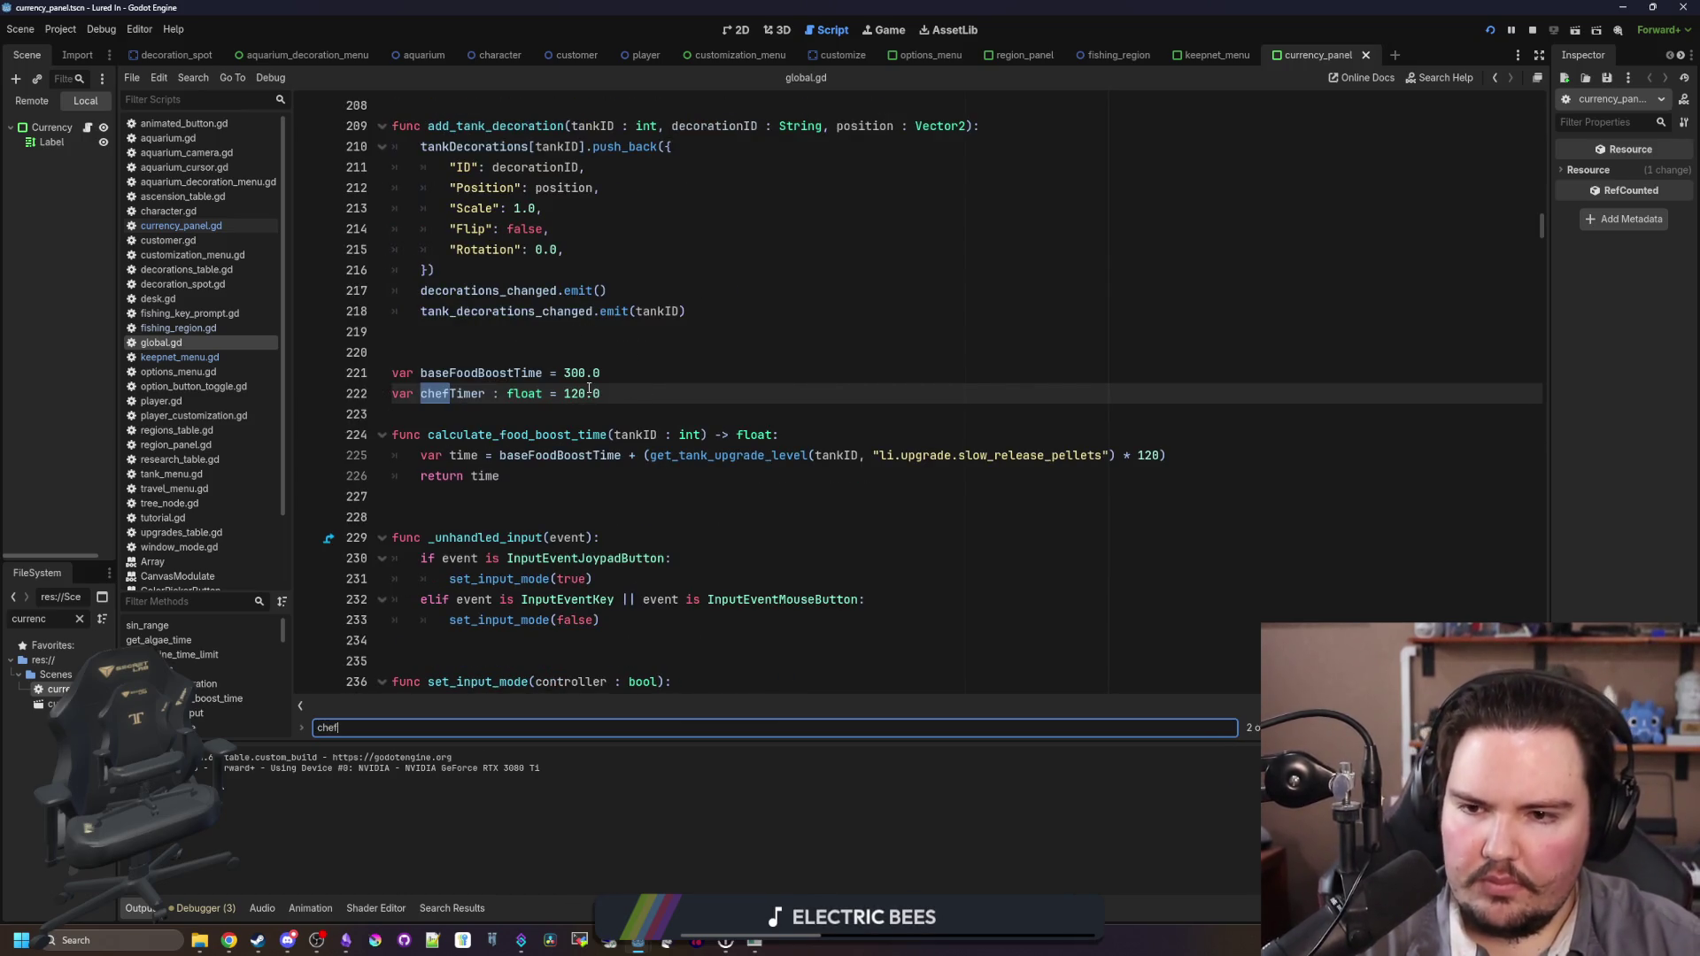
pyautogui.click(588, 391)
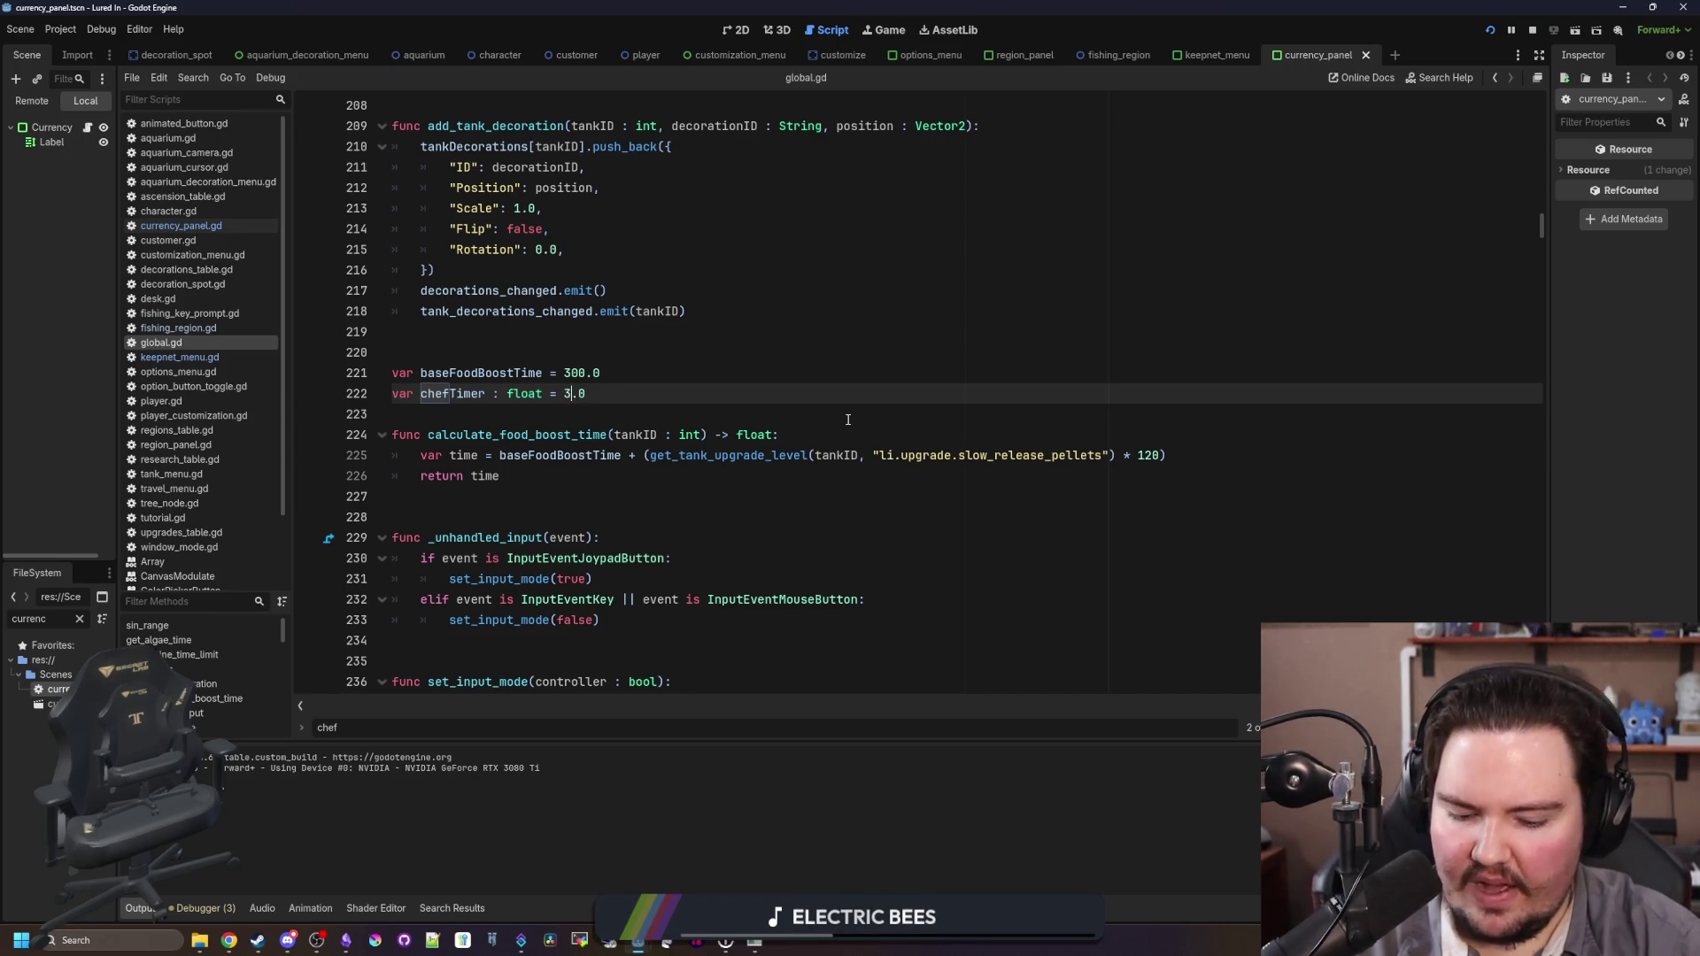
pyautogui.write('00')
pyautogui.click(847, 418)
pyautogui.hotkey('ctrl', 's')
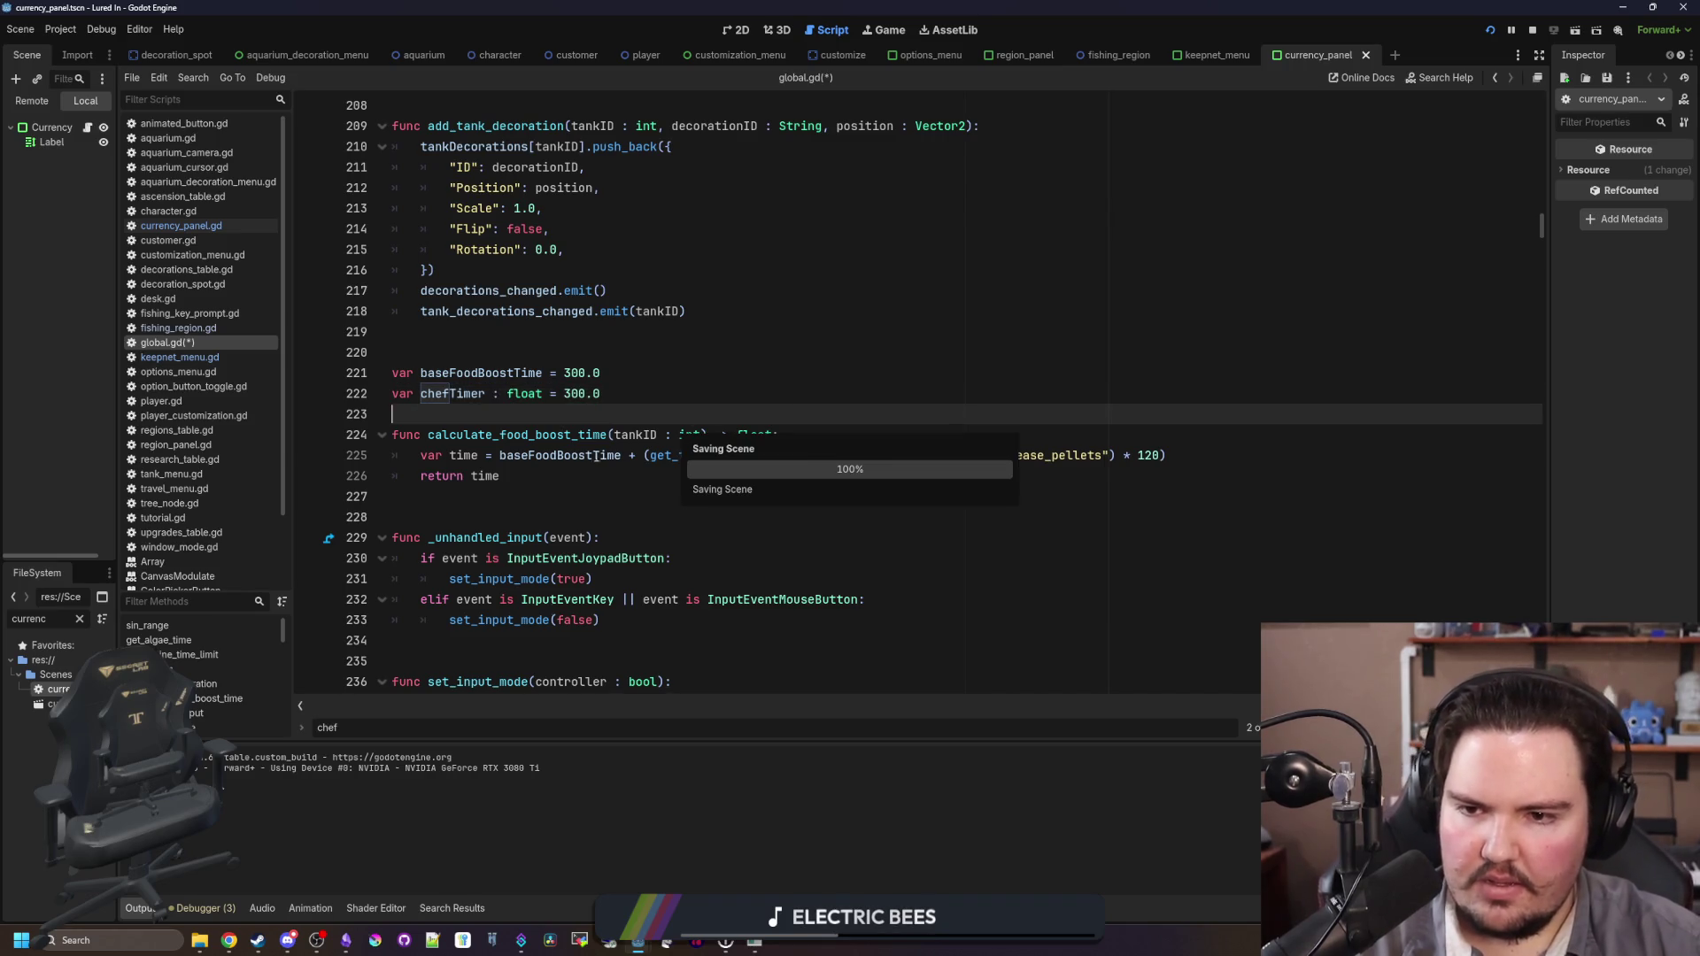
pyautogui.hotkey('alt', 'Tab')
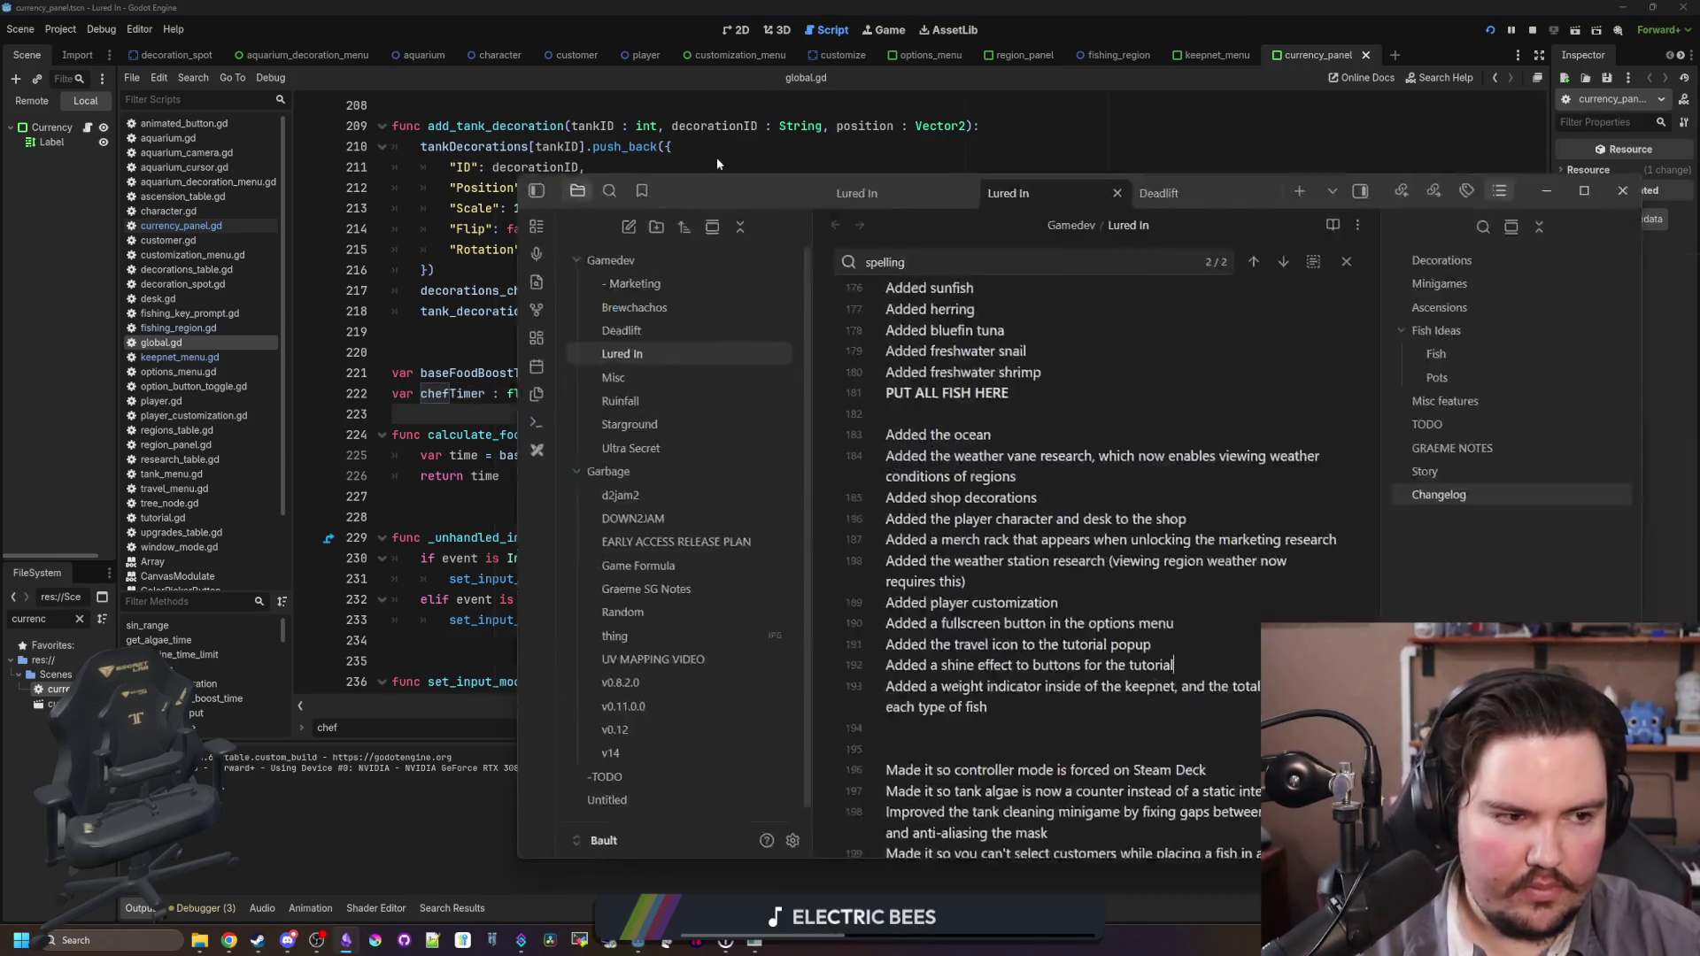
# Step: Add 'Increased the chef arrival delay from 2 minutes to 5' below the keepnet changelog entry
pyautogui.scroll(-3, 825, 549)
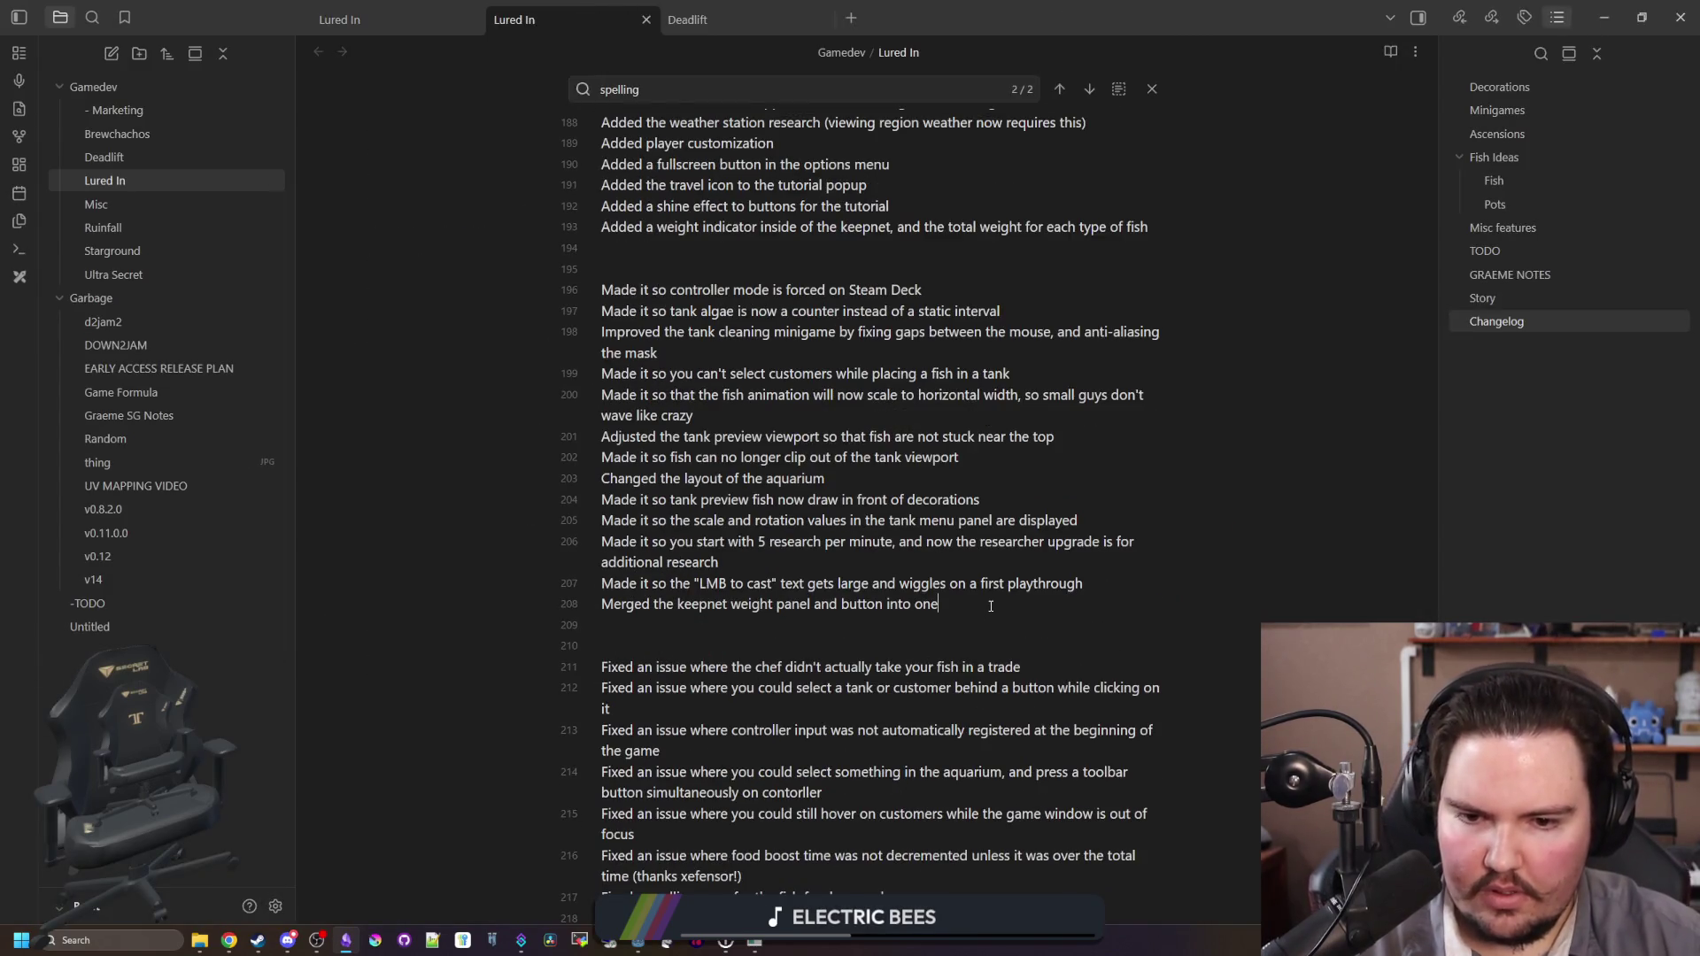
pyautogui.press('Return')
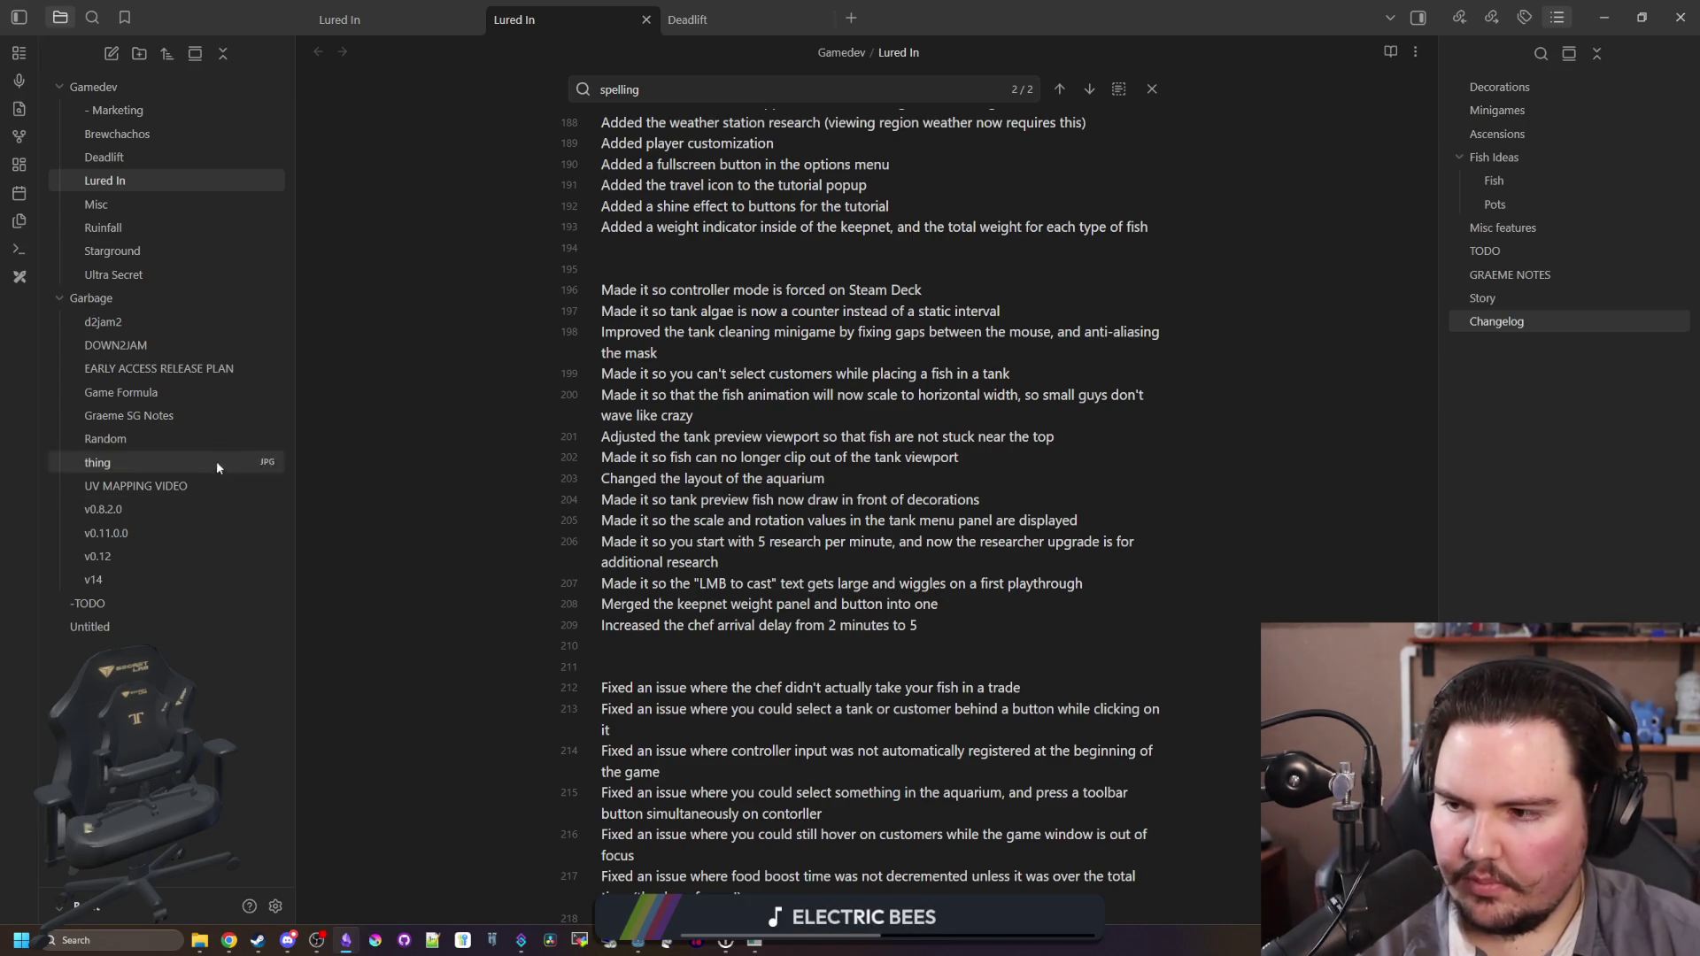
pyautogui.hotkey('alt', 'Tab')
pyautogui.click(1081, 537)
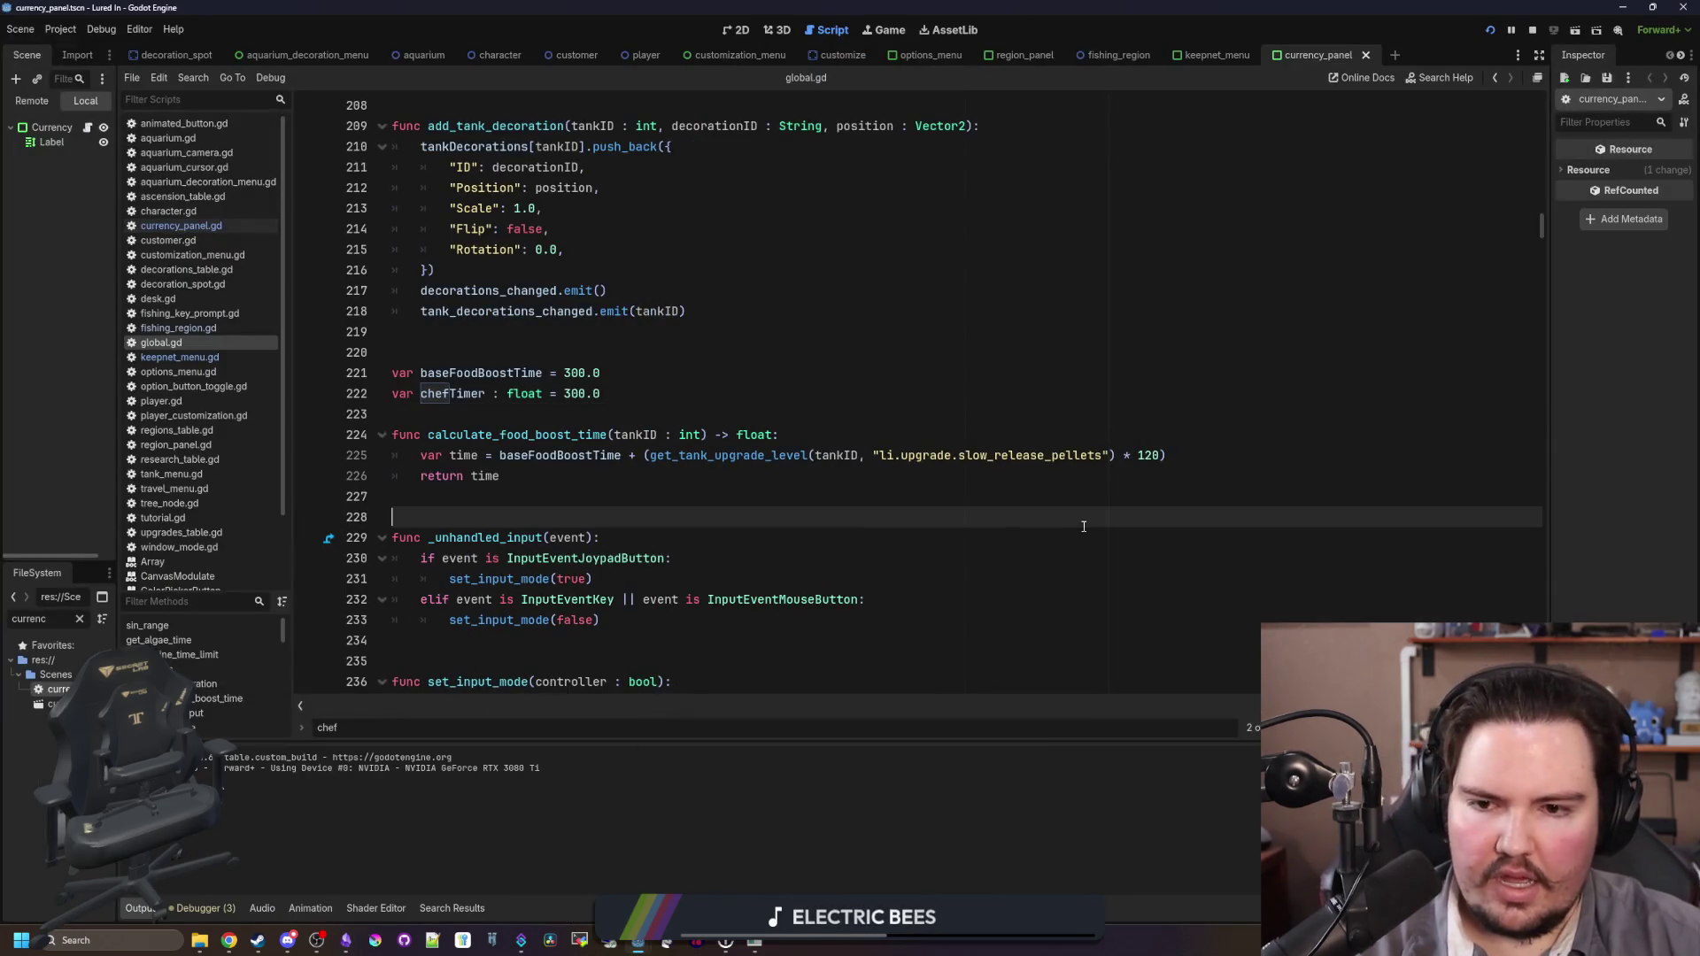
# Step: Save, relaunch the game full screen from the Game workspace, and recentre the restaurant view
pyautogui.hotkey('ctrl', 's')
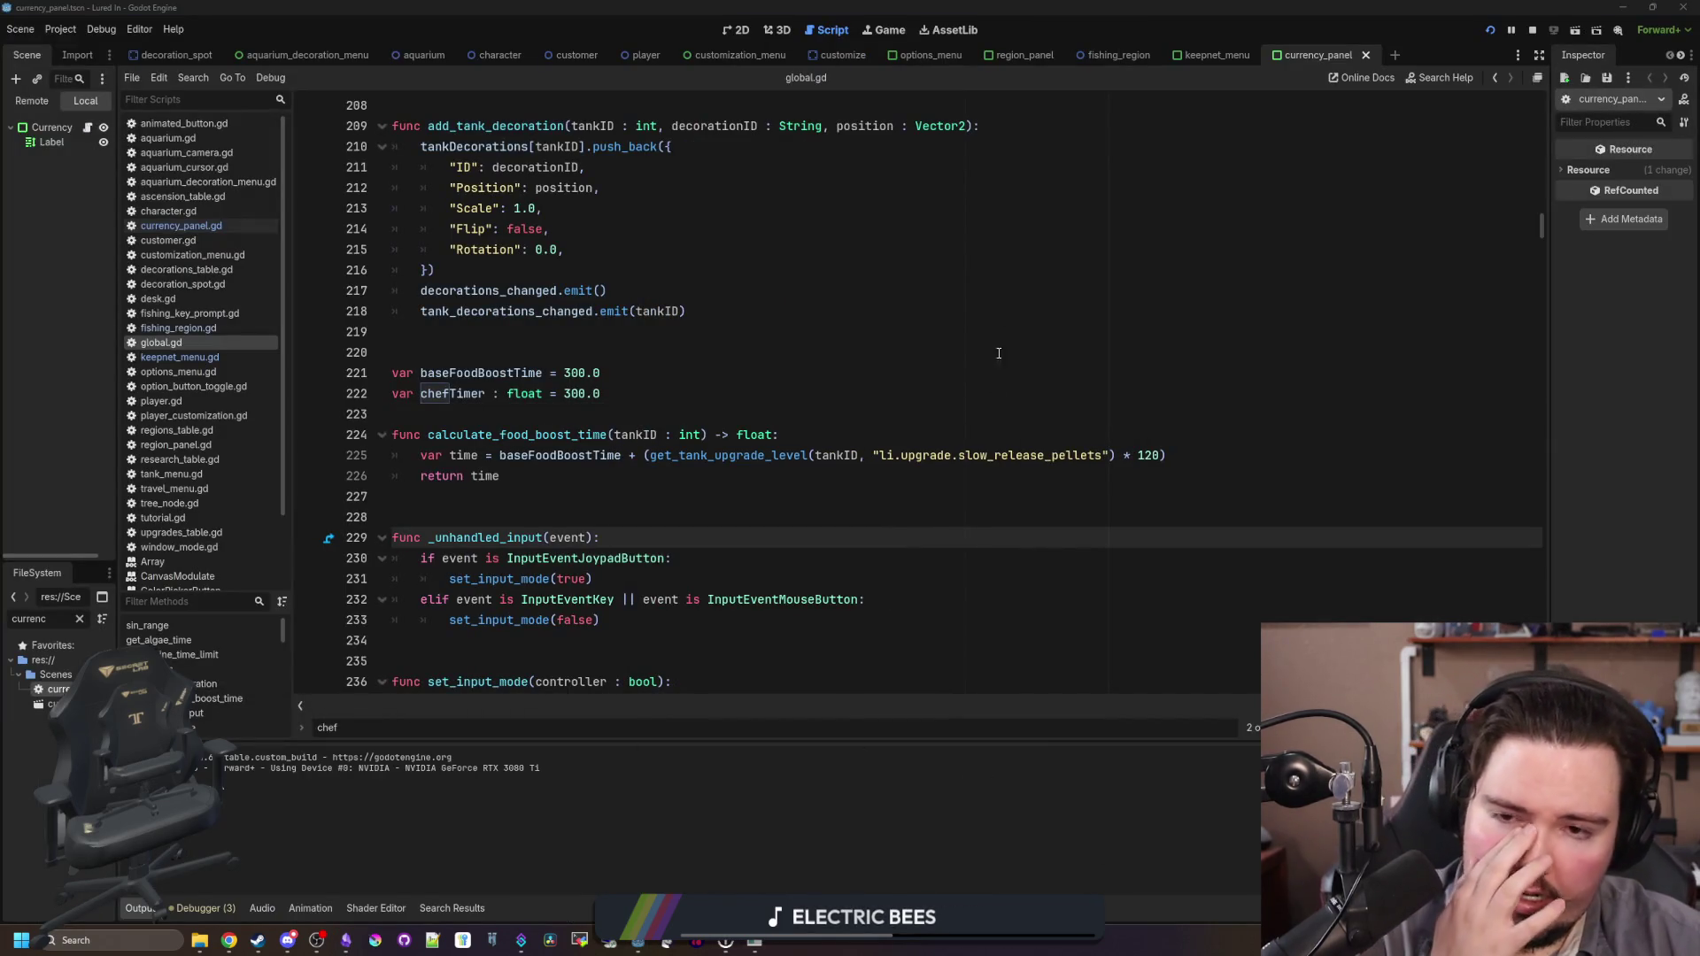
pyautogui.click(889, 30)
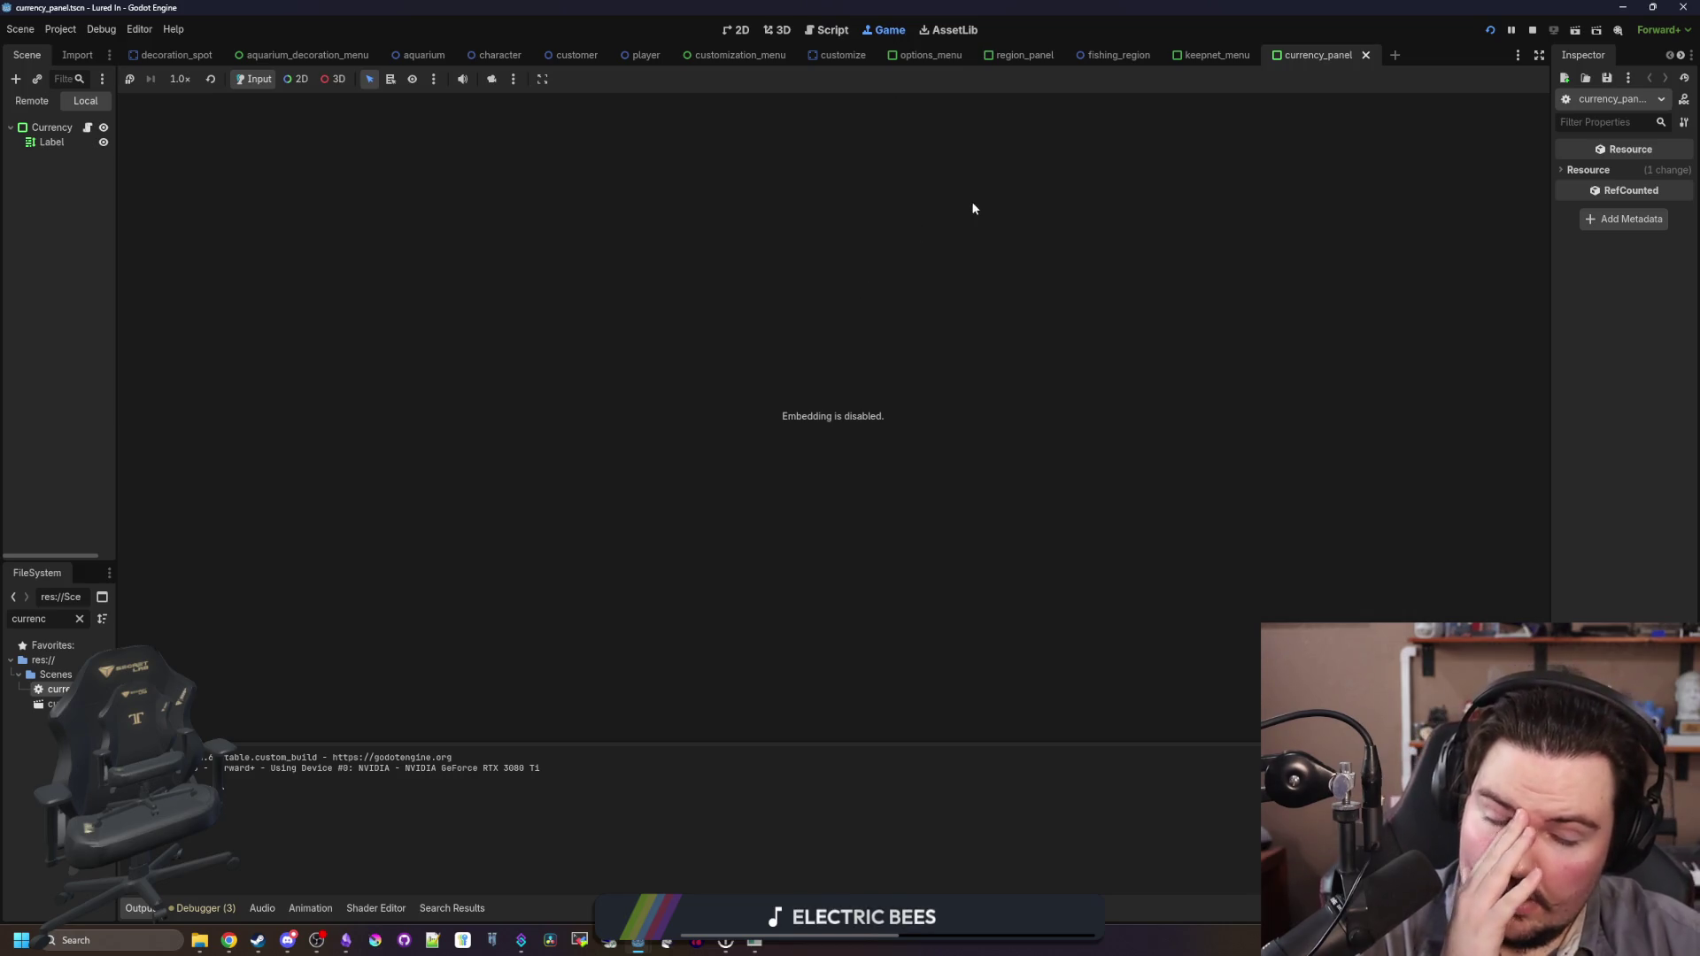
pyautogui.click(755, 944)
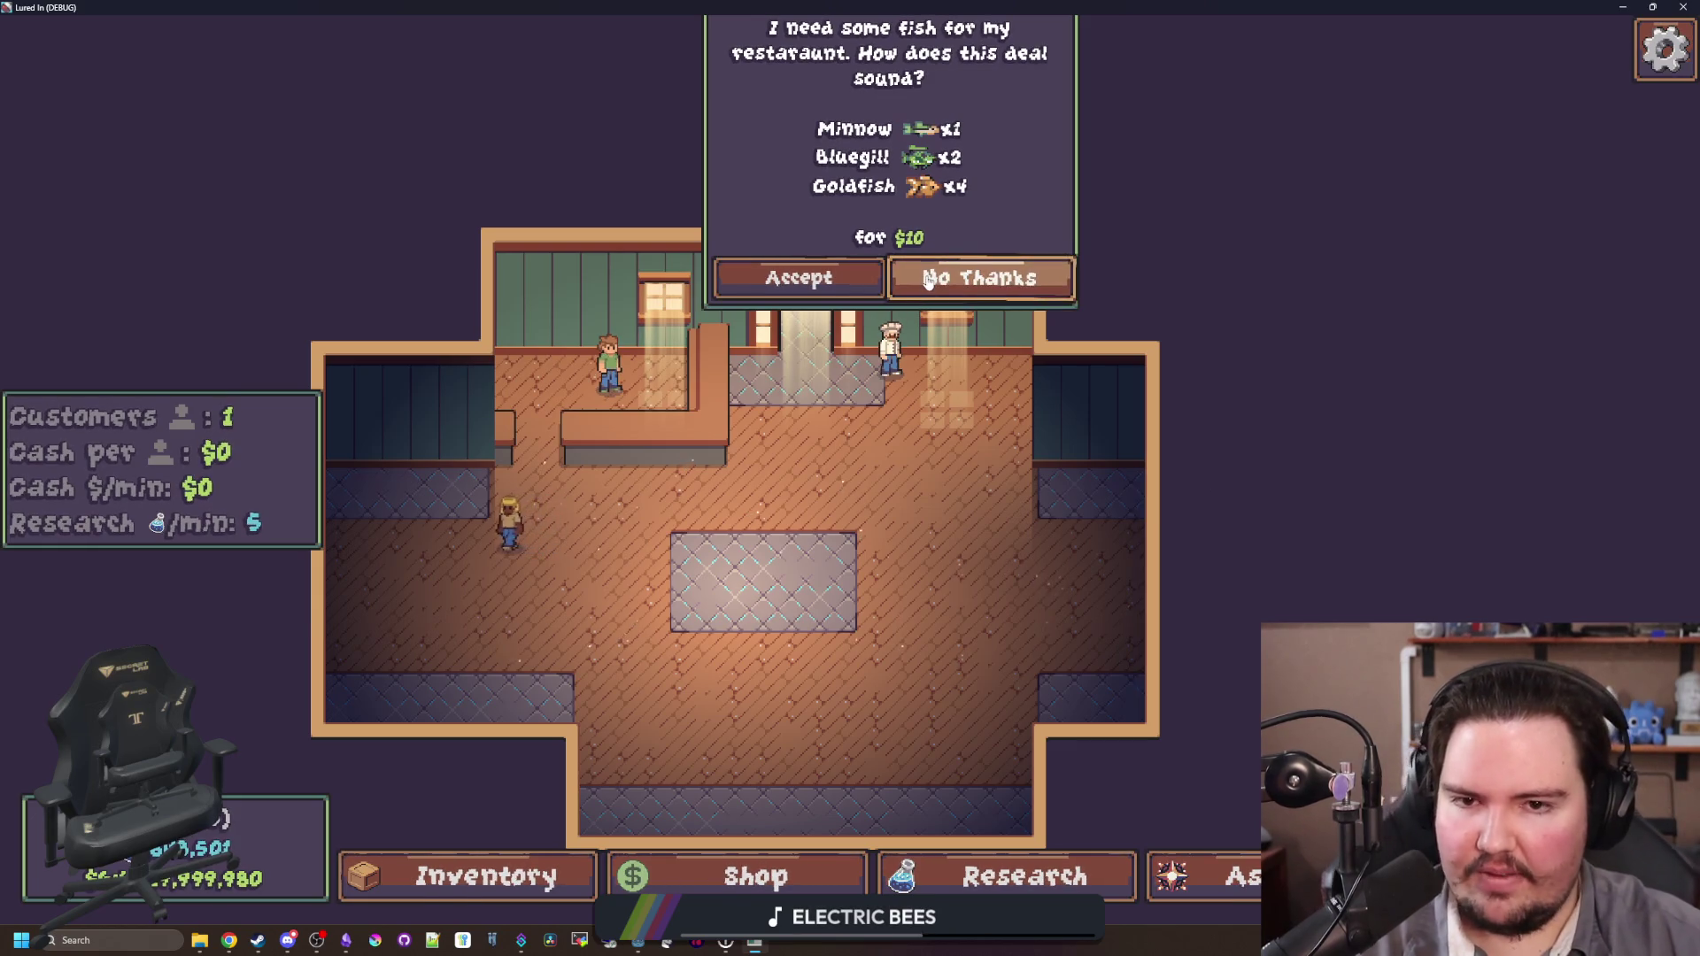
pyautogui.moveTo(927, 280)
pyautogui.mouseDown()
pyautogui.moveTo(830, 549)
pyautogui.moveTo(836, 512)
pyautogui.mouseUp()
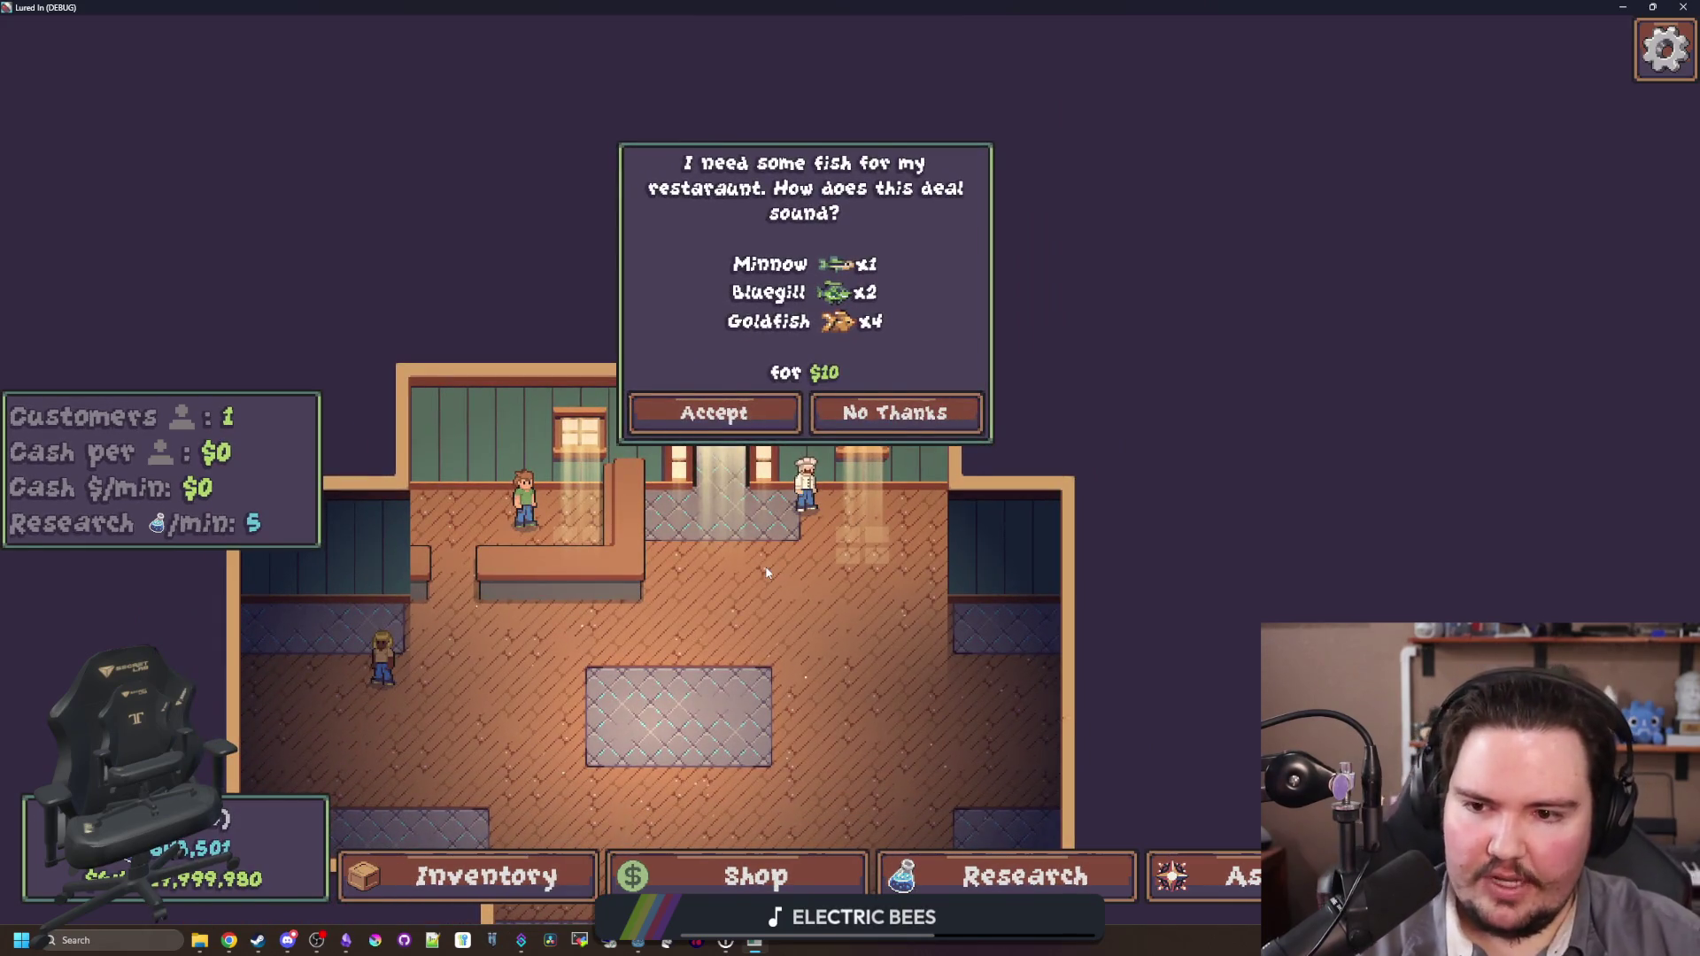